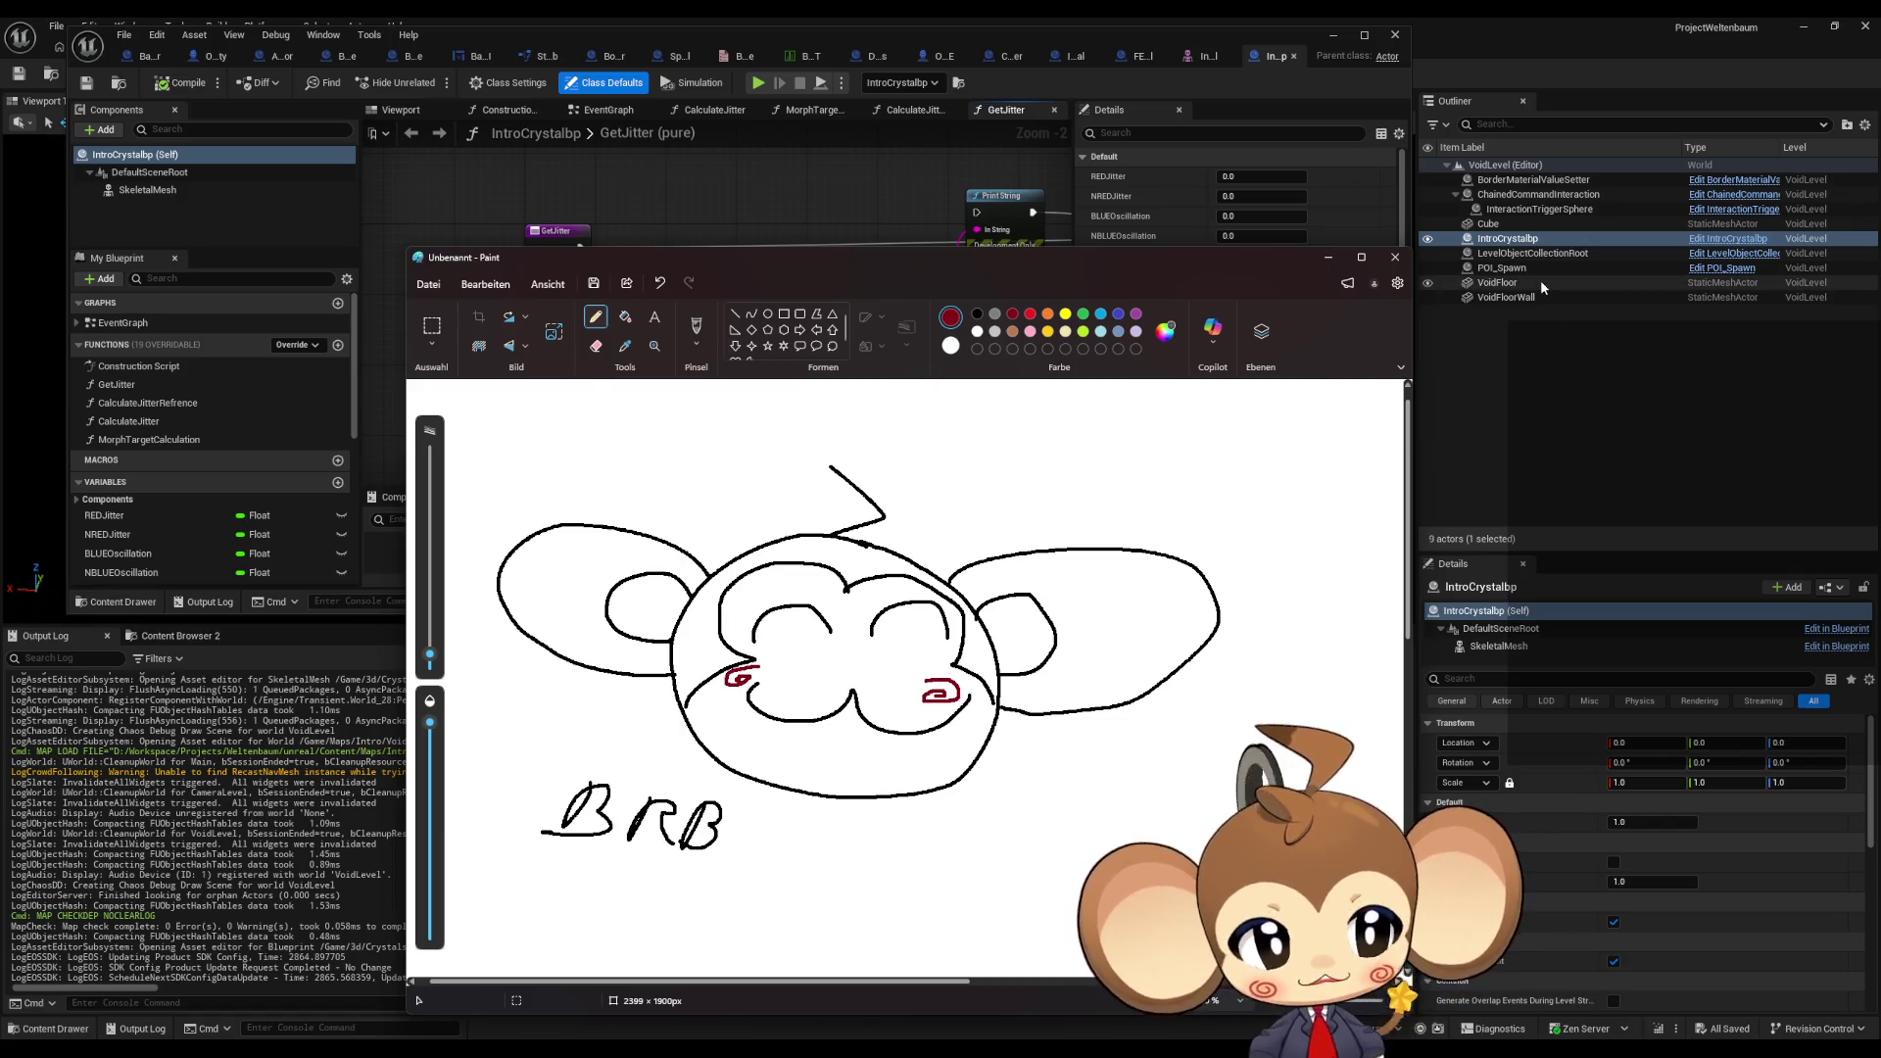
Step: Close the BRB monkey-face sketch in Paint and discard it without saving
left_click(1395, 257)
left_click(905, 674)
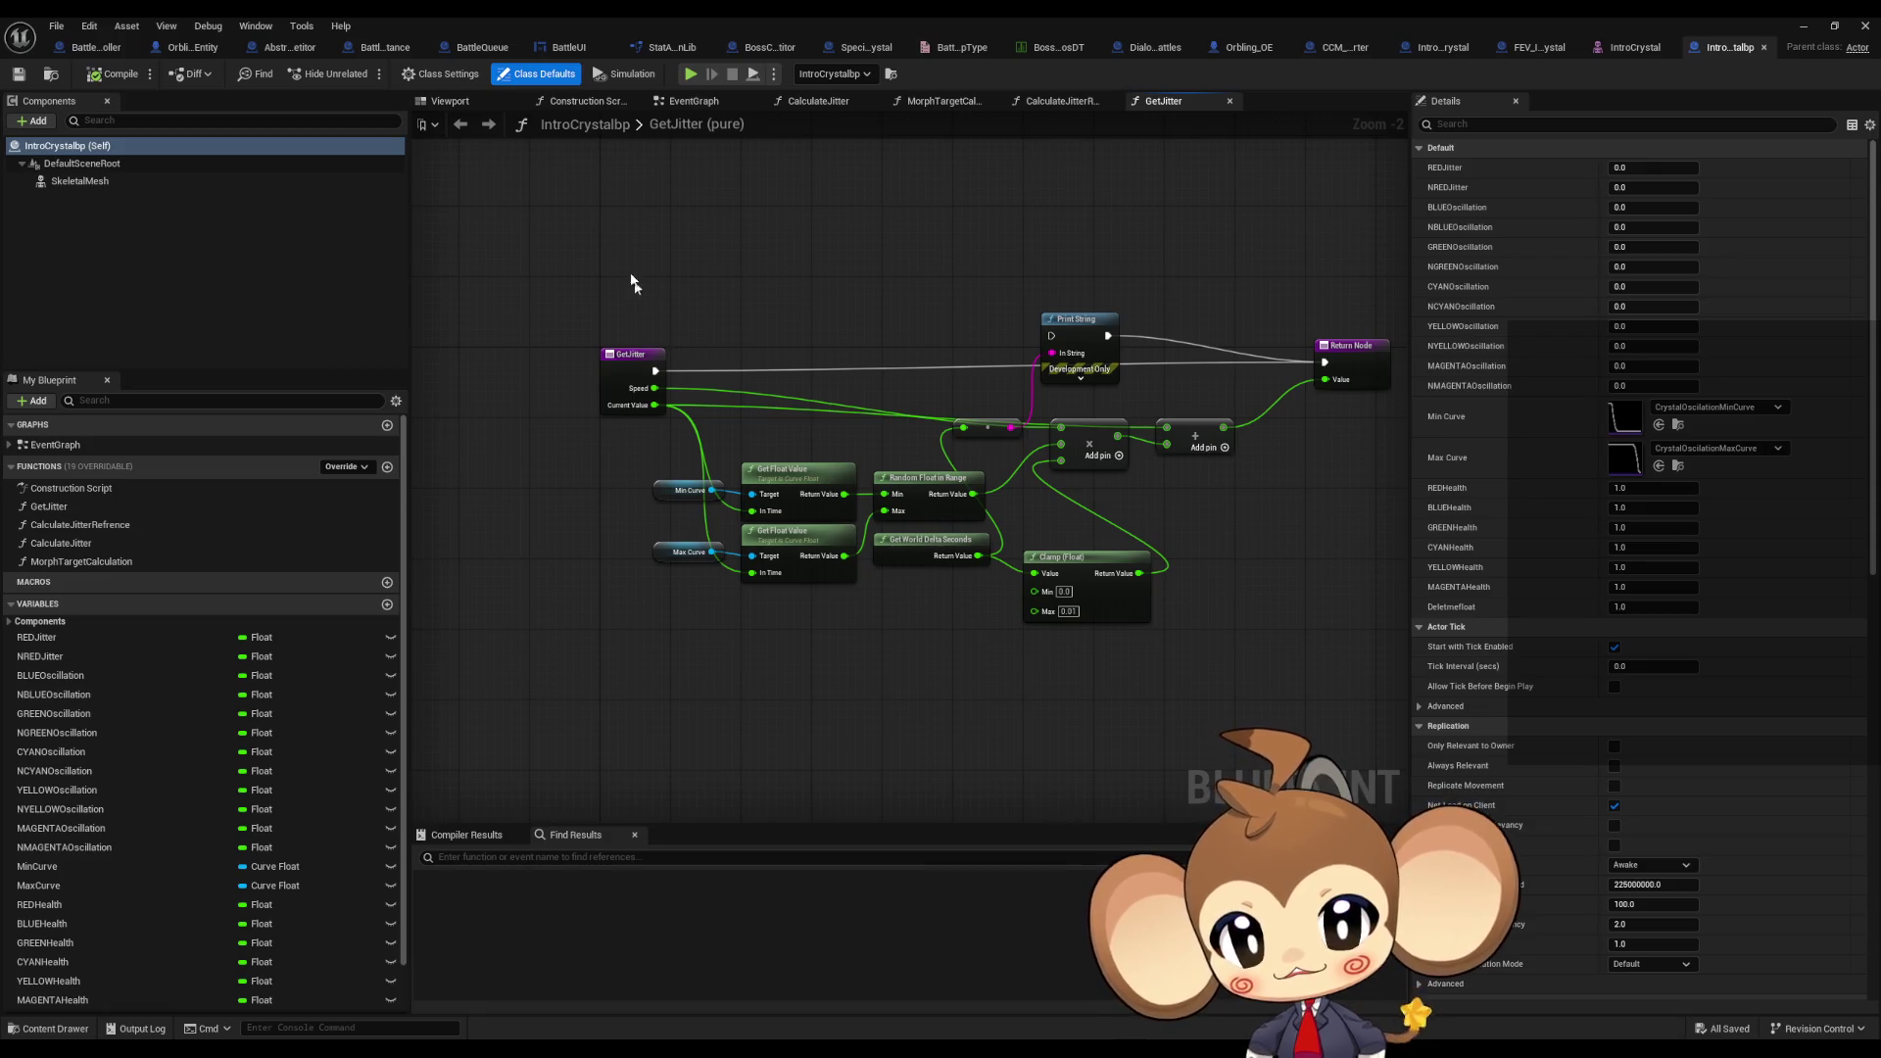
left_click_drag(632, 282, 1391, 632)
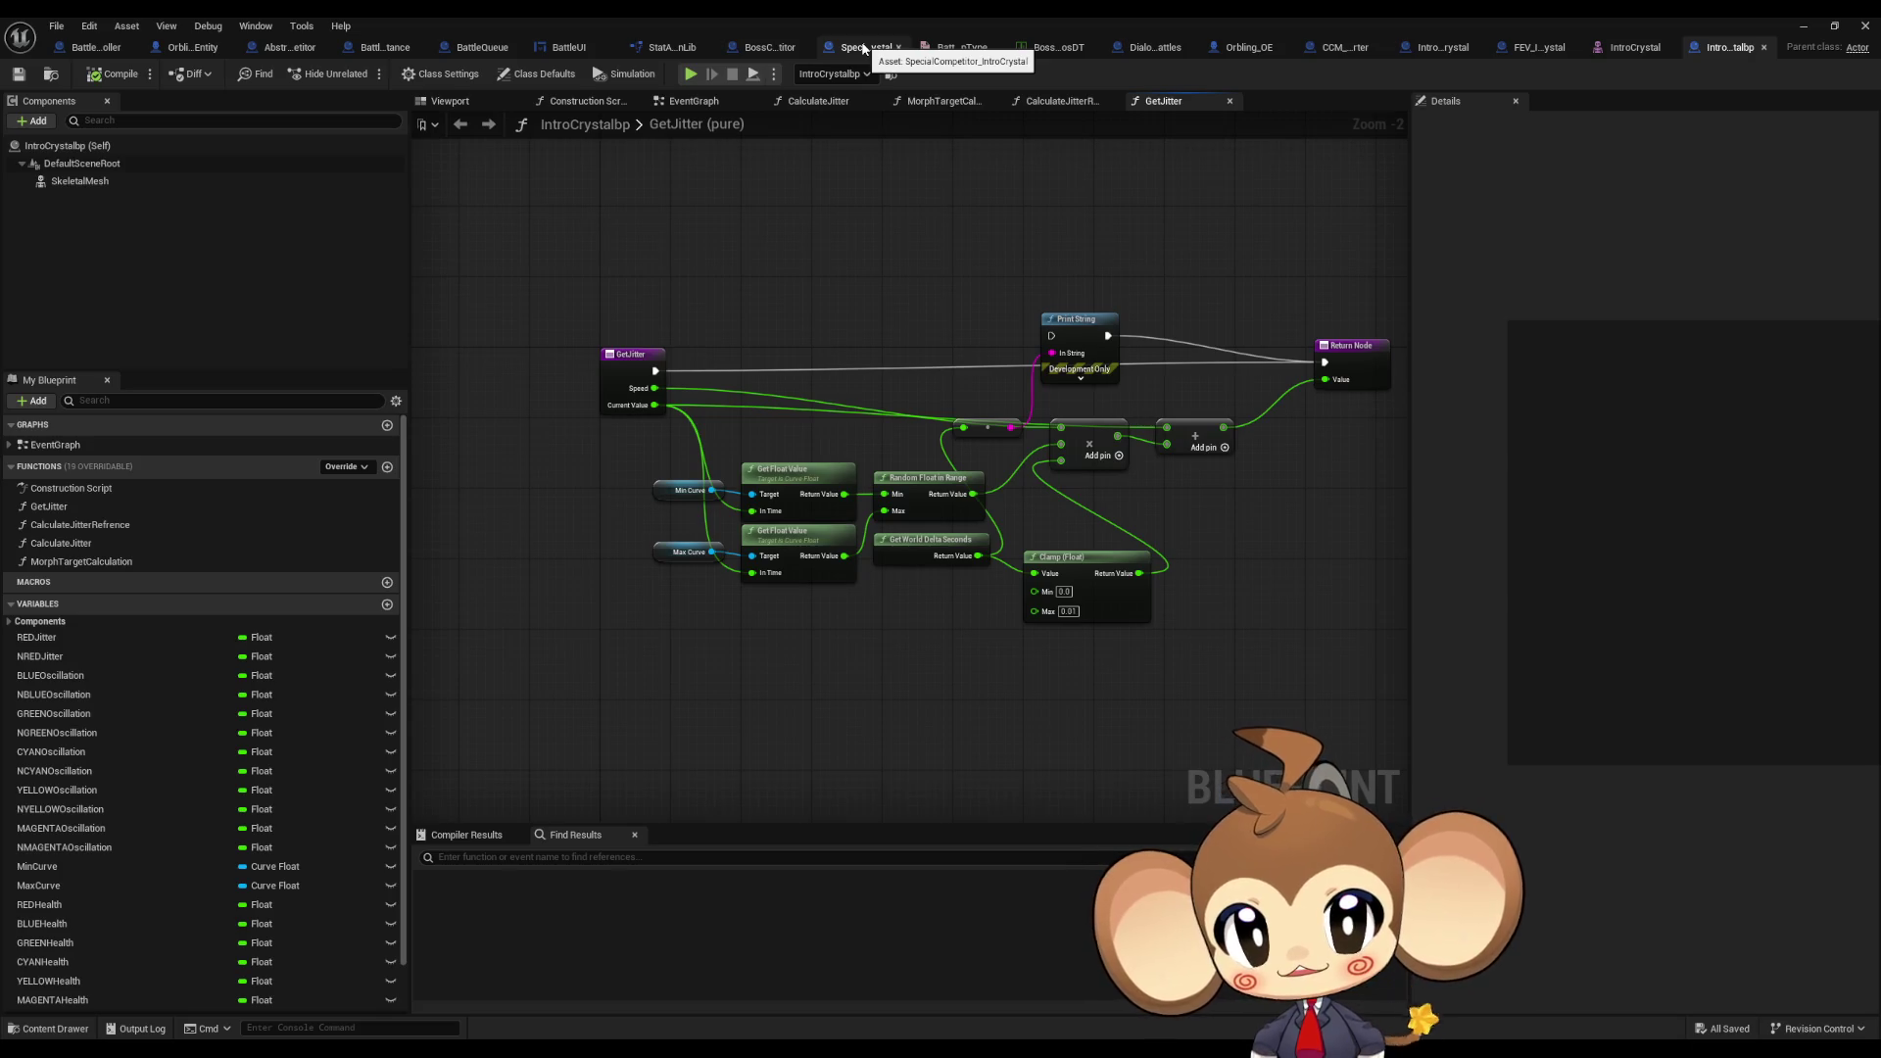
left_click(864, 49)
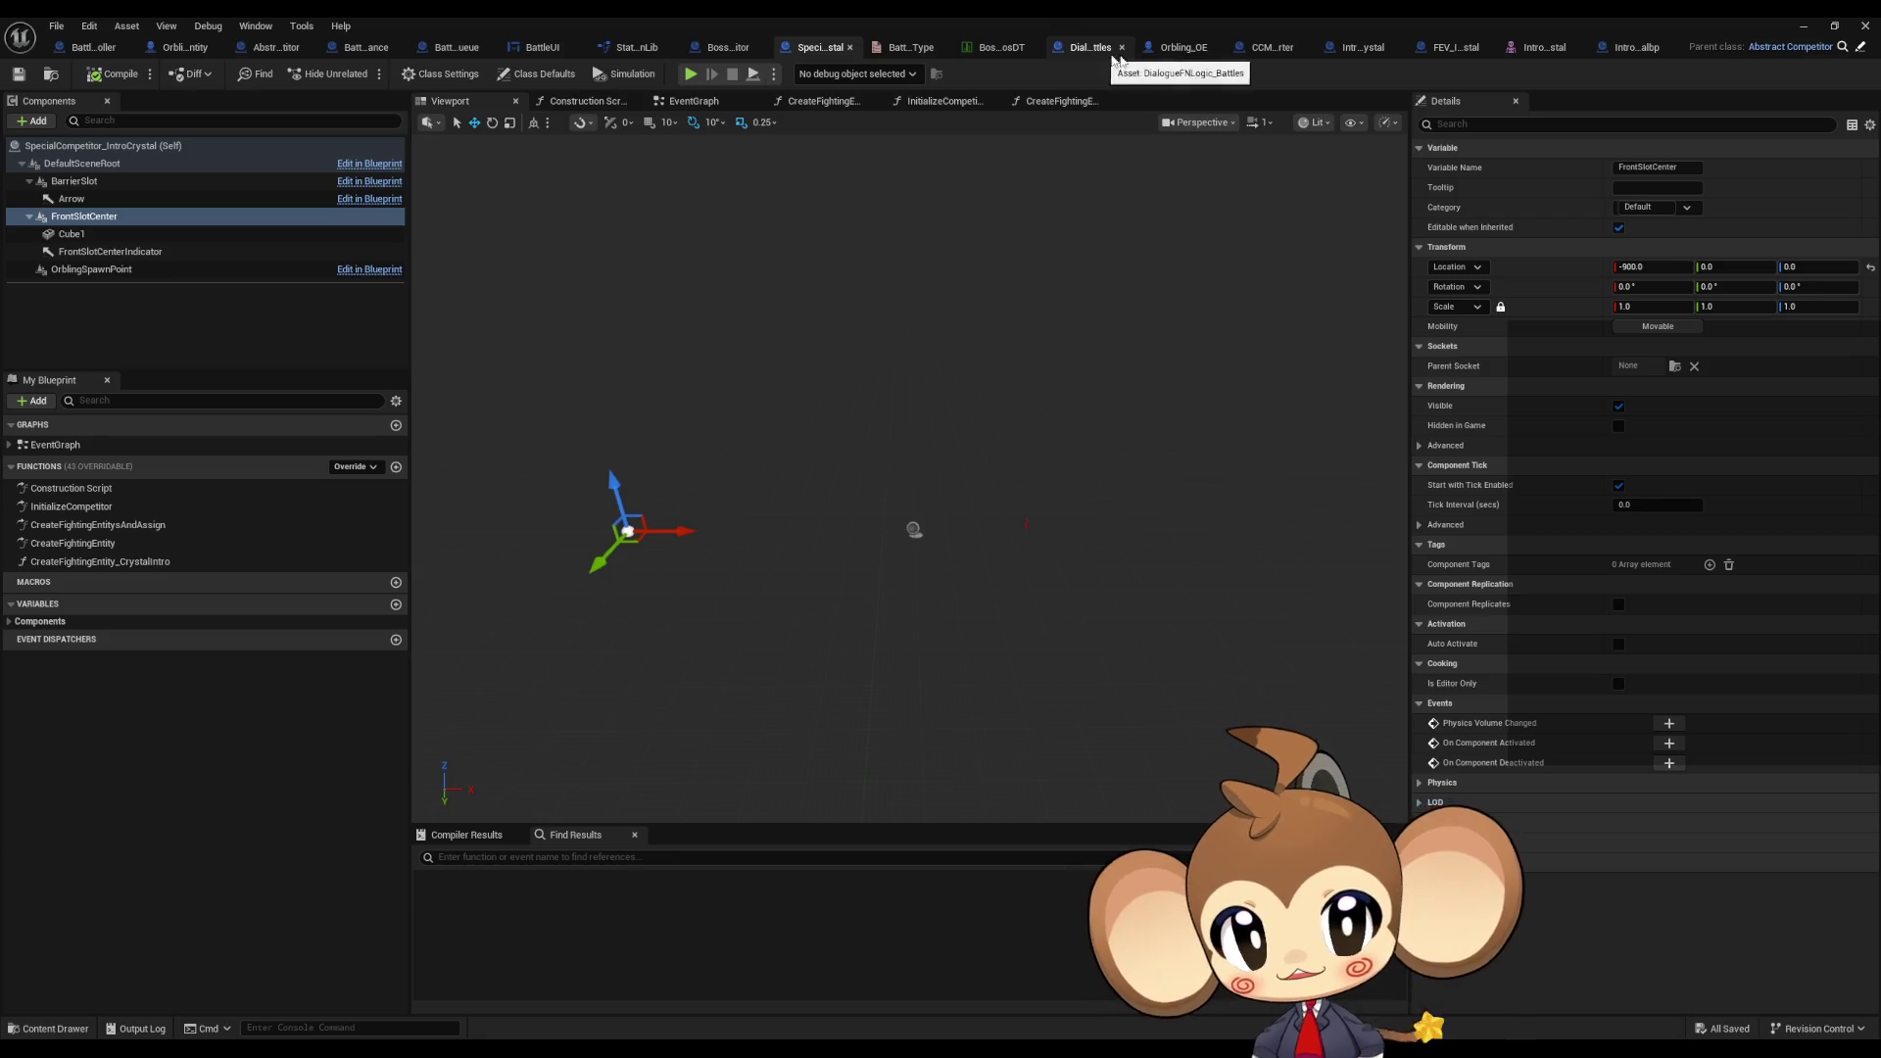
left_click(1460, 48)
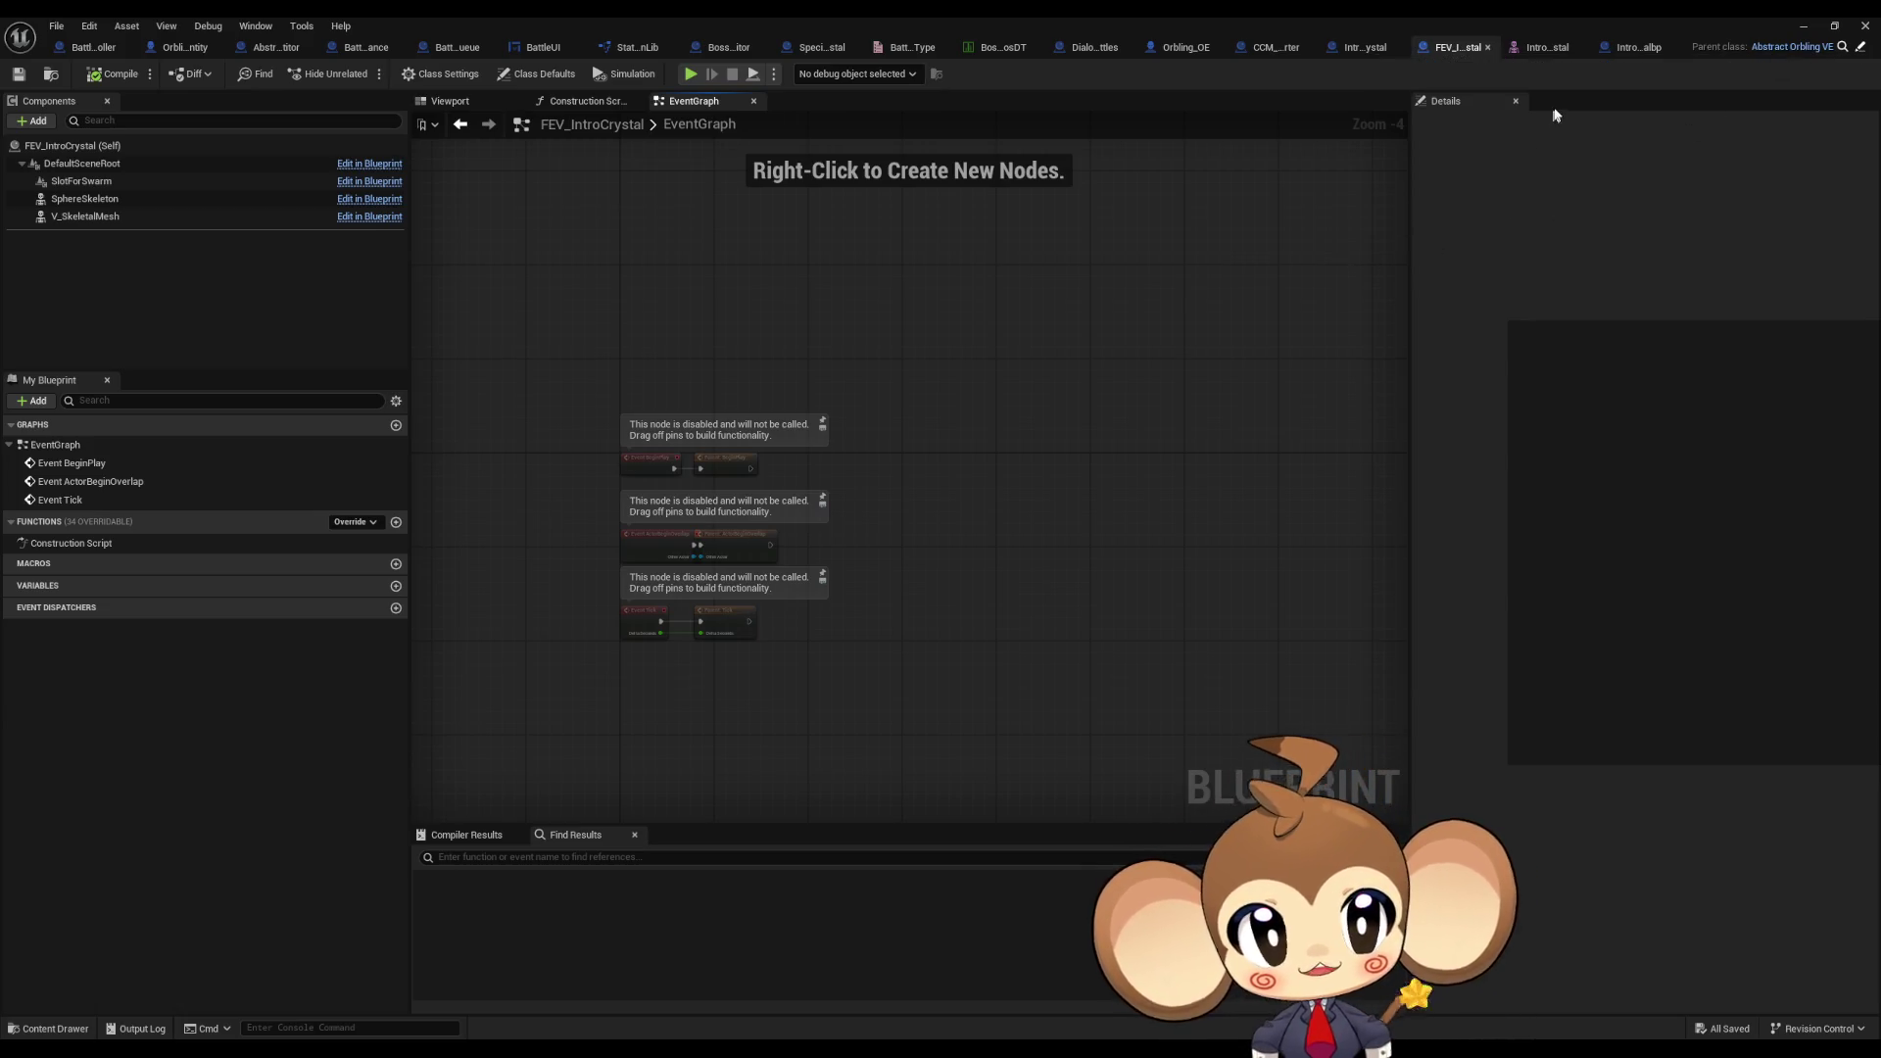
left_click(1632, 54)
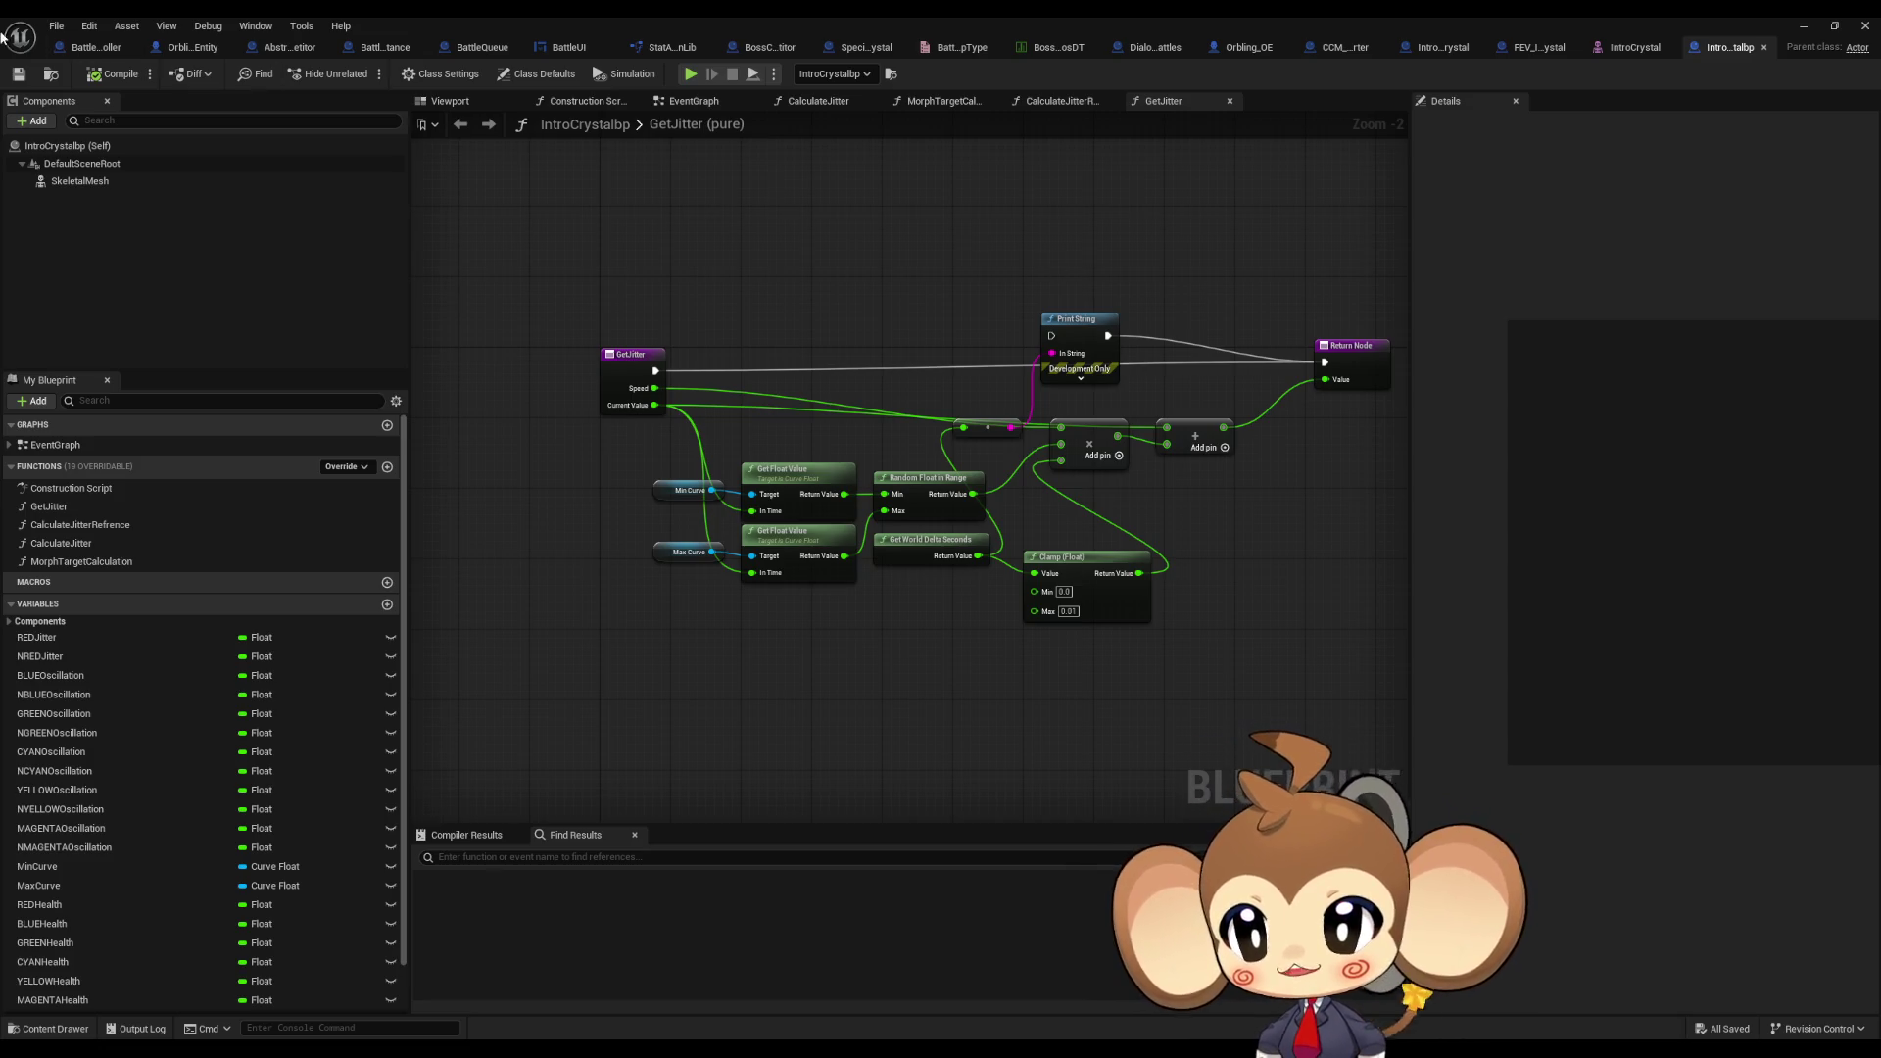
right_click_drag(812, 256, 705, 274)
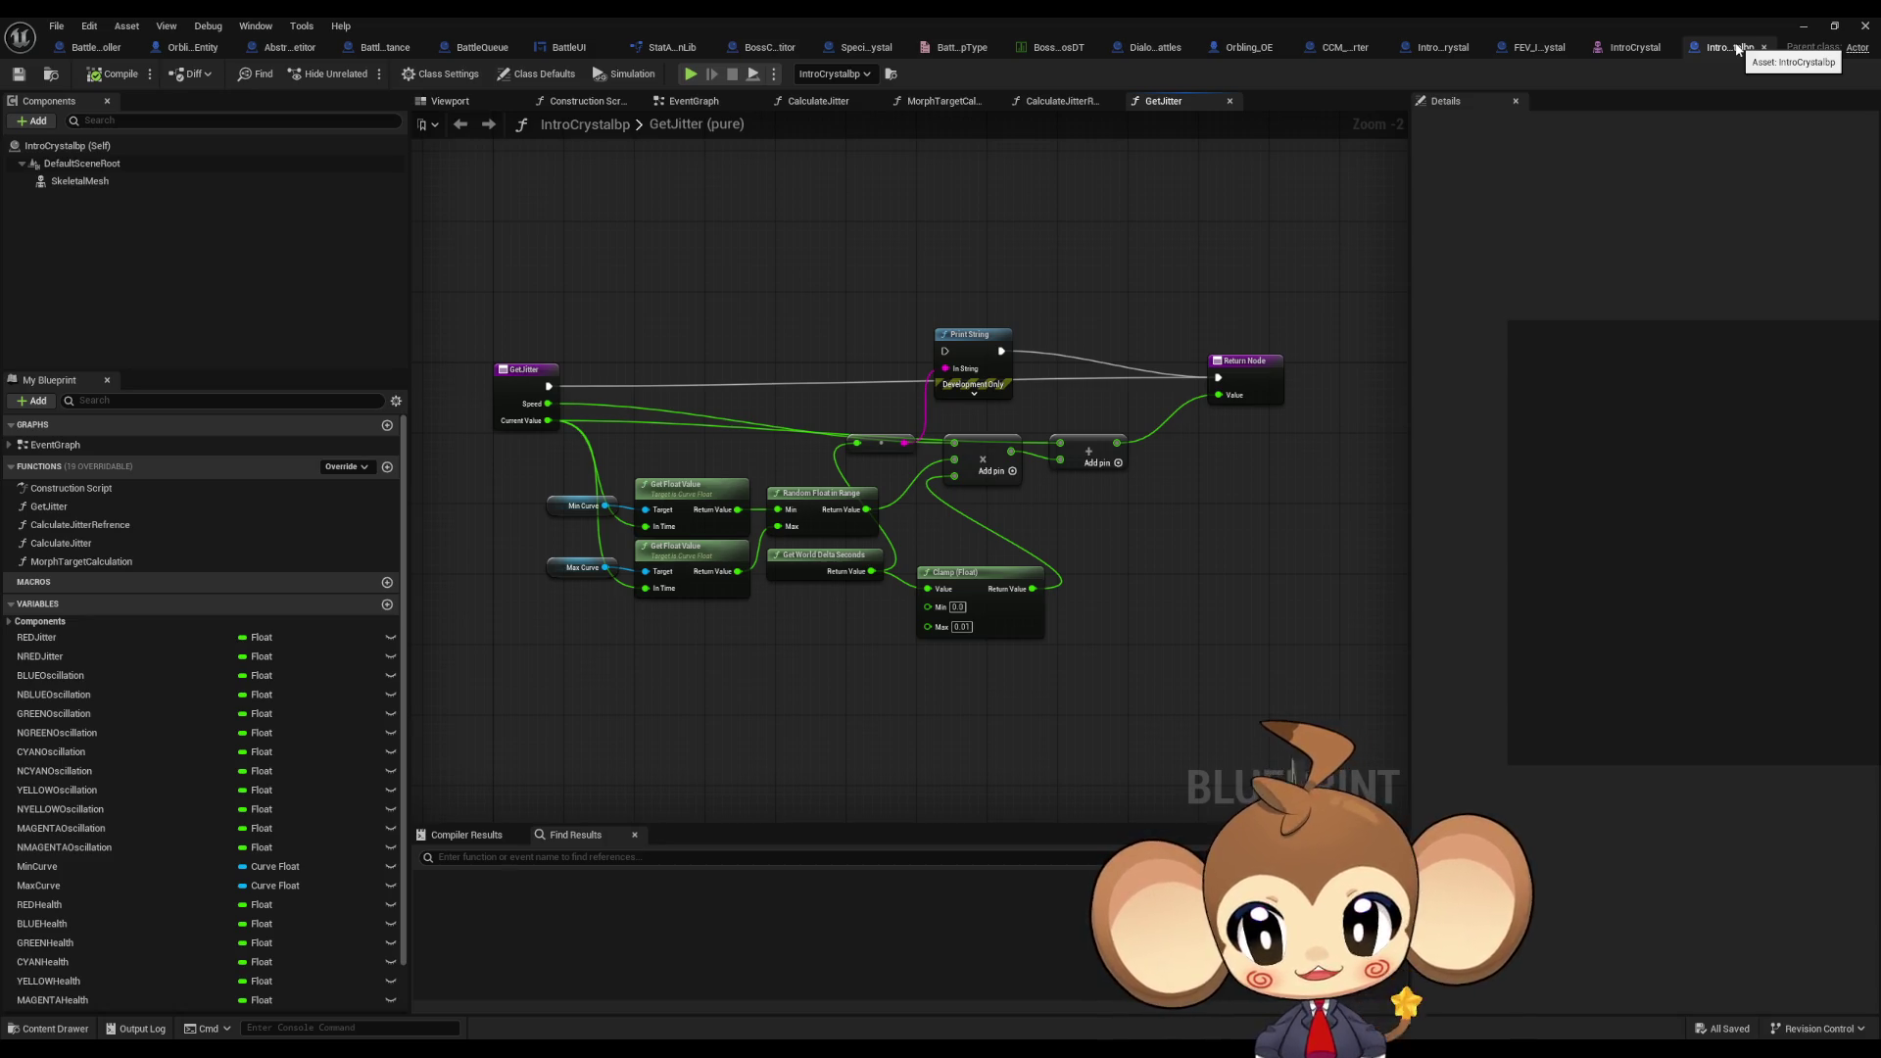
Step: Reparent IntroCrystalbp to Abstract_Orbling_VE through File > Reparent Blueprint
left_click(62, 30)
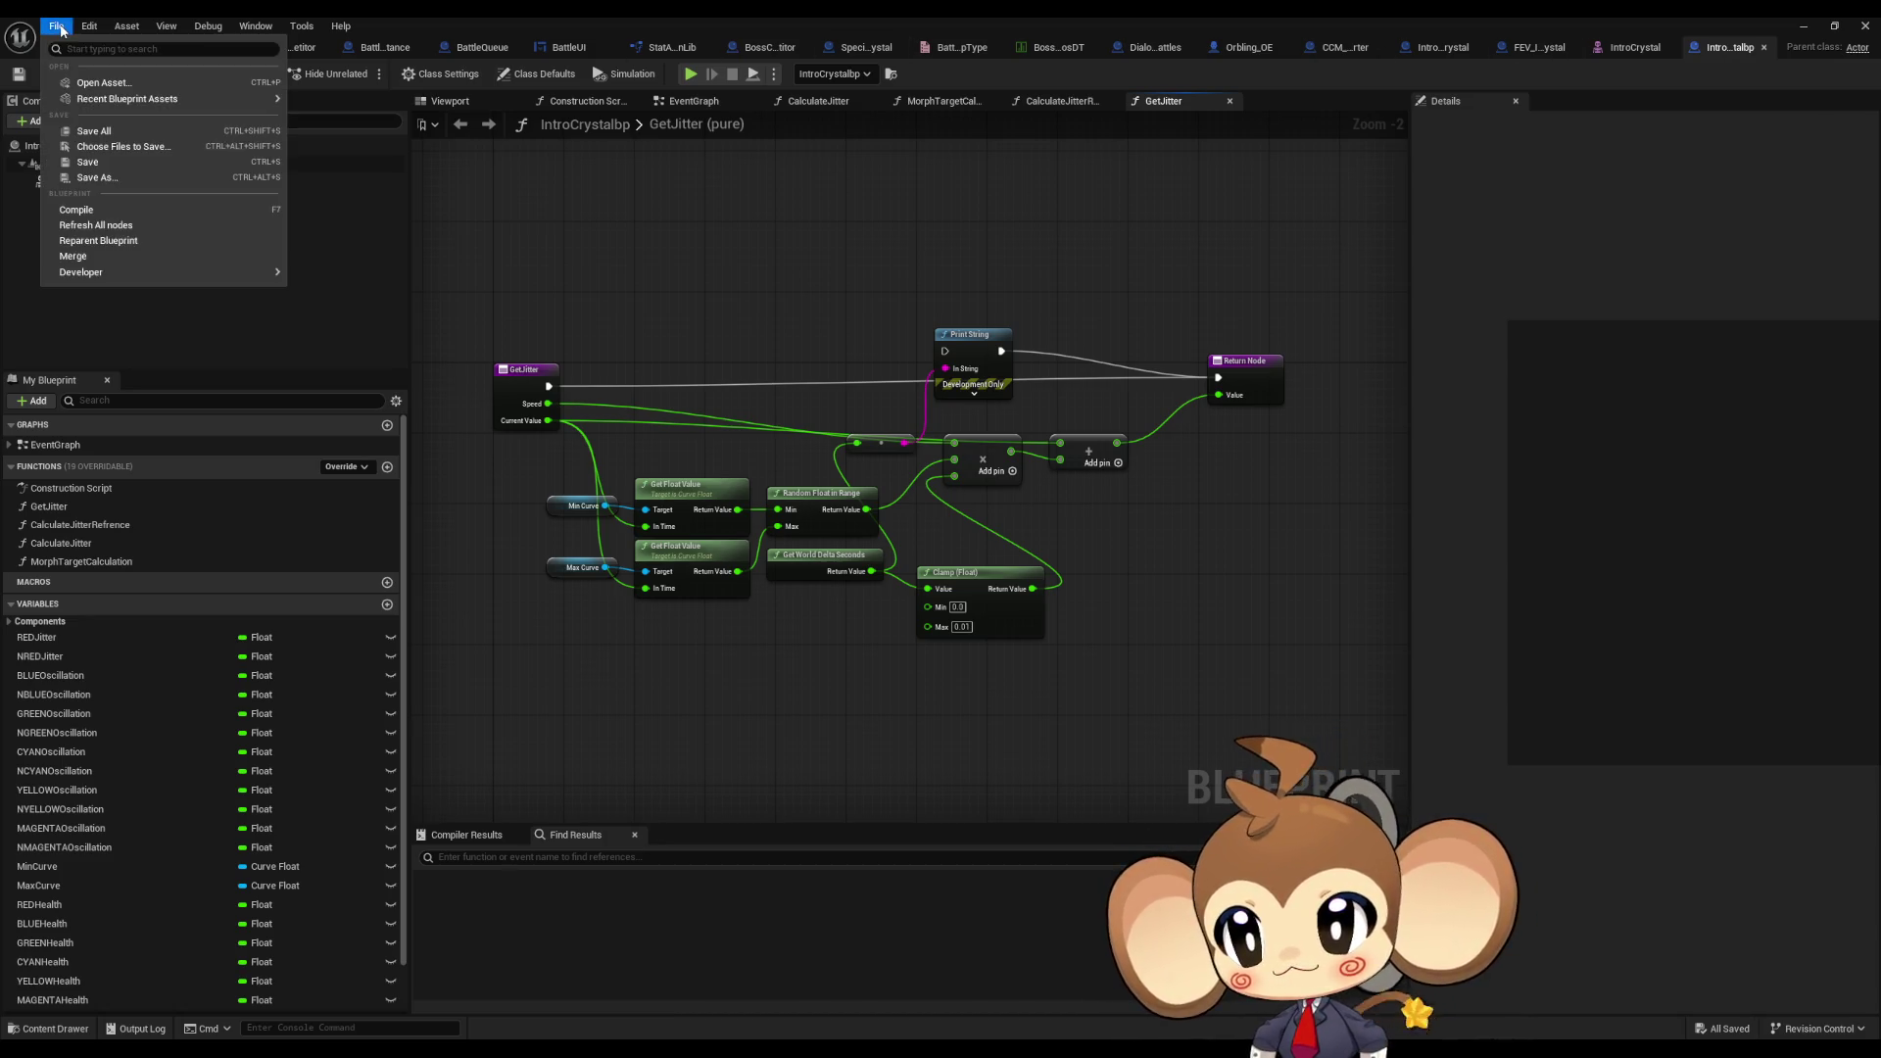
left_click(113, 243)
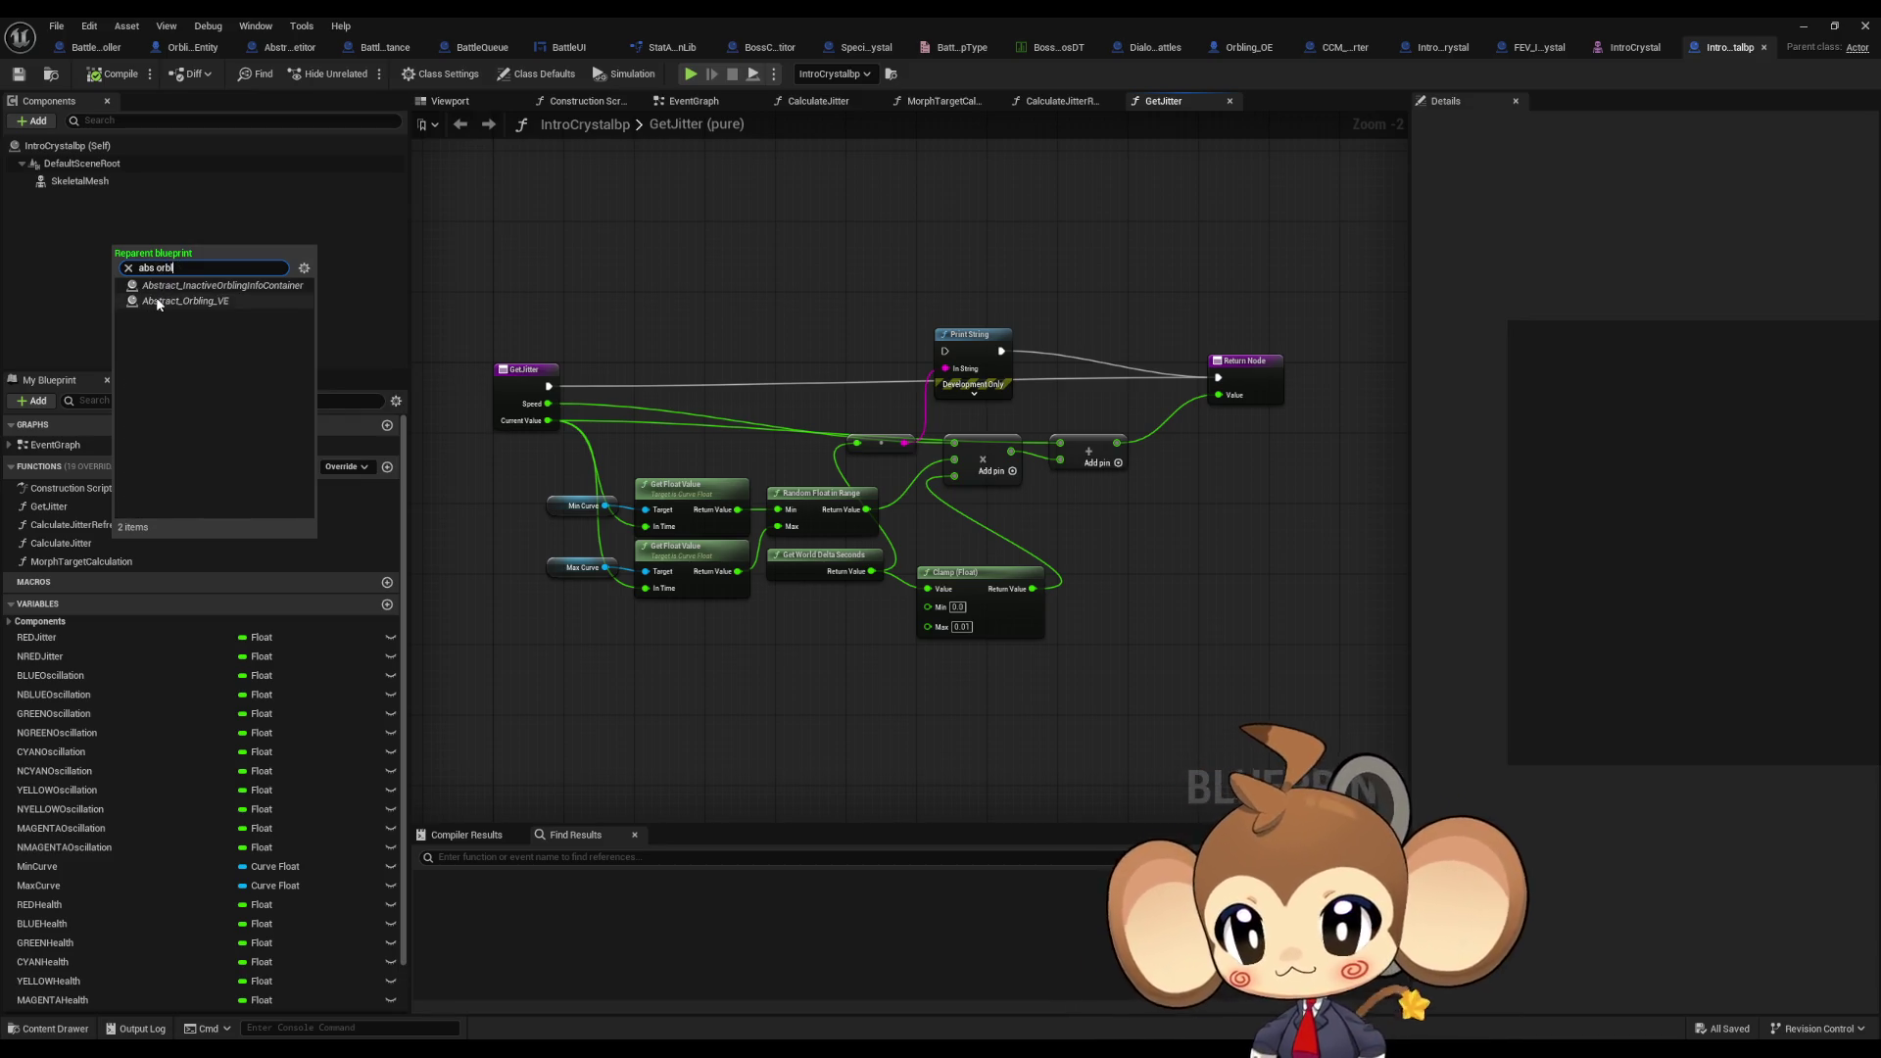
left_click(160, 300)
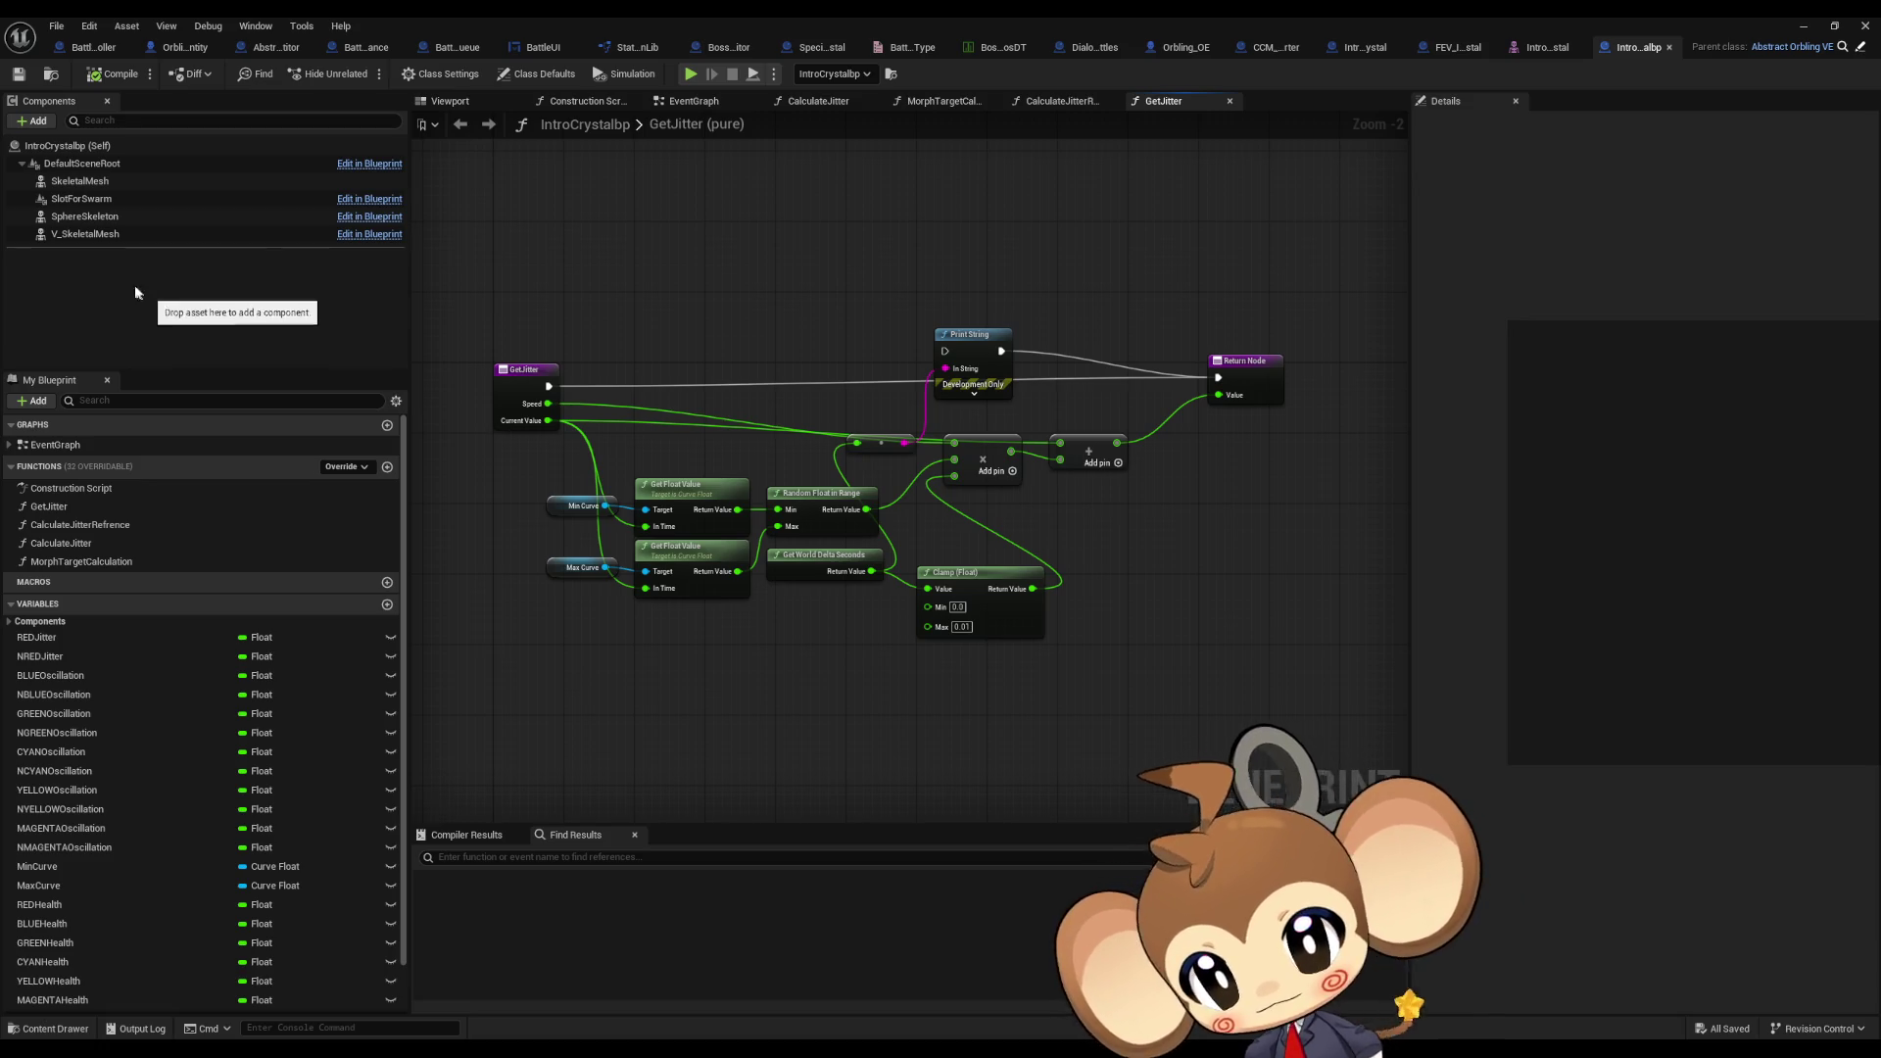
right_click_drag(677, 272, 811, 288)
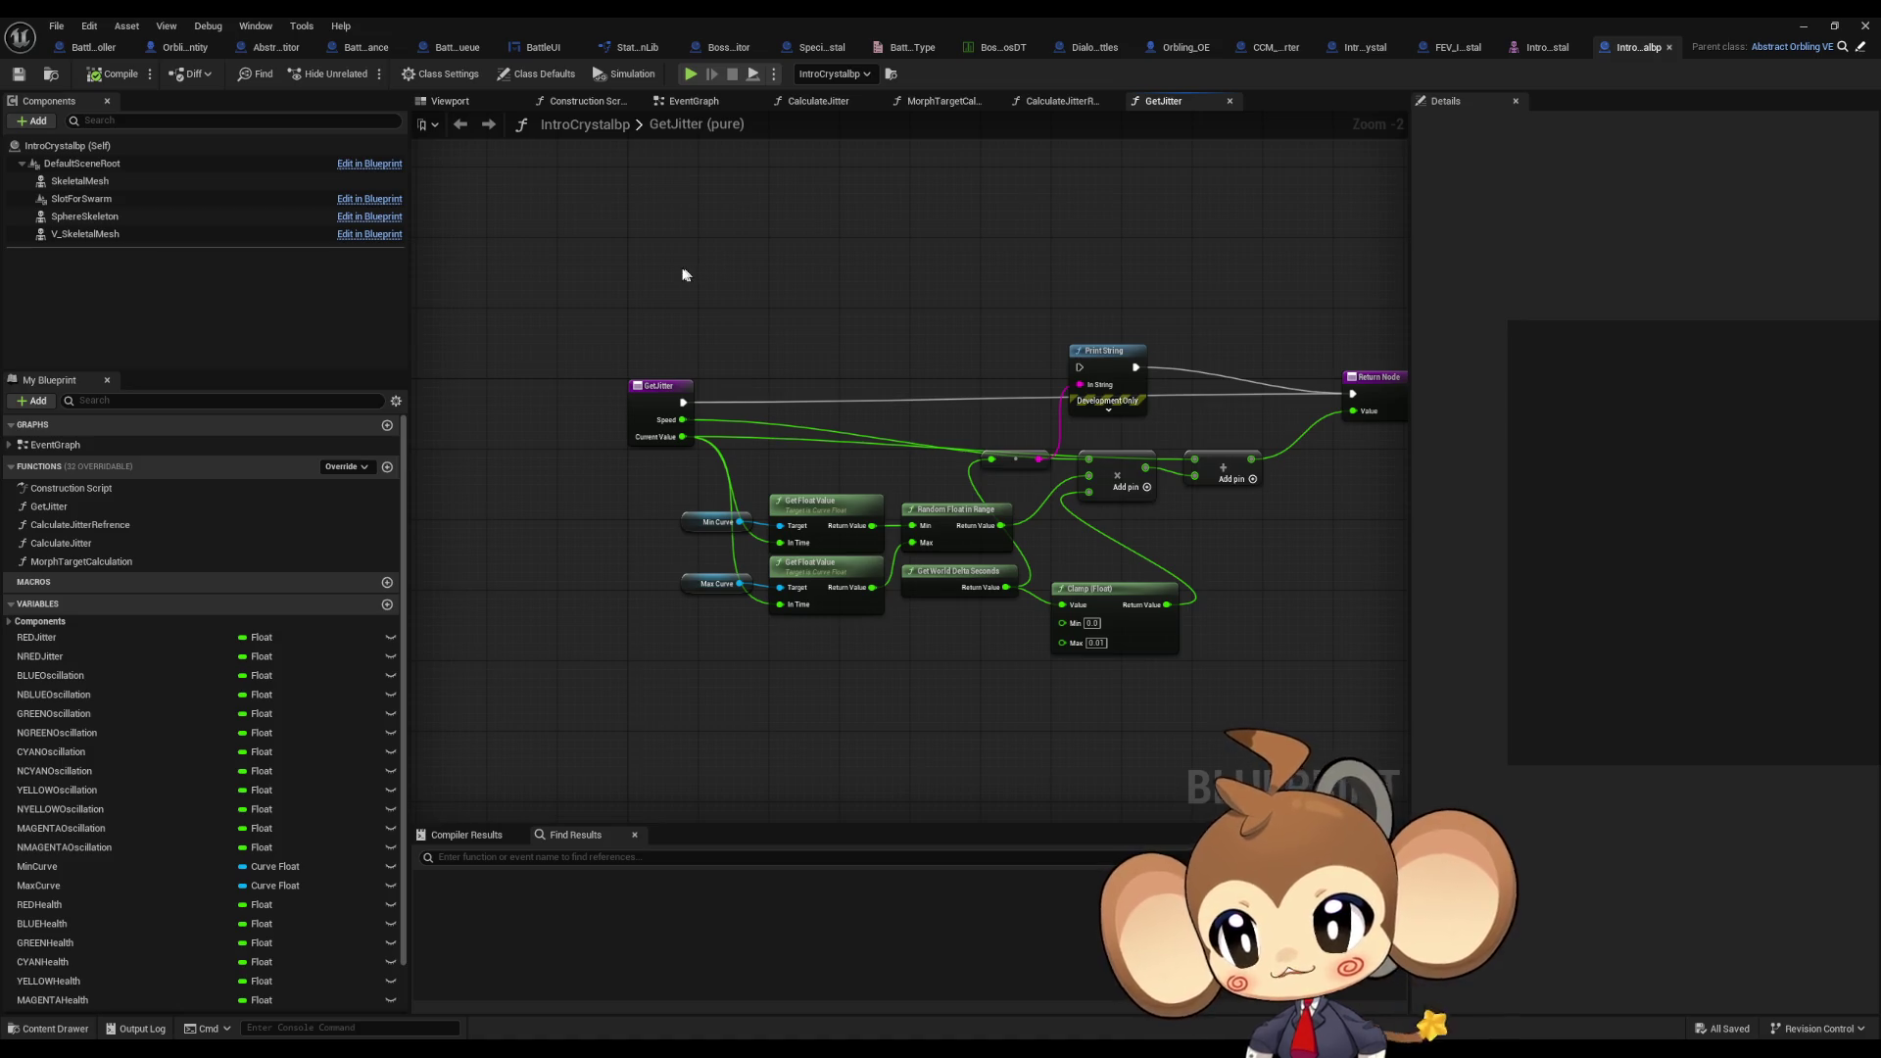
left_click(123, 201)
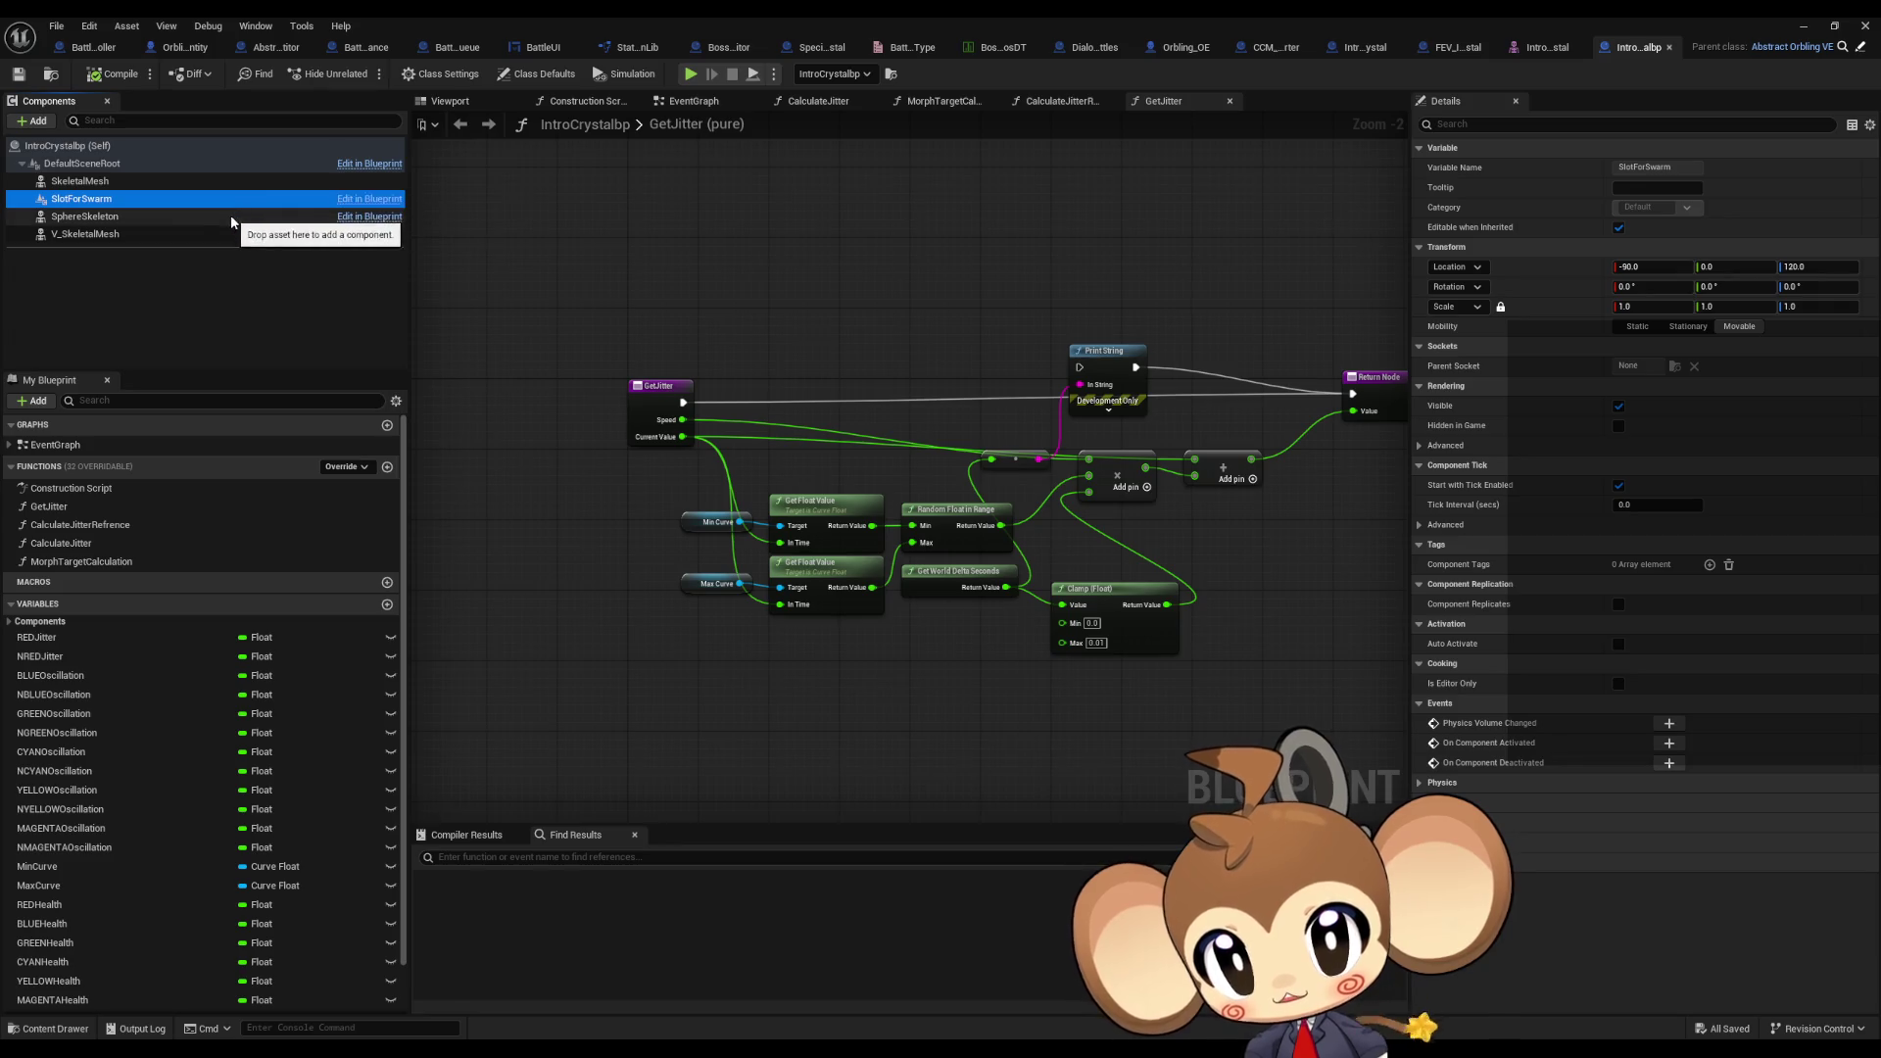
left_click(157, 216)
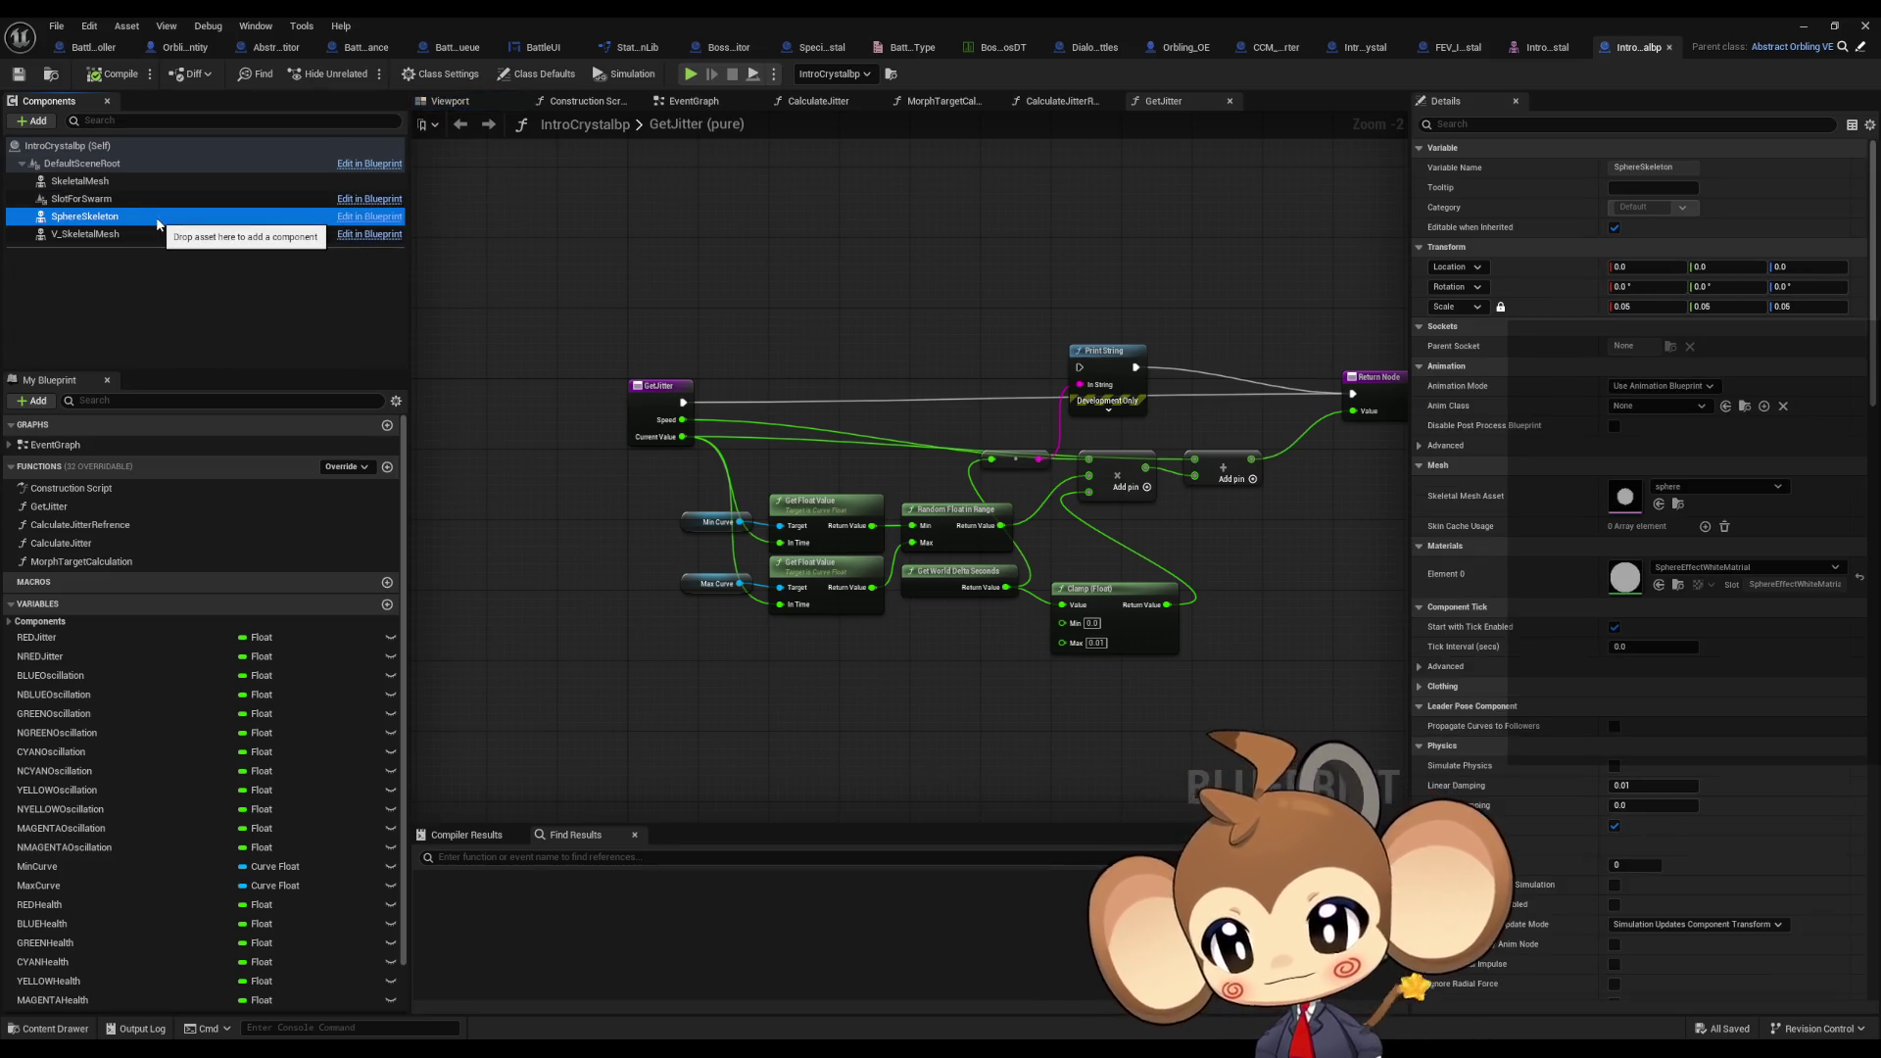
mouse_move(467, 213)
right_mouse_down()
mouse_move(562, 239)
mouse_move(466, 281)
right_mouse_up()
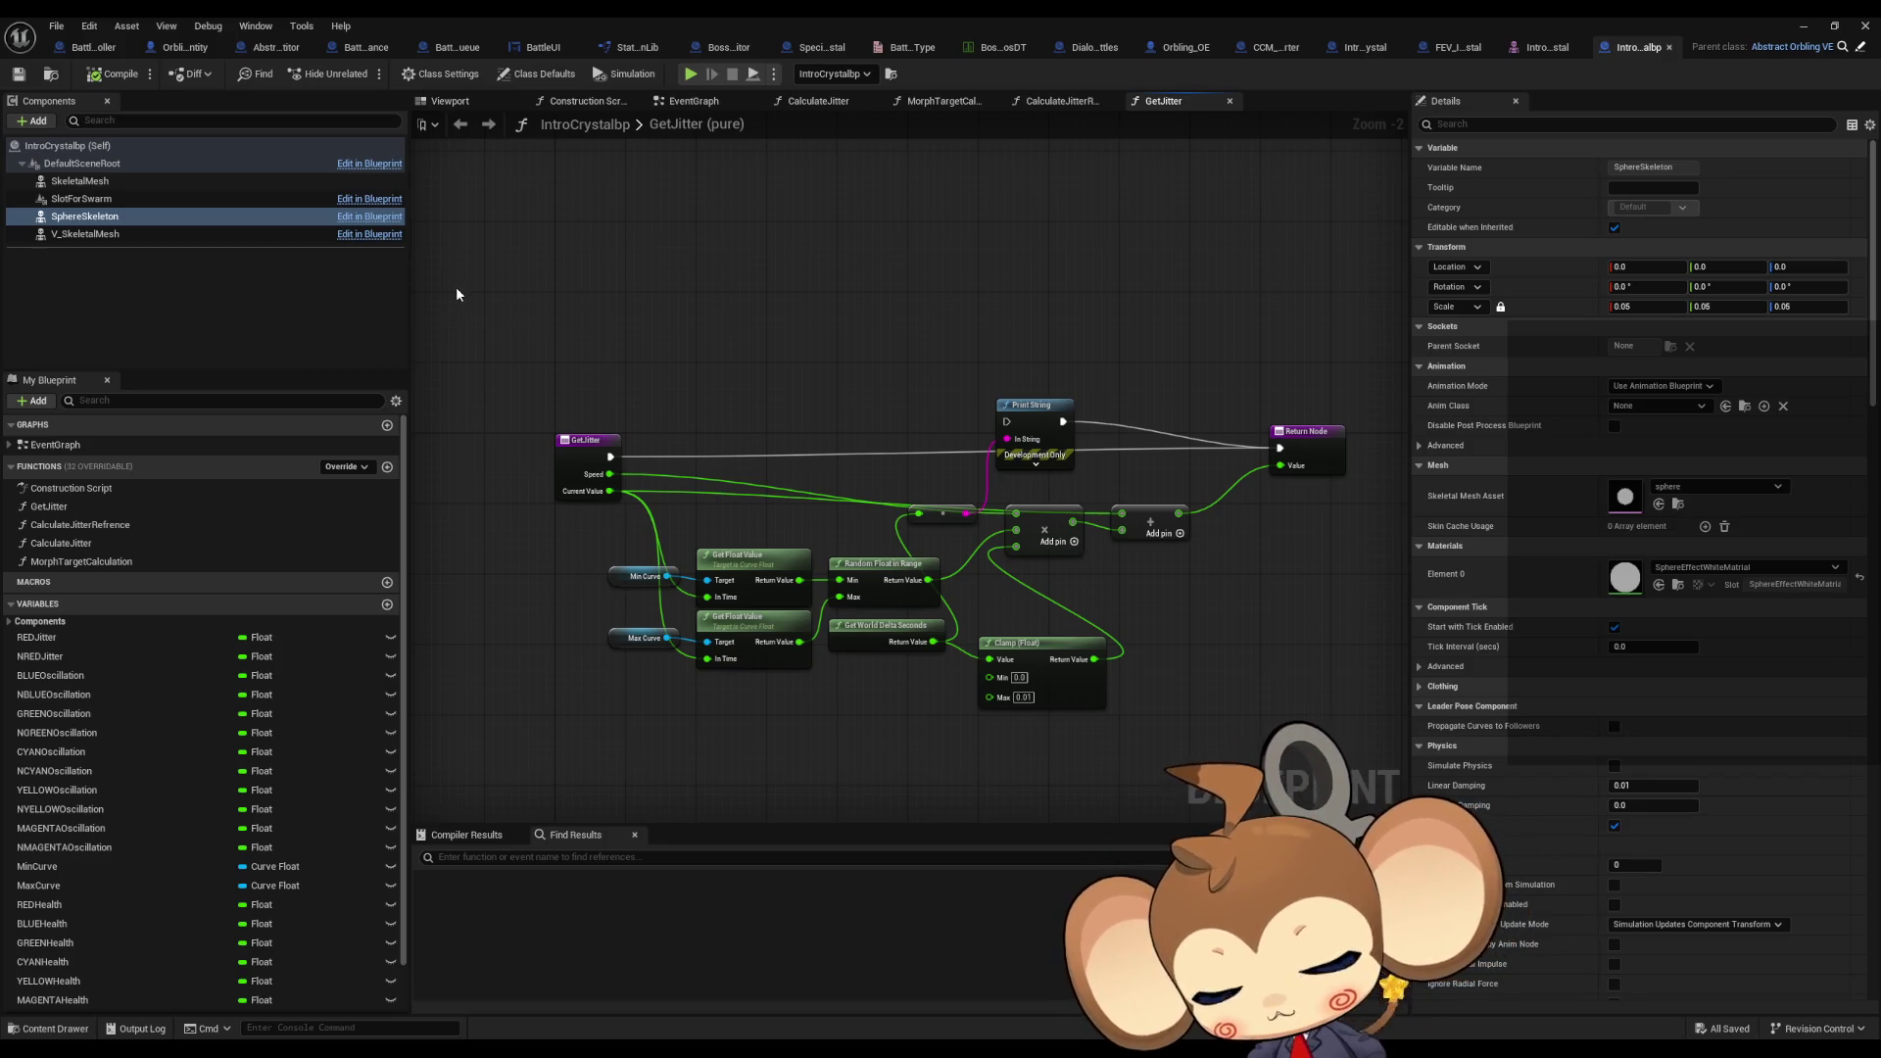
right_click_drag(523, 278, 573, 291)
left_click(96, 199)
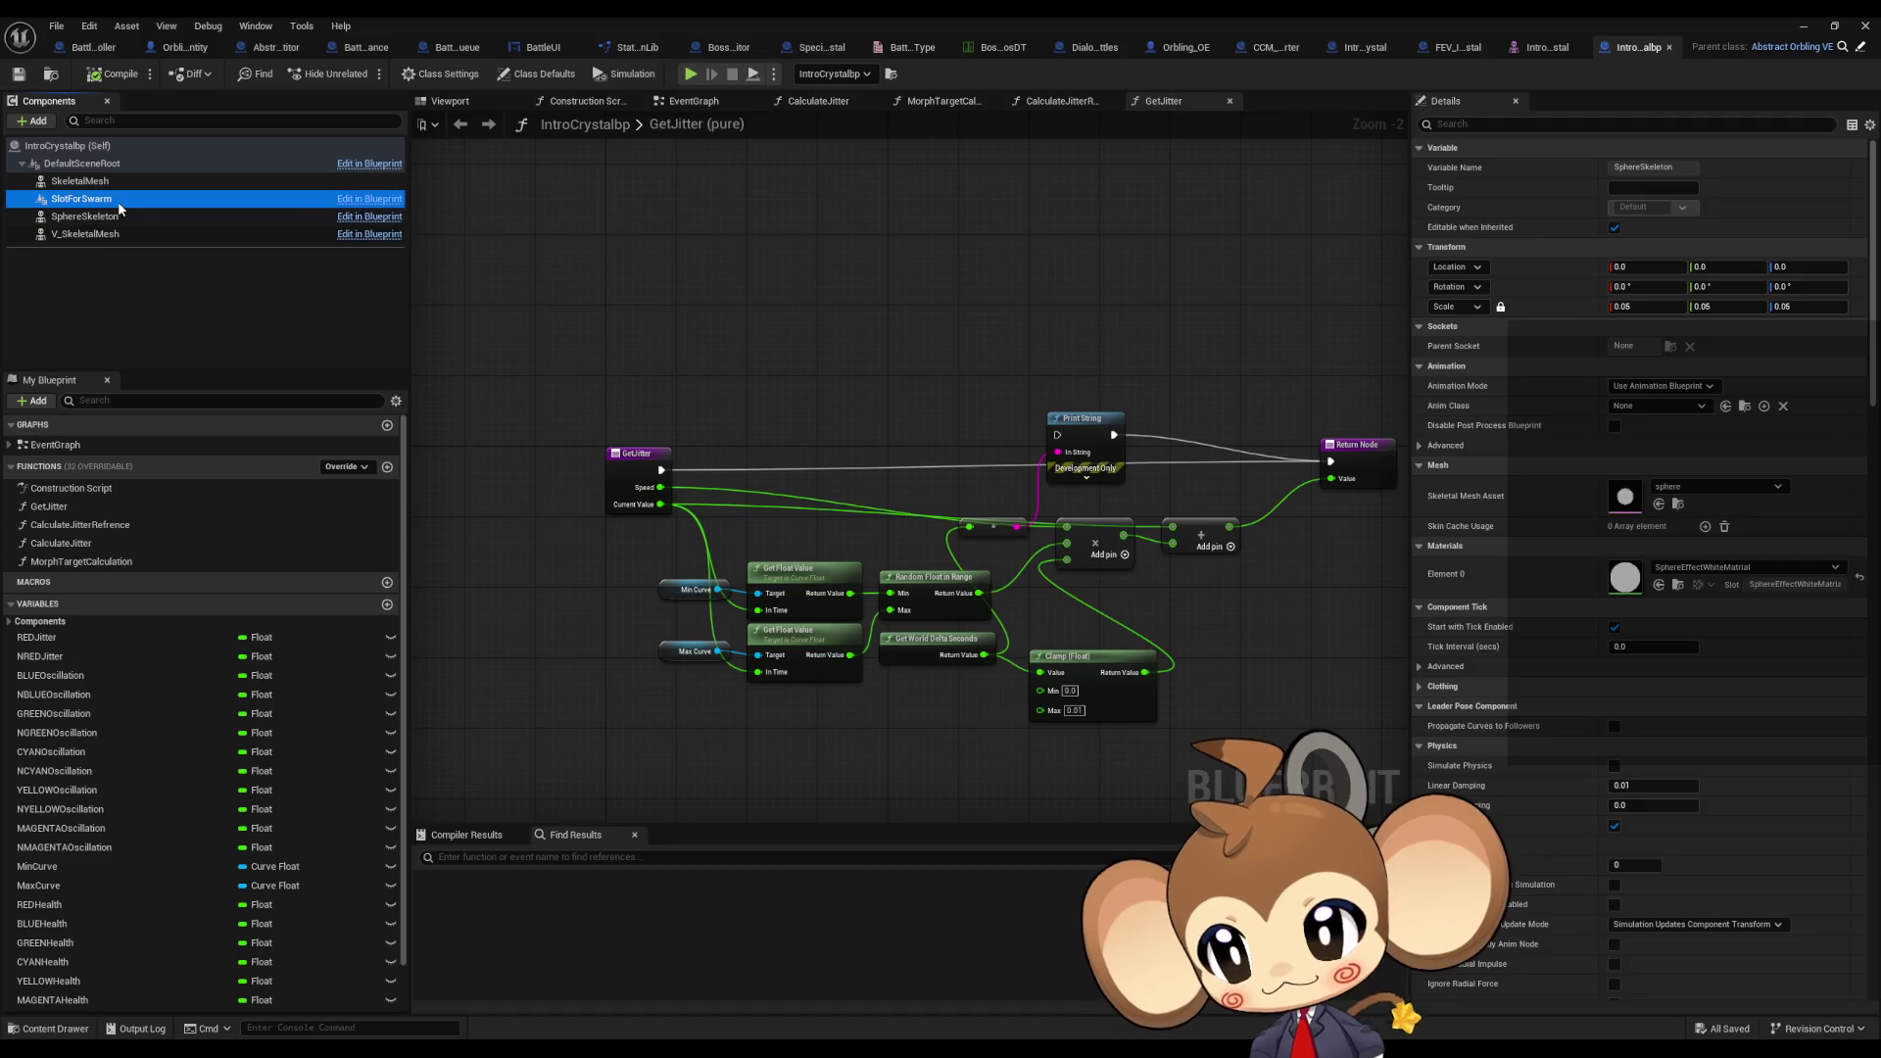
left_click(106, 183)
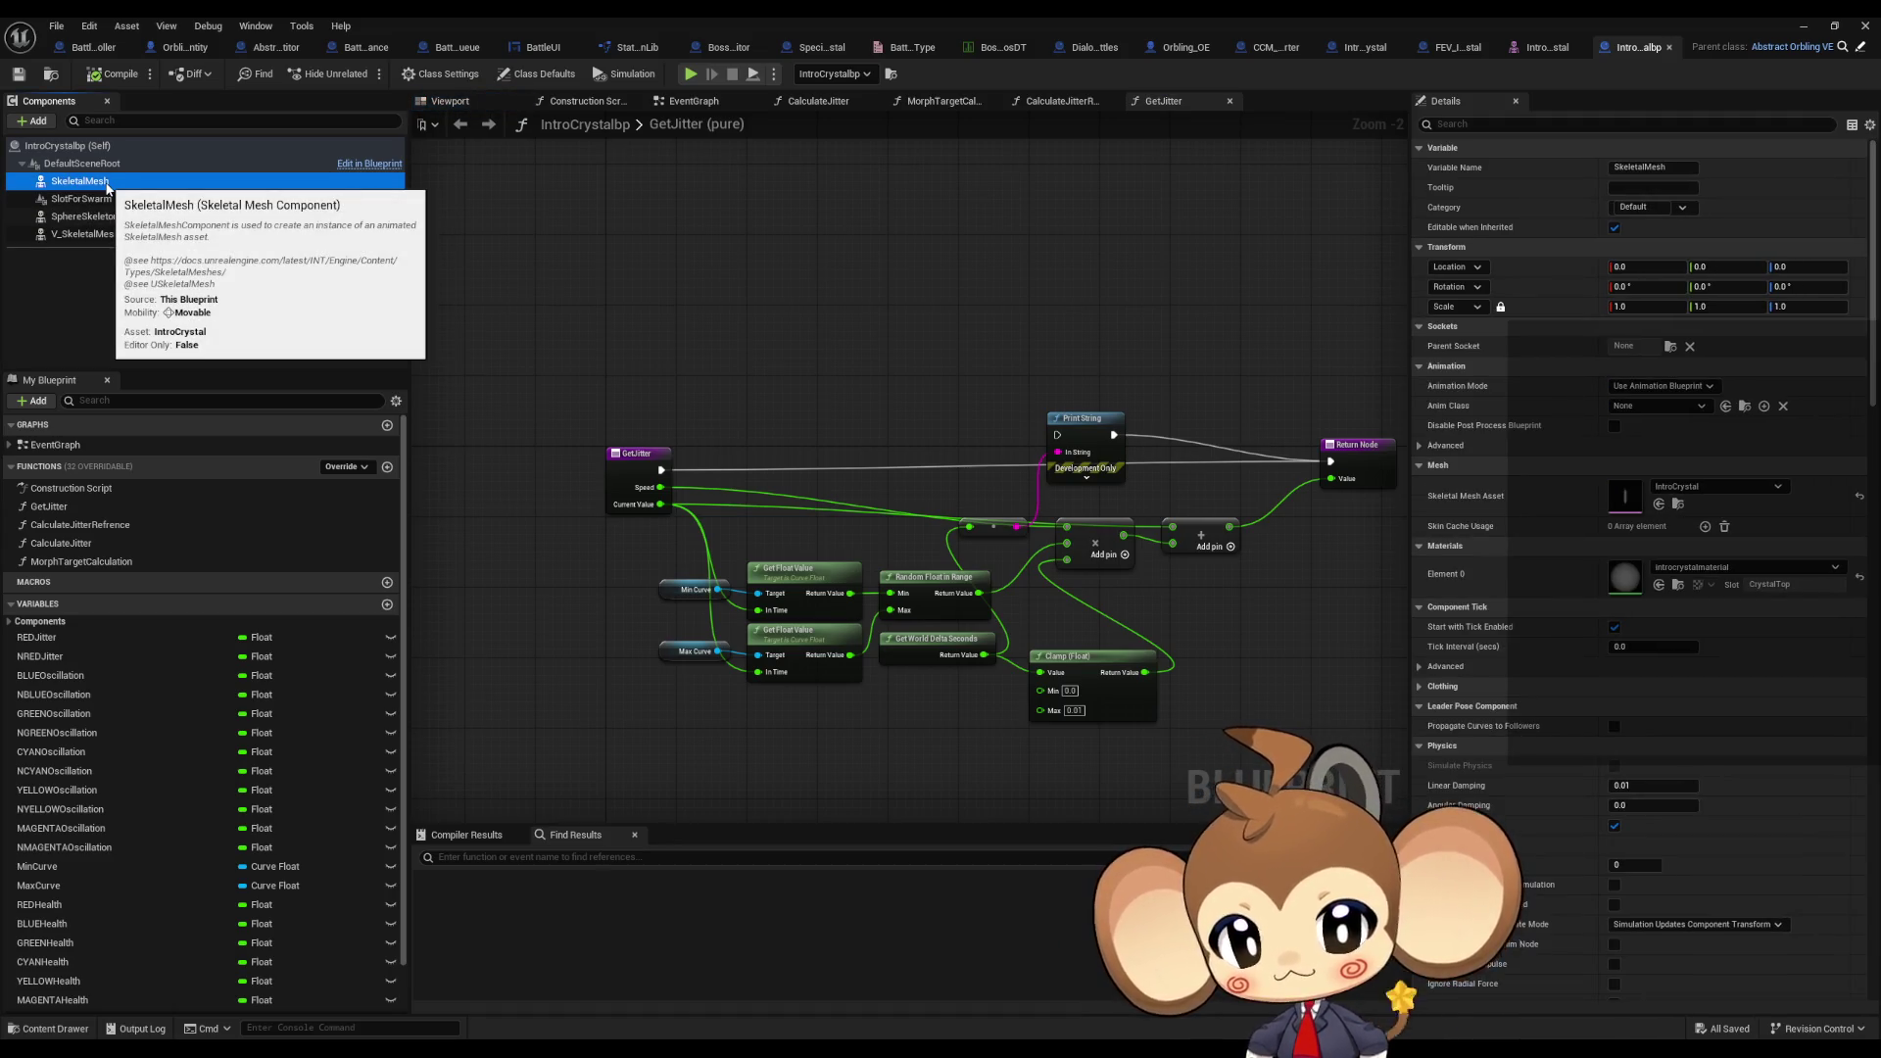
right_click_drag(900, 304, 807, 309)
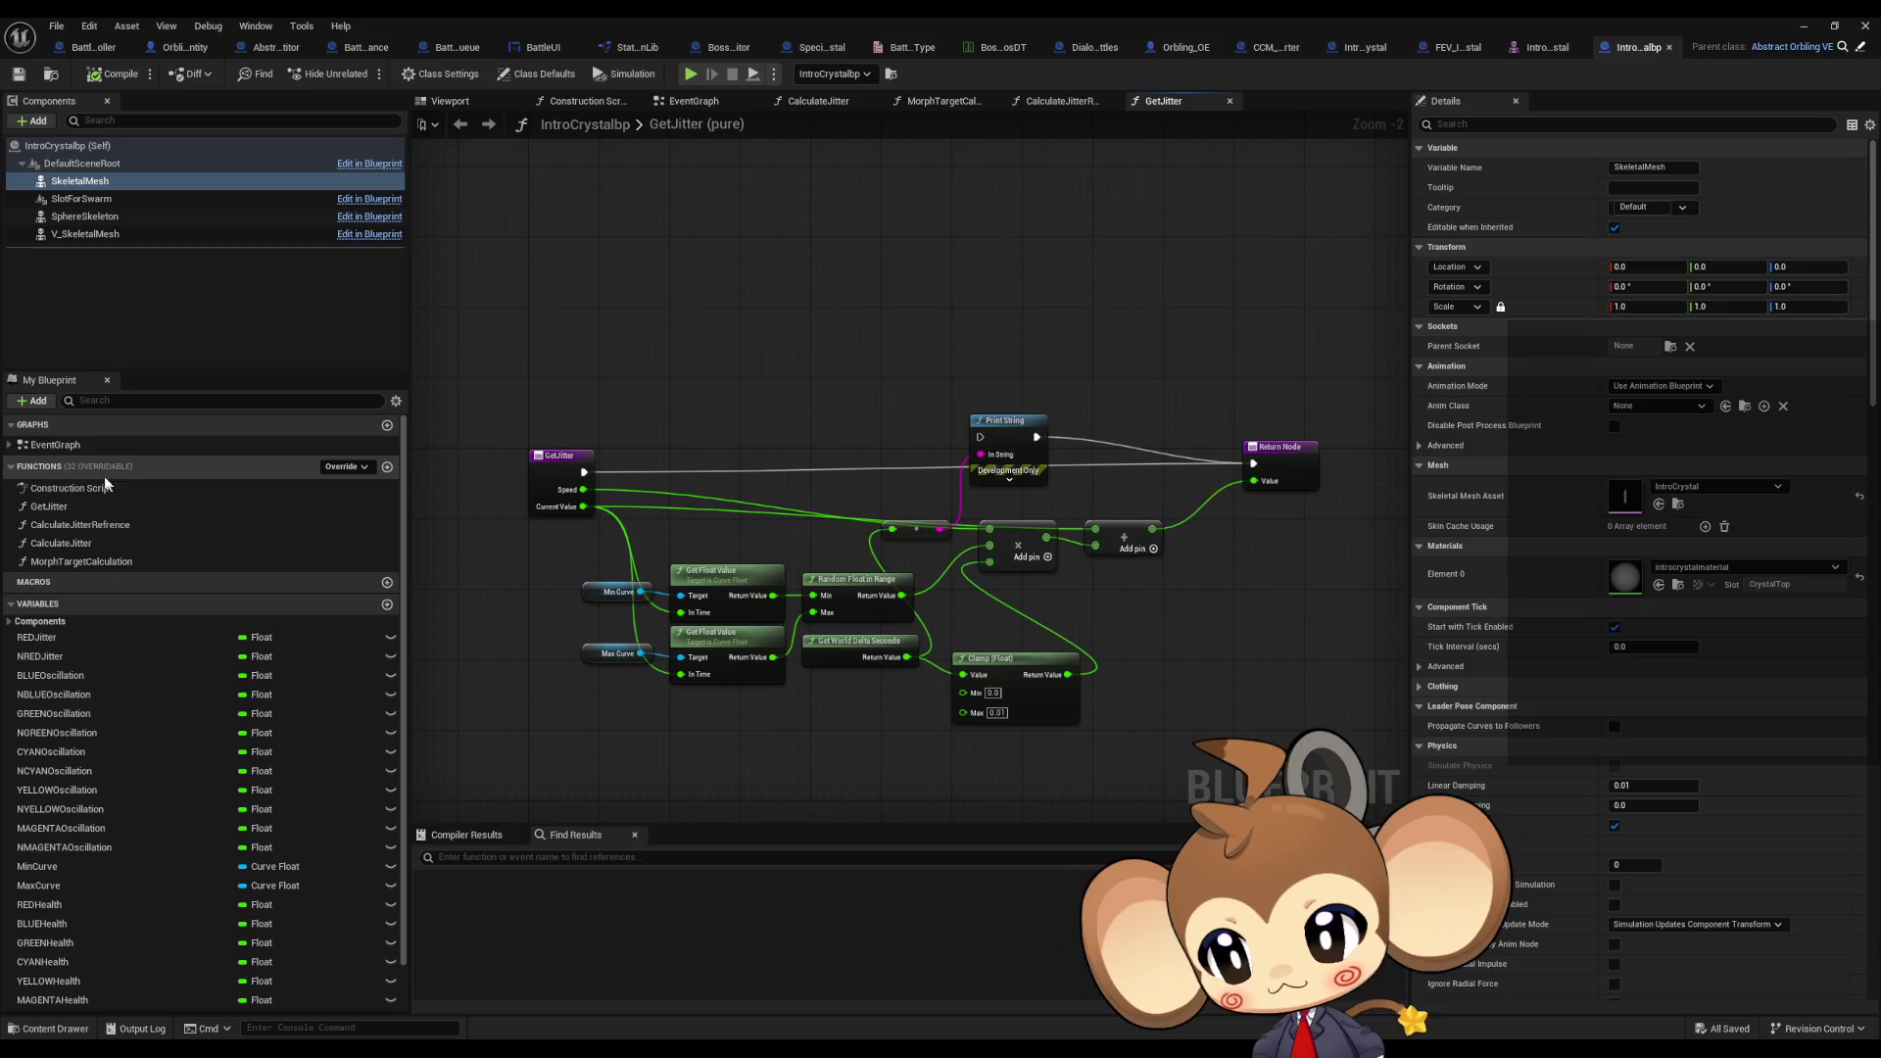
double_click(58, 444)
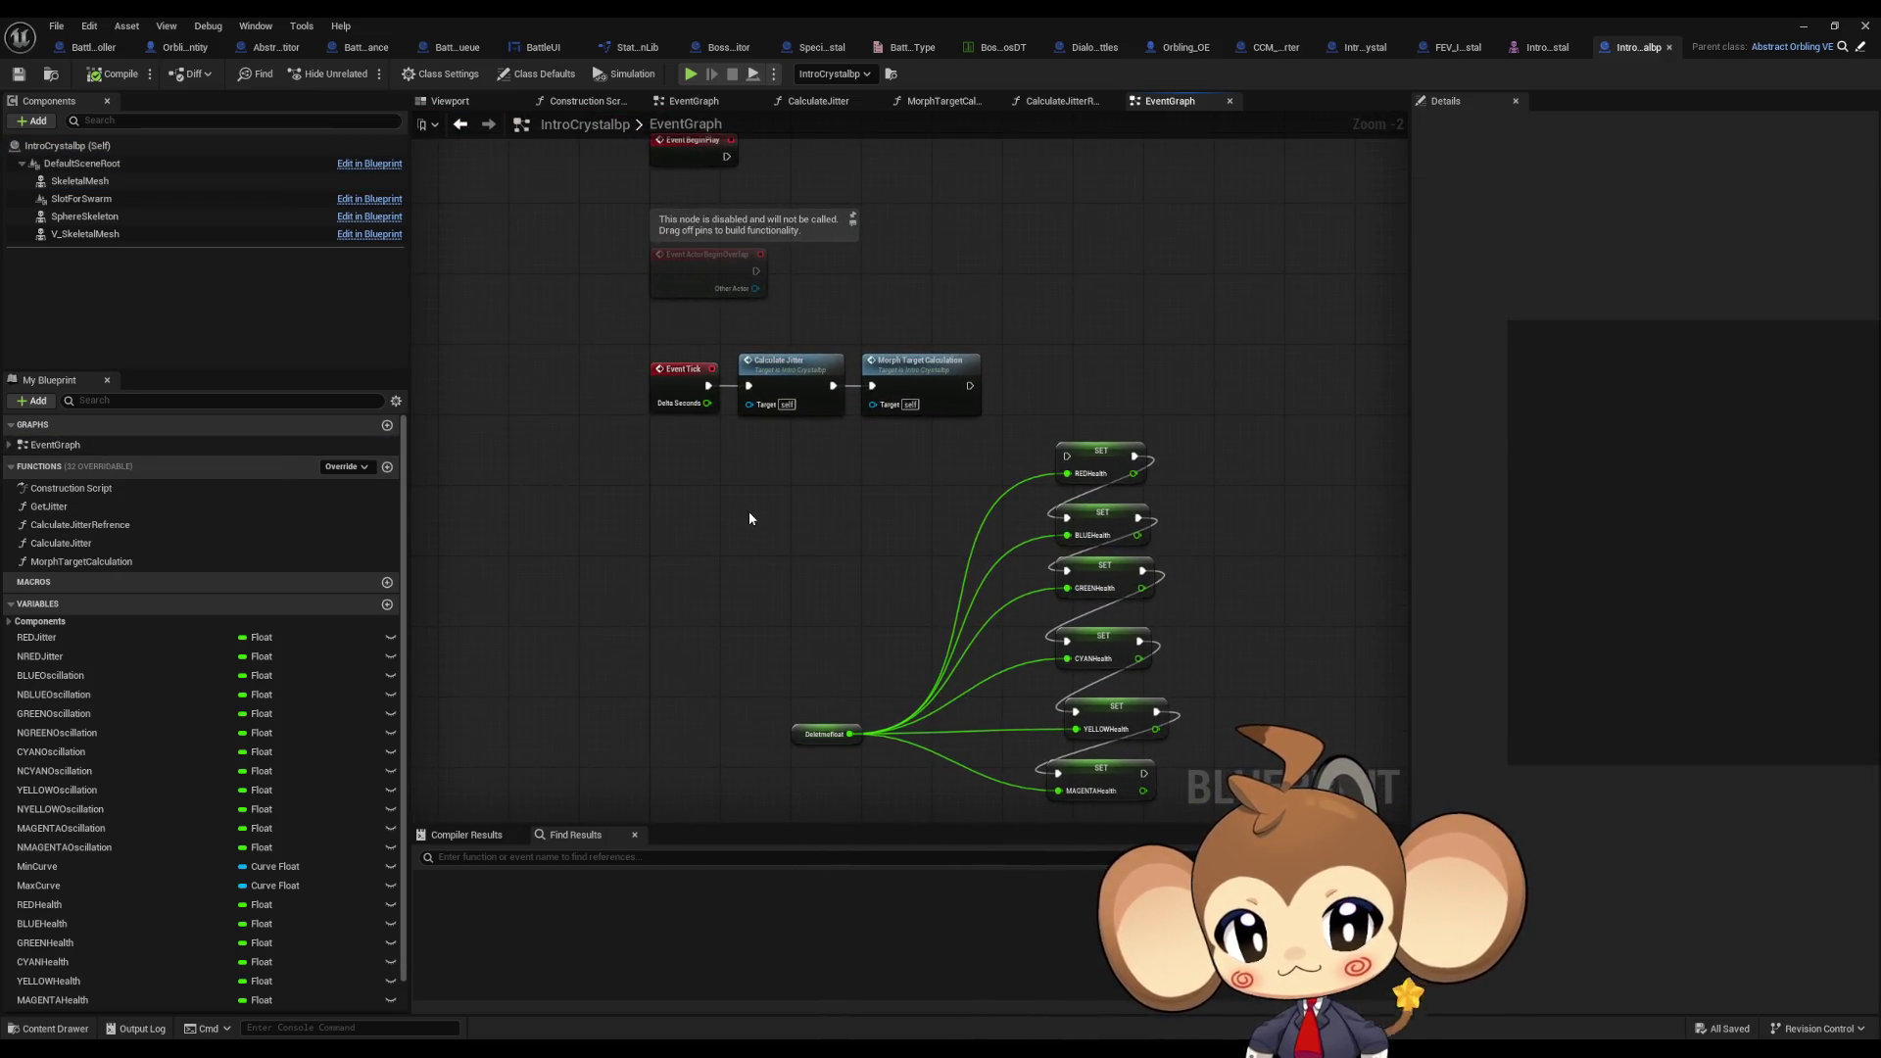
Step: Inspect the CalculateJitter and CalculateJitterRefrence functions, then return to the EventGraph
double_click(831, 410)
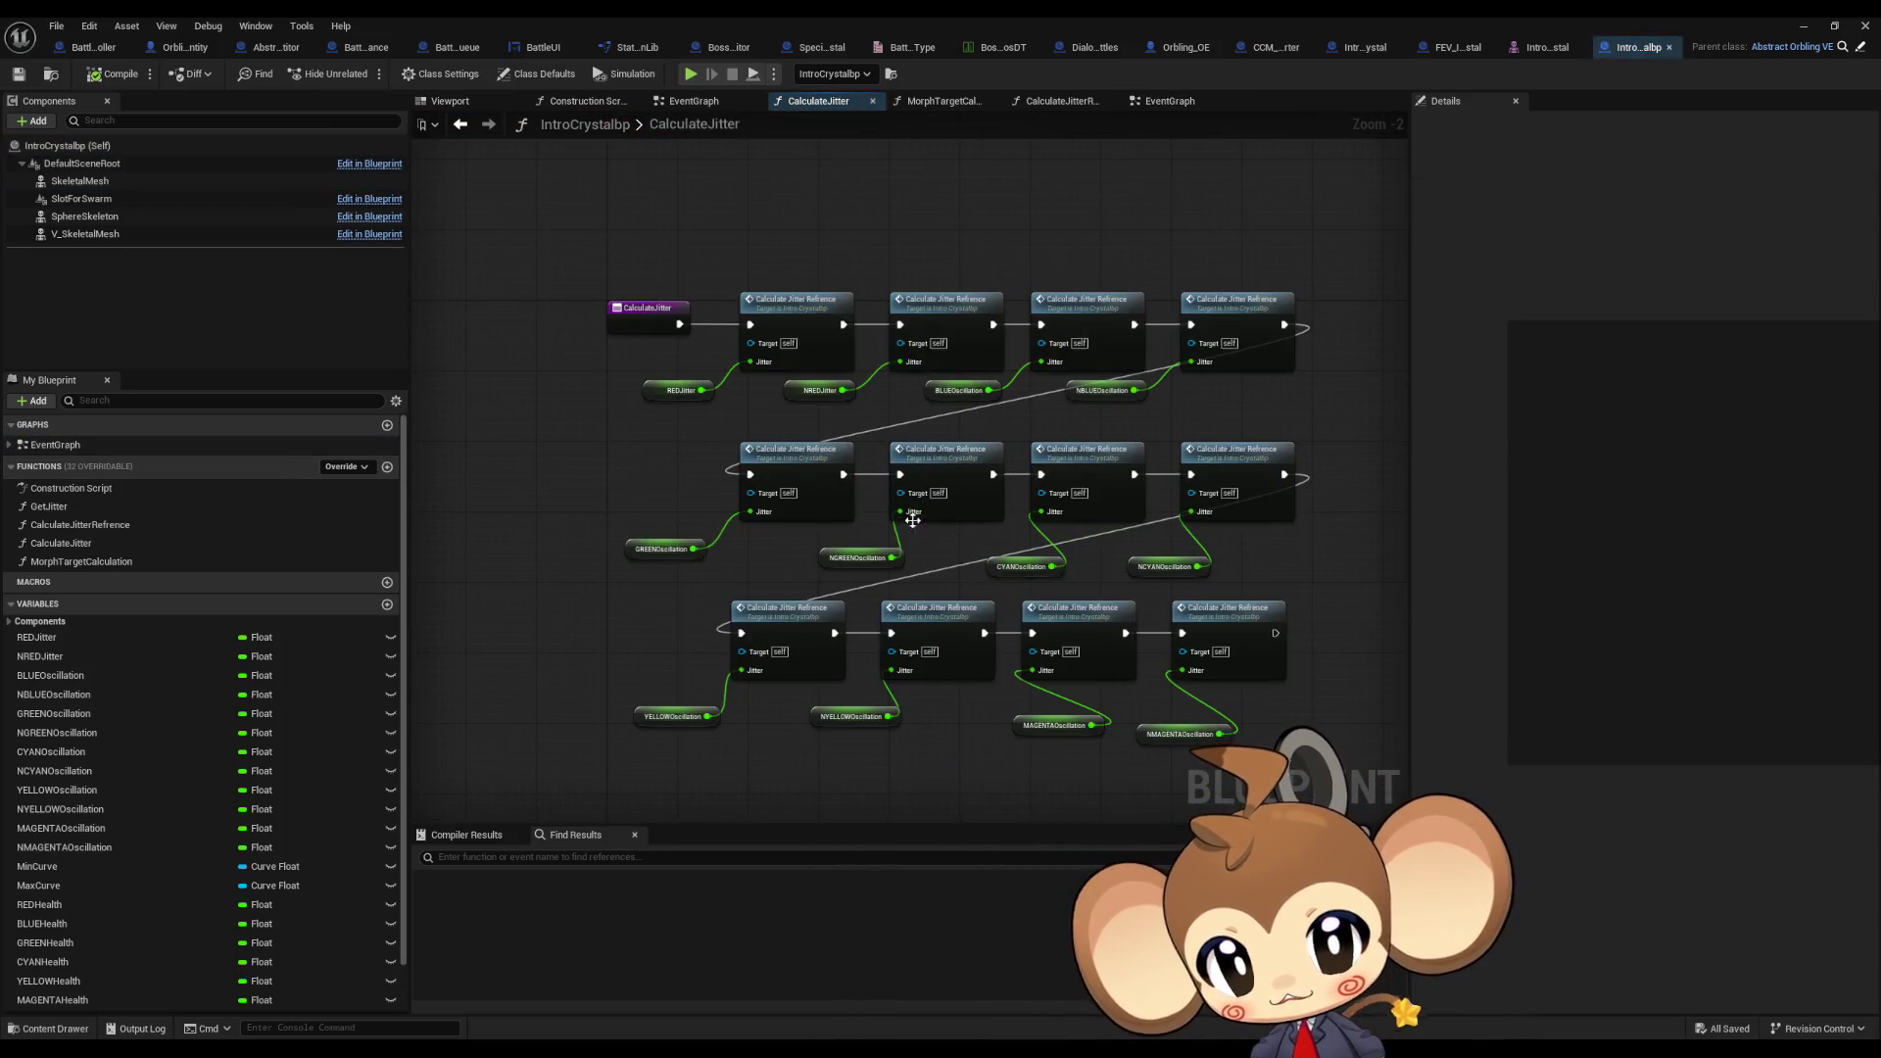
left_click(781, 322)
double_click(781, 321)
left_click(1005, 411)
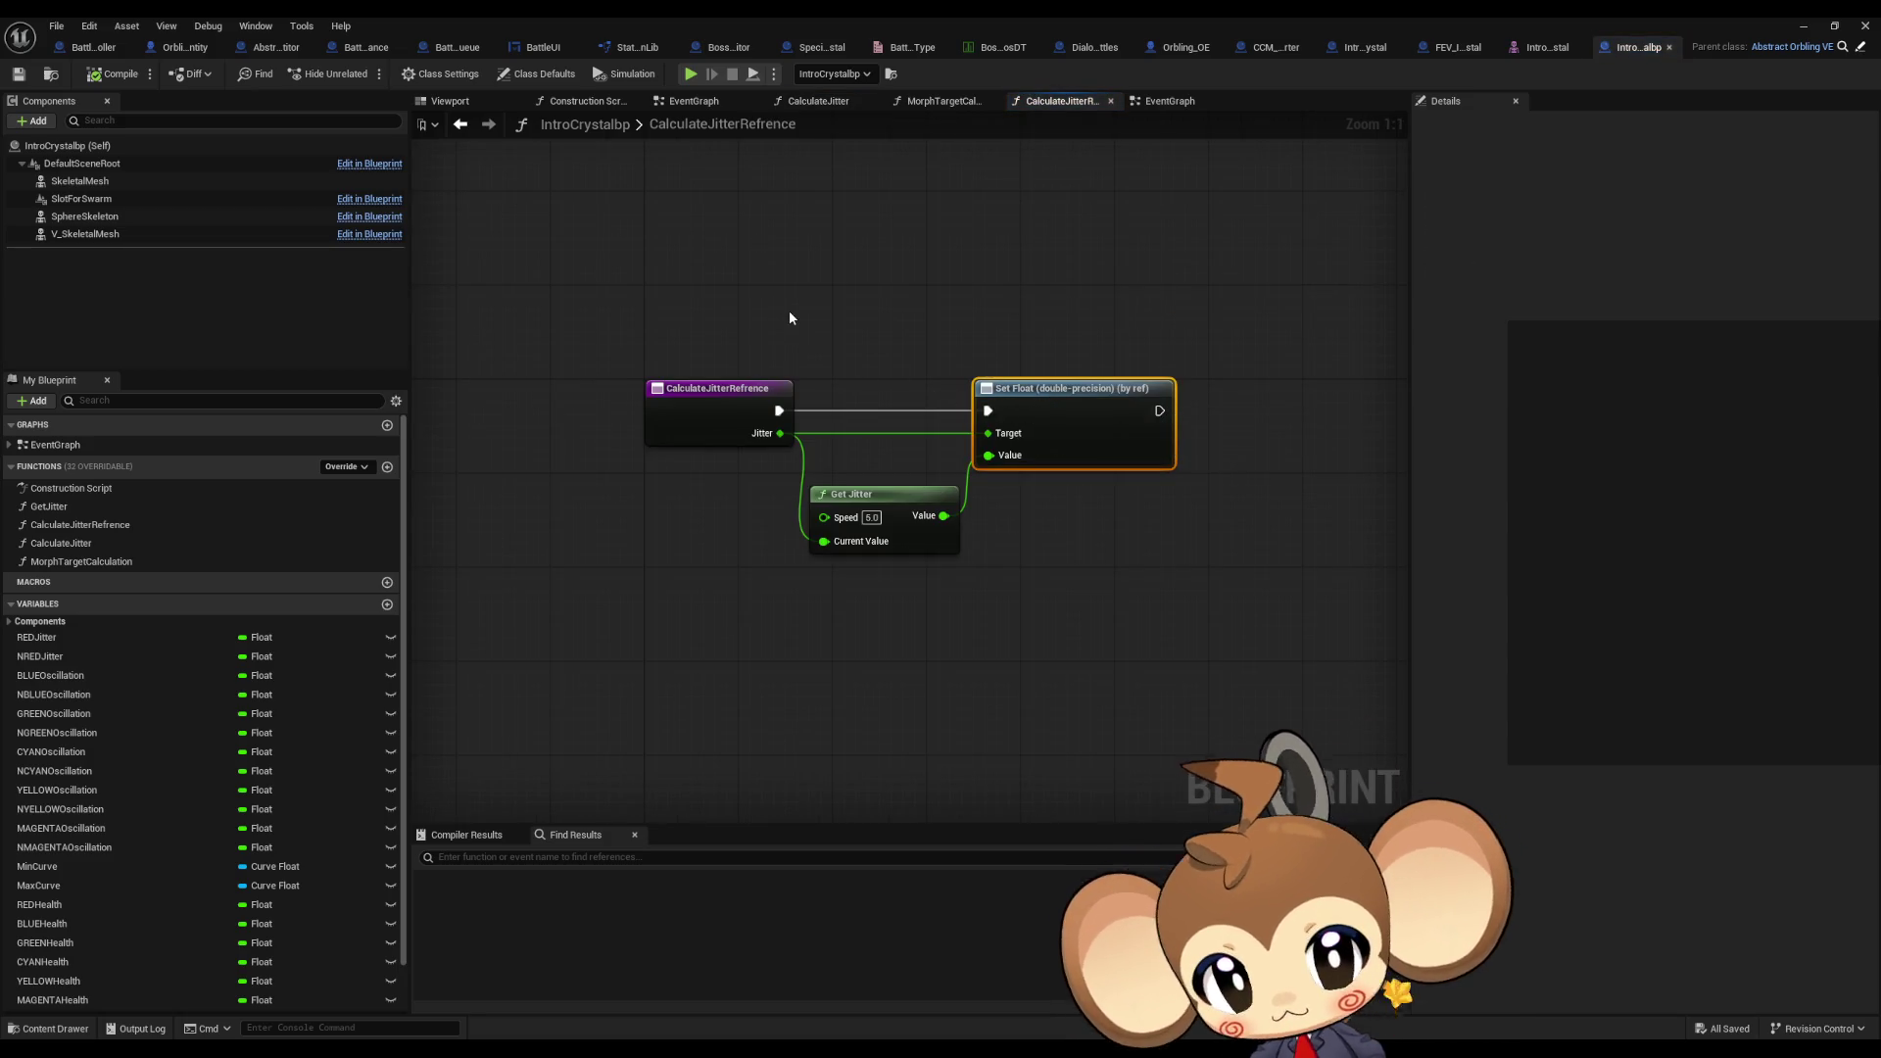
double_click(55, 443)
Step: In MorphTargetCalculation, place a V_SkeletalMesh getter beside the RED morph target node
double_click(919, 379)
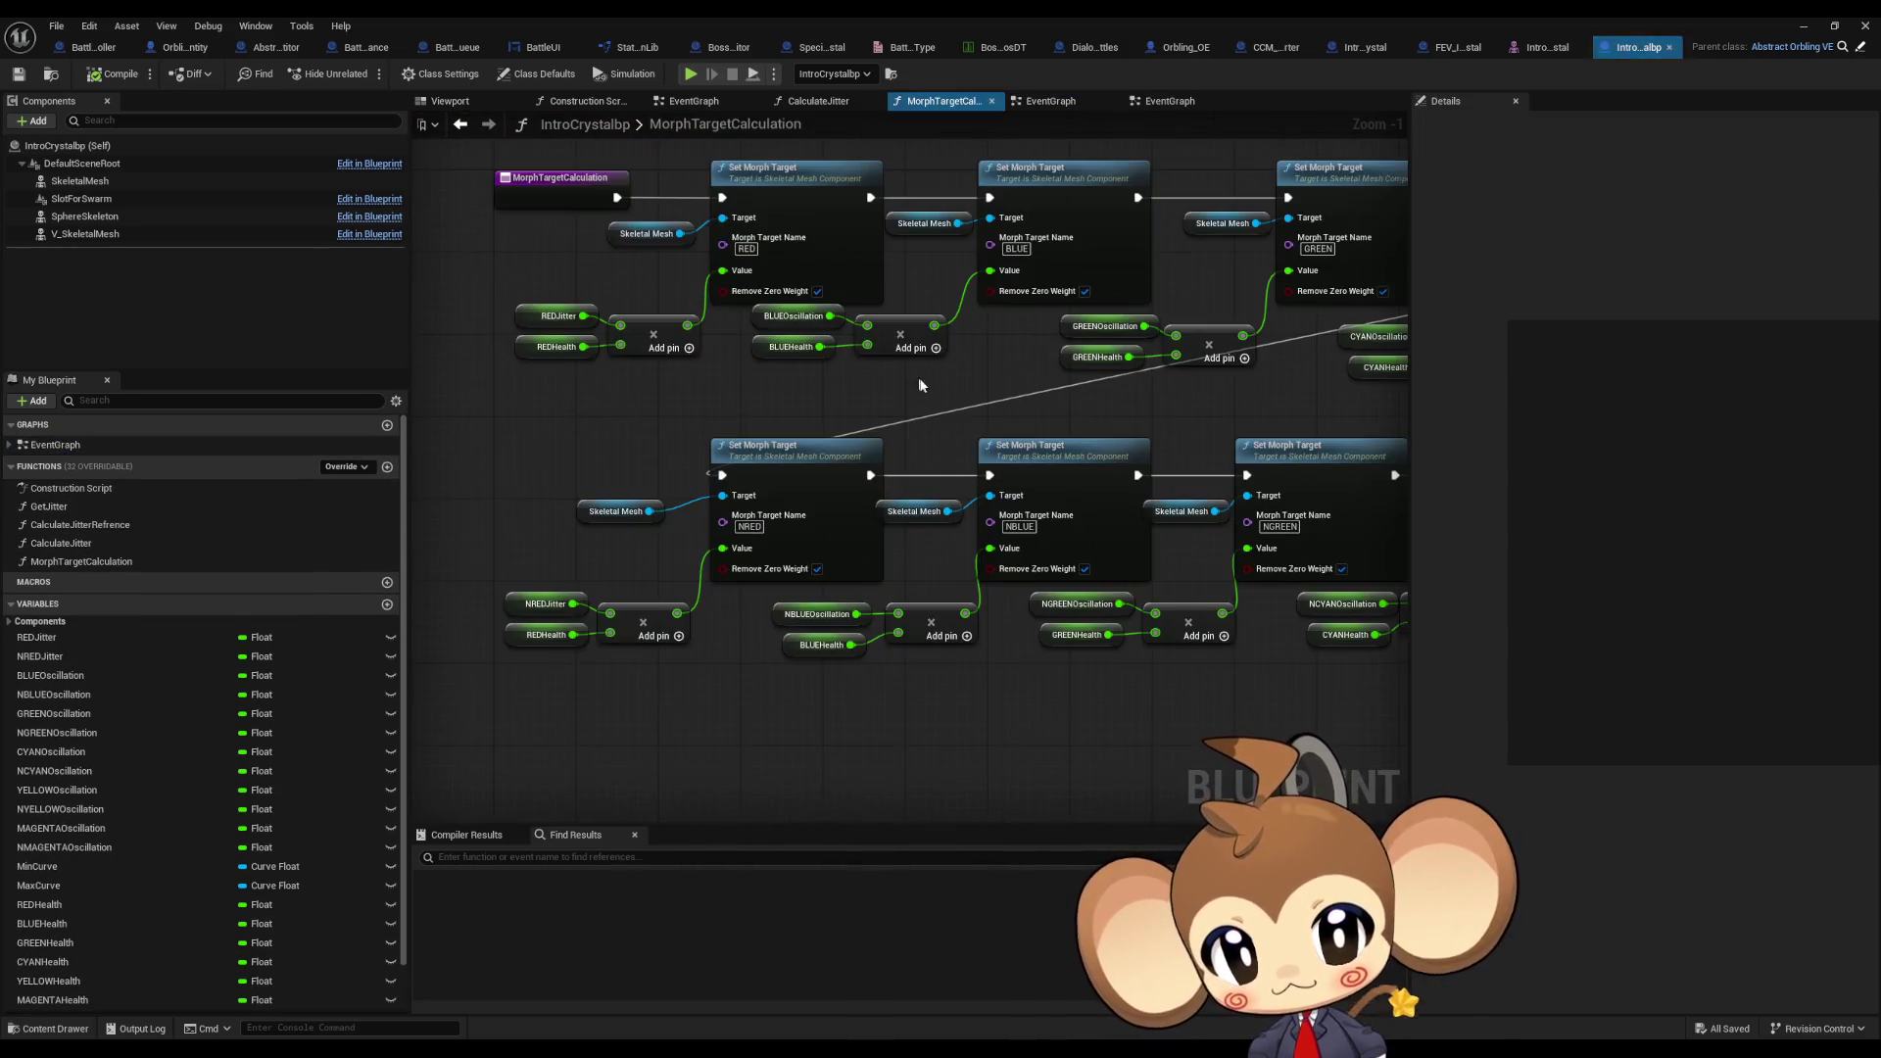
right_click_drag(975, 397, 977, 567)
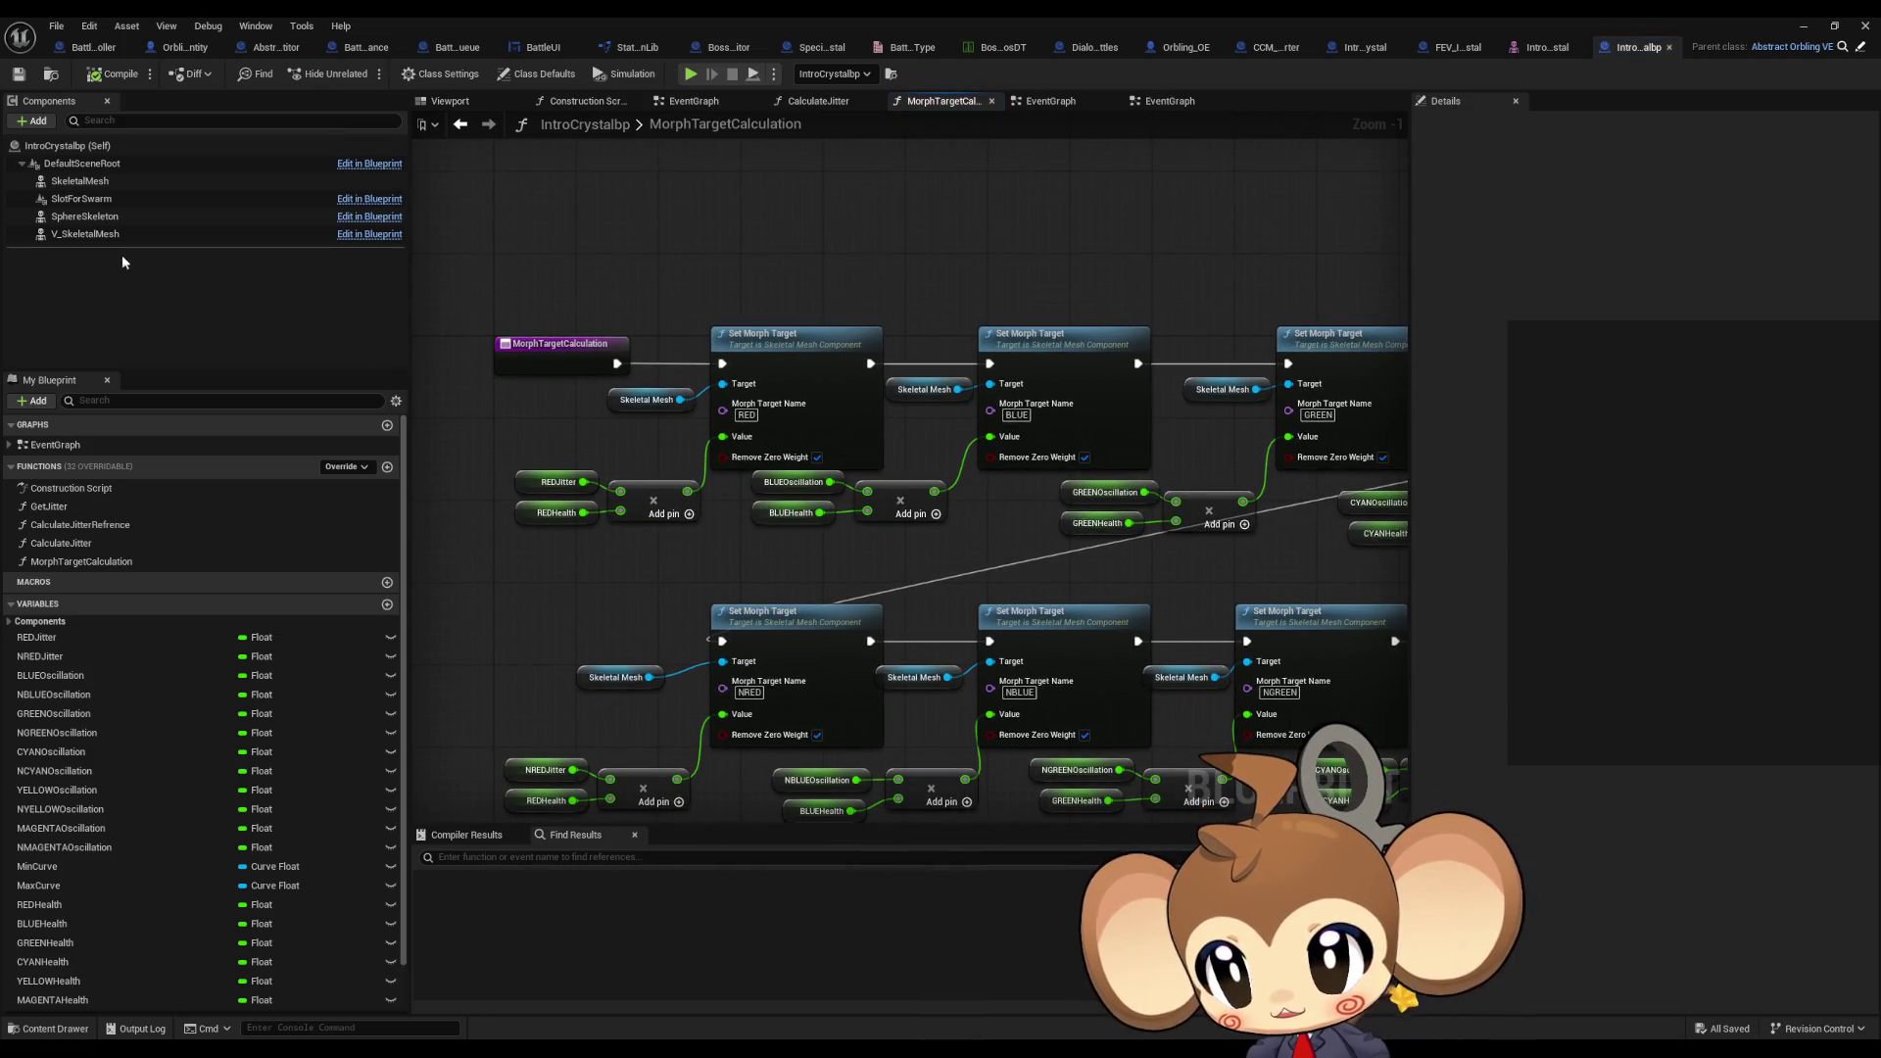
mouse_move(85, 234)
left_mouse_down()
mouse_move(624, 443)
mouse_move(725, 384)
left_mouse_up()
left_click_drag(602, 420, 622, 430)
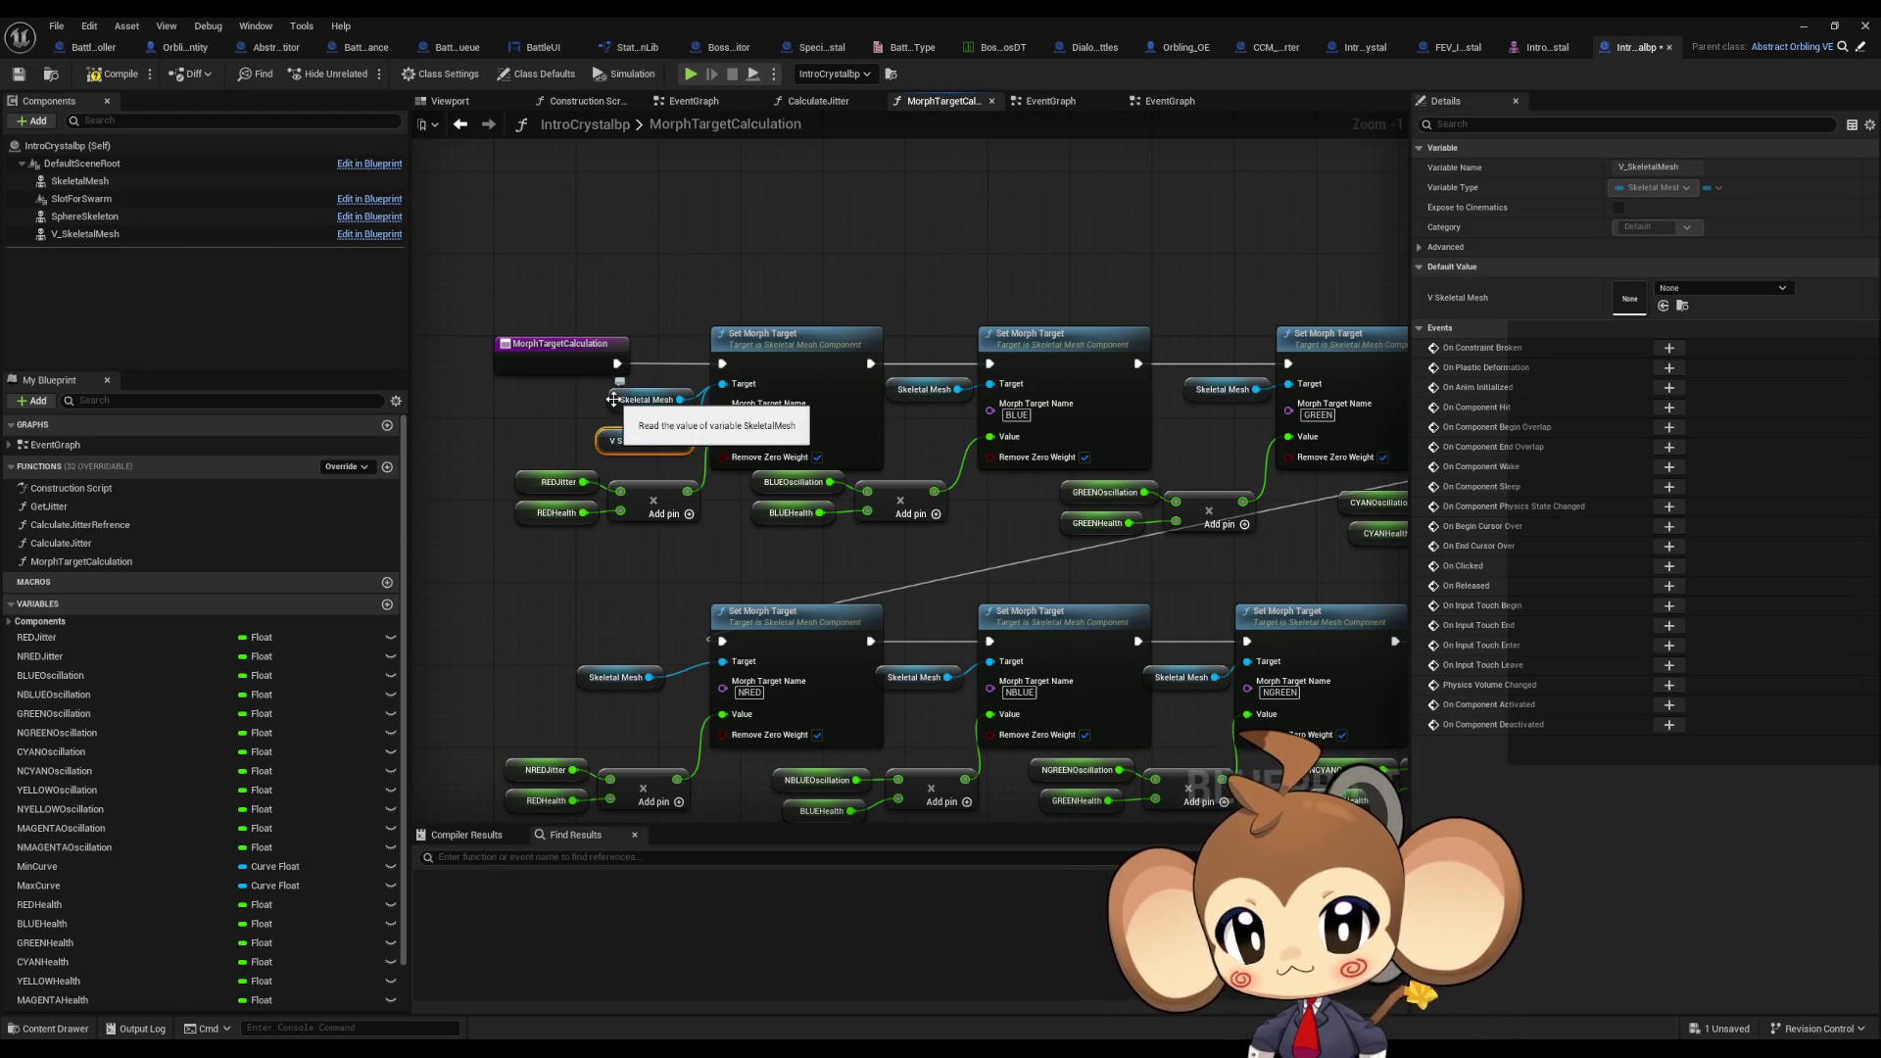
Step: Replace the old Skeletal Mesh getters for RED, BLUE and GREEN with V Skeletal Mesh references
left_click(632, 400)
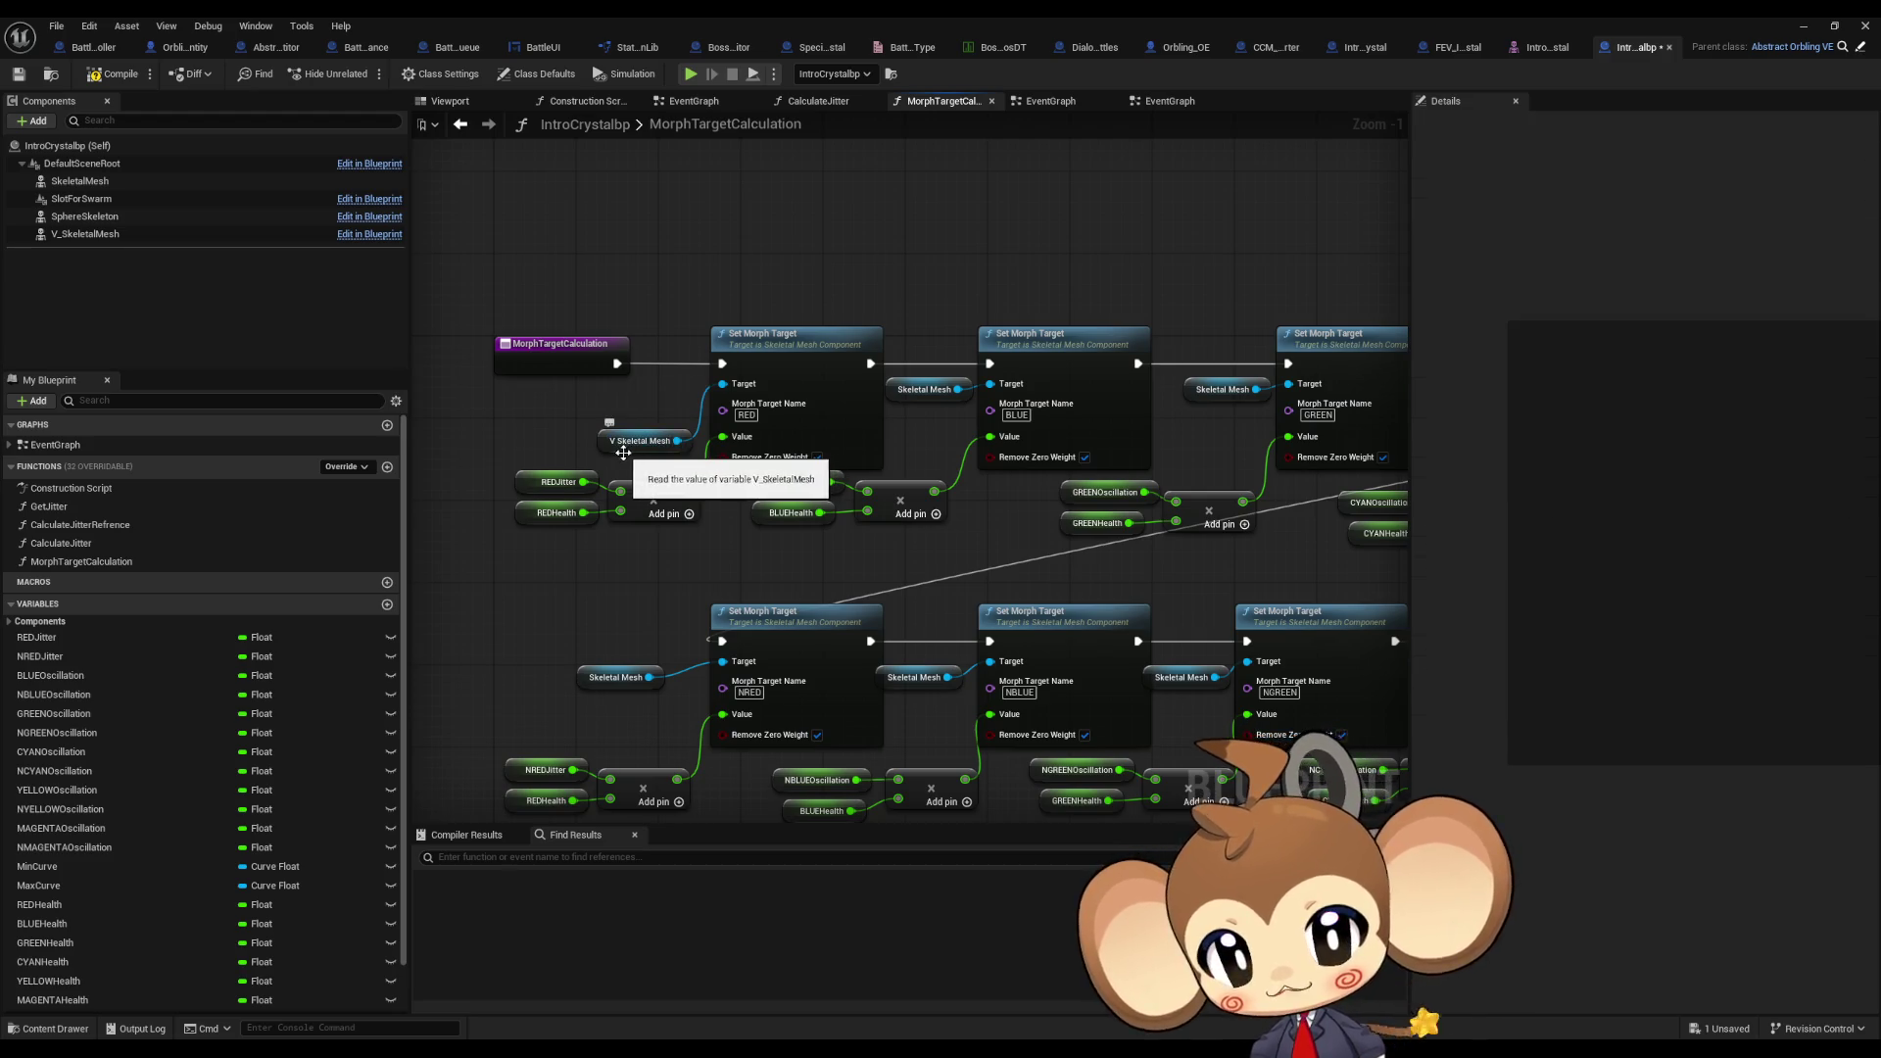
key("Delete")
mouse_move(645, 410)
left_mouse_down()
mouse_move(899, 277)
mouse_move(989, 383)
left_mouse_up()
right_click_drag(1218, 279, 959, 304)
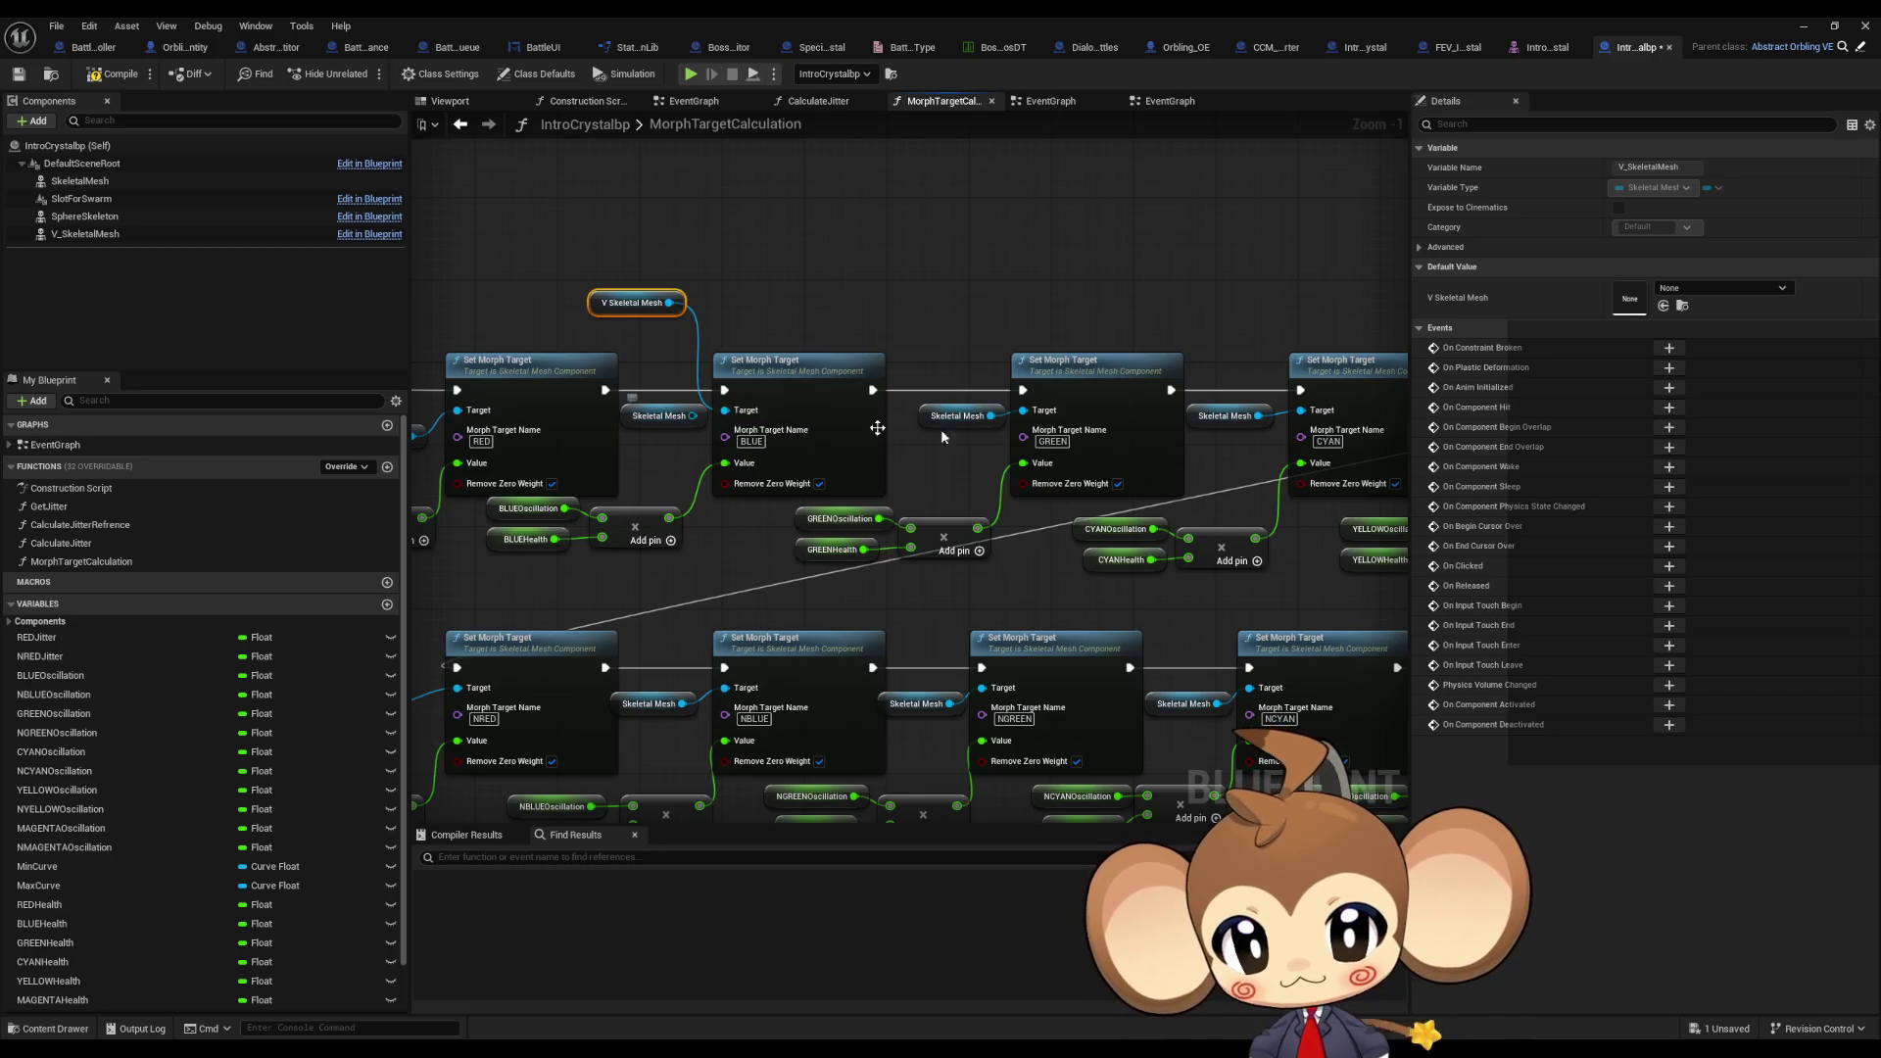
left_click(990, 416, "alt")
key("ctrl+c")
key("ctrl+v")
left_click_drag(998, 292, 1022, 412)
right_click_drag(1023, 412, 772, 430)
Step: Swap CYAN's Skeletal Mesh getter for a pasted V Skeletal Mesh copy
left_click(1008, 433, "alt")
key("ctrl+v")
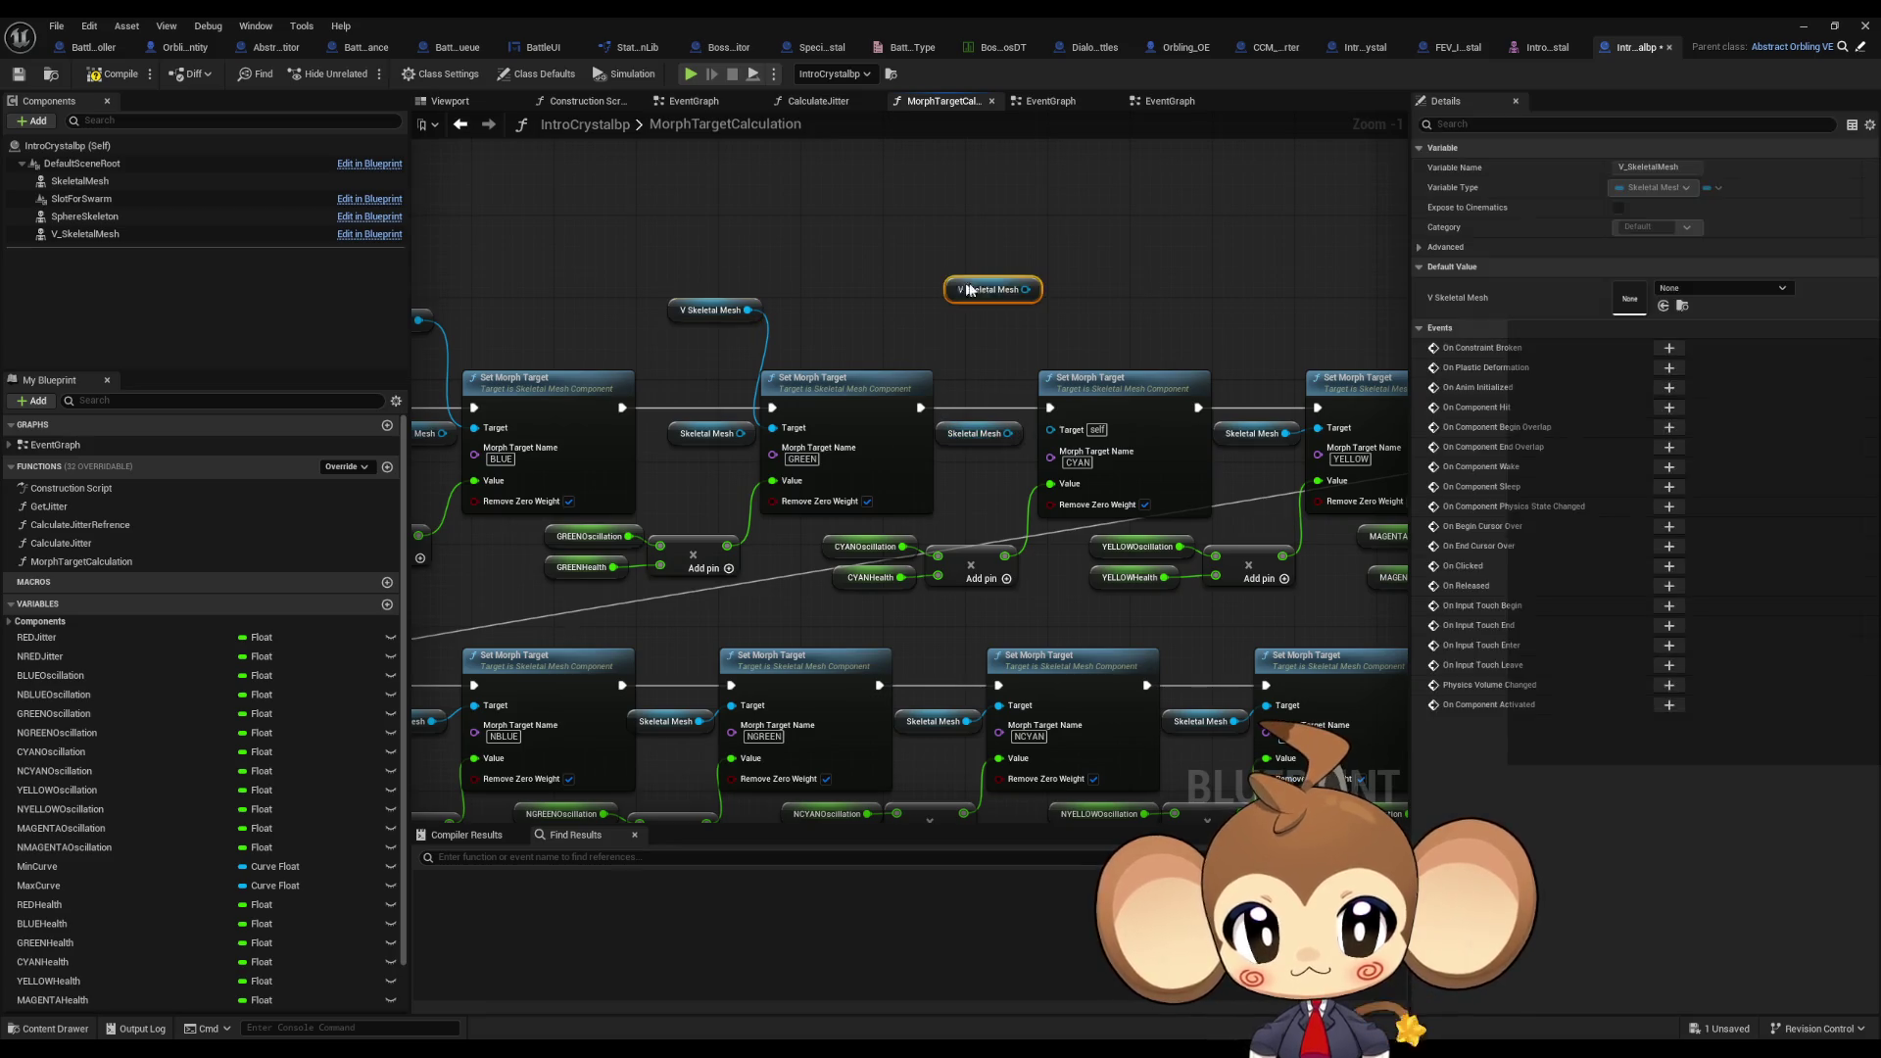
left_click_drag(1022, 290, 1050, 429)
right_click_drag(1164, 337, 936, 339)
left_click(1000, 312)
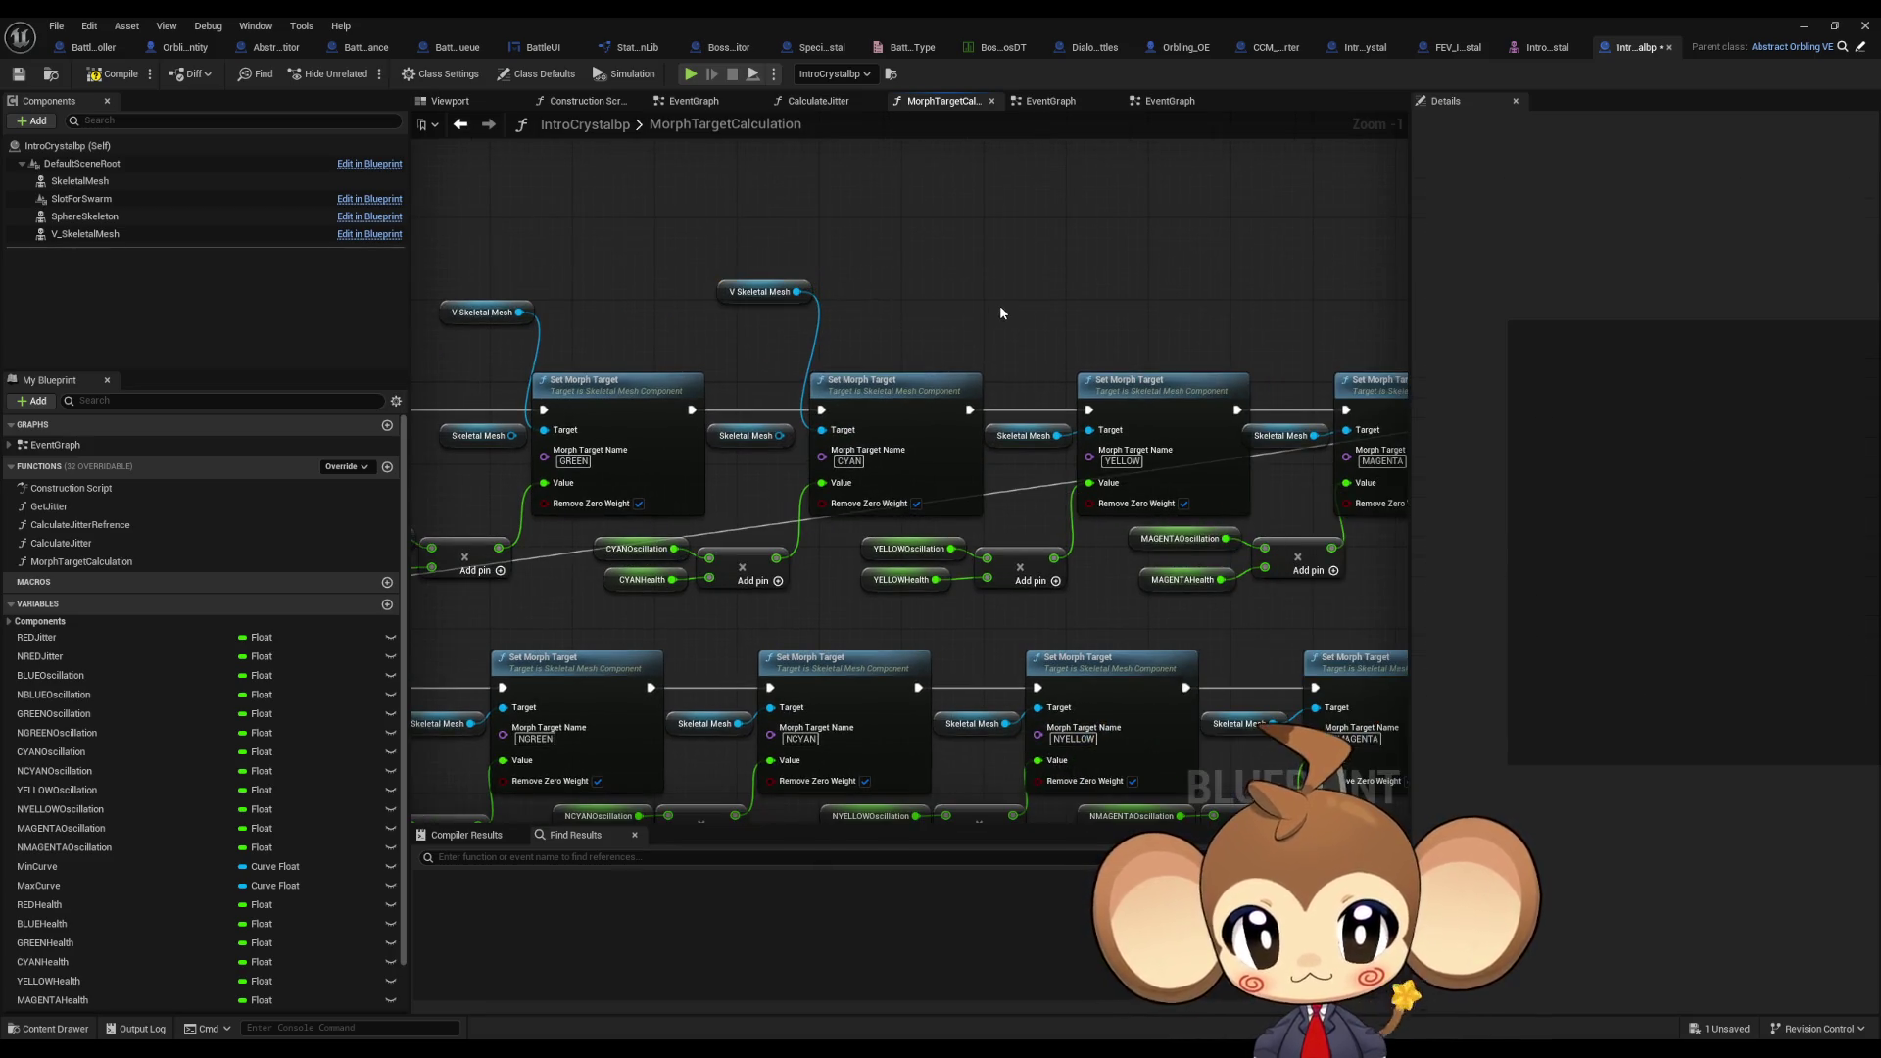
key("ctrl+v")
Step: Wire pasted V Skeletal Mesh copies into the YELLOW and MAGENTA morph target setters
left_click(1056, 435, "alt")
left_click(1315, 436, "alt")
key("ctrl+v")
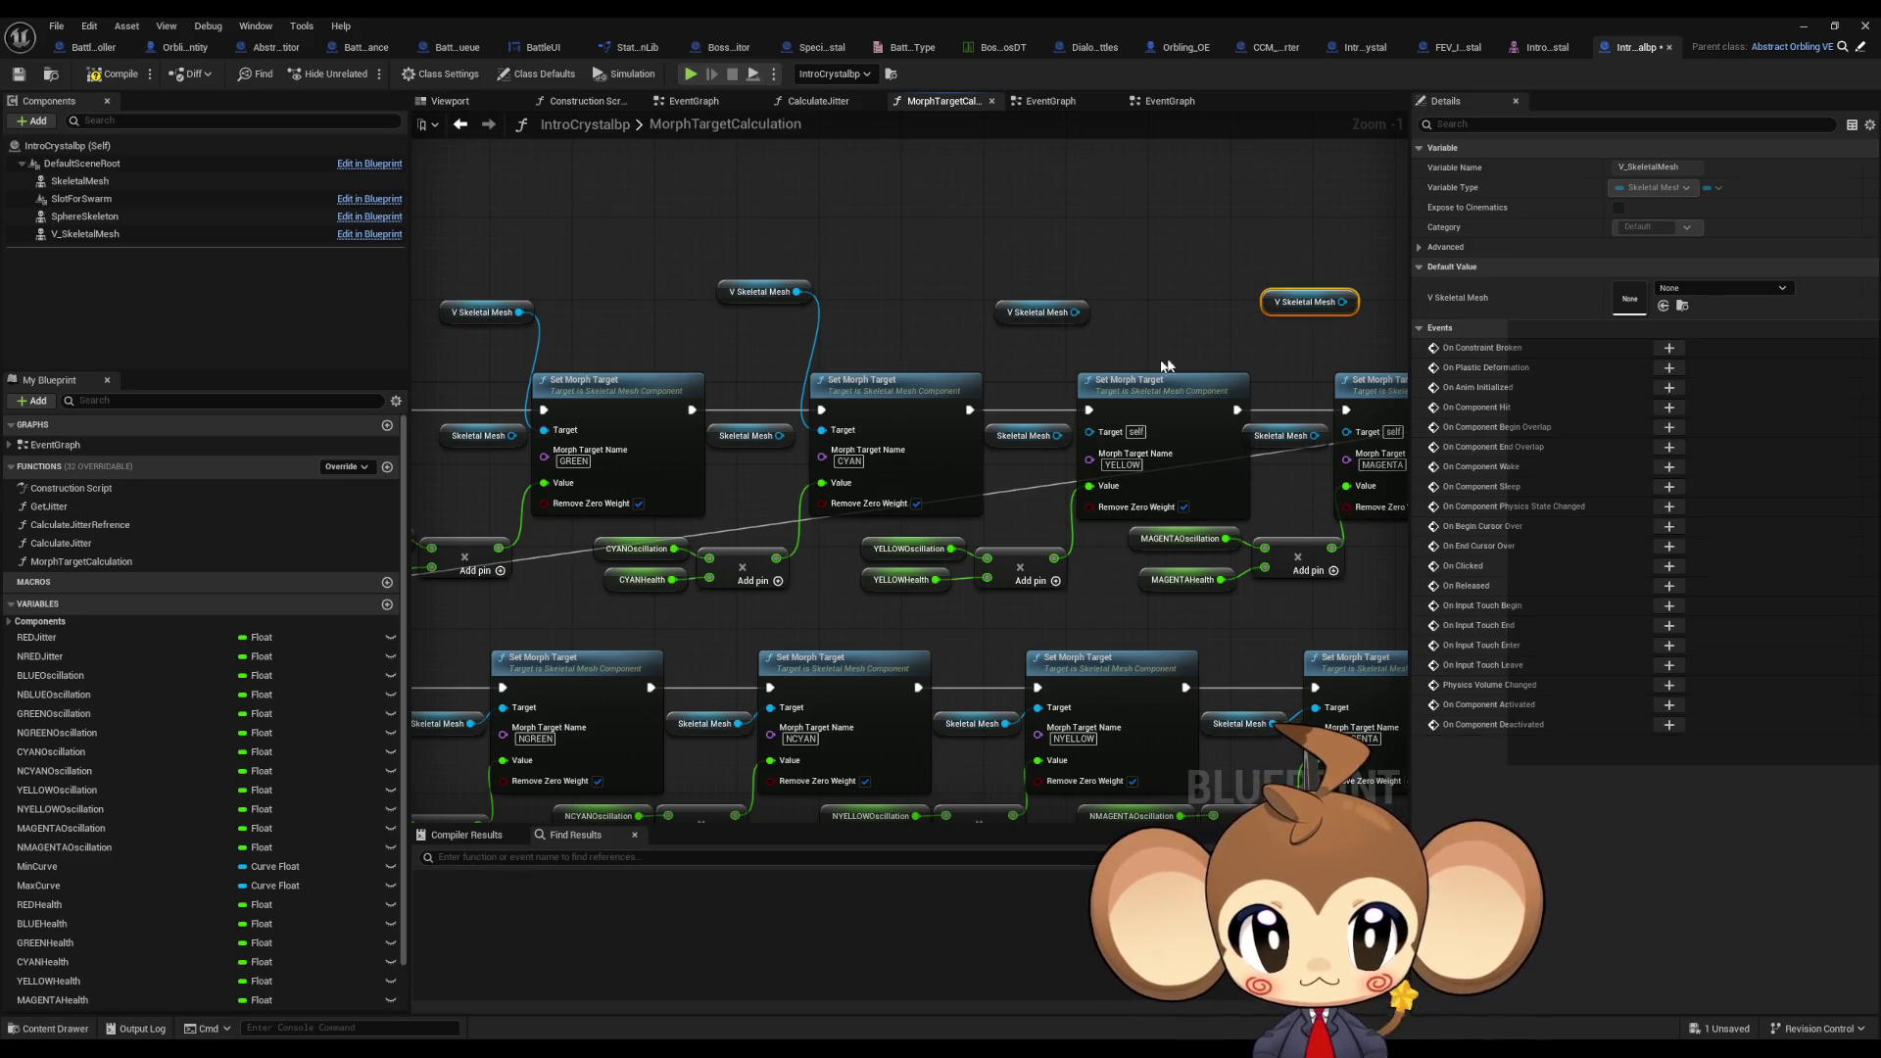
left_click_drag(1077, 312, 1089, 431)
right_click_drag(1088, 431, 769, 426)
left_click_drag(1028, 427, 1024, 296)
mouse_move(1024, 296)
right_mouse_down()
mouse_move(947, 368)
mouse_move(1075, 380)
right_mouse_up()
right_click_drag(897, 370, 1215, 388)
Step: Feed V Skeletal Mesh into the NRED through NMAGENTA setters, then compile and save
key("ctrl+v")
key("ctrl+v")
key("ctrl+v")
left_click_drag(696, 479, 652, 403)
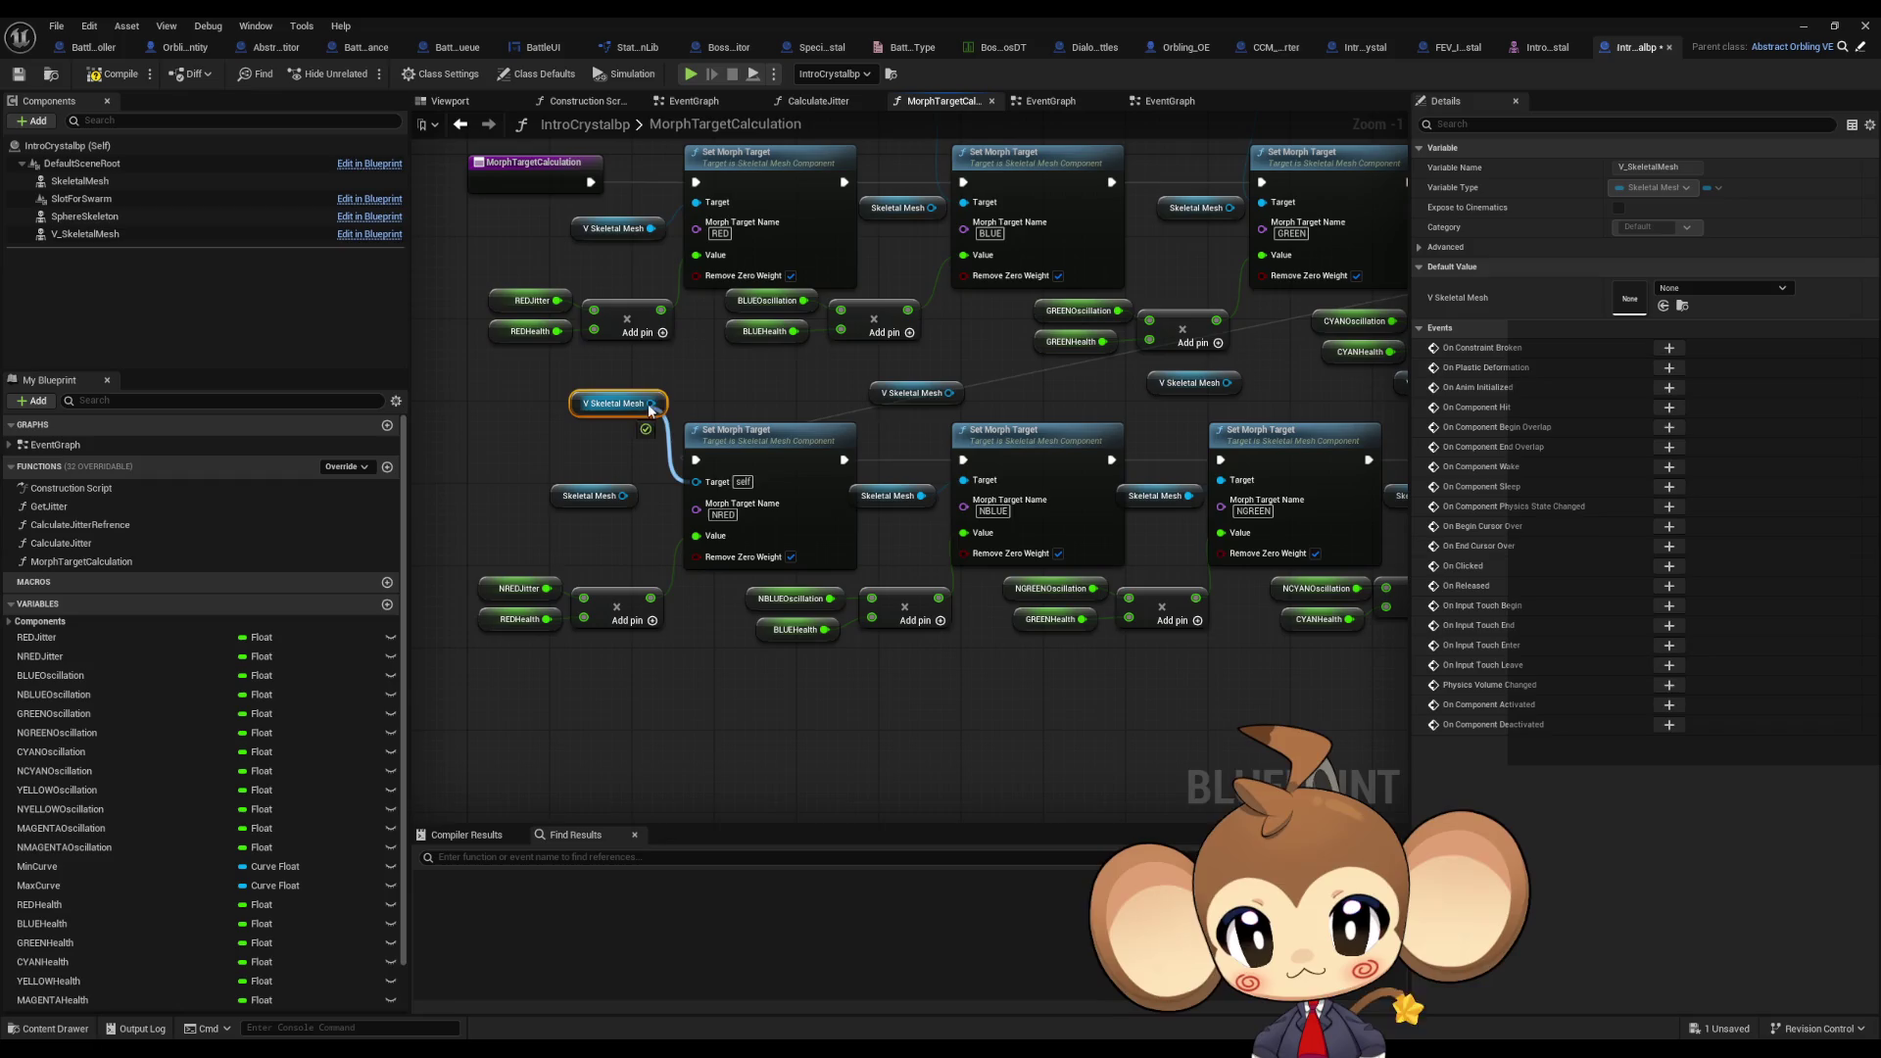
left_click_drag(963, 479, 948, 393)
right_click_drag(1293, 392, 950, 410)
left_click_drag(892, 507, 883, 401)
right_click_drag(1138, 505, 873, 496)
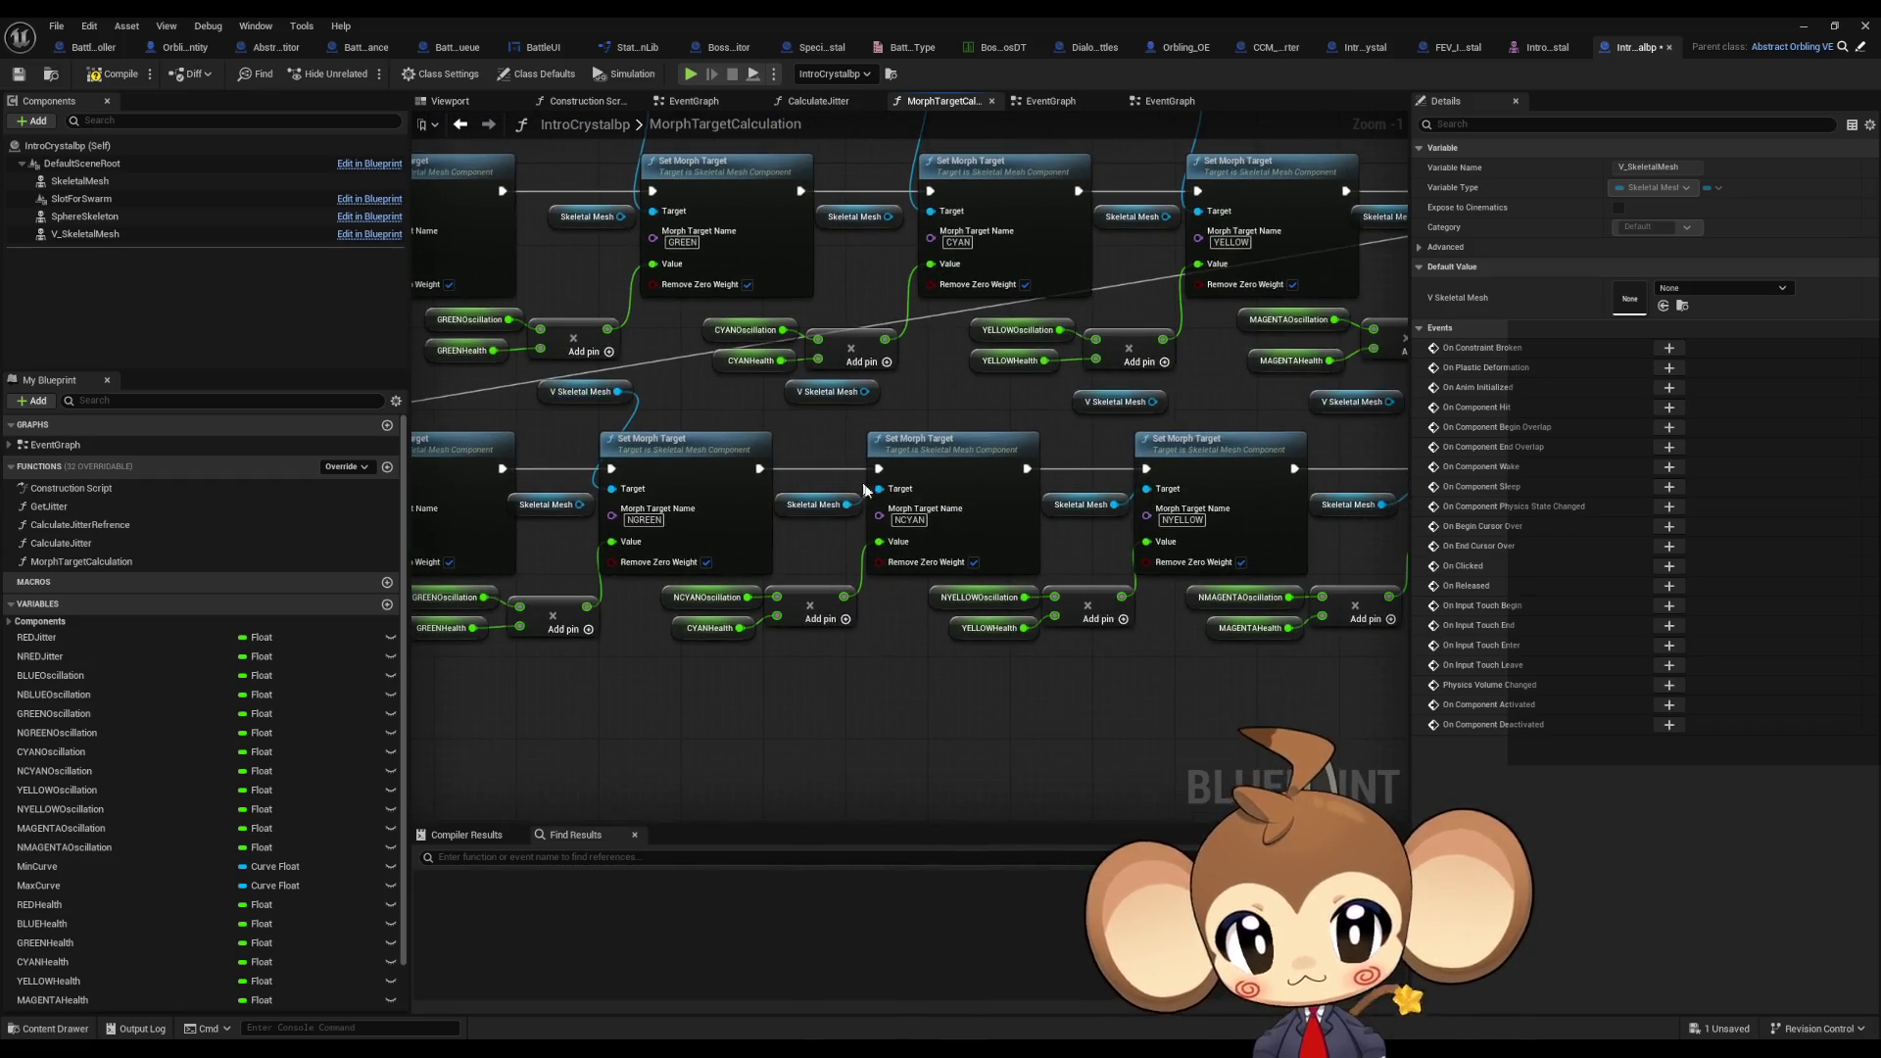
left_click_drag(872, 497, 828, 391)
right_click_drag(1159, 484, 853, 460)
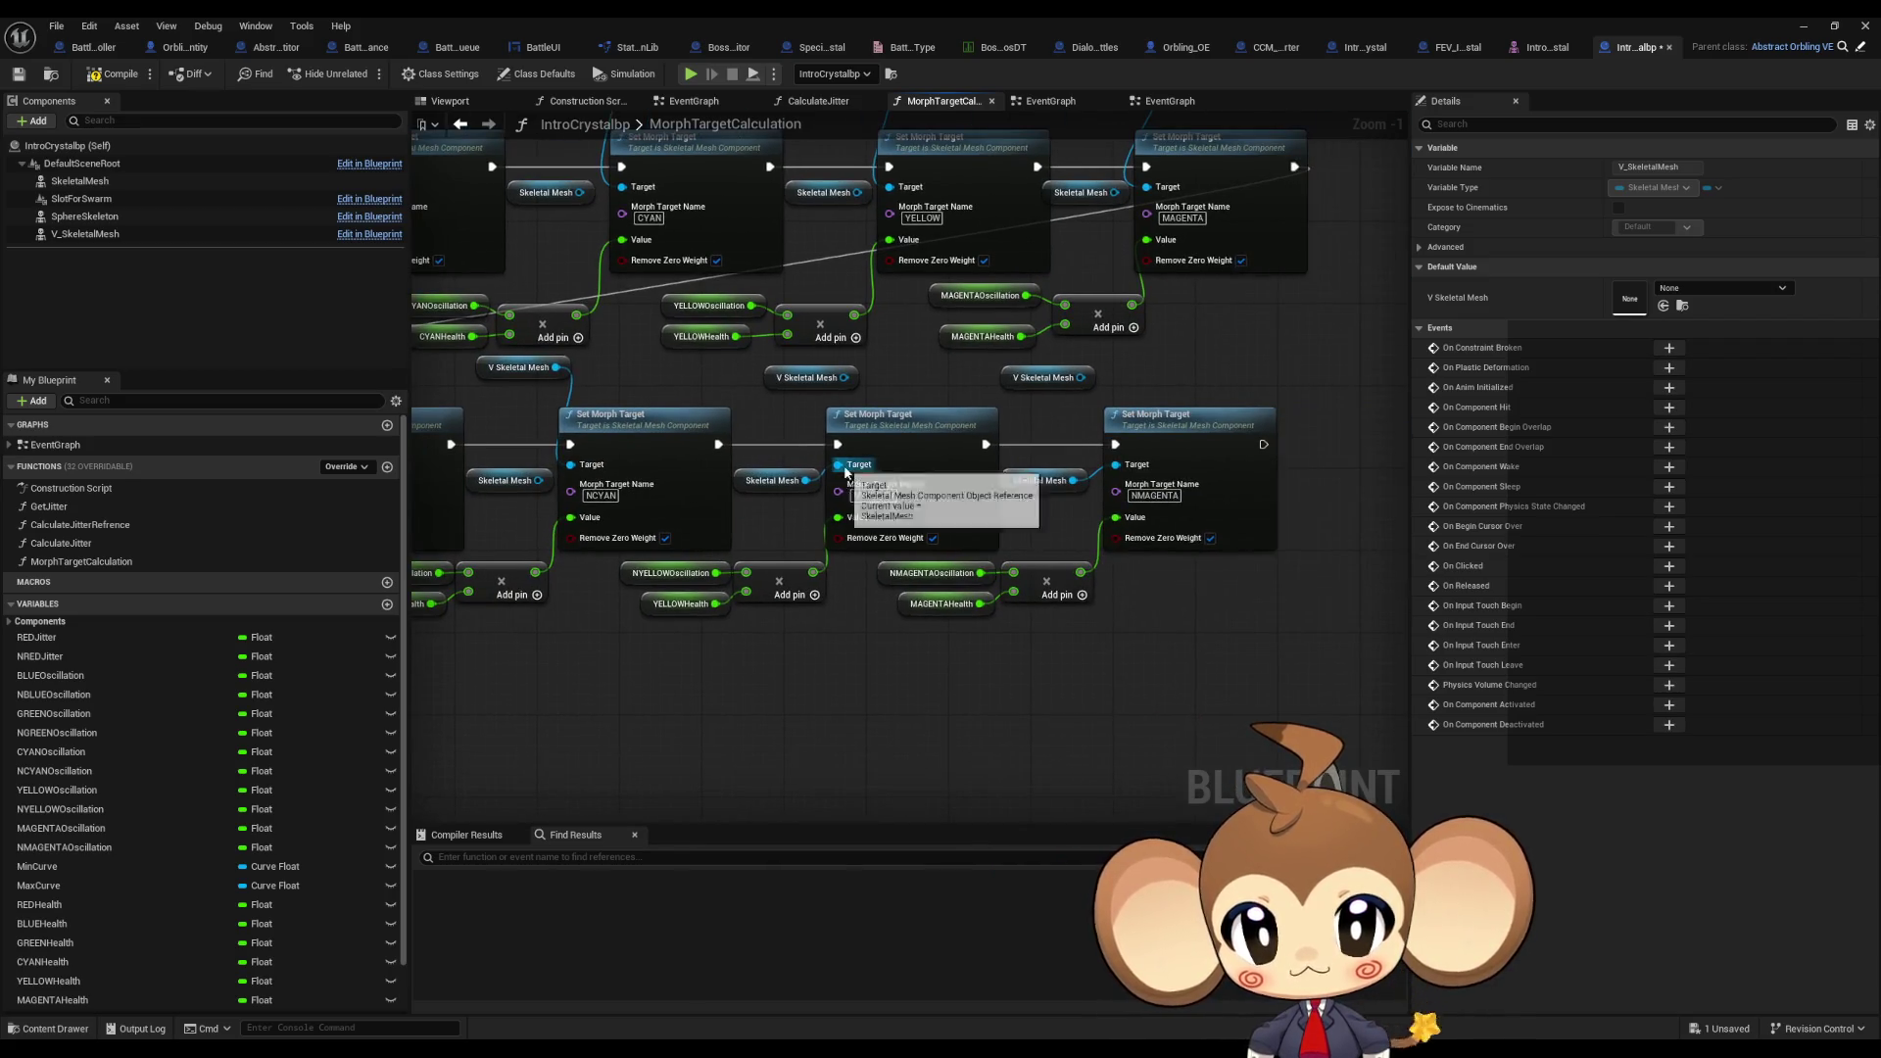
left_click_drag(852, 461, 843, 378)
left_click_drag(1116, 466, 1097, 381)
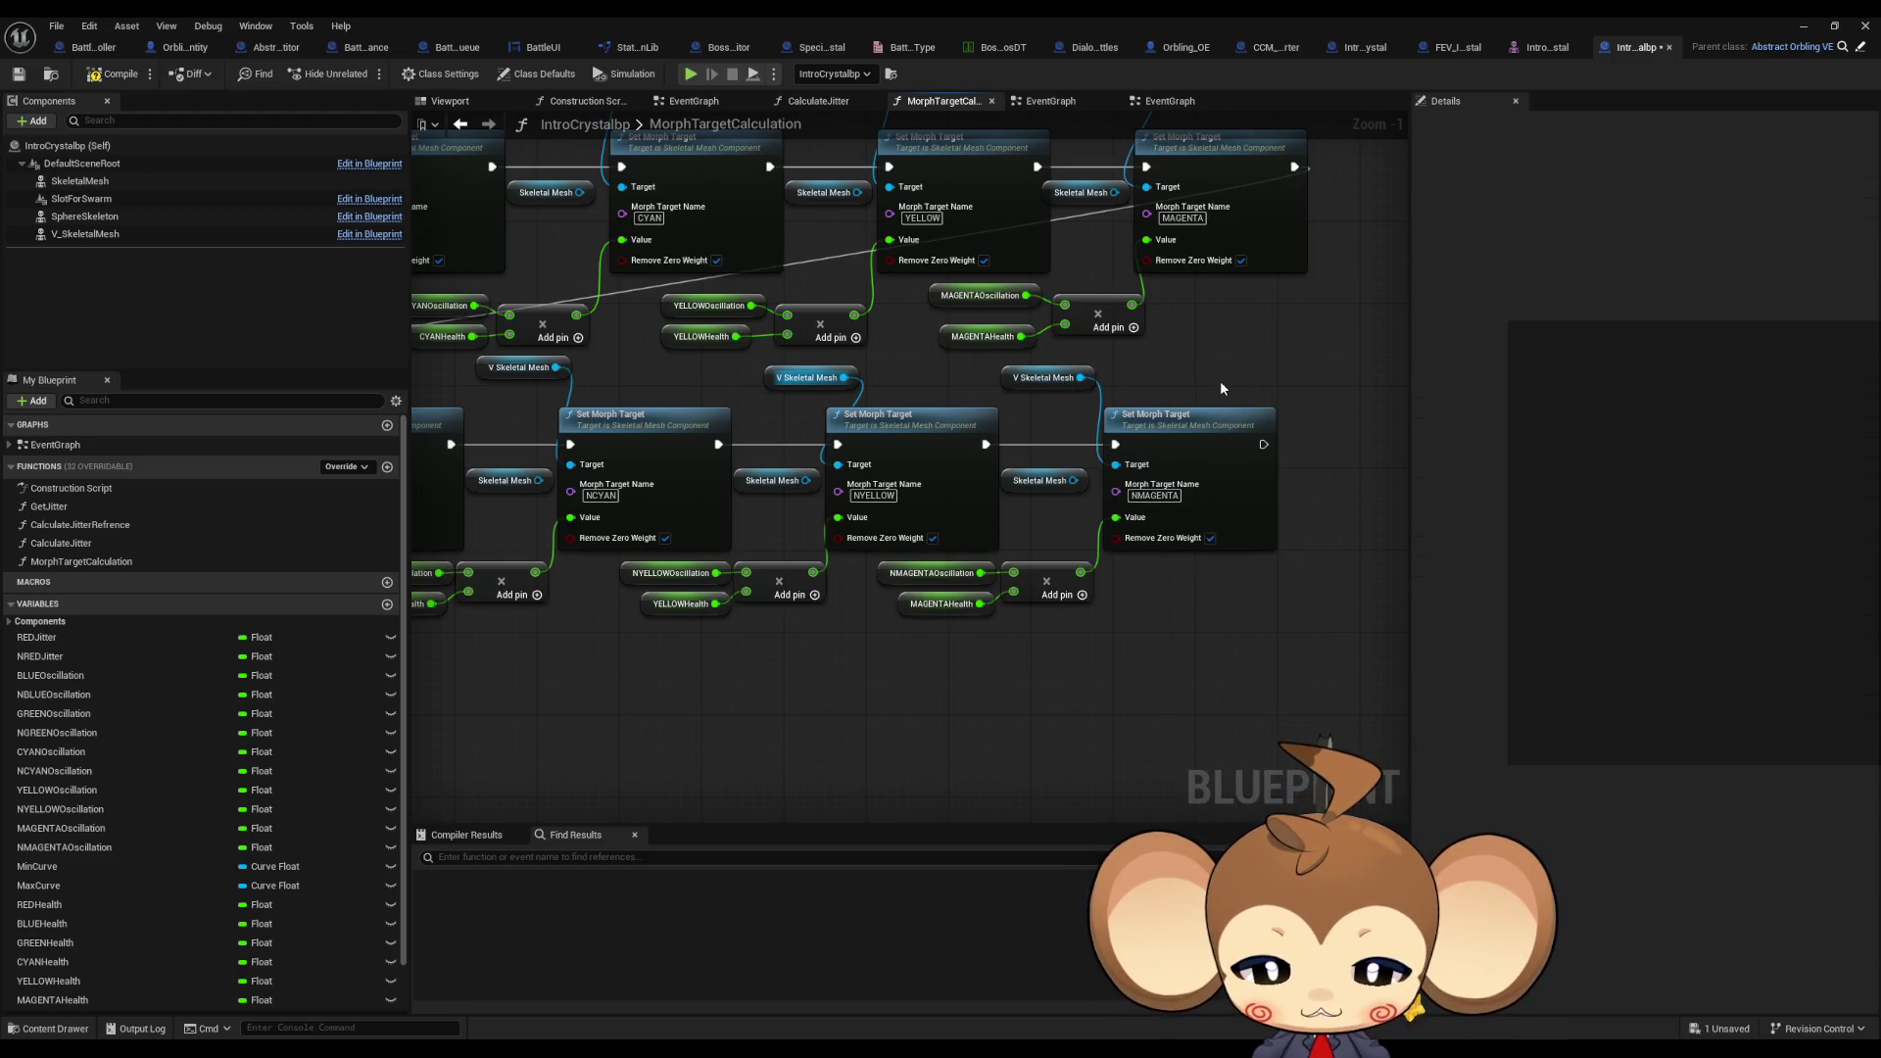
left_click(114, 73)
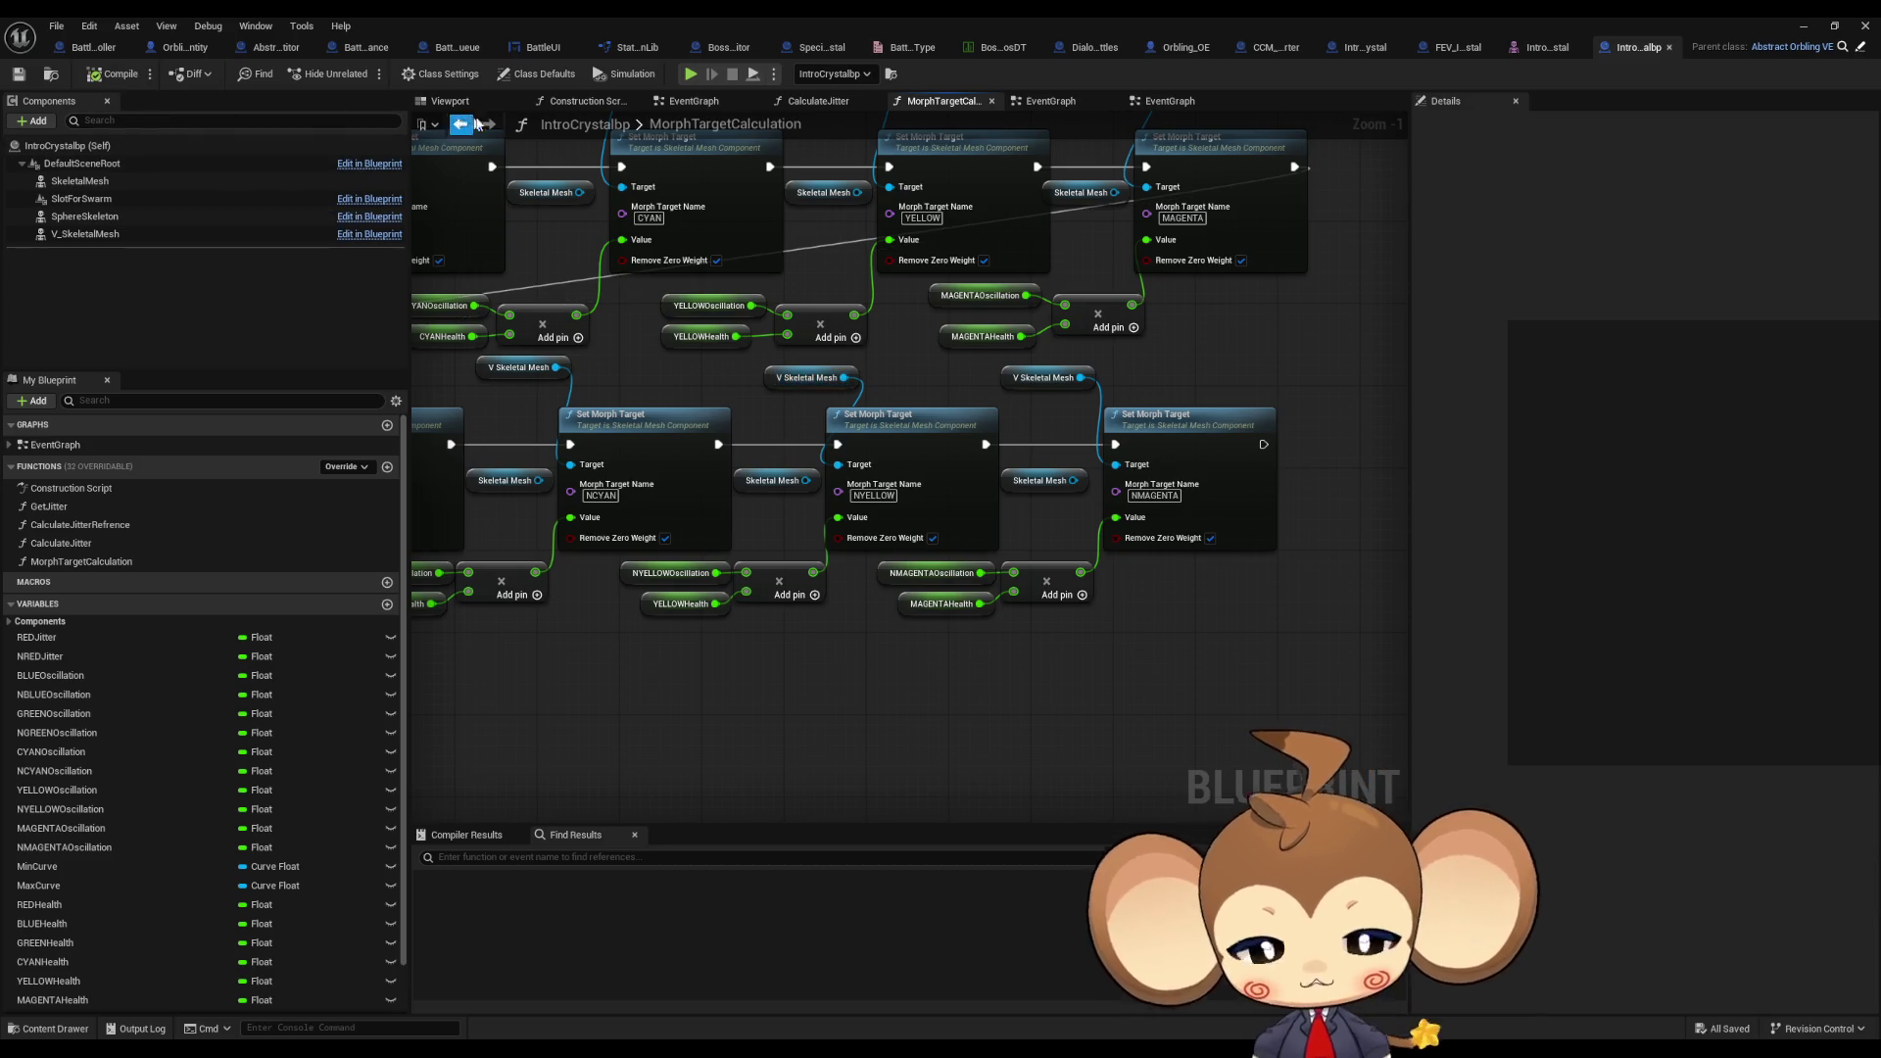
scroll(1205, 672, "down", 4)
Step: Pan and zoom around the MorphTargetCalculation graph to review the Set Morph Target nodes
right_click_drag(1186, 670, 1086, 691)
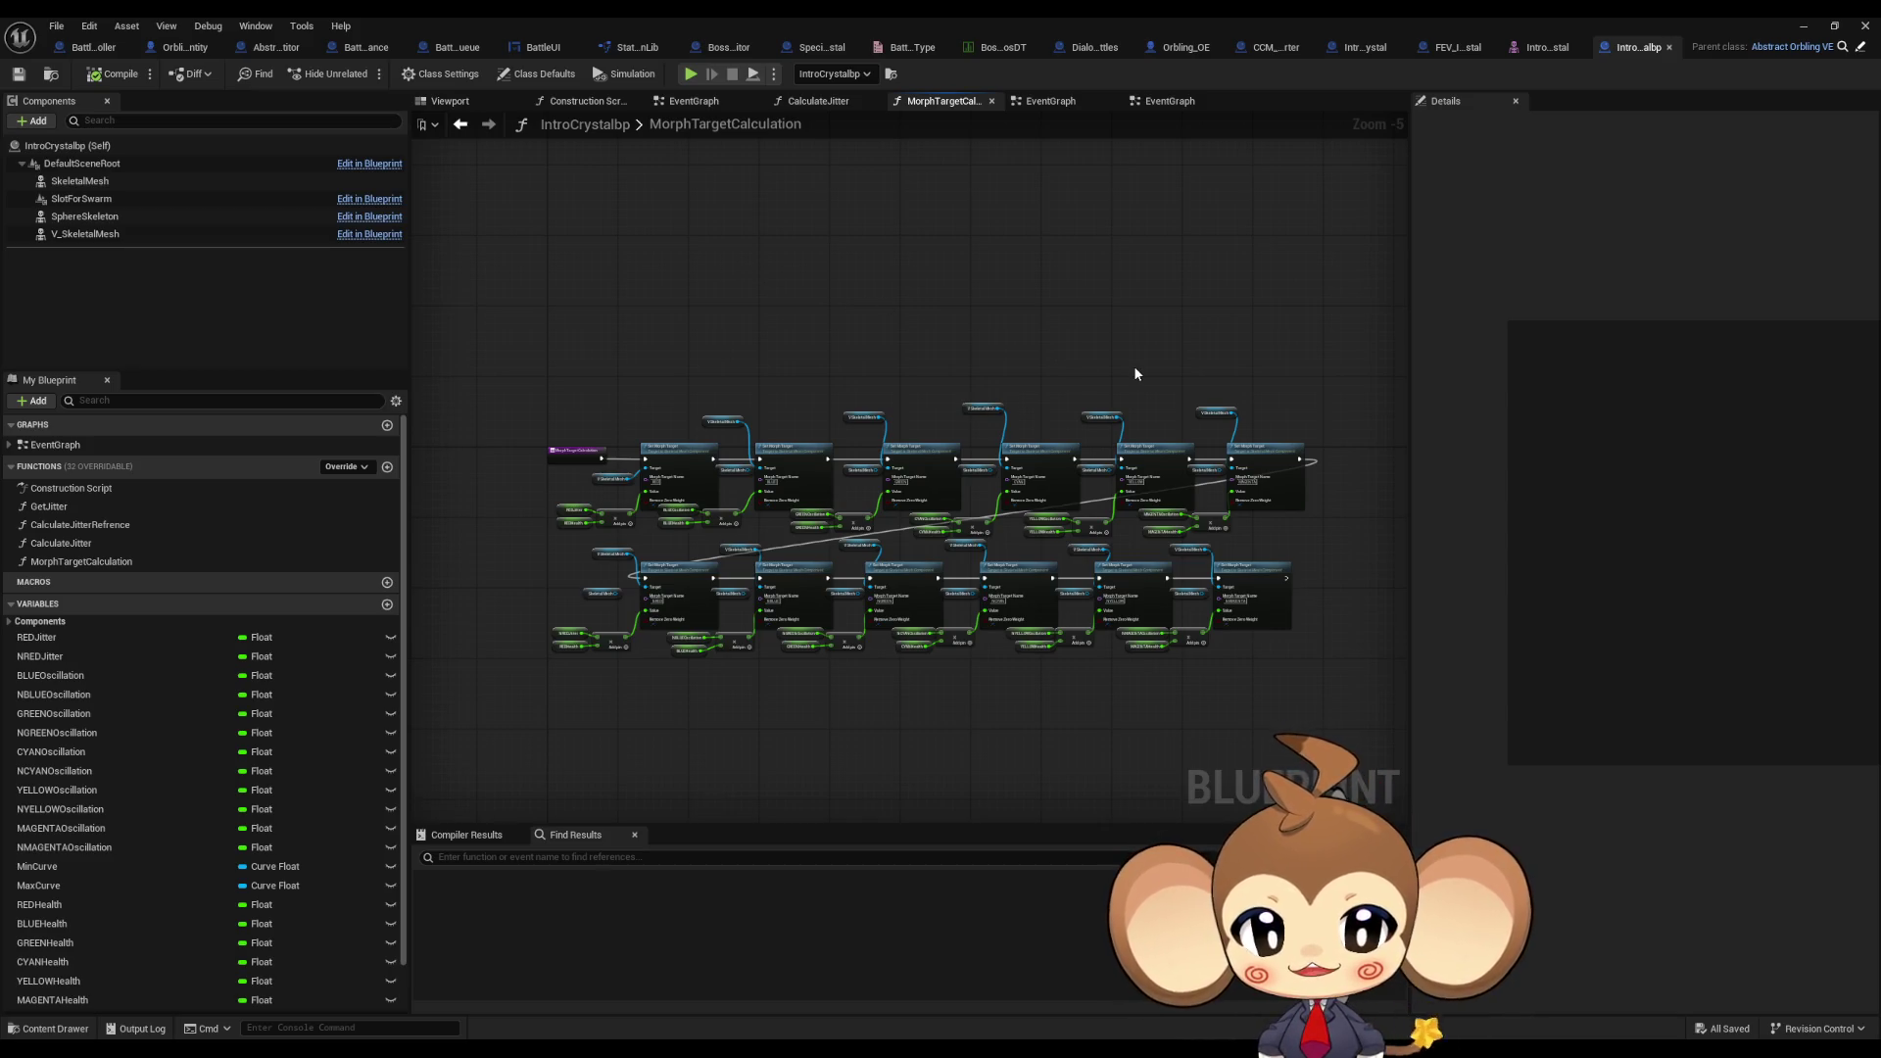
right_click_drag(1077, 484, 1013, 389)
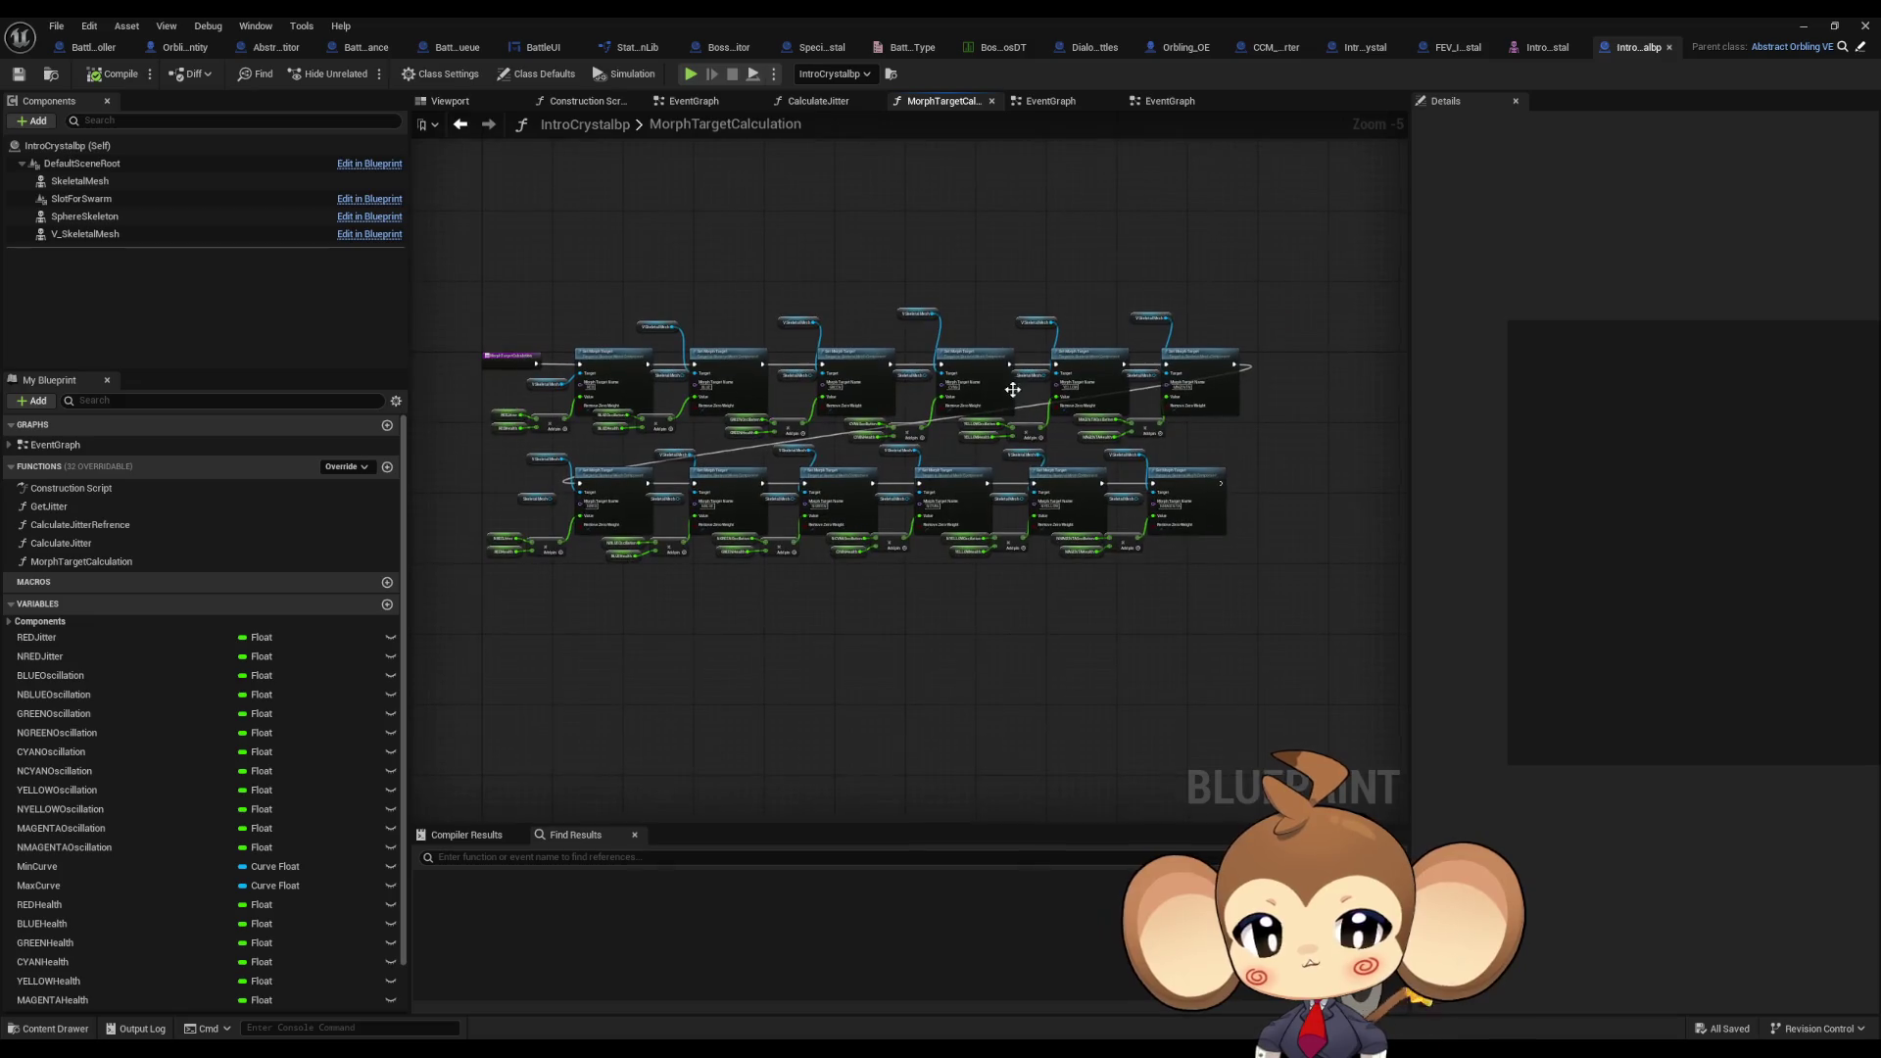
scroll(1108, 609, "up", 3)
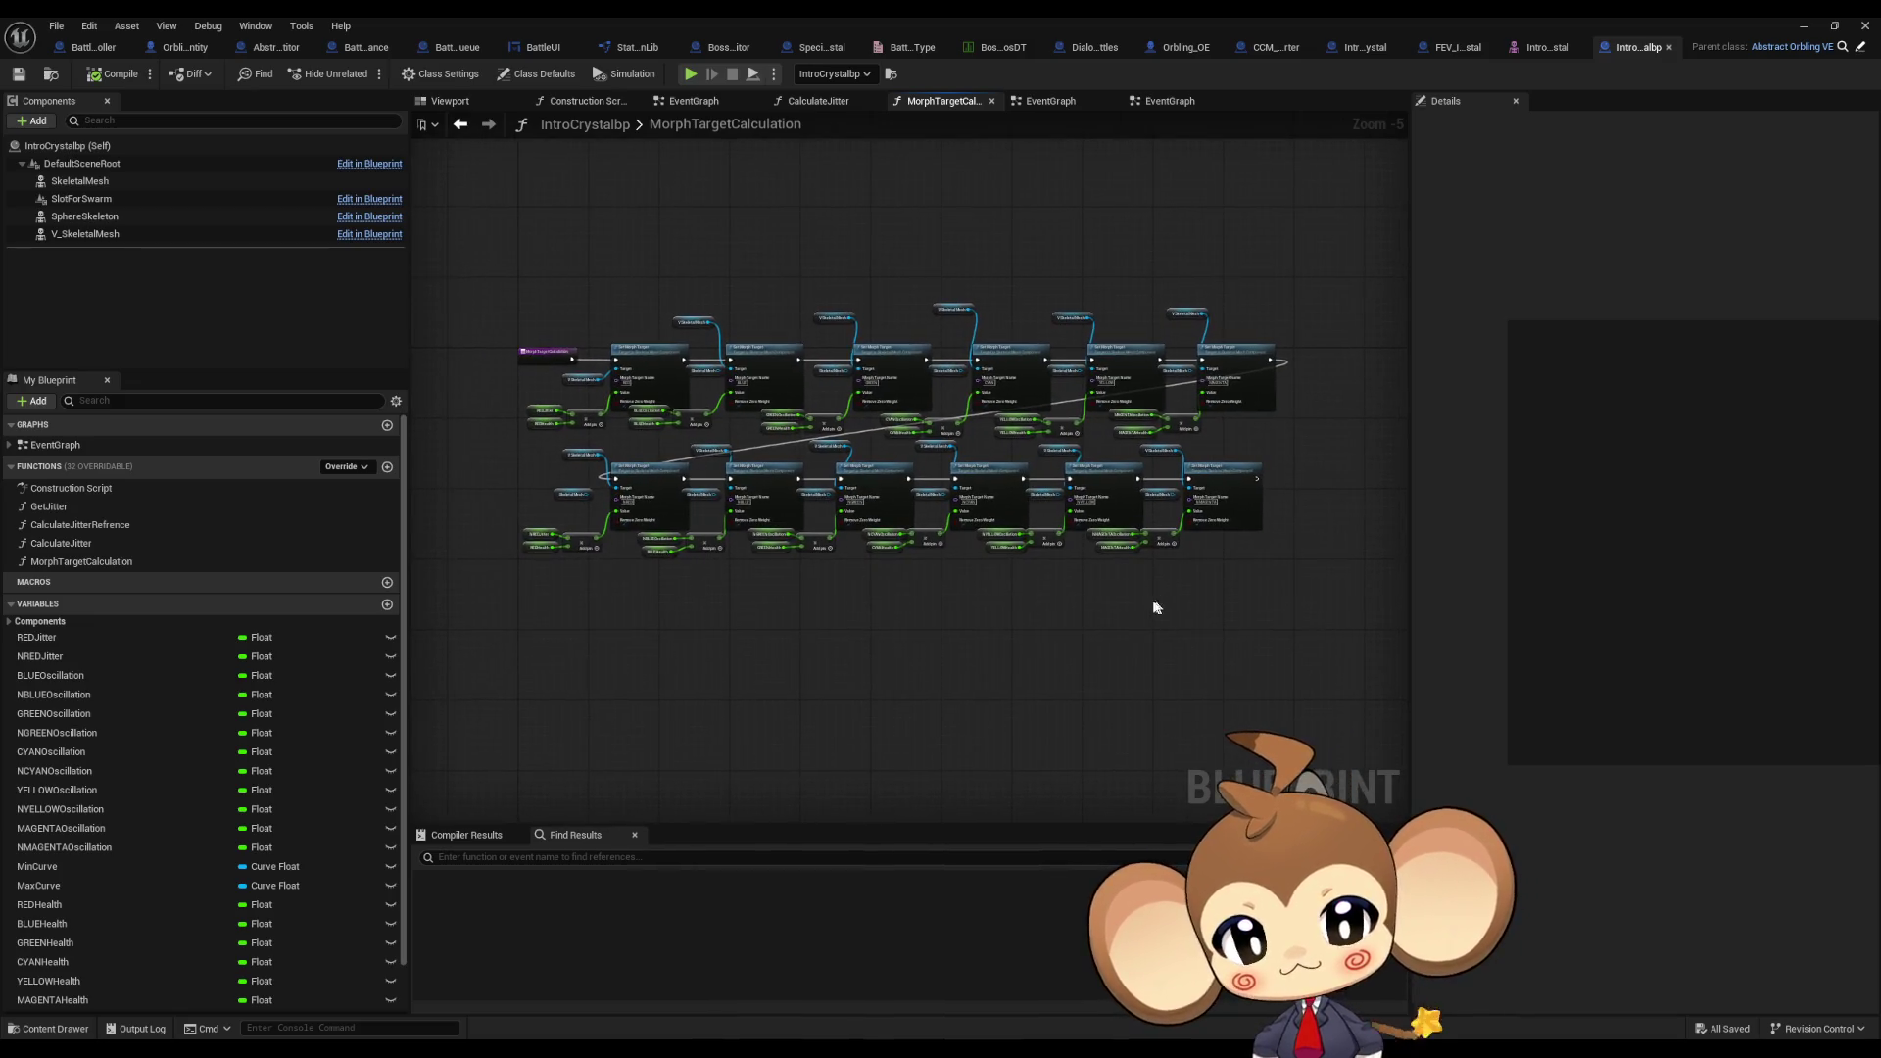
mouse_move(949, 575)
right_mouse_down()
mouse_move(1251, 705)
mouse_move(1020, 706)
right_mouse_up()
scroll(1111, 705, "down", 3)
scroll(889, 617, "up", 4)
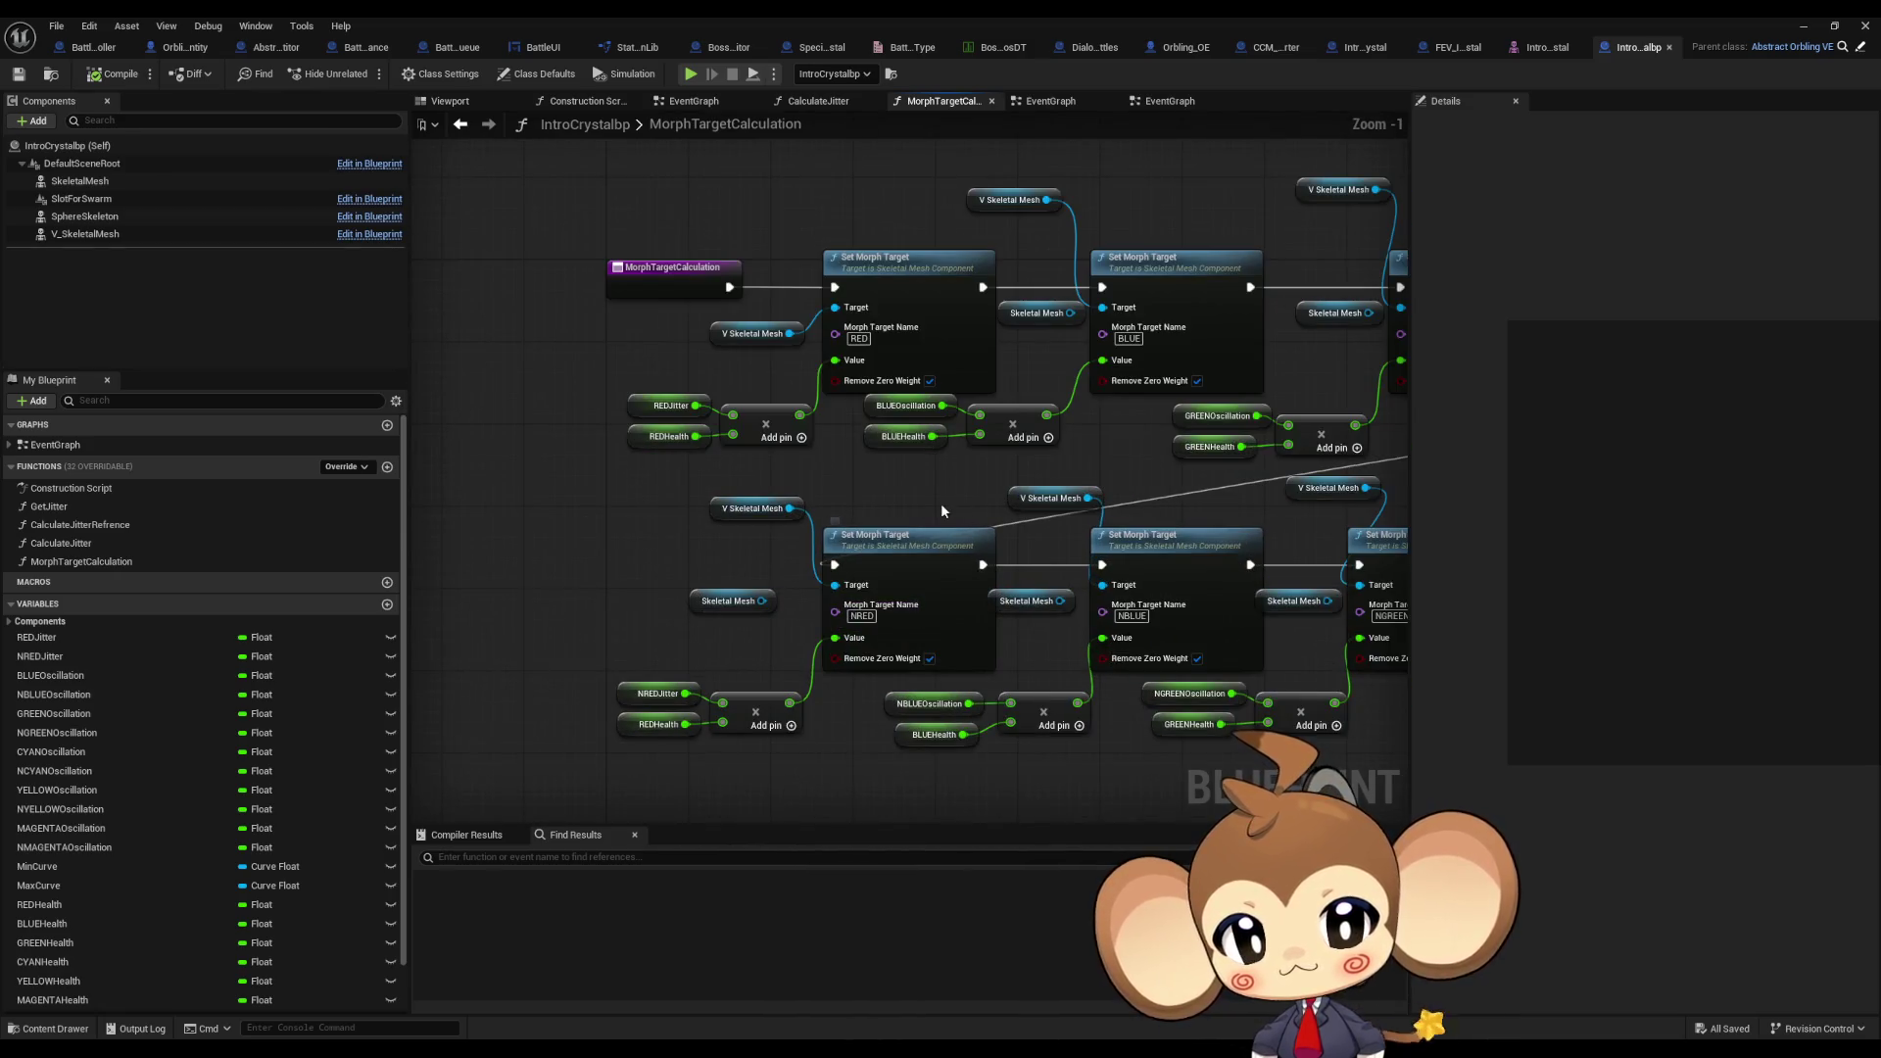
right_click_drag(944, 510, 1021, 525)
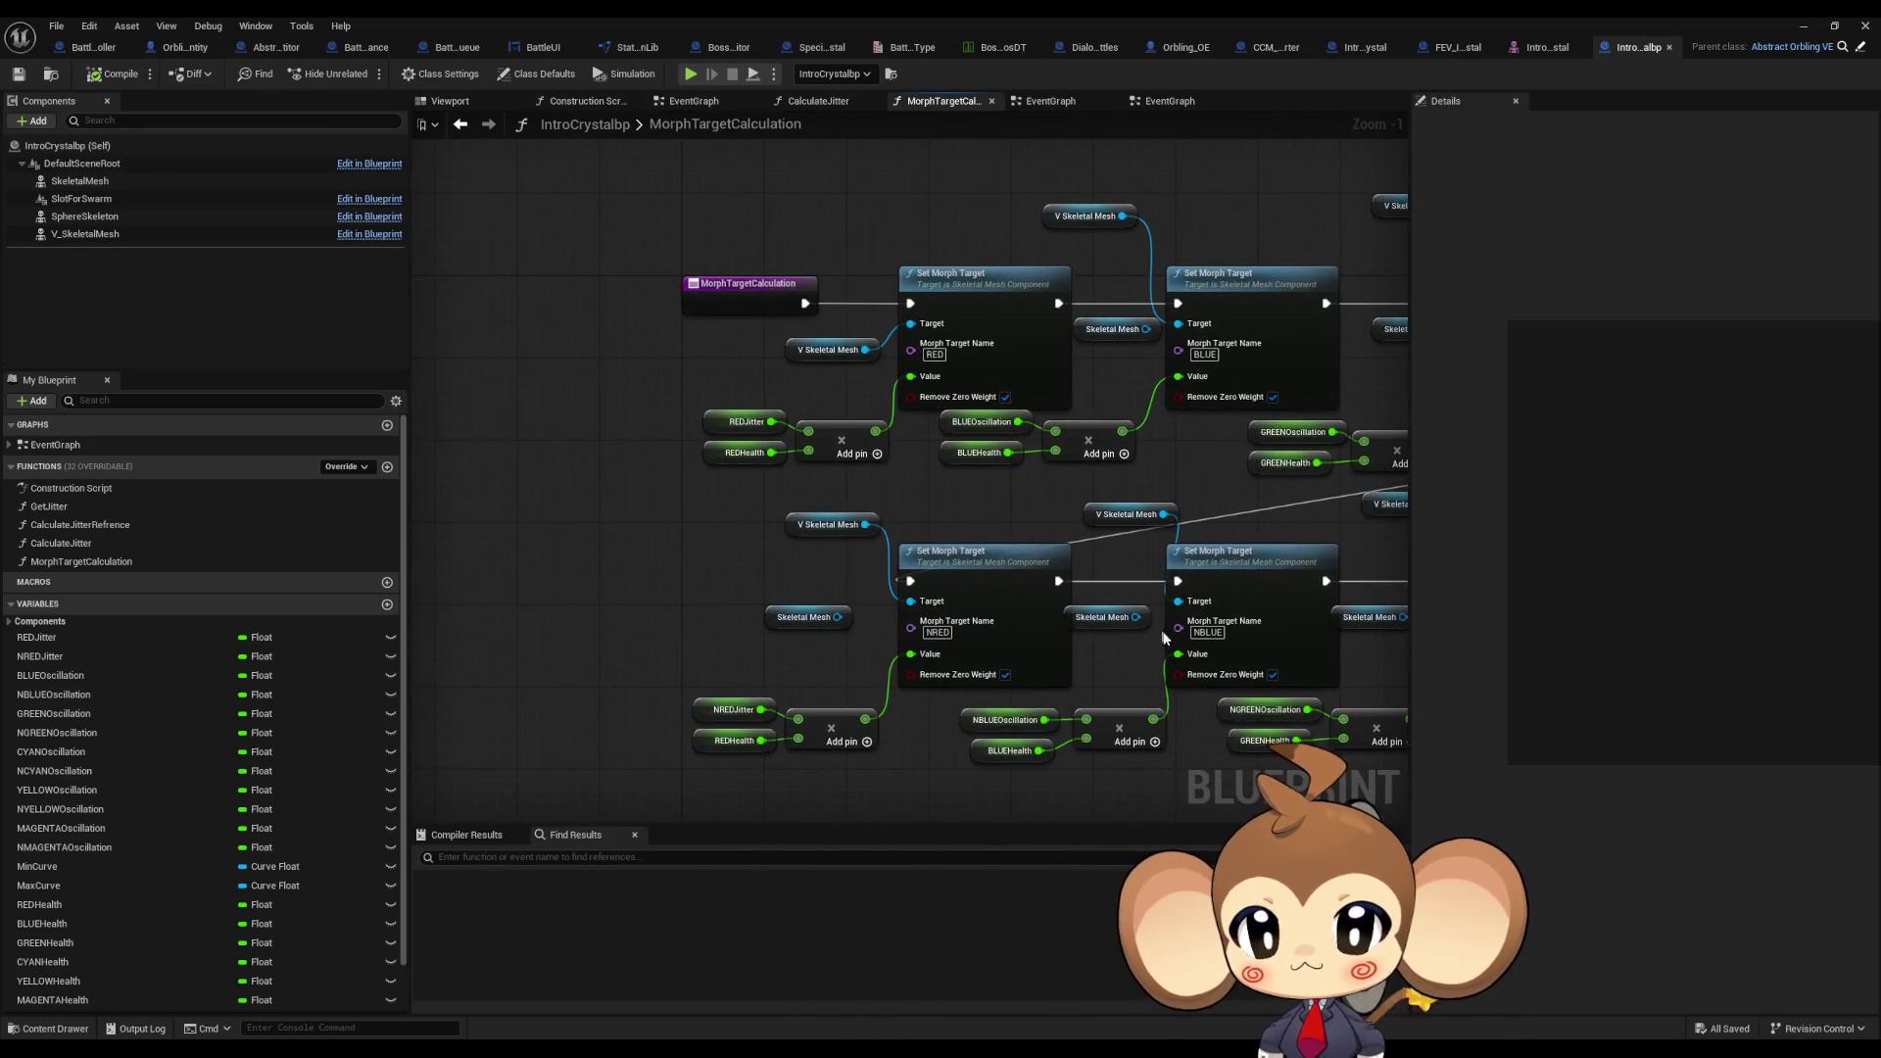
scroll(1163, 633, "down", 3)
mouse_move(1014, 666)
right_mouse_down()
mouse_move(677, 582)
mouse_move(1108, 570)
right_mouse_up()
scroll(223, 826, "down", 2)
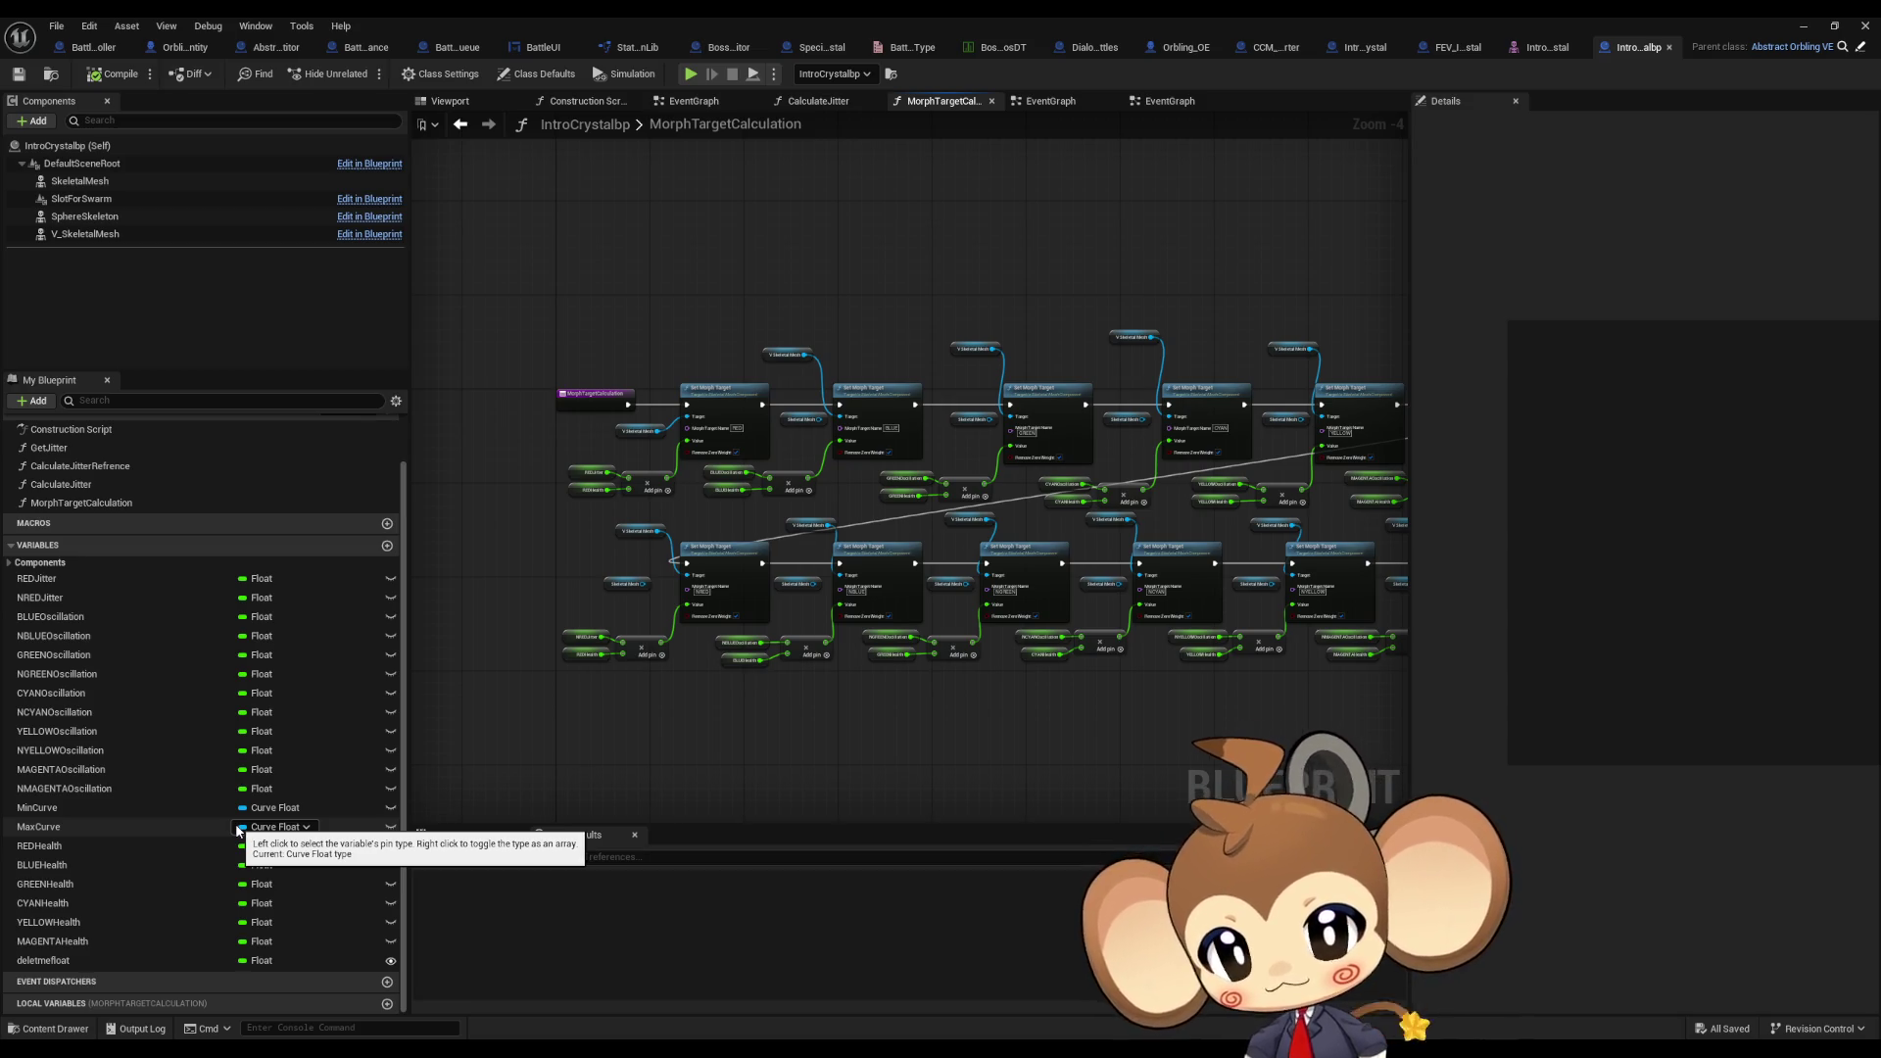
mouse_move(895, 700)
right_mouse_down()
mouse_move(638, 705)
mouse_move(742, 697)
right_mouse_up()
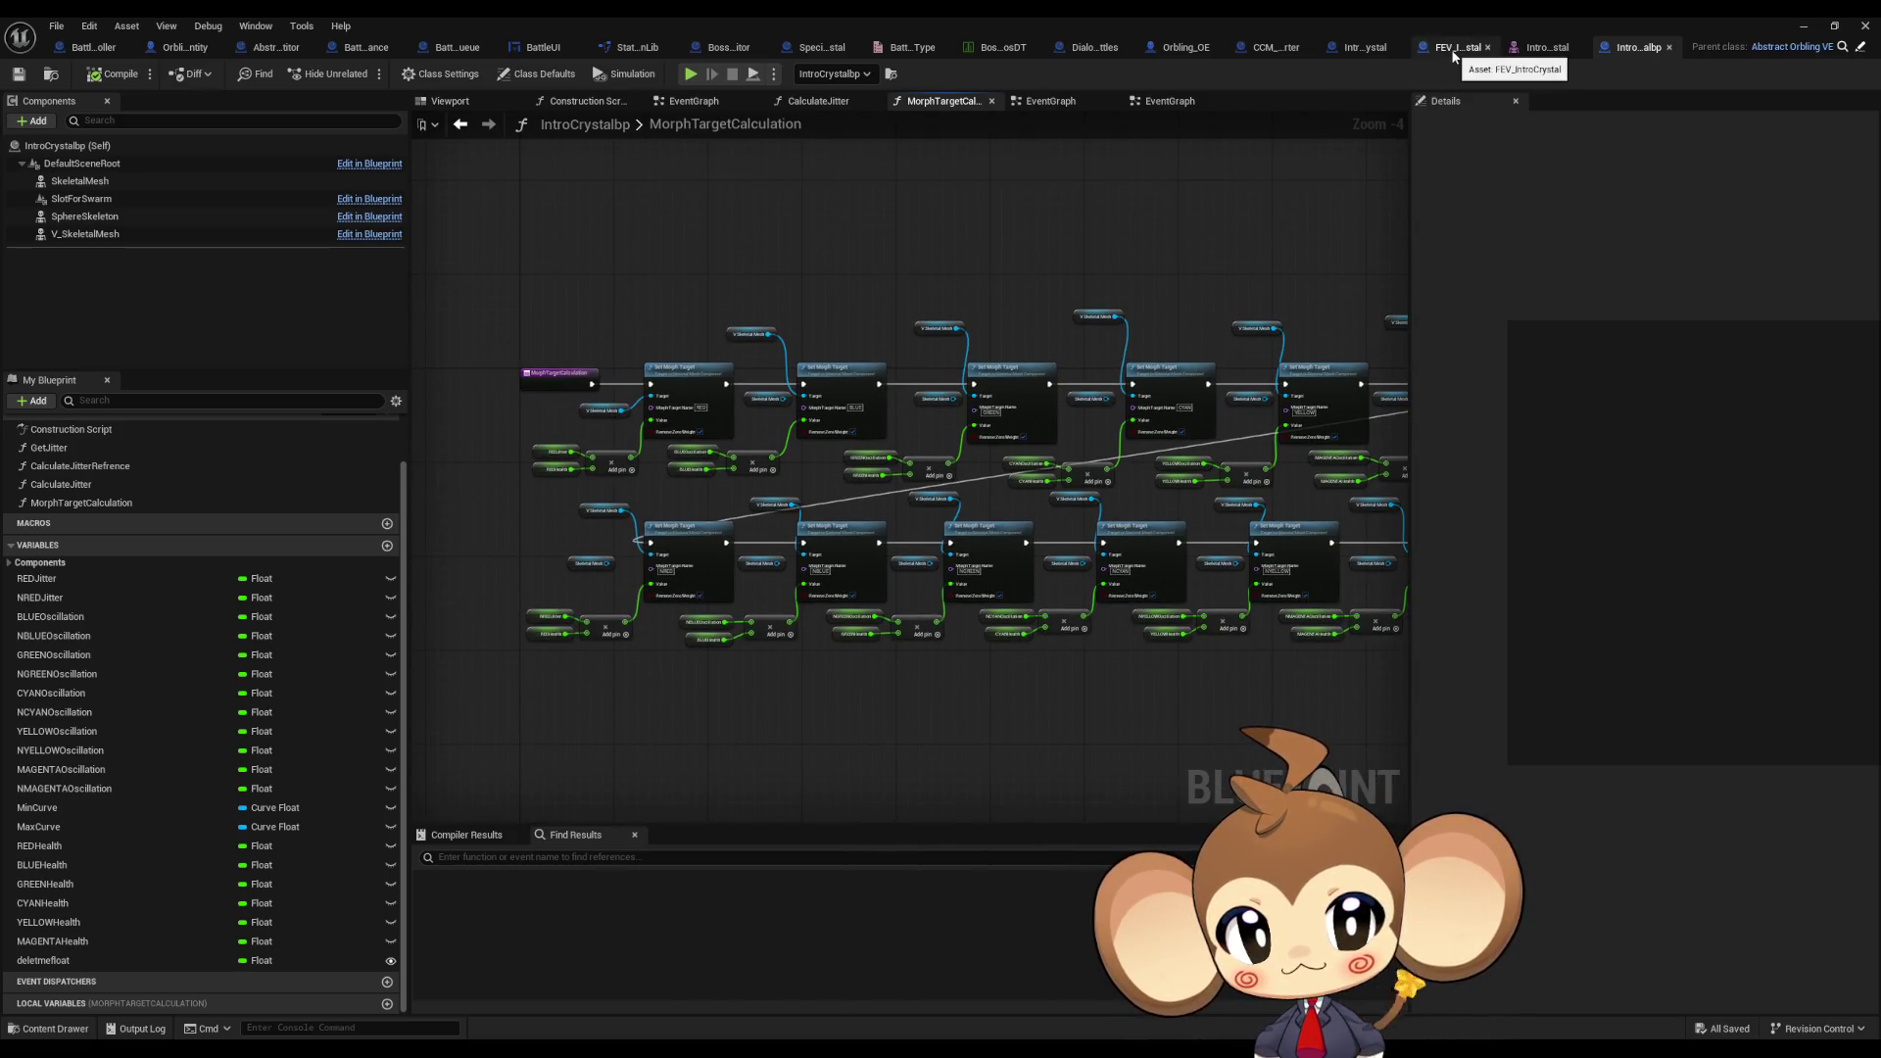
Step: Check the FEV_IntroCrystal blueprint, then open IntroCrystalbp's EventGraph from My Blueprint
left_click(1453, 49)
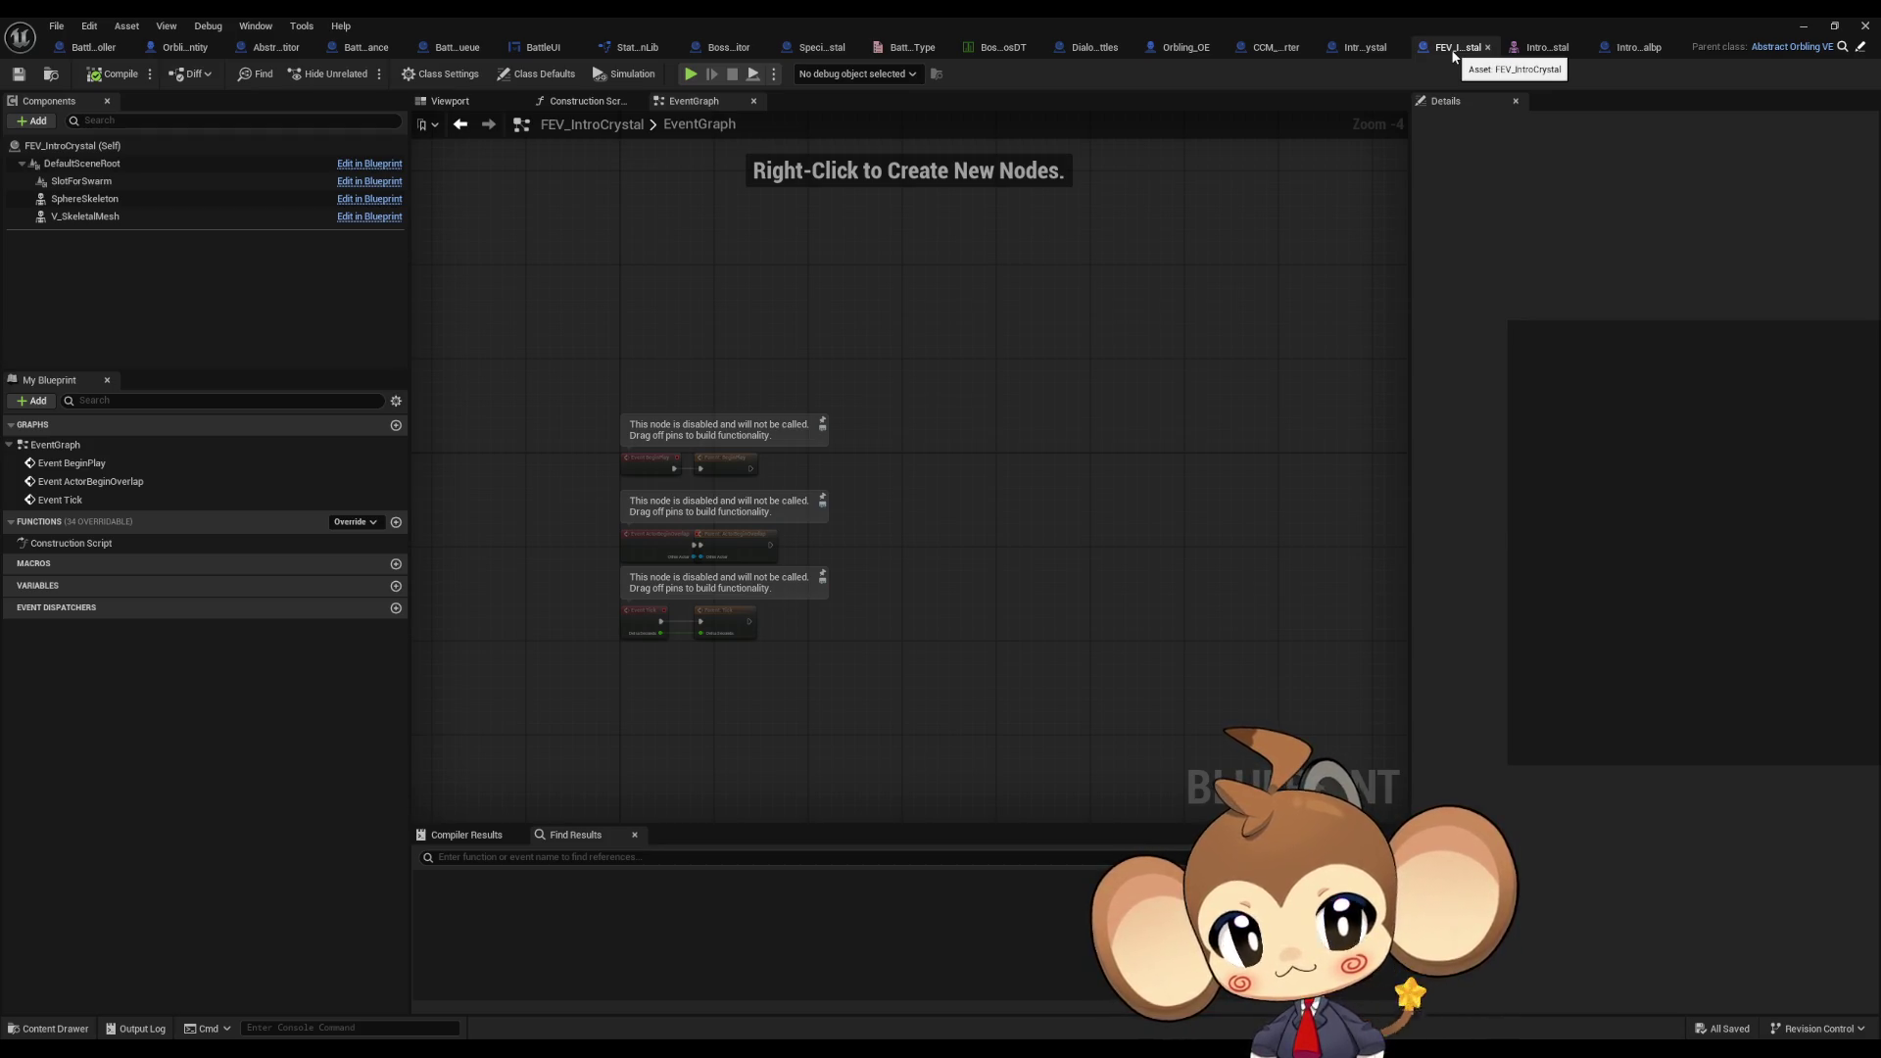
left_click(1621, 49)
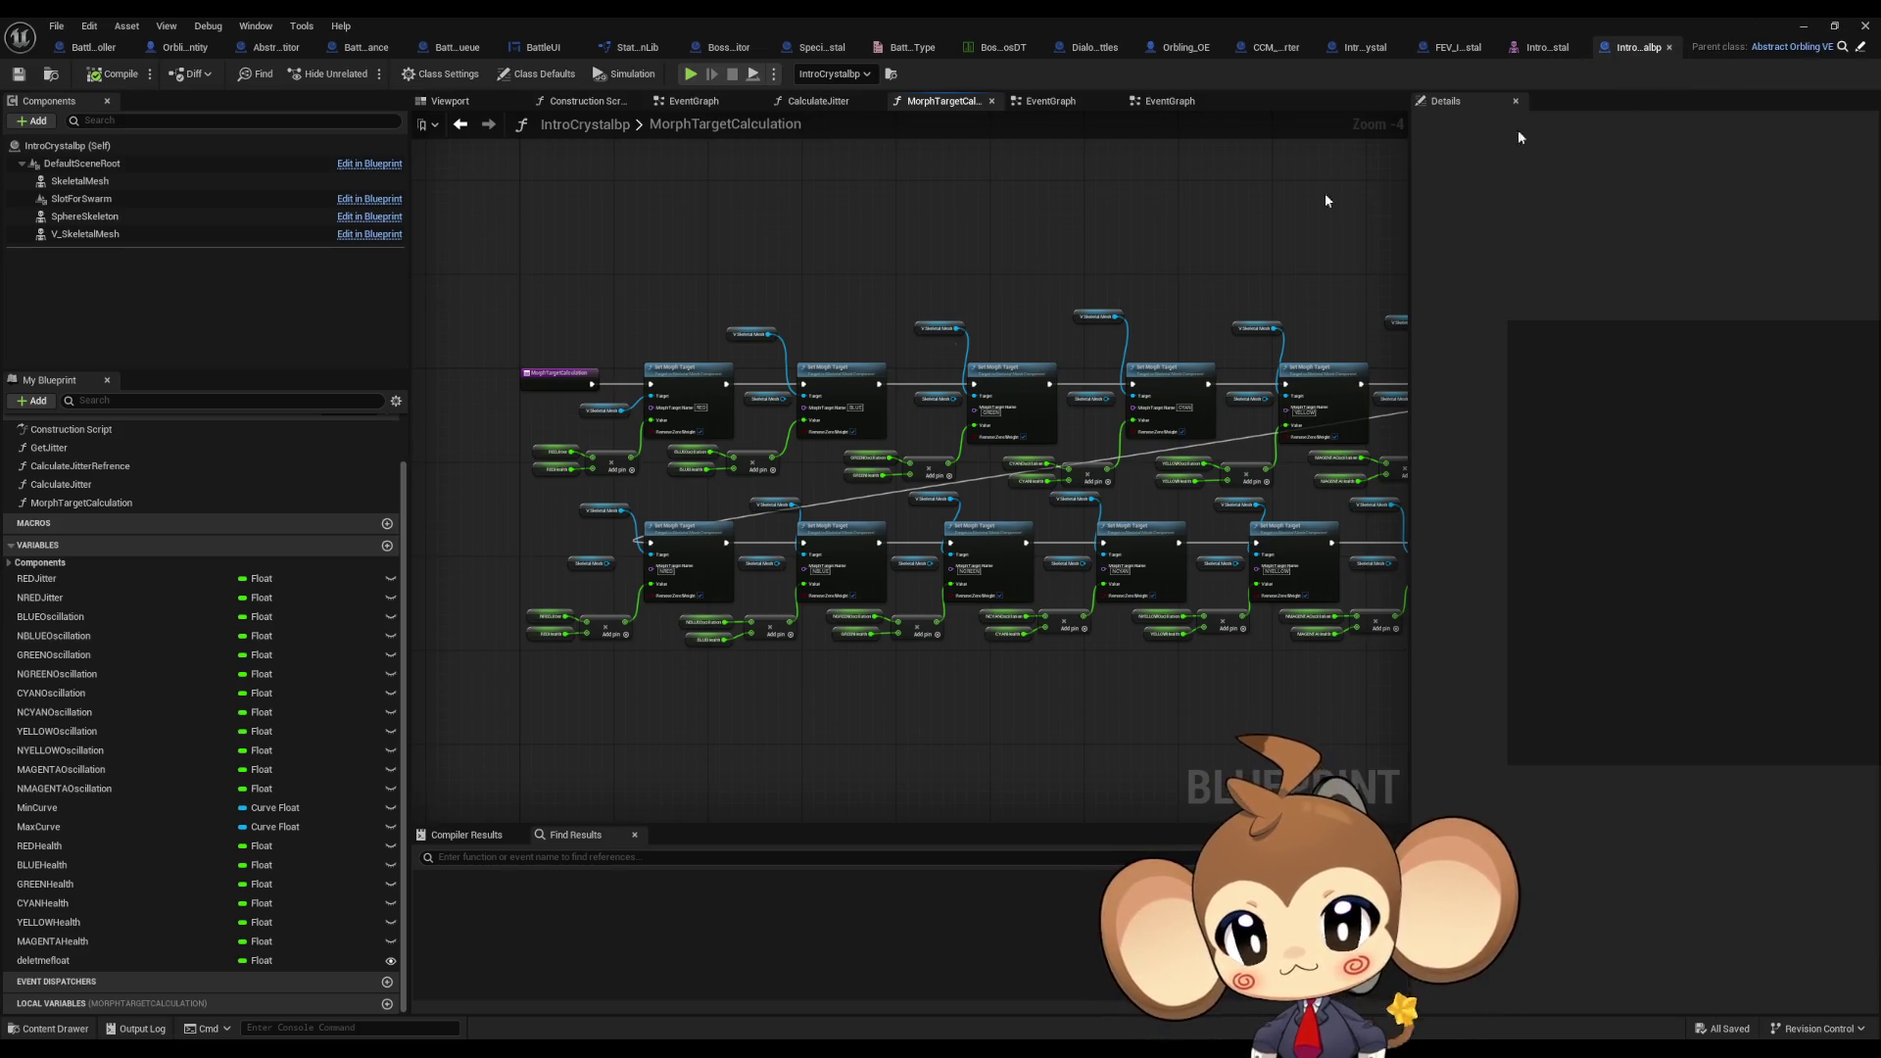
scroll(83, 548, "up", 3)
left_click(46, 447)
double_click(46, 447)
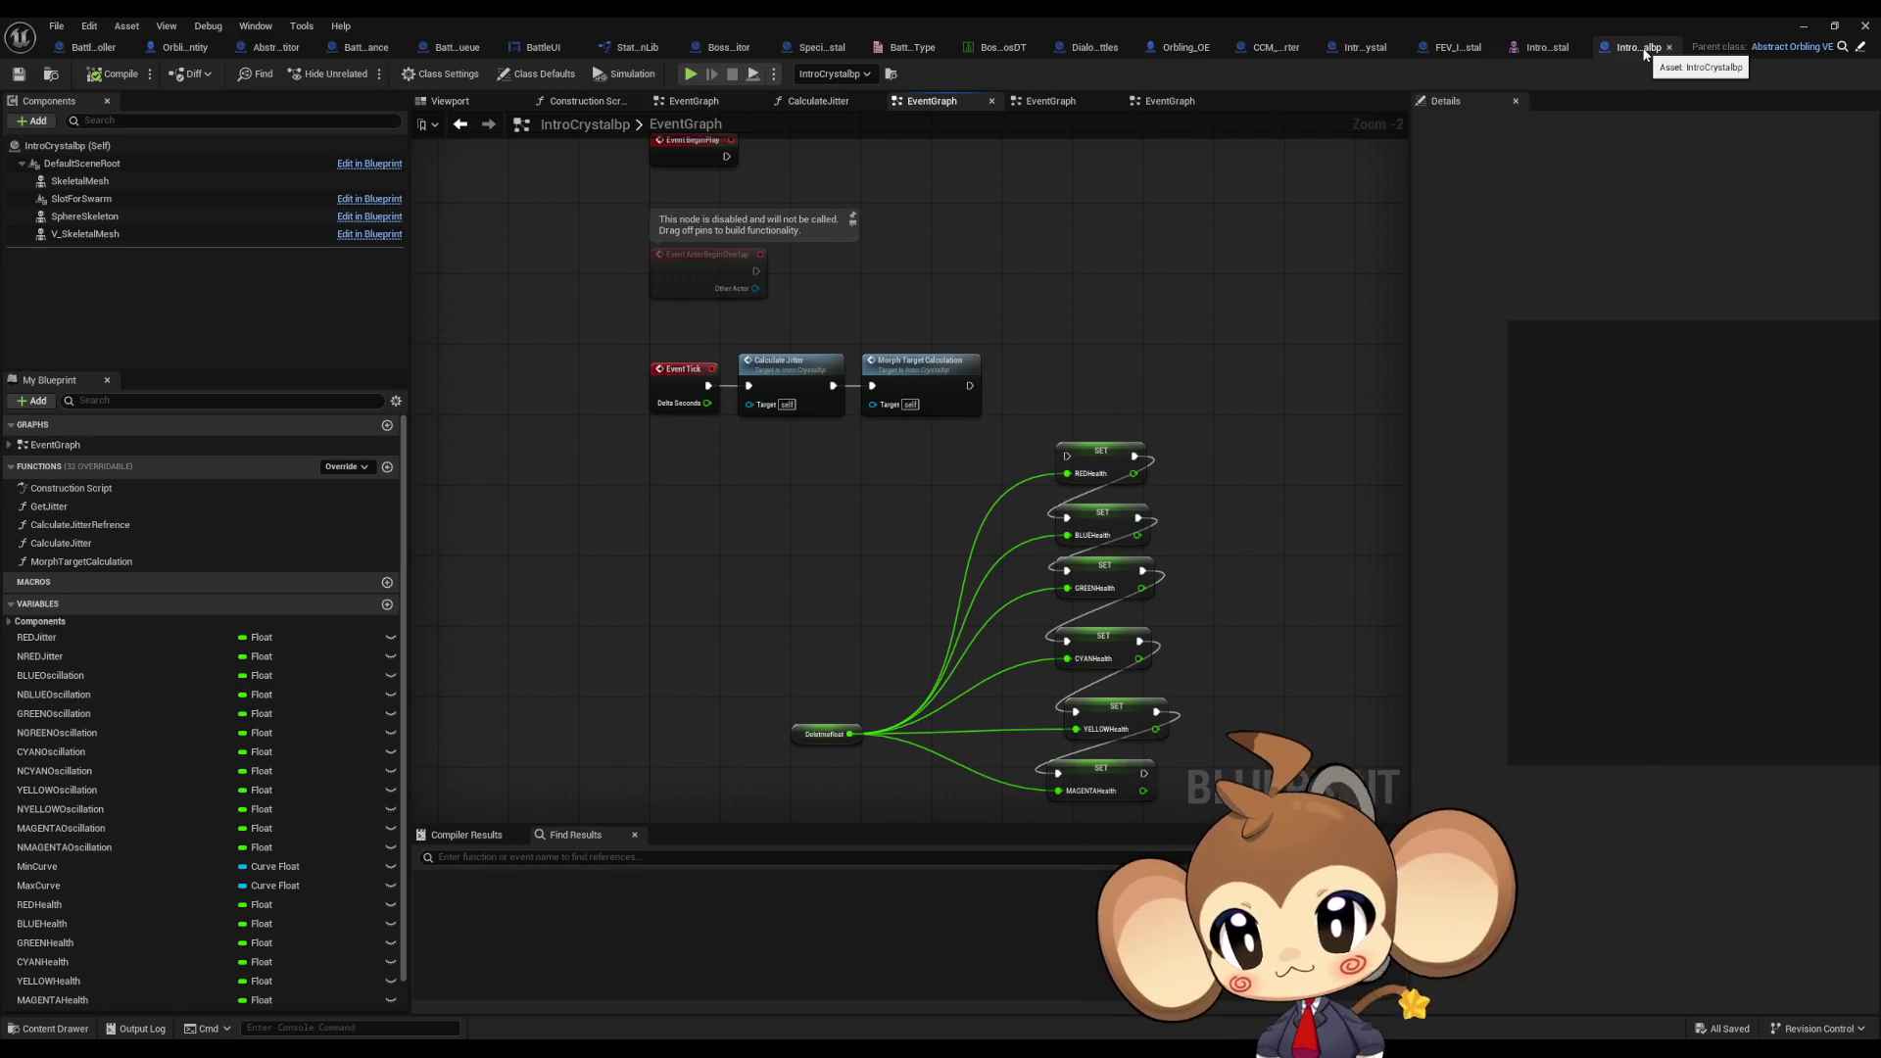
Step: Minimise the Blueprint editor to reveal VoidLevel with the placed crystal
left_click(98, 29)
mouse_move(118, 32)
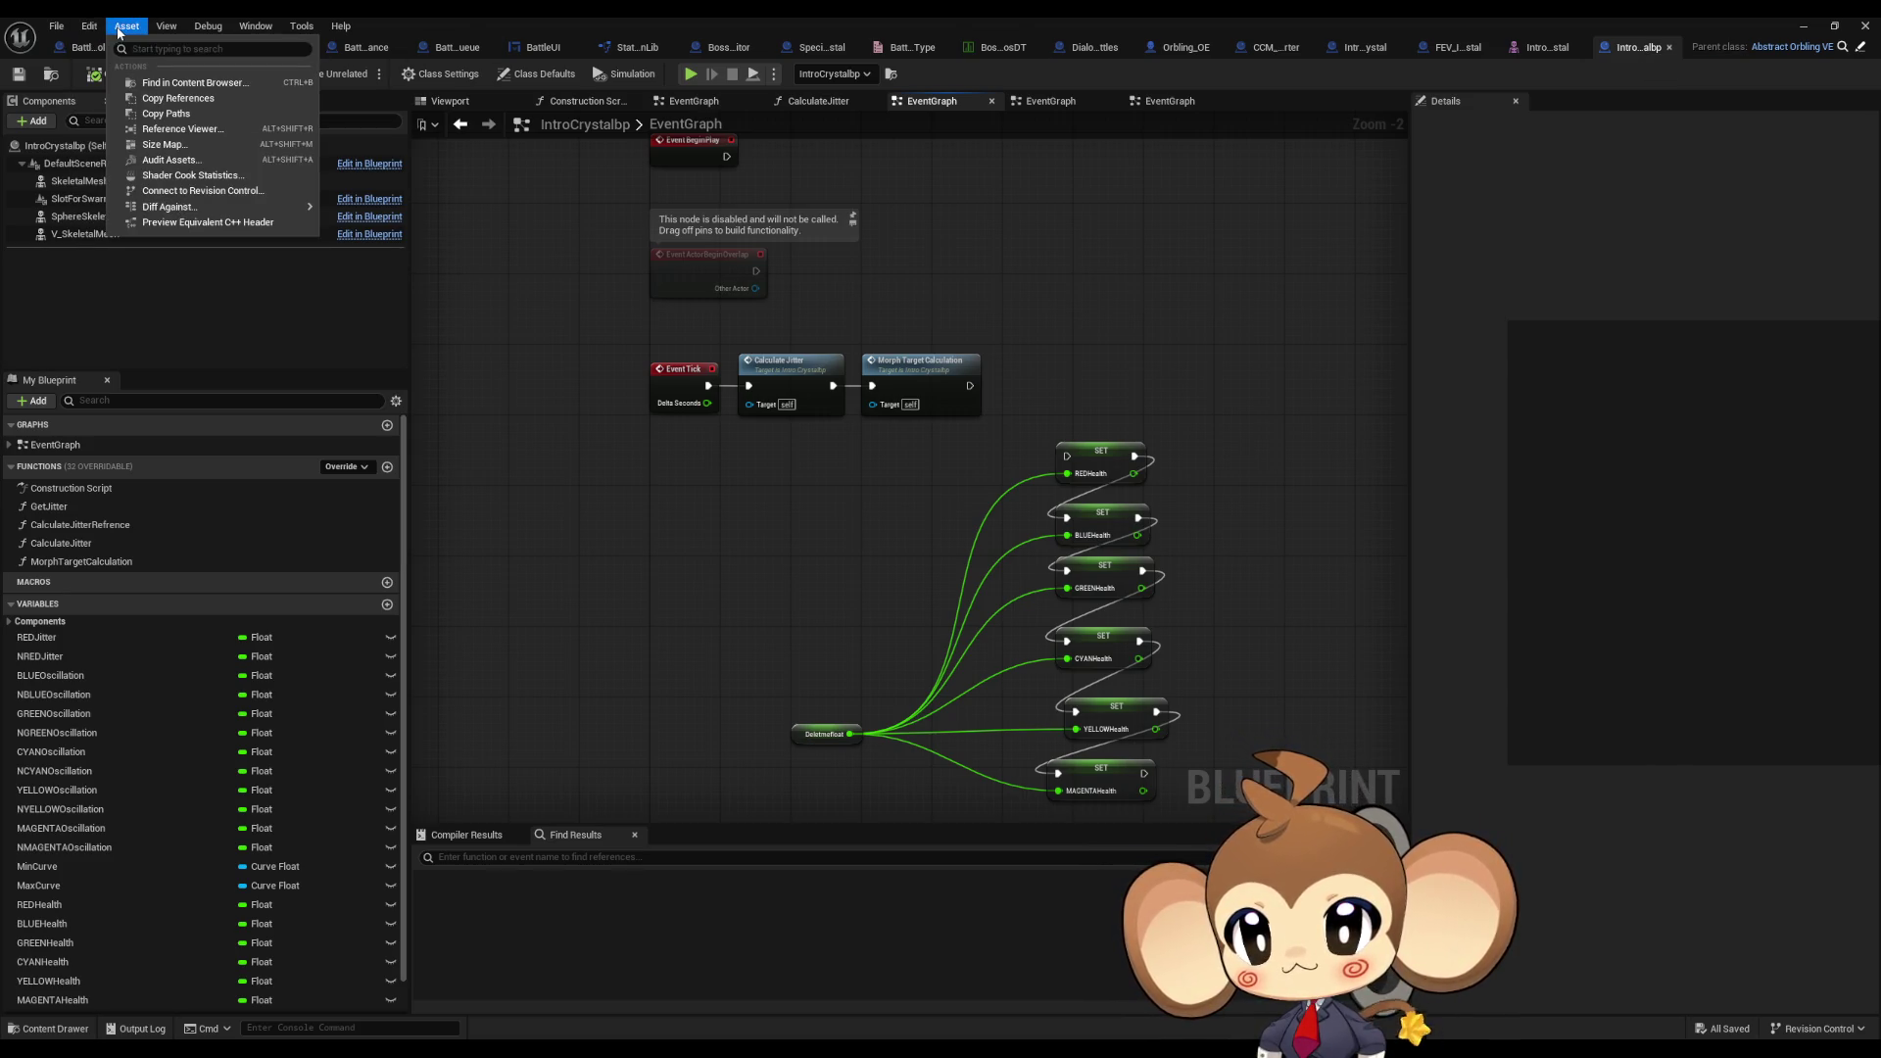
left_click(174, 81)
left_click(1803, 27)
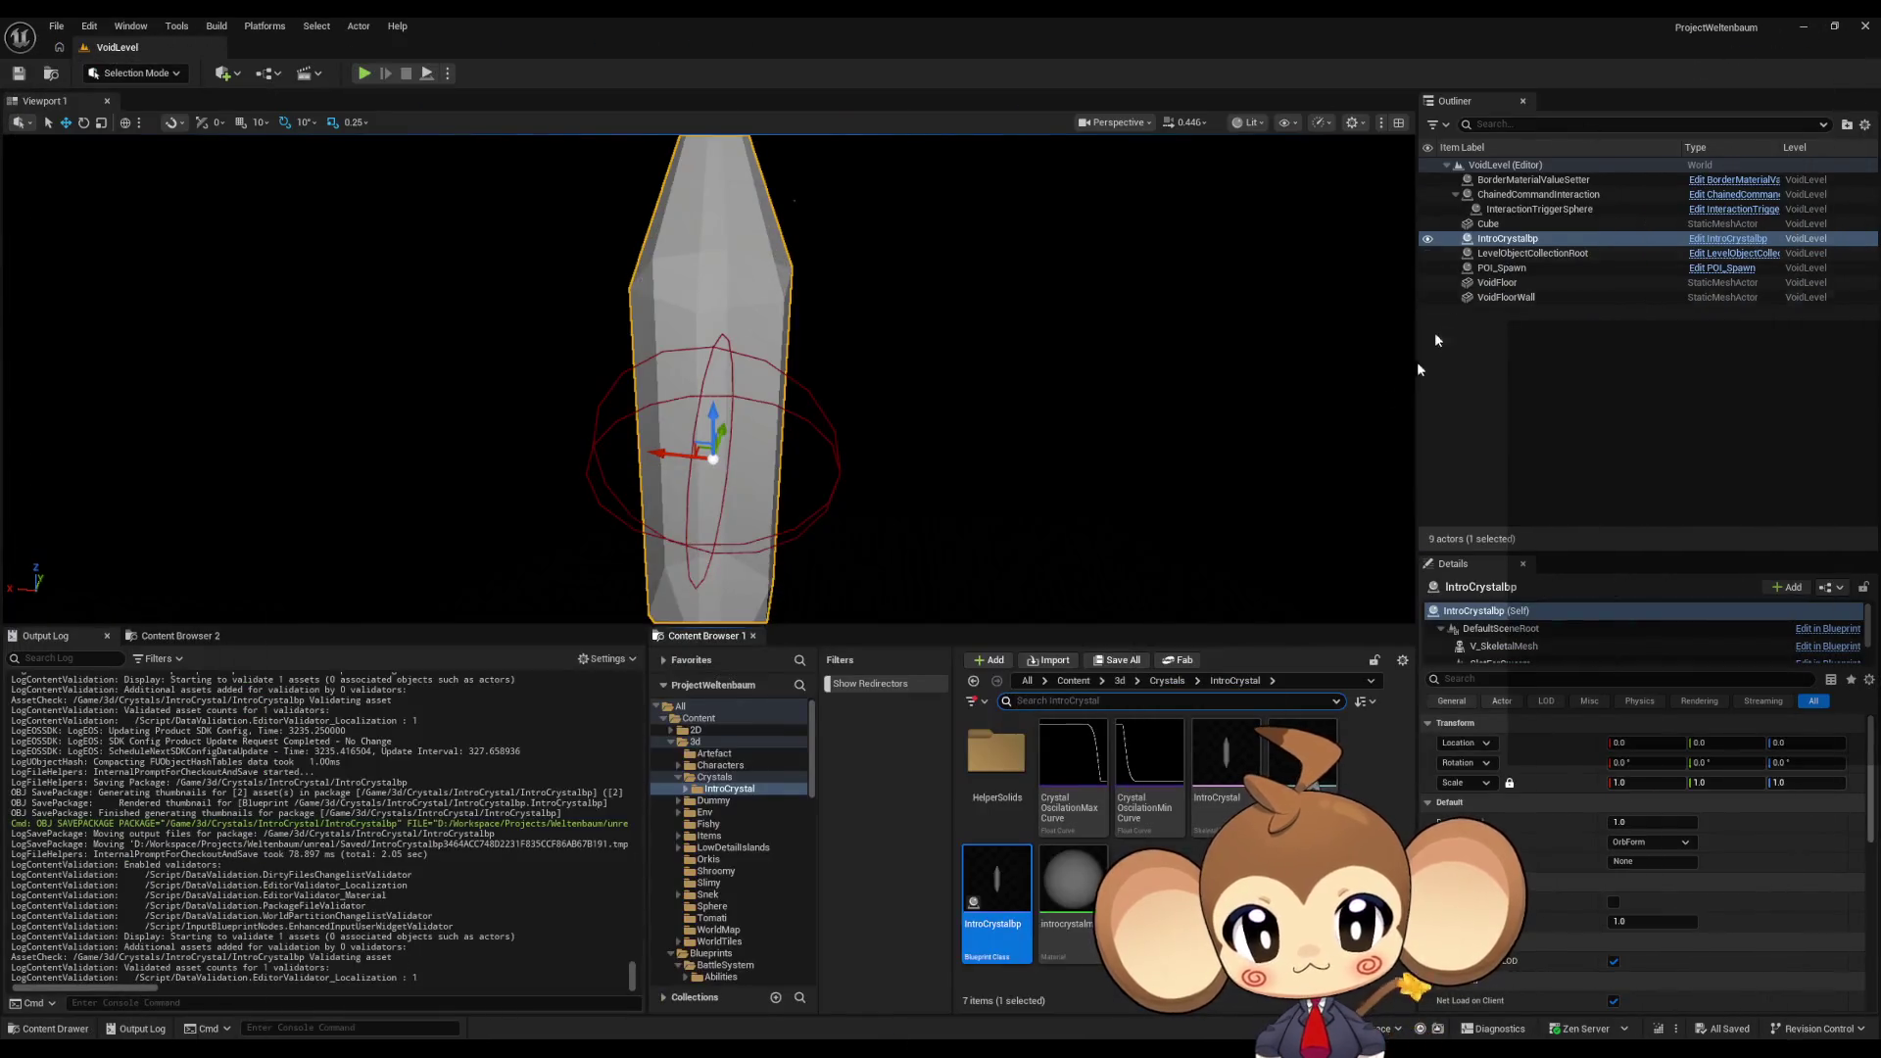
Step: Briefly restore and re-hide IntroCrystalbp, then play-test VoidLevel and stop the session
mouse_move(996, 884)
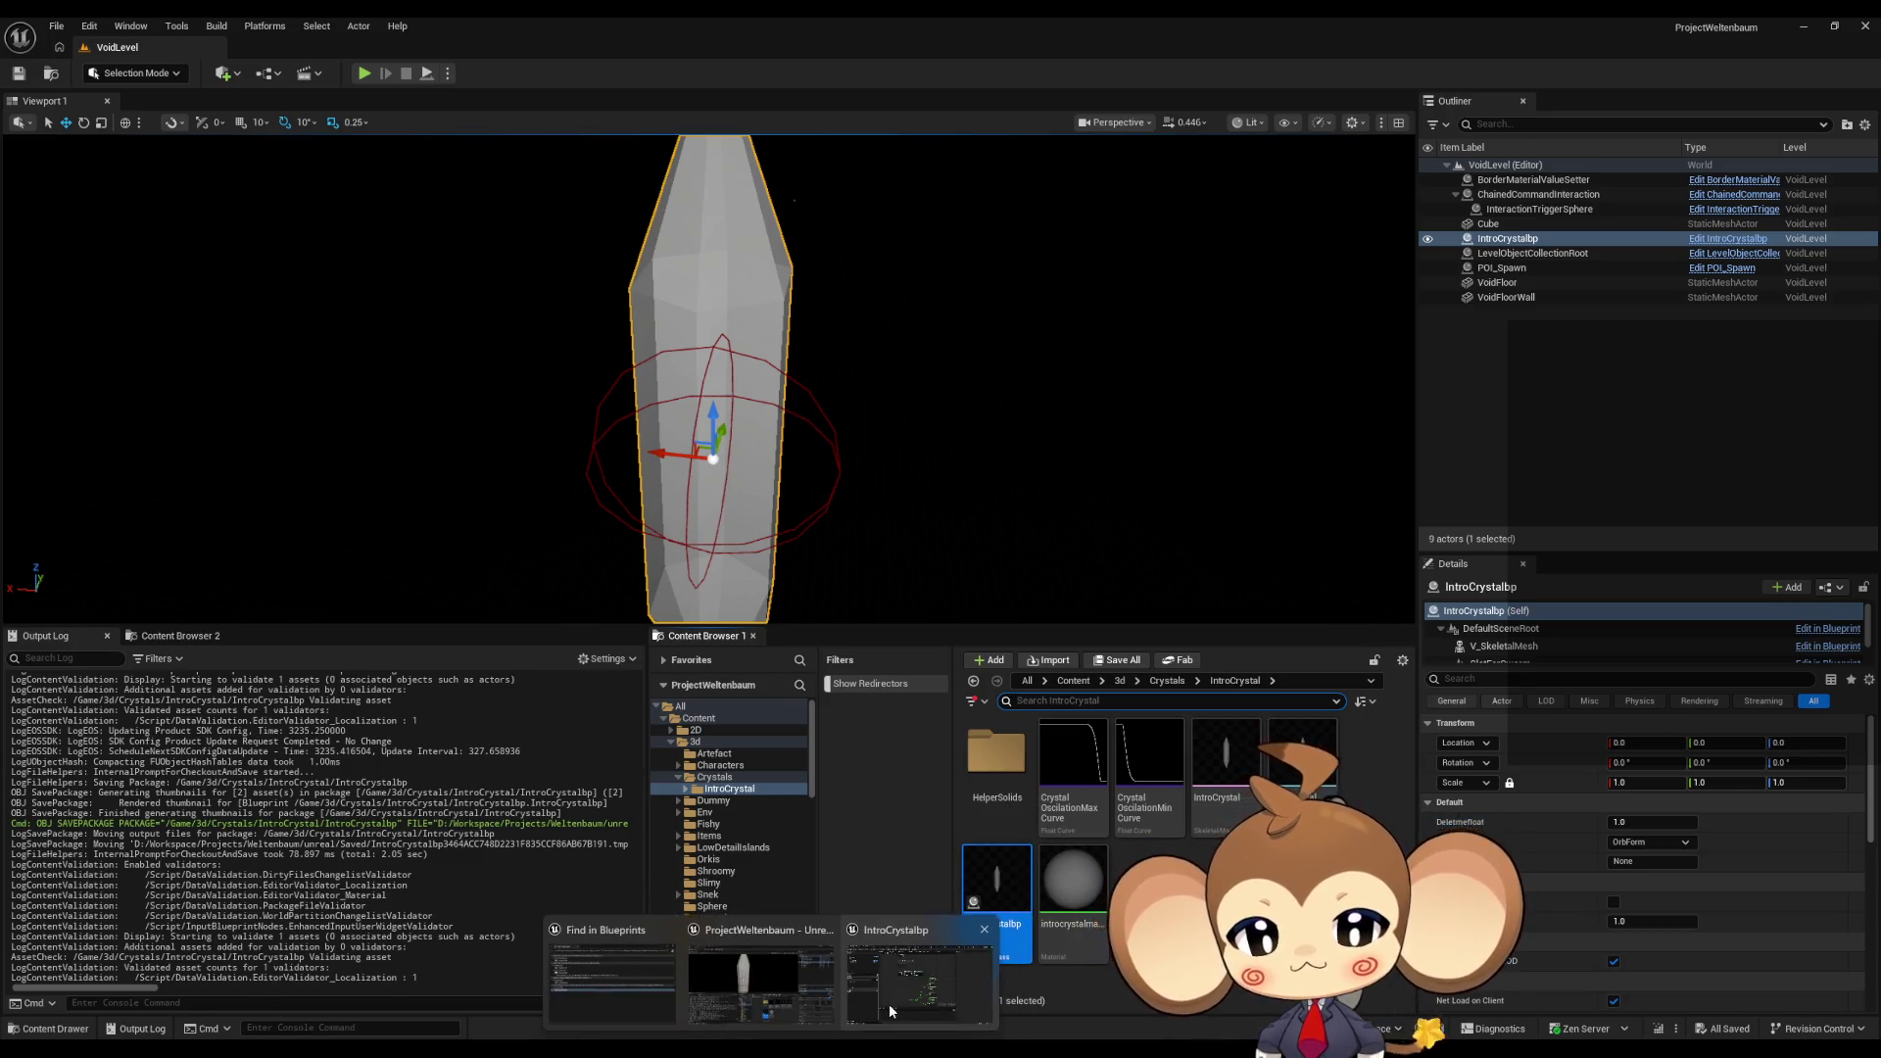
left_click(889, 1002)
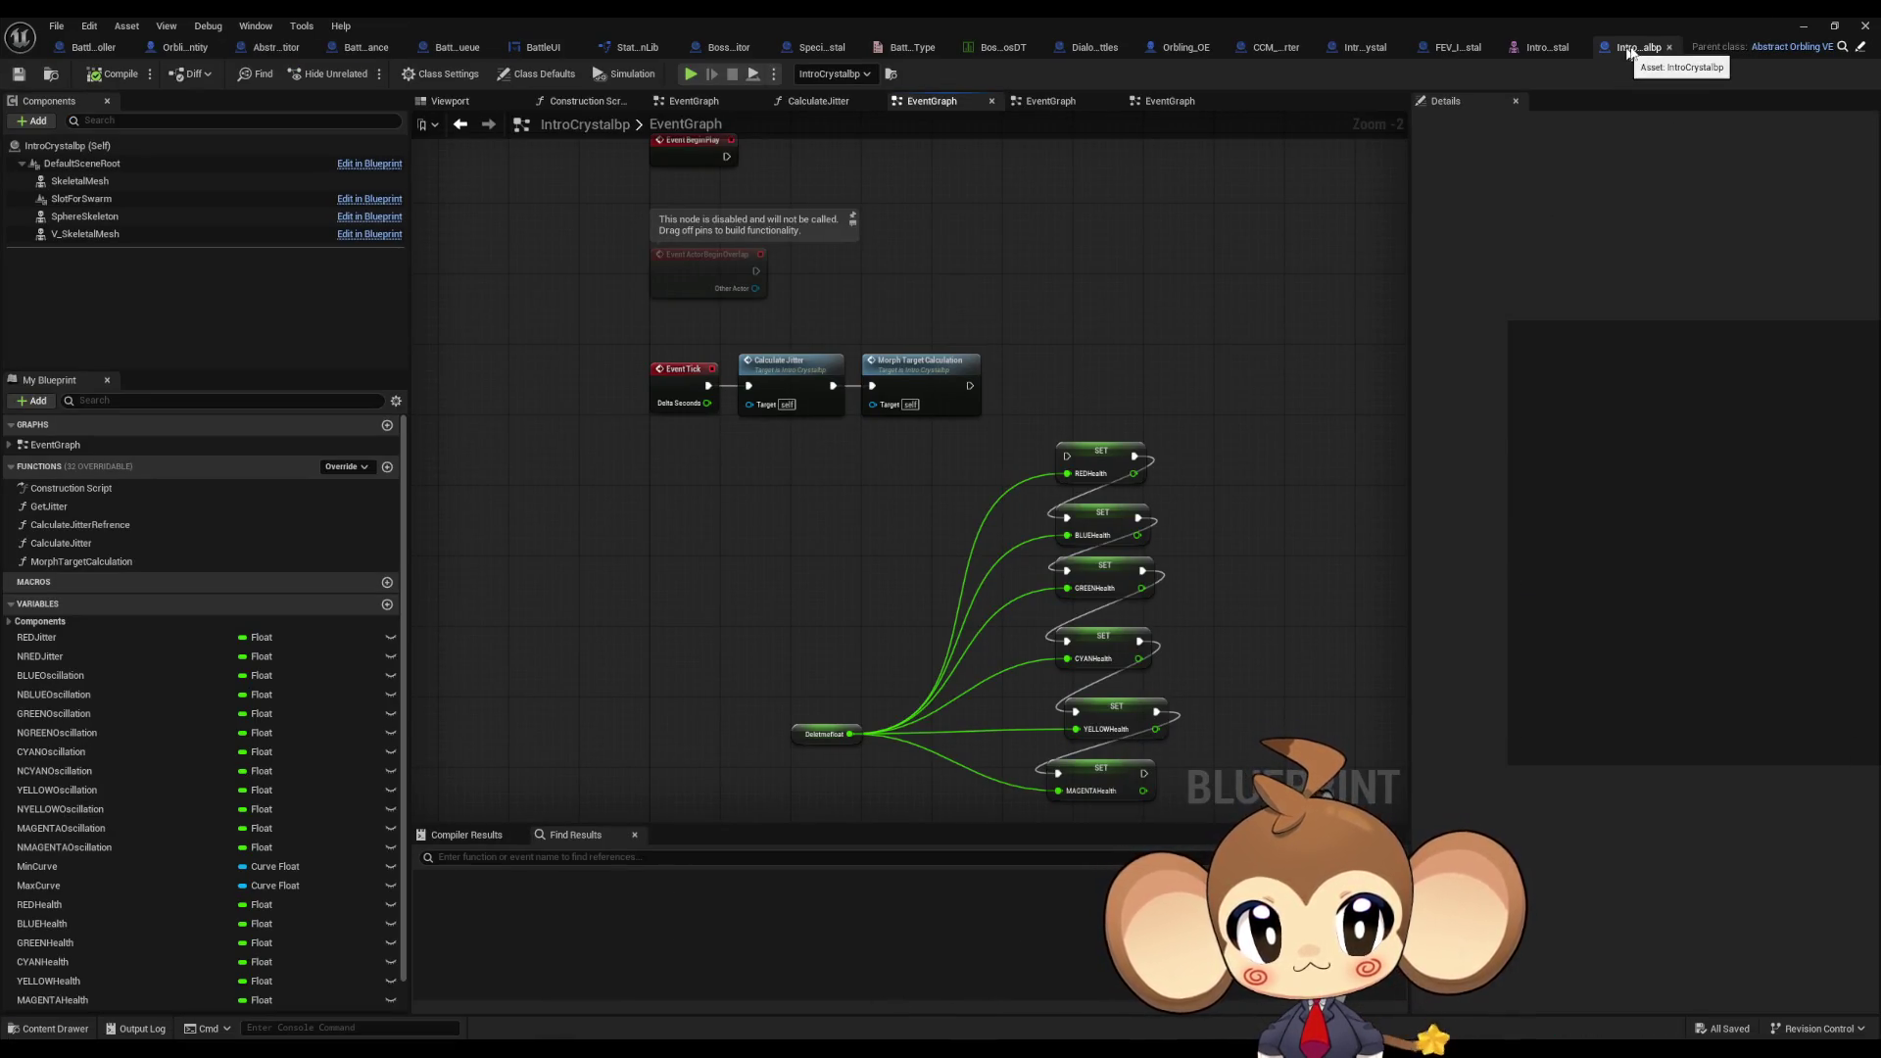
left_click(1803, 25)
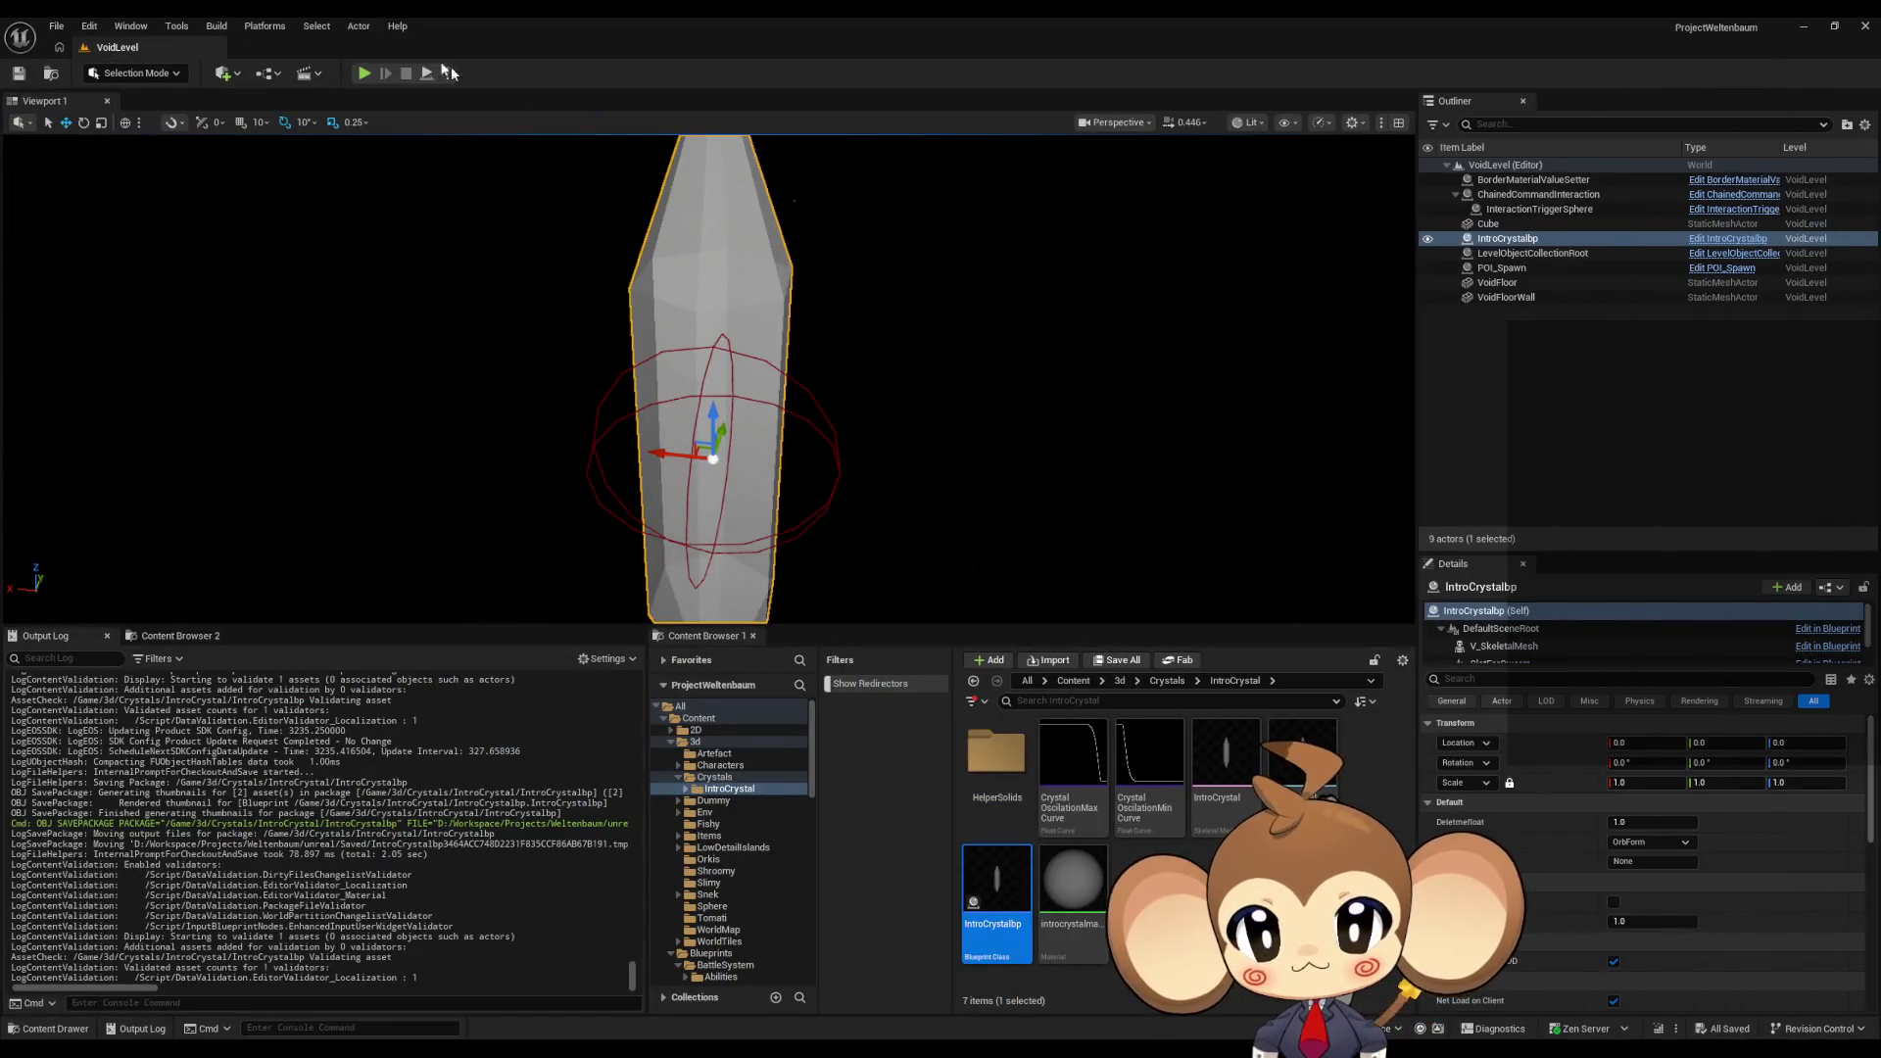
left_click(363, 73)
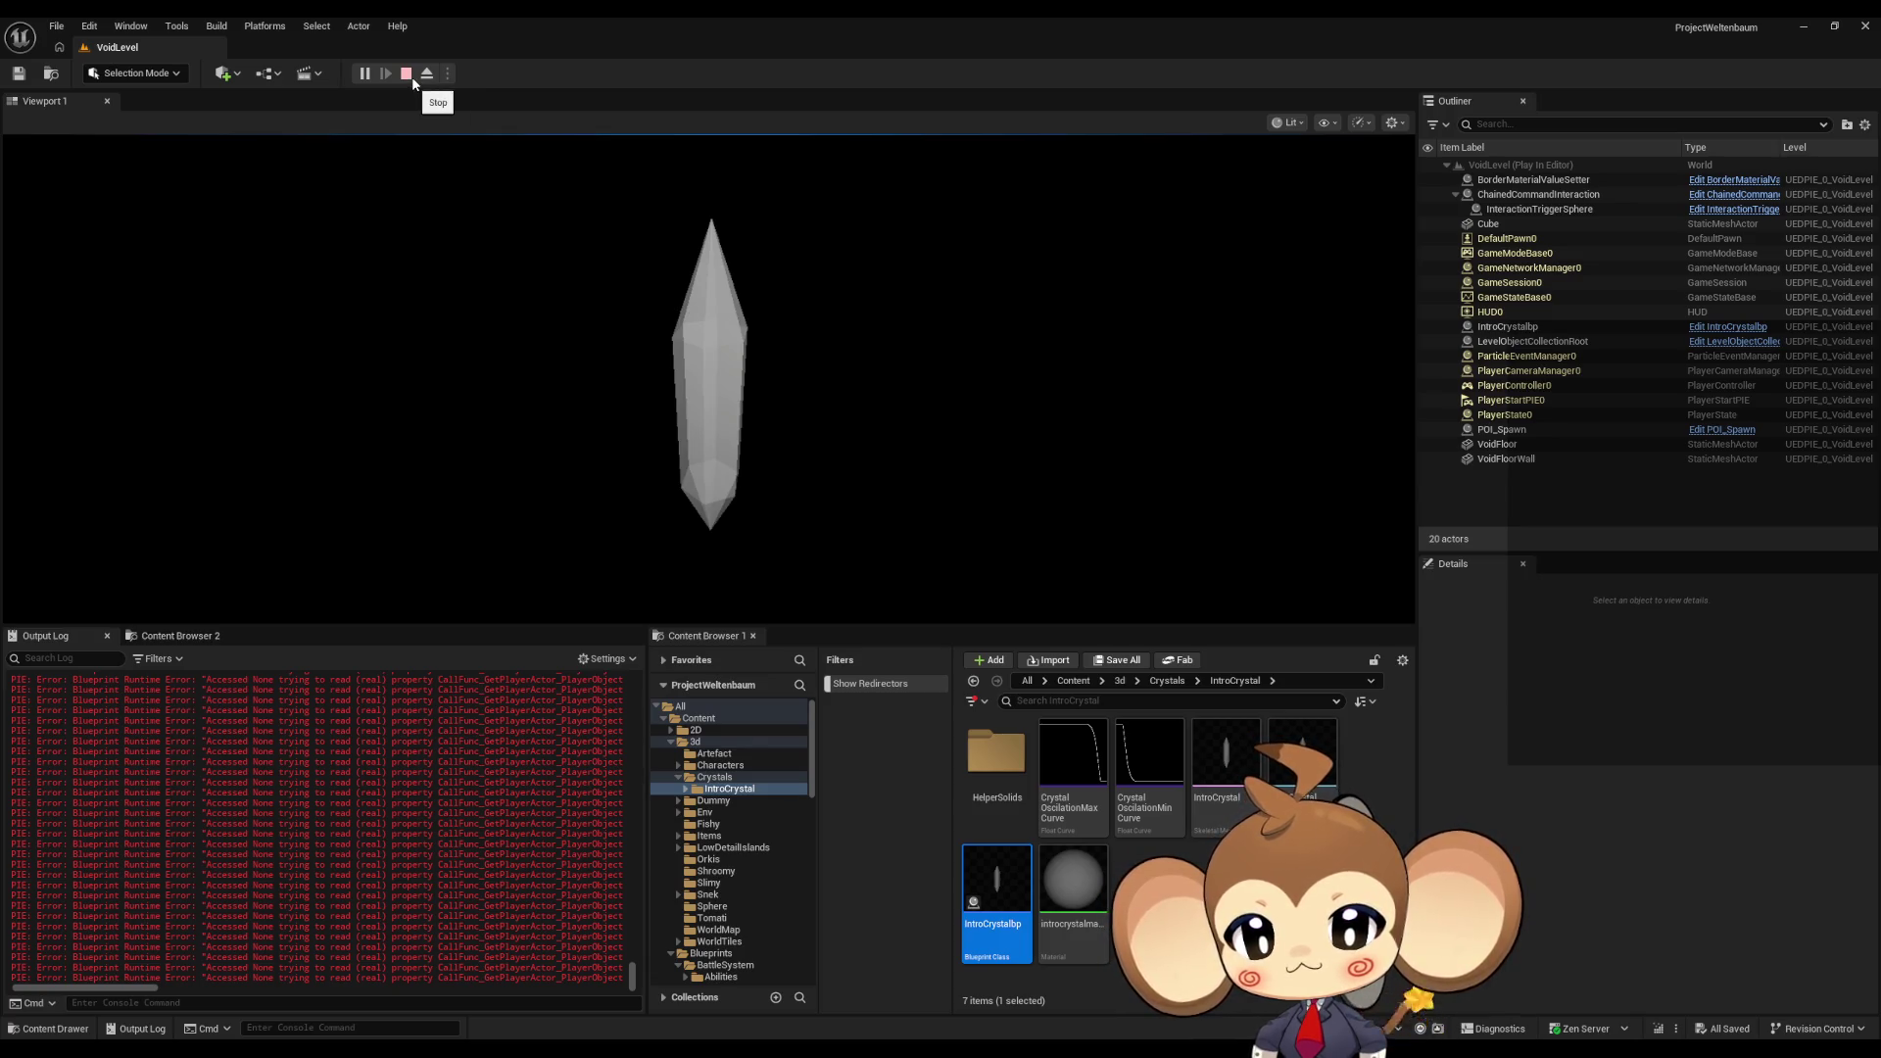
left_click(406, 74)
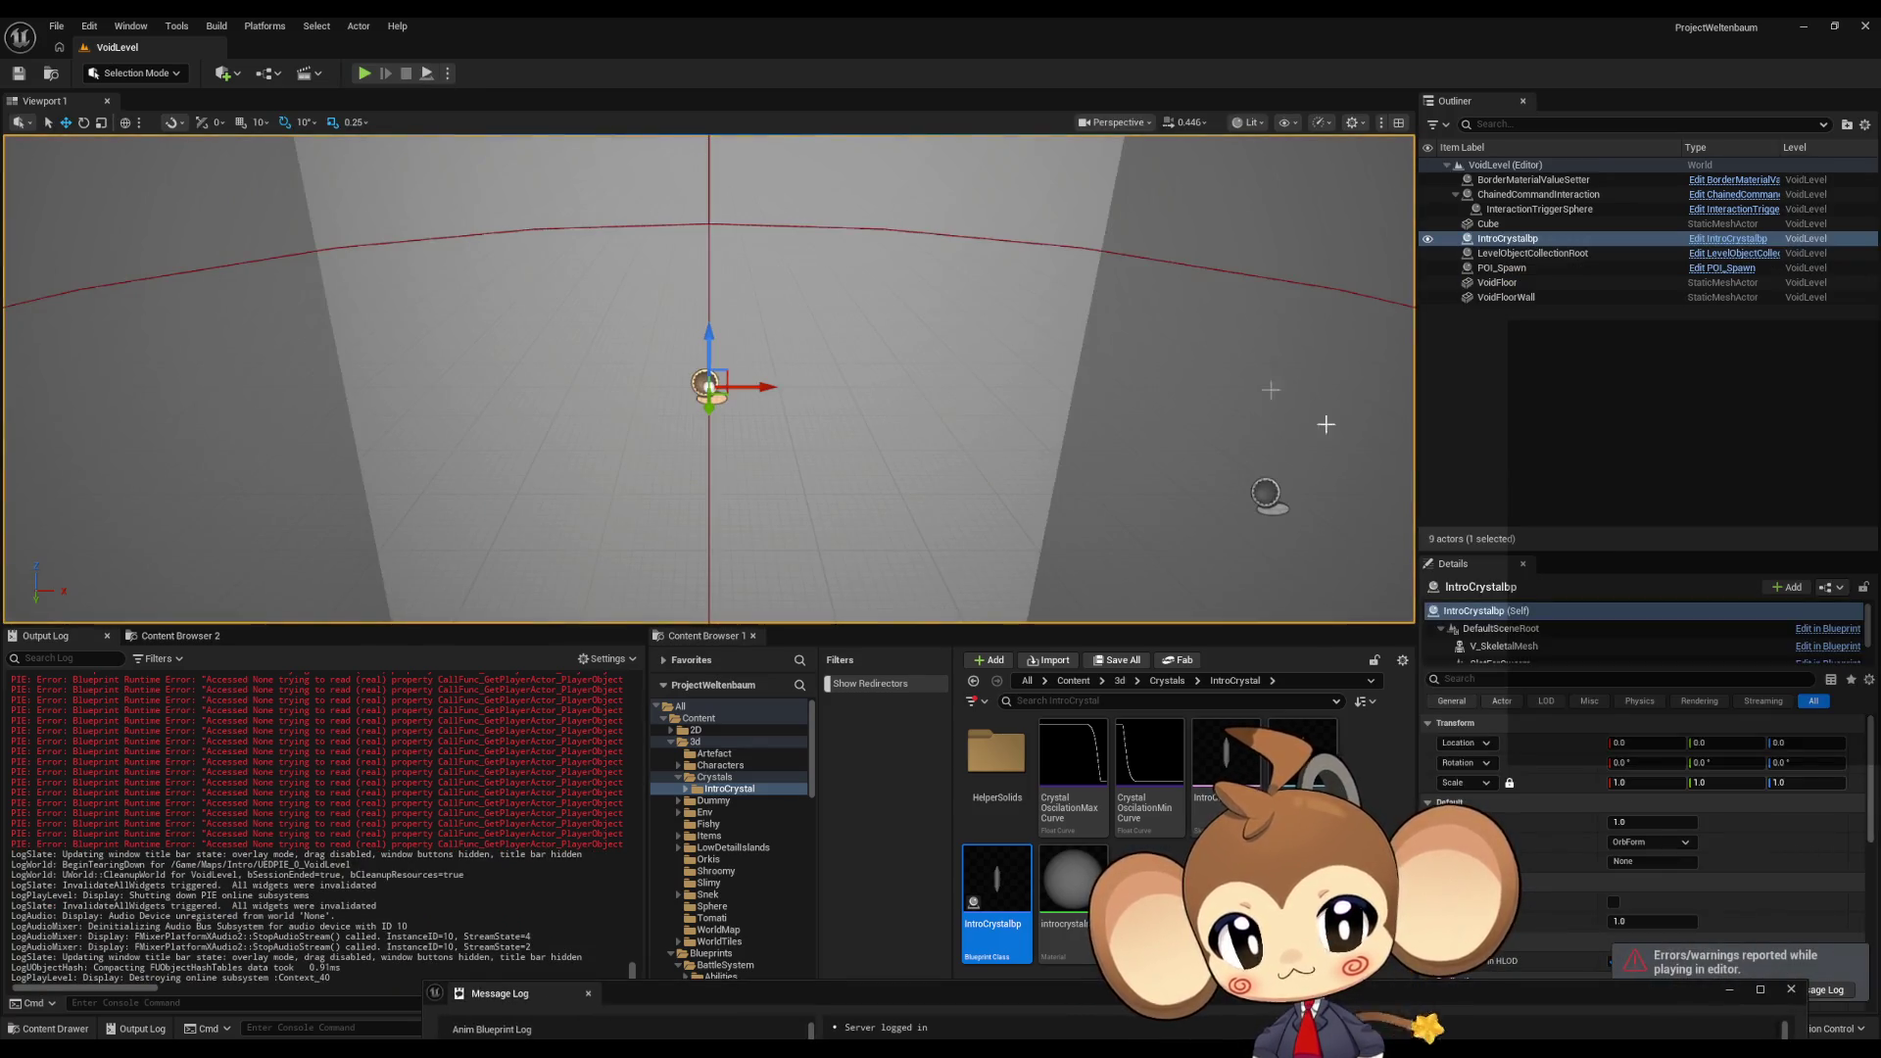
Step: From the Message Log, jump to BorderMaterialValueSetter's Set Vector Parameter Value node and inspect it
mouse_move(771, 1048)
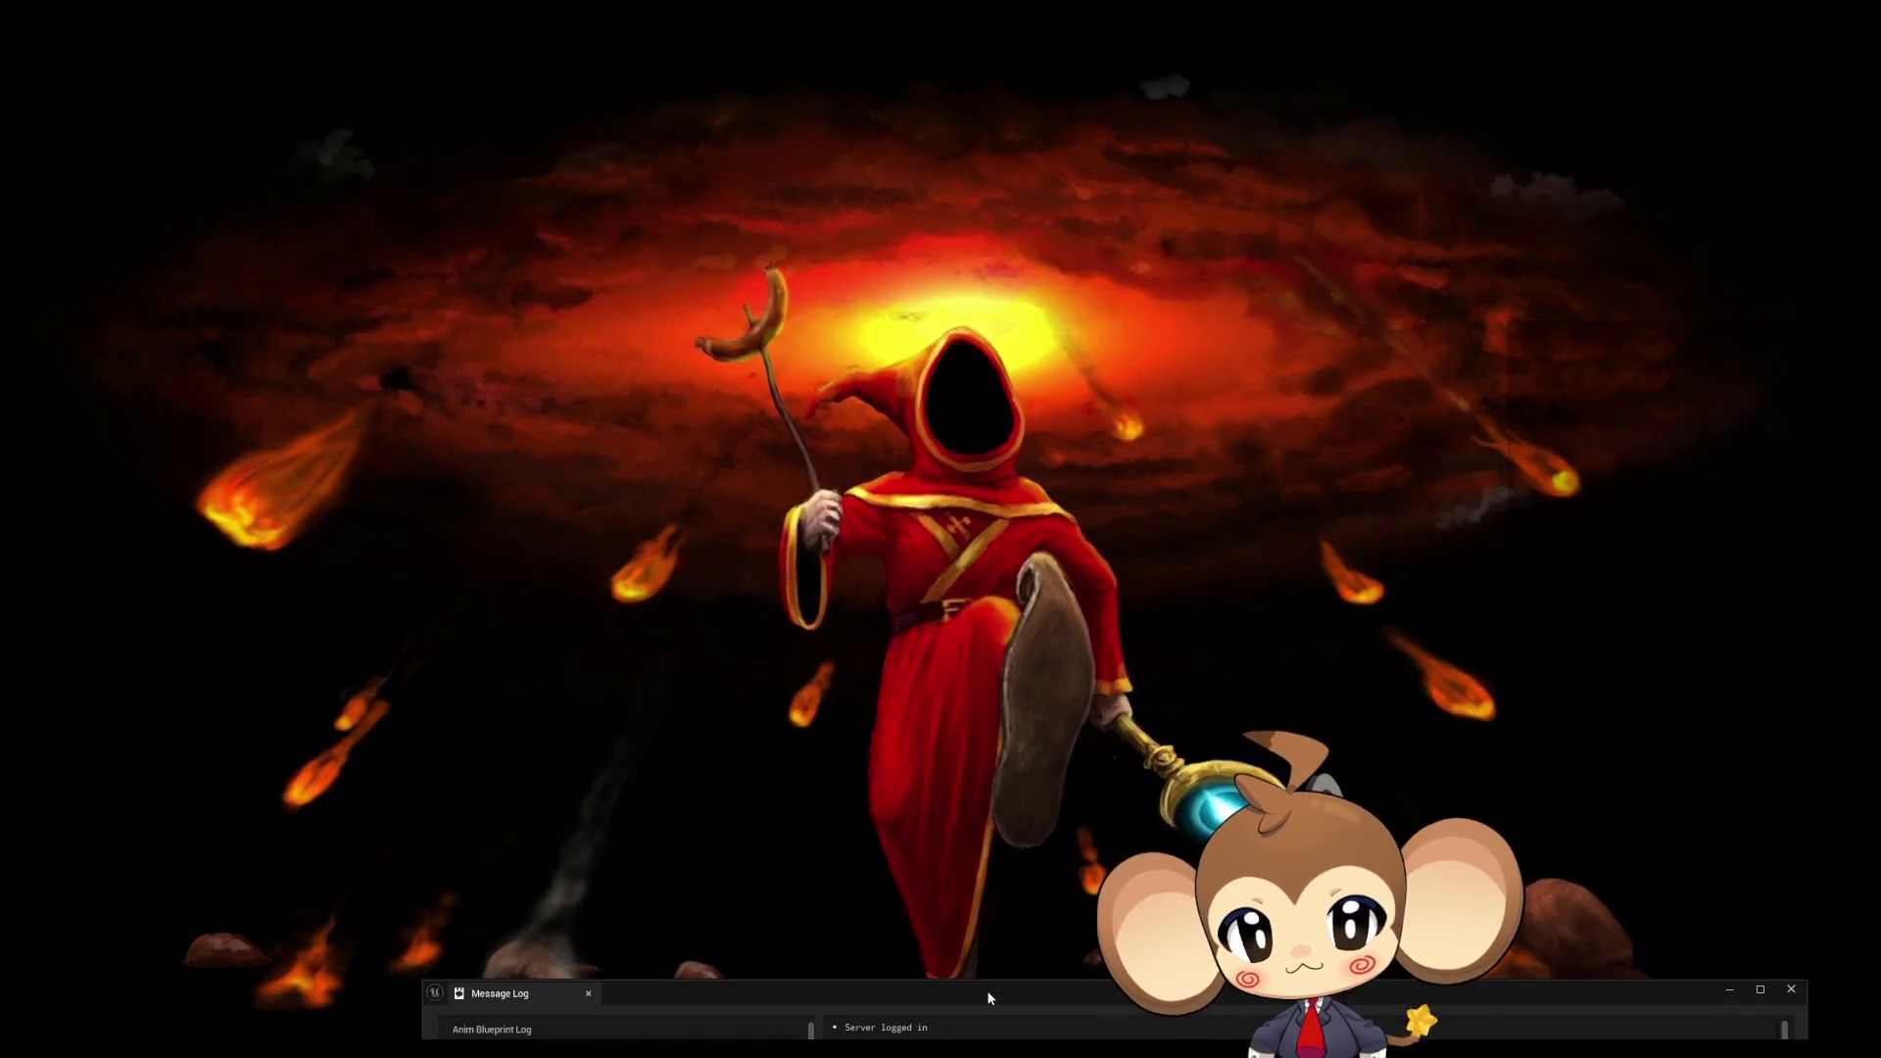
left_click(997, 980)
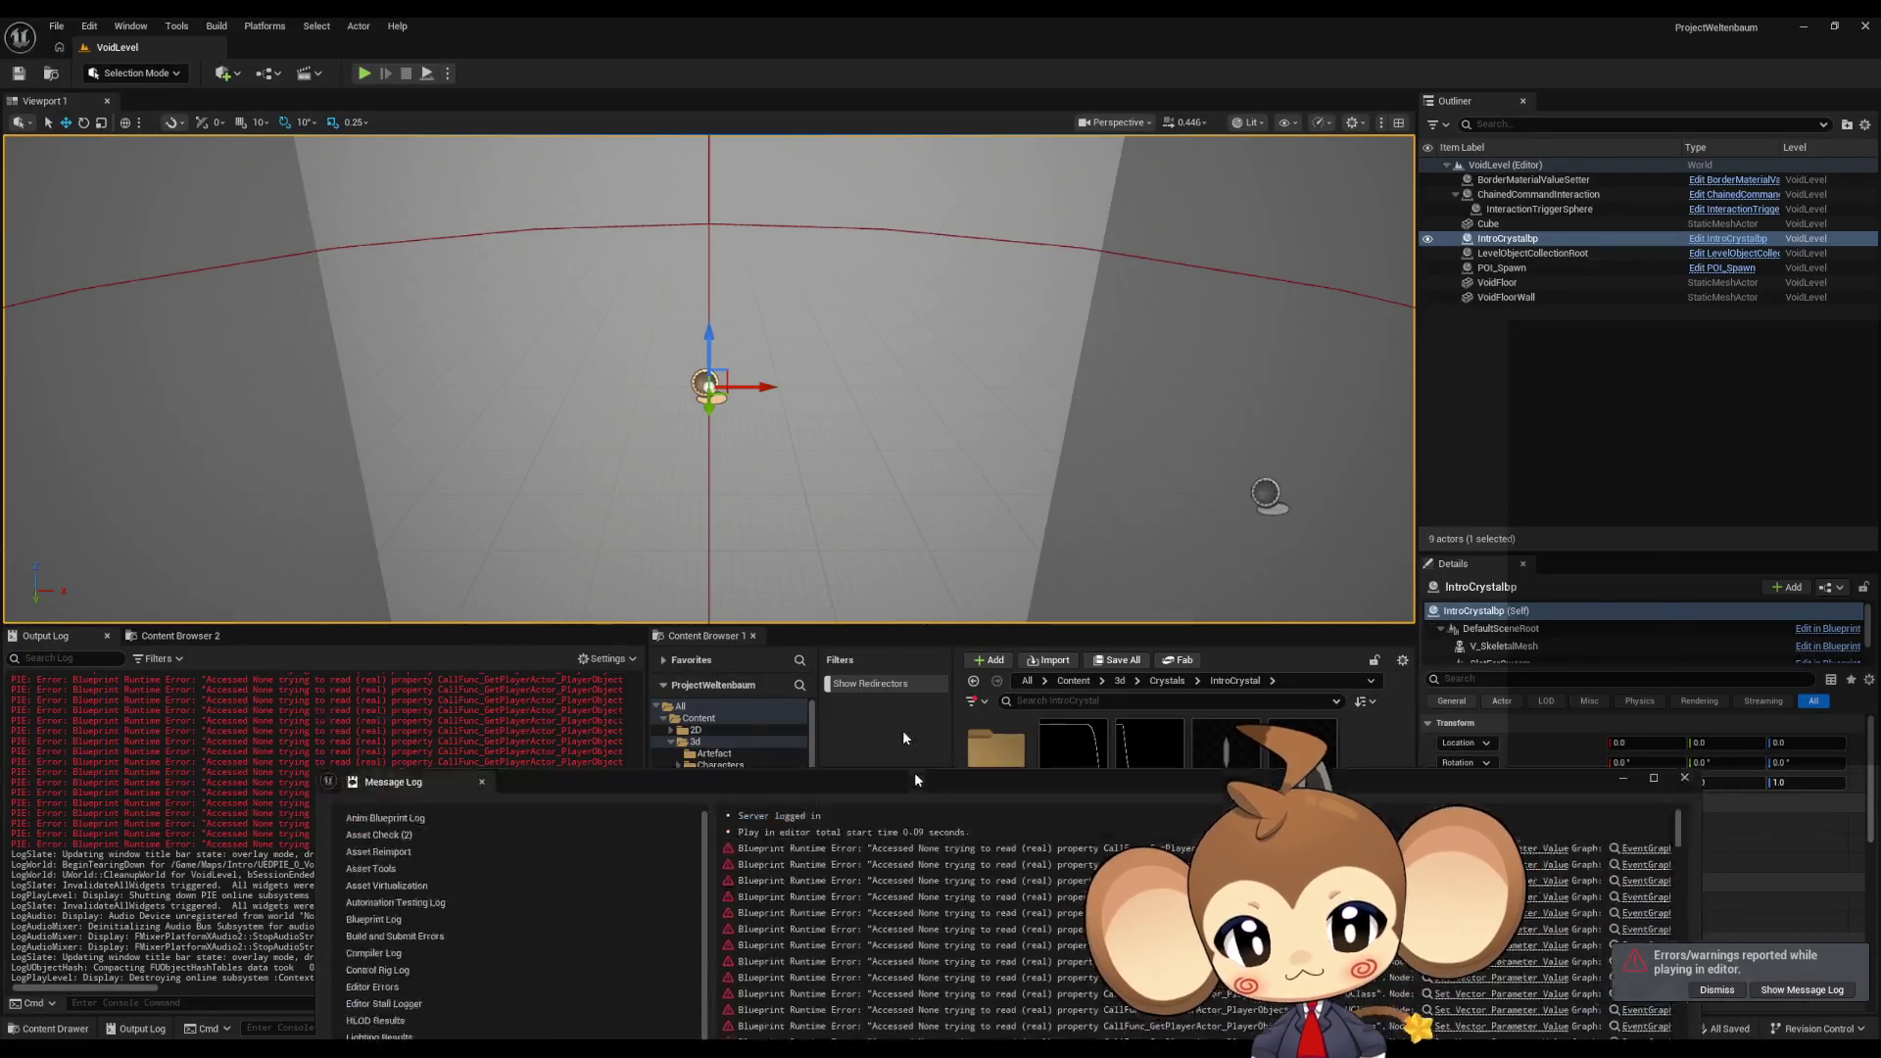
left_click_drag(932, 817, 693, 318)
left_click_drag(1009, 667, 1231, 657)
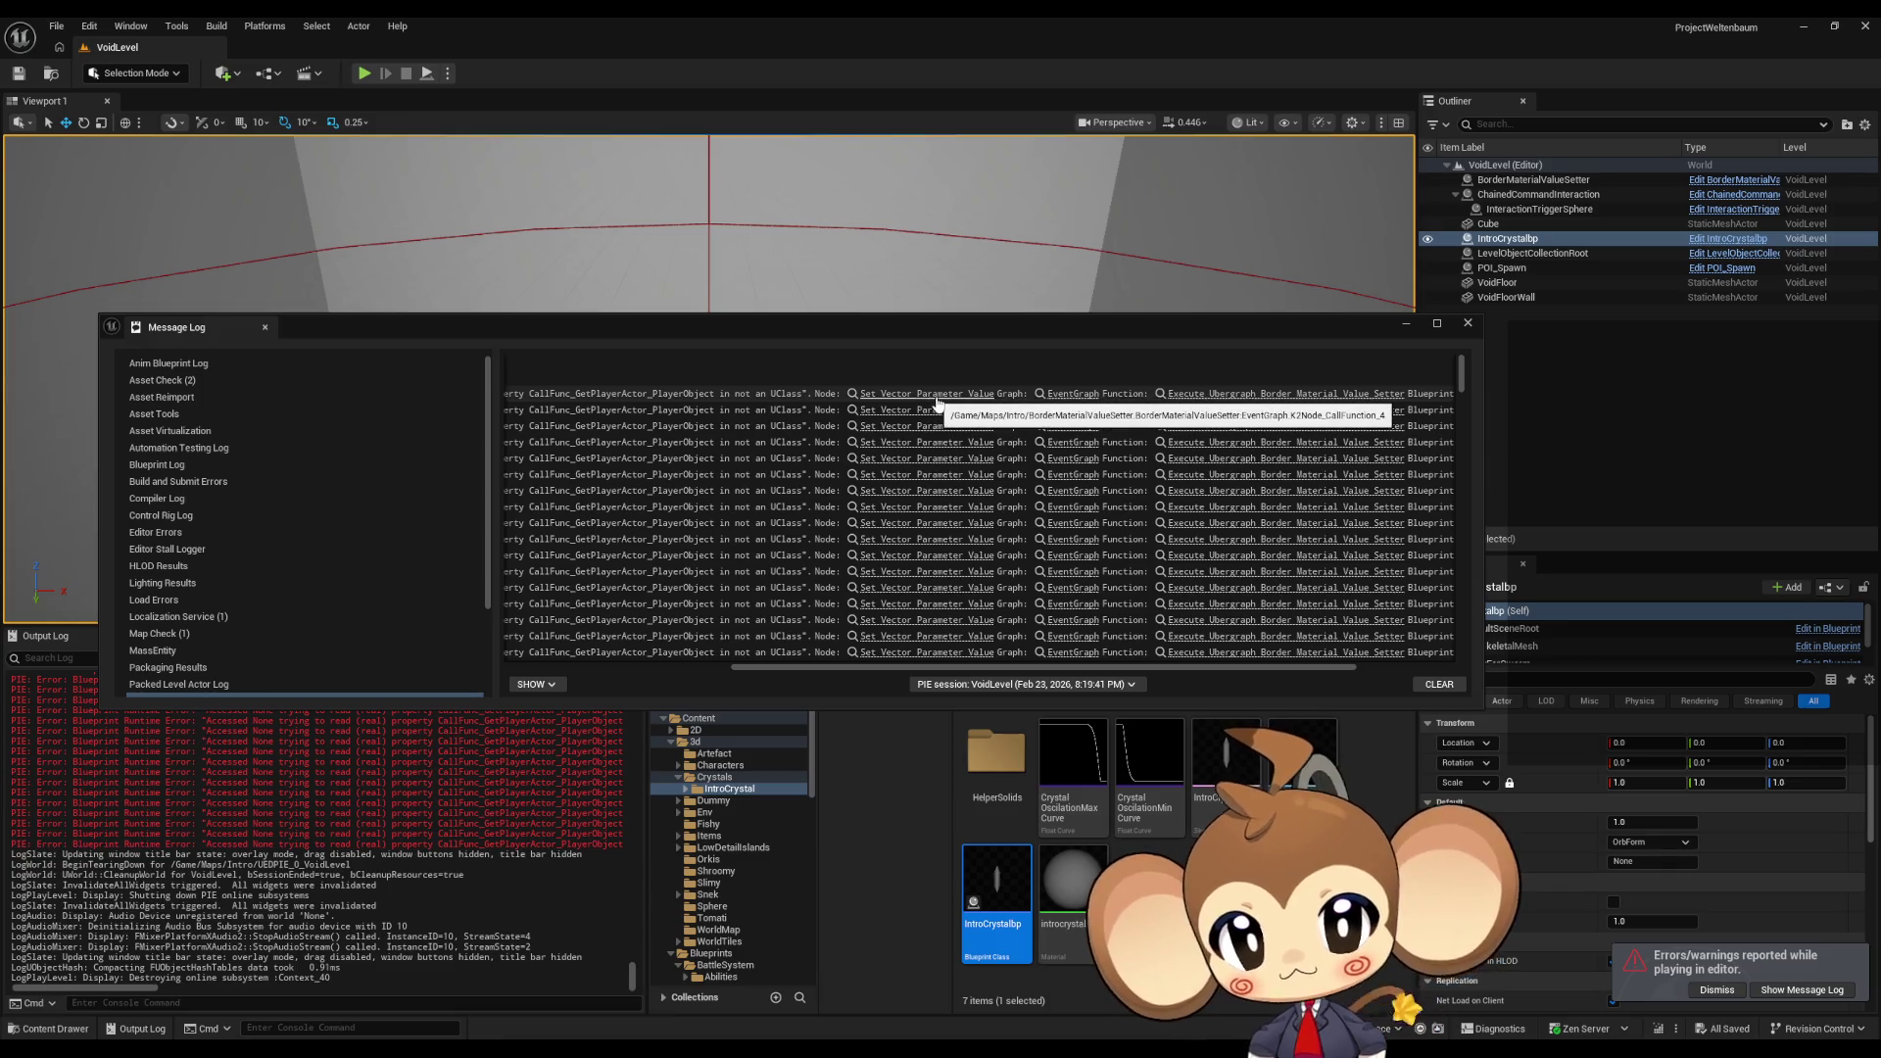
left_click(936, 397)
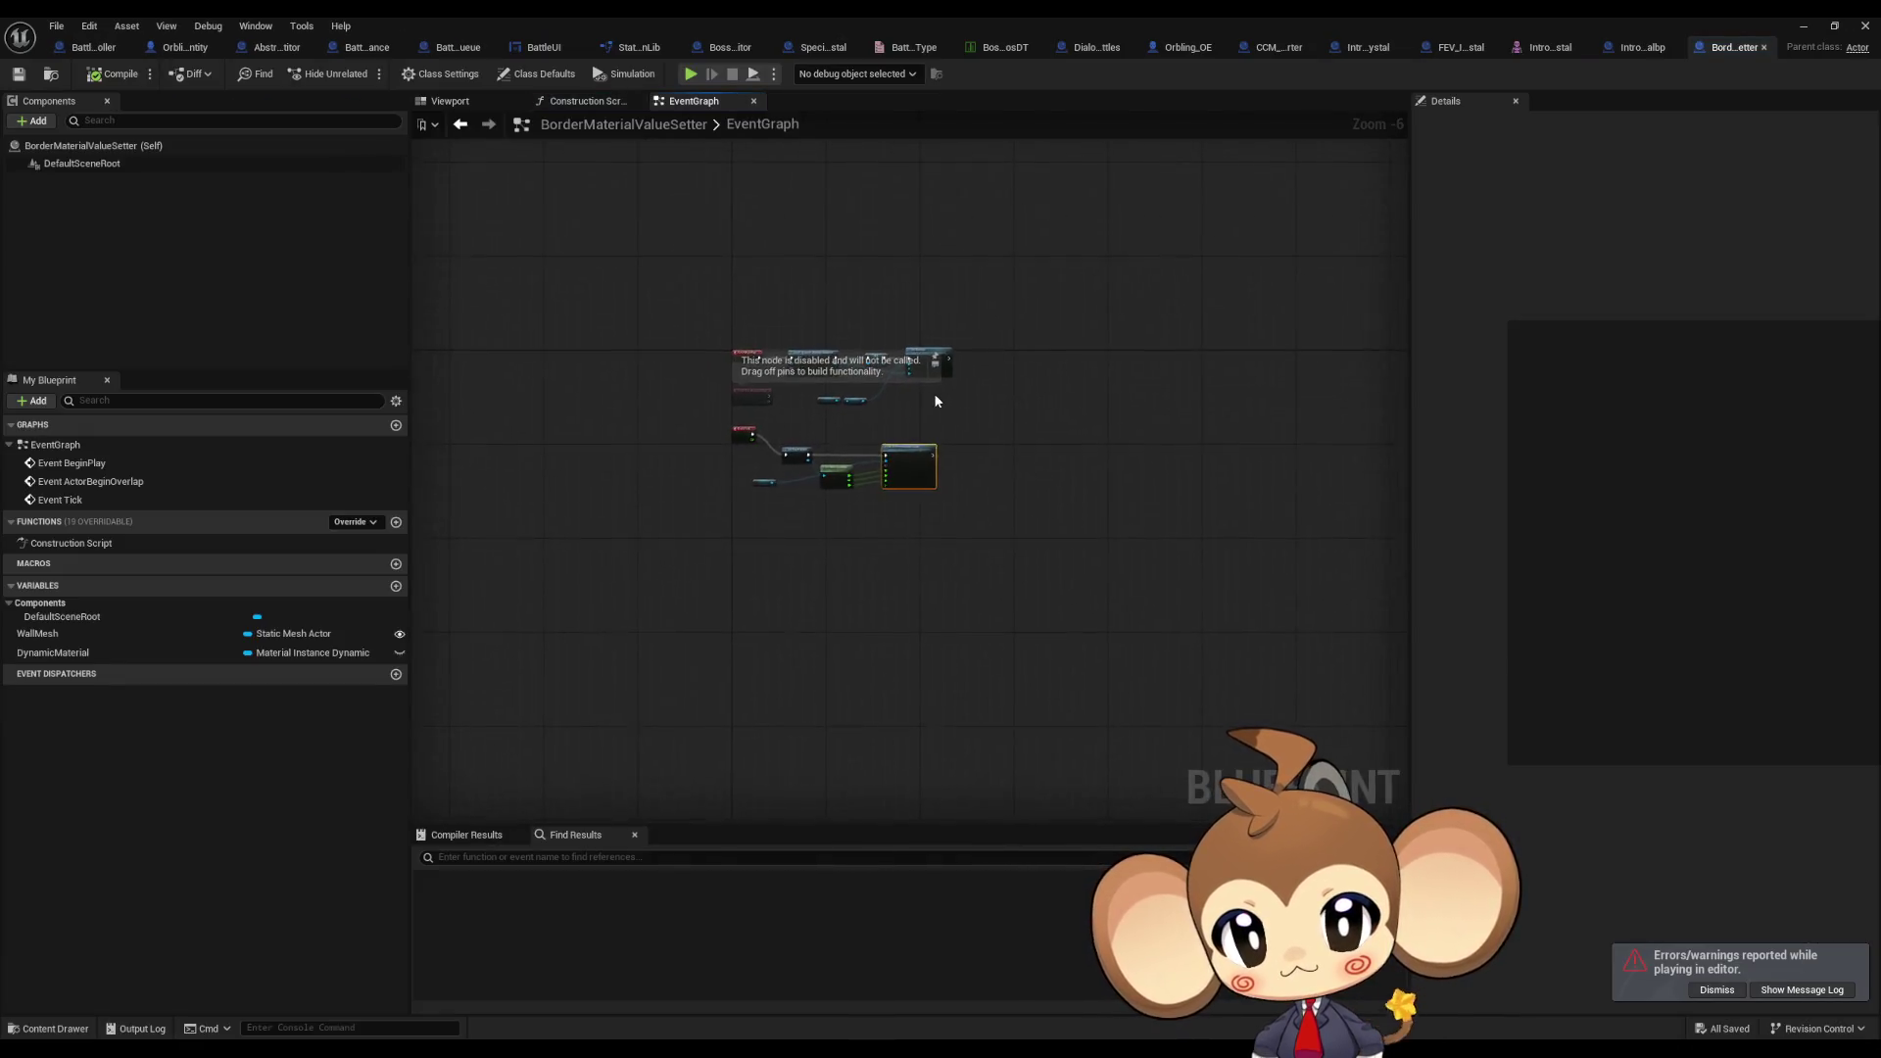
scroll(630, 336, "down", 2)
right_click_drag(666, 347, 1029, 440)
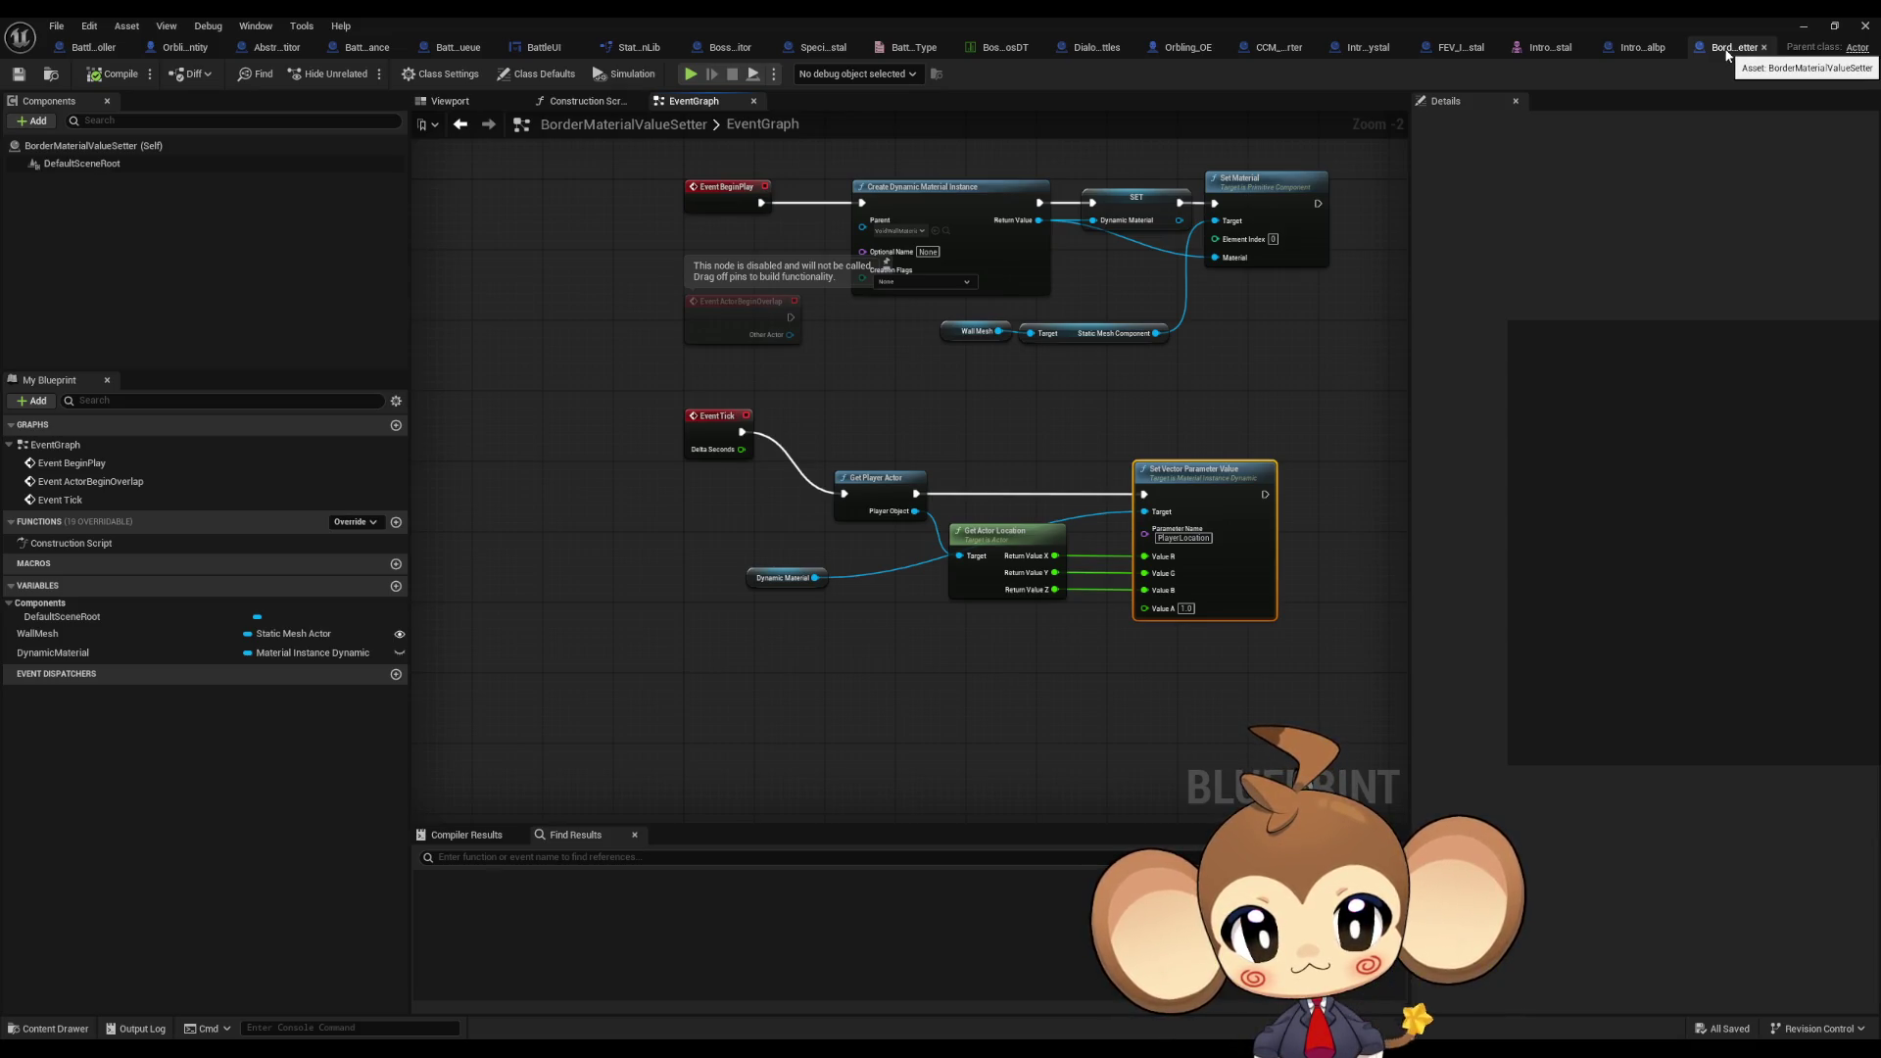
Step: Hide that blueprint, browse to the Content folder and open the Main map
left_click(1803, 28)
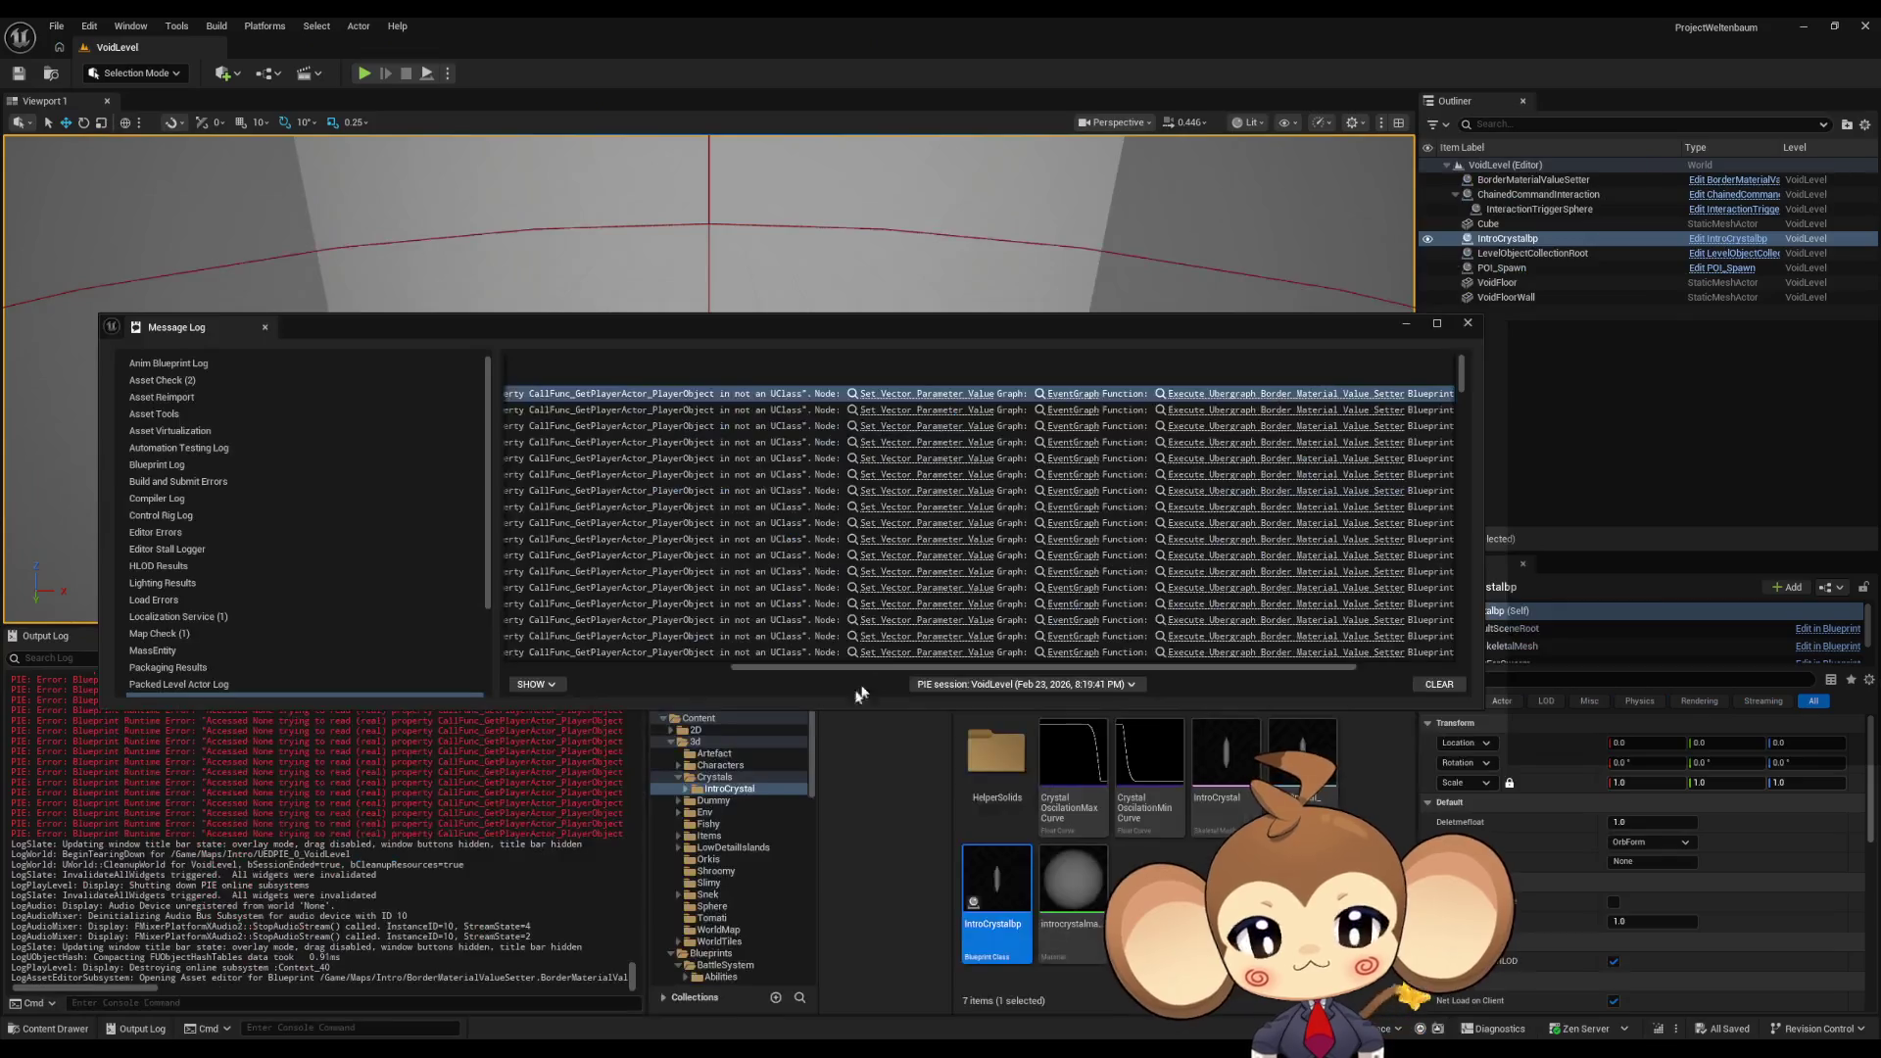
left_click_drag(1030, 333, 1016, 267)
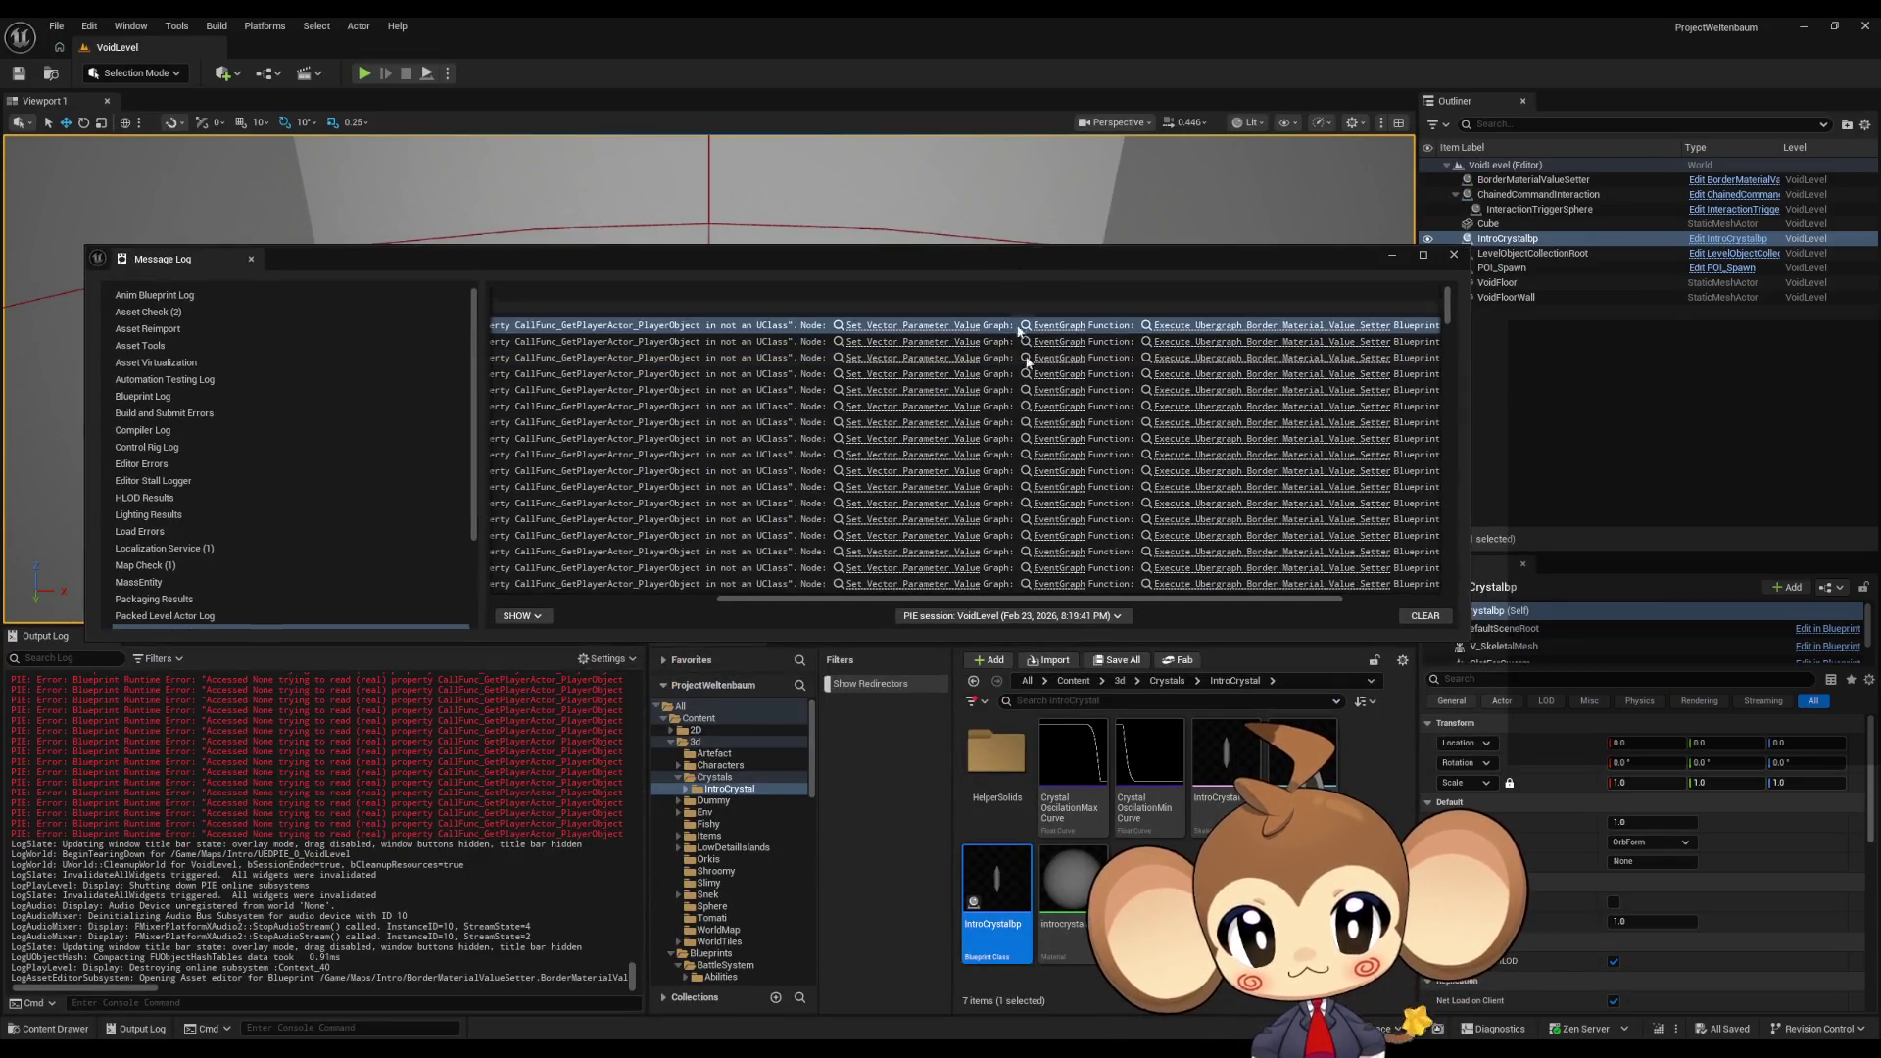
left_click(1075, 681)
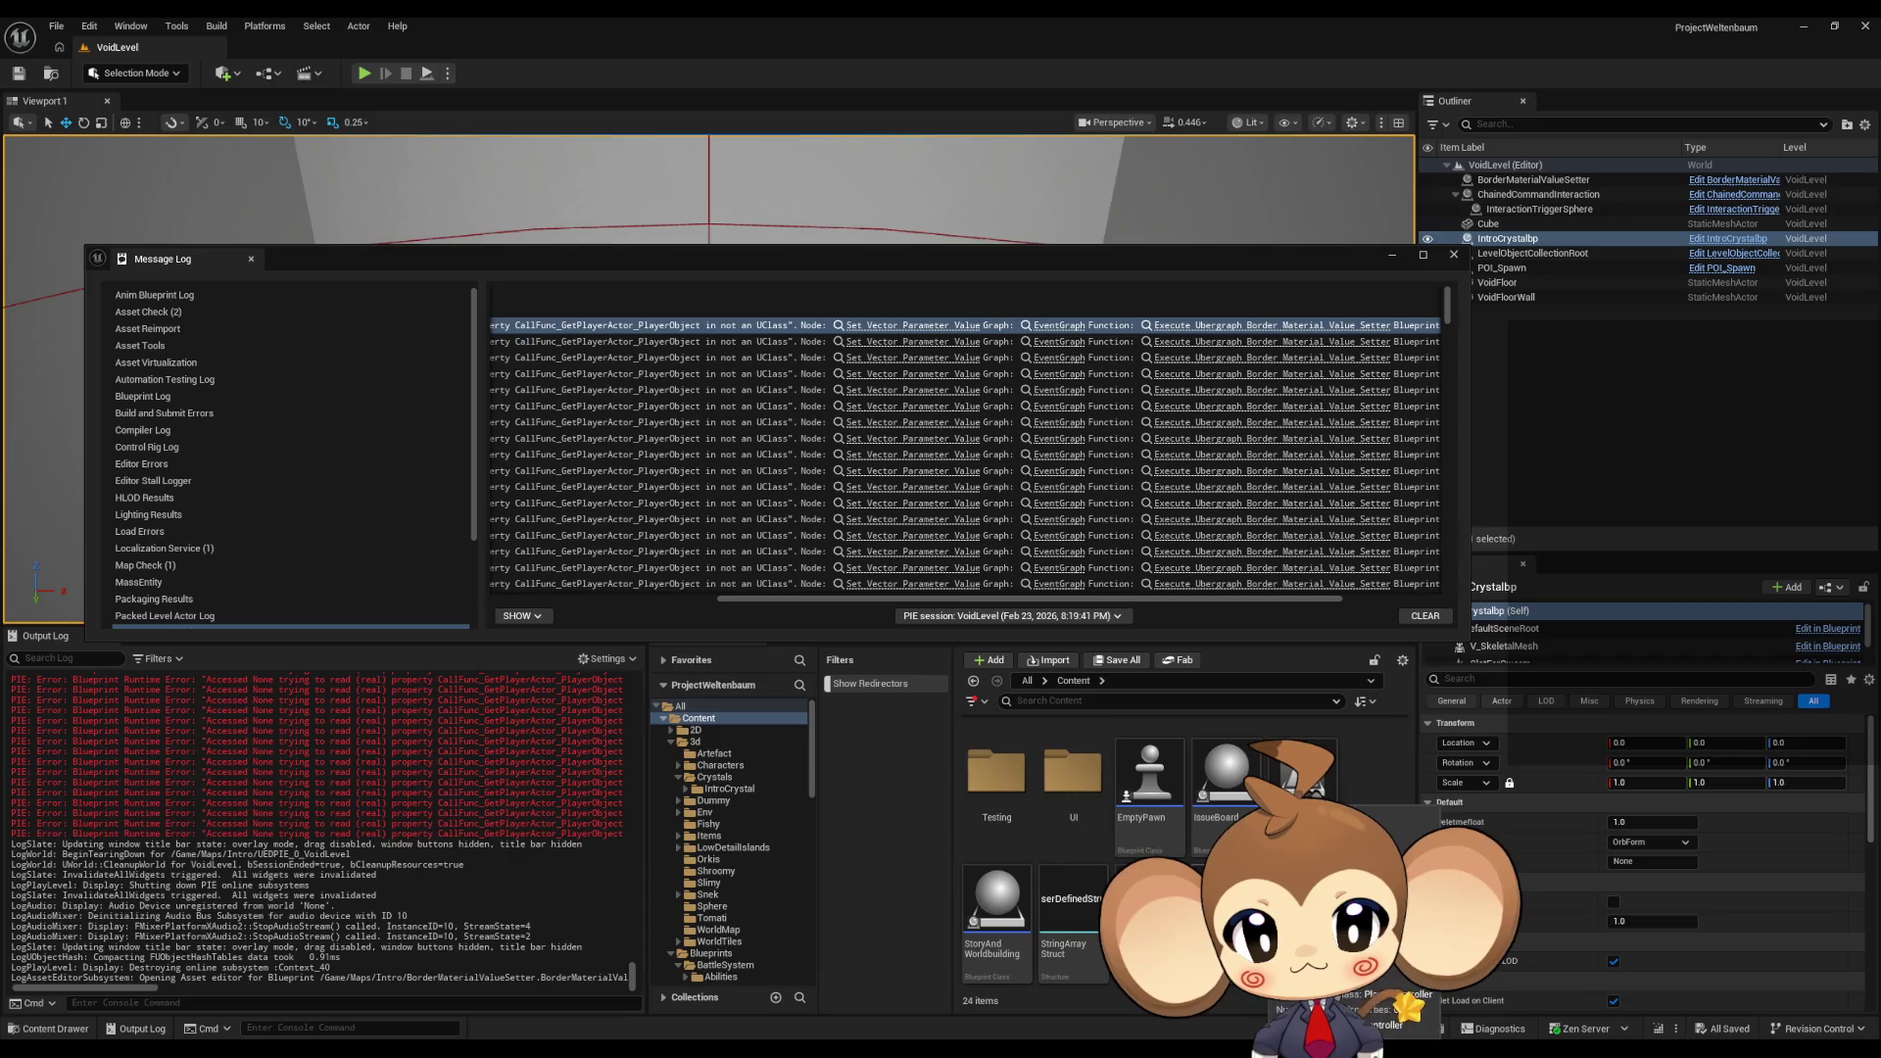
scroll(1175, 843, "up", 1)
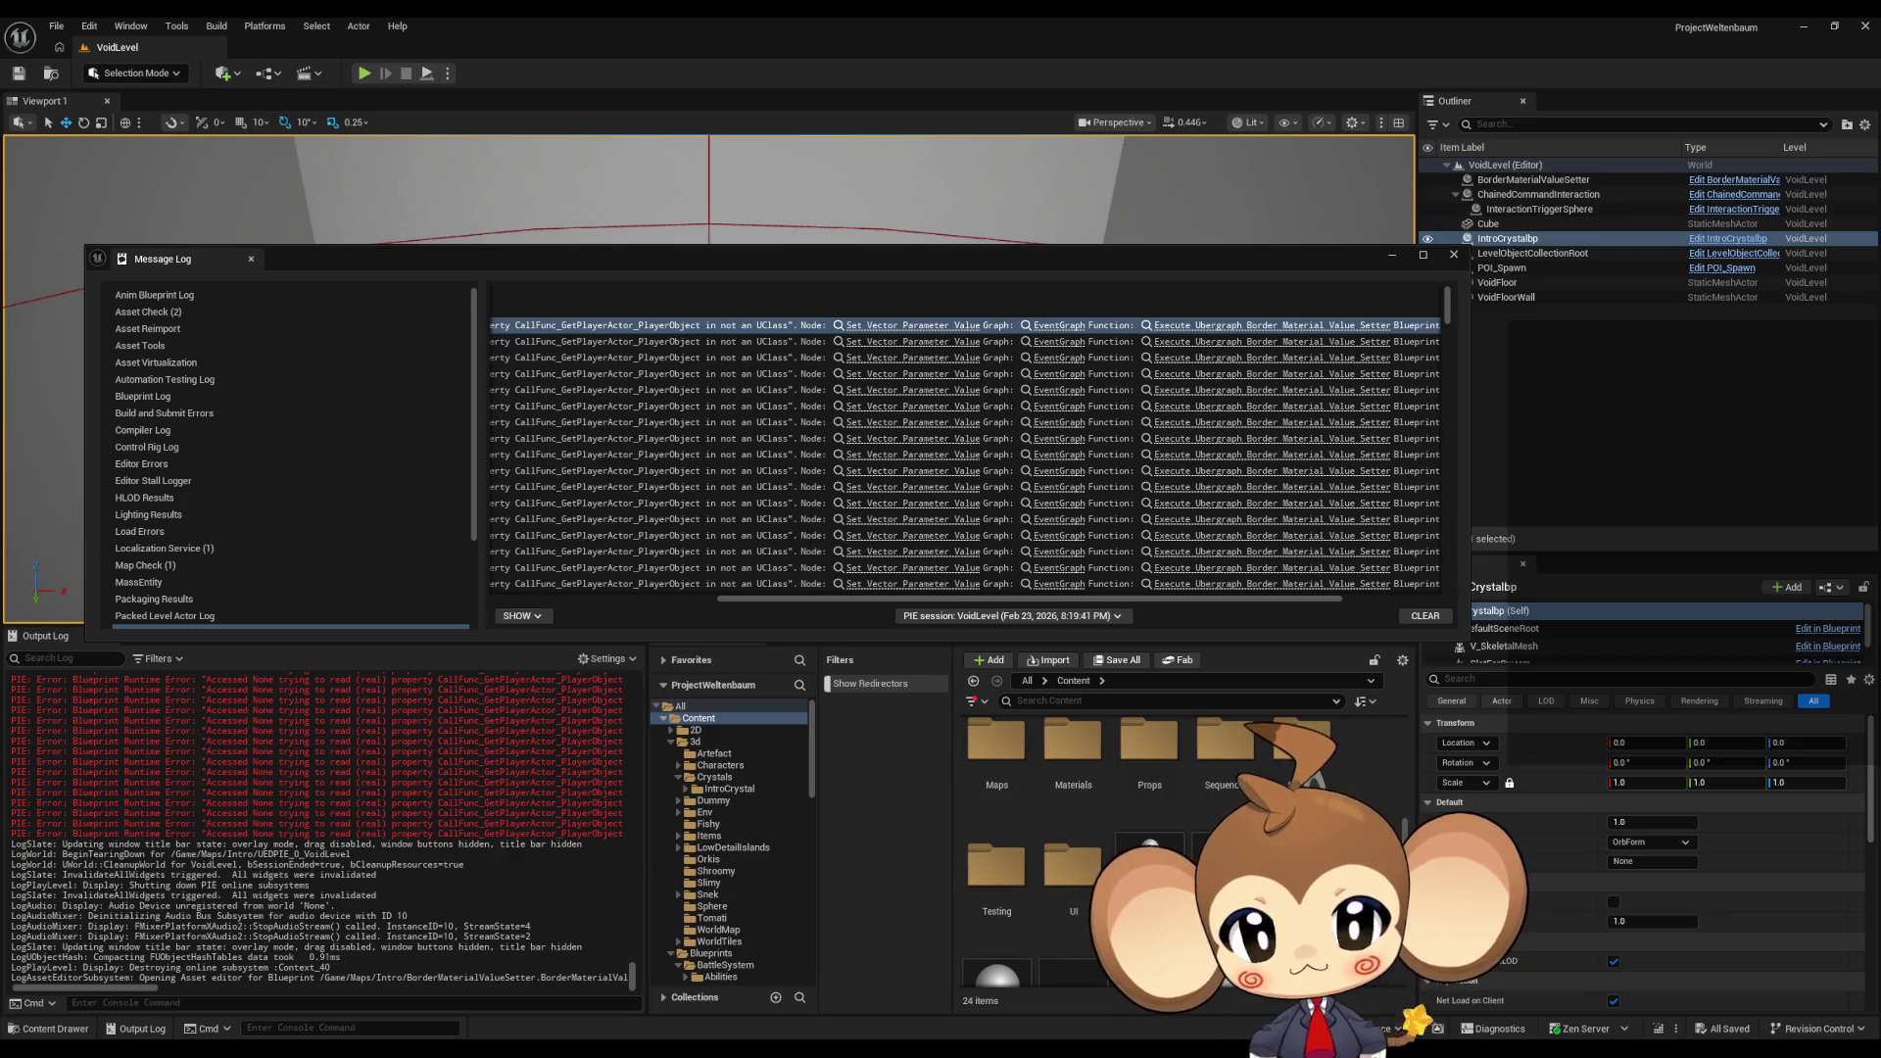
left_click(1454, 254)
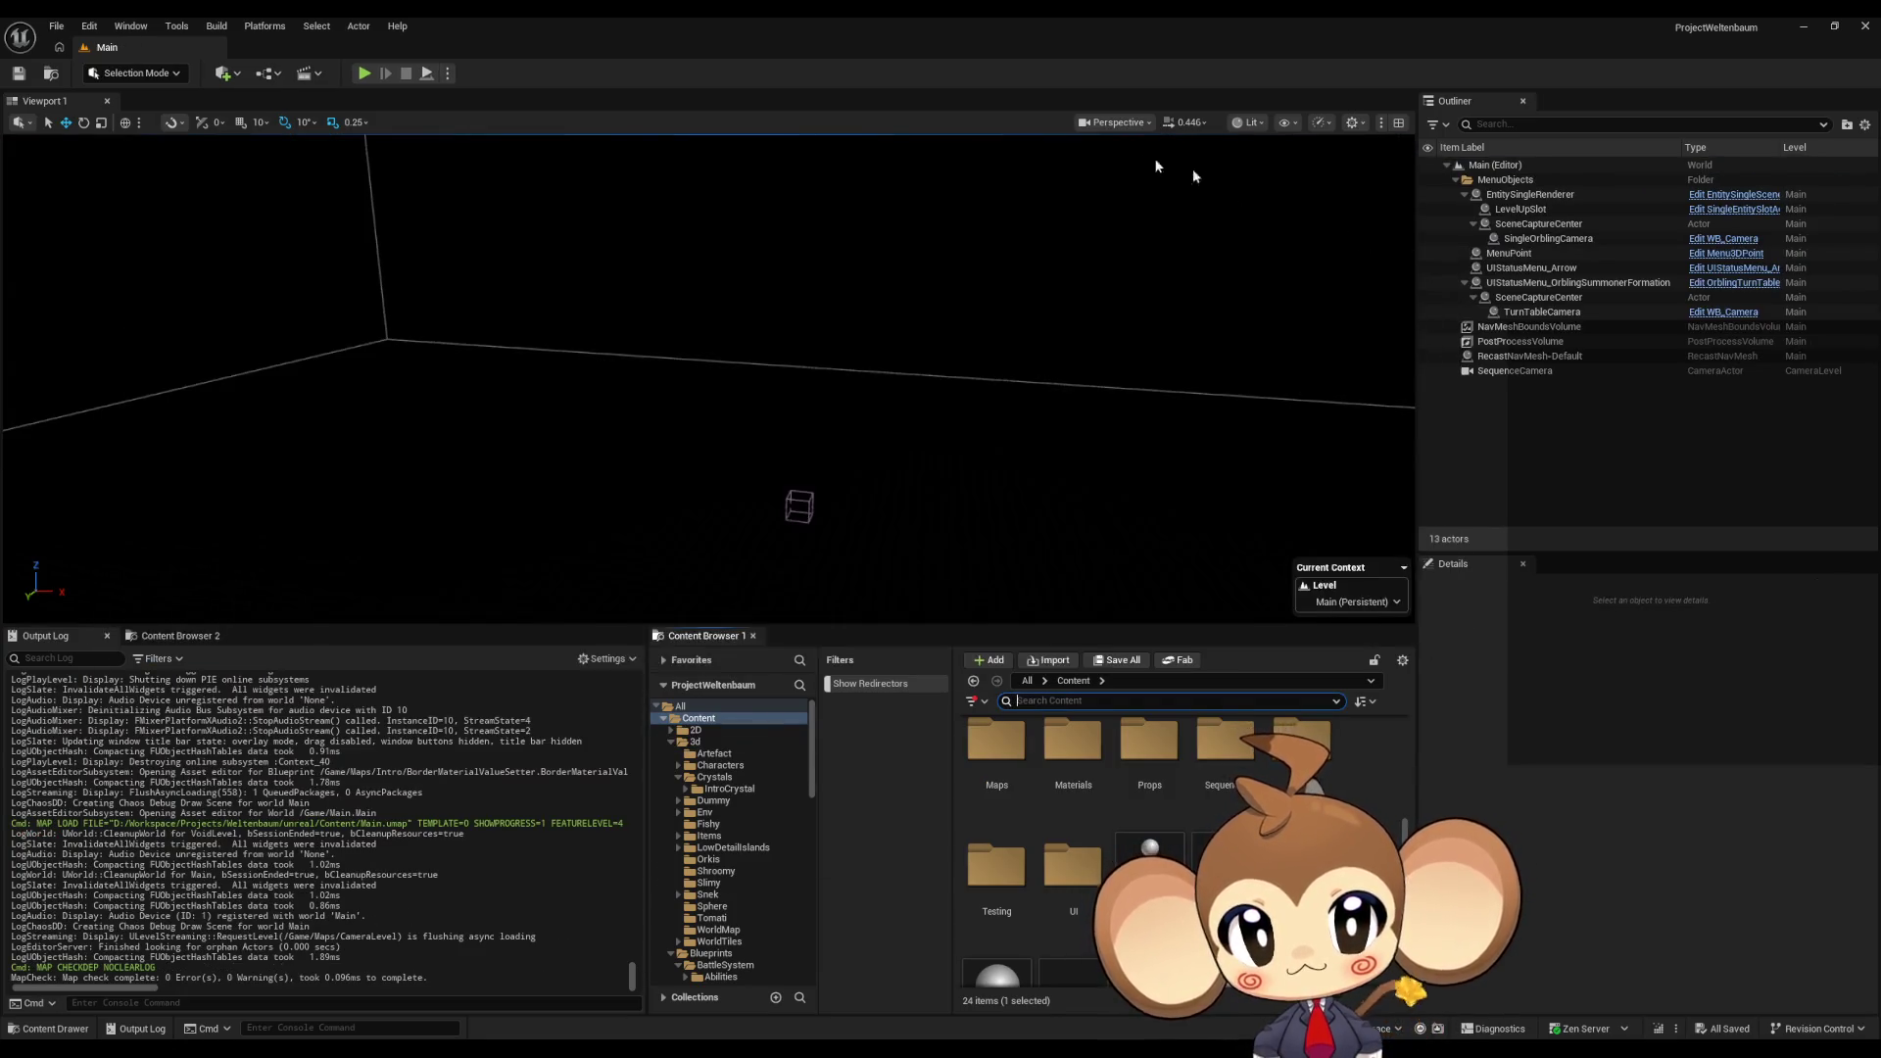
Step: Test-play Main briefly, close the BorderMaterialValueSetter tab, and start a new play session
left_click(364, 72)
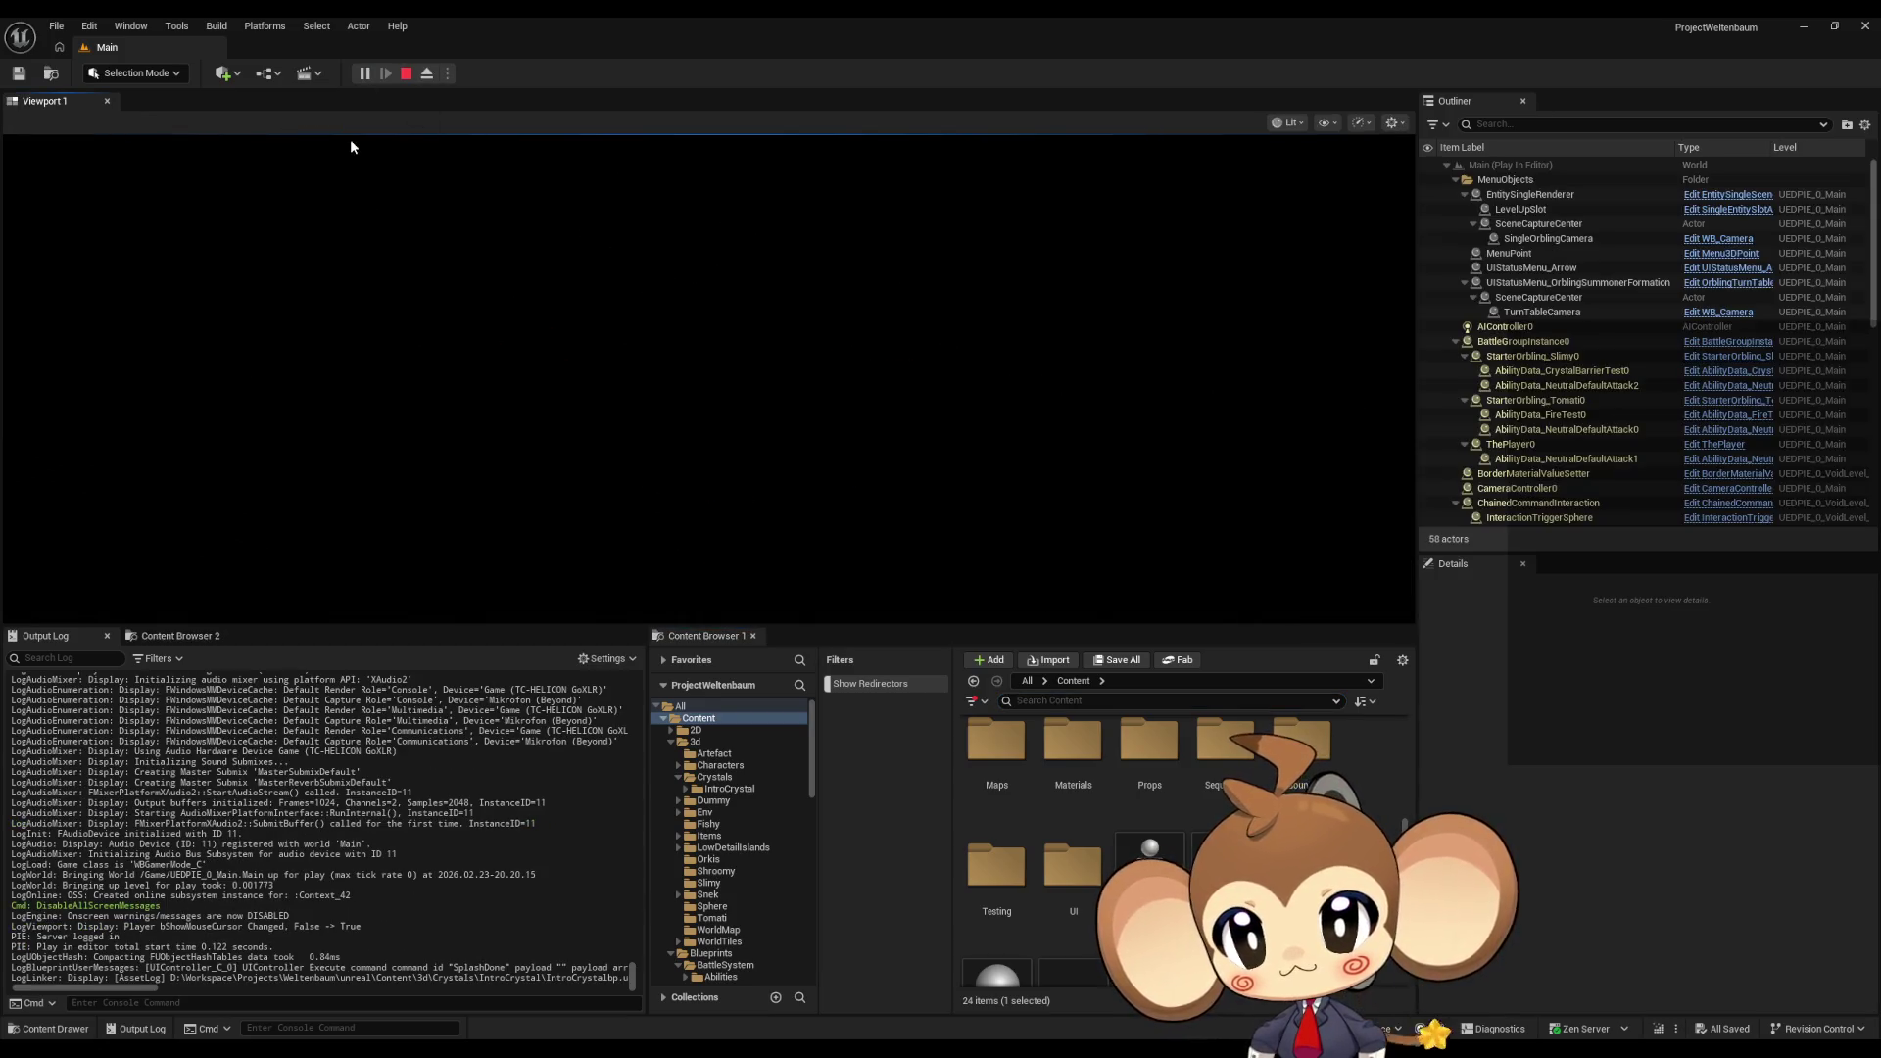
left_click(405, 72)
mouse_move(749, 1048)
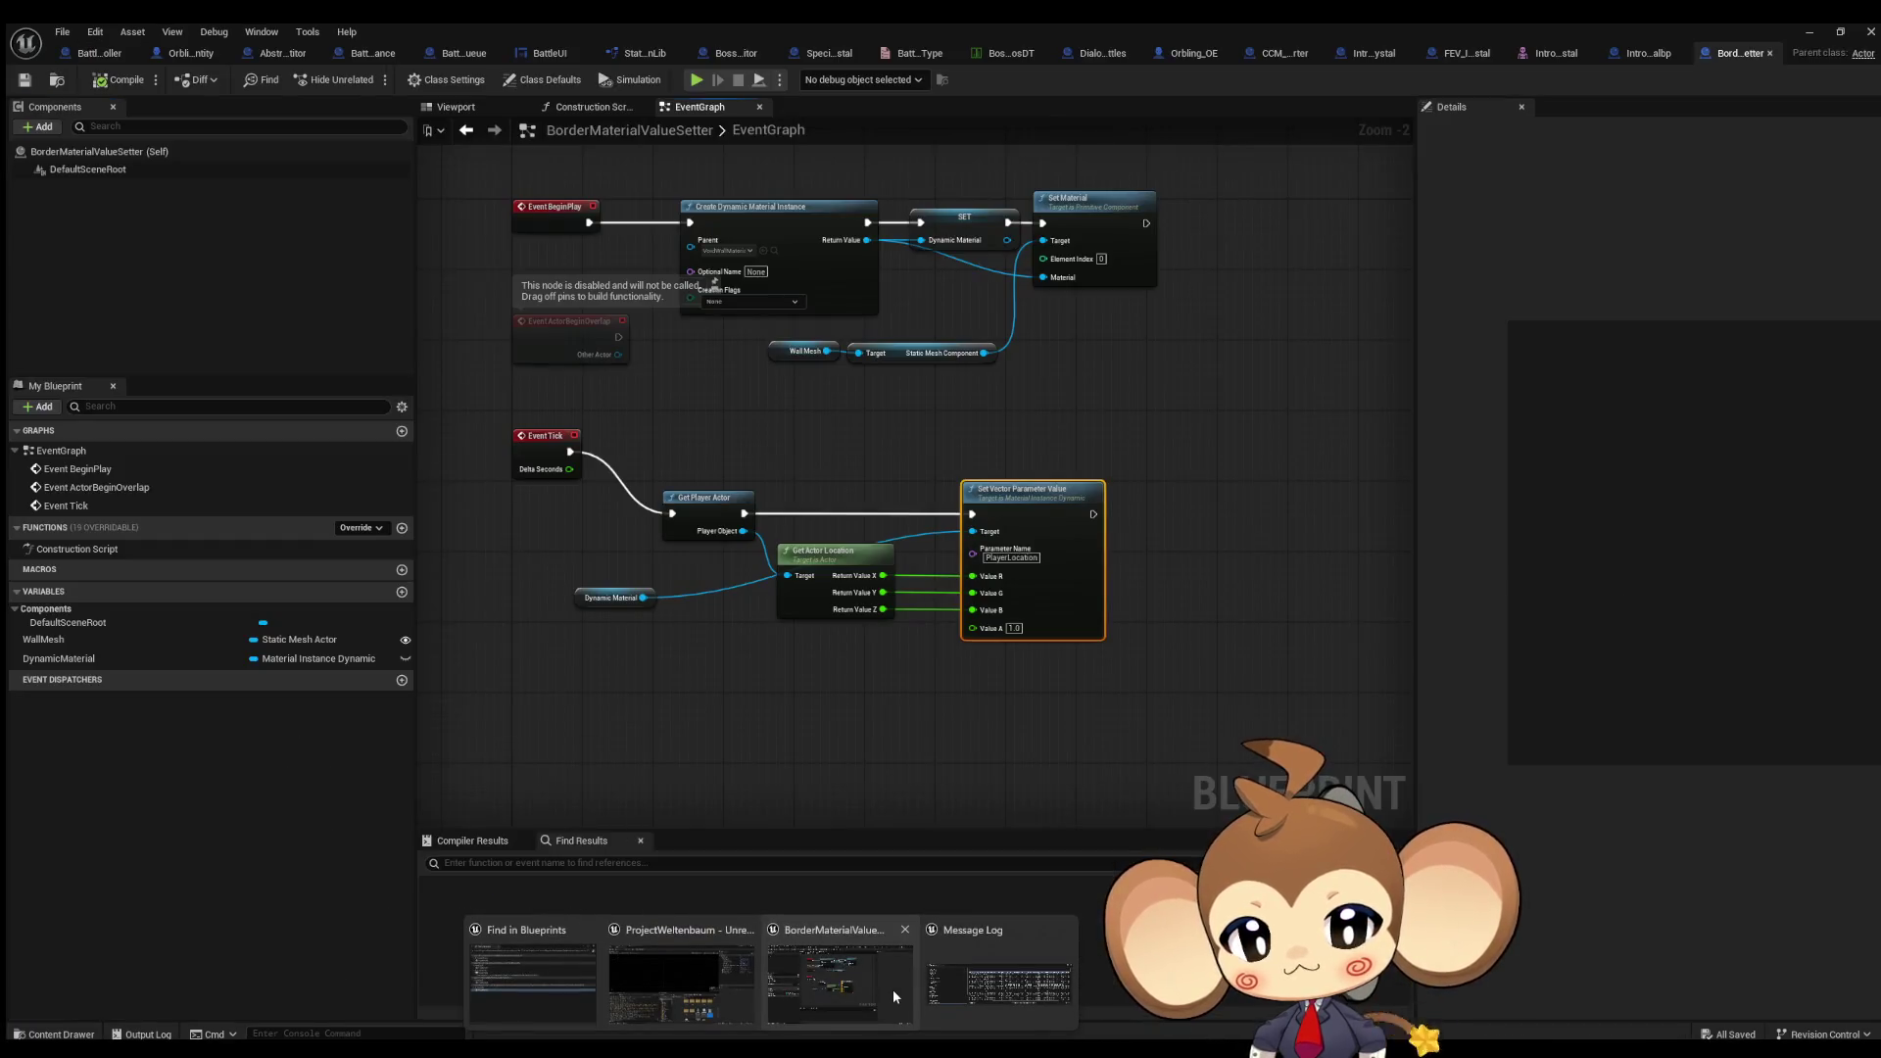
left_click(891, 989)
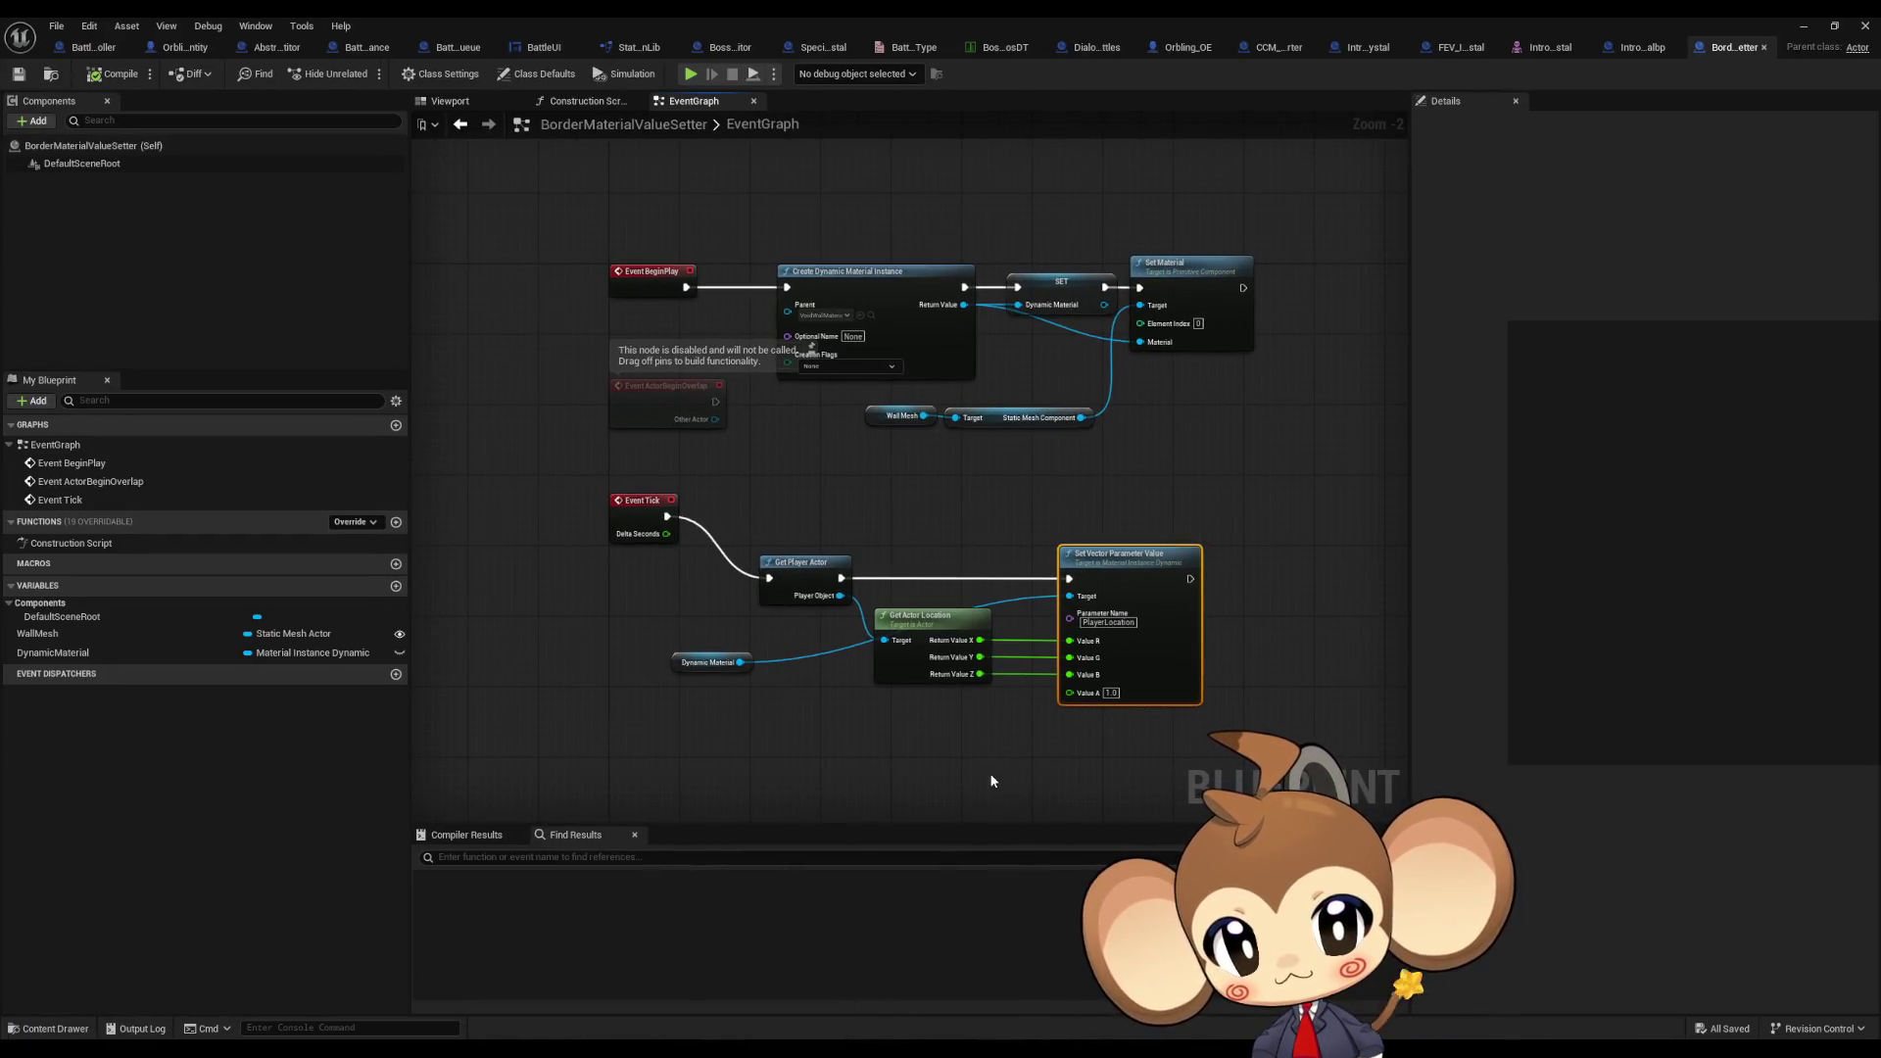
middle_click(1716, 53)
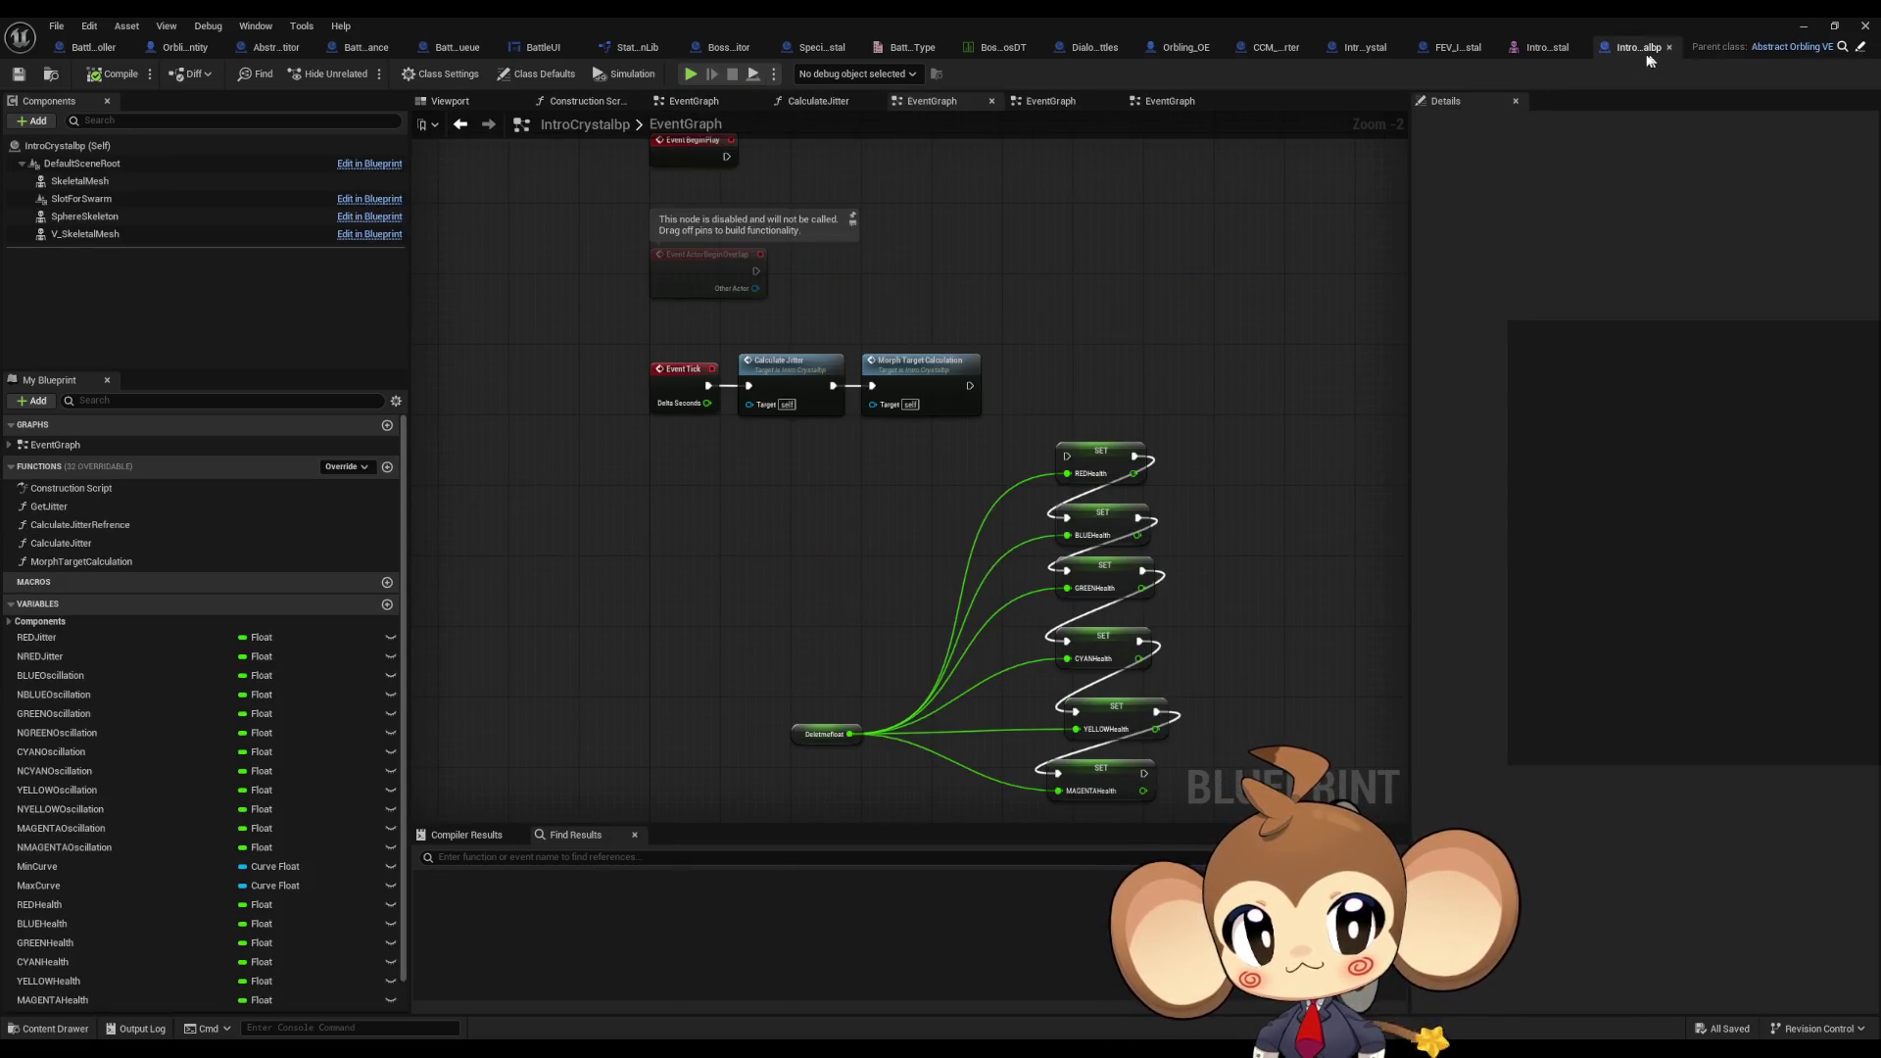
scroll(737, 203, "up", 2)
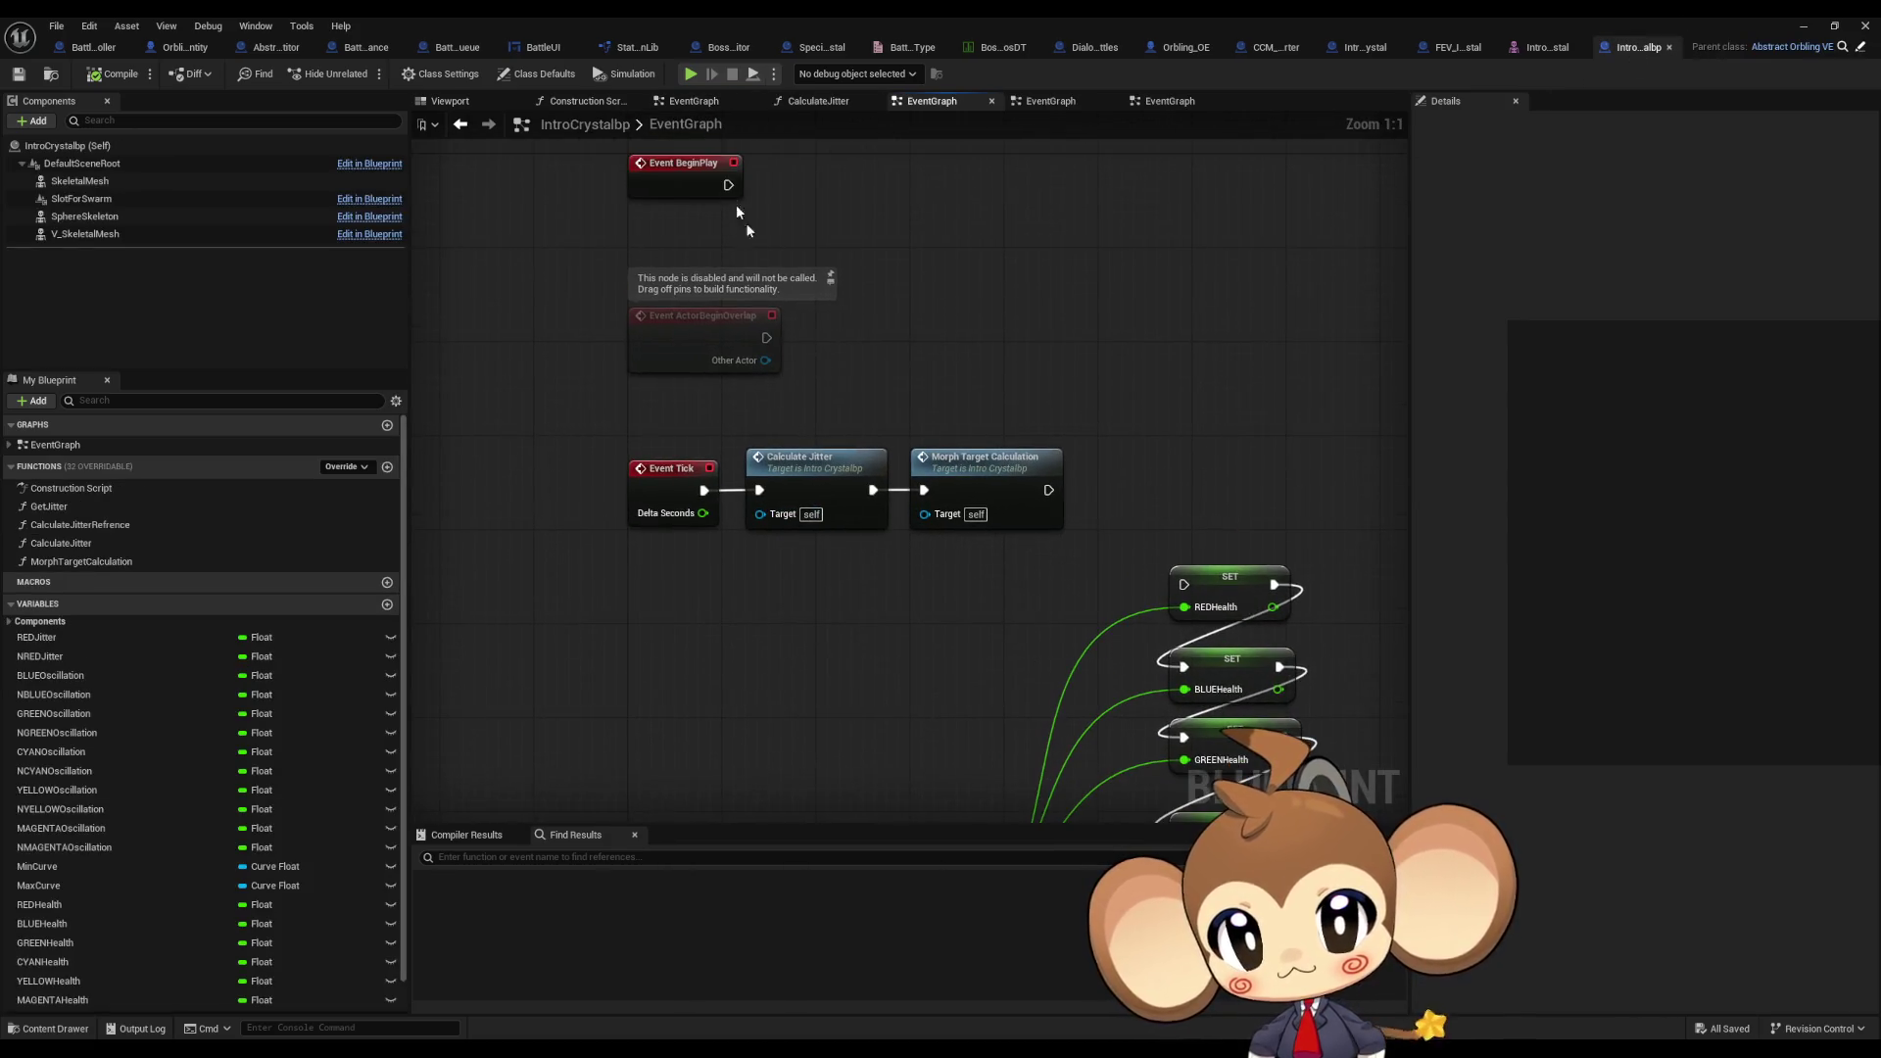
left_click(691, 76)
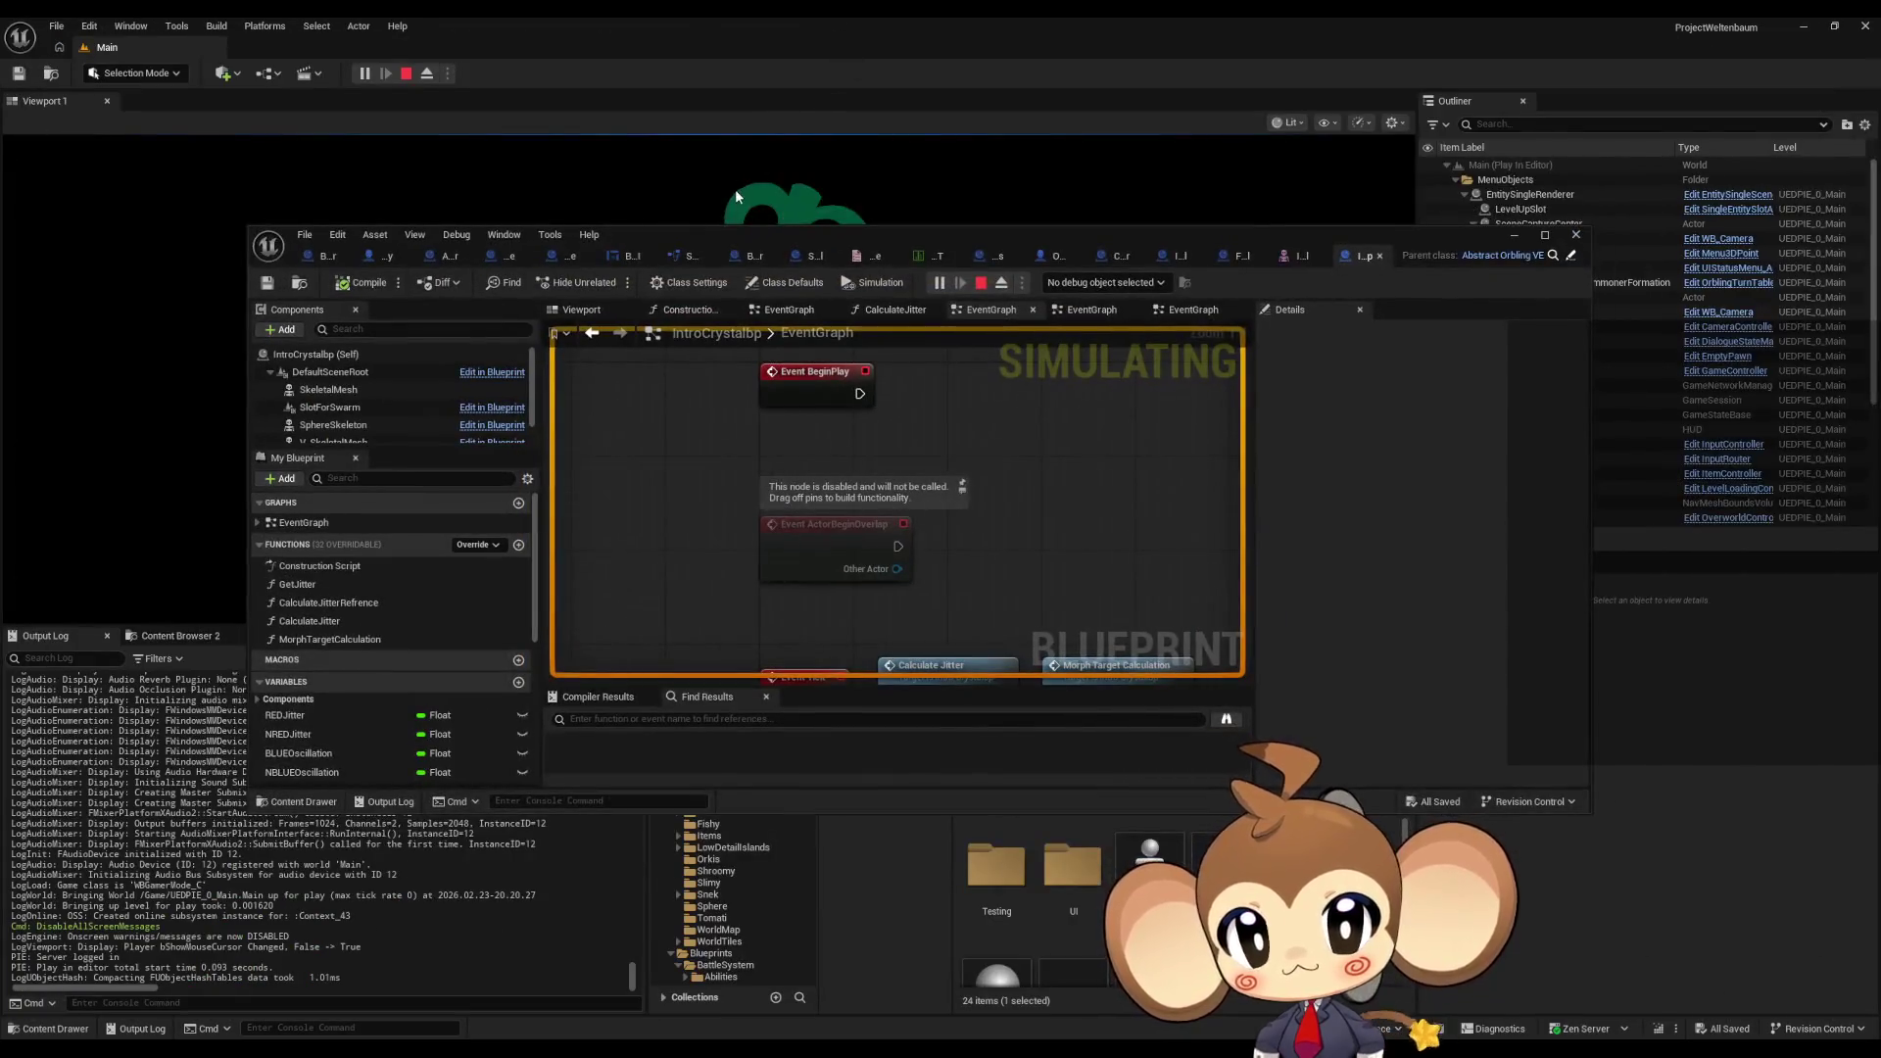
Step: Maximise the Blueprint editor and set the debug object to the spawned IntroCrystalbp
double_click(1050, 247)
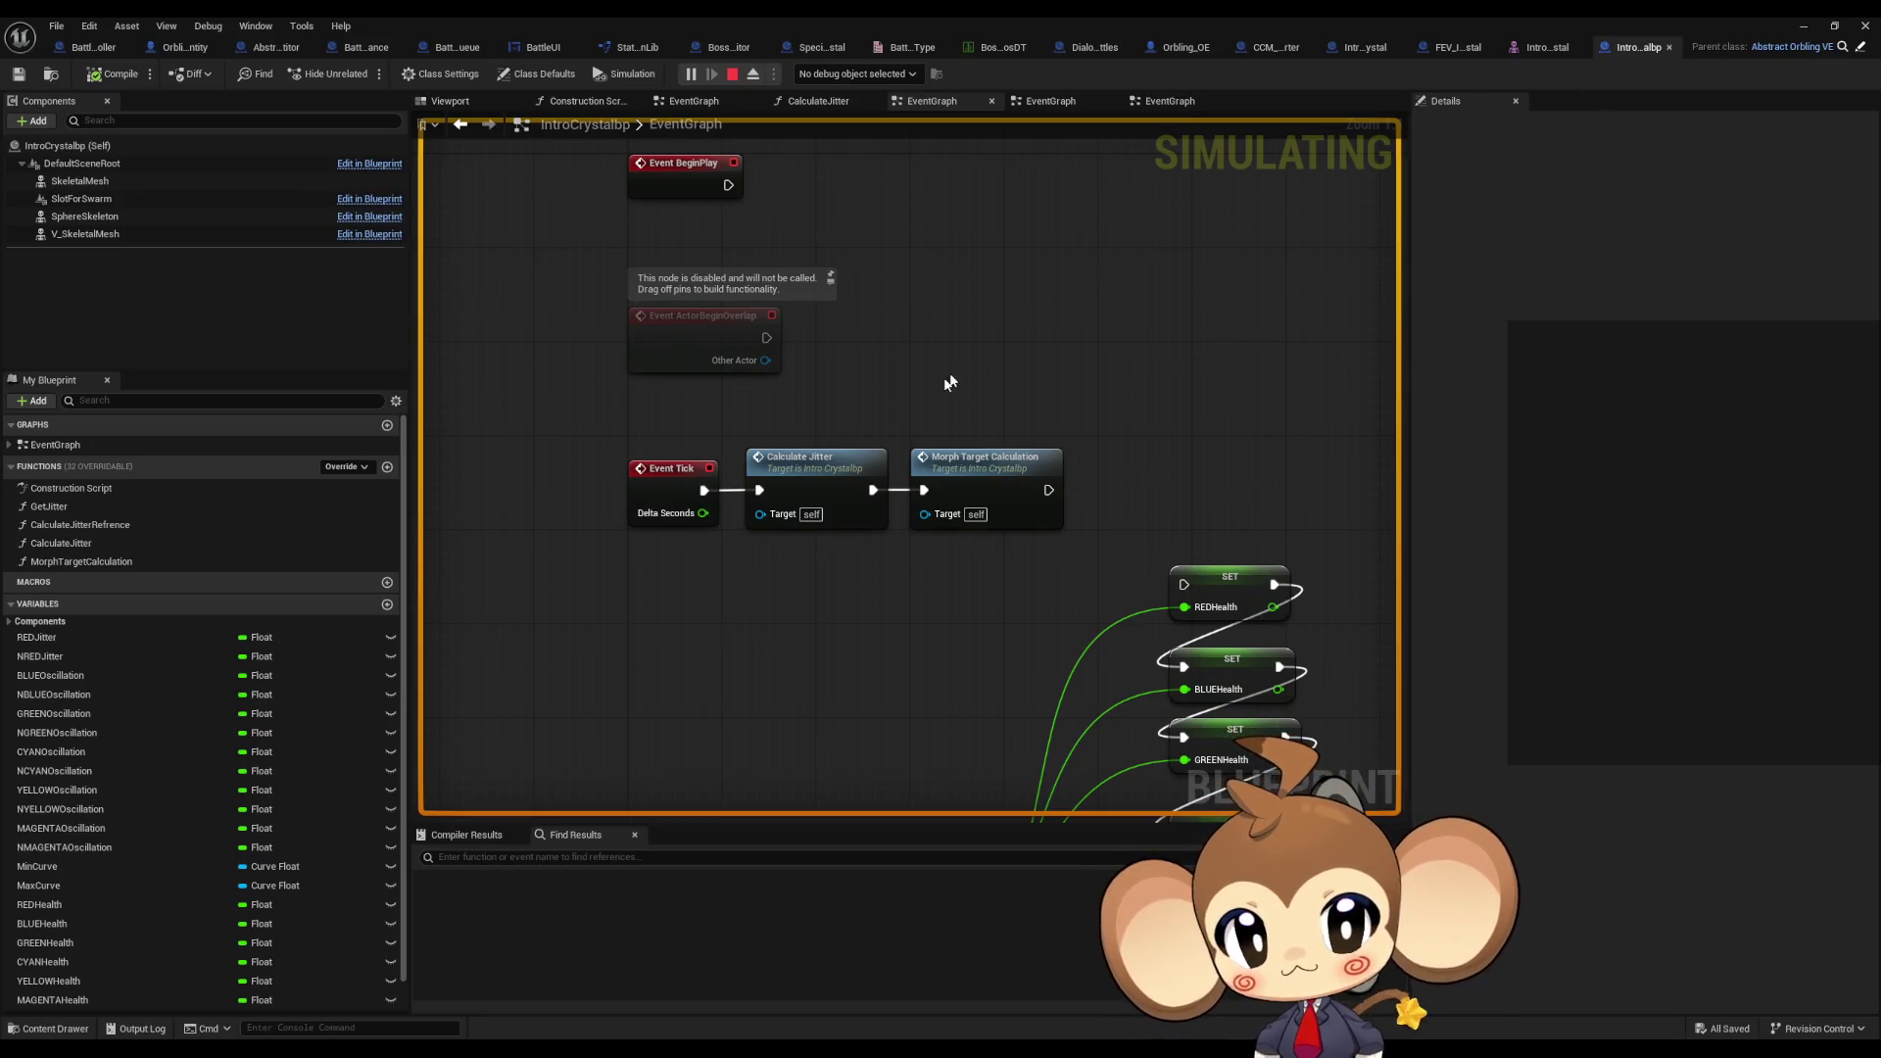
left_click(854, 108)
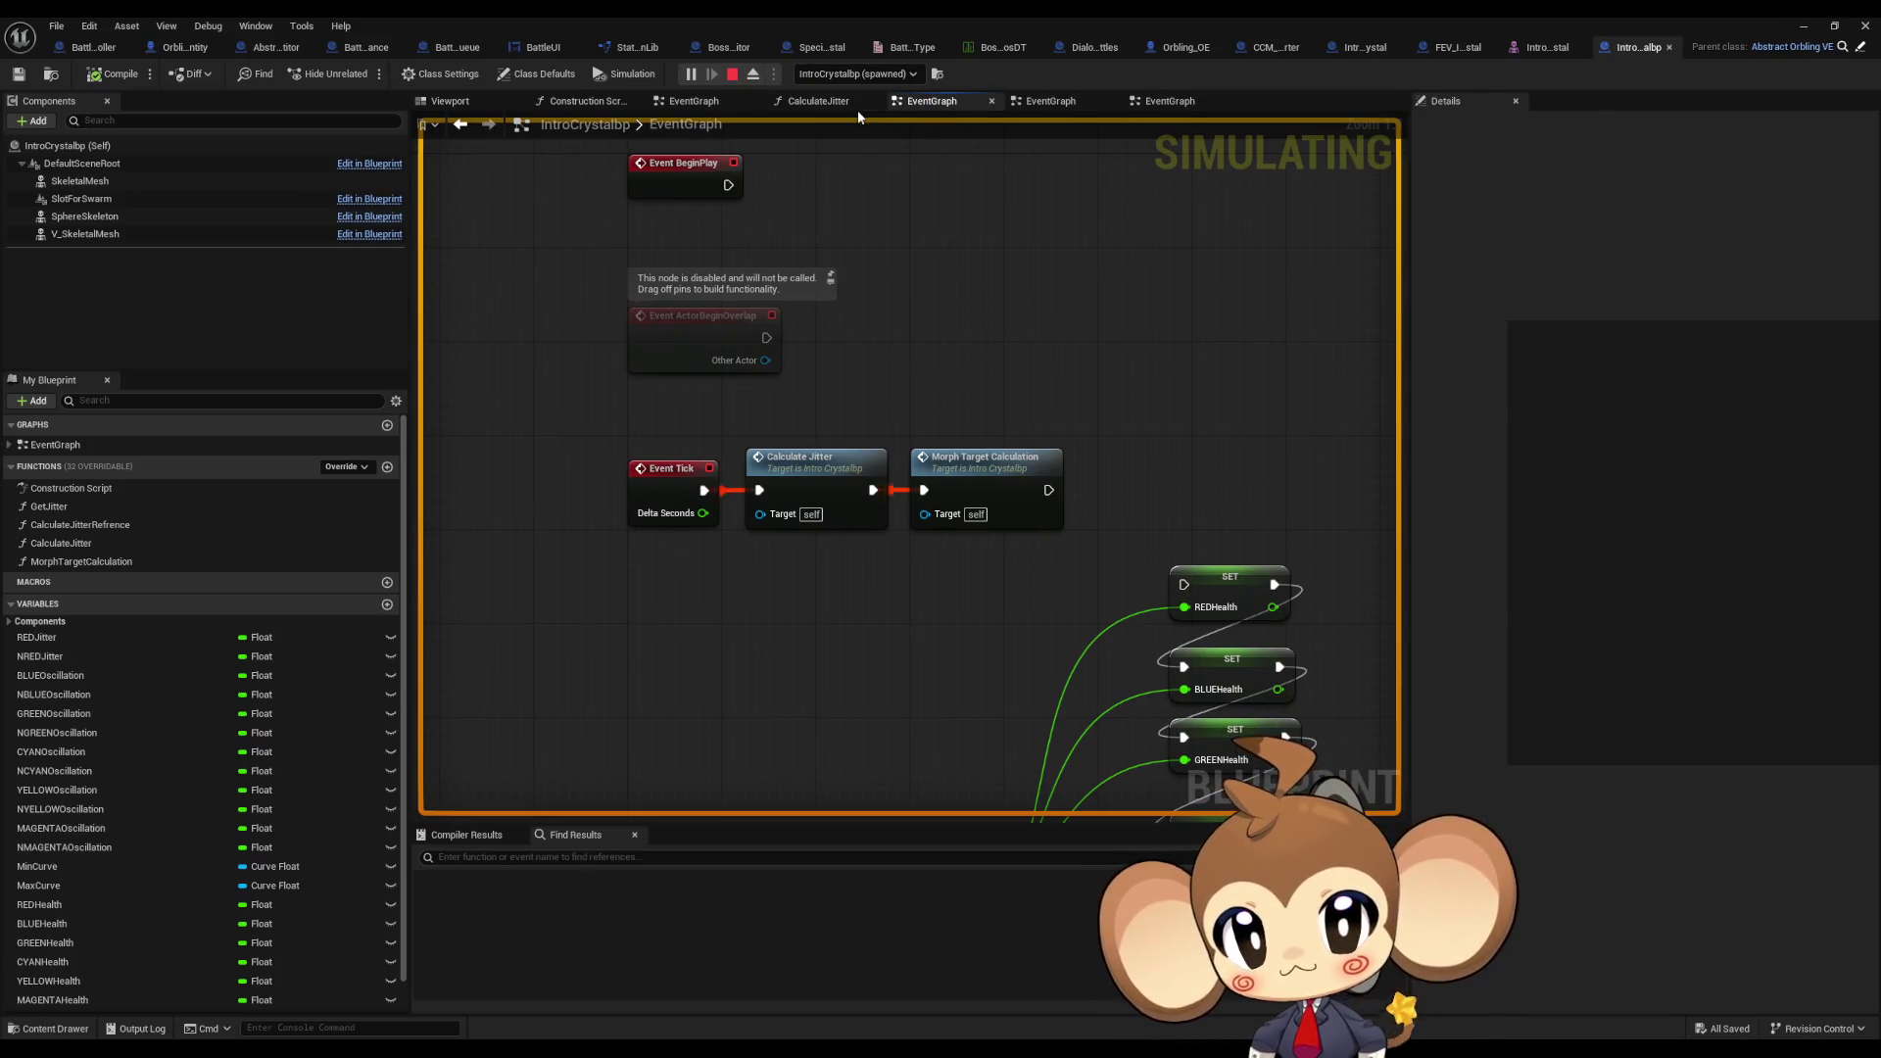
mouse_move(910, 713)
right_mouse_down()
mouse_move(731, 558)
mouse_move(756, 399)
mouse_move(794, 576)
right_mouse_up()
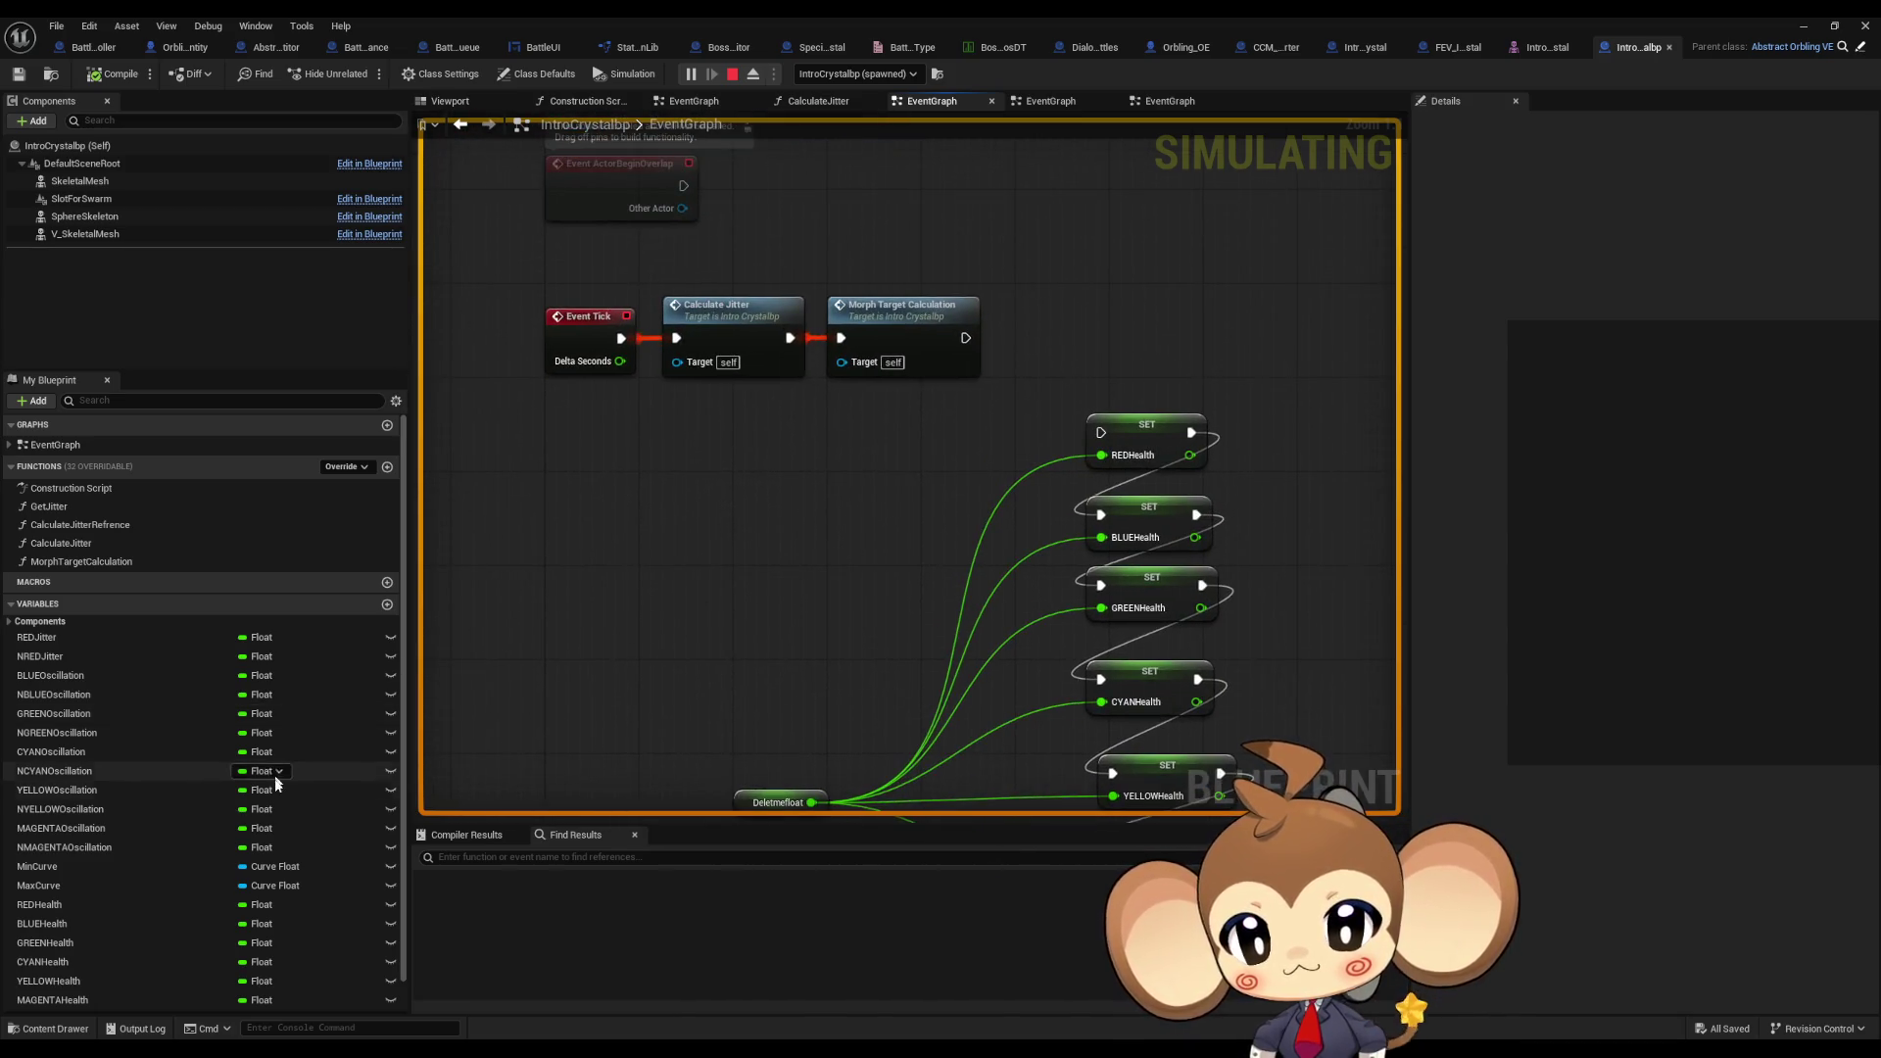
left_click(748, 326)
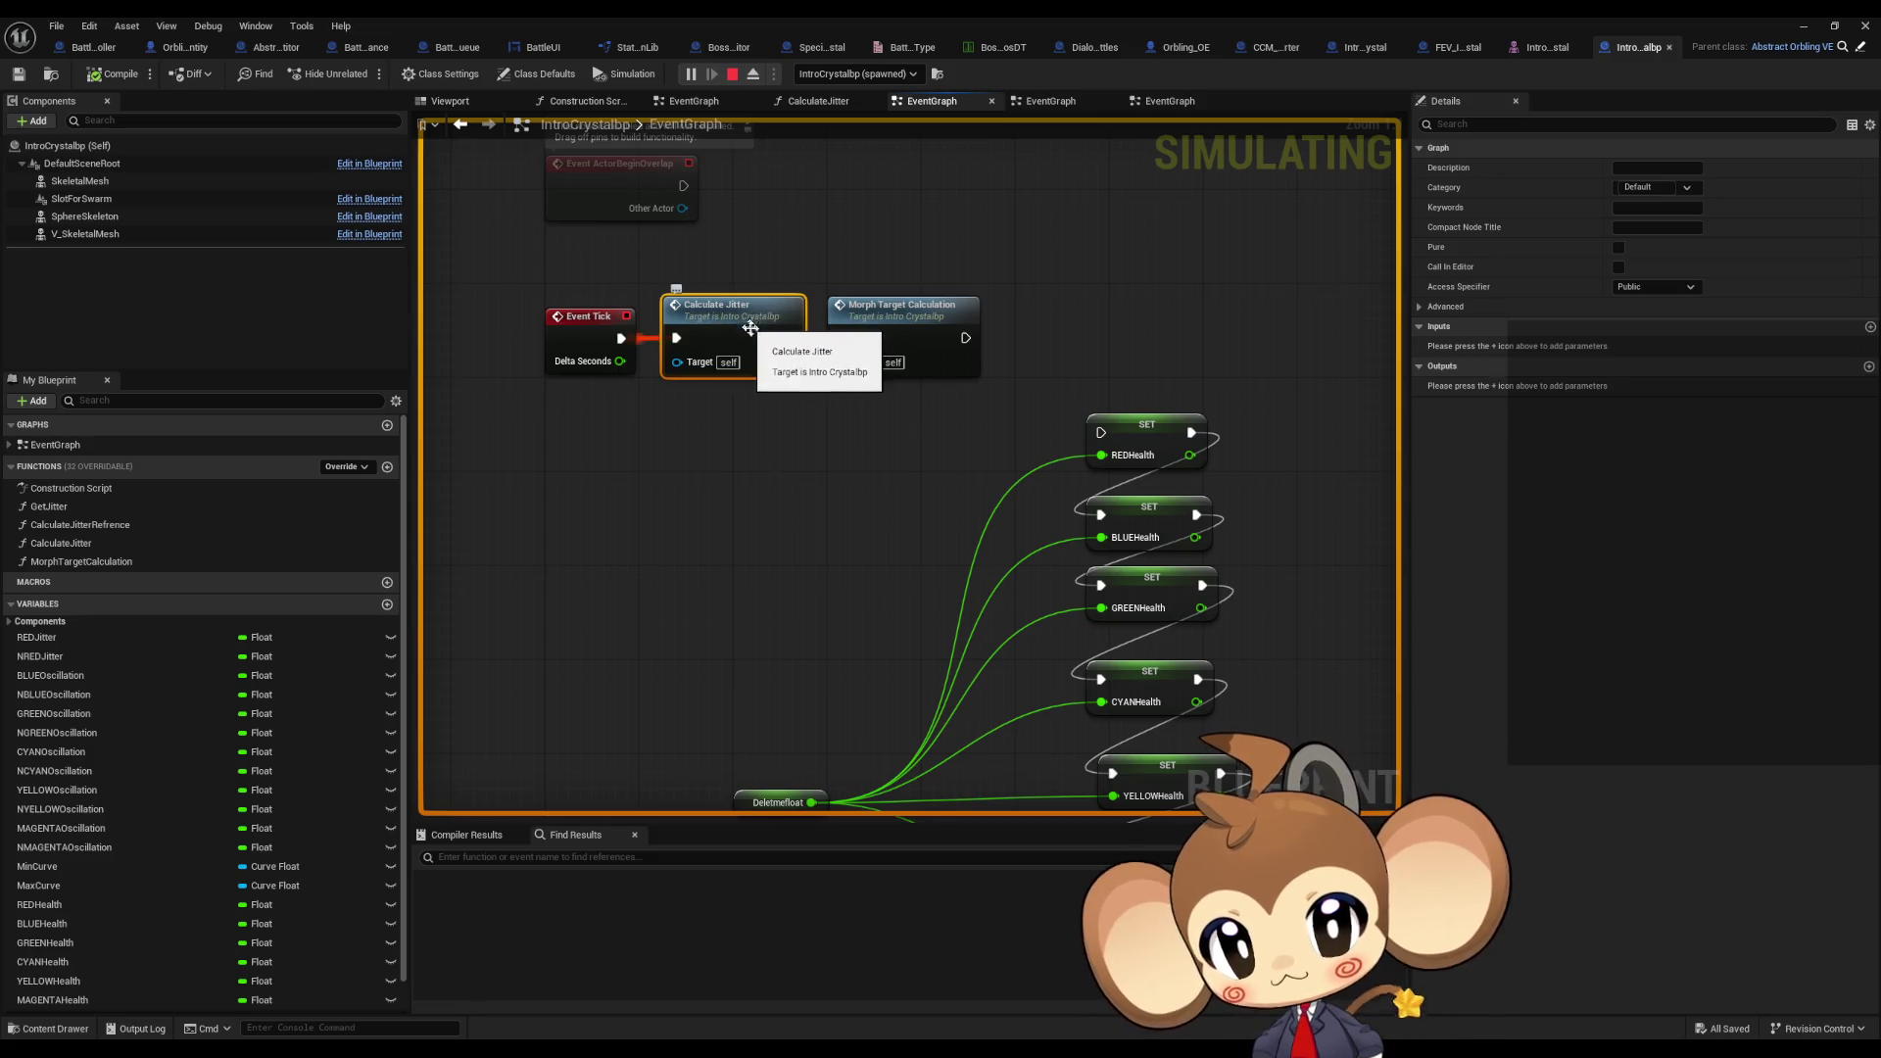
Step: In MorphTargetCalculation, inspect REDJitter, REDHealth, the RED morph name and the V Skeletal Mesh reference
double_click(890, 327)
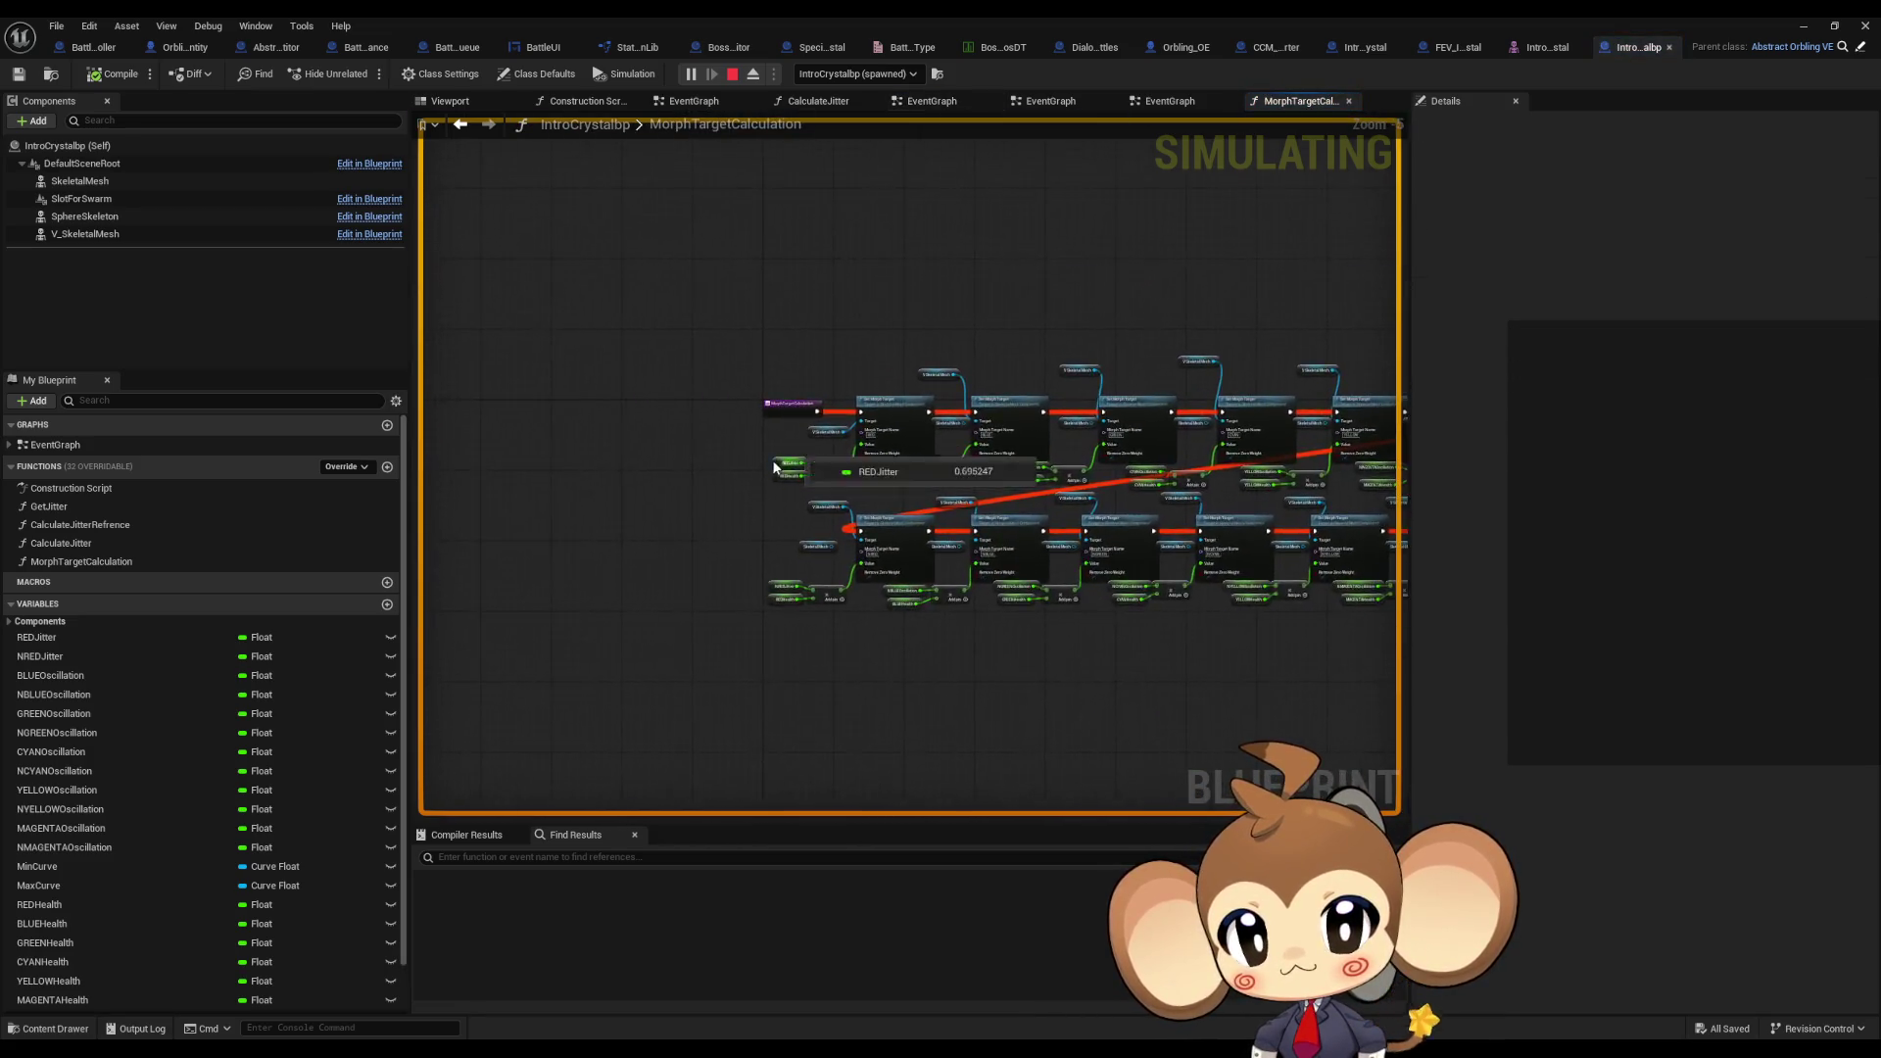
scroll(780, 467, "up", 5)
left_click(784, 464)
right_click_drag(784, 464, 627, 538)
left_click(718, 519)
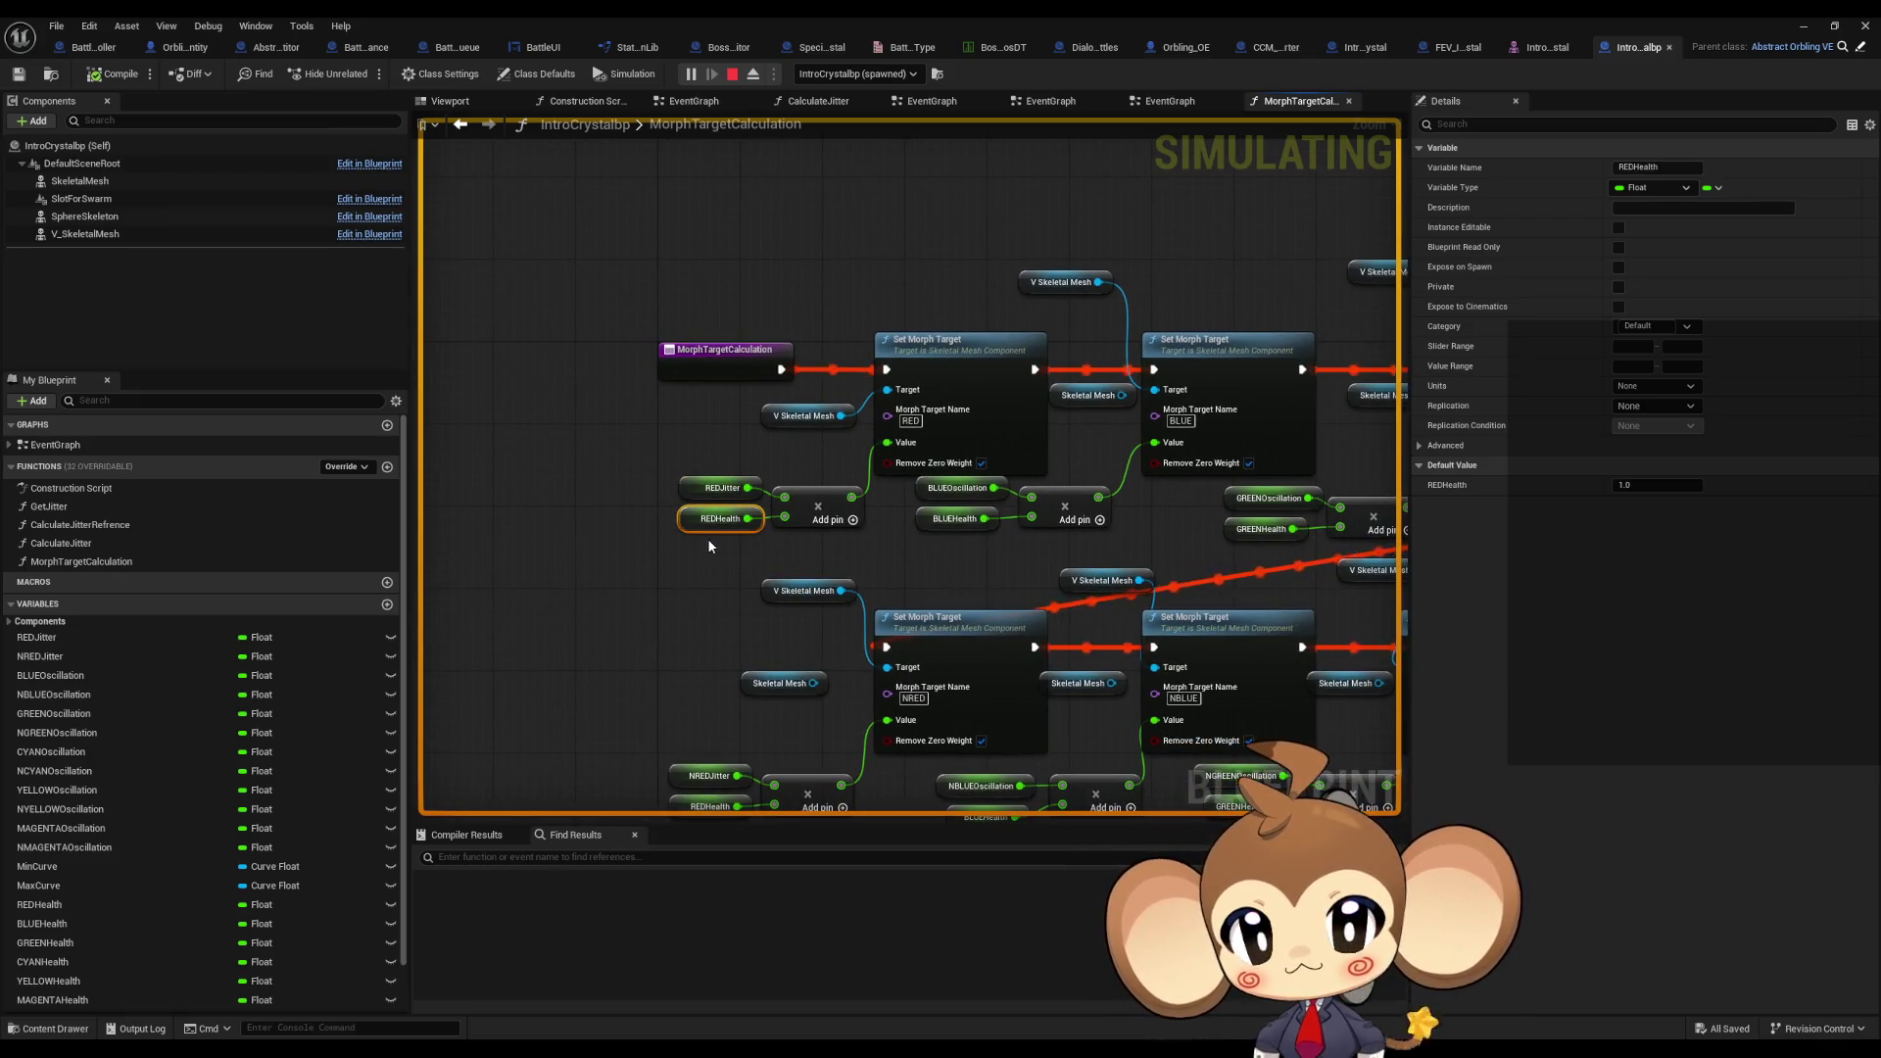
left_click(722, 488)
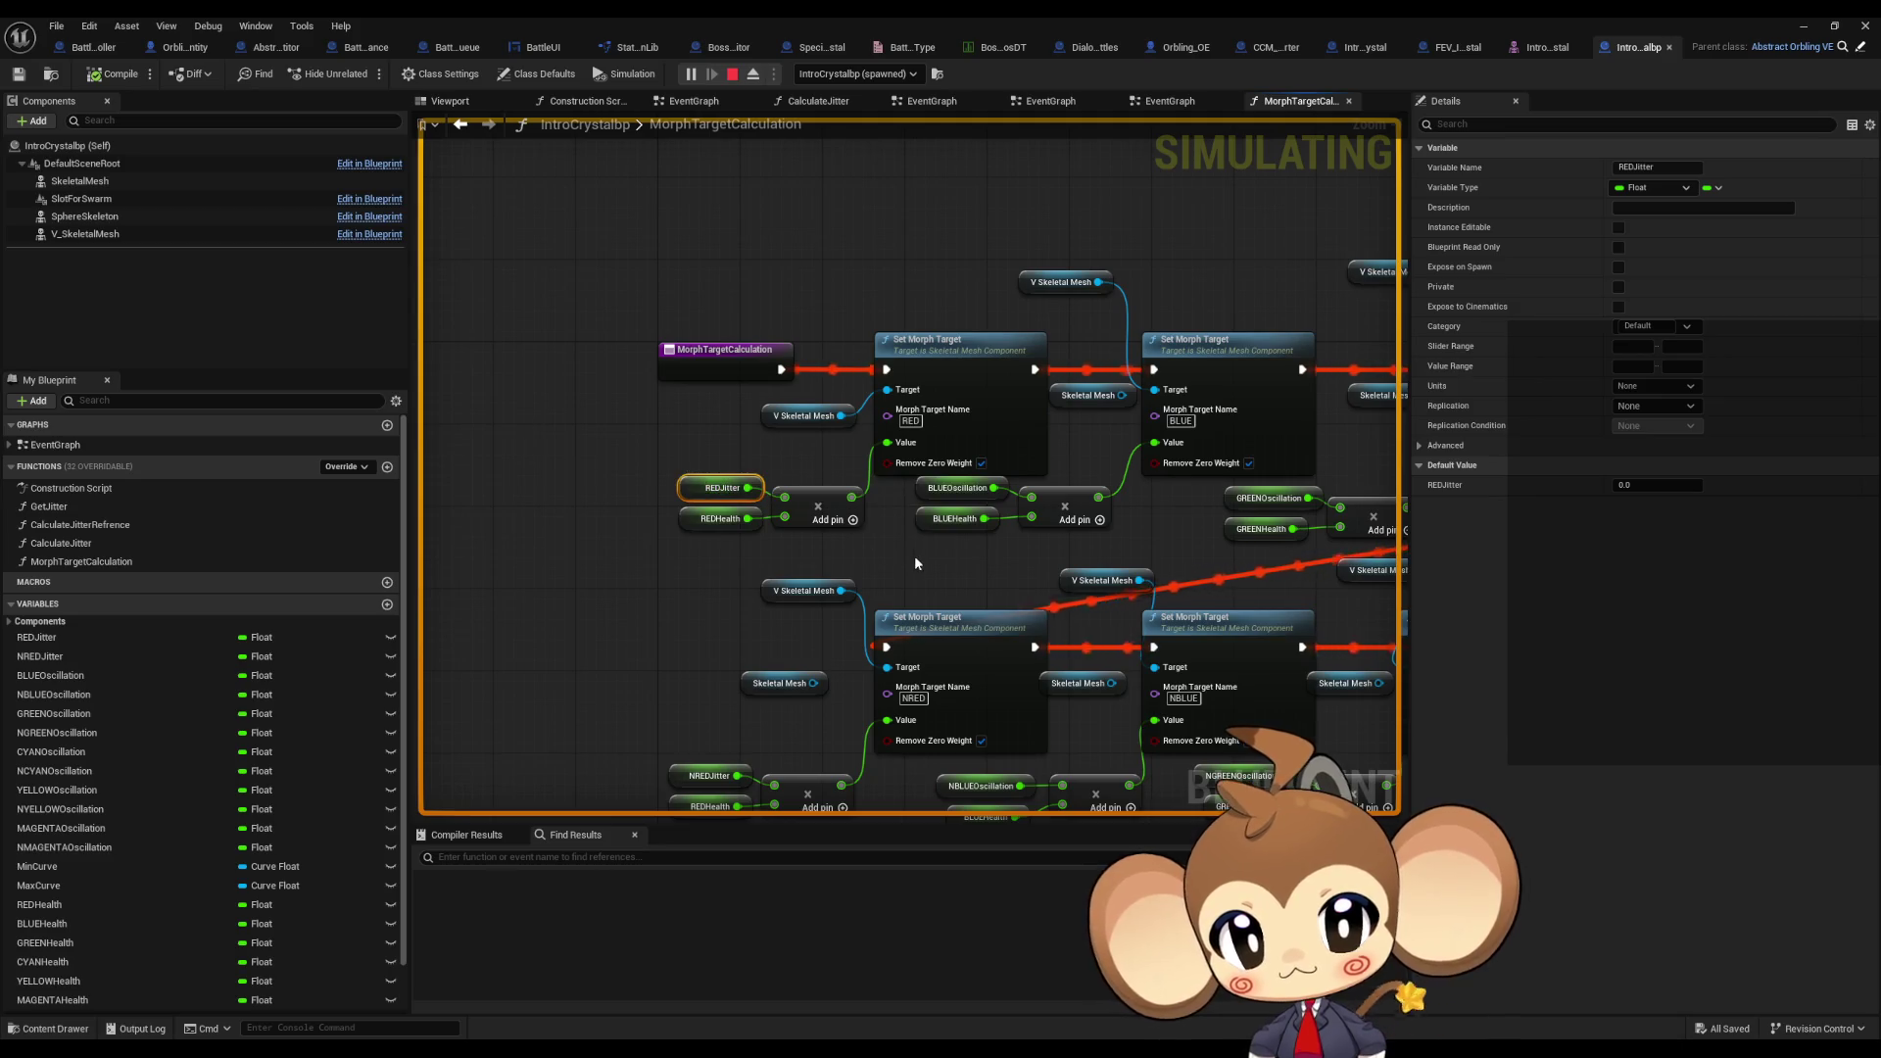
mouse_move(864, 479)
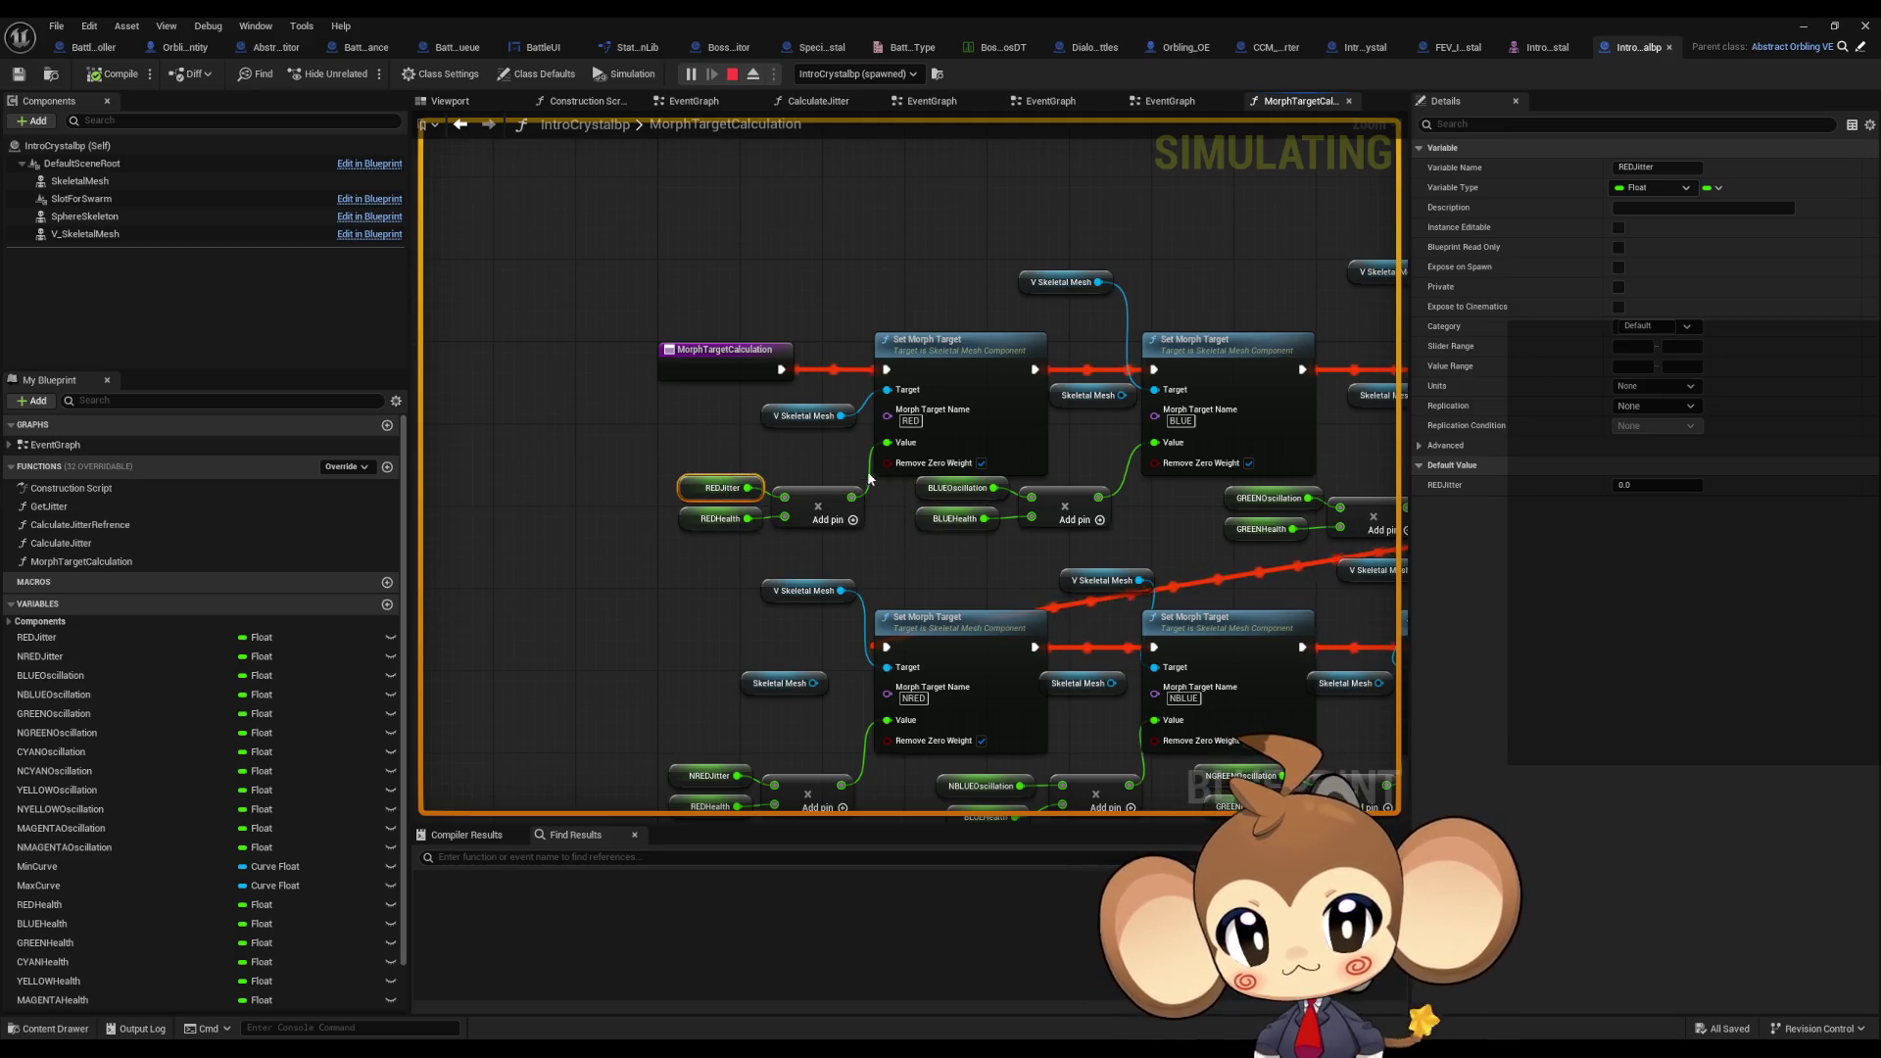
left_click(910, 421)
left_click(803, 416)
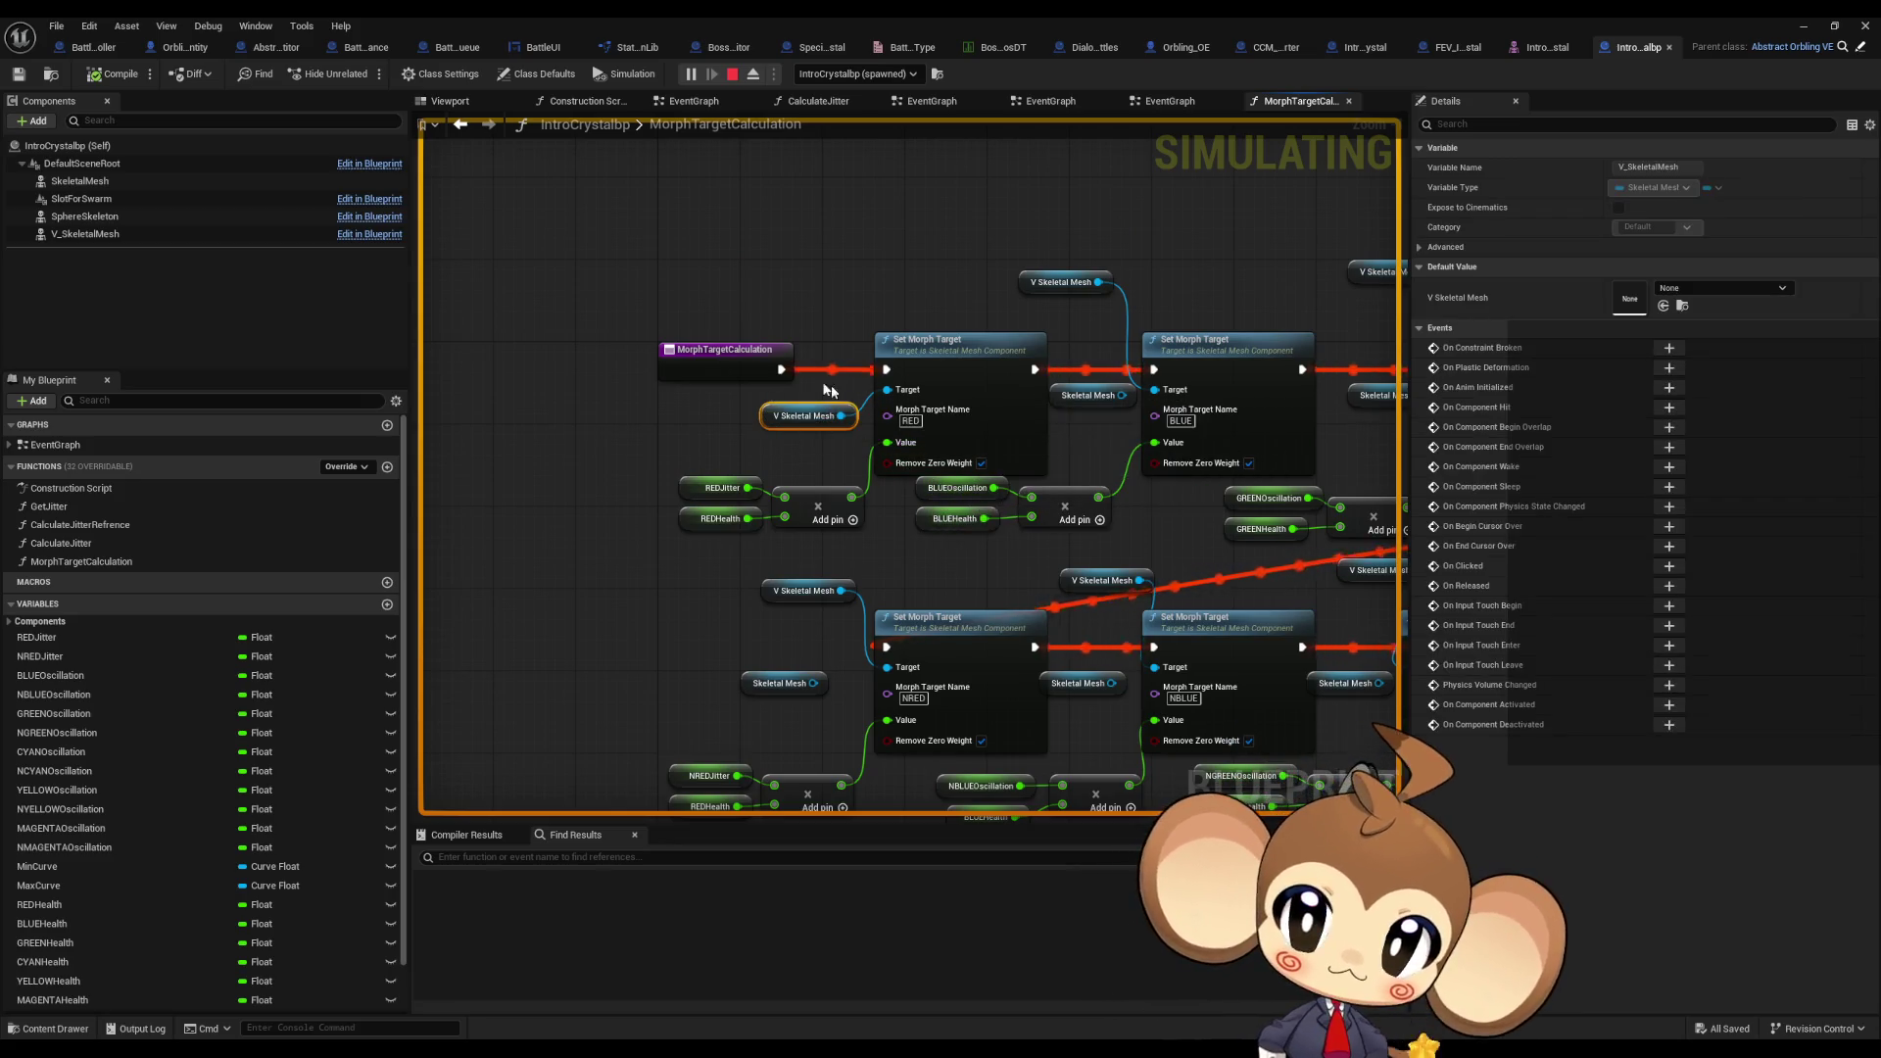
Step: Stop play, compare SkeletalMesh's mesh with V_SkeletalMesh's empty mesh asset, then minimise the editor
left_click(731, 76)
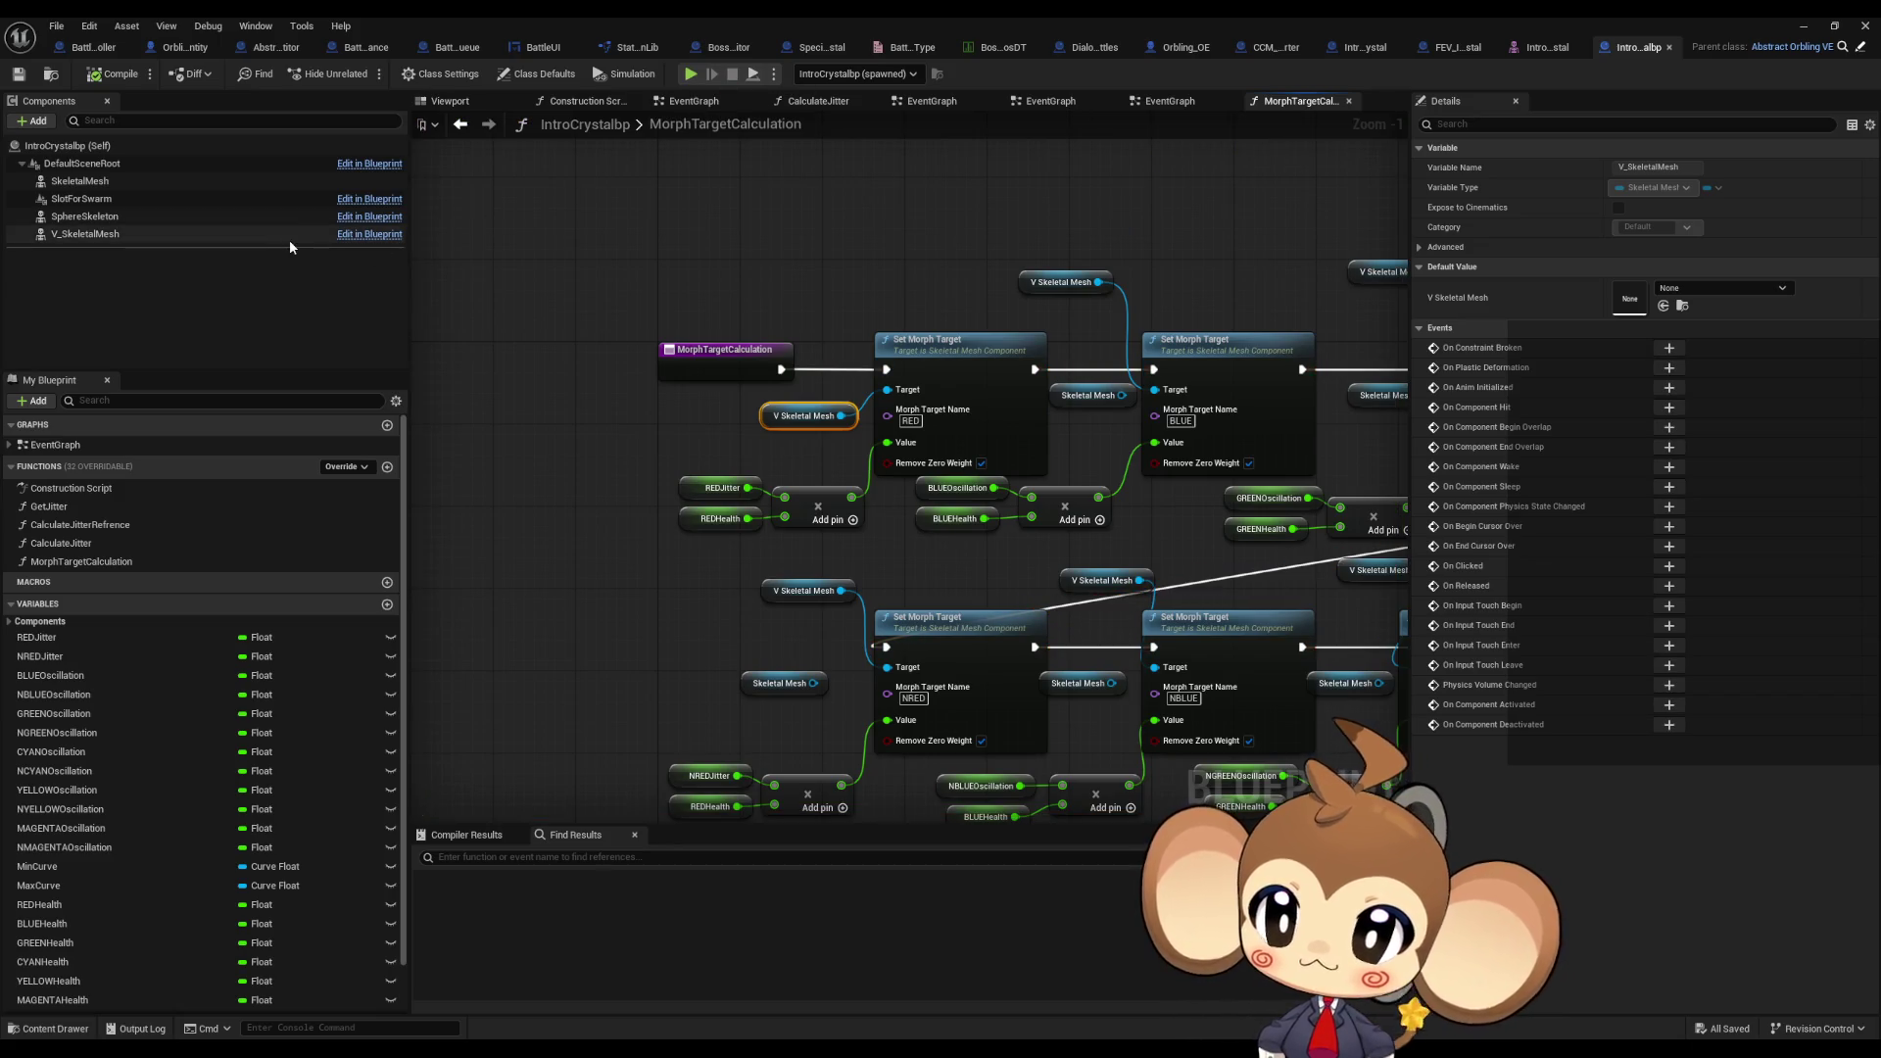
left_click(97, 239)
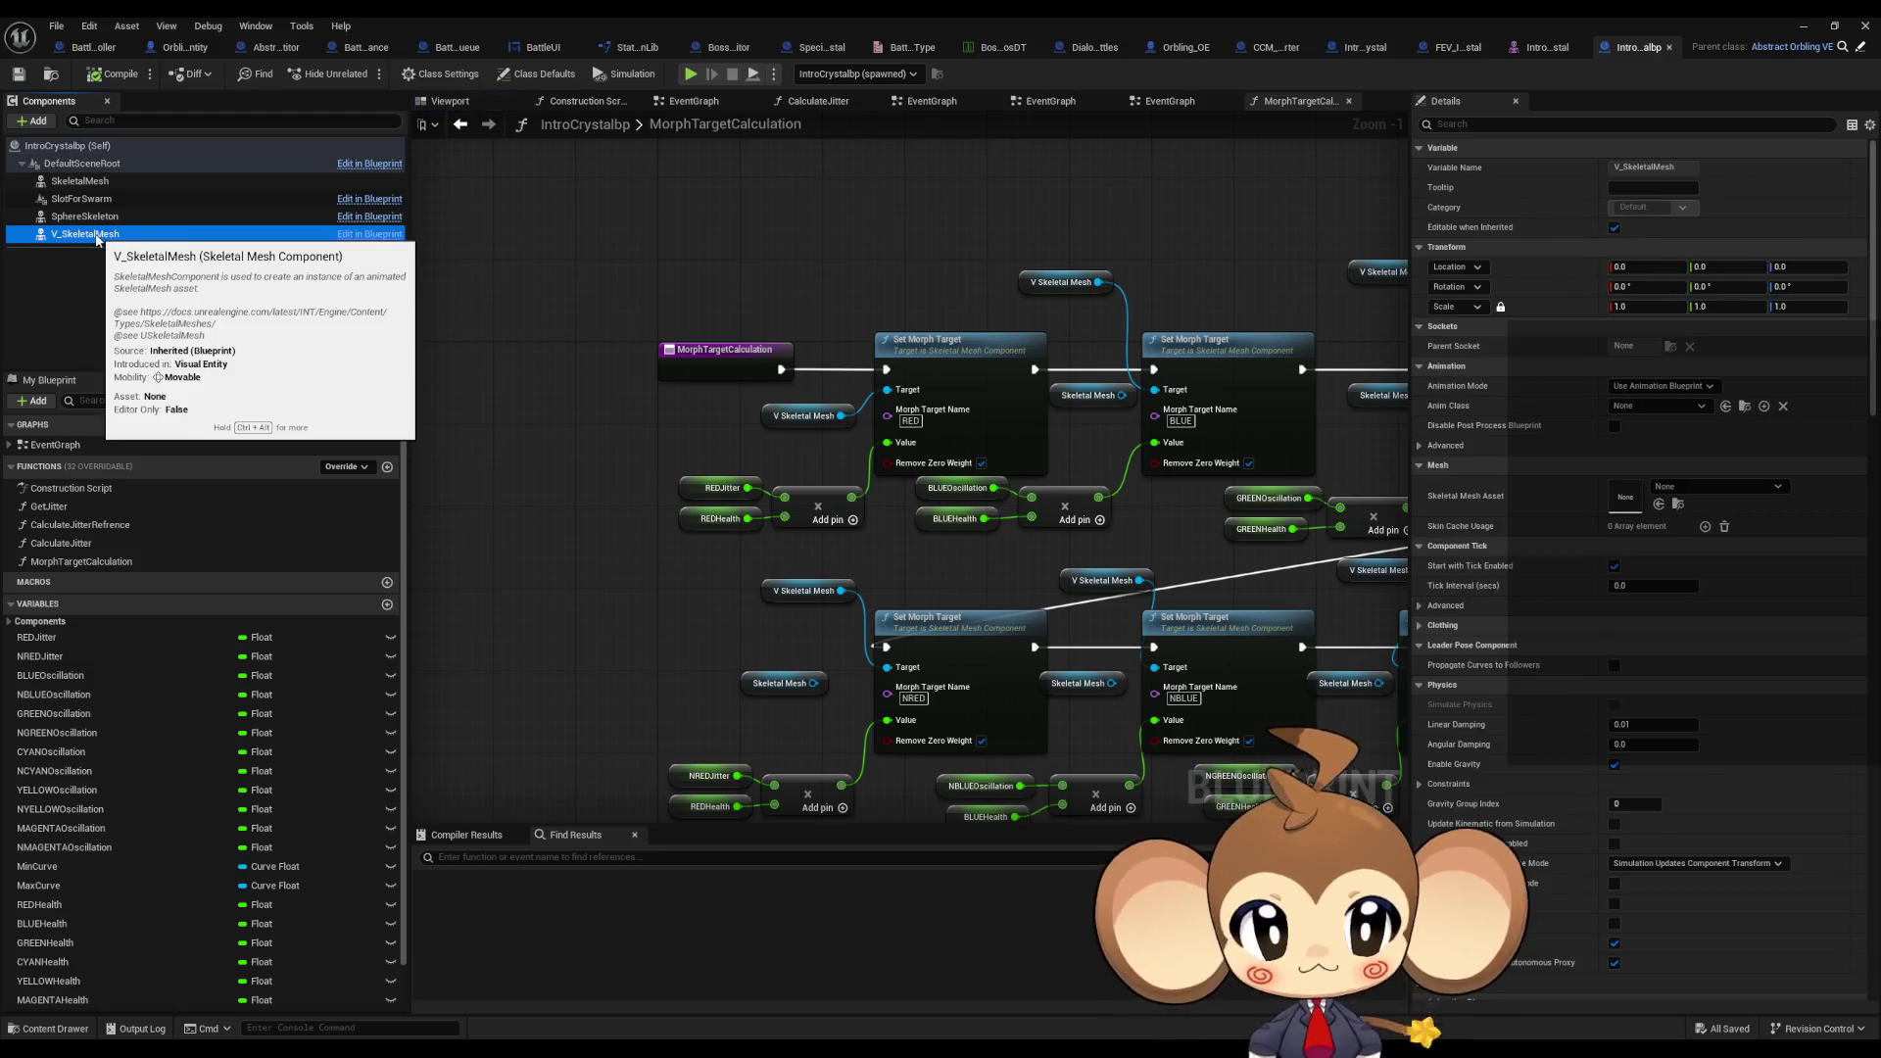
left_click(85, 183)
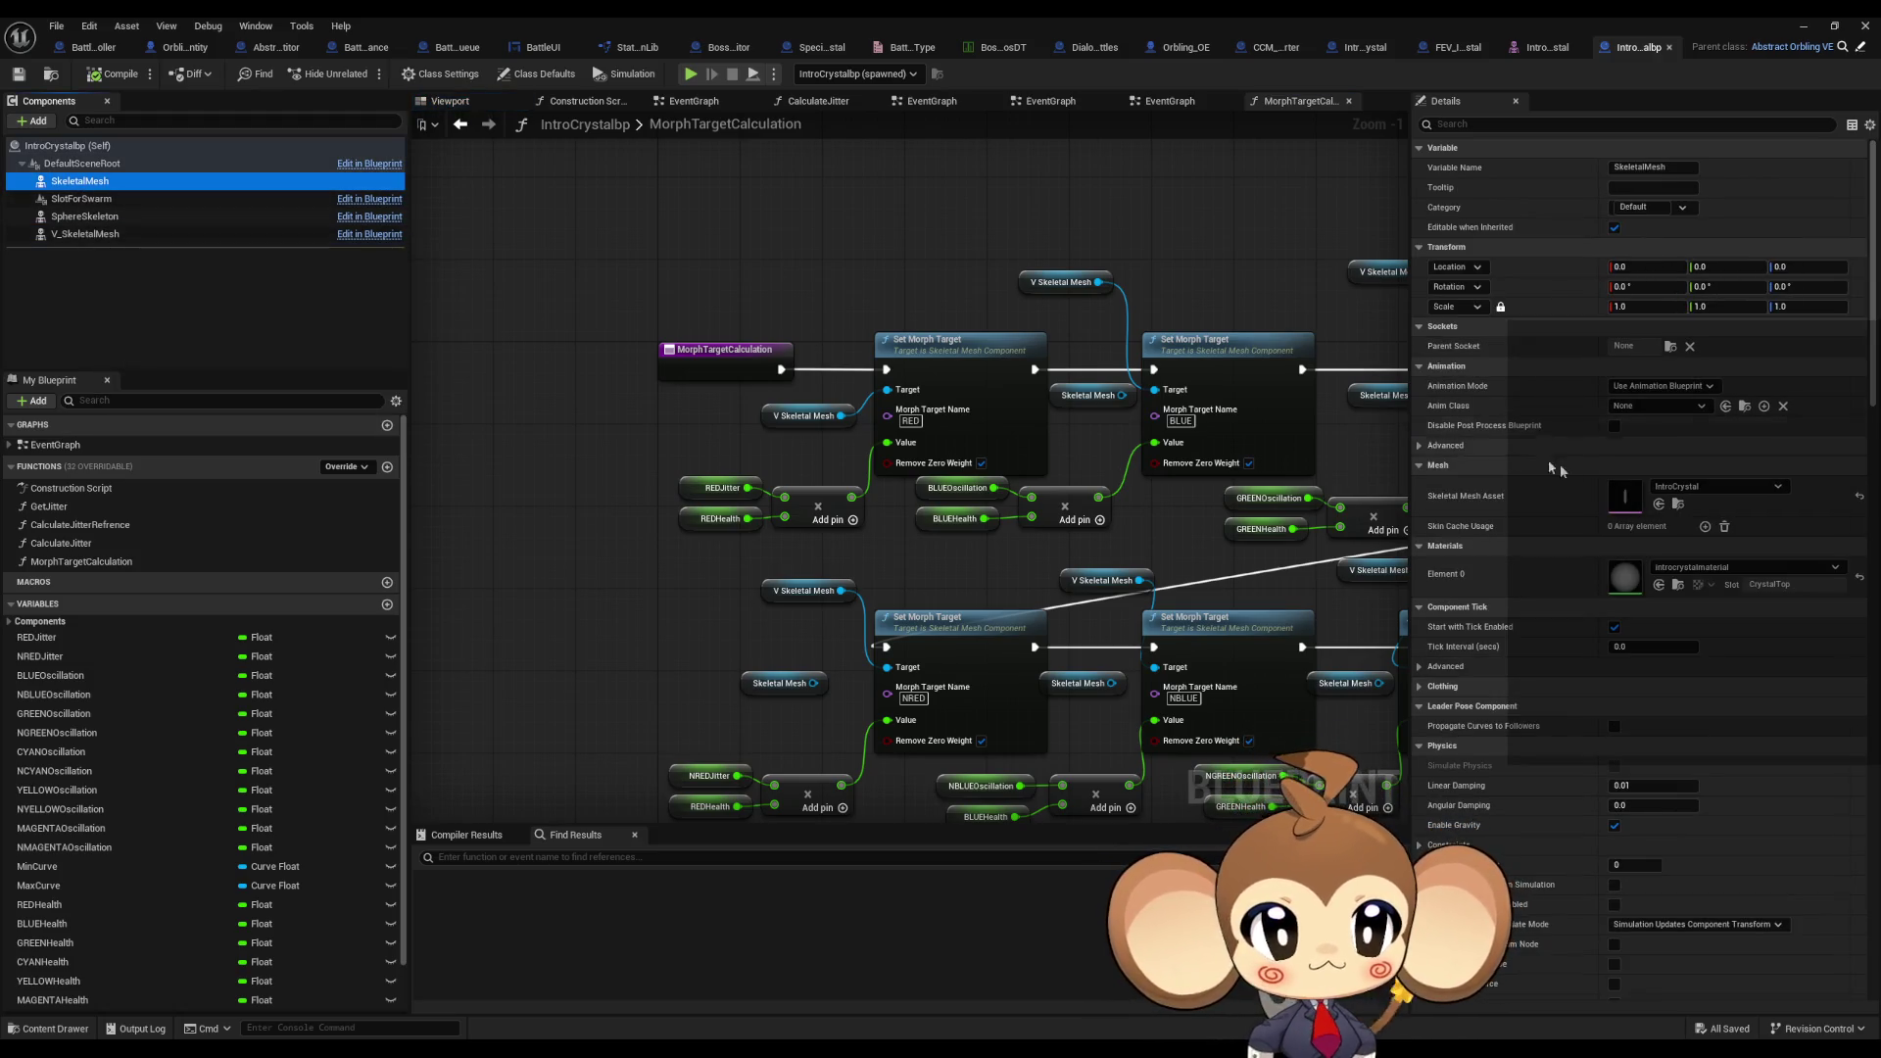
left_click(1669, 513)
left_click(162, 234)
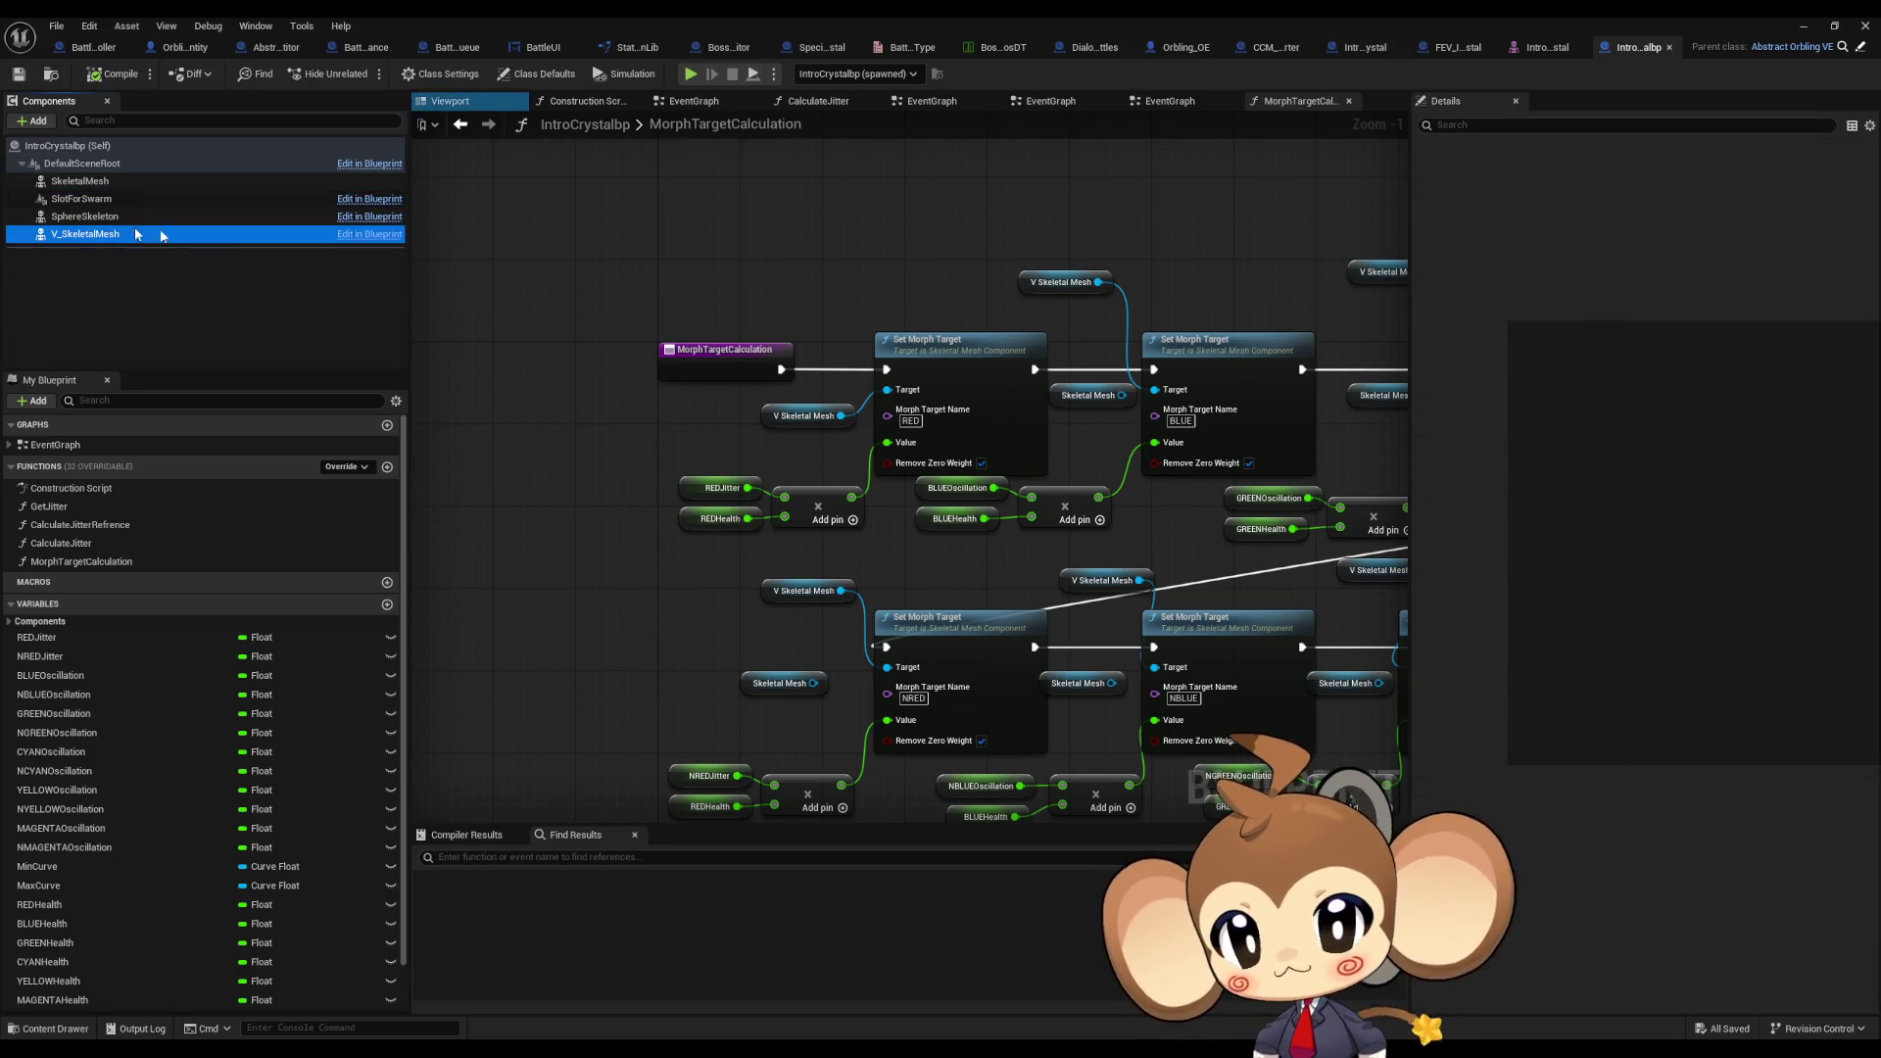
left_click(1803, 26)
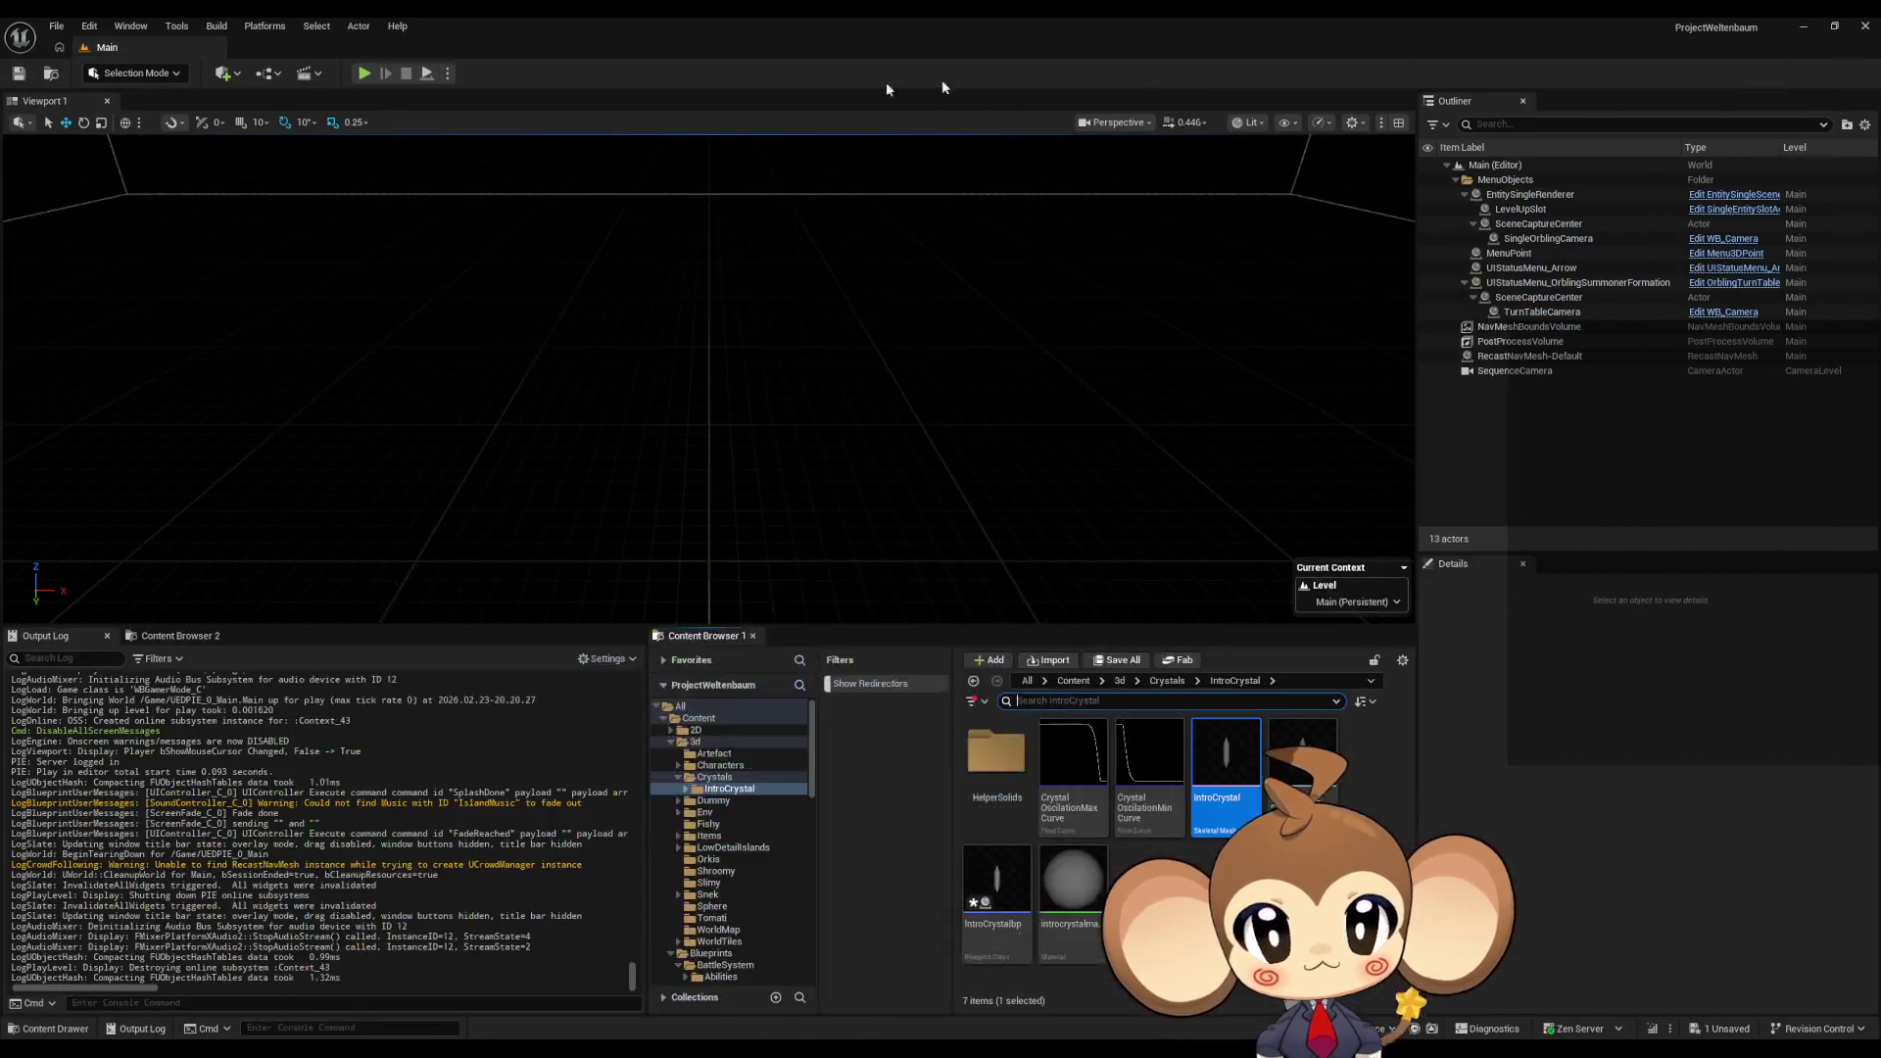
Step: Run the Main map with Alt+P, stop it, and bring IntroCrystalbp's window forward
key("alt+p")
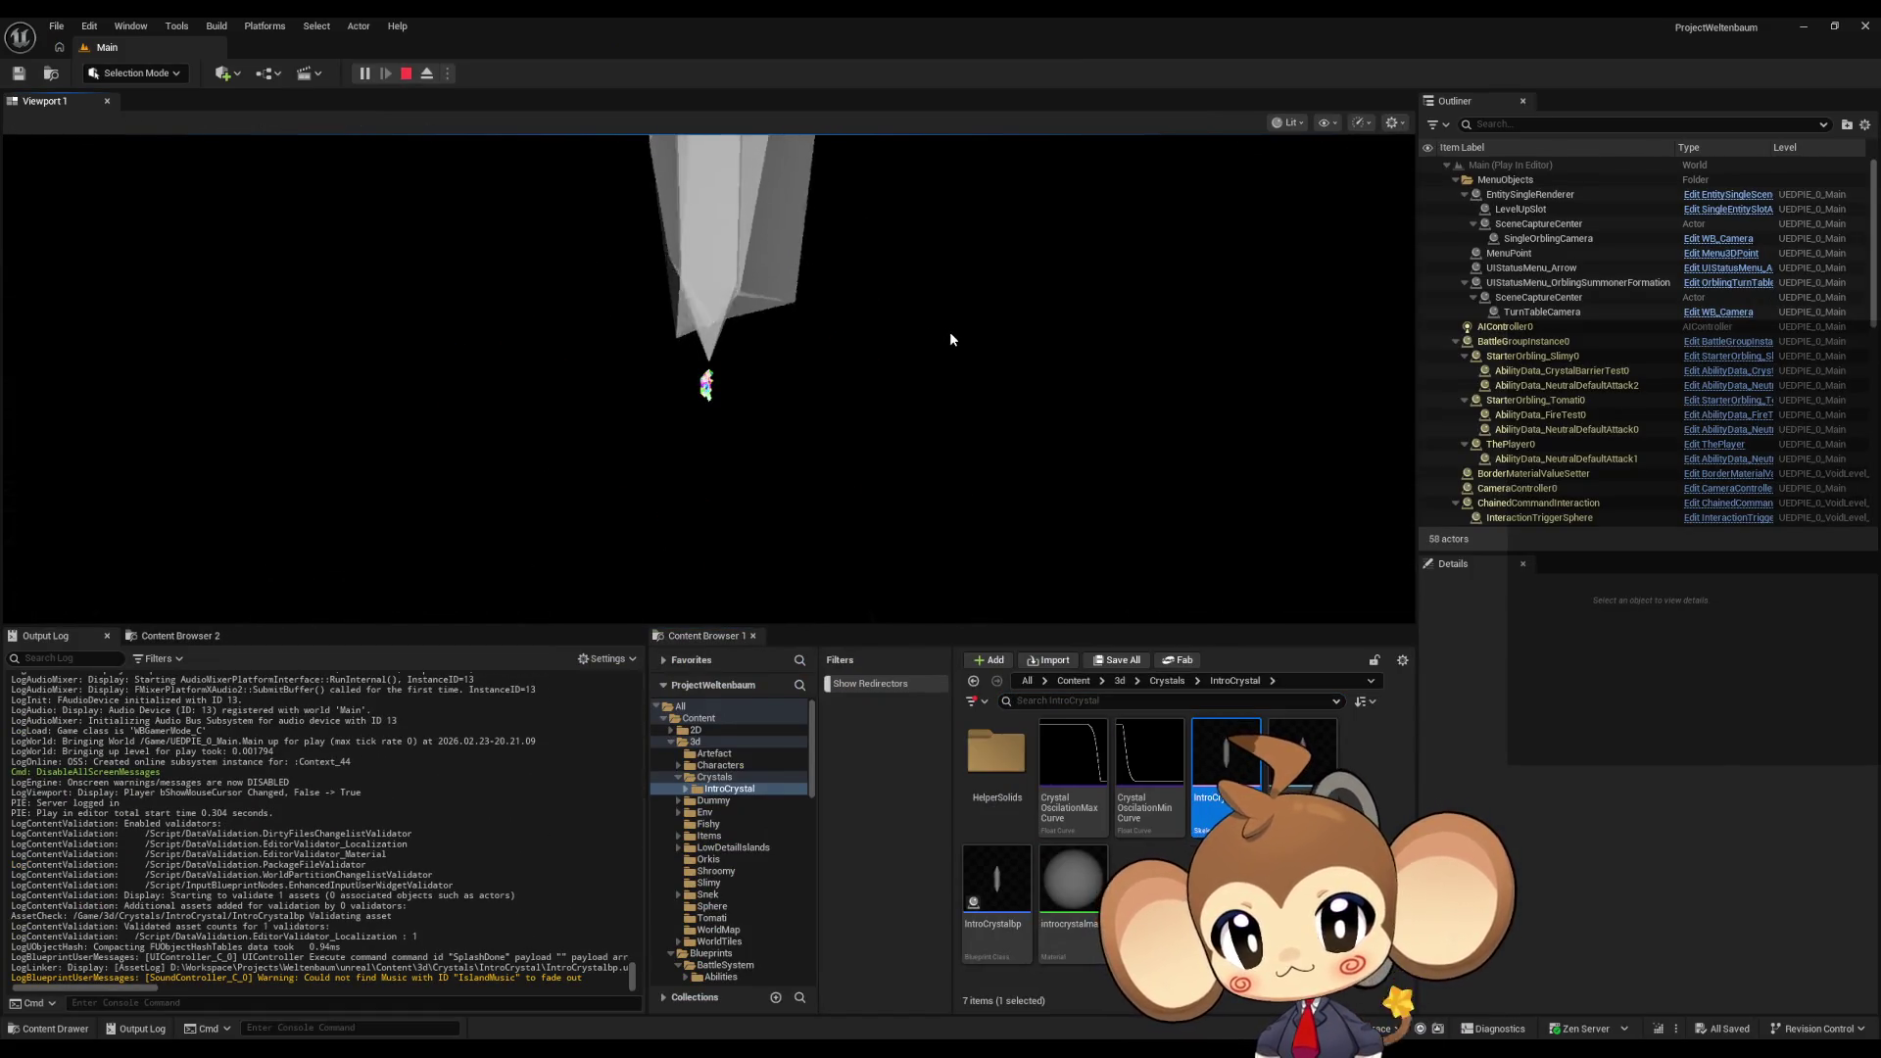
left_click(406, 72)
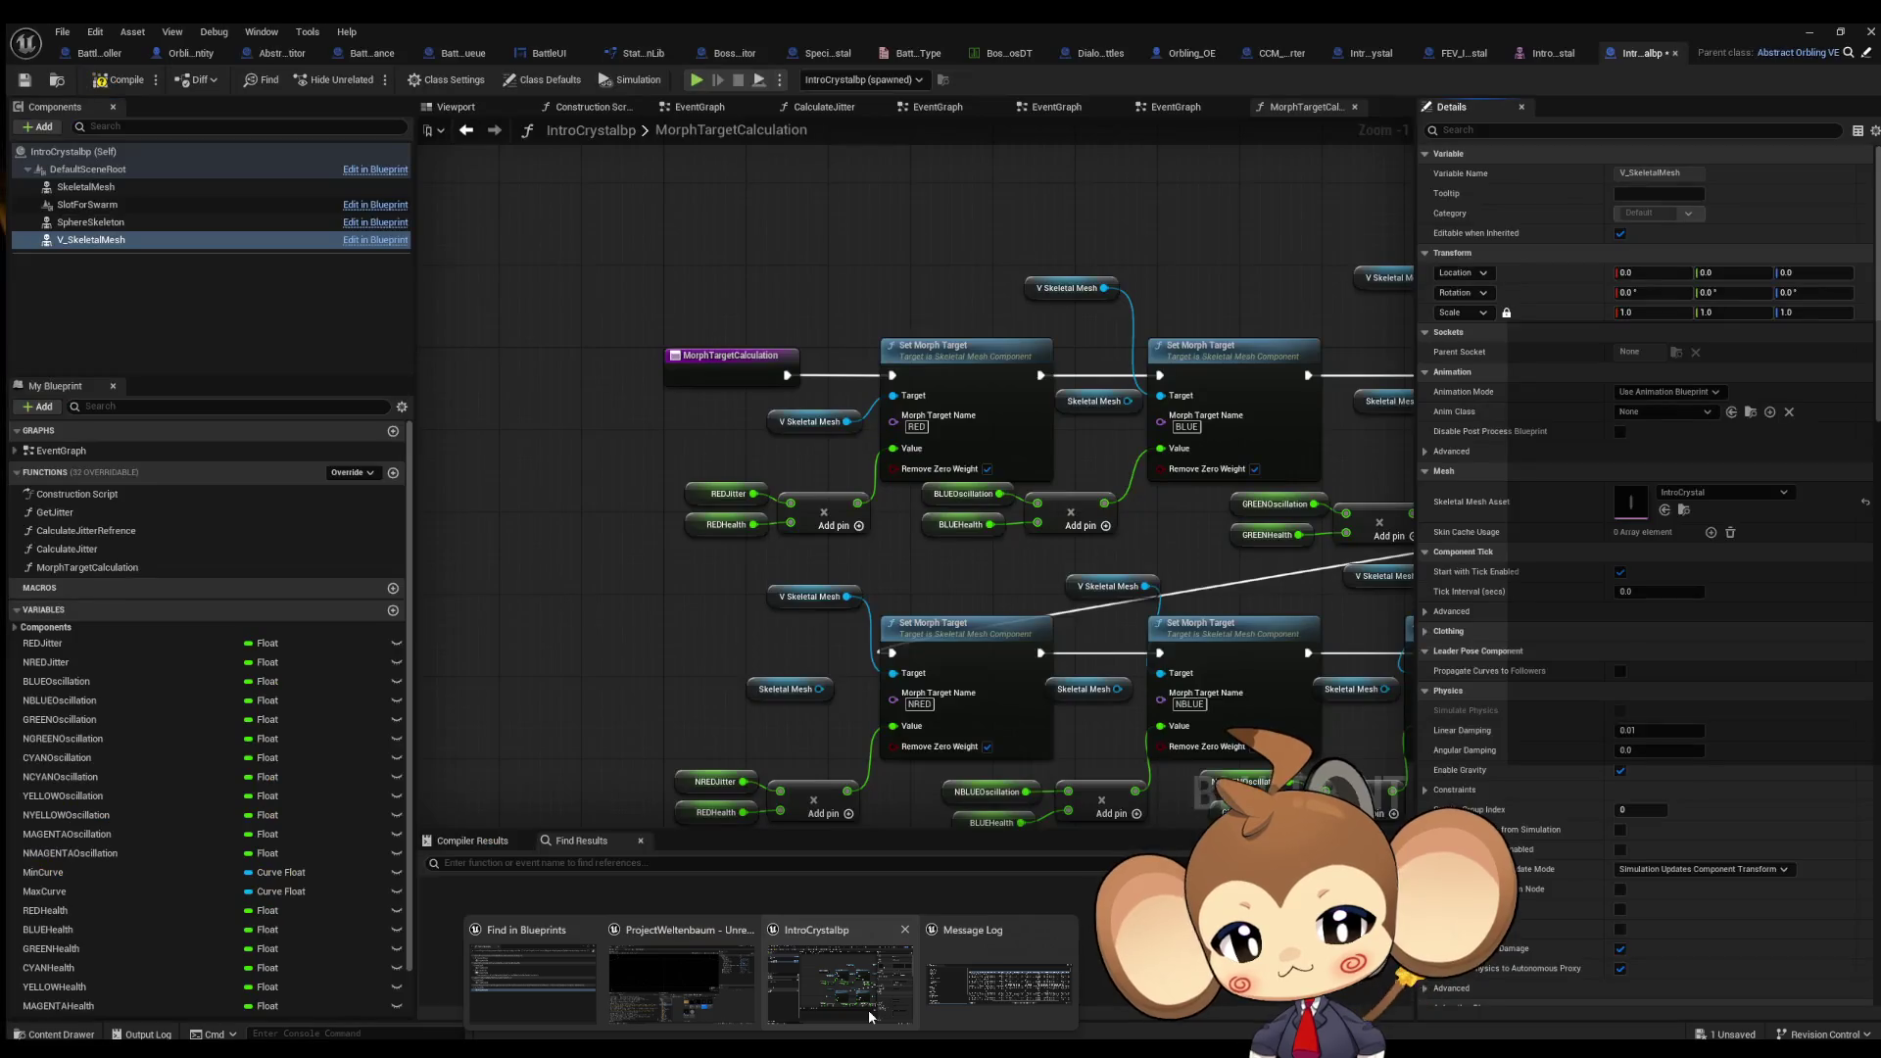
left_click(868, 1009)
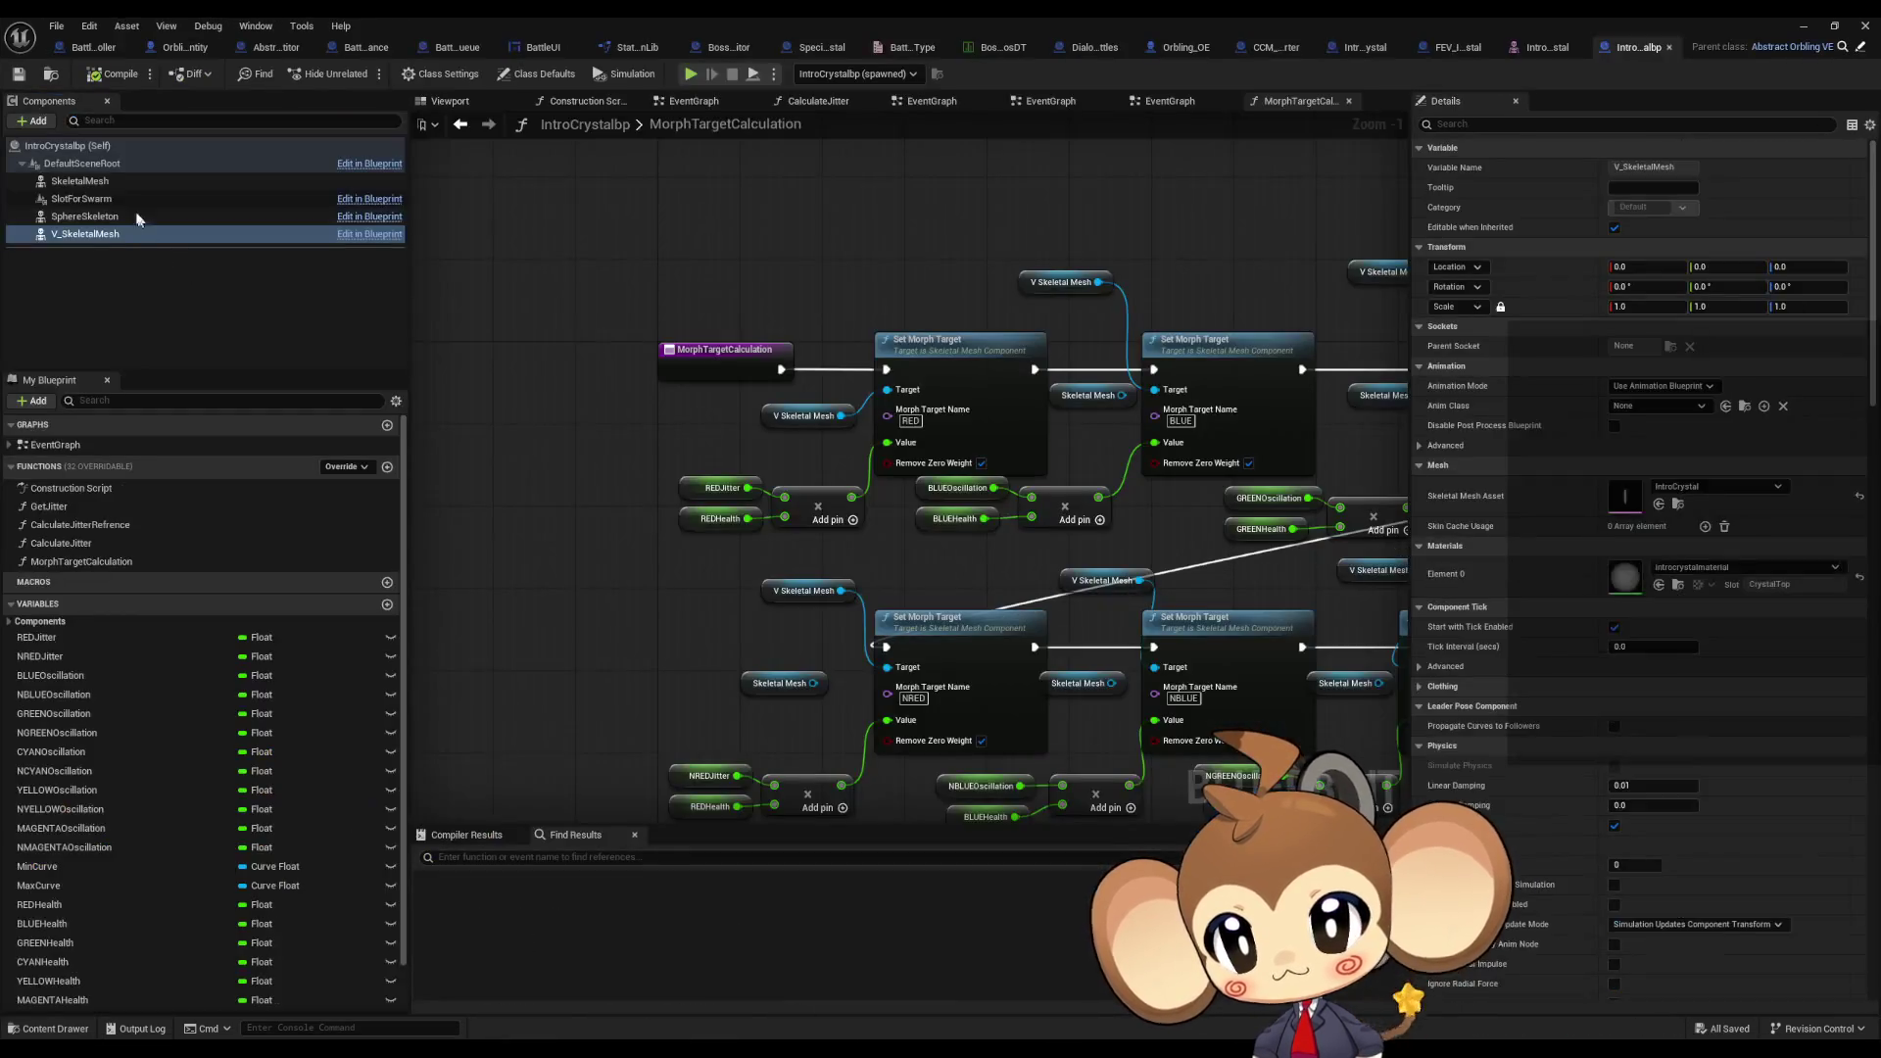
Step: Delete the SkeletalMesh component from IntroCrystalbp's Components panel
left_click(177, 185)
key("Delete")
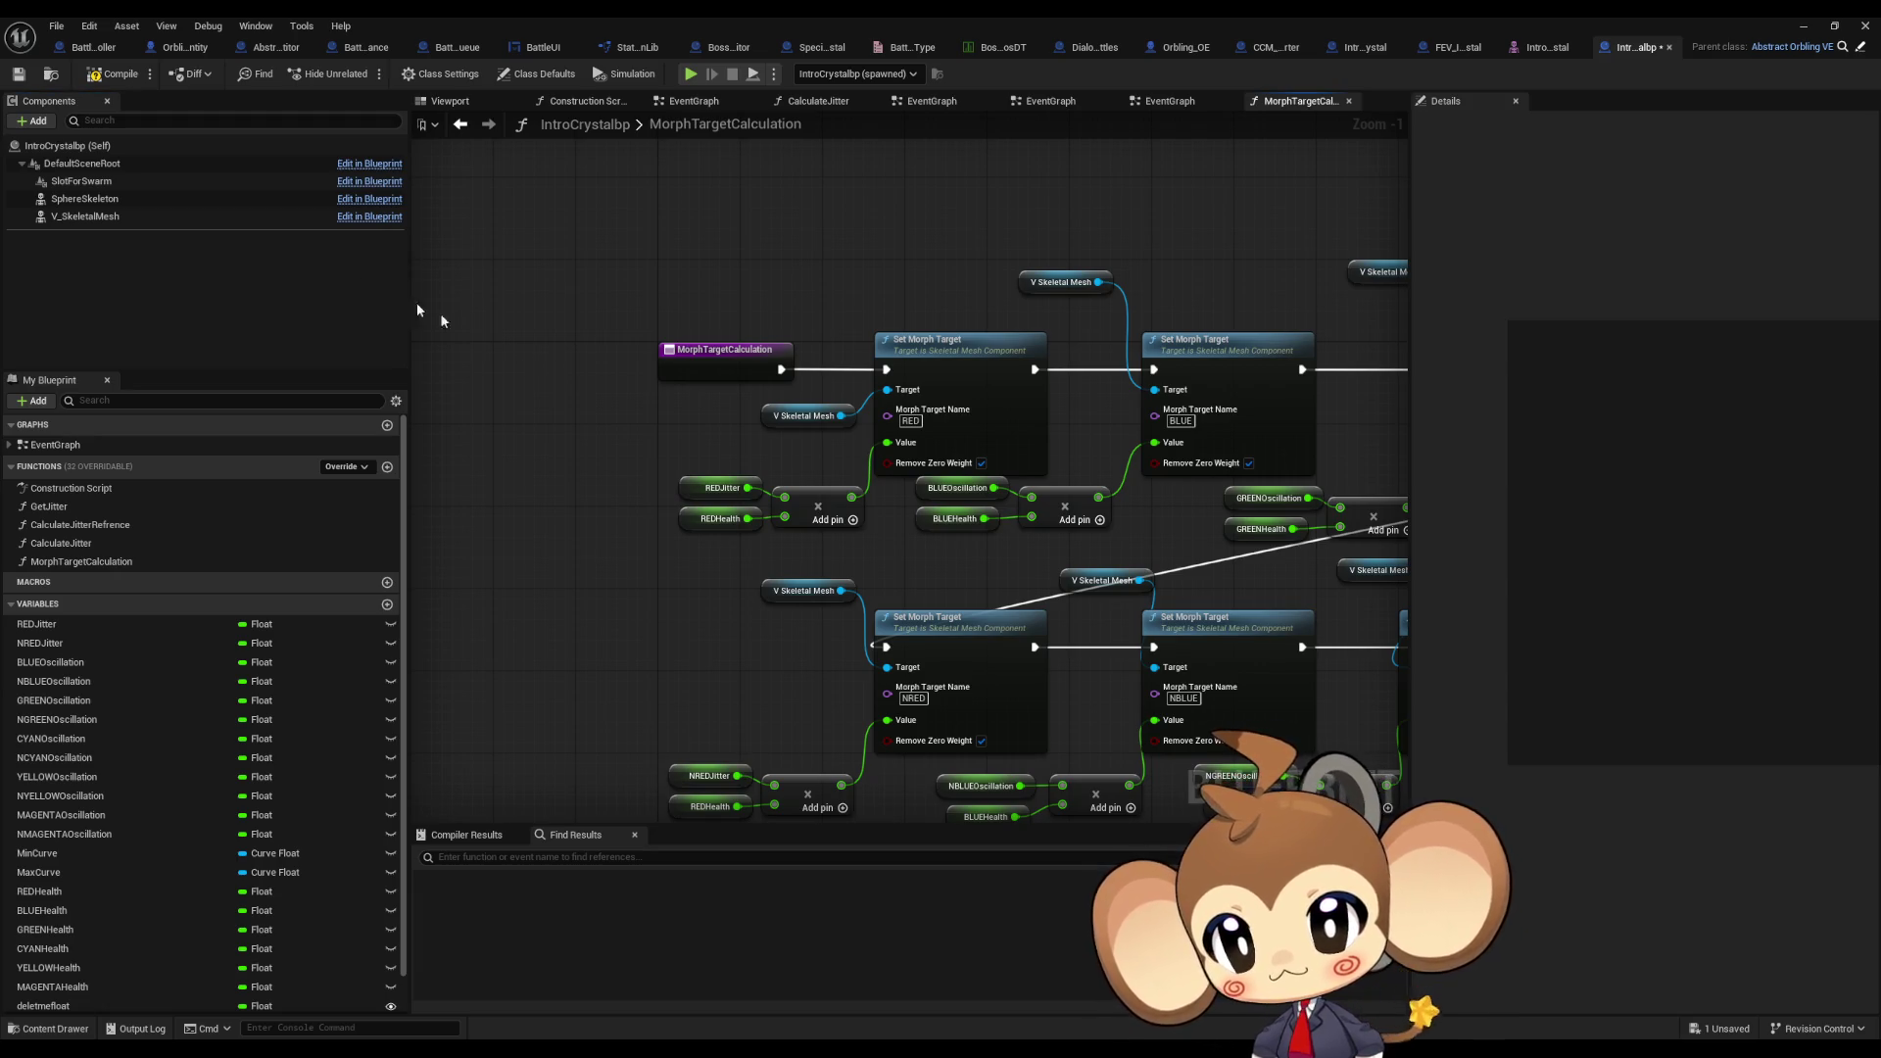
left_click(195, 182)
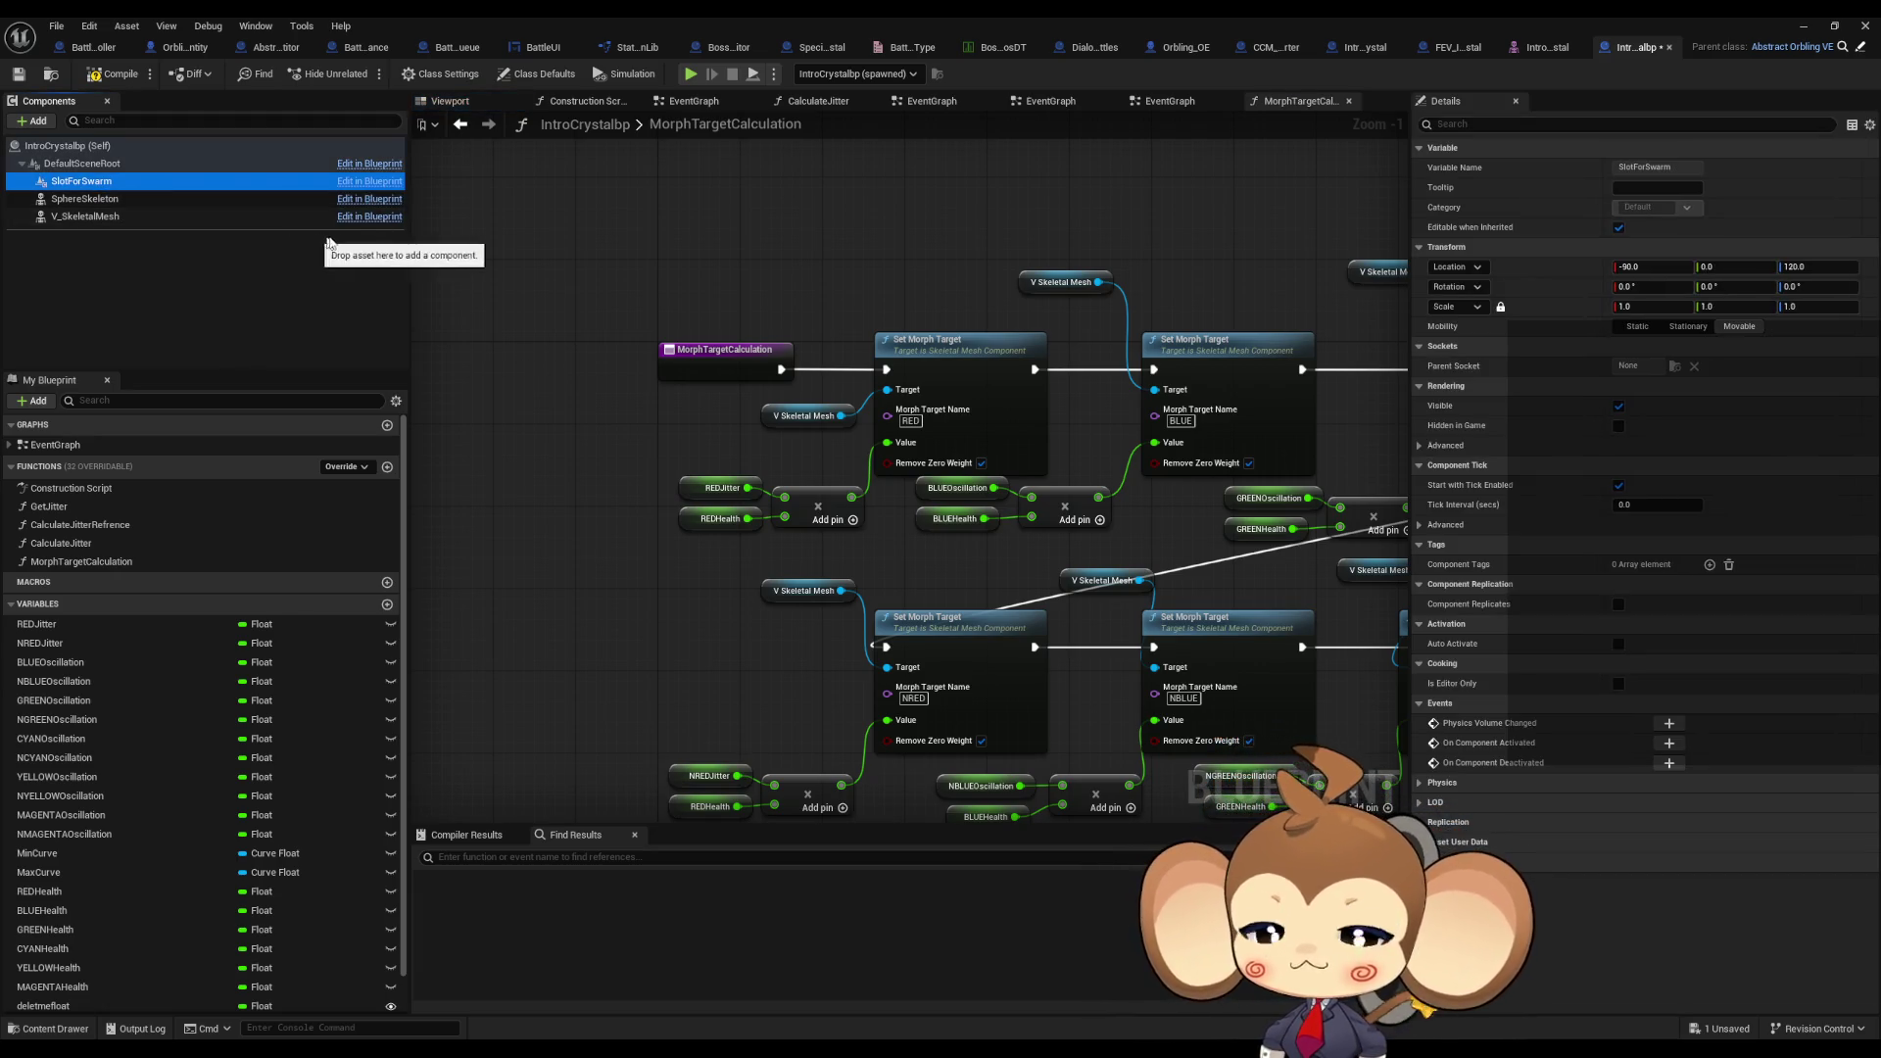
Step: Compile the IntroCrystalbp blueprint and save it with Ctrl+S
left_click(524, 233)
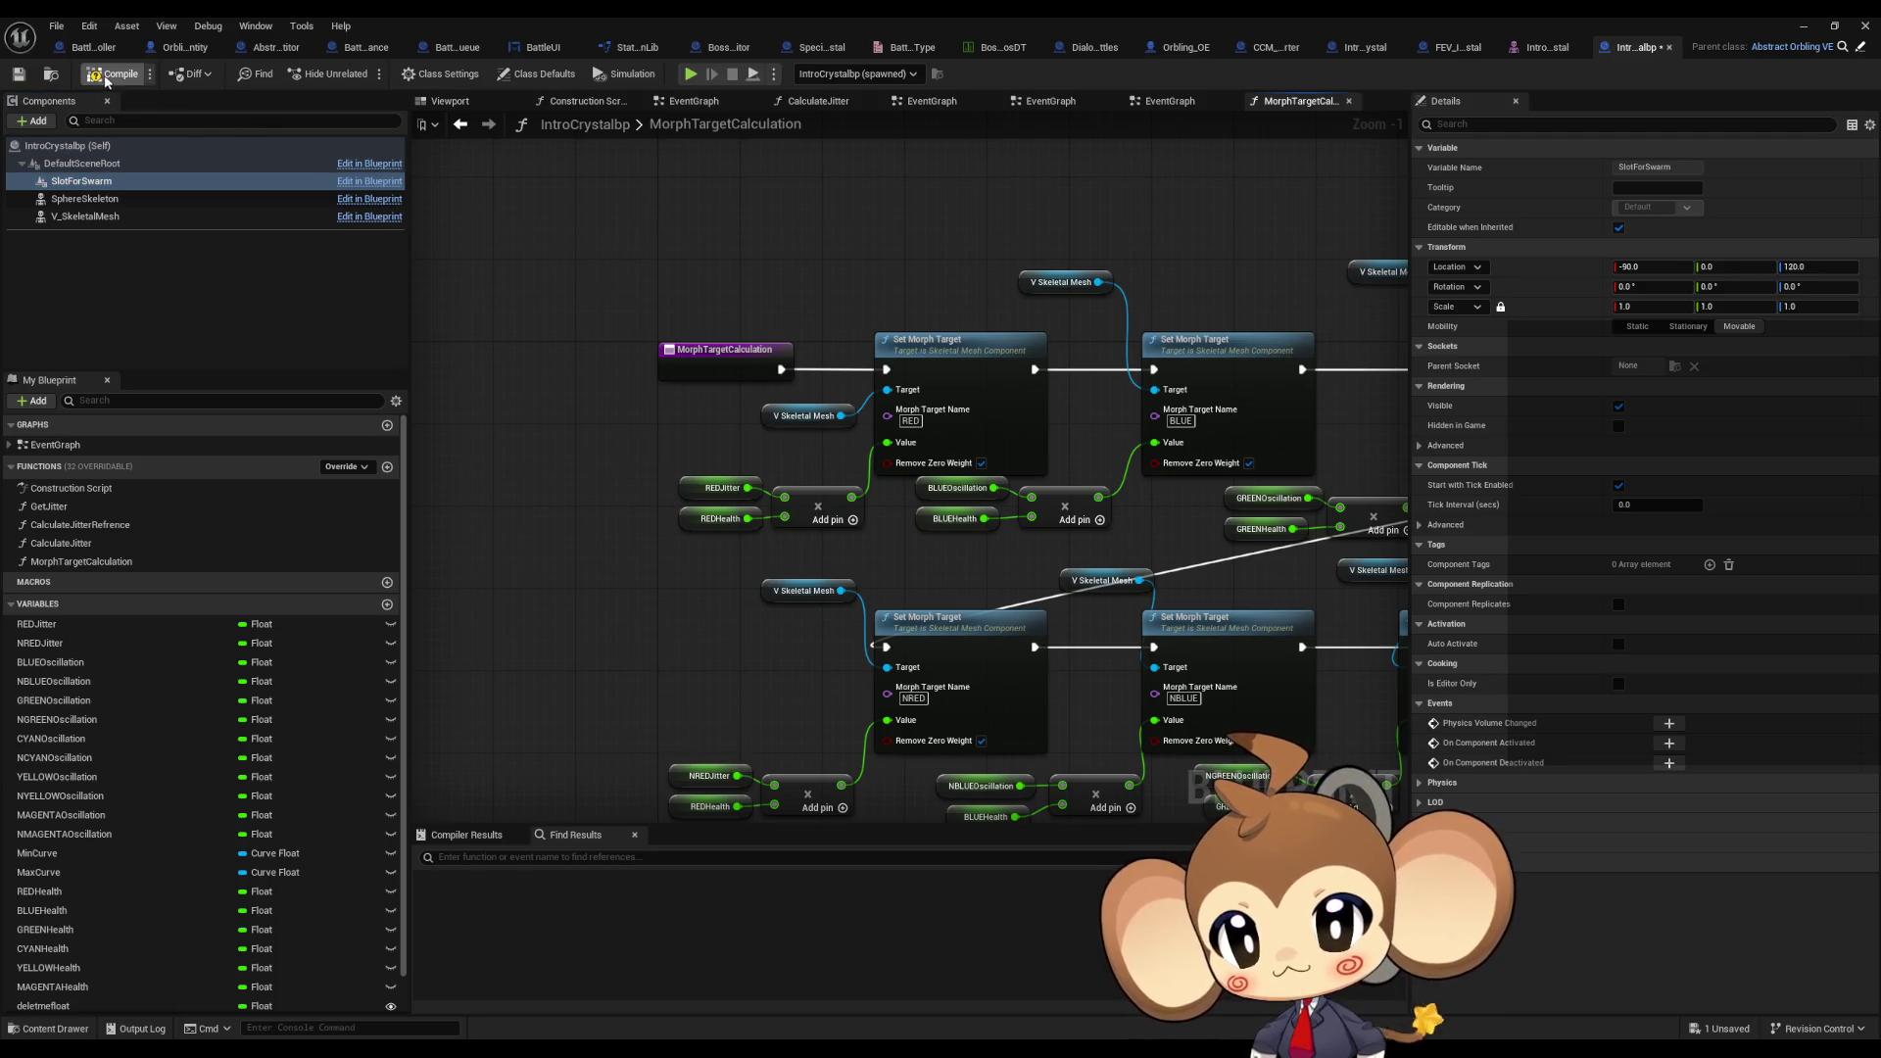
key("ctrl+s")
scroll(755, 342, "down", 4)
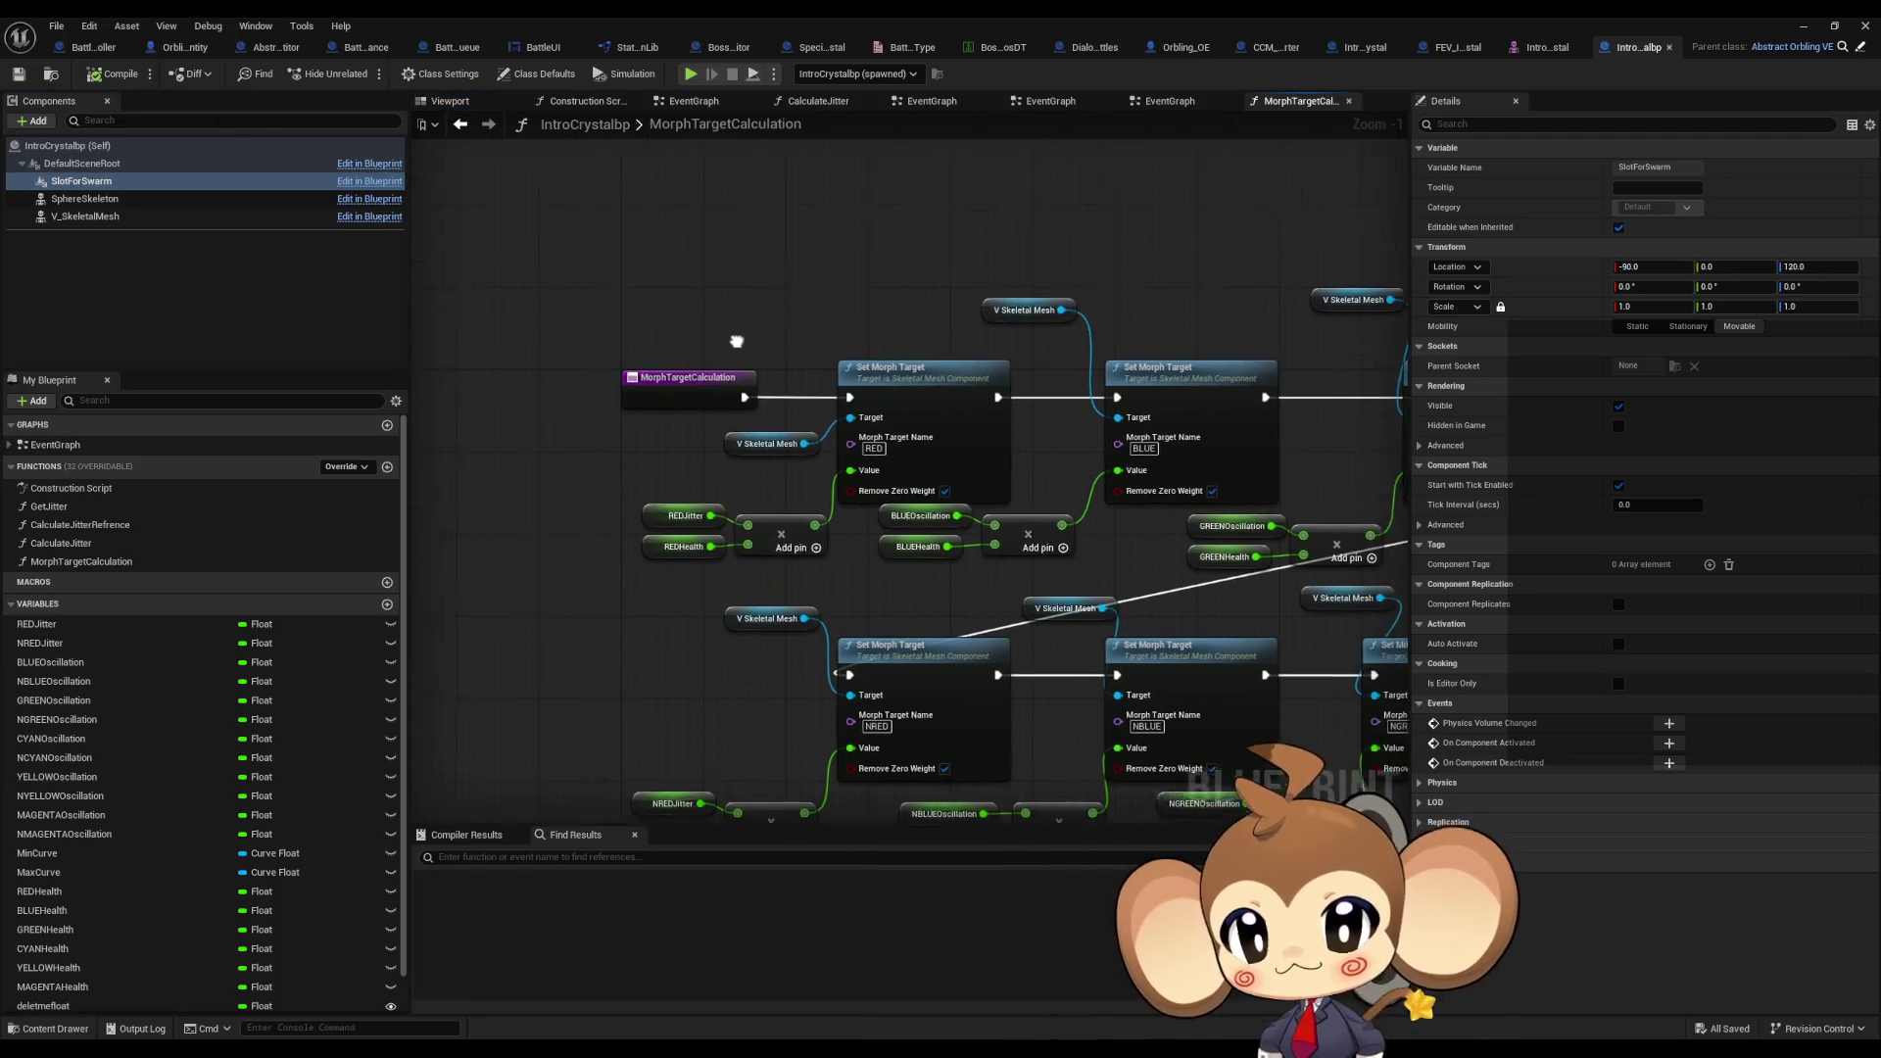
scroll(755, 342, "up", 3)
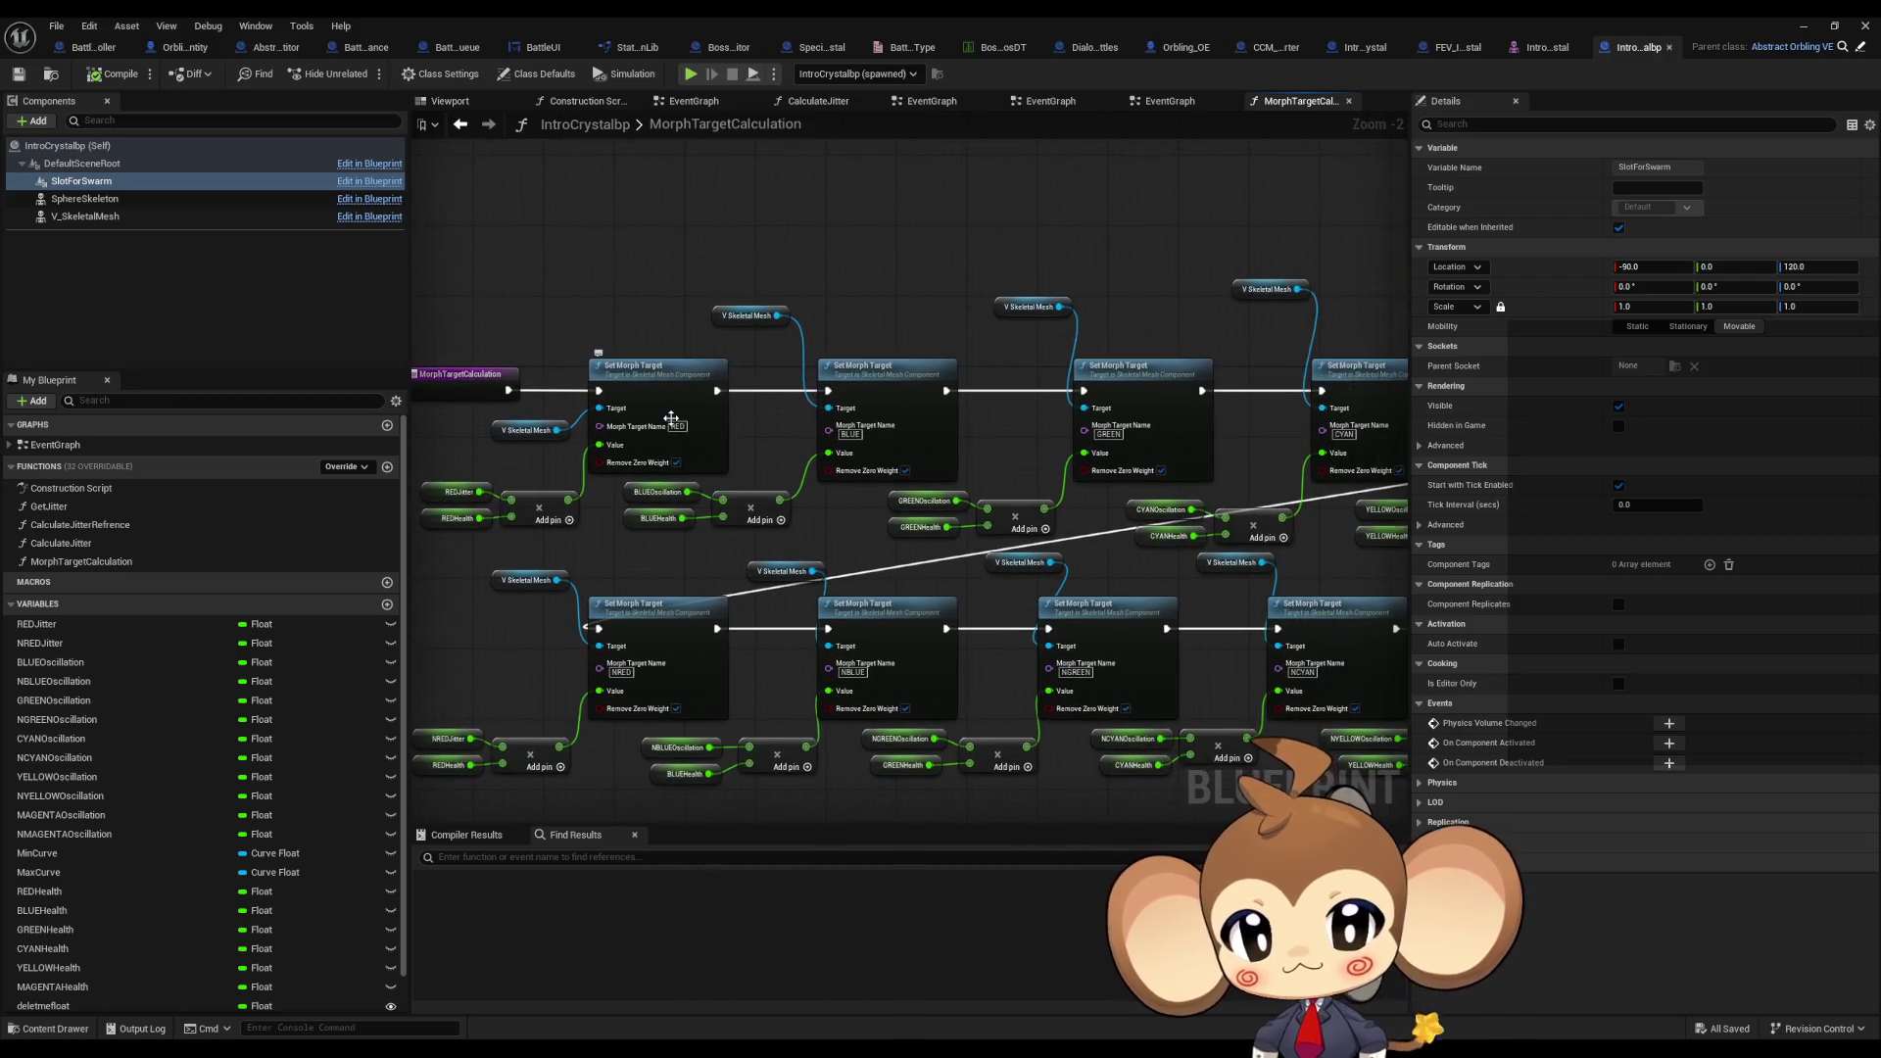
scroll(941, 509, "down", 4)
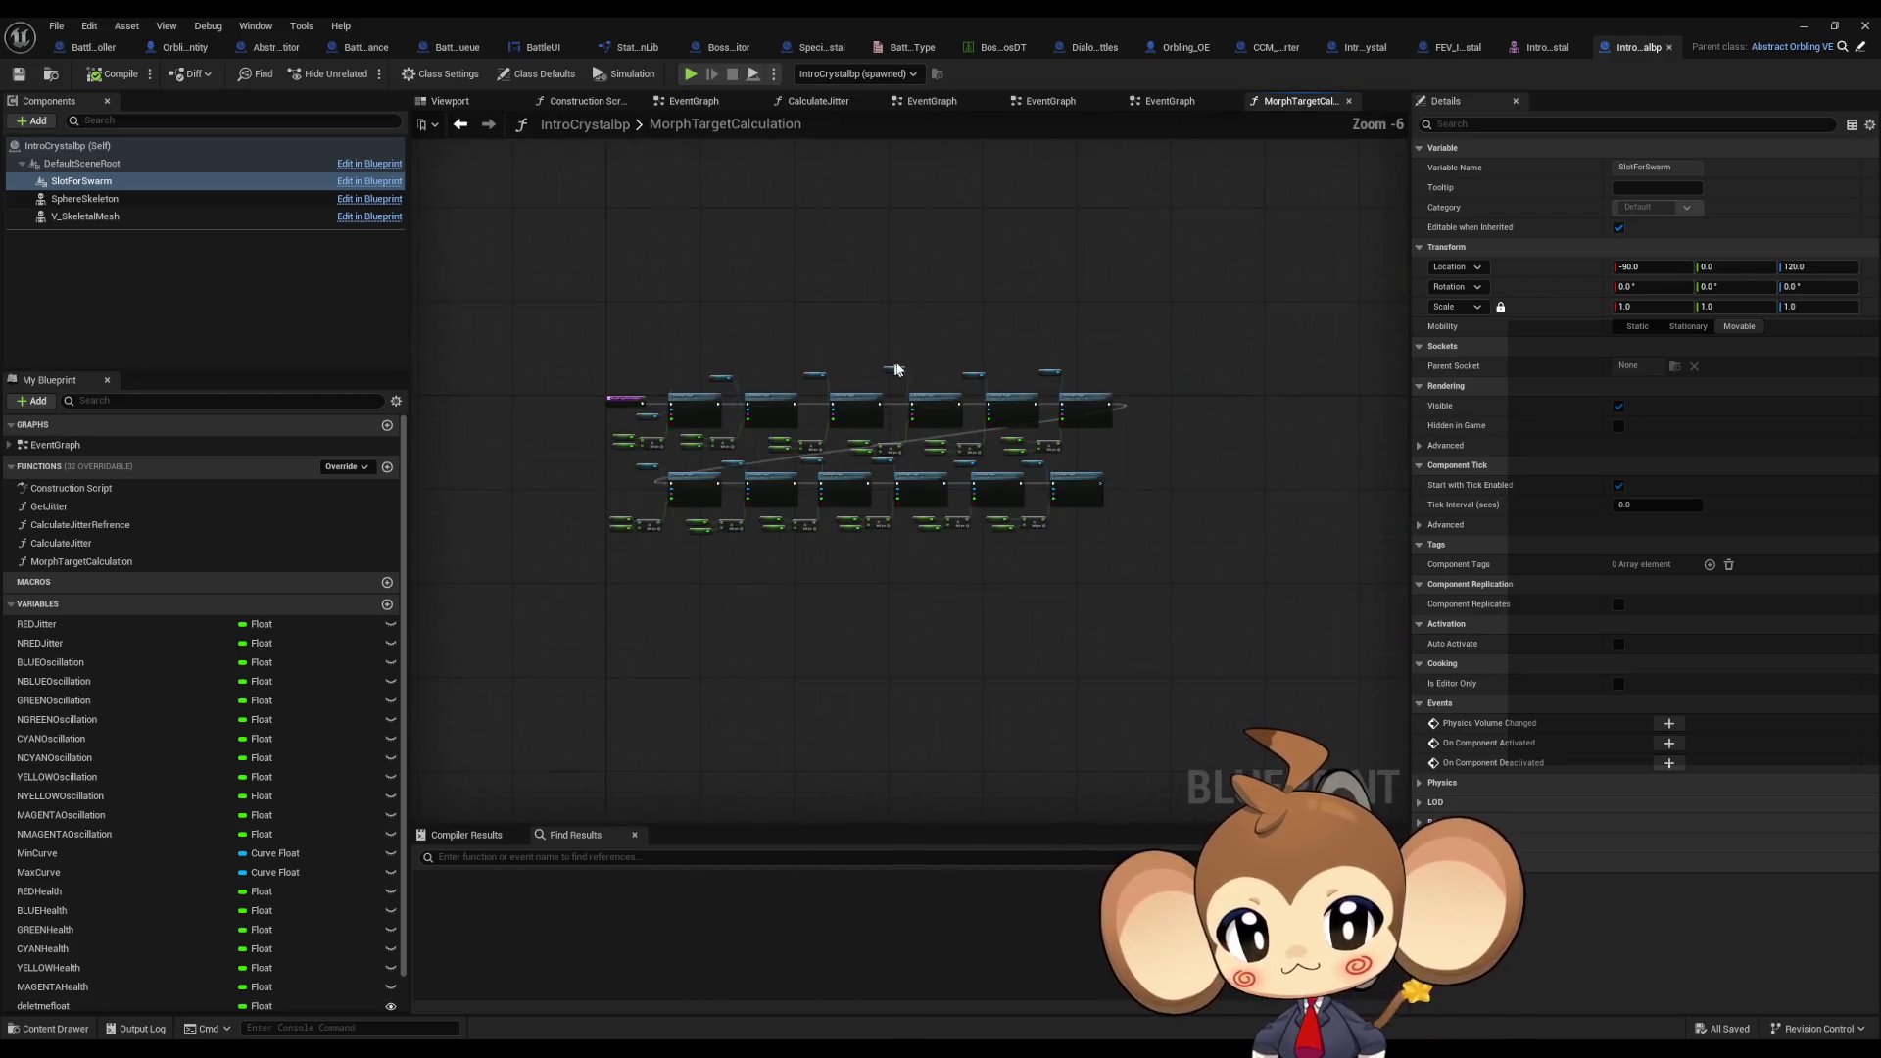
Step: Compare the intro crystal blueprint tabs with BossInfosDT's IntroBoss_Crystal row, then restore the editor to a floating window
left_click(1459, 49)
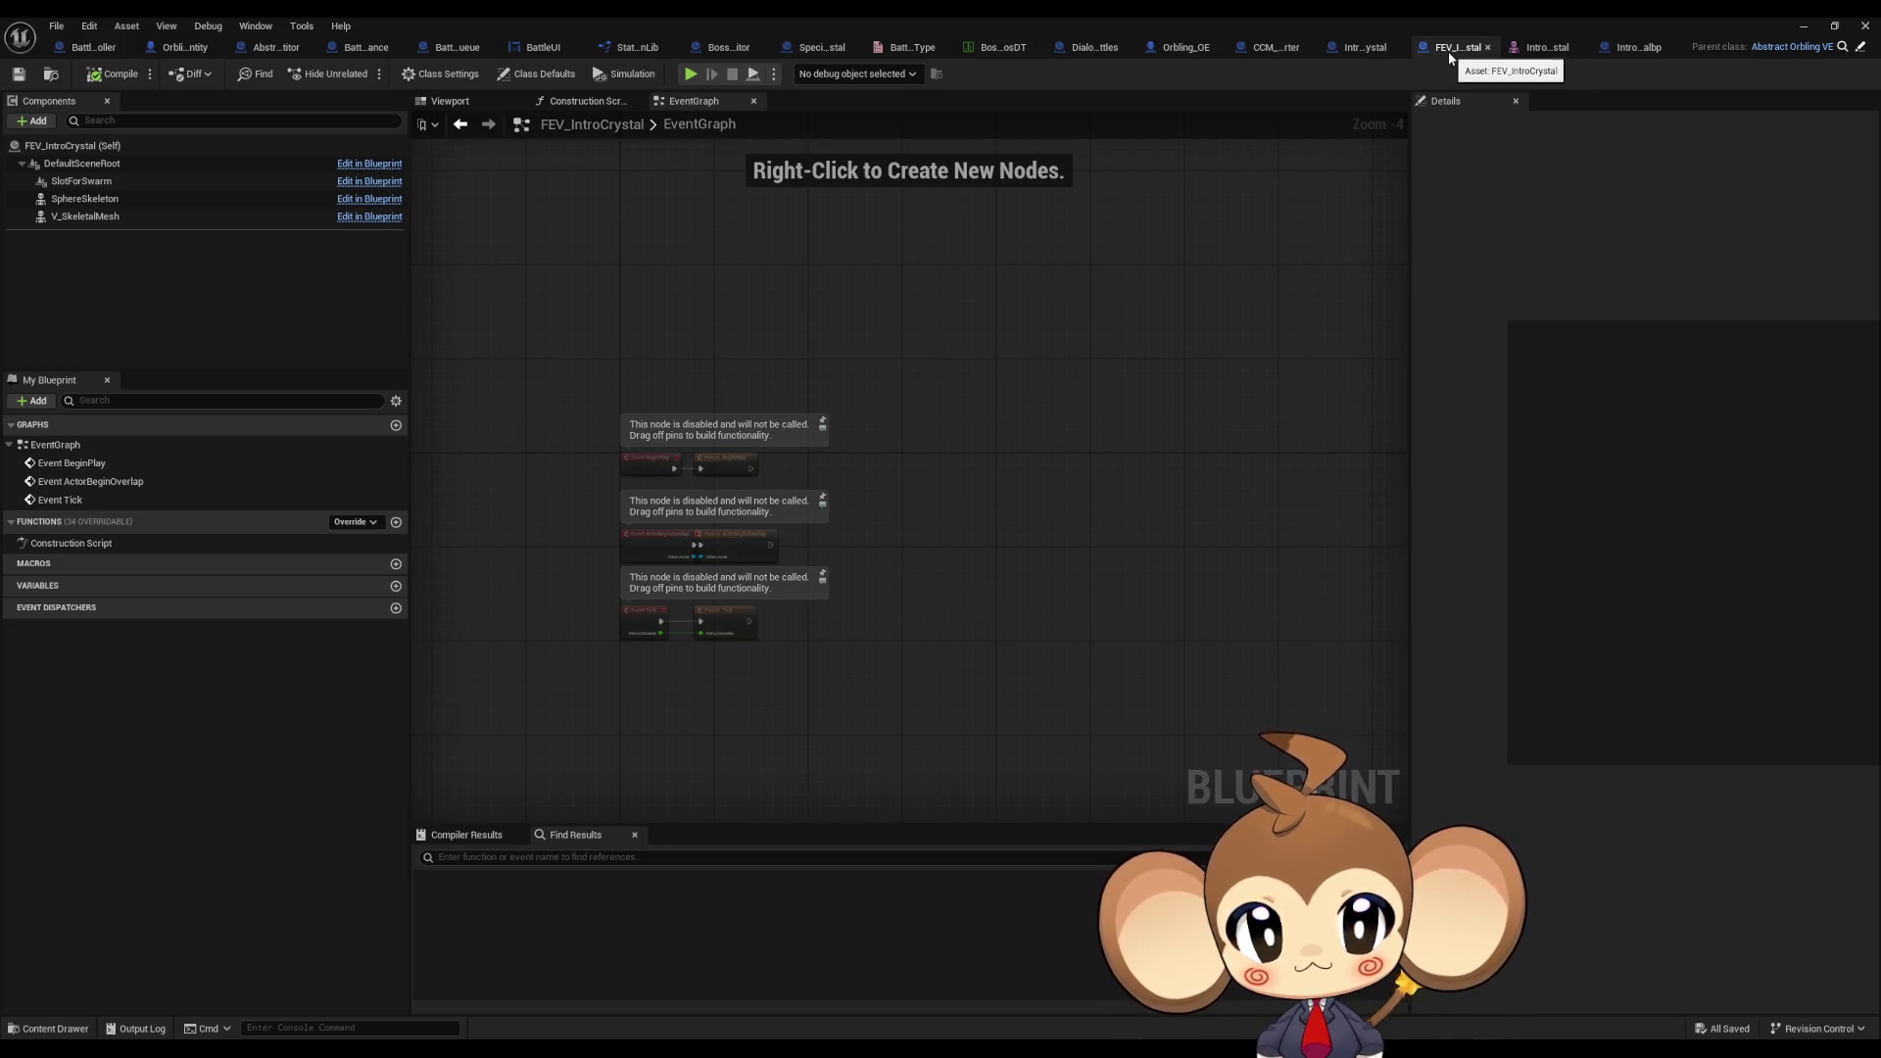
left_click(988, 48)
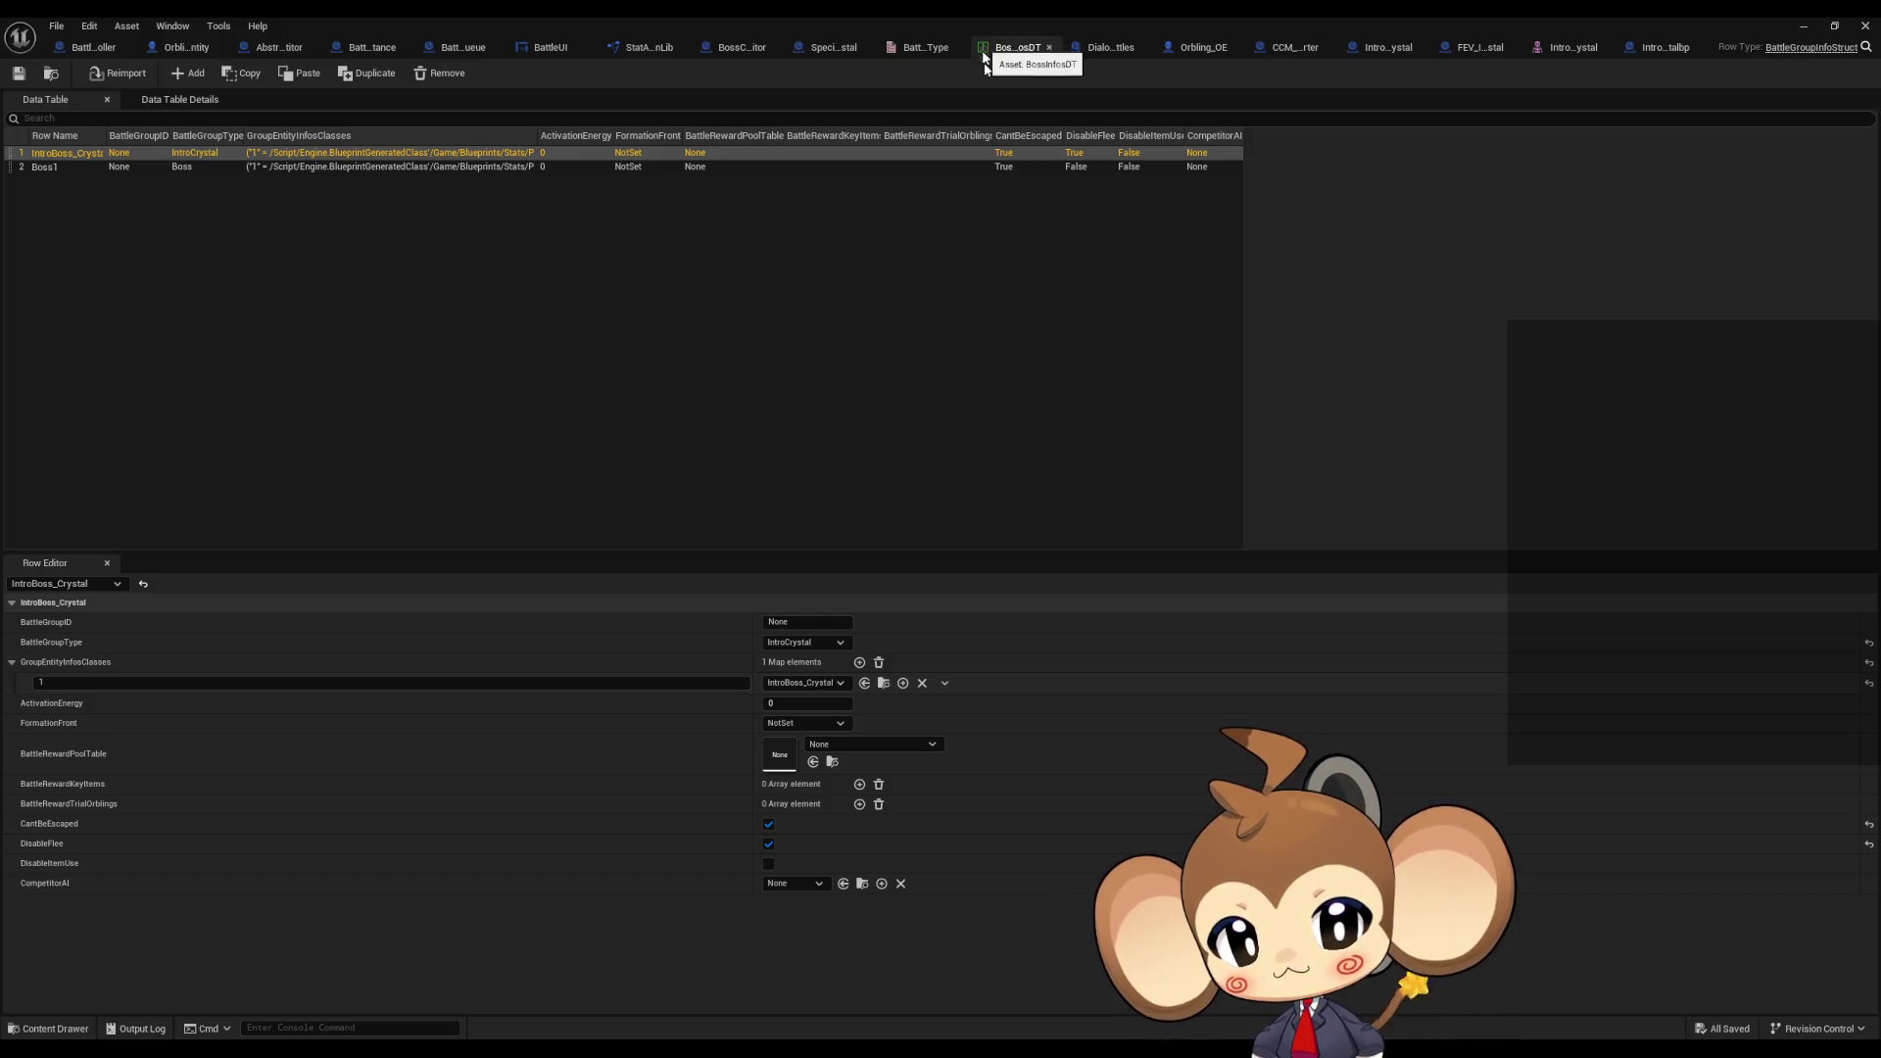
left_click(1404, 50)
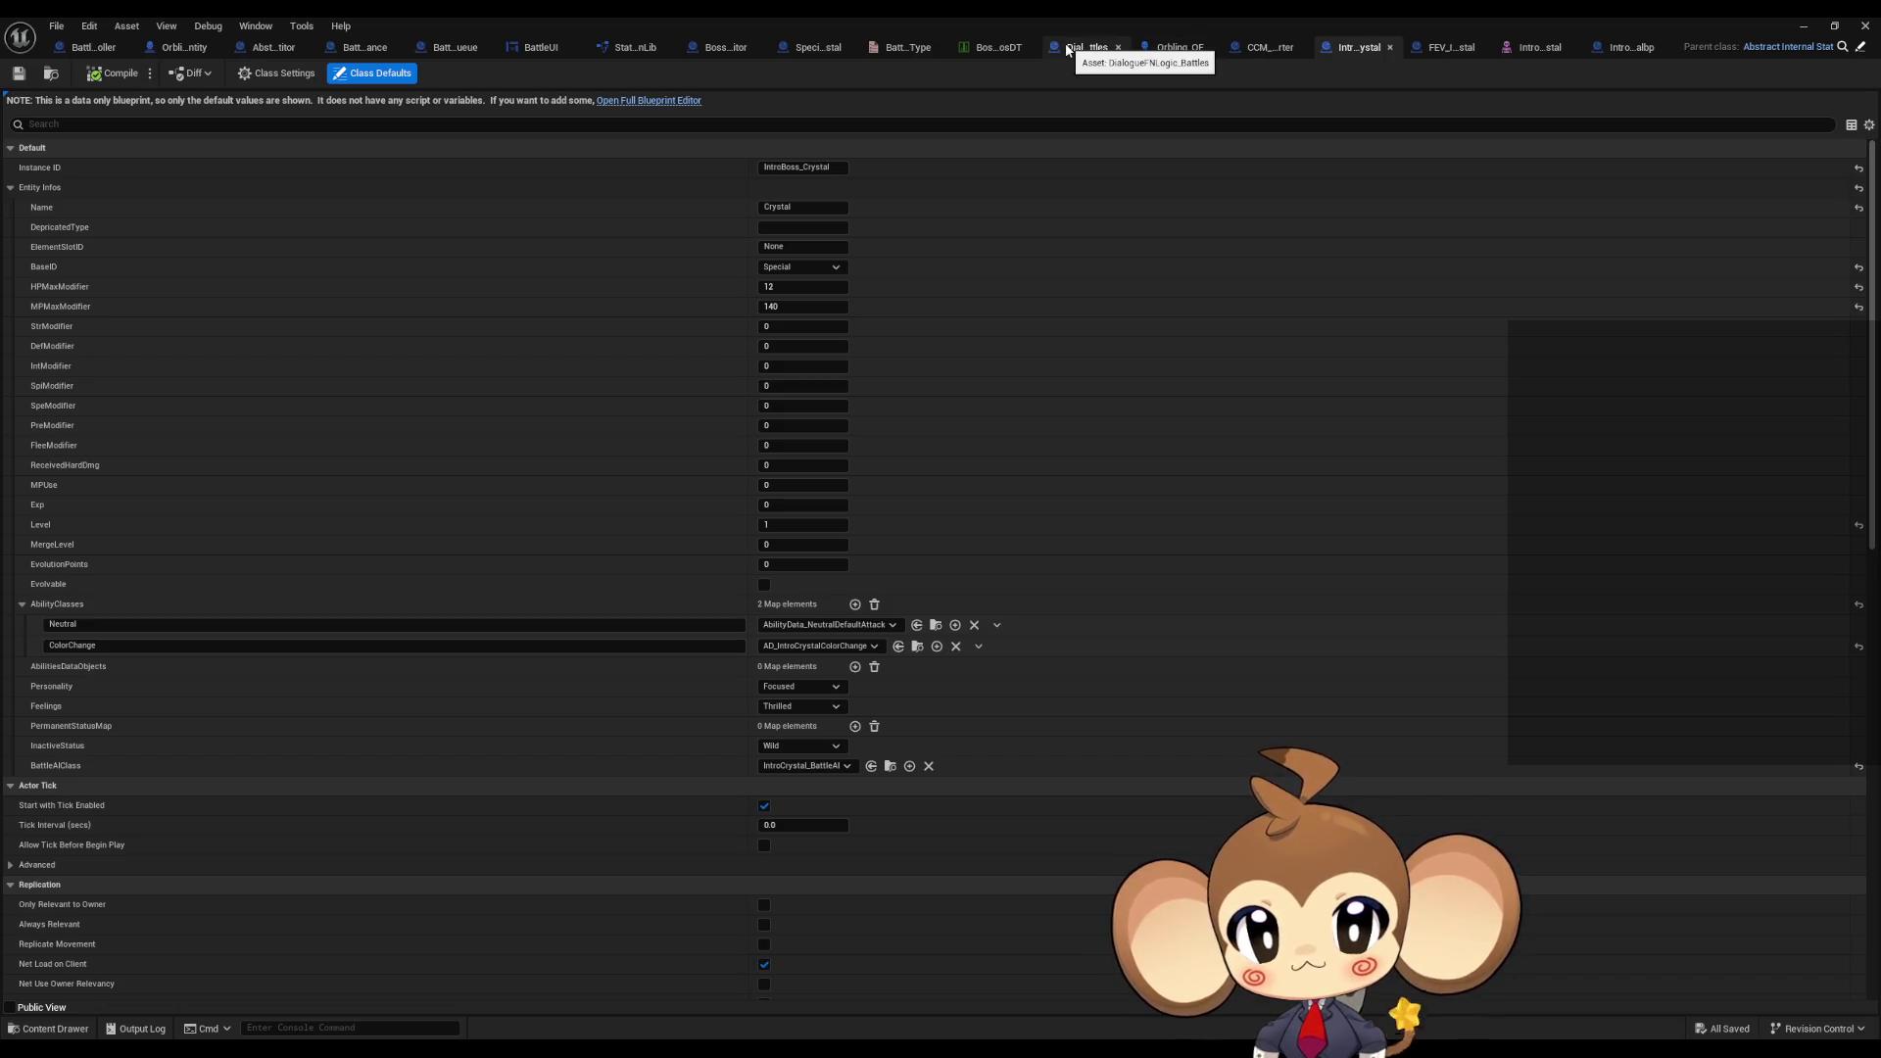
left_click(806, 49)
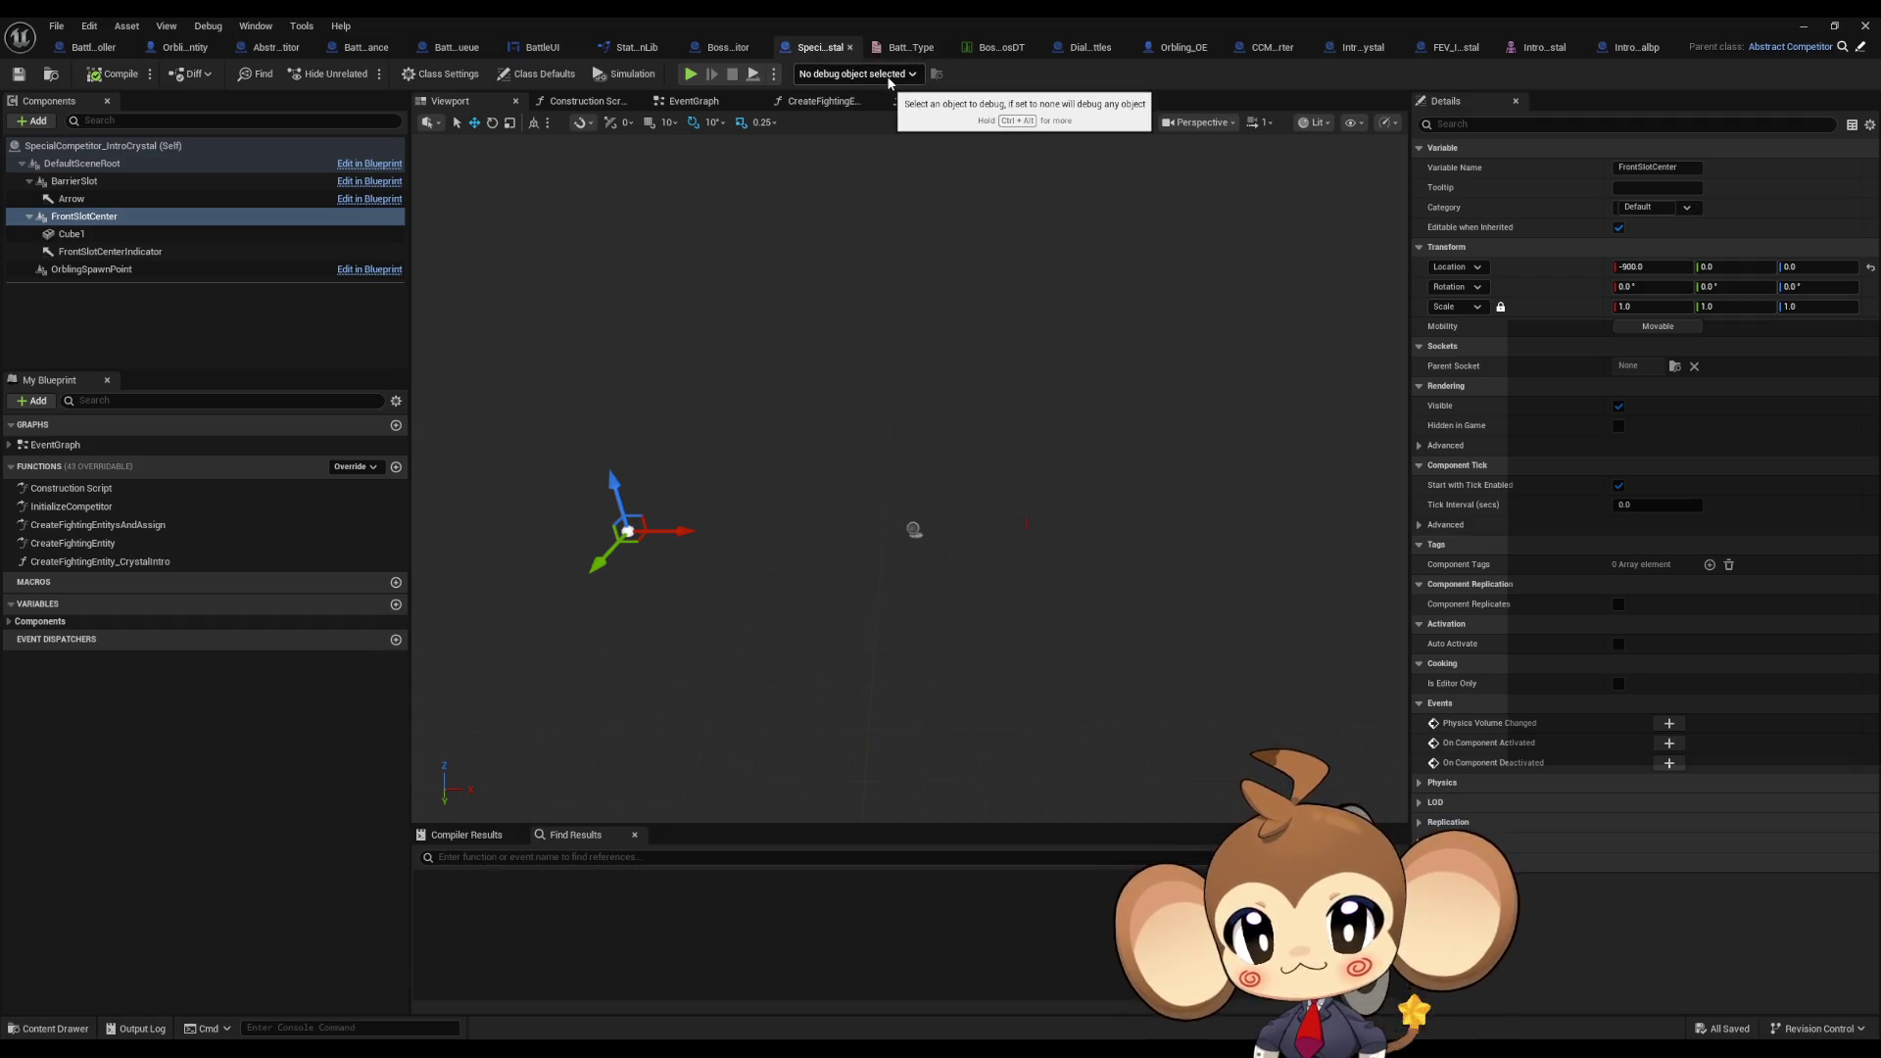
left_click(994, 56)
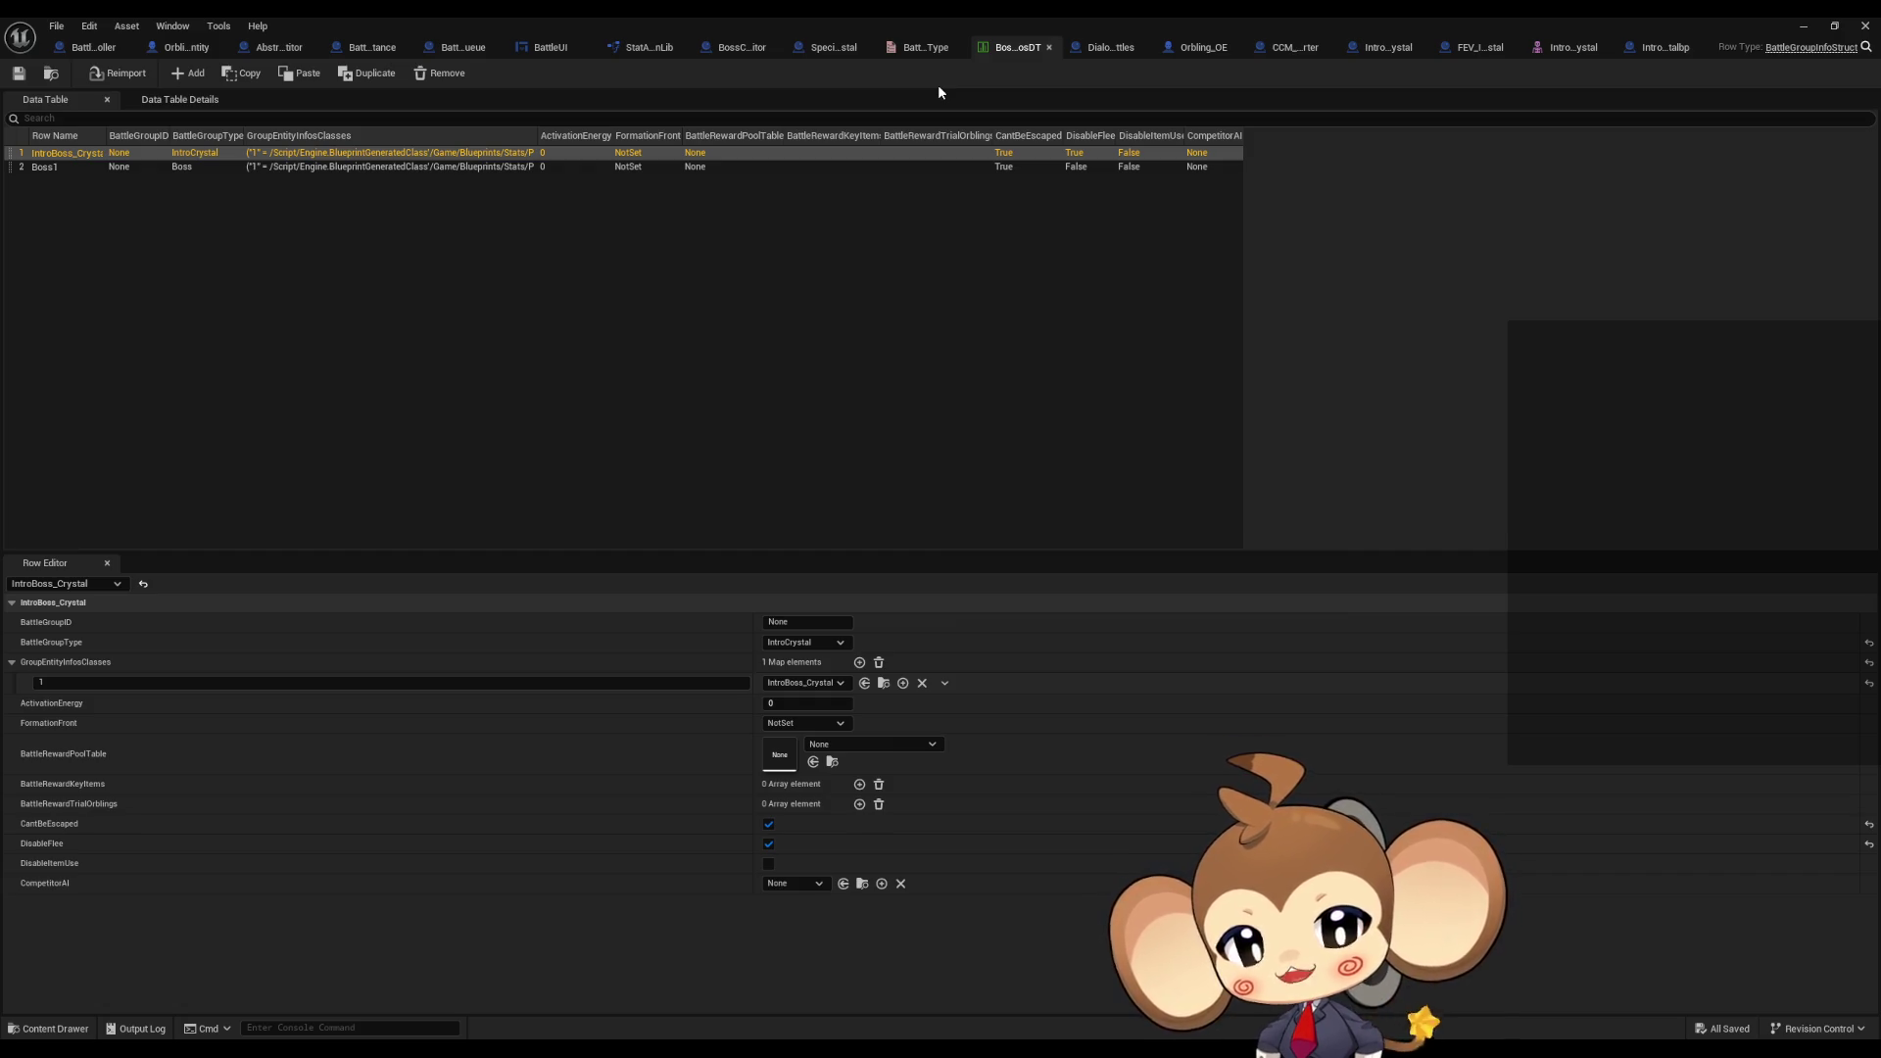
double_click(1048, 20)
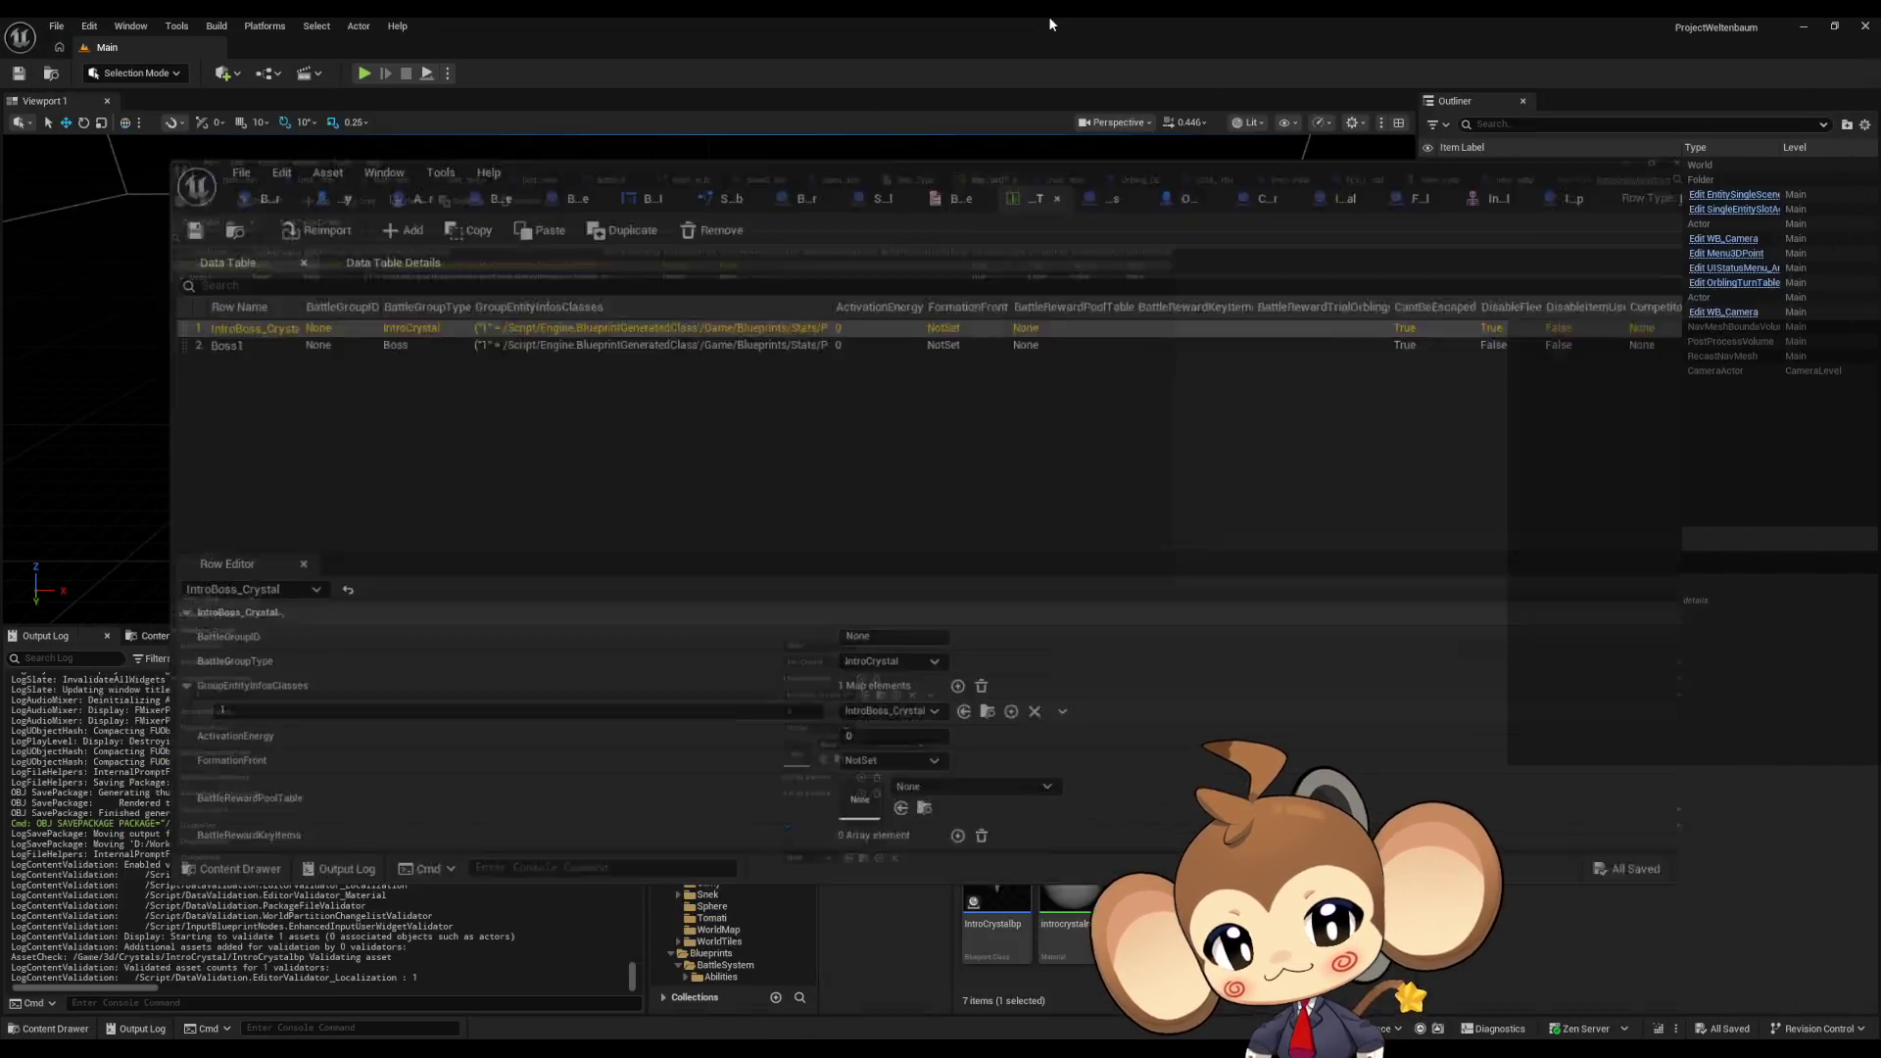
Step: Move the data table window aside and browse to BossInfosDT in Blueprints > BattleSystem > BattleGroup > BossInfos
mouse_move(1022, 238)
left_mouse_down()
mouse_move(832, 116)
mouse_move(816, 64)
left_mouse_up()
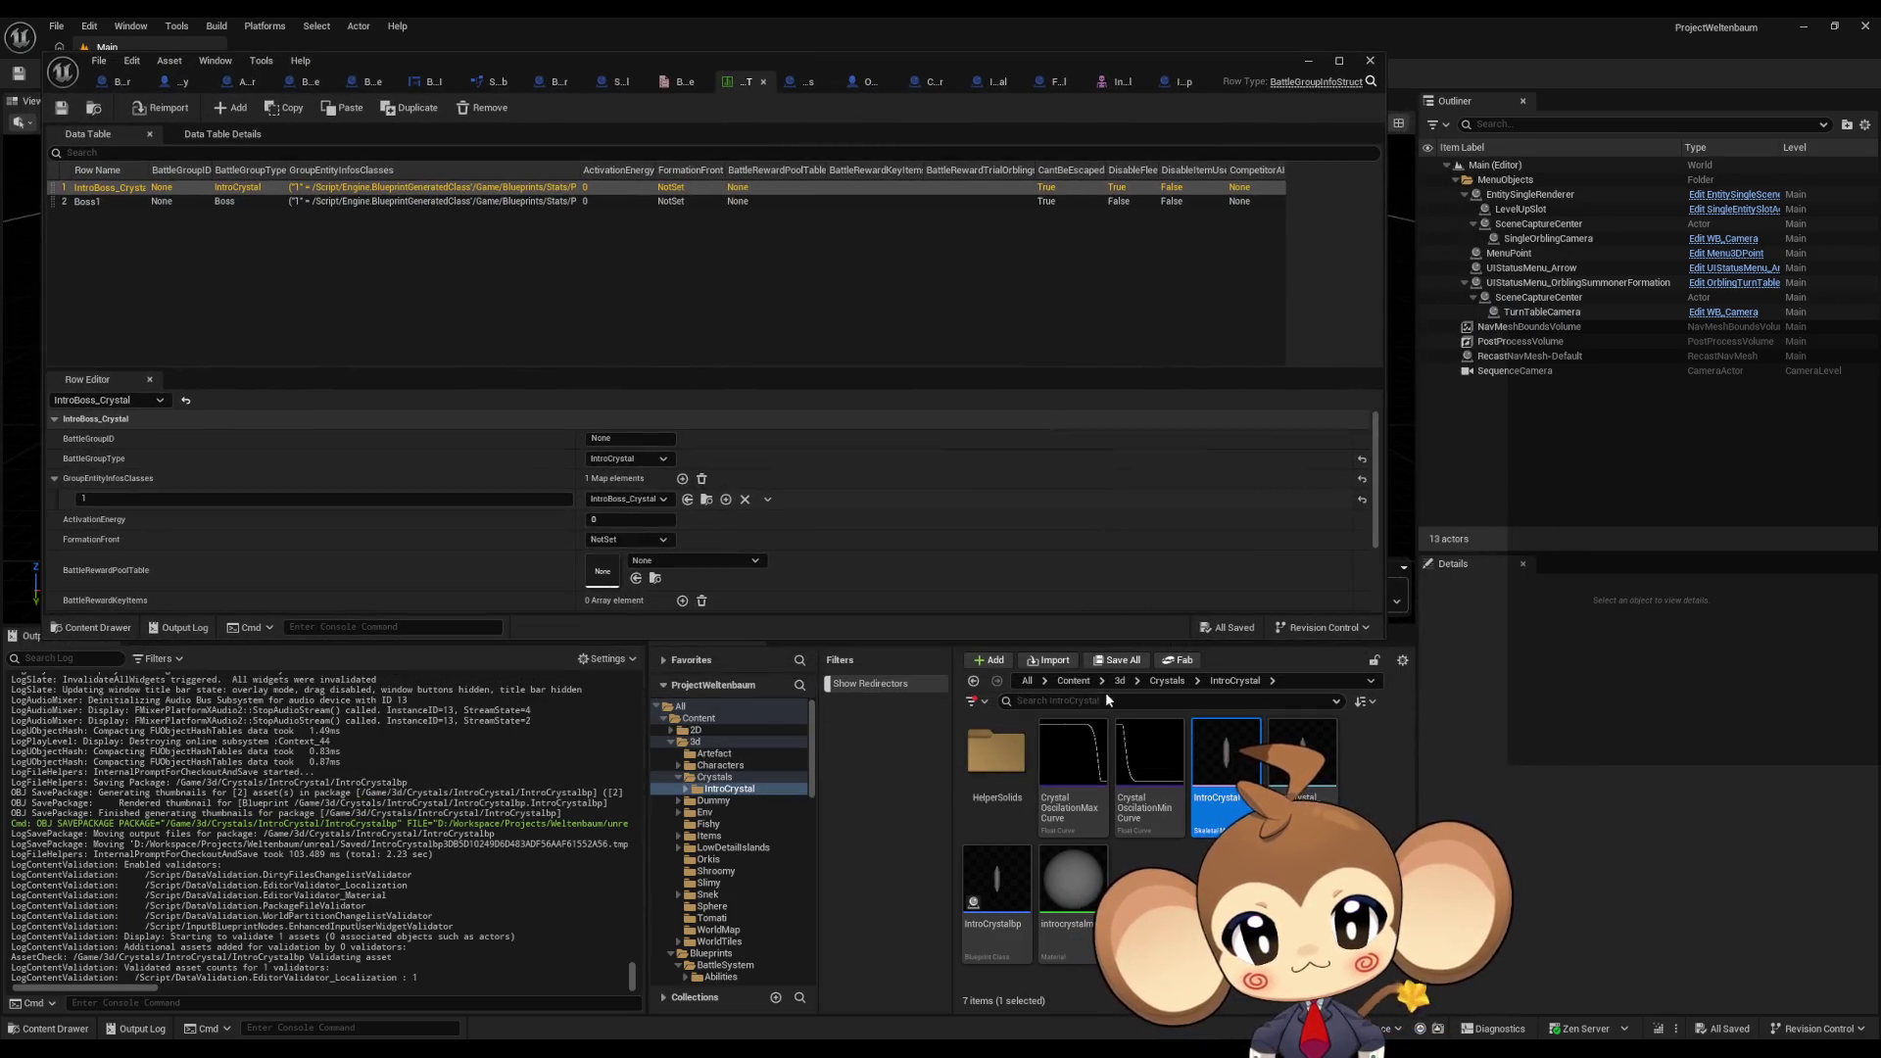
left_click(1072, 680)
double_click(1149, 754)
left_click(993, 759)
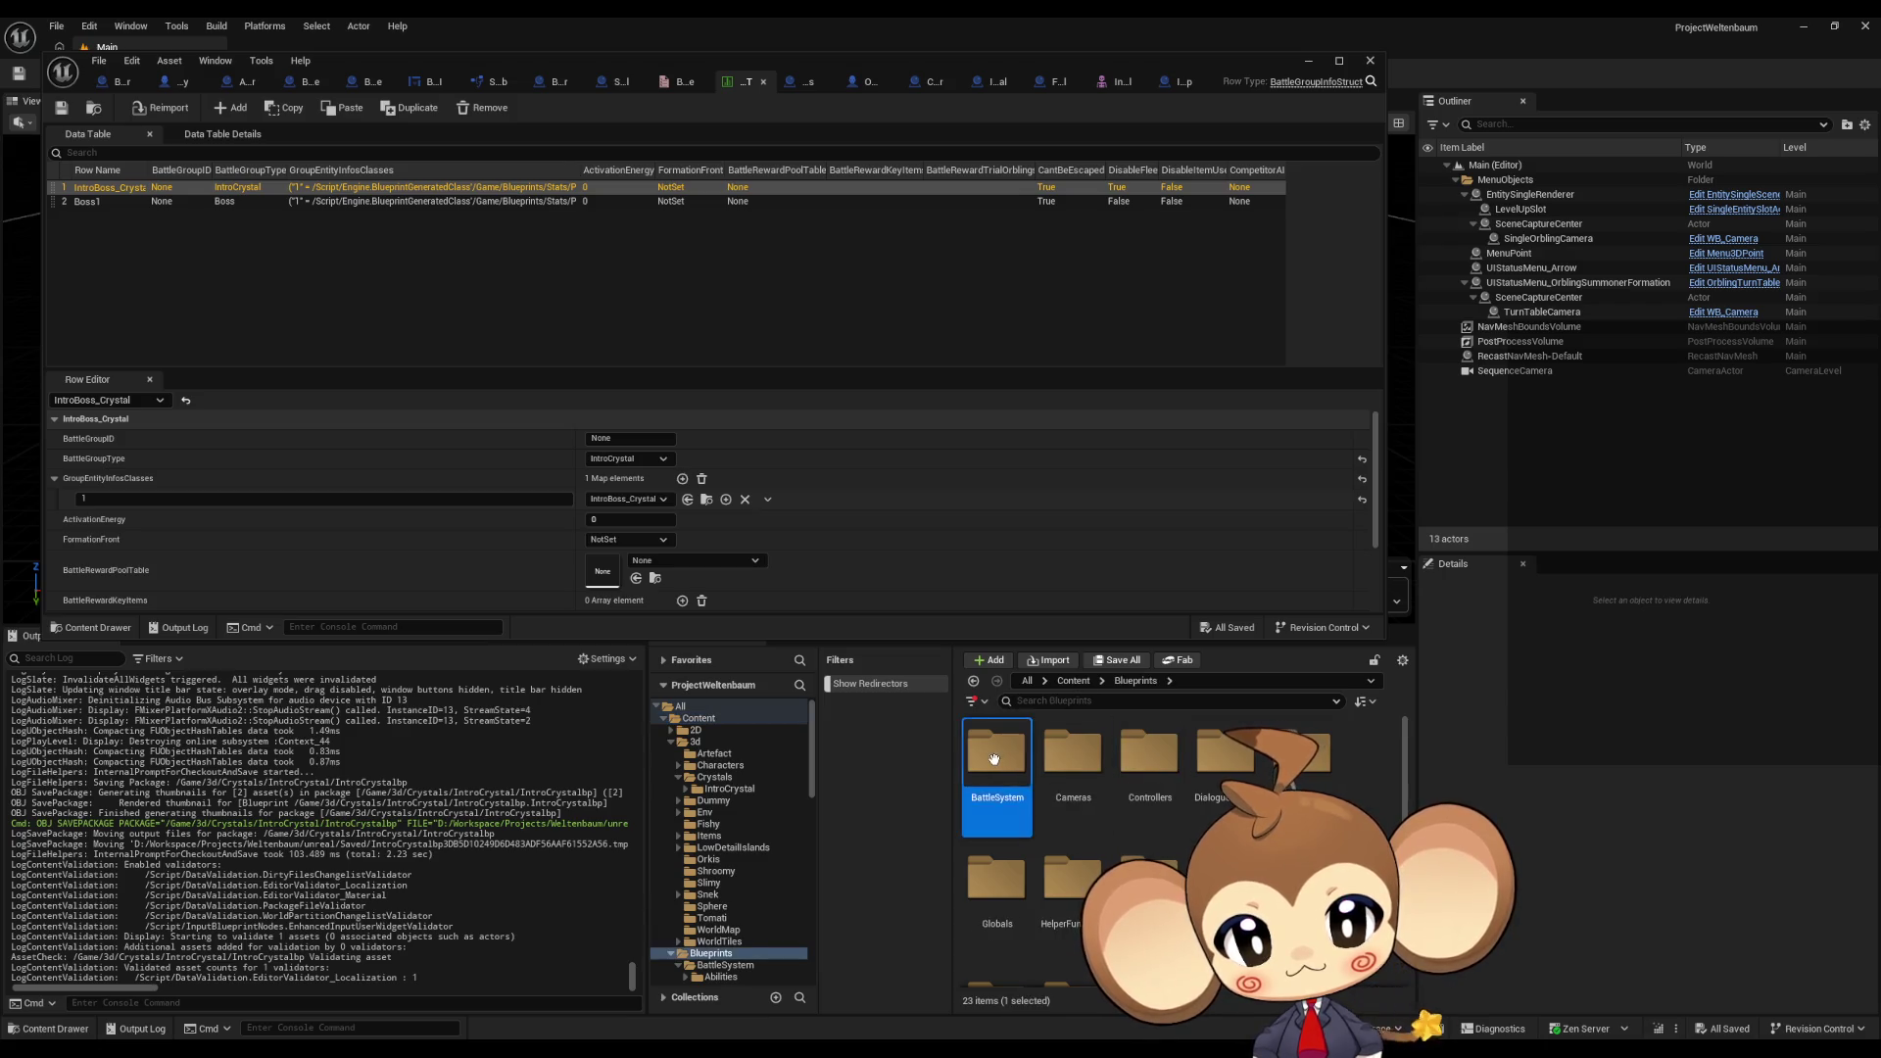
double_click(993, 759)
double_click(1148, 754)
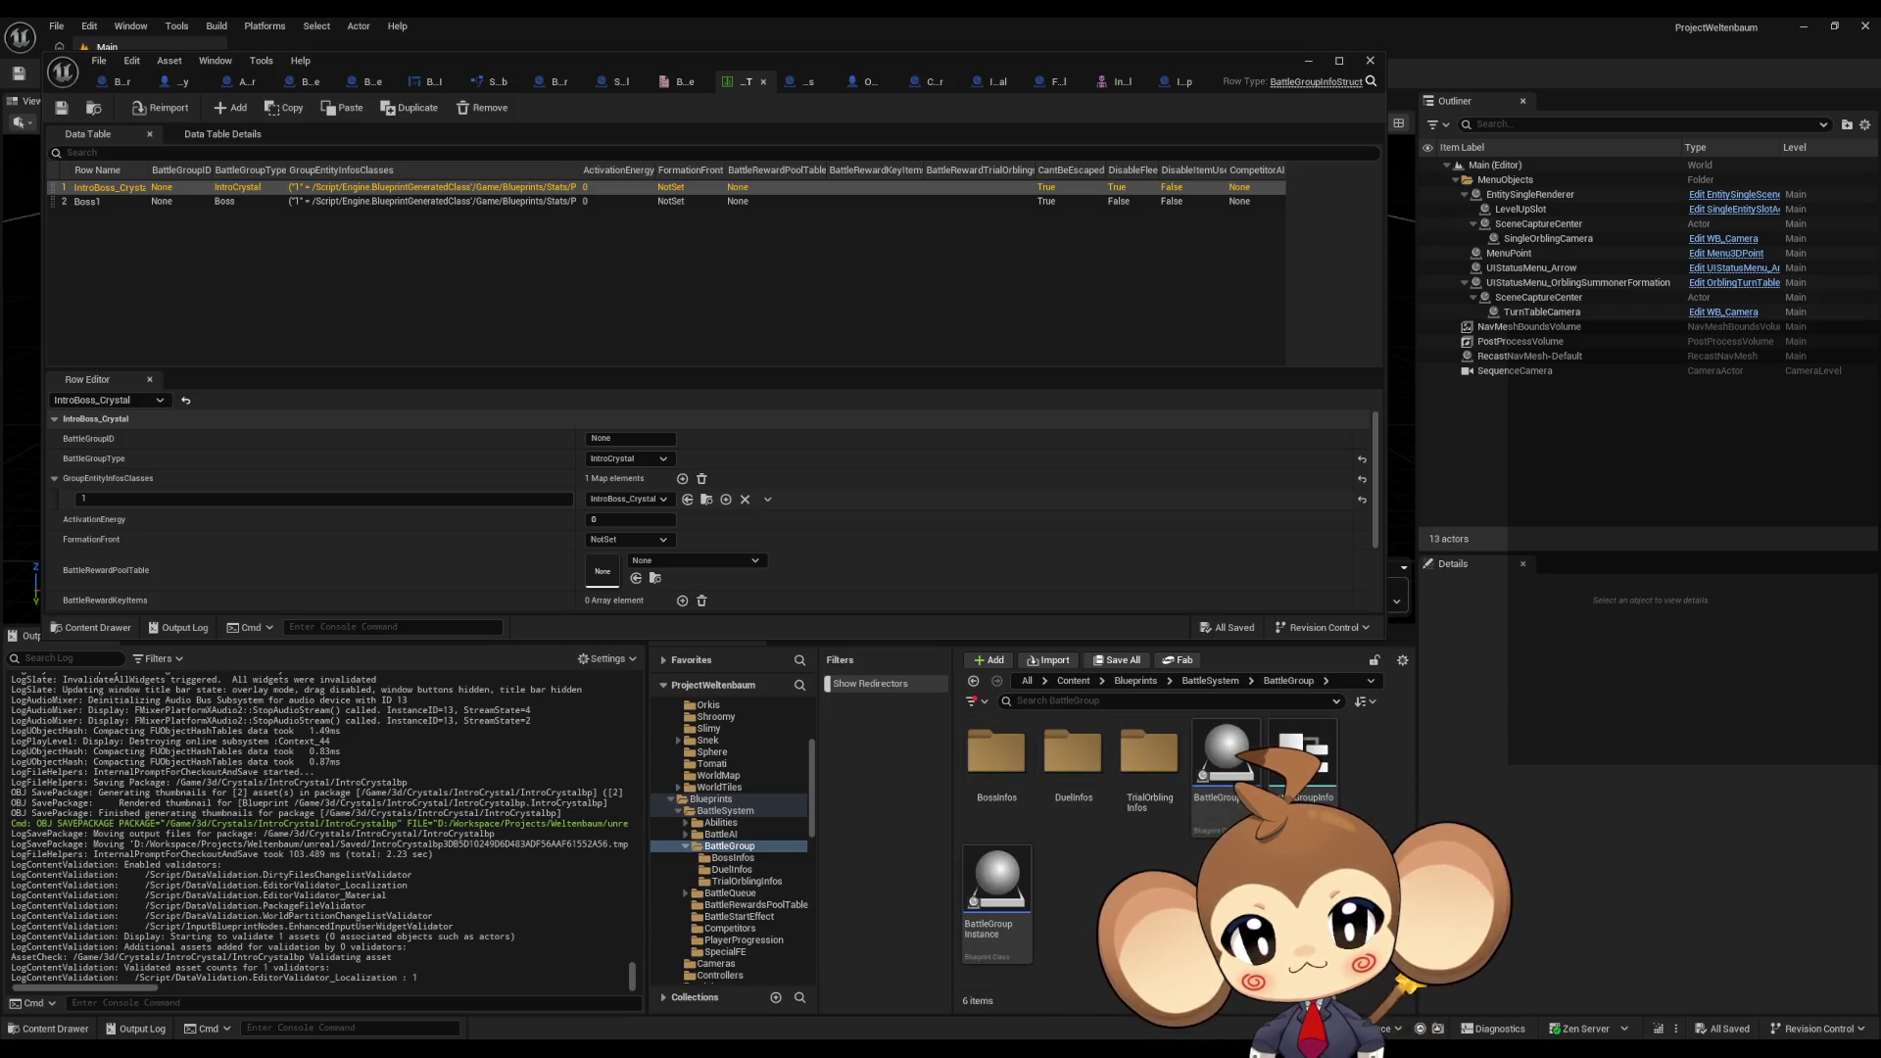
double_click(996, 755)
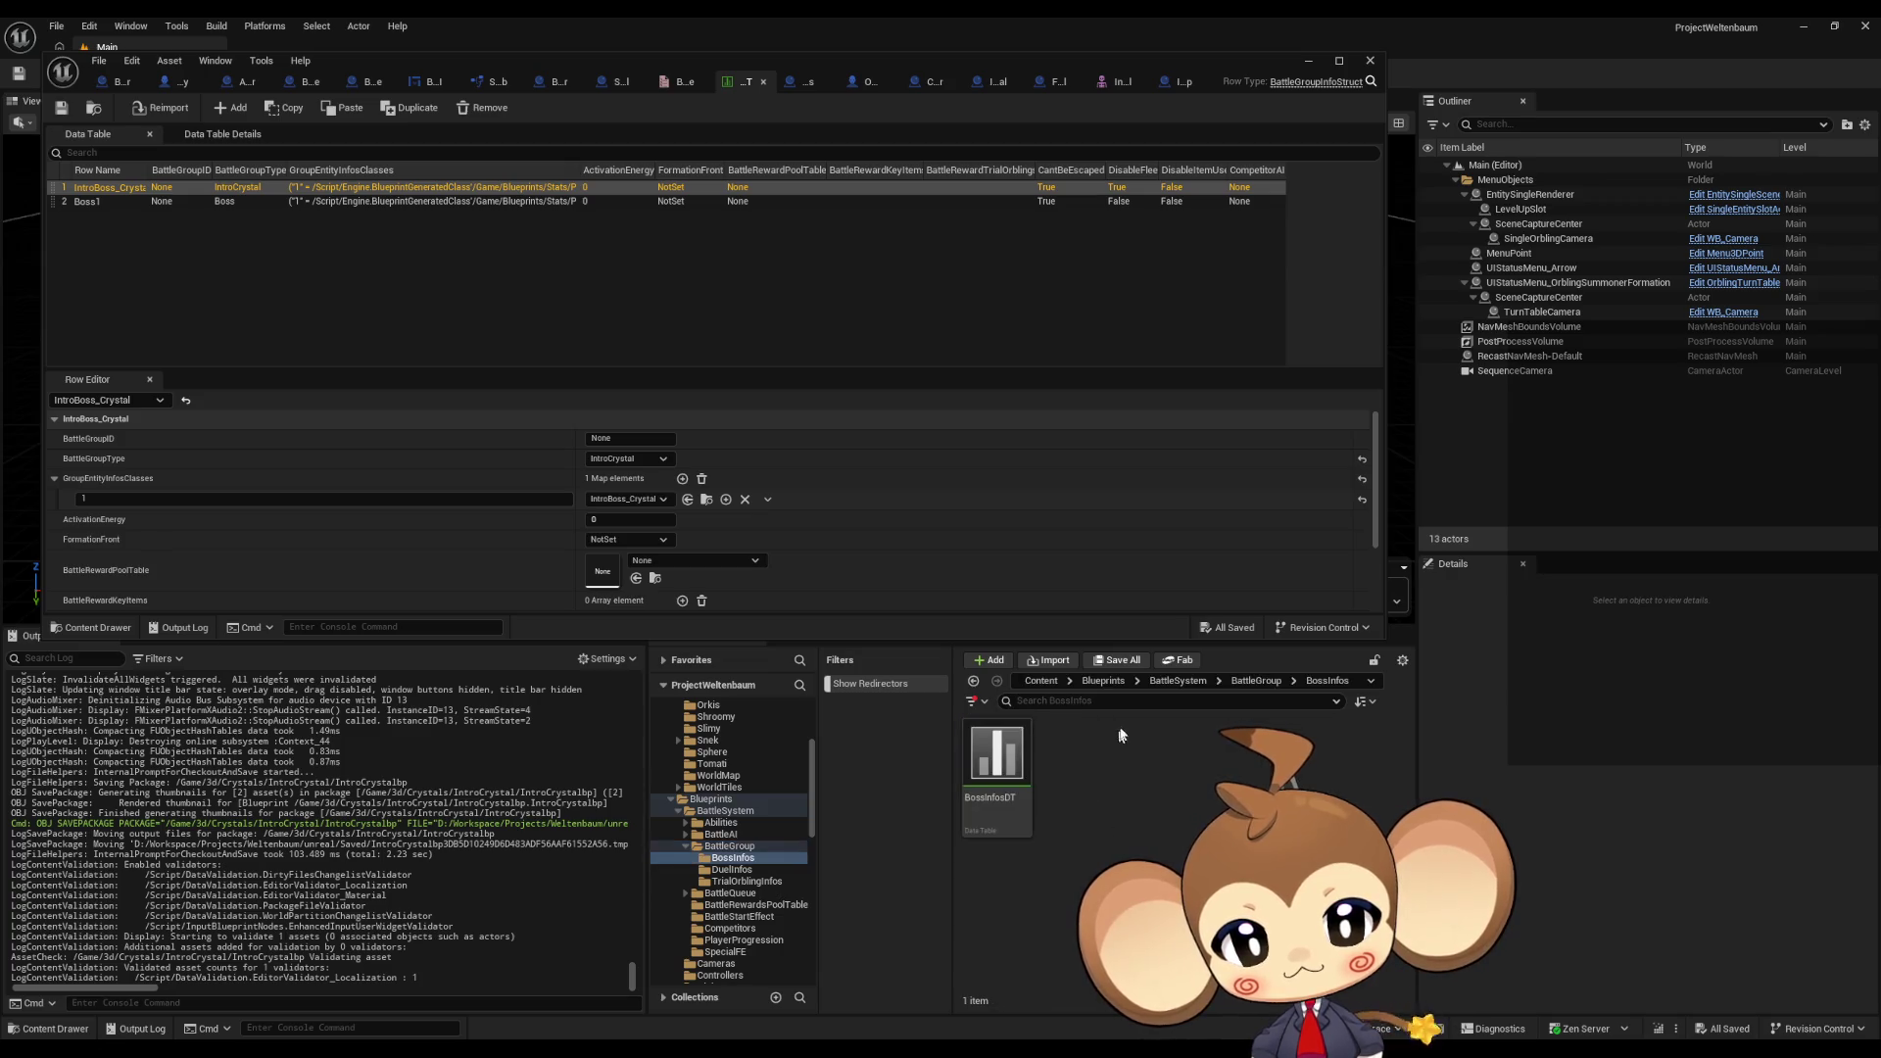
left_click(996, 764)
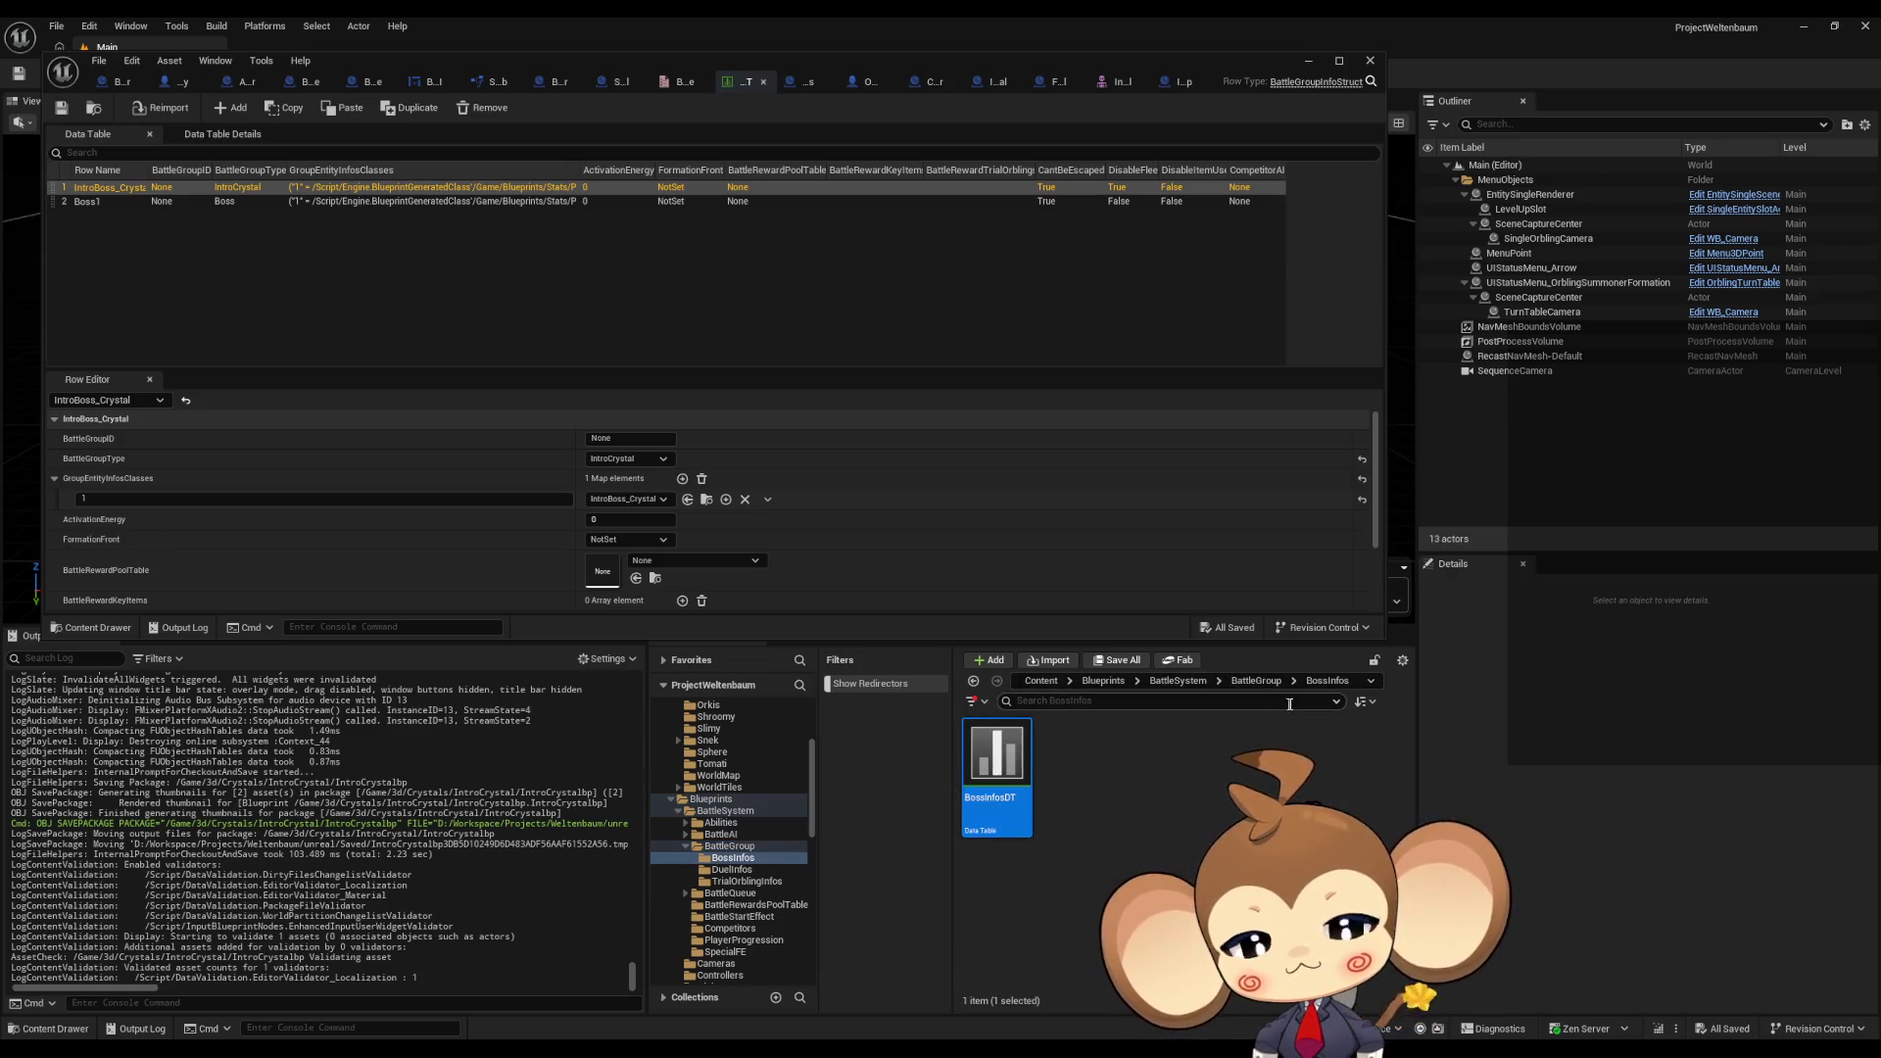
Step: Go back to Blueprints and open IntroBoss_Crystal from Stats > PresetStats > BossPresets
left_click(1251, 681)
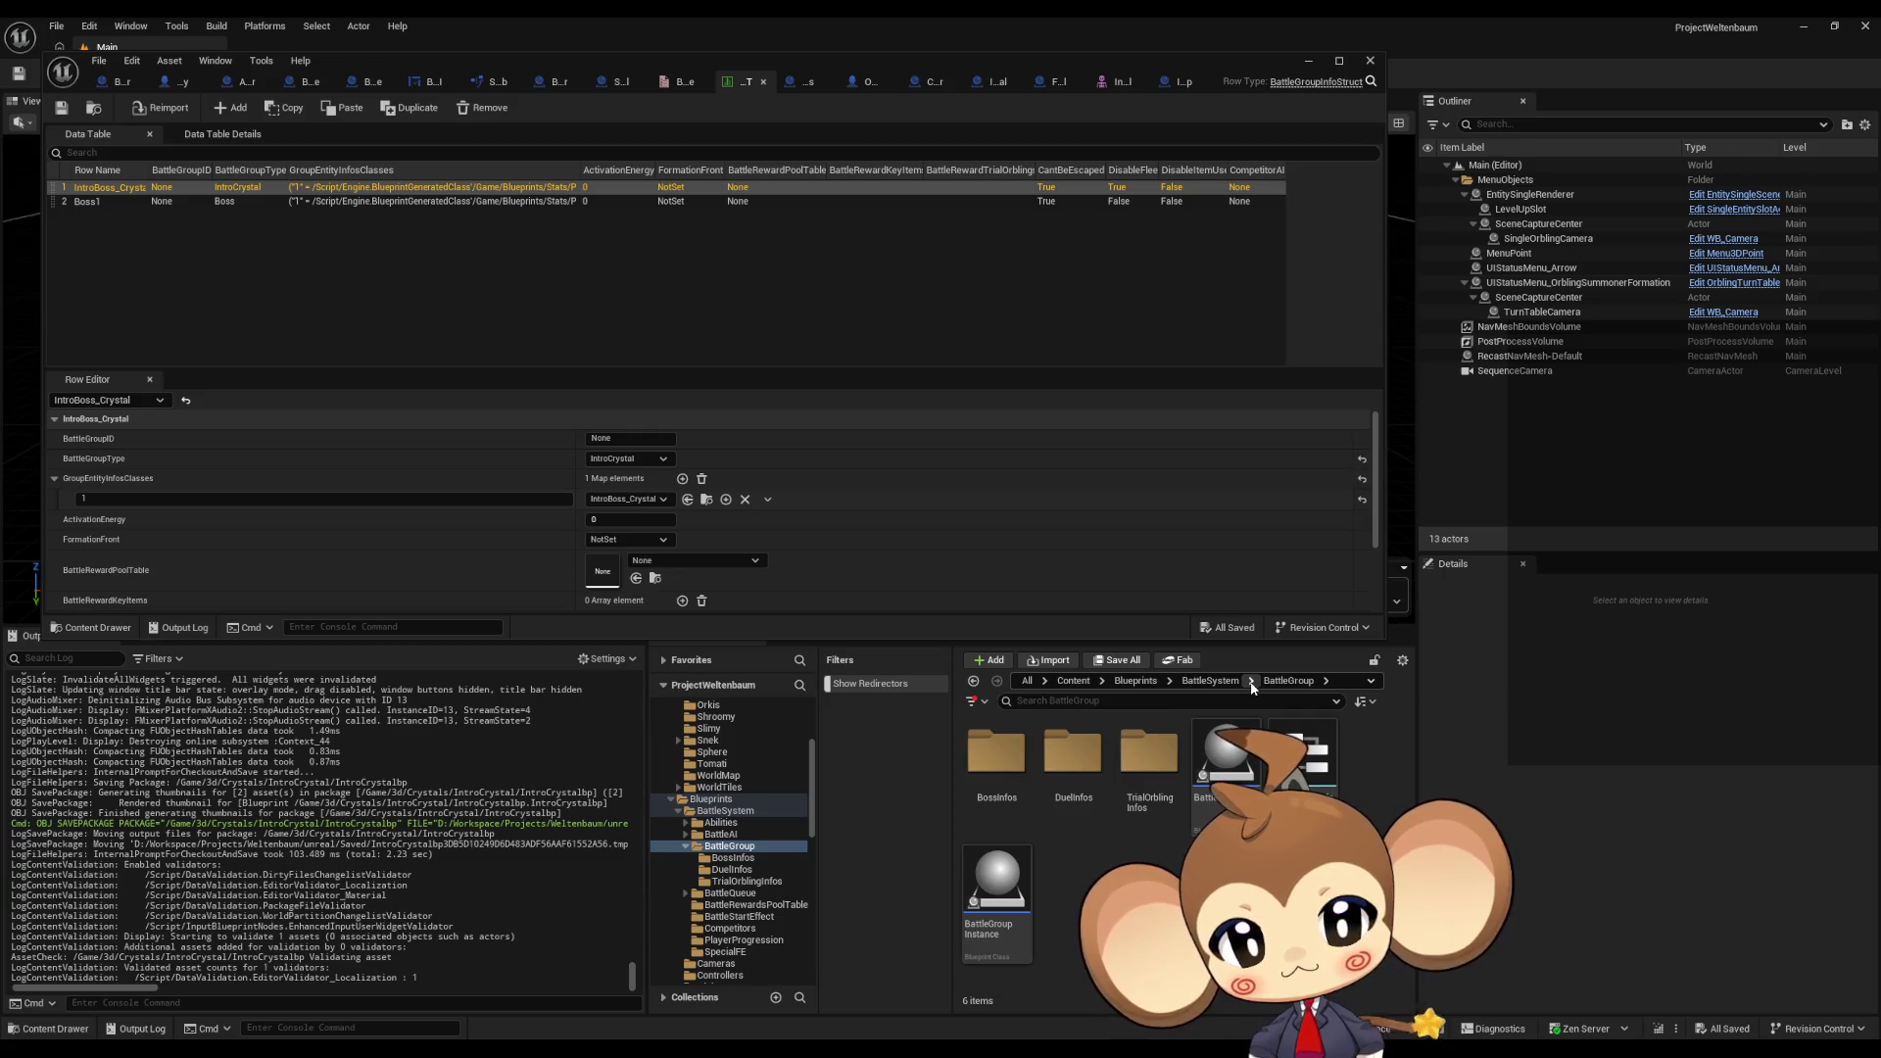
left_click(1135, 681)
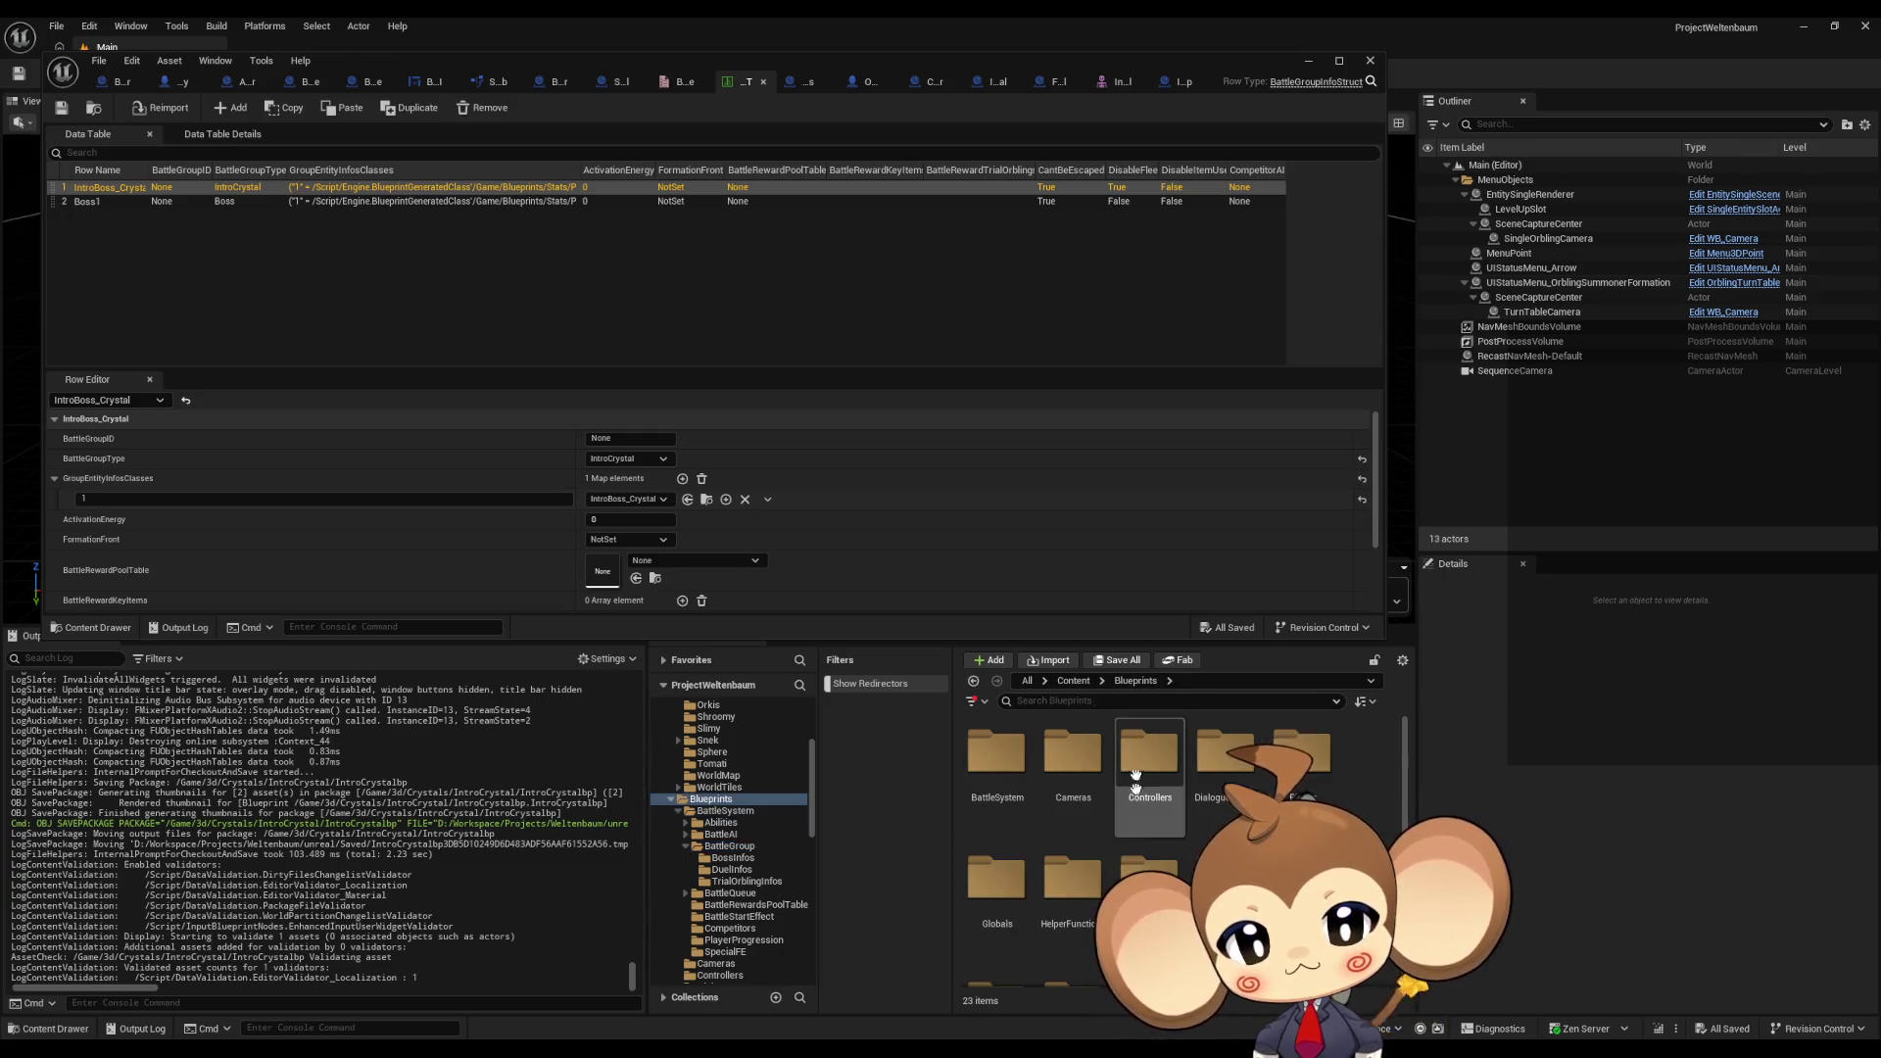
scroll(996, 893, "down", 2)
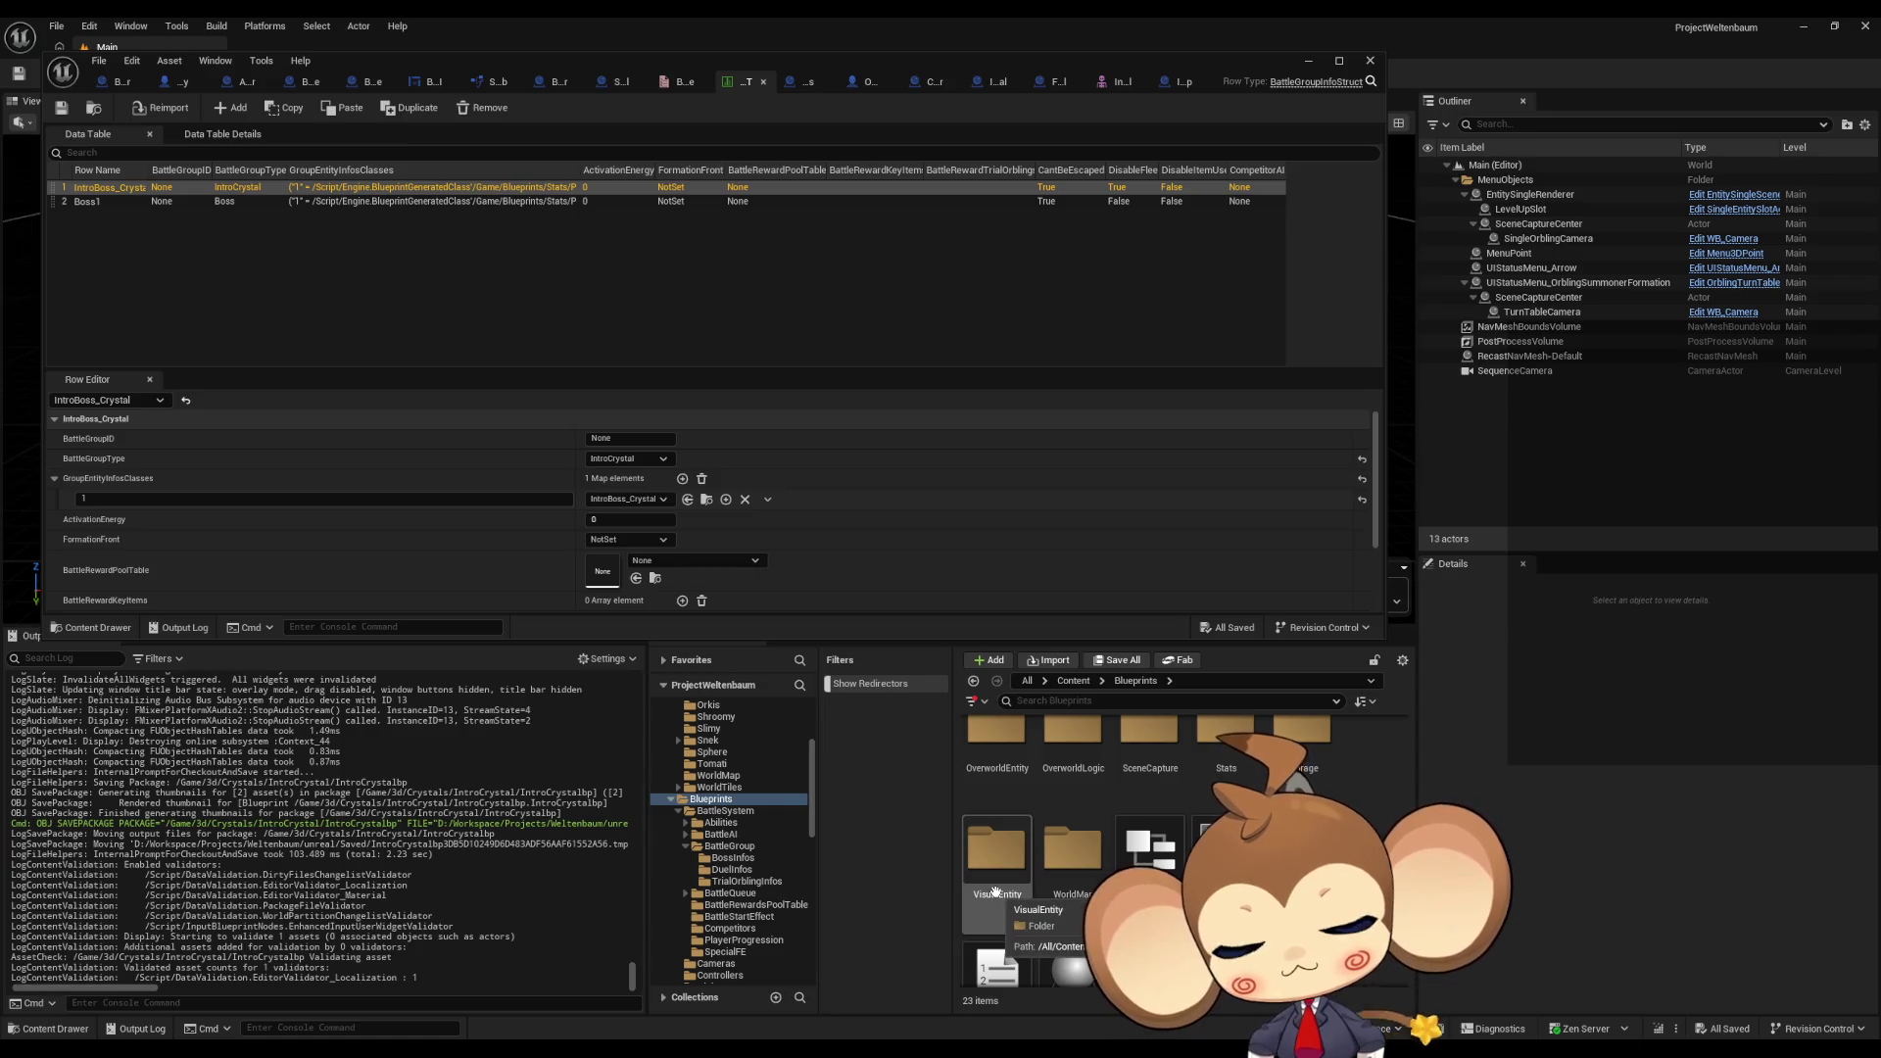
scroll(996, 893, "up", 2)
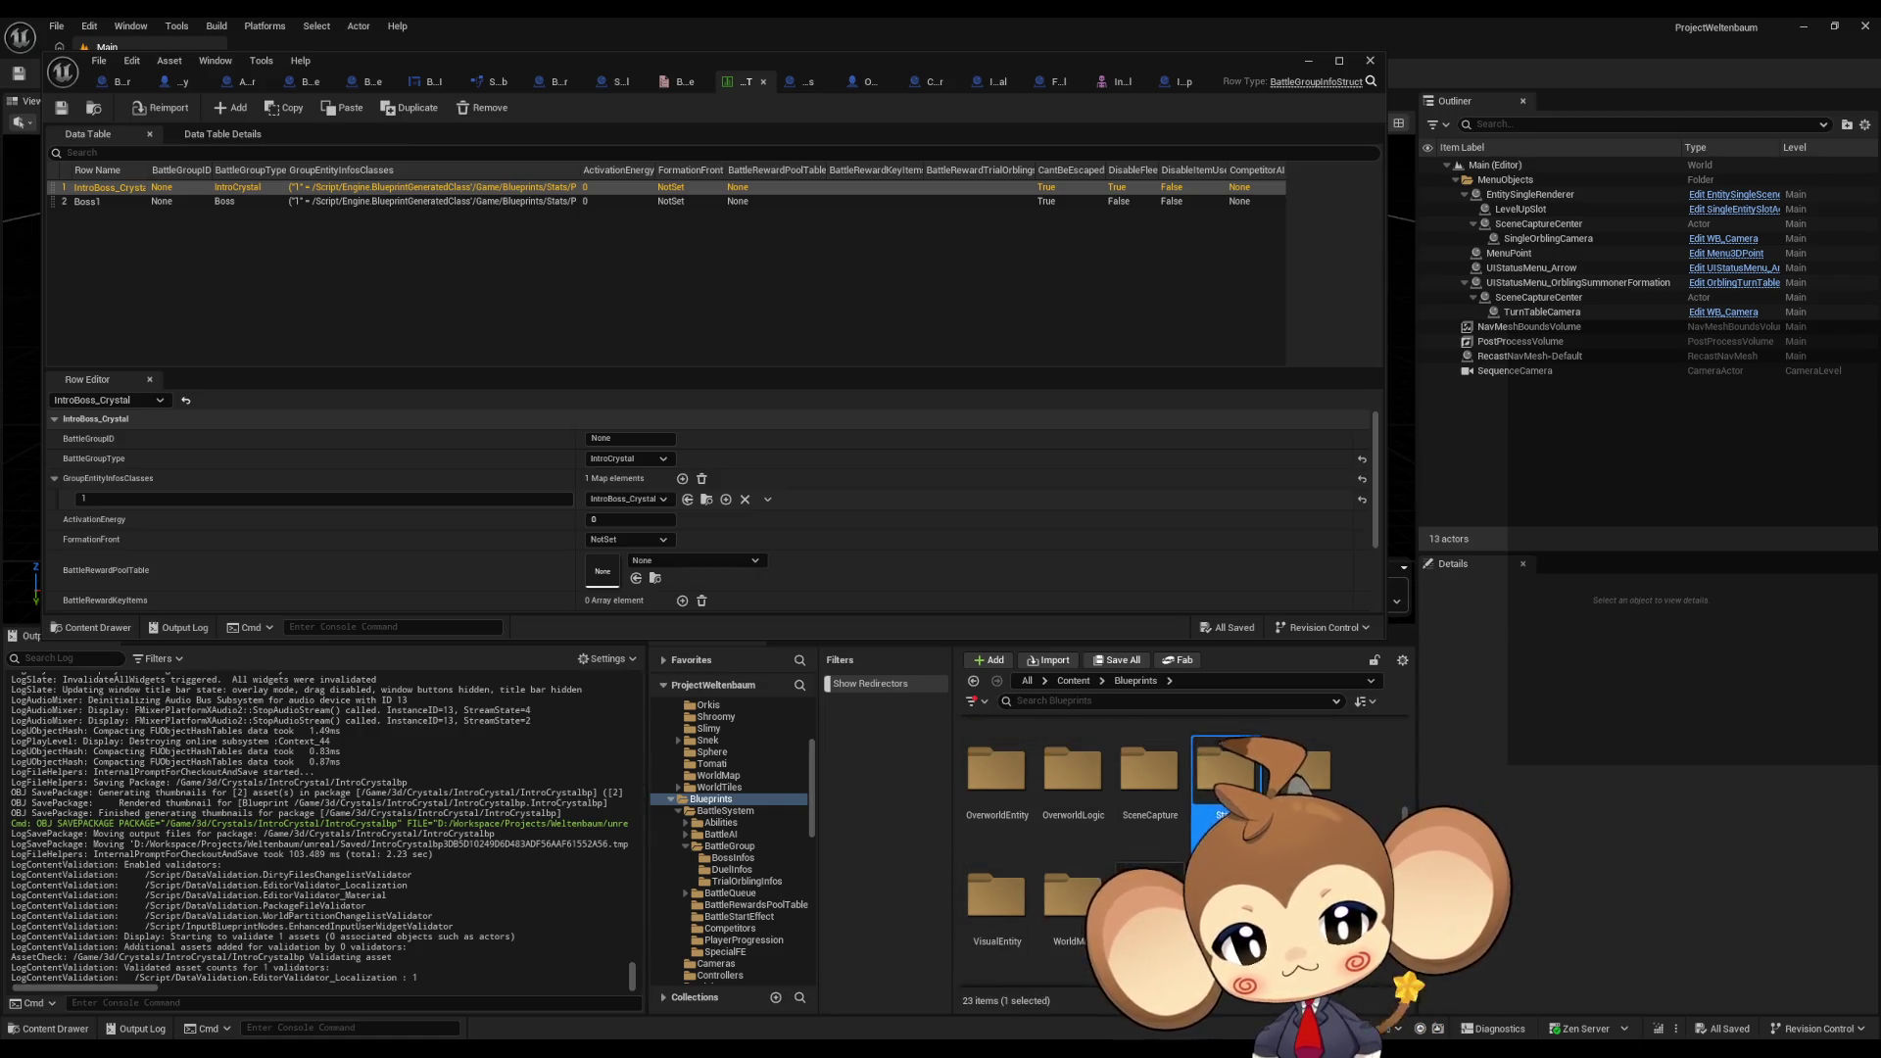
double_click(1225, 759)
scroll(971, 775, "up", 1)
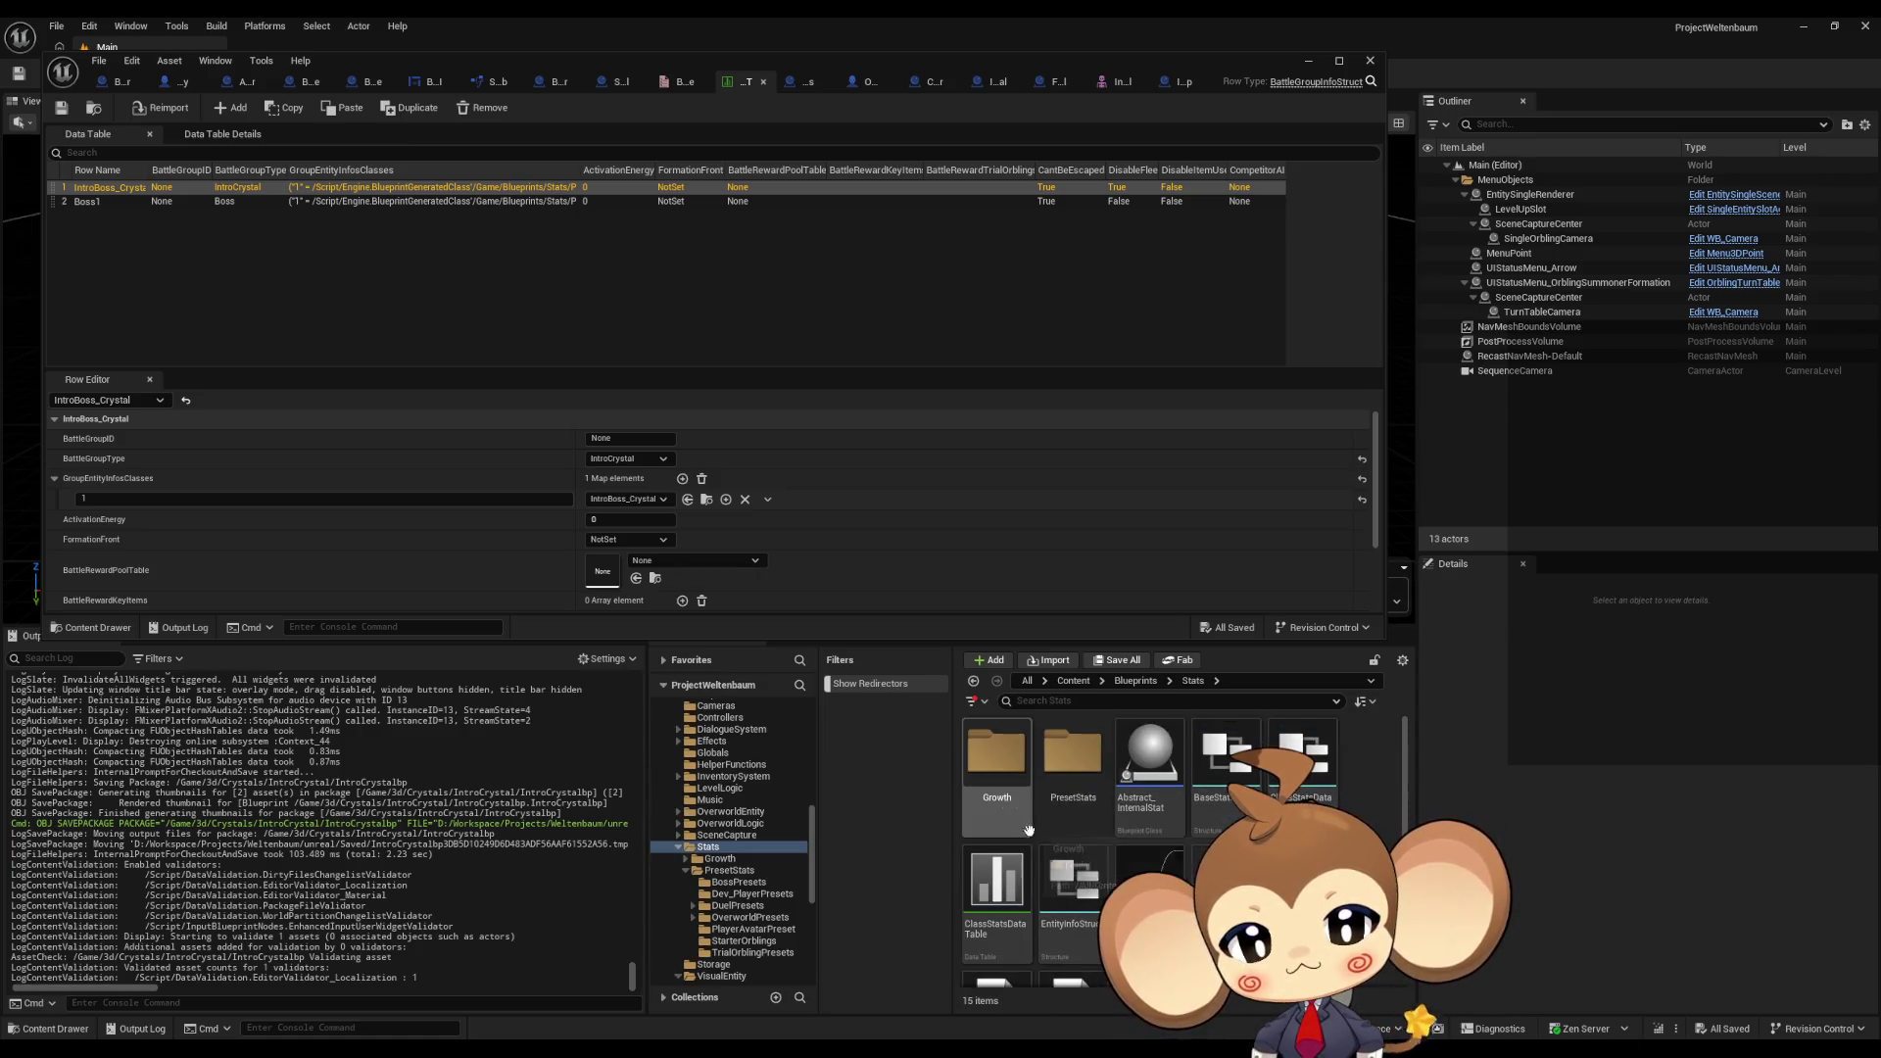
double_click(1074, 784)
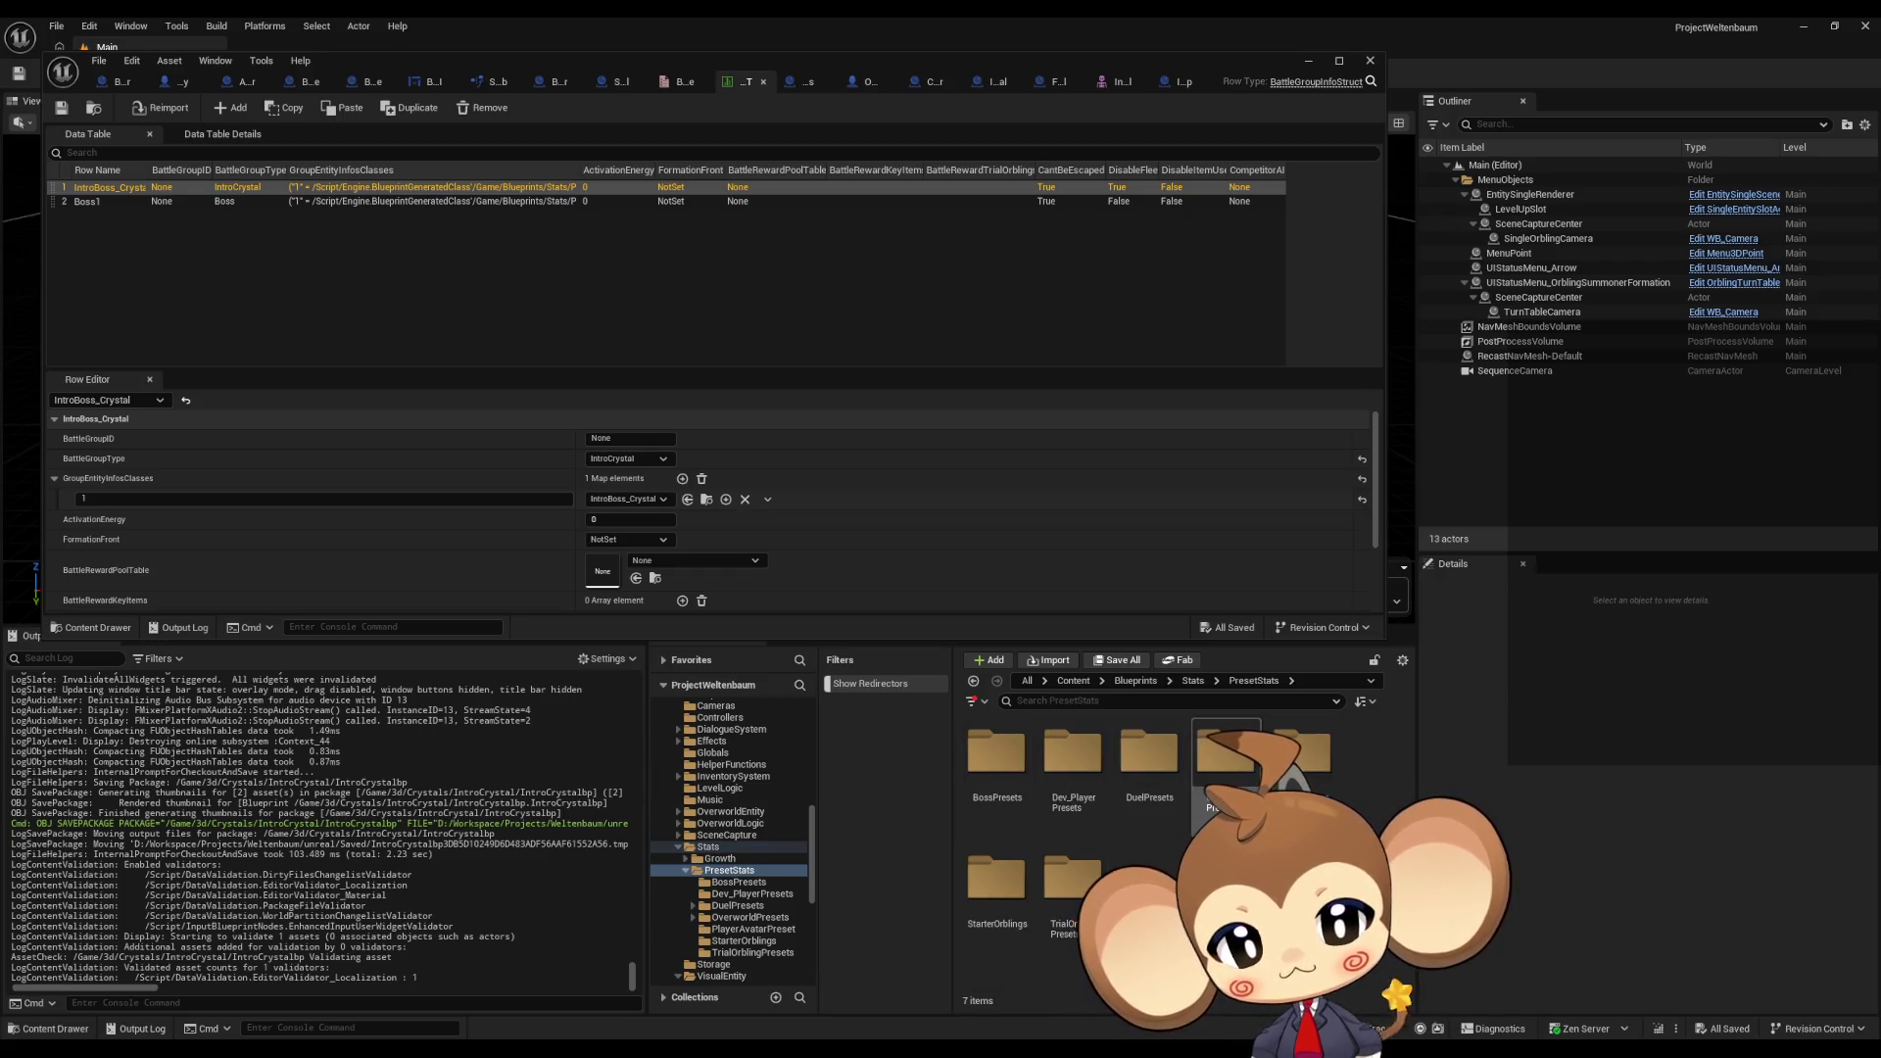
double_click(996, 754)
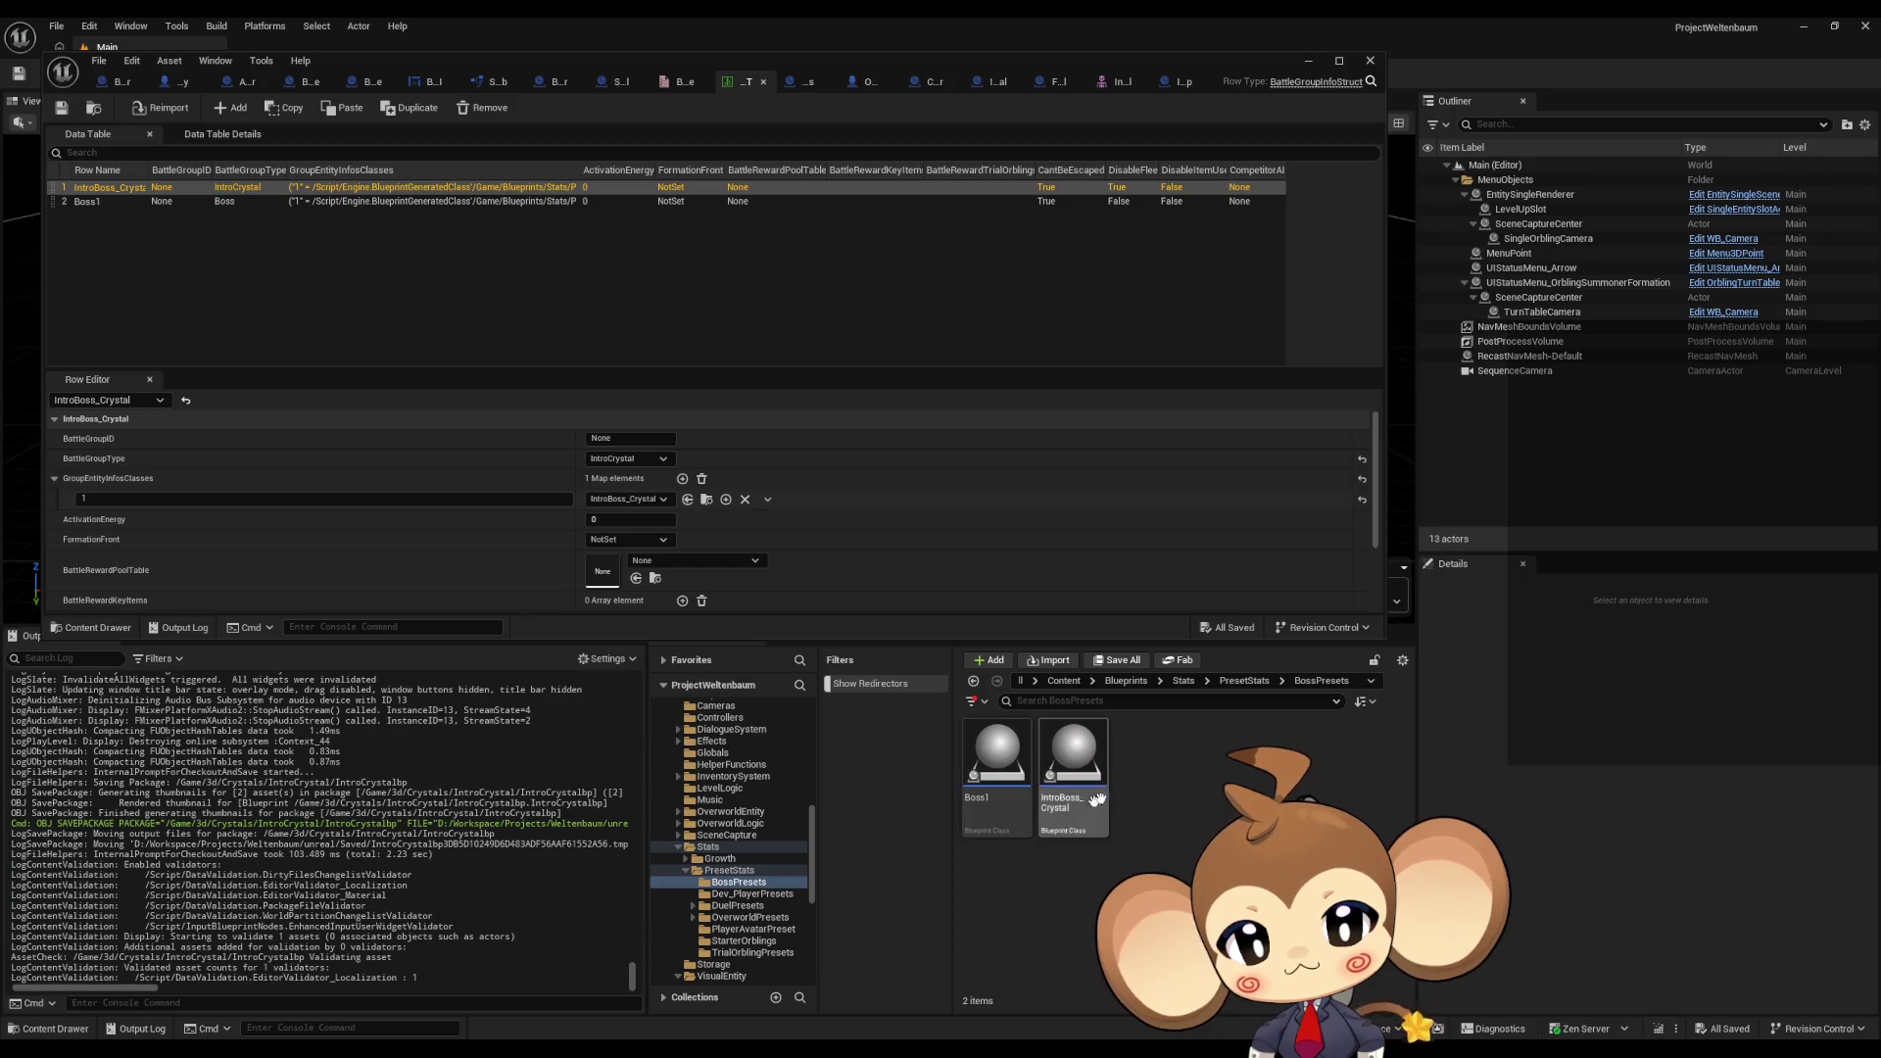
double_click(1074, 762)
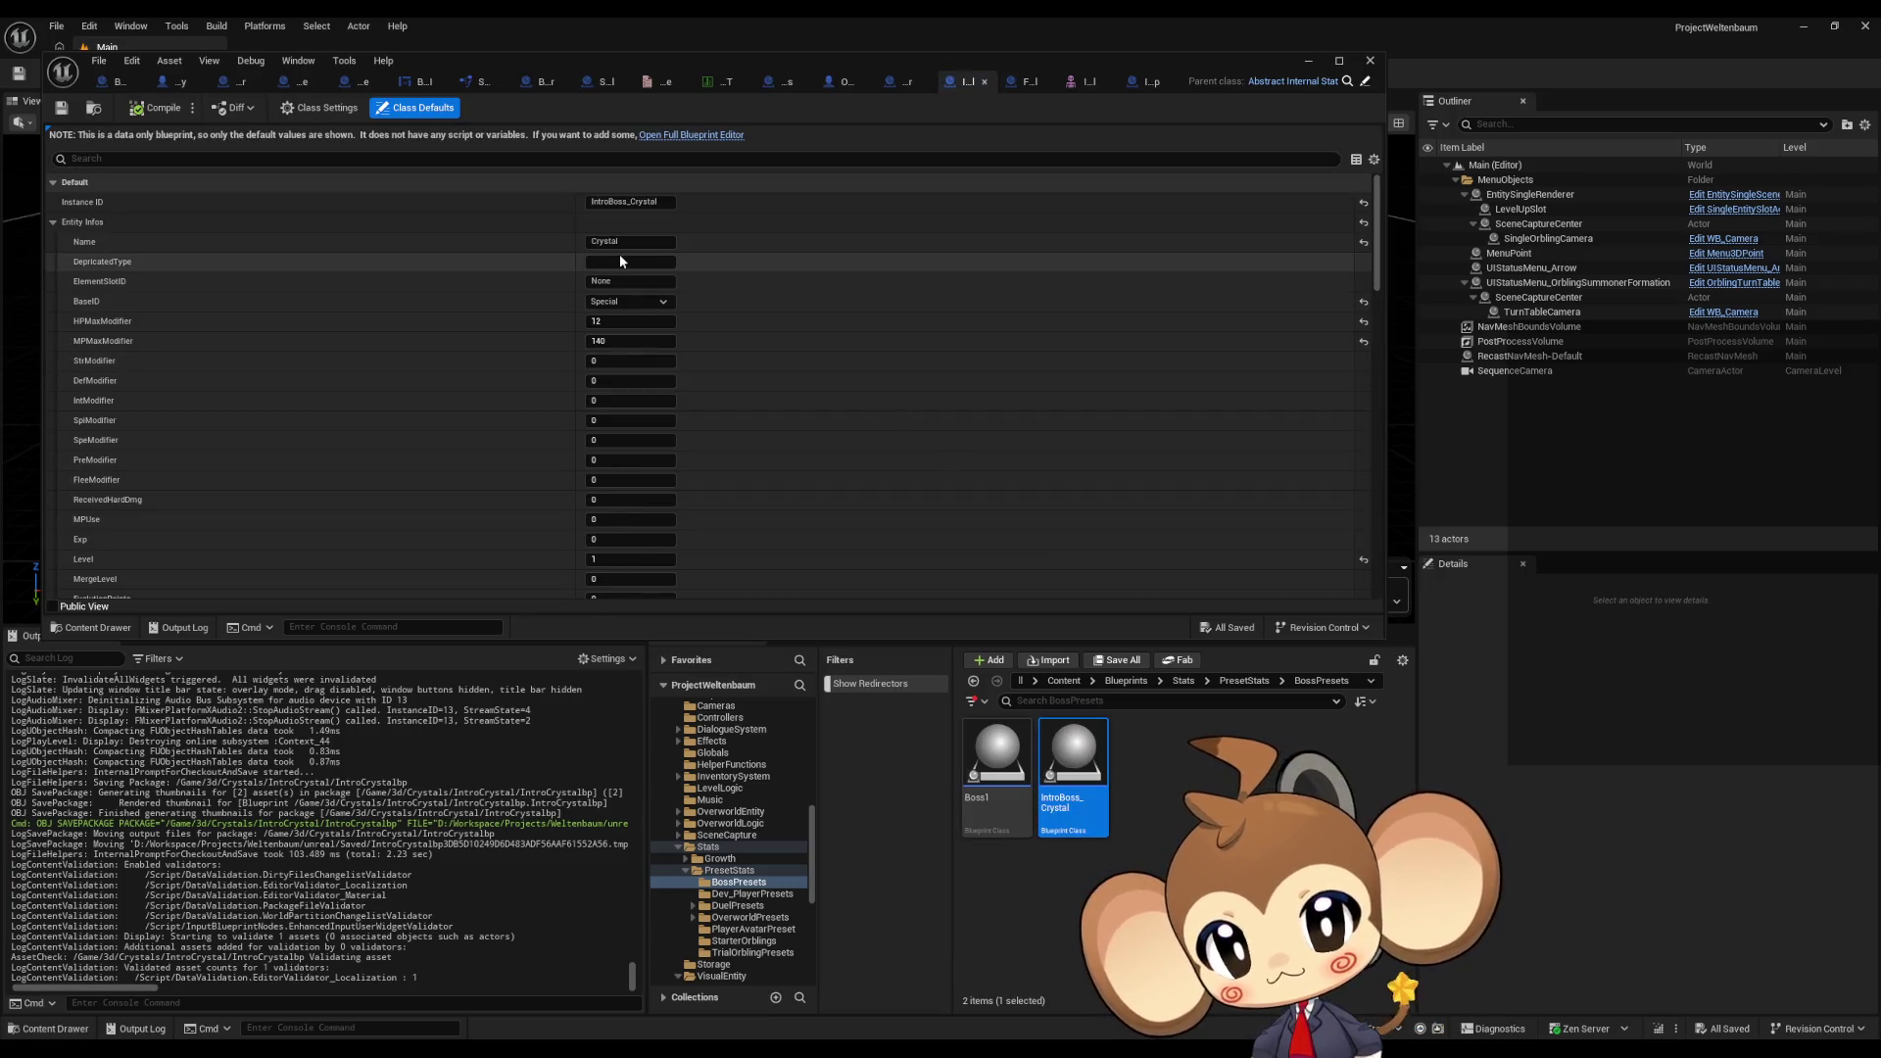
Step: Maximize and restore the IntroBoss_Crystal editor, then look inside the Blueprints > WorldMap folder
double_click(666, 61)
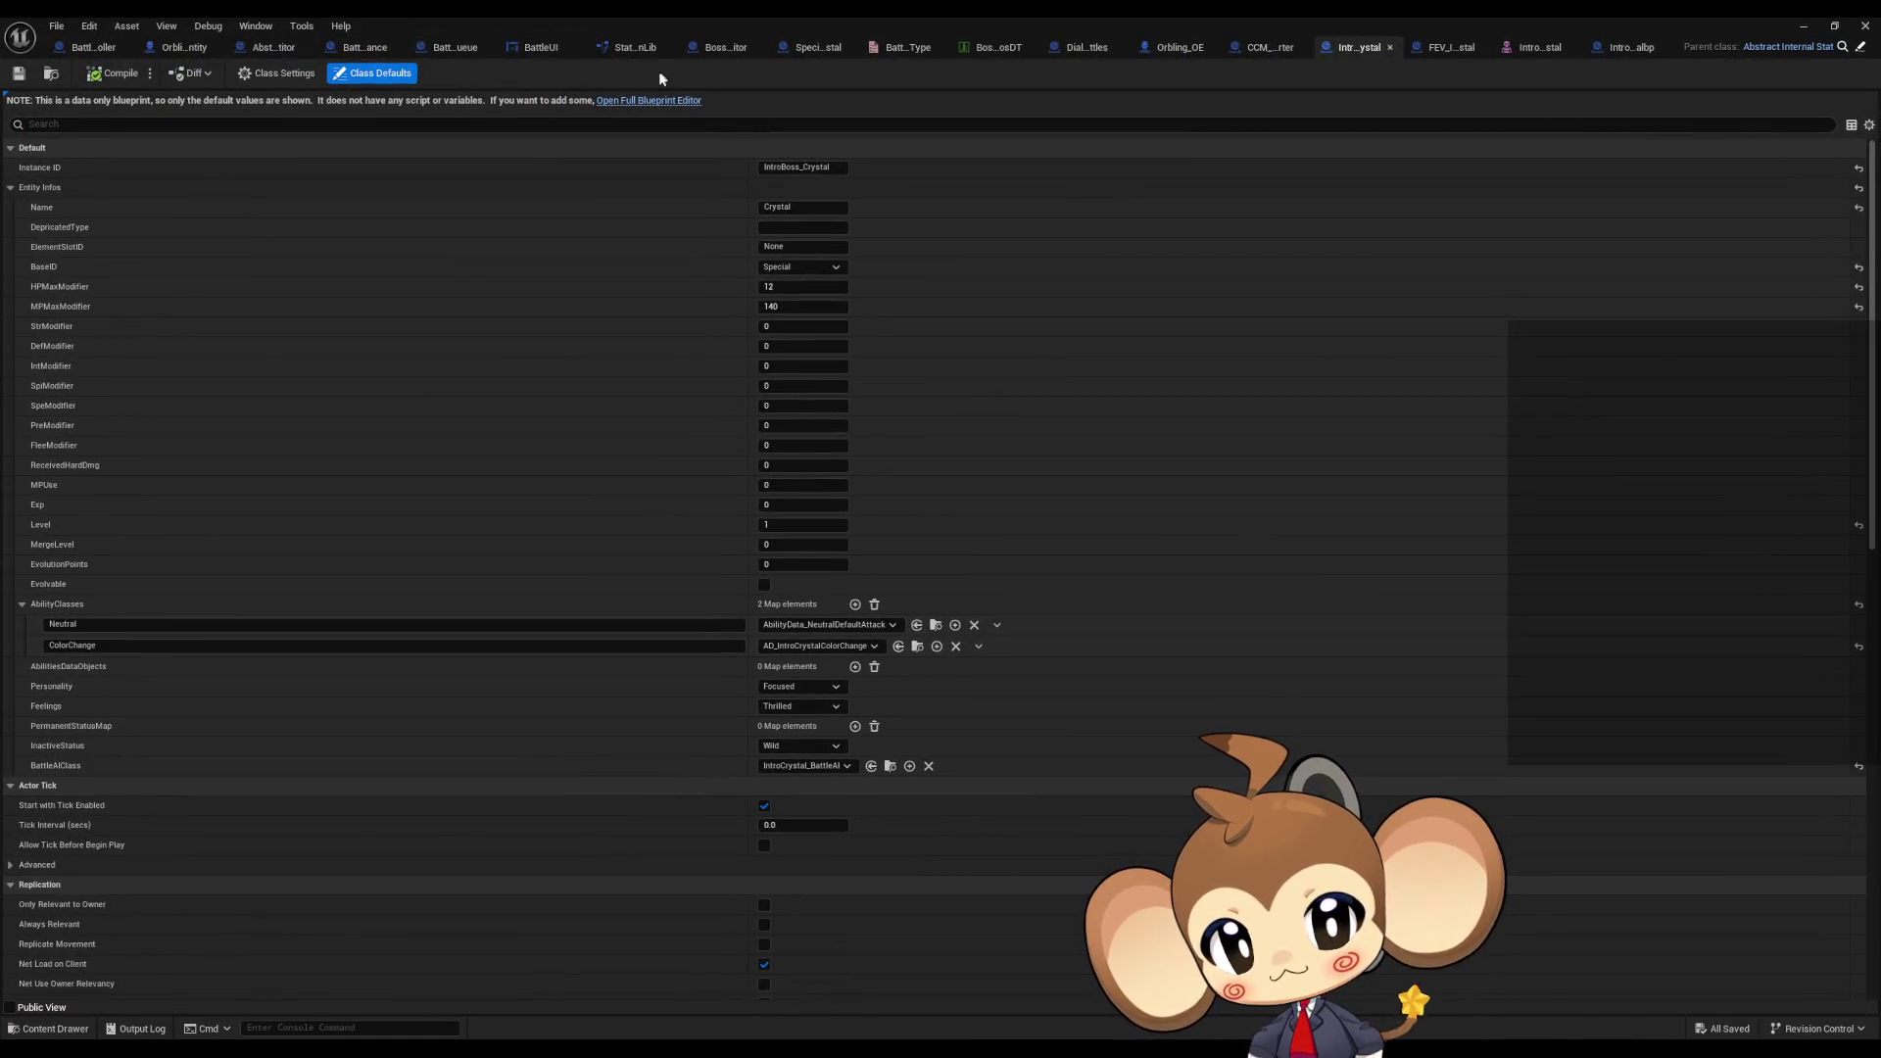
double_click(633, 15)
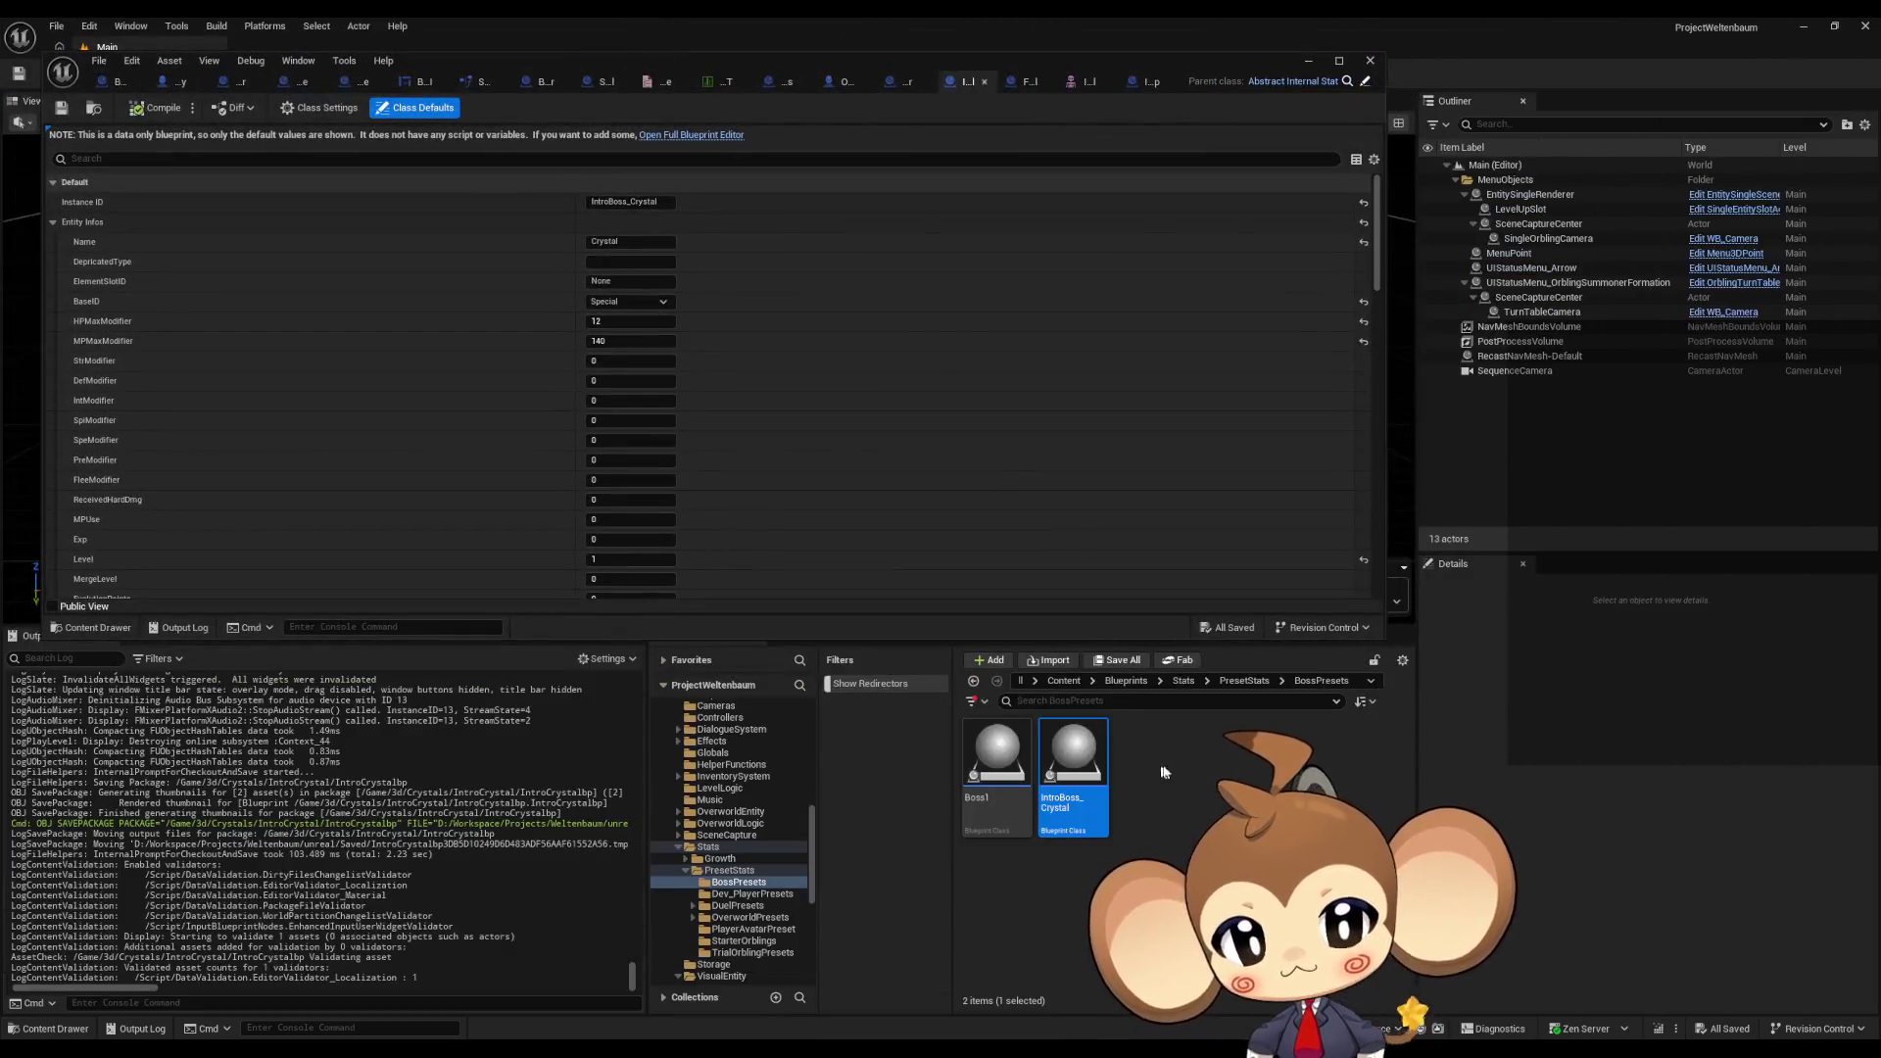
left_click(1125, 680)
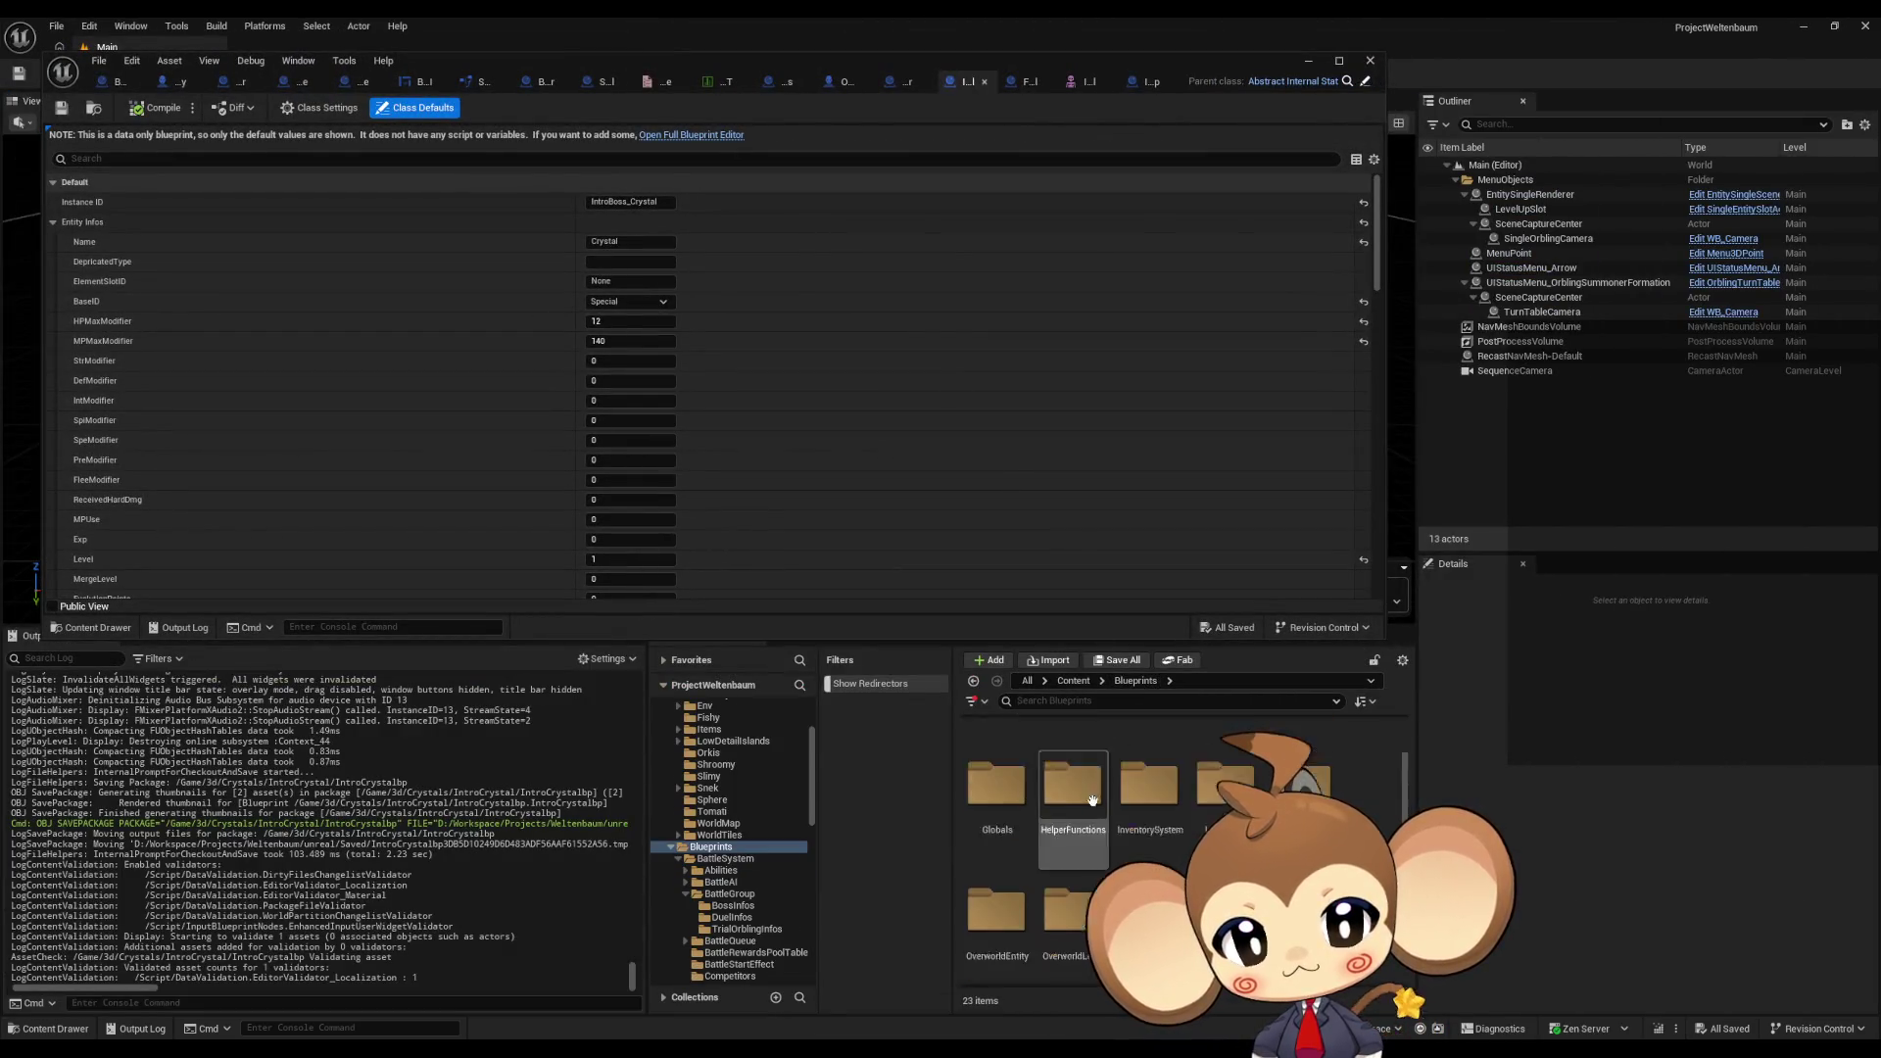
left_click(1101, 841)
double_click(1100, 841)
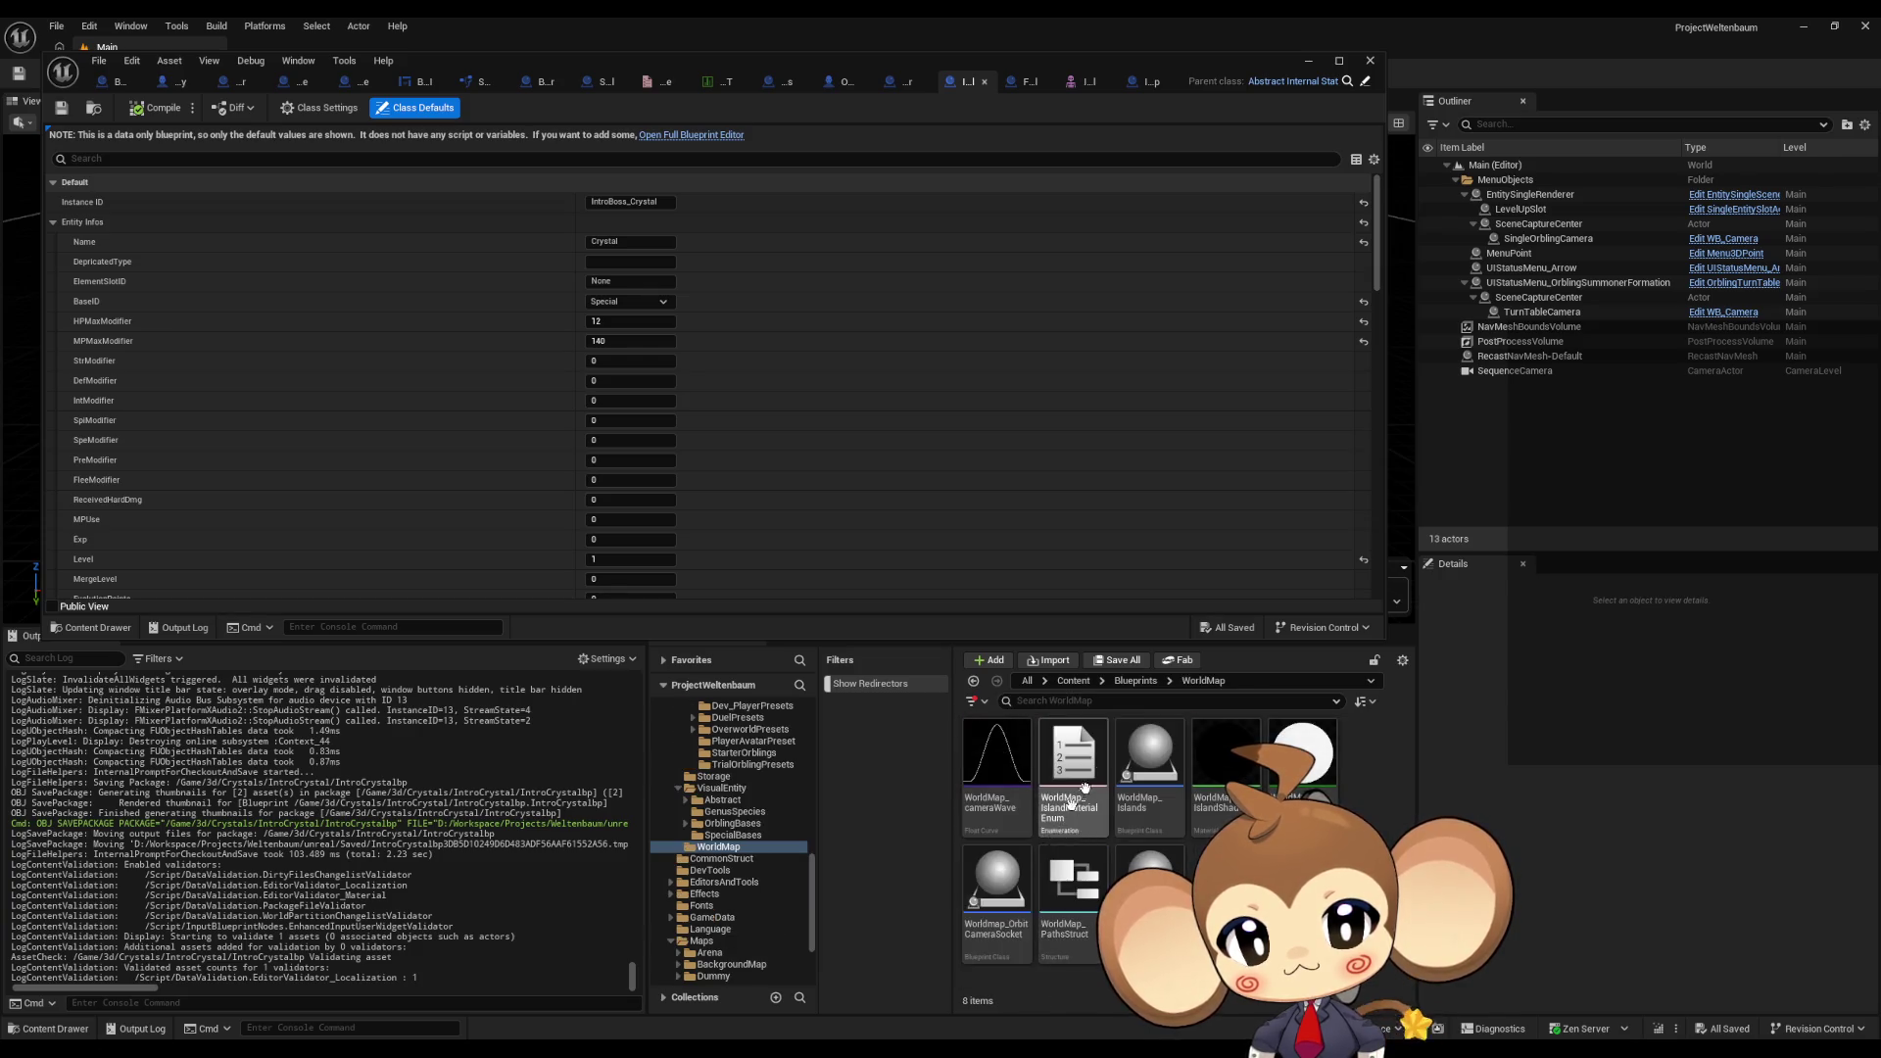
Step: Open FEV_IntroCrystal from Blueprints > VisualEntity > SpecialBases, then press Delete on it
left_click(1135, 680)
scroll(1126, 842, "down", 5)
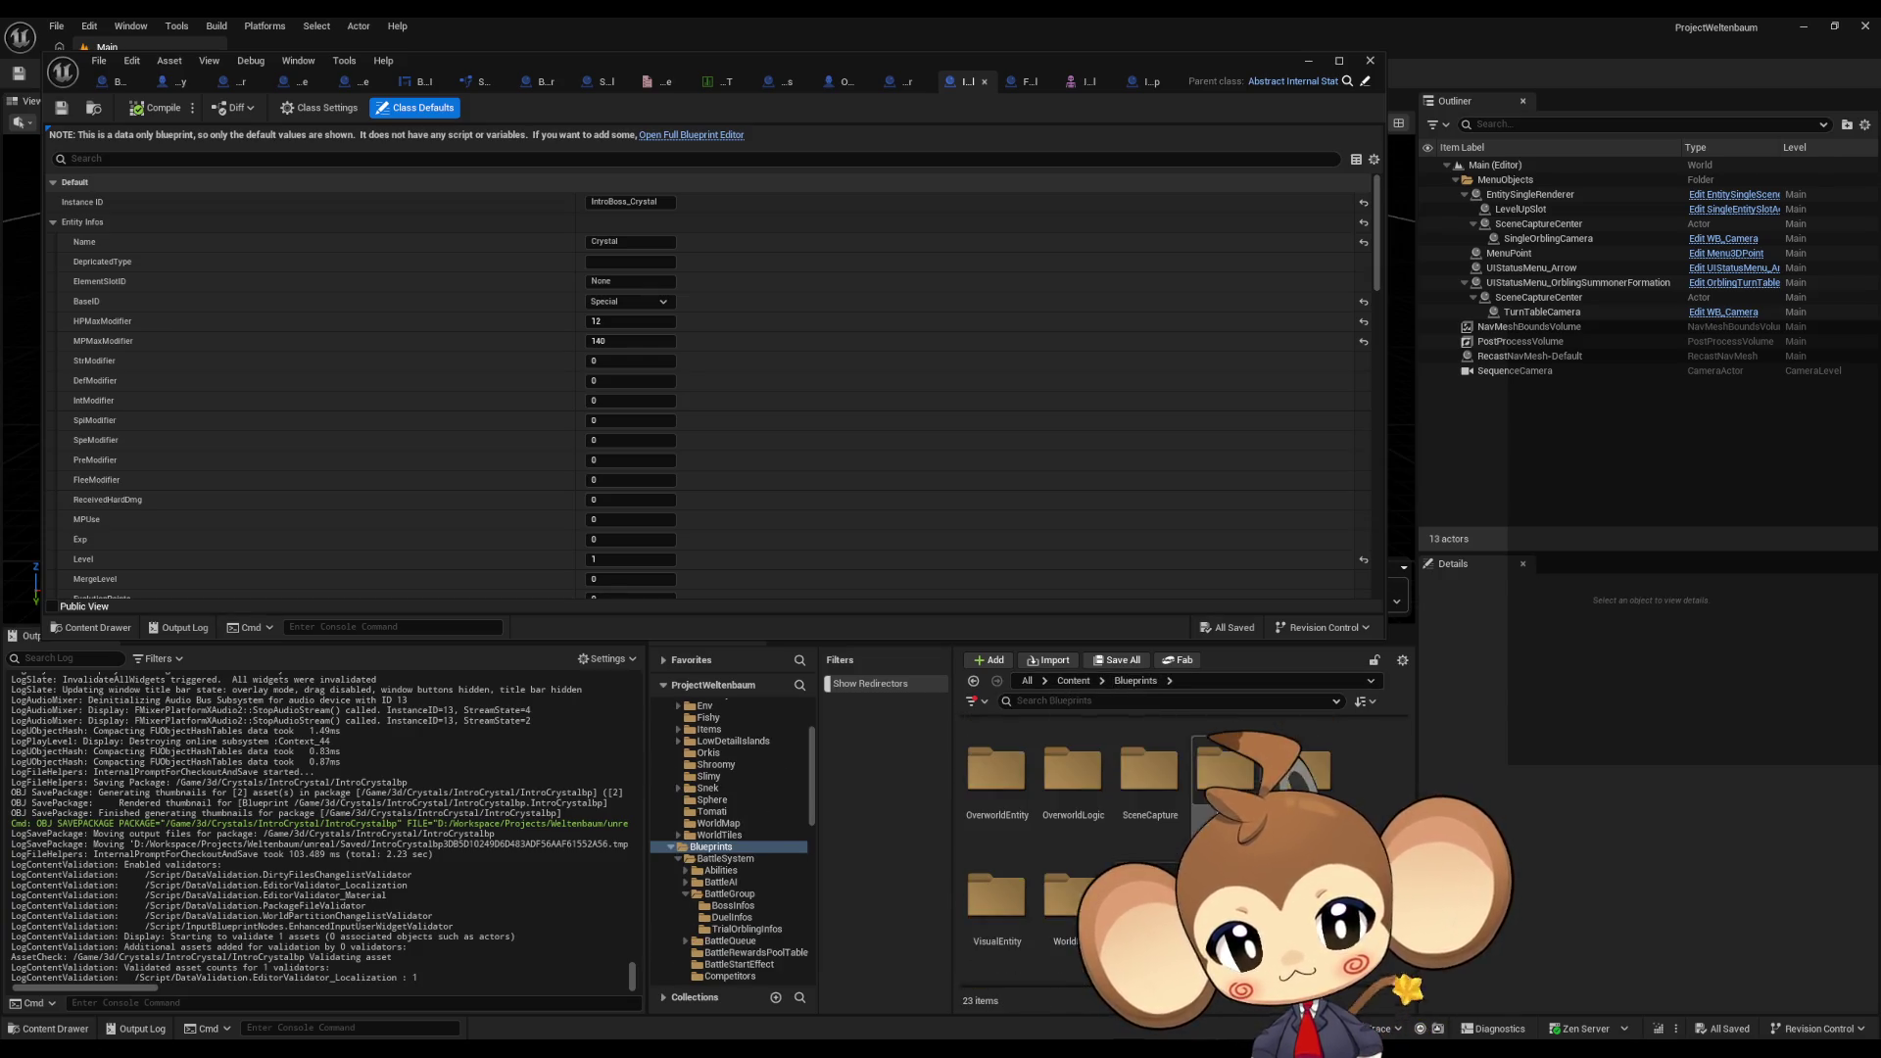
double_click(997, 897)
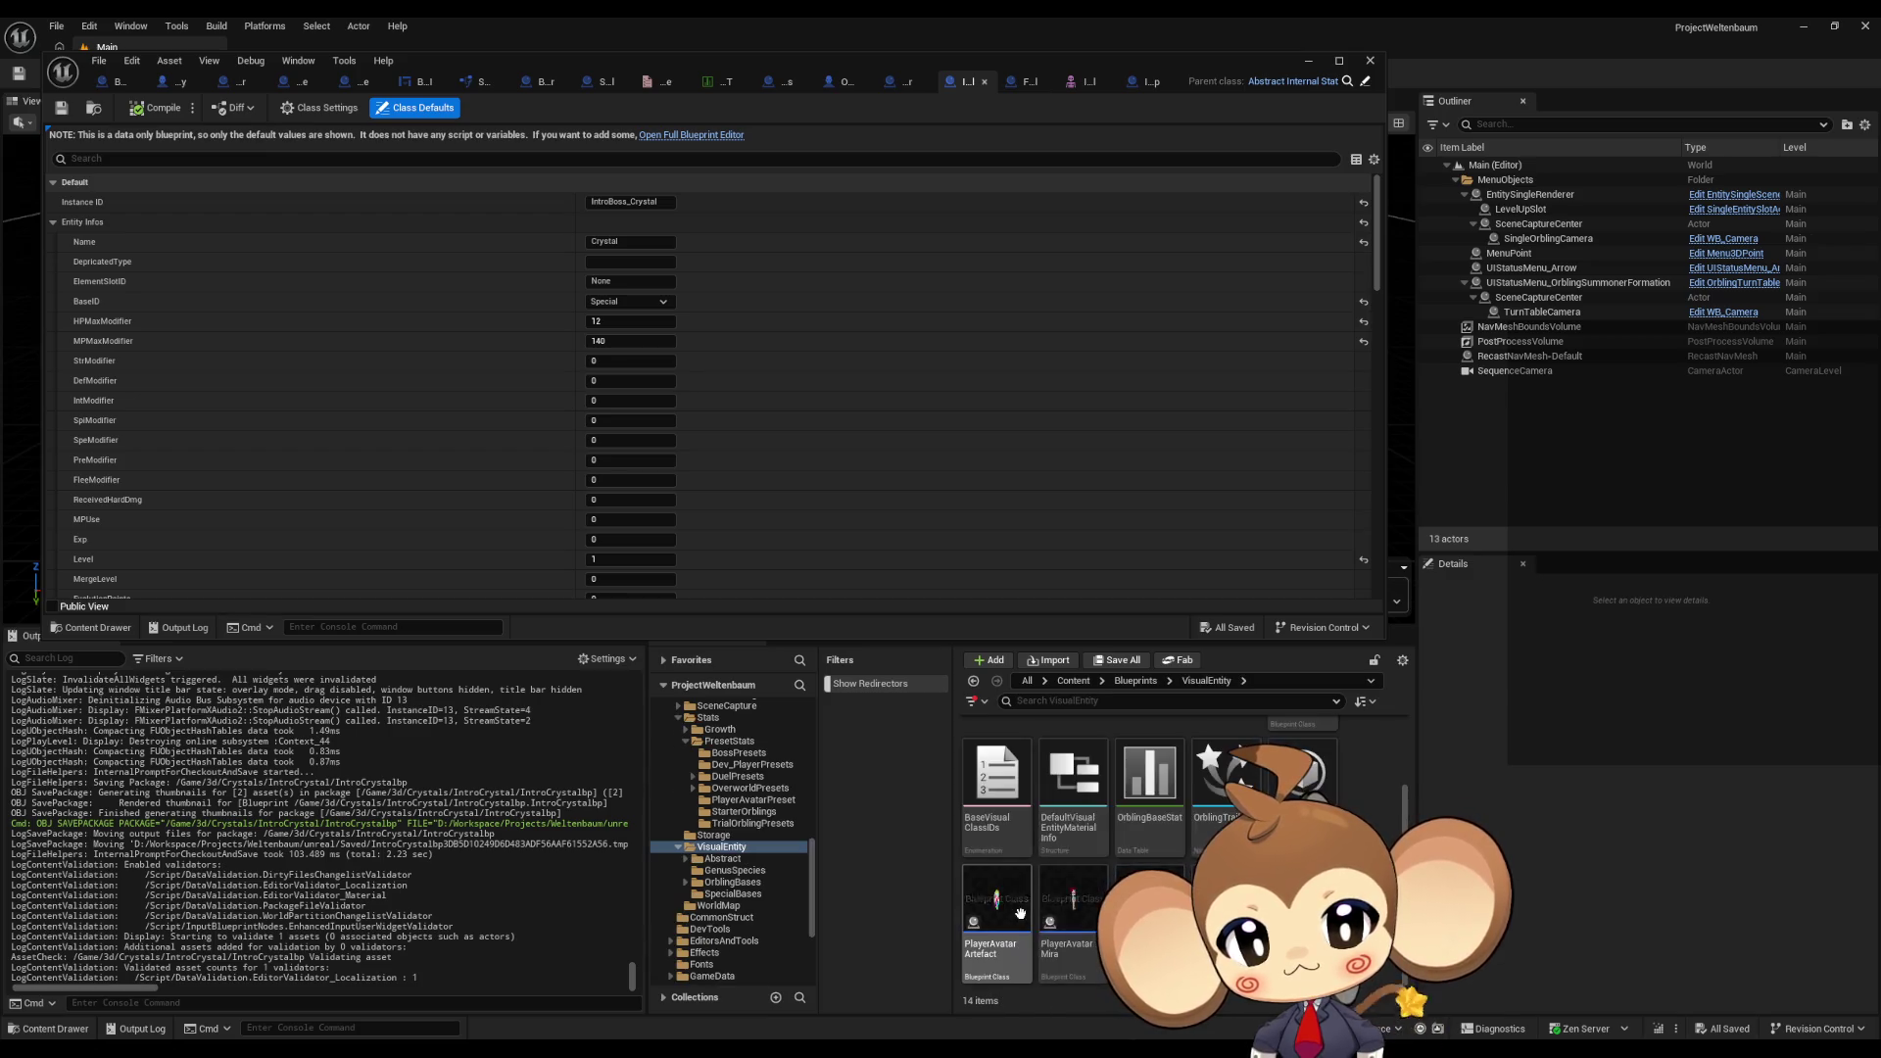
double_click(1215, 775)
double_click(1010, 777)
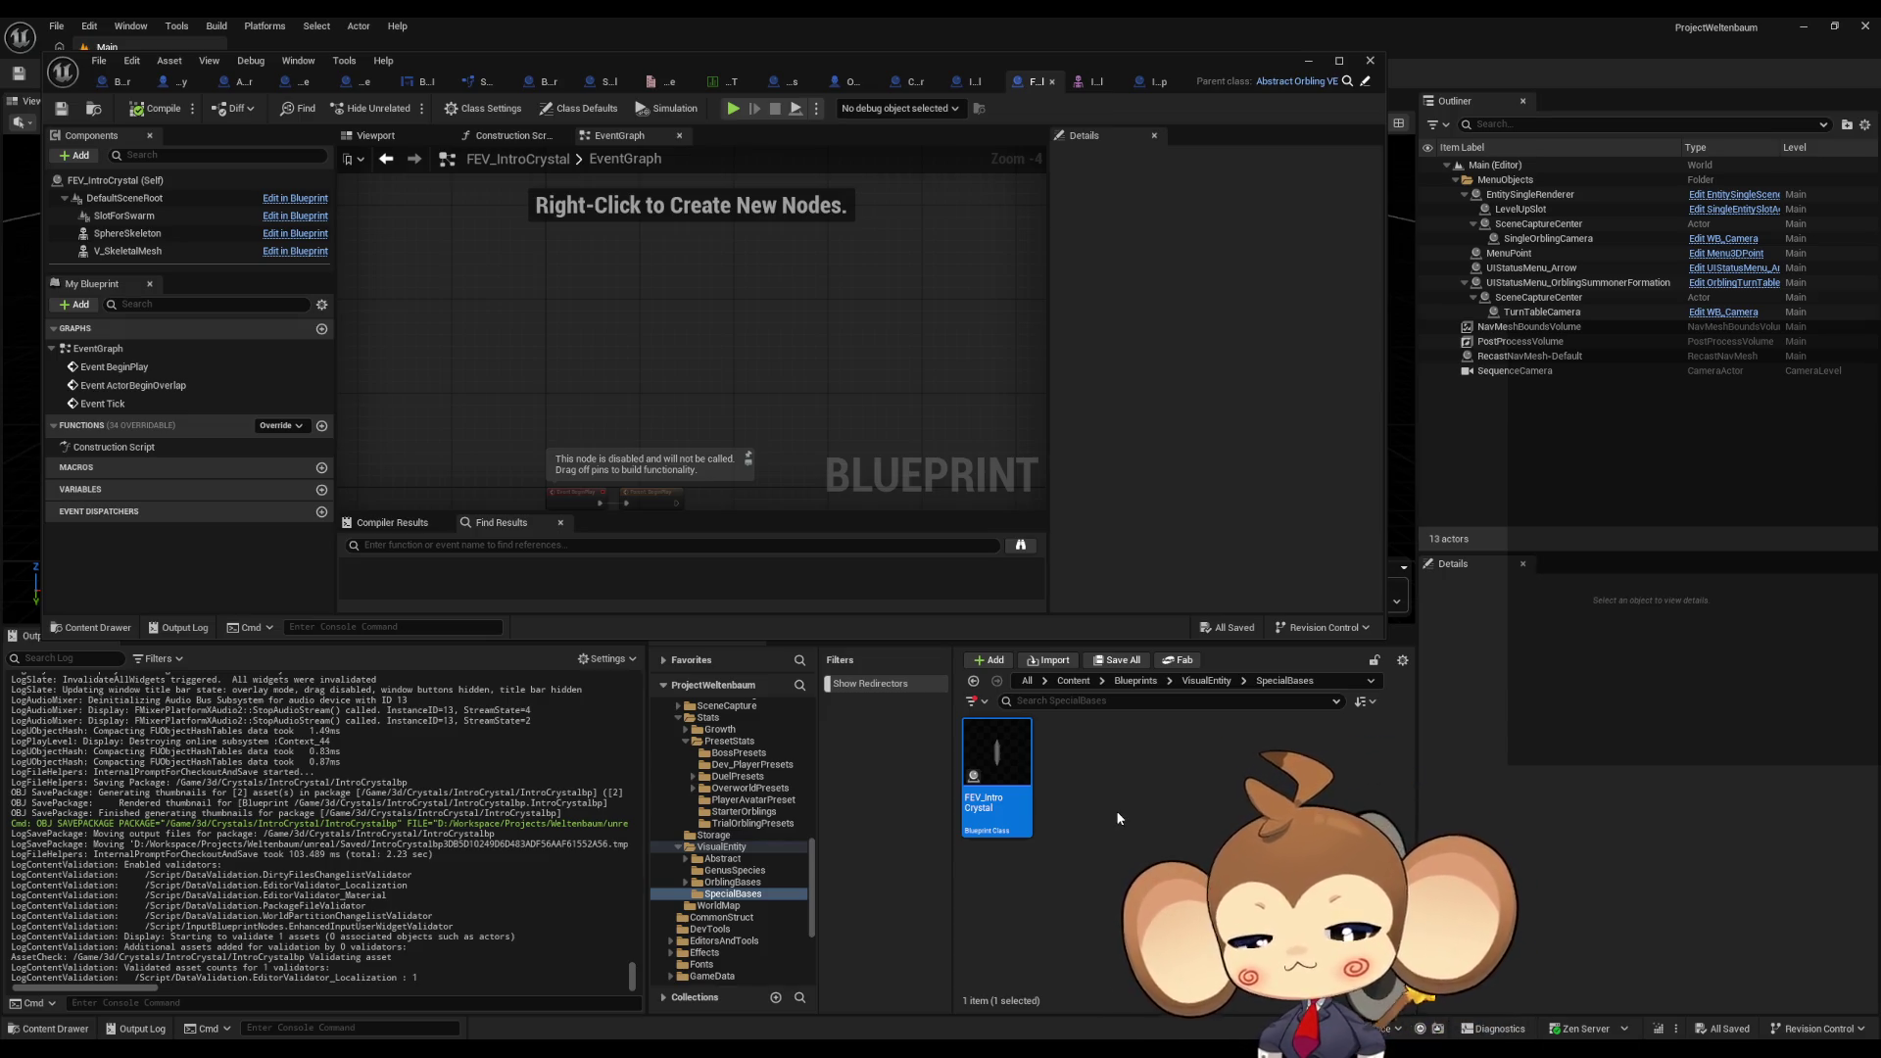
key("Delete")
Step: In OrblingBaseStat, set the Crystal row's VisualClass to IntroCrystalbp
double_click(778, 529)
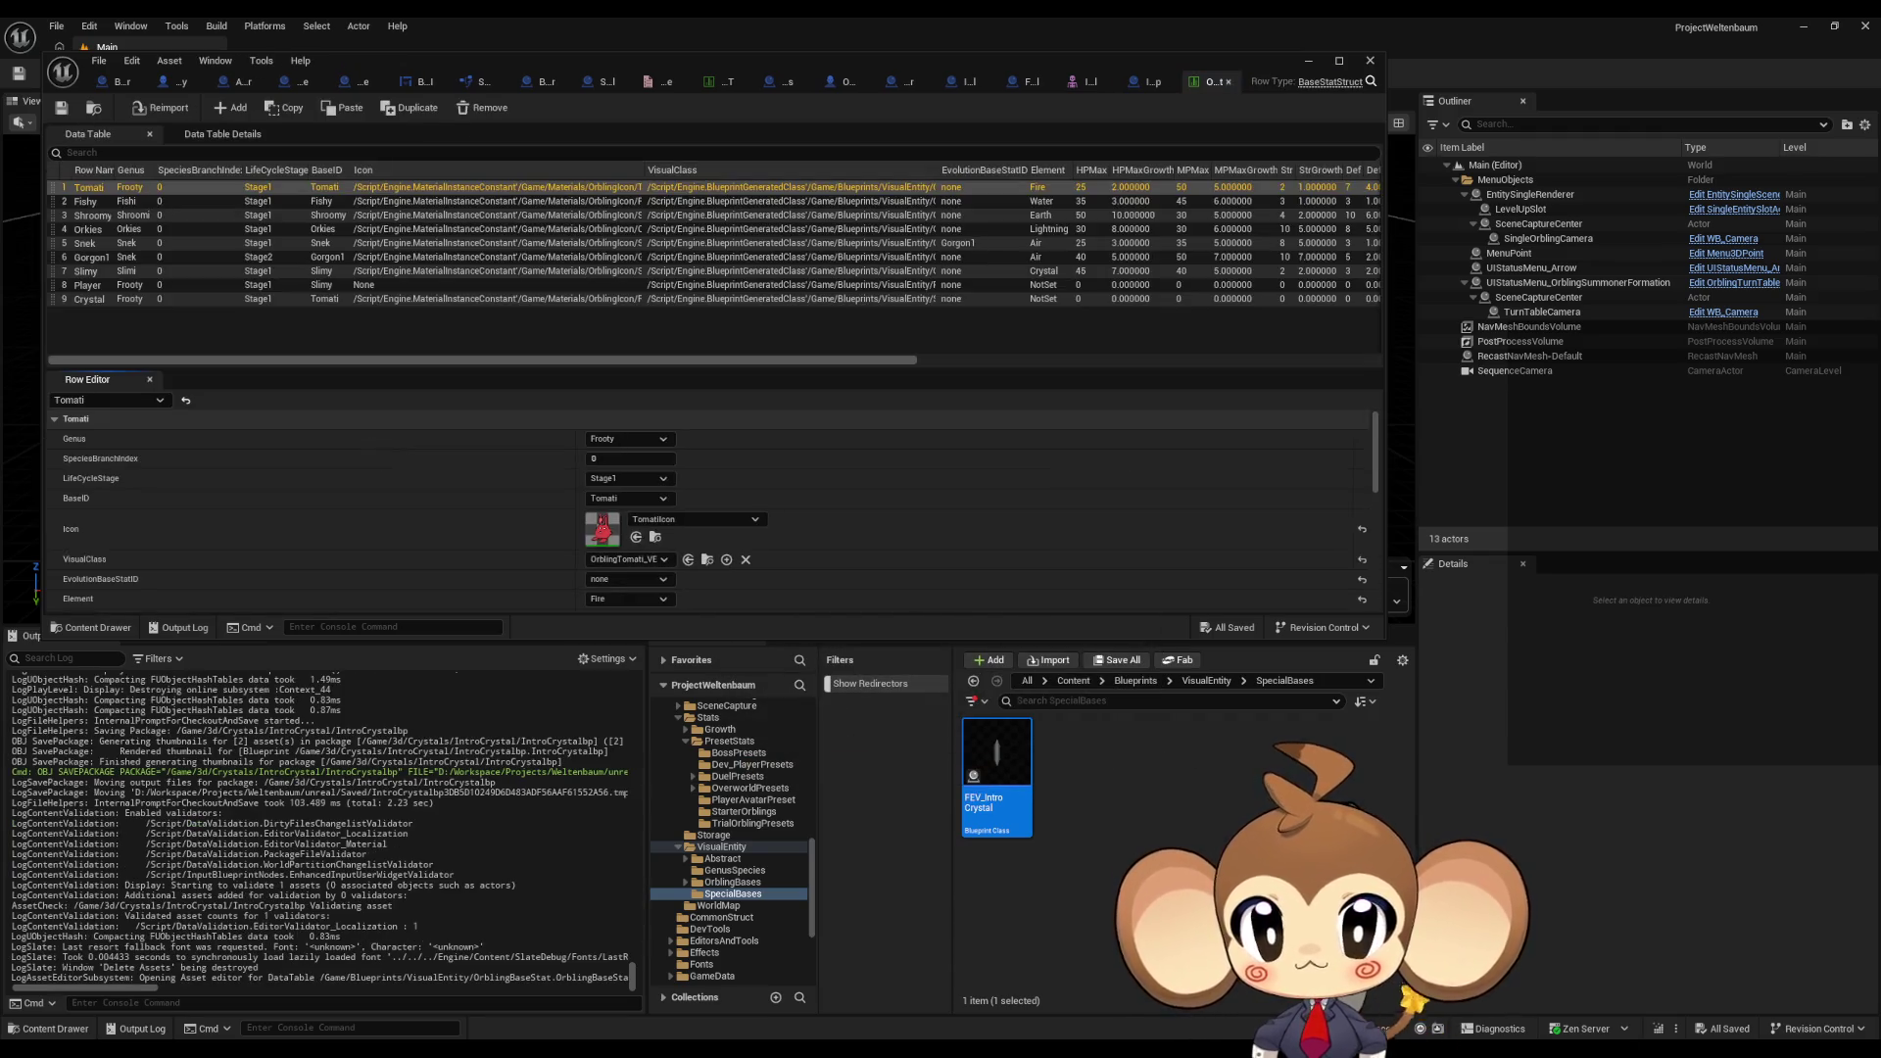
left_click(144, 300)
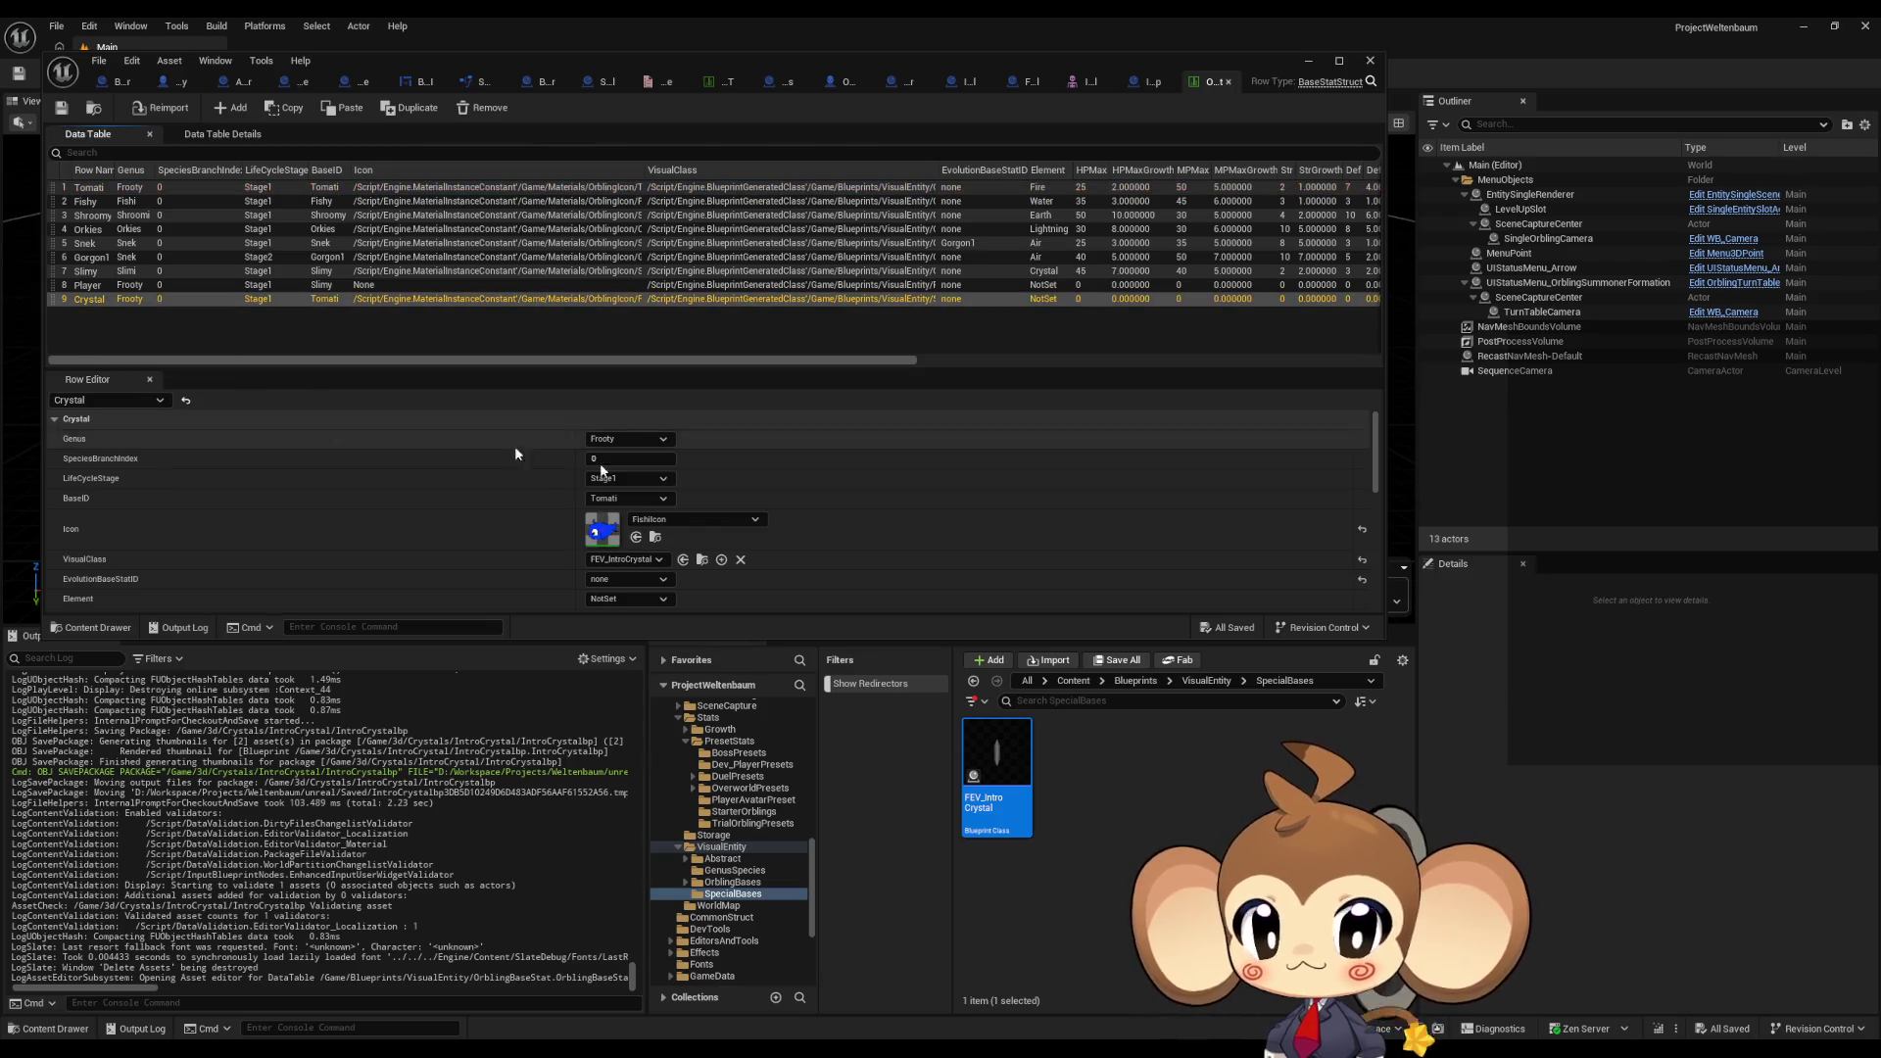
scroll(736, 524, "down", 1)
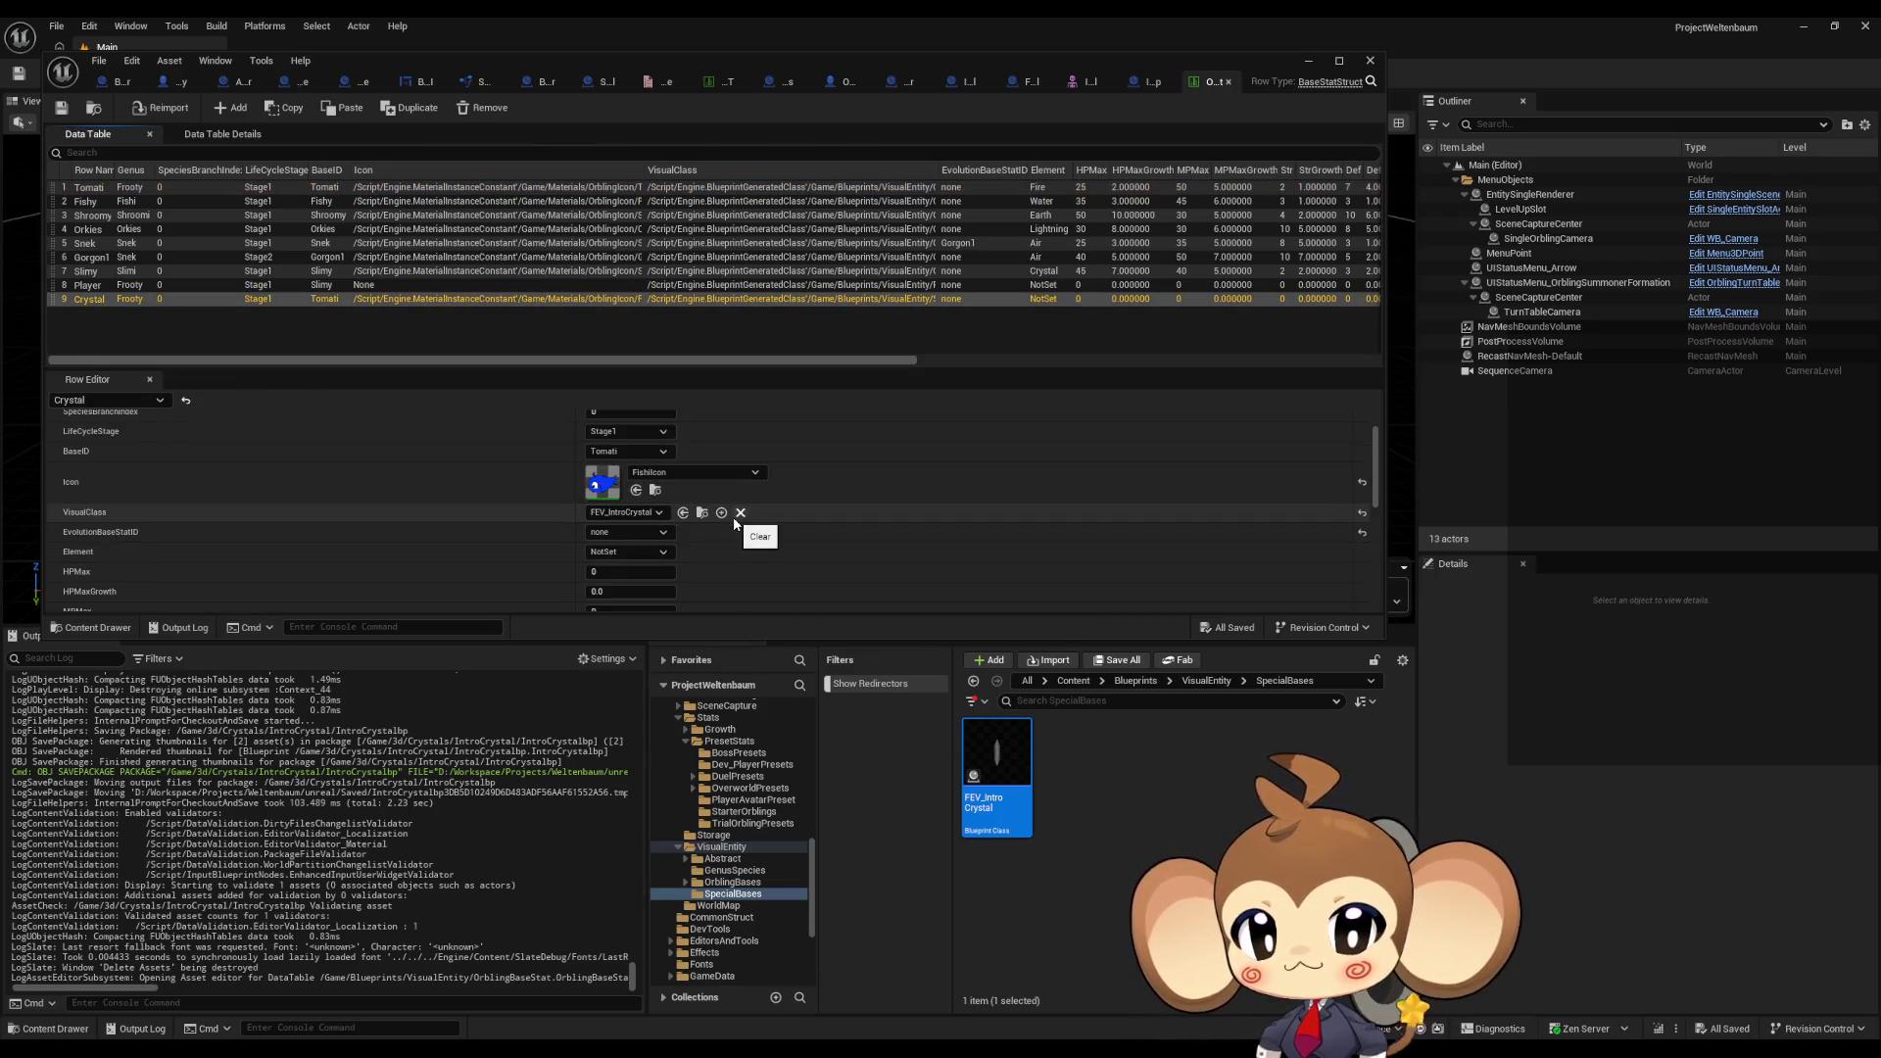
left_click(648, 514)
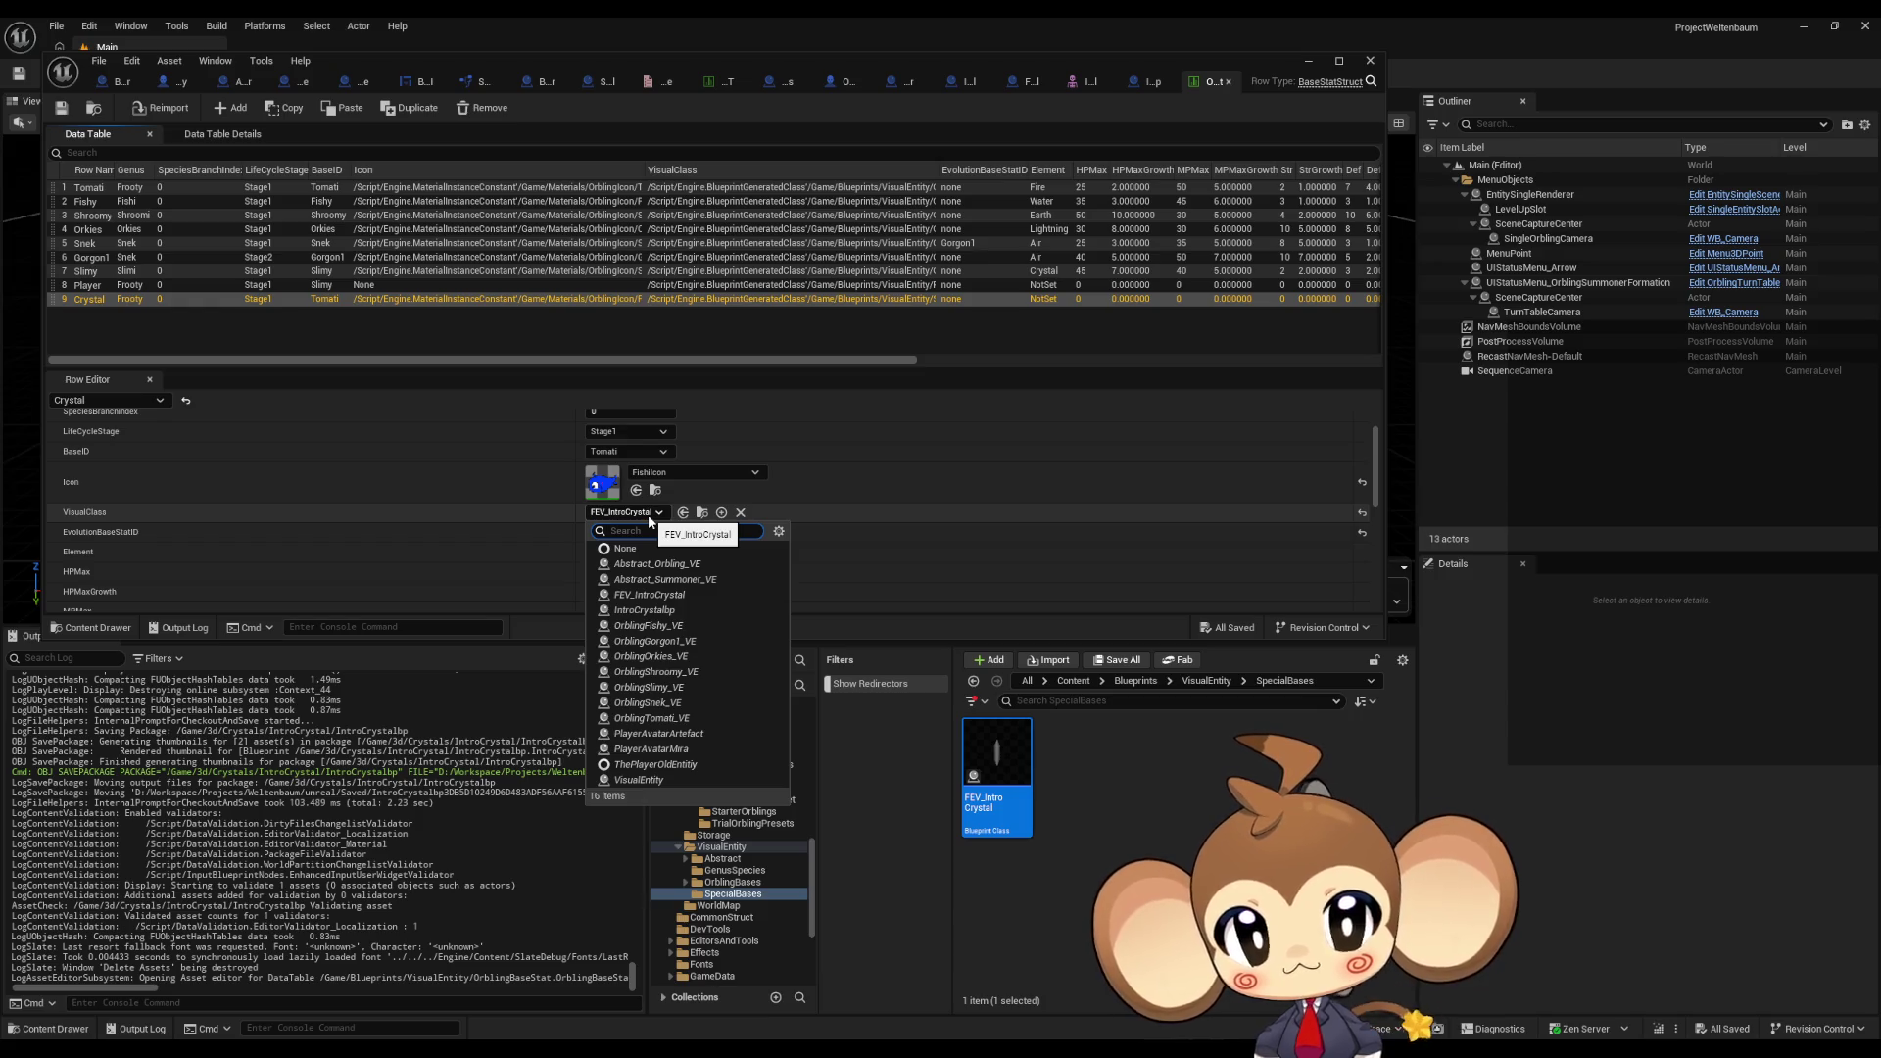
type("f")
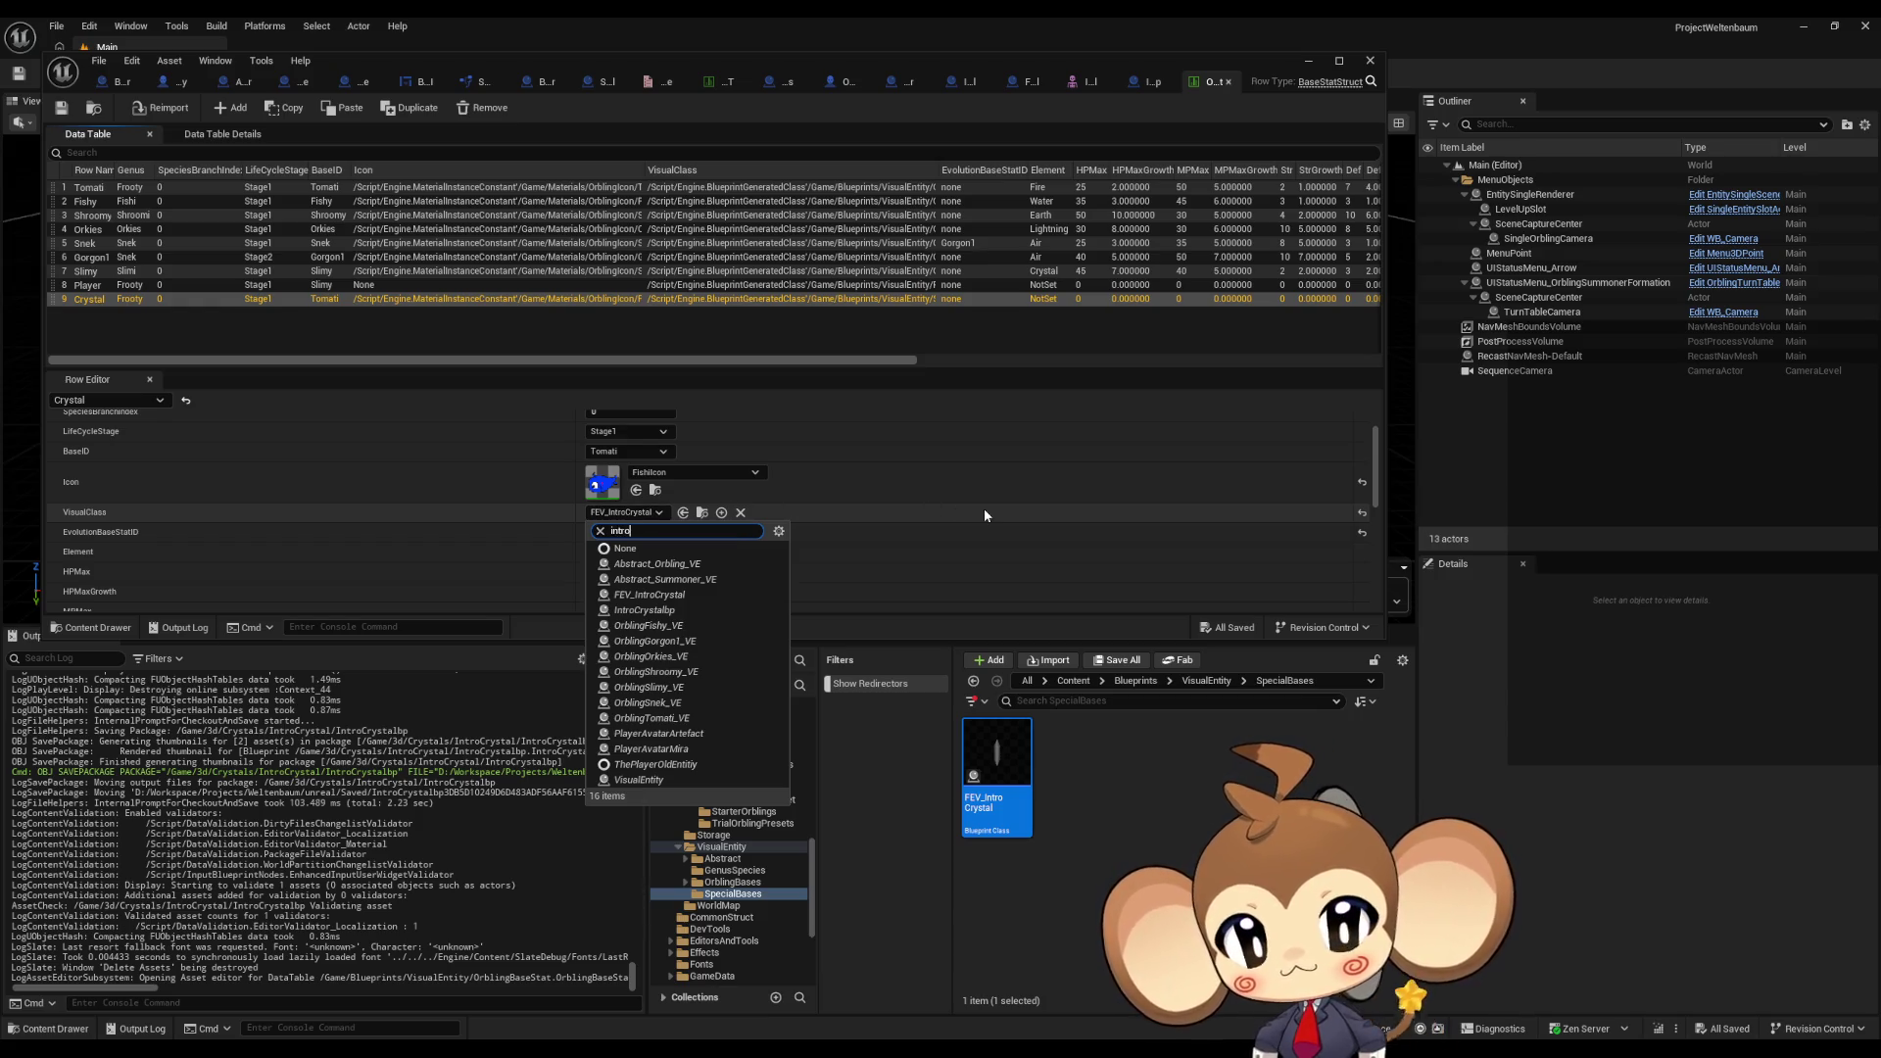
type("ntro")
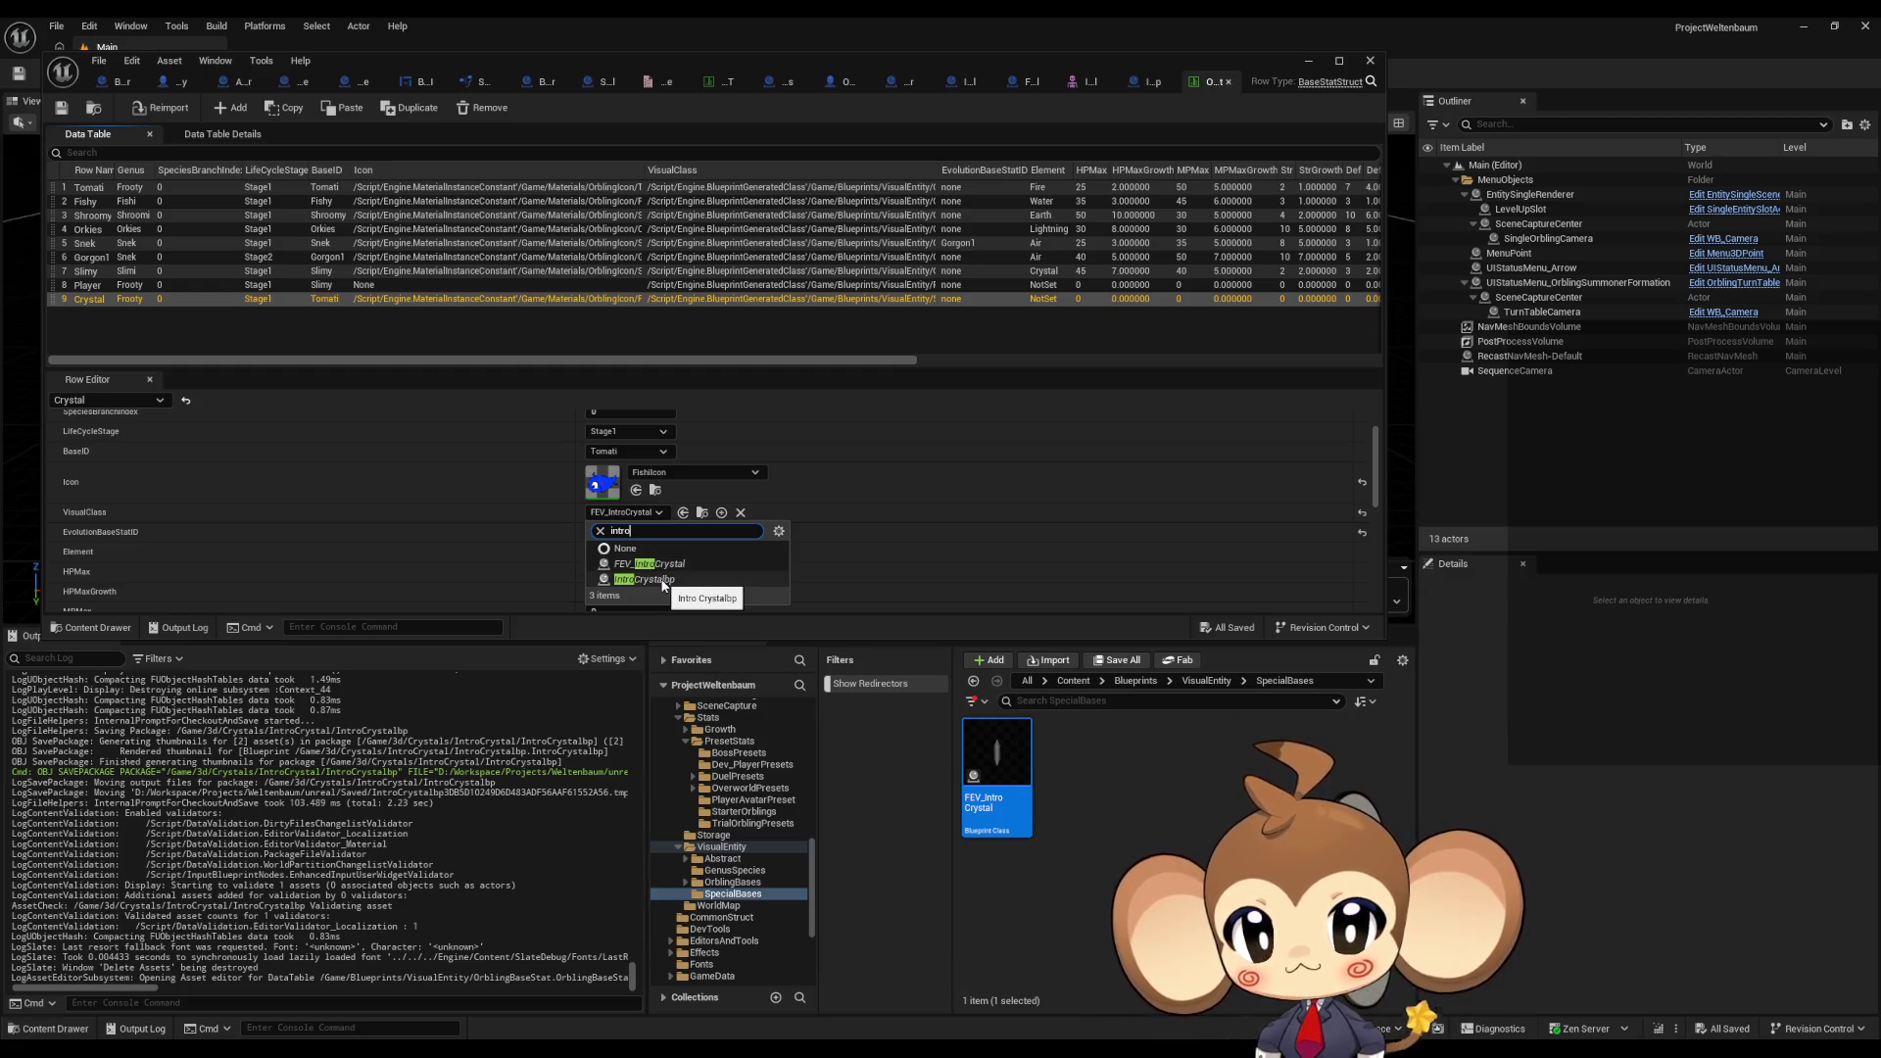
left_click(662, 581)
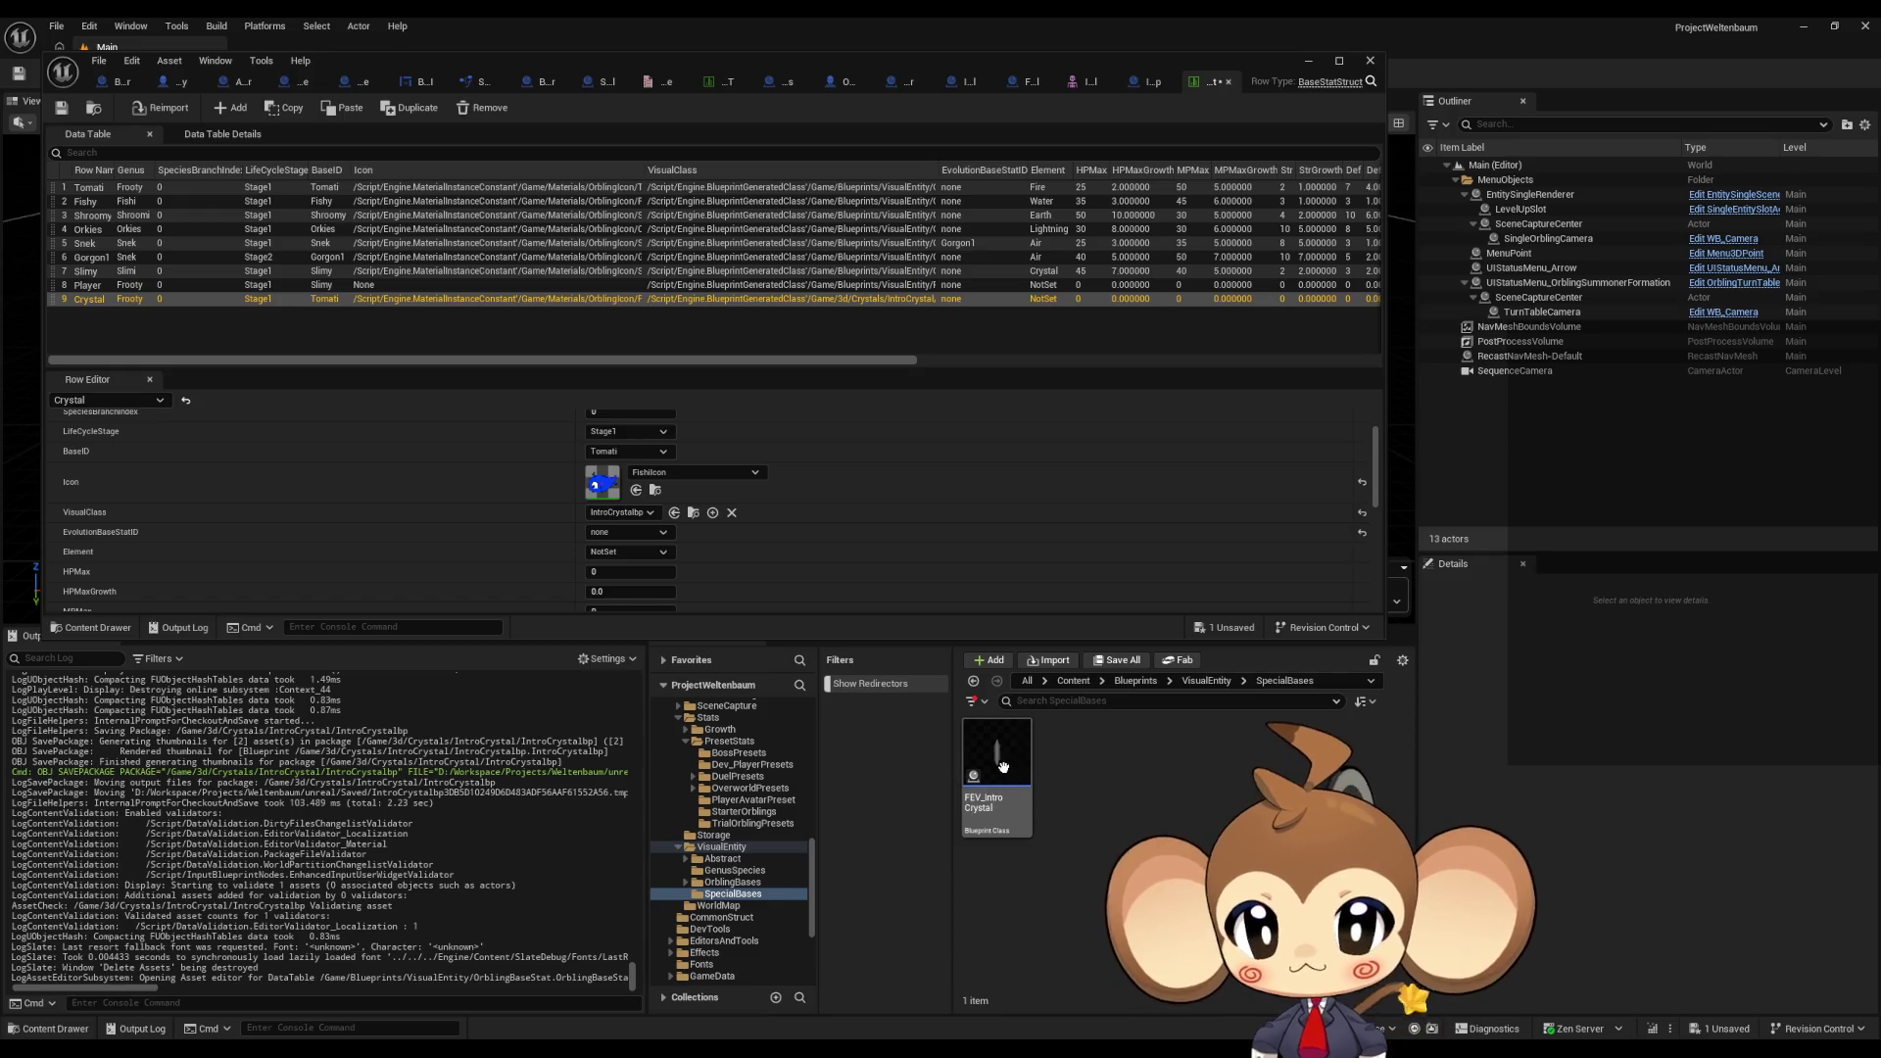
Step: Save all changed assets and press Delete on the FEV_IntroCrystal asset
left_click(99, 61)
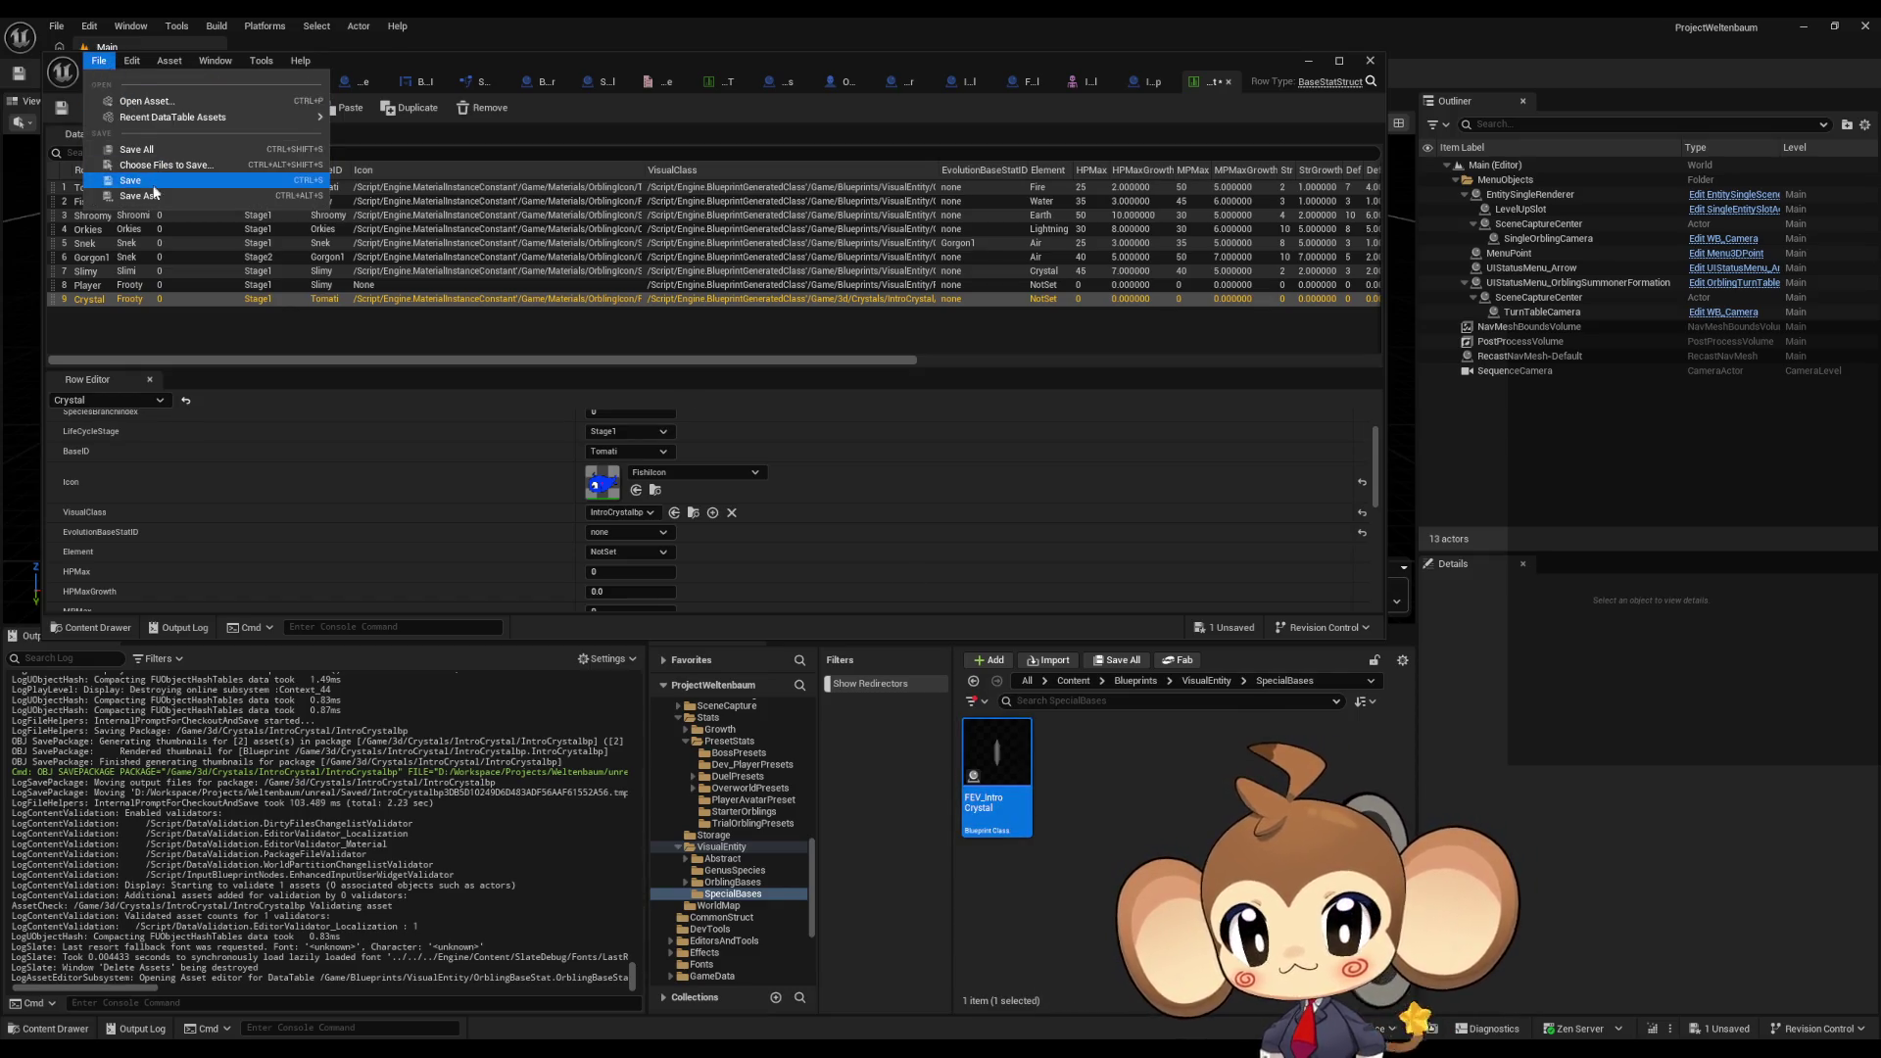
left_click(152, 150)
left_click(992, 750)
key("Delete")
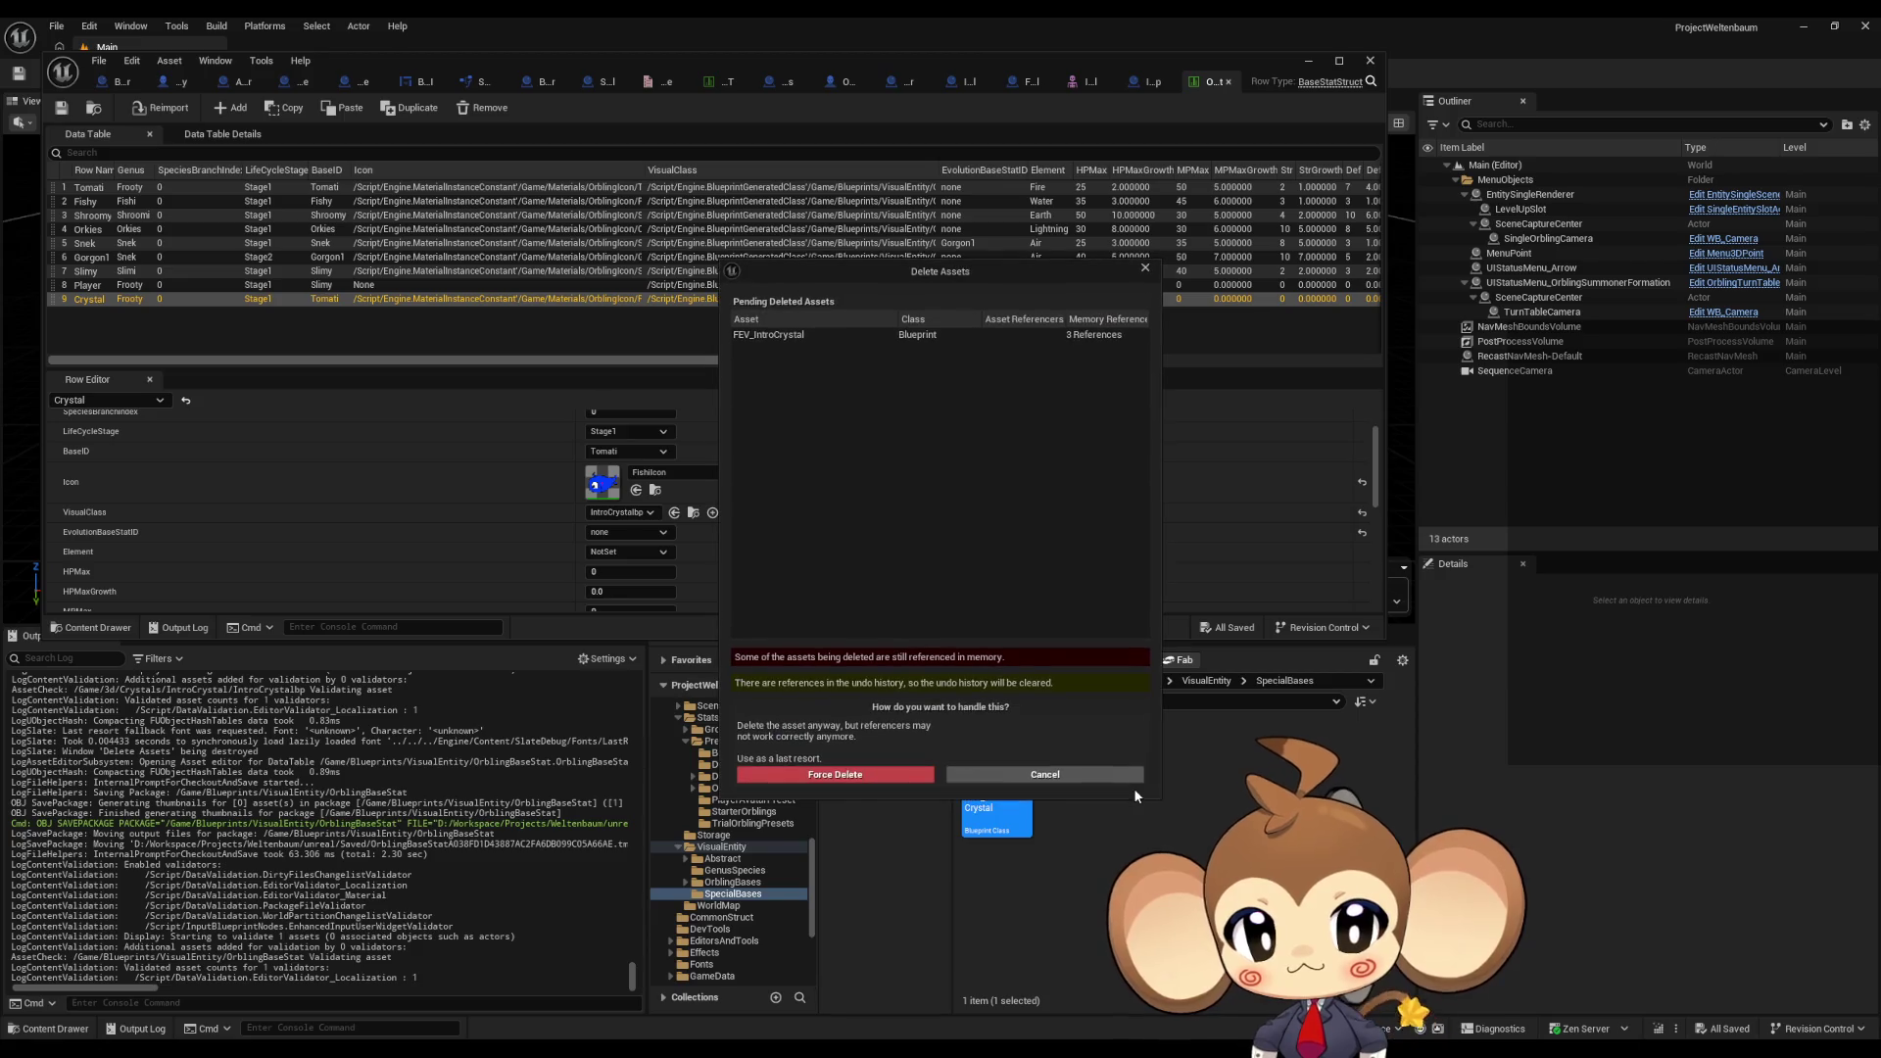
Step: Force Delete FEV_IntroCrystal despite its references and close the IntroCrystal and BattleGroupType tabs
left_click(835, 774)
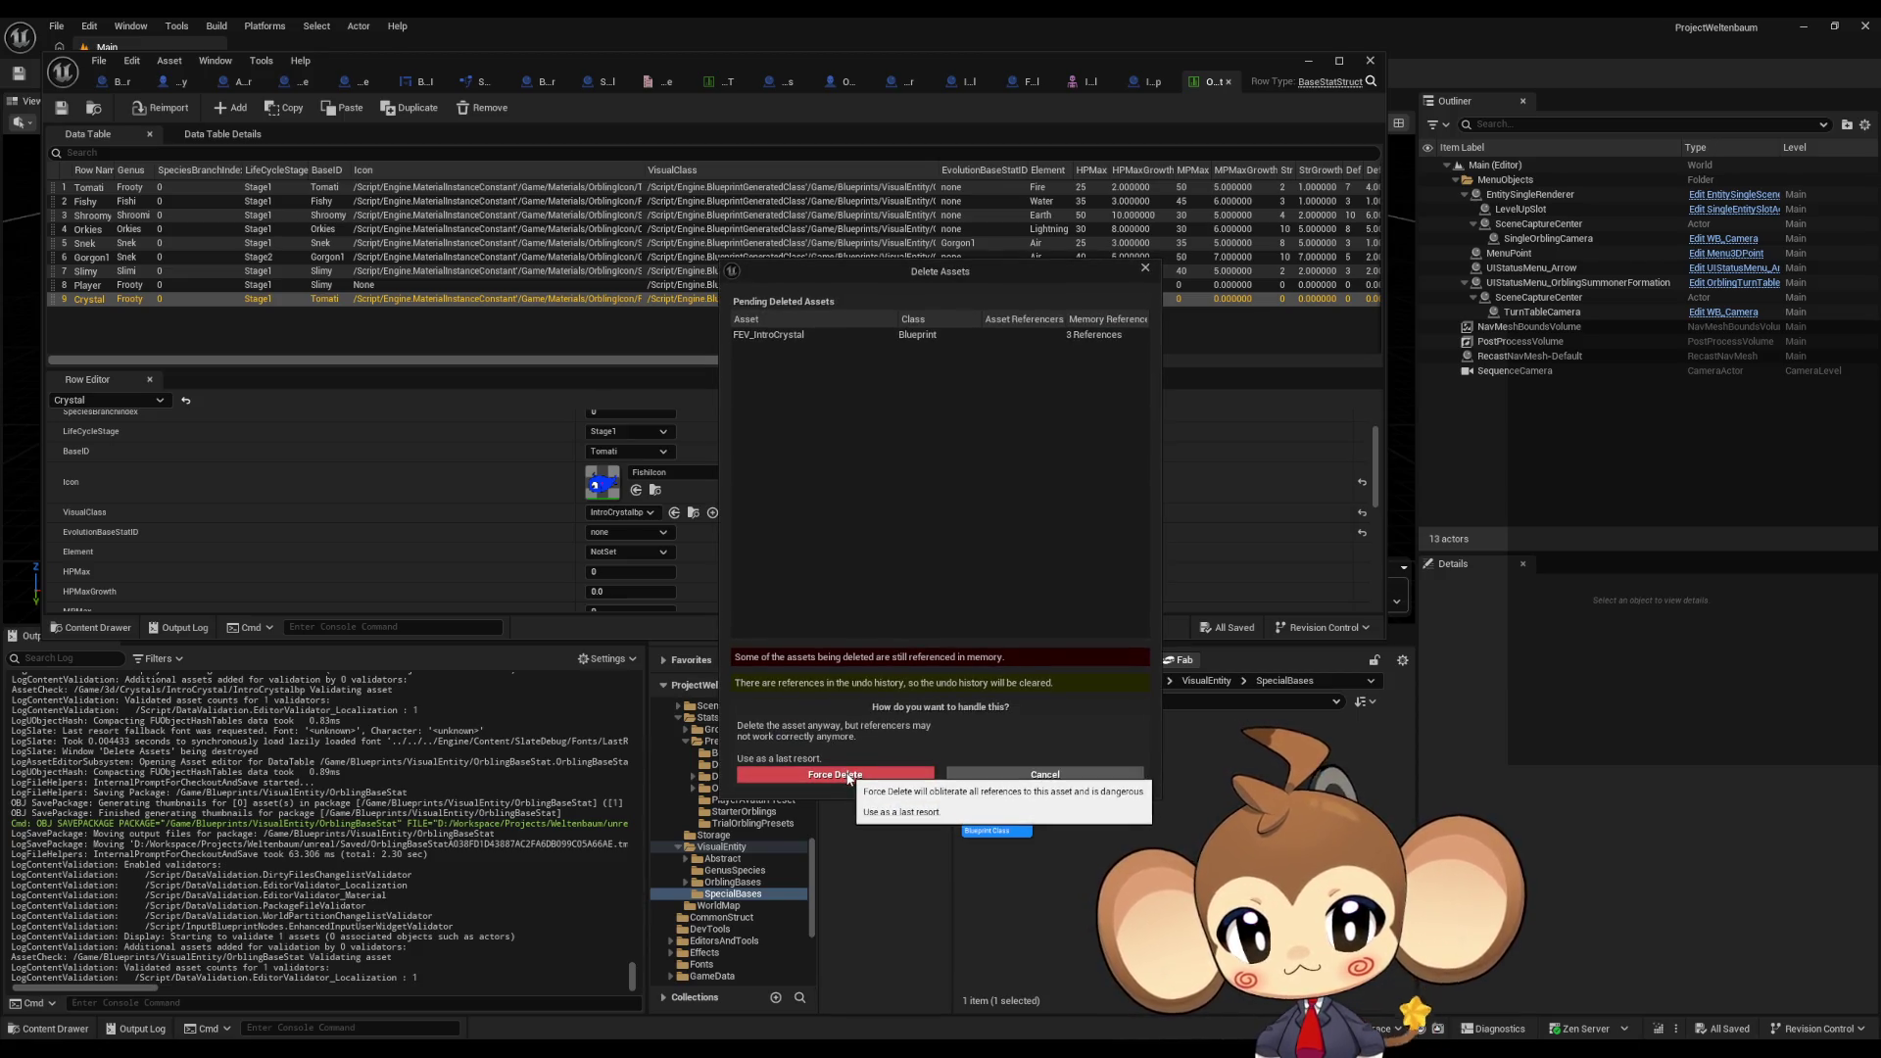
left_click(1126, 813)
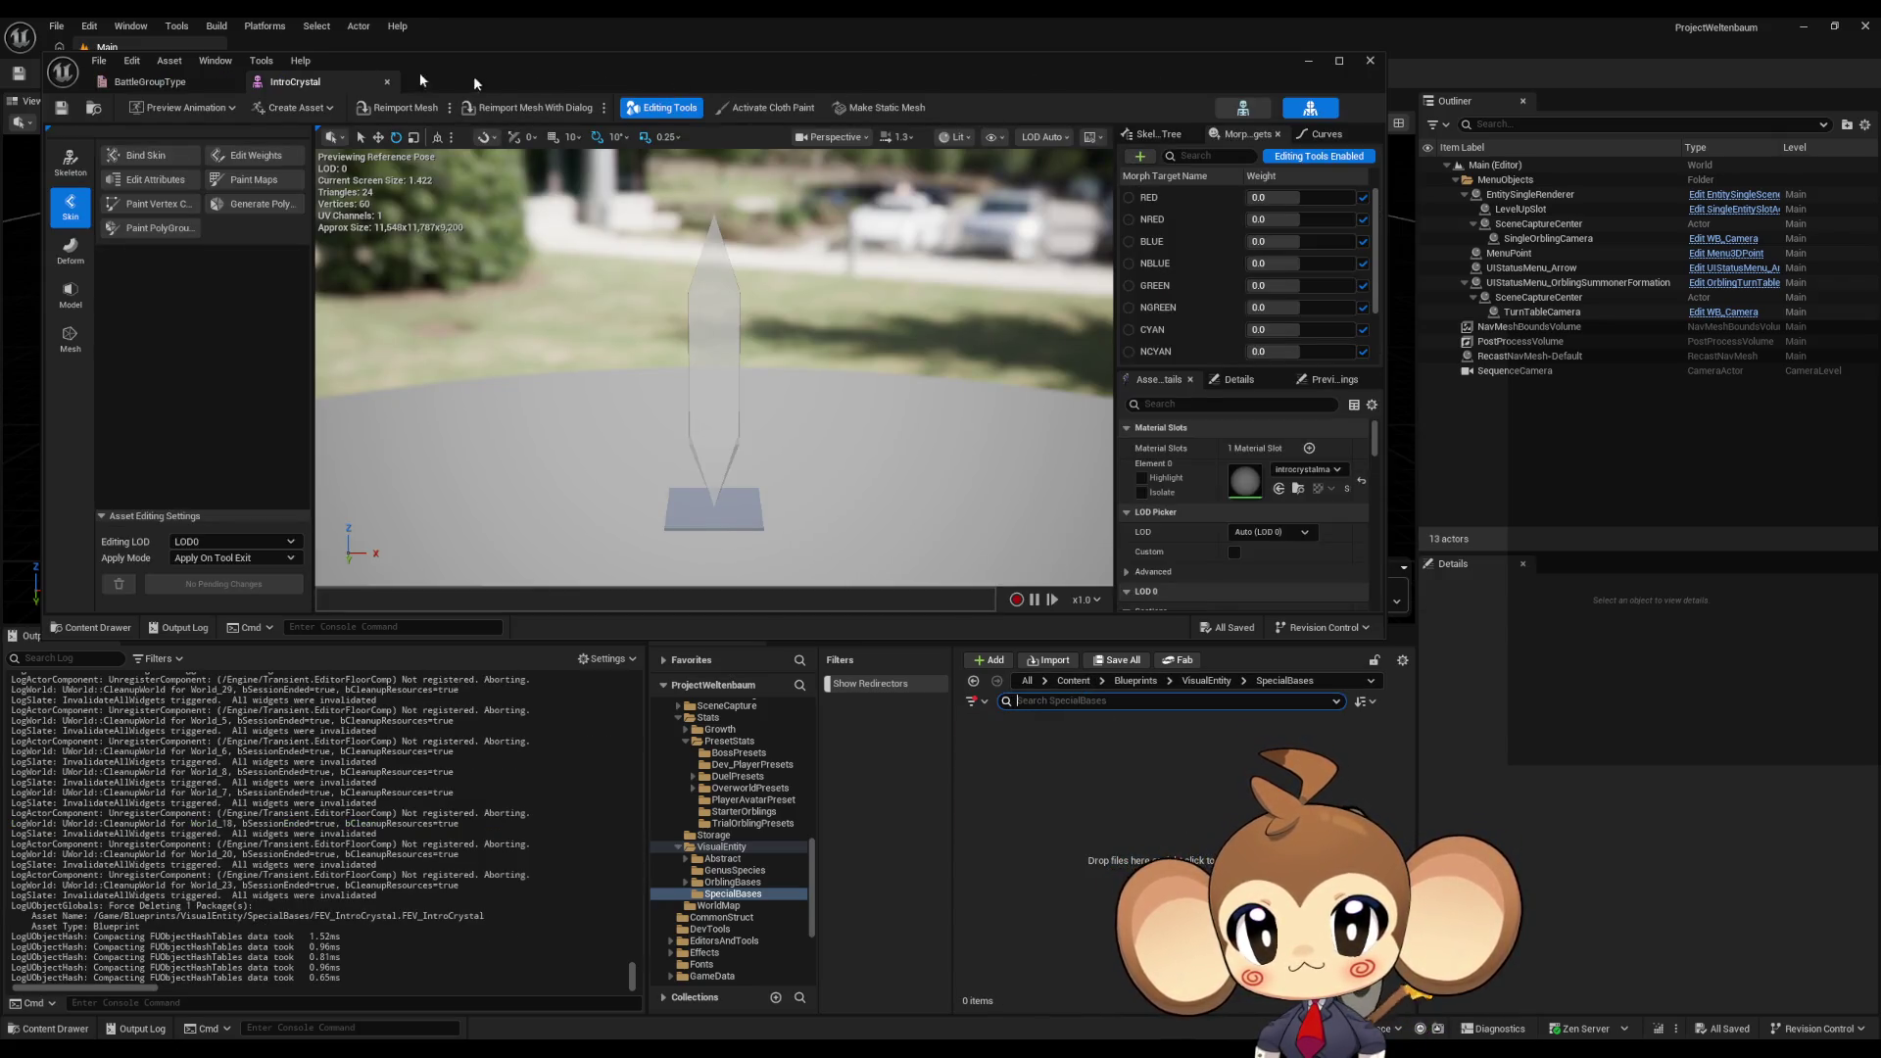
left_click(386, 81)
left_click(236, 81)
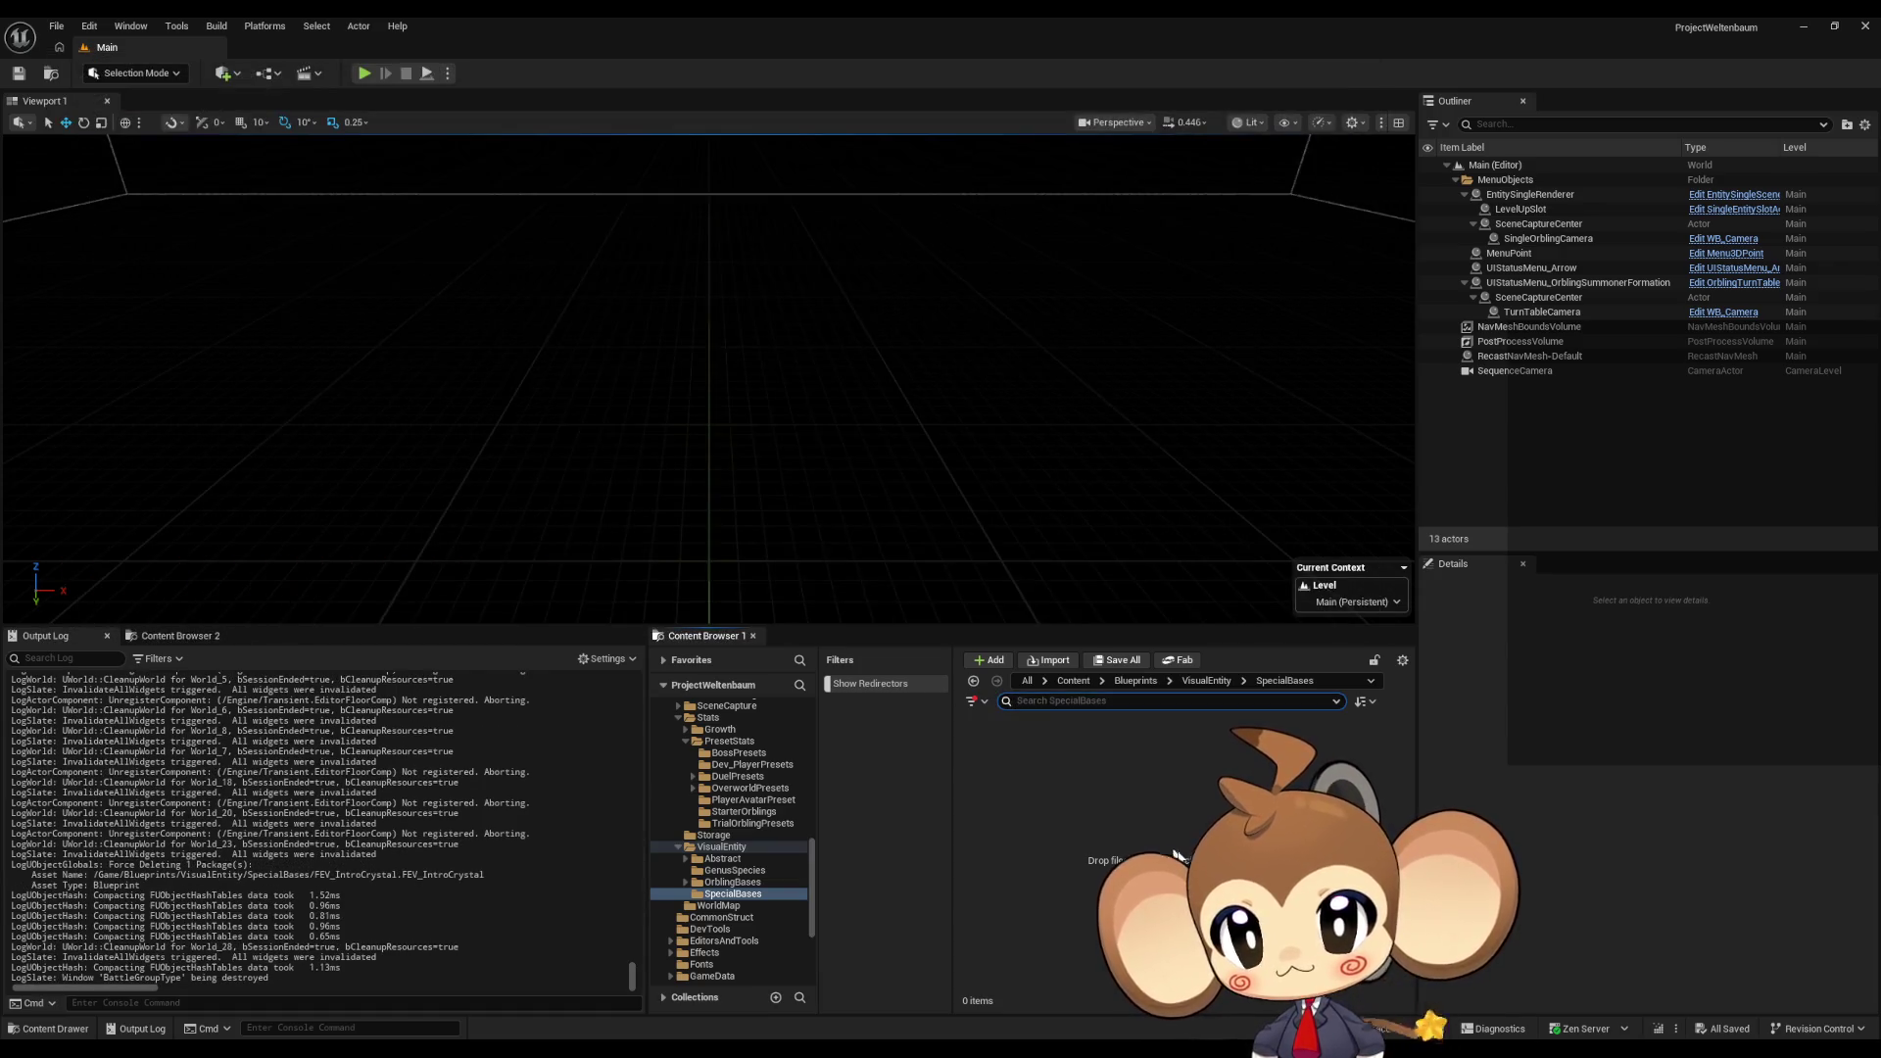
Step: Search 'intro' across the whole Content folder, scroll the 49 results and select VoidLevel
left_click(1135, 680)
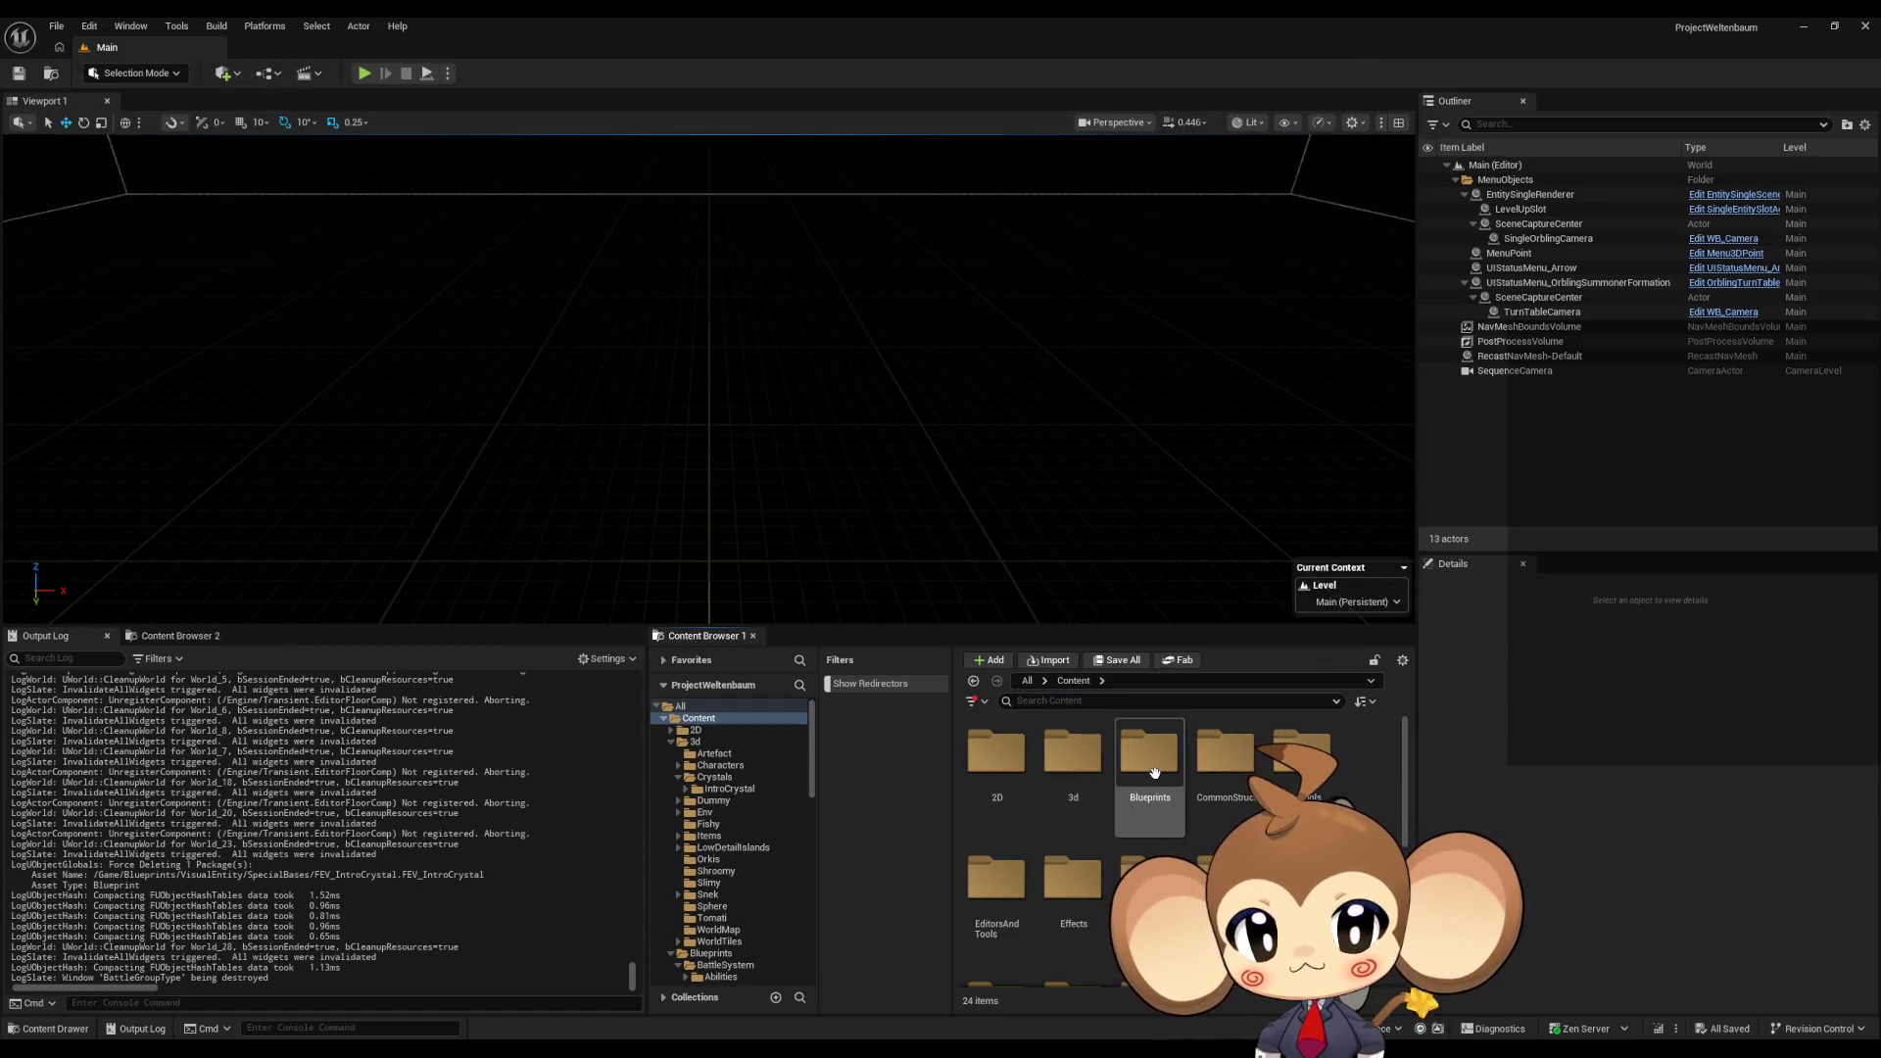
left_click(1089, 702)
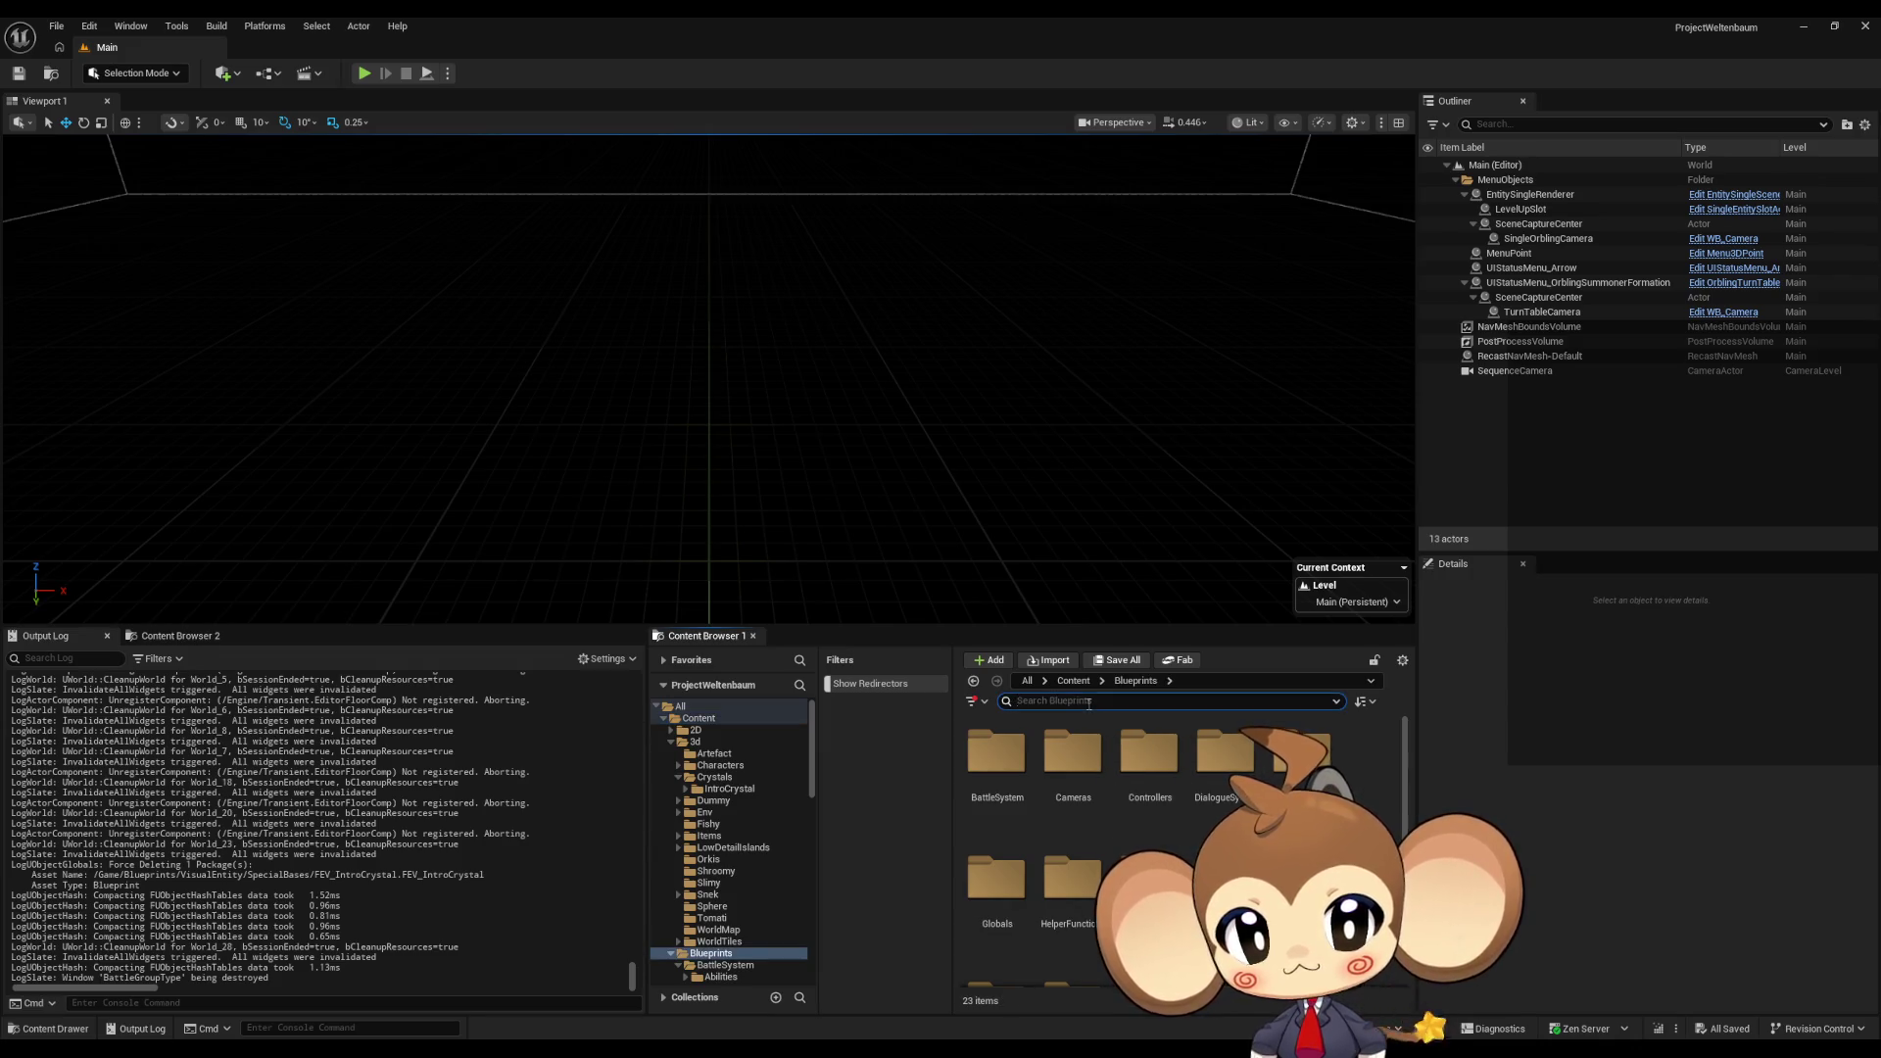
type("intro")
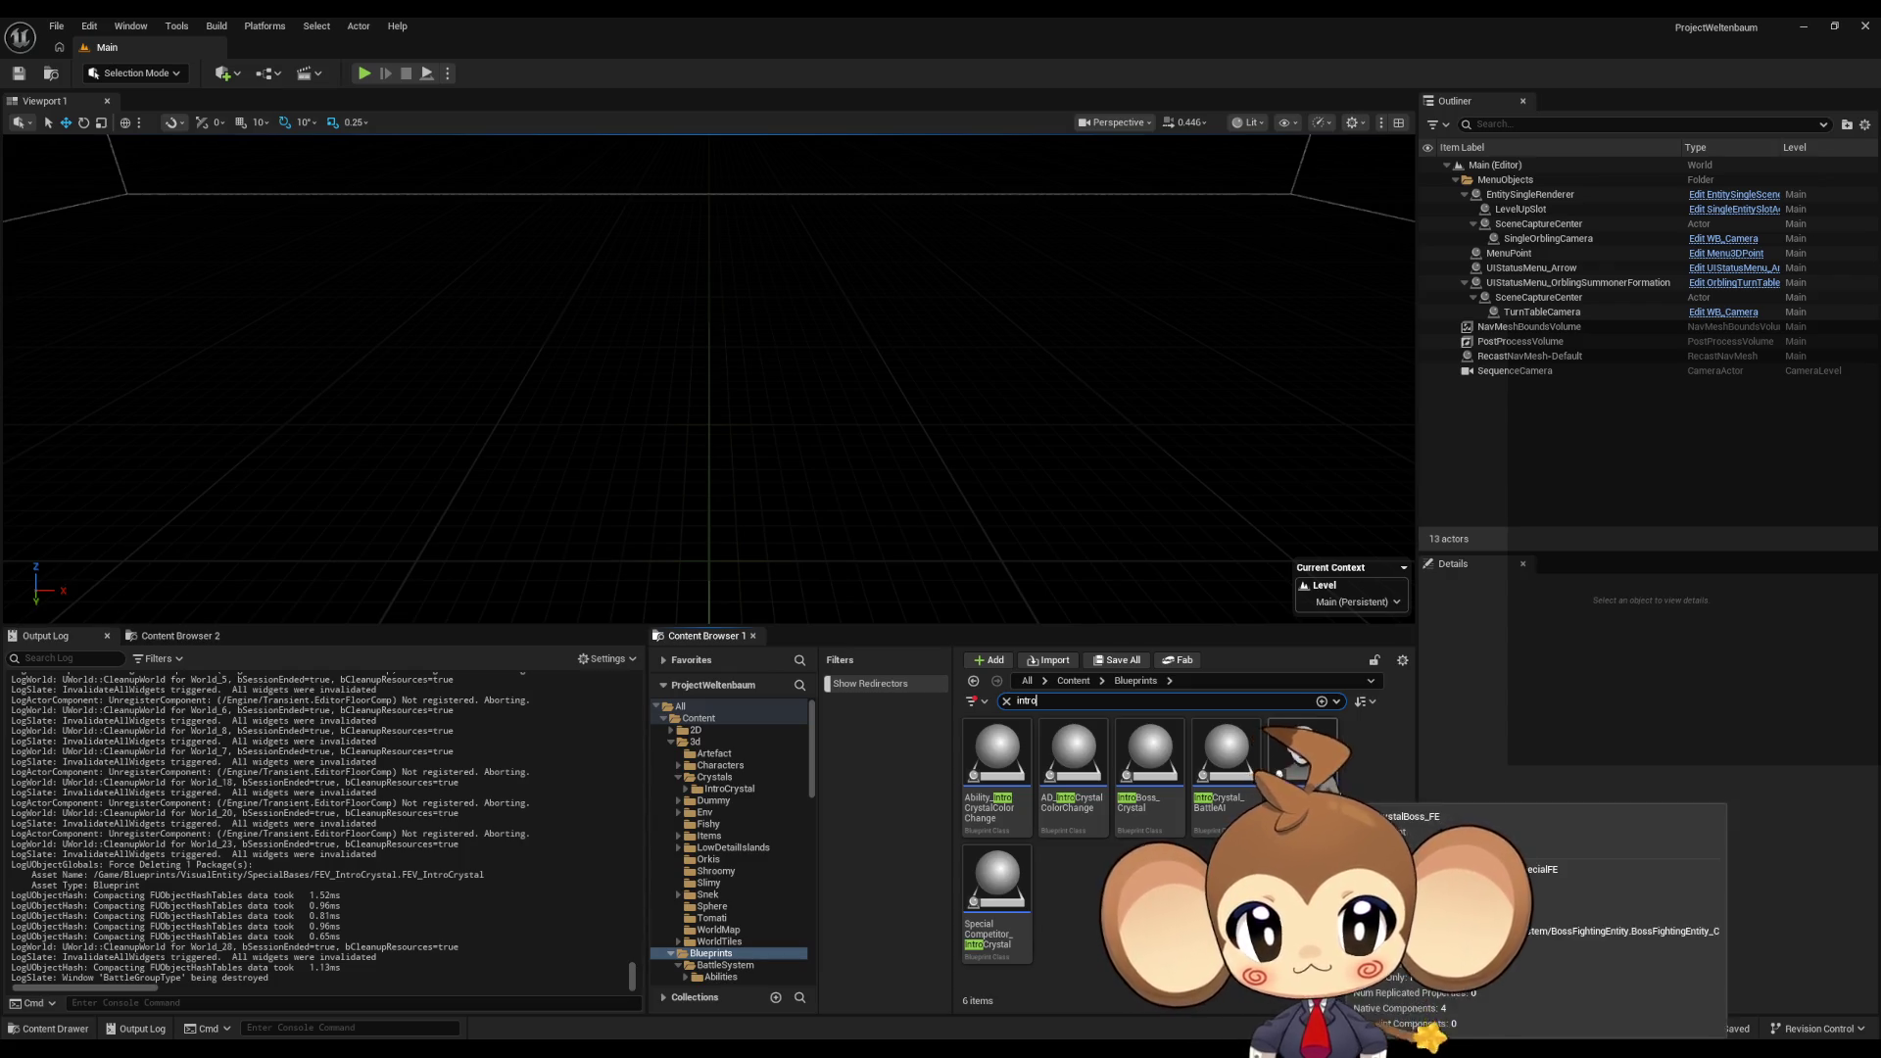
mouse_move(1189, 783)
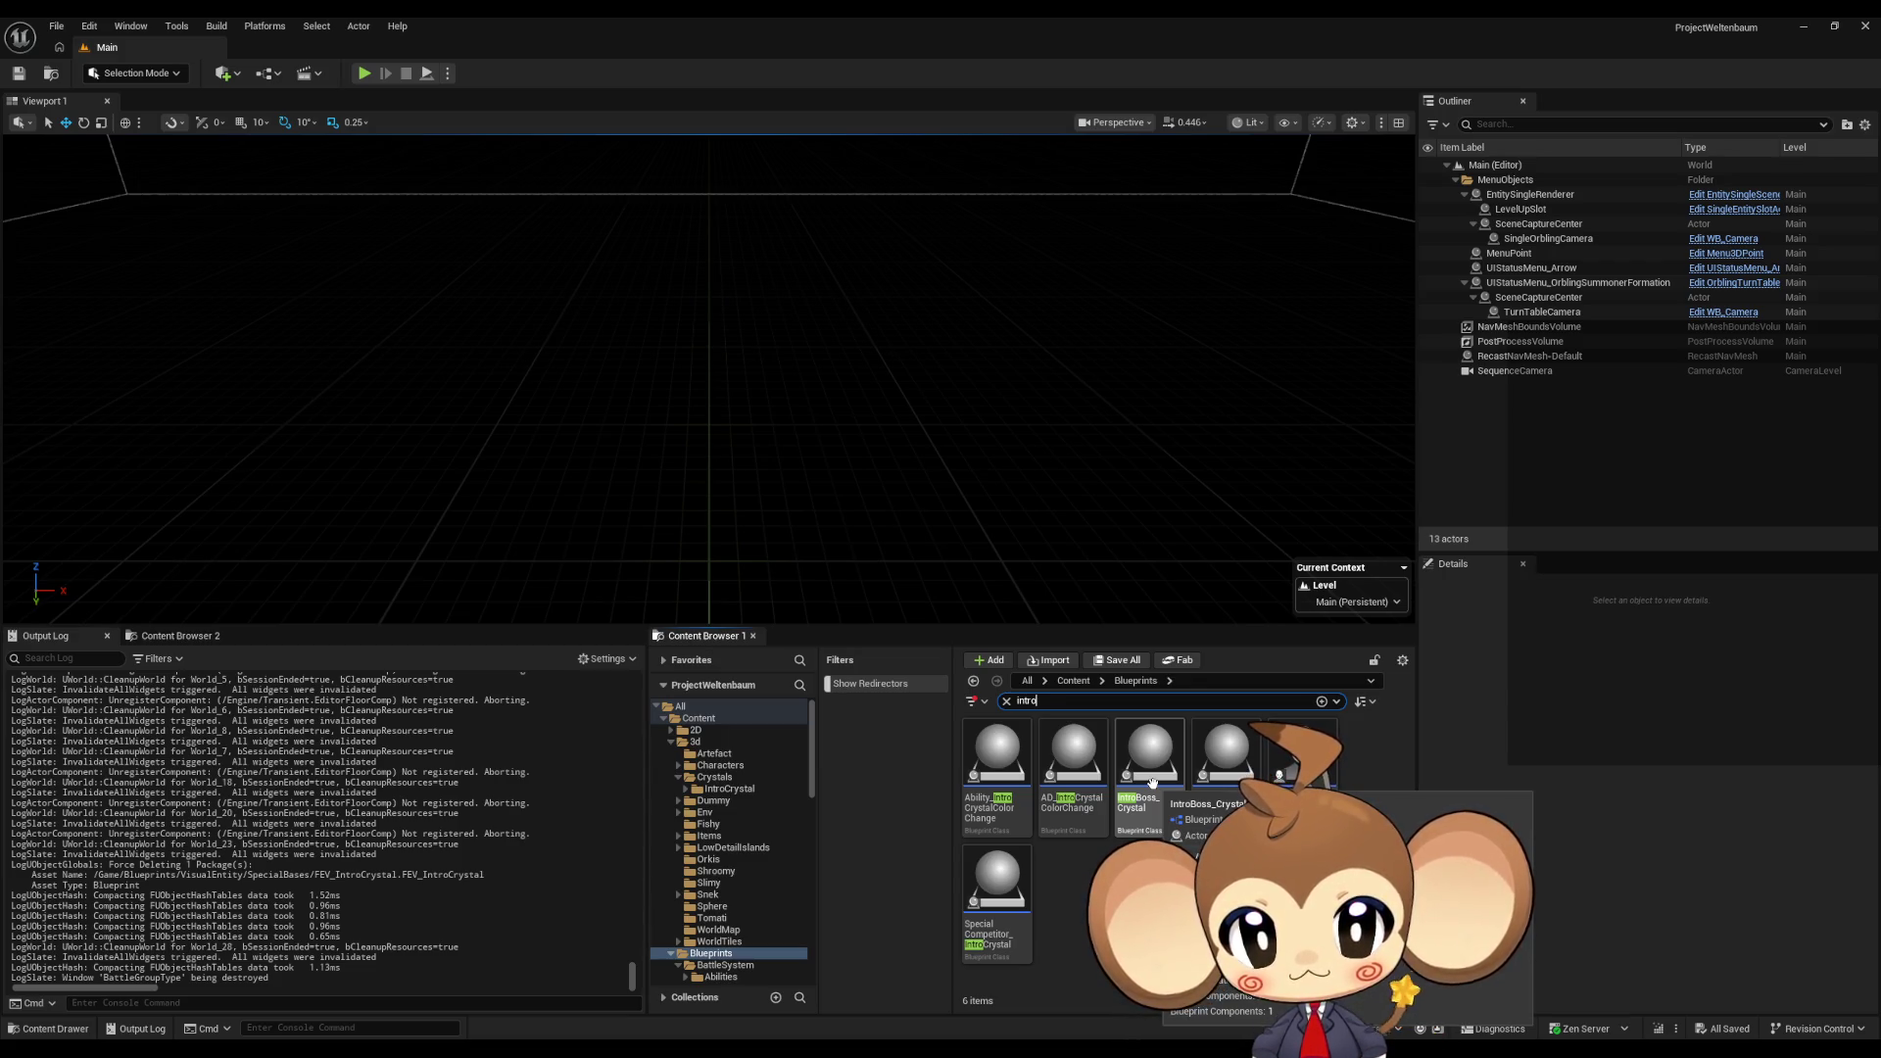
left_click(1085, 685)
scroll(1175, 852, "down", 3)
scroll(1176, 853, "down", 1)
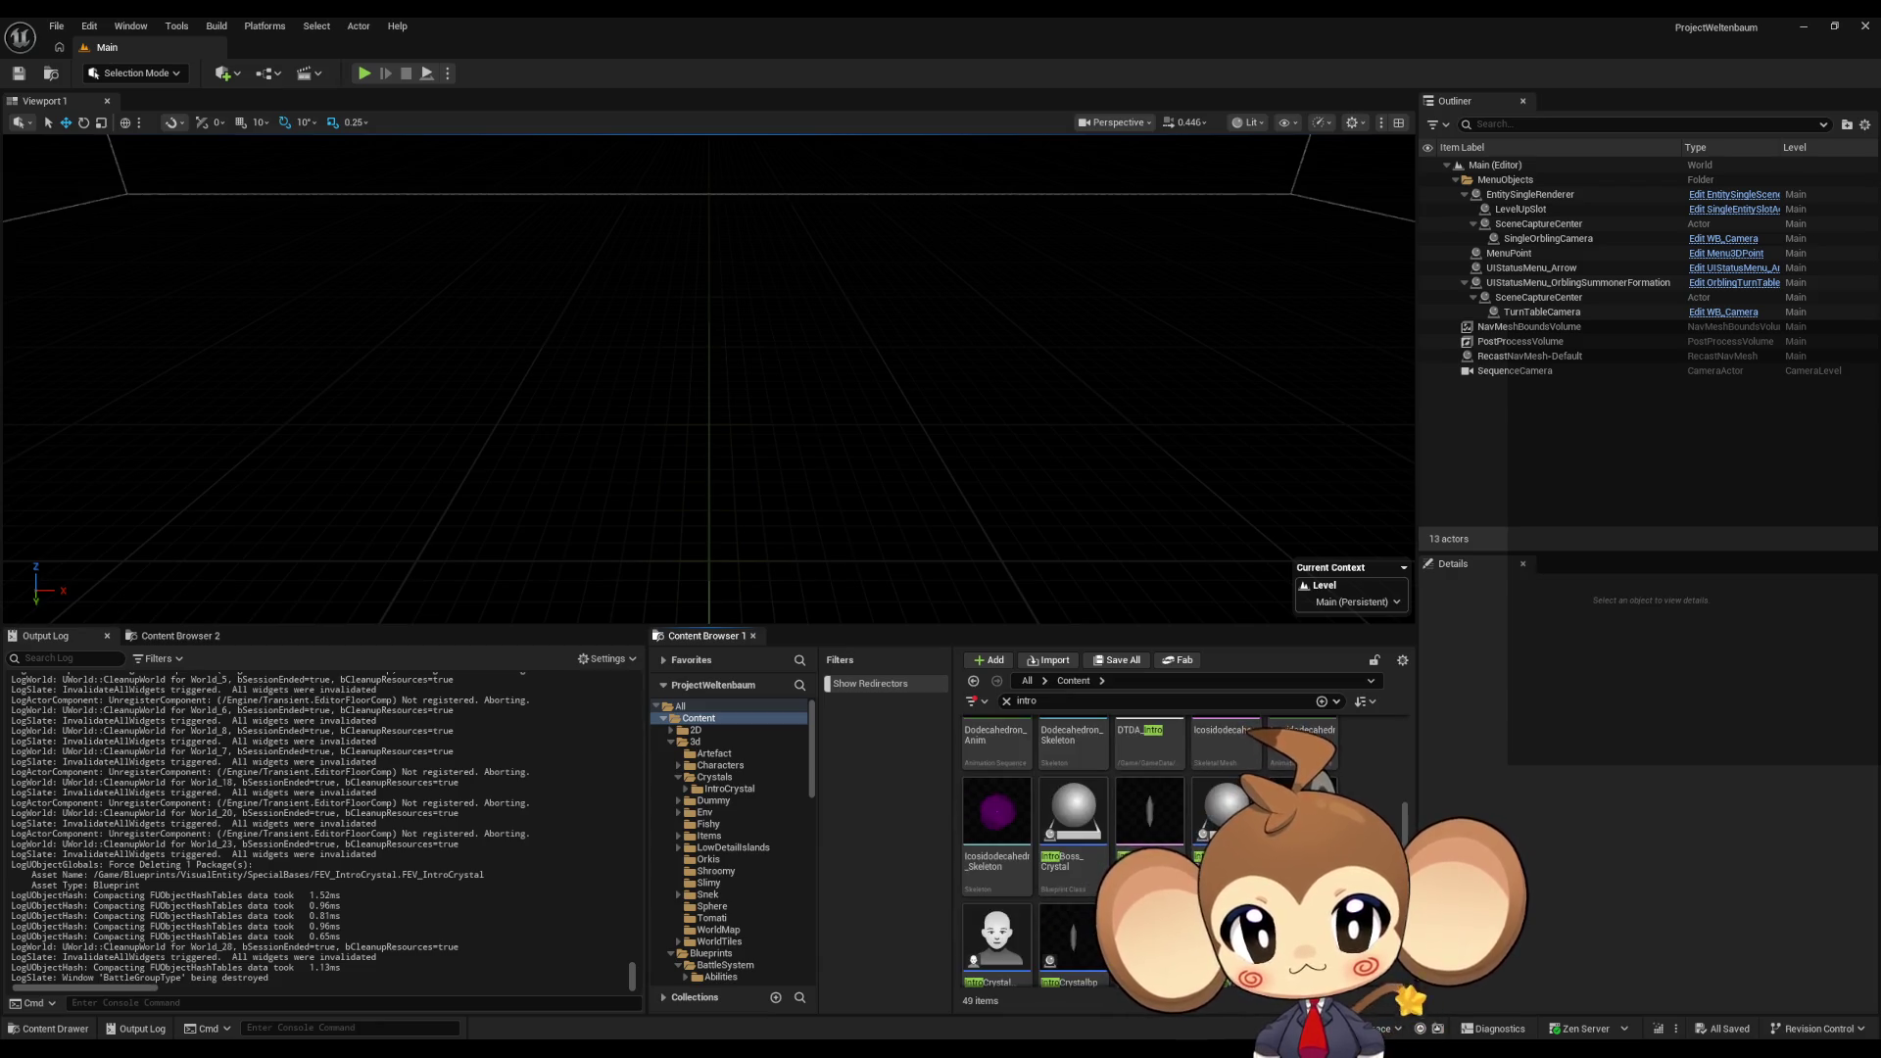
scroll(1072, 805, "down", 1)
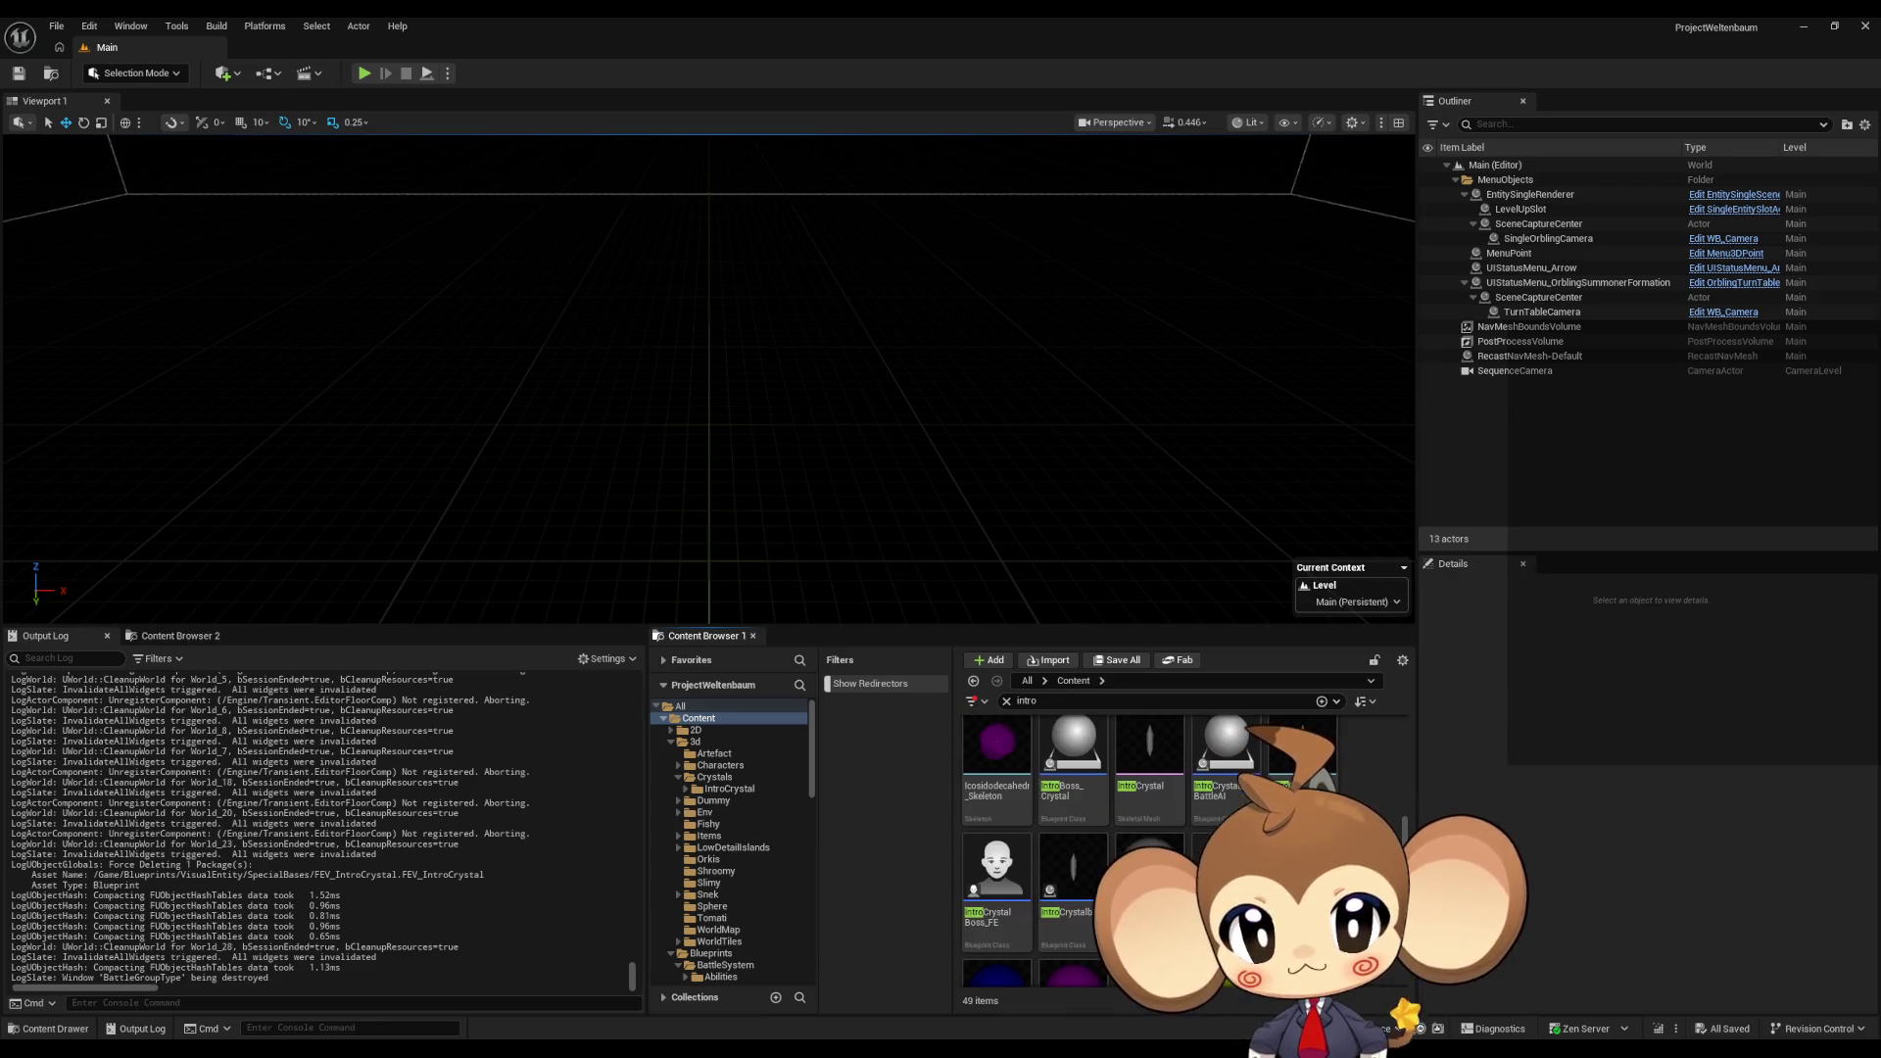
scroll(1223, 764, "down", 5)
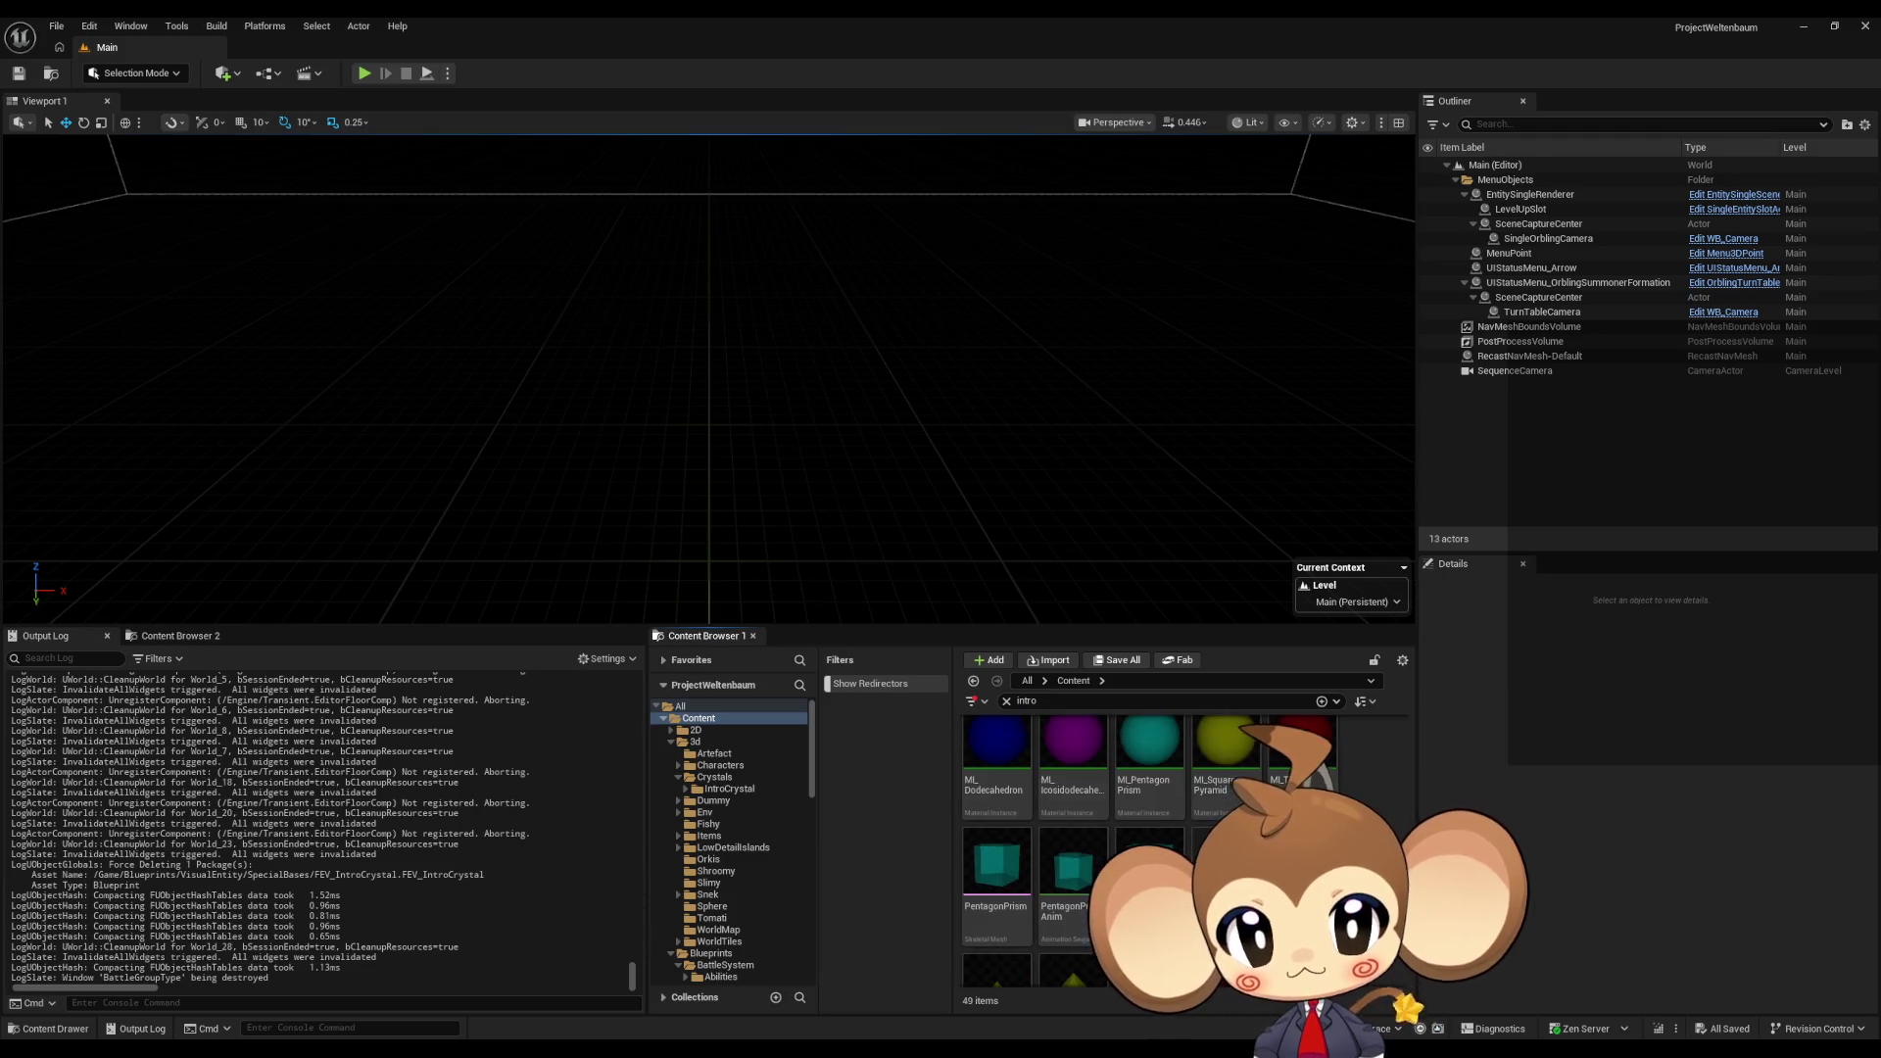
scroll(1224, 832, "down", 3)
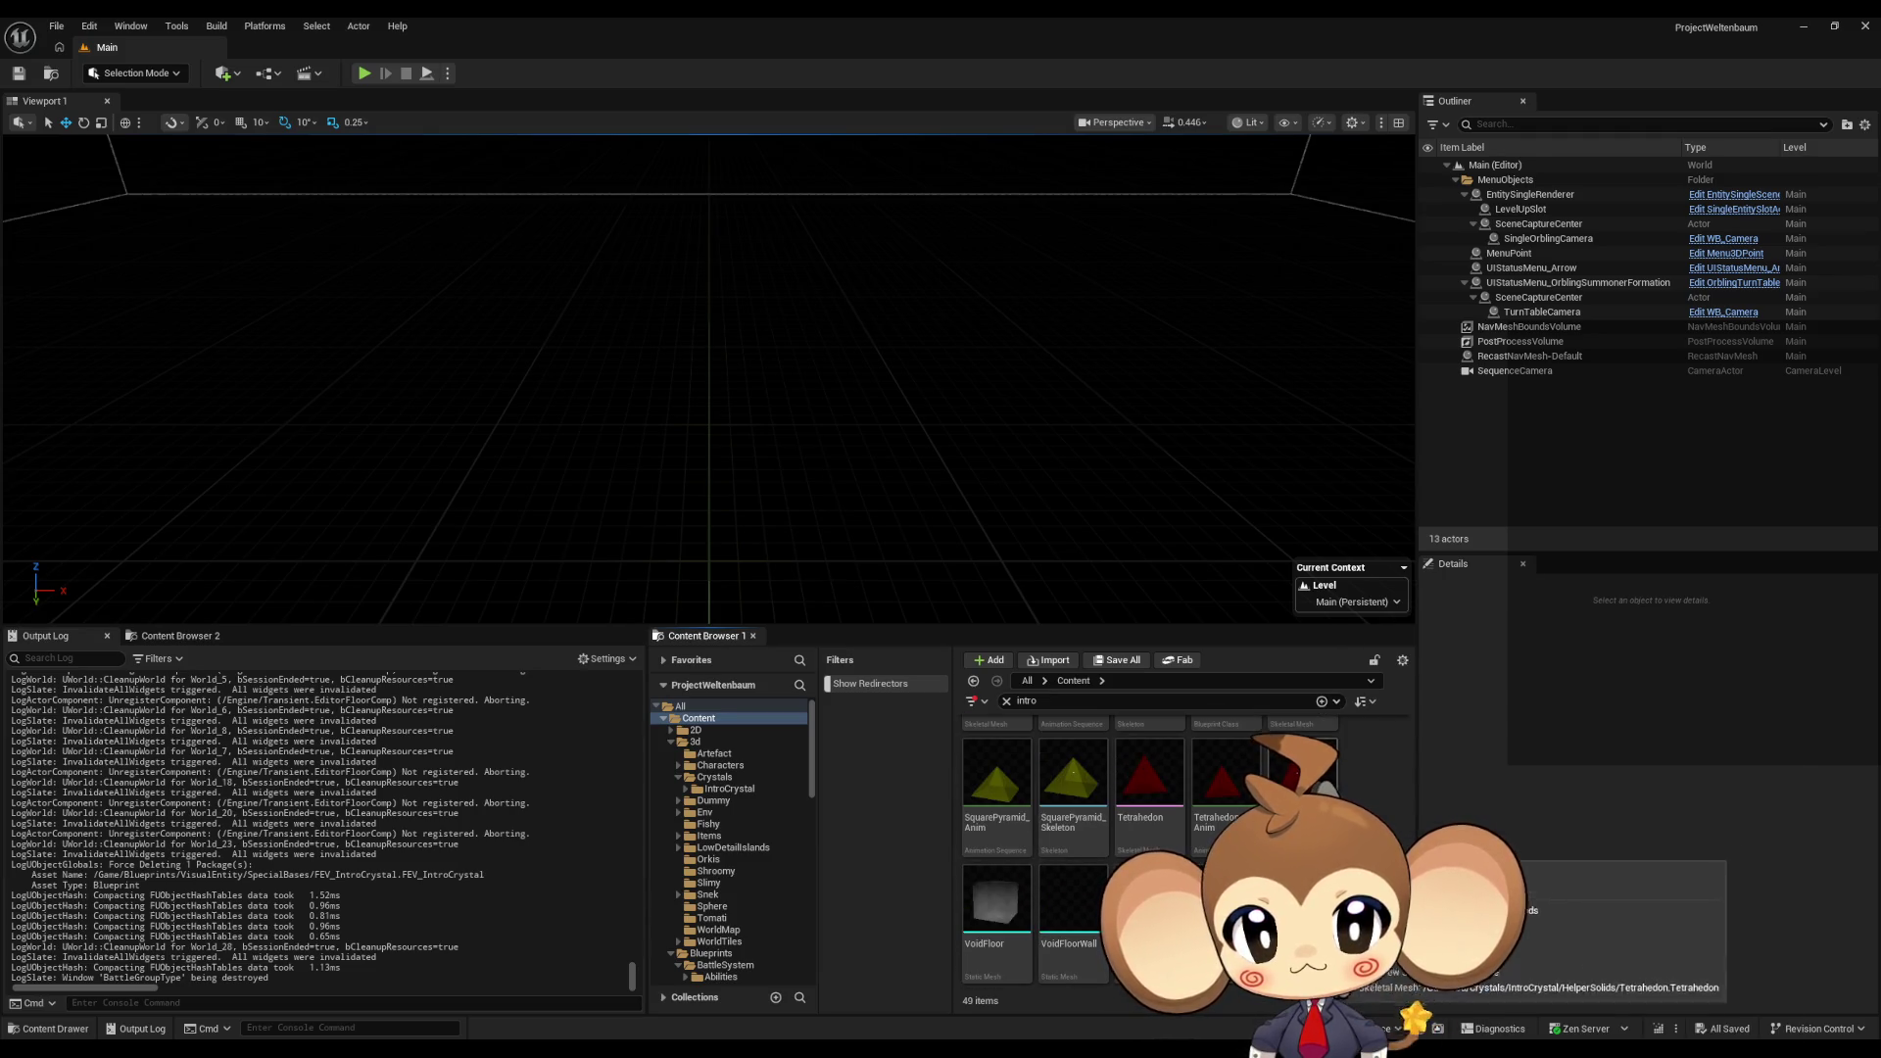
left_click(1224, 882)
Step: Open VoidLevel, edit the IntroCrystalbp actor's blueprint and locate its asset in the Content Browser
double_click(1224, 881)
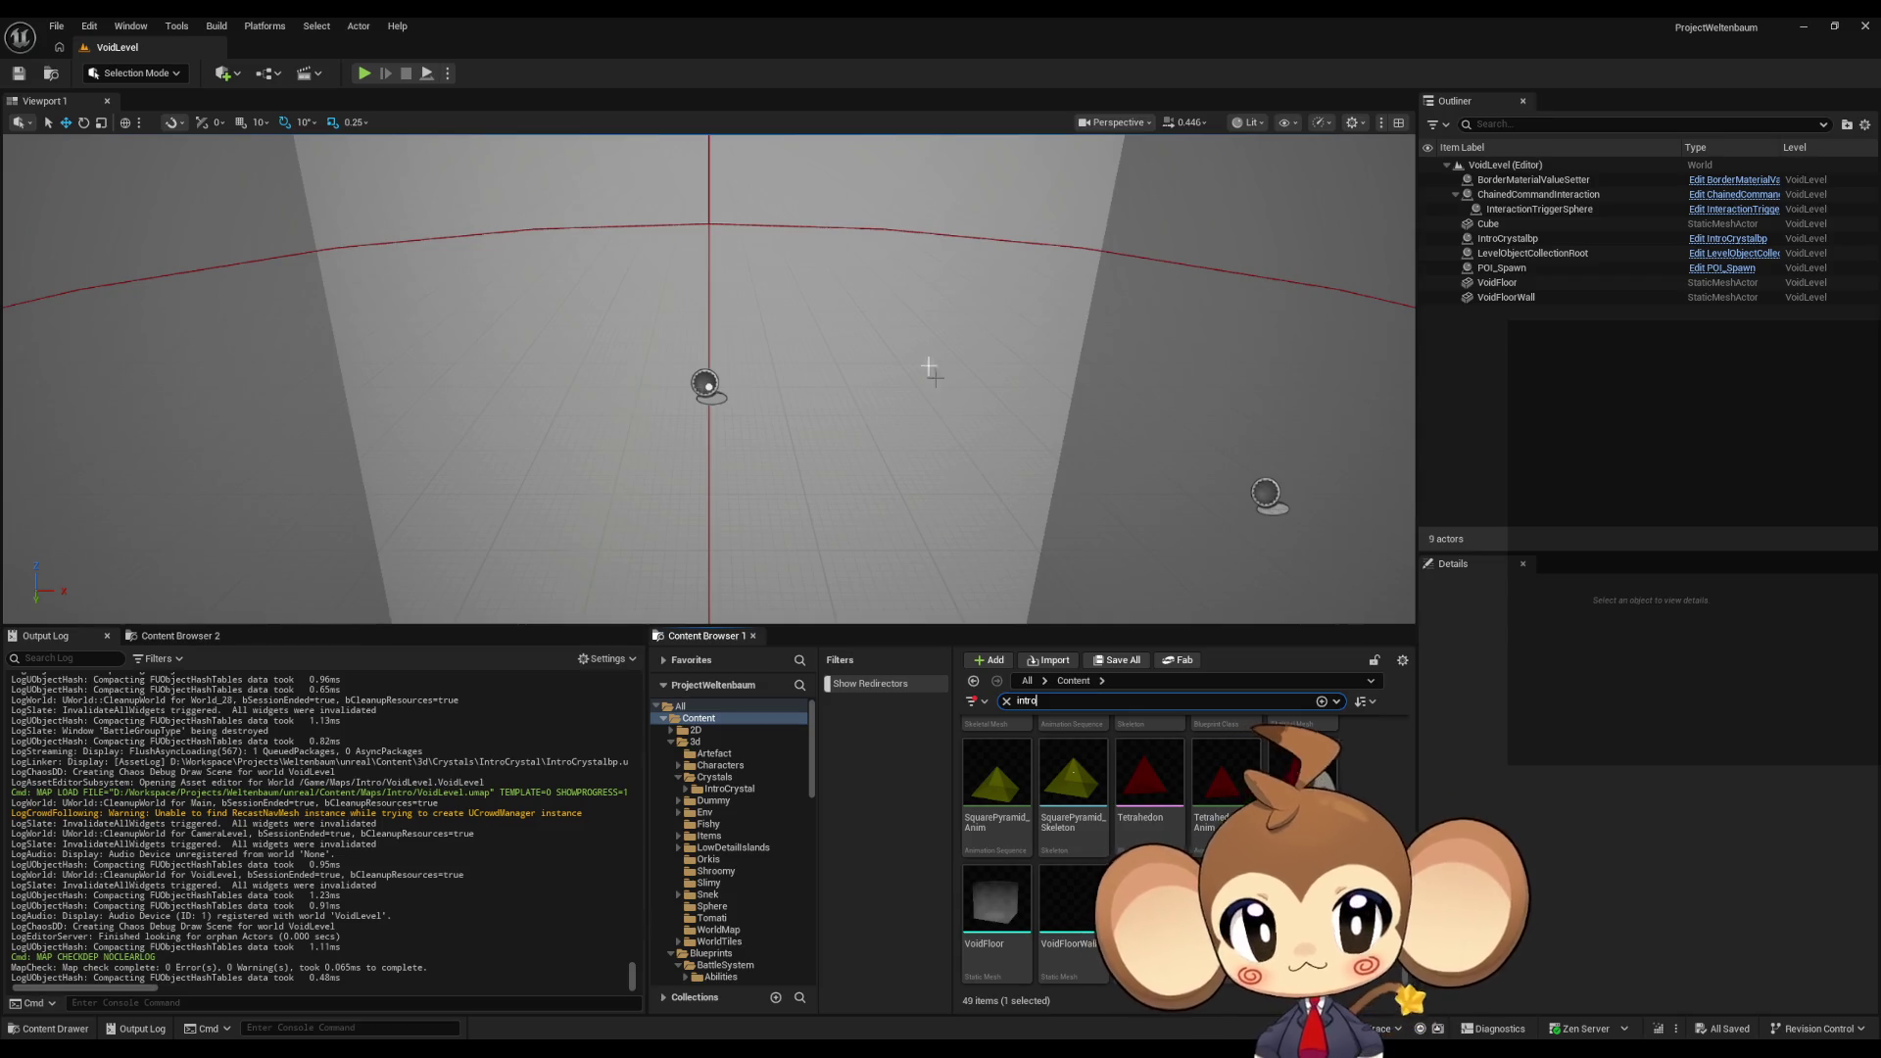
left_click(984, 330)
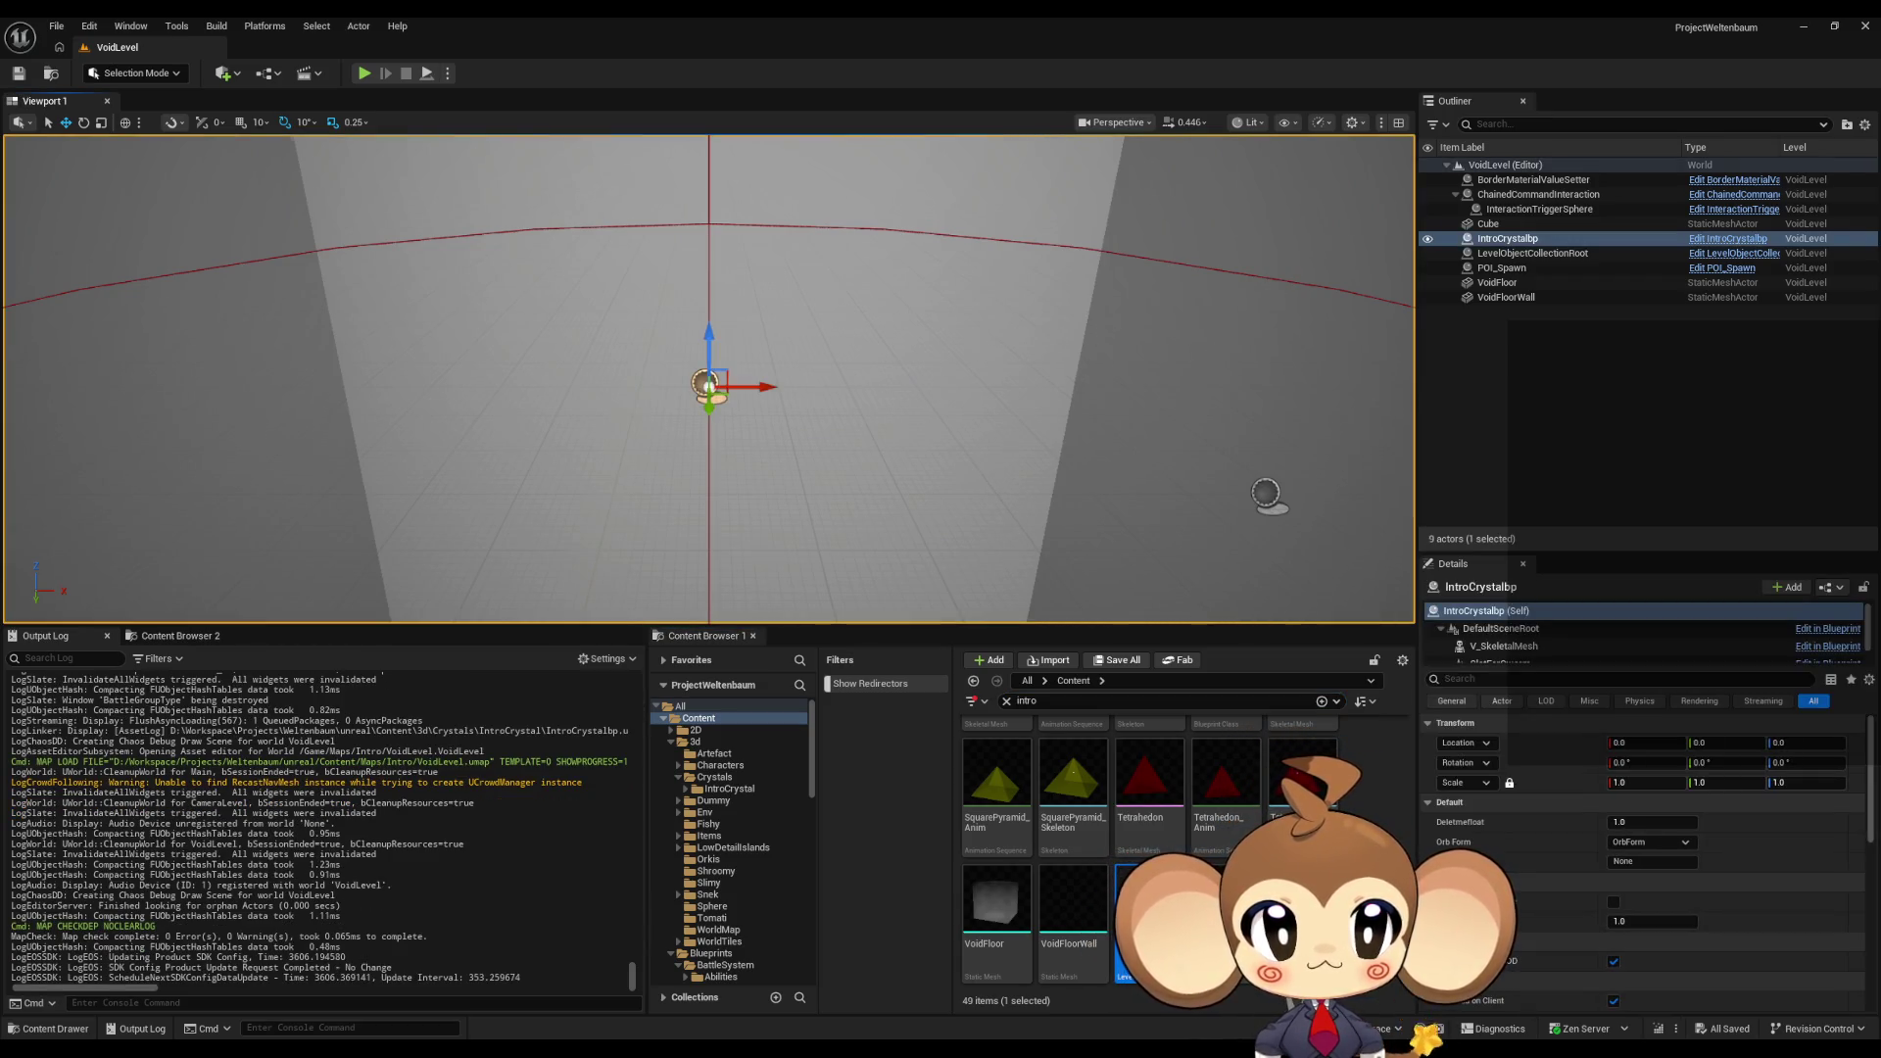
right_click_drag(985, 330, 984, 294)
left_click(1730, 240)
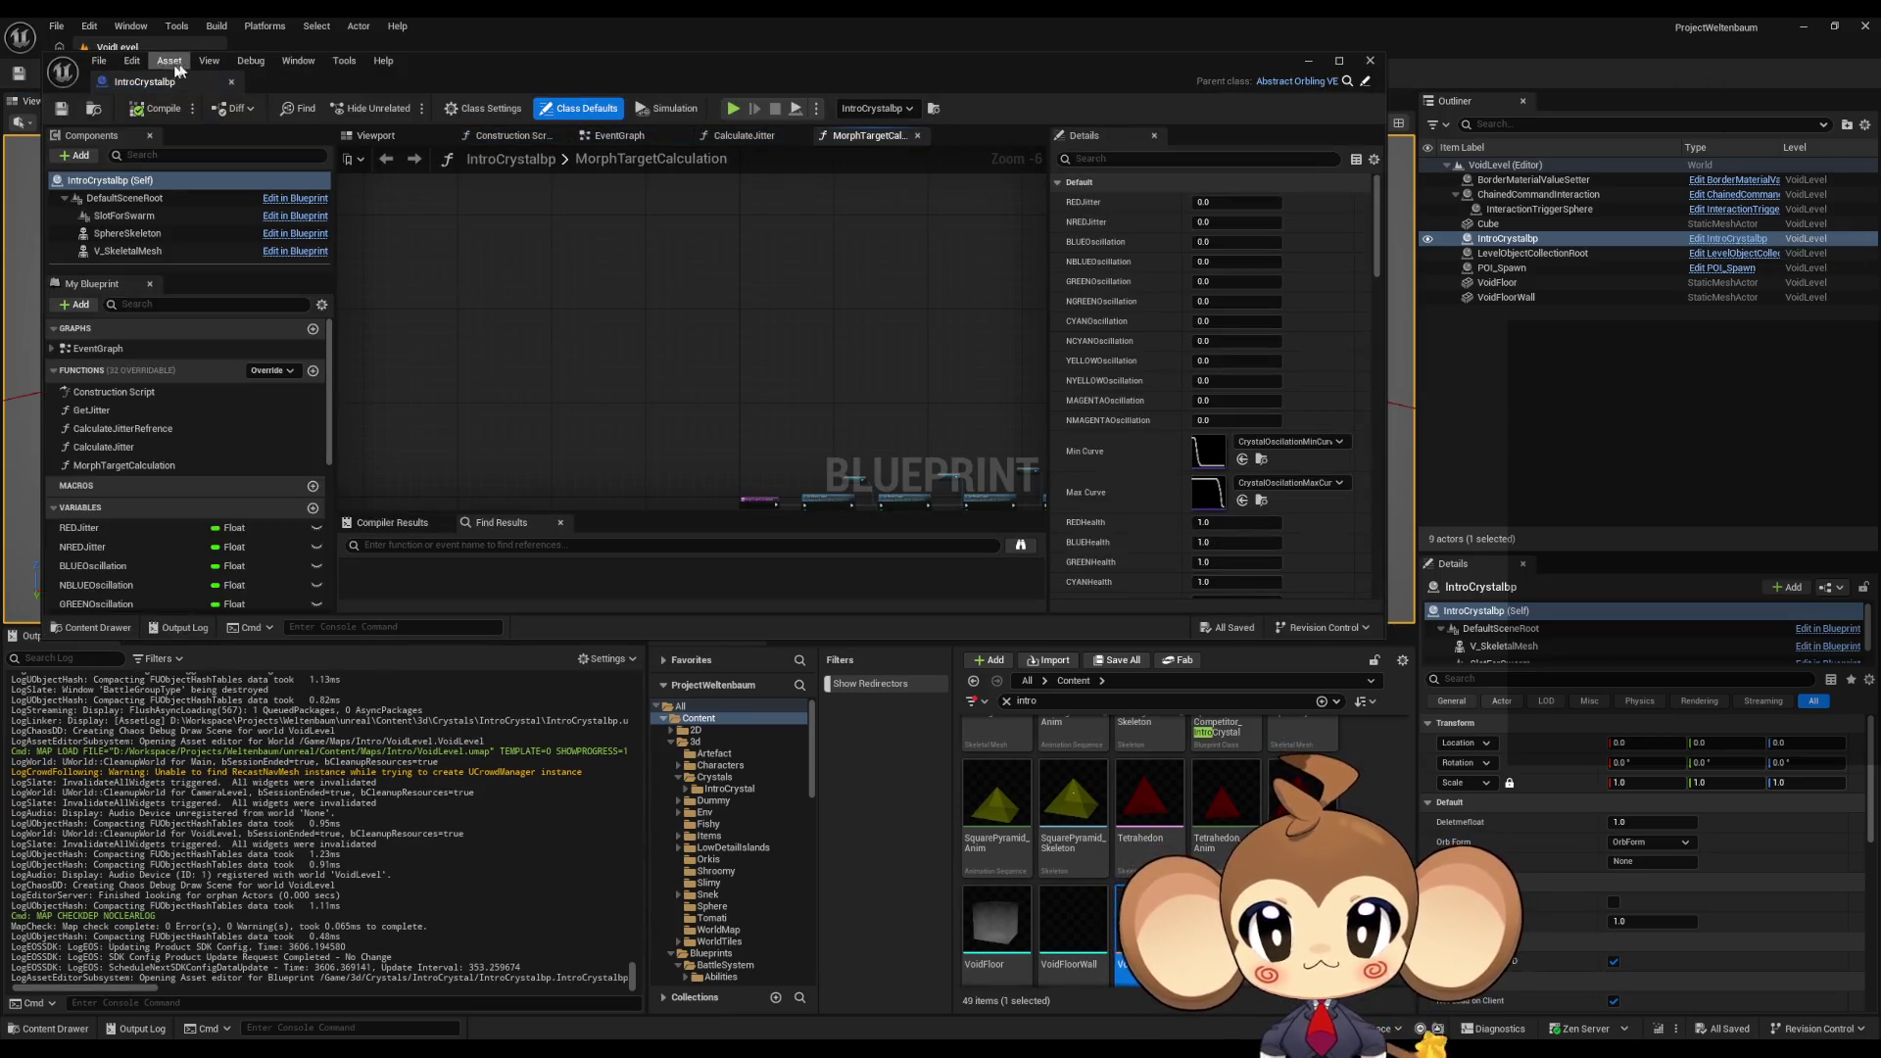
left_click(157, 64)
left_click(217, 119)
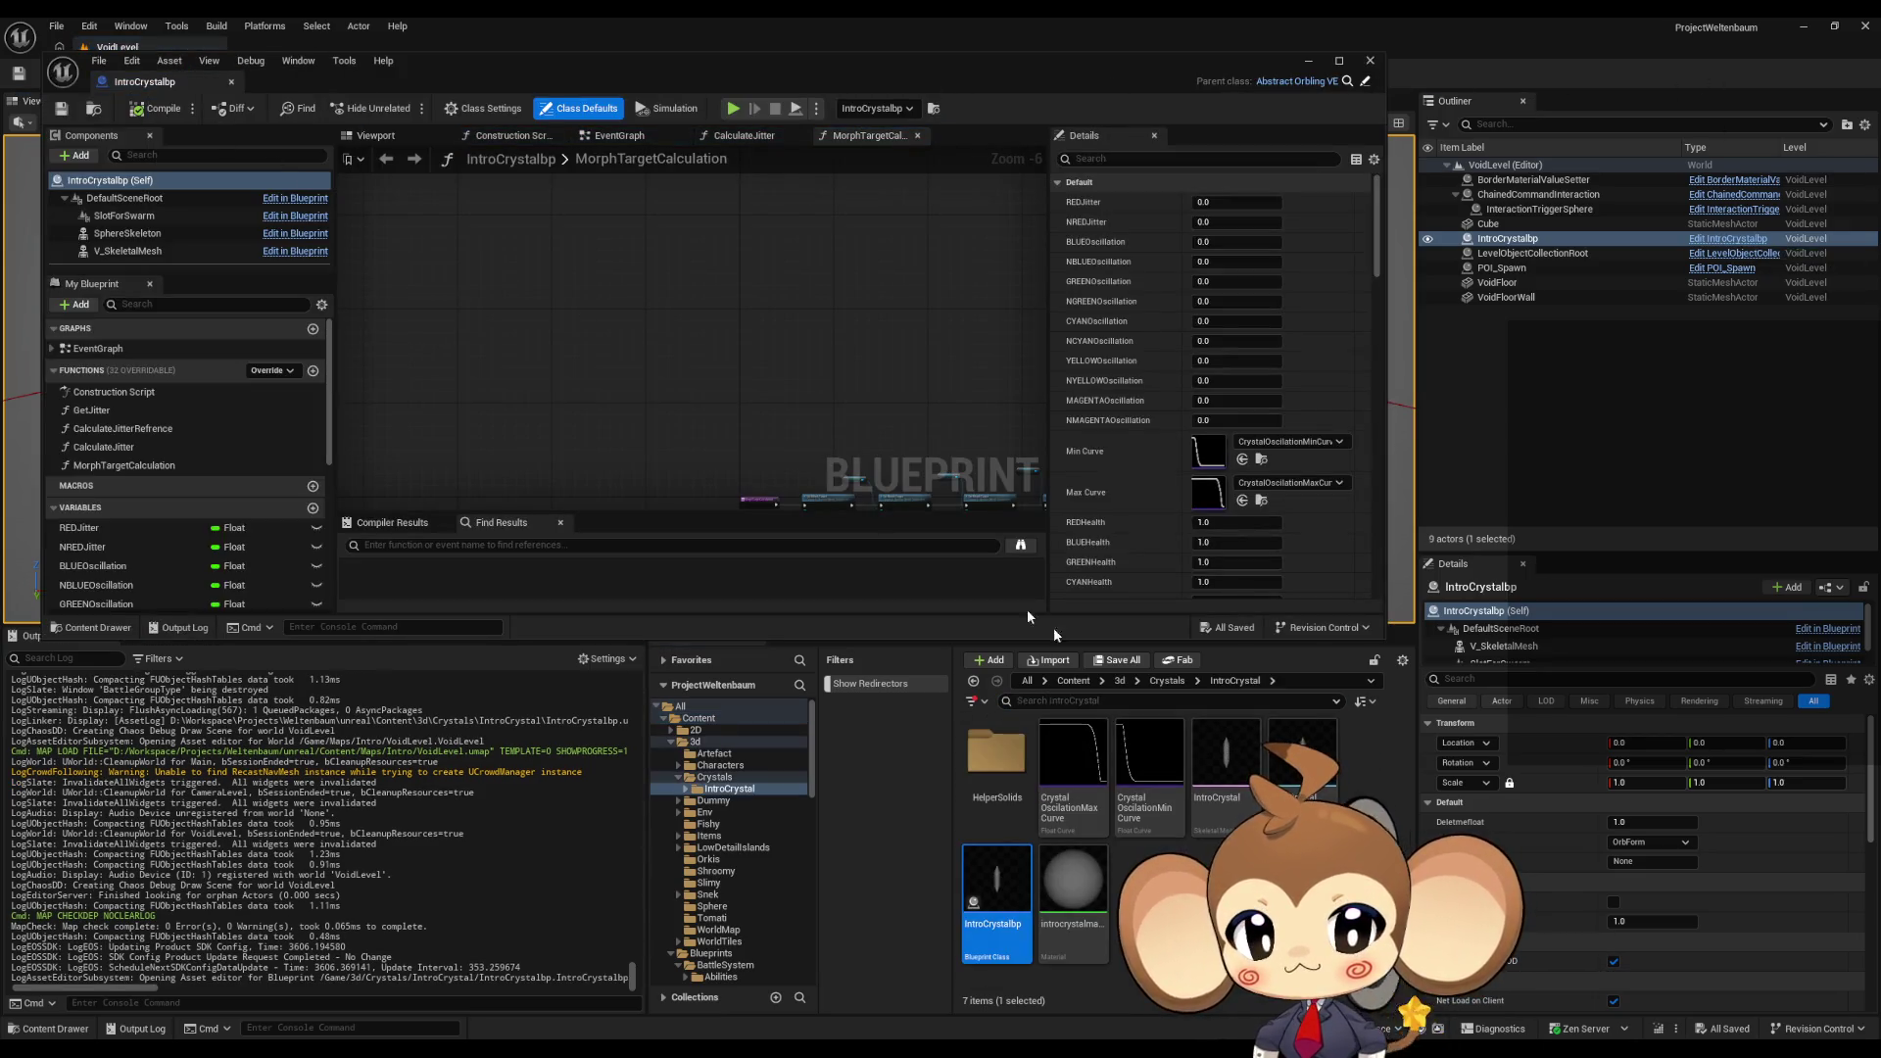
left_click(988, 896)
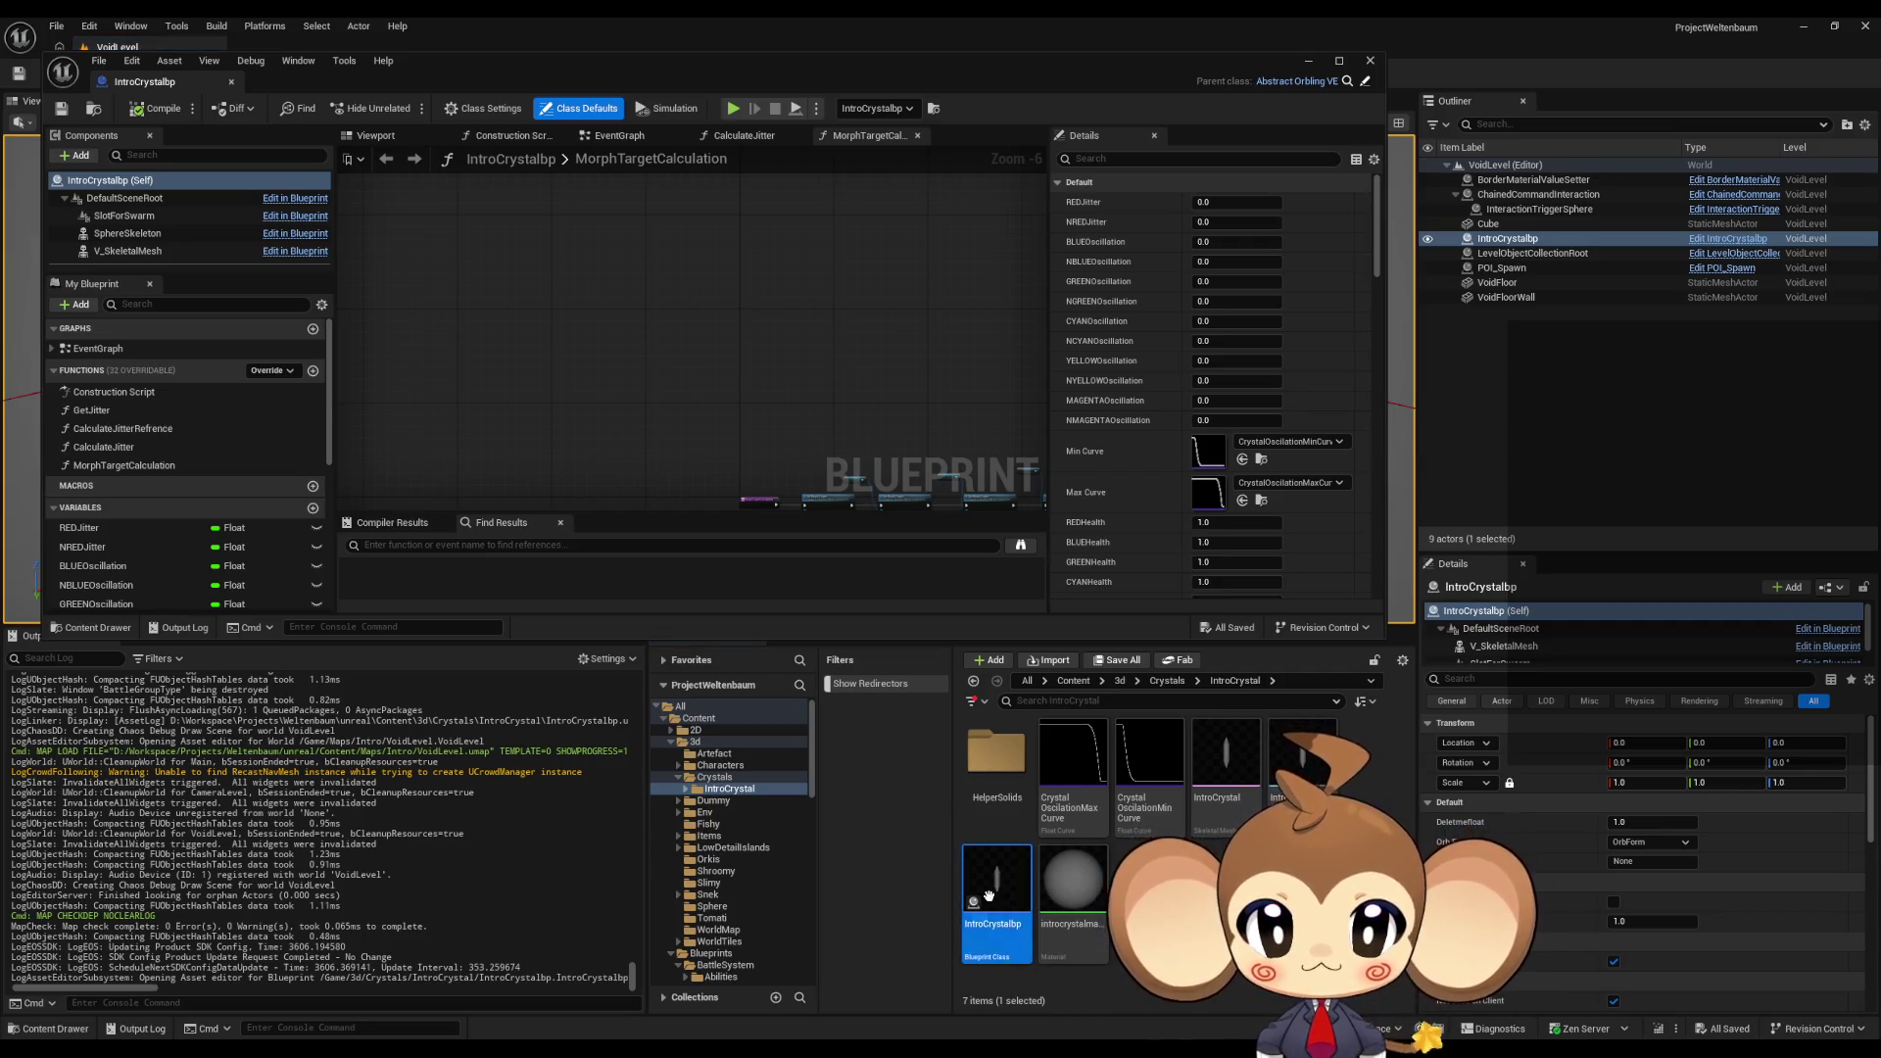
left_click_drag(931, 75, 902, 43)
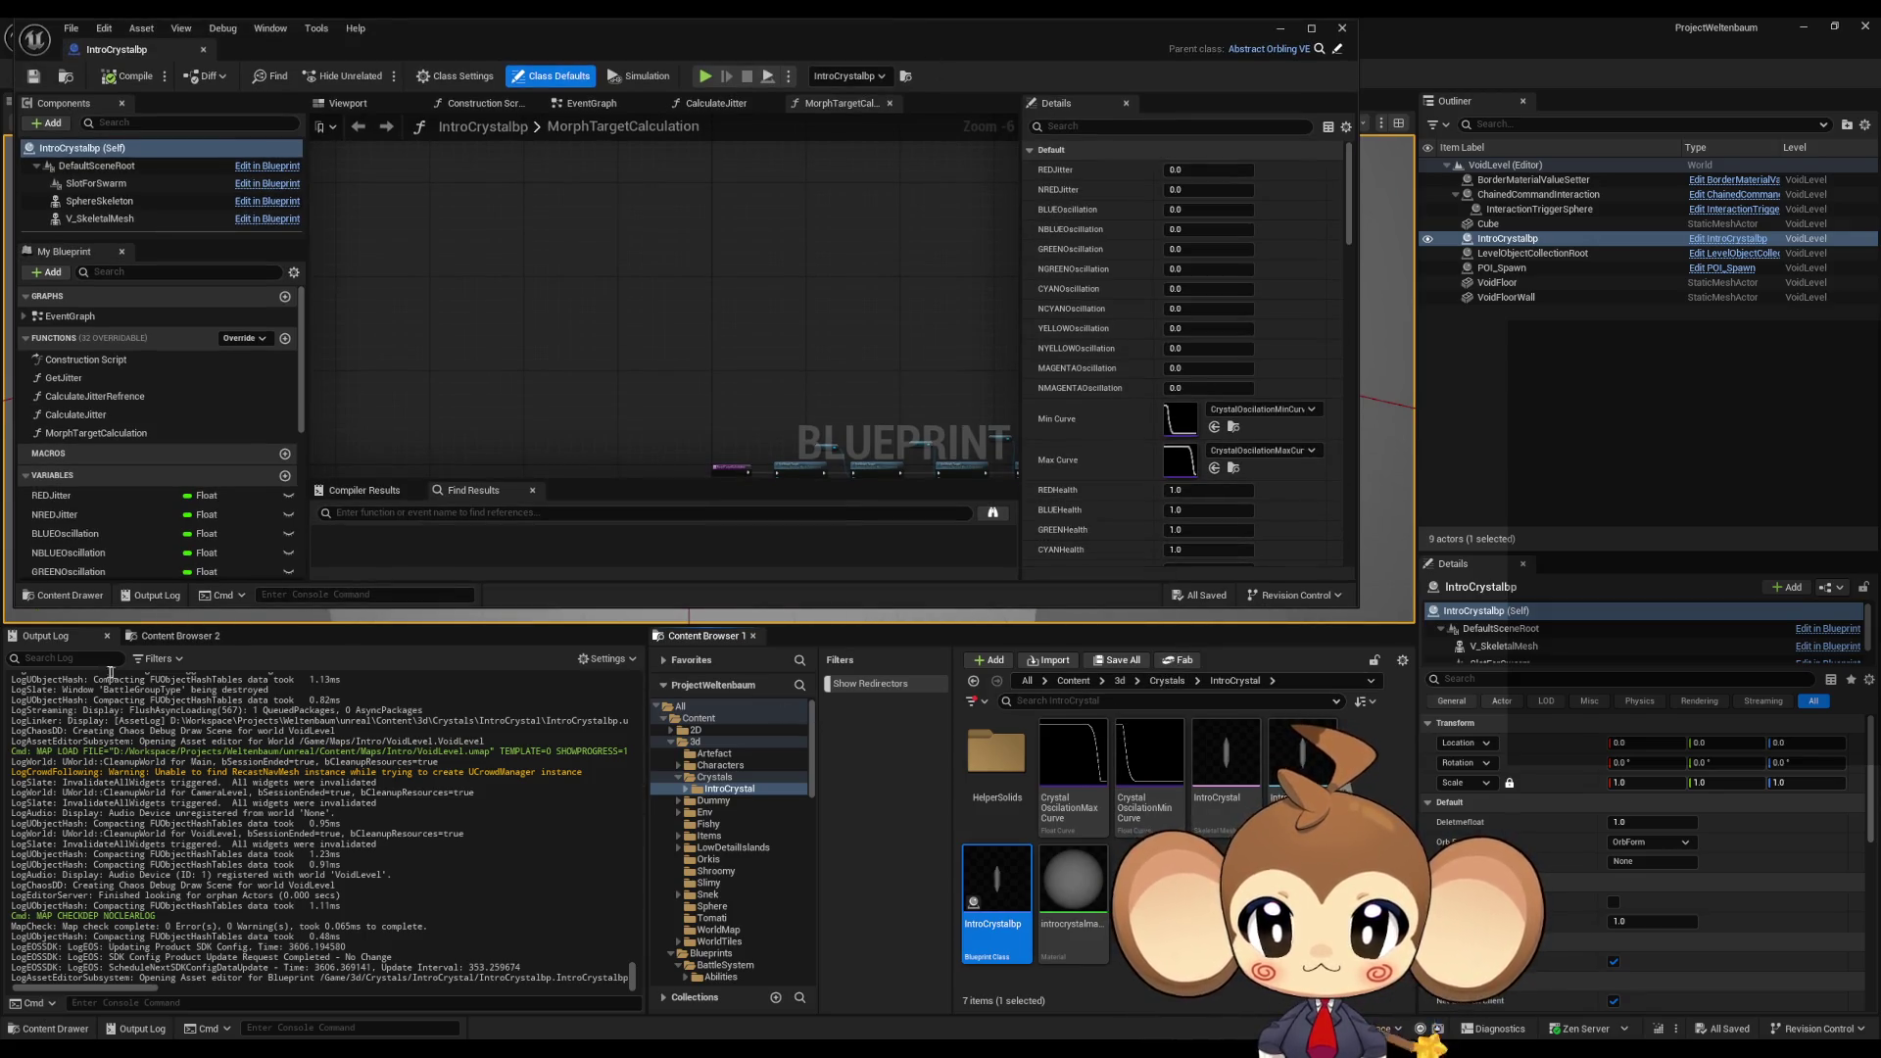
Step: In Content Browser 2, go up to the Content root and into Blueprints
left_click(176, 636)
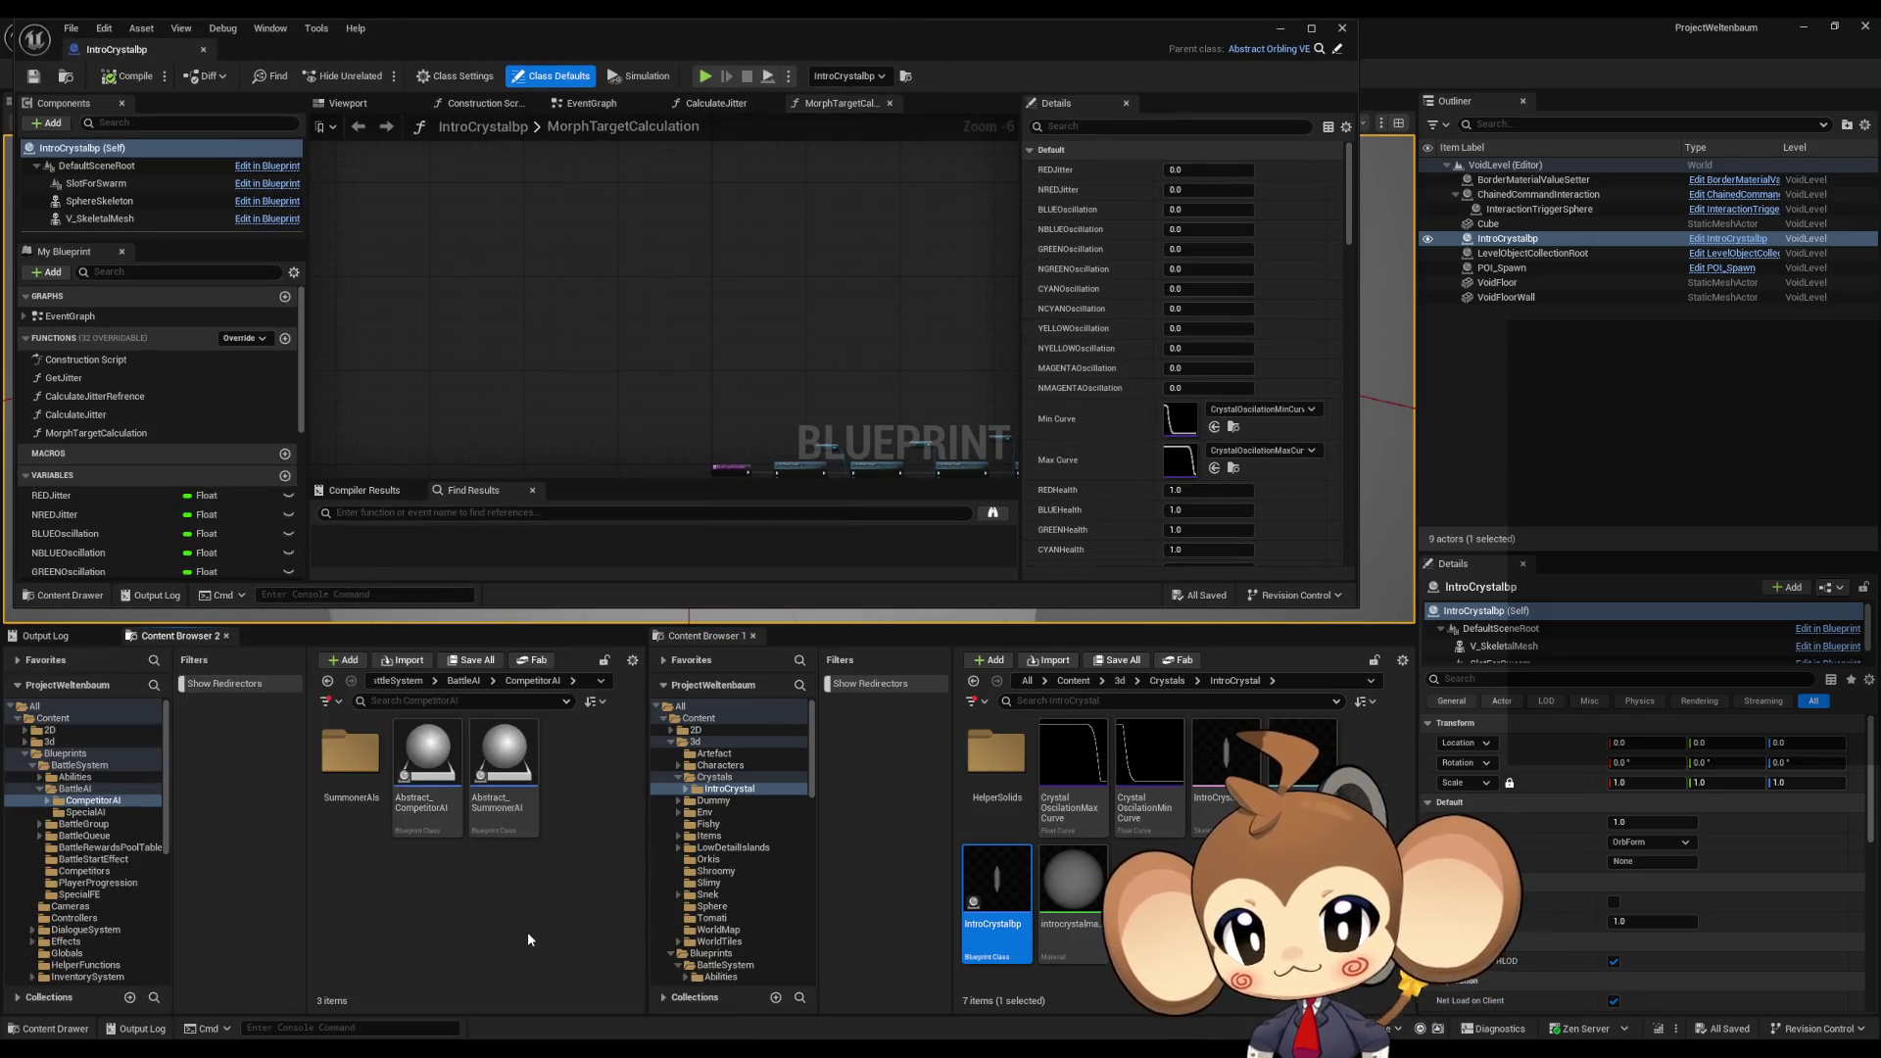
left_click(380, 681)
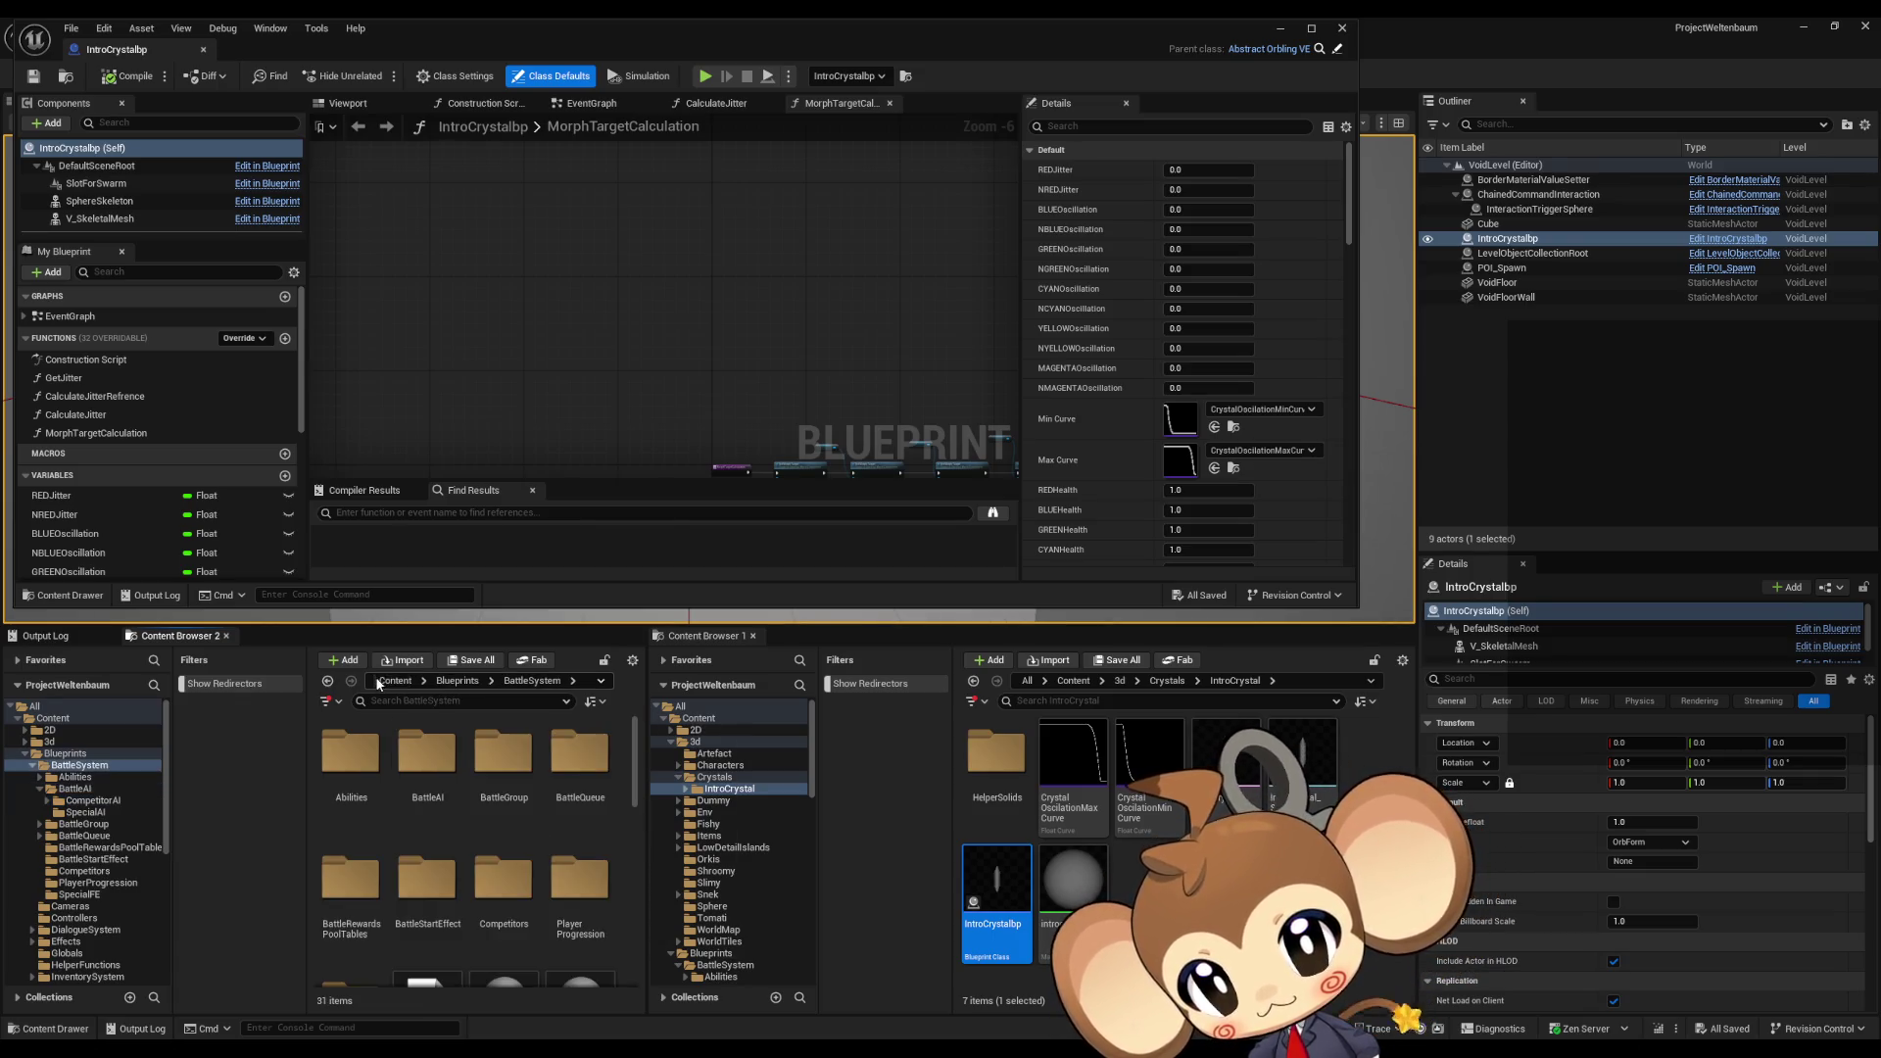
left_click(396, 682)
scroll(519, 872, "down", 3)
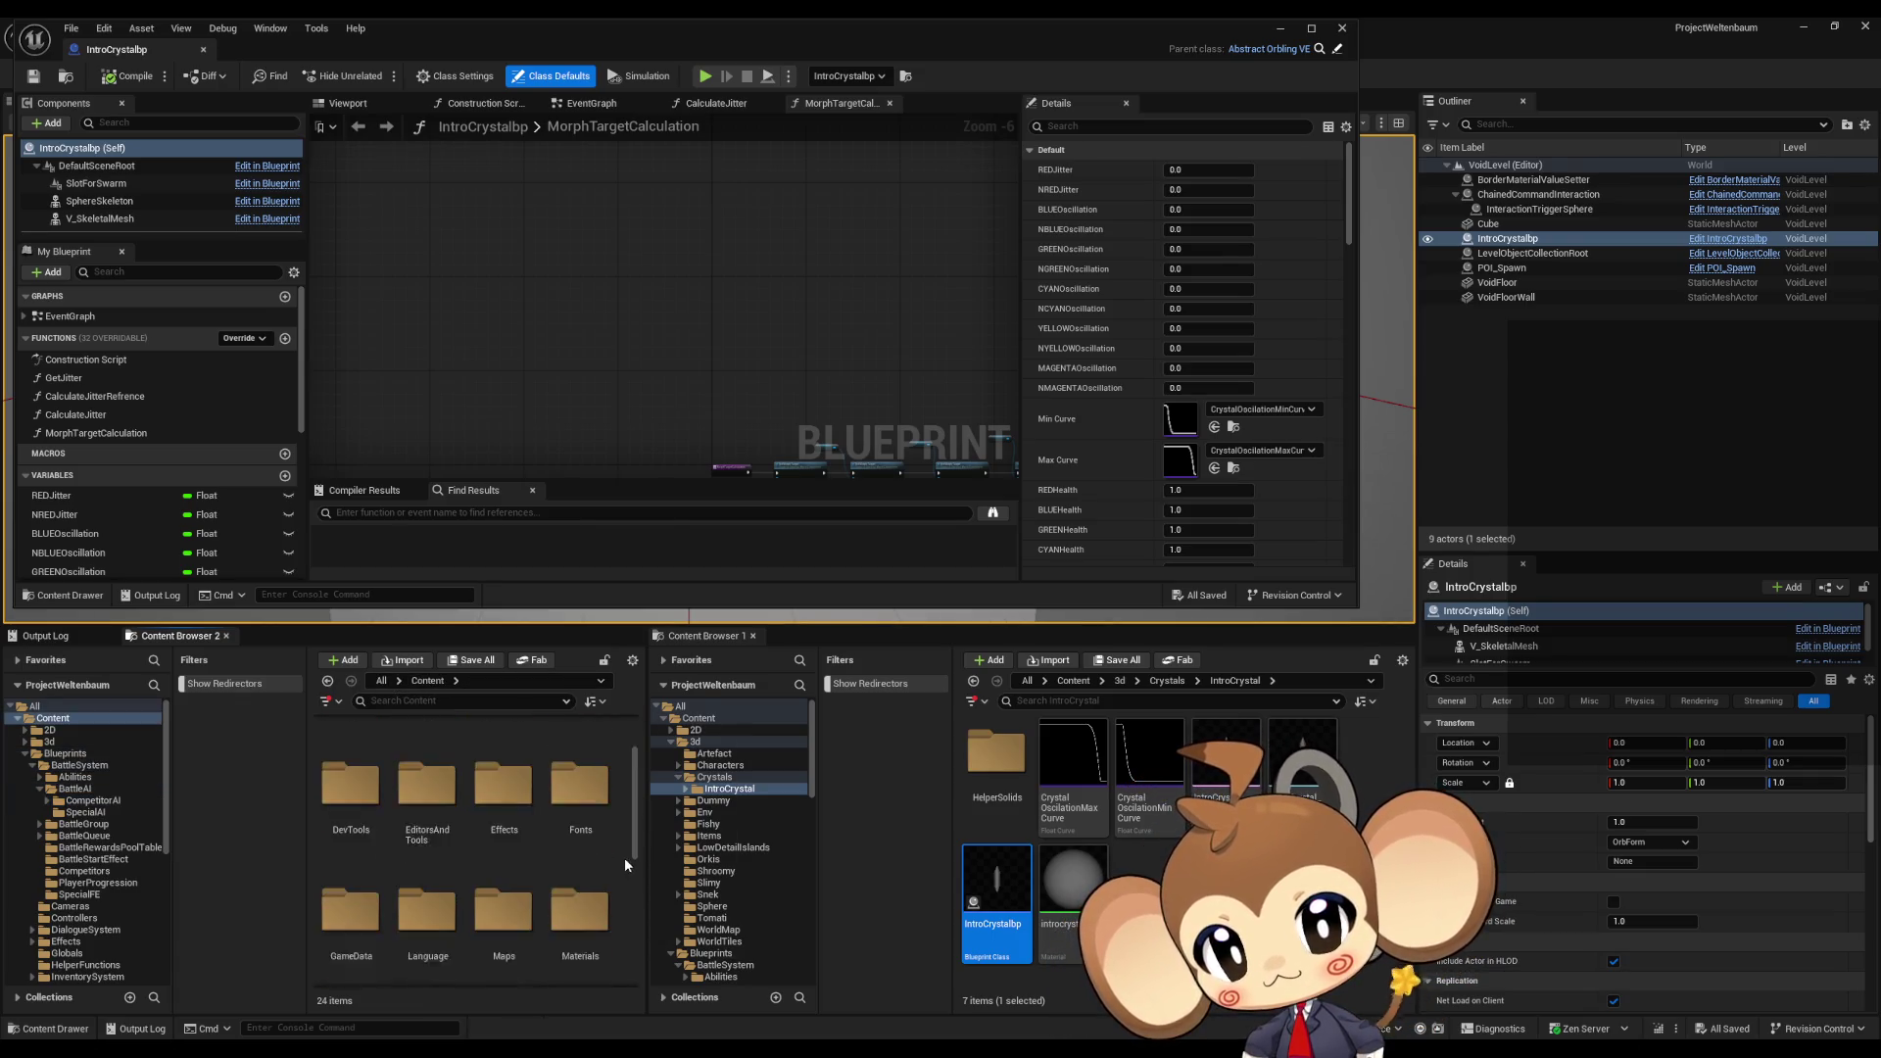
scroll(598, 858, "down", 2)
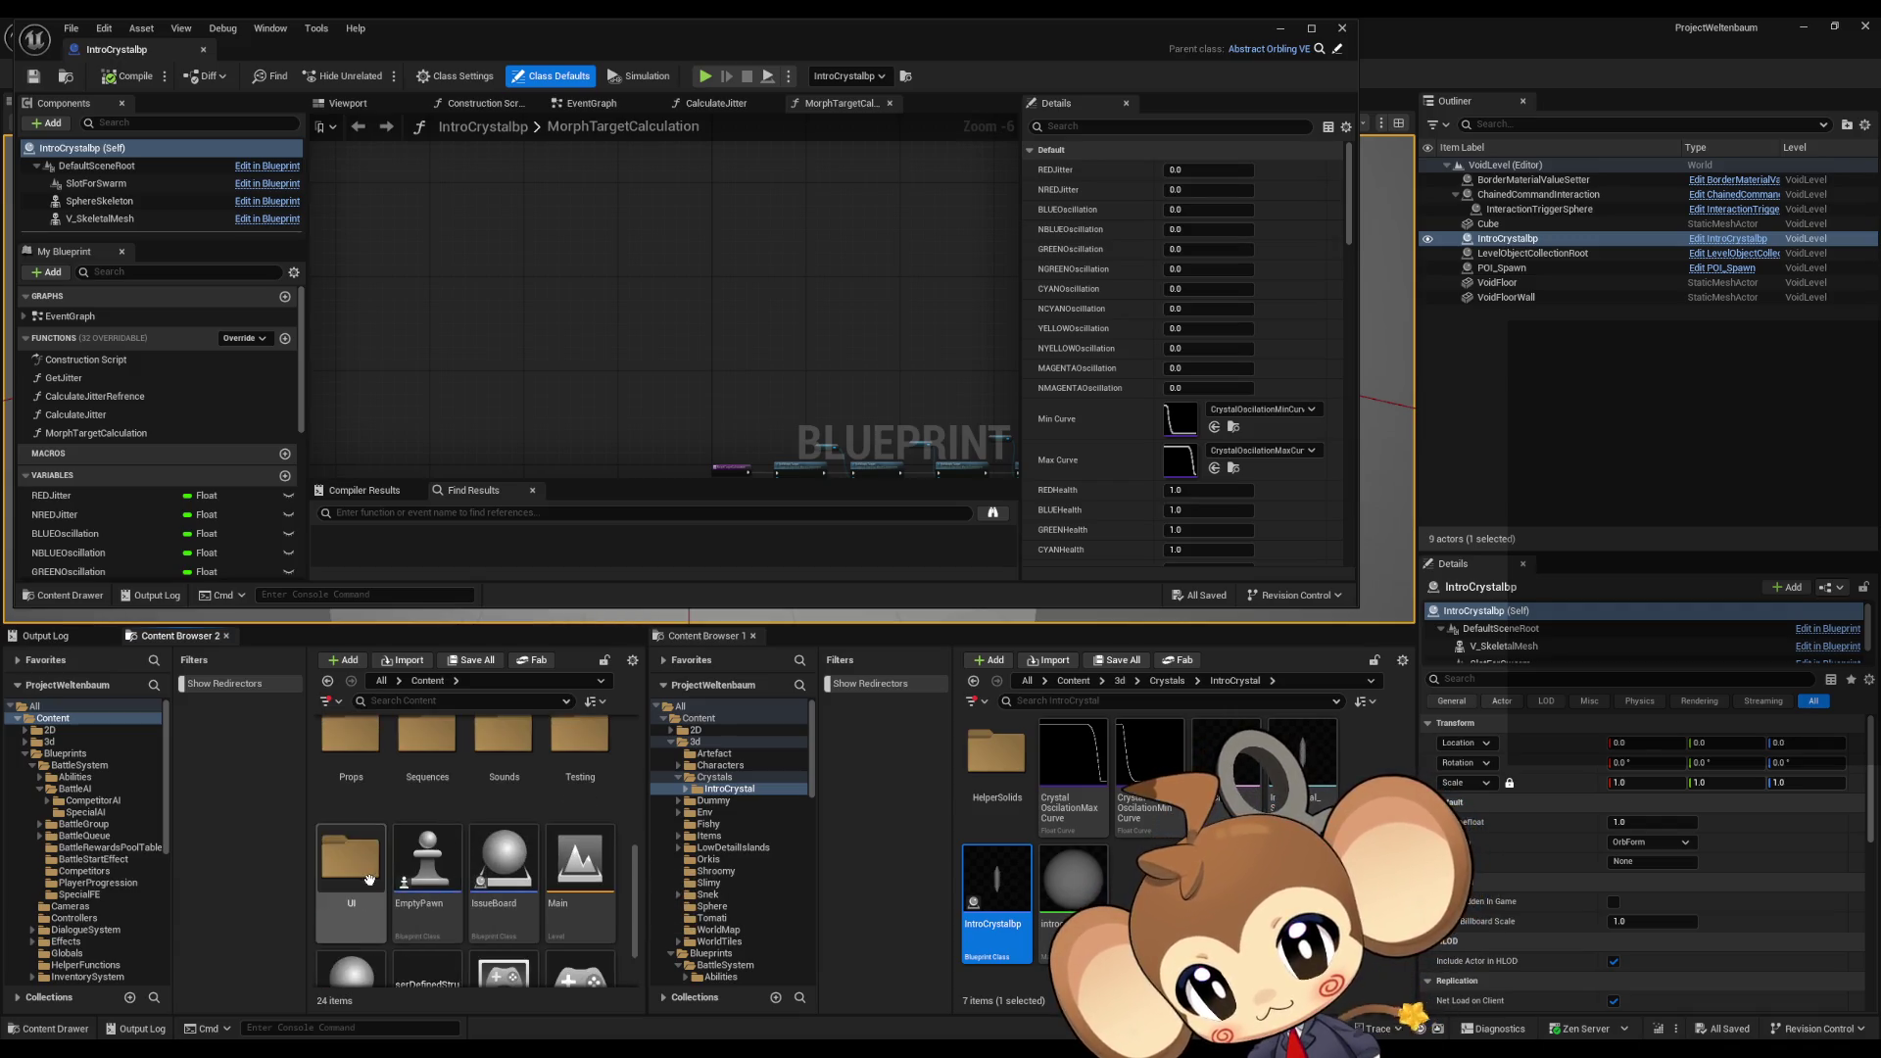
scroll(500, 862, "up", 4)
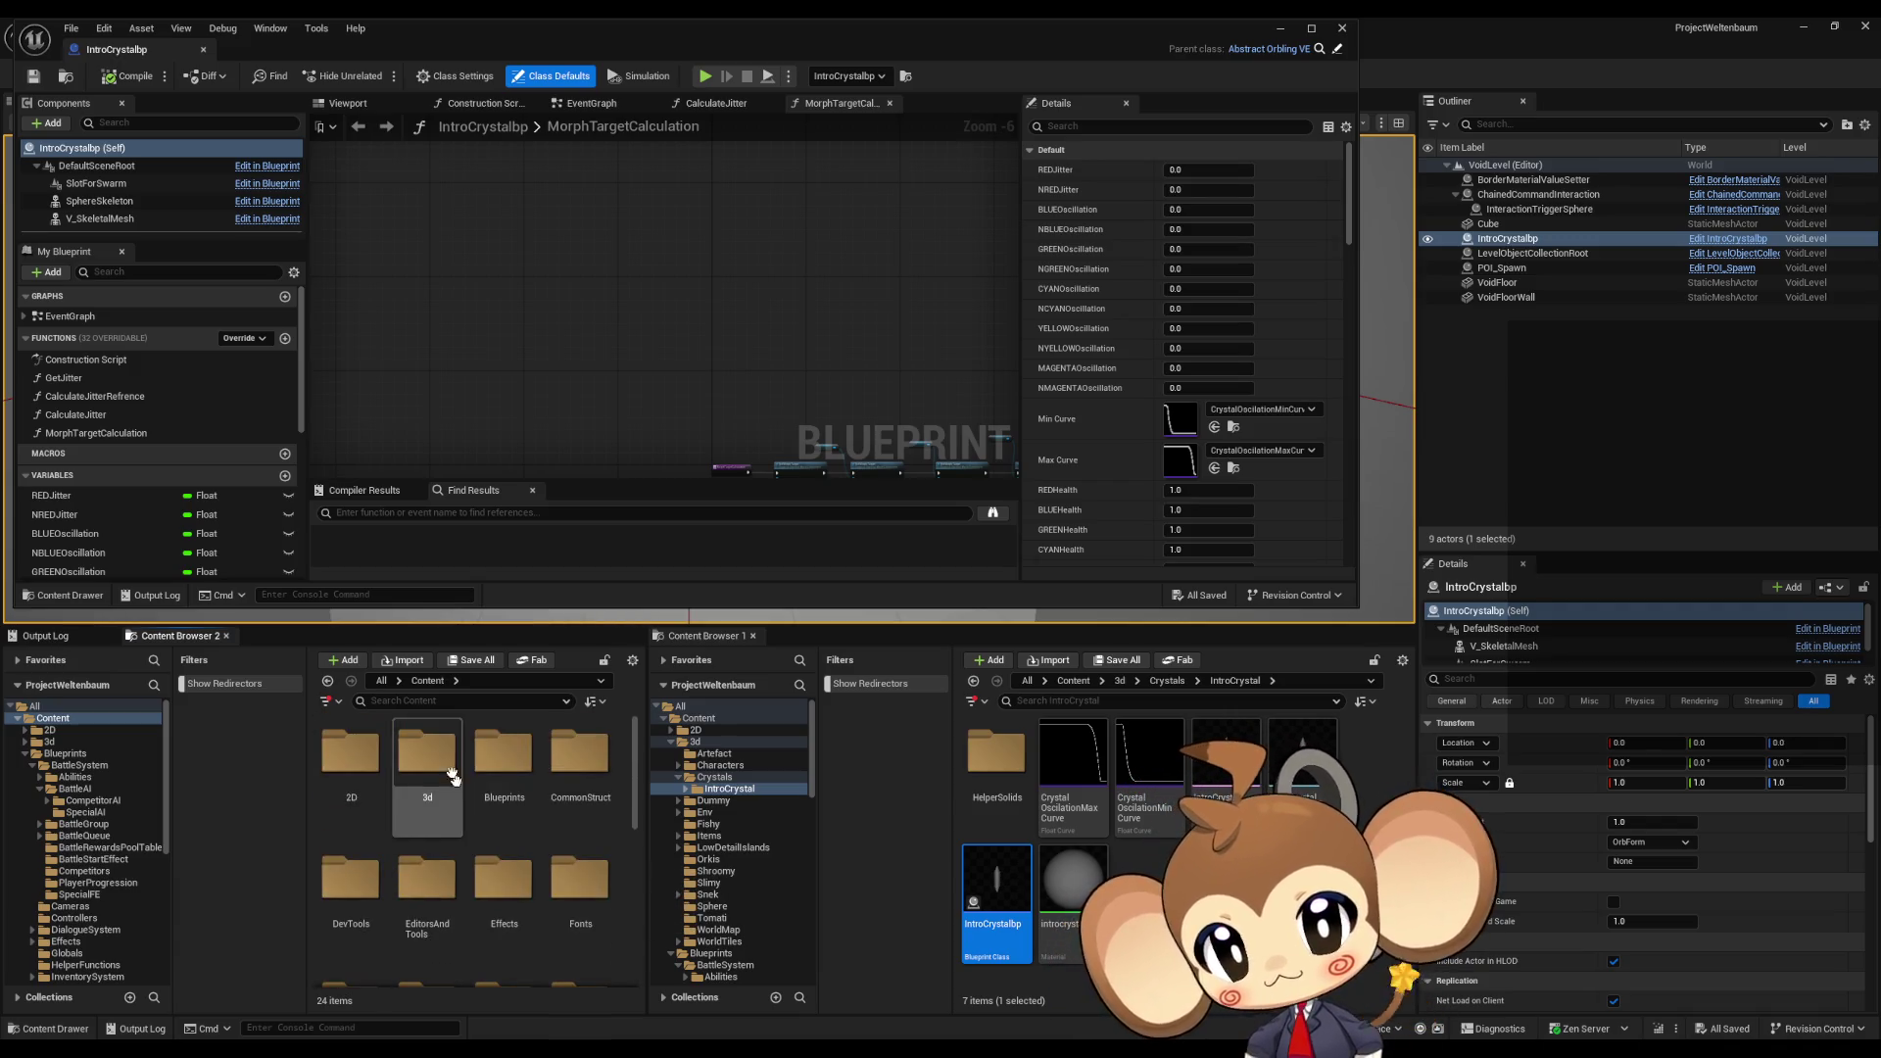
left_click(509, 757)
double_click(509, 757)
Step: Open VisualEntity > SpecialBases in Content Browser 2 and drag IntroCrystalbp into it
scroll(471, 823, "down", 2)
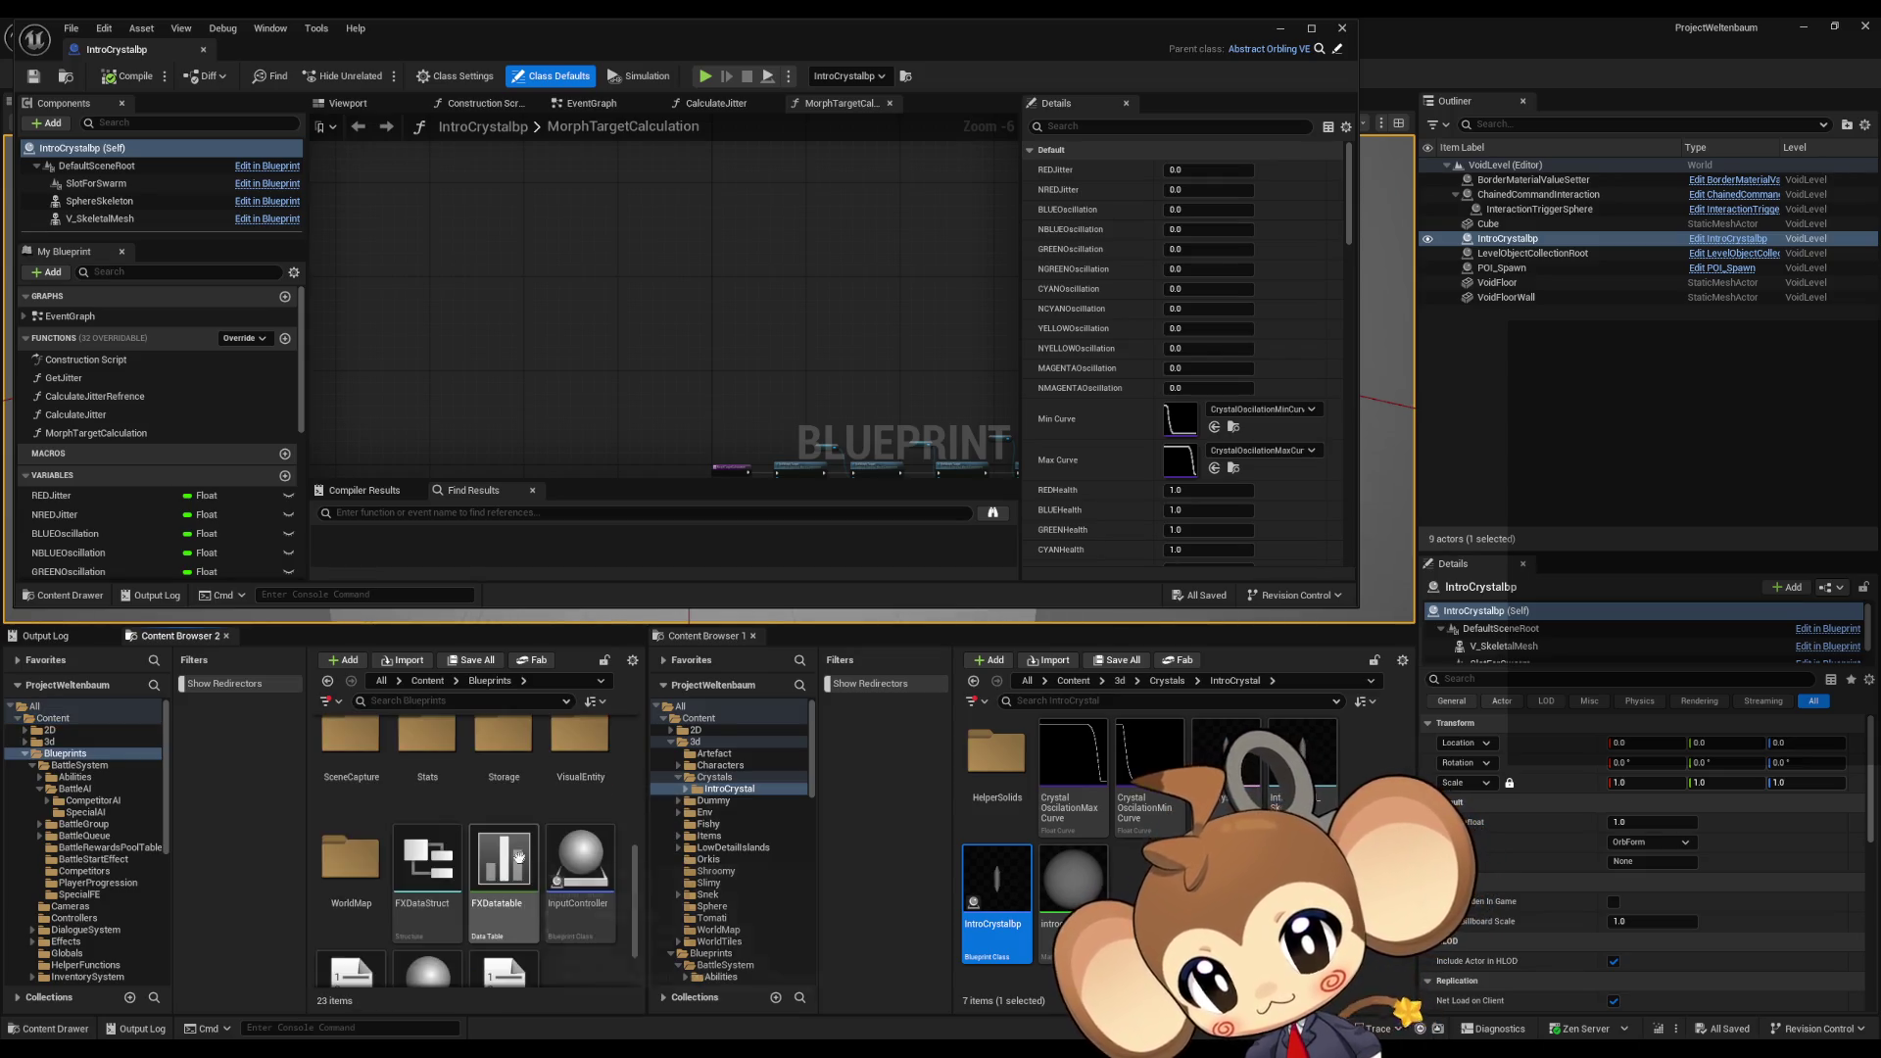
double_click(580, 745)
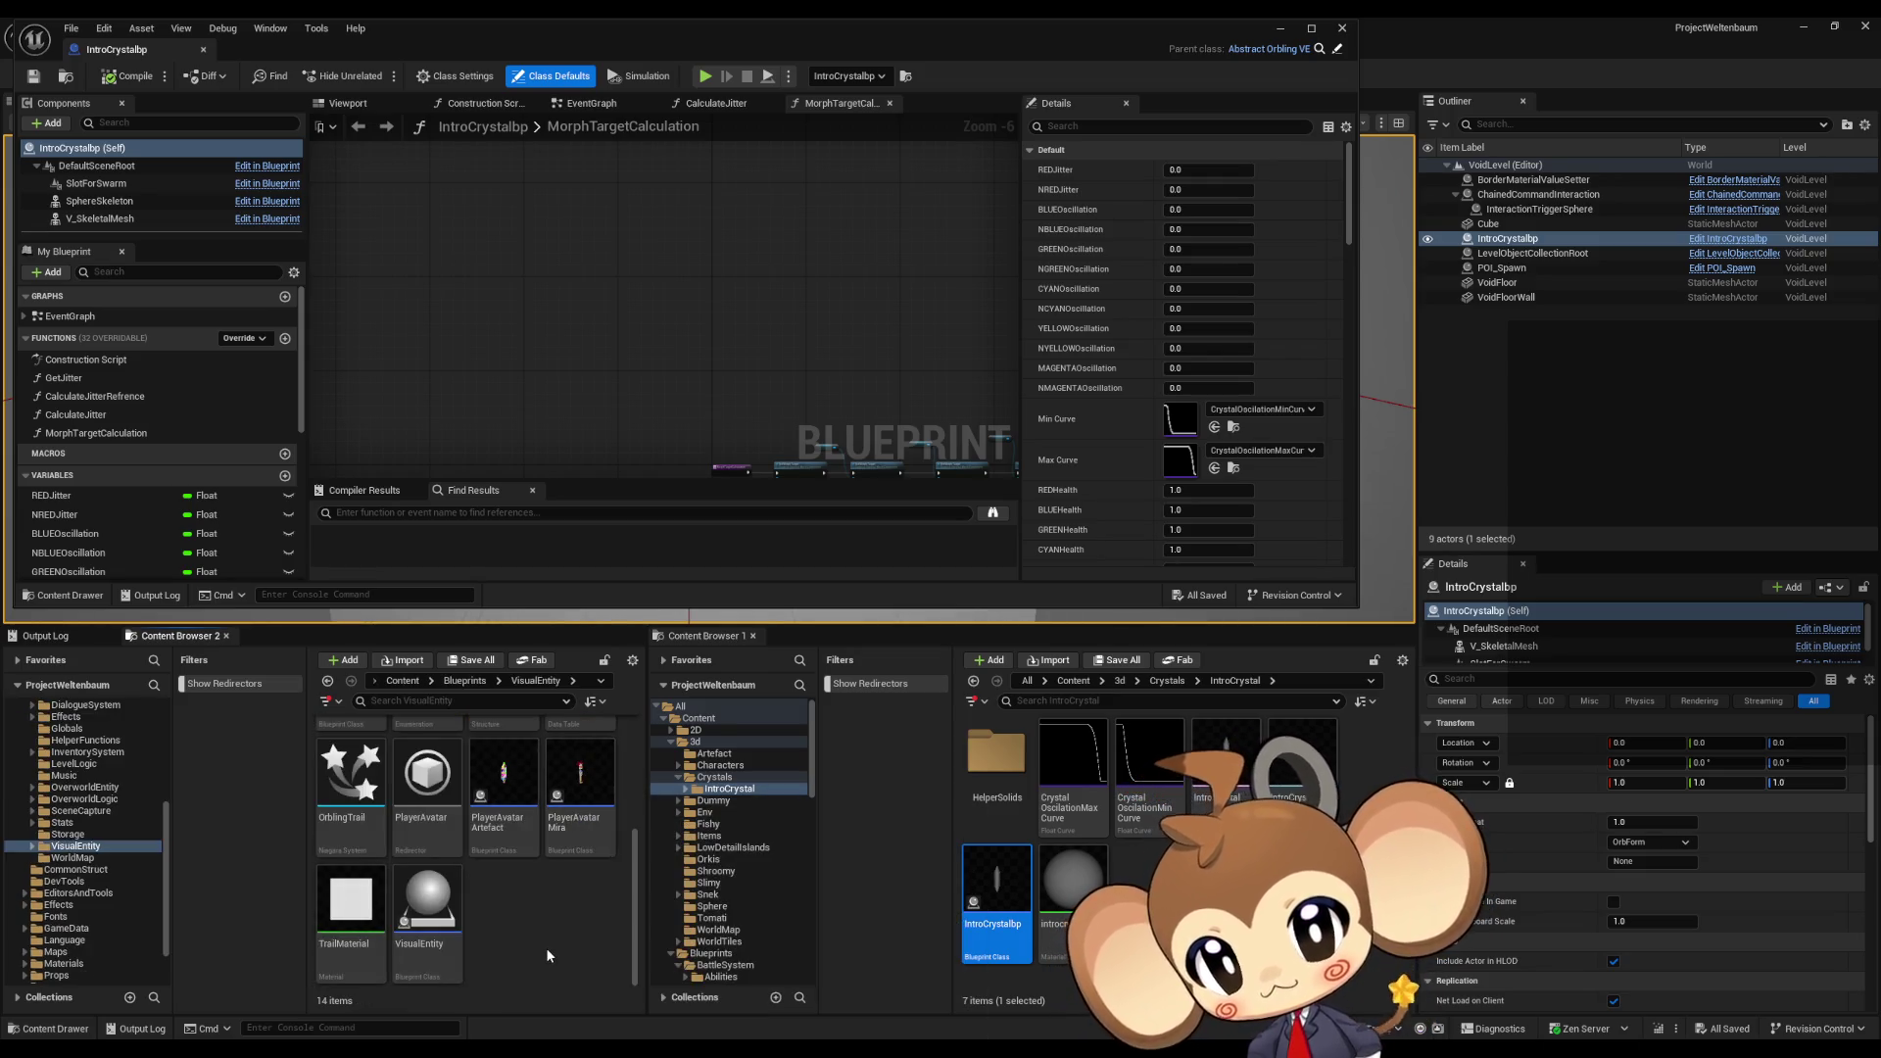
scroll(544, 945, "up", 1)
scroll(544, 948, "up", 2)
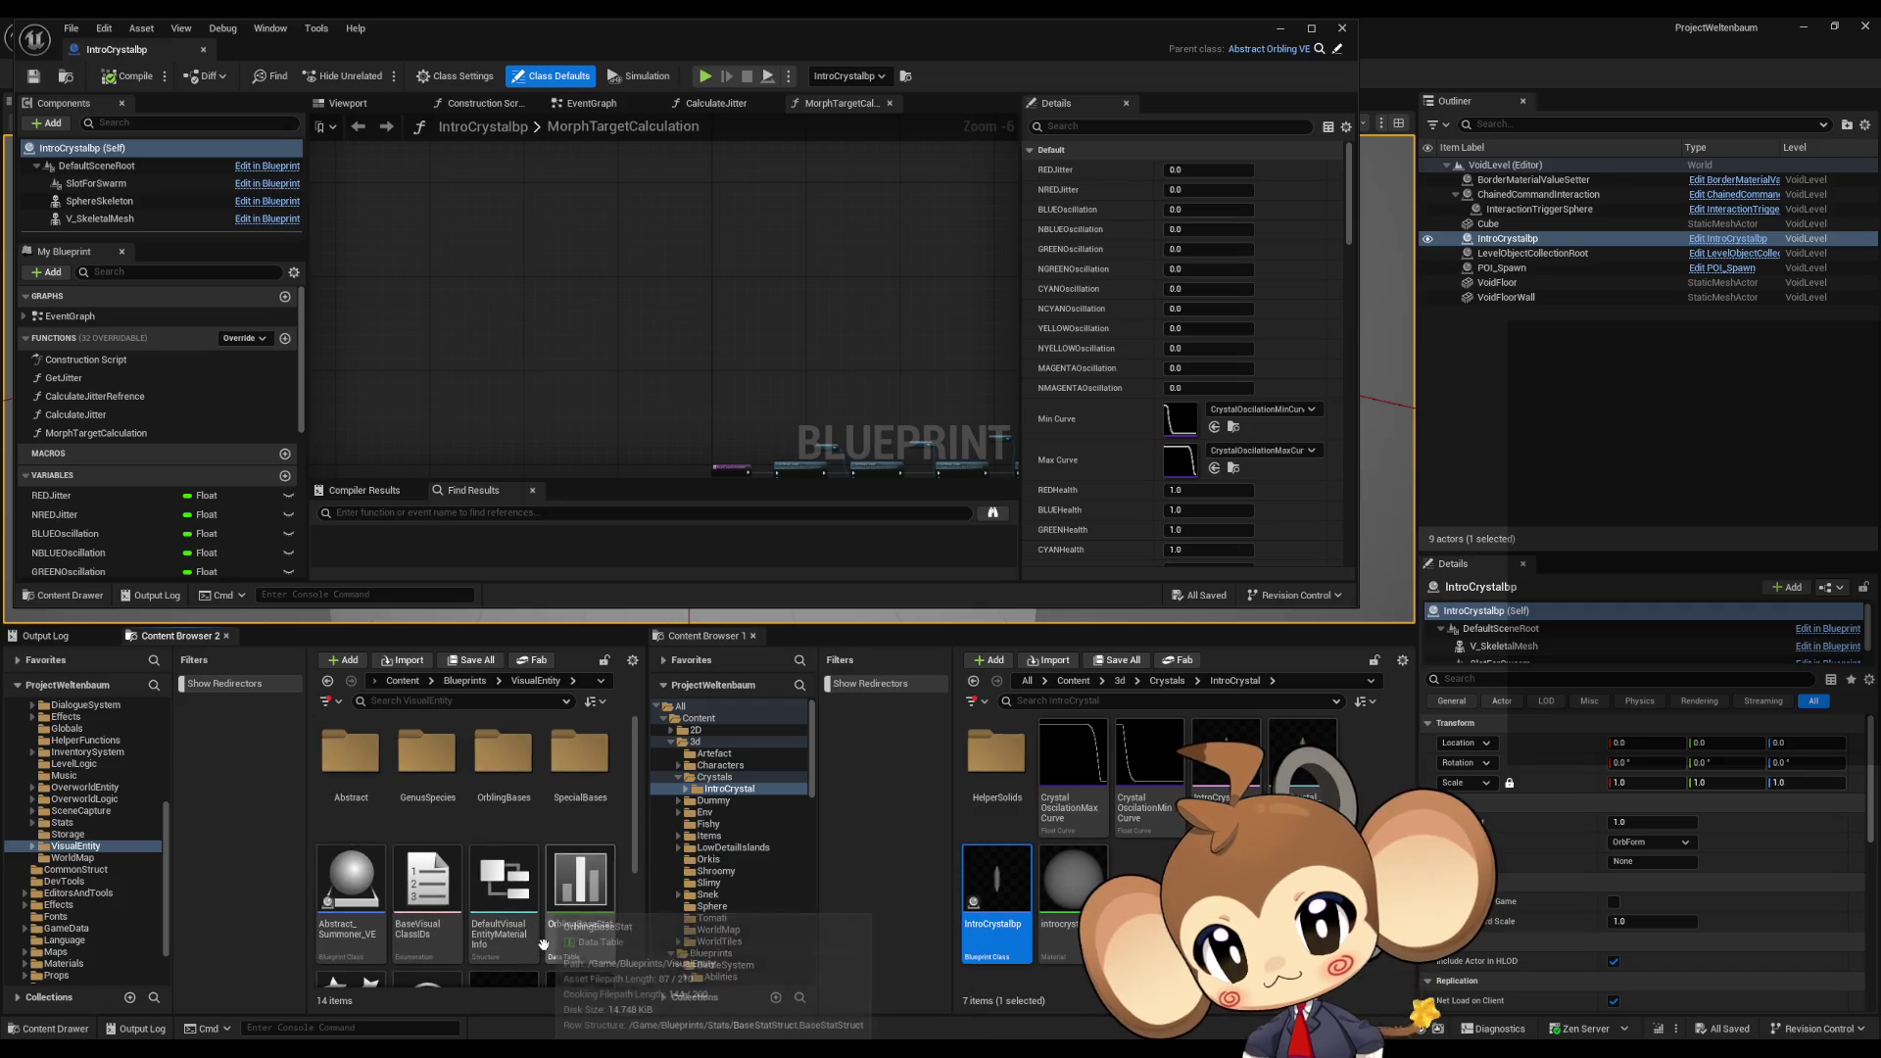
double_click(575, 771)
mouse_move(1000, 906)
left_mouse_down()
mouse_move(495, 823)
mouse_move(560, 832)
left_mouse_up()
Step: Confirm the move into SpecialBases and fix up the leftover redirector's references
left_click(481, 850)
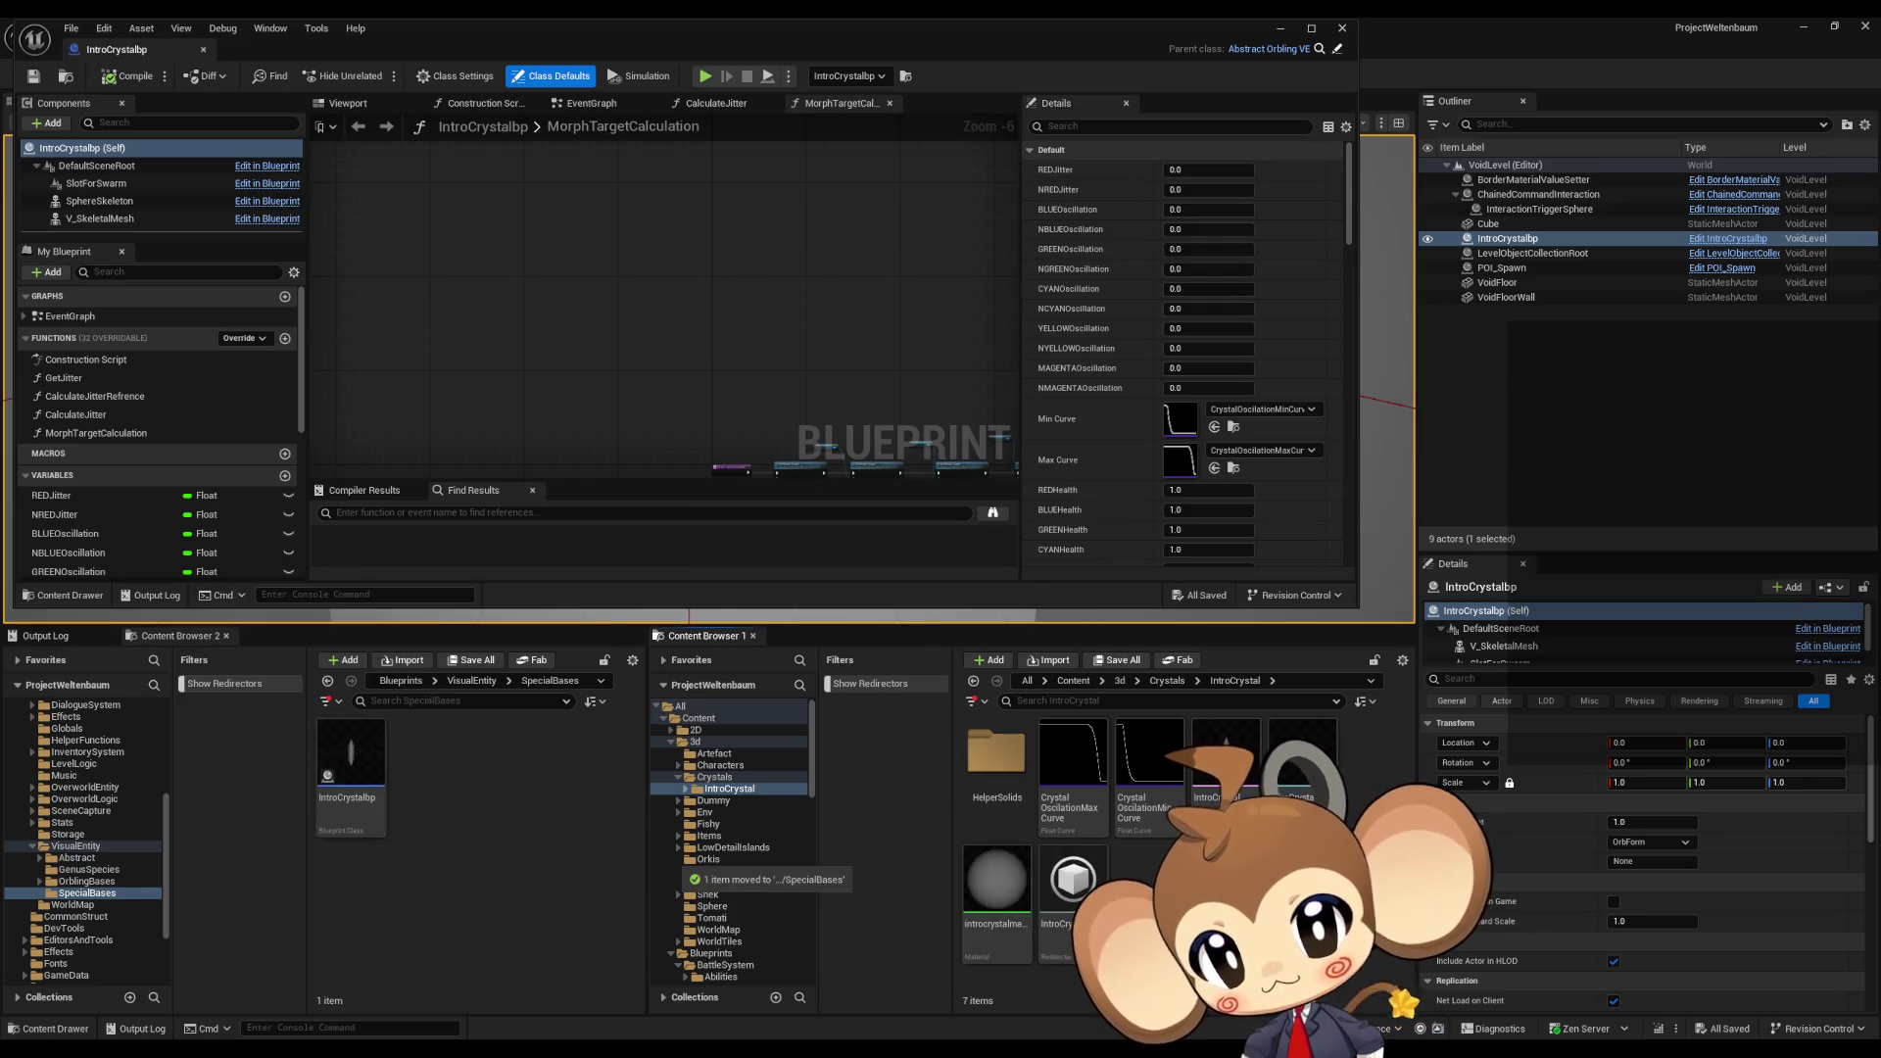
right_click(1053, 894)
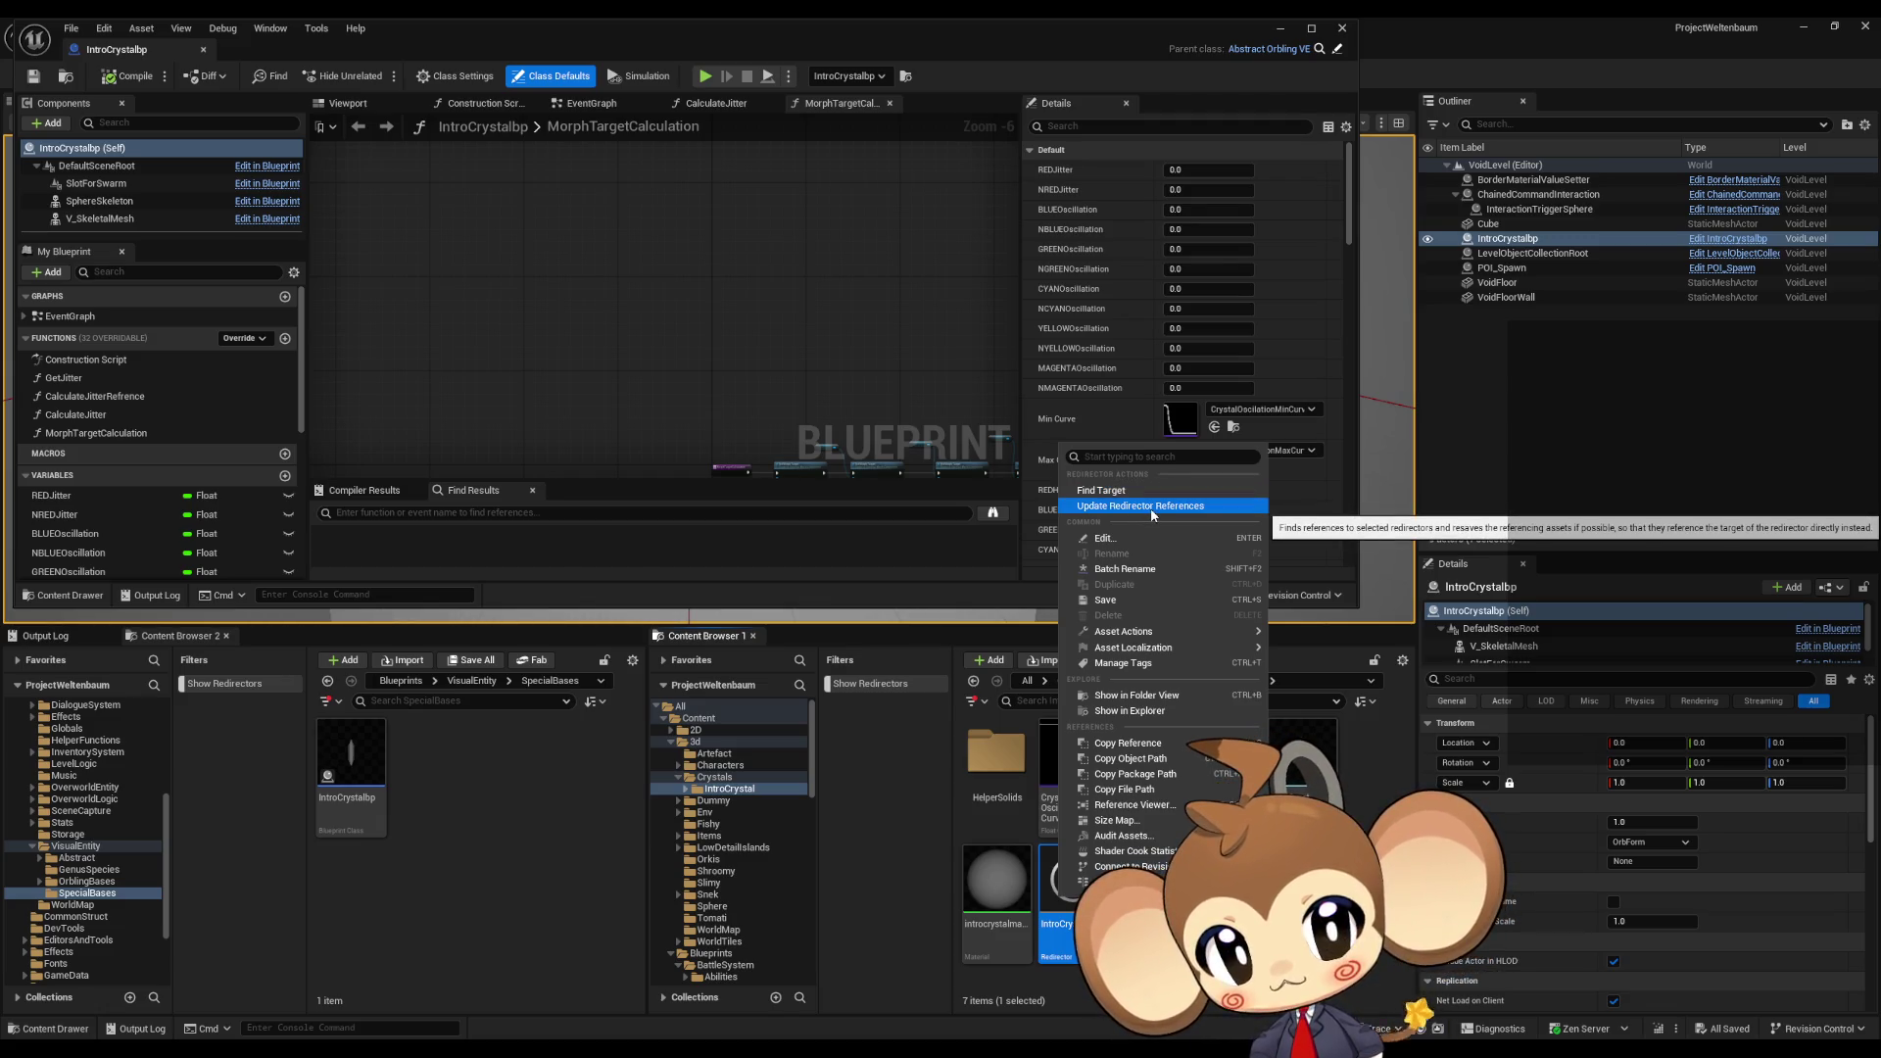
left_click(1152, 505)
left_click(756, 813)
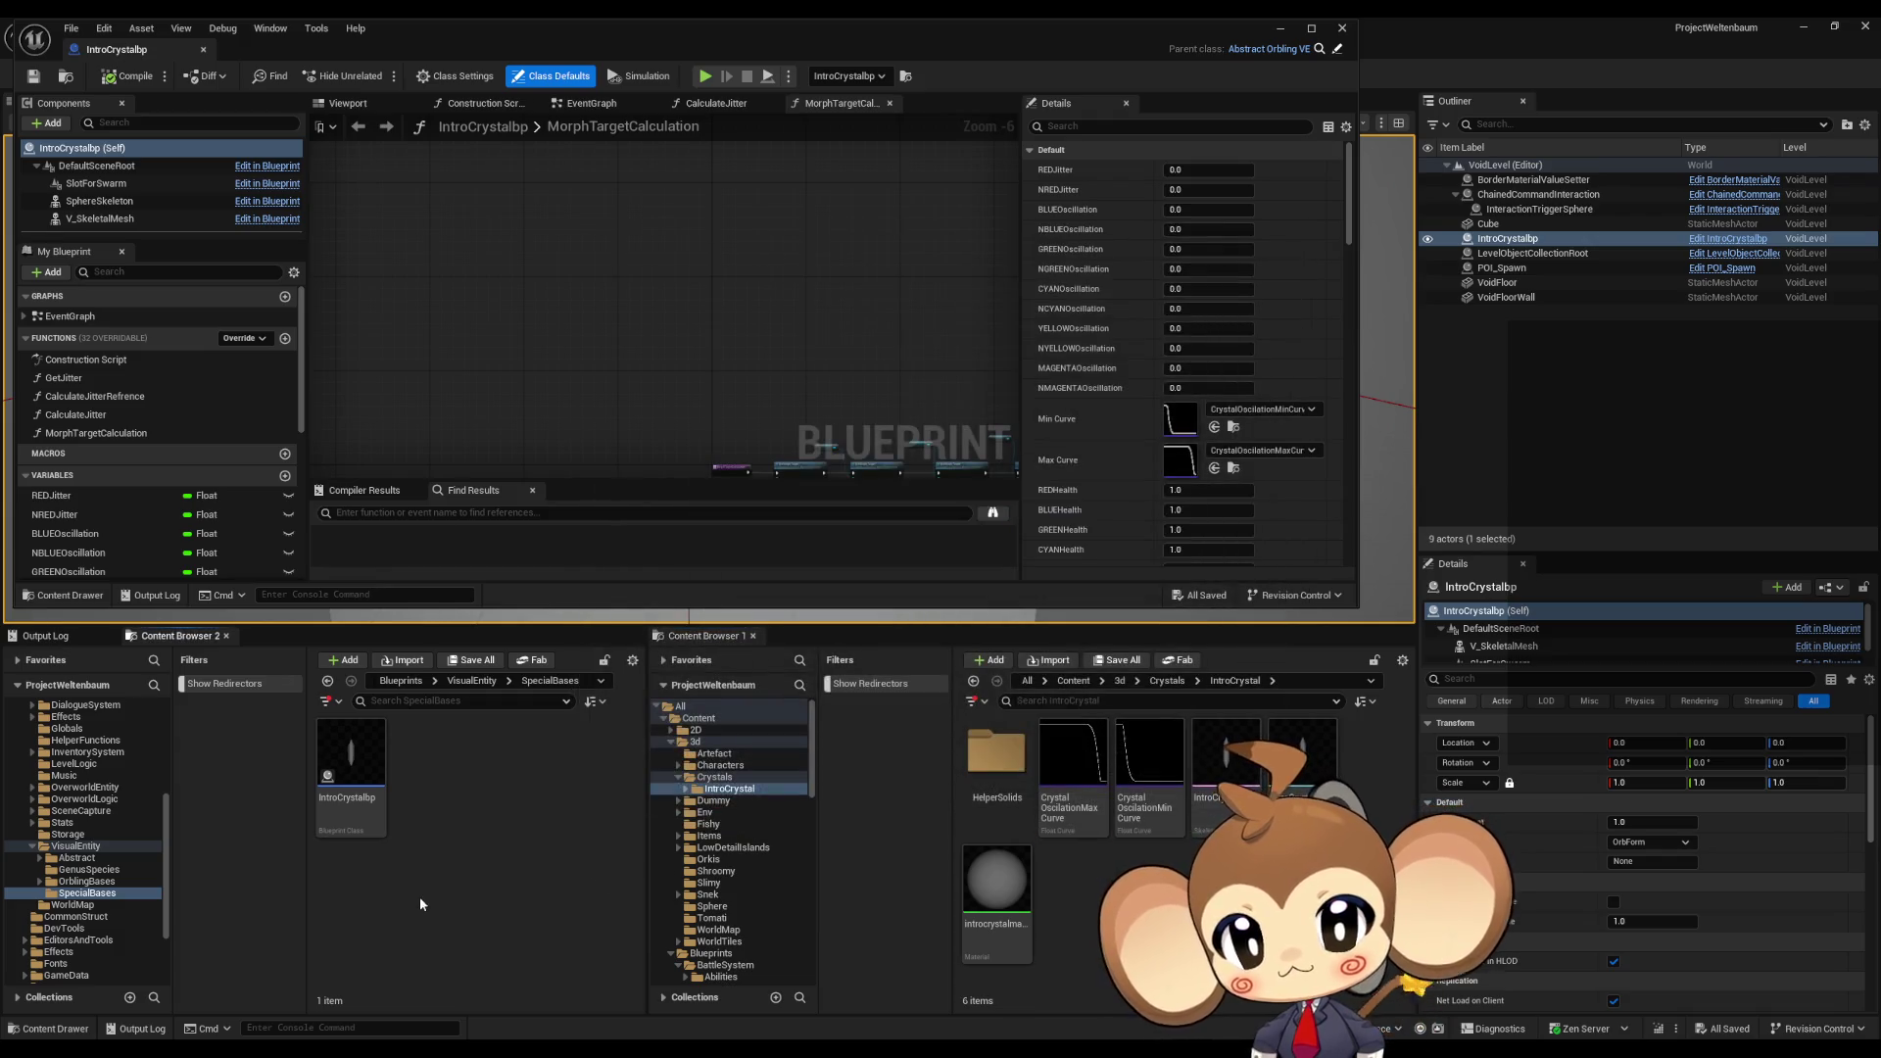
Step: Rename IntroCrystalbp by adding an 'FEV' prefix to its name
left_click(351, 774)
key("F2")
key("Home")
key("Home")
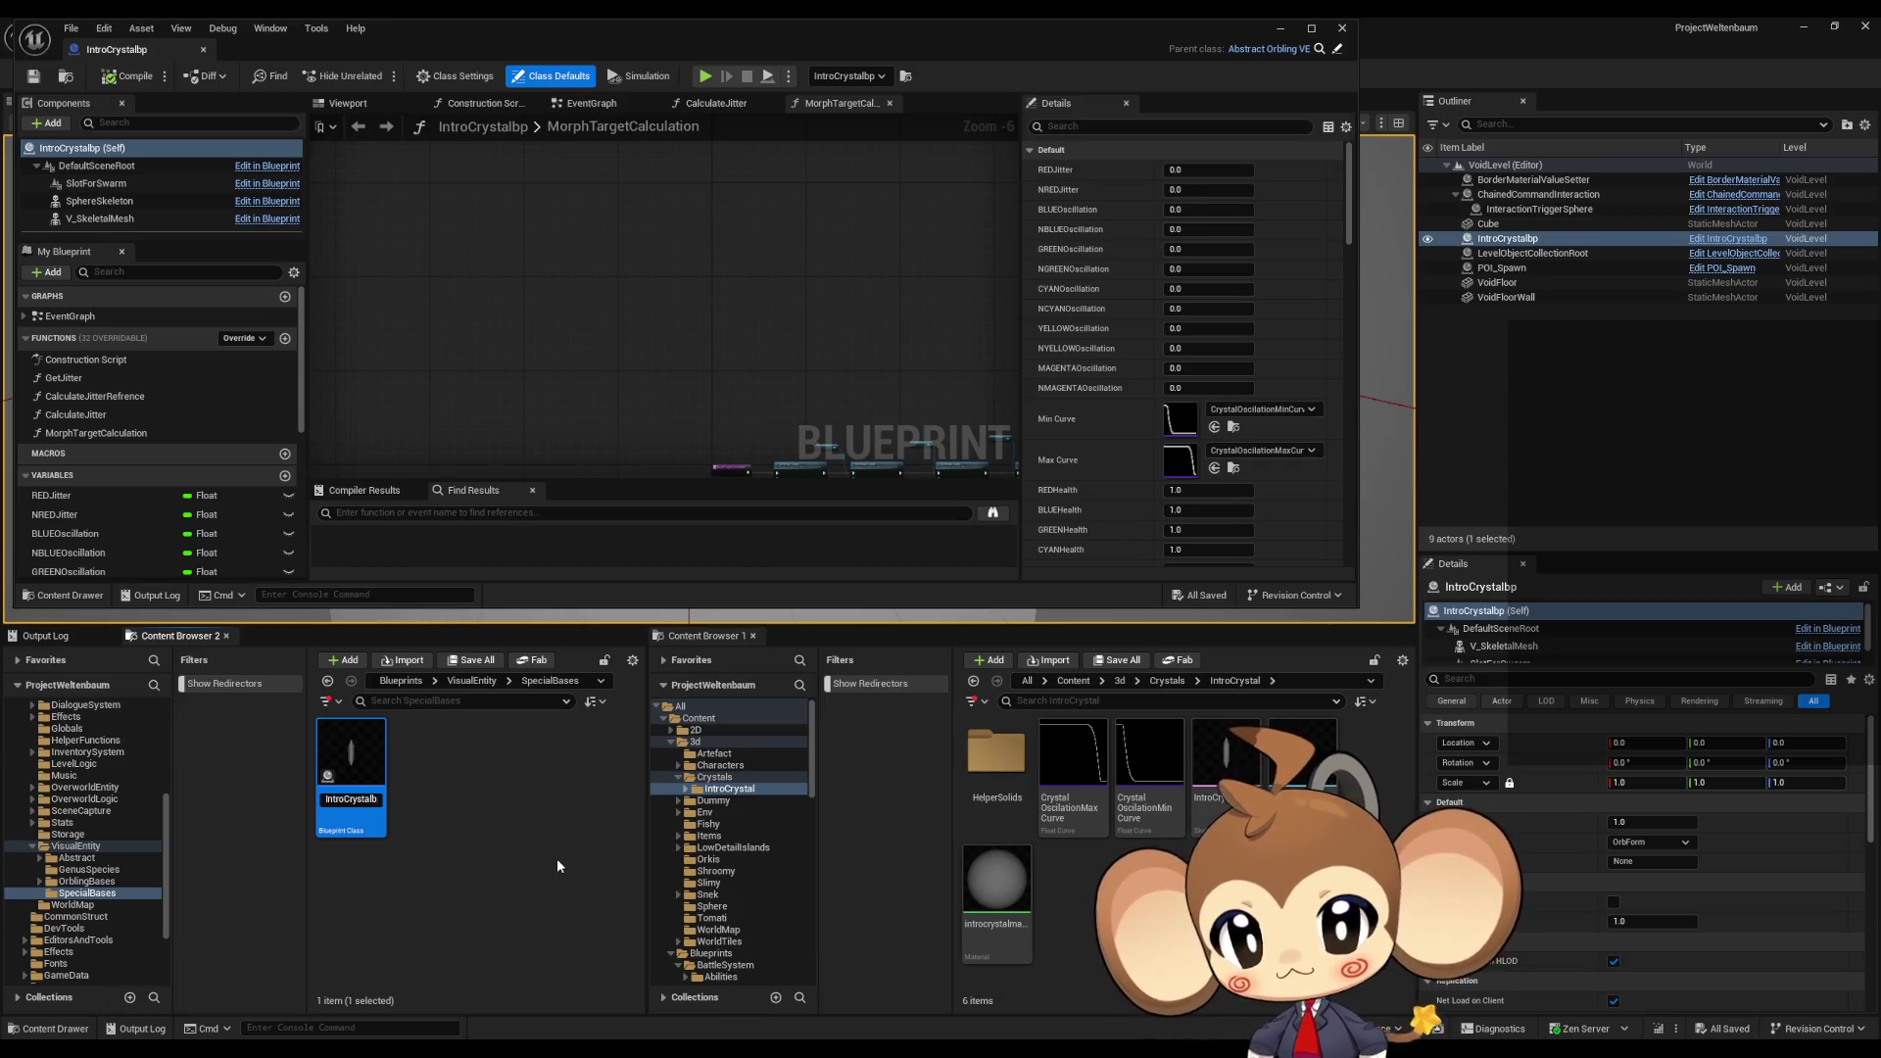
type("F")
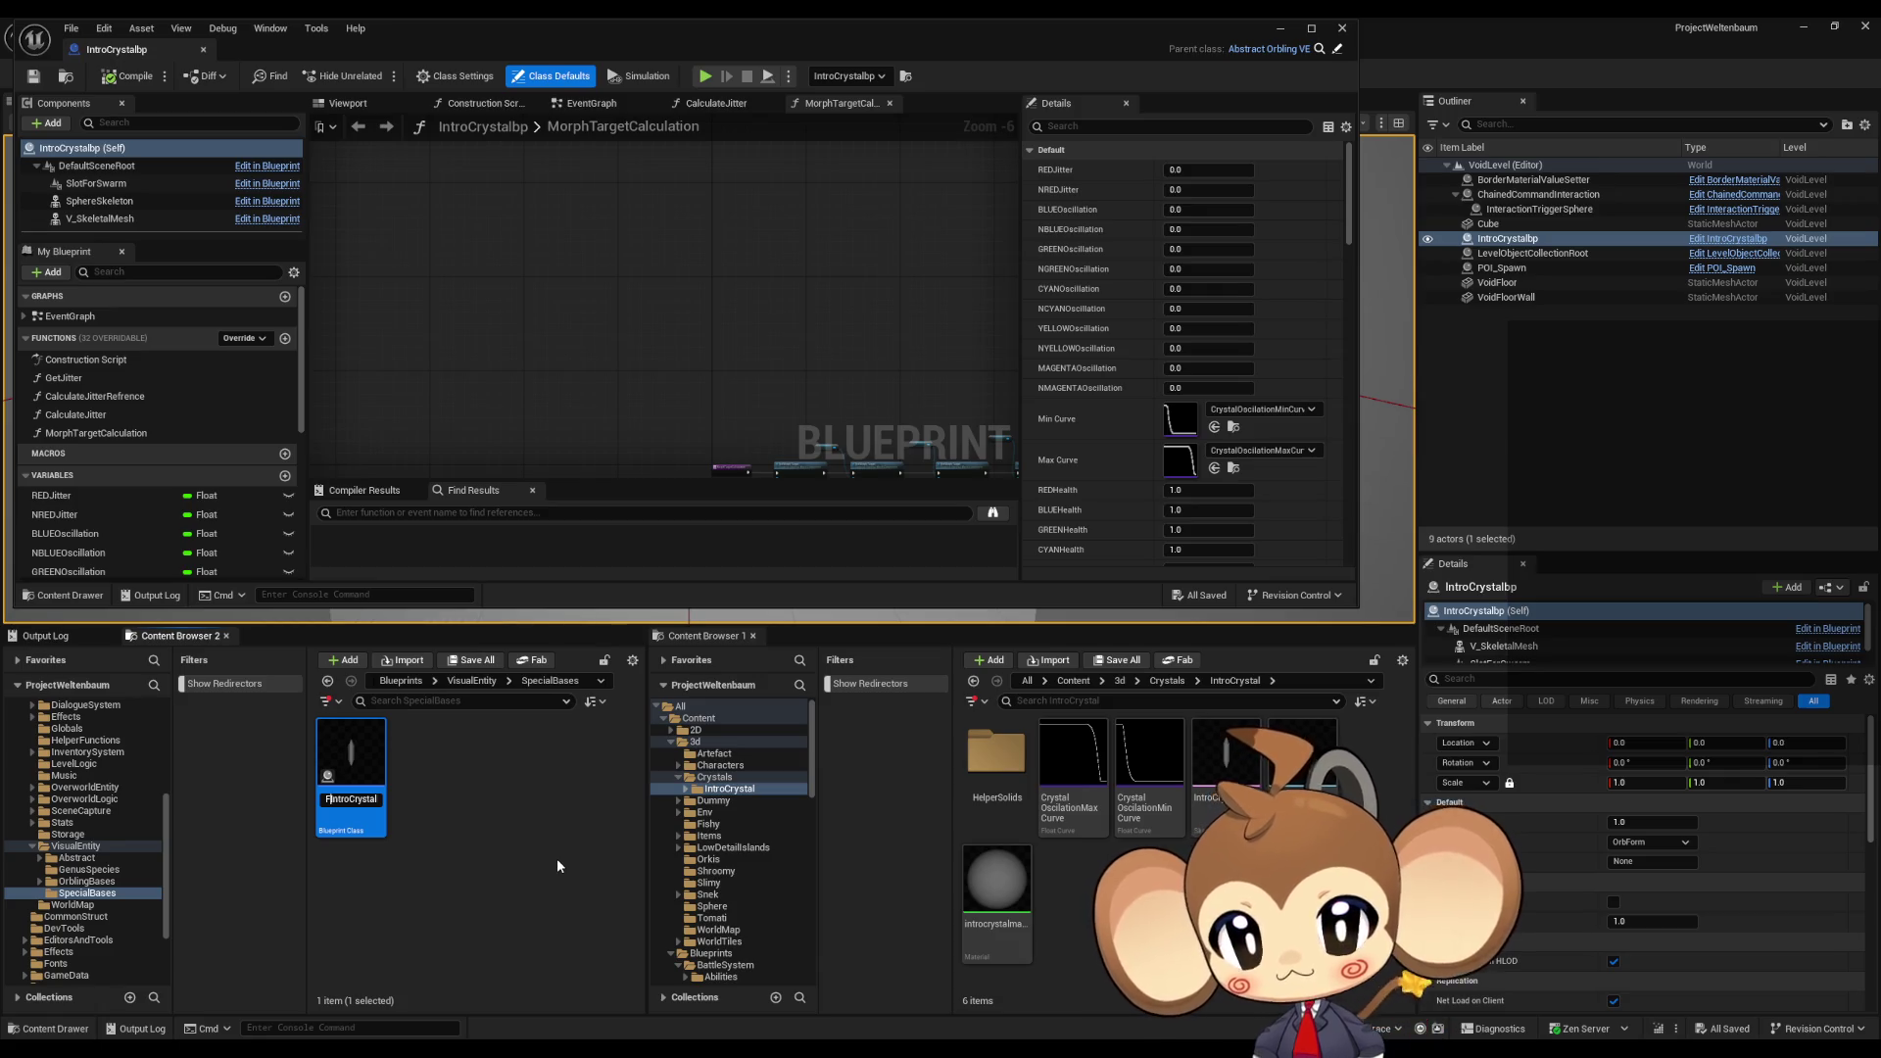
type("E")
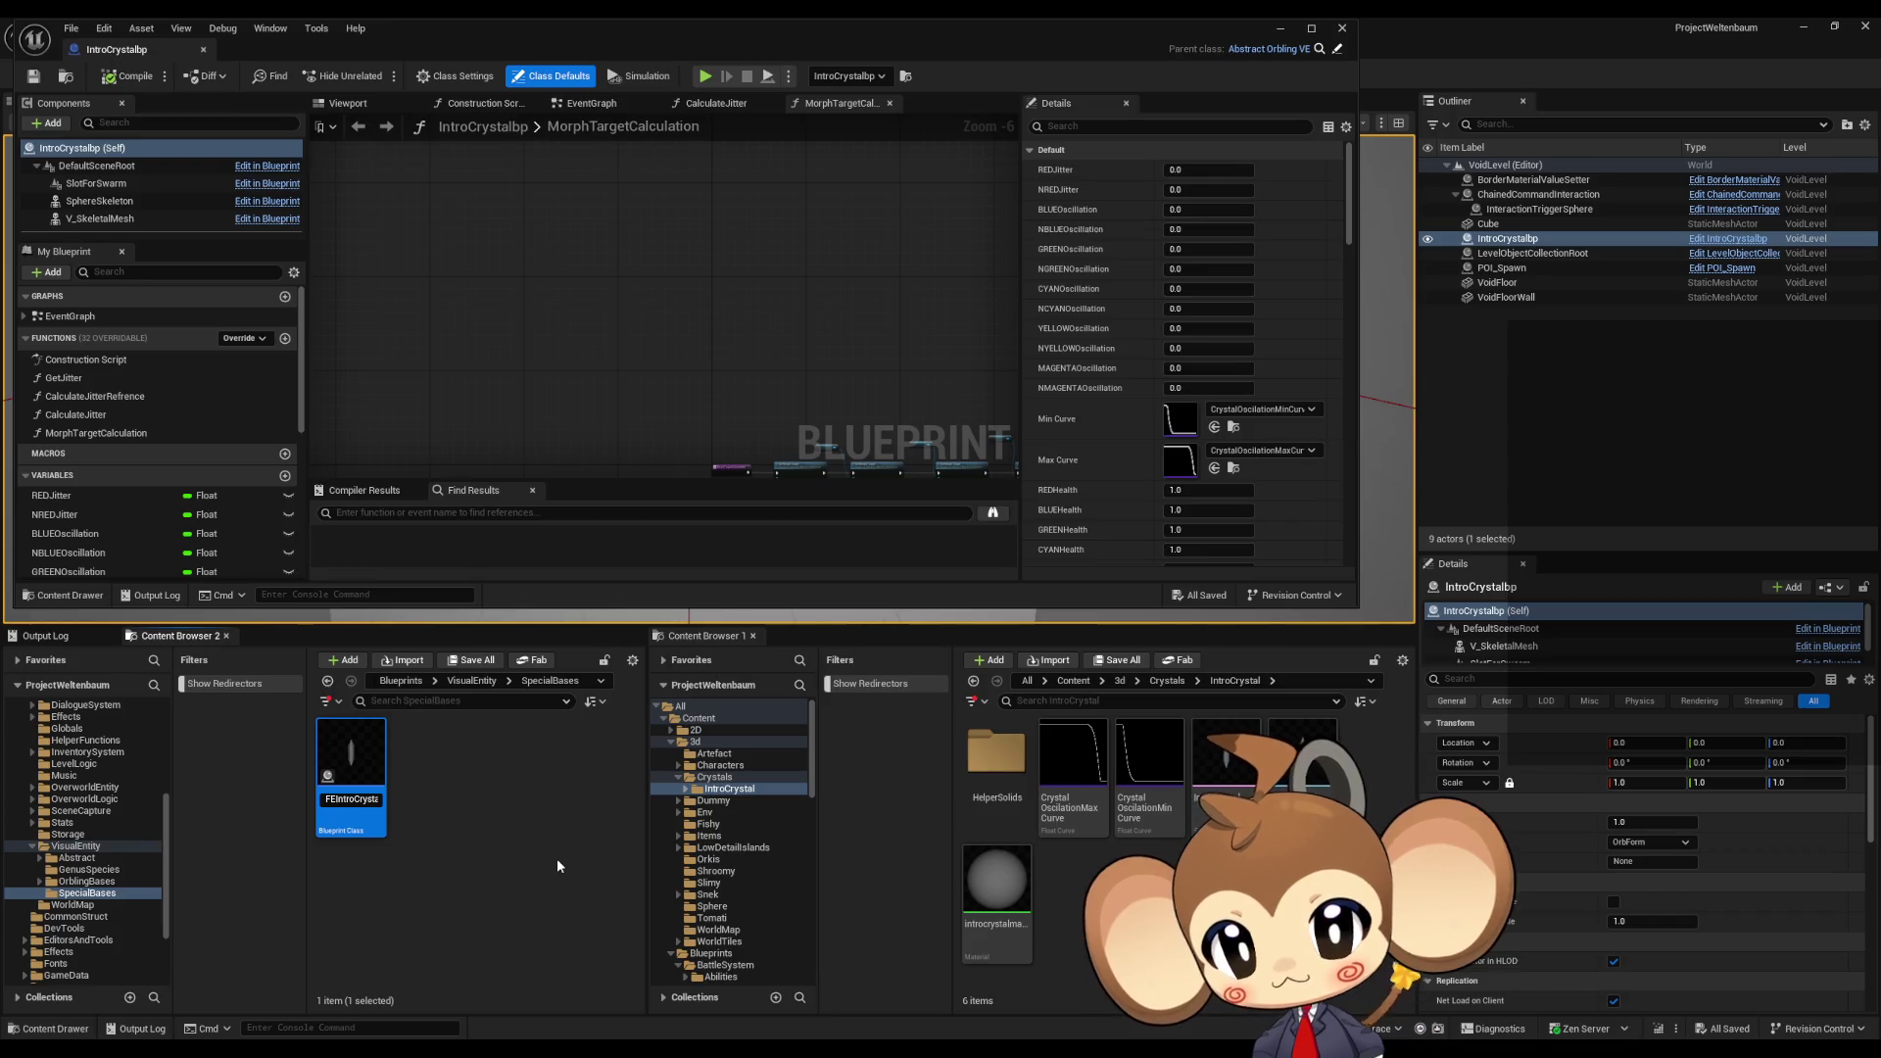
type("S")
key("BackSpace")
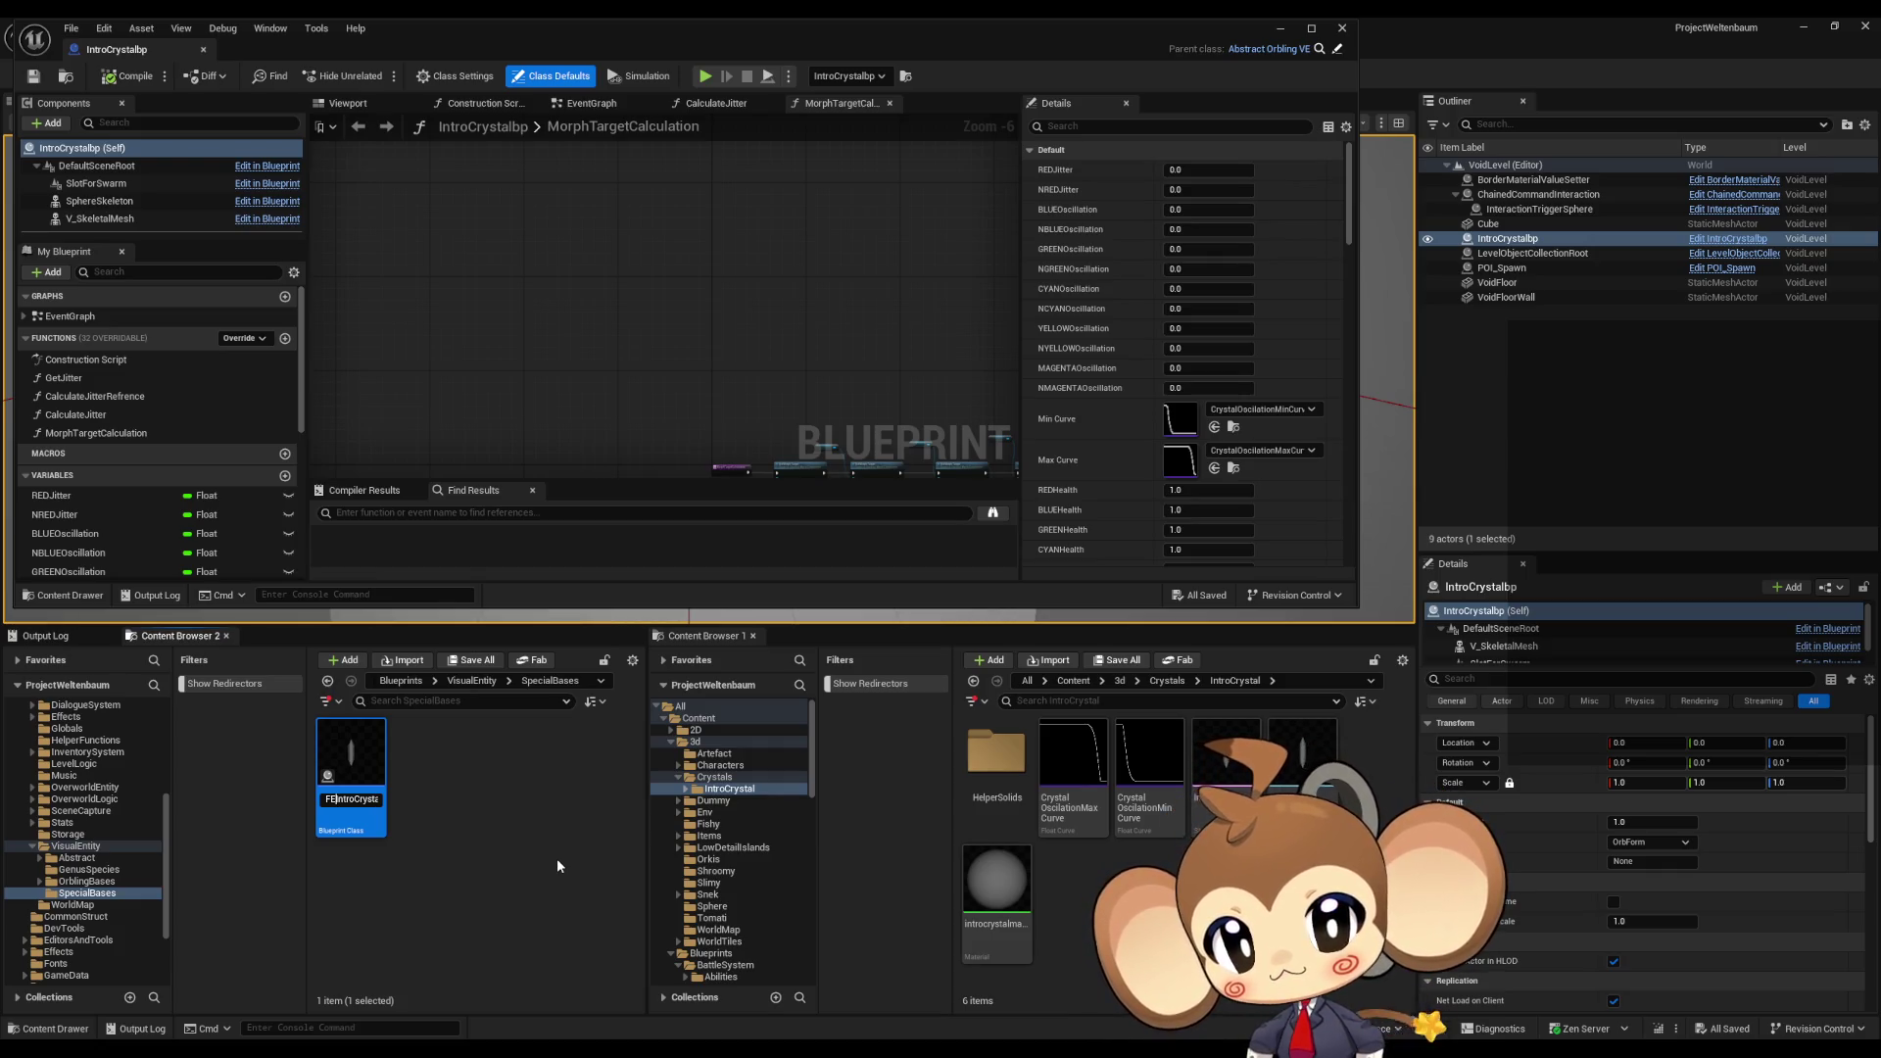
type("C")
key("BackSpace")
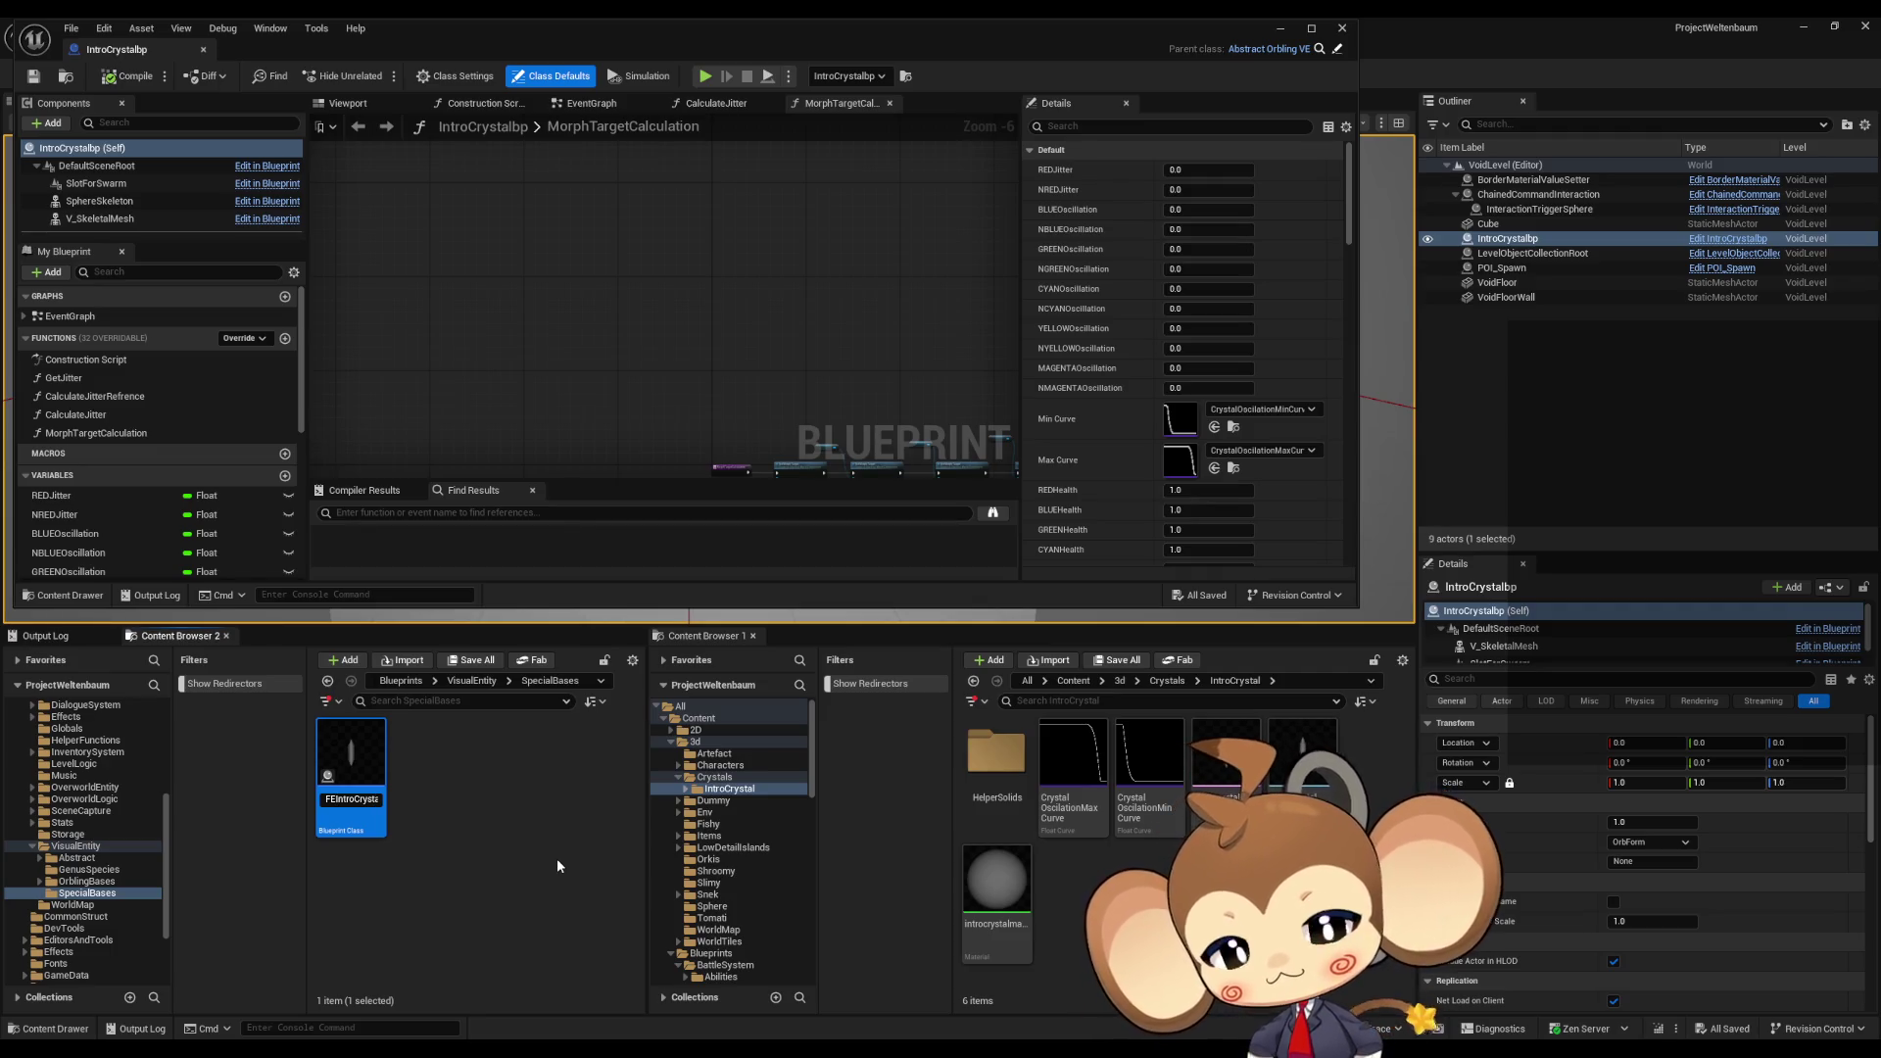
type("V")
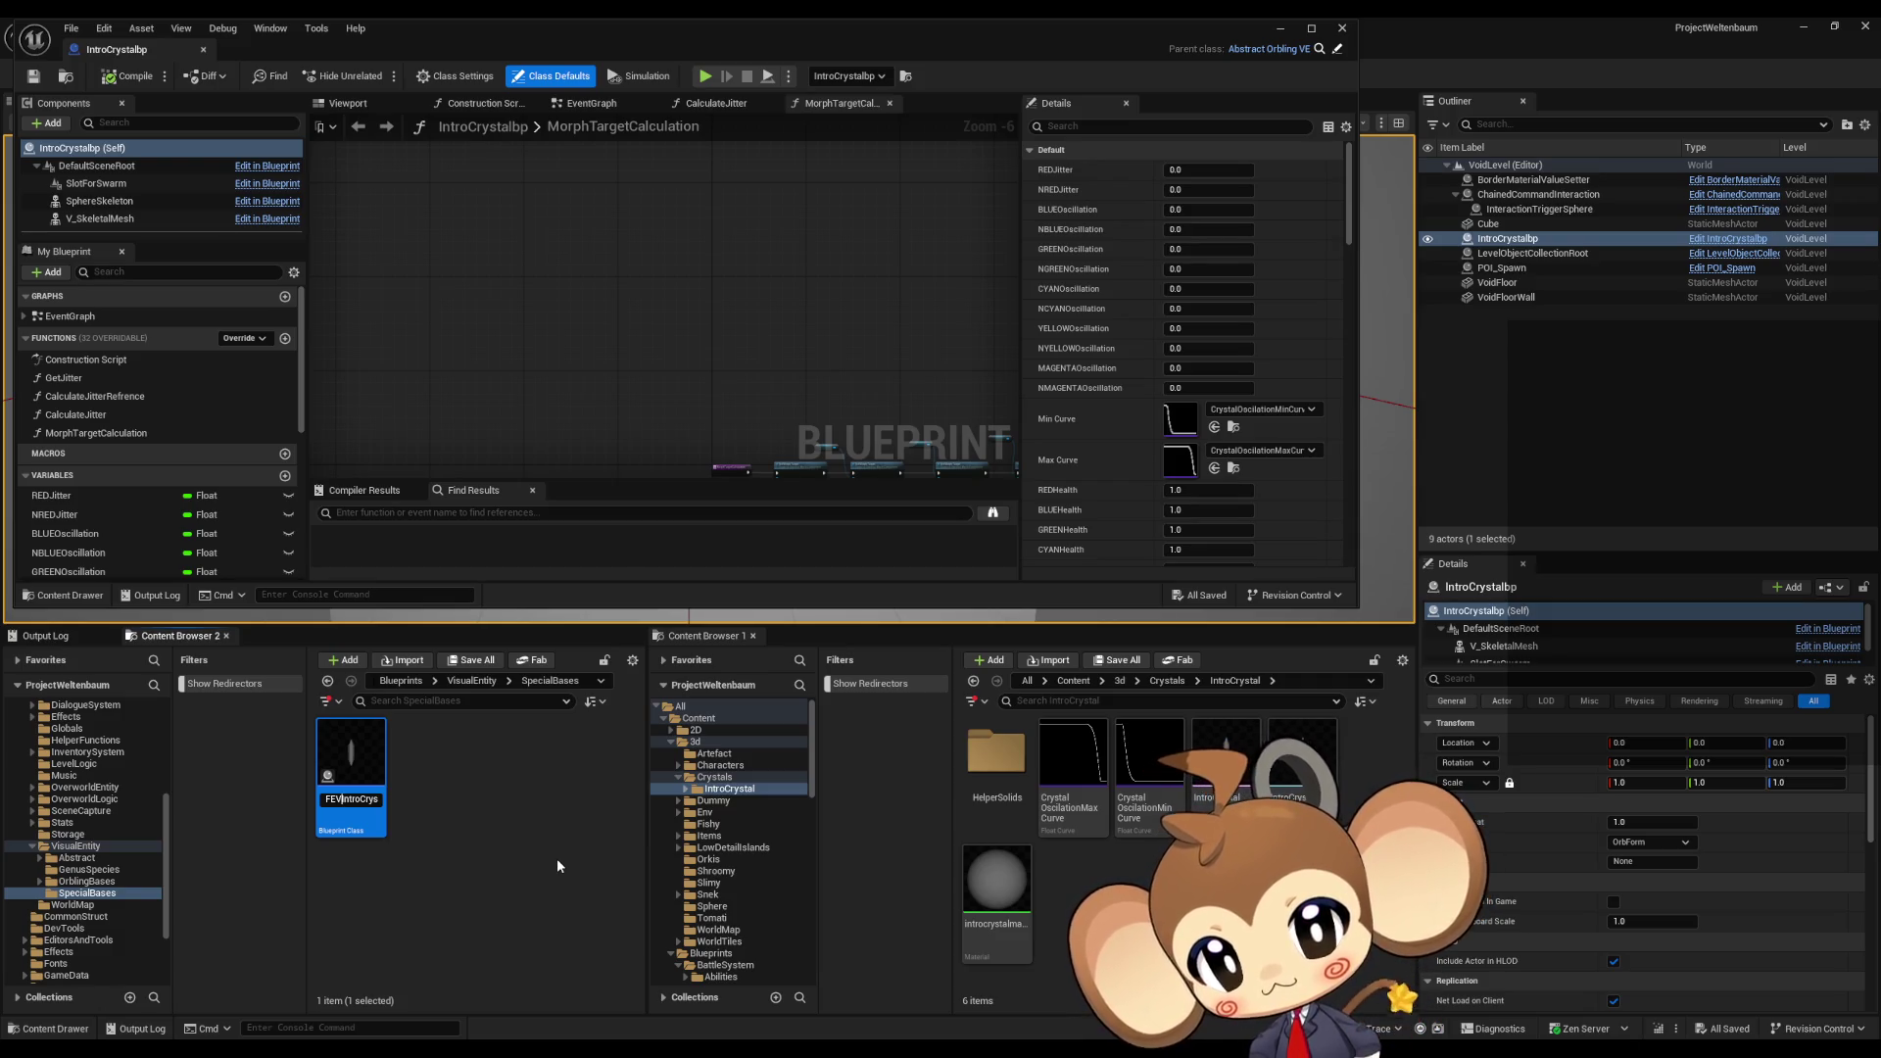
key("Return")
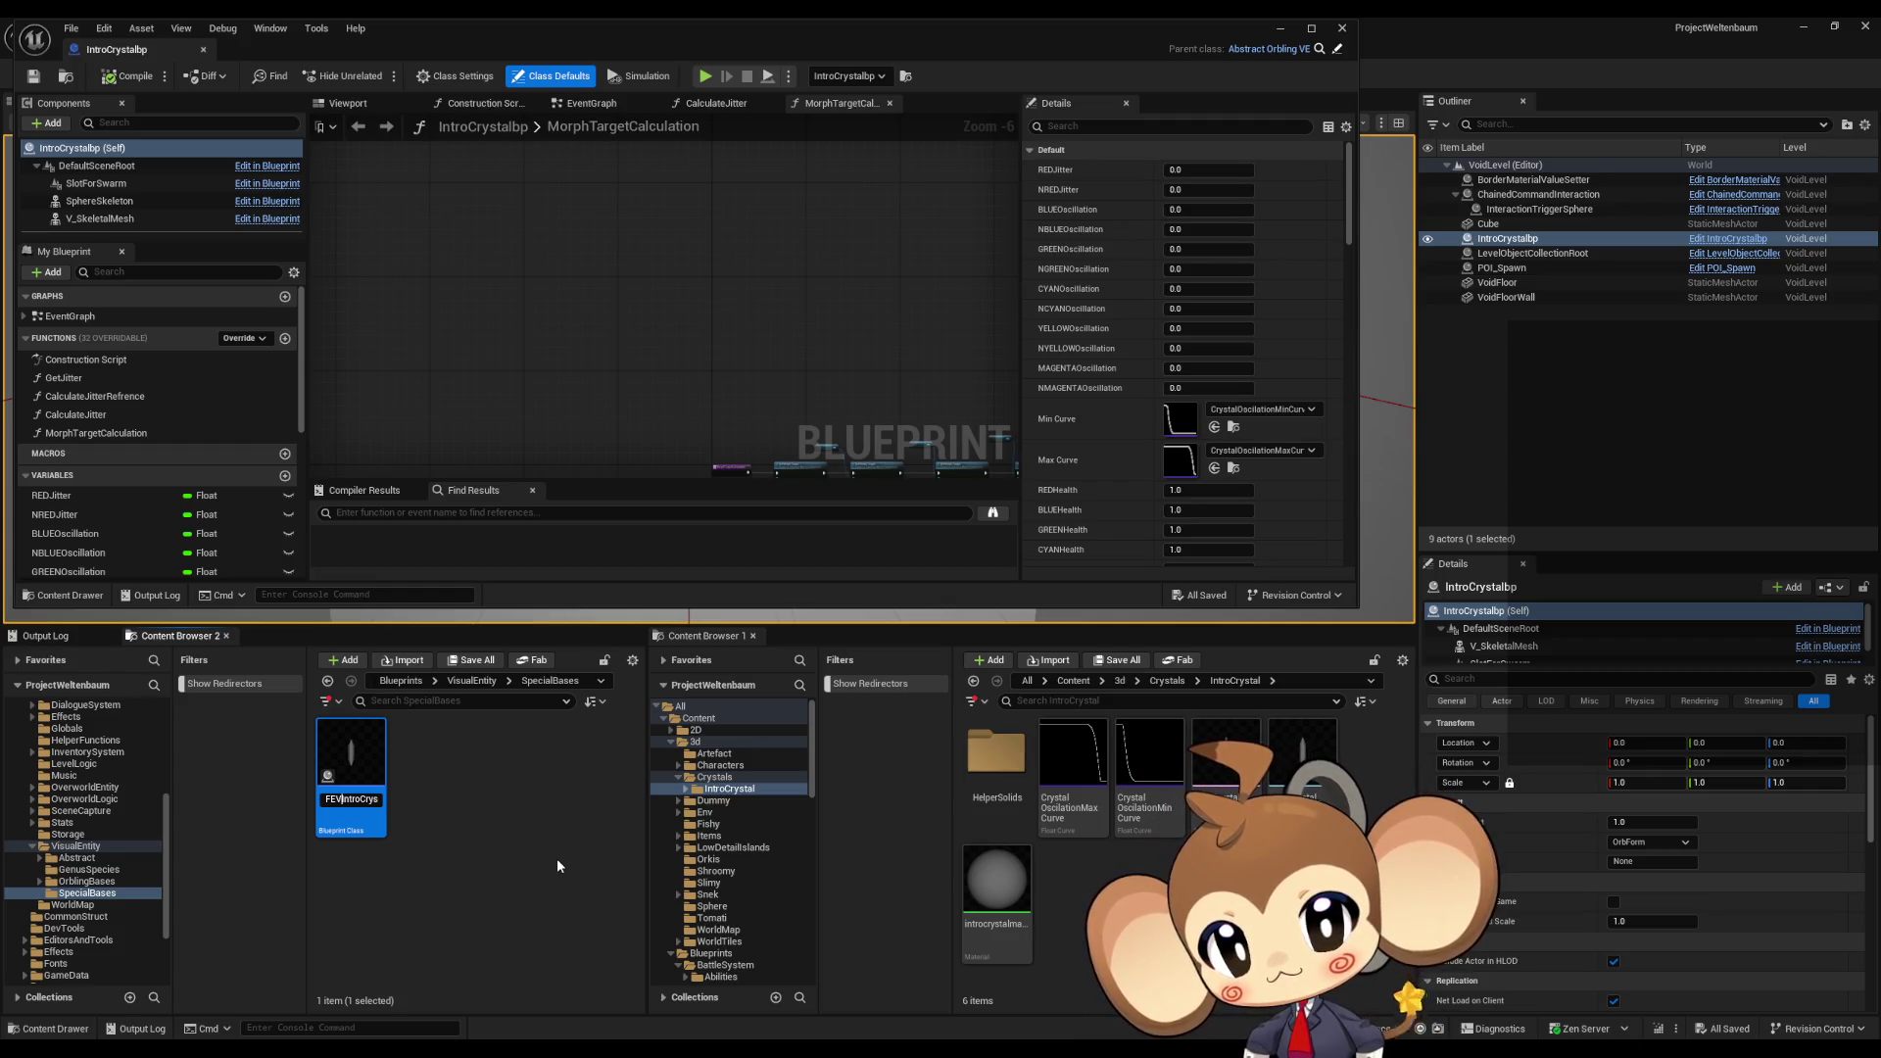
Step: Correct the asset name to FVE_IntroCrystal, dropping the trailing 'bp'
key("F2")
key("Home")
key("Right")
key("Delete")
key("Delete")
type("VE_")
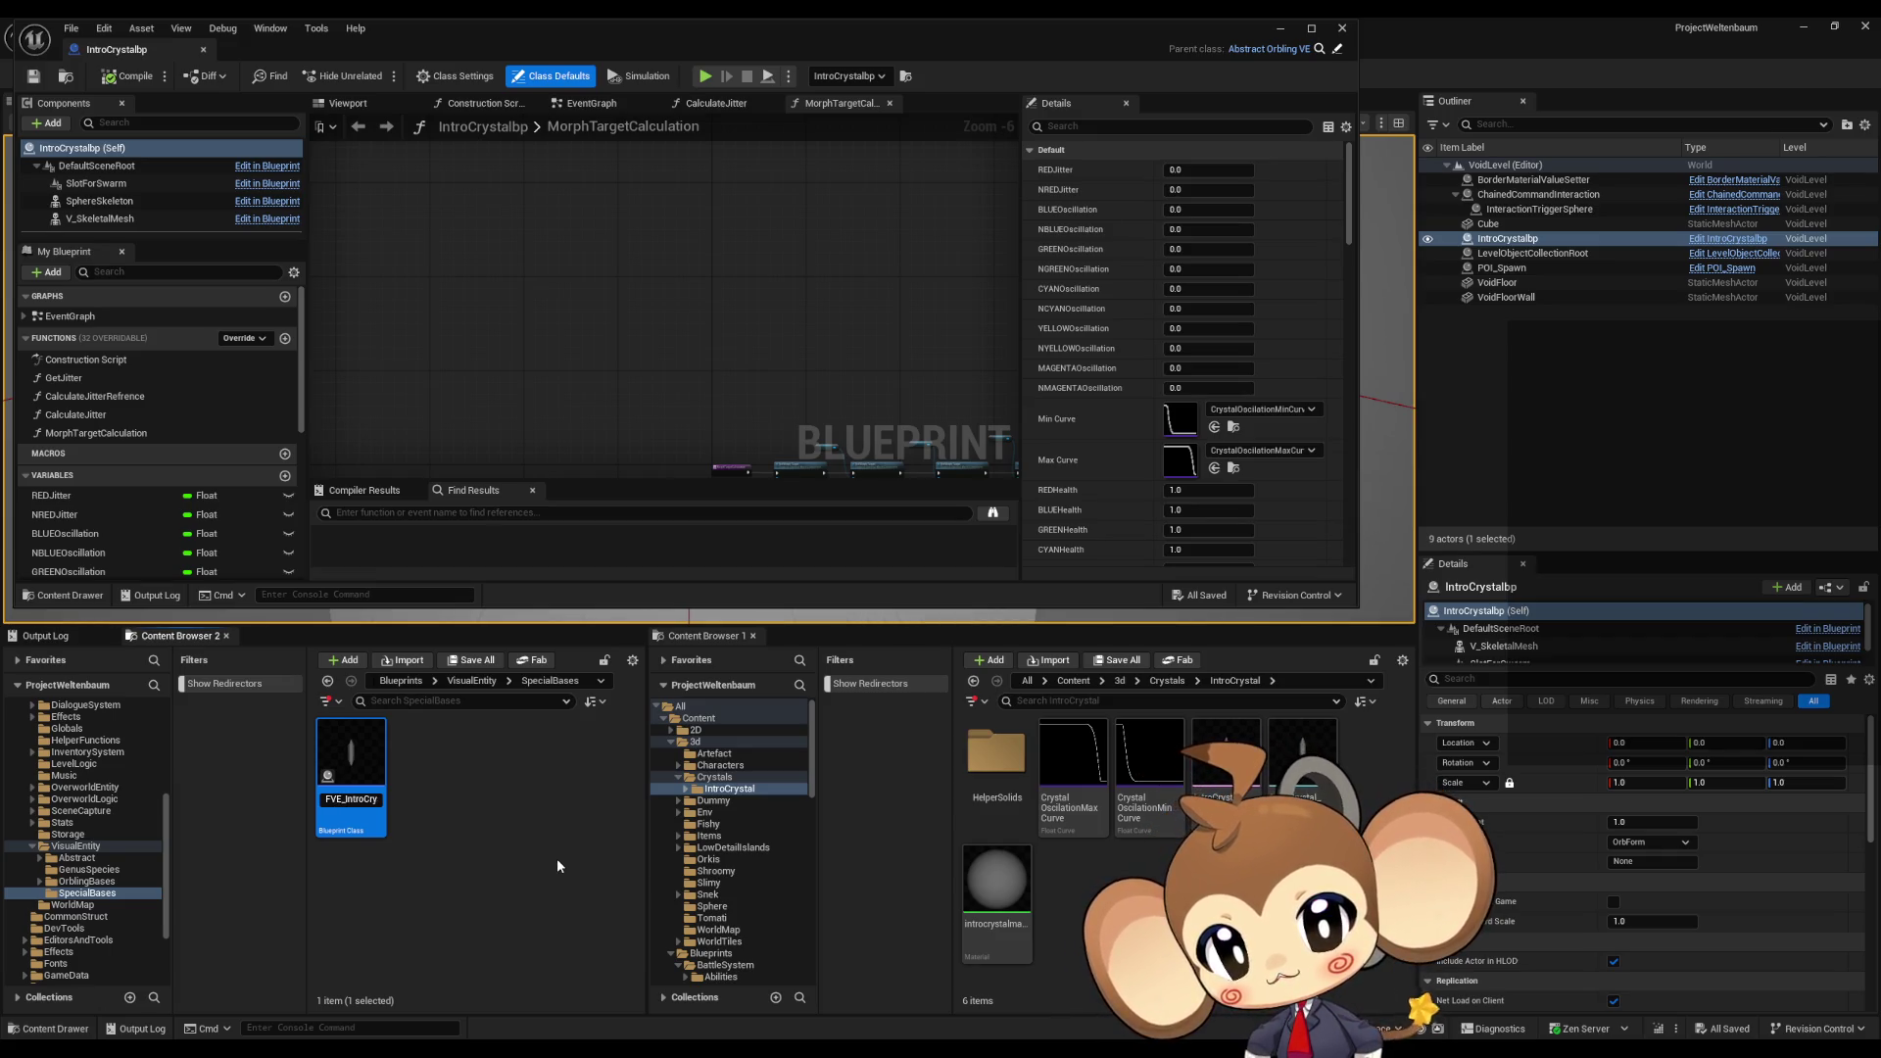
key("End")
key("BackSpace")
key("BackSpace")
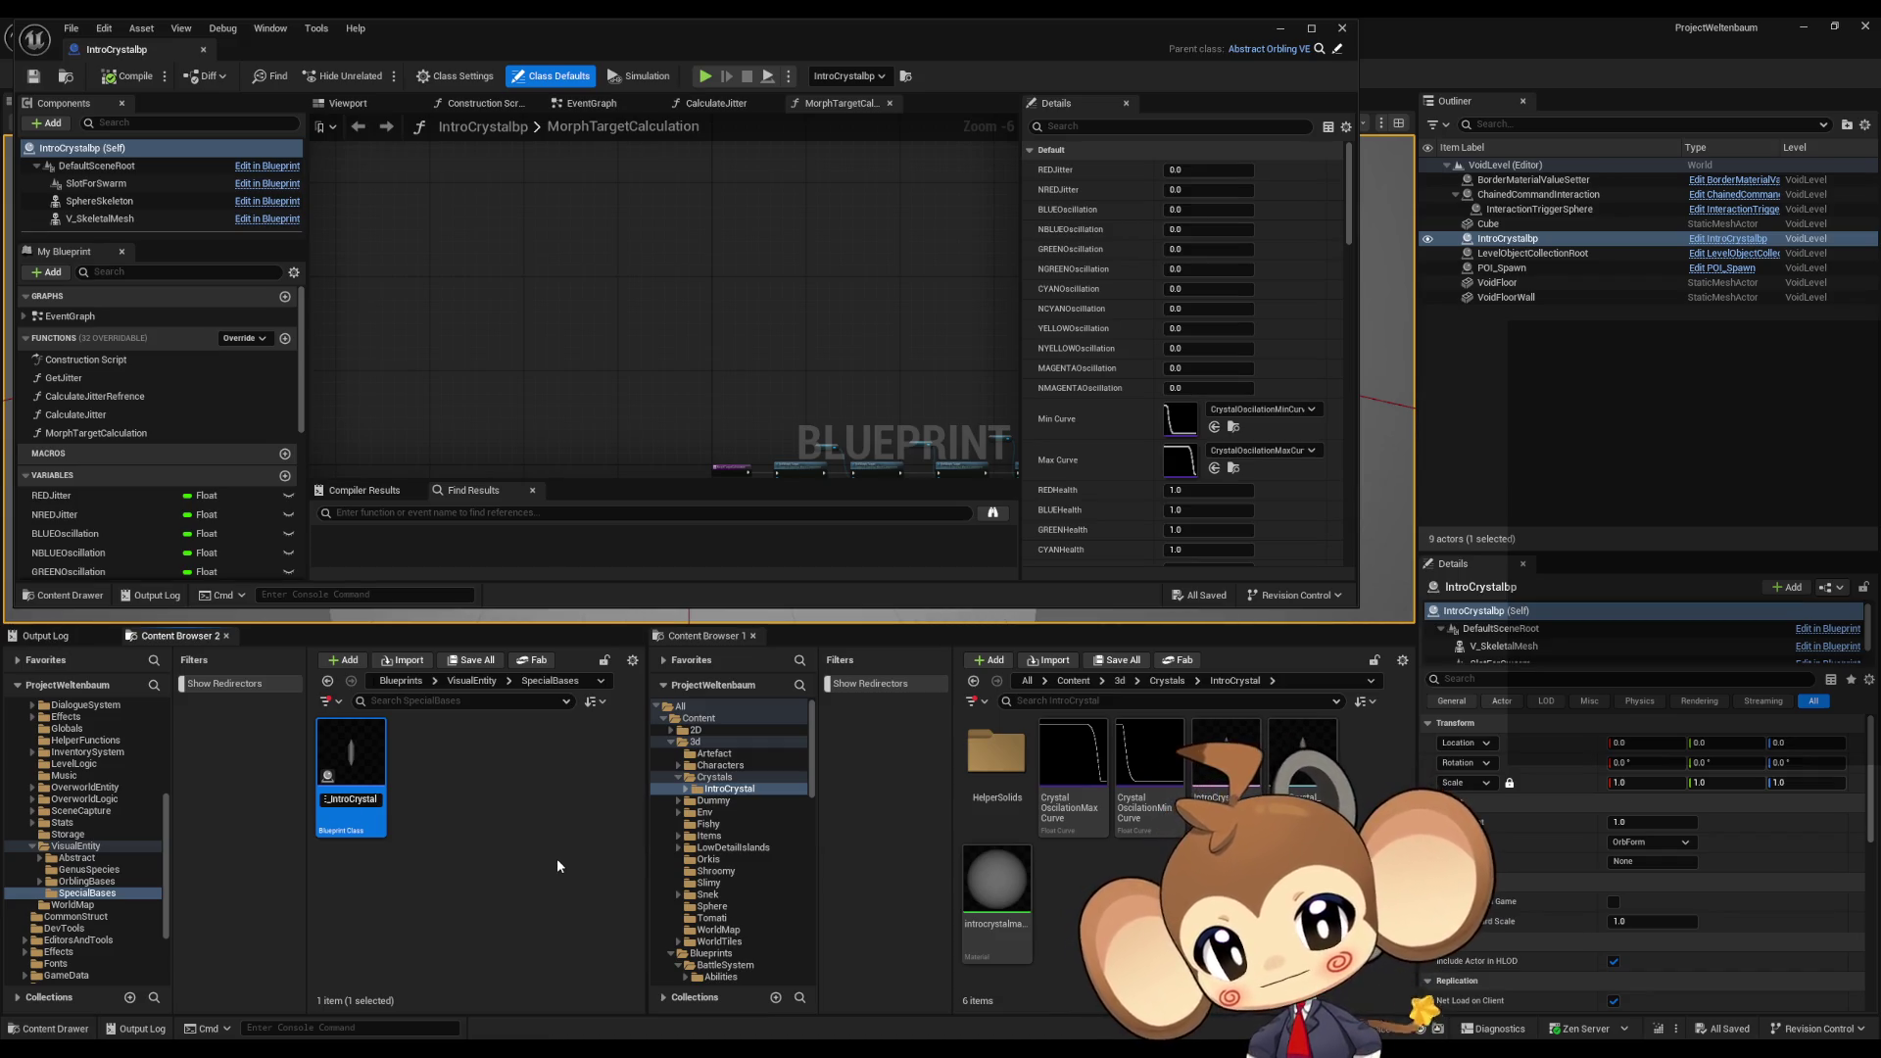
key("Return")
right_click(431, 773)
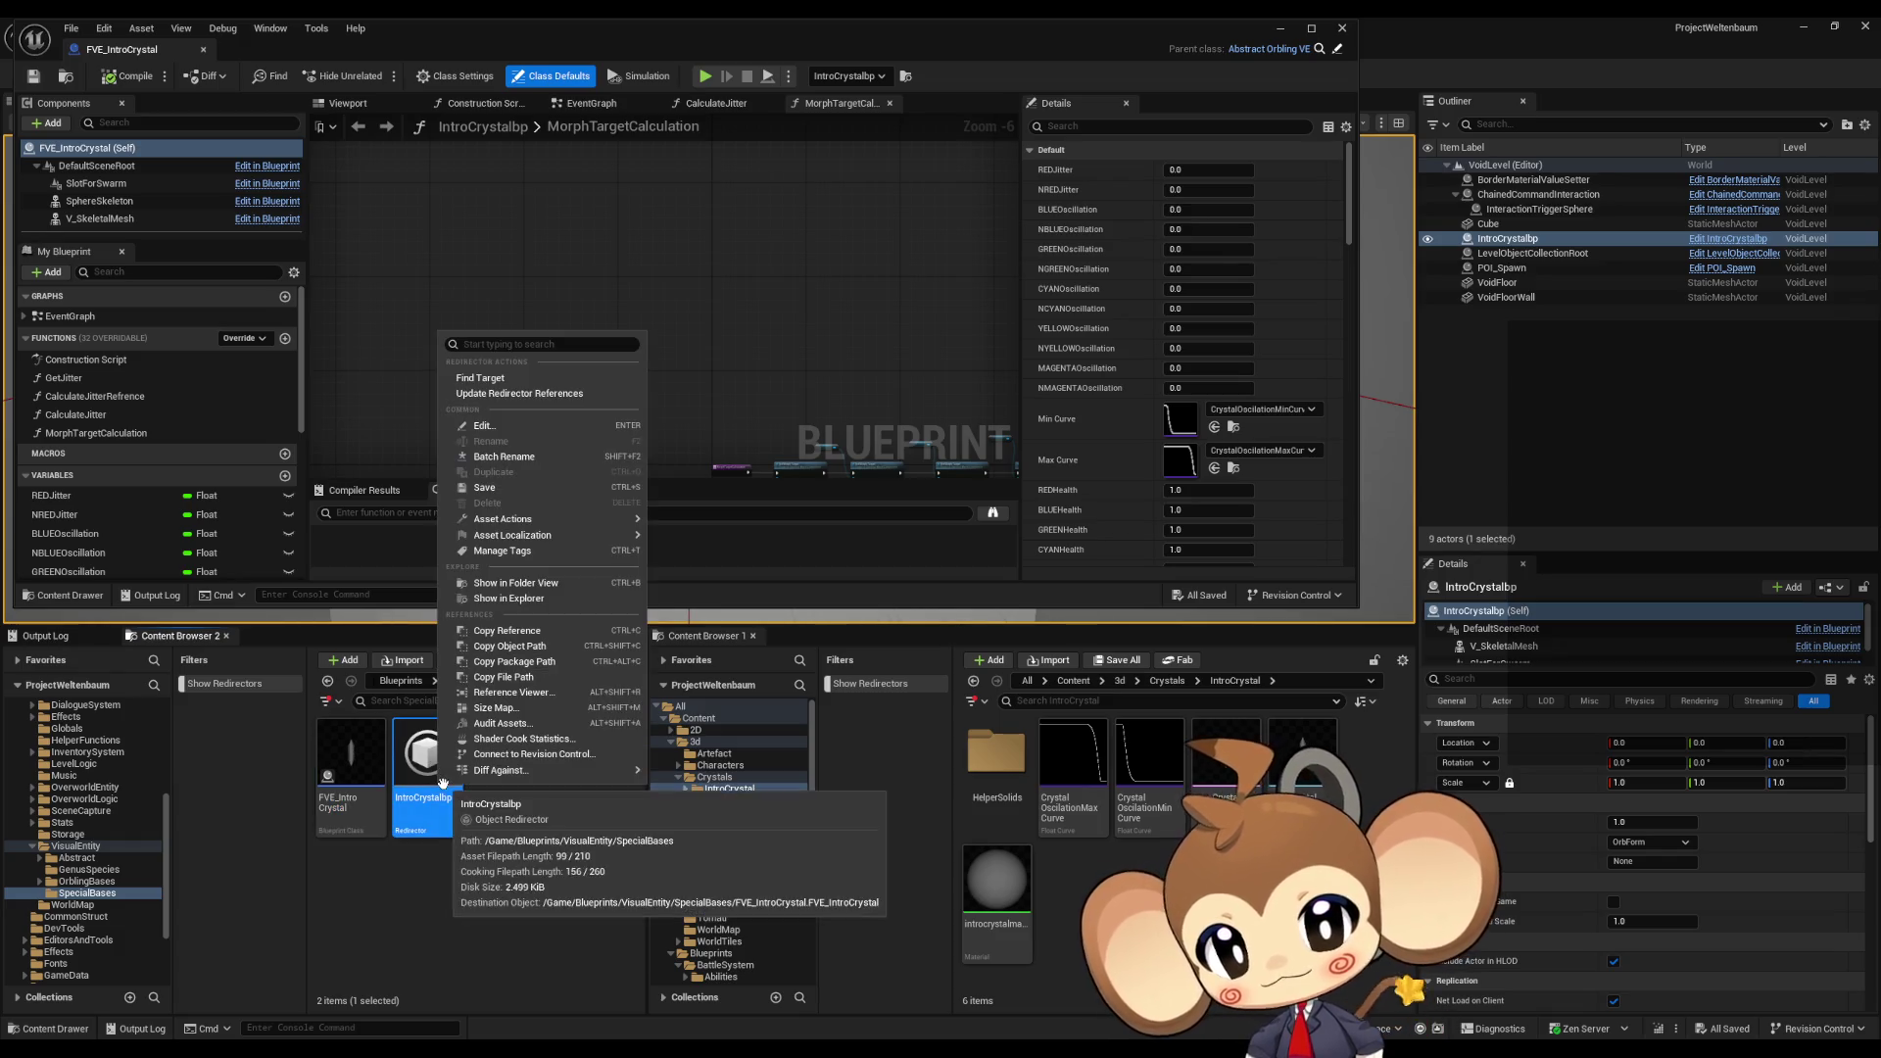
Step: Update the IntroCrystalbp redirector's references to FVE_IntroCrystal, dismiss the report and view the Output Log
left_click(520, 394)
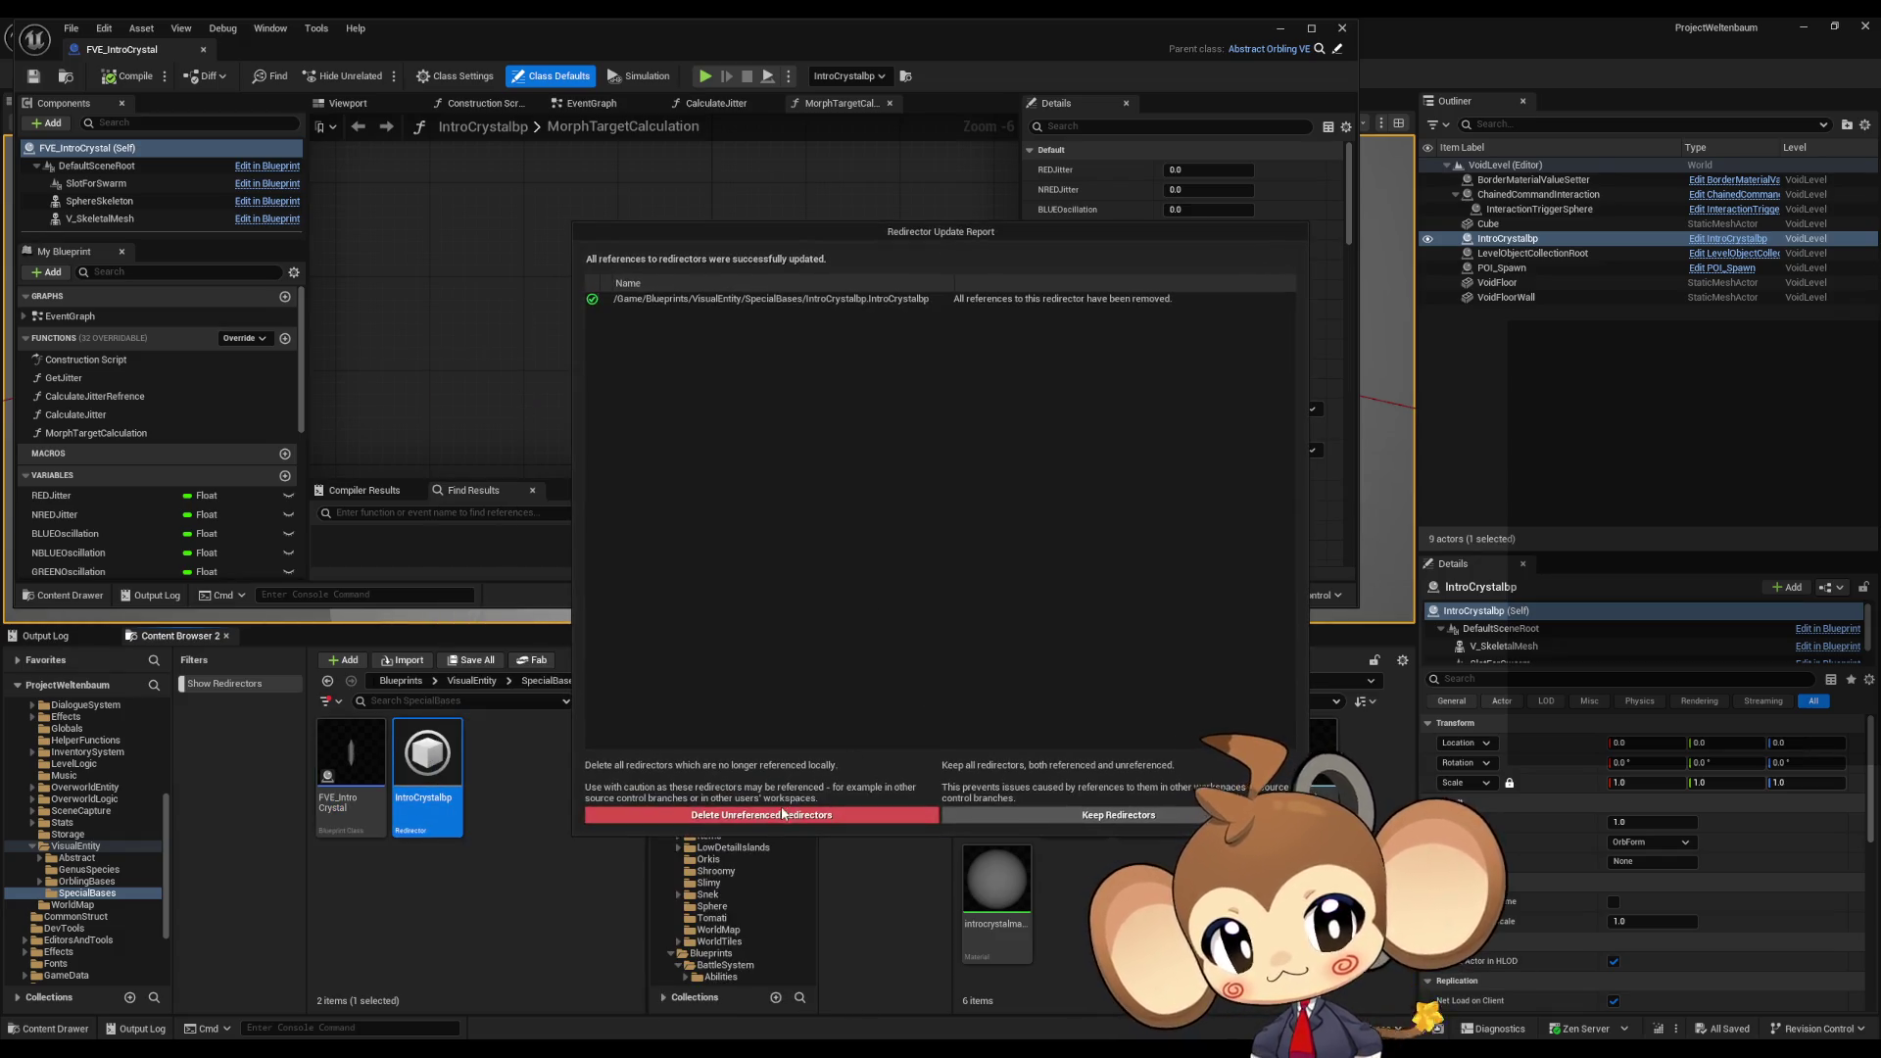
left_click(783, 813)
left_click(49, 639)
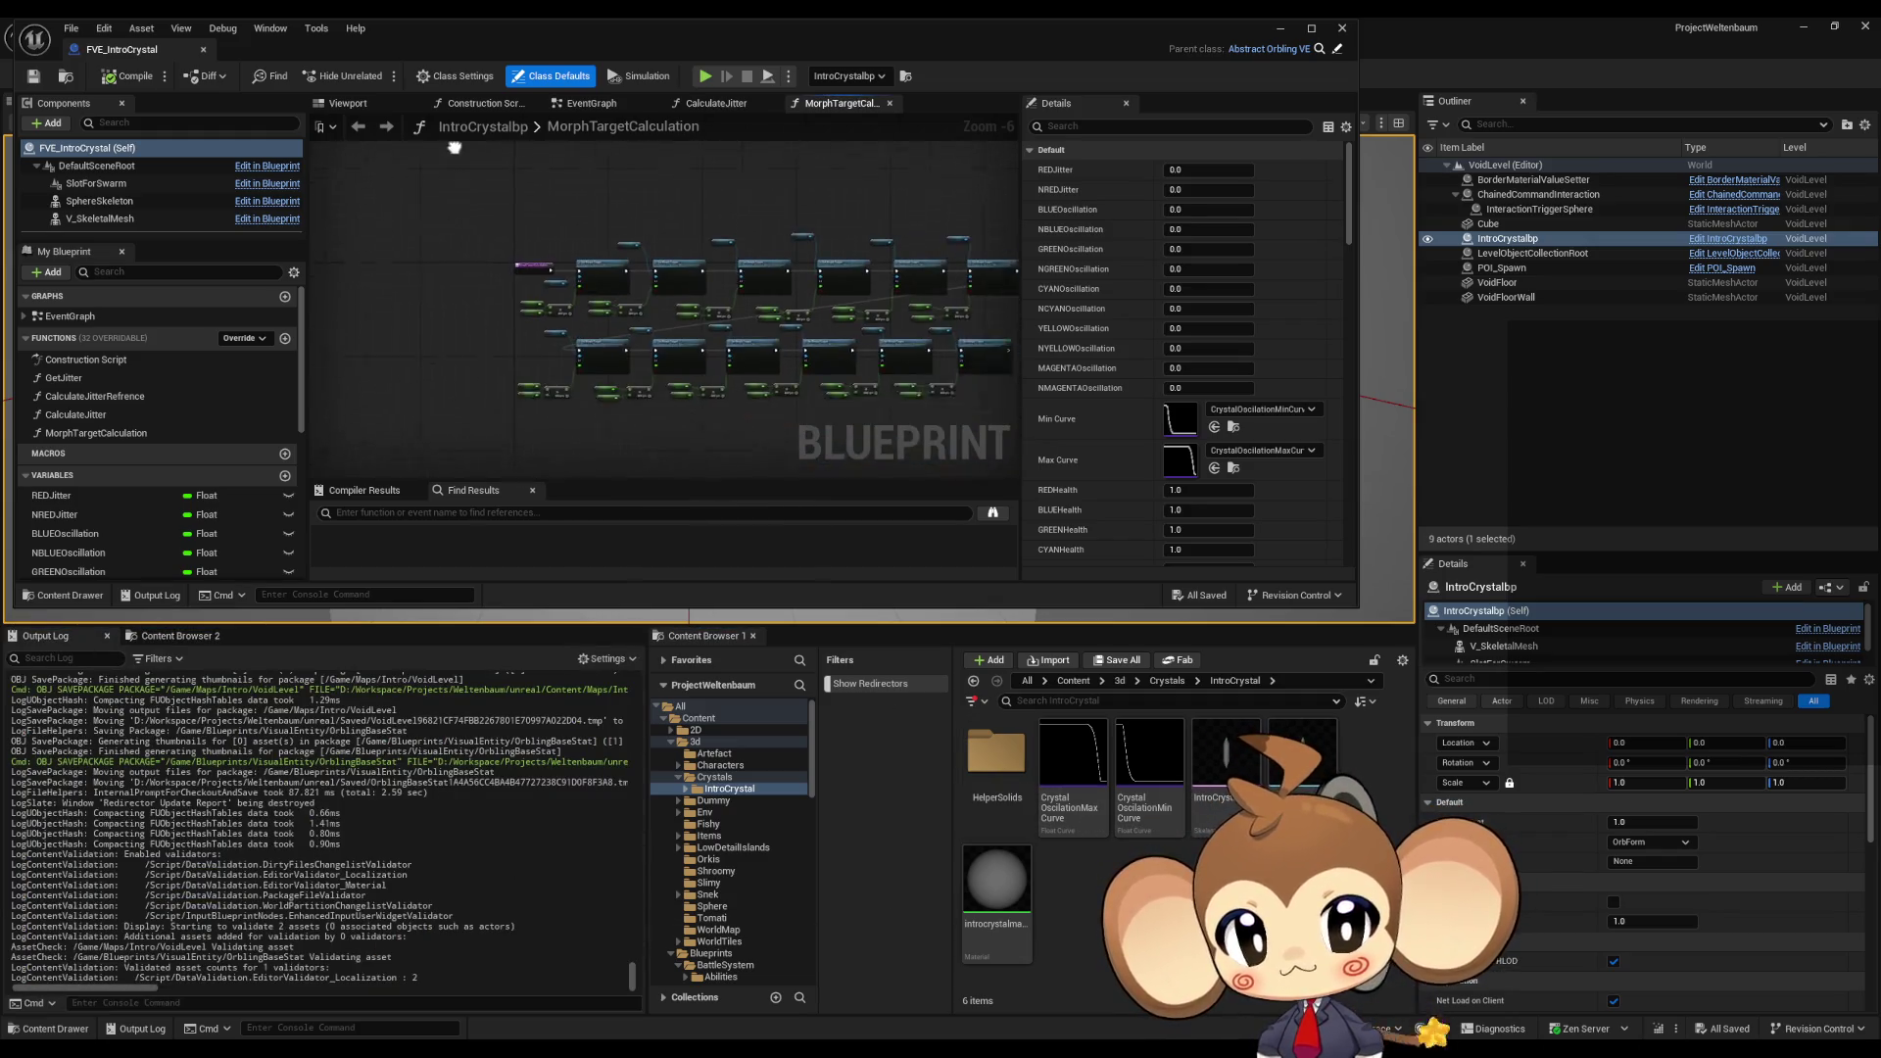
mouse_move(744, 426)
right_mouse_down()
mouse_move(668, 406)
mouse_move(714, 388)
right_mouse_up()
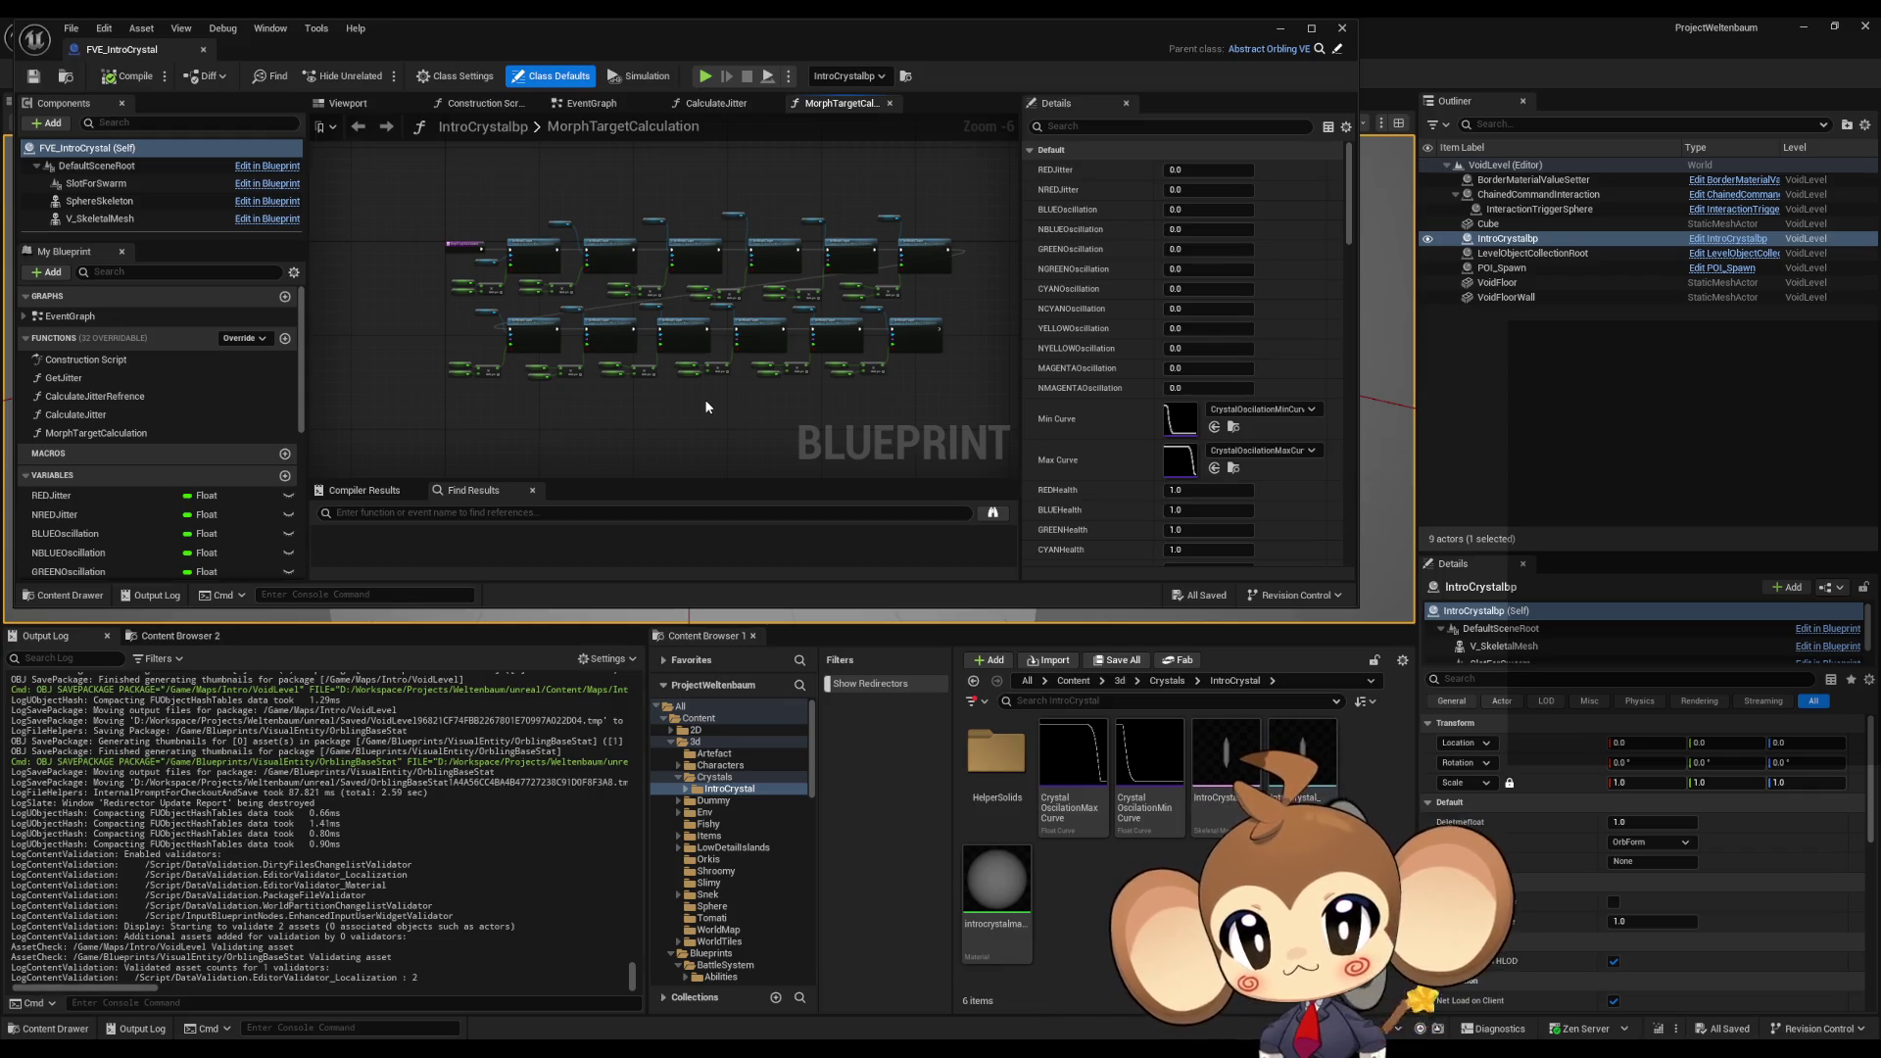
Step: Hide the FVE_IntroCrystal editor, orbit the VoidLevel viewport onto the crystal, and browse to the Content root
left_click(1275, 28)
mouse_move(686, 391)
right_mouse_down()
mouse_move(822, 450)
mouse_move(872, 436)
right_mouse_up()
left_click(1074, 682)
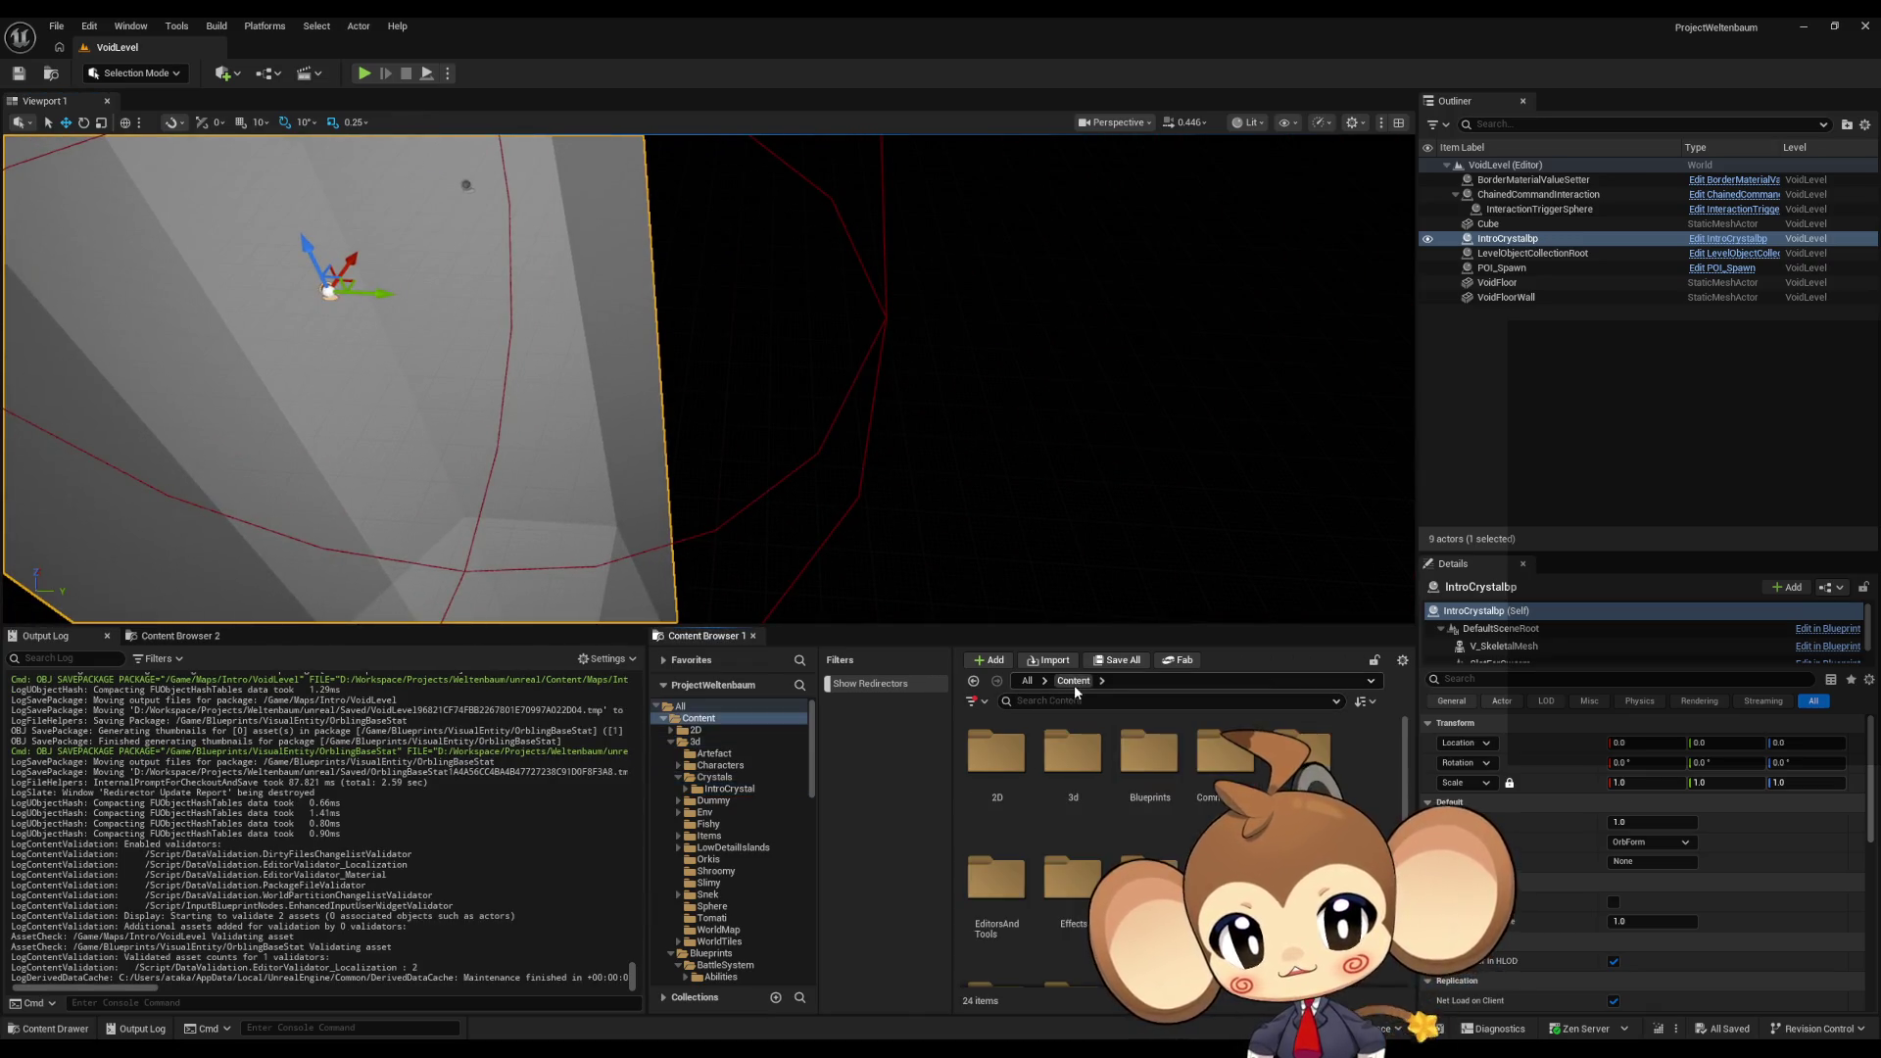
scroll(1185, 835, "down", 5)
right_click_drag(496, 413, 421, 399)
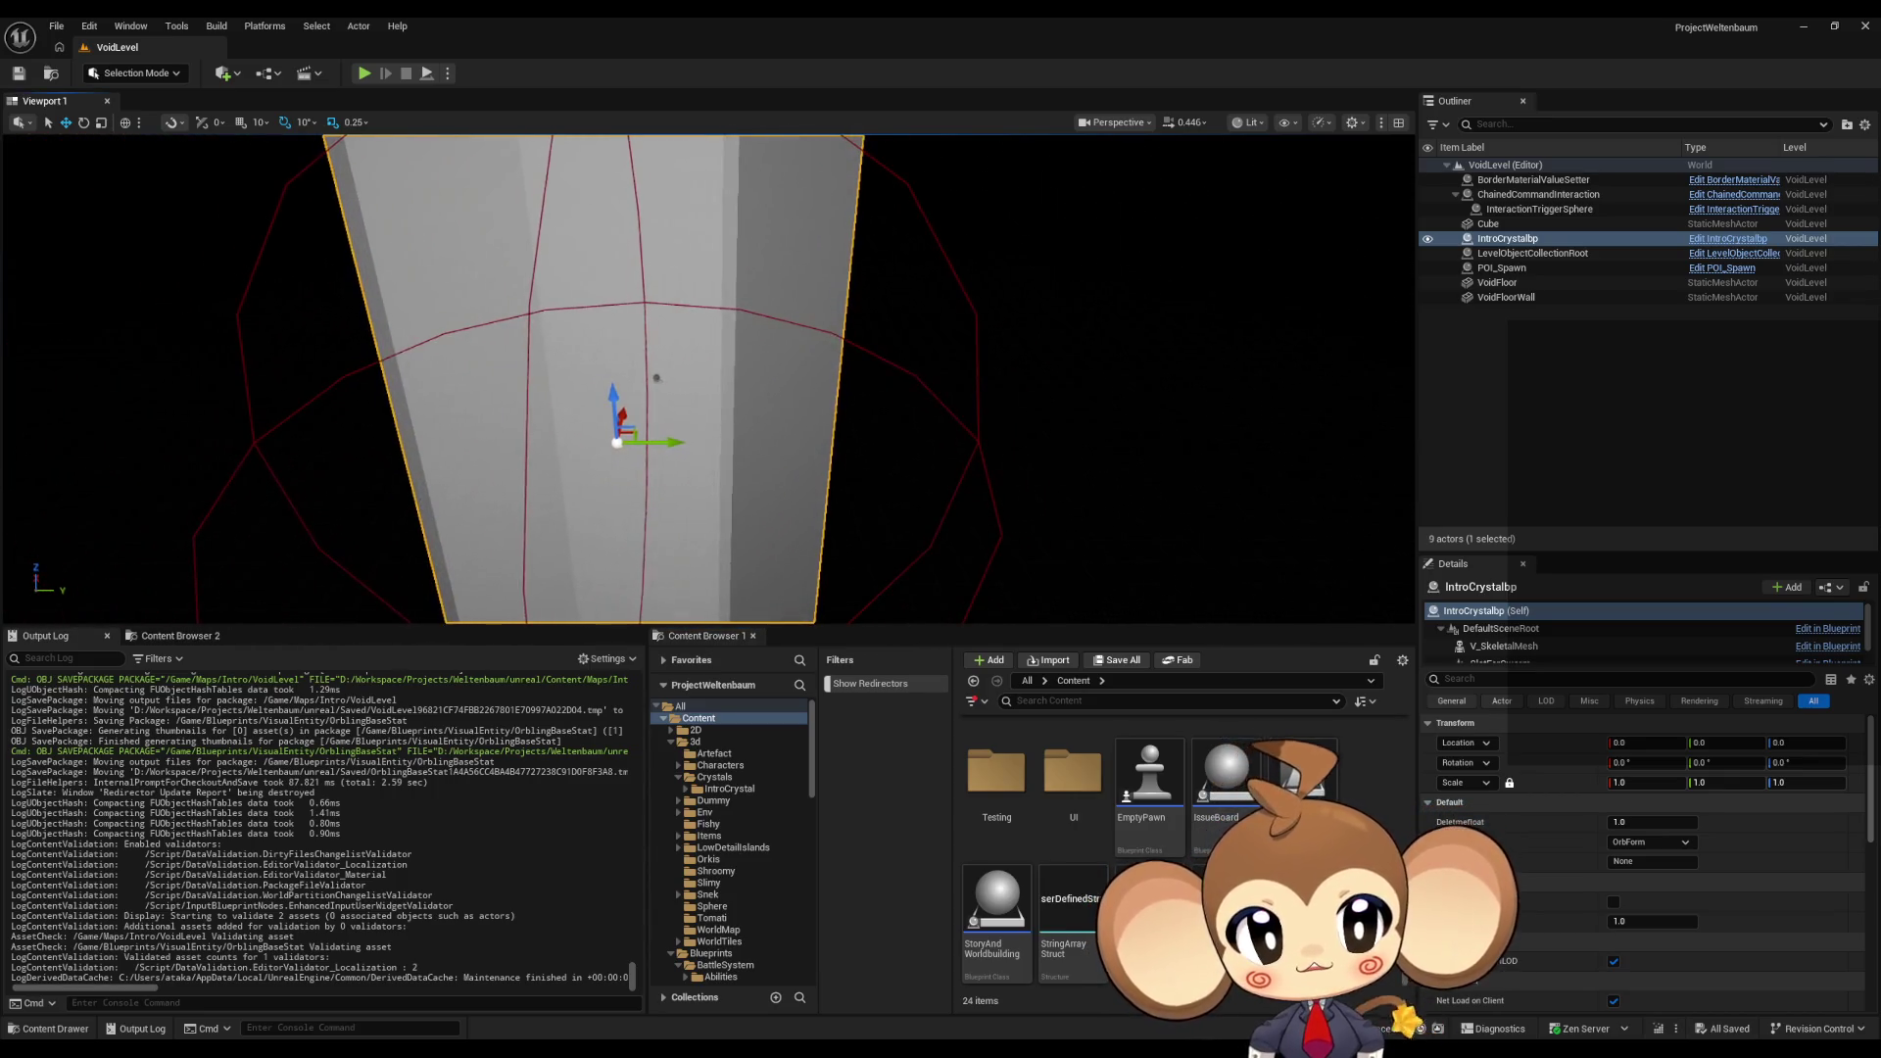
right_click_drag(866, 507, 867, 506)
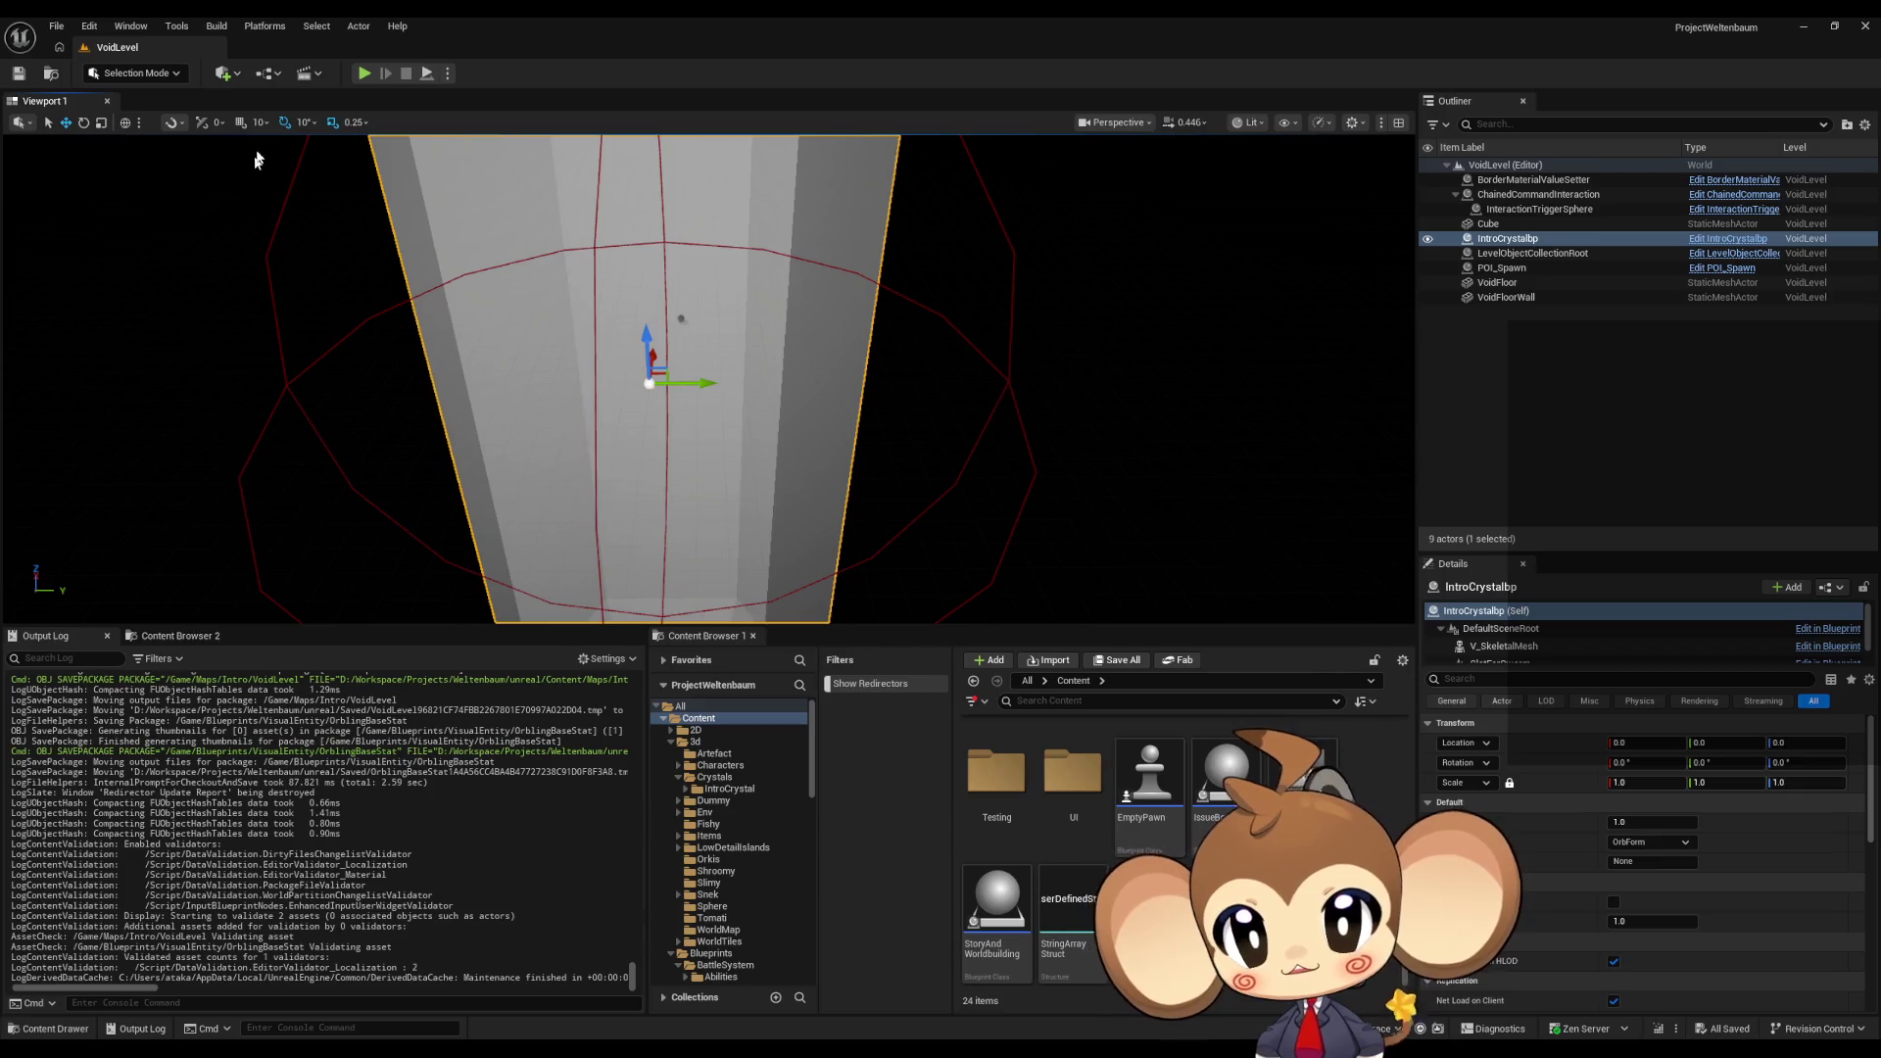
left_click(282, 84)
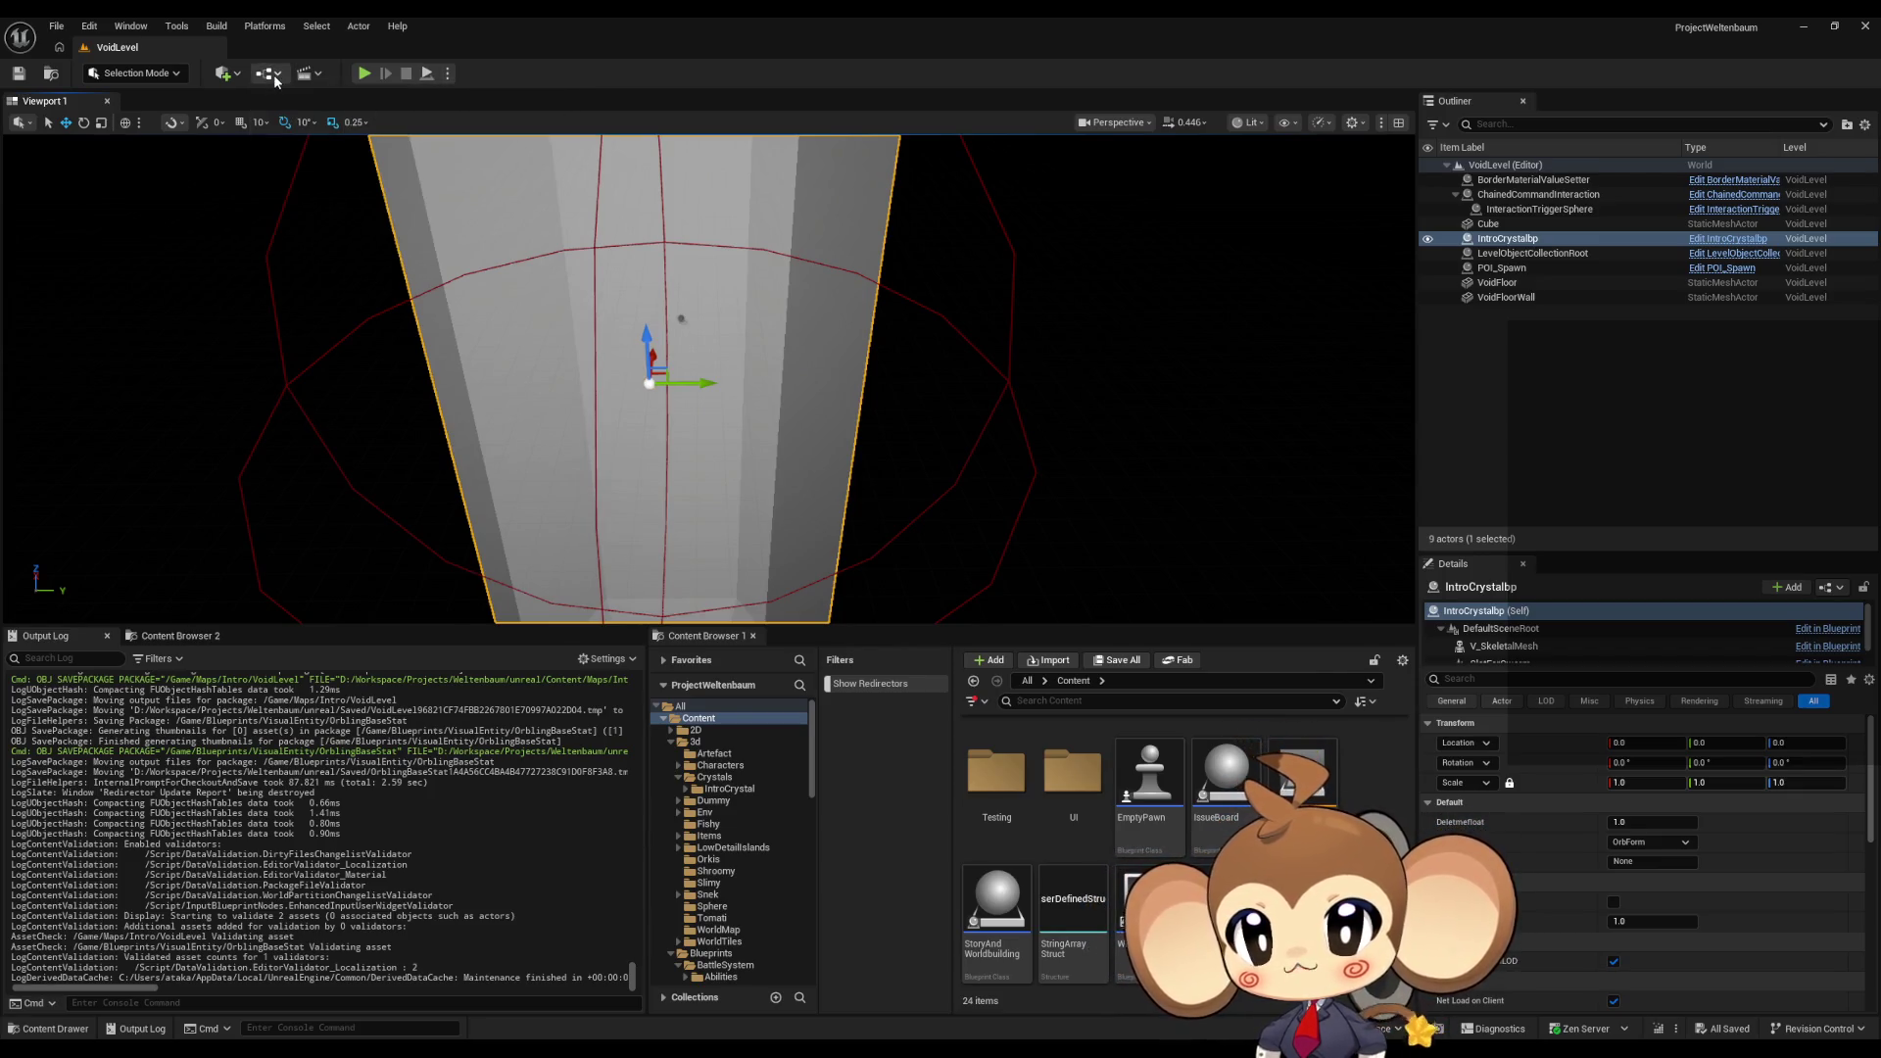
Step: Add a Cube to VoidLevel from Quick Add > Shapes and reset its Location to the origin
left_click(226, 76)
mouse_move(285, 211)
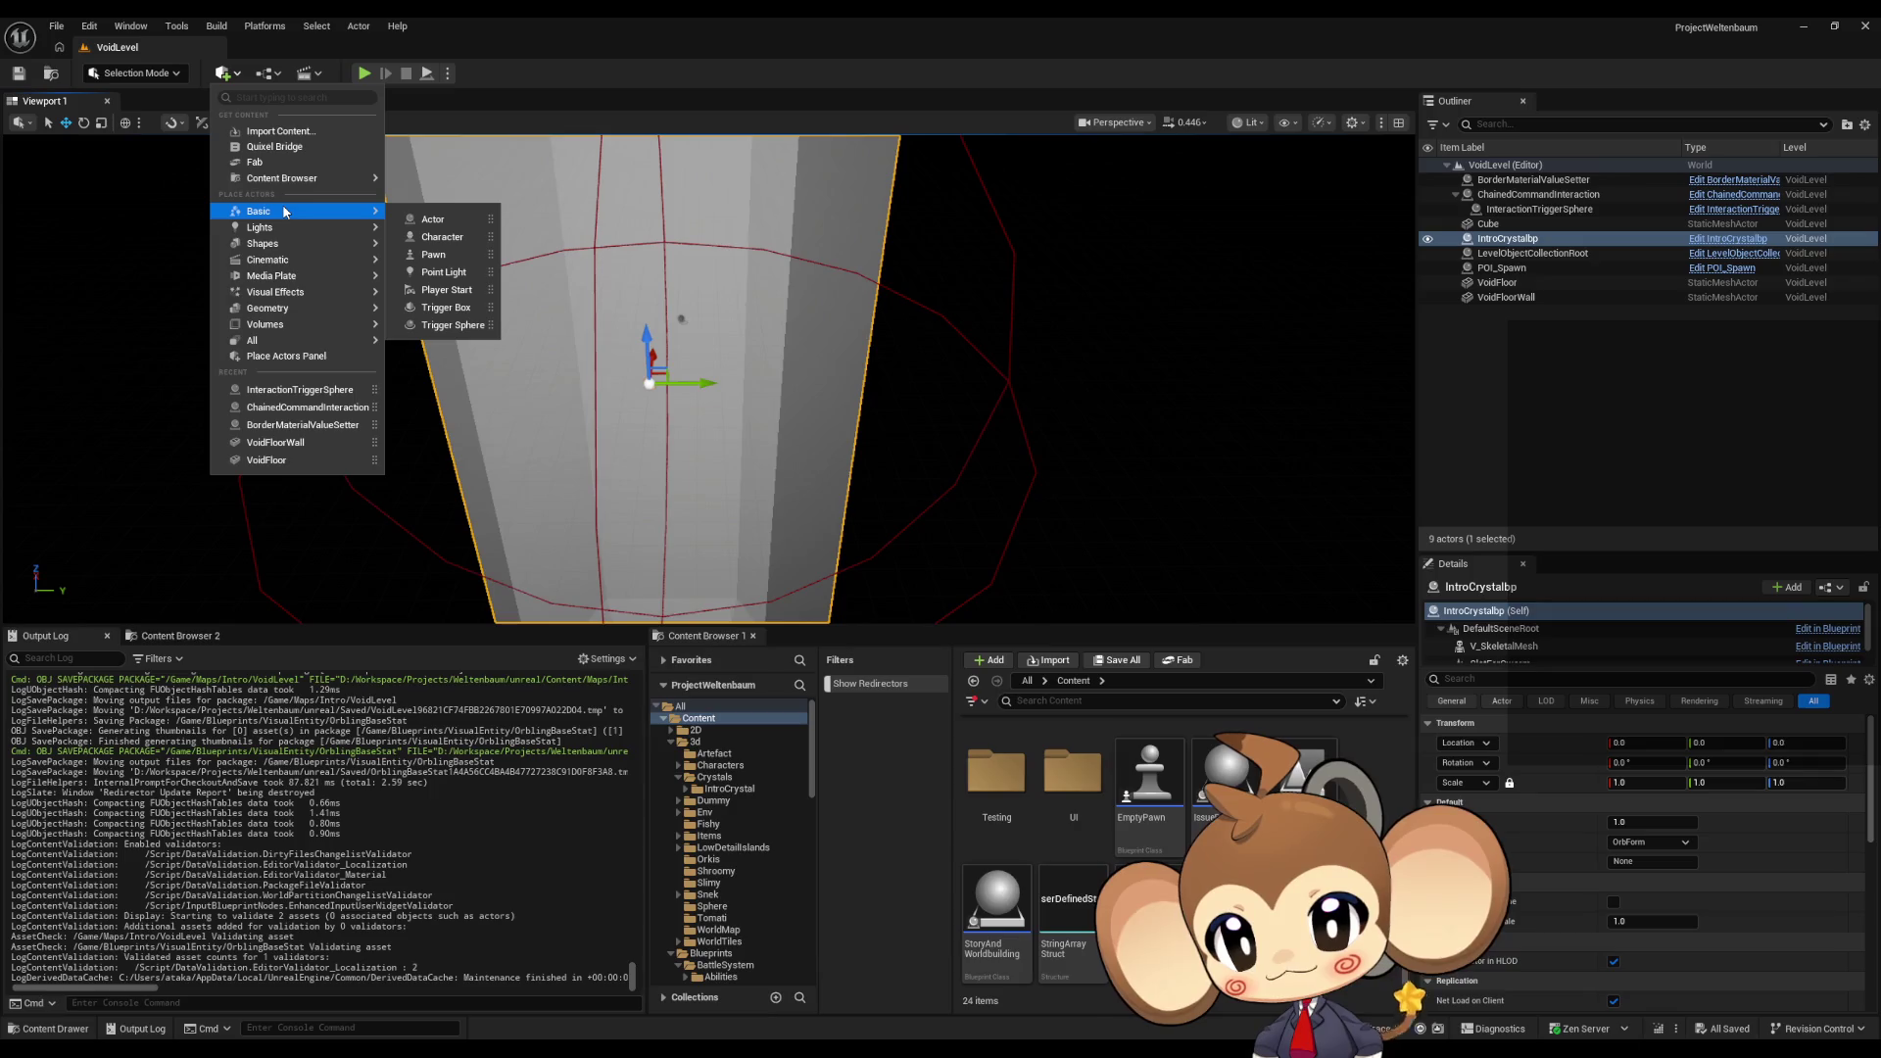
mouse_move(280, 245)
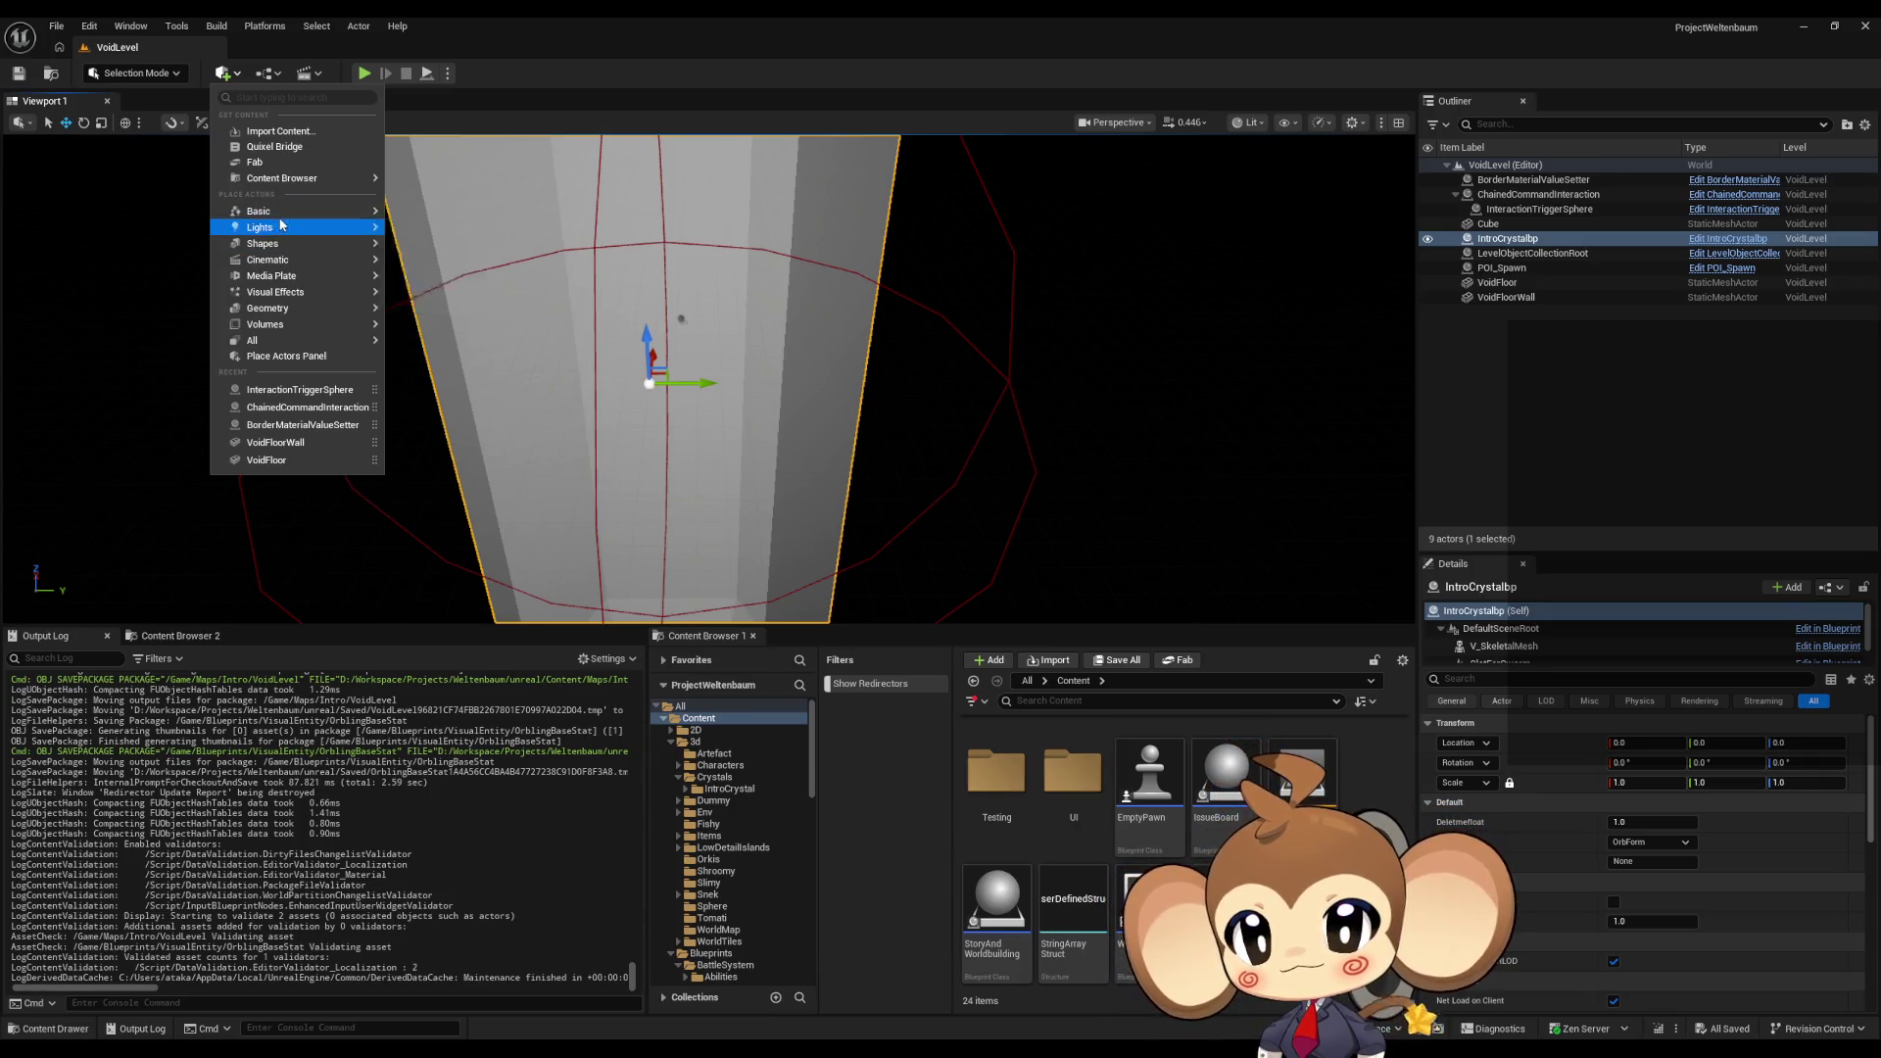
left_click(417, 252)
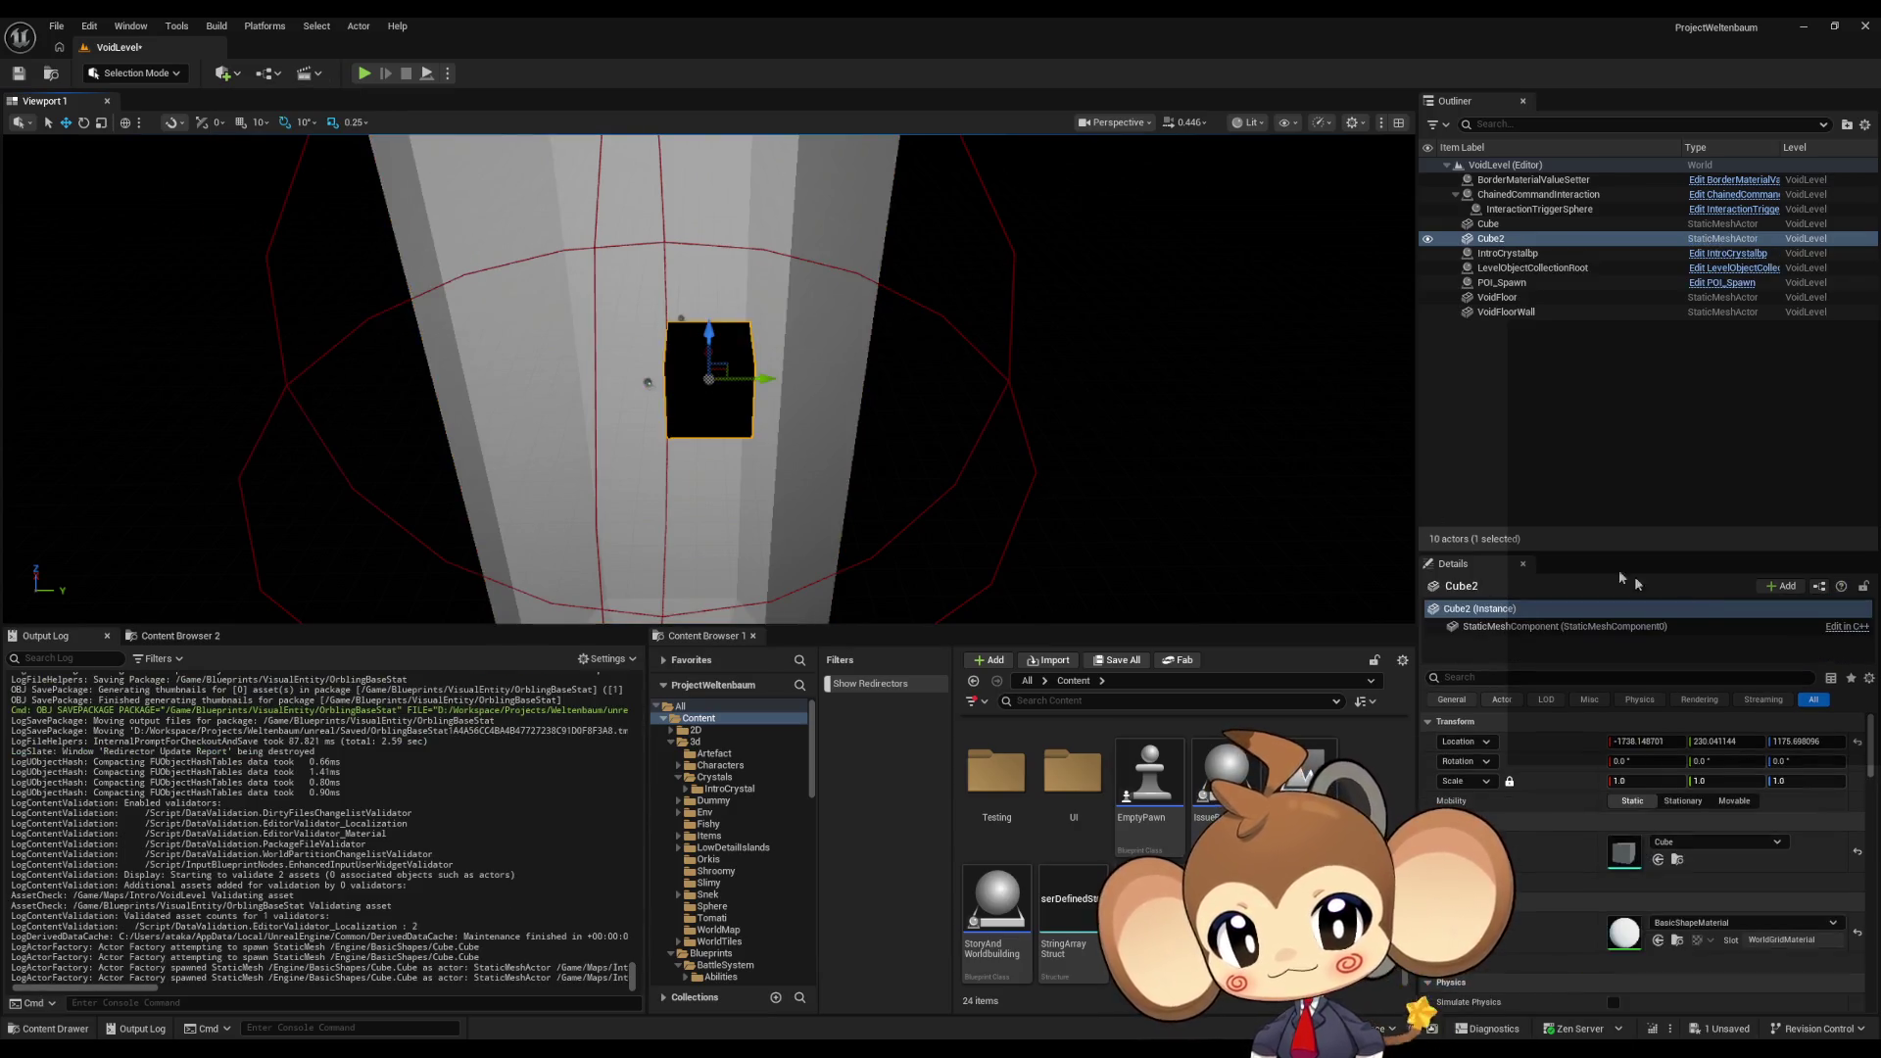
left_click(1856, 746)
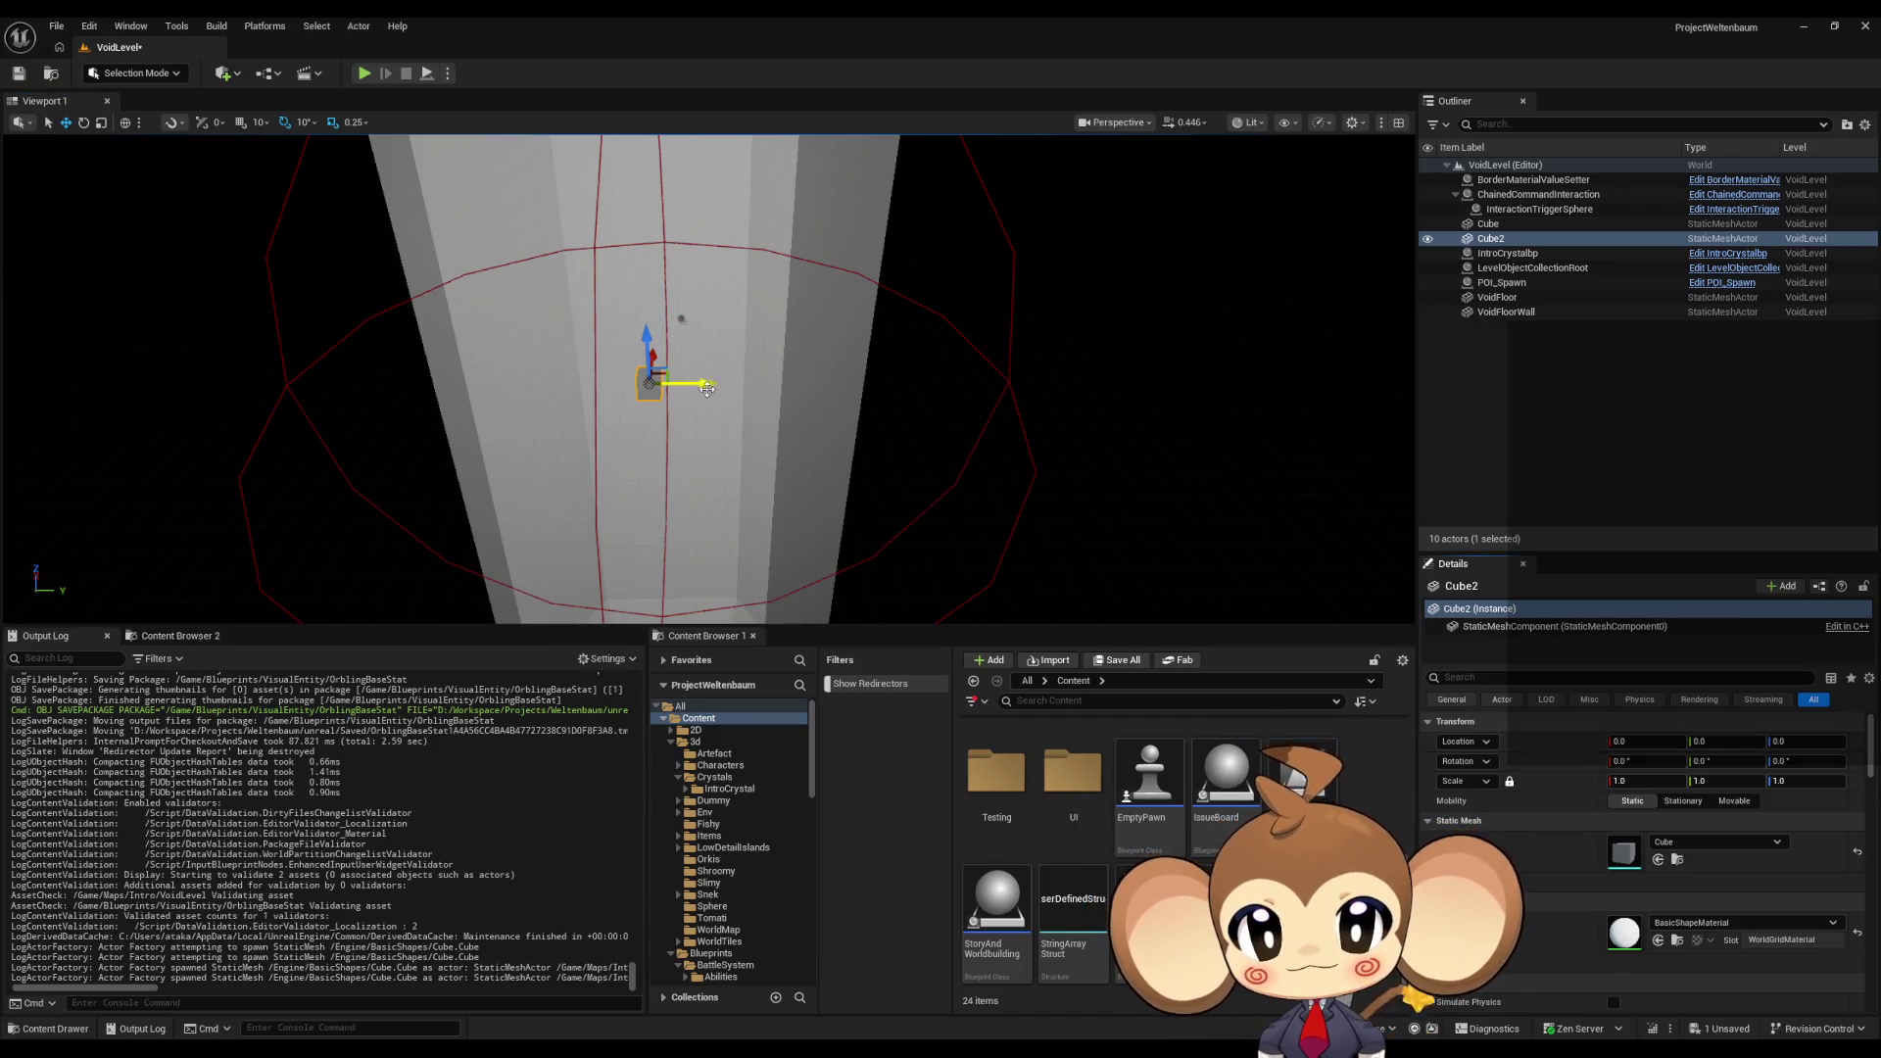
right_click_drag(705, 382, 742, 388)
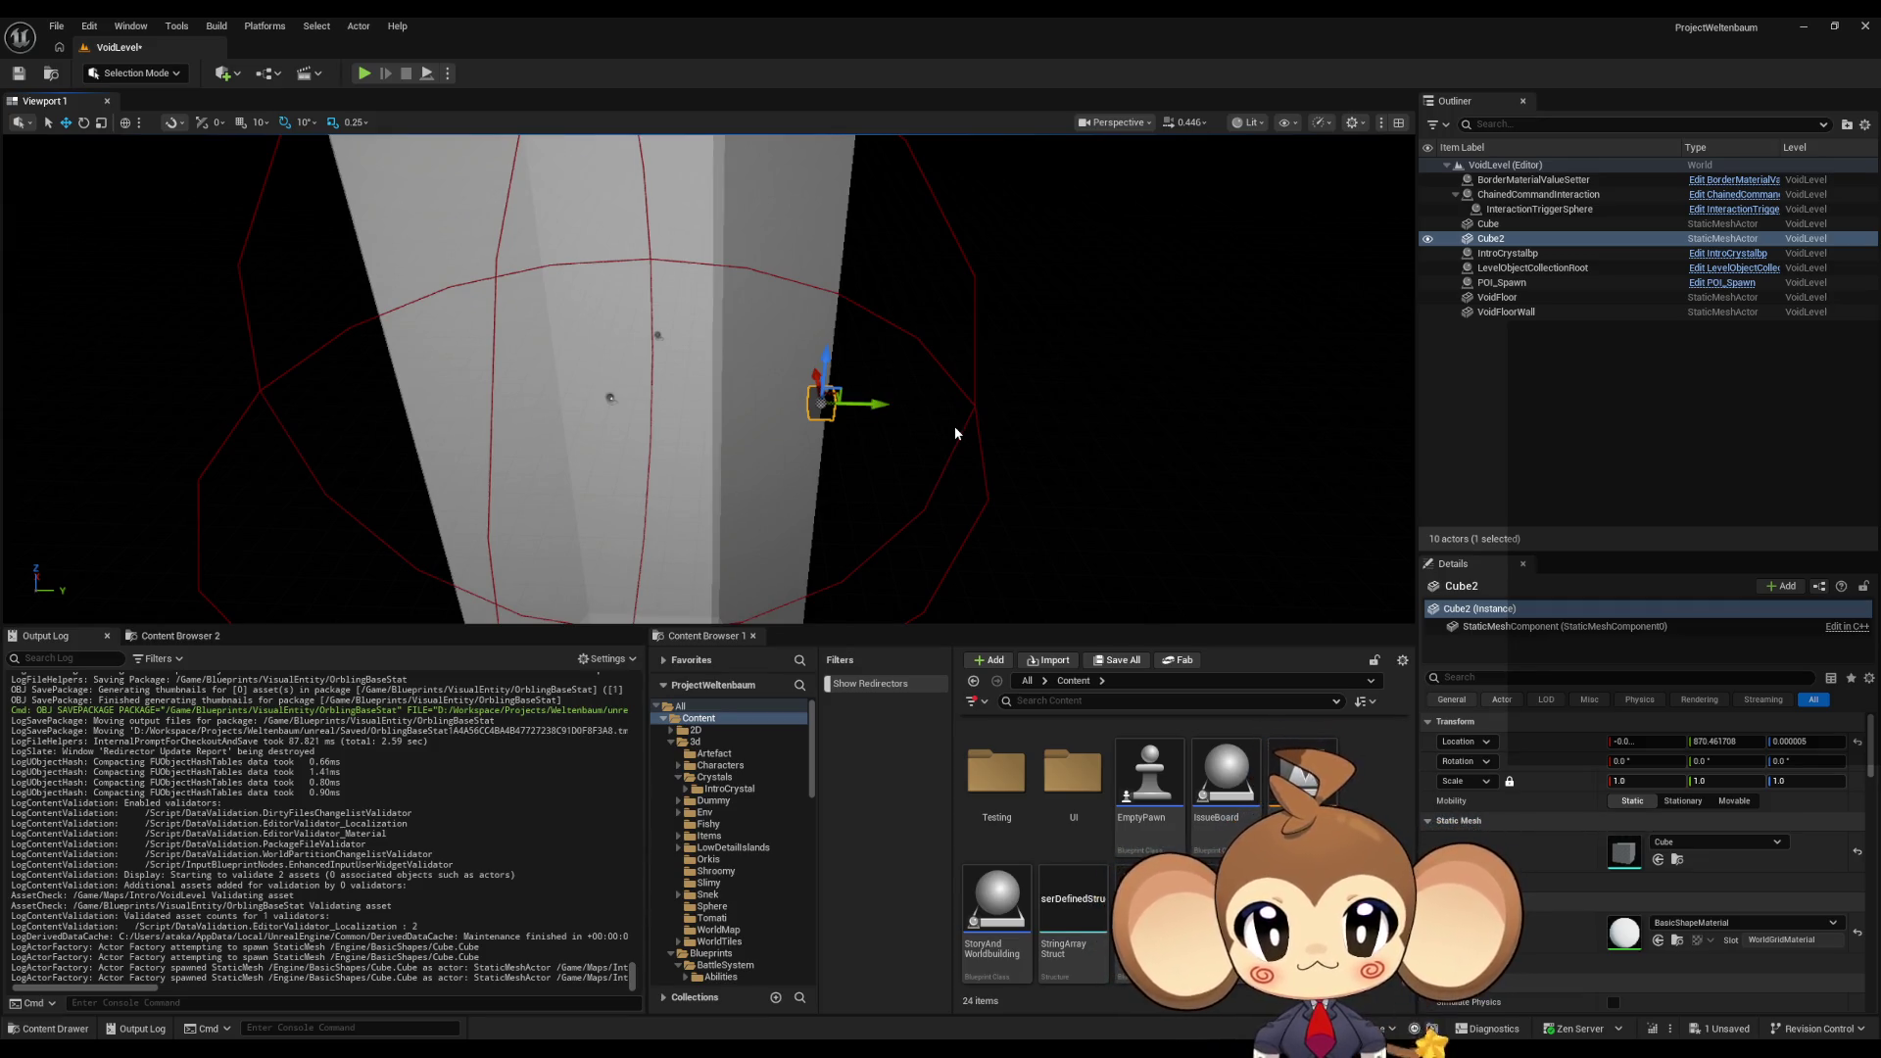
Step: Delete the test cube and bring up the Save Content prompt for VoidLevel
key("Delete")
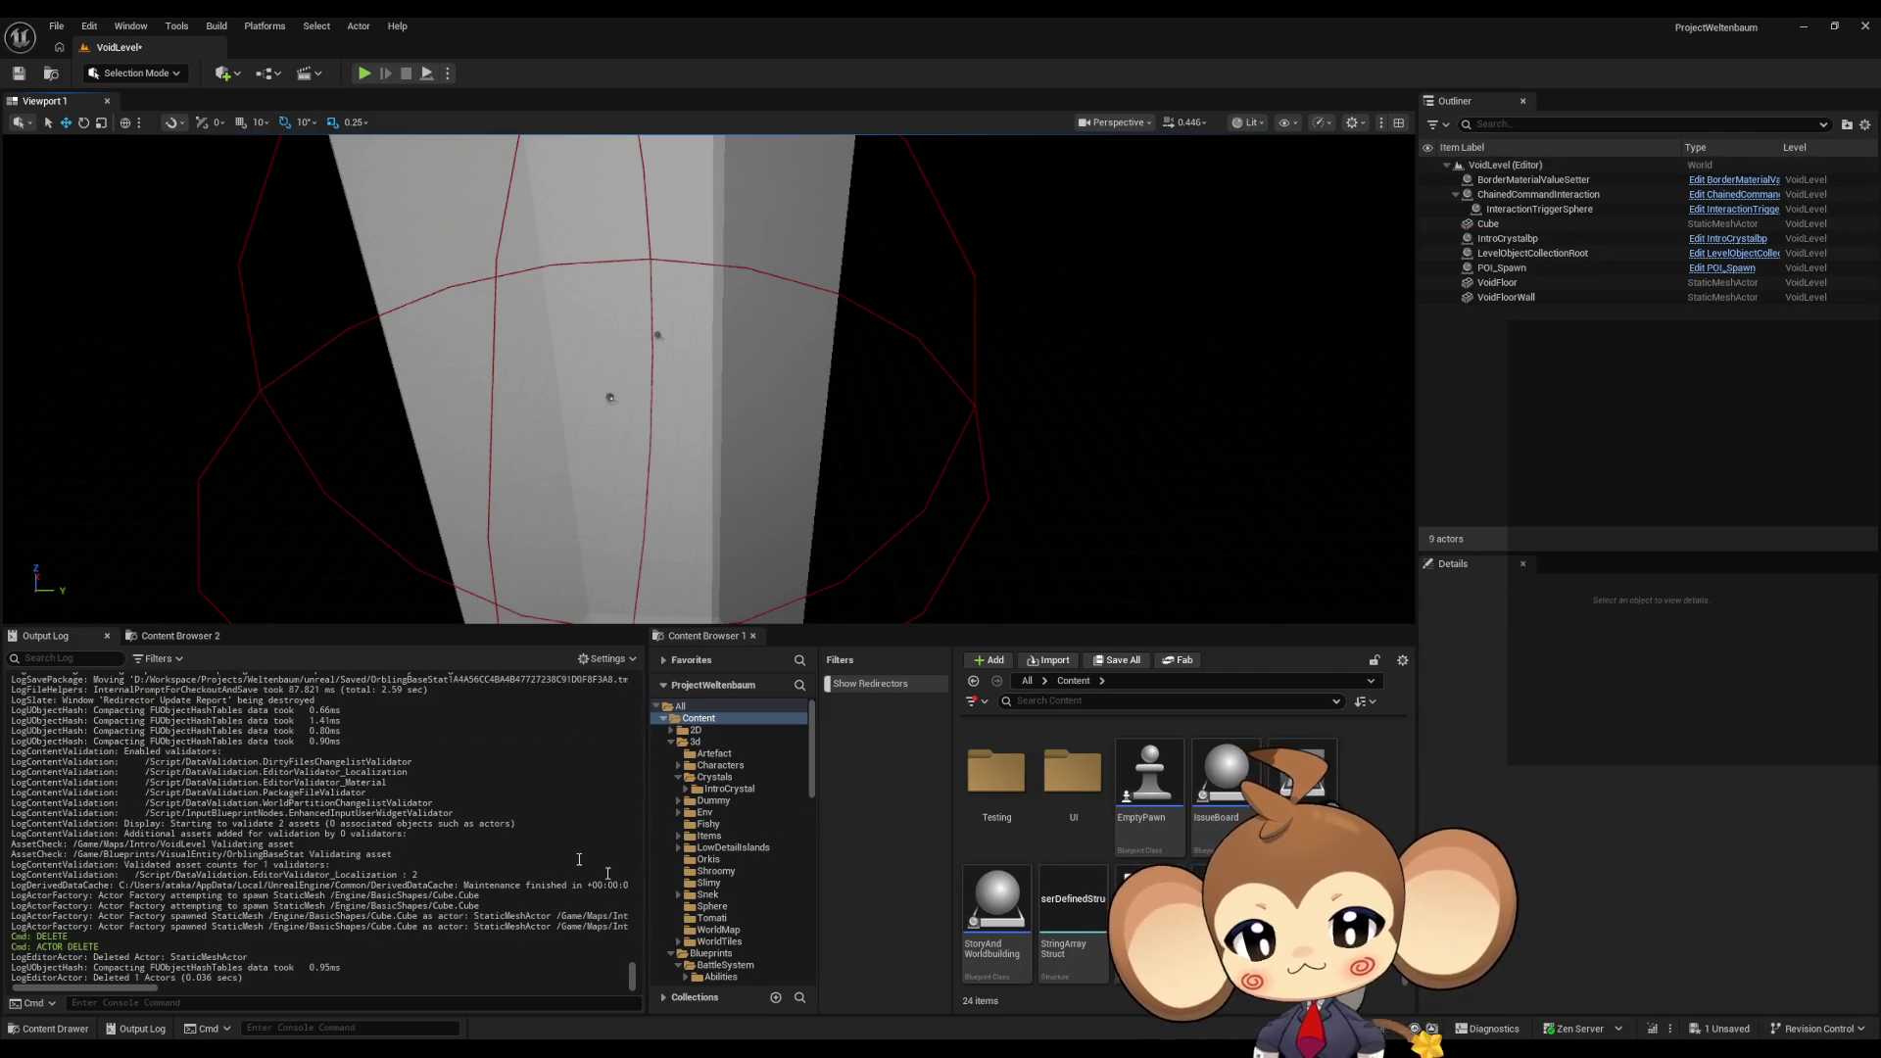
scroll(593, 860, "up", 8)
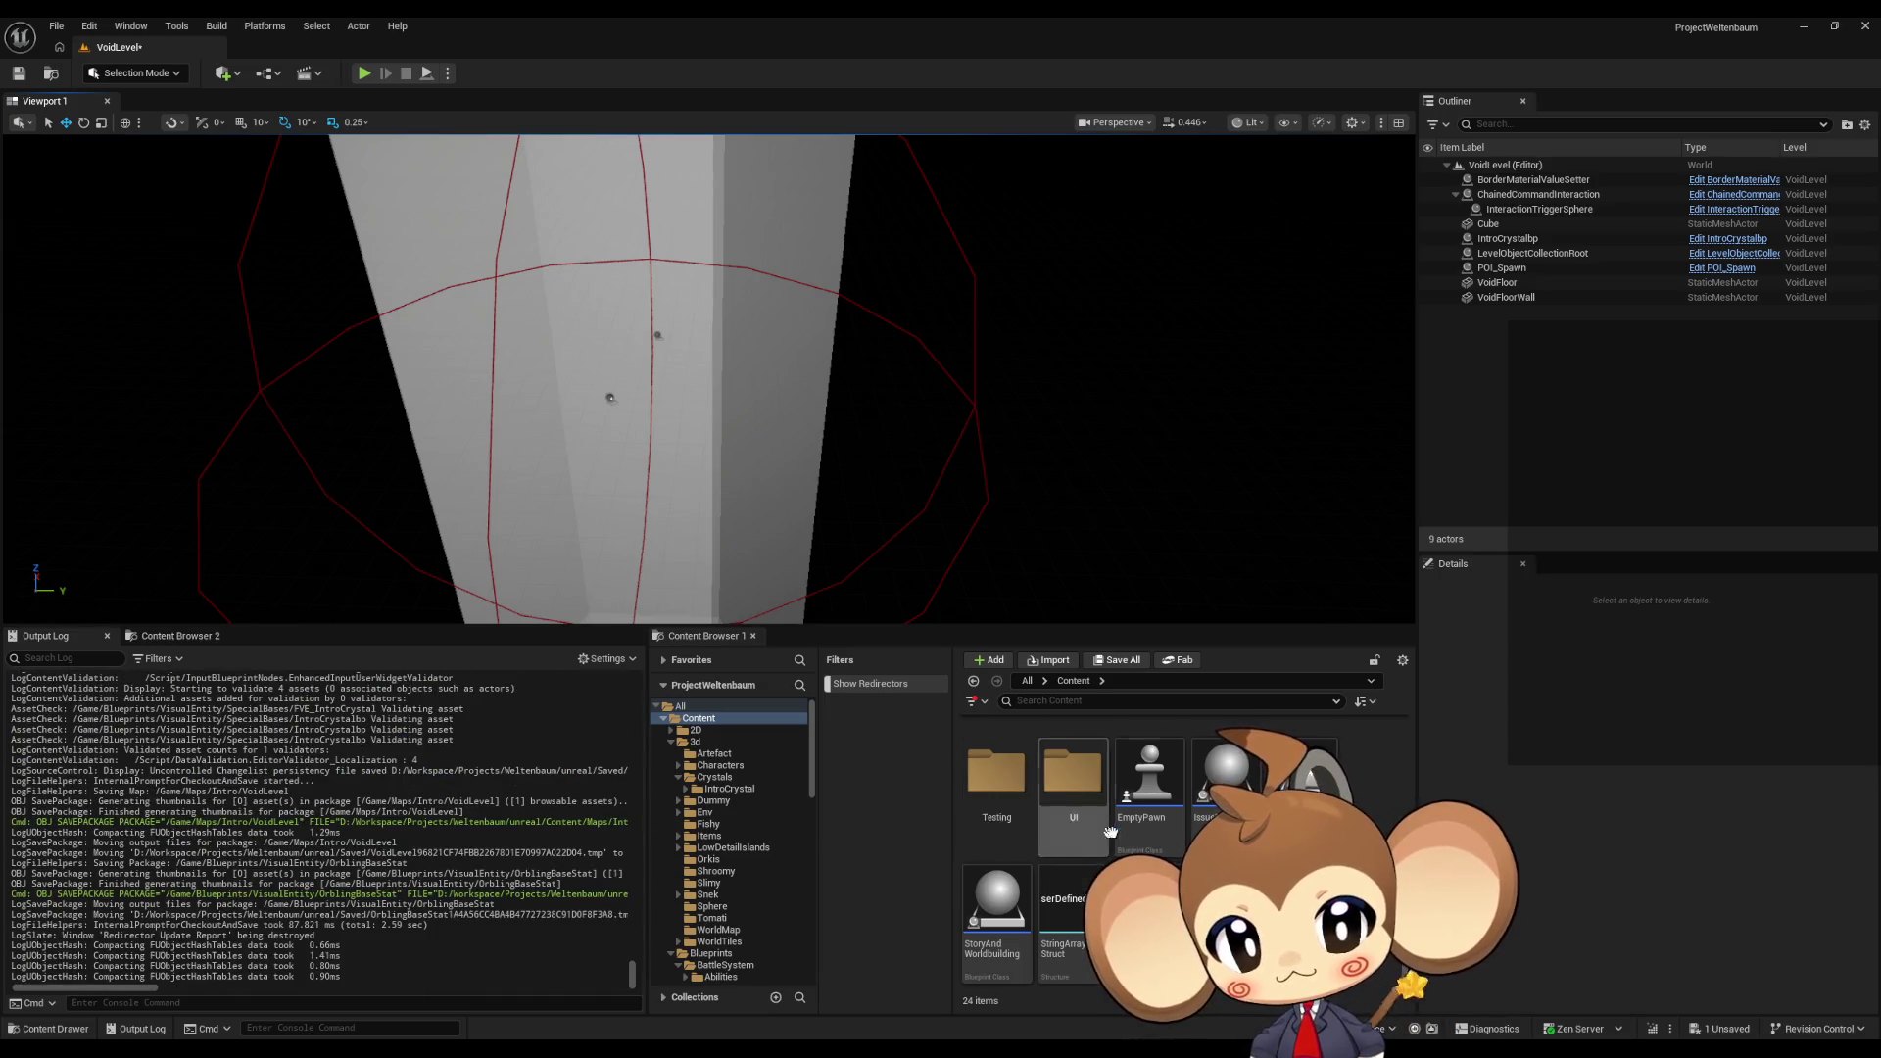
scroll(1102, 830, "up", 2)
key("ctrl+shift+s")
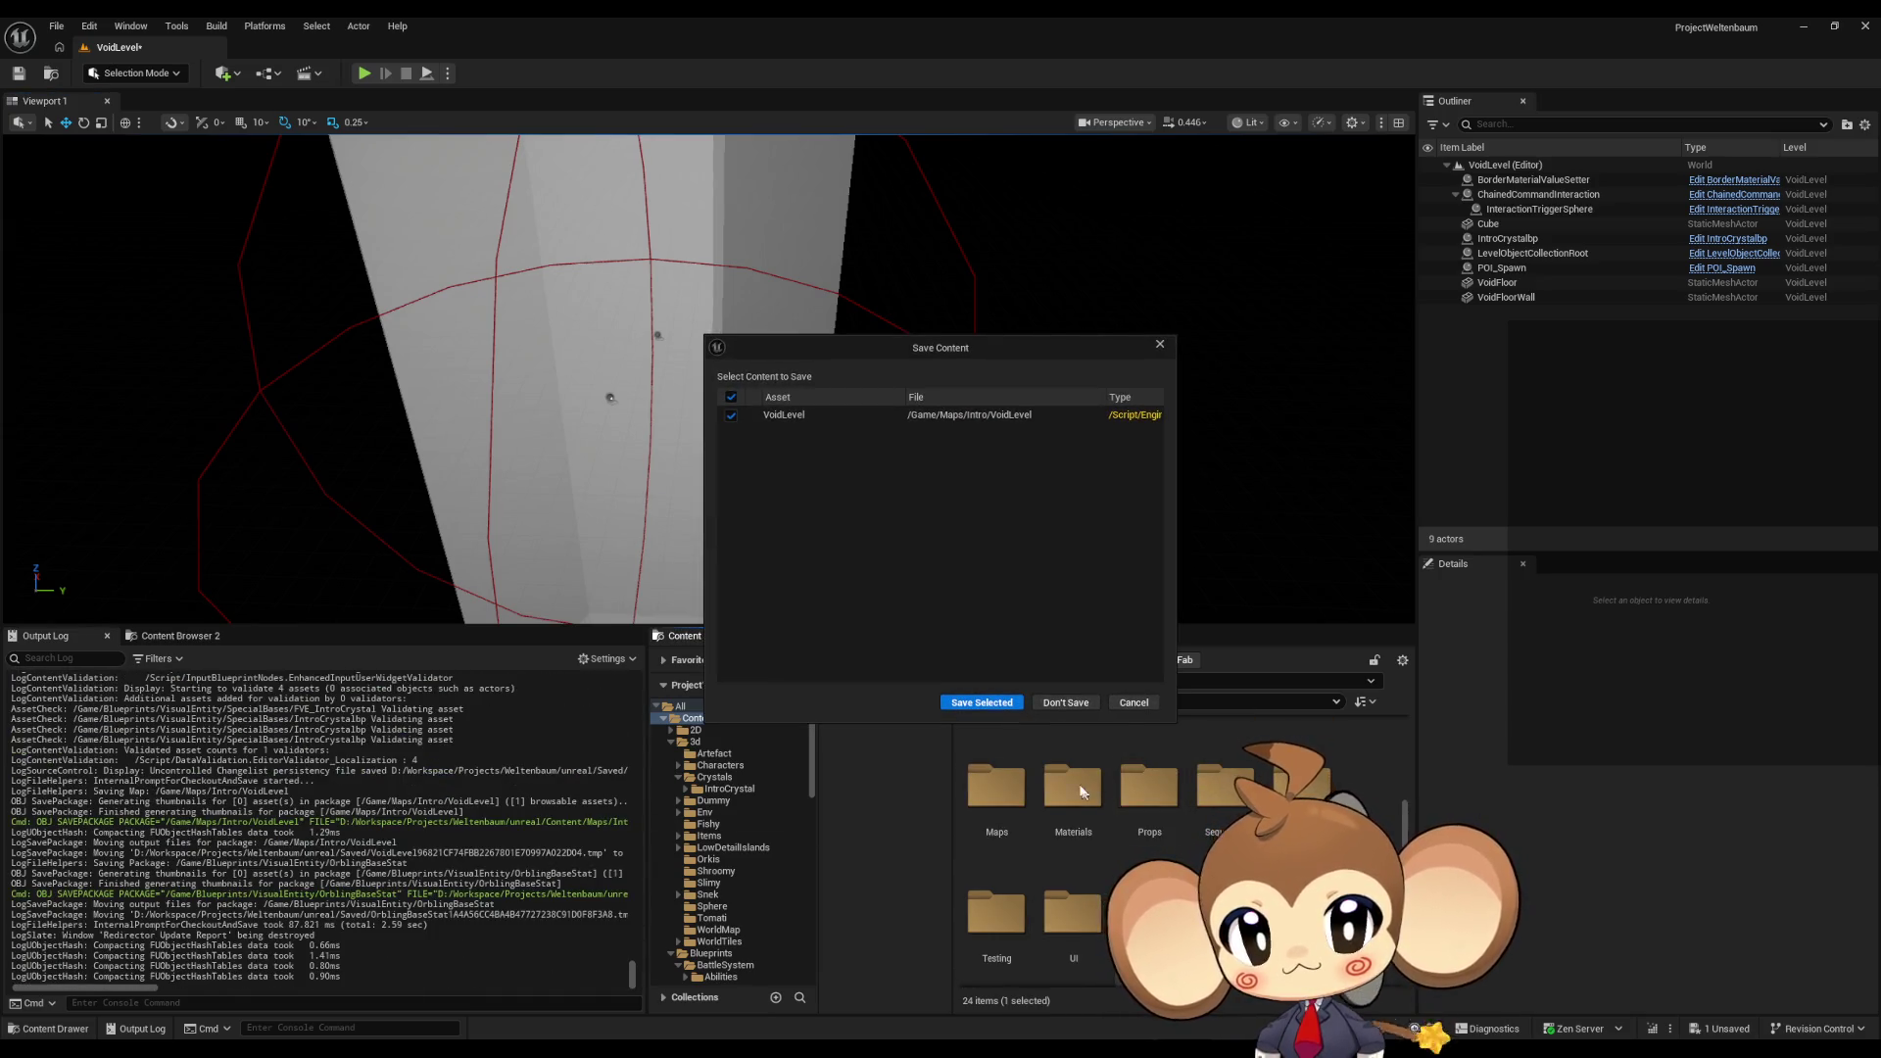
Step: Save VoidLevel and start a Play-in-Editor test of the Main level
left_click(999, 698)
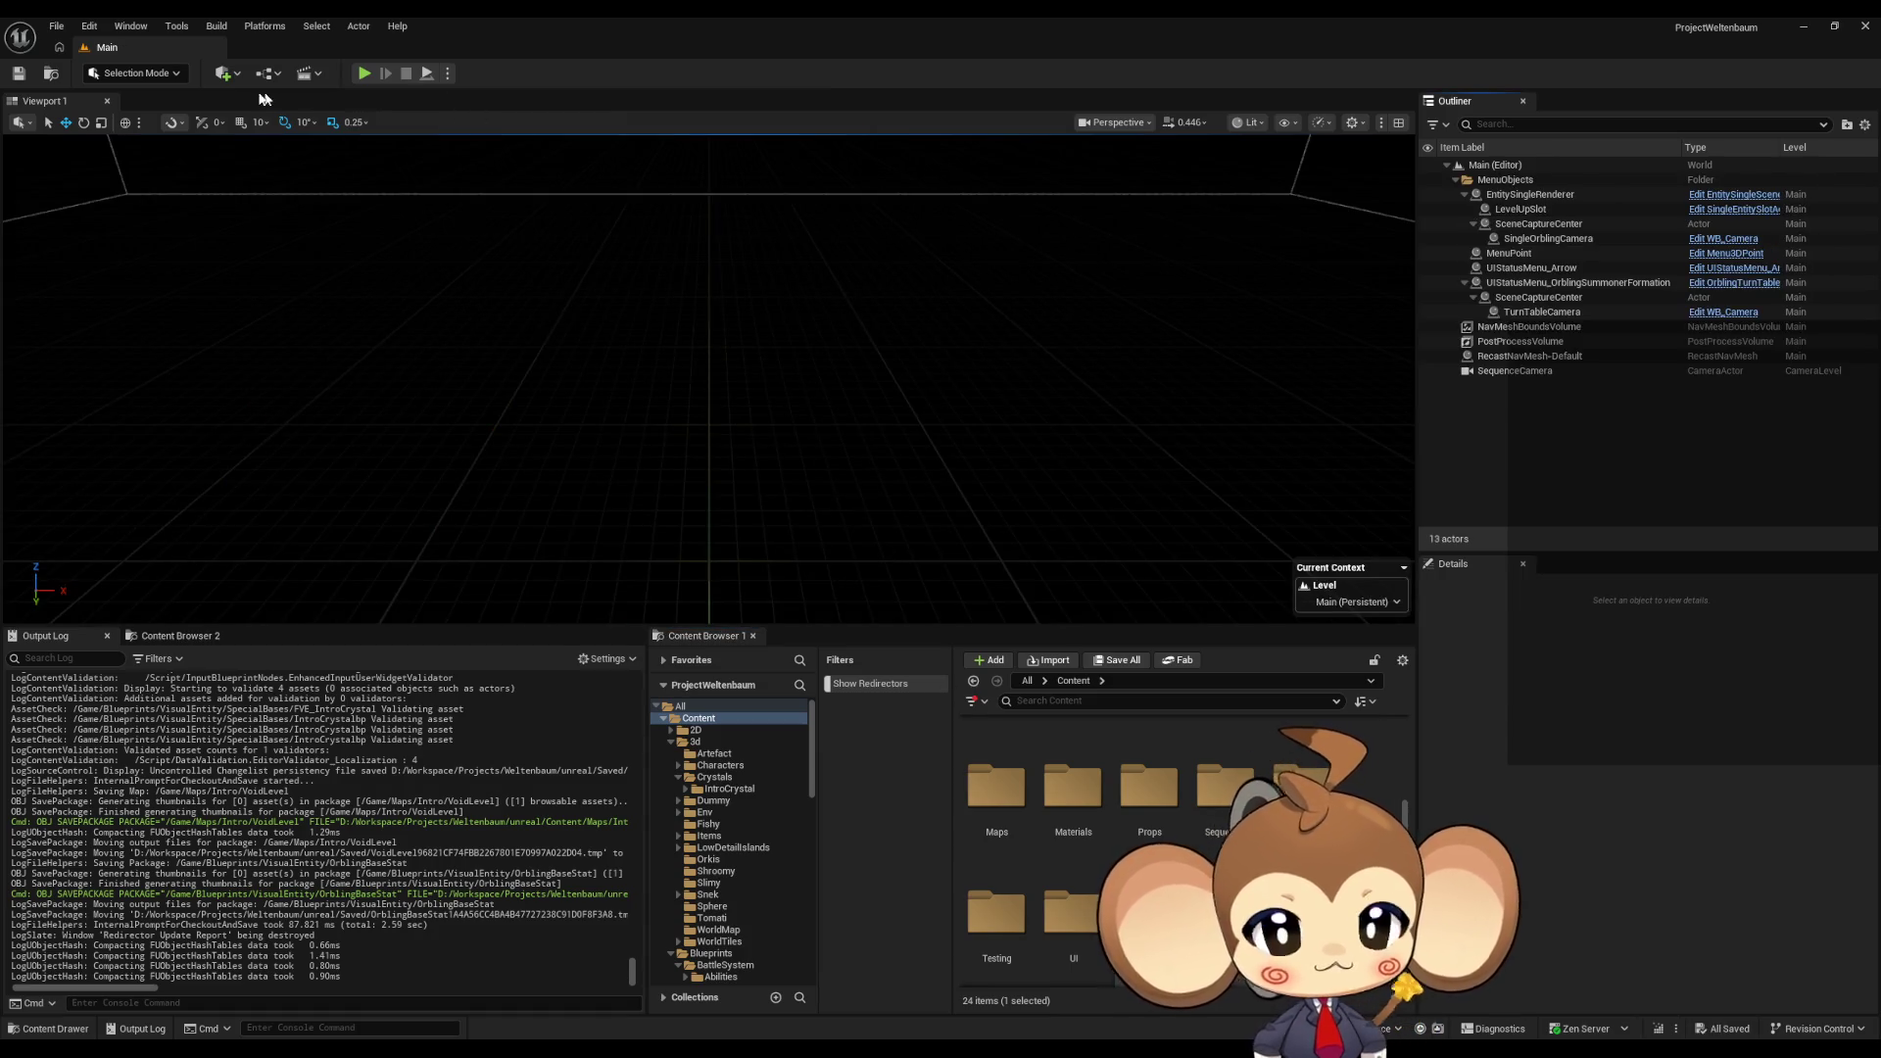
left_click(362, 75)
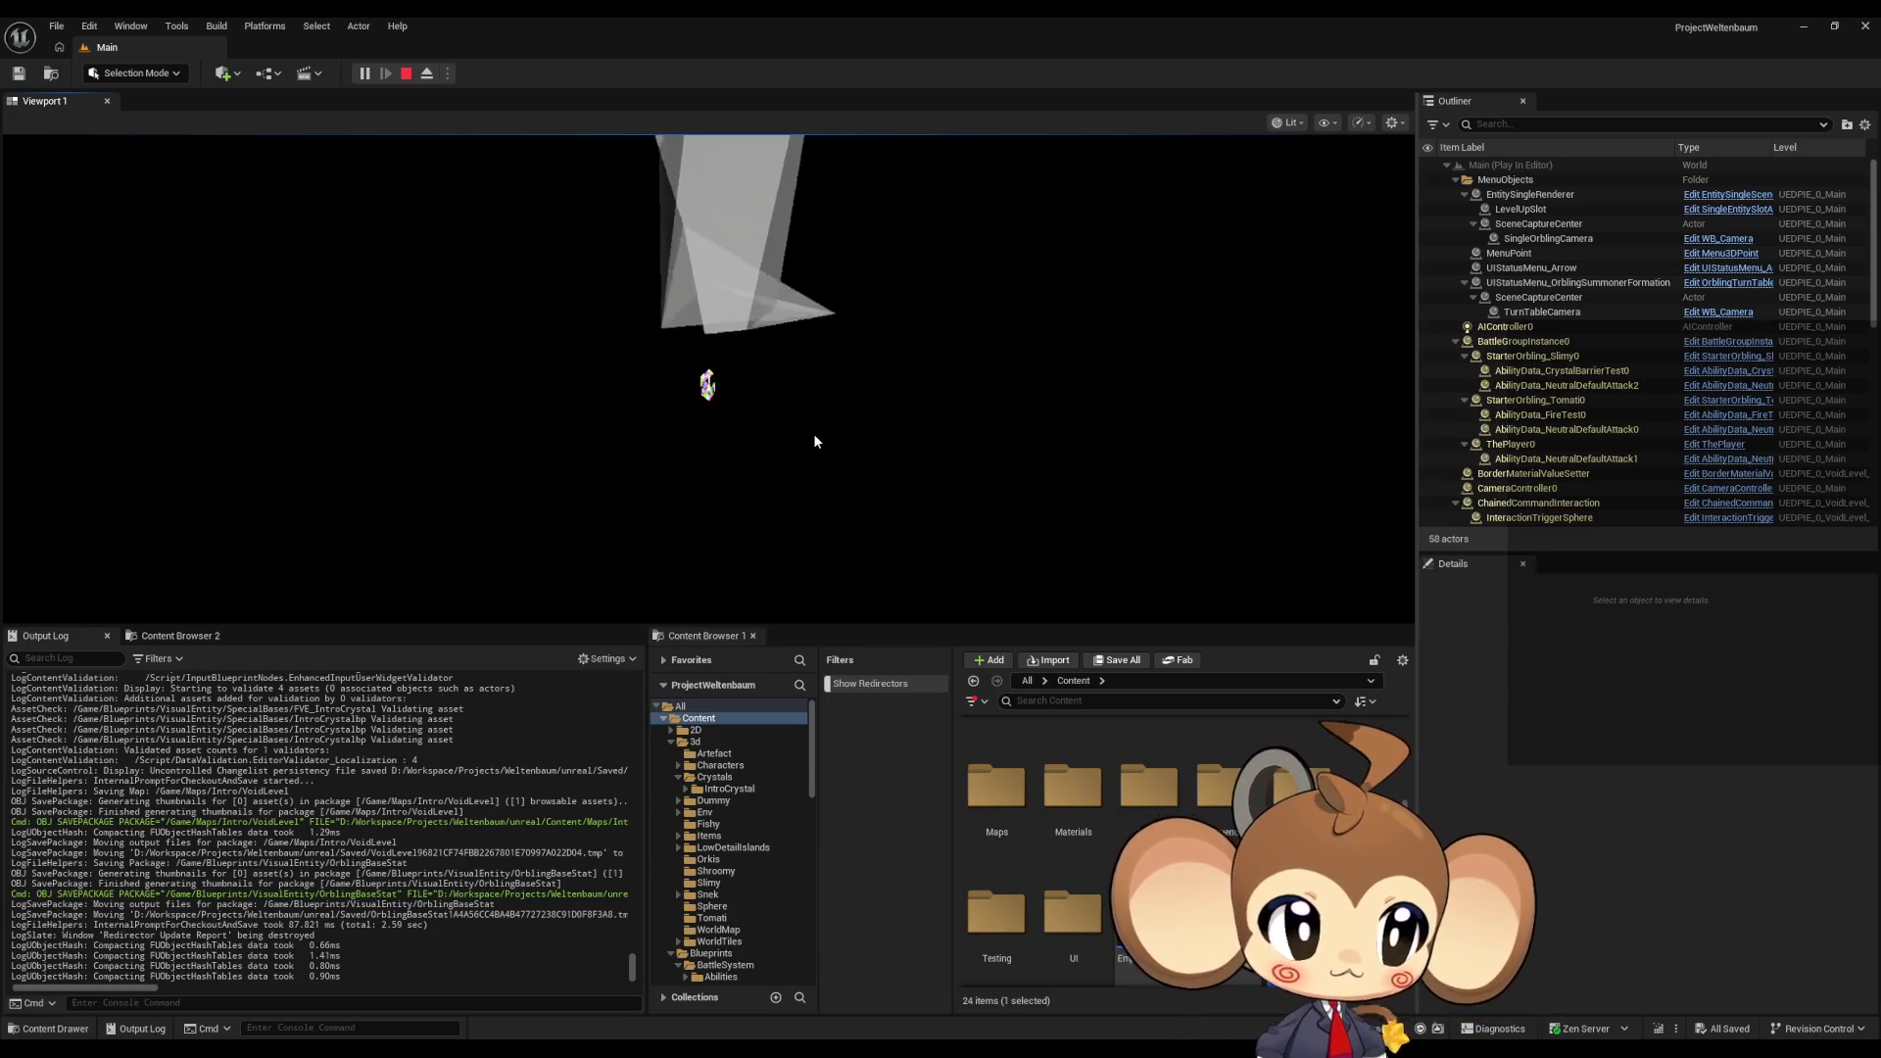
left_click(814, 437)
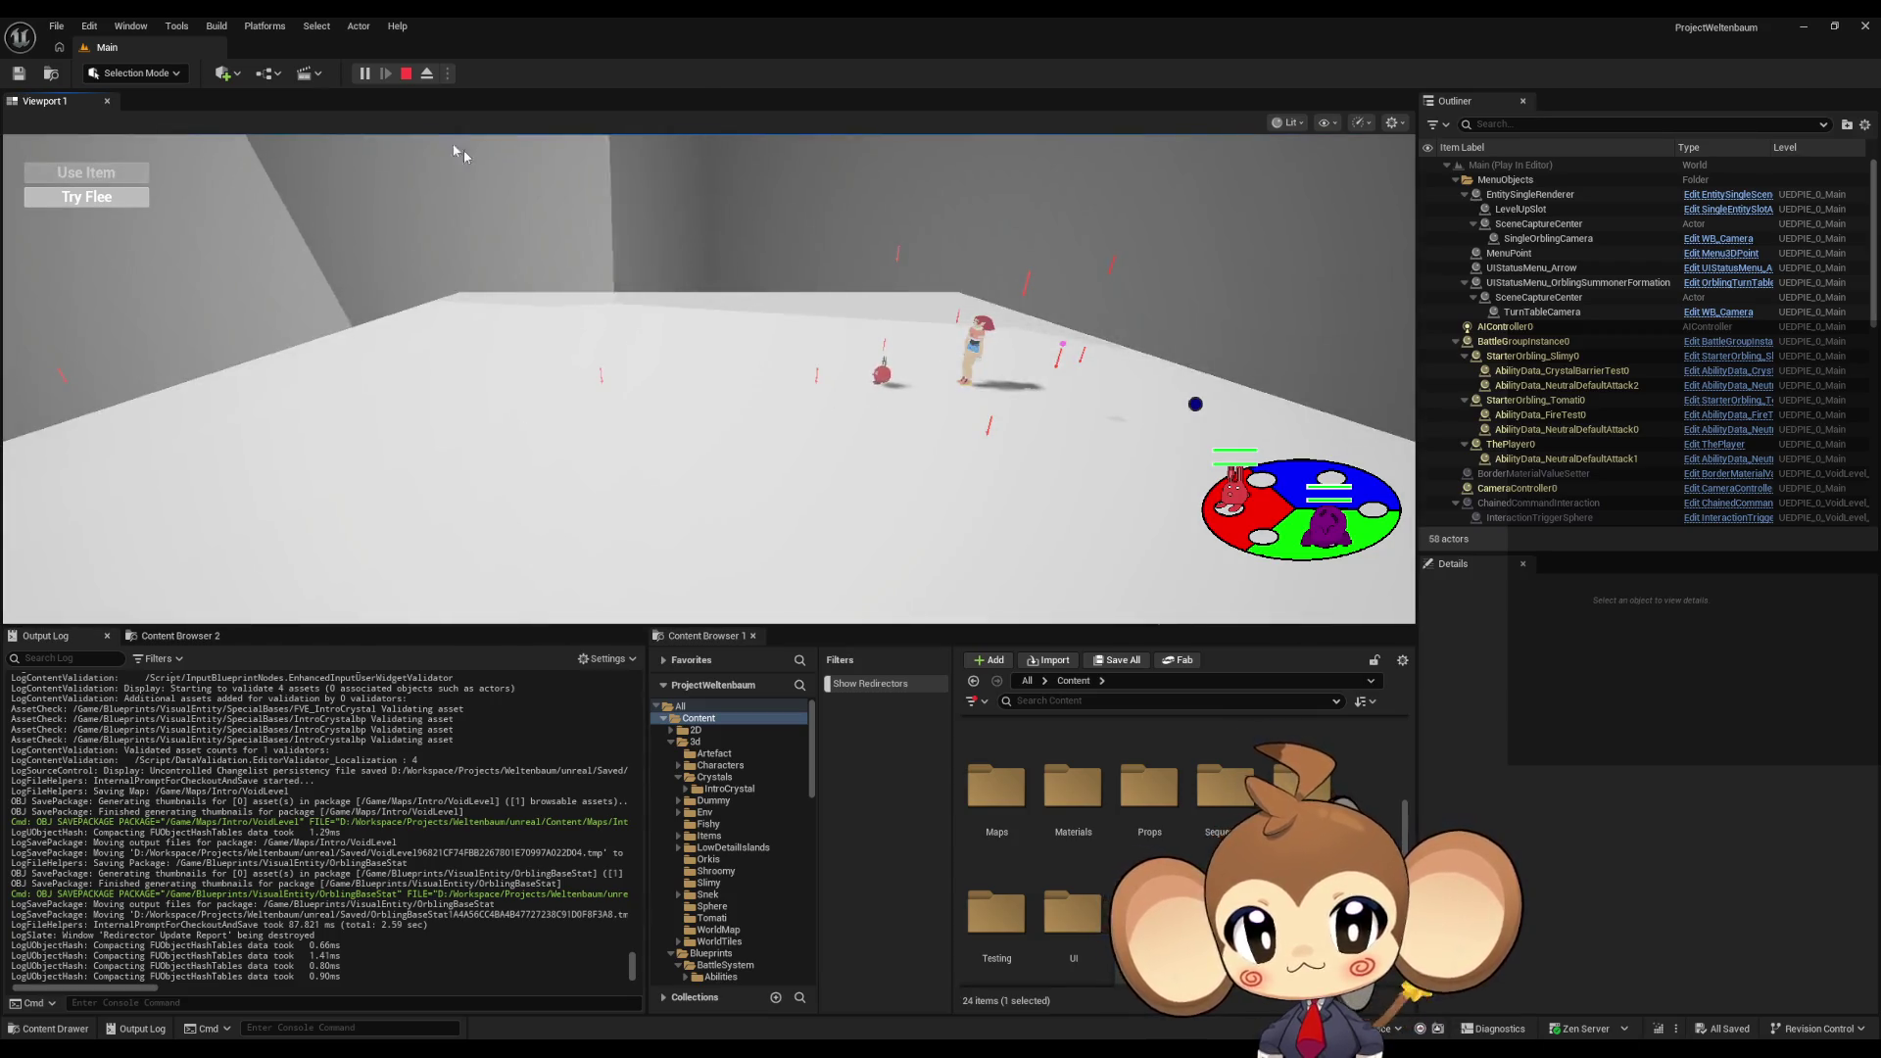
Step: Eject to fly the camera up over the arena, then stop the play-test
left_click(426, 74)
mouse_move(709, 378)
right_mouse_down()
mouse_move(709, 490)
mouse_move(824, 376)
mouse_move(843, 294)
right_mouse_up()
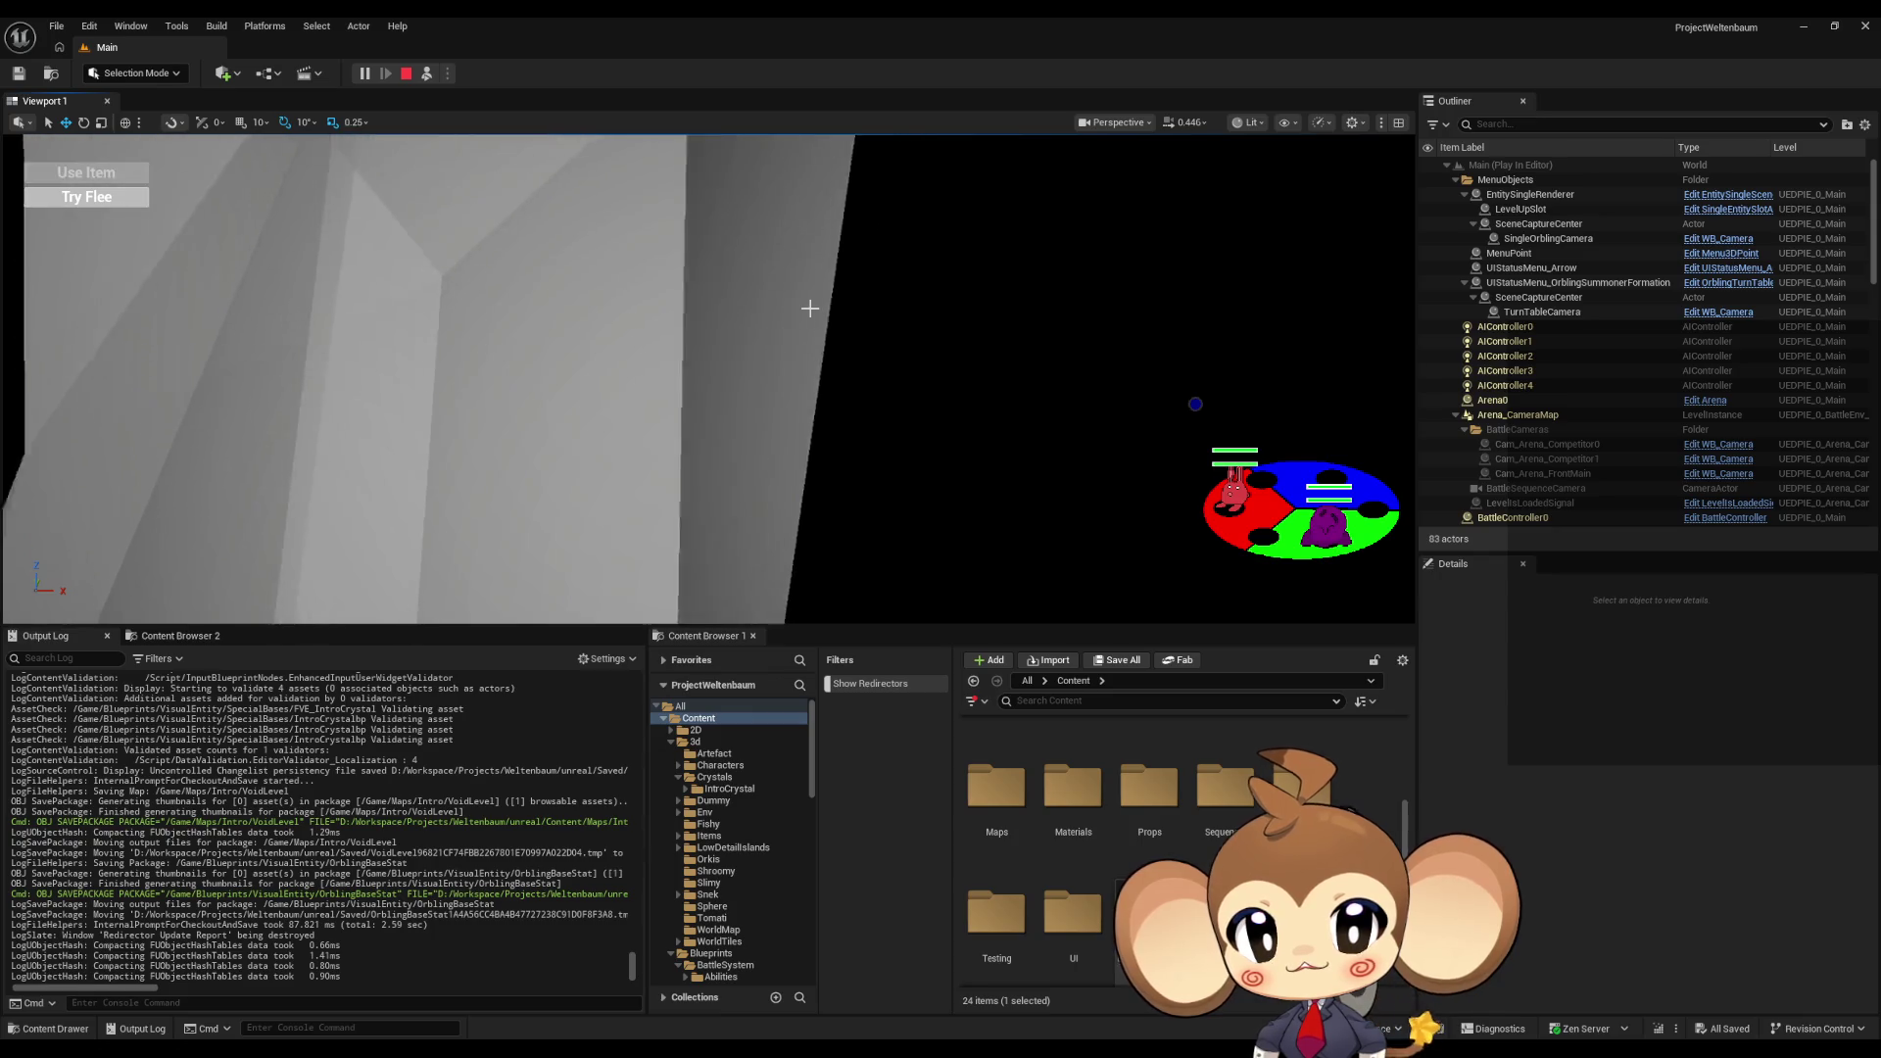
left_click(406, 77)
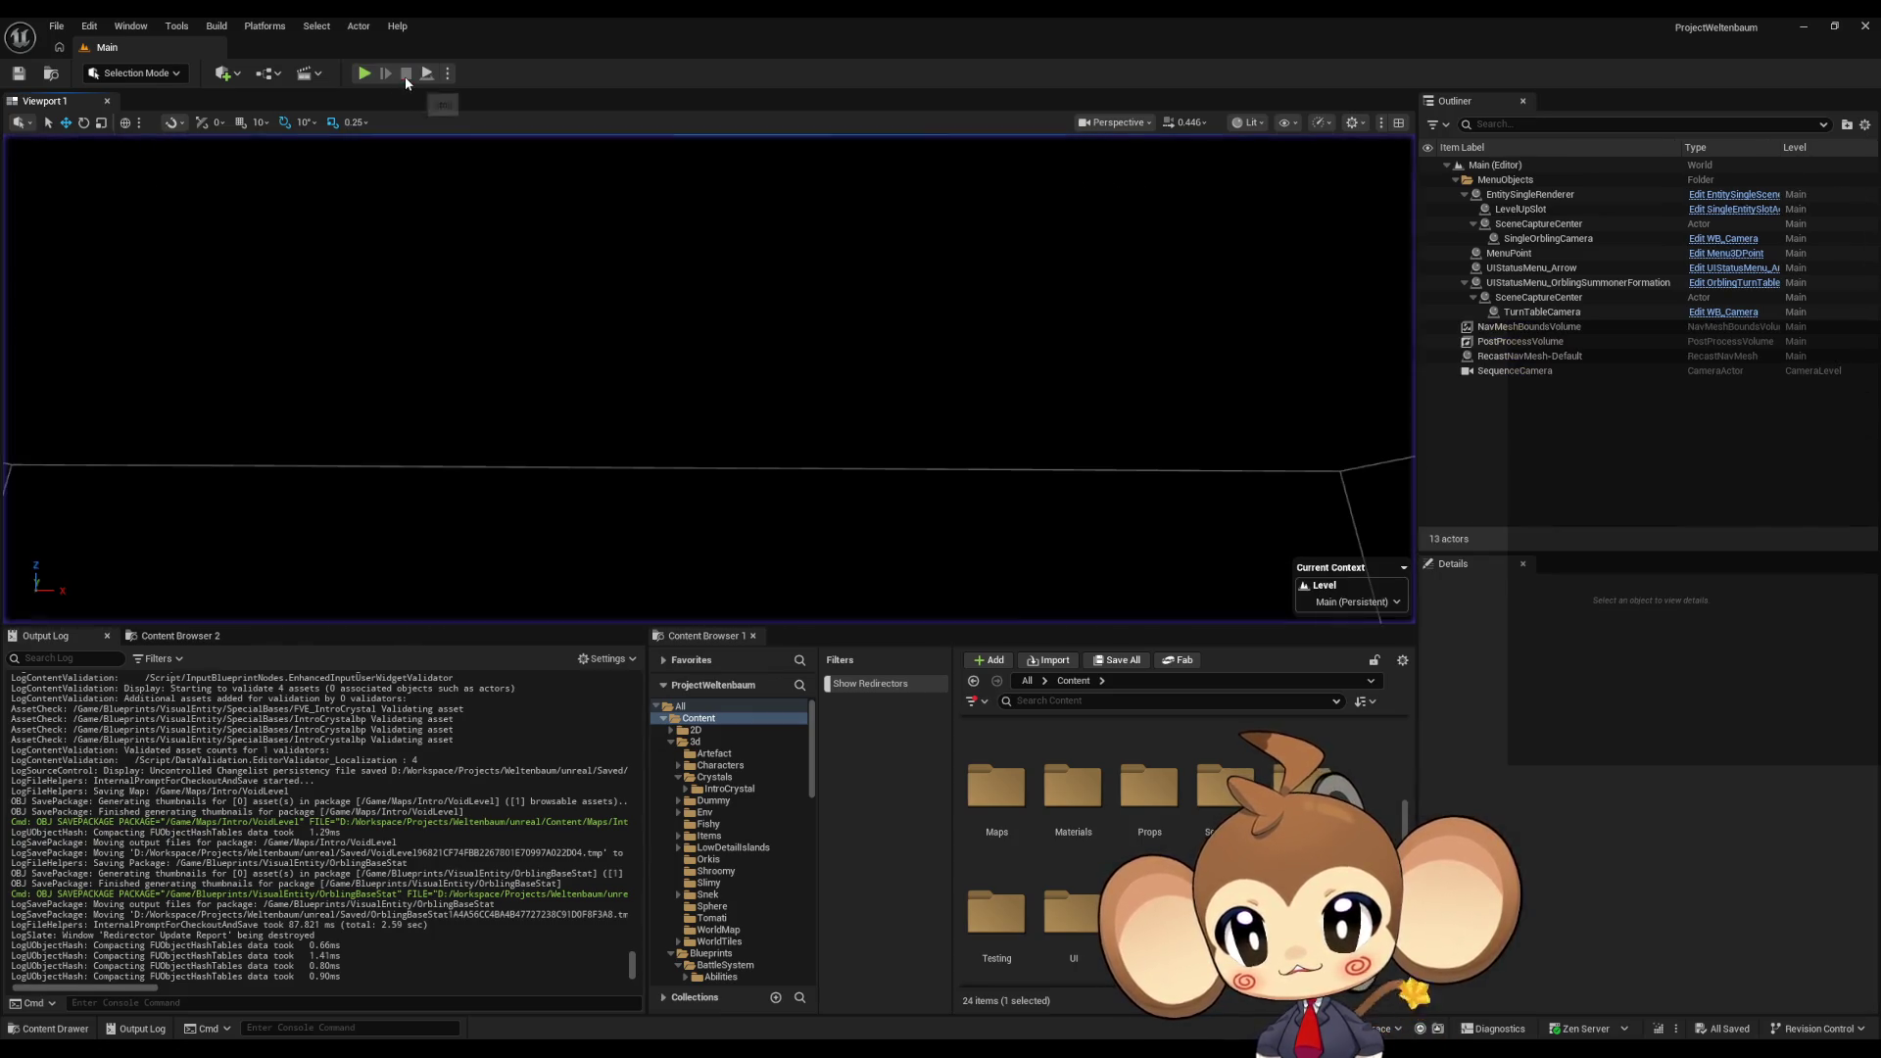
left_click(366, 77)
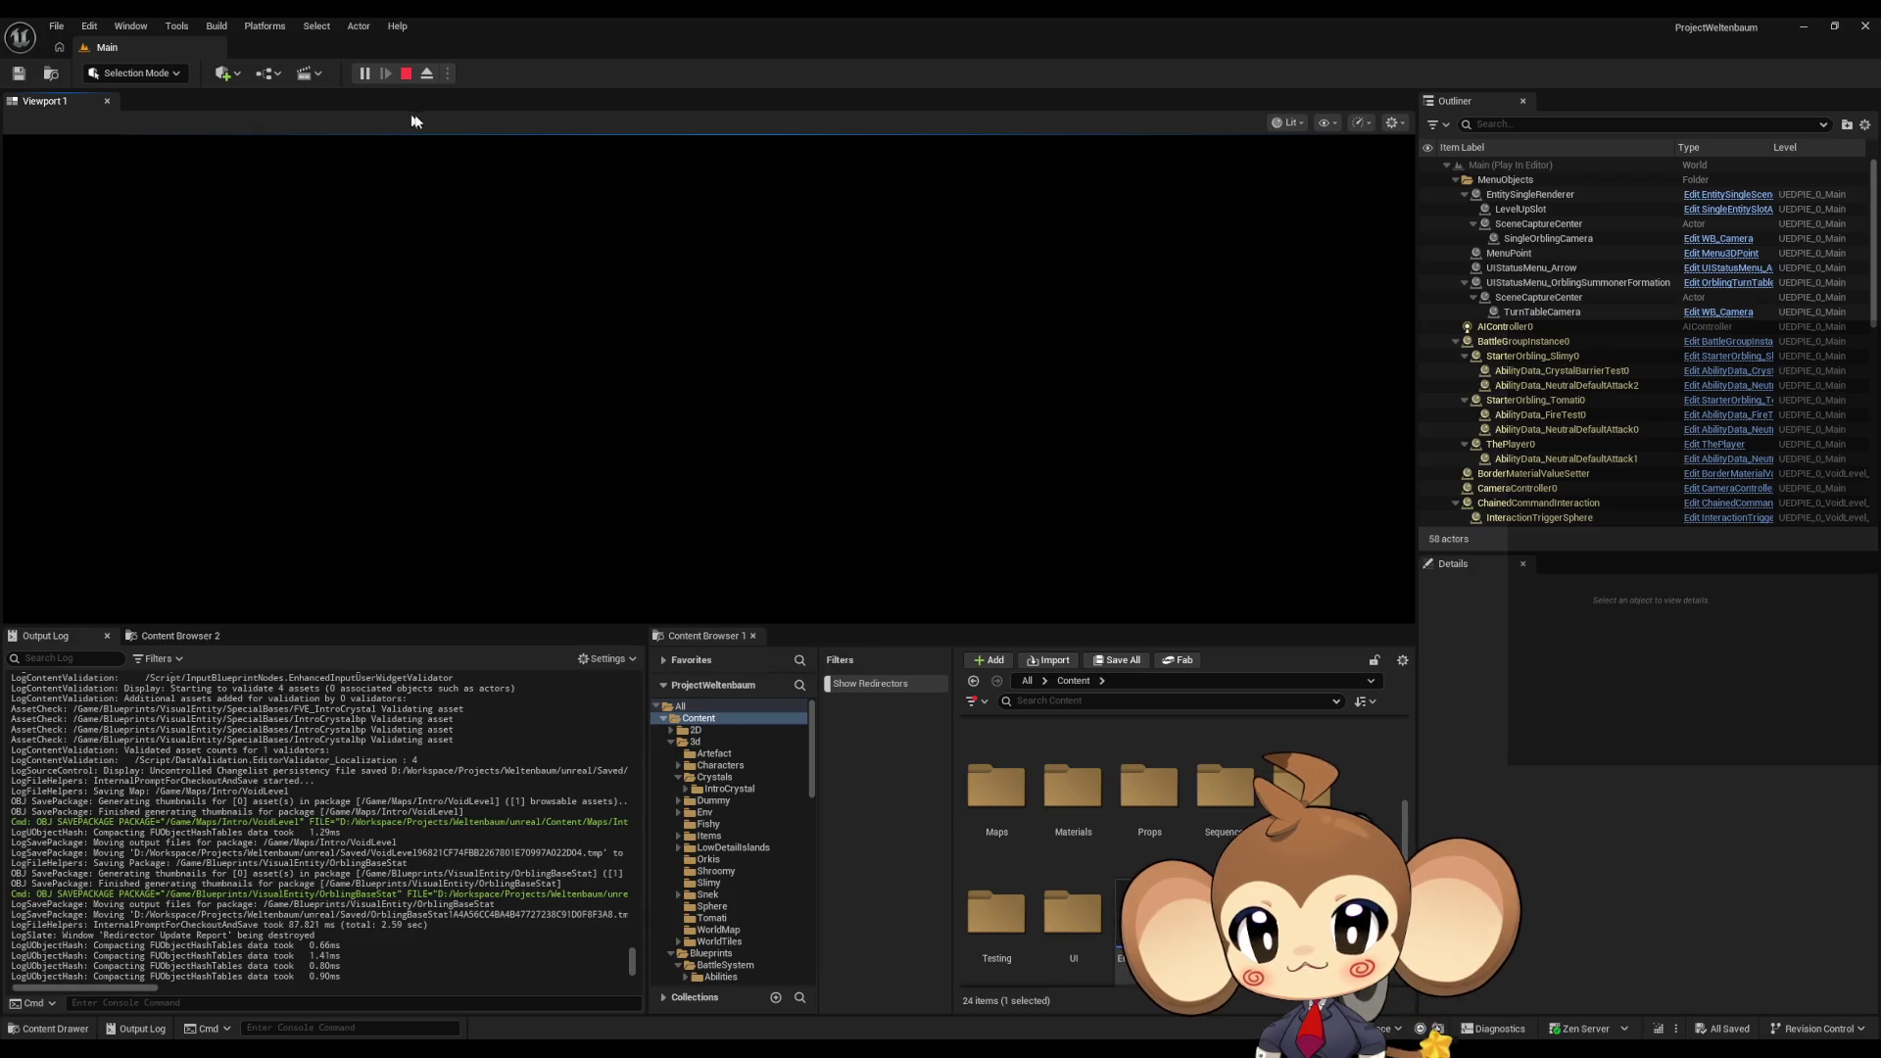
left_click(427, 73)
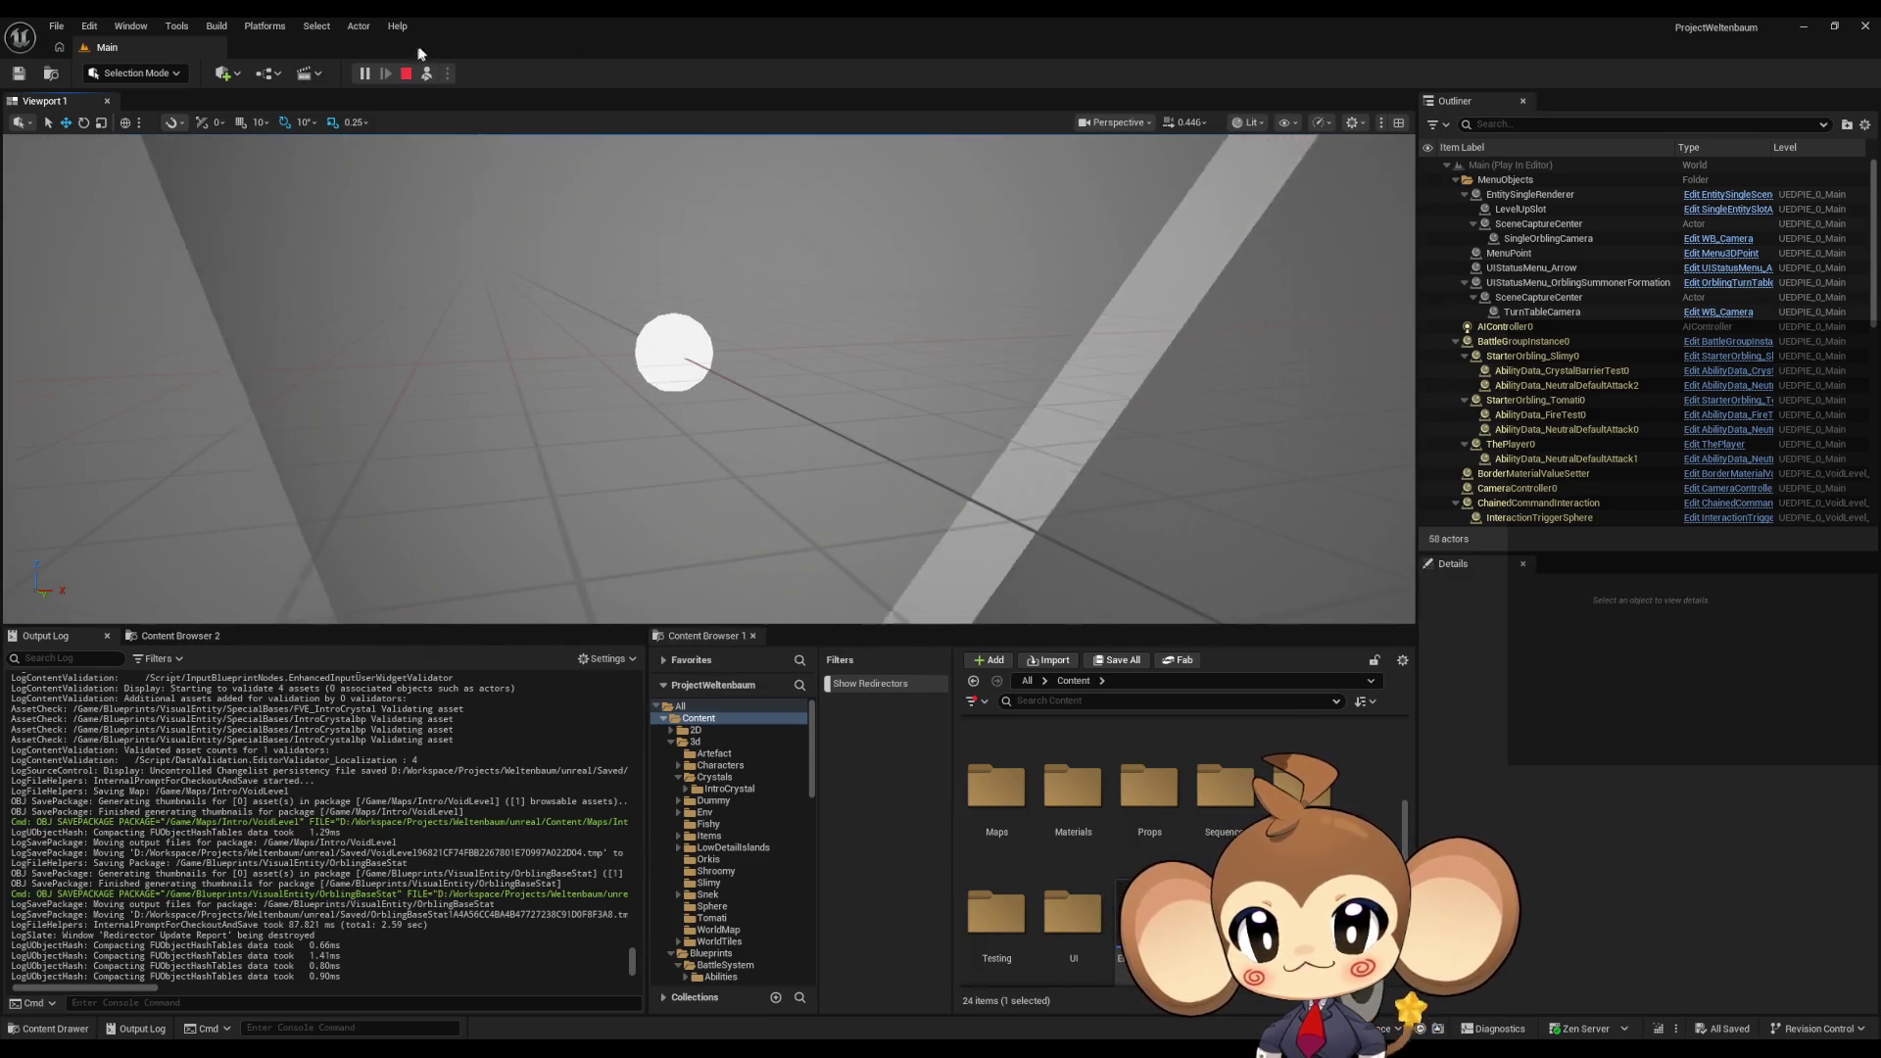
key("Escape")
mouse_move(850, 991)
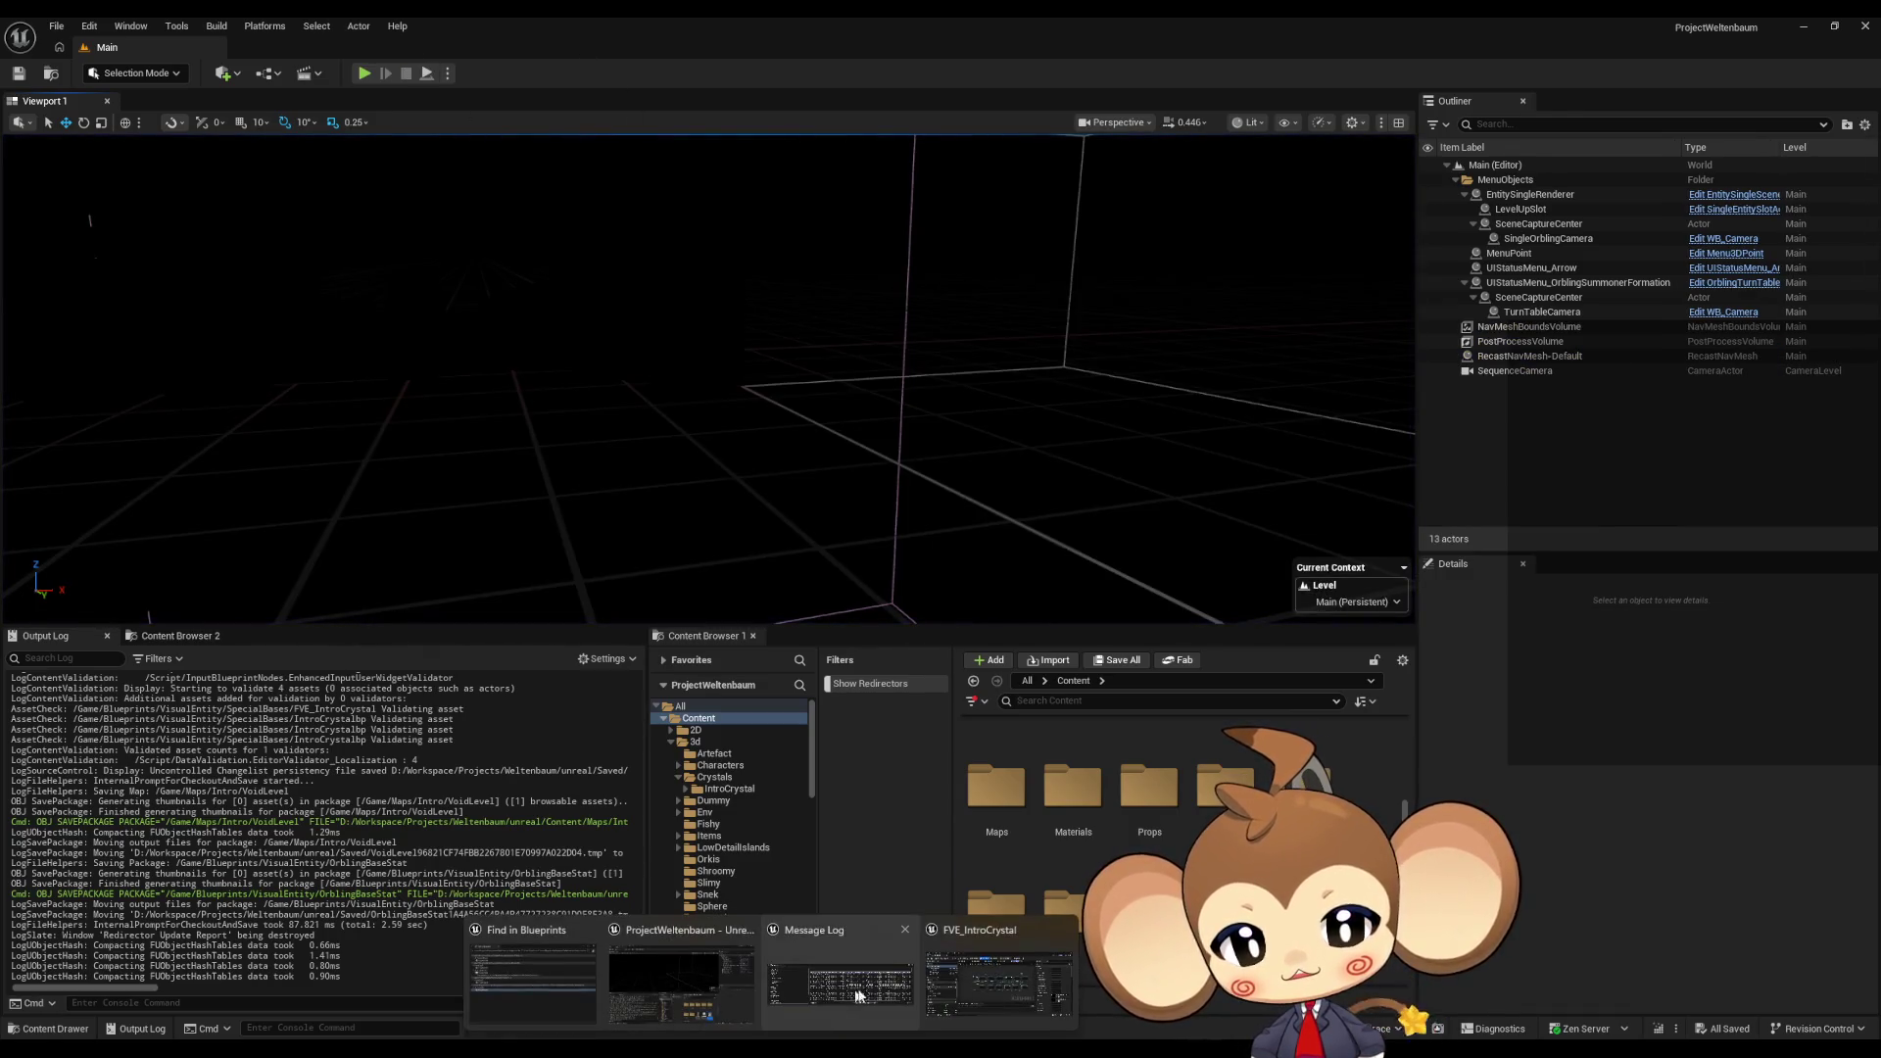
Step: Select SphereSkeleton in FVE_IntroCrystal's Viewport, maximize the editor, and open parent Abstract_Orbling_VE
left_click(1001, 985)
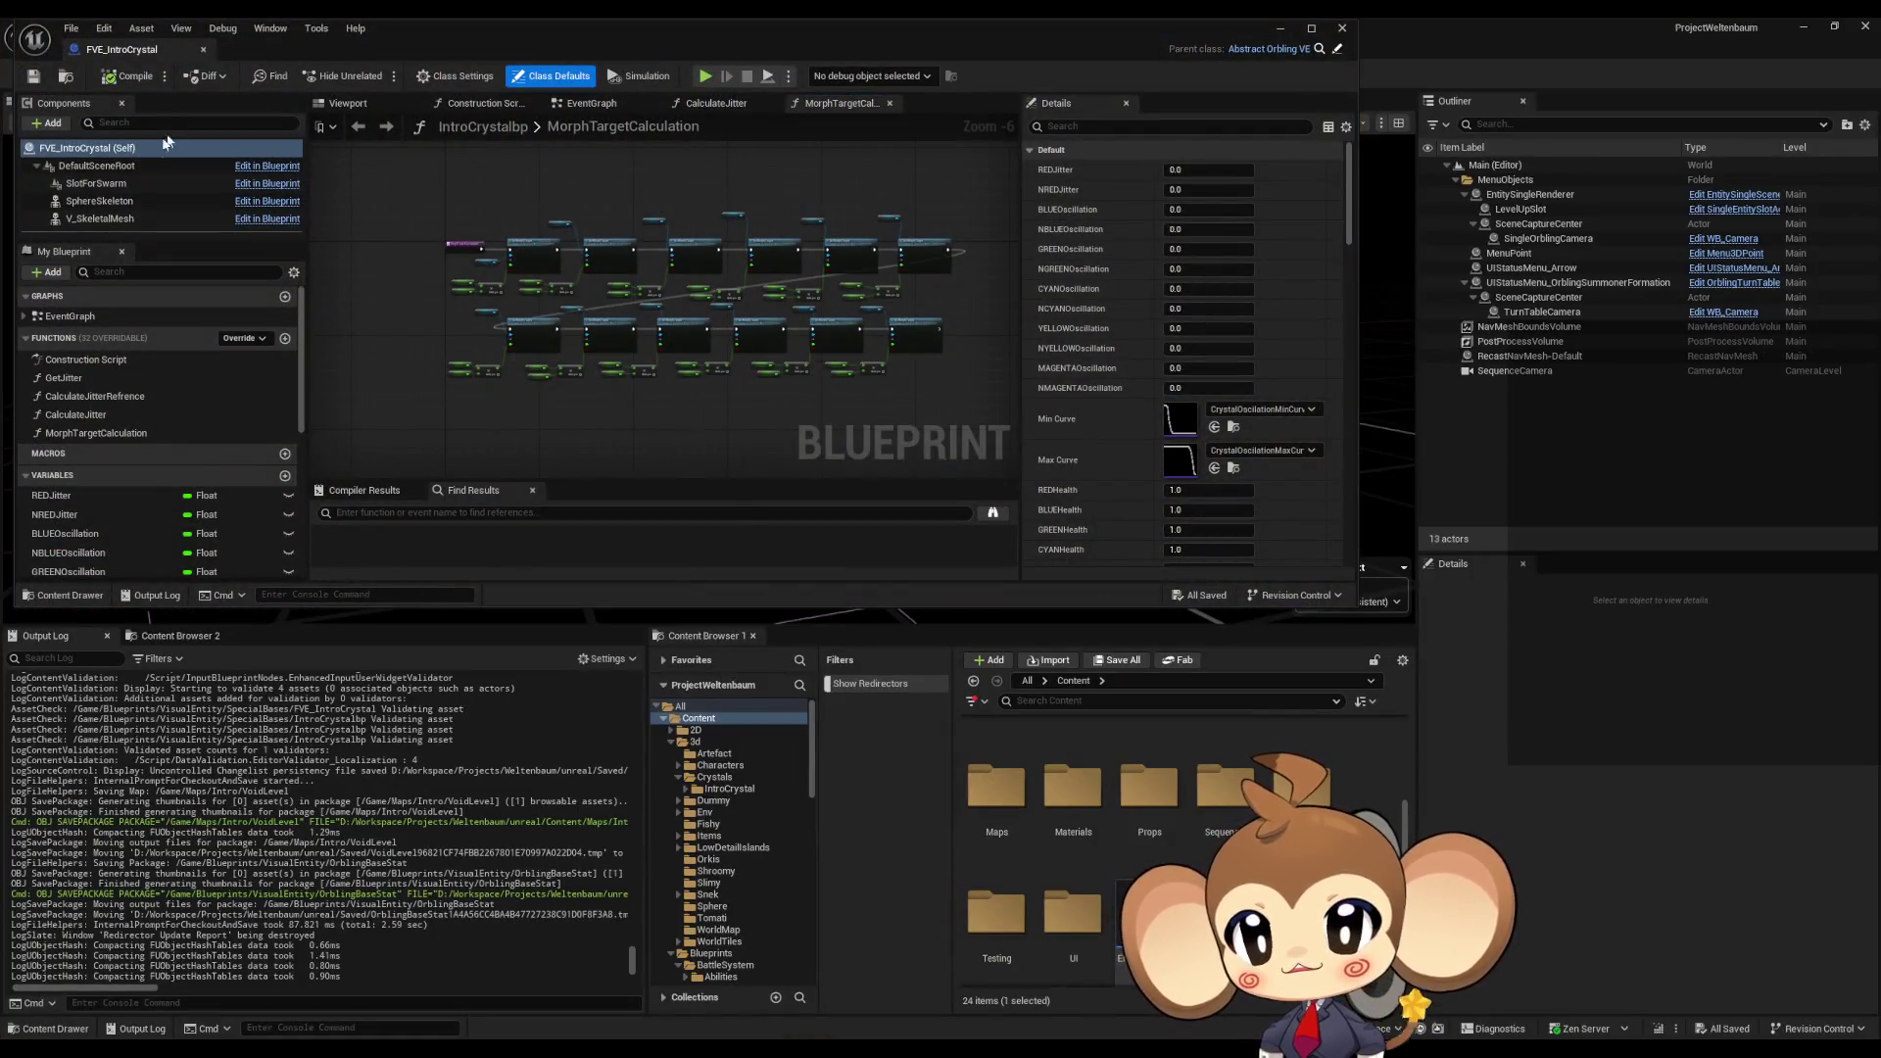
left_click(115, 182)
left_click(125, 201)
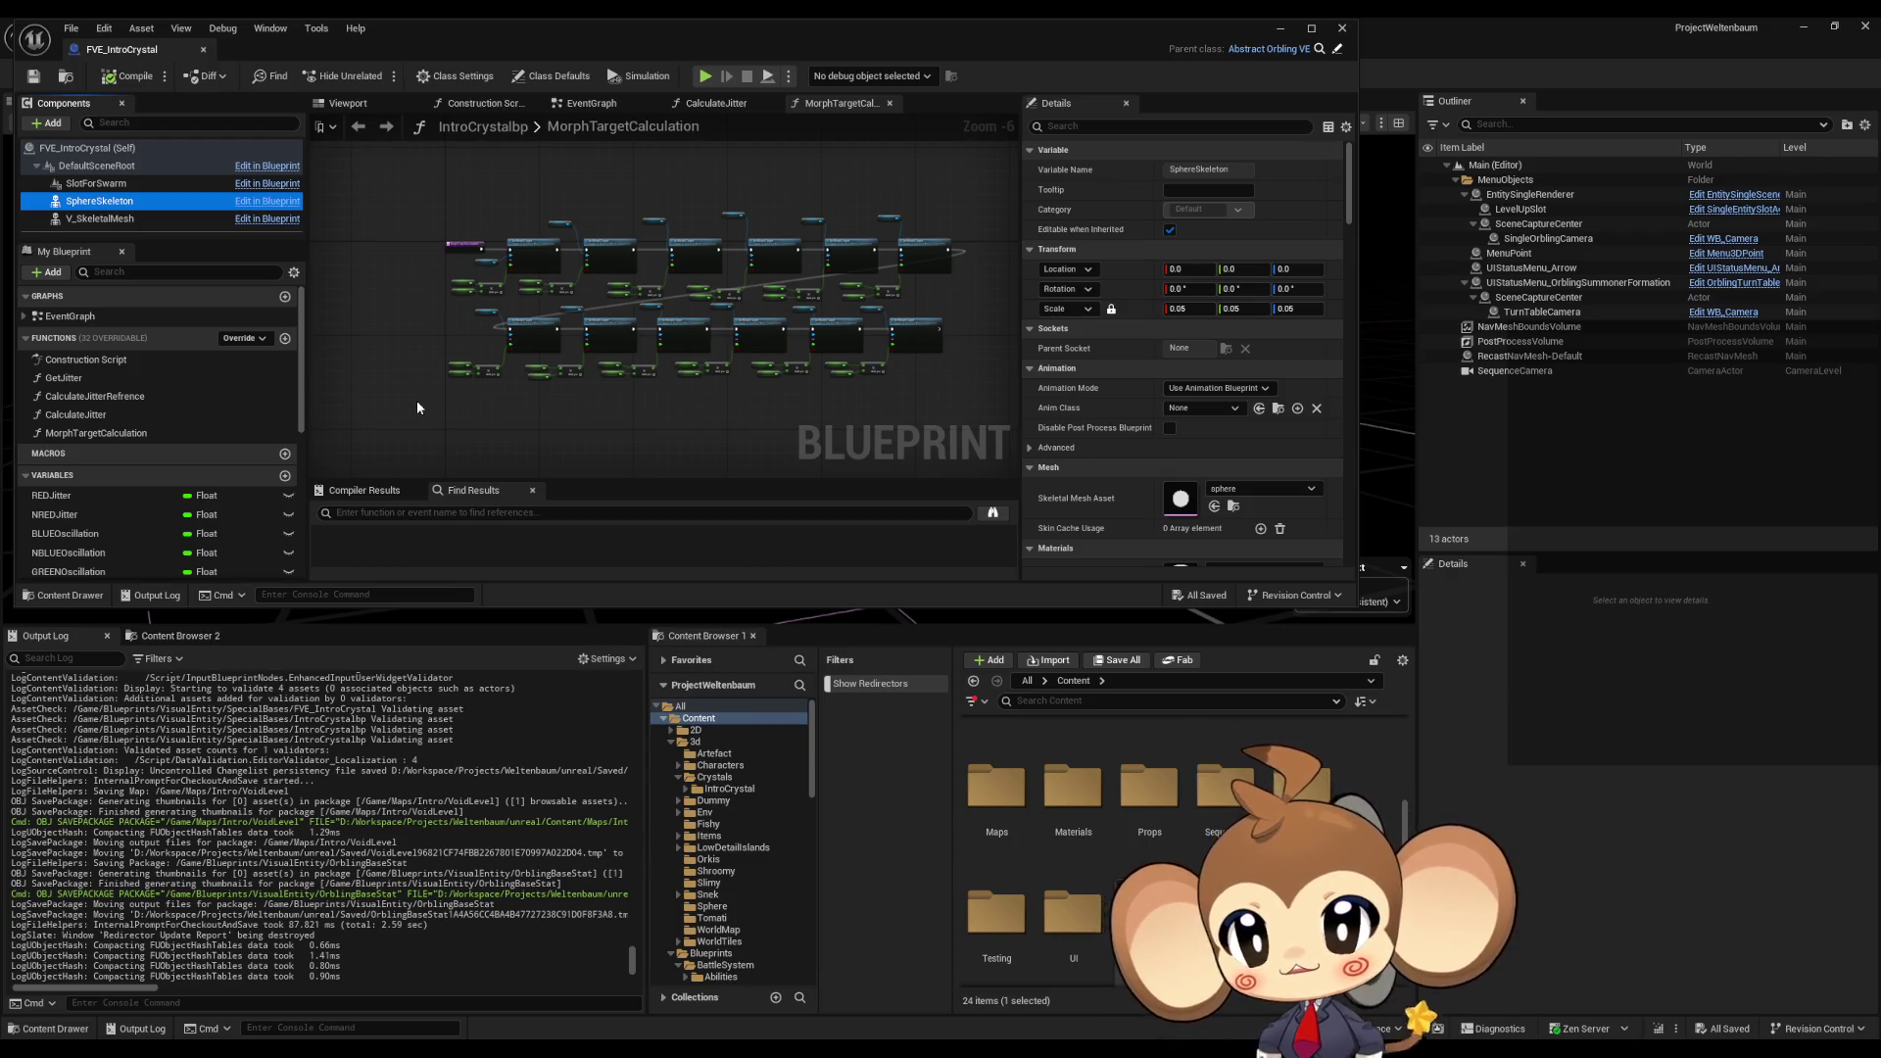
left_click(345, 103)
left_click(186, 183)
left_click(97, 202)
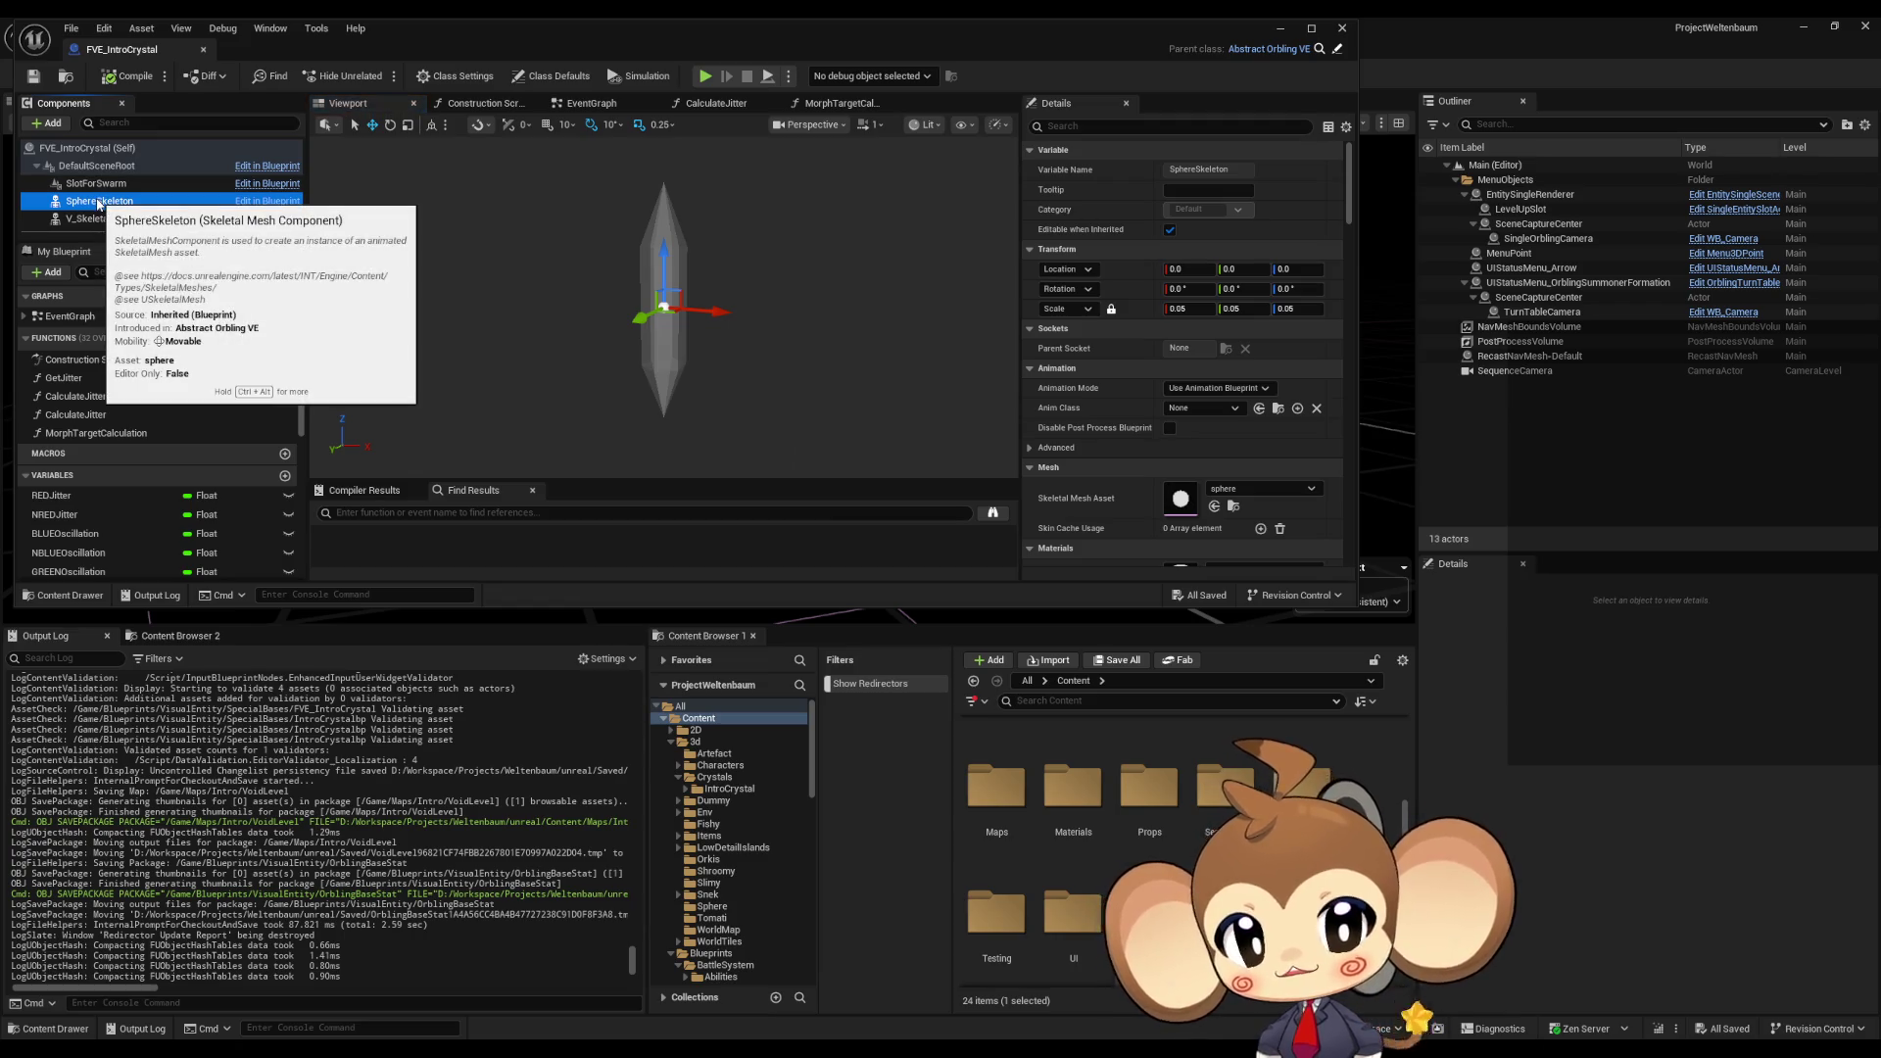
double_click(382, 41)
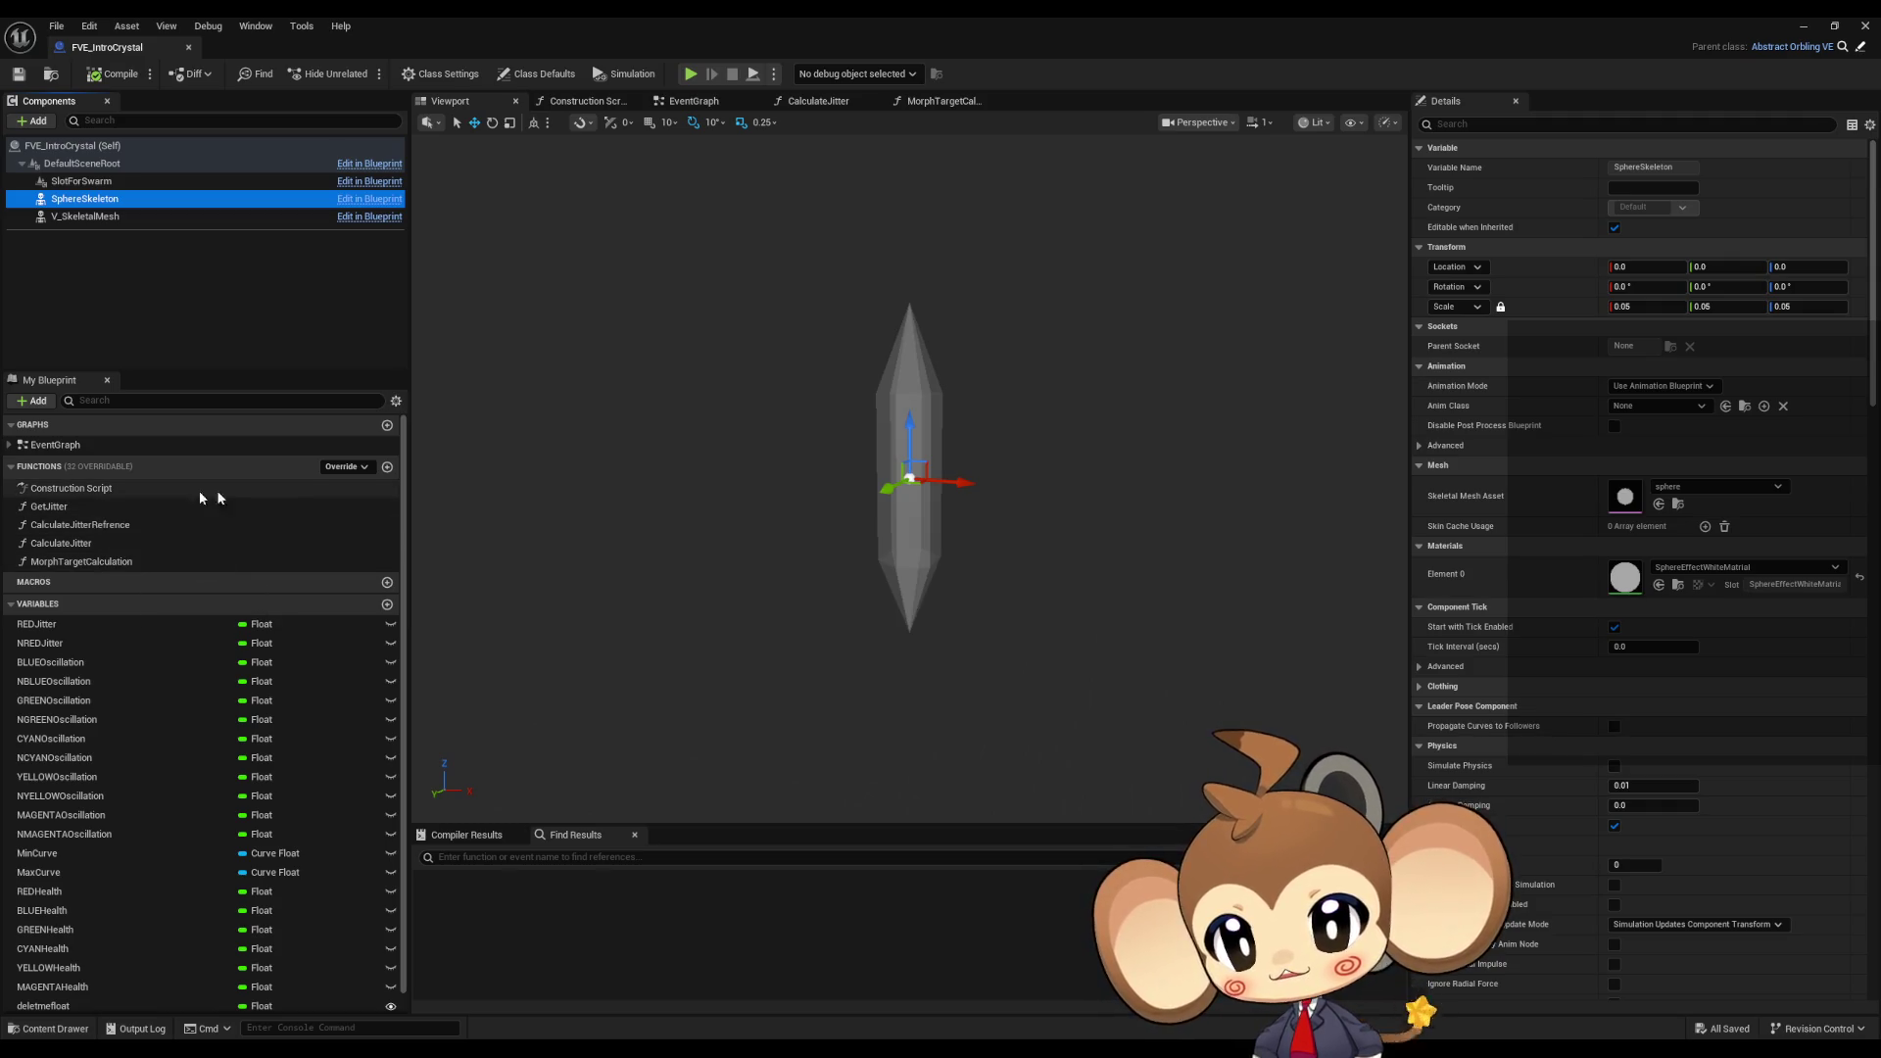
left_click(1861, 50)
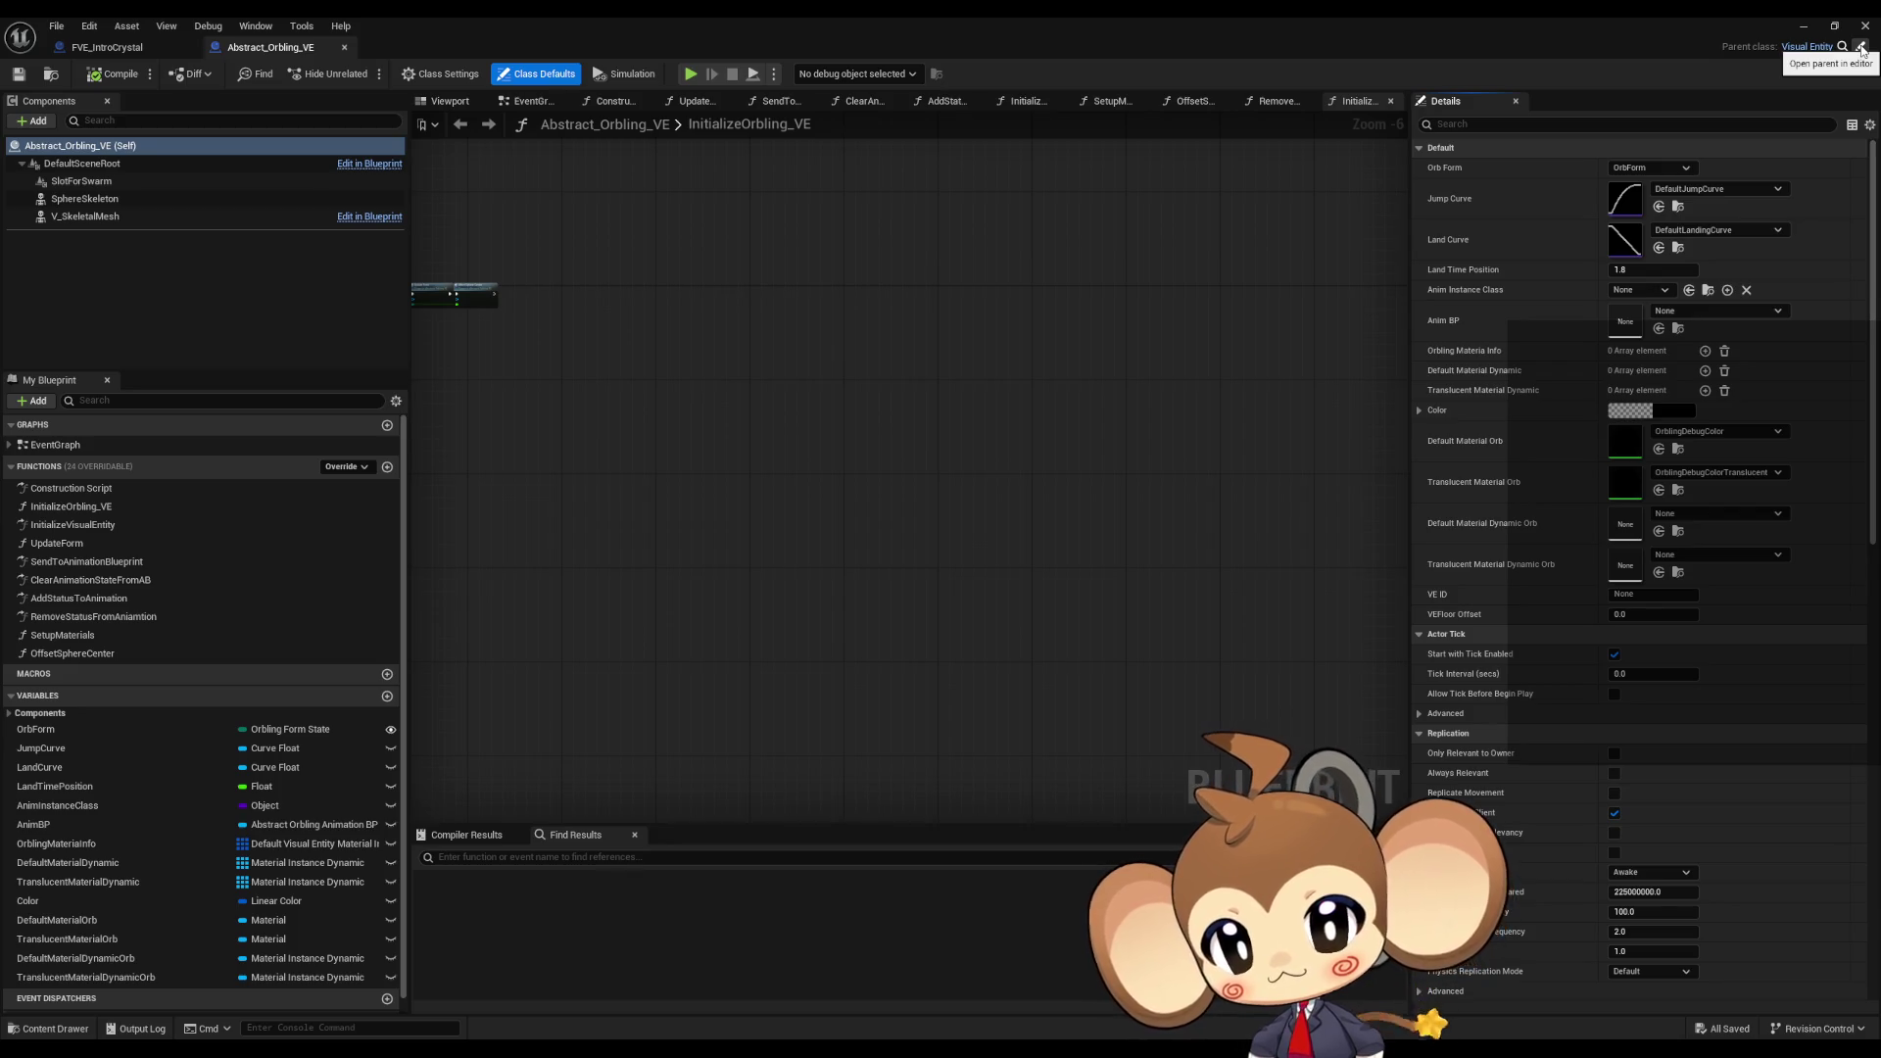
Step: Inspect InitializeVisualEntity's Setup Materials and Set Vector Parameter Value nodes, then return to FVE_IntroCrystal
double_click(118, 524)
right_click_drag(1164, 517, 570, 512)
left_click(1078, 431)
mouse_move(848, 516)
right_mouse_down()
mouse_move(962, 516)
mouse_move(234, 516)
mouse_move(575, 517)
mouse_move(556, 516)
right_mouse_up()
right_click_drag(867, 558, 684, 549)
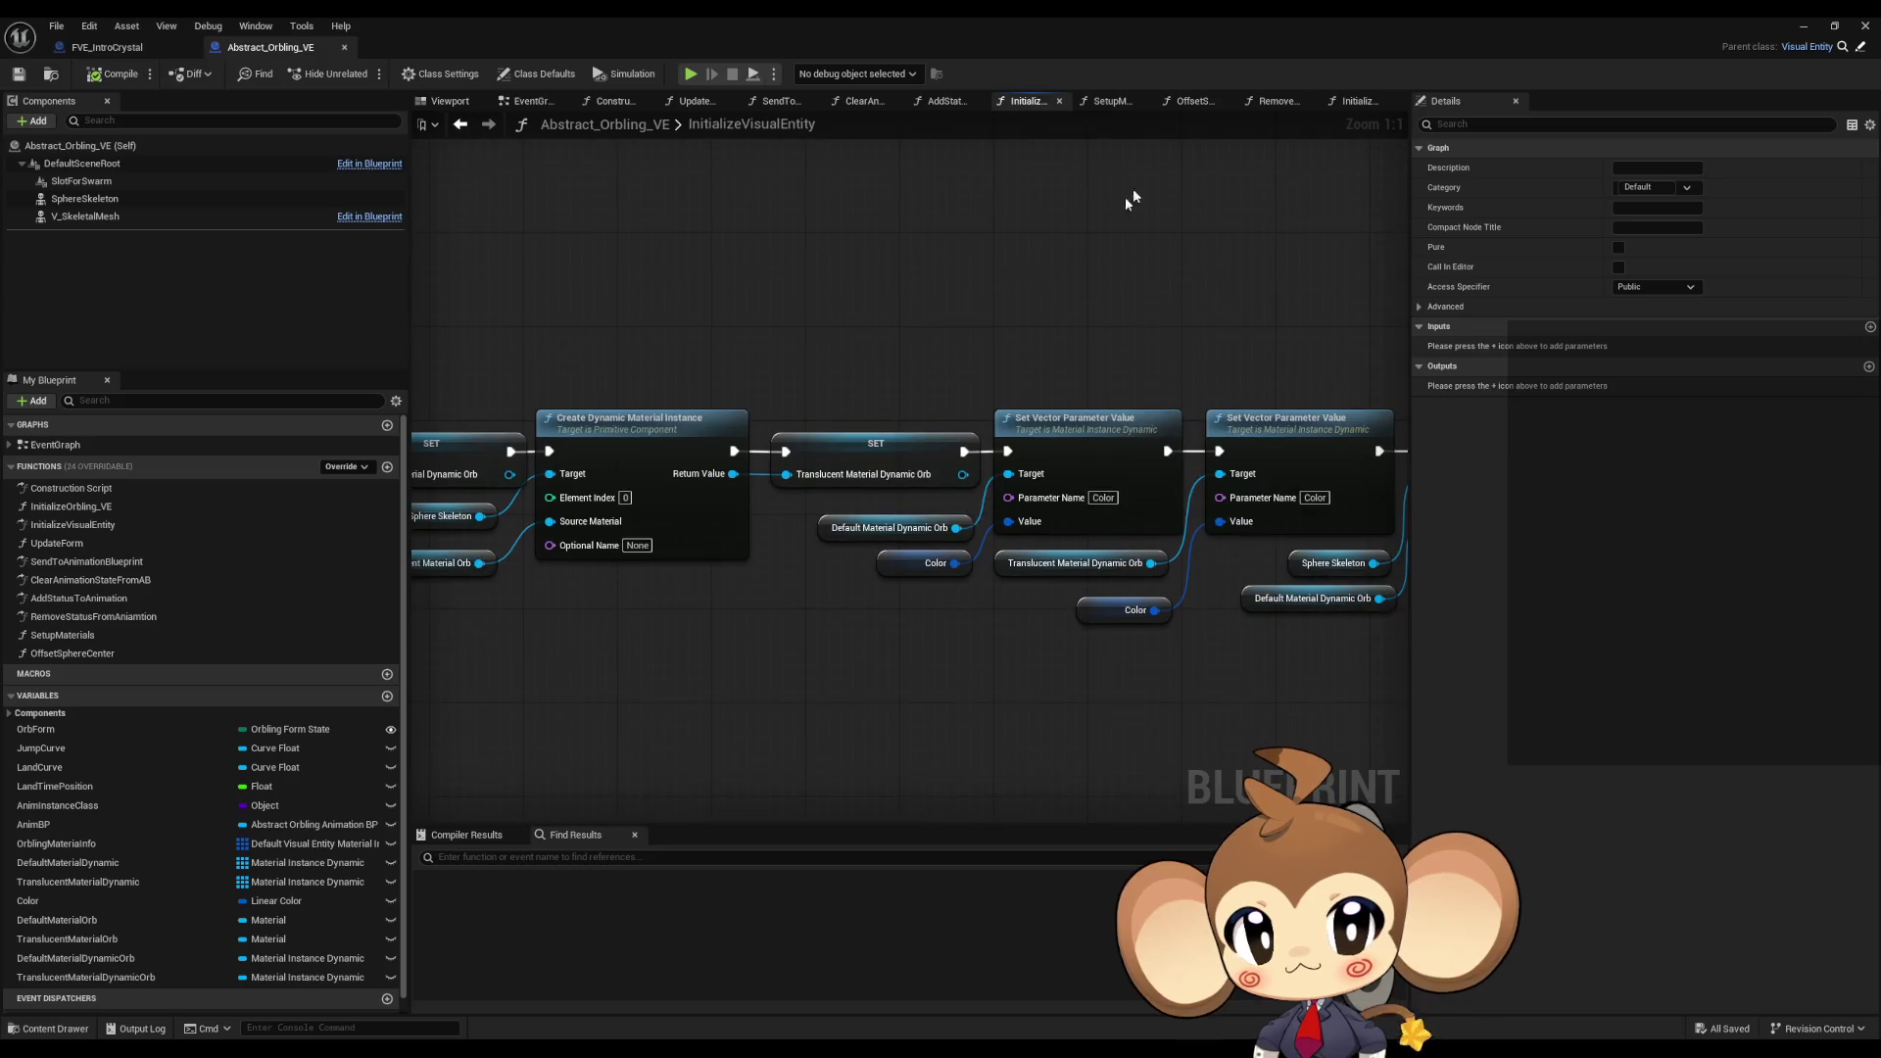
left_click(89, 54)
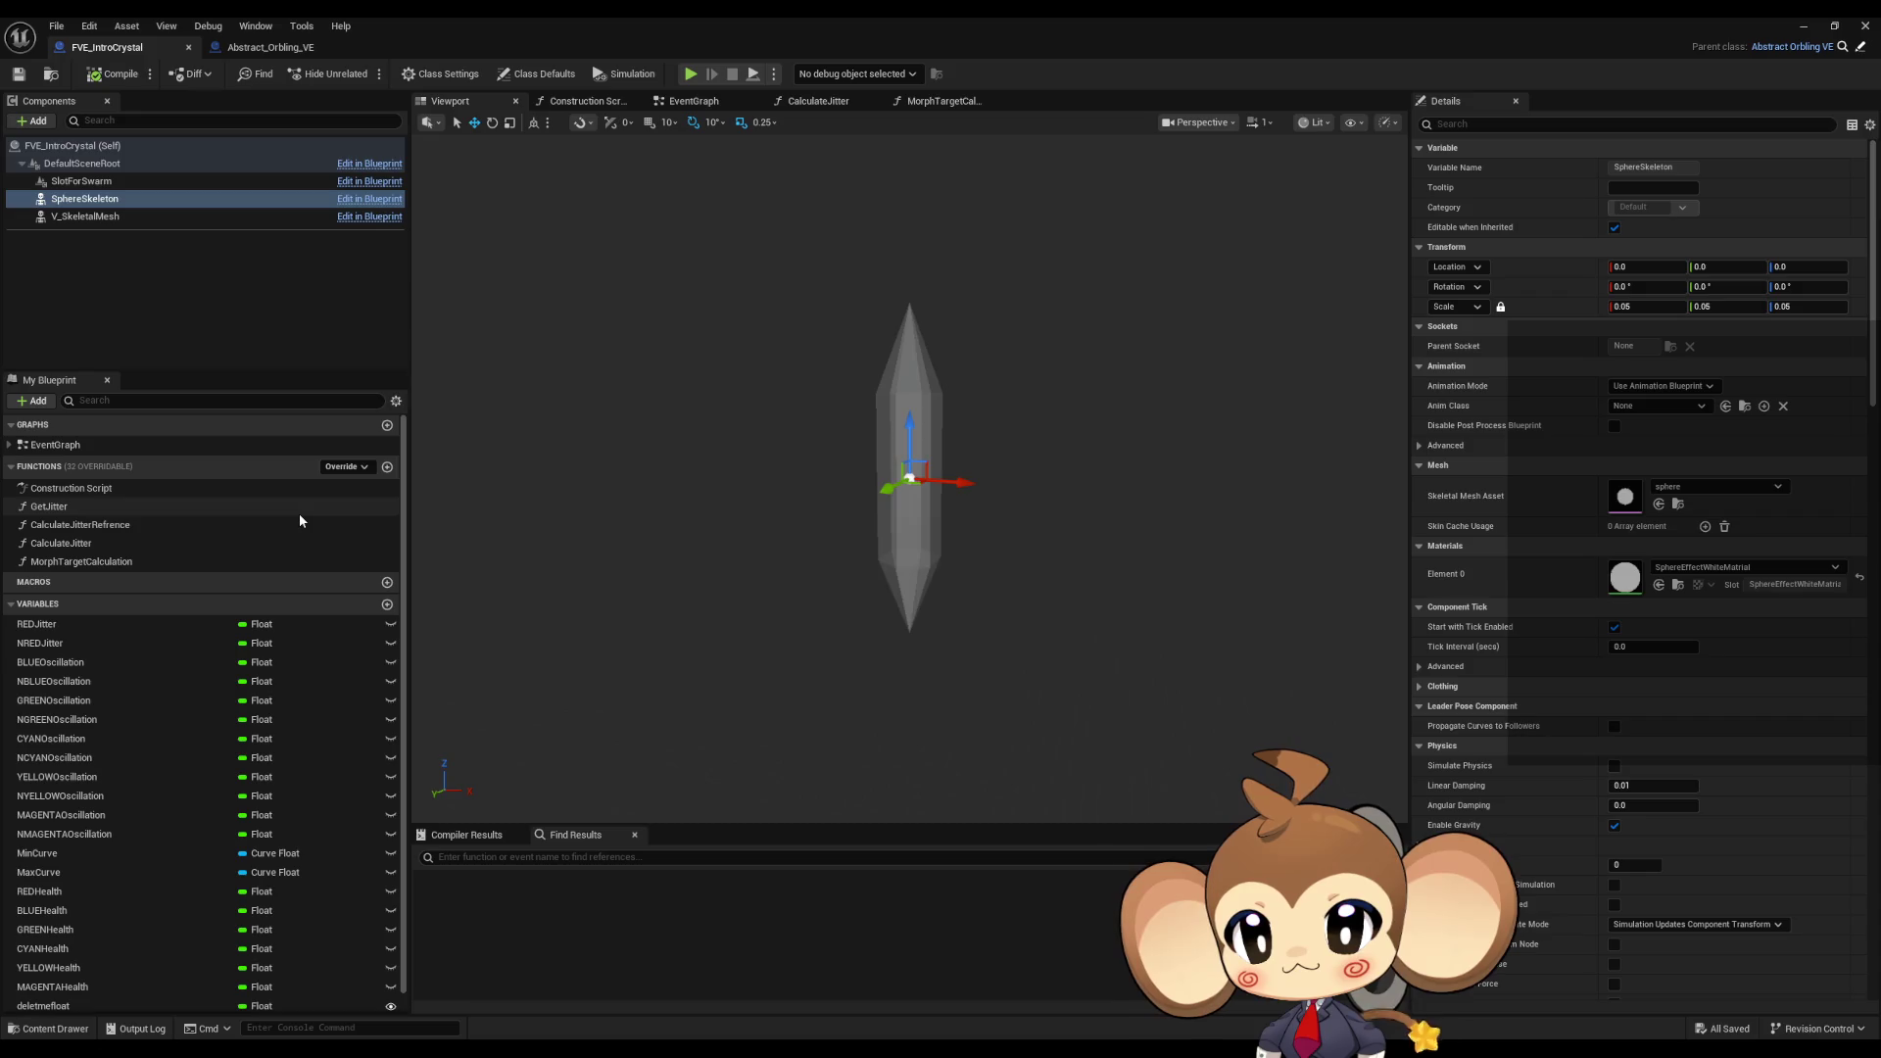
Step: Open FVE_IntroCrystal's EventGraph and place a Sphere Skeleton reference near Event BeginPlay
double_click(55, 444)
right_click_drag(901, 590, 966, 243)
mouse_move(873, 470)
right_mouse_down()
mouse_move(790, 642)
mouse_move(816, 364)
right_mouse_up()
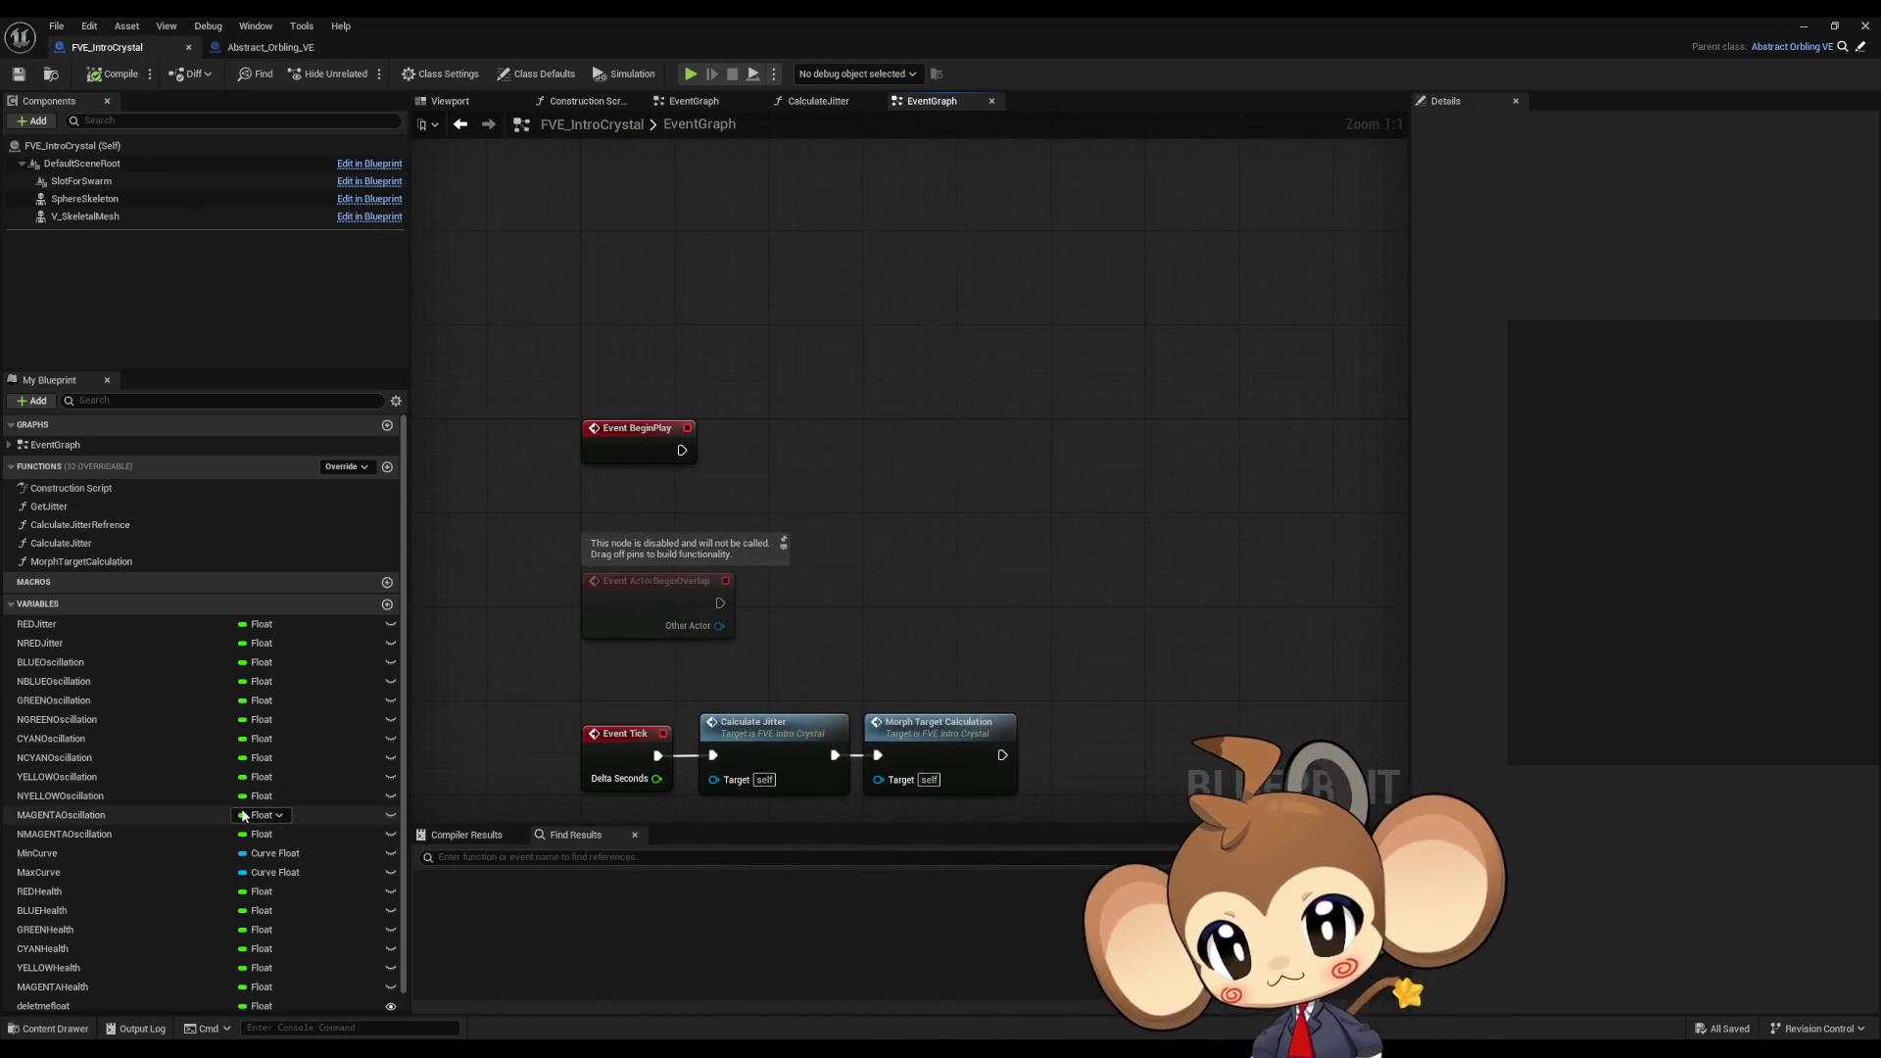
mouse_move(98, 203)
left_mouse_down()
mouse_move(555, 286)
mouse_move(878, 394)
left_mouse_up()
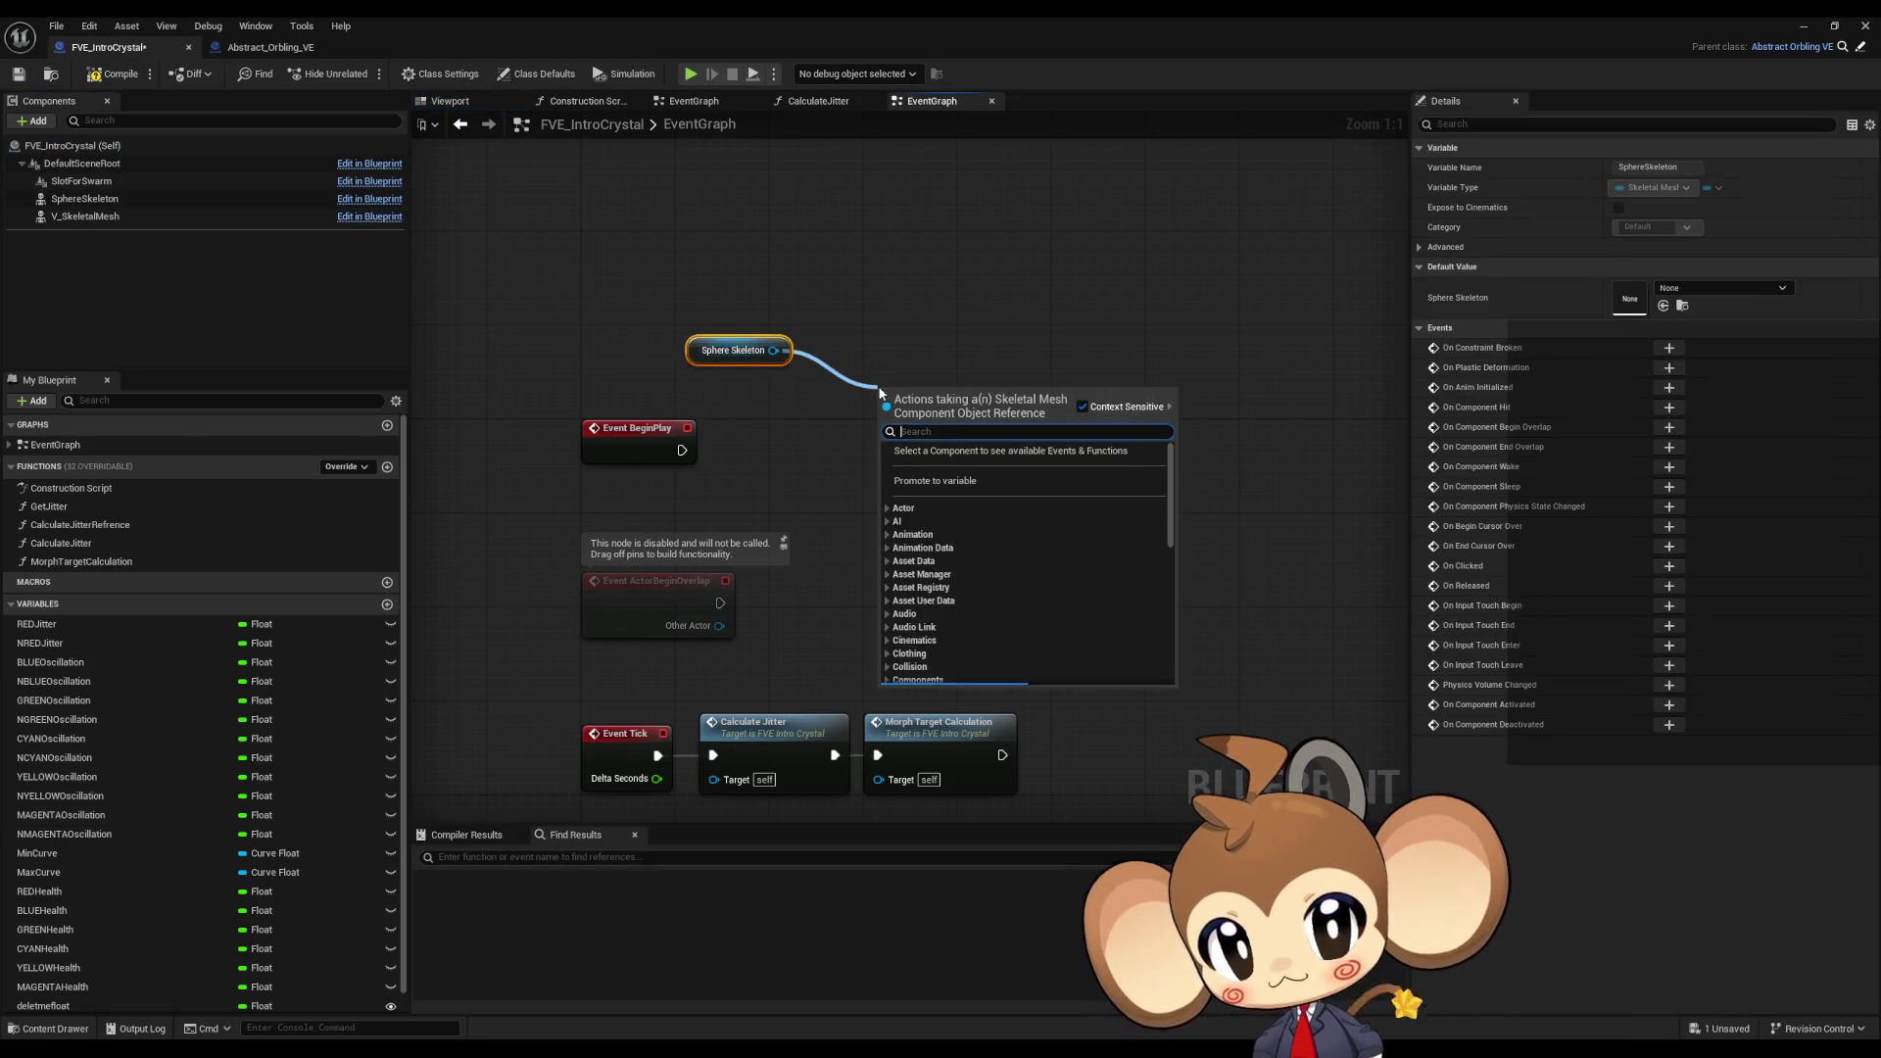
Step: Add a Destroy Component node targeting Sphere Skeleton and Slot for Swarm, driven by Event BeginPlay
type("visib")
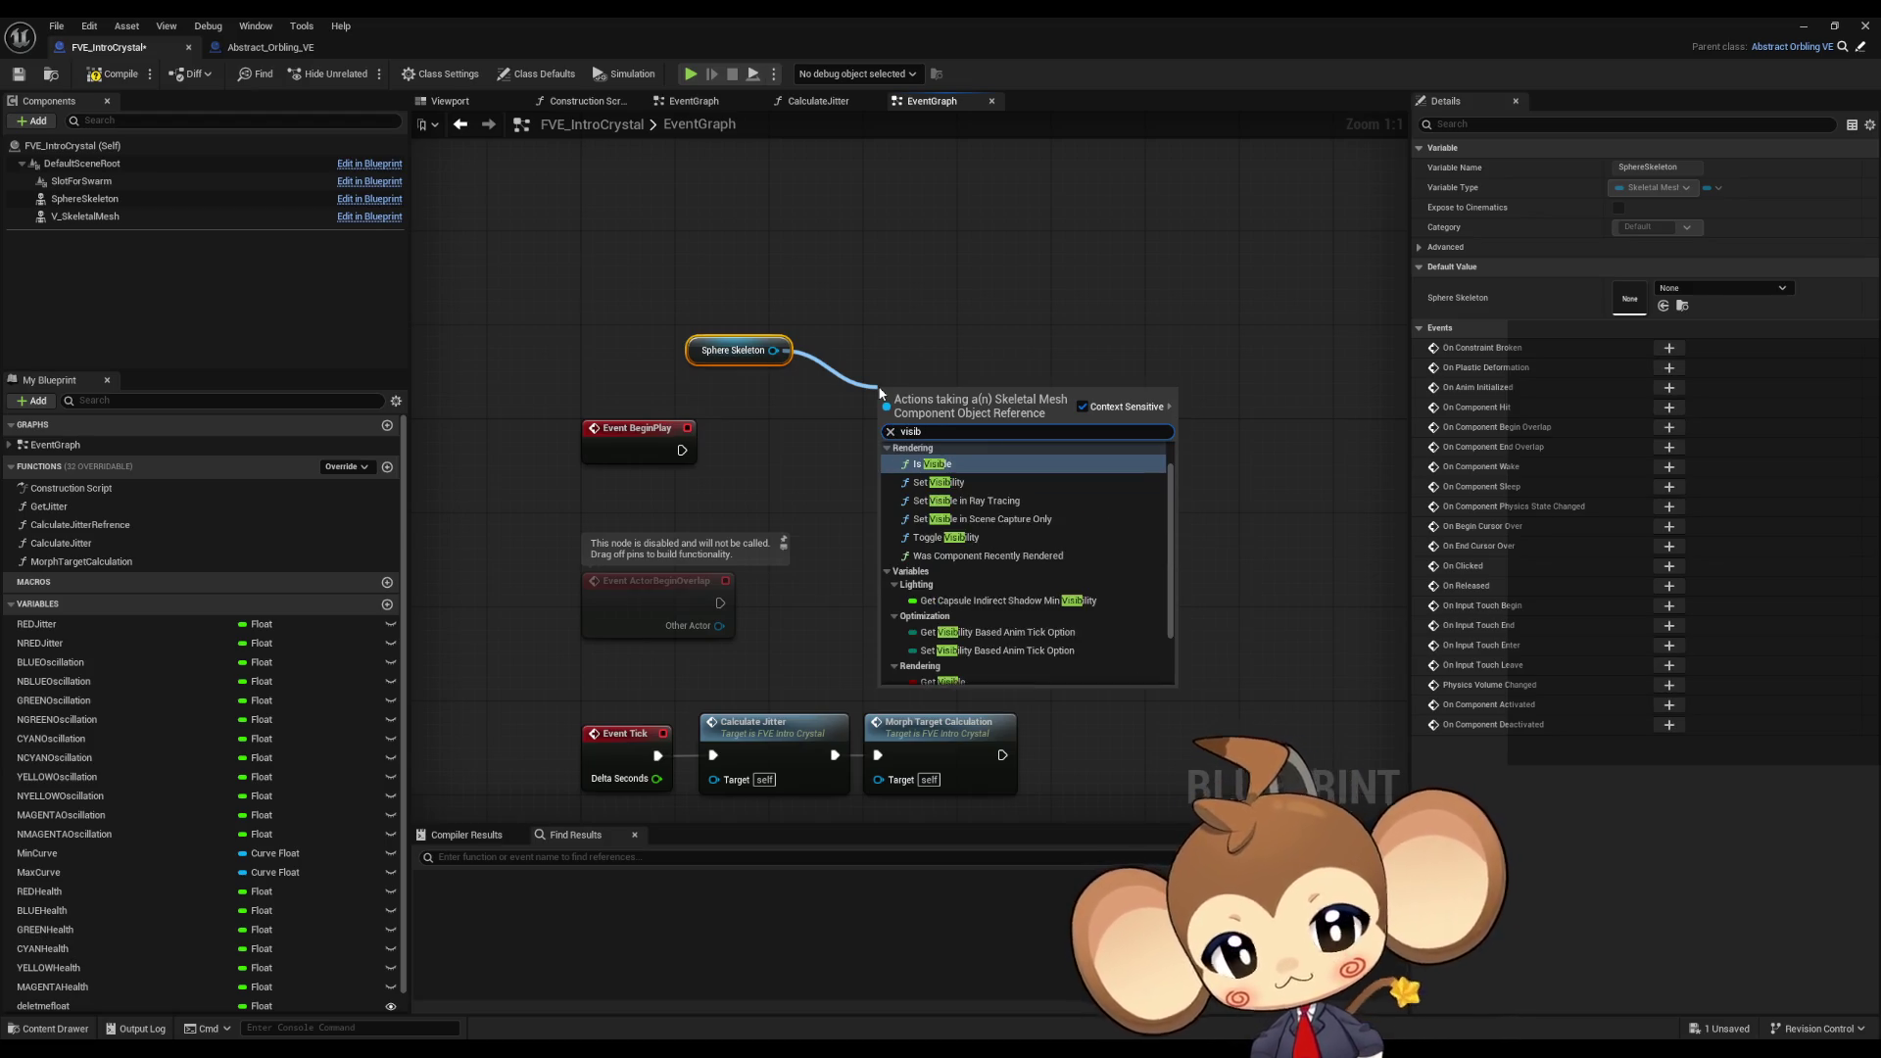
left_click(789, 338)
type("est")
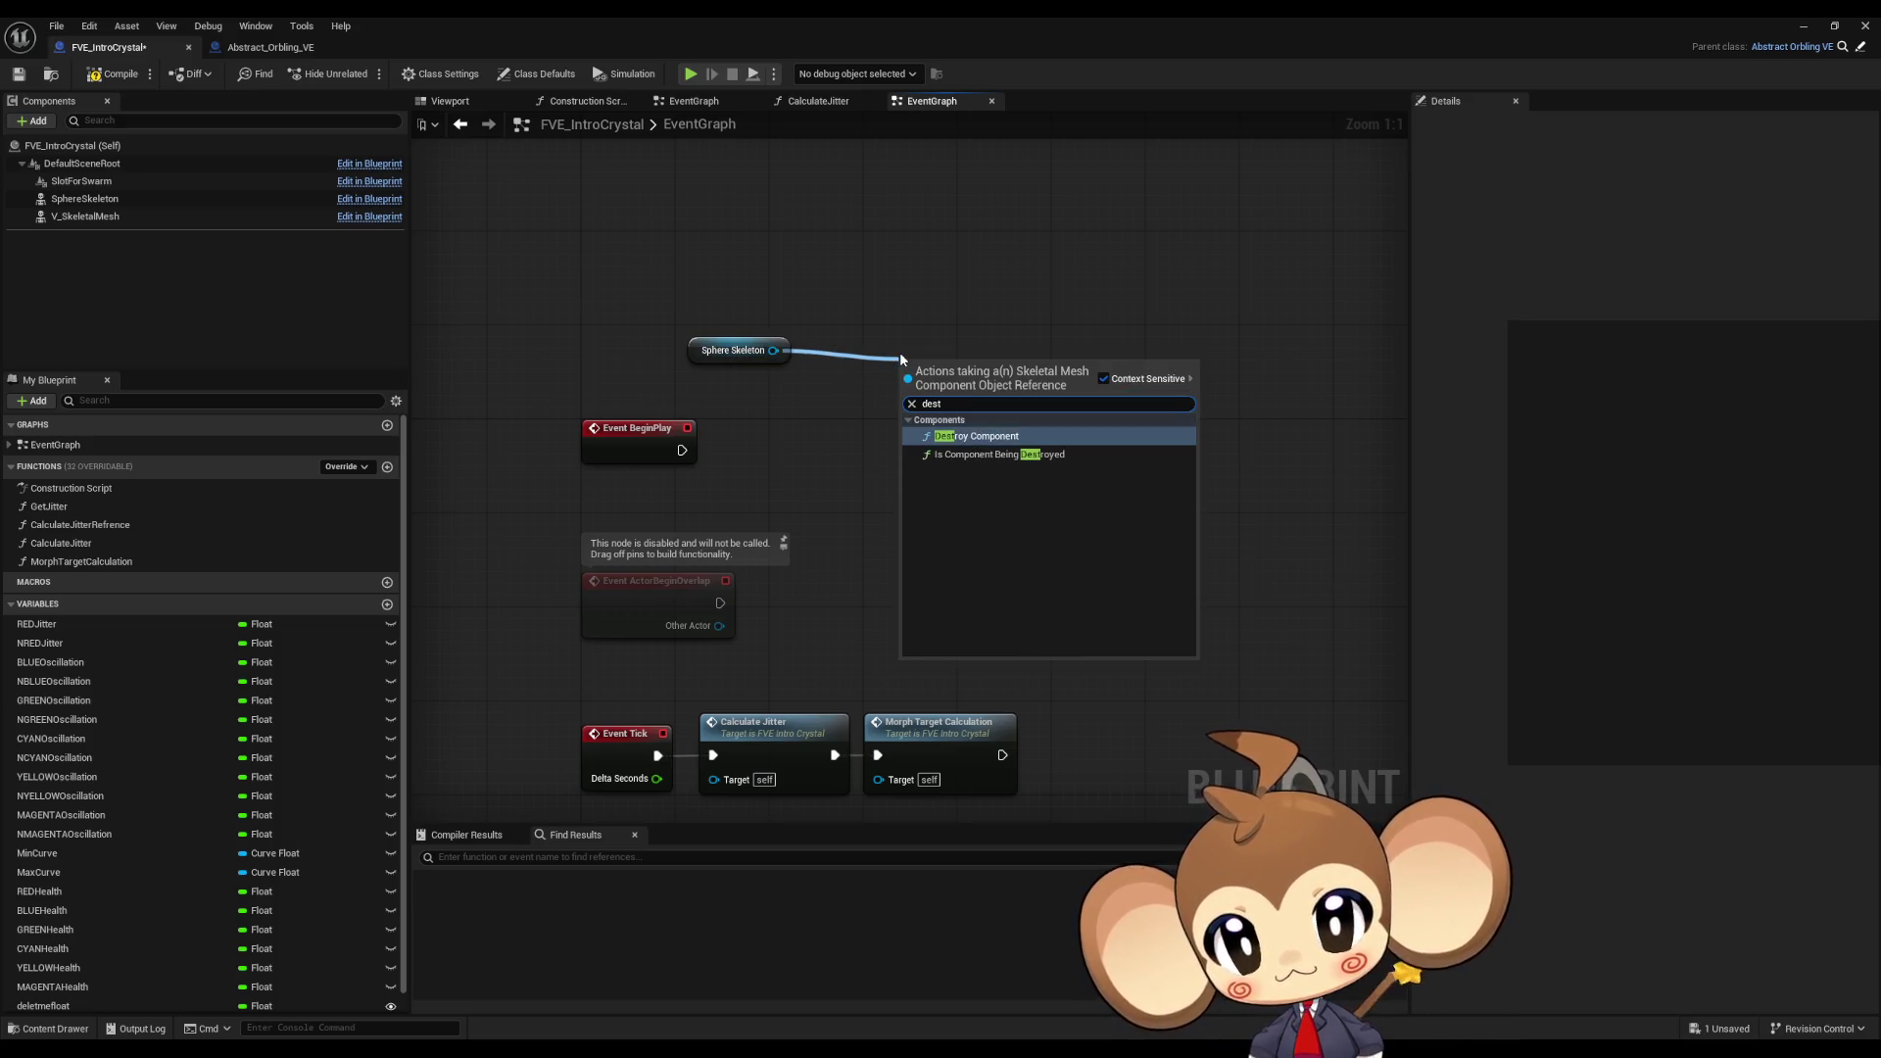
key("Return")
mouse_move(49, 184)
left_mouse_down()
mouse_move(759, 221)
mouse_move(925, 394)
mouse_move(914, 413)
mouse_move(681, 450)
left_mouse_up()
left_click(1033, 513)
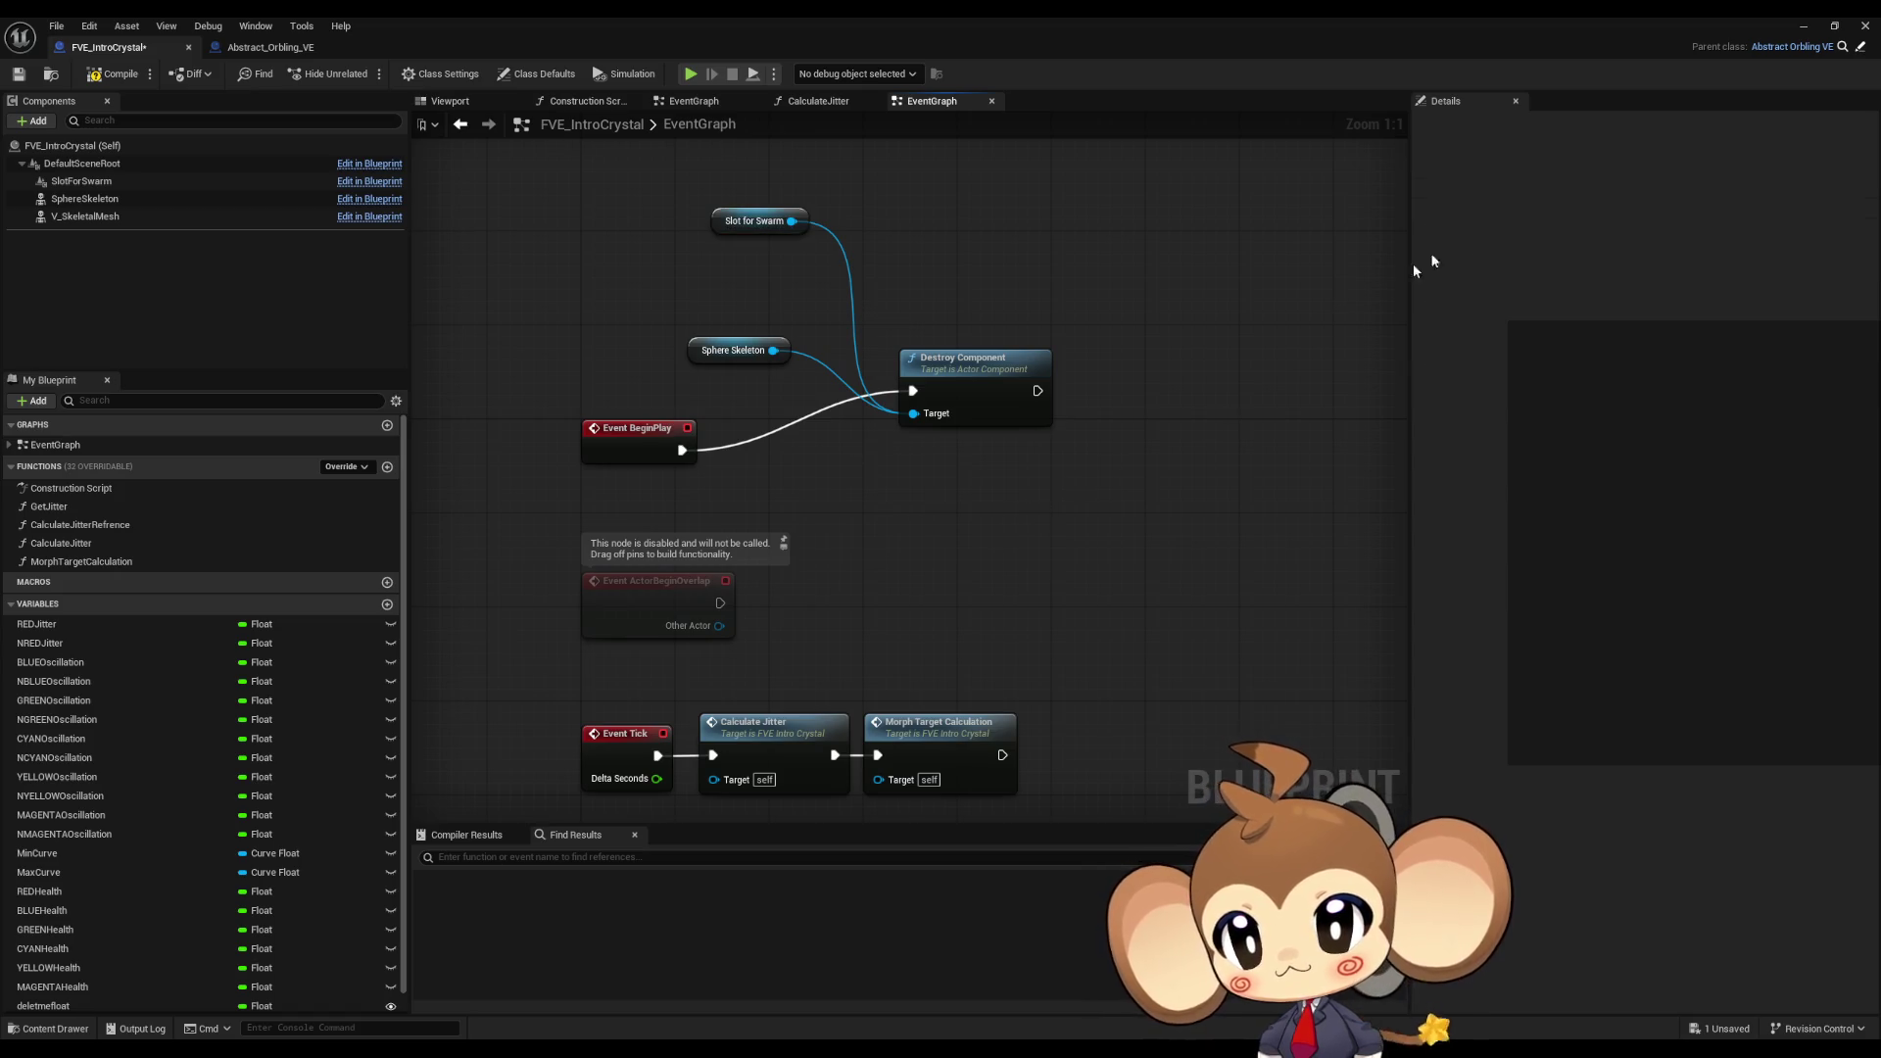
left_click(1803, 26)
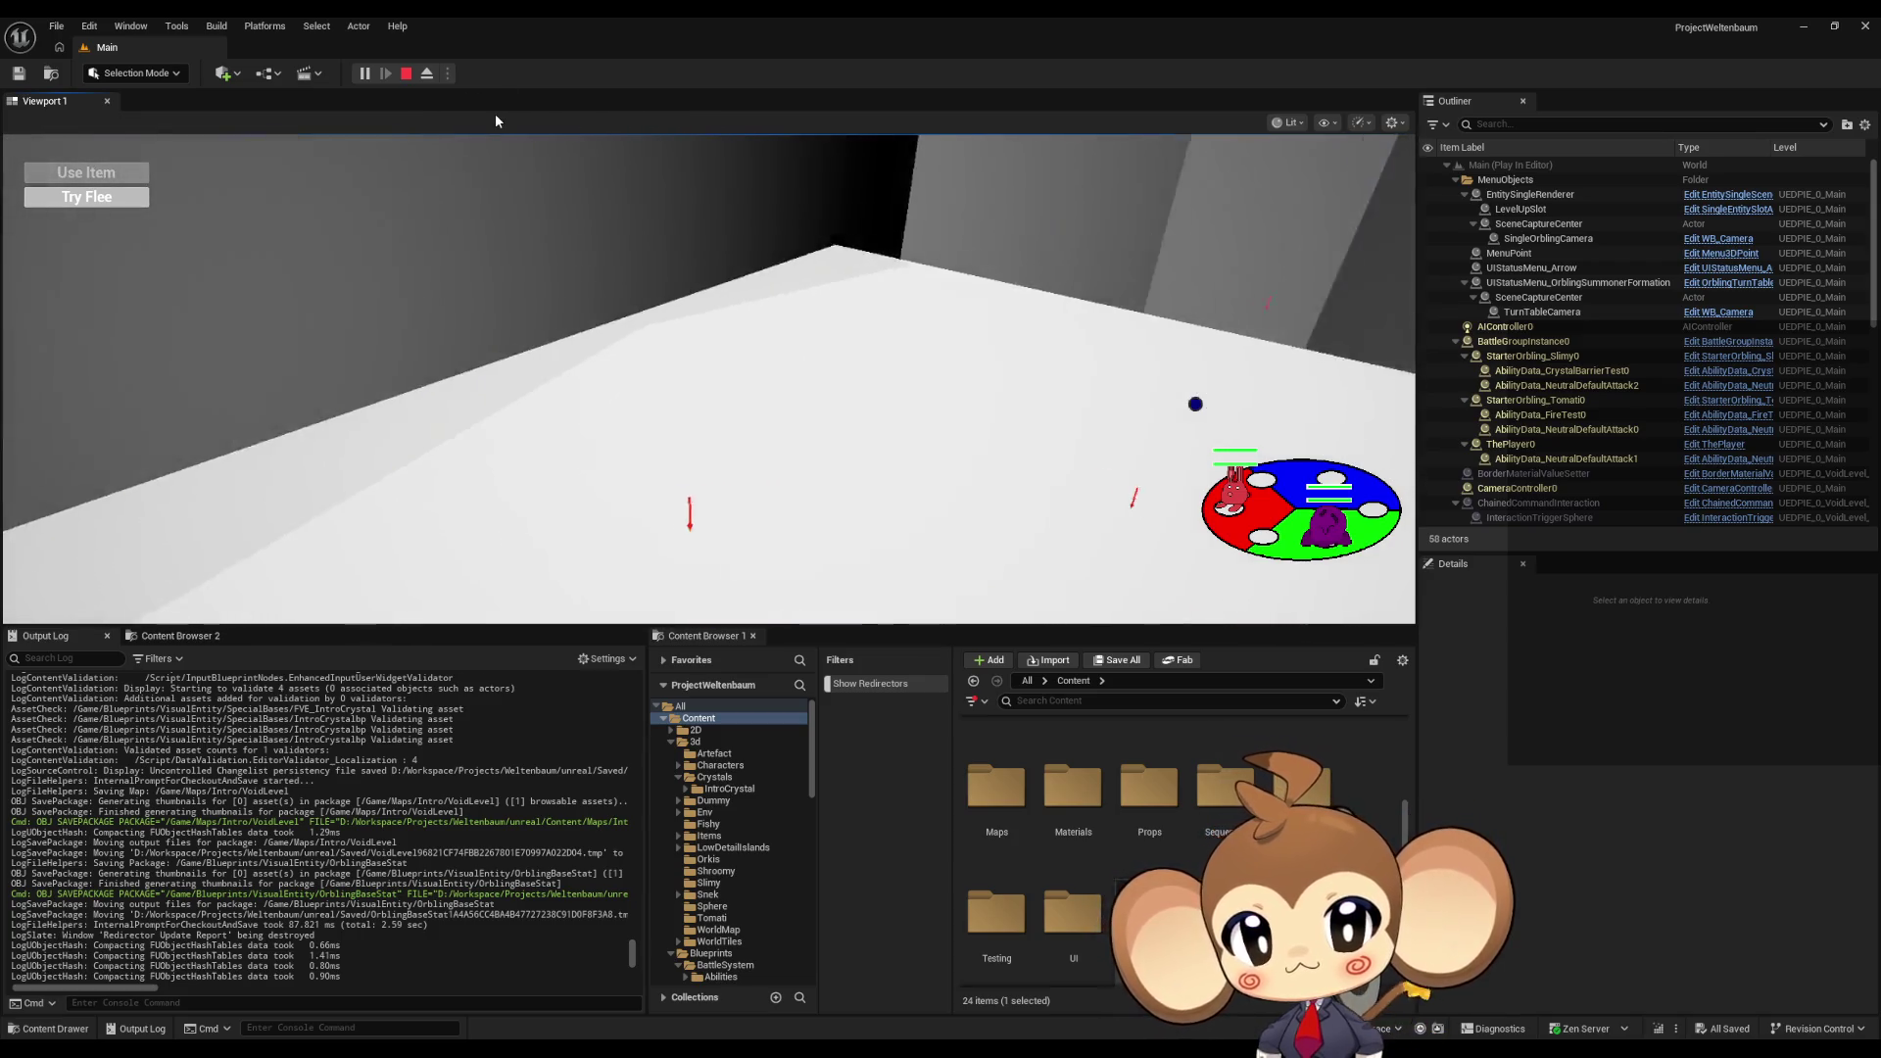
Step: Stop the running Main map play-test
left_click(406, 75)
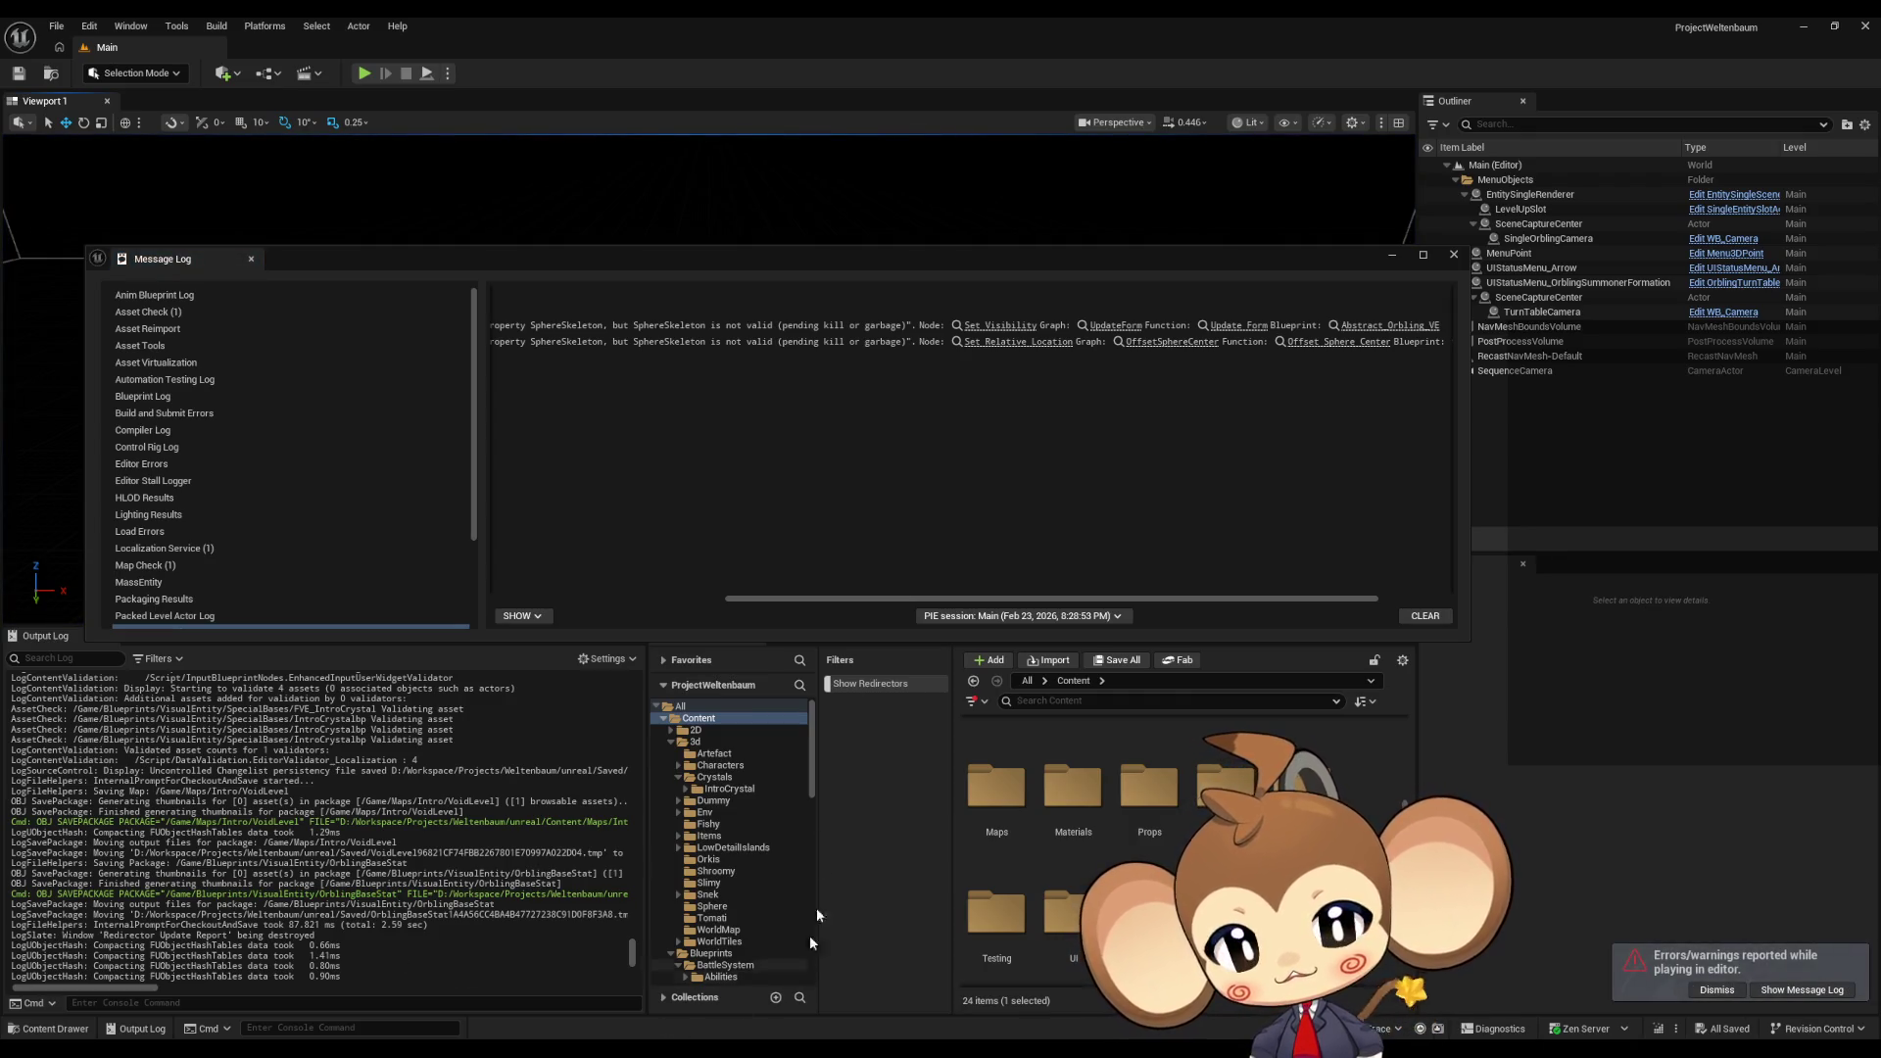
Step: Follow the error to UpdateForm's Set Visibility node and inspect its Sphere Skeleton and entry nodes
mouse_move(907, 601)
left_mouse_down()
mouse_move(564, 604)
mouse_move(998, 564)
left_mouse_up()
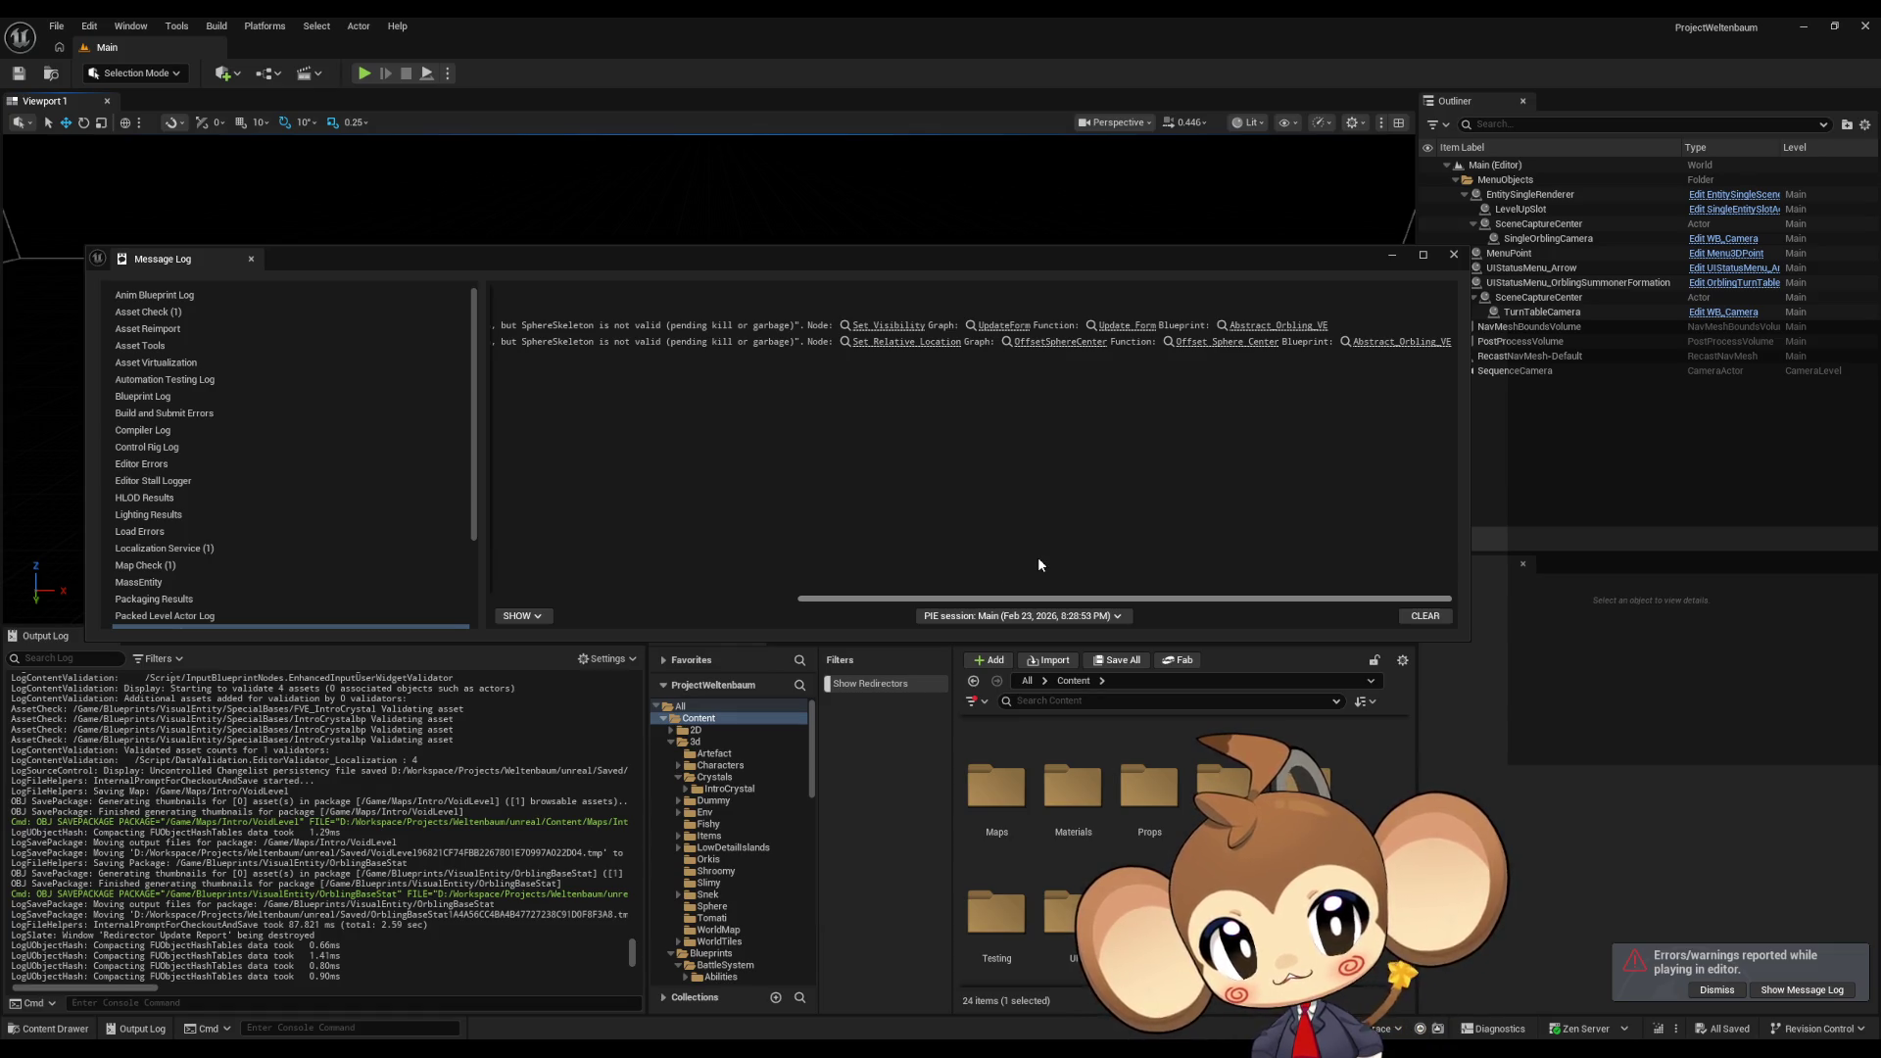
left_click(894, 326)
left_click(715, 571)
mouse_move(715, 571)
right_mouse_down()
mouse_move(1102, 603)
mouse_move(1212, 652)
right_mouse_up()
mouse_move(775, 201)
left_mouse_down()
mouse_move(873, 419)
mouse_move(865, 441)
left_mouse_up()
left_click_drag(474, 231, 584, 443)
right_click_drag(585, 444, 671, 488)
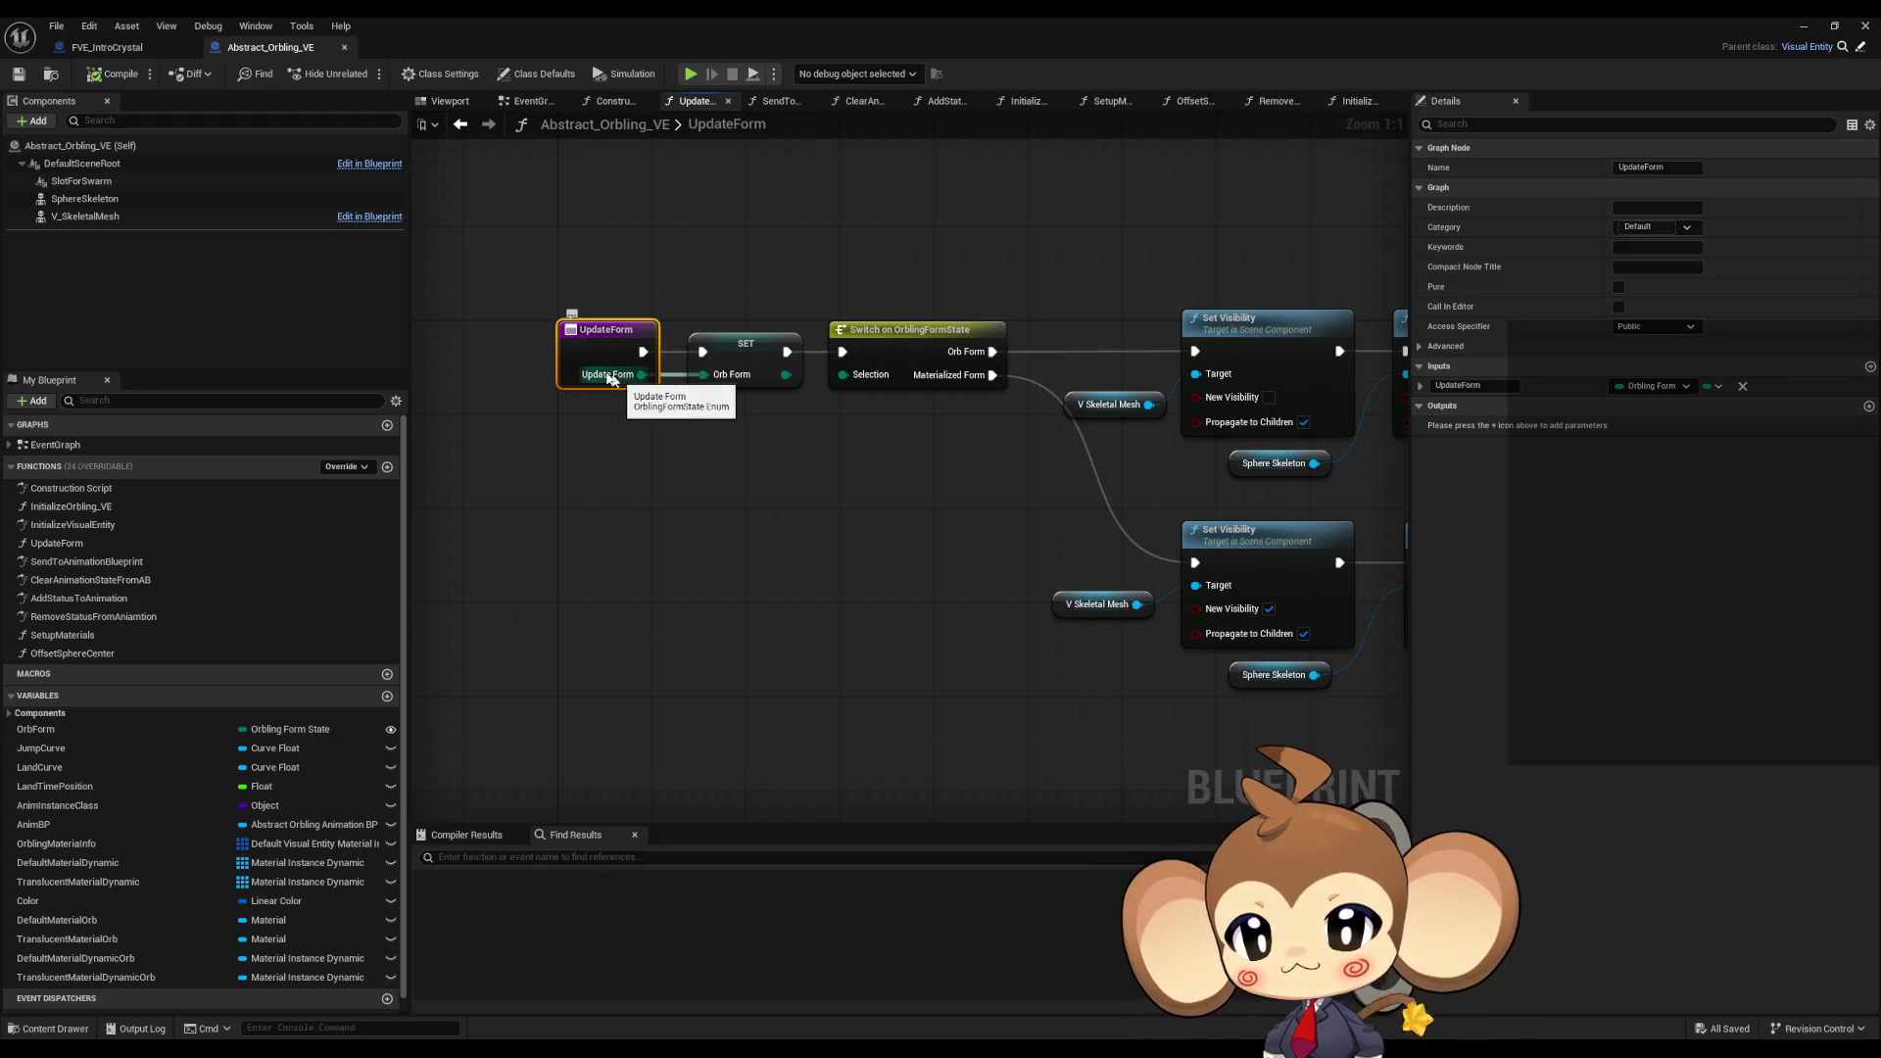
Step: Restore the FVE_IntroCrystal window and scroll through the SphereSkeleton warnings in the Output Log
left_click(126, 49)
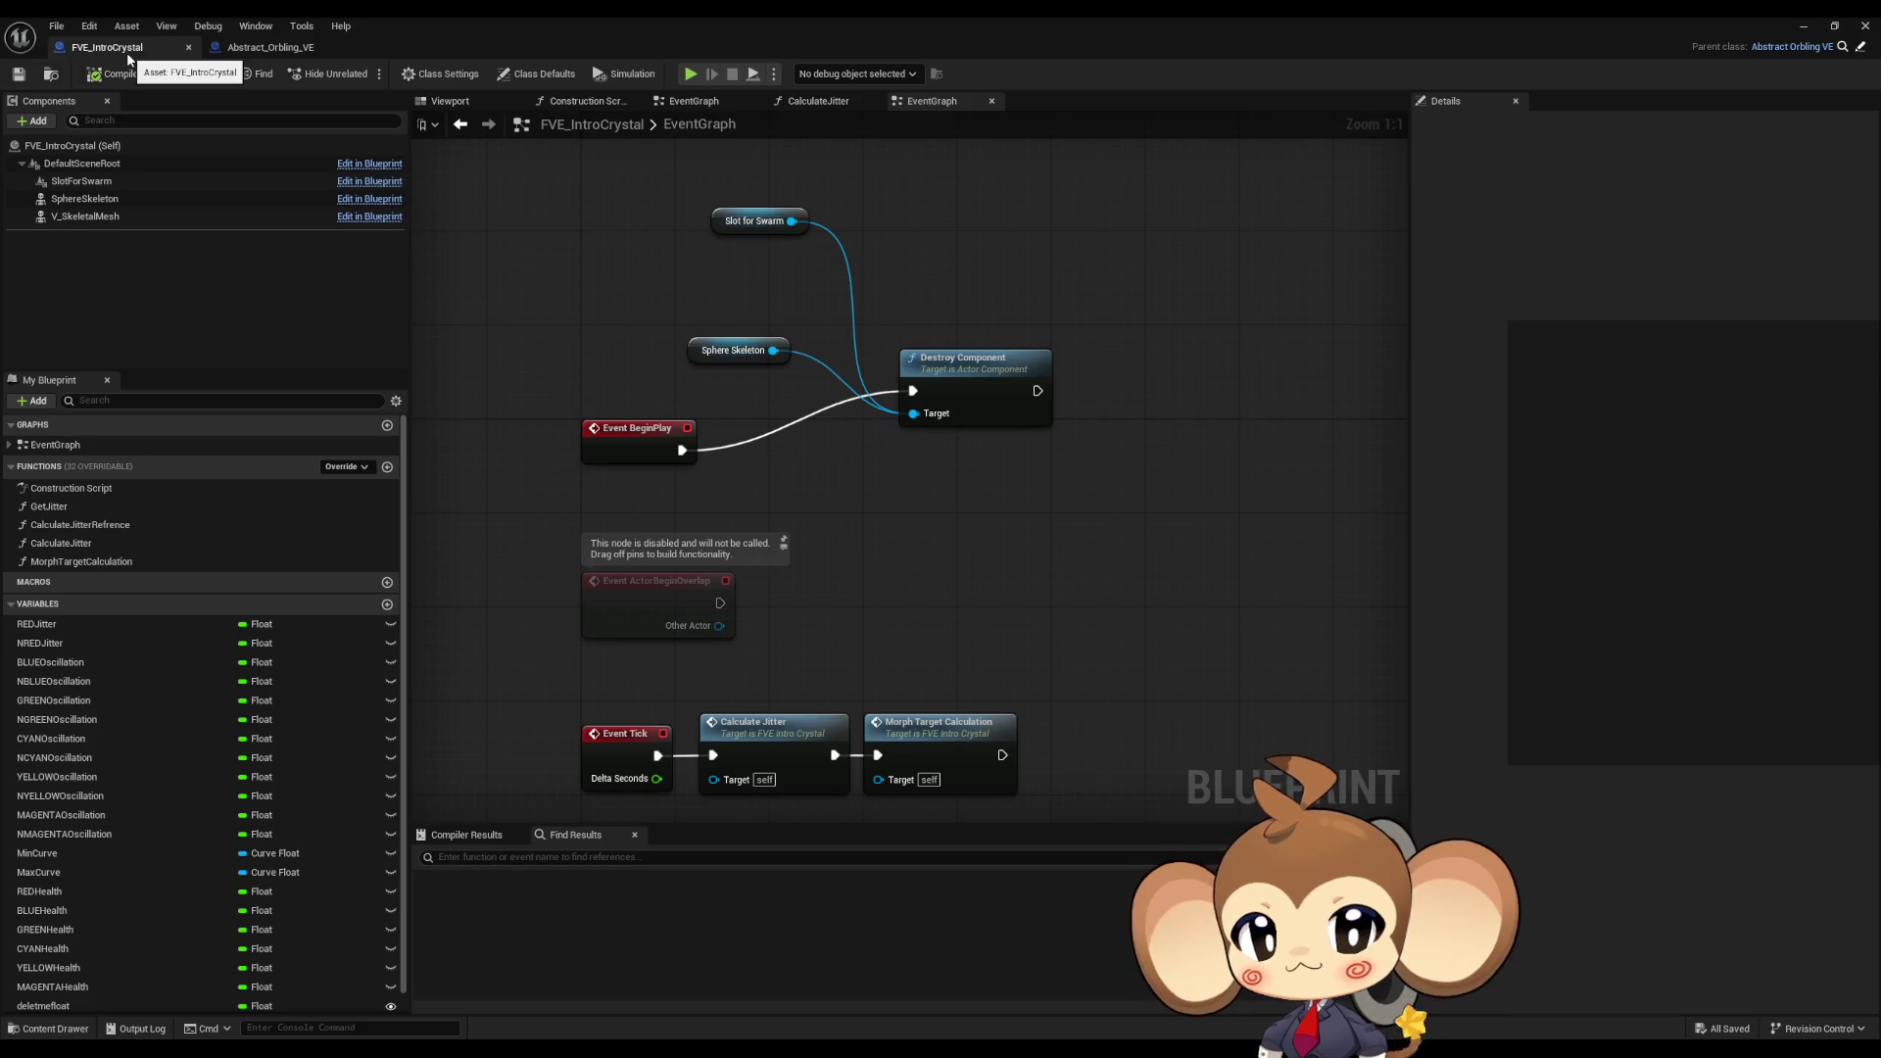
double_click(790, 16)
scroll(626, 940, "up", 10)
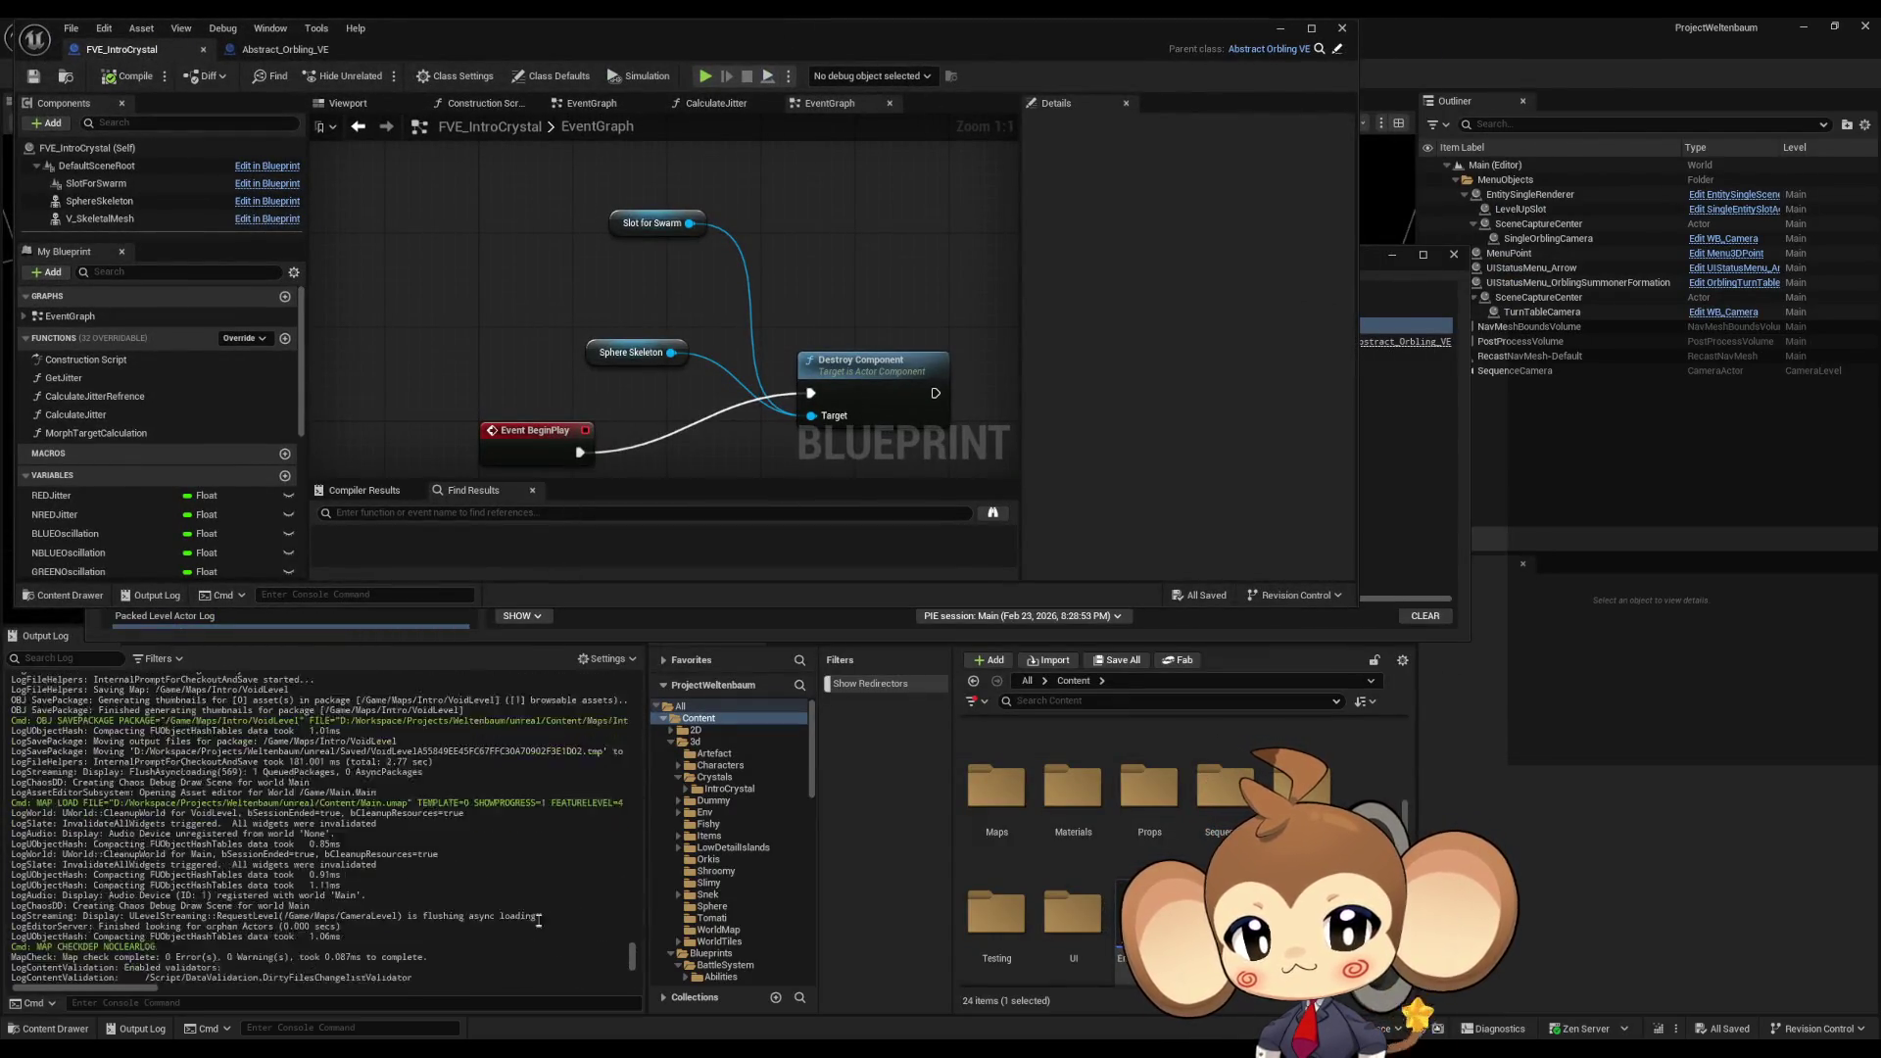
scroll(637, 961, "down", 10)
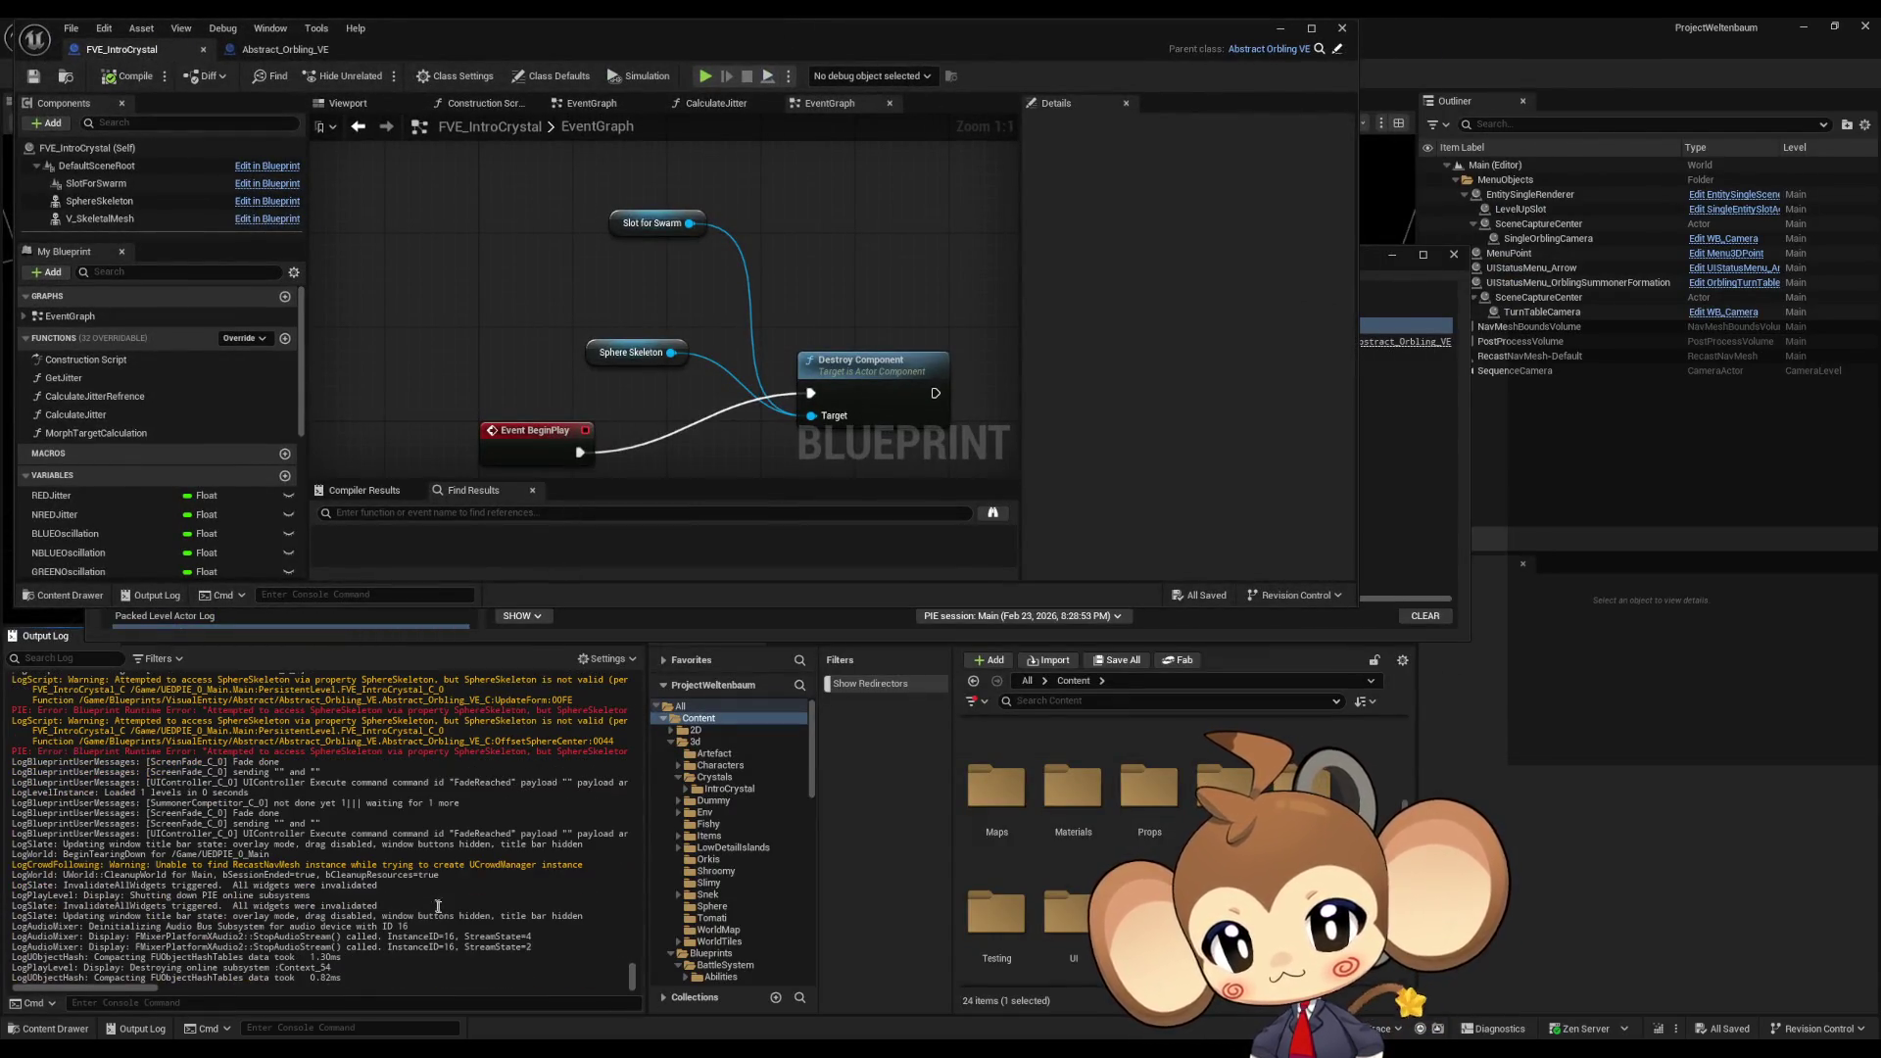
scroll(457, 893, "up", 4)
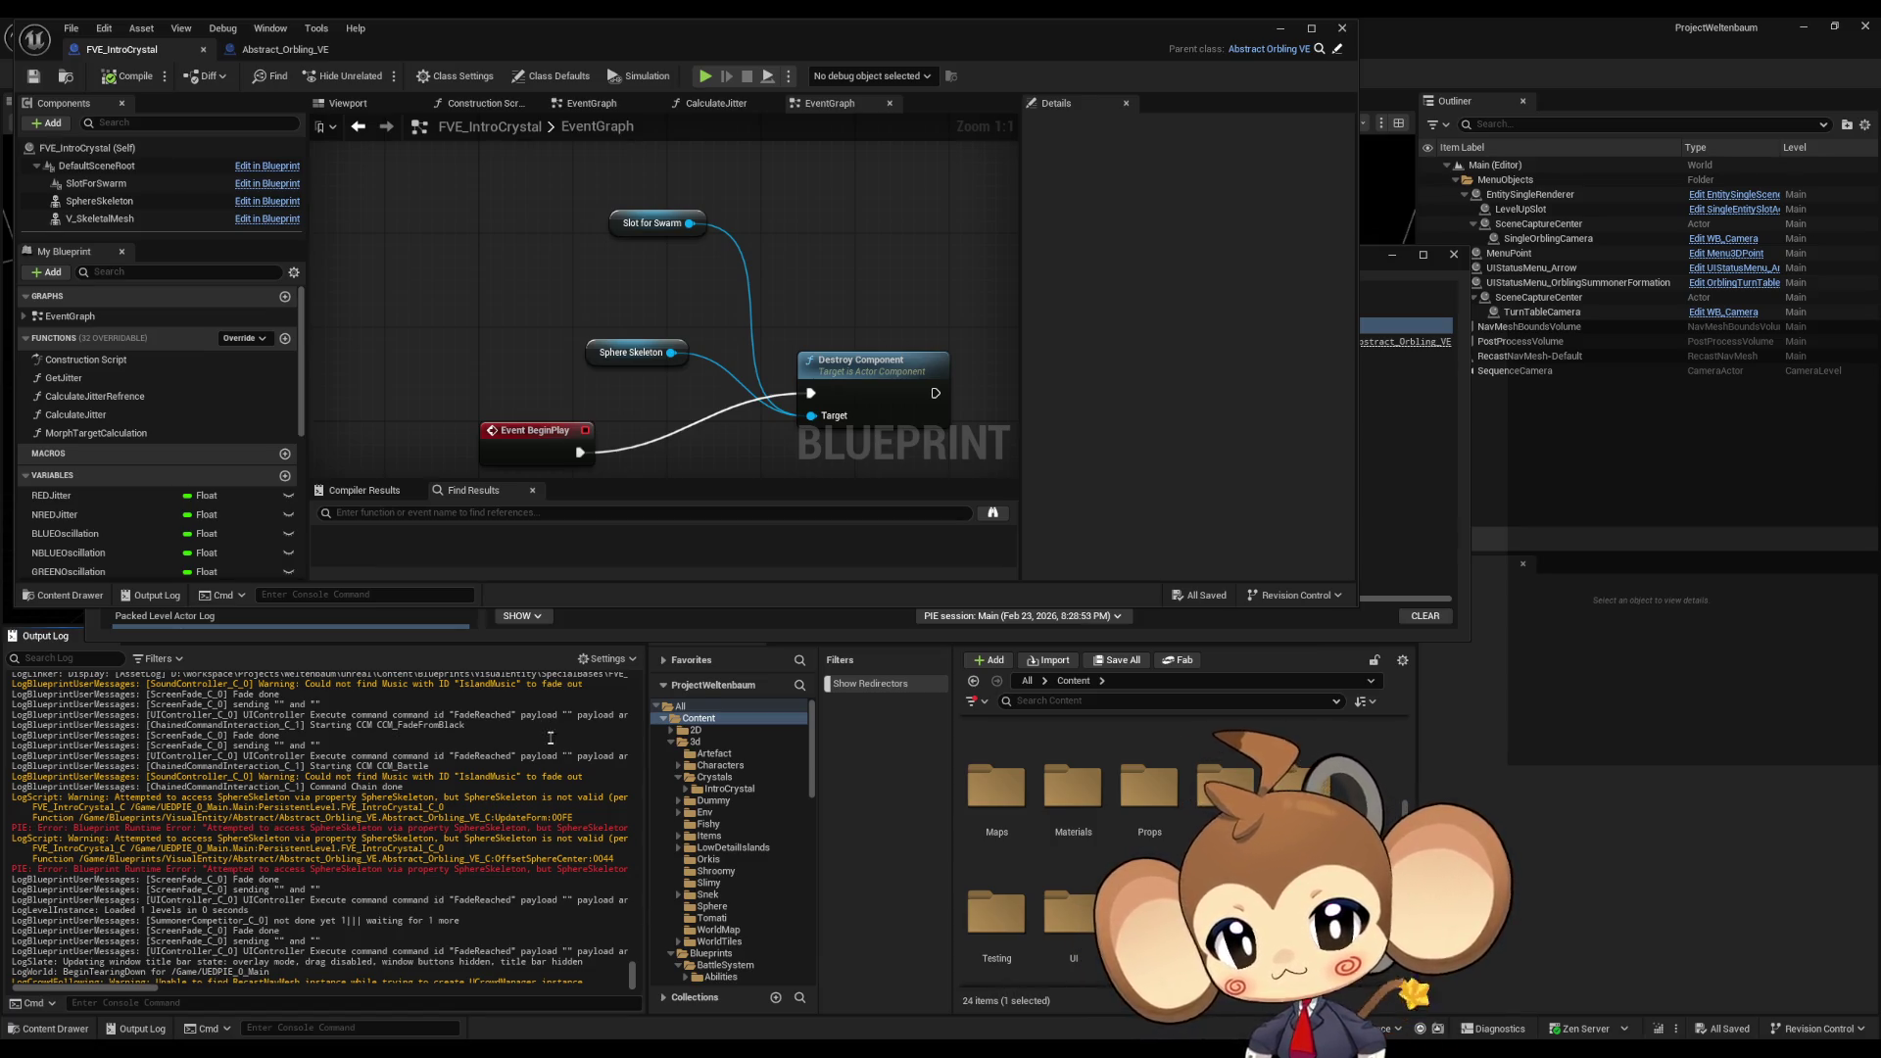
scroll(554, 802, "down", 4)
mouse_move(774, 1046)
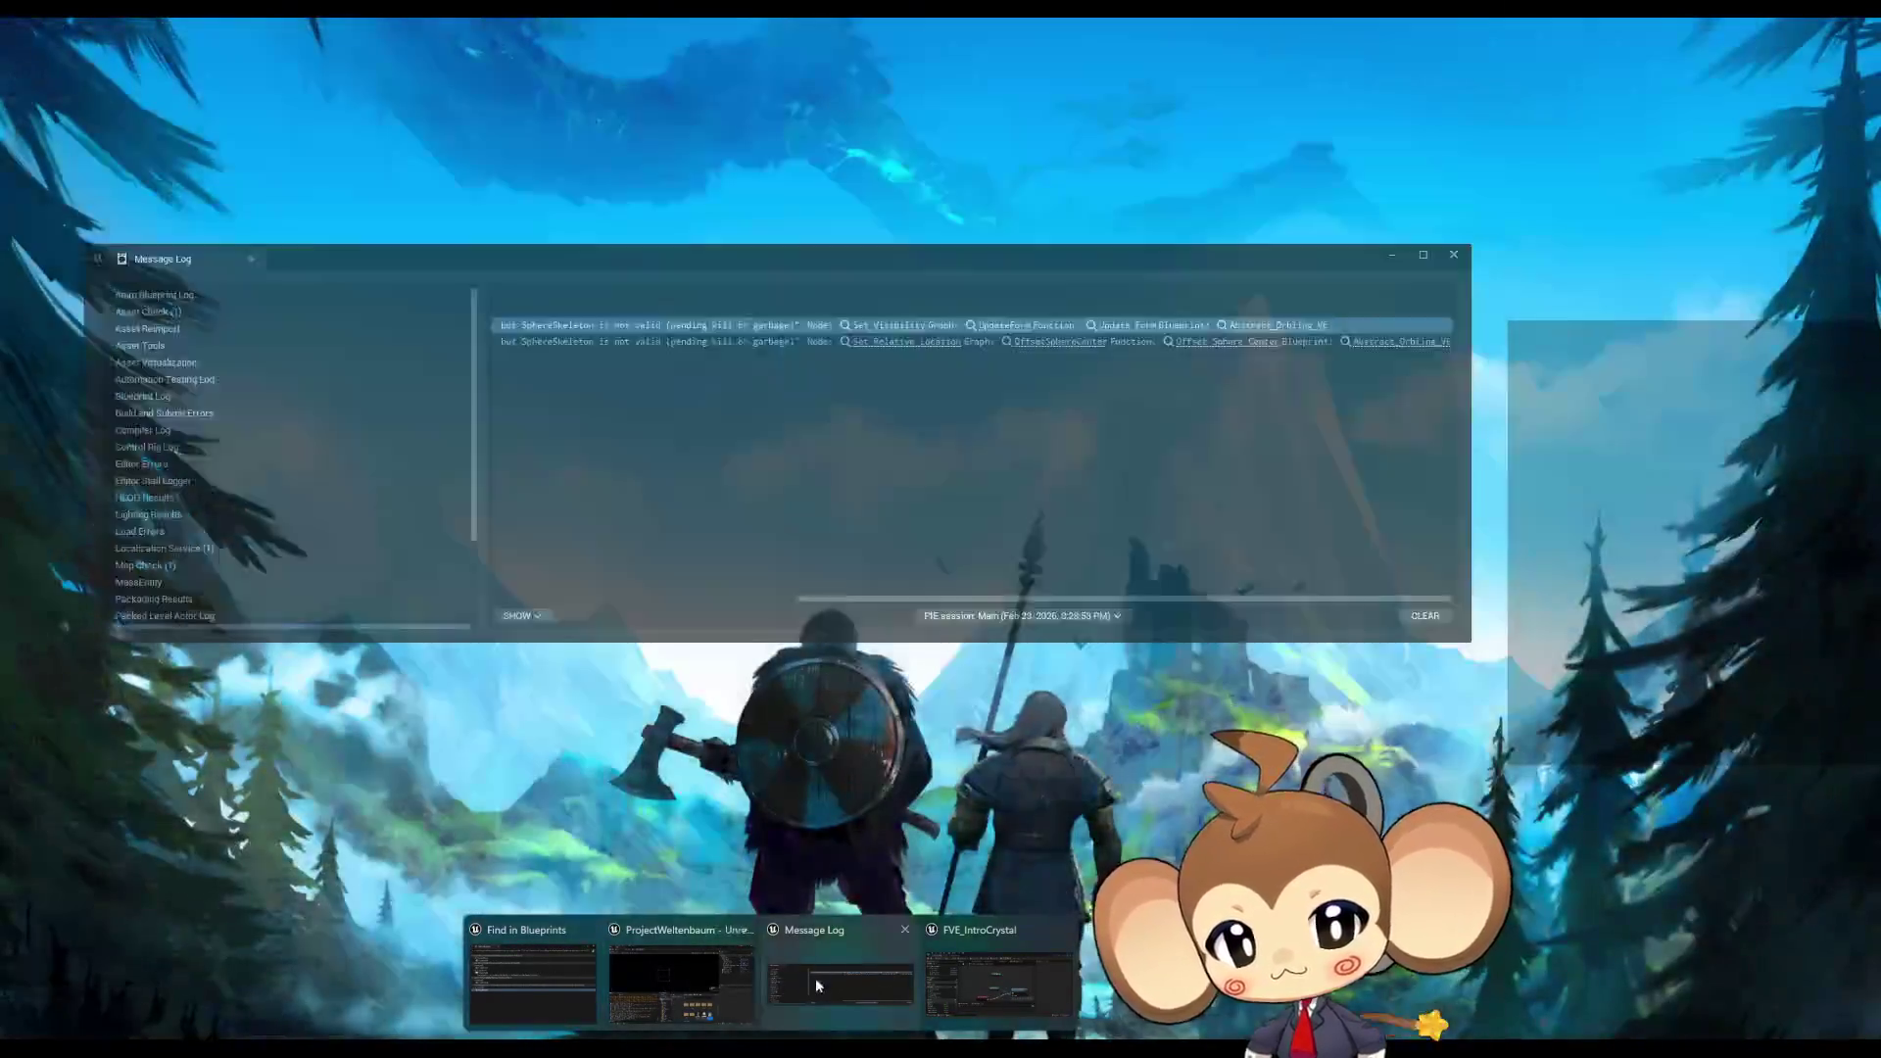
Step: Follow the message log errors to the Set Visibility and Set Relative Location nodes in OffsetSphereCenter
left_click(816, 978)
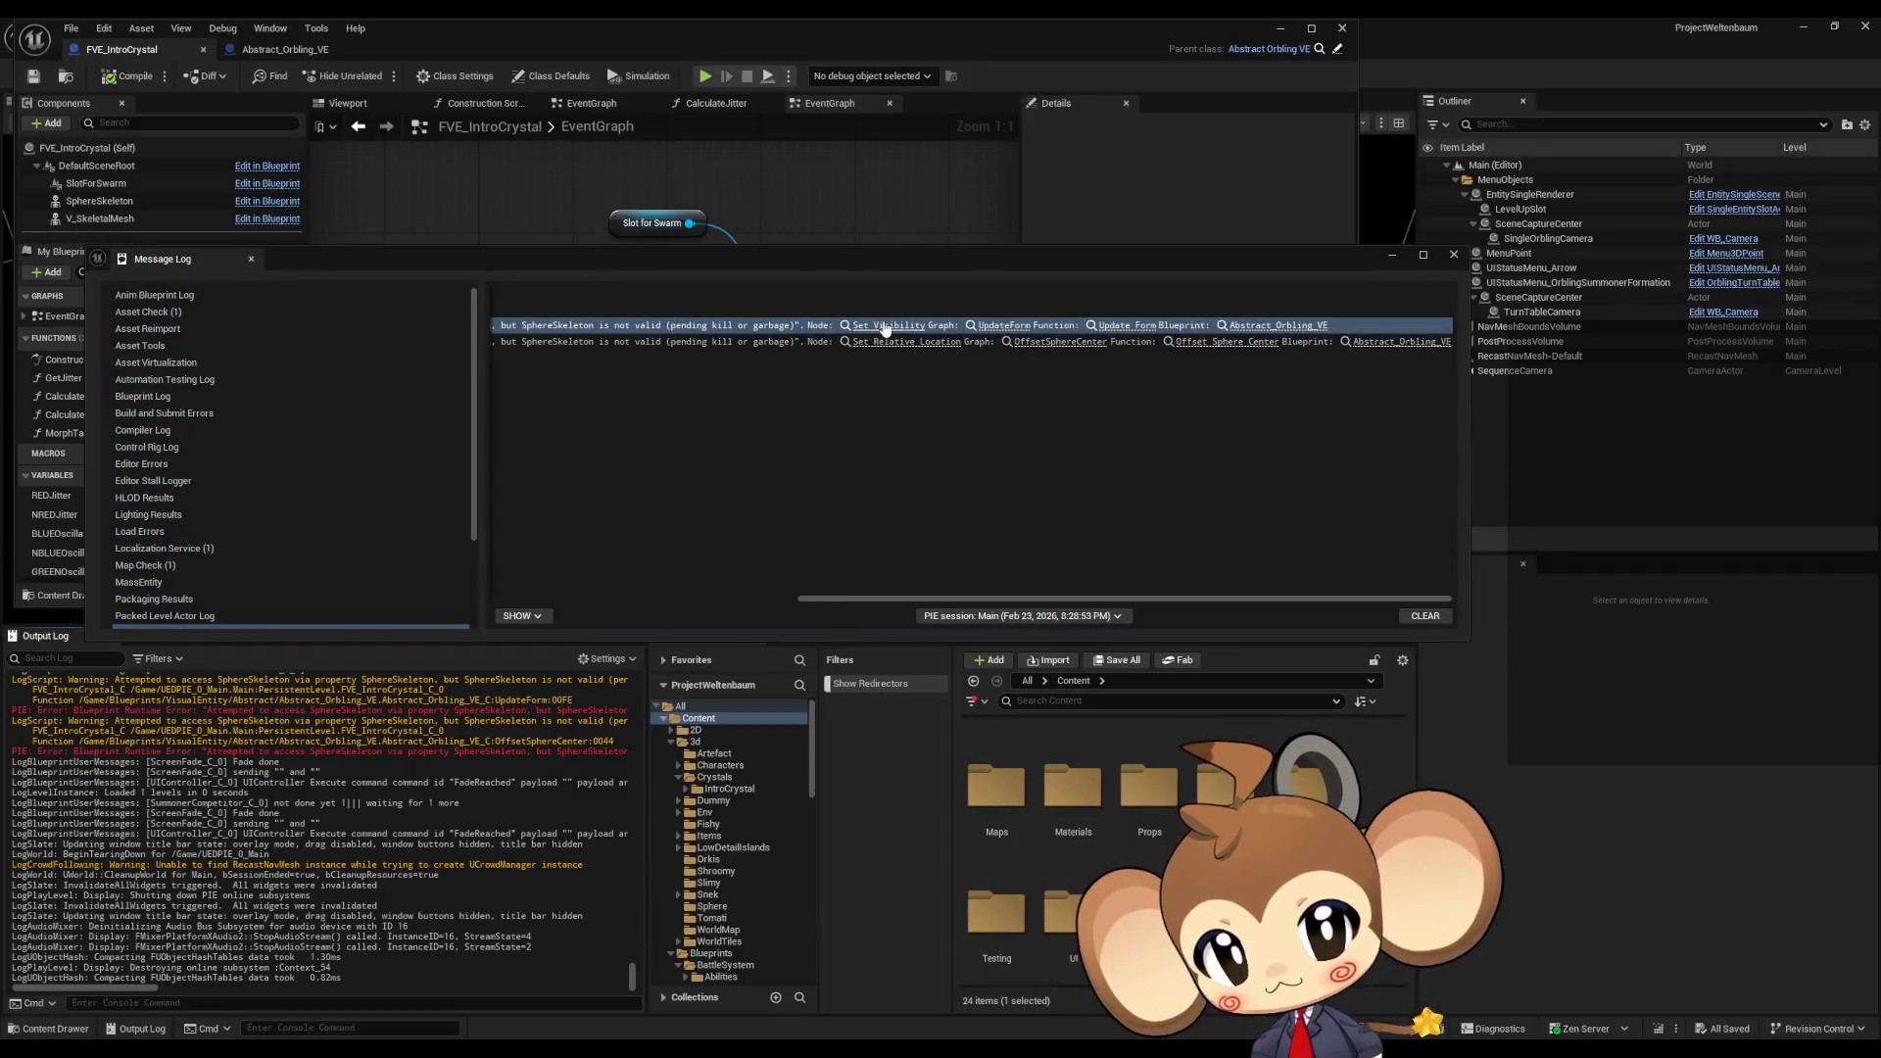
left_click(884, 327)
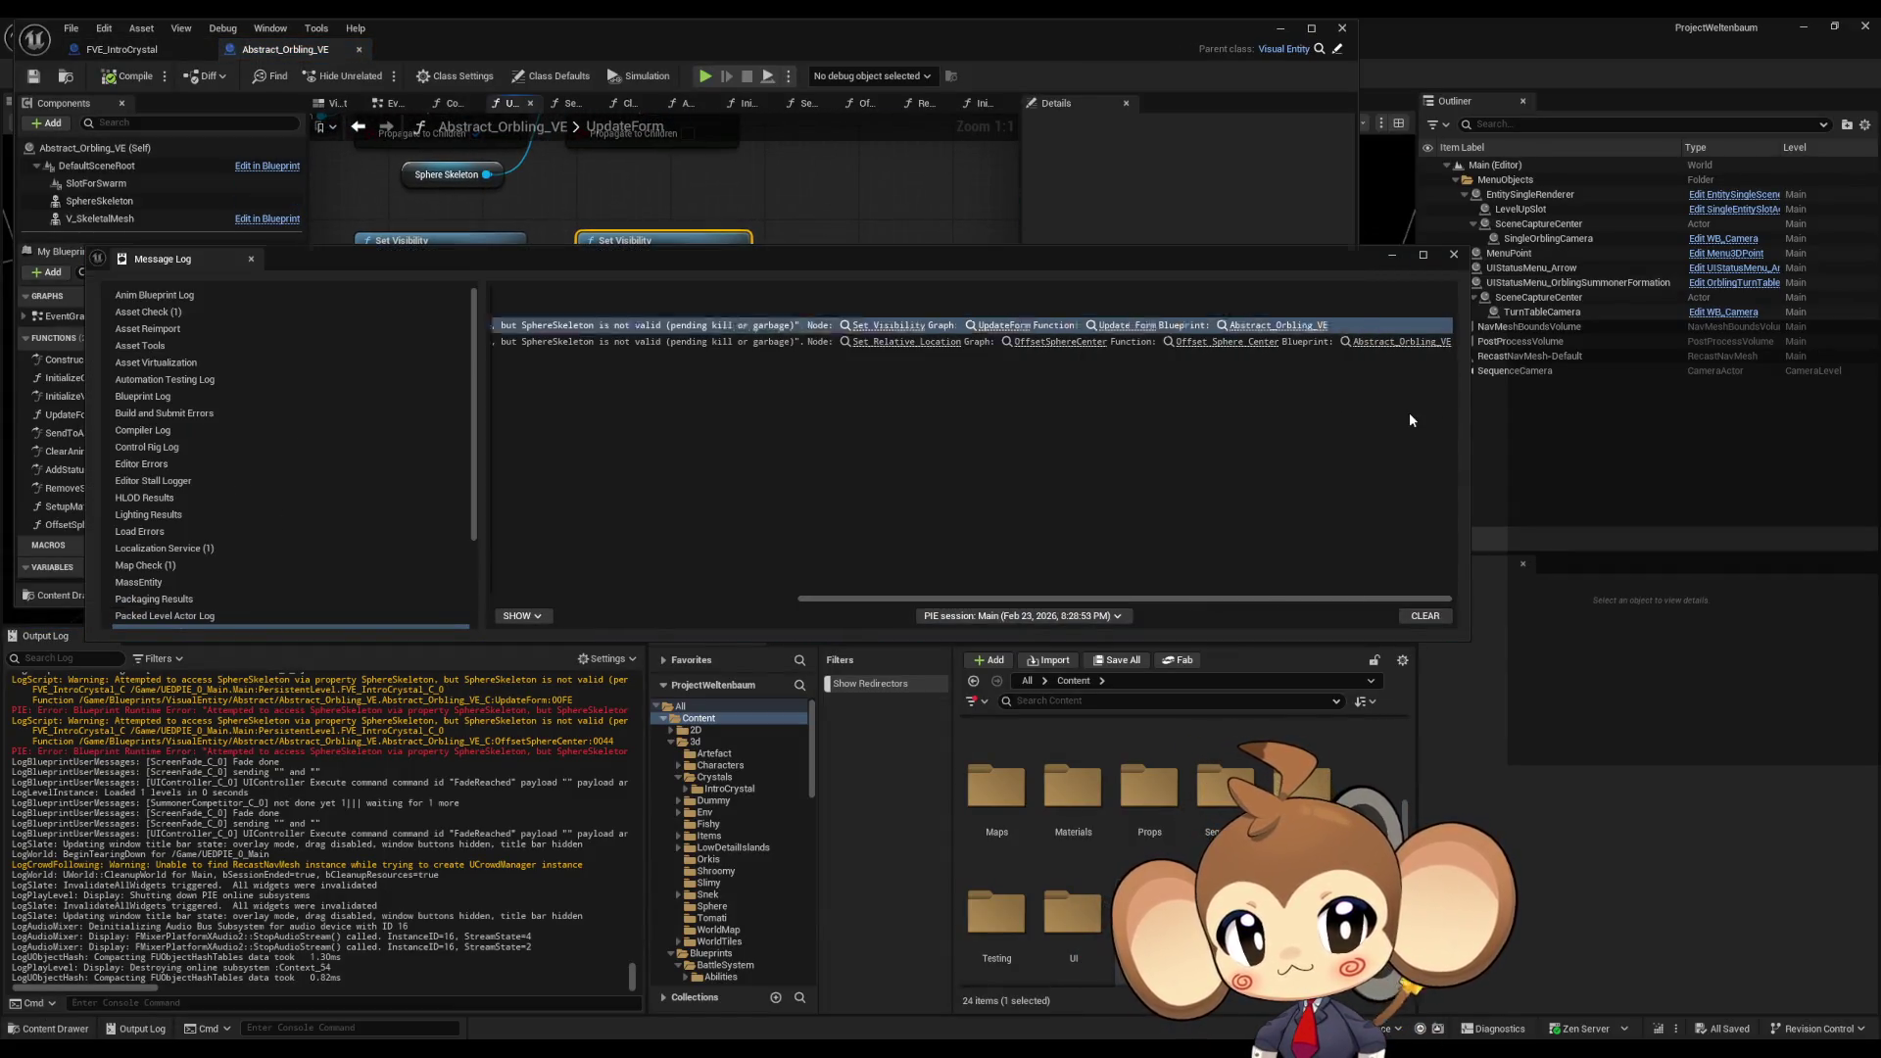
left_click(873, 342)
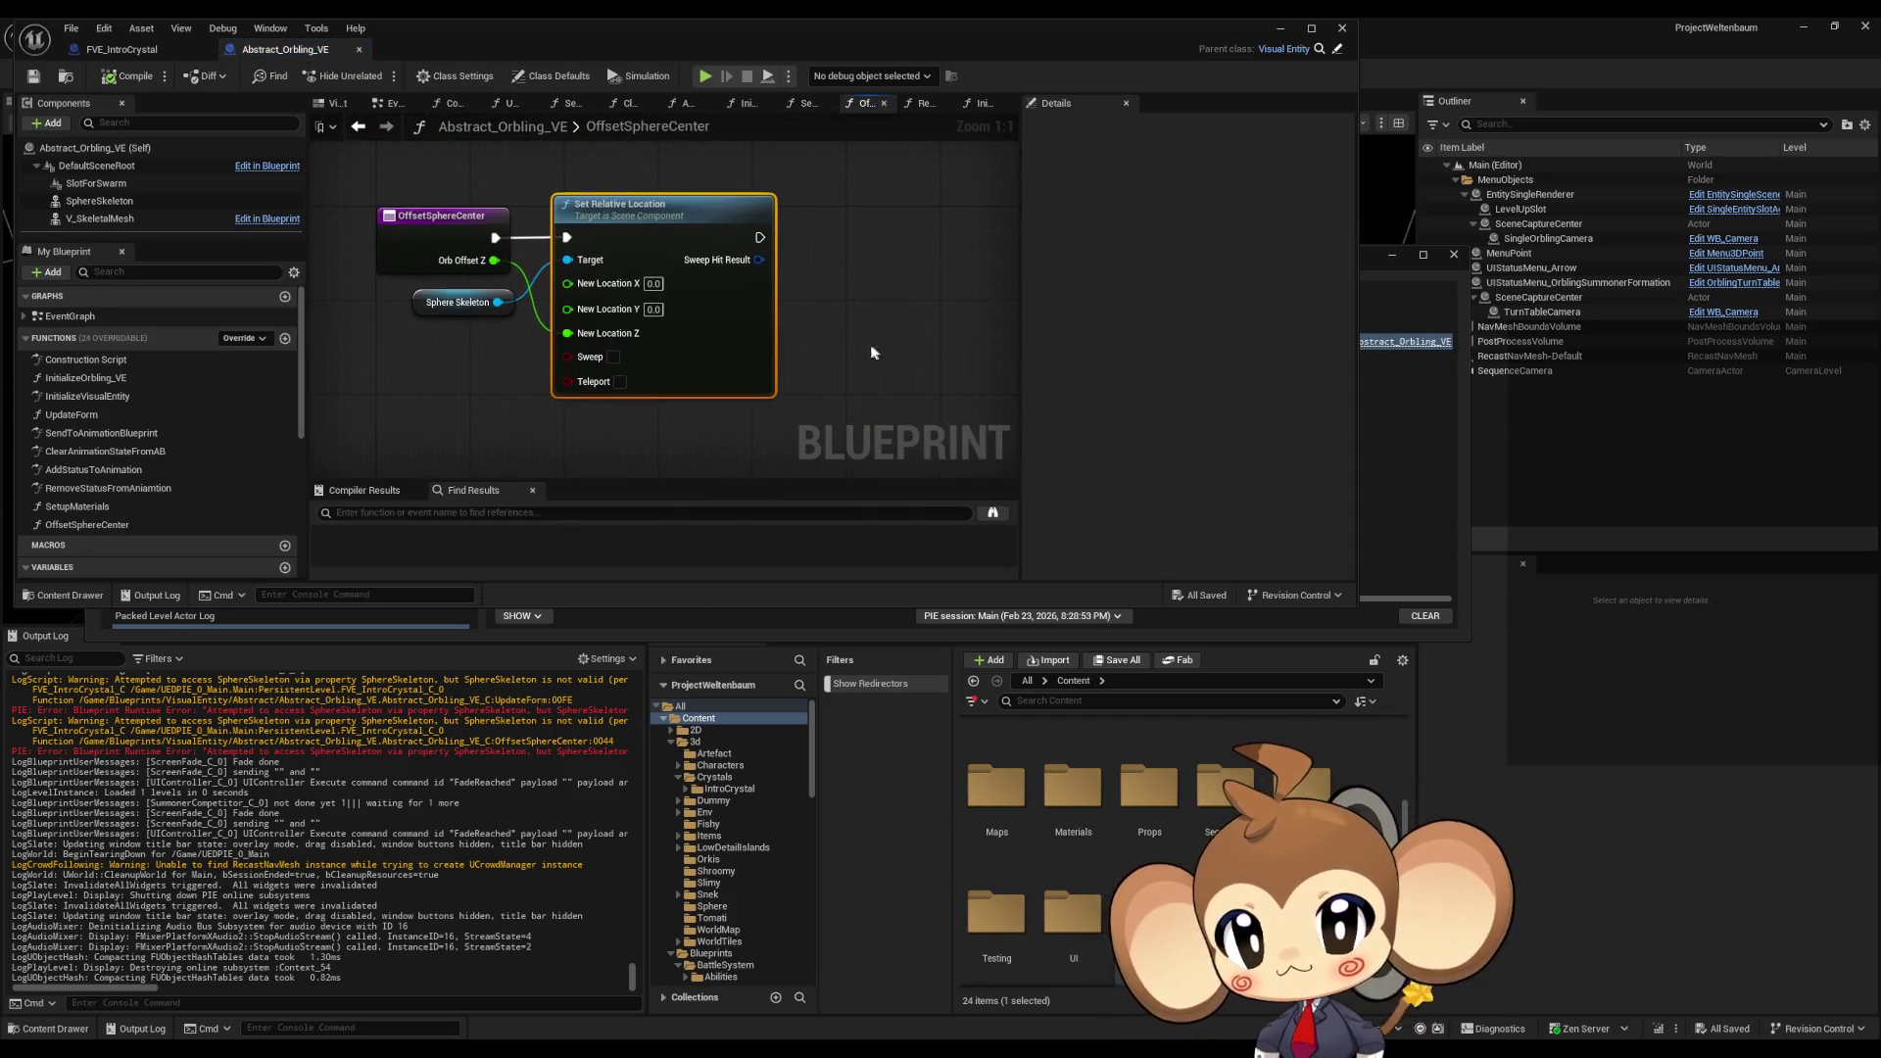
right_click_drag(438, 327, 682, 436)
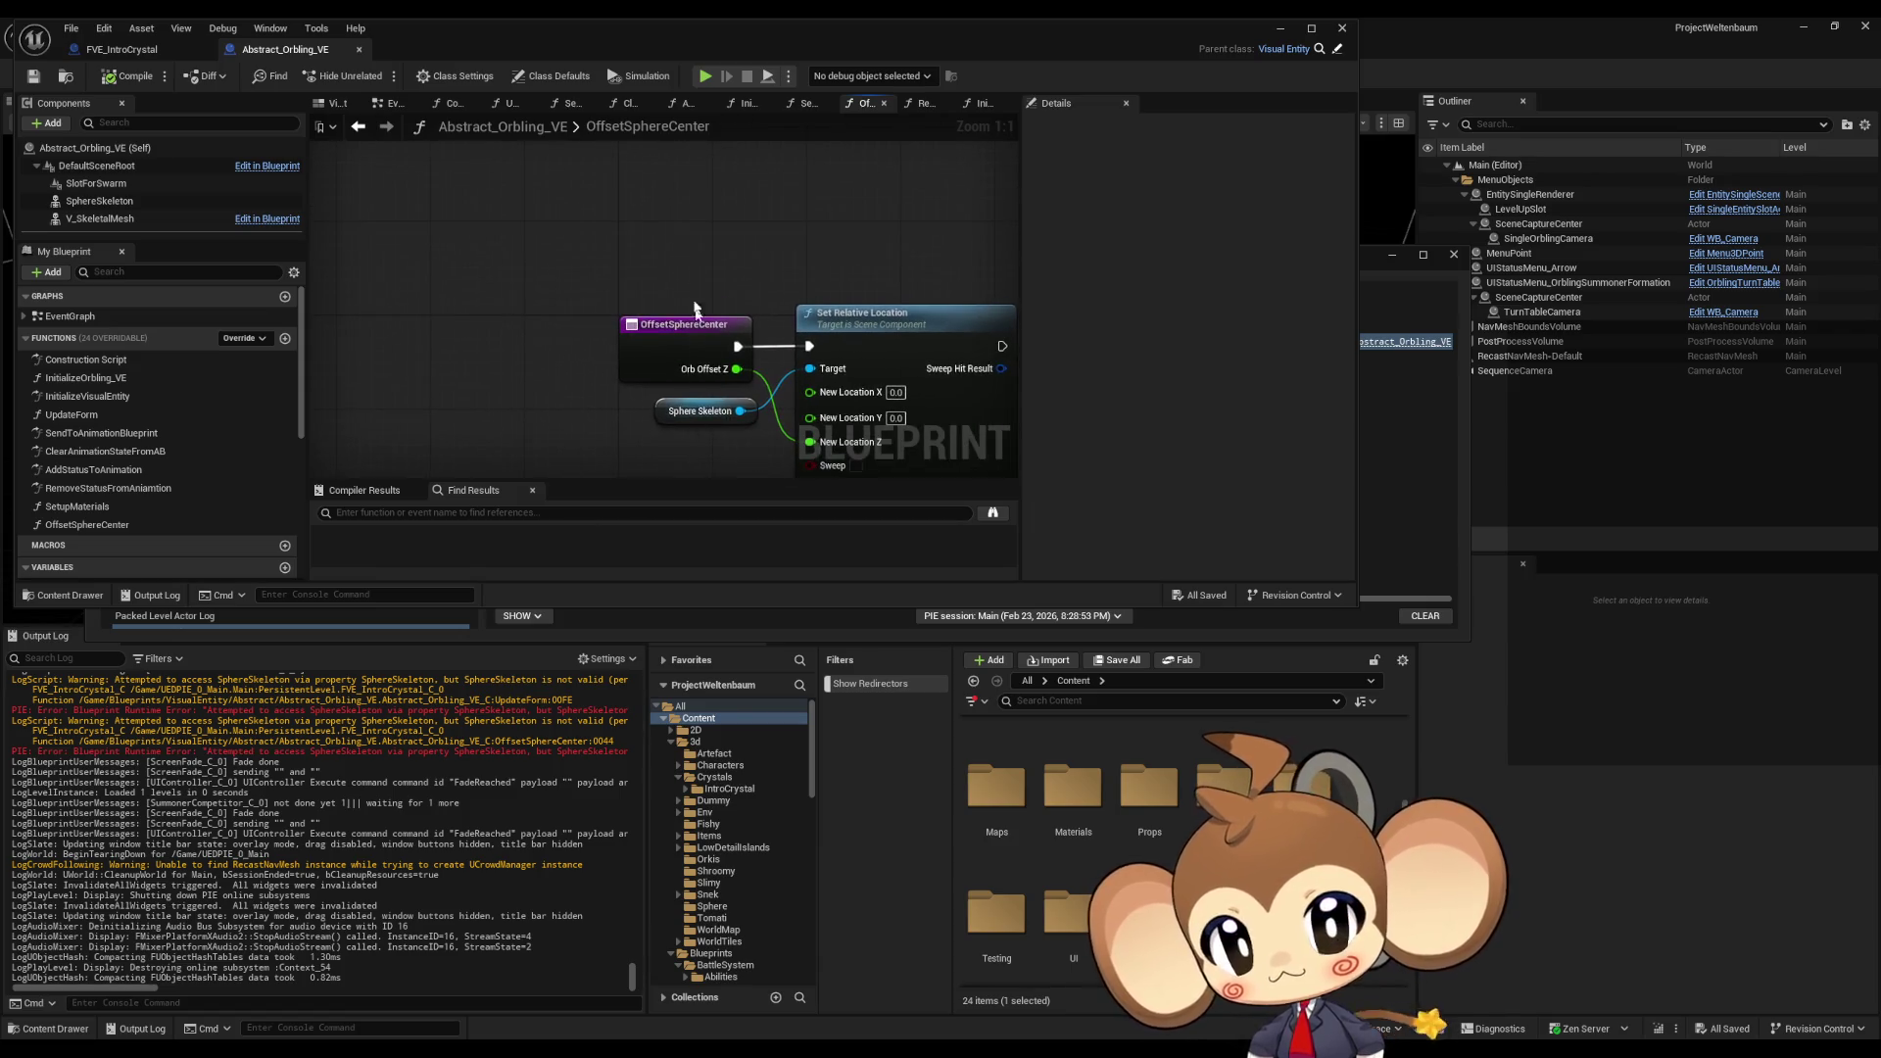
double_click(645, 39)
right_click(783, 335)
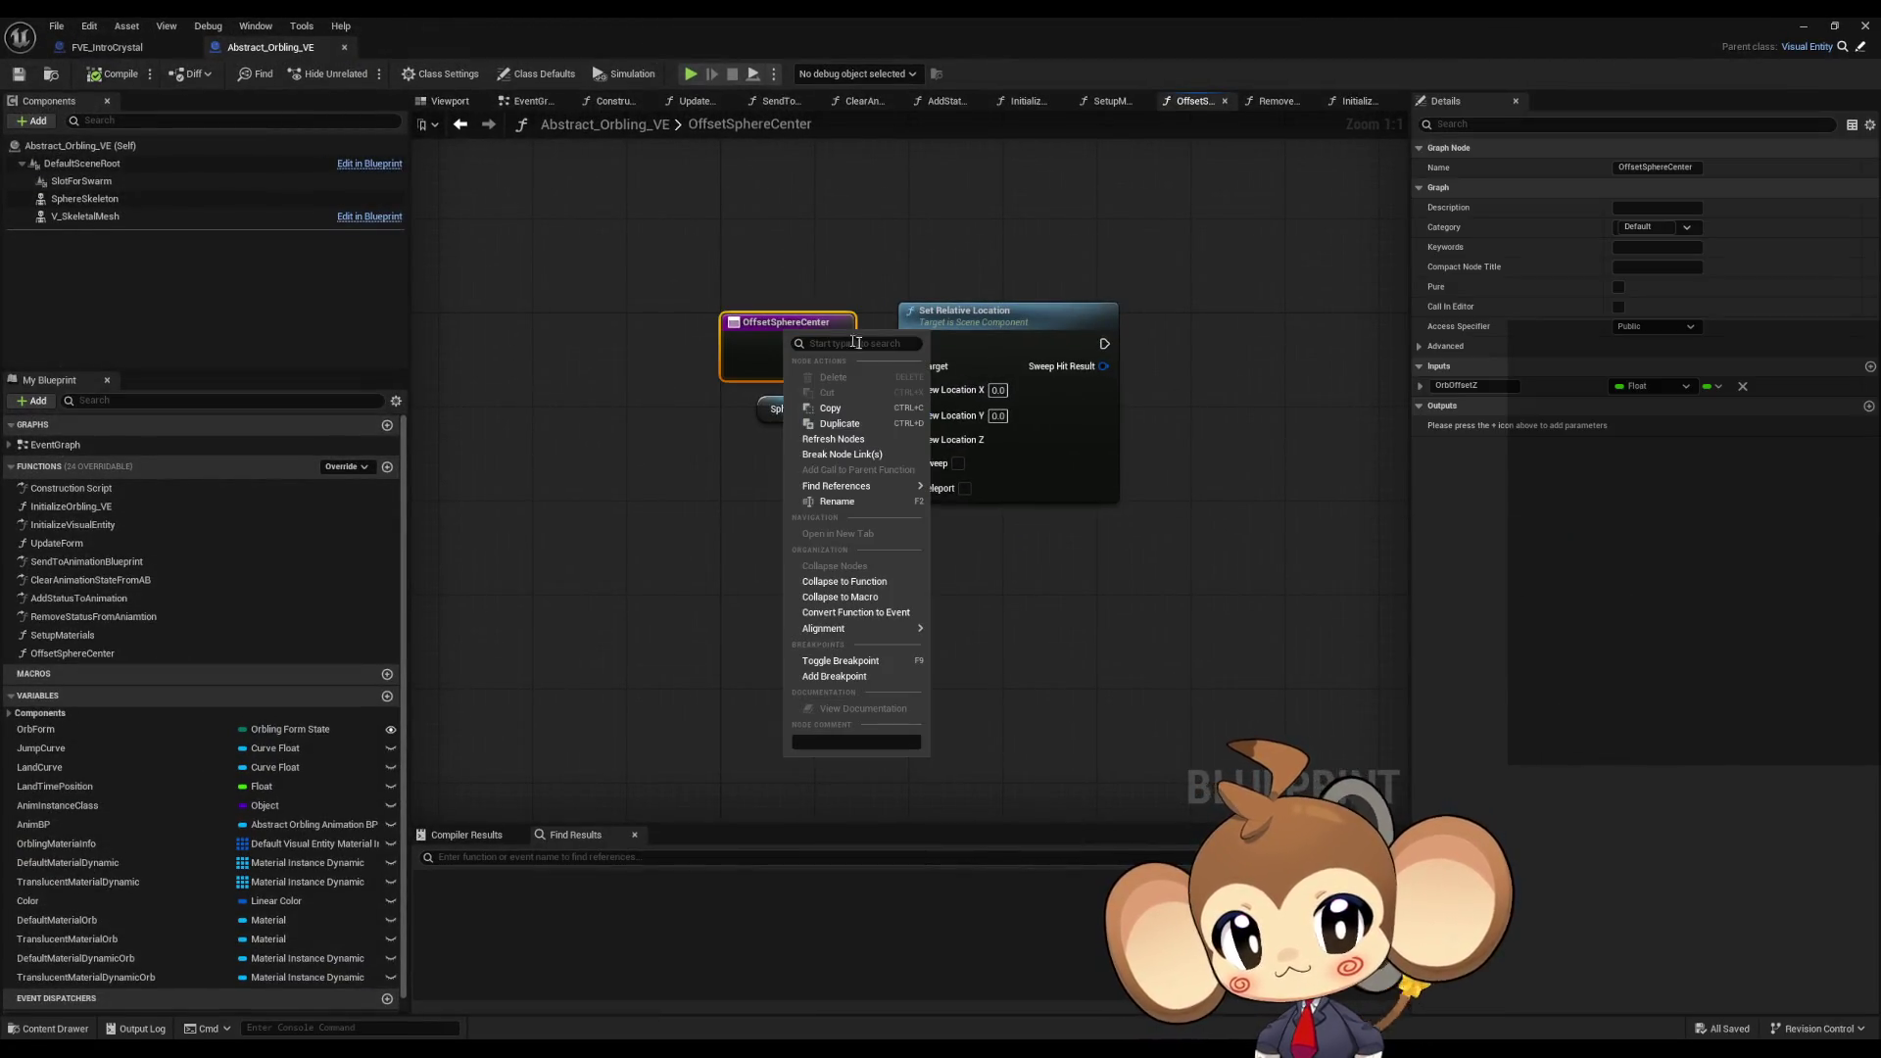
left_click(980, 545)
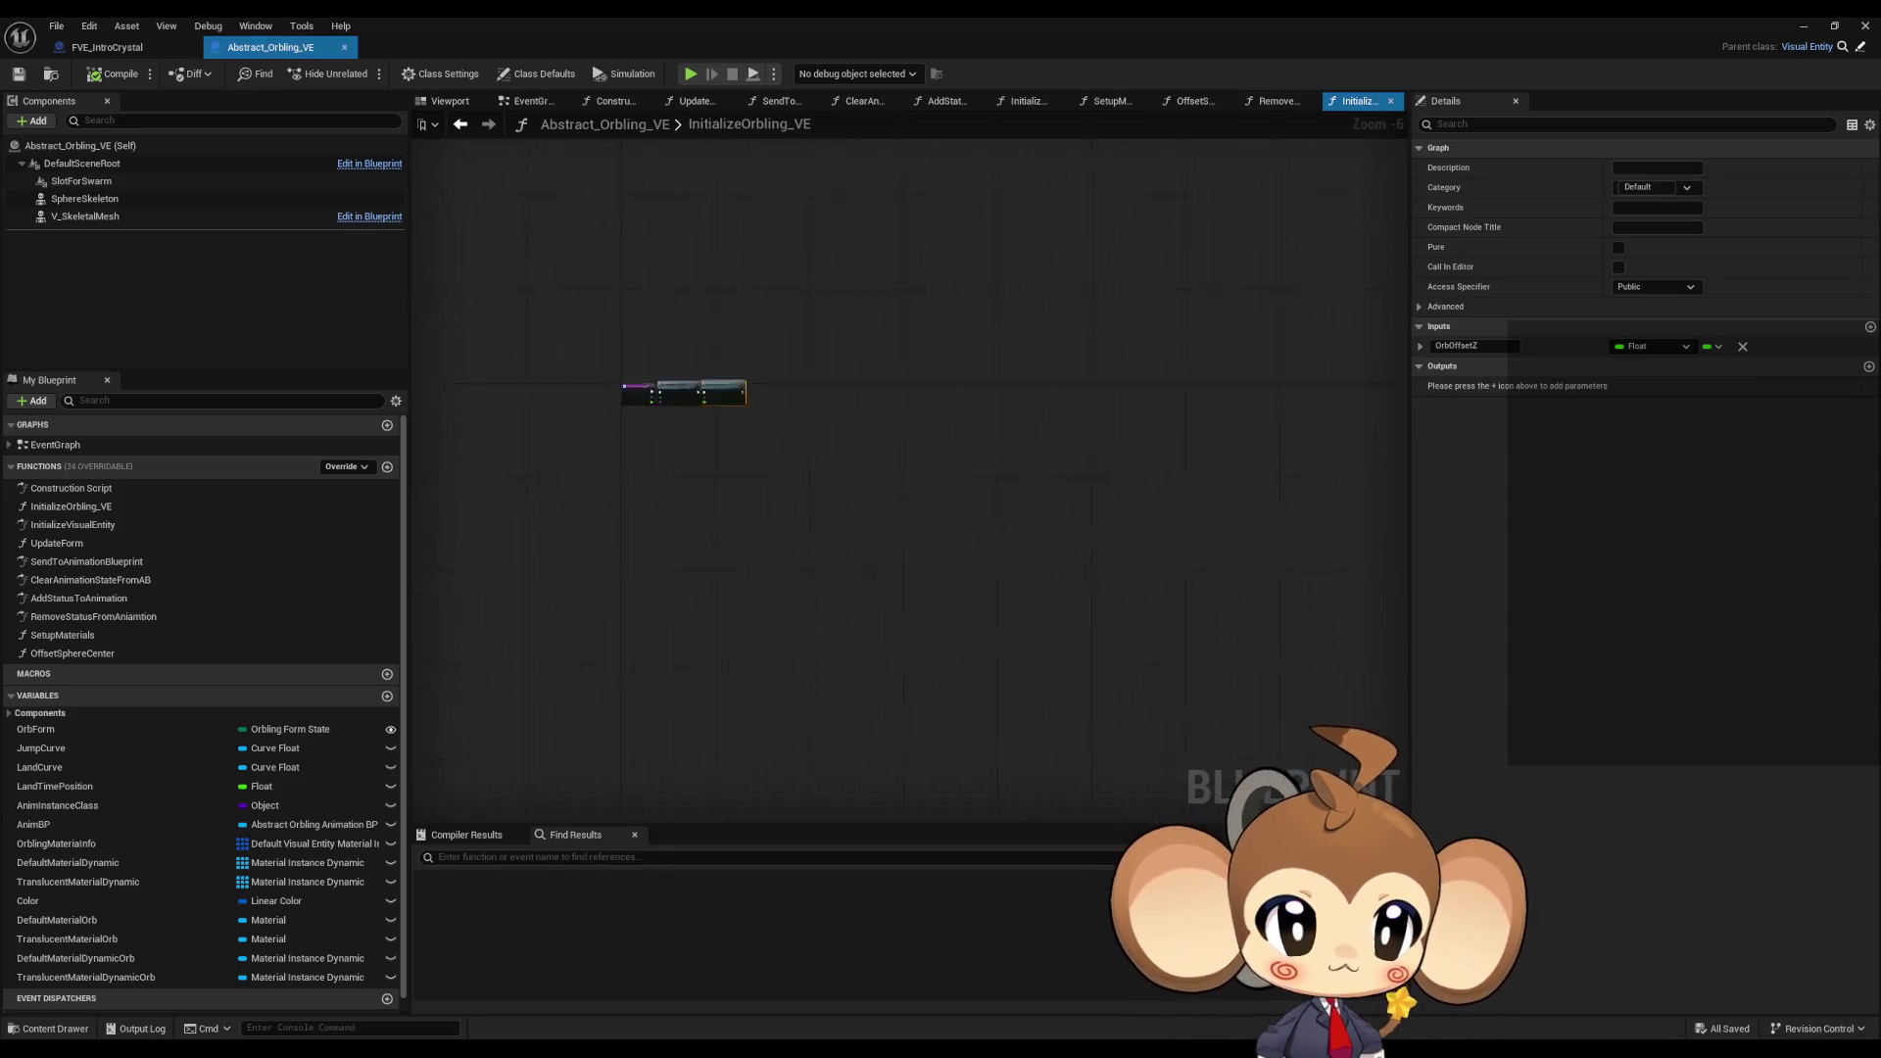
Step: Find all references to InitializeOrbling_VE and open the UpdateForm function graph
left_click(764, 495)
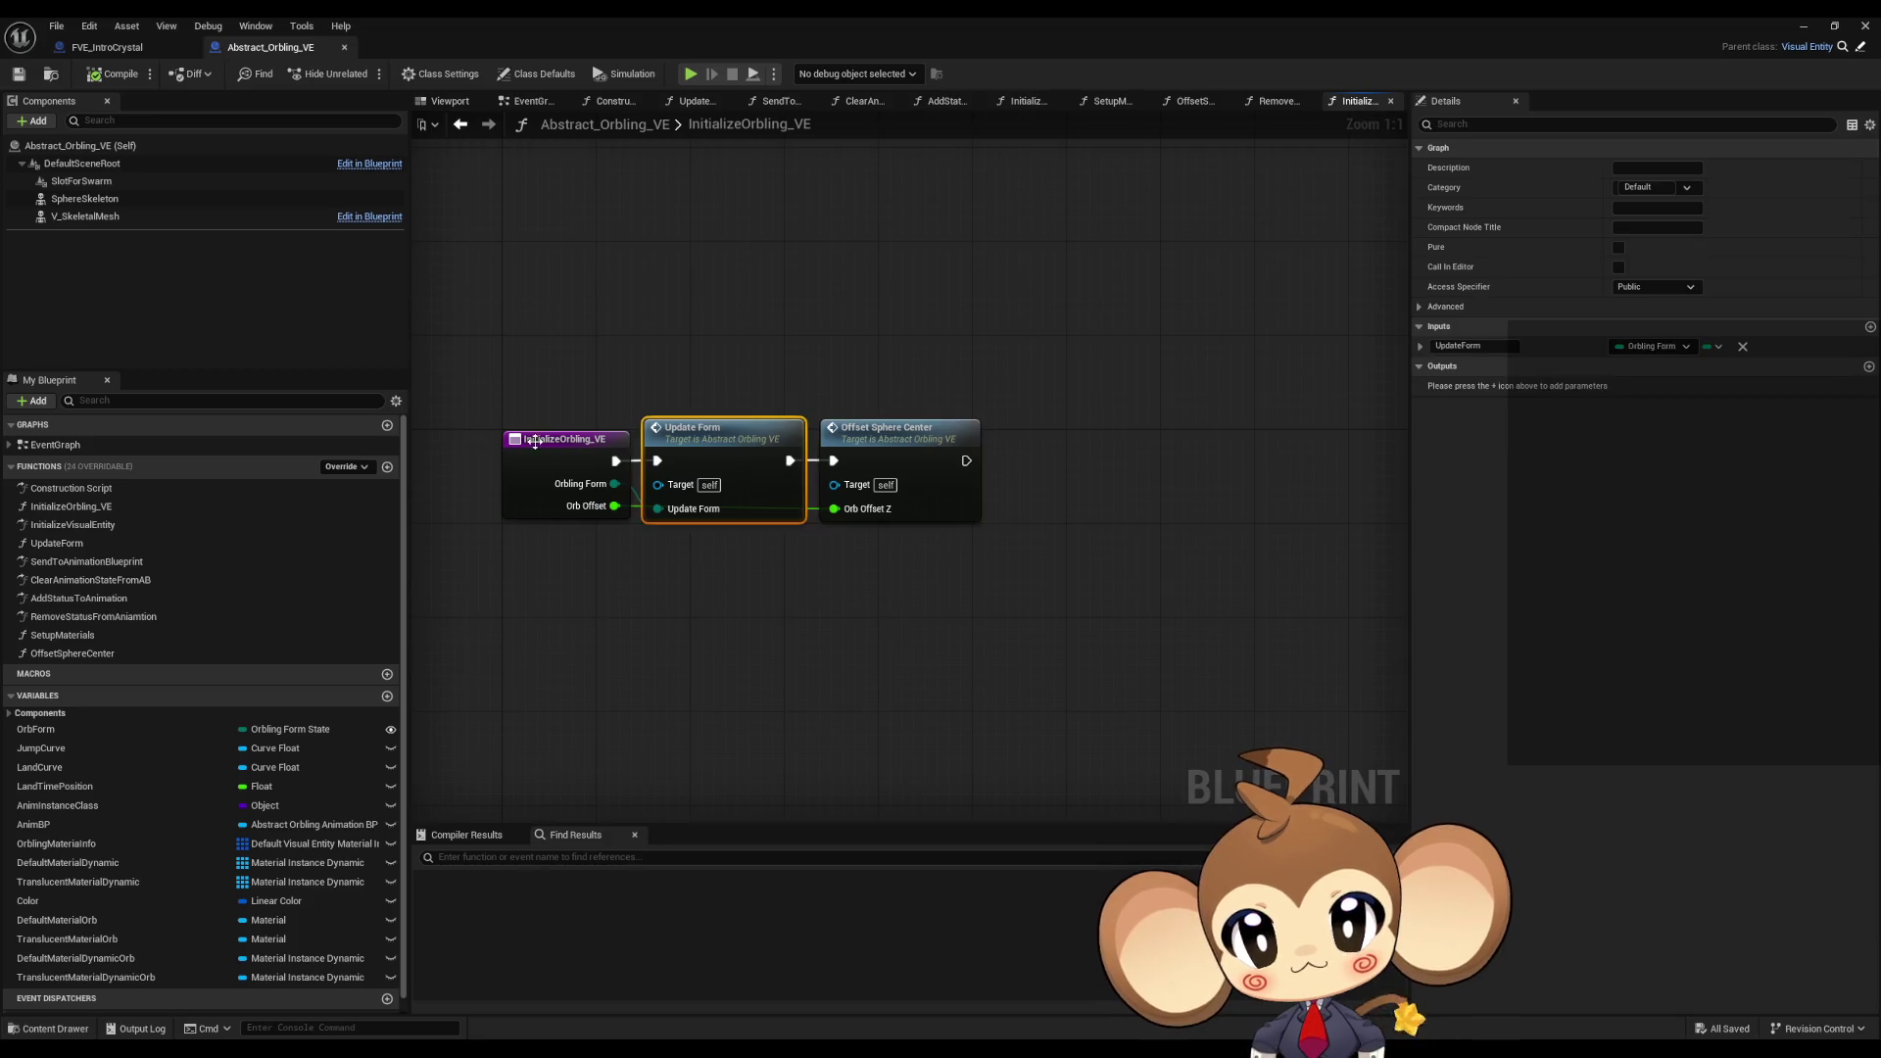
right_click(539, 446)
mouse_move(597, 598)
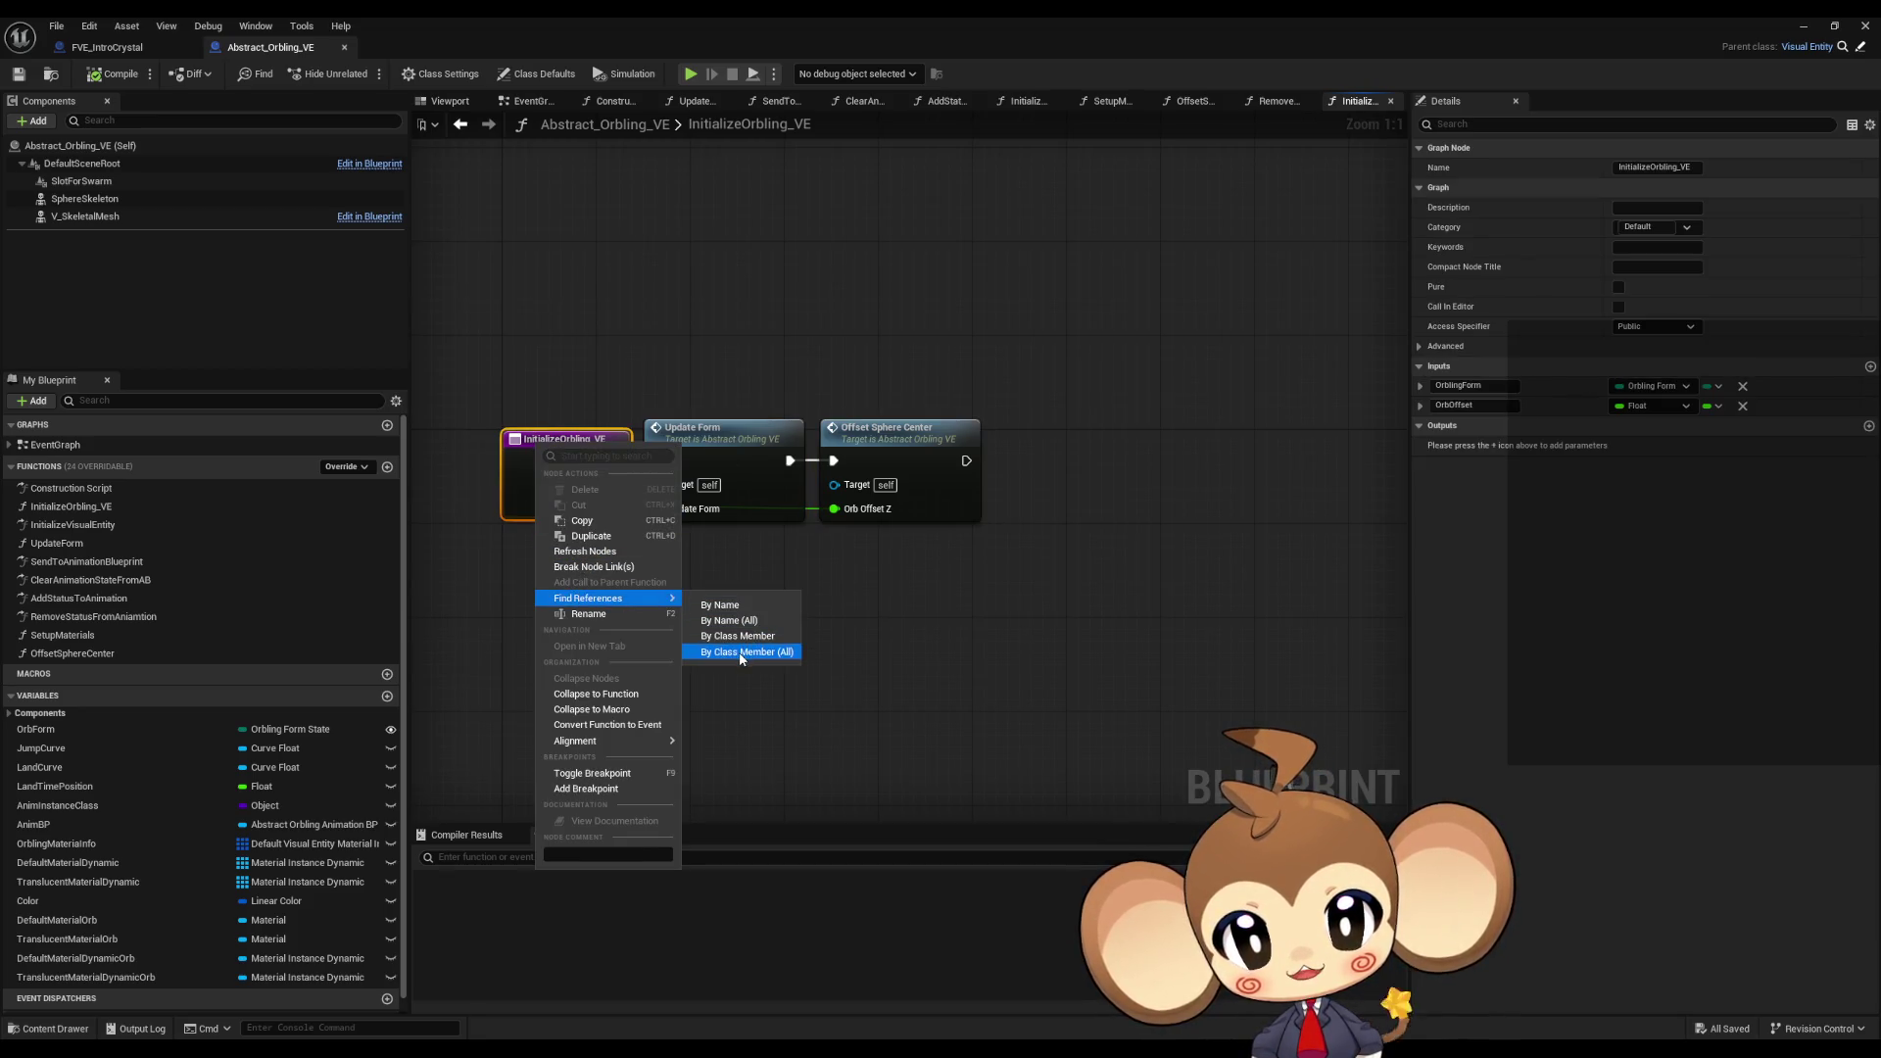
left_click(740, 652)
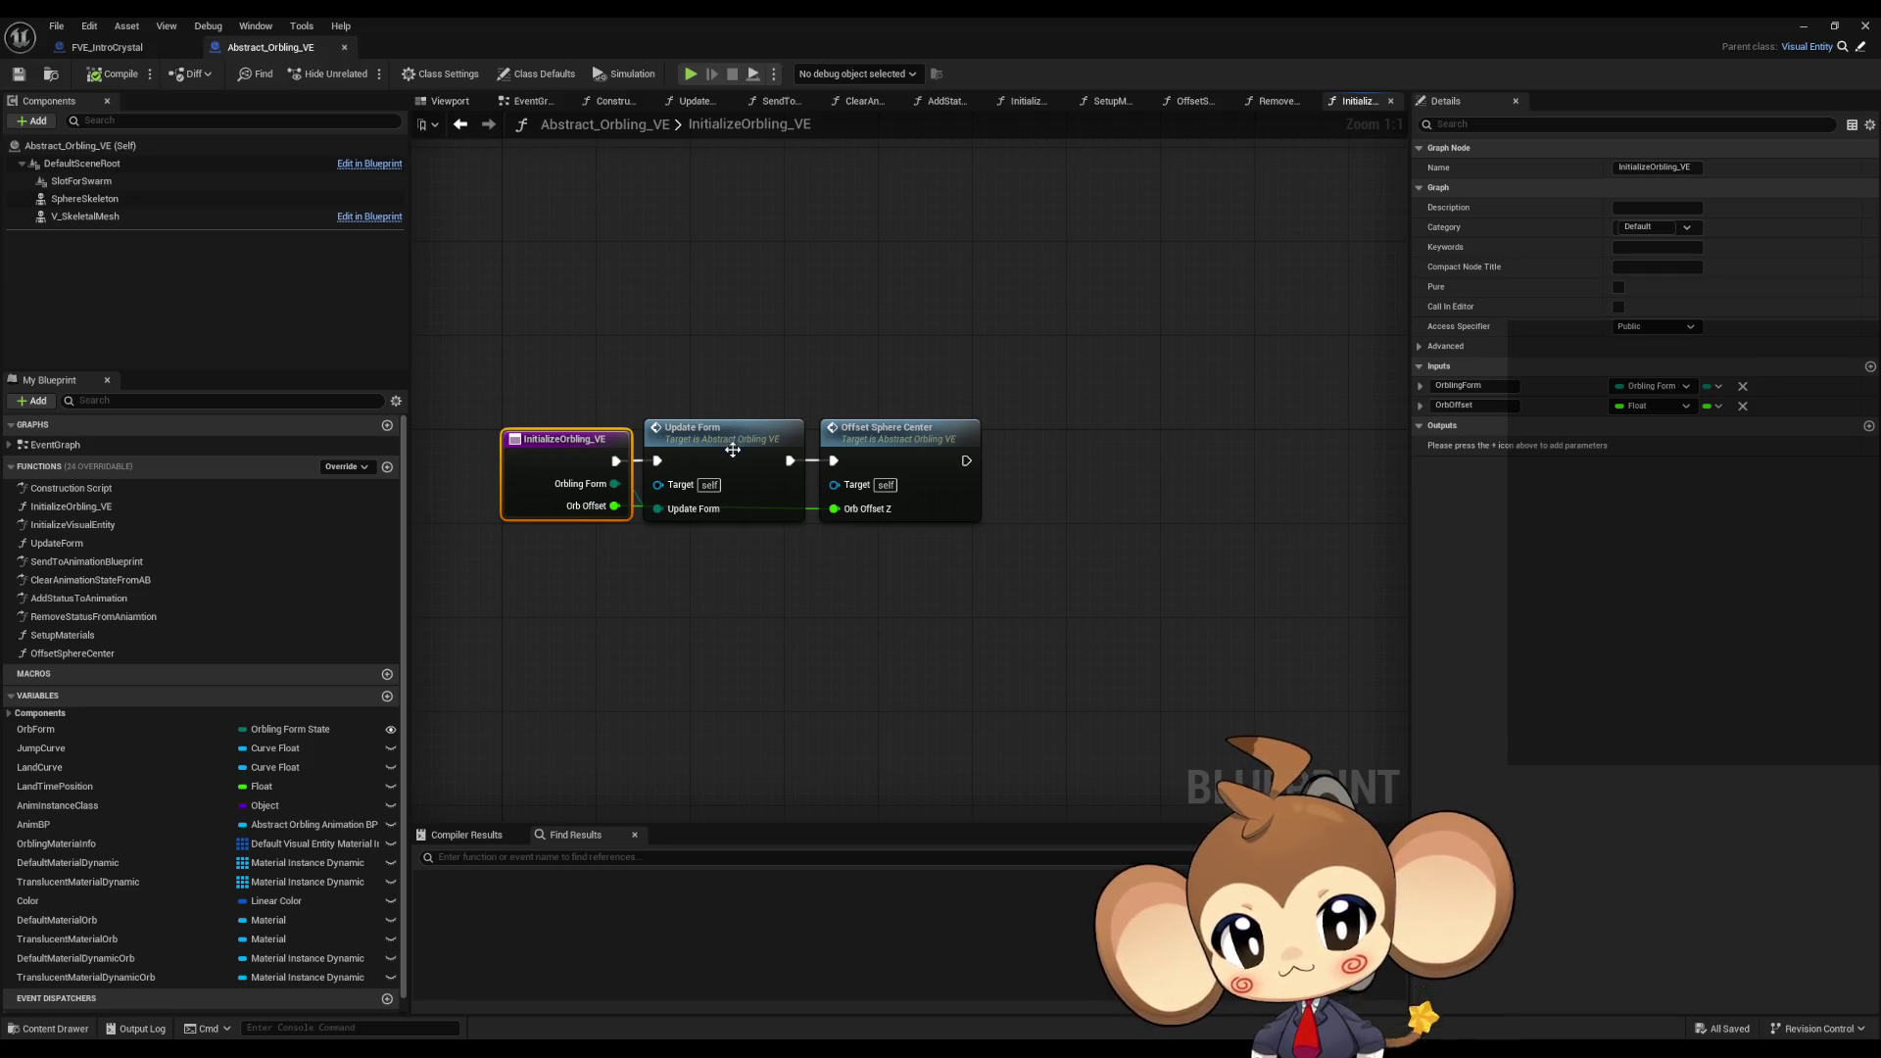
left_click_drag(727, 443, 747, 470)
right_click_drag(611, 533, 736, 553)
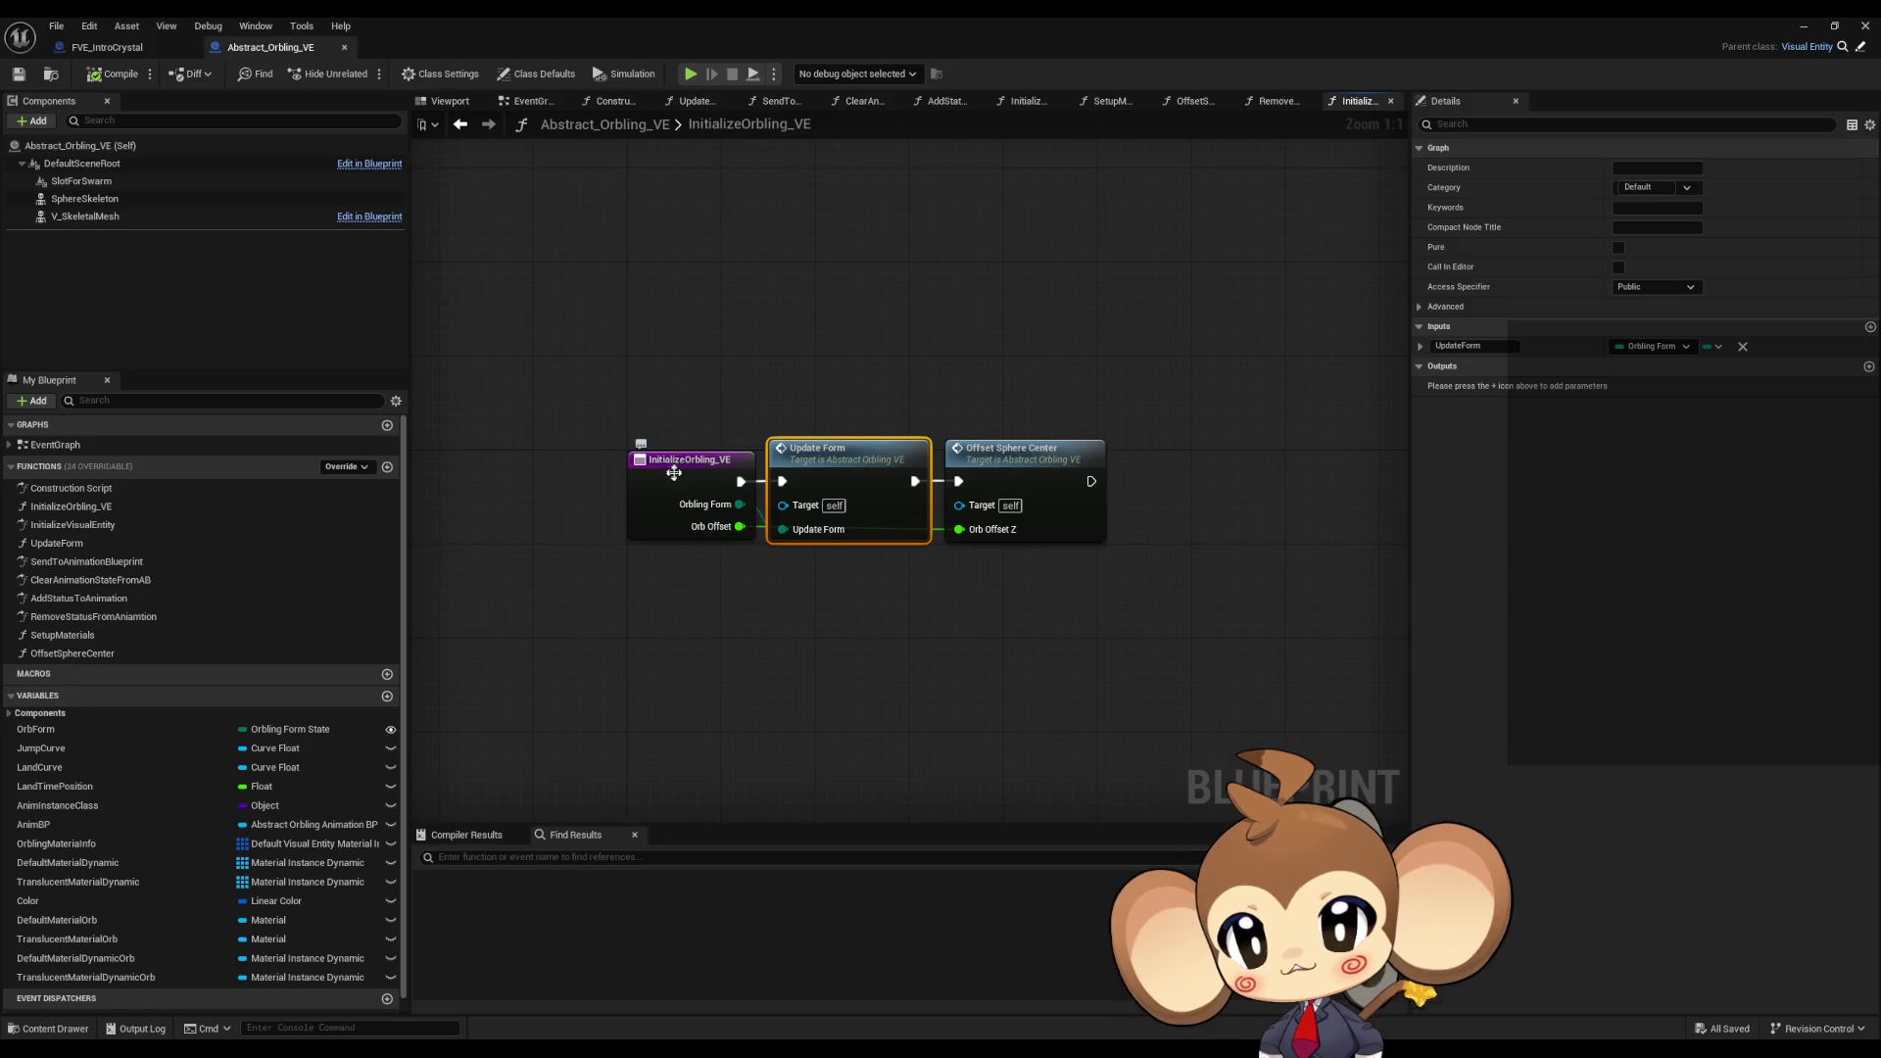
double_click(842, 479)
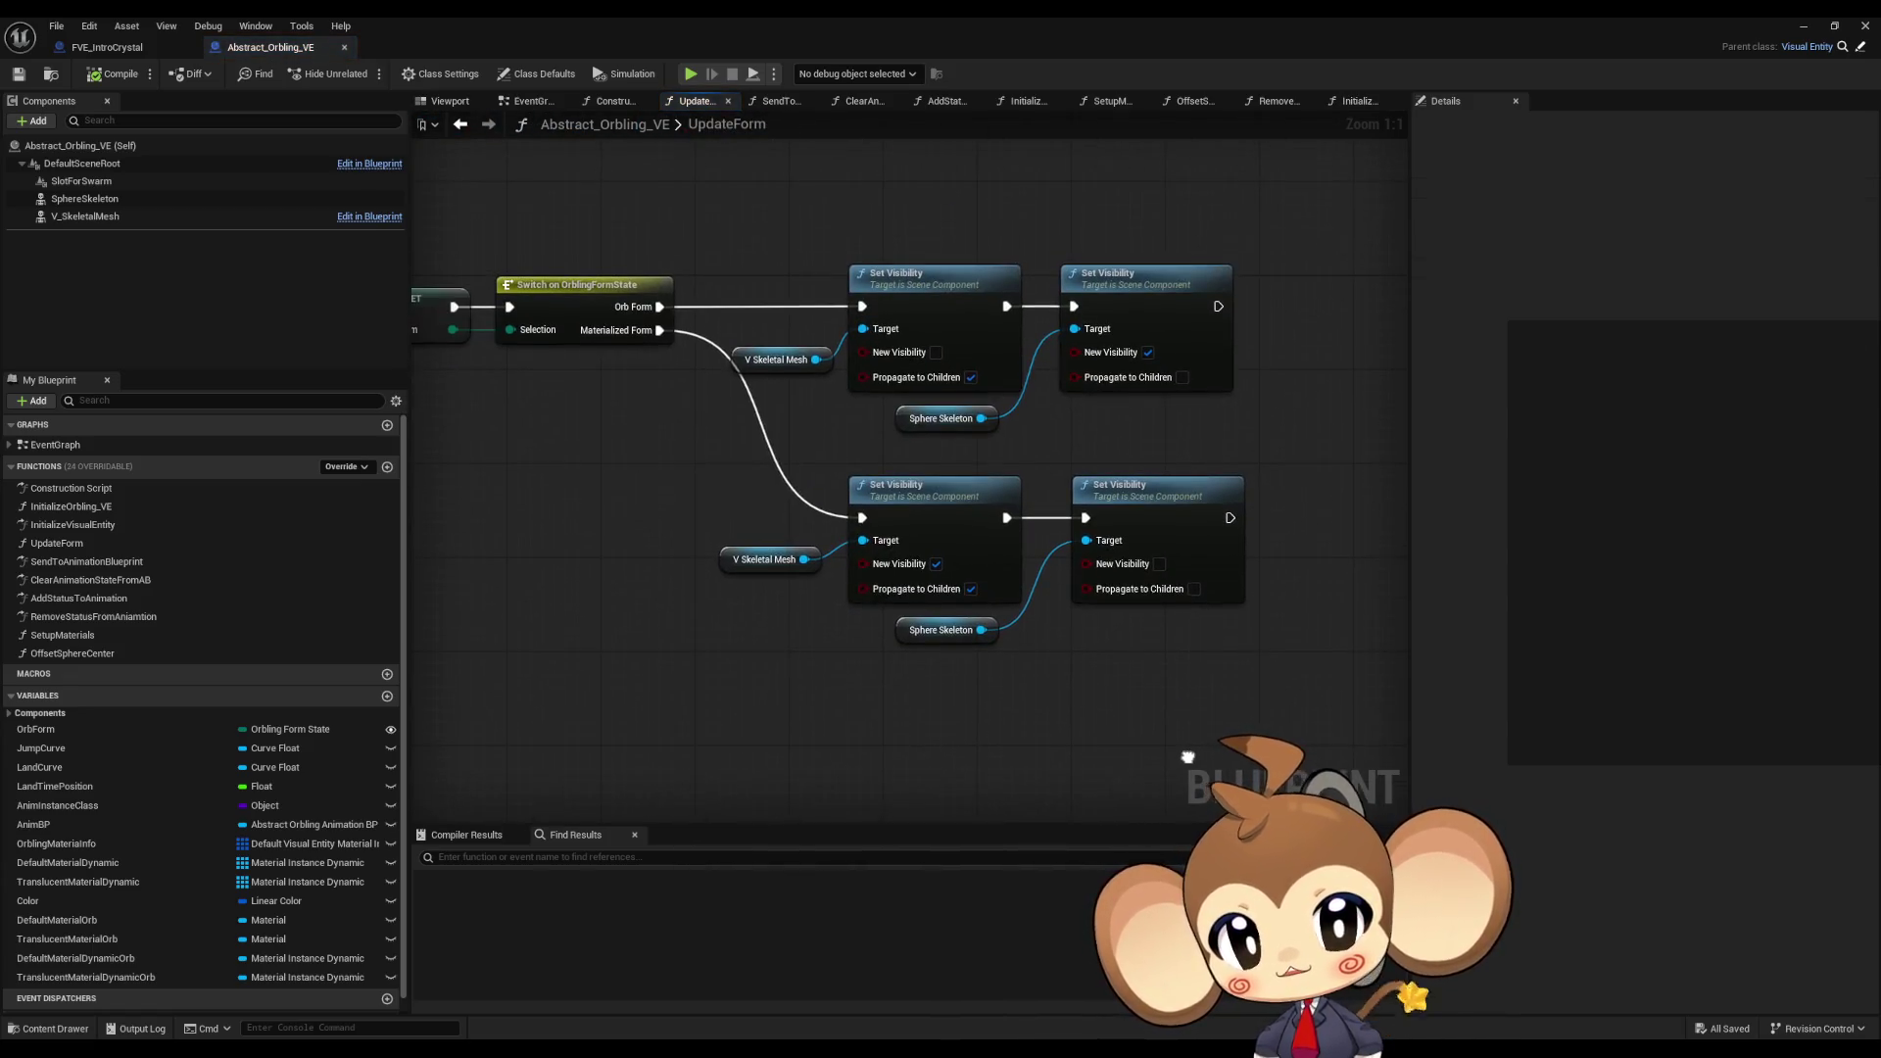
Step: Review Abstract_Orbling_VE's OffsetSphereCenter graph, then return to the FVE_IntroCrystal Blueprint
left_click(766, 560)
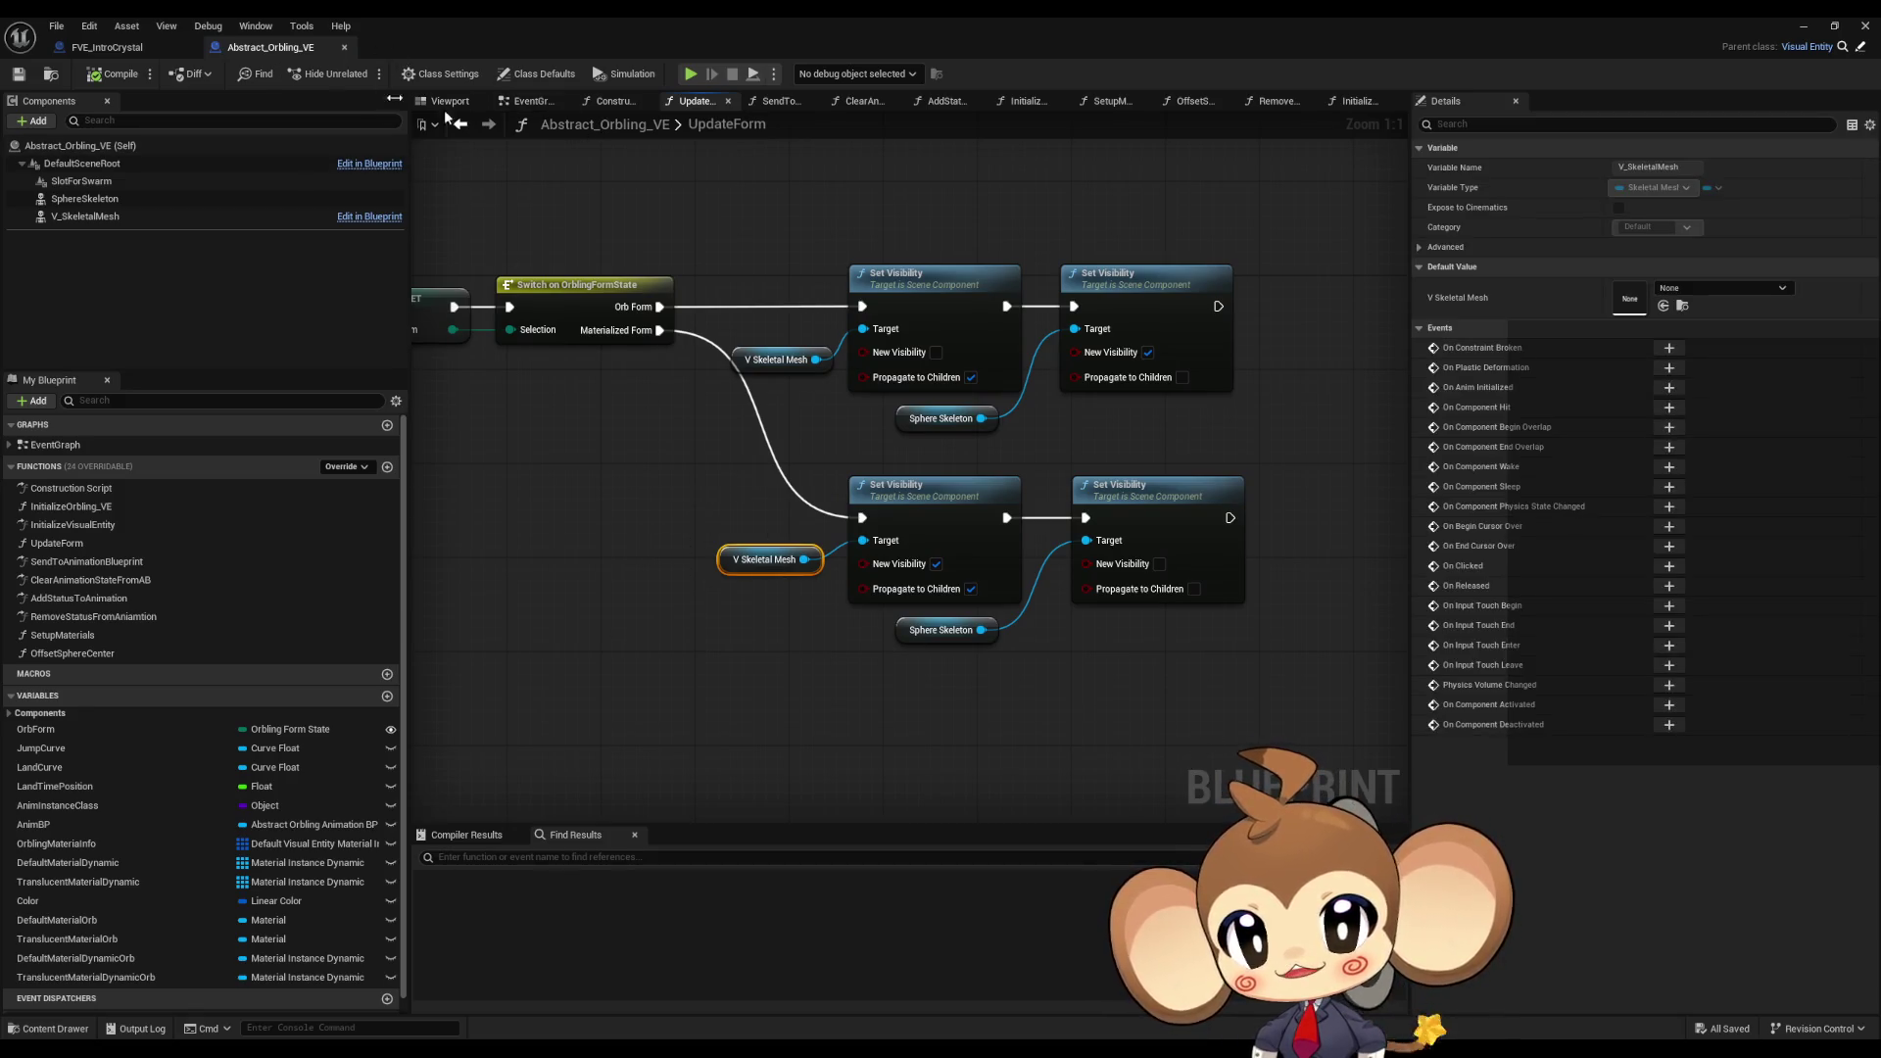
left_click(116, 49)
left_click(227, 45)
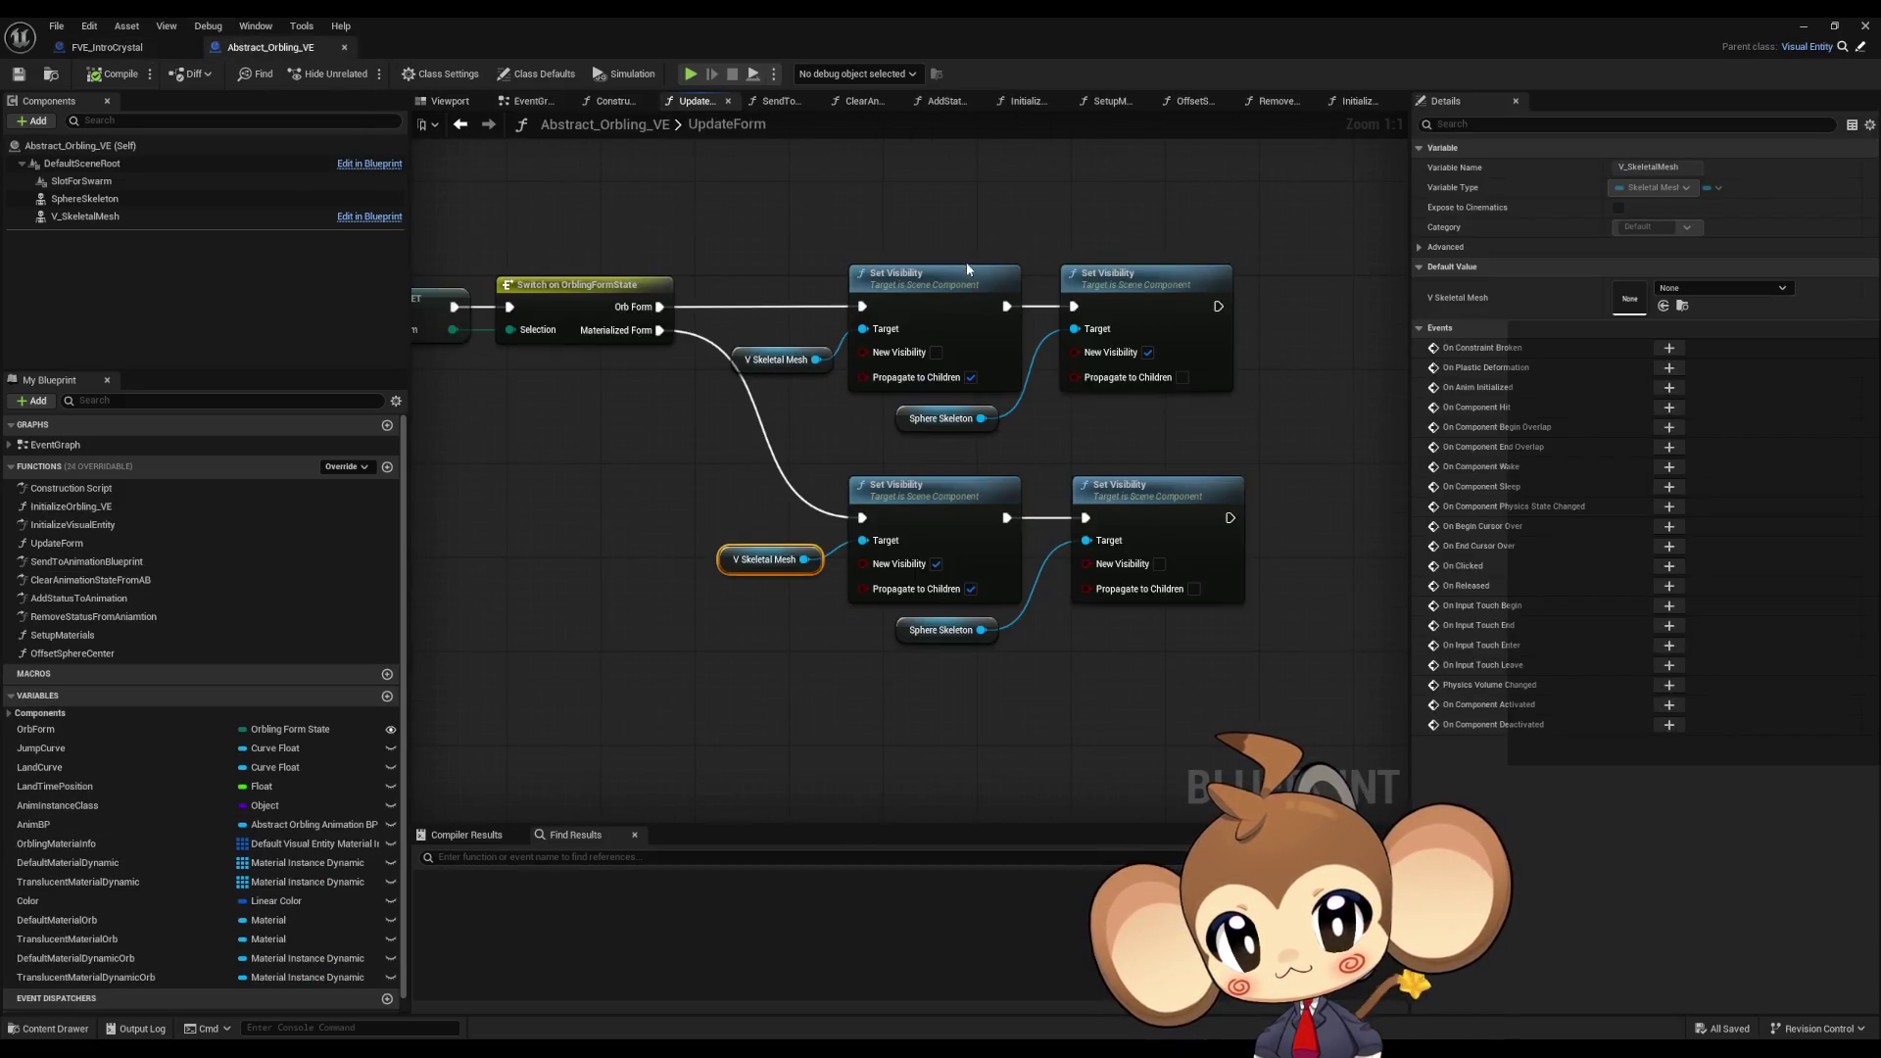
left_click(462, 123)
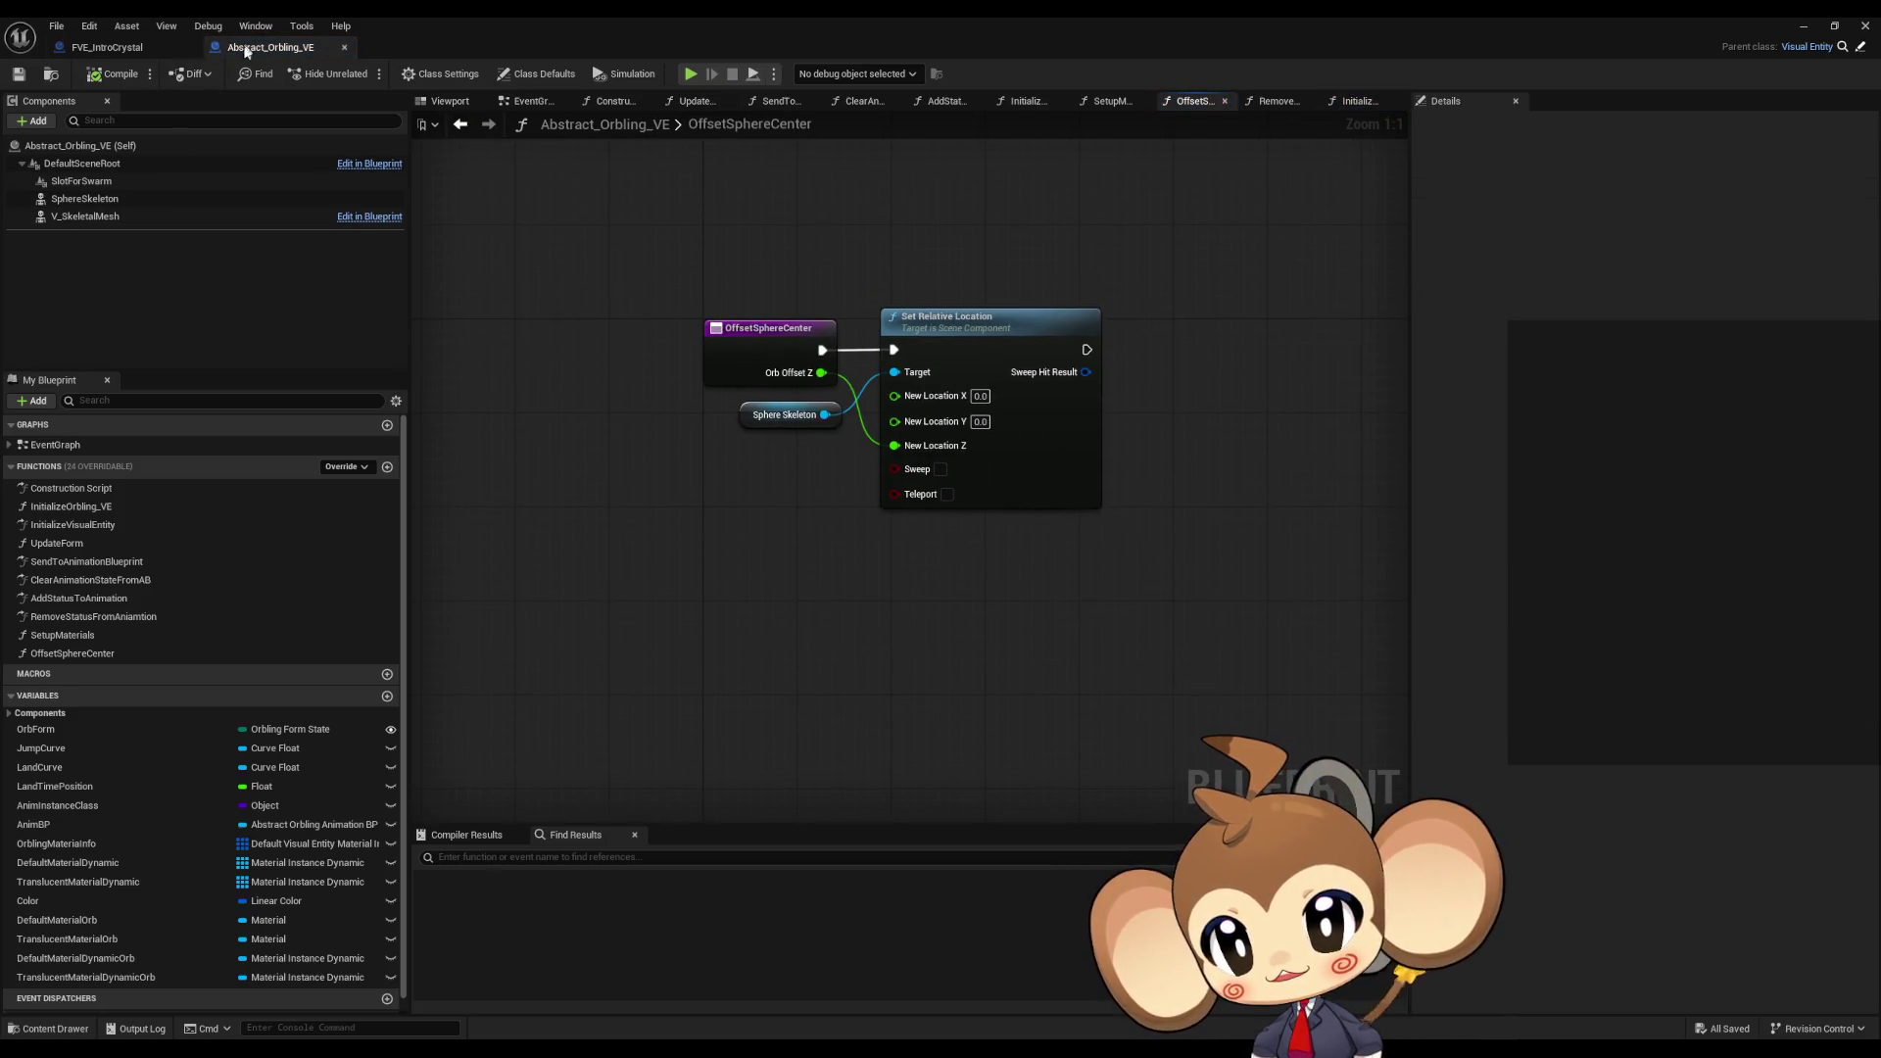
left_click(122, 46)
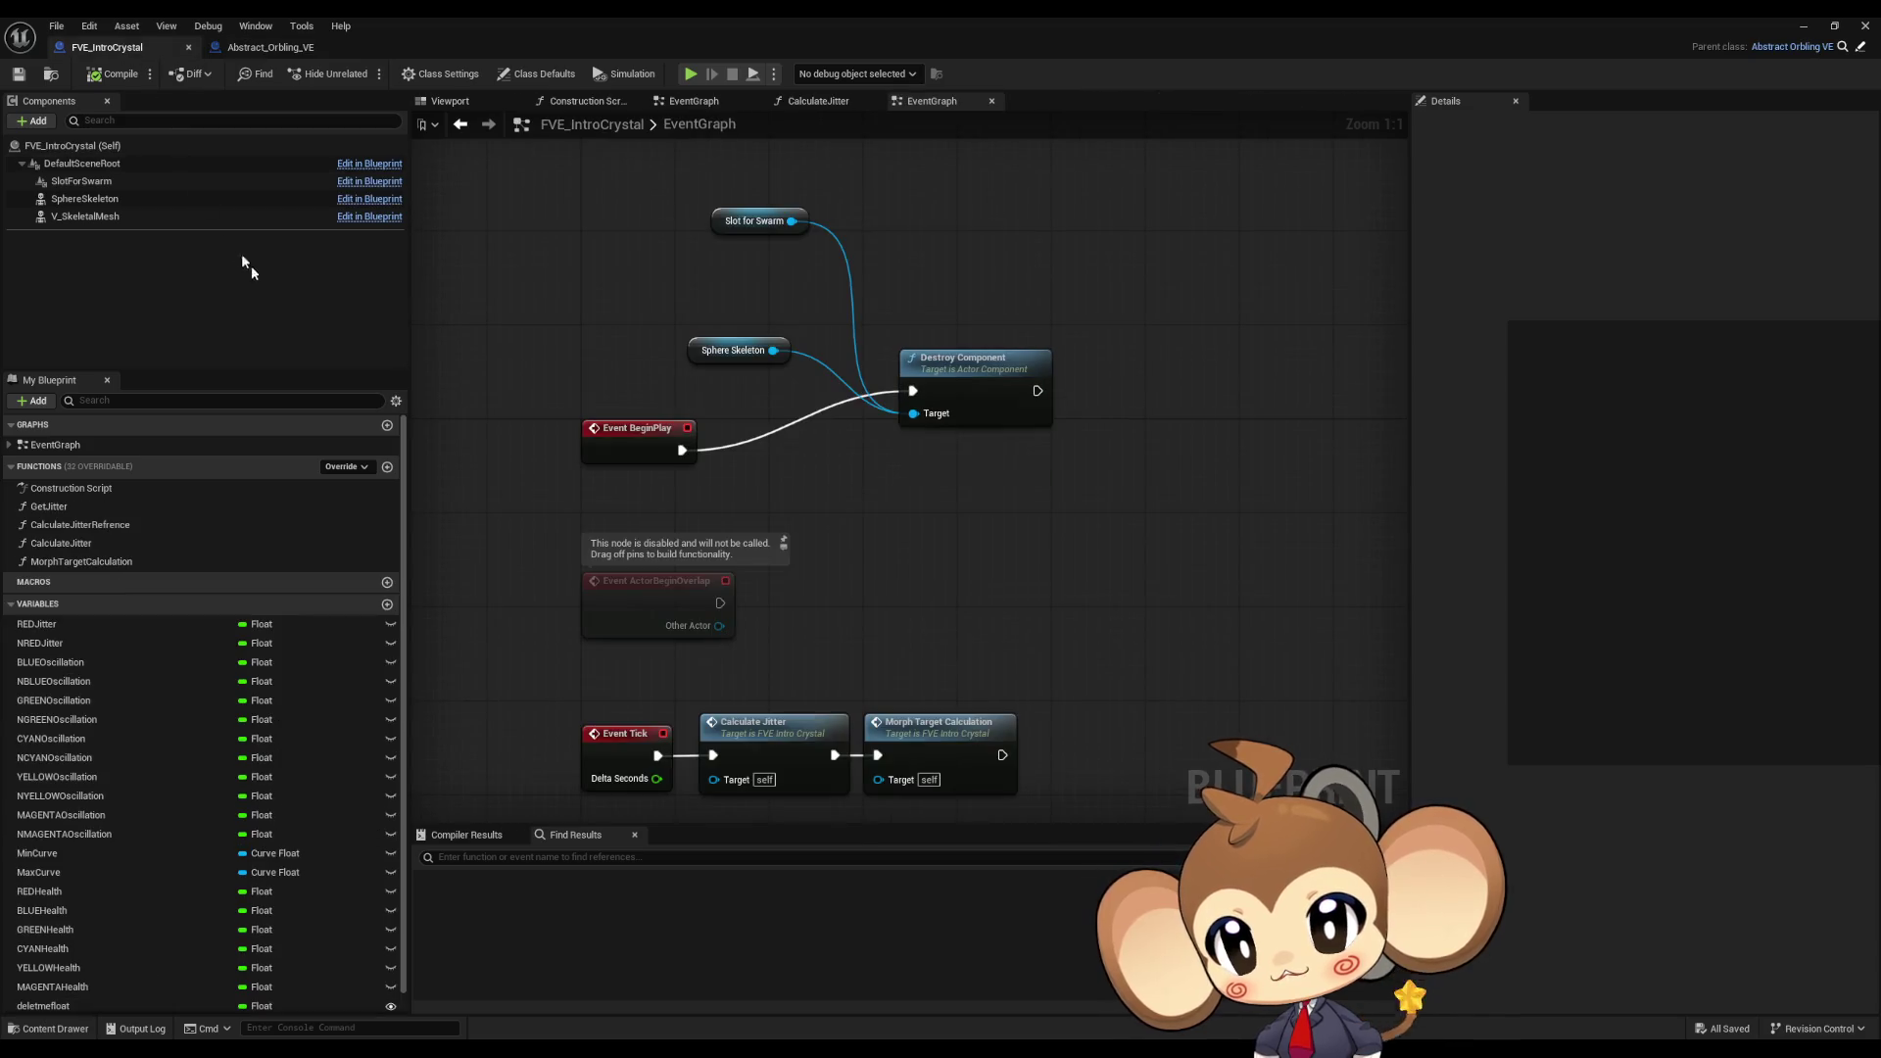
Step: Find InitializeOrbling_VE among overridable functions and inspect the parent version in Abstract_Orbling_VE
left_click(345, 467)
type("ini")
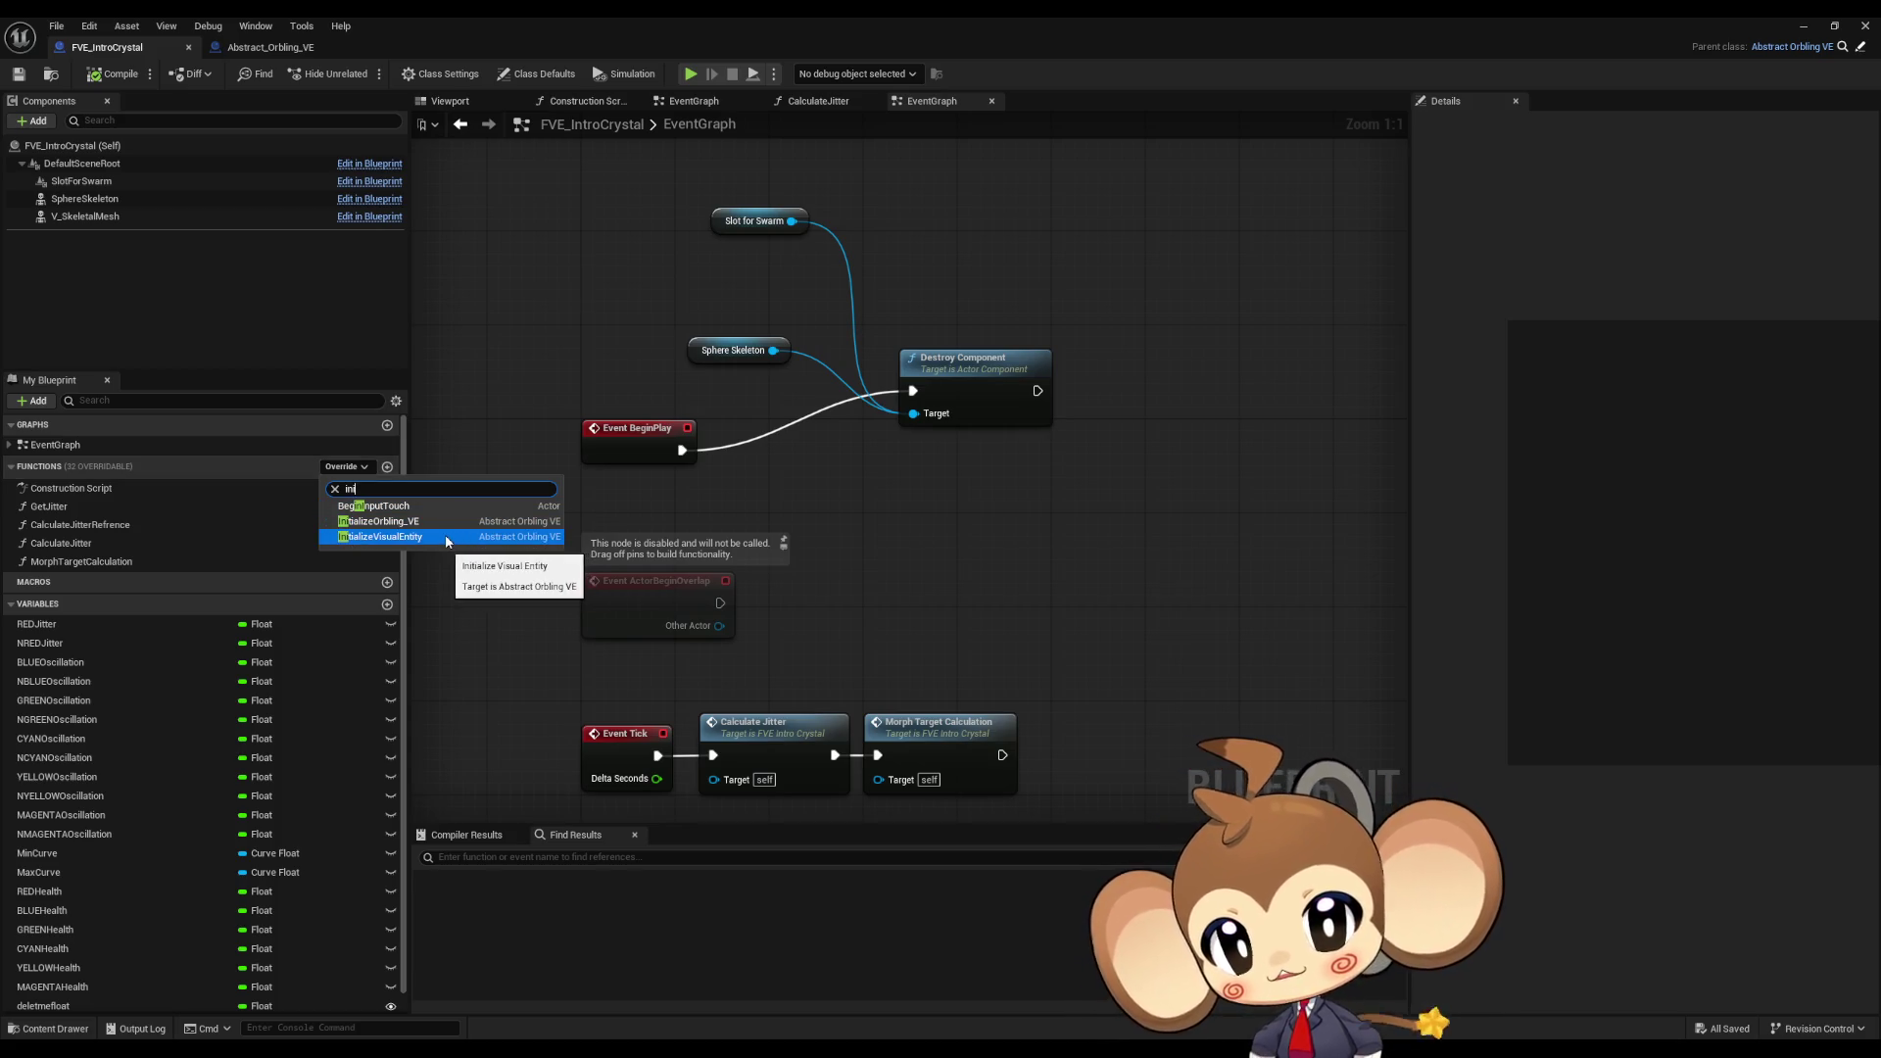
left_click(269, 47)
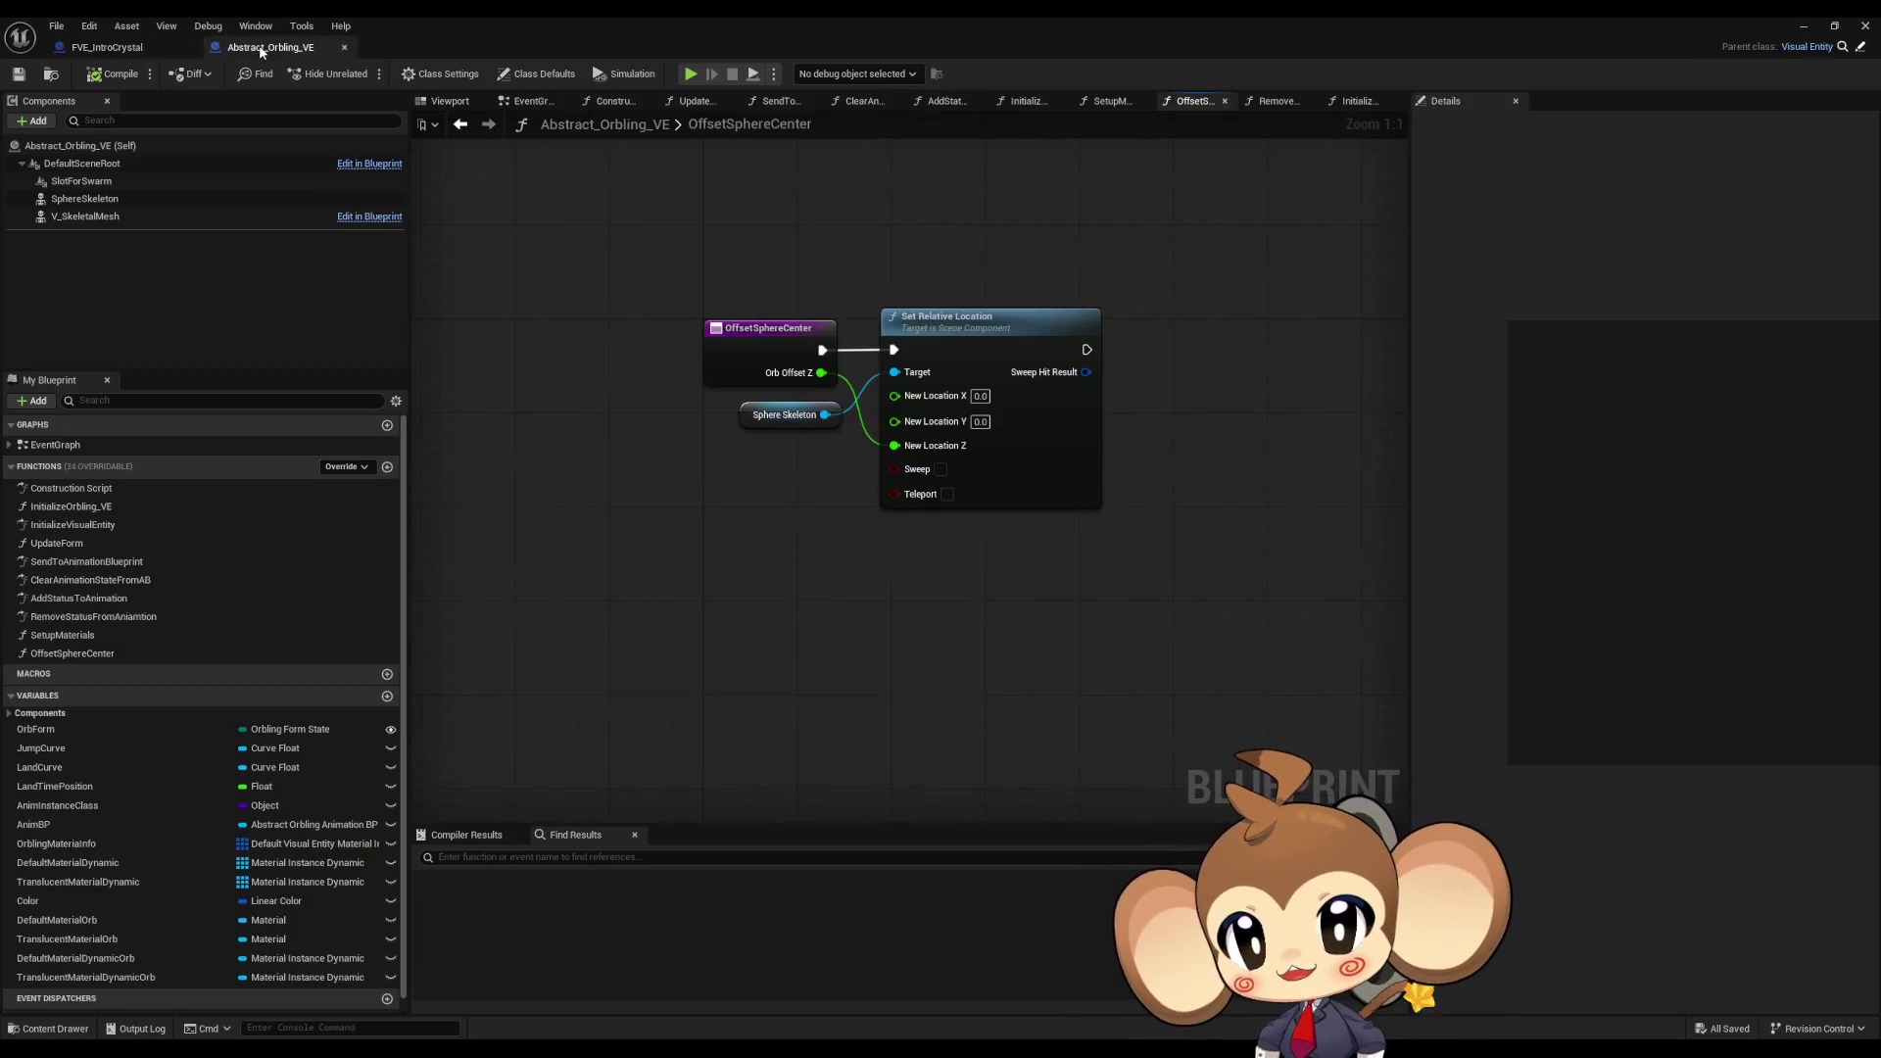
left_click(461, 124)
left_click(107, 47)
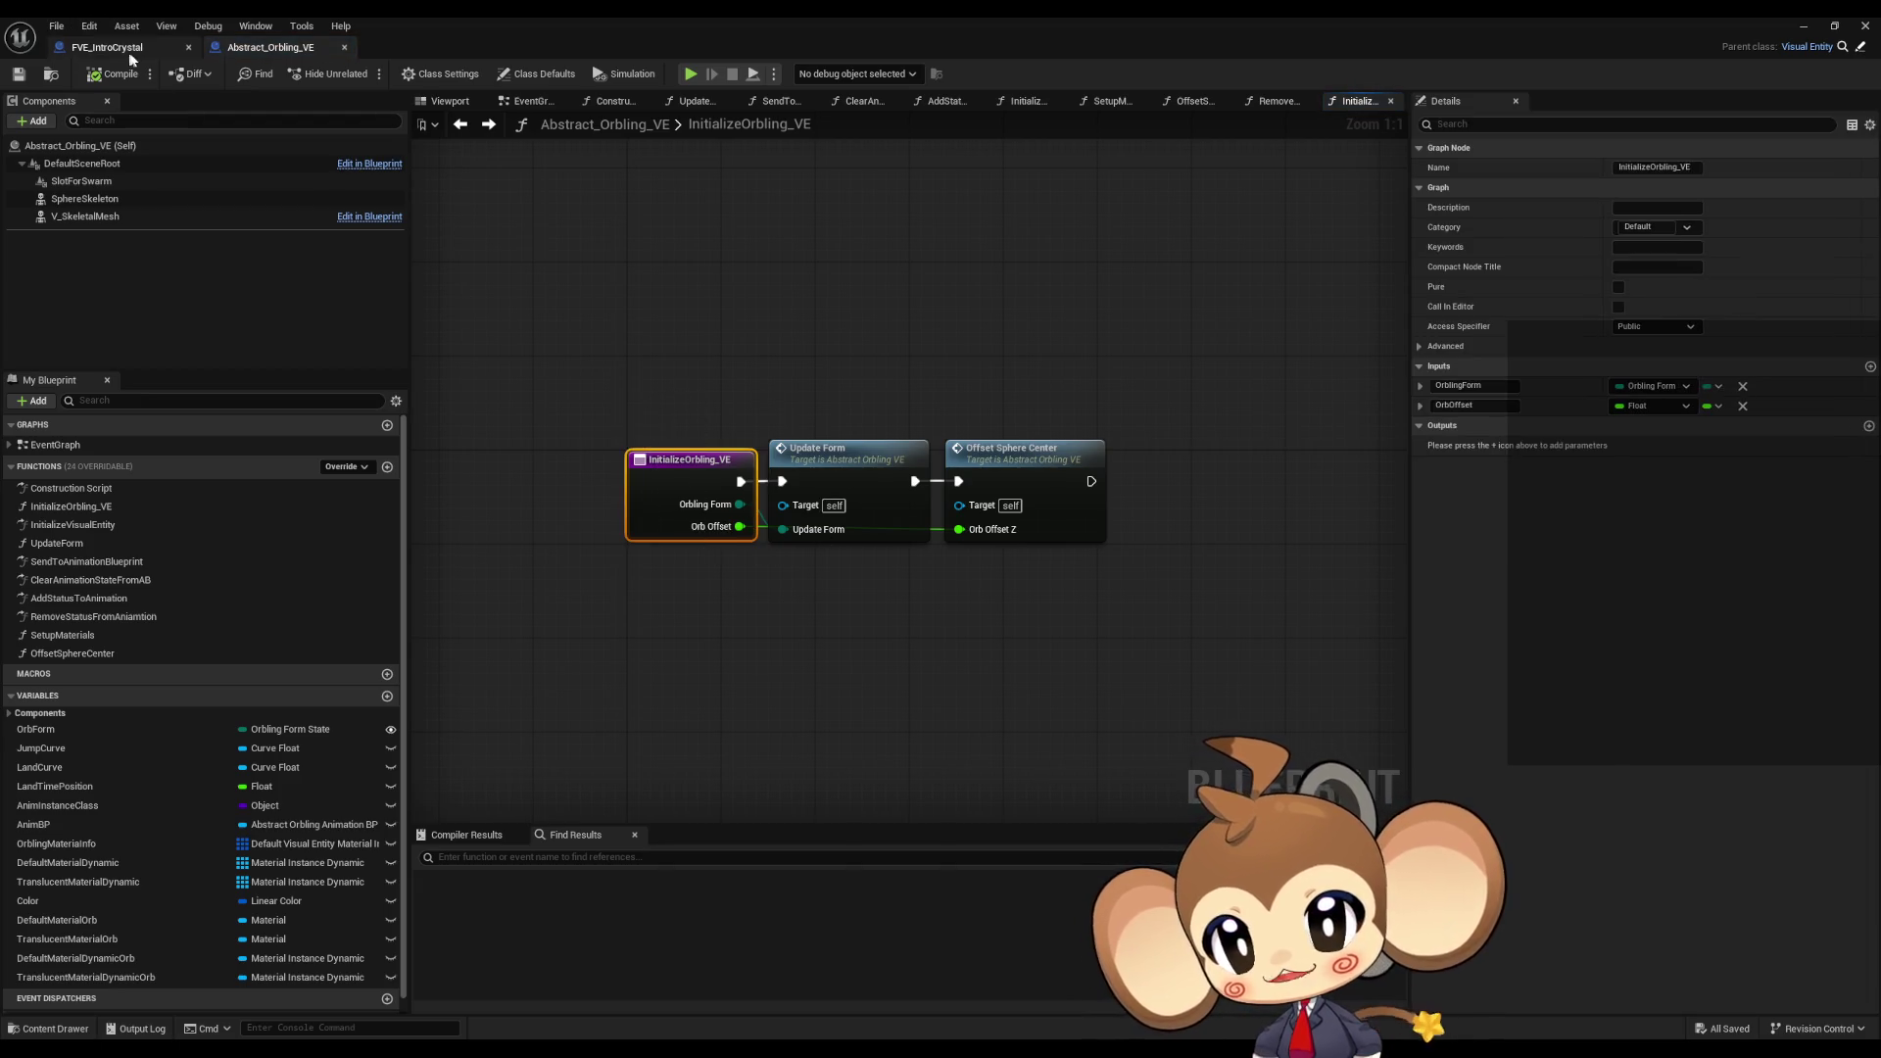
Step: Override InitializeOrbling_VE in FVE_IntroCrystal and delete its Parent call node, leaving it empty
left_click(347, 467)
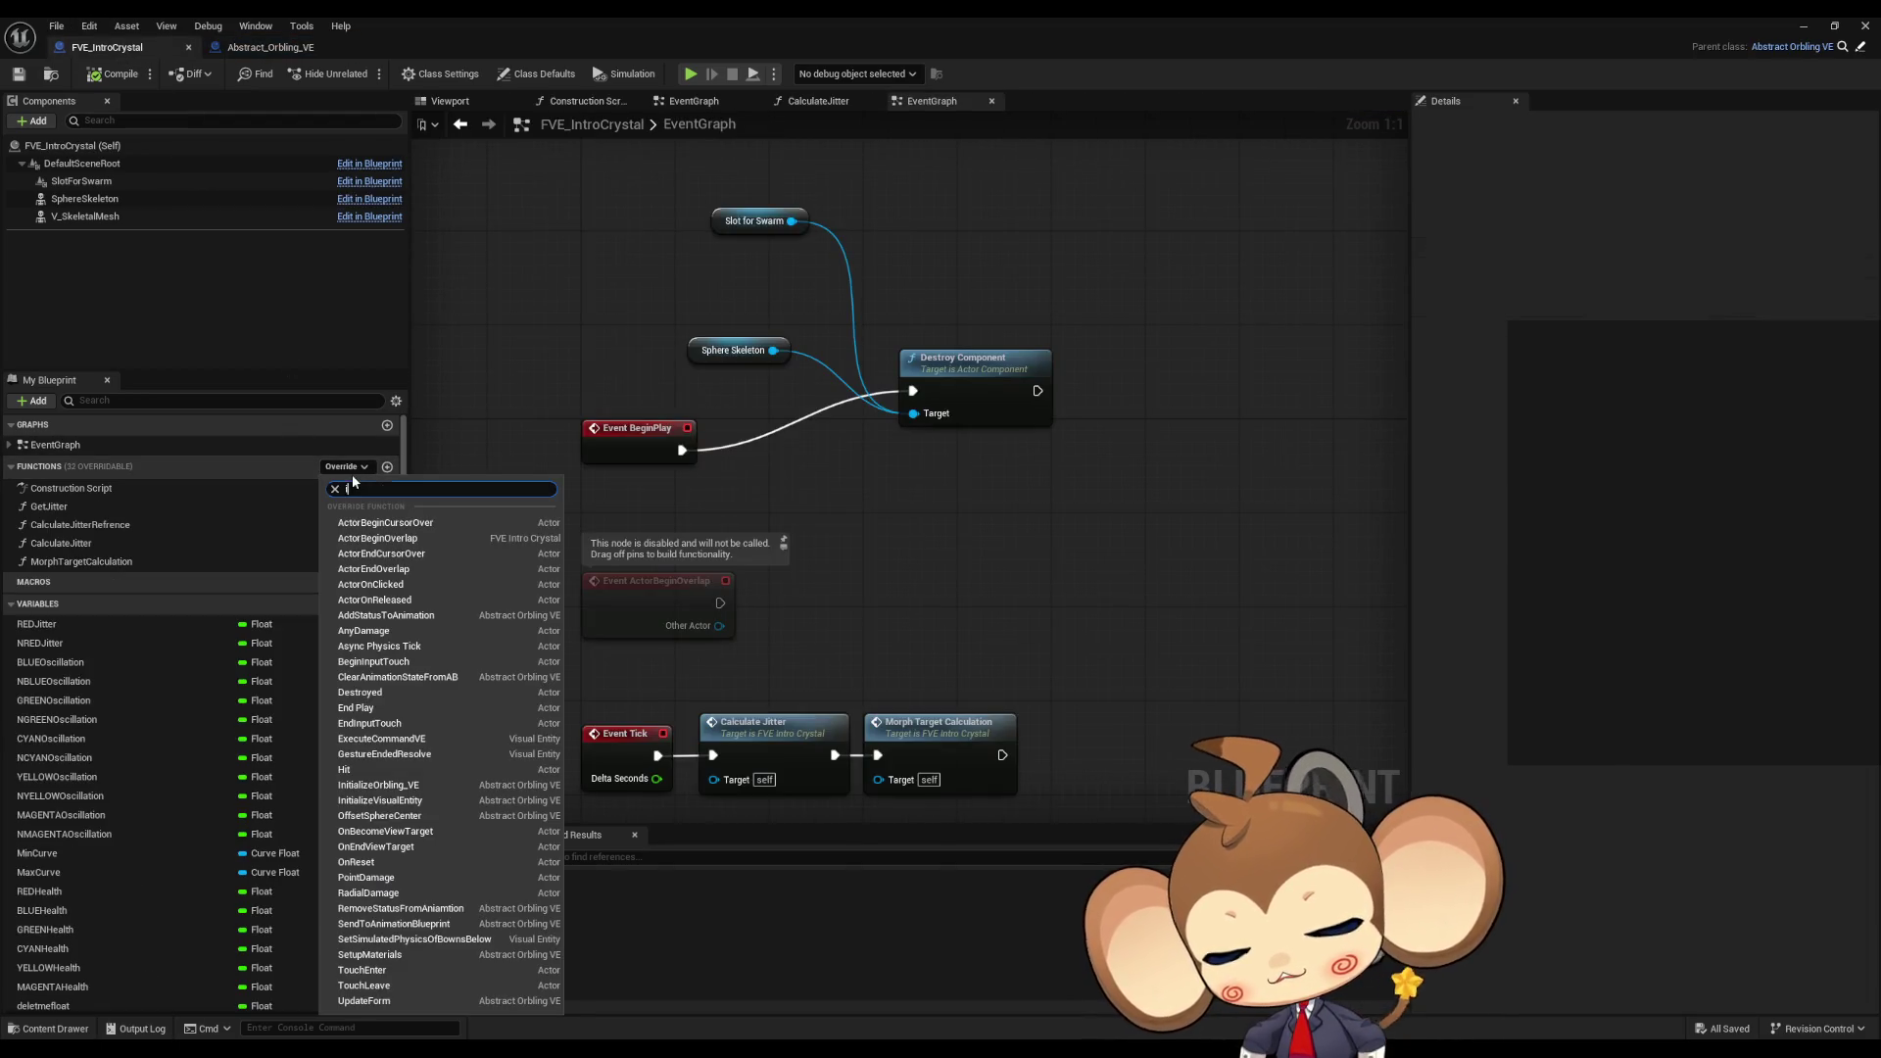
type("ini")
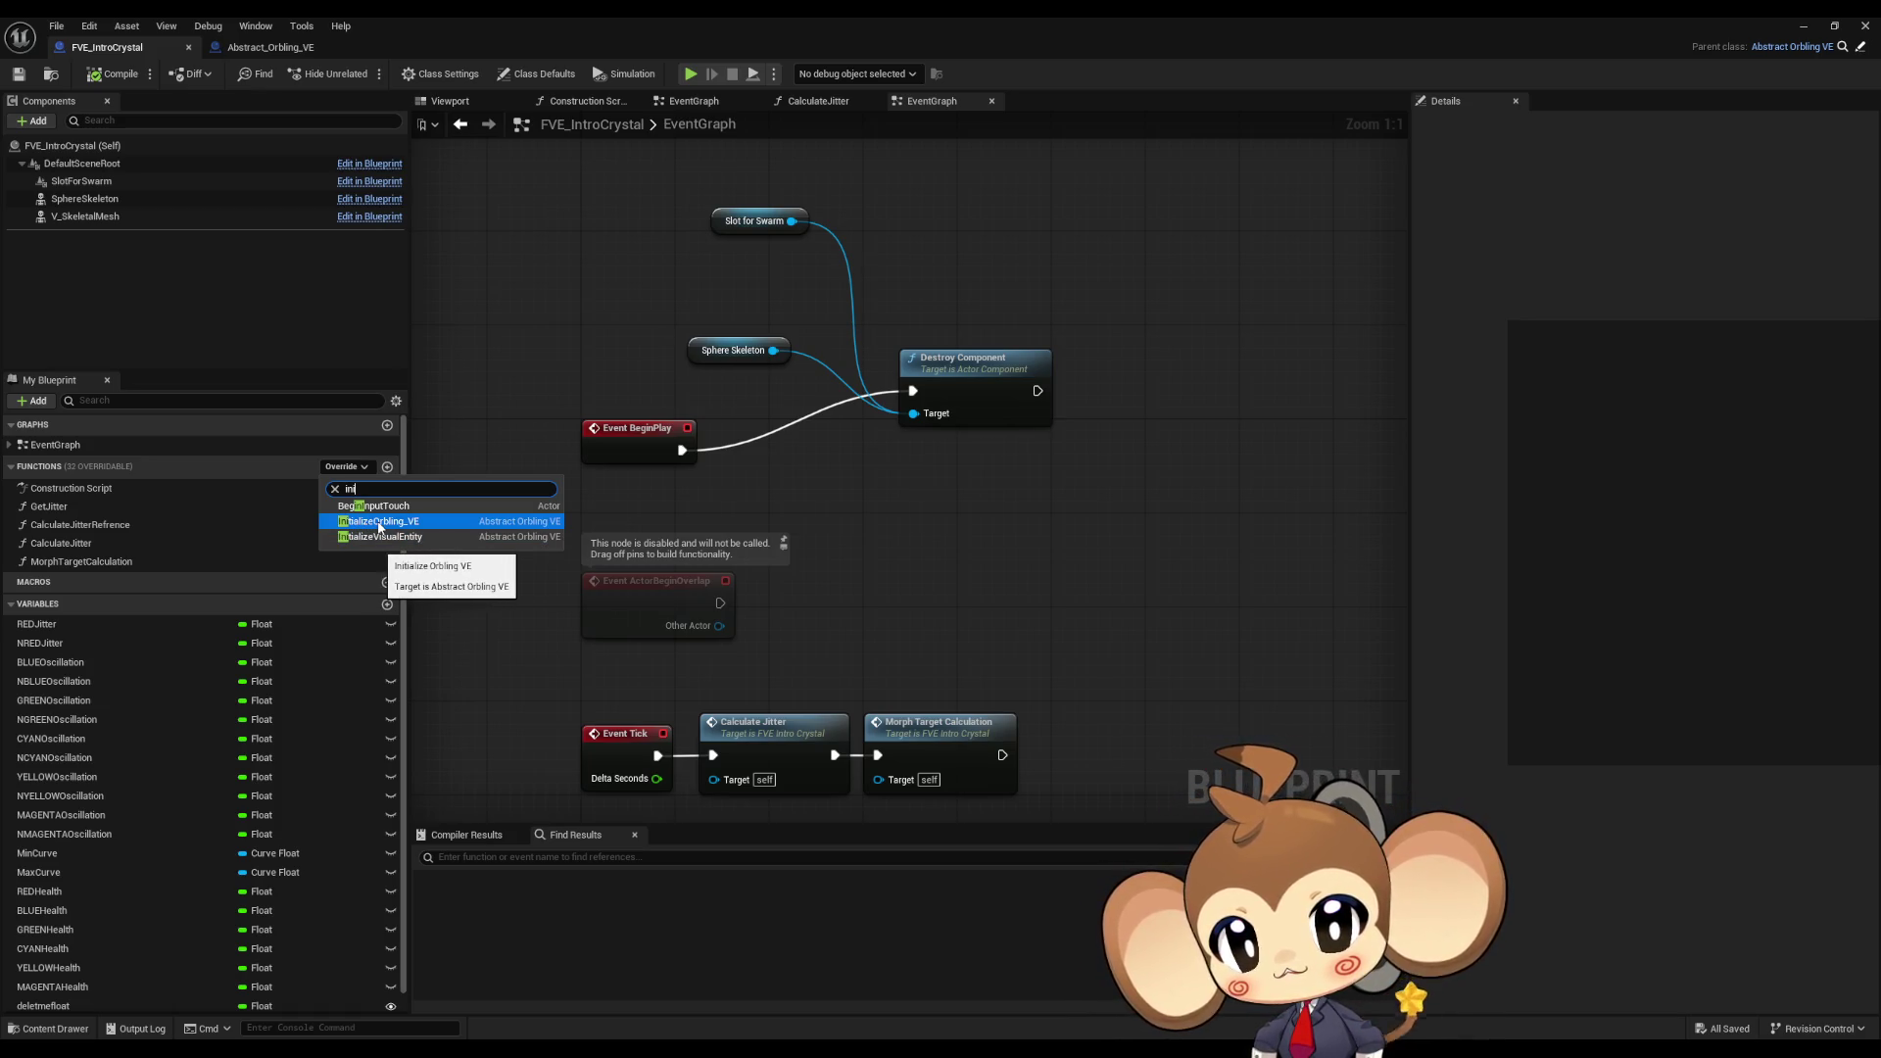
left_click(379, 523)
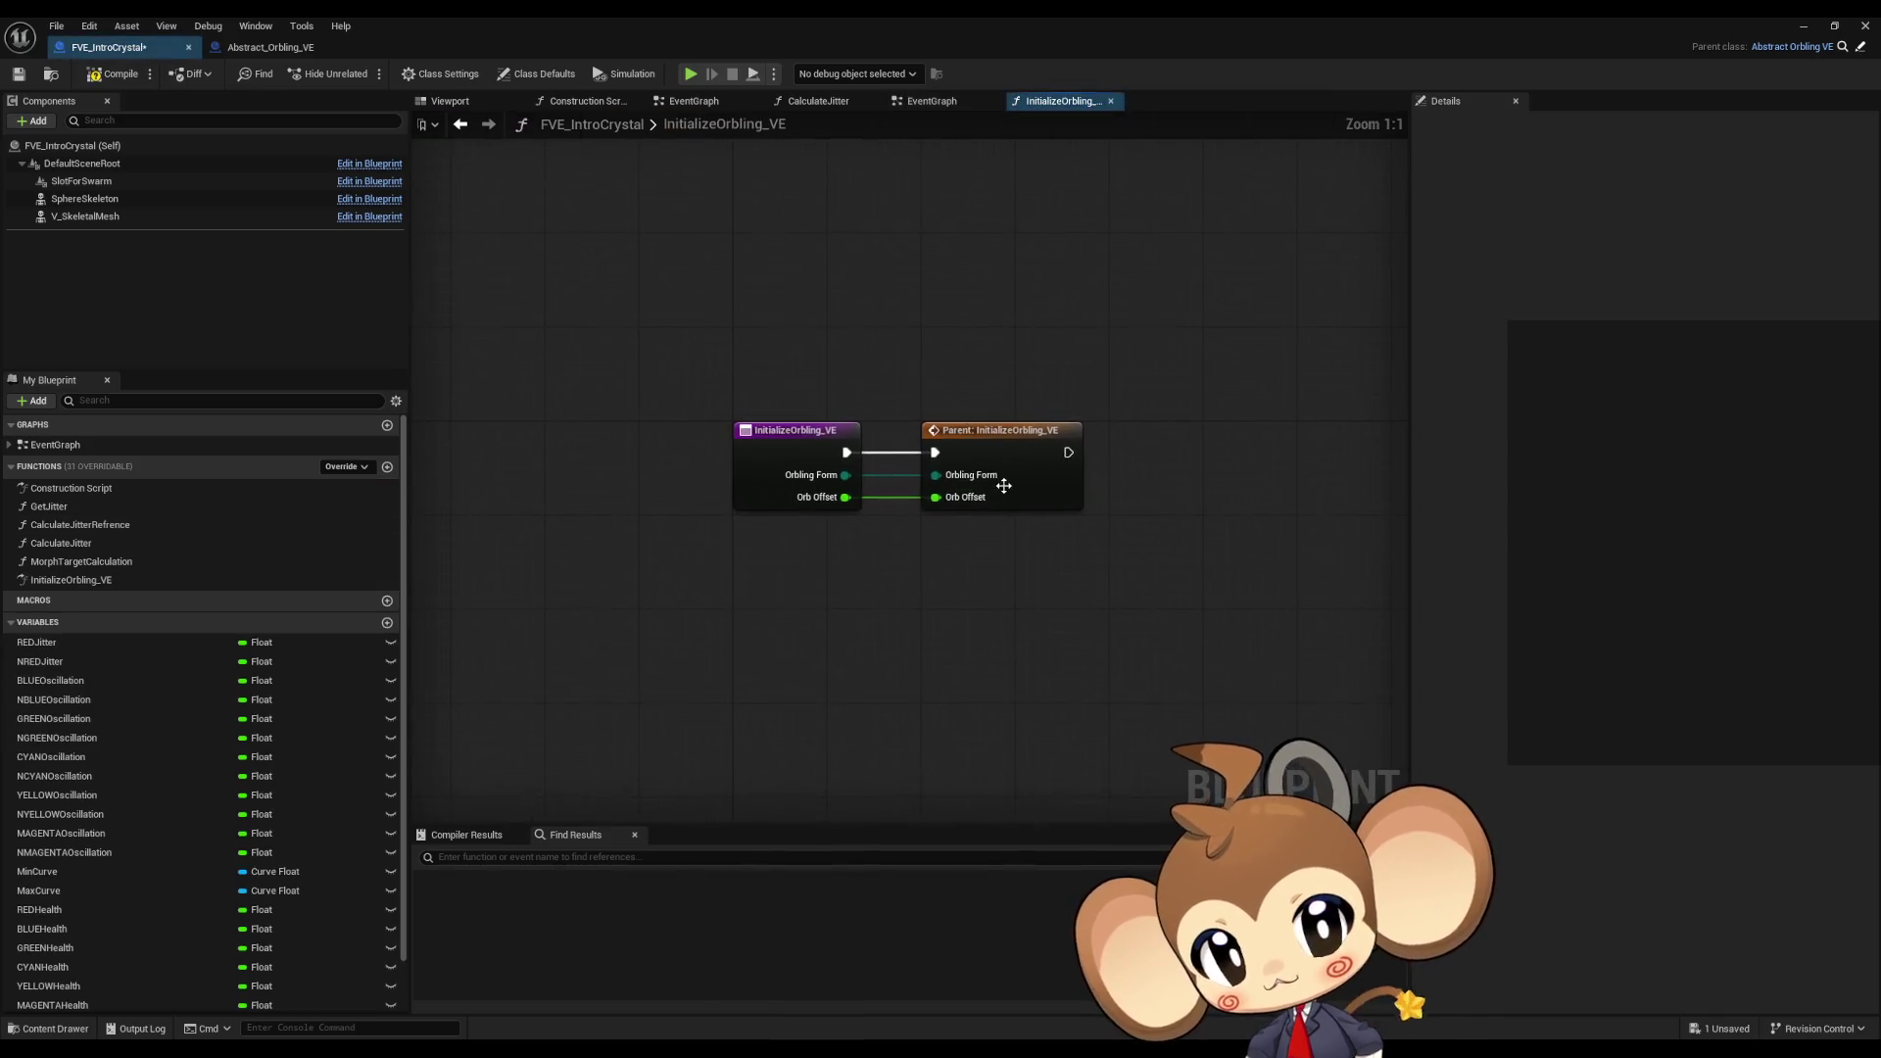
key("Delete")
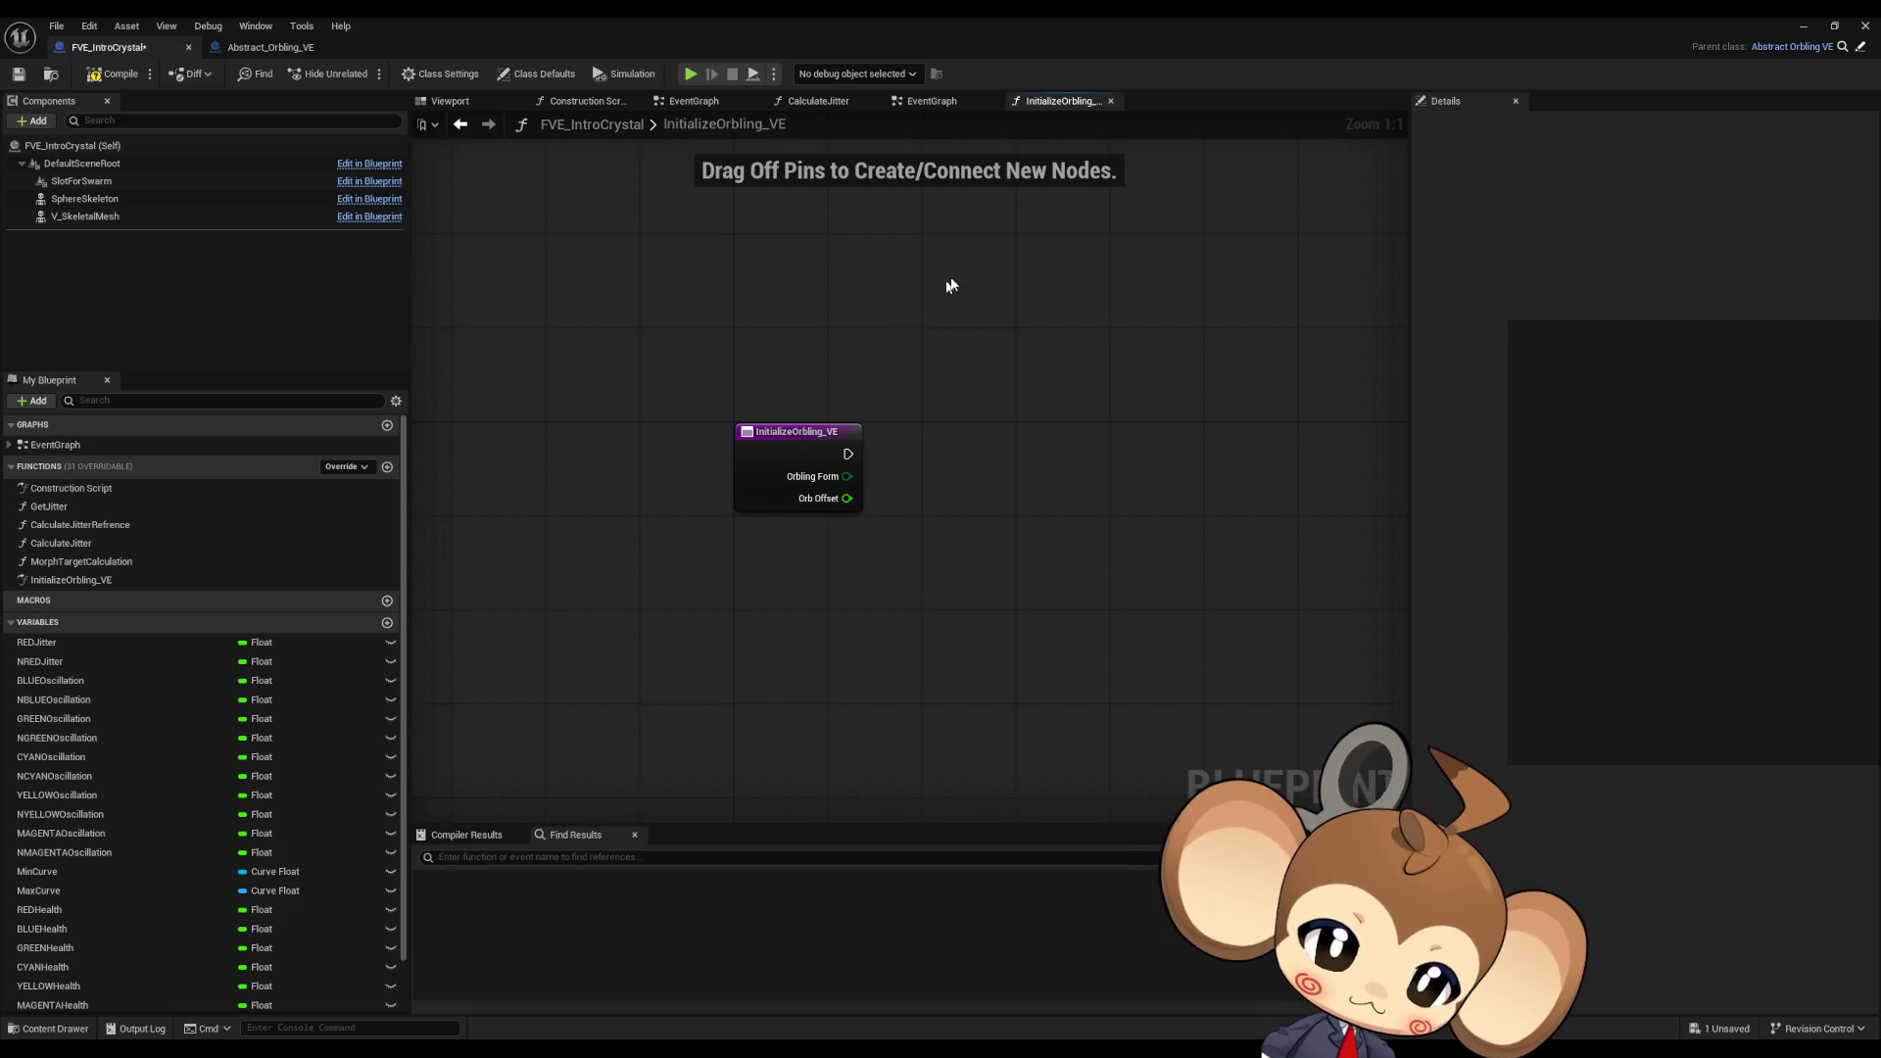
left_click(1796, 26)
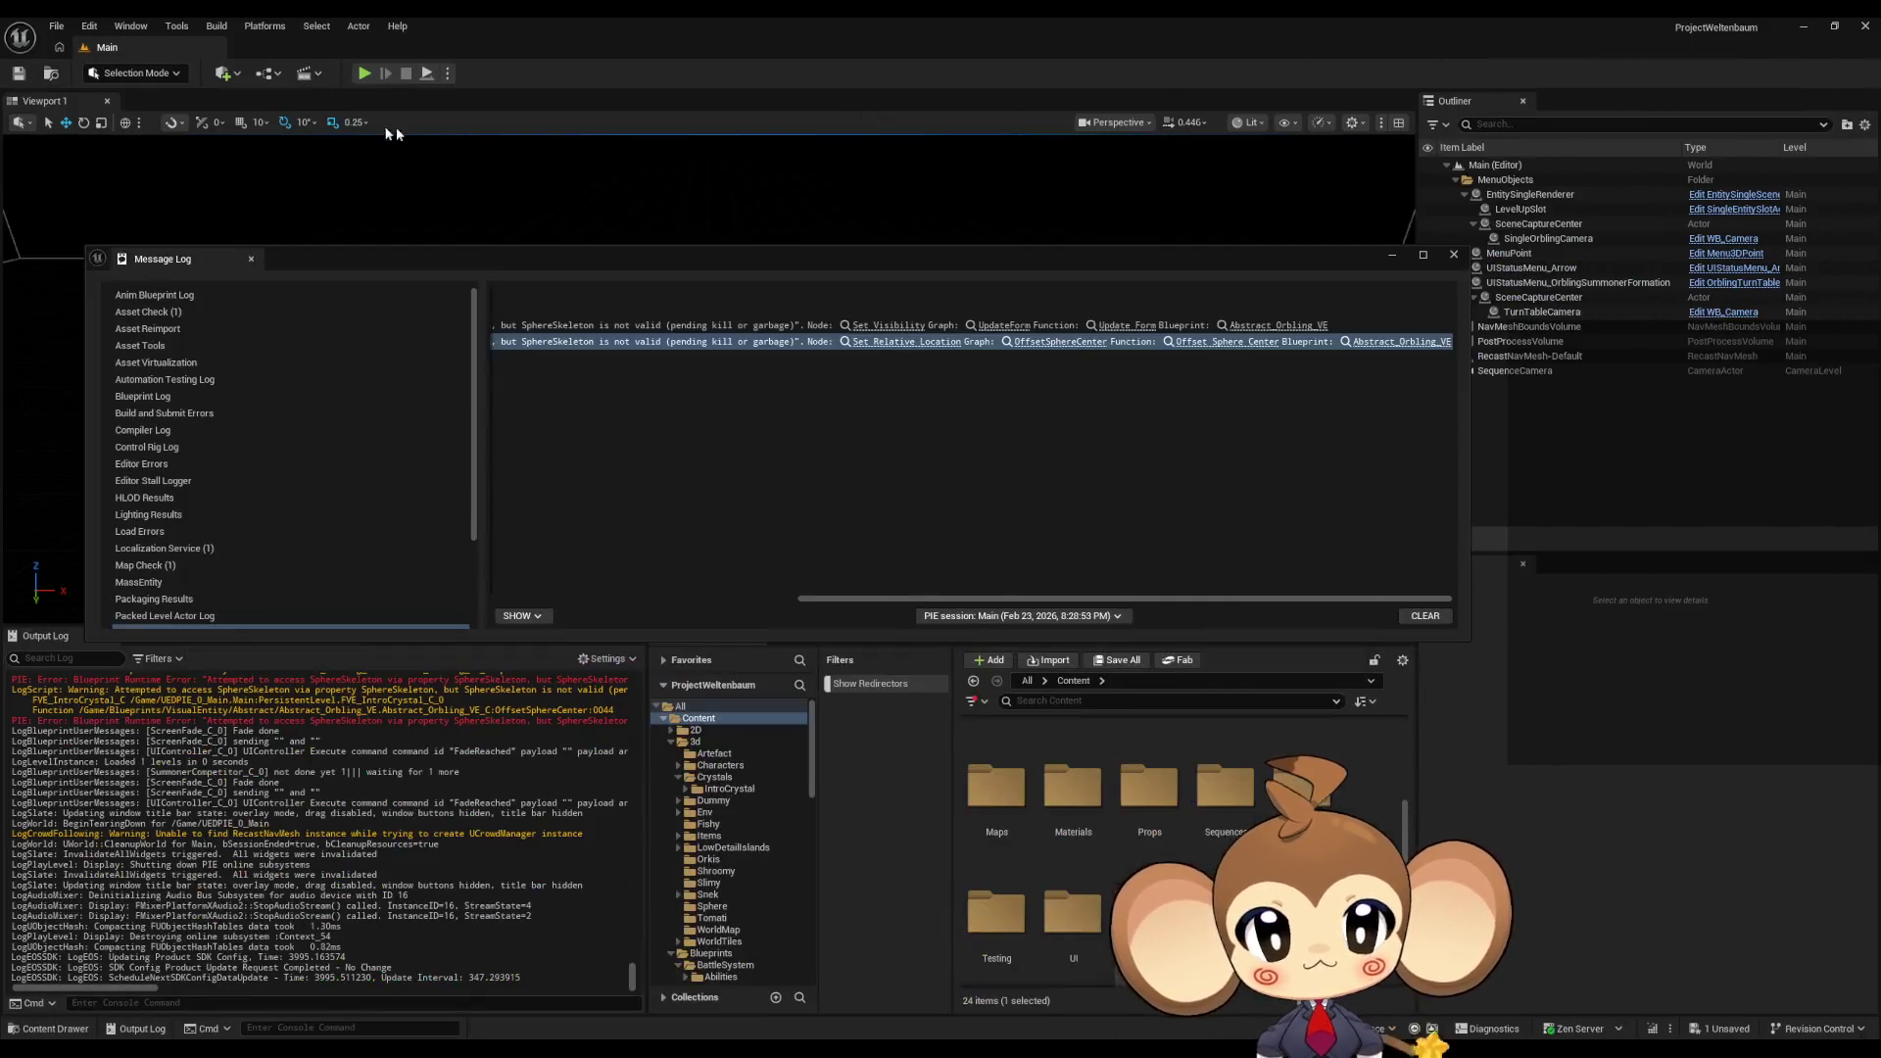
Step: Run a Play-in-Editor test of the Main level with the changed crystal, then stop it
key("alt+p")
left_click(1392, 253)
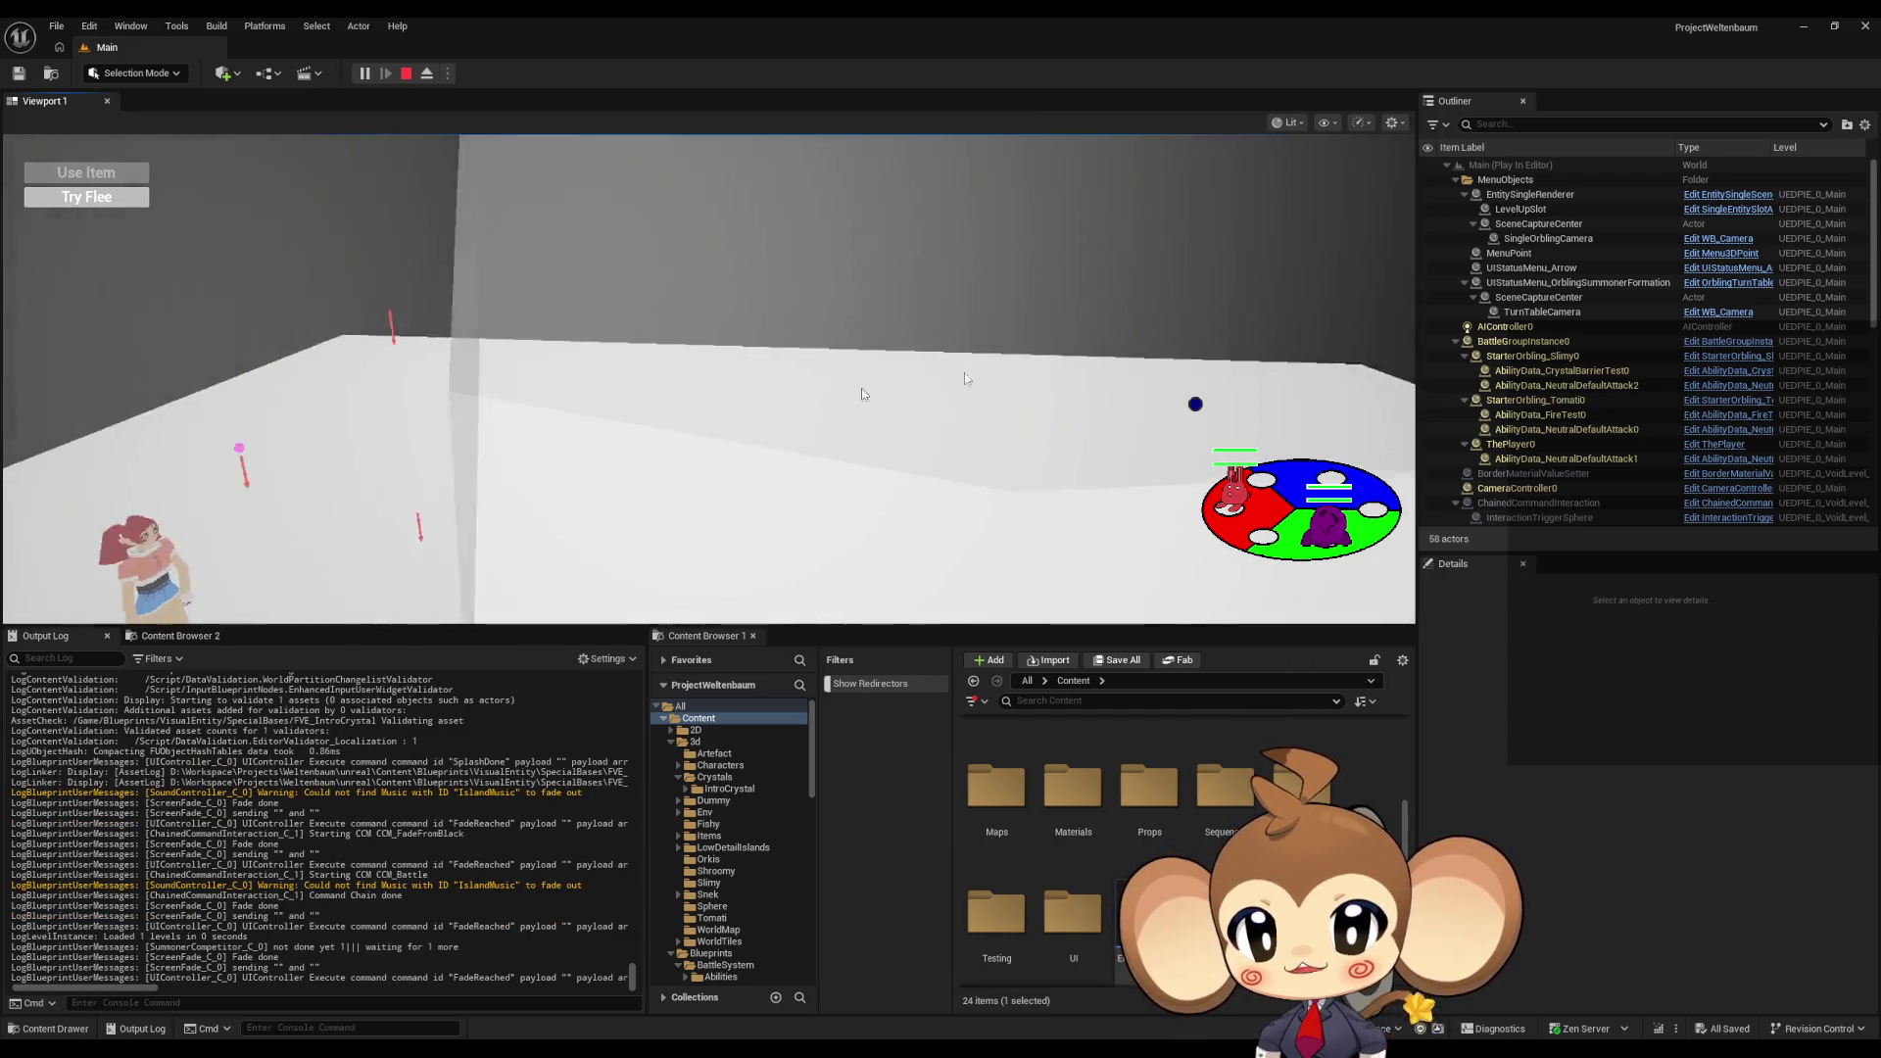
left_click(404, 74)
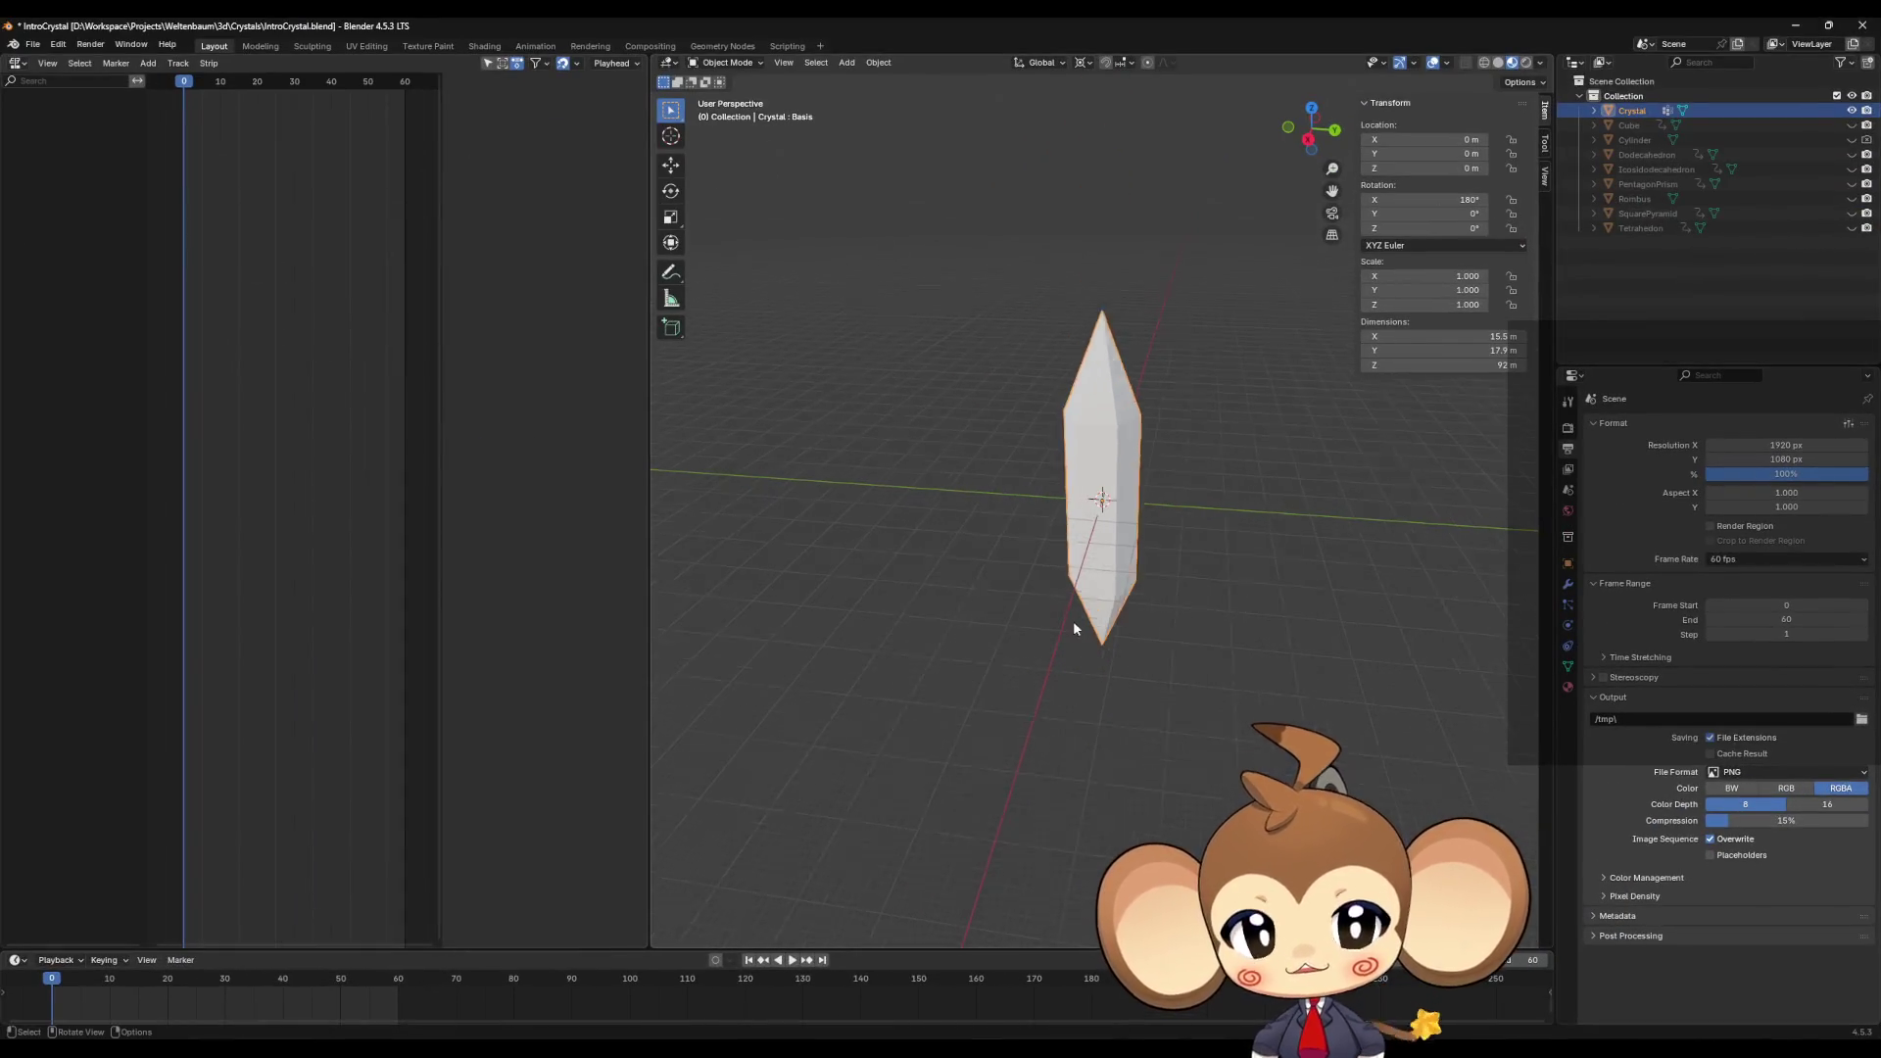
Step: Make the Crystal's RED shape key active in Object Data properties and enter Edit Mode
scroll(1111, 612, "down", 5)
middle_click_drag(1109, 619, 1234, 627)
left_click(1566, 667)
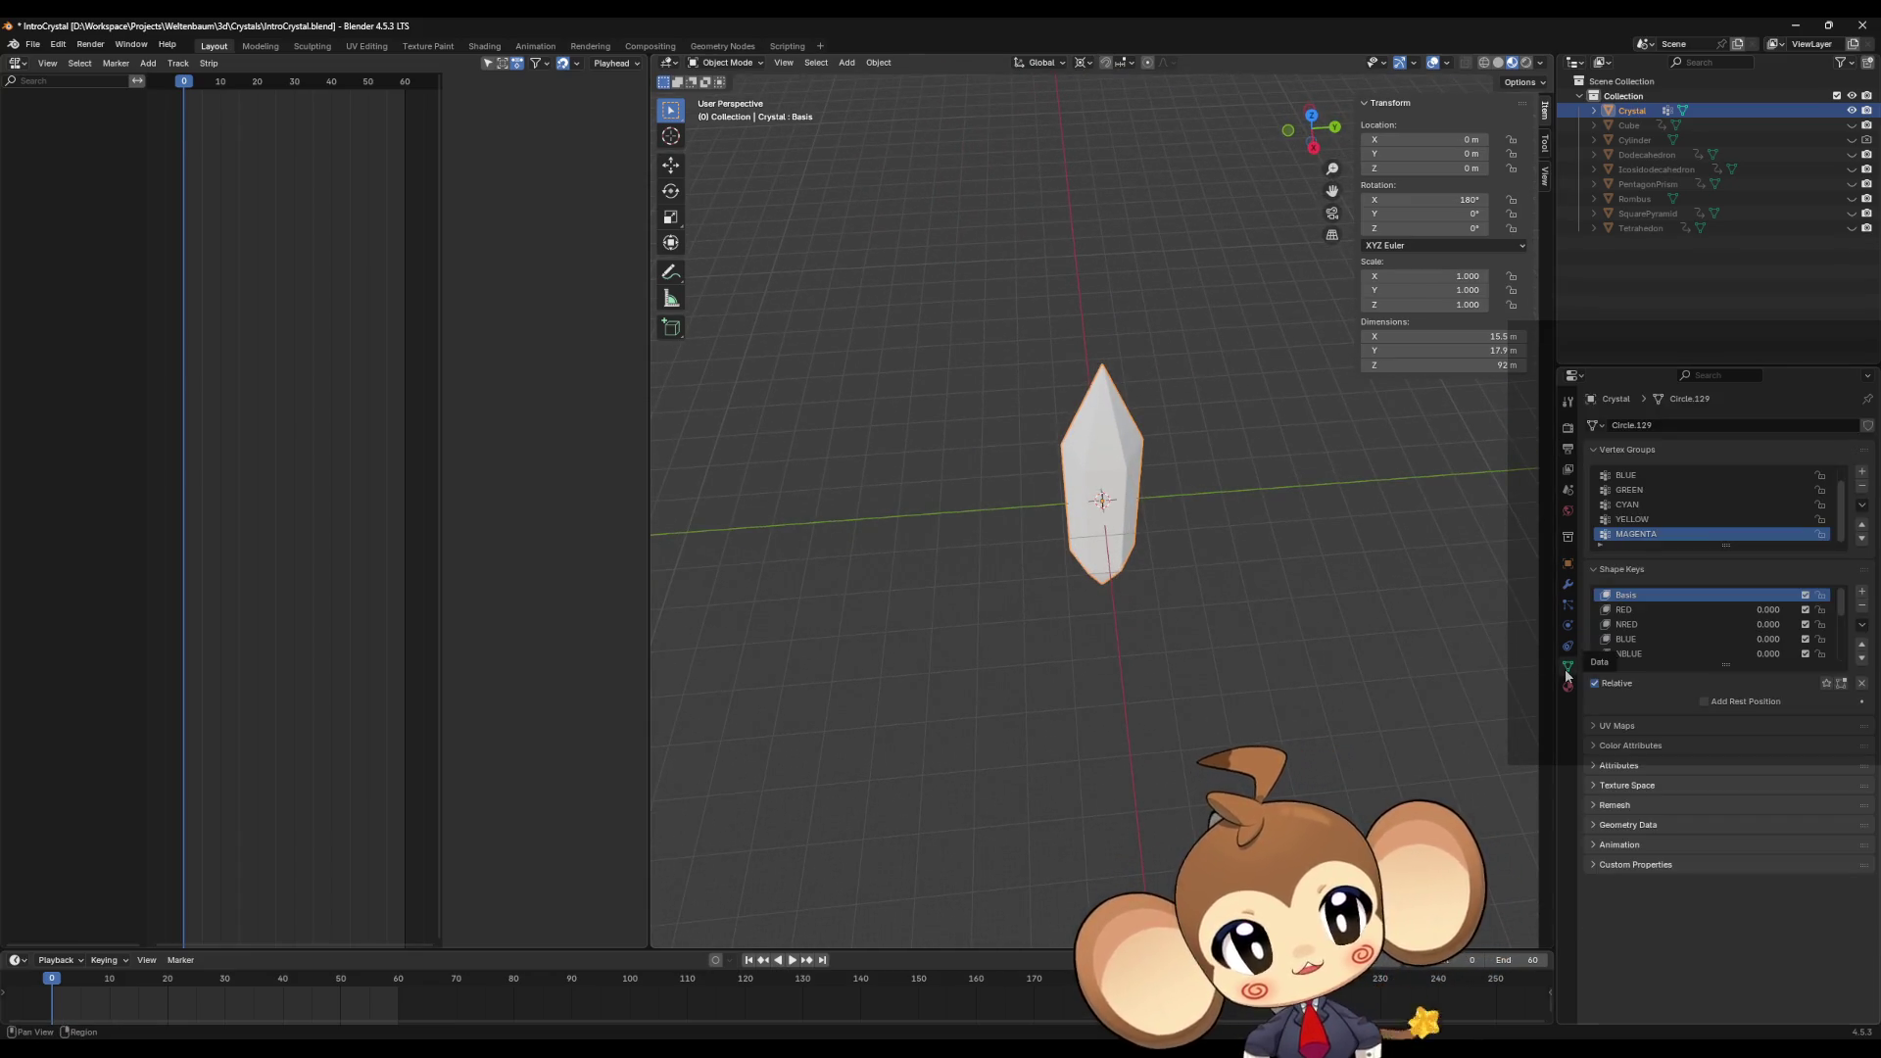
left_click(1650, 610)
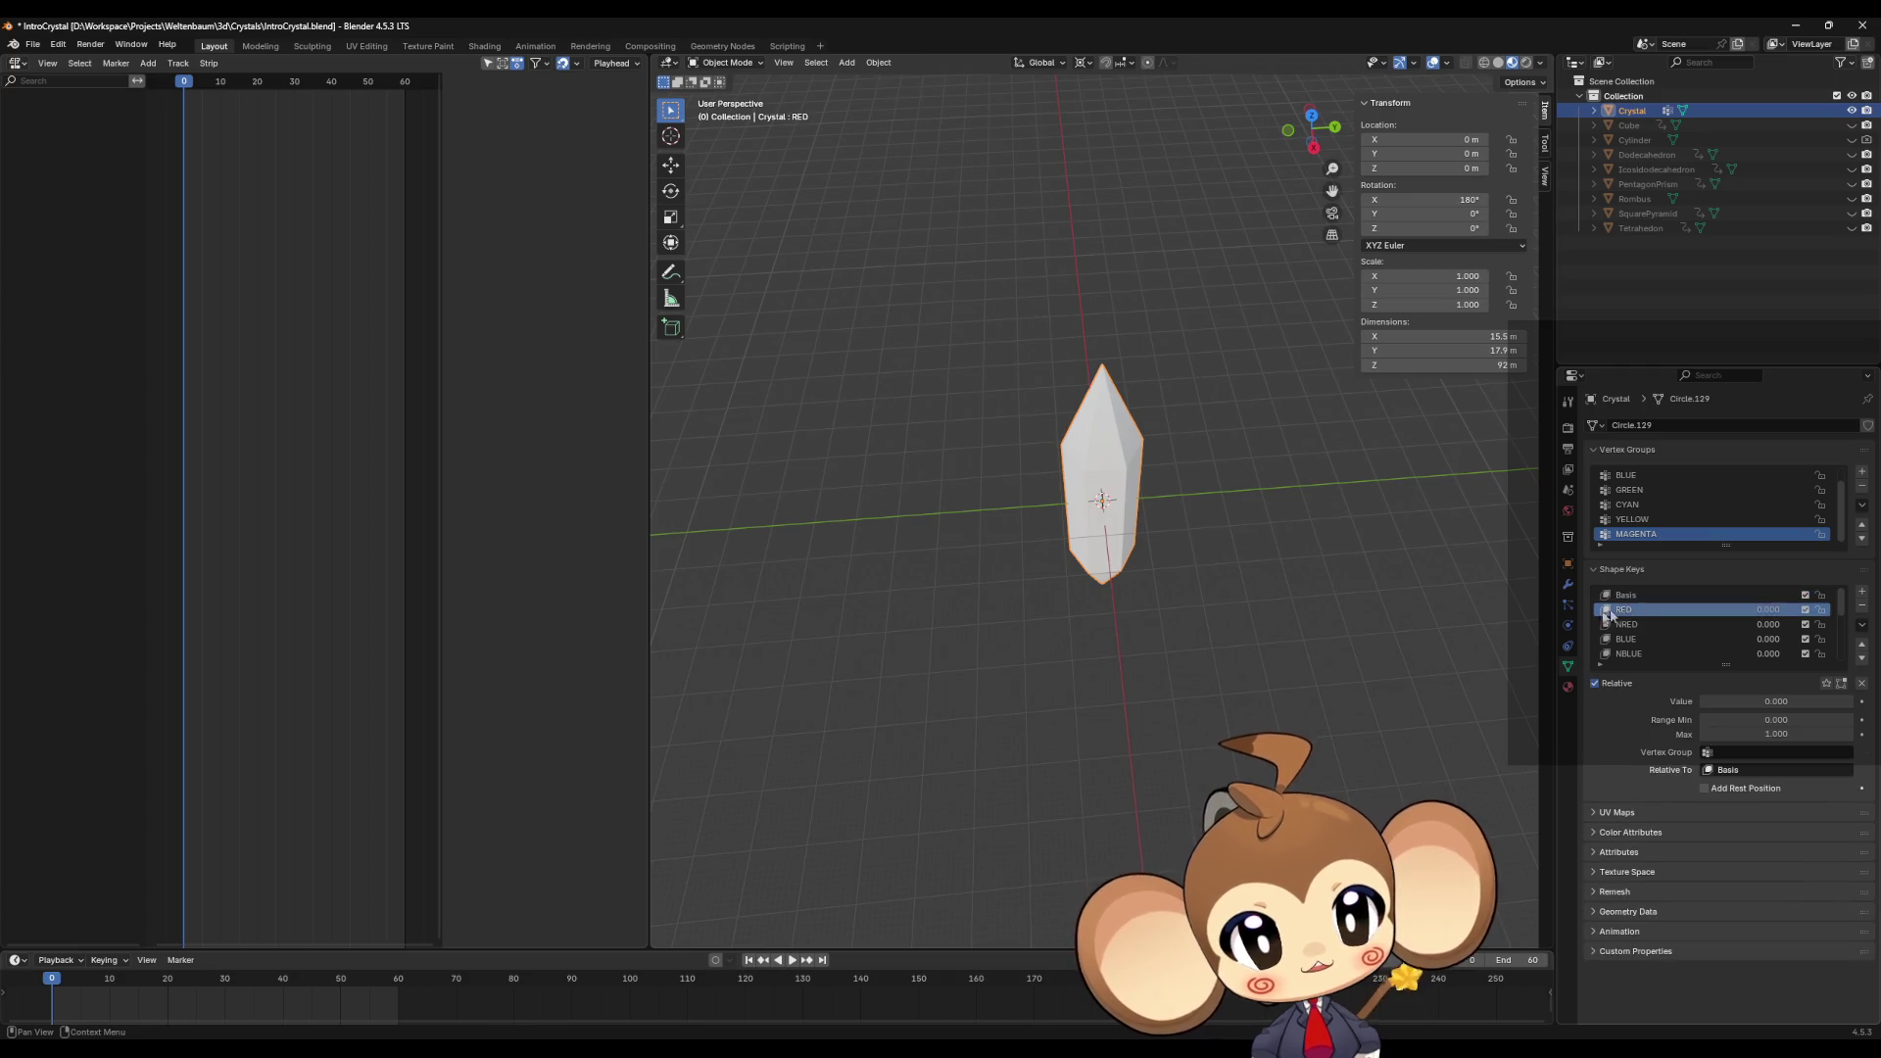
key("Tab")
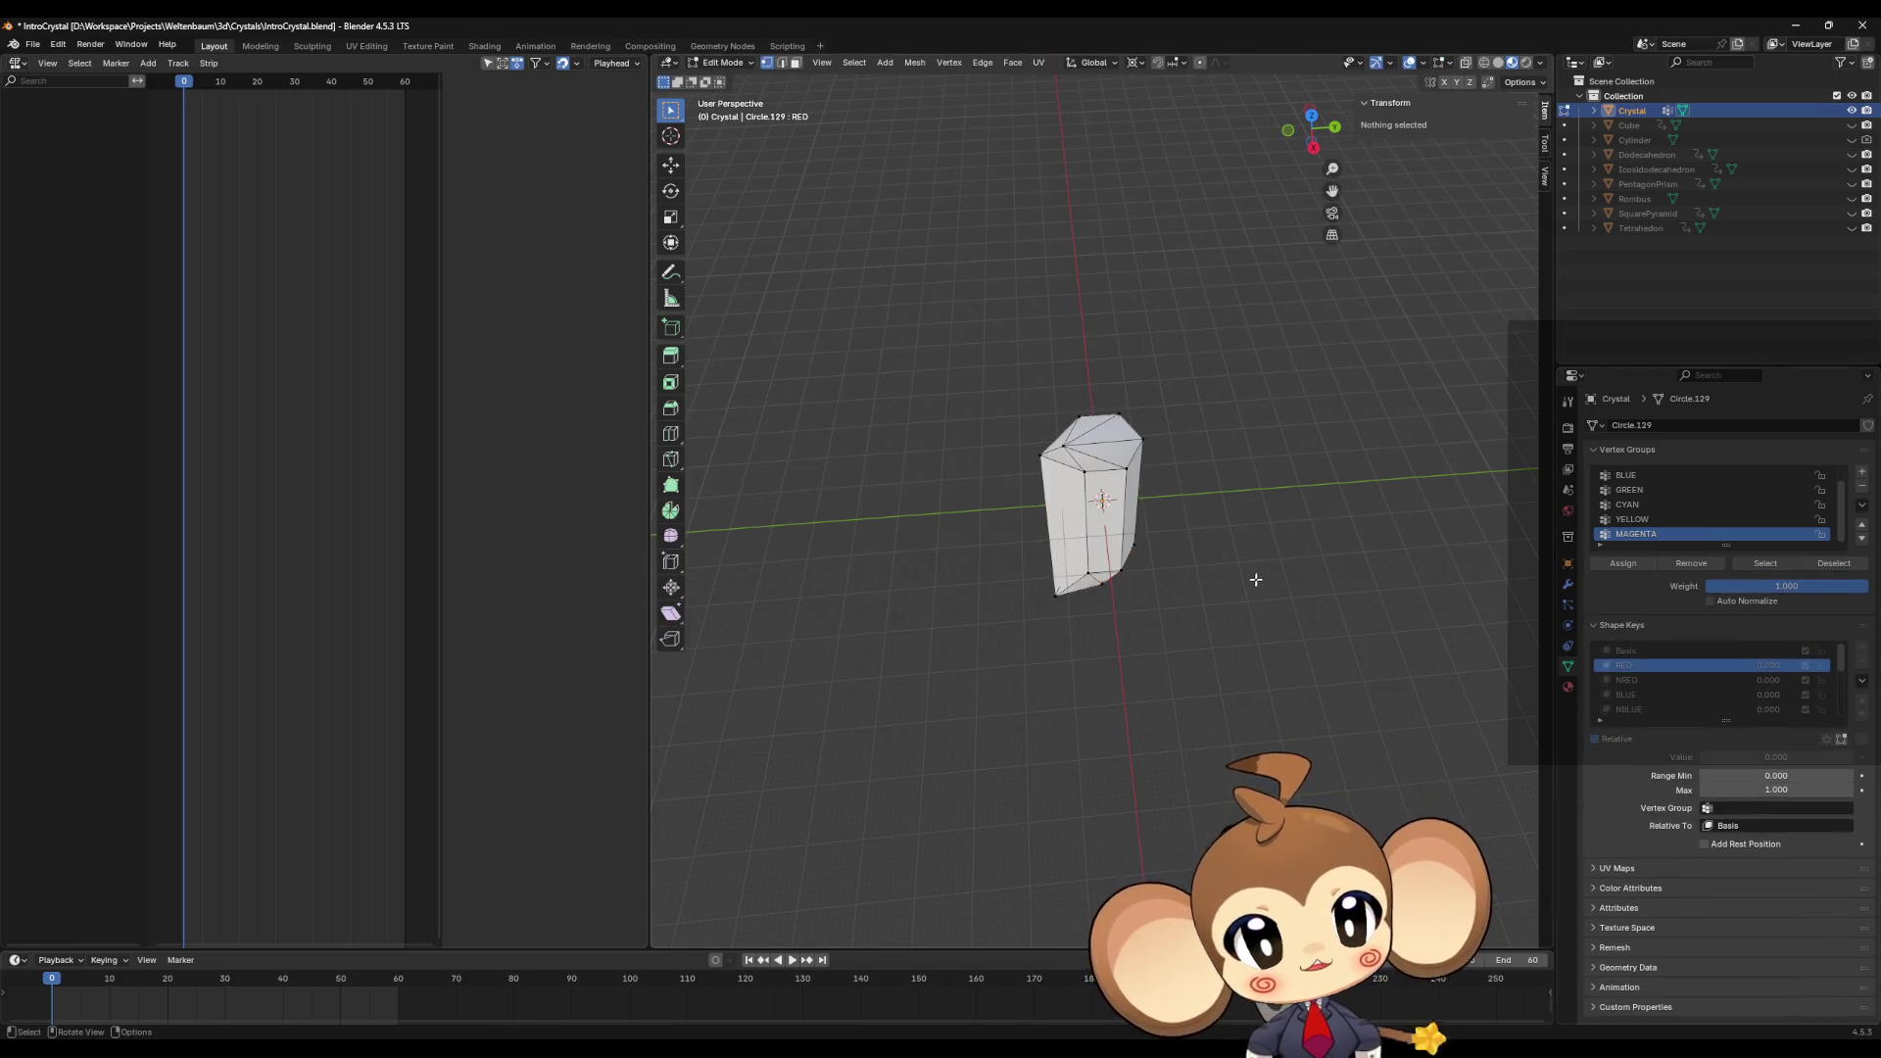
scroll(1273, 569, "up", 6)
scroll(1308, 539, "down", 5)
scroll(1322, 529, "up", 5)
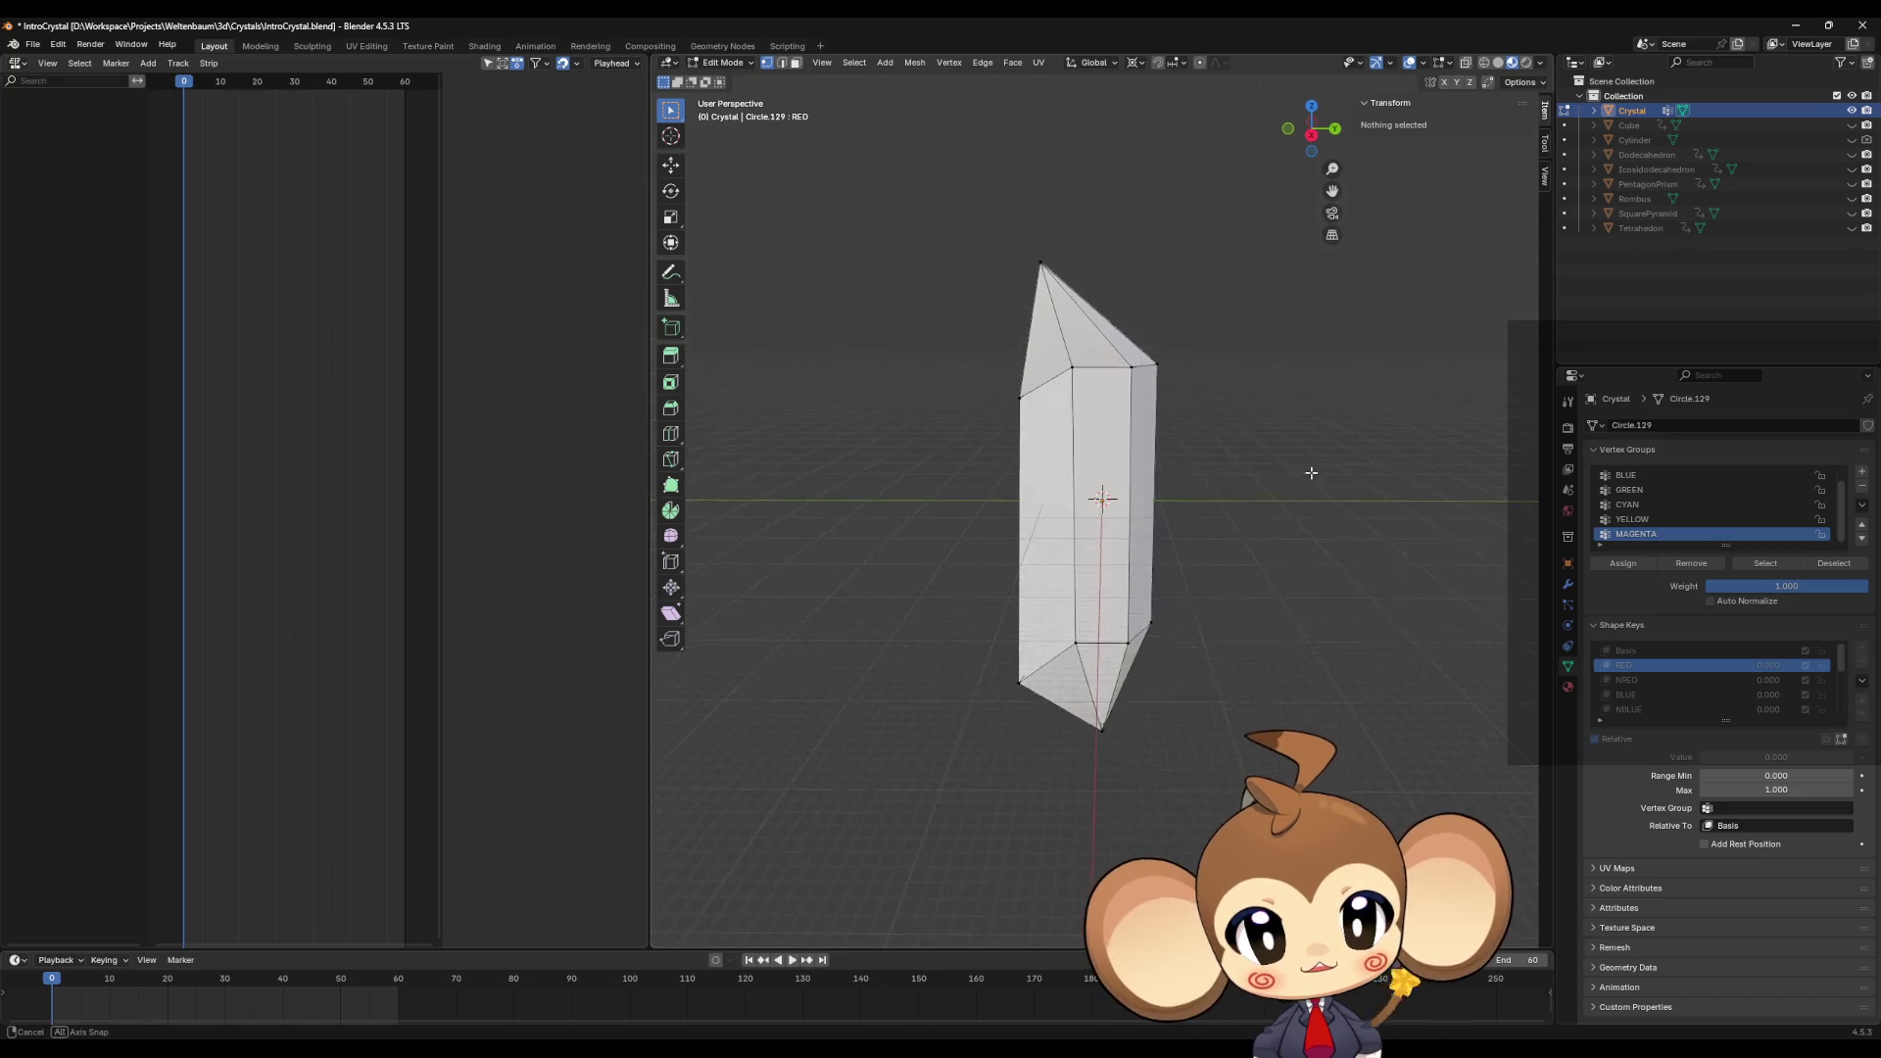
mouse_move(1307, 522)
middle_mouse_down()
mouse_move(1306, 470)
mouse_move(1300, 574)
mouse_move(1301, 445)
mouse_move(1296, 564)
mouse_move(1309, 505)
middle_mouse_up()
scroll(1306, 546, "down", 3)
Step: Preview the NRED, BLUE and NBLUE shape keys on the crystal
left_click(1631, 678)
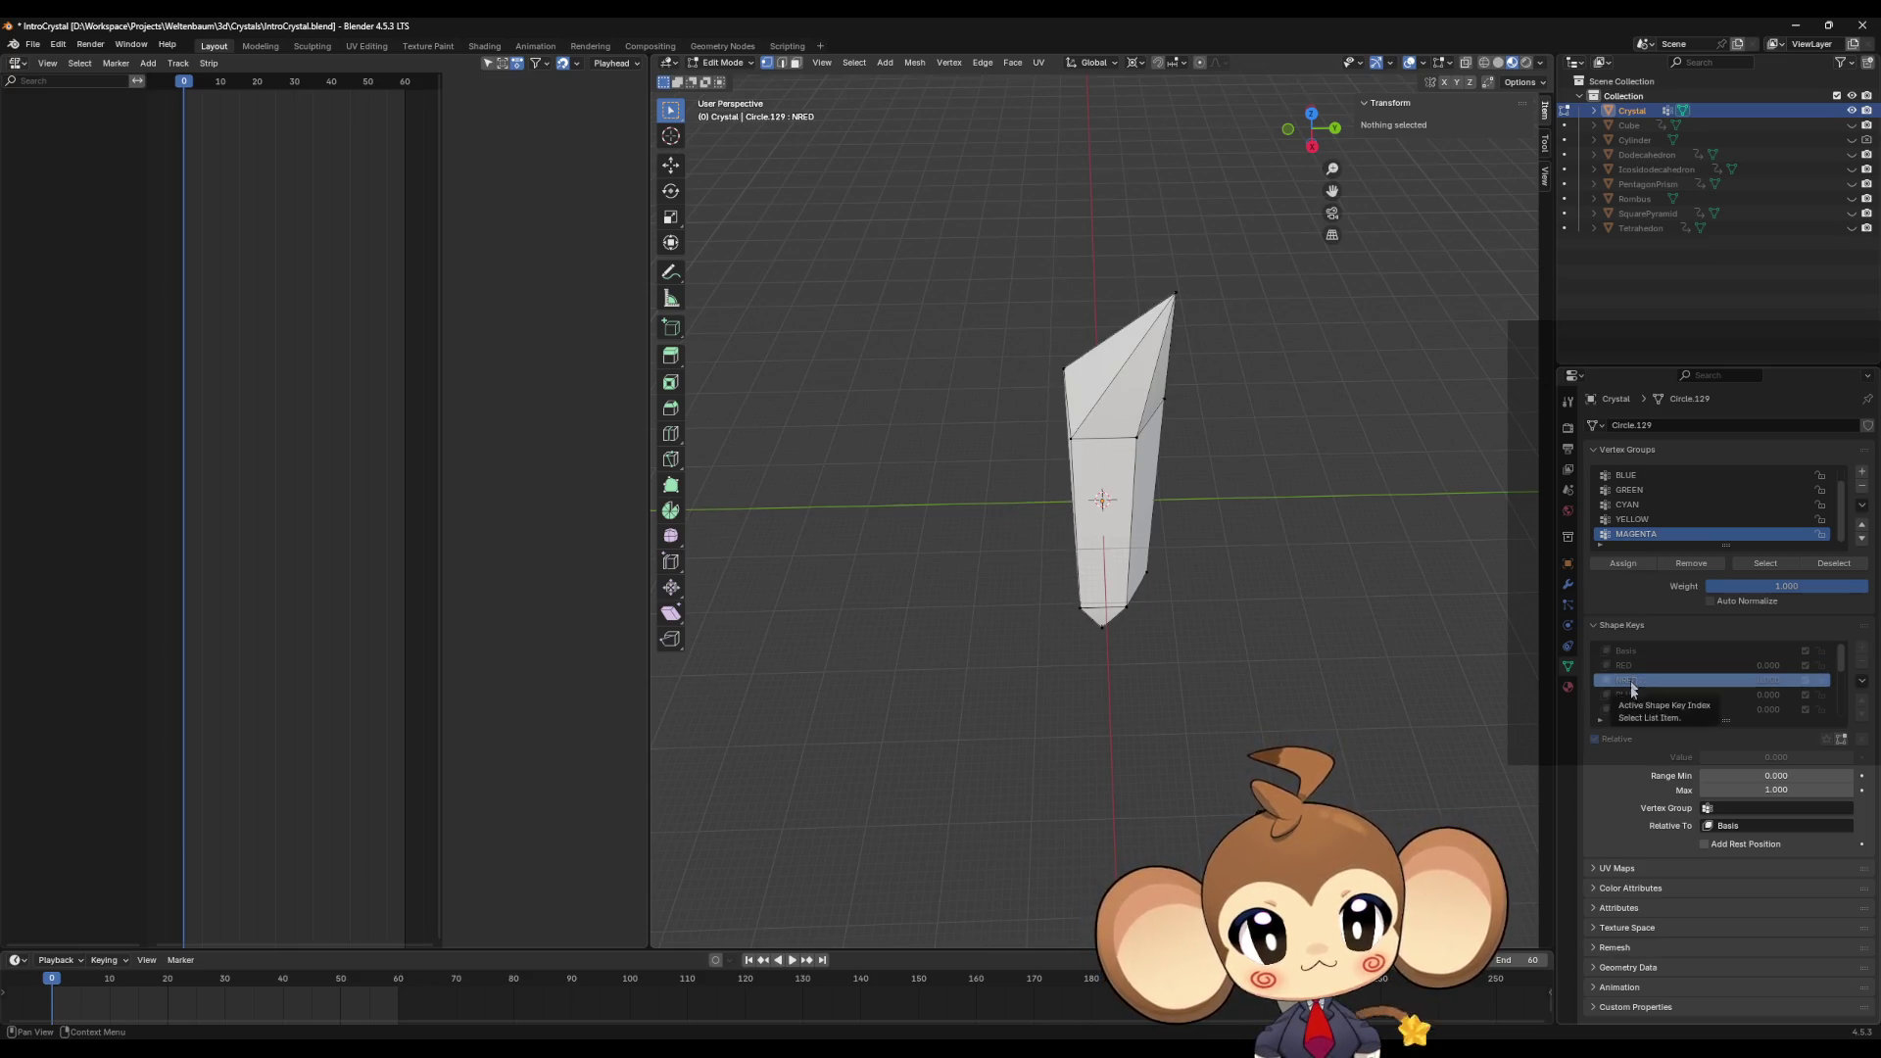
left_click(1631, 695)
scroll(1631, 701, "up", 2, "ctrl")
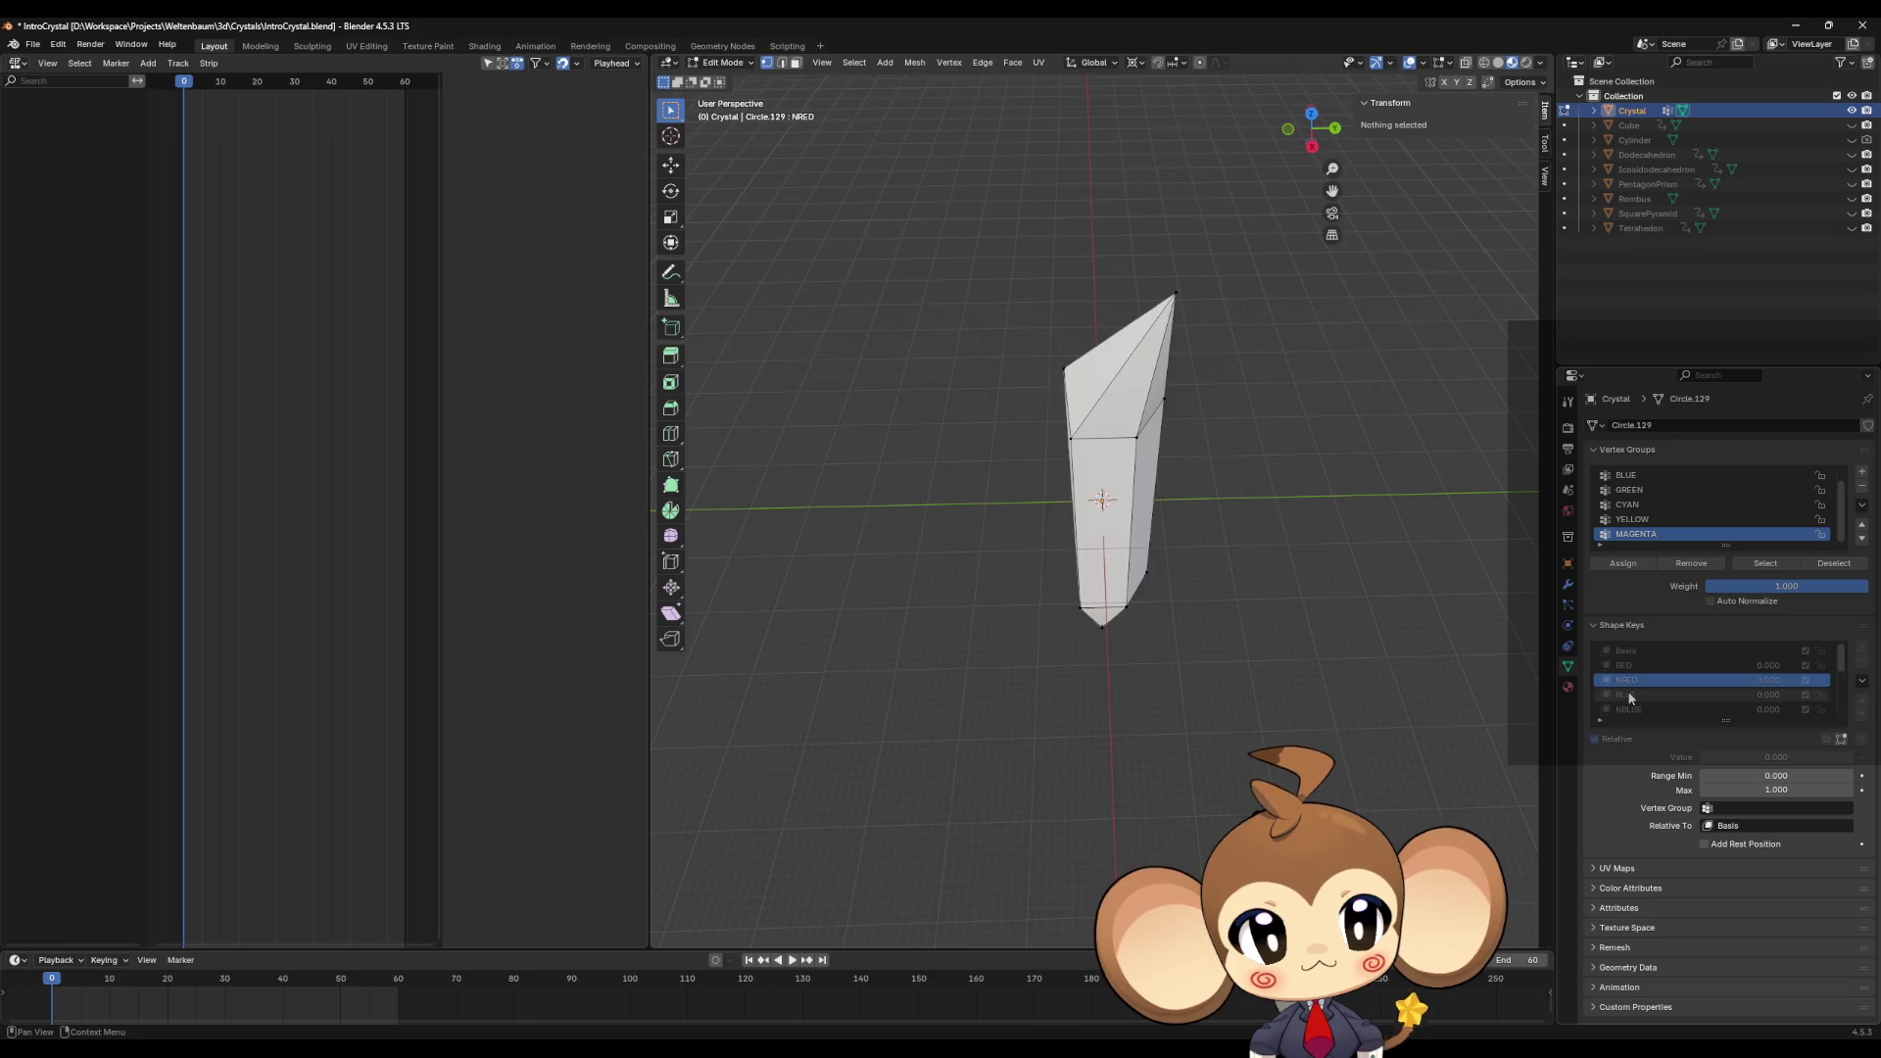
scroll(1631, 705, "down", 2, "ctrl")
left_click(1631, 709)
mouse_move(1273, 485)
middle_mouse_down()
mouse_move(1159, 477)
mouse_move(1251, 496)
mouse_move(1226, 504)
mouse_move(1029, 457)
middle_mouse_up()
mouse_move(1226, 495)
middle_mouse_down()
mouse_move(1166, 477)
mouse_move(1205, 485)
middle_mouse_up()
scroll(1675, 676, "down", 2)
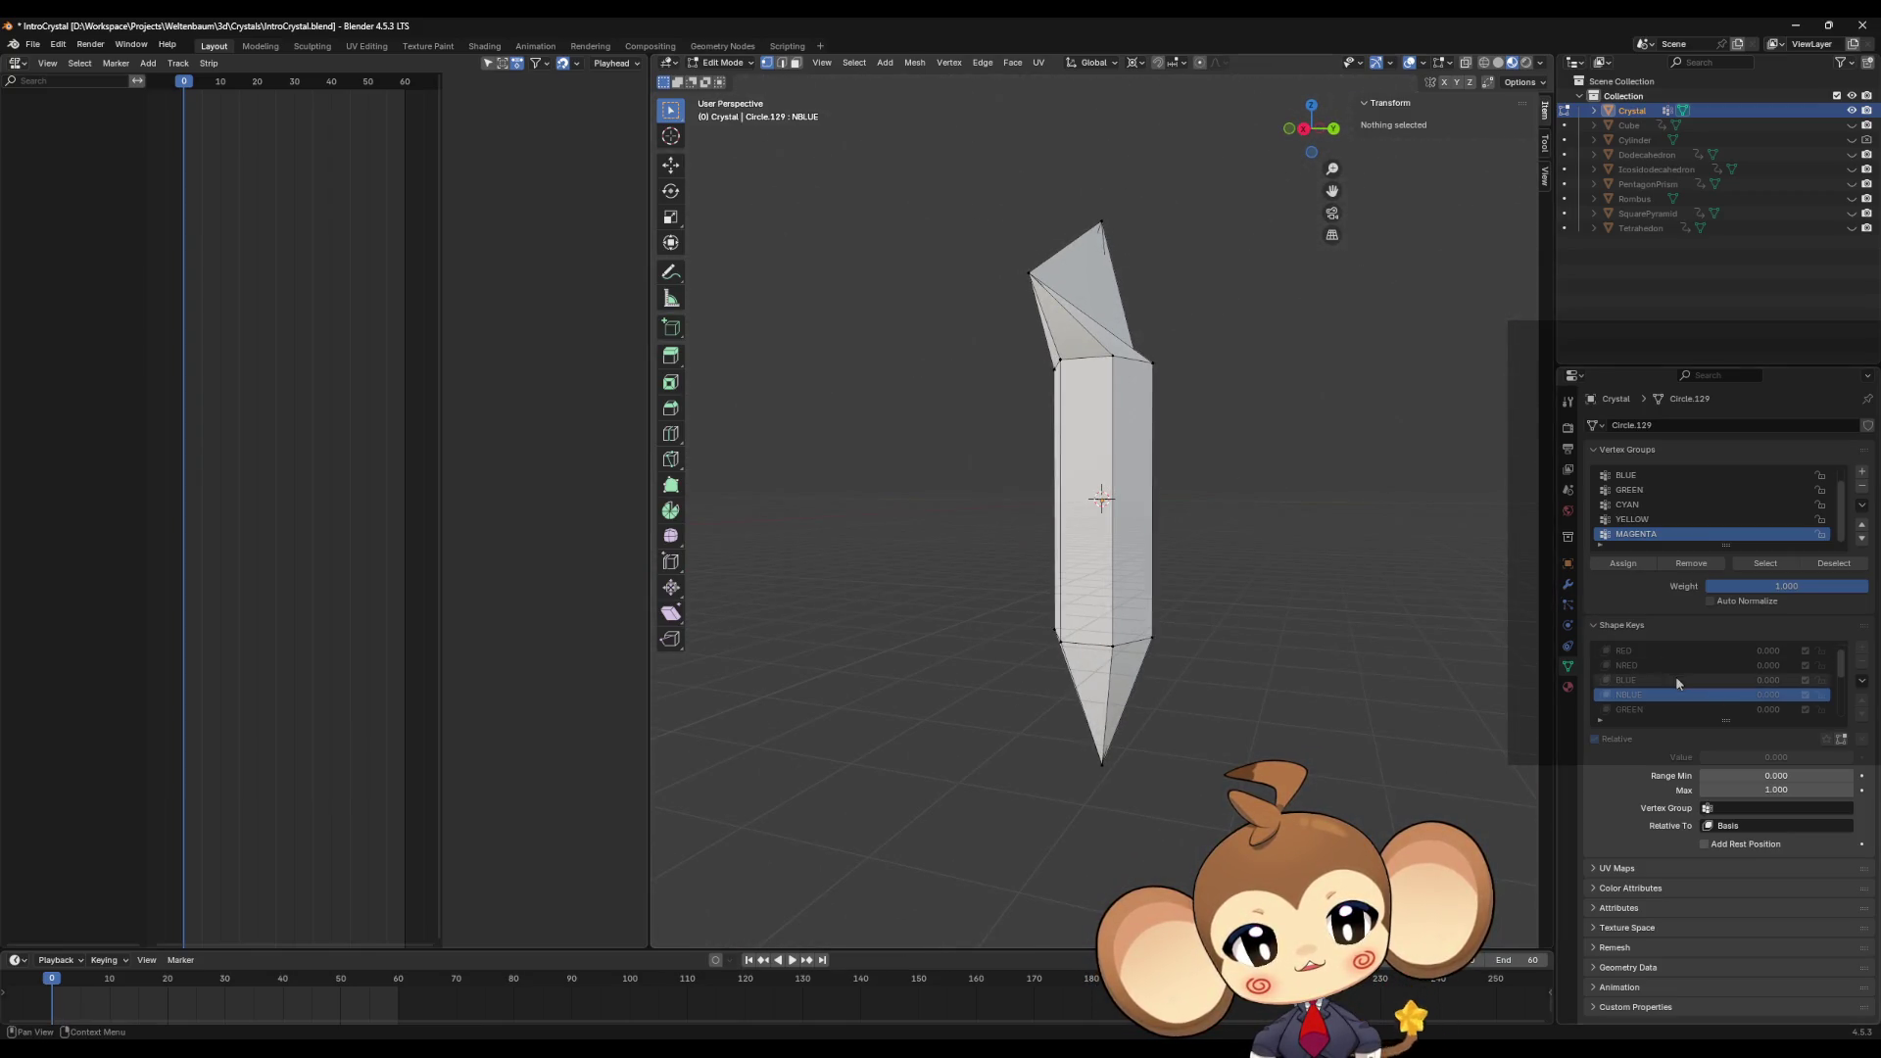
Step: Preview the GREEN, NGREEN and CYAN shape keys on the crystal
left_click(1652, 694)
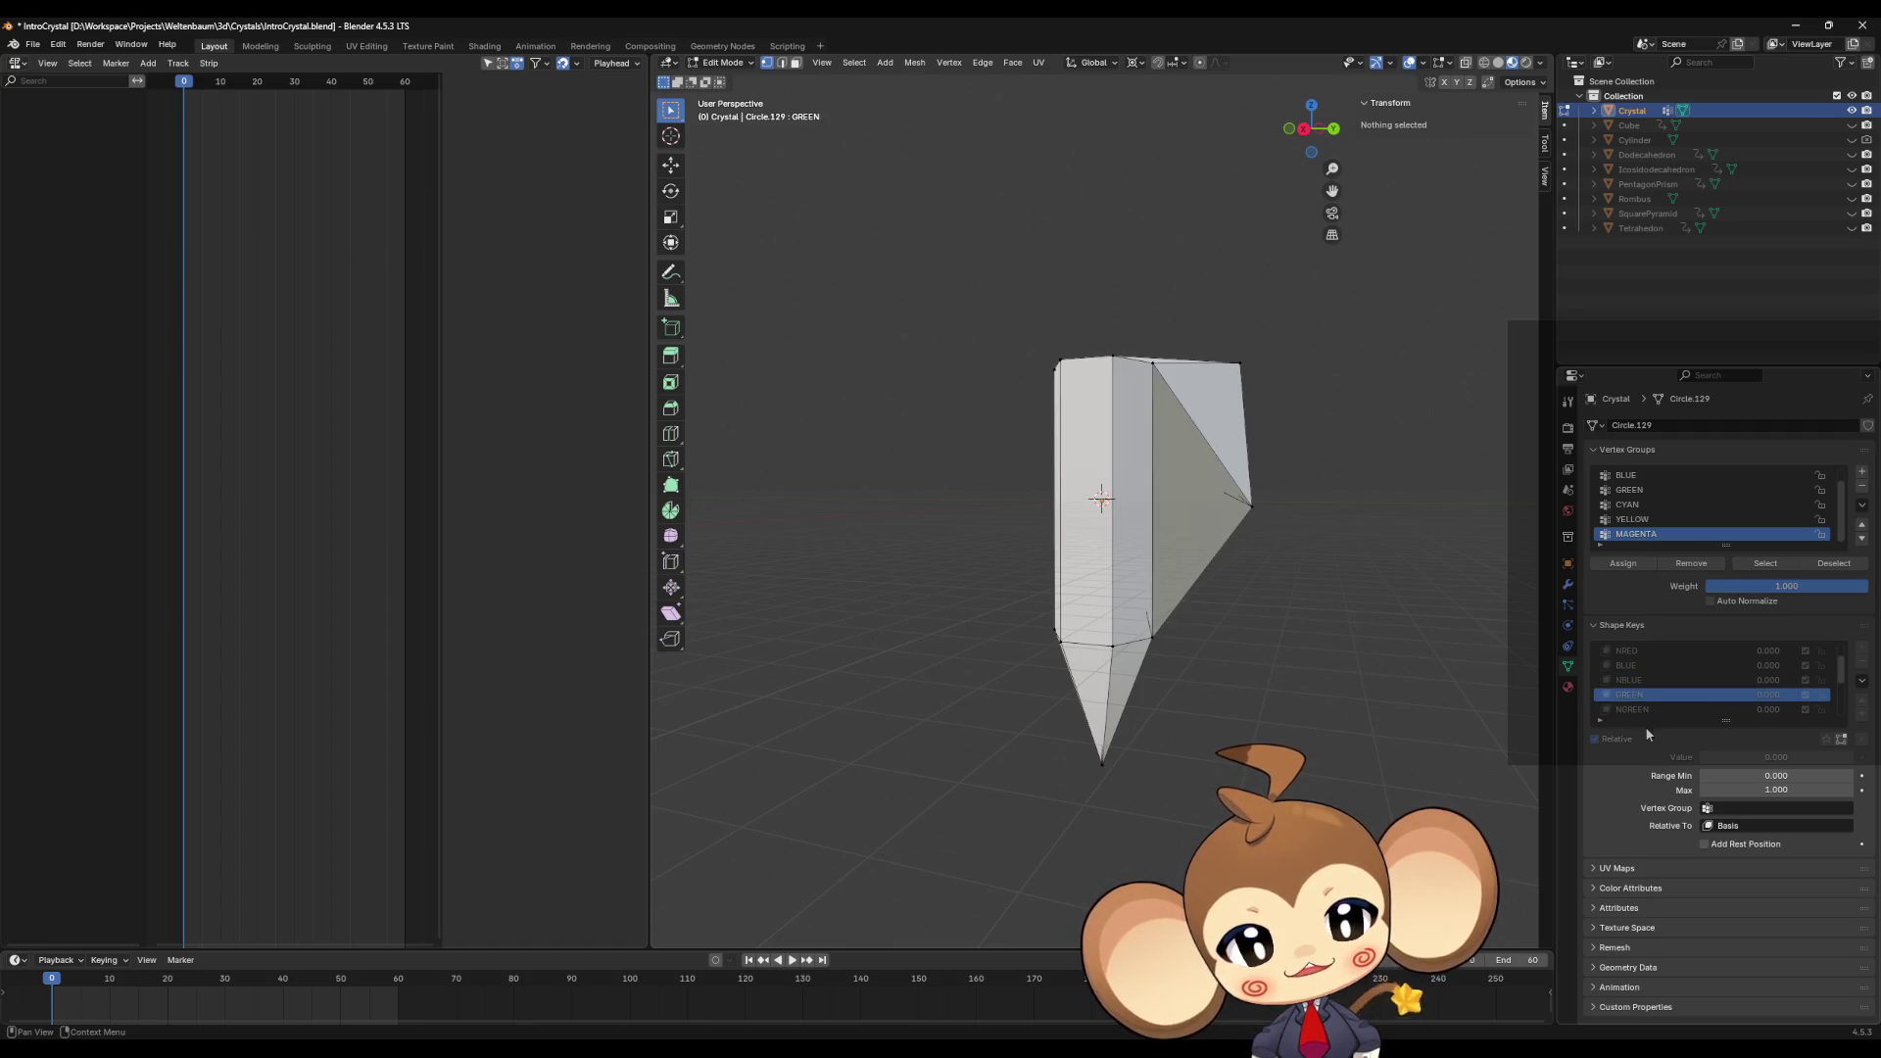
left_click(1650, 709)
mouse_move(1319, 516)
middle_mouse_down()
mouse_move(1242, 537)
mouse_move(1269, 550)
mouse_move(1259, 515)
middle_mouse_up()
scroll(1670, 697, "down", 4)
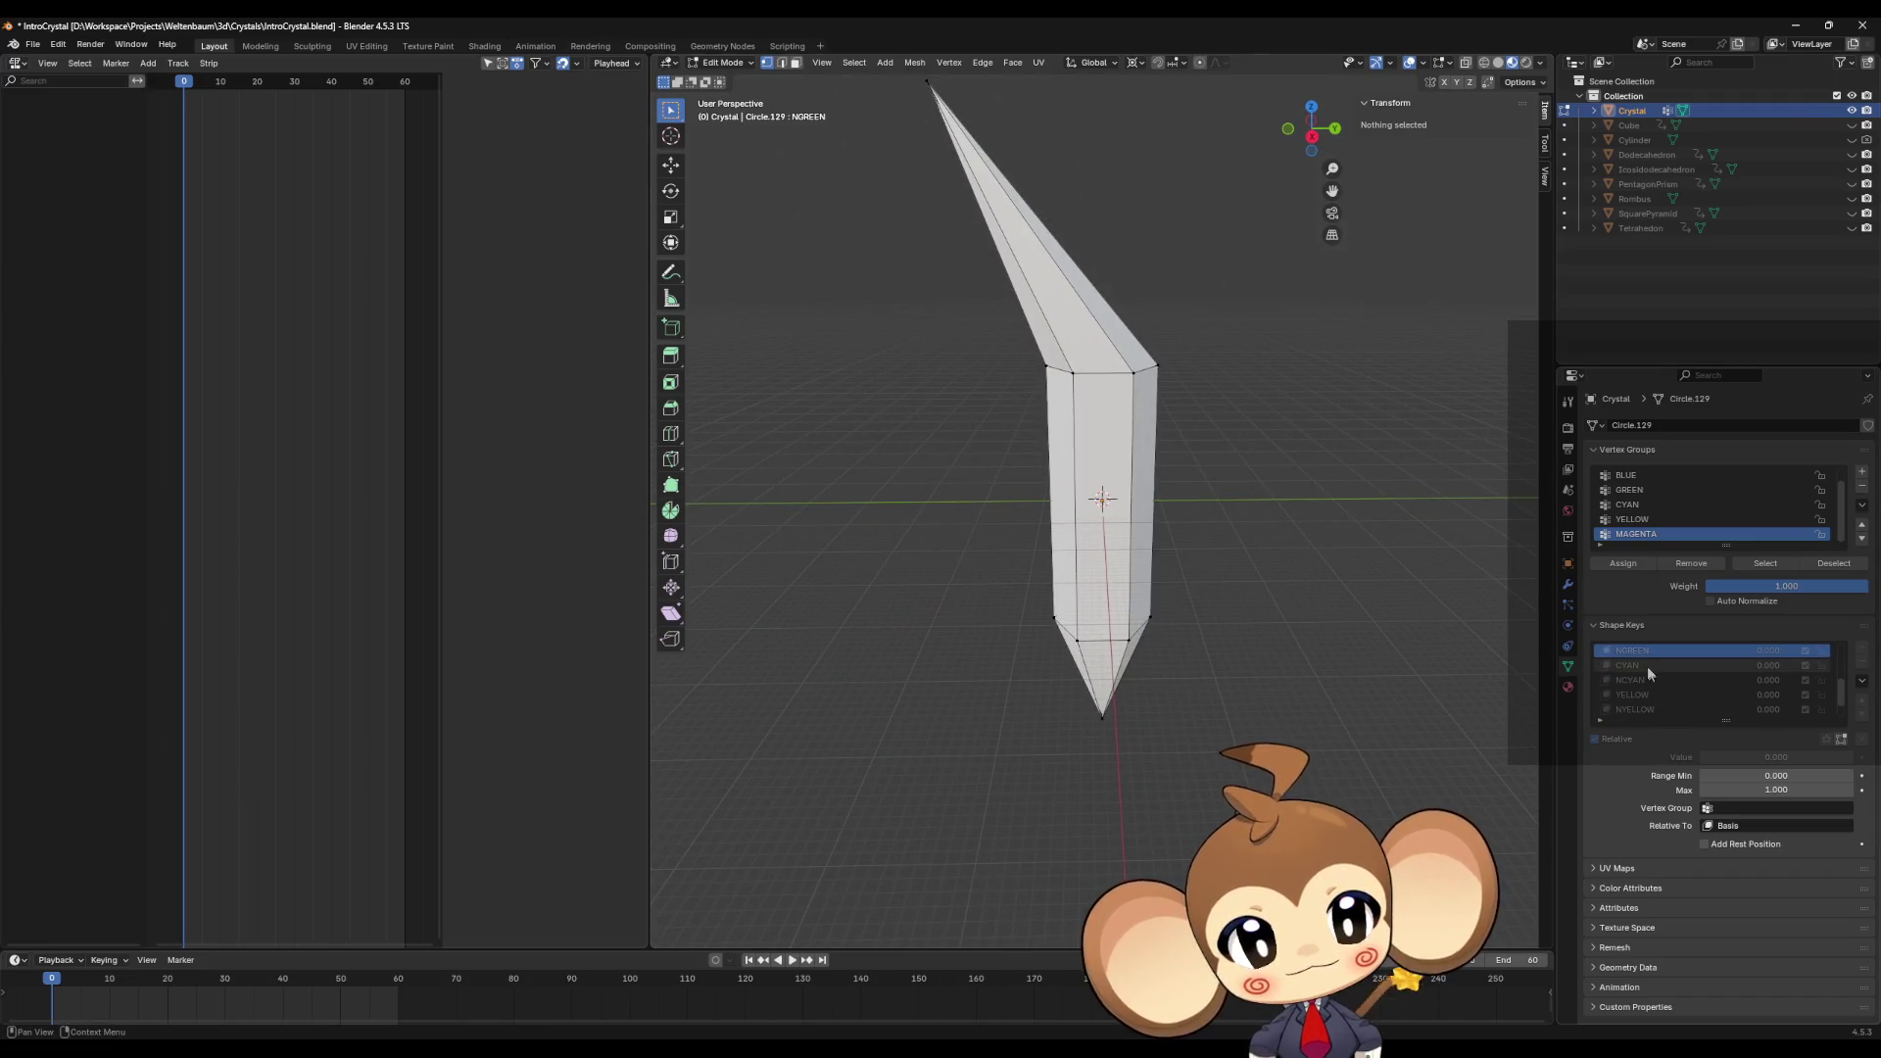
left_click(1646, 666)
mouse_move(1215, 508)
middle_mouse_down()
mouse_move(1230, 529)
mouse_move(1192, 491)
mouse_move(1224, 490)
middle_mouse_up()
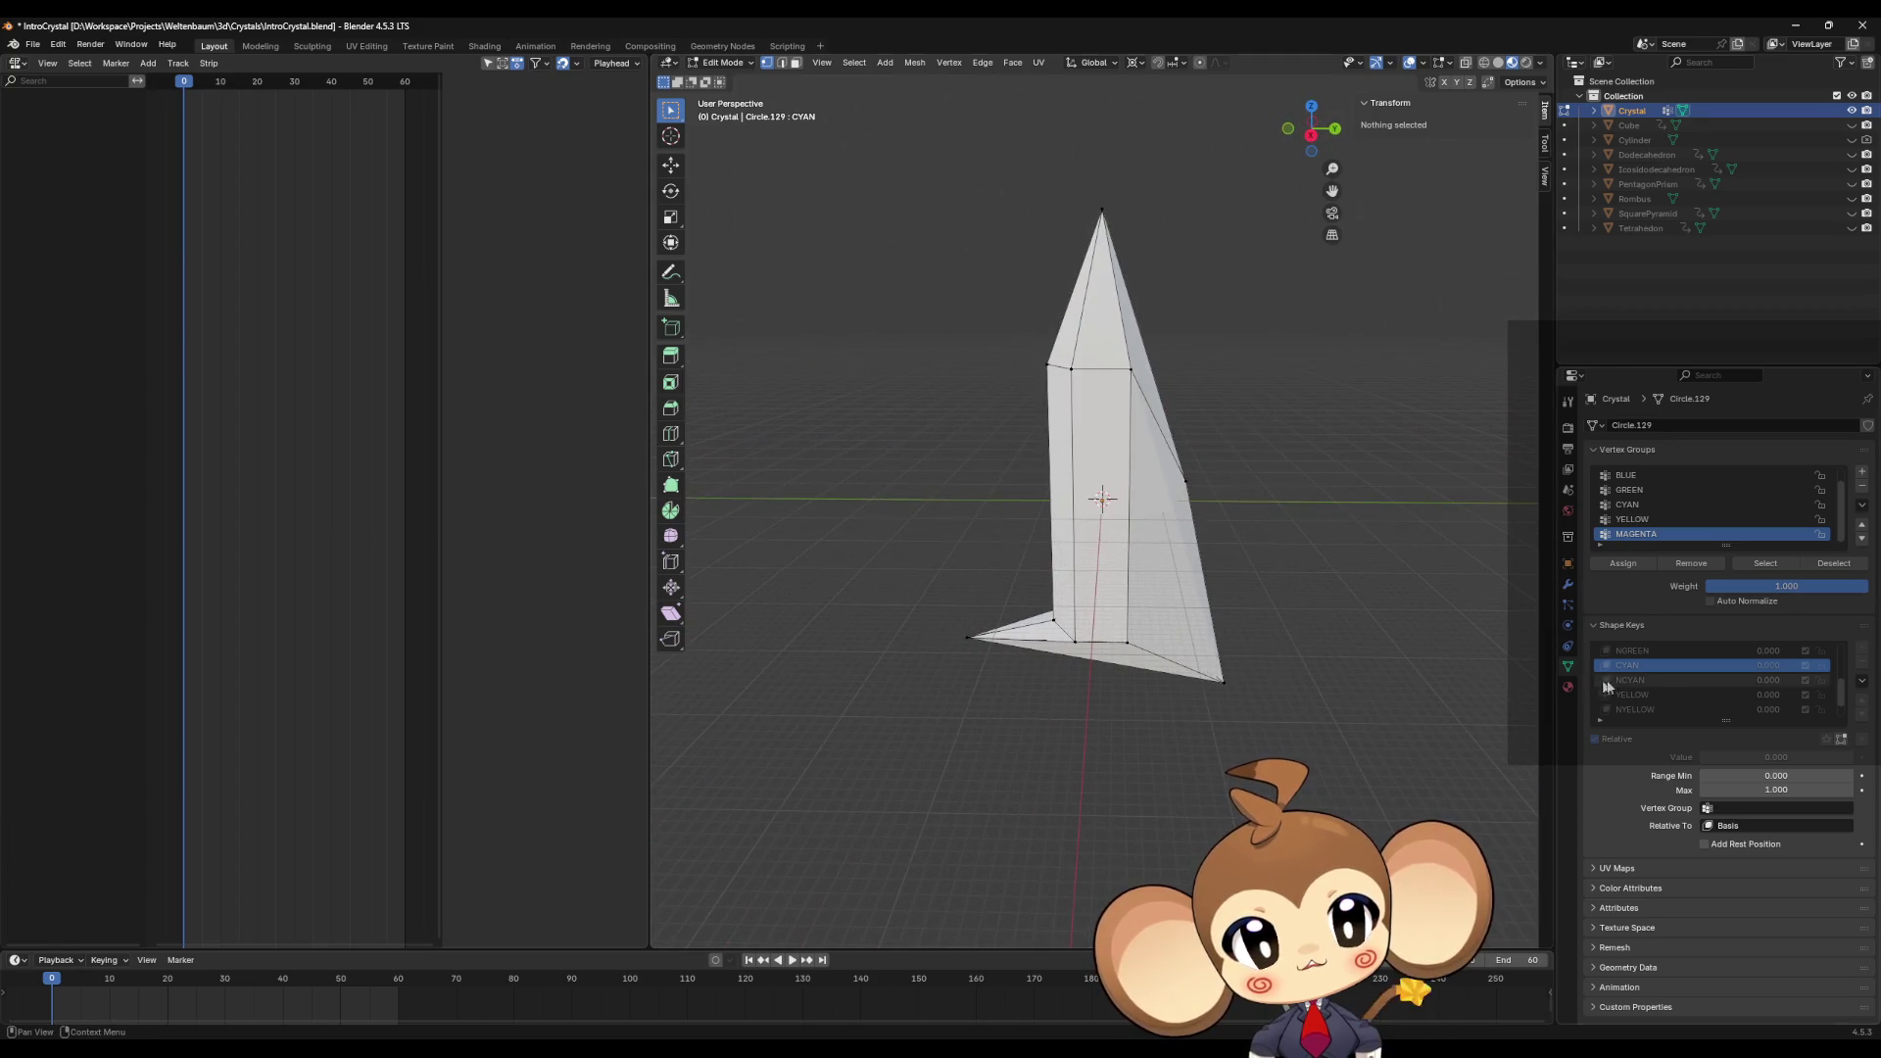
scroll(1602, 687, "up", 6)
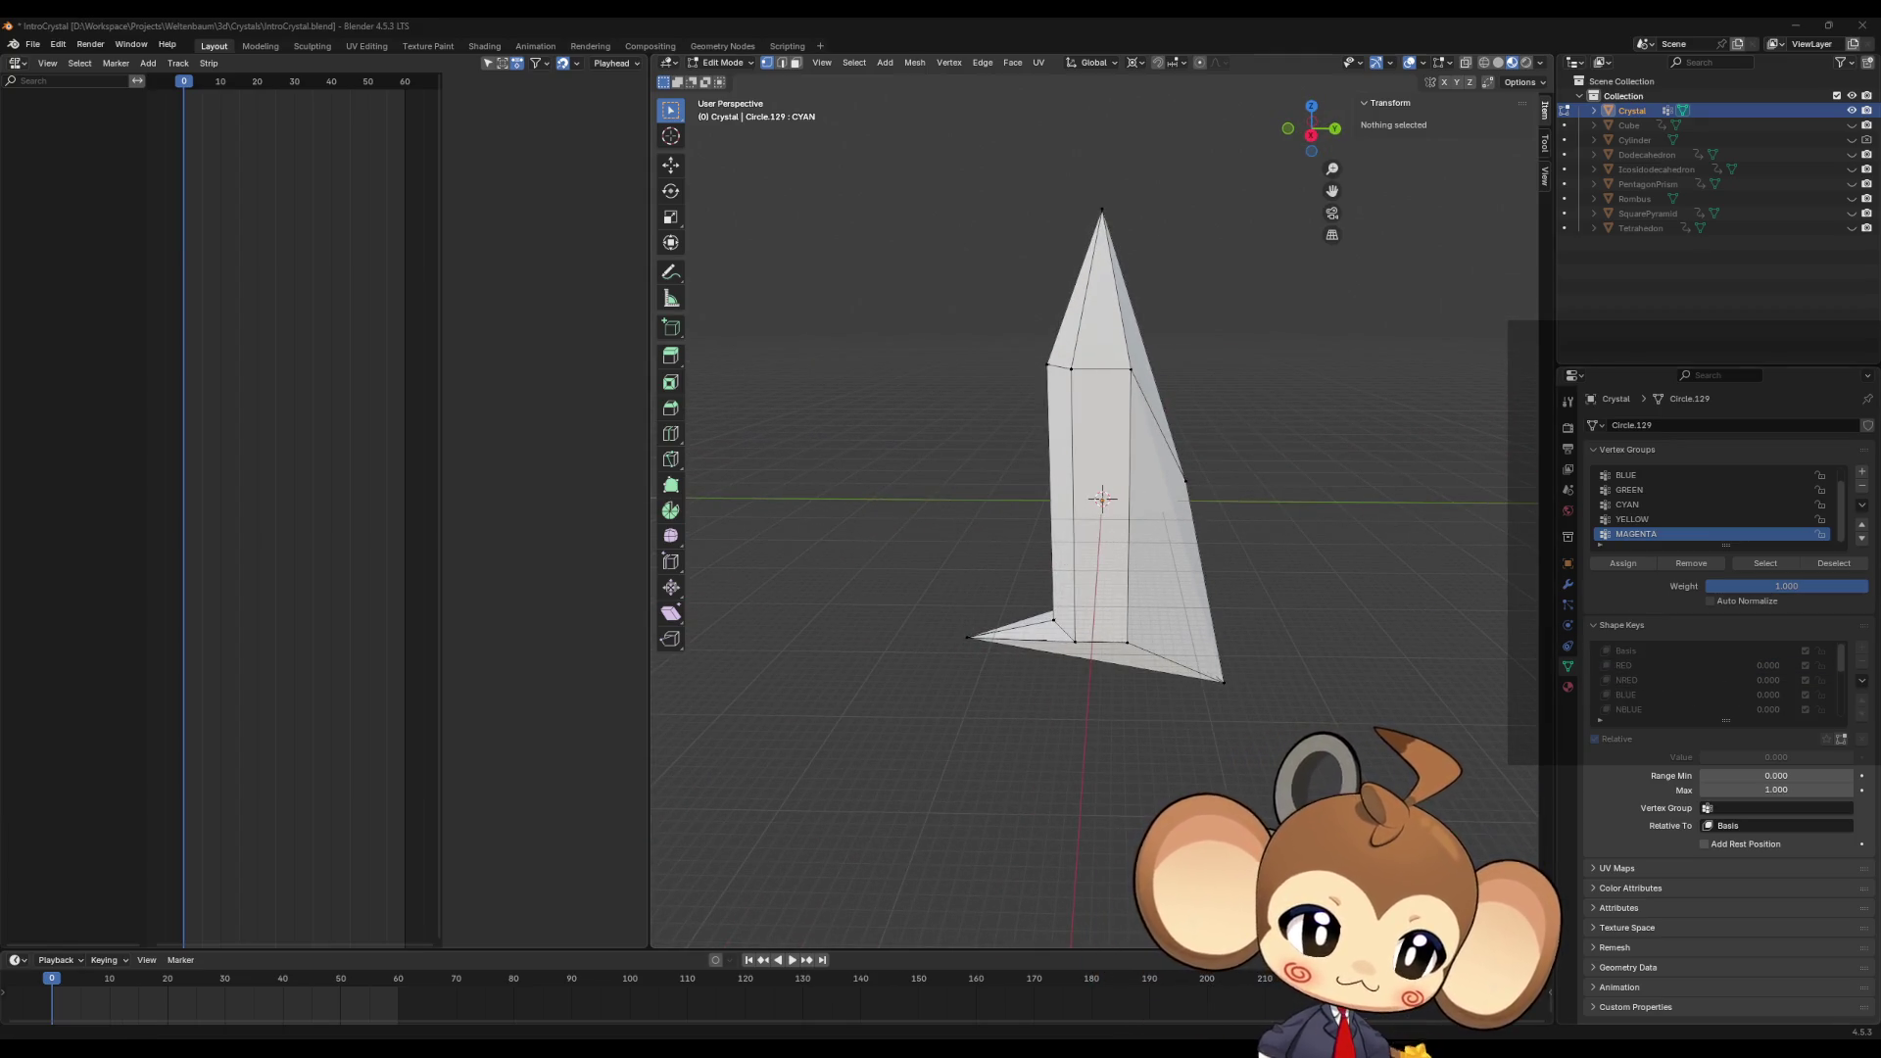
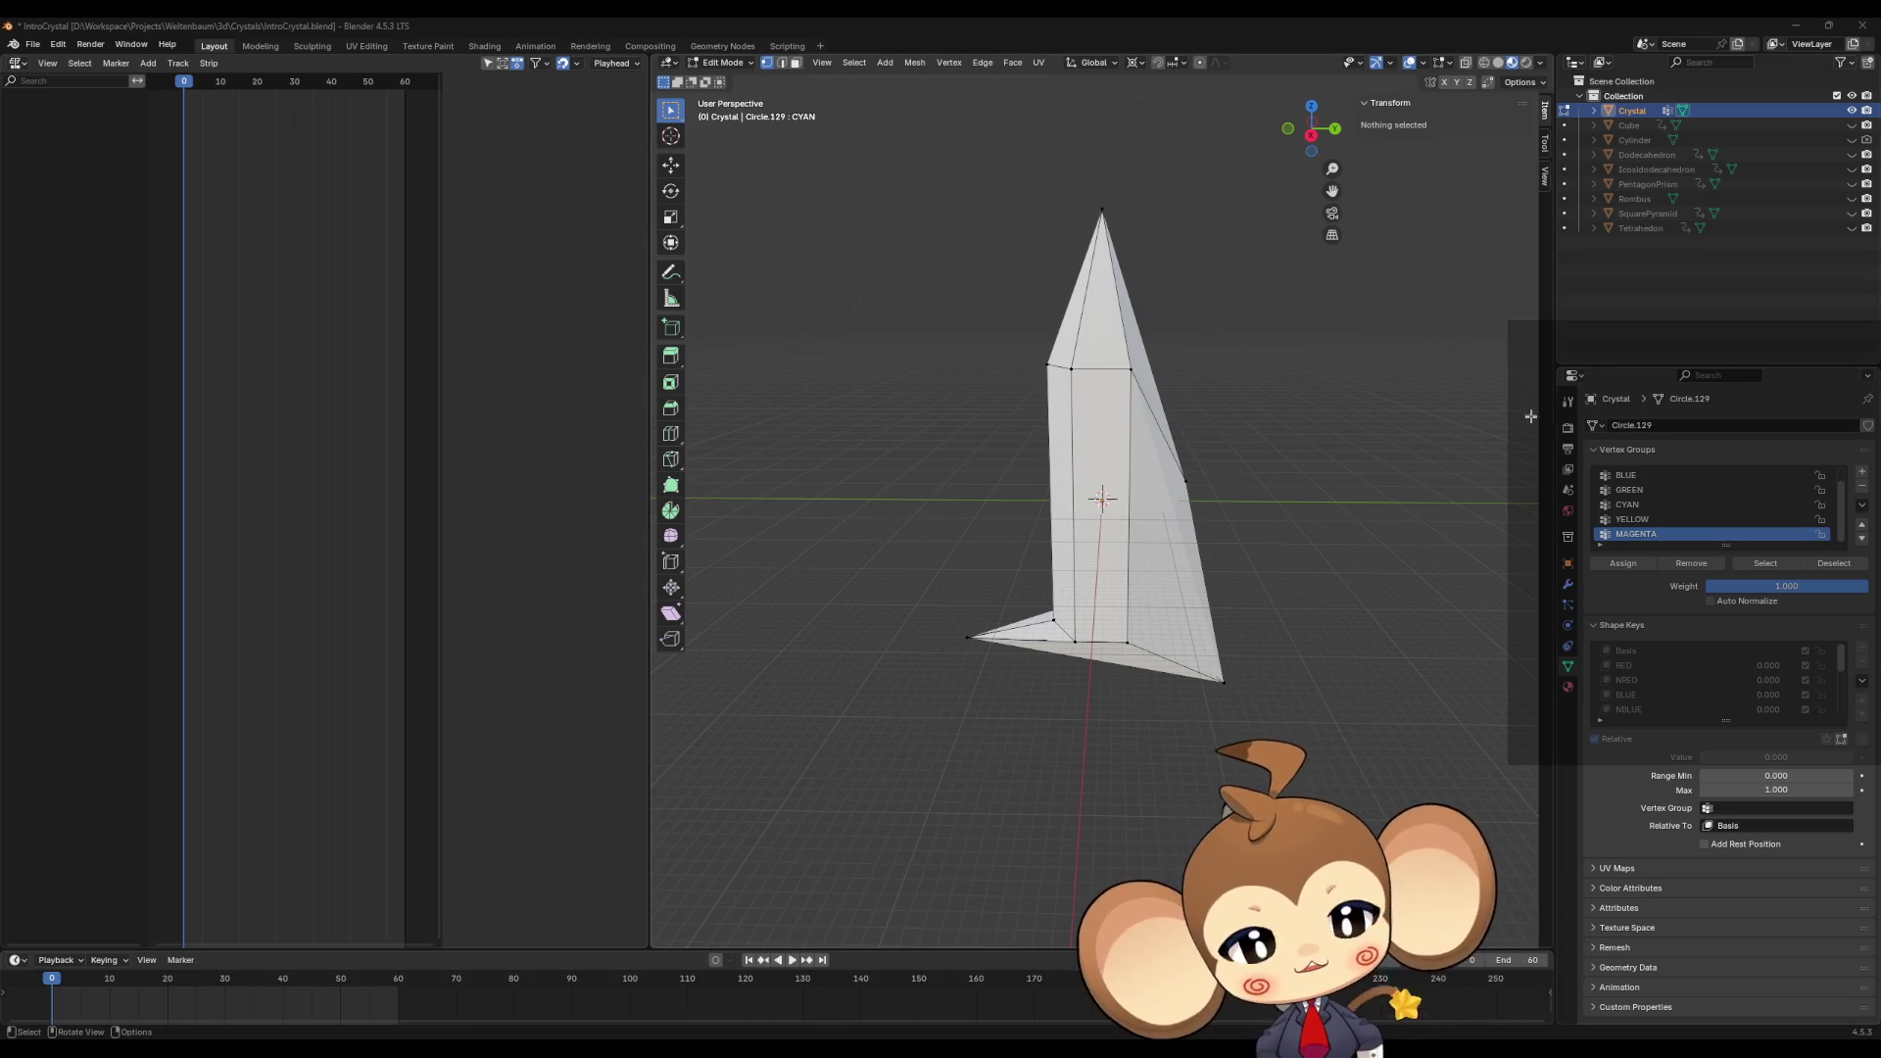
Step: Compare the crystal's Basis, RED and NRED shape keys while orbiting the view
mouse_move(1267, 519)
middle_mouse_down()
mouse_move(1278, 602)
mouse_move(1272, 538)
middle_mouse_up()
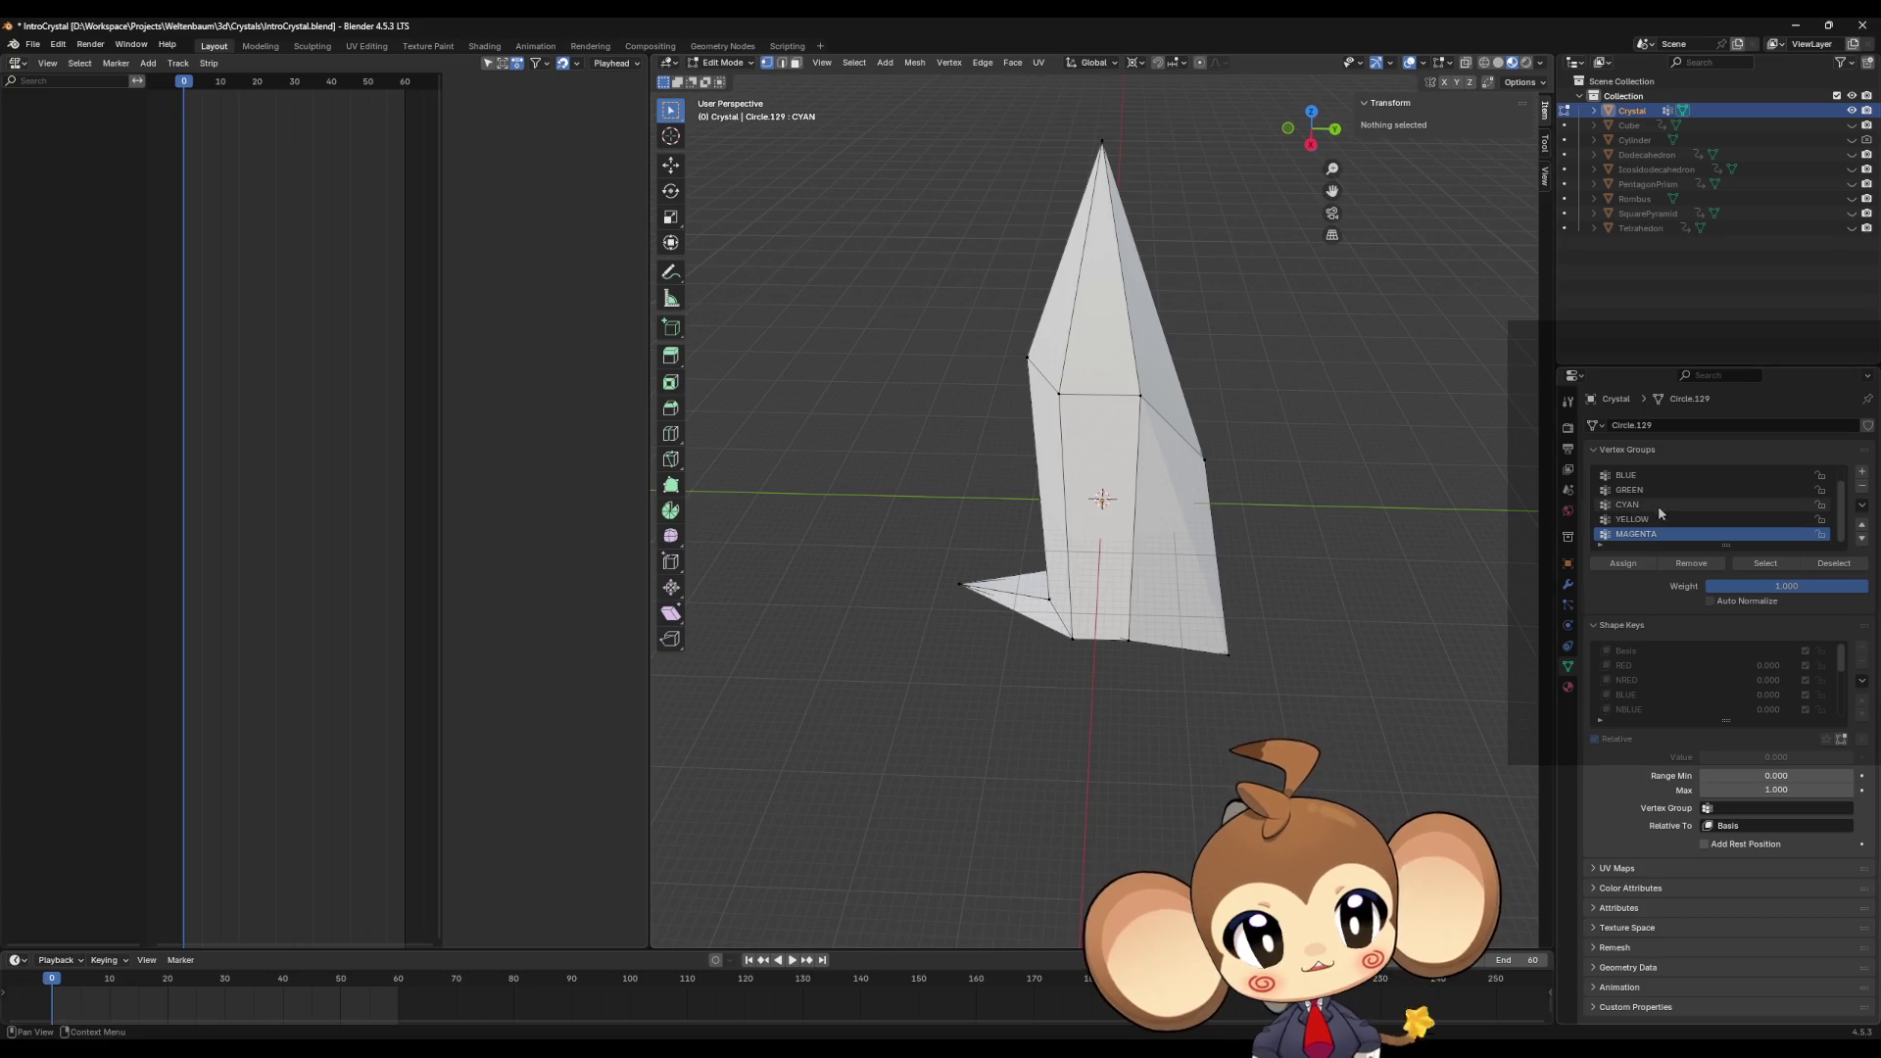
scroll(1650, 502, "up", 1)
left_click(1639, 474)
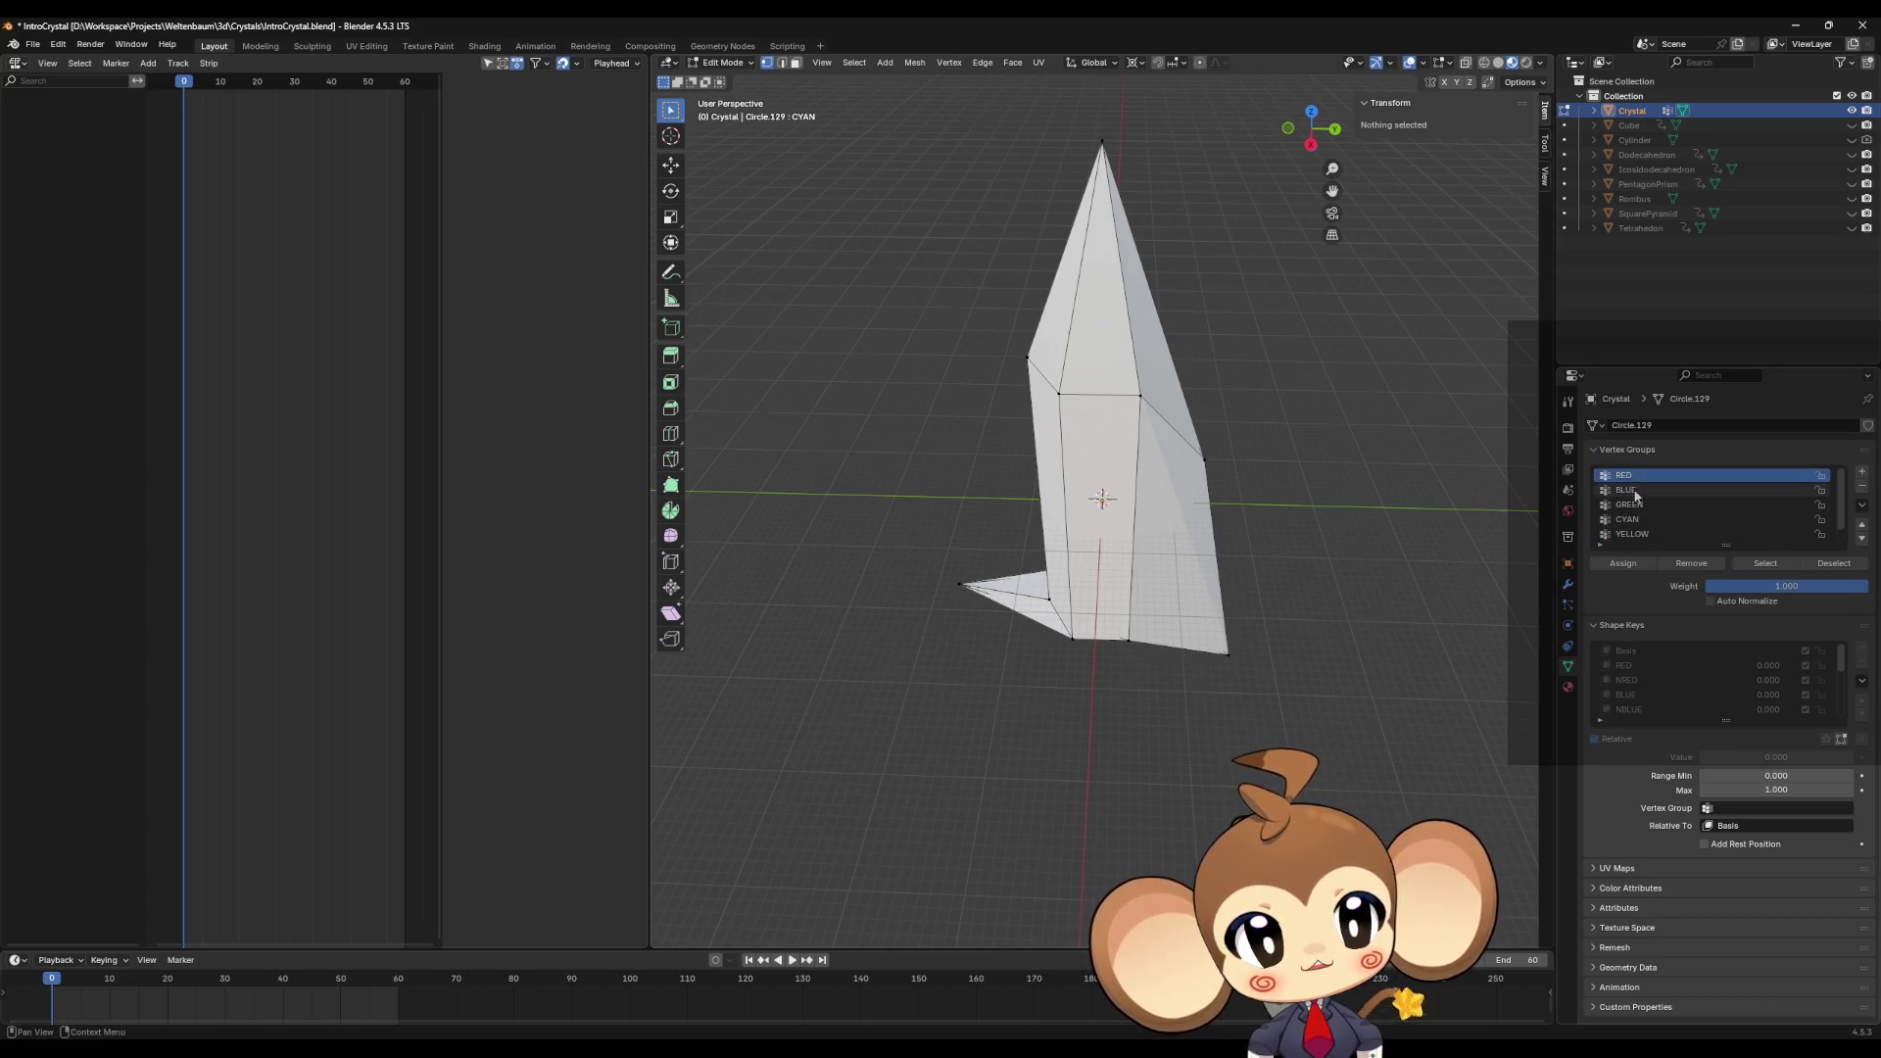
left_click(1629, 653)
left_click(1632, 680)
left_click(1637, 668)
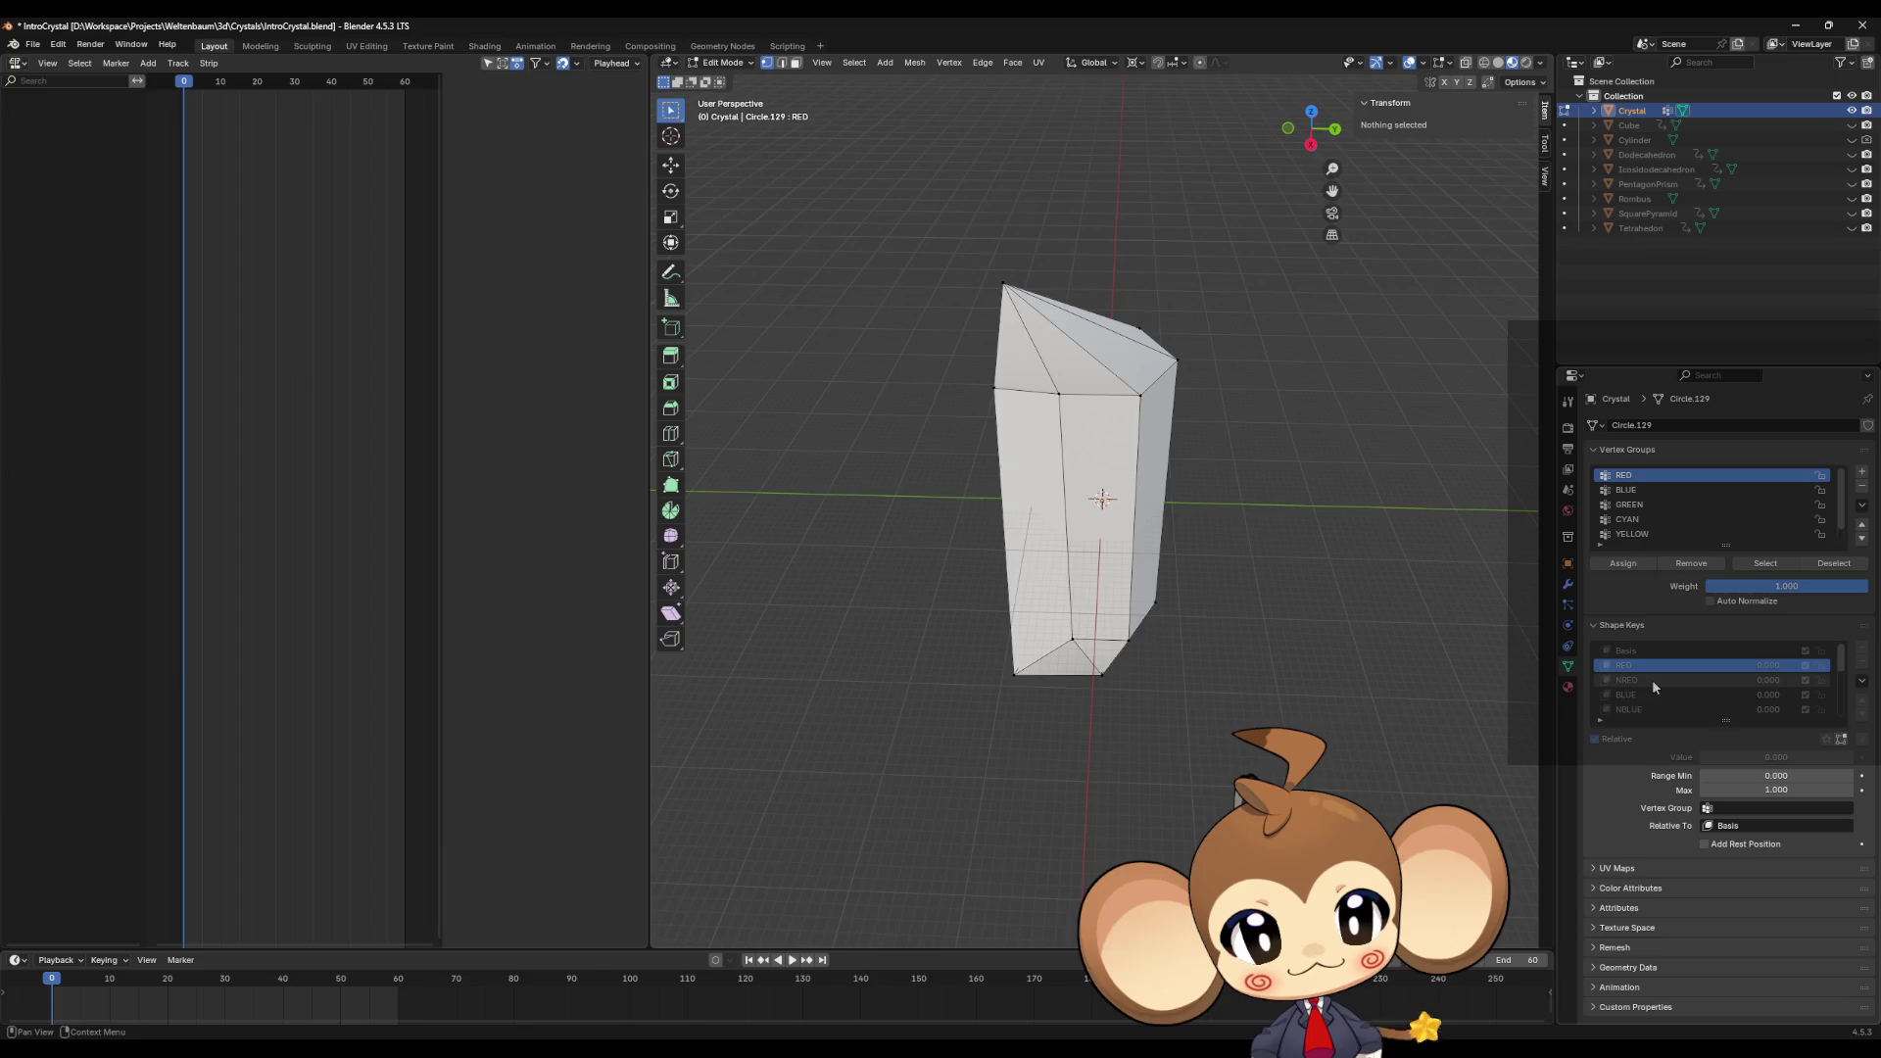
left_click(1652, 679)
left_click(1654, 668)
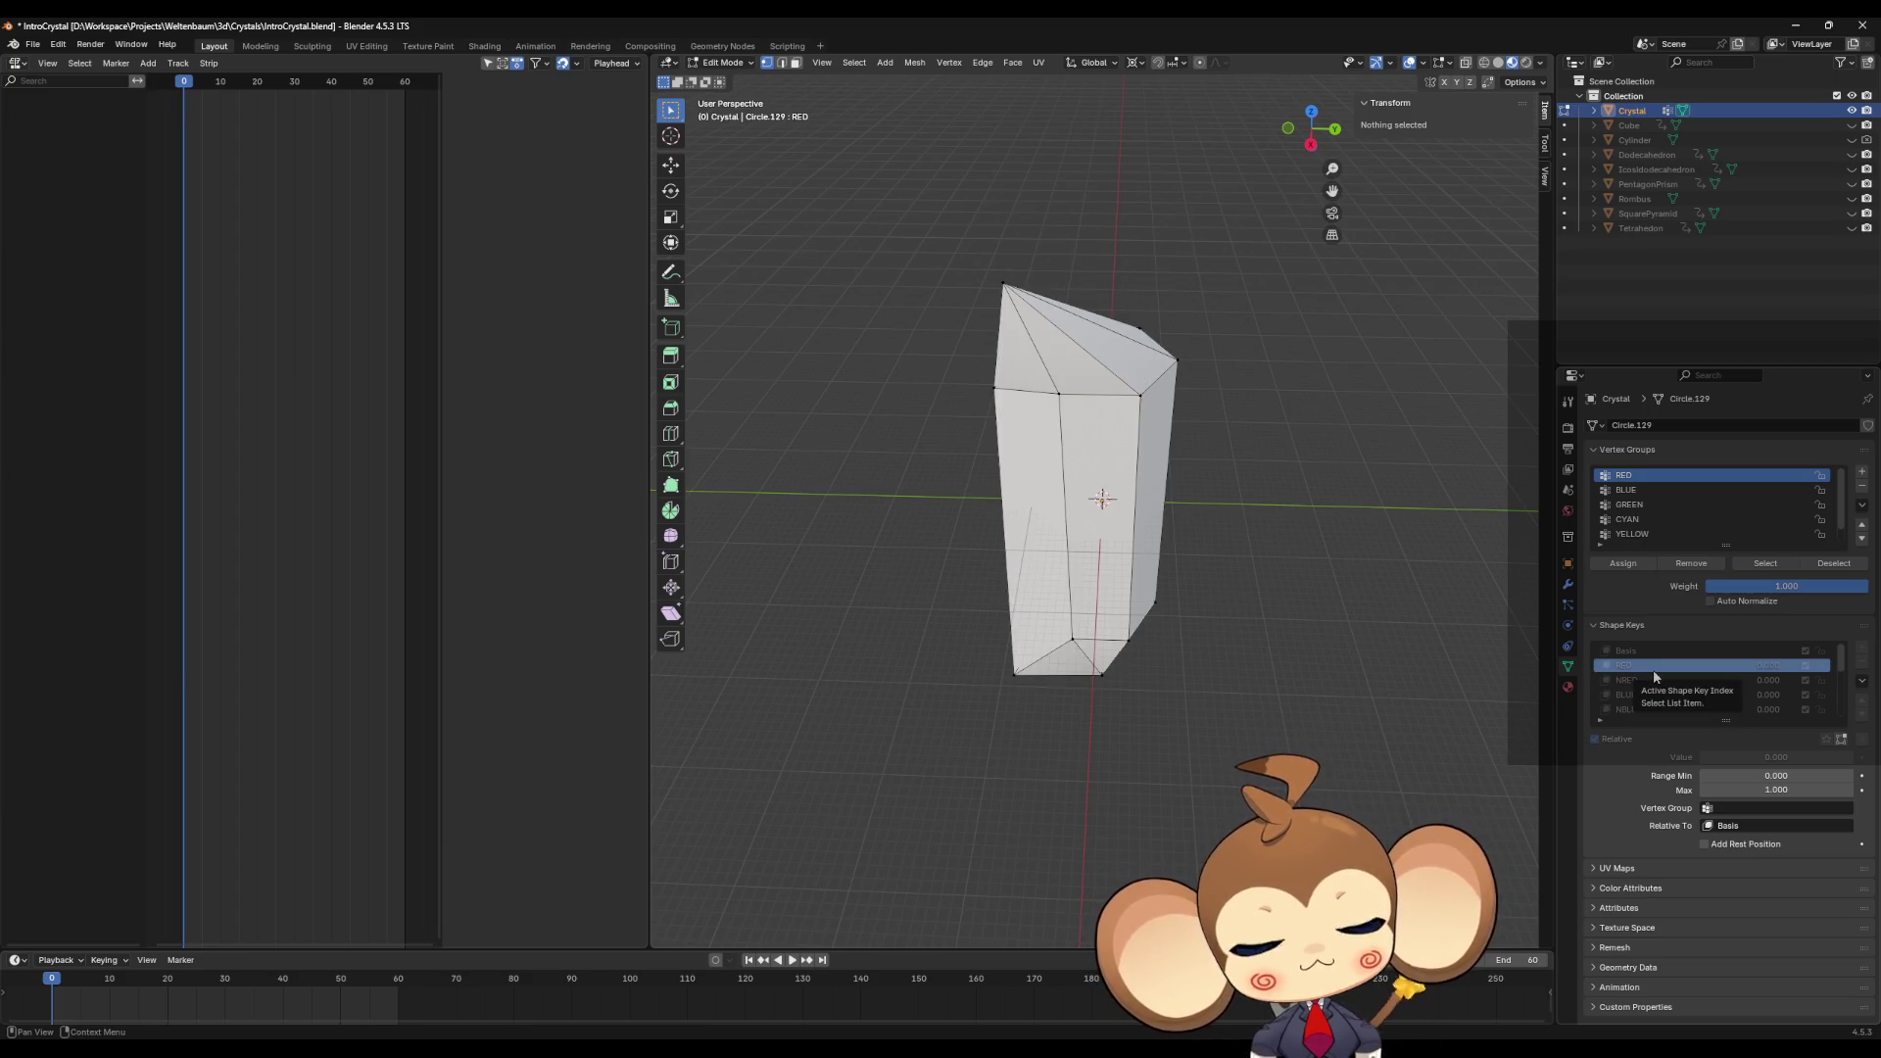
left_click(1648, 680)
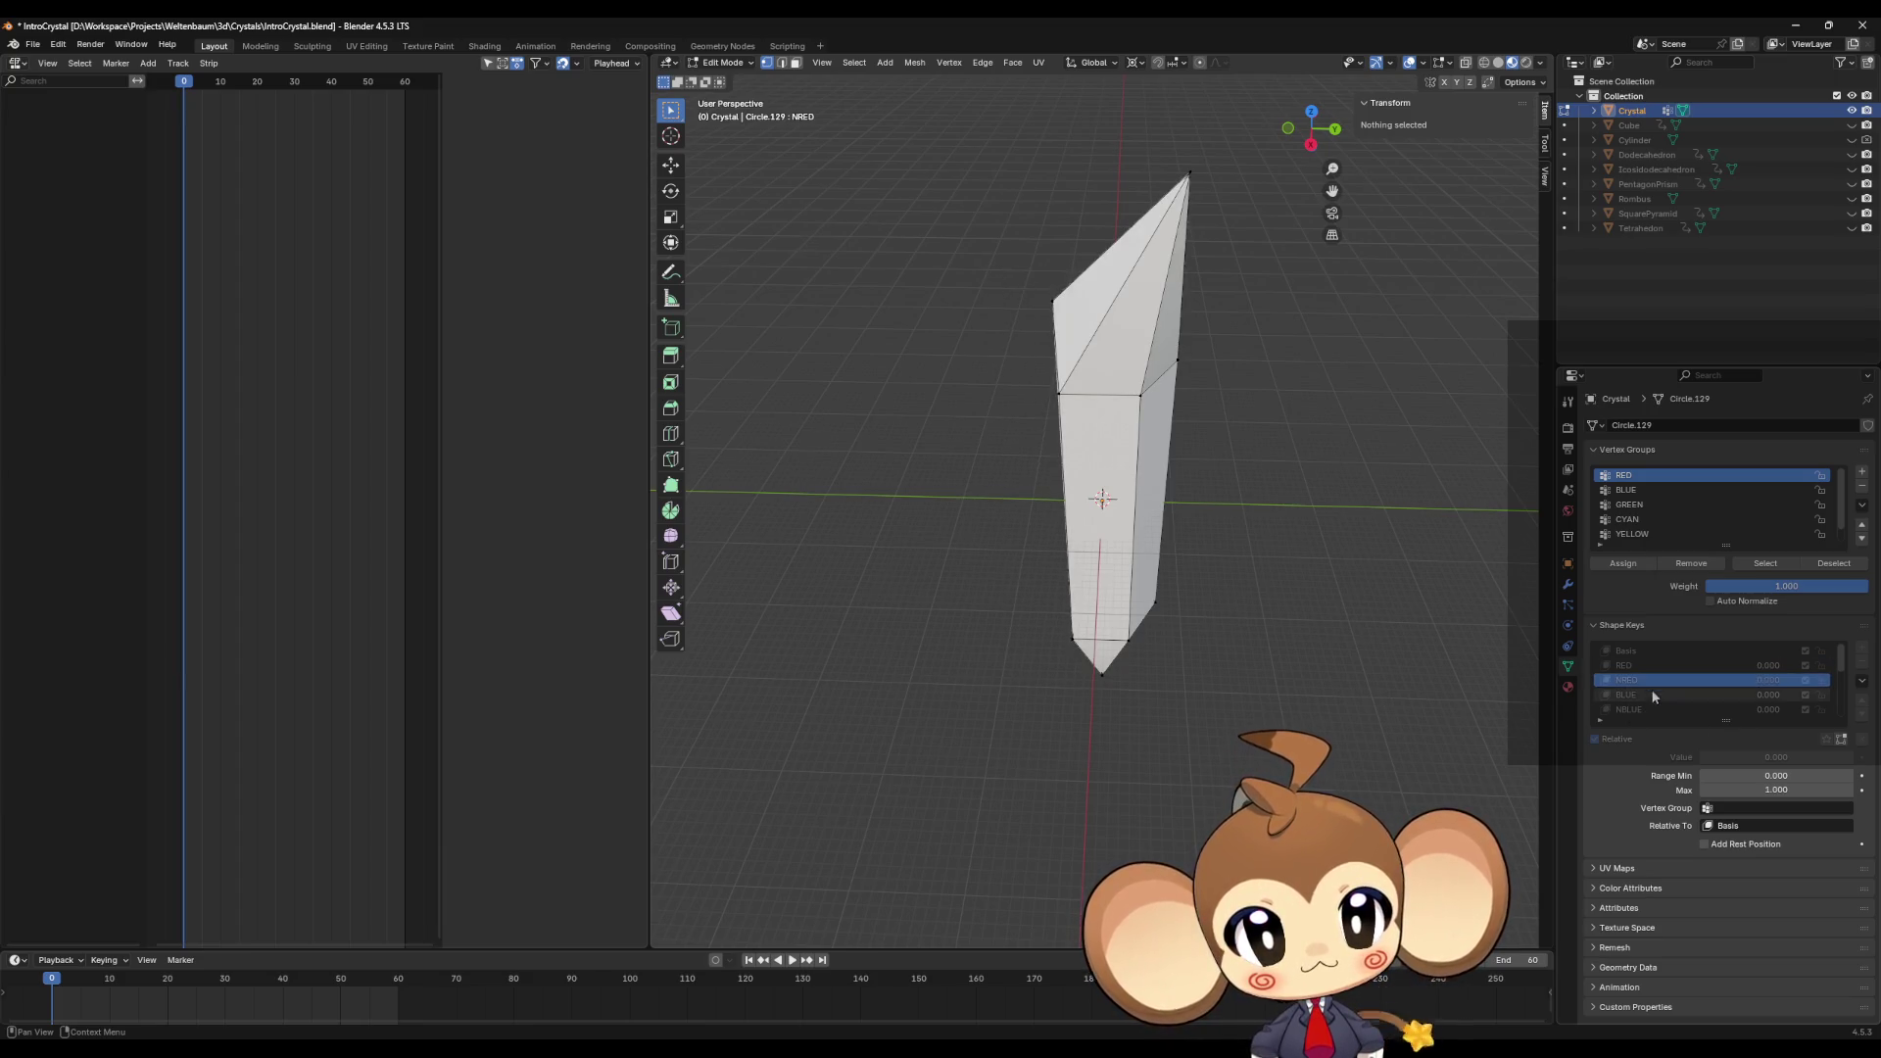
middle_click_drag(1213, 490, 1220, 480)
left_click(1651, 665)
mouse_move(1229, 563)
middle_mouse_down()
mouse_move(1230, 634)
mouse_move(1230, 601)
middle_mouse_up()
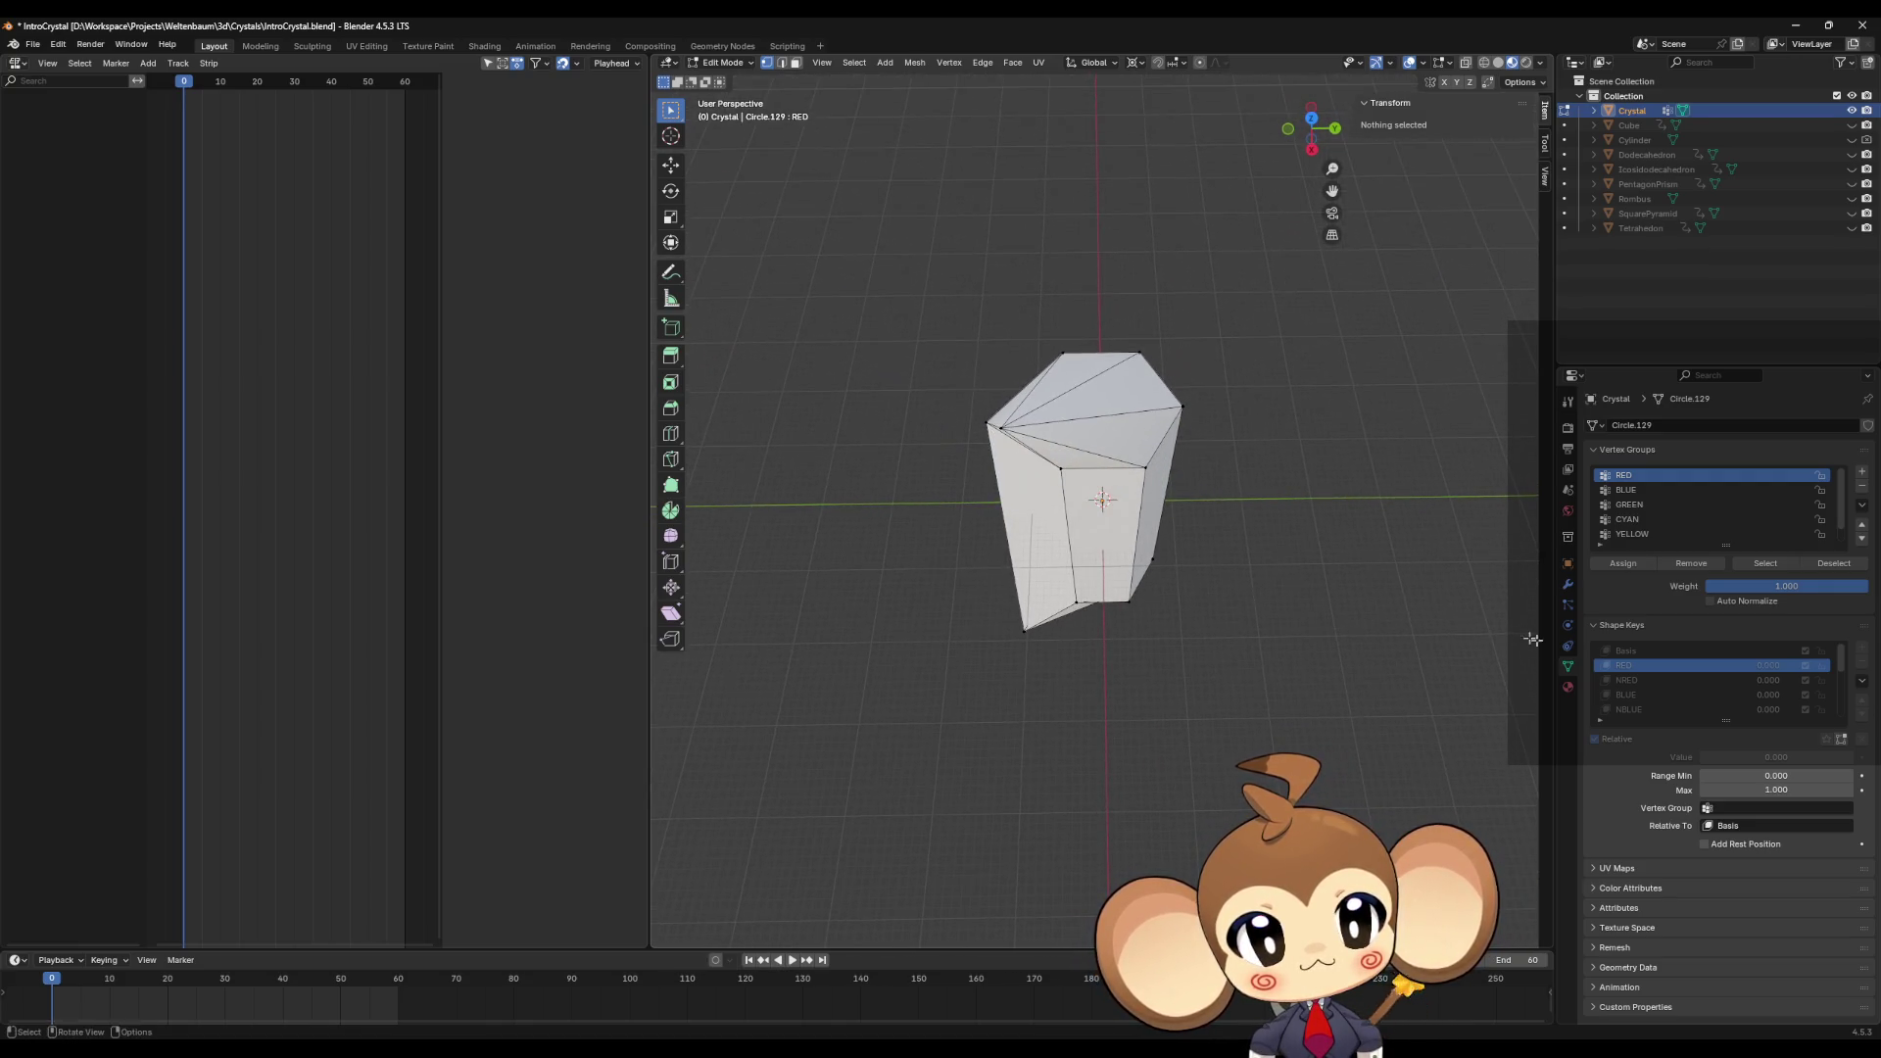
left_click(1661, 679)
Step: Preview the BLUE, NBLUE, GREEN and NGREEN shape keys on the crystal
left_click(1655, 694)
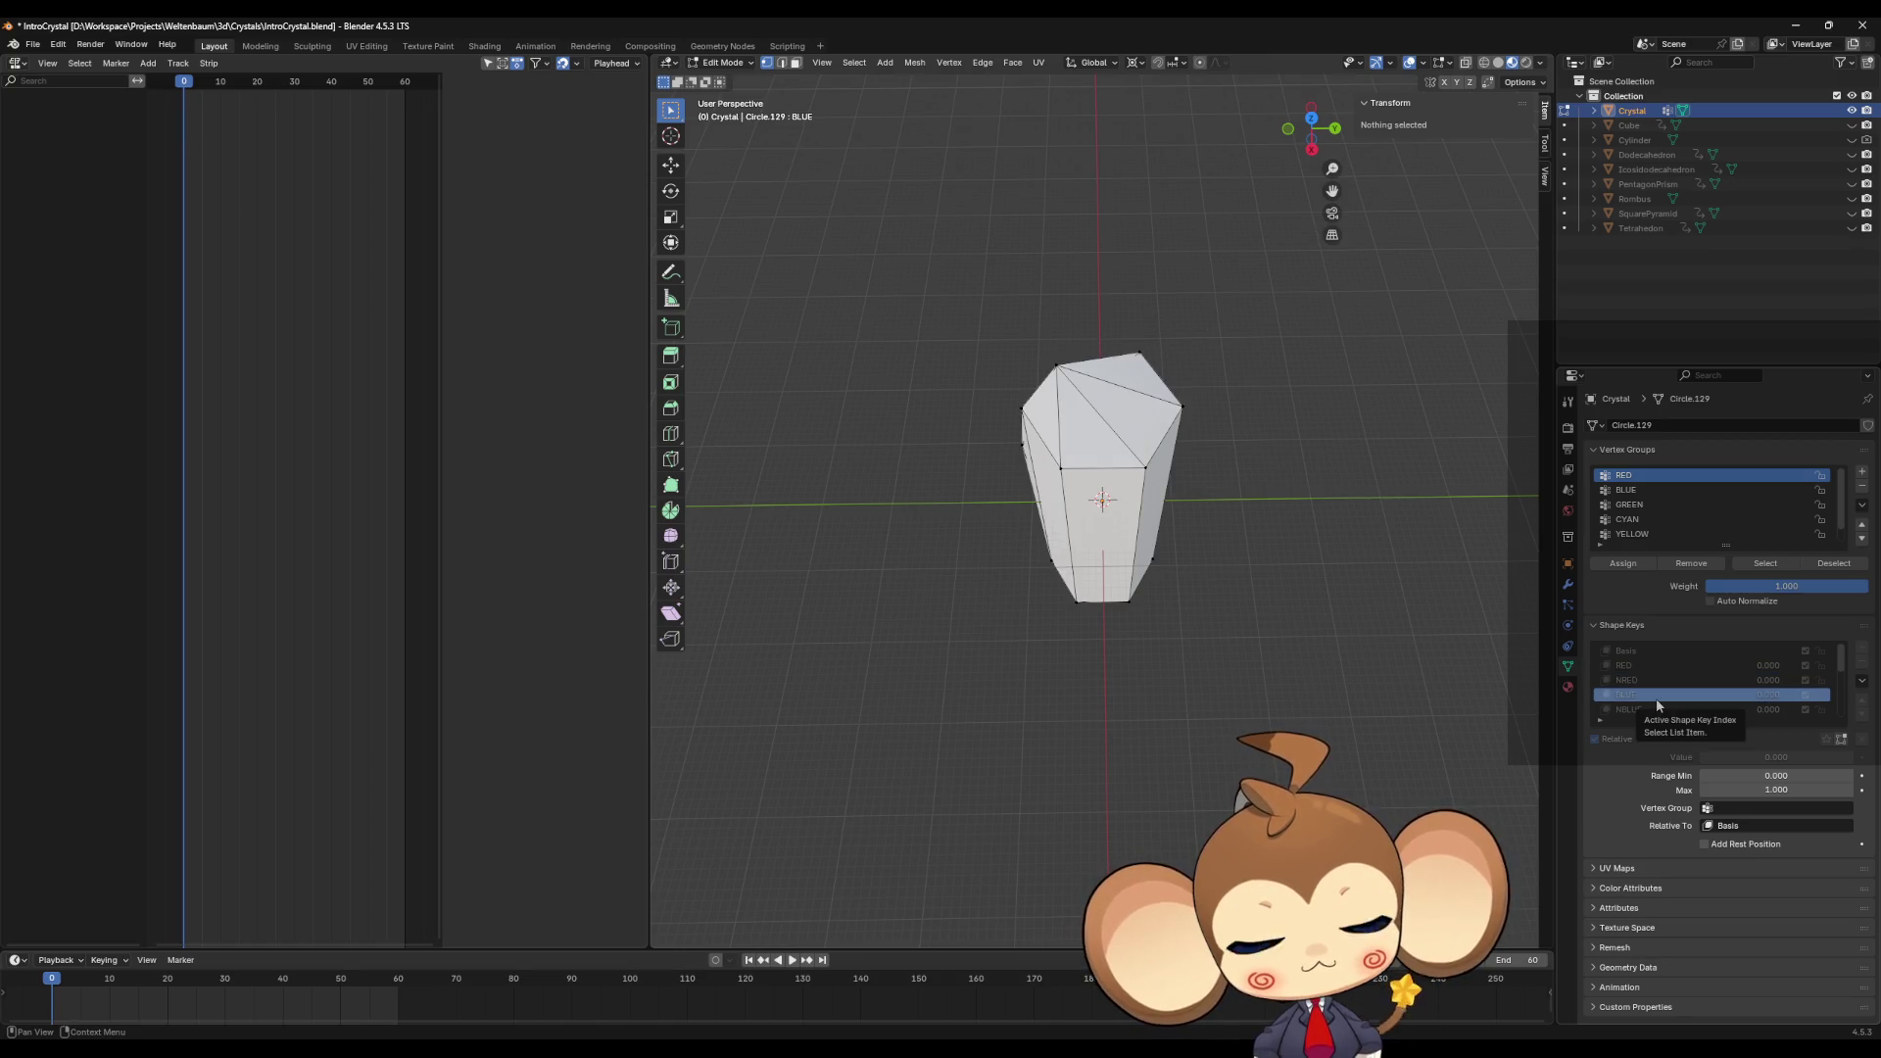
left_click(1652, 709)
scroll(1666, 696, "down", 2)
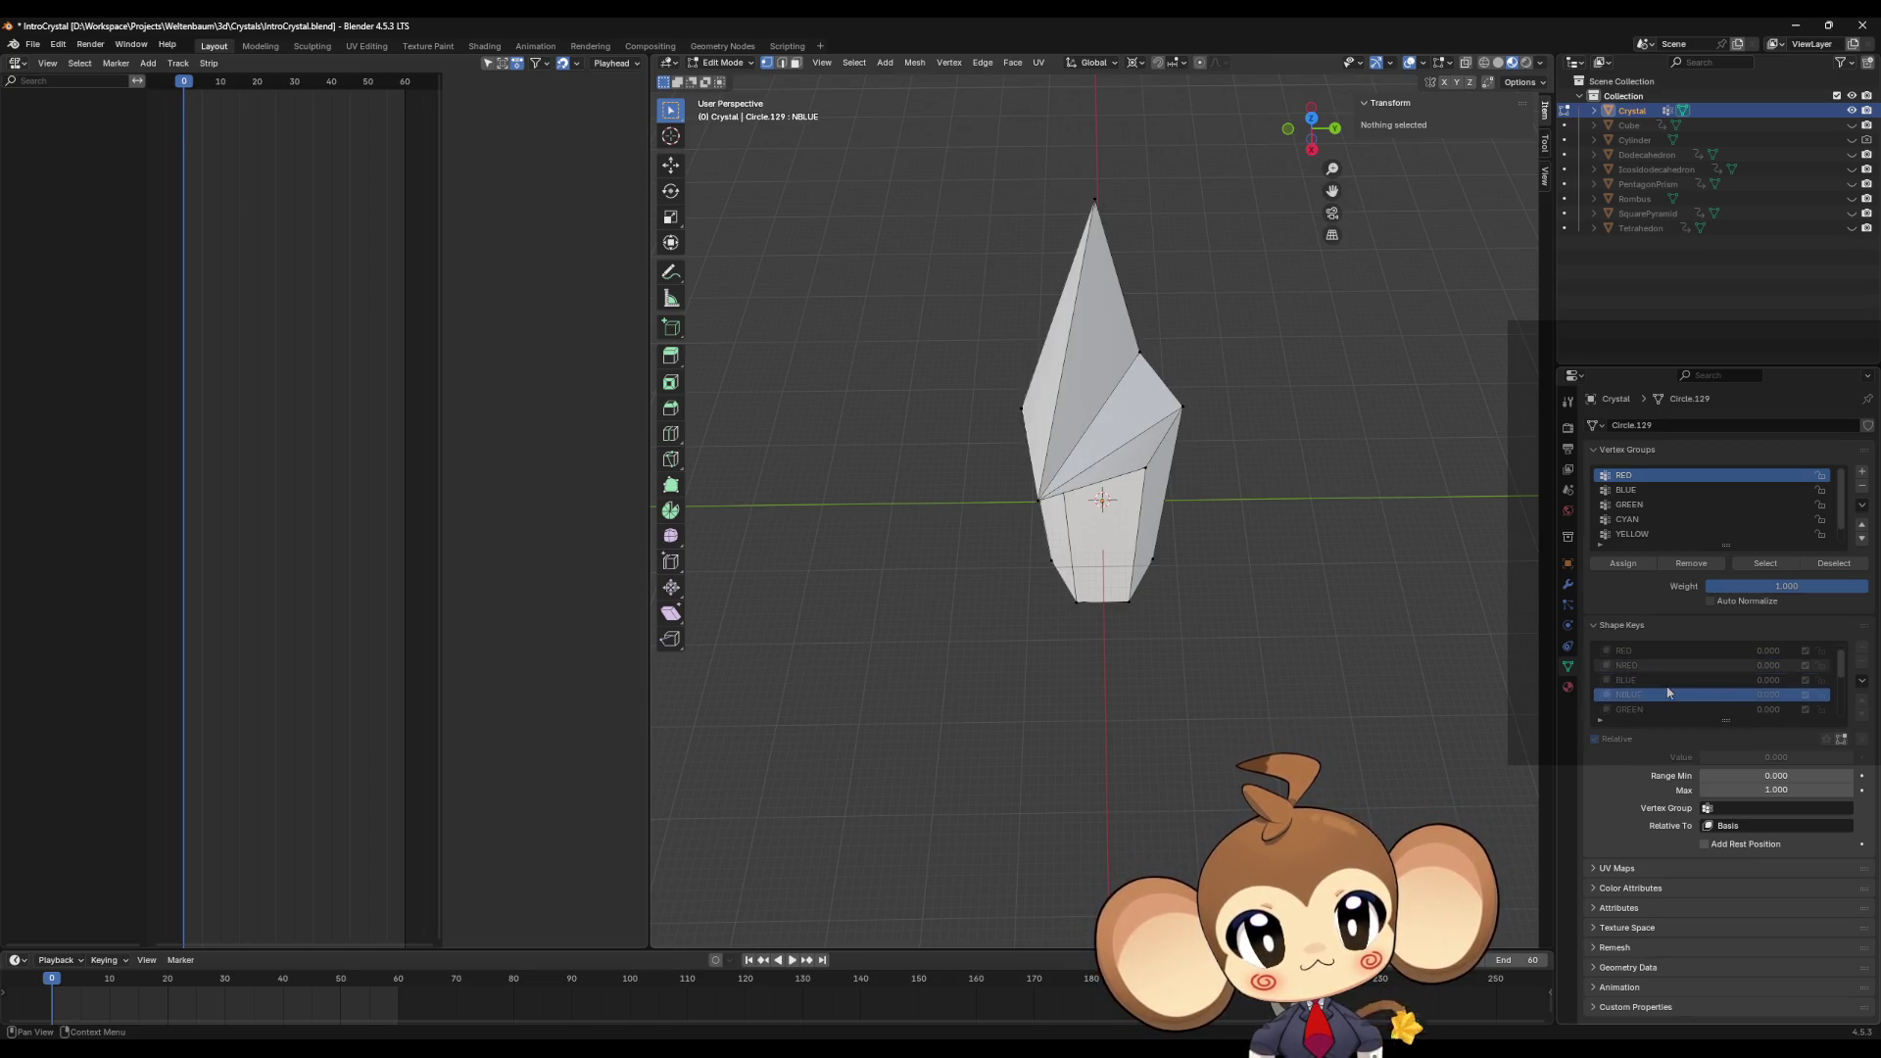
scroll(1665, 686, "down", 1)
left_click(1646, 679)
scroll(1644, 684, "down", 1)
left_click(1645, 679)
left_click(1646, 665)
mouse_move(1302, 608)
middle_mouse_down()
mouse_move(1293, 525)
mouse_move(1234, 520)
mouse_move(1445, 591)
middle_mouse_up()
left_click(1645, 679)
Step: Preview the CYAN, NCYAN, YELLOW and NYELLOW shape keys
left_click(1655, 697)
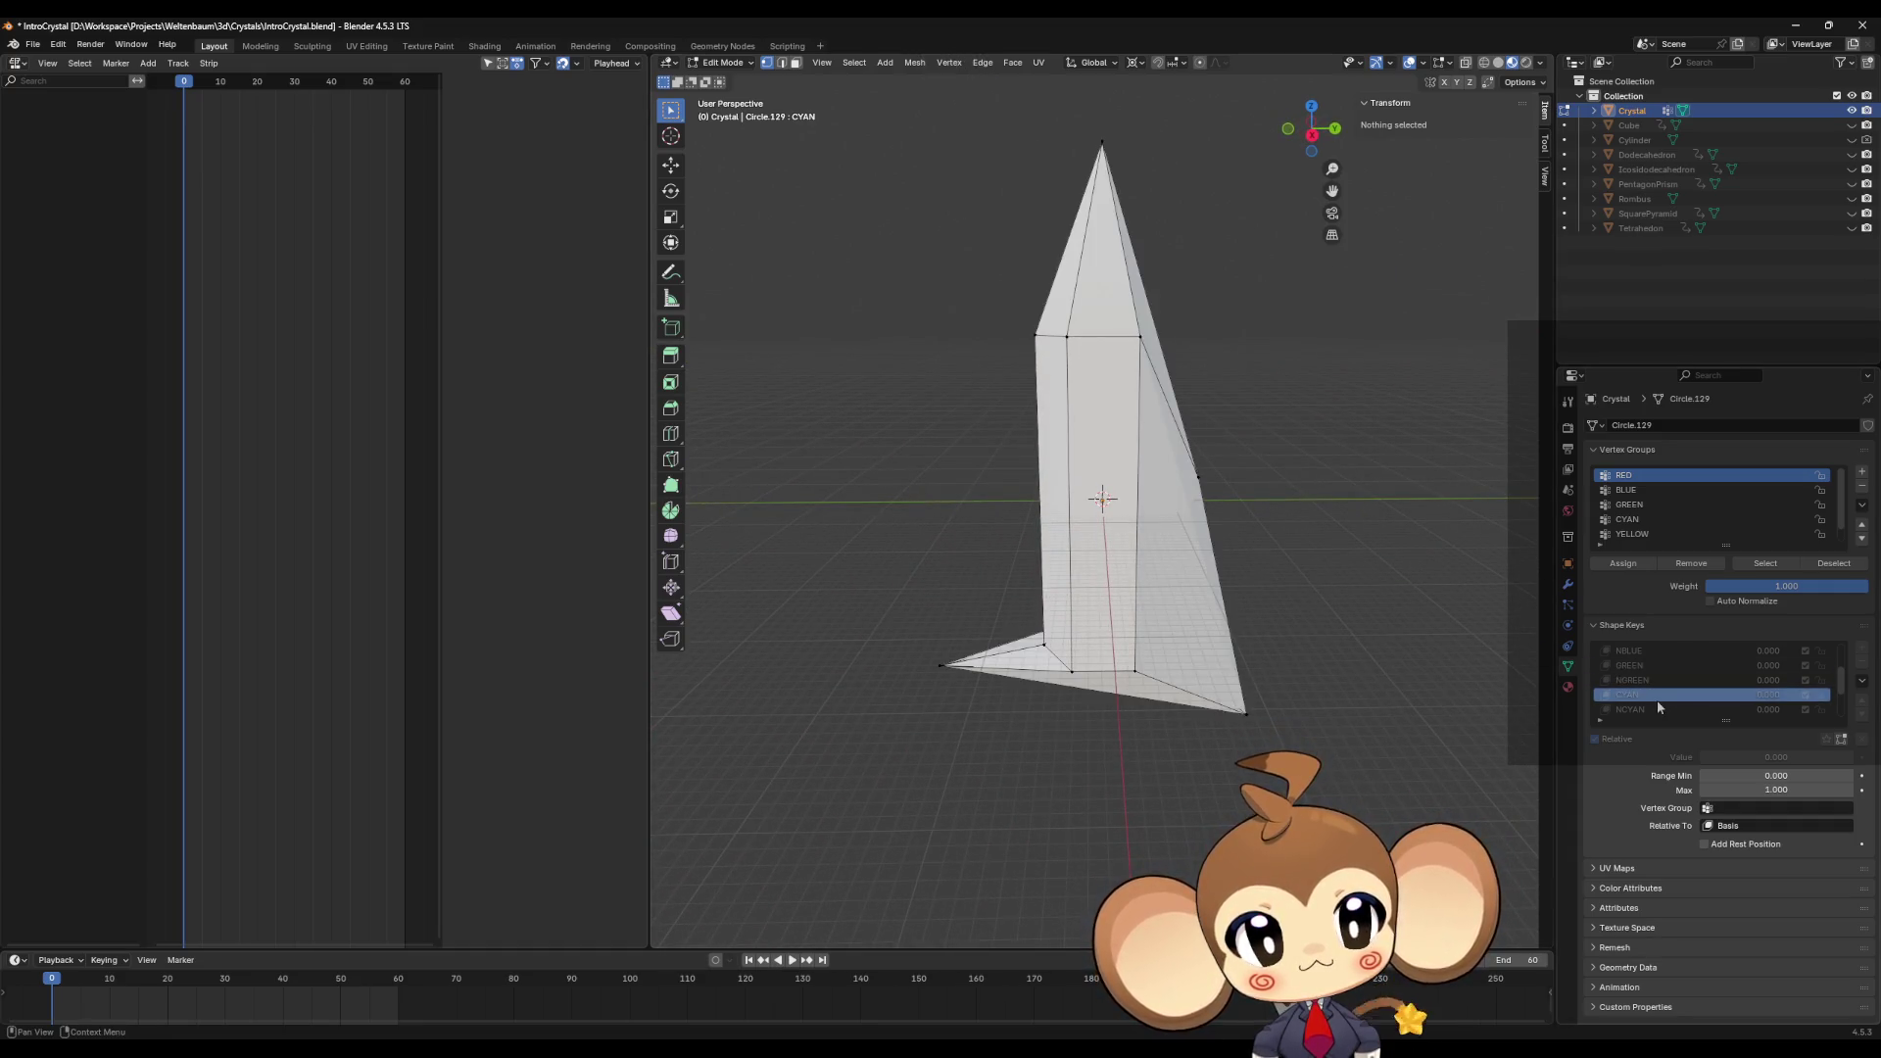
left_click(1652, 710)
scroll(1645, 704, "down", 4)
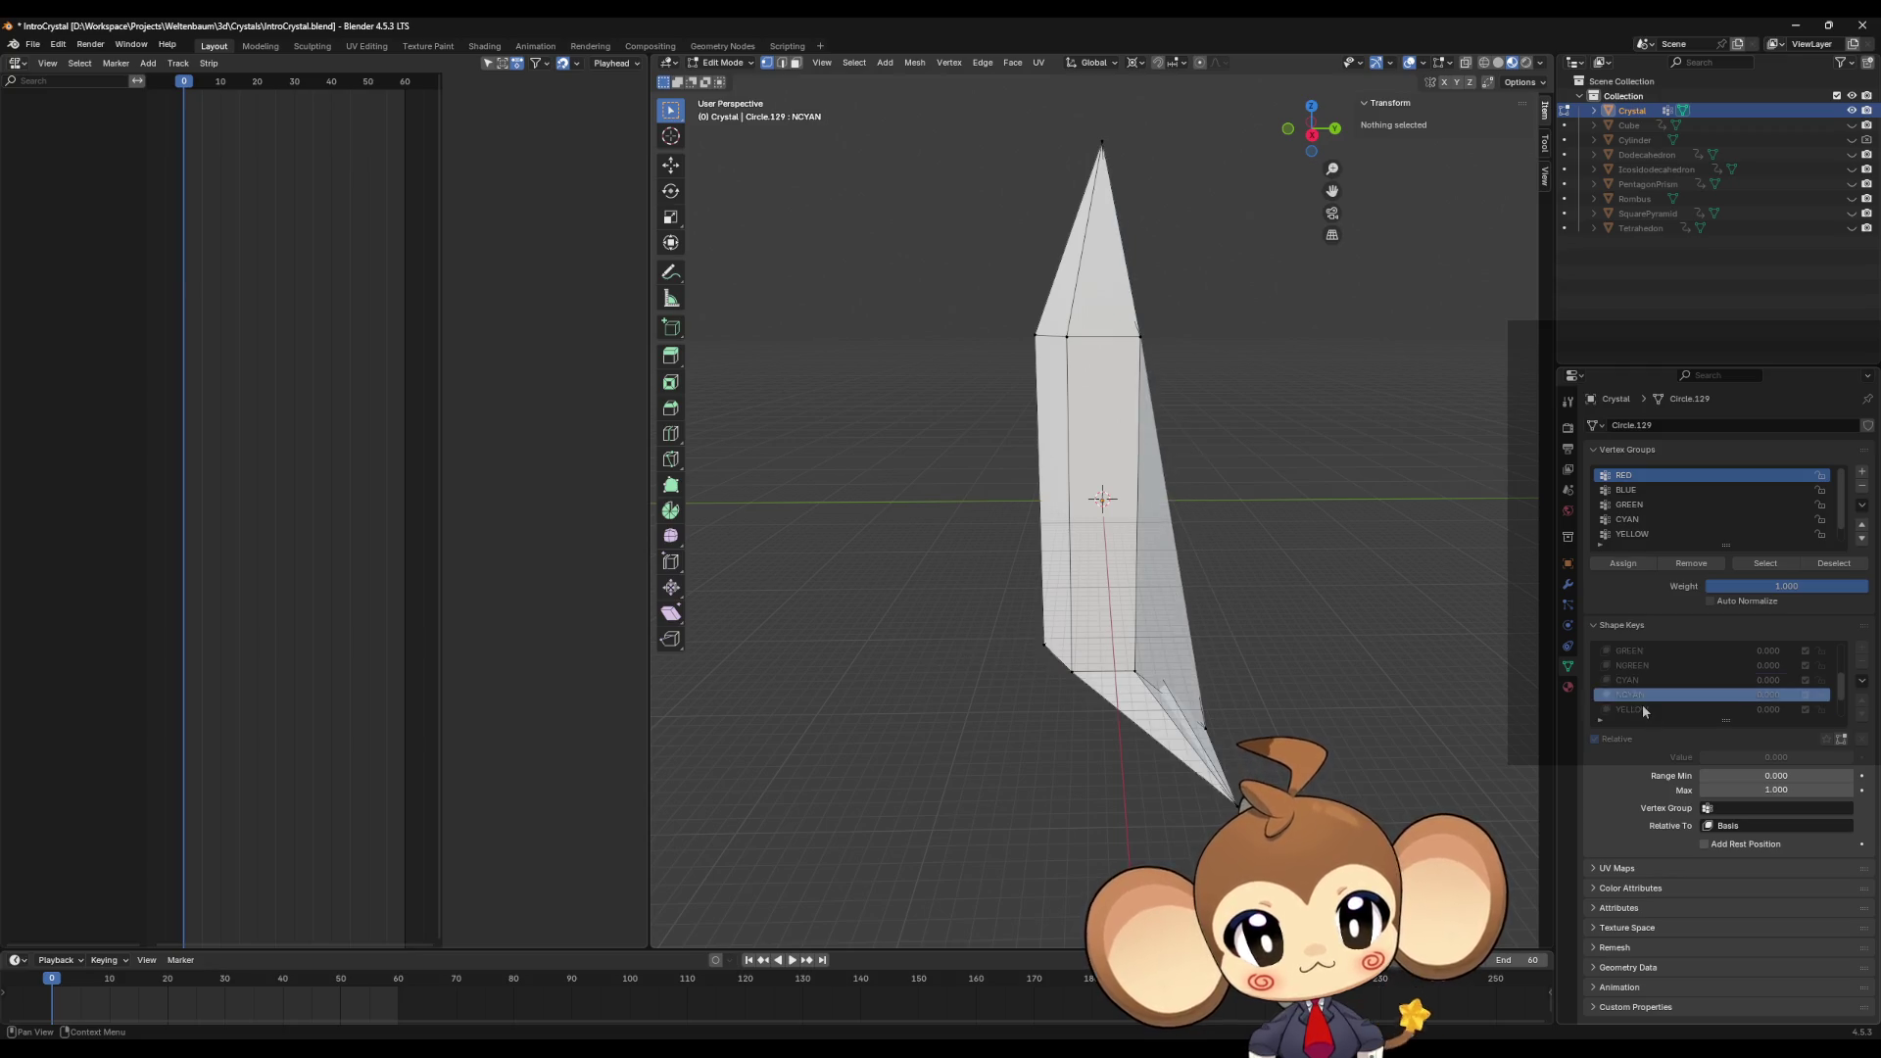
left_click(1634, 668)
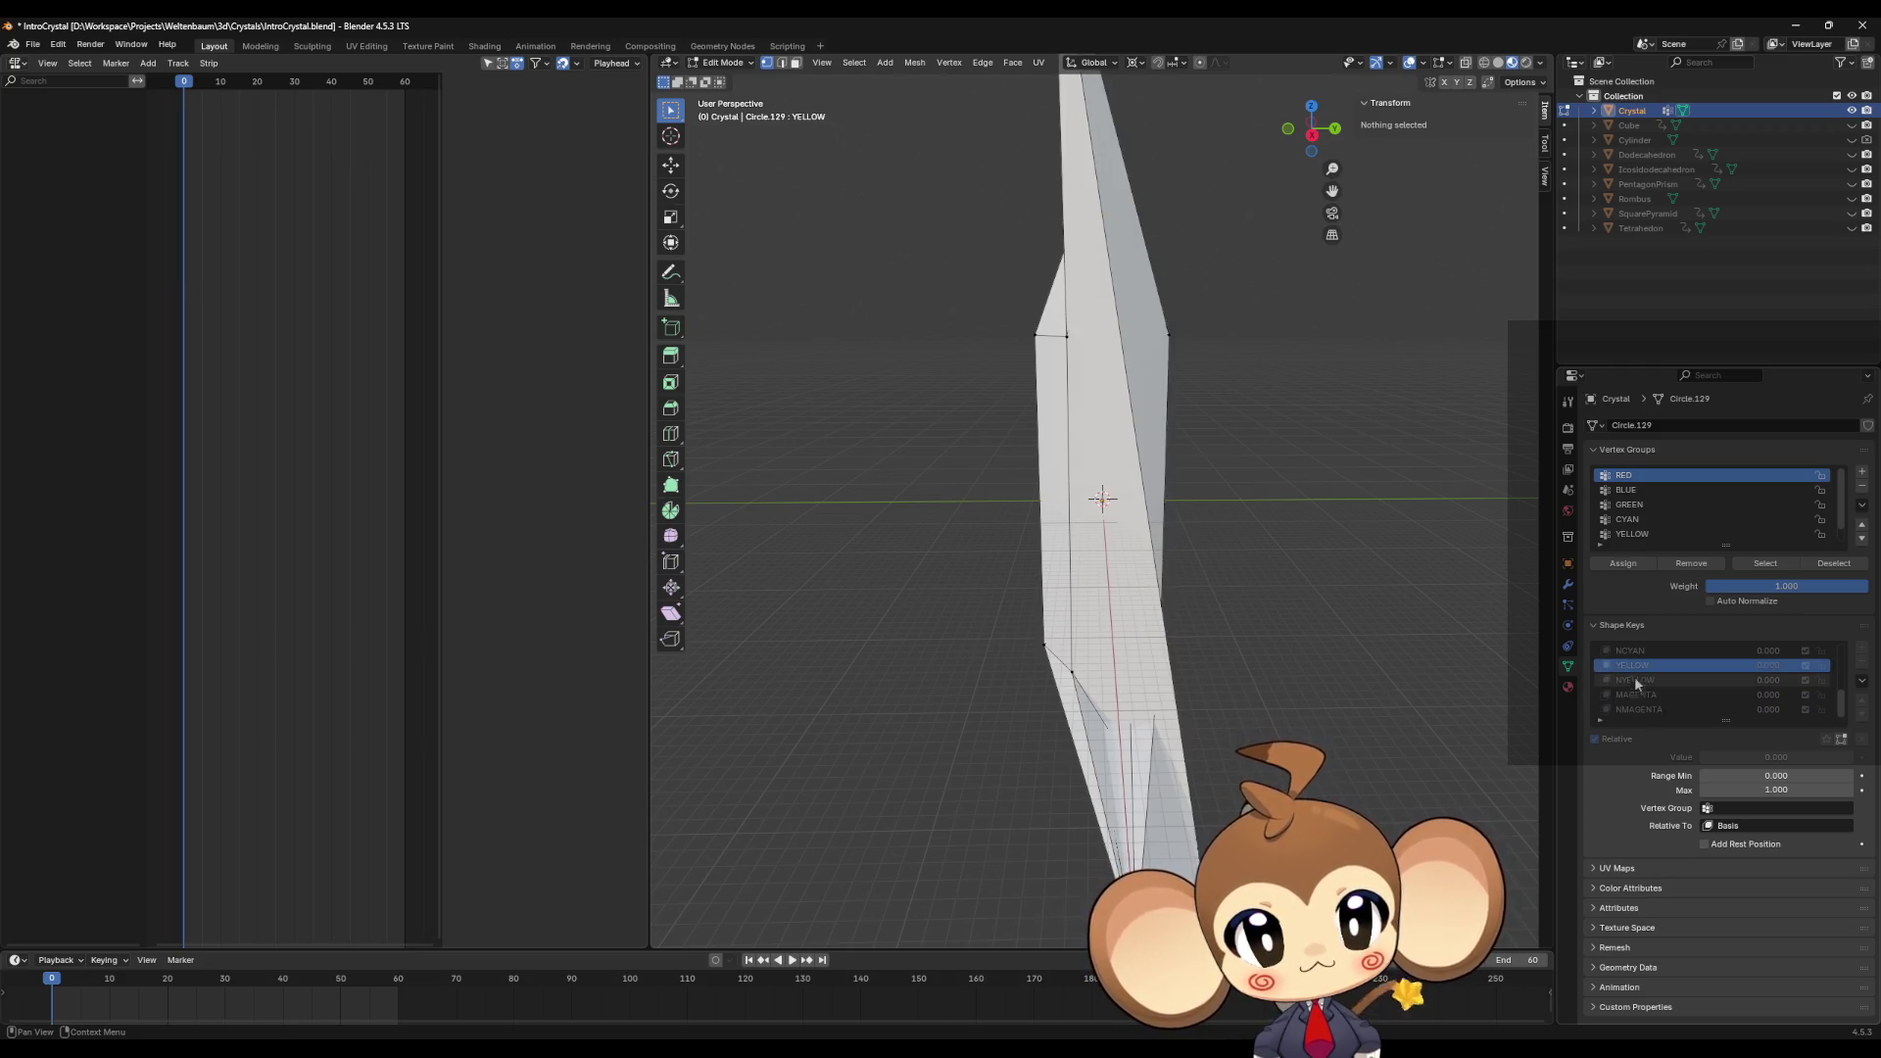
left_click(1636, 679)
mouse_move(1439, 637)
middle_mouse_down()
mouse_move(1352, 651)
mouse_move(1242, 591)
middle_mouse_up()
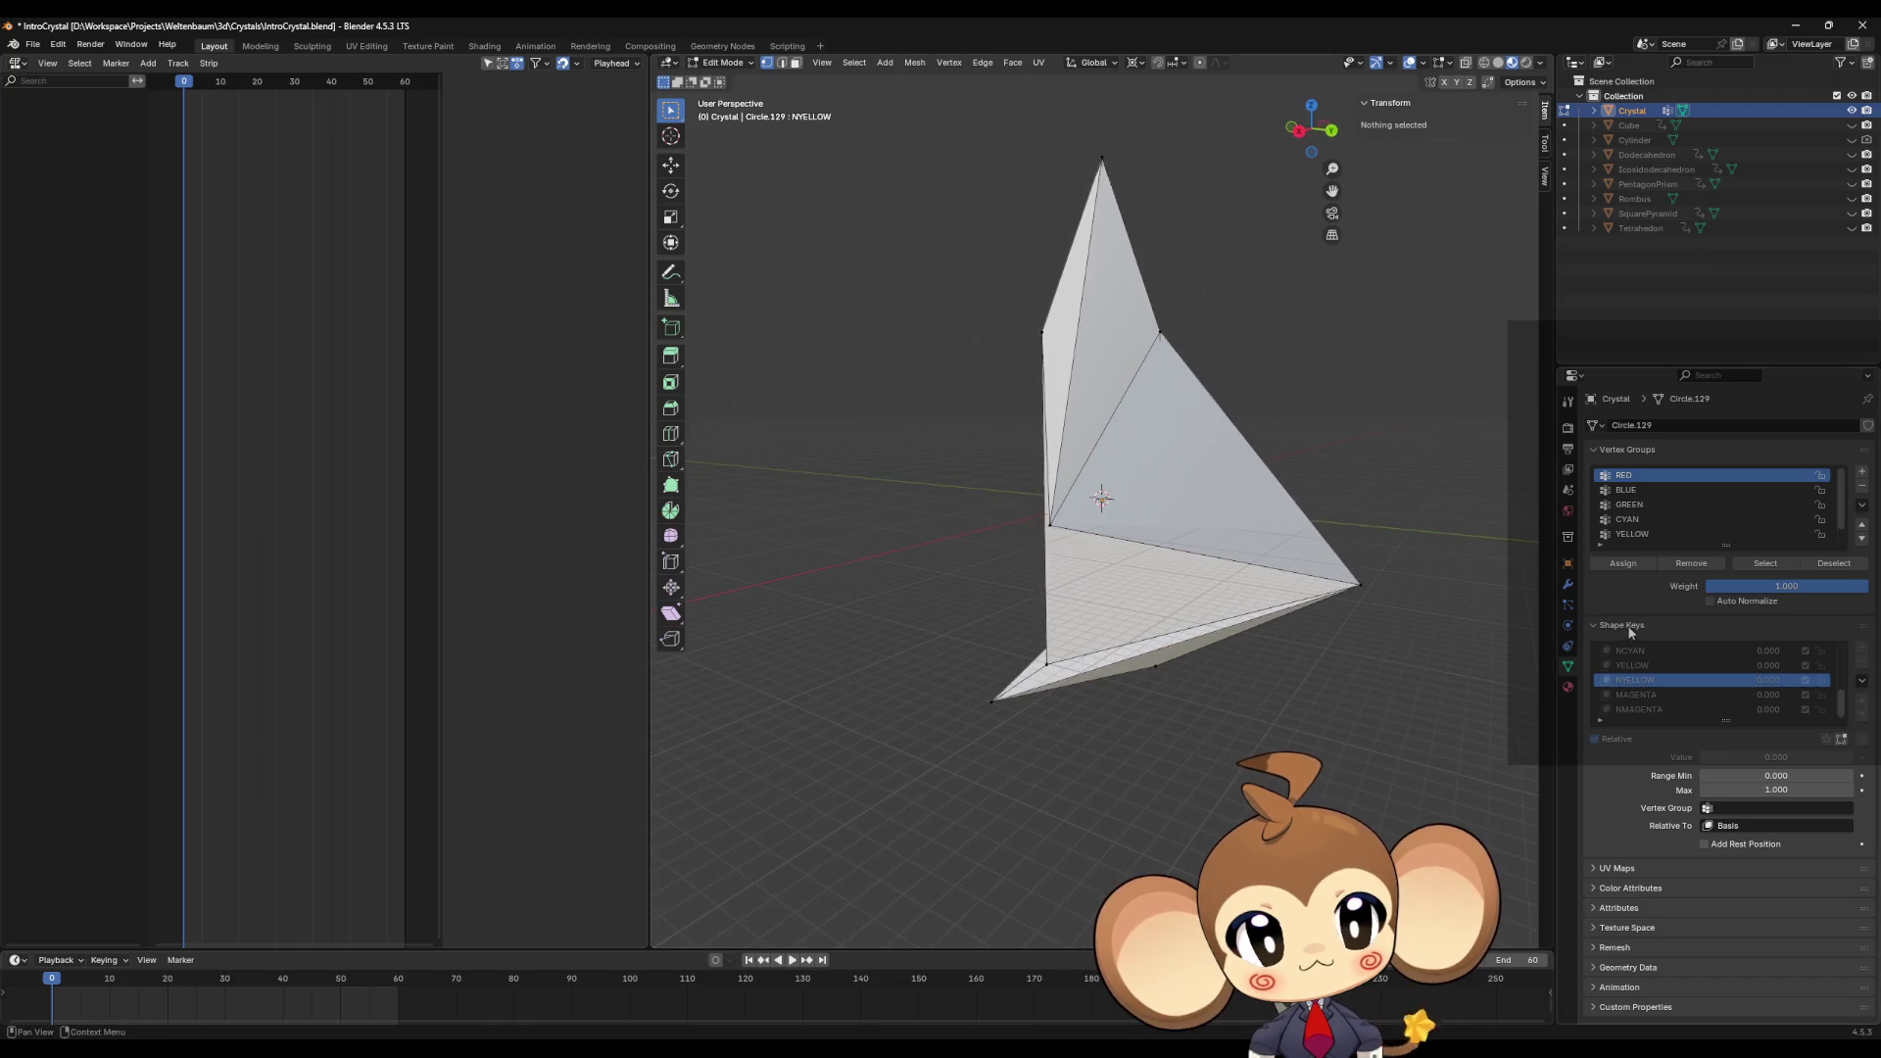
left_click(1632, 667)
scroll(1634, 676, "up", 5, "ctrl")
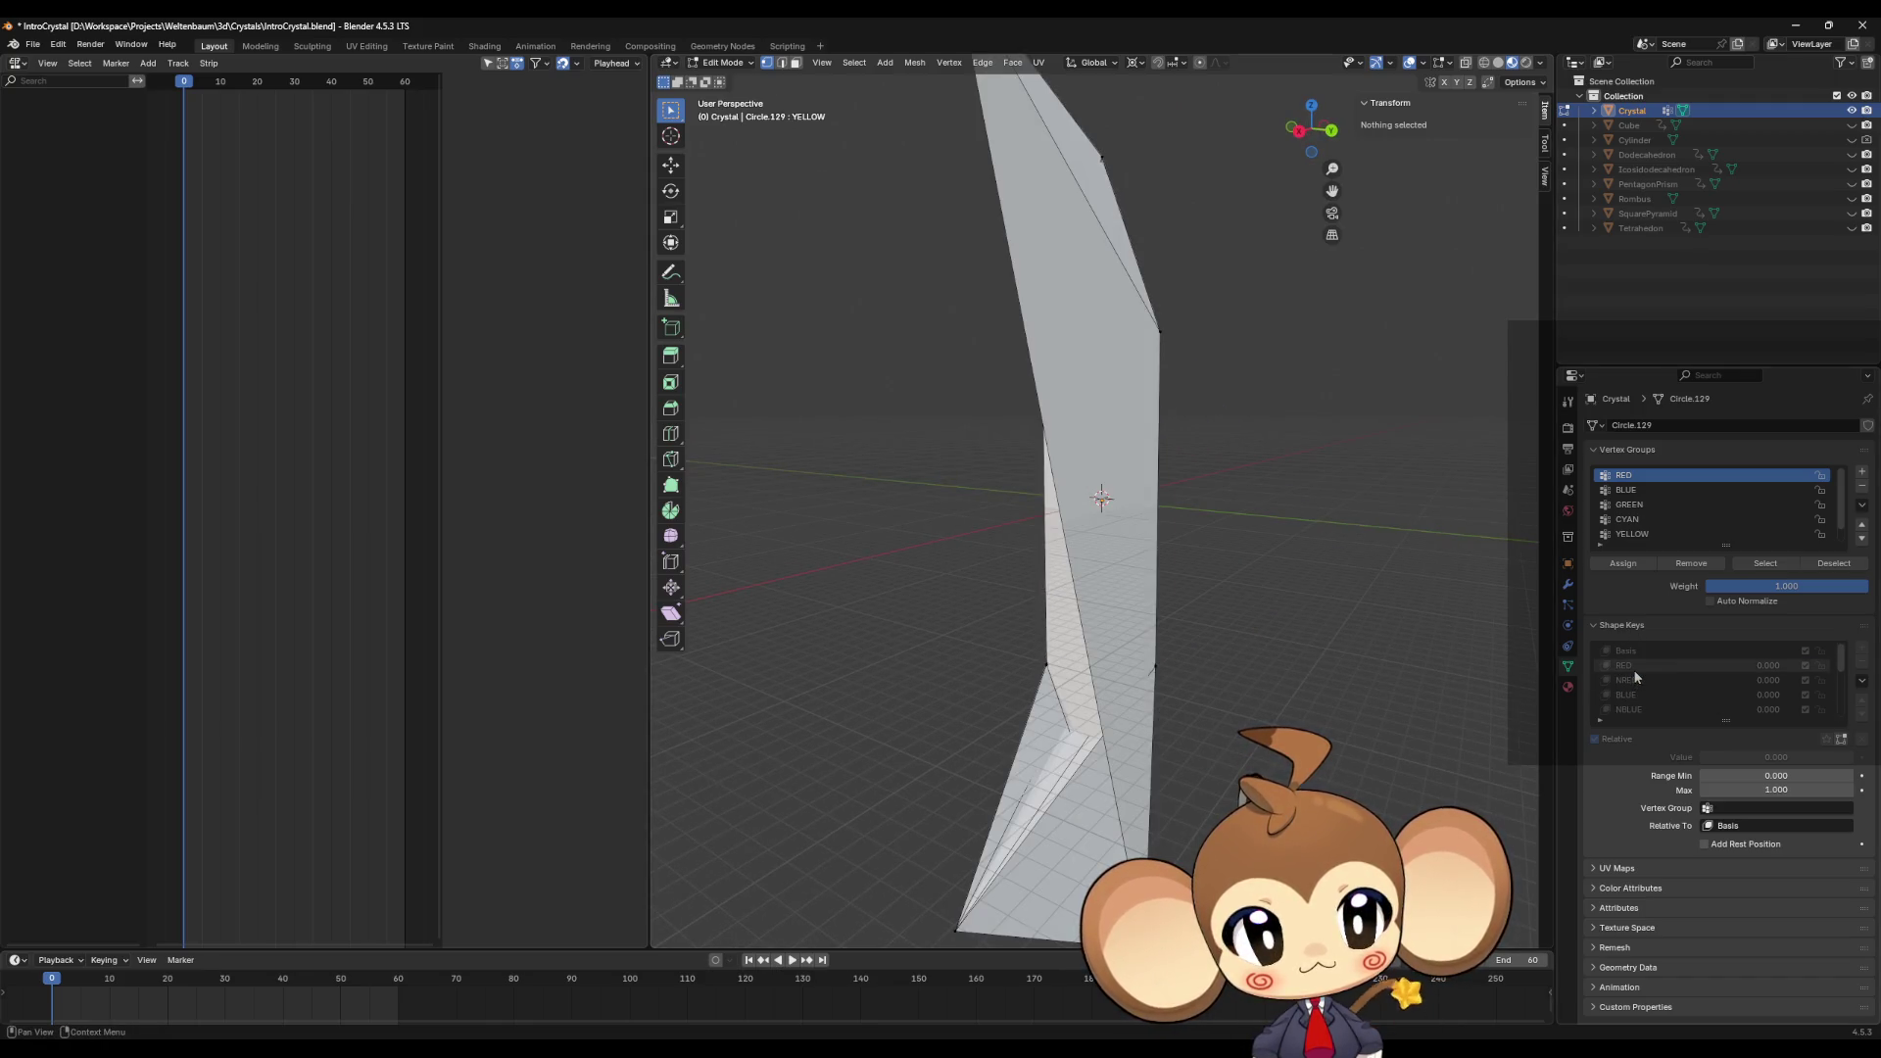
Step: Orbit around the crystal, then switch to RED and preview NRED
mouse_move(1254, 588)
middle_mouse_down()
mouse_move(1225, 563)
mouse_move(1247, 610)
middle_mouse_up()
mouse_move(1128, 604)
middle_mouse_down()
mouse_move(1020, 538)
mouse_move(902, 549)
mouse_move(978, 573)
mouse_move(1039, 559)
middle_mouse_up()
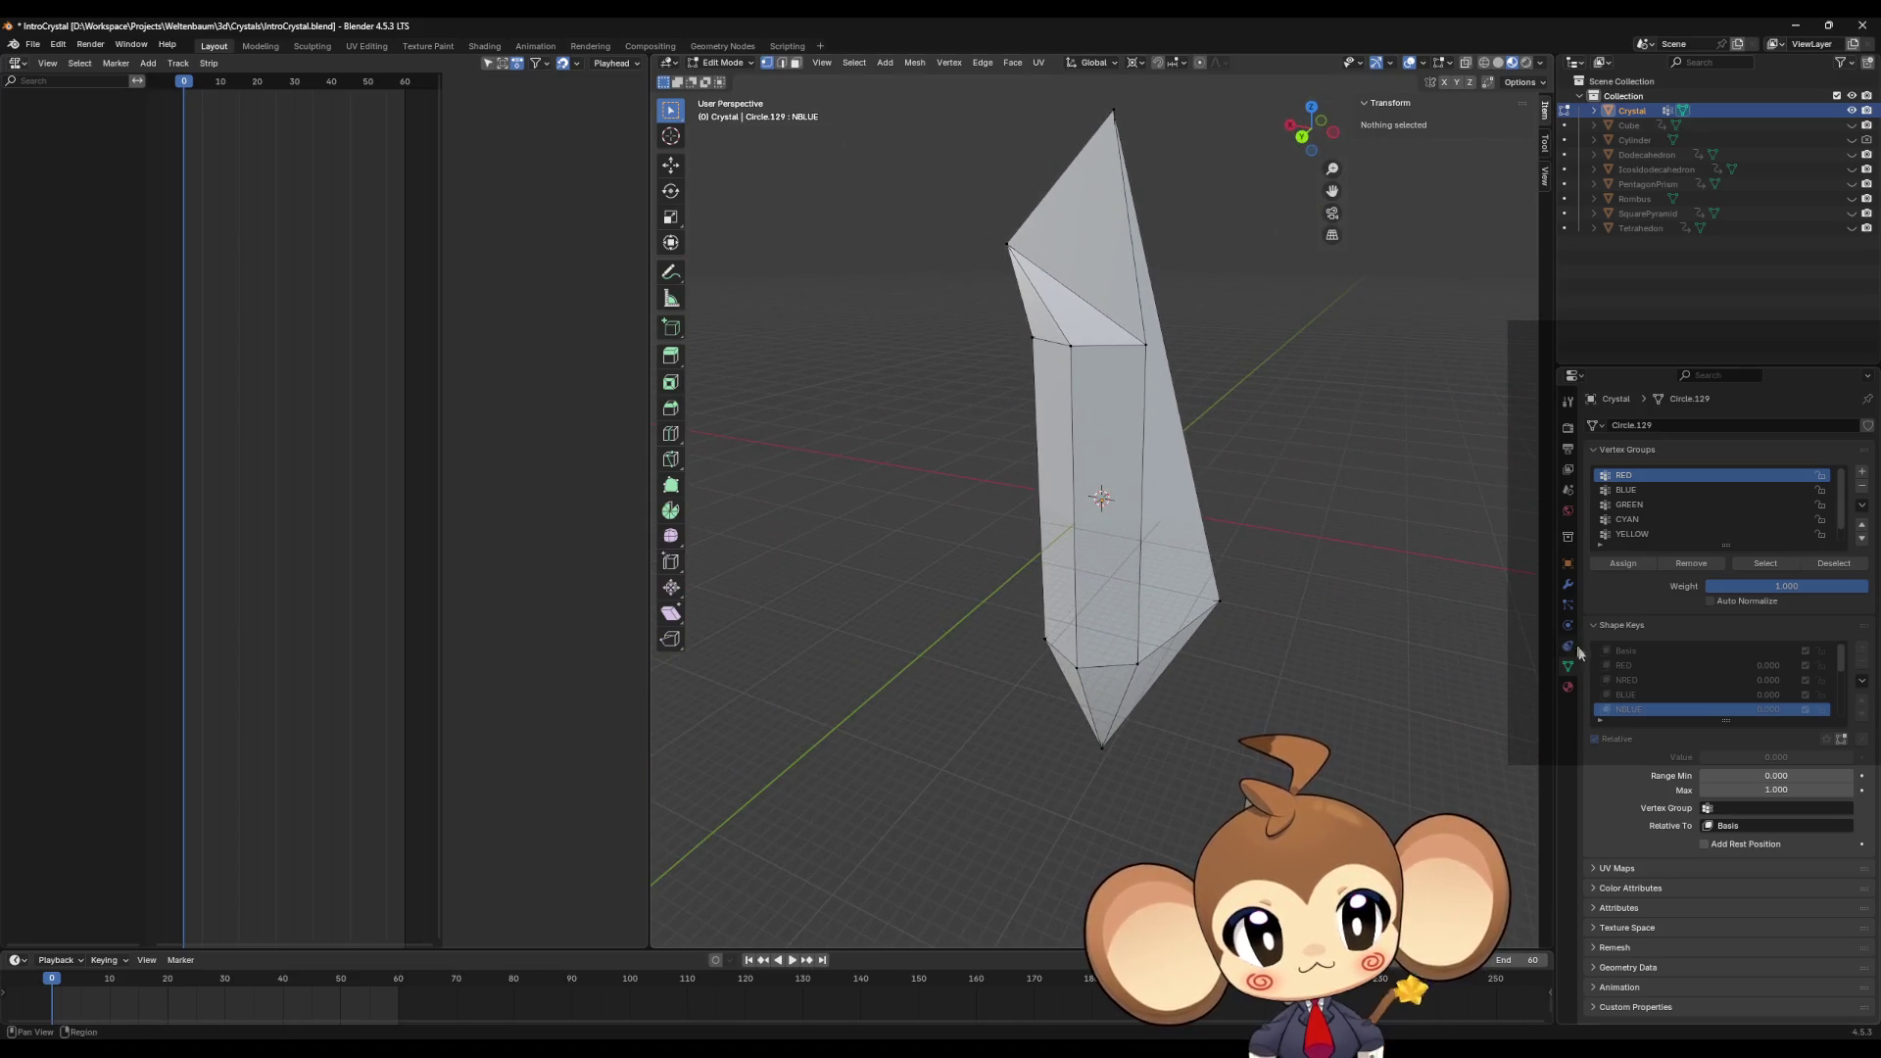
left_click(1654, 665)
mouse_move(1215, 509)
middle_mouse_down()
mouse_move(1322, 466)
mouse_move(1394, 466)
middle_mouse_up()
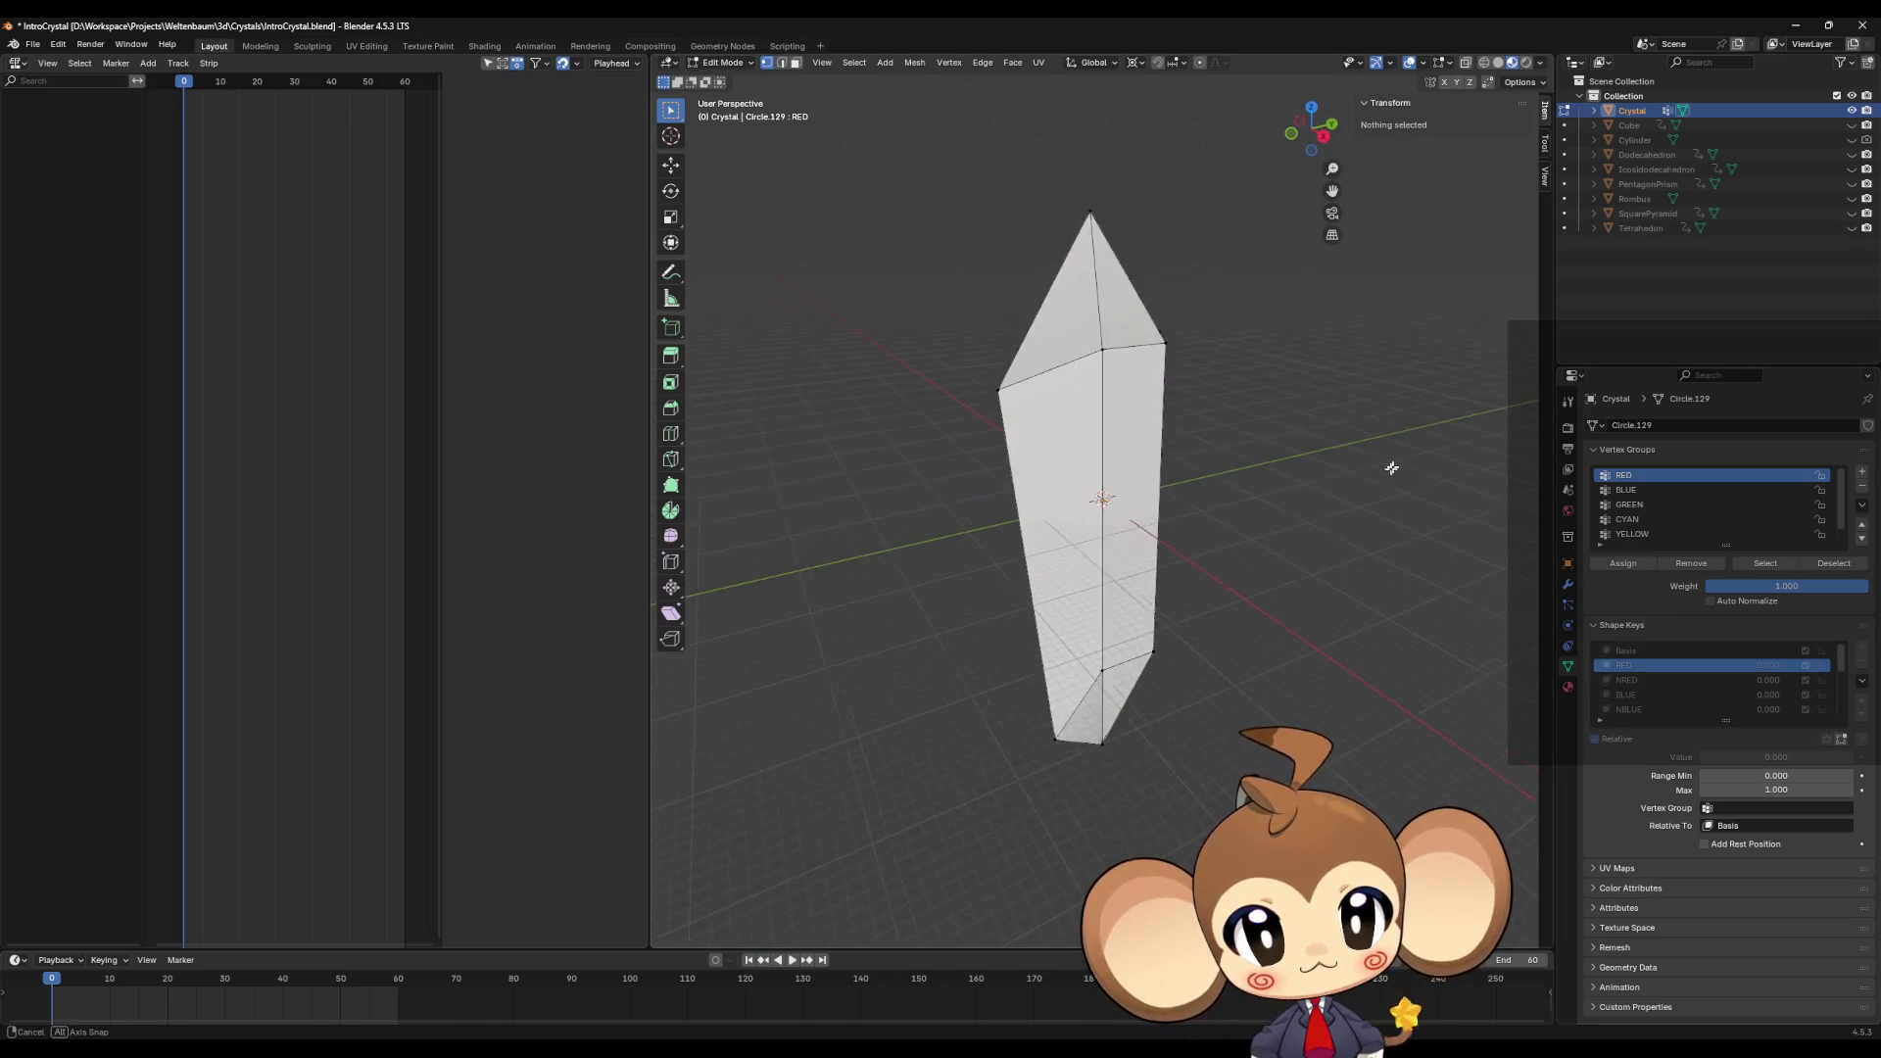
left_click(1630, 679)
Step: Use the arrow keys to step between Basis, RED and NRED shape keys
key("Up")
key("Down")
key("Up")
key("Up")
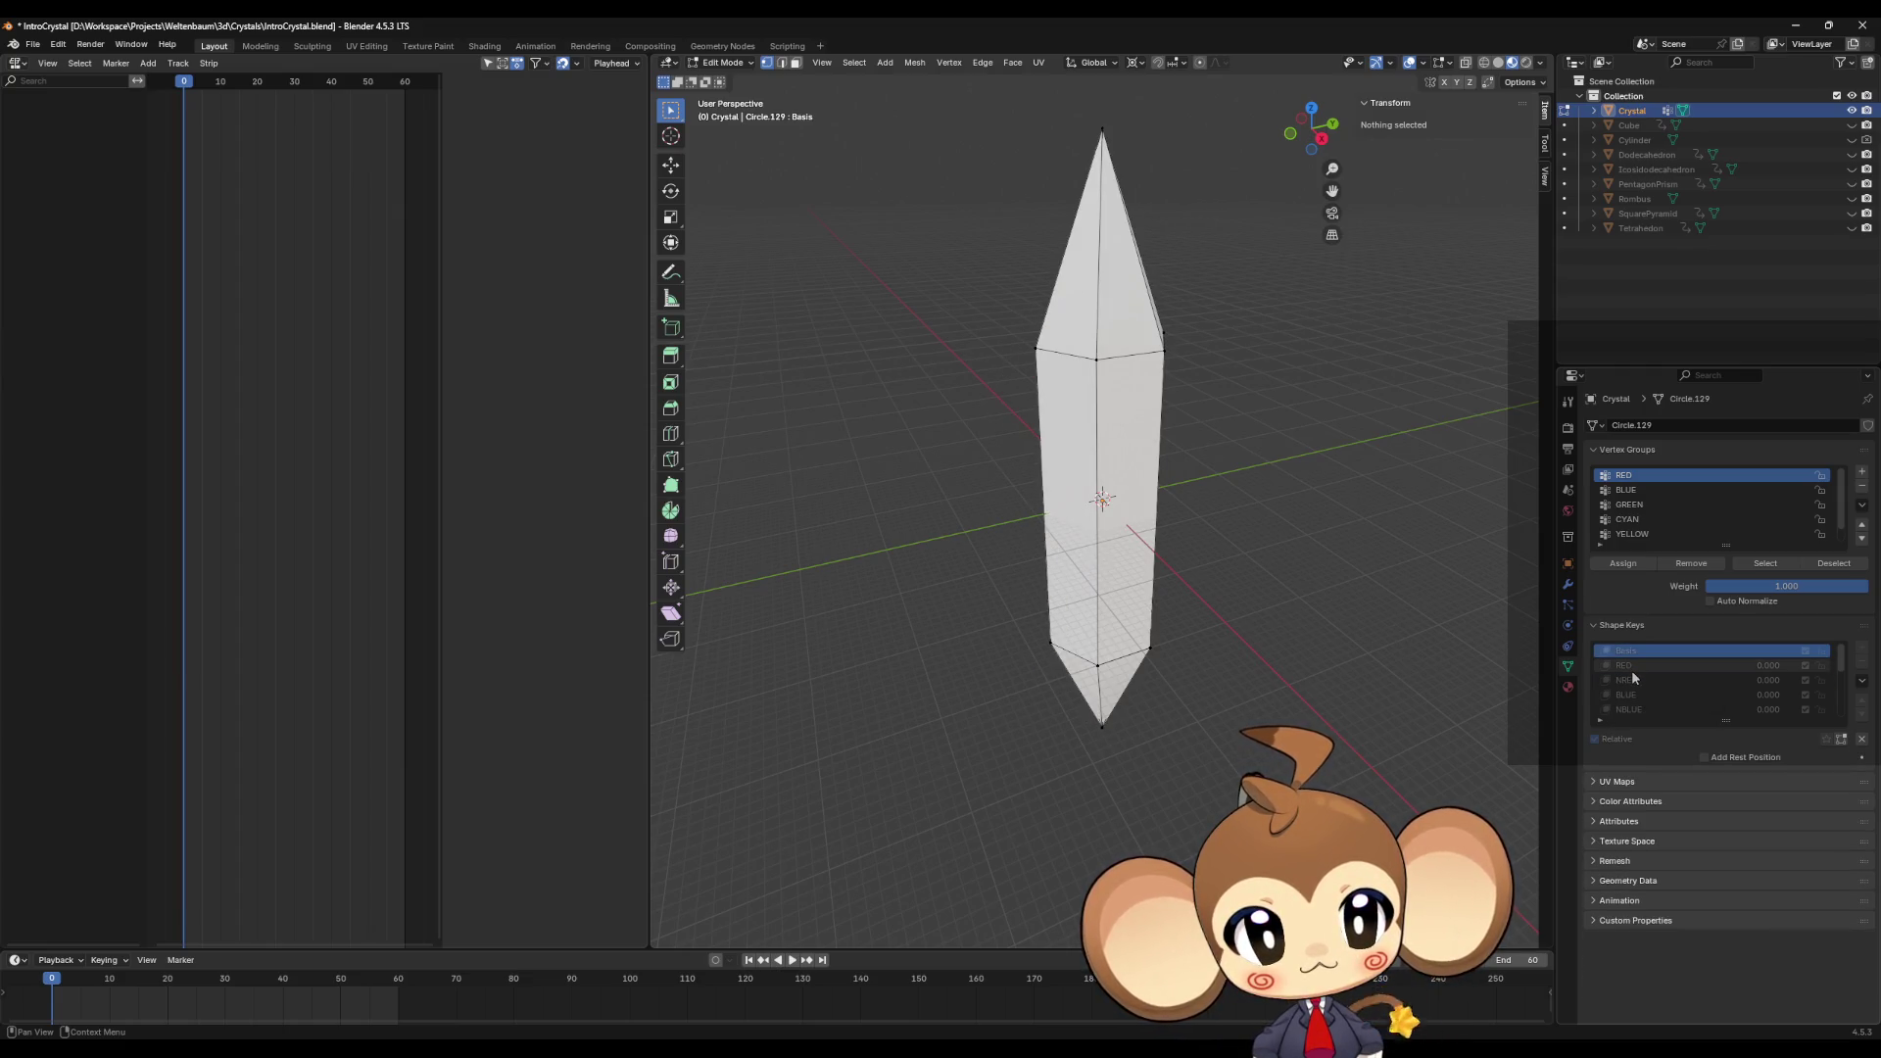
key("Down")
key("Down")
key("Up")
key("Down")
key("Down")
key("Down")
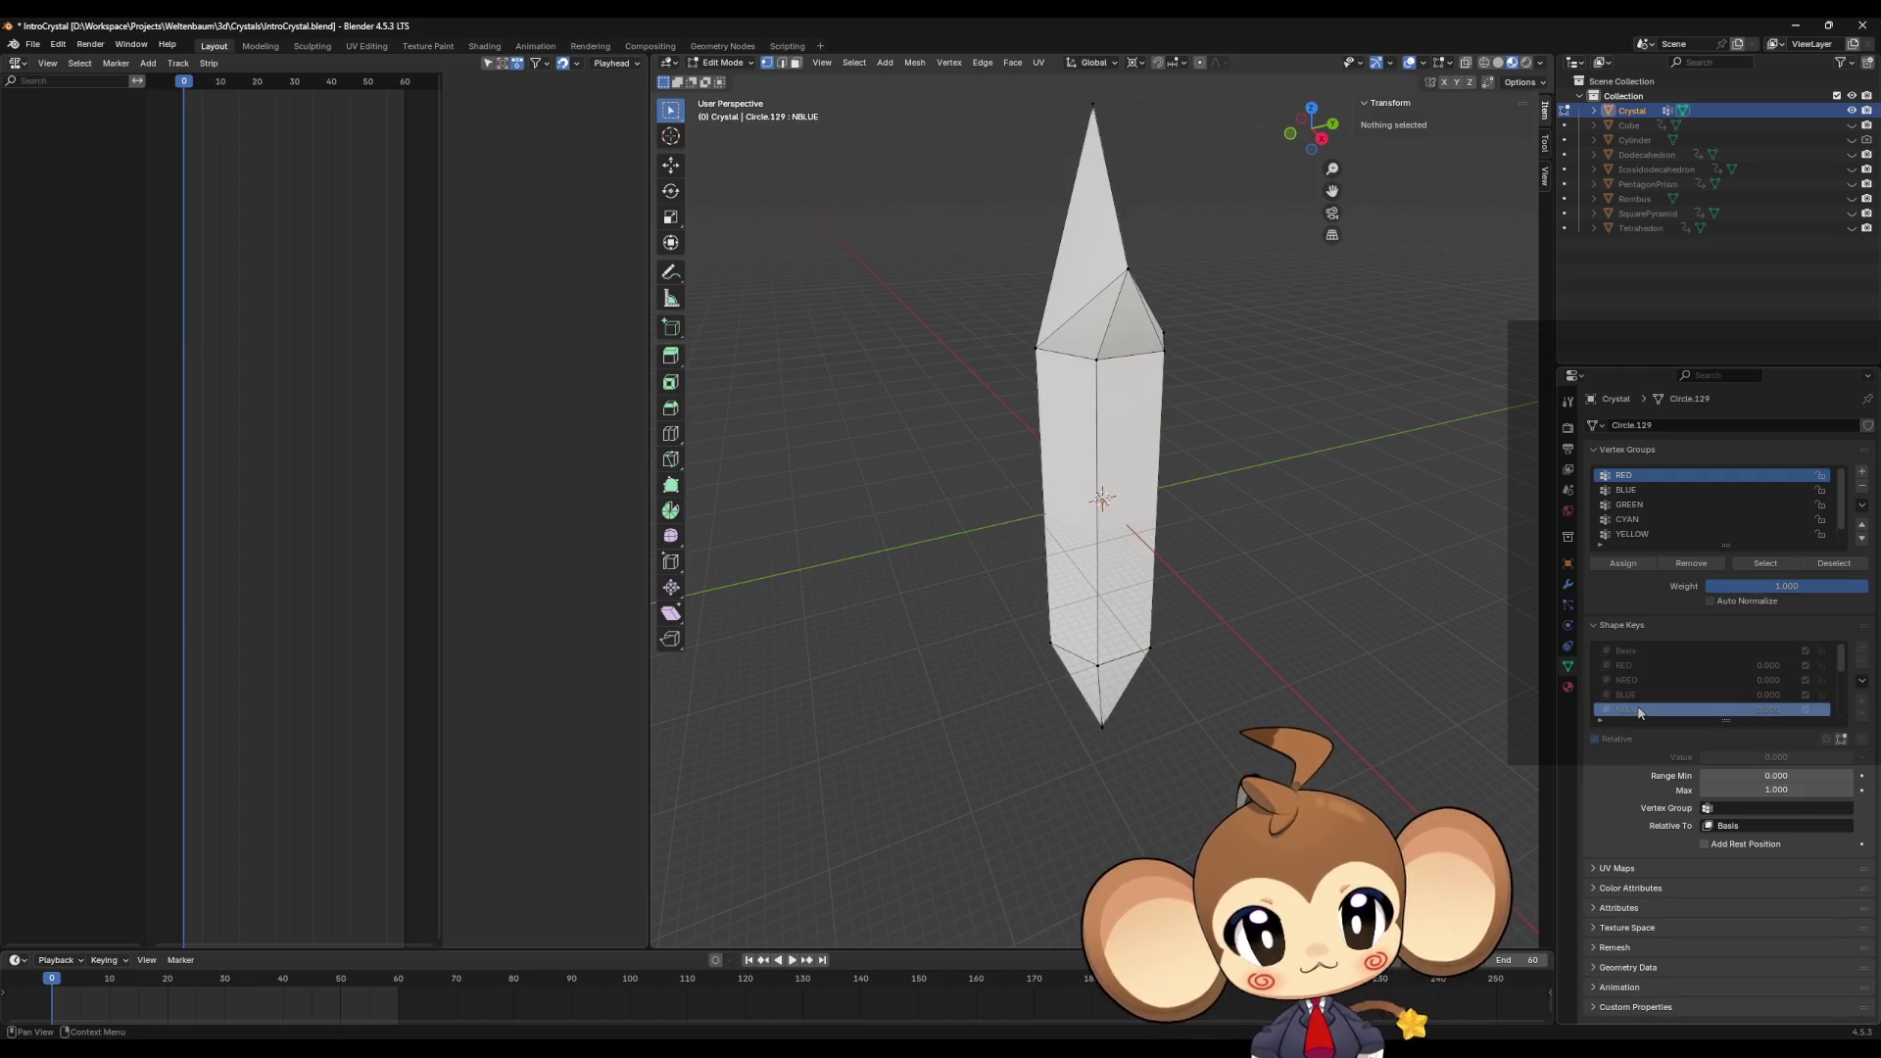
middle_click_drag(1142, 454, 1081, 458)
Step: Preview the BLUE, NBLUE, GREEN, NGREEN, MAGENTA and NMAGENTA shape keys
left_click(1632, 695)
mouse_move(1469, 666)
middle_mouse_down()
mouse_move(1343, 638)
mouse_move(1528, 558)
mouse_move(1504, 601)
middle_mouse_up()
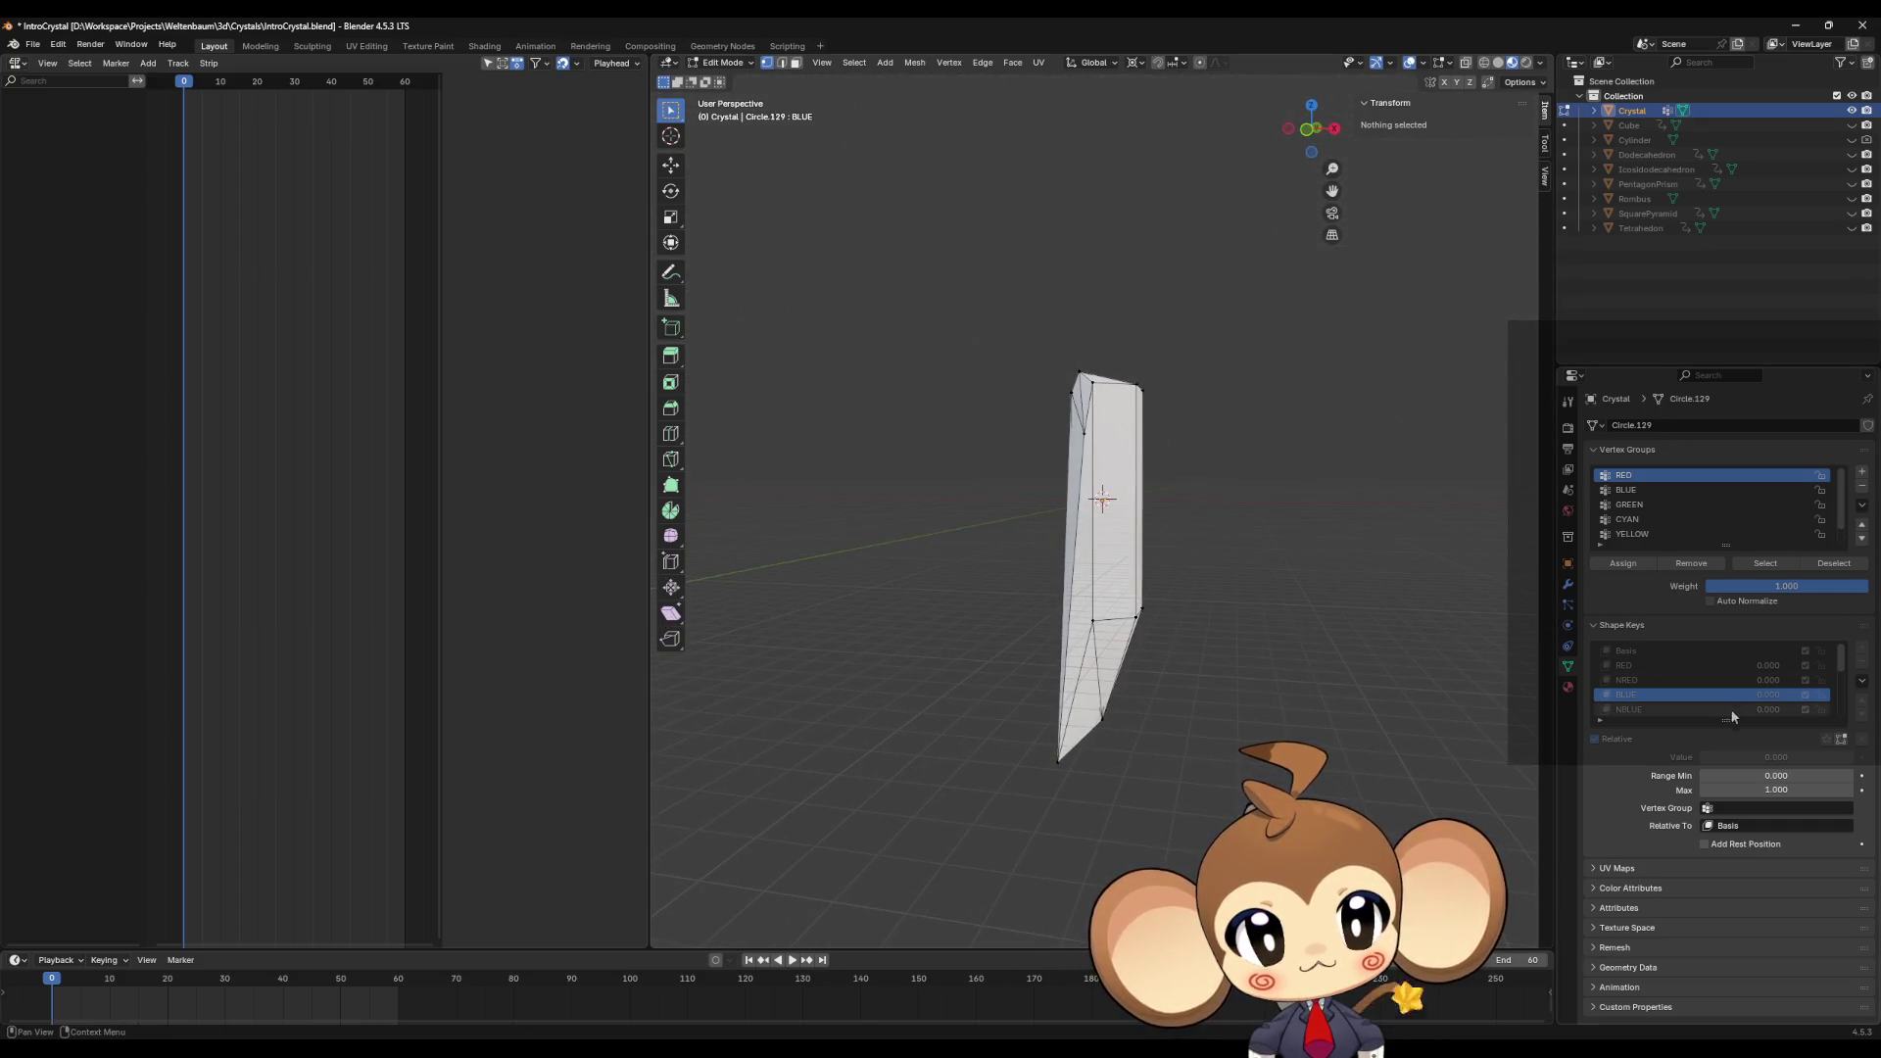
left_click(1651, 682)
left_click(1651, 695)
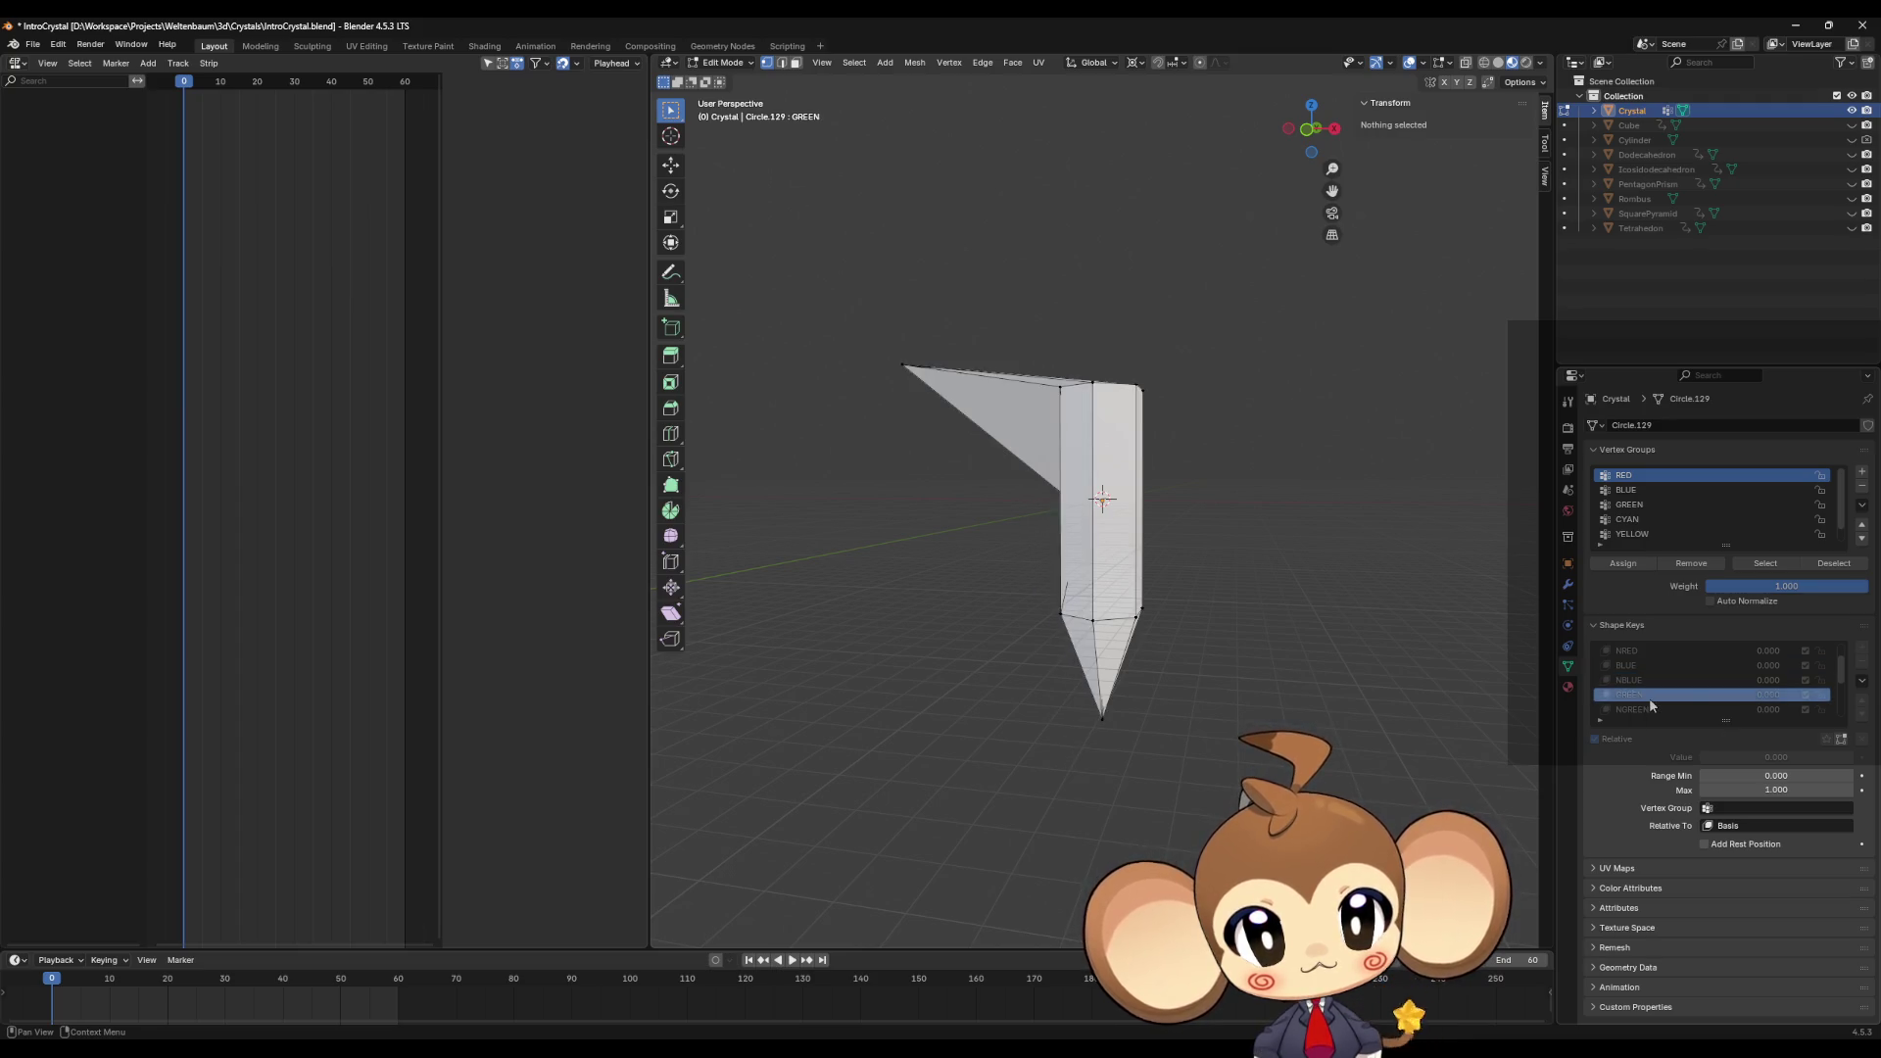
left_click(1647, 708)
scroll(1647, 706, "down", 6)
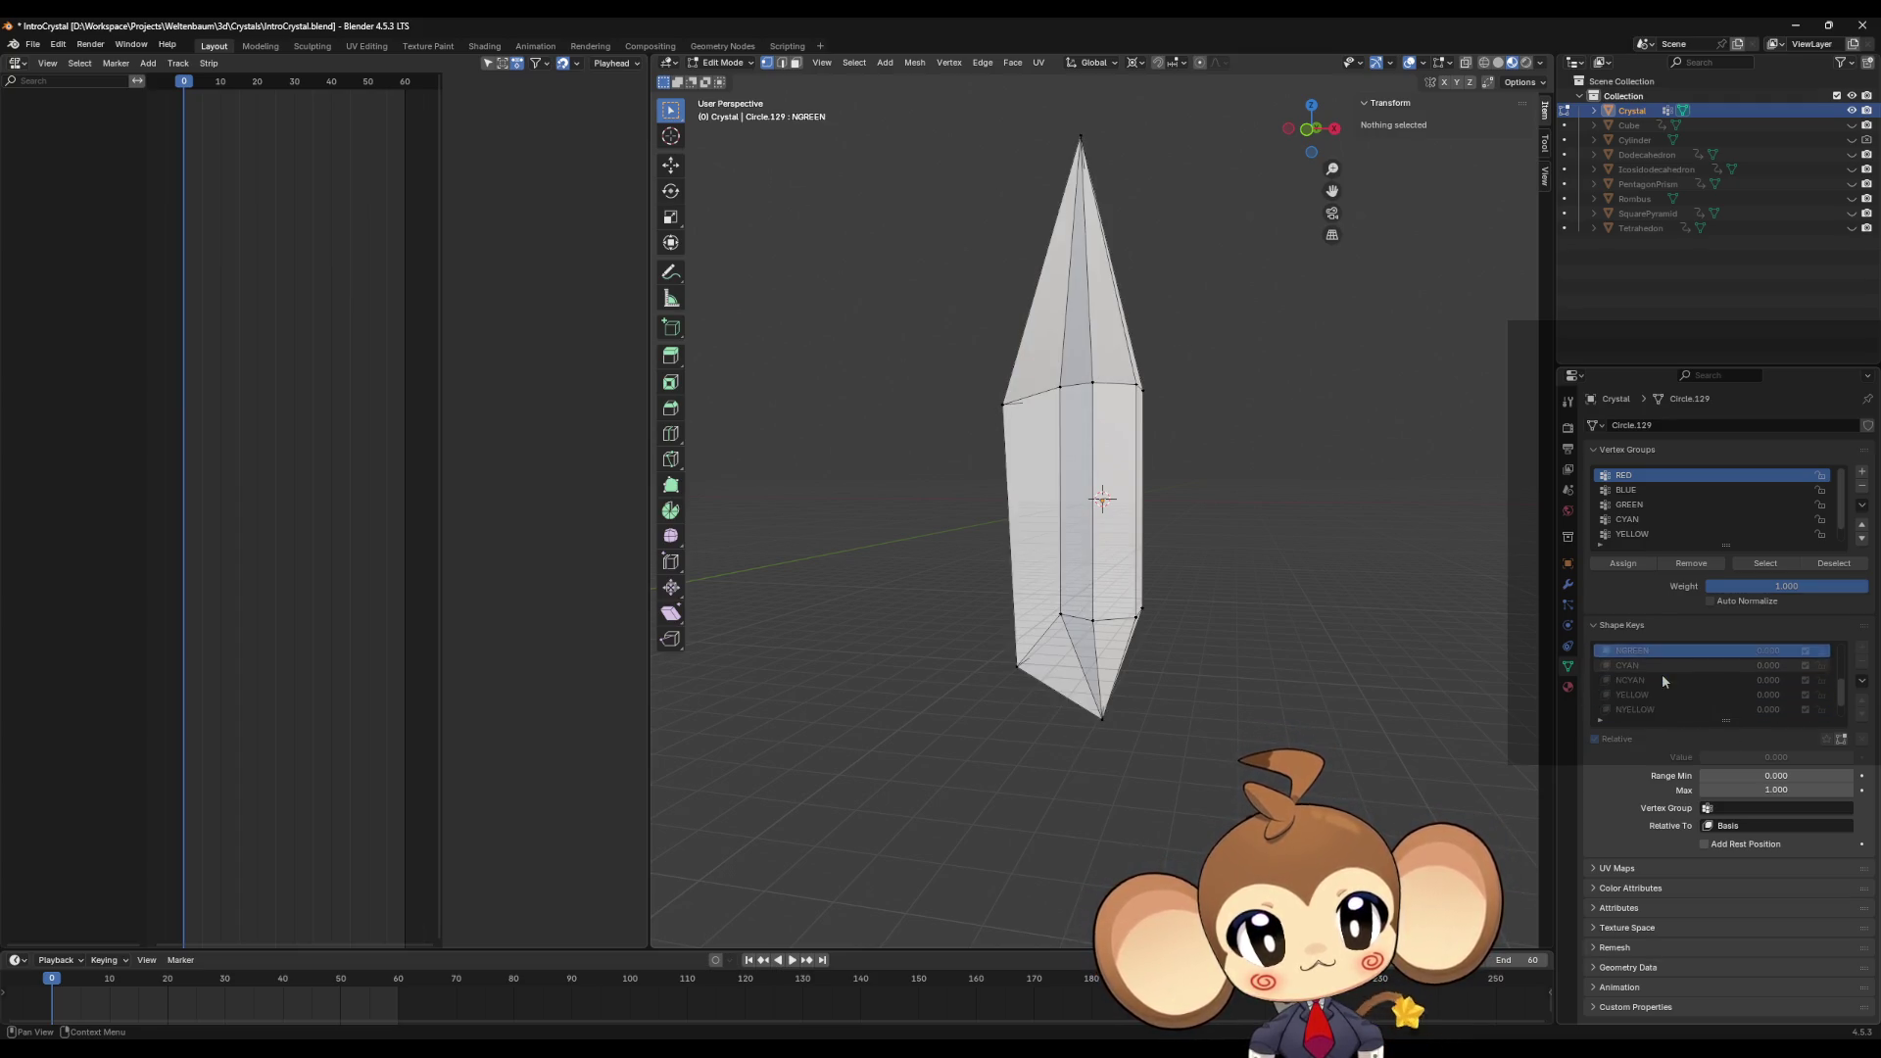
left_click(1649, 703)
left_click(1646, 695)
left_click(1644, 709)
mouse_move(1352, 666)
middle_mouse_down()
mouse_move(1264, 651)
mouse_move(1157, 676)
mouse_move(1428, 712)
middle_mouse_up()
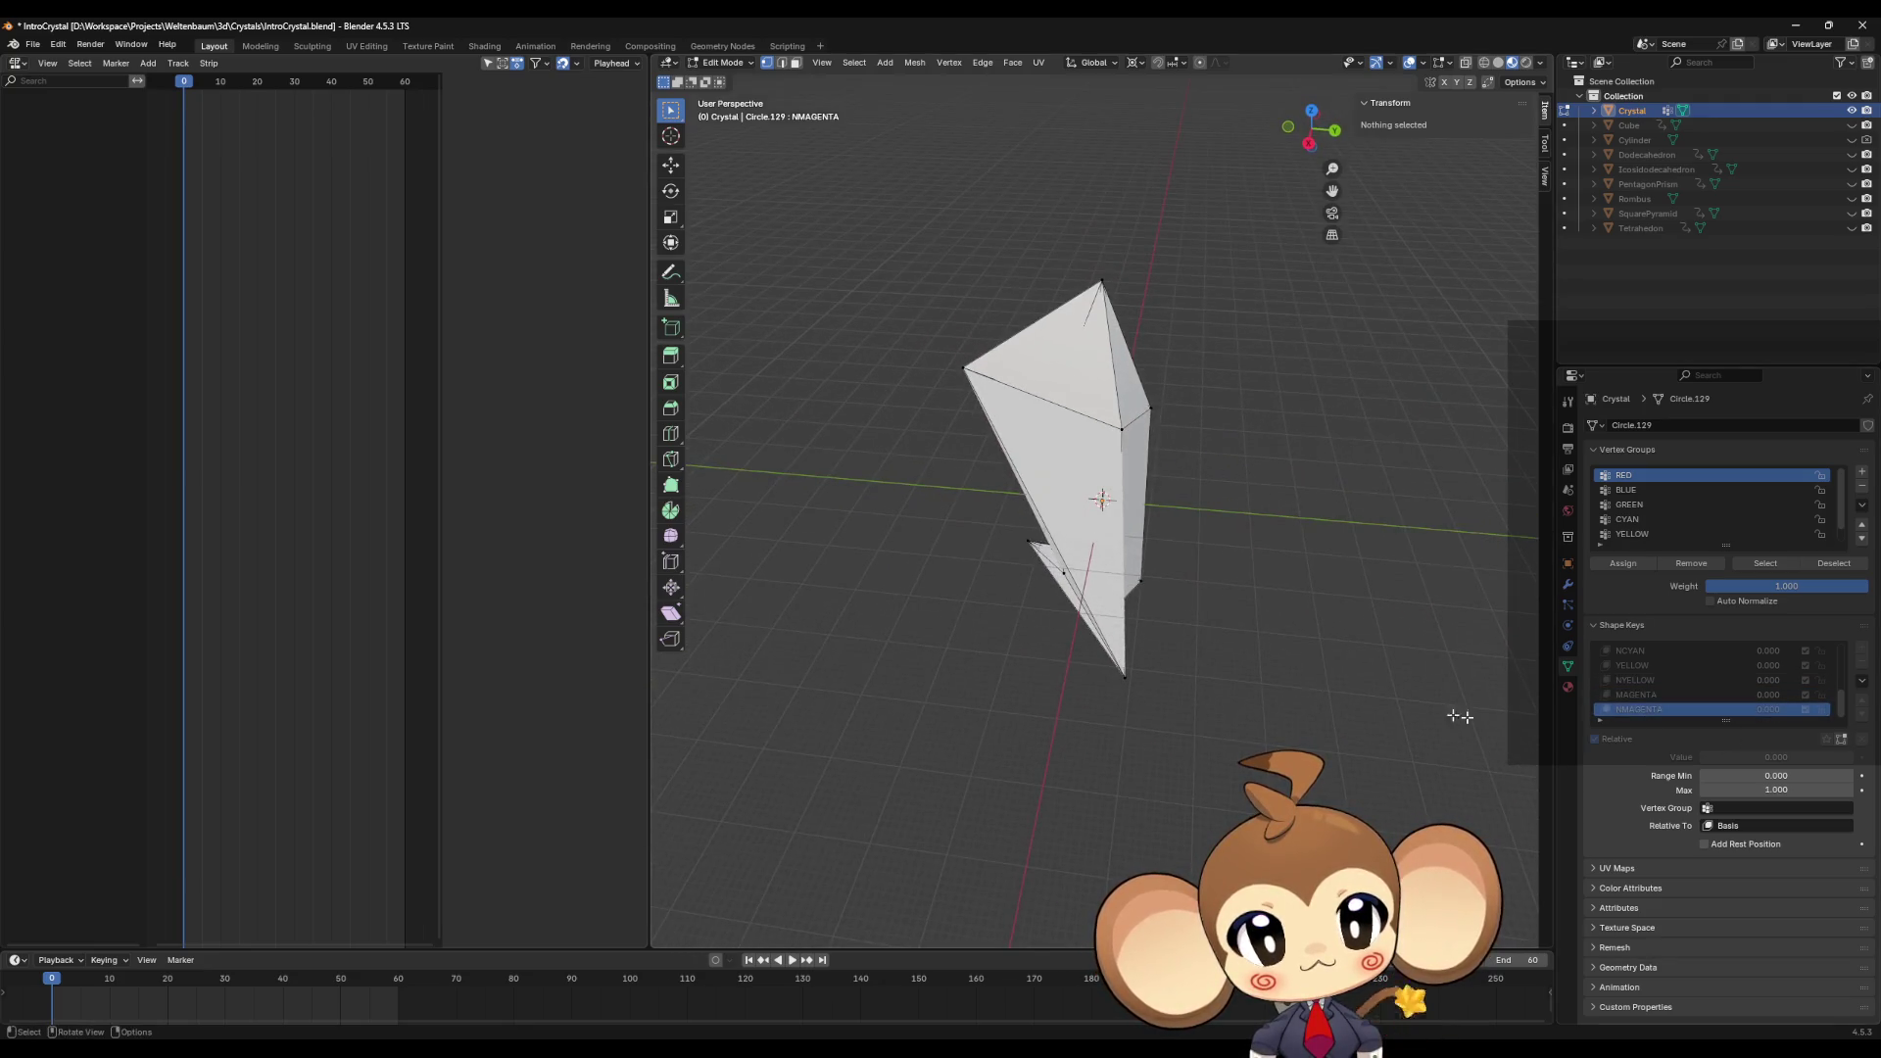
Step: Cycle through the lower keys including NYELLOW and YELLOW, ending on CYAN
left_click(1631, 695)
left_click(1634, 680)
left_click(1634, 665)
left_click(1635, 681)
left_click(1638, 666)
mouse_move(1339, 655)
middle_mouse_down()
mouse_move(1376, 621)
mouse_move(1449, 621)
middle_mouse_up()
scroll(1657, 689, "up", 2)
left_click(1652, 666)
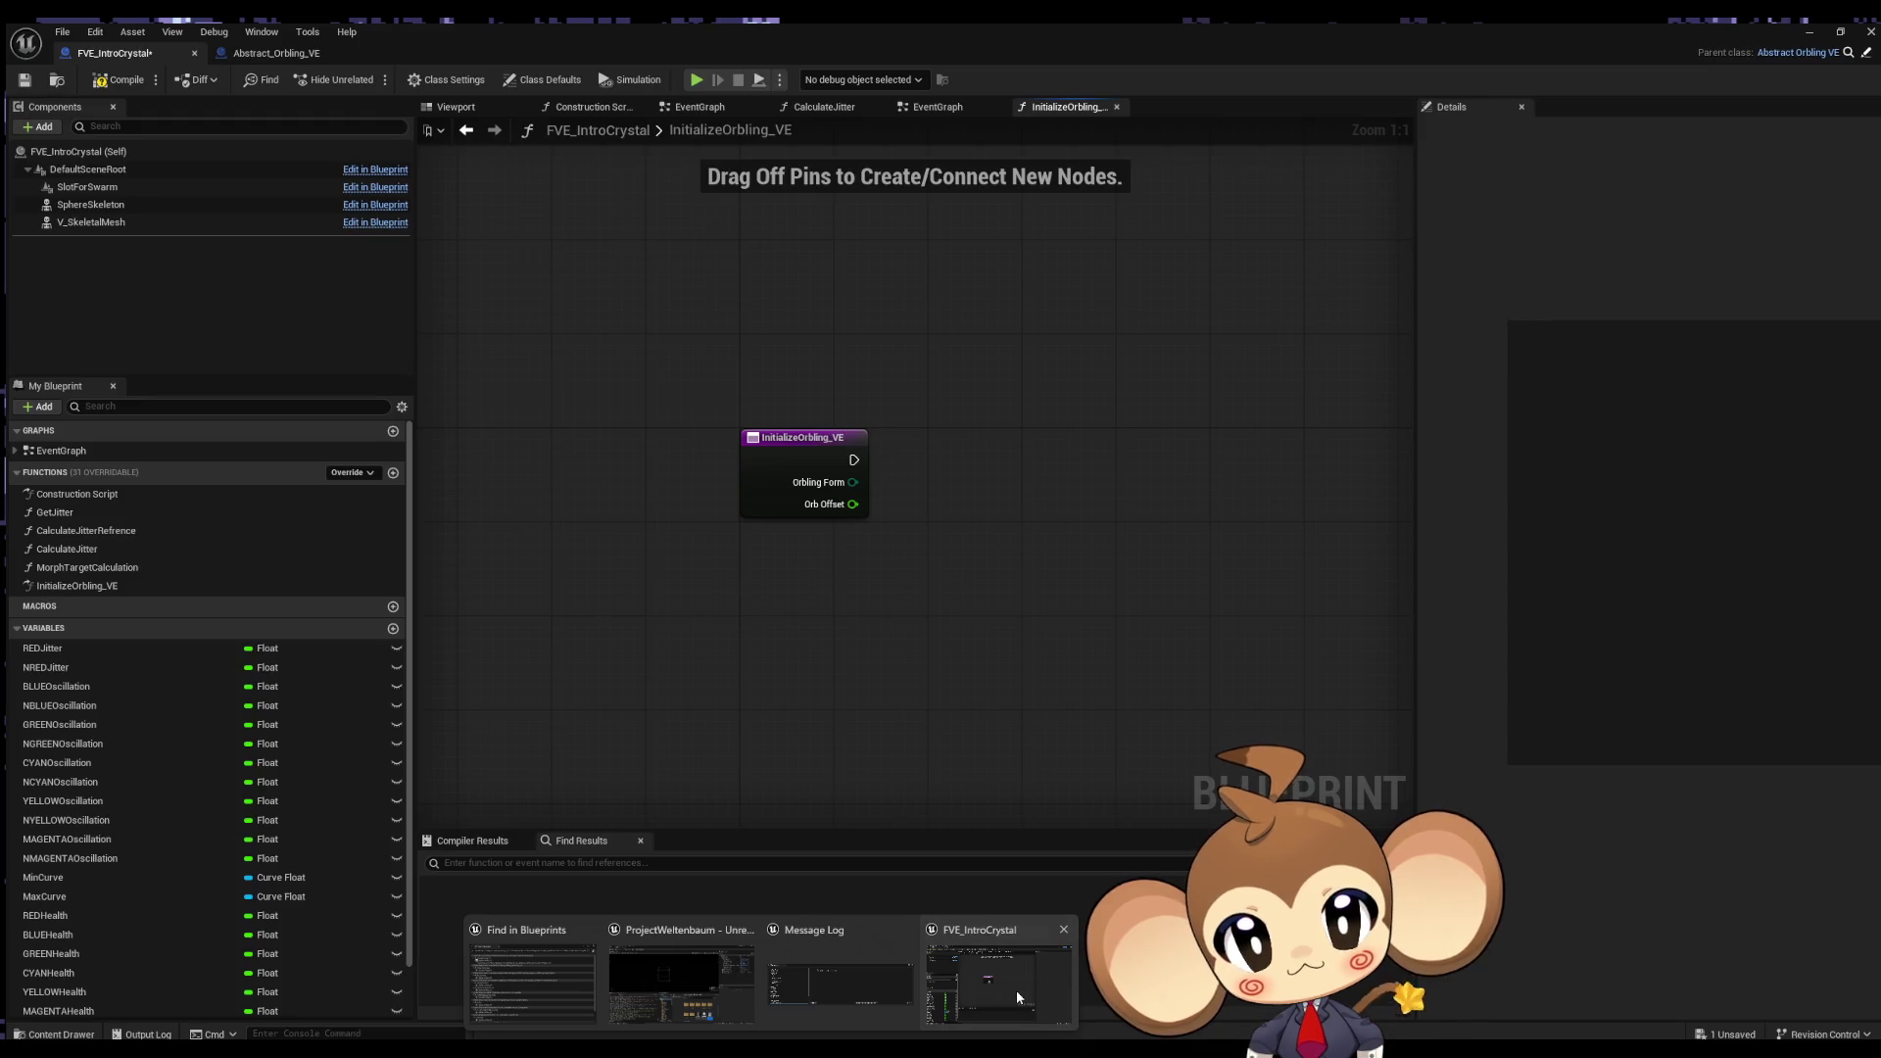
Step: In Unreal, open the FVE_IntroCrystal EventGraph showing its Event Tick nodes
left_click(1015, 989)
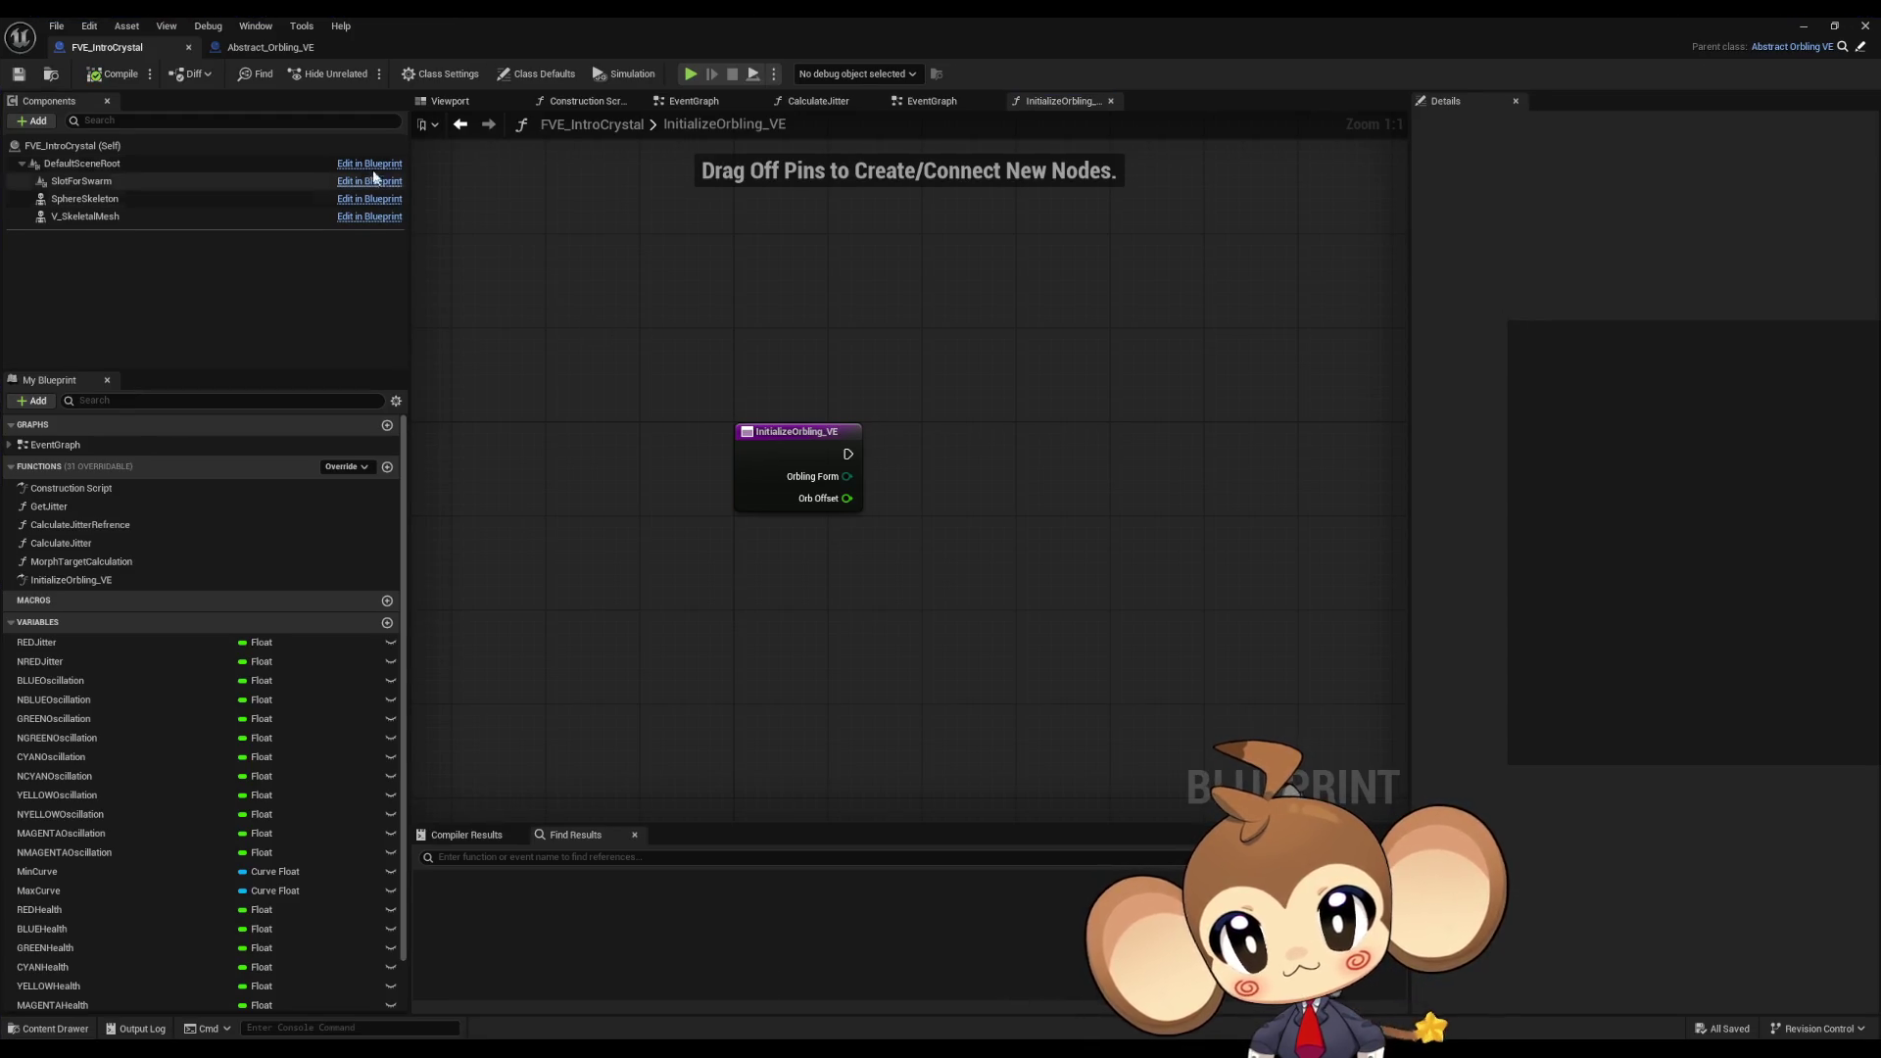
left_click(252, 51)
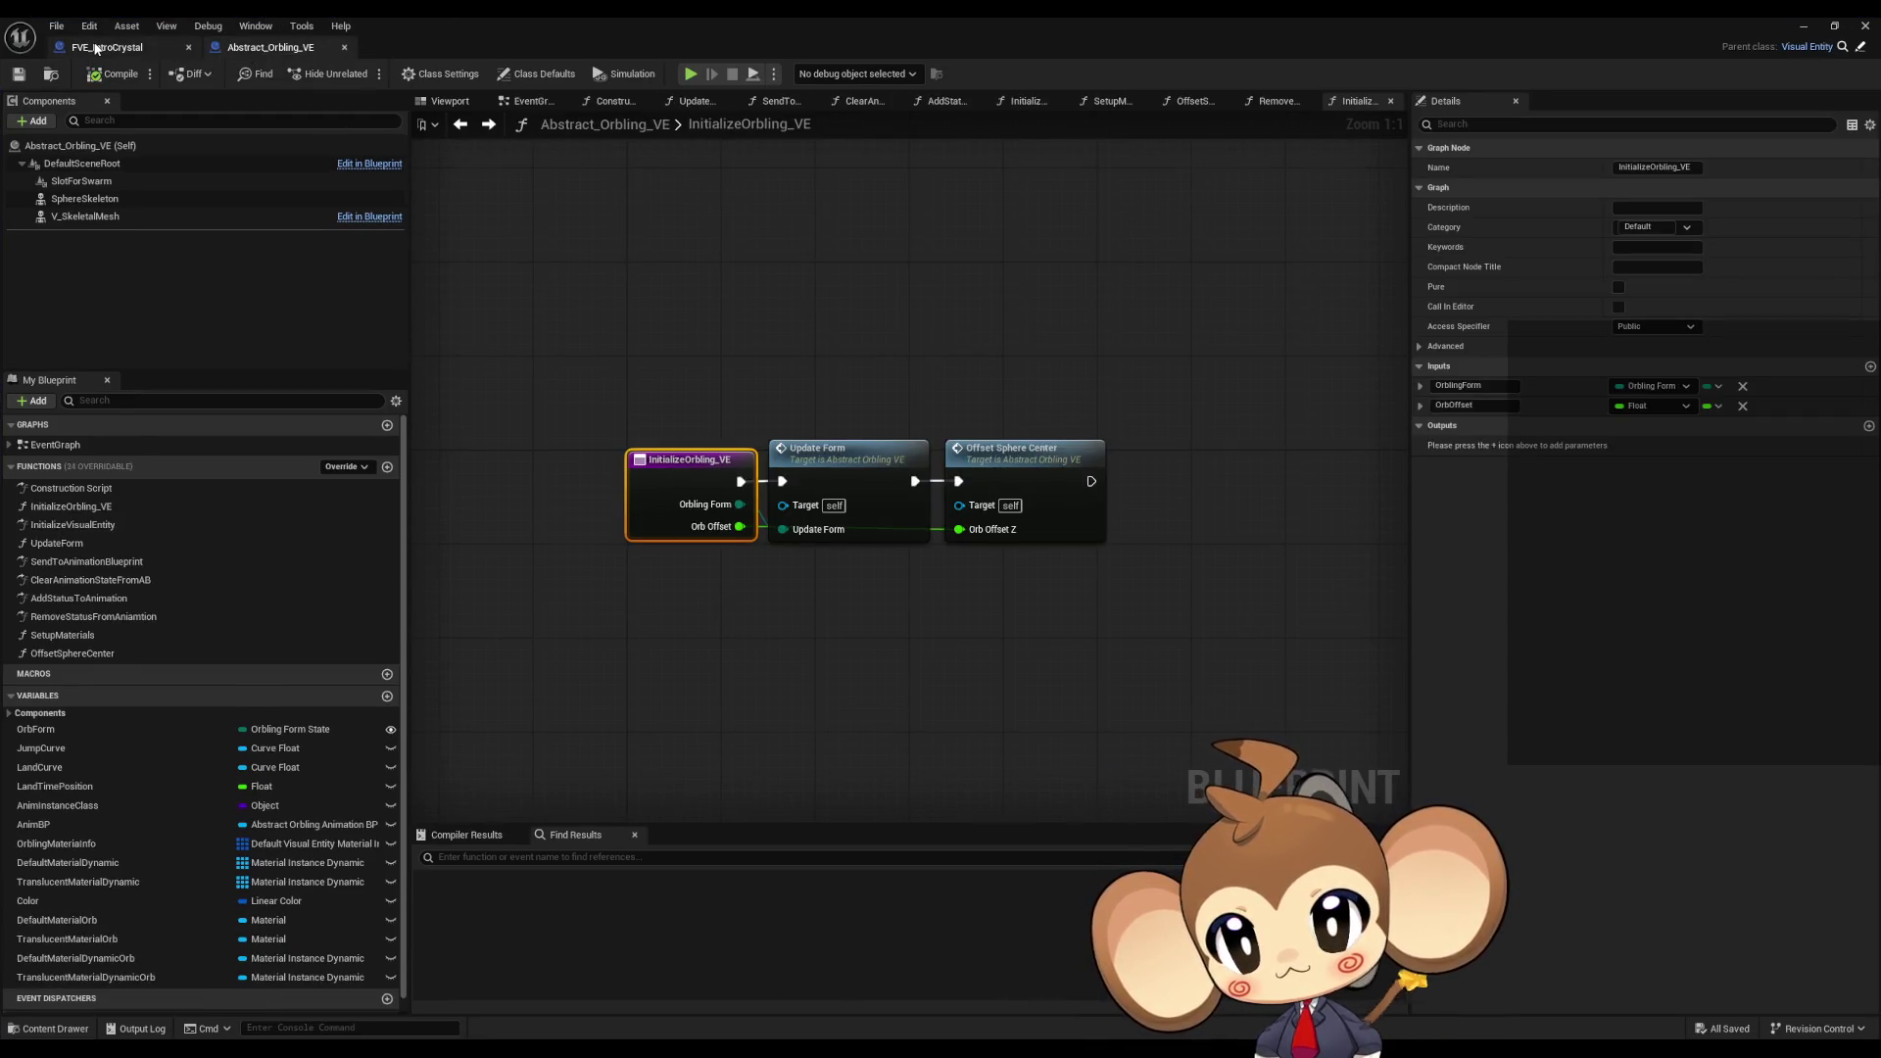
left_click(156, 47)
double_click(76, 440)
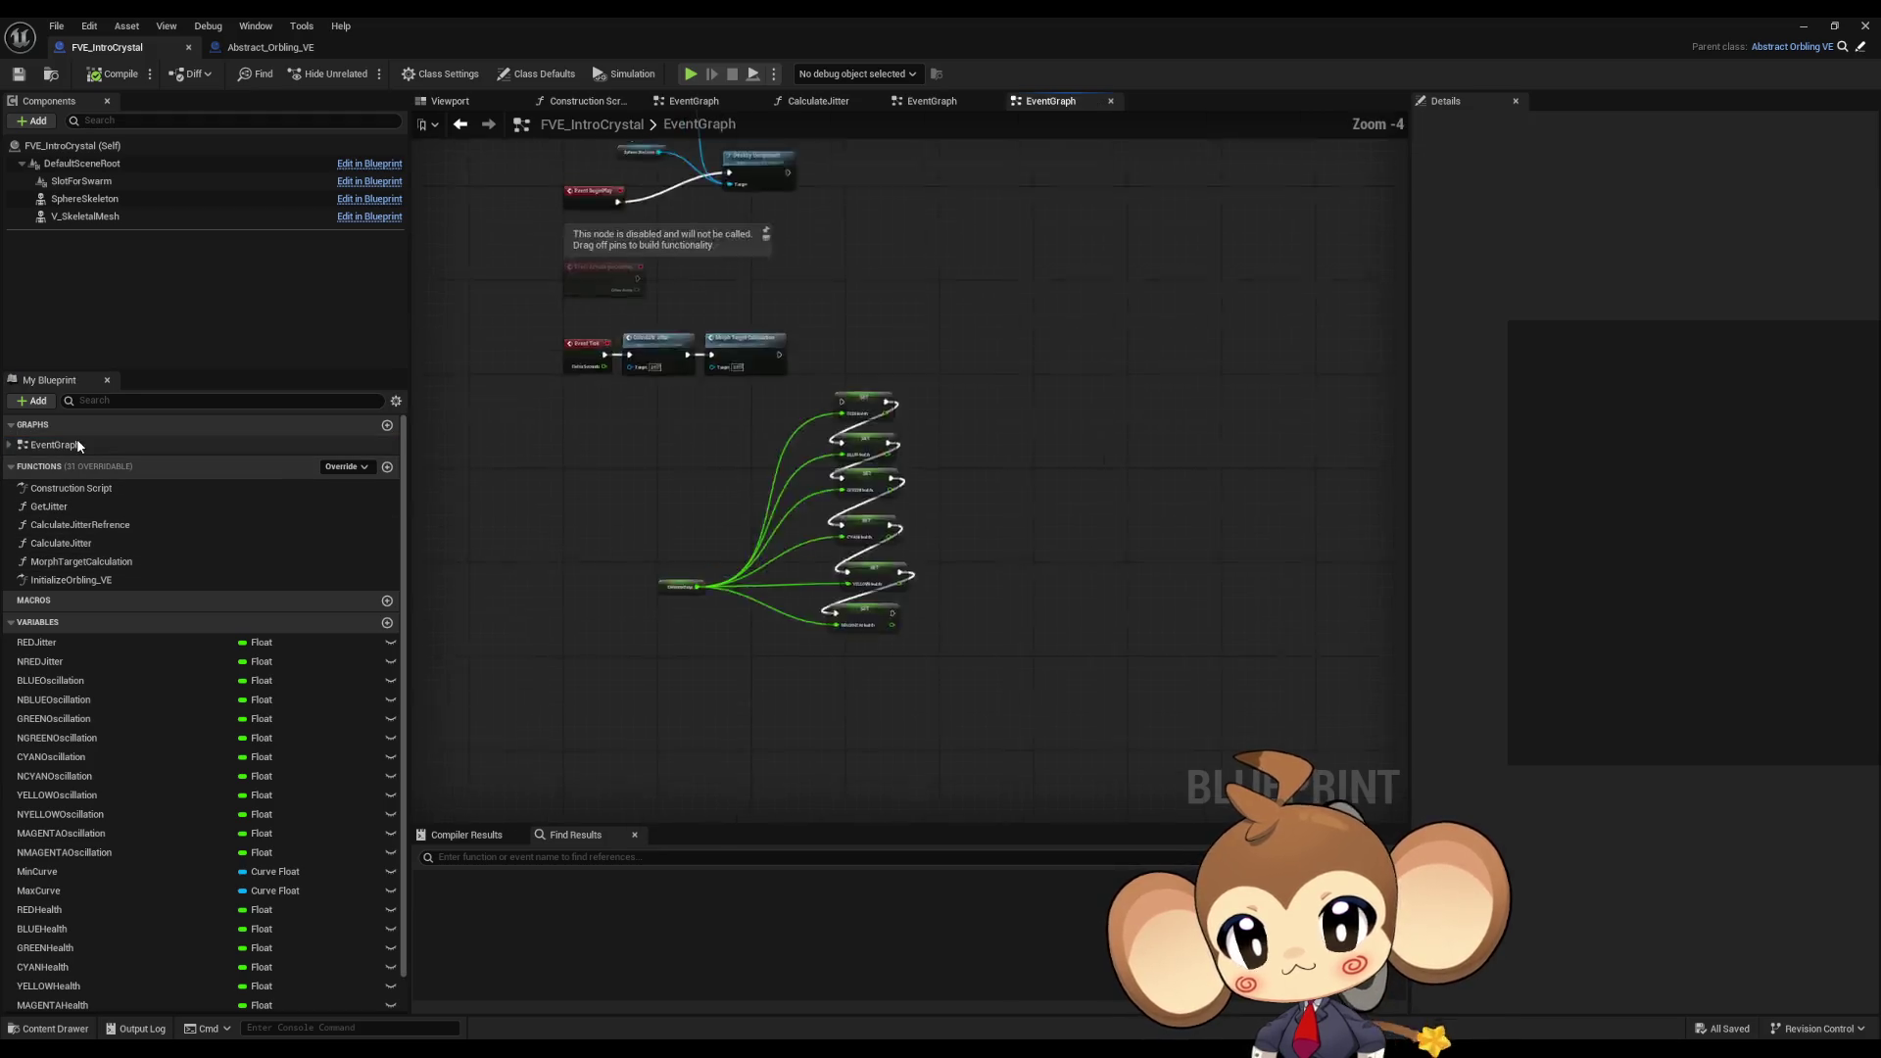
scroll(980, 582, "up", 1)
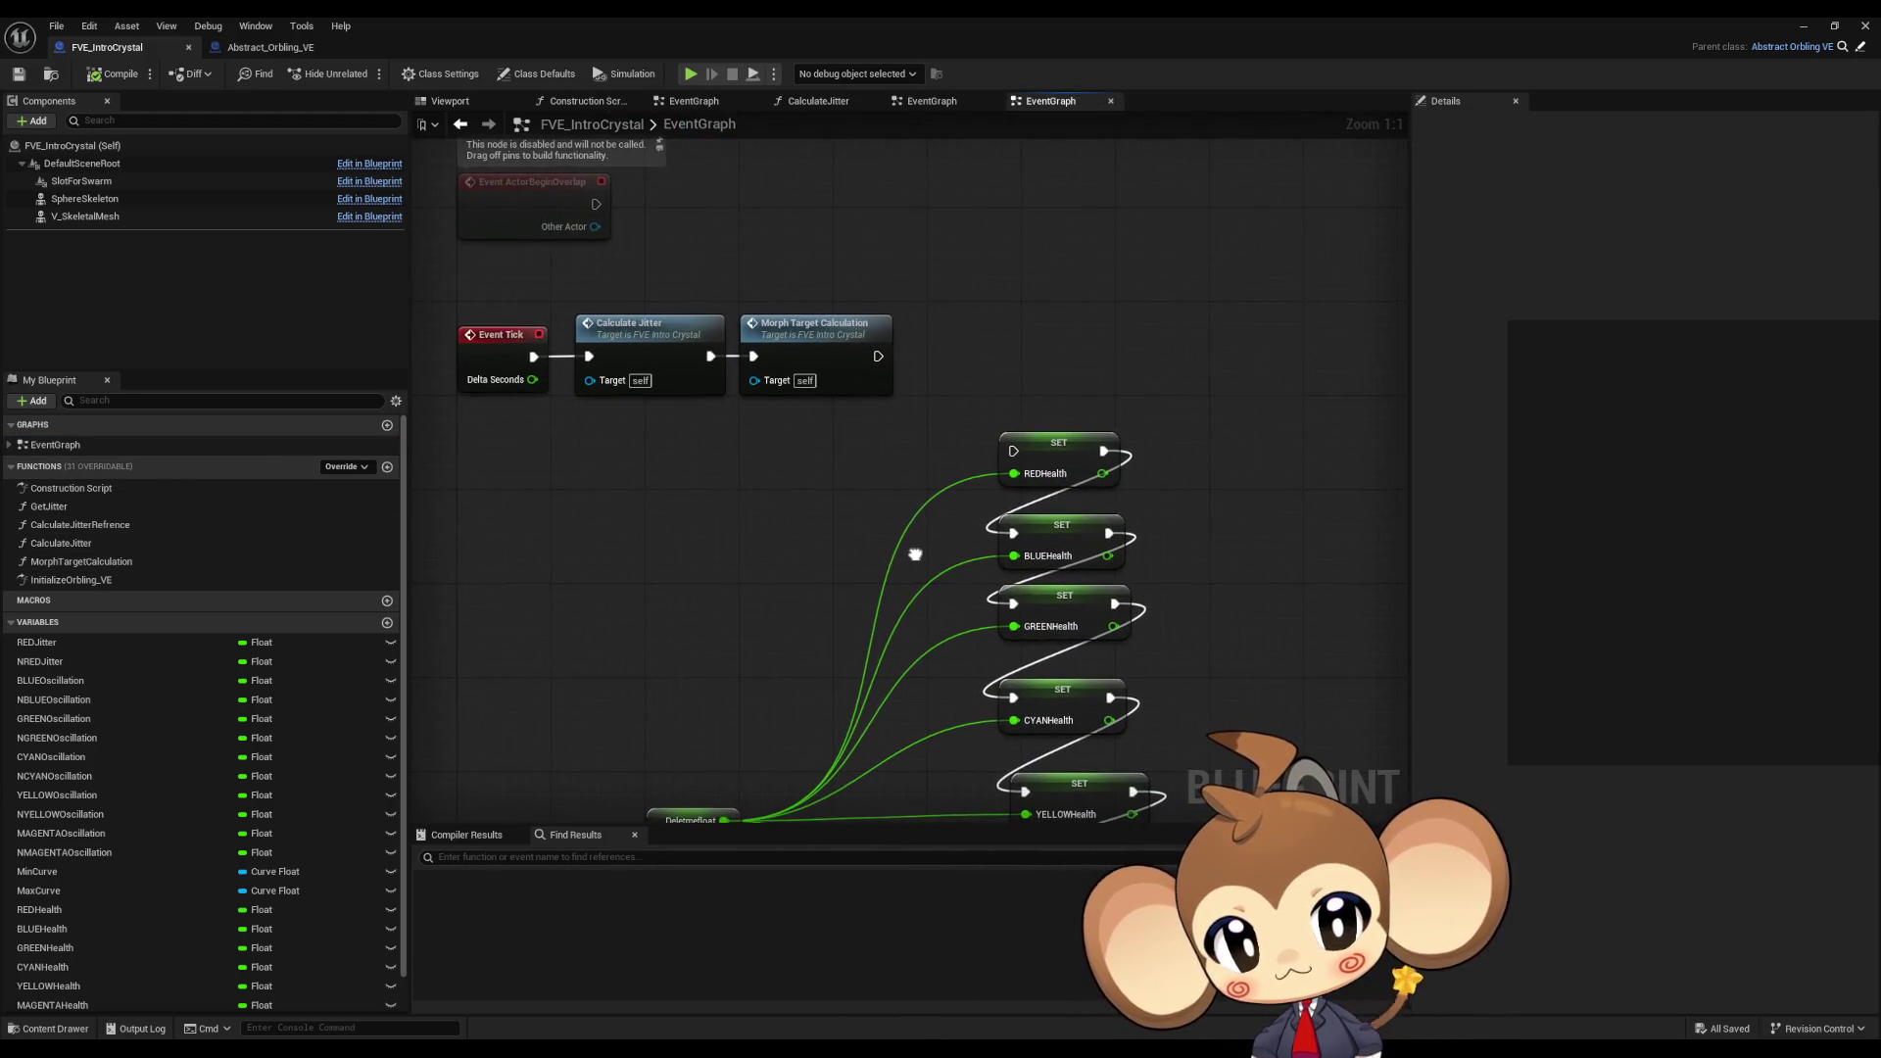
mouse_move(980, 583)
right_mouse_down()
mouse_move(927, 515)
mouse_move(961, 500)
mouse_move(1019, 577)
right_mouse_up()
Step: Open Morph Target Calculation to view its Set Morph Target nodes, then return to EventGraph
double_click(920, 373)
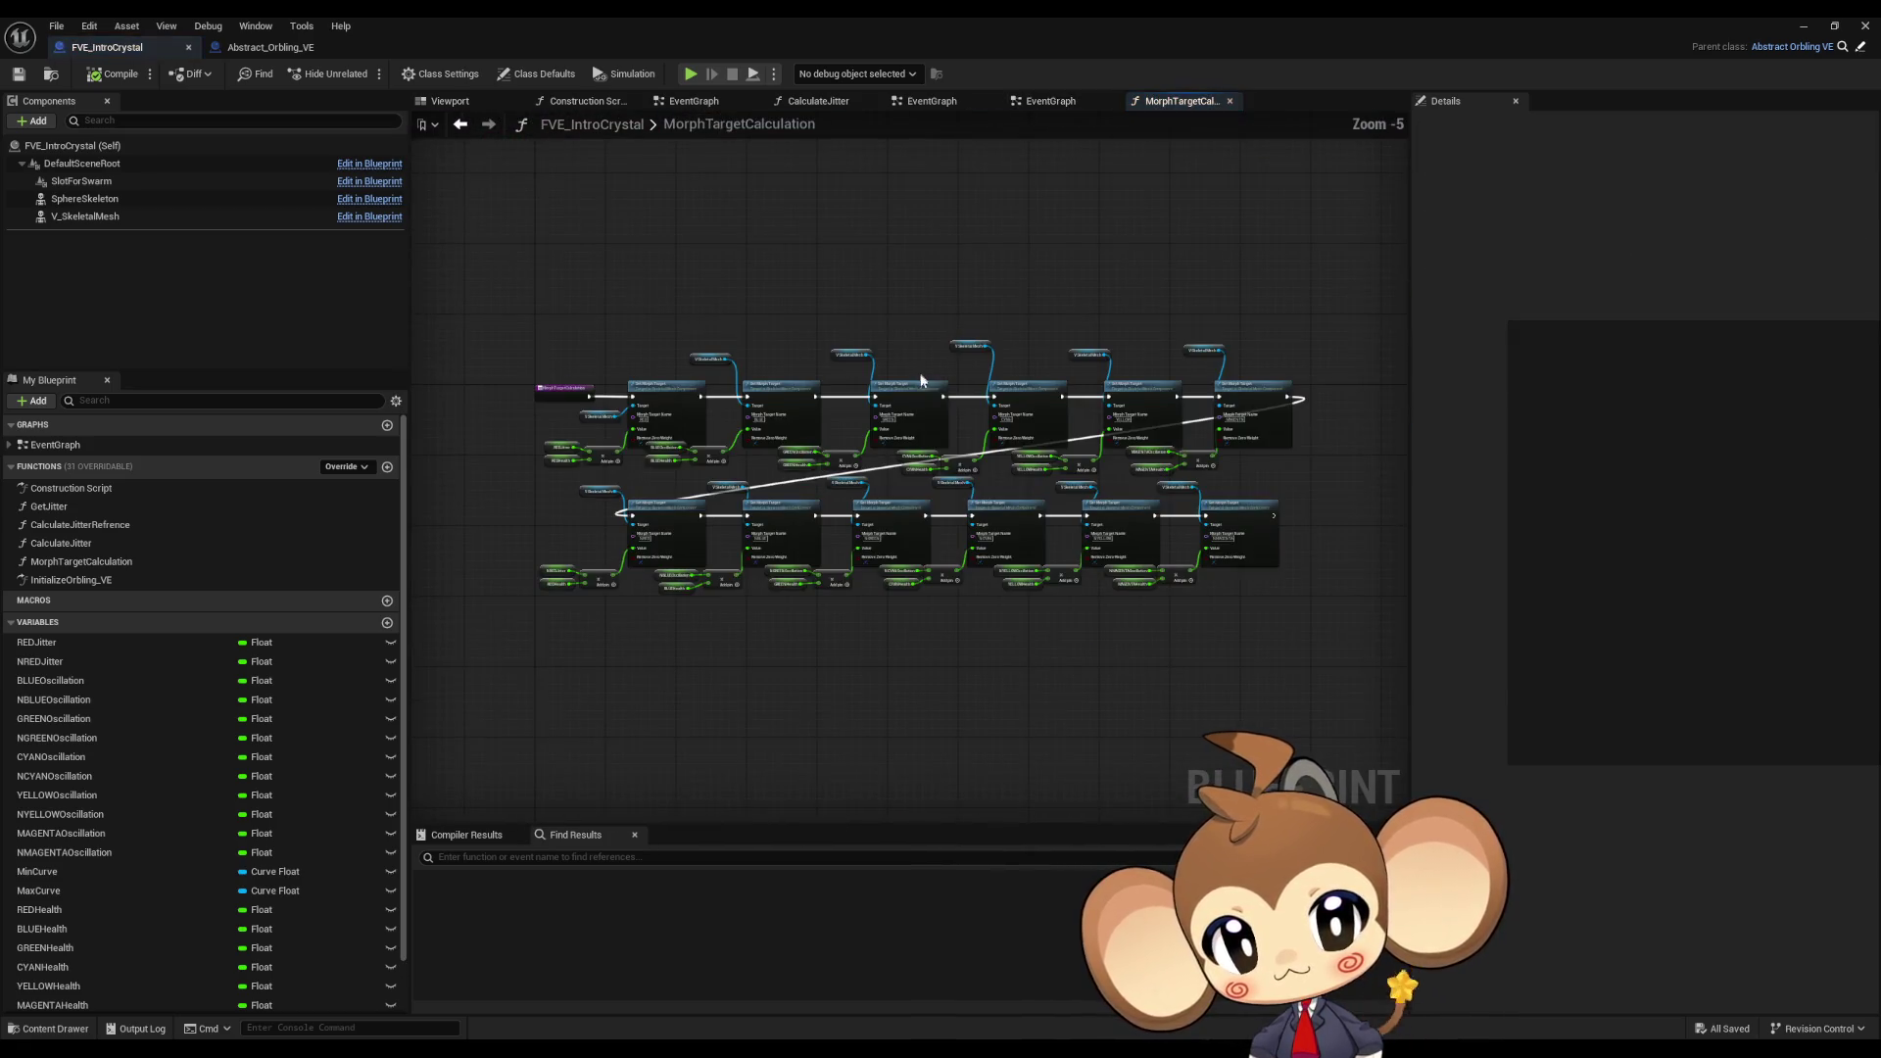
scroll(919, 372, "up", 3)
right_click_drag(850, 472, 1277, 536)
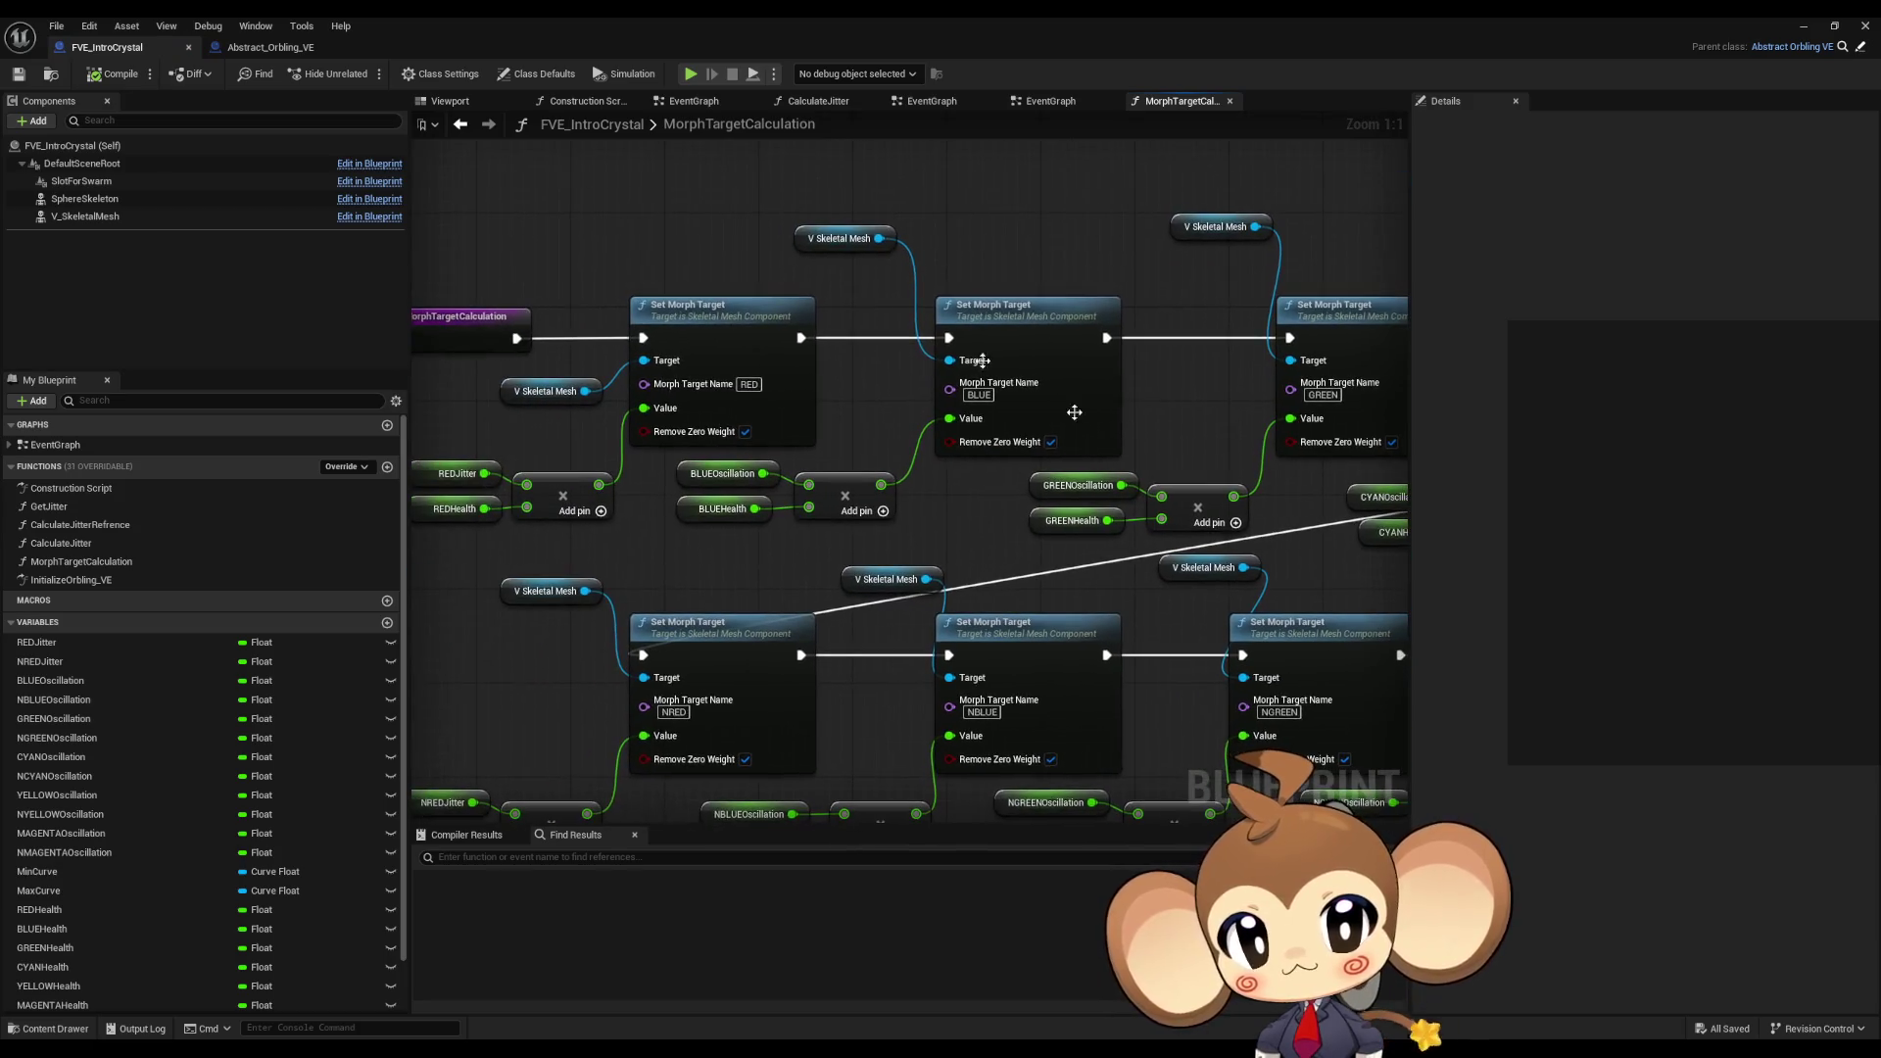
left_click(462, 125)
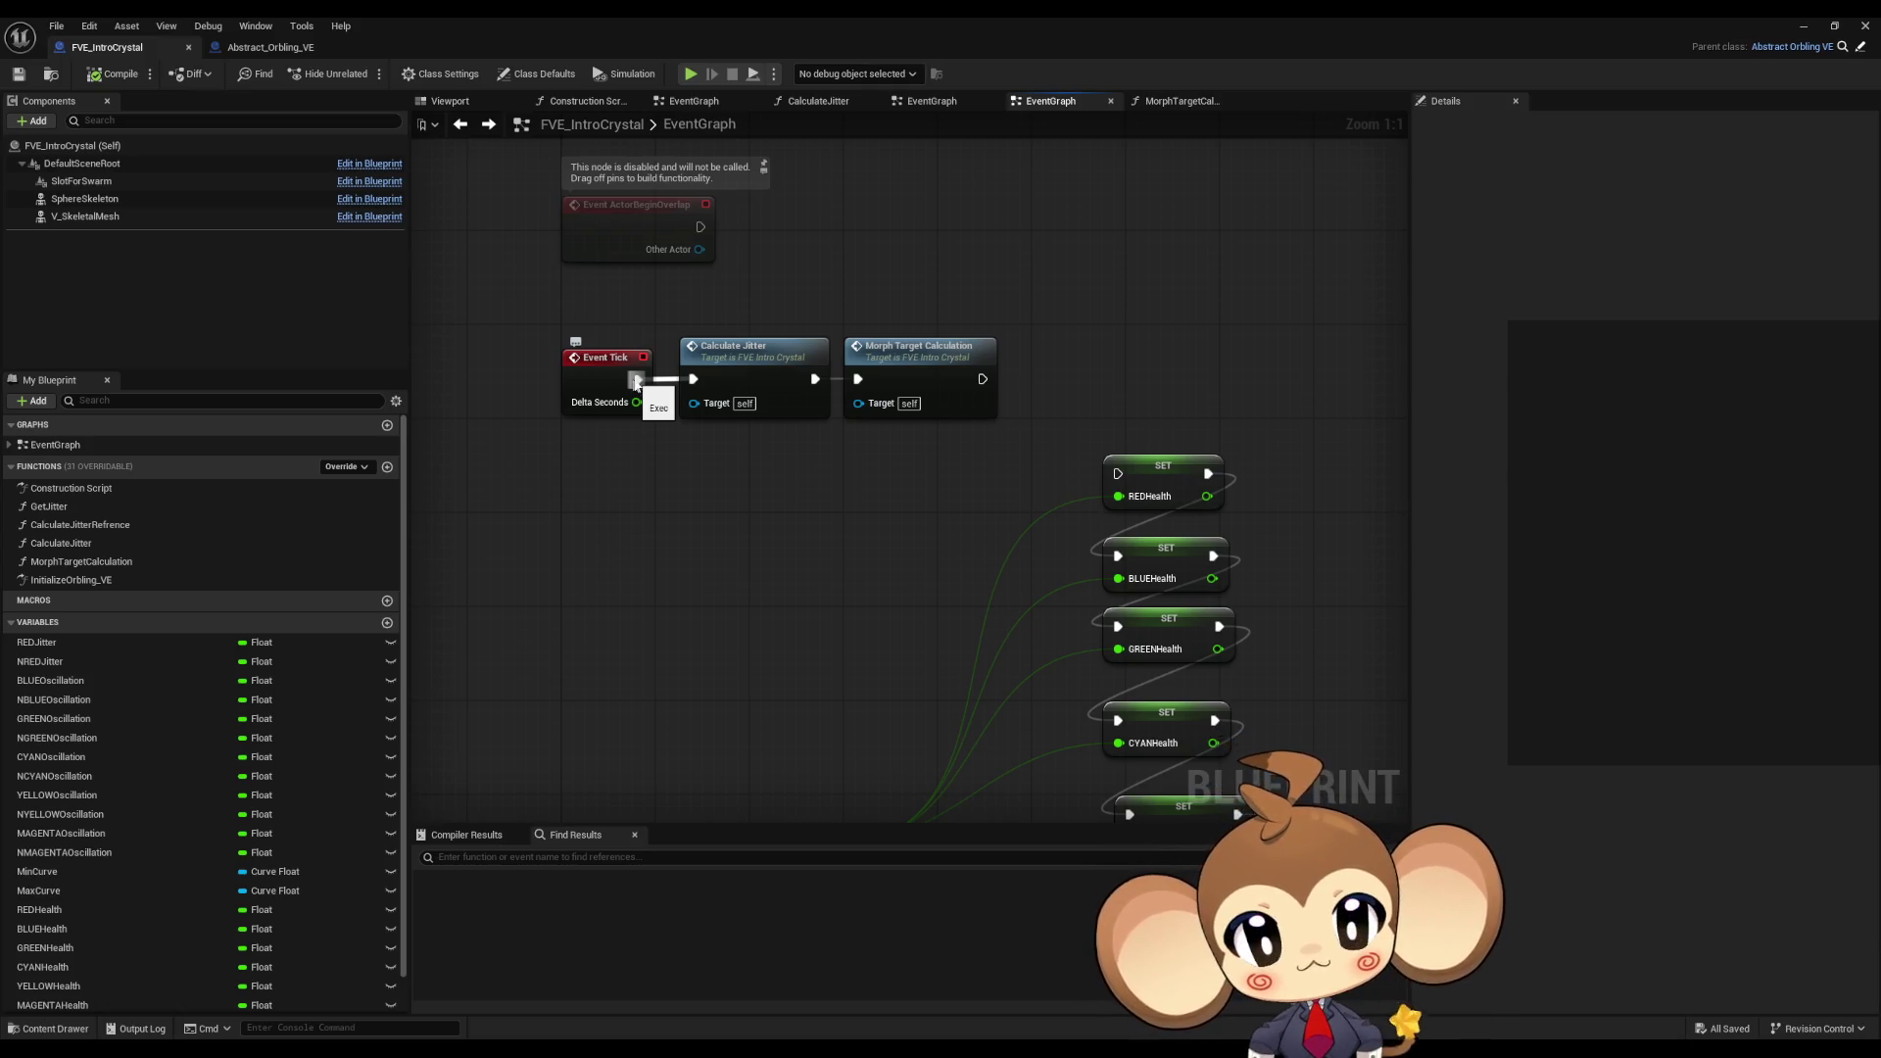
Step: In Morph Target Calculation, chain RED into NRED and wire both sums into their Value pins
double_click(954, 387)
right_click_drag(812, 387, 906, 565)
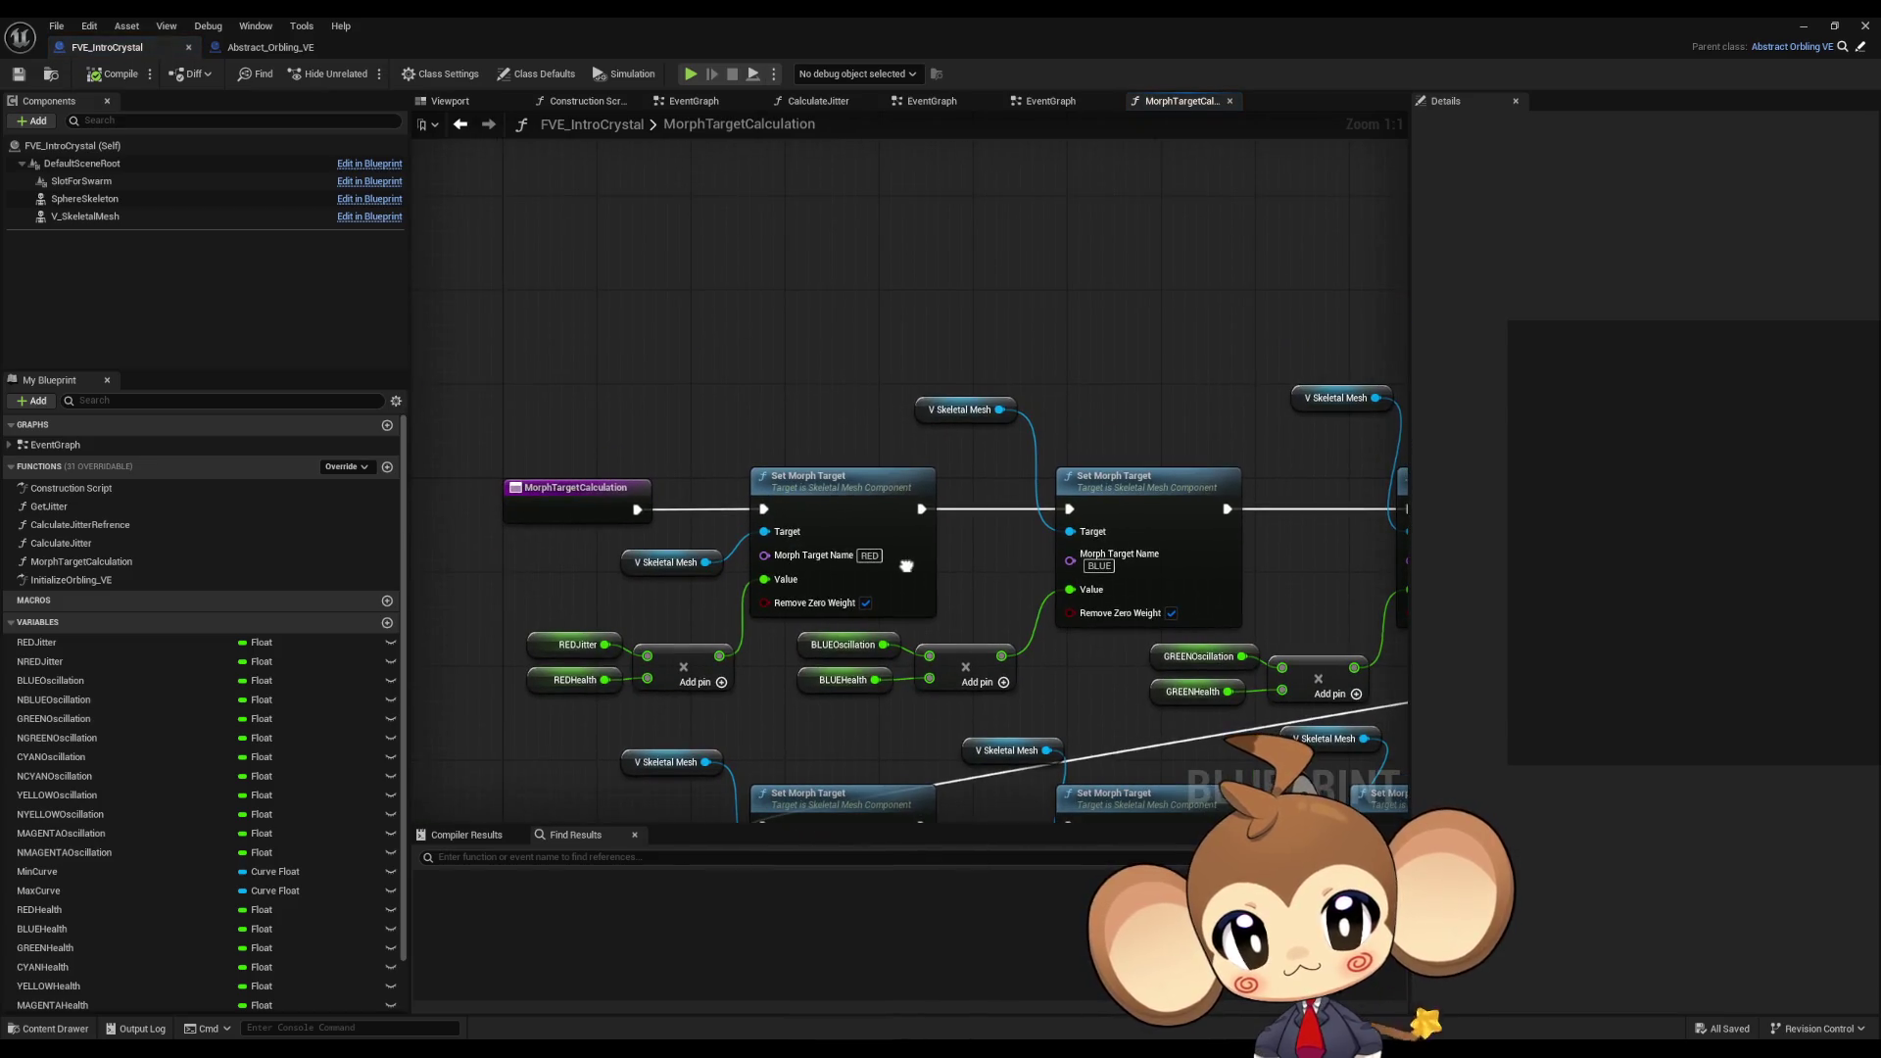
left_click(1077, 534)
right_click_drag(1104, 549, 1058, 311)
right_click_drag(864, 317, 888, 350)
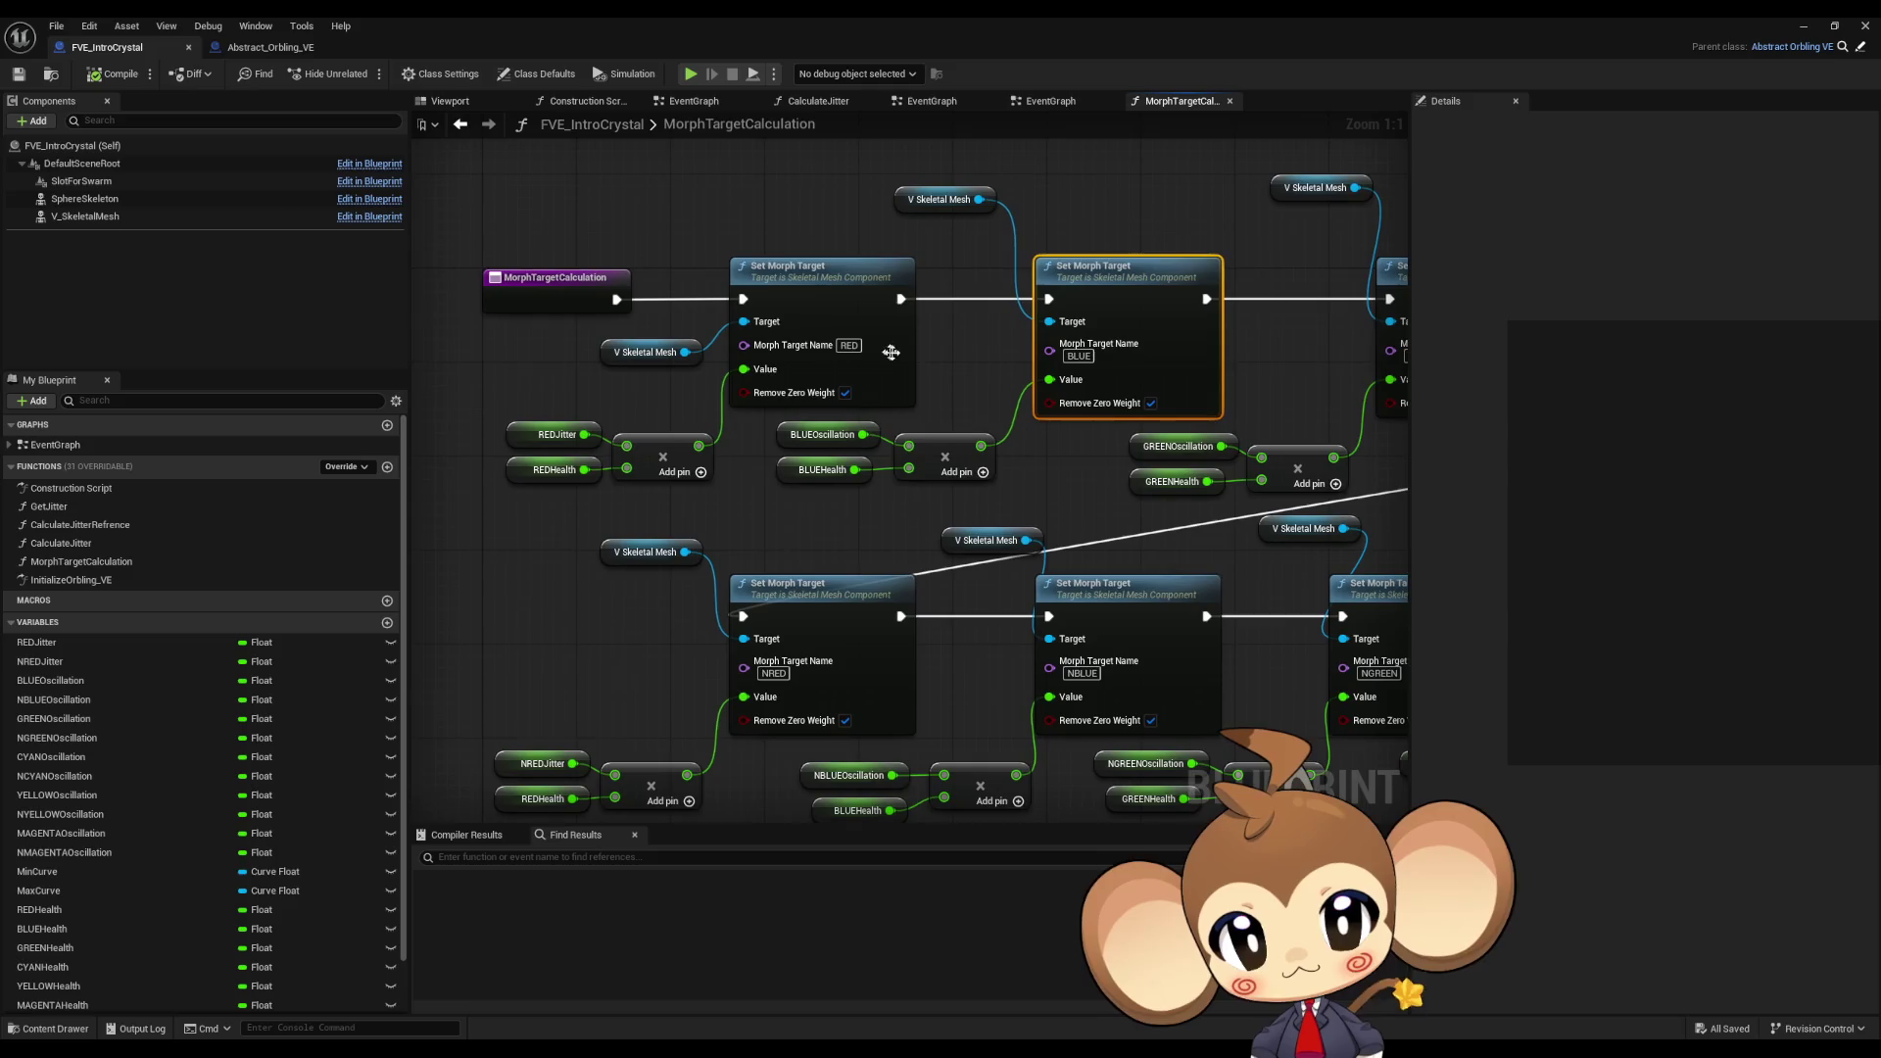
left_click_drag(912, 299, 743, 616)
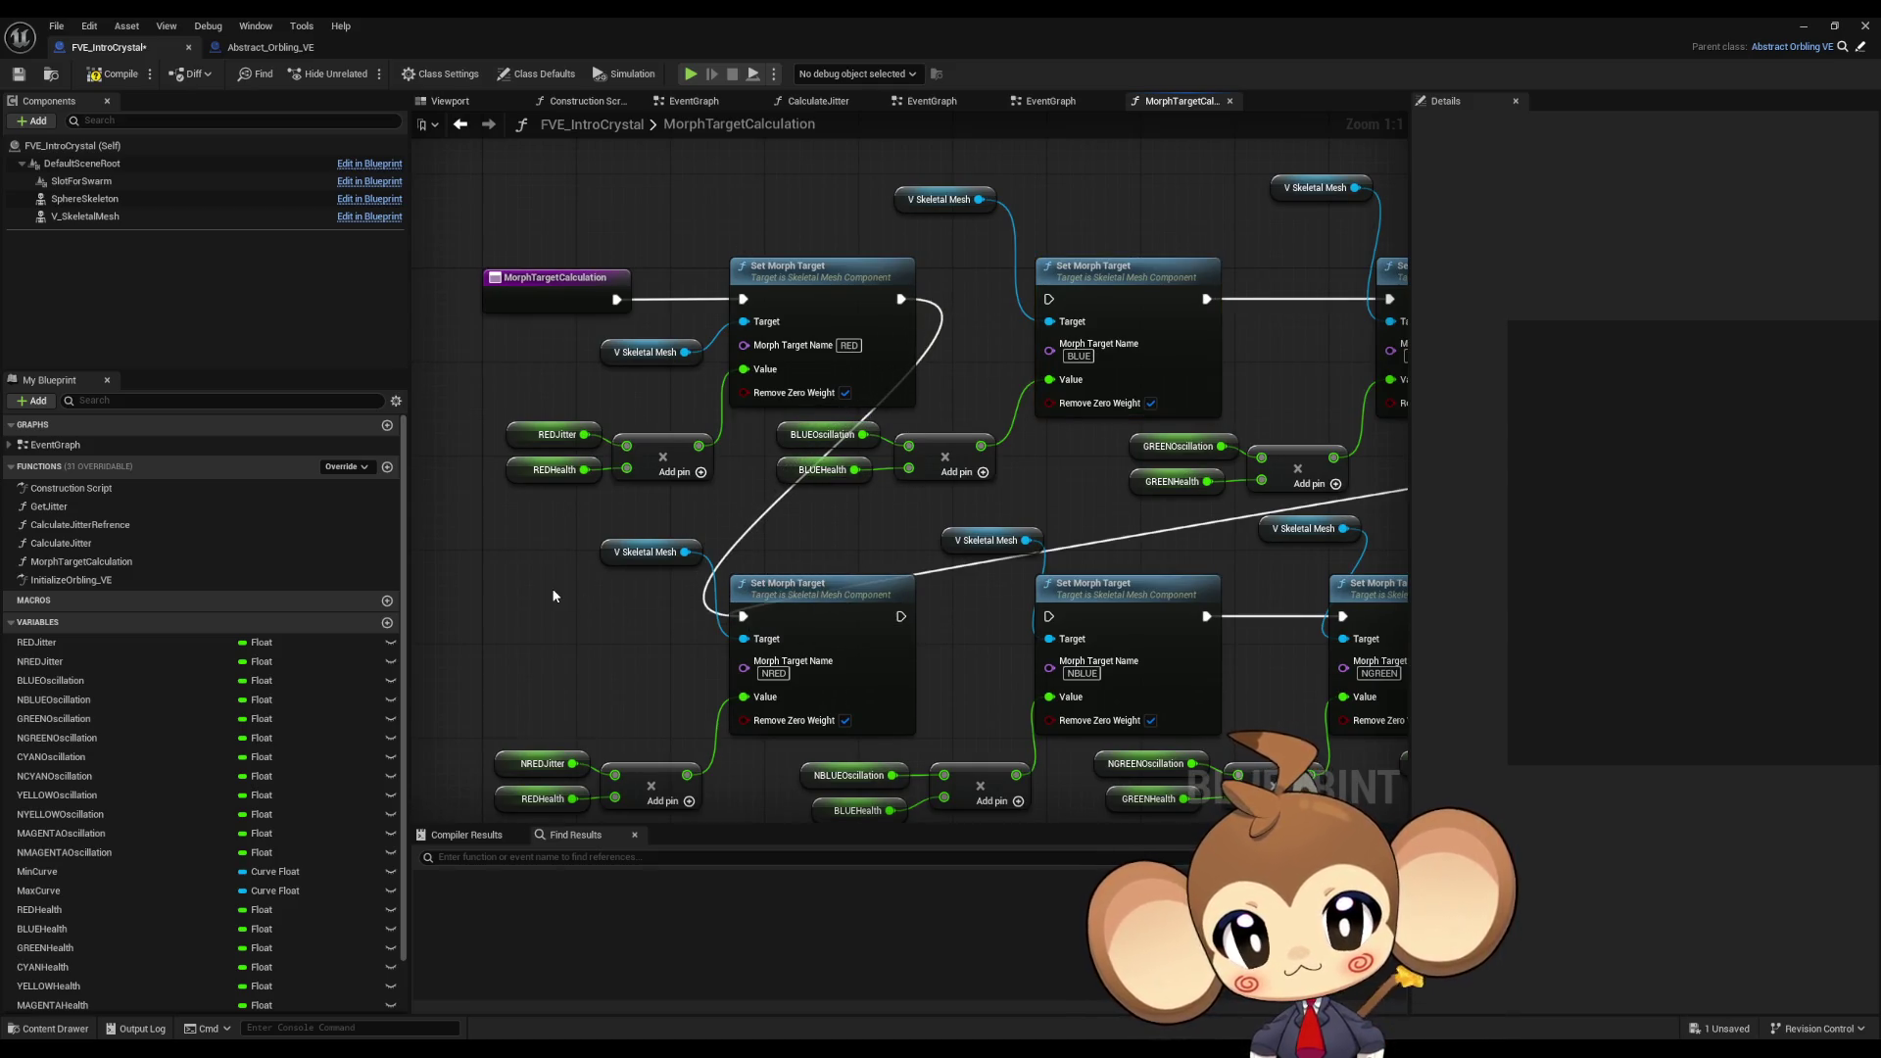
right_click_drag(553, 595, 618, 565)
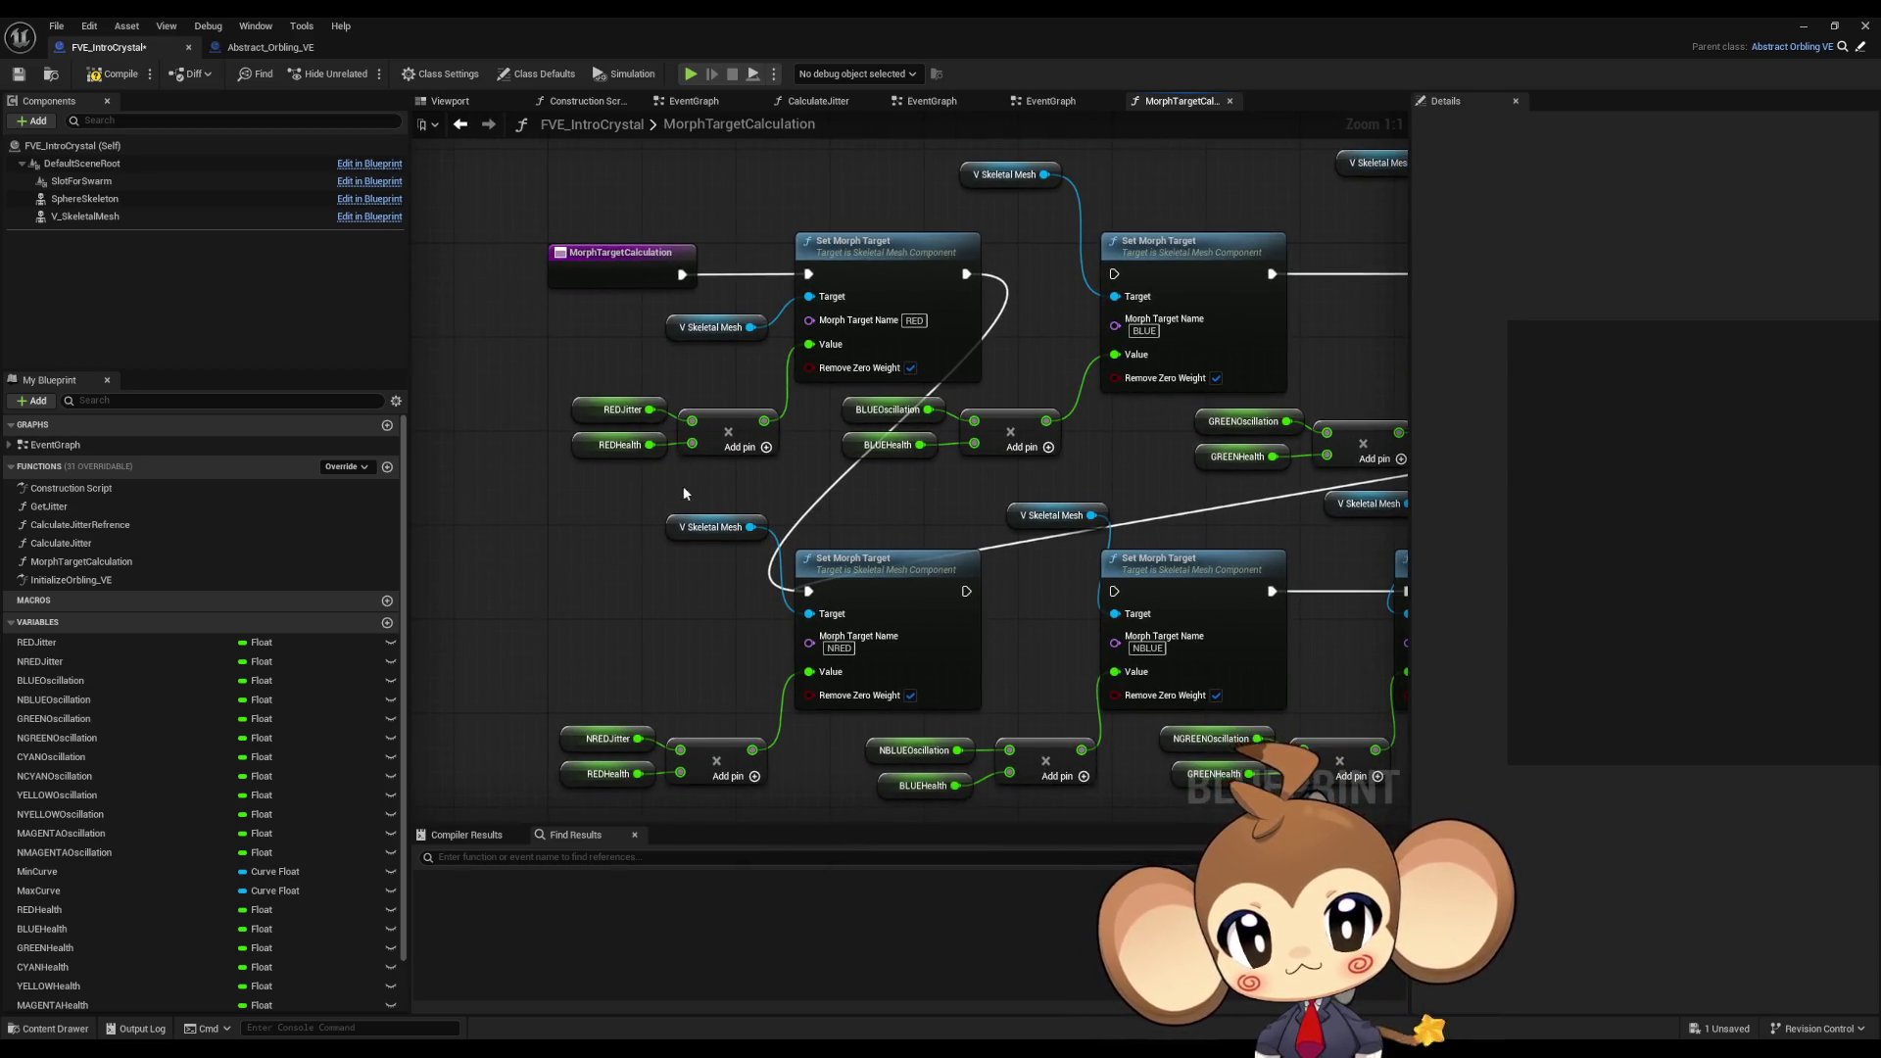
right_click_drag(684, 494, 710, 506)
left_click_drag(675, 421, 834, 356)
left_click_drag(705, 762, 694, 766)
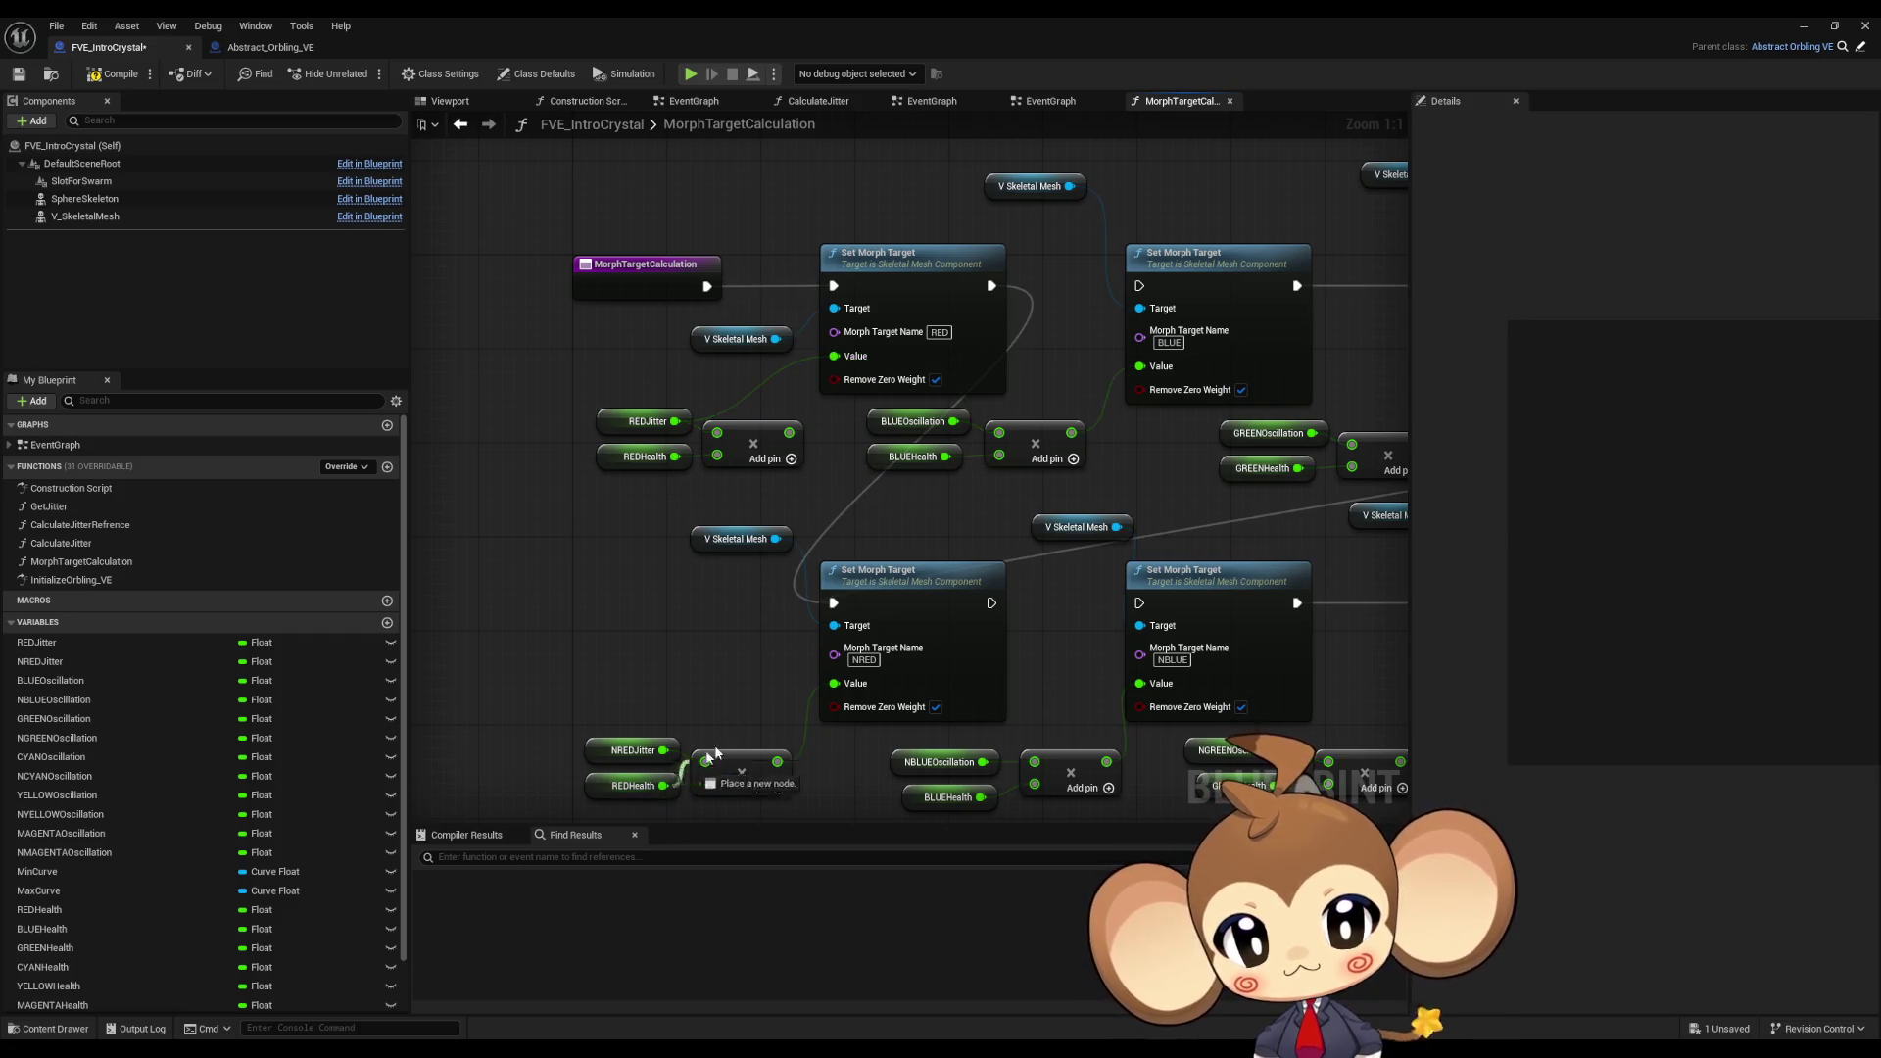
left_click_drag(834, 685, 834, 682)
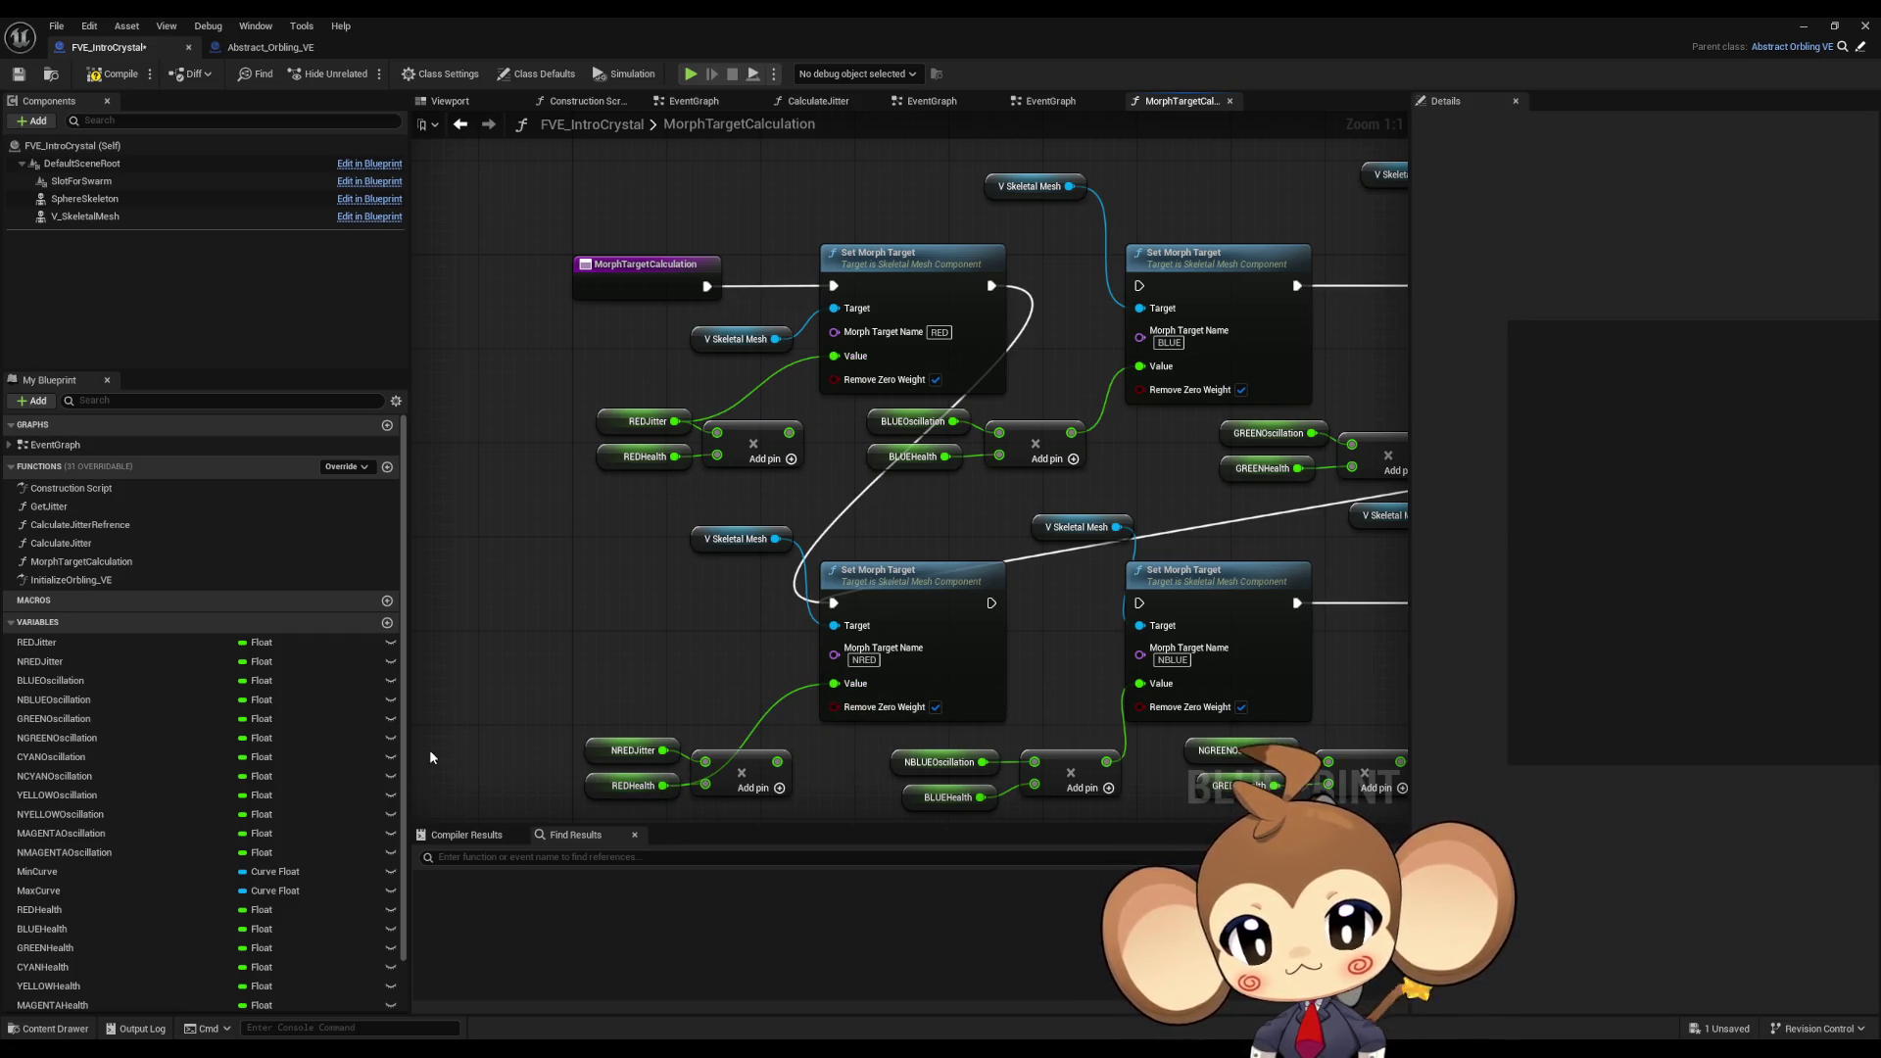
Step: In EventGraph, connect Calculate Jitter's exec to Morph Target Calculation and minimize the editor
scroll(324, 780, "down", 2)
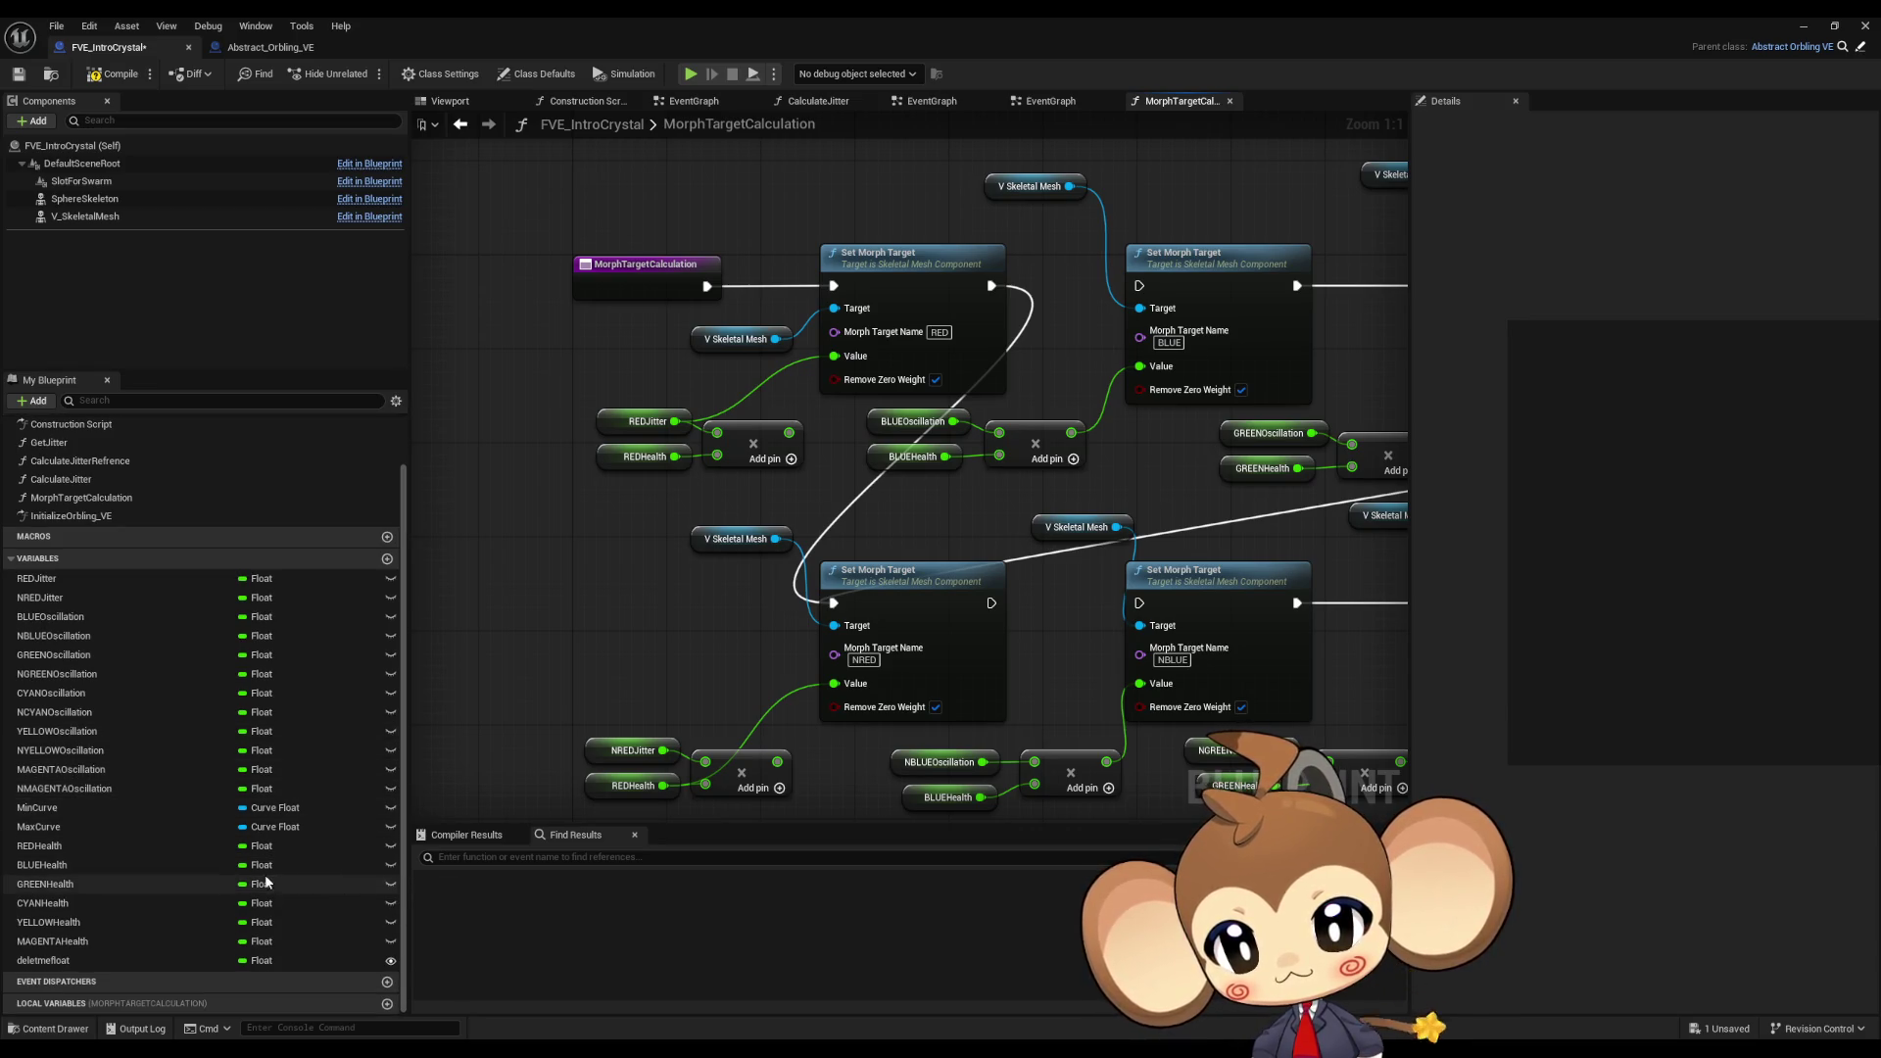
scroll(174, 727, "up", 1)
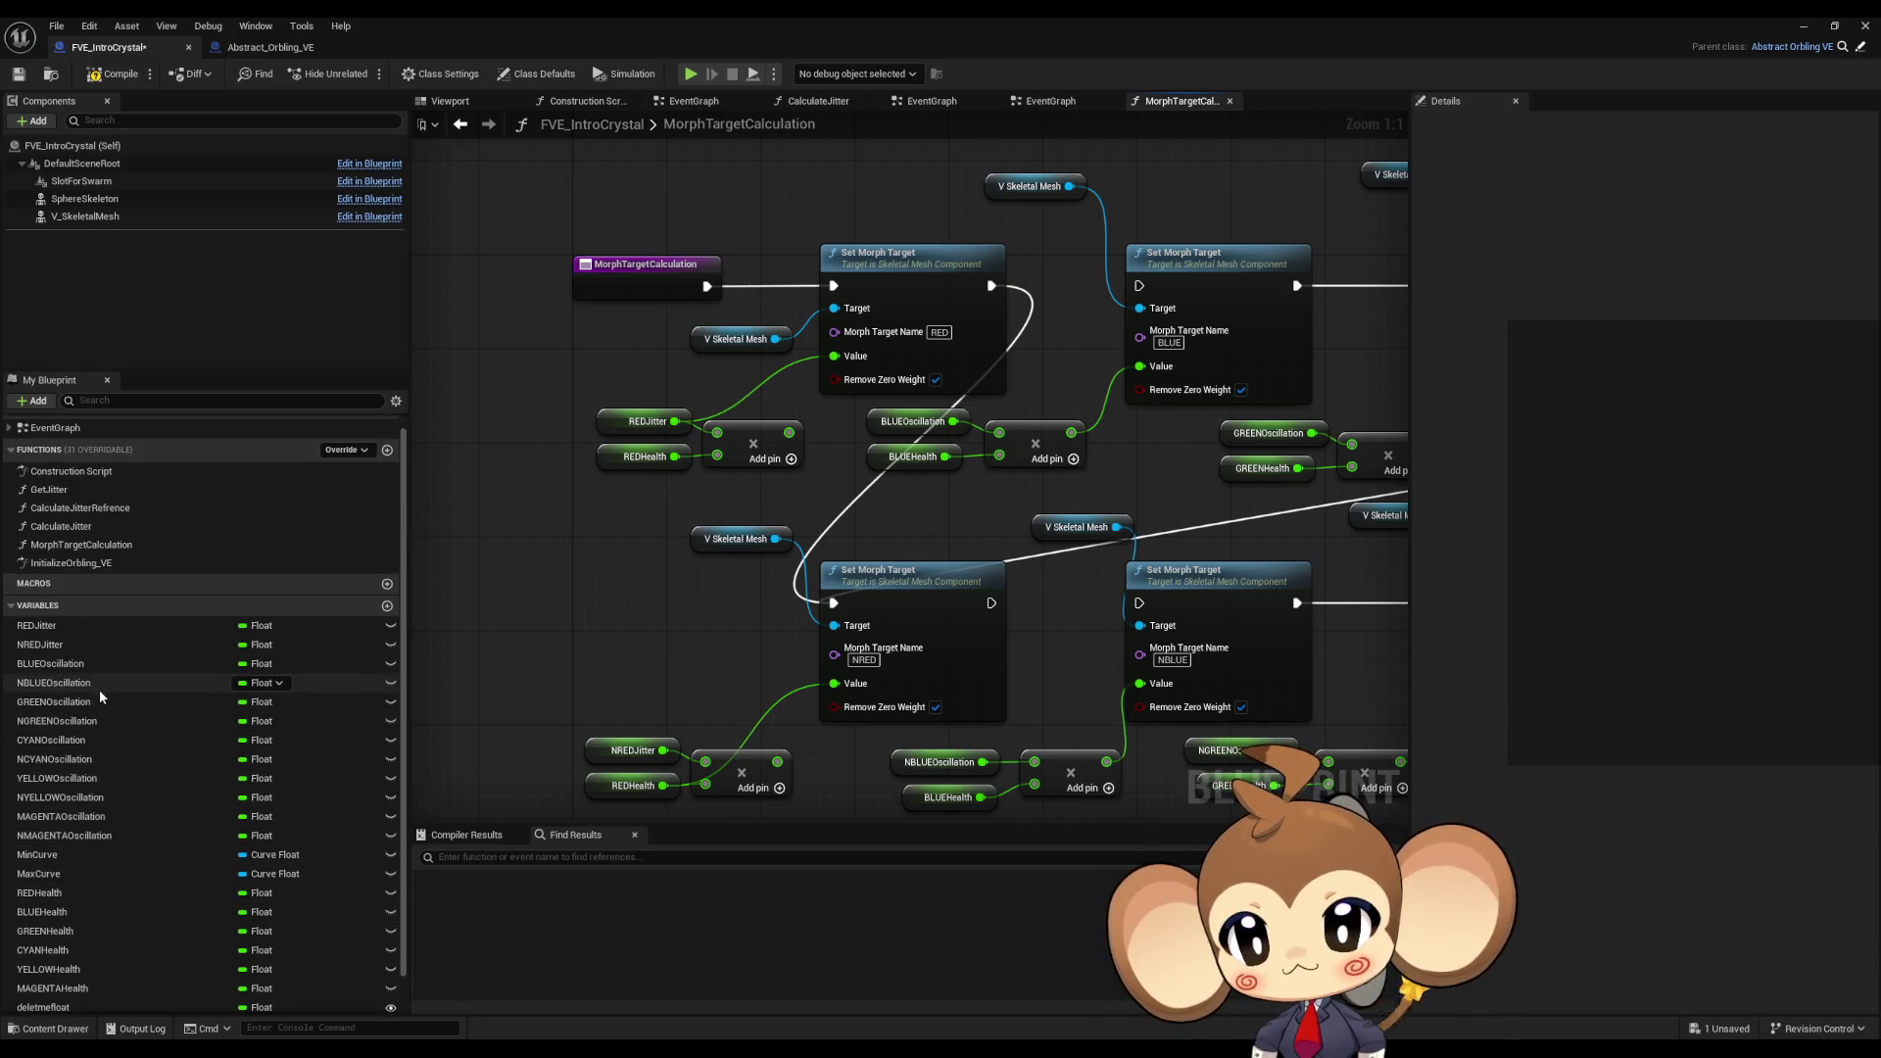
scroll(130, 731, "down", 1)
scroll(130, 731, "down", 1)
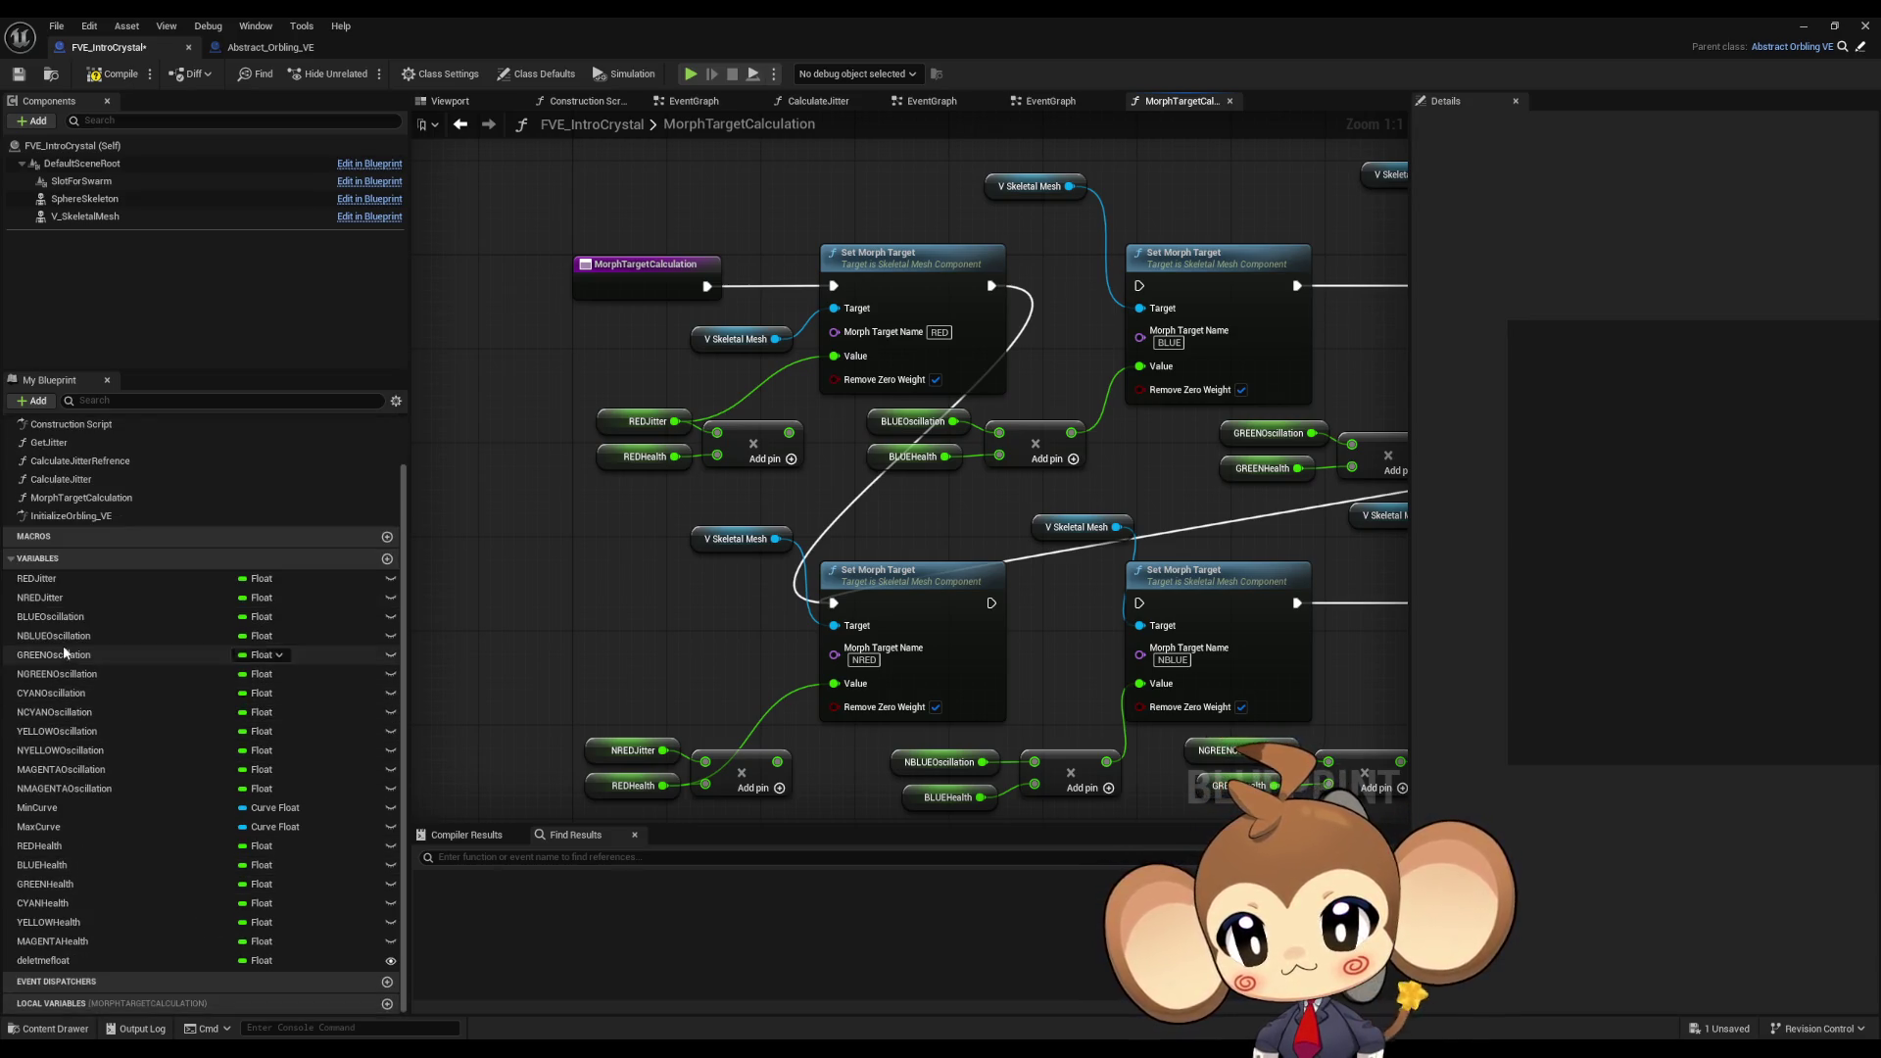
scroll(85, 853, "up", 2)
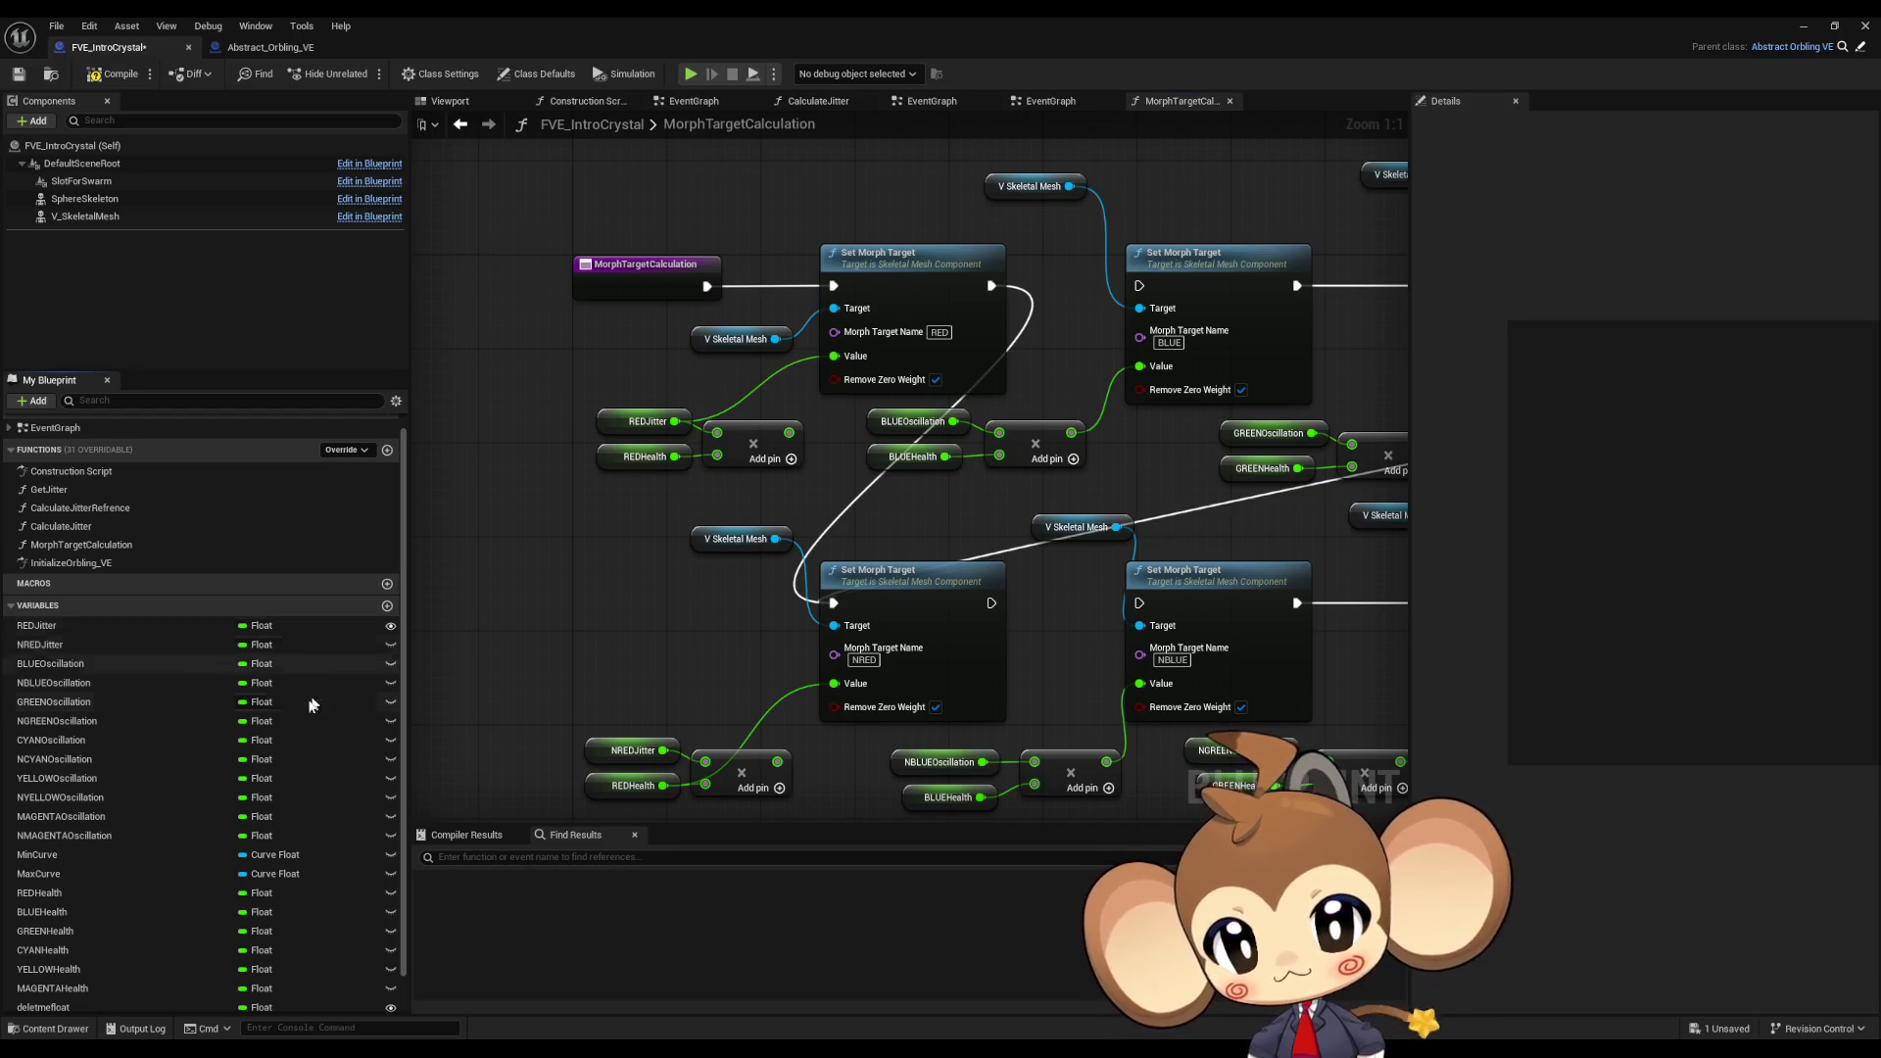
scroll(51, 873, "down", 1)
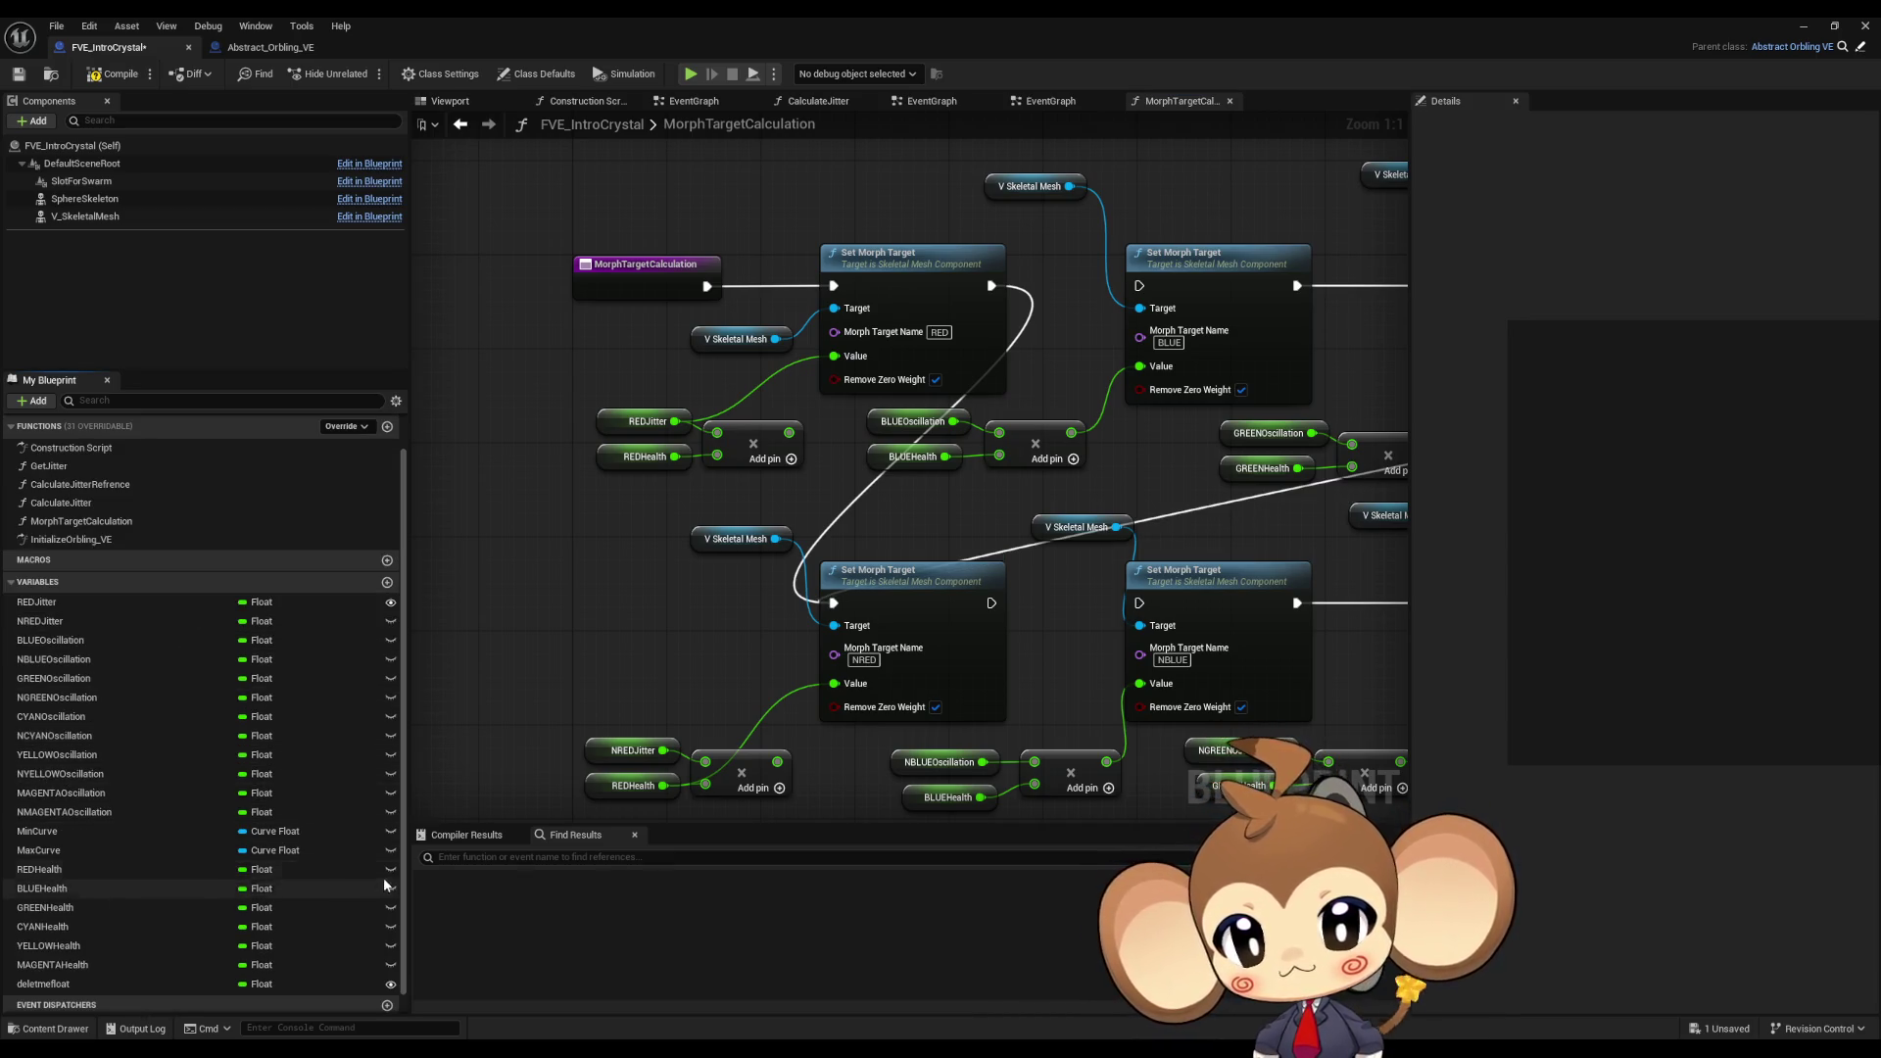
mouse_move(631, 684)
right_mouse_down()
mouse_move(659, 630)
mouse_move(681, 659)
mouse_move(666, 678)
right_mouse_up()
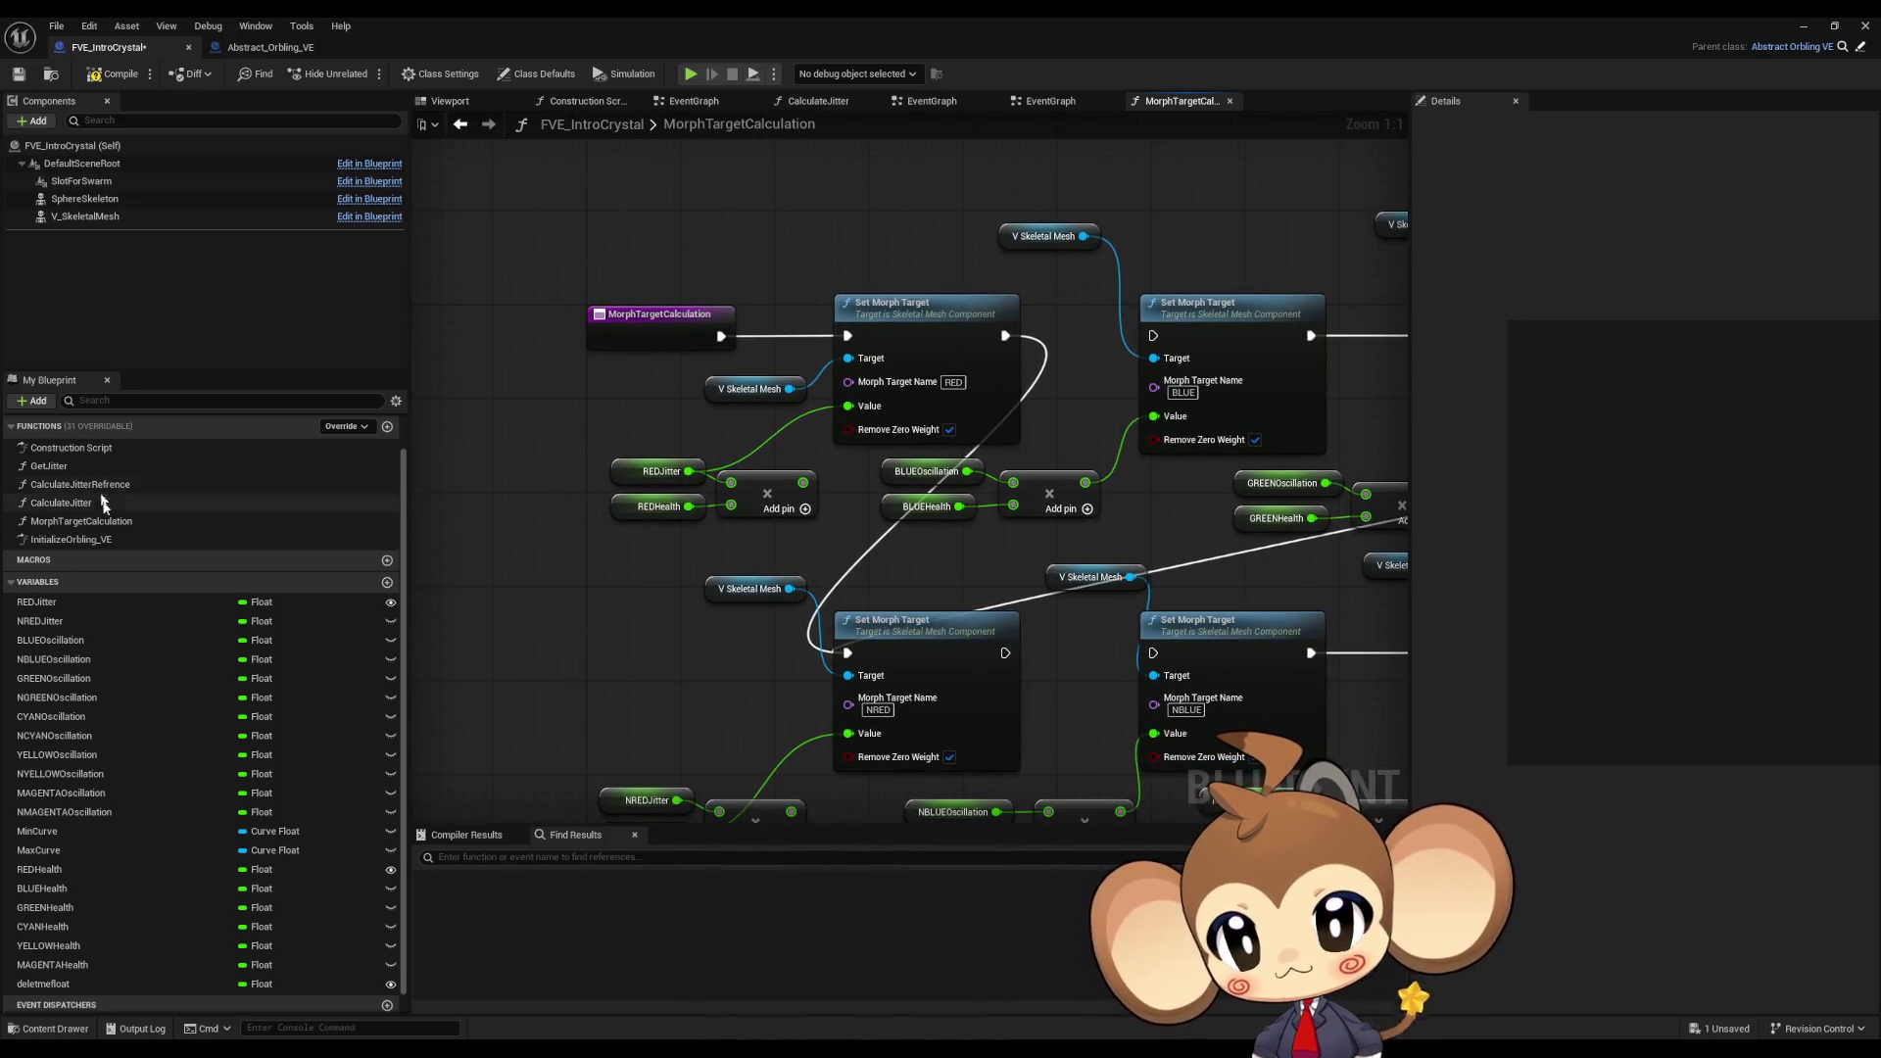
scroll(101, 498, "up", 2)
double_click(59, 445)
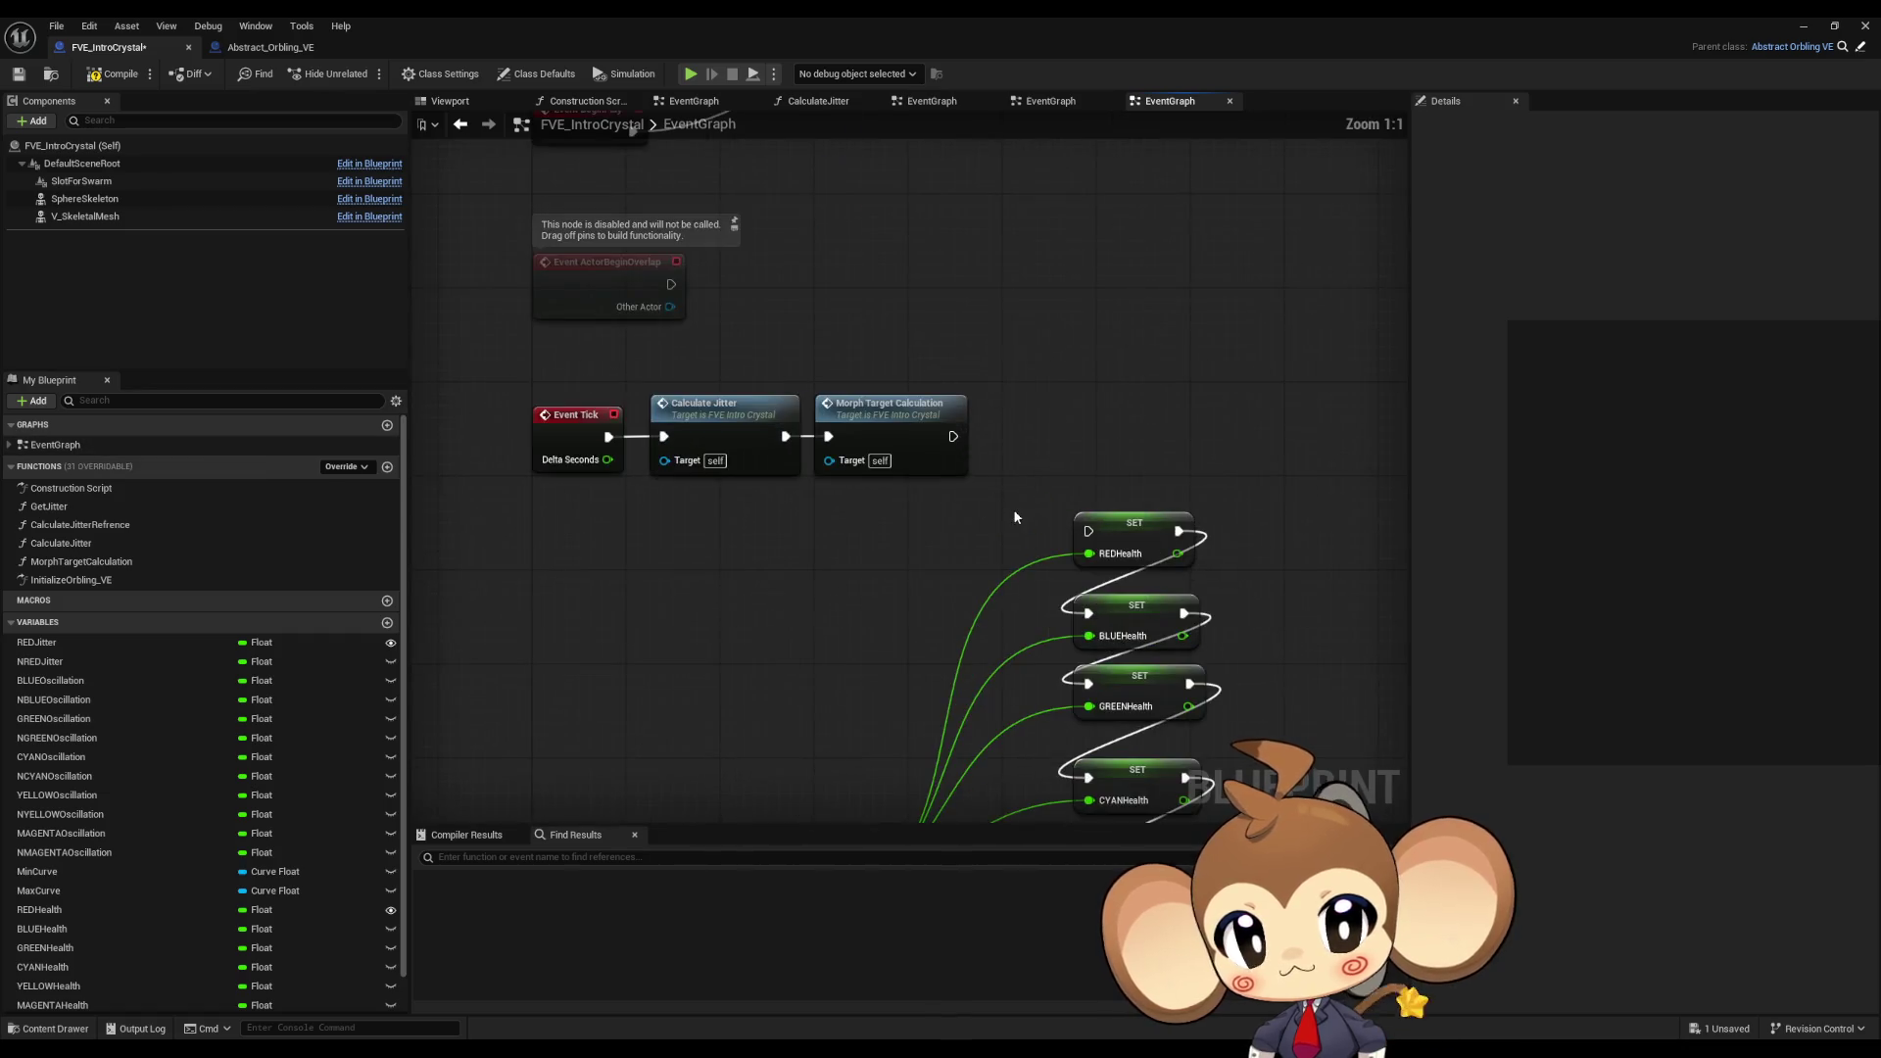
left_click_drag(830, 440, 828, 438)
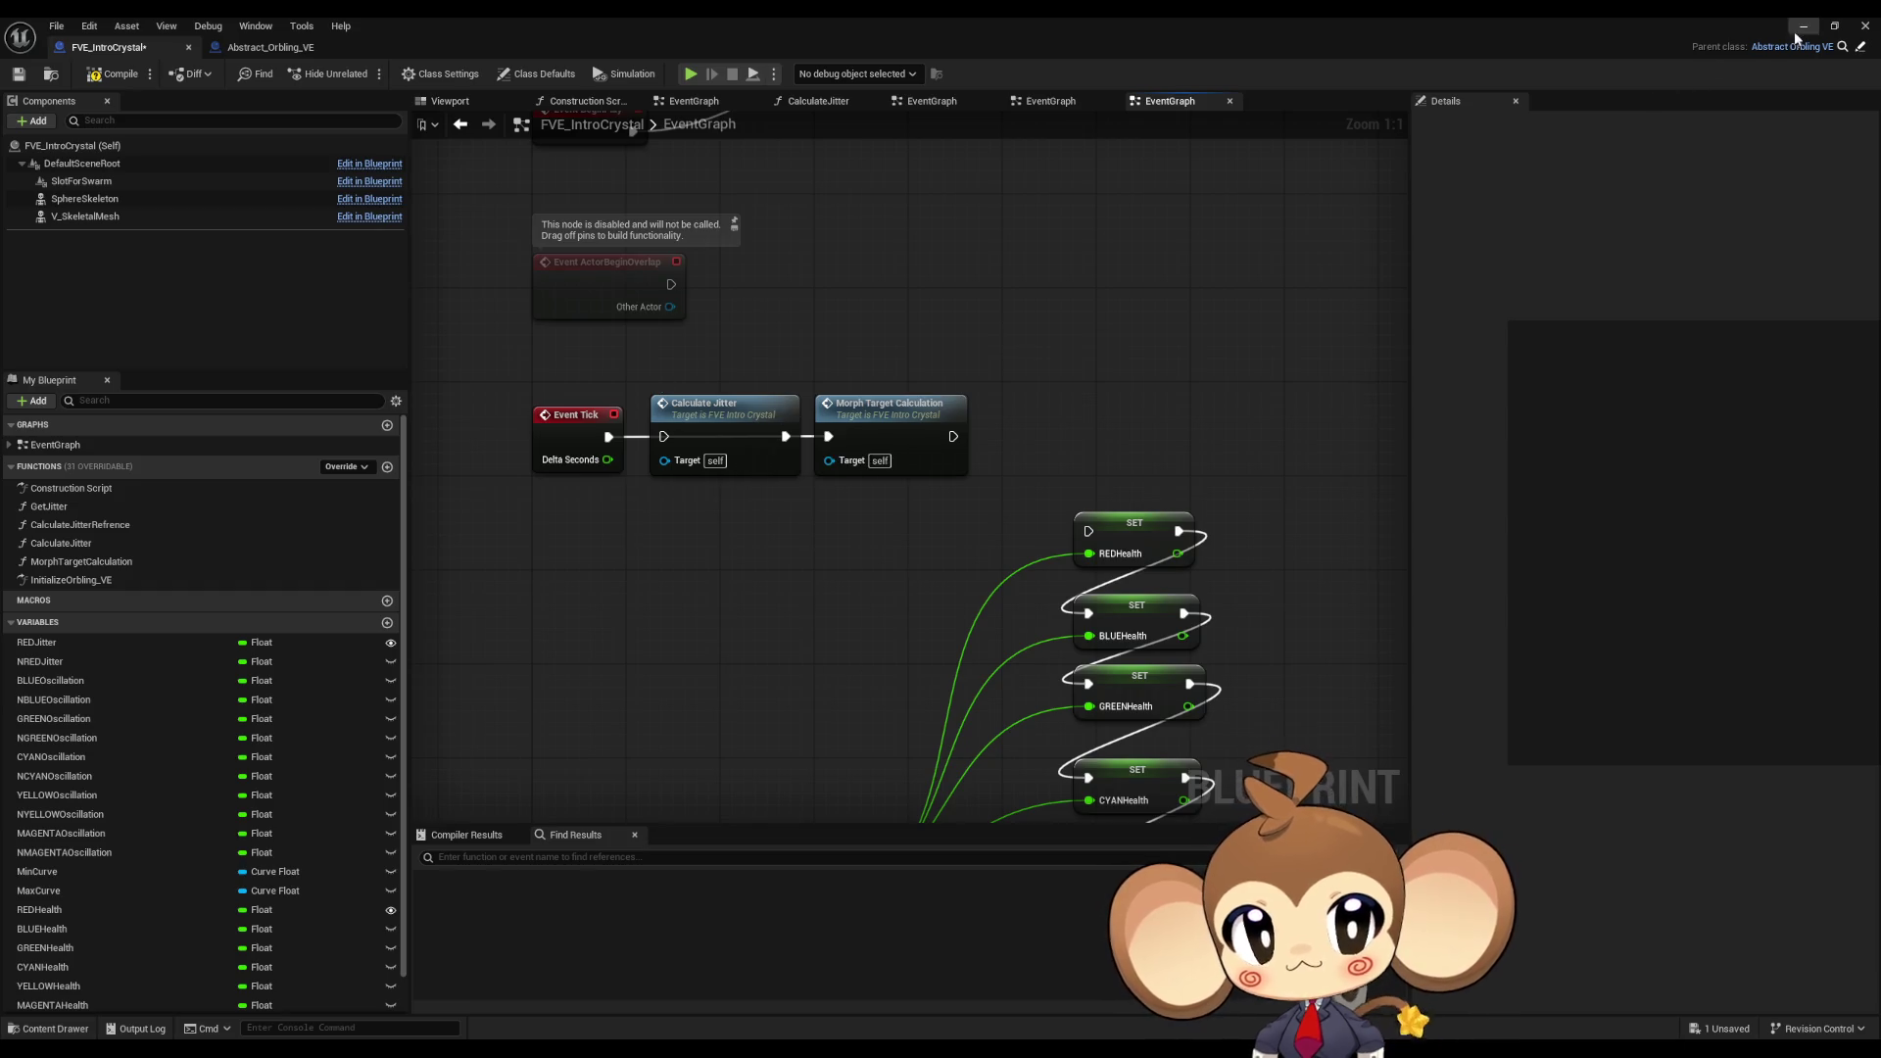
left_click(1802, 27)
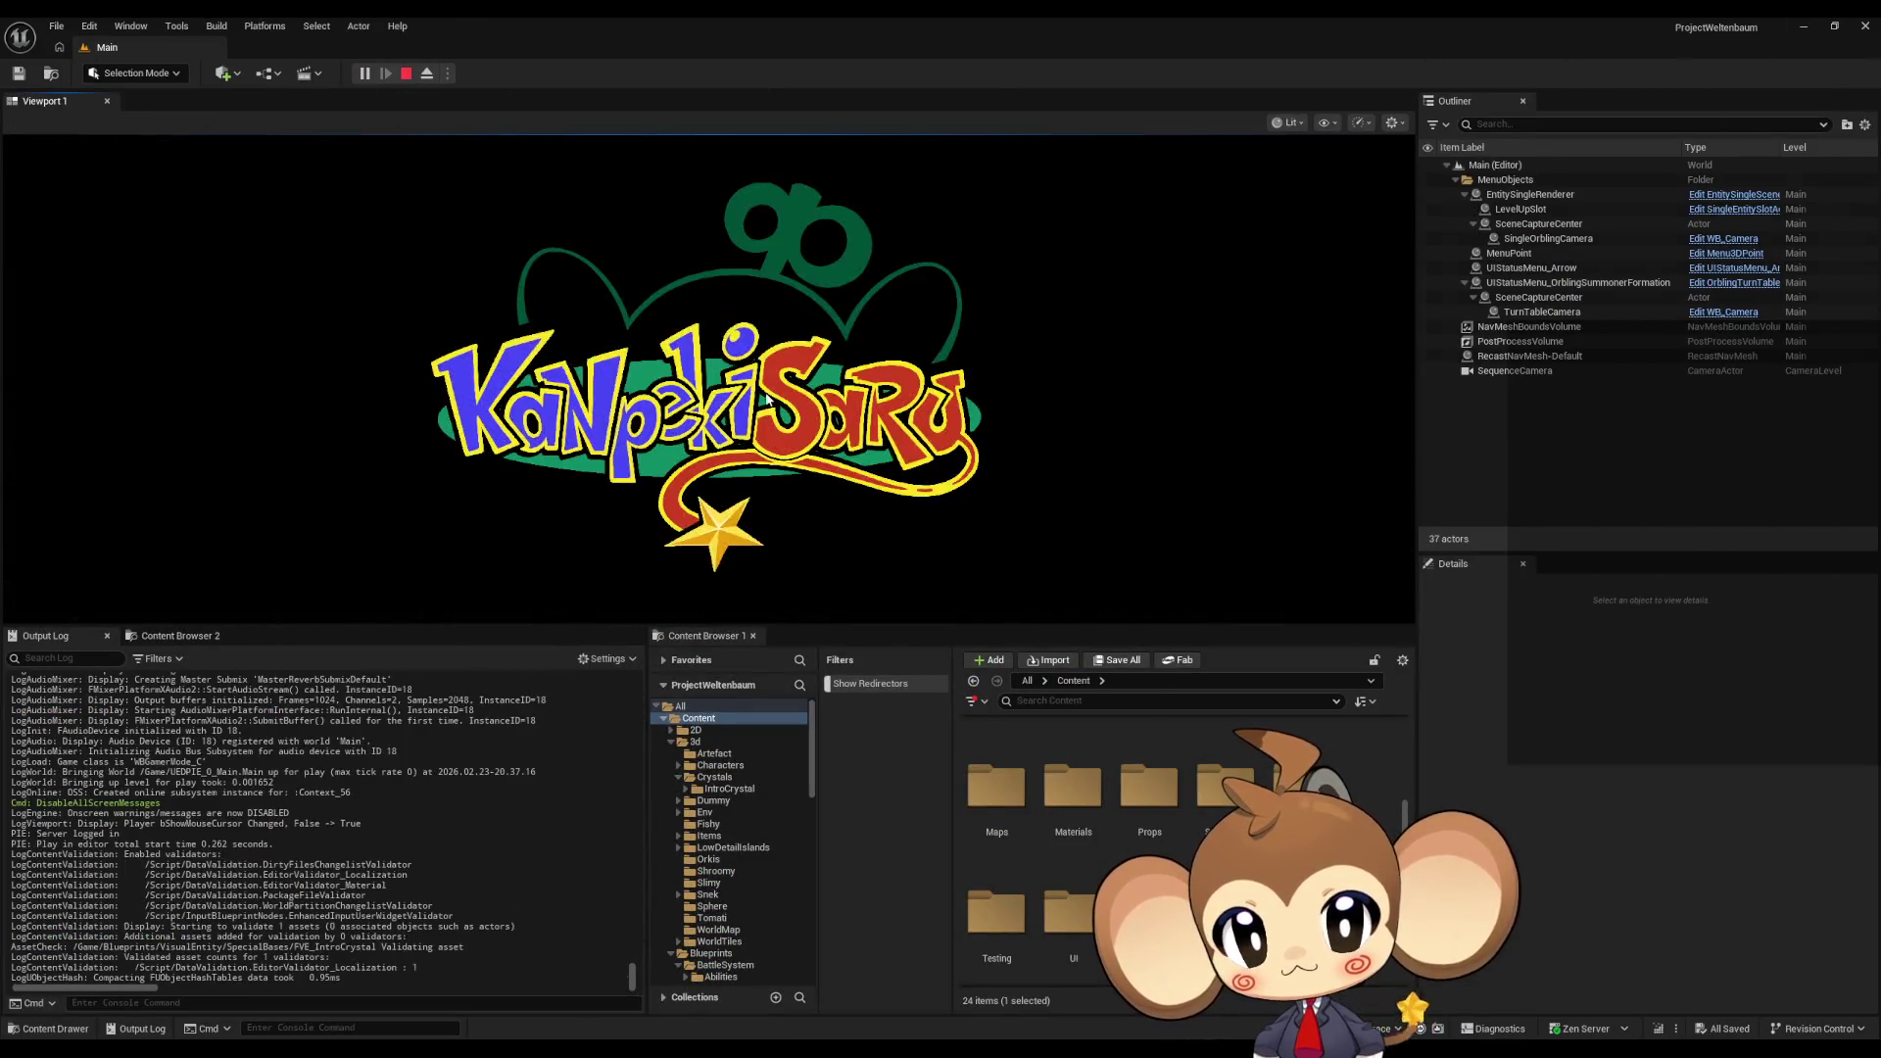
Step: Eject from play, select and frame the crystal, and set REDHealth to 0
left_click(426, 73)
right_click_drag(650, 253, 672, 275)
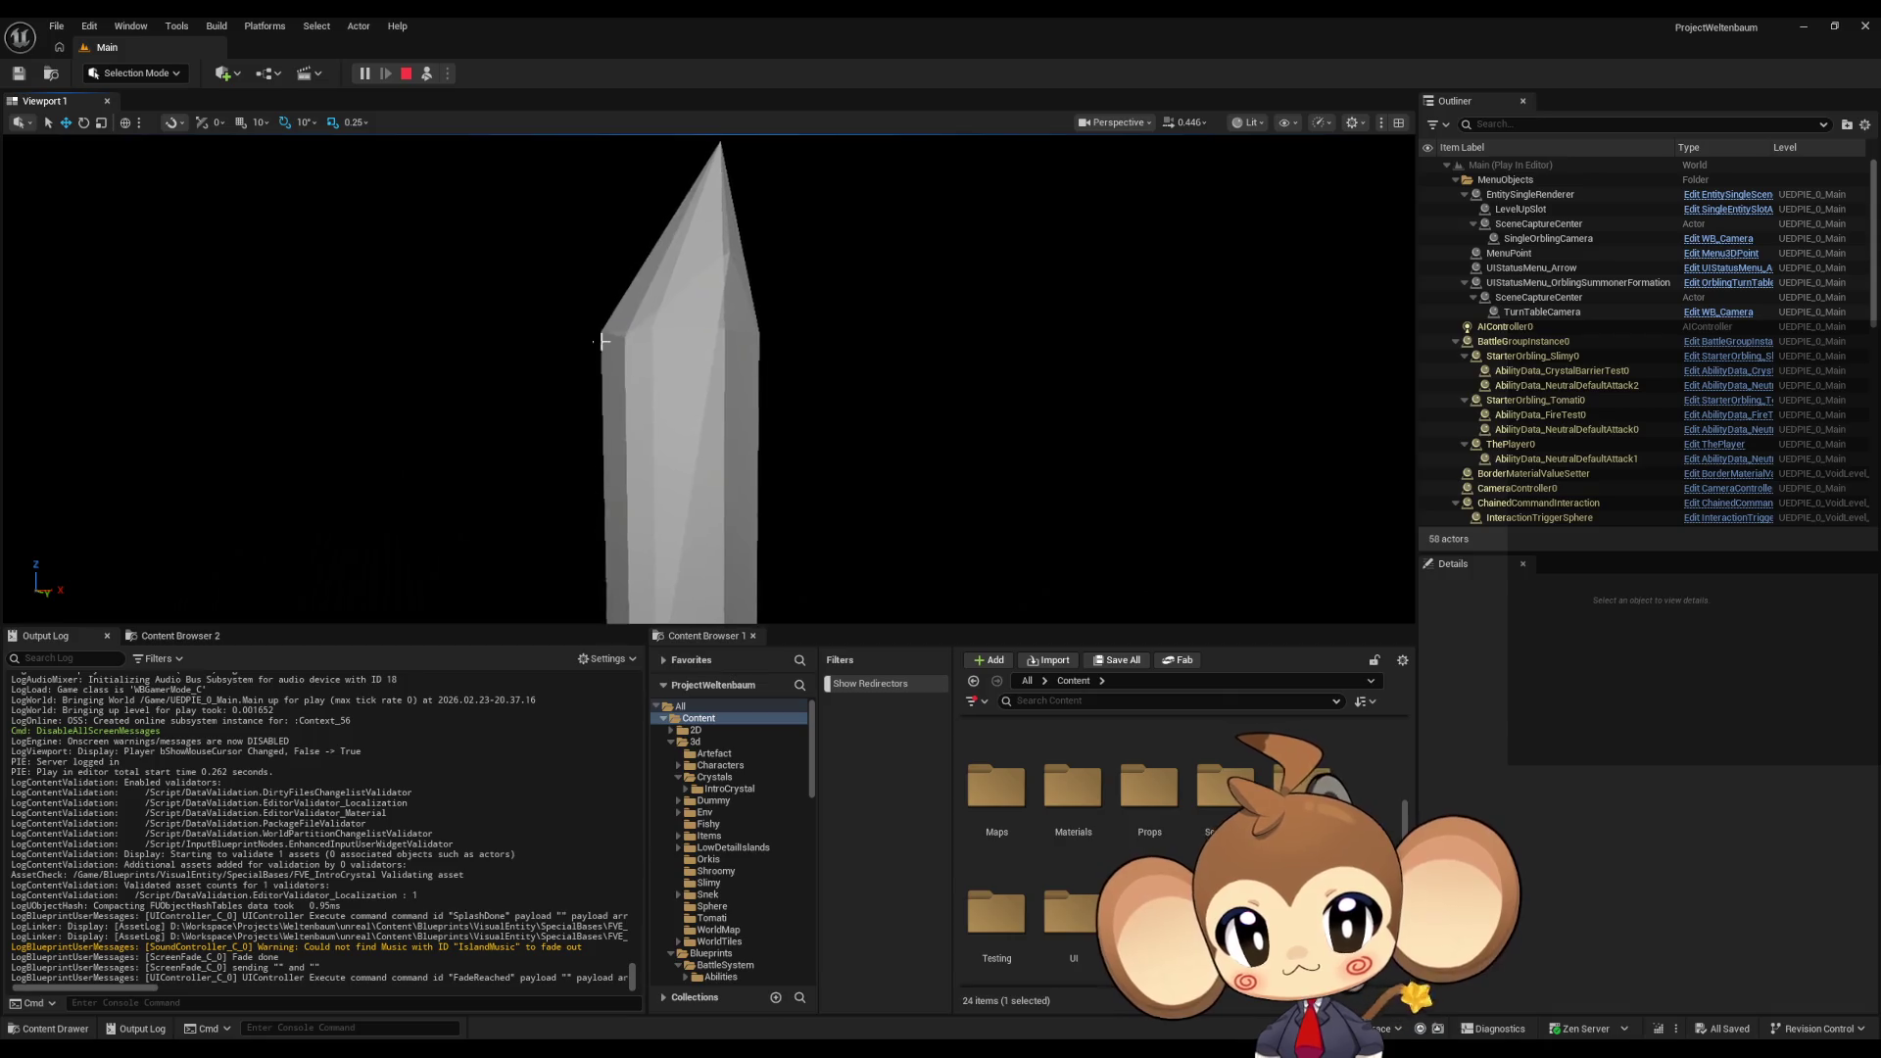
left_click(676, 412)
key("f")
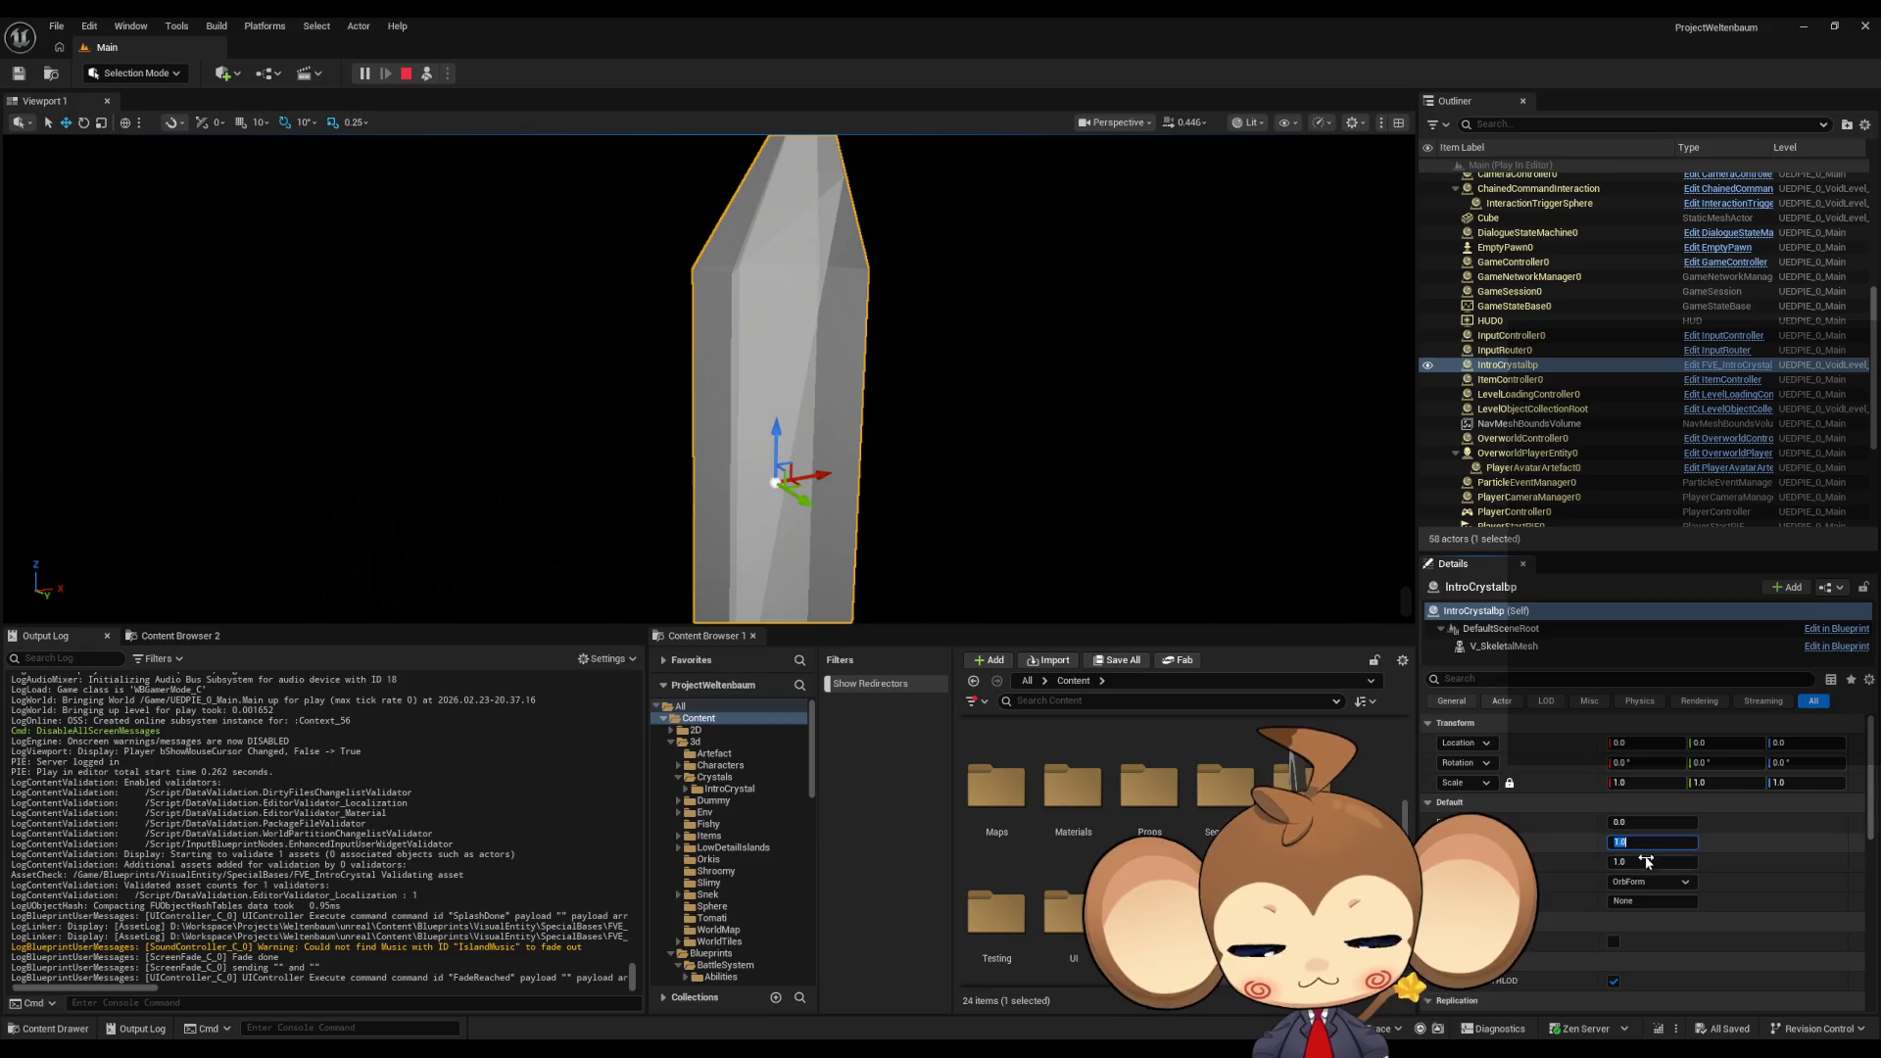
type("0")
key("Return")
key("Return")
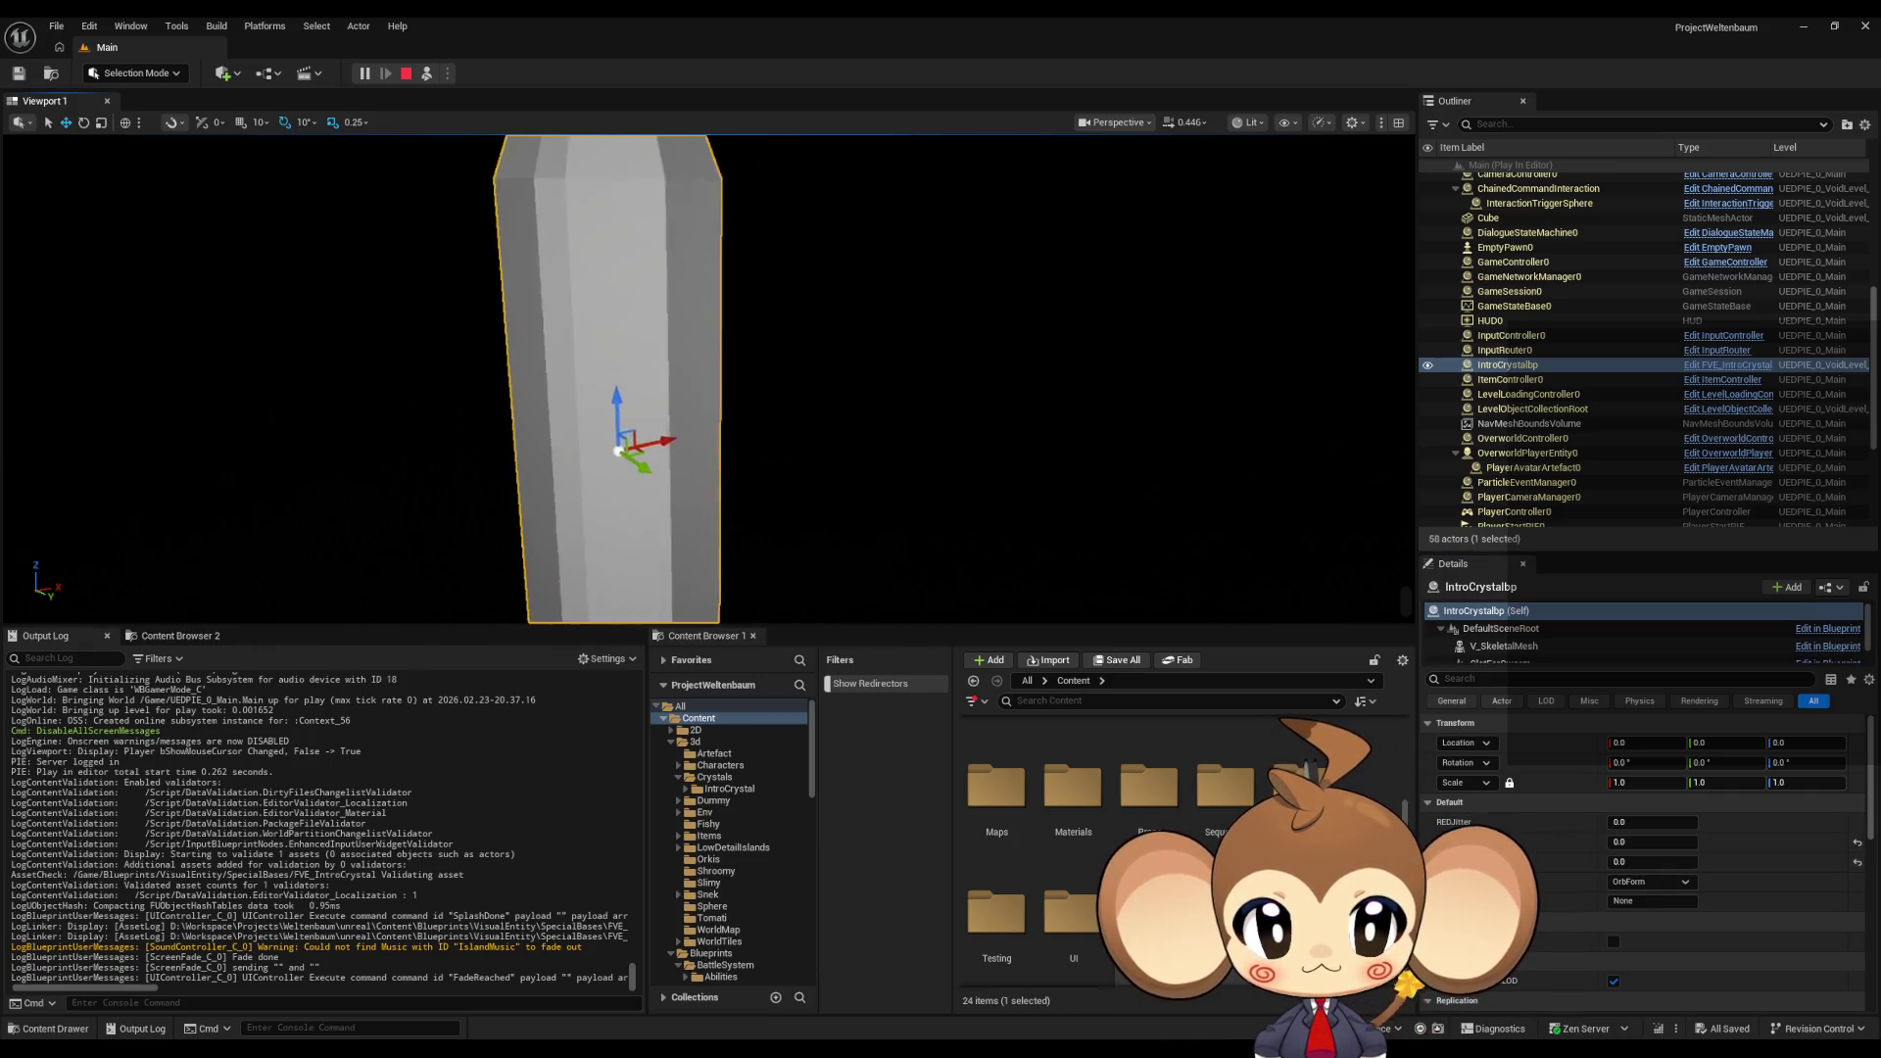
Step: Orbit the crystal upright and scrub the RED value to -0.472
scroll(706, 382, "up", 3)
right_click_drag(706, 382, 705, 382)
right_click_drag(997, 453, 997, 453)
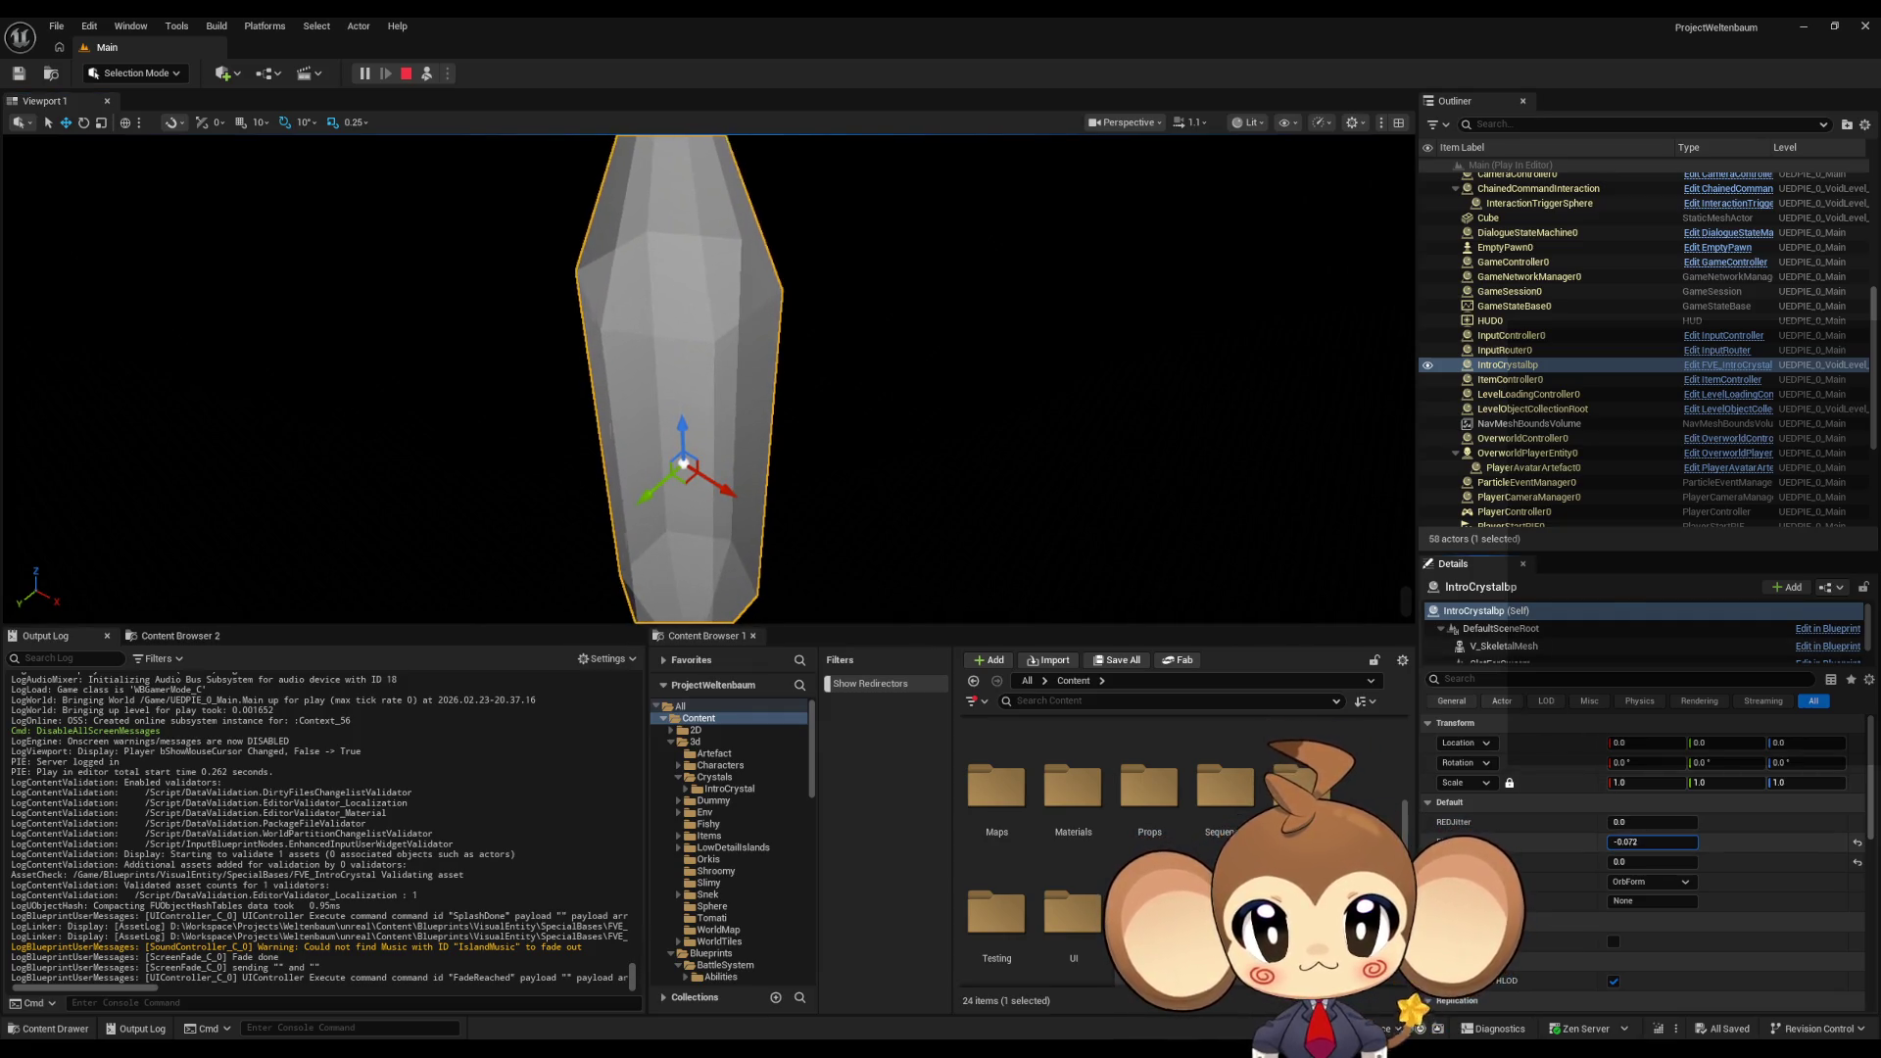
mouse_move(1652, 841)
left_mouse_down()
mouse_move(1673, 842)
mouse_move(1642, 842)
left_mouse_up()
left_click(1646, 842)
Step: Set the RED value to 1.0 and toggle the third Default value between 1.0 and 0.0
type("0.1")
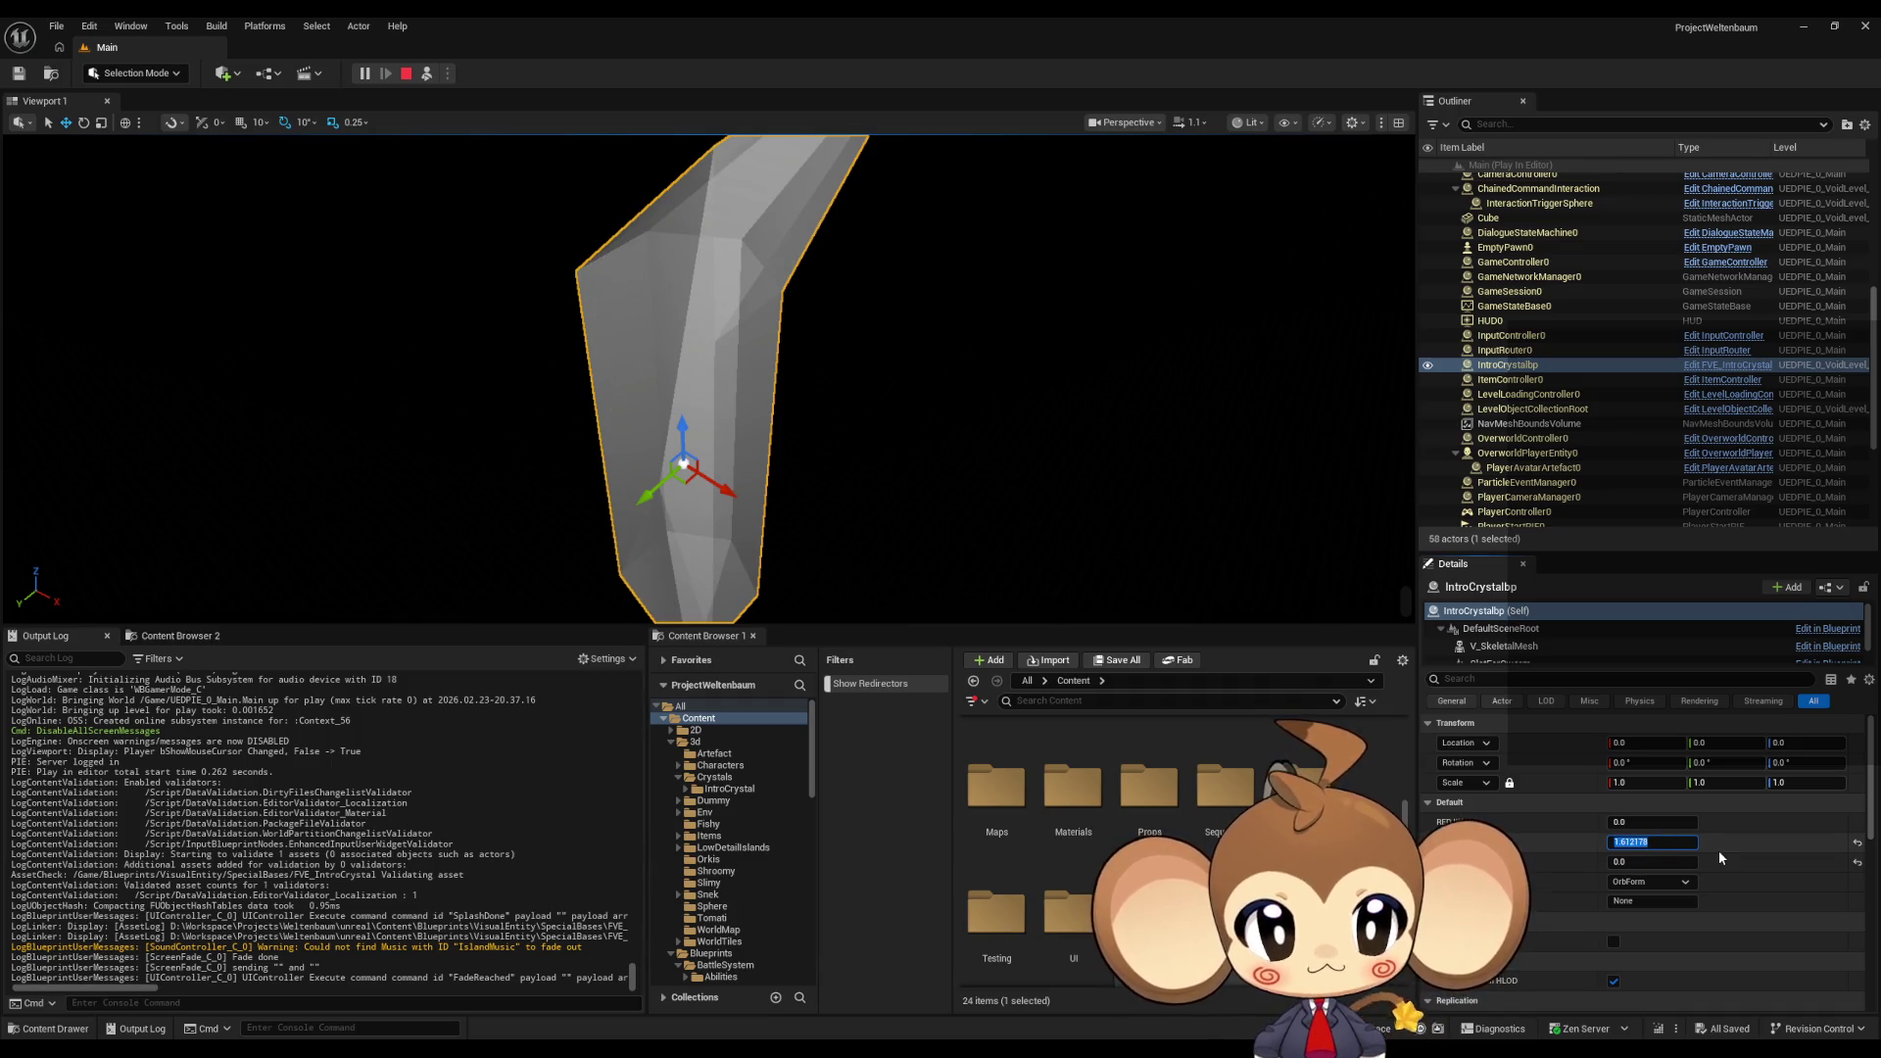
key("BackSpace")
key("BackSpace")
key("BackSpace")
type("1")
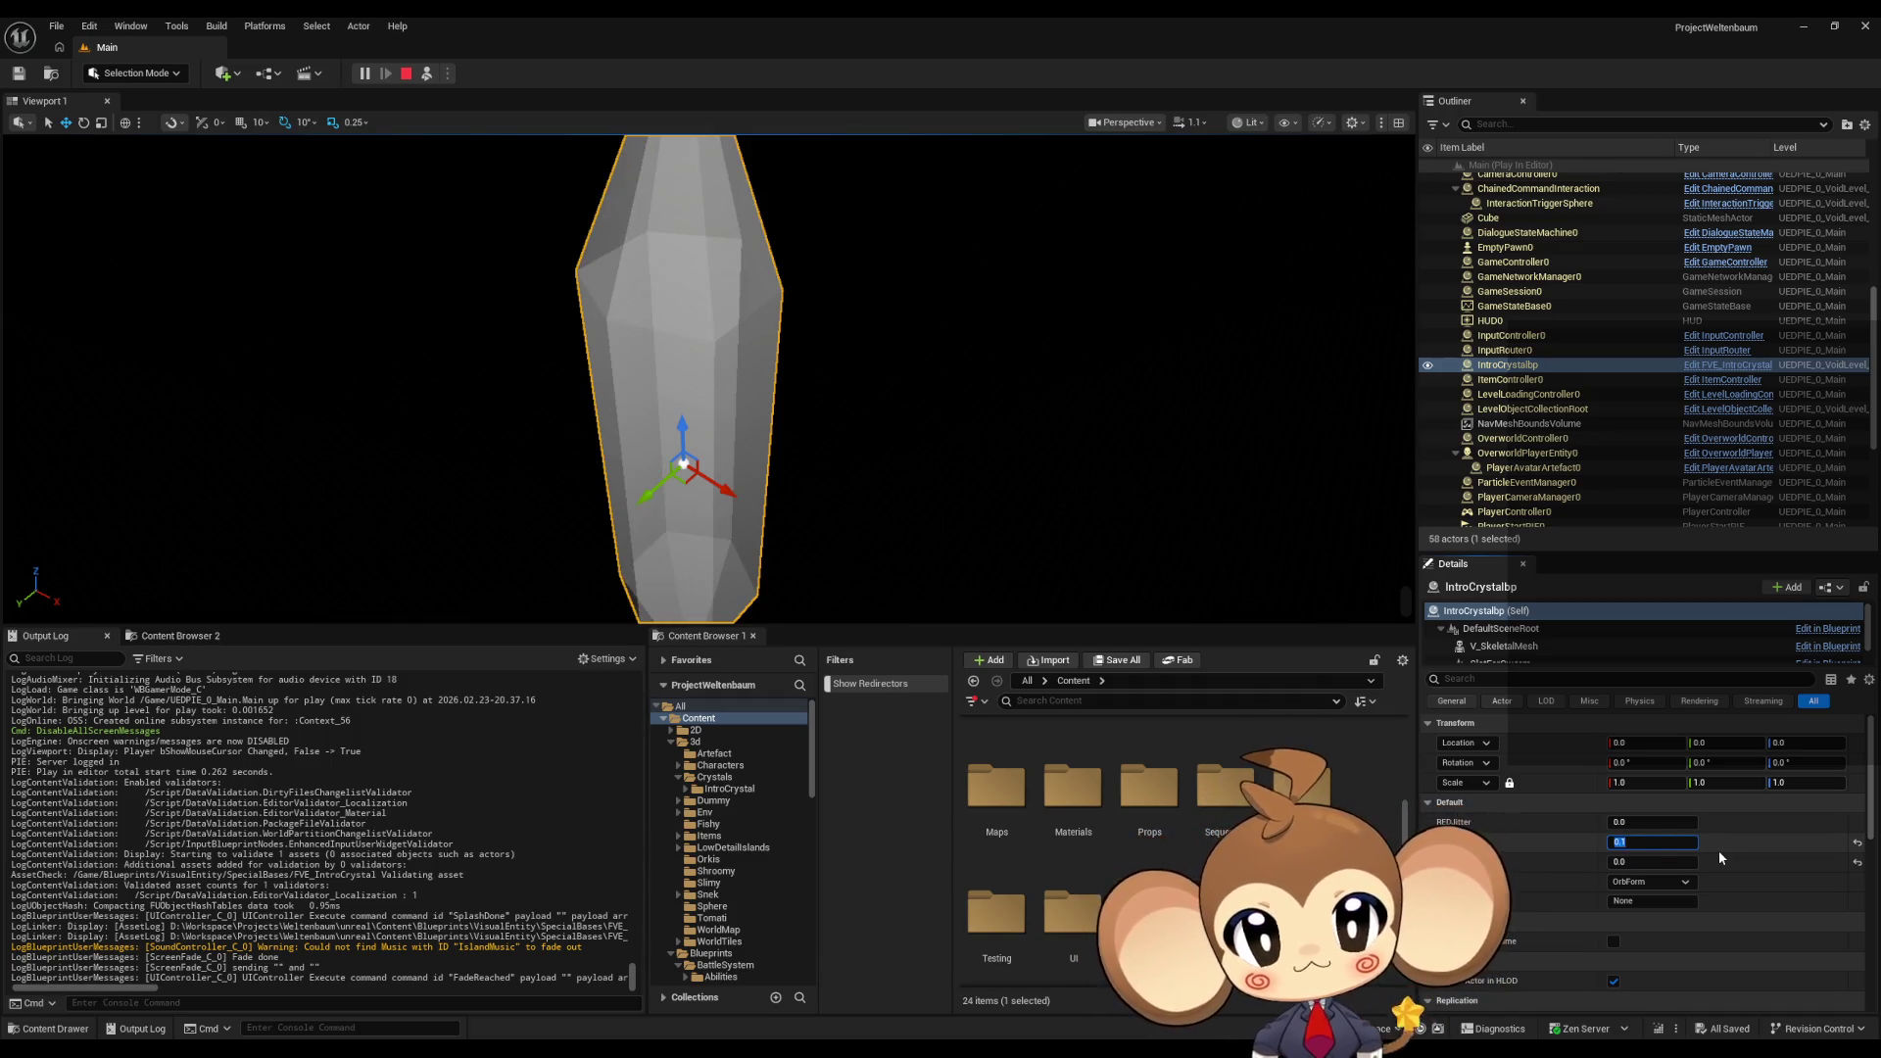
key("Return")
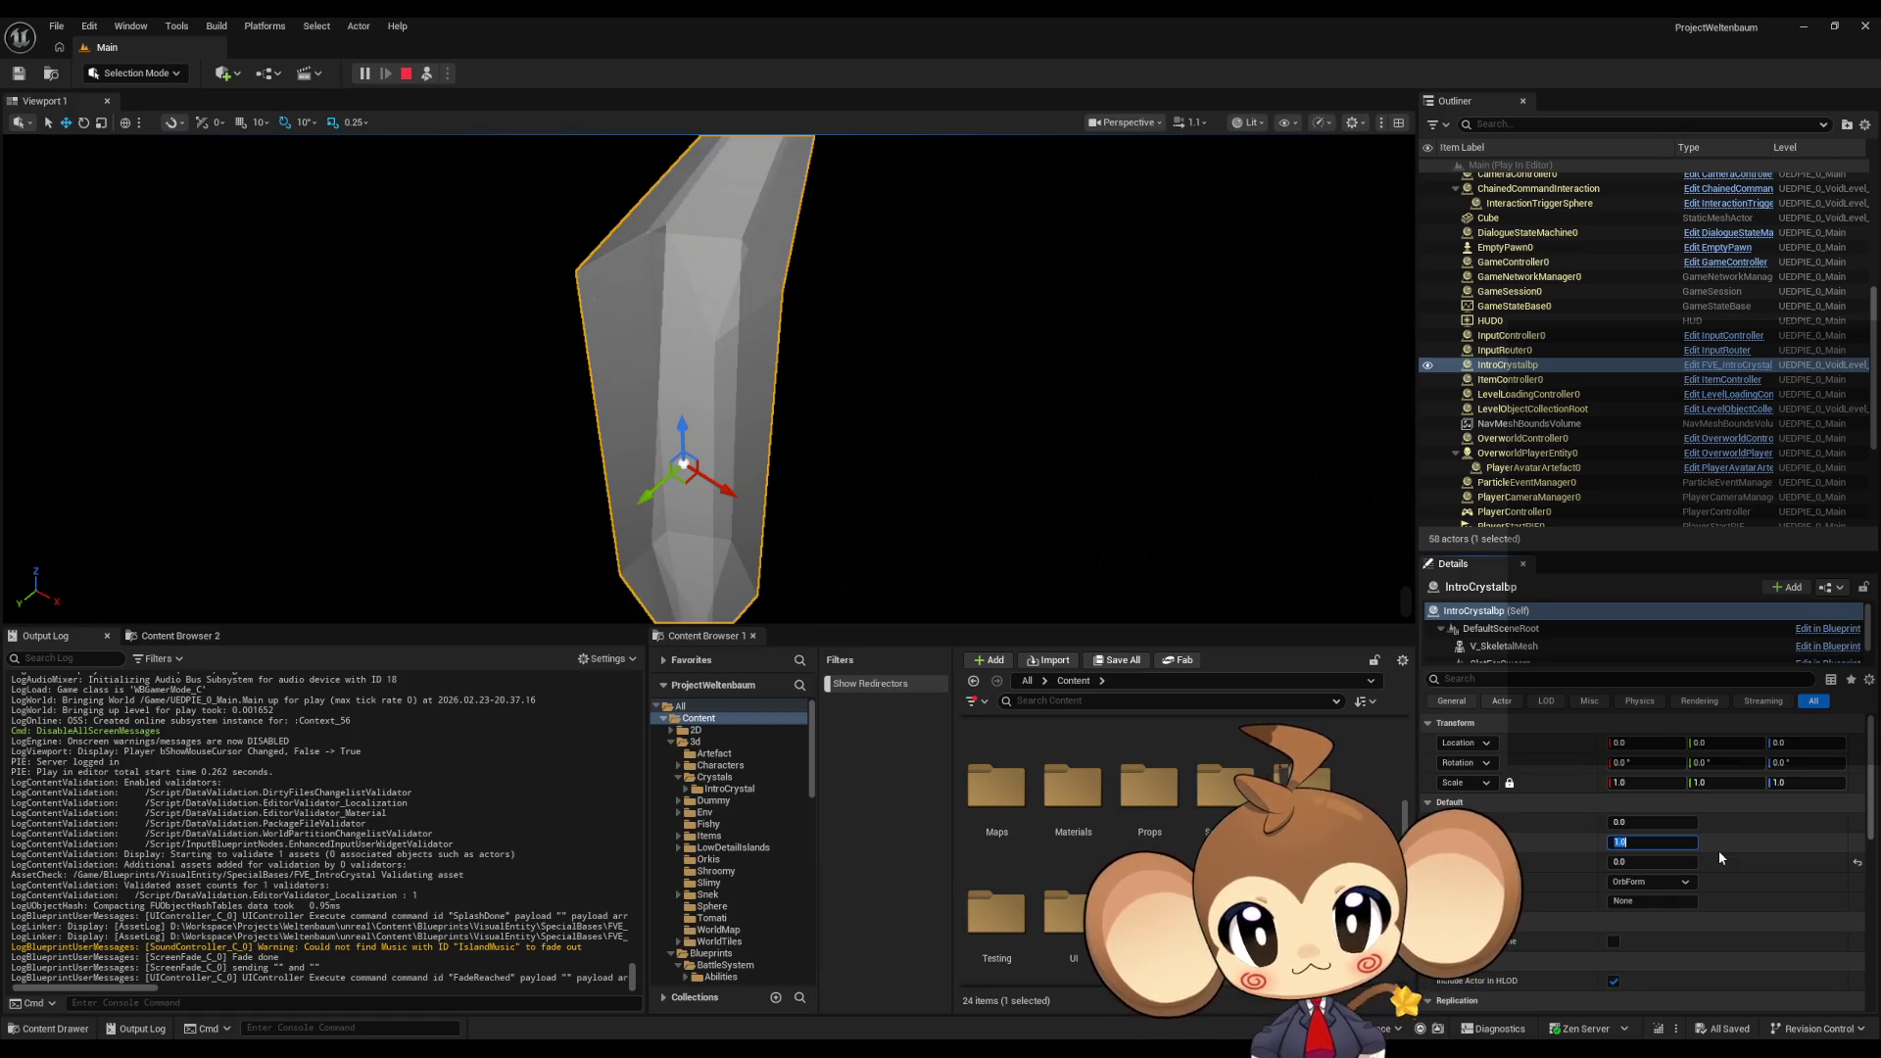
right_click_drag(940, 495, 940, 495)
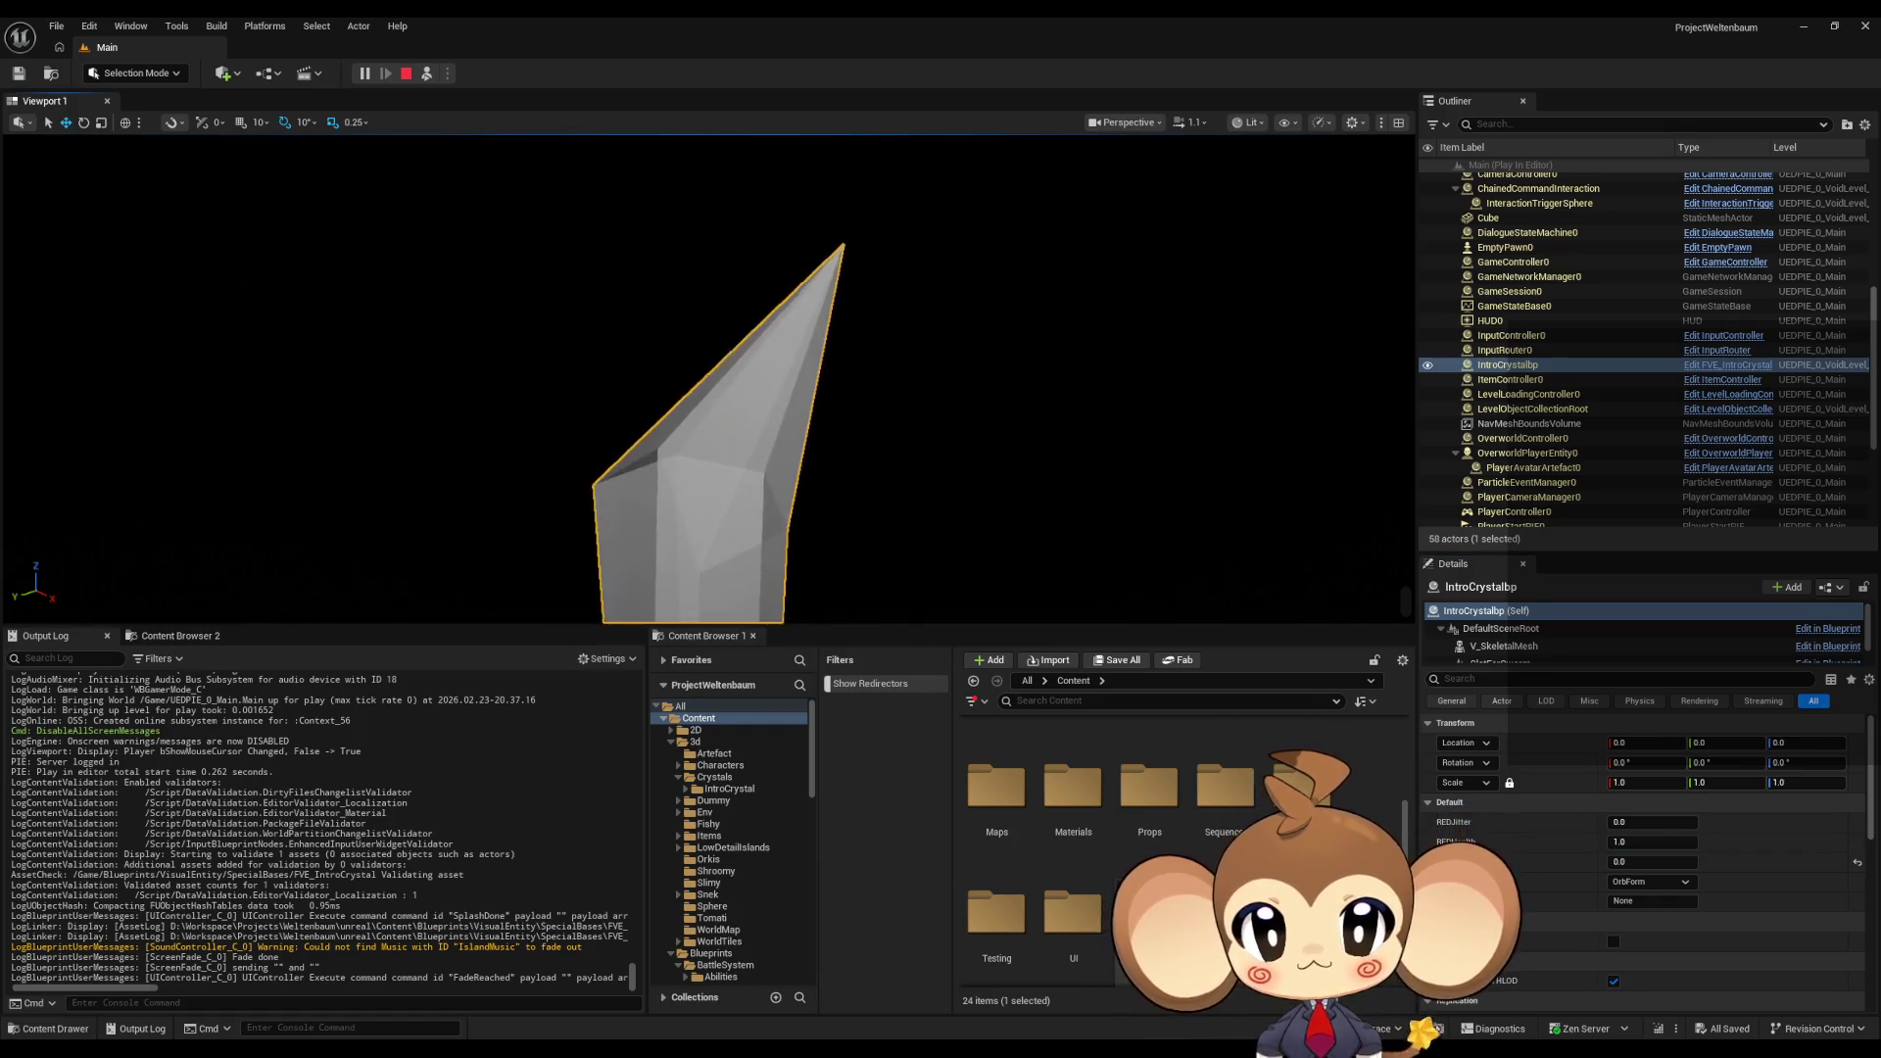
left_click(1652, 861)
type("1")
left_click(1646, 861)
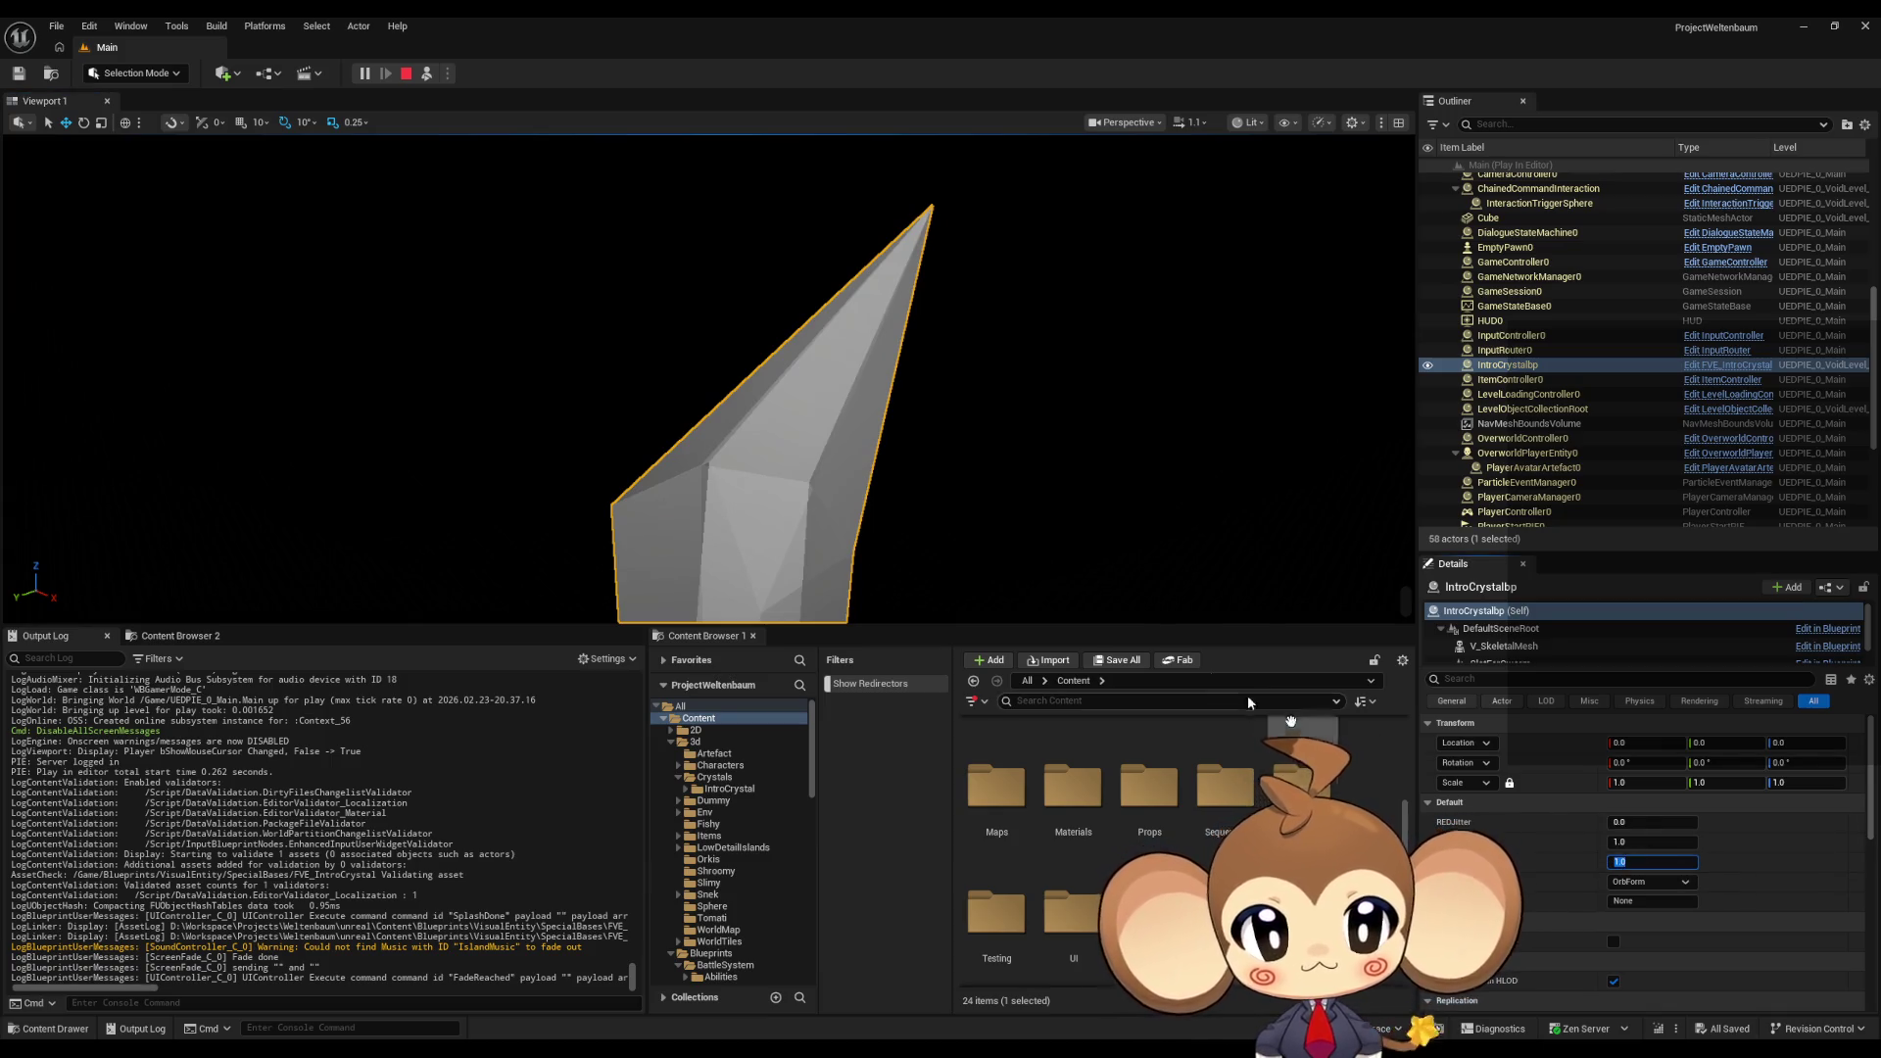
key("Return")
left_click(1642, 861)
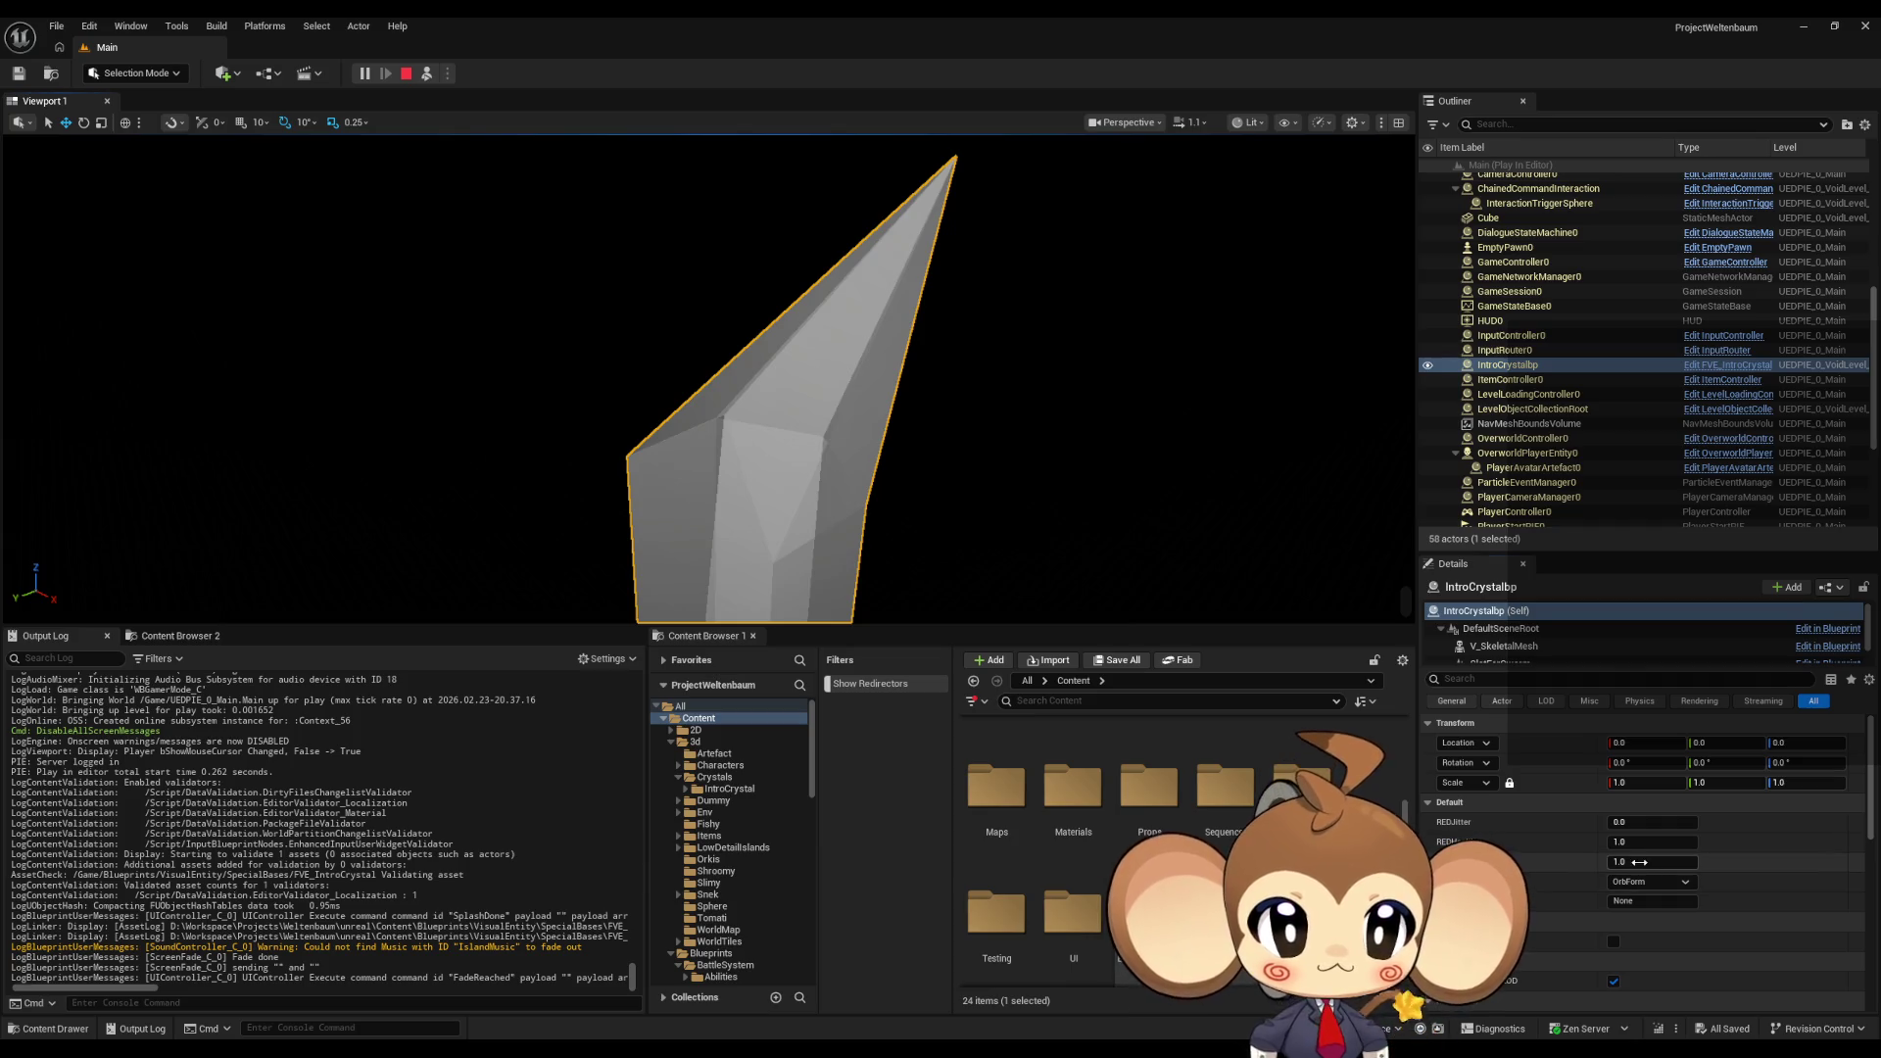
Step: Set REDJitter to 1.0, REDHealth to 0.0, then scrub REDHealth upward to watch the morph
left_click(1651, 822)
type("1")
key("Return")
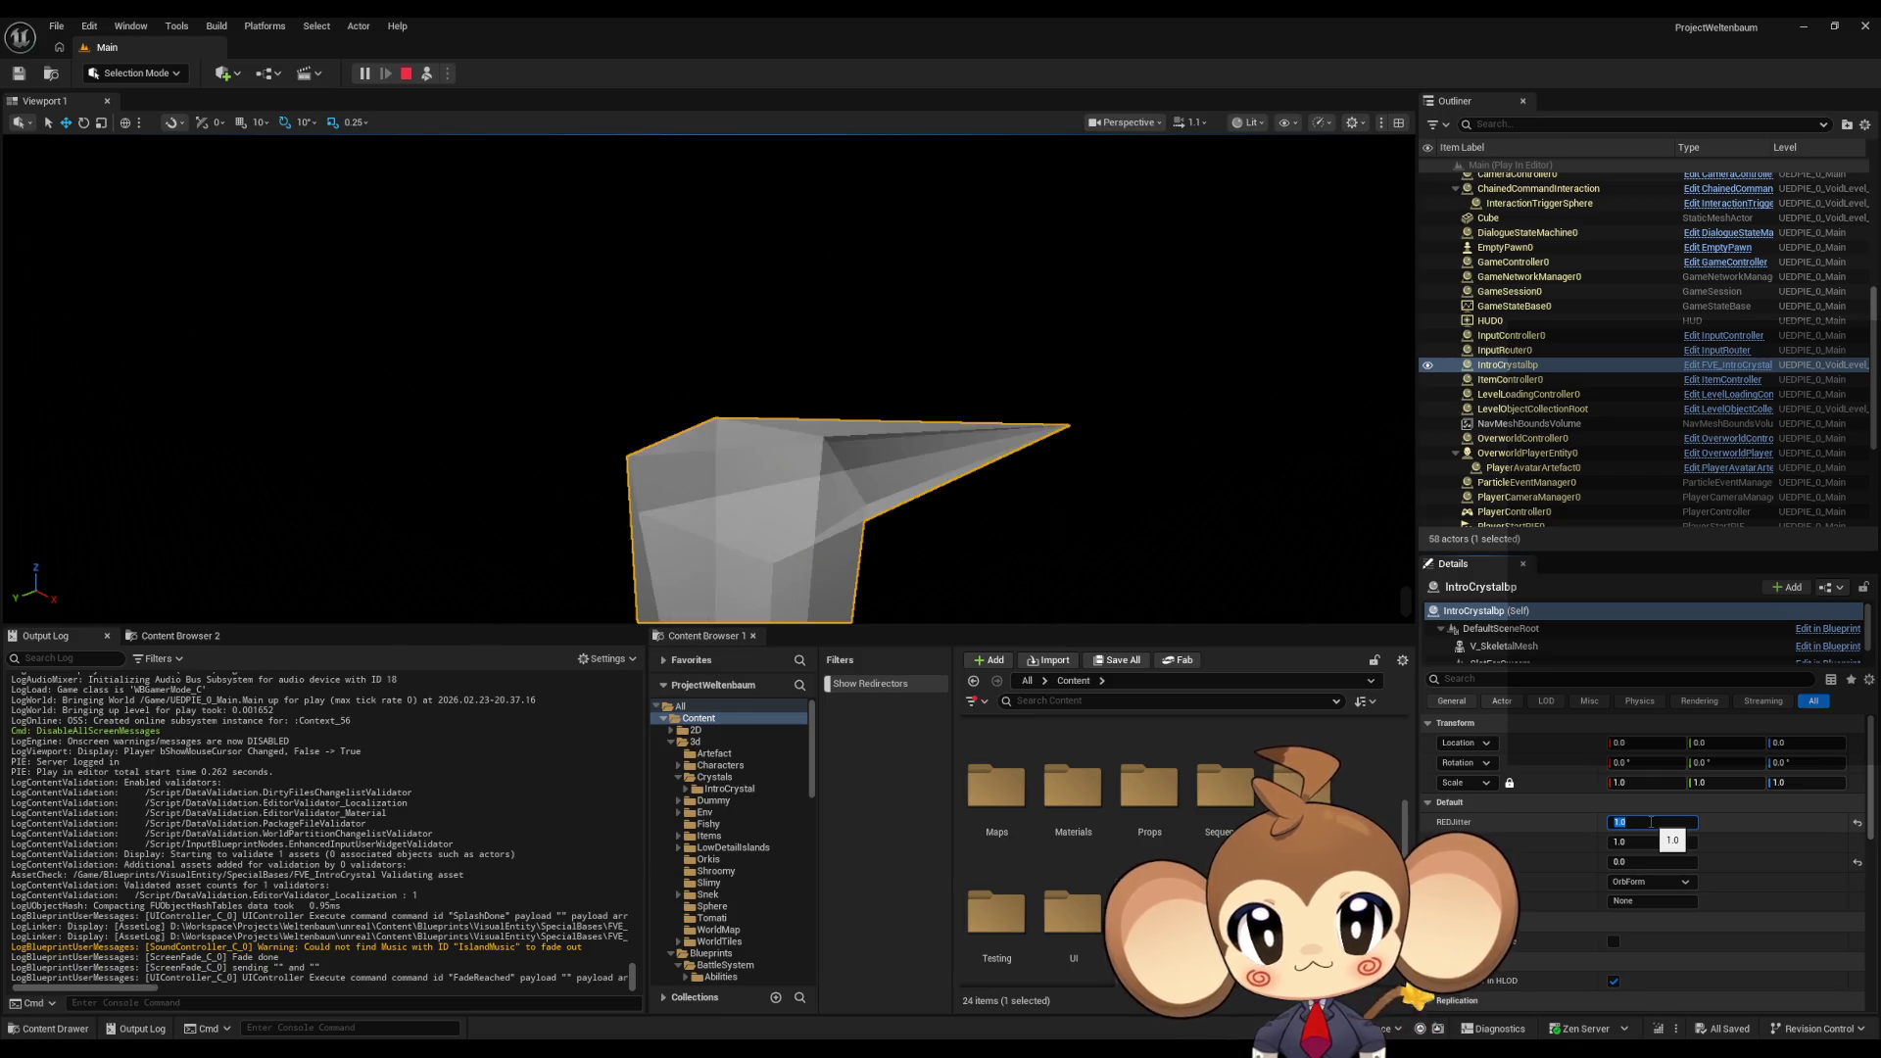
left_click(1632, 842)
type("0")
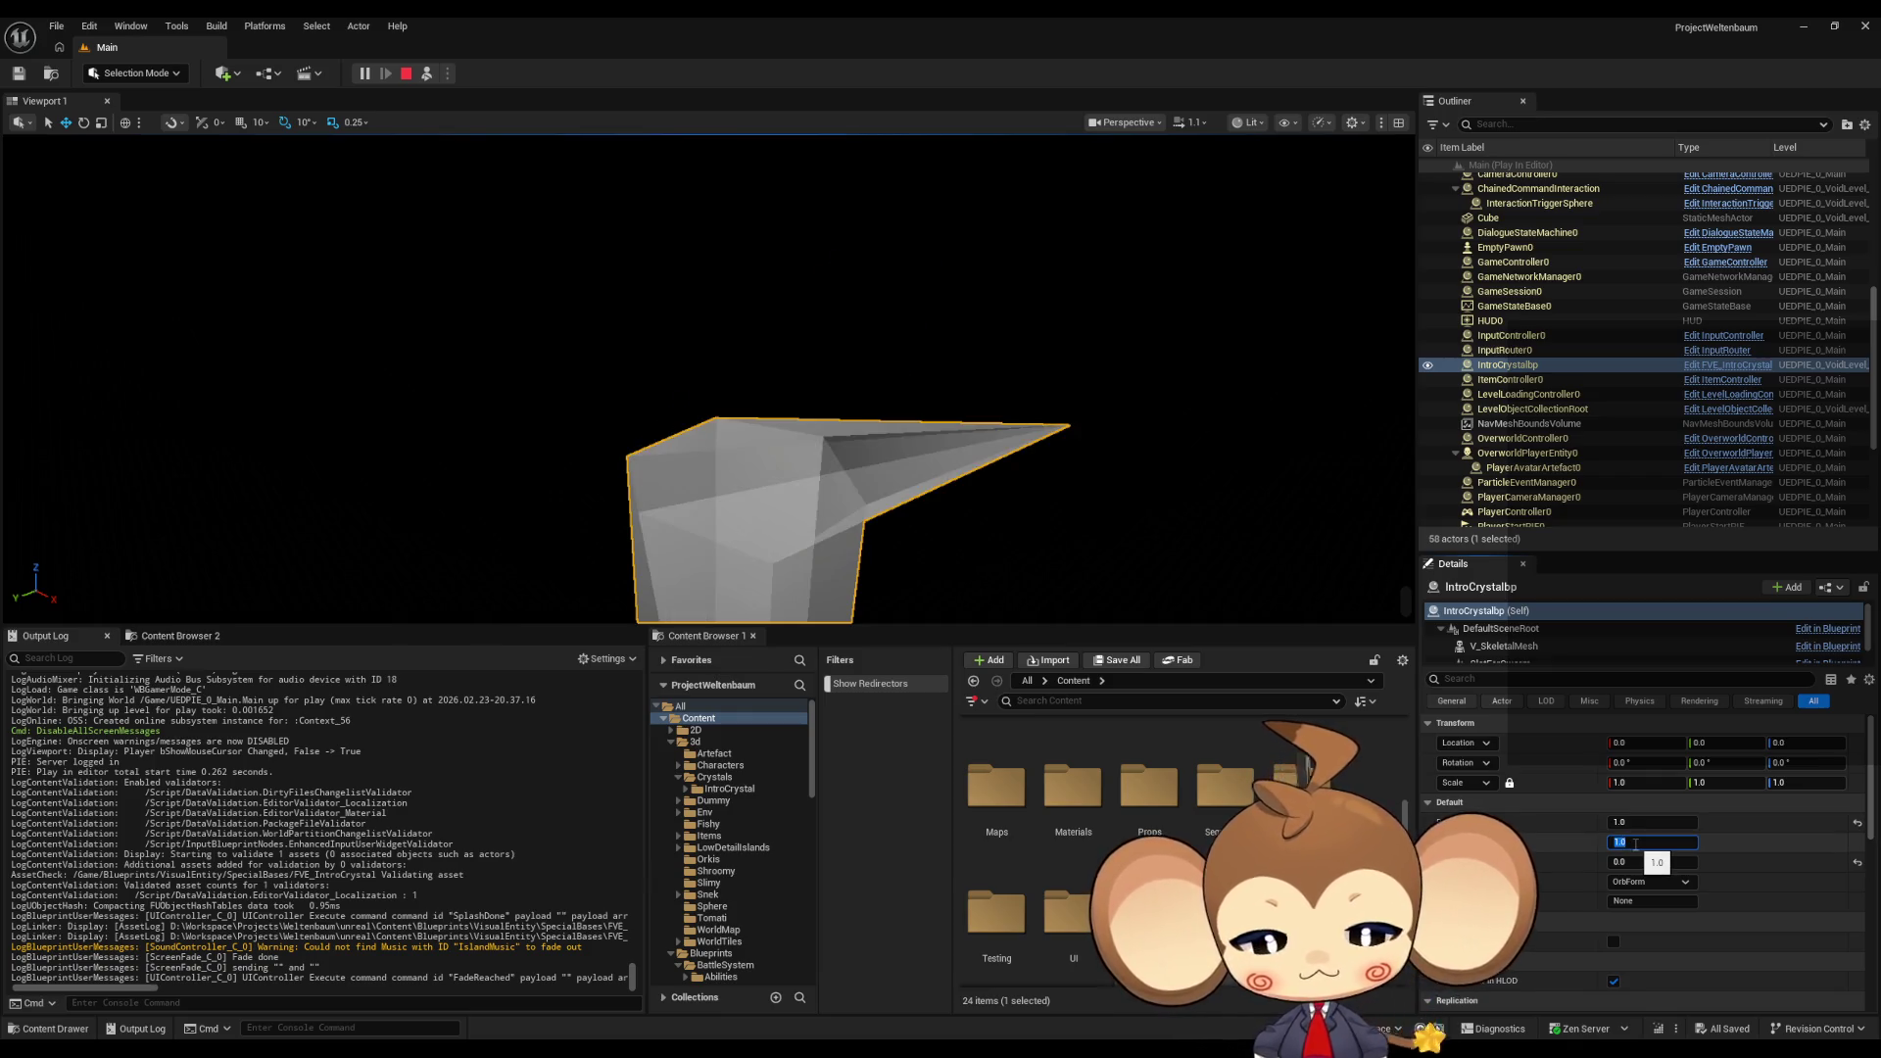
key("Return")
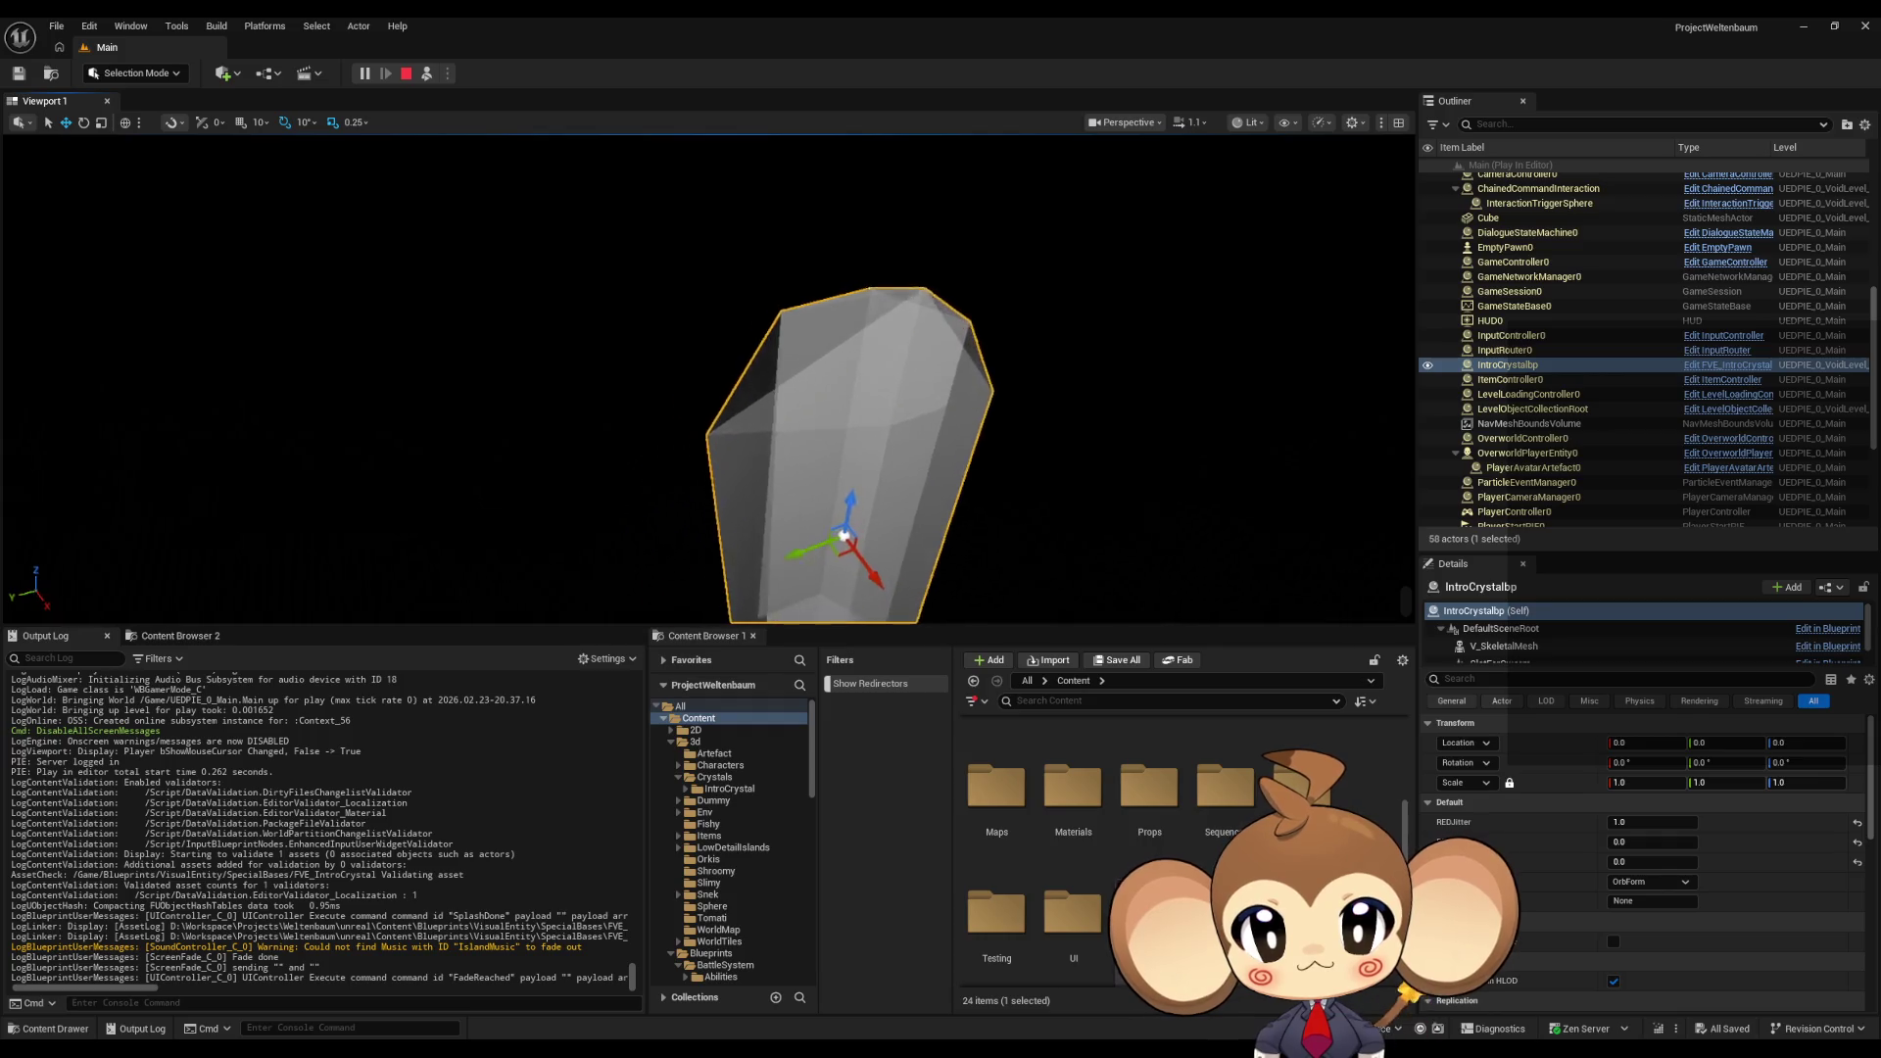
mouse_move(1631, 841)
left_mouse_down()
mouse_move(1709, 841)
mouse_move(1612, 840)
mouse_move(1709, 842)
left_mouse_up()
Step: Reset REDHealth to 1.0, REDJitter to 1.0, another value to 0, and stop play
left_click(1638, 839)
type("1.0")
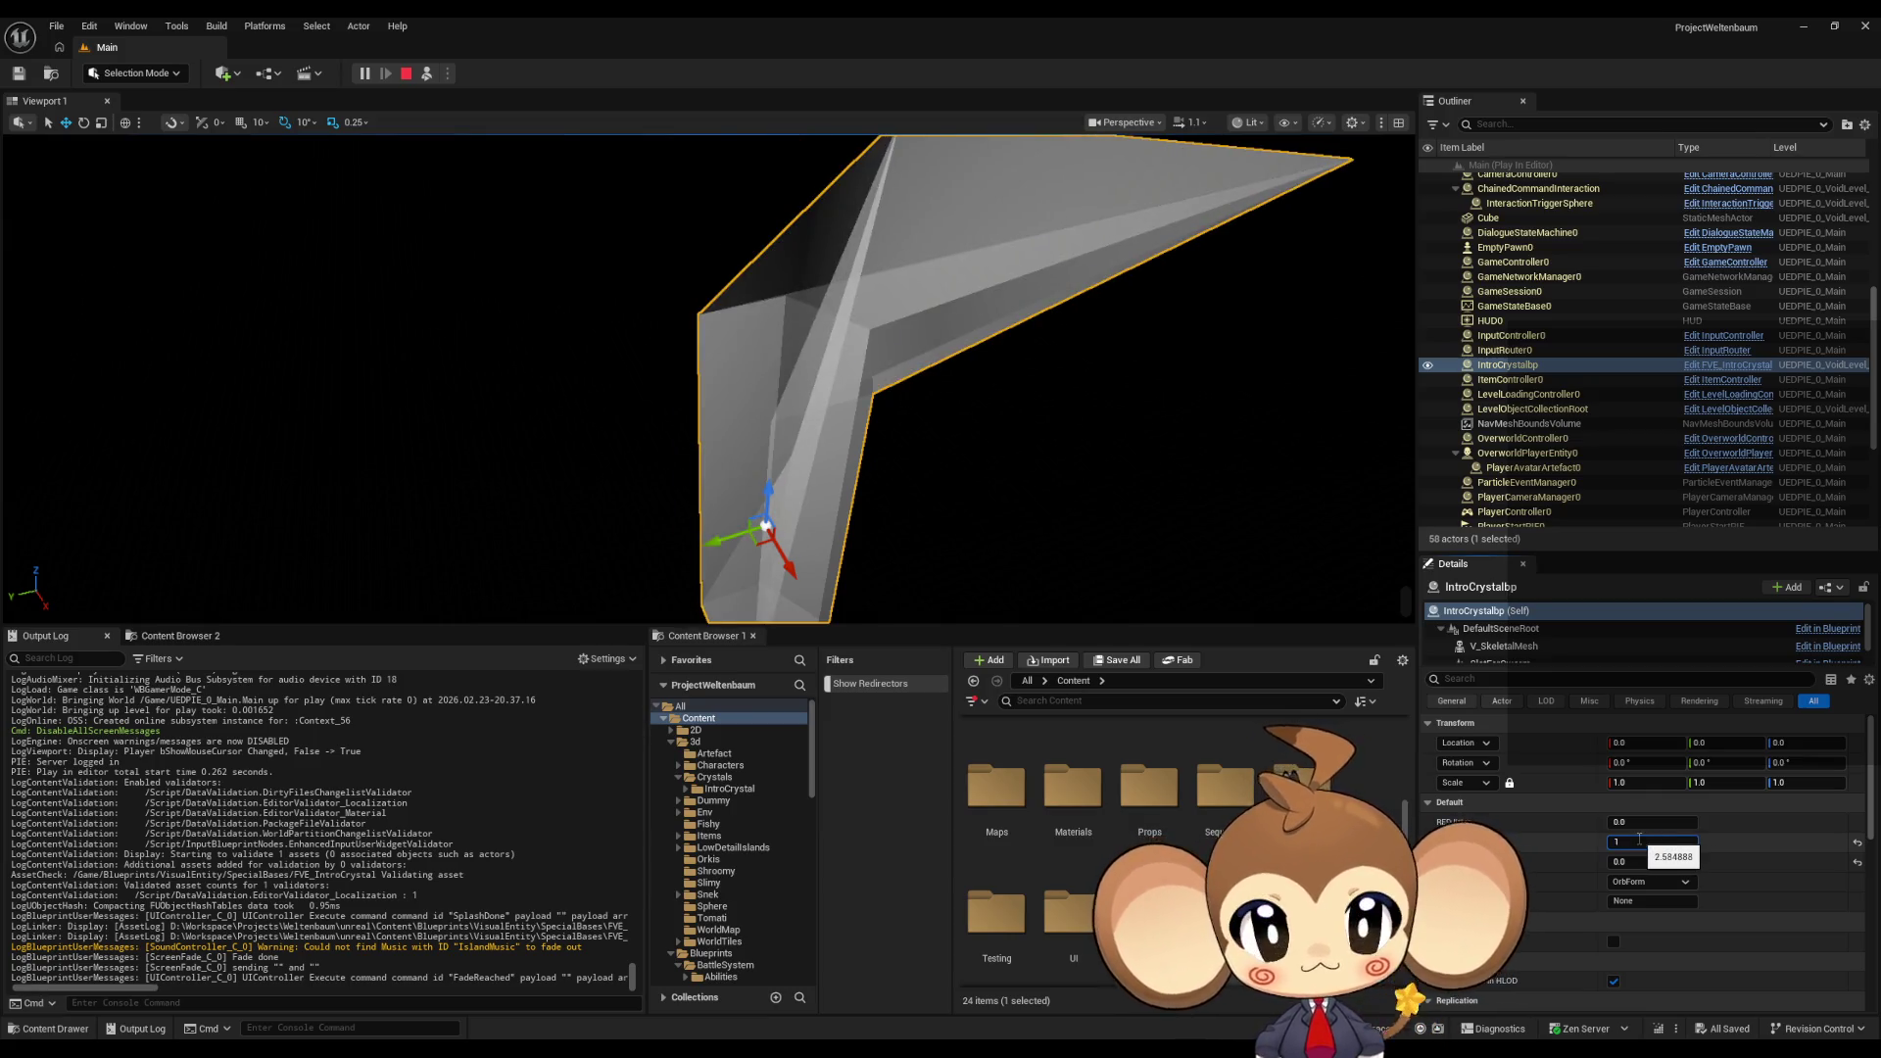
key("Return")
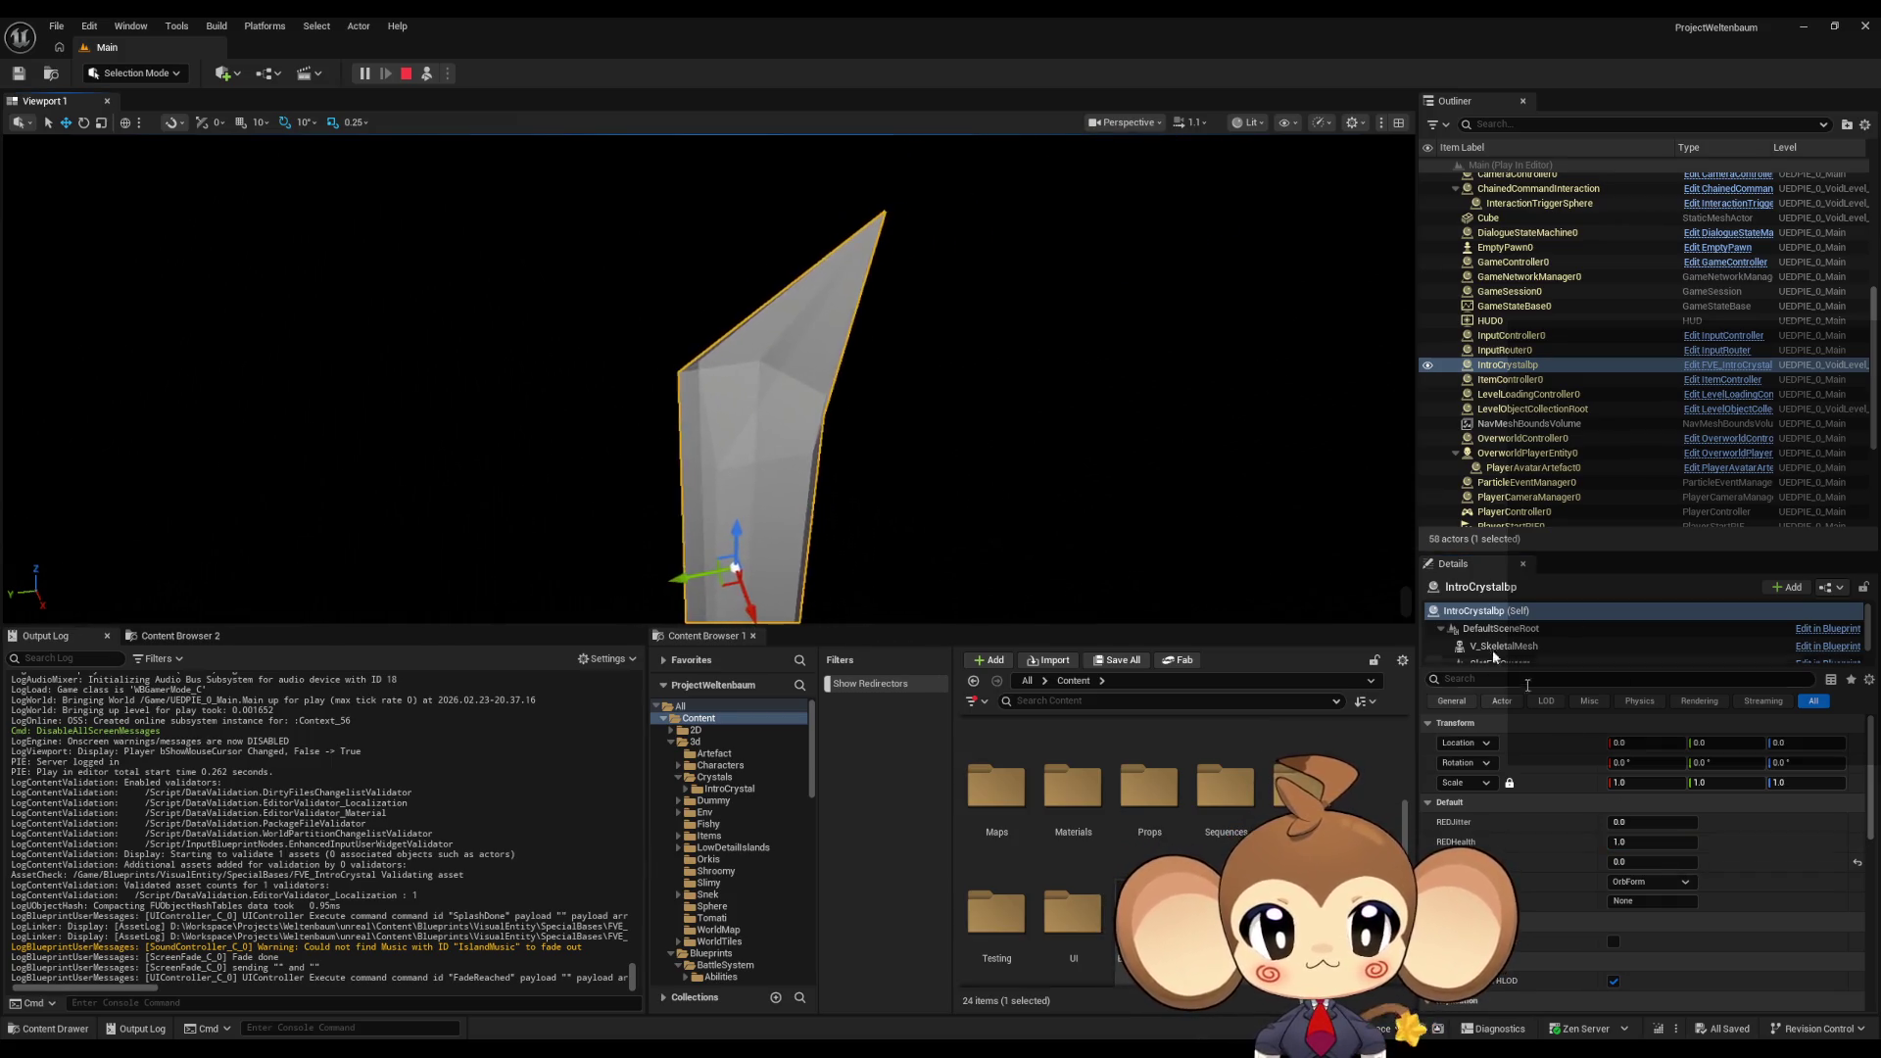
type("1")
key("Return")
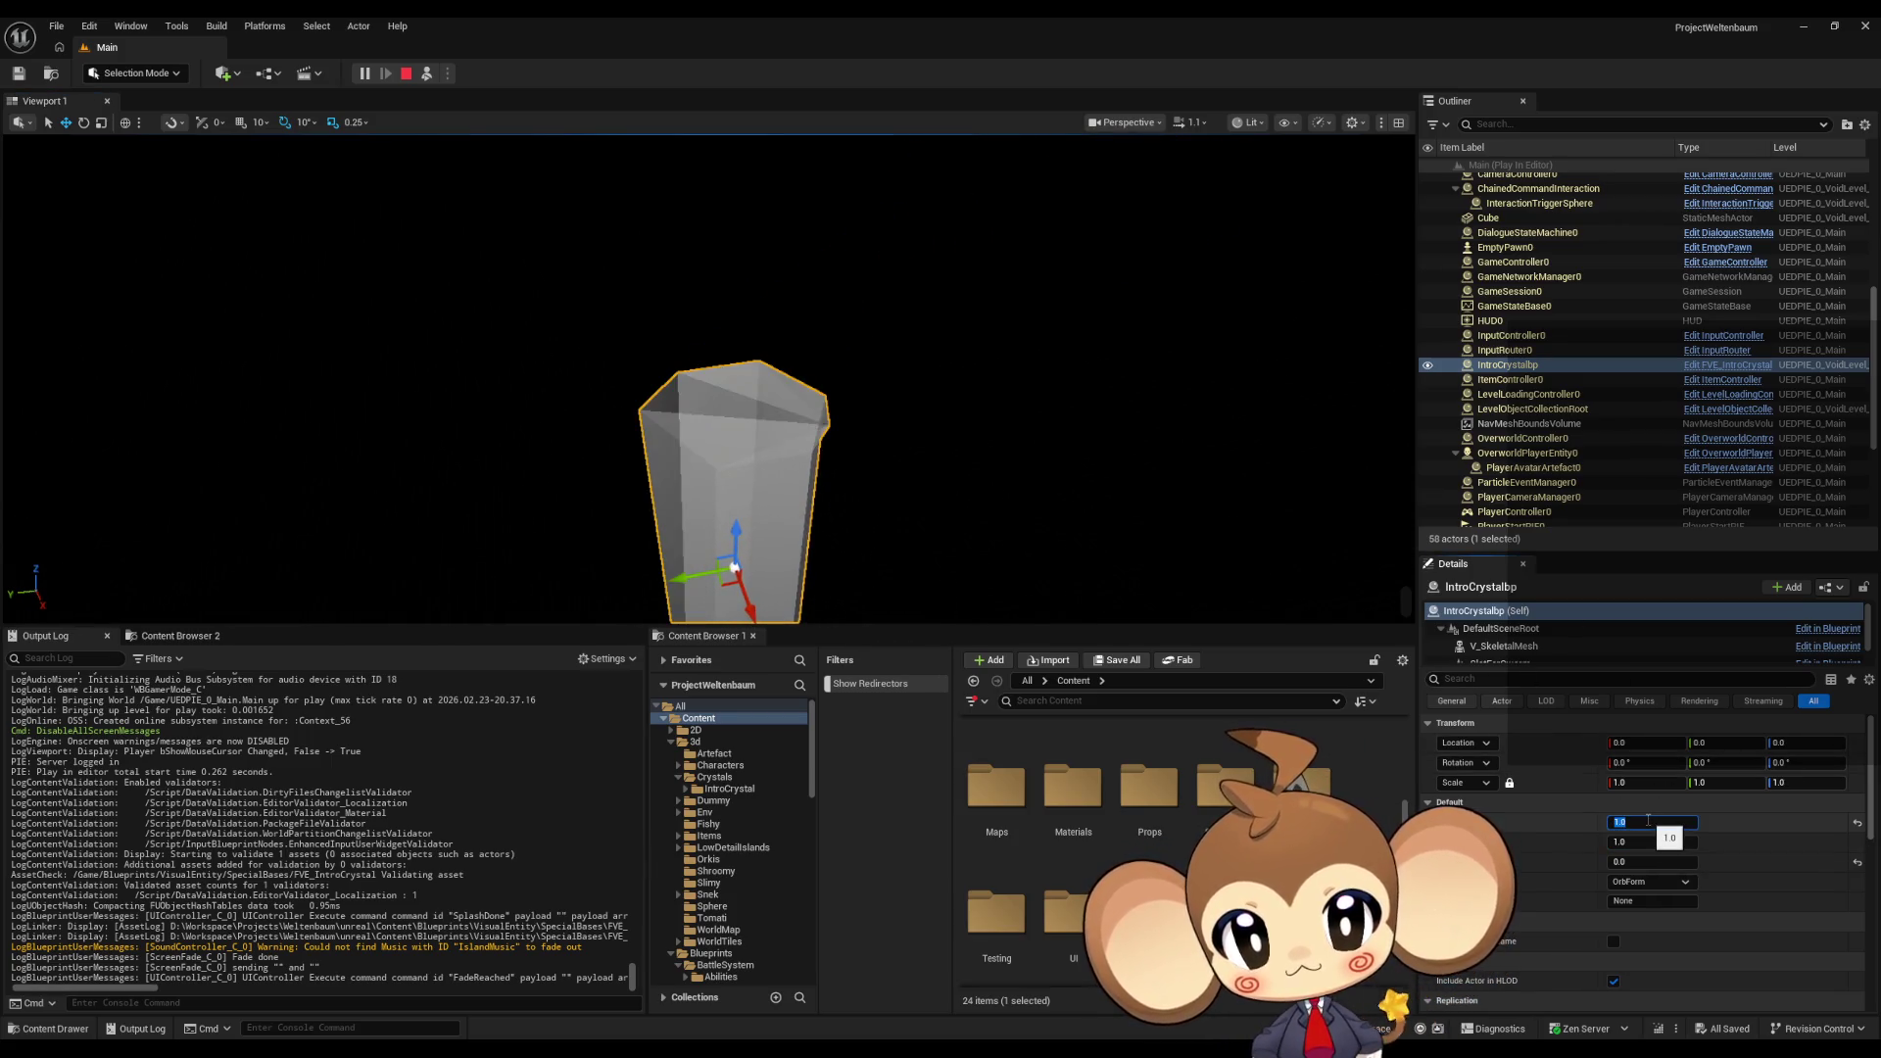
type("0")
key("Return")
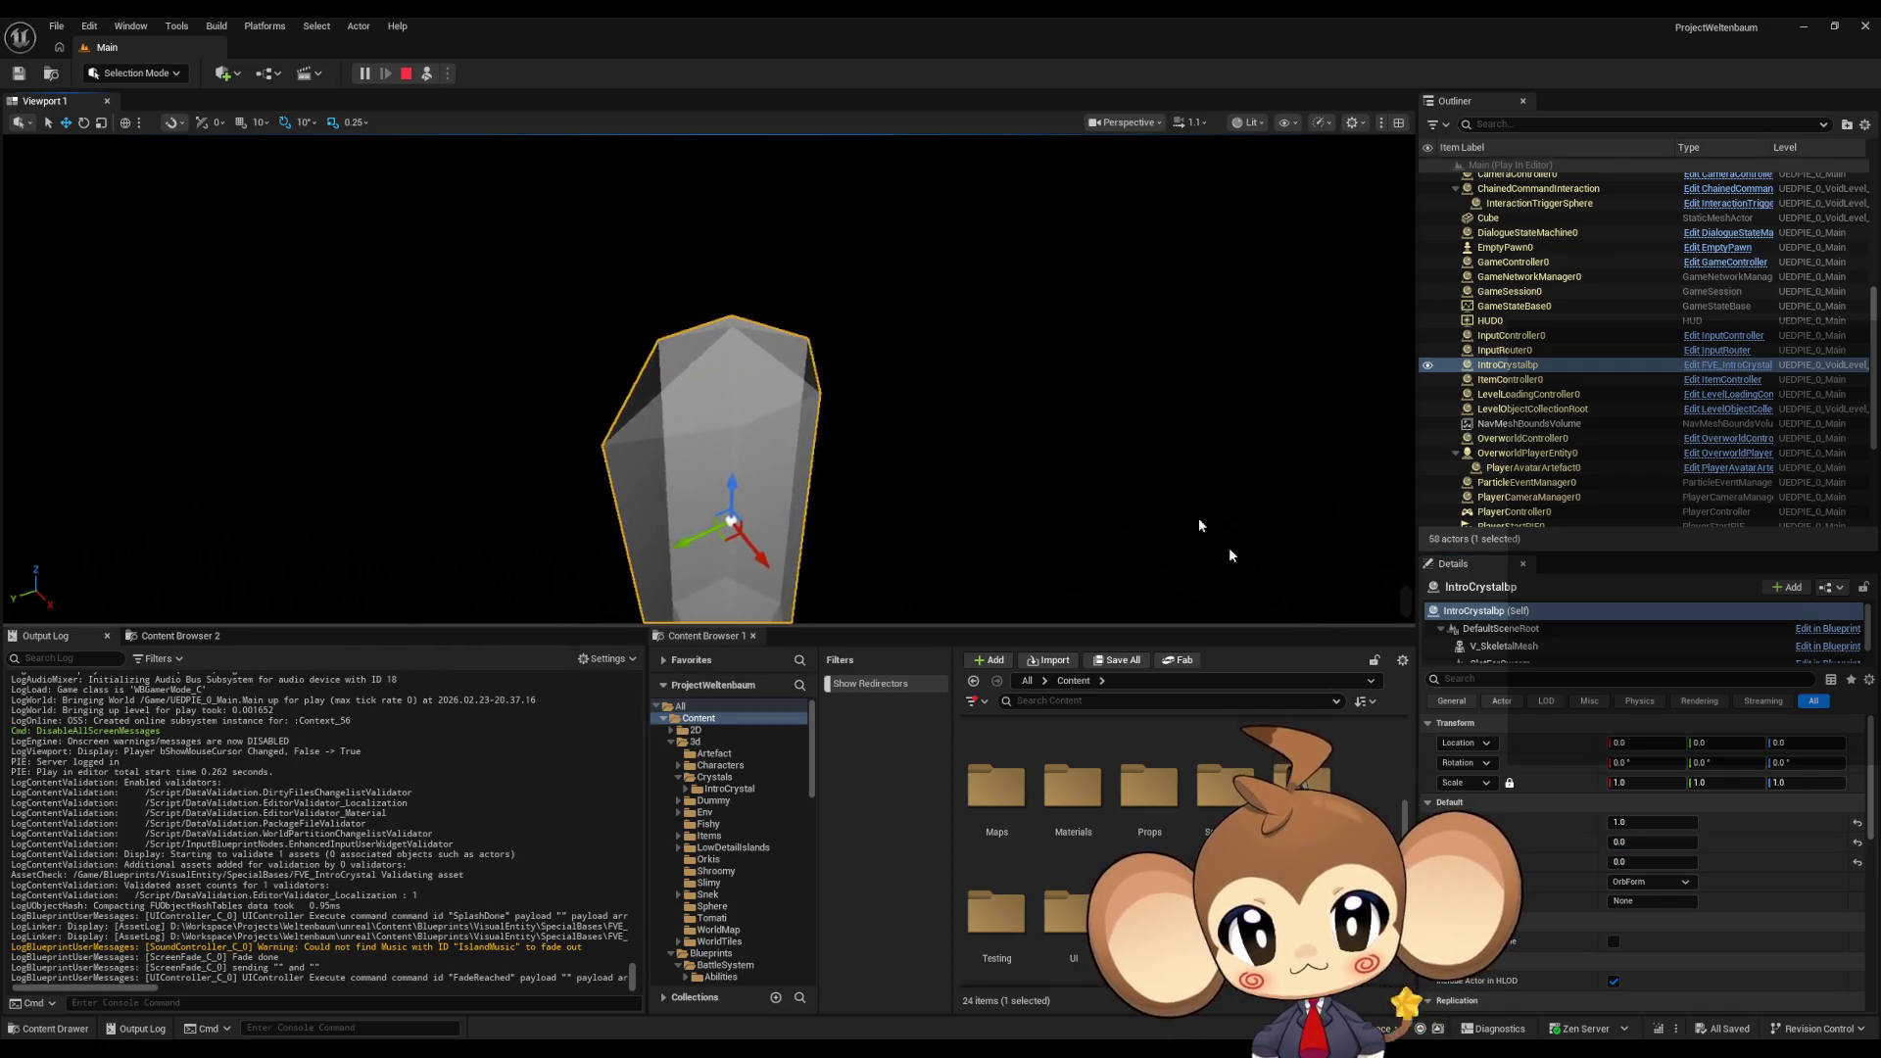
left_click(407, 74)
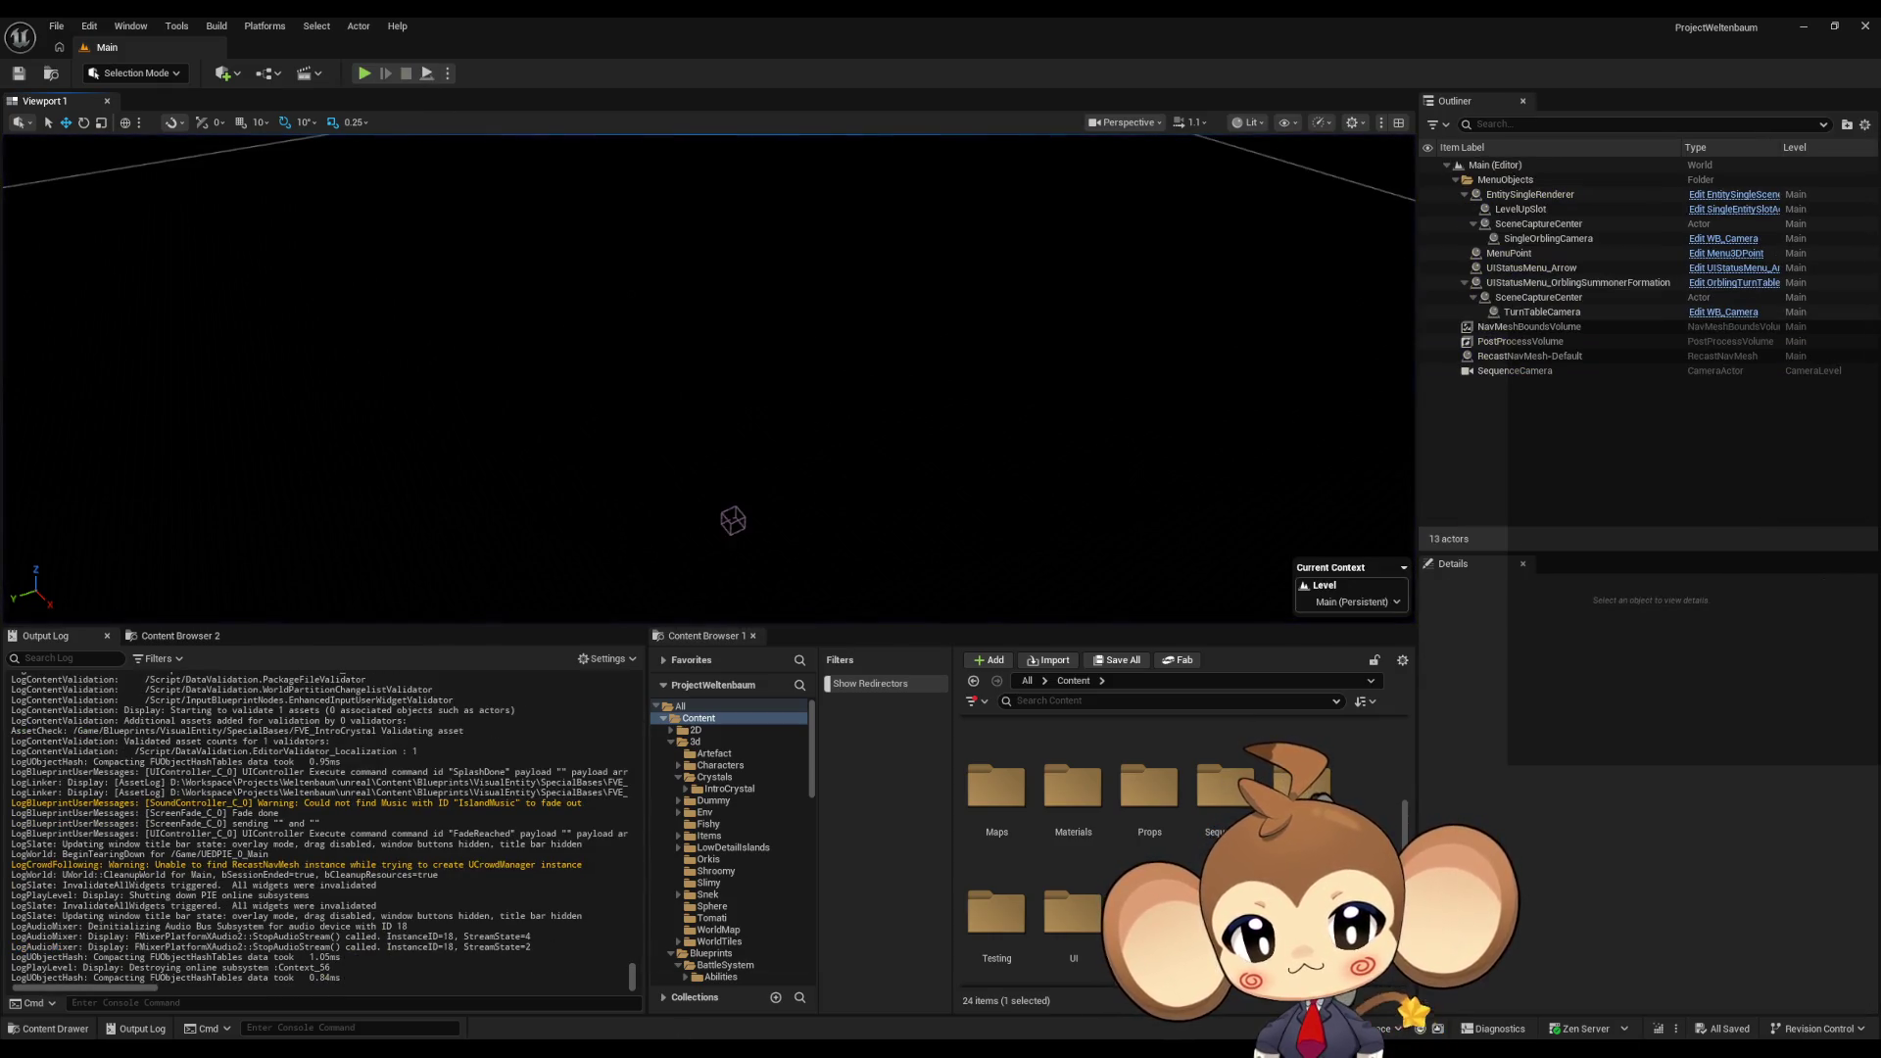
Step: Bring Unreal forward and load the VoidLevel map from Content/Maps/Intro
mouse_move(985, 985)
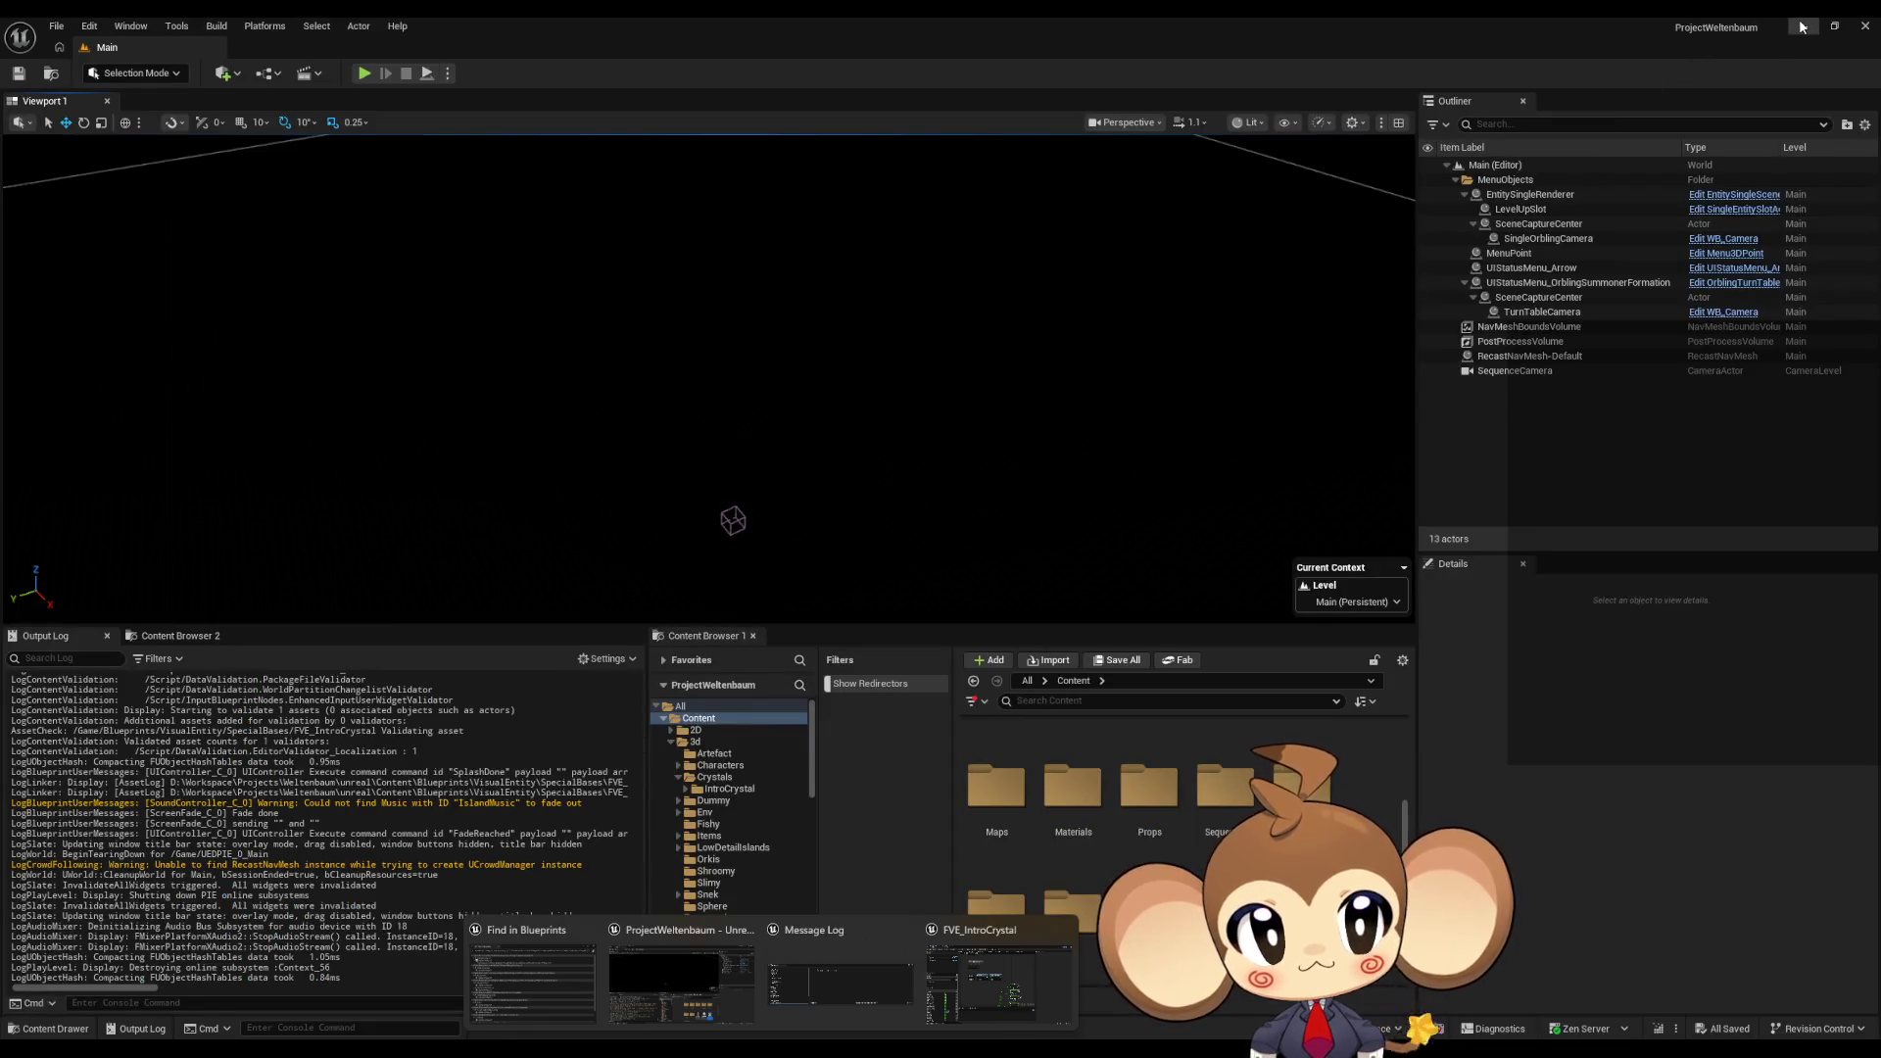
left_click(1799, 22)
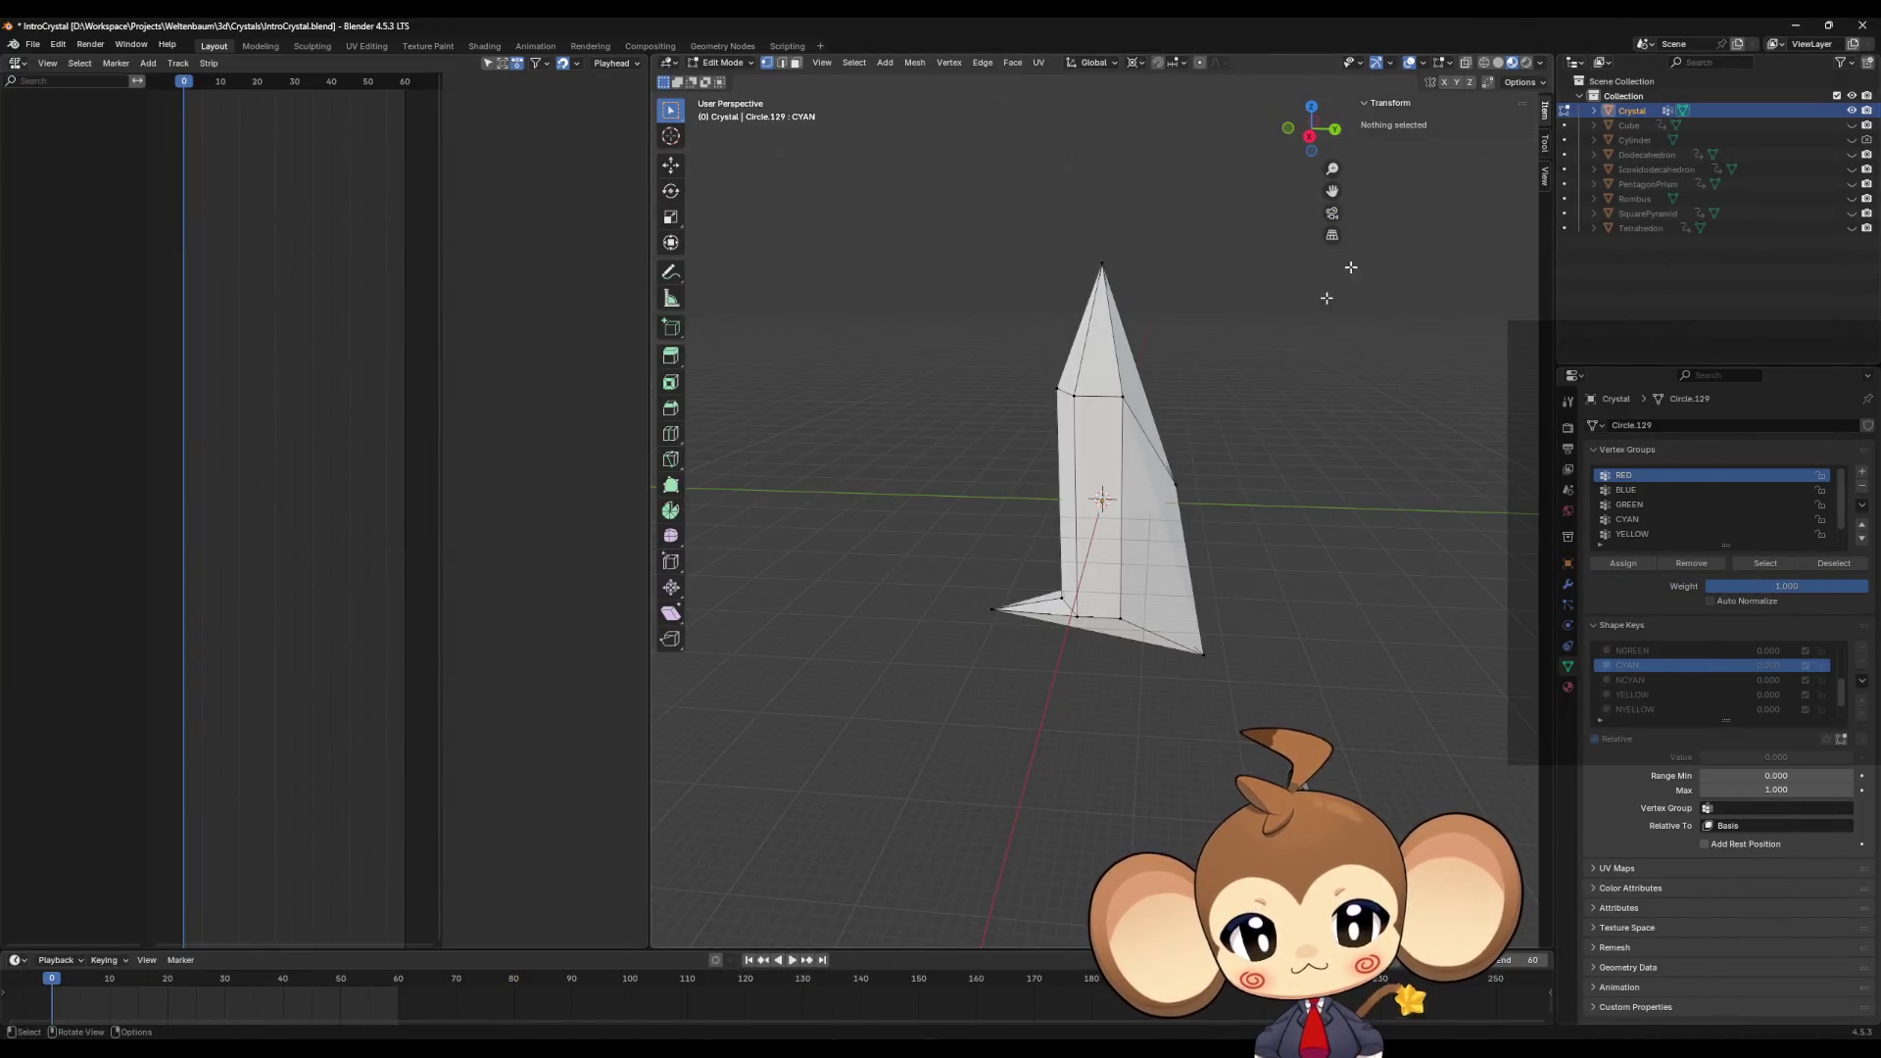
left_click(886, 1033)
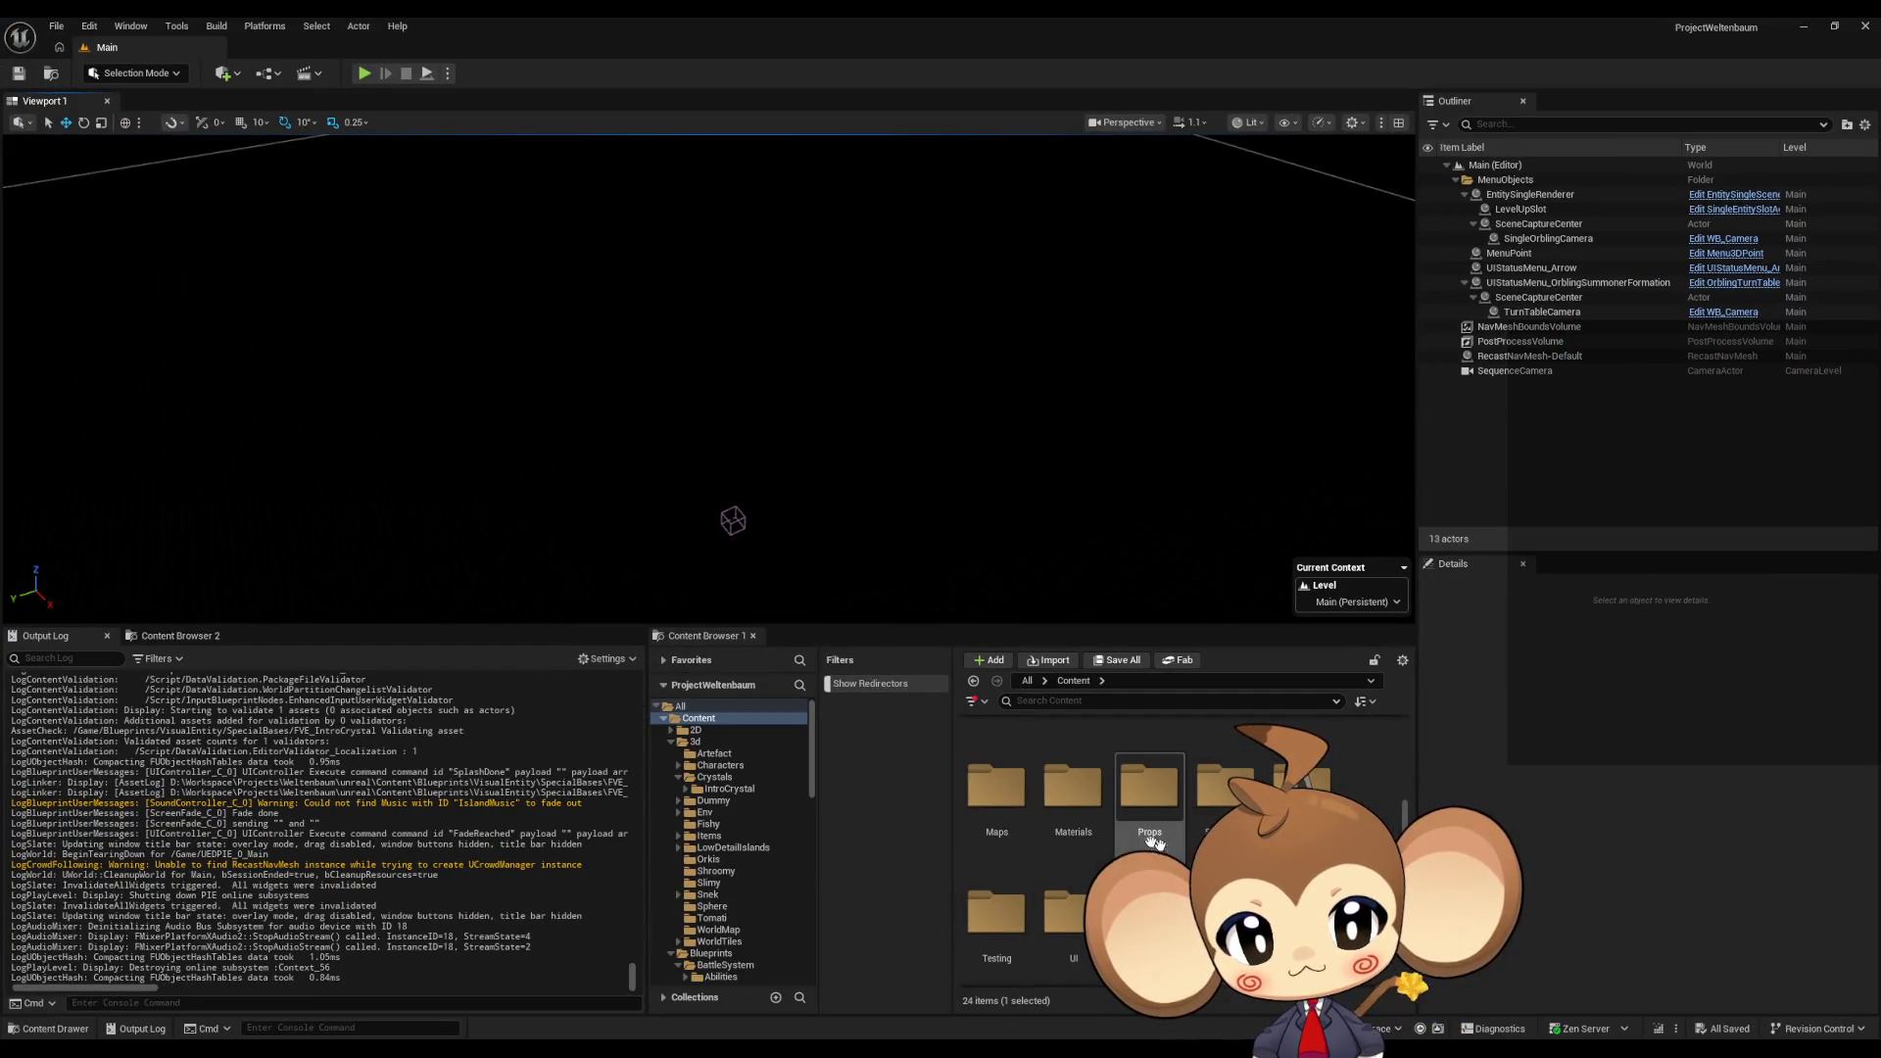
double_click(1003, 823)
double_click(1227, 774)
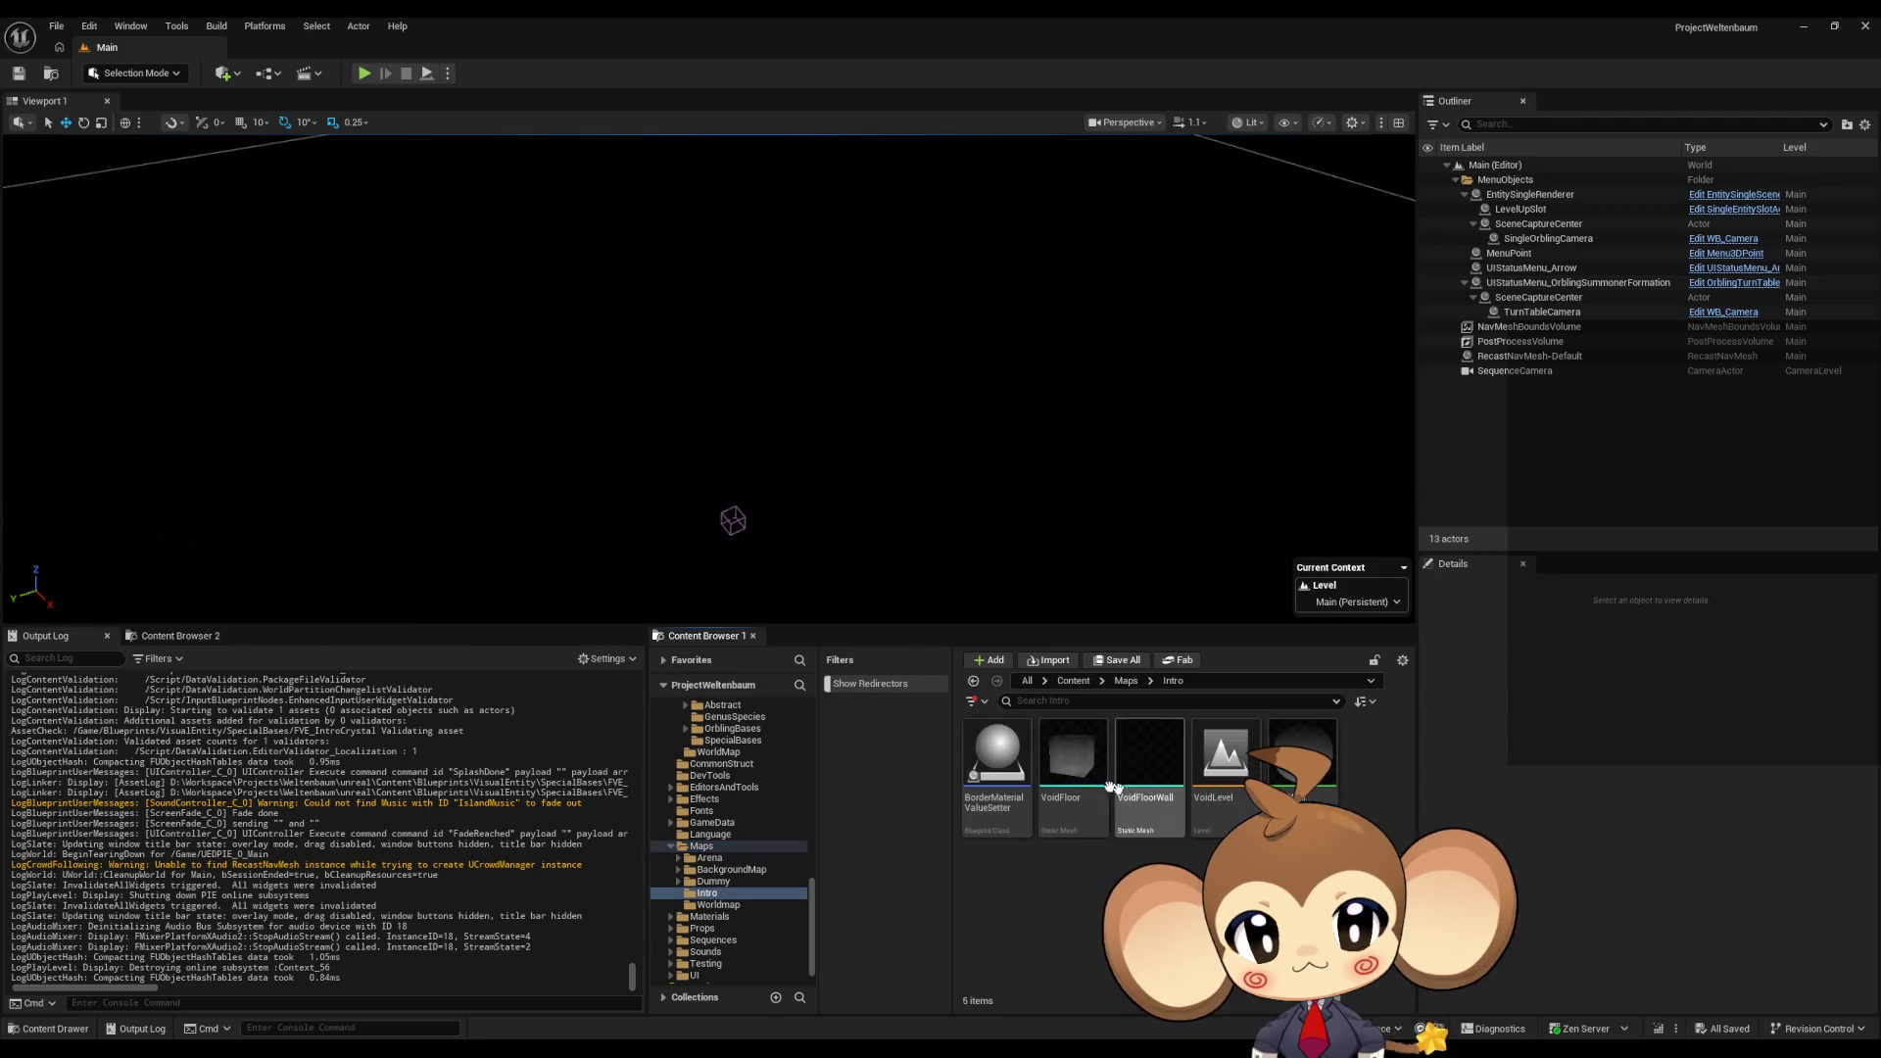
double_click(1224, 759)
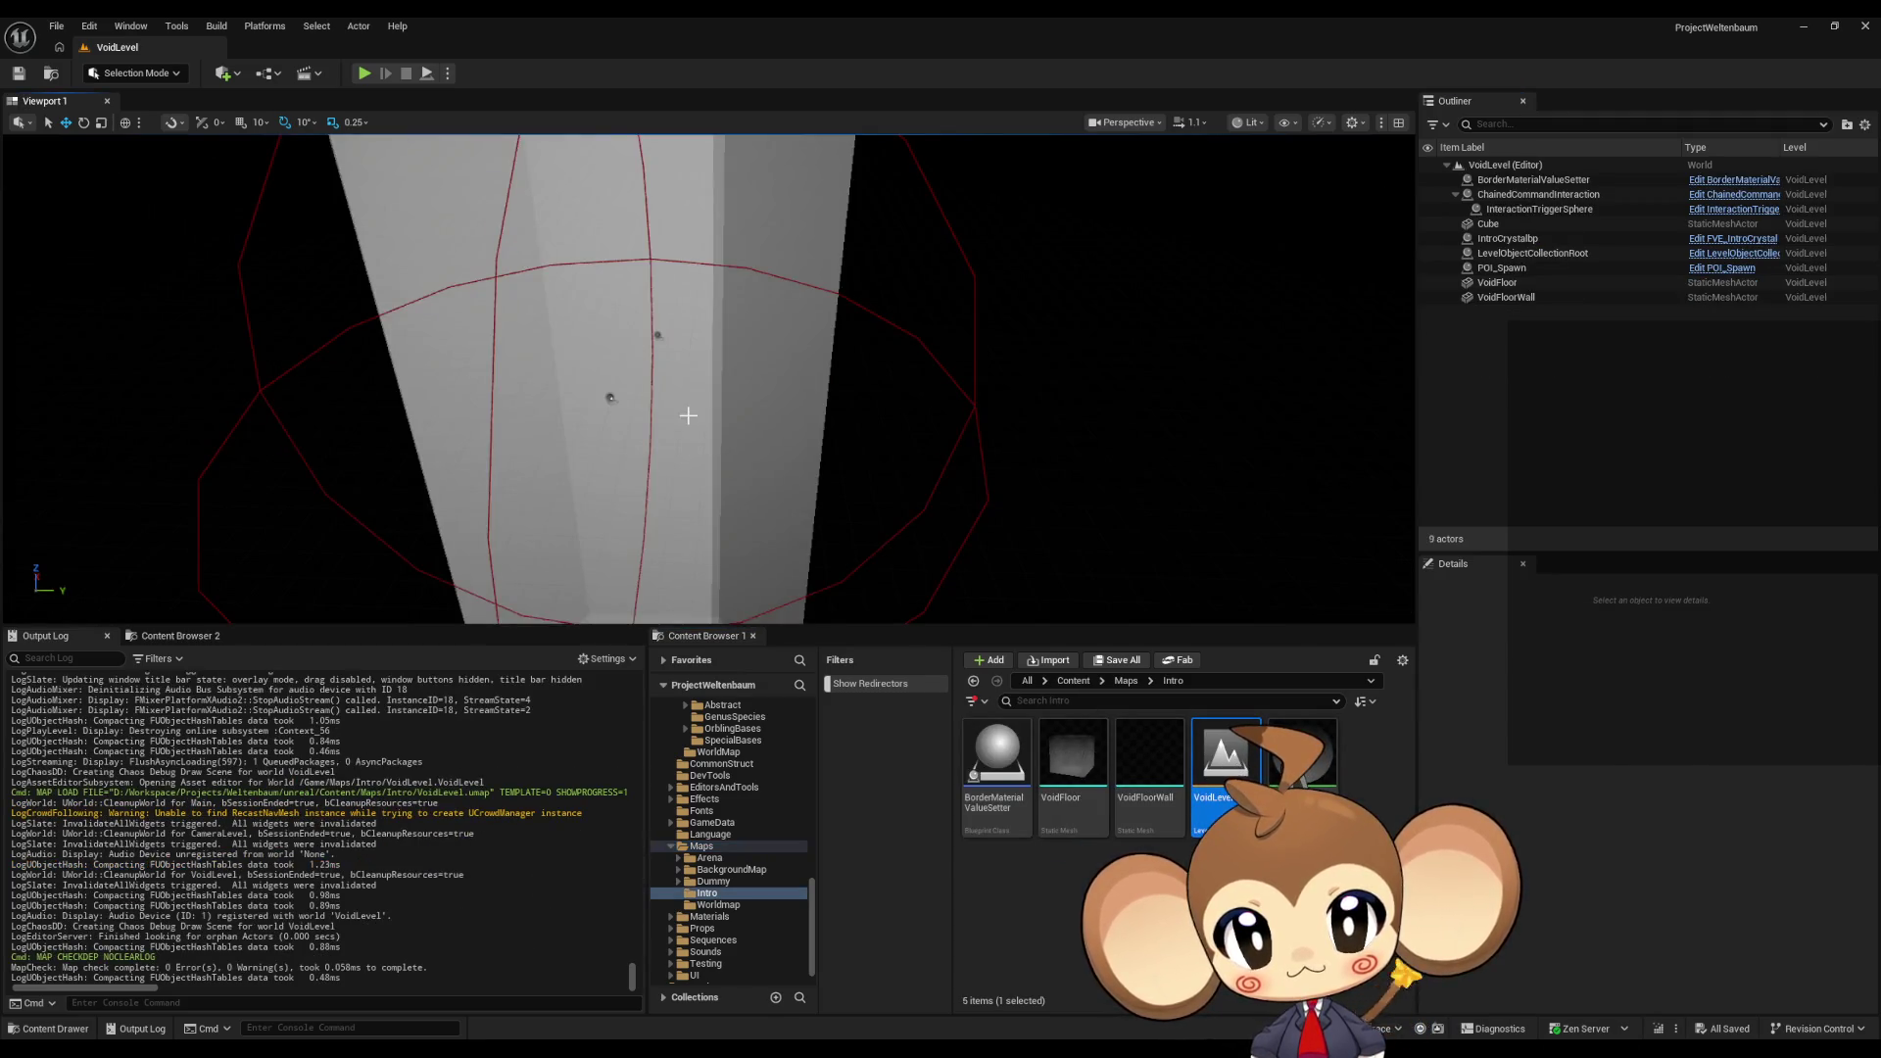
Step: Open the IntroCrystalbp actor's FVE_IntroCrystal Blueprint and copy its Morph Target Calculation node
left_click(1587, 238)
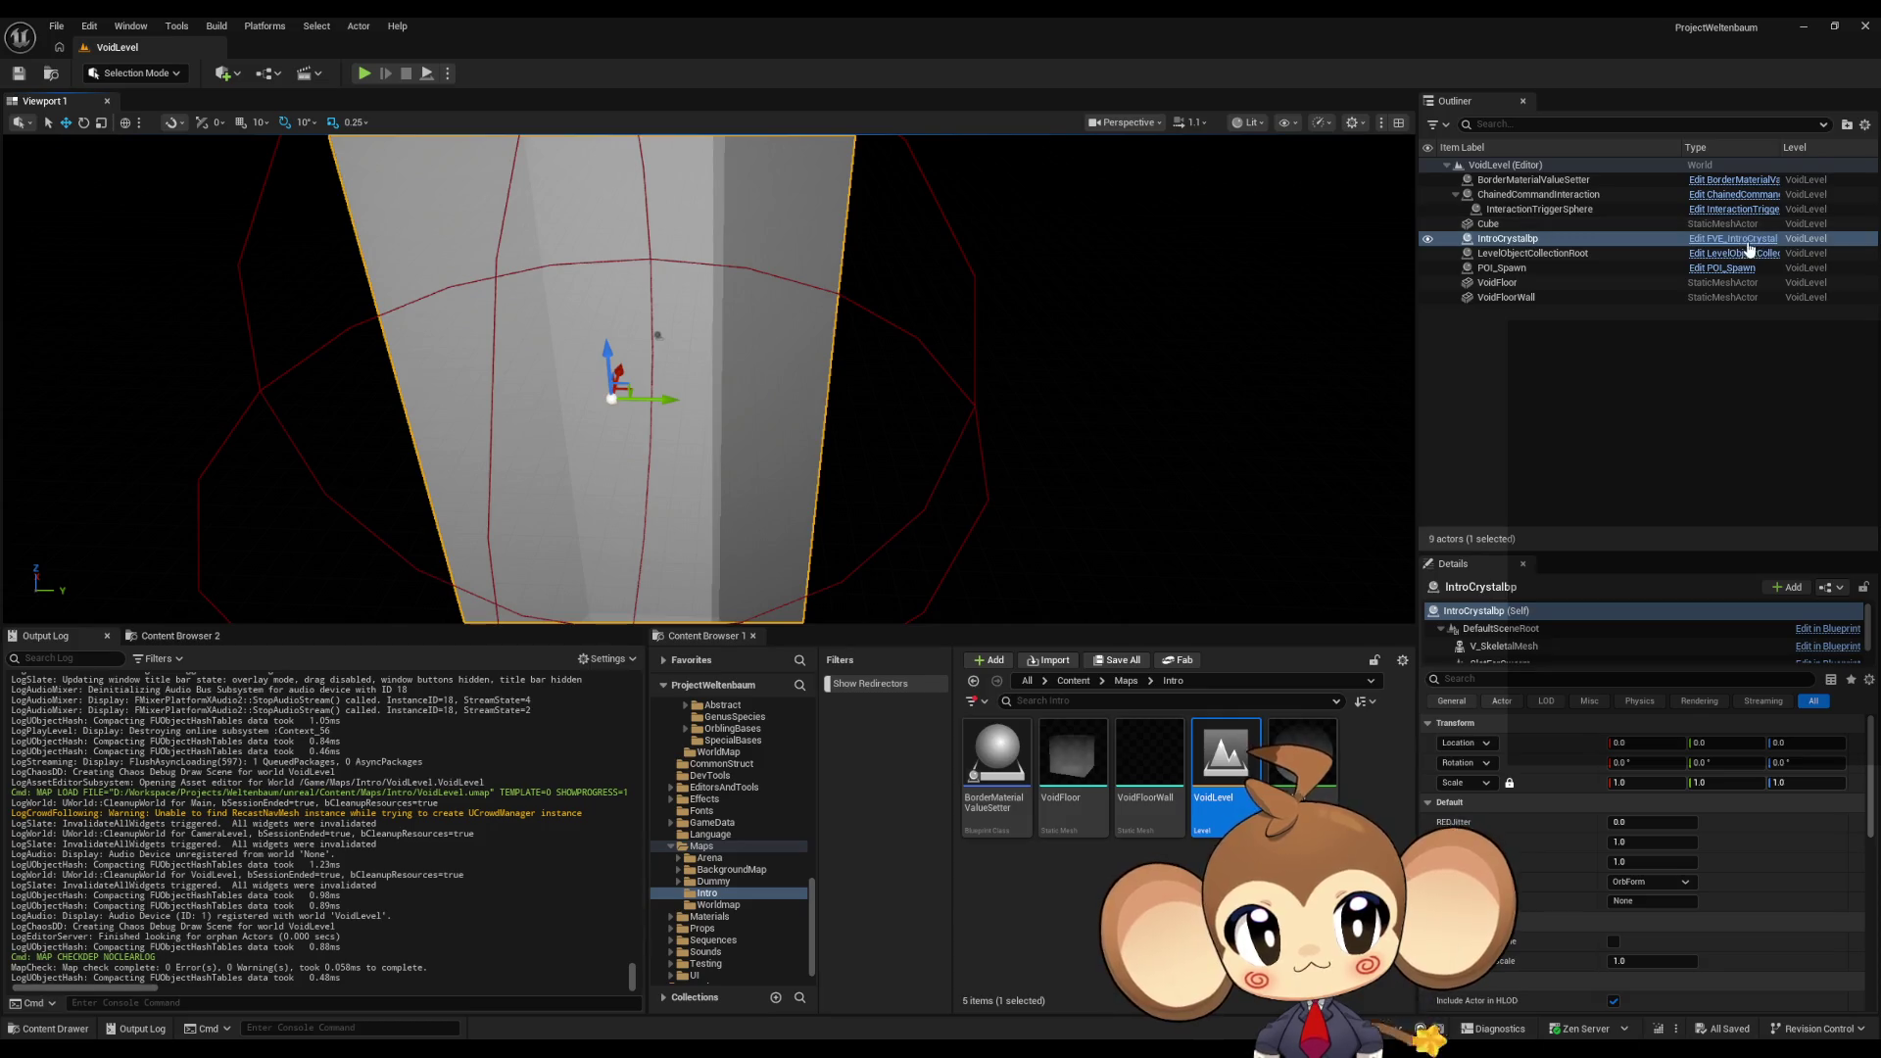
left_click(1744, 239)
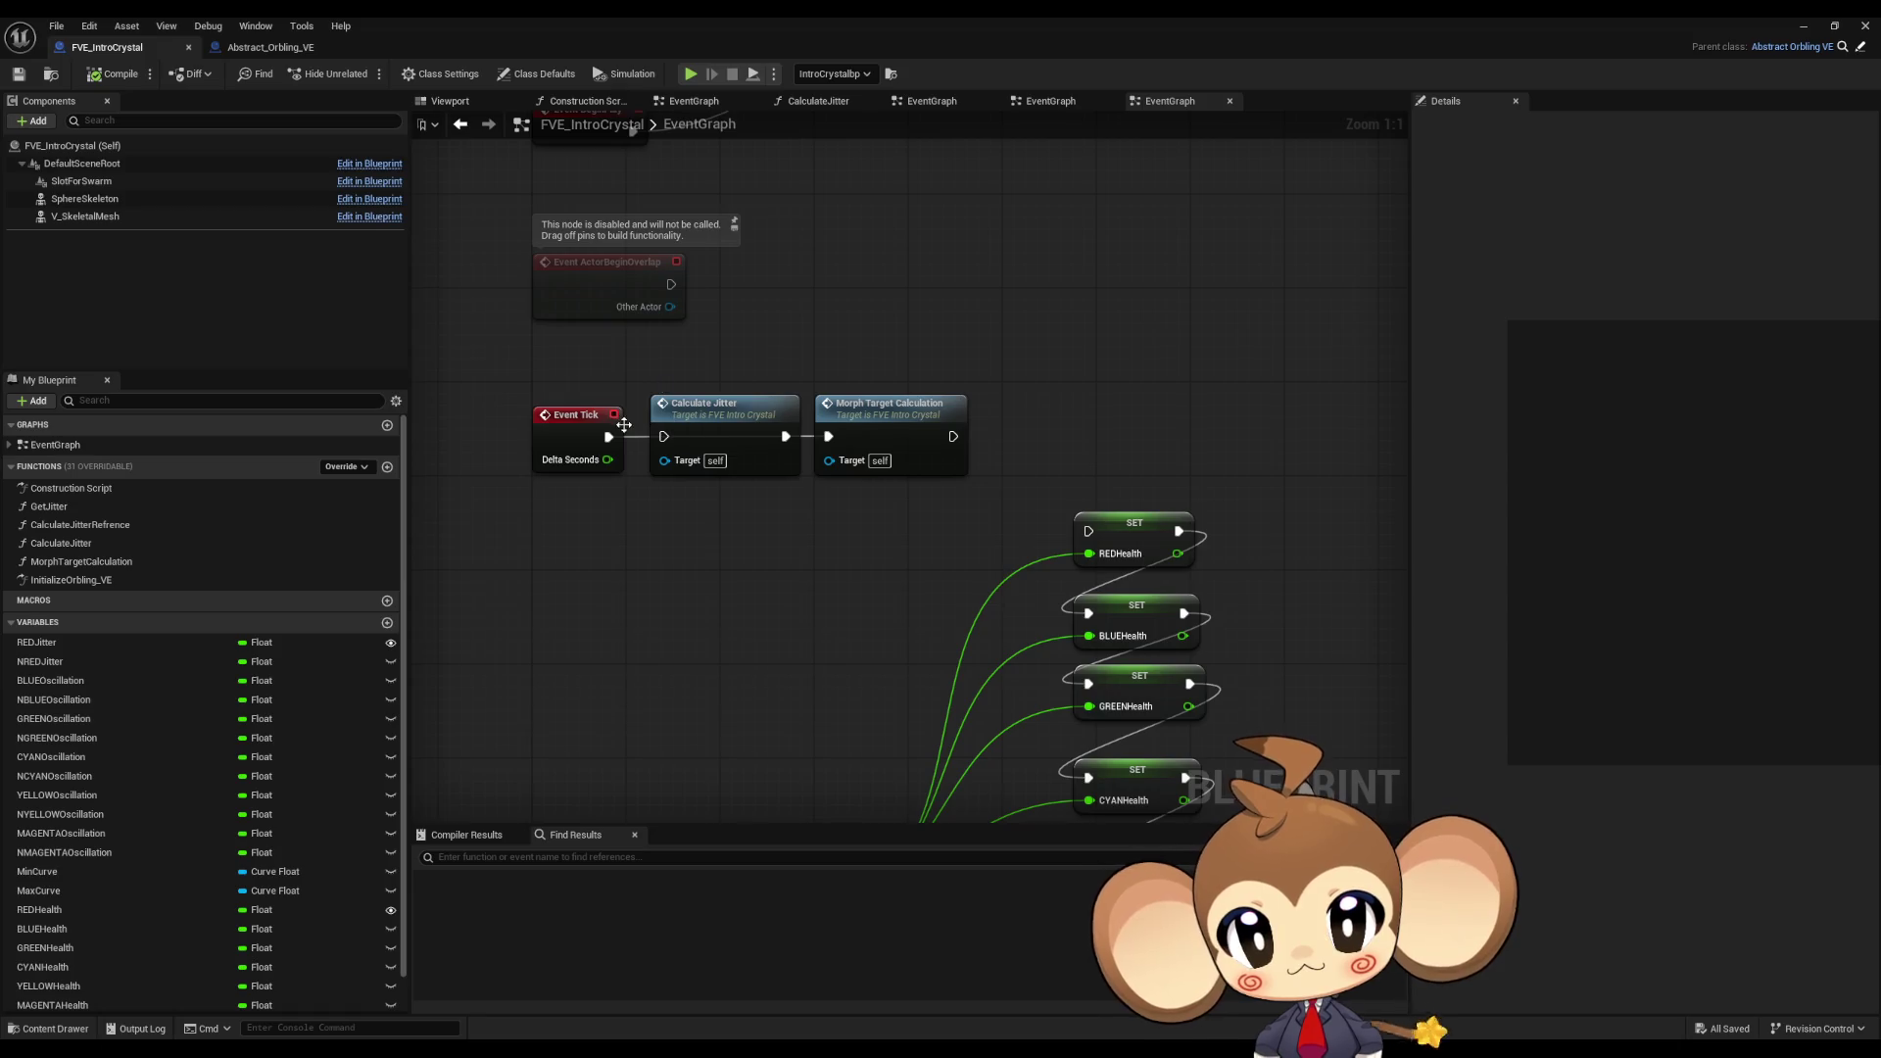
left_click(896, 460)
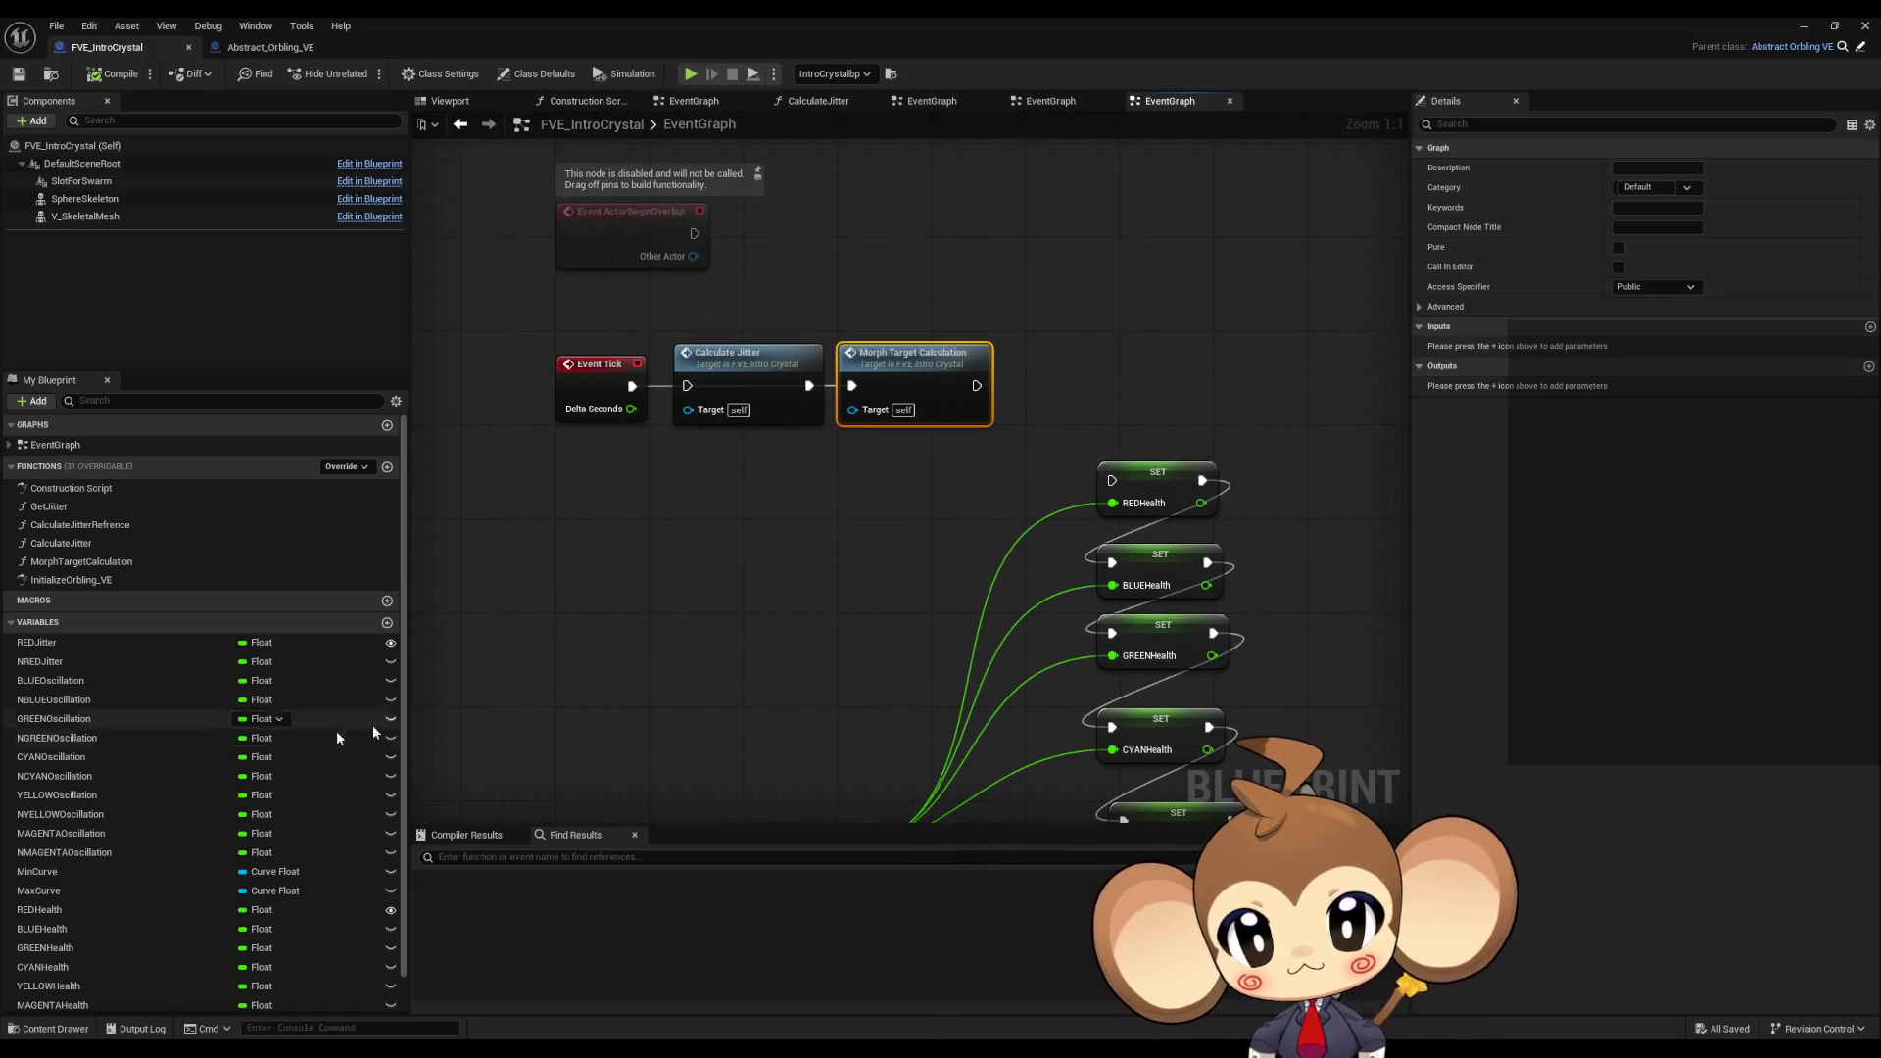
Step: Paste Morph Target Calculation into the Construction Script, wire it in, and close the Blueprint editor
double_click(90, 489)
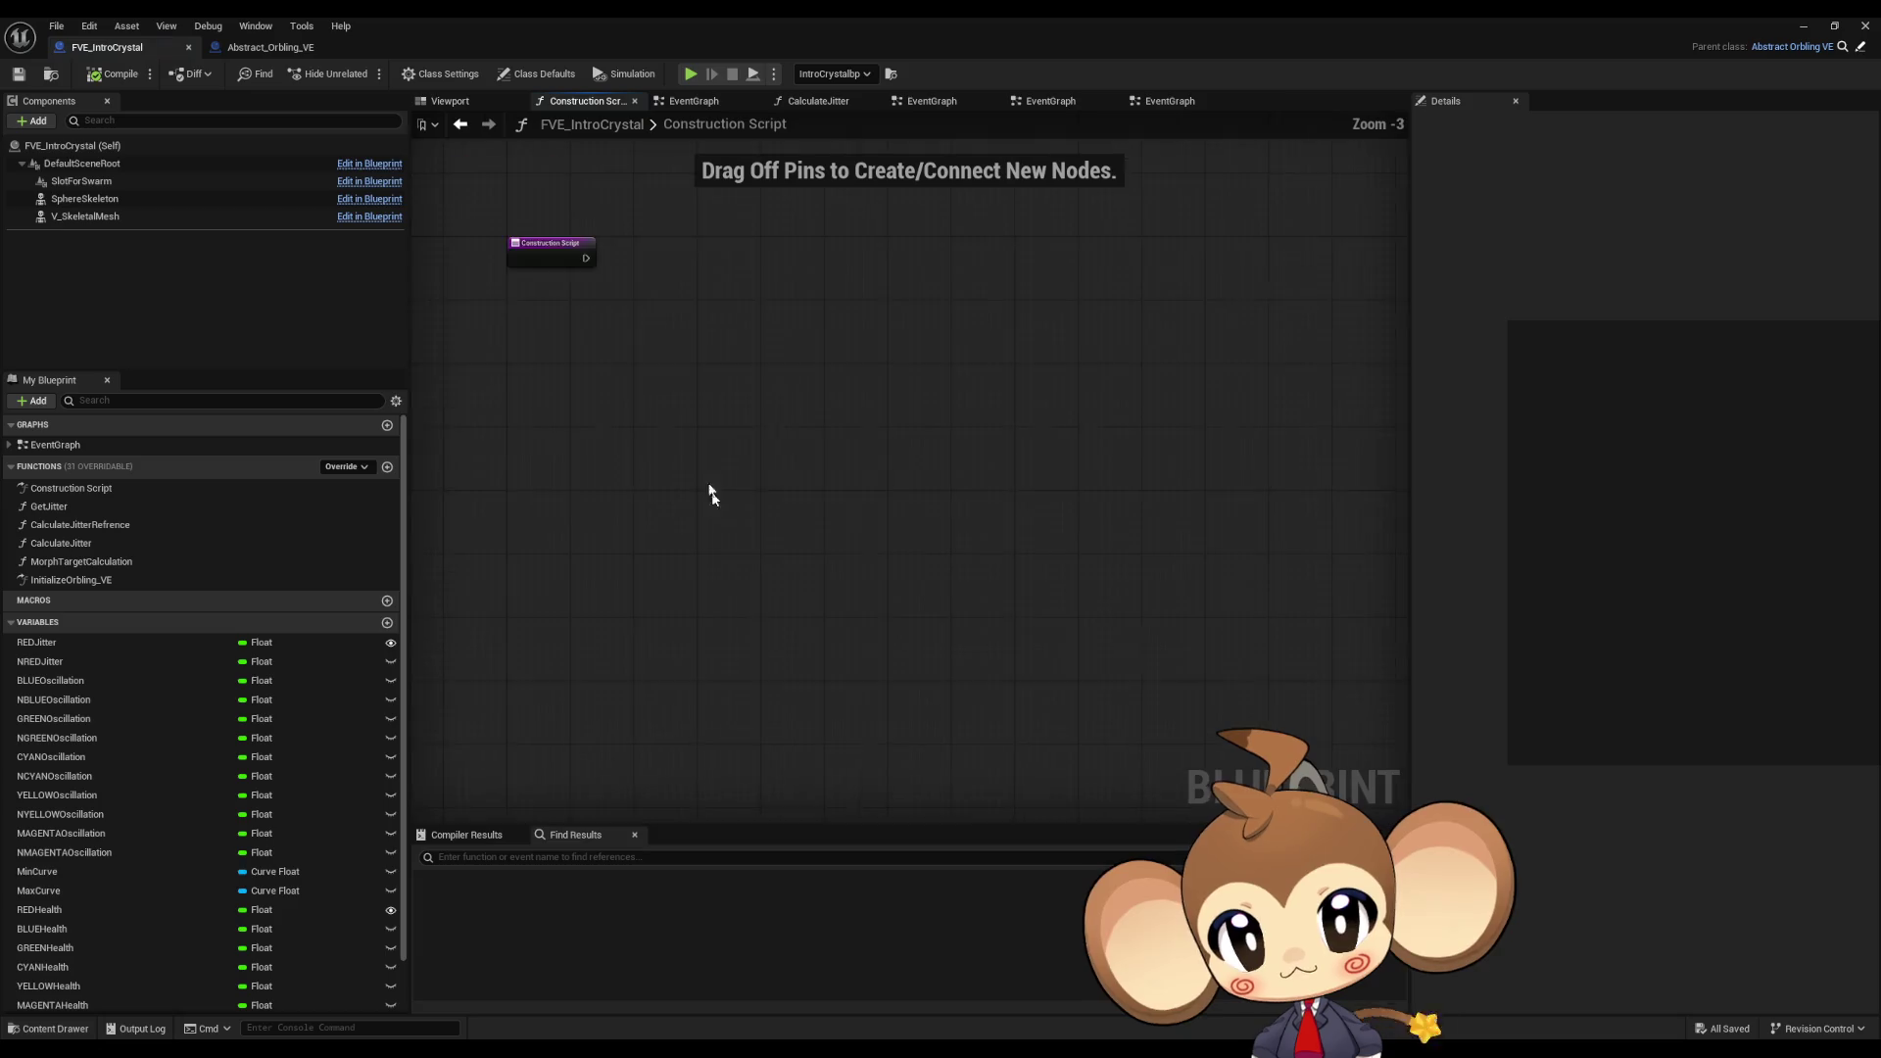
key("ctrl+v")
left_click_drag(754, 483, 874, 529)
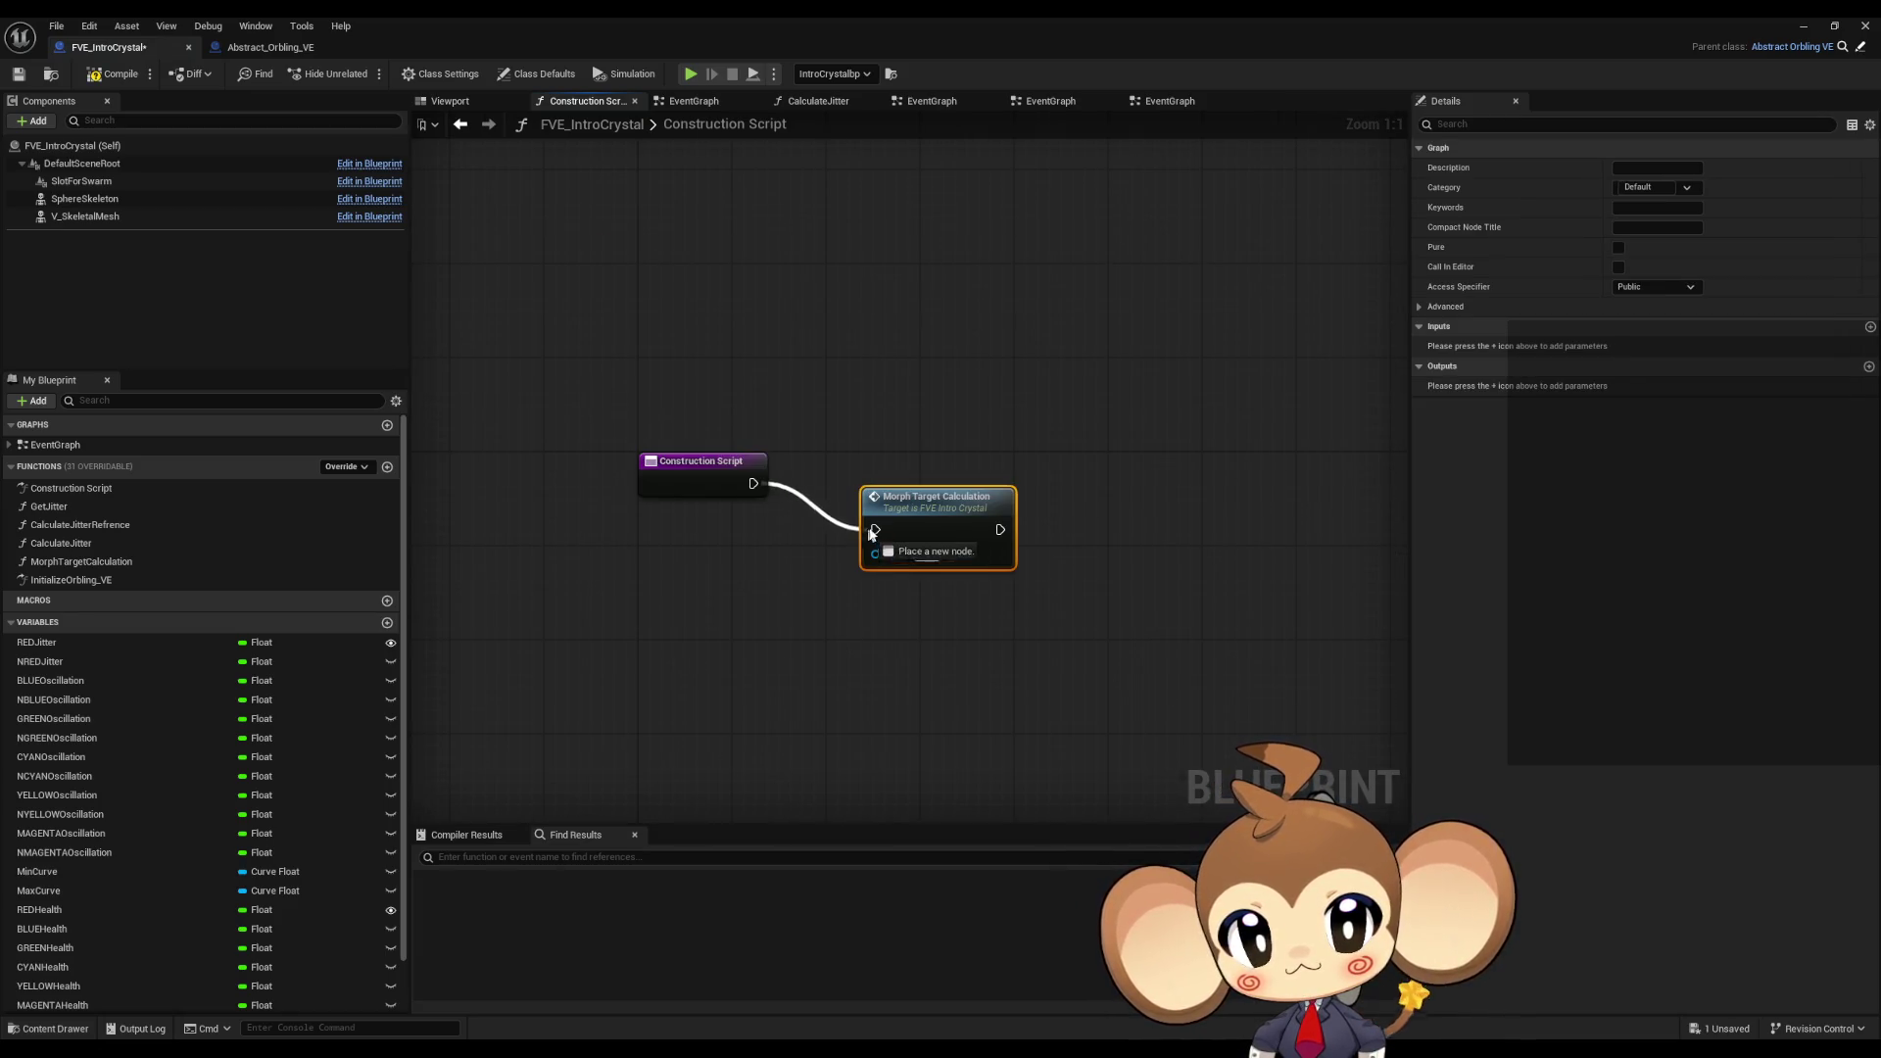
left_click(1856, 26)
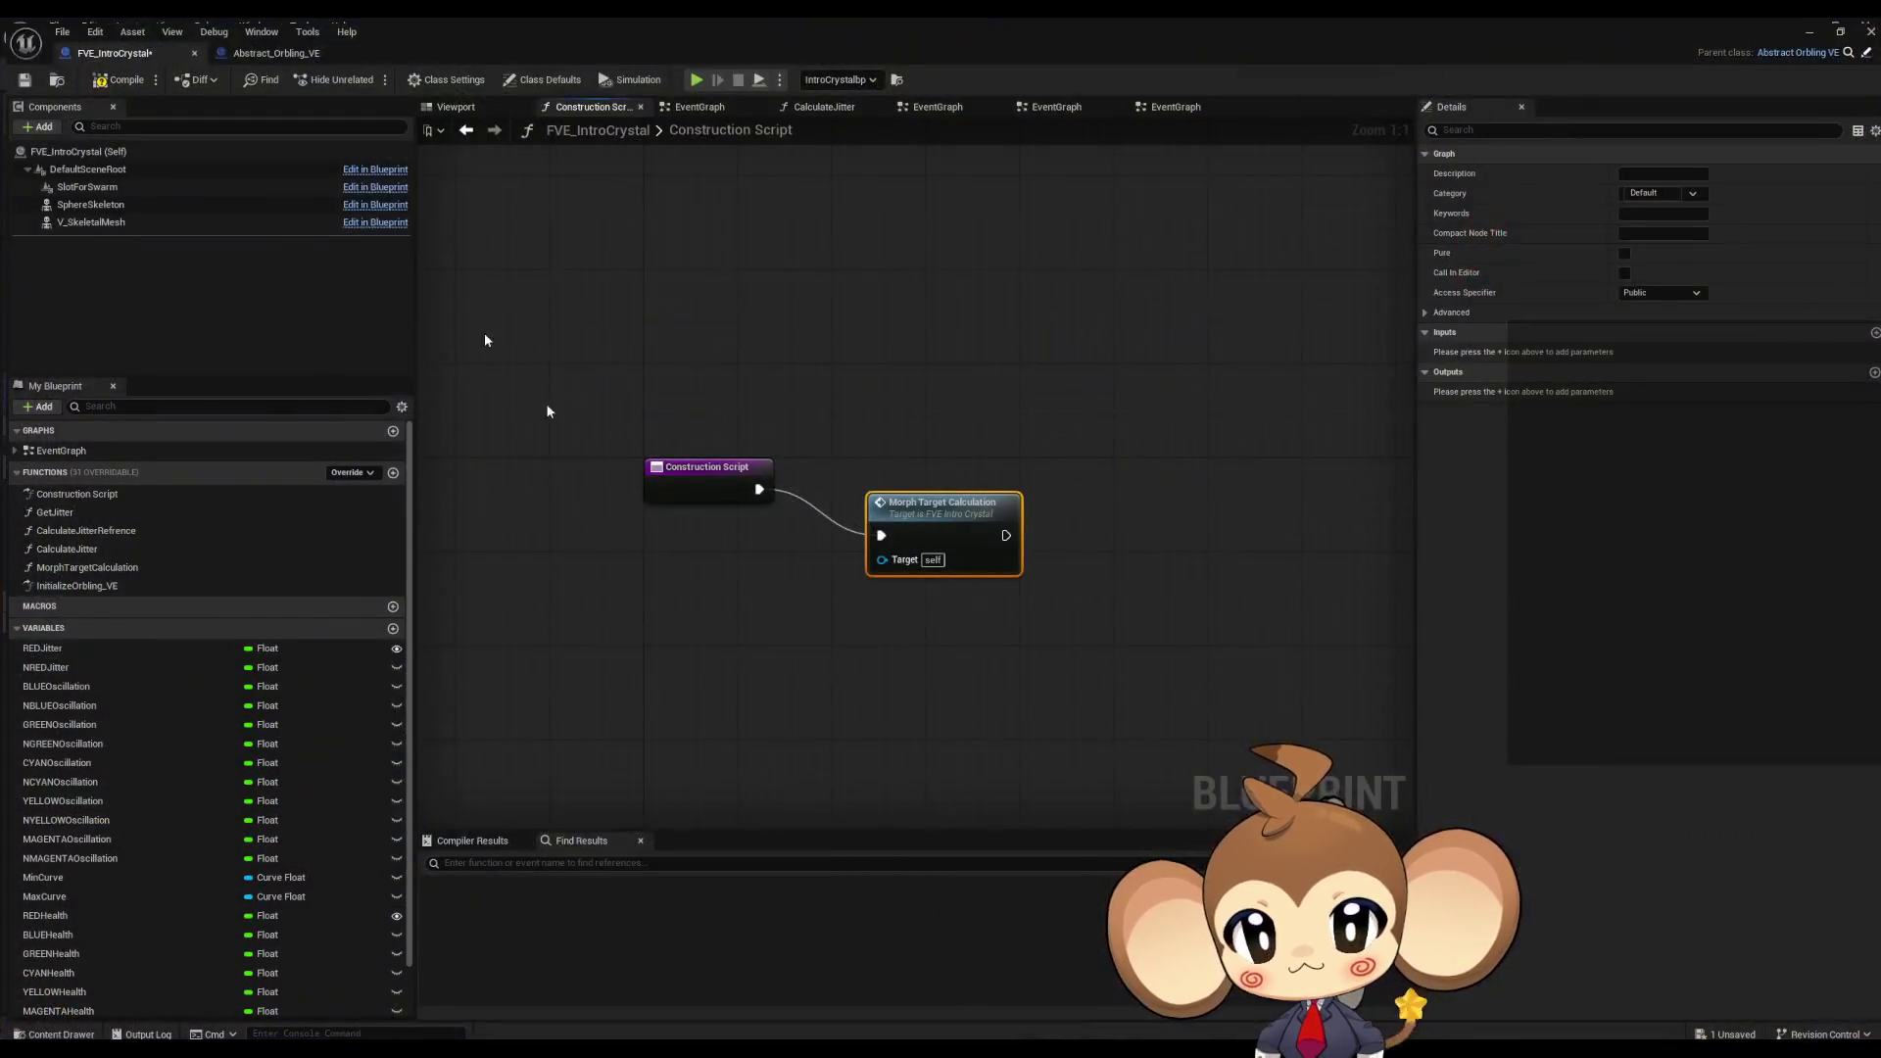
left_click(1804, 27)
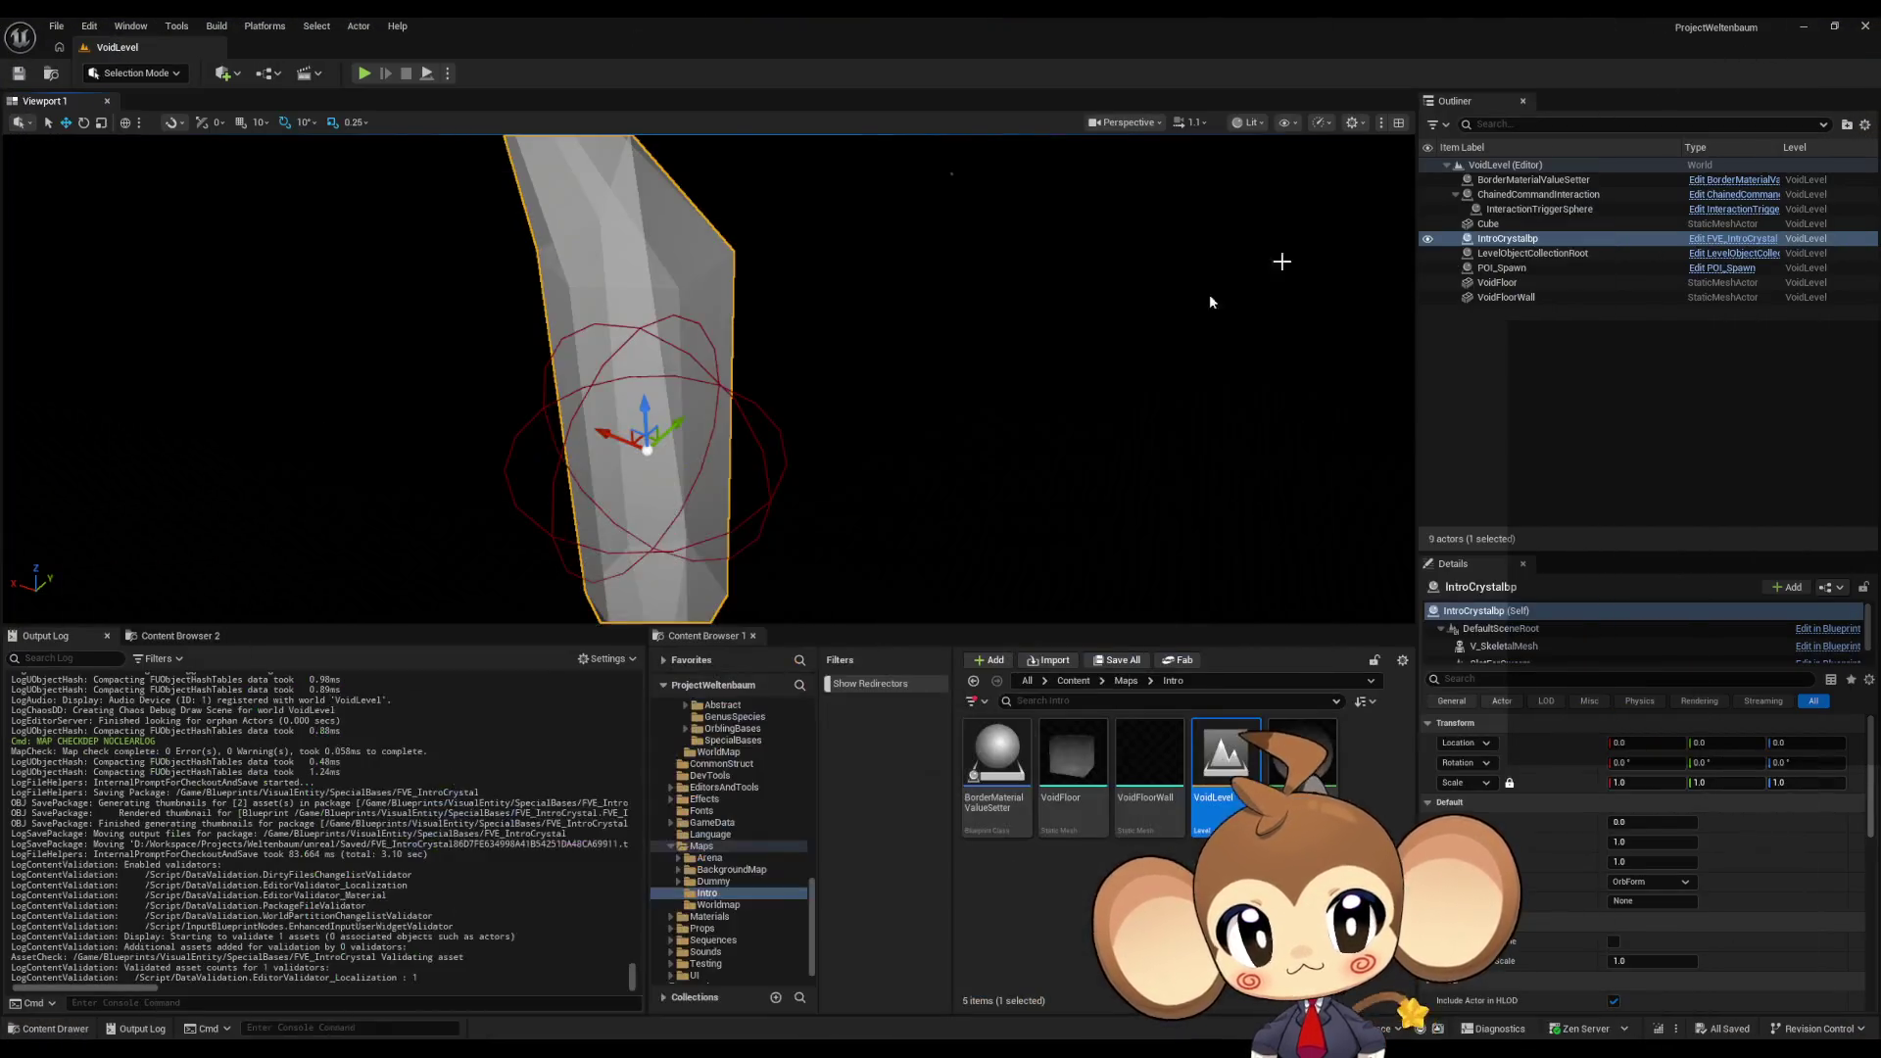
Step: Scrub REDHealth down and set the red health values to 0
right_click_drag(882, 392, 813, 372)
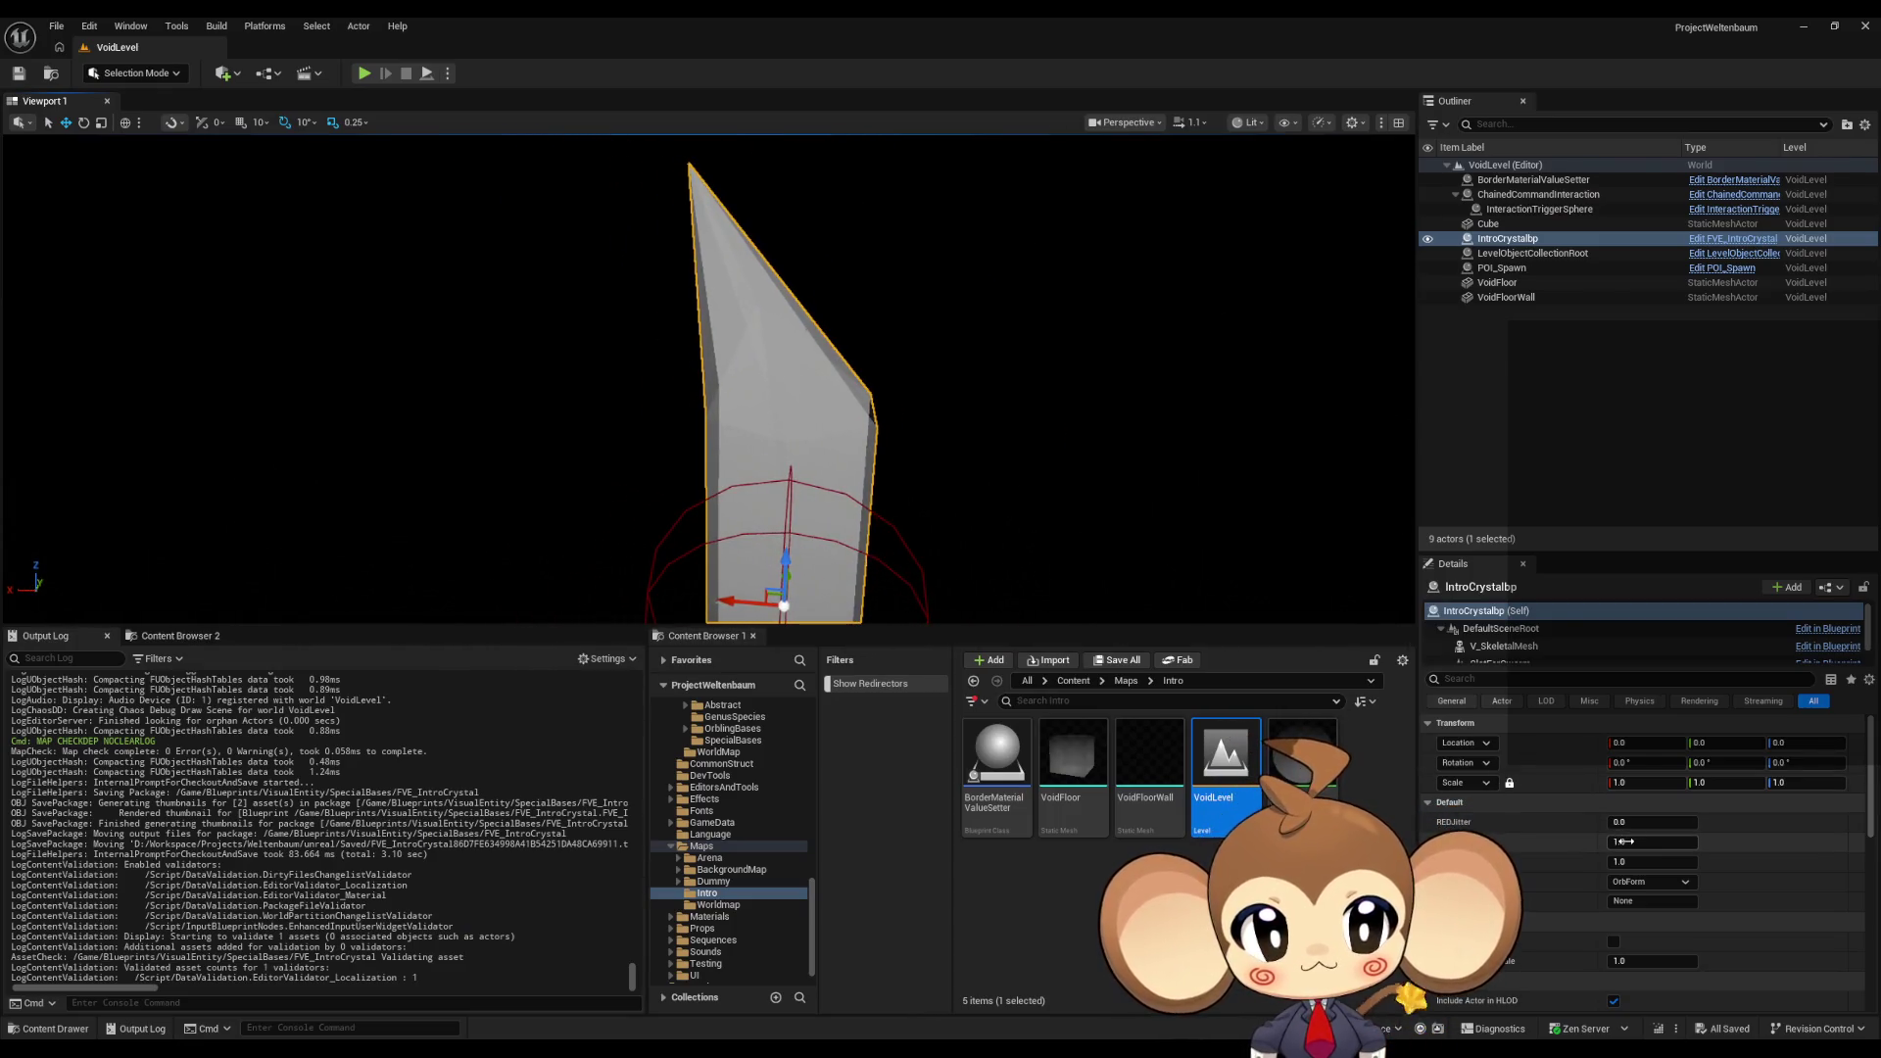
mouse_move(1637, 841)
left_mouse_down()
mouse_move(1469, 841)
mouse_move(1638, 847)
left_mouse_up()
type("0")
key("Tab")
type("0")
key("Return")
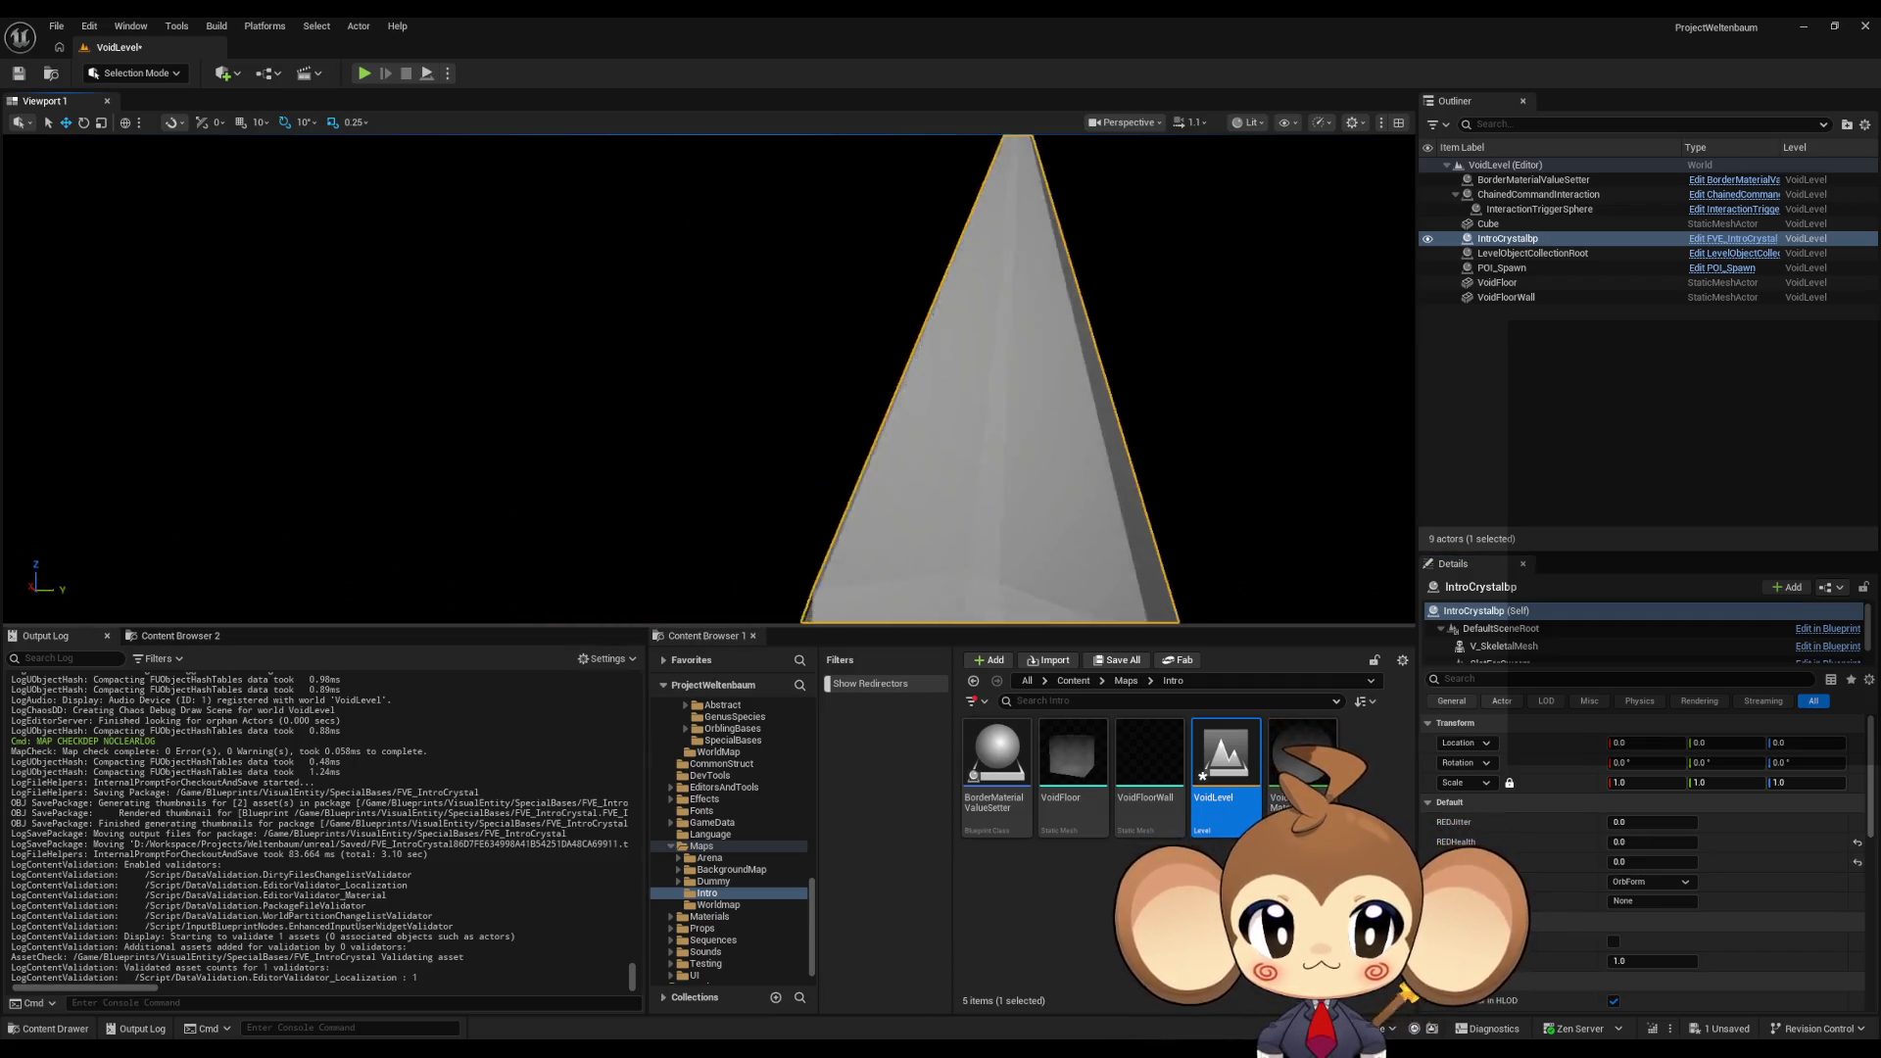
Step: Raise REDHealth to about 0.376, then lower it to 0.08 to round the crystal
left_click_drag(1648, 841, 1699, 841)
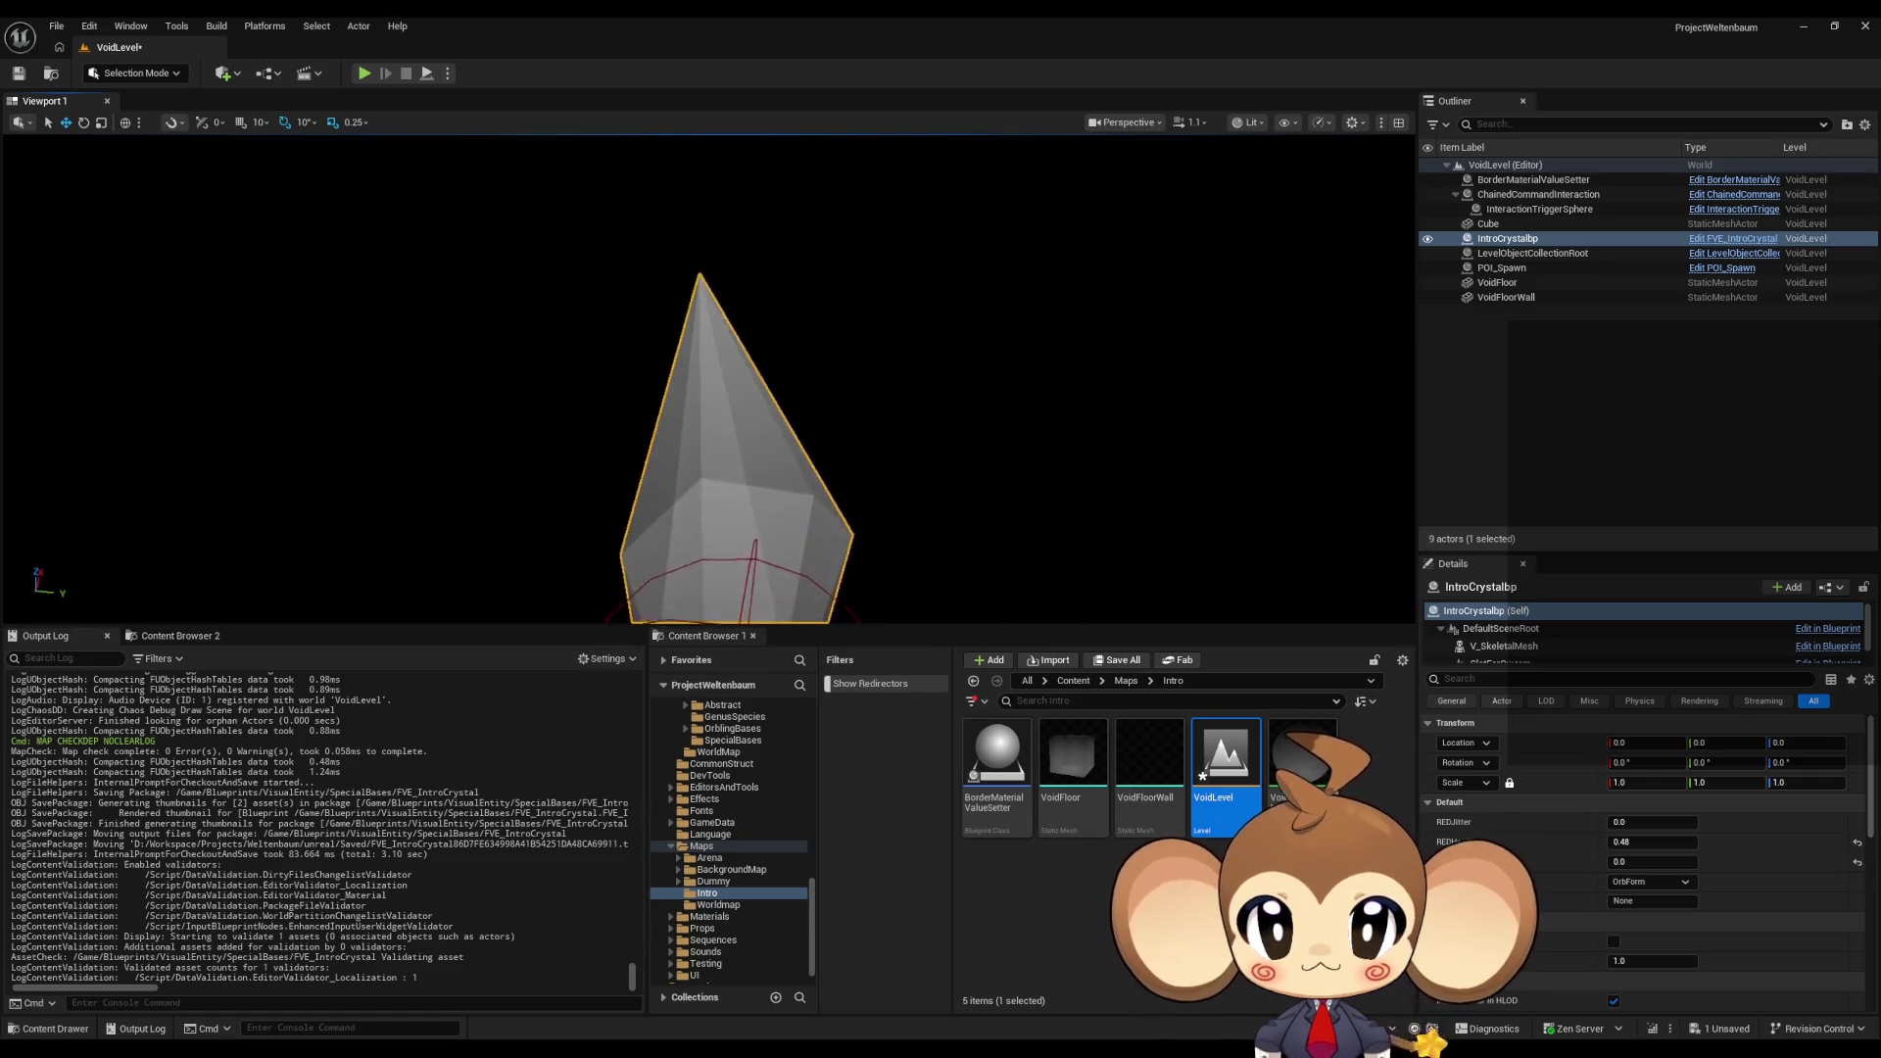
right_click_drag(715, 392, 715, 353)
left_click_drag(1700, 842, 1618, 856)
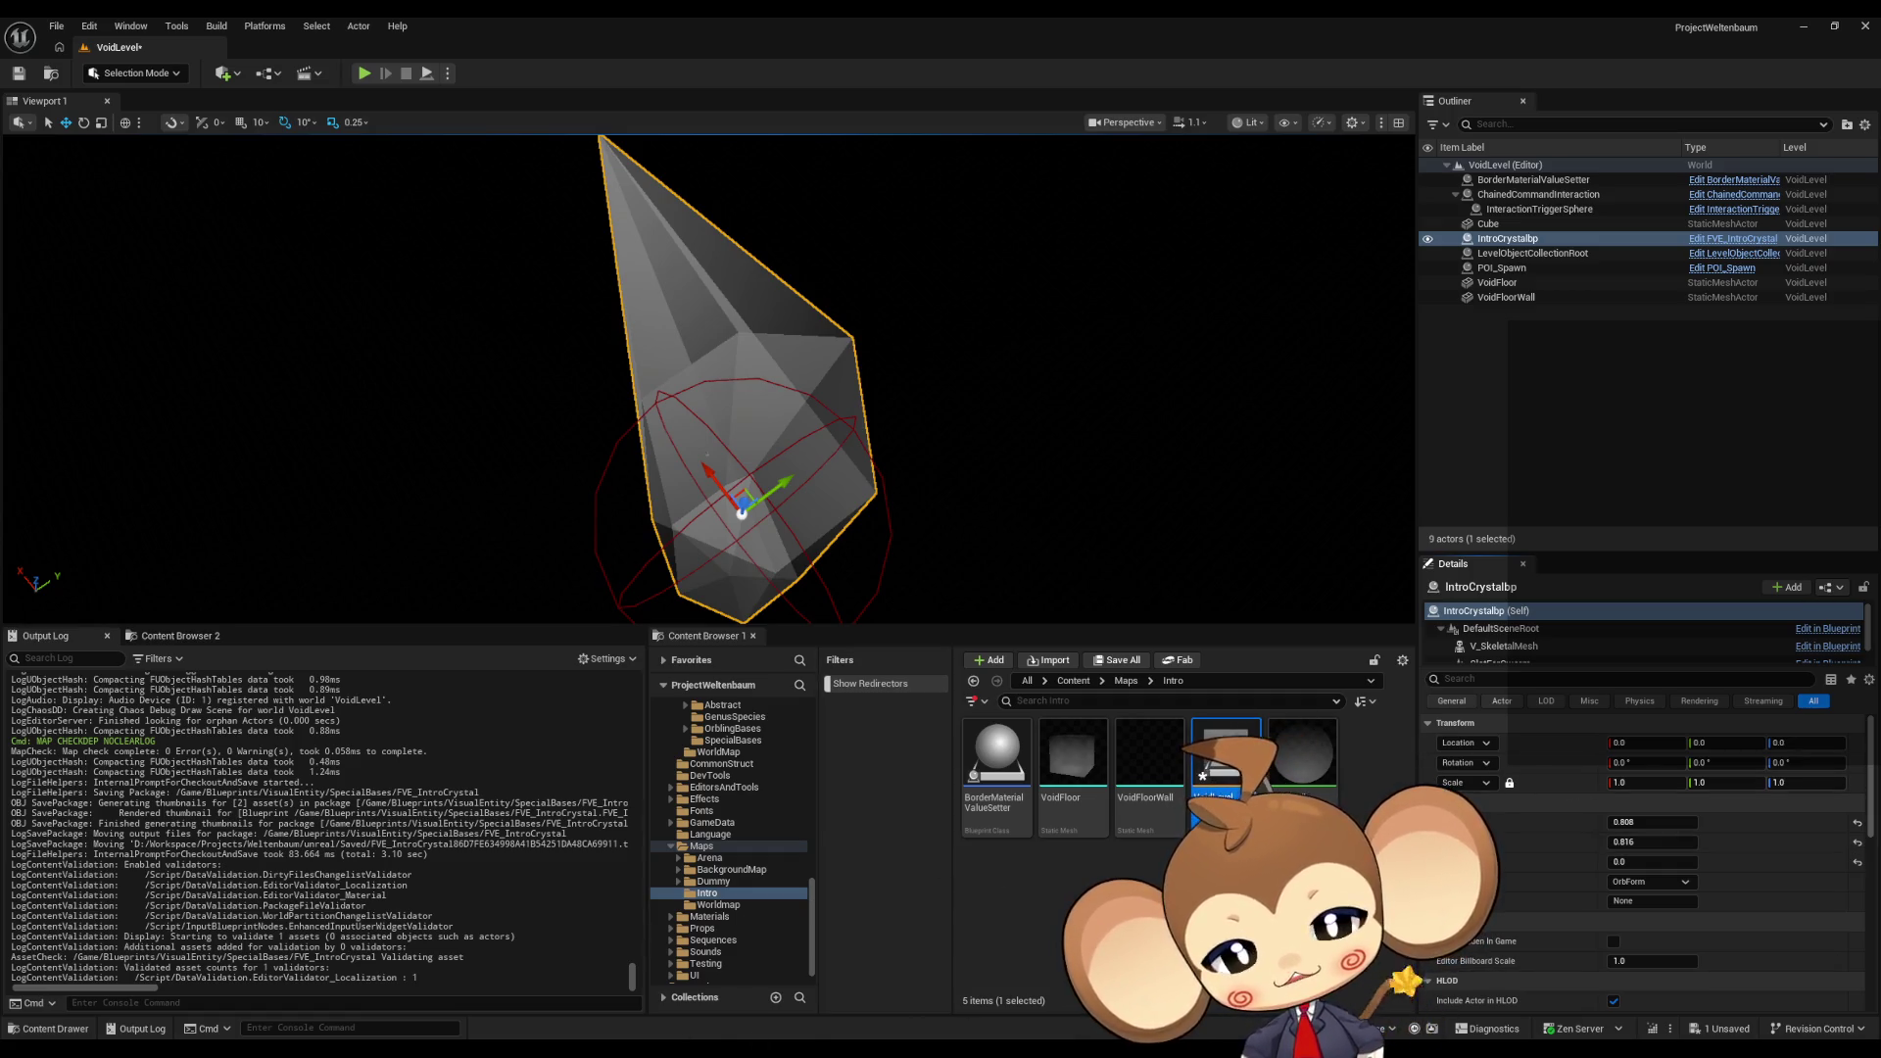
Step: Delete Morph Target Calculation from the Construction Script and bring up the EventGraph's Event Tick chain
left_click(1028, 964)
key("Delete")
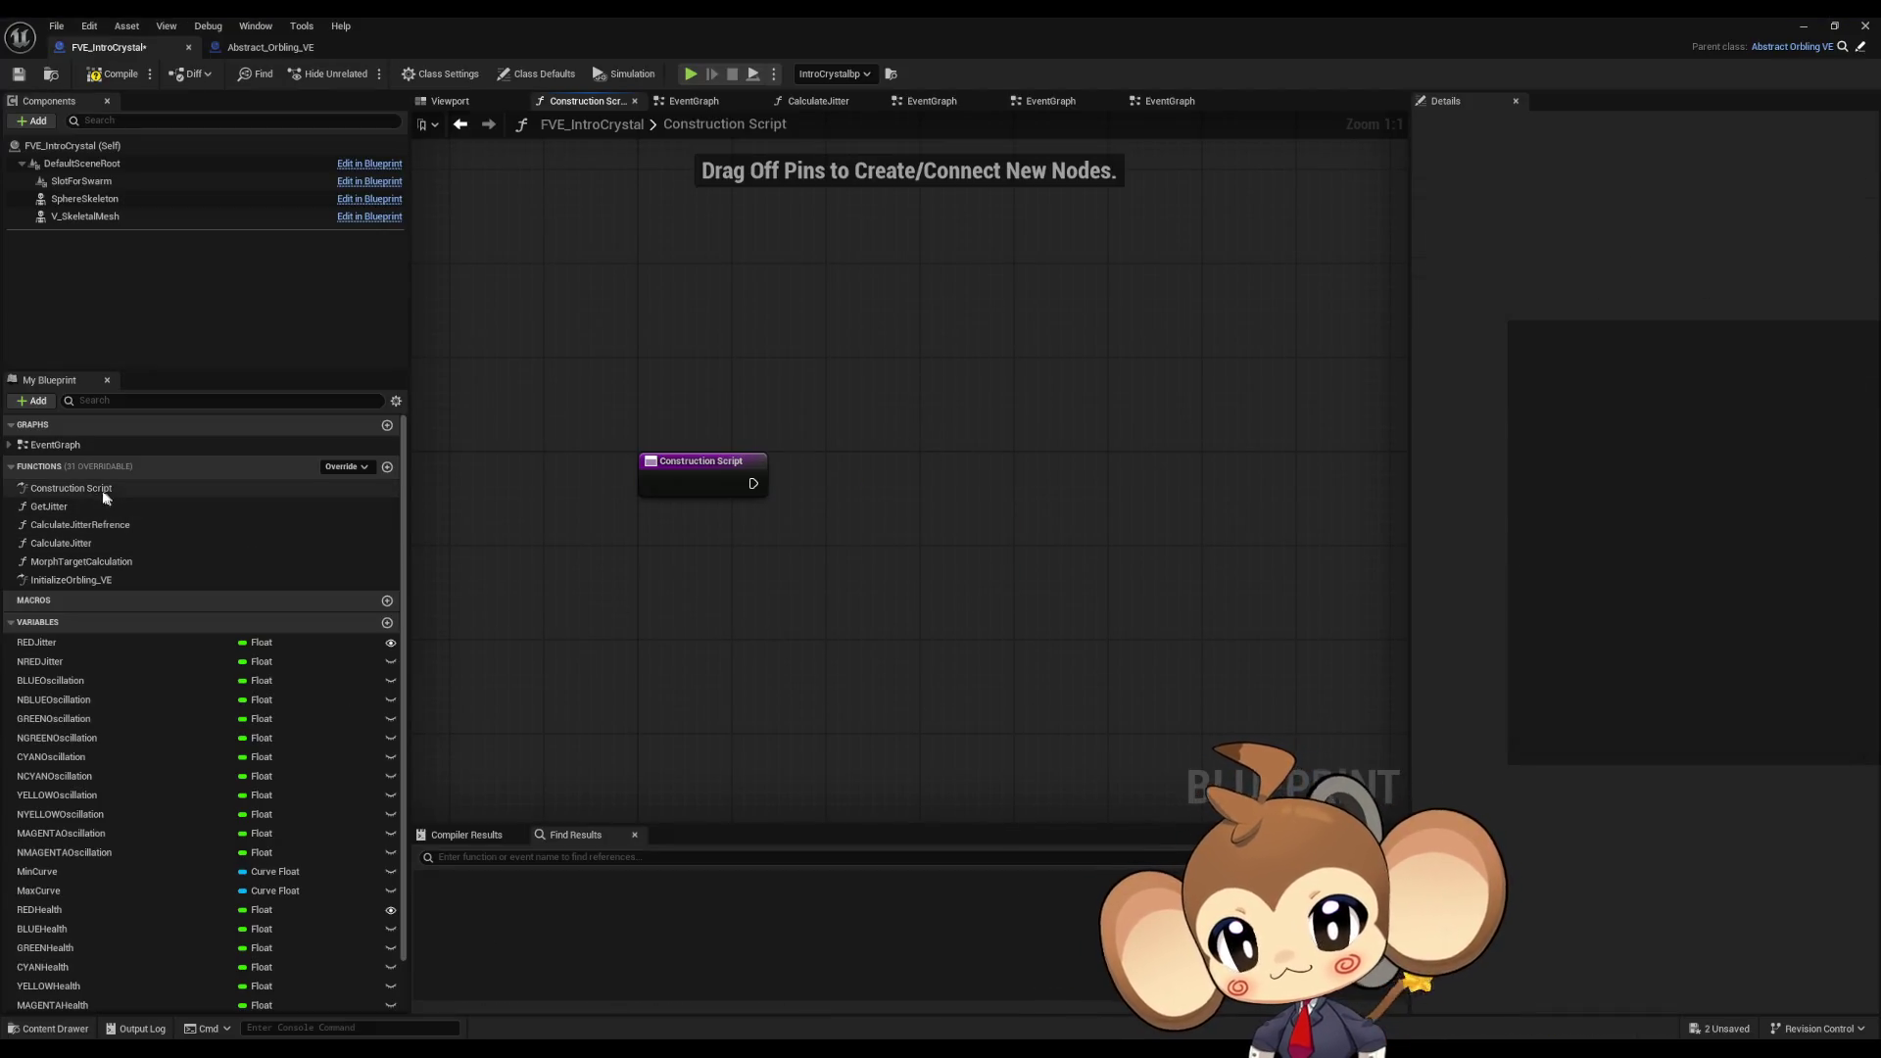
double_click(64, 444)
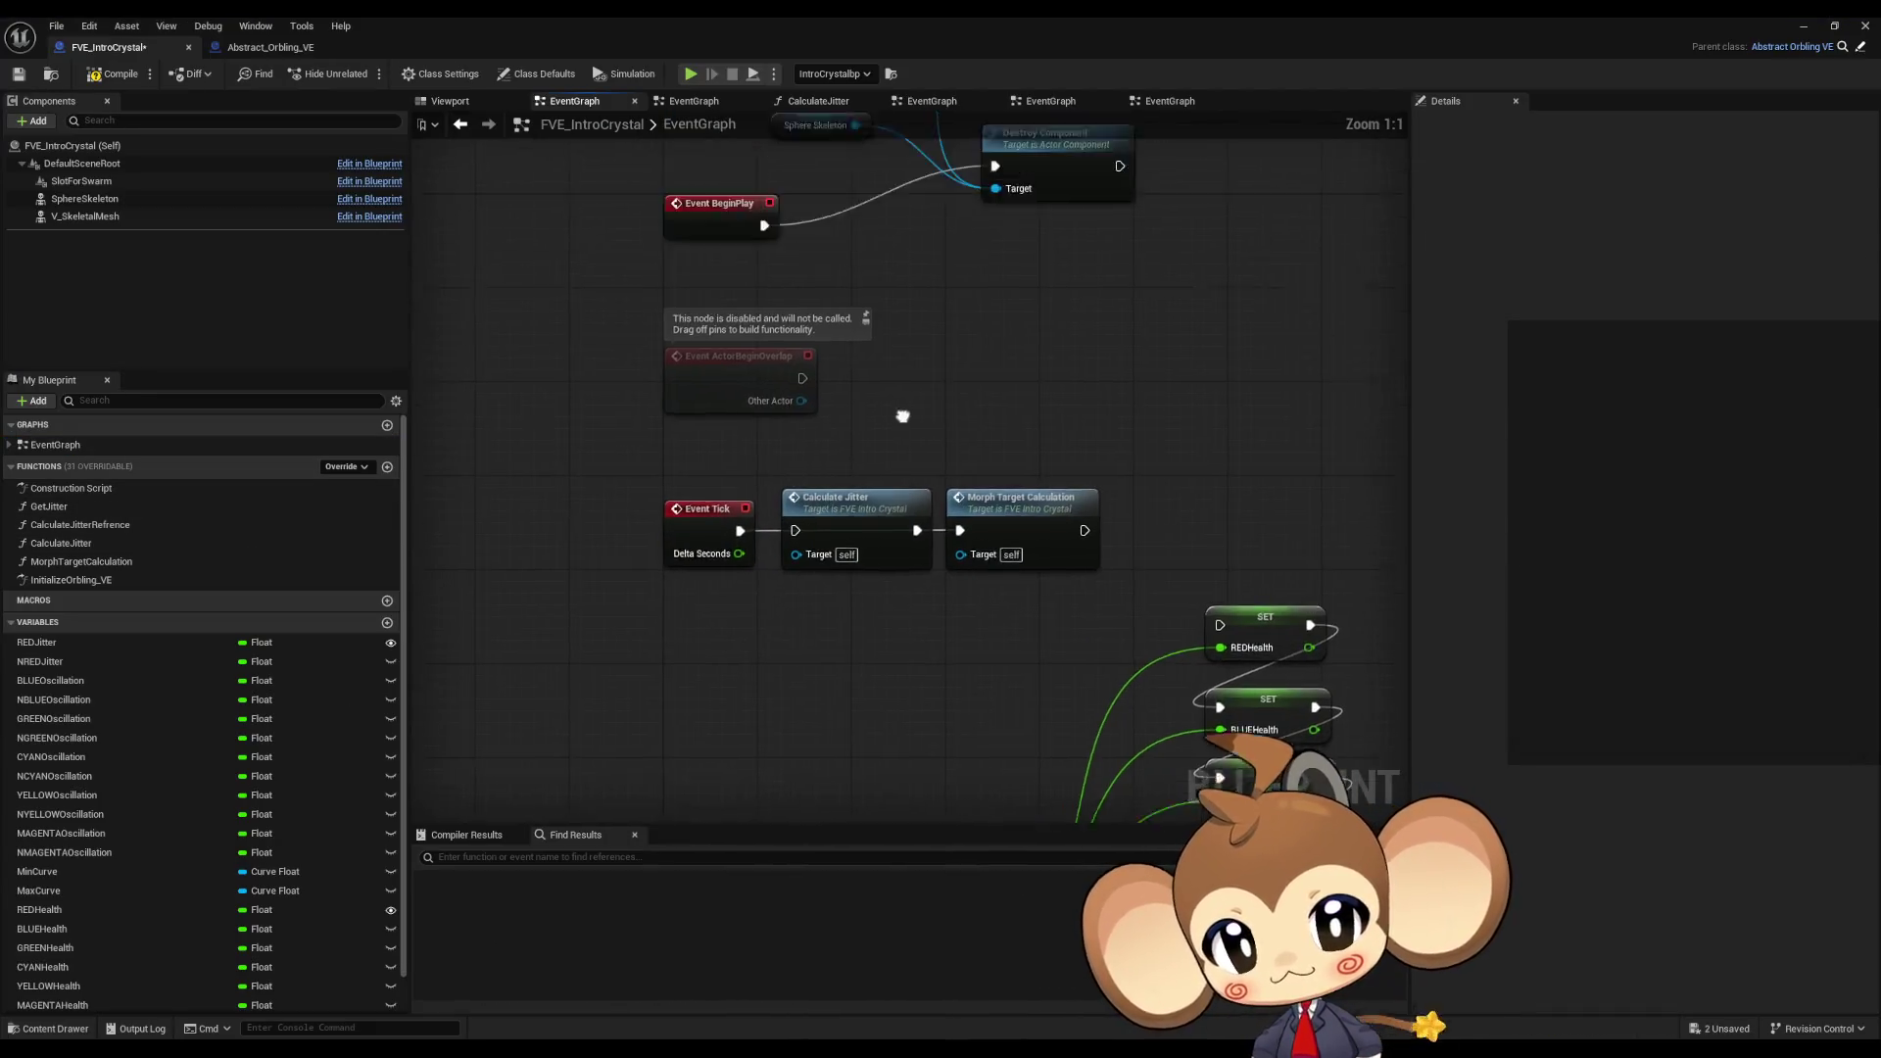
mouse_move(931, 281)
right_mouse_down()
mouse_move(910, 495)
mouse_move(879, 72)
right_mouse_up()
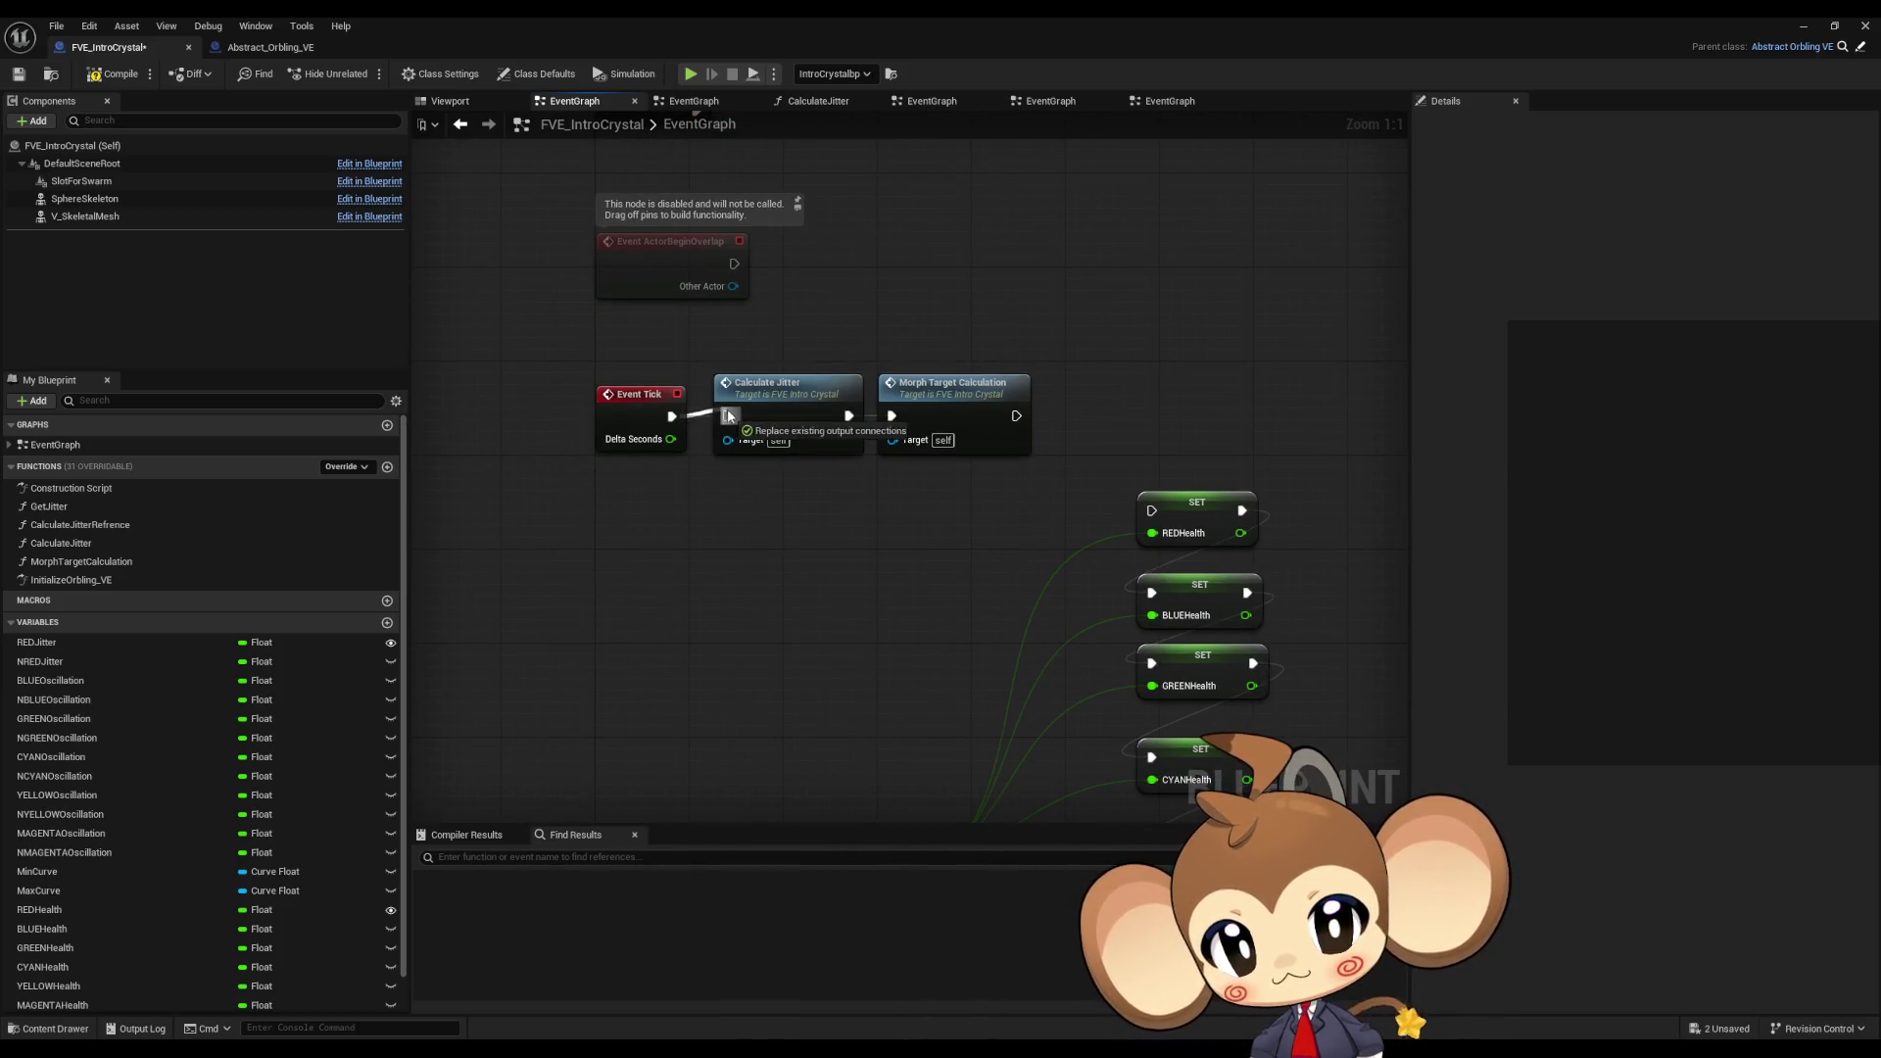
Step: Open the MorphTargetCalculation function graph, frame its Set Morph Target chain, and compile the Blueprint
double_click(924, 402)
scroll(676, 407, "up", 4)
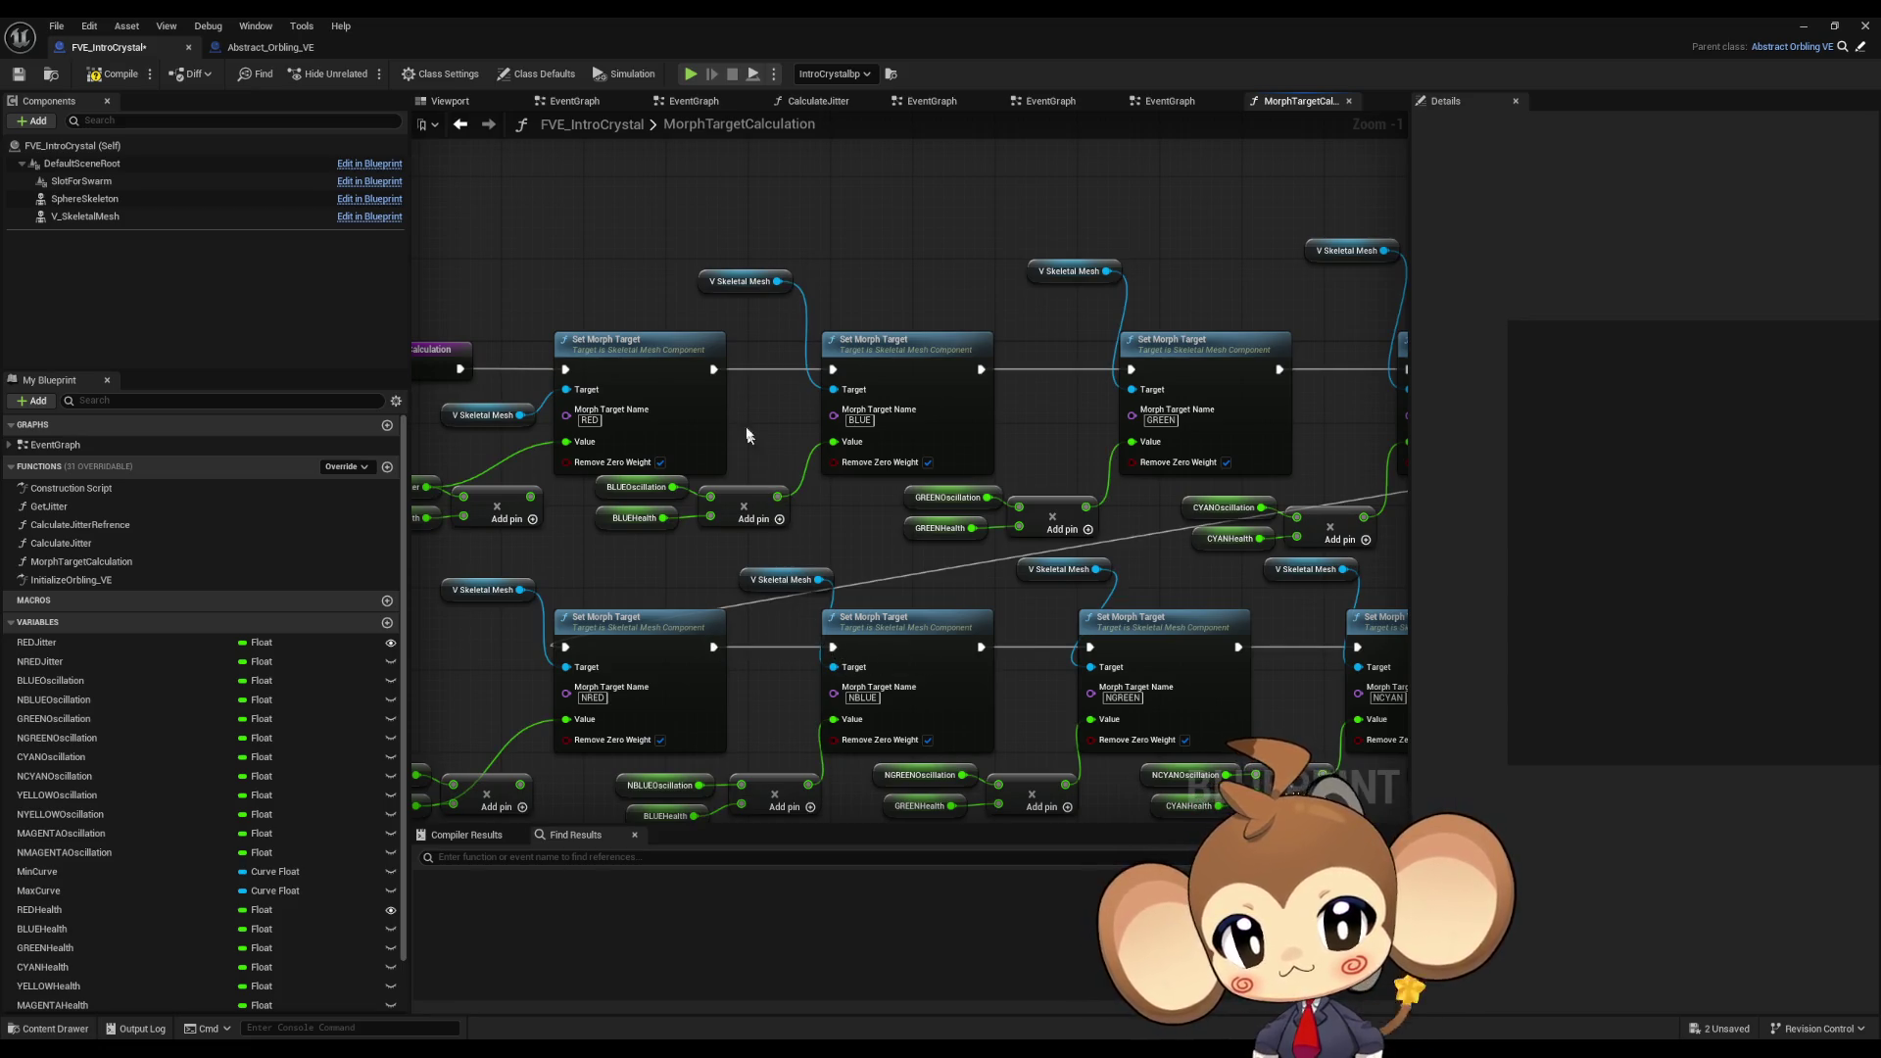
right_click_drag(737, 443, 853, 439)
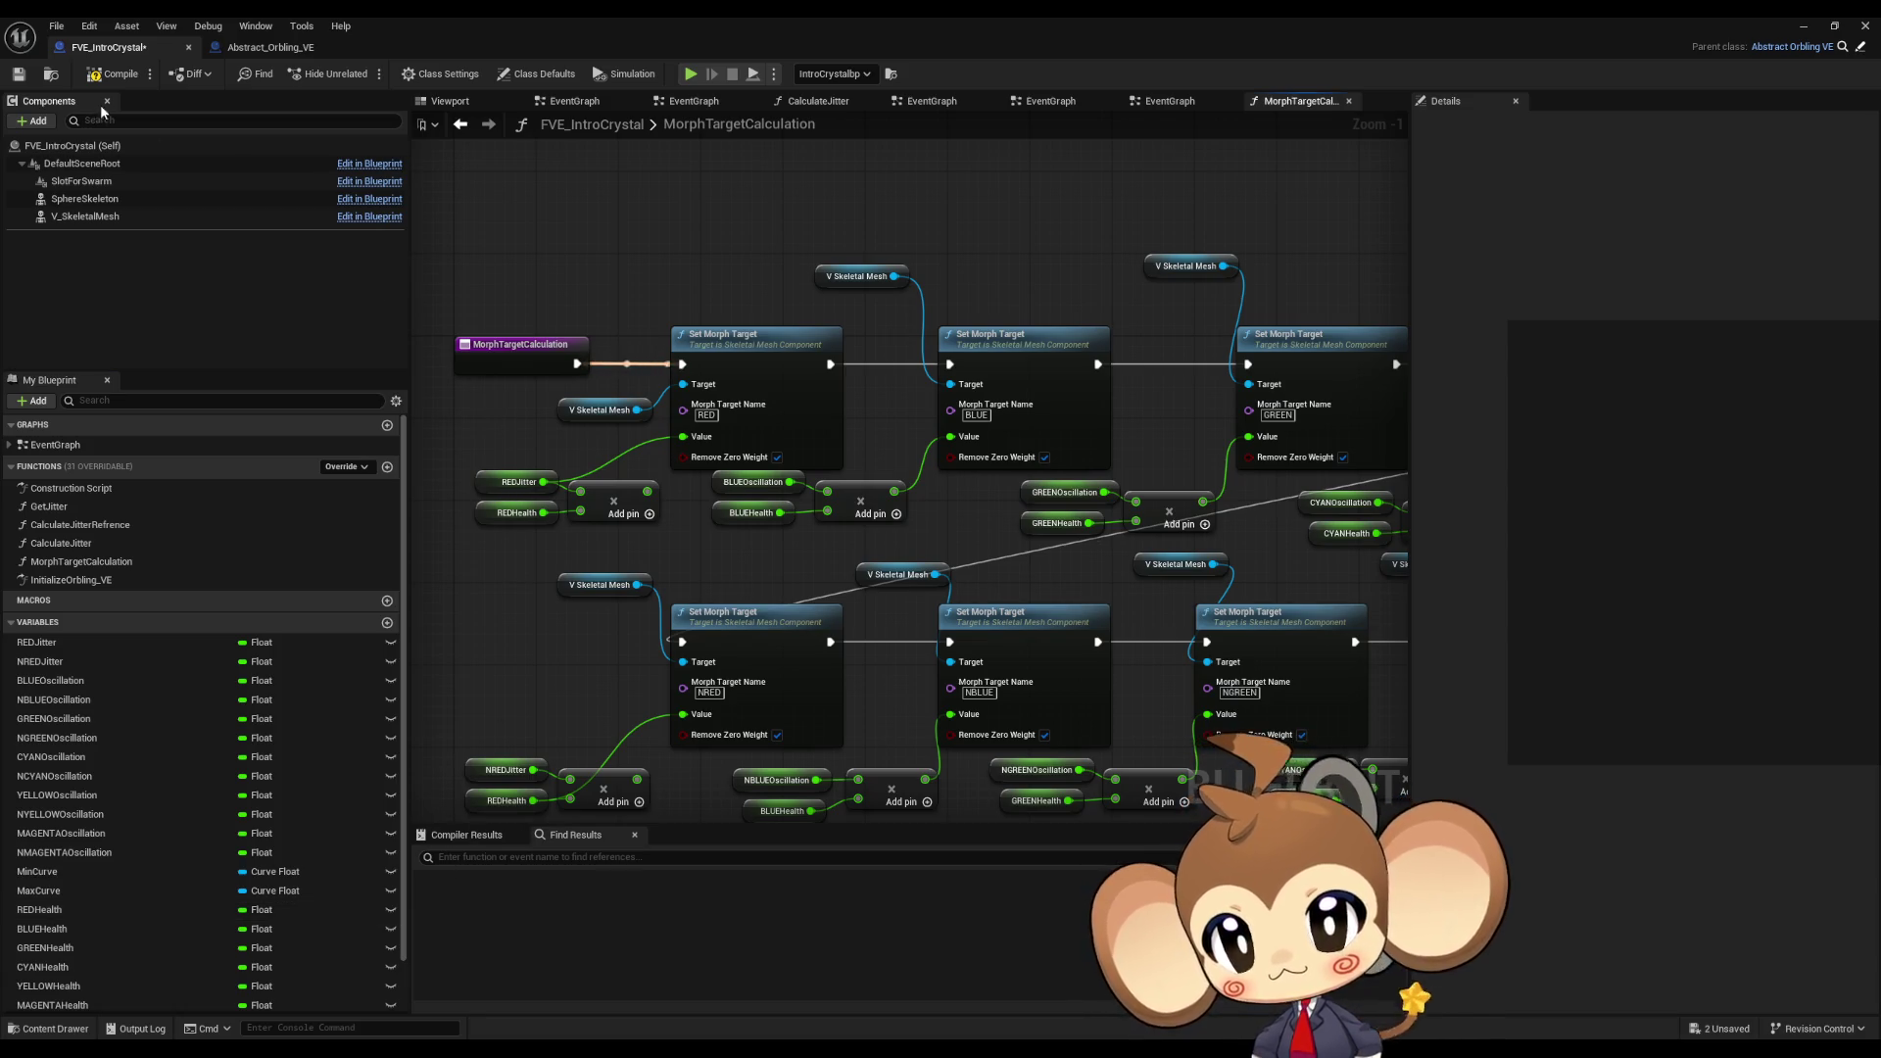
left_click(125, 84)
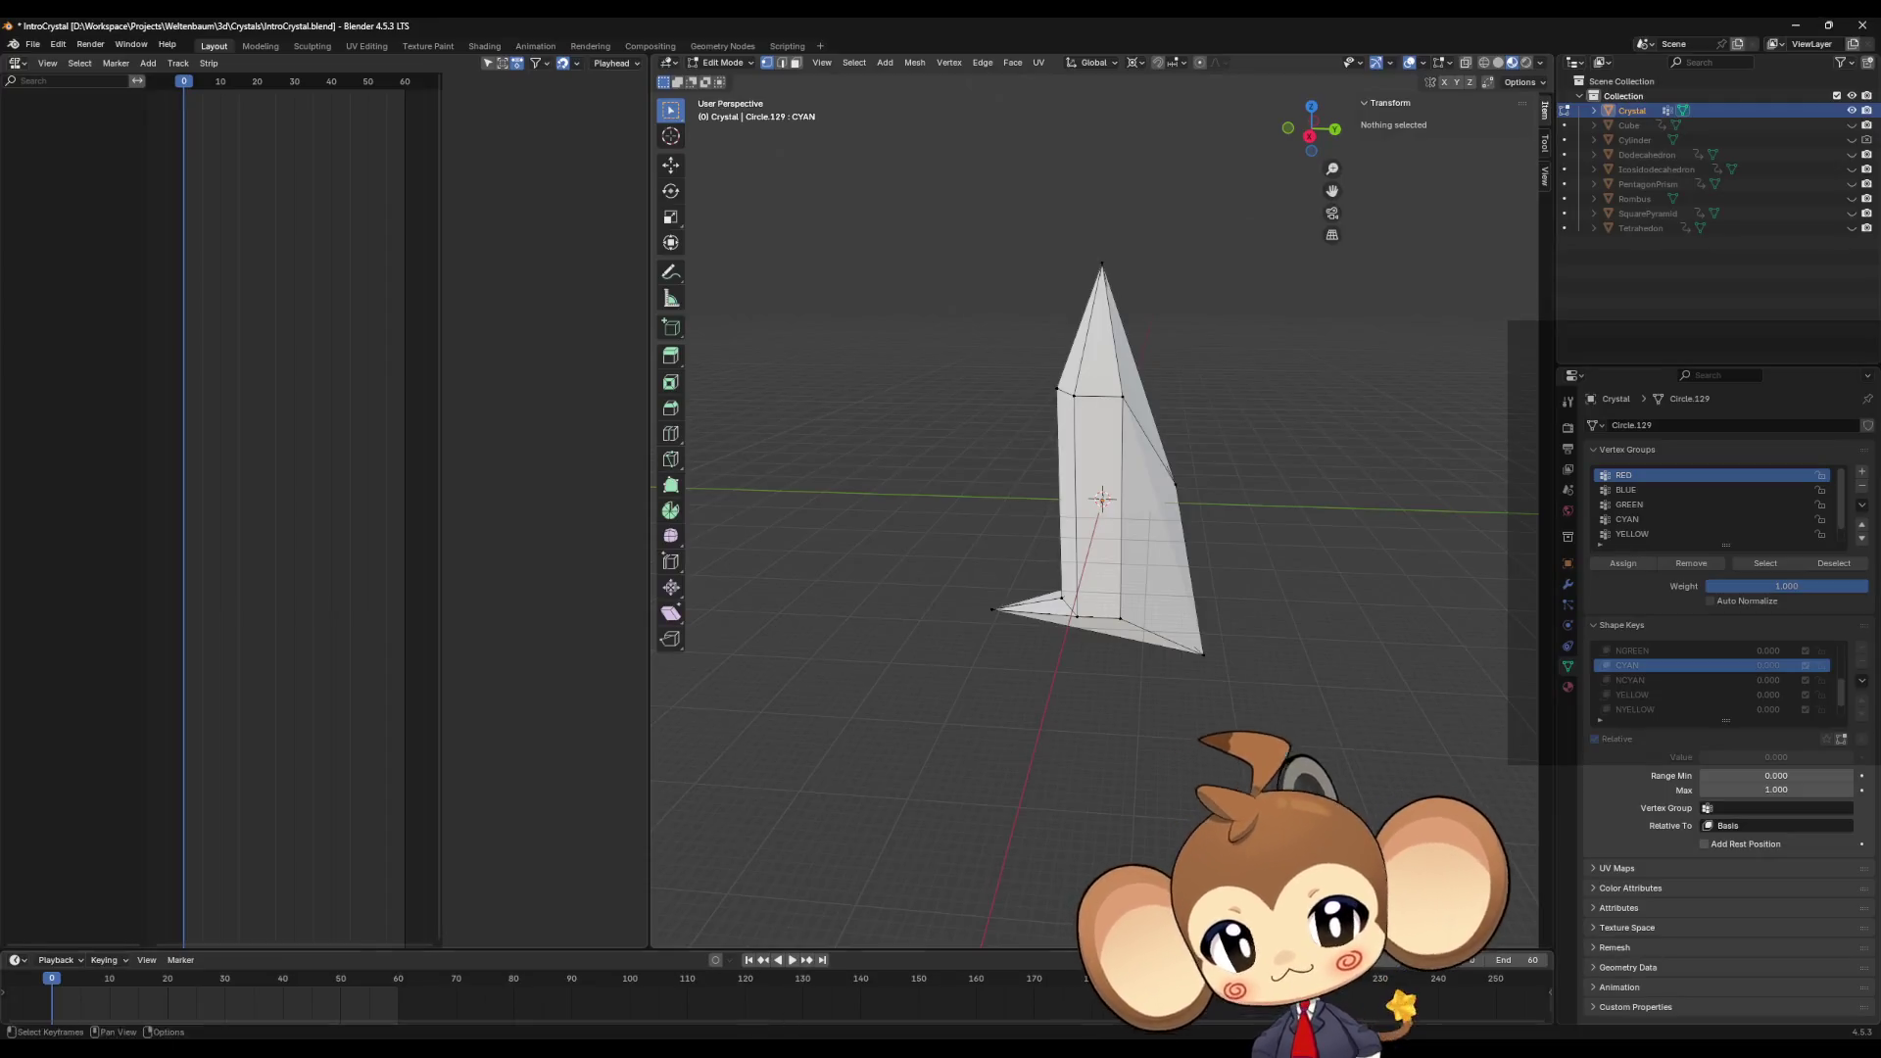
Step: Make RED the active shape key and select the crystal's left corner vertex to inspect its weights
scroll(1655, 684, "up", 1)
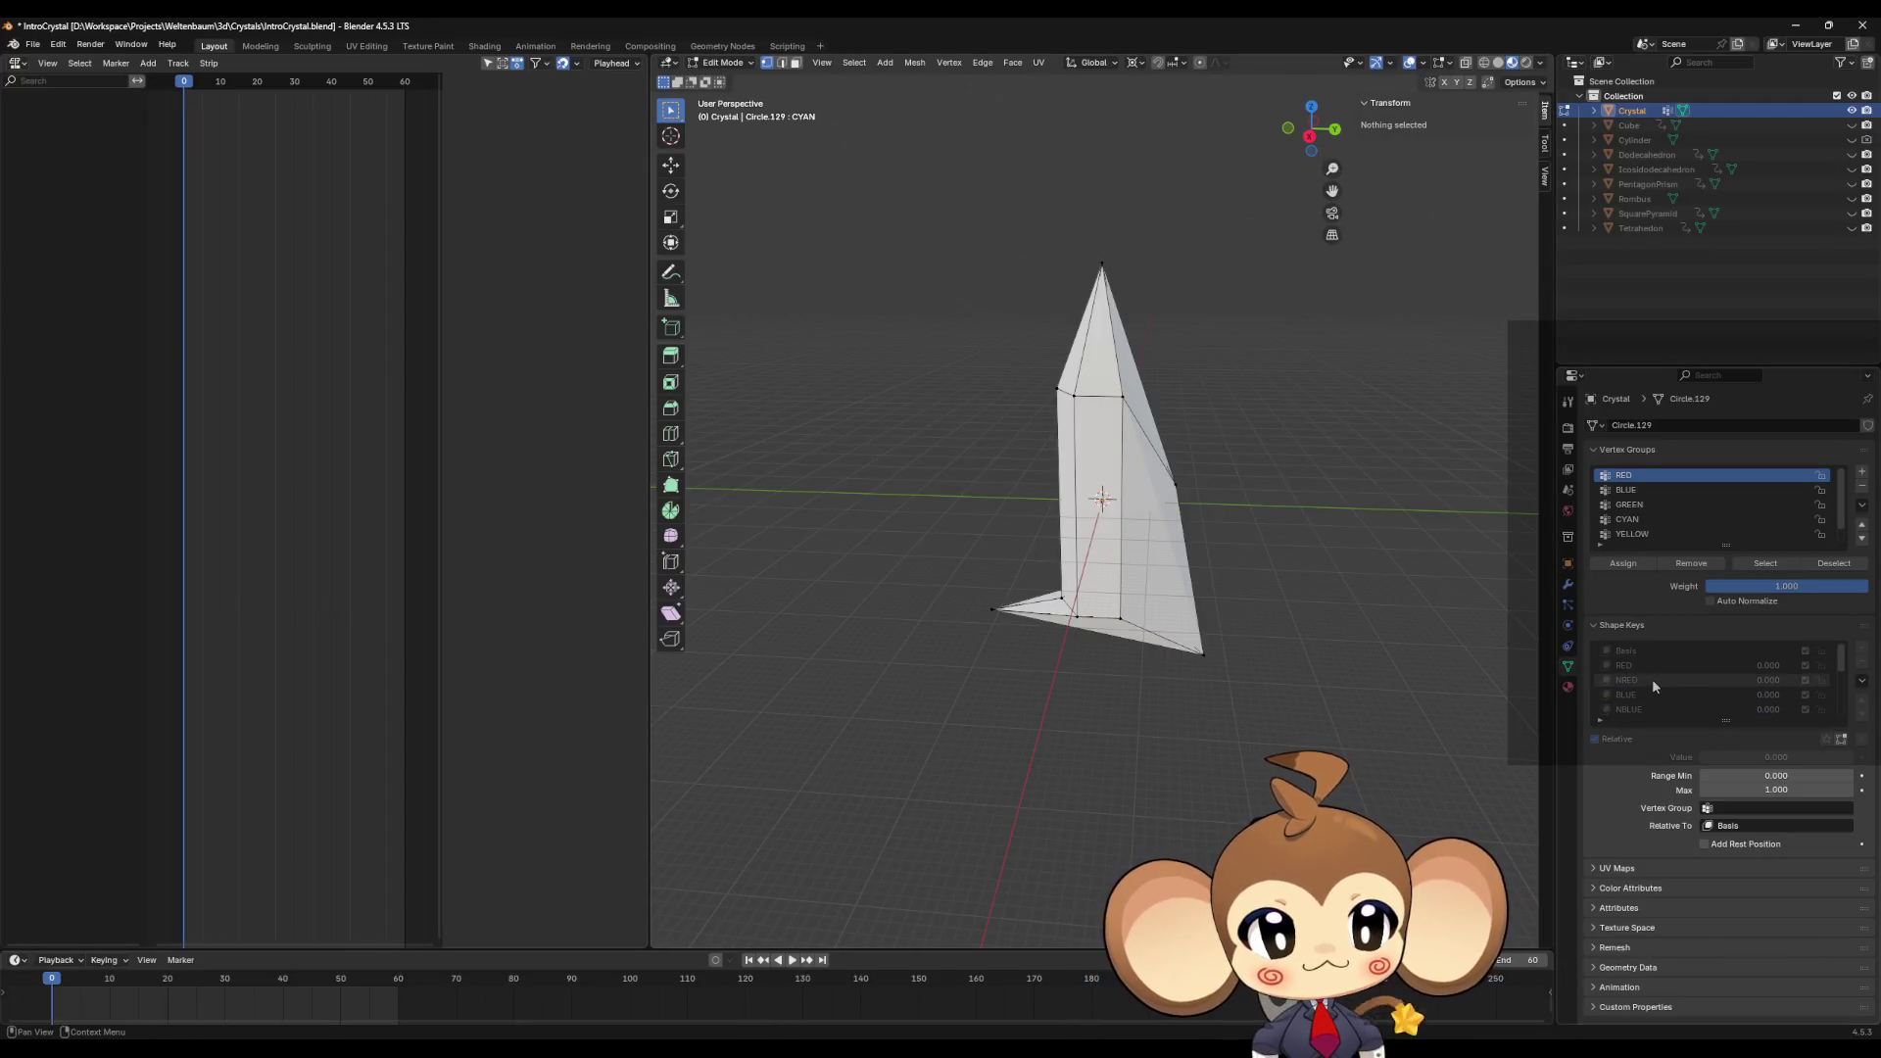
left_click(1644, 666)
right_click(1251, 584)
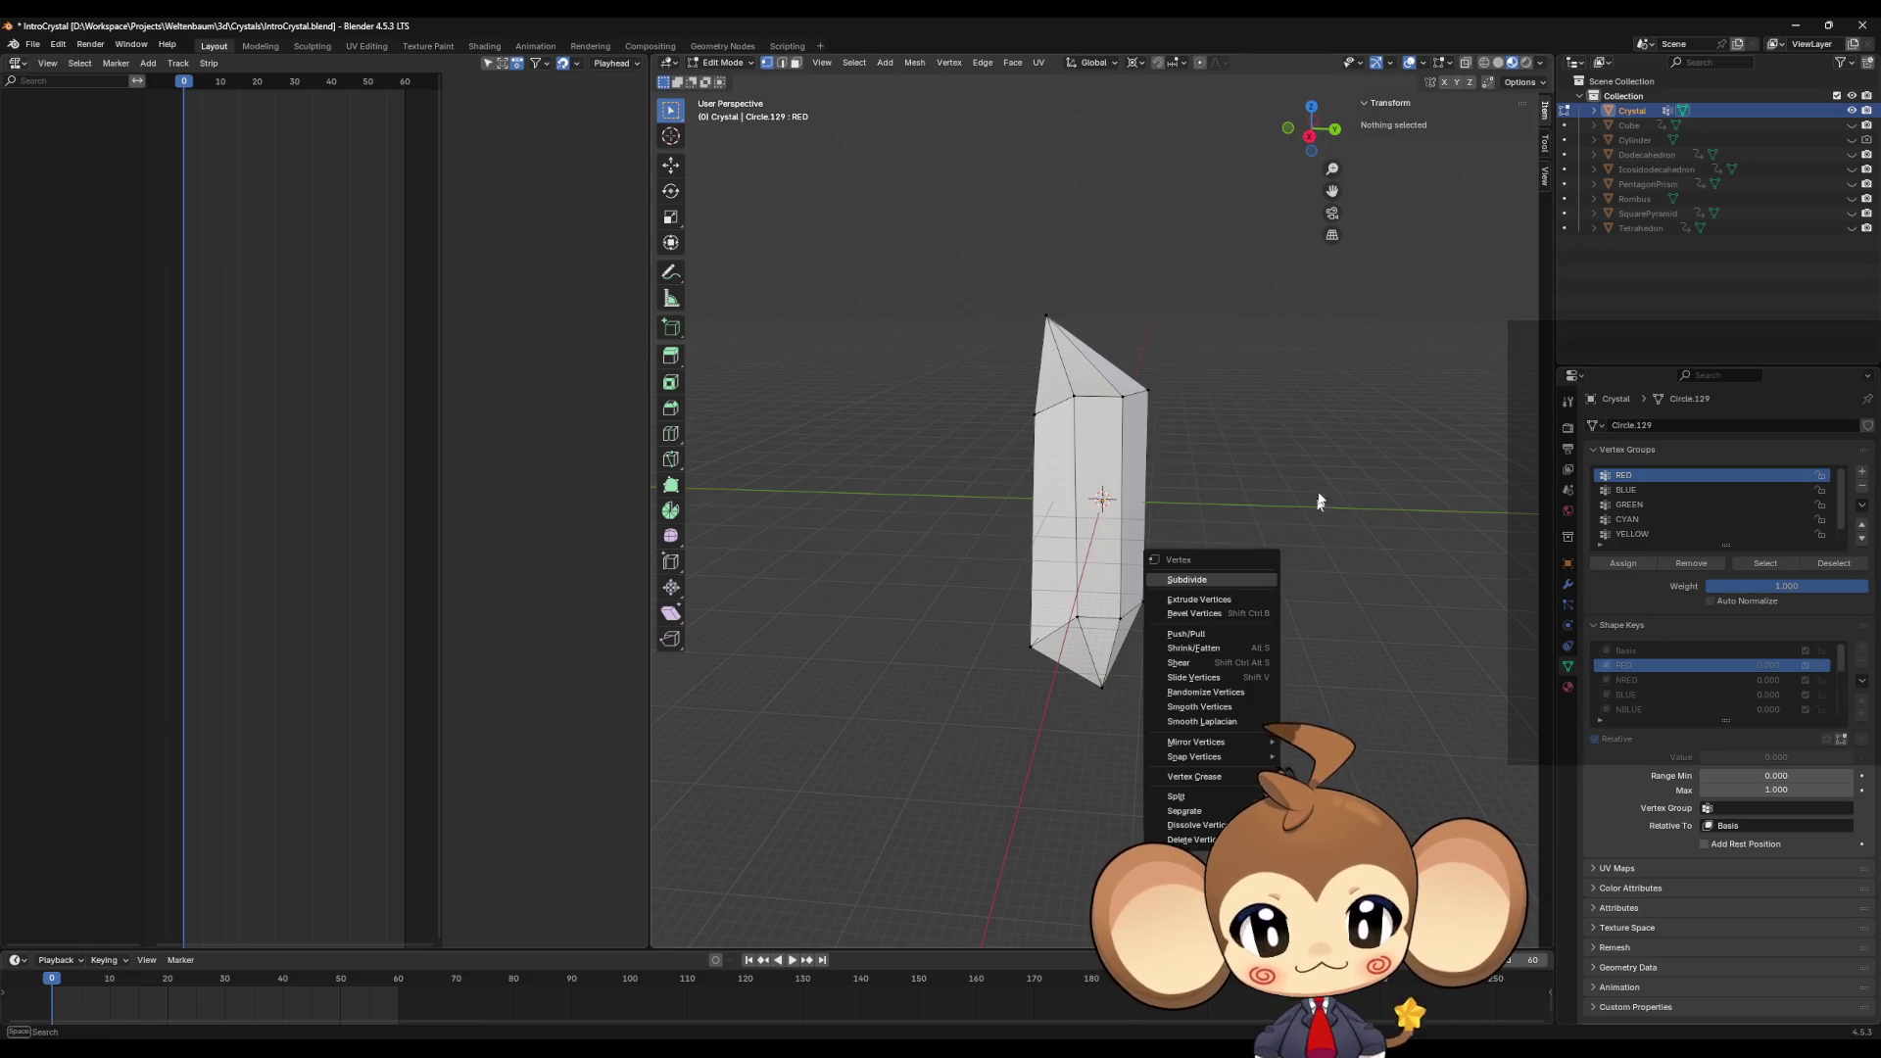
mouse_move(1208, 453)
middle_mouse_down()
mouse_move(1263, 578)
mouse_move(1244, 505)
mouse_move(1203, 561)
middle_mouse_up()
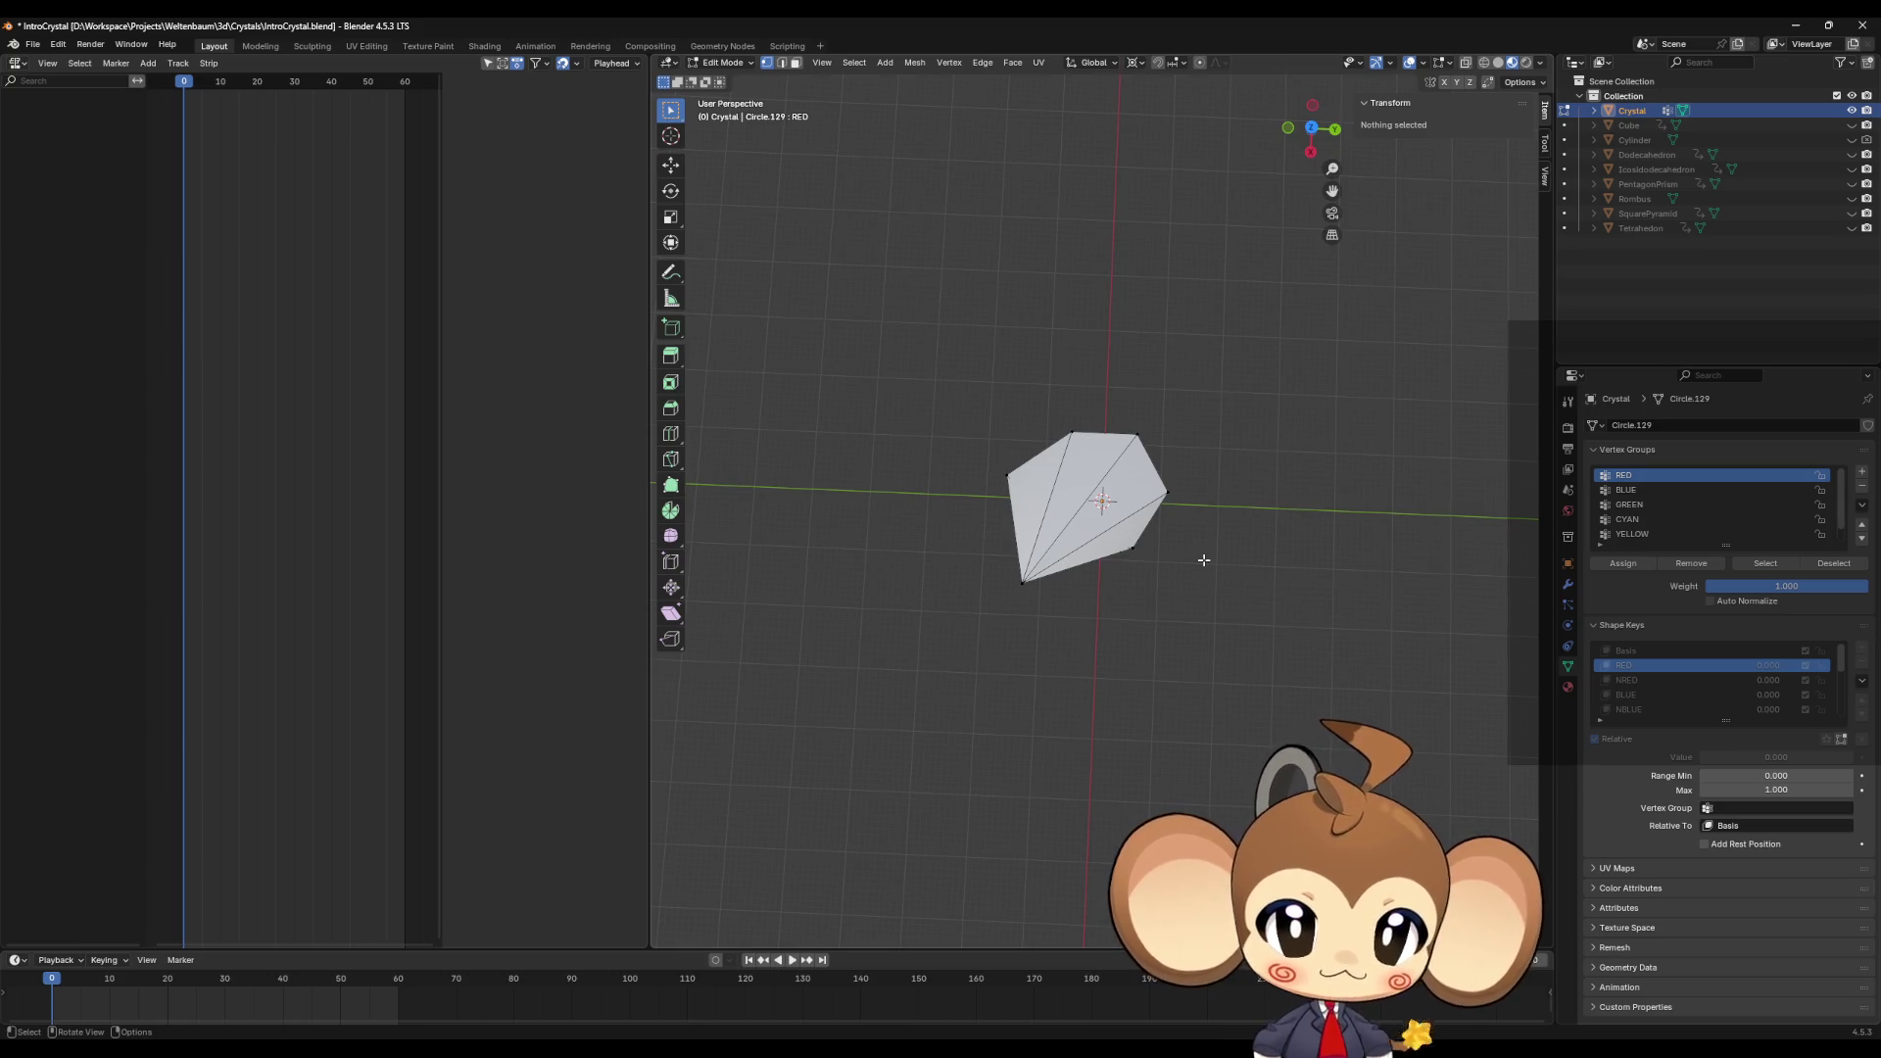
middle_click_drag(1203, 559, 1202, 525)
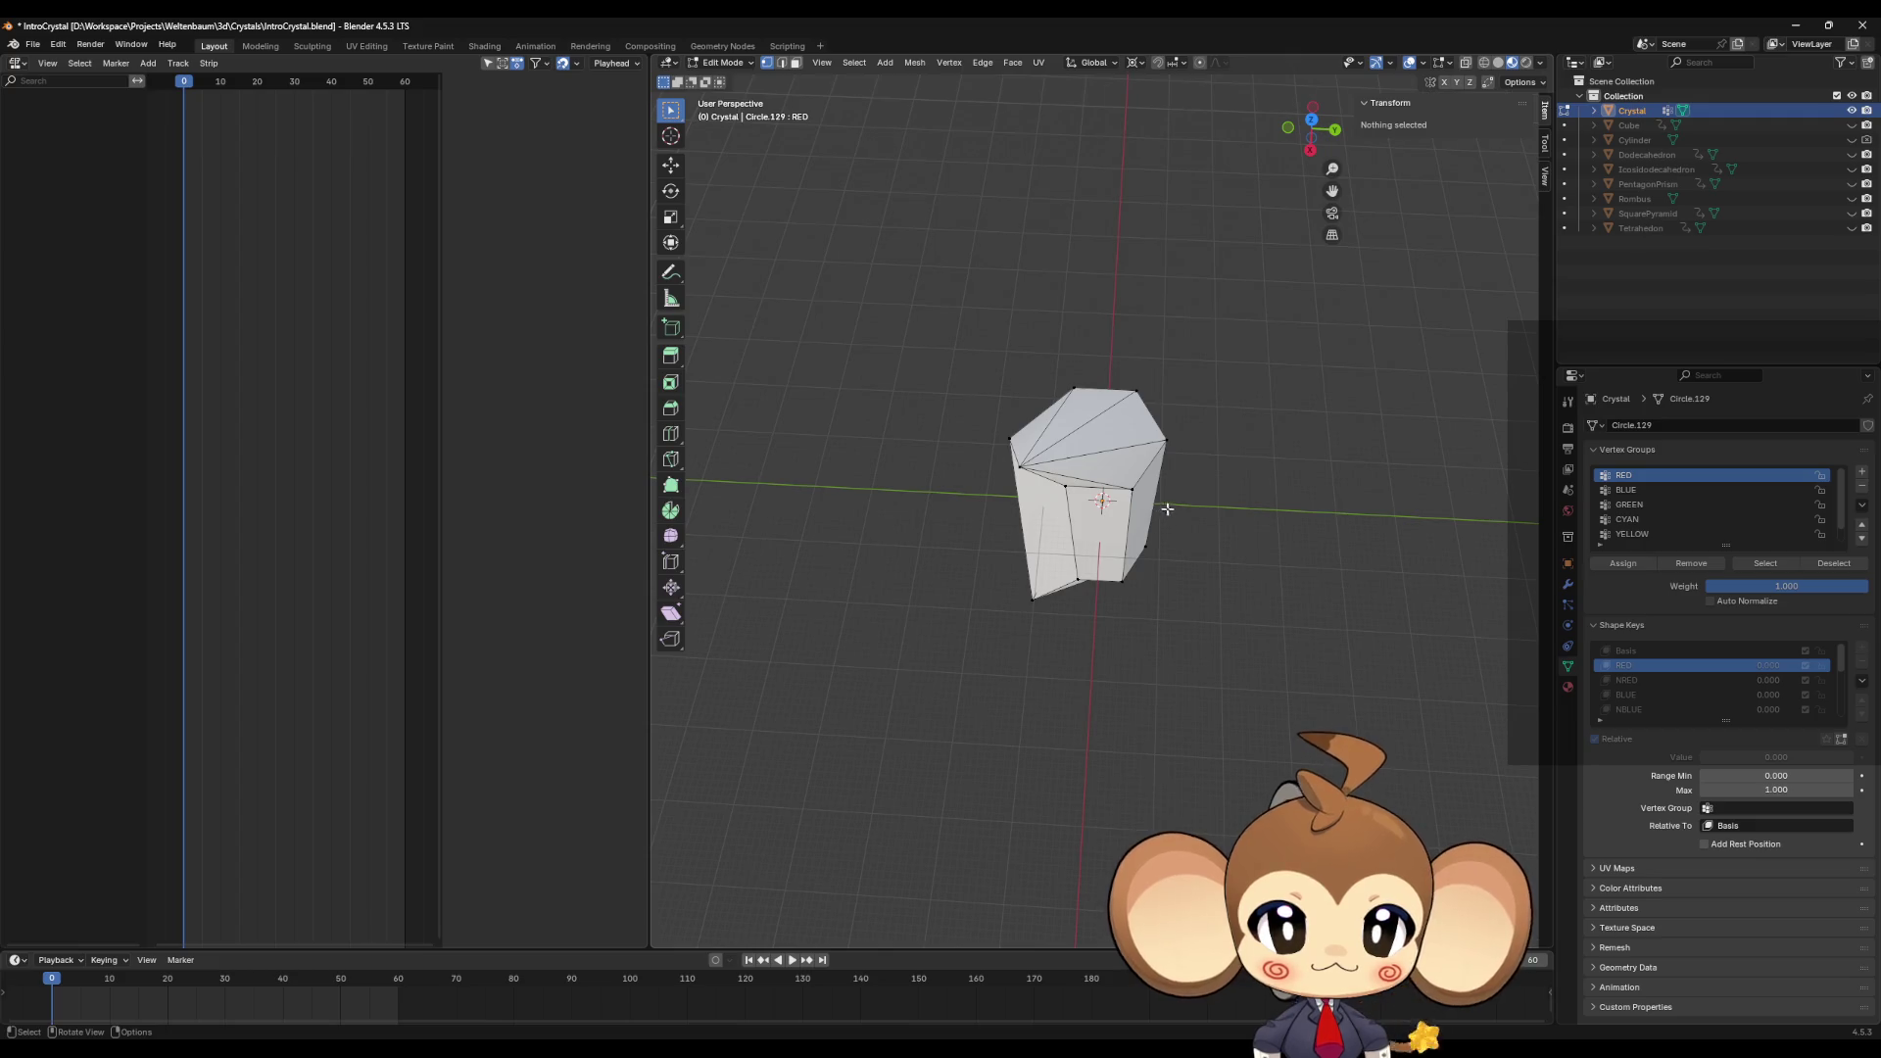
left_click(1020, 474)
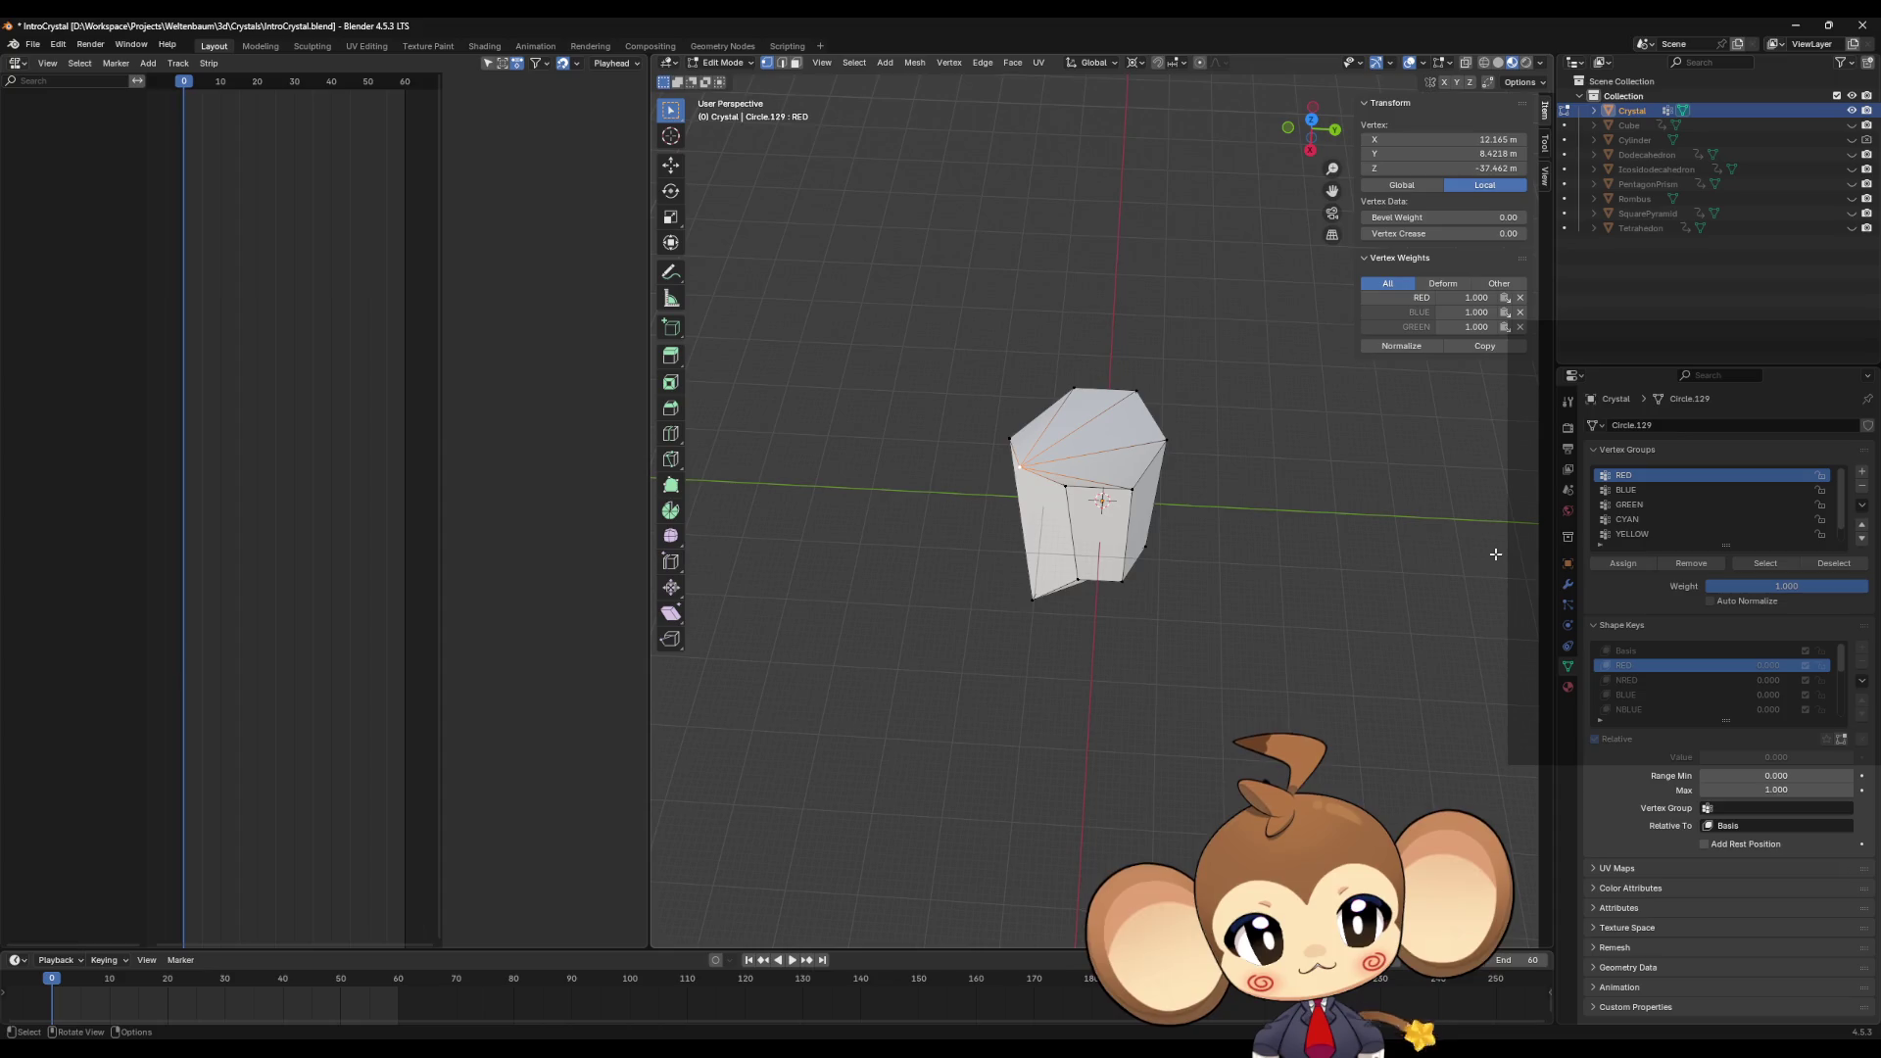
Step: Step through the colour shape keys toward NBLUE, return to RED, and orbit around the crystal
left_click(1634, 678)
left_click(1628, 665)
left_click(1632, 679)
left_click(1631, 694)
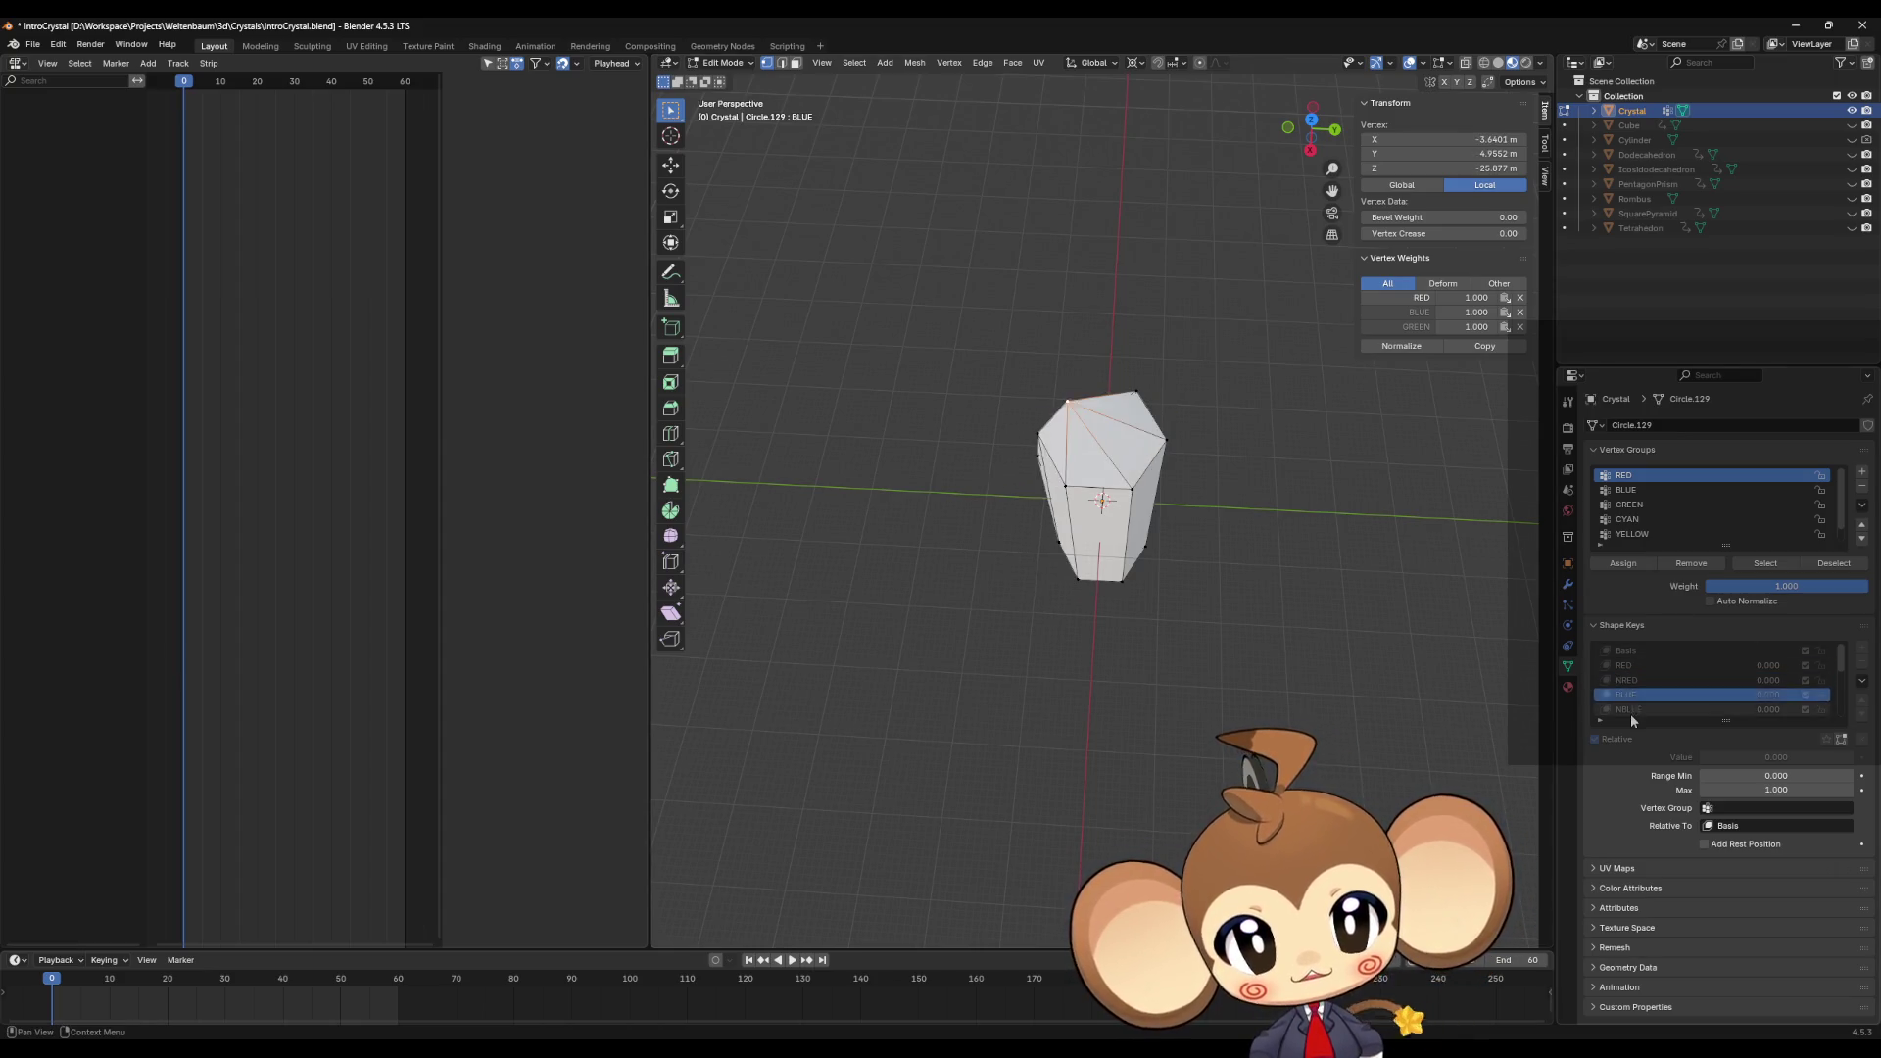
left_click(1630, 712)
left_click(1627, 665)
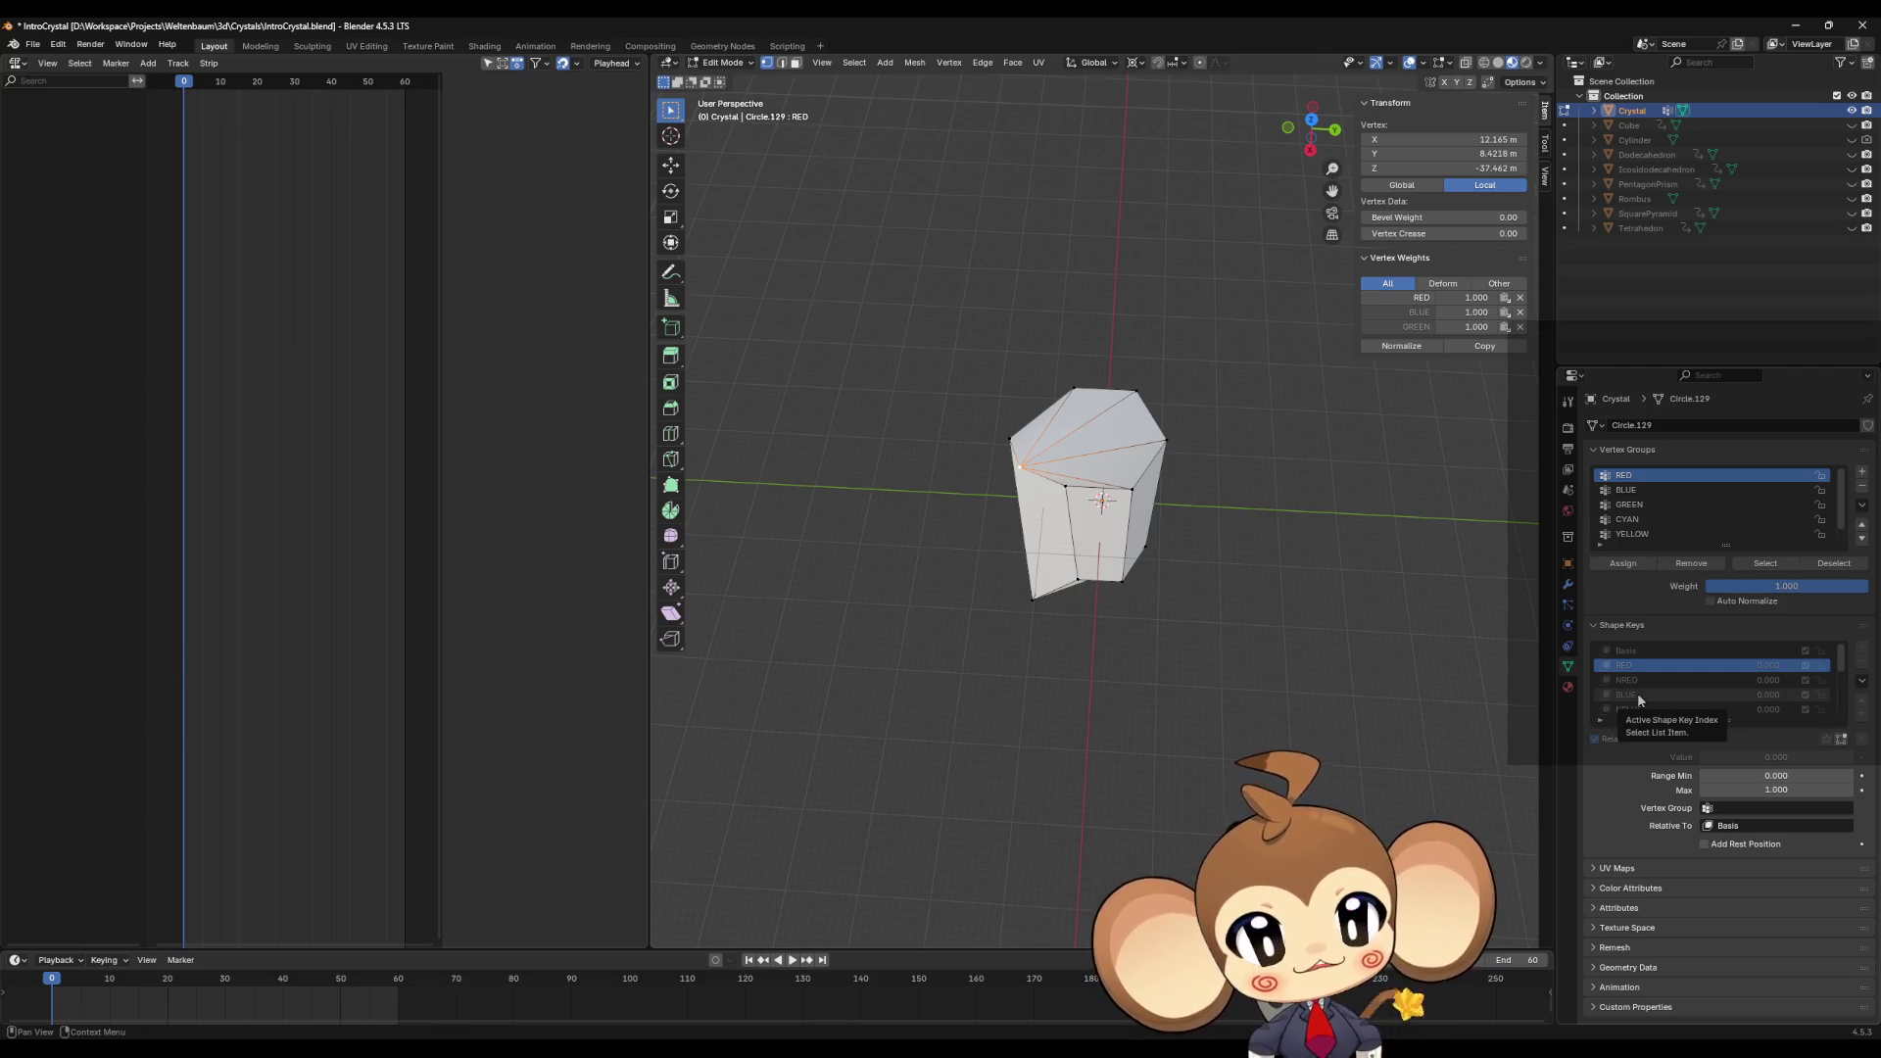
middle_click_drag(1160, 533, 1192, 533)
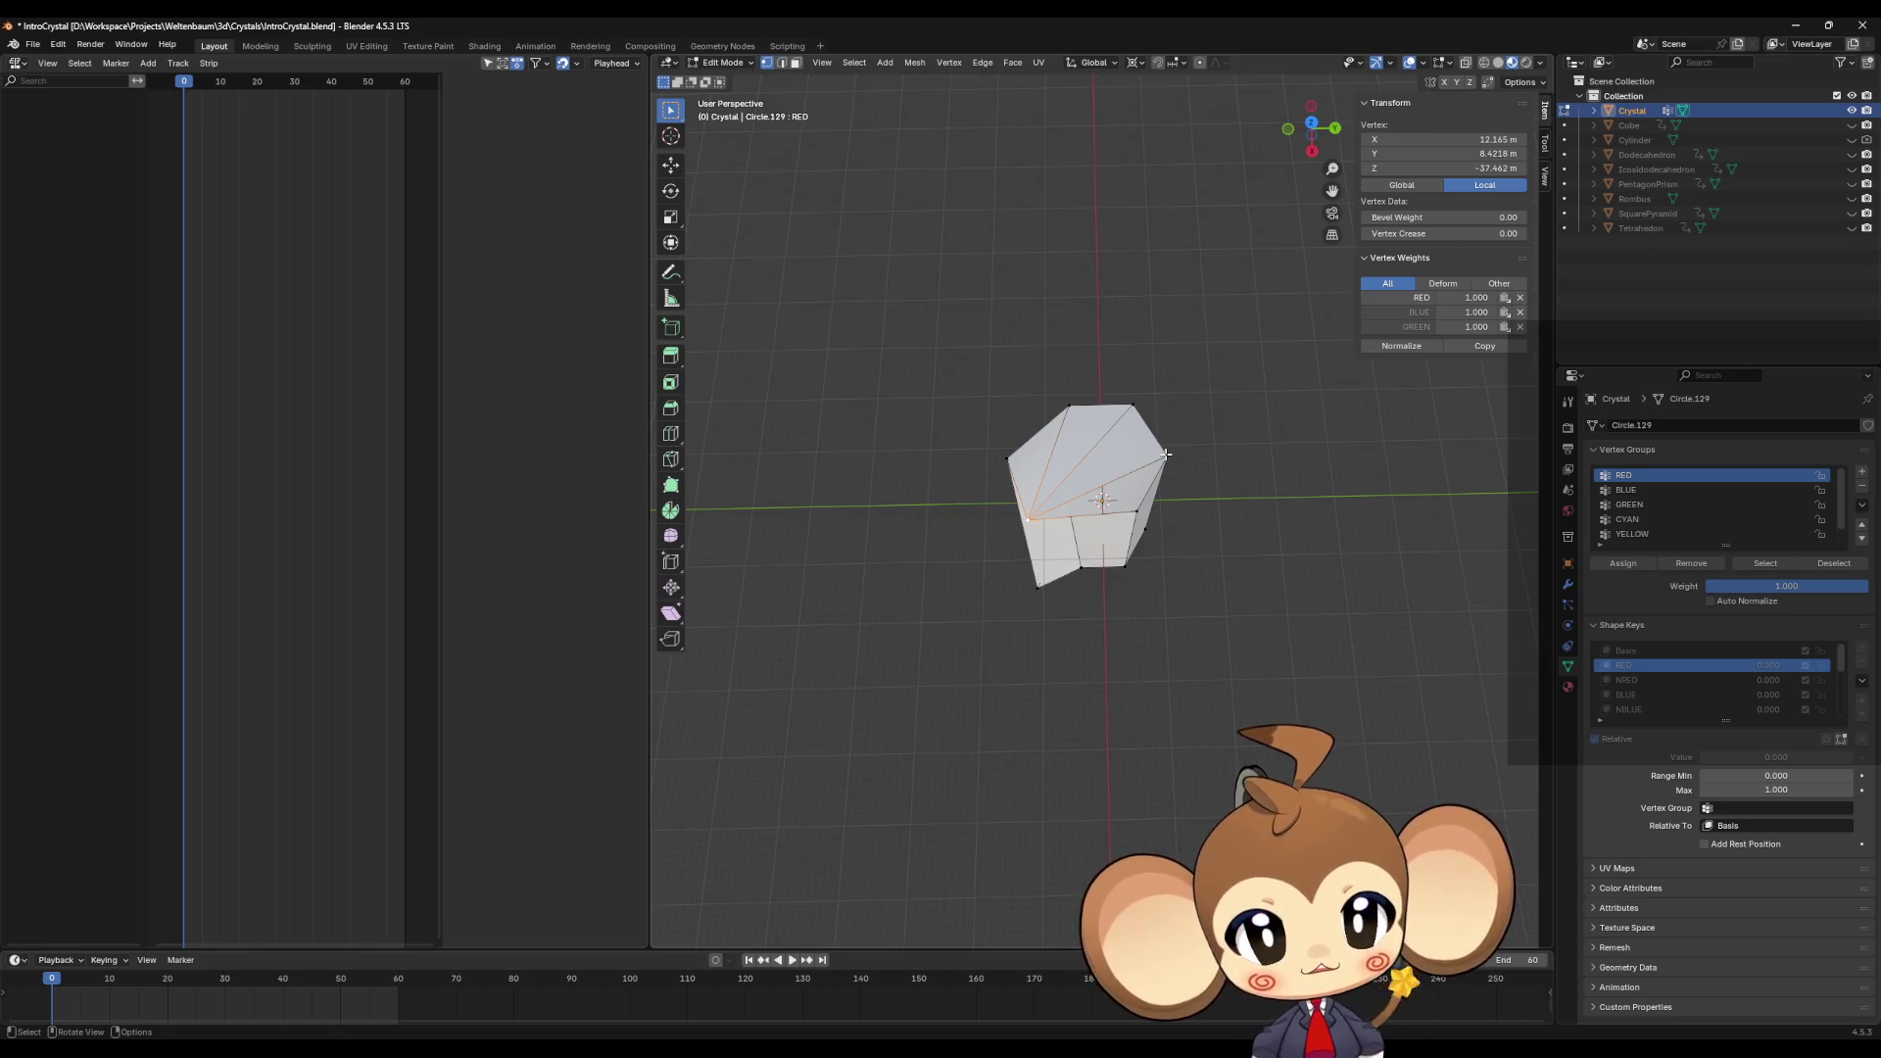
mouse_move(1043, 469)
middle_mouse_down()
mouse_move(1053, 352)
mouse_move(1042, 368)
mouse_move(1089, 405)
mouse_move(1072, 376)
middle_mouse_up()
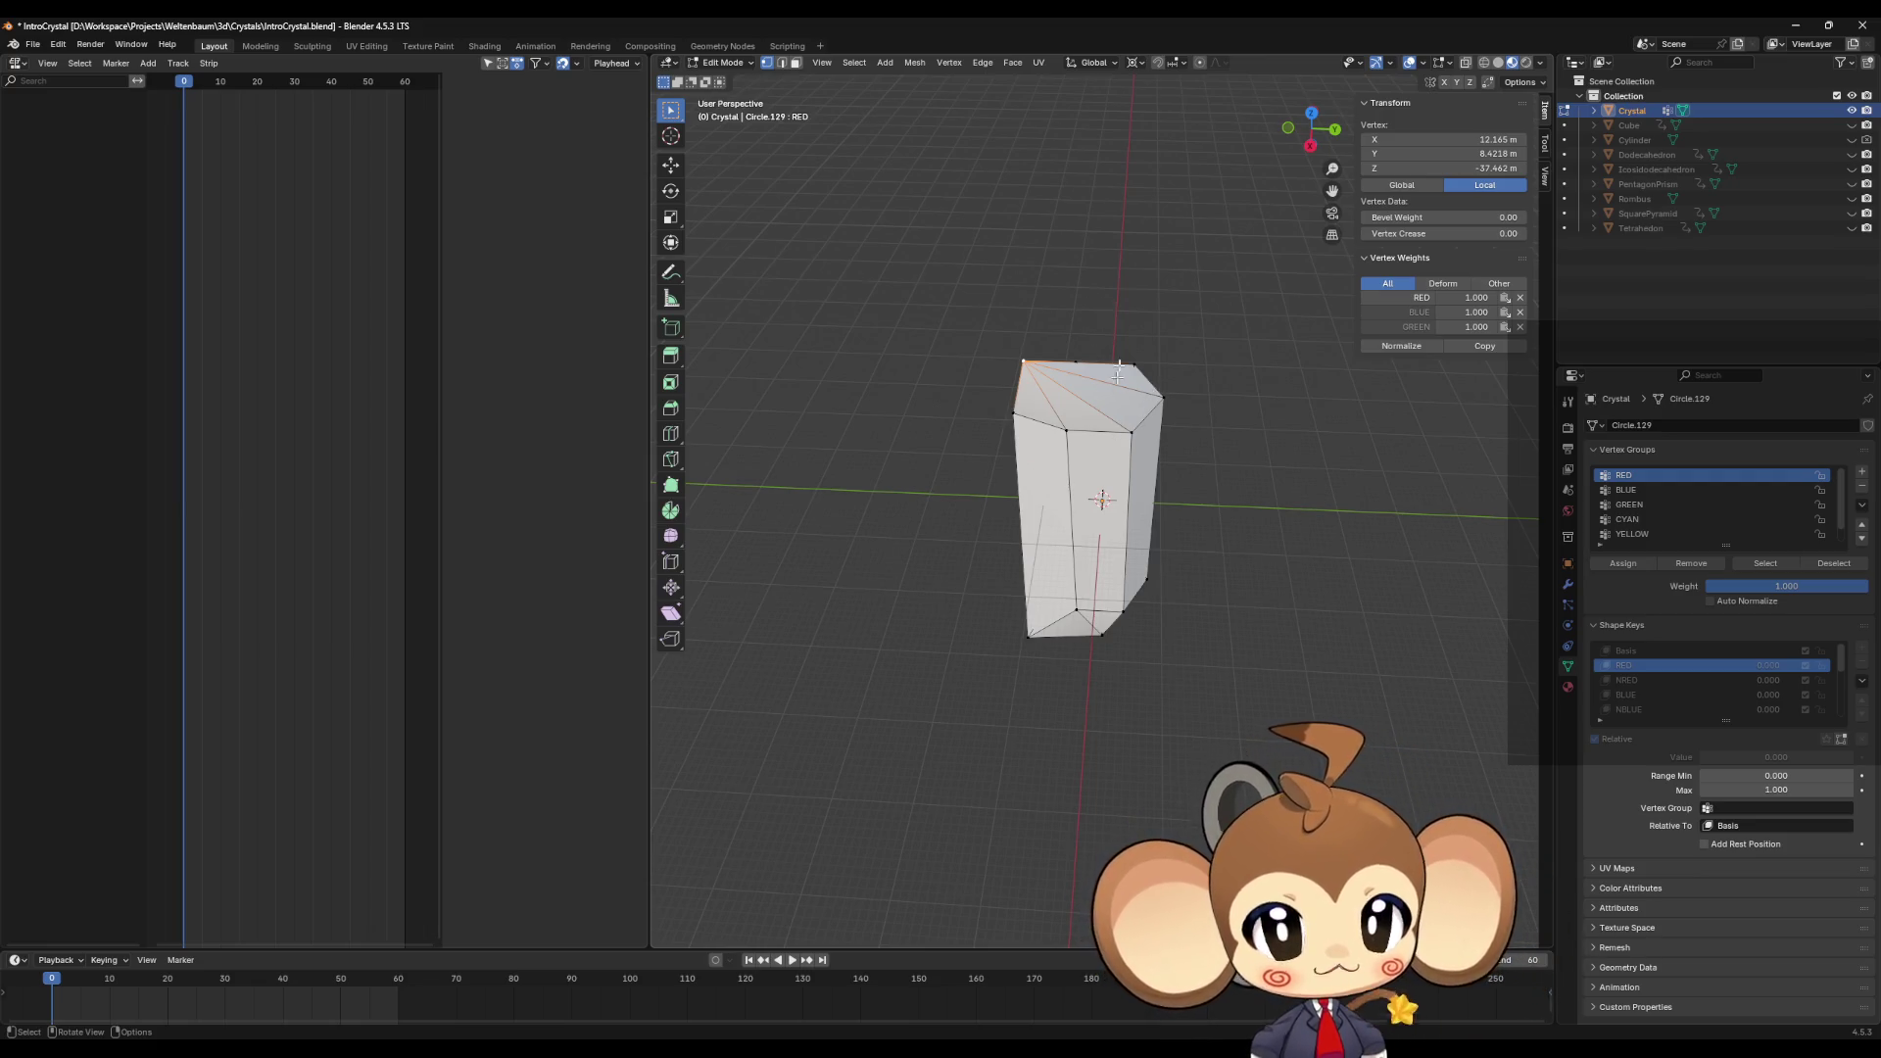
middle_click_drag(1132, 406, 1133, 382)
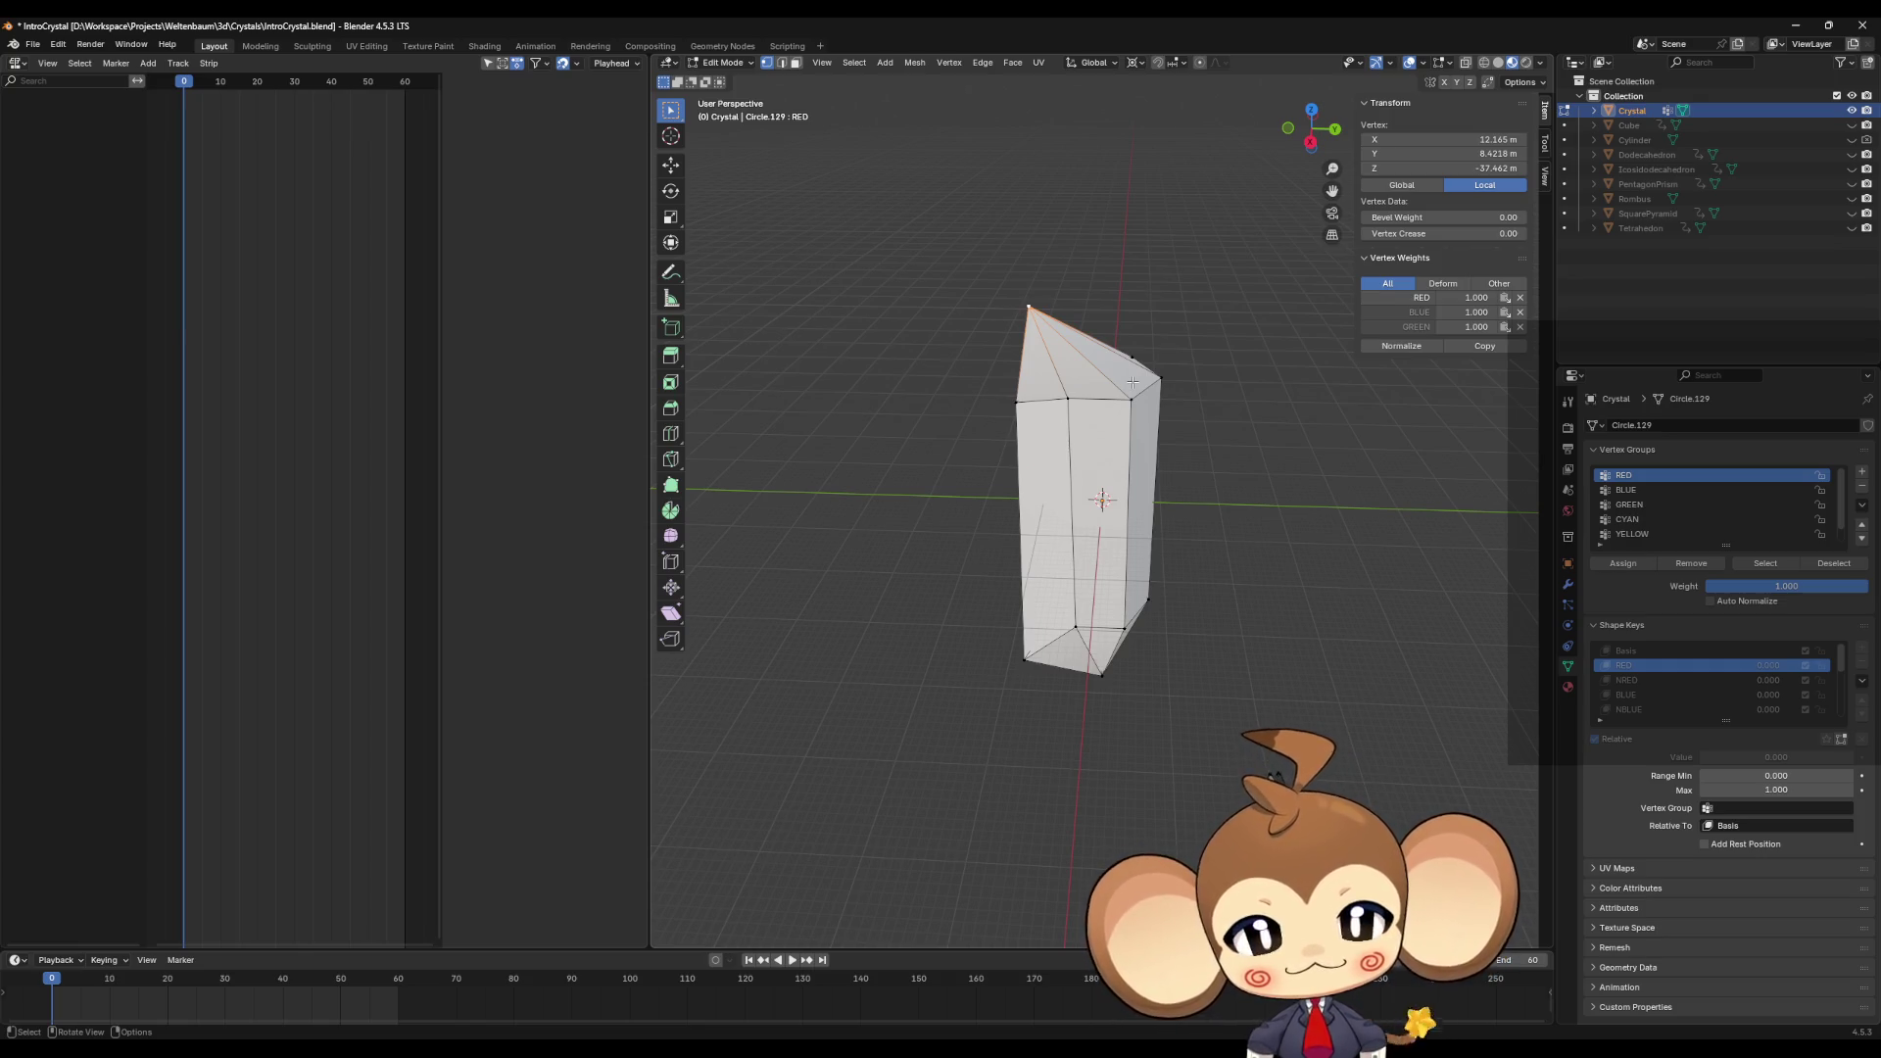
middle_click_drag(1133, 382, 1128, 413)
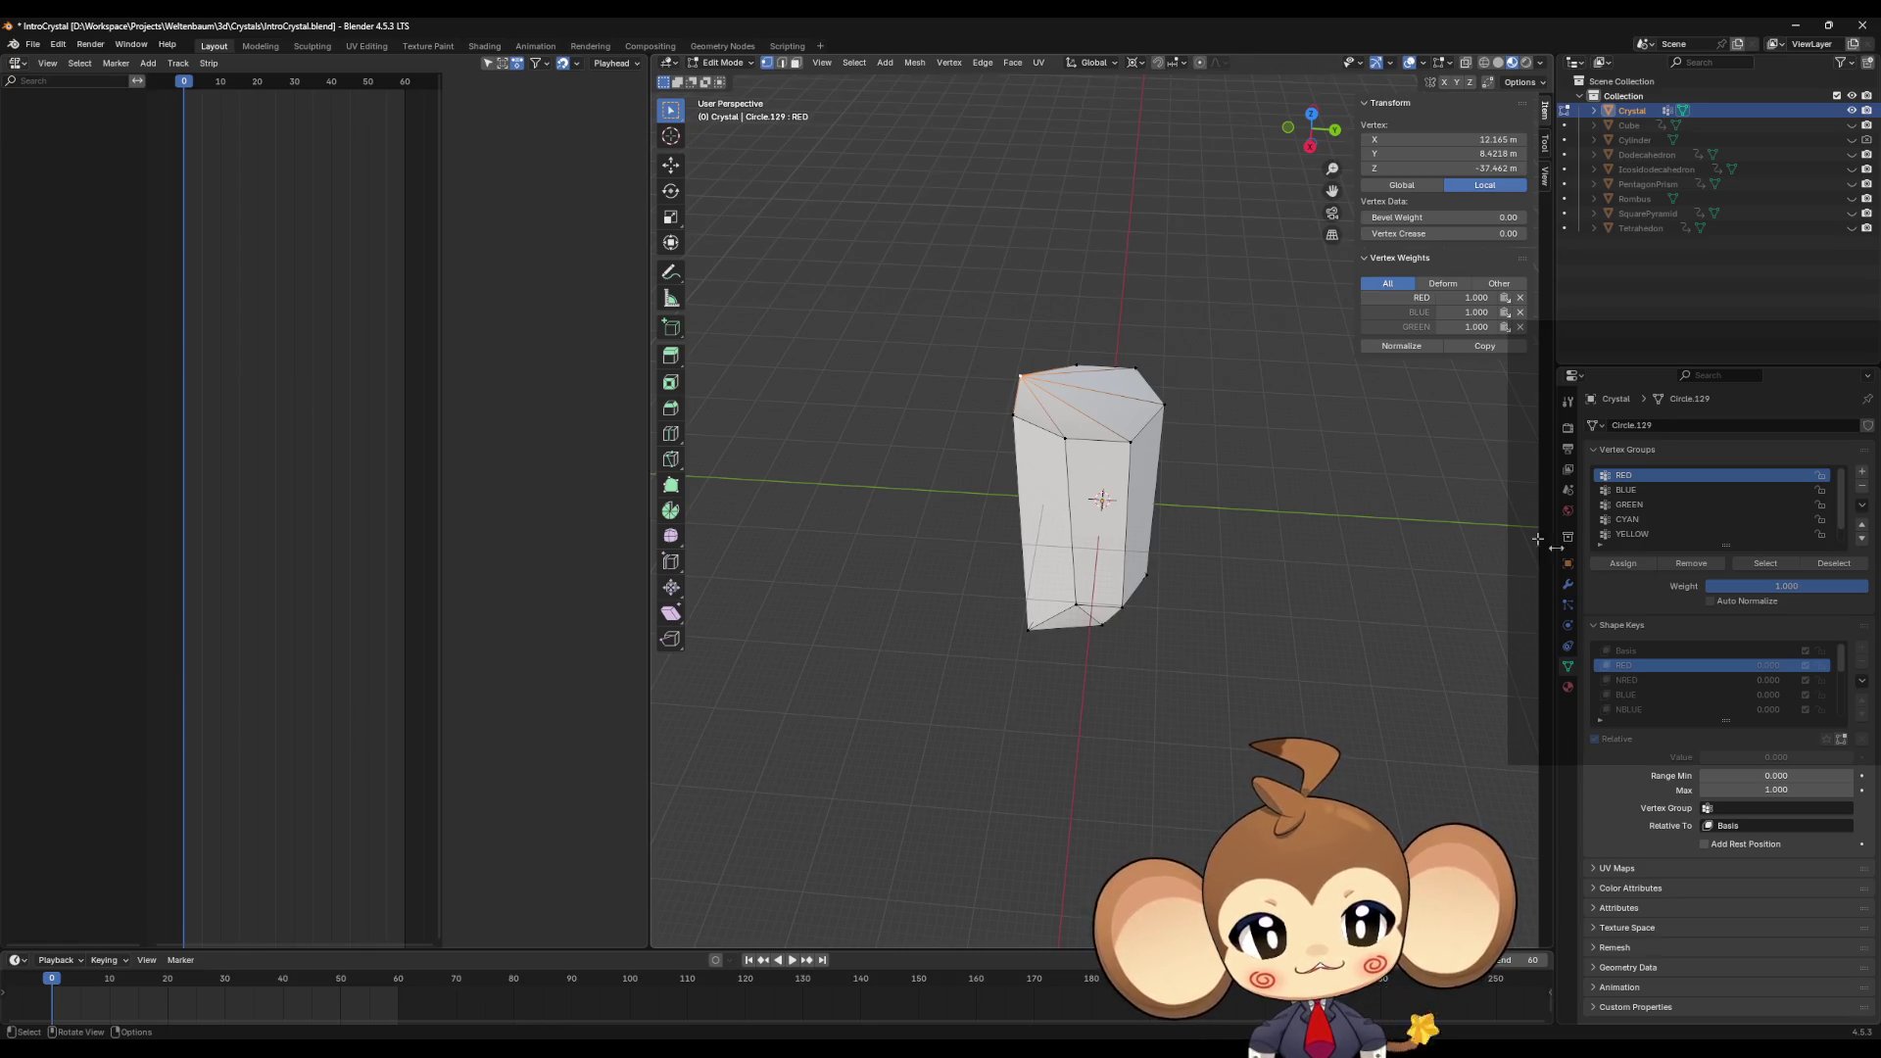
Step: Reselect RED as the active shape key and toggle the crystal into Object Mode and back
left_click(1625, 676)
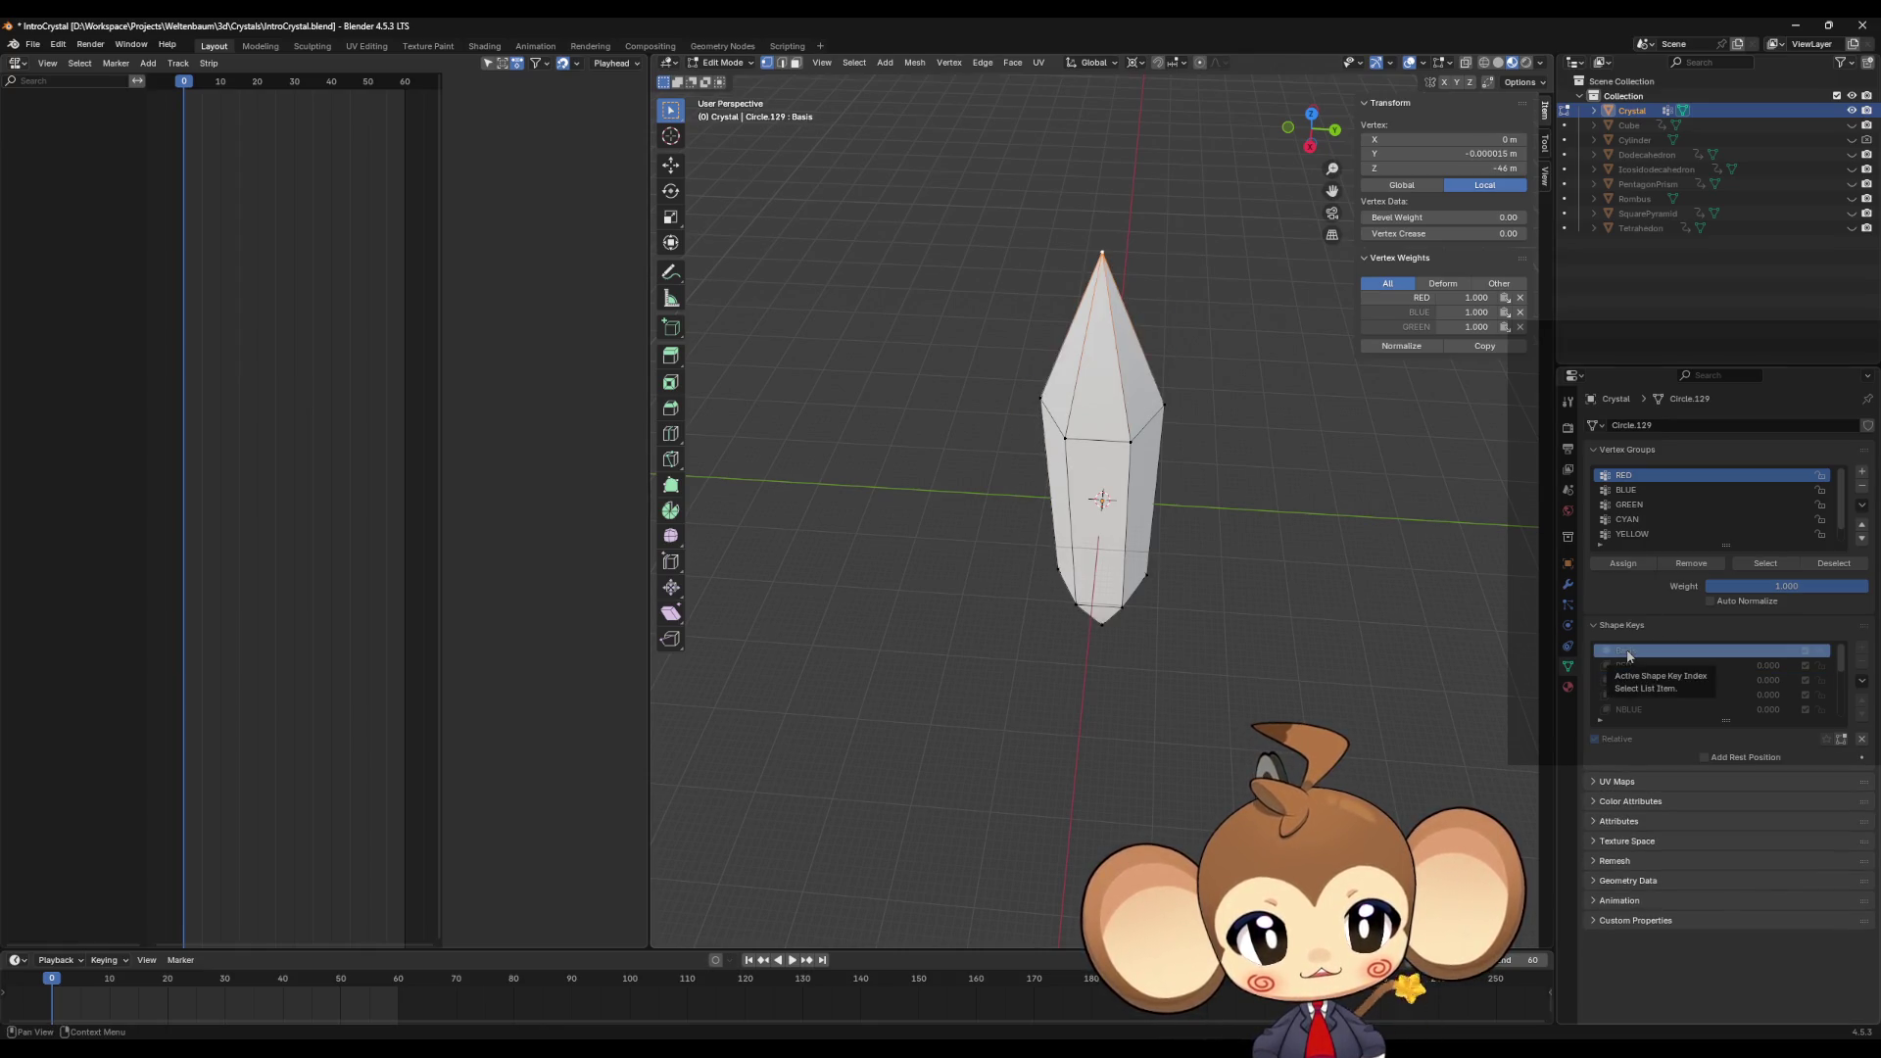
left_click(1636, 668)
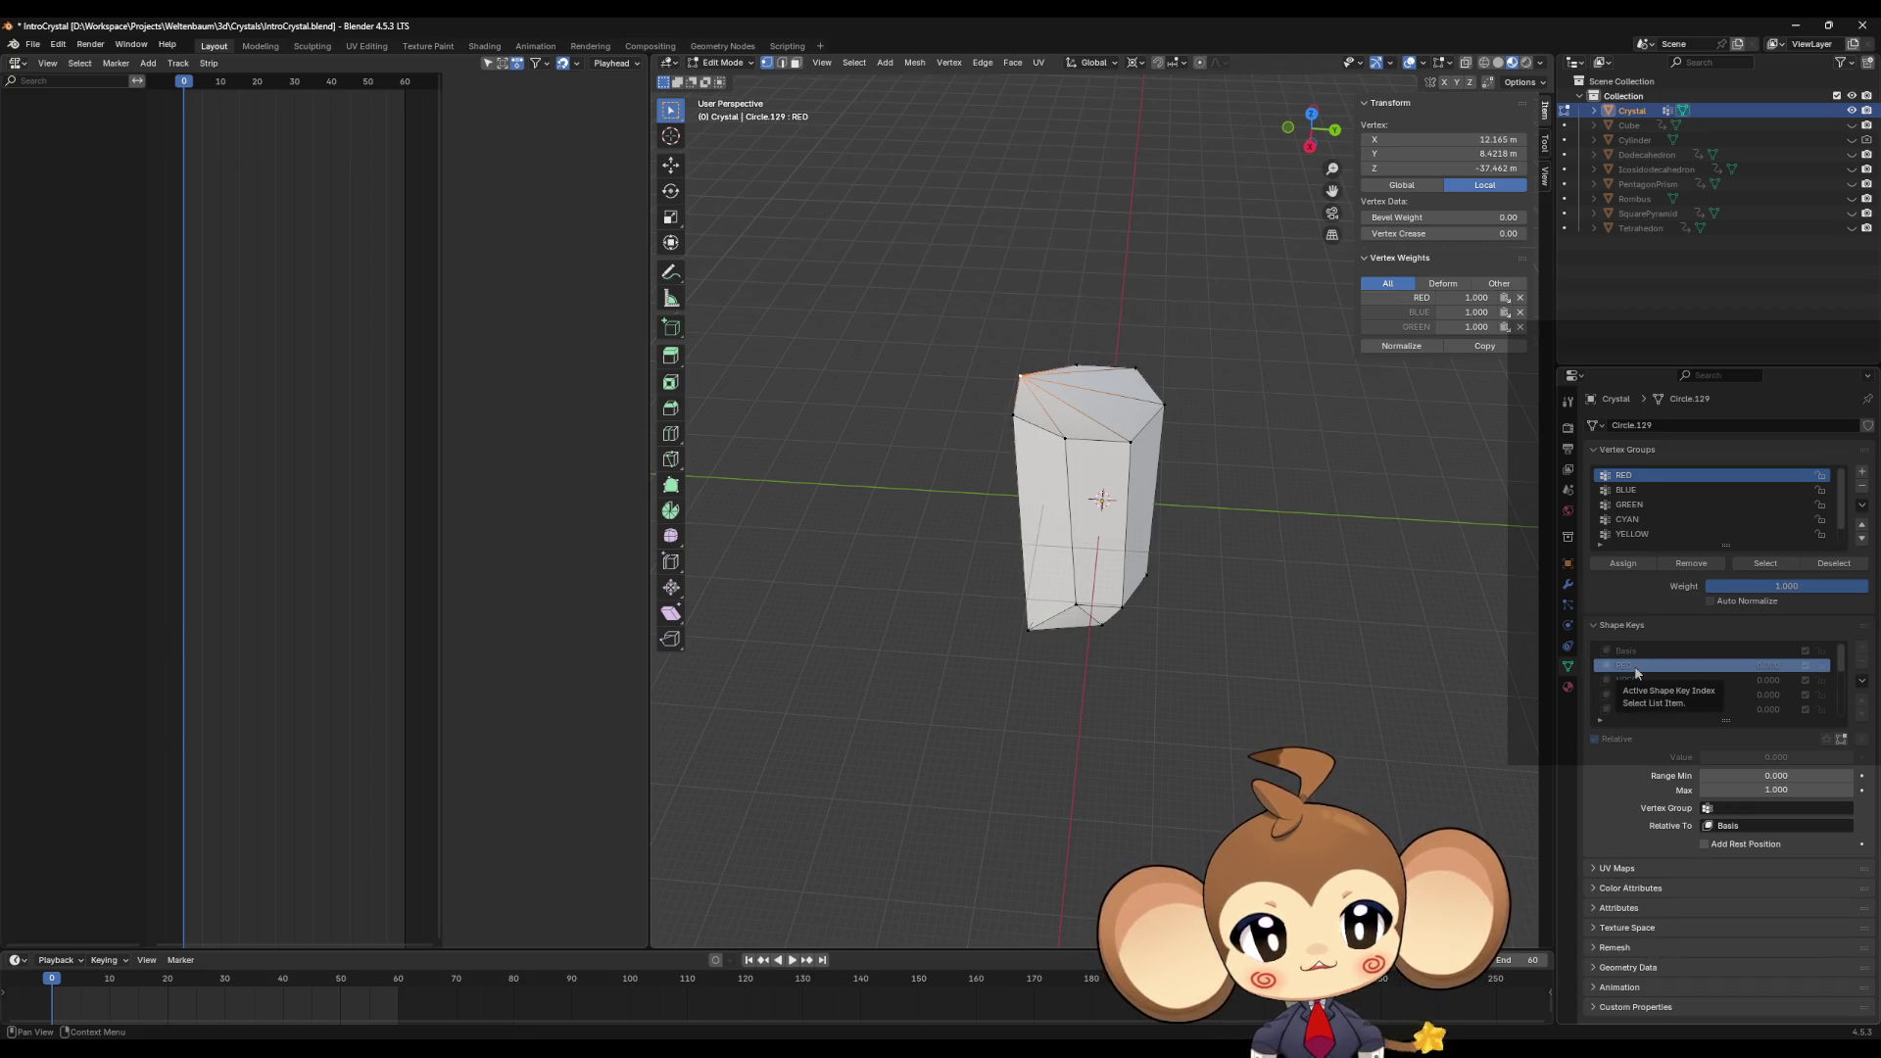
scroll(1264, 588, "up", 4)
mouse_move(1261, 588)
middle_mouse_down()
mouse_move(1270, 540)
mouse_move(1259, 579)
mouse_move(1230, 502)
mouse_move(1237, 573)
middle_mouse_up()
key("Tab")
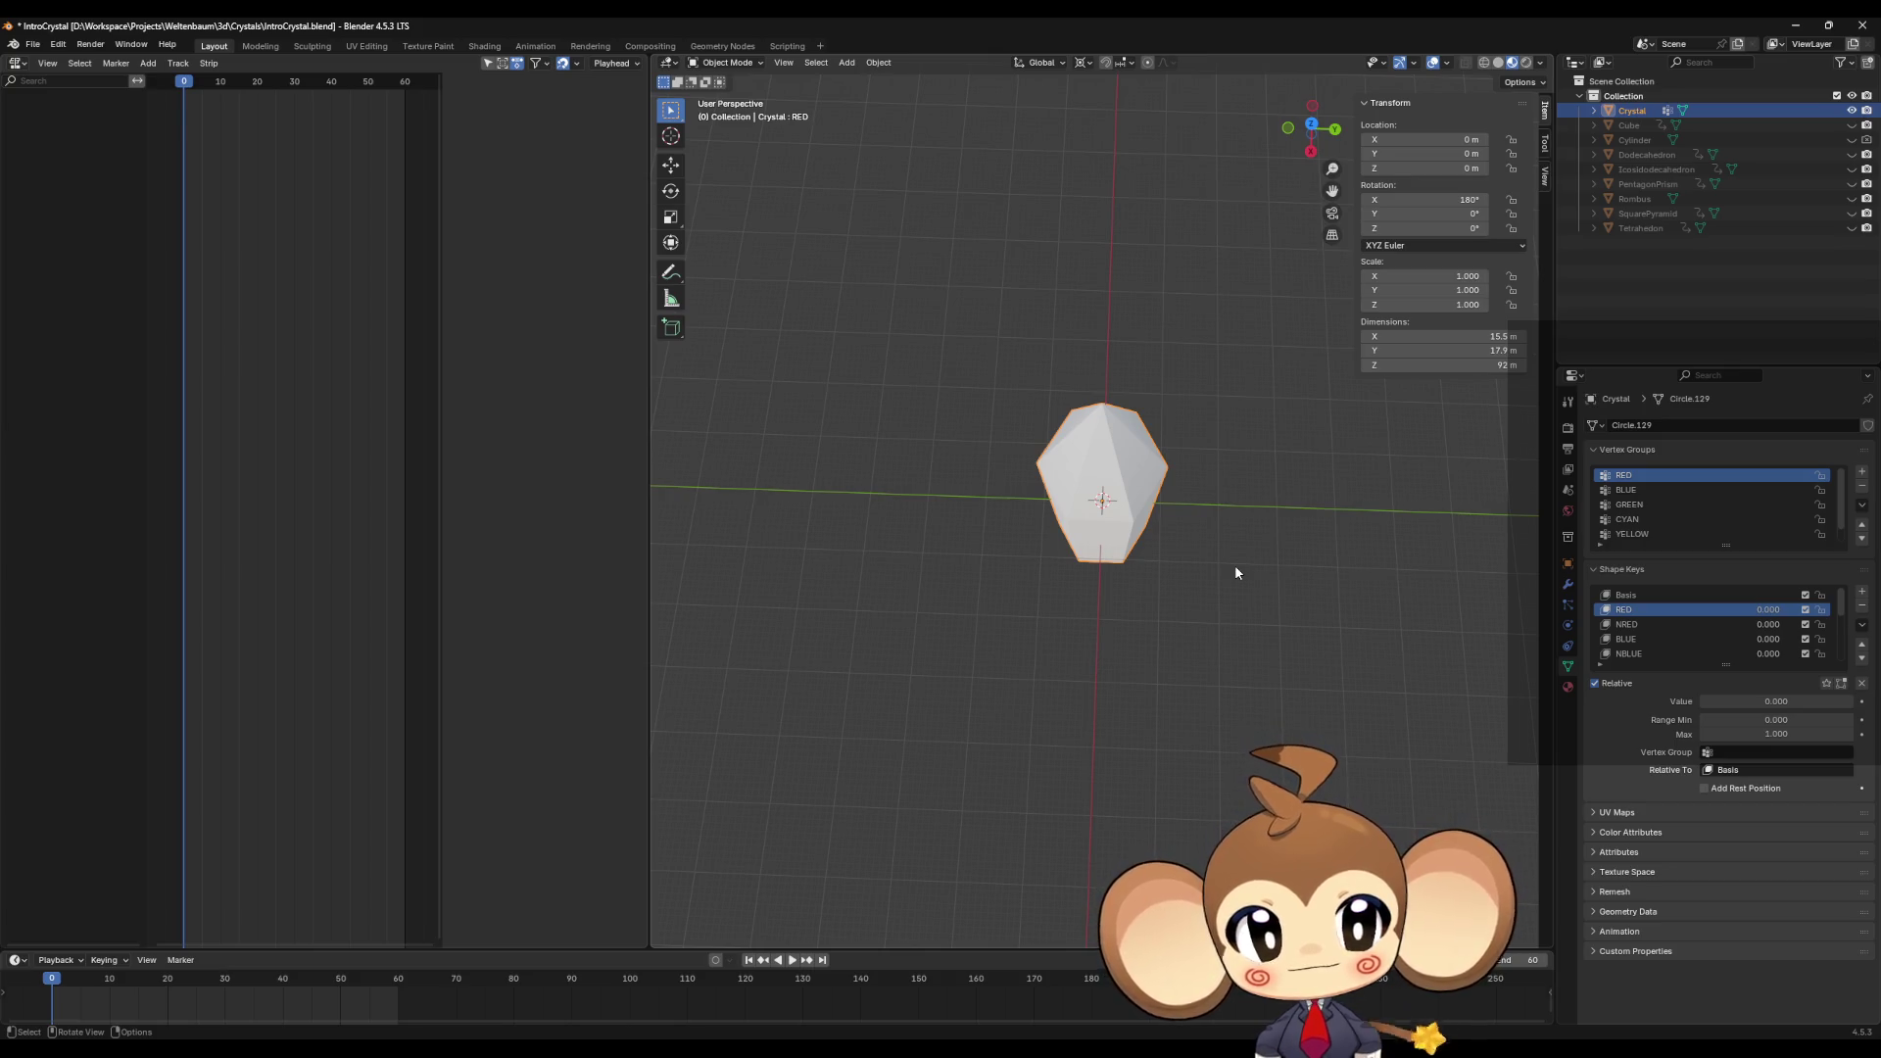
key("Tab")
Step: Orbit and zoom to a side view of the crystal's blocky RED shape
mouse_move(1230, 558)
middle_mouse_down()
mouse_move(1218, 493)
mouse_move(1220, 524)
middle_mouse_up()
scroll(1218, 493, "up", 2)
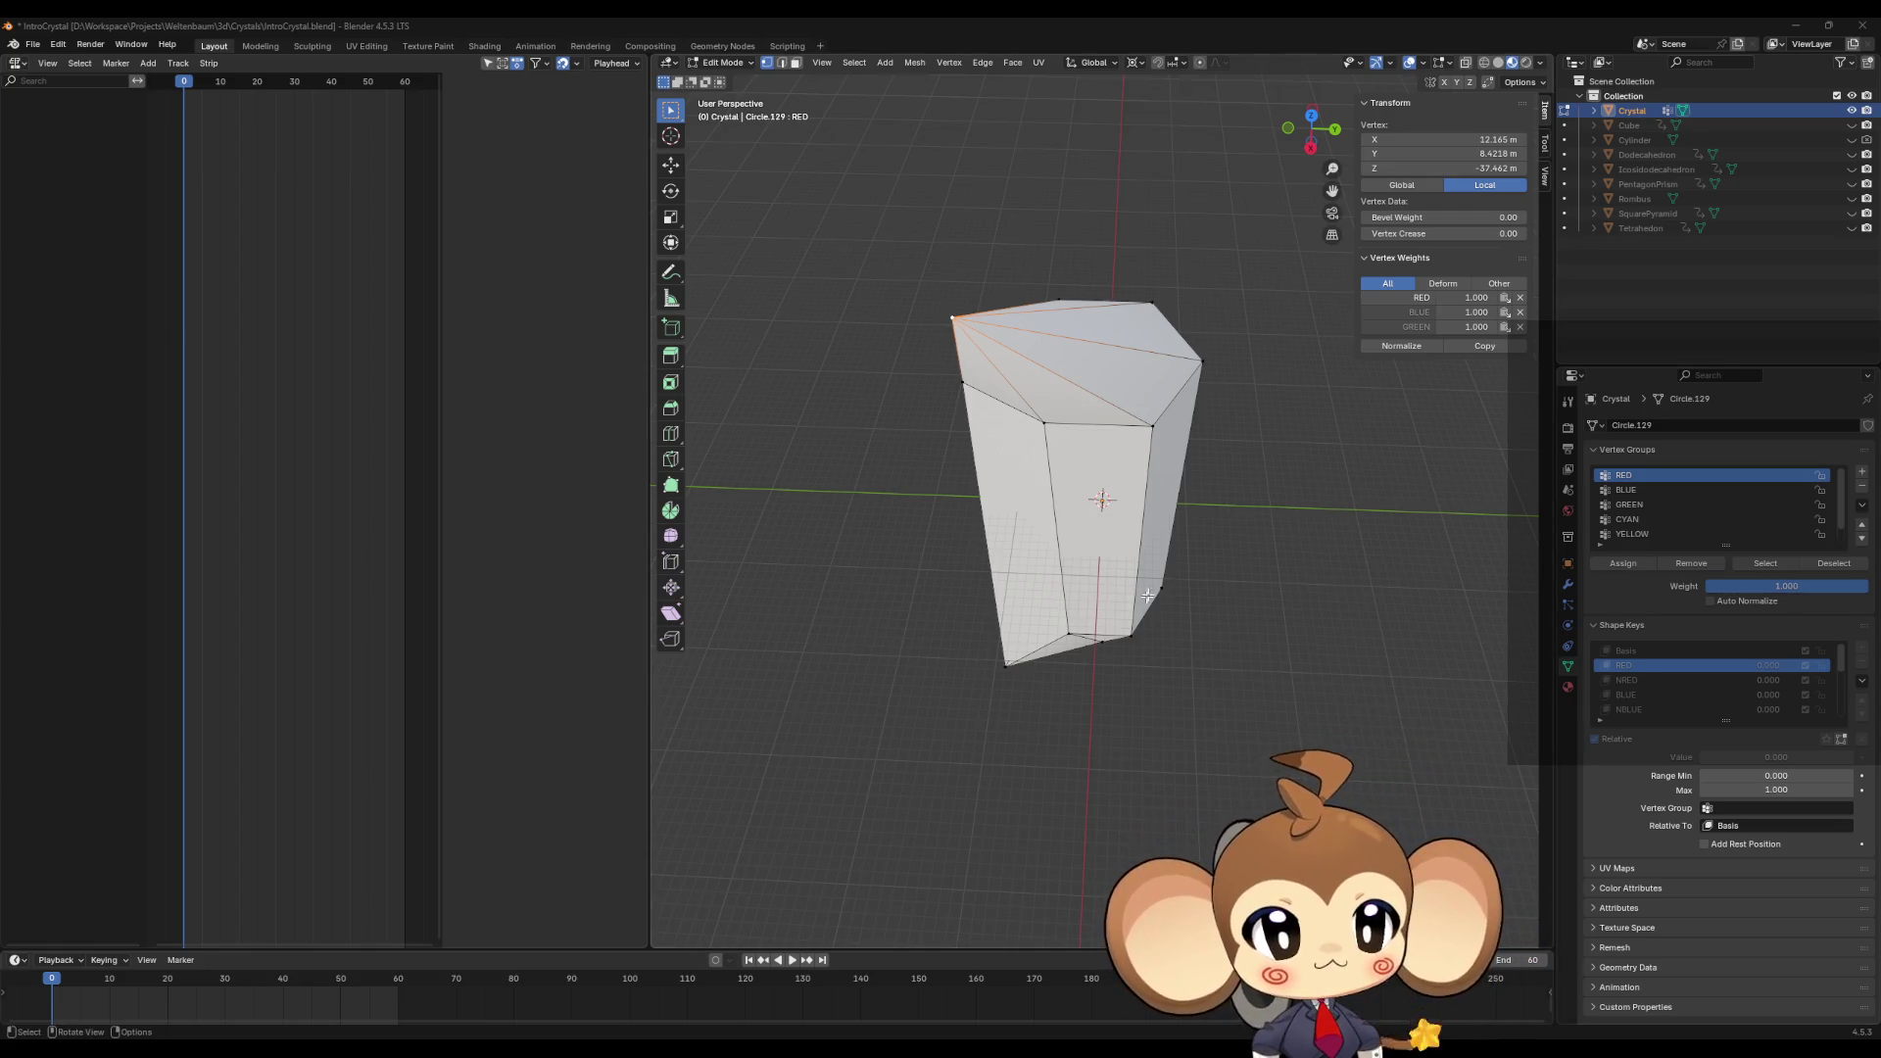
Step: Start a Bend transform on the crystal mesh from the Mesh menu's Transform submenu
mouse_move(1152, 485)
middle_mouse_down()
mouse_move(1152, 502)
mouse_move(1141, 468)
middle_mouse_up()
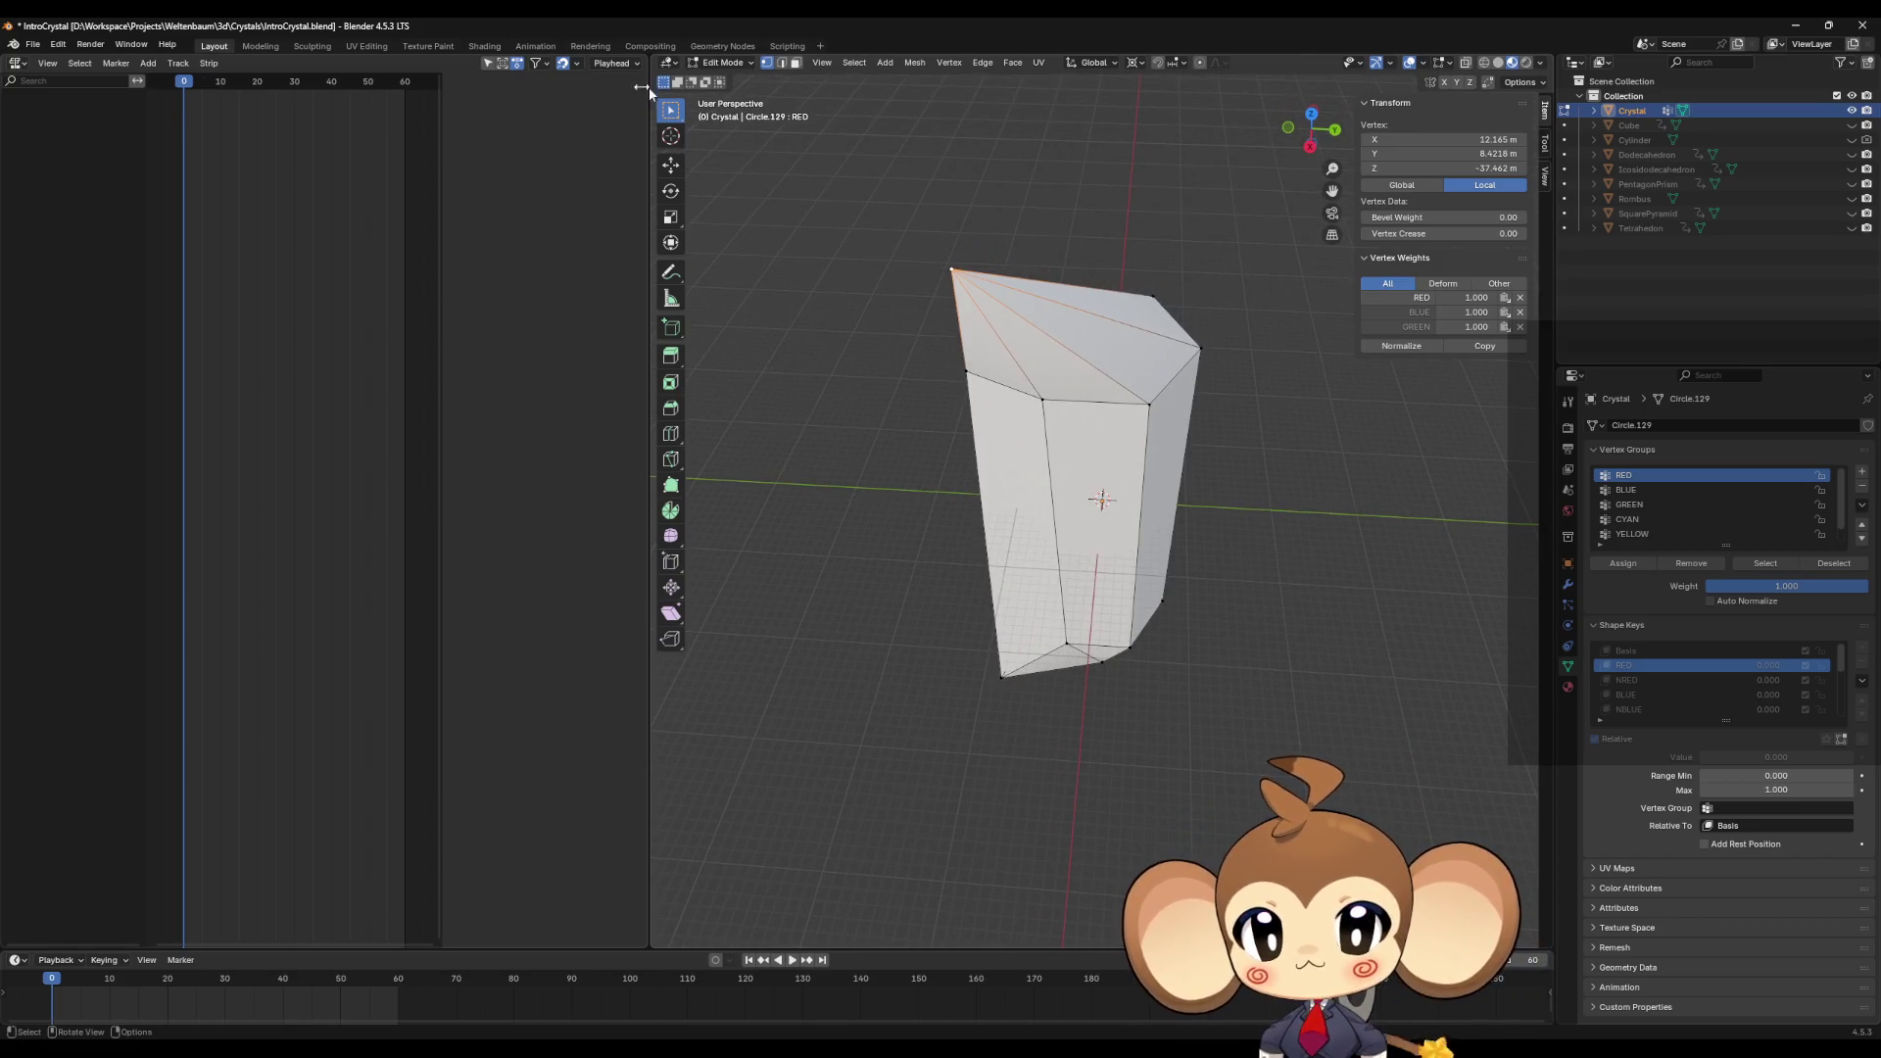
left_click(913, 63)
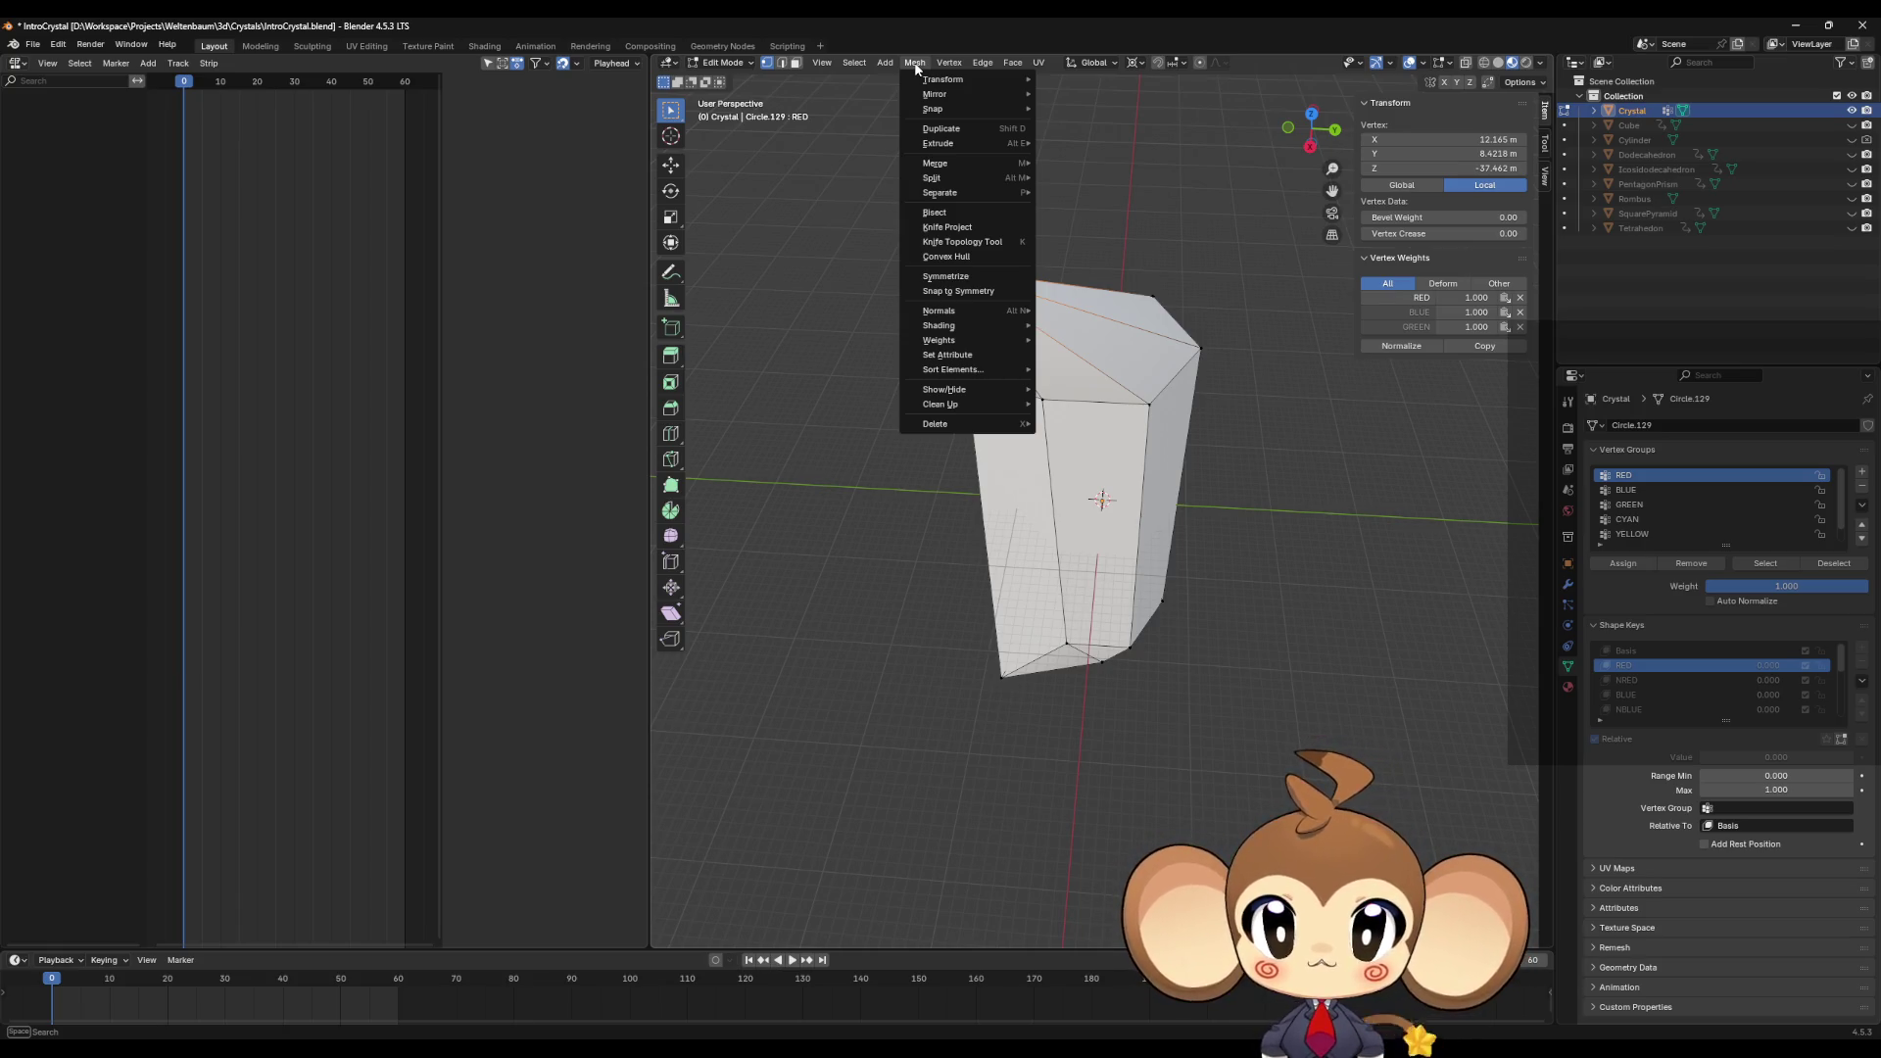
mouse_move(946, 82)
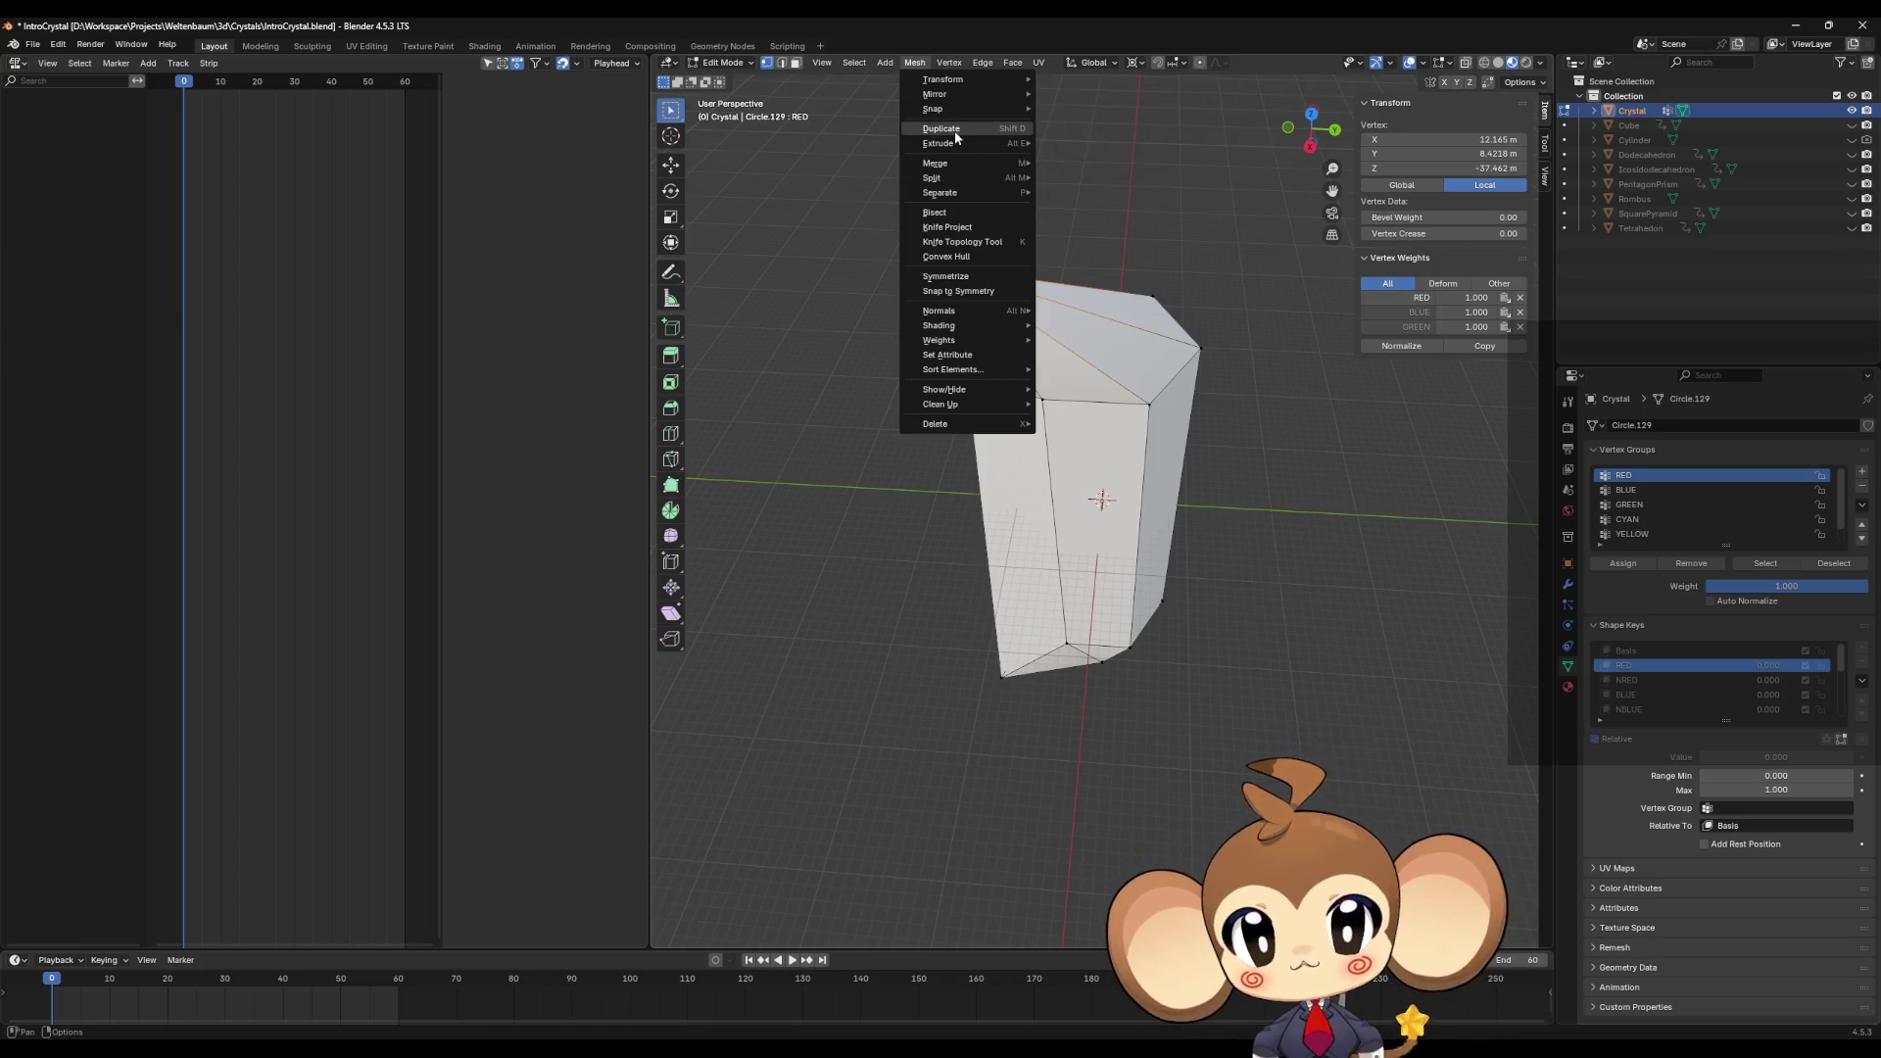
mouse_move(956, 162)
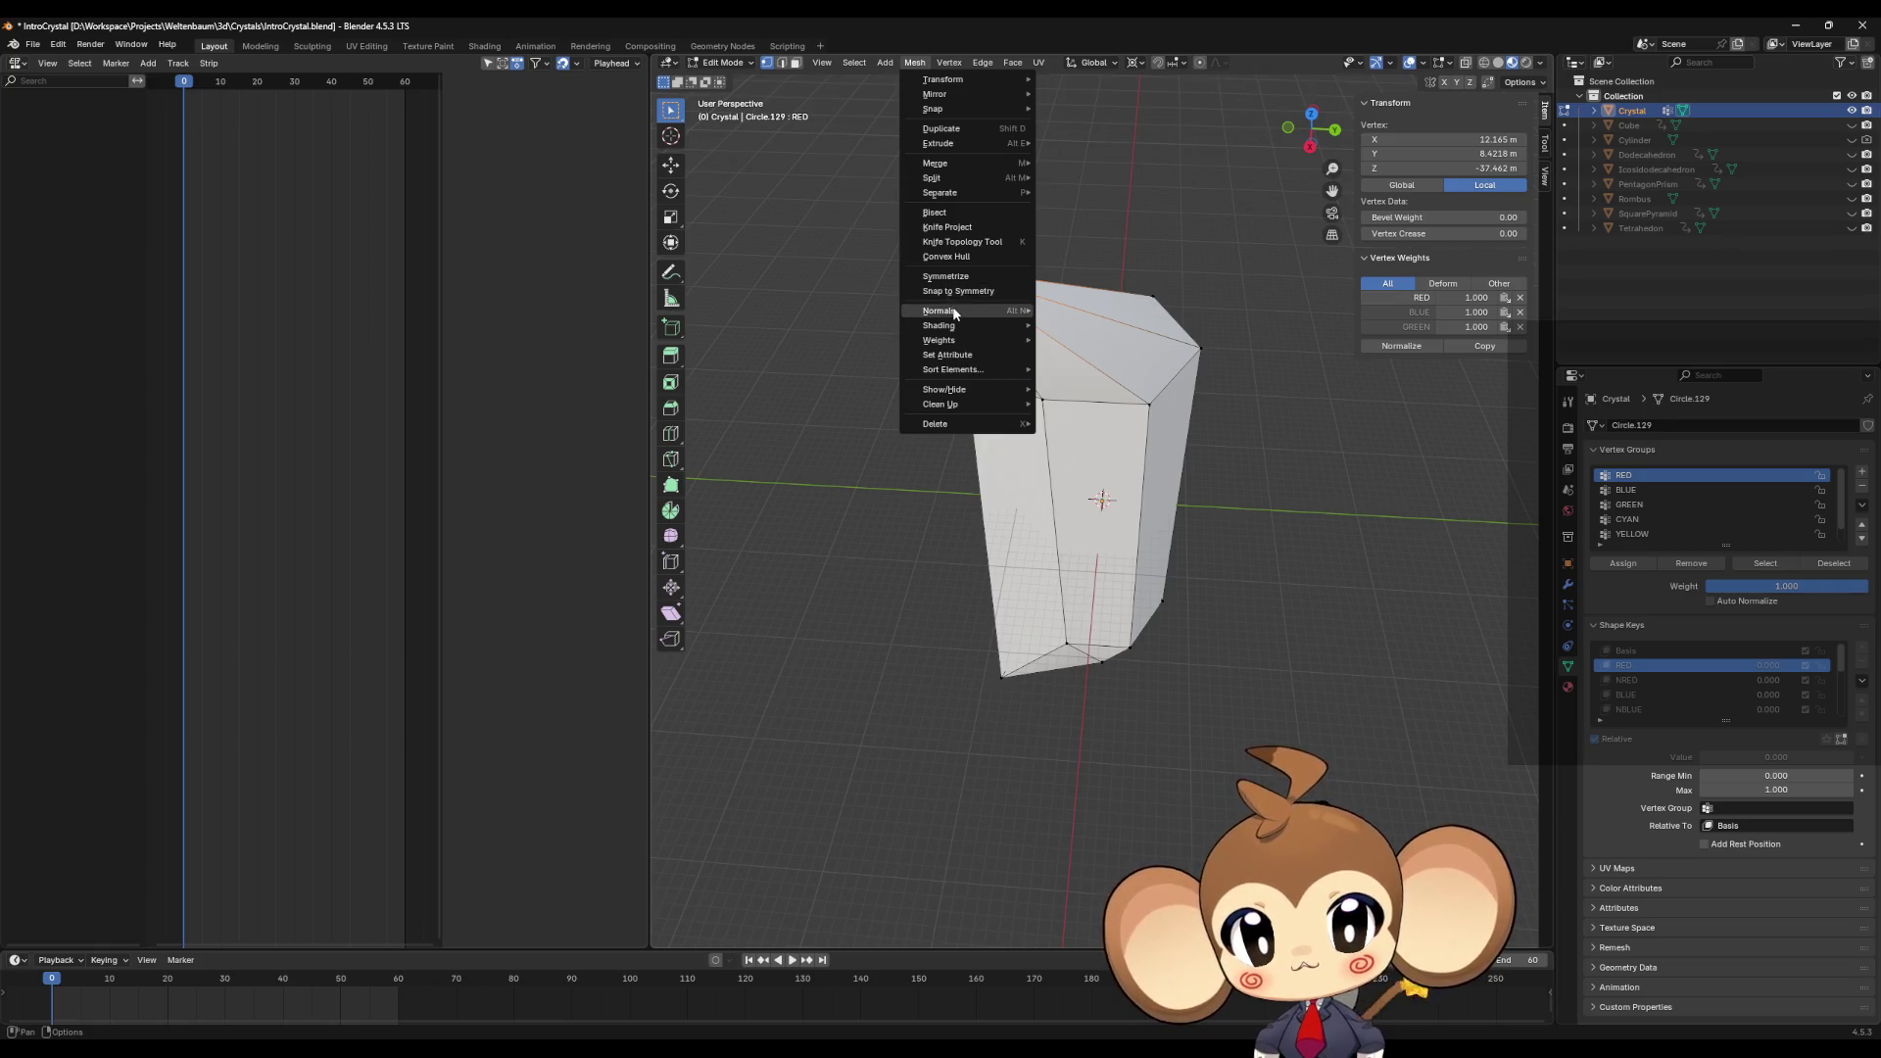
mouse_move(954, 313)
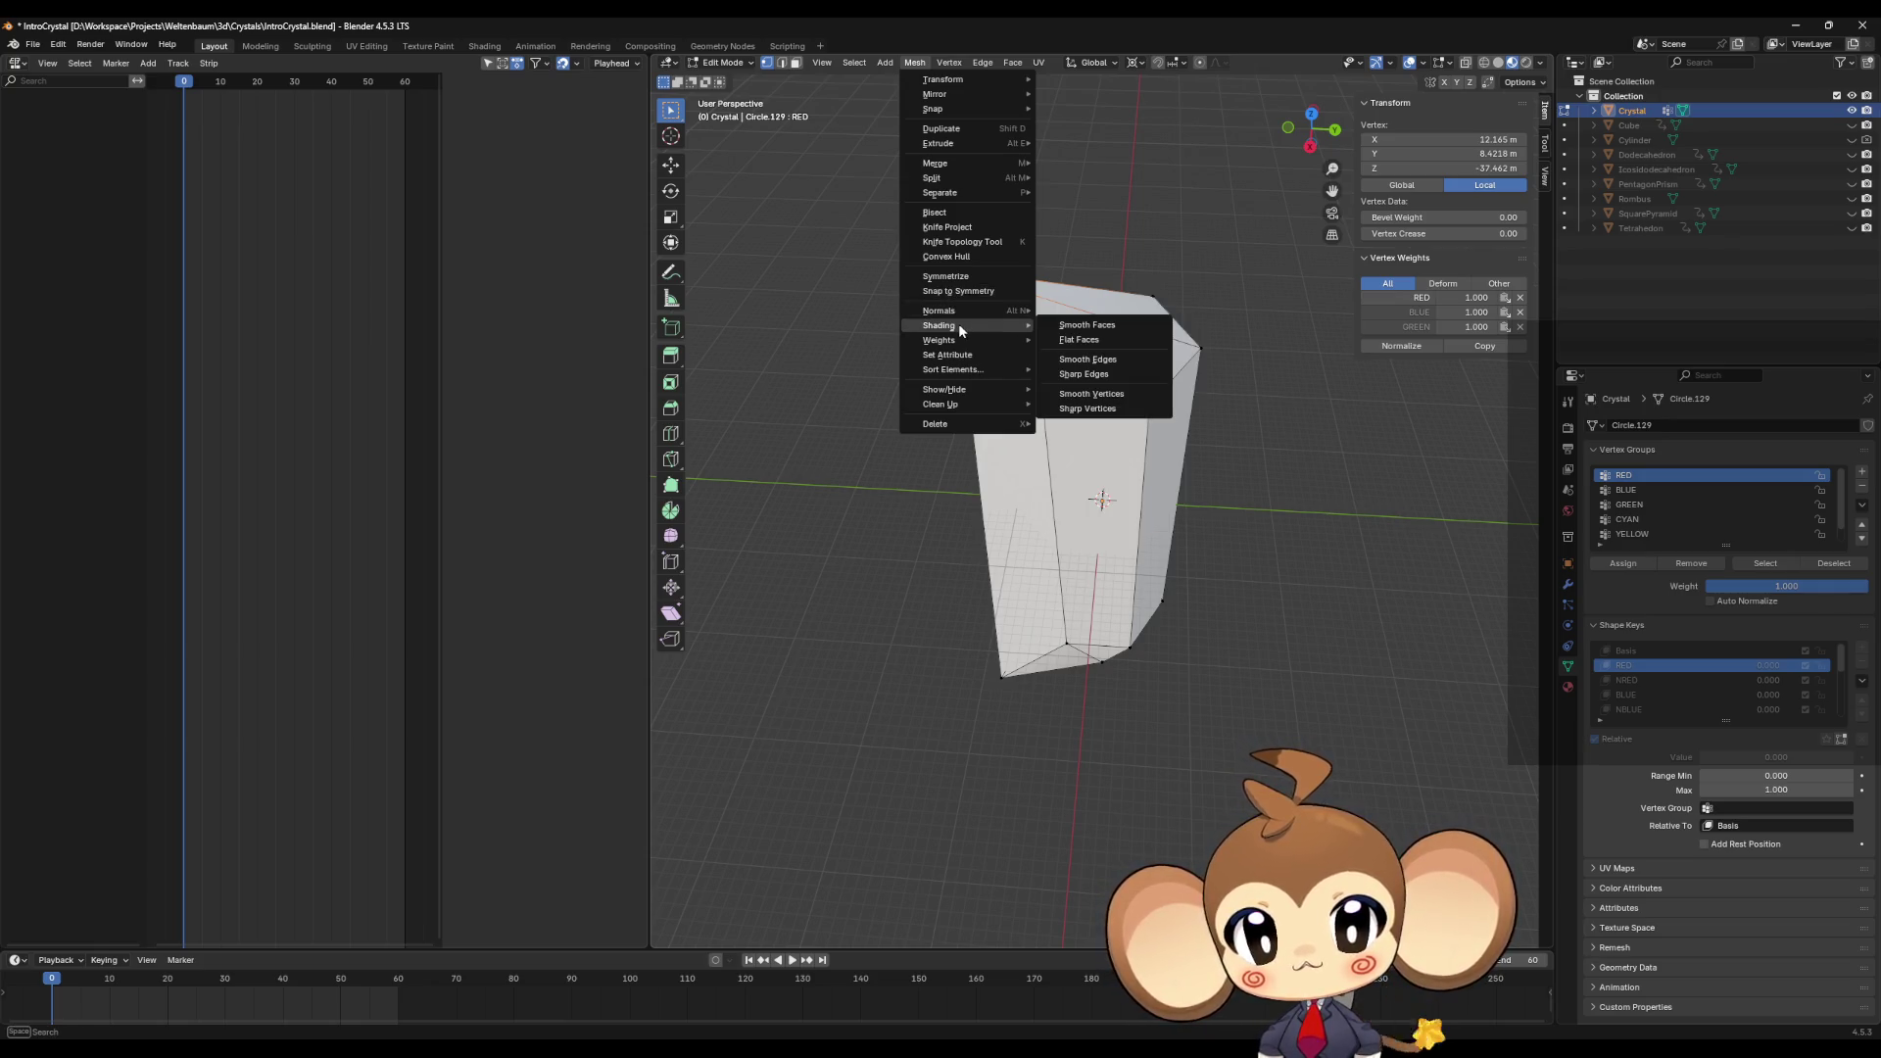
mouse_move(964, 406)
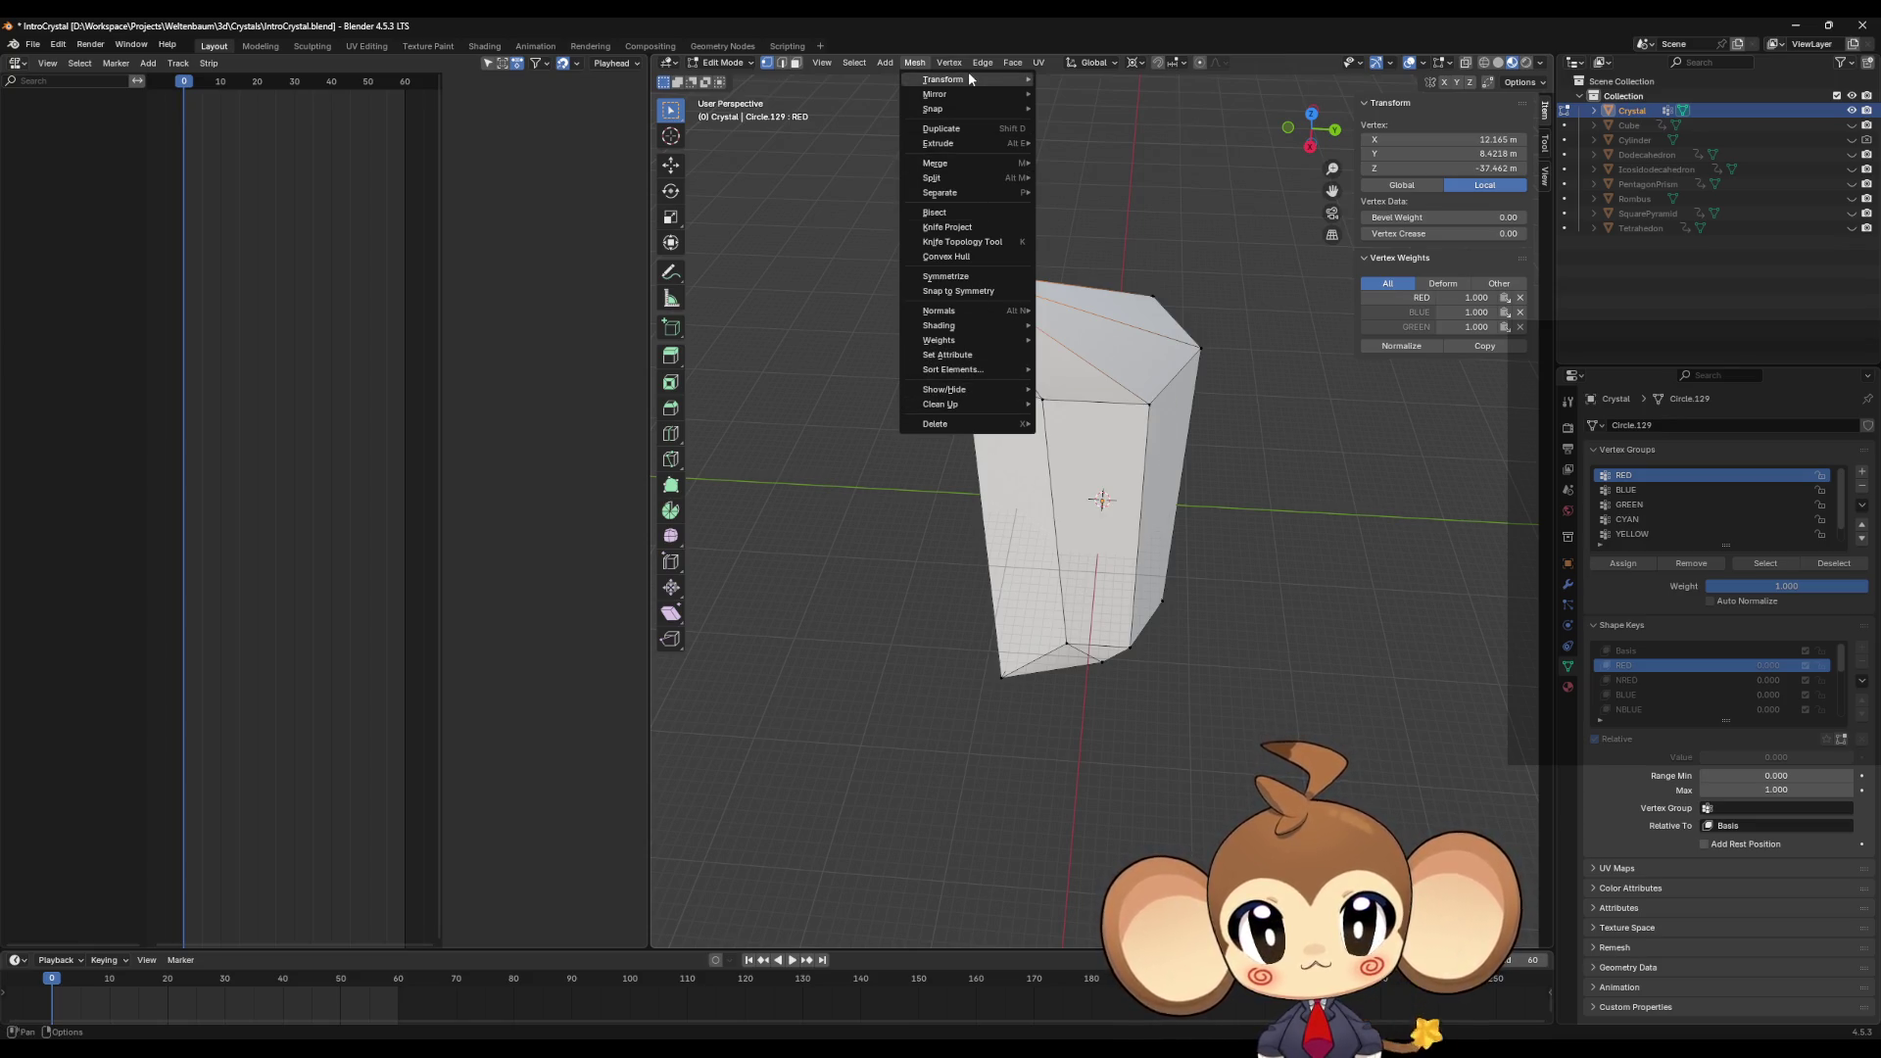
left_click(1070, 157)
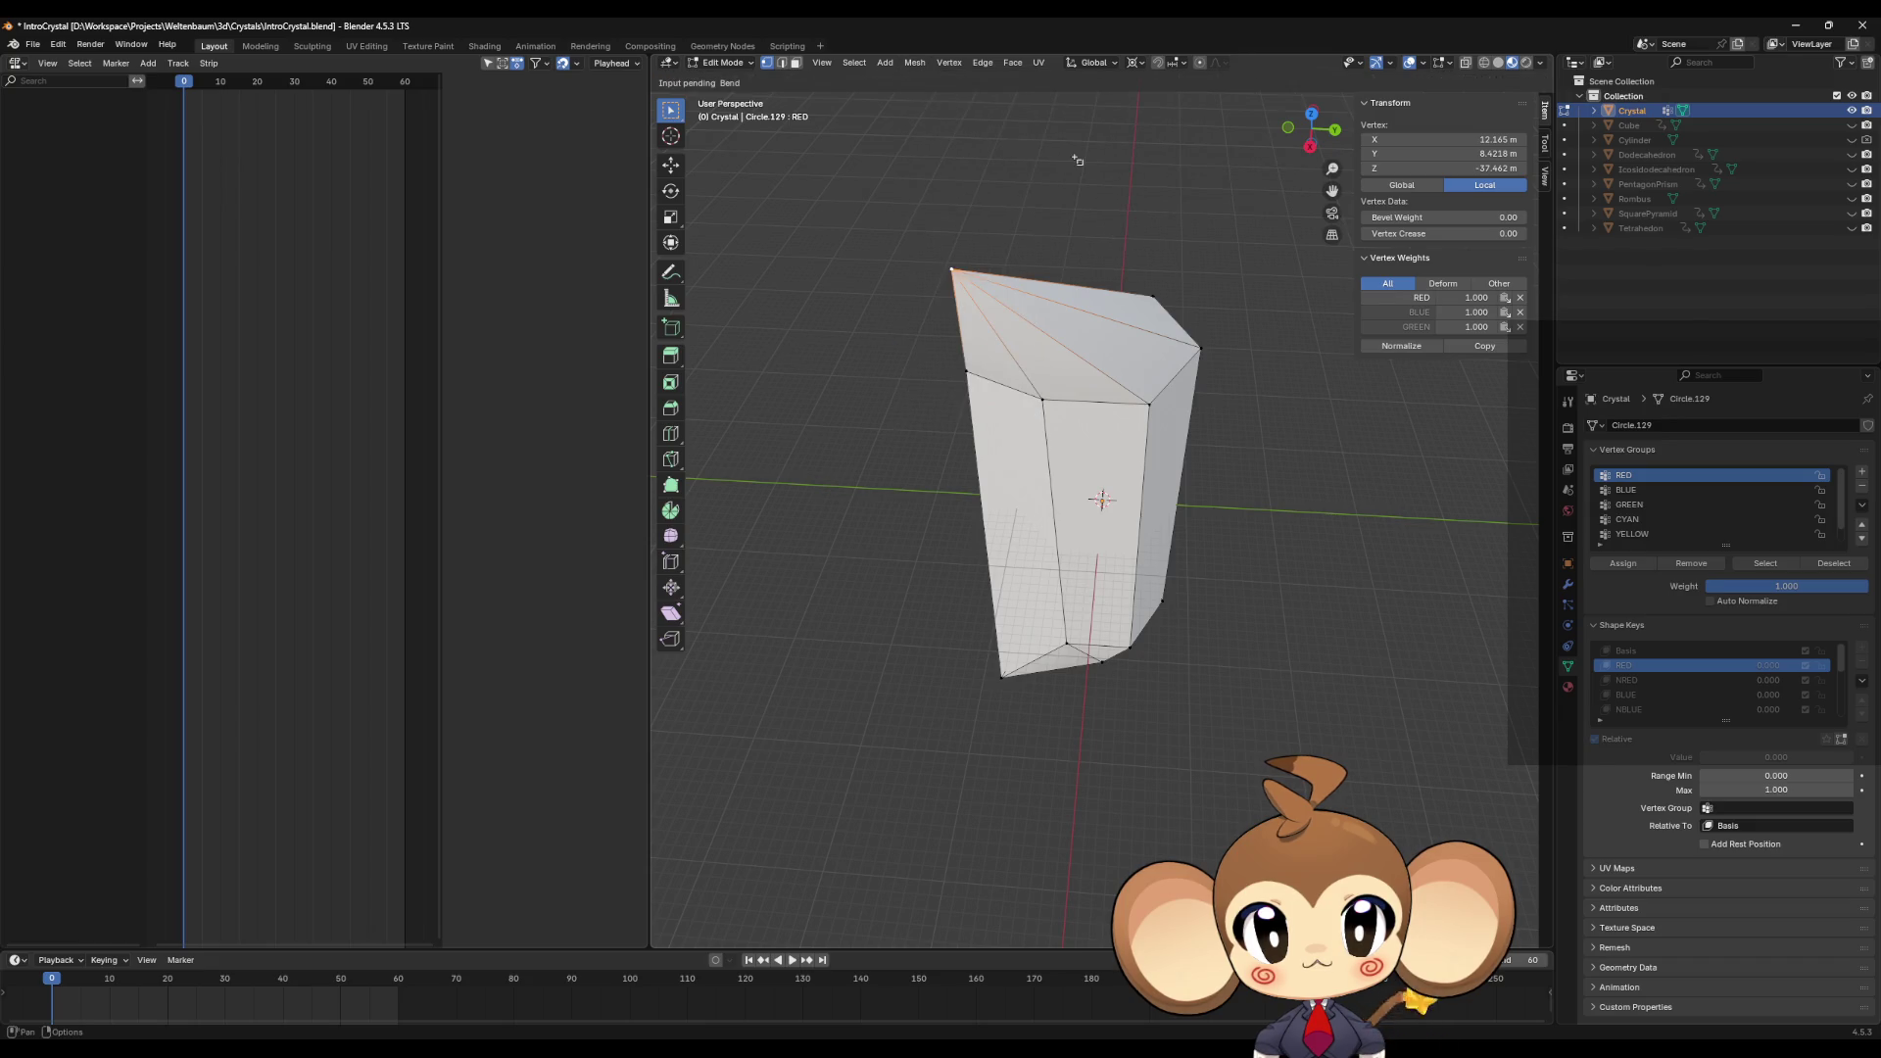
Step: Cancel the pending bend and deselect the crystal's top vertex
key("Escape")
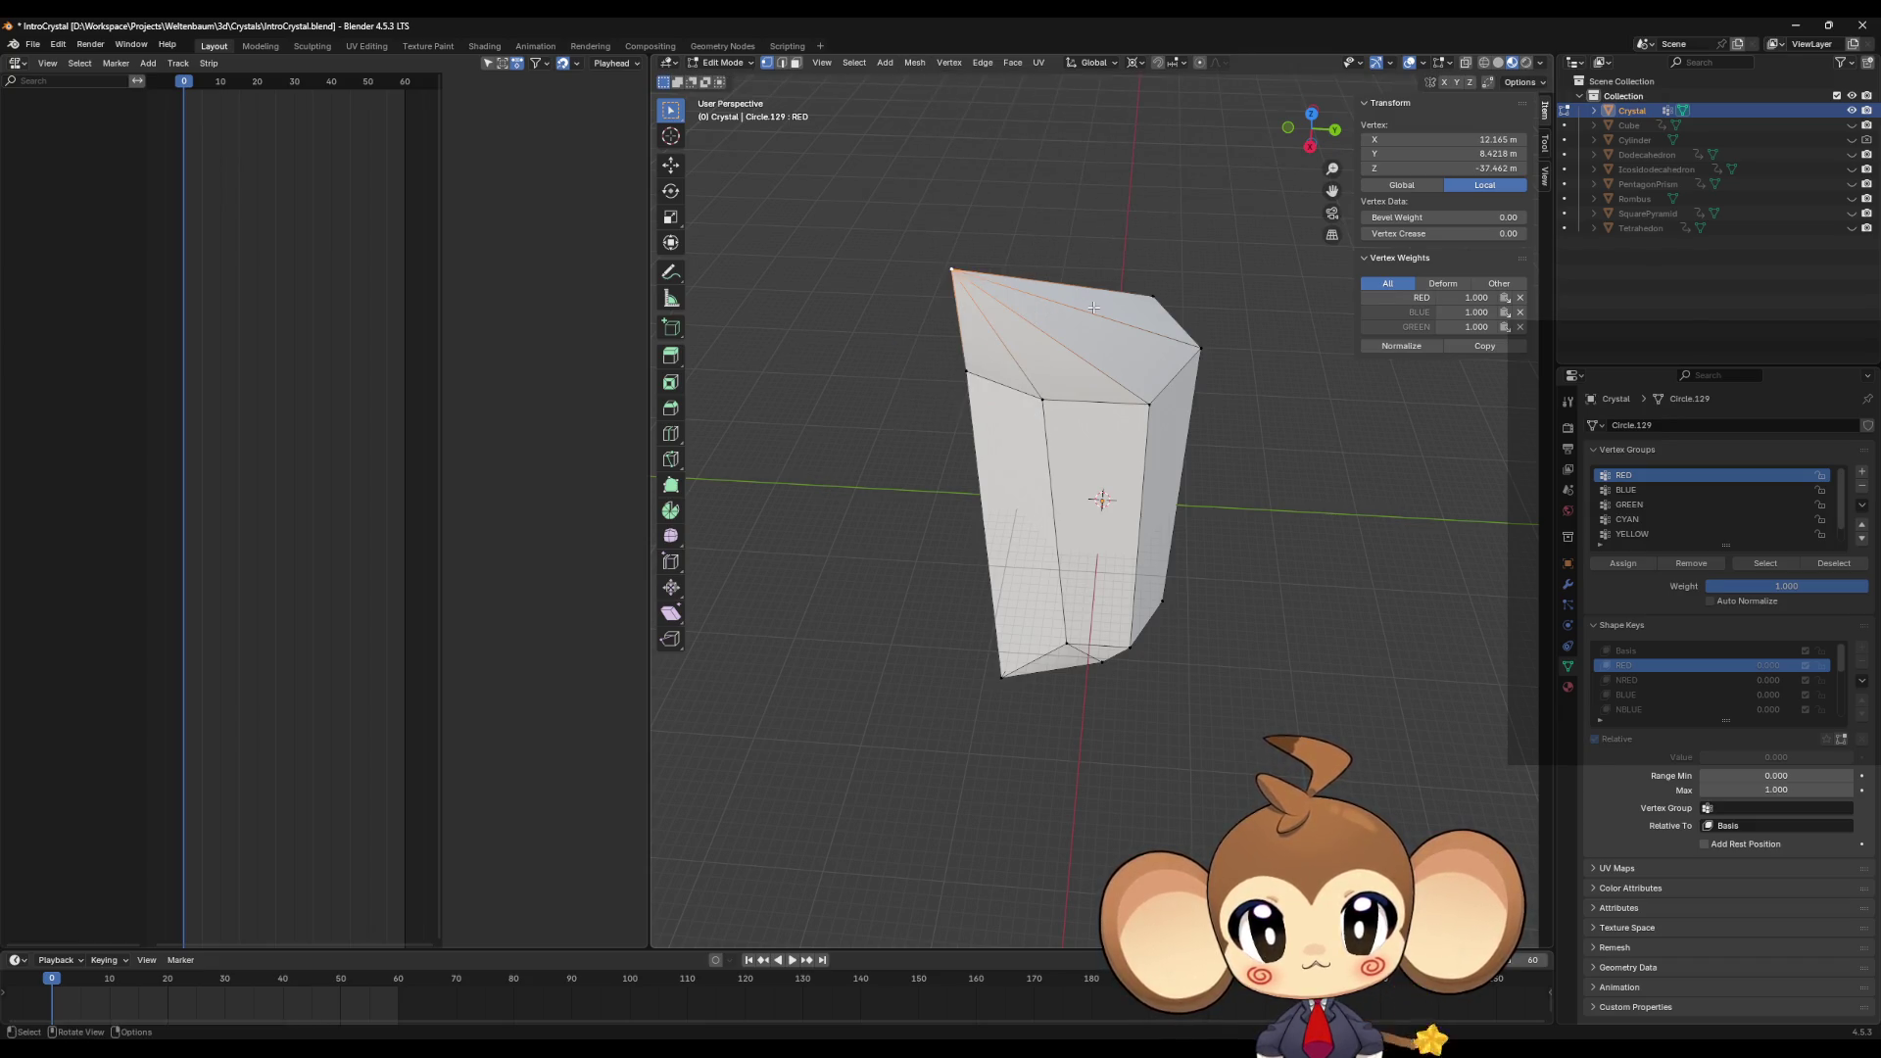
key("Tab")
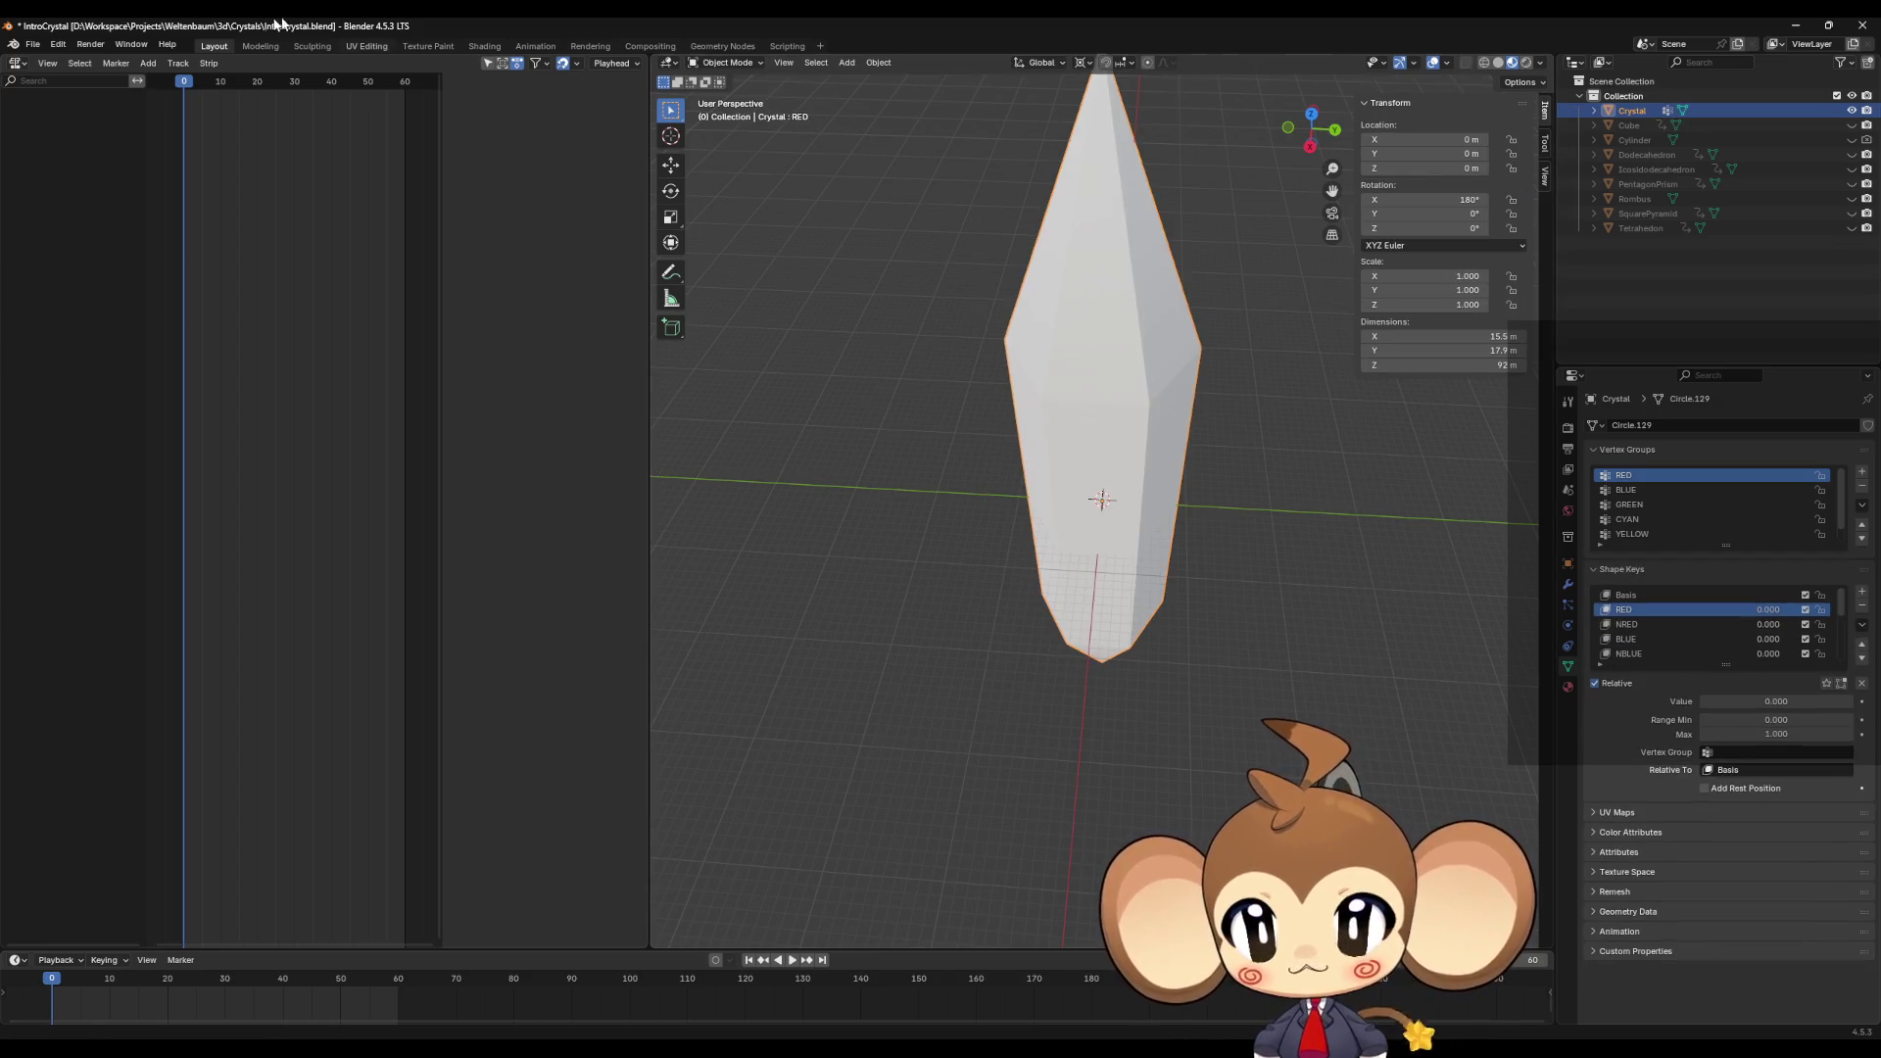
key("Tab")
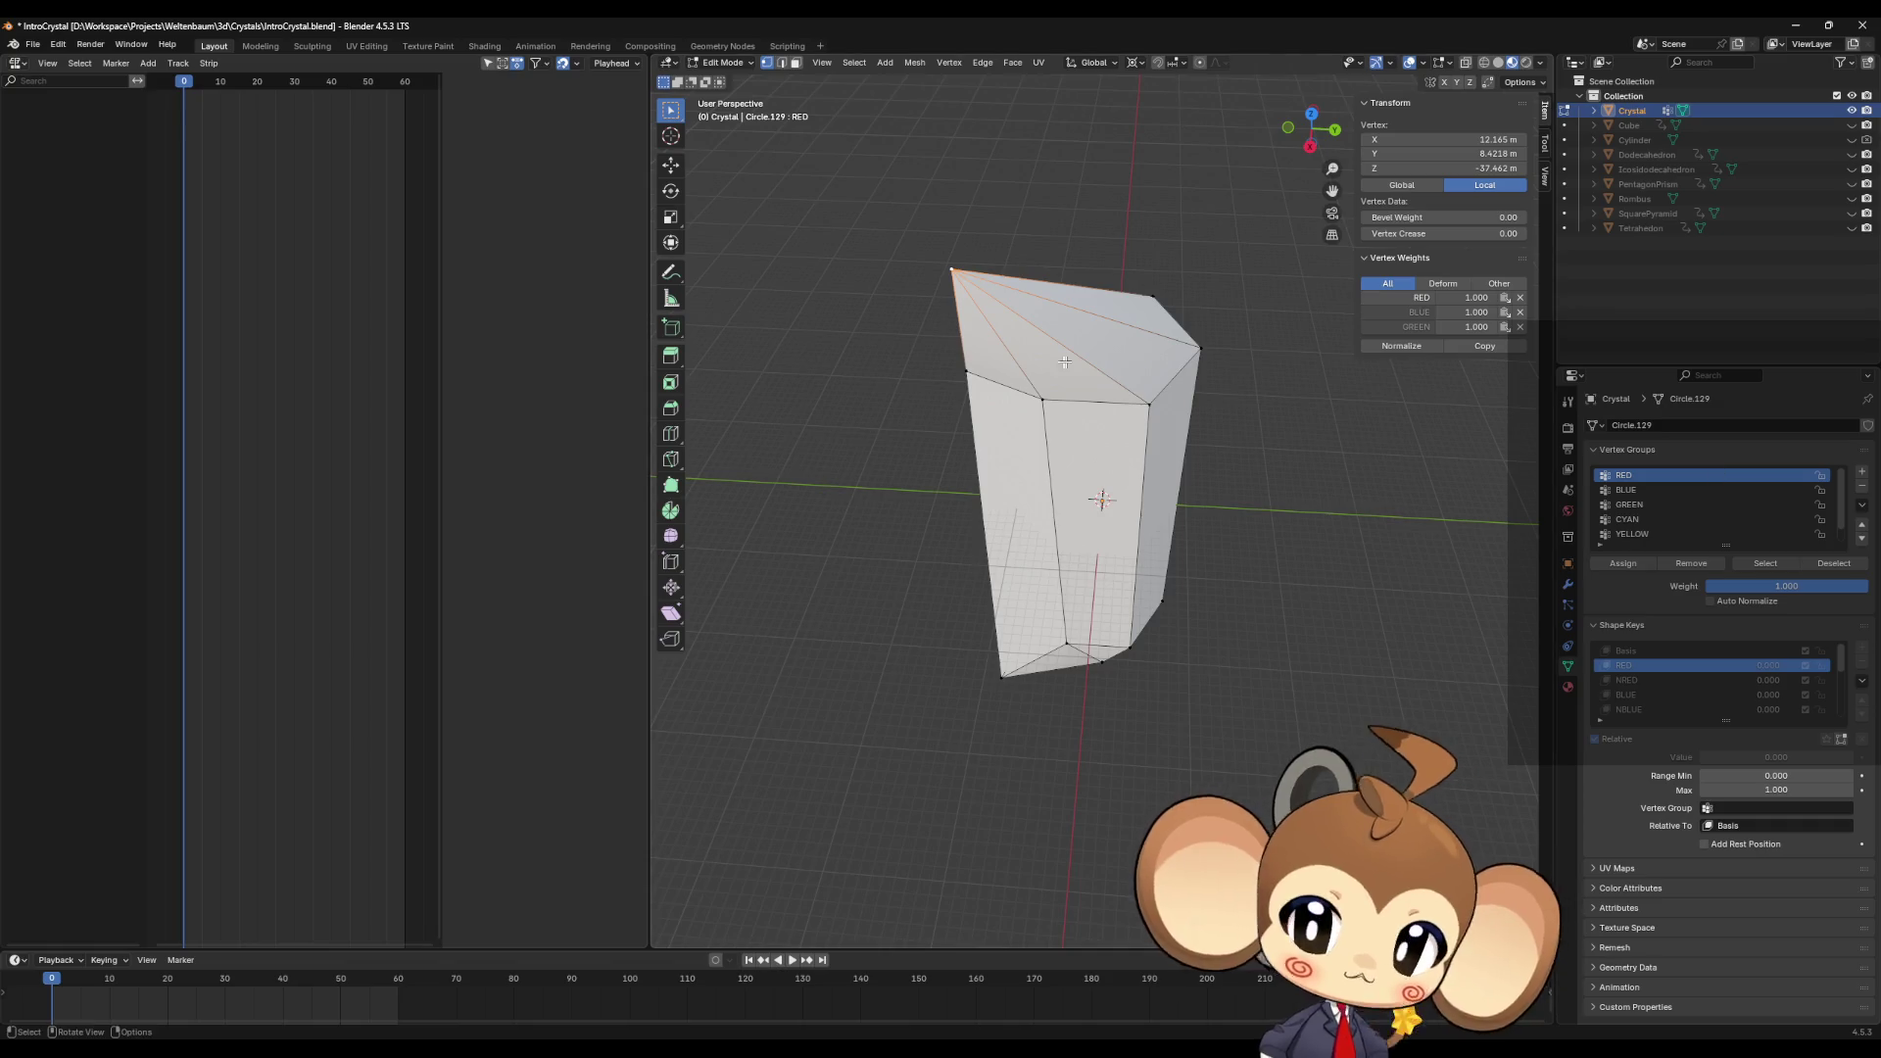
left_click(988, 217)
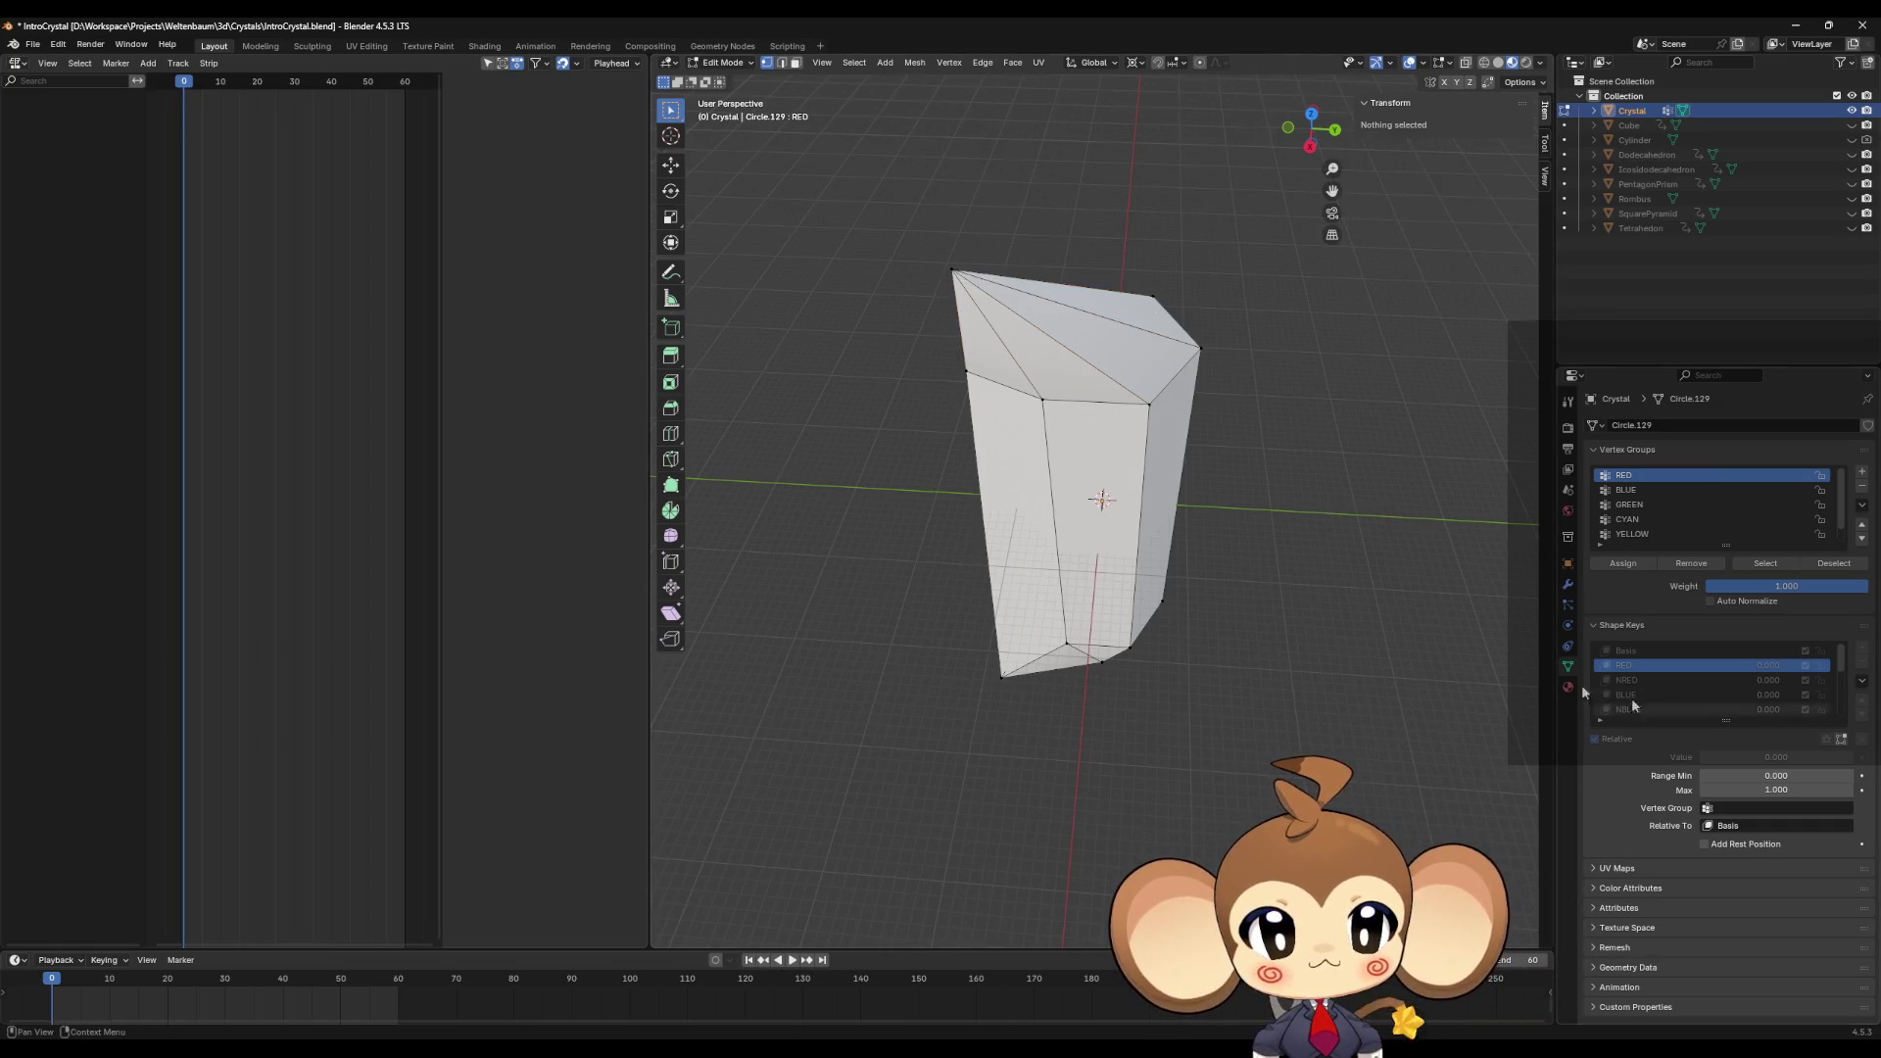
Step: In Object Mode, set the RED shape key's value to 1, then return to Edit Mode
key("Tab")
left_click(1645, 596)
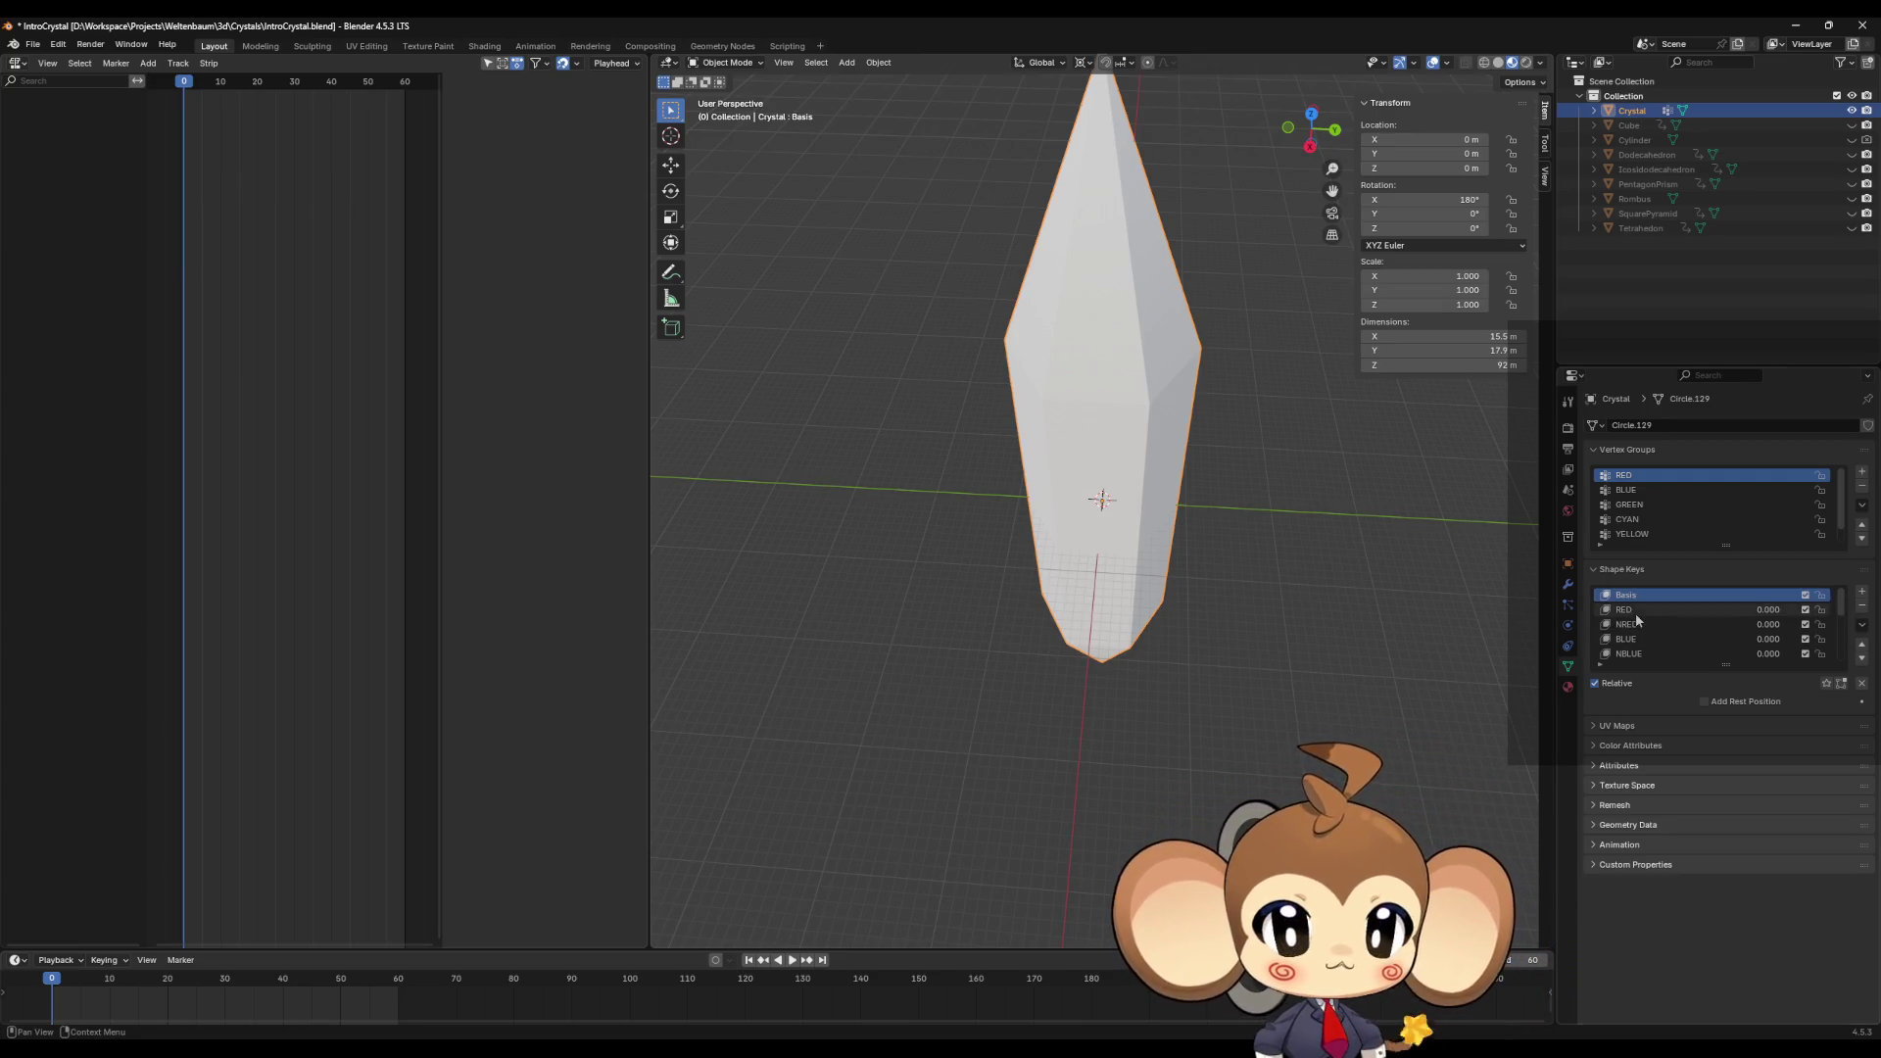
left_click(1644, 609)
left_click(1759, 701)
type("1")
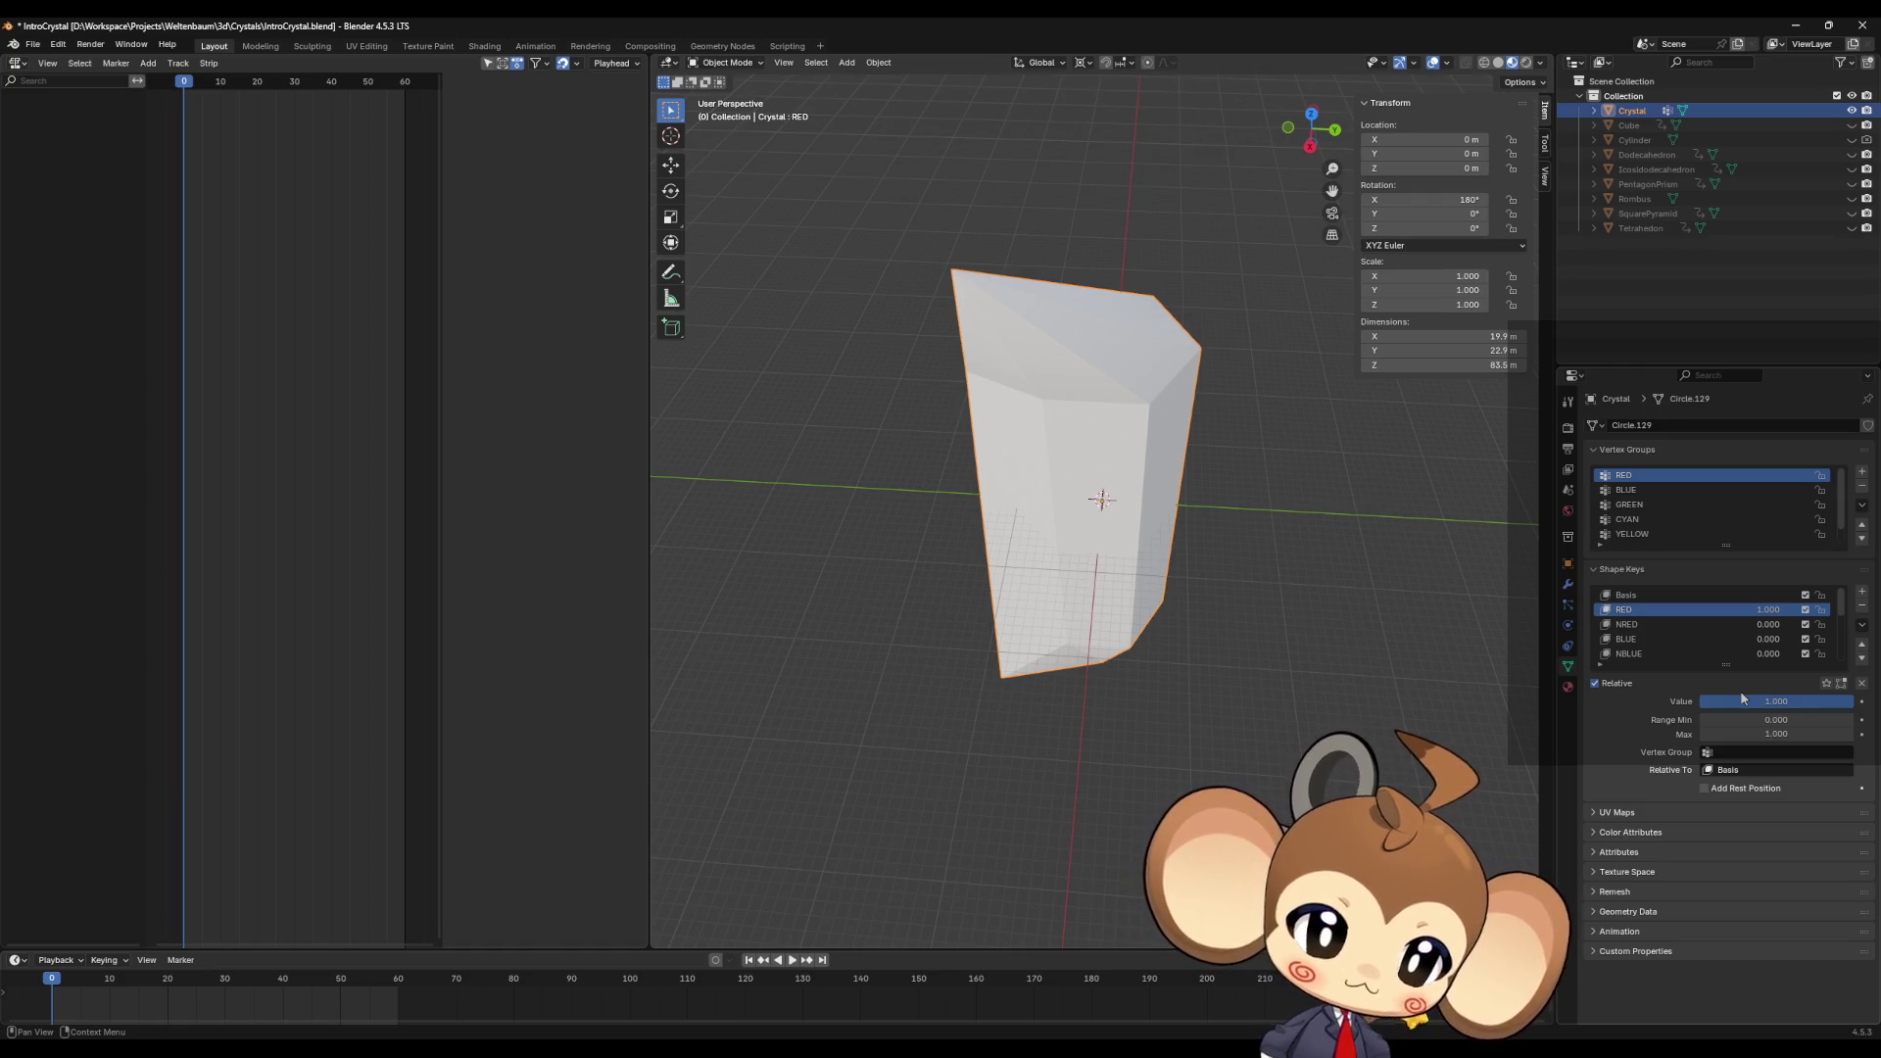
key("Tab")
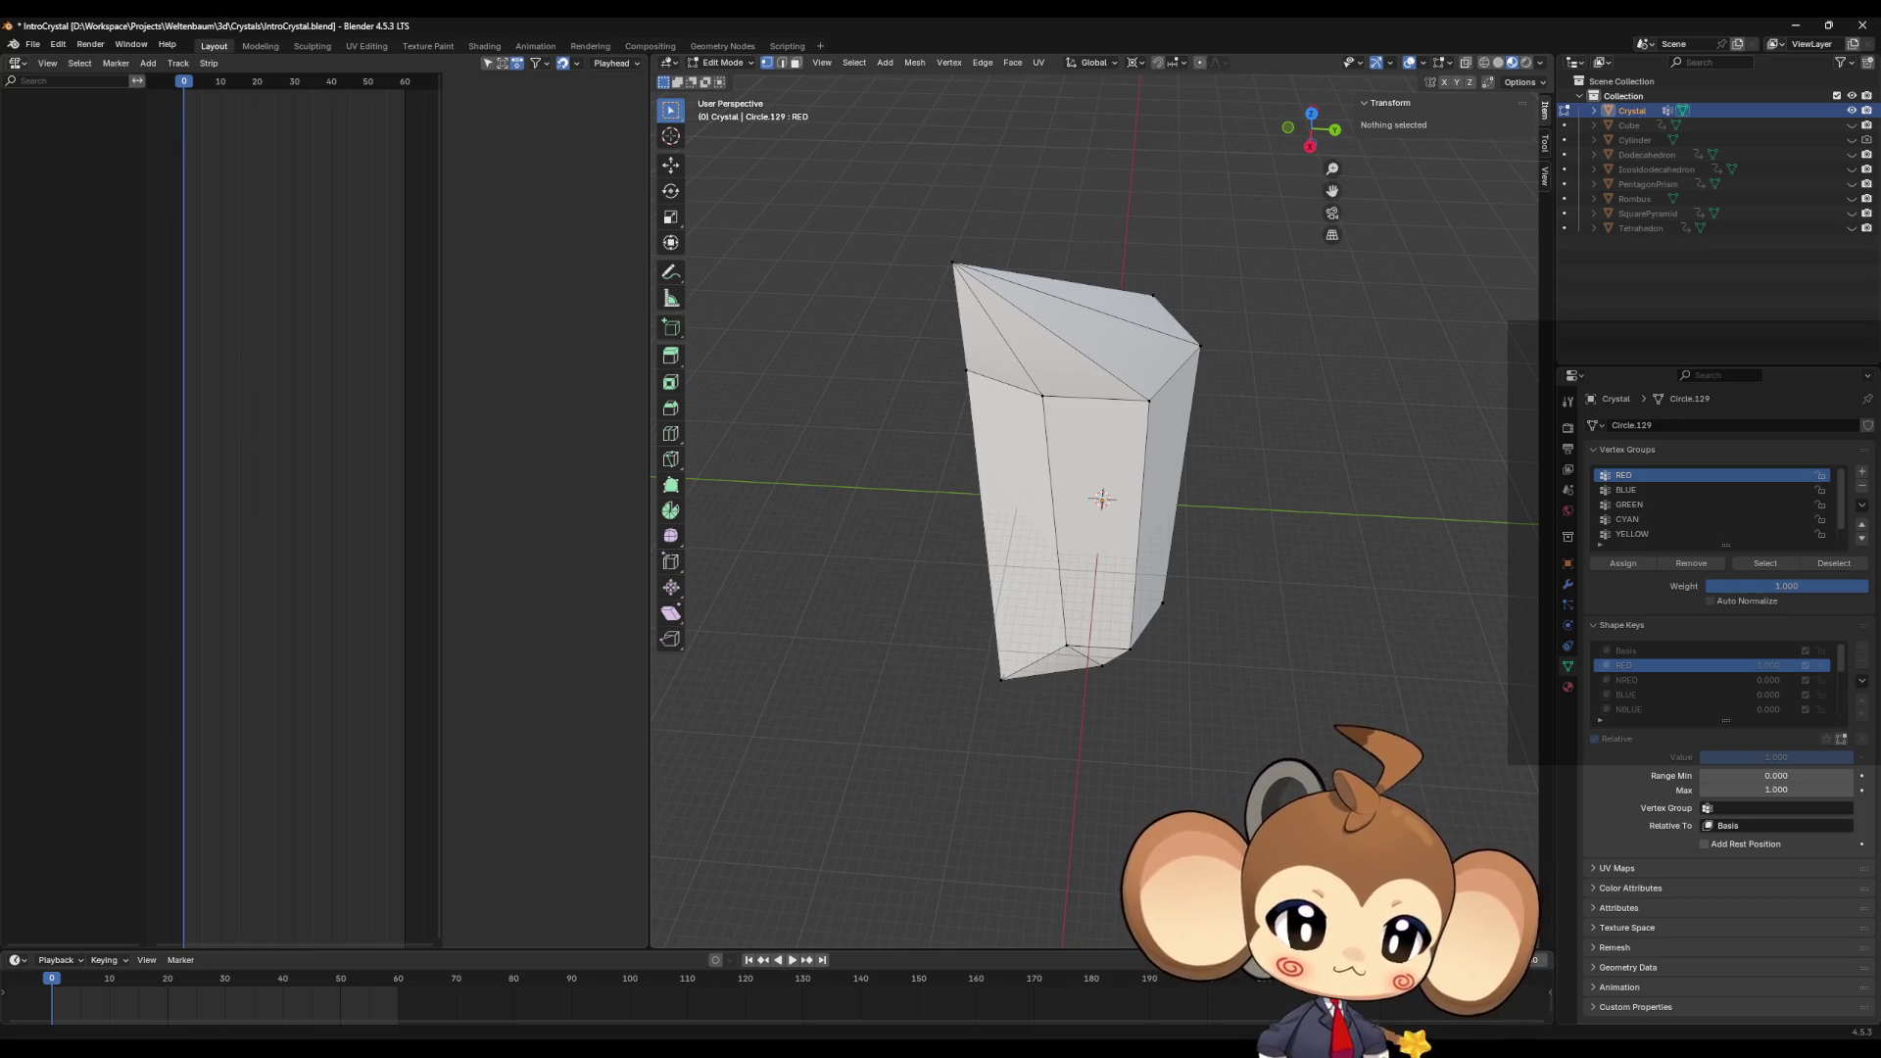
Step: Dismiss the Mesh menu and switch the RED-shaped crystal to Object Mode
left_click(913, 63)
key("b")
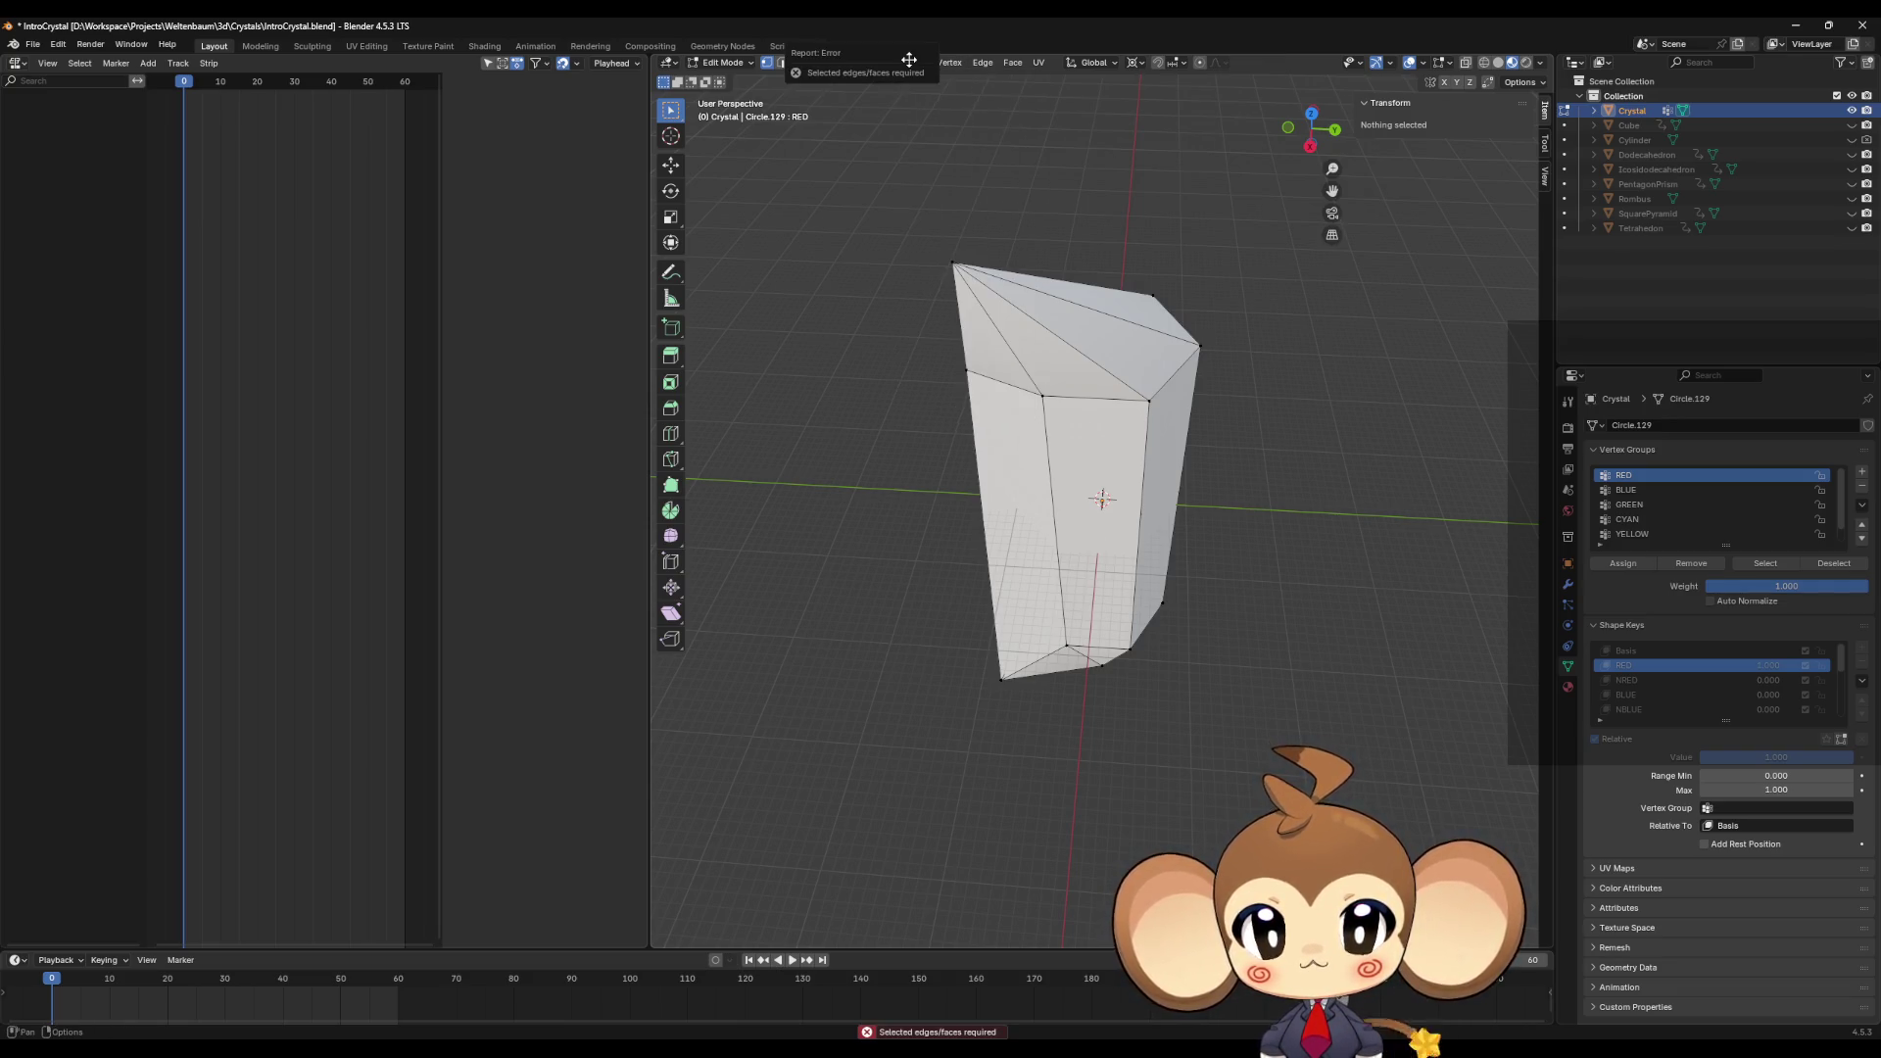
left_click(917, 63)
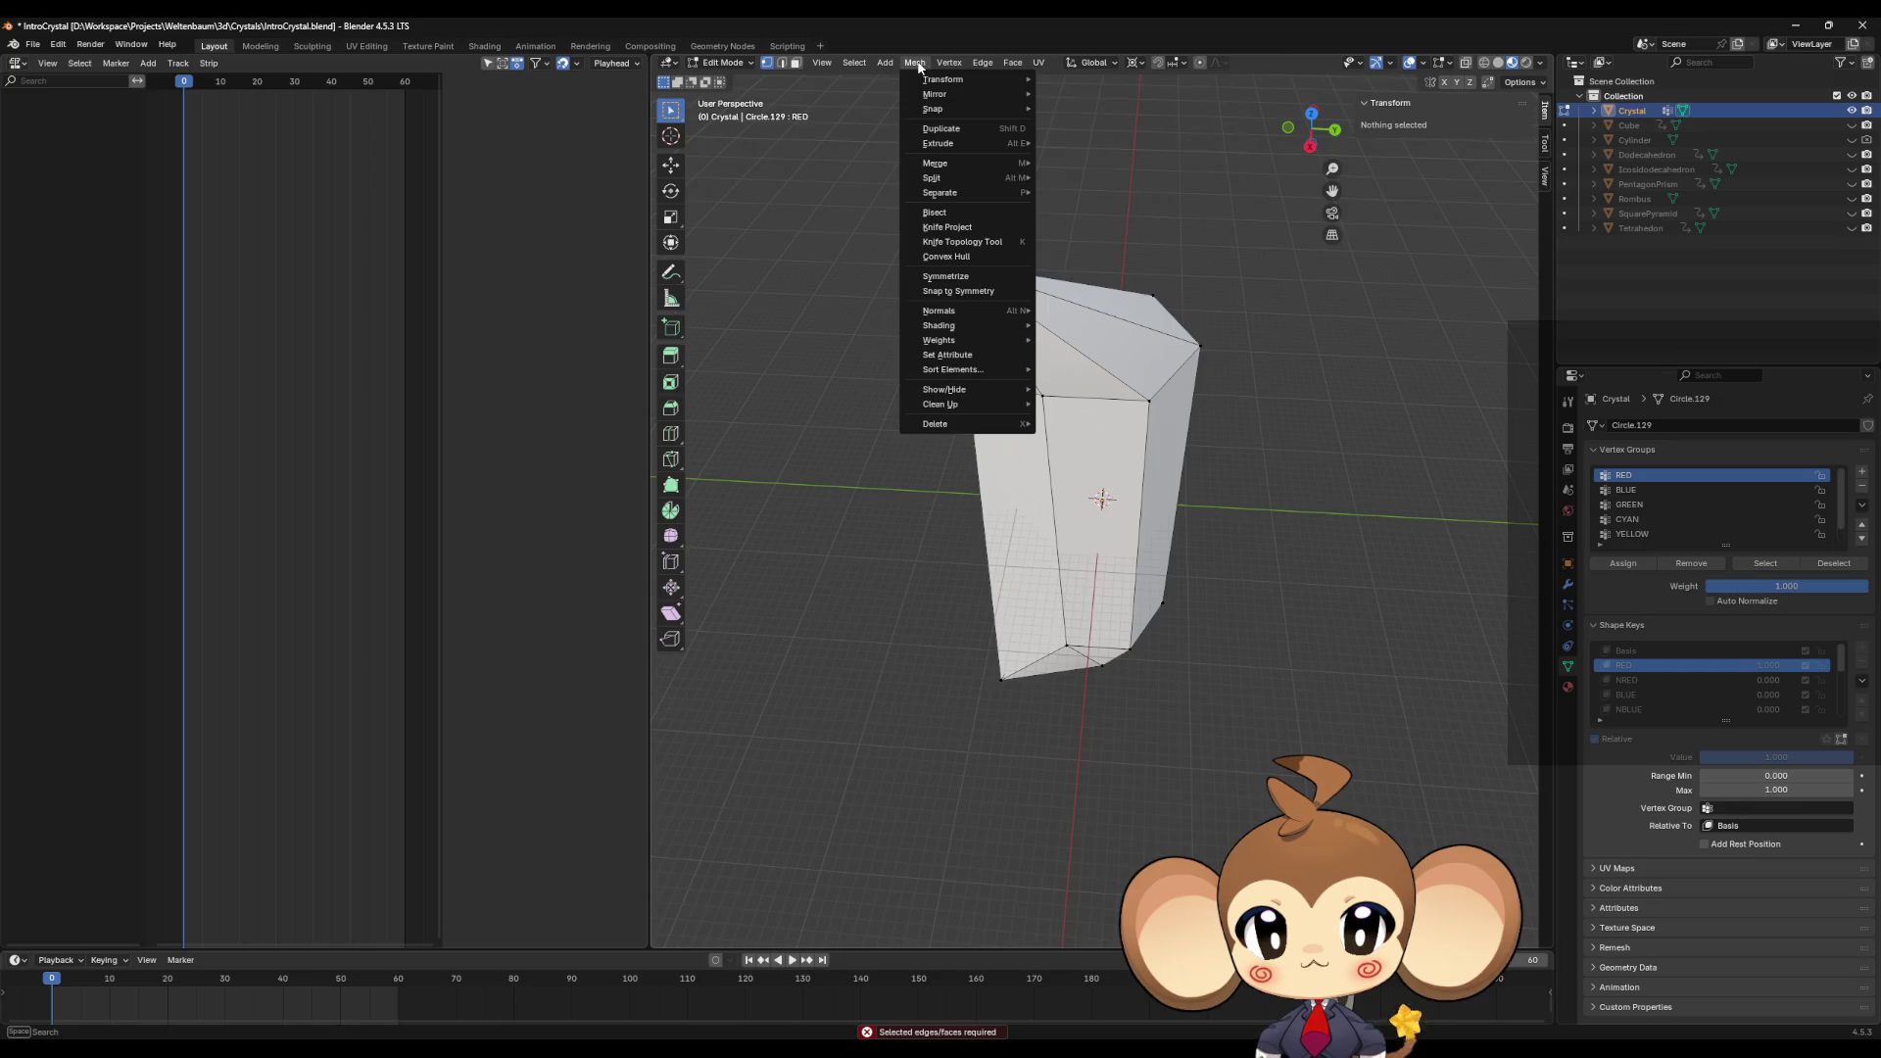
mouse_move(936, 80)
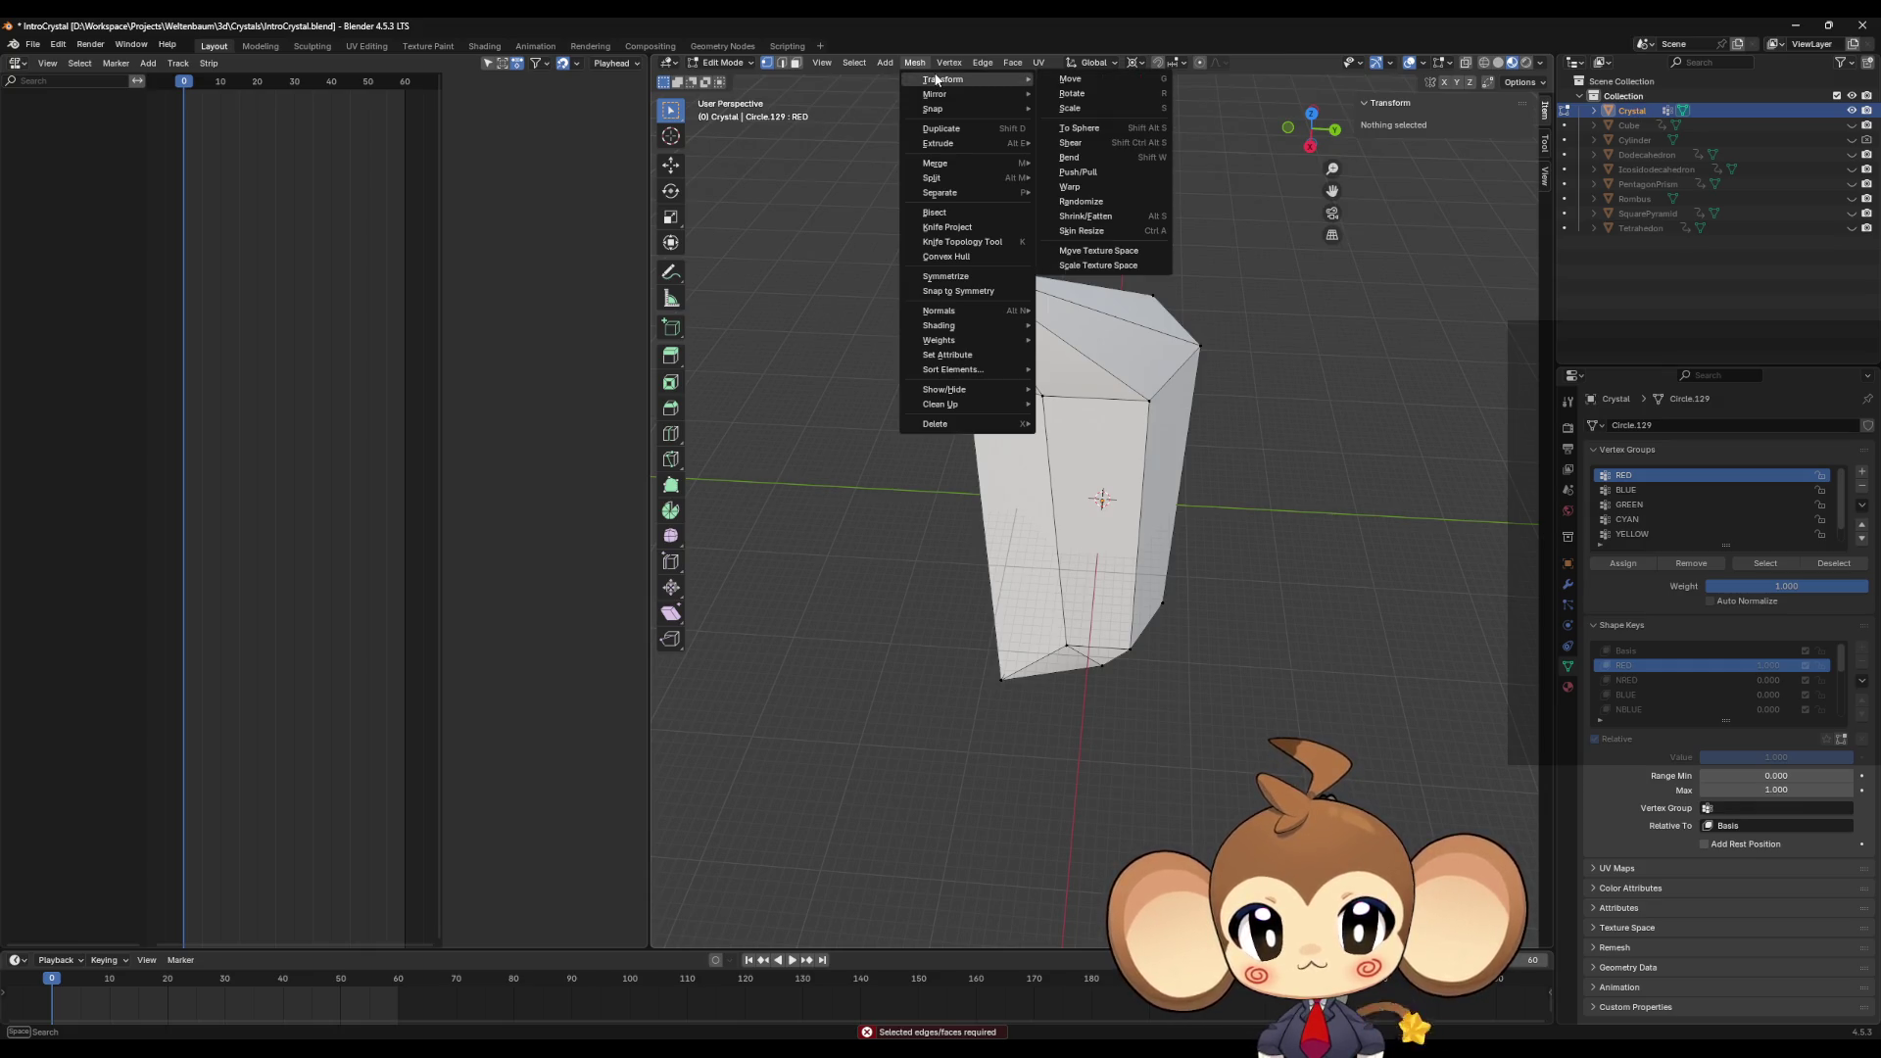
key("Escape")
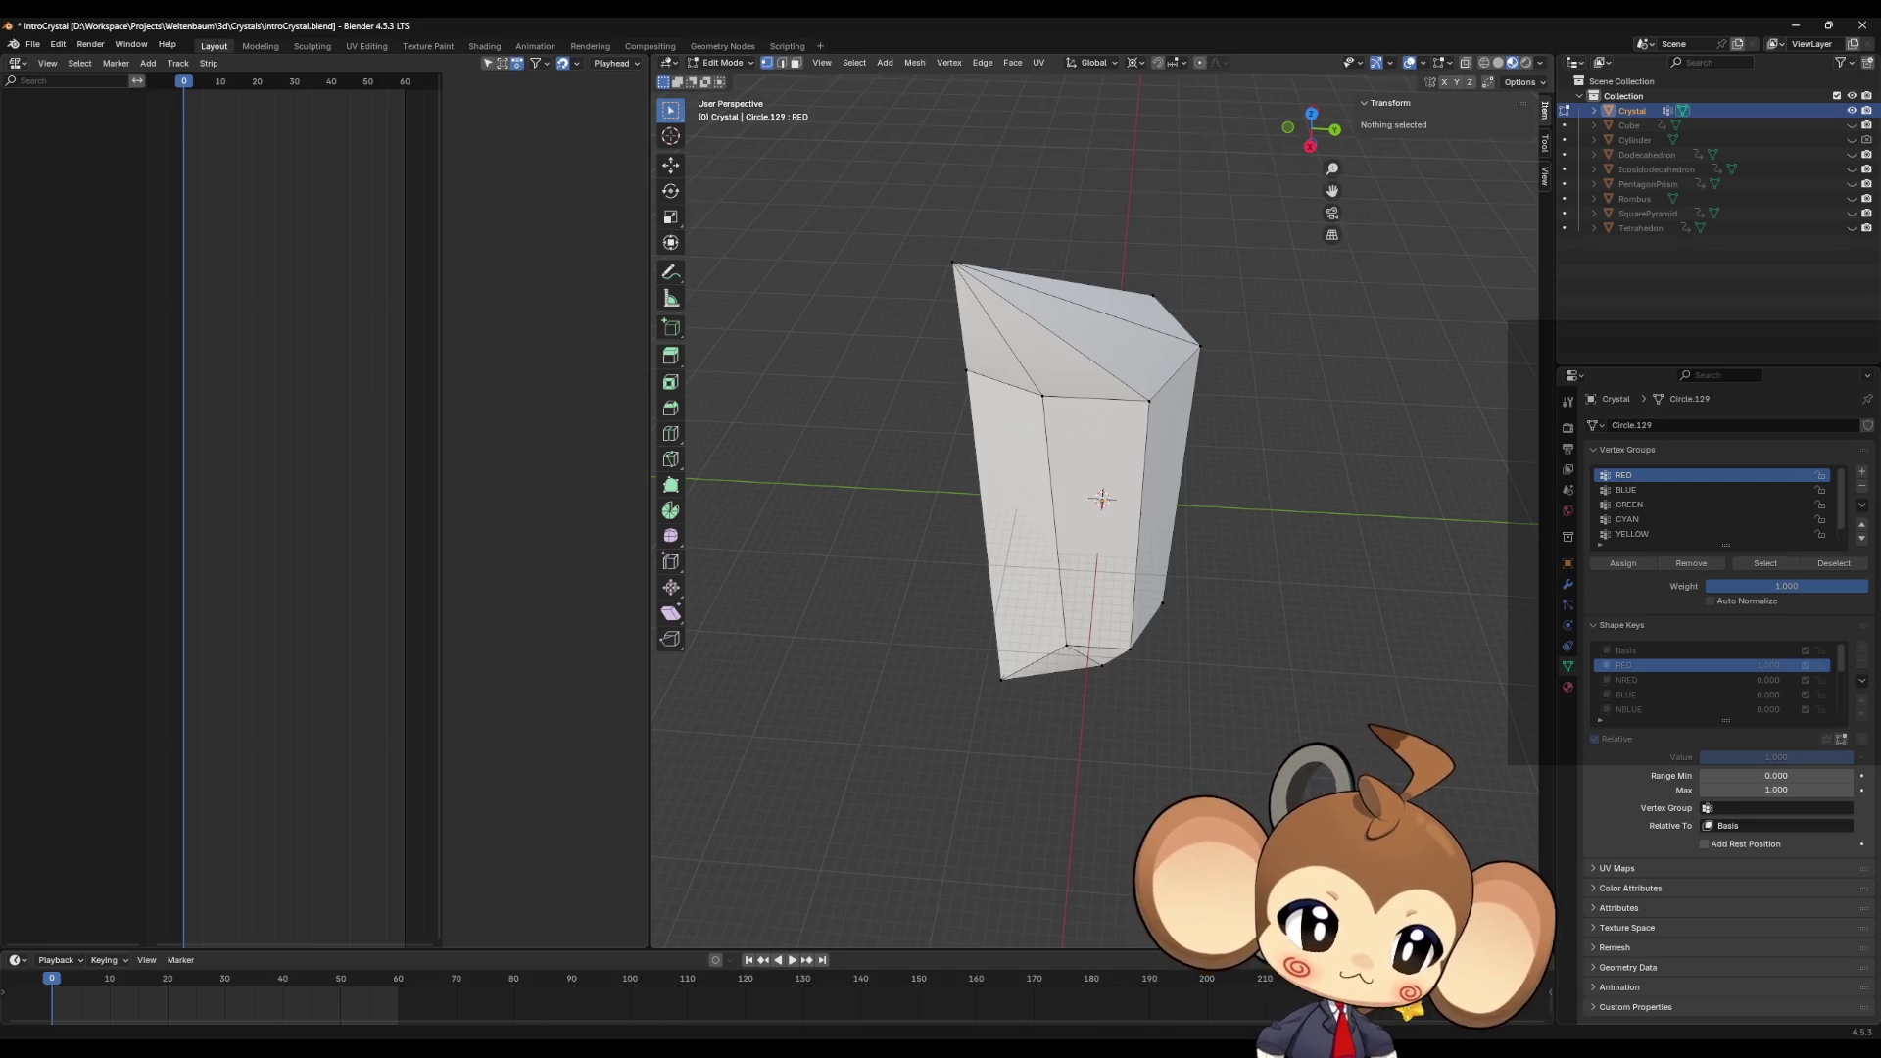
key("Tab")
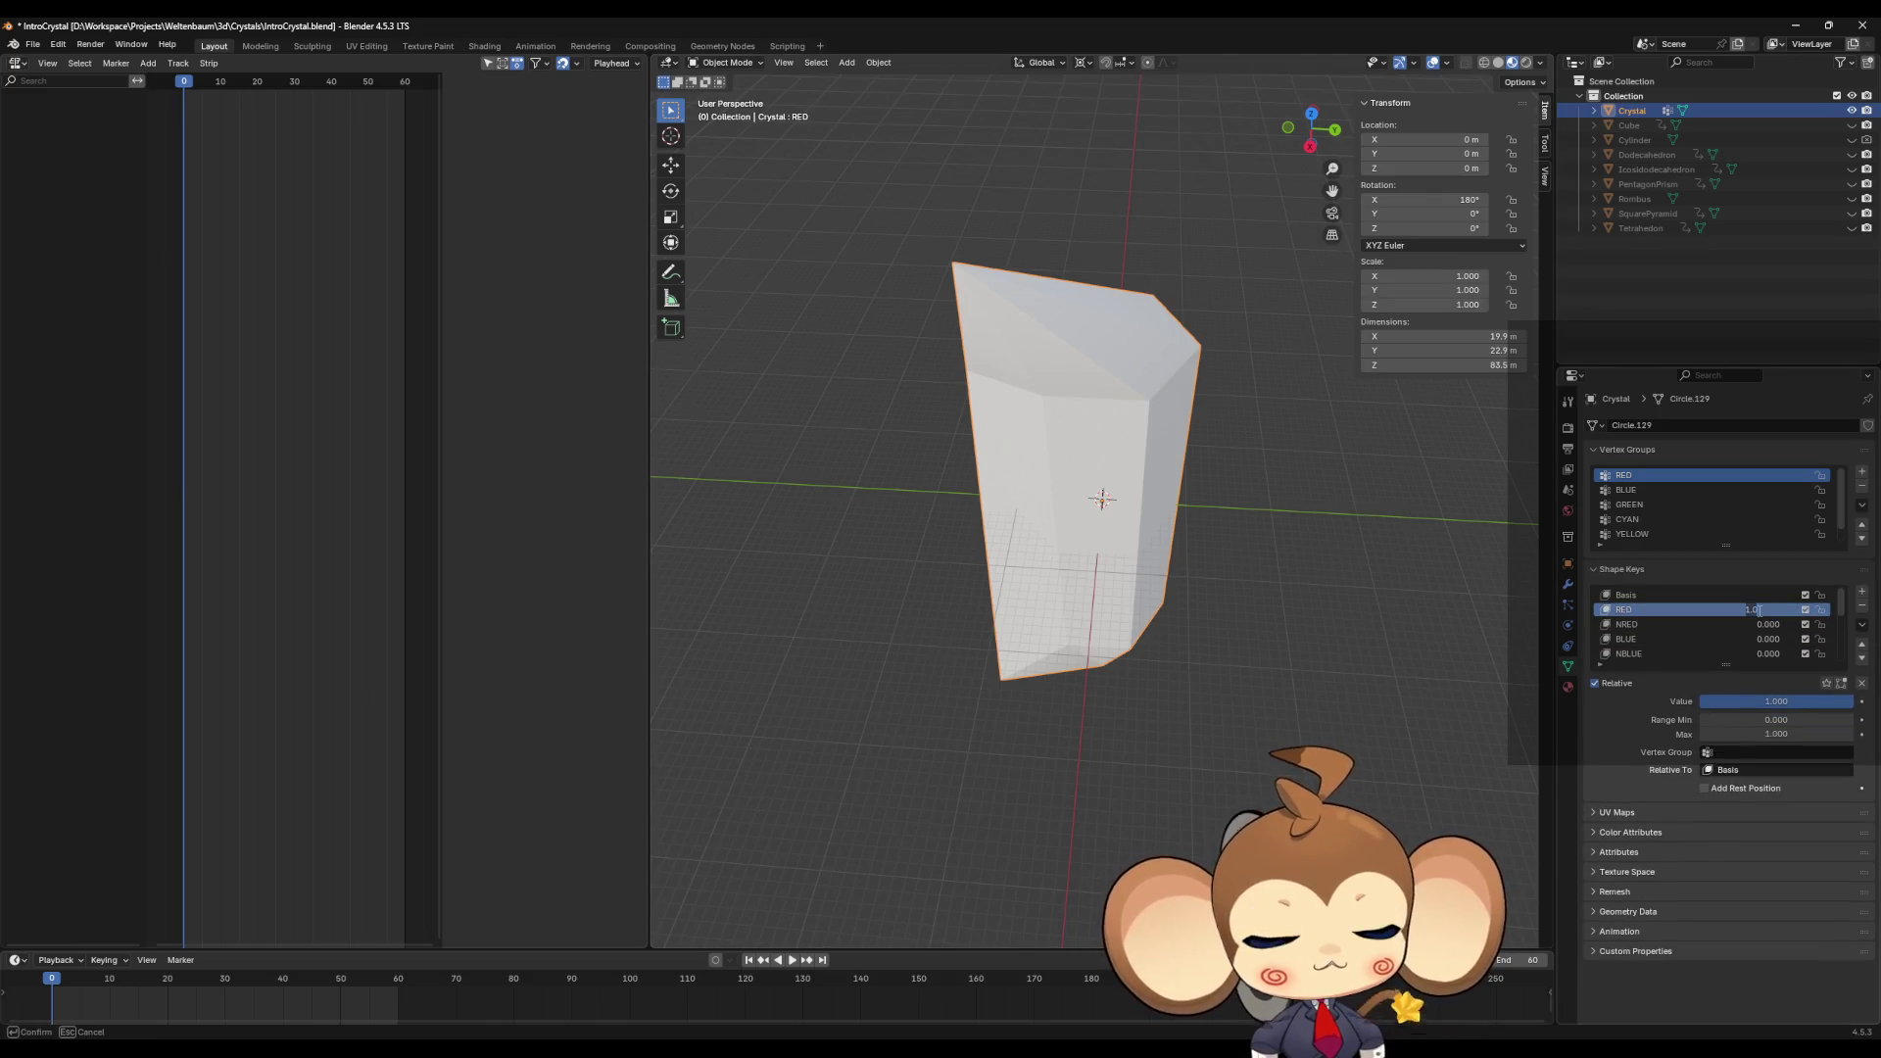
Step: Reset the RED shape key's value to its default of 0
left_click_drag(1764, 619, 1760, 617)
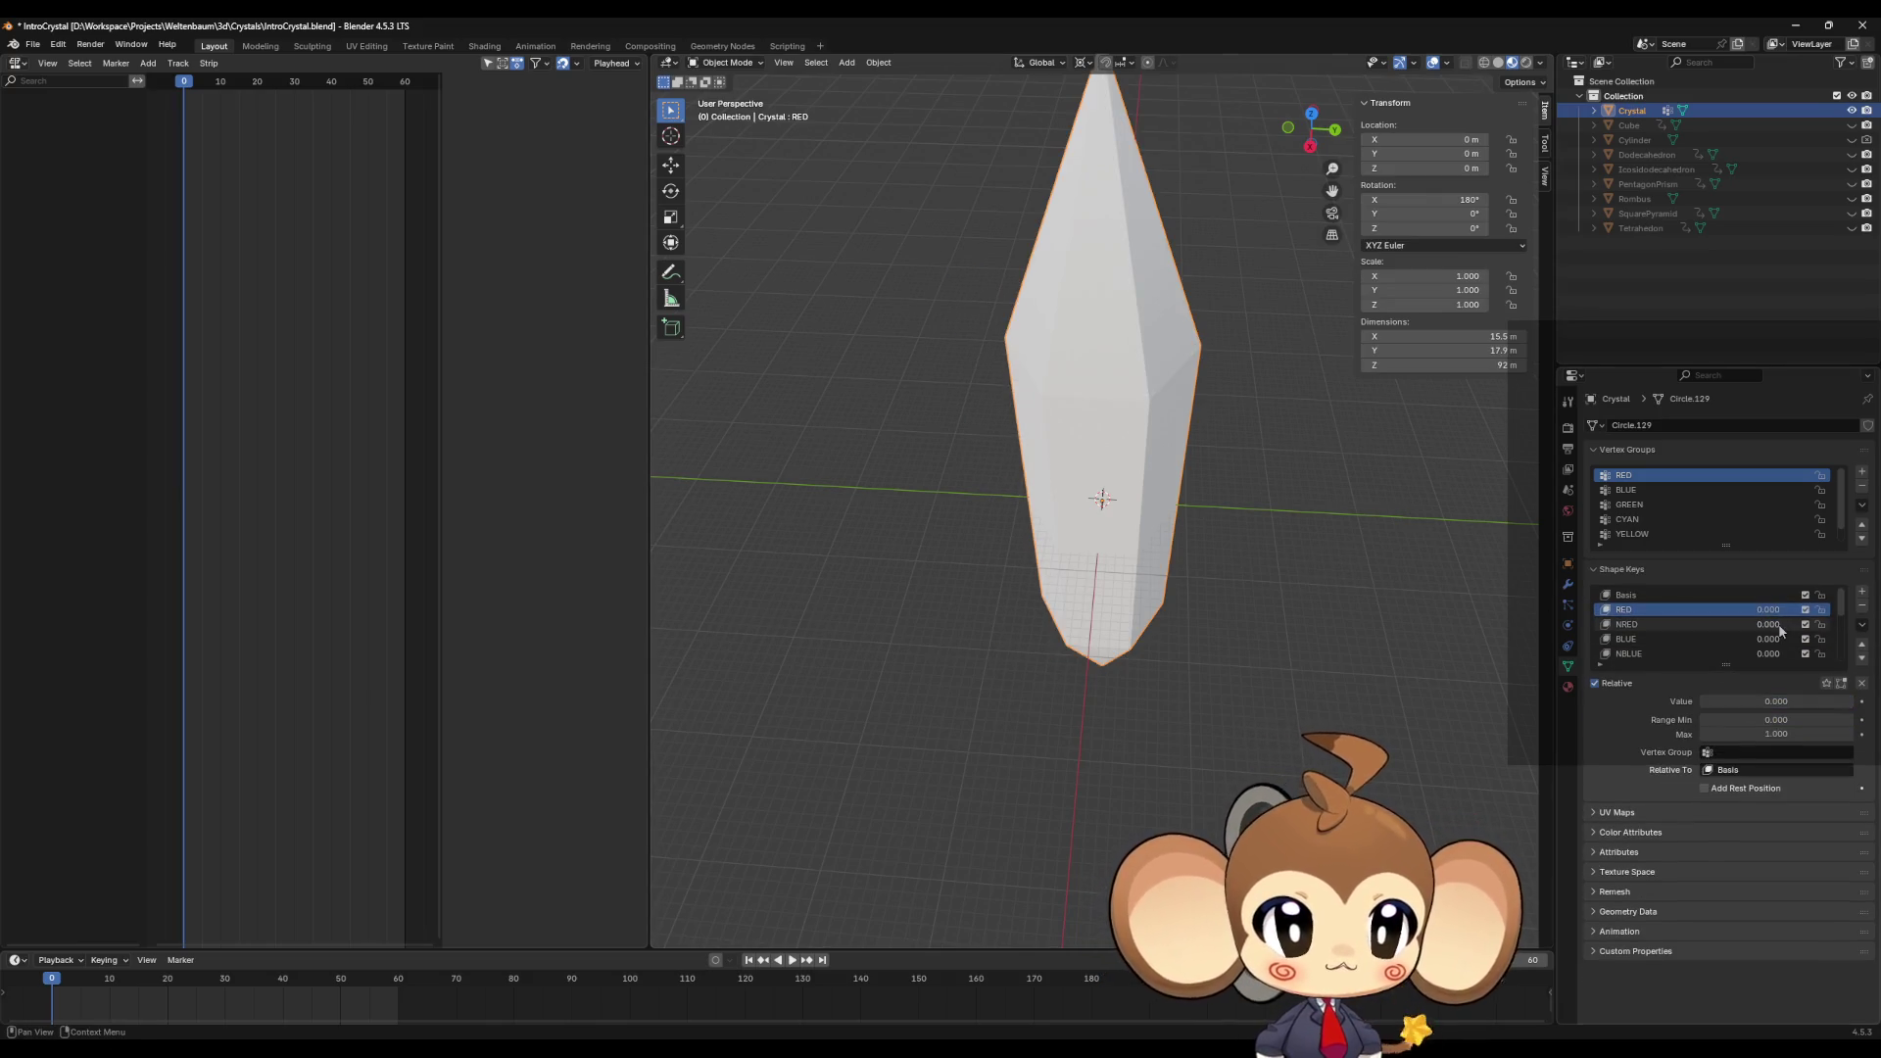
right_click(1741, 609)
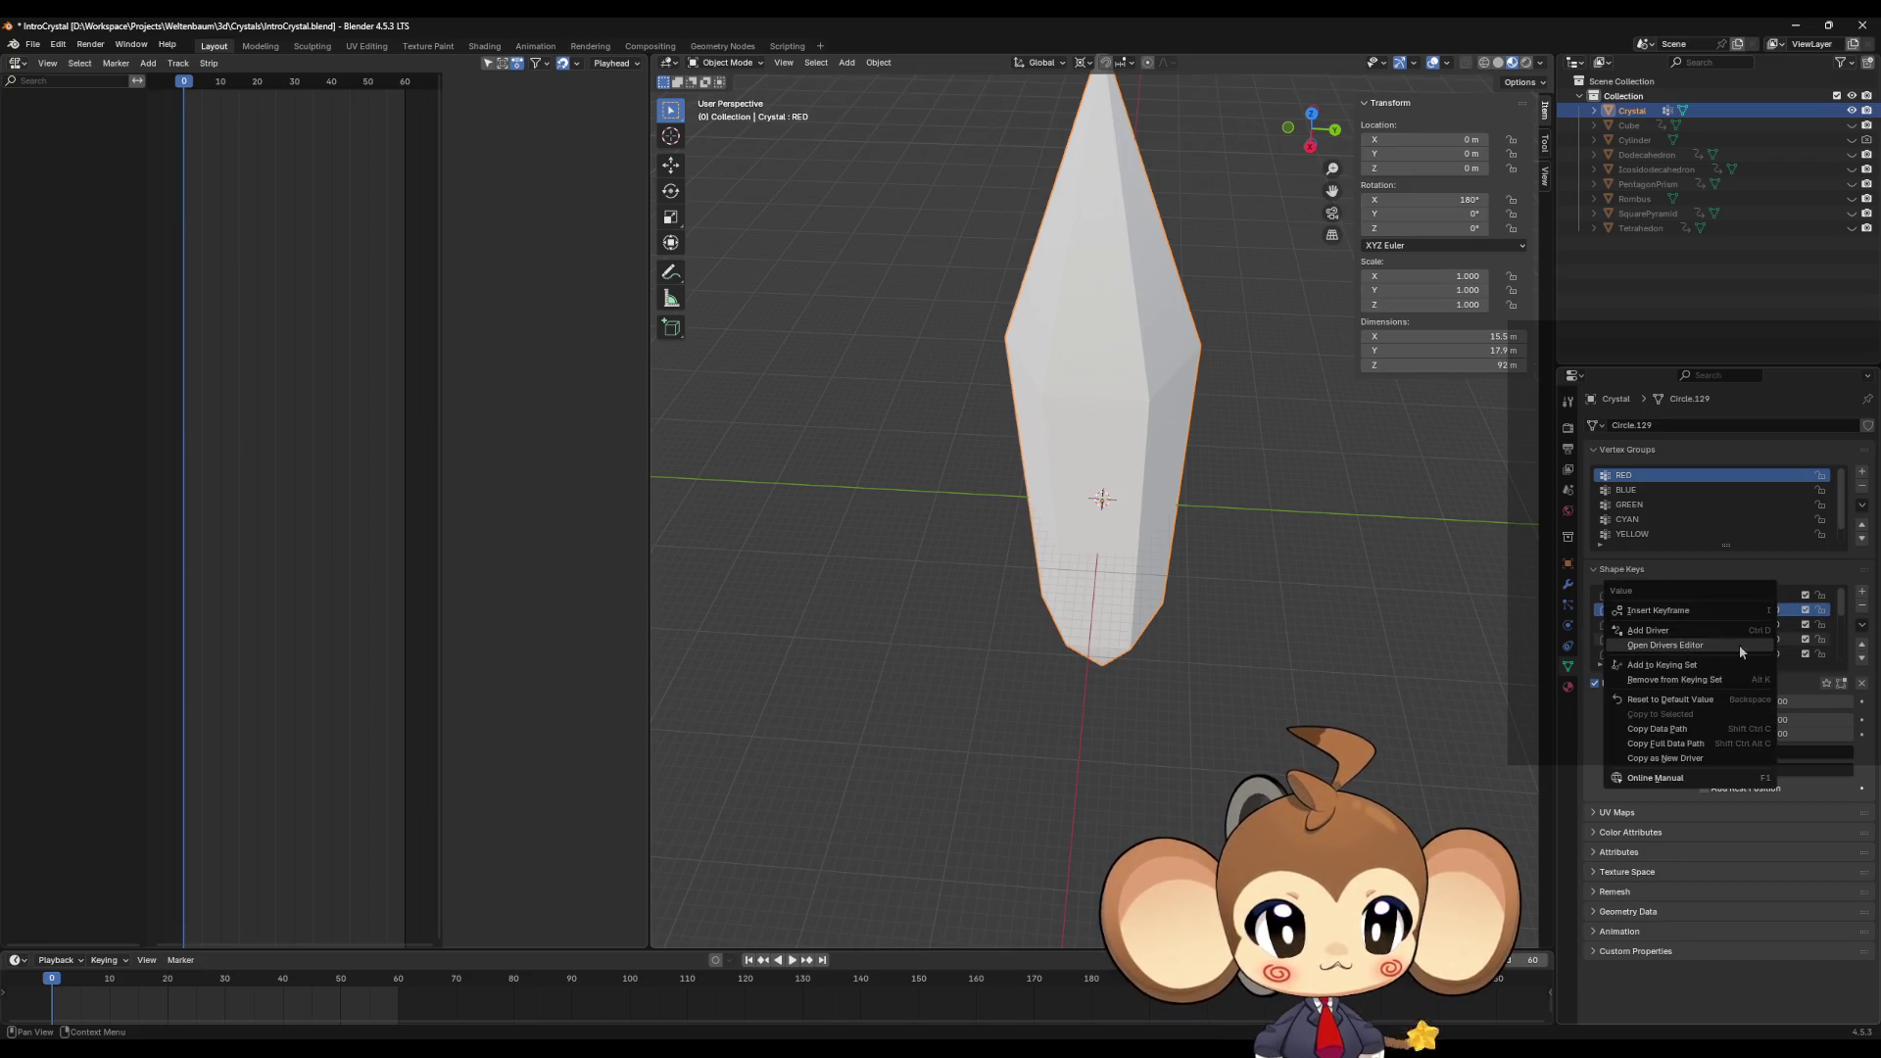
left_click(1705, 701)
Step: Enter Edit Mode and reset the active shape key back to Basis
key("Tab")
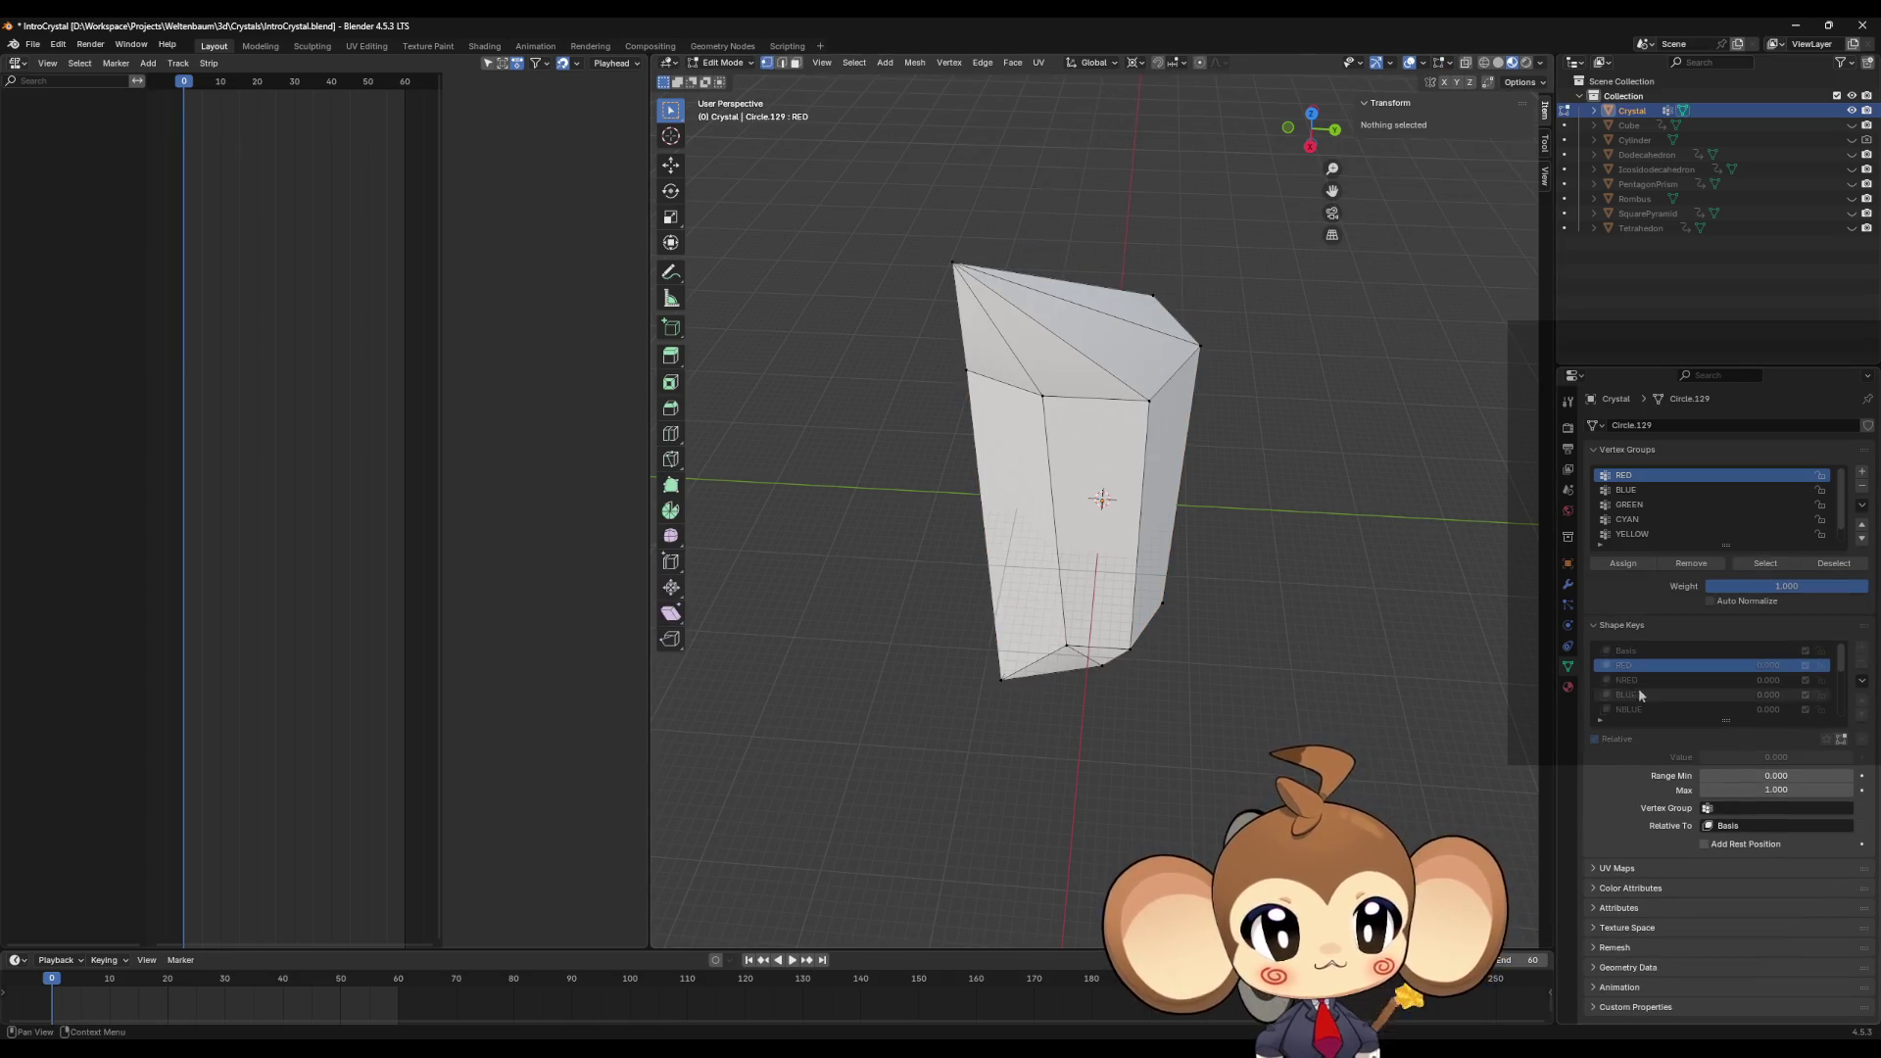
right_click(1643, 675)
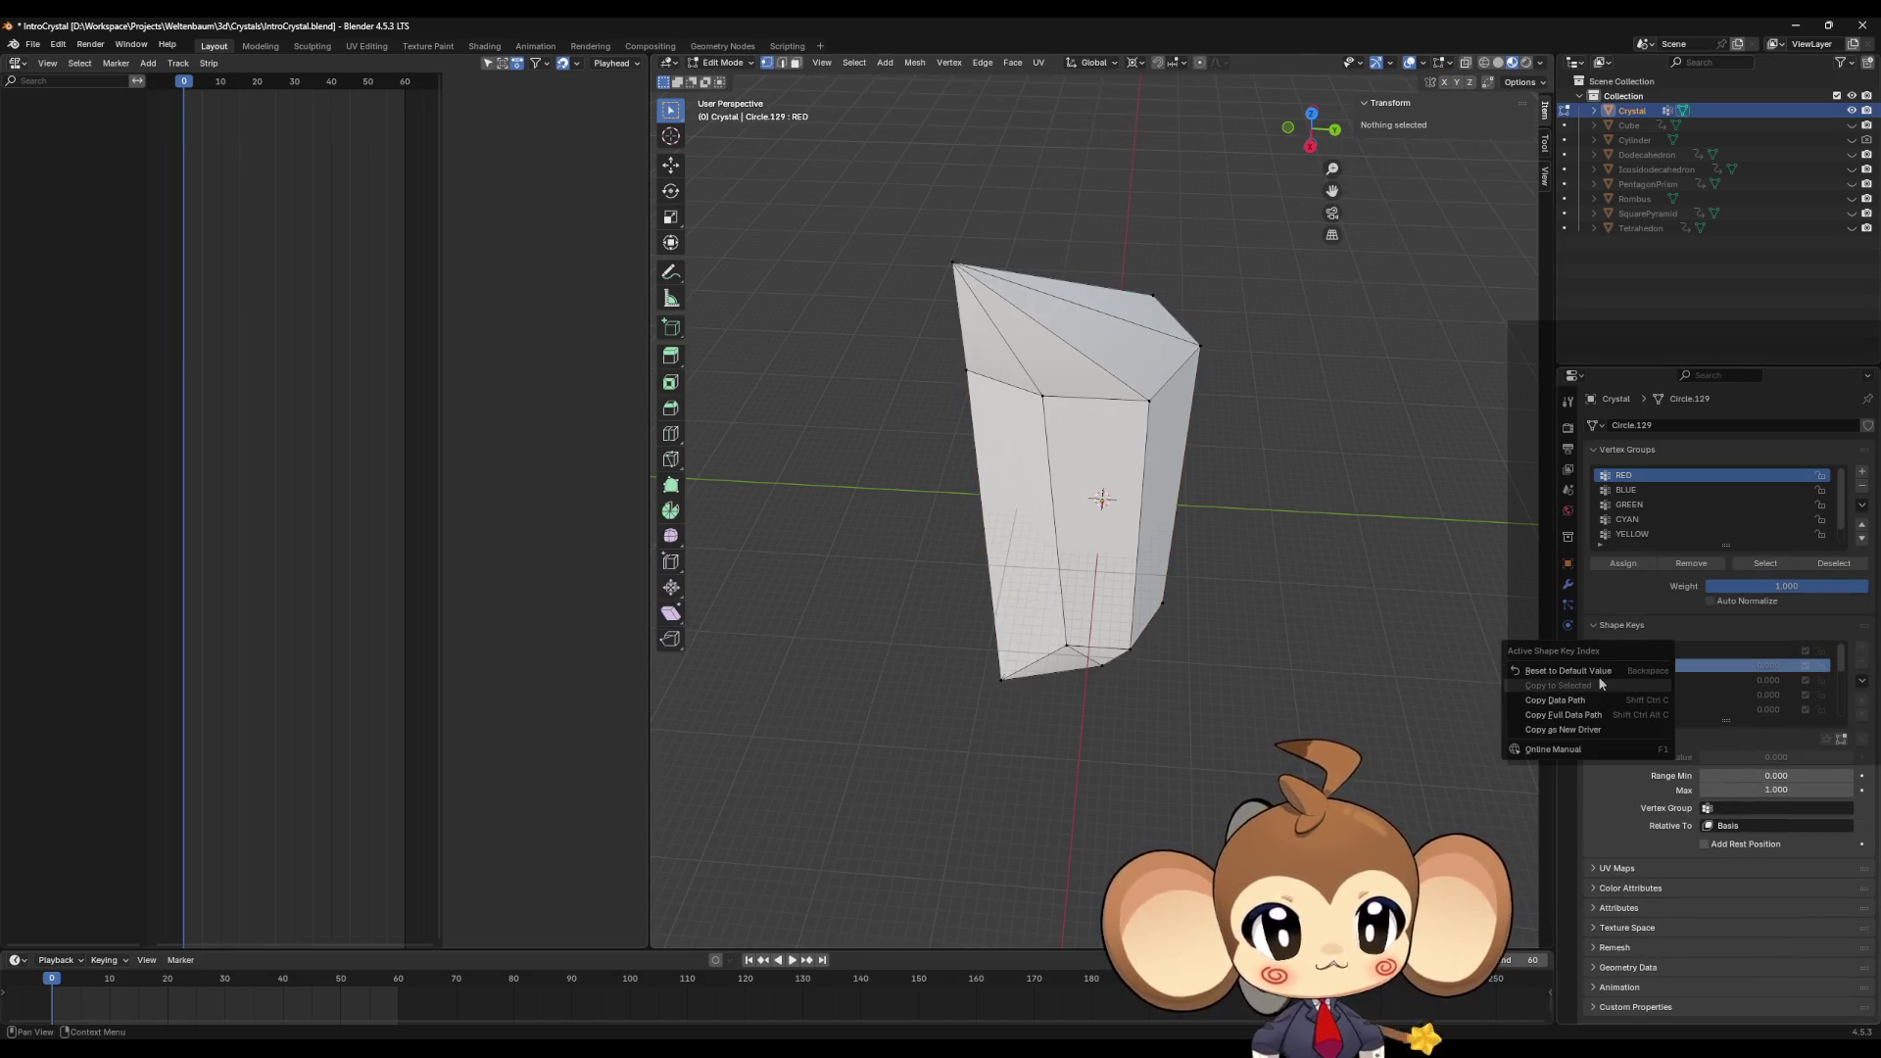
left_click(1603, 674)
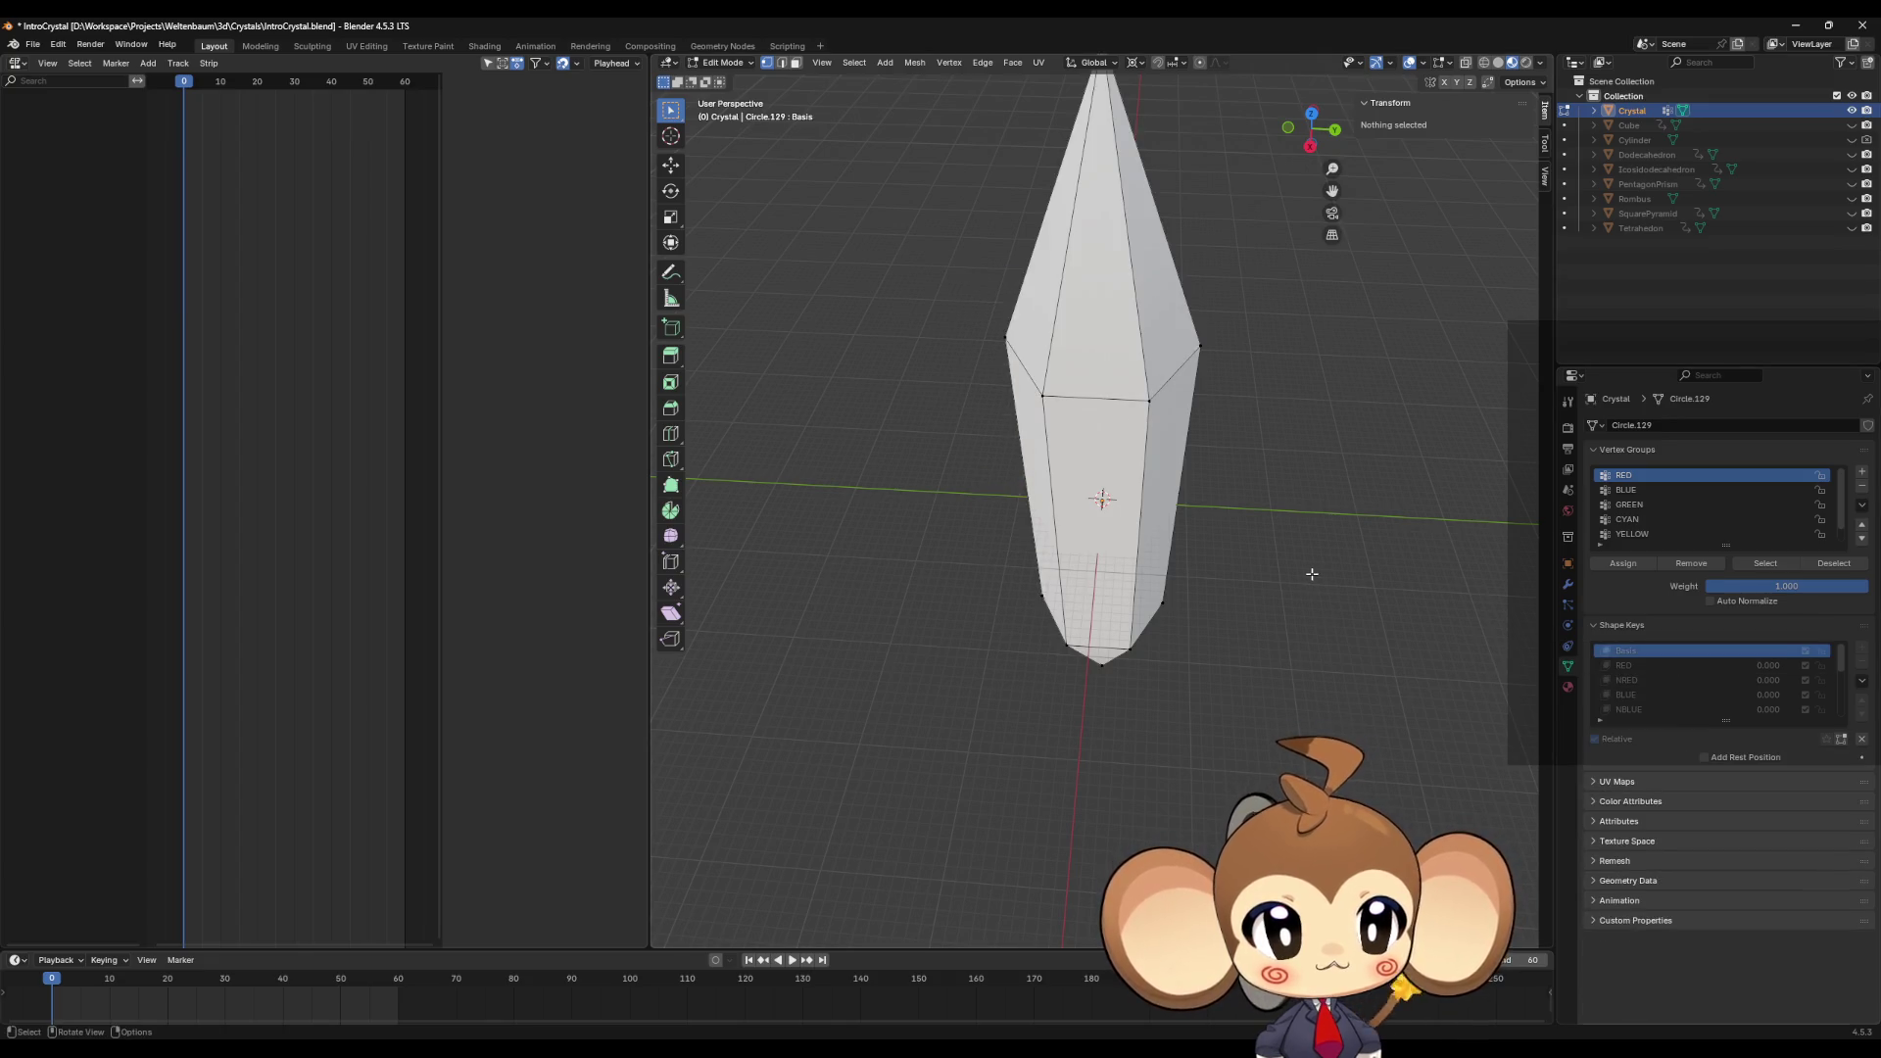
Step: Make RED the active shape key, enter Edit Mode and select all crystal vertices
key("Tab")
scroll(1638, 599, "down", 2)
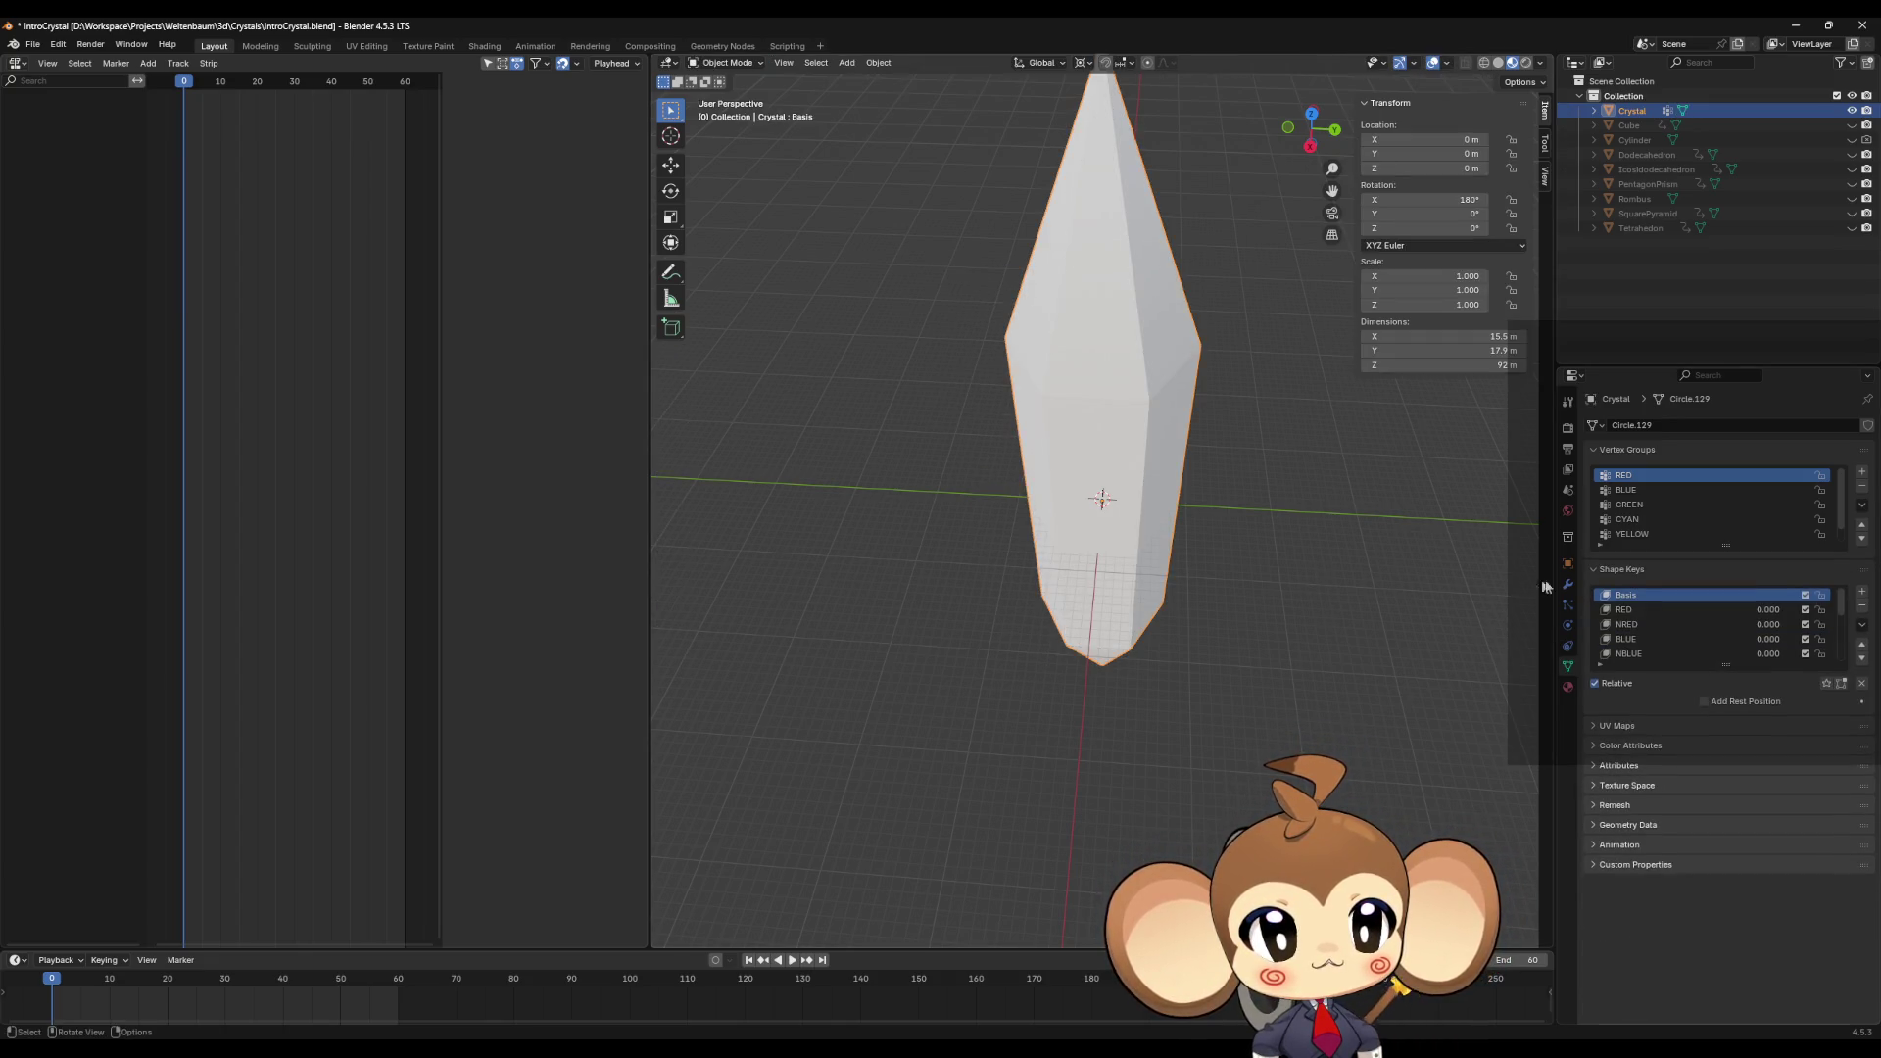
left_click(1638, 609)
key("Tab")
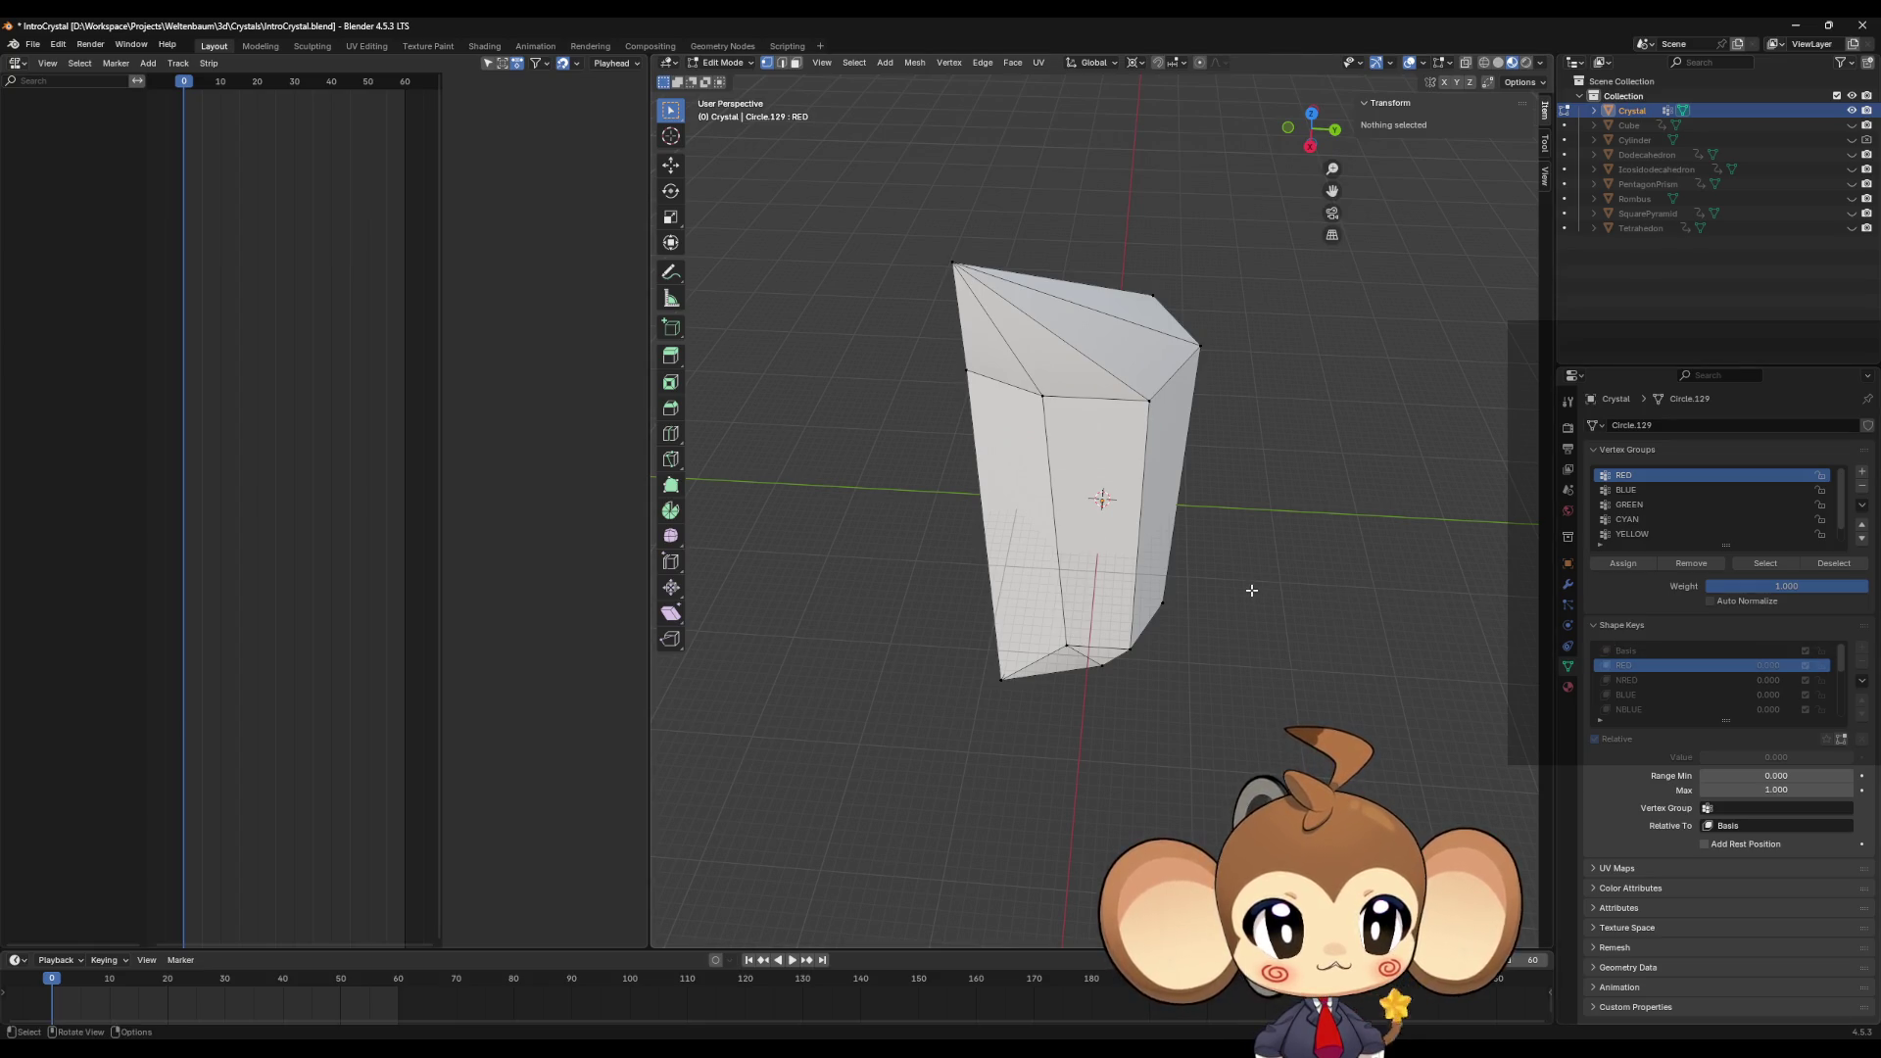
key("a")
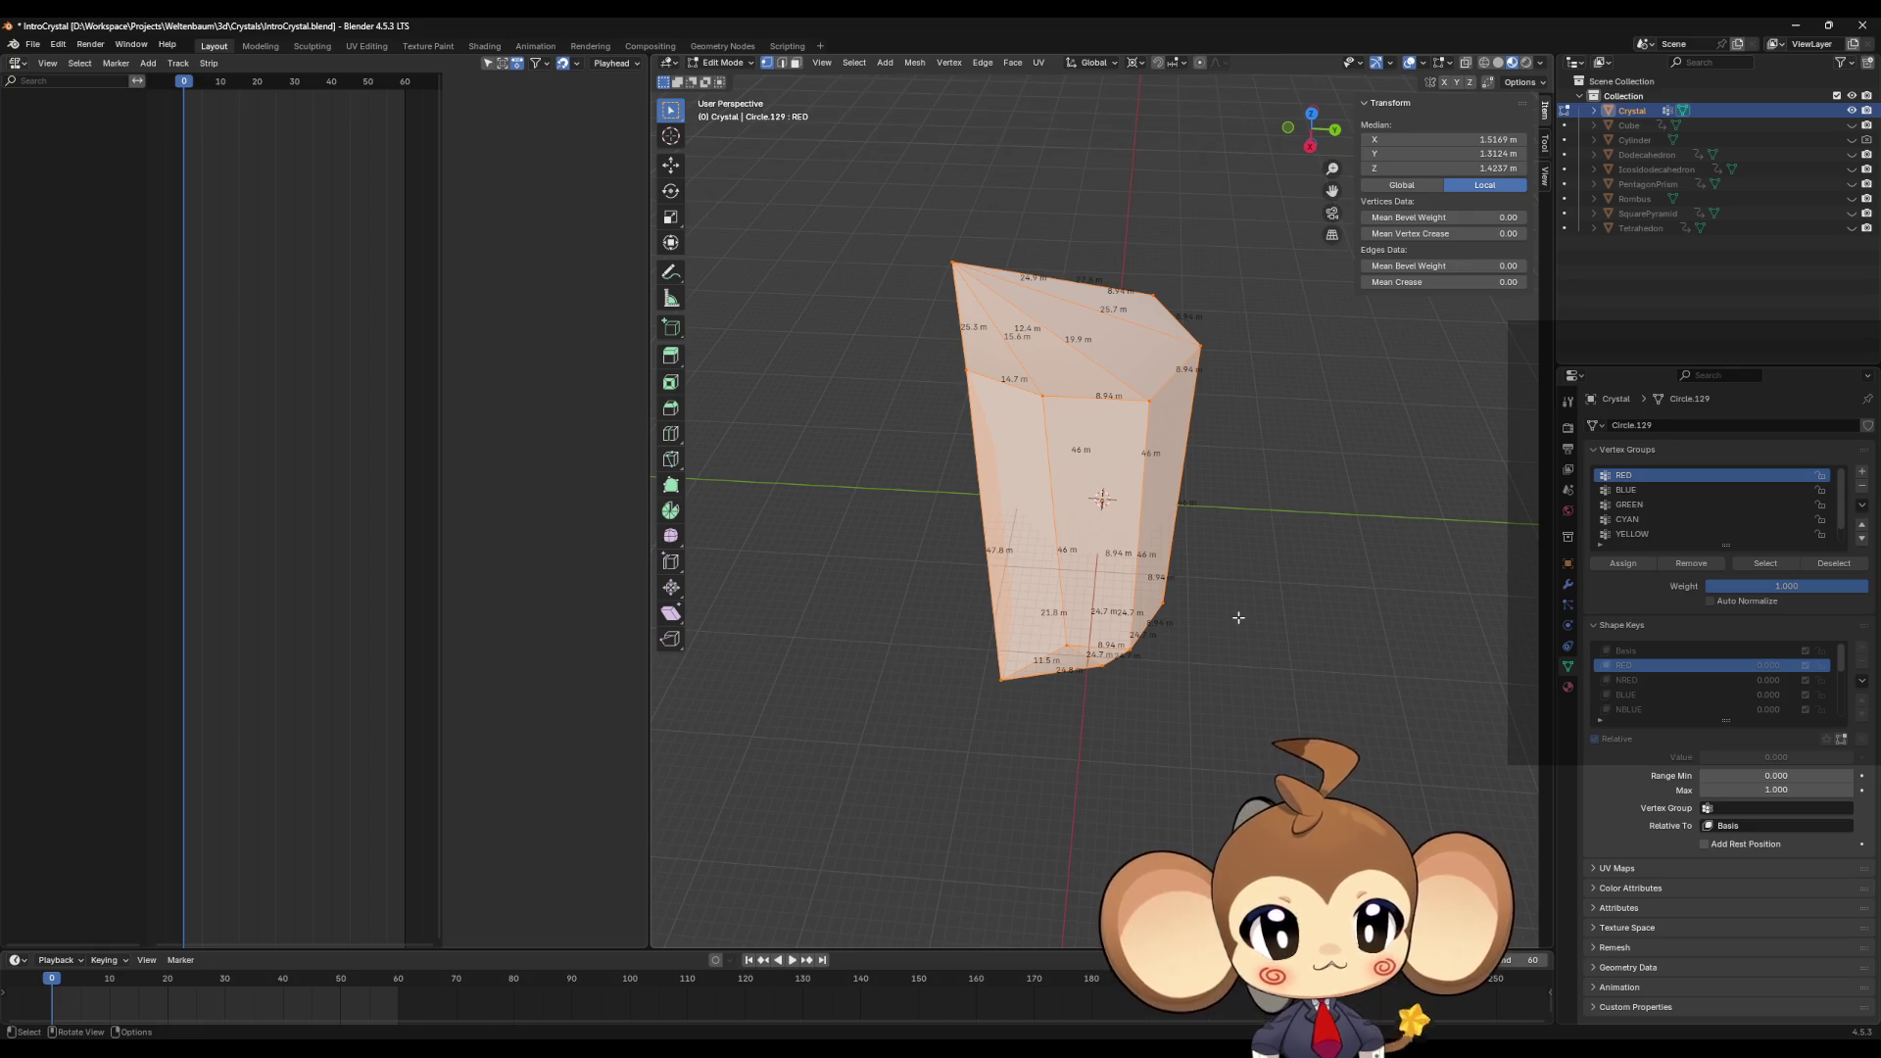
key("ctrl+z")
key("ctrl+z")
key("ctrl+z")
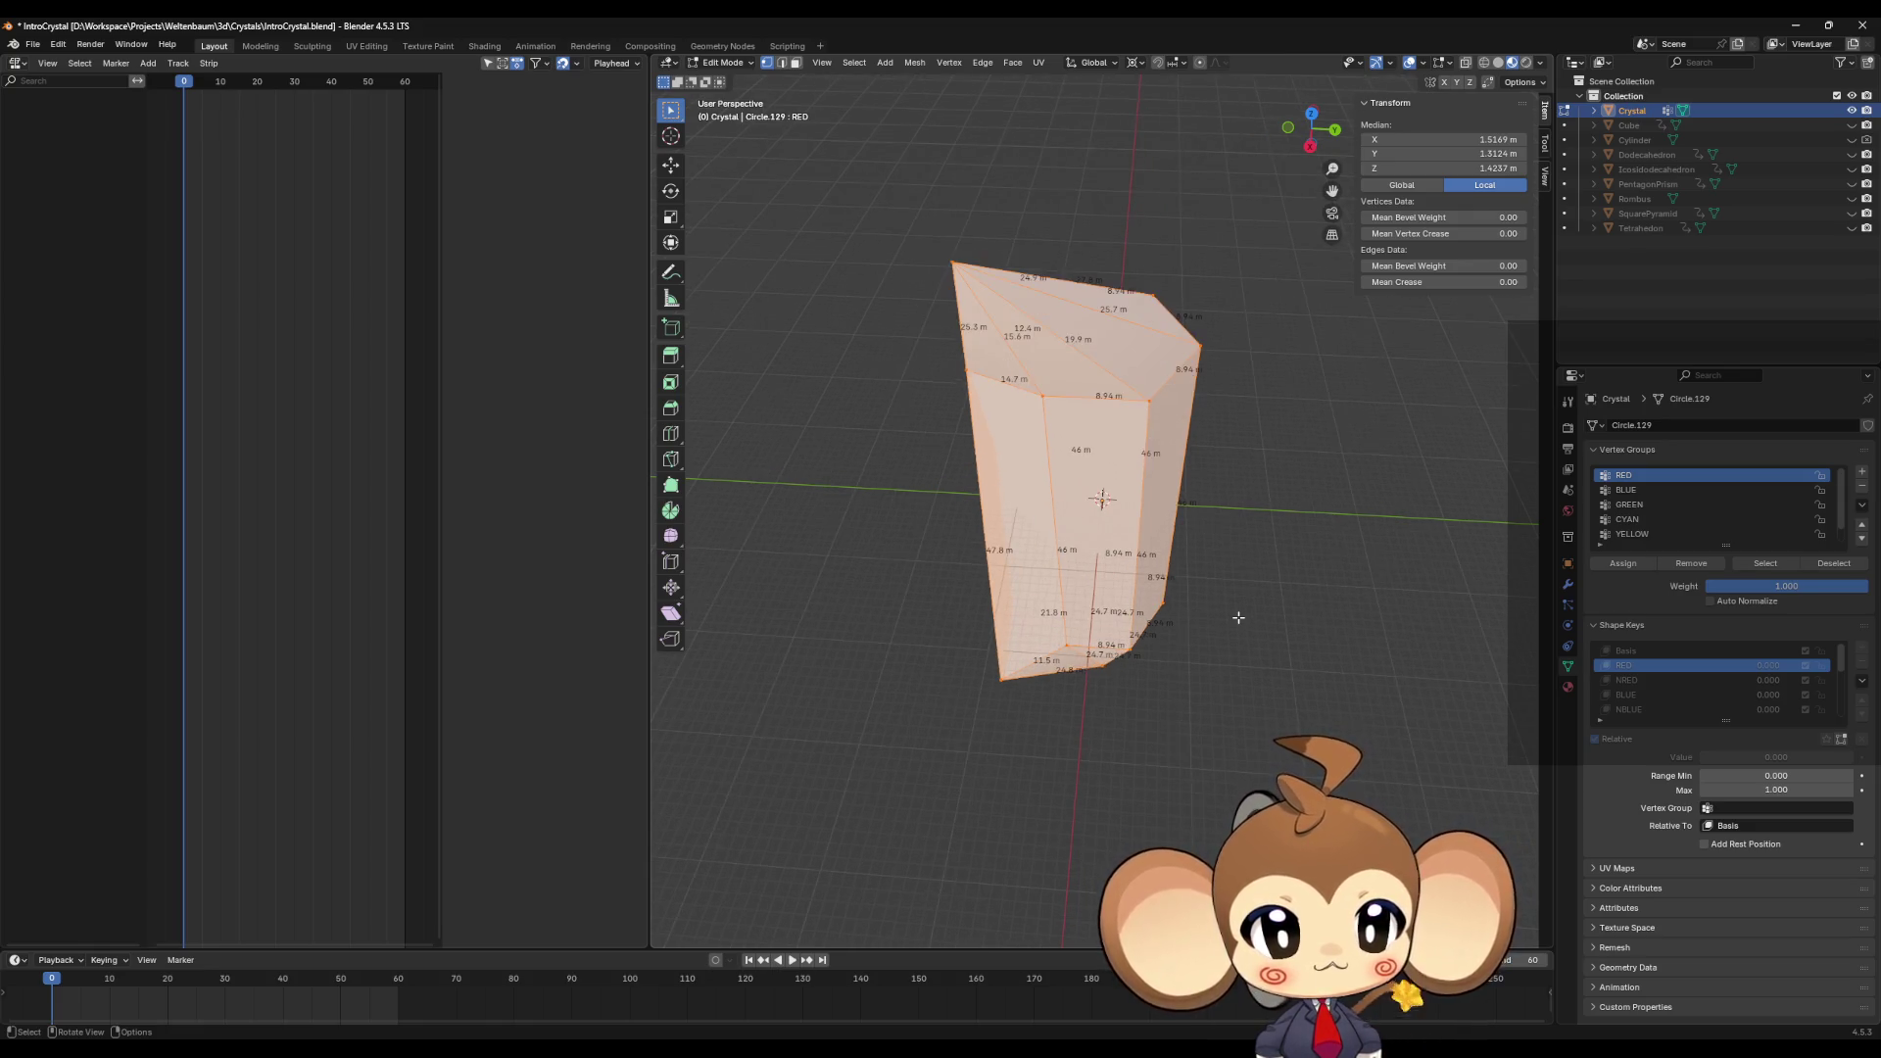
Step: Make Basis active, return to Object Mode and open the Basis shape key's context menu
left_click(1660, 651)
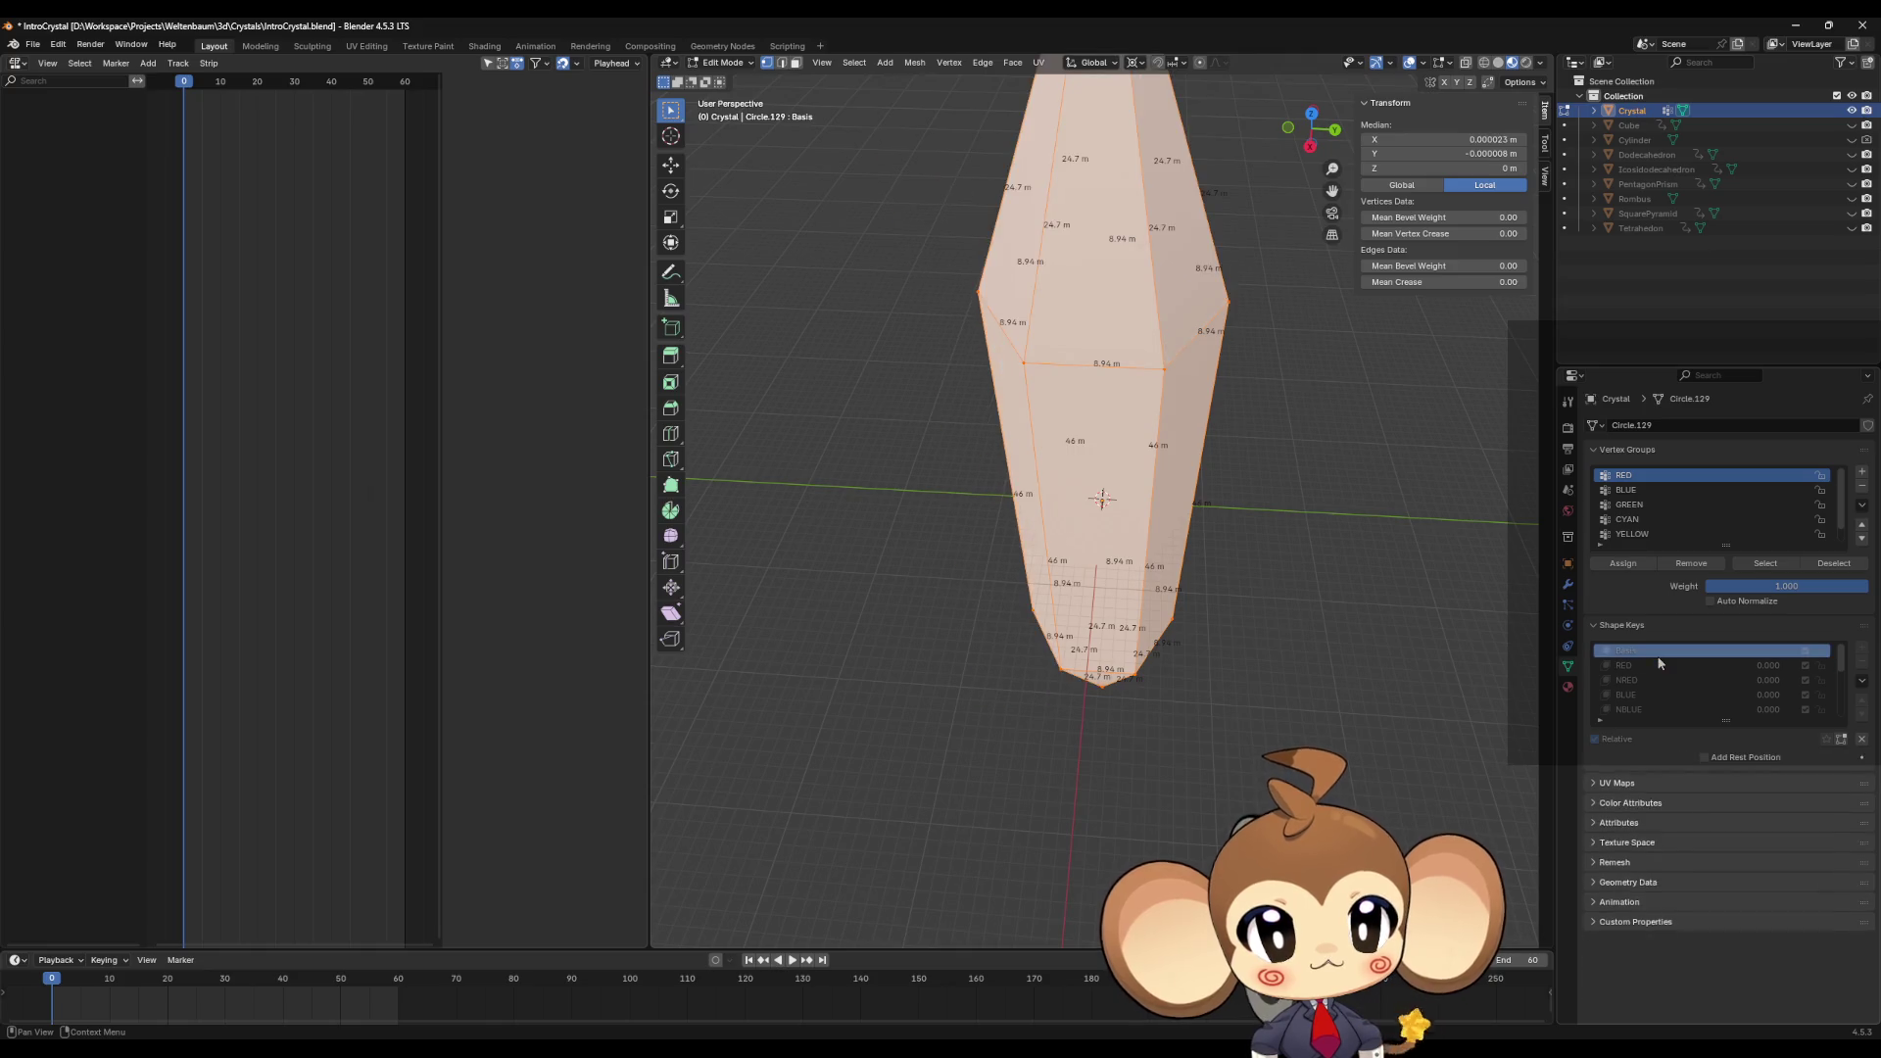
key("ctrl+z")
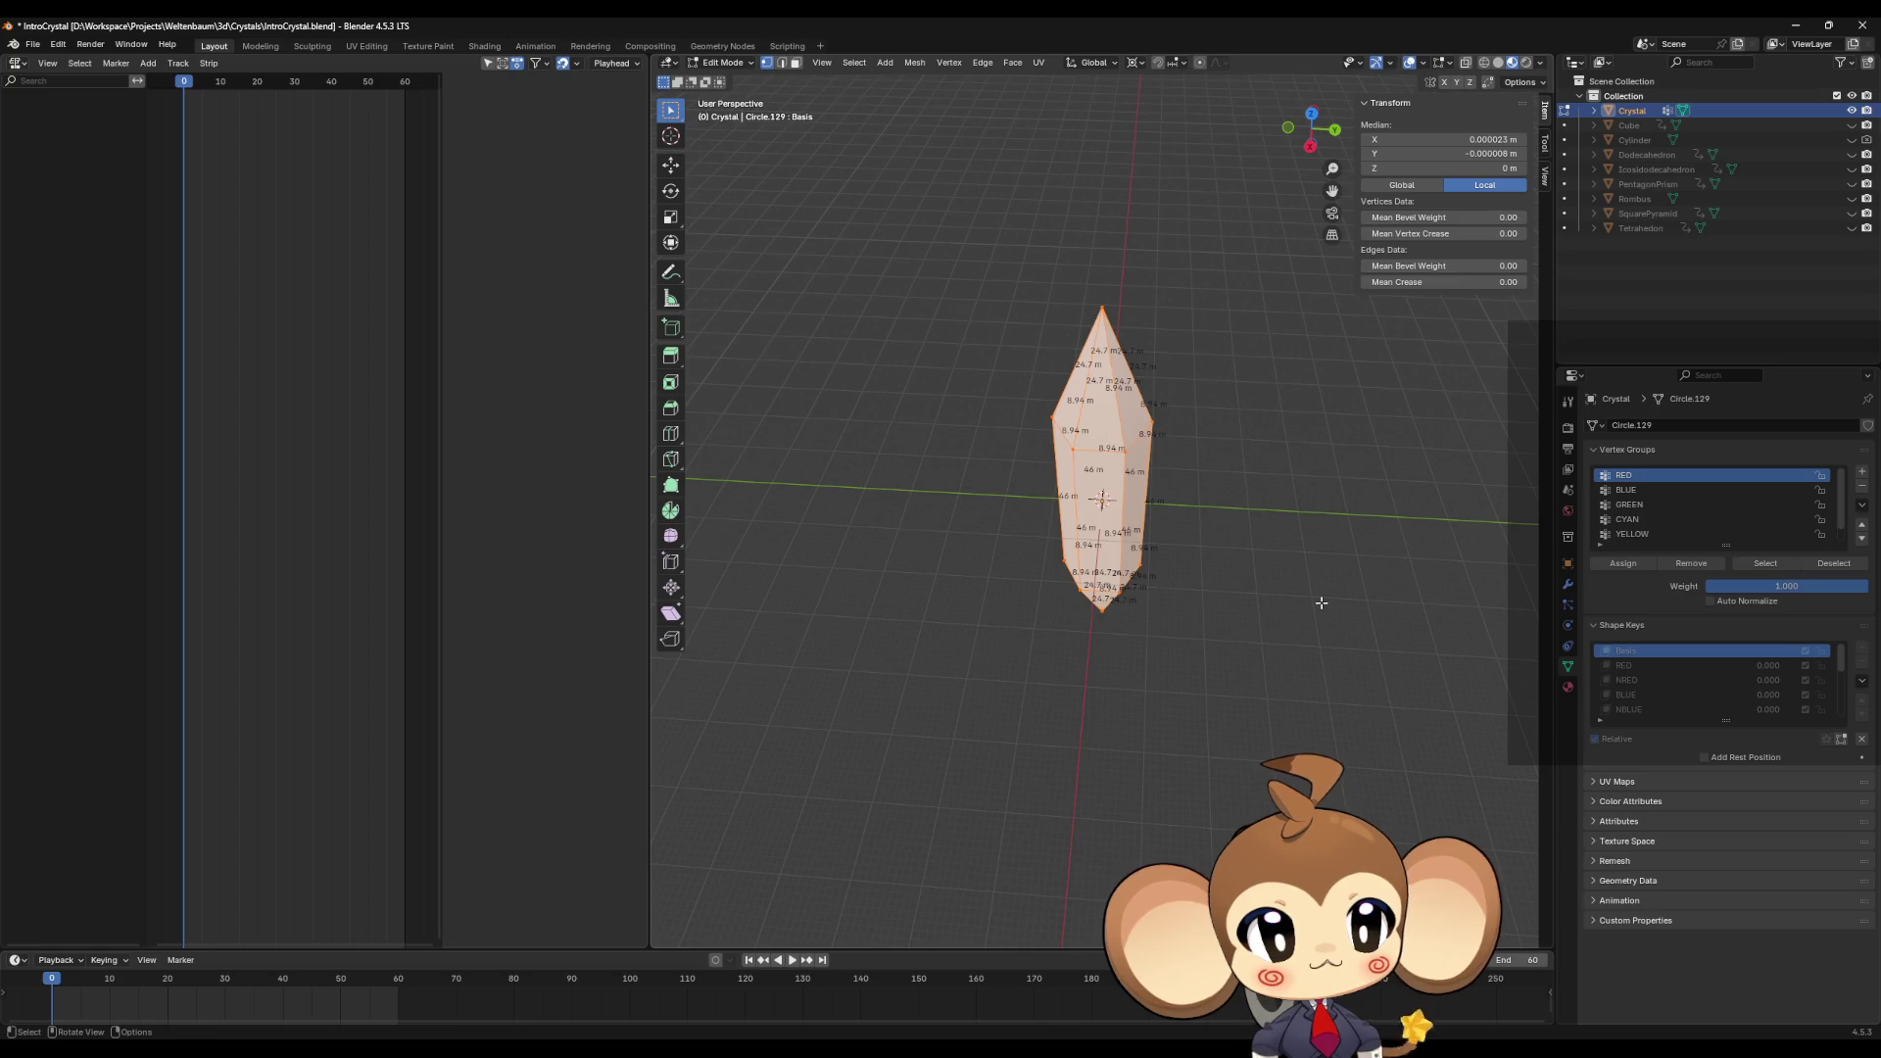
key("Tab")
left_click(1635, 610)
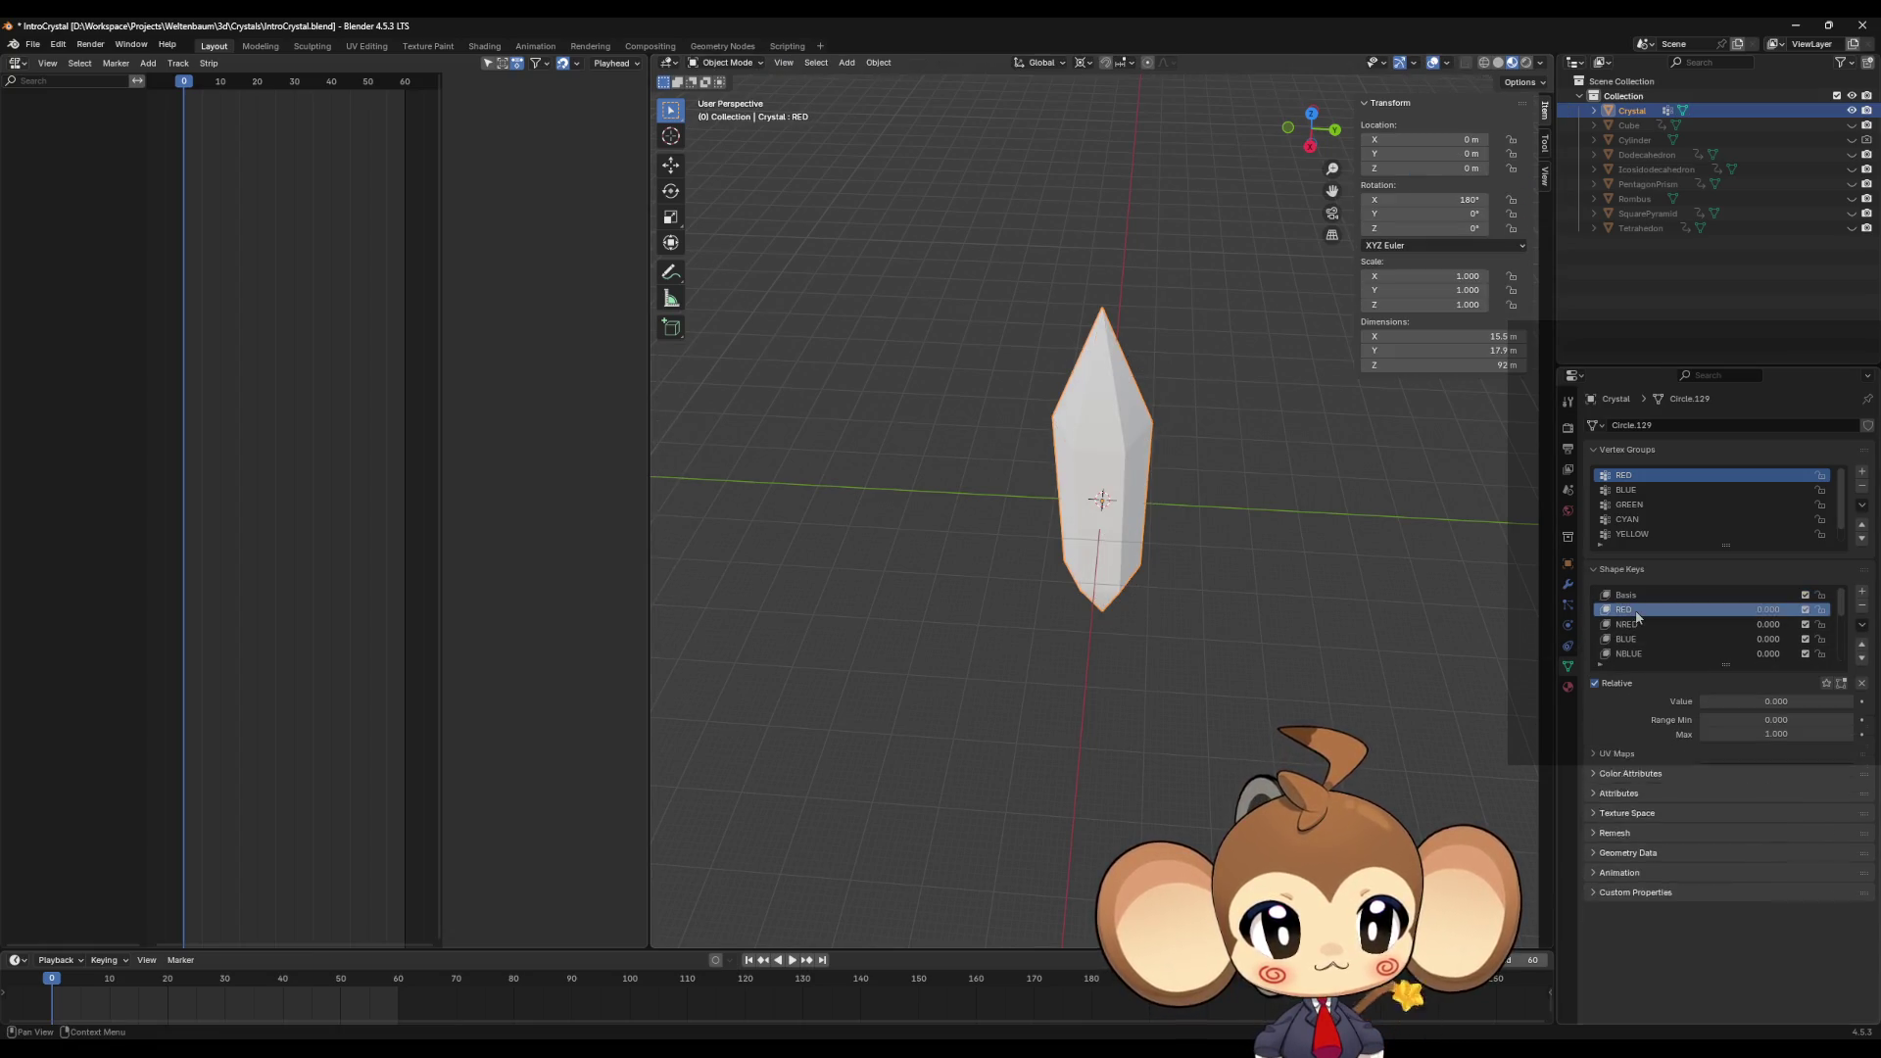
left_click(1625, 594)
right_click(1625, 594)
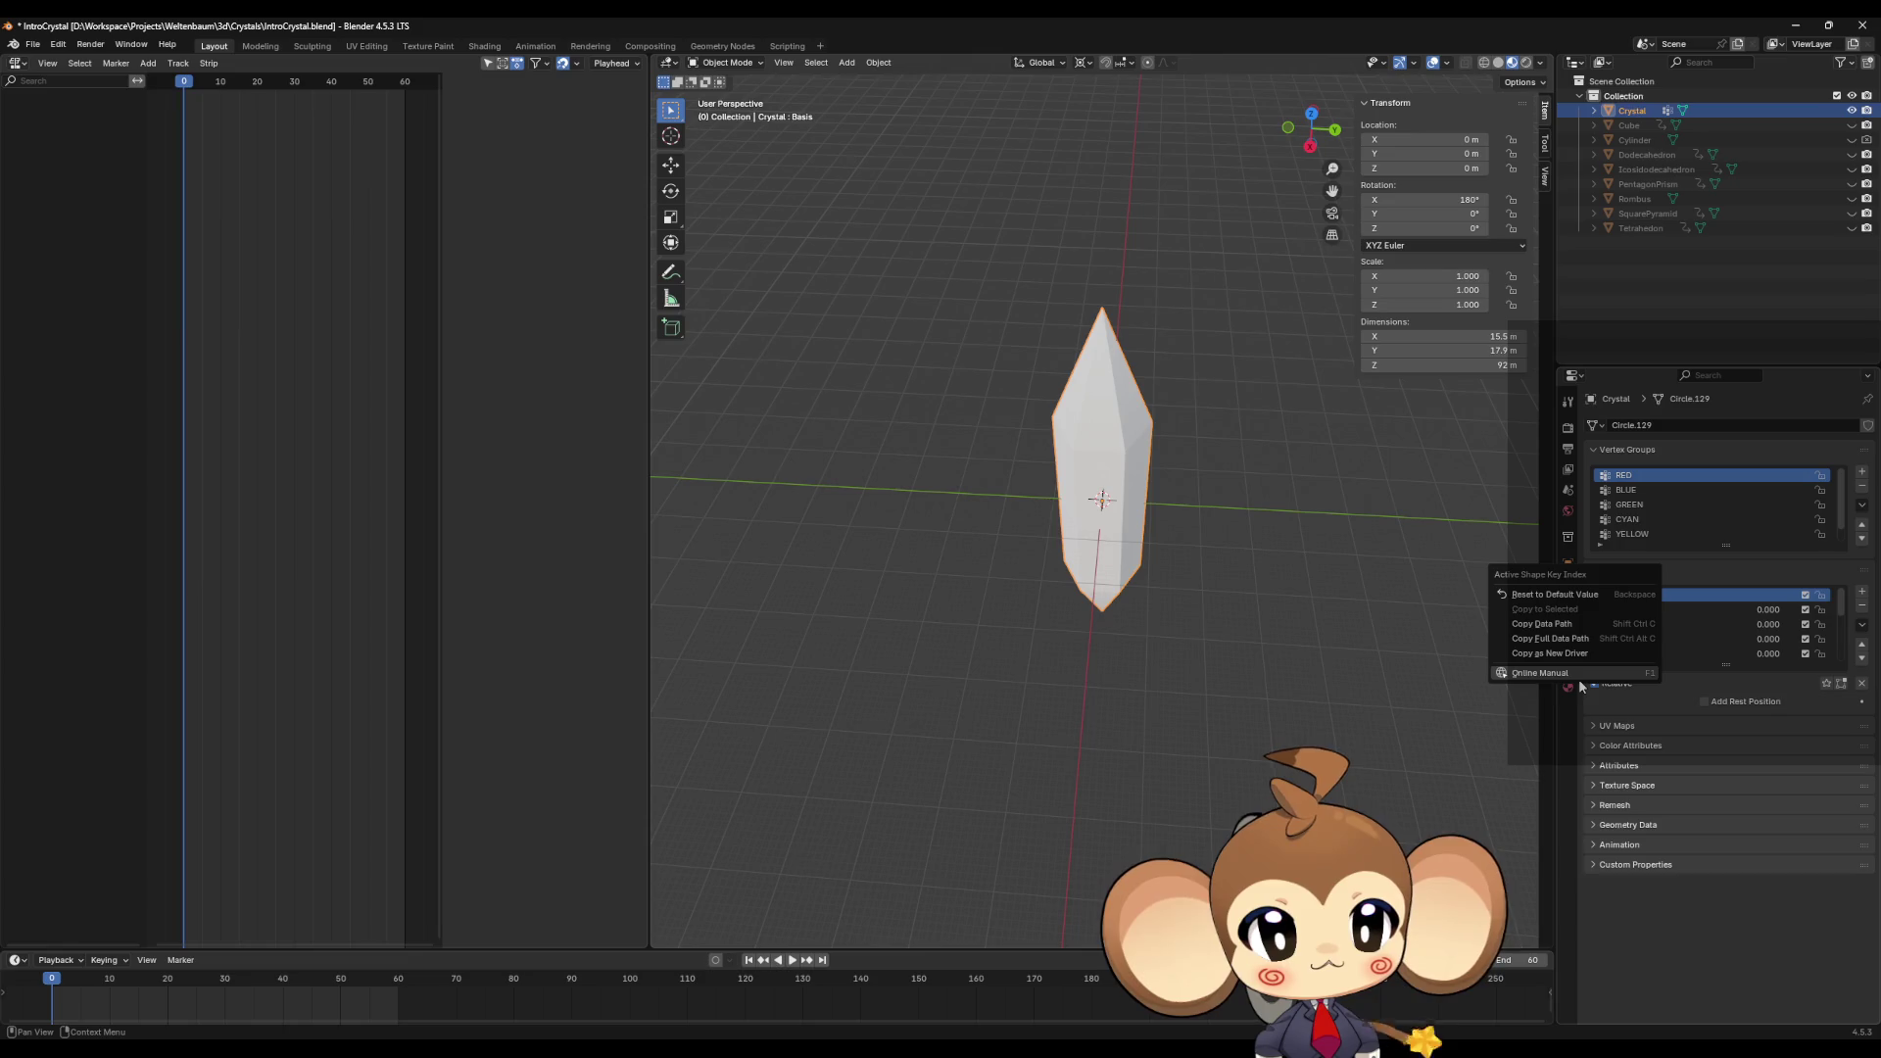
left_click(1665, 609)
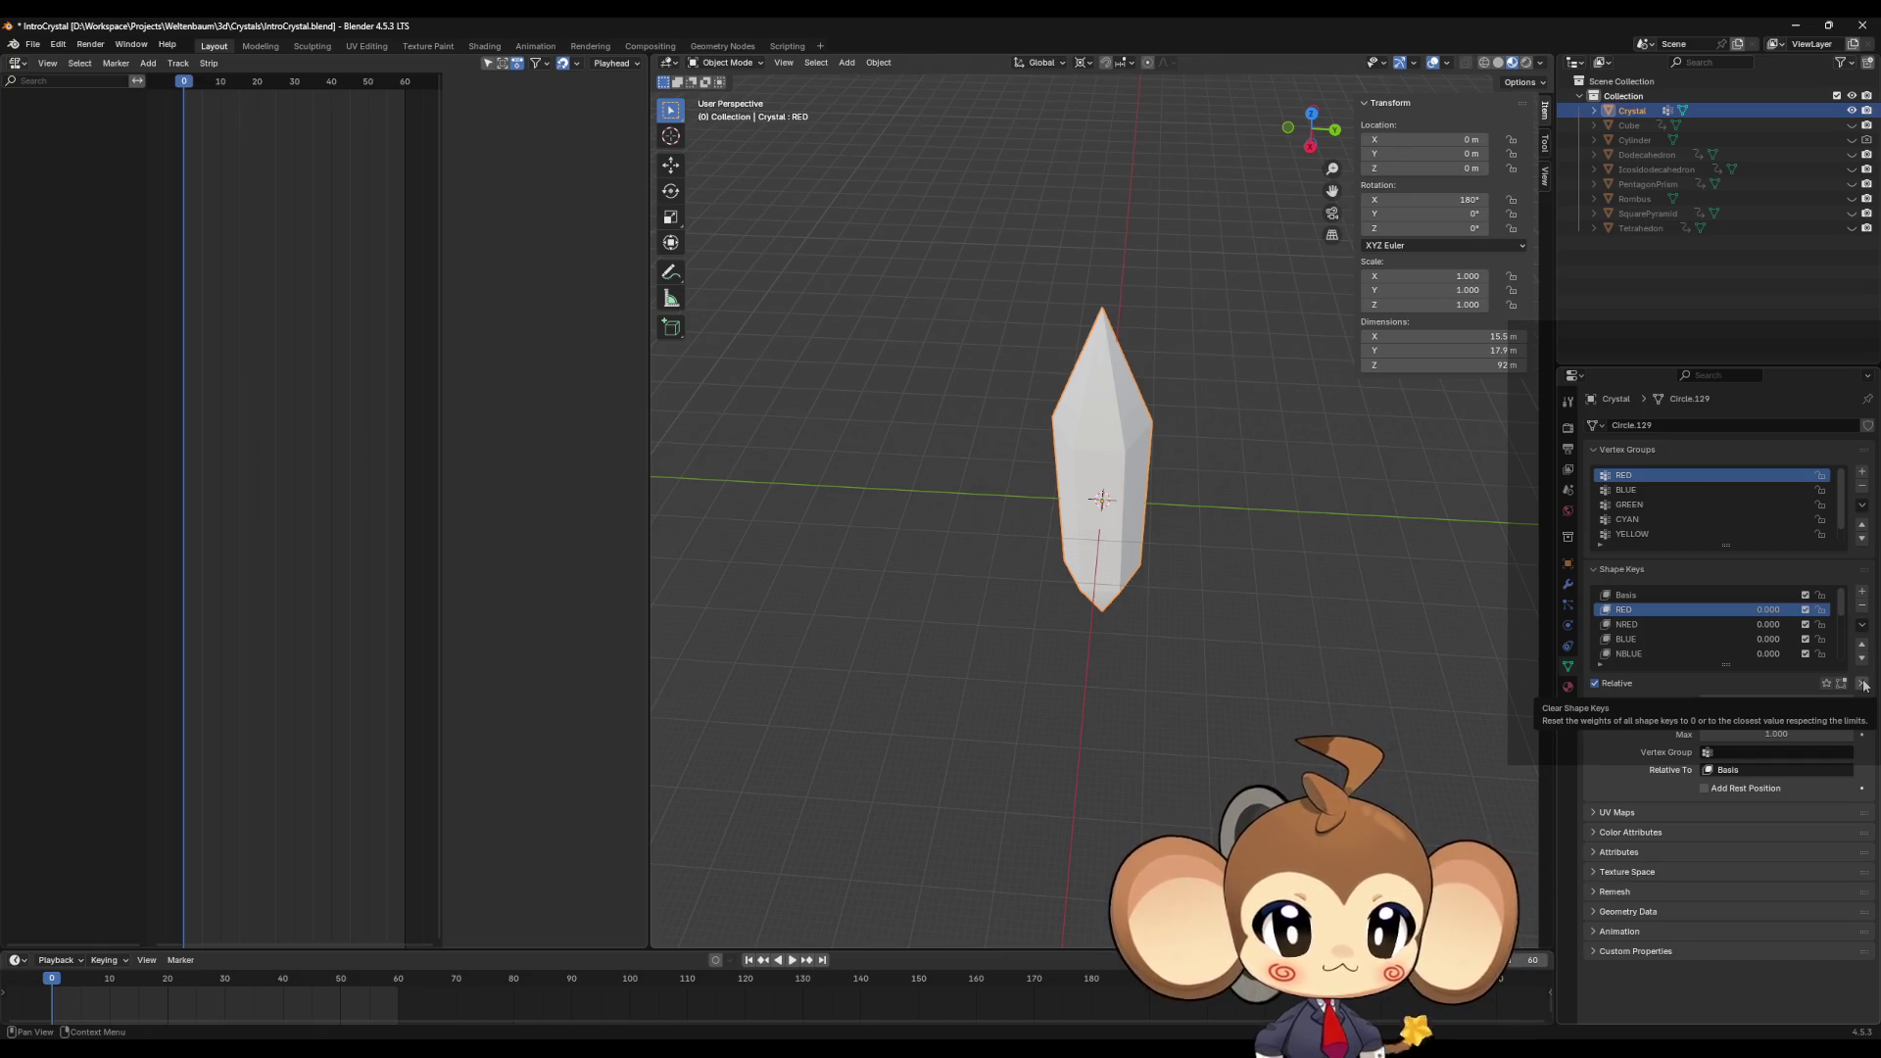
Step: Use Clear Shape Keys beside Relative to zero every shape key weight
left_click(1863, 685)
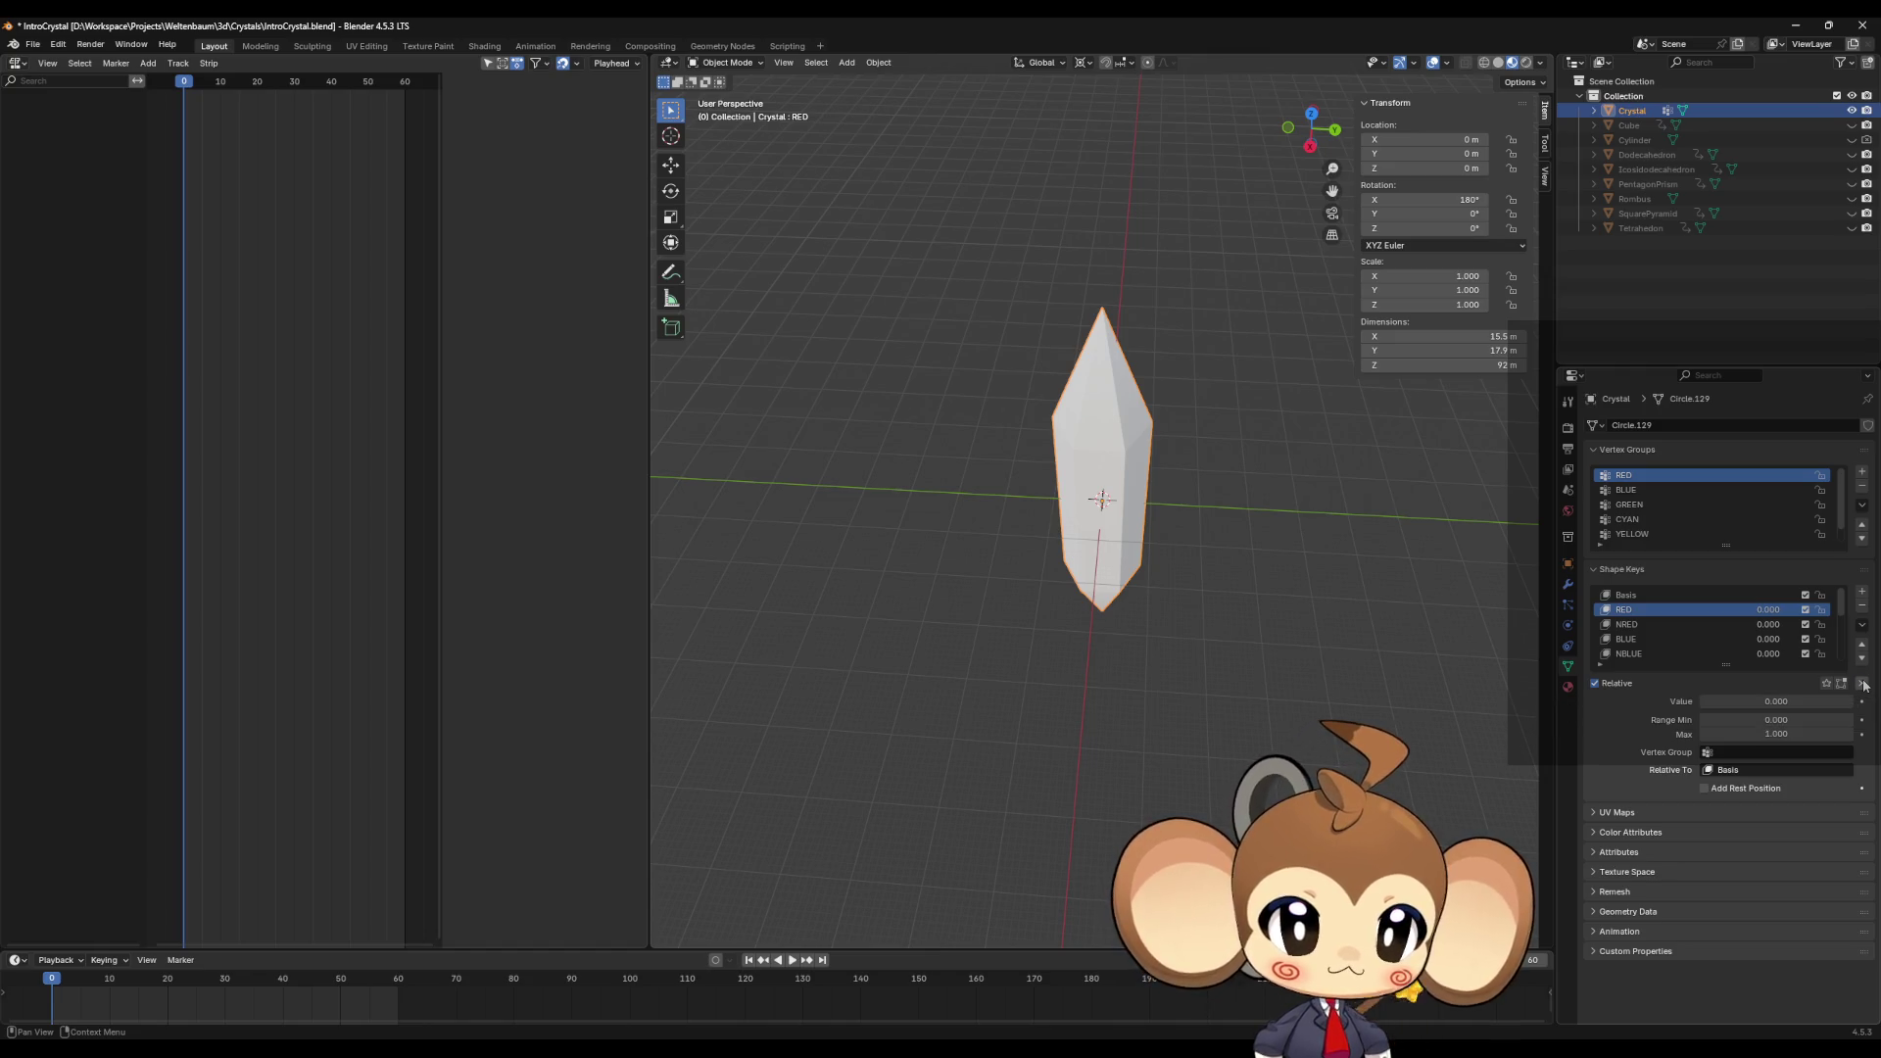
Step: Enlarge the RED shape key's geometry with S in Edit Mode, then return to Object Mode
left_click(1645, 624)
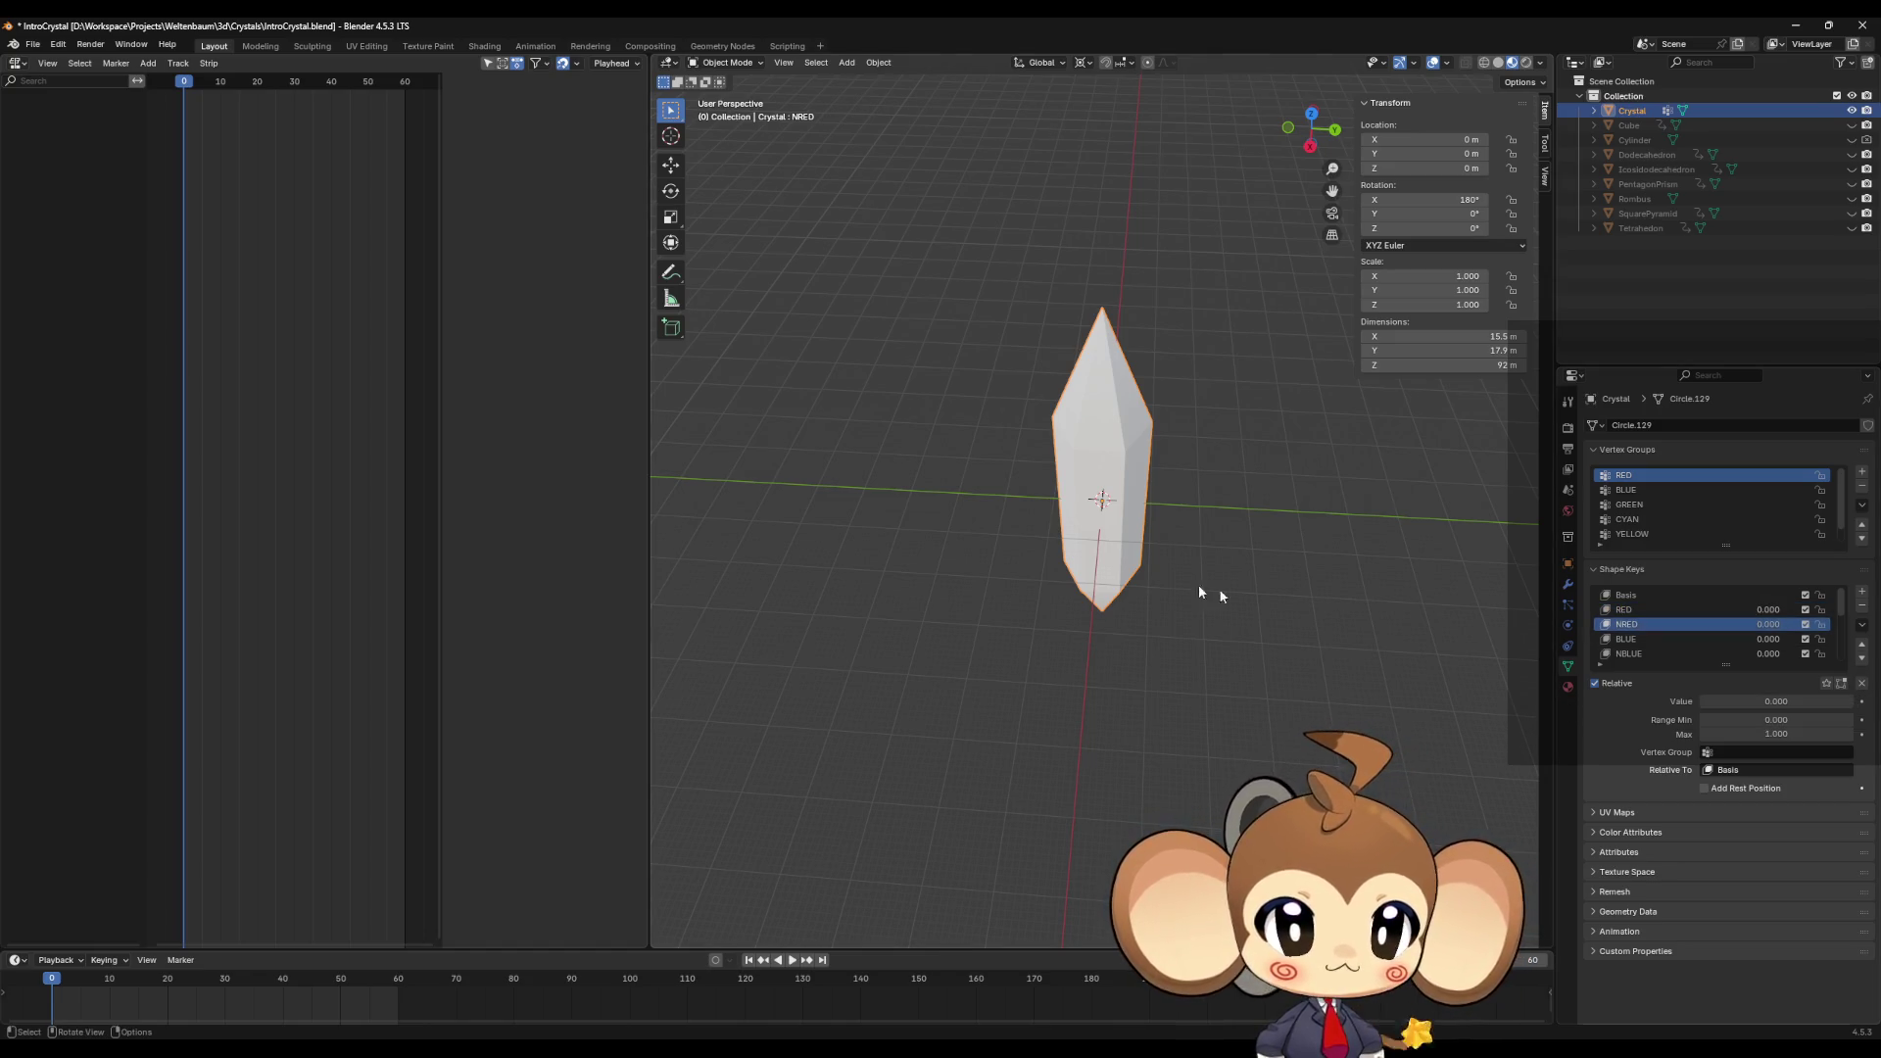
key("Tab")
left_click(1724, 666)
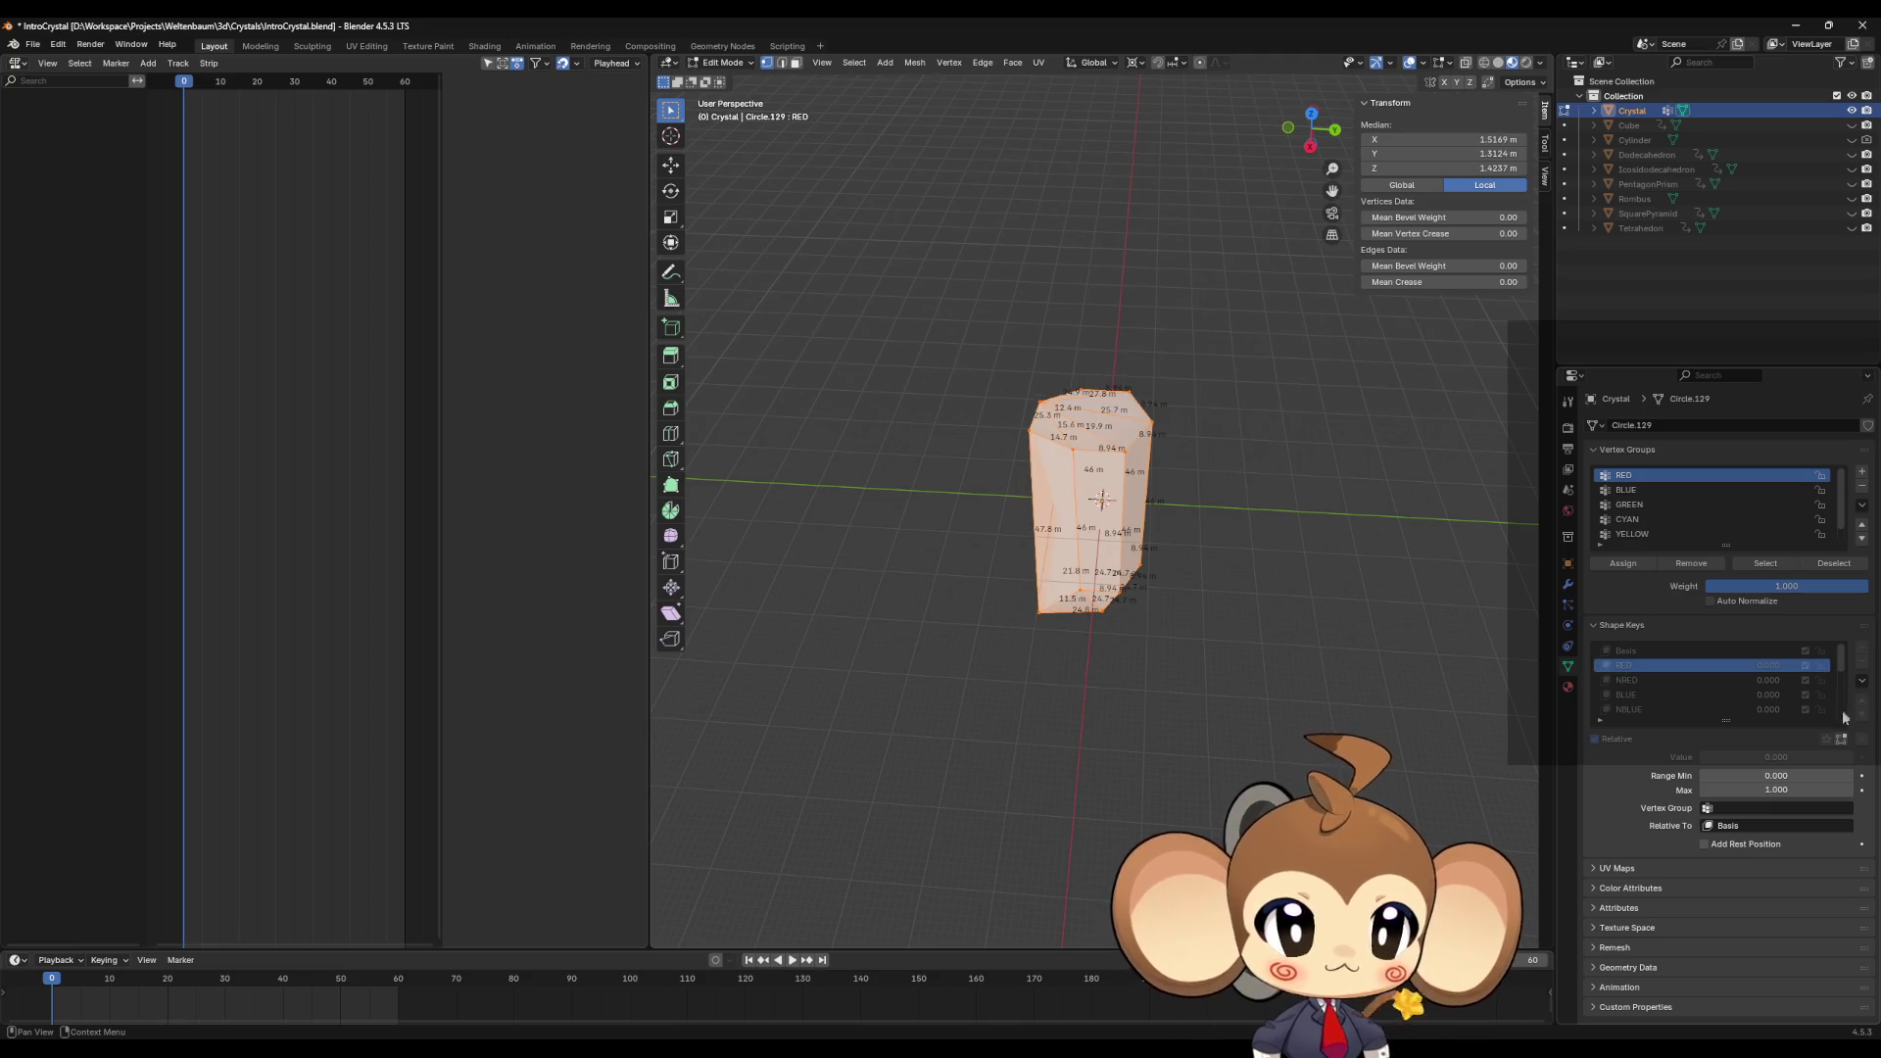
key("s")
left_click(1251, 531)
key("Tab")
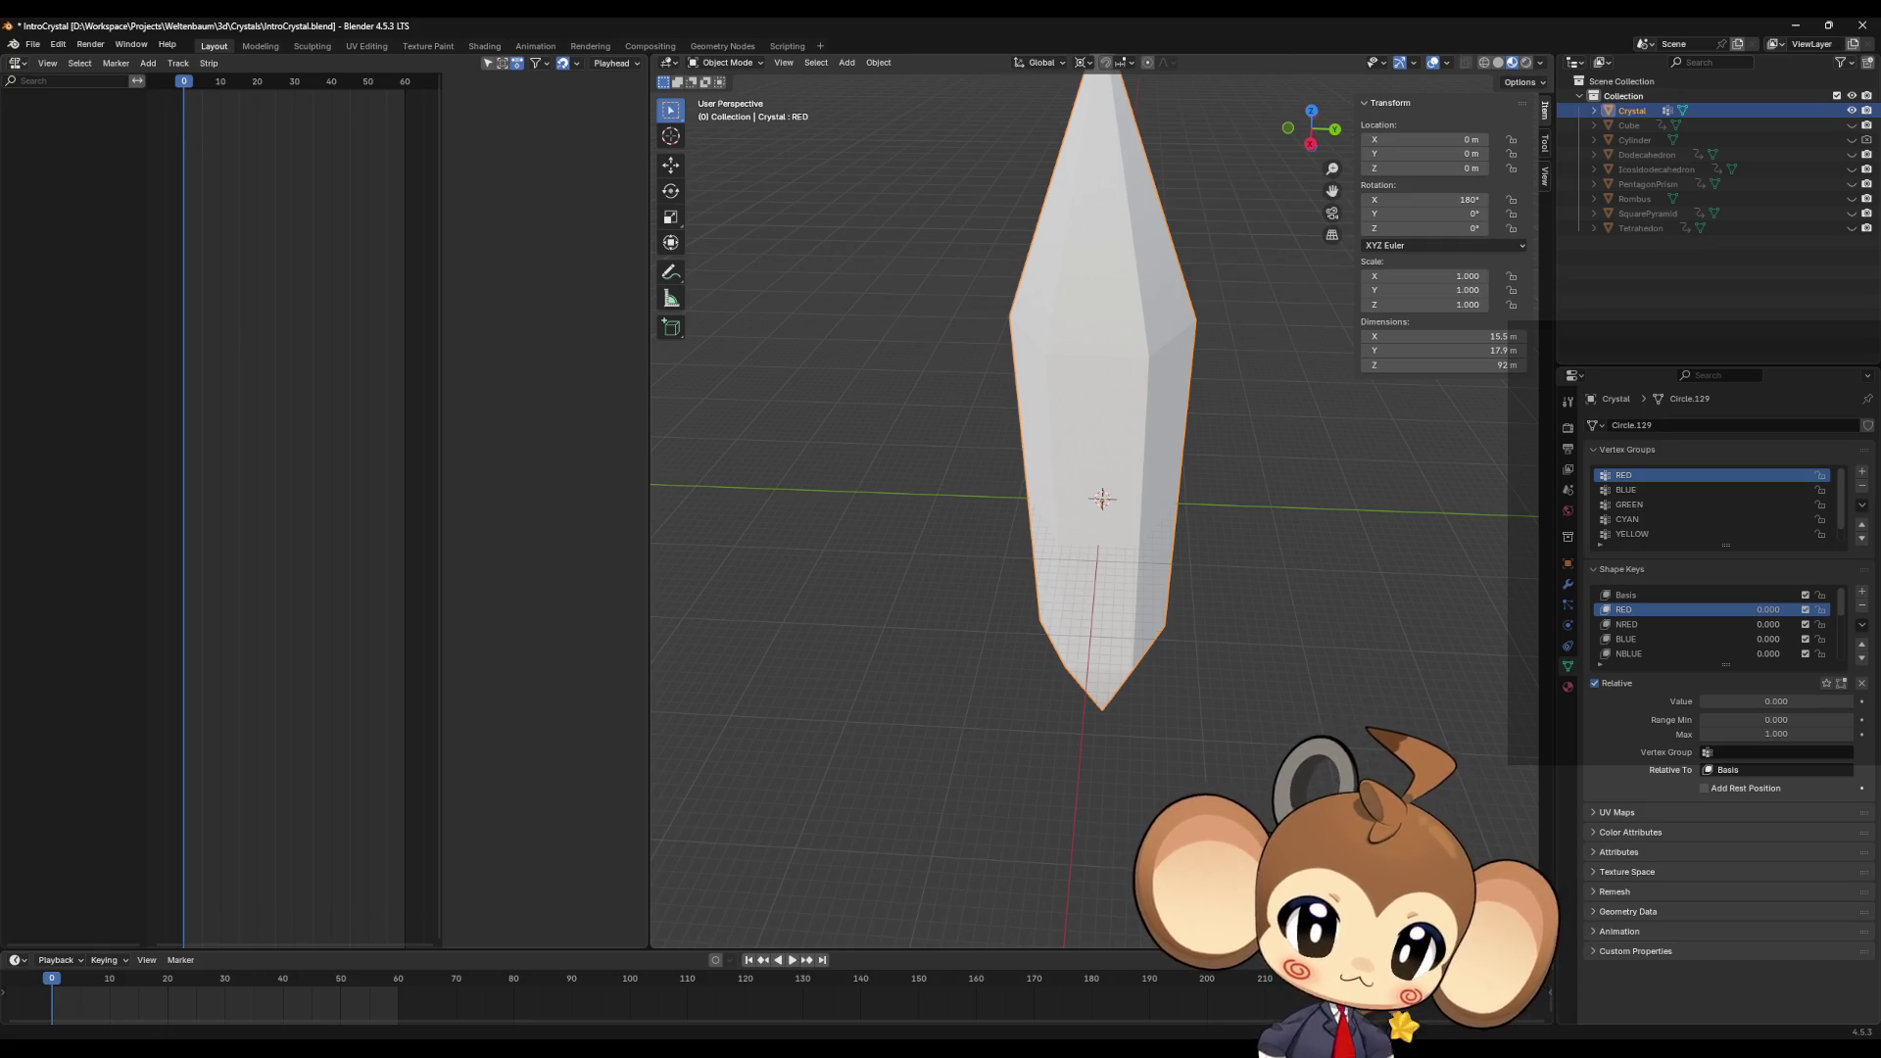
Step: Scroll the Shape Keys list down and select the last key, NMAGENTA
scroll(1706, 624, "down", 4)
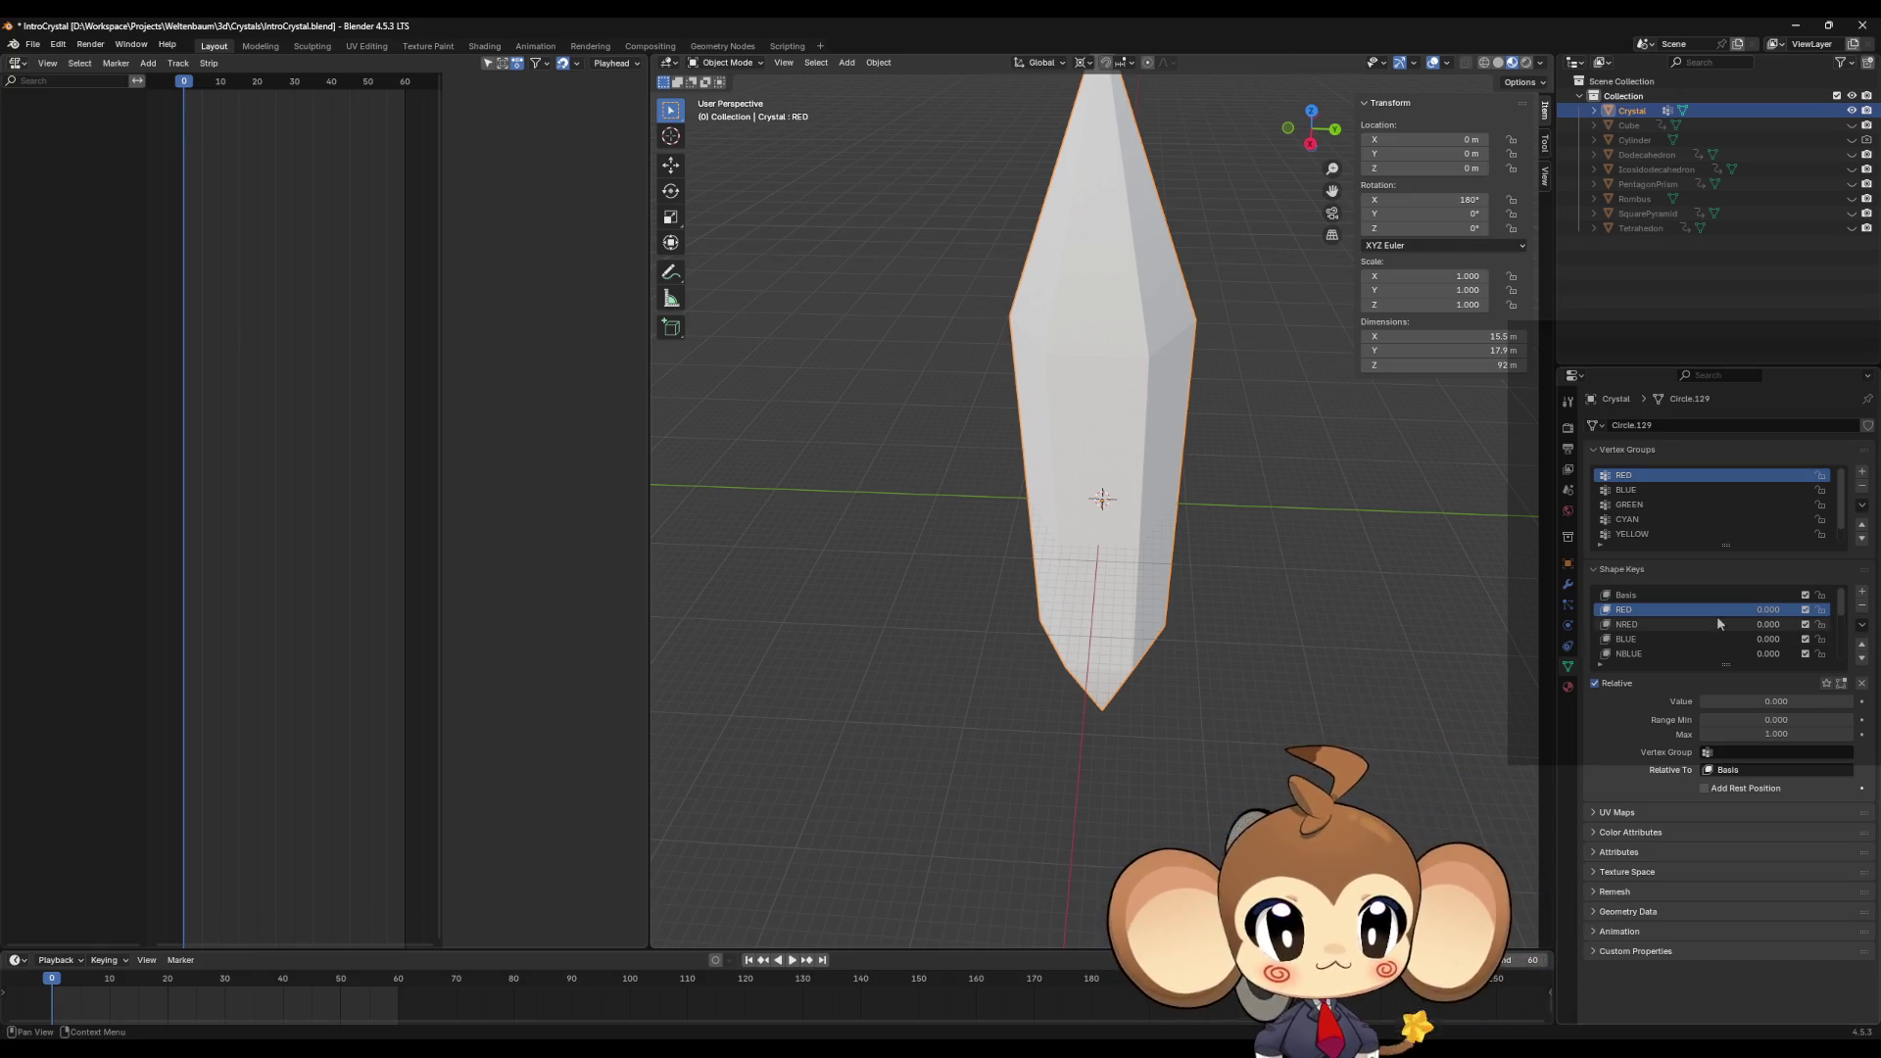
scroll(1705, 619, "down", 4)
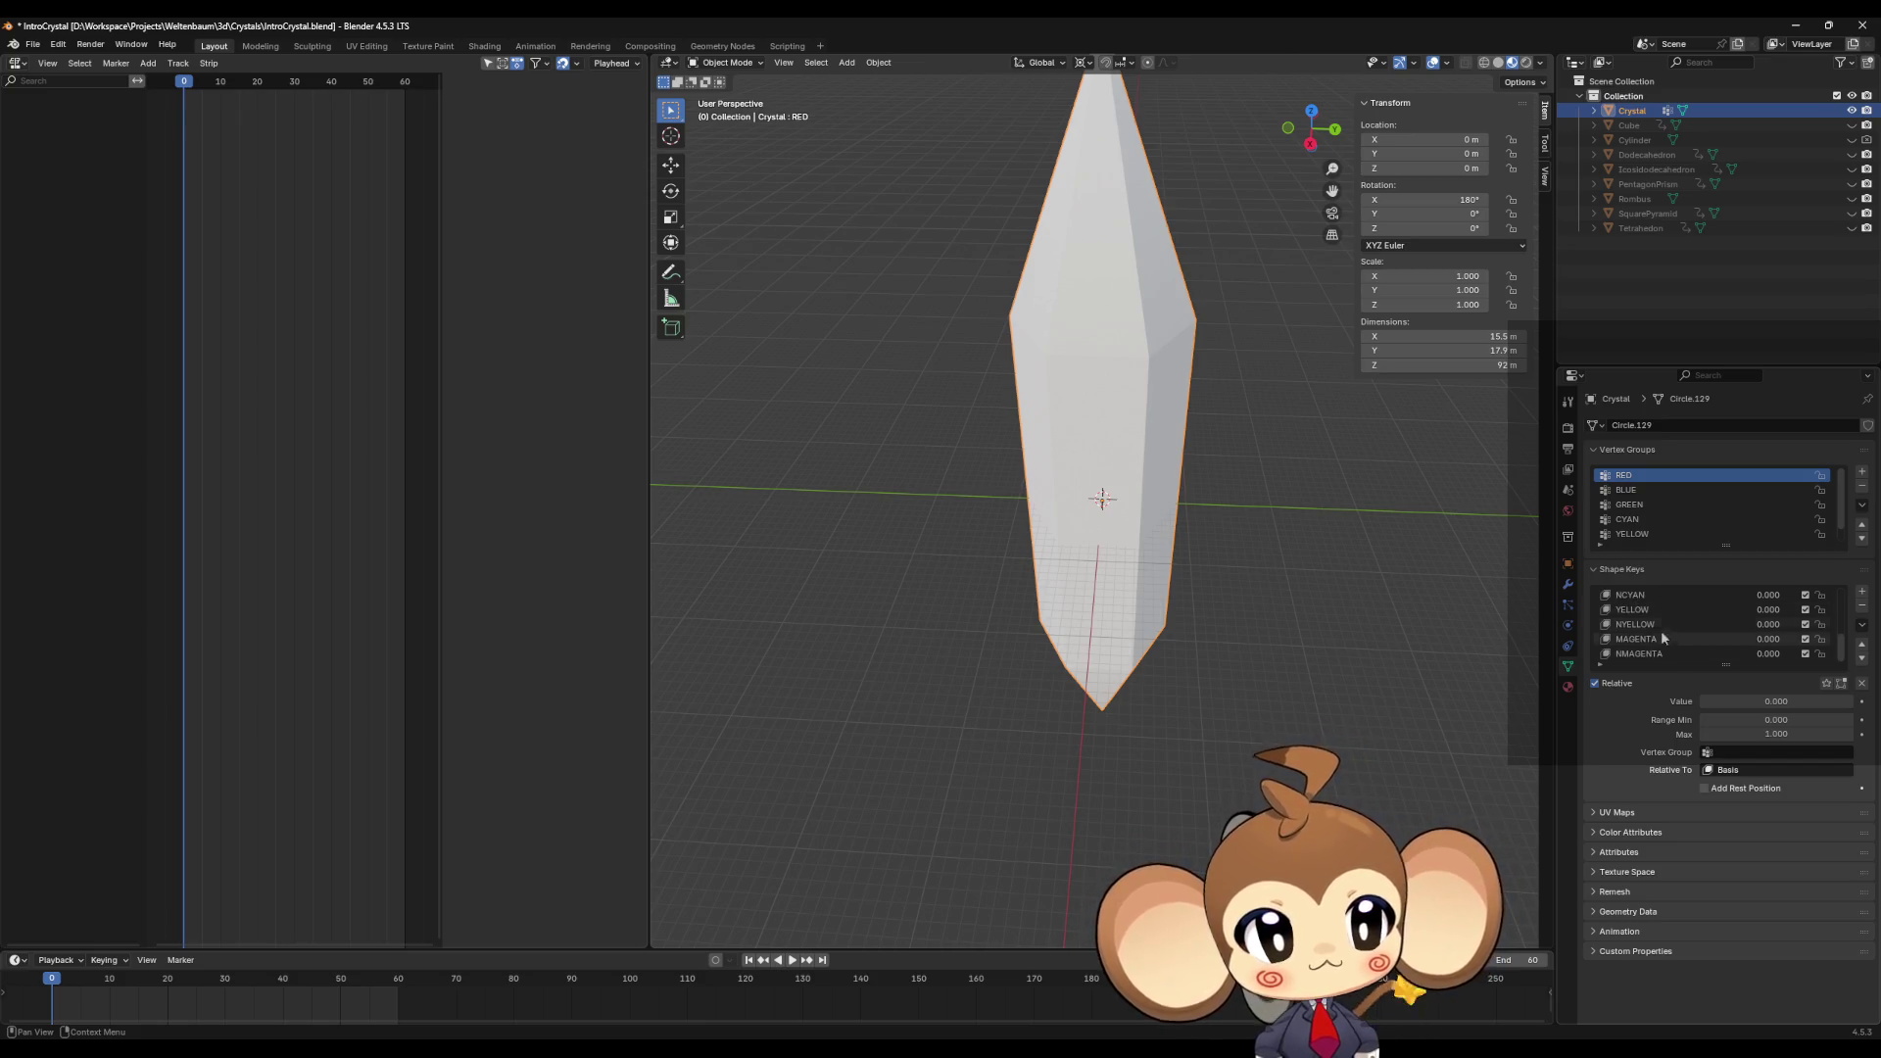
left_click(1641, 654)
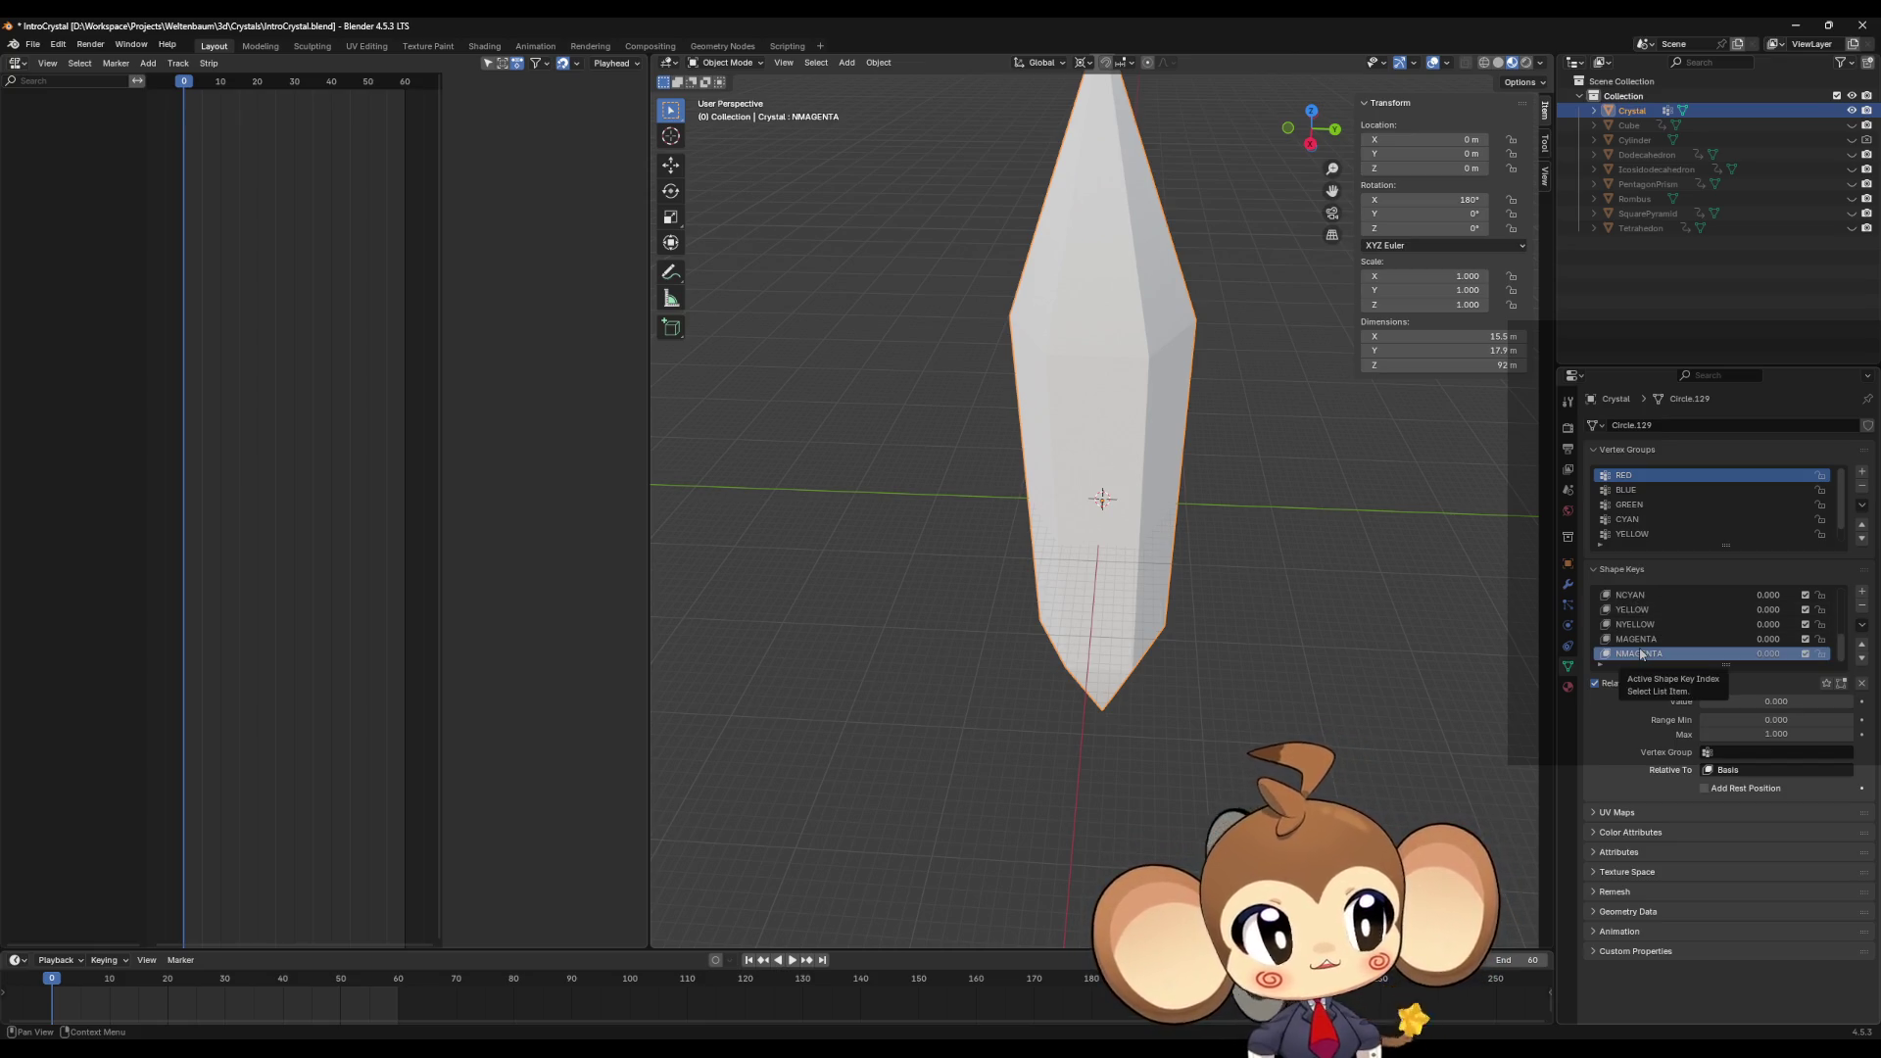
Step: Delete all of the crystal's shape keys, leaving only Basis
left_click(1862, 606)
left_click(1862, 606)
left_click(1863, 606)
left_click(1862, 607)
left_click(1863, 606)
left_click(1862, 606)
left_click(1862, 606)
left_click(1862, 606)
left_click(1862, 607)
left_click(1862, 608)
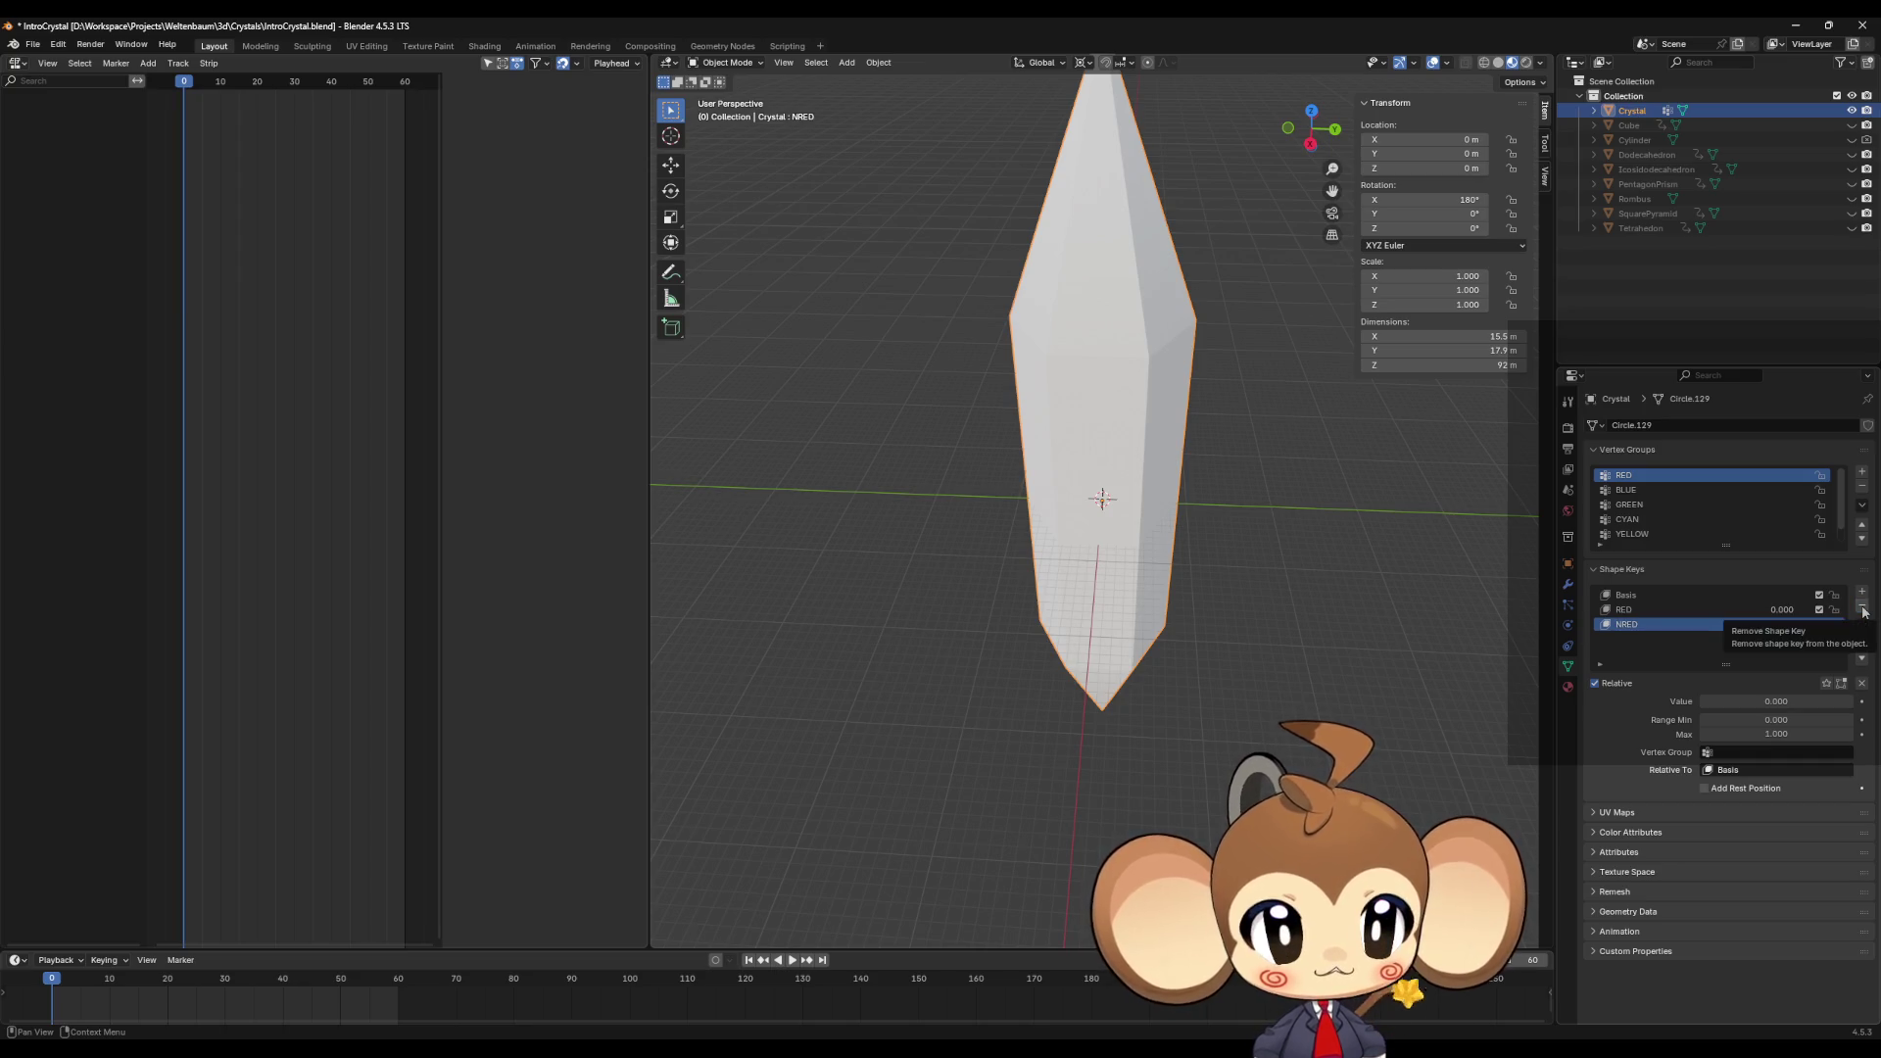
left_click(1862, 608)
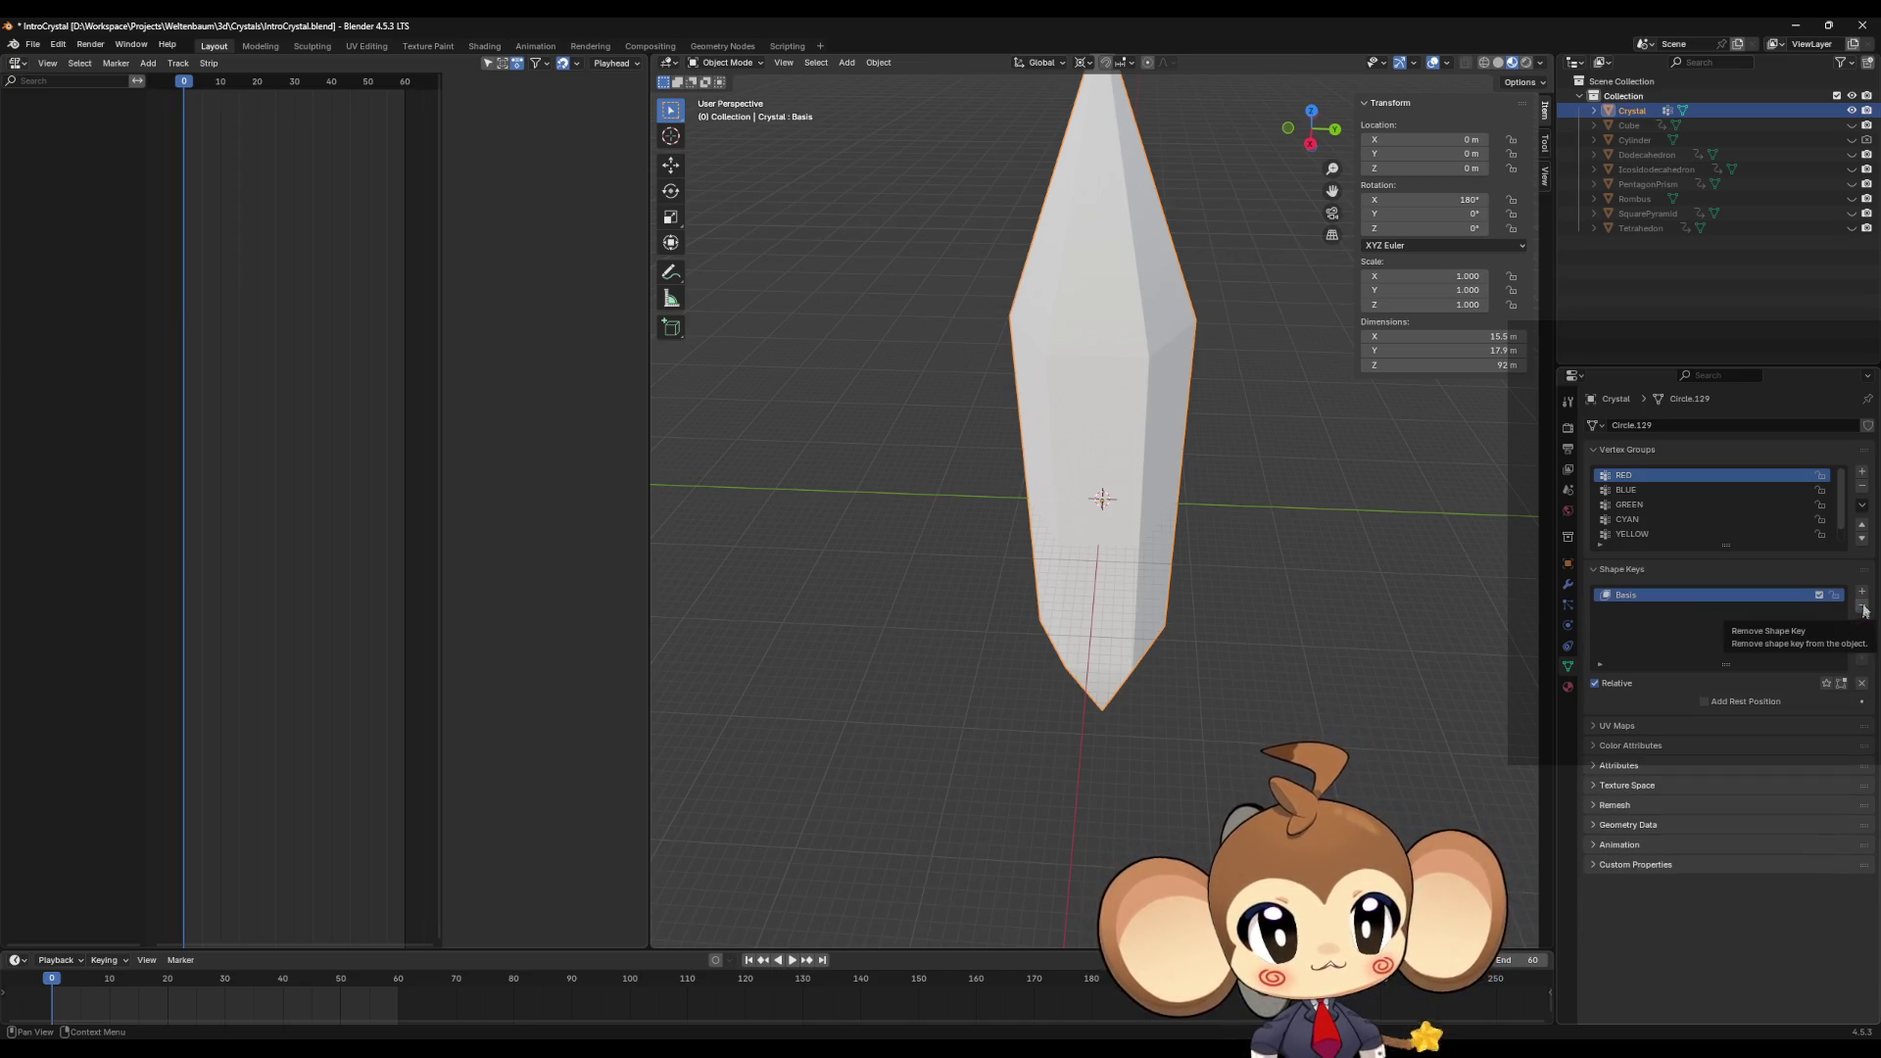
Step: Add new shape keys named RED, NRED, BLUE and NBLUE below Basis
left_click(1861, 592)
double_click(1633, 611)
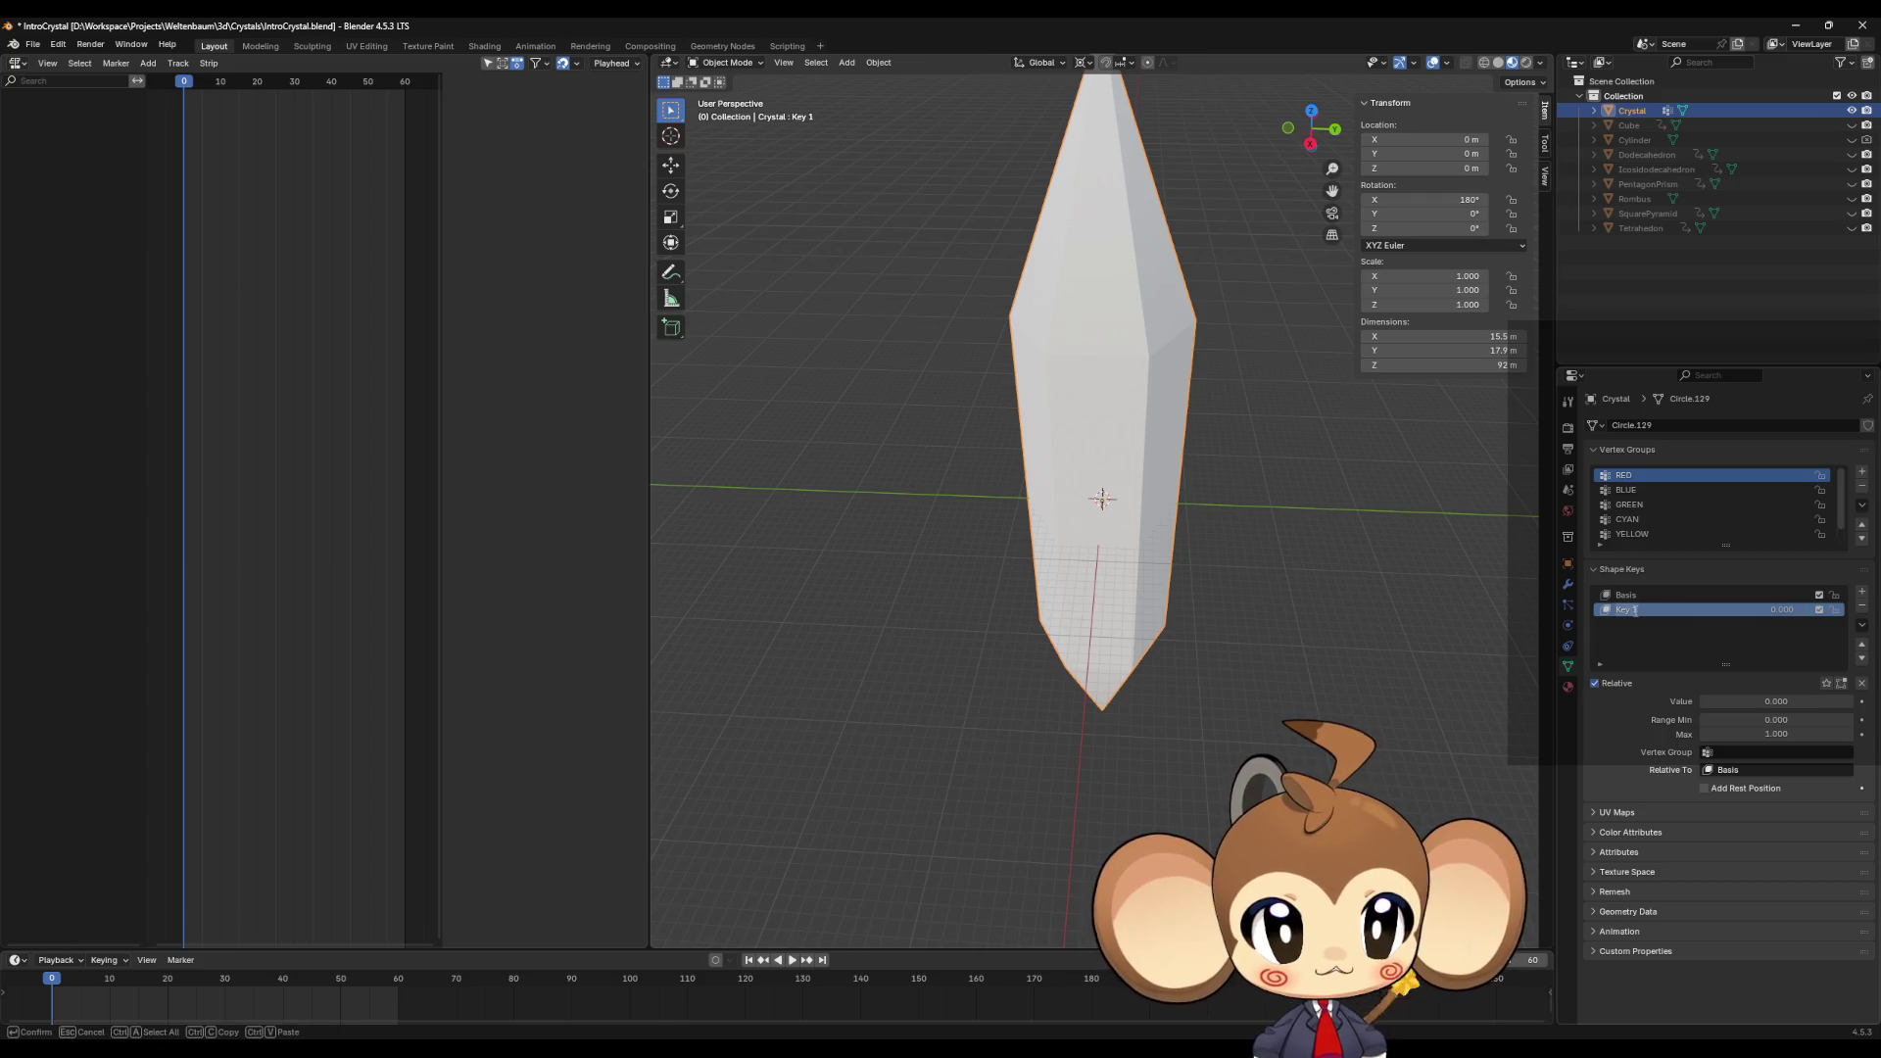
type("RED")
left_click(1862, 592)
left_click(1862, 592)
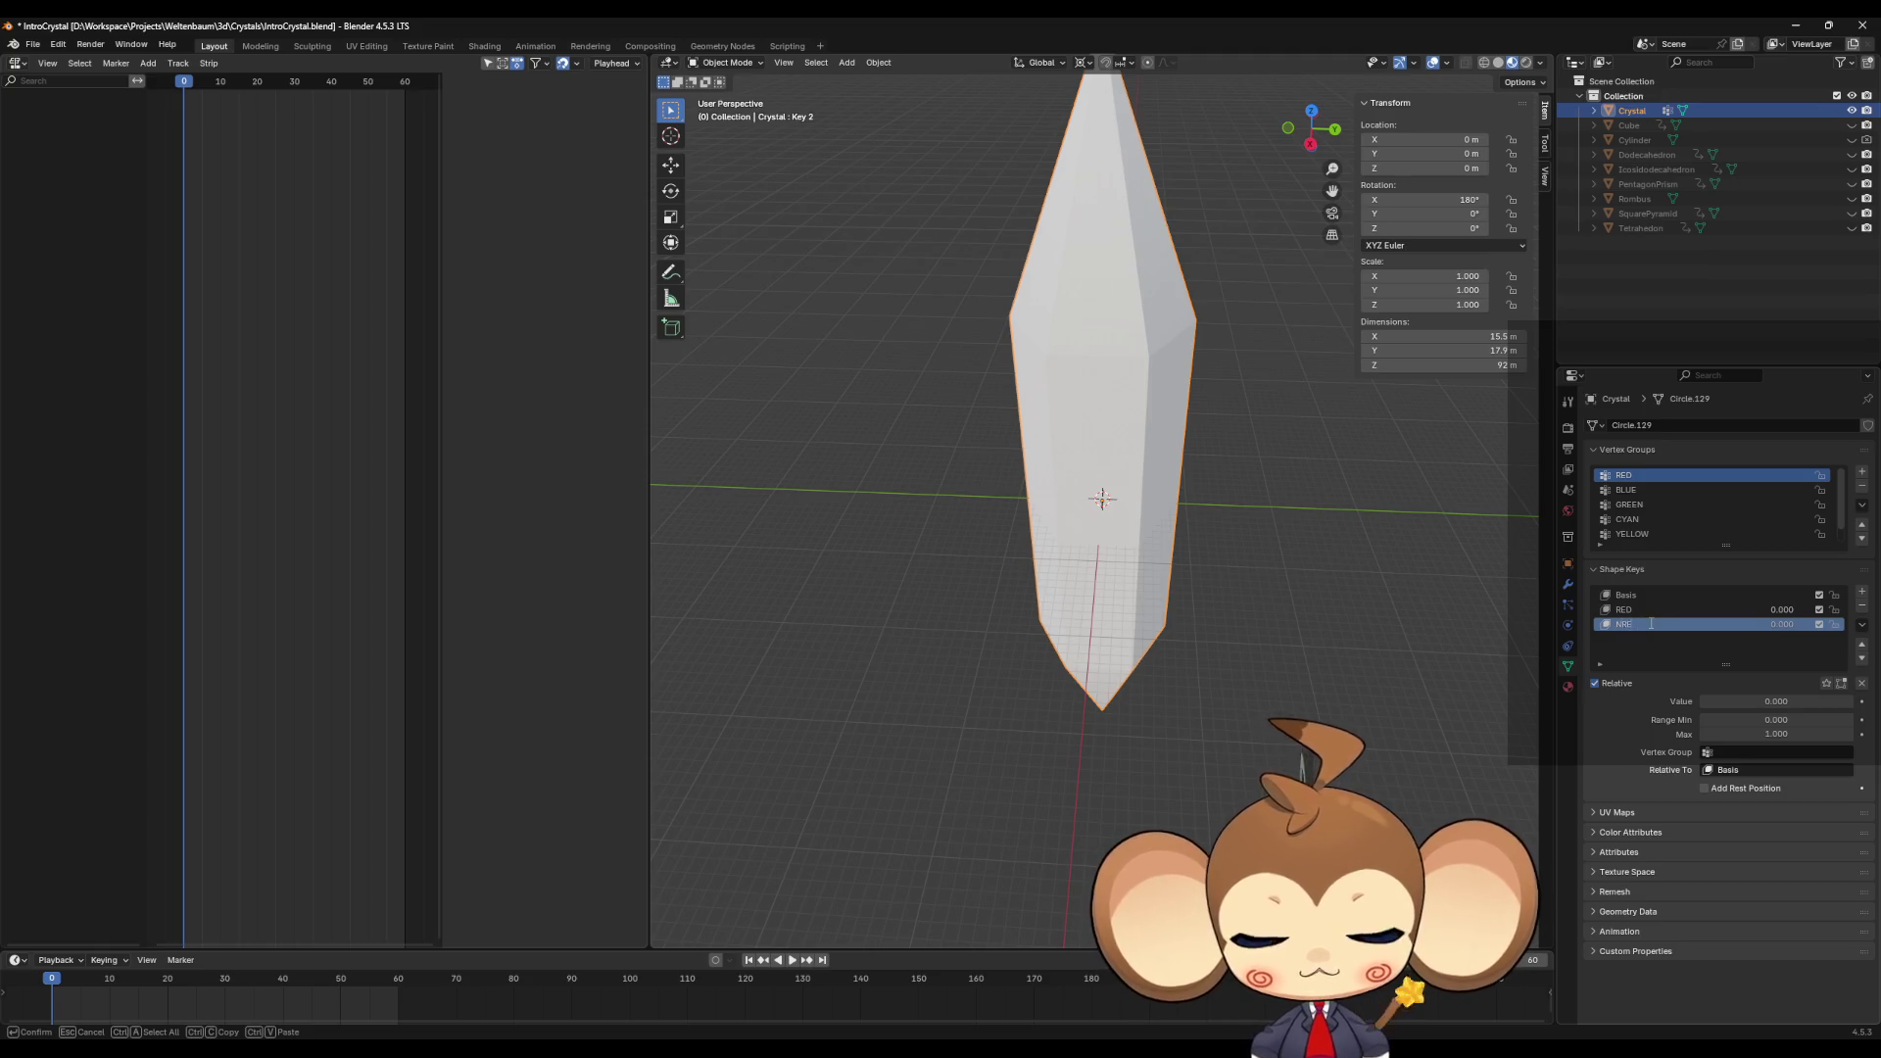
left_click(1862, 592)
left_click(1862, 593)
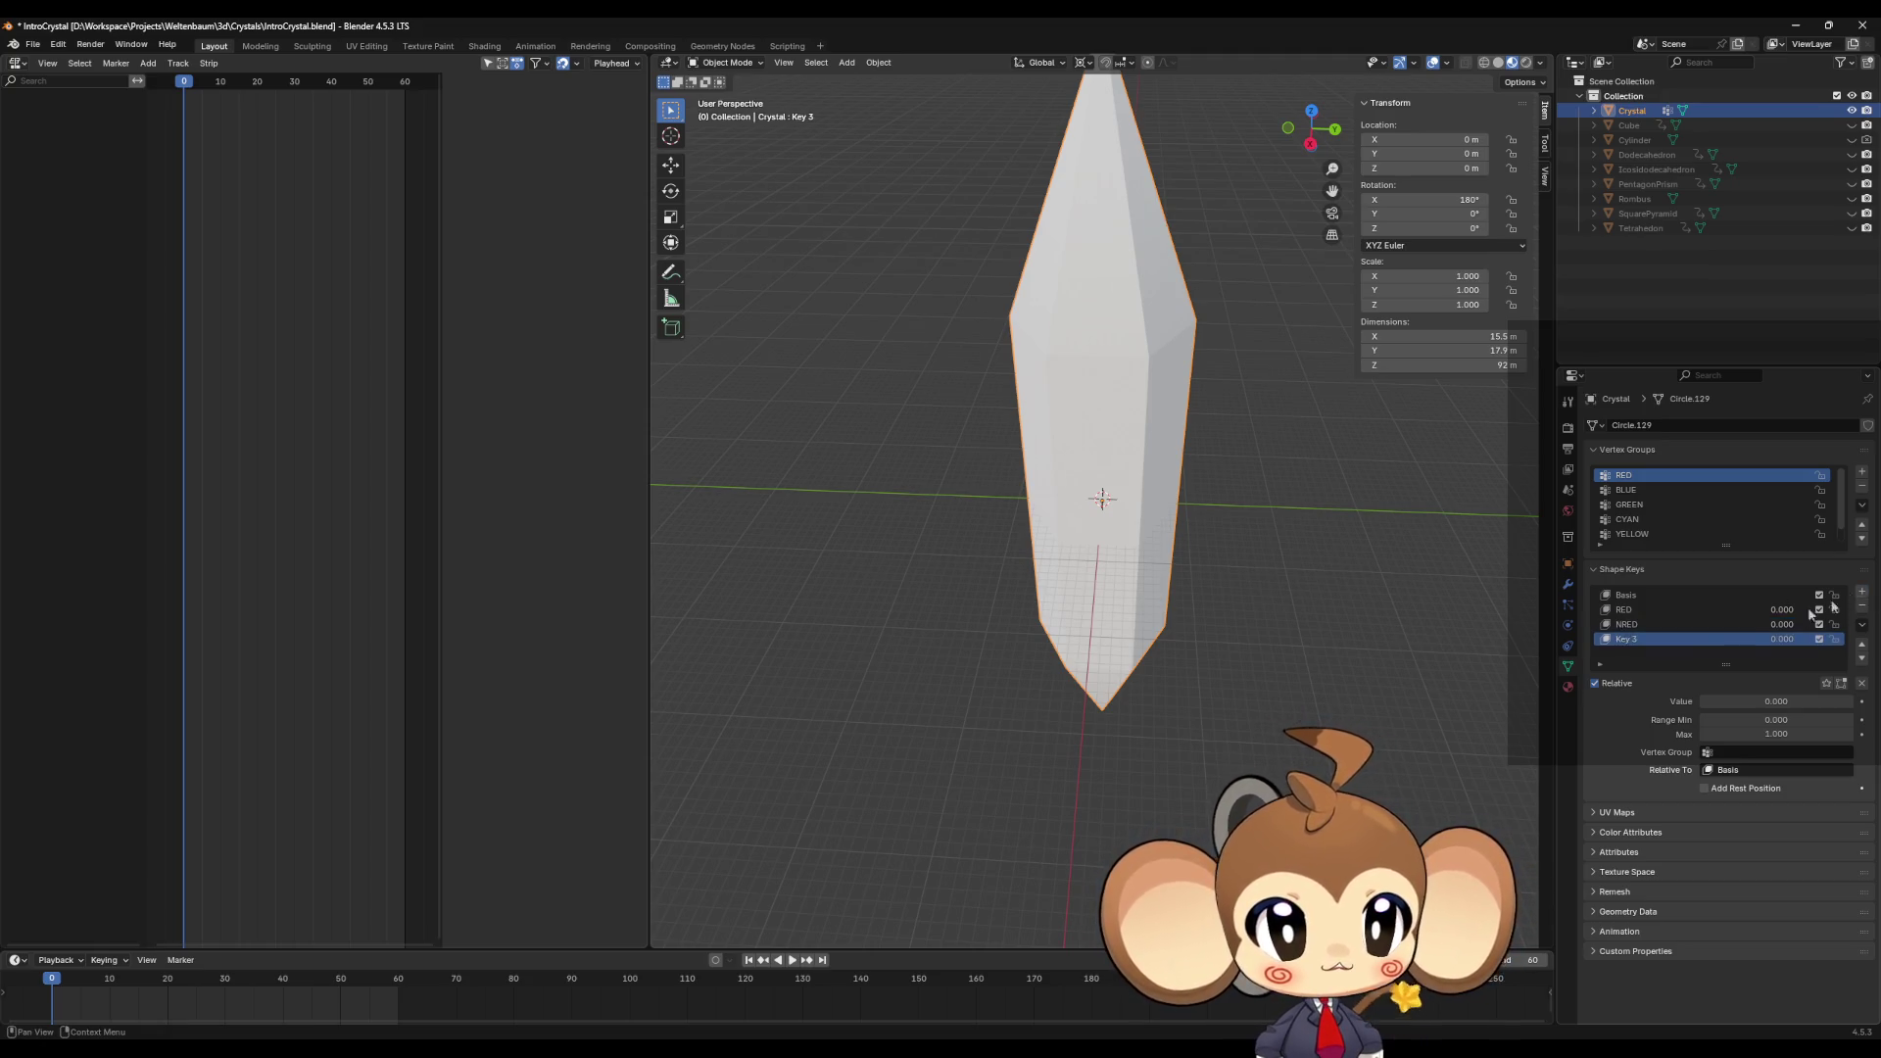
double_click(1646, 638)
type("BLUE")
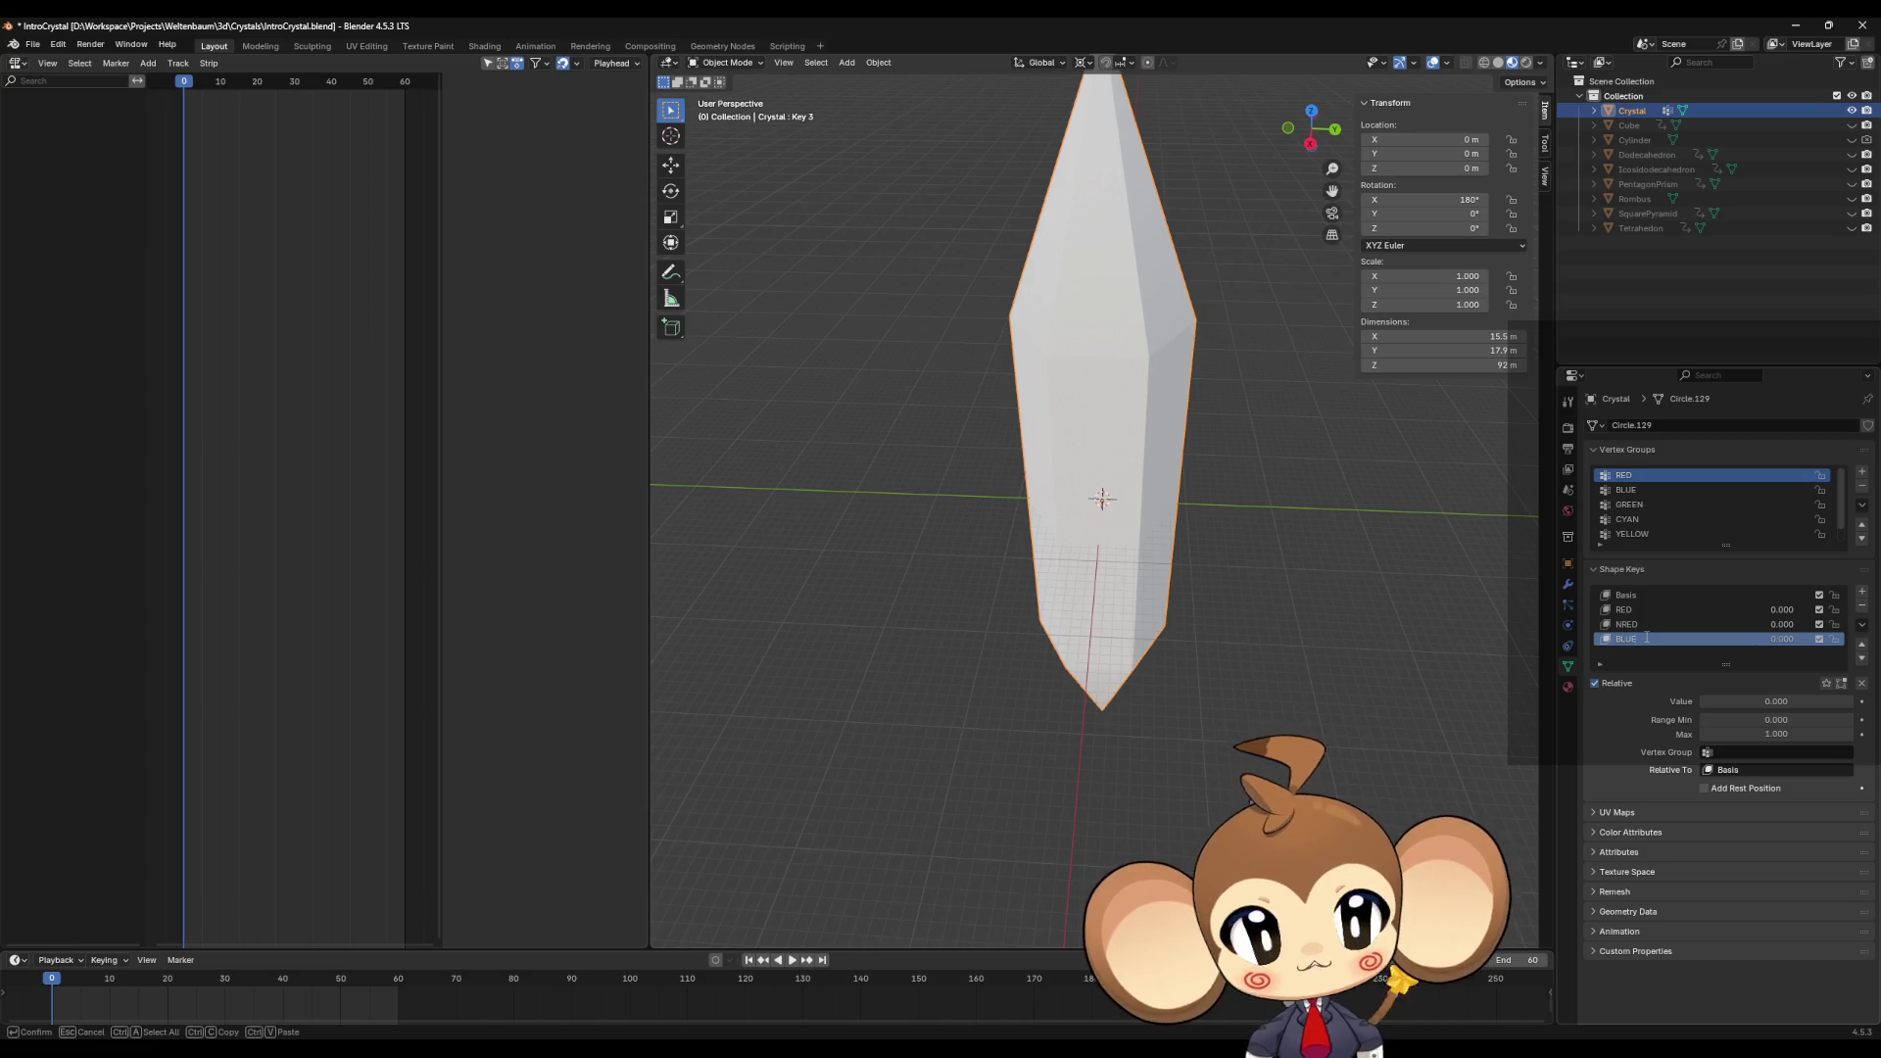
left_click(1862, 593)
left_click(1862, 593)
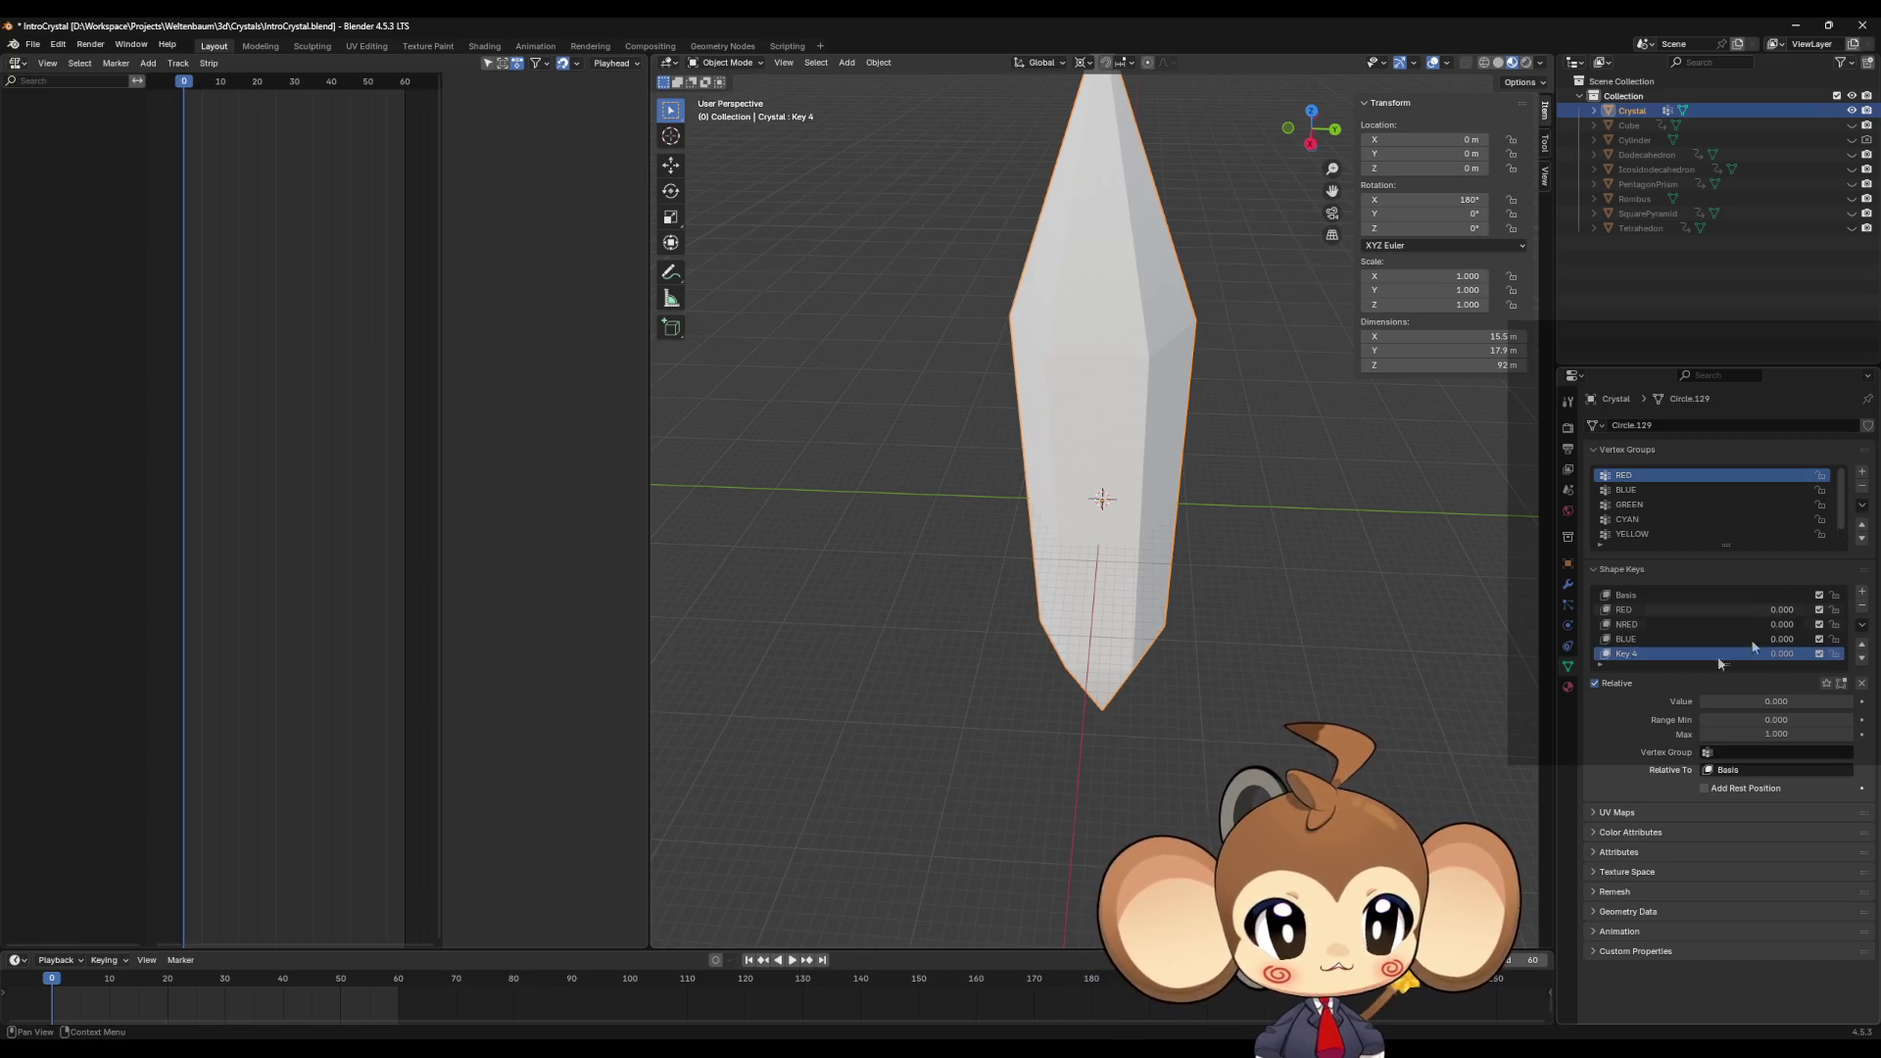
double_click(1634, 650)
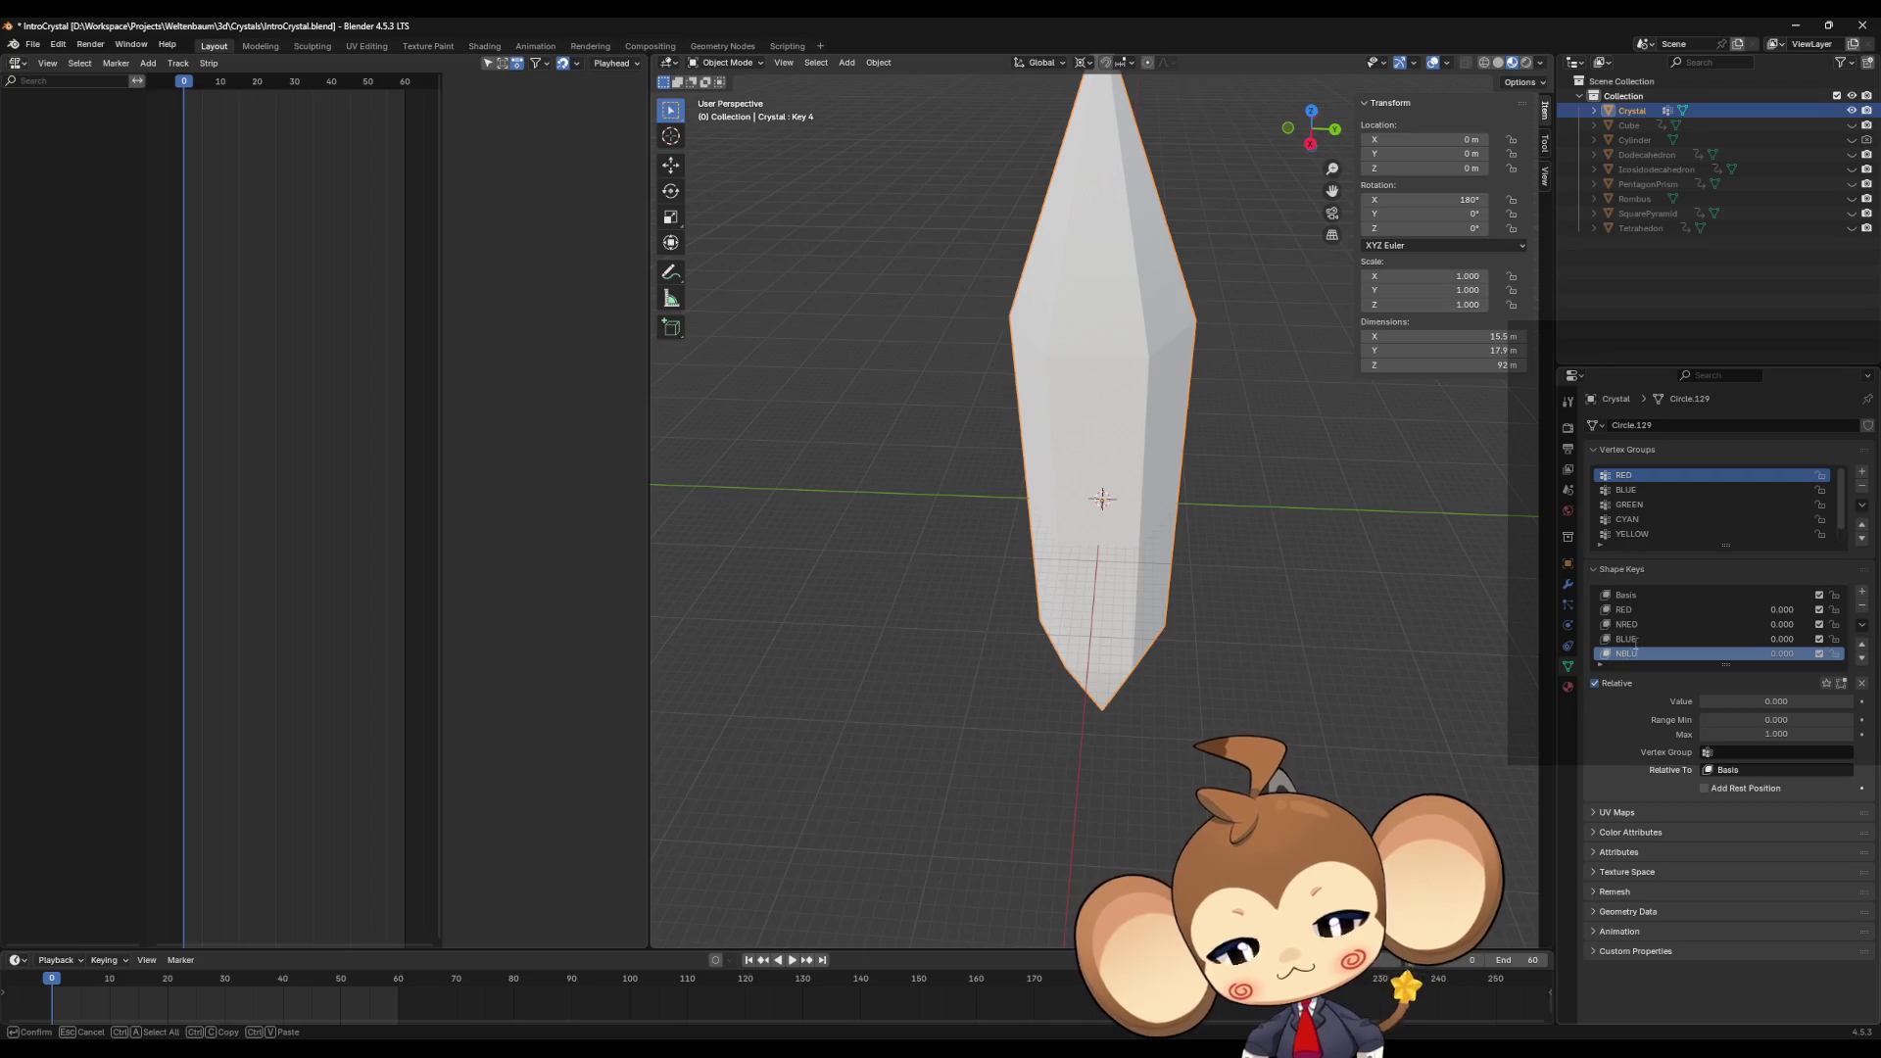
left_click(1862, 593)
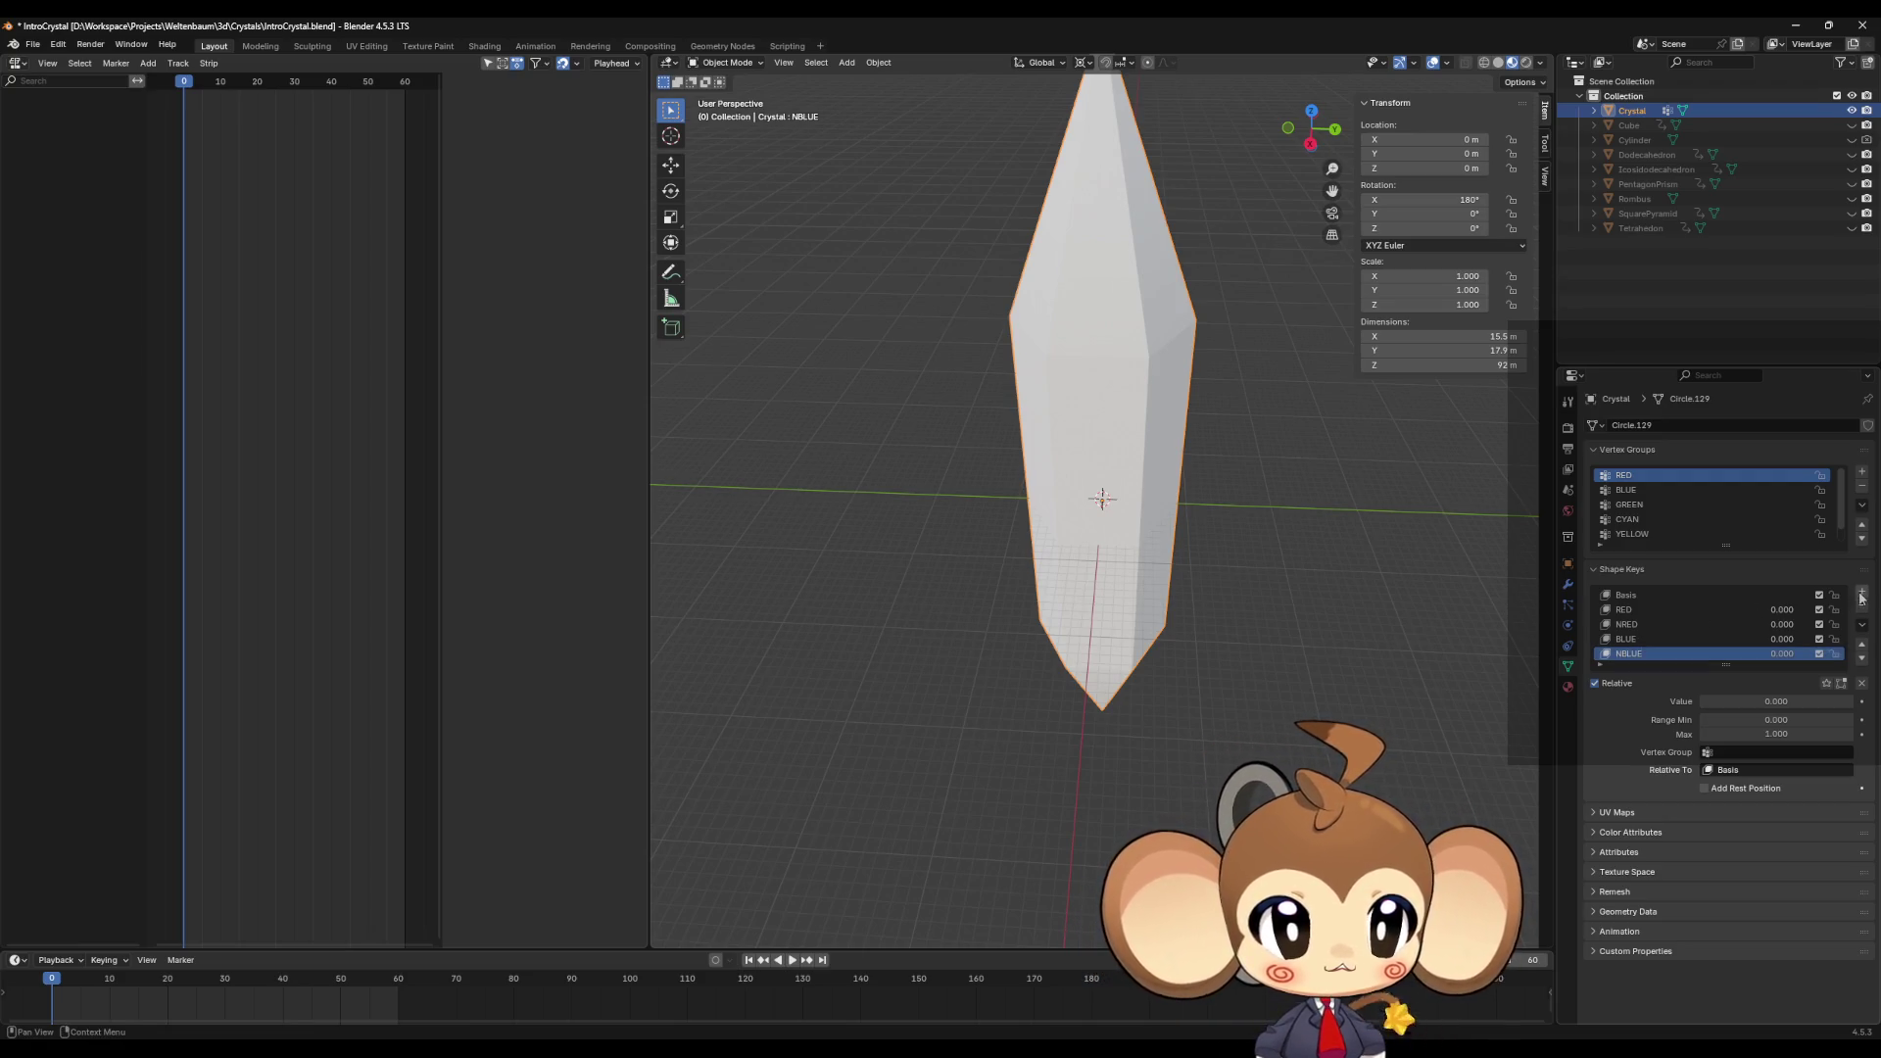
Step: Add shape keys named GREEN, NGREEN, CYAN and NCYAN
left_click(1862, 592)
double_click(1634, 654)
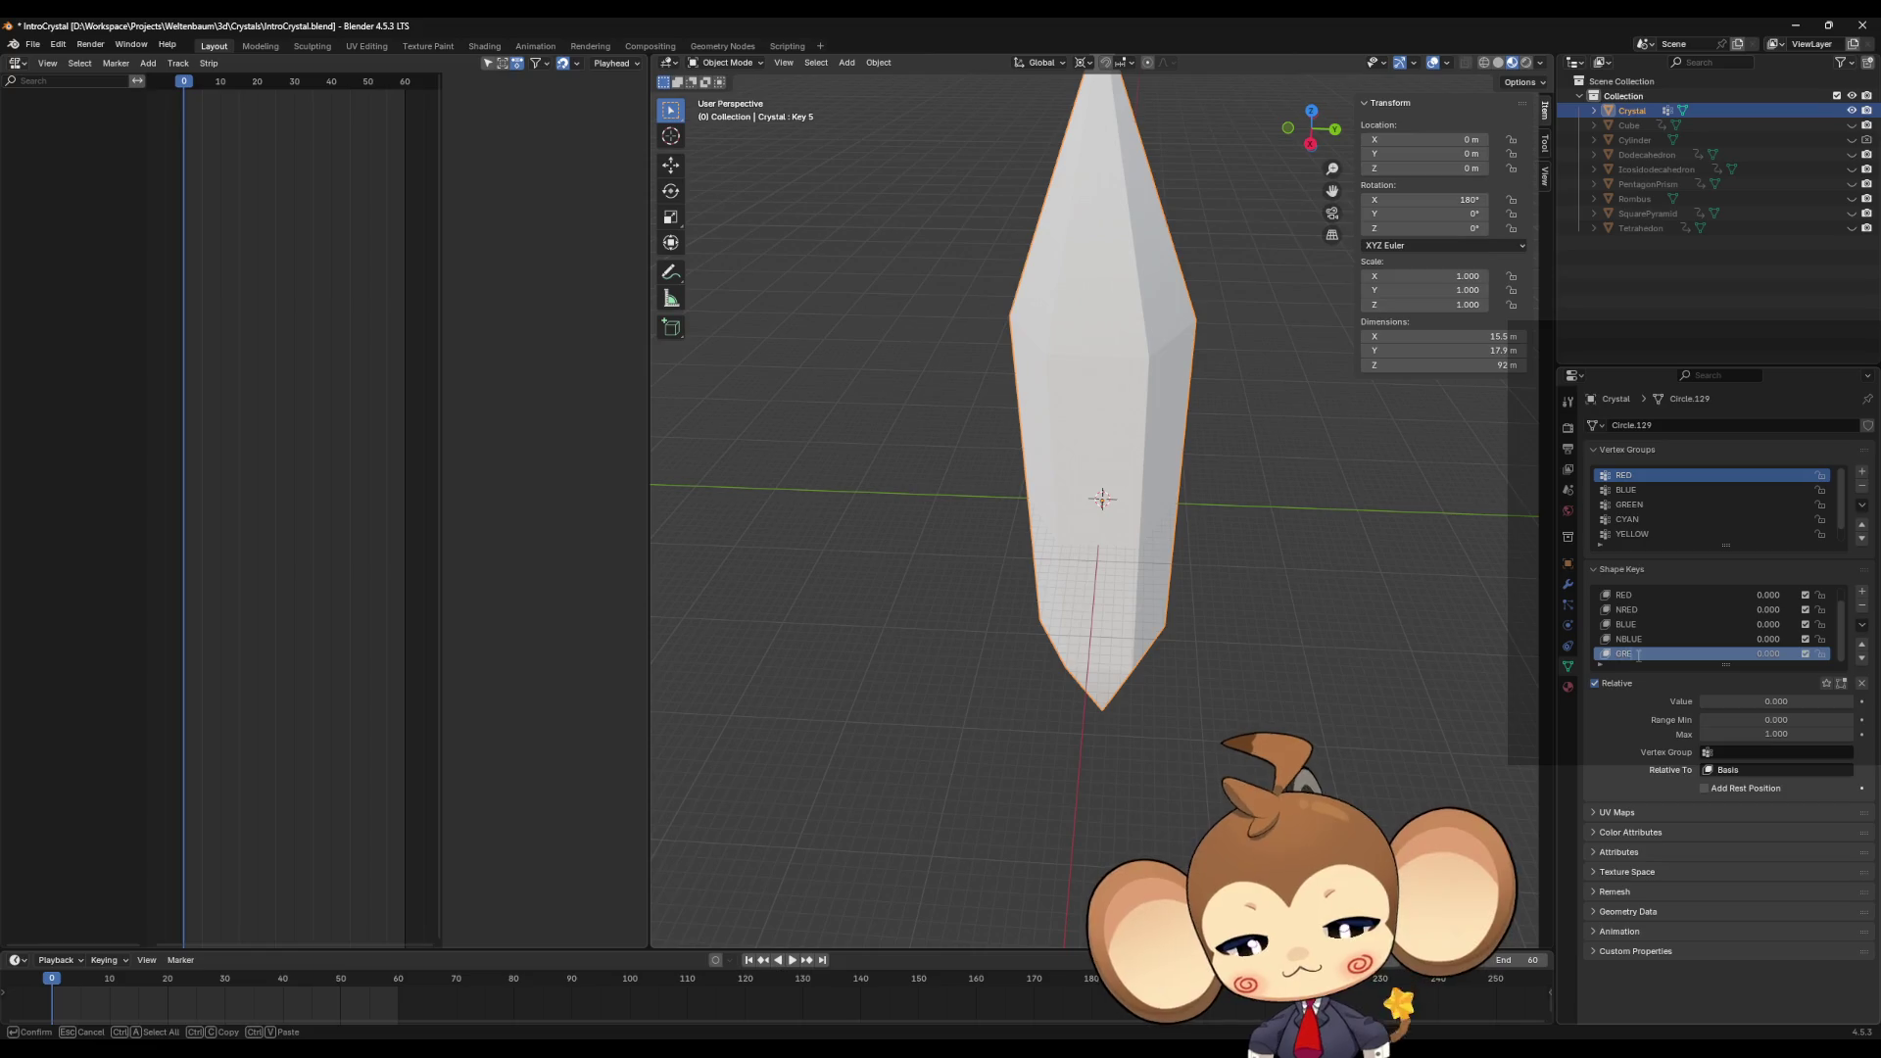
left_click(1862, 593)
left_click(1862, 593)
double_click(1652, 653)
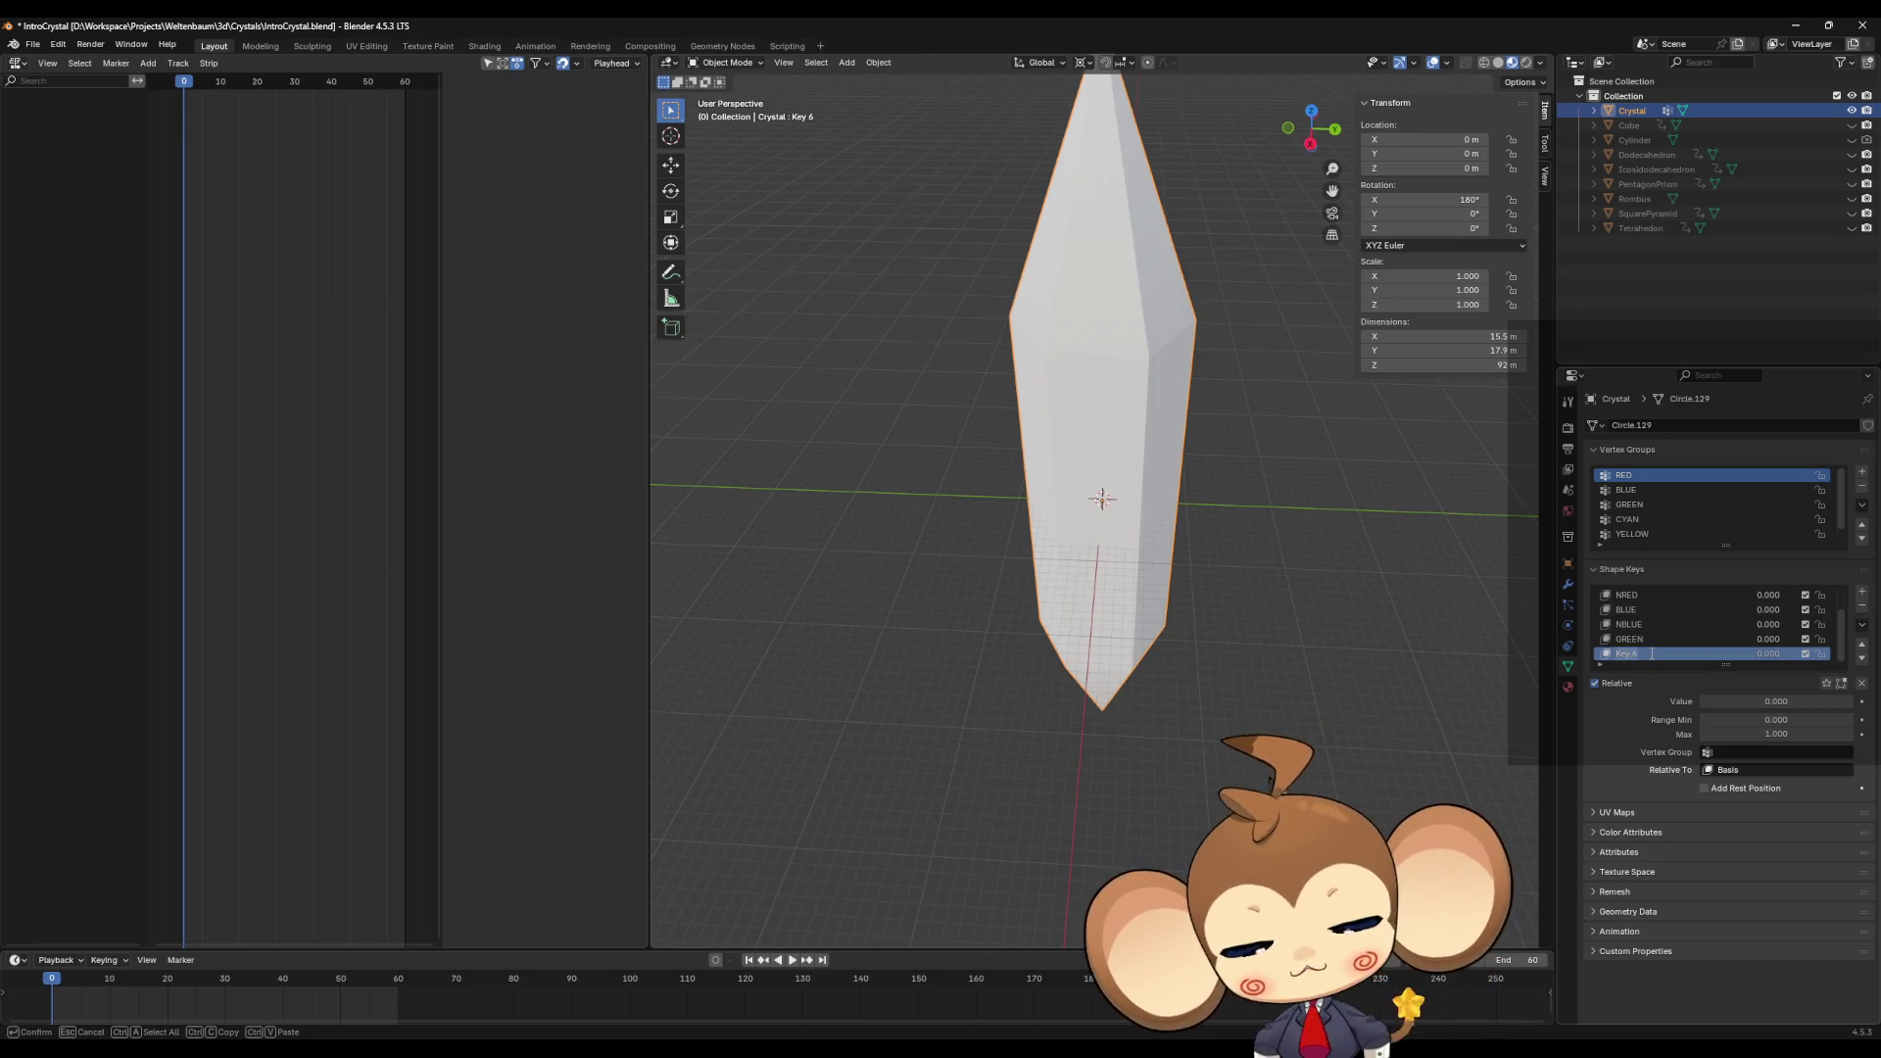
type("NGREEN")
left_click(1862, 592)
left_click(1863, 593)
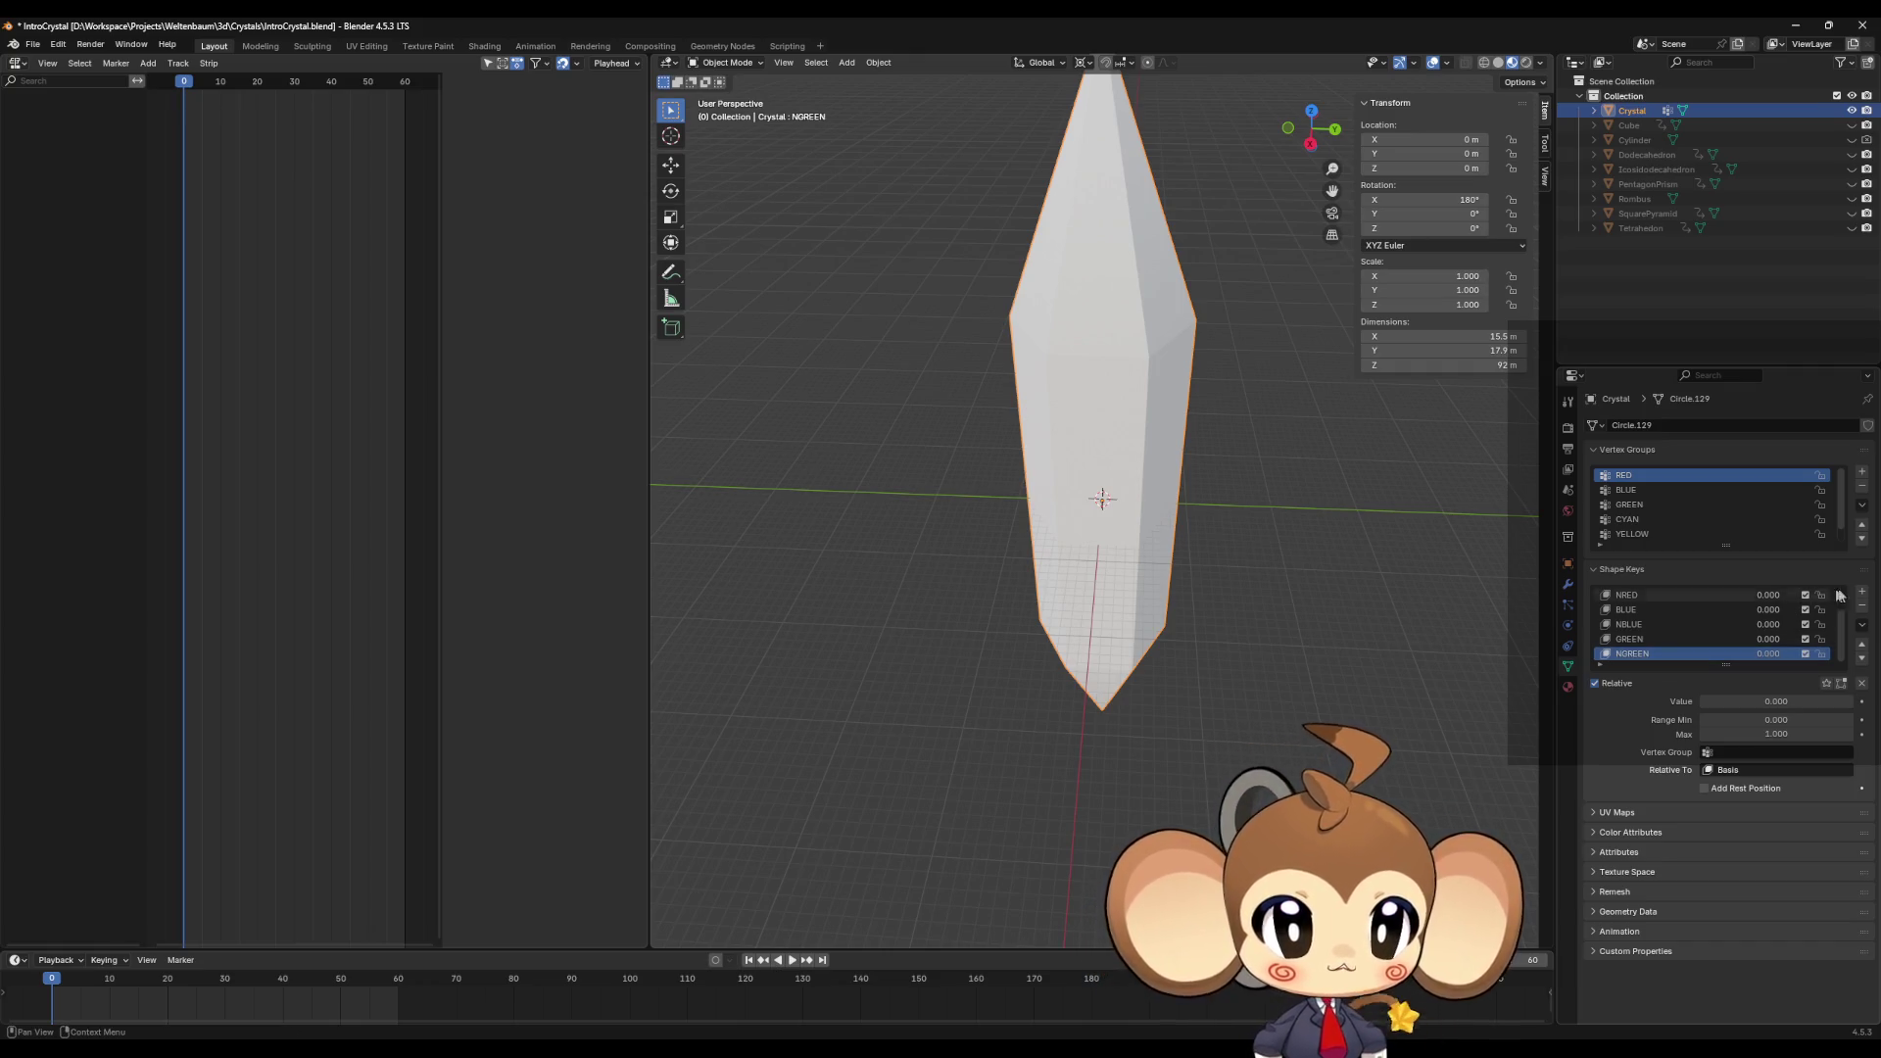
double_click(1648, 655)
type("CYAN")
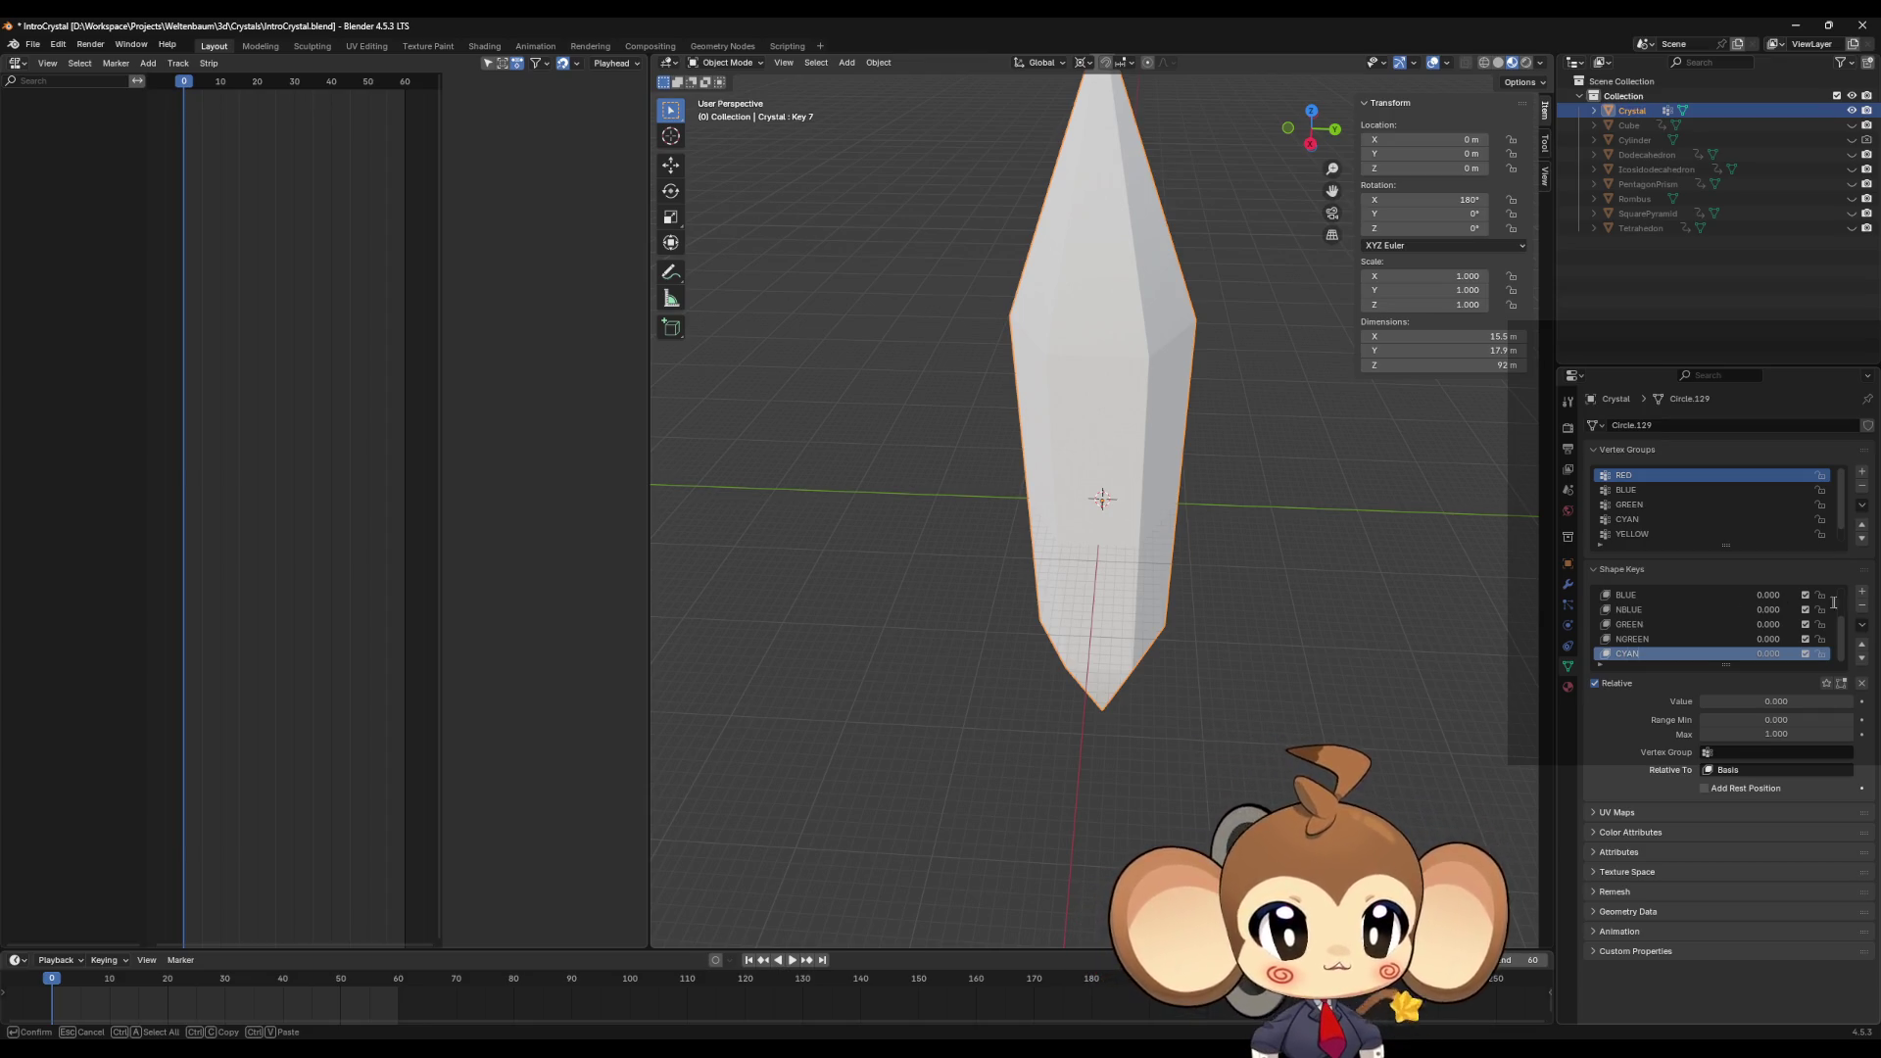
key("Return")
double_click(1645, 656)
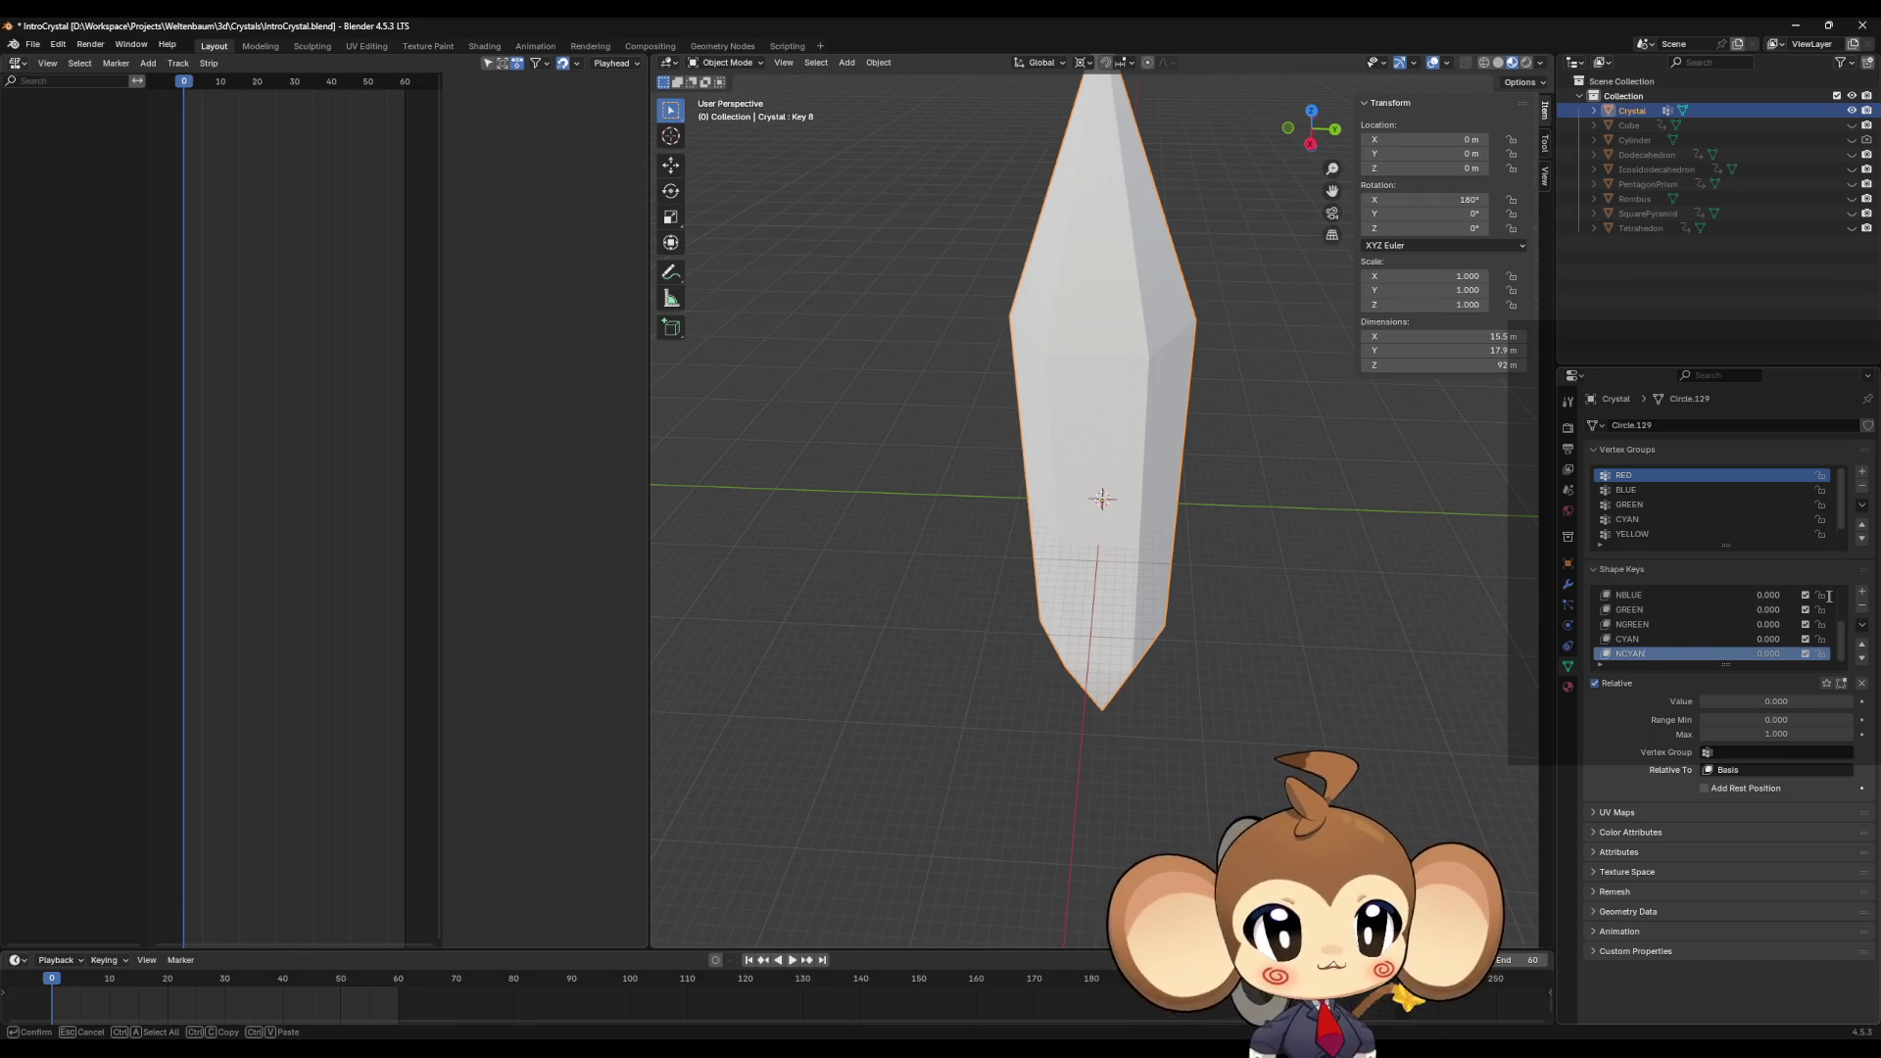
key("Return")
Step: Add shape keys named YELLOW, NYELLOW and MAGENTA
left_click(1861, 592)
double_click(1650, 652)
type("YELLOW")
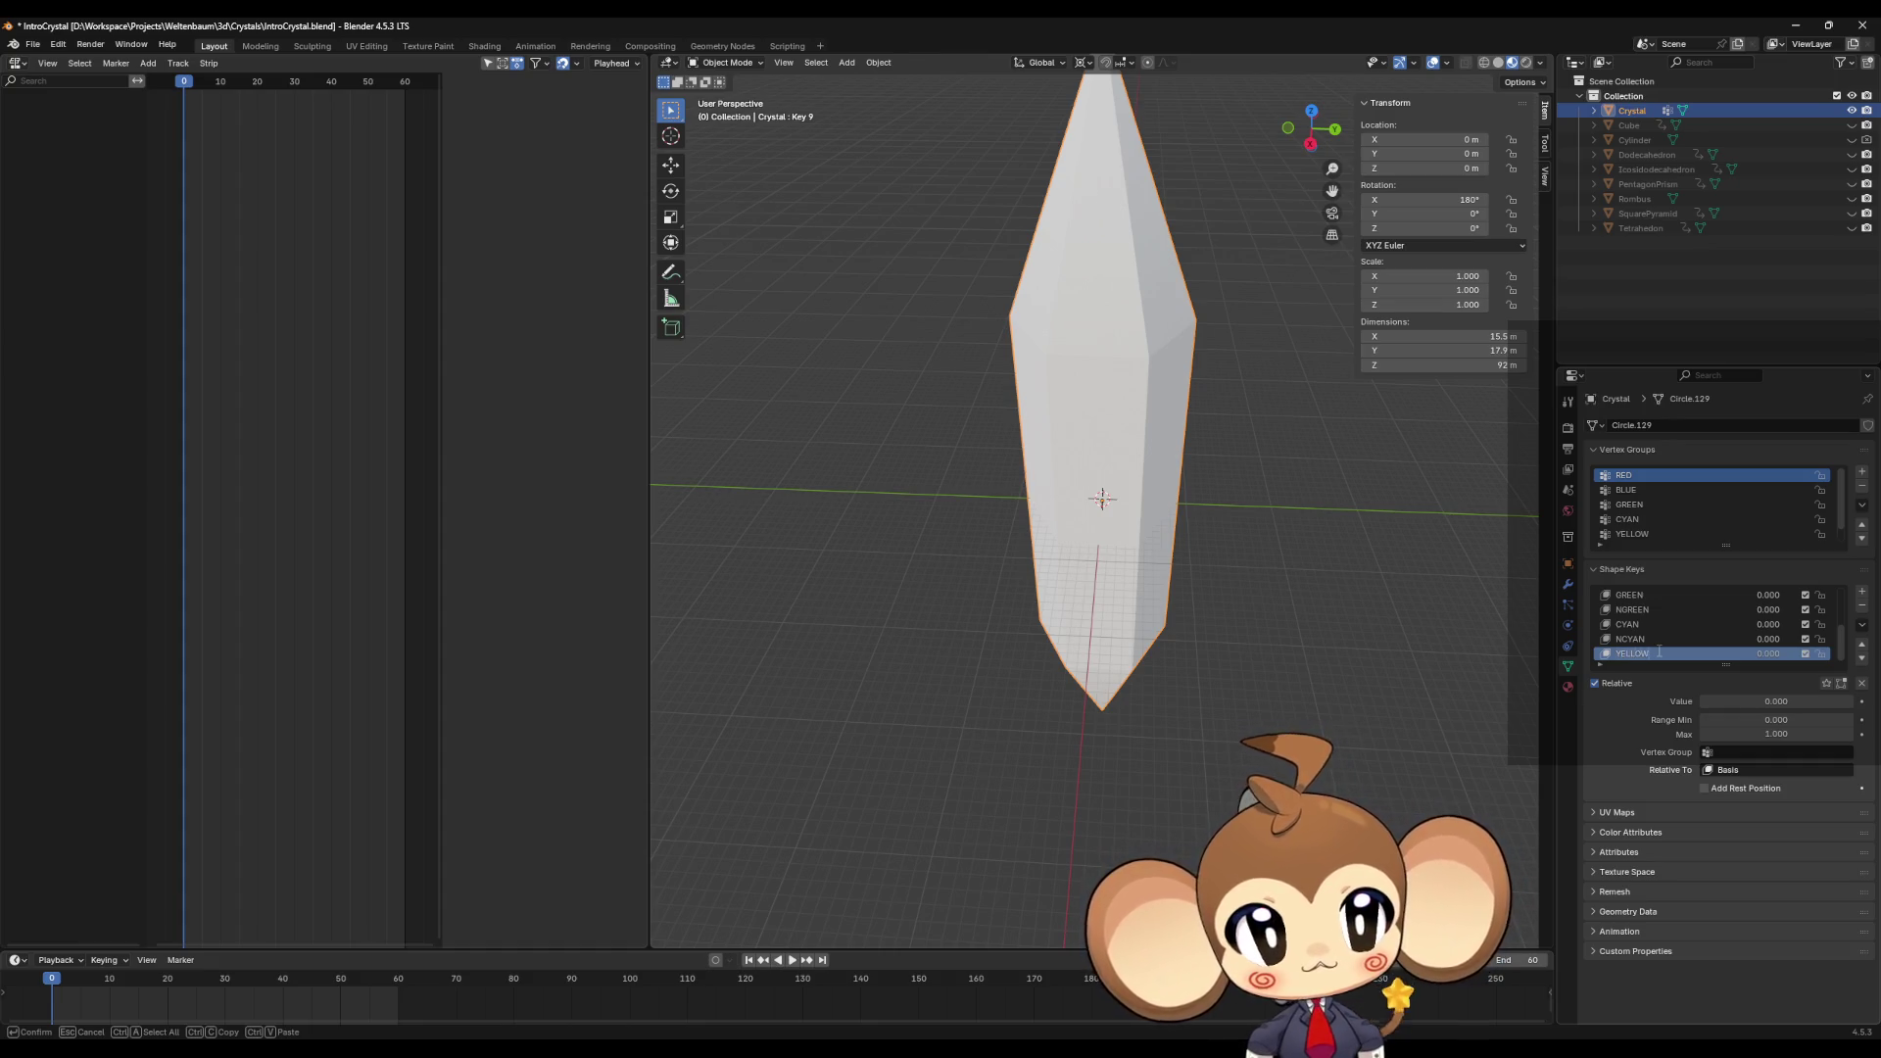
key("Return")
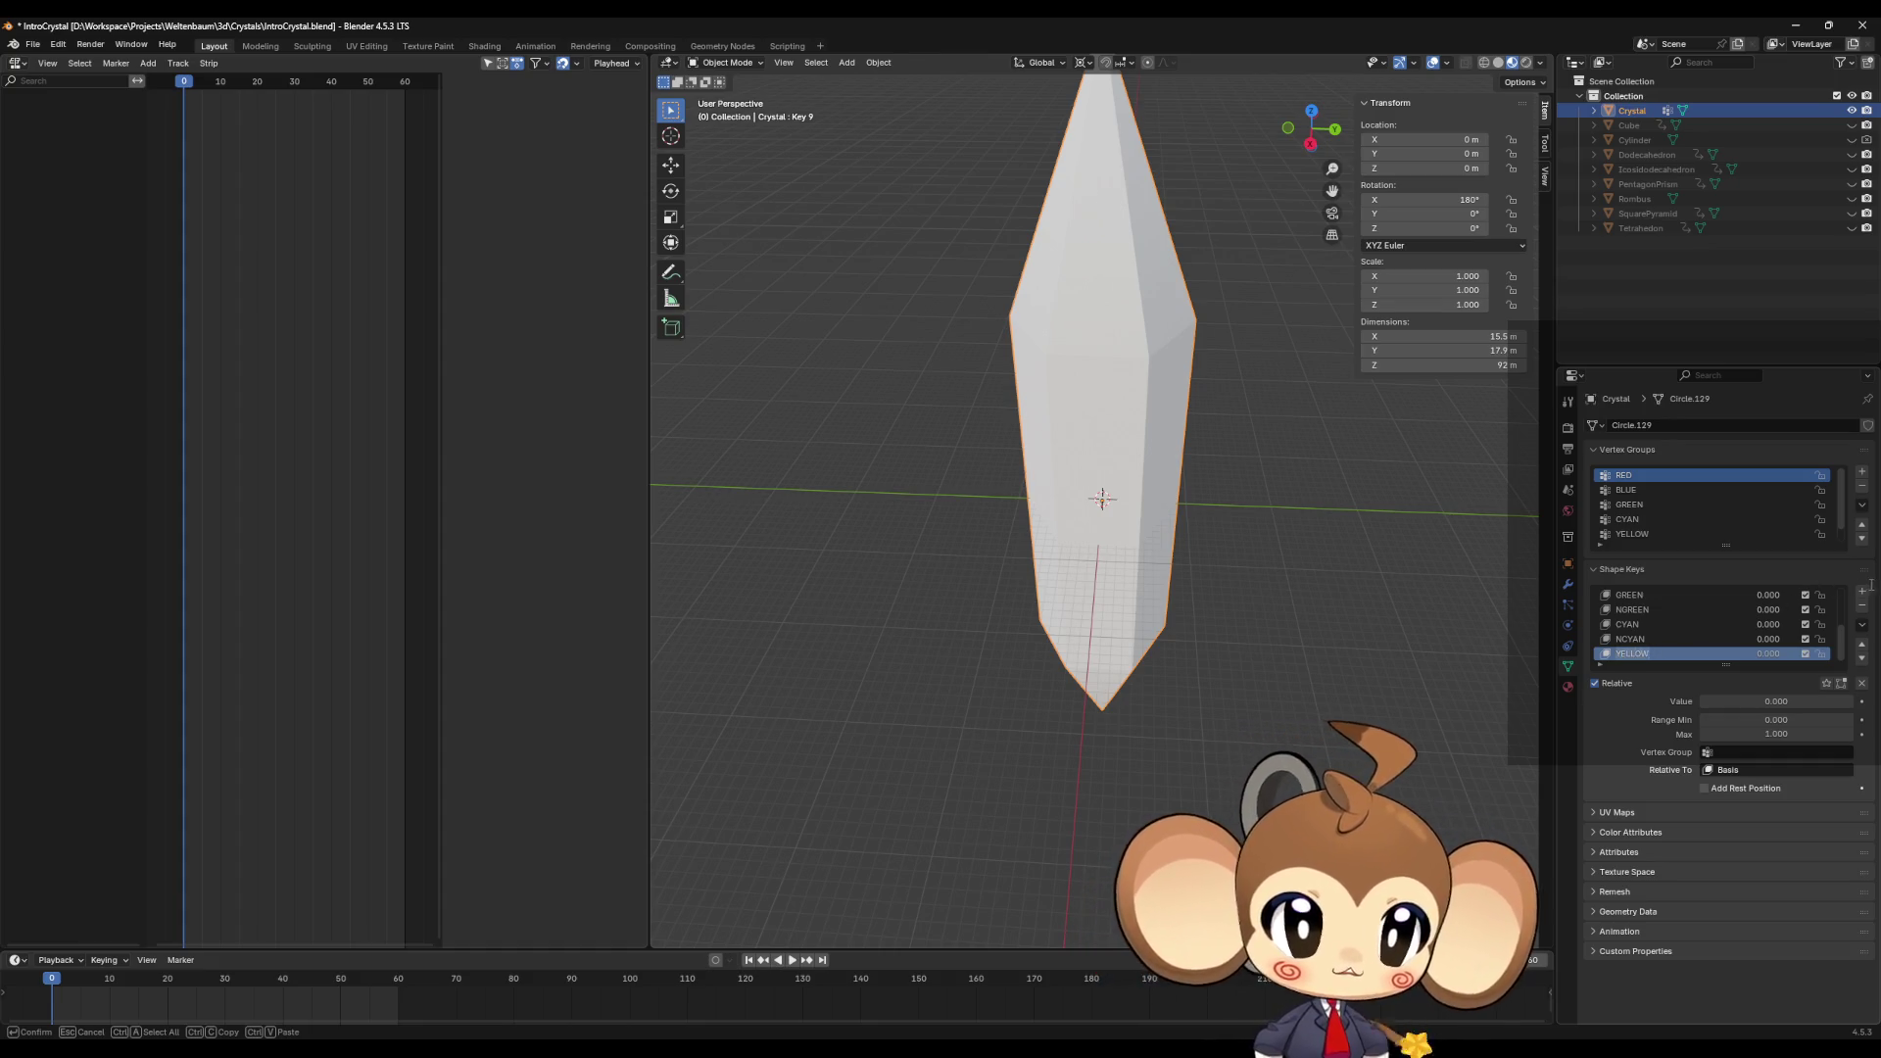
left_click(1861, 591)
double_click(1629, 654)
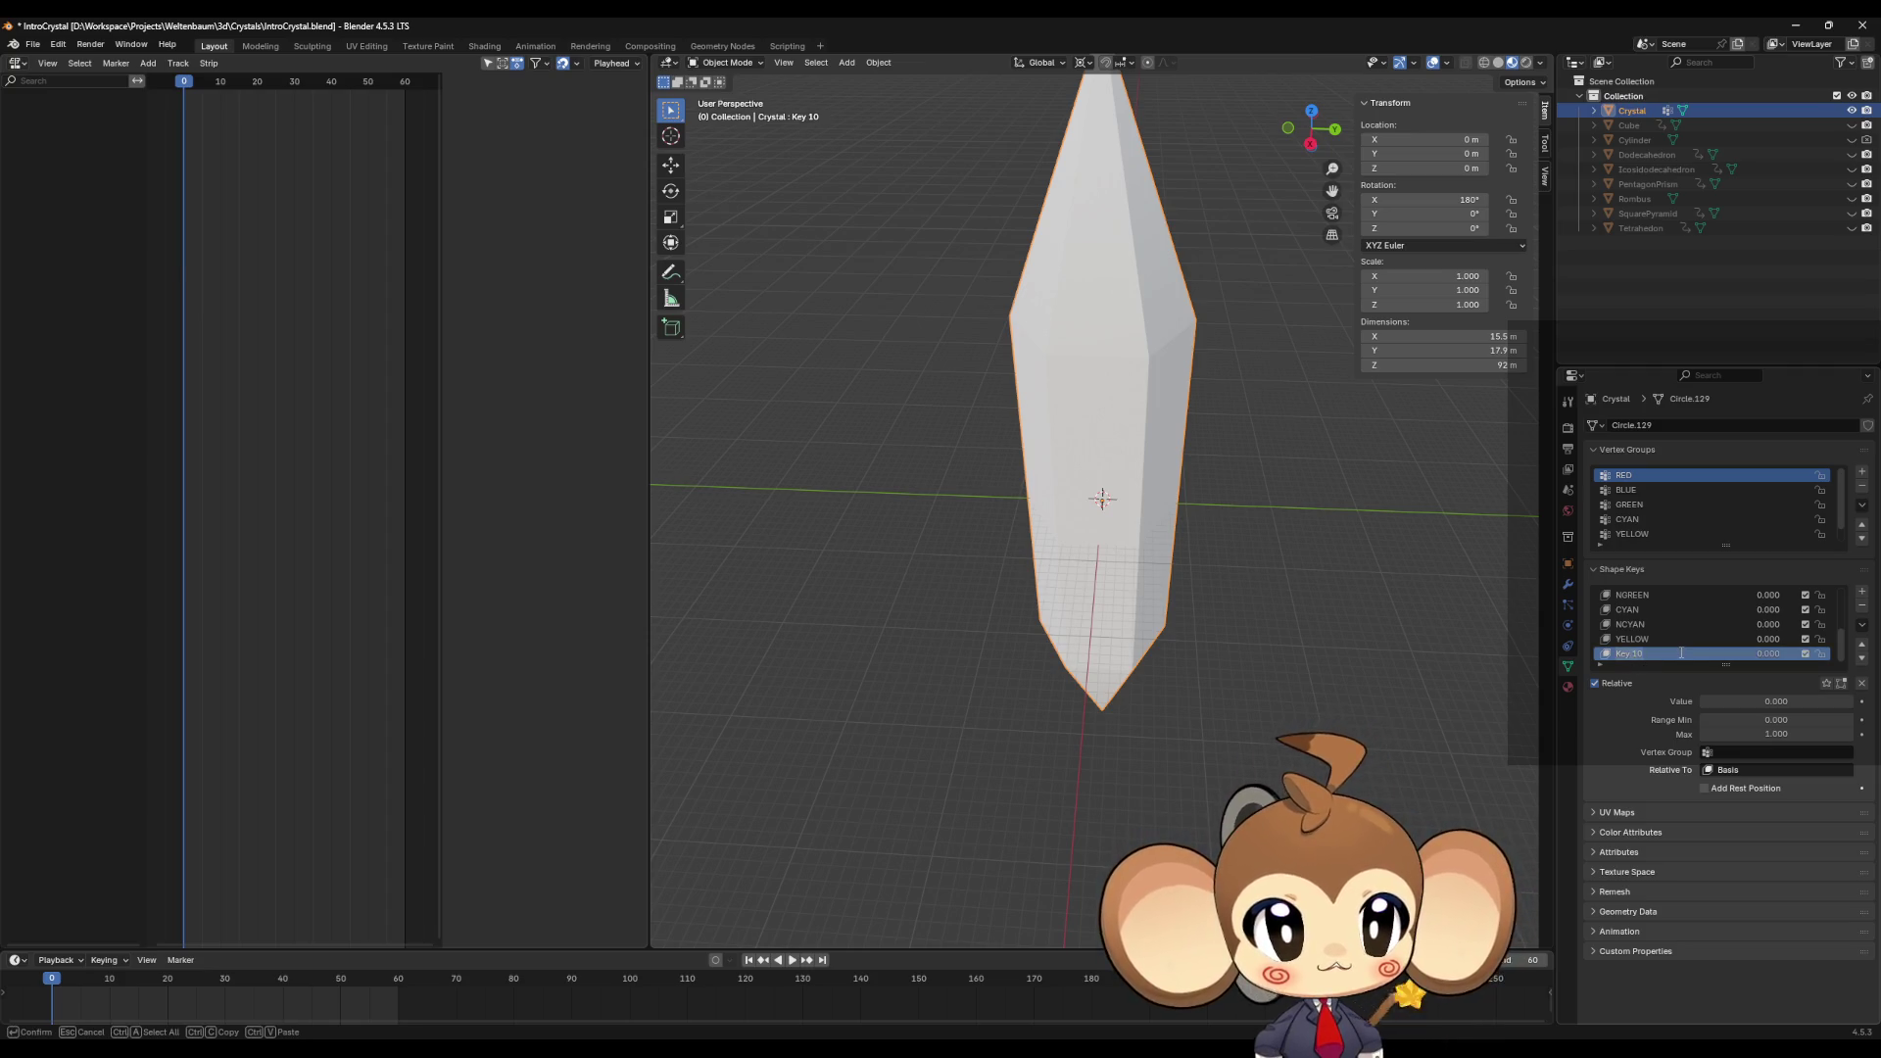
type("NYELLOW")
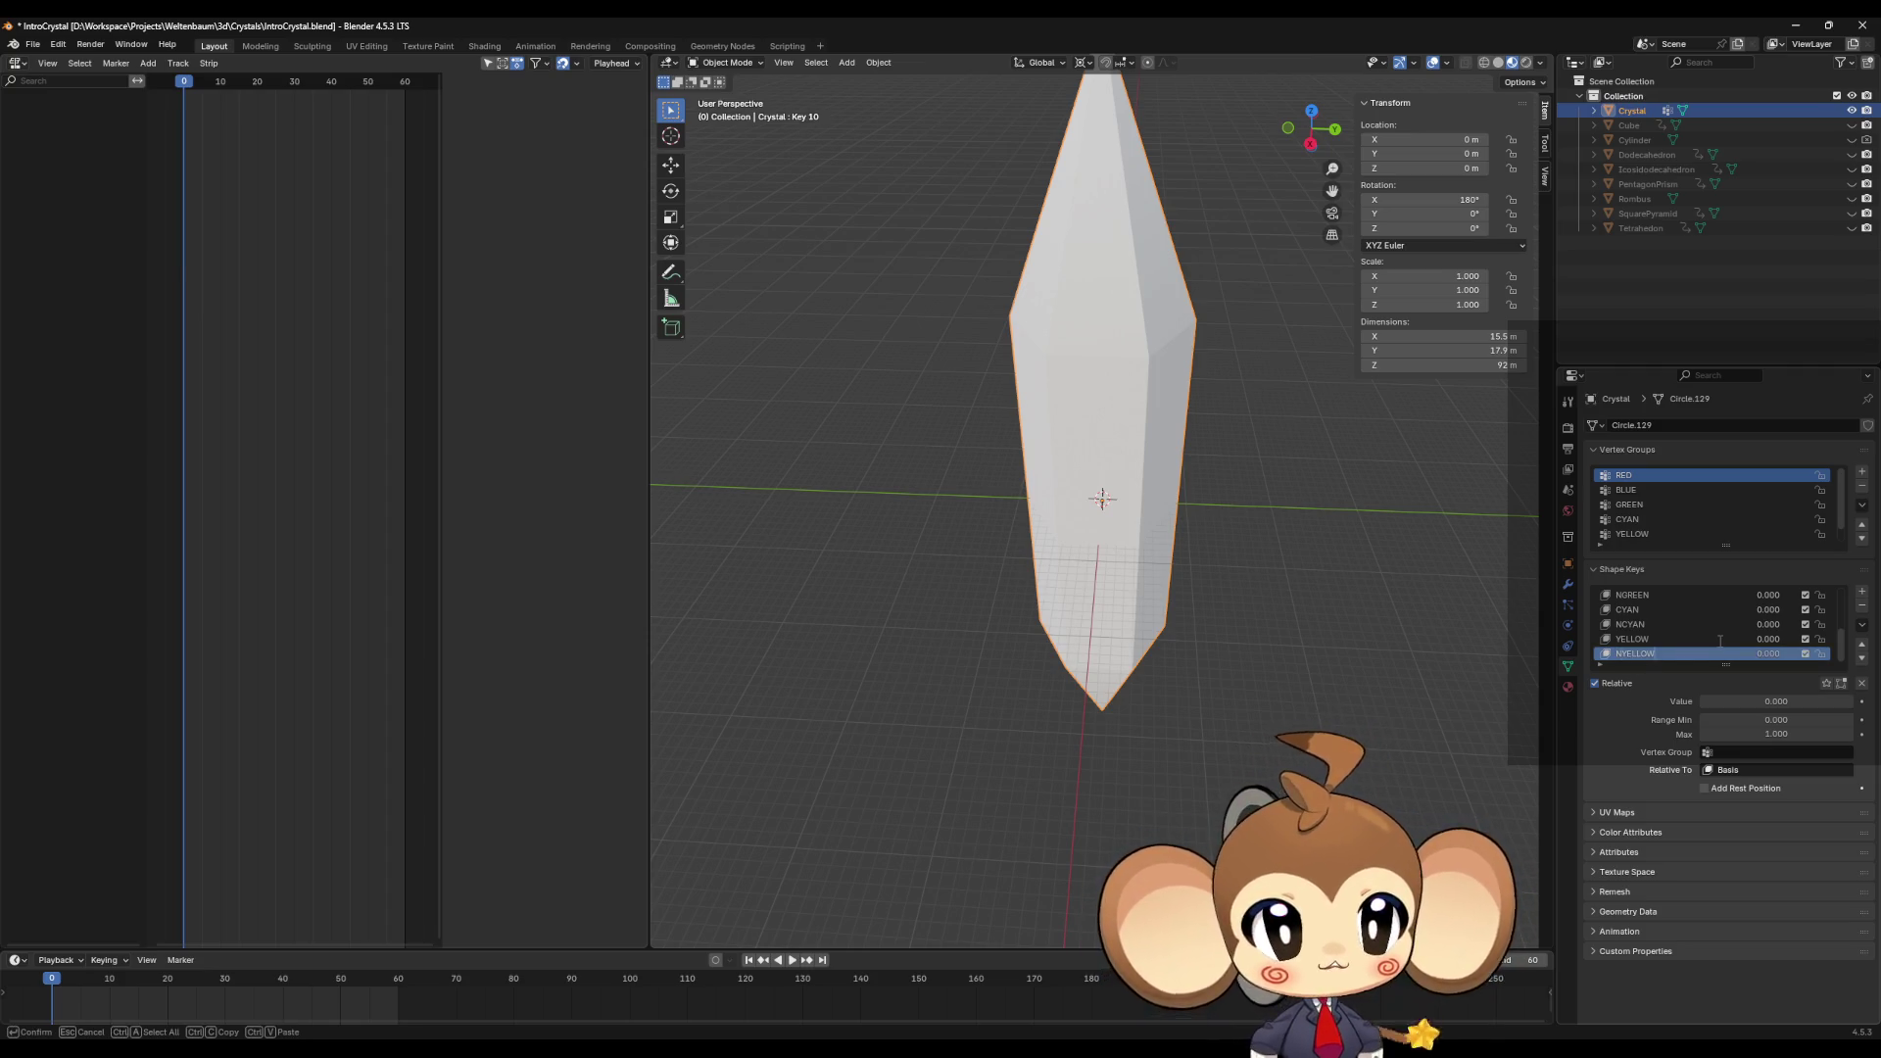
key("Return")
left_click(1861, 592)
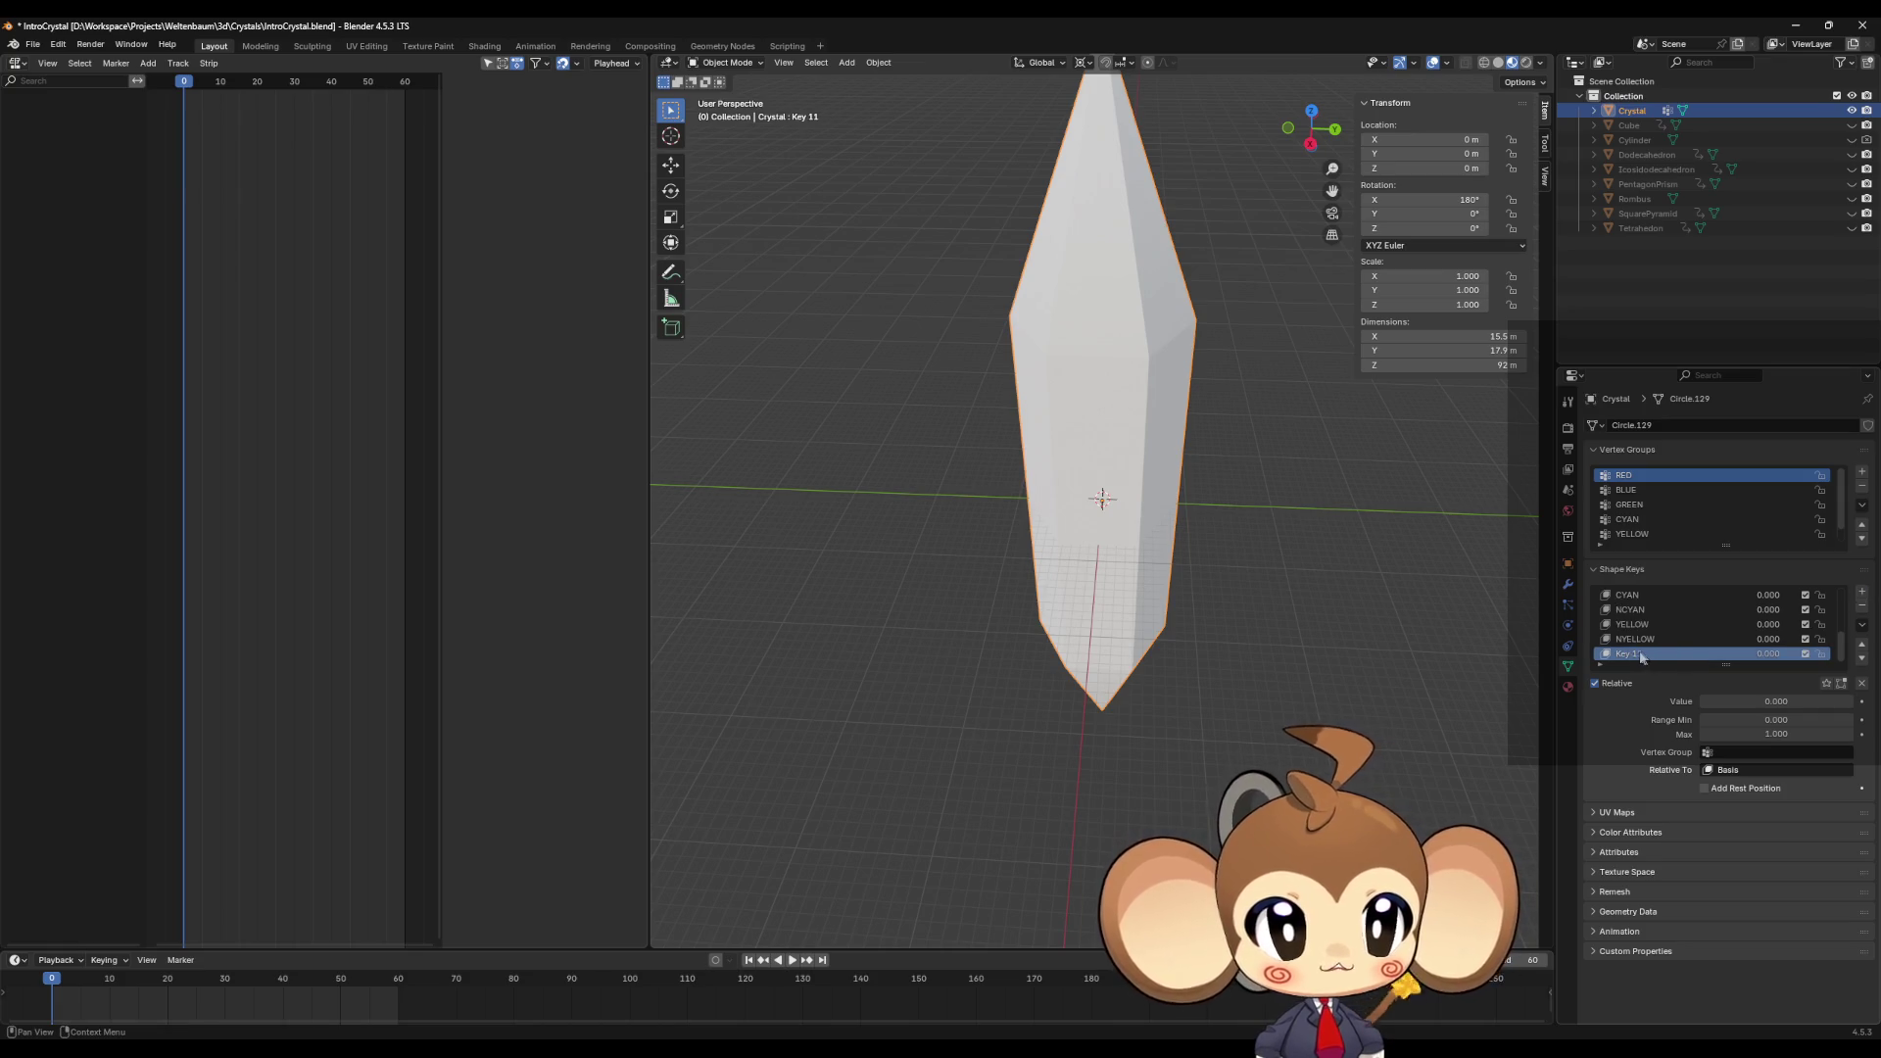
type("MAGENTA")
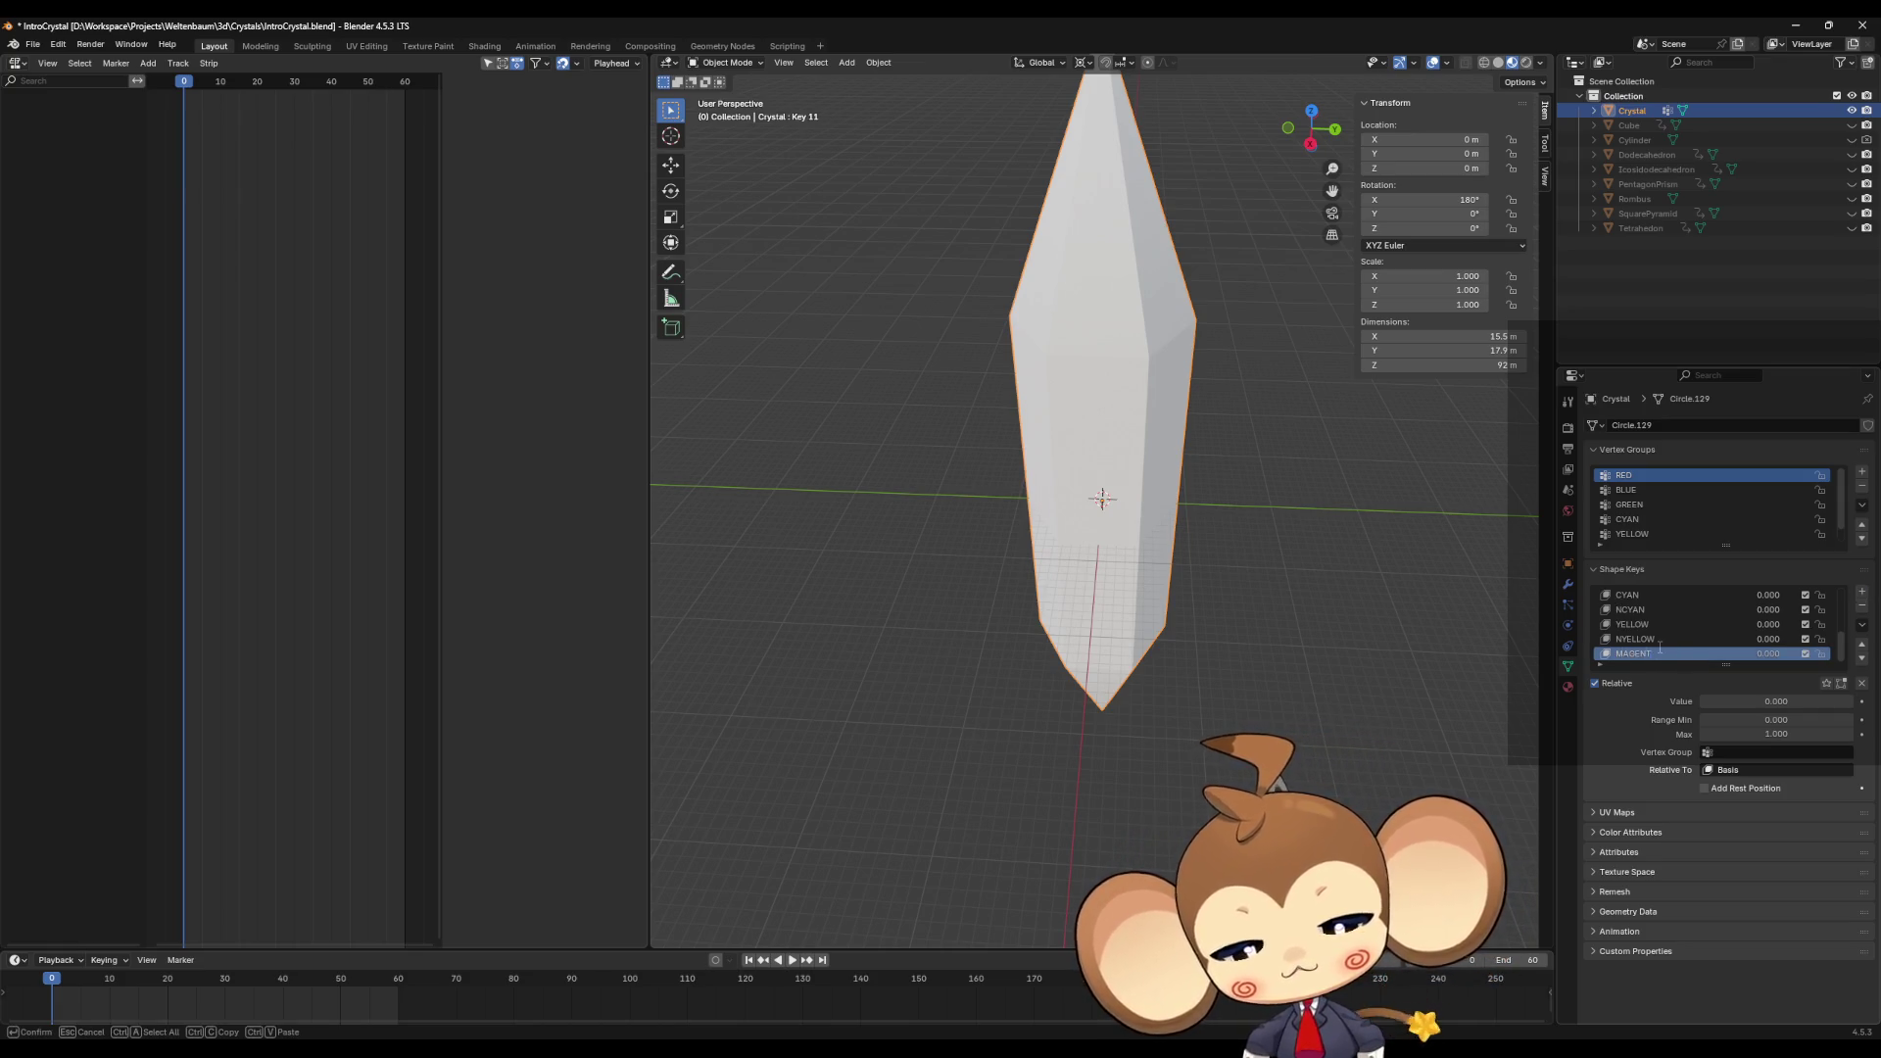
key("Return")
Step: Add a final shape key named NMAGENTA by pasting MAGENTA and prefixing N
left_click(1861, 591)
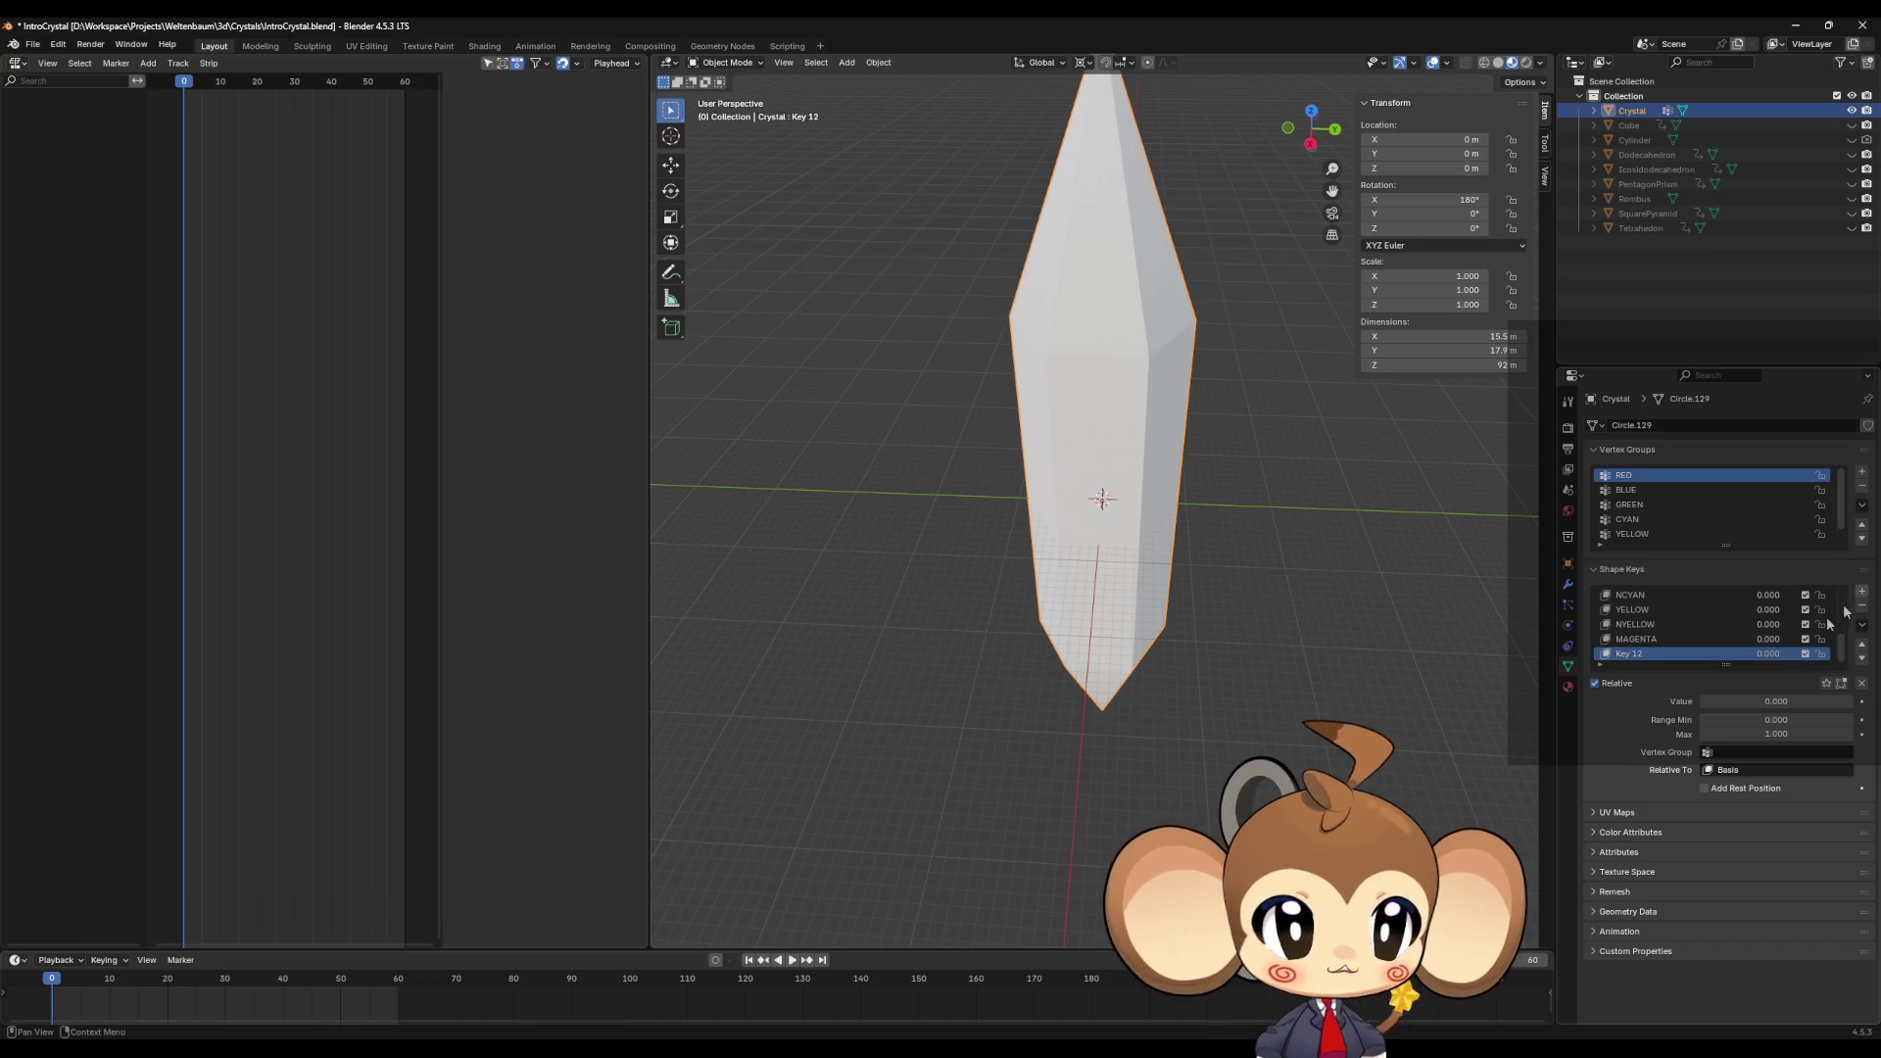
type("MAGENTA")
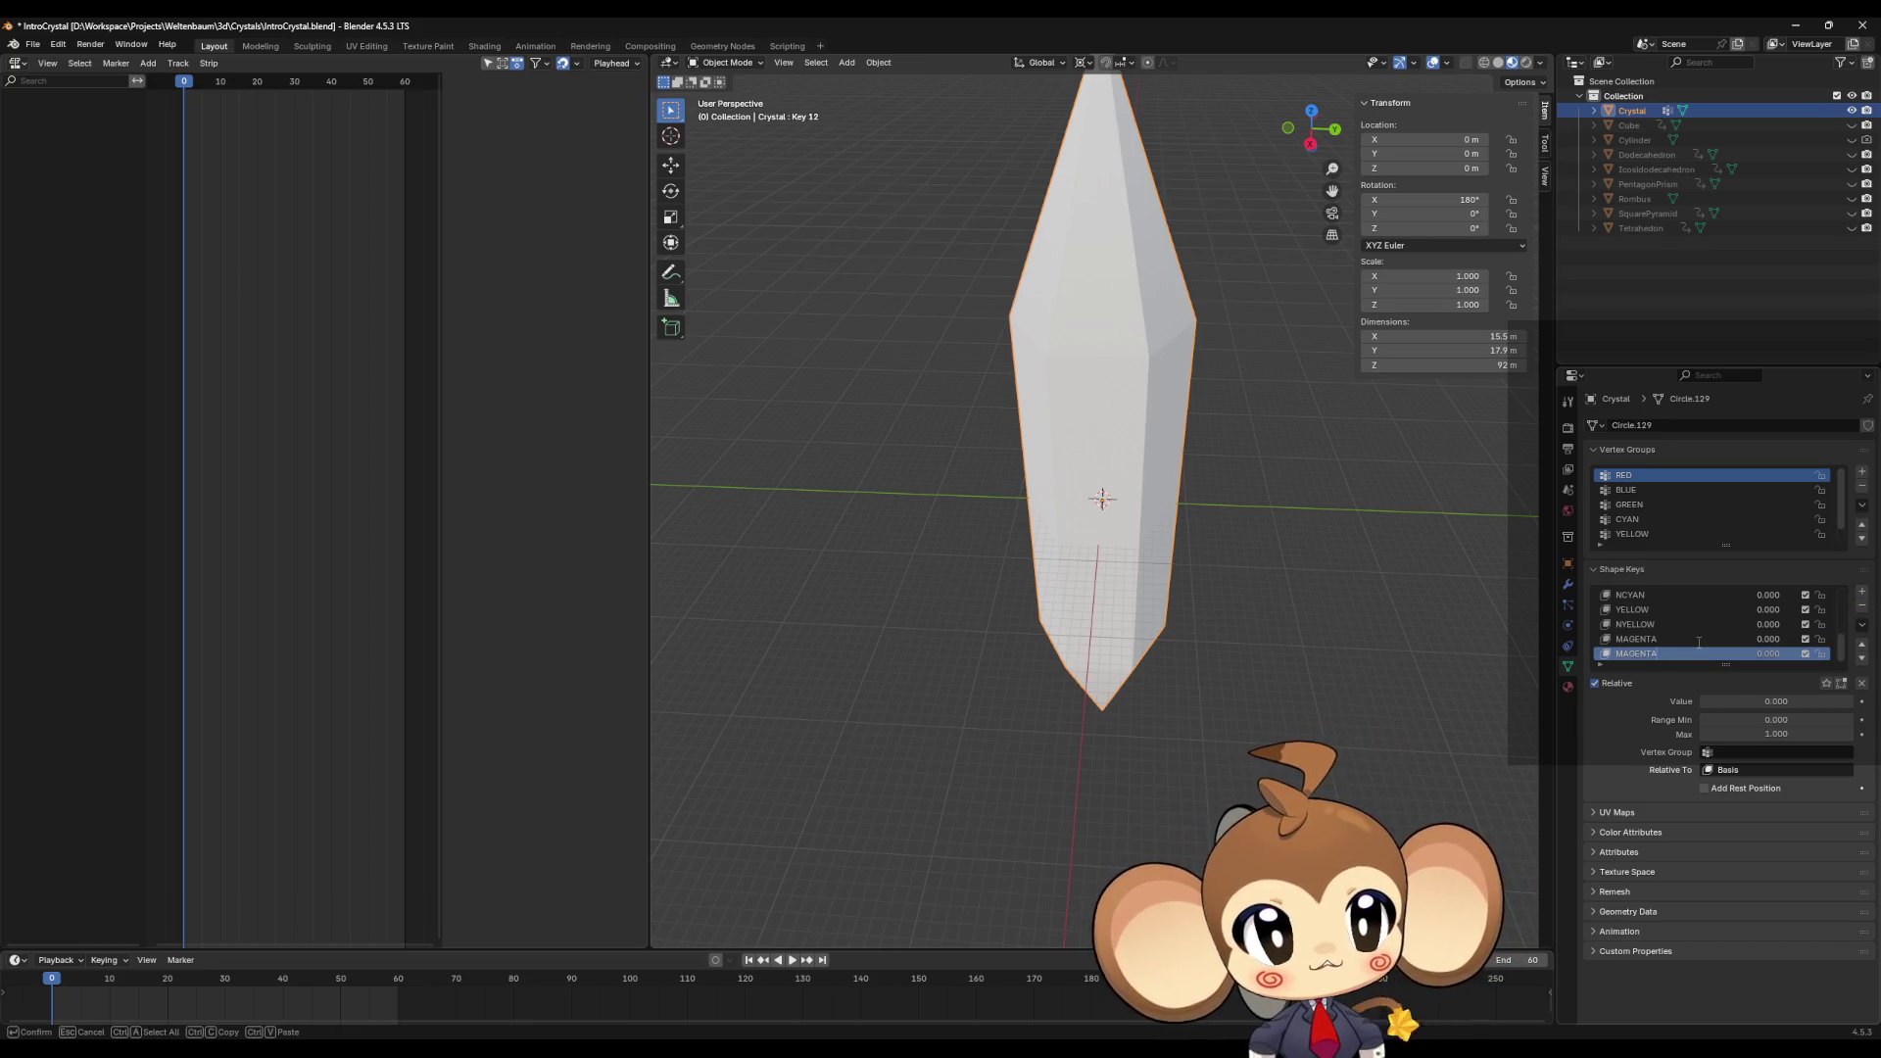
key("Home")
type("N")
key("Return")
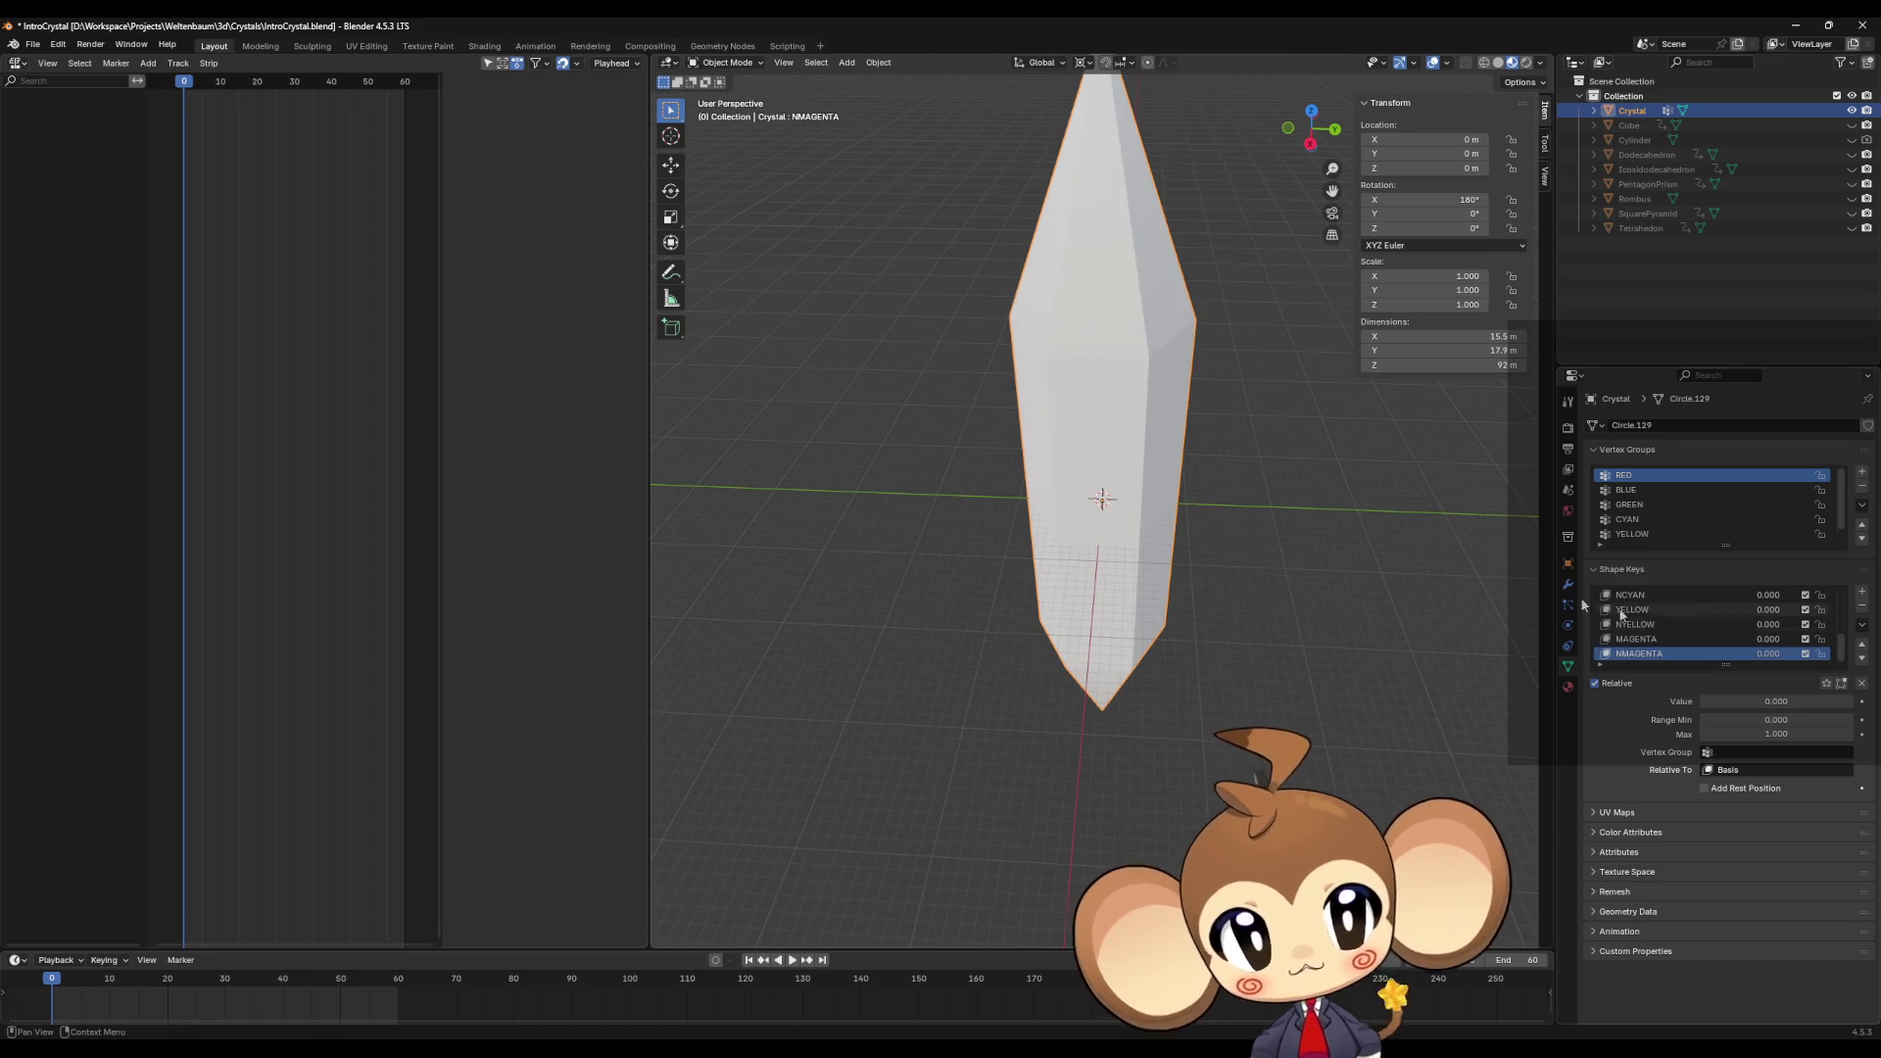
left_click(1270, 645)
Step: Enter Edit Mode, select the crystal's top vertex, and make RED the edited shape key
key("Tab")
mouse_move(1271, 646)
middle_mouse_down()
mouse_move(1192, 546)
mouse_move(1175, 600)
mouse_move(1201, 569)
mouse_move(1179, 567)
mouse_move(1098, 216)
mouse_move(1144, 451)
middle_mouse_up()
left_click(1098, 216)
scroll(1146, 455, "down", 3)
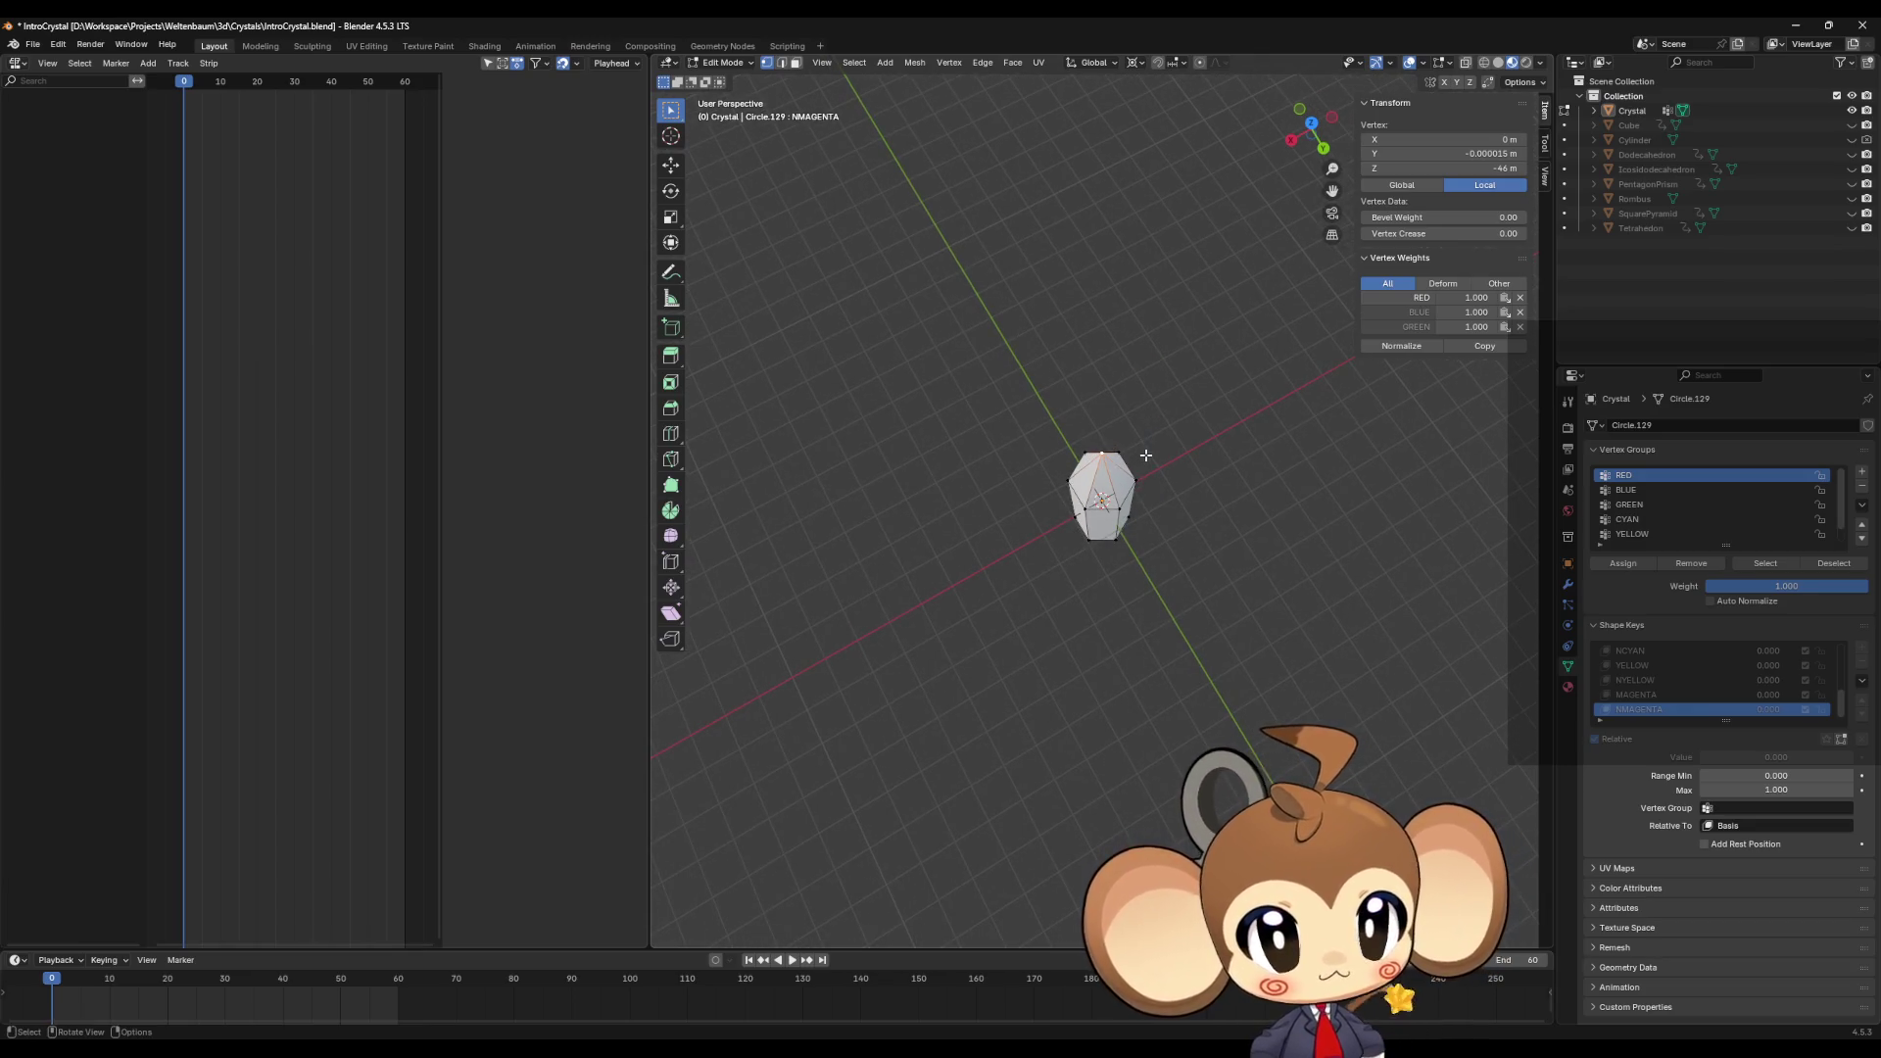
mouse_move(1146, 455)
middle_mouse_down()
mouse_move(1183, 375)
mouse_move(1183, 403)
middle_mouse_up()
scroll(1170, 415, "up", 3)
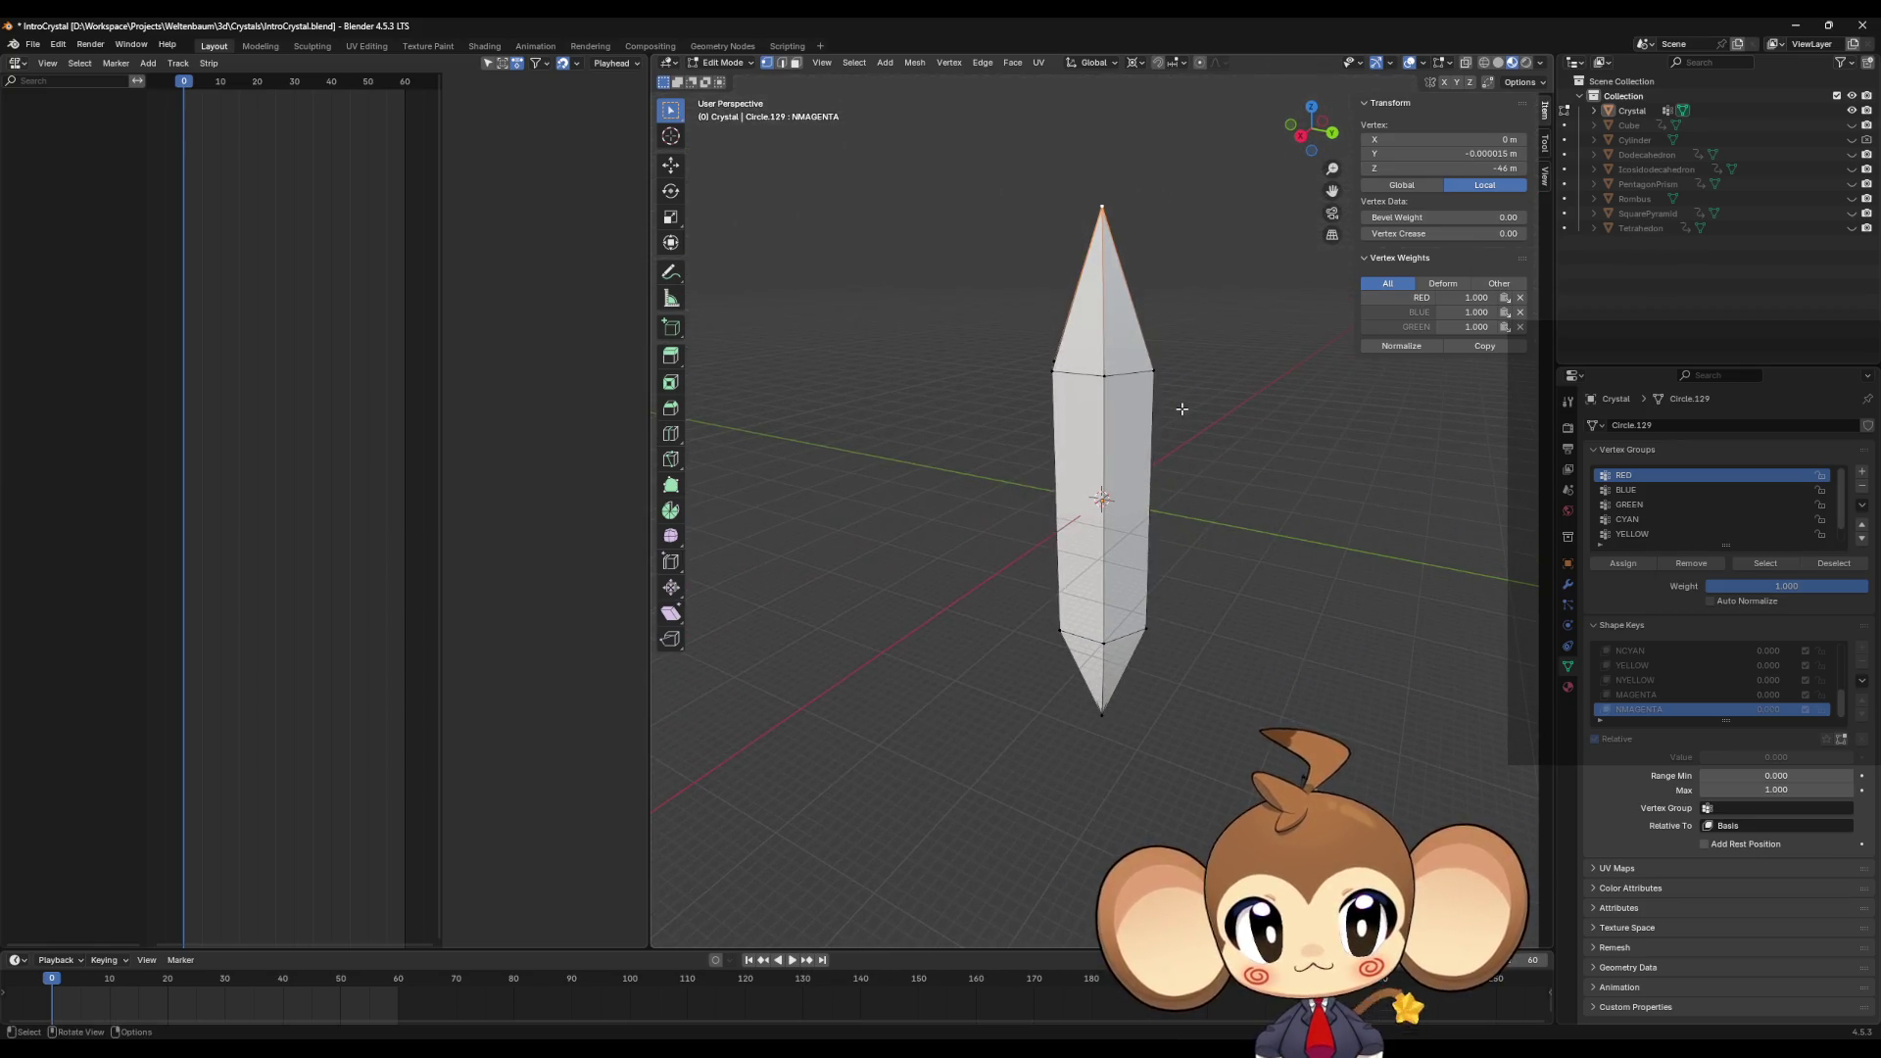
scroll(1688, 686, "up", 8)
left_click(1611, 665)
middle_click_drag(1202, 472, 1172, 587)
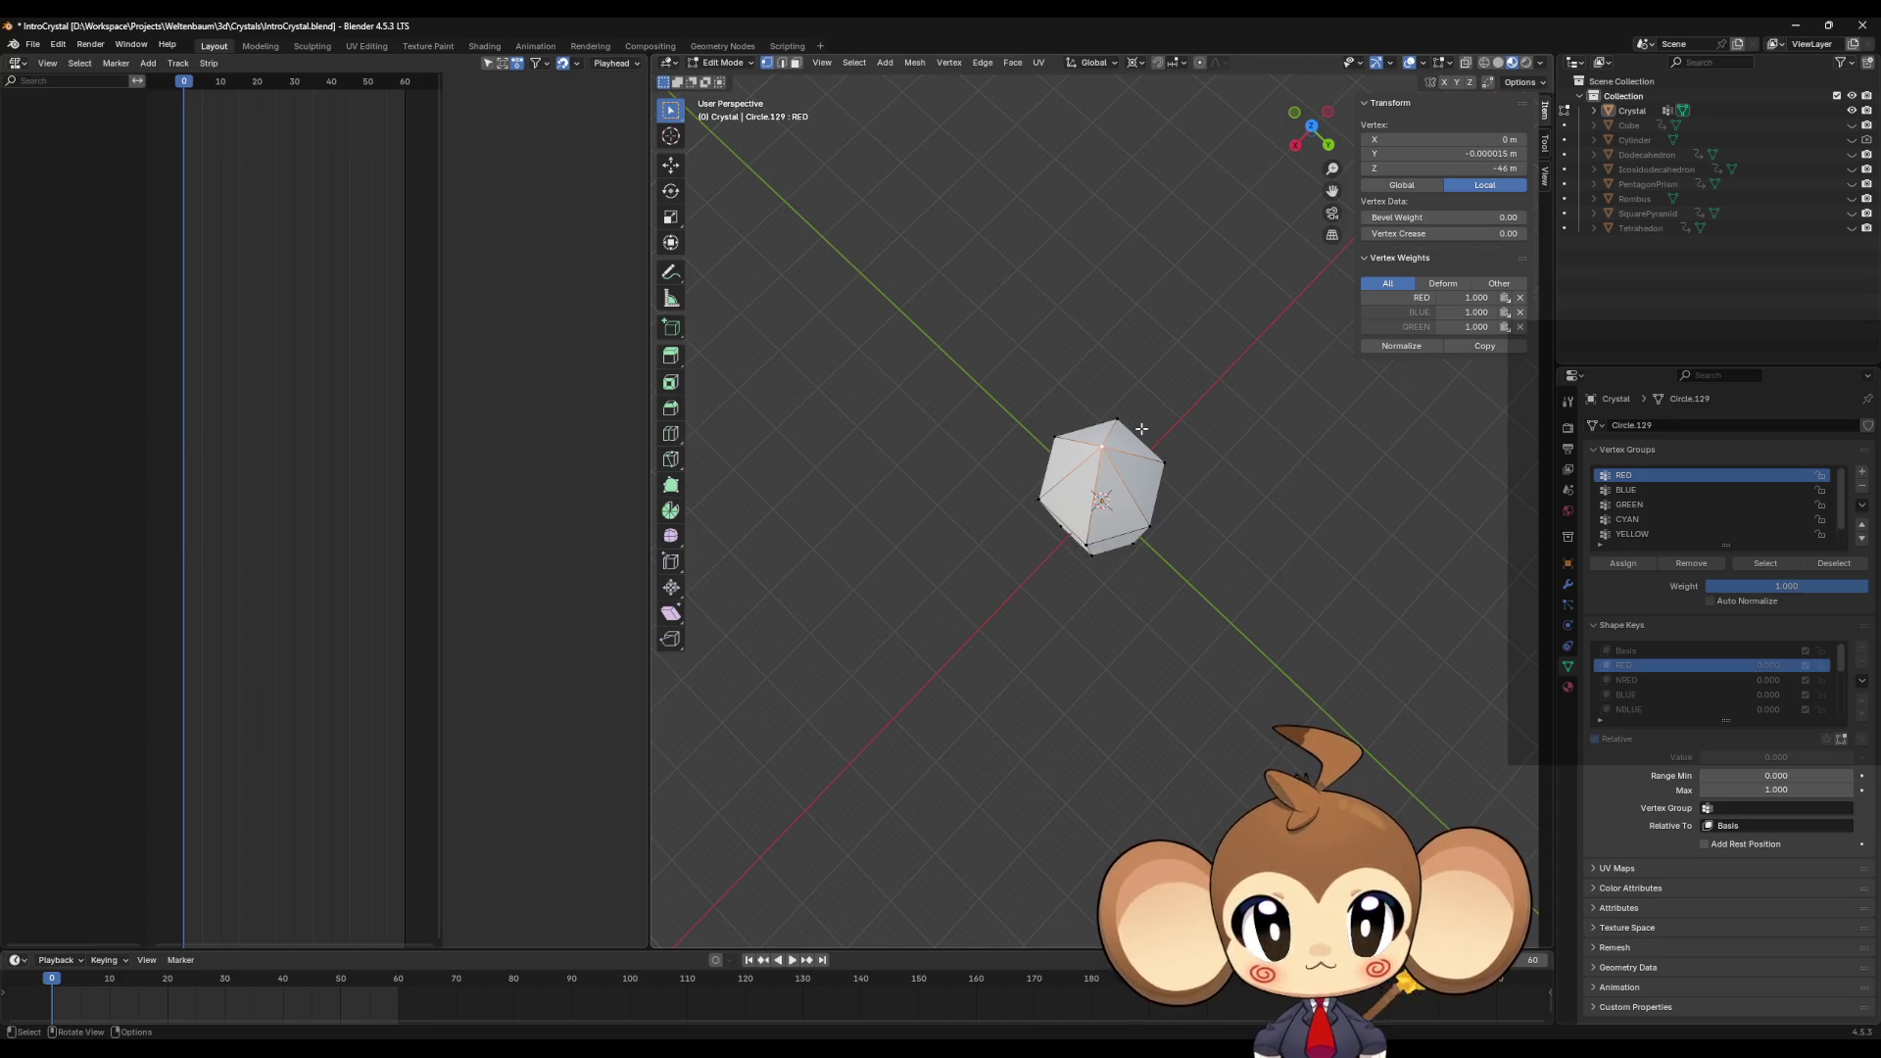
Step: On RED, snap the cursor to a side vertex and scale the apex X/Y to 0 there
middle_click_drag(1133, 558, 1136, 509)
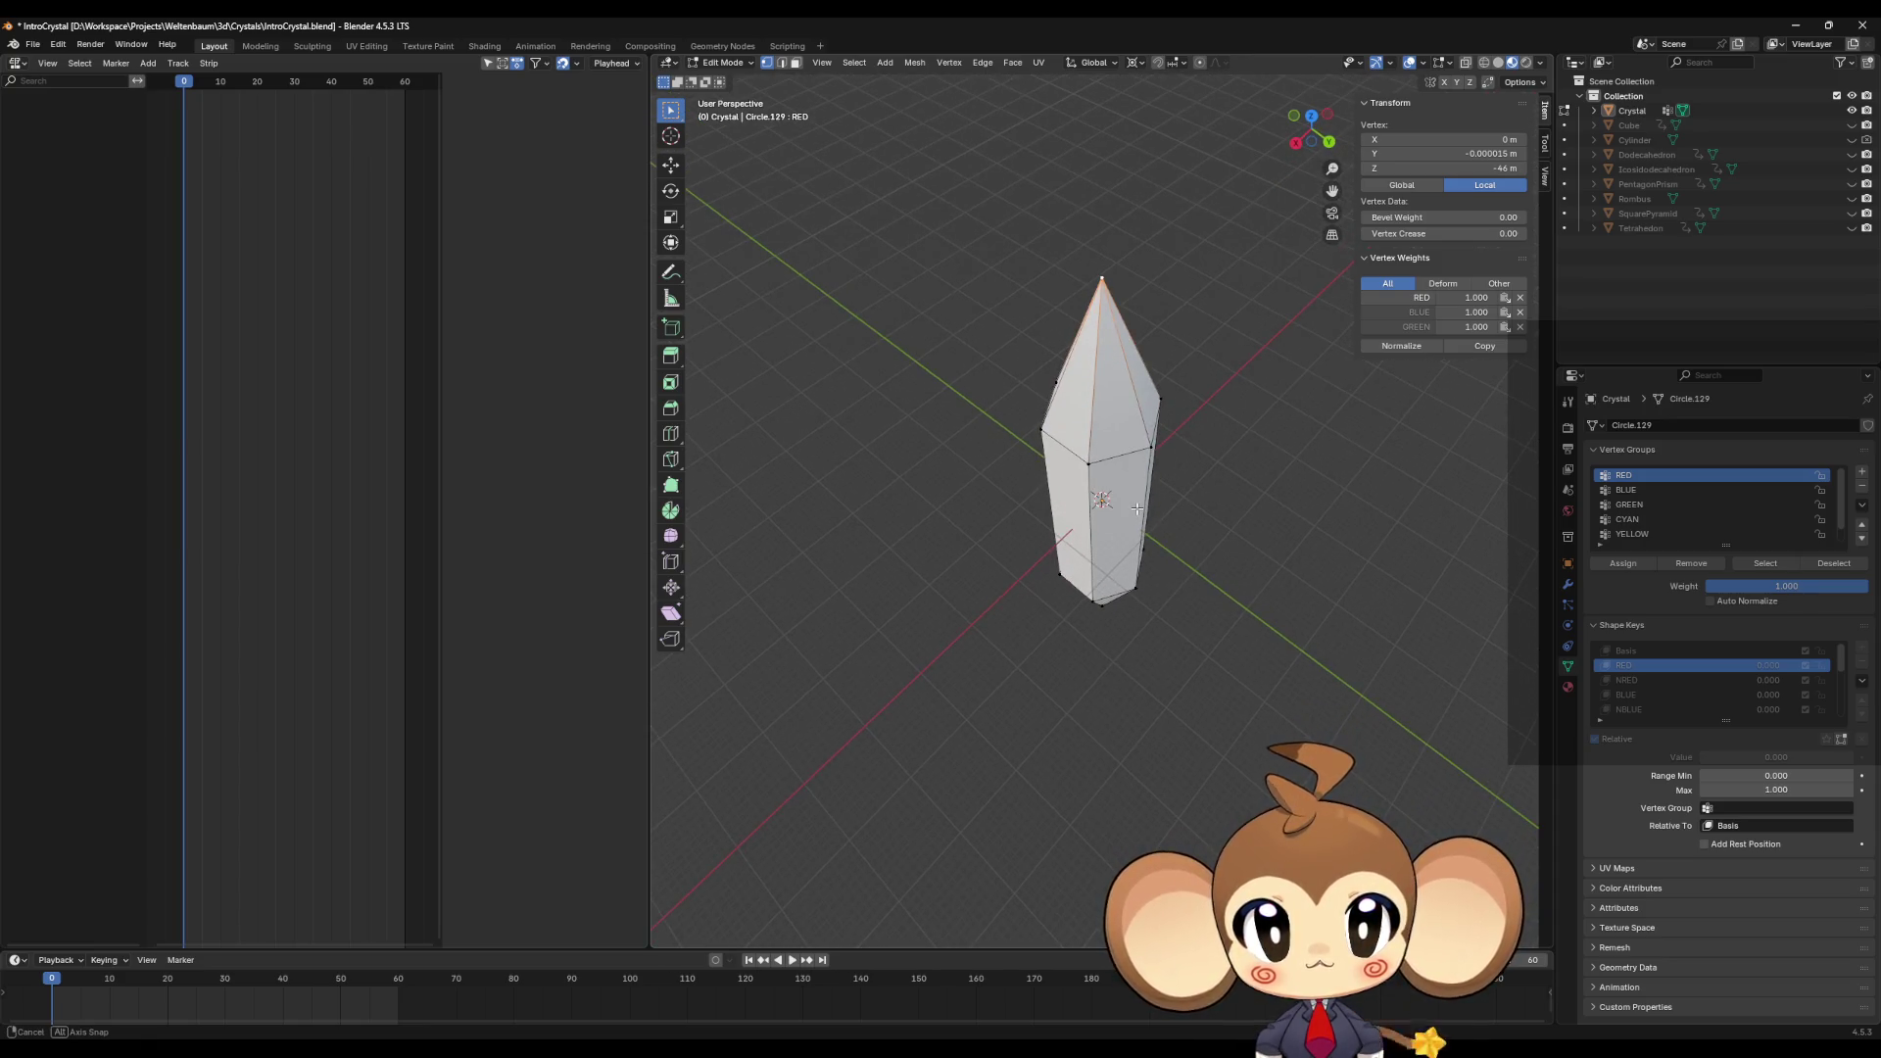
left_click(1086, 460)
key("shift+s")
left_click(1100, 541)
mouse_move(1115, 440)
middle_mouse_down()
mouse_move(1116, 549)
mouse_move(1119, 461)
middle_mouse_up()
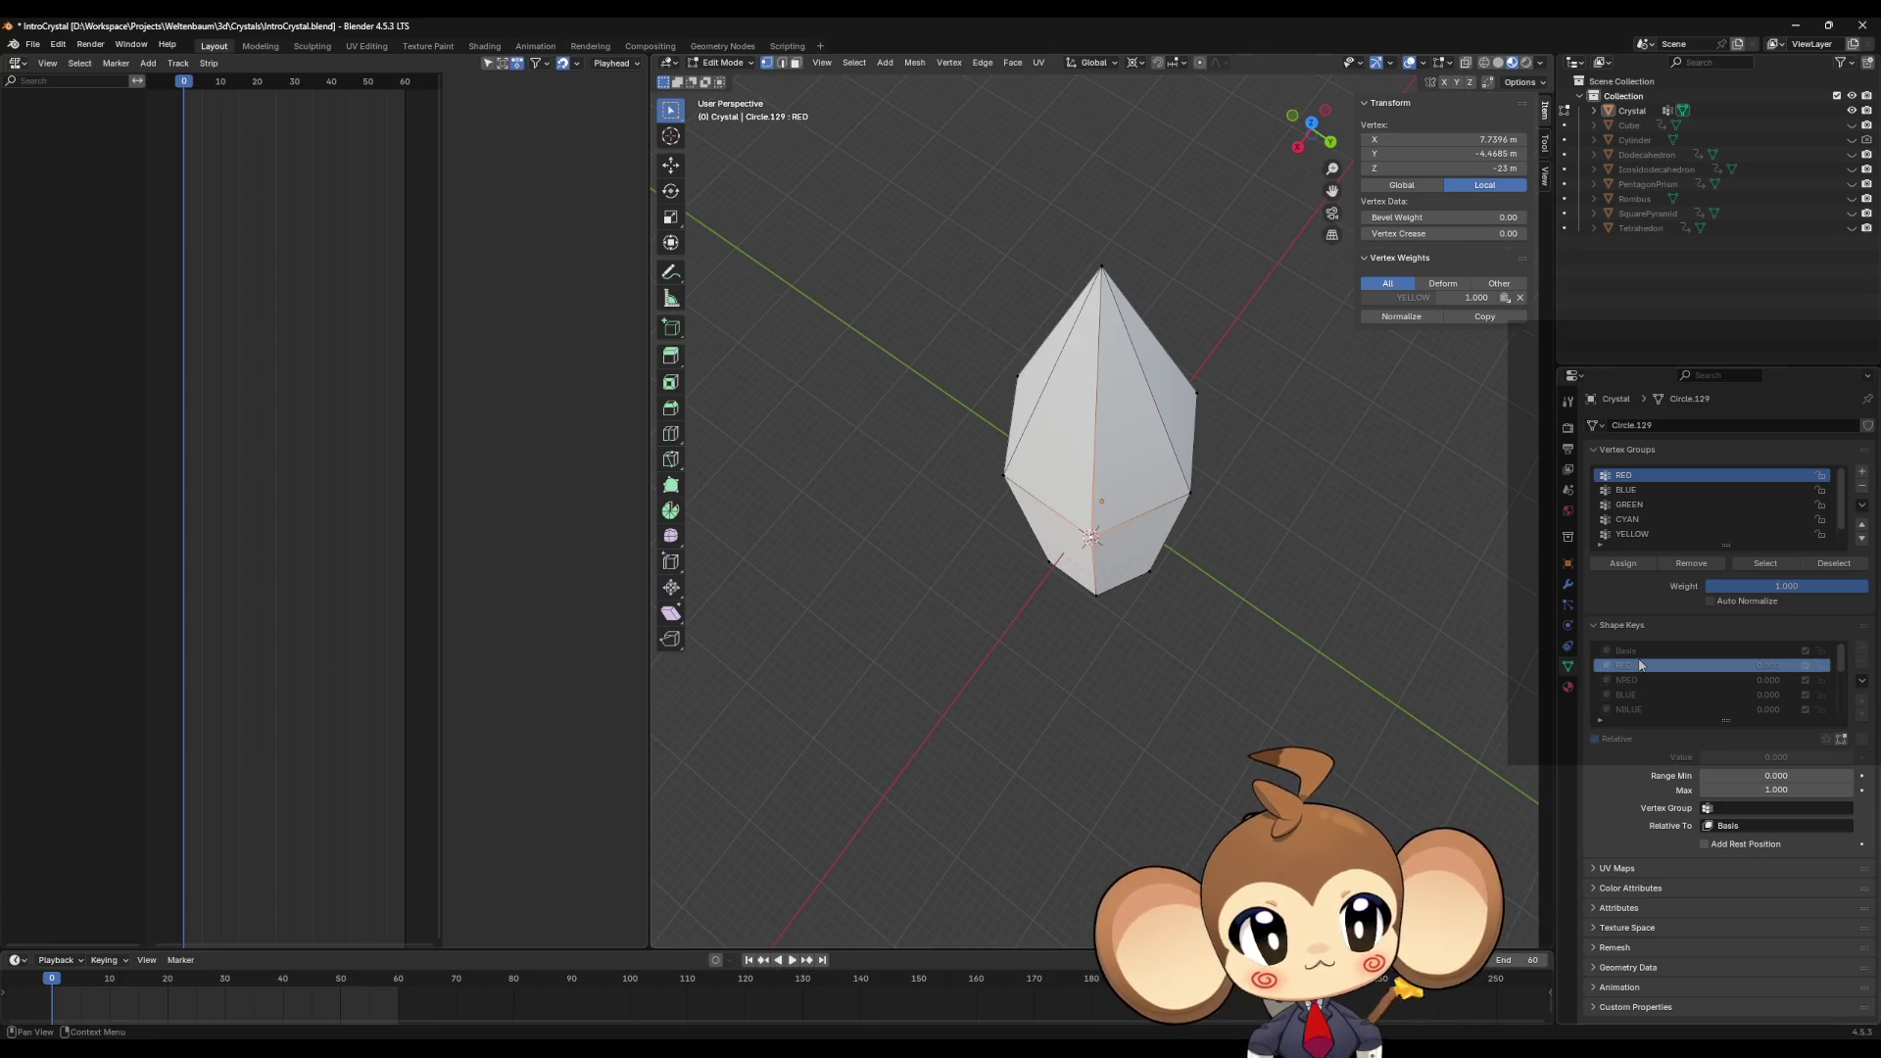
mouse_move(1289, 512)
middle_mouse_down()
mouse_move(1289, 483)
mouse_move(1115, 385)
middle_mouse_up()
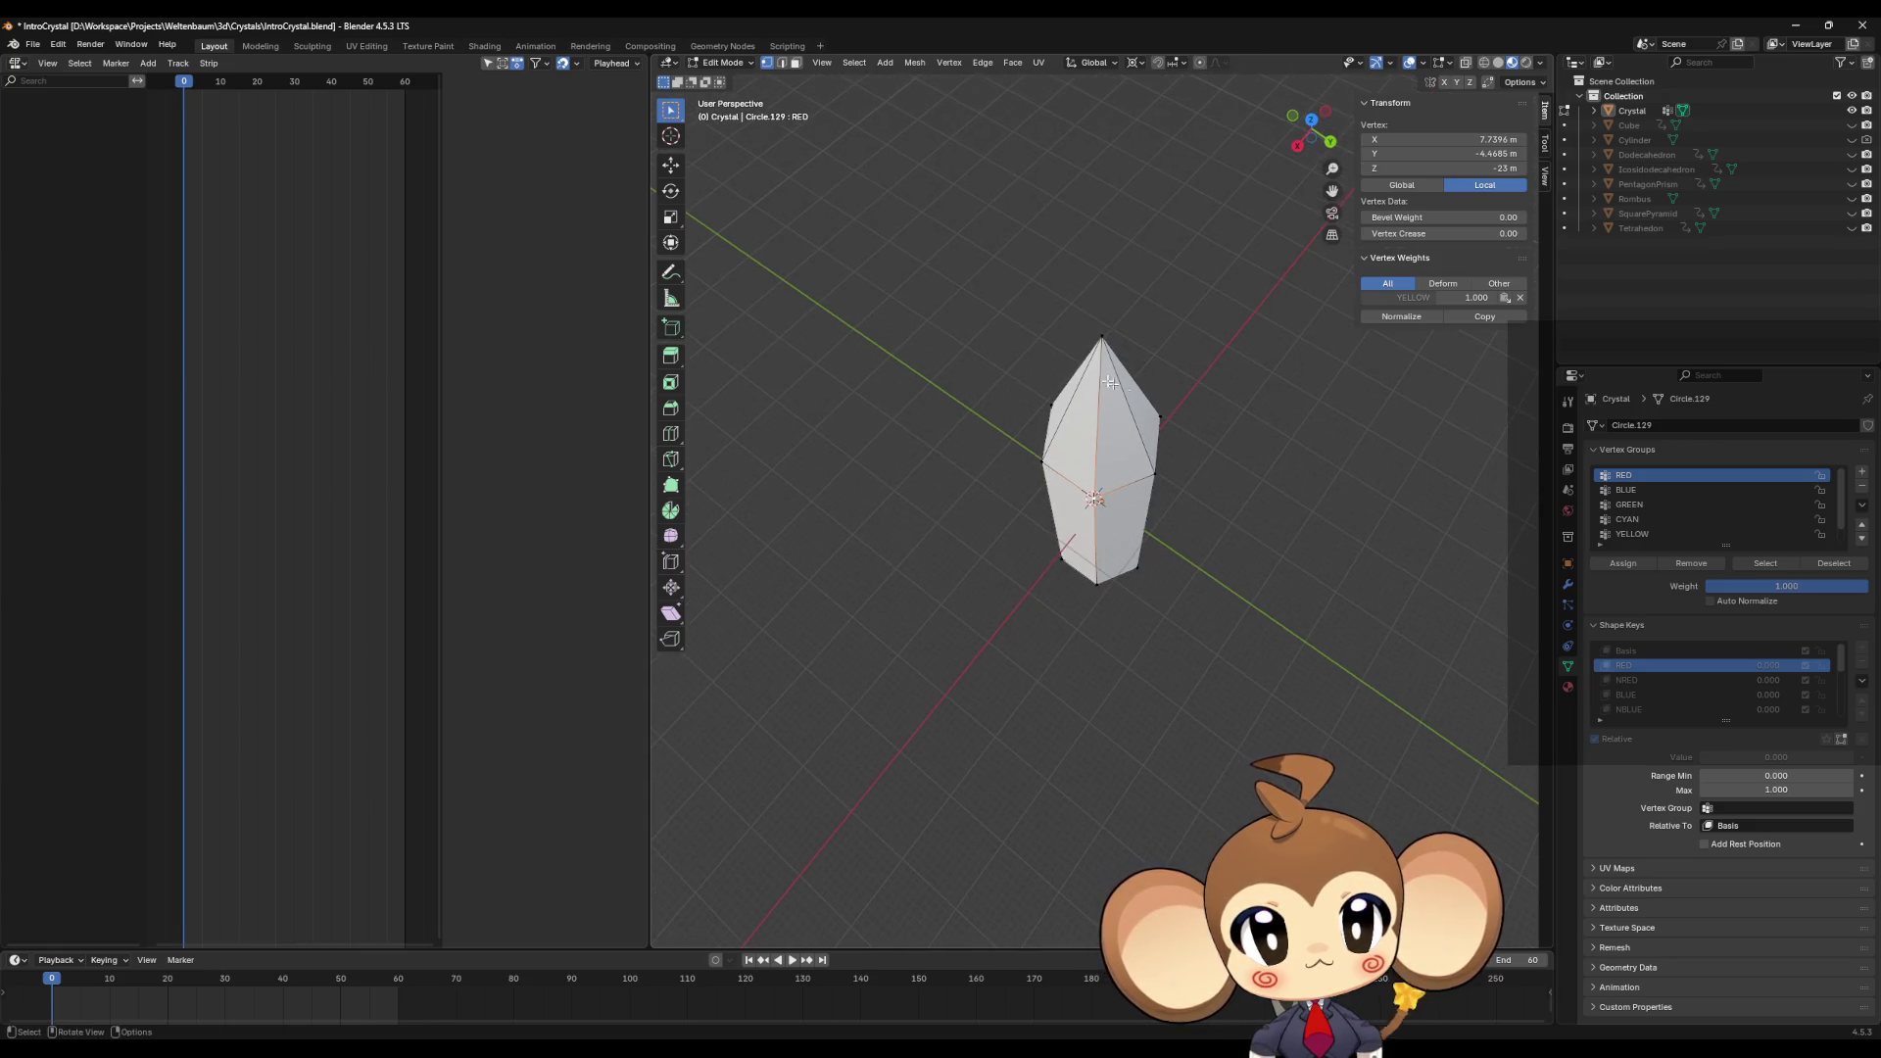
left_click(1099, 342)
key("s")
key("shift+z")
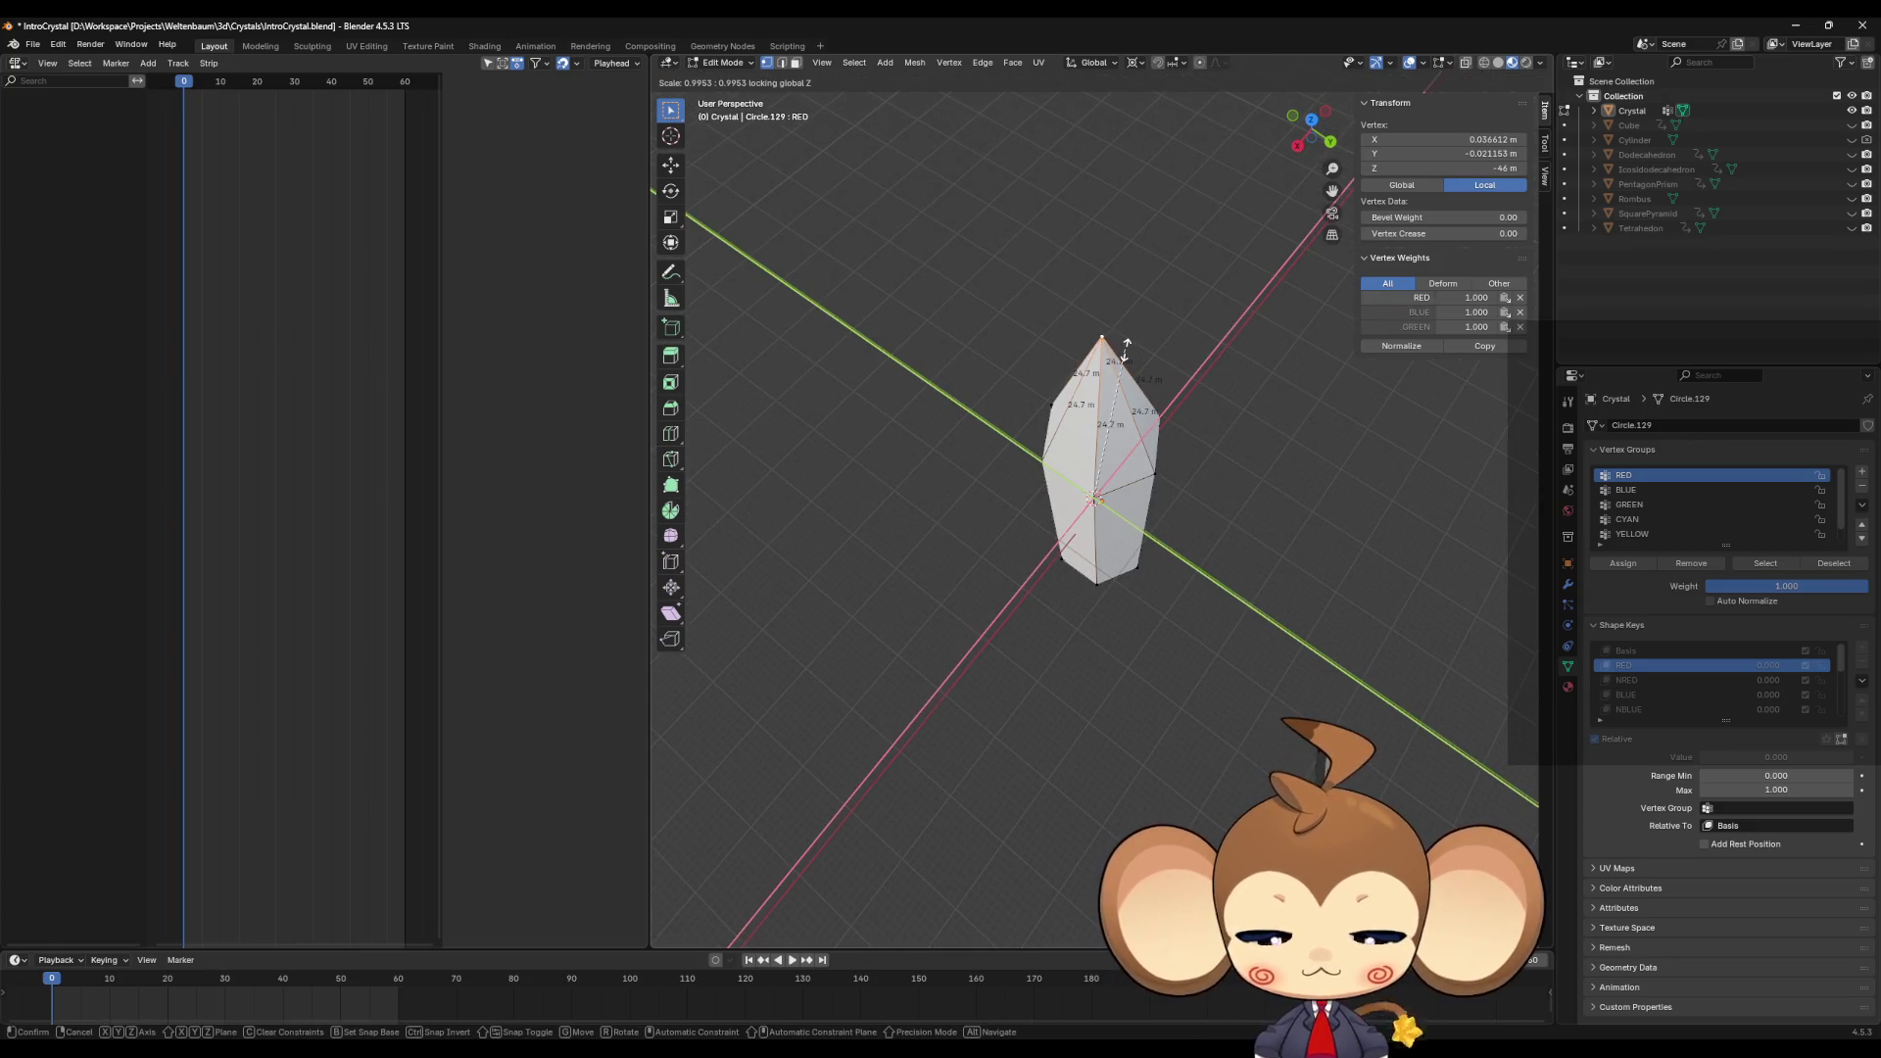
key("0")
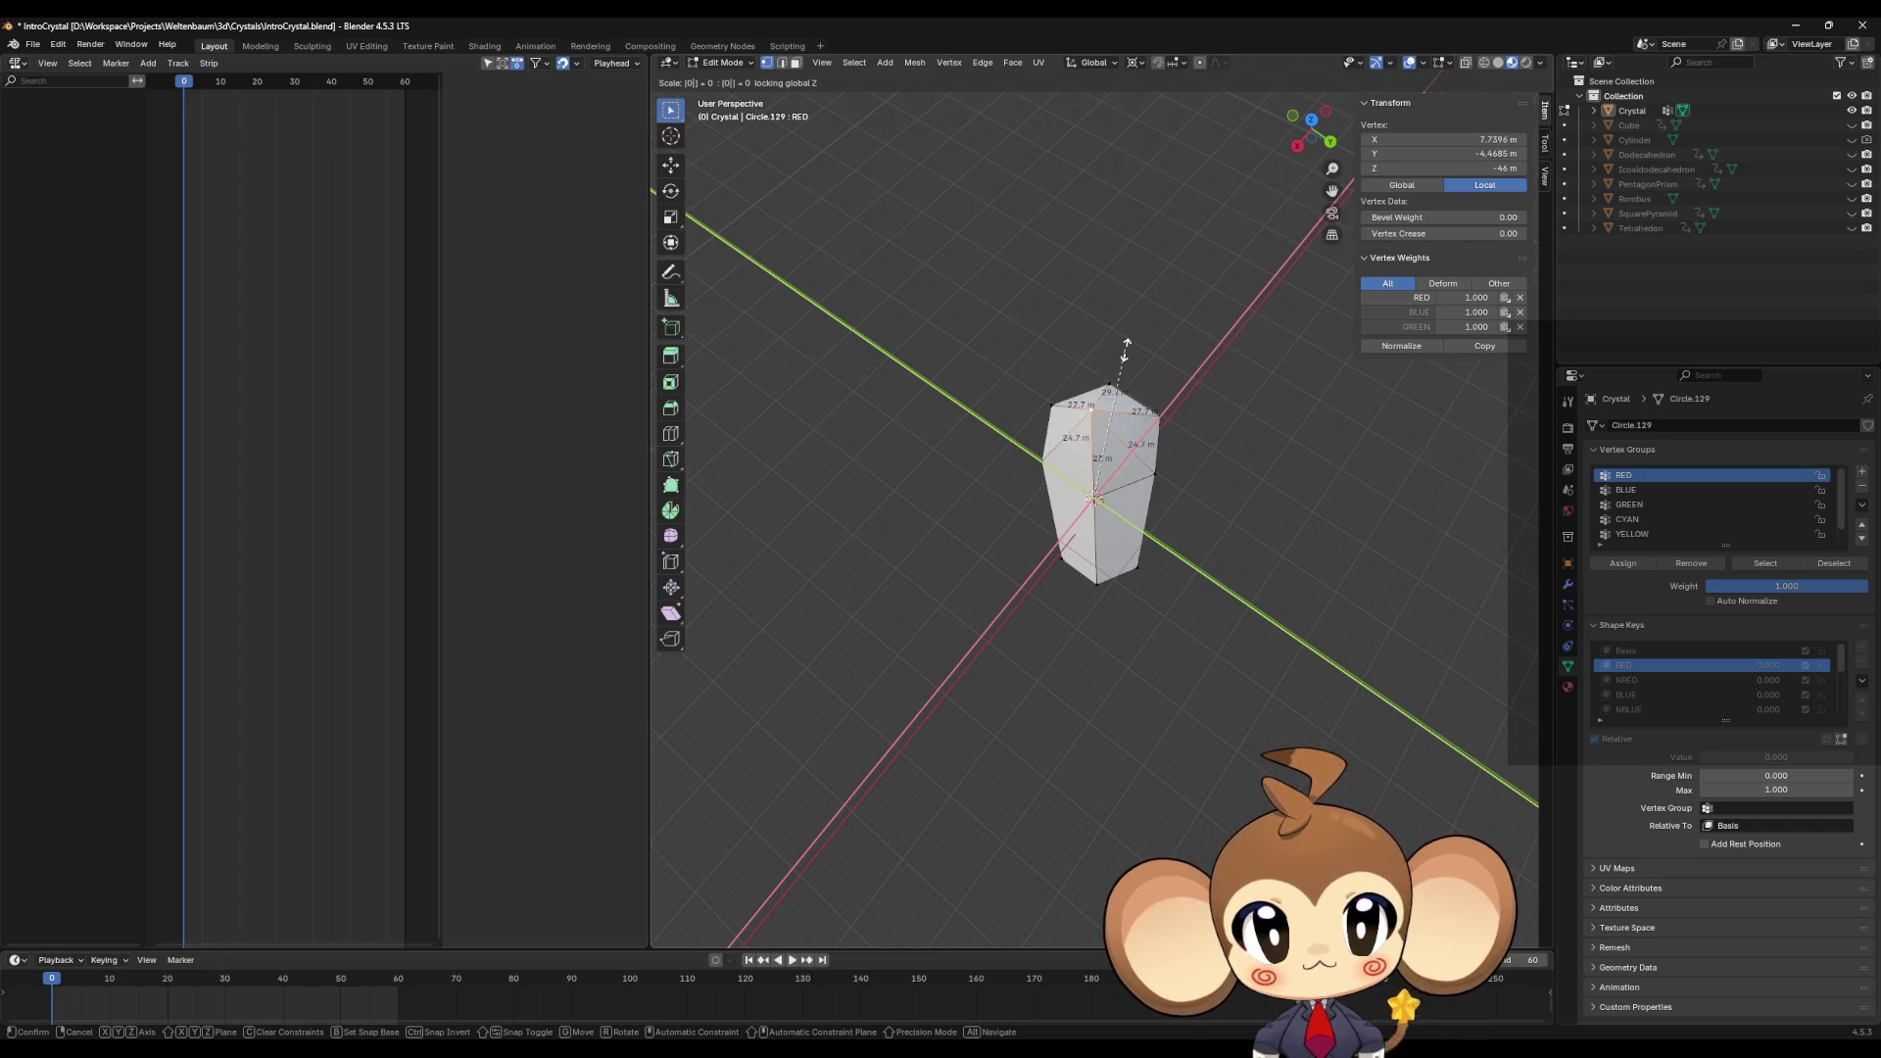
key("Return")
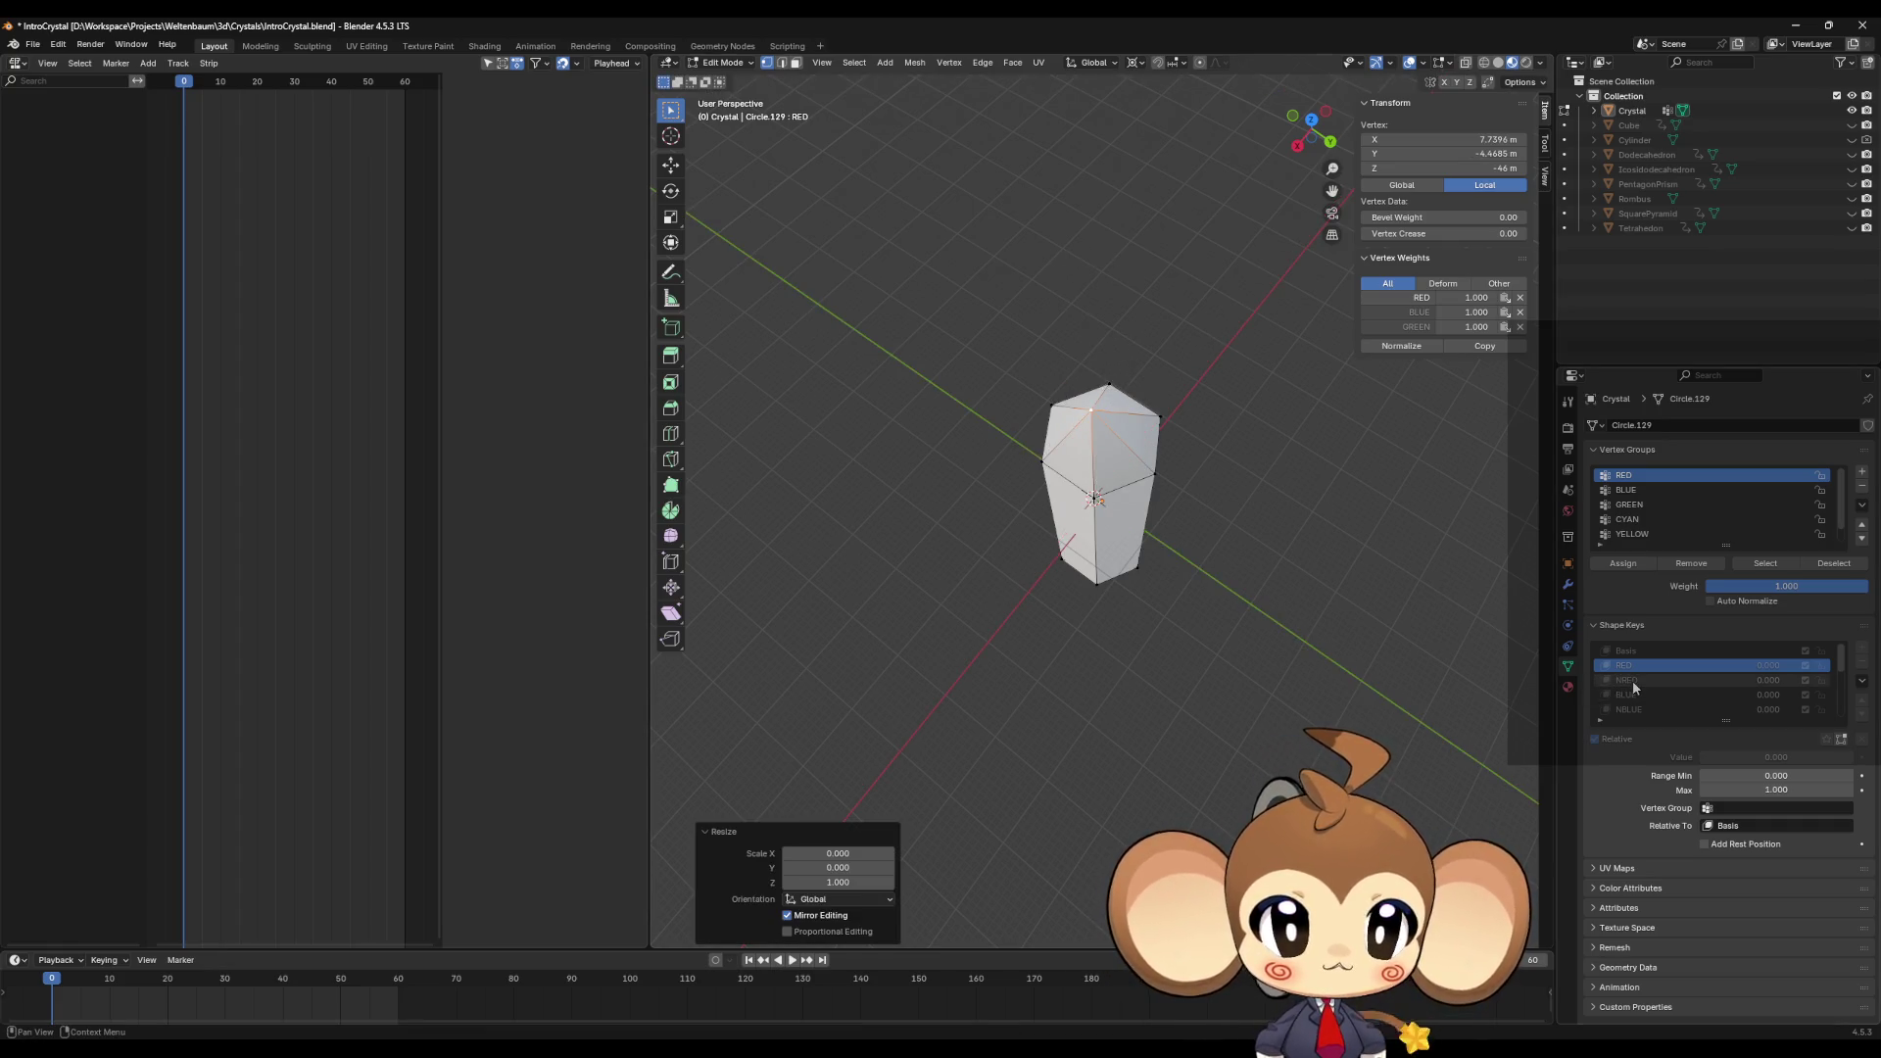
Step: On NRED, move the apex onto the opposite left side vertex the same way
left_click(1629, 680)
left_click(1049, 459)
key("shift+s")
left_click(1052, 530)
left_click(1115, 345)
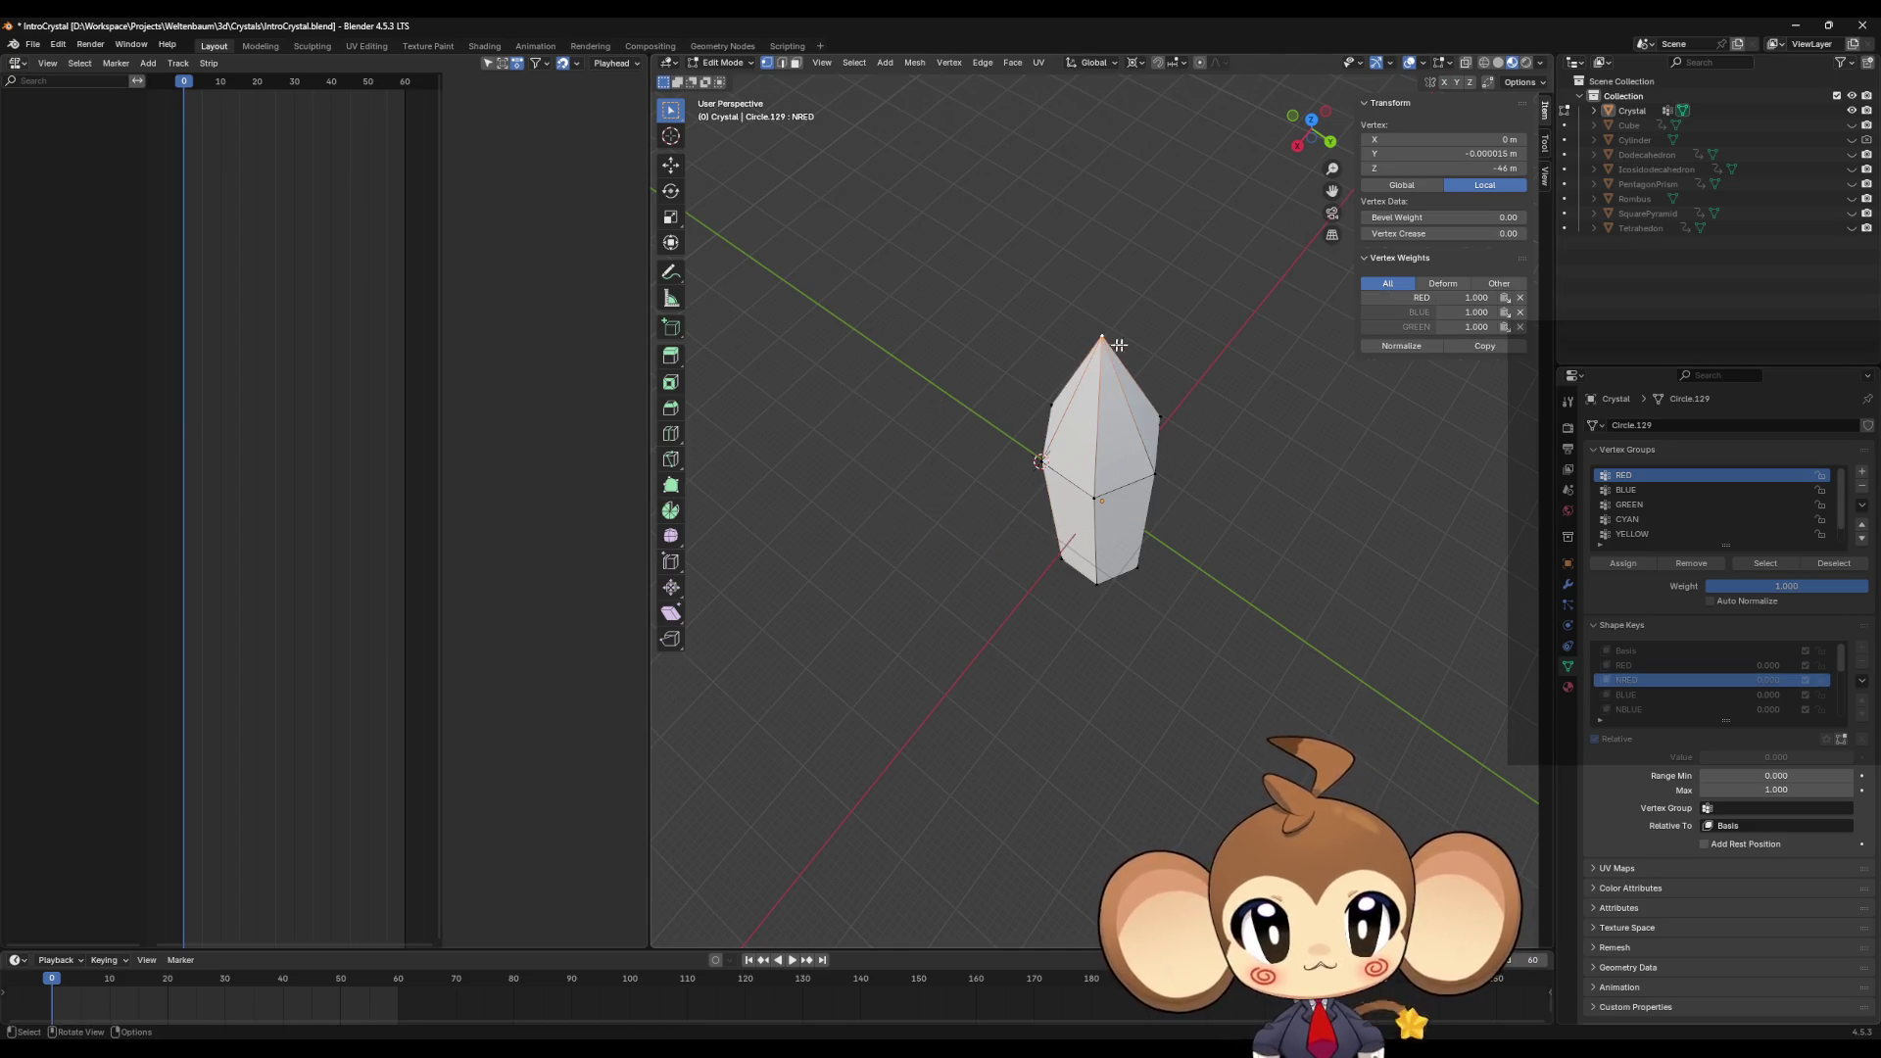
key("s")
key("shift+z")
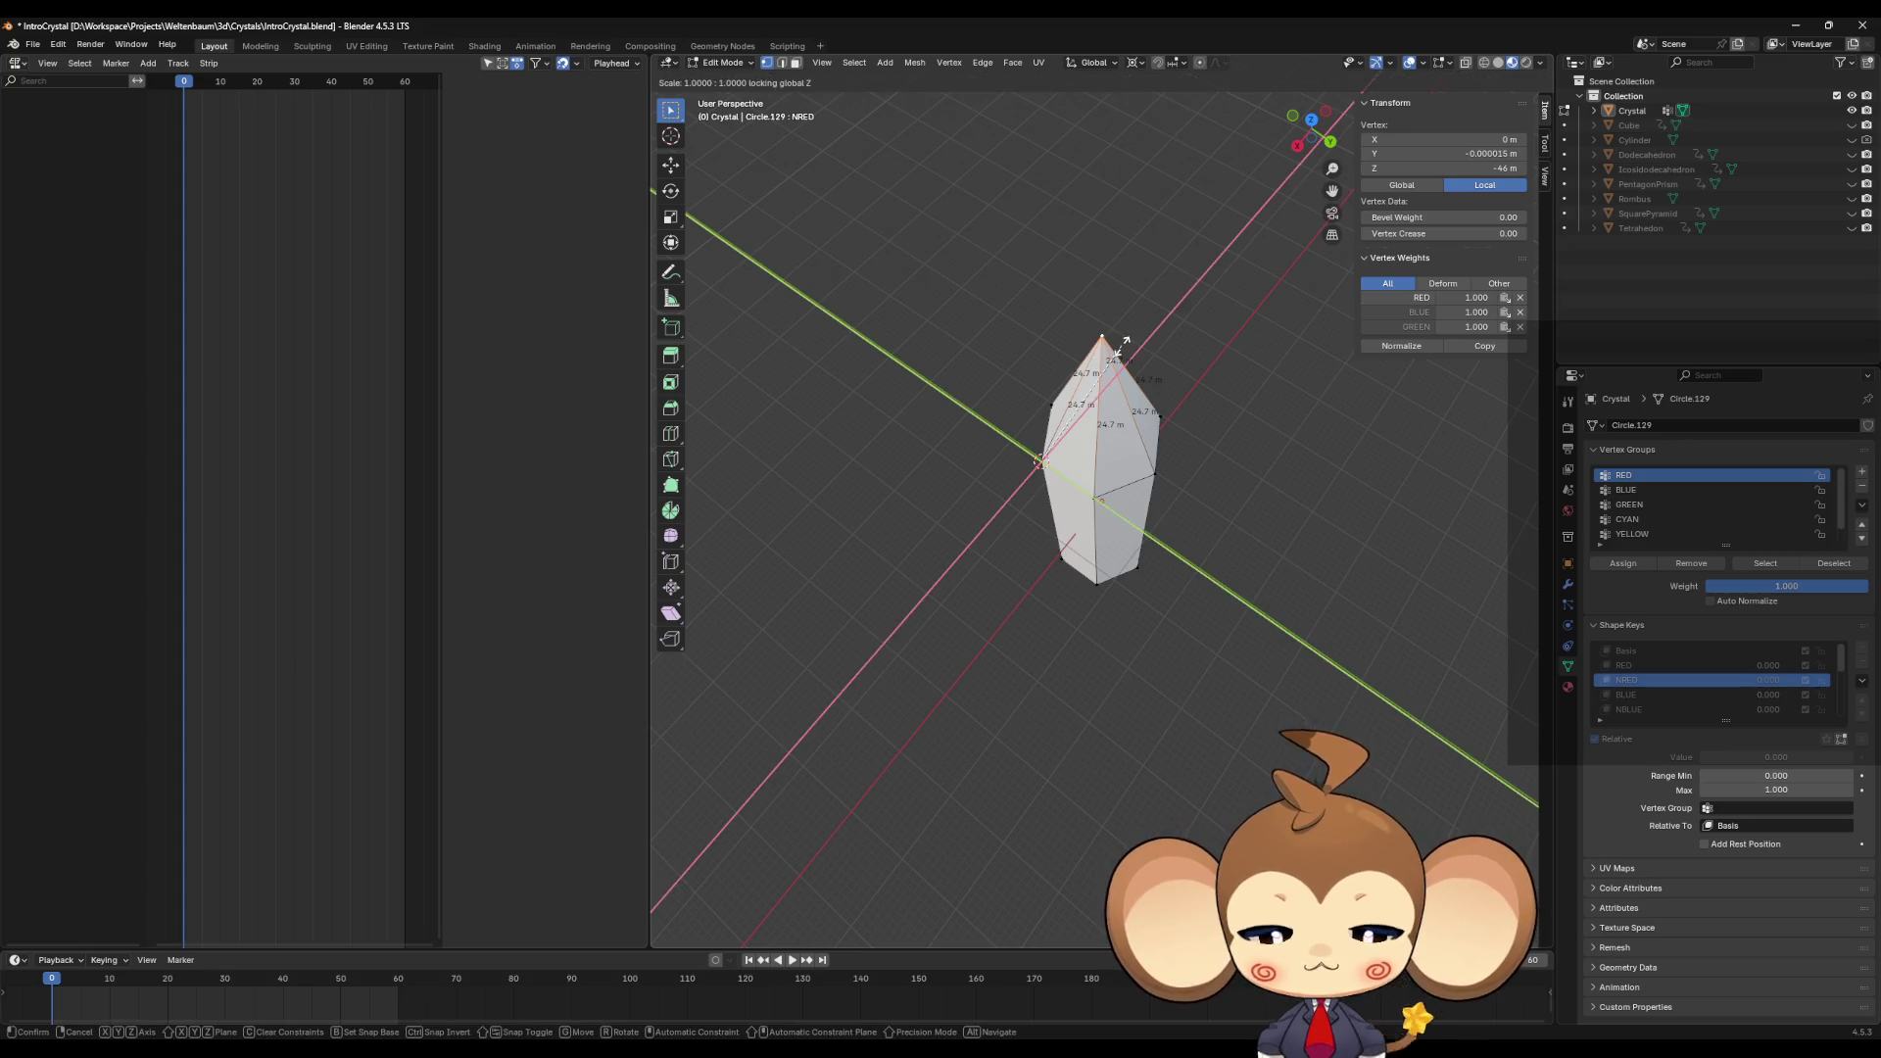
key("0")
key("Return")
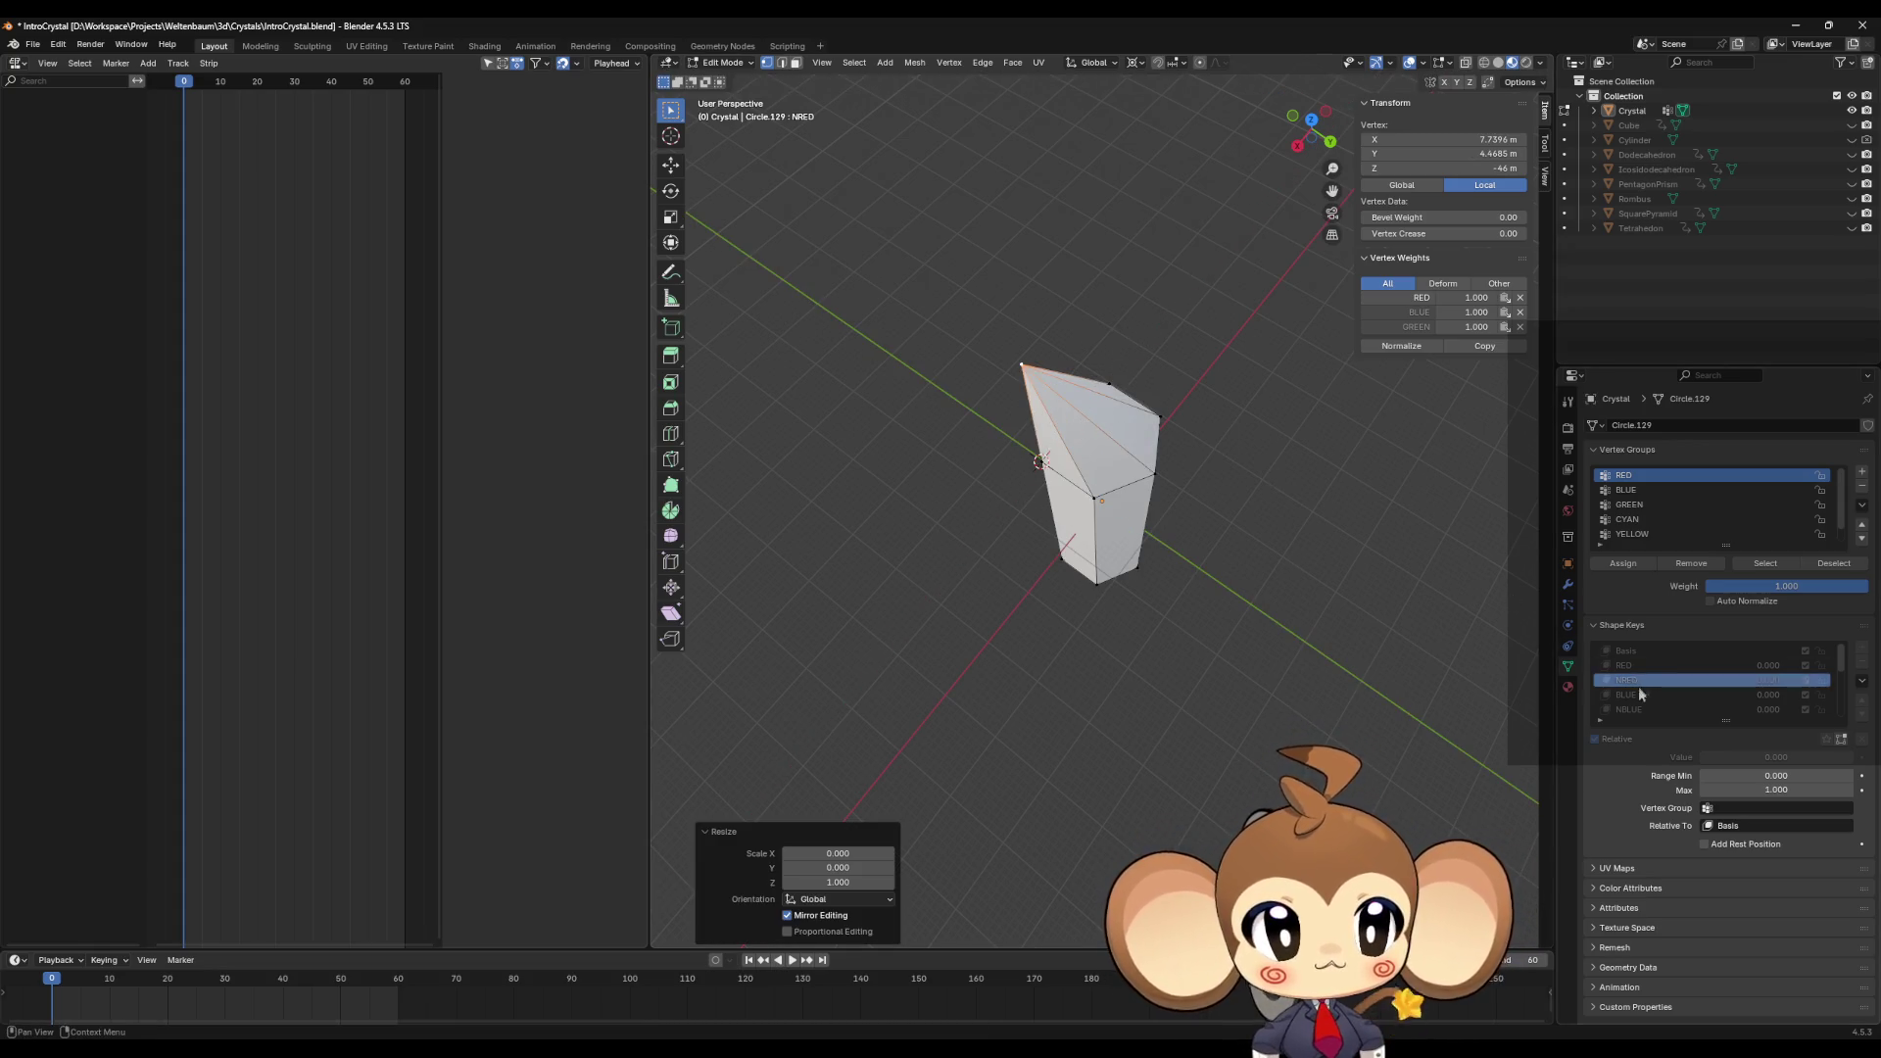
Step: On BLUE, snap the cursor to a side vertex and select the apex
left_click(1626, 693)
mouse_move(1095, 334)
middle_mouse_down()
mouse_move(1067, 373)
mouse_move(1153, 384)
middle_mouse_up()
left_click(1037, 441)
key("shift+s")
left_click(1102, 349)
left_click(1102, 353)
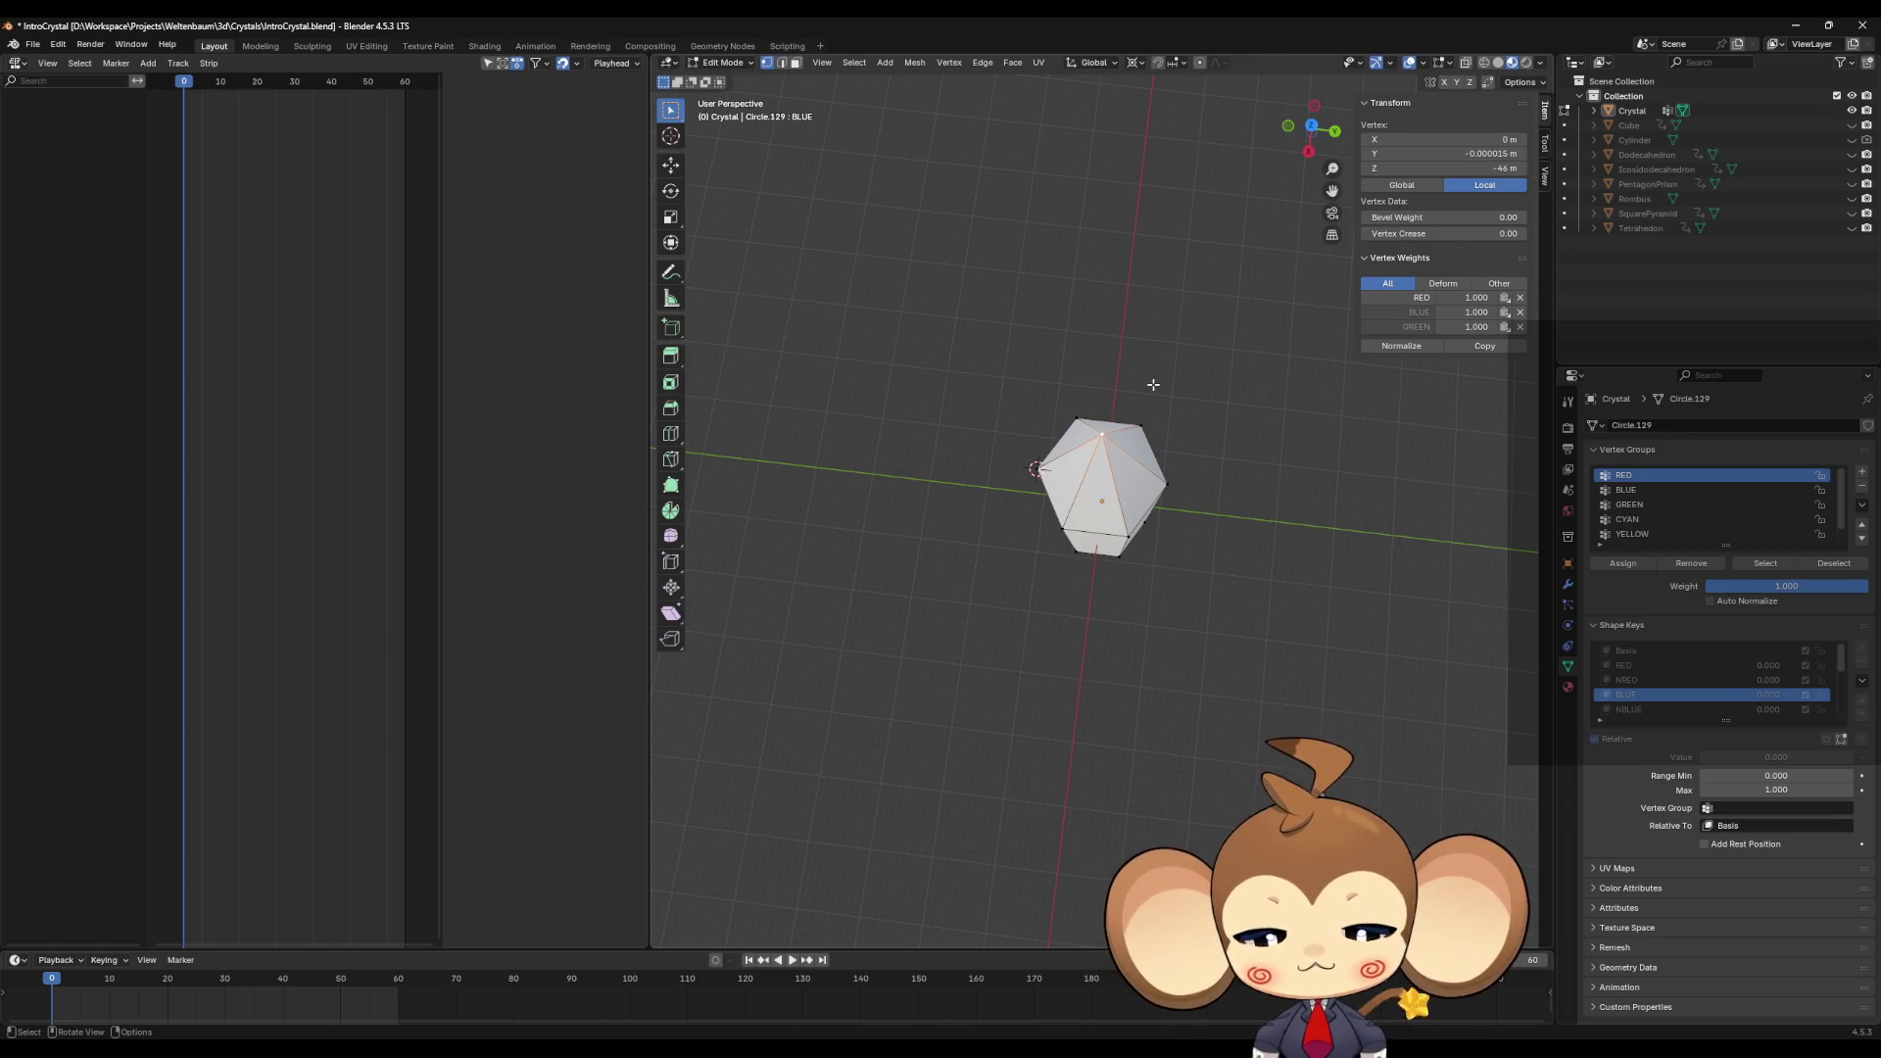
Step: Scale the BLUE apex X/Y to 0 onto its corner, then repeat on NBLUE
key("s")
key("shift+z")
key("0")
key("Return")
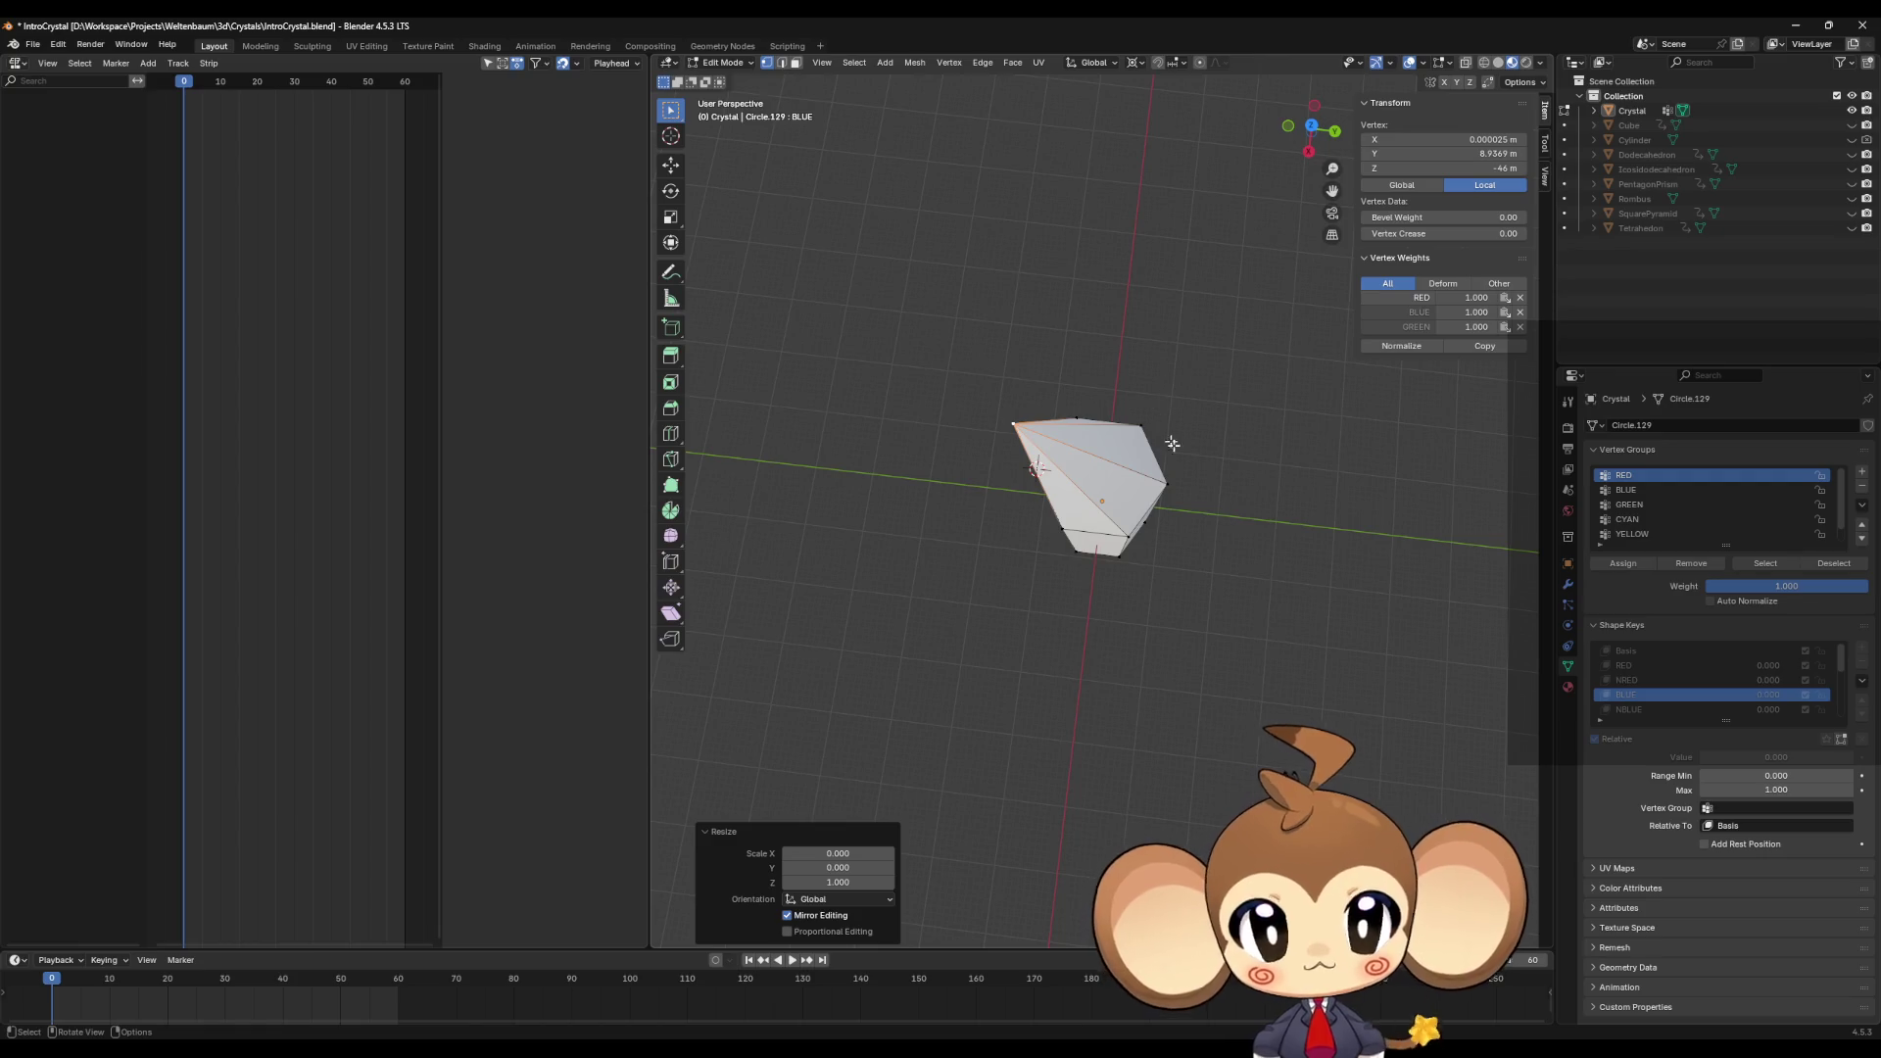
left_click(1649, 709)
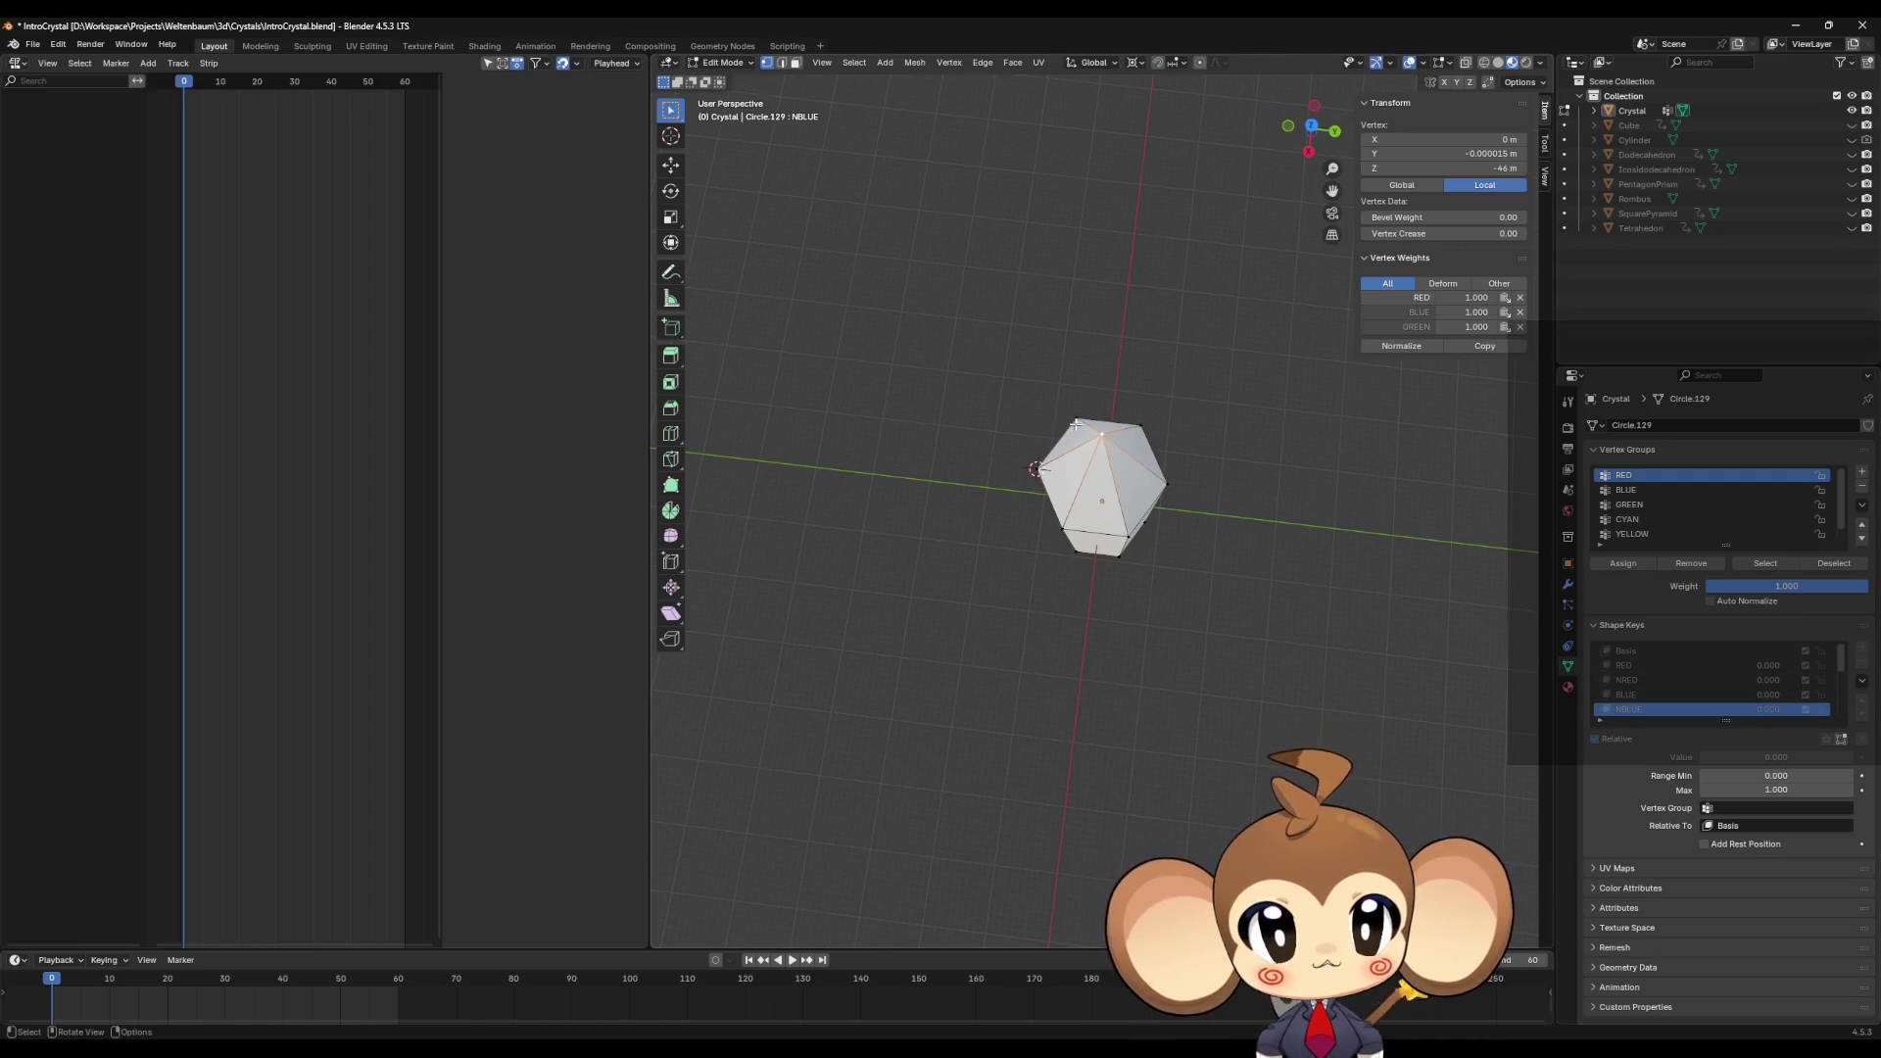
key("shift+s")
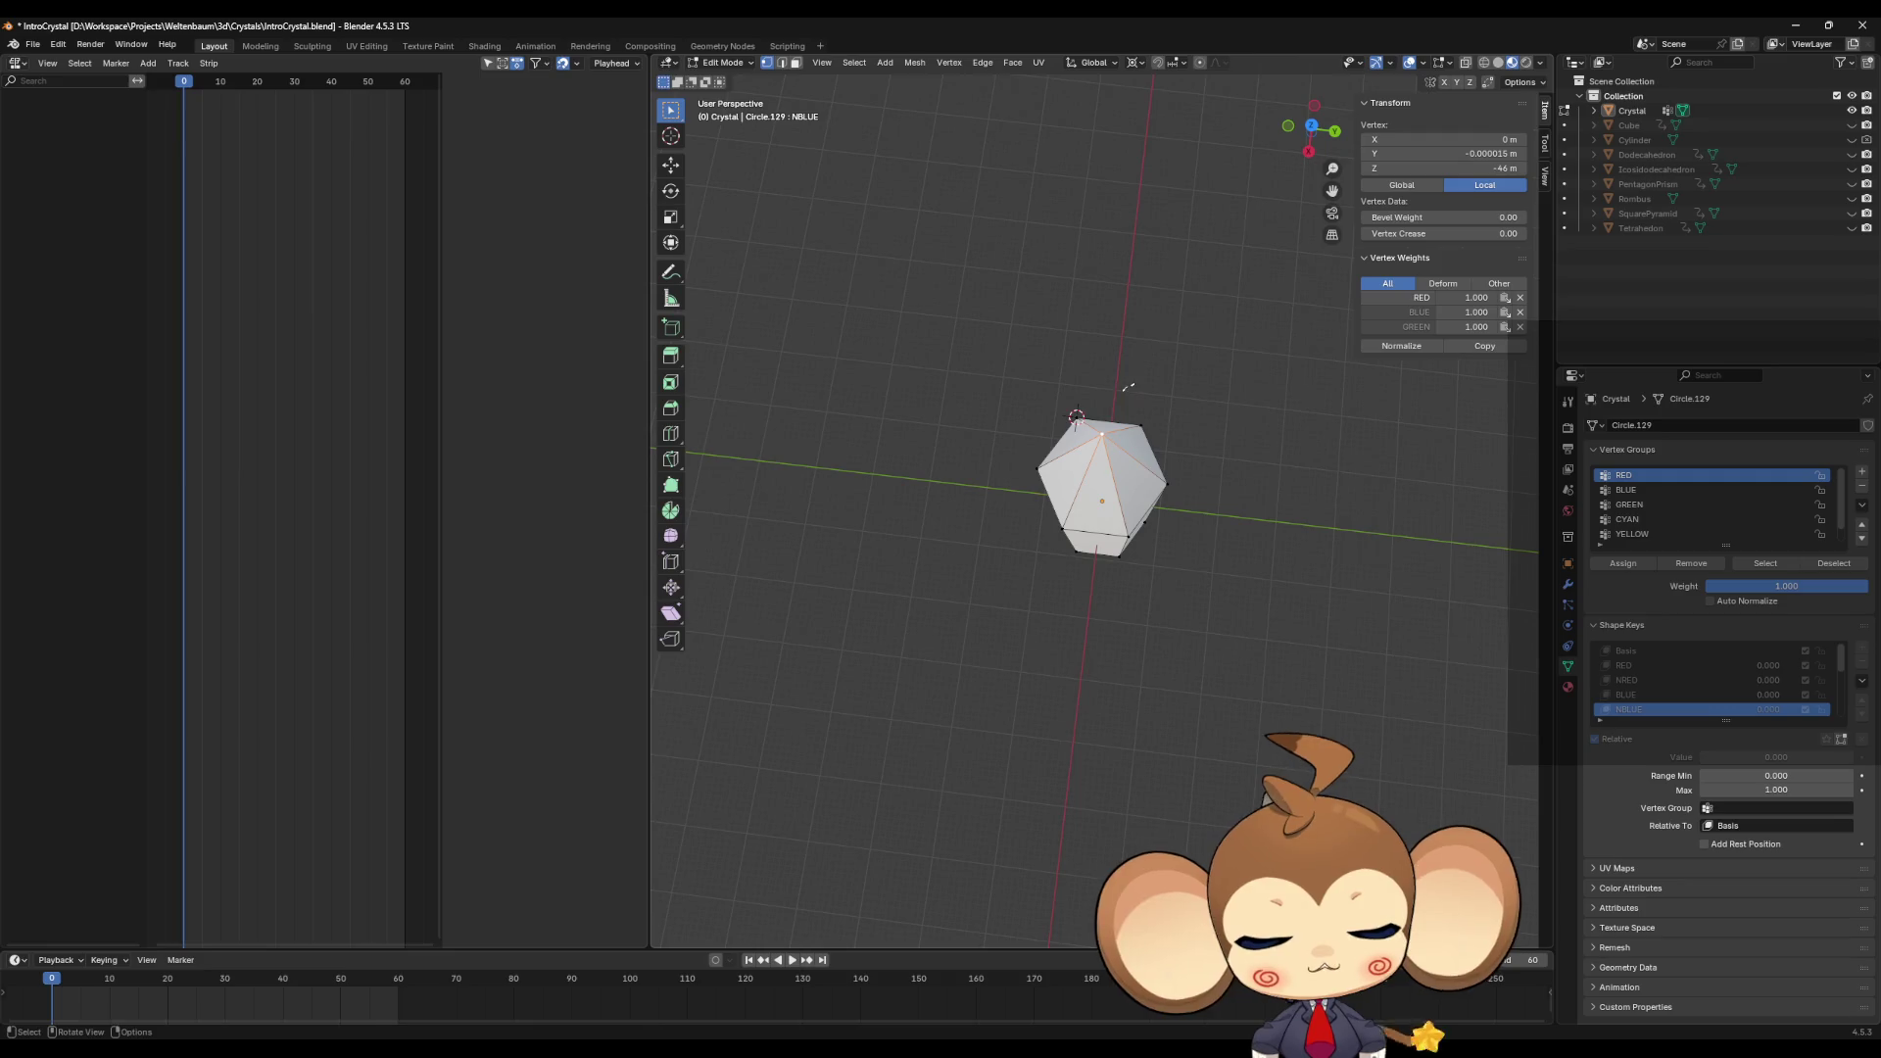
key("s")
key("shift+z")
key("0")
key("Return")
Step: On GREEN, move the apex onto a top-right side vertex with an X/Y-zero scale
scroll(1718, 685, "down", 2)
left_click(1661, 694)
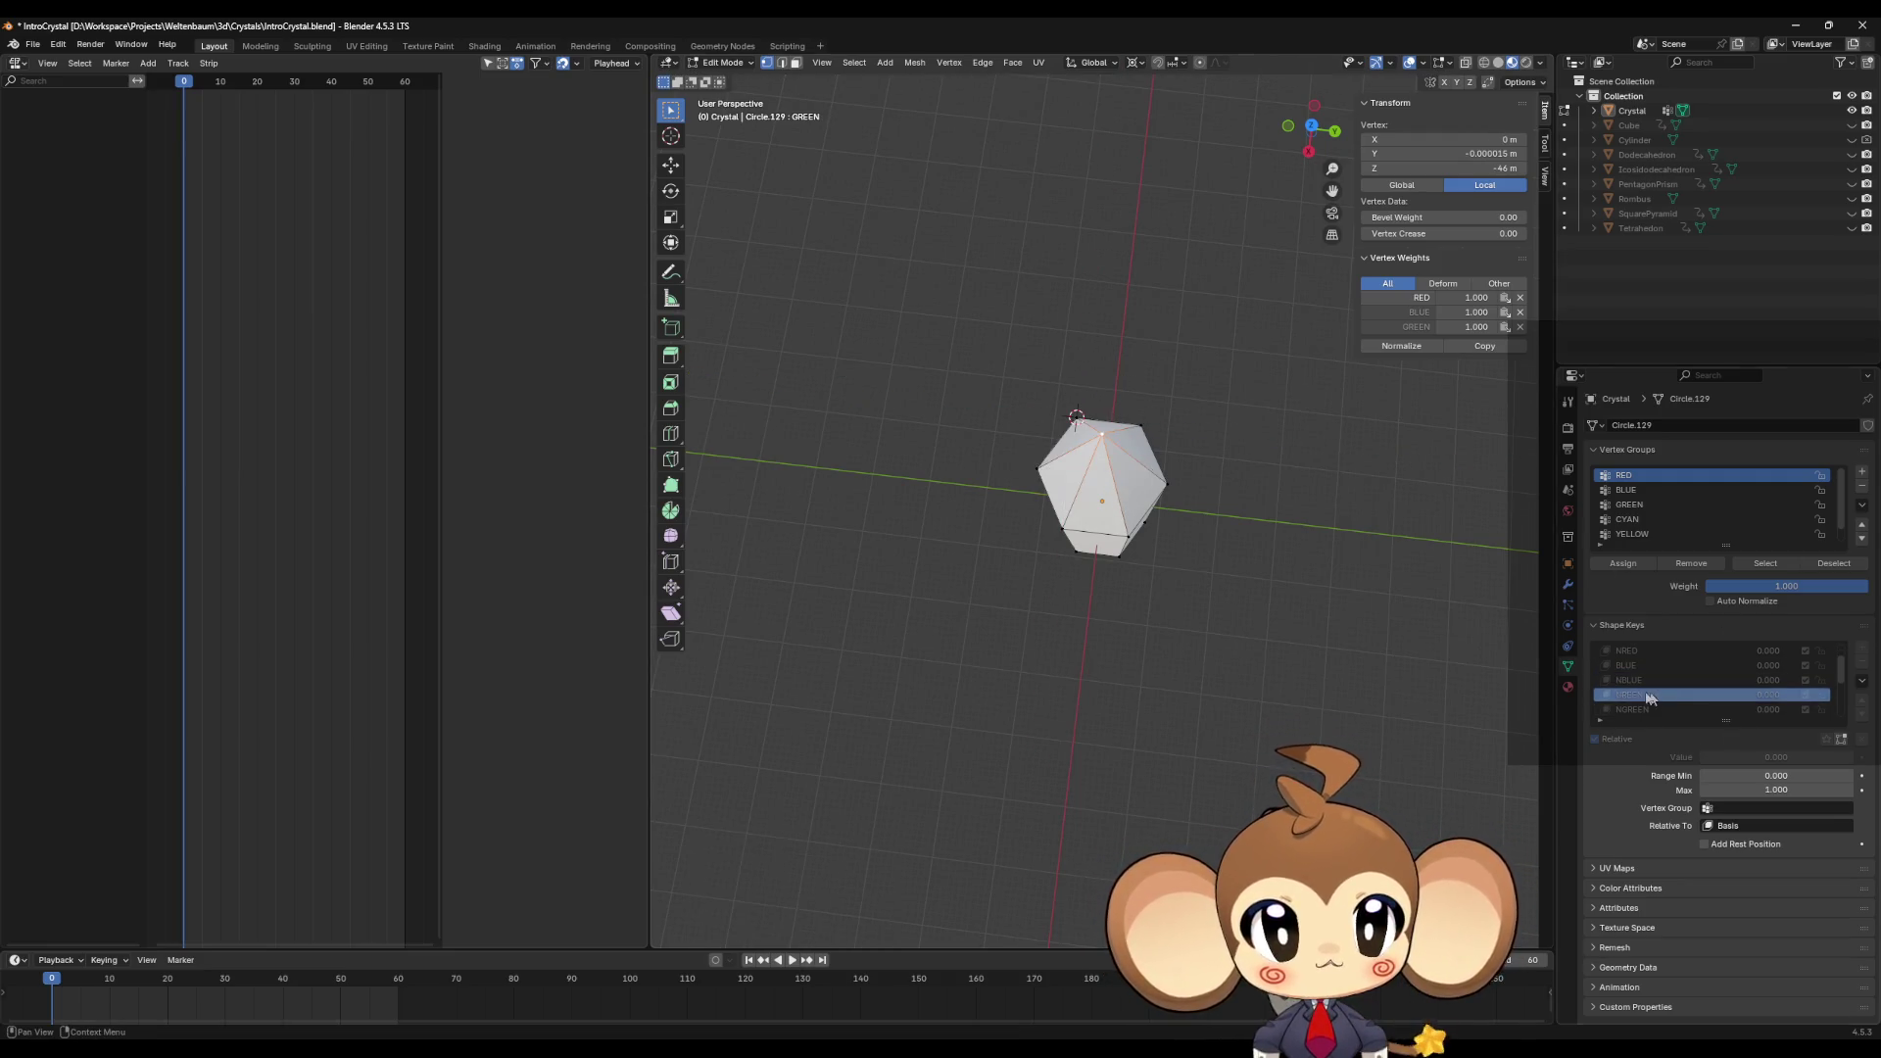
left_click(1141, 425)
key("shift+s")
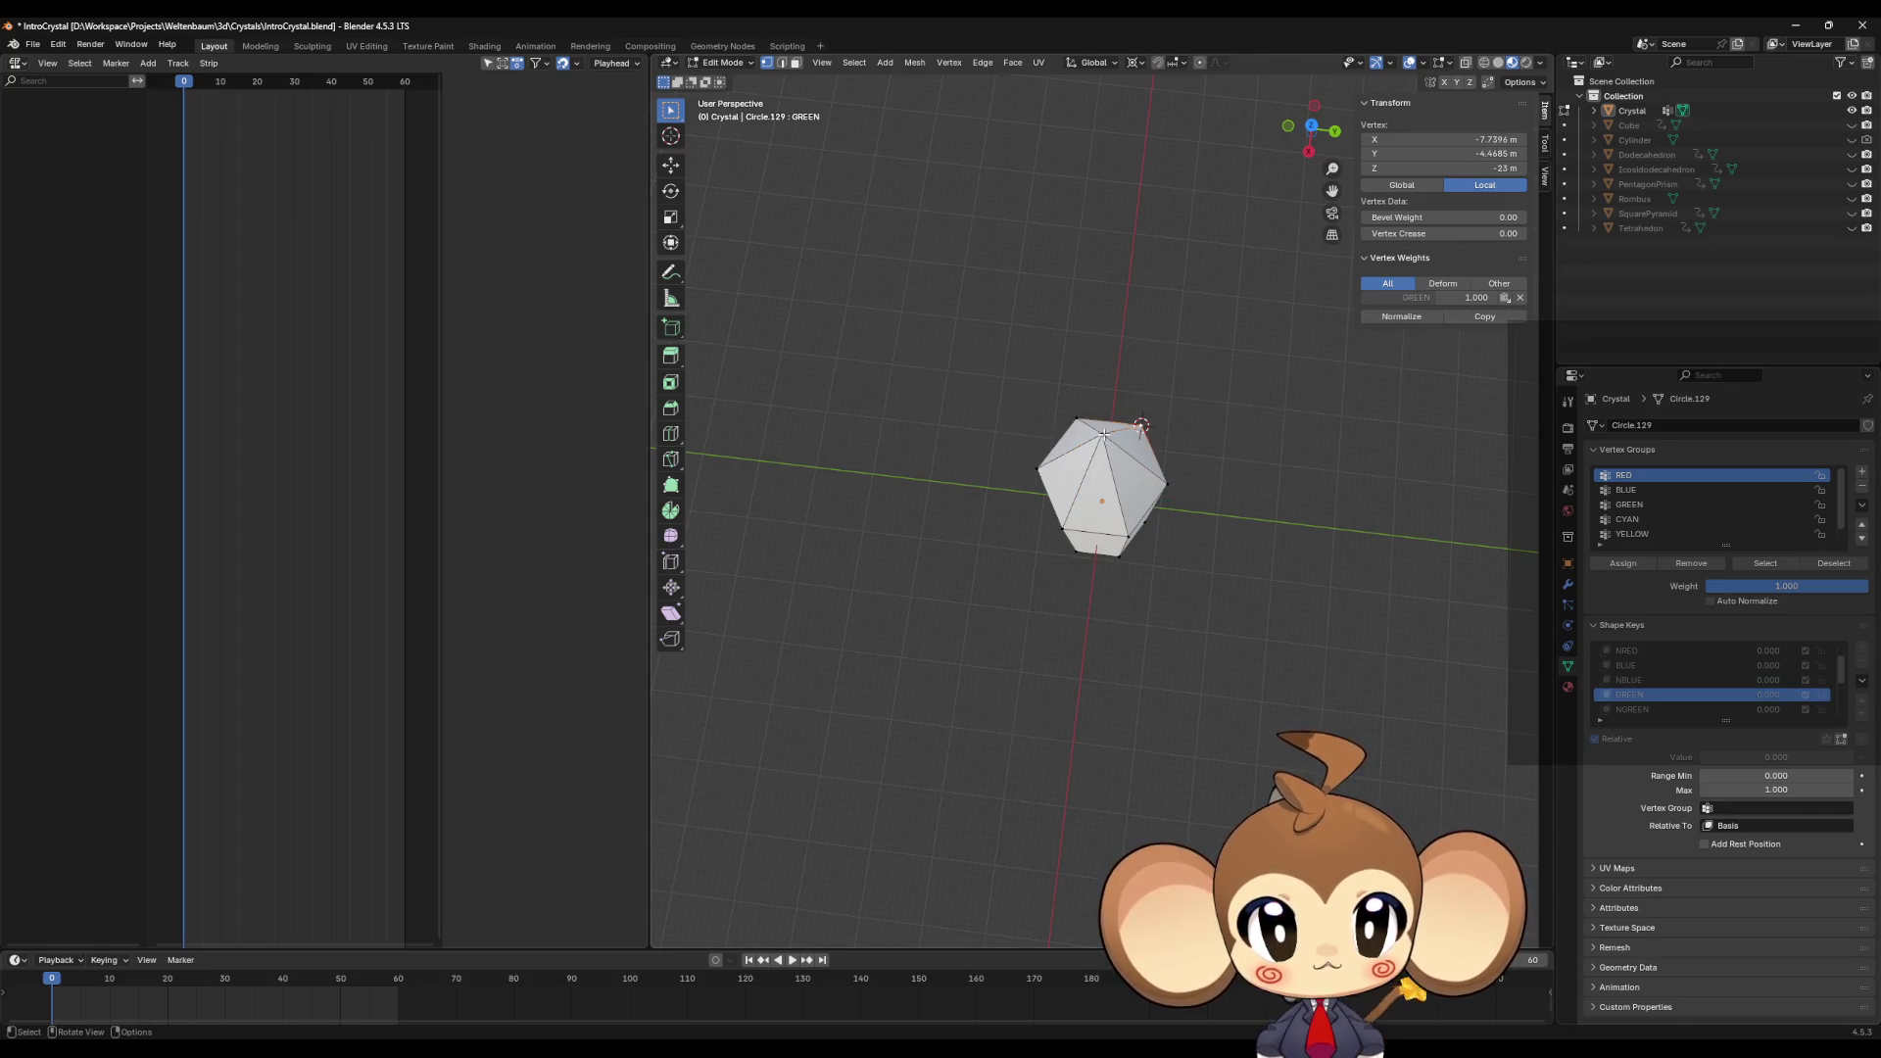
left_click(1104, 433)
key("s")
key("shift+z")
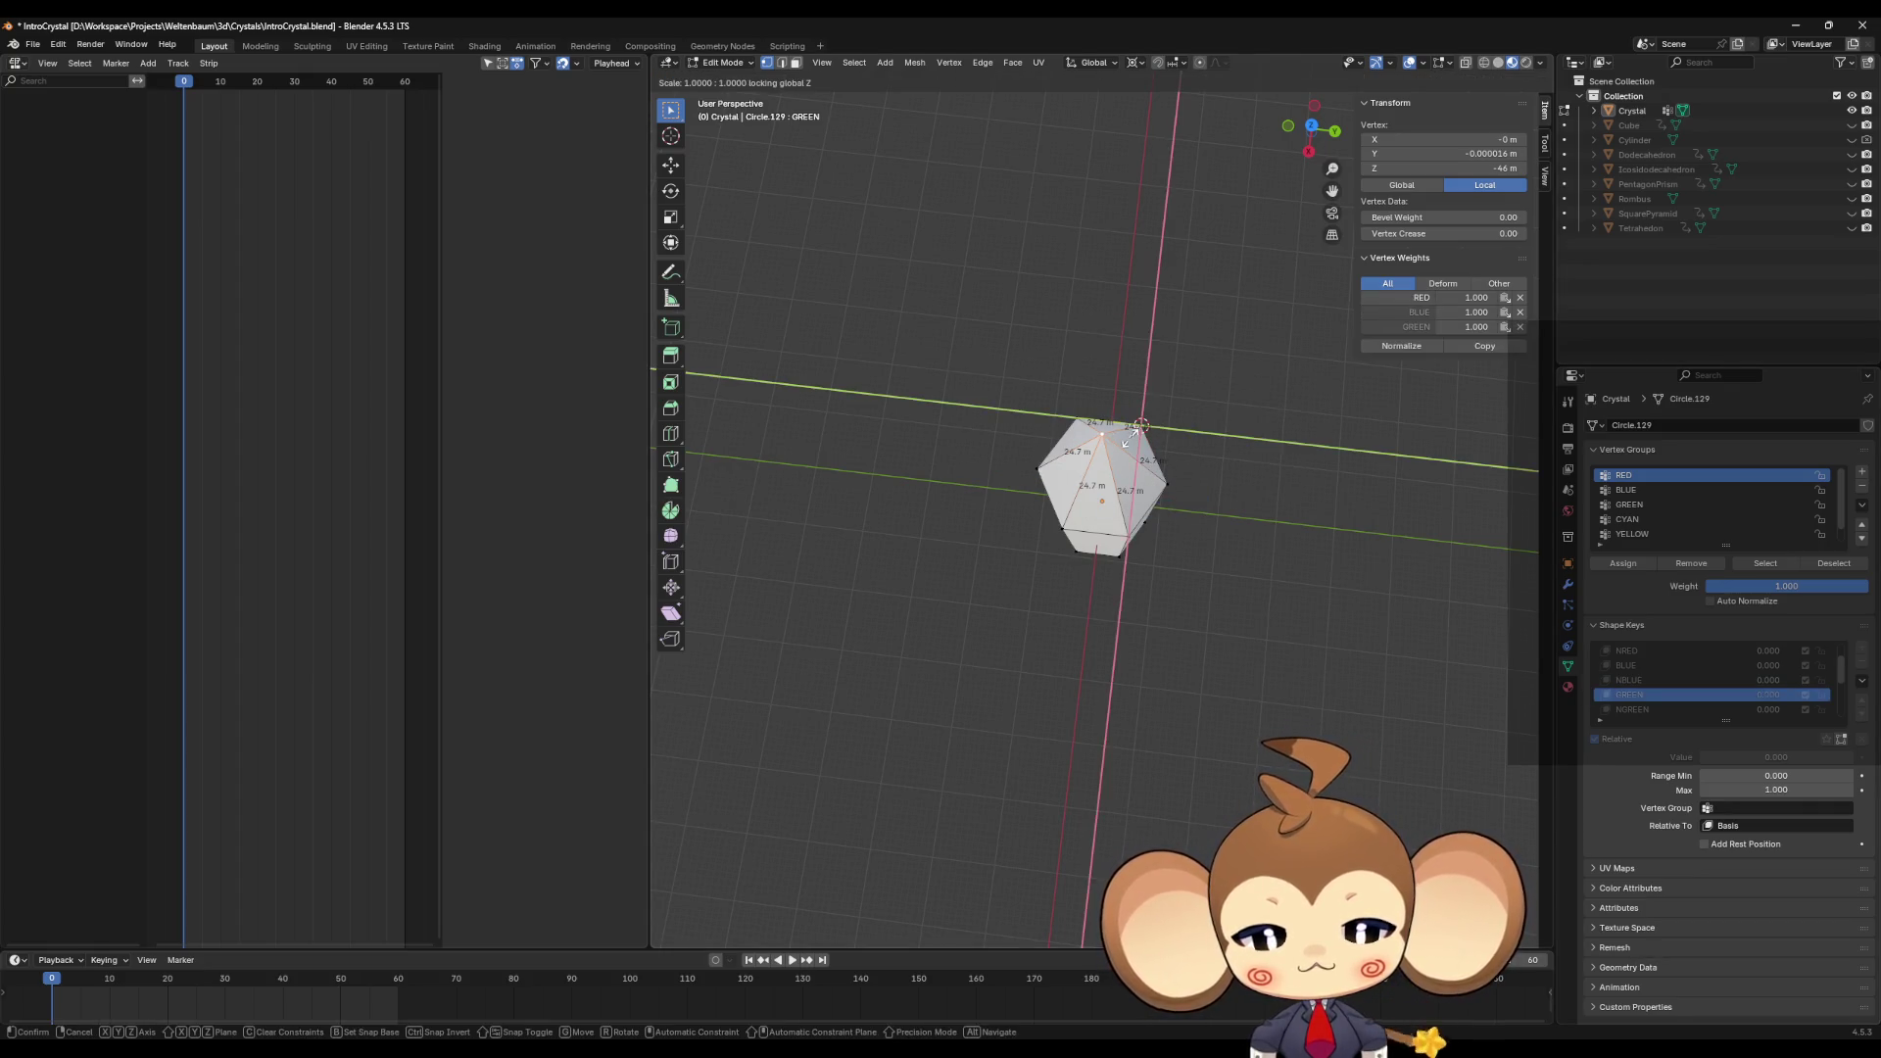
key("0")
key("Return")
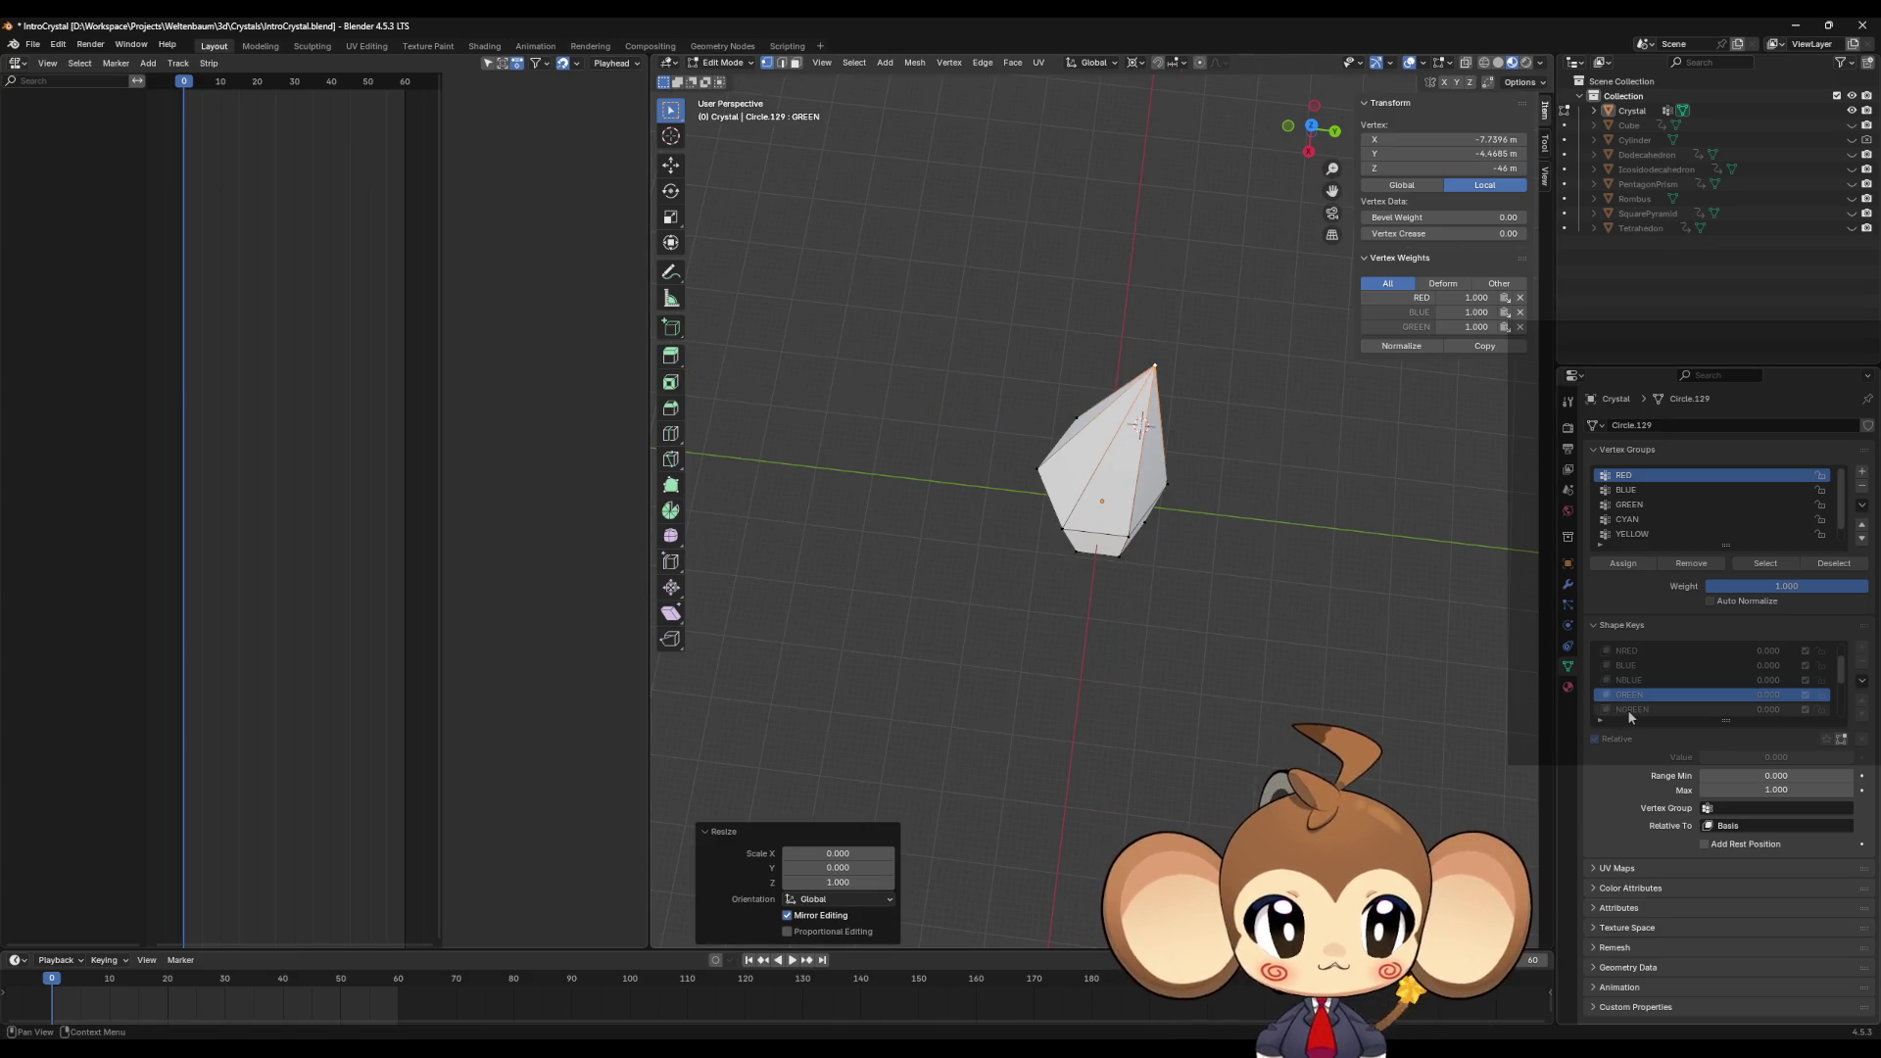
Step: On NGREEN, move the apex onto another side vertex with an X/Y-zero scale
left_click(1626, 709)
left_click(1168, 479)
middle_click_drag(1168, 479, 1195, 474)
key("shift+s")
left_click(1079, 369)
left_click(1101, 375)
key("s")
key("shift+z")
key("0")
key("Return")
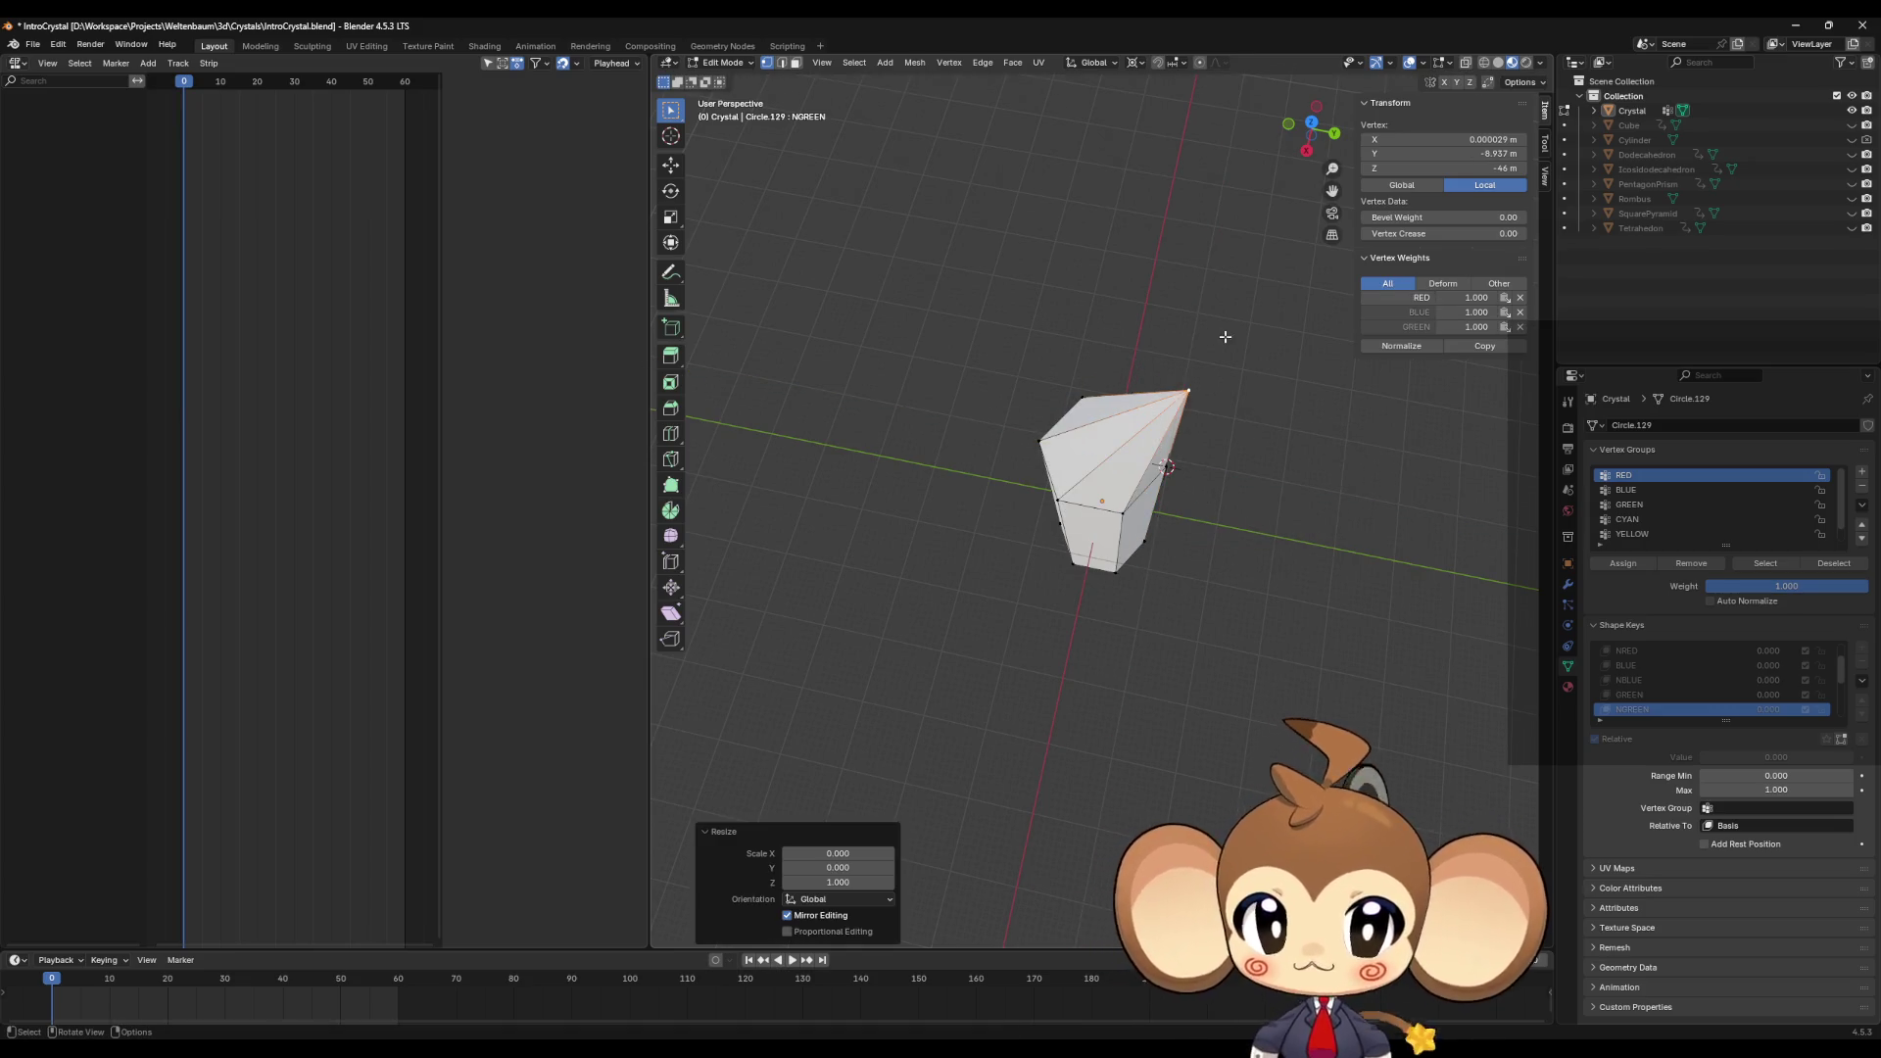
scroll(1660, 666, "down", 1)
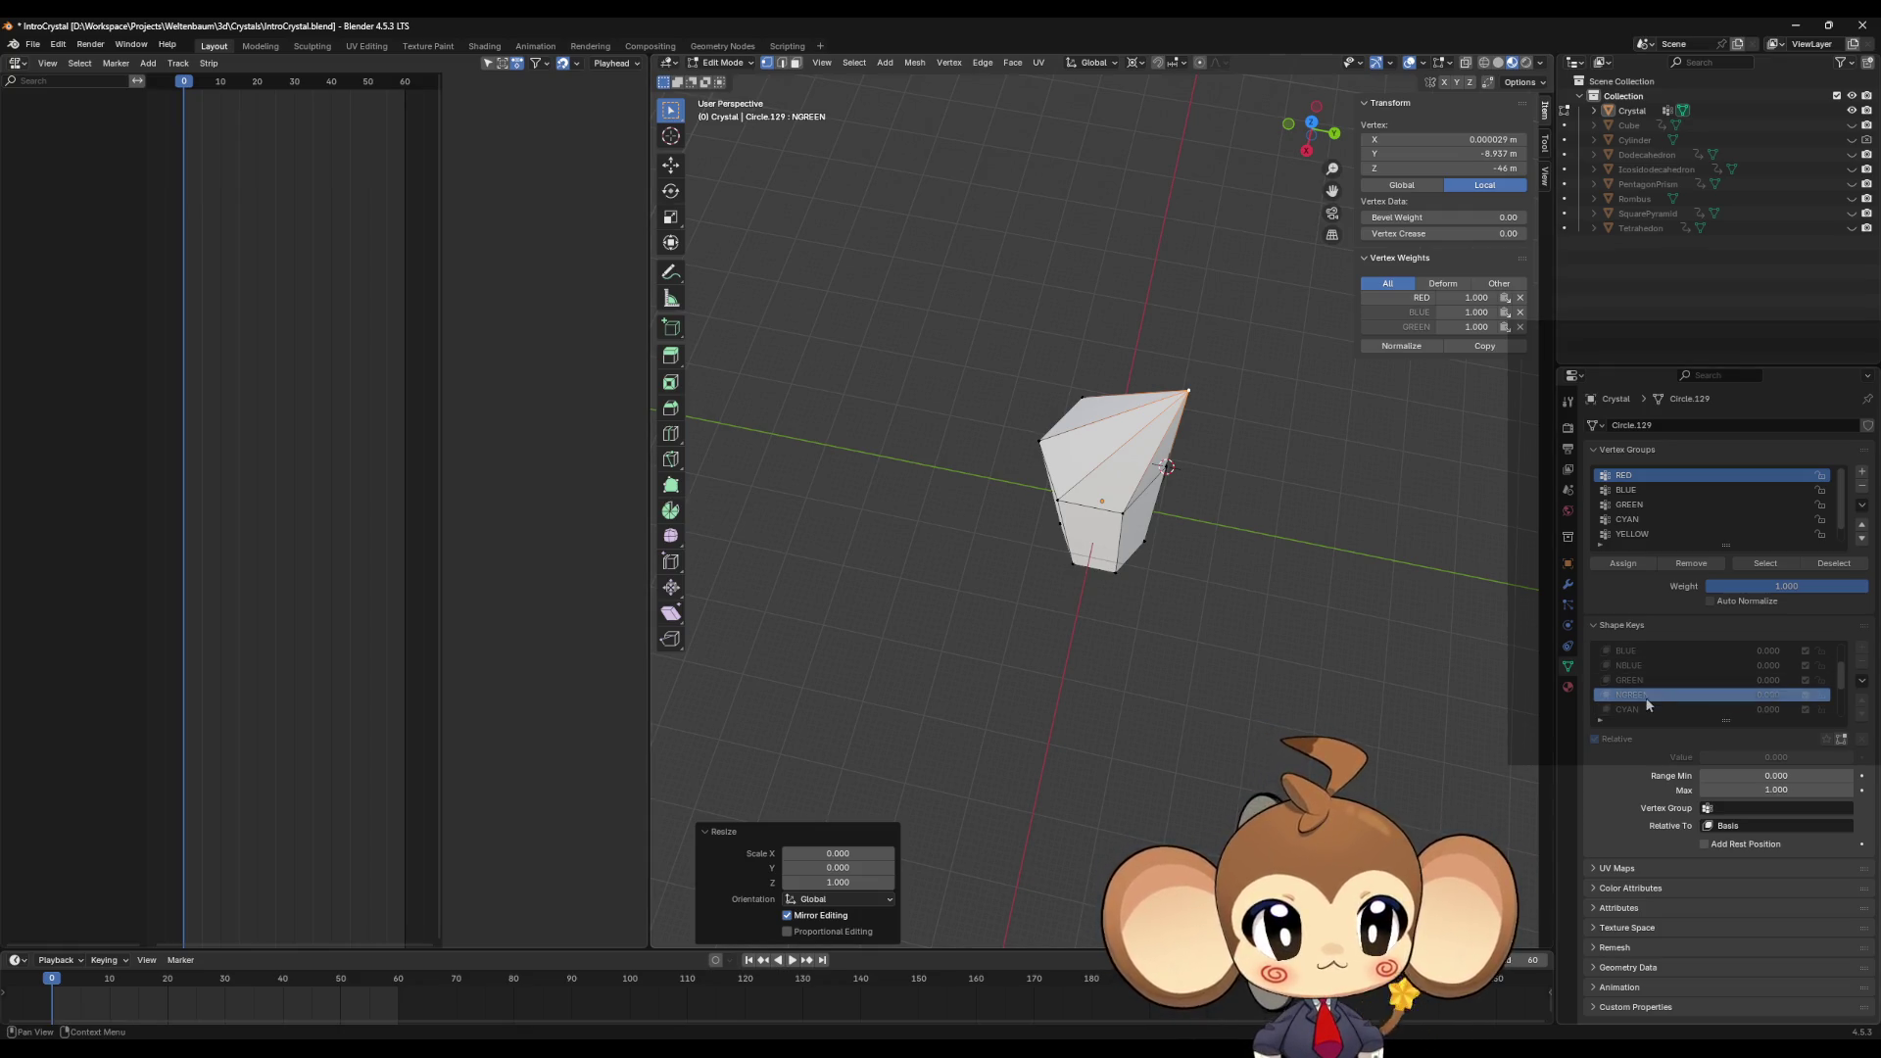
left_click(1641, 709)
Step: Scale the crystal's bottom tip vertex to zero horizontally, keeping its height
mouse_move(1475, 705)
middle_mouse_down()
mouse_move(1174, 612)
mouse_move(1183, 542)
mouse_move(1120, 775)
middle_mouse_up()
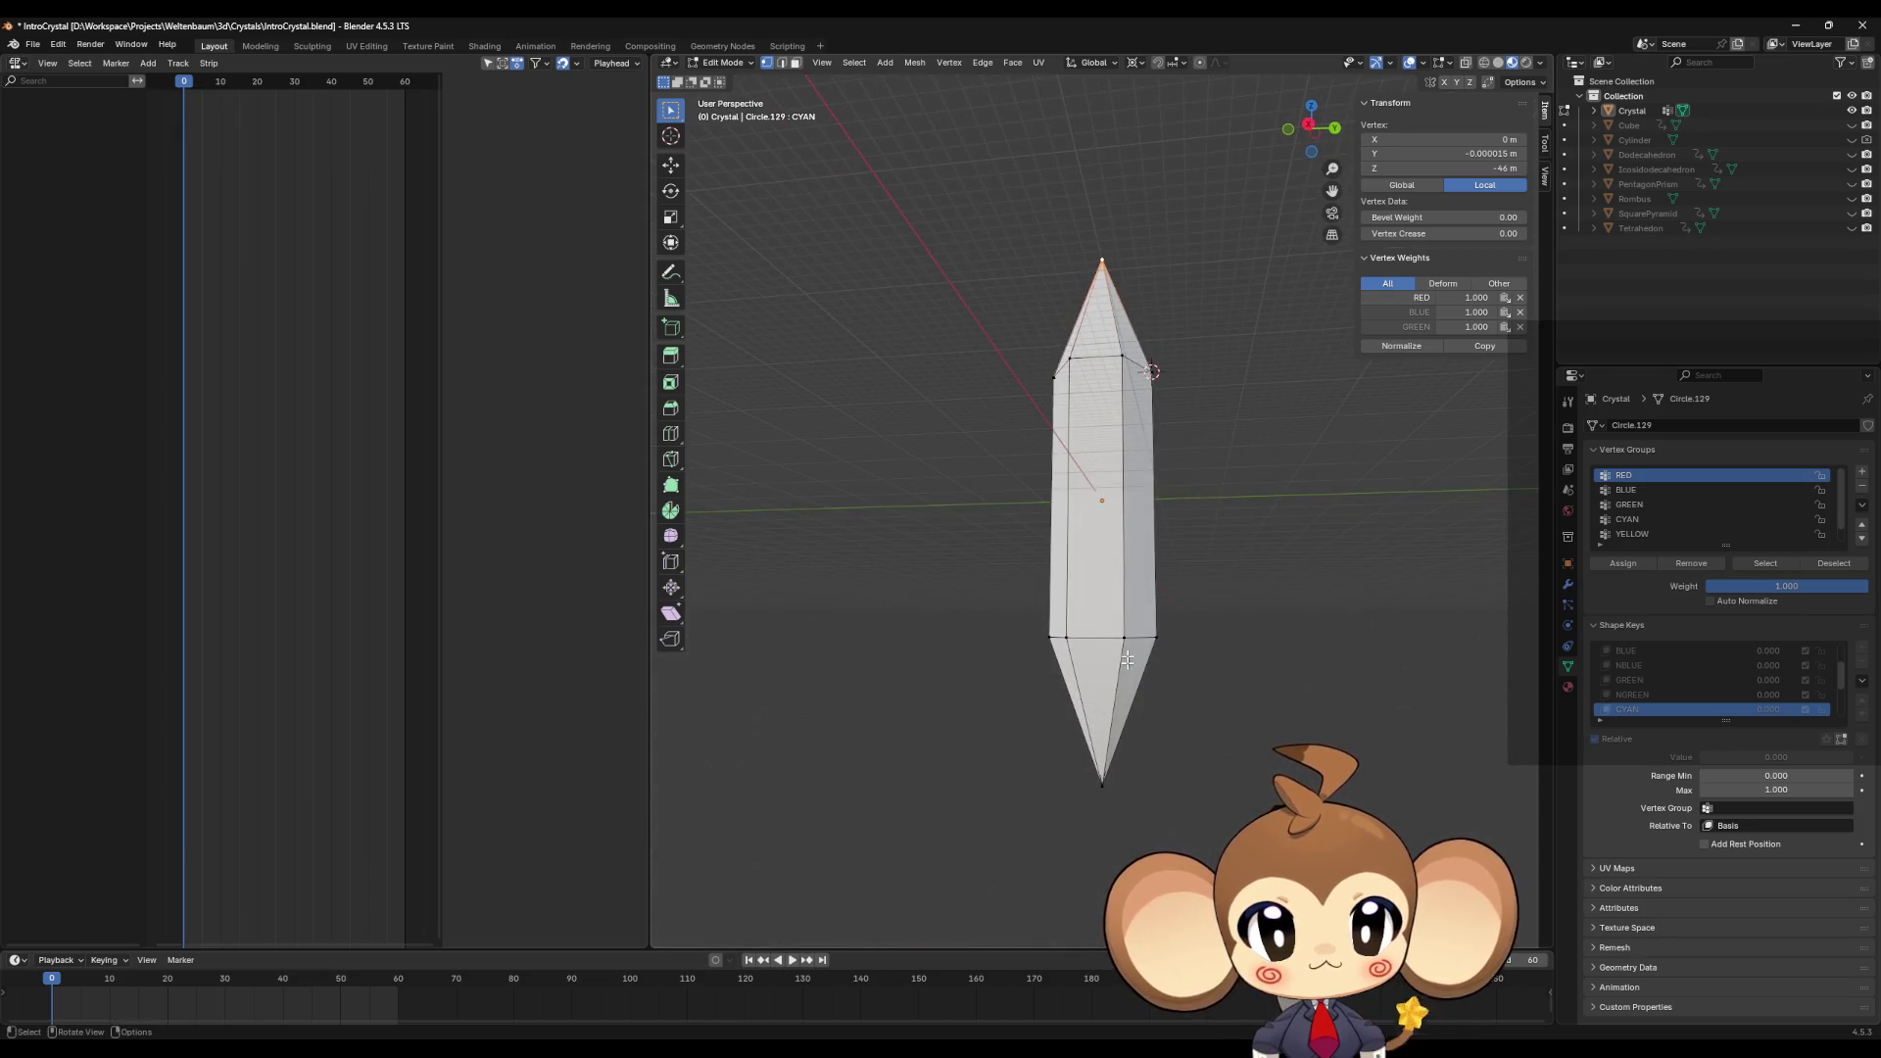
middle_click_drag(1125, 638, 1111, 705)
left_click(1104, 780)
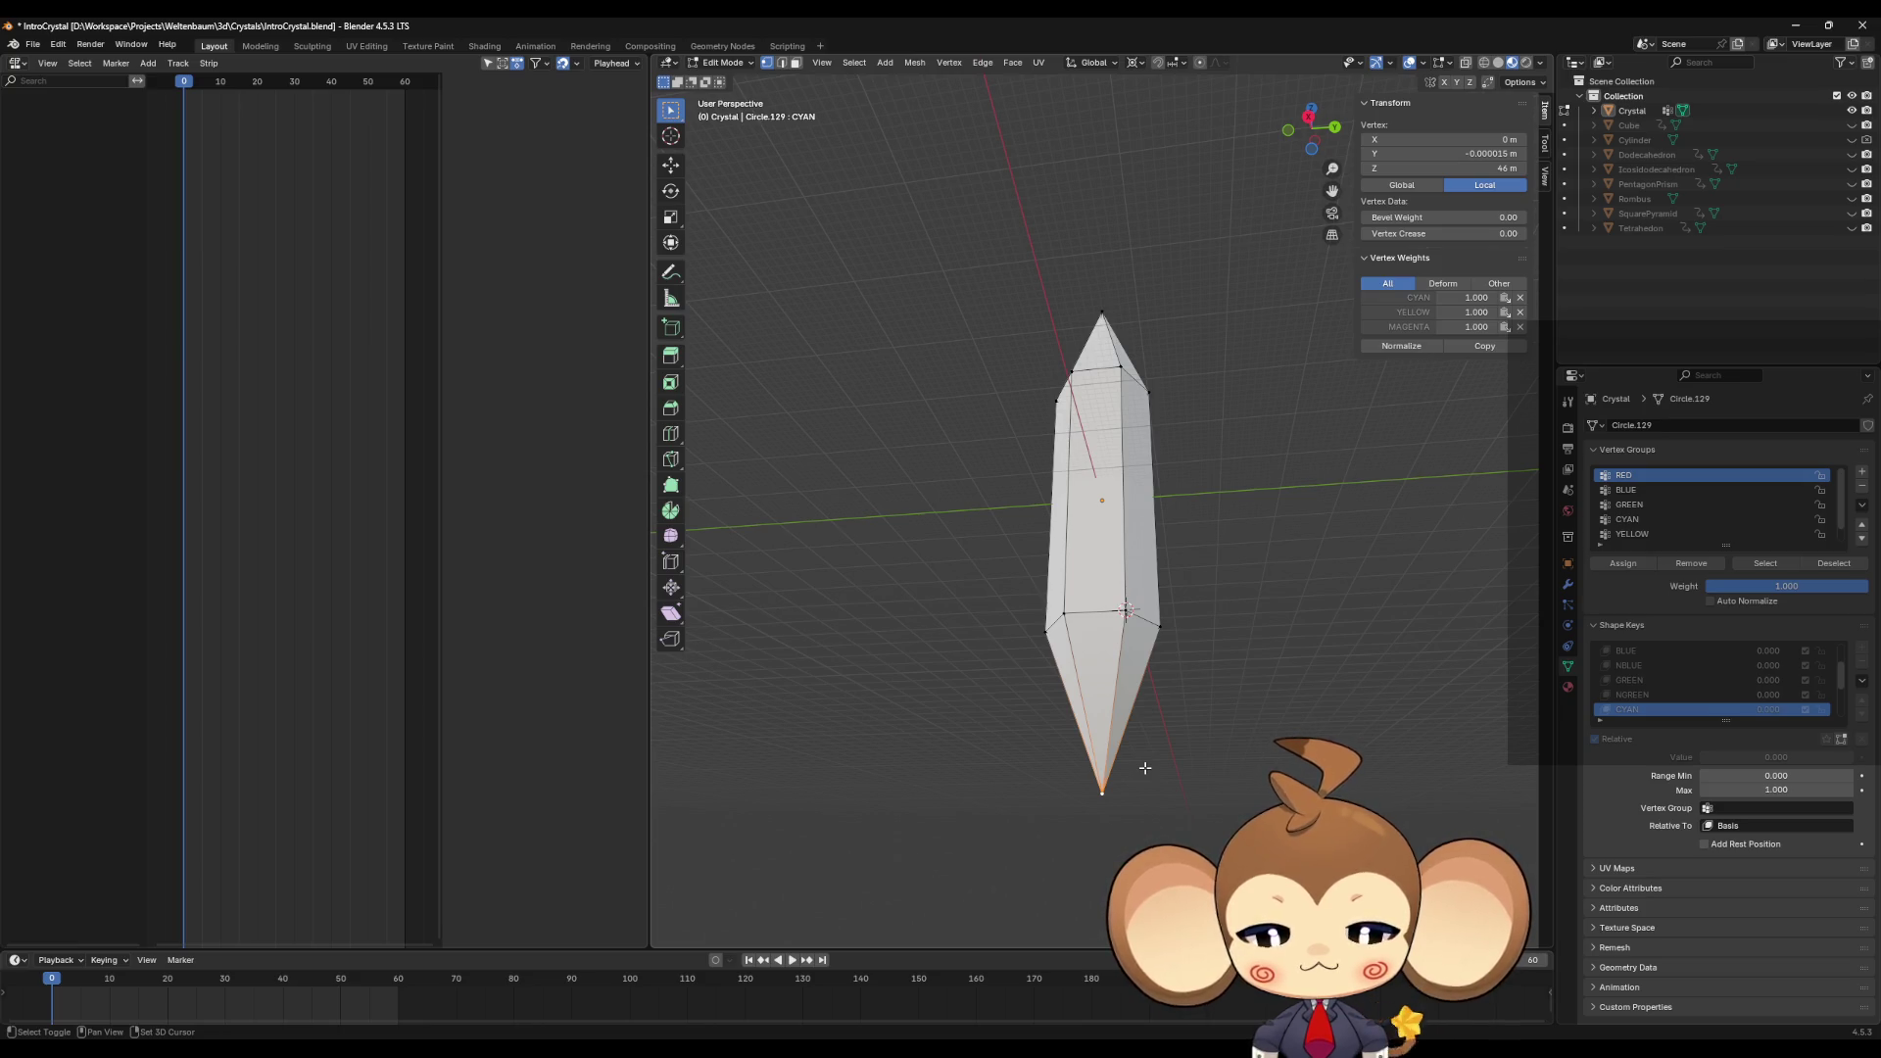
key("shift+s")
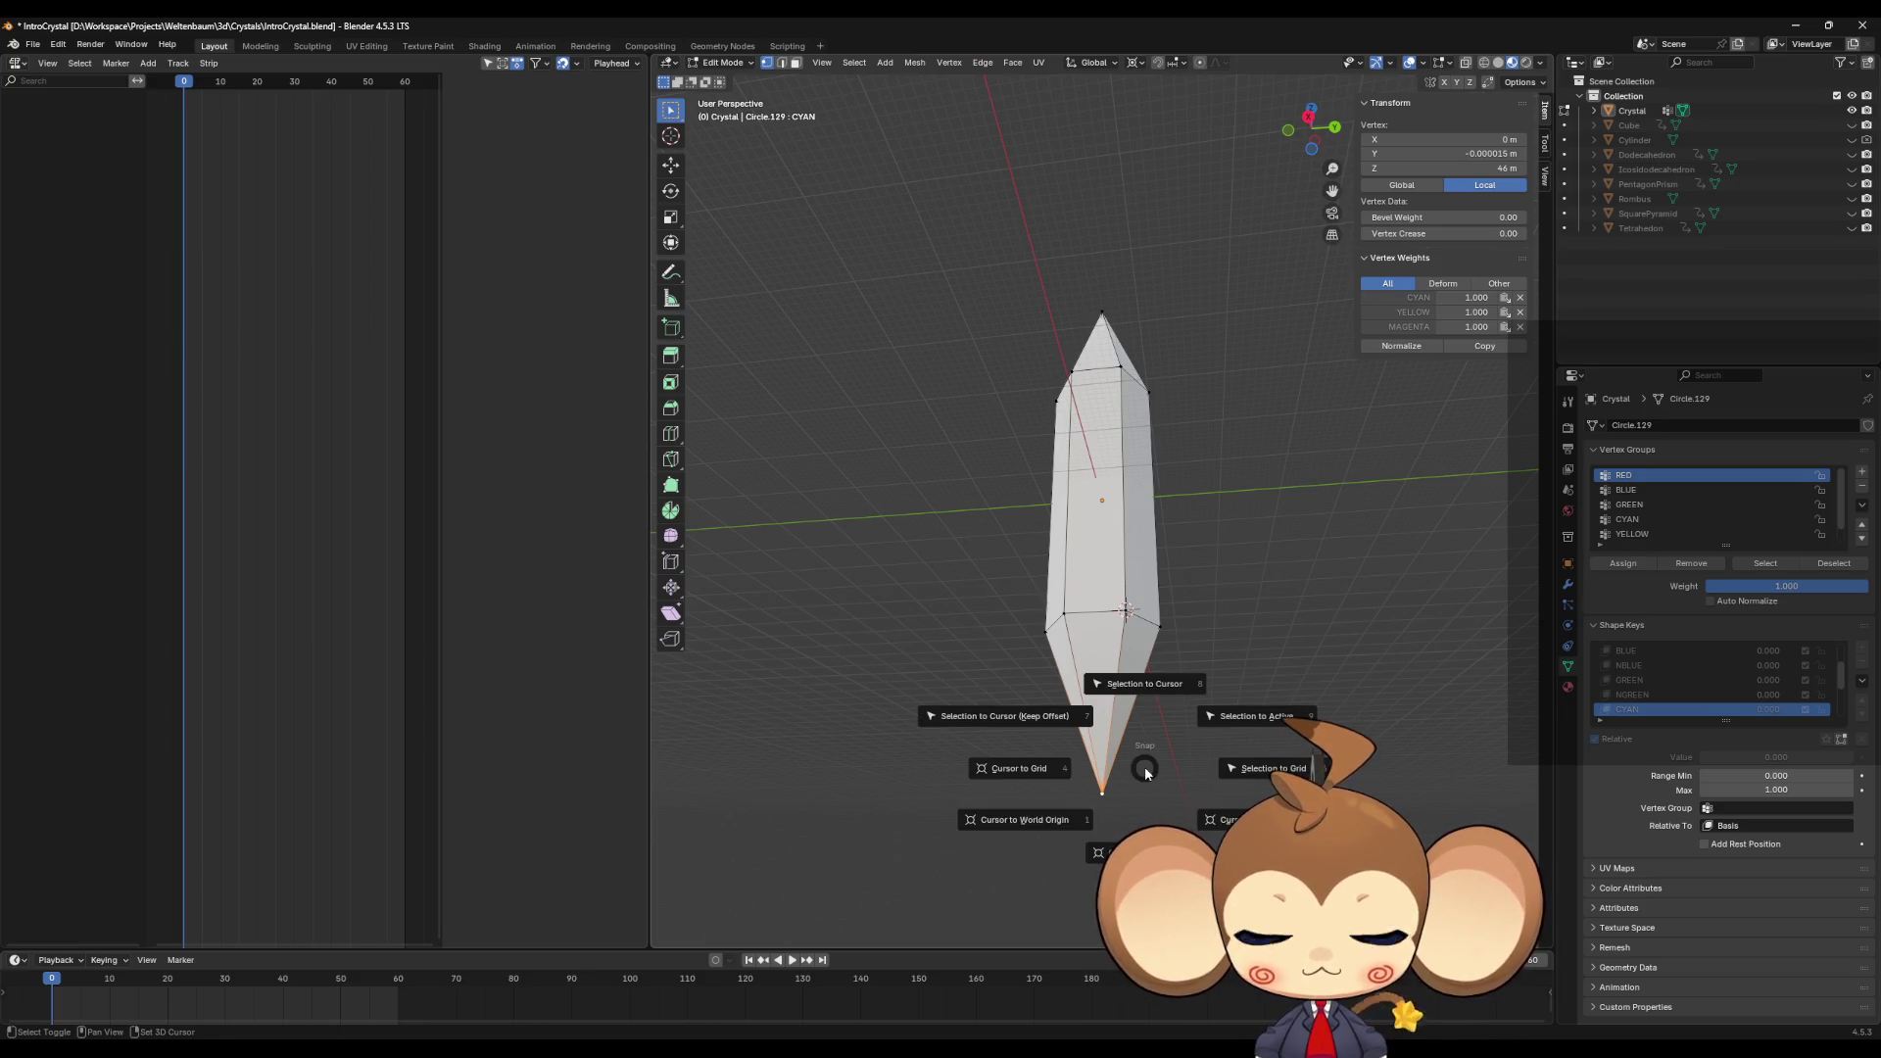
key("Escape")
key("s")
key("shift+z")
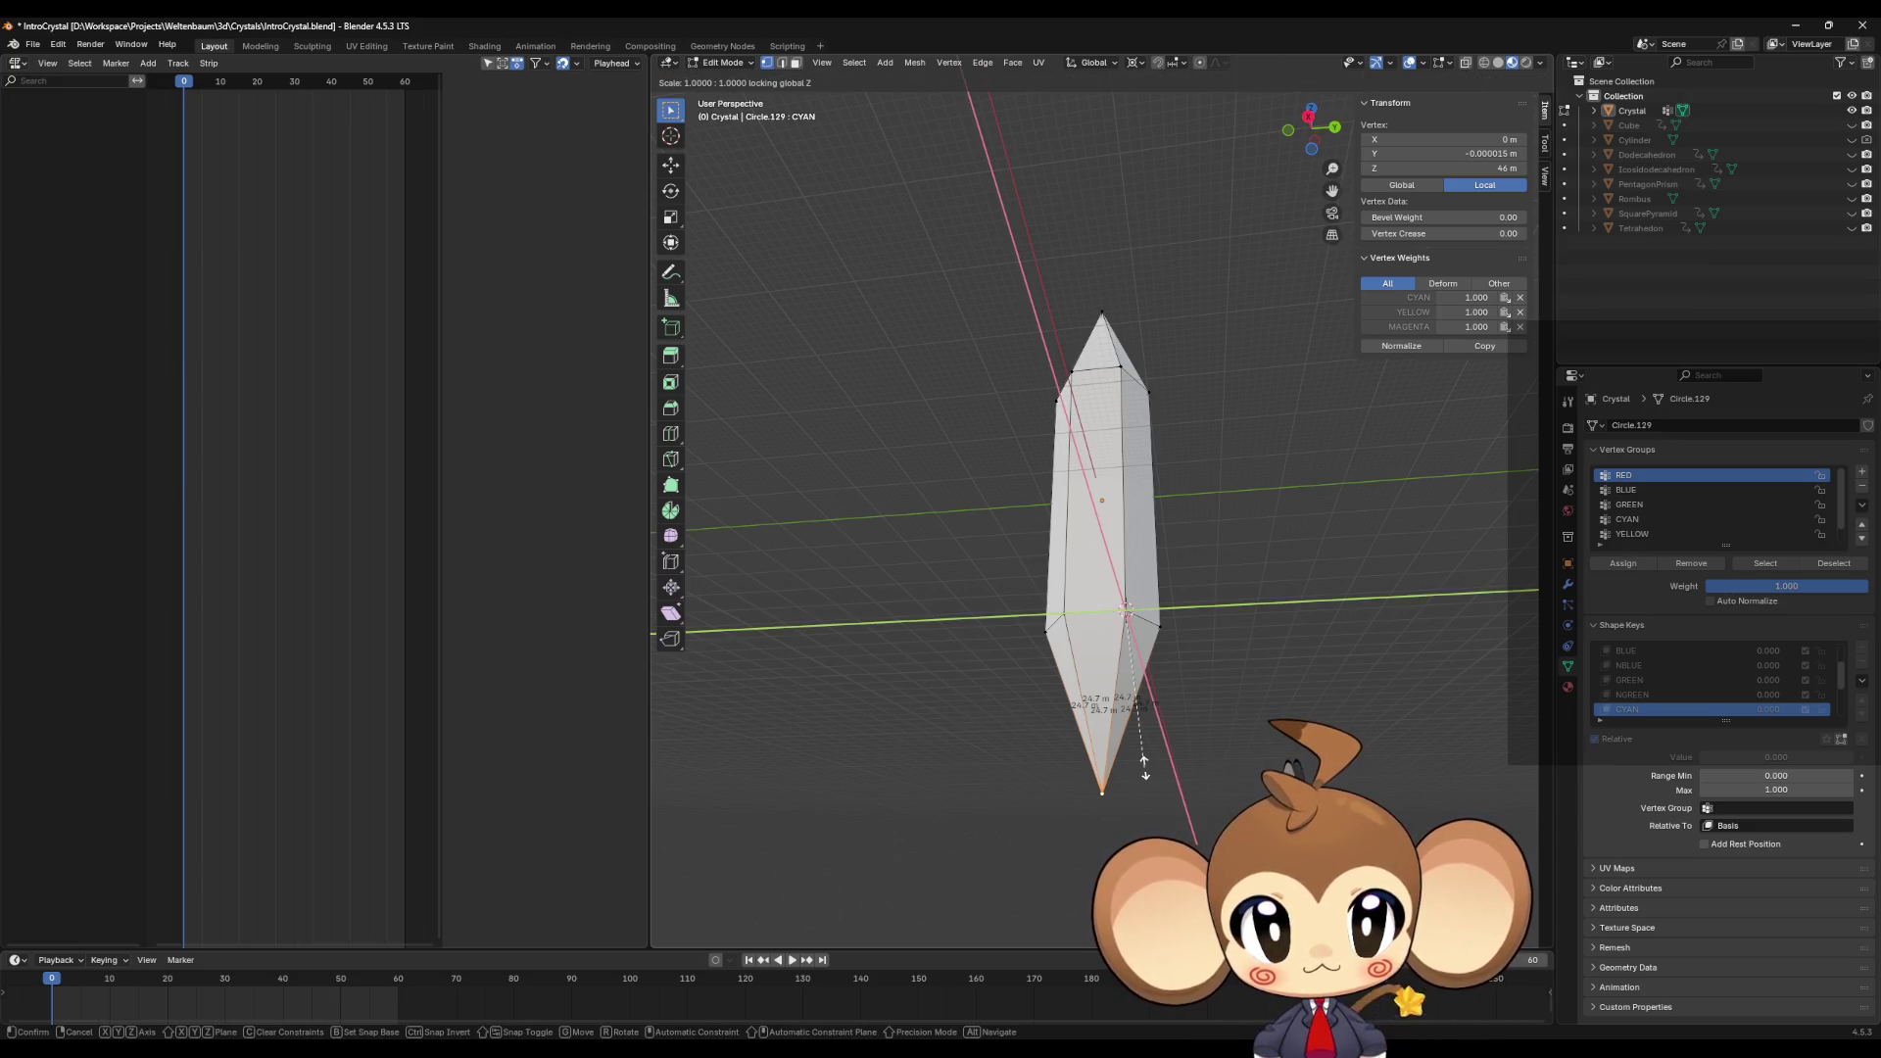
key("0")
key("Return")
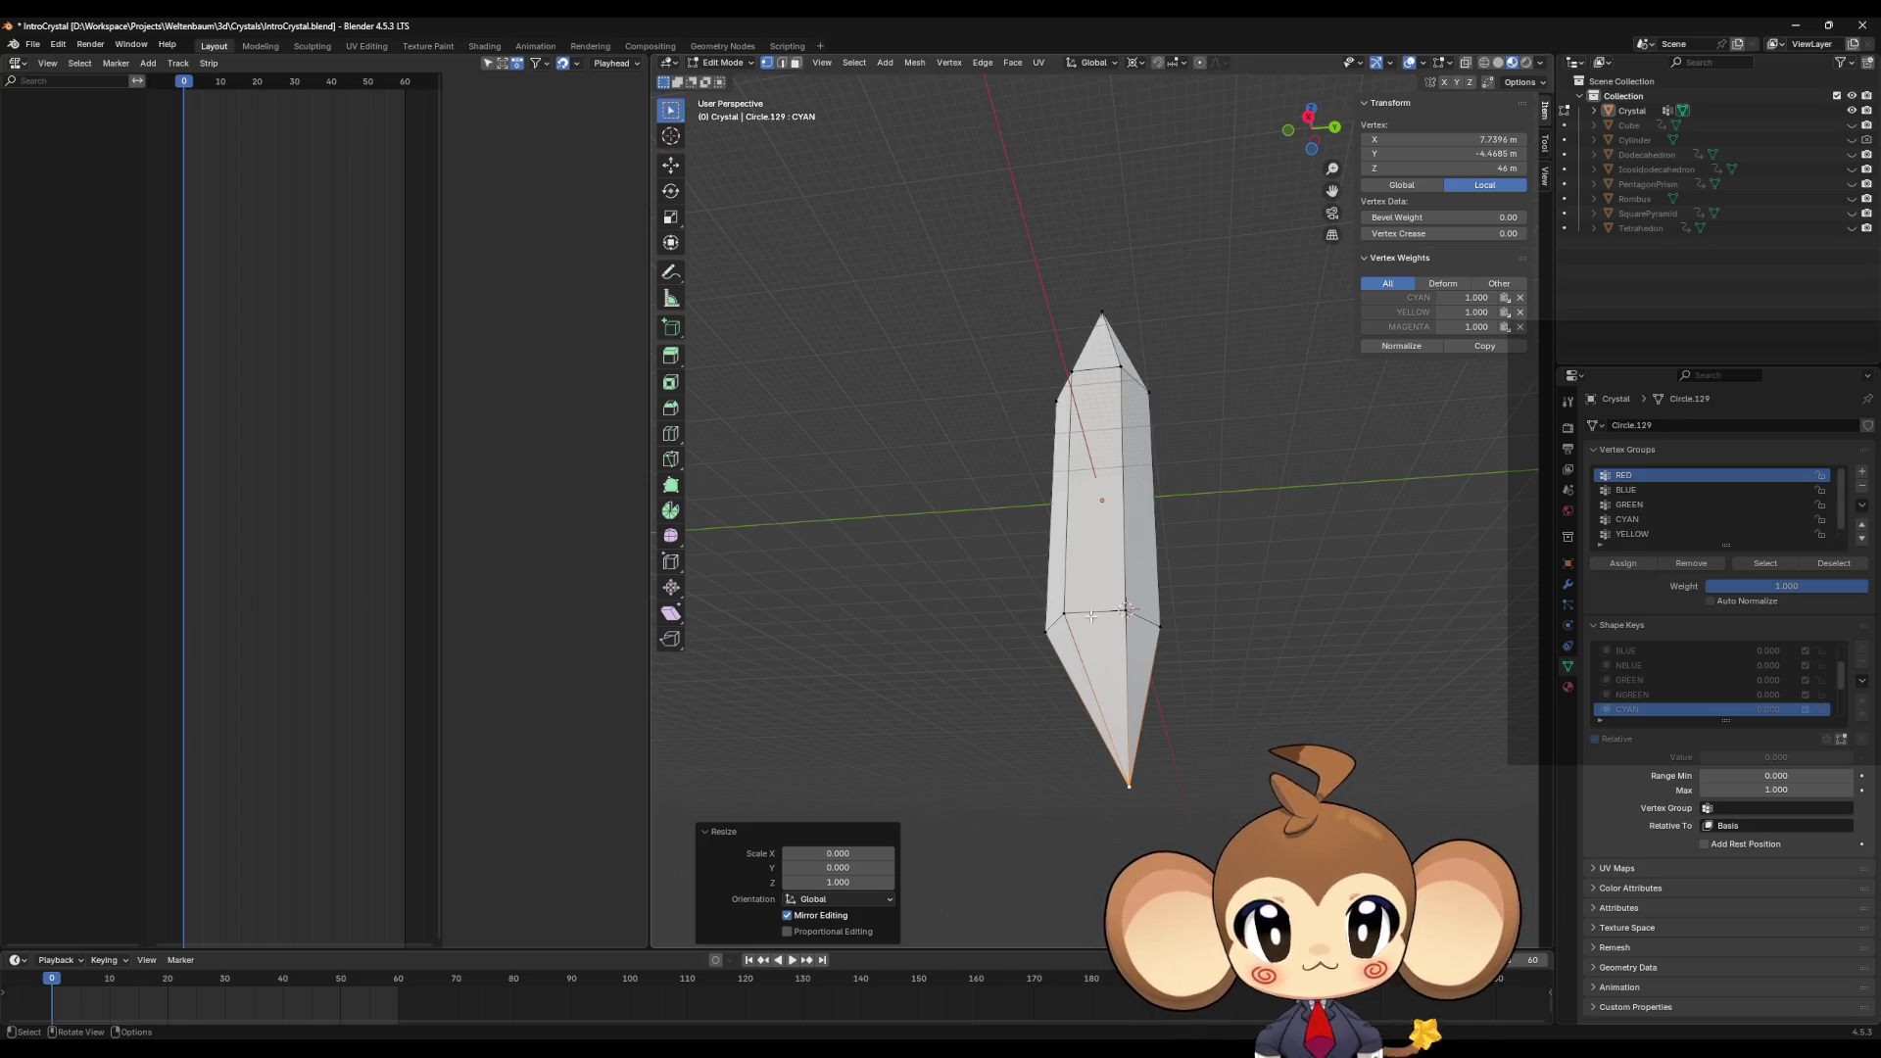
Step: Snap the 3D cursor to a lower ring vertex and flatten the bottom tip in the NCYAN shape key
left_click(1072, 614)
key("shift+s")
left_click(1148, 721)
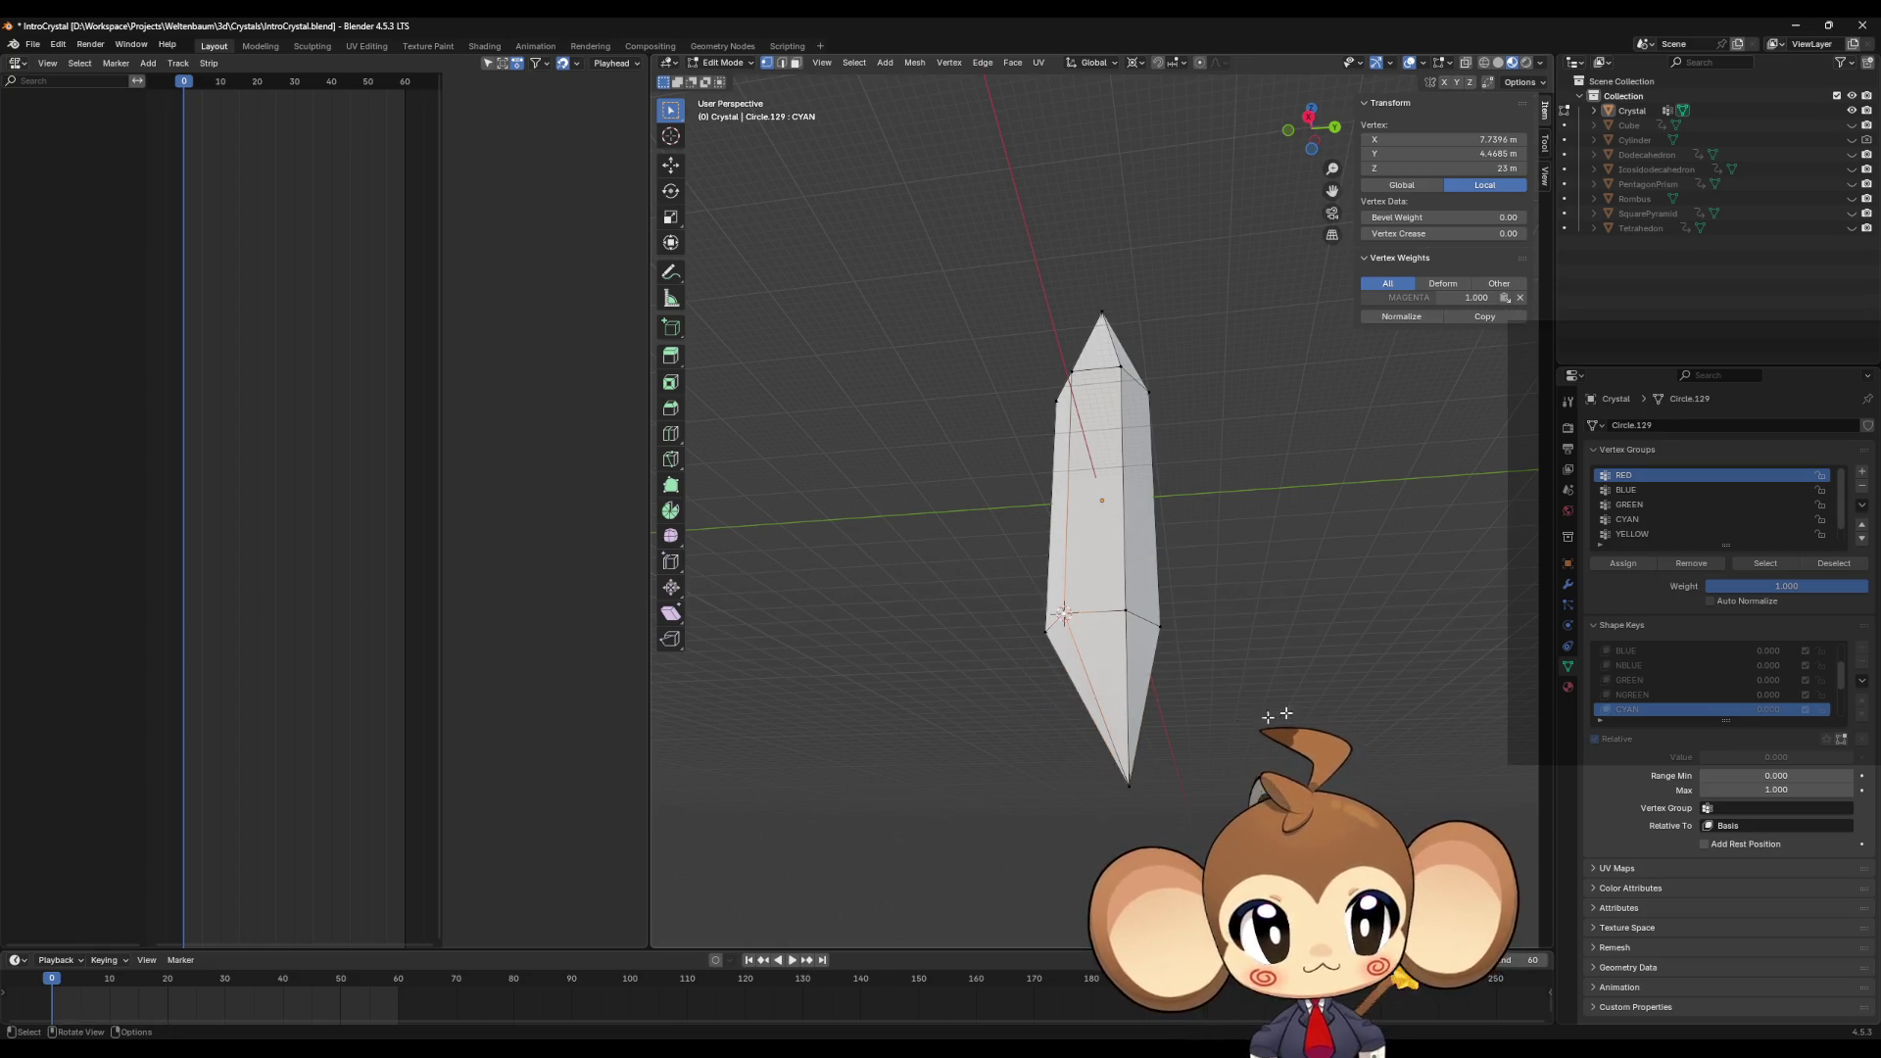
scroll(1666, 685, "down", 2)
left_click(1630, 694)
left_click(1124, 792)
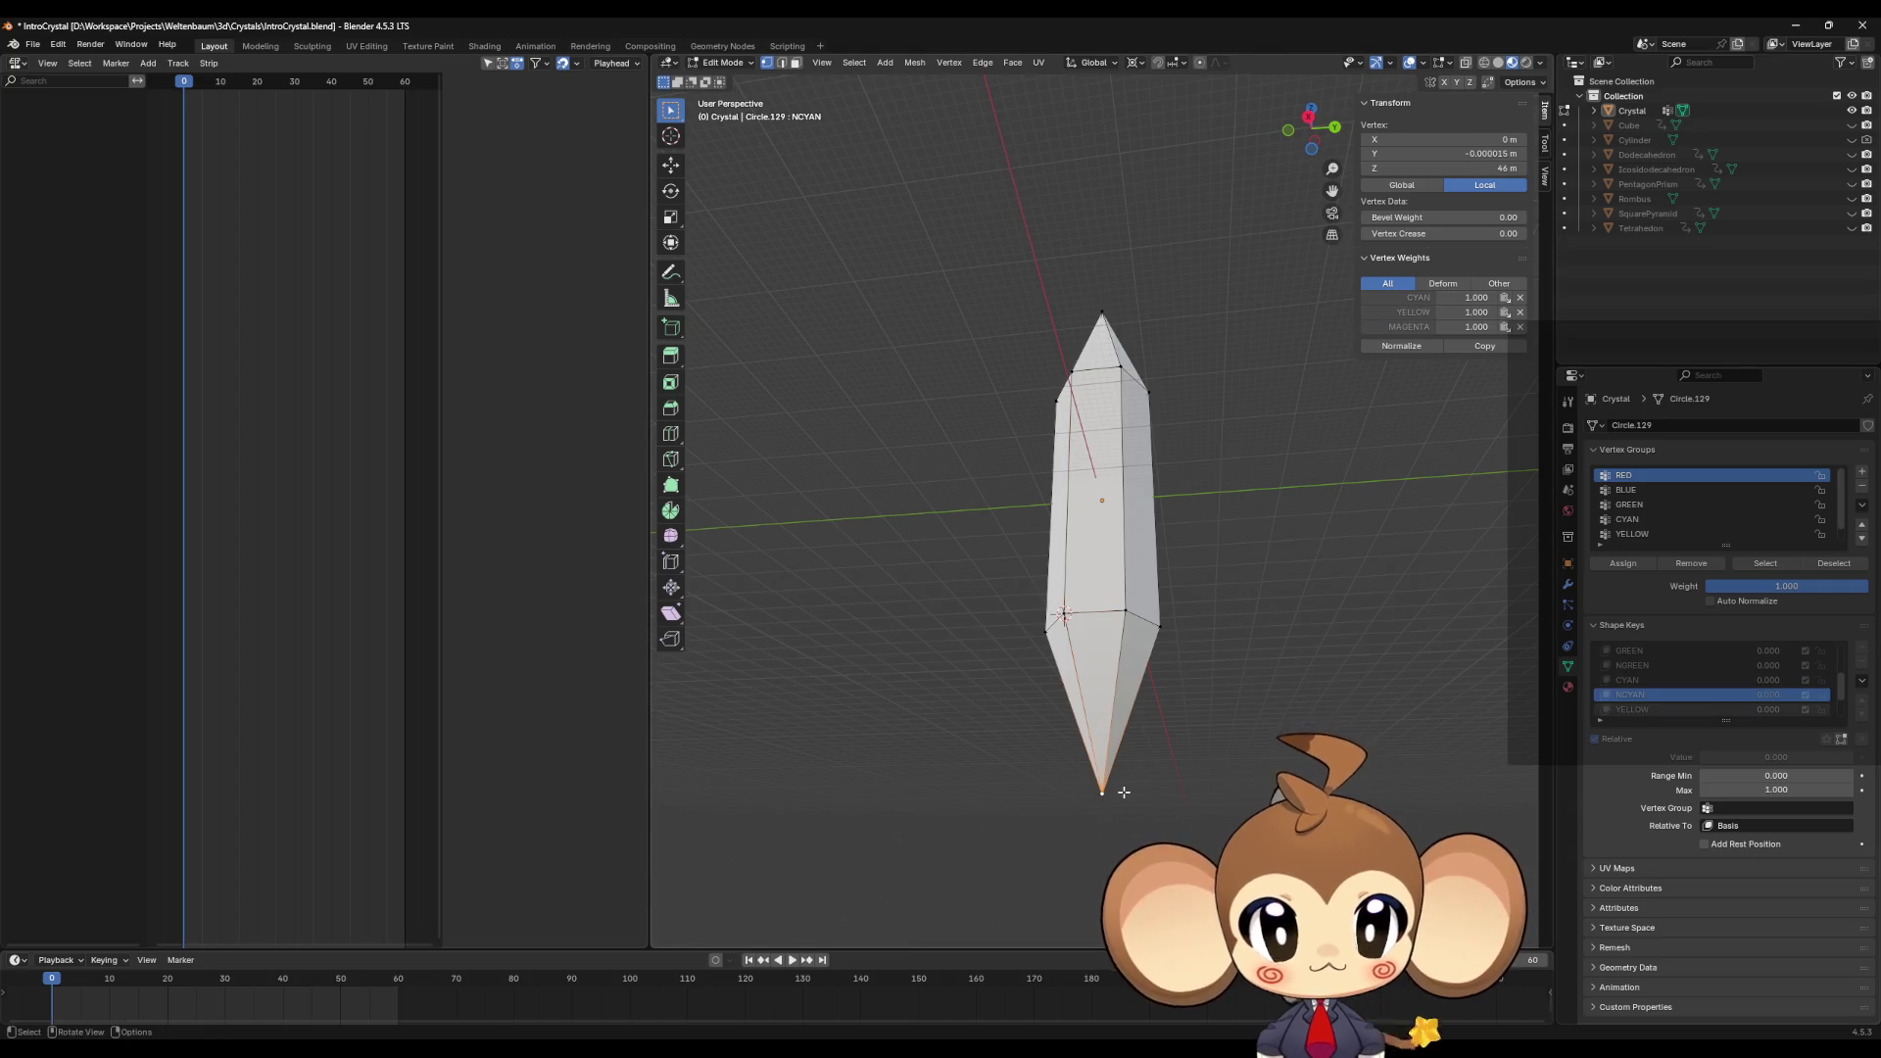
key("s")
key("shift+z")
type("0.000")
key("Return")
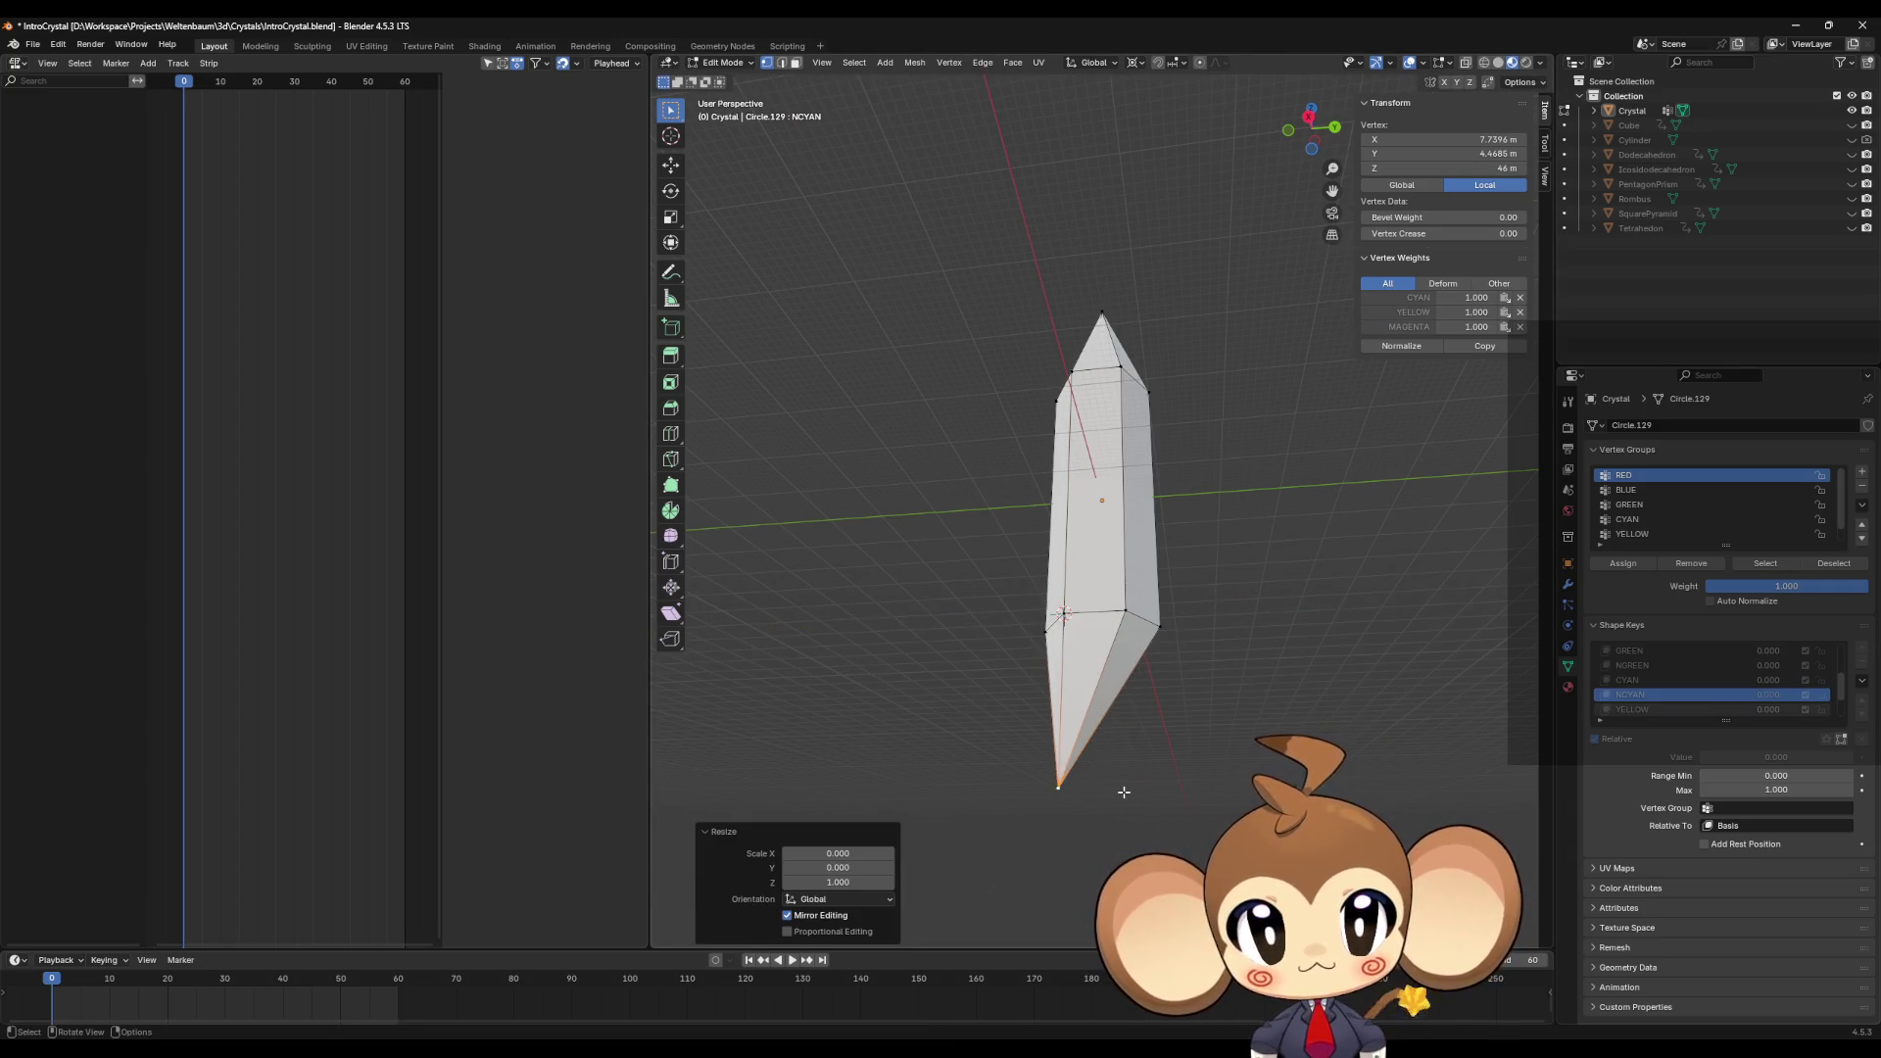
left_click(1041, 624)
middle_click_drag(1037, 685, 1107, 680)
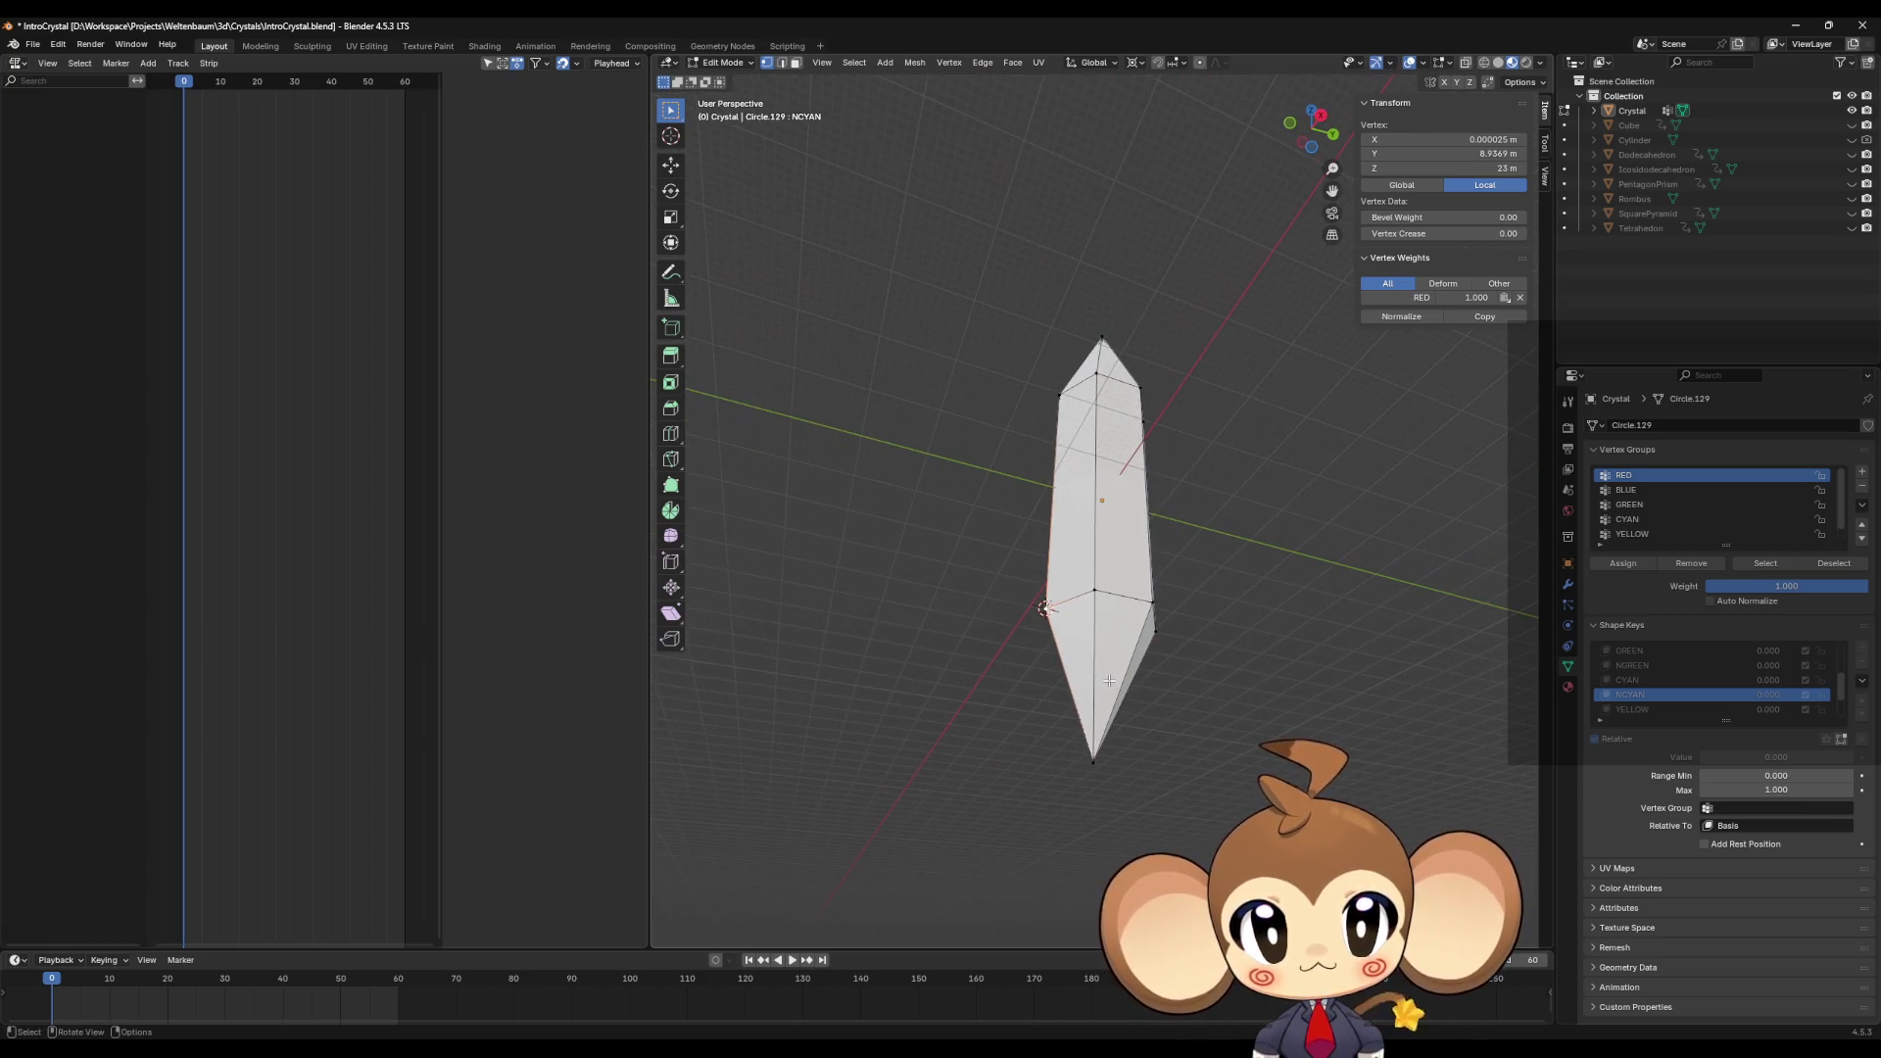
Step: Flatten the bottom tip to zero horizontal scale in the YELLOW shape key, then pick a side vertex
left_click(1648, 707)
left_click(1099, 769)
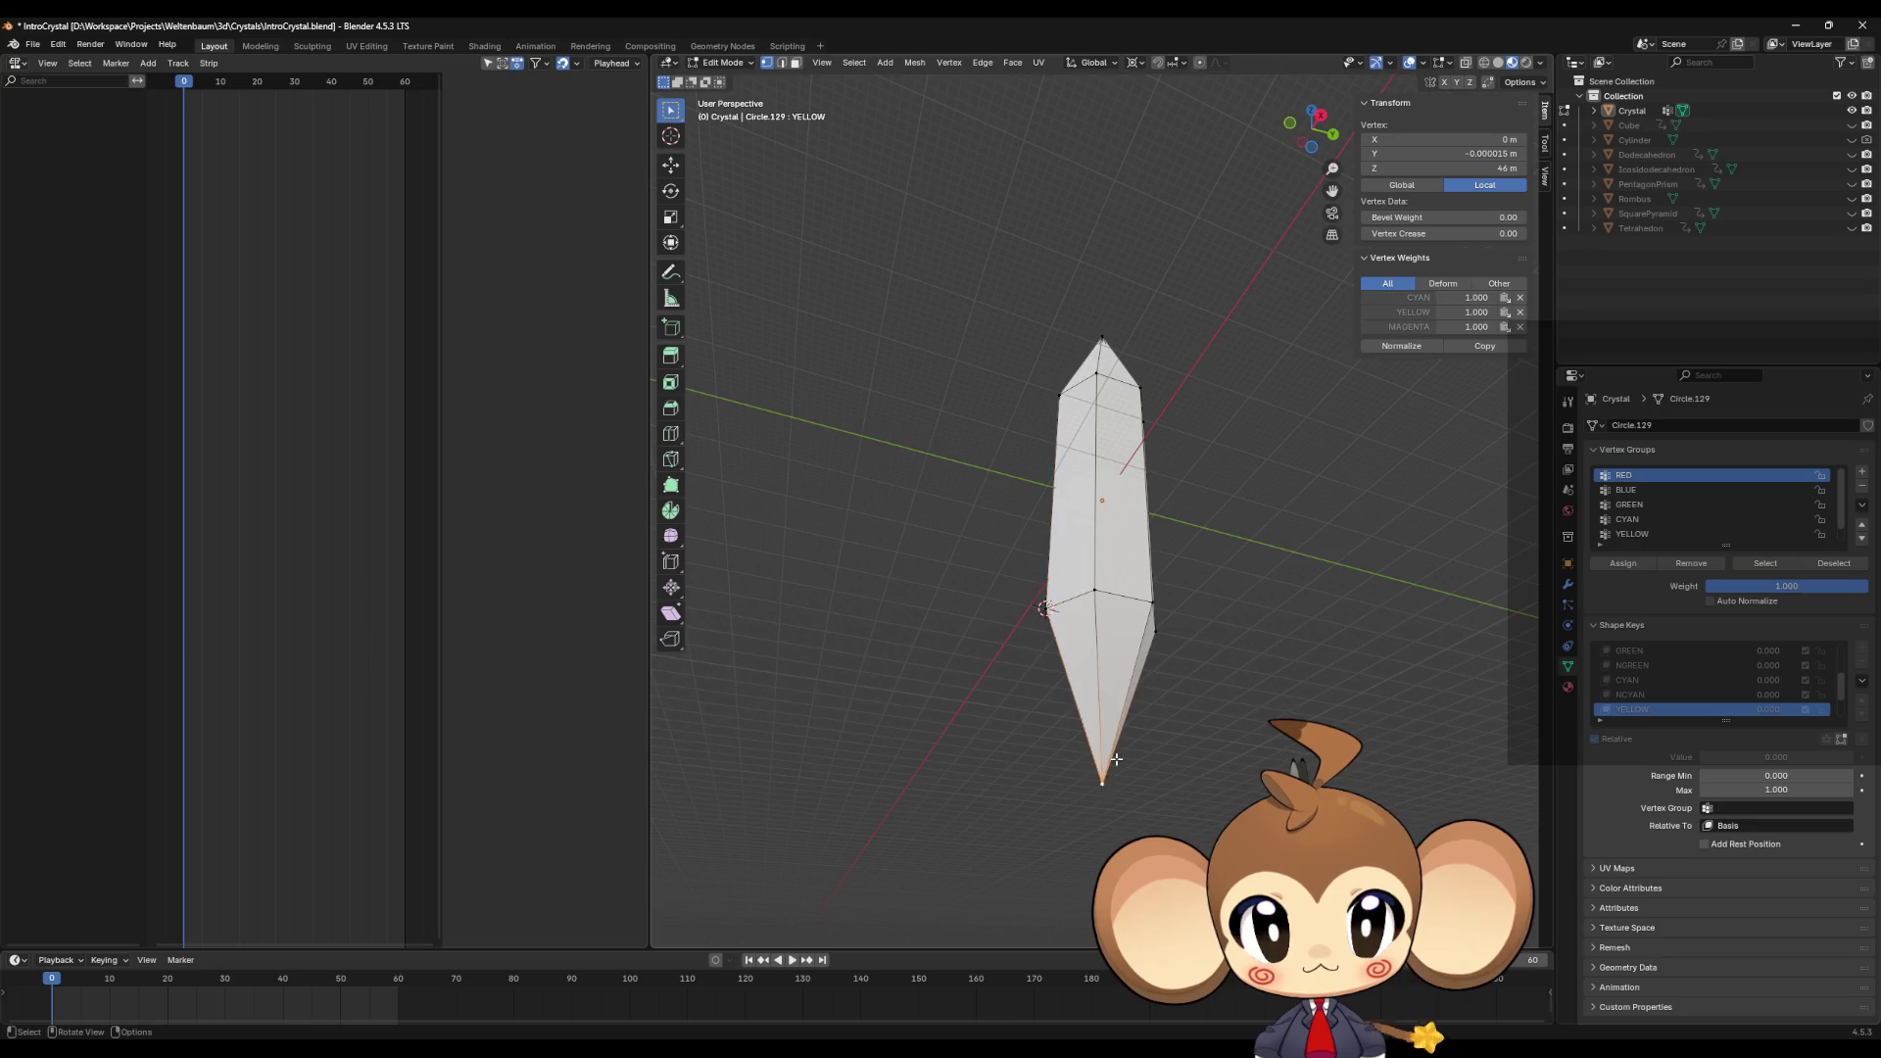
key("s")
key("shift+z")
type("0.000")
key("Return")
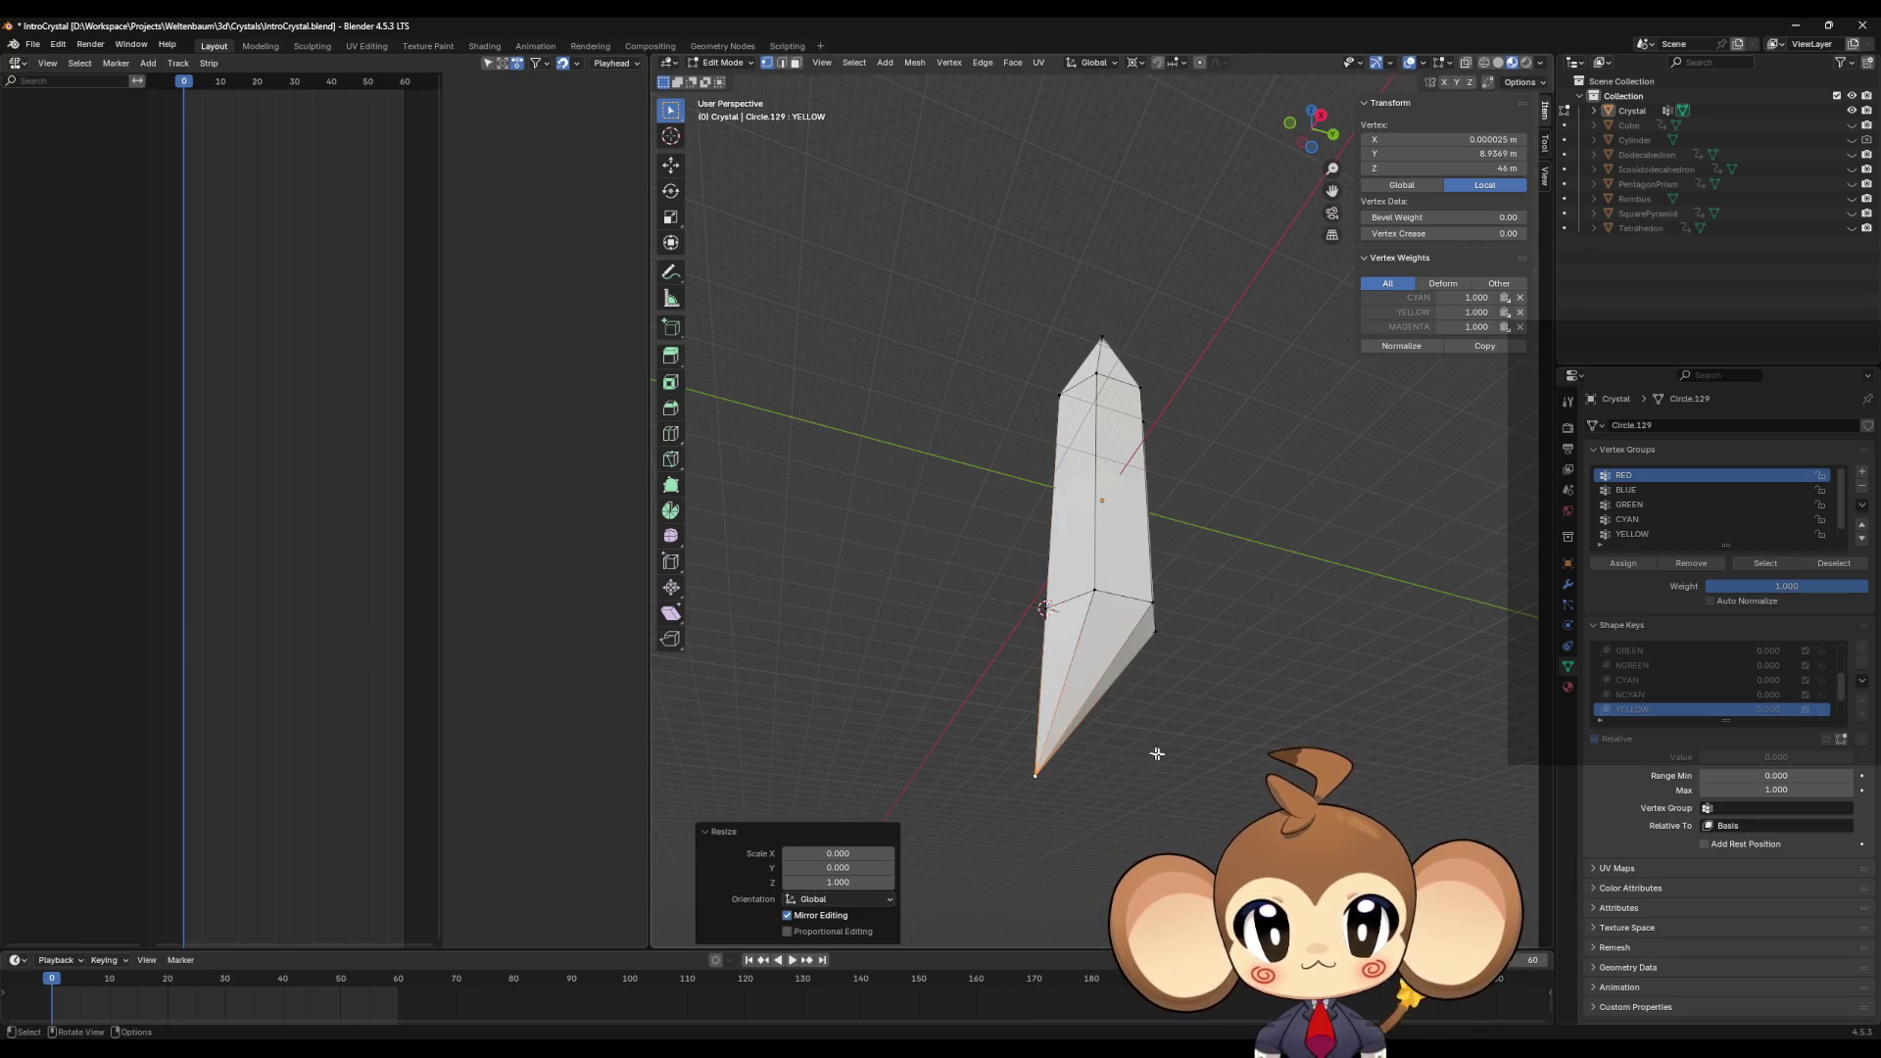
middle_click_drag(1150, 753, 1355, 773)
left_click(1078, 612)
key("shift+s")
Step: Snap the 3D cursor to the side vertex and collapse the bottom tip toward it in NYELLOW
left_click(1094, 691)
scroll(1663, 681, "down", 2)
left_click(1662, 694)
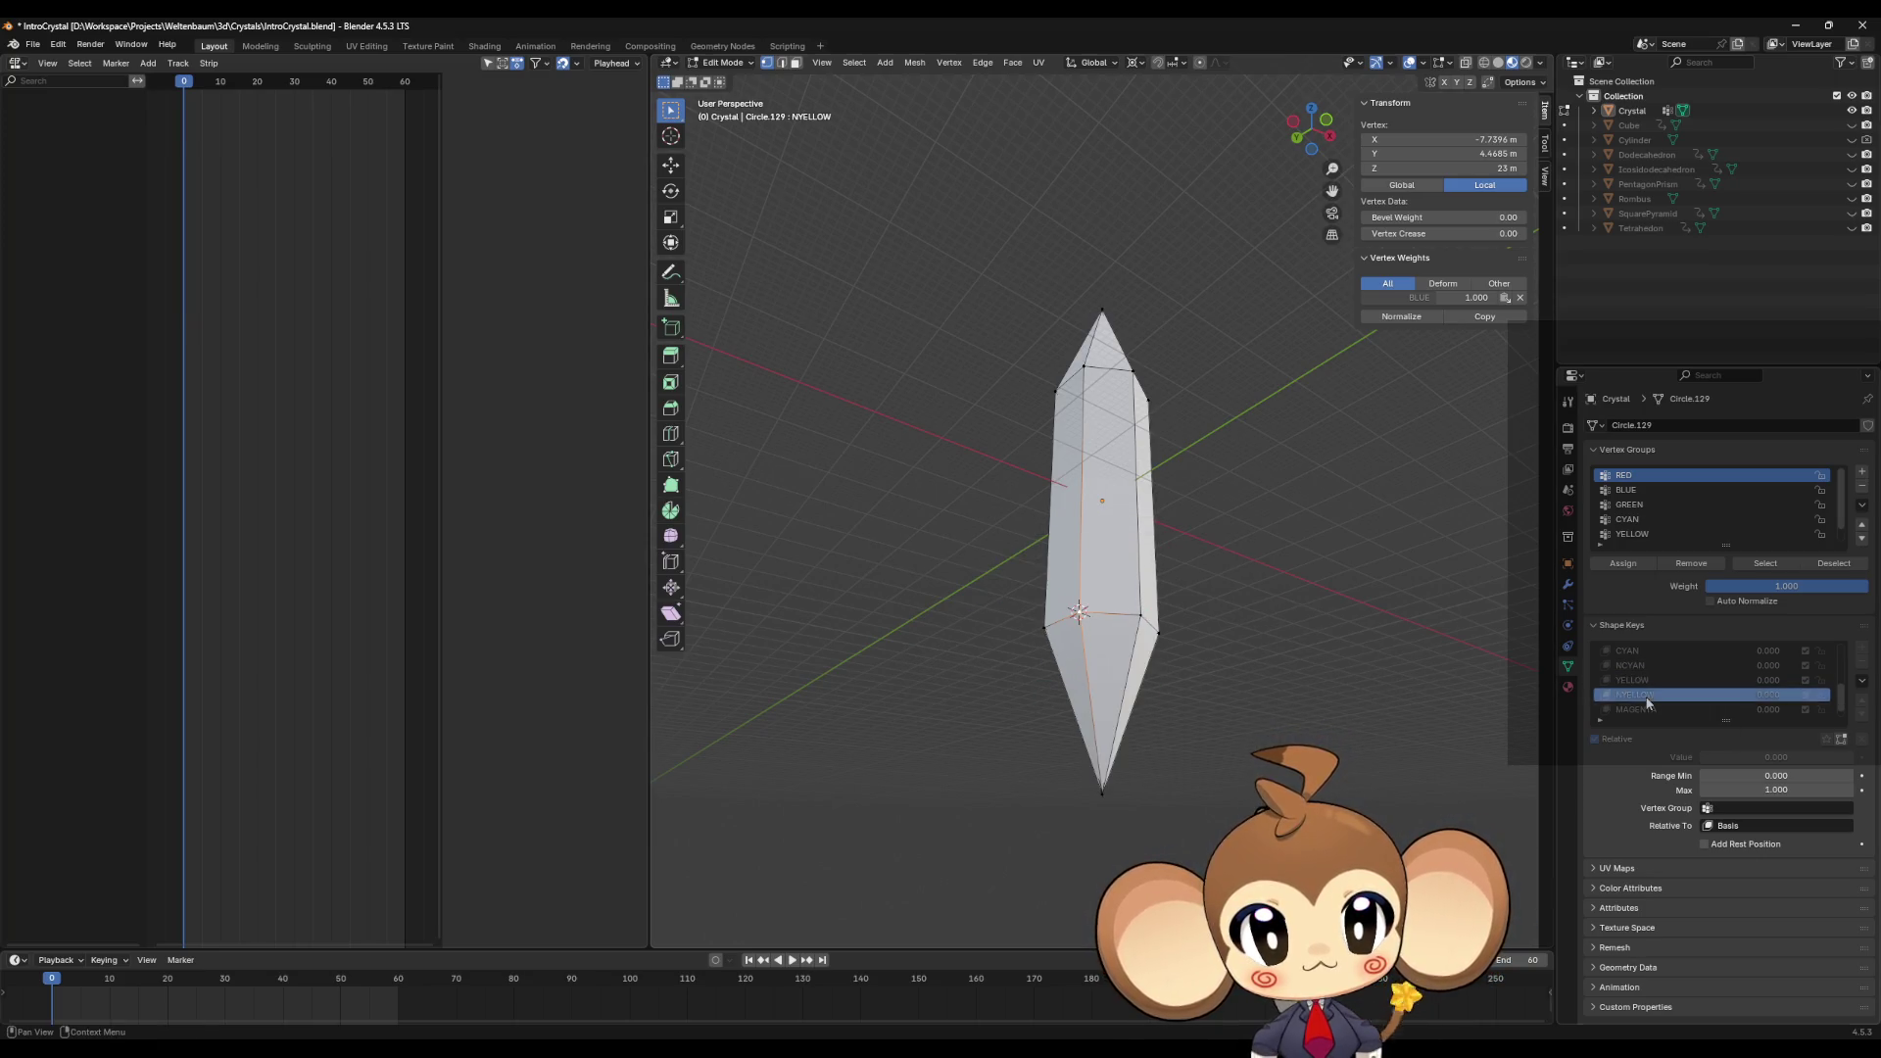
left_click(1103, 792)
key("s")
key("shift+z")
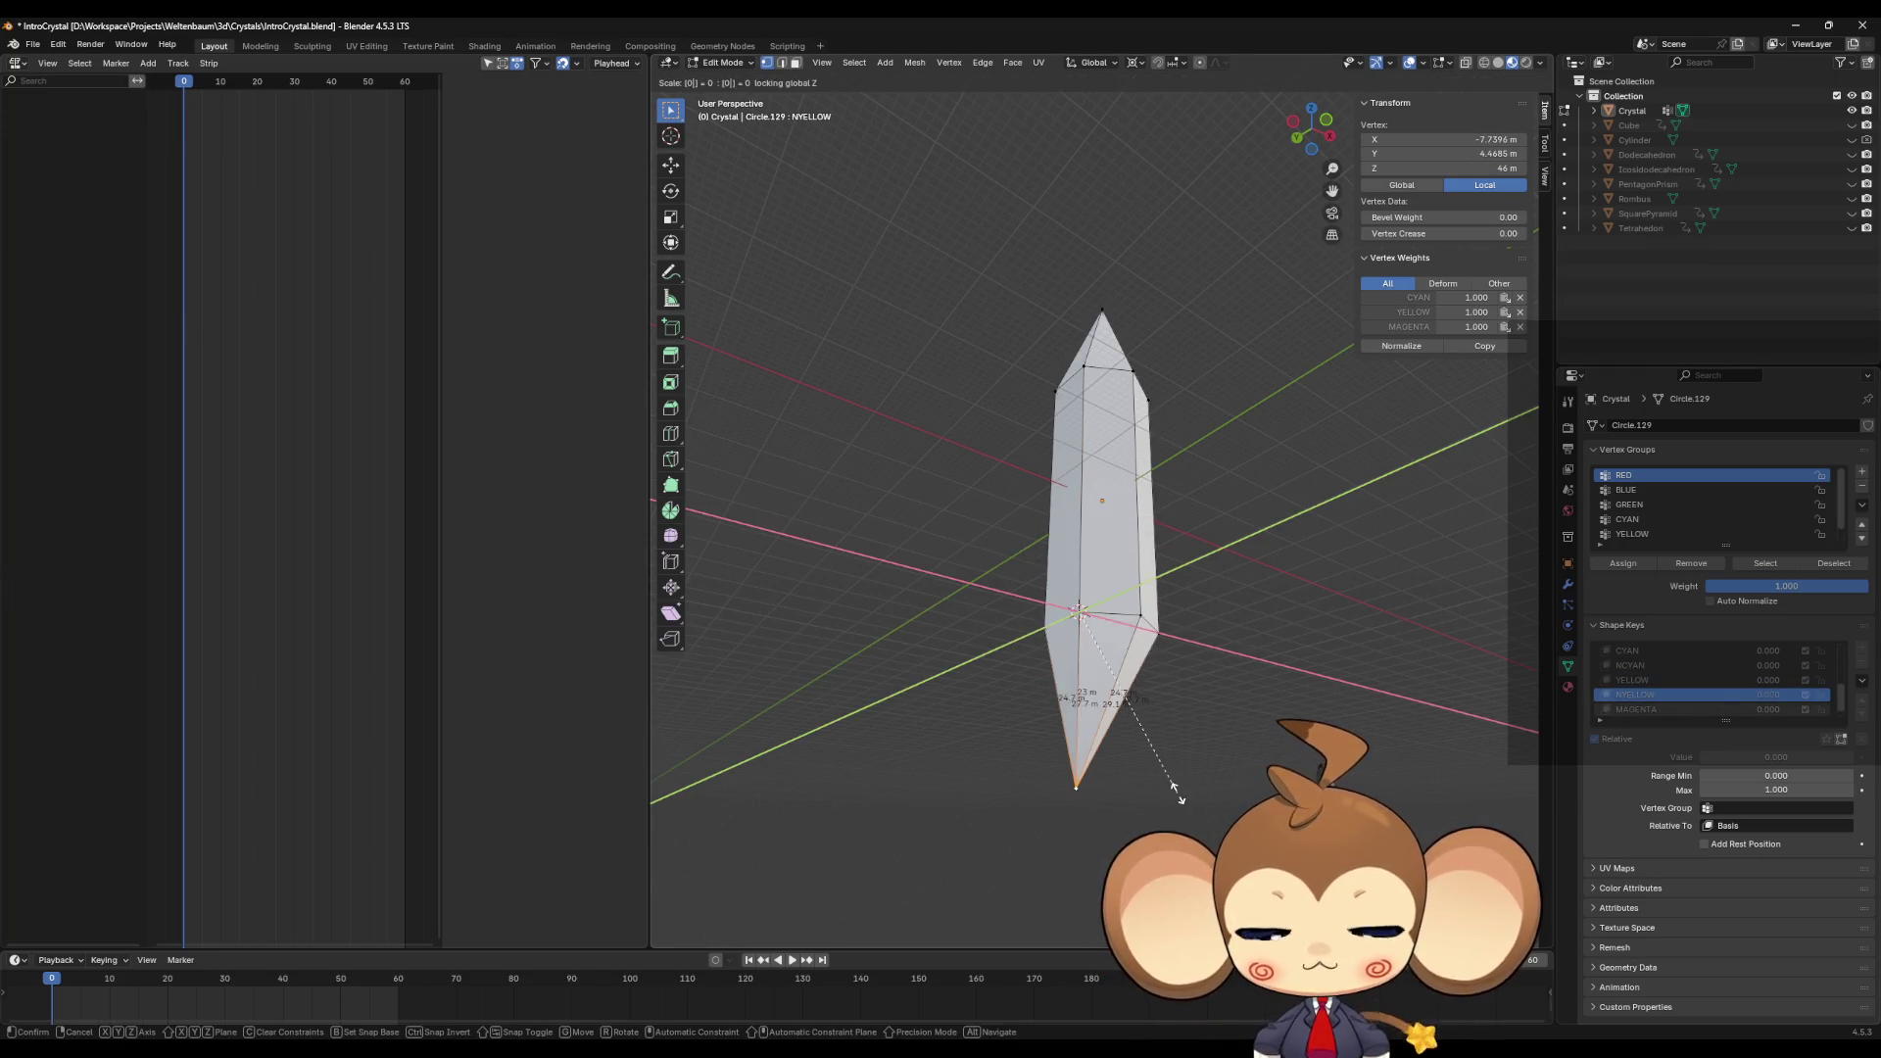
key("0")
key("Return")
Step: Snap the cursor to another side vertex and collapse the bottom tip toward it in MAGENTA
left_click(1044, 627)
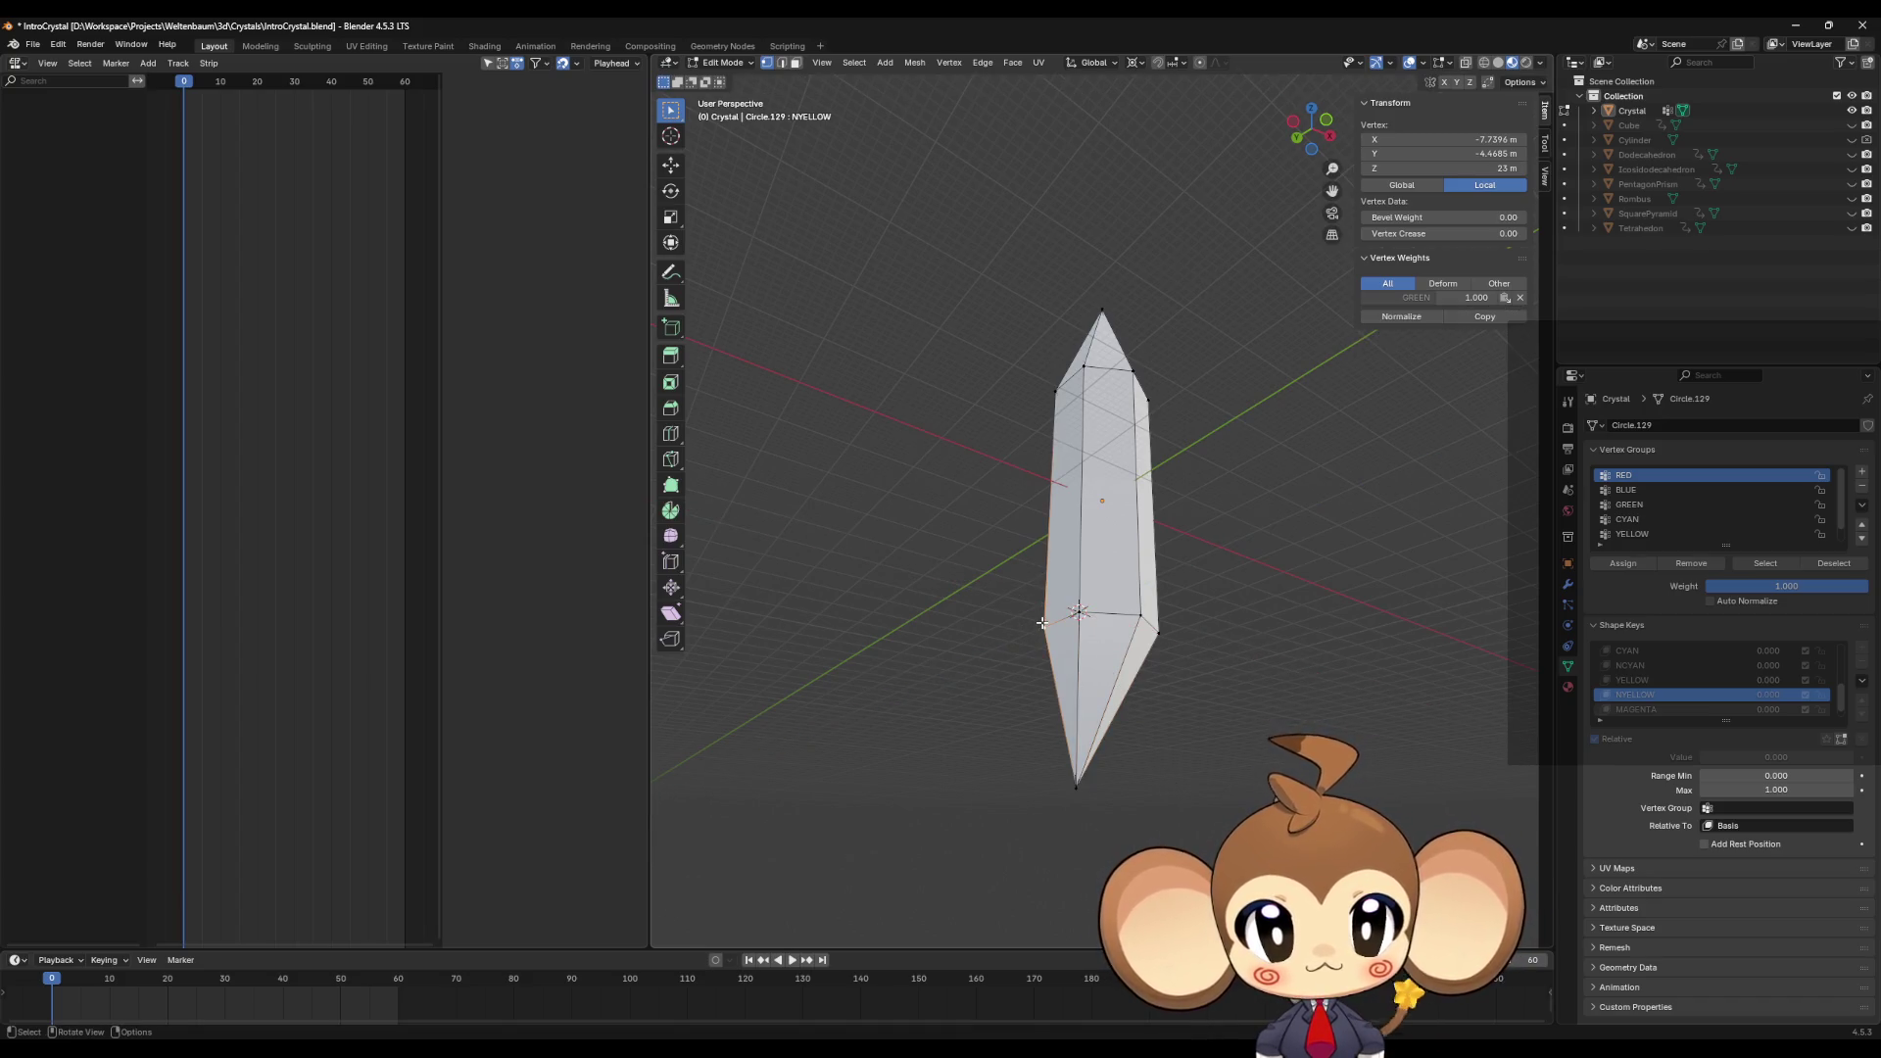
key("shift+s")
left_click(1057, 703)
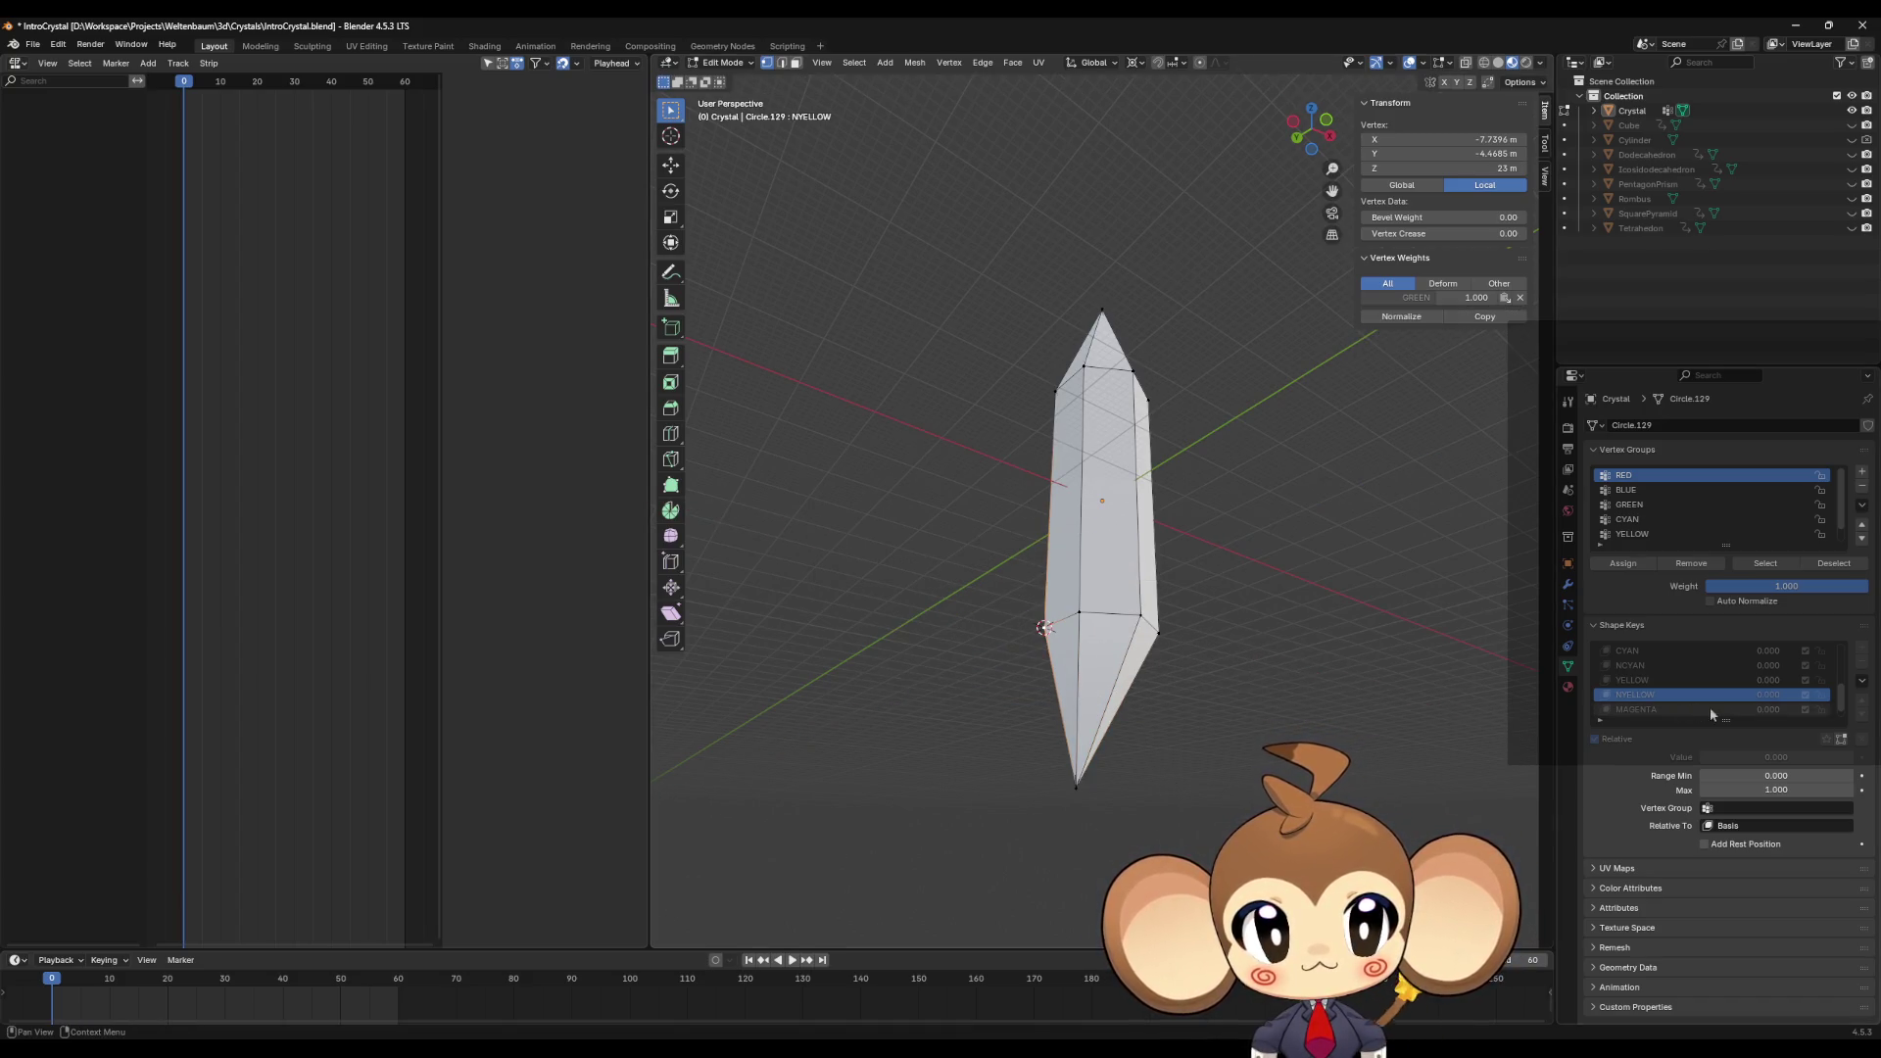
left_click(1631, 709)
left_click(1104, 792)
key("s")
key("shift+z")
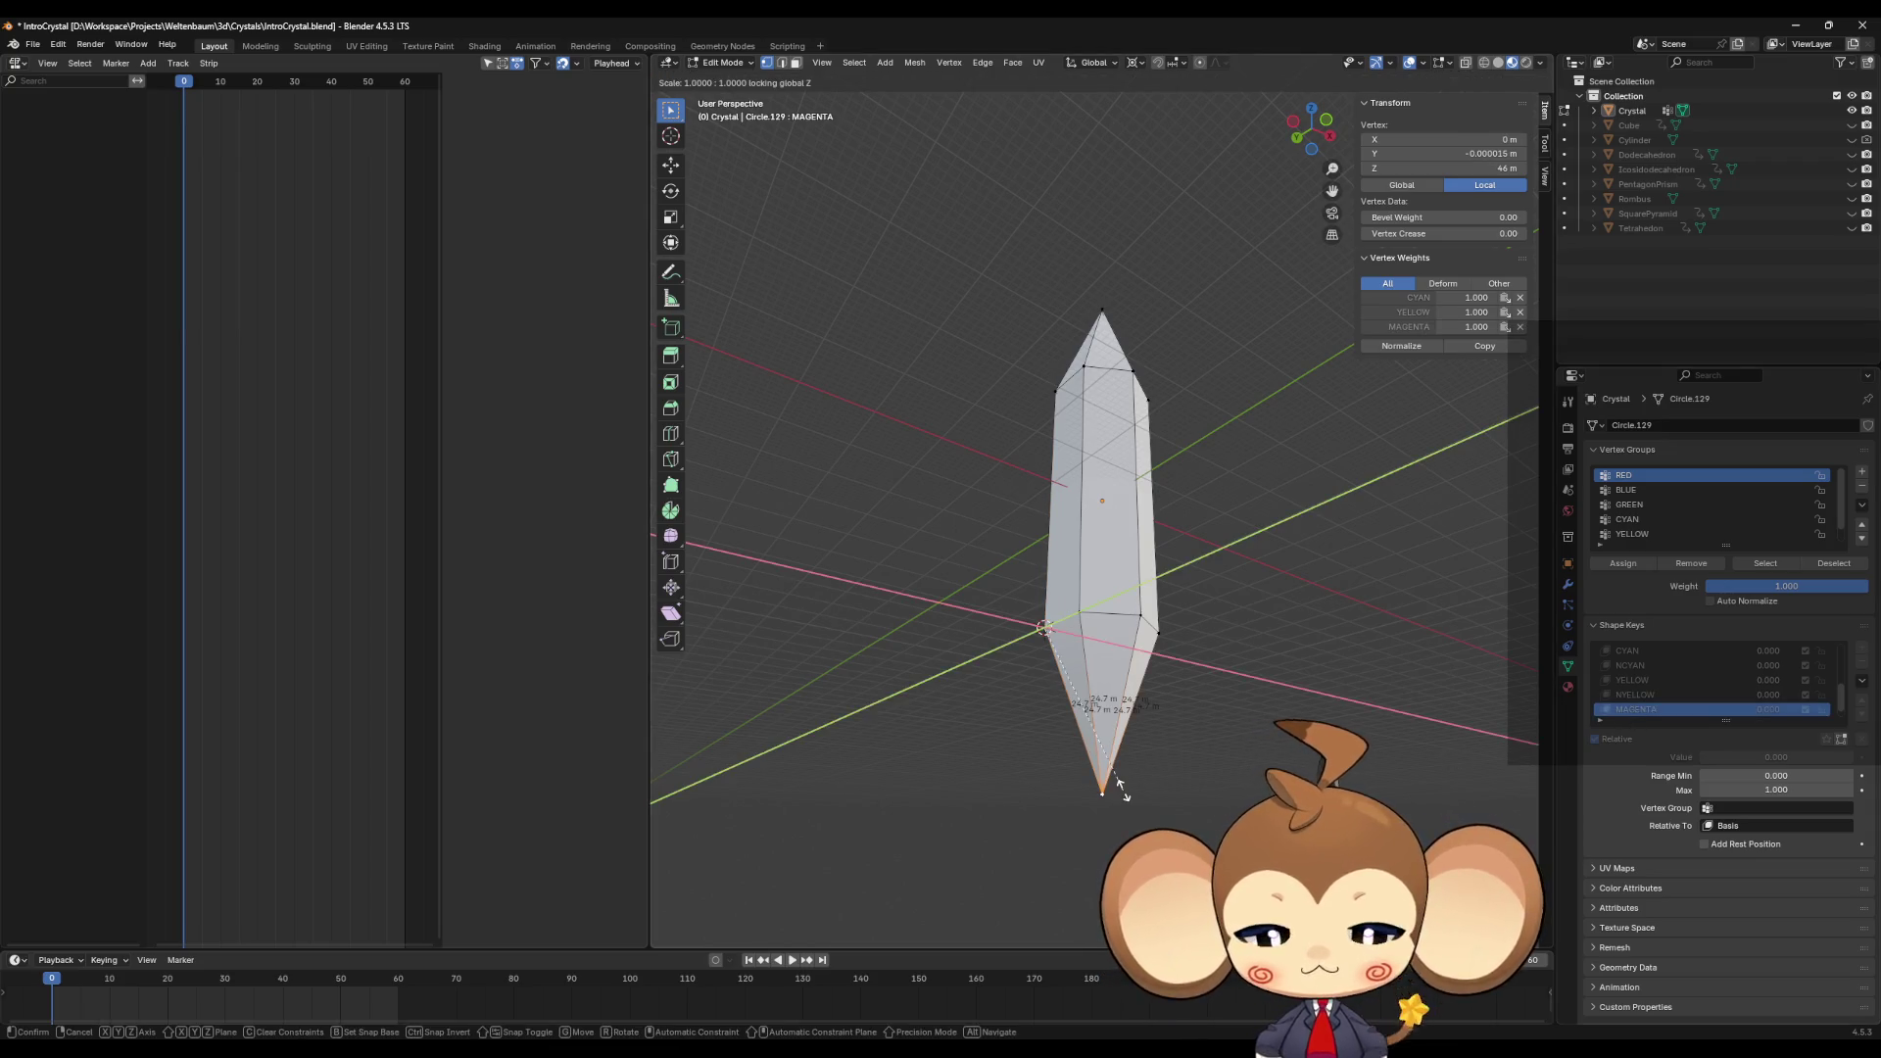
key("0")
key("Return")
Step: Collapse the bottom tip to zero horizontal scale in NMAGENTA, then return to the RED shape key
middle_click_drag(1065, 736, 1236, 745)
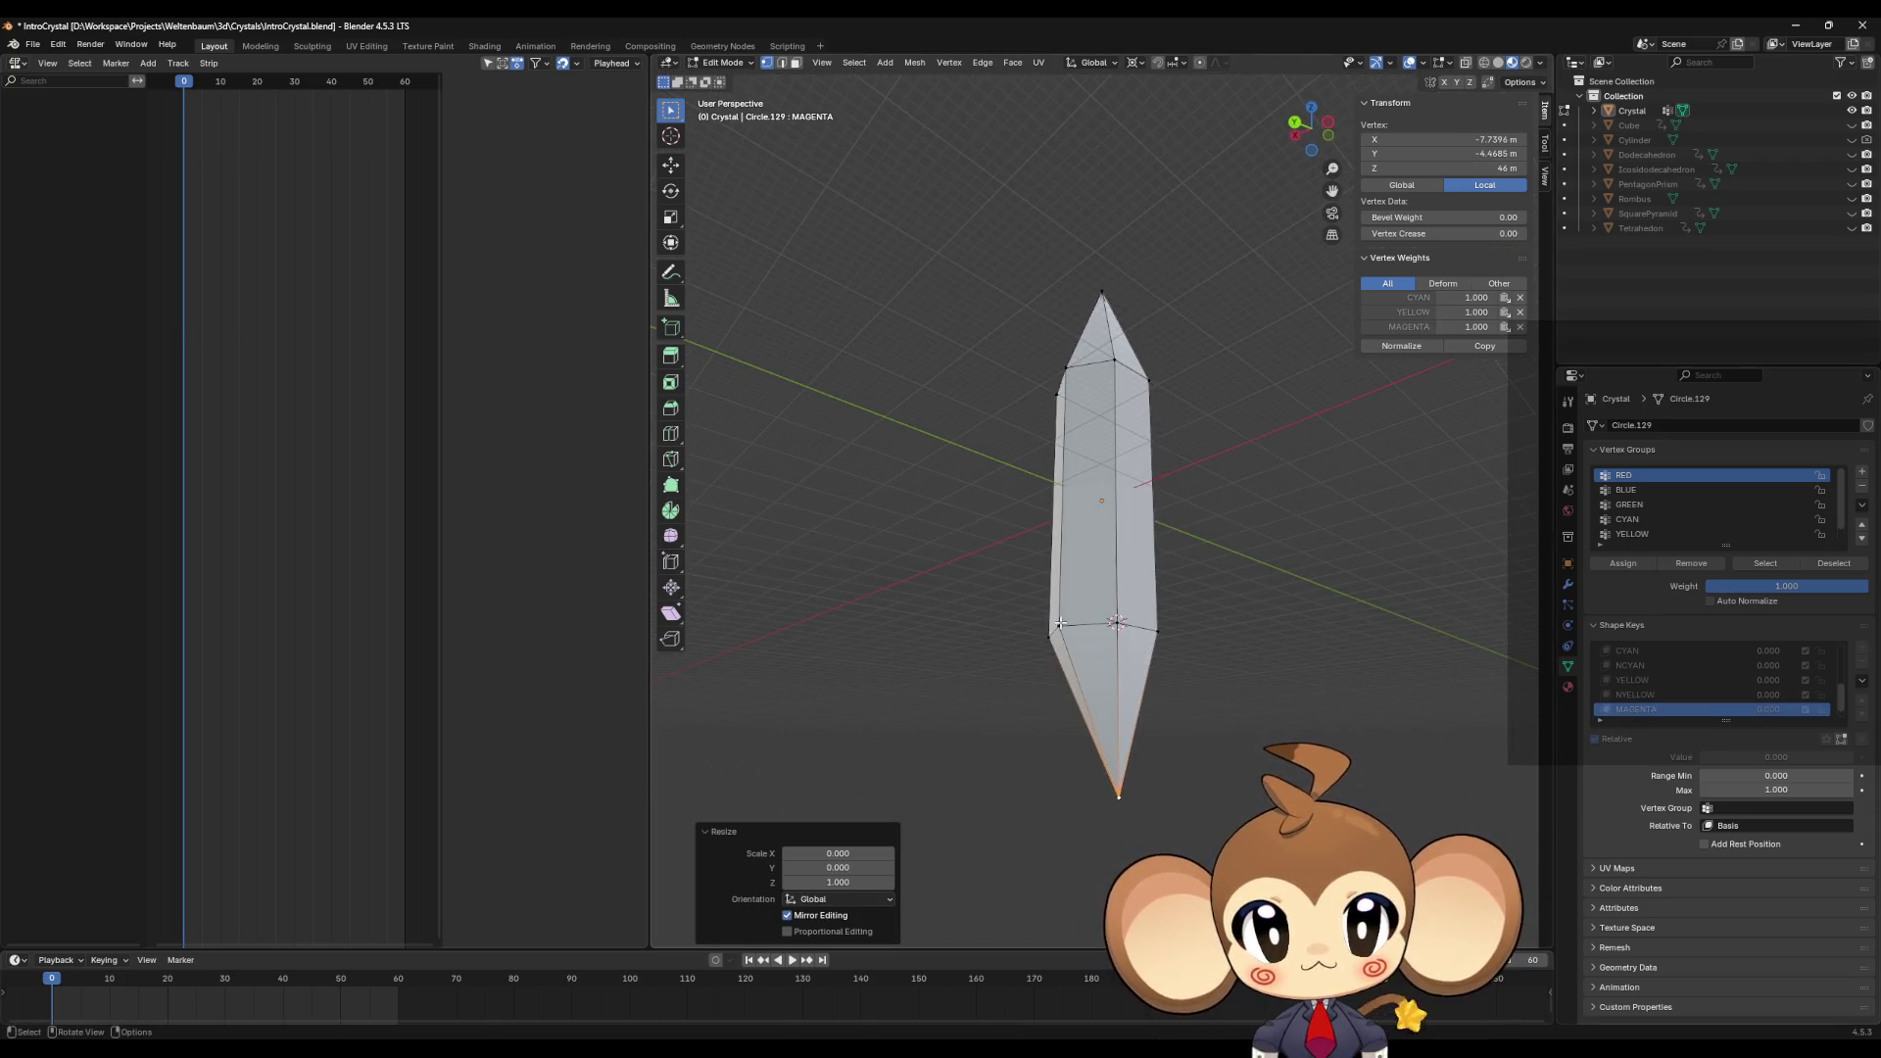
key("shift+s")
left_click(1166, 673)
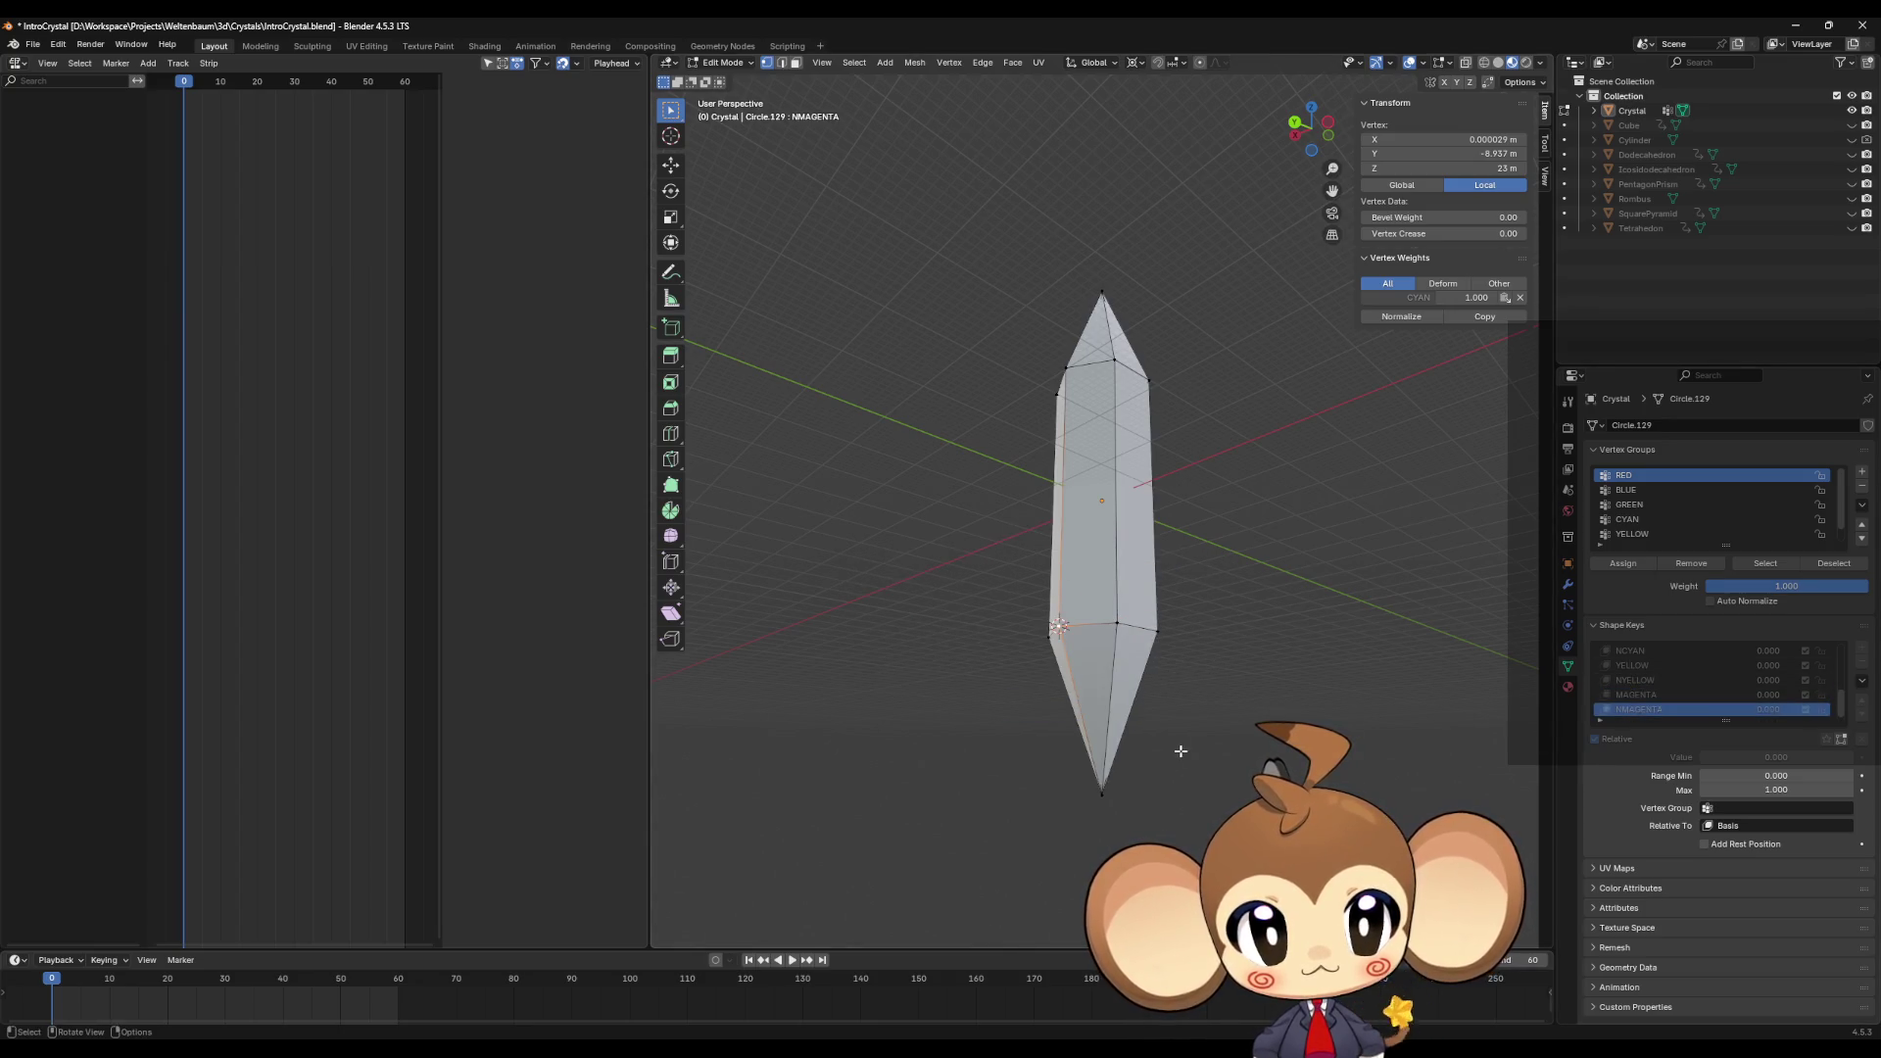
left_click(1110, 782)
key("s")
key("shift+z")
key("0")
key("Return")
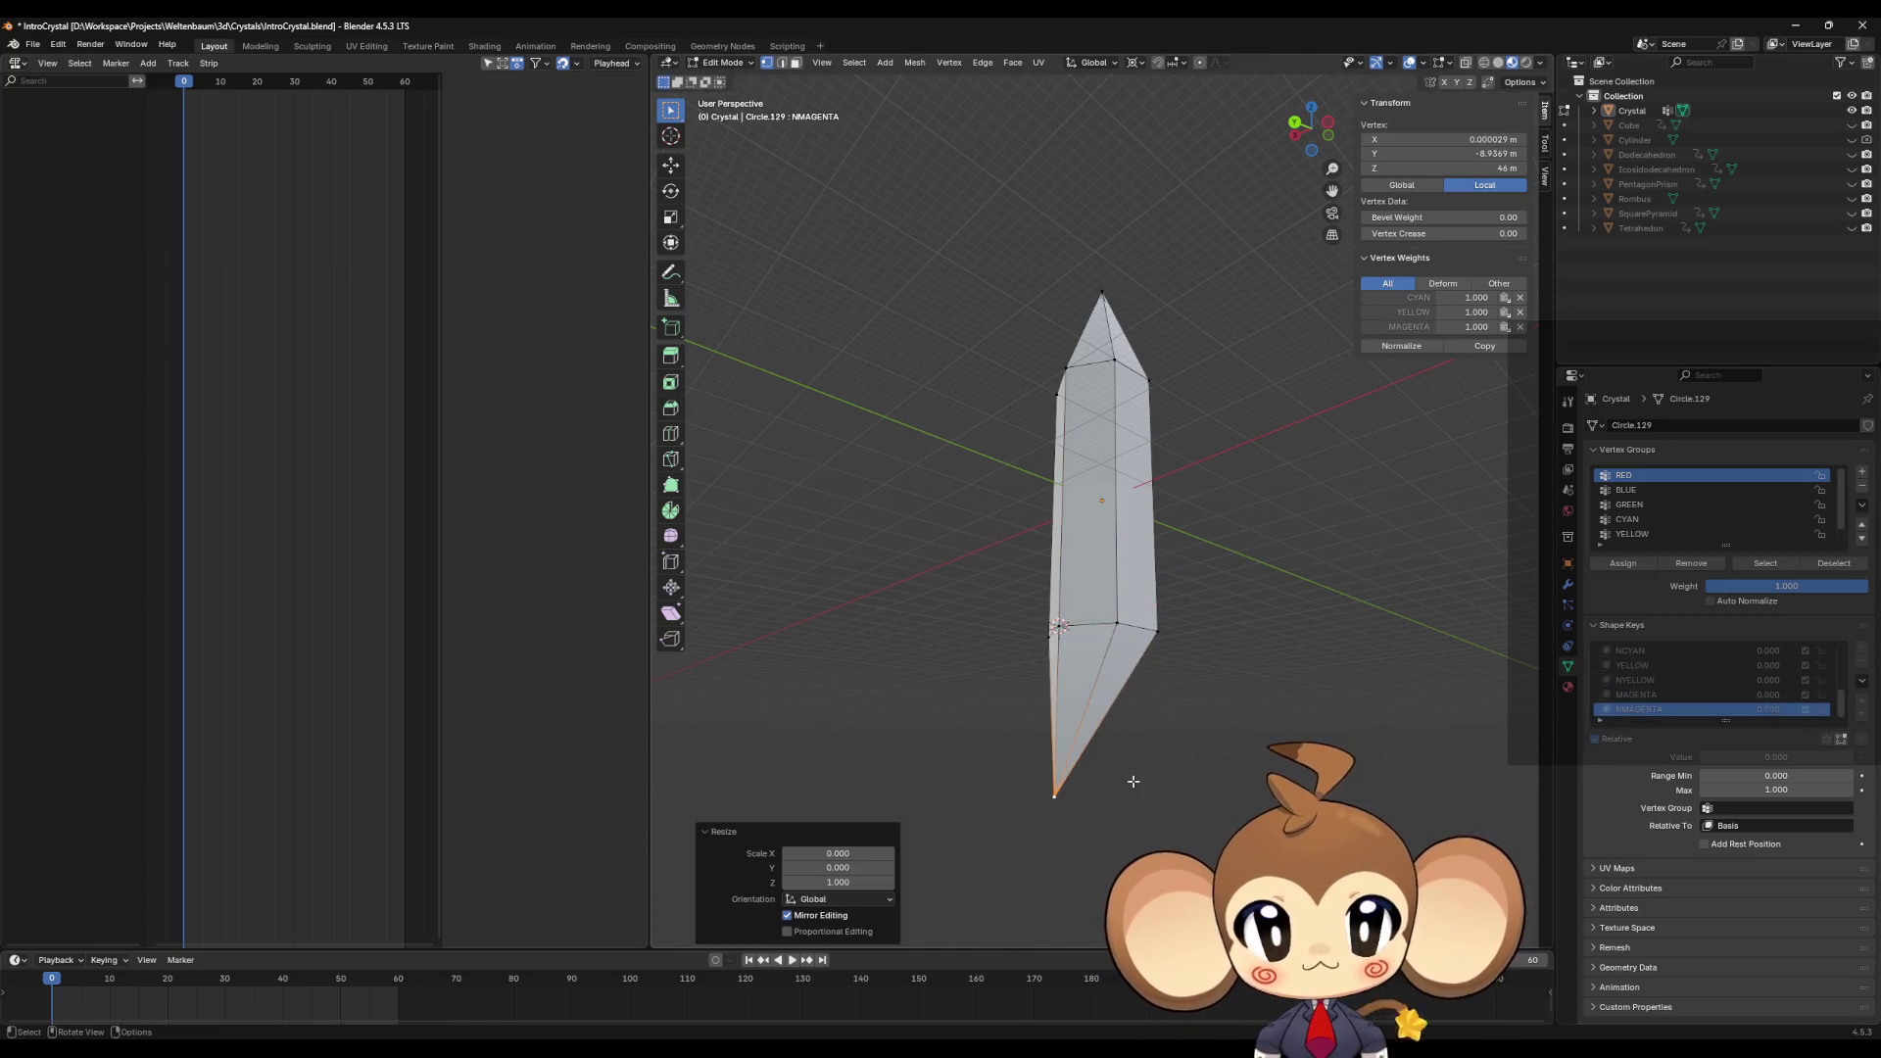
scroll(1726, 676, "up", 8)
left_click(1726, 665)
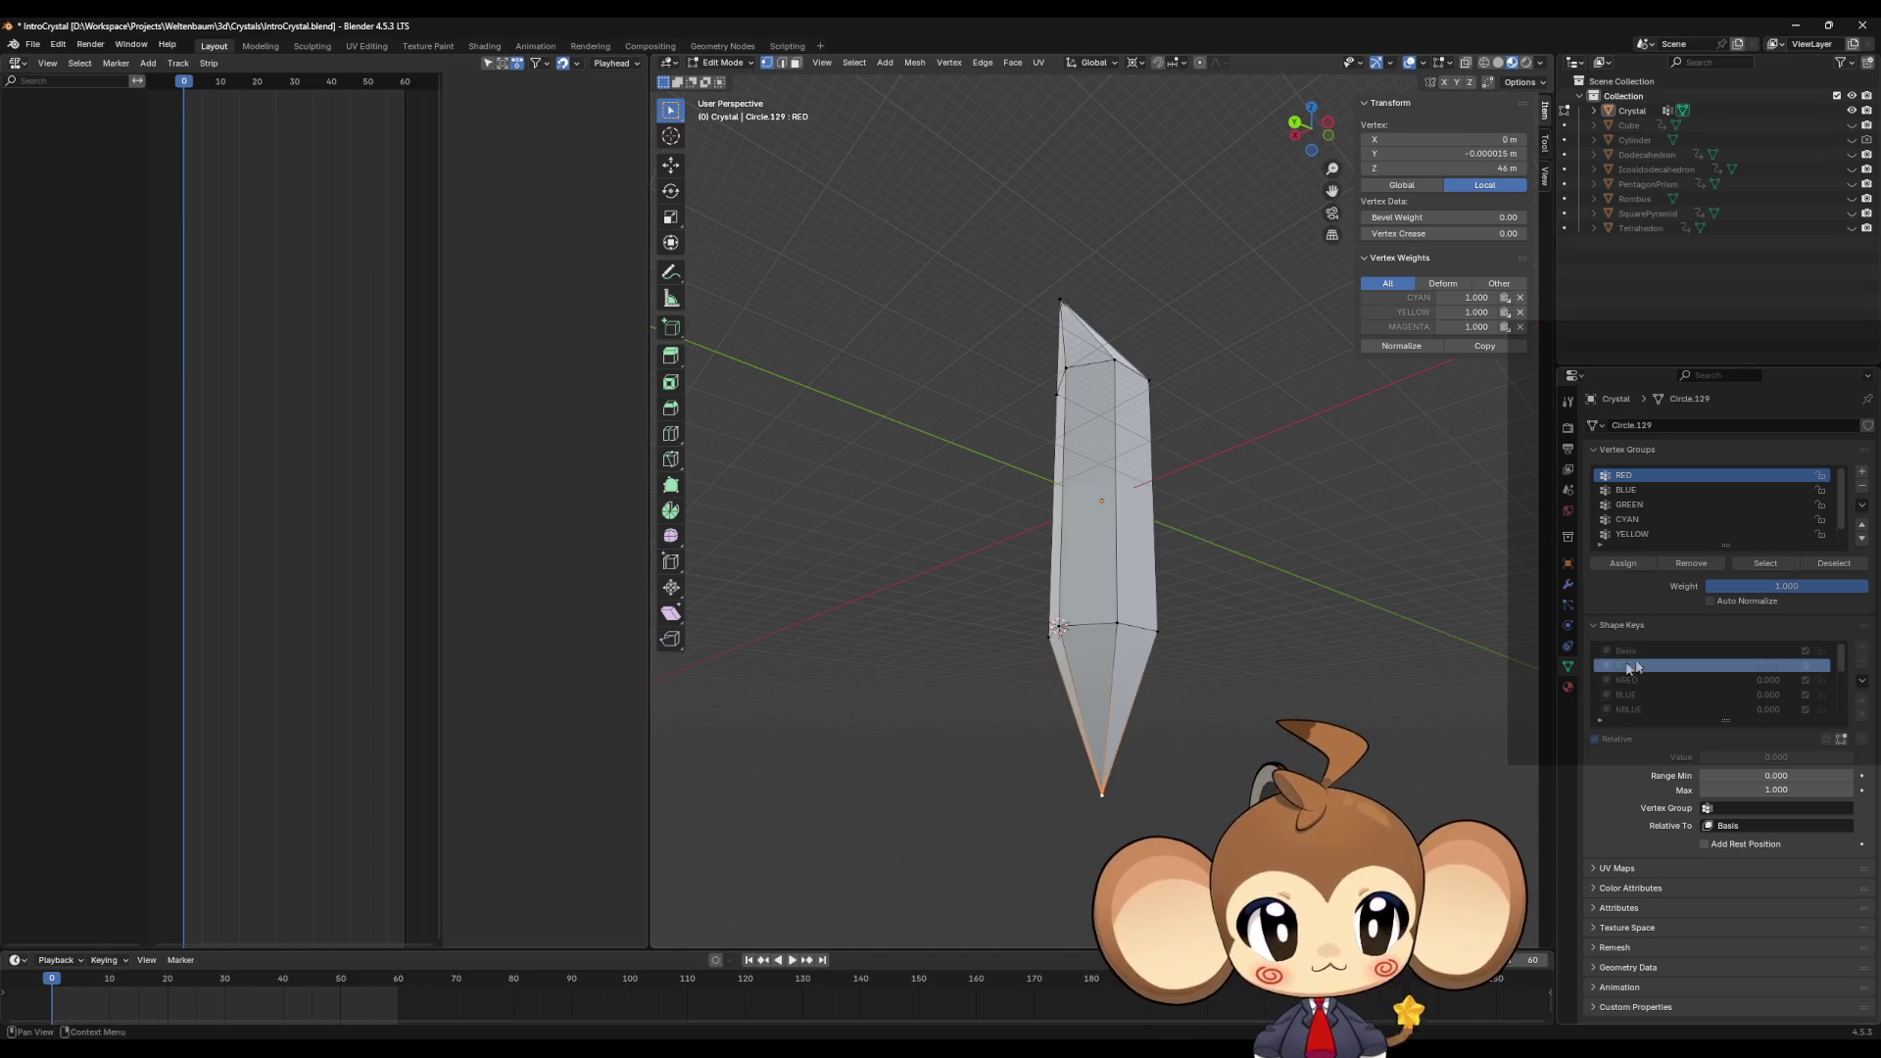
mouse_move(1259, 661)
middle_mouse_down()
mouse_move(1221, 714)
mouse_move(1113, 627)
mouse_move(1066, 655)
mouse_move(1129, 655)
mouse_move(1222, 613)
mouse_move(1142, 635)
middle_mouse_up()
Step: Select two vertices at the crystal's base while orbiting, then switch to the Unreal Engine editor
mouse_move(1109, 470)
middle_mouse_down()
mouse_move(1069, 504)
mouse_move(1085, 544)
mouse_move(1158, 532)
mouse_move(1158, 581)
middle_mouse_up()
left_click(1094, 471)
scroll(1089, 552, "up", 3)
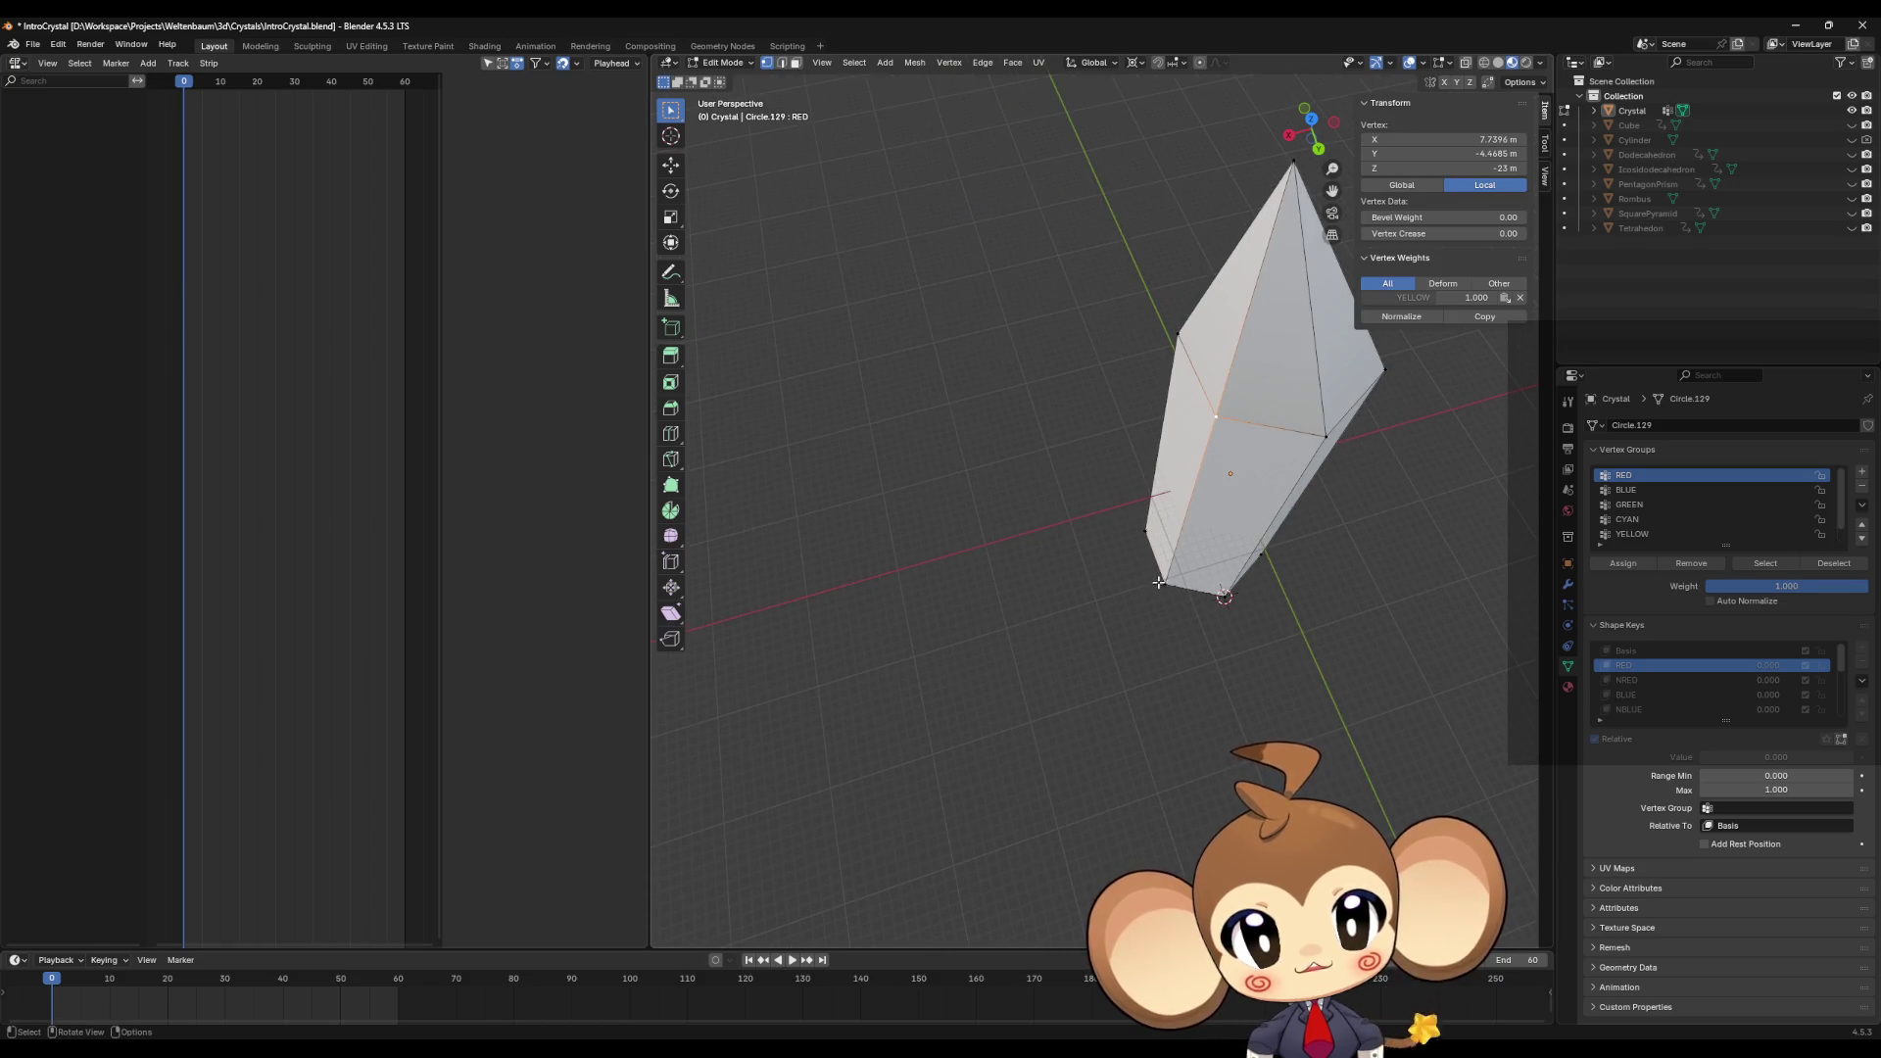
left_click(1164, 585, "shift")
mouse_move(1194, 556)
middle_mouse_down()
mouse_move(1203, 535)
mouse_move(1204, 568)
mouse_move(1168, 546)
middle_mouse_up()
scroll(1194, 577, "down", 2)
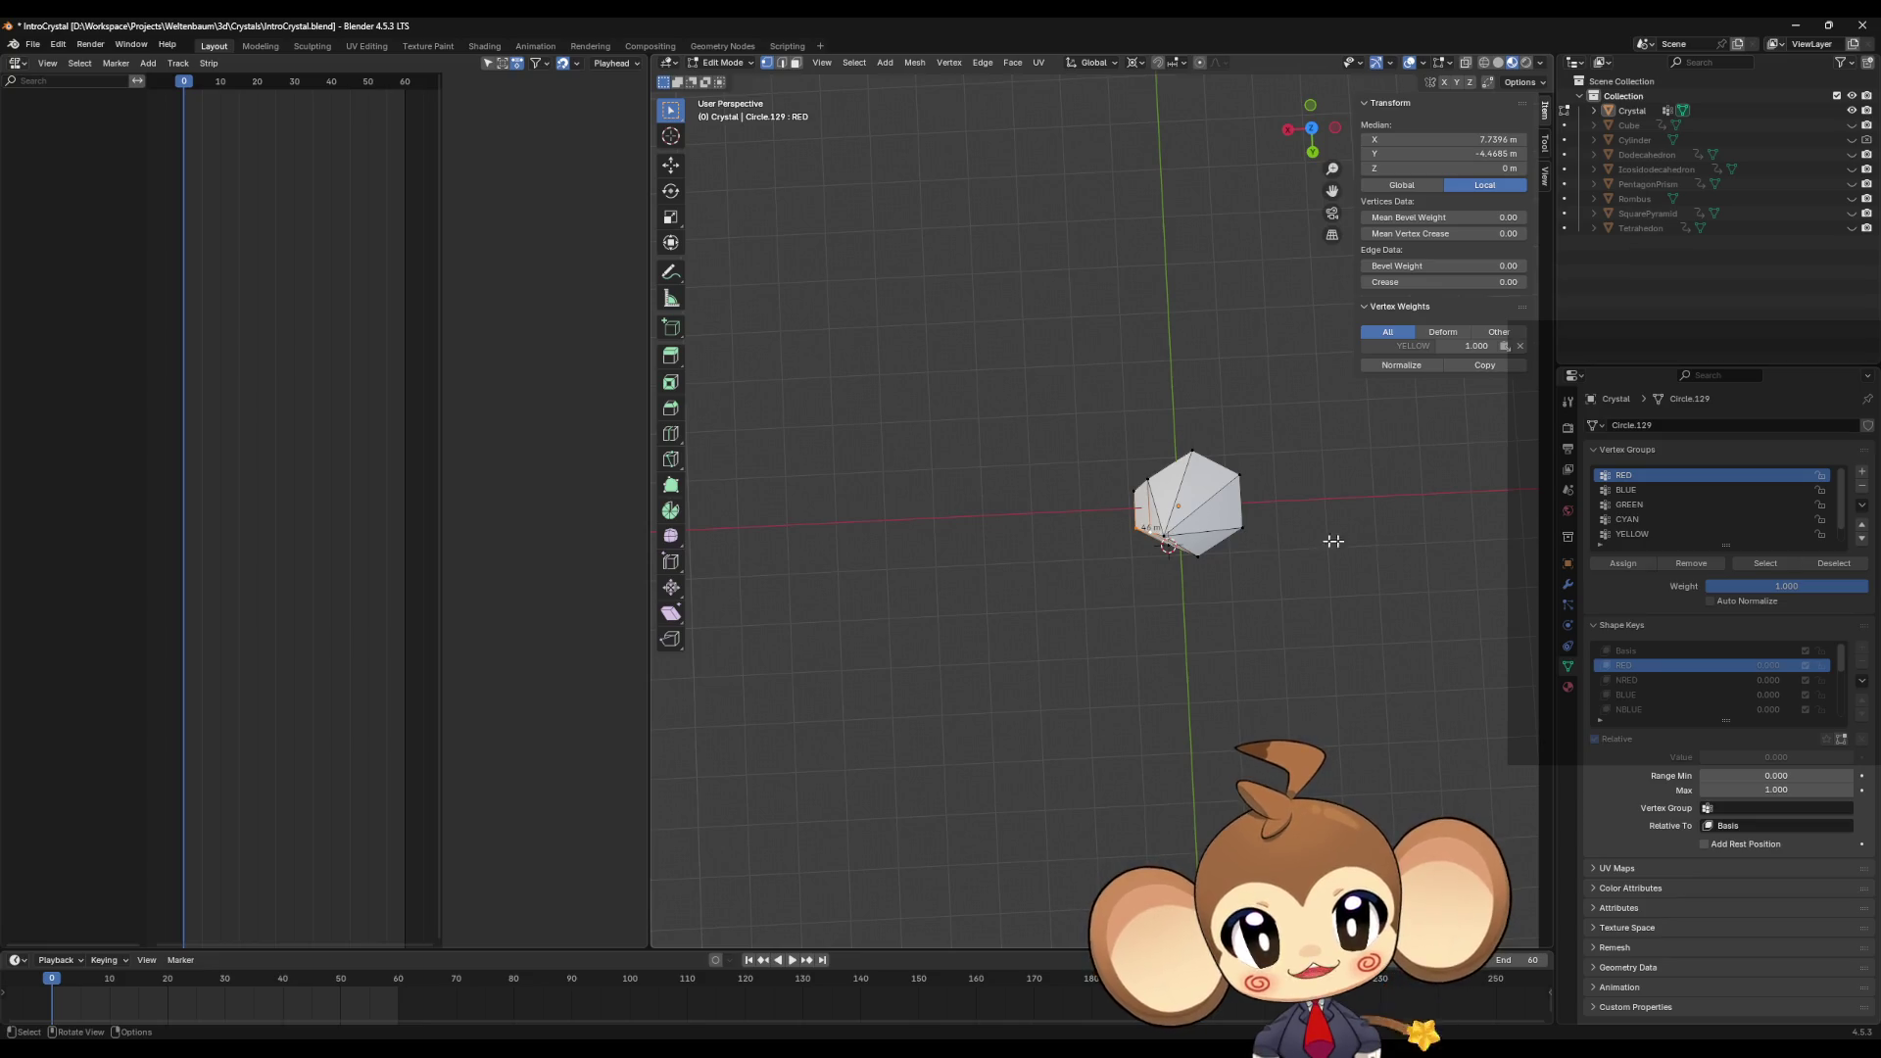
mouse_move(1209, 579)
middle_mouse_down("shift")
mouse_move(1066, 560)
mouse_move(1107, 565)
middle_mouse_up("shift")
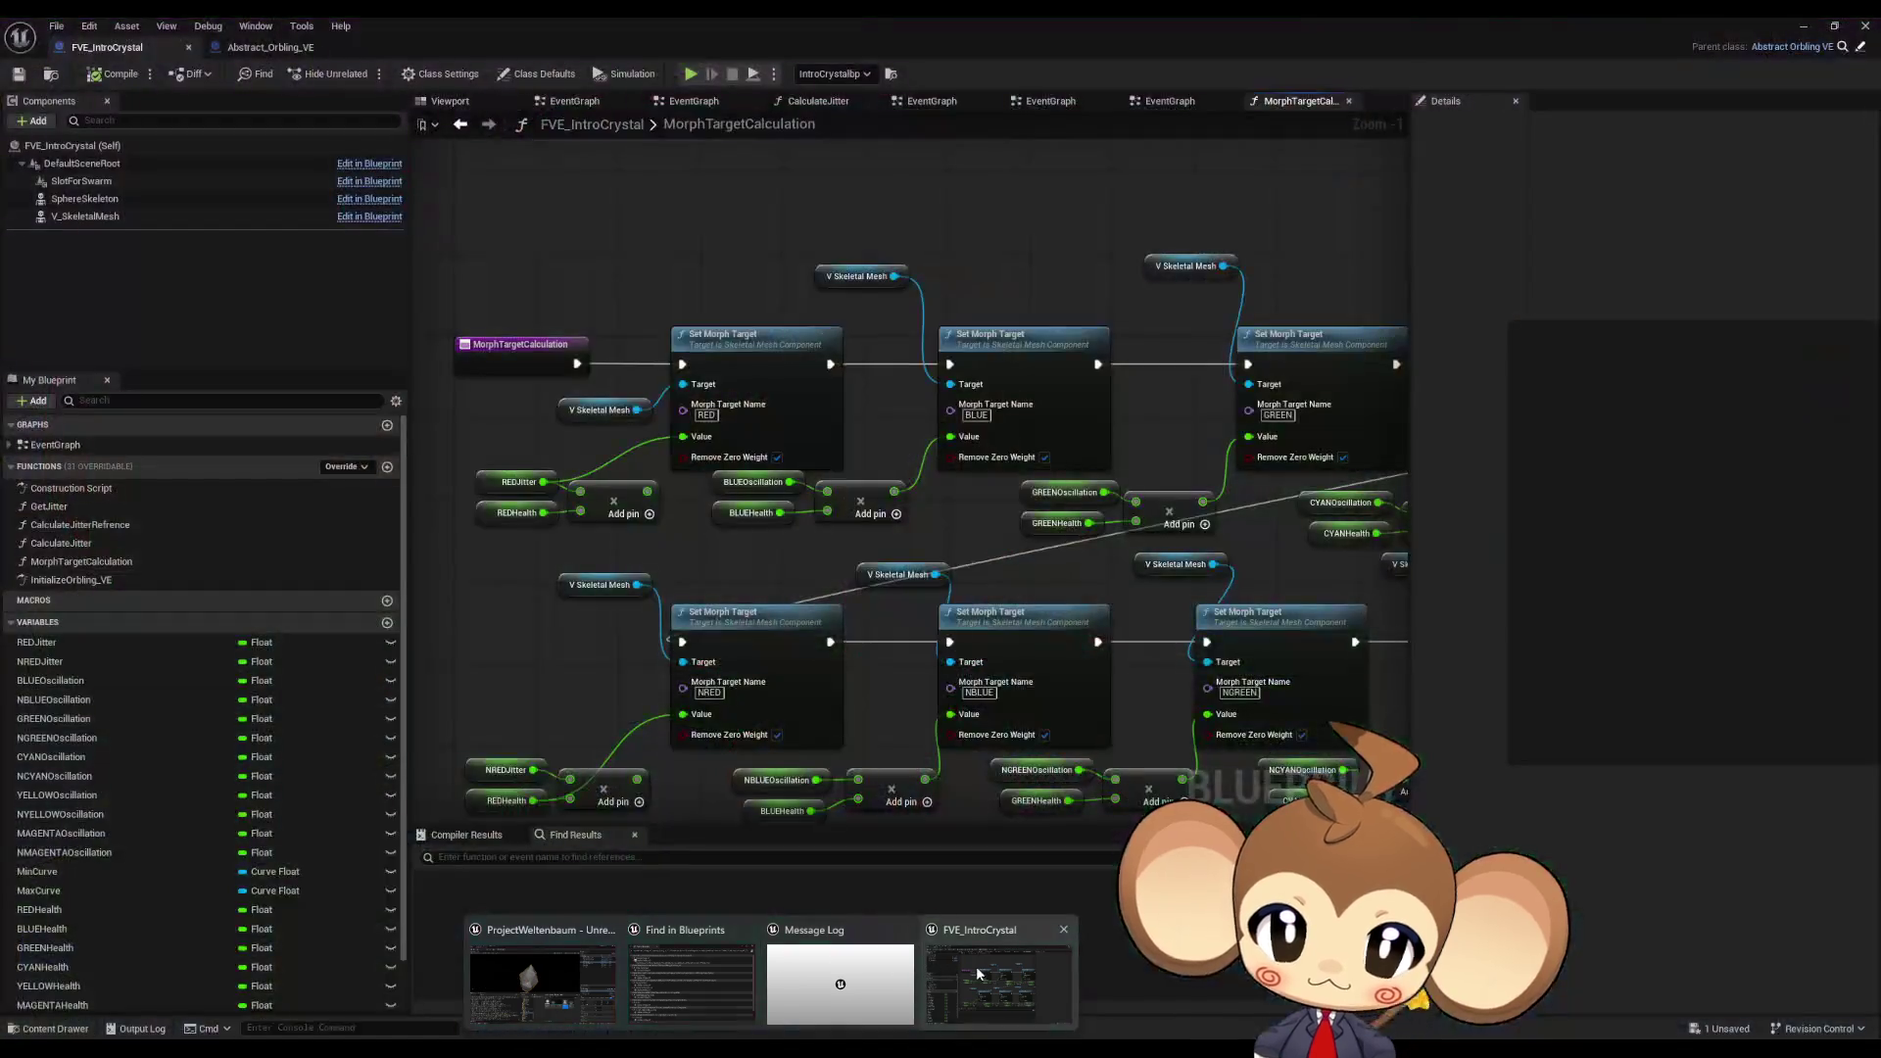
left_click(976, 966)
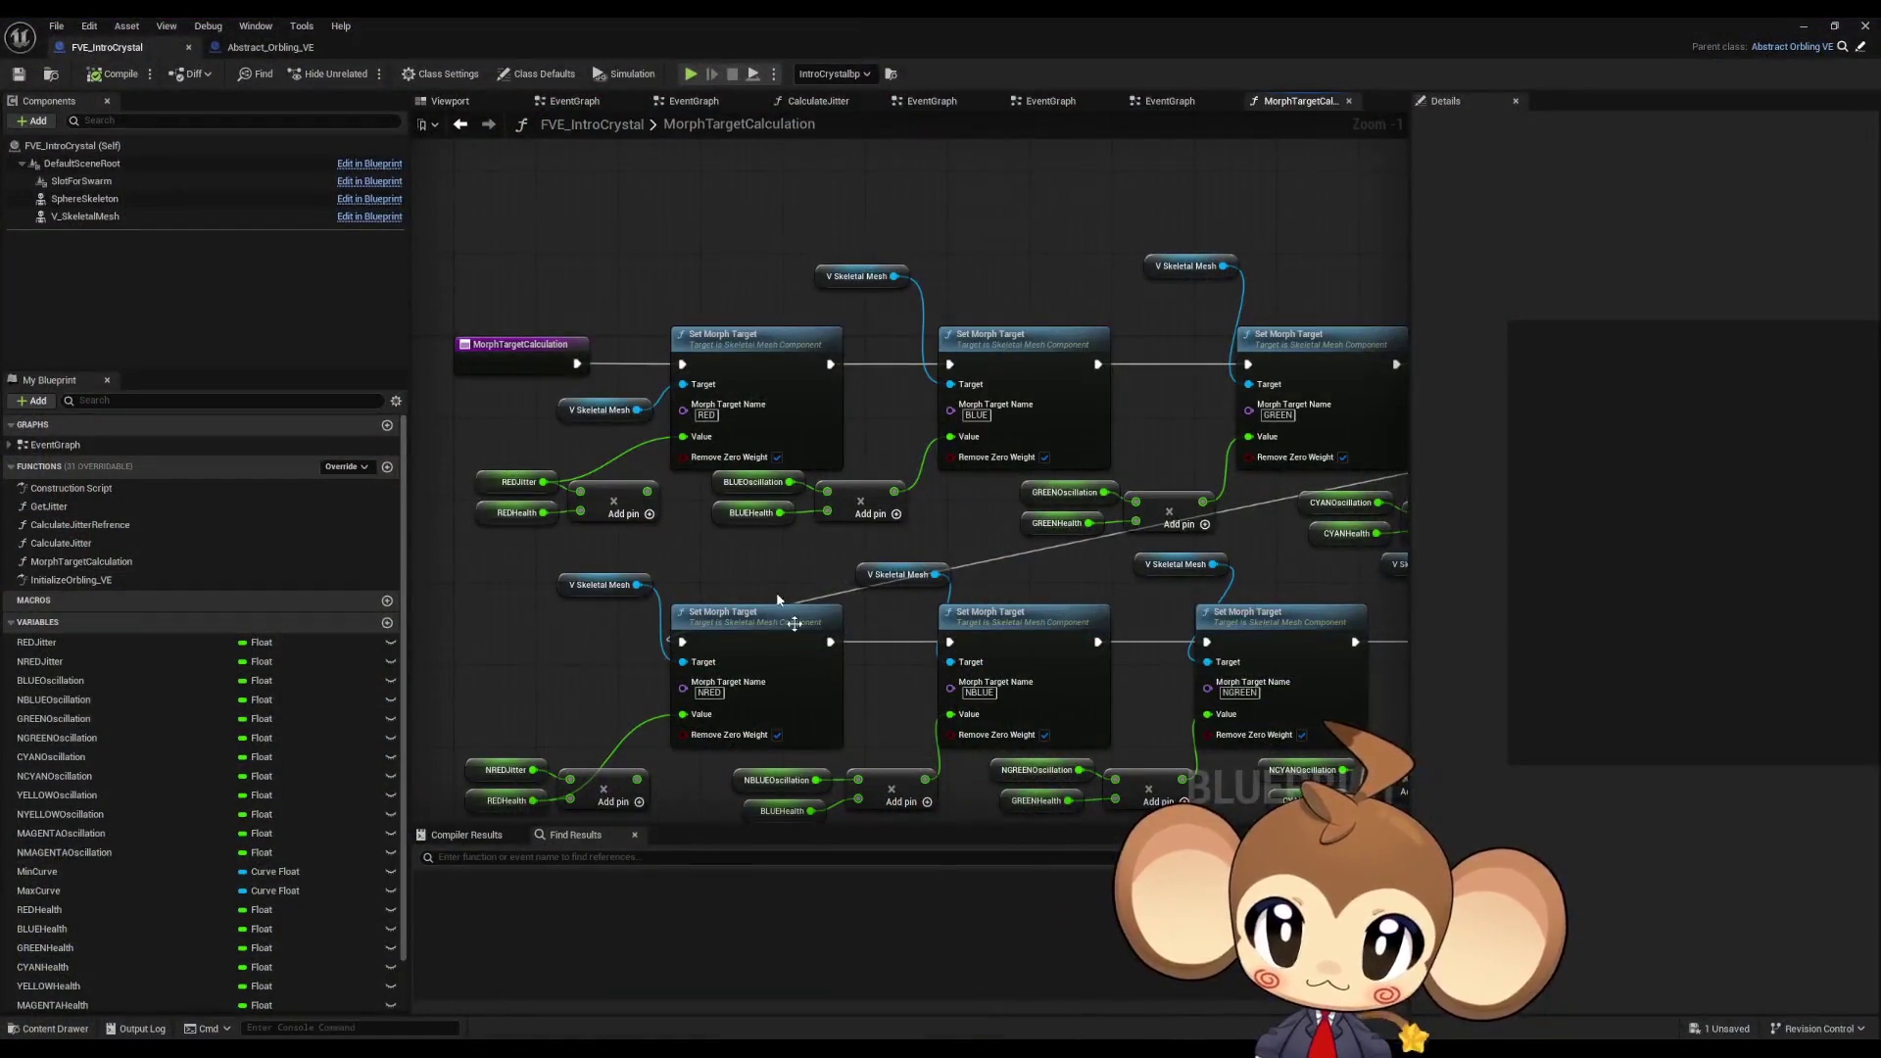
scroll(727, 333, "up", 1)
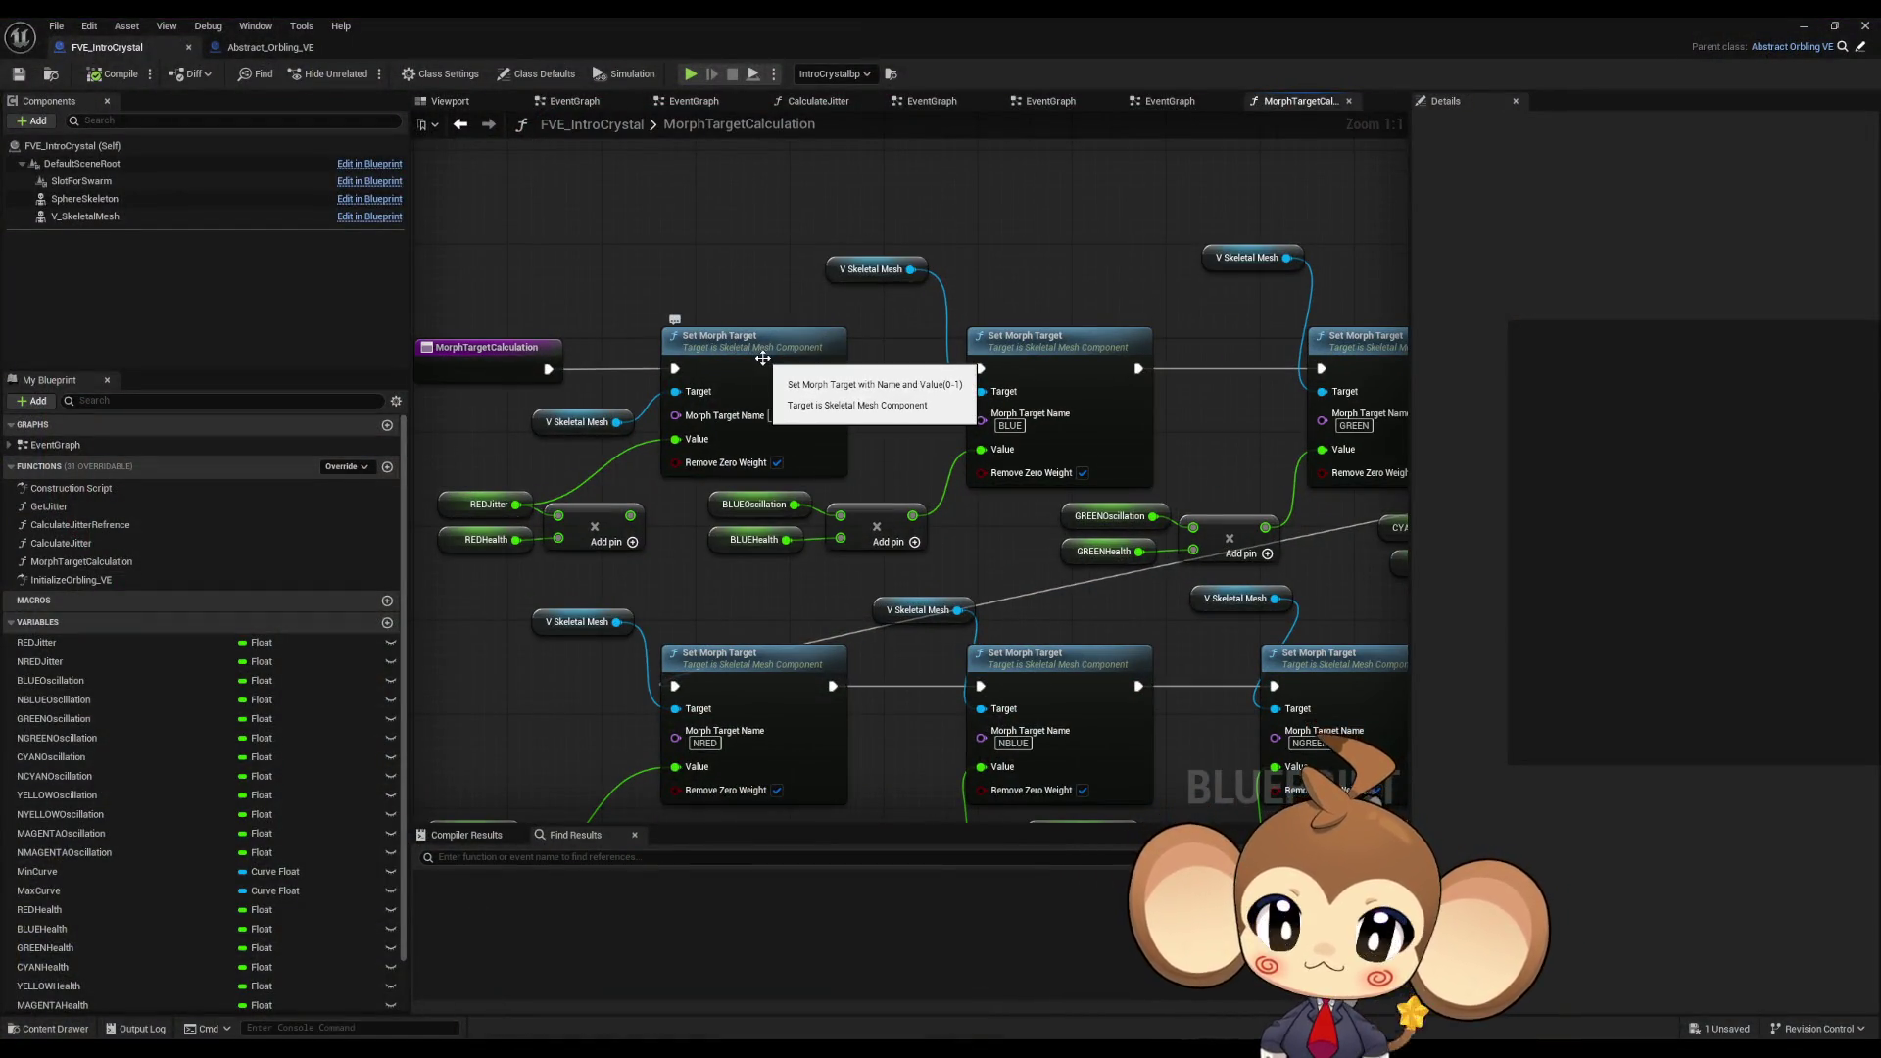
right_click_drag(762, 359, 829, 355)
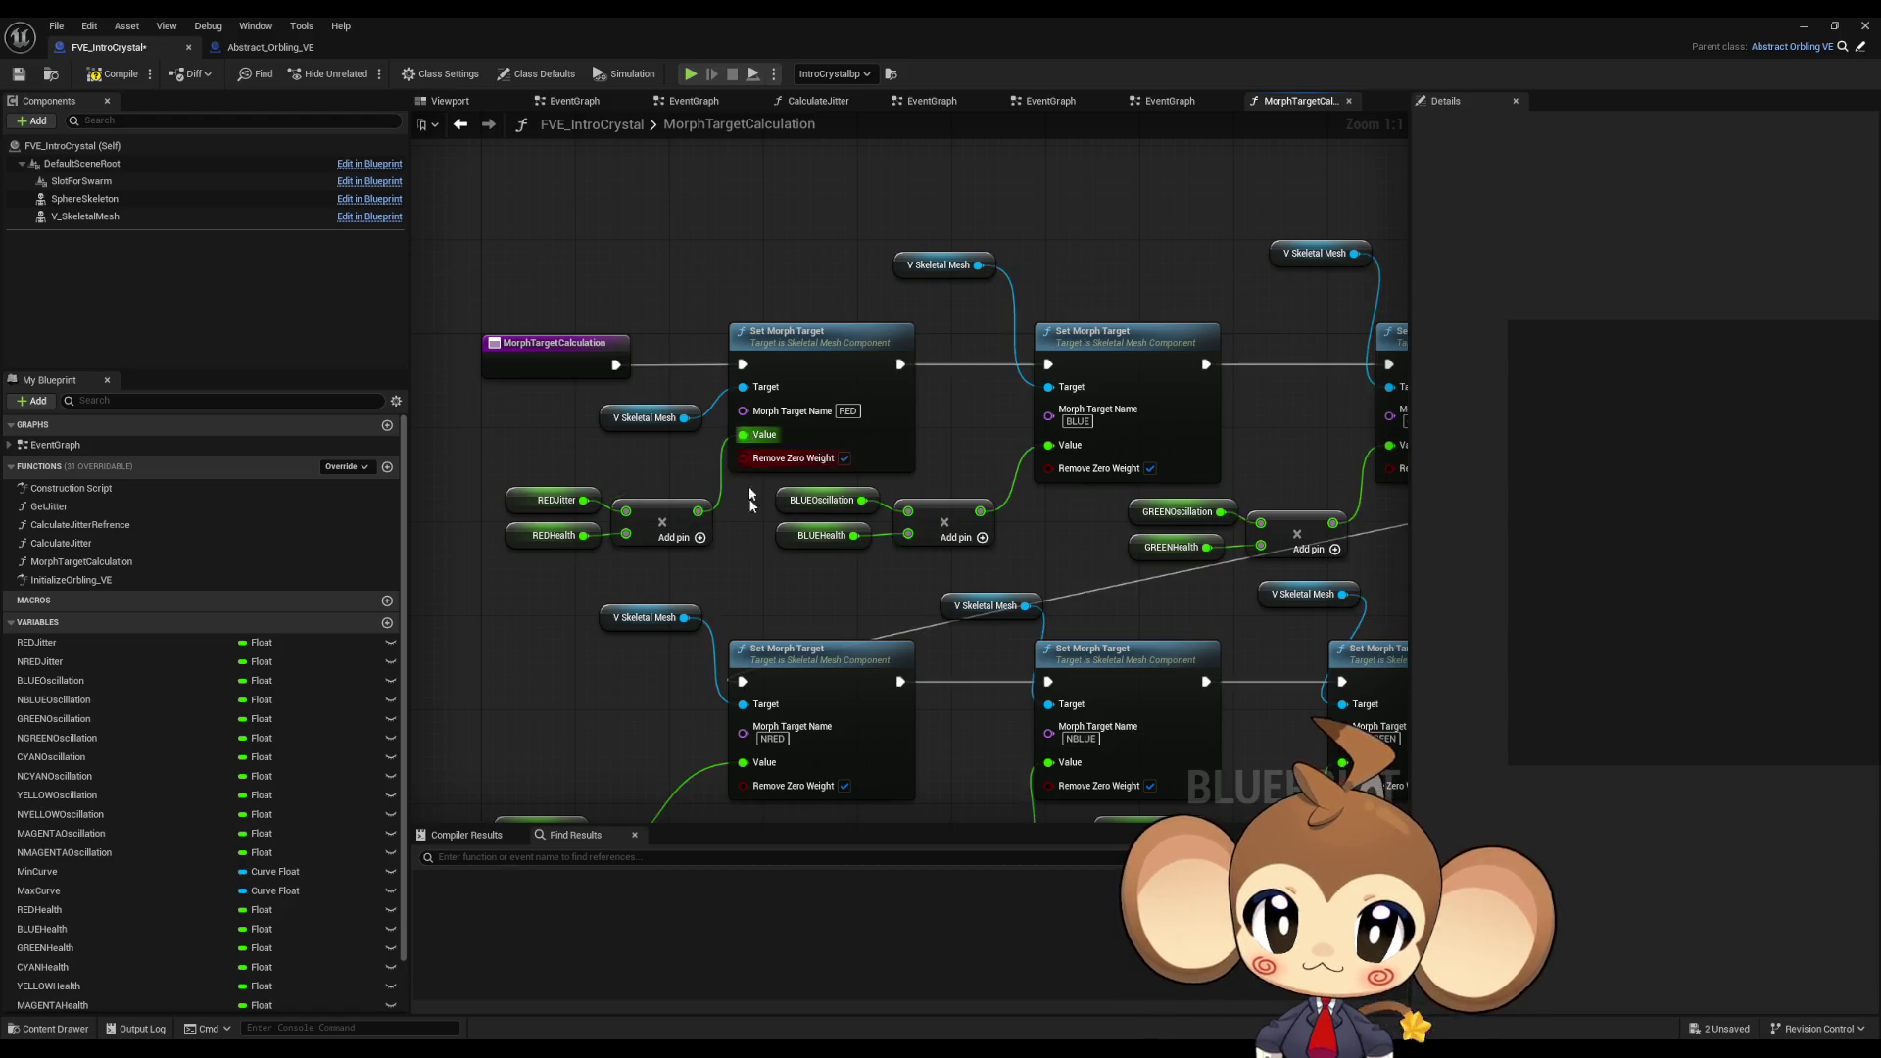
right_click_drag(746, 478, 751, 286)
left_click_drag(690, 647, 762, 579)
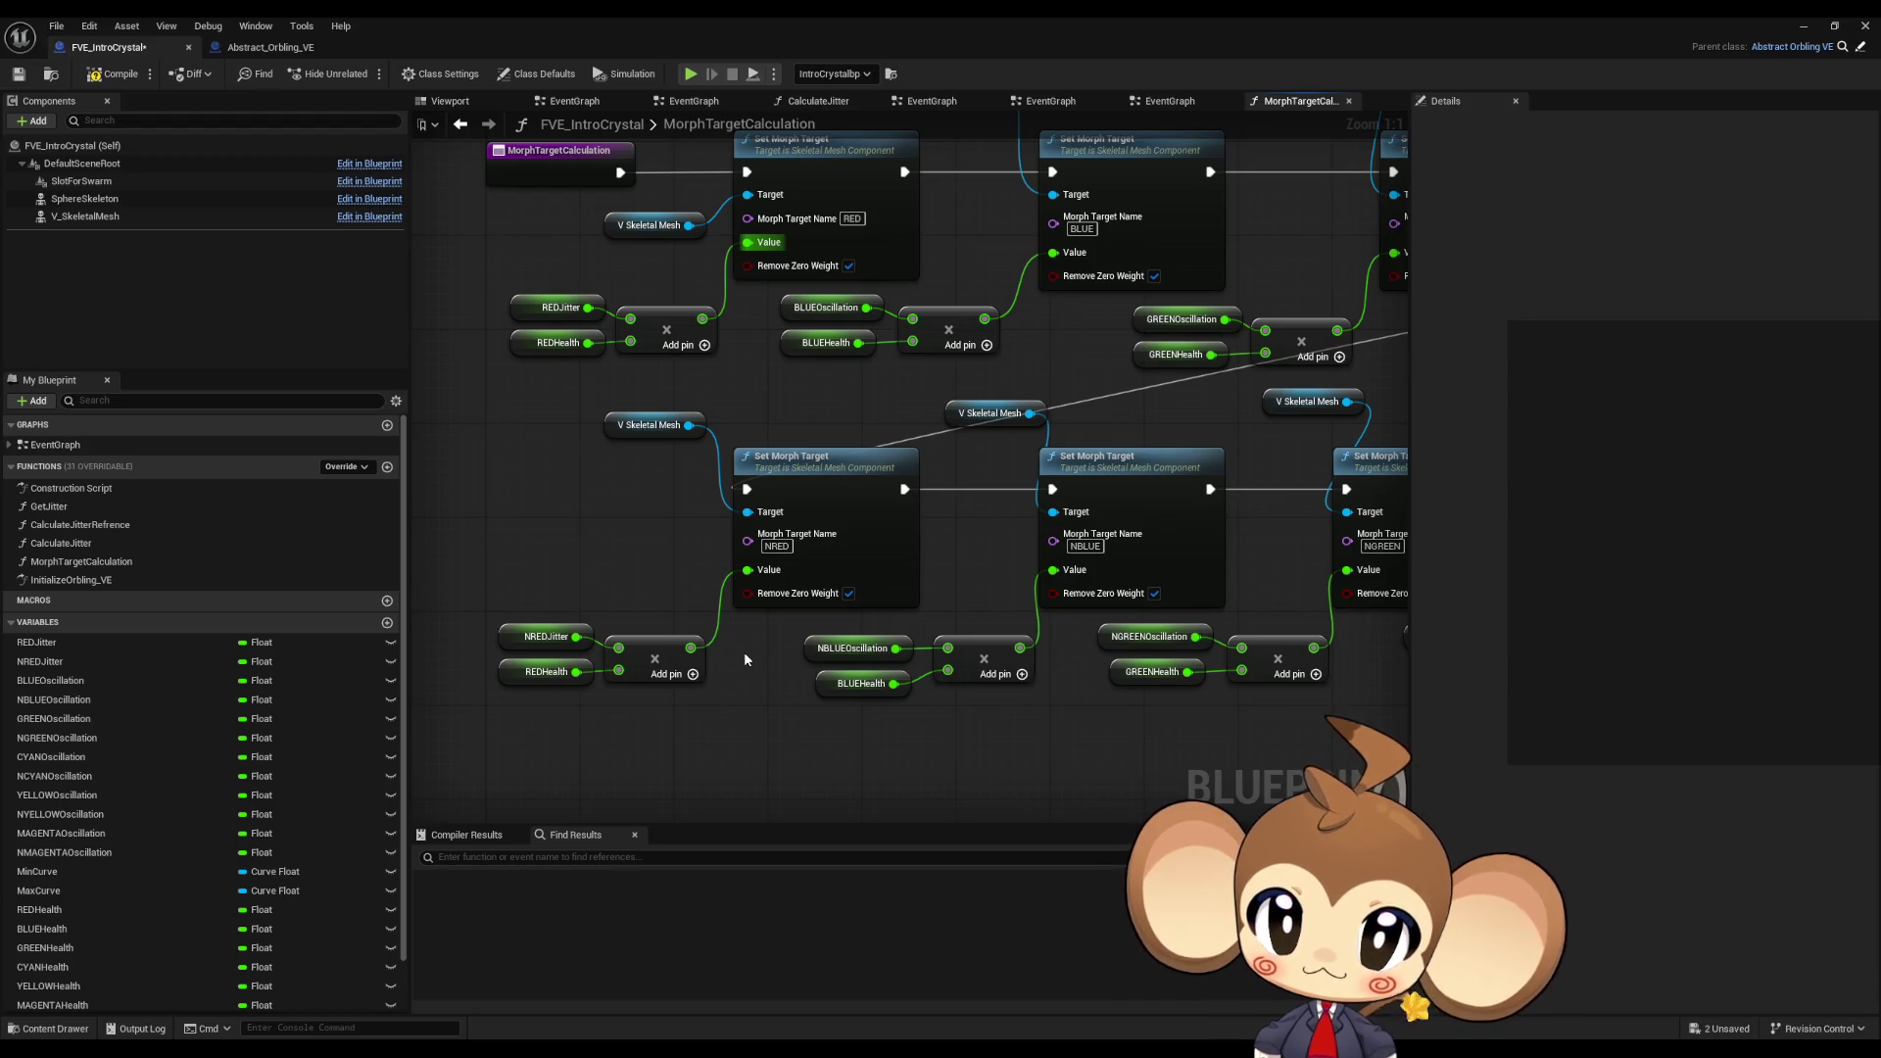
right_click_drag(504, 324, 536, 389)
left_click(550, 368)
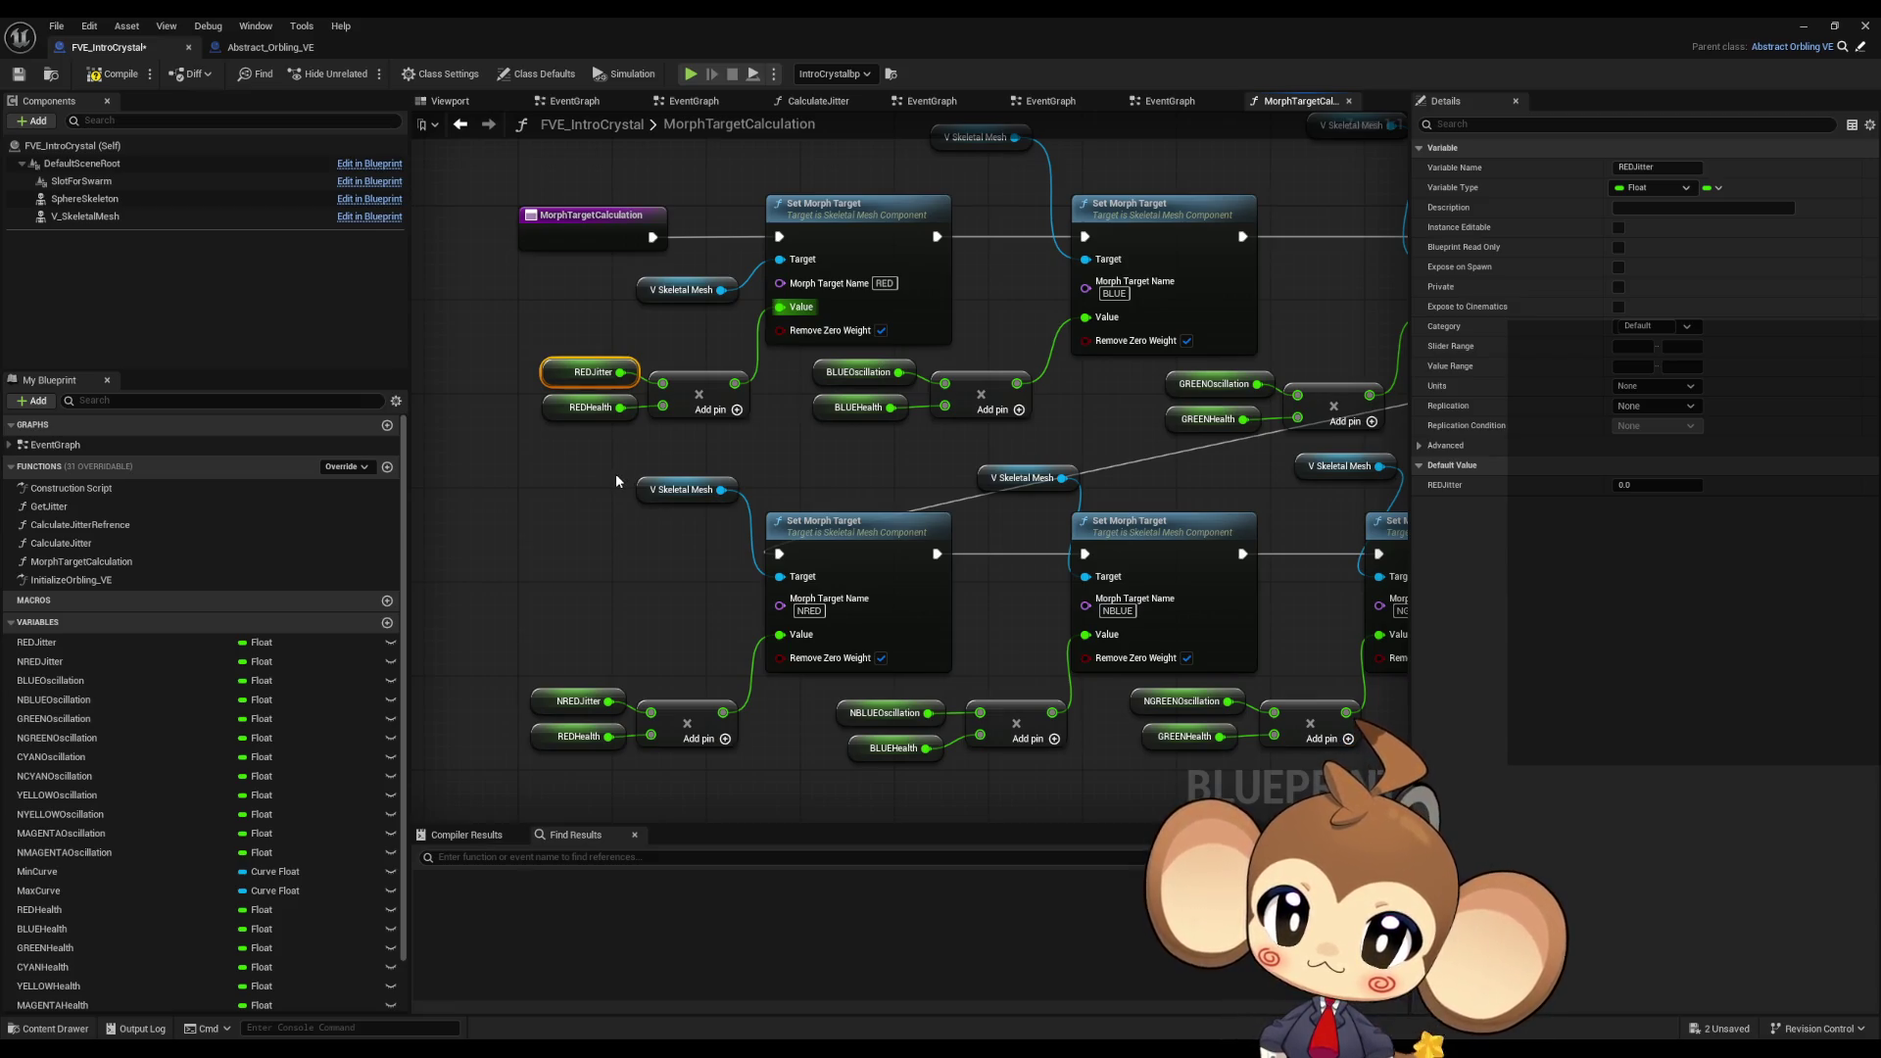
left_click(826, 233)
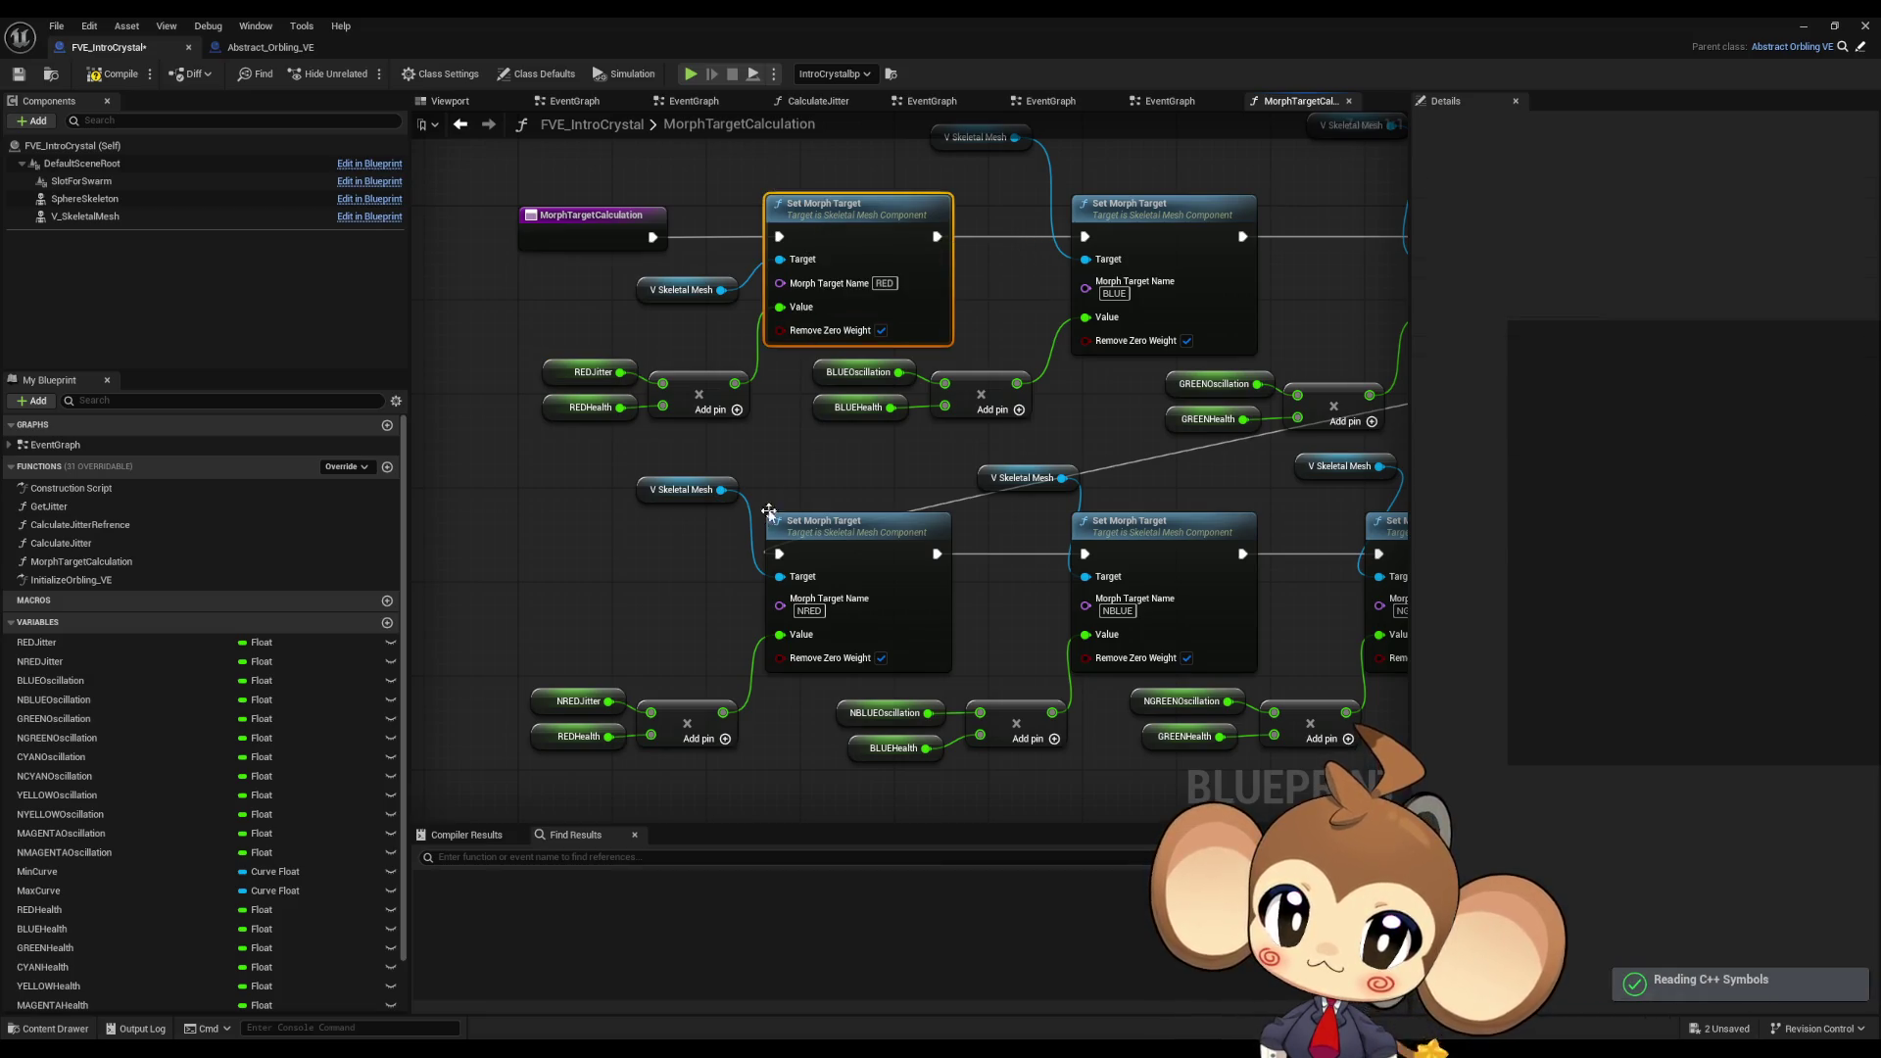
double_click(57, 506)
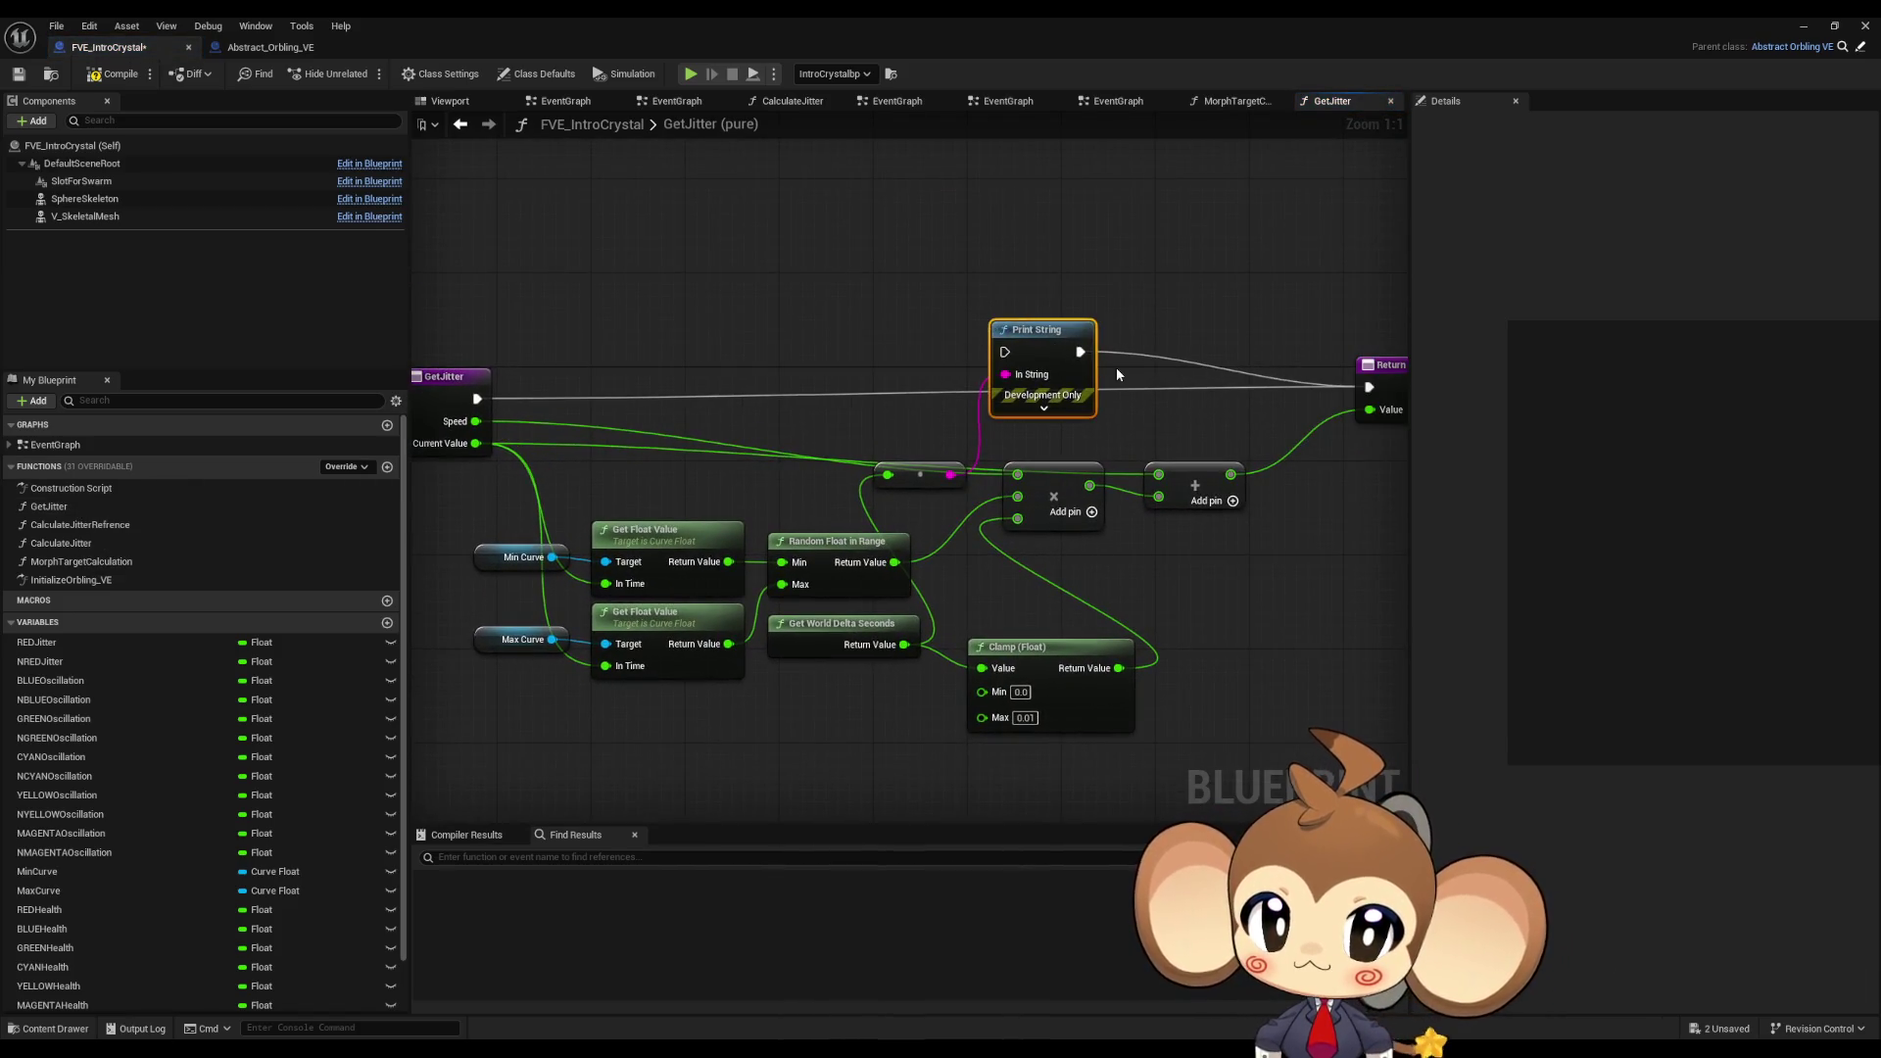
Step: Delete the Print String and conversion nodes from GetJitter, then select the Min Curve variable
key("Delete")
left_click(923, 488)
key("Delete")
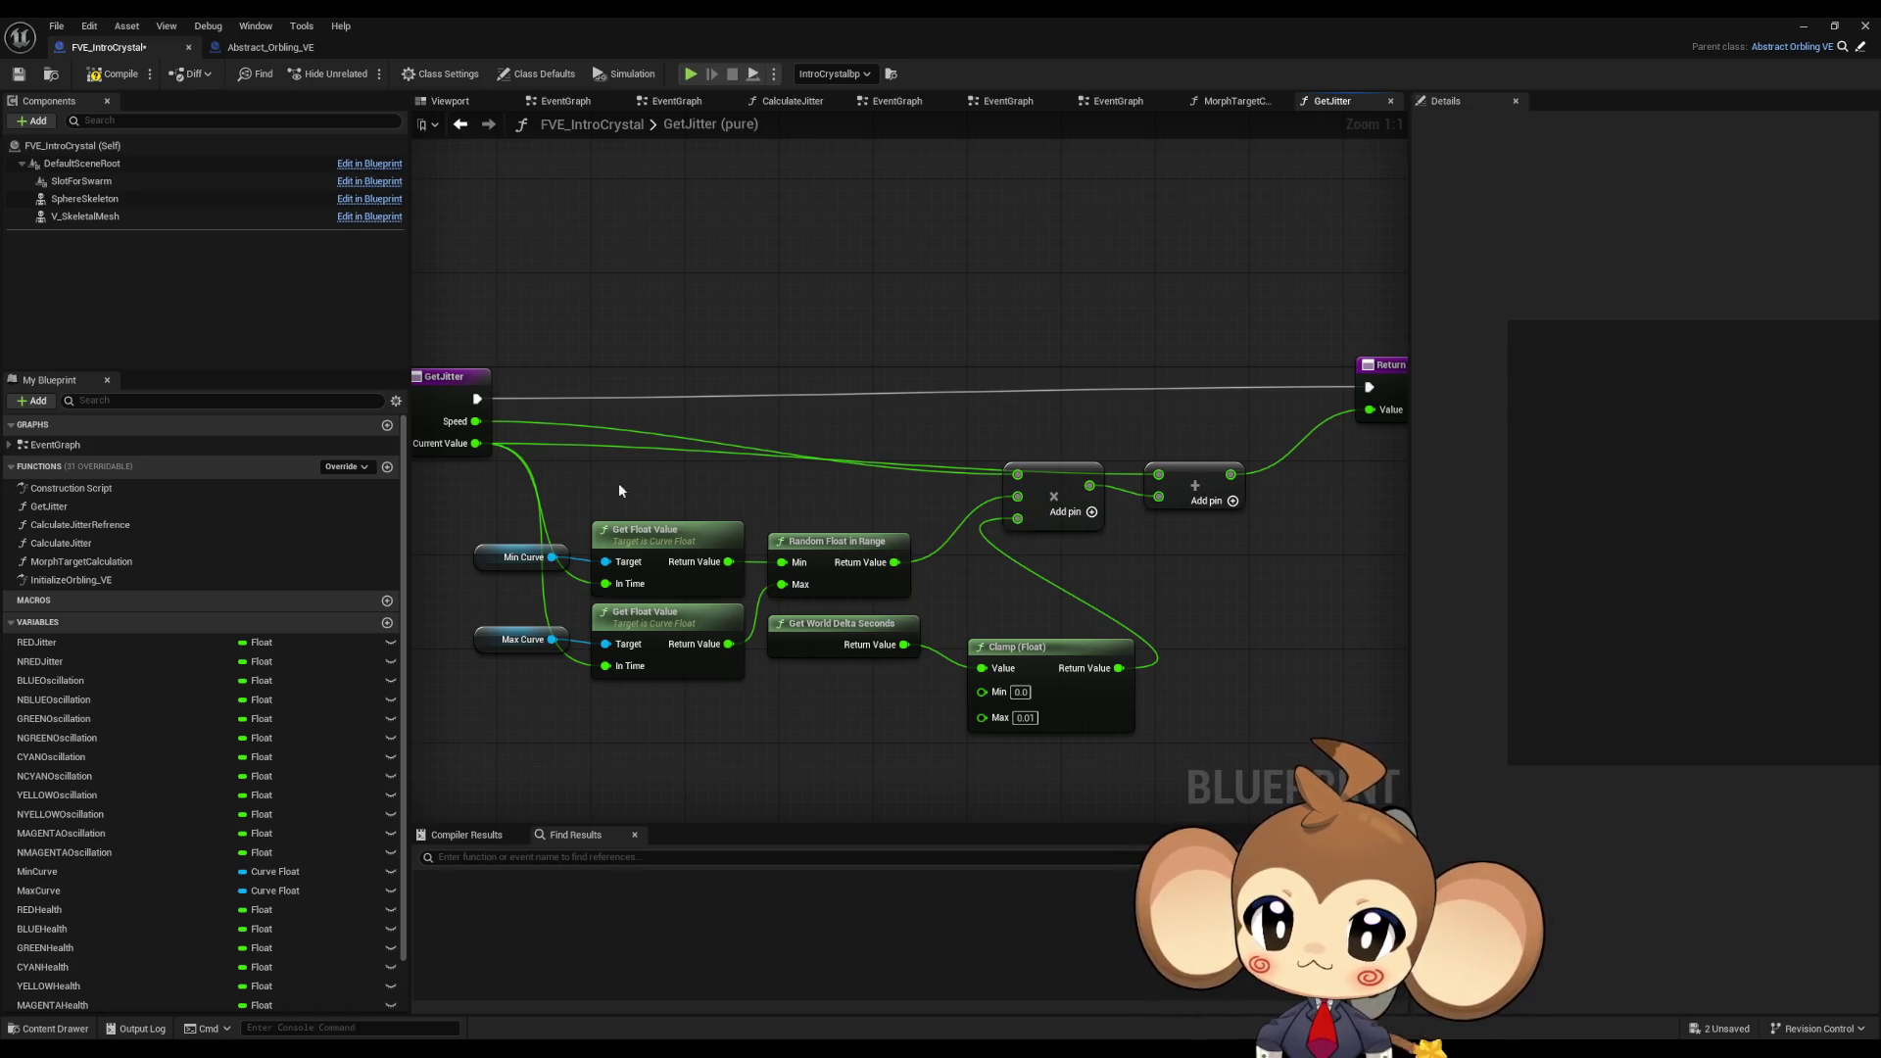
left_click(510, 551)
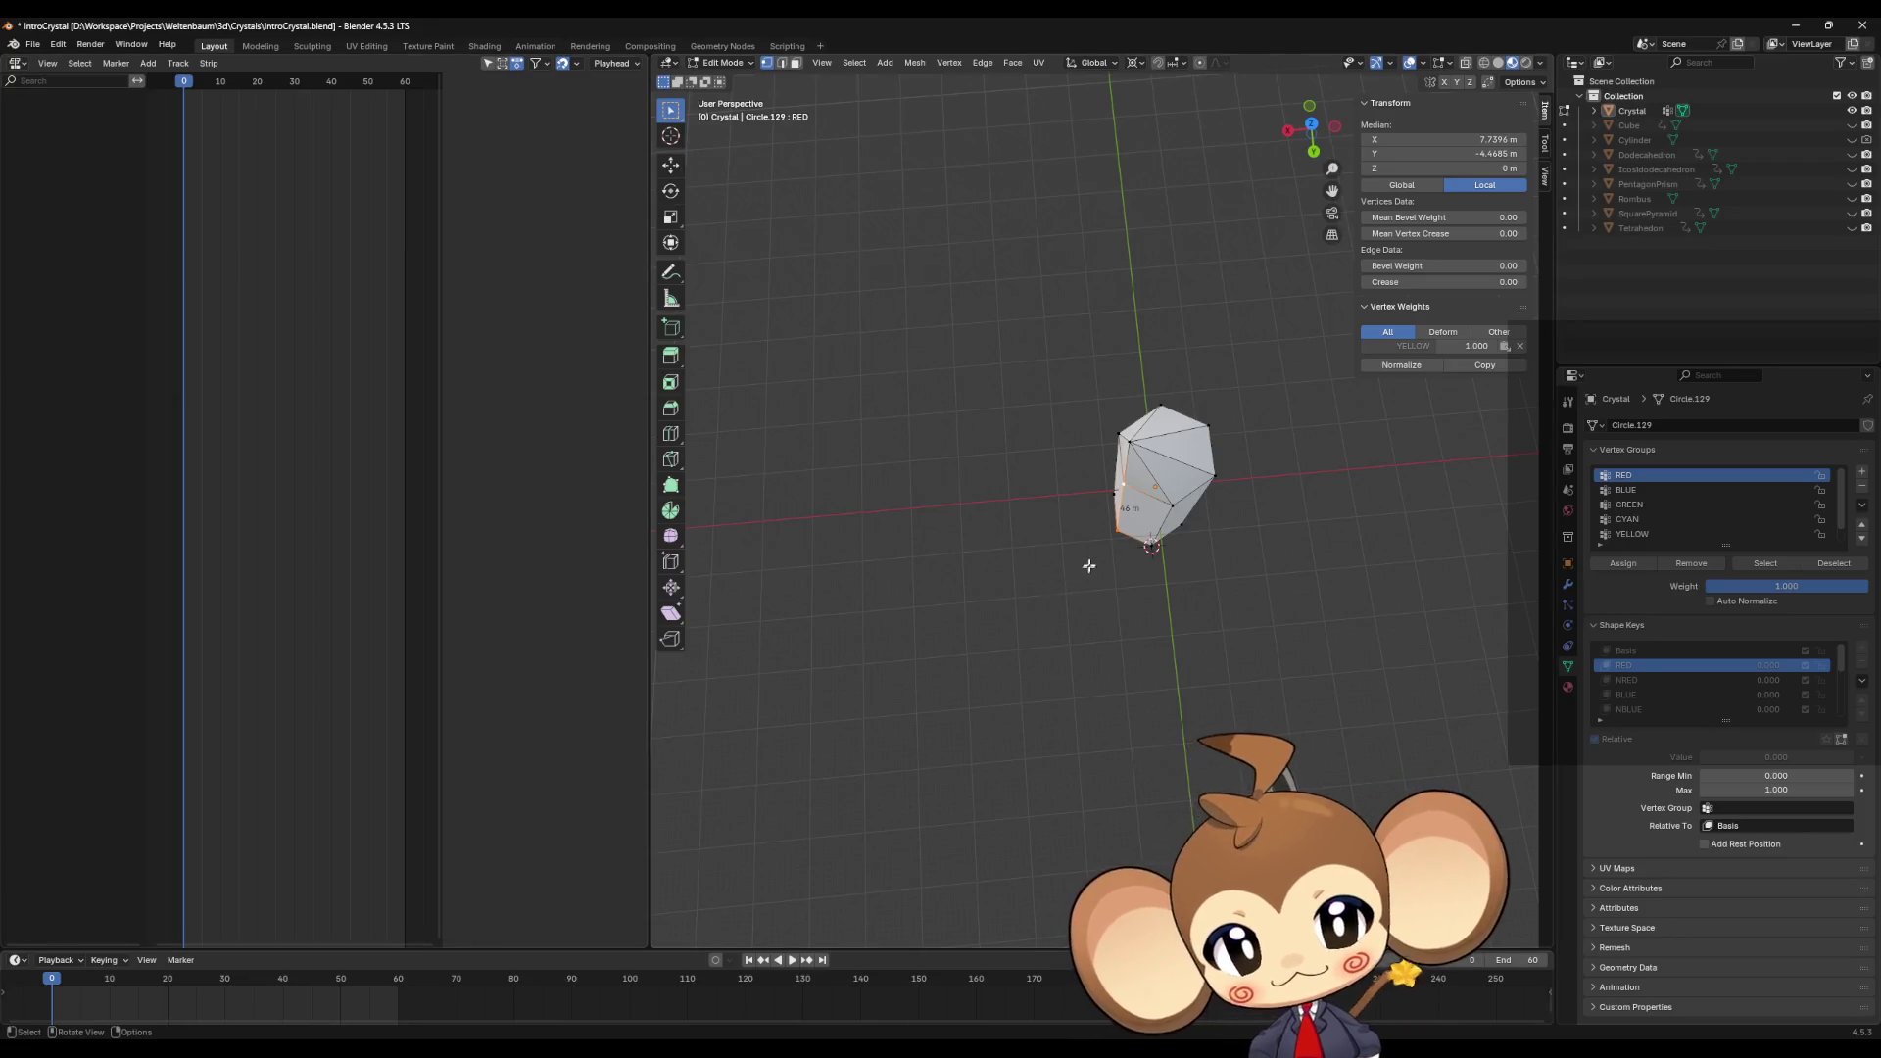
scroll(1087, 566, "up", 5)
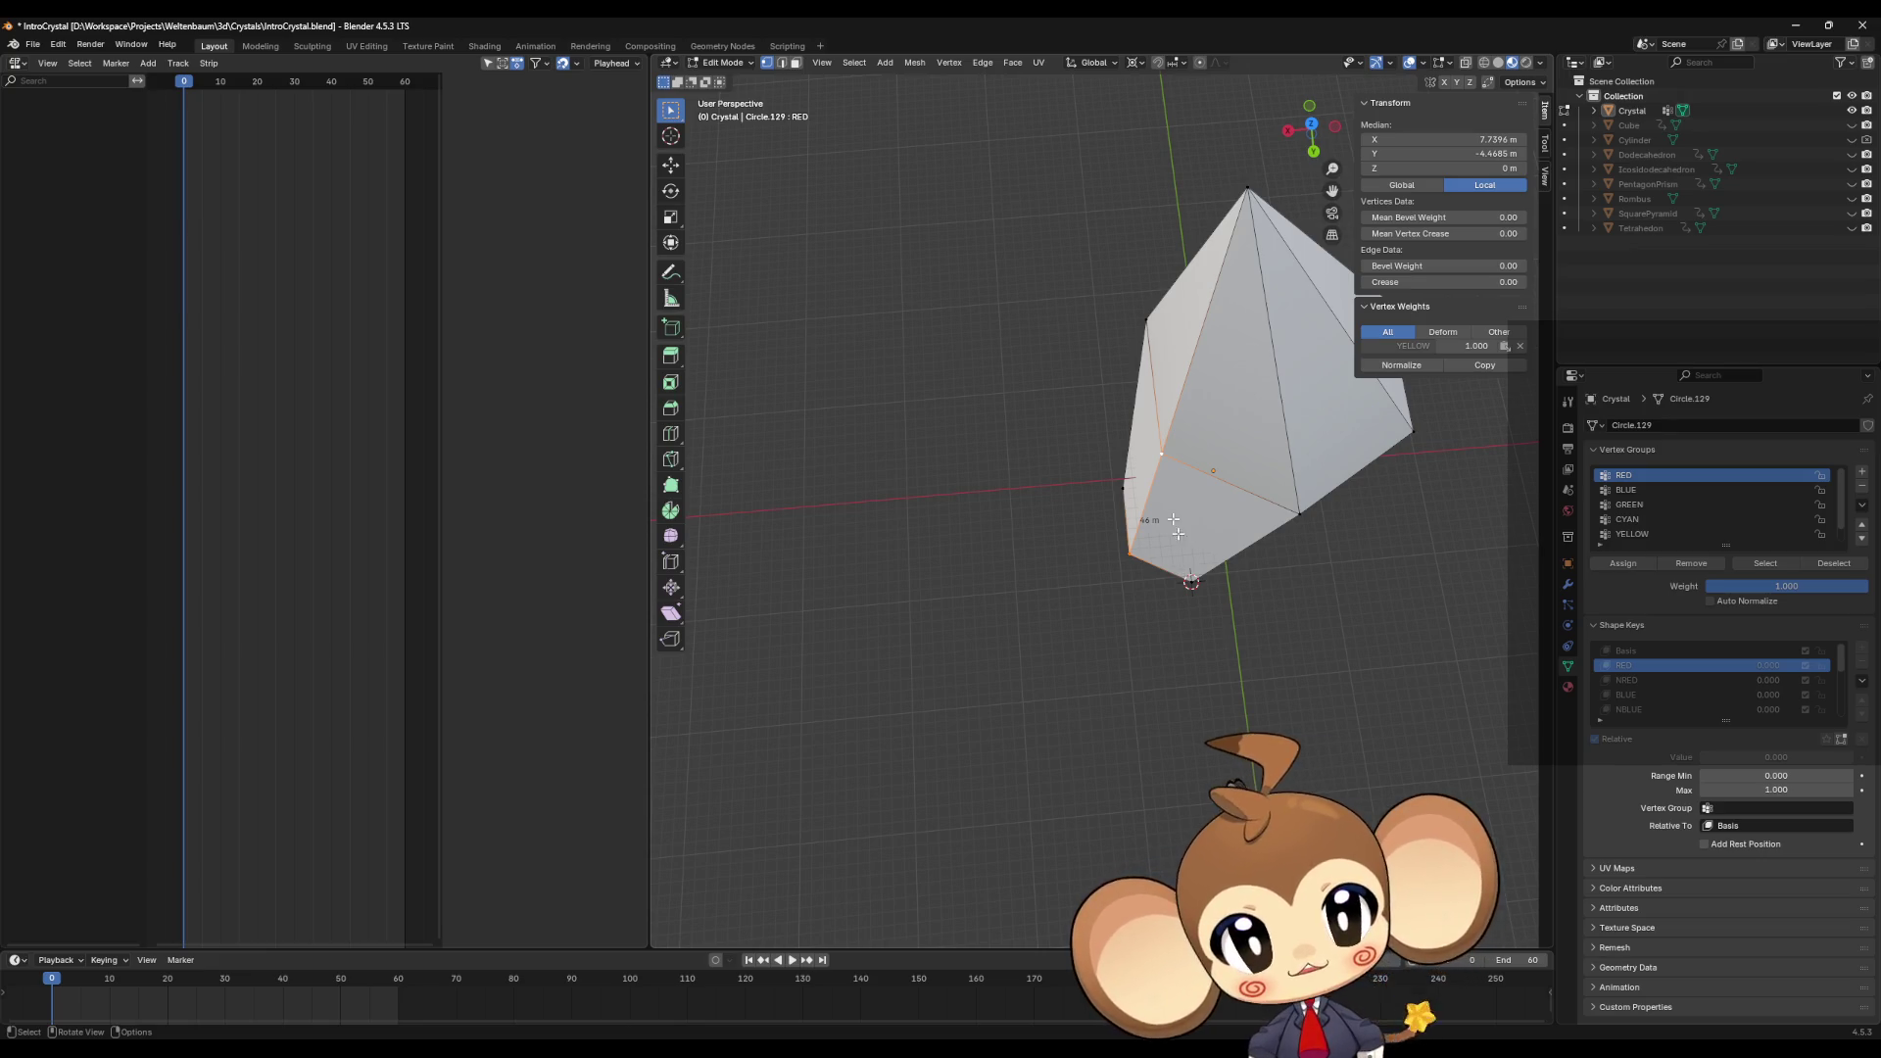
mouse_move(1074, 623)
middle_mouse_down()
mouse_move(1062, 558)
mouse_move(1126, 514)
middle_mouse_up()
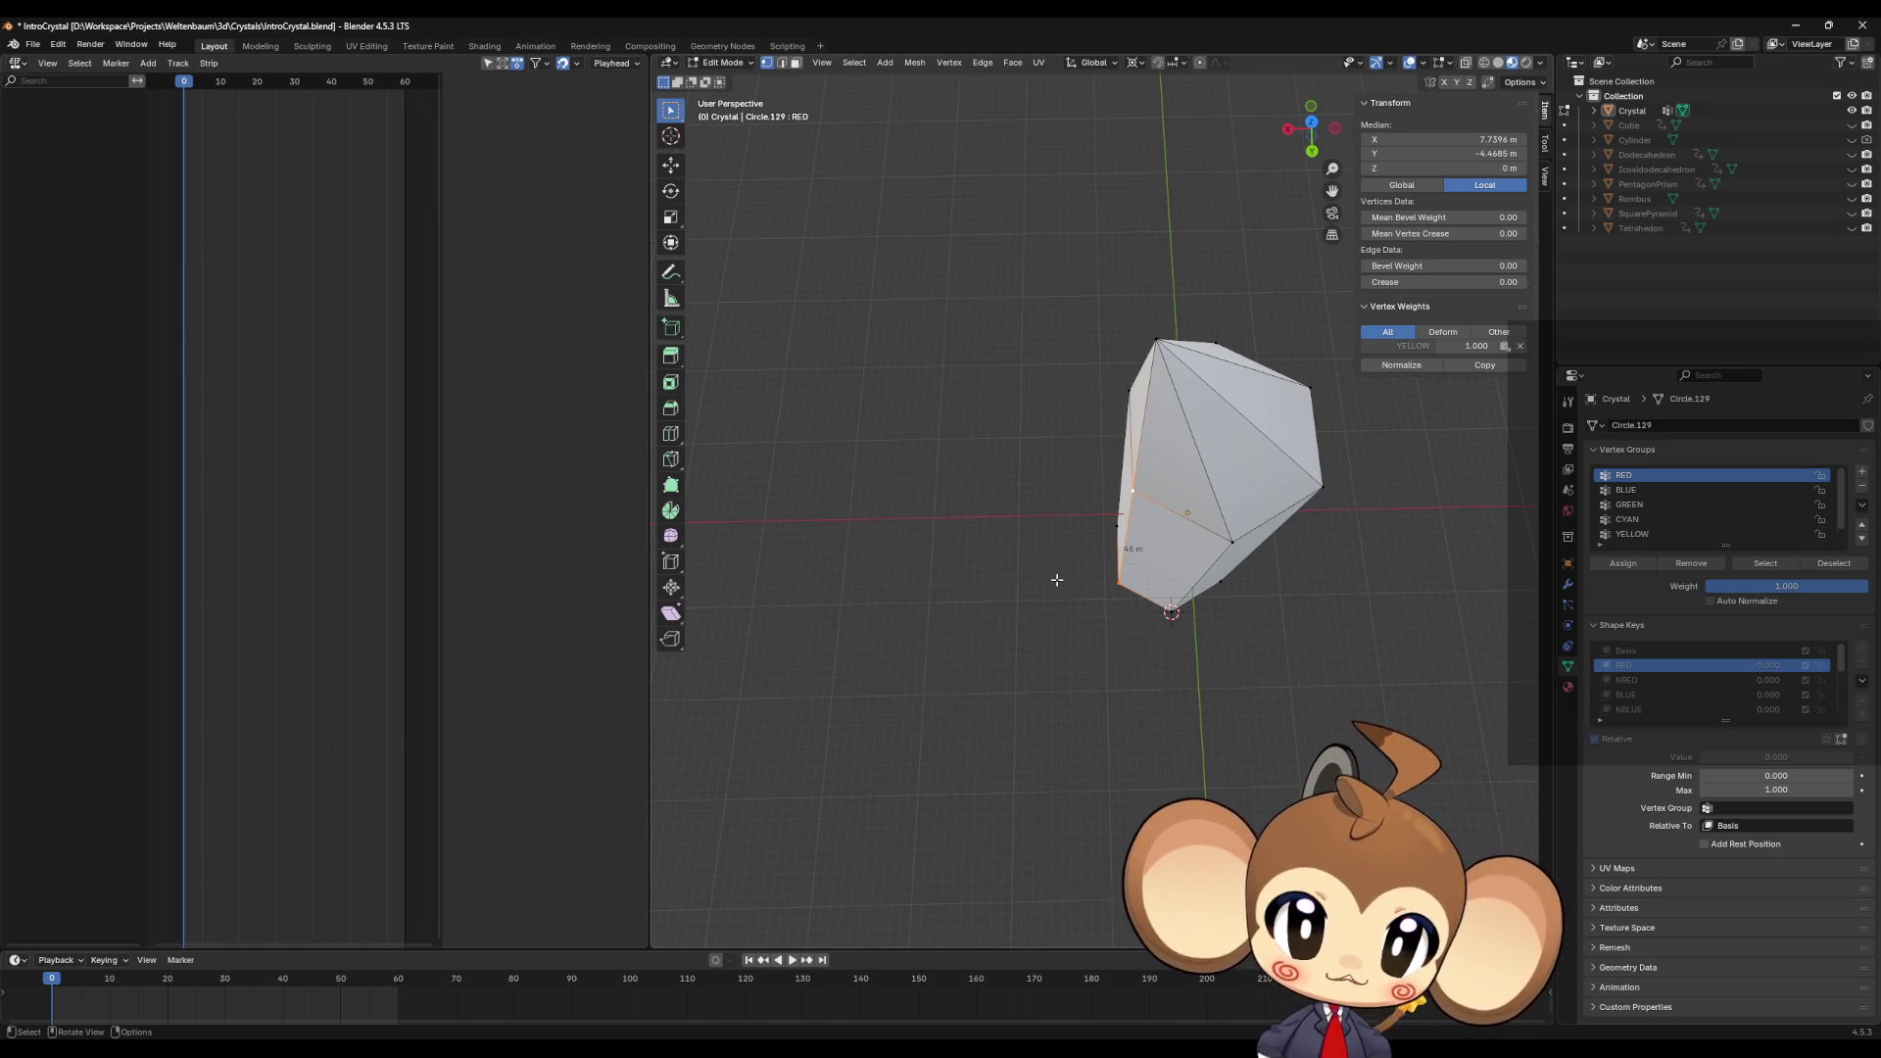
middle_click_drag(1087, 539, 1117, 500)
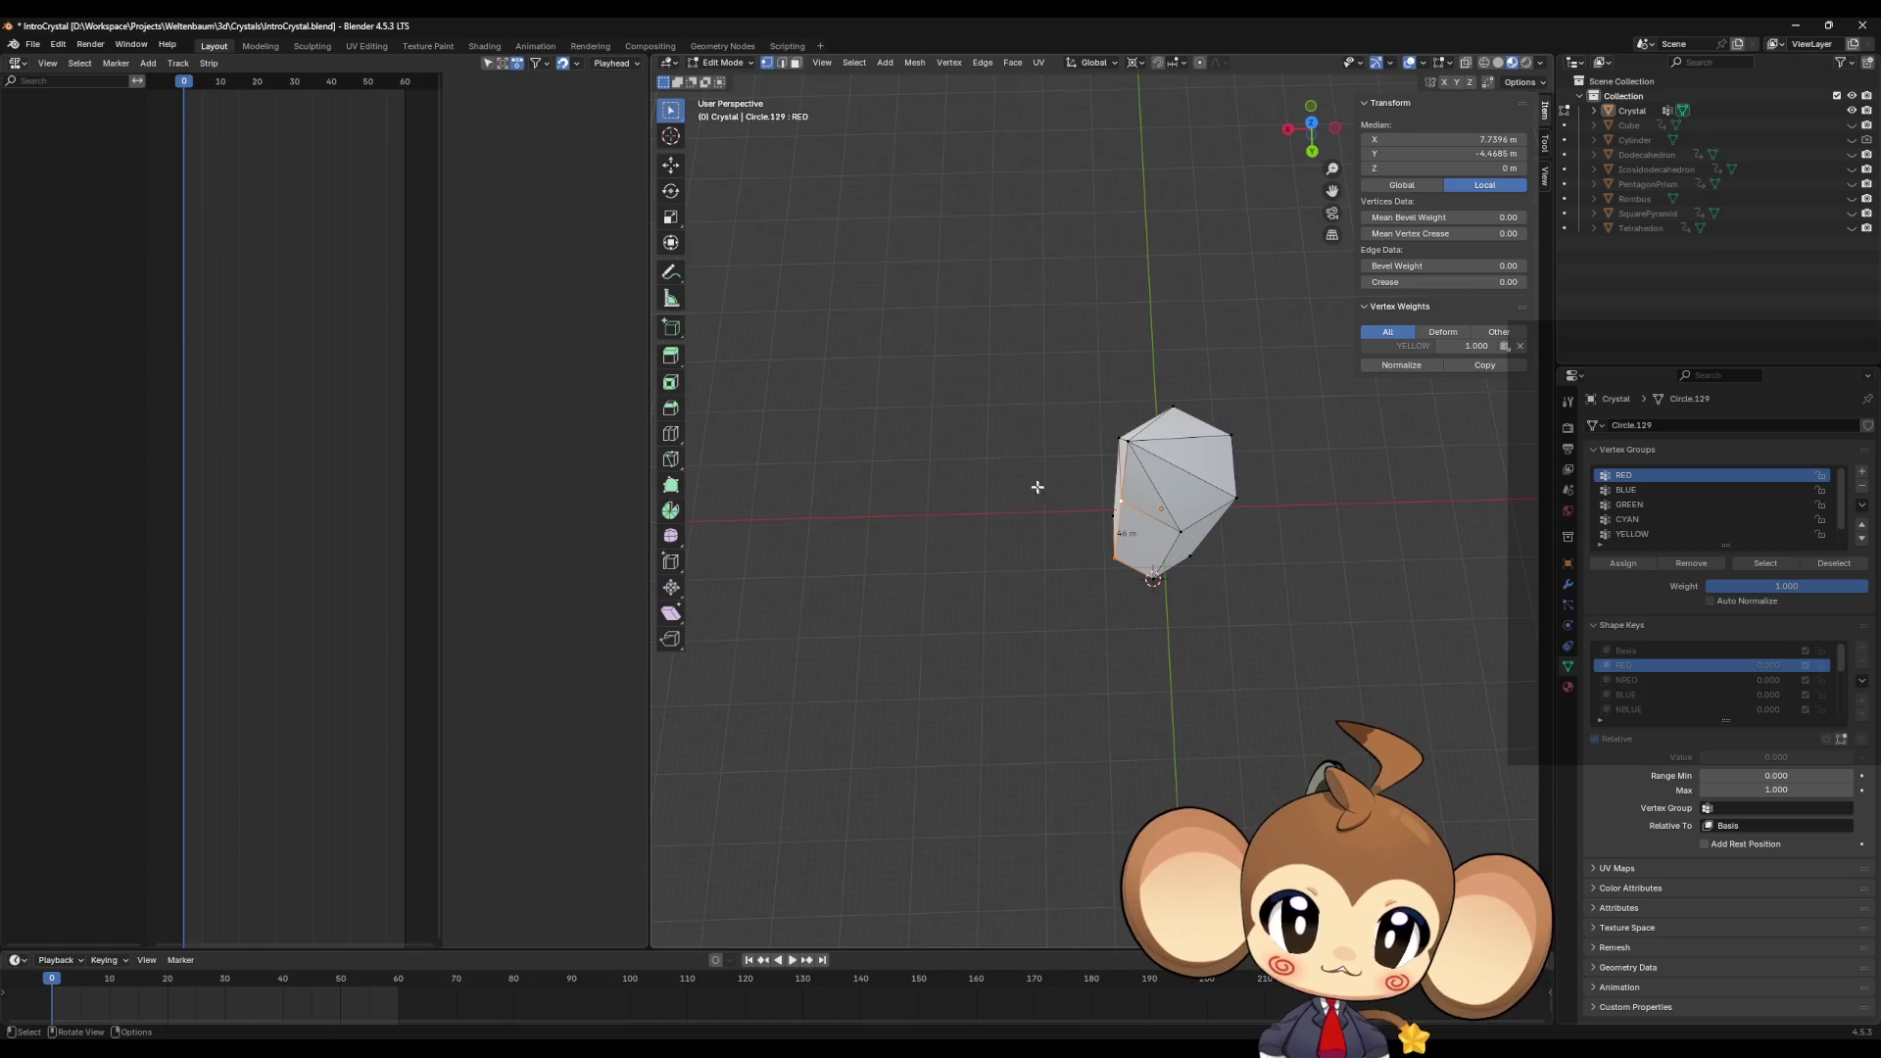
mouse_move(1015, 471)
middle_mouse_down()
mouse_move(1175, 452)
mouse_move(1211, 373)
middle_mouse_up()
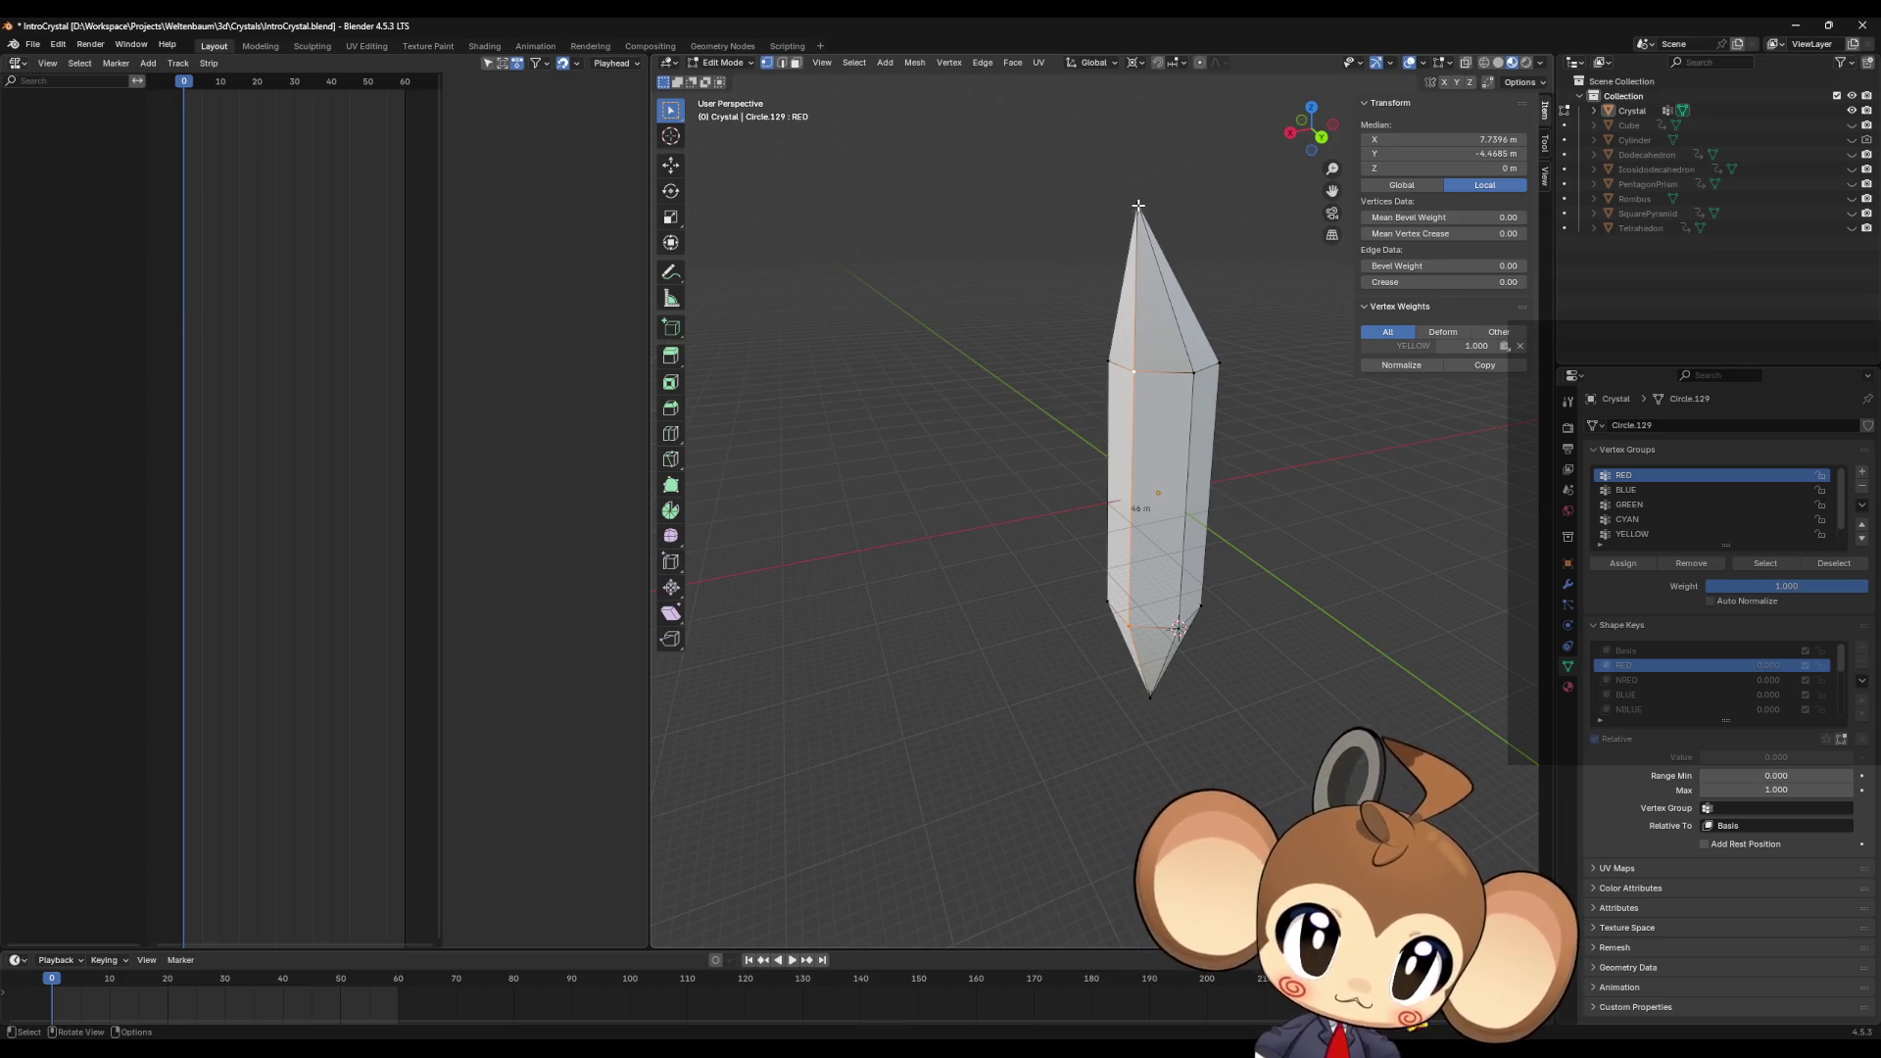
Step: Select the crystal's top tip vertex with the RED shape key active
left_click(1138, 205)
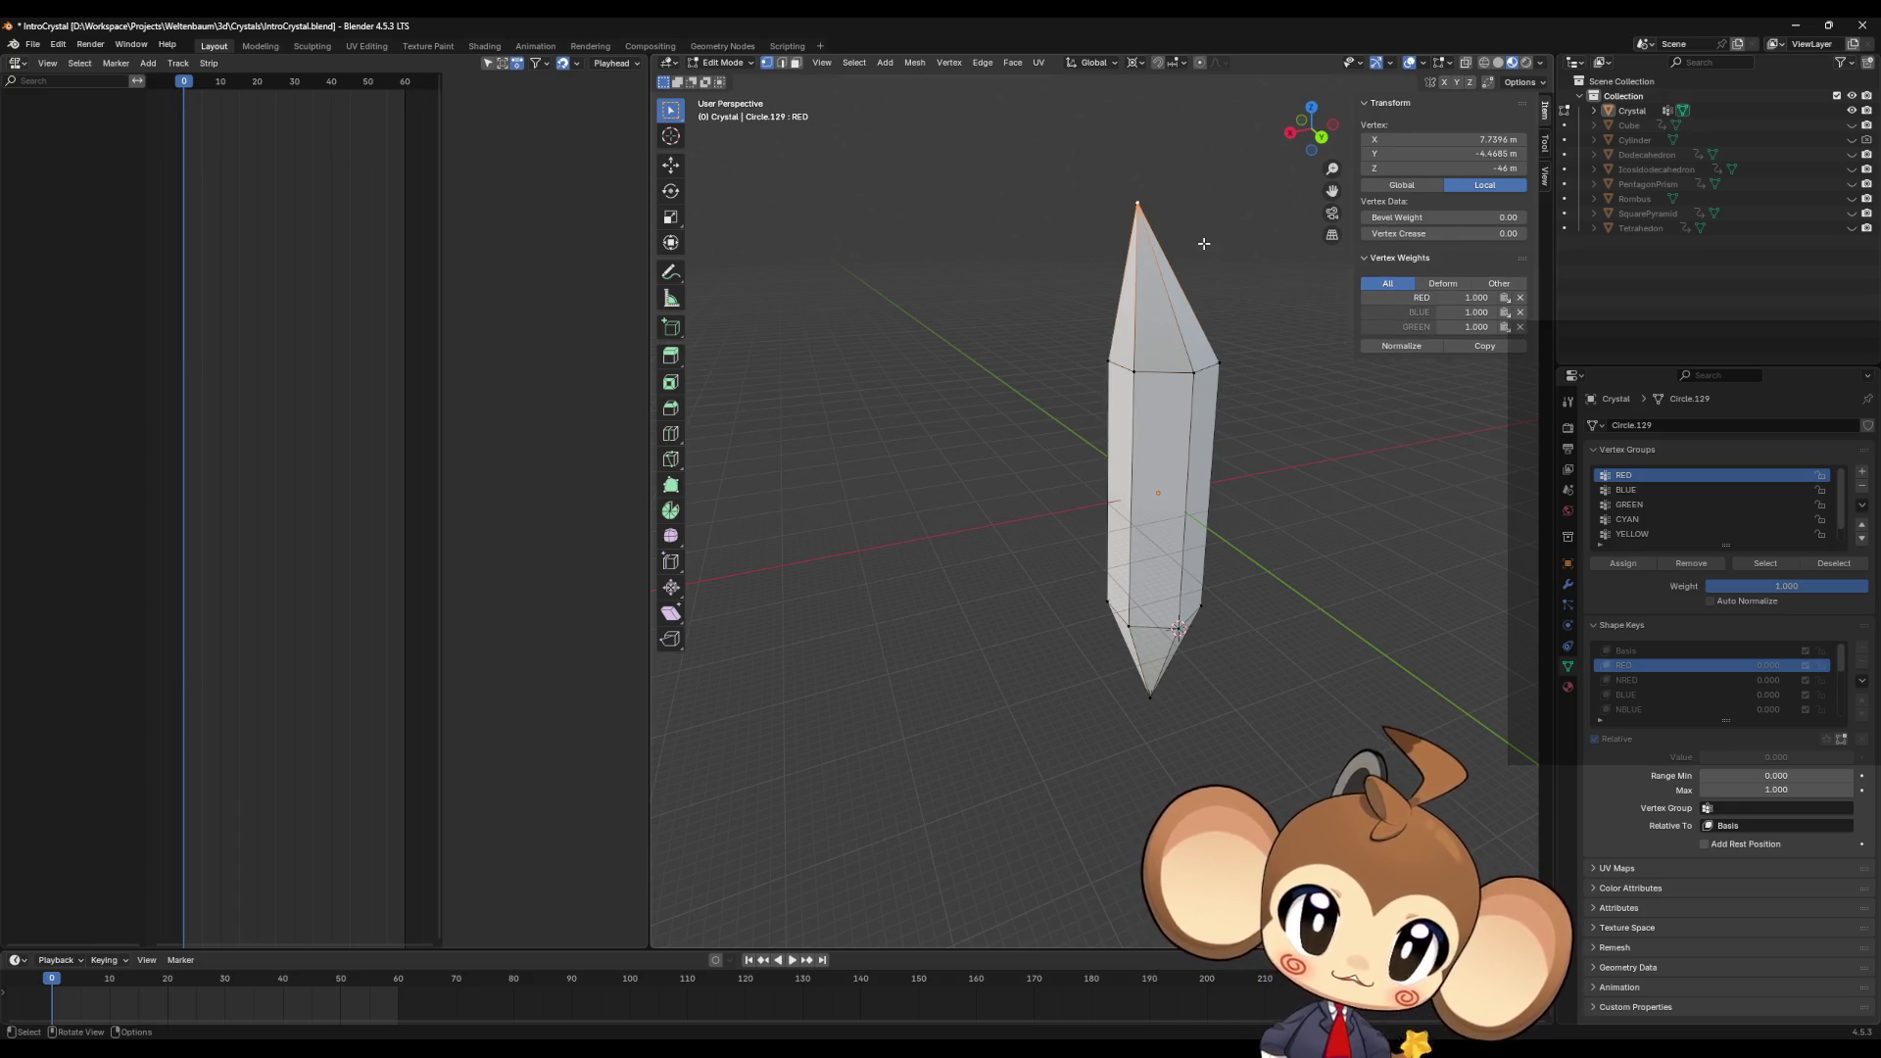
left_click(1648, 679)
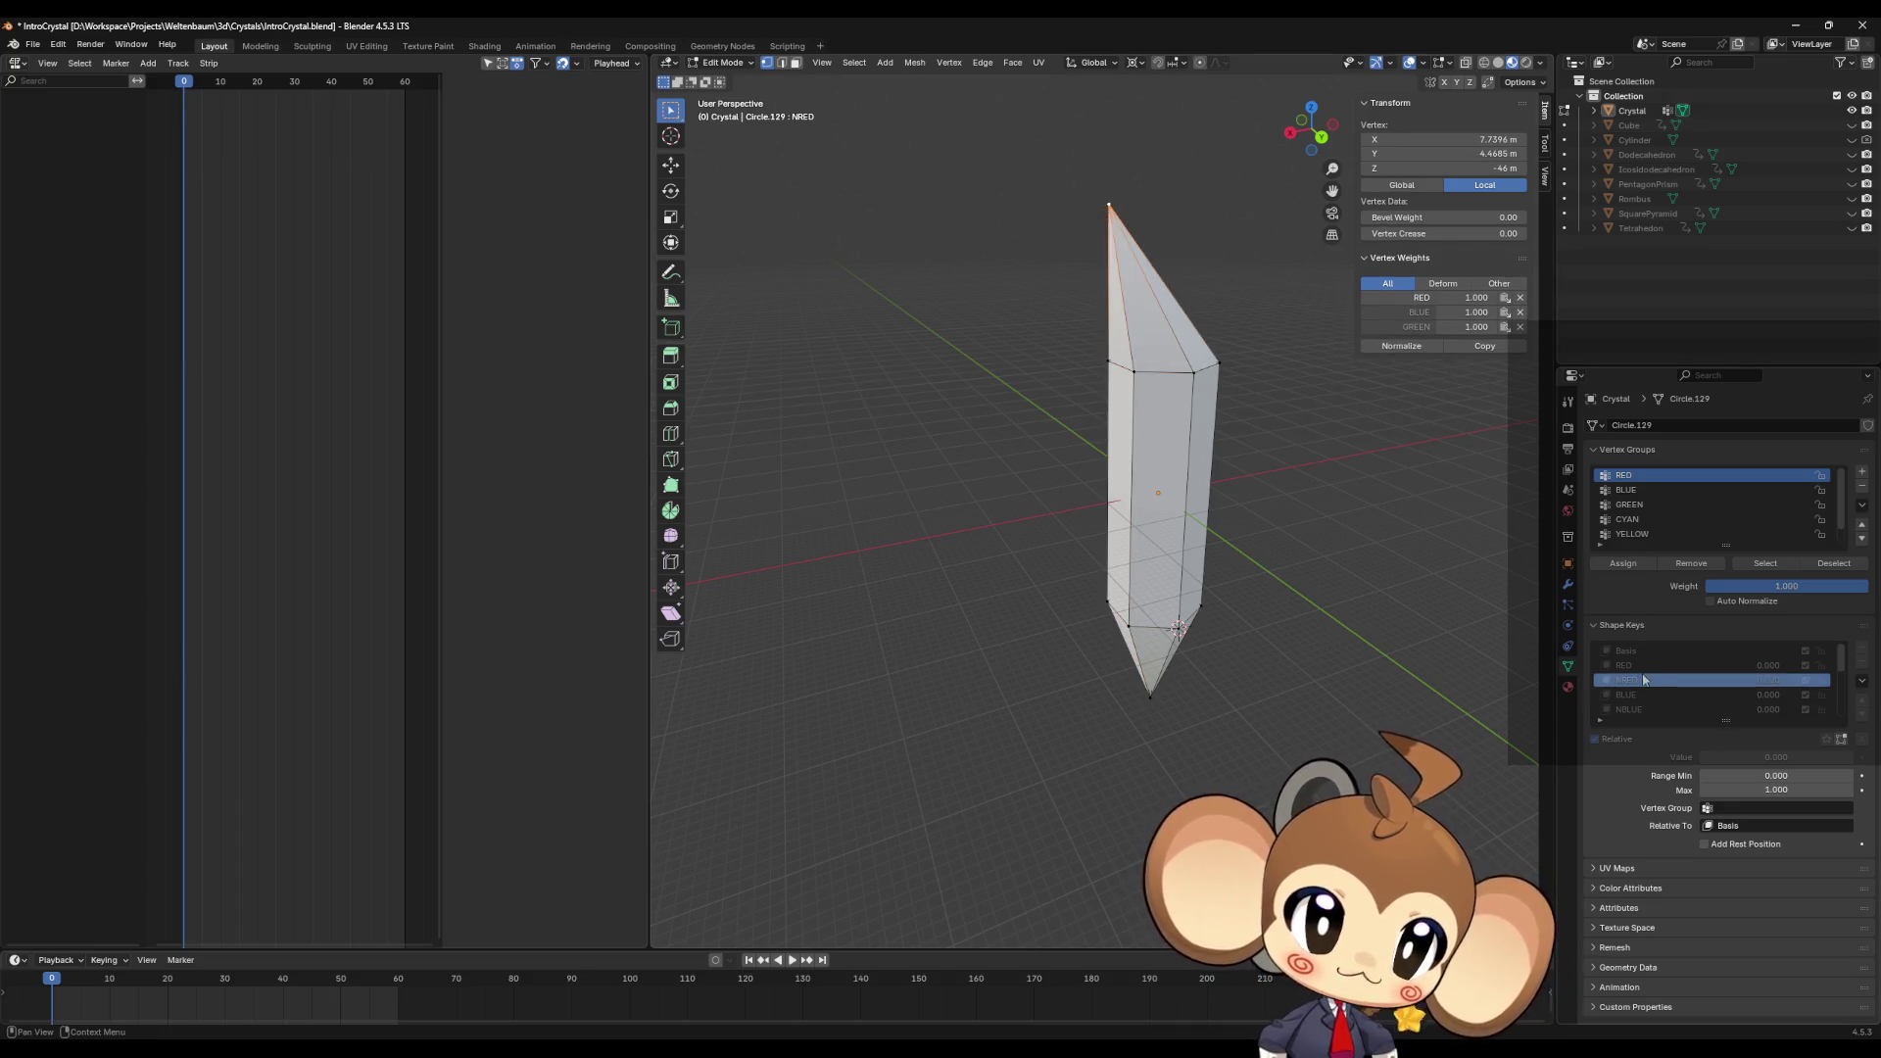
left_click(1638, 668)
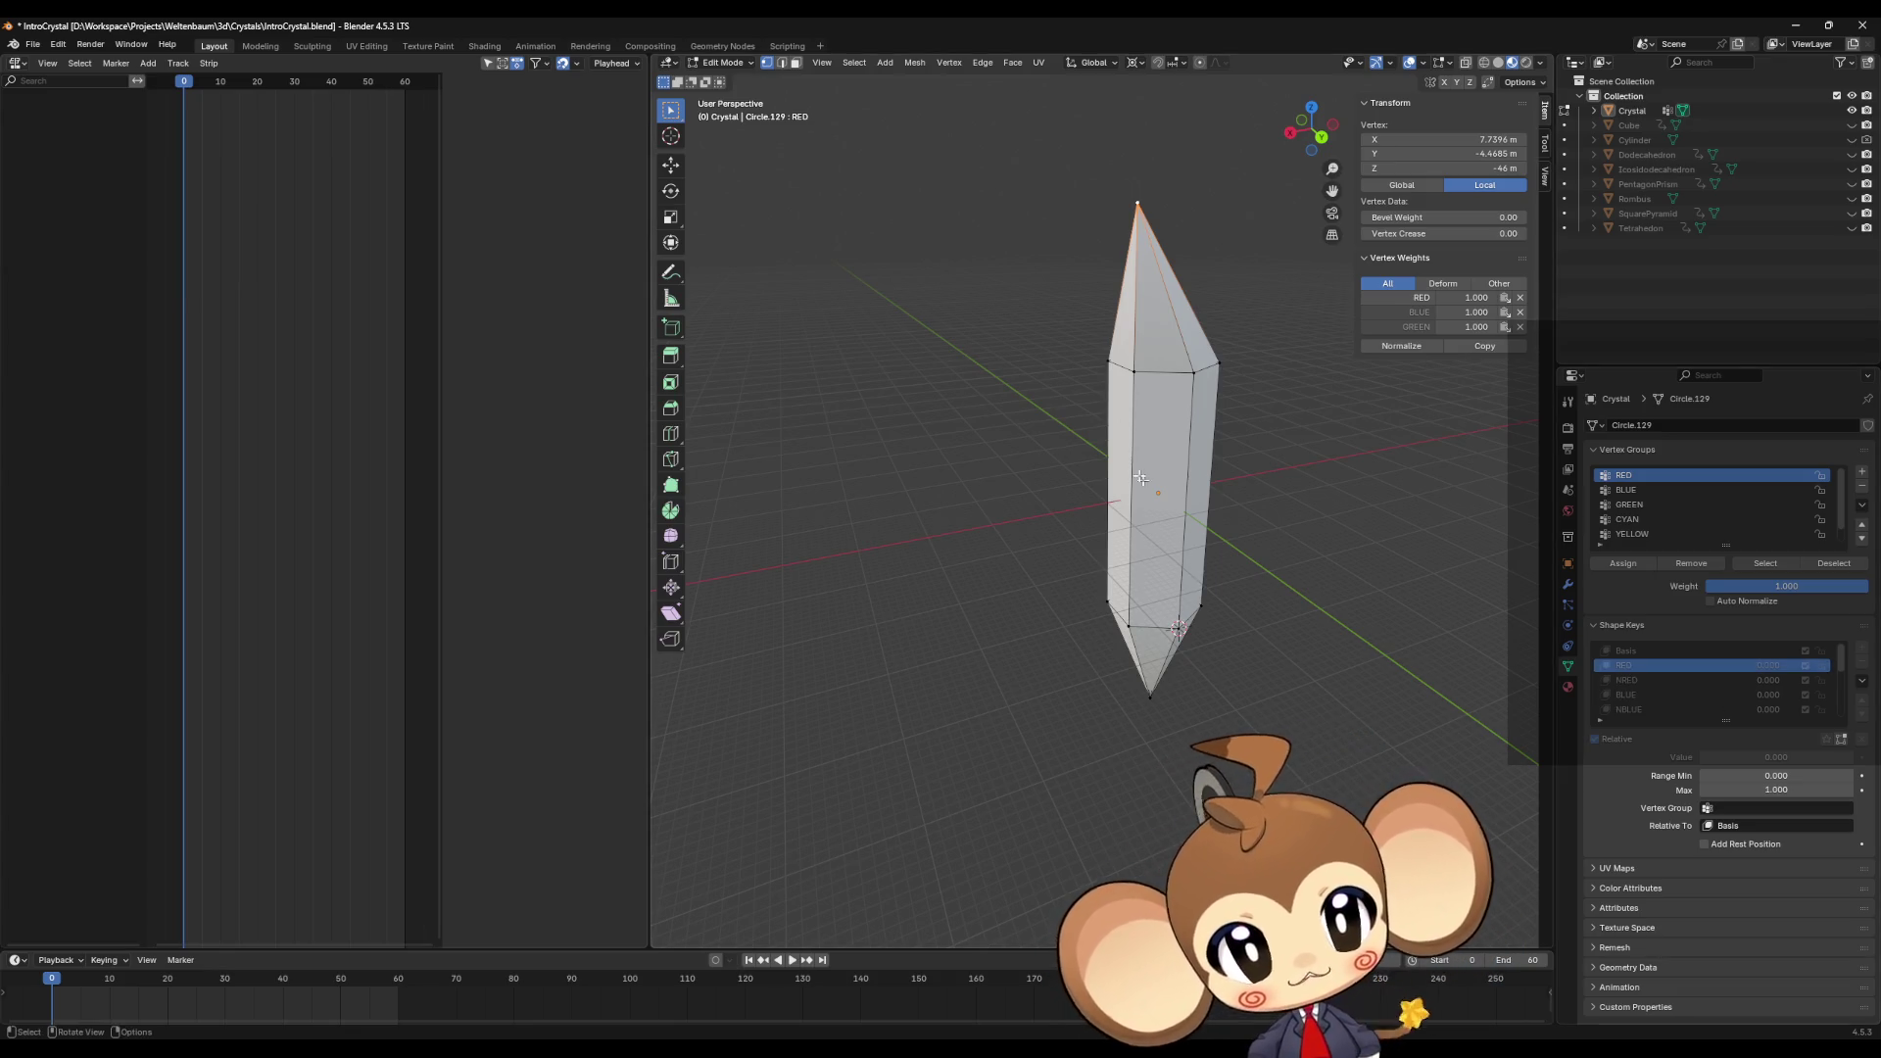
mouse_move(1225, 387)
middle_mouse_down()
mouse_move(1201, 401)
mouse_move(1225, 380)
middle_mouse_up()
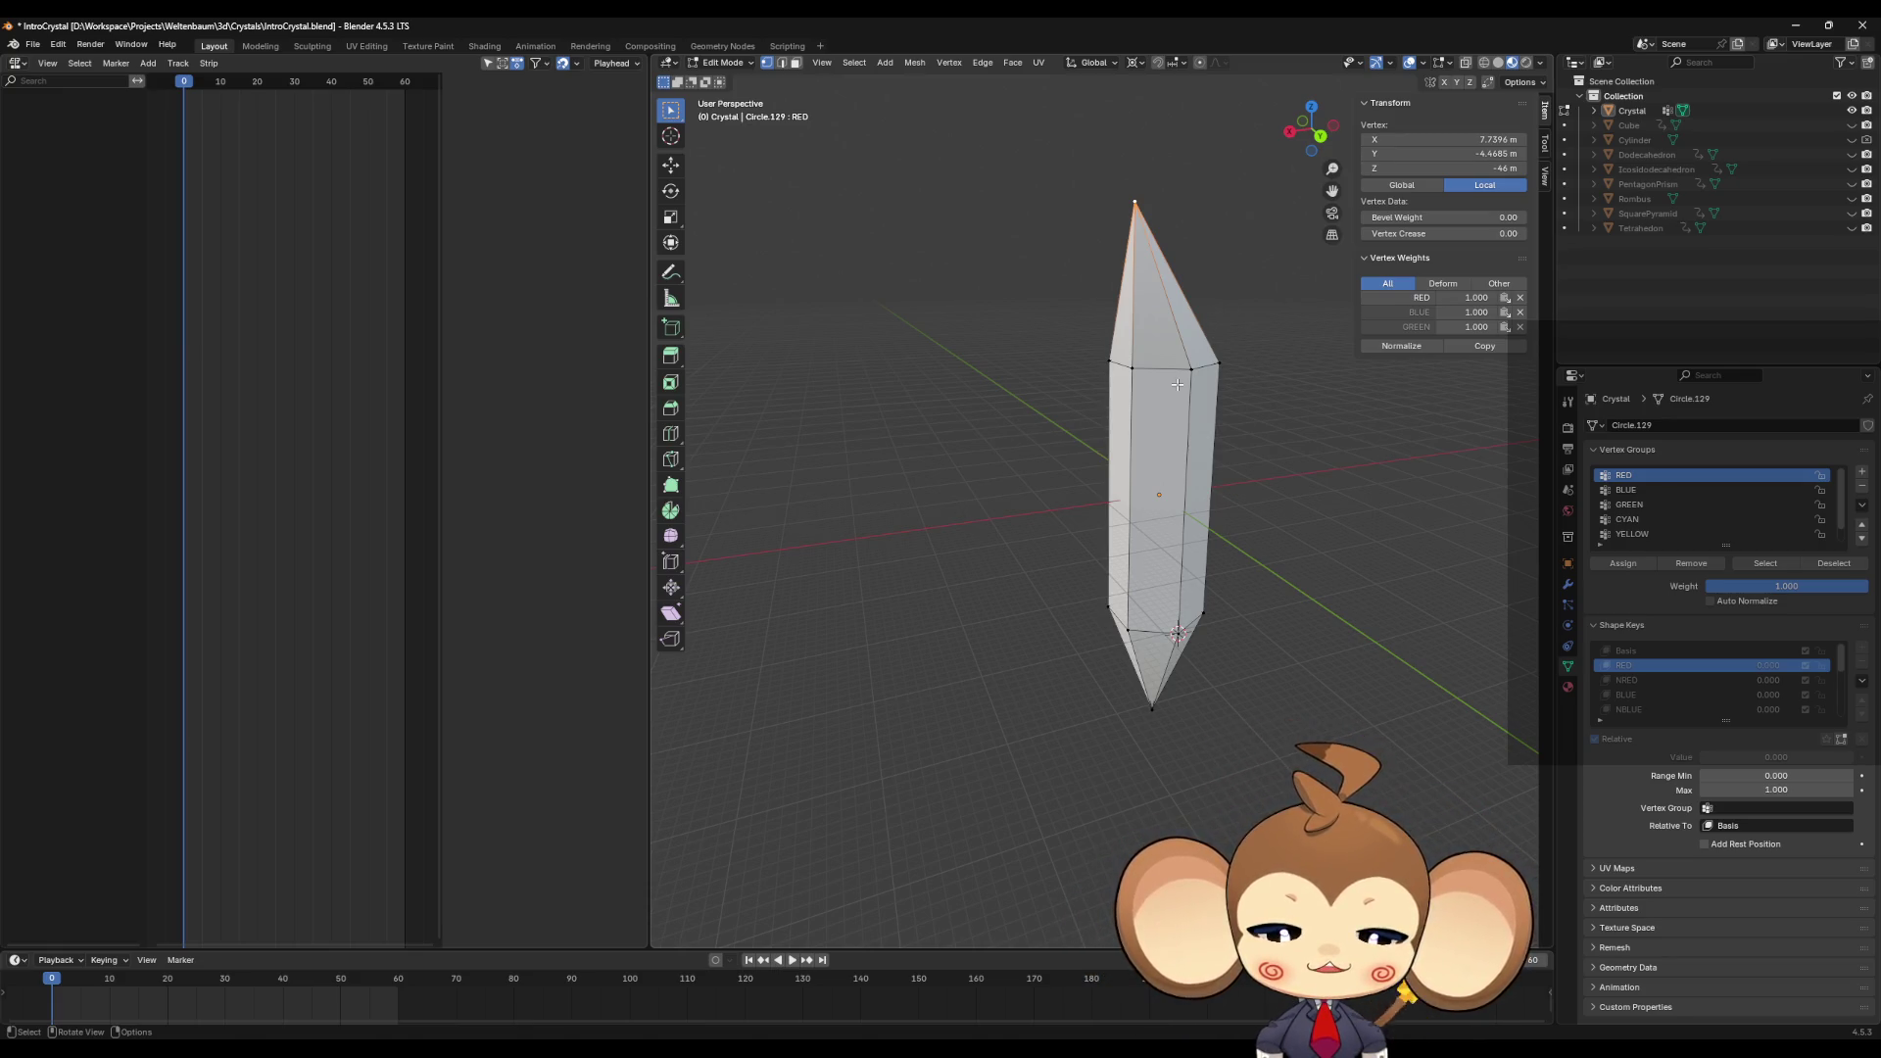
Step: Lower the top tip vertex by 9 m along Z
key("g")
key("z")
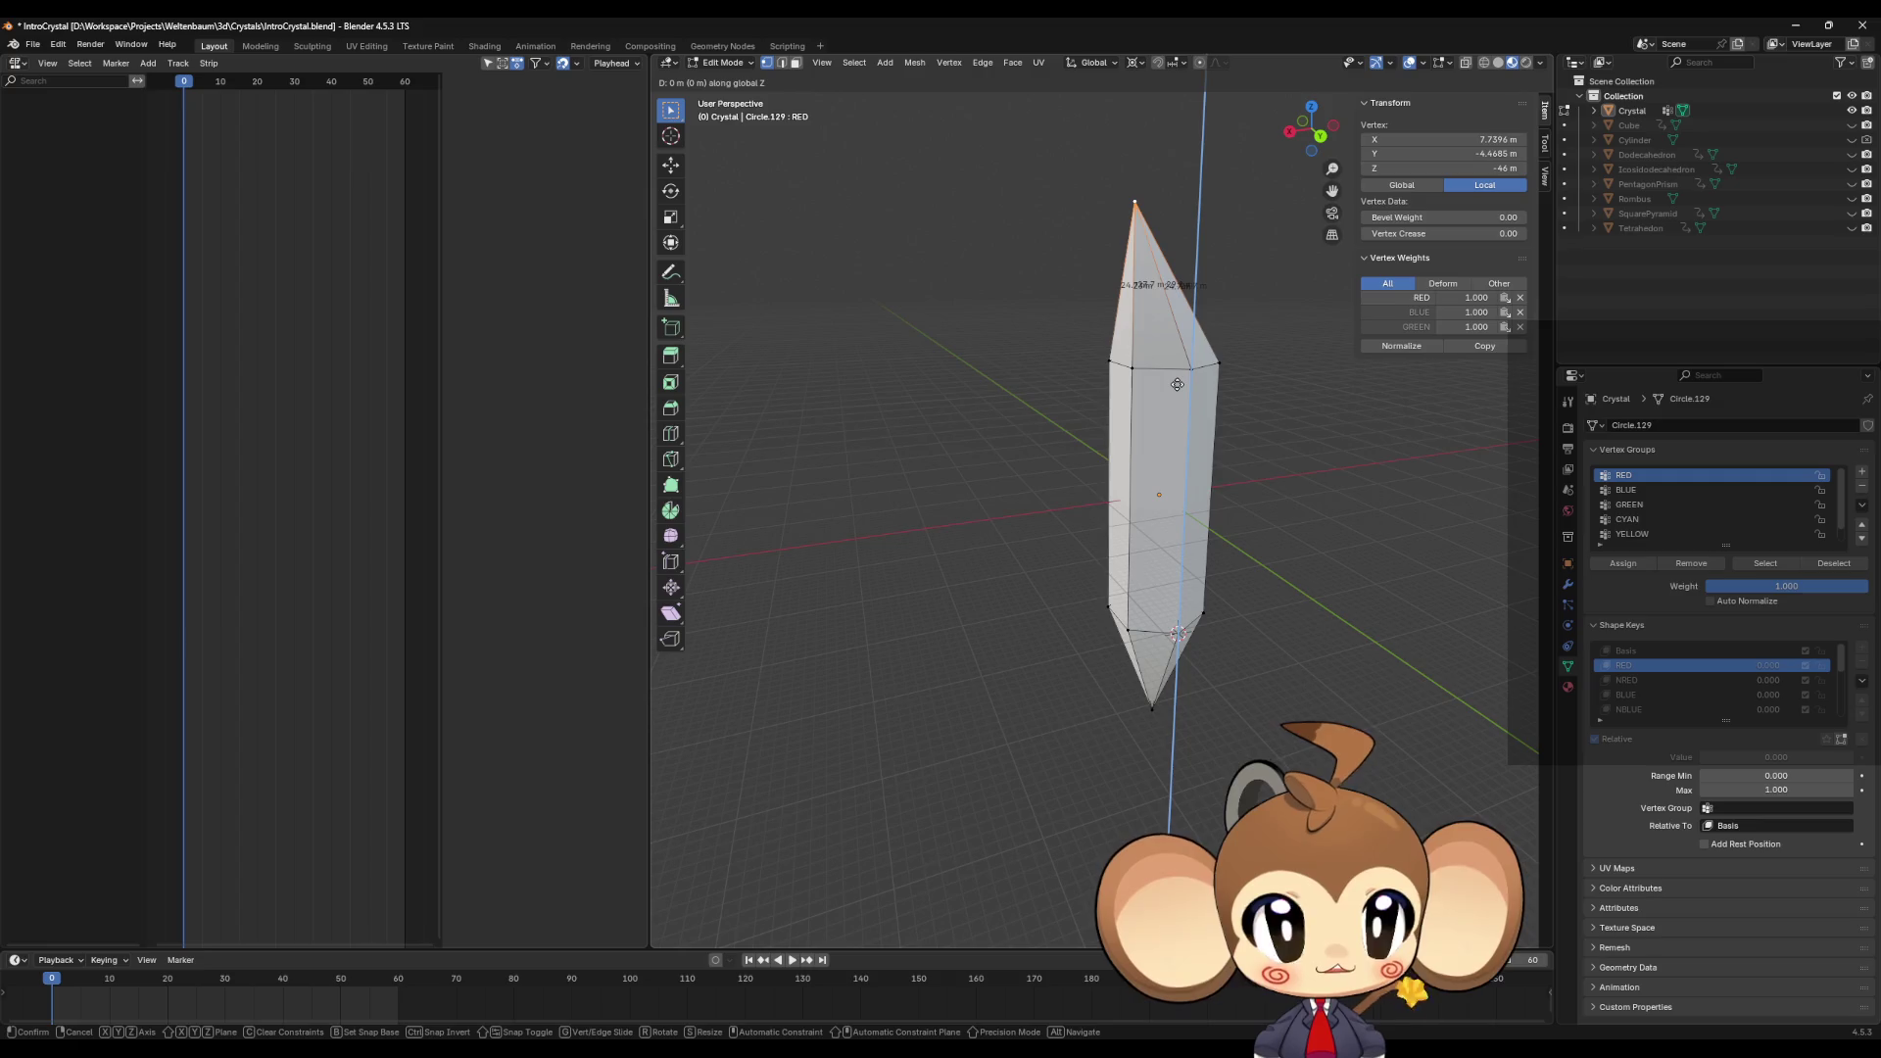
type("-(0.9")
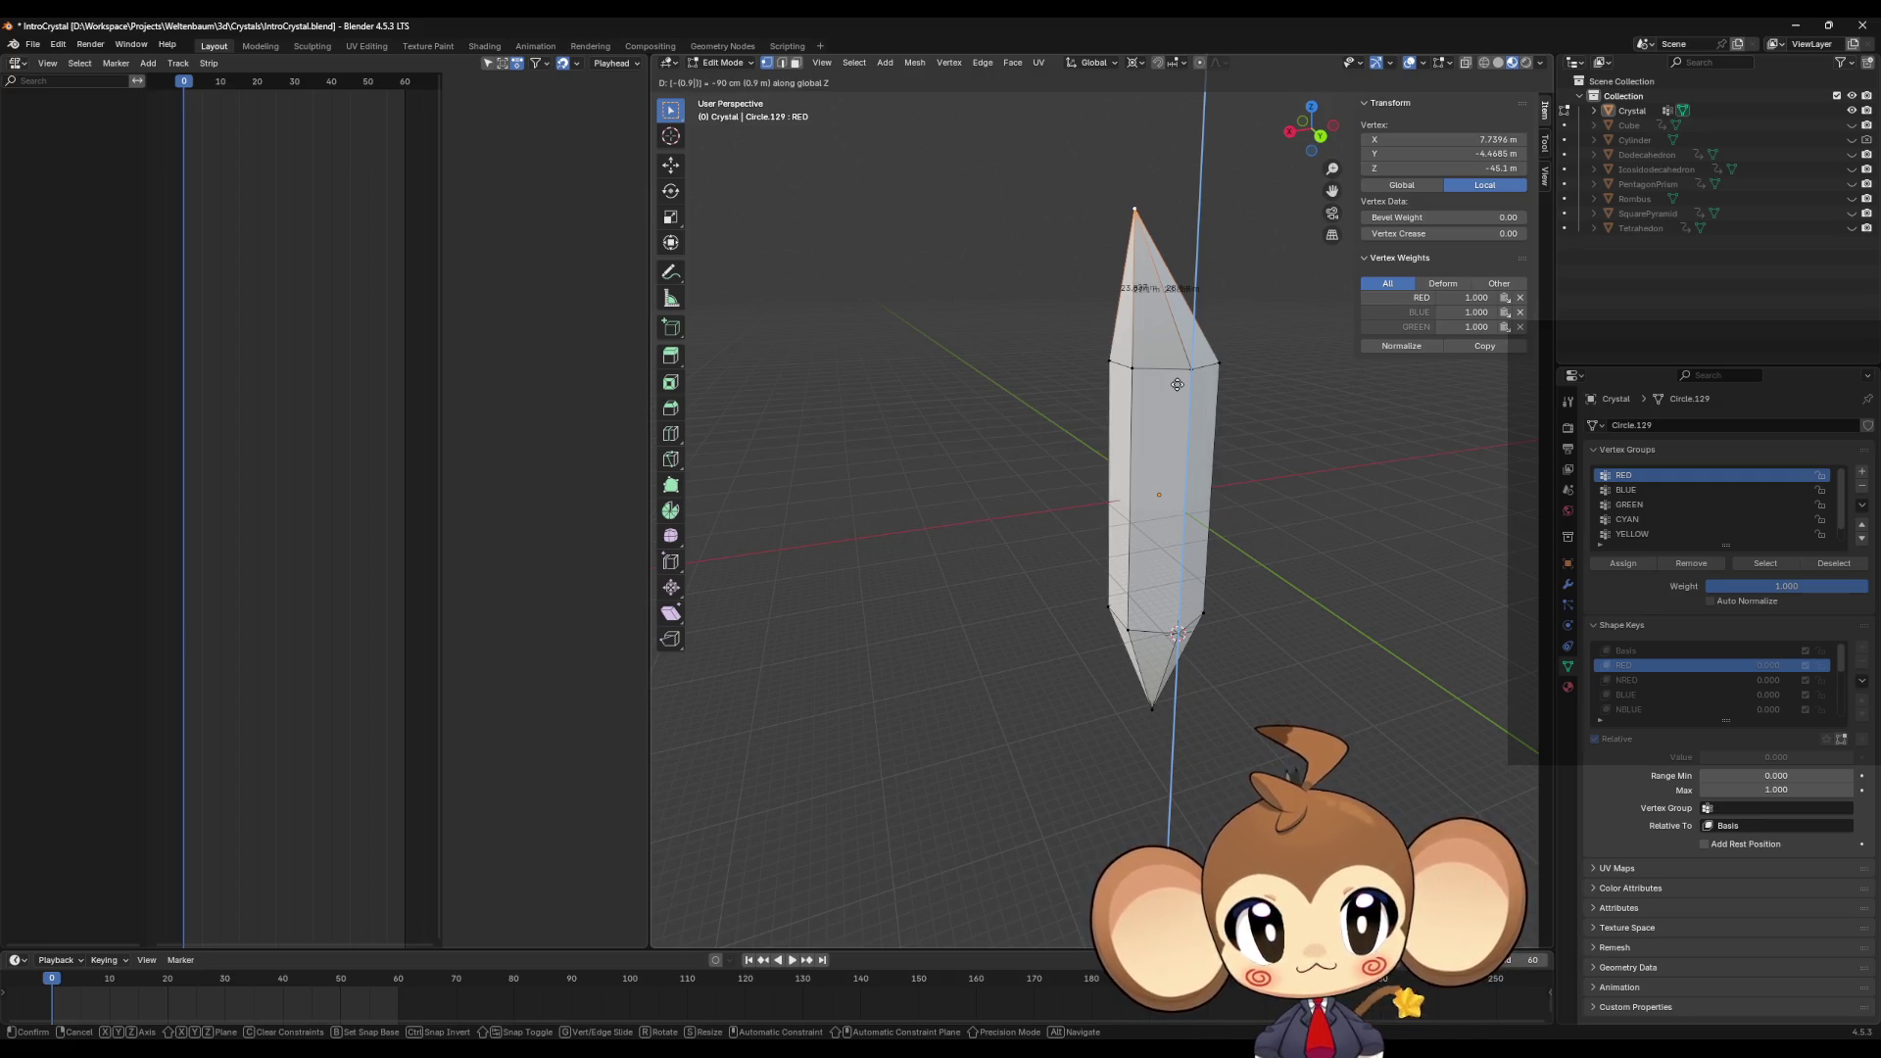
key("Escape")
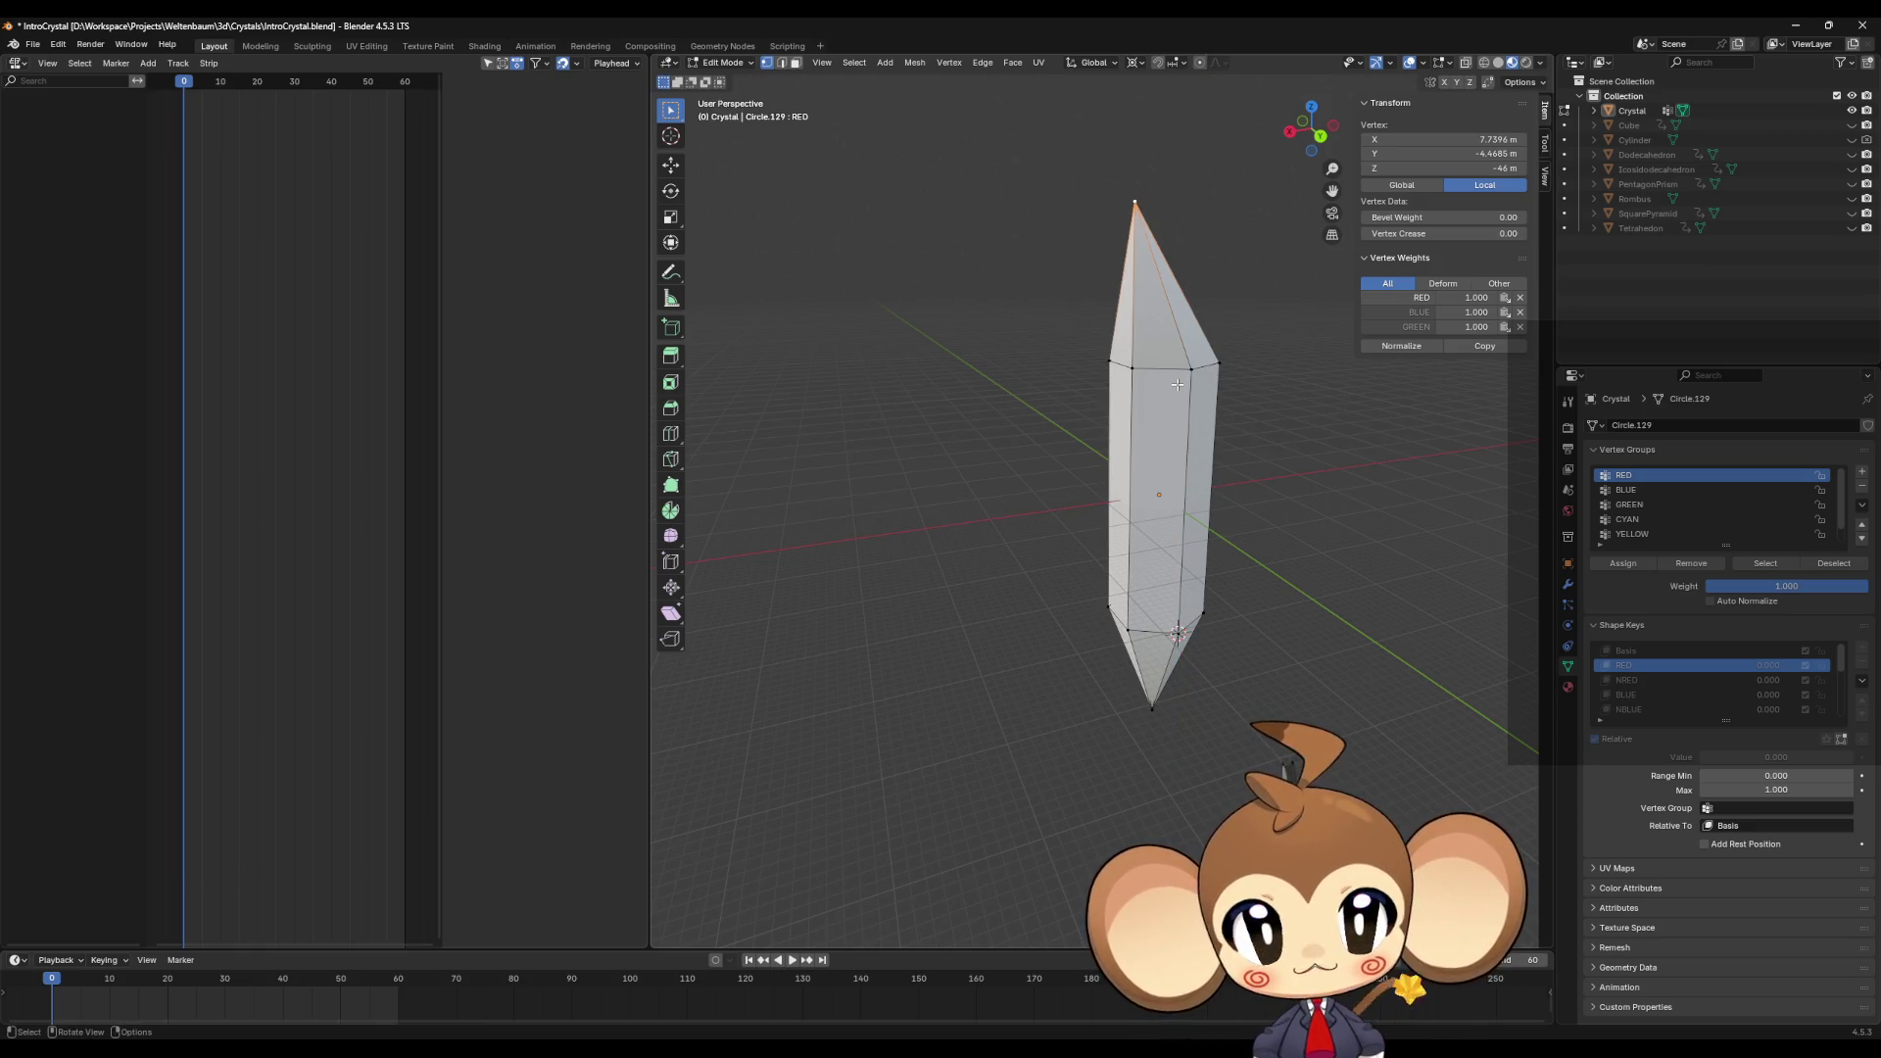
type("gz")
type("9")
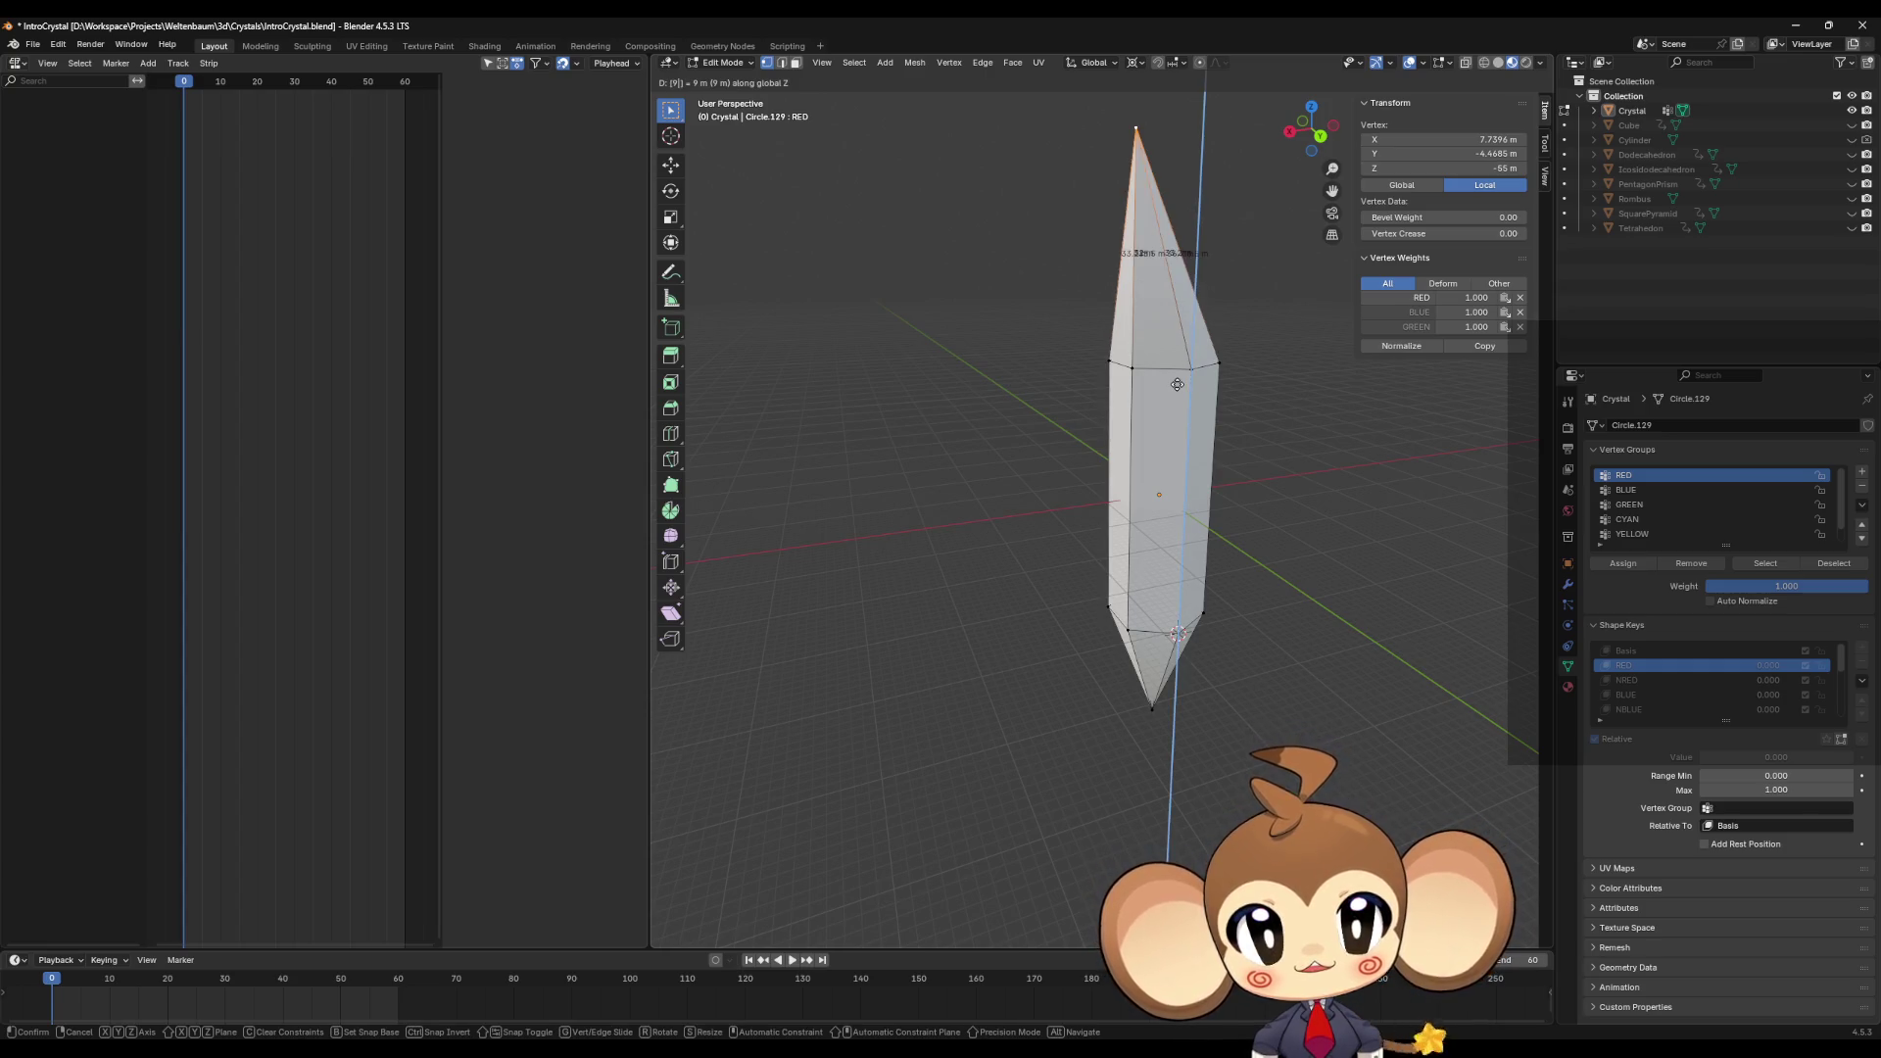
key("minus")
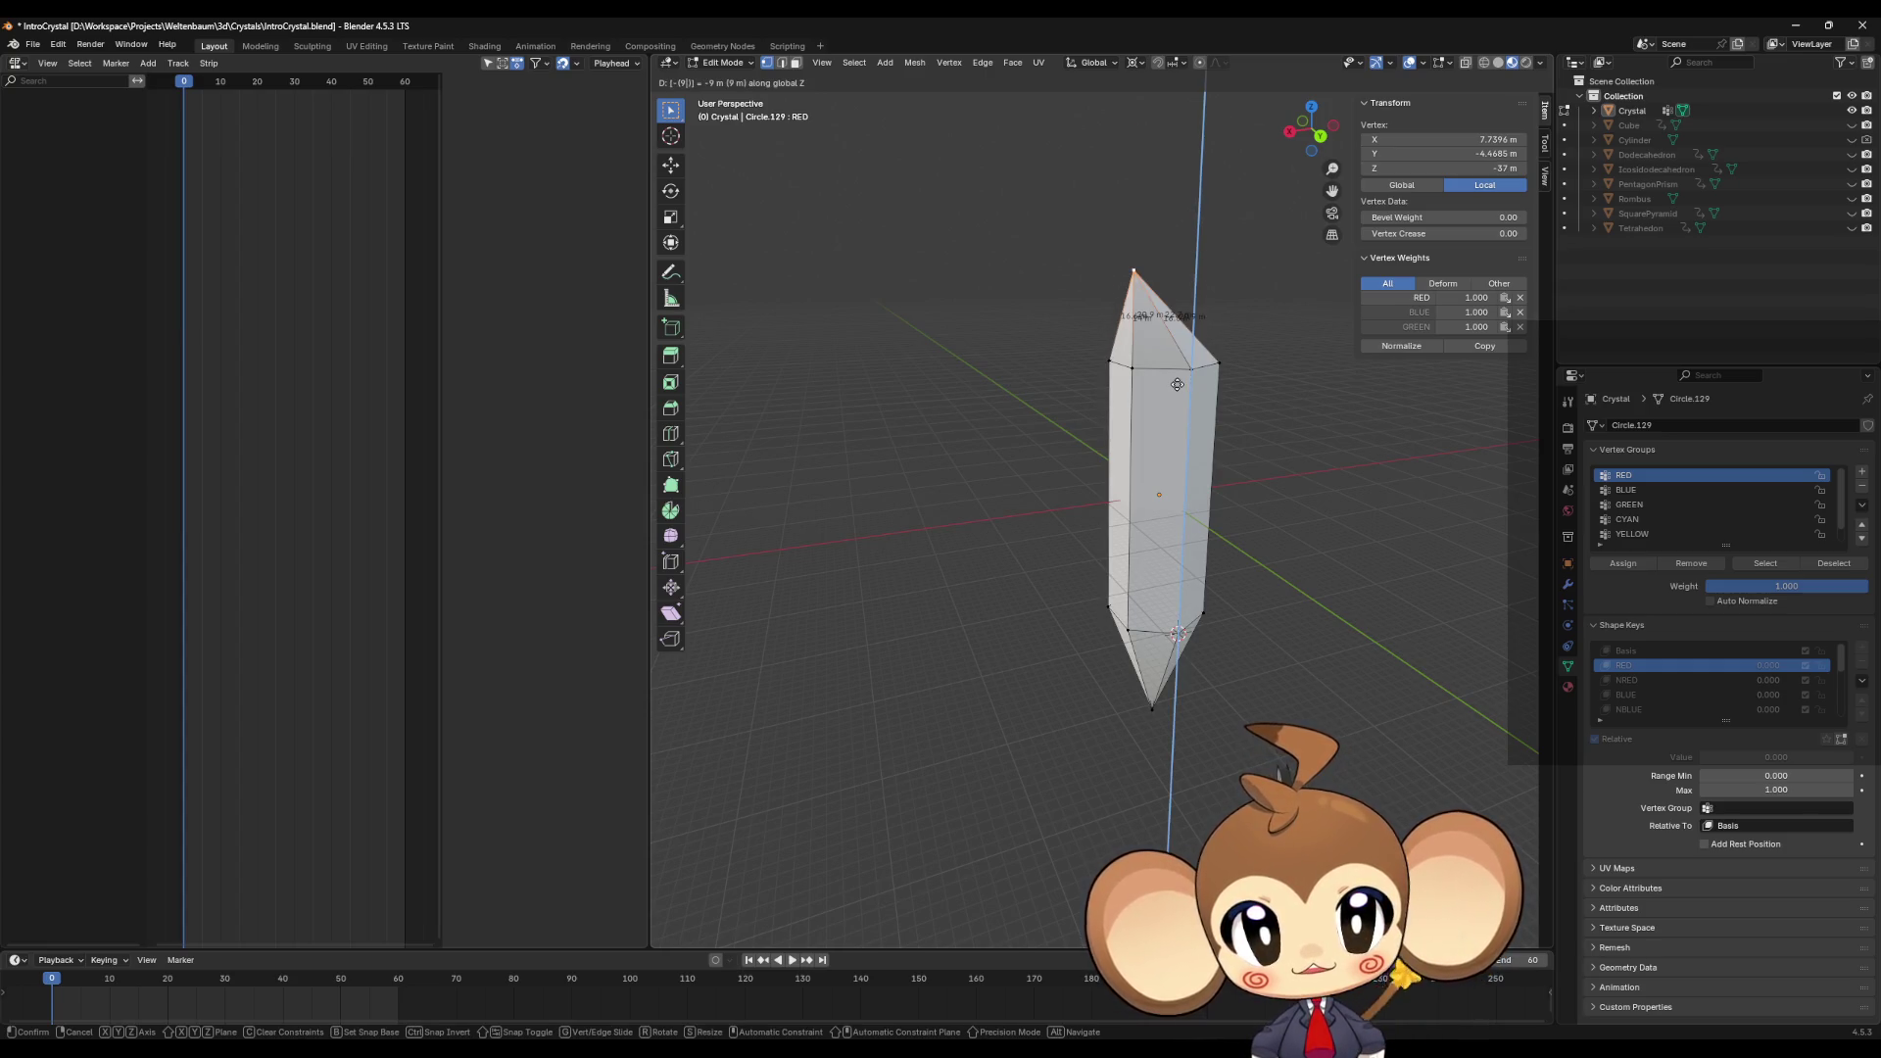
key("Escape")
key("g")
key("z")
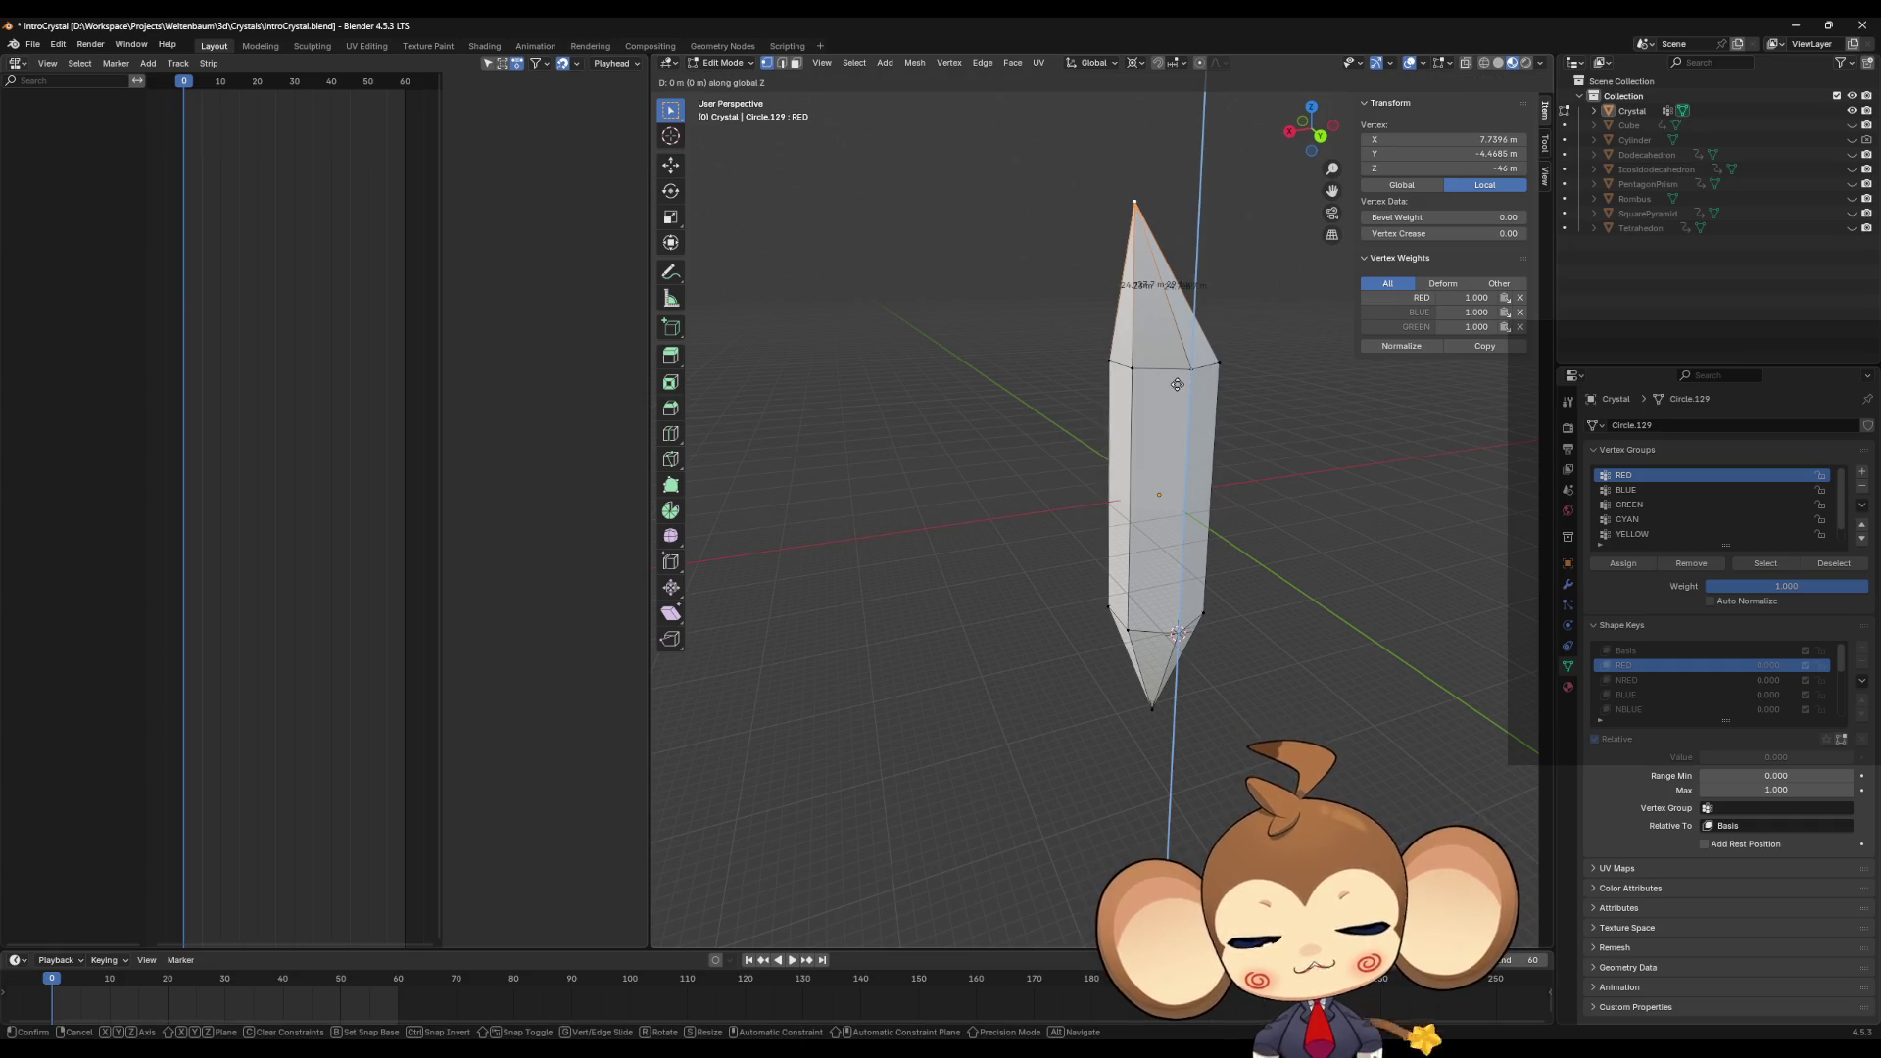
key("9")
key("minus")
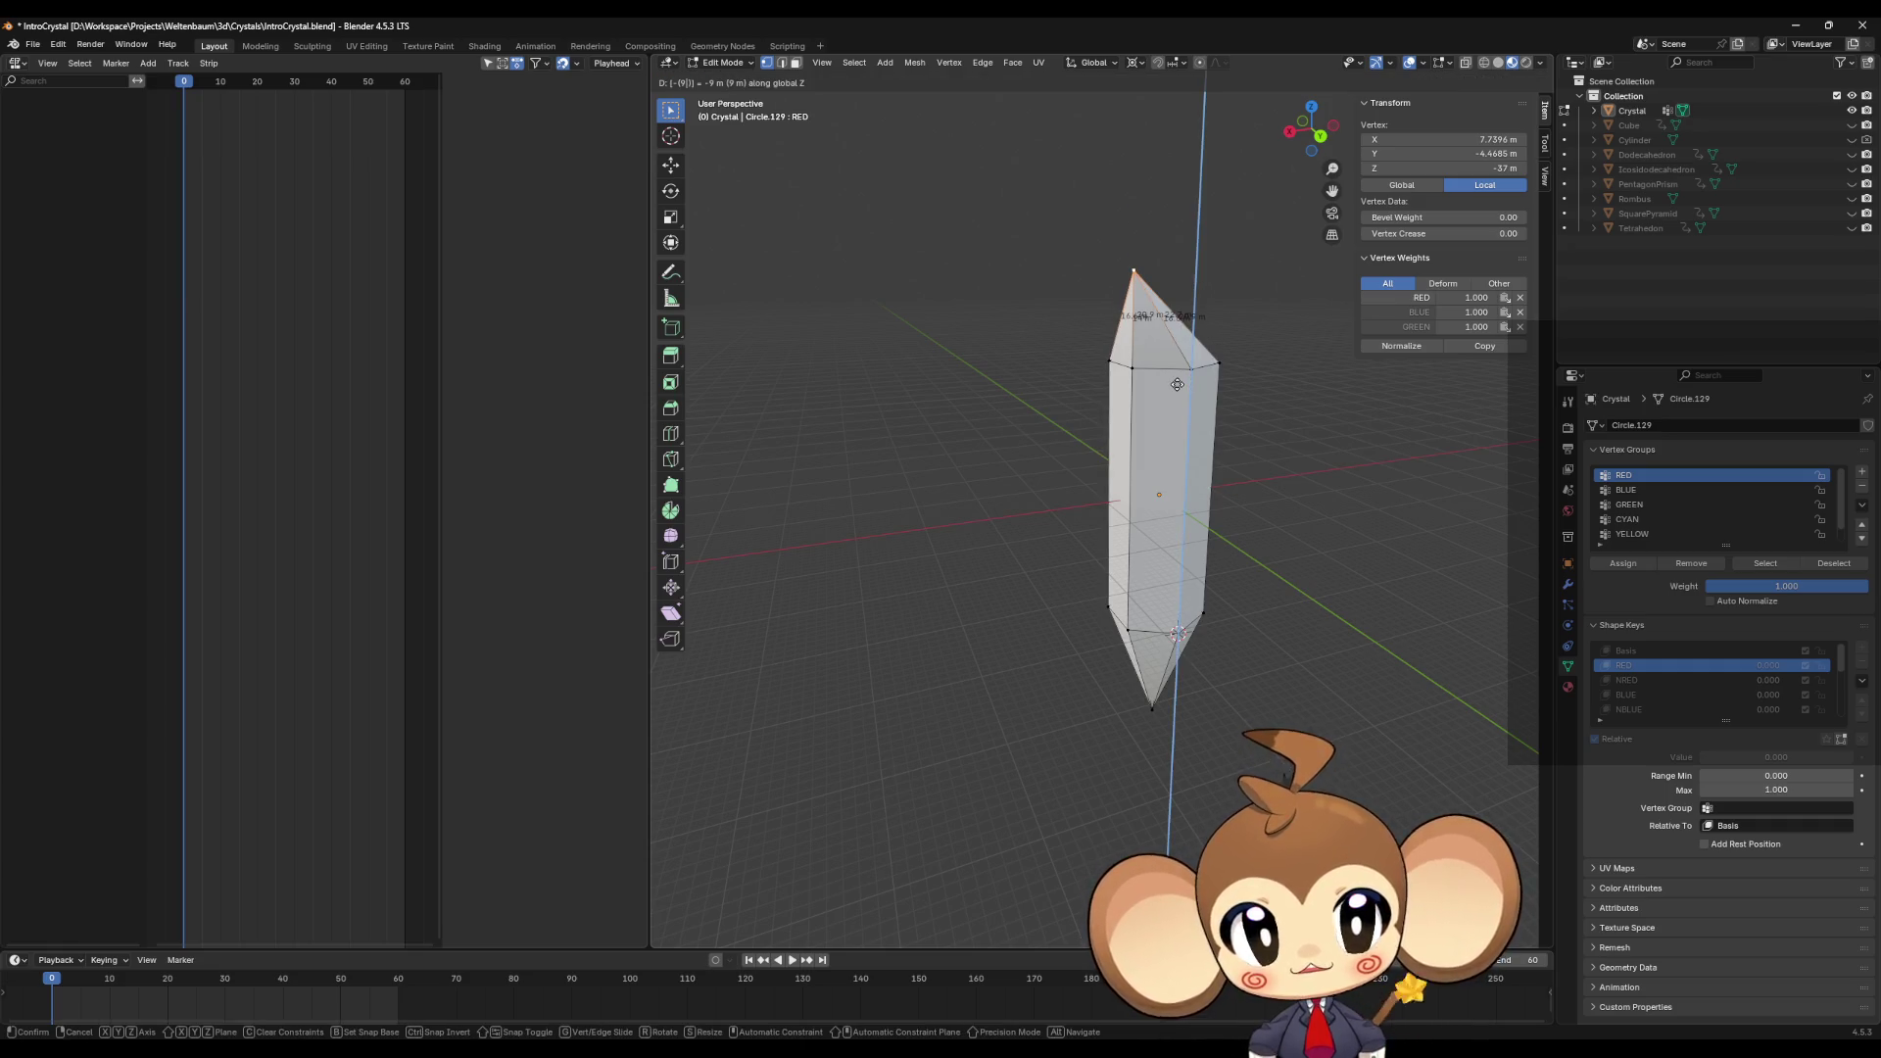
key("Return")
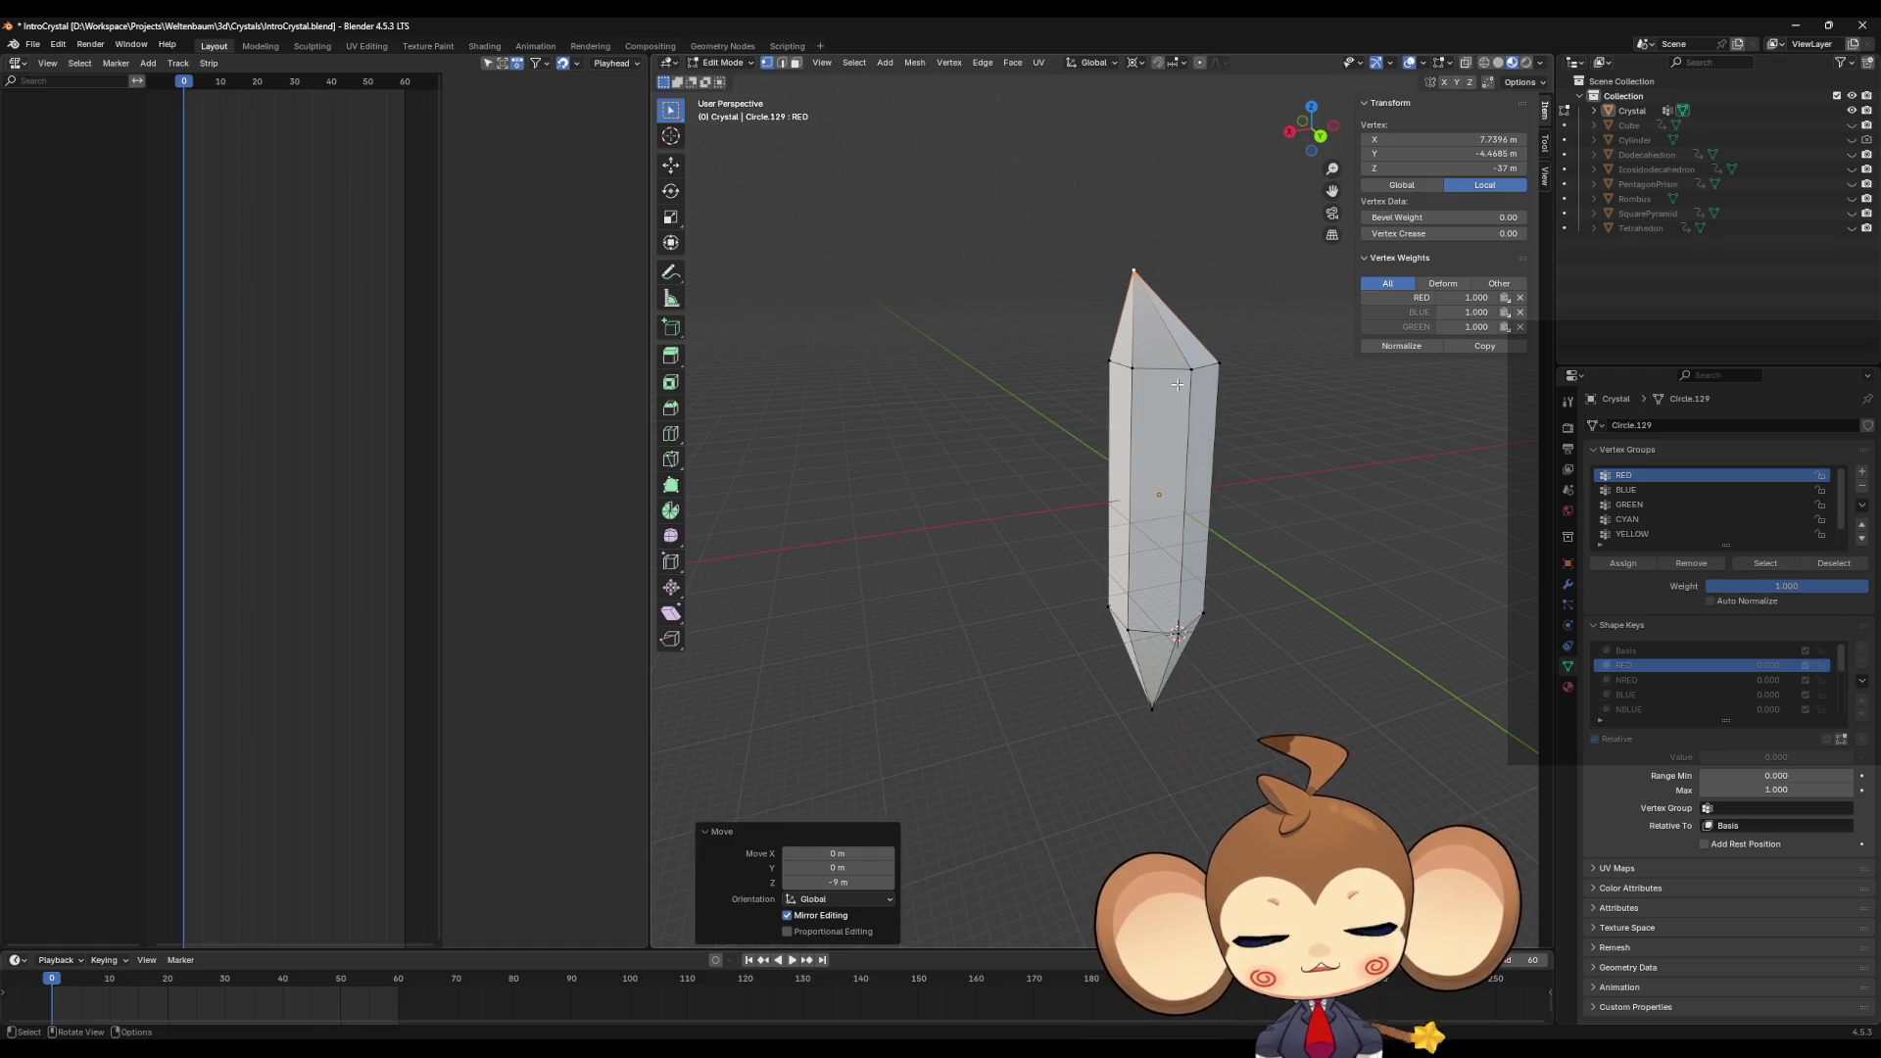
Step: Move the crystal's bottom tip along Z by -6 in NRED and -3 in BLUE
left_click(1626, 679)
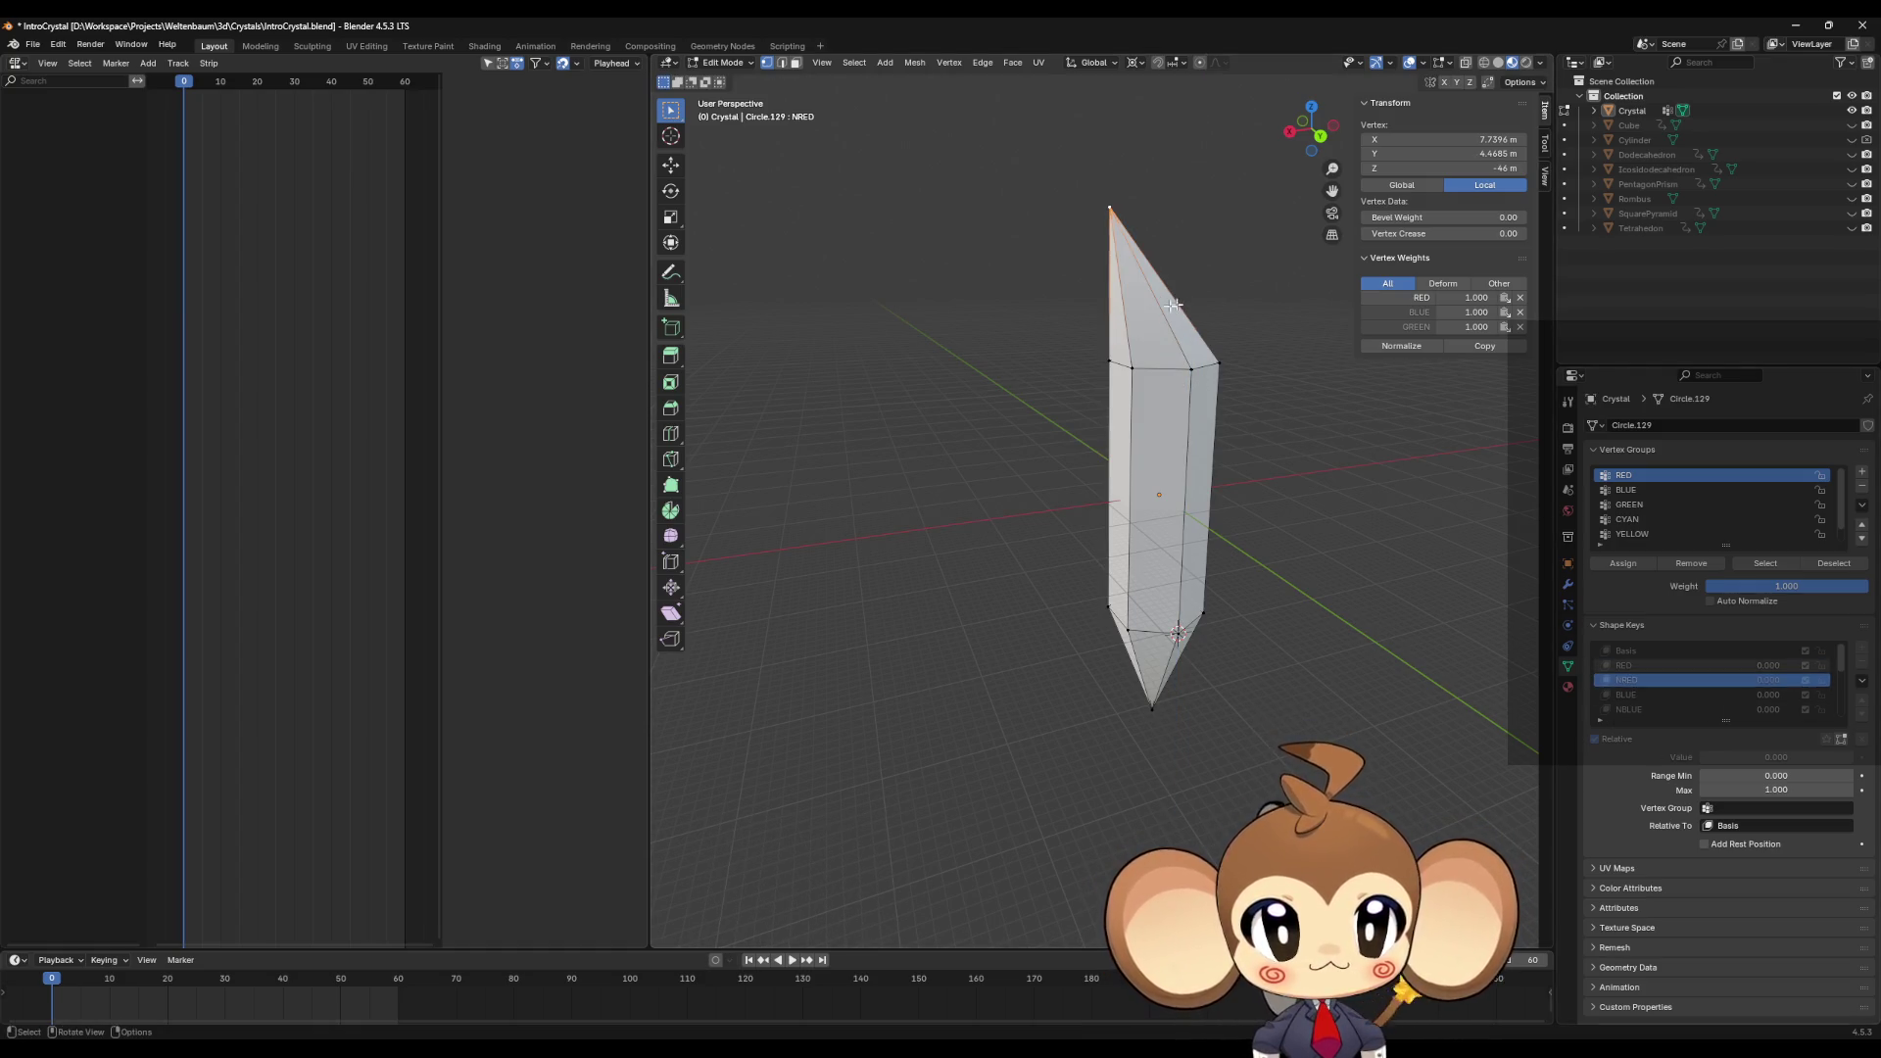
key("g")
key("z")
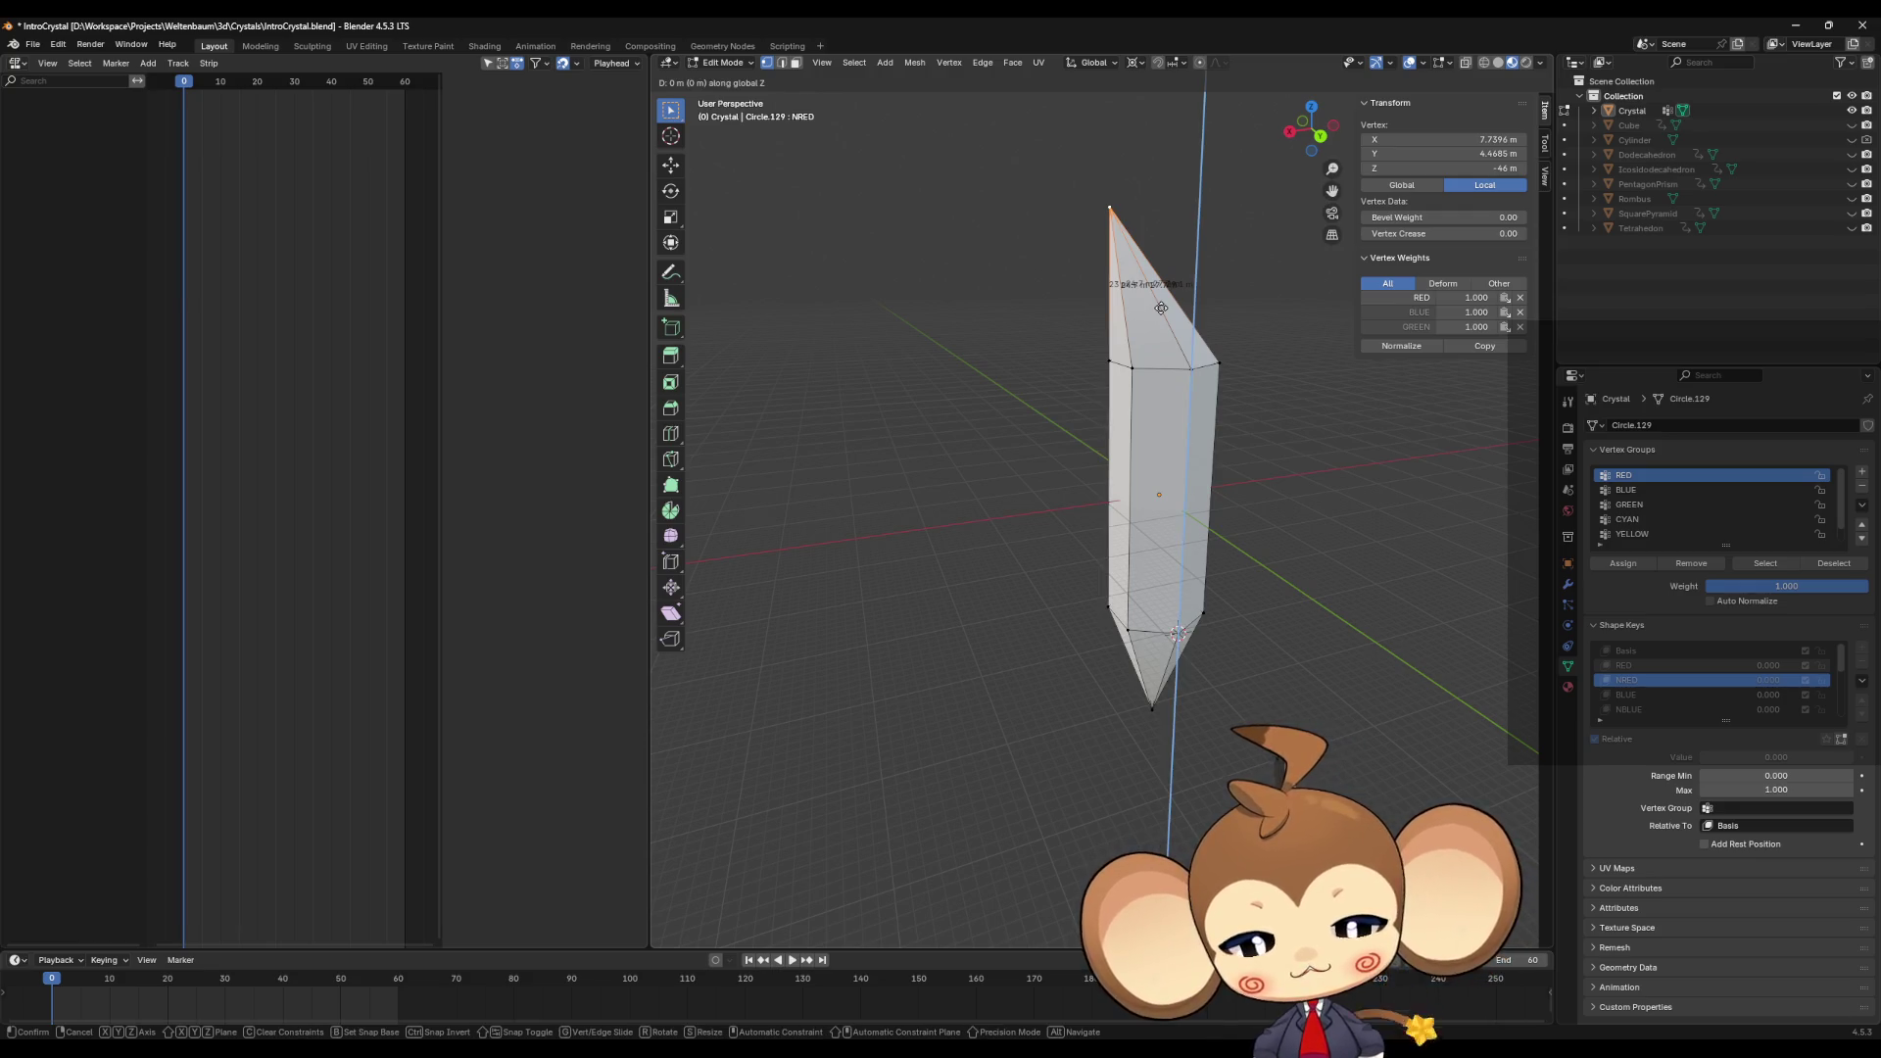
type("-6")
key("Return")
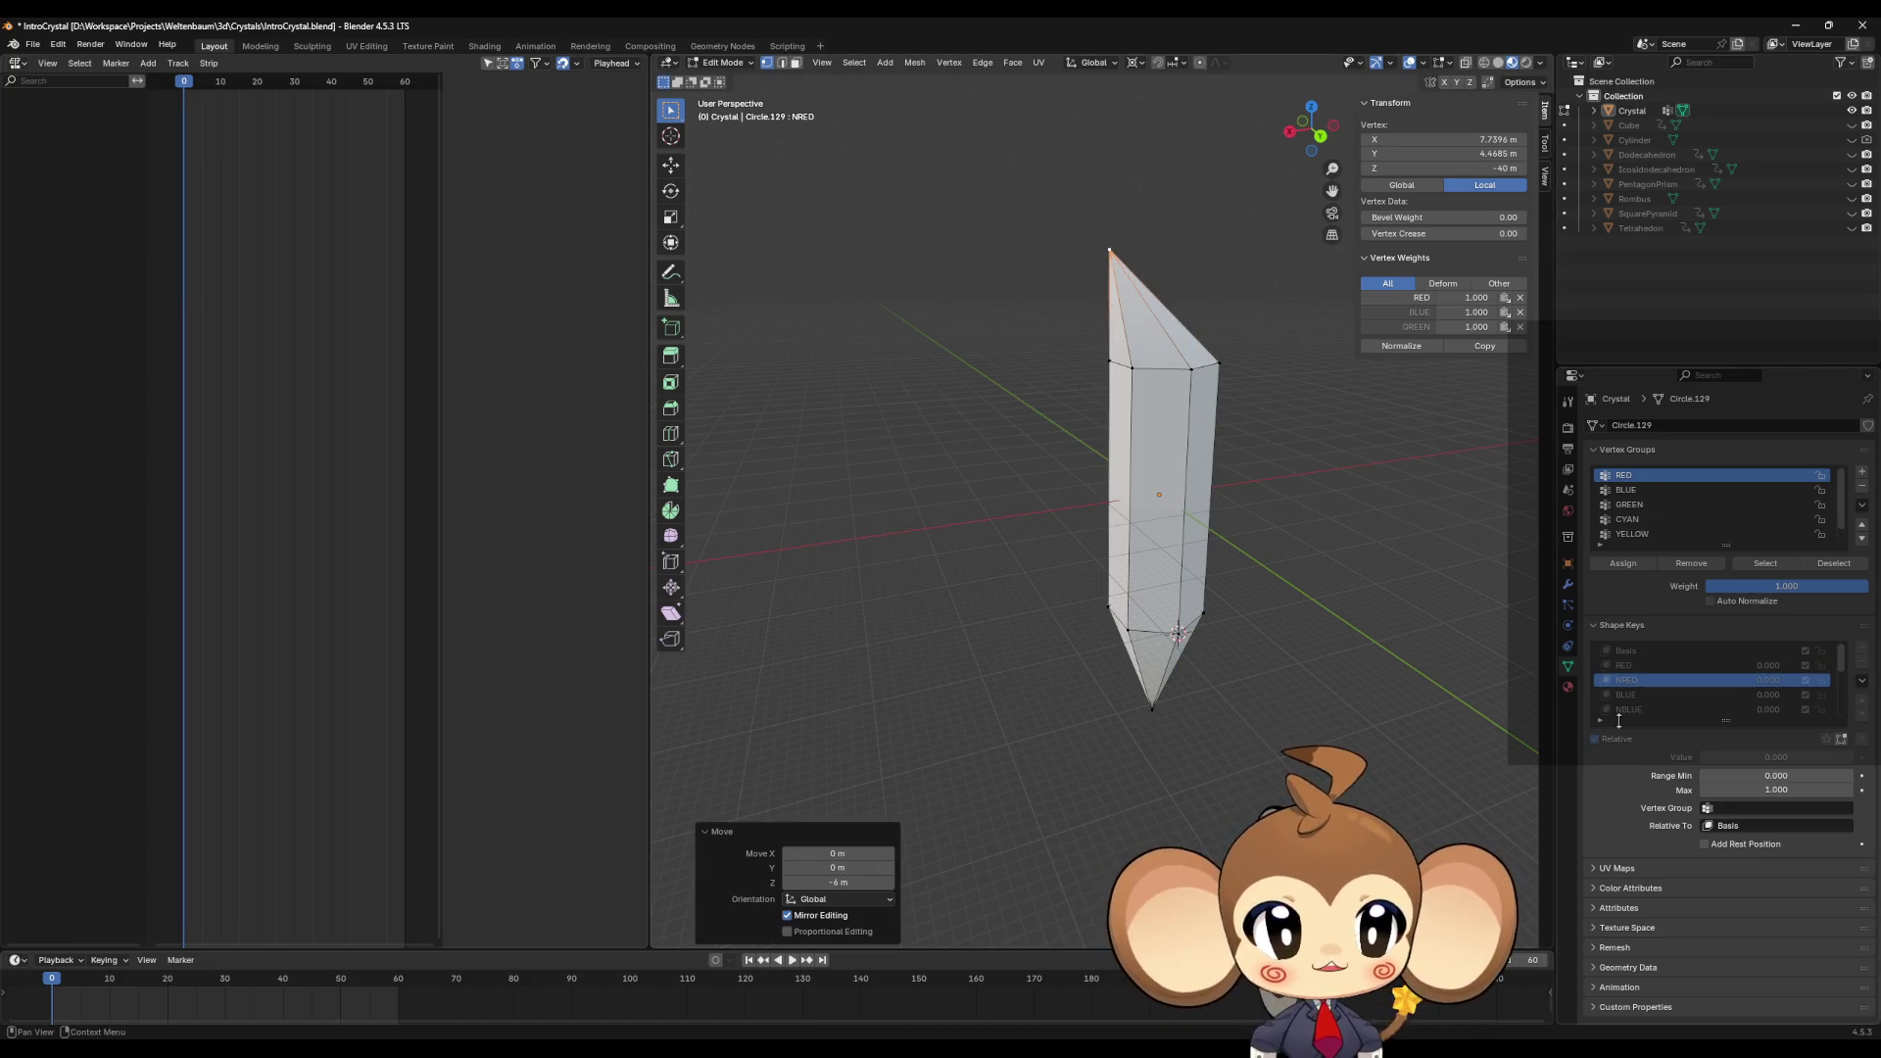
left_click(1628, 695)
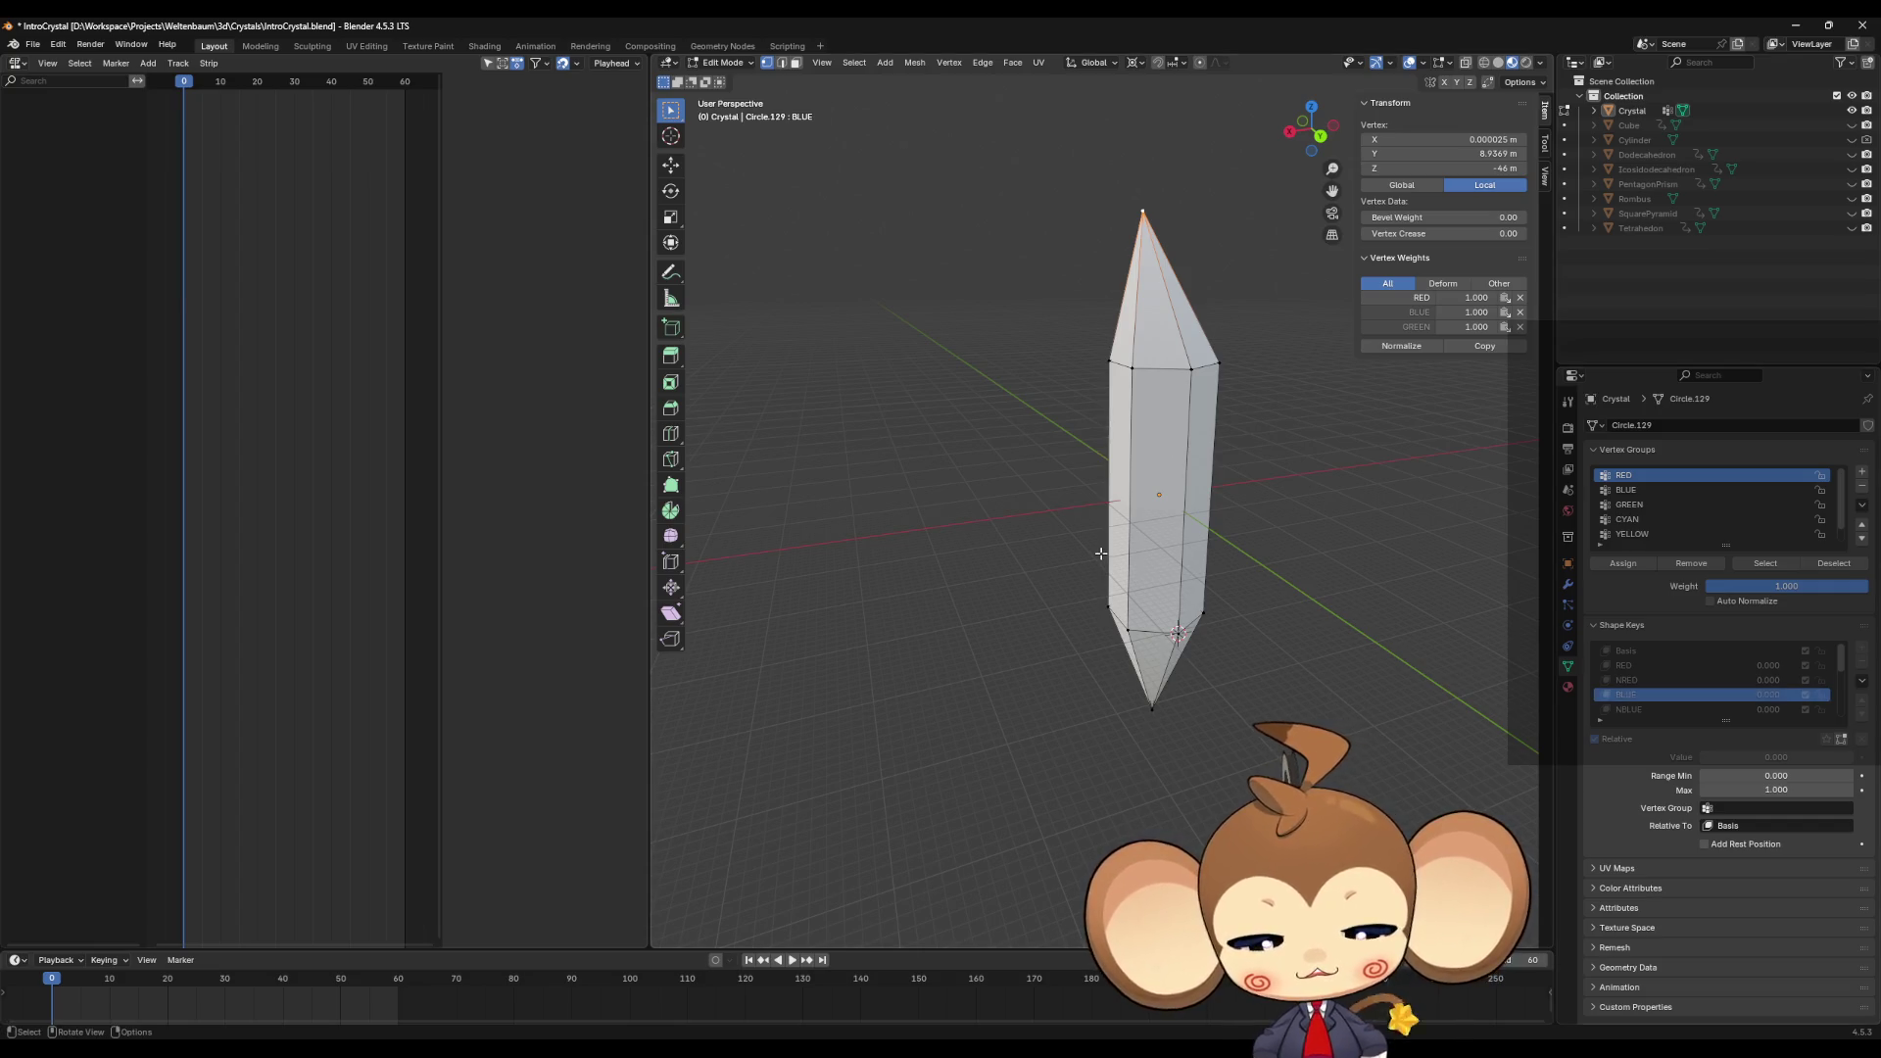
key("g")
key("z")
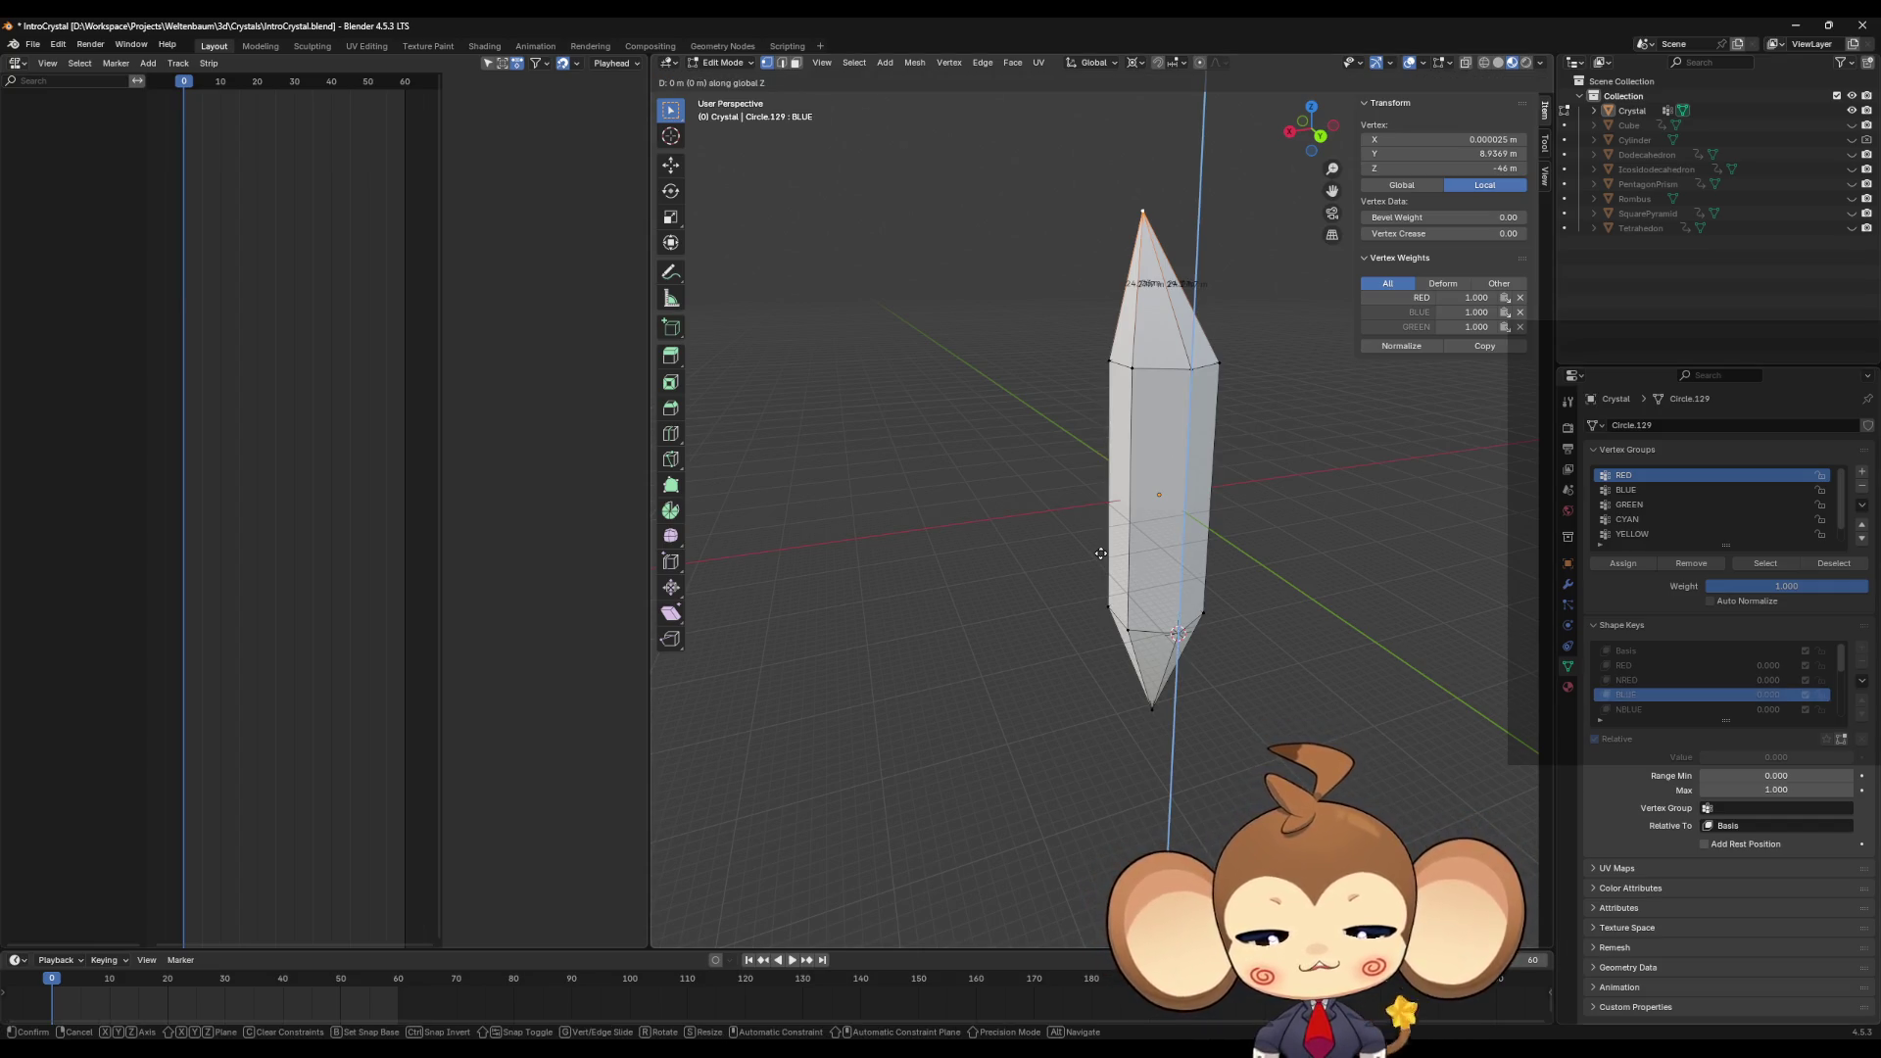
type("-3")
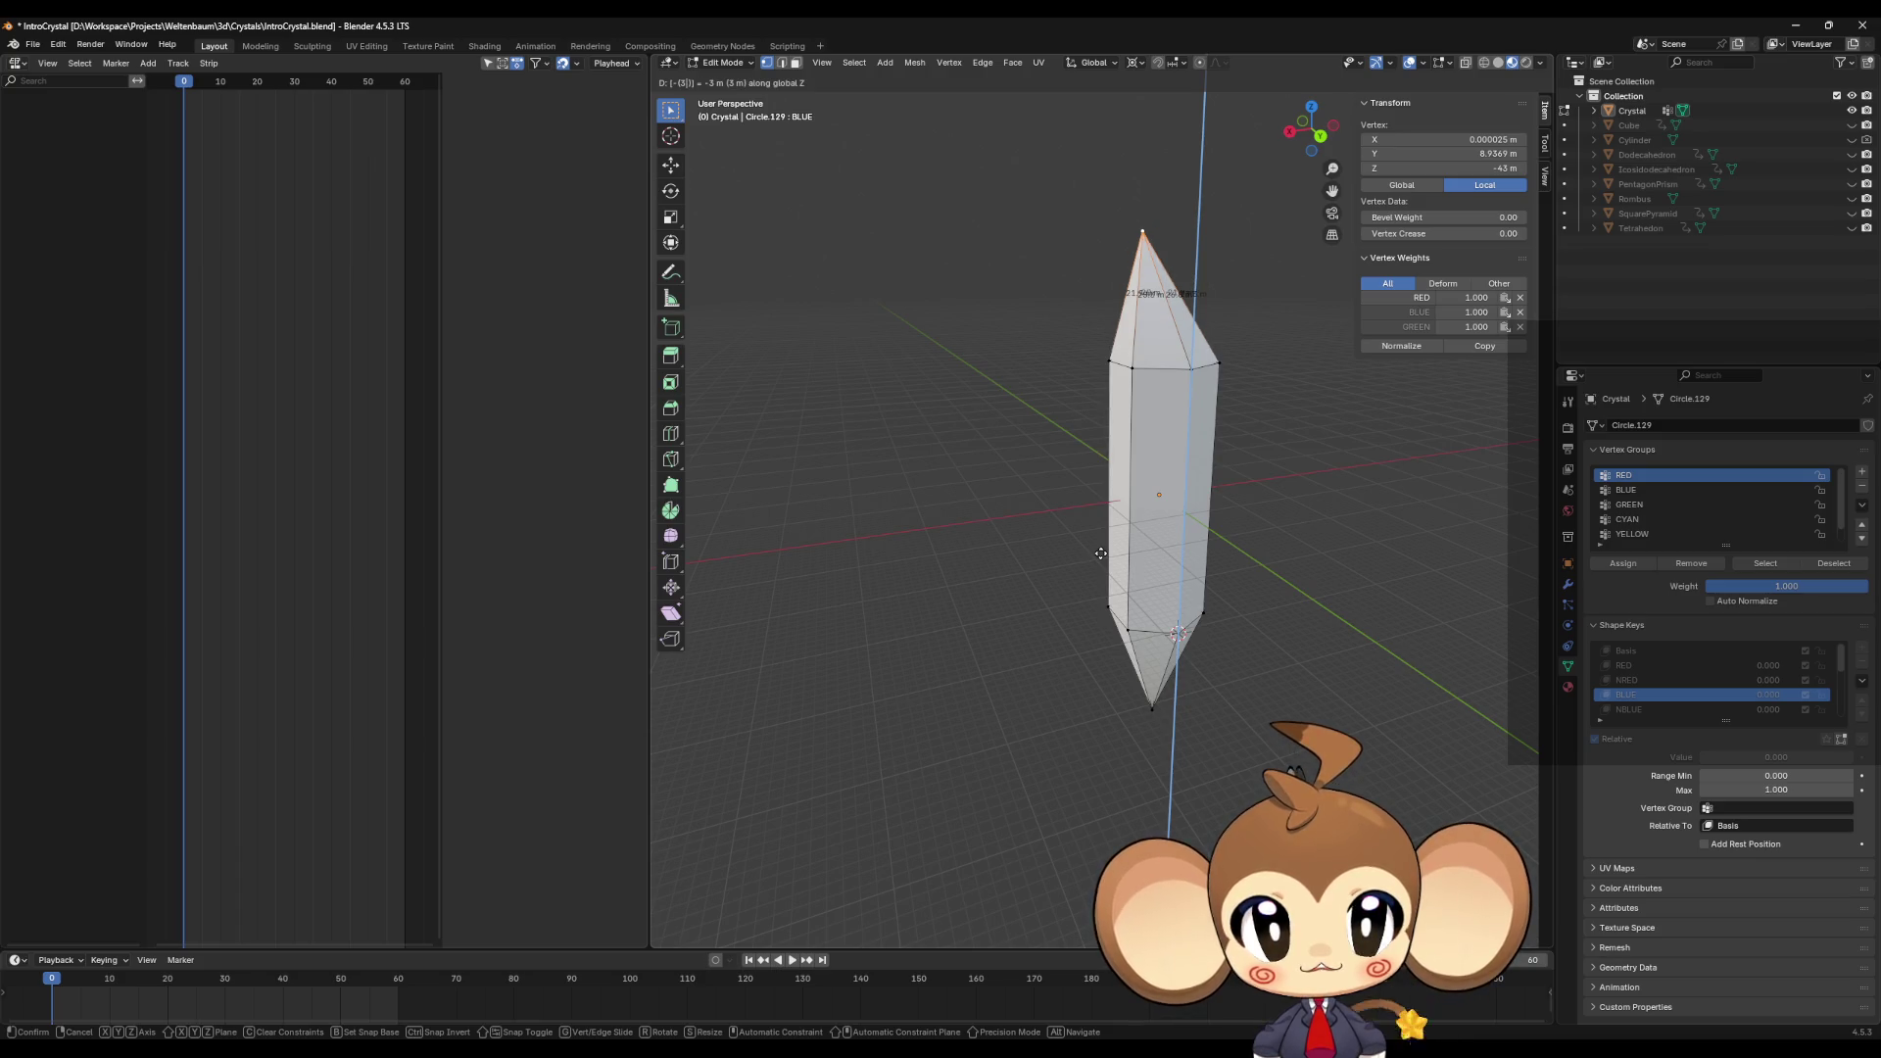
key("Return")
Step: Move the bottom tip along Z by 3 in NBLUE, 6 in GREEN and 9 in NGREEN
scroll(1653, 678, "down", 2)
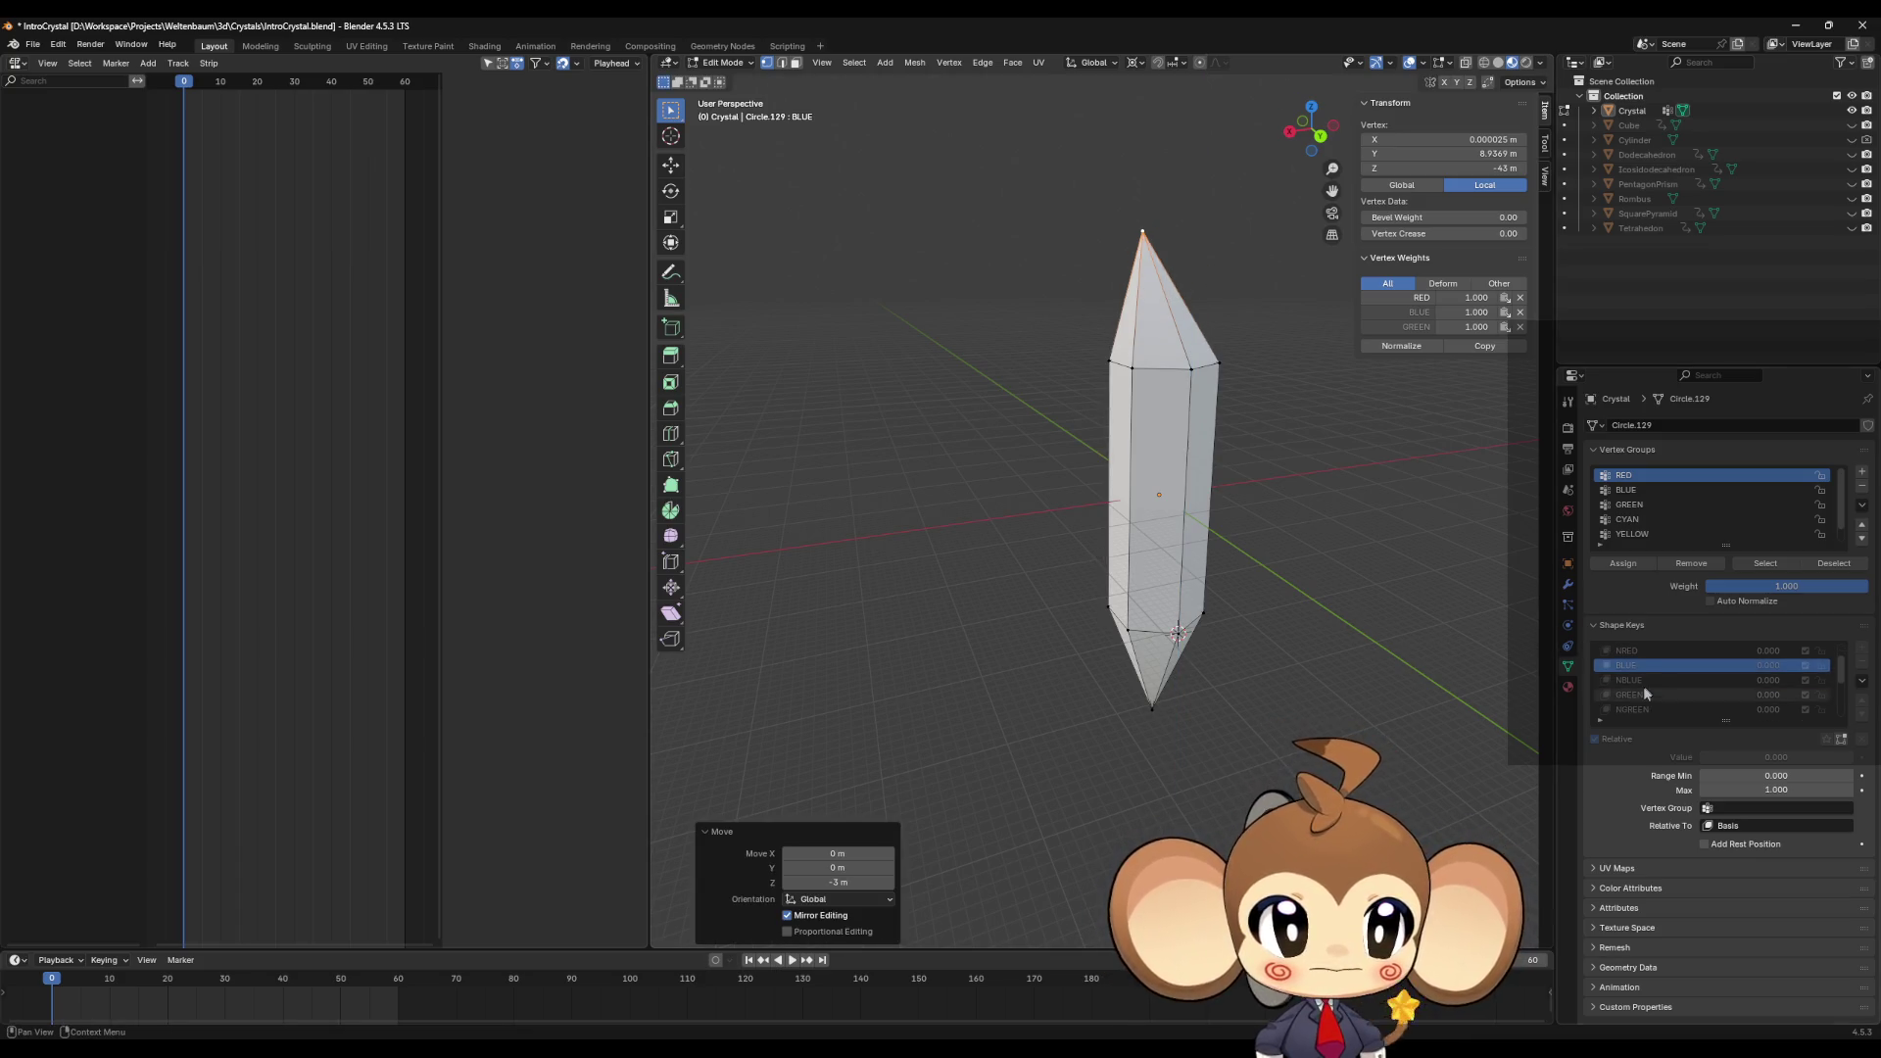
left_click(1642, 683)
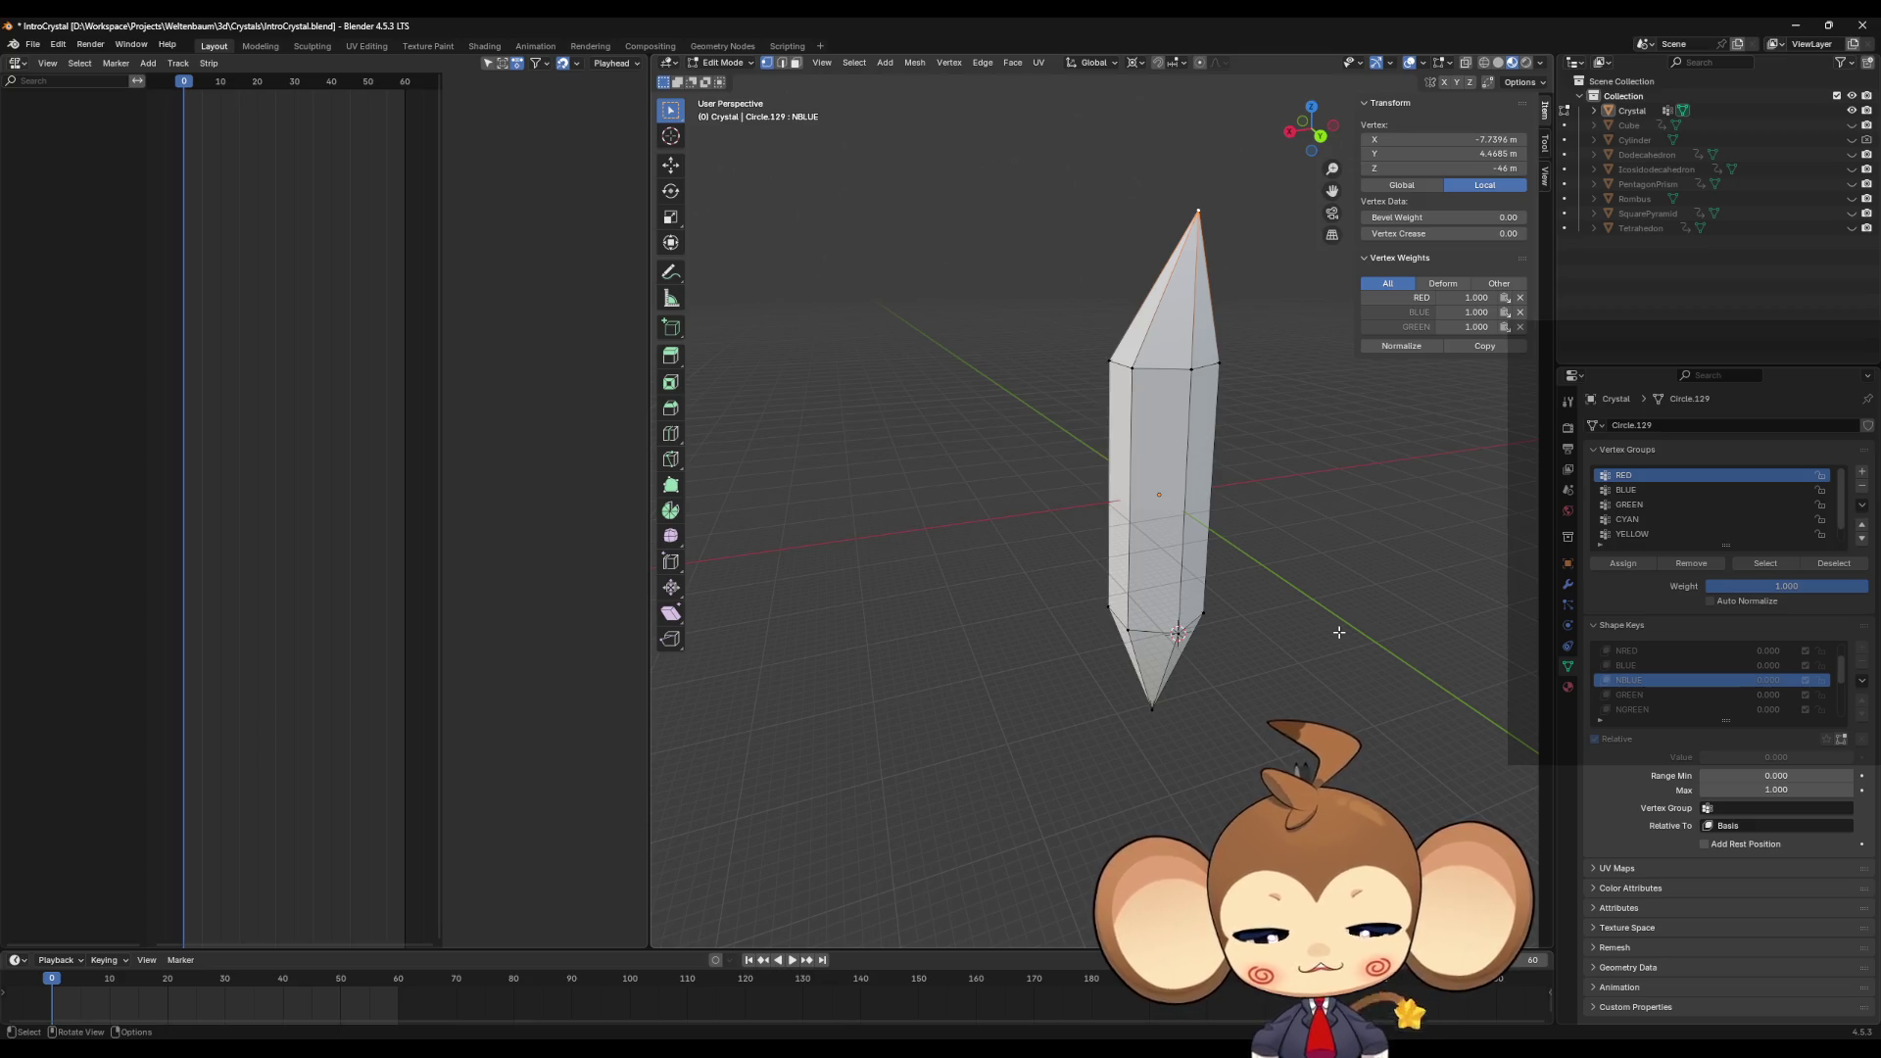
key("g")
key("z")
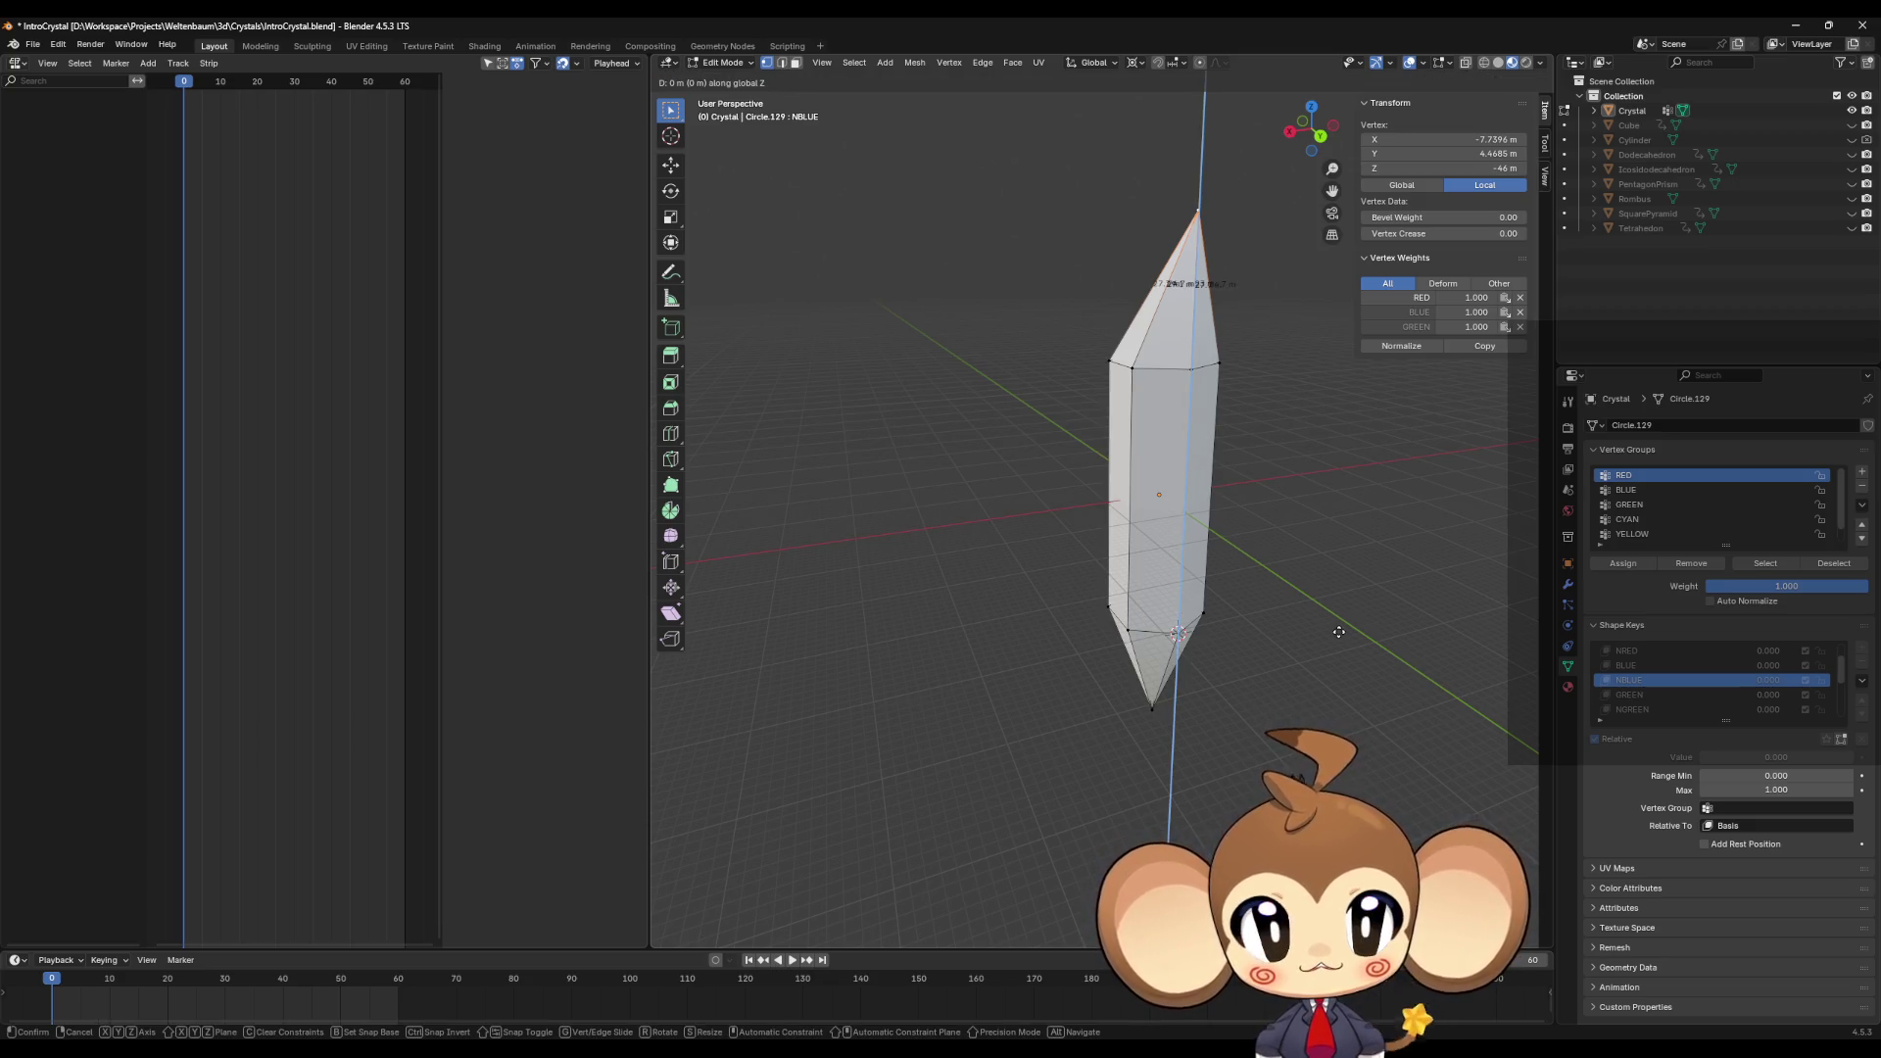
type("3")
key("Return")
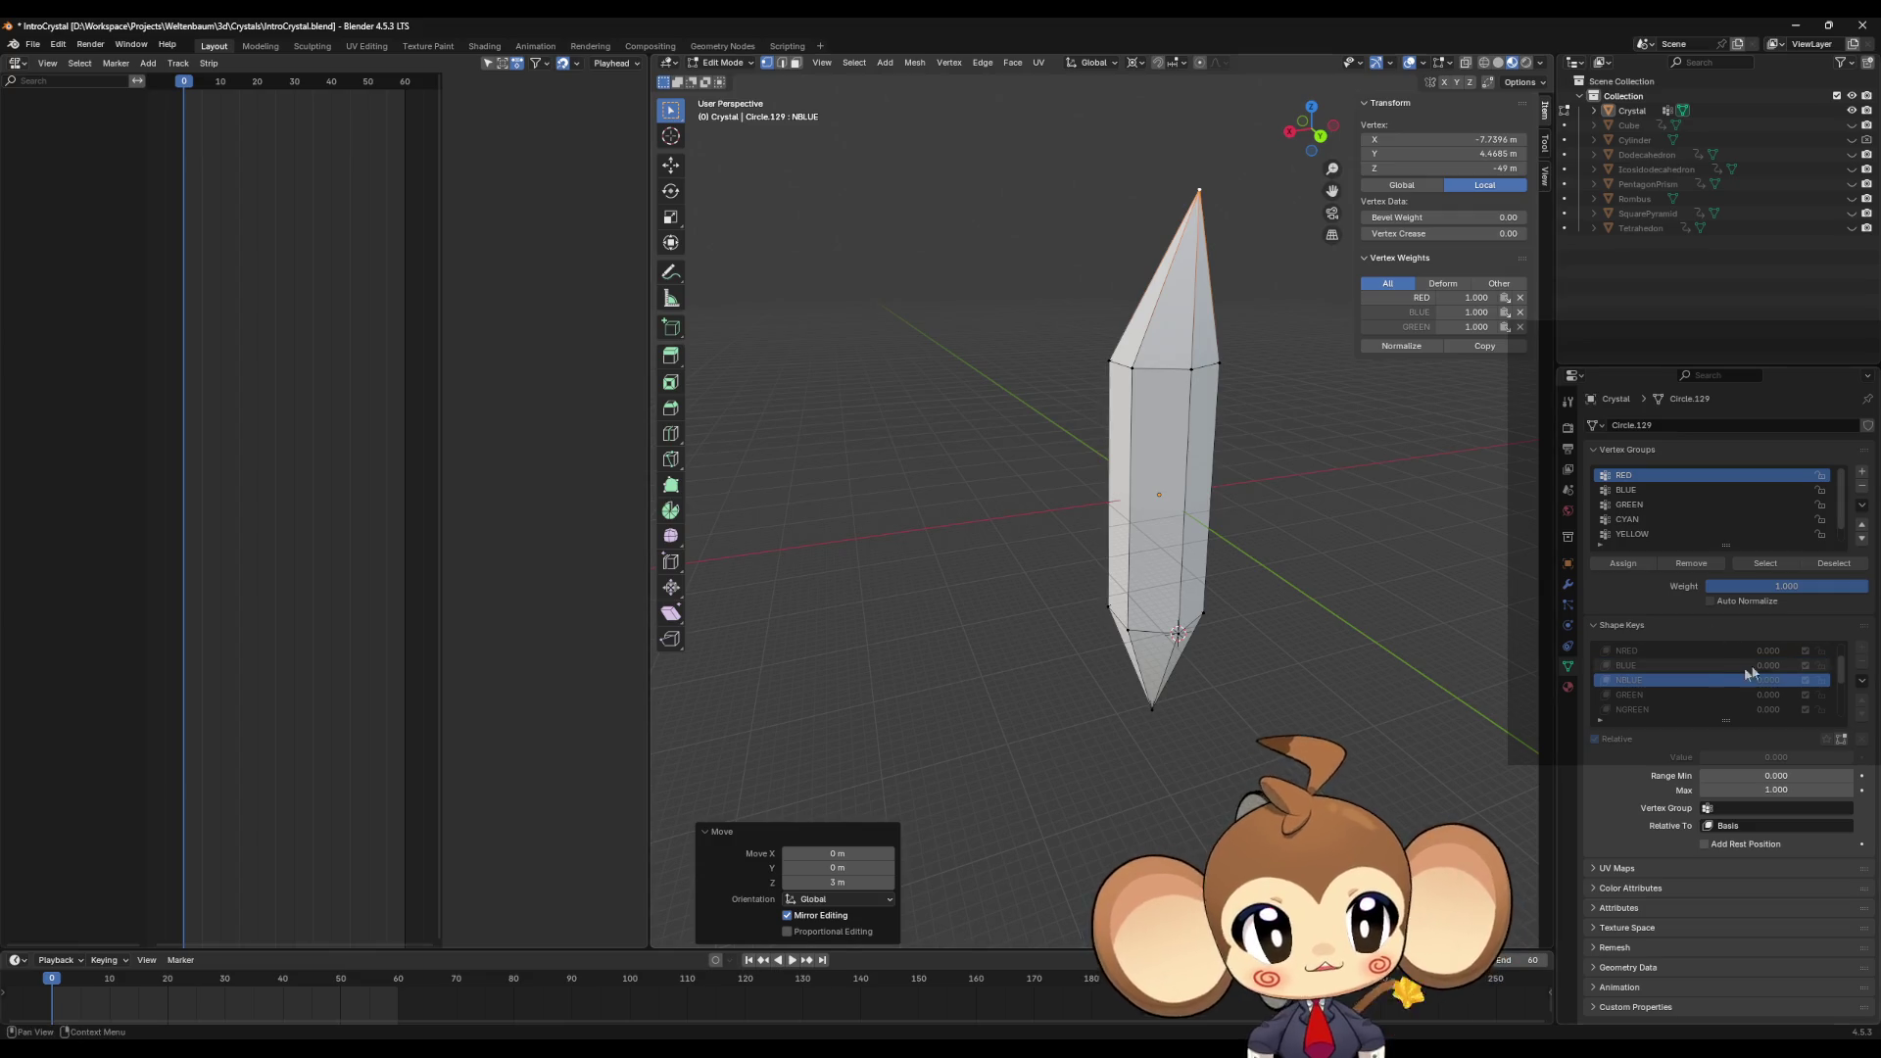
left_click(1652, 694)
type("gz6")
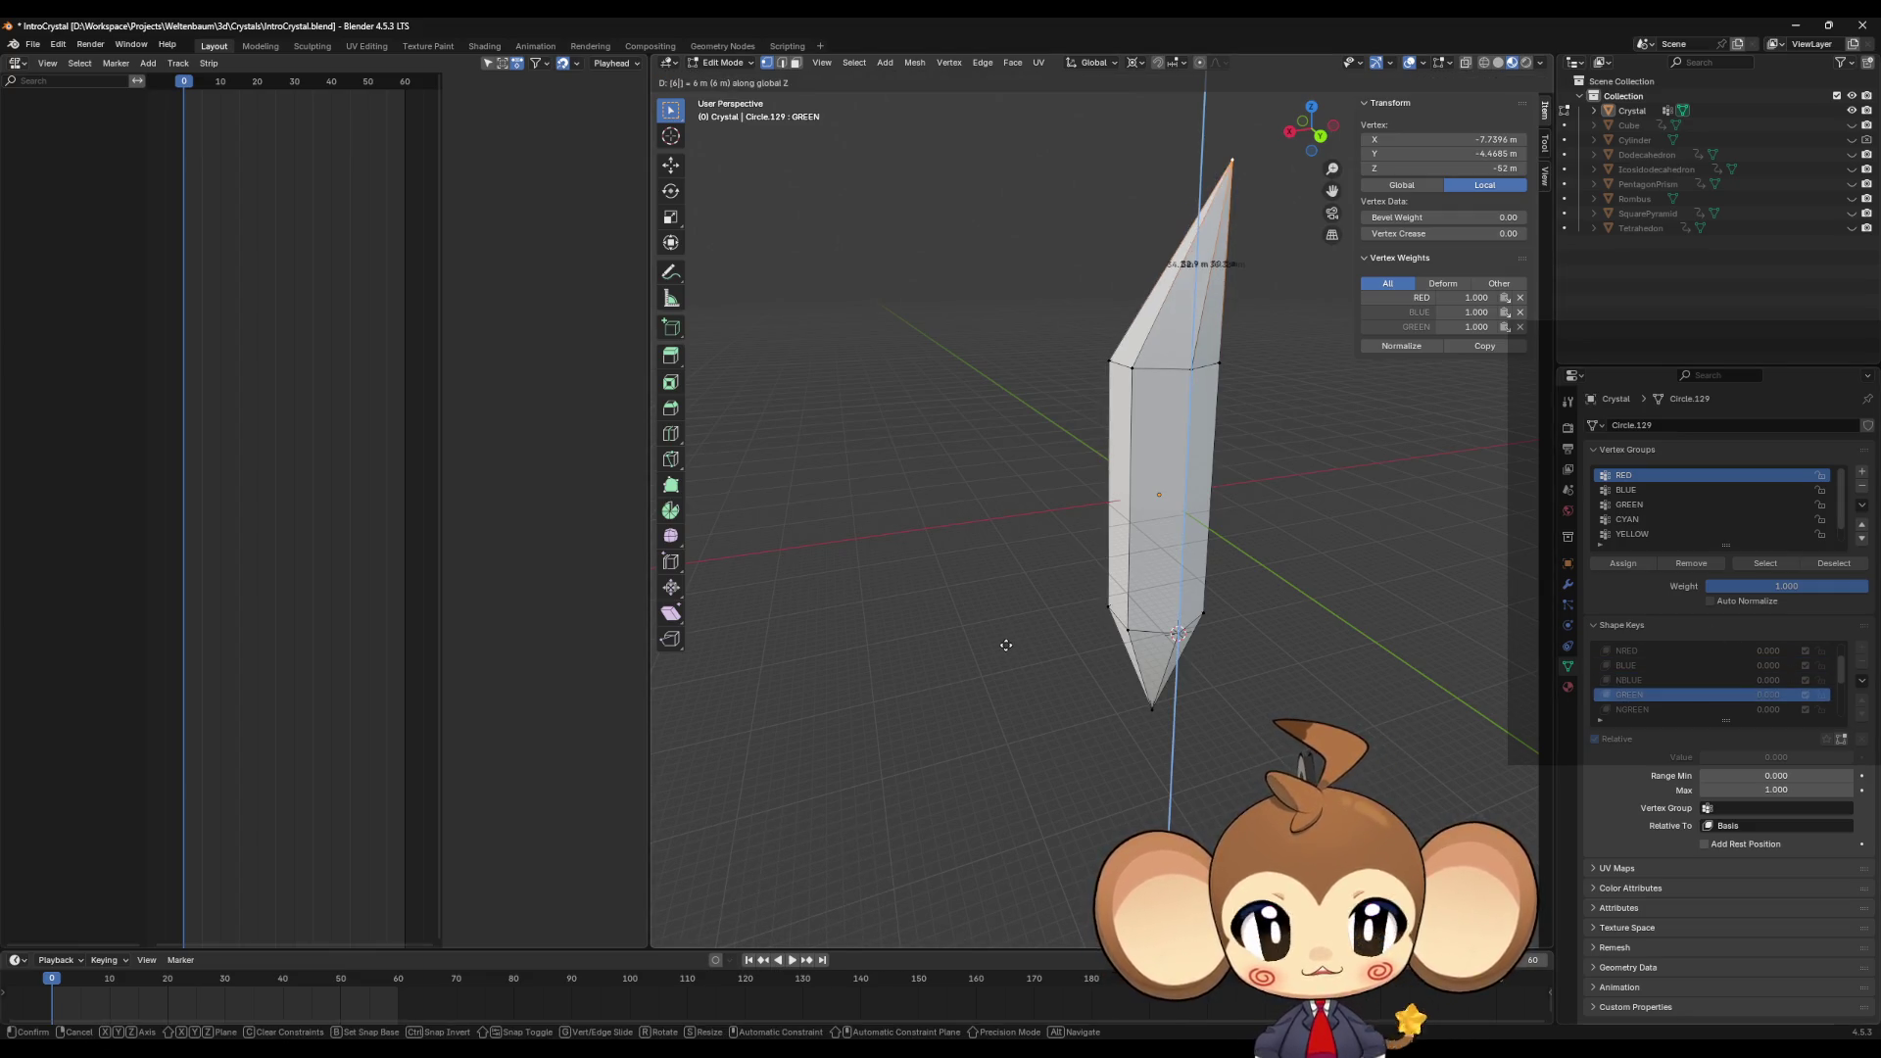
key("Return")
left_click(1636, 709)
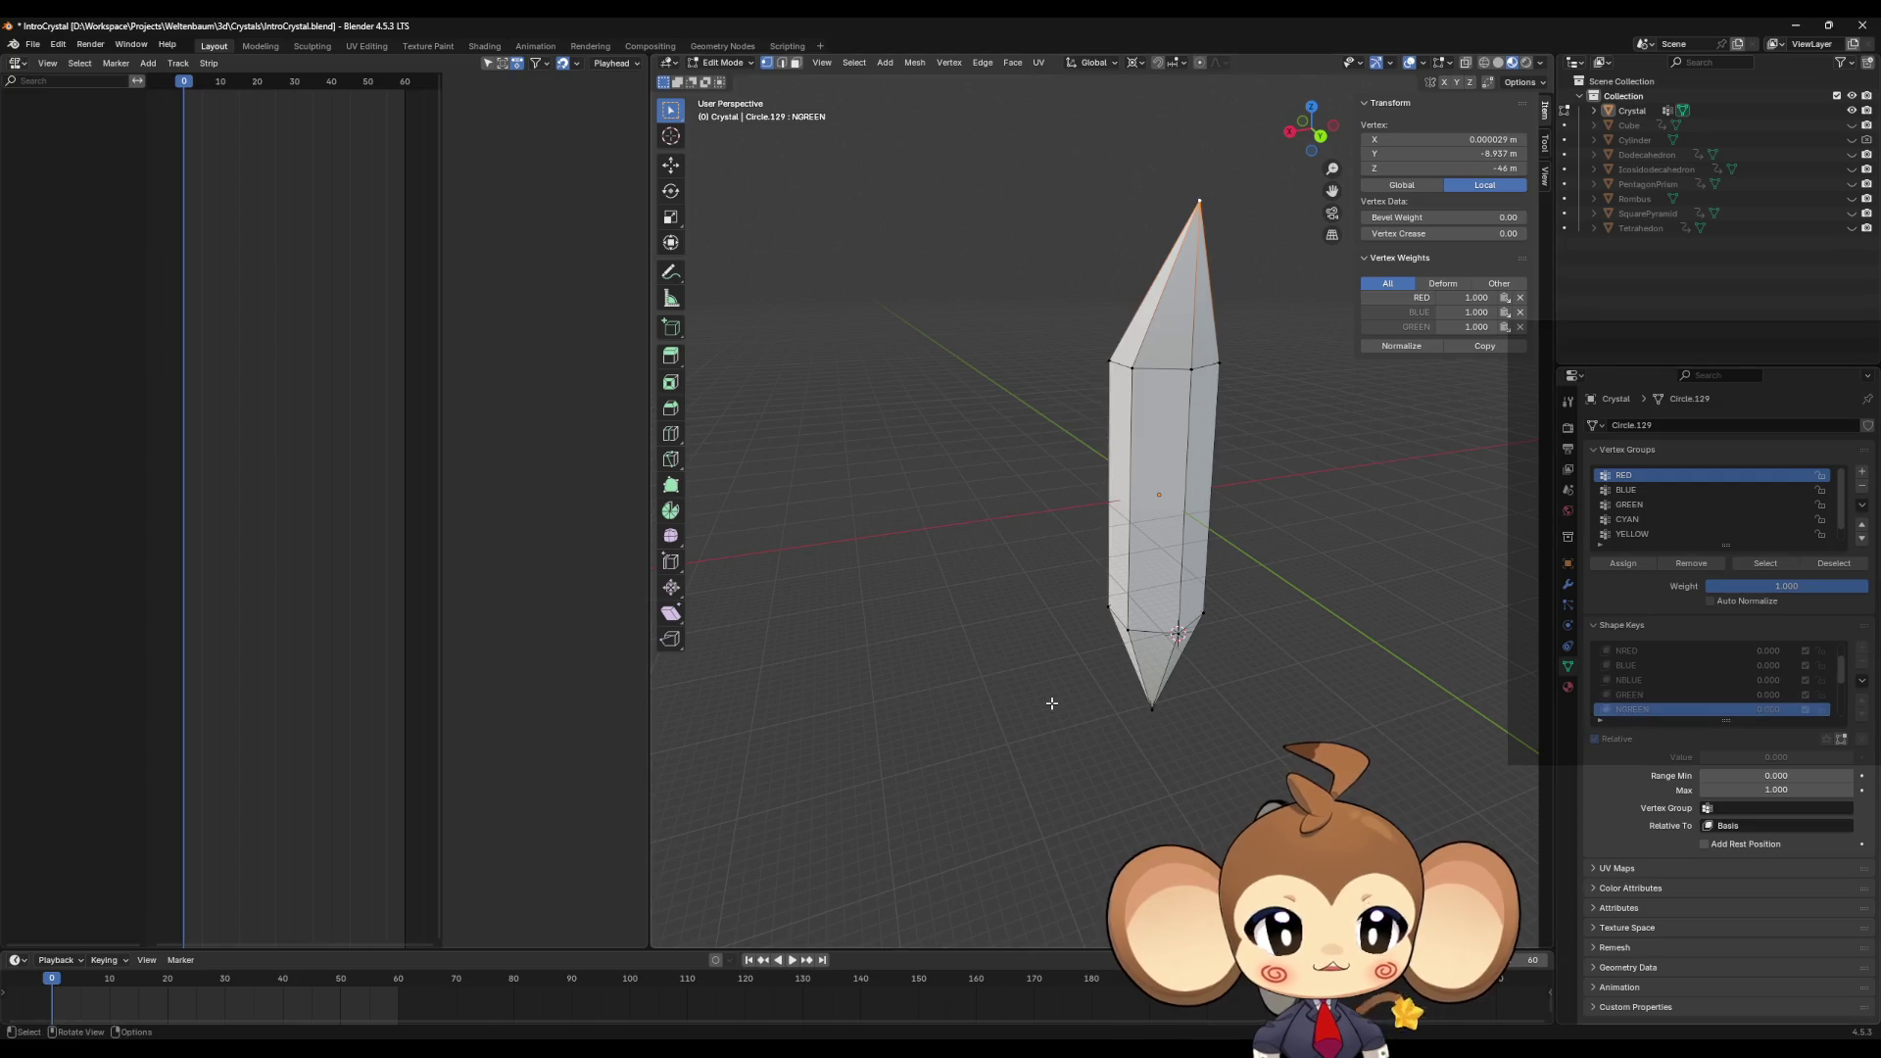
key("g")
type("z")
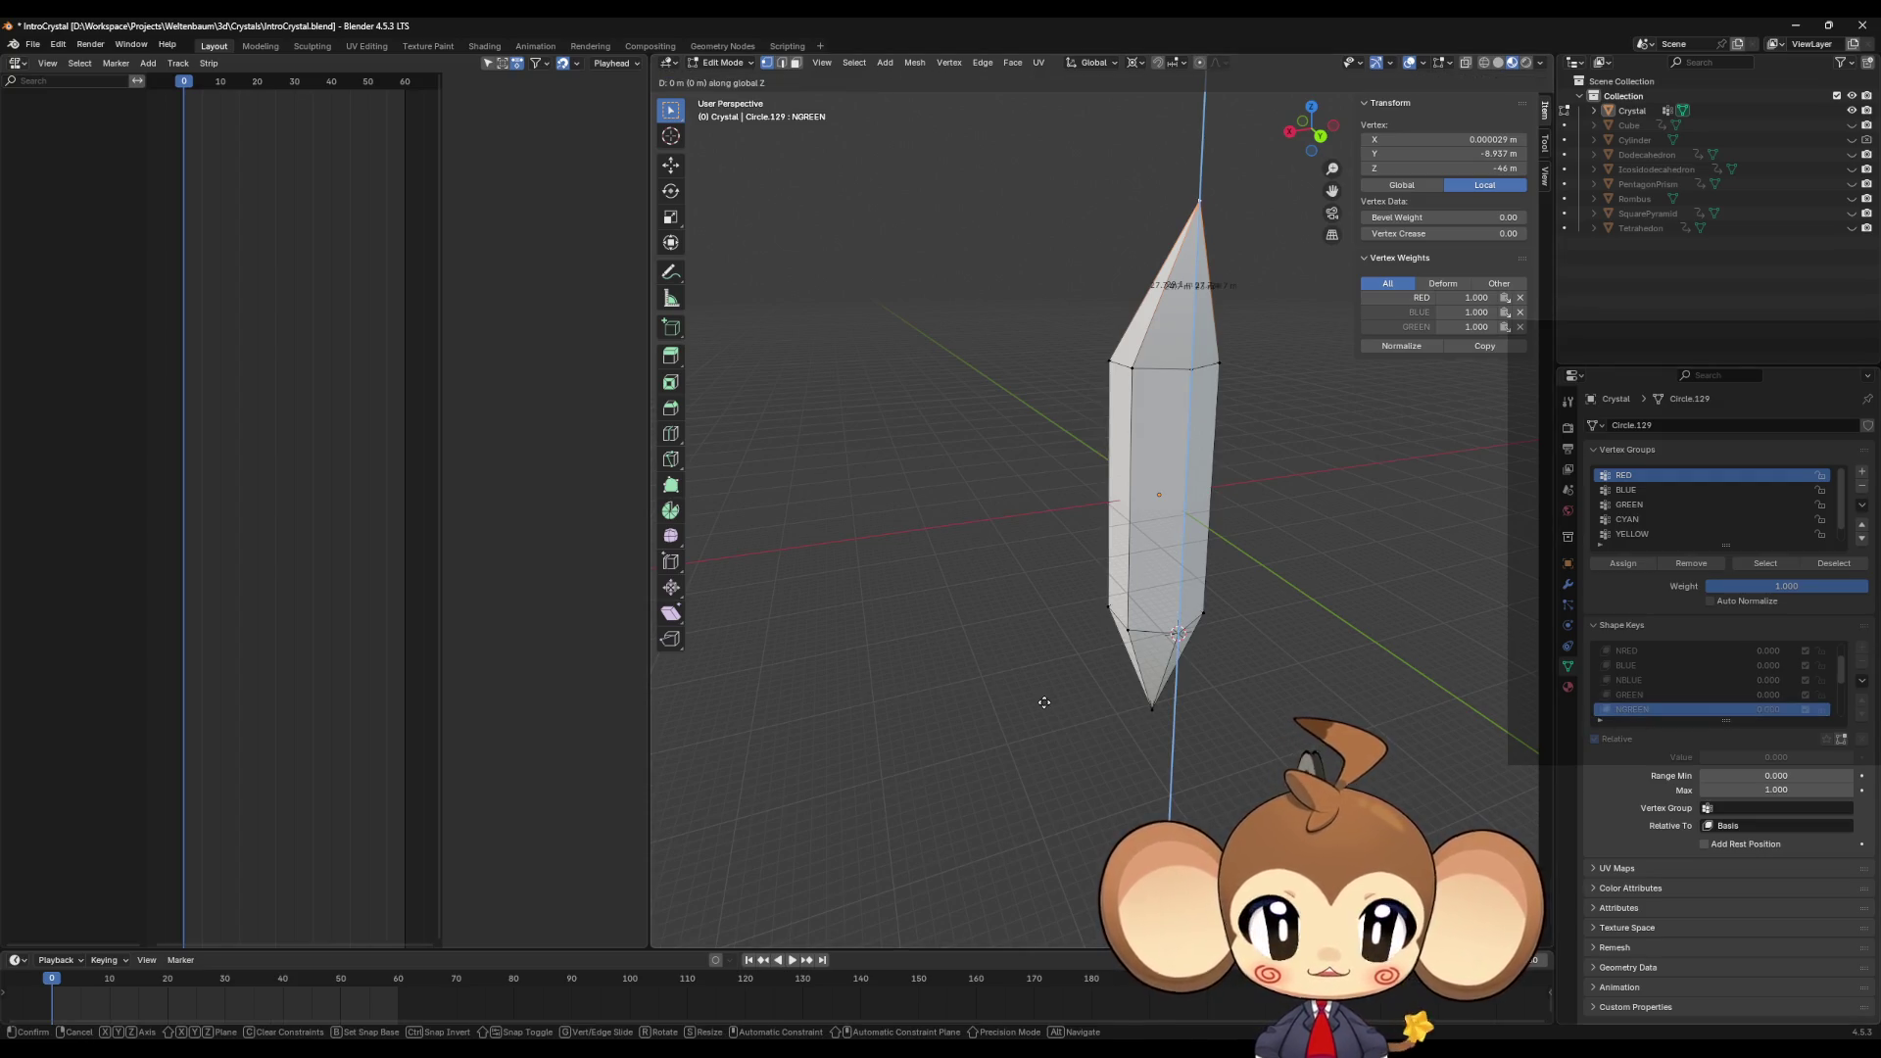
type("9")
key("Return")
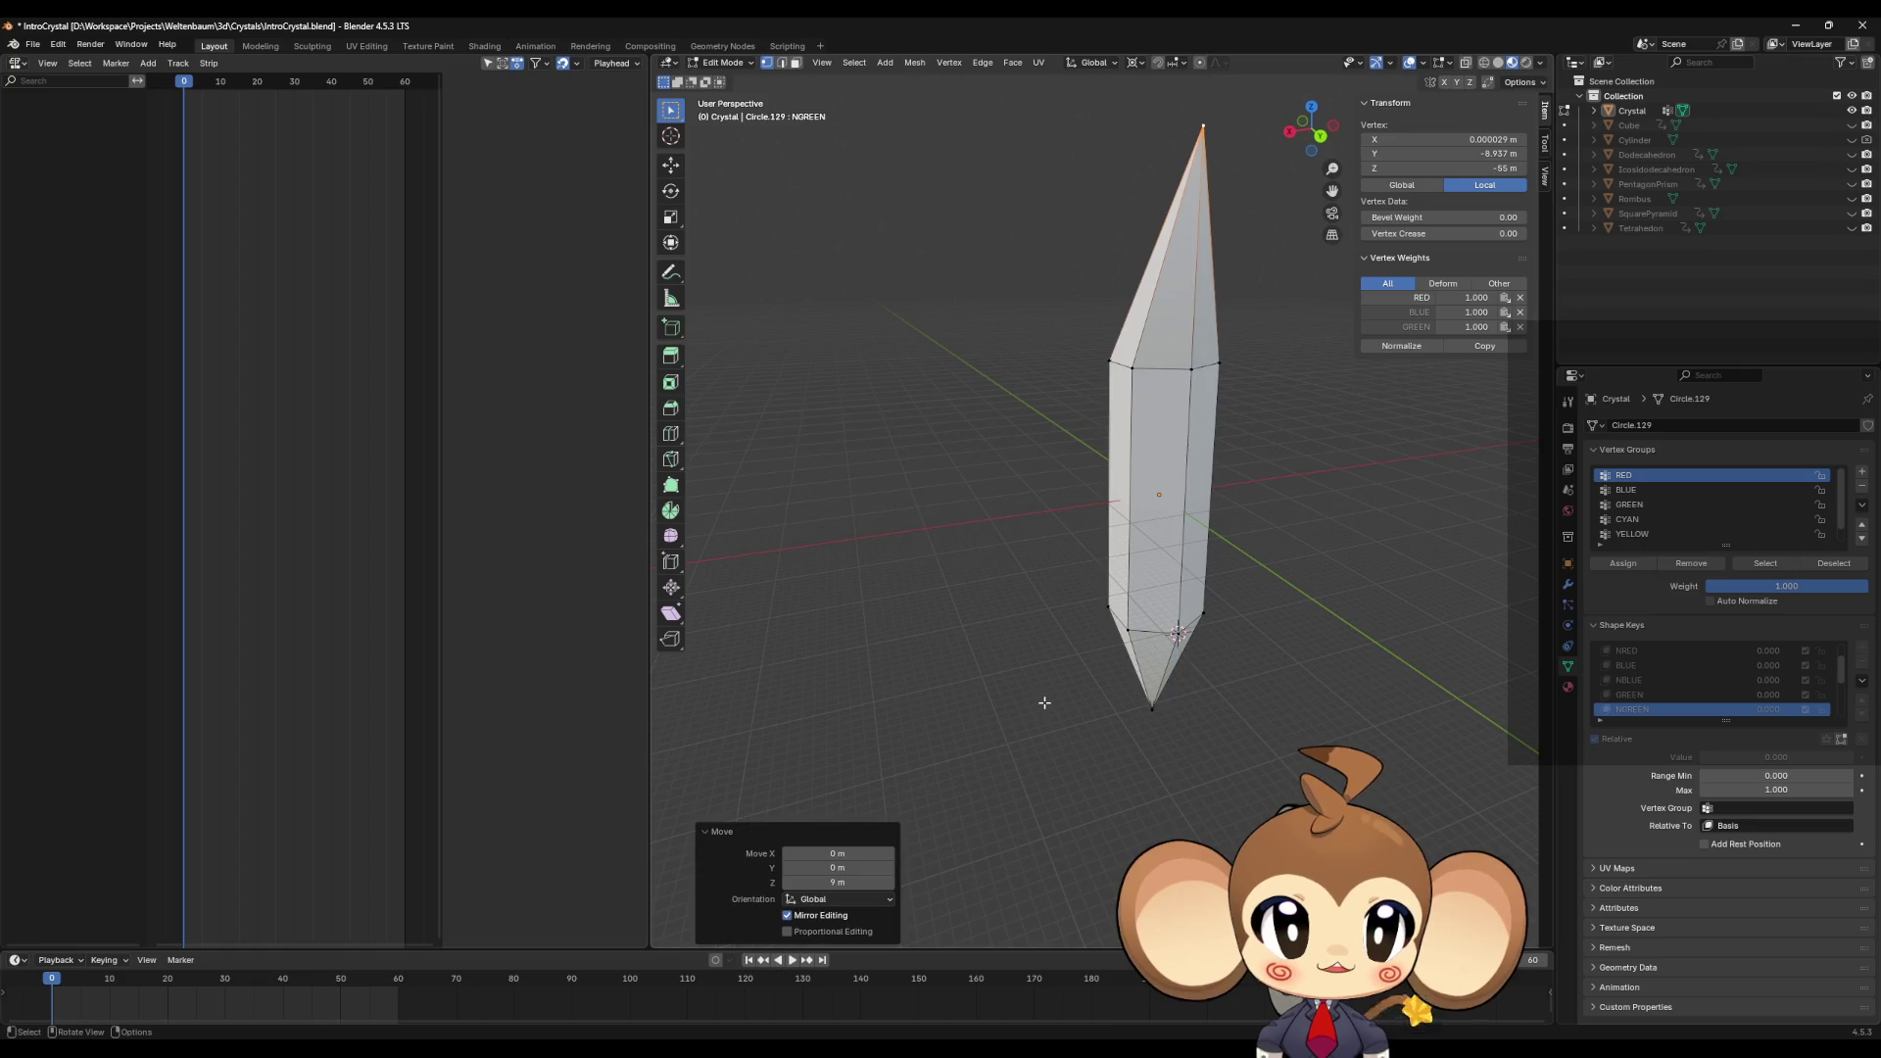
Step: Select the bottom tip vertex and move it along Z by 9 in CYAN and 6 in NCYAN
scroll(1666, 666, "down", 3)
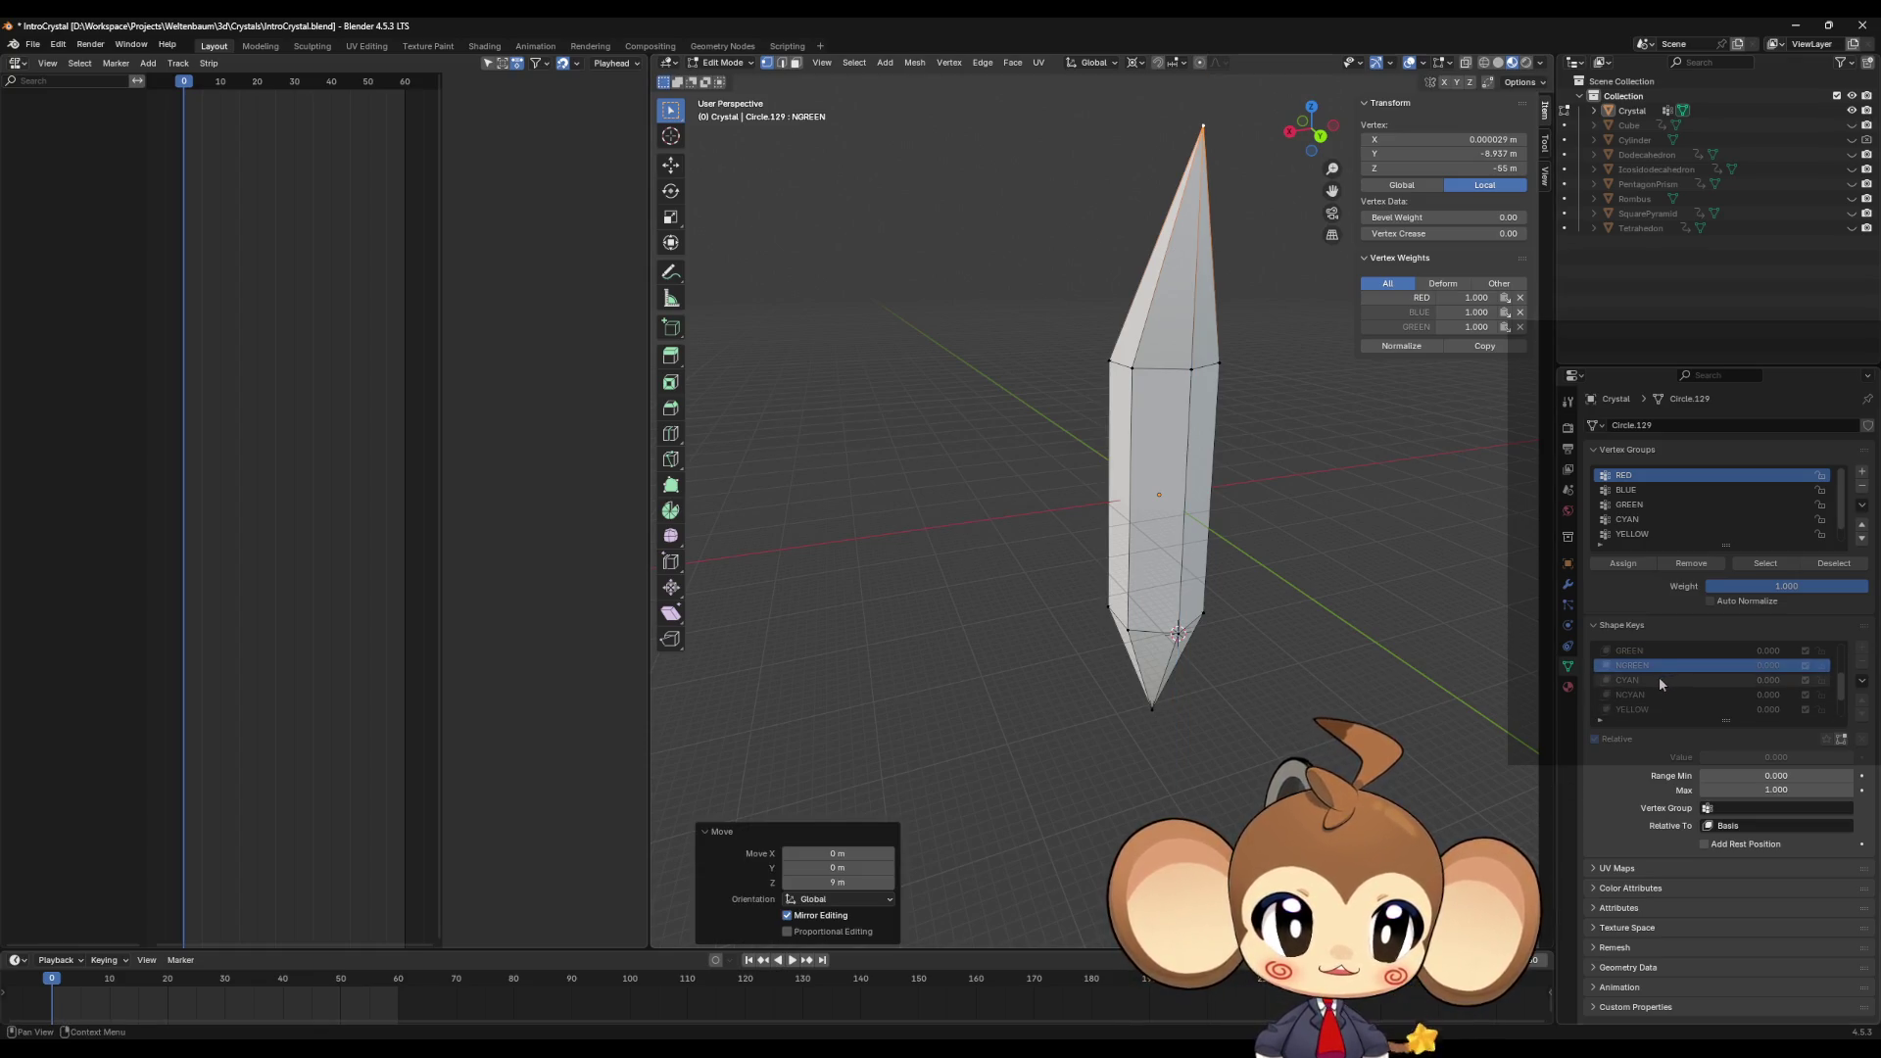
left_click(1659, 678)
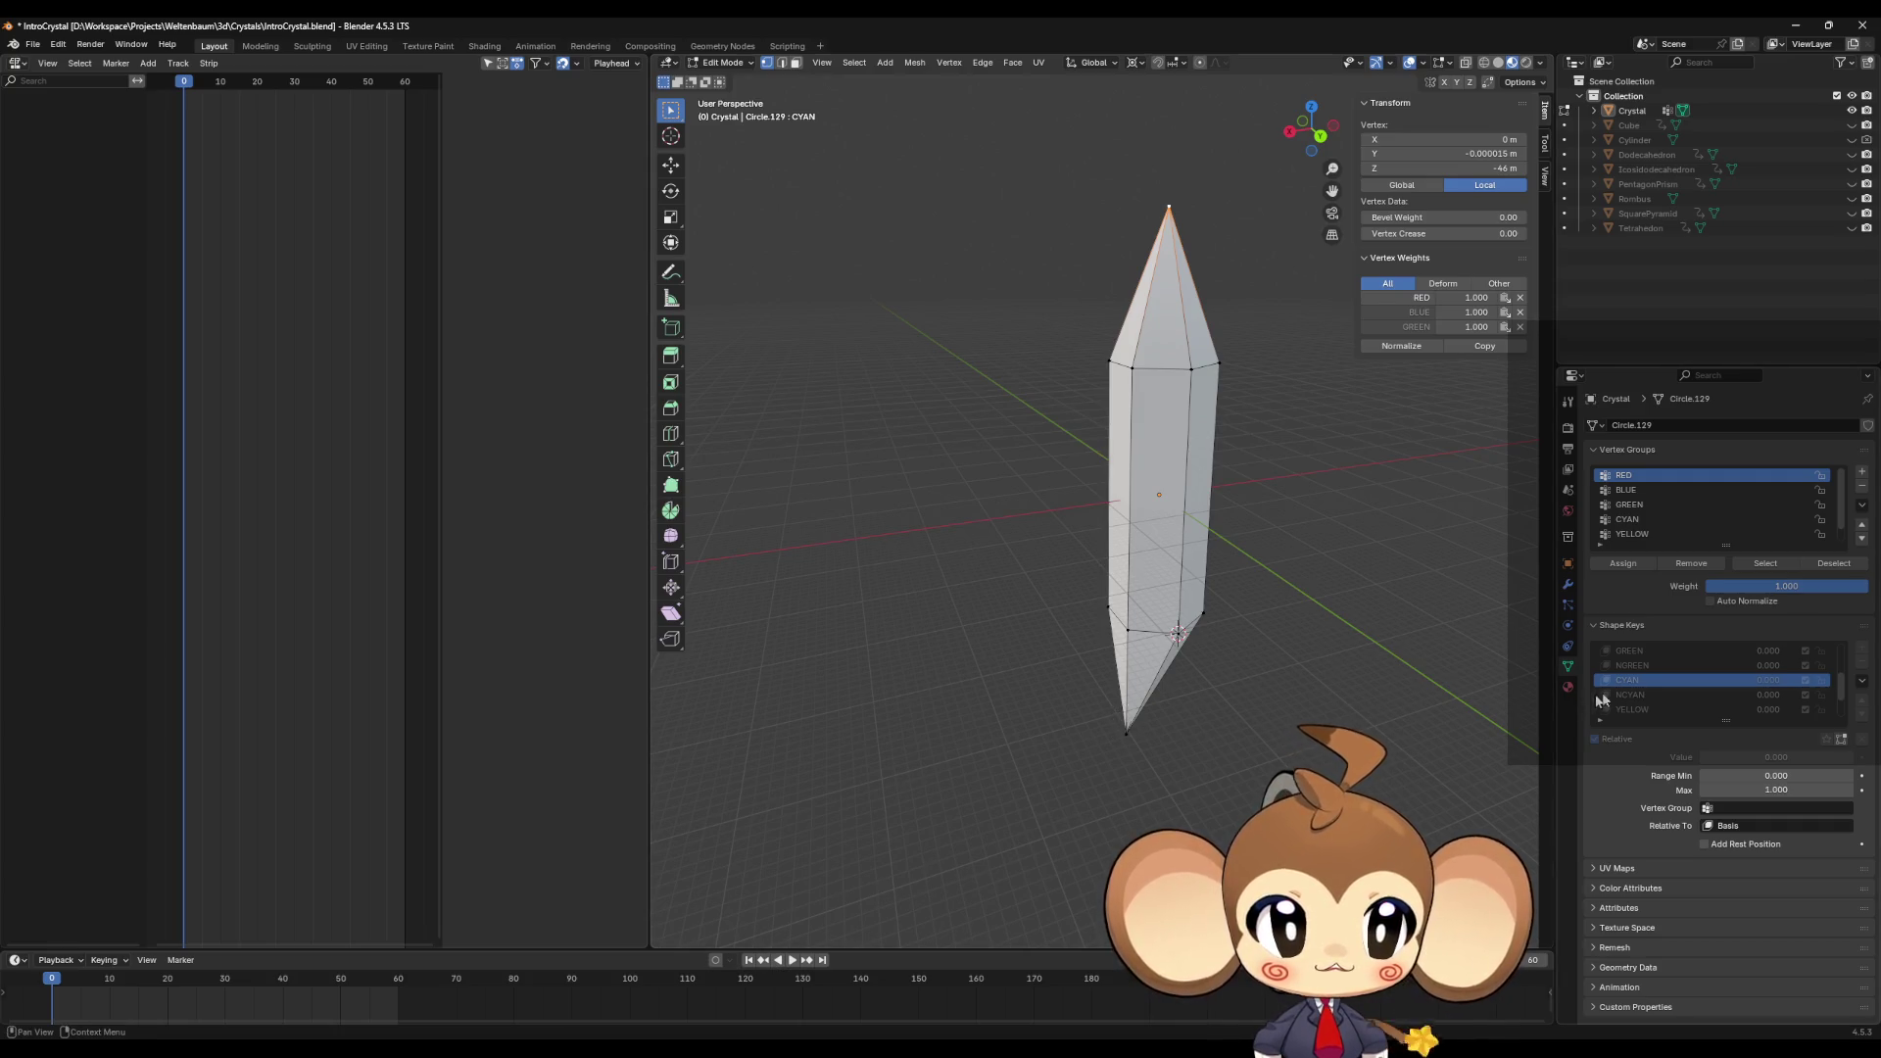
scroll(1653, 690, "up", 5)
left_click(1654, 666)
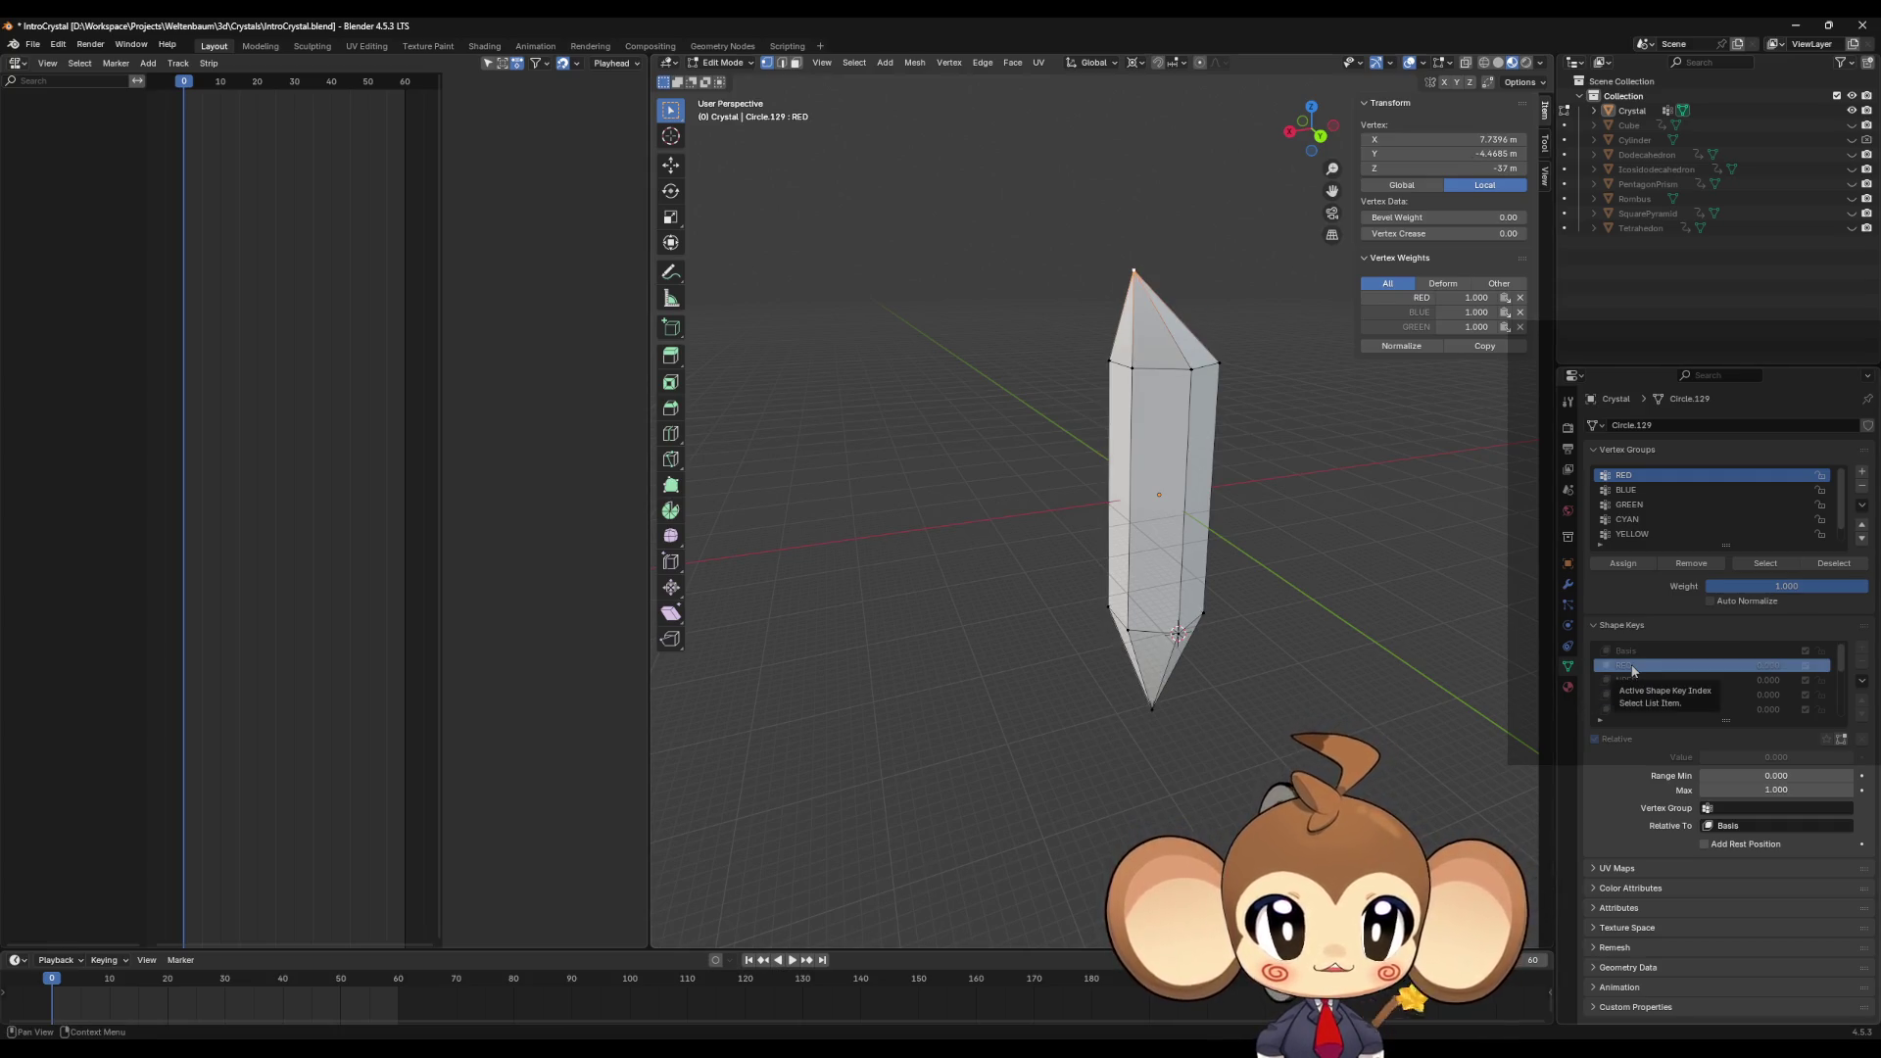
scroll(1655, 673, "down", 4)
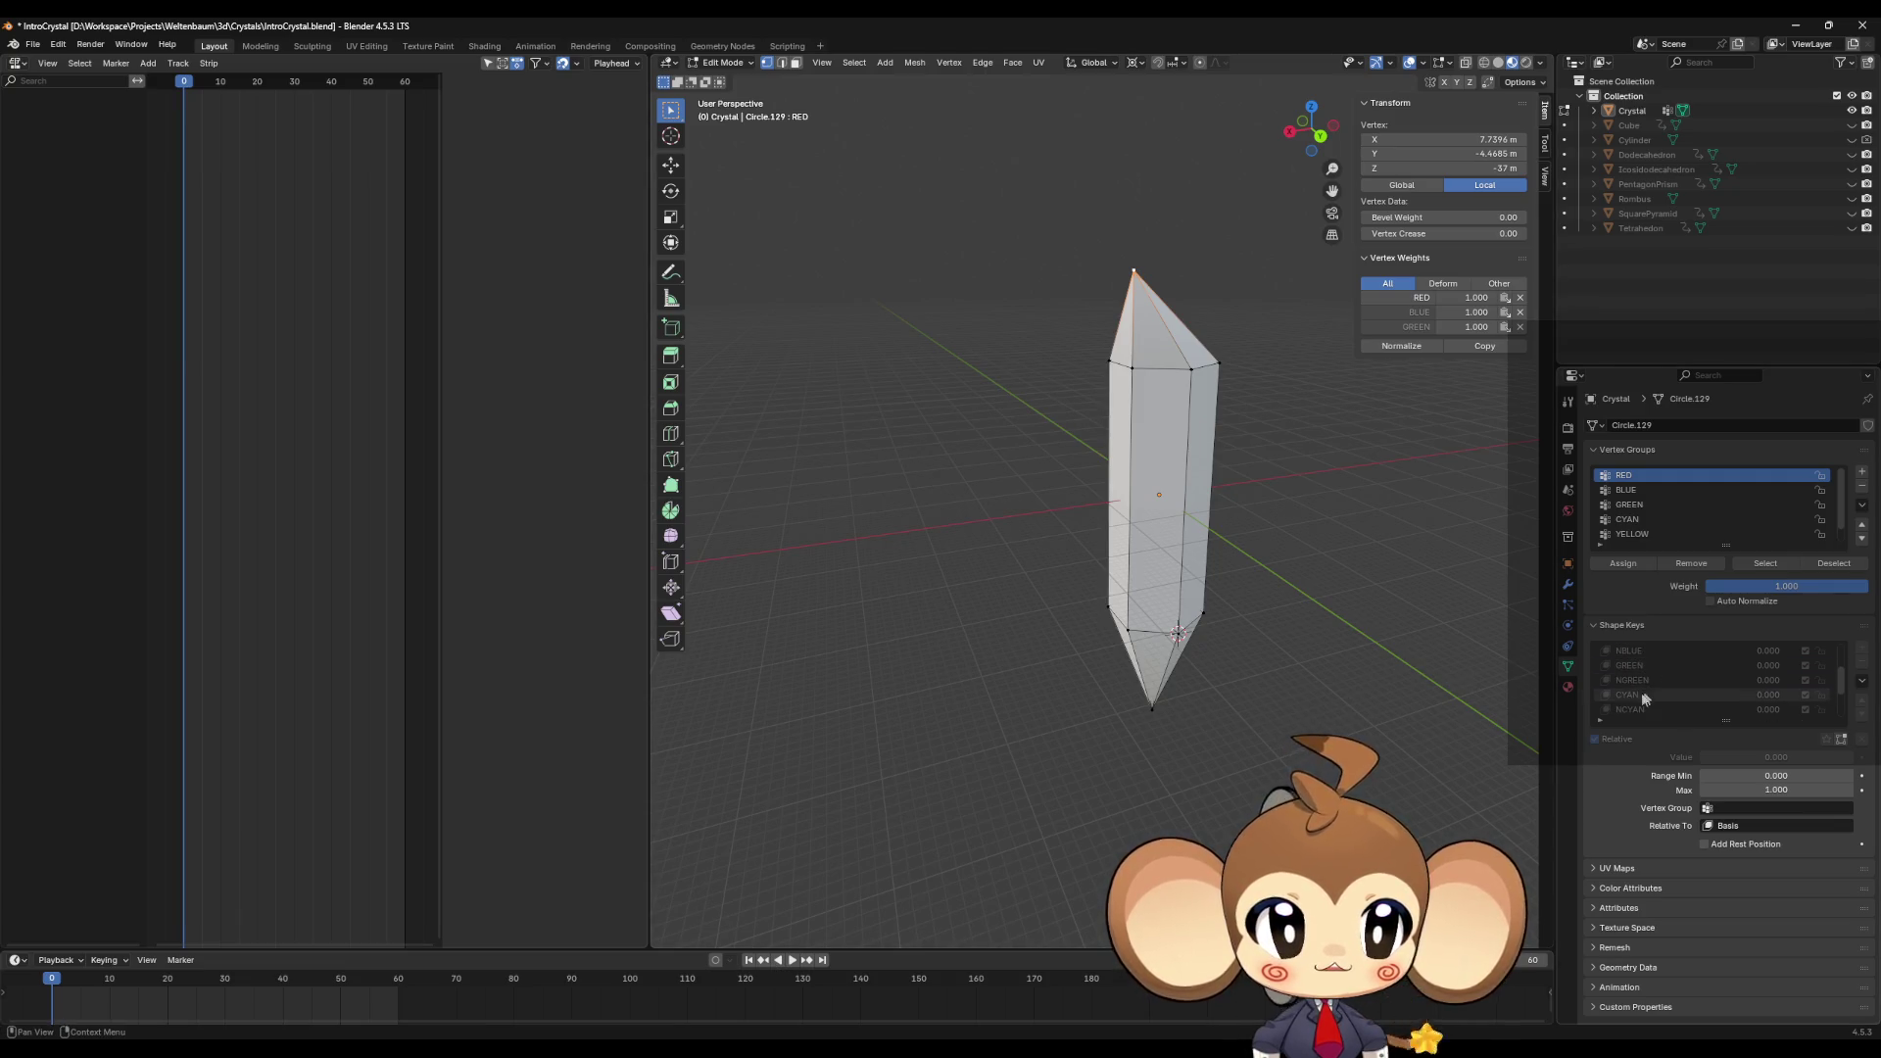
left_click(1714, 695)
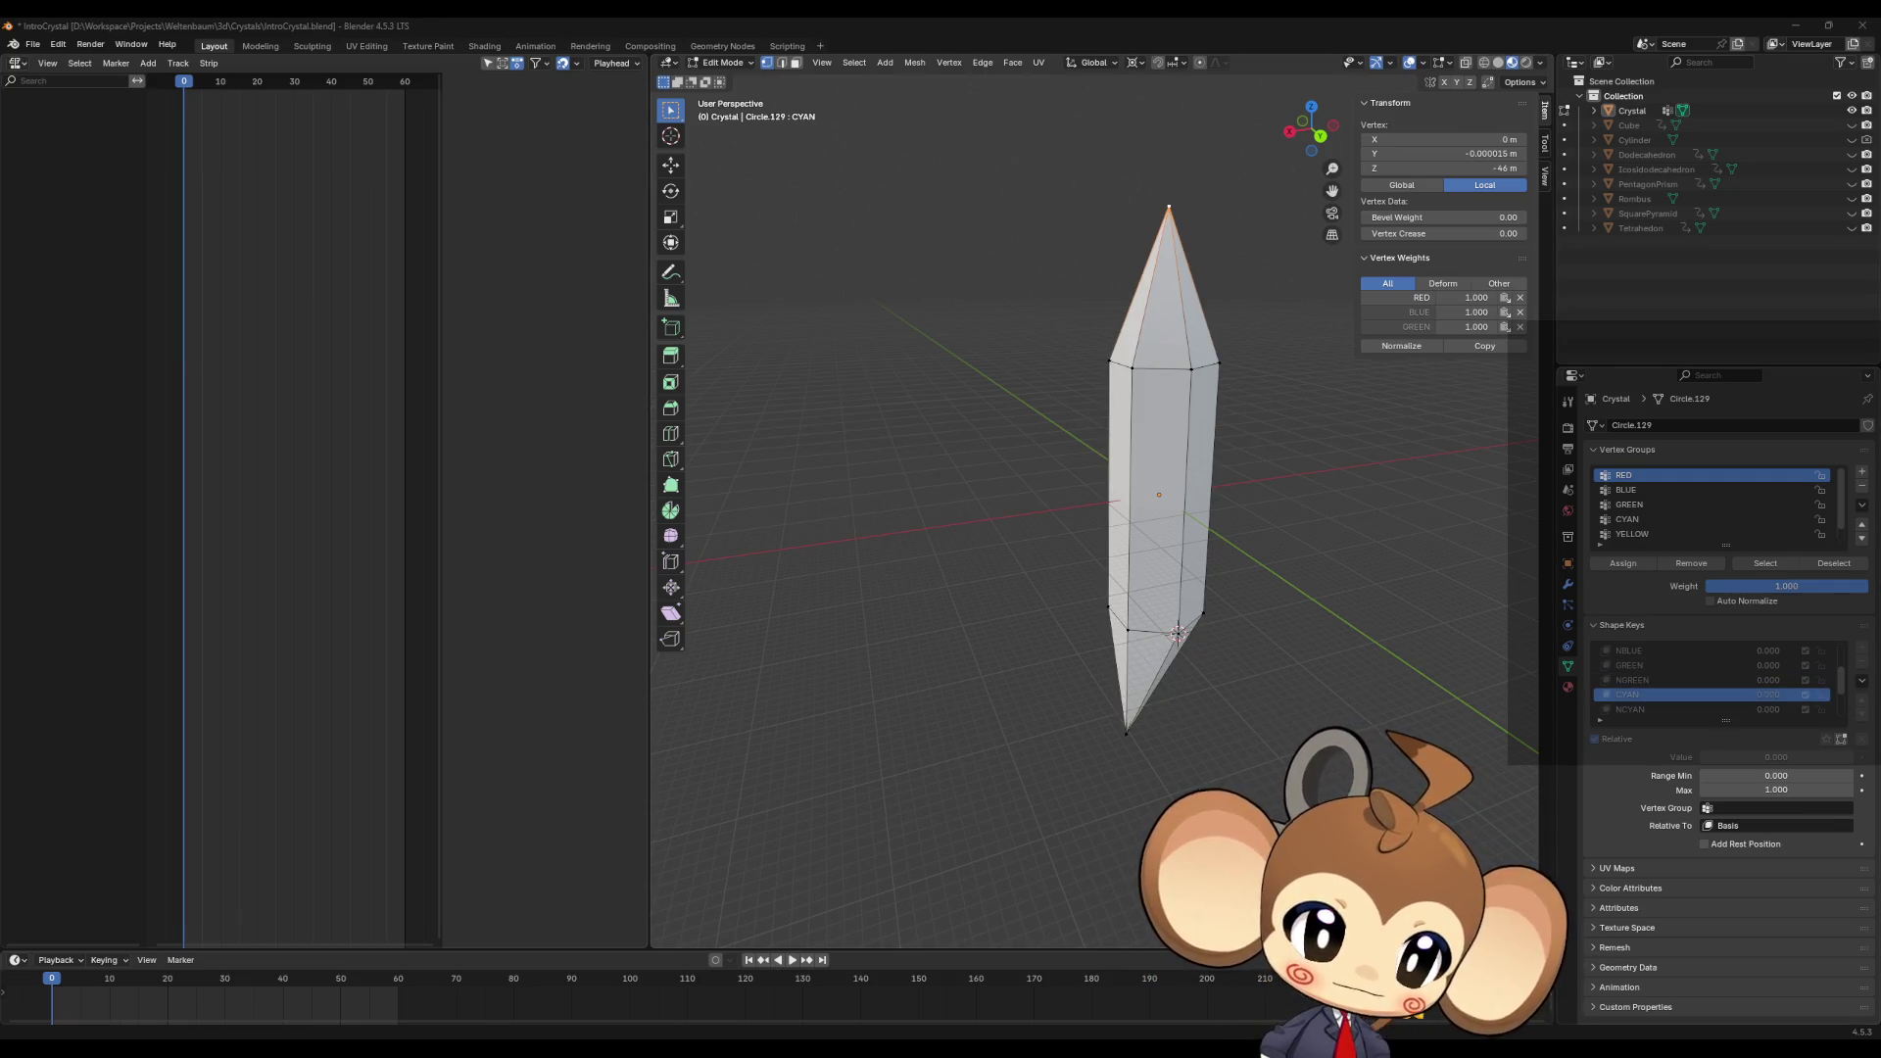
left_click(1130, 731)
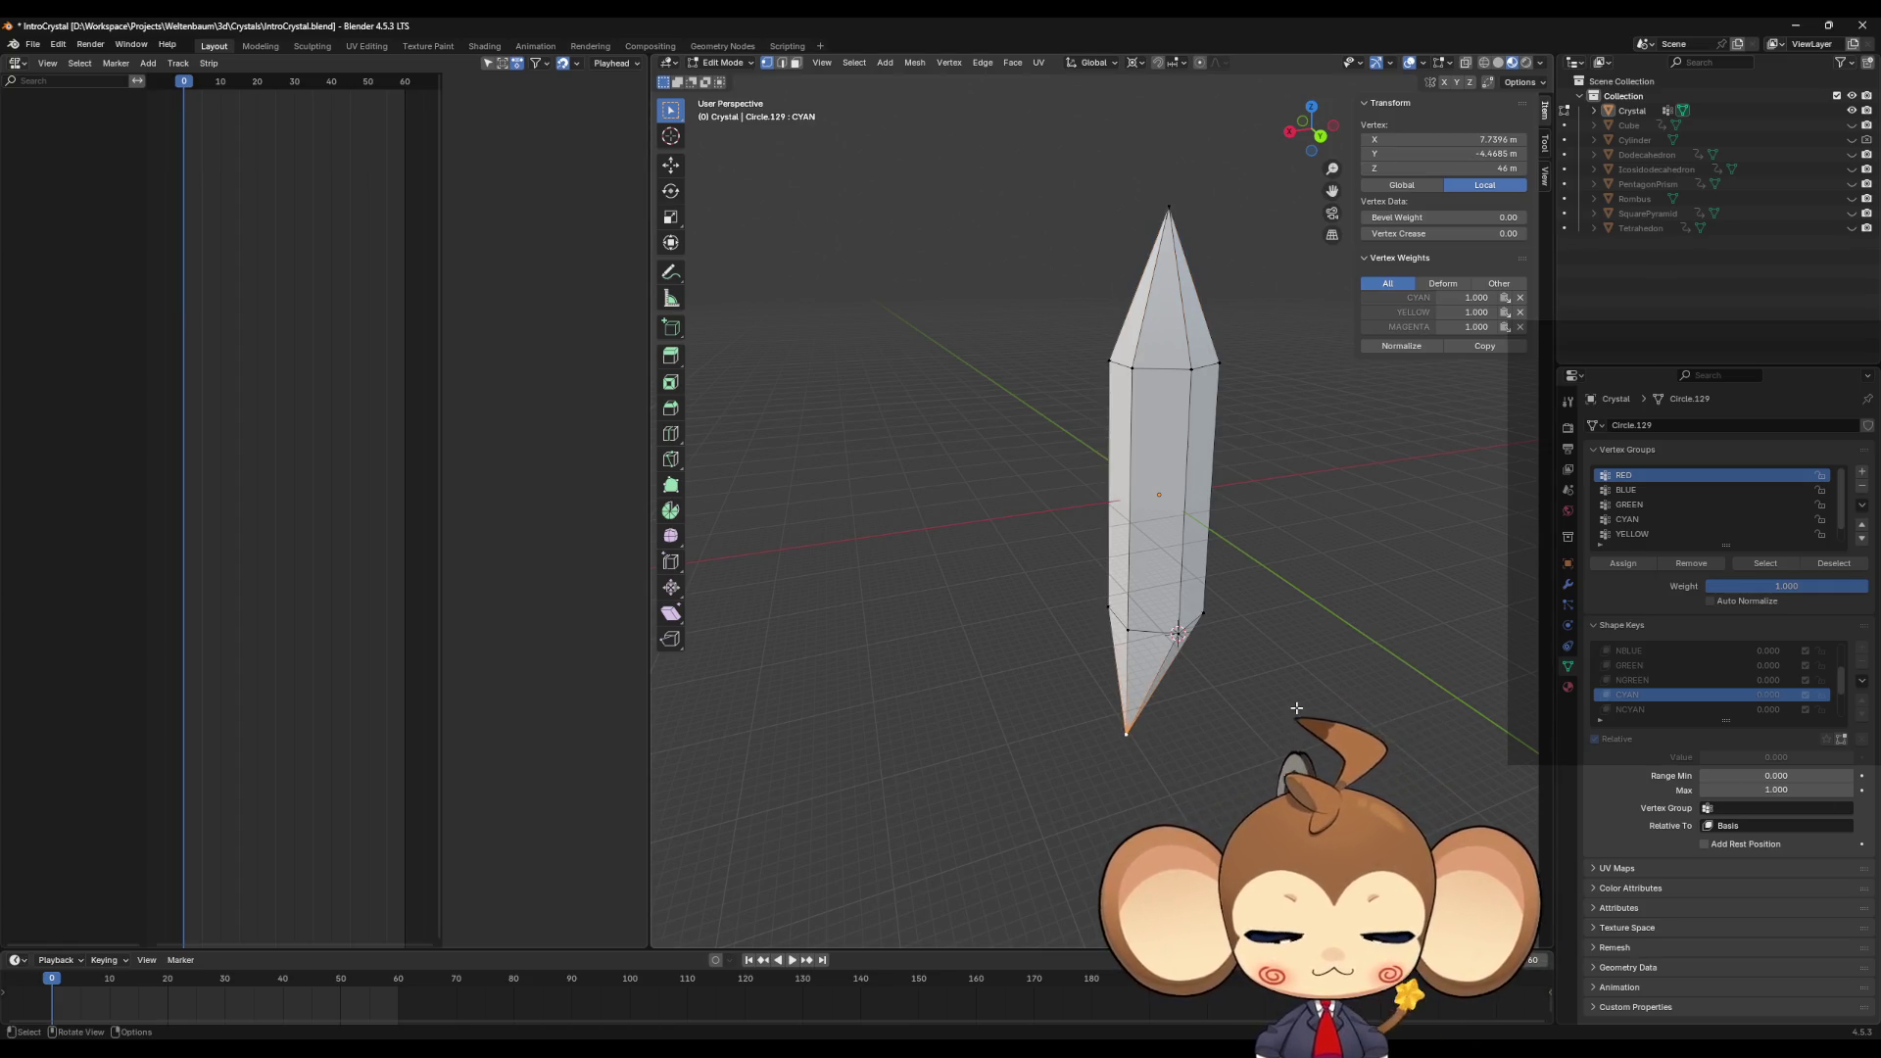
type("gz")
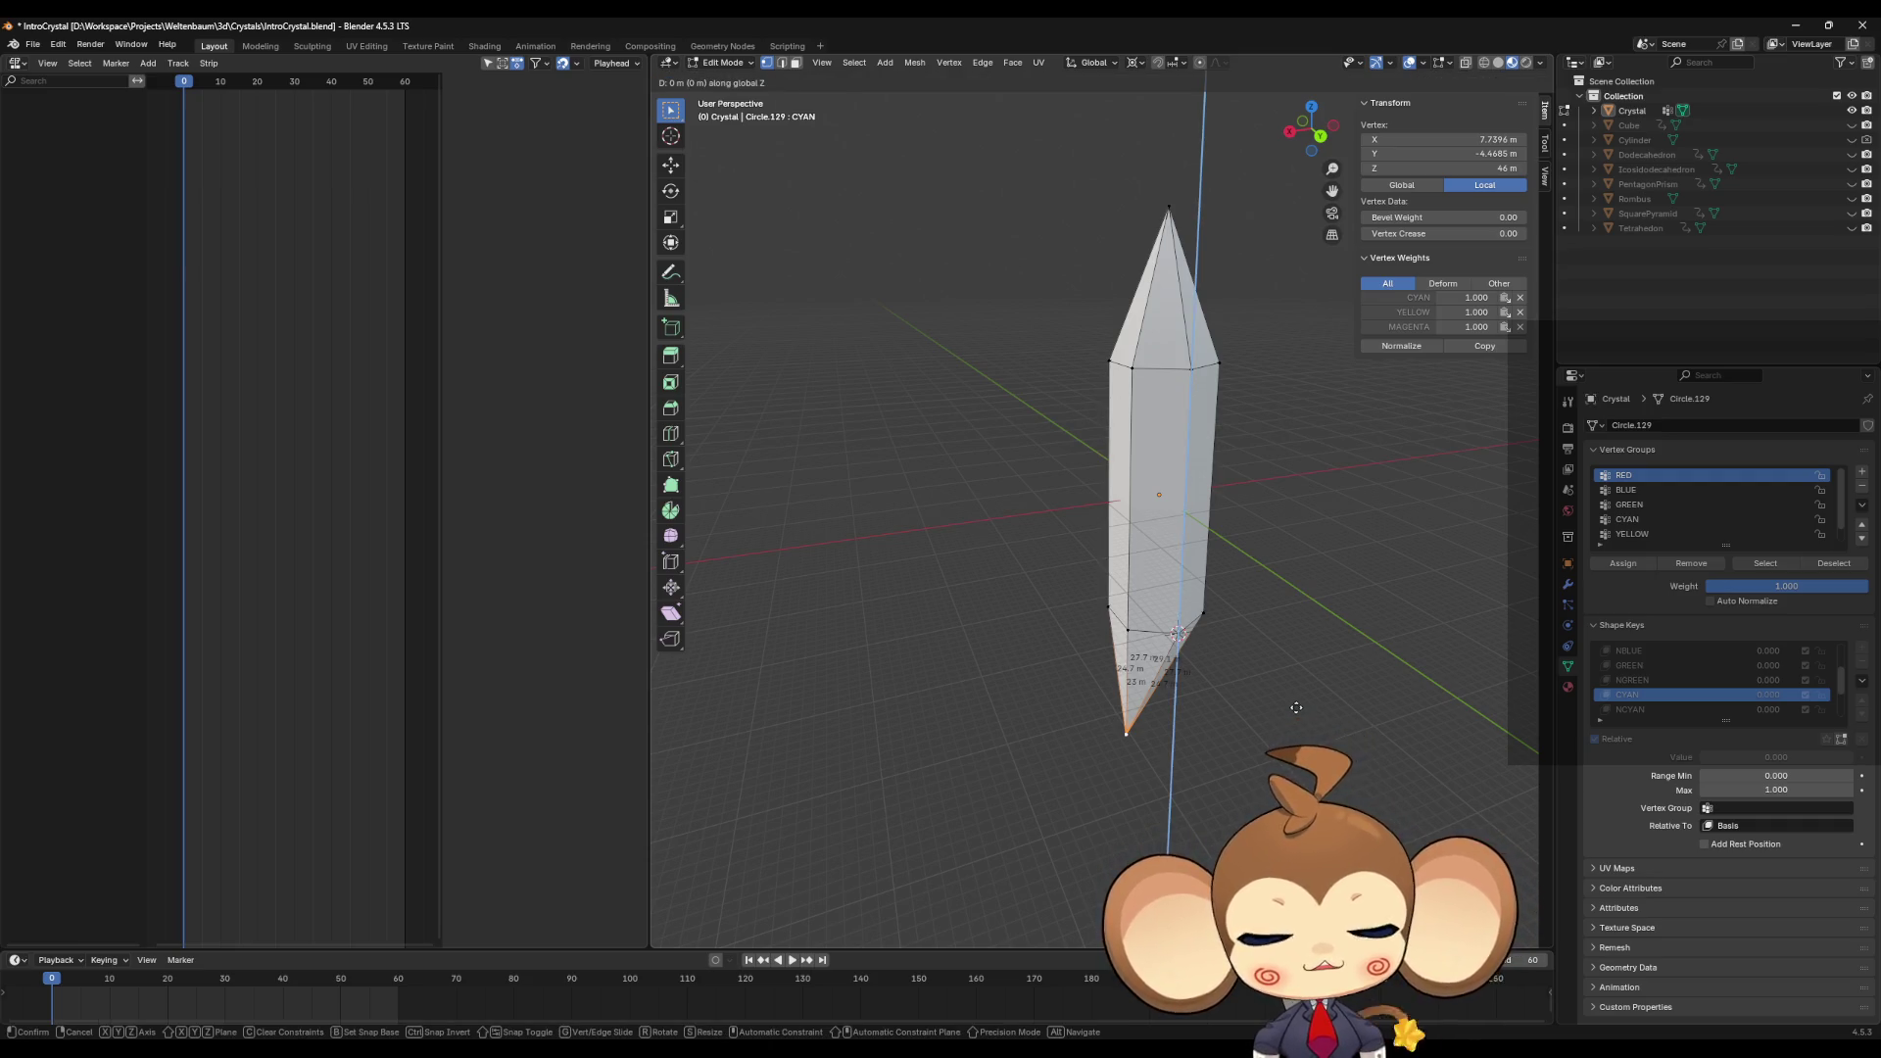
type("9")
key("Return")
left_click(1704, 683)
type("gz6")
key("Return")
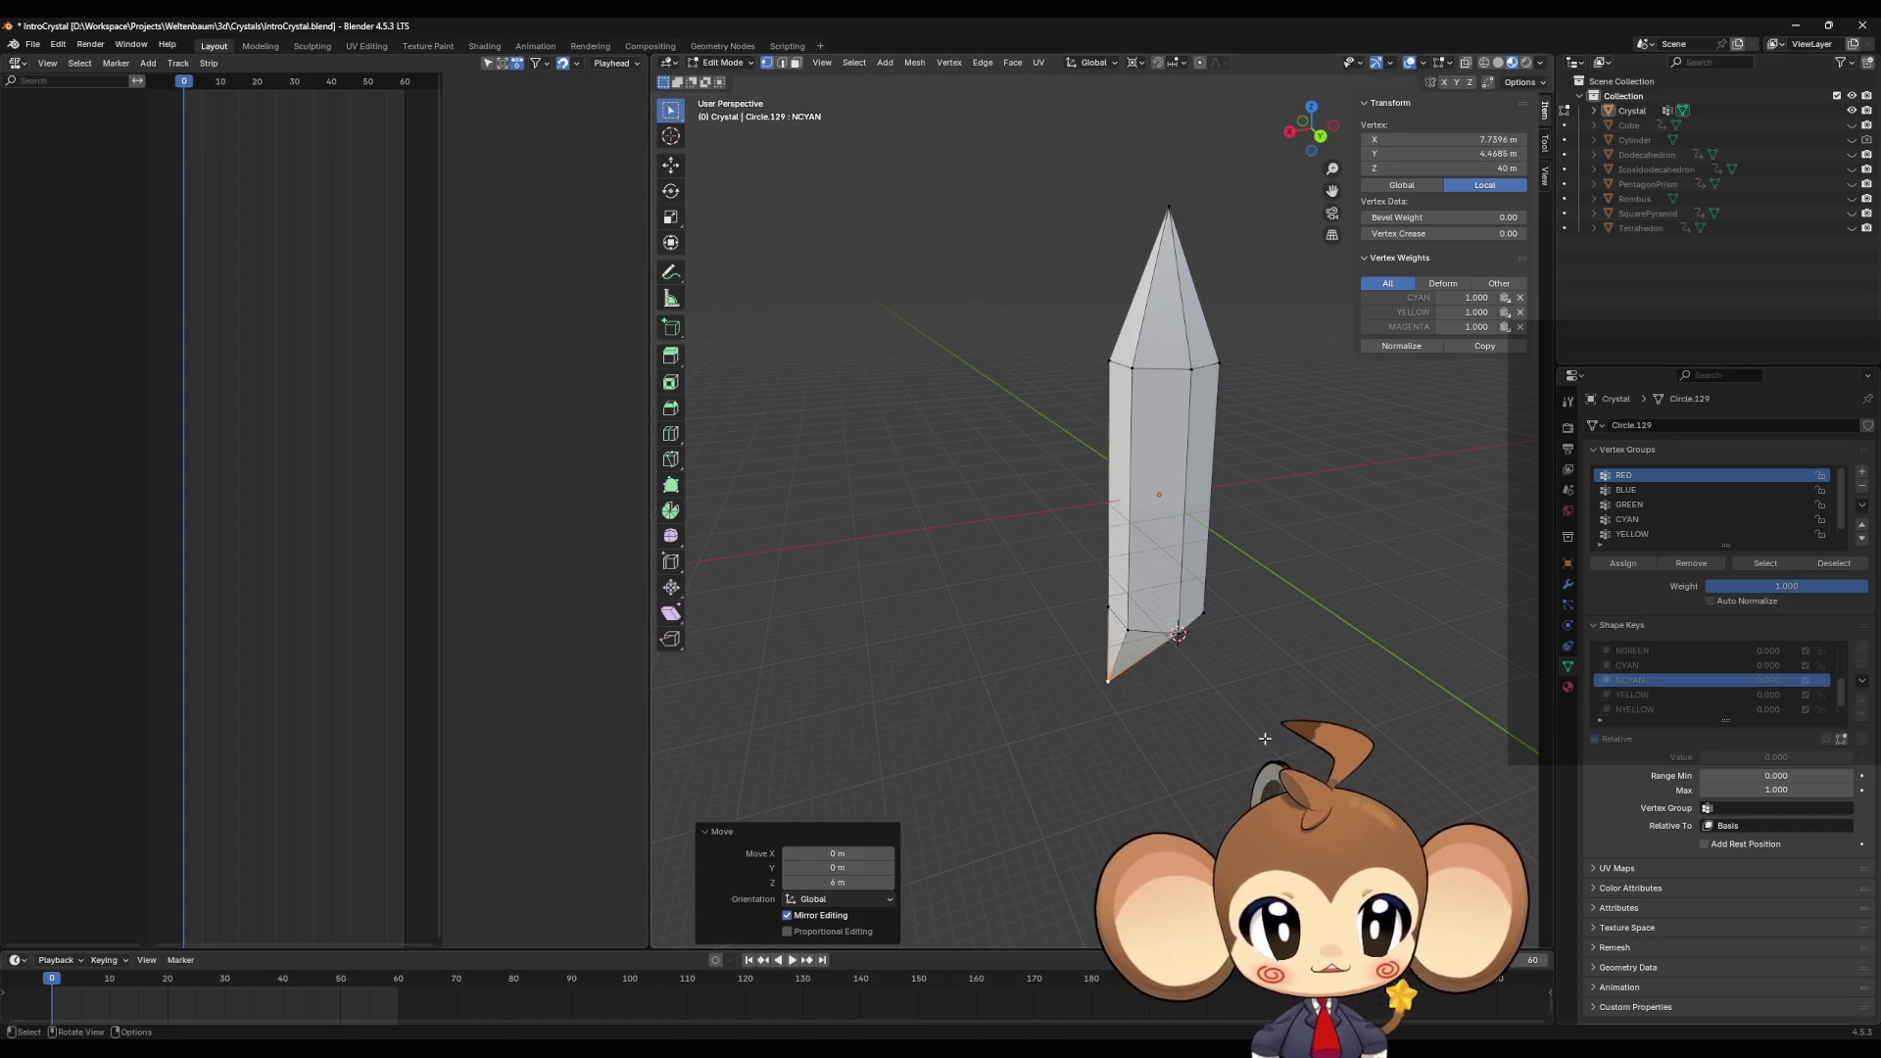
Step: Move the bottom point along Z by 3 in YELLOW, -3 in NYELLOW and -6 in MAGENTA
left_click(1665, 695)
key("g")
key("z")
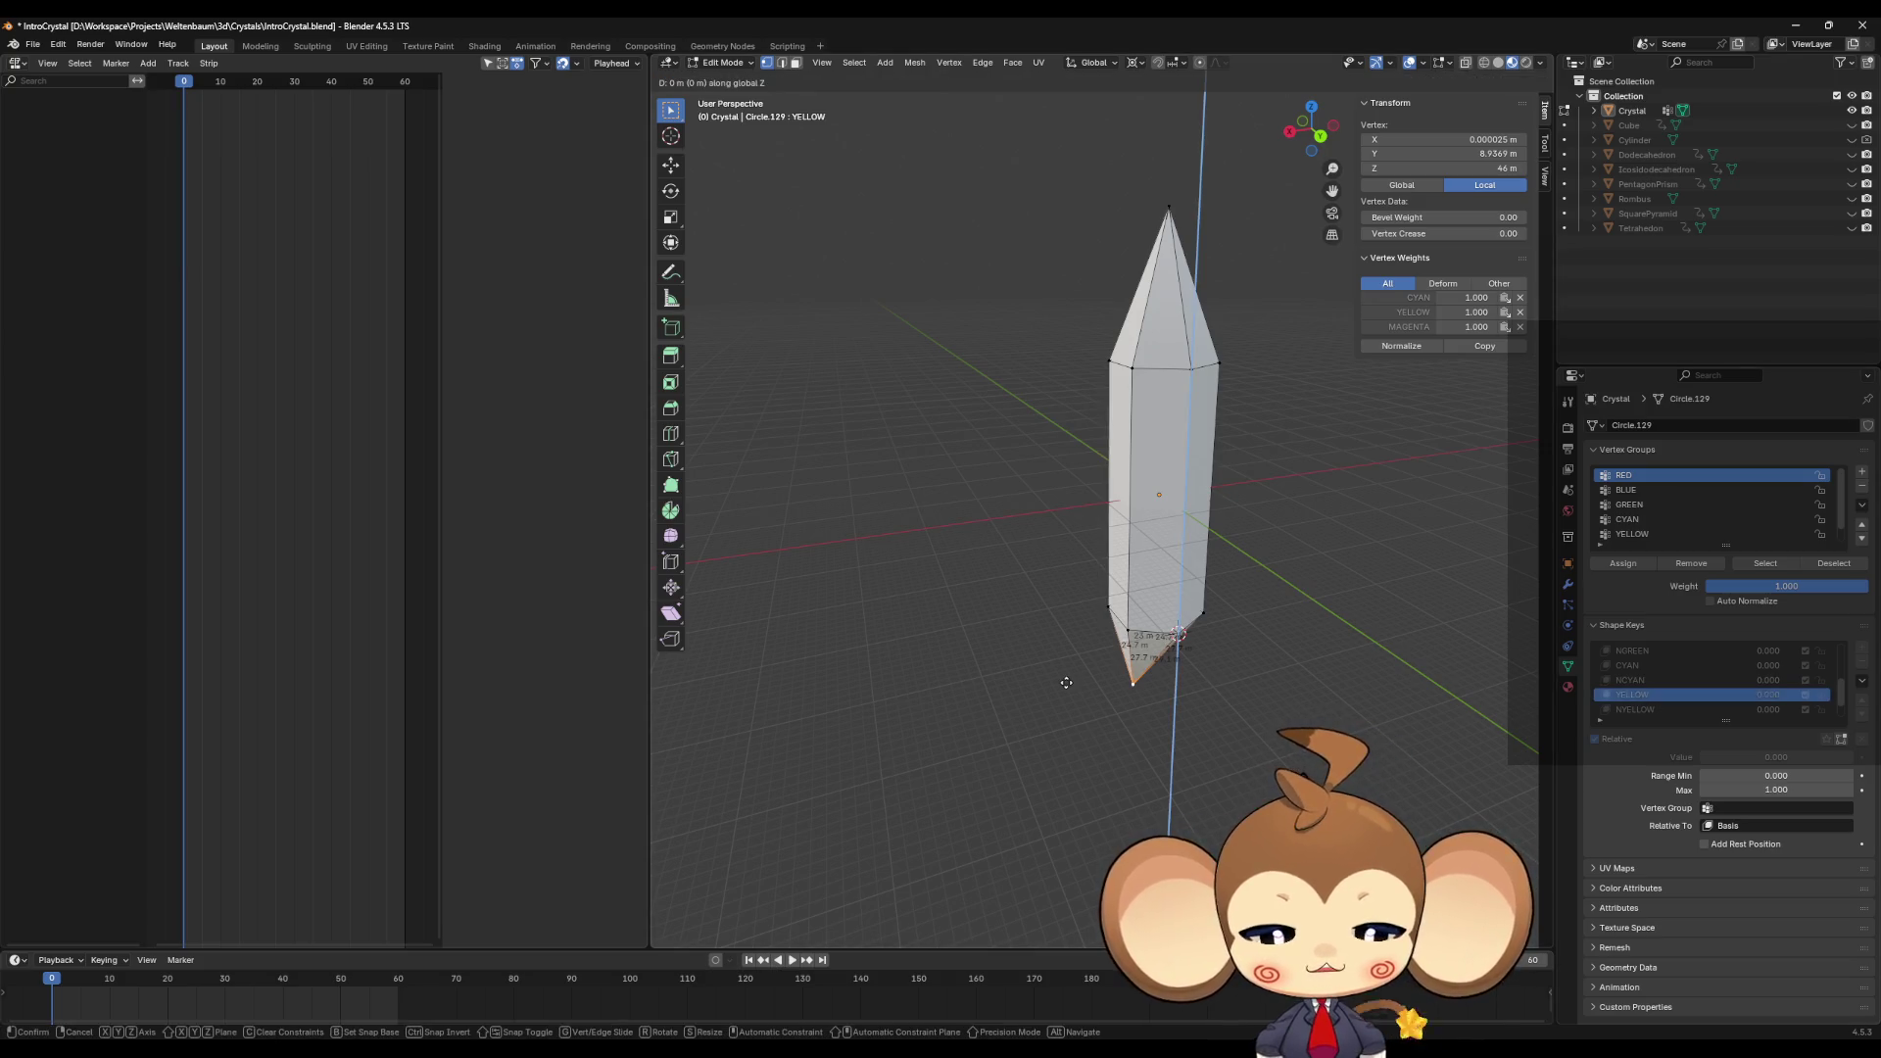
type("3")
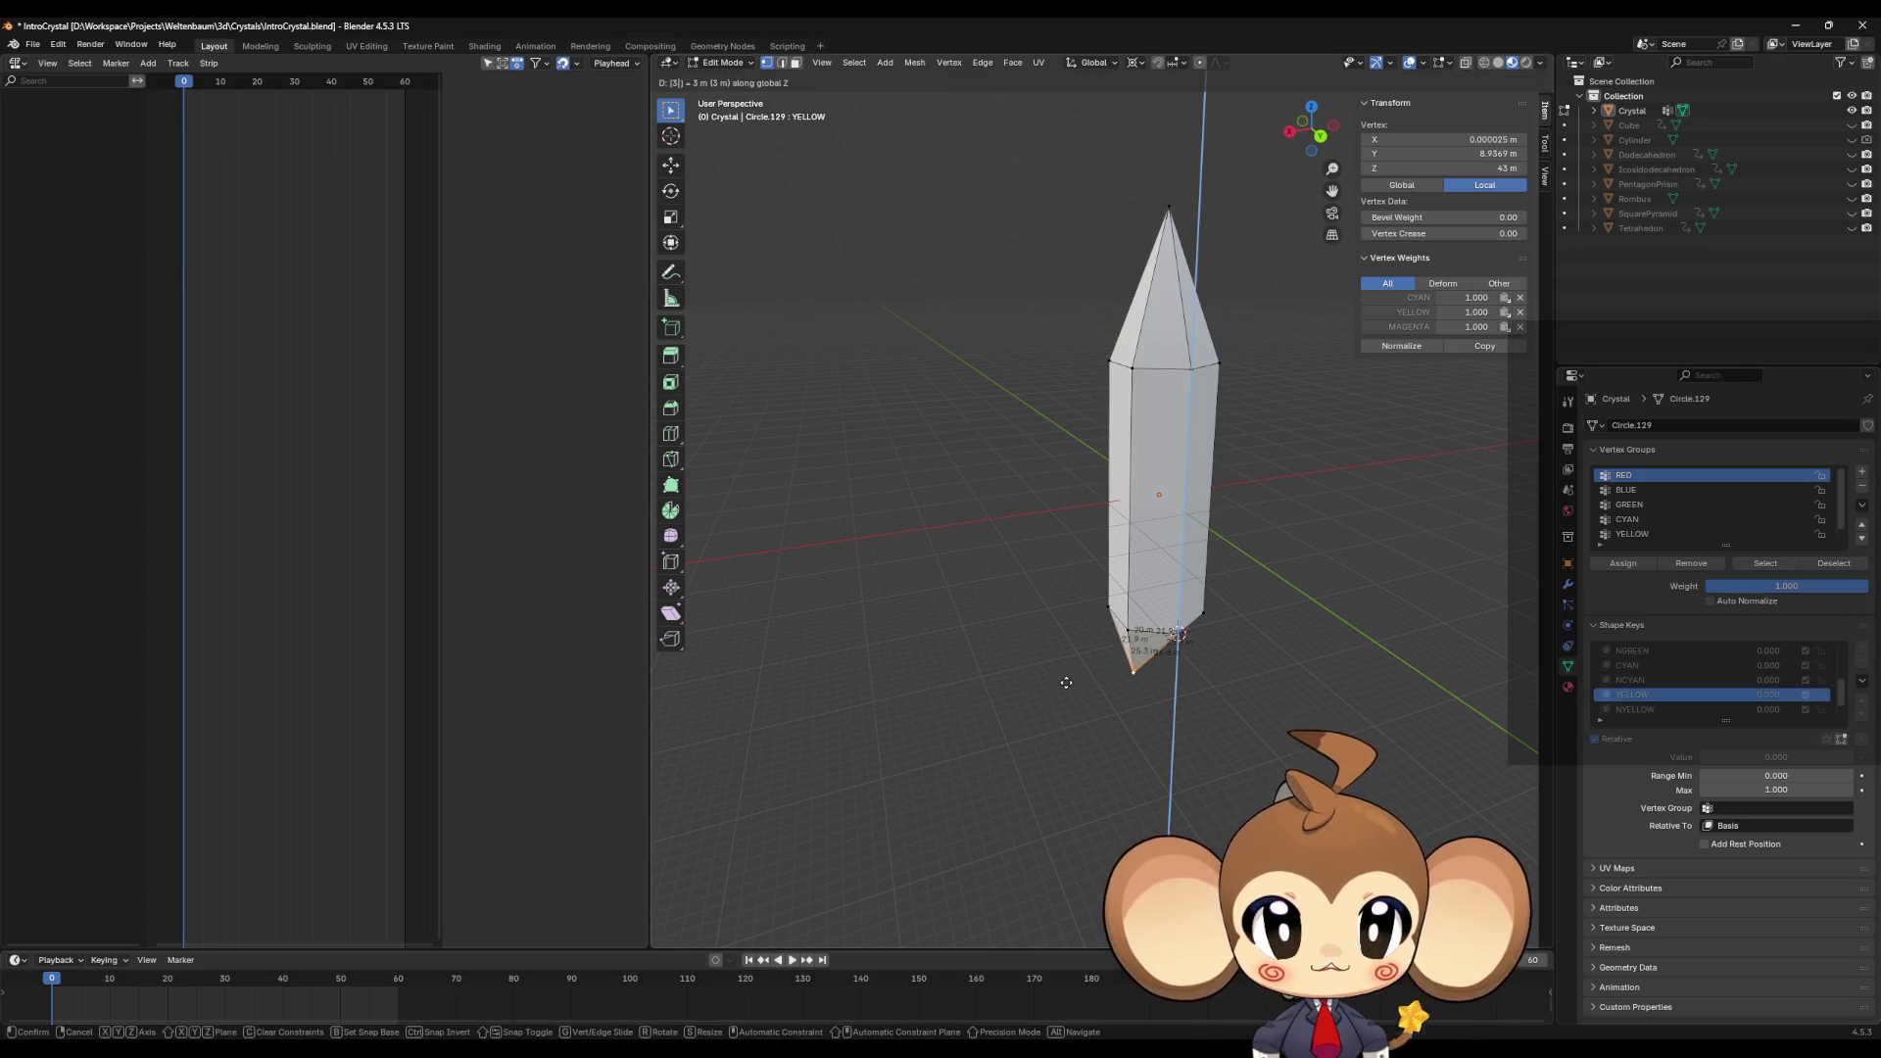
key("Return")
left_click(1655, 709)
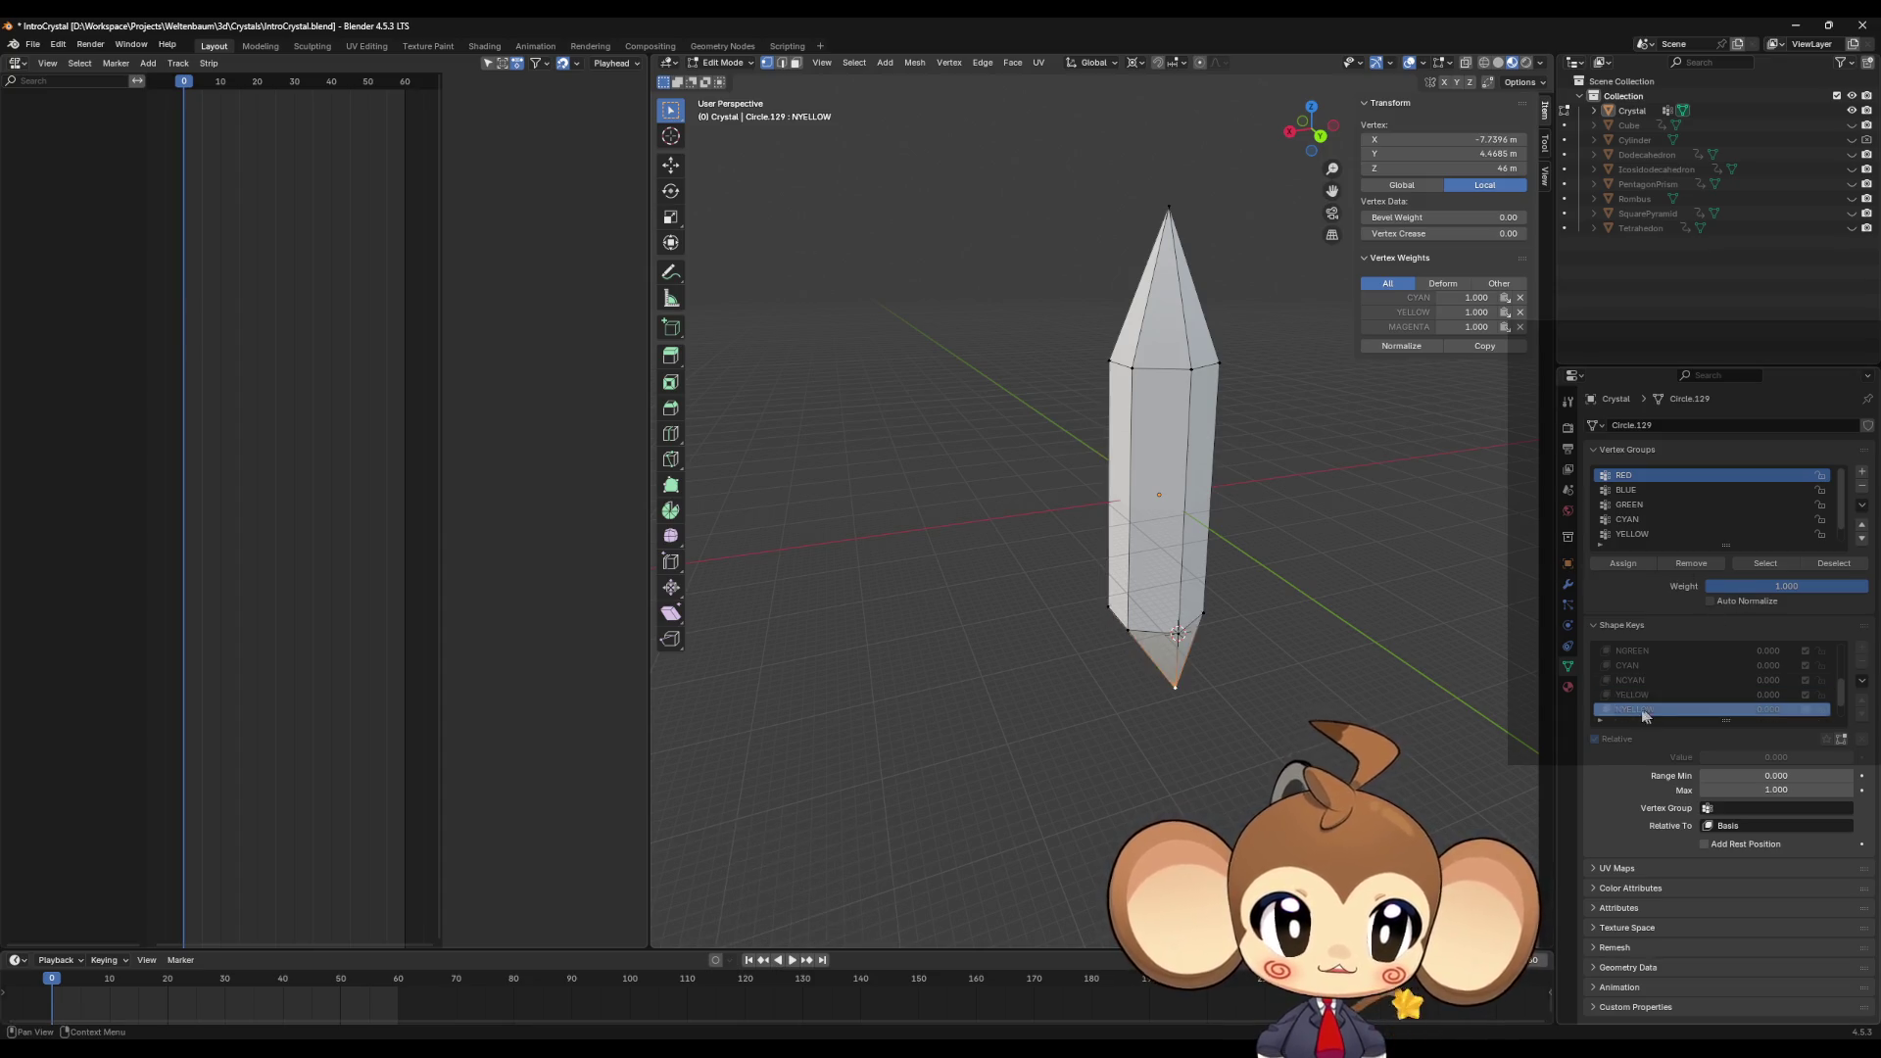
type("gz")
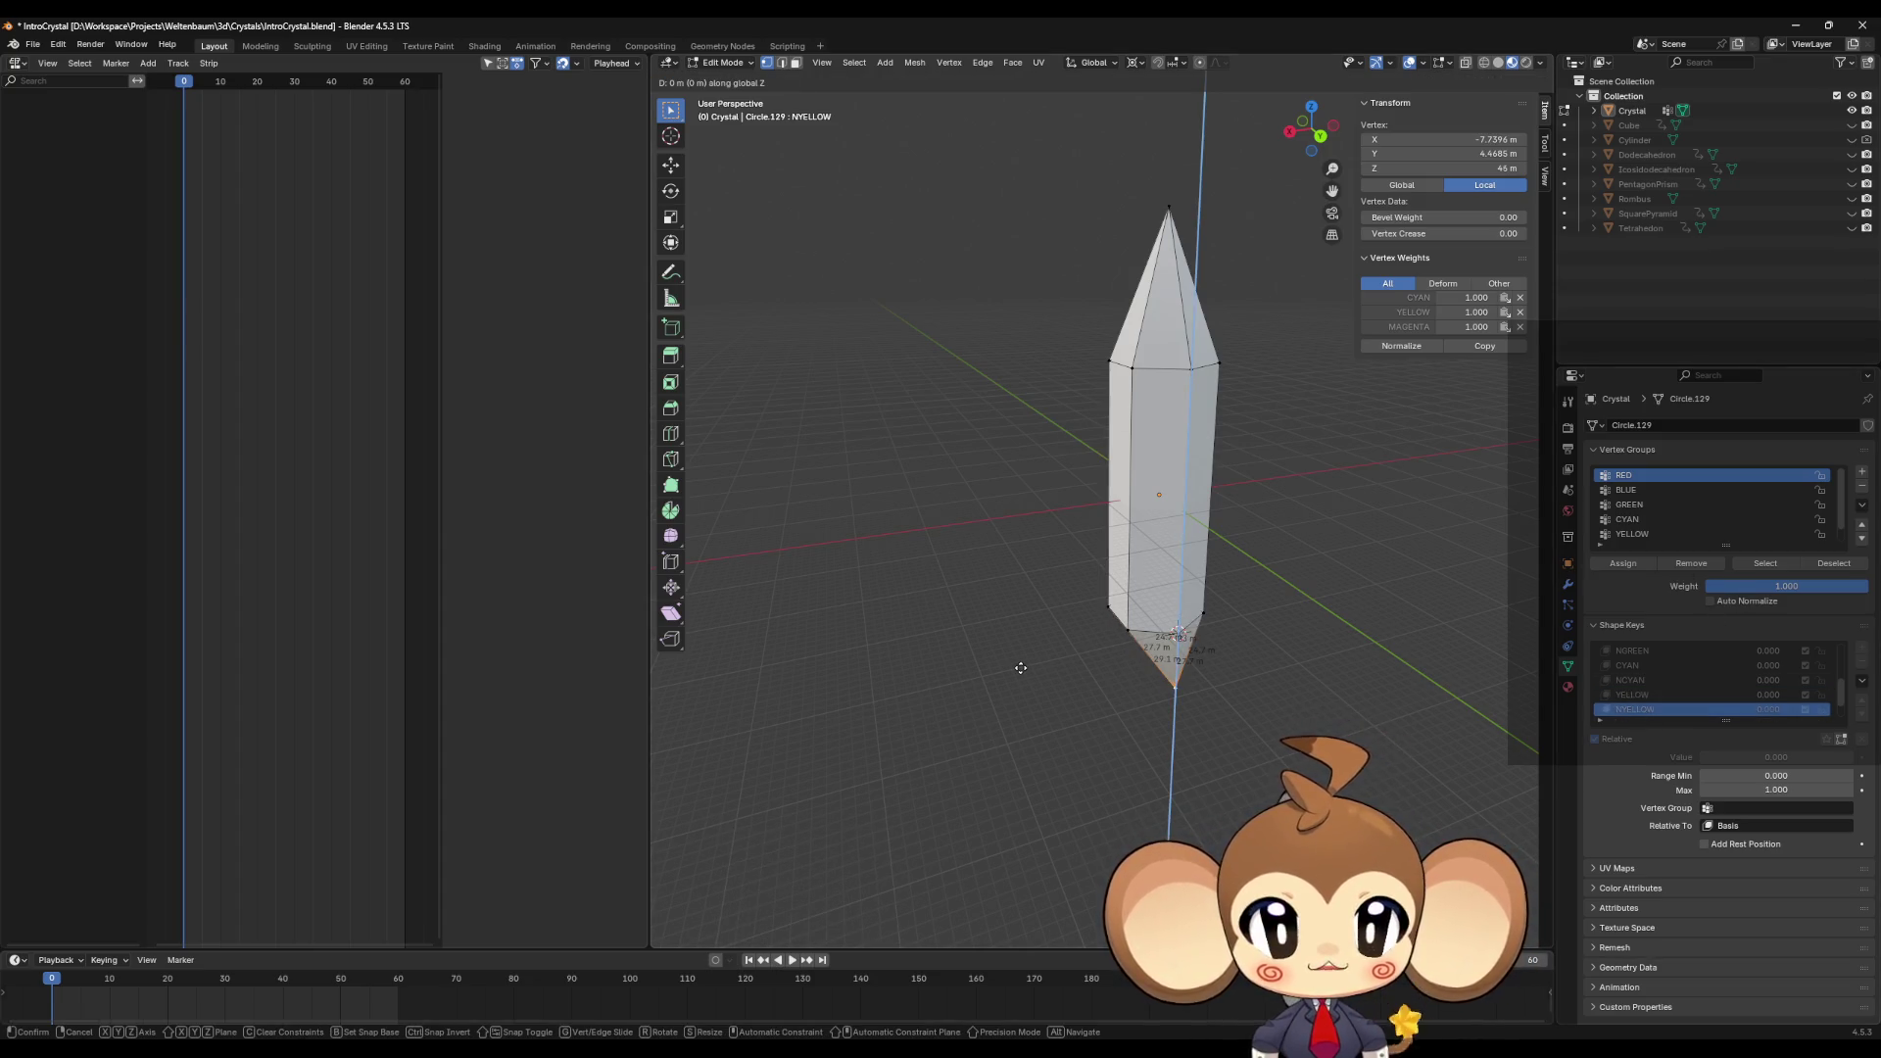
type("-3")
key("Return")
scroll(1675, 692, "down", 2)
left_click(1653, 695)
type("gz")
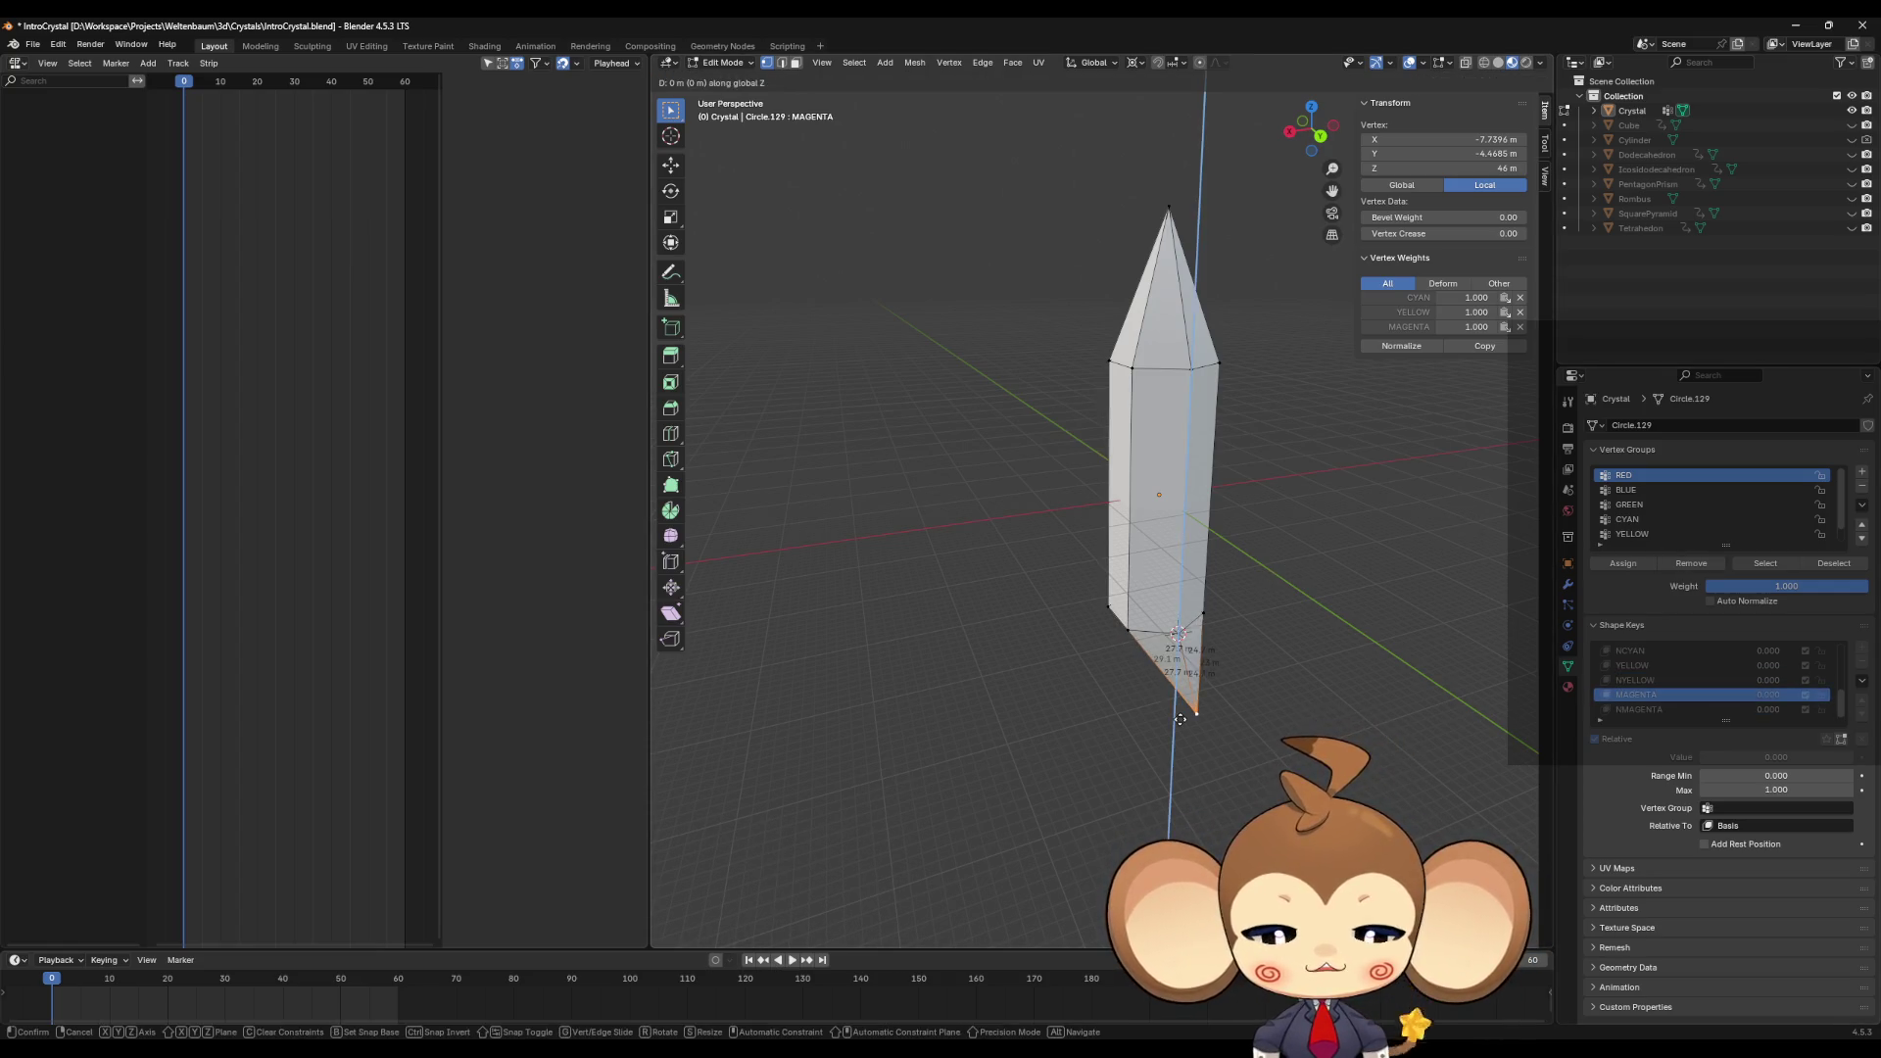
type("-6")
key("Return")
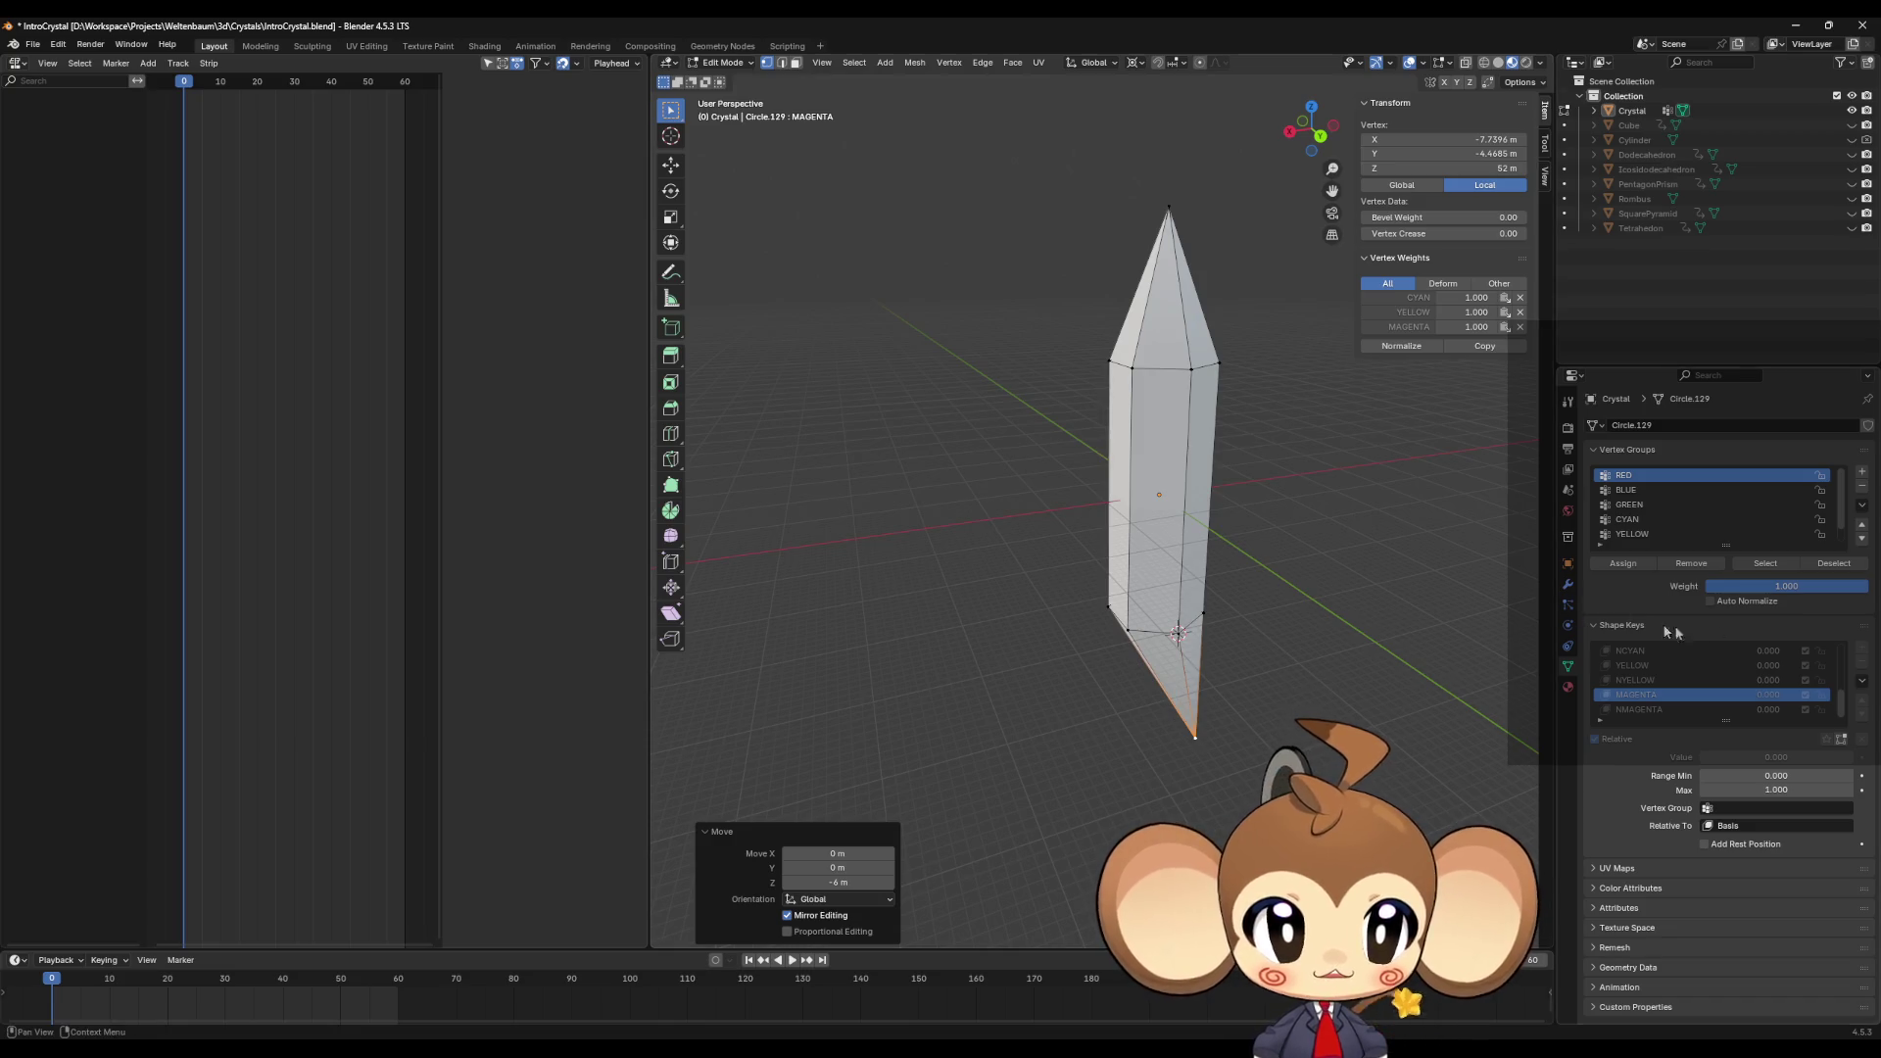
Step: Move the bottom point -9 along Z in NMAGENTA and keep that key active
left_click(1655, 709)
key("g")
type("z")
type("-9")
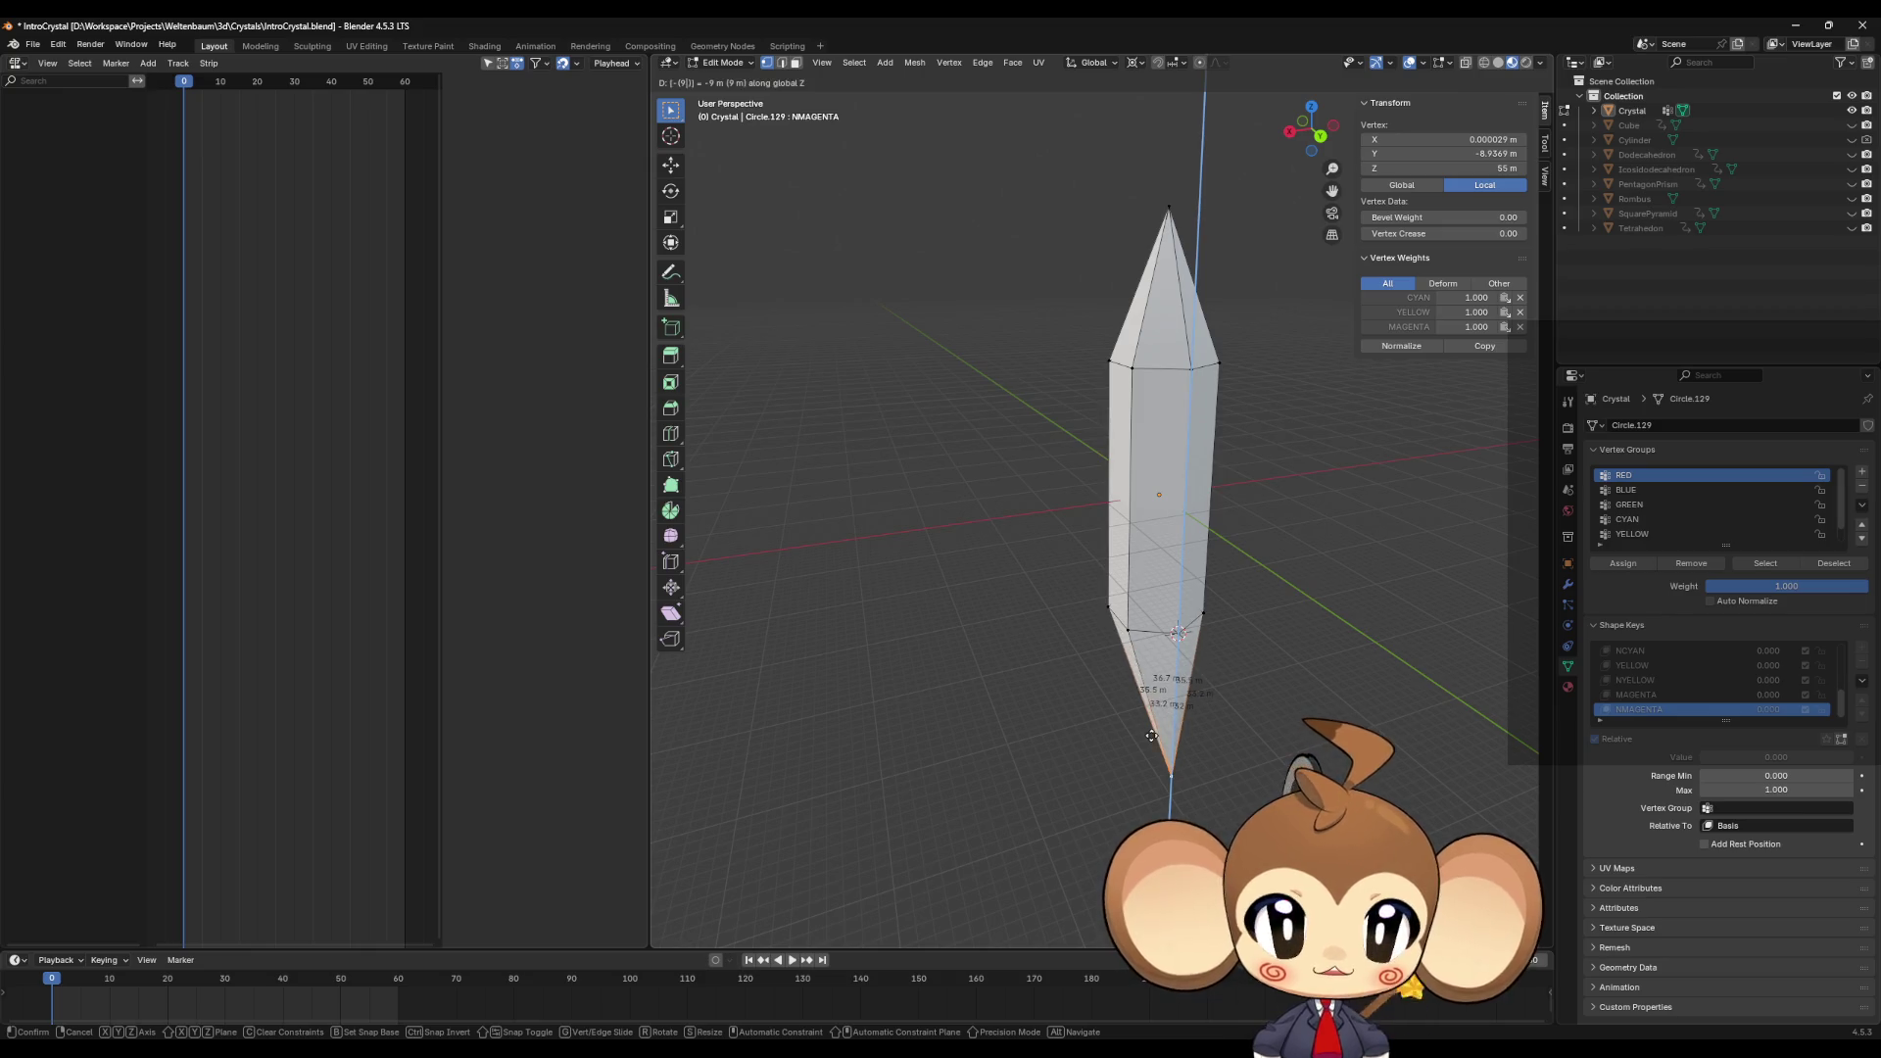
key("Return")
left_click(1636, 695)
left_click(1628, 710)
scroll(1626, 710, "up", 5, "ctrl")
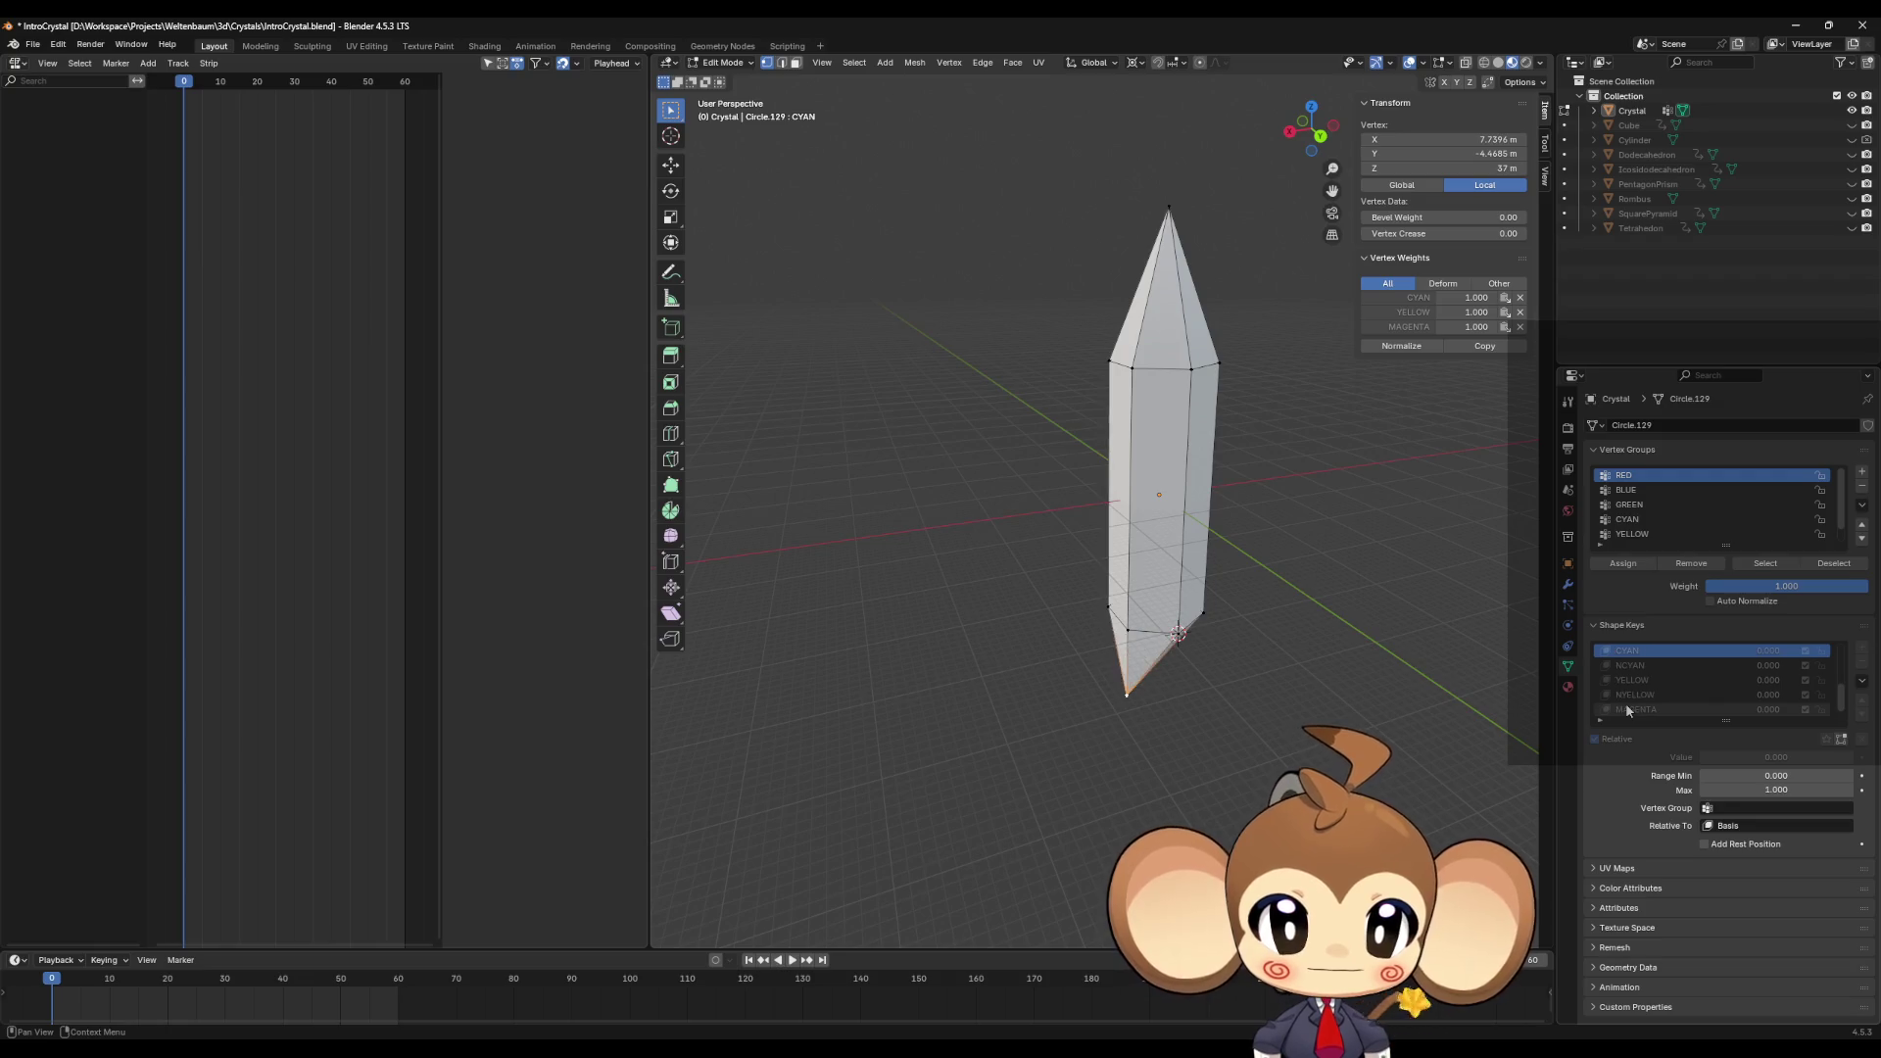
scroll(1625, 702, "up", 1, "ctrl")
key("ctrl+v")
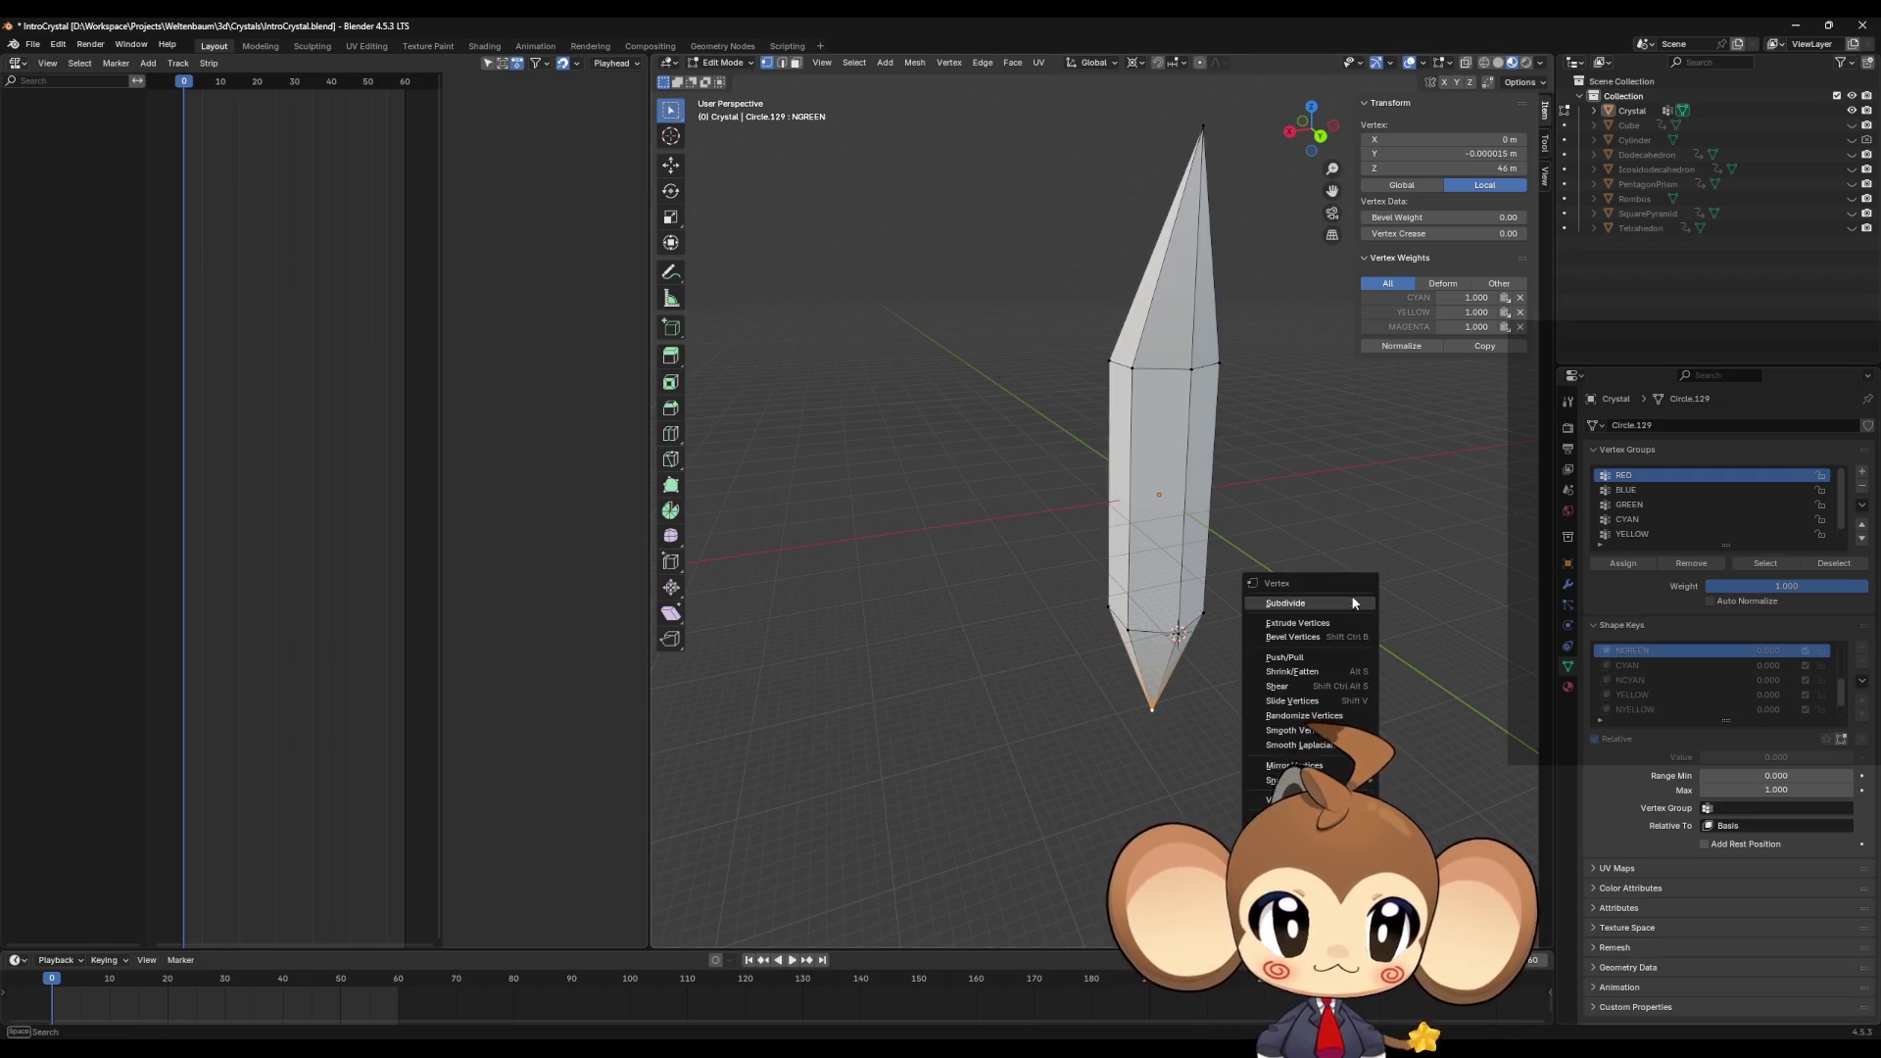
Step: Stand the crystal upright and preview the keys from NMAGENTA up through YELLOW to CYAN
middle_click_drag(1313, 596, 1321, 547)
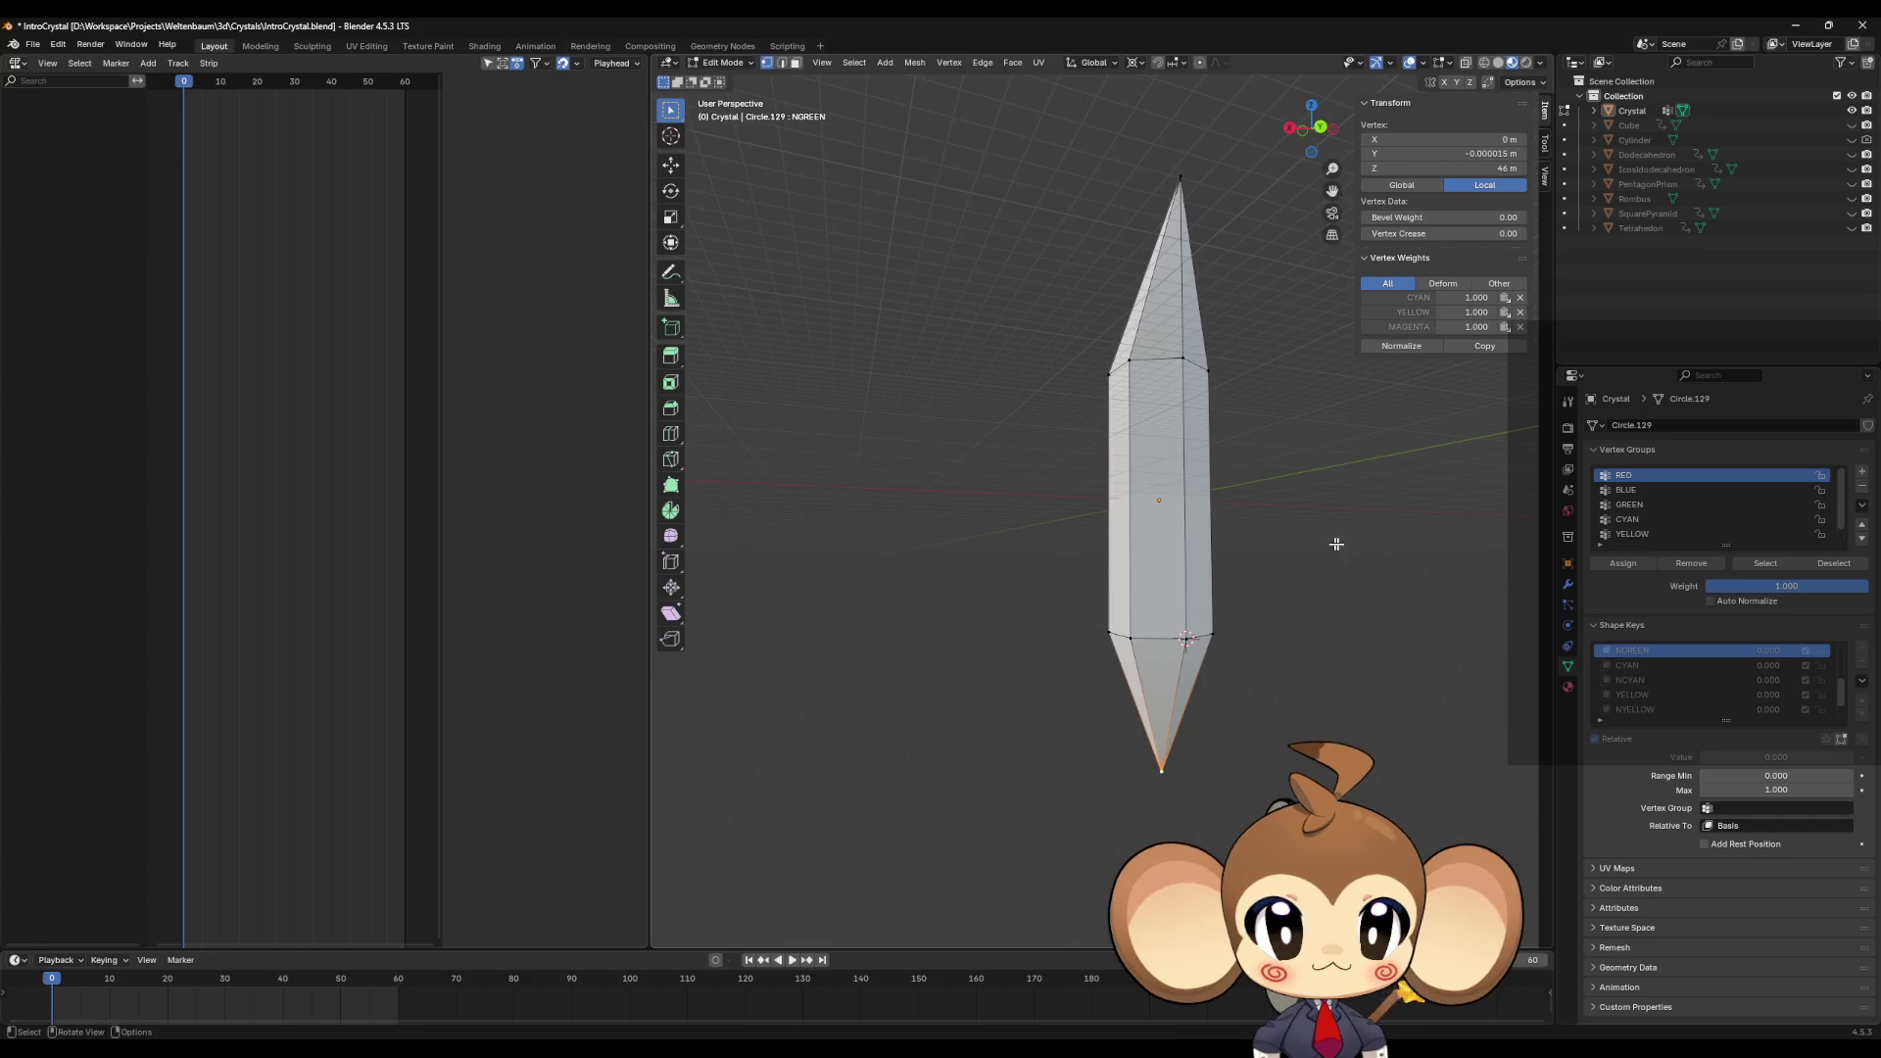
scroll(1689, 674, "down", 2)
left_click(1665, 708)
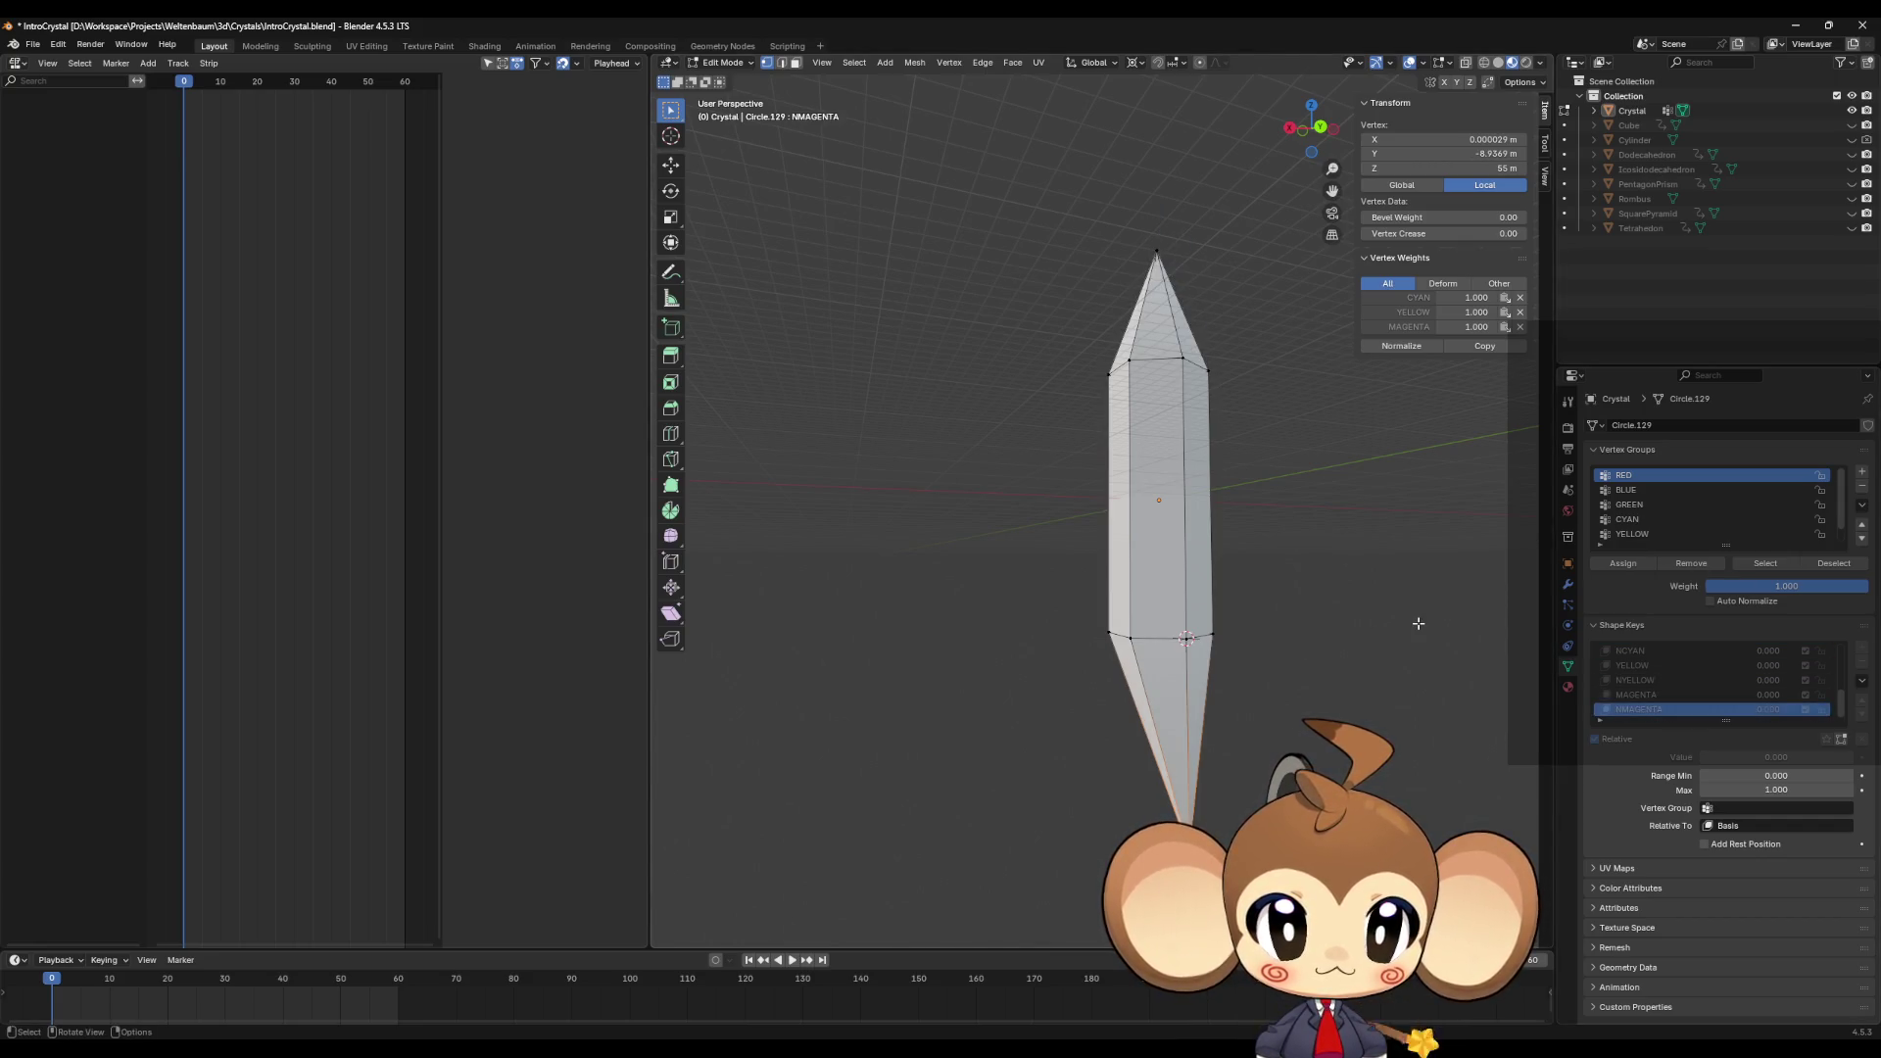
key("Up")
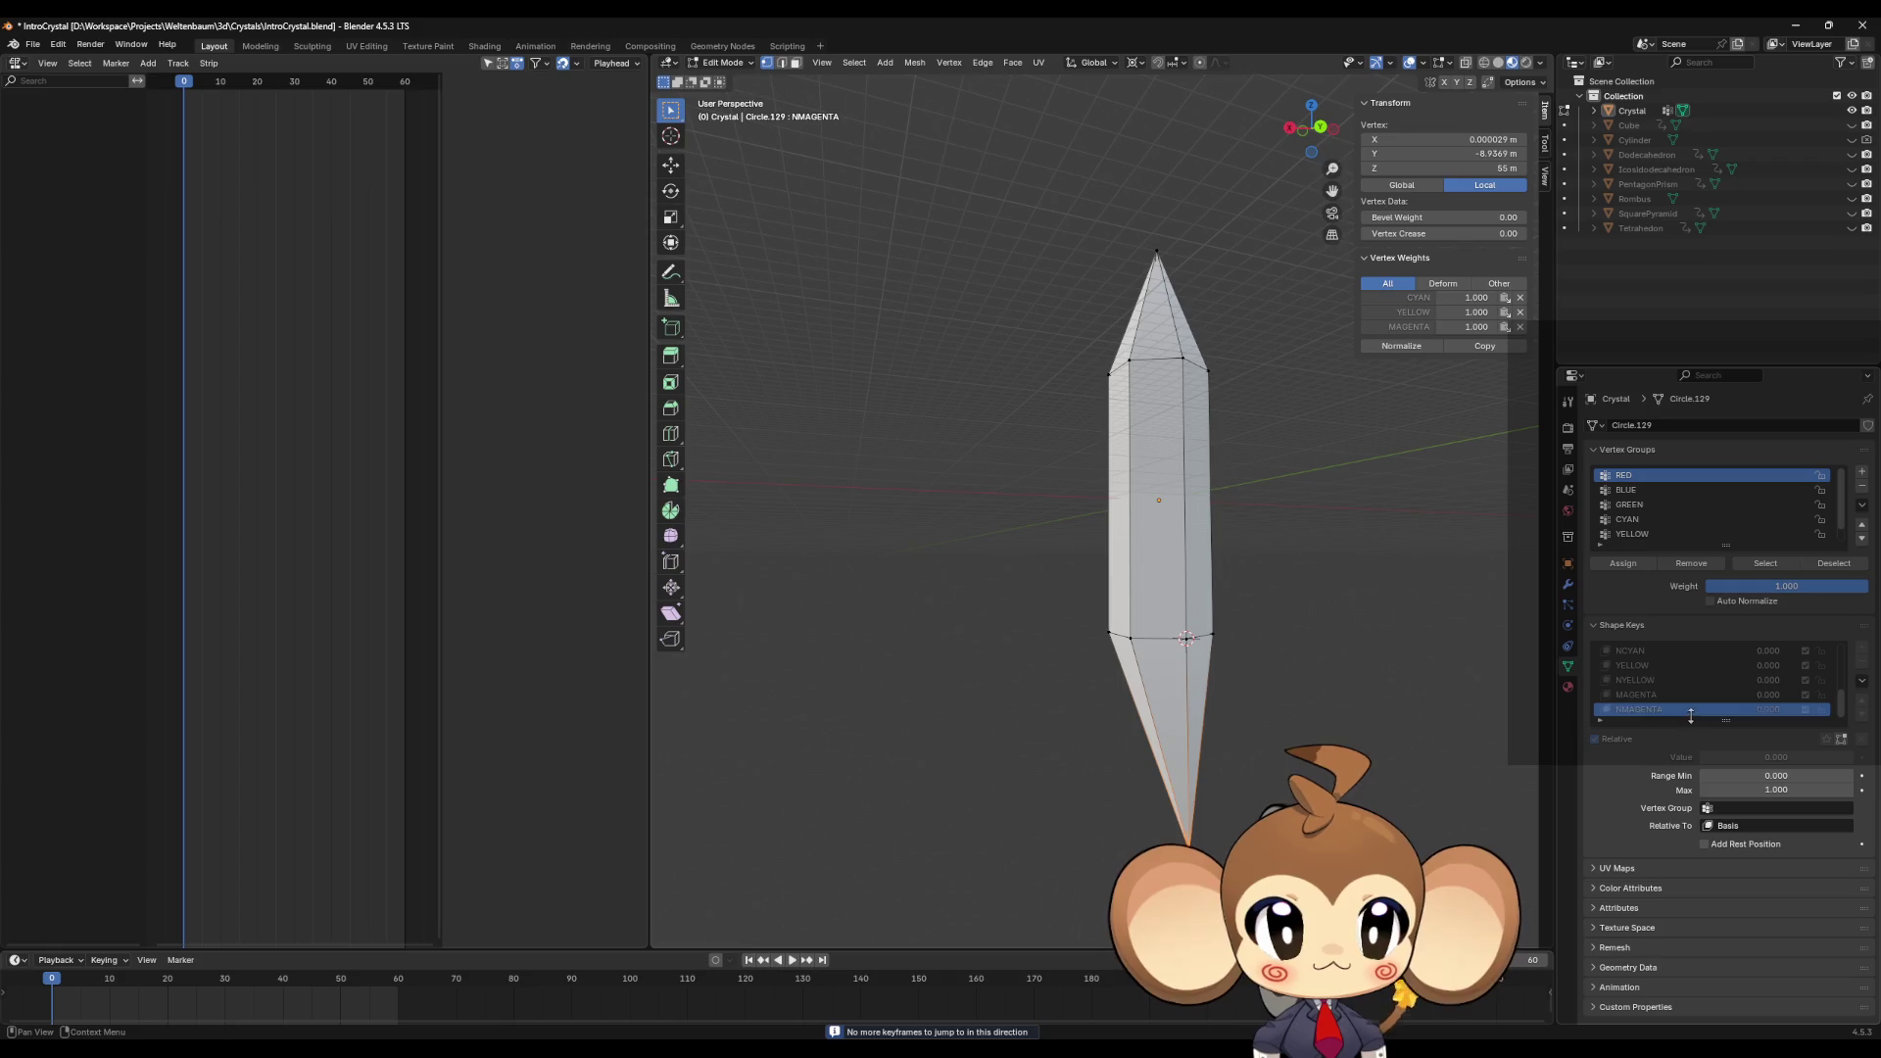
key("Up")
key("Up")
key("Up")
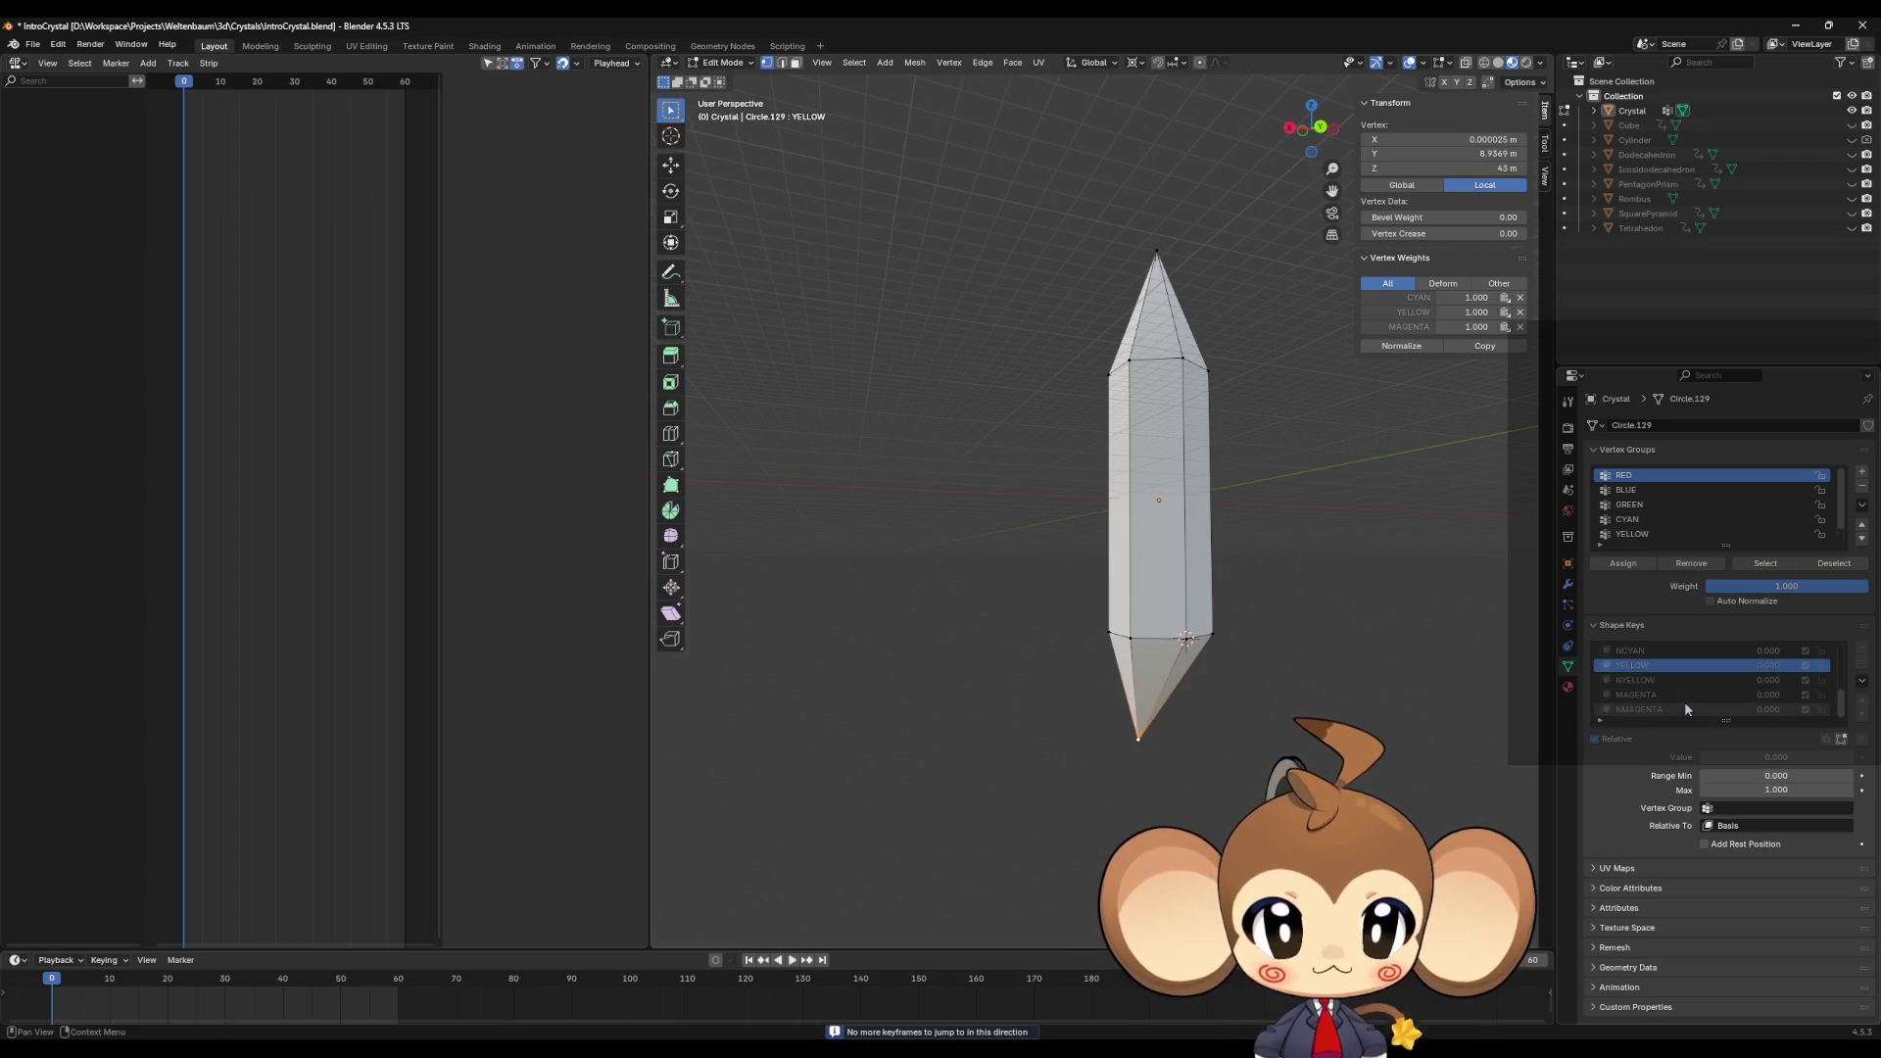
key("Up")
key("Up")
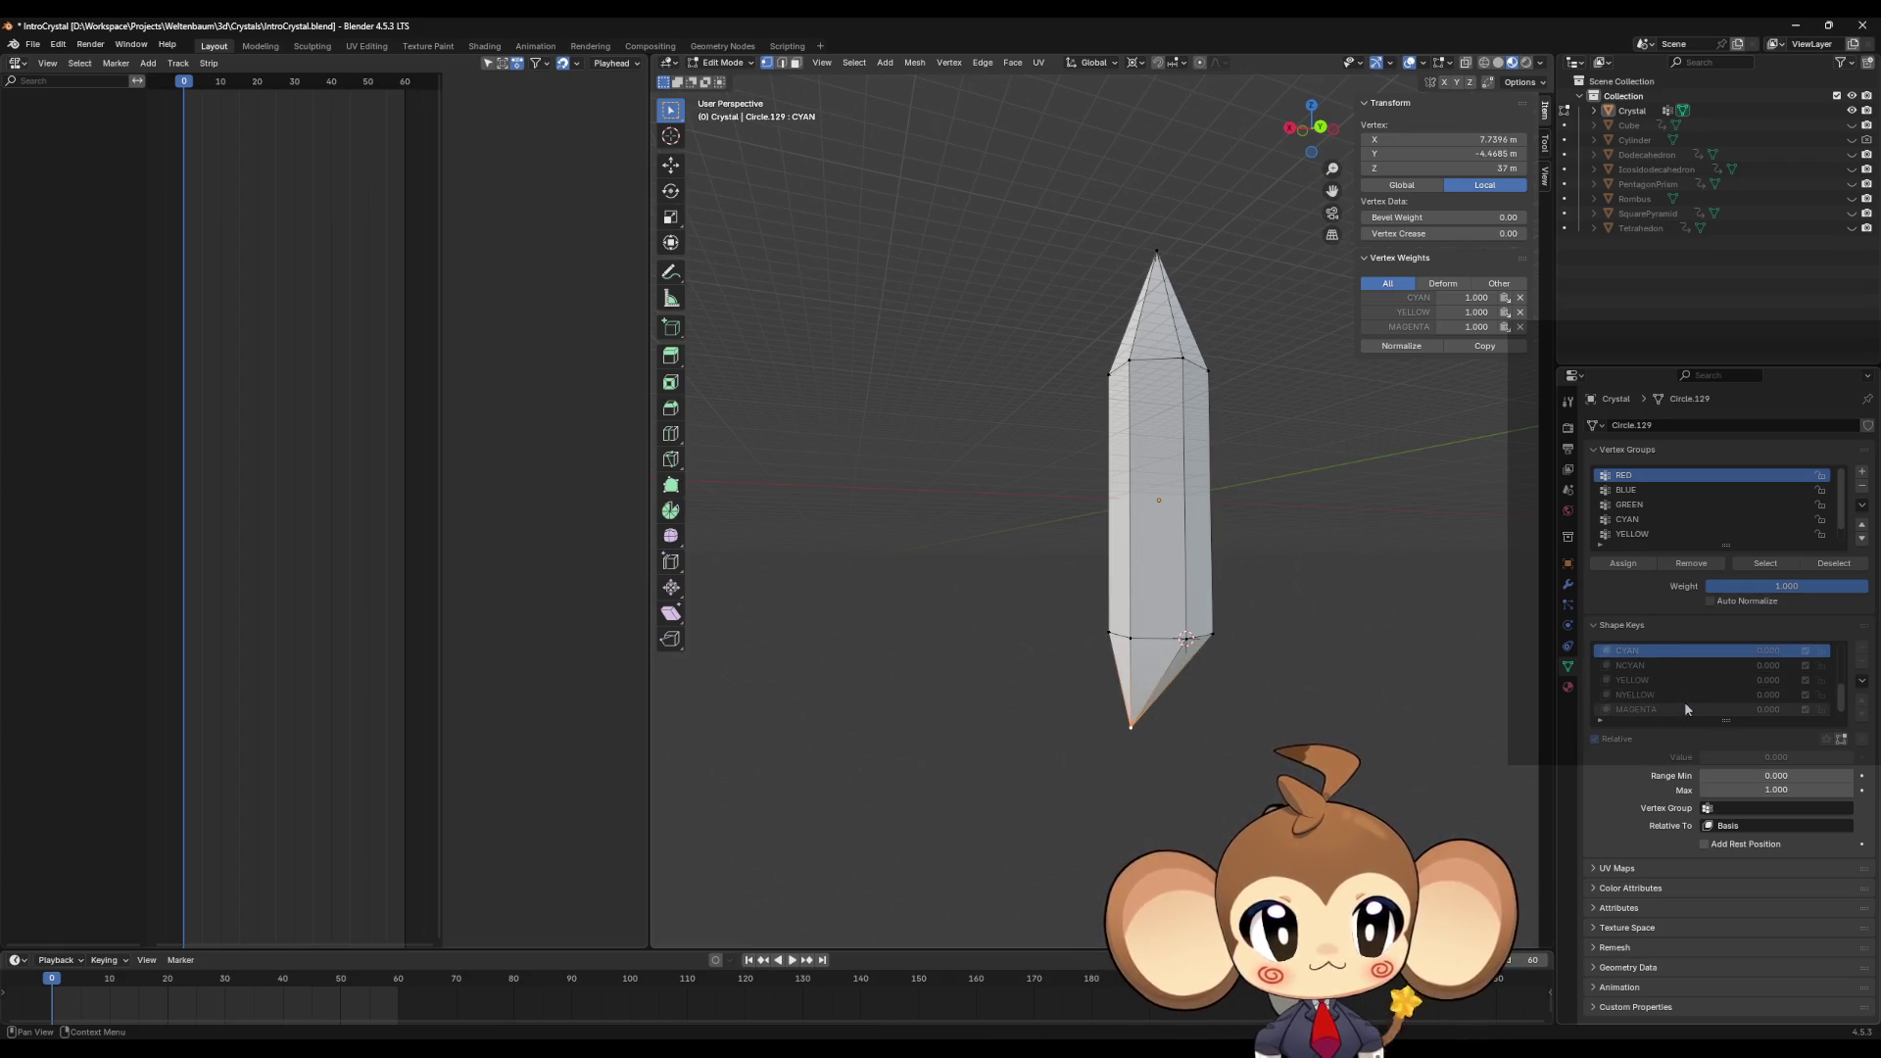
Step: Compare CYAN with the NCYAN, NYELLOW and NGREEN shapes, finishing on Basis
key("Down")
key("Up")
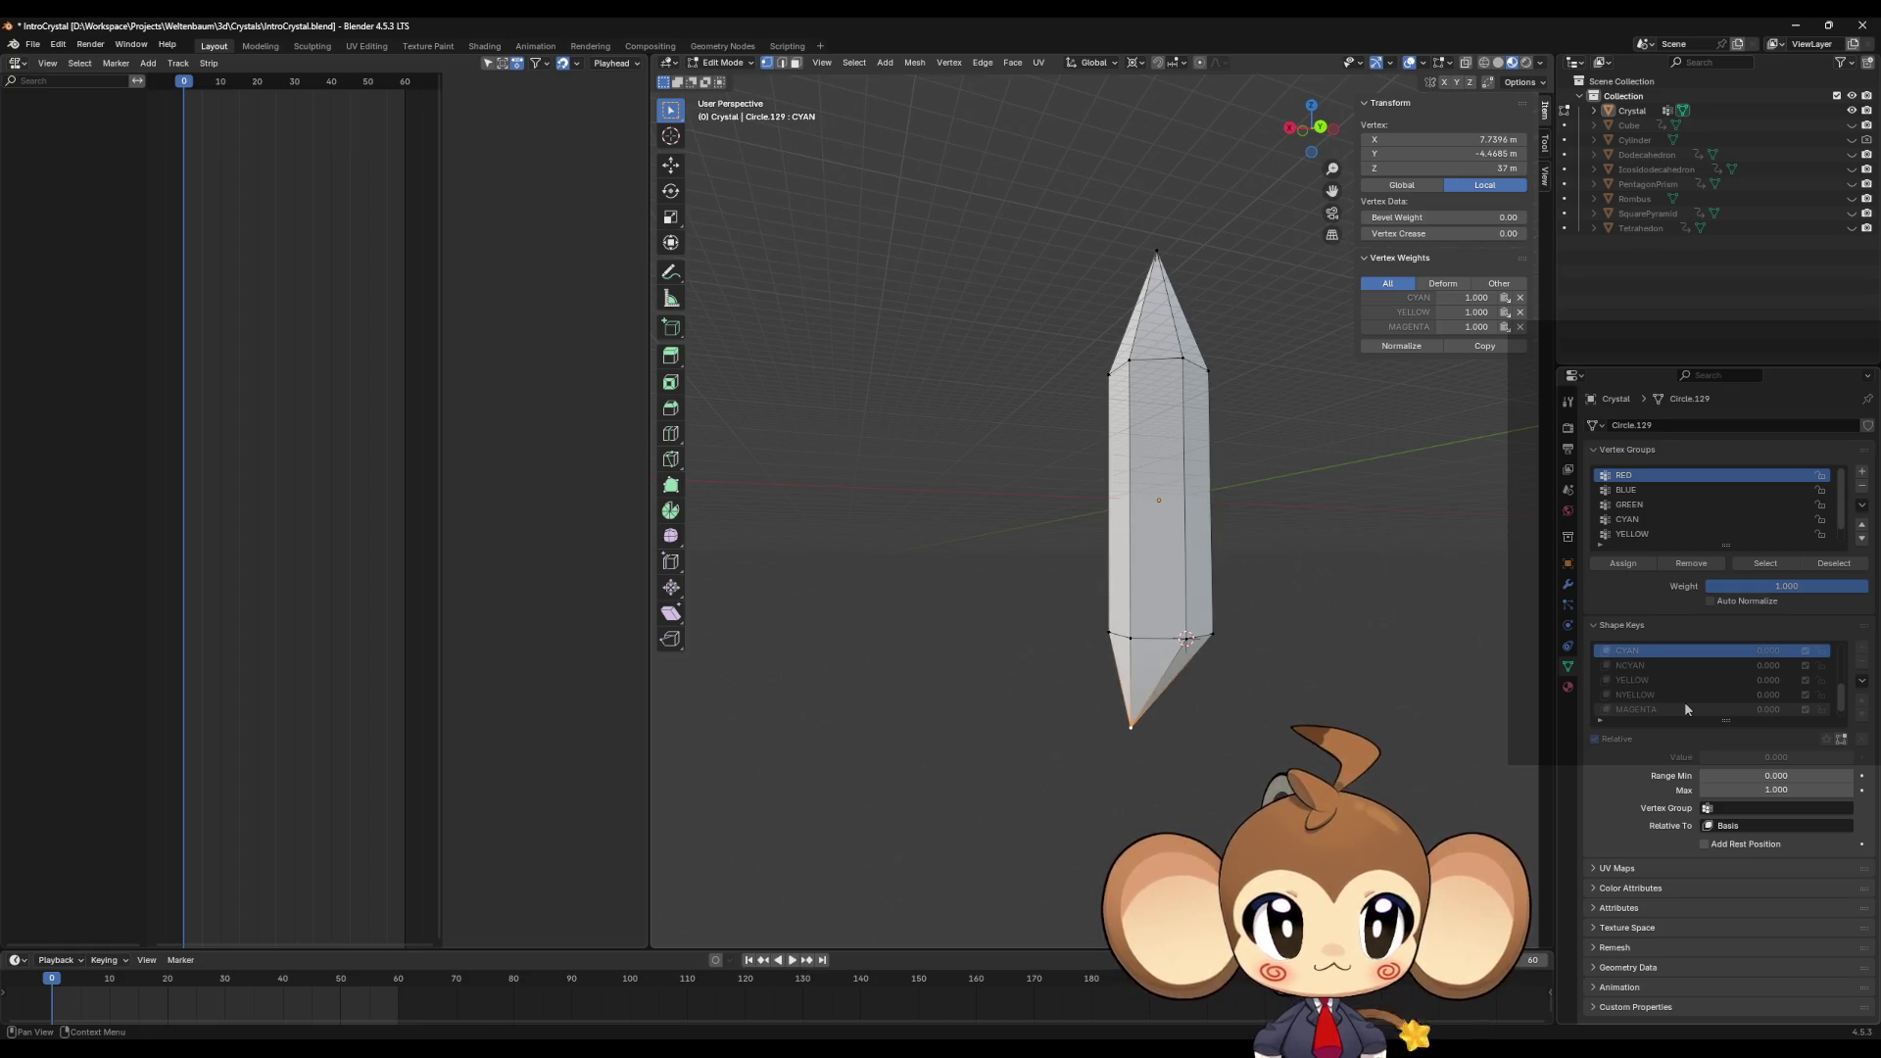
key("Down")
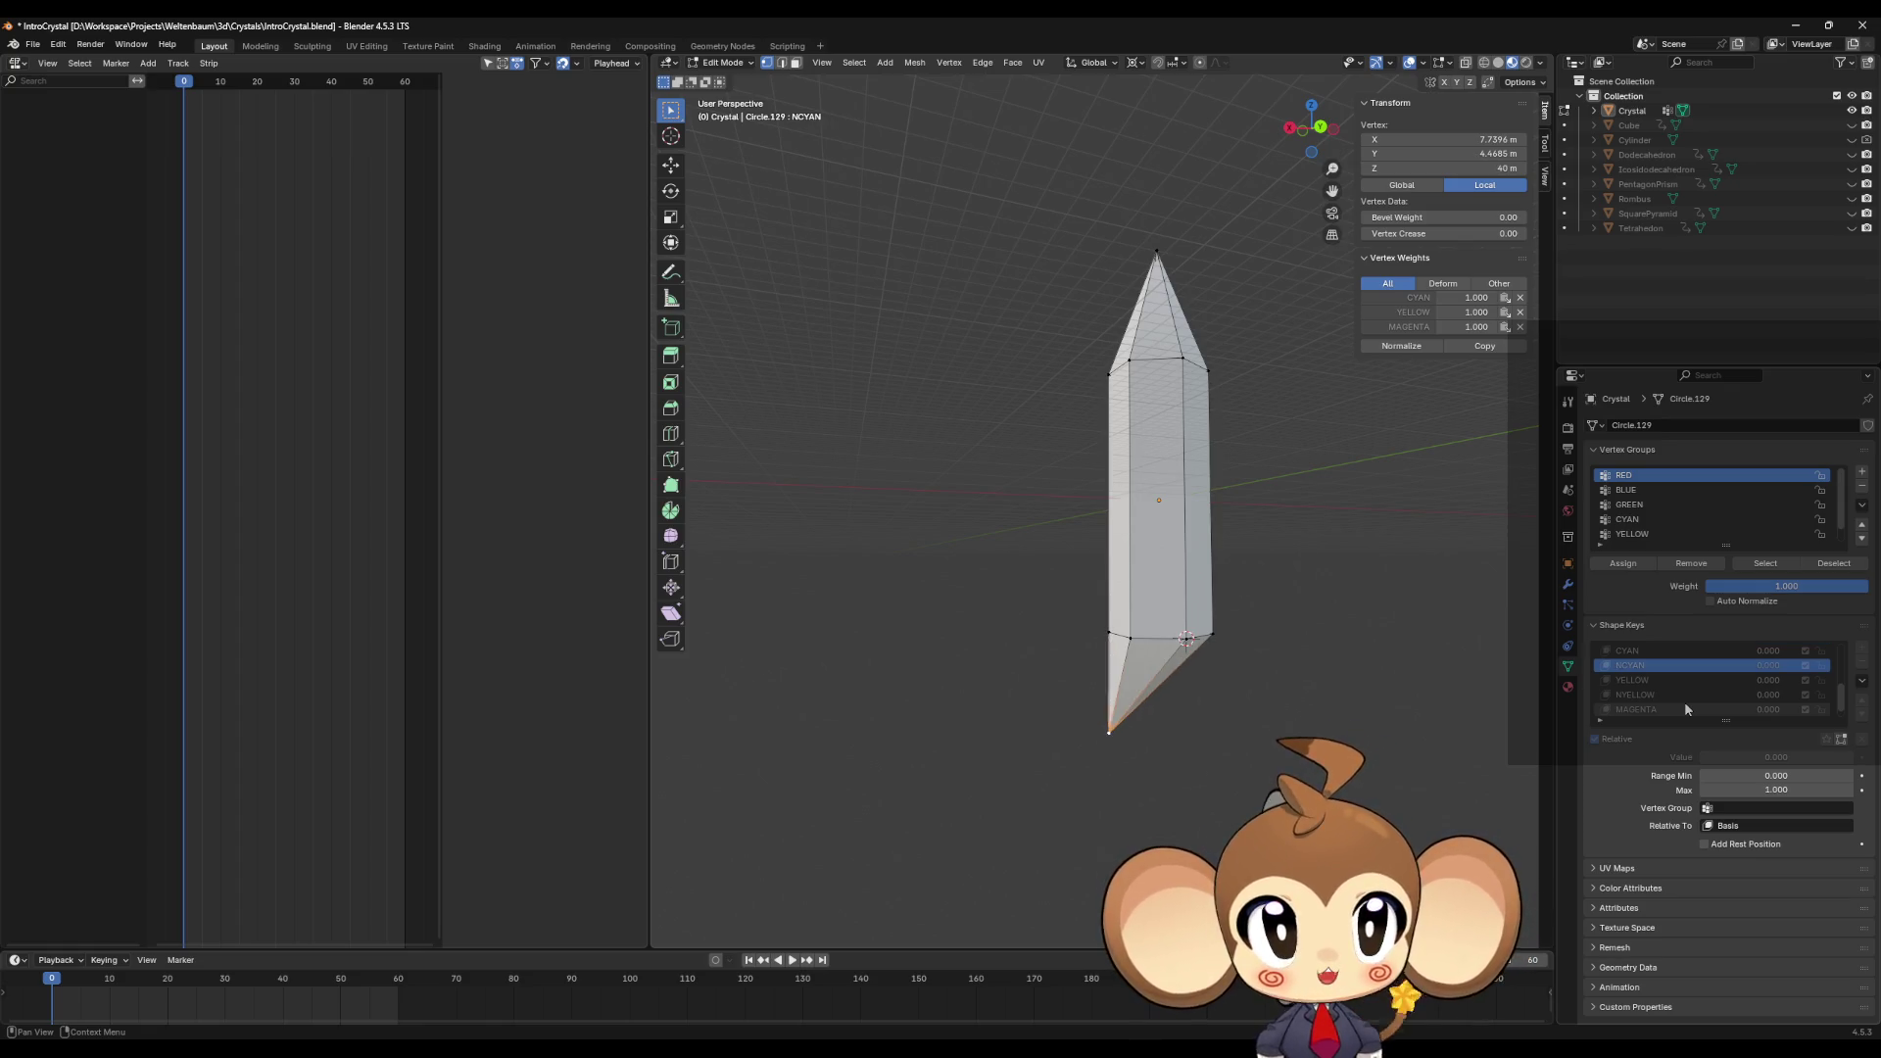
key("Down")
key("Down")
key("Down")
key("Up")
key("Up")
key("Up")
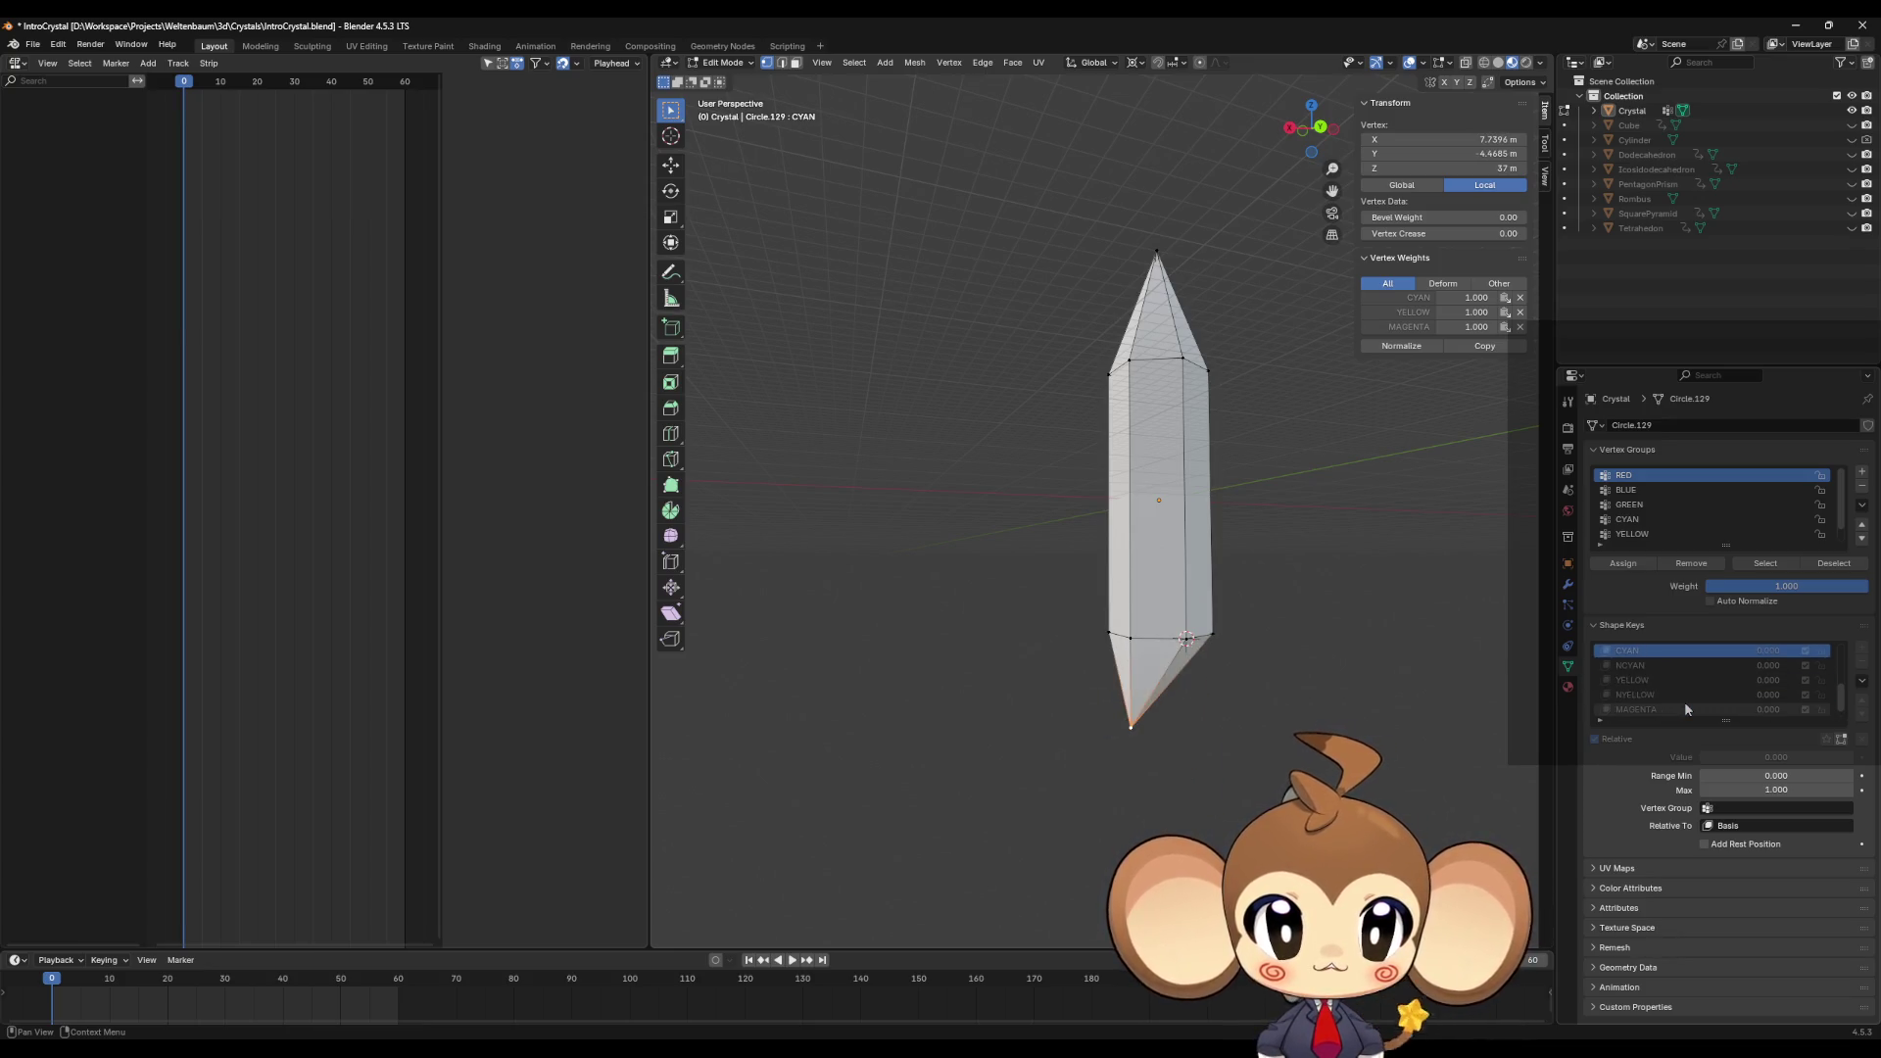
key("Up")
key("Down")
key("Down")
key("Down")
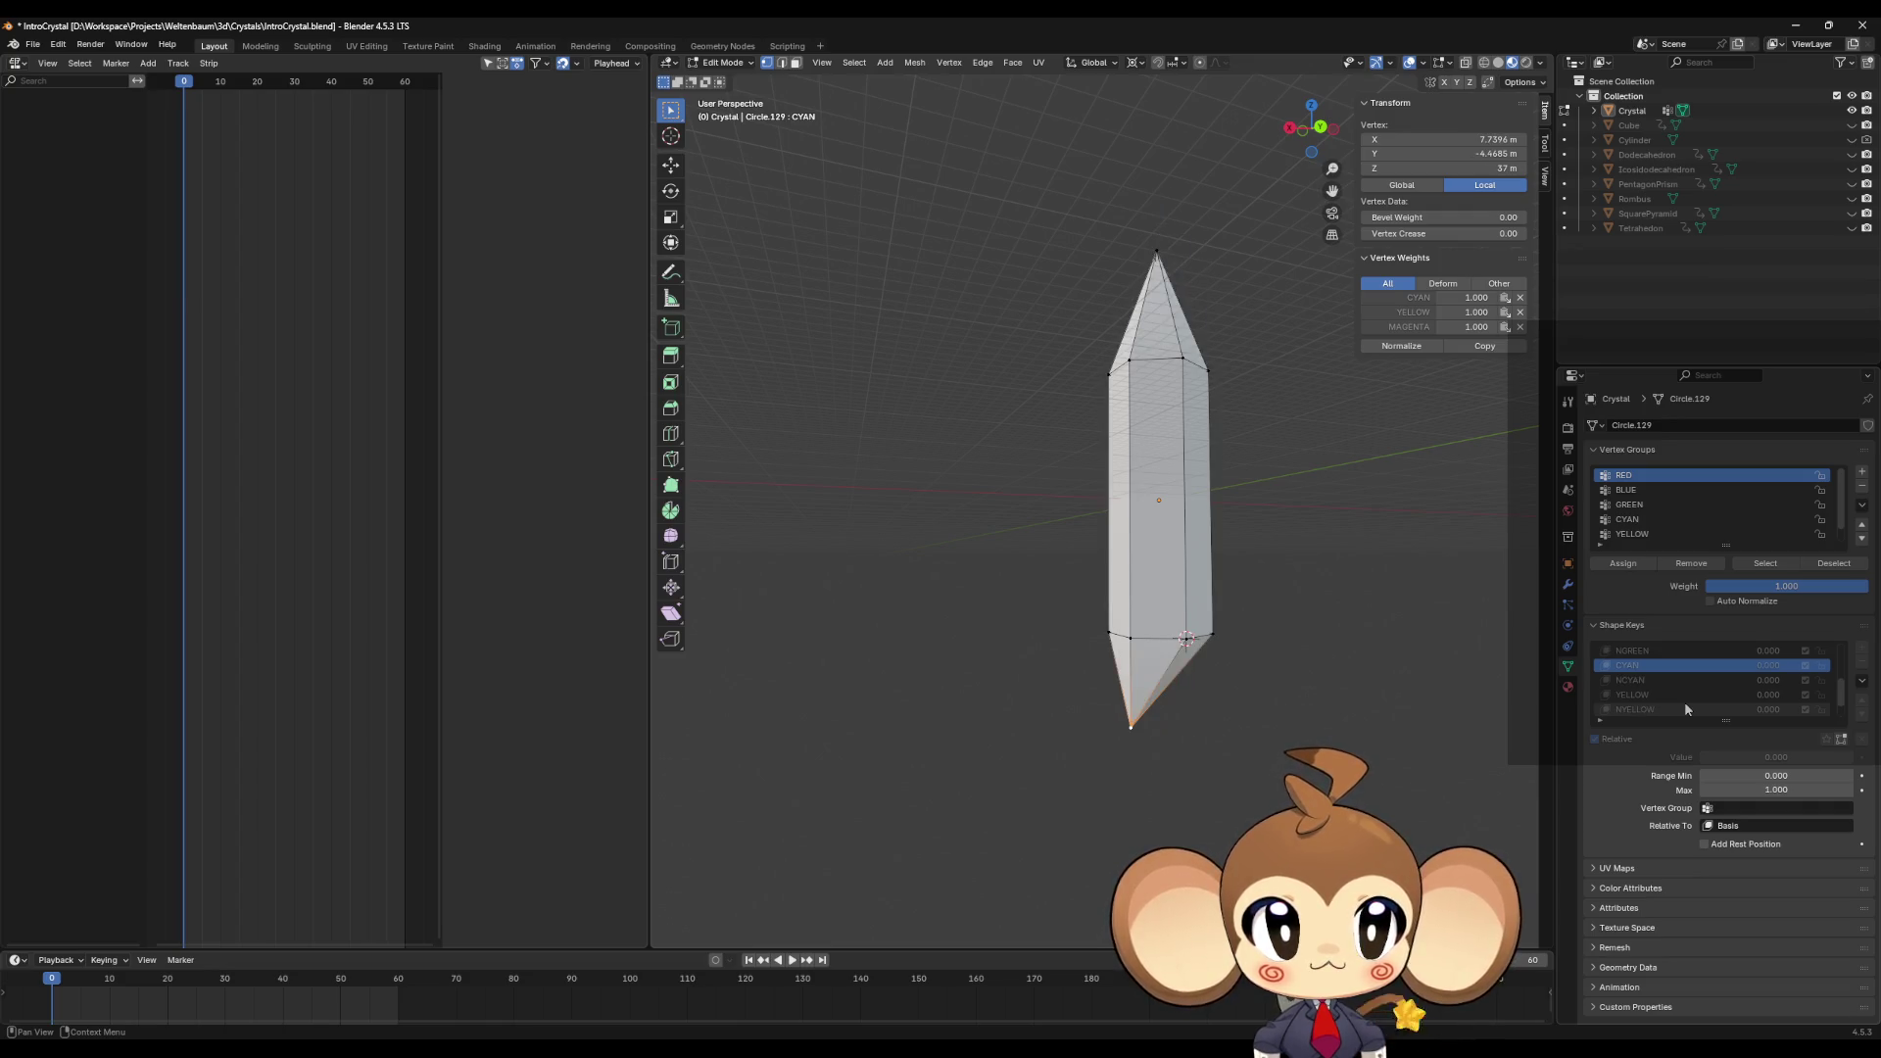
key("Down")
key("Up")
key("Up")
key("Up")
key("Up")
key("Up")
key("Up")
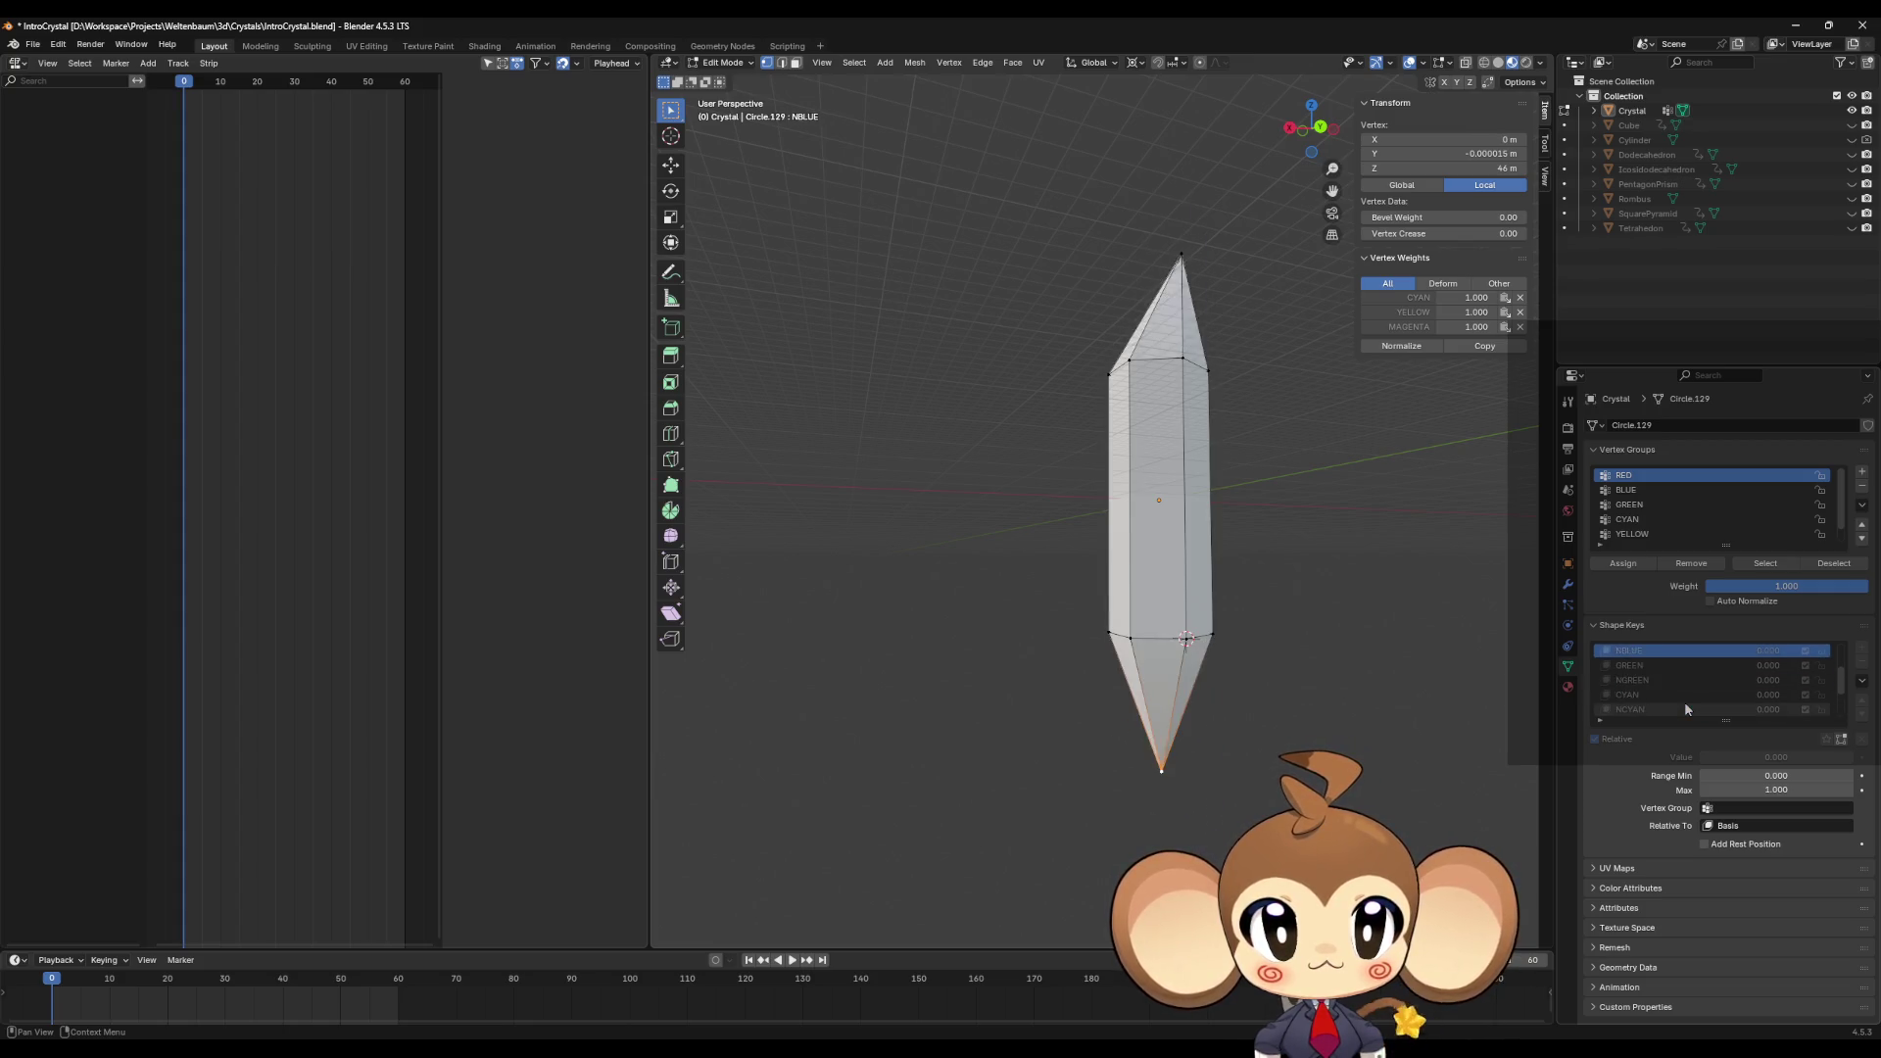
key("Down")
key("Down")
key("Down")
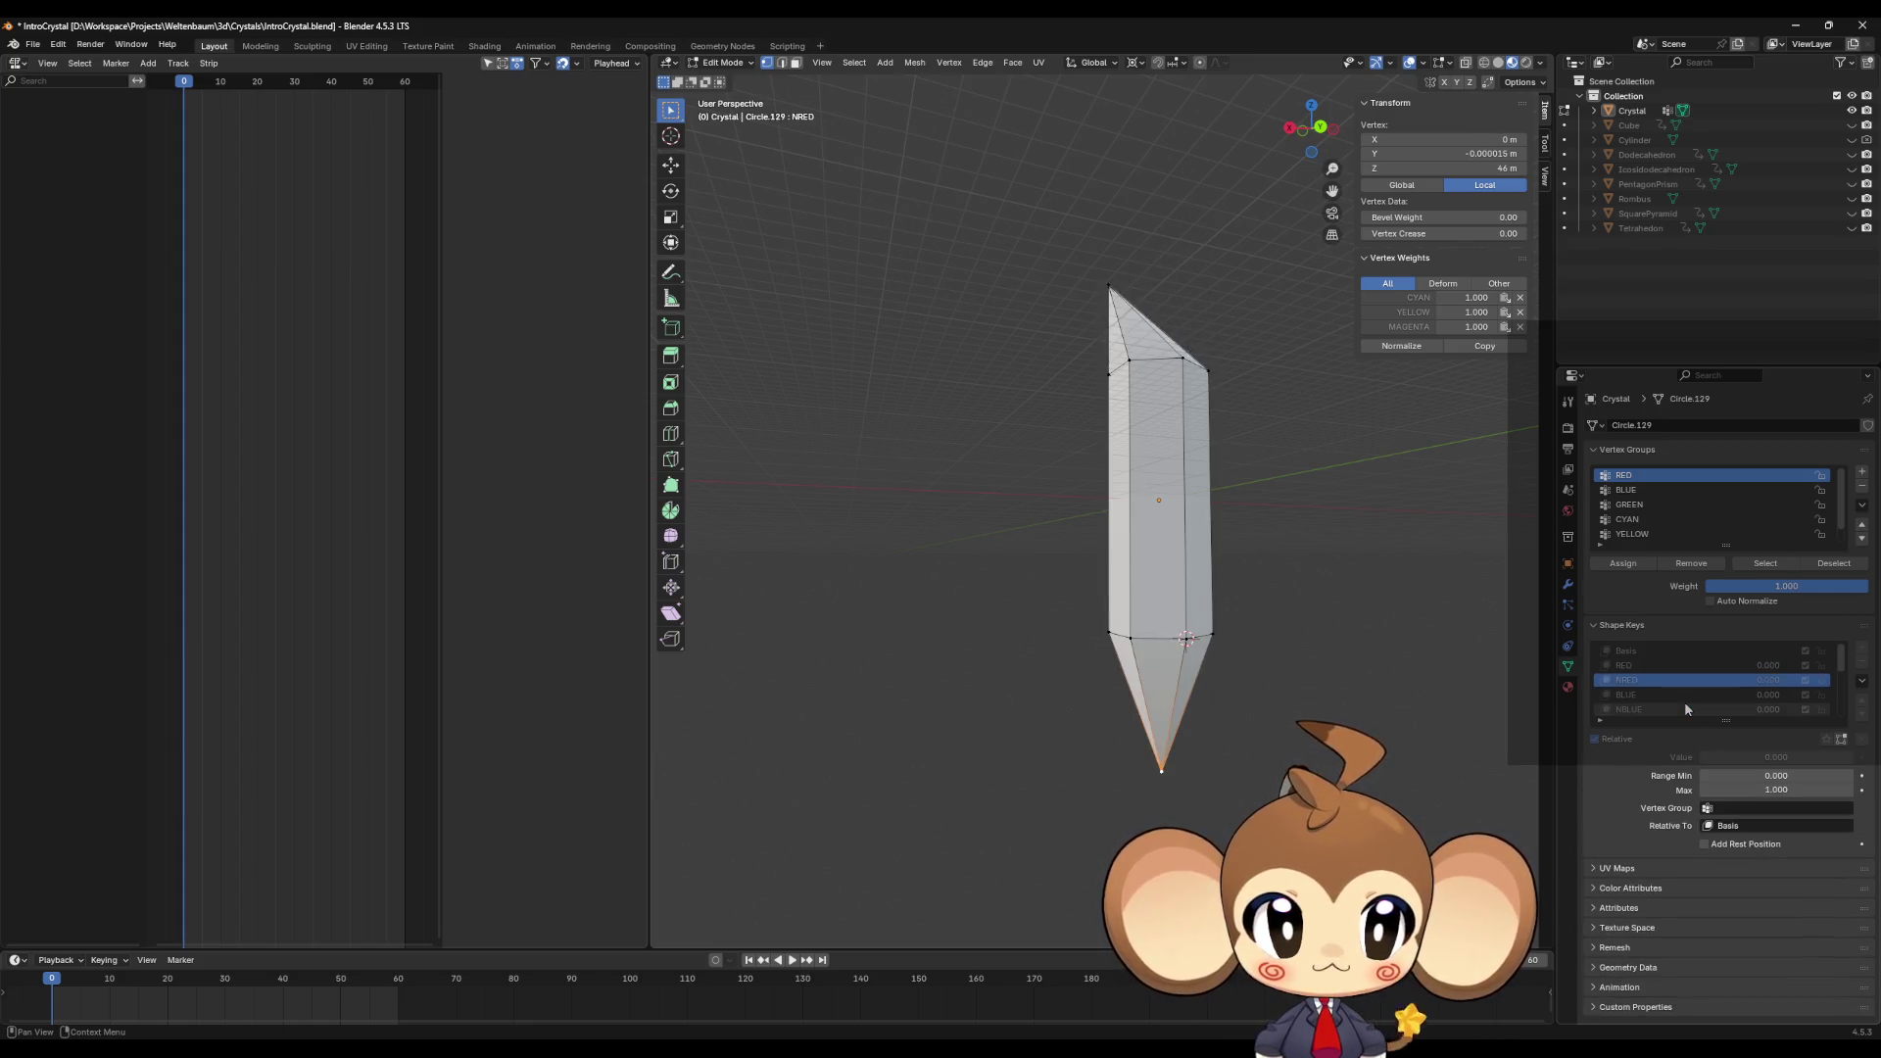
key("Up")
key("Up")
key("Up")
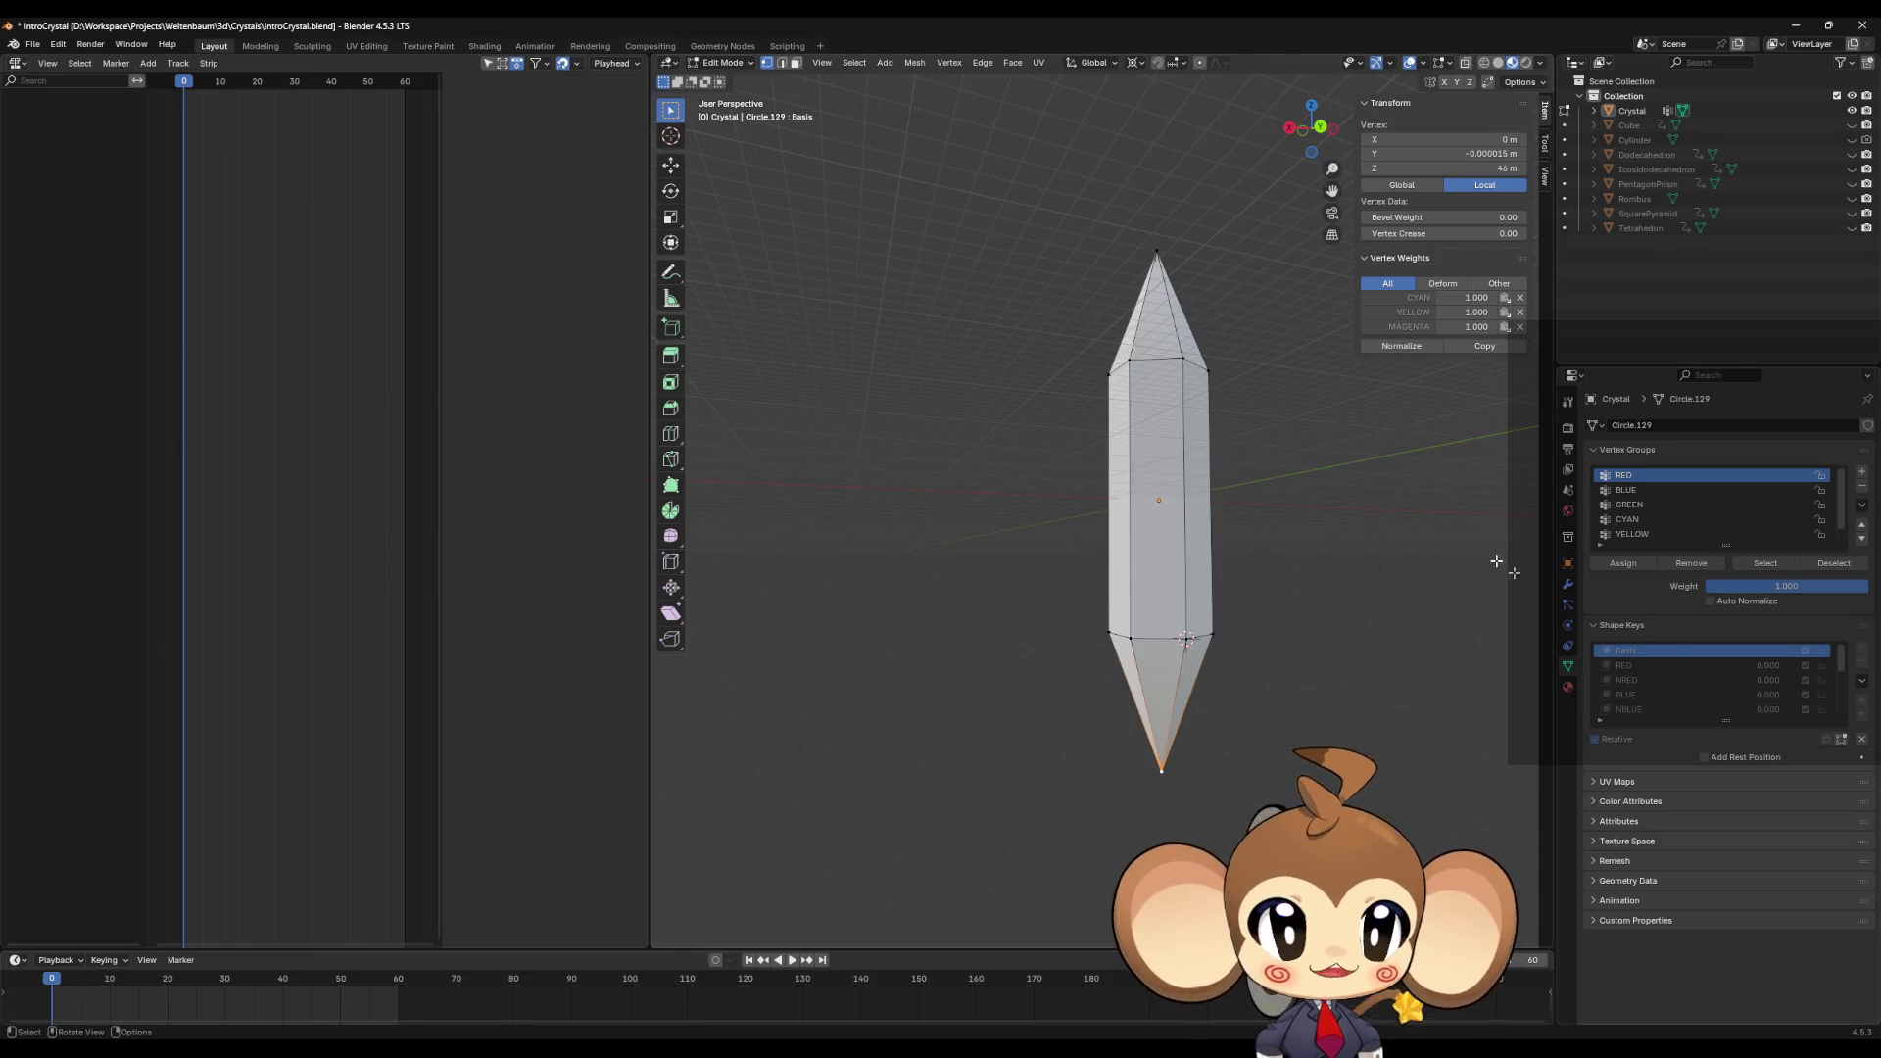
mouse_move(1264, 497)
middle_mouse_down()
mouse_move(1247, 621)
mouse_move(1263, 635)
middle_mouse_up()
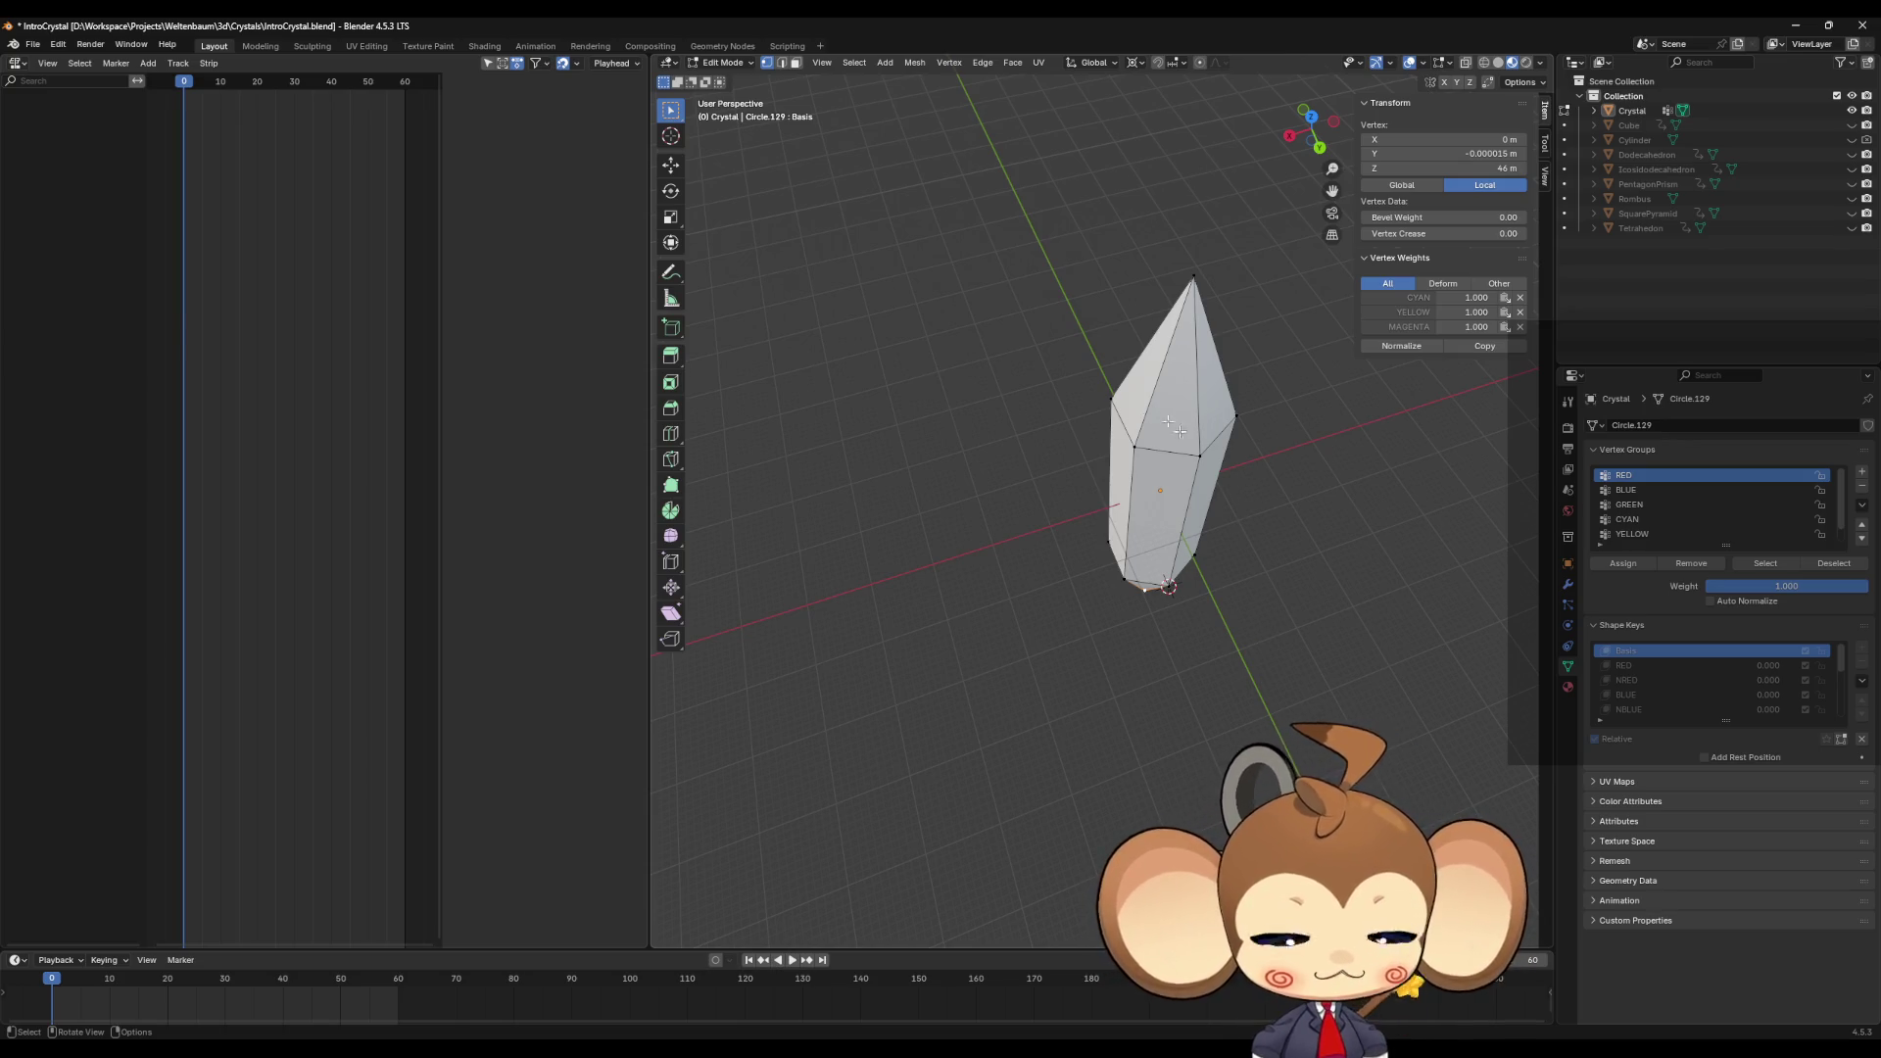
middle_click_drag(1169, 428, 1106, 518)
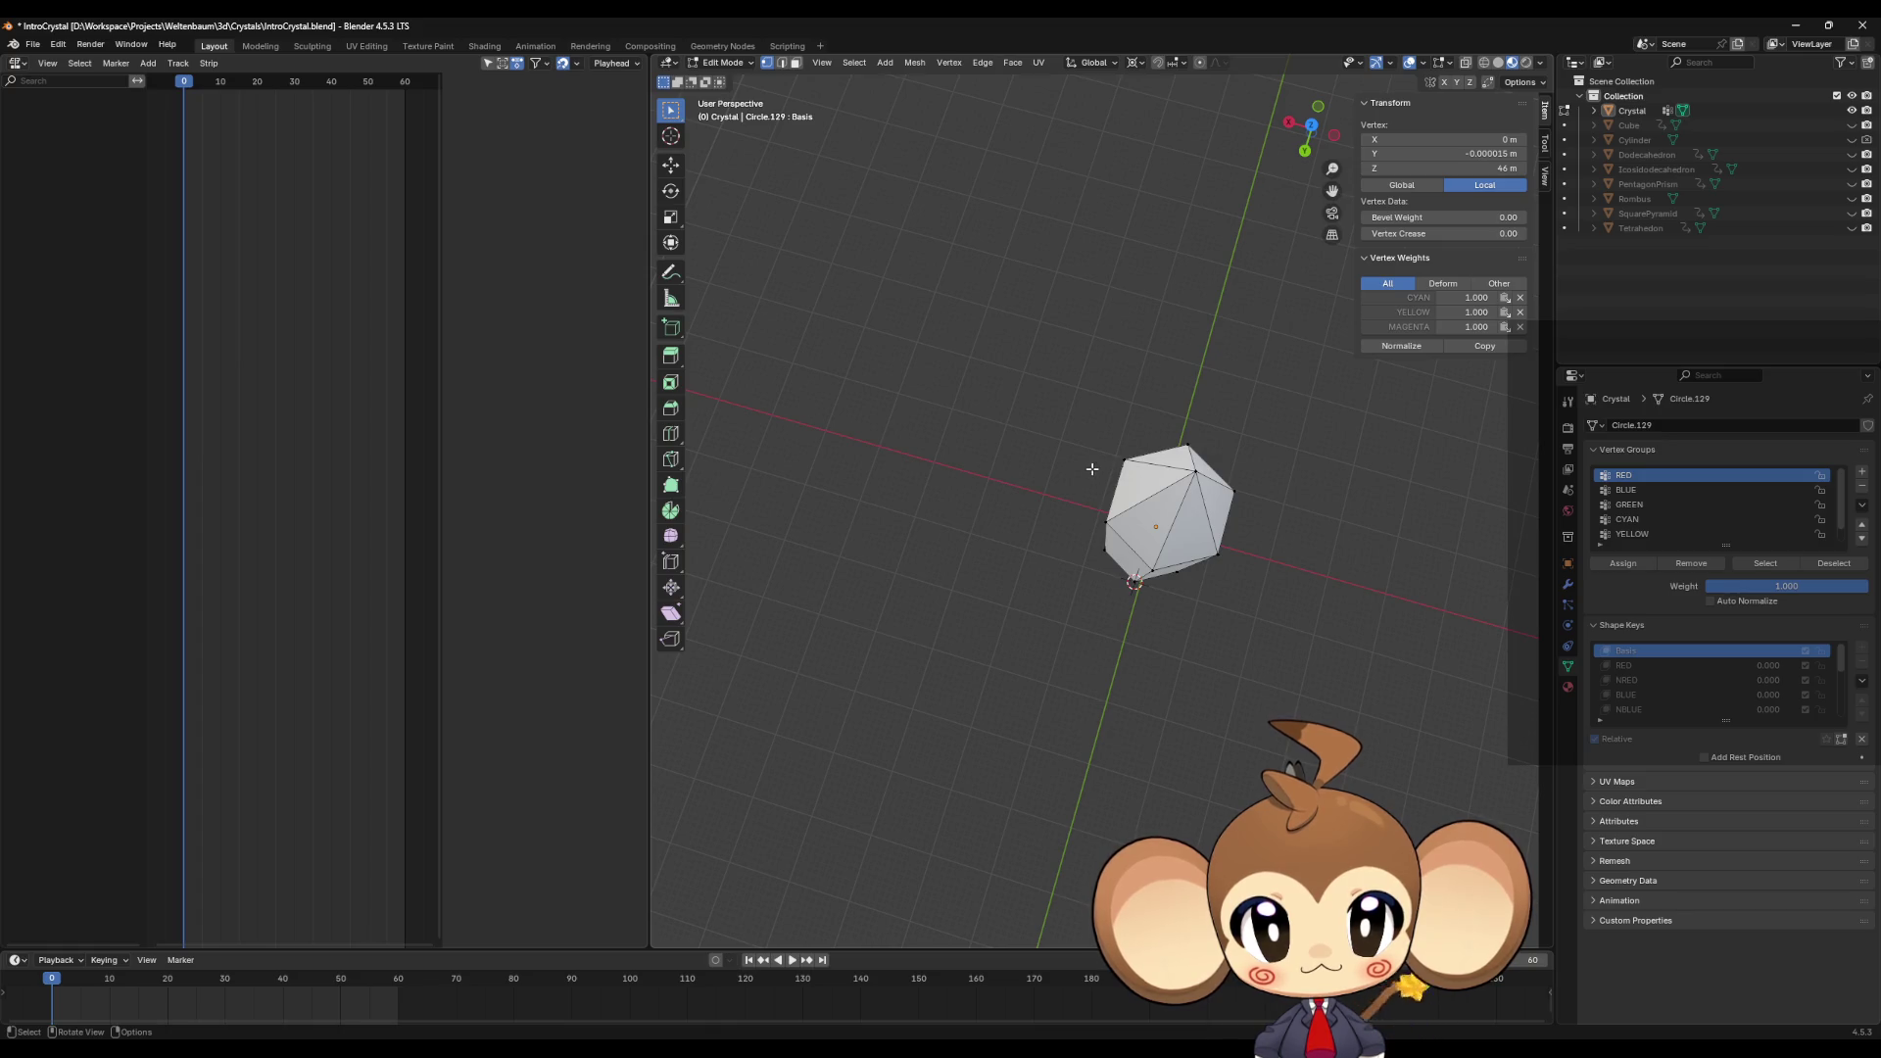
middle_click_drag(1064, 467, 1081, 471)
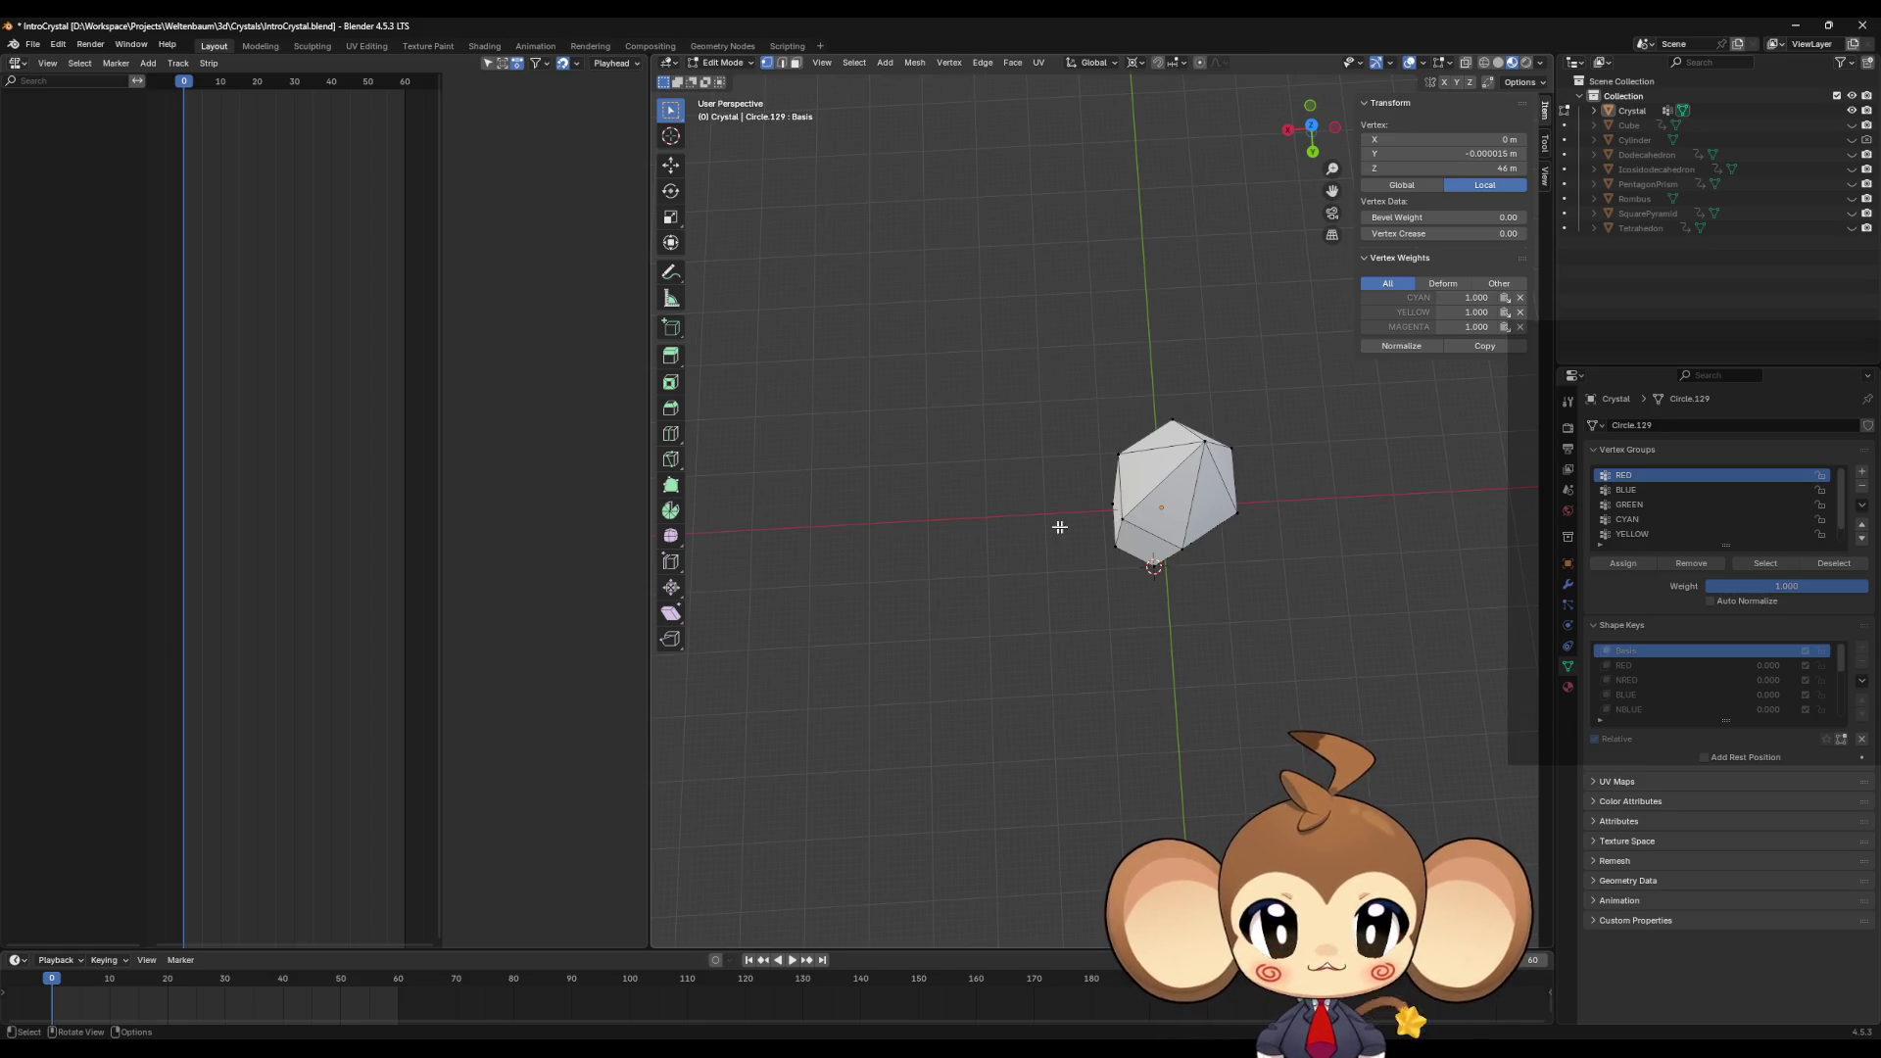
scroll(1165, 530, "up", 5)
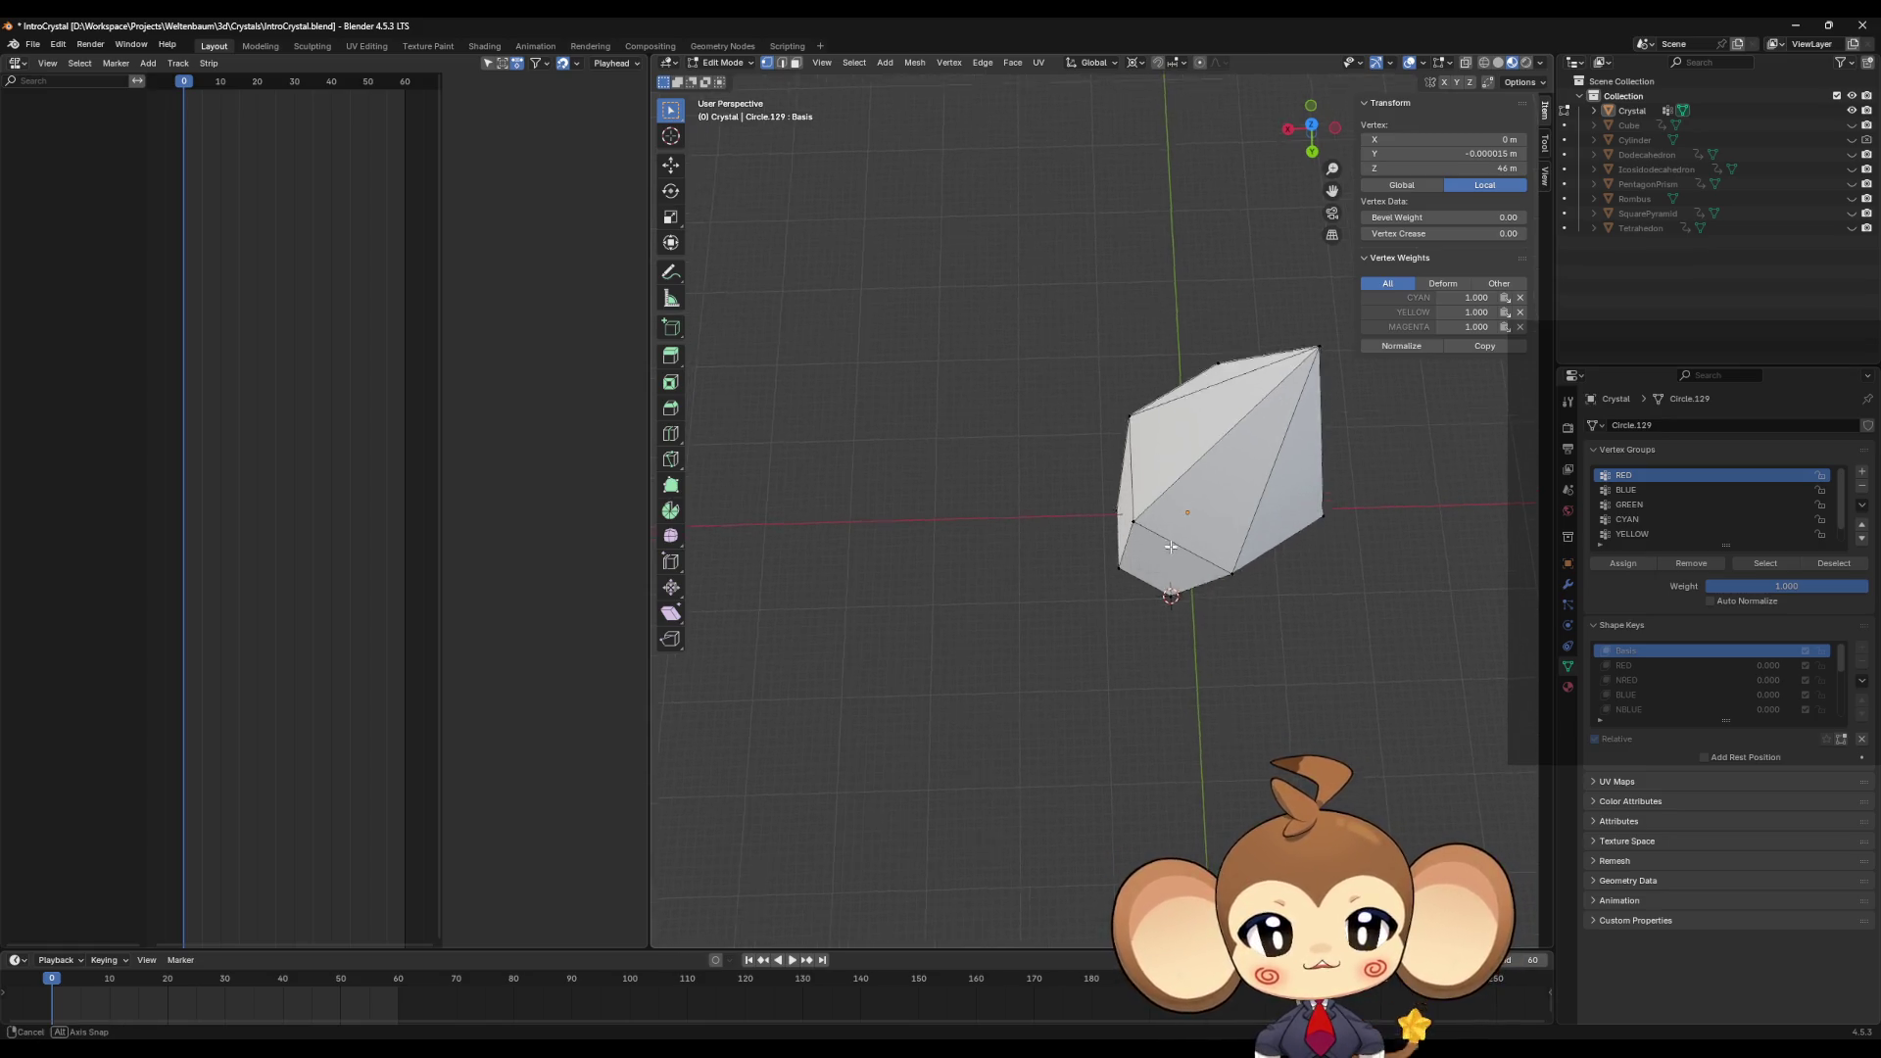
scroll(1089, 532, "down", 3)
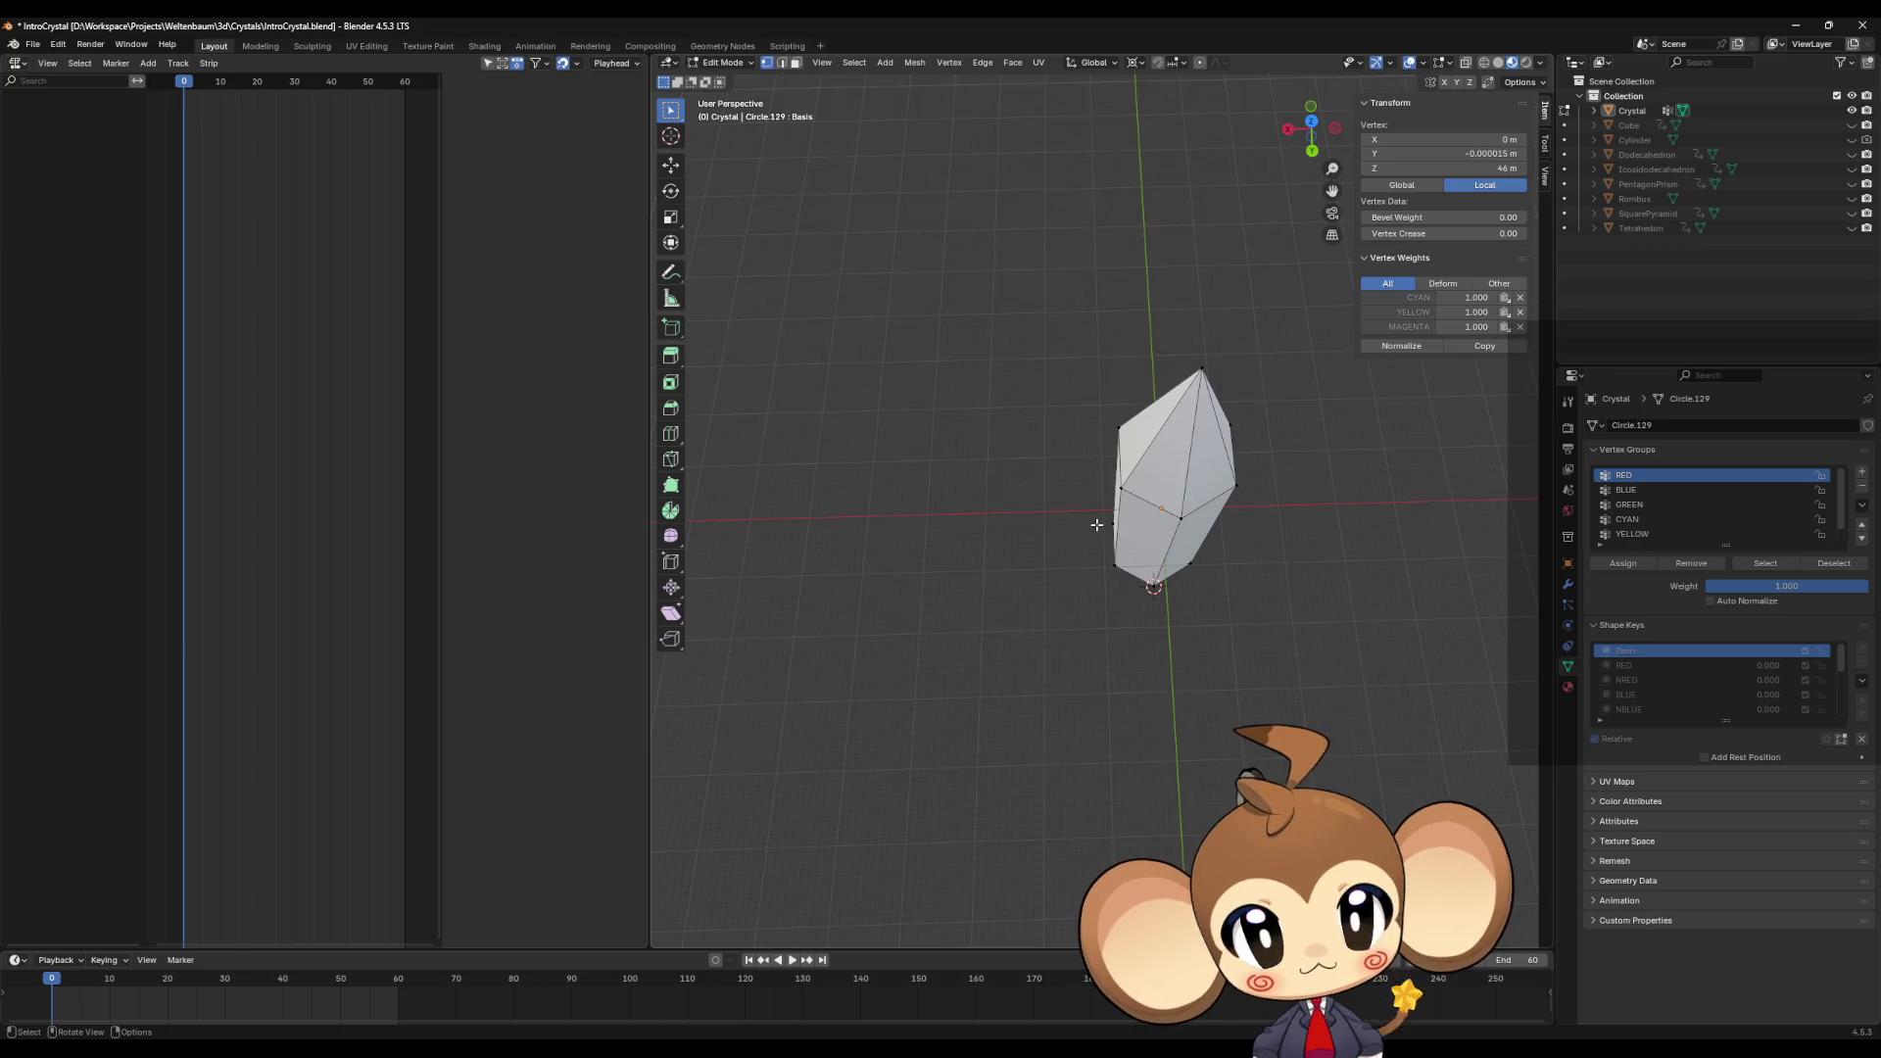
middle_click_drag(1090, 526, 1151, 462)
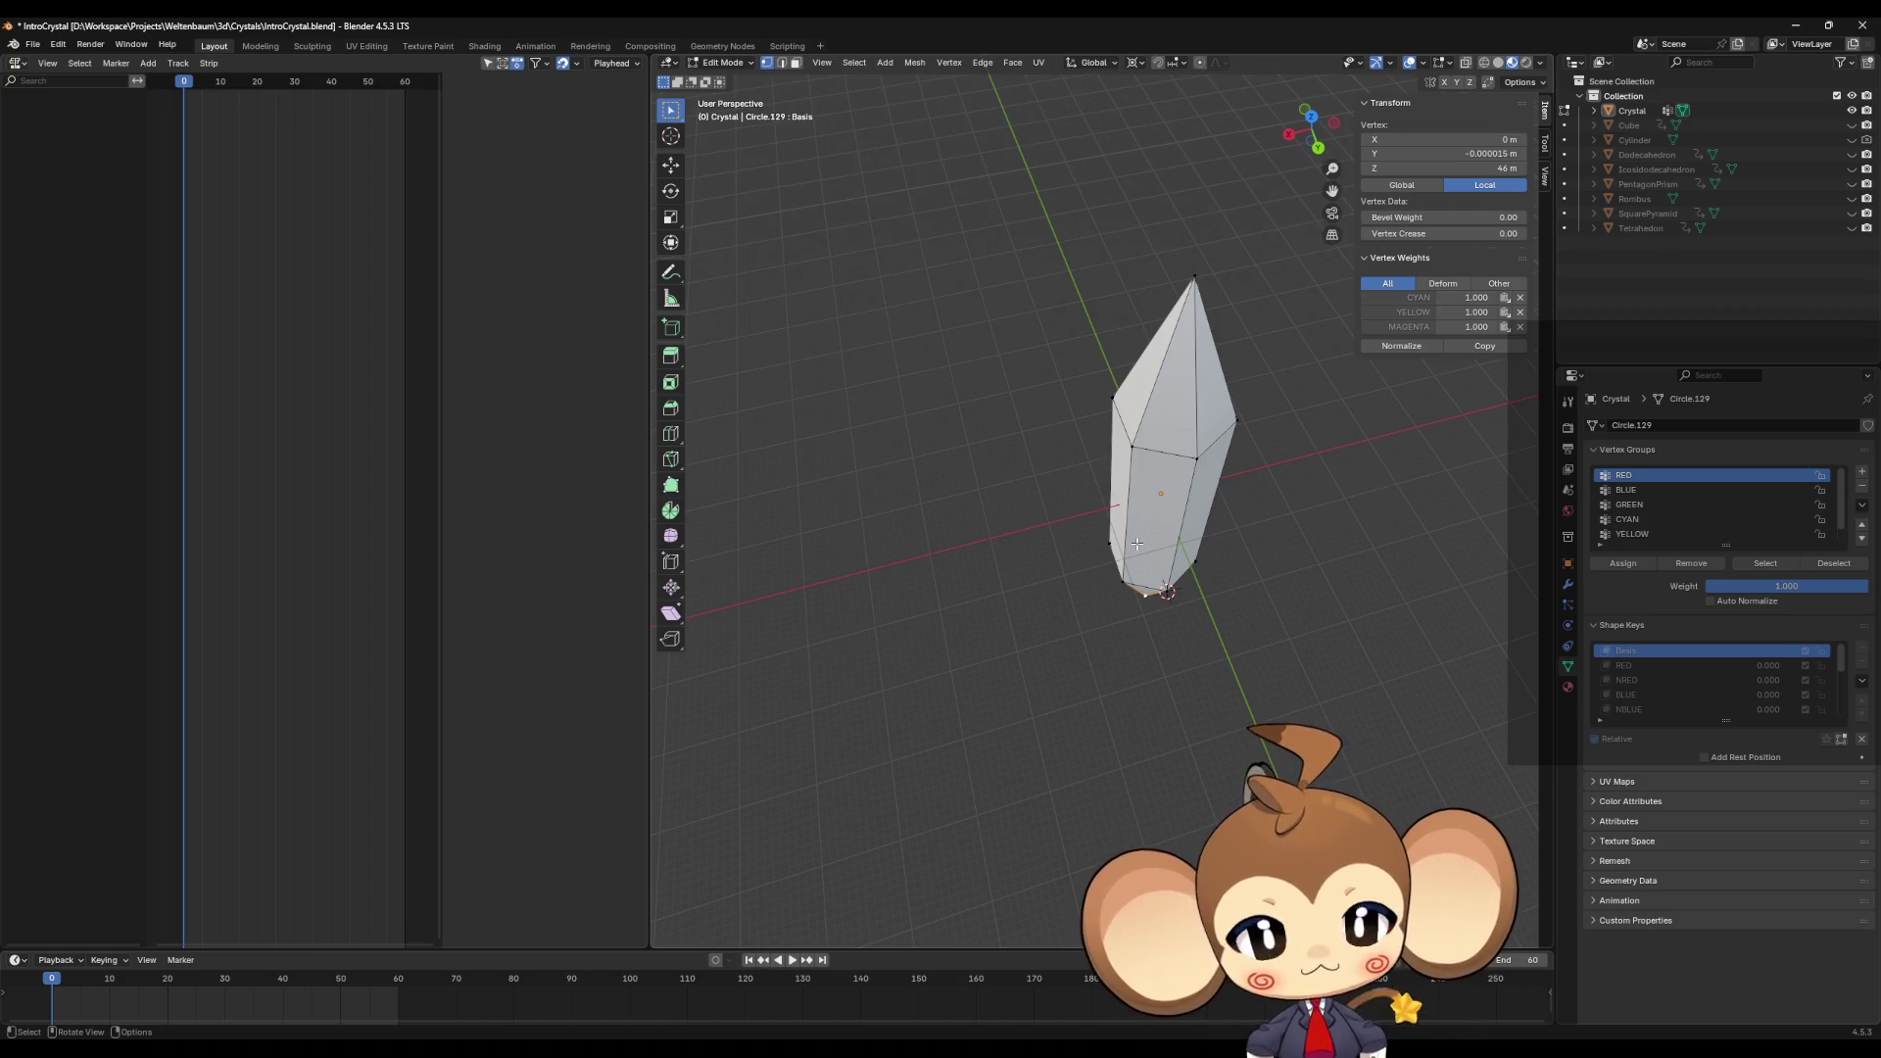
middle_click_drag(1133, 388, 1158, 429)
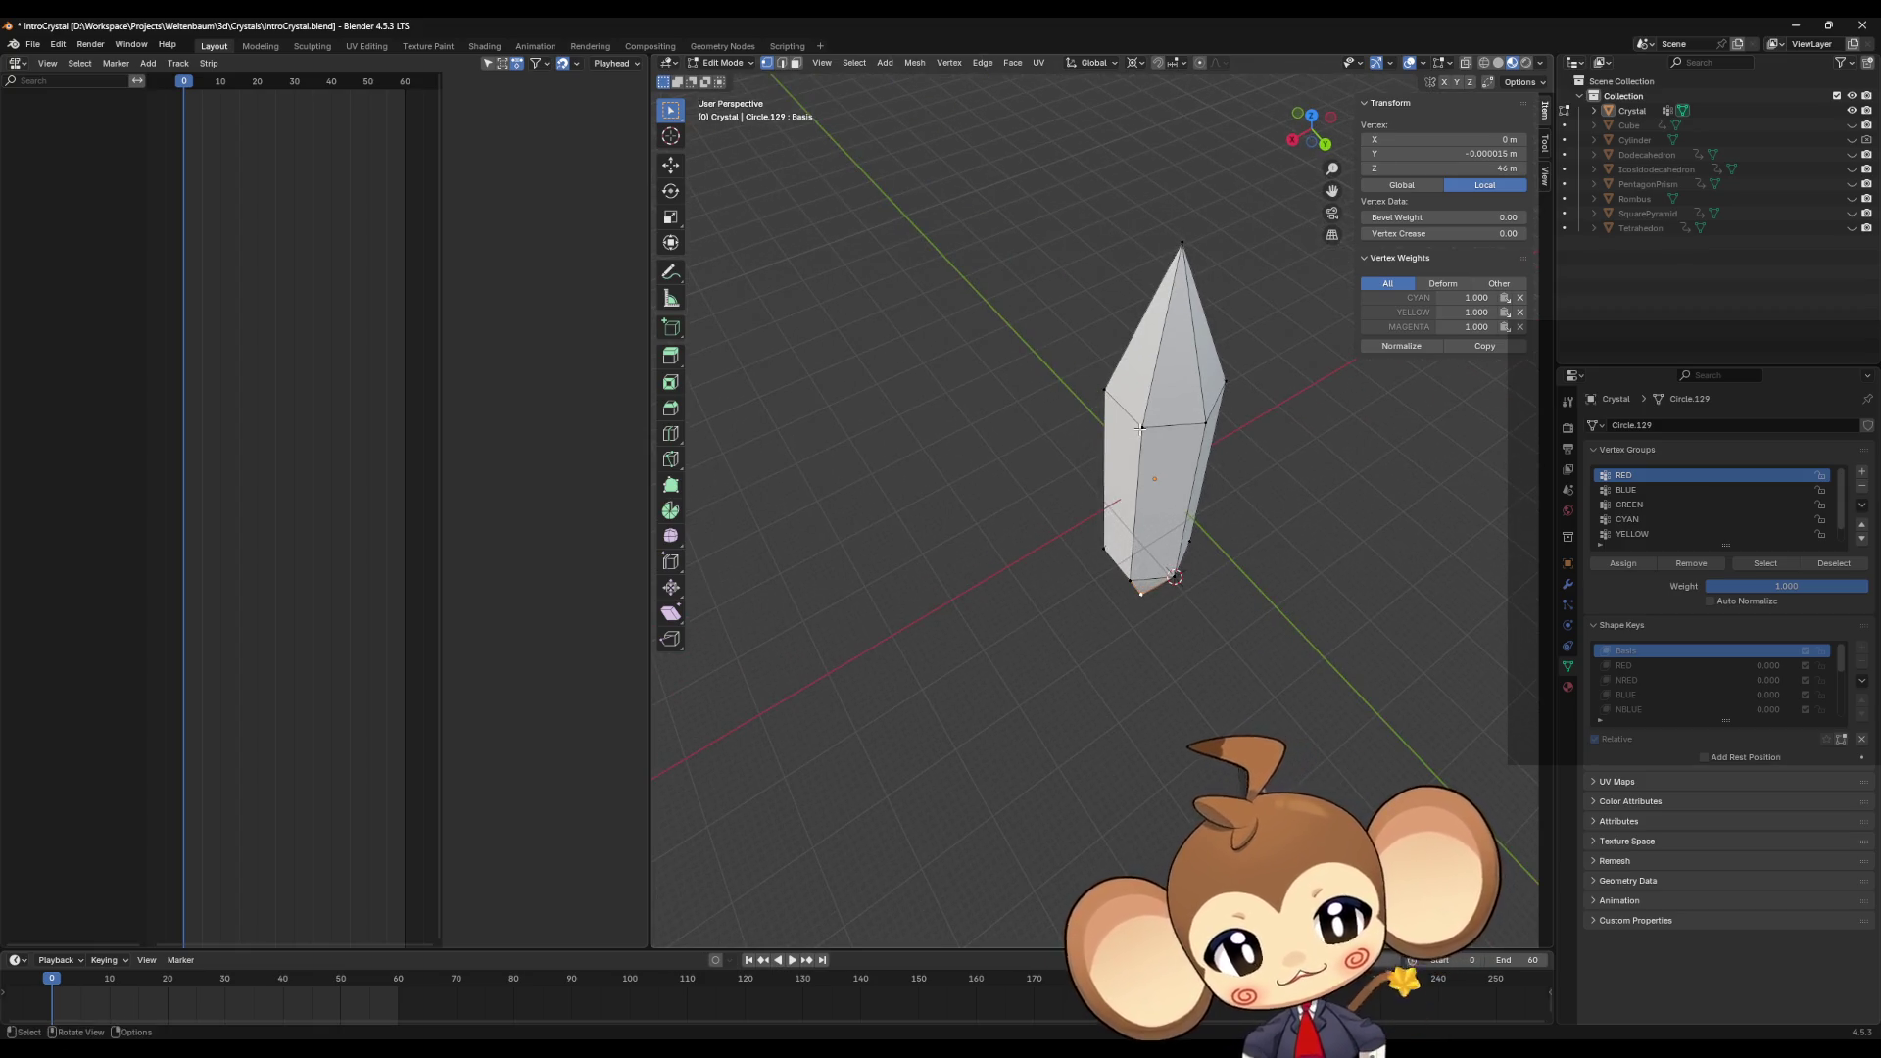
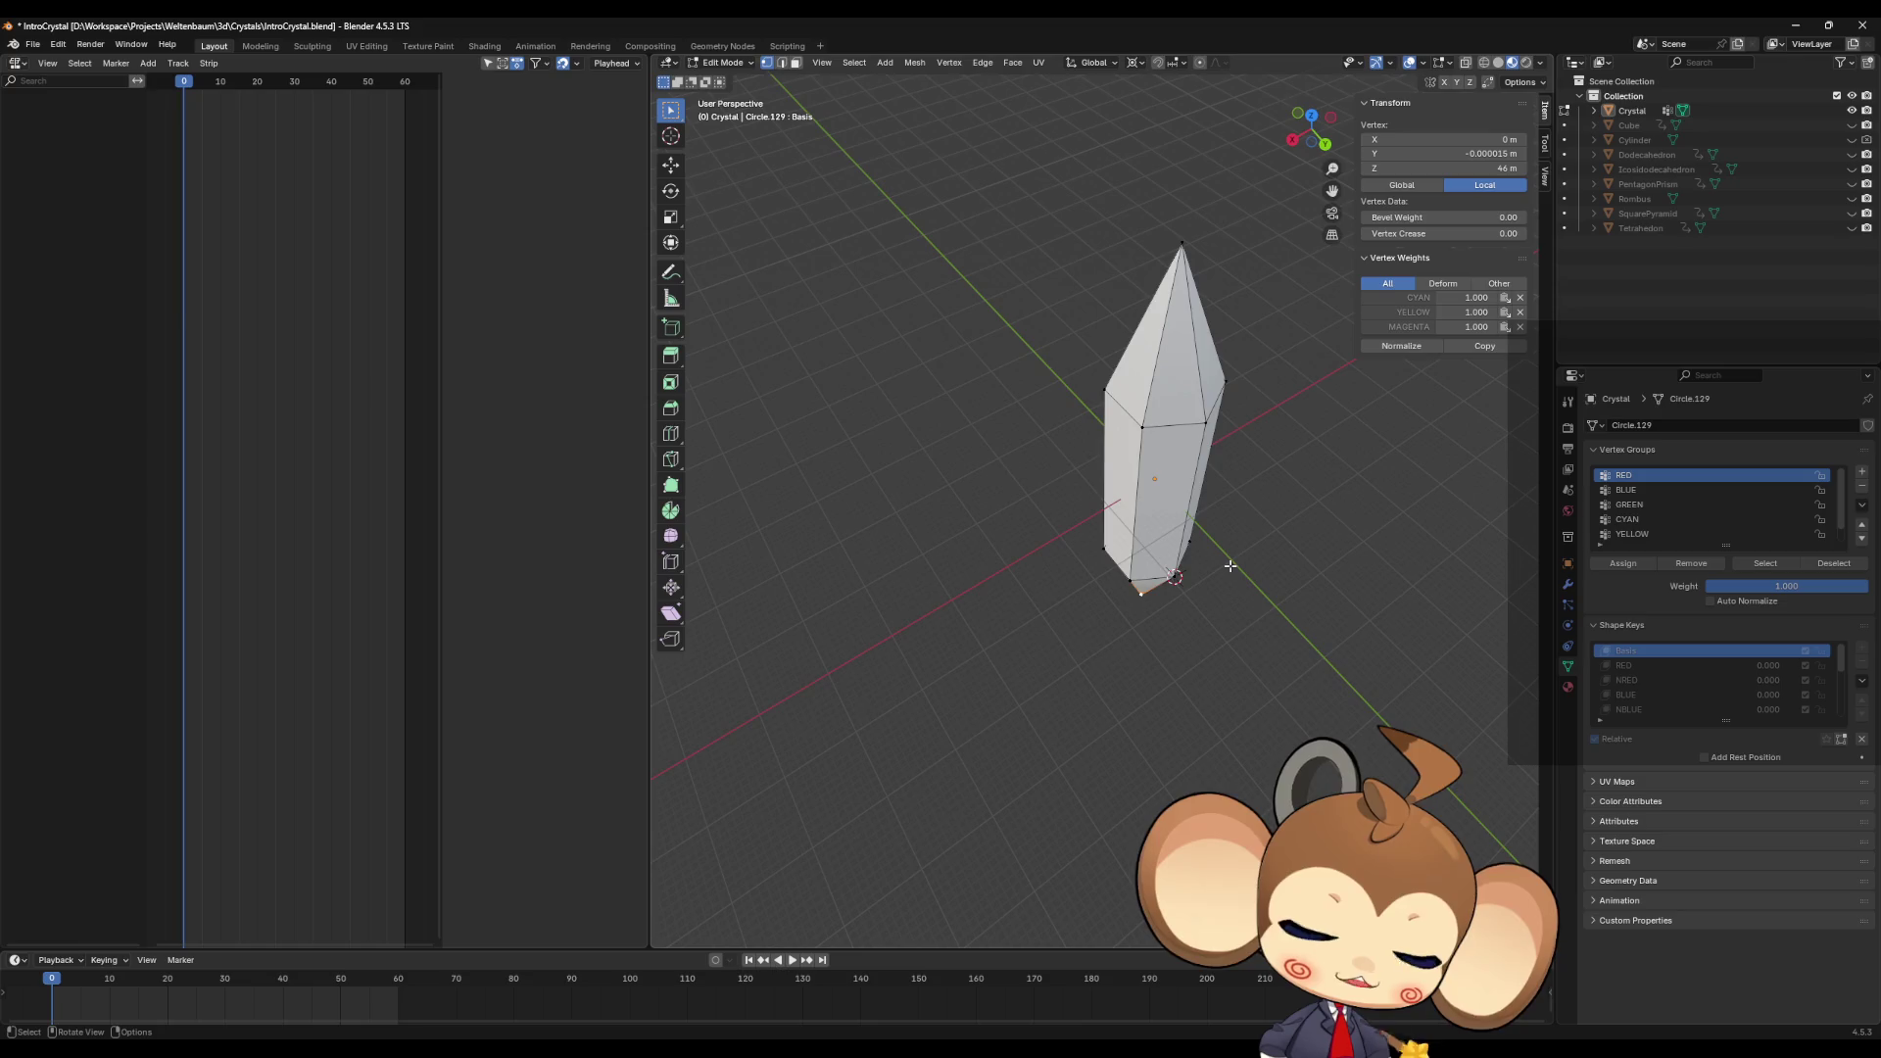
Step: Orbit to a tilted view of the crystal and deselect all its vertices with the Vertex Groups Deselect button
mouse_move(1319, 525)
middle_mouse_down()
mouse_move(1319, 613)
mouse_move(1281, 579)
mouse_move(1242, 588)
middle_mouse_up()
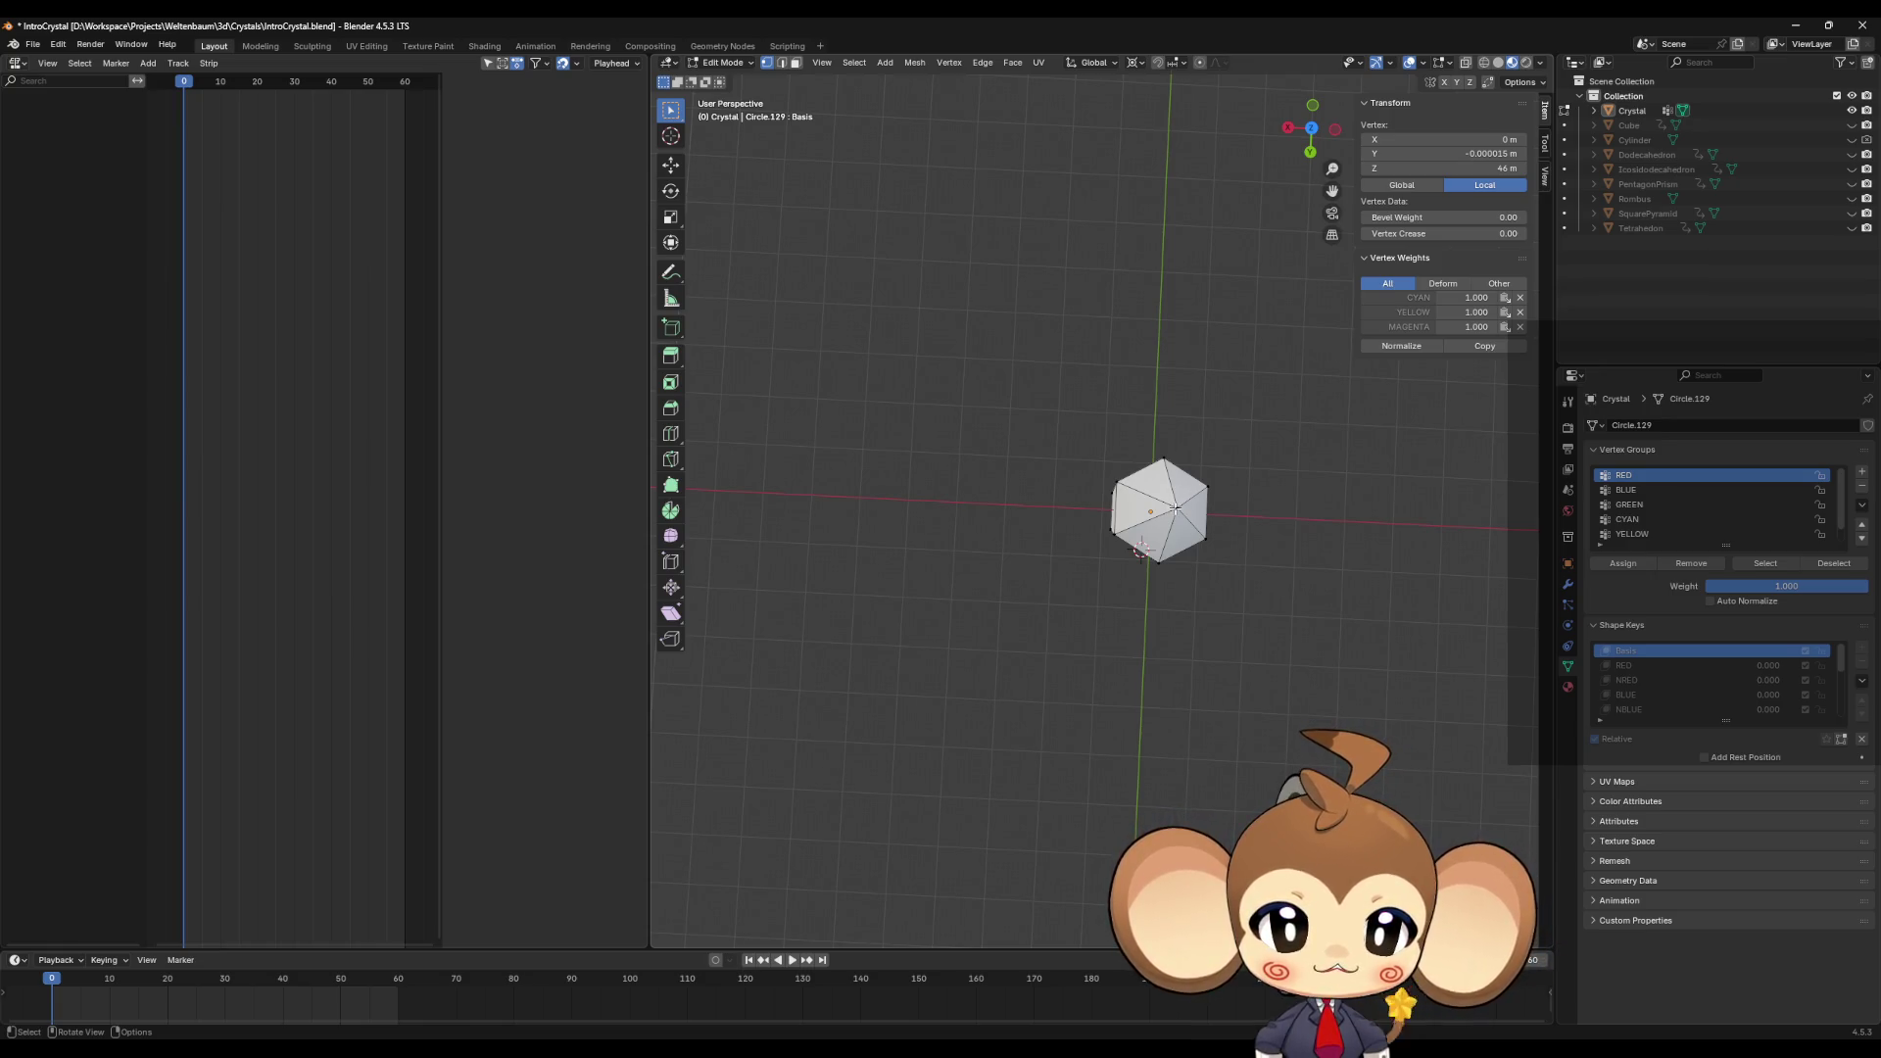
mouse_move(1176, 510)
middle_mouse_down()
mouse_move(1237, 527)
mouse_move(1219, 490)
mouse_move(1194, 529)
mouse_move(1234, 529)
mouse_move(1230, 456)
middle_mouse_up()
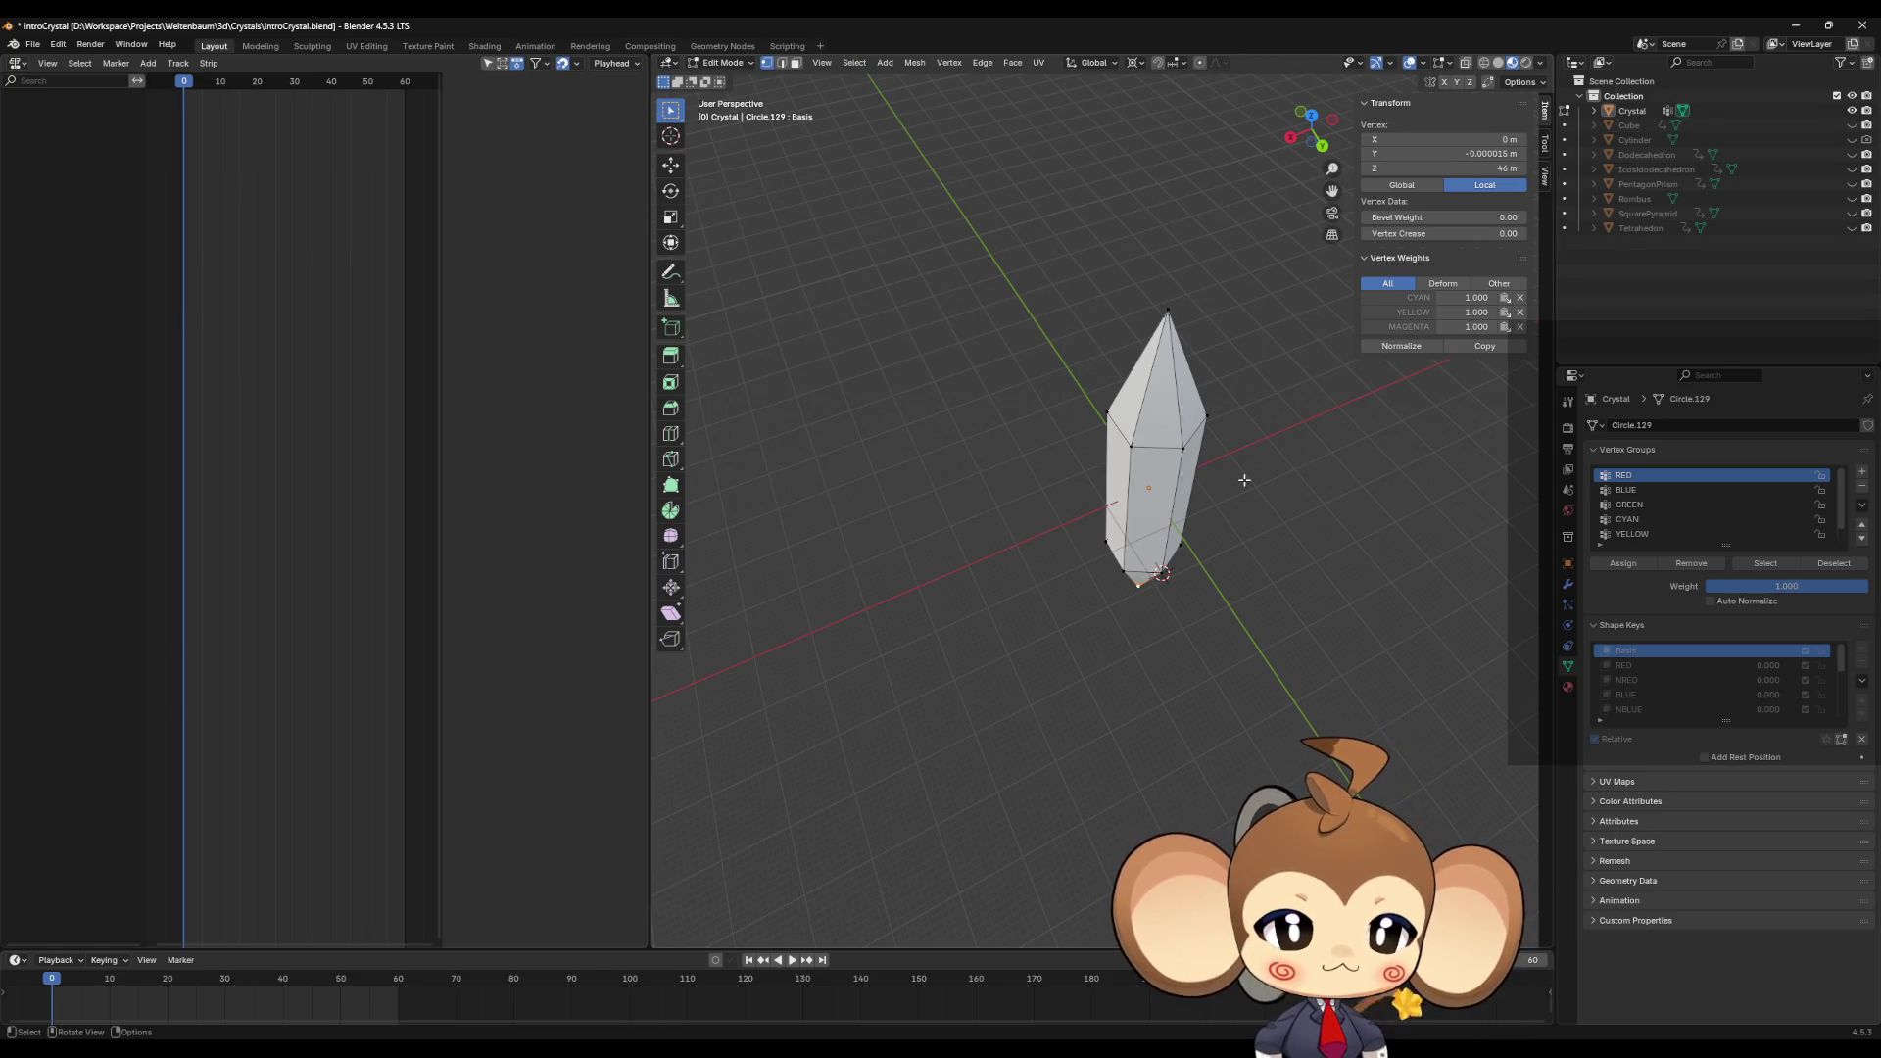
left_click(1350, 559)
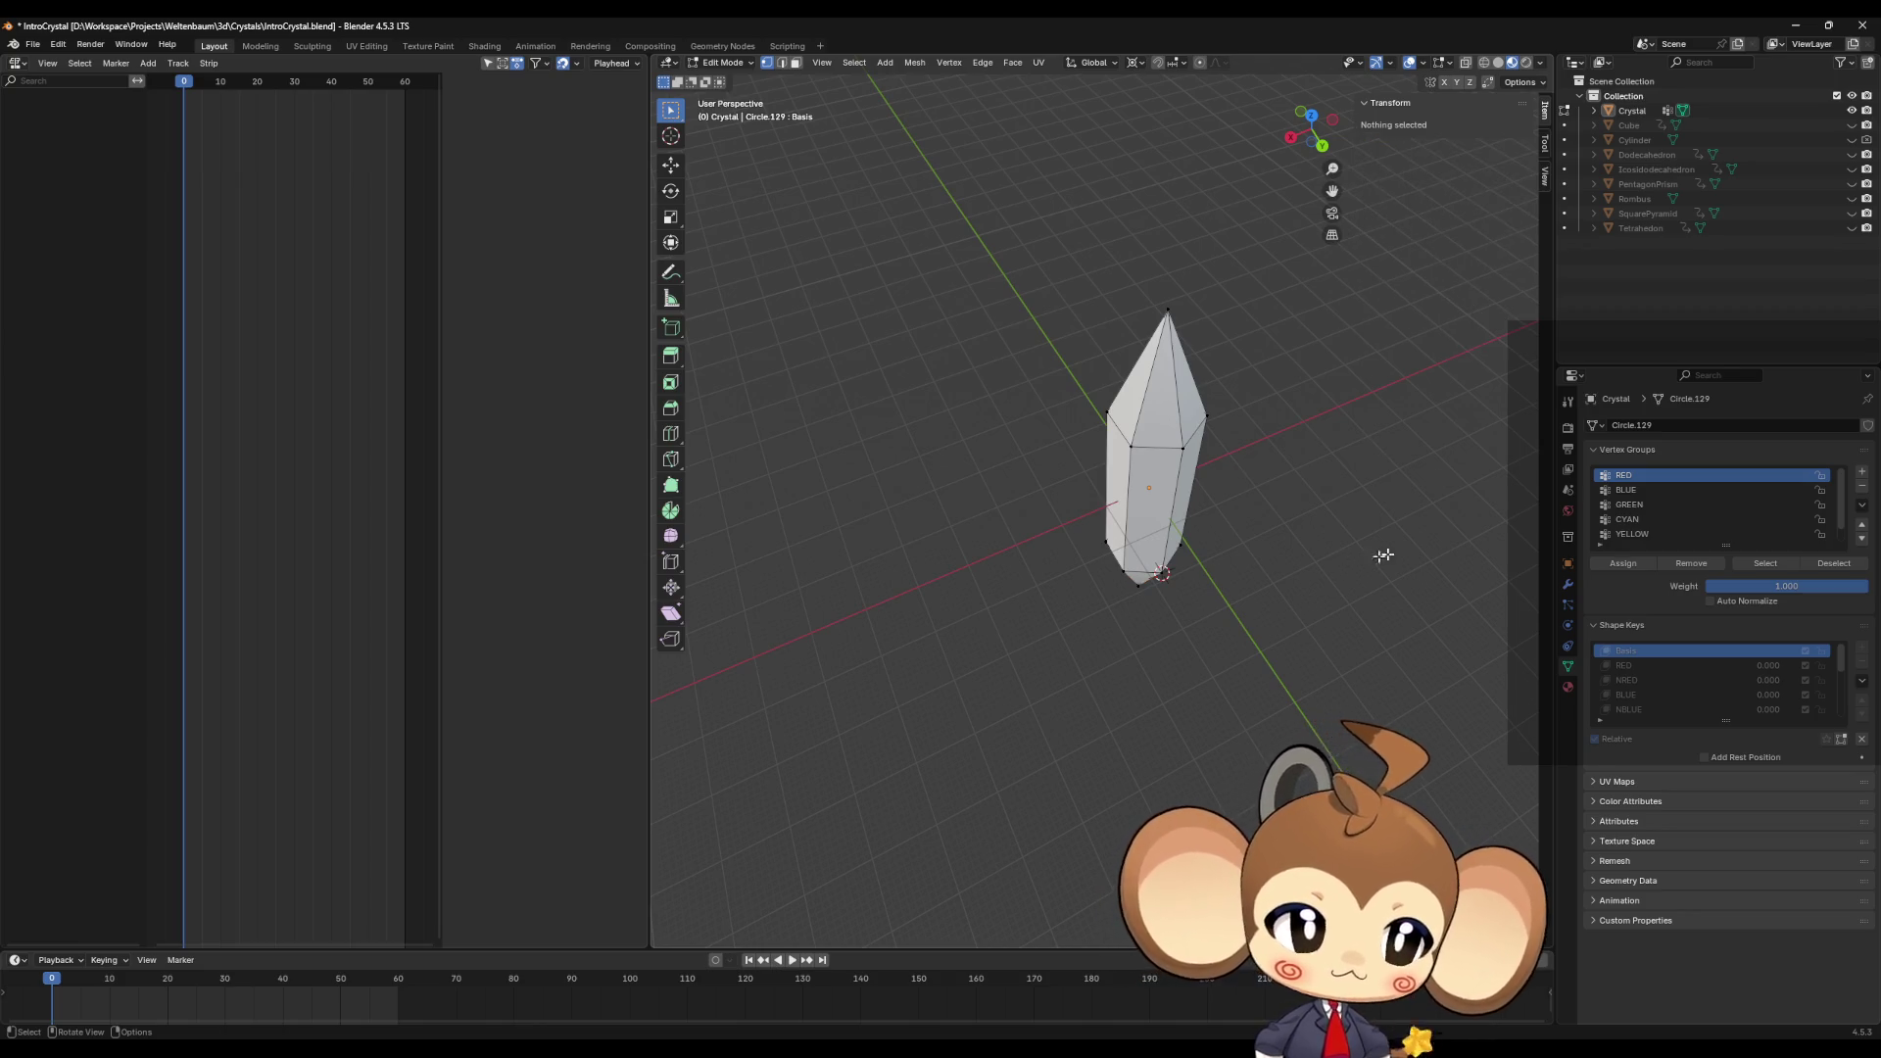
Step: Make the RED shape key active and select the BLUE vertex group's vertices for comparison
left_click(1764, 563)
mouse_move(1257, 548)
middle_mouse_down()
mouse_move(1305, 546)
mouse_move(1390, 487)
mouse_move(1141, 478)
mouse_move(1117, 542)
mouse_move(1196, 516)
mouse_move(1171, 538)
mouse_move(1199, 486)
middle_mouse_up()
scroll(1199, 486, "down", 4)
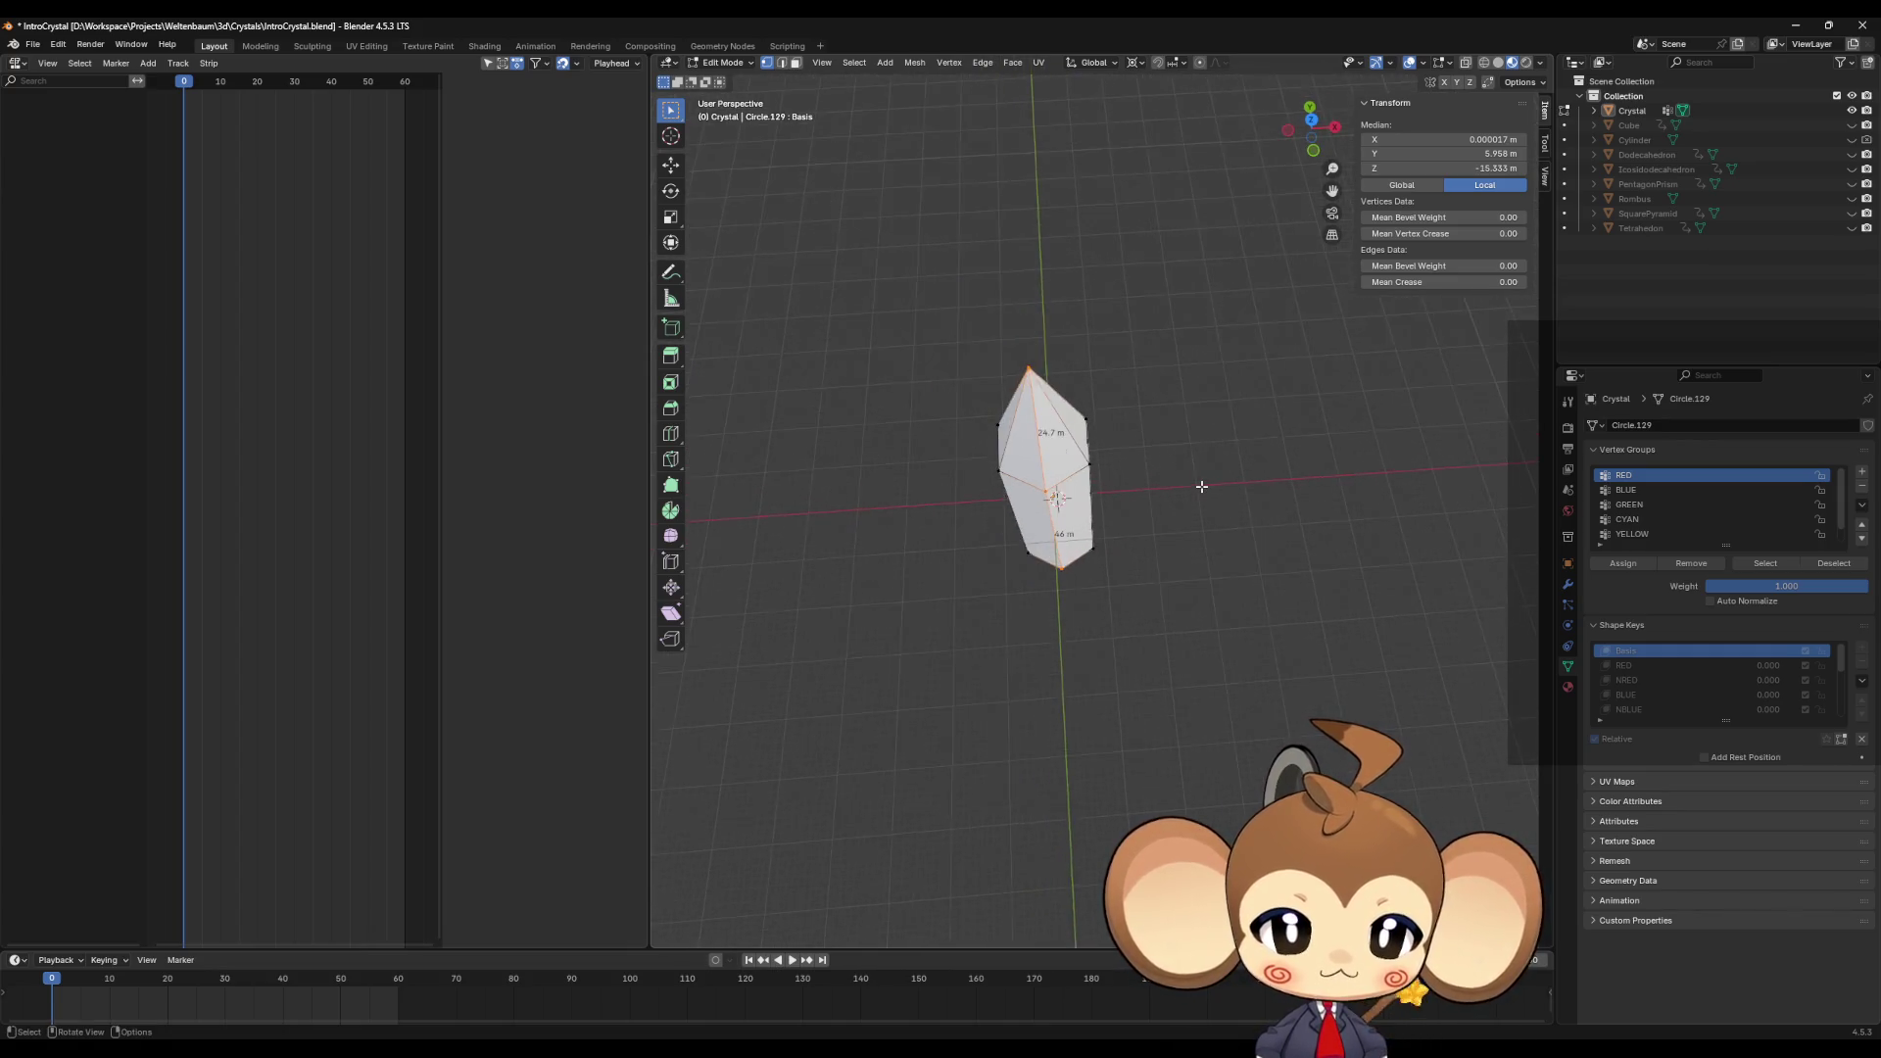
middle_click_drag(1450, 497, 1276, 500)
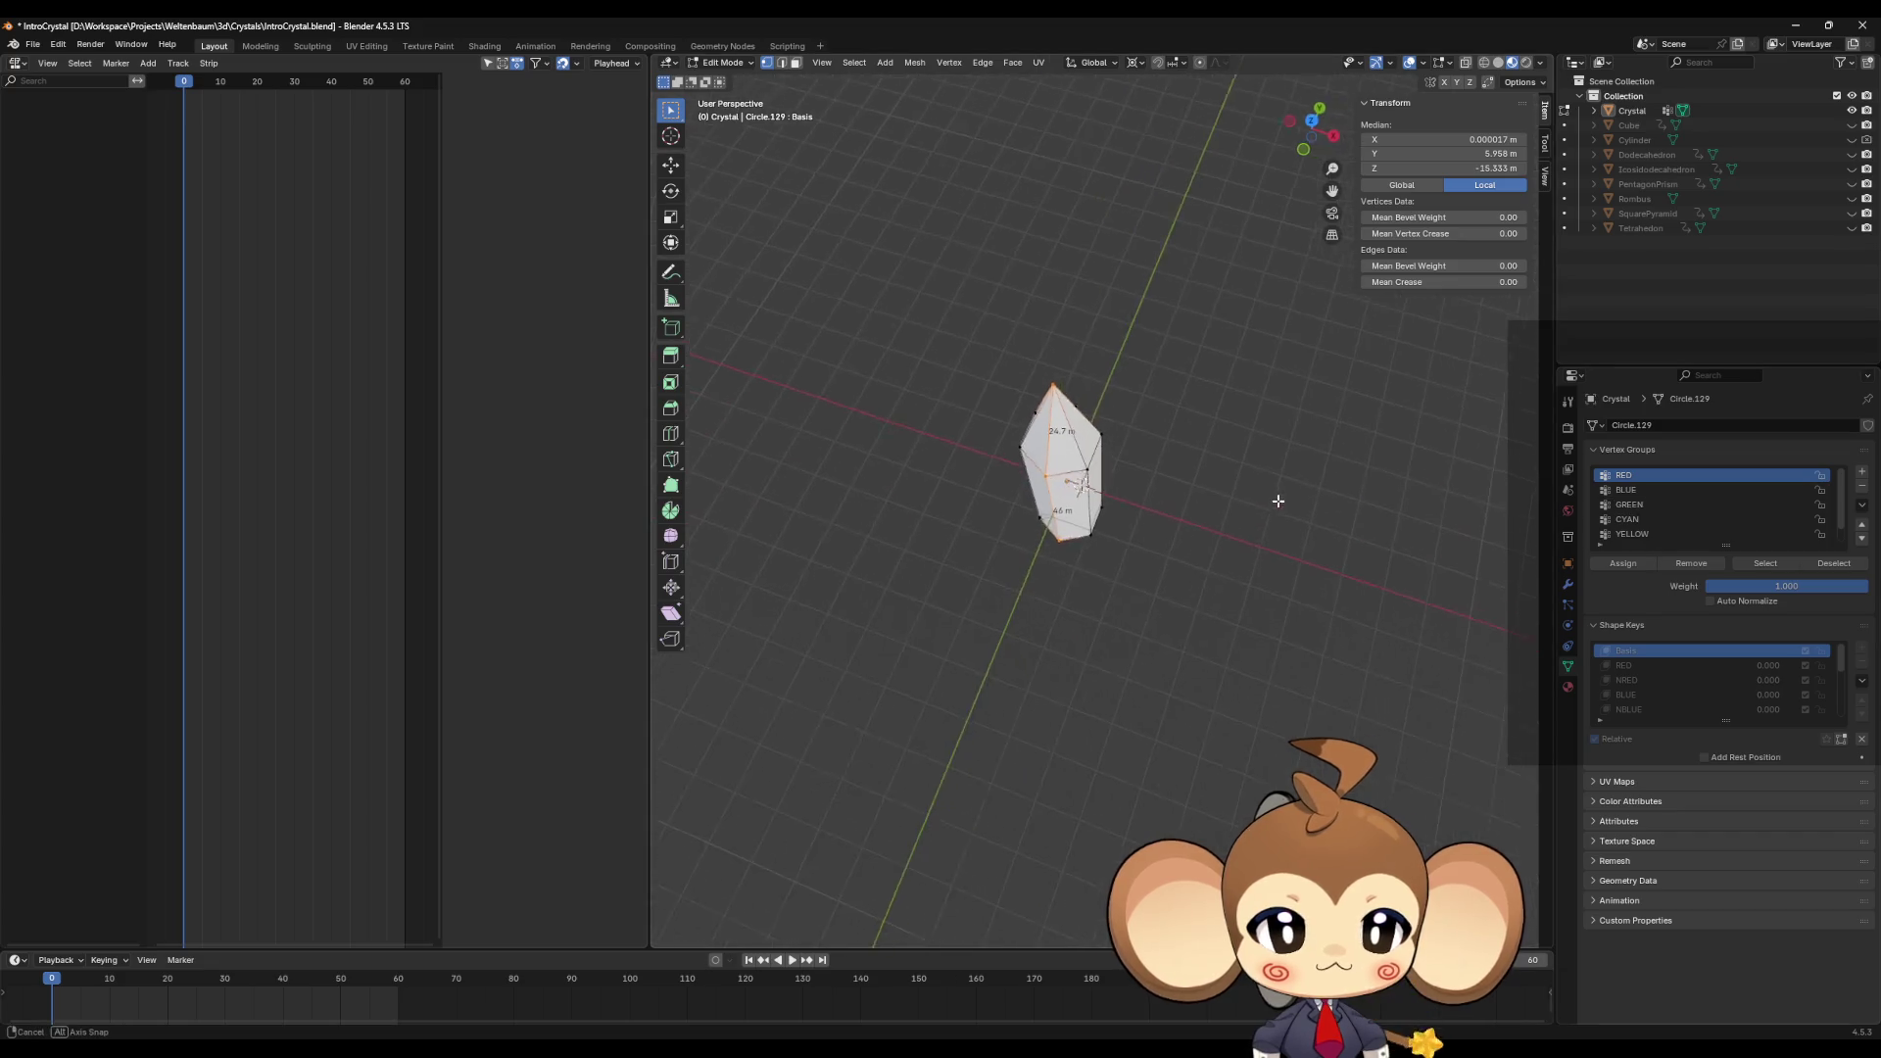
left_click(1678, 666)
mouse_move(1372, 598)
middle_mouse_down()
mouse_move(1289, 583)
mouse_move(1312, 543)
middle_mouse_up()
left_click(1633, 492)
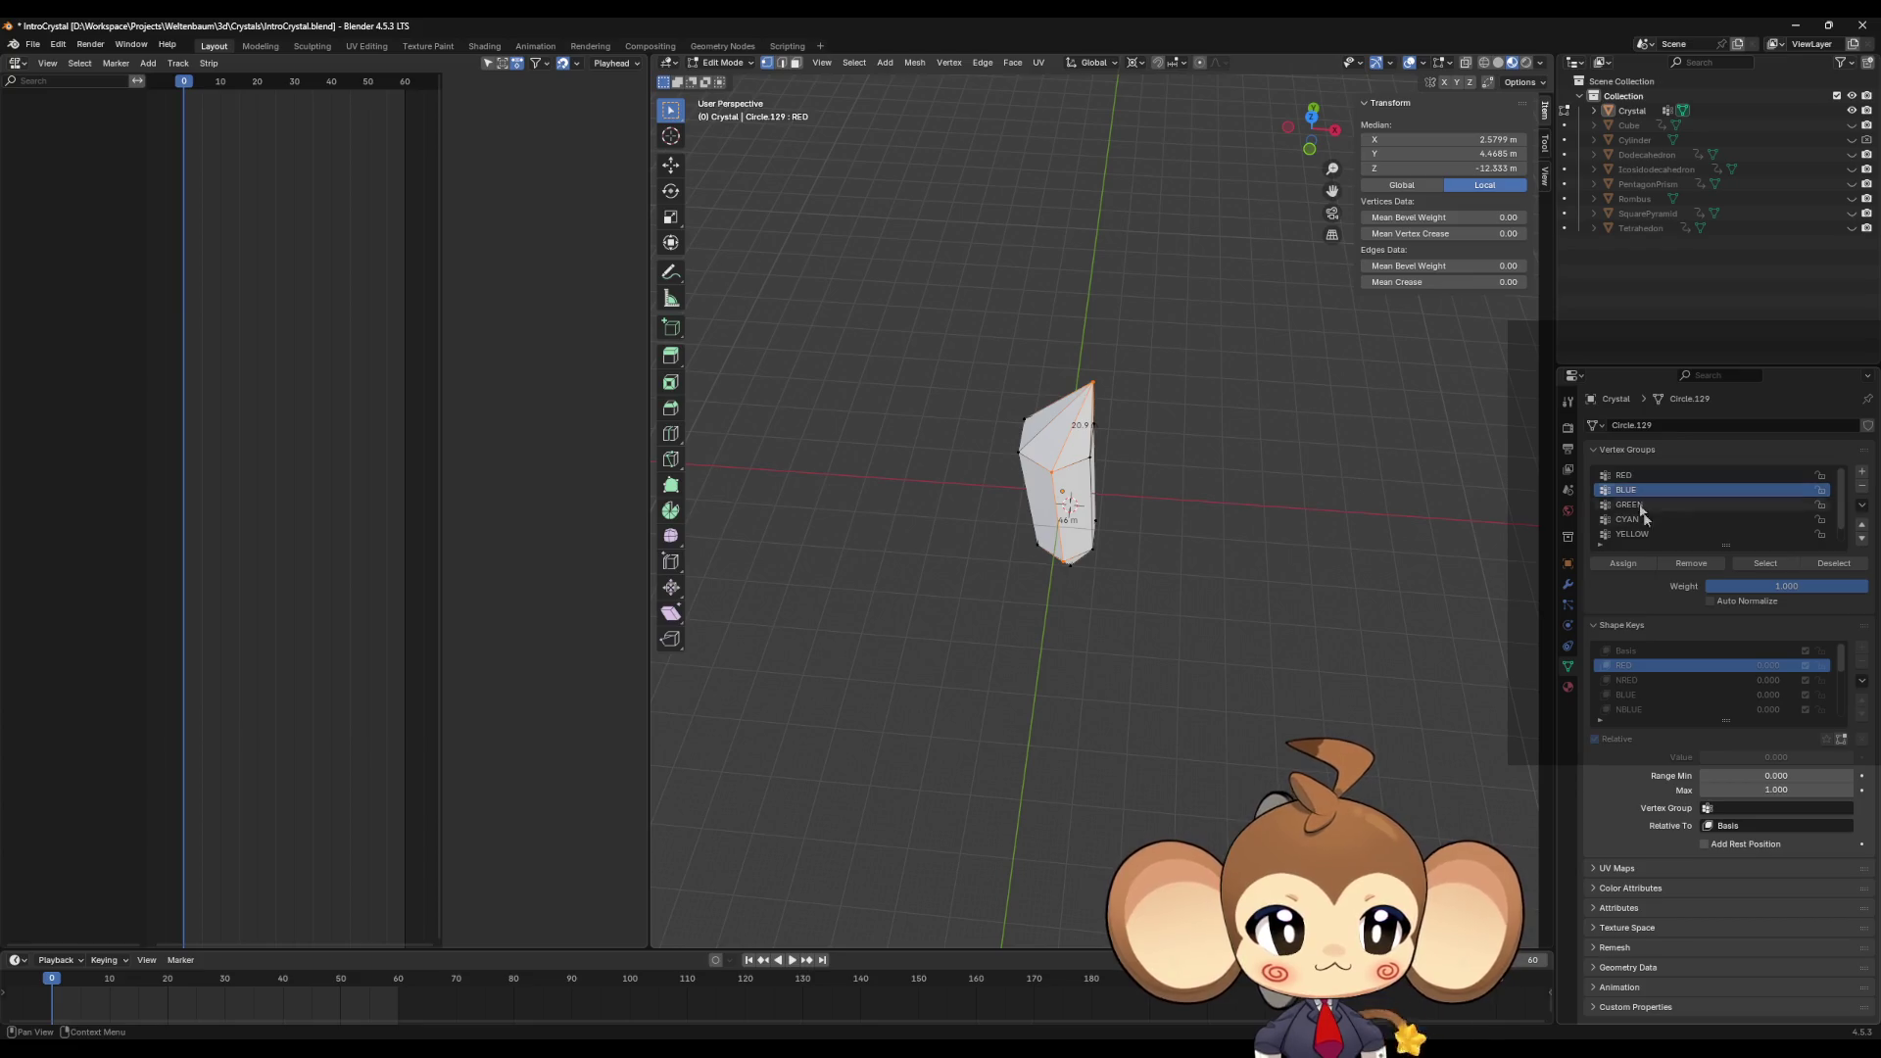
left_click(1763, 566)
left_click(1771, 566)
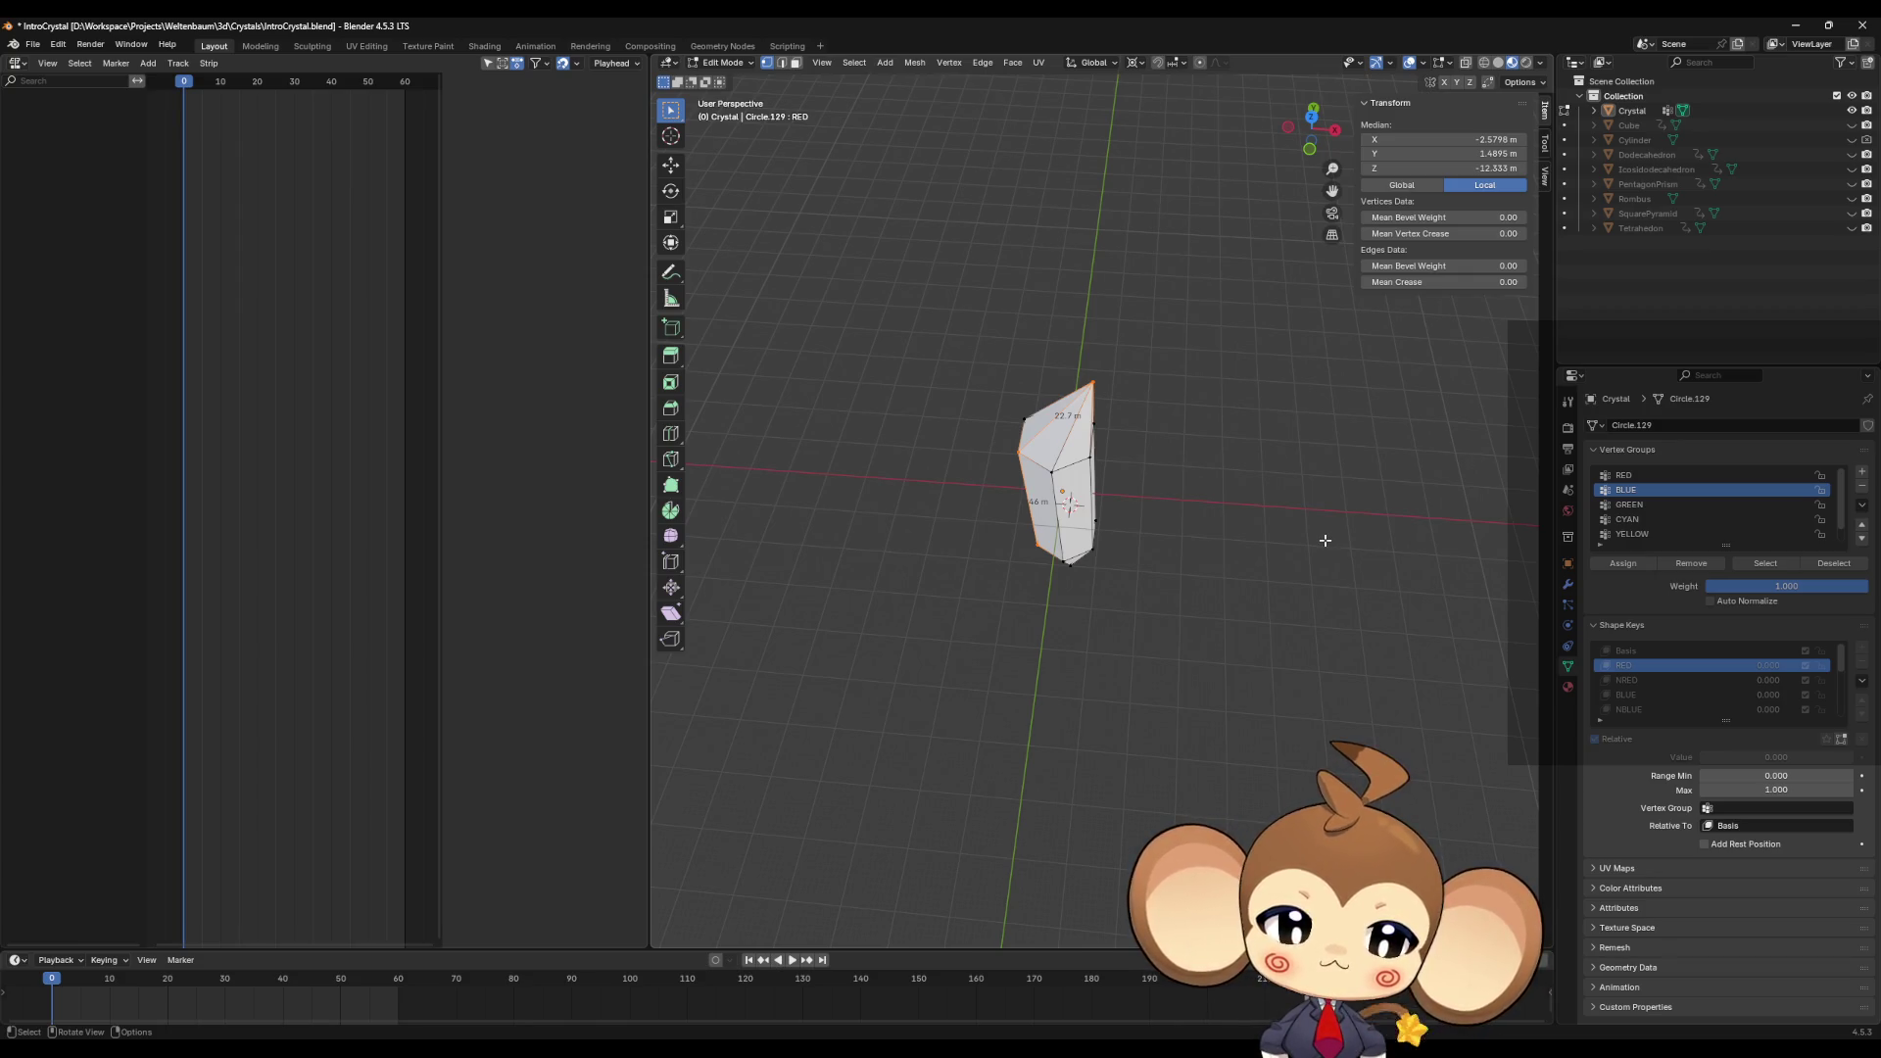
Step: Select the RED vertex group's vertices, compare against Basis, and keep the RED shape key active
mouse_move(1366, 551)
middle_mouse_down()
mouse_move(1276, 538)
mouse_move(1277, 479)
mouse_move(1459, 473)
mouse_move(1460, 504)
mouse_move(1138, 530)
mouse_move(1293, 457)
mouse_move(1469, 462)
middle_mouse_up()
left_click(1623, 475)
left_click(1297, 685)
left_click(1769, 565)
left_click(1705, 650)
left_click(1705, 666)
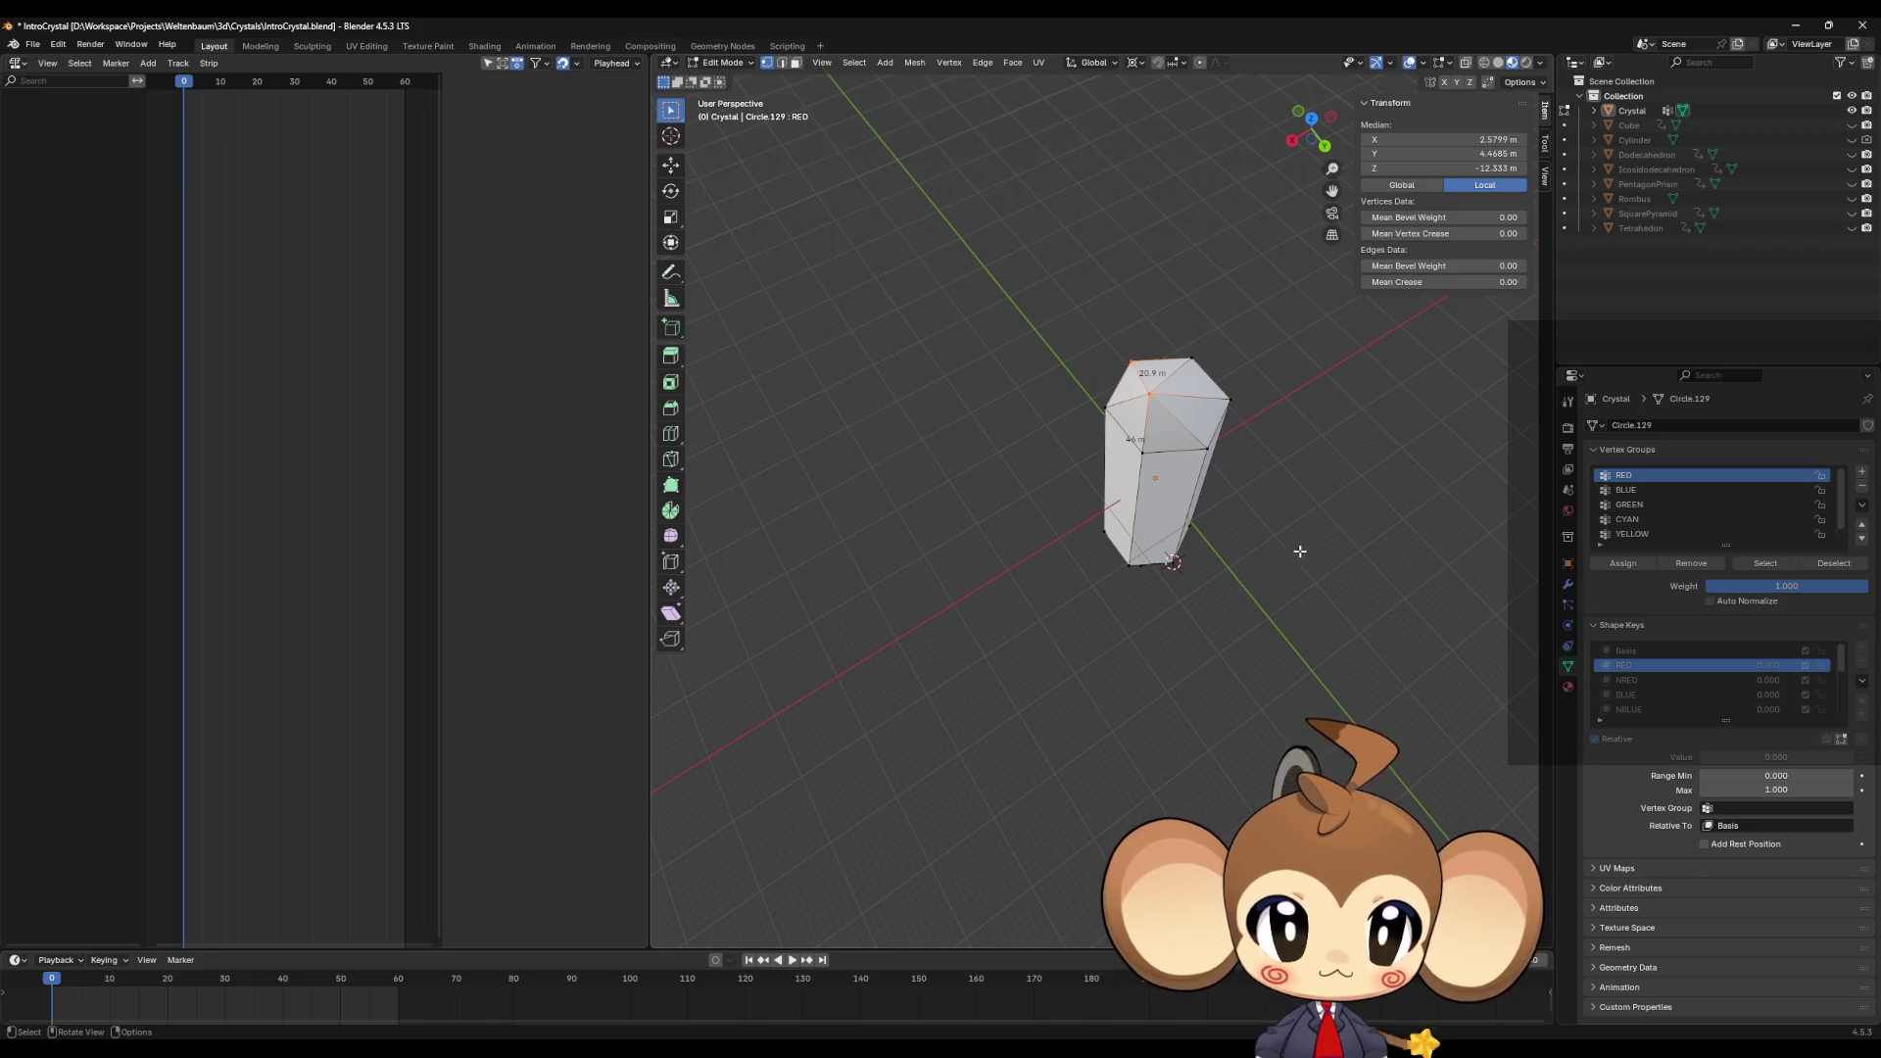
Step: Select the edge loop running around the middle of the crystal
mouse_move(1154, 455)
middle_mouse_down()
mouse_move(1177, 436)
mouse_move(1156, 420)
middle_mouse_up()
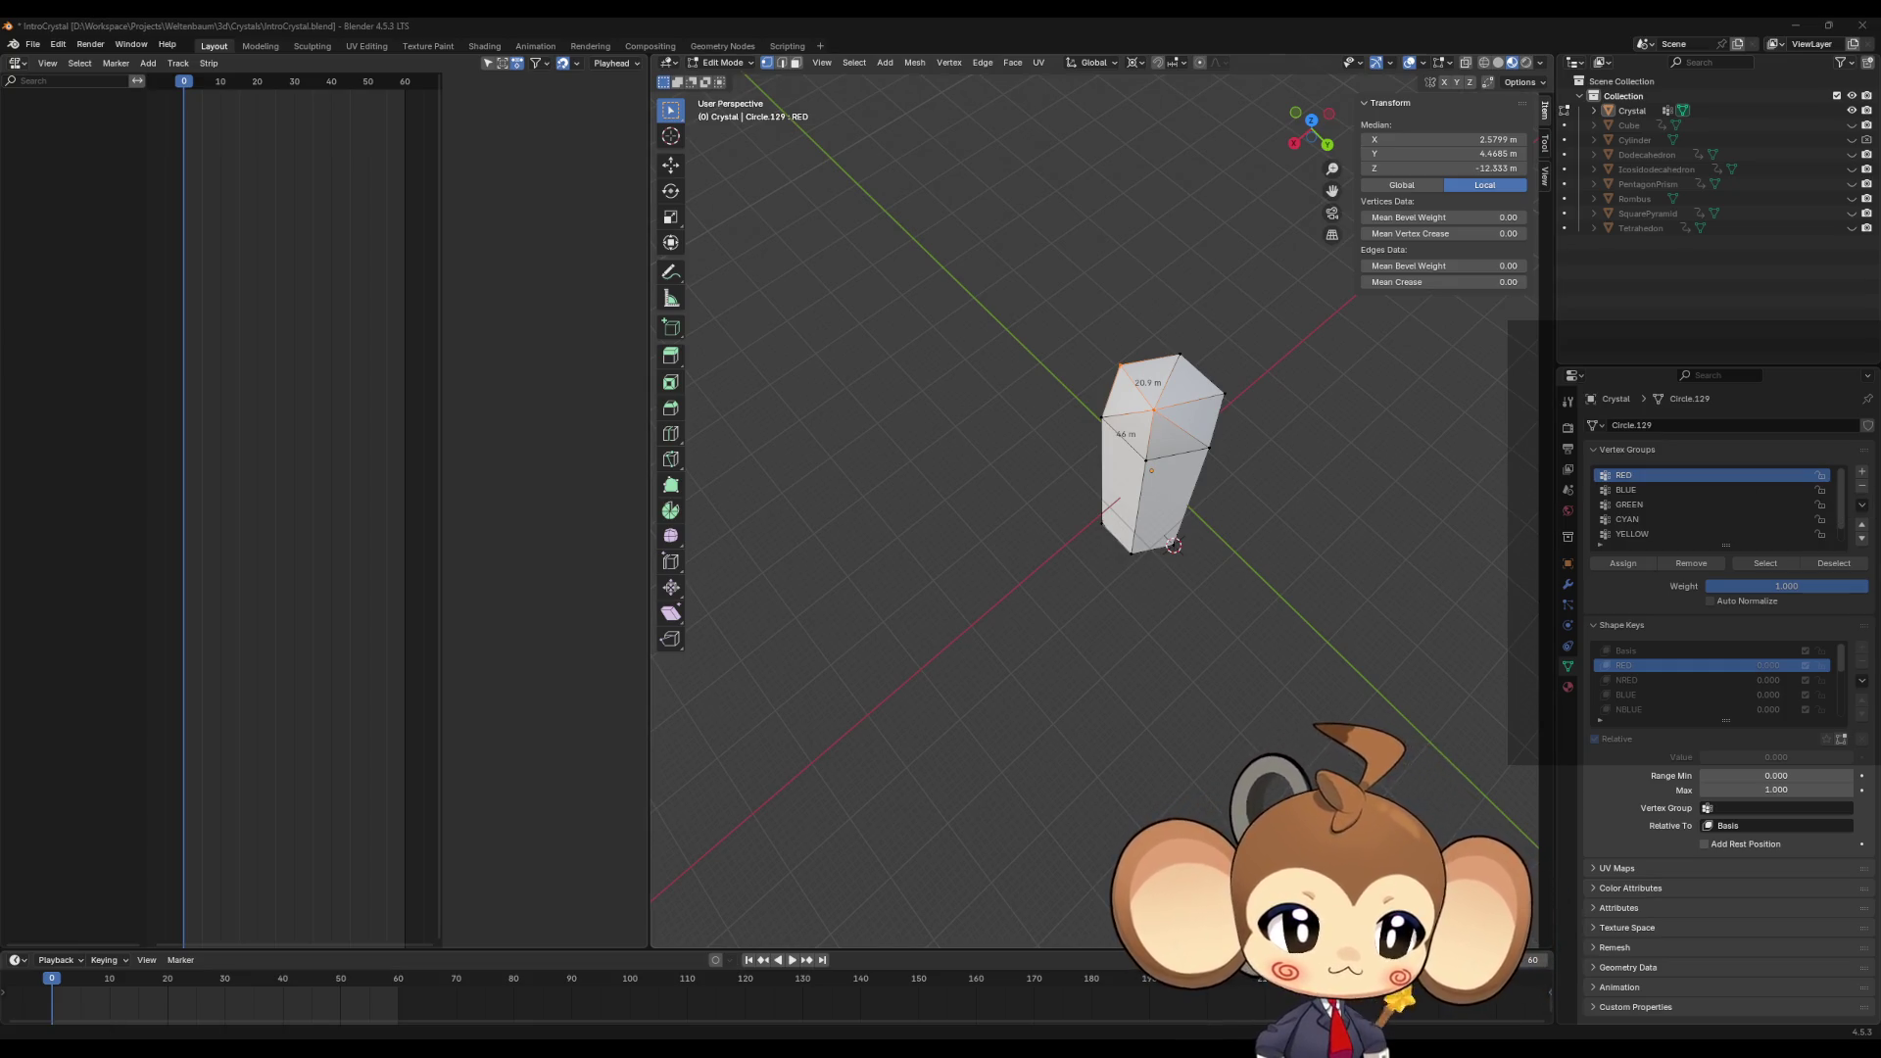
mouse_move(1287, 485)
middle_mouse_down()
mouse_move(1289, 420)
mouse_move(1160, 404)
mouse_move(1132, 412)
mouse_move(1109, 463)
mouse_move(1124, 440)
mouse_move(1135, 454)
middle_mouse_up()
left_click(1129, 443)
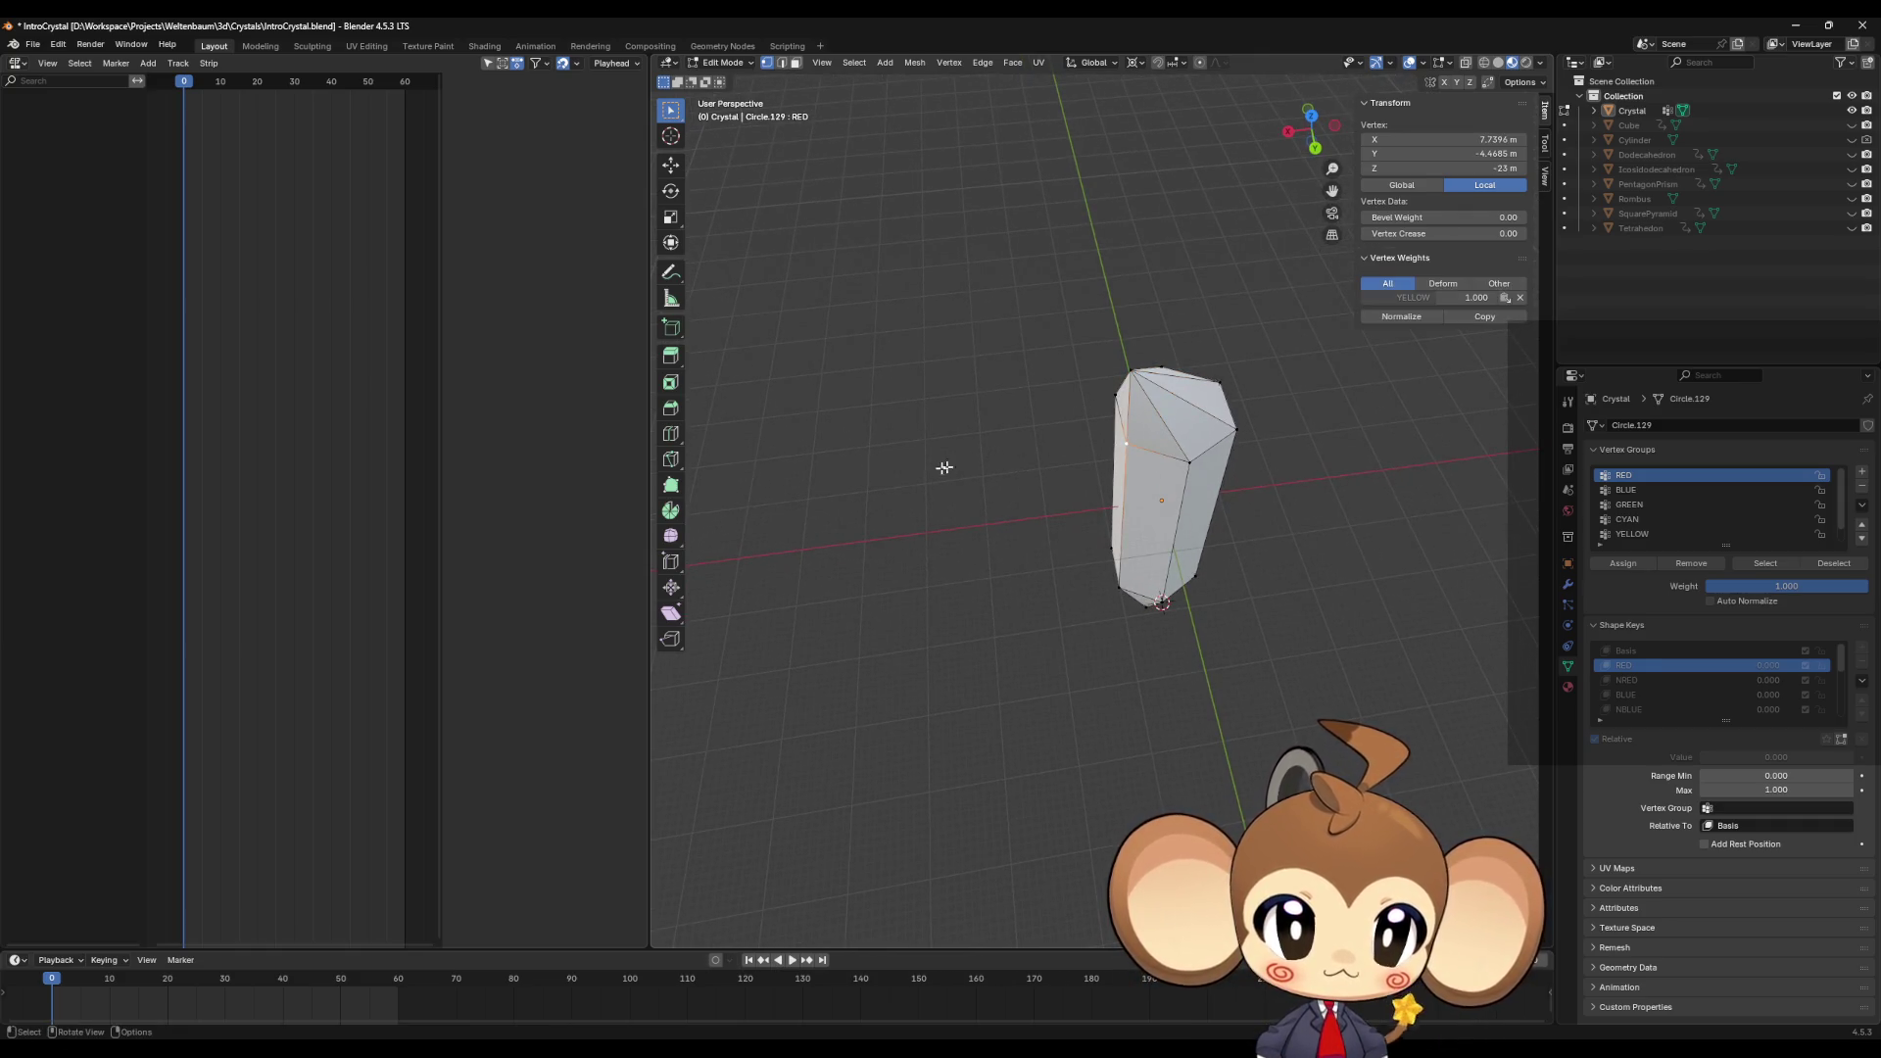
middle_click_drag(1019, 453, 1199, 502)
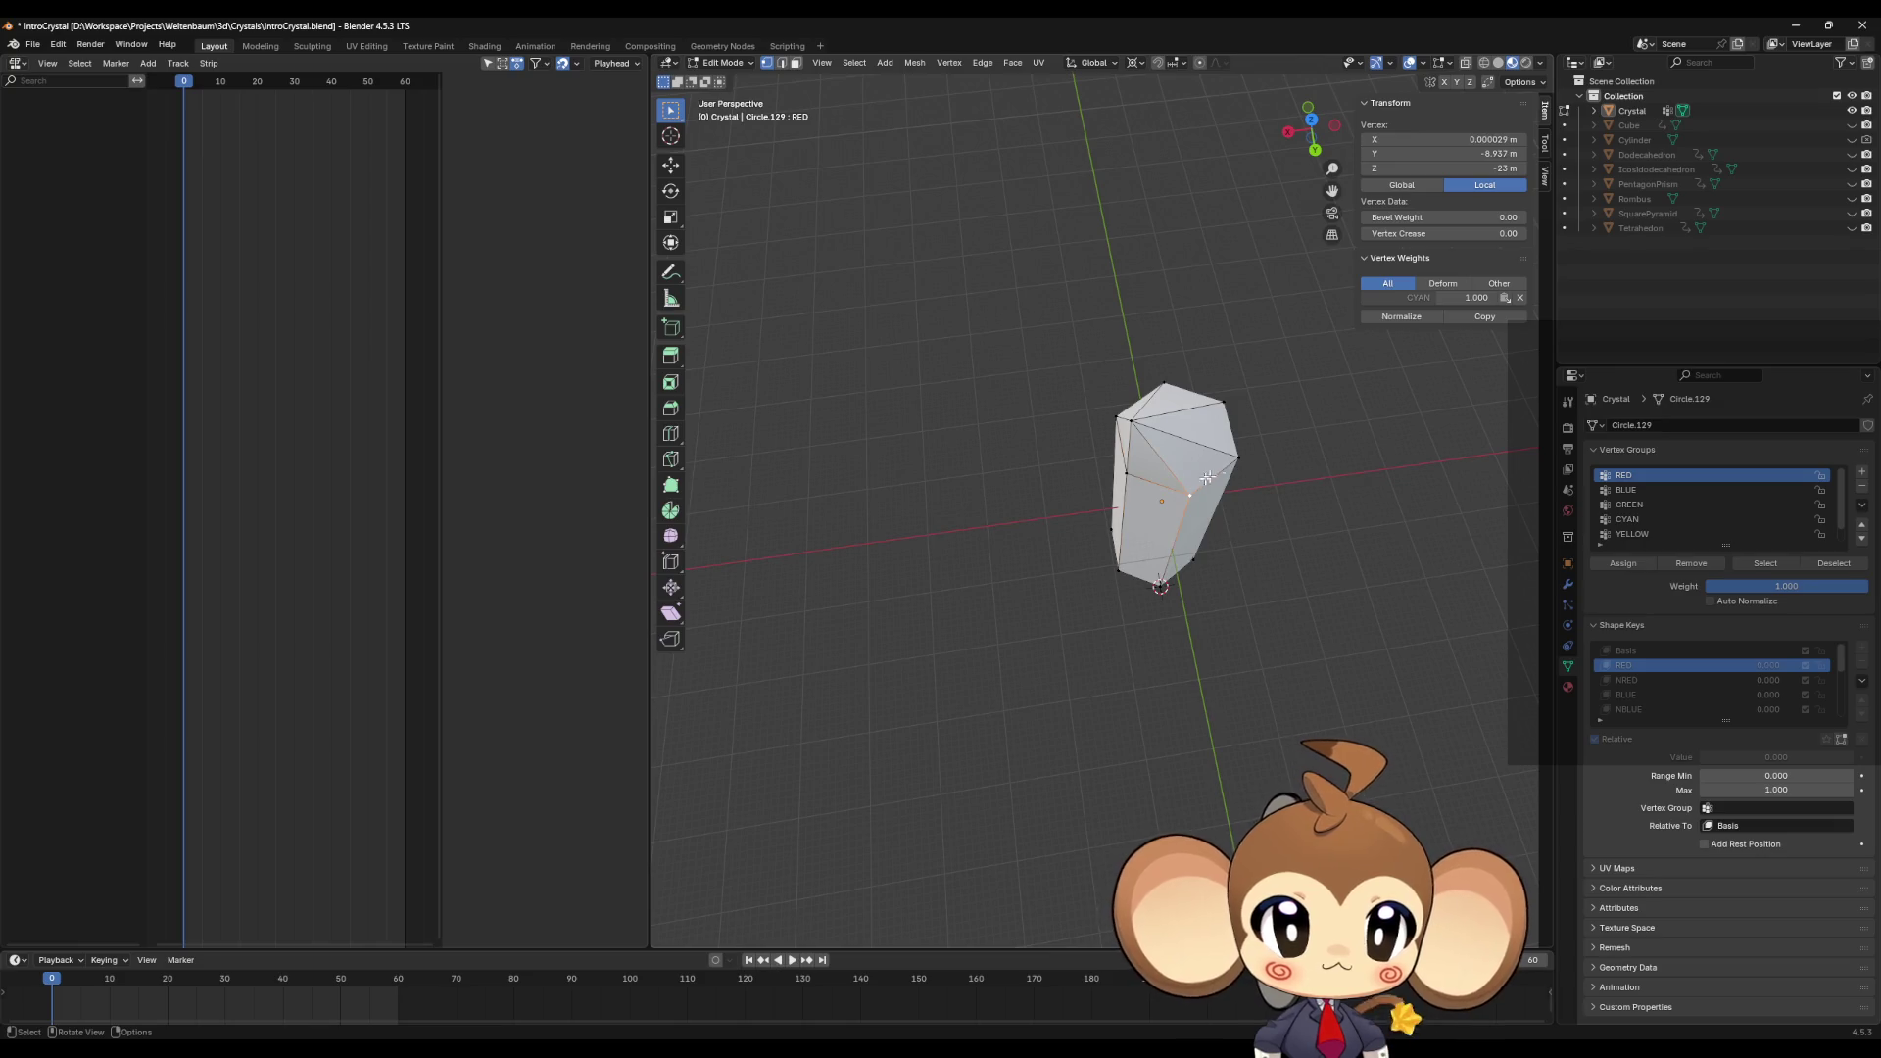
left_click(1301, 459, "alt")
middle_click_drag(1301, 458, 1316, 468)
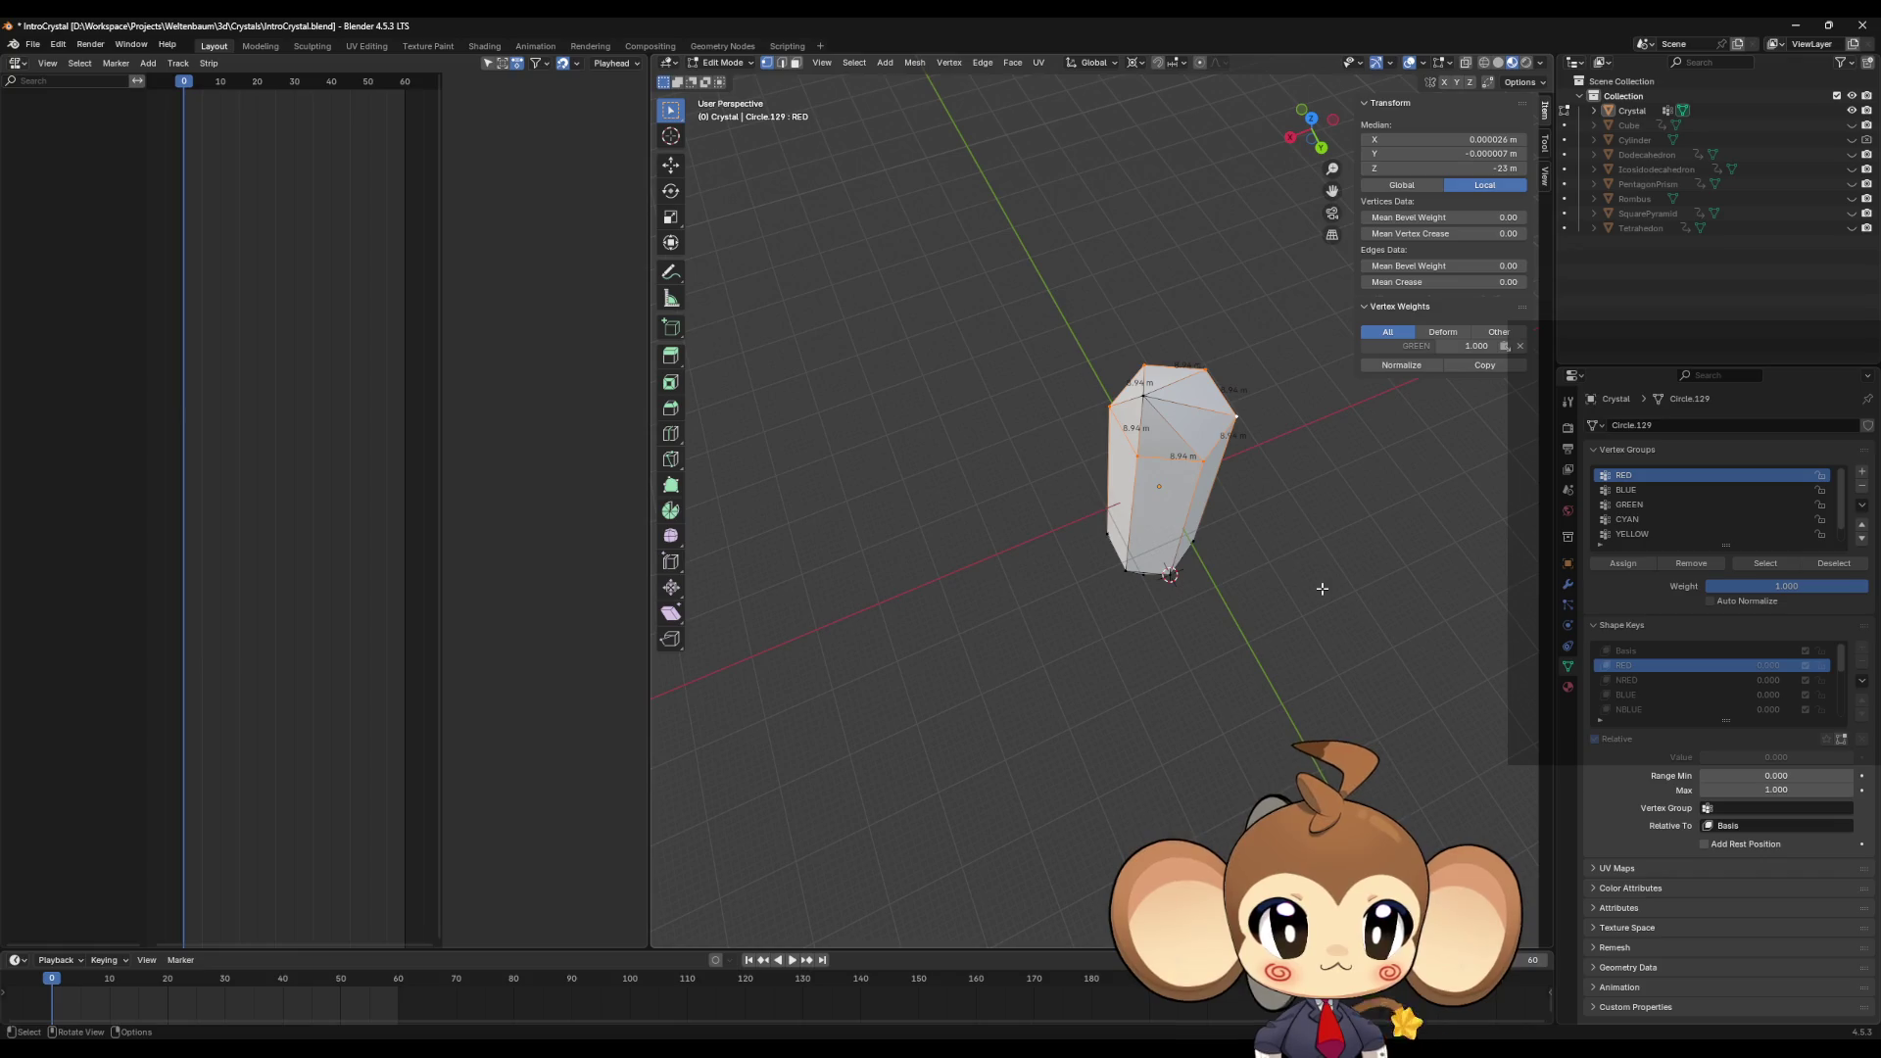
Step: With the Basis shape key active, duplicate the selected loop in place
left_click(1655, 651)
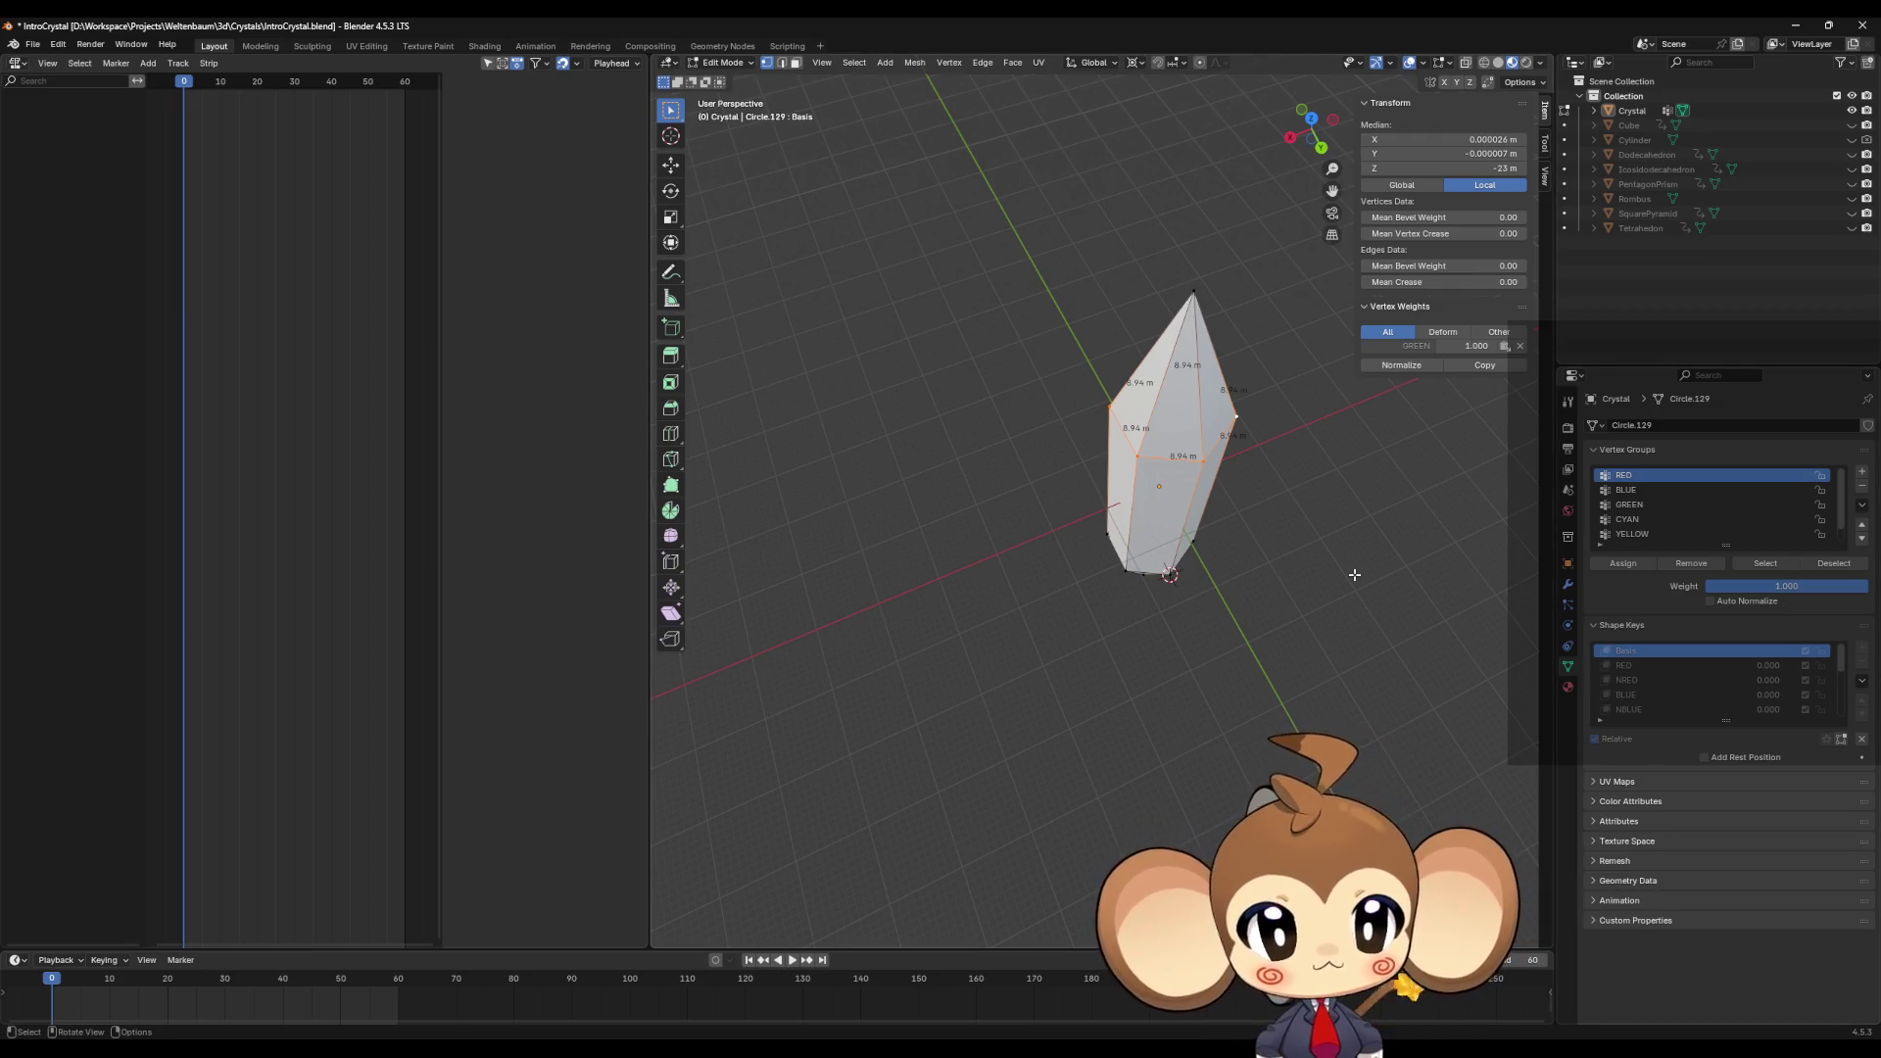
key("shift+d")
key("Escape")
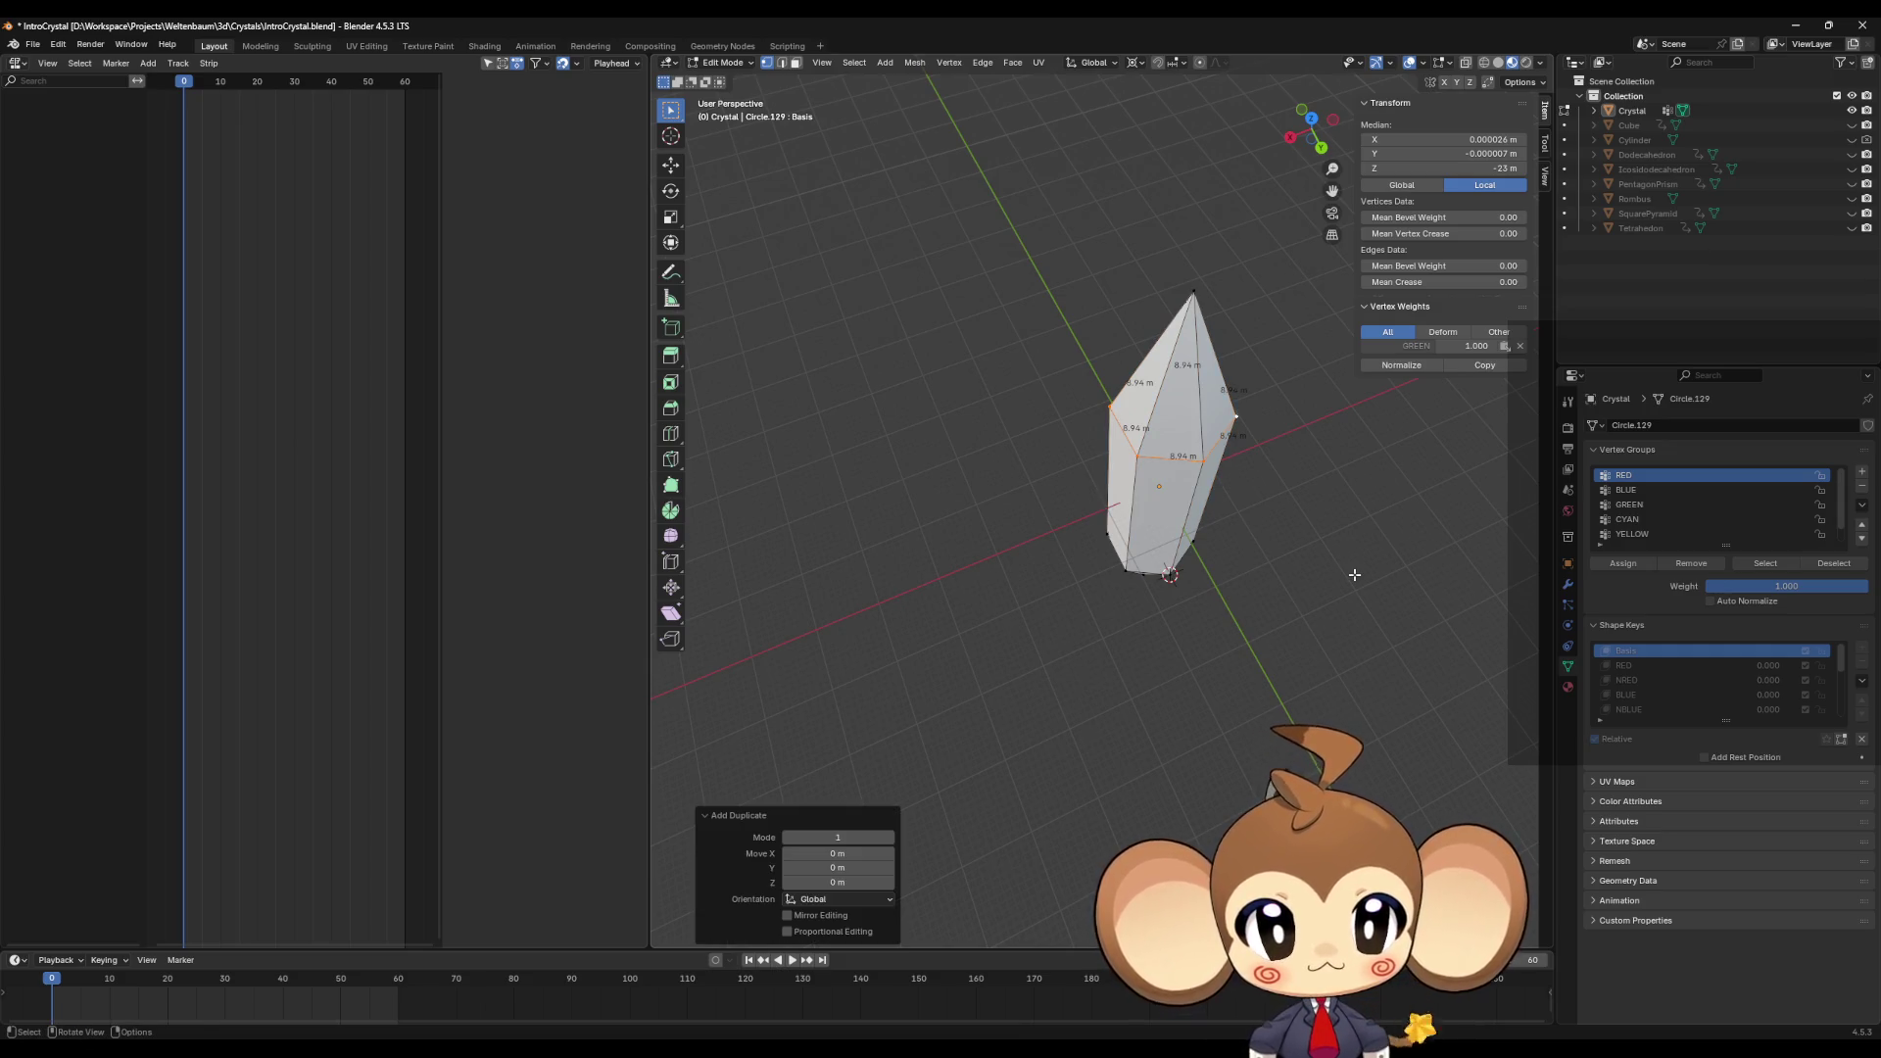
Step: Snap the 3D cursor to the duplicated loop and scale it by 2 into a wider hexagon ring
key("shift+s")
left_click(1357, 638)
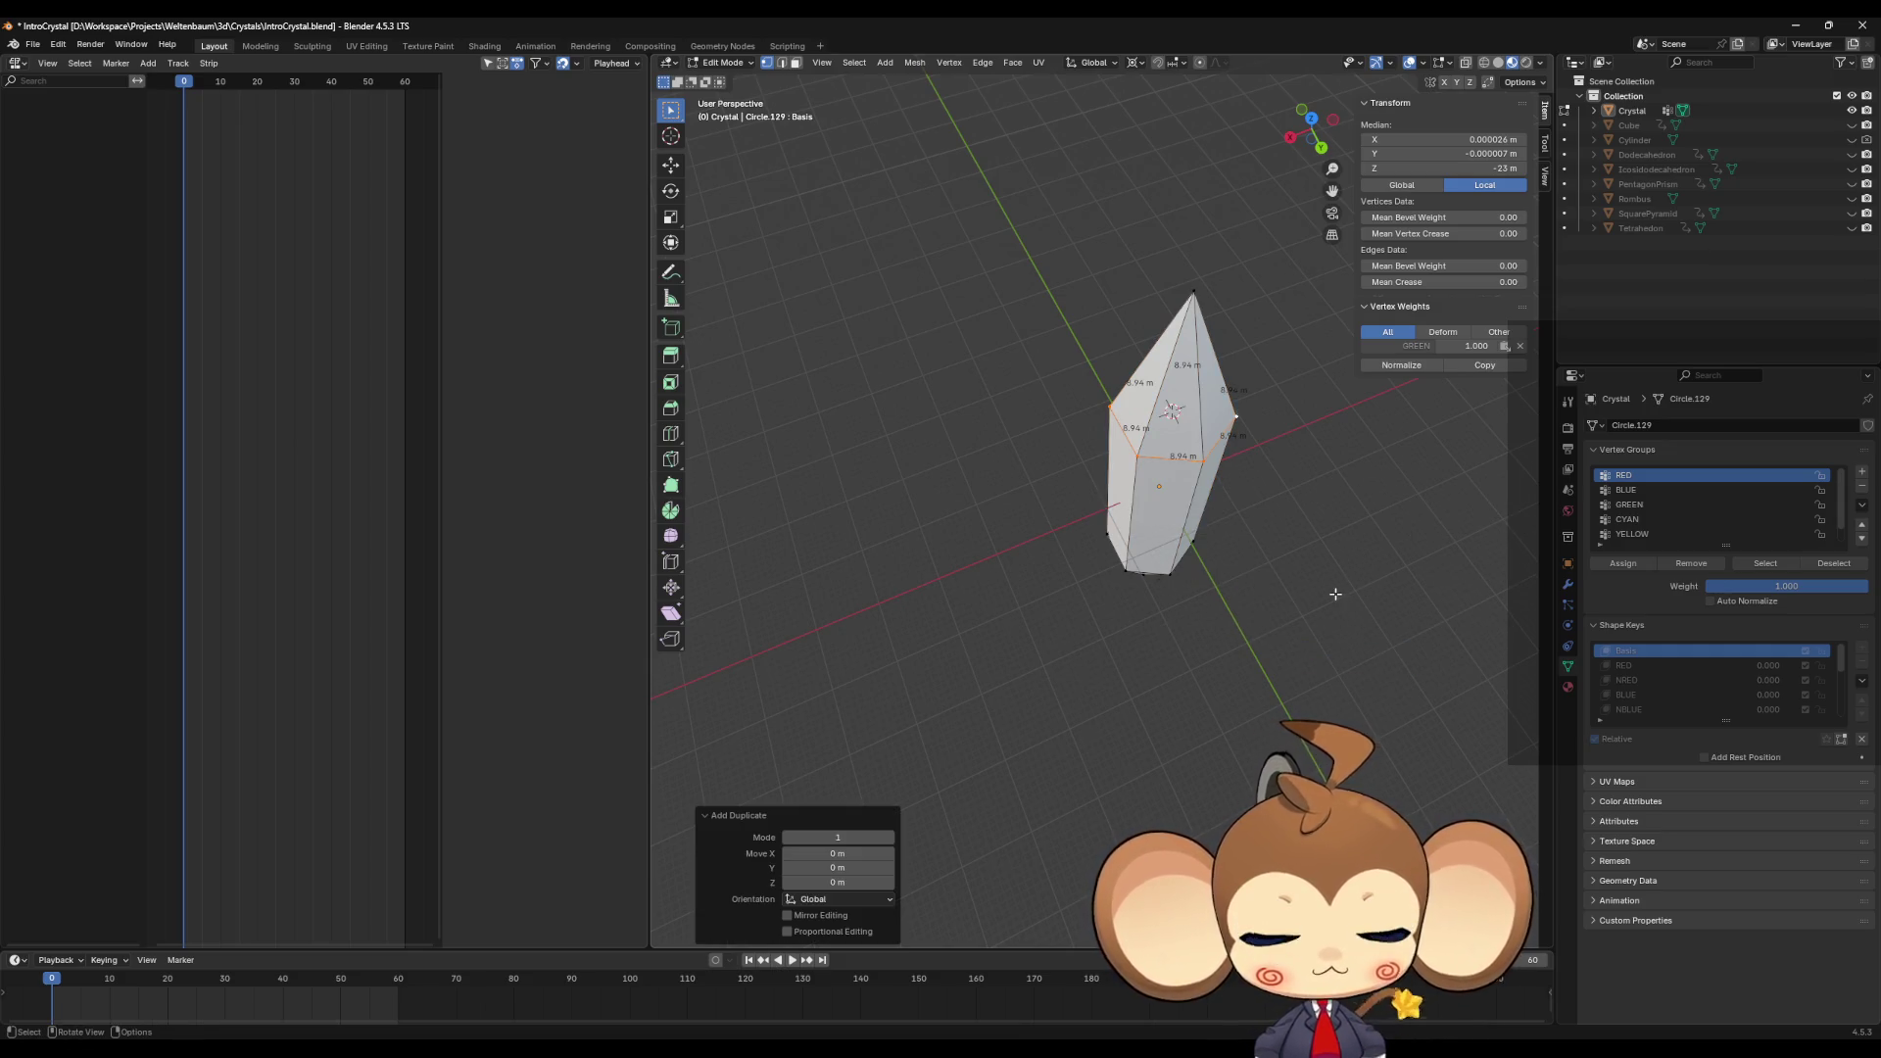
type("s2")
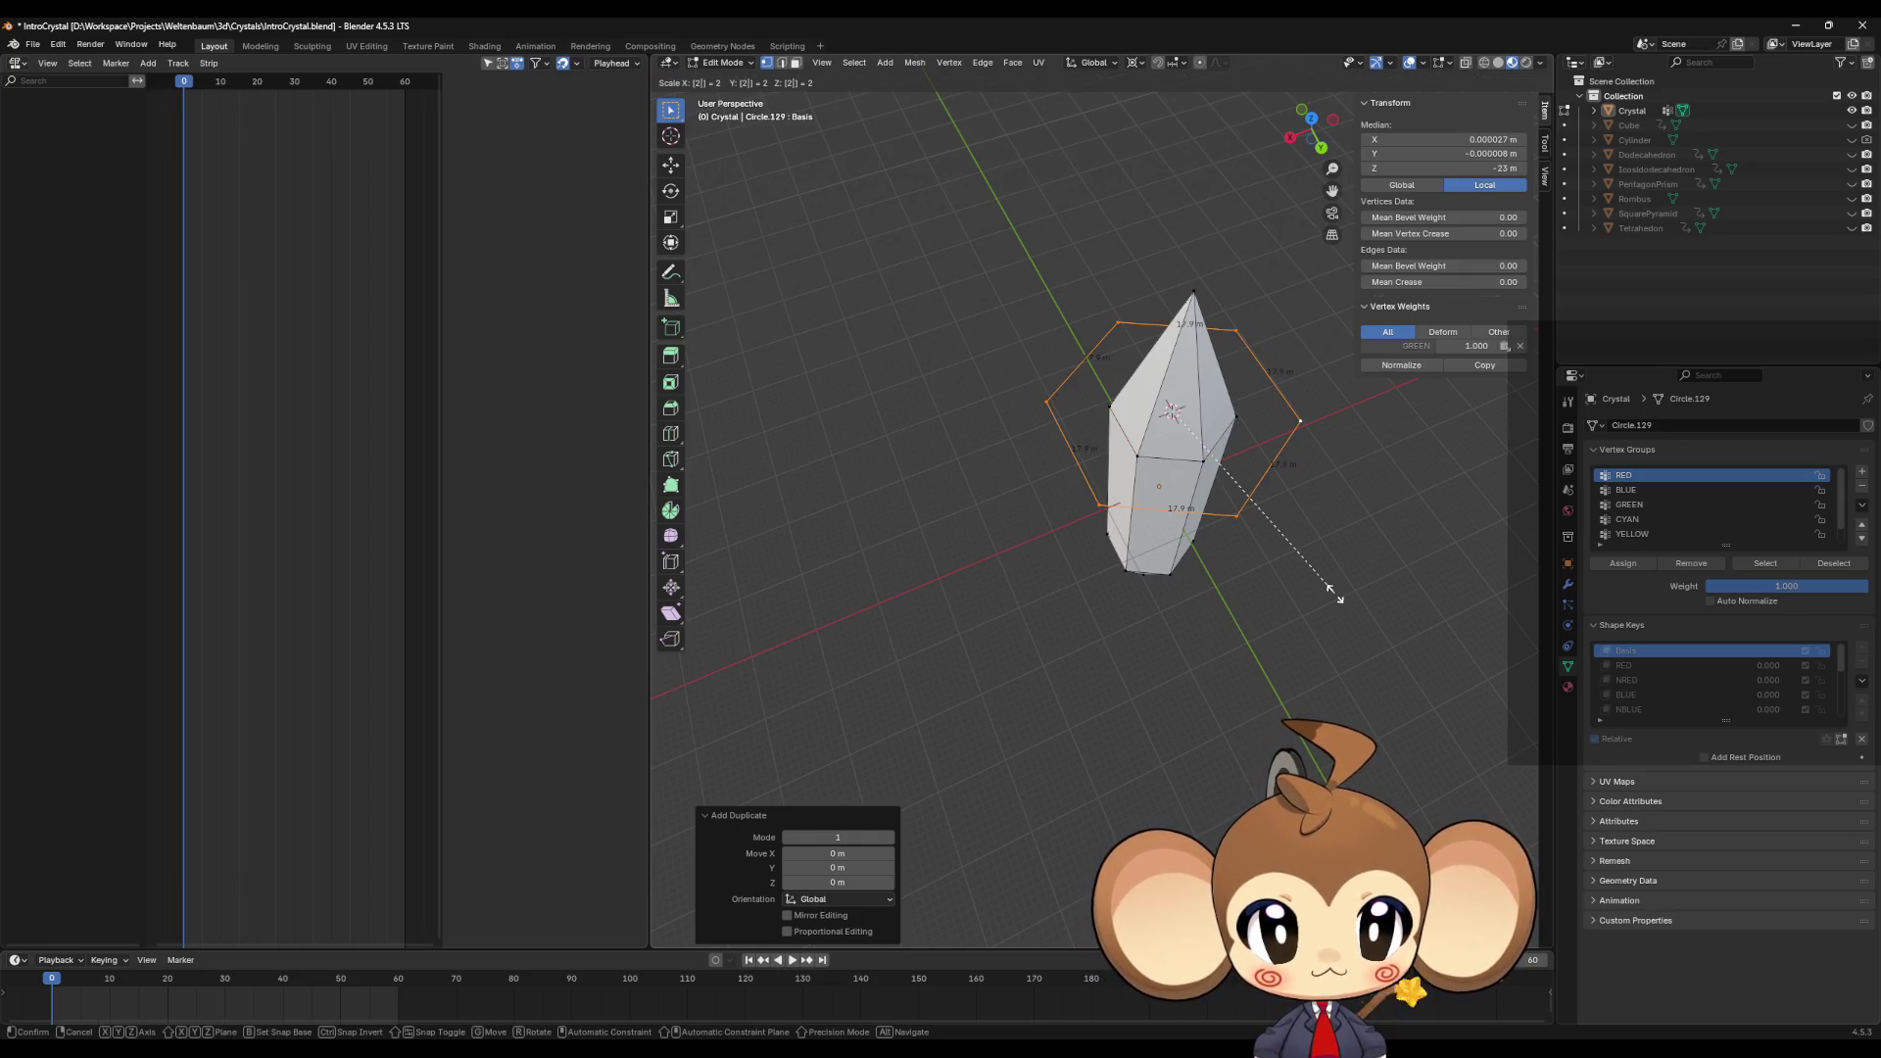
key("Return")
mouse_move(1222, 549)
middle_mouse_down()
mouse_move(1183, 596)
mouse_move(1532, 617)
middle_mouse_up()
scroll(1183, 596, "up", 2)
Step: Make the RED shape key active again and view the blunted crystal
left_click(1624, 665)
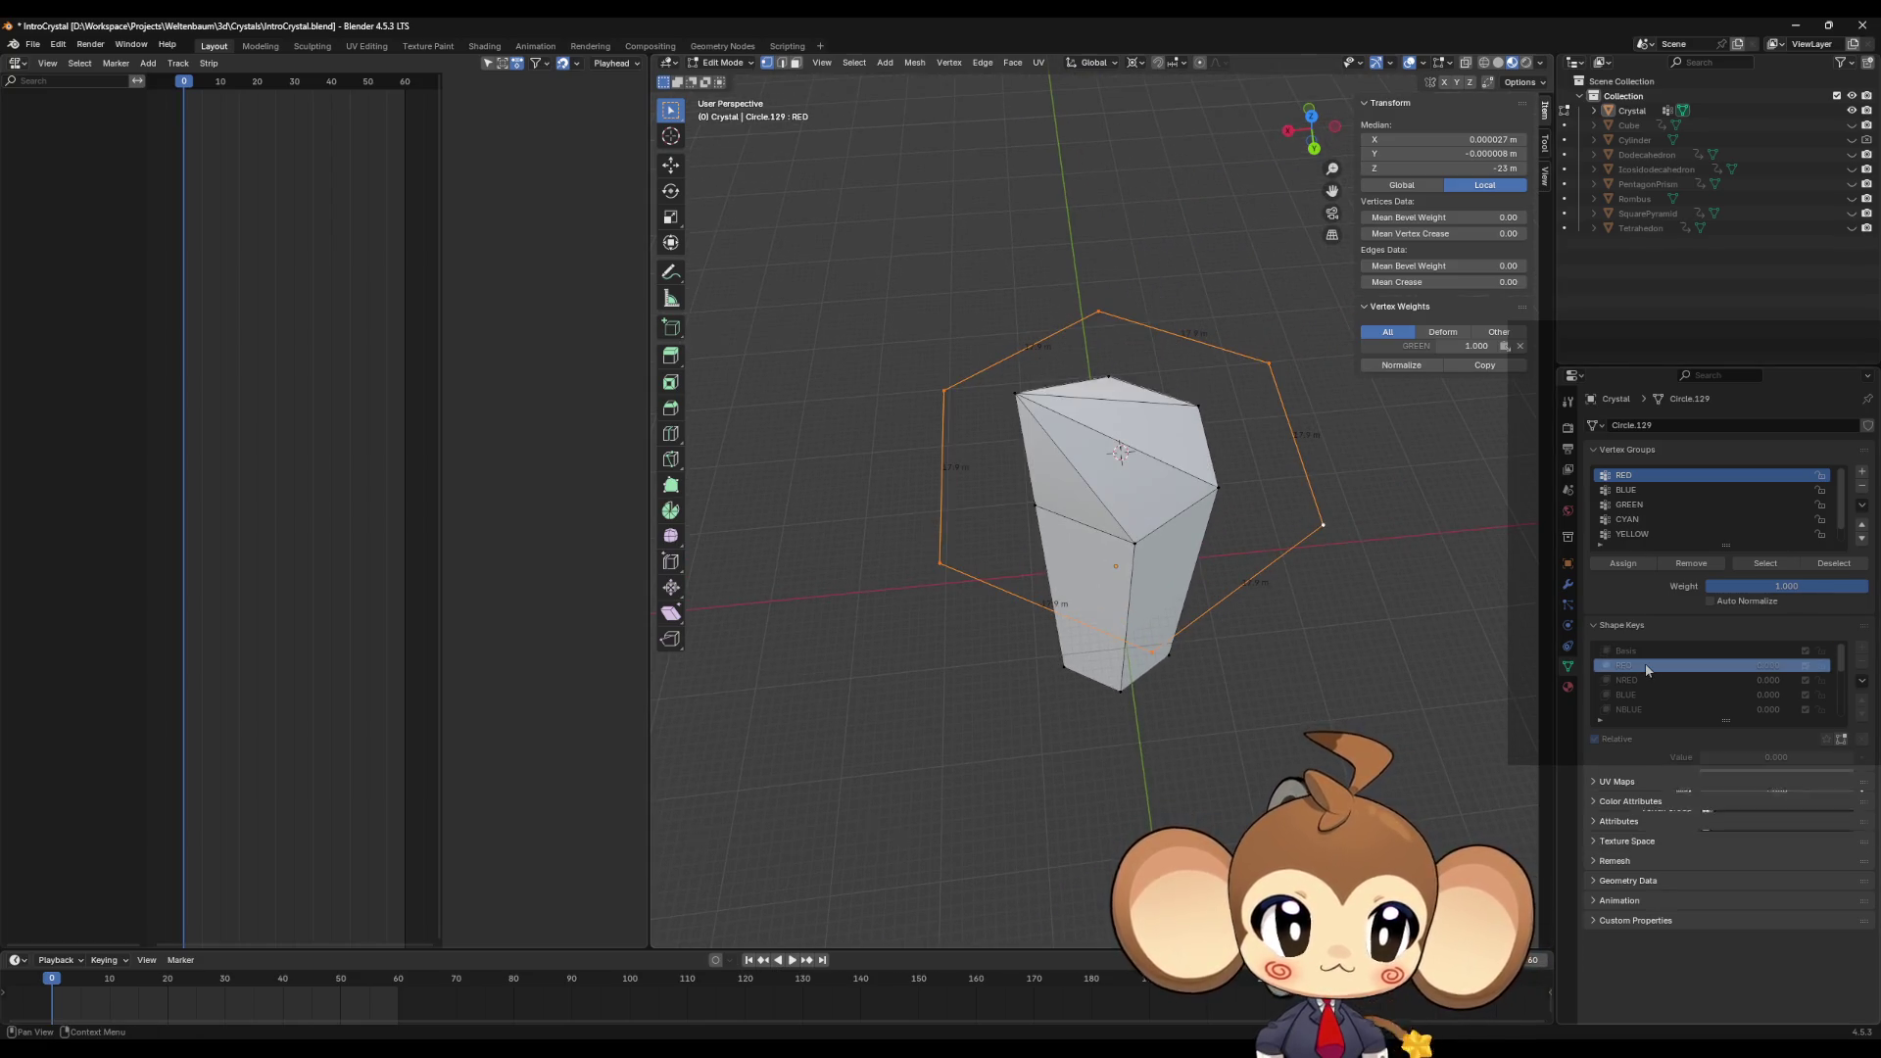
mouse_move(1077, 511)
middle_mouse_down()
mouse_move(1057, 519)
mouse_move(1133, 567)
mouse_move(1102, 559)
mouse_move(1122, 448)
mouse_move(1122, 490)
mouse_move(1188, 492)
middle_mouse_up()
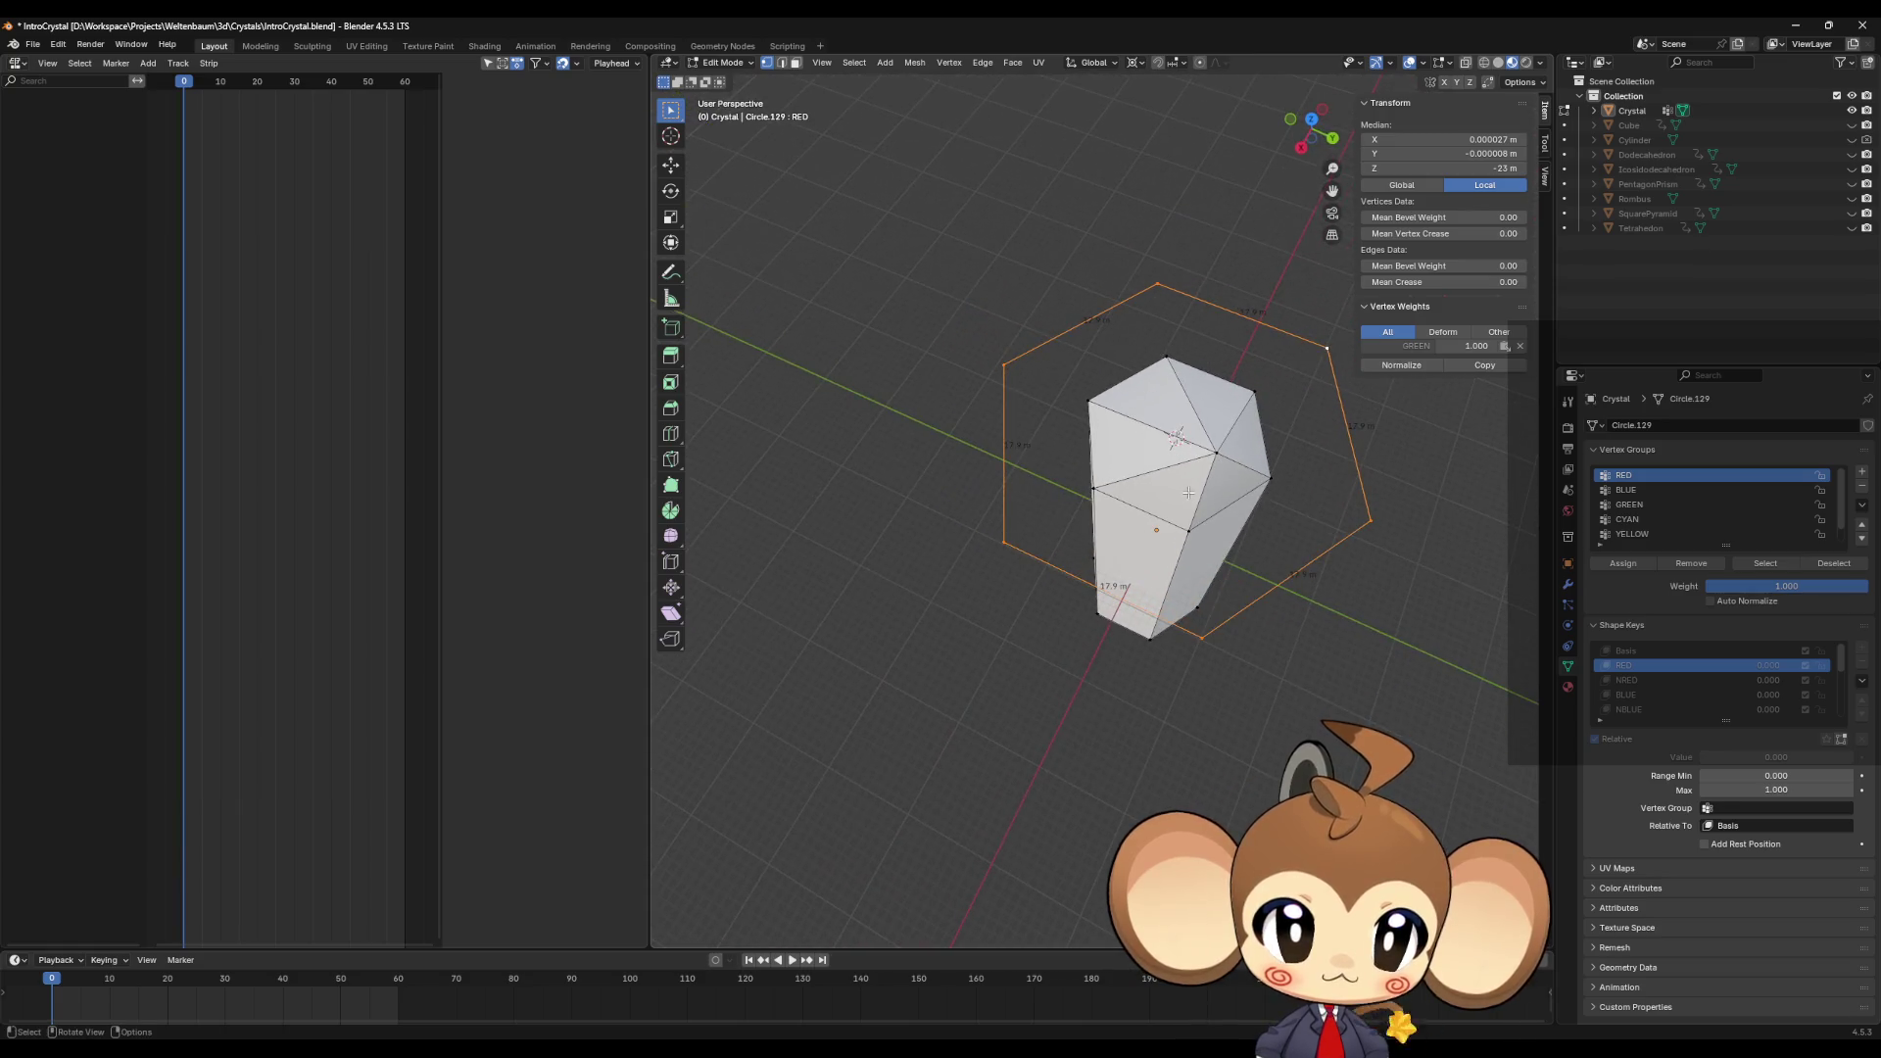
mouse_move(1275, 403)
middle_mouse_down()
mouse_move(1162, 427)
mouse_move(1195, 432)
middle_mouse_up()
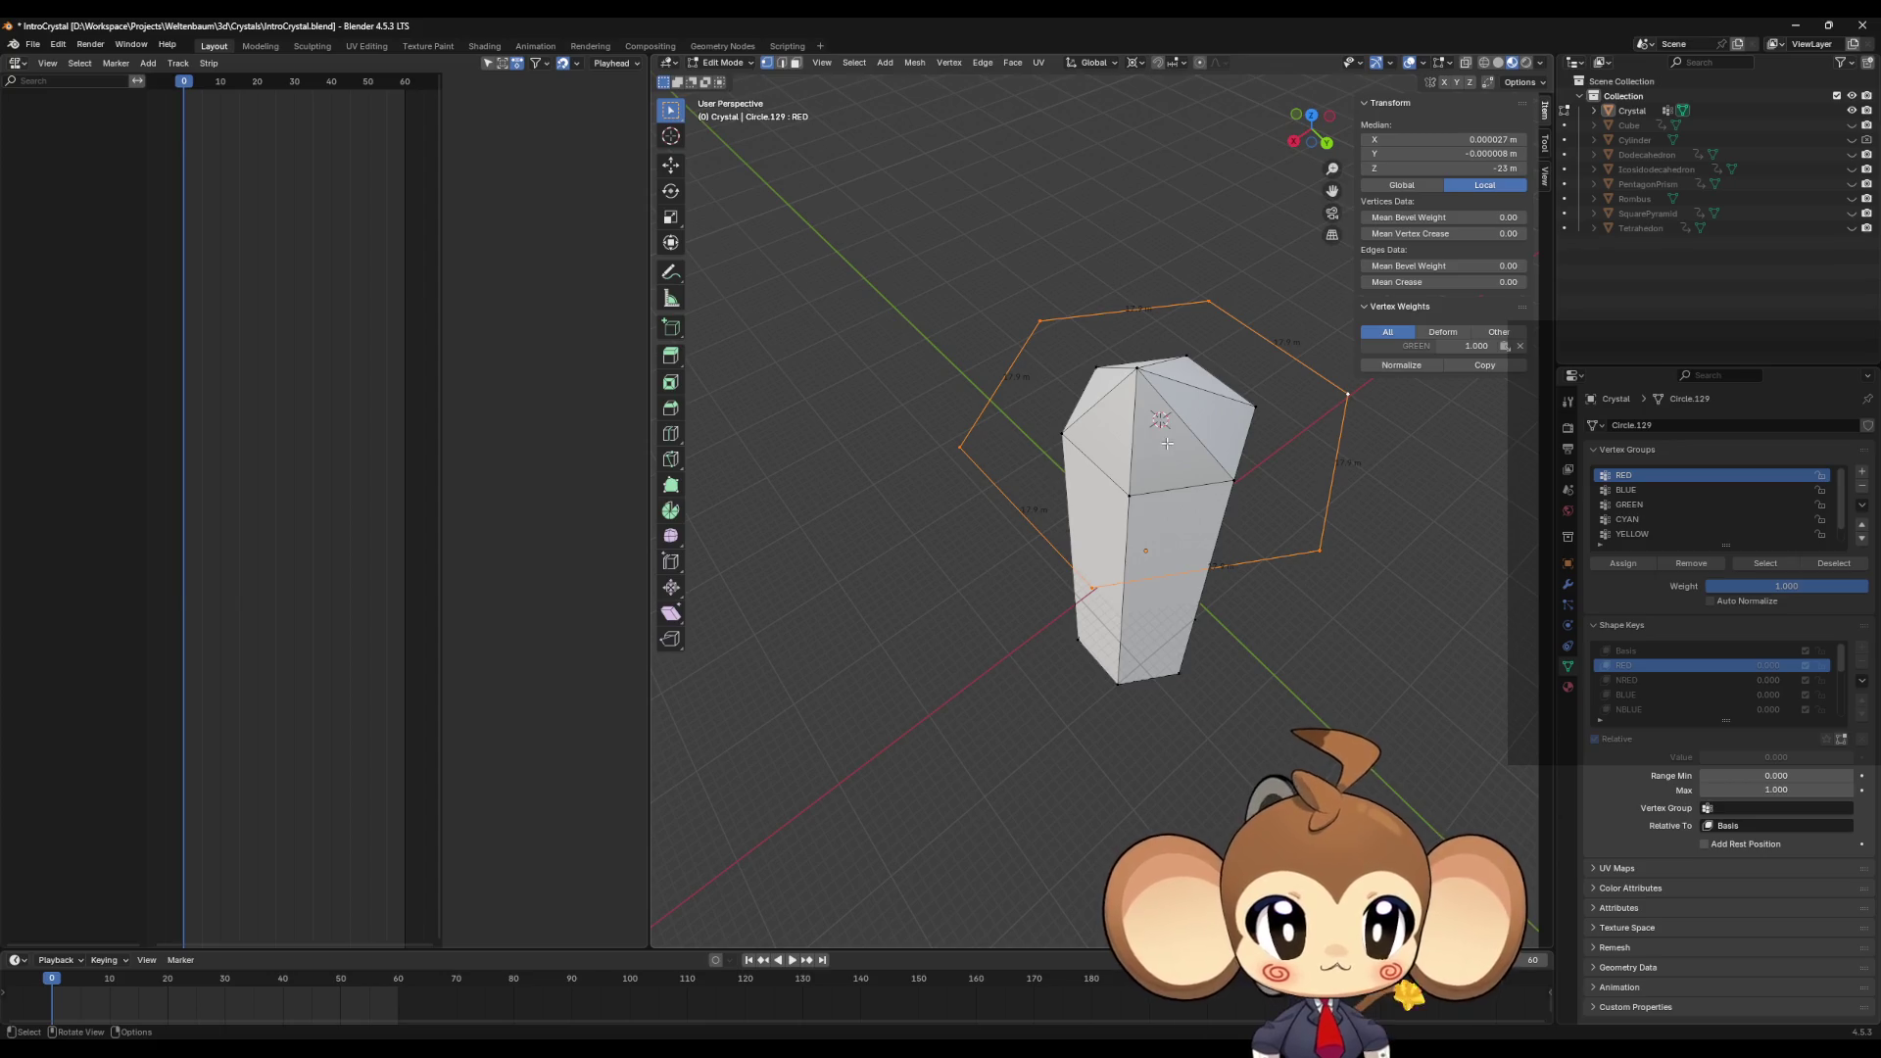
Step: Select a horizontal edge loop of the crystal and snap the 3D cursor to it
left_click(1131, 497)
middle_click_drag(1218, 465, 1241, 457)
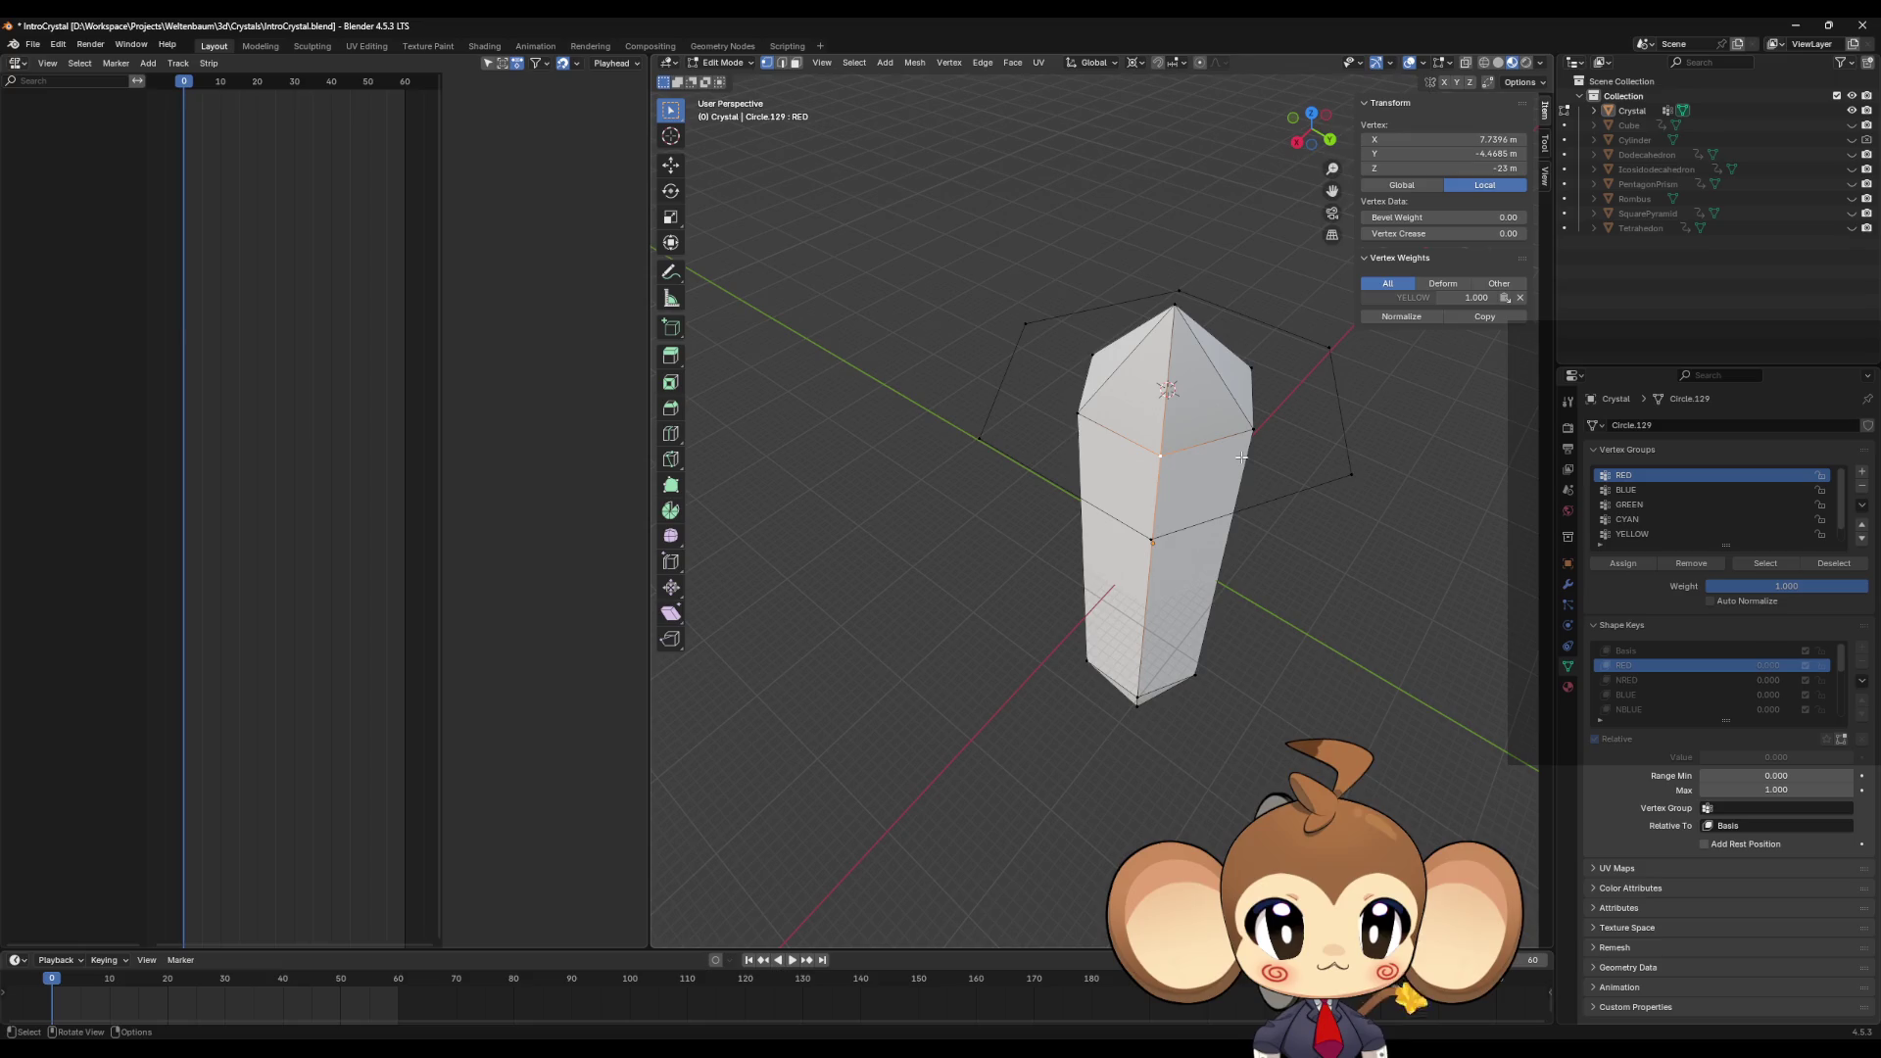
middle_click_drag(1244, 497, 1232, 495)
left_click(1171, 472, "alt")
key("shift+s")
left_click(1166, 549)
mouse_move(1200, 504)
middle_mouse_down()
mouse_move(1216, 482)
mouse_move(1162, 469)
middle_mouse_up()
middle_click_drag(1176, 560, 1188, 536)
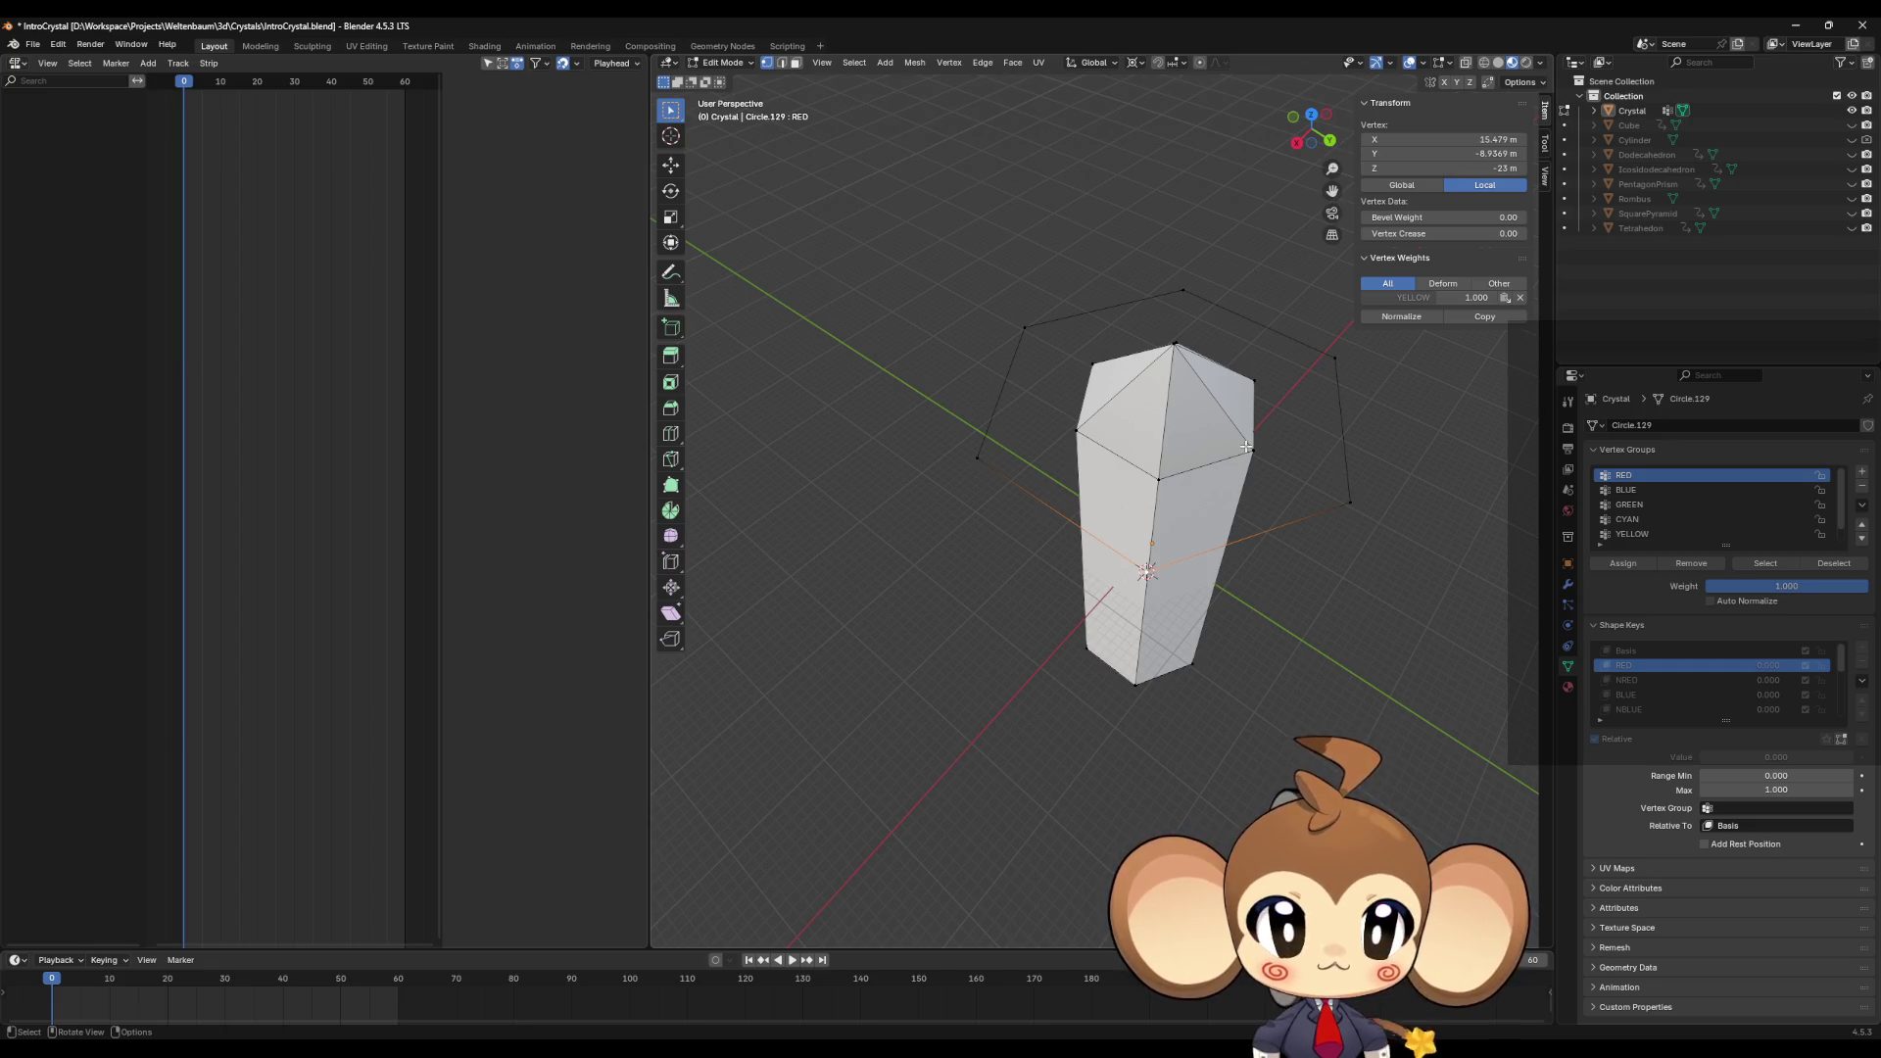
mouse_move(1247, 470)
middle_mouse_down()
mouse_move(1103, 478)
mouse_move(1136, 500)
middle_mouse_up()
Step: Inspect connected side, bottom and vertical-edge vertices, then select the whole hexagon ring
left_click(1117, 509)
left_click(1056, 441, "shift")
left_click(1220, 502, "shift")
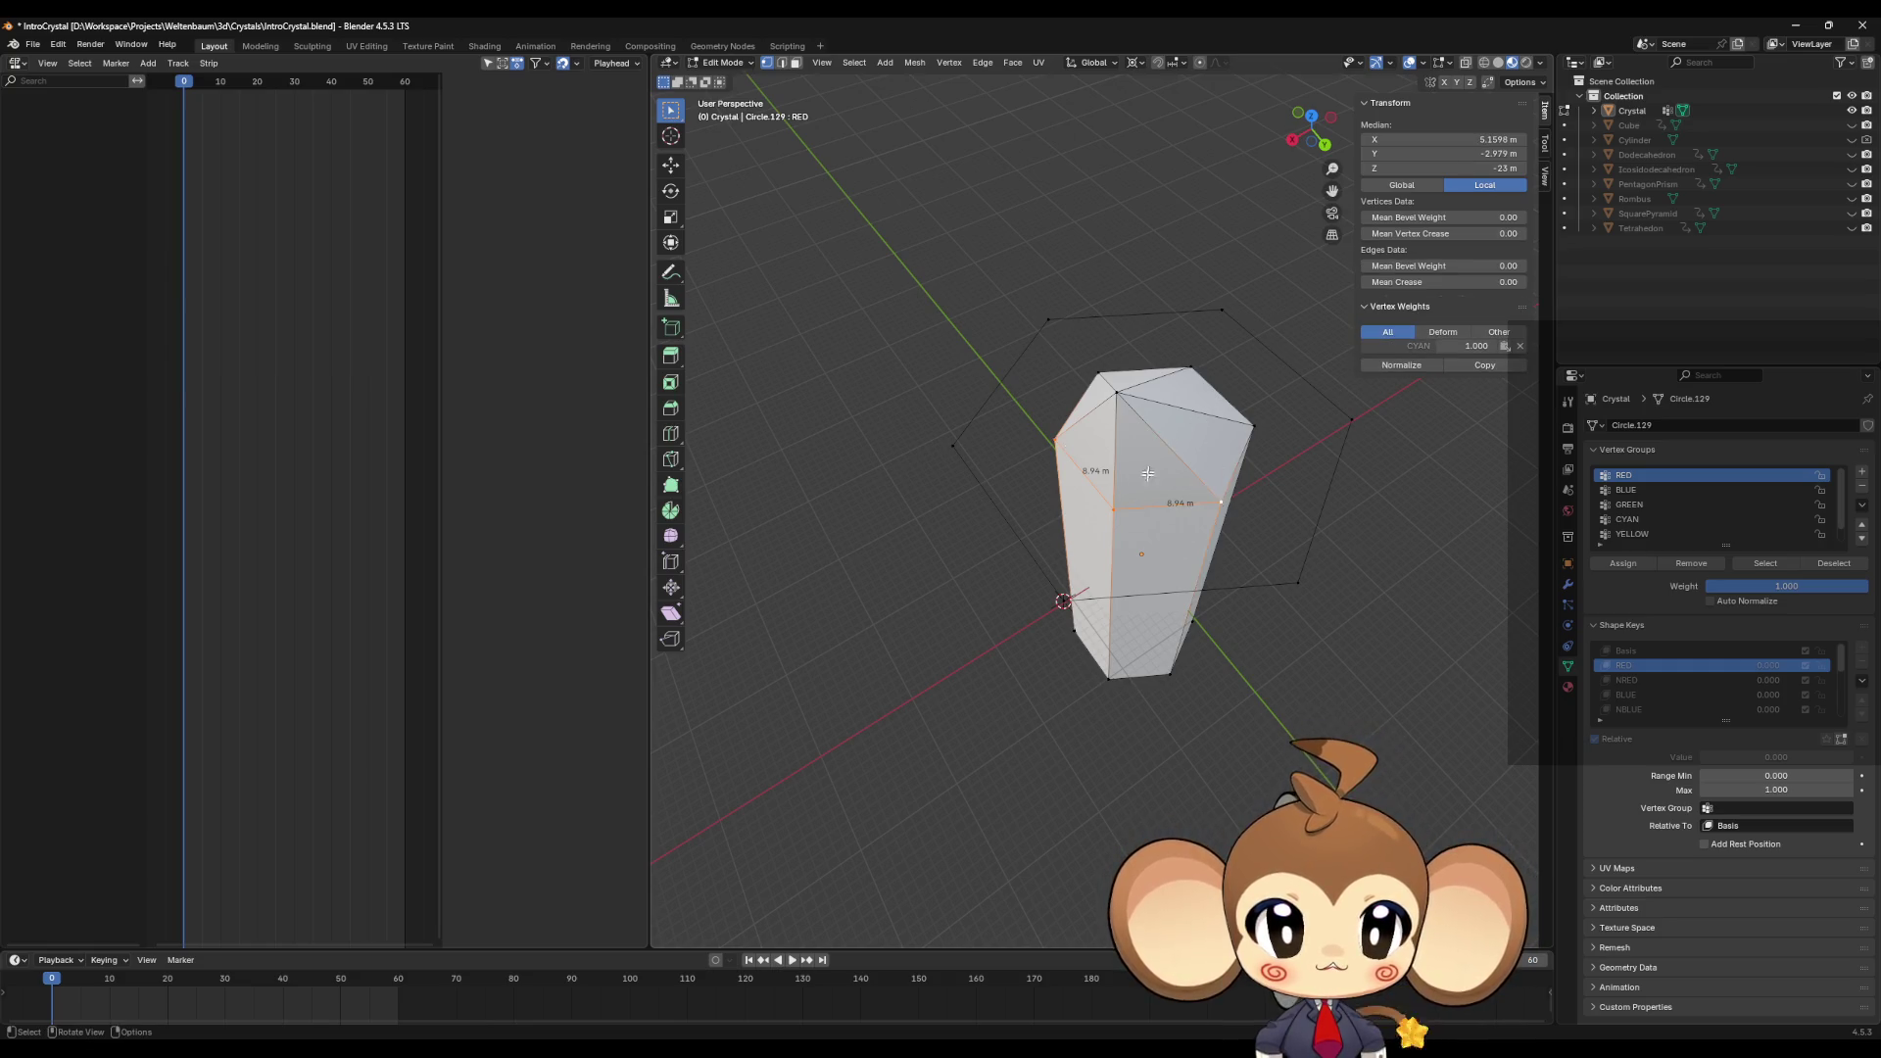
middle_click_drag(1153, 460, 1151, 422)
left_click(1113, 708, "shift")
middle_click_drag(1213, 545, 1195, 510)
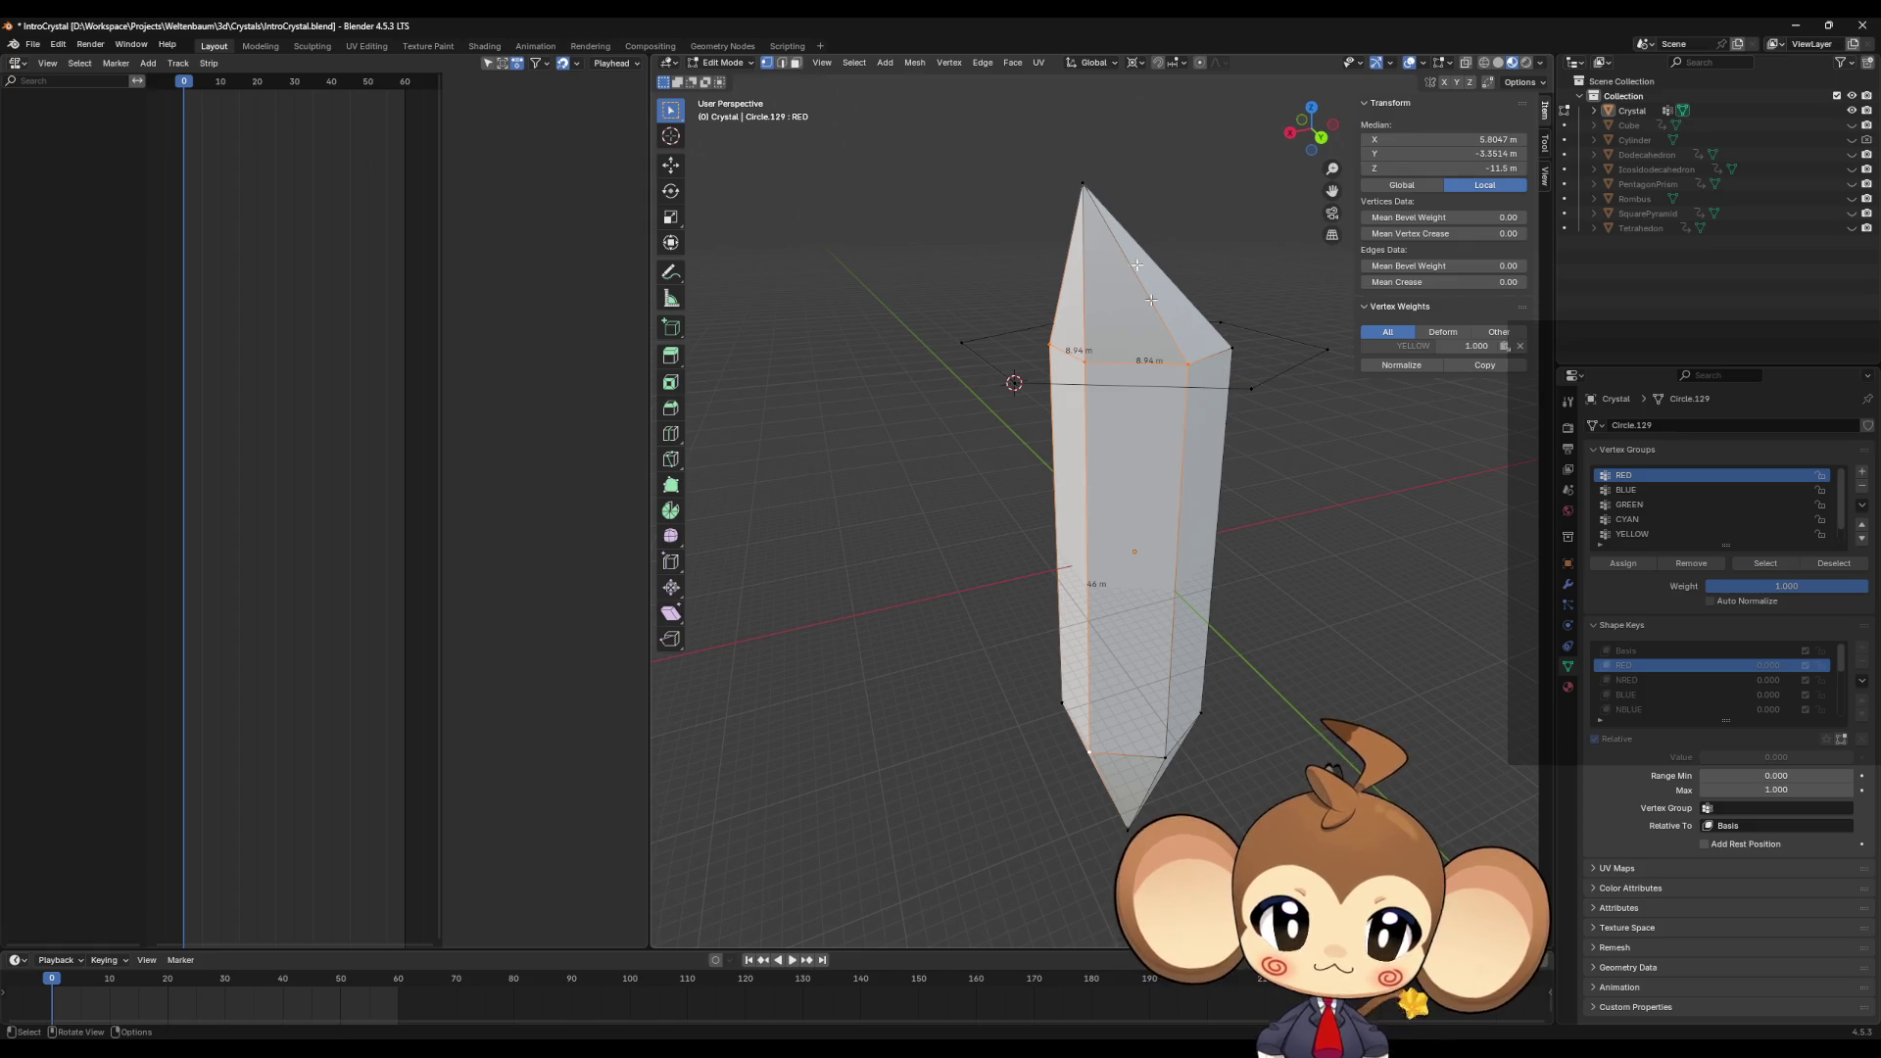
left_click(1084, 377)
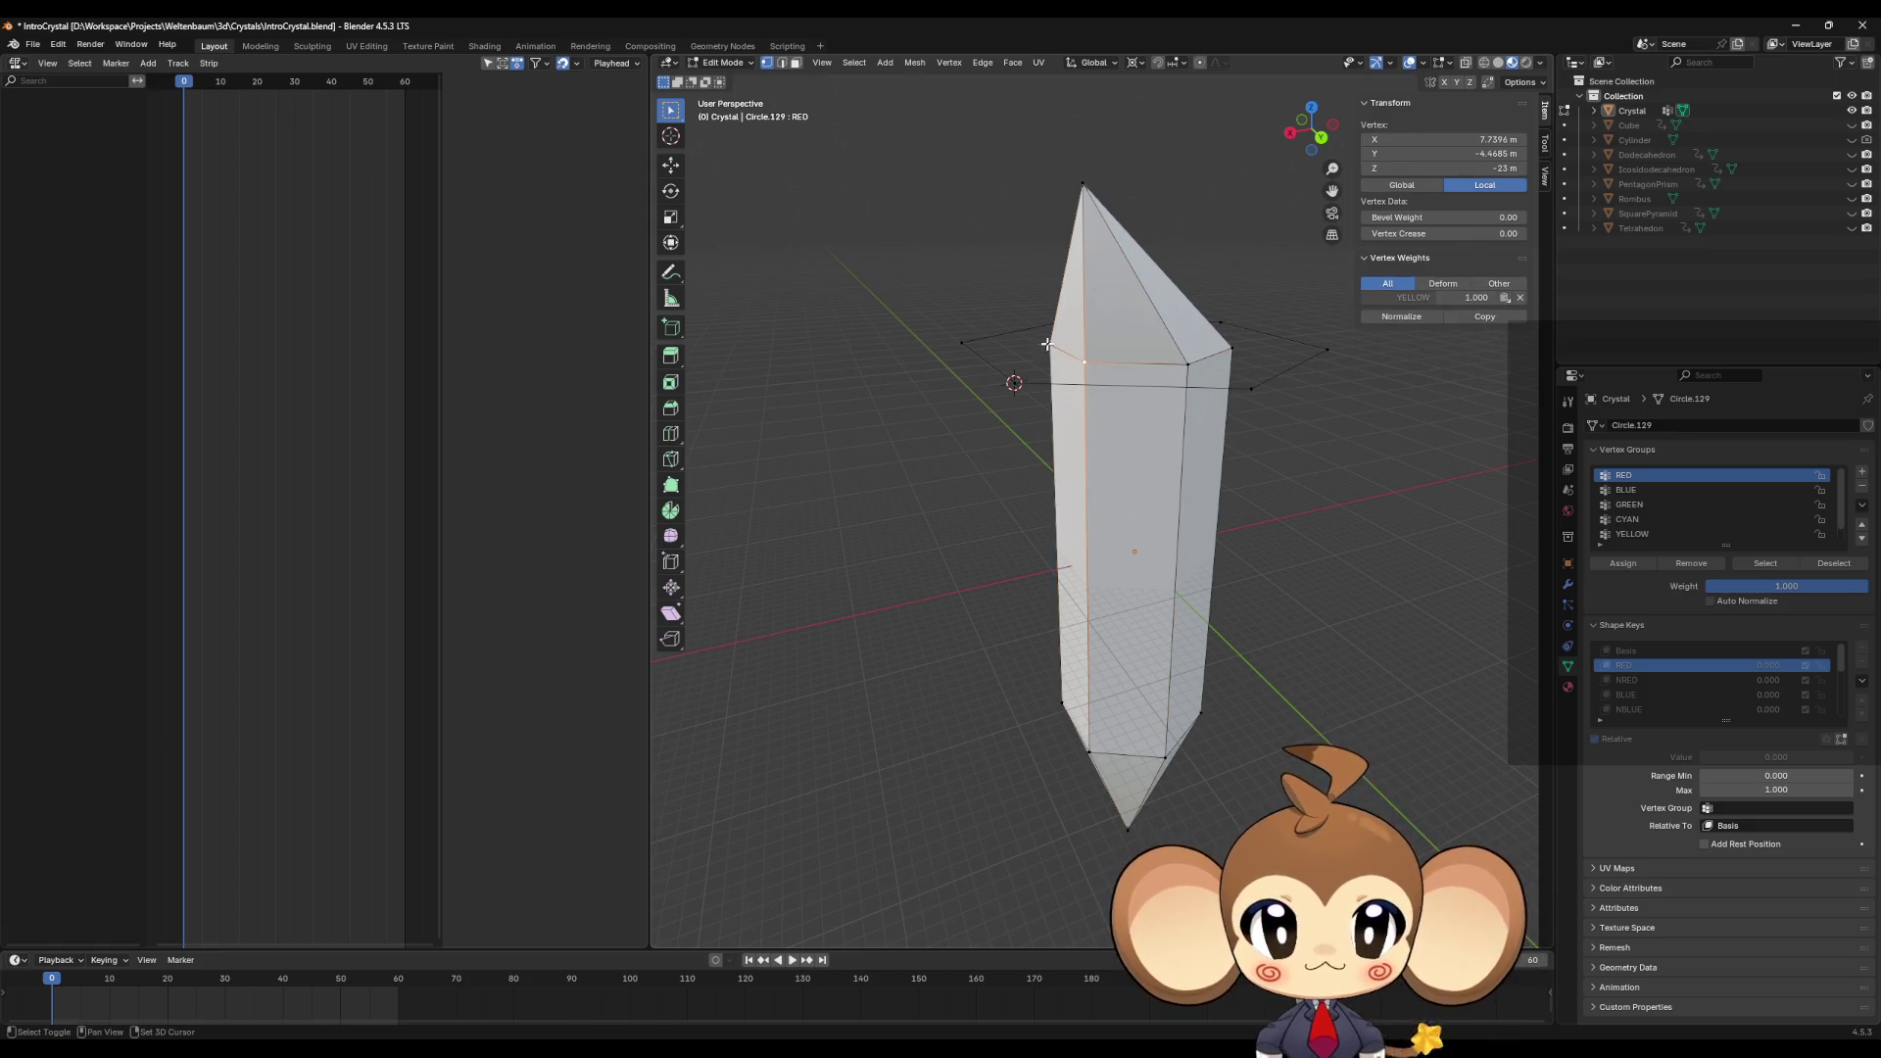
mouse_move(1139, 412)
middle_mouse_down()
mouse_move(1186, 472)
mouse_move(1167, 508)
middle_mouse_up()
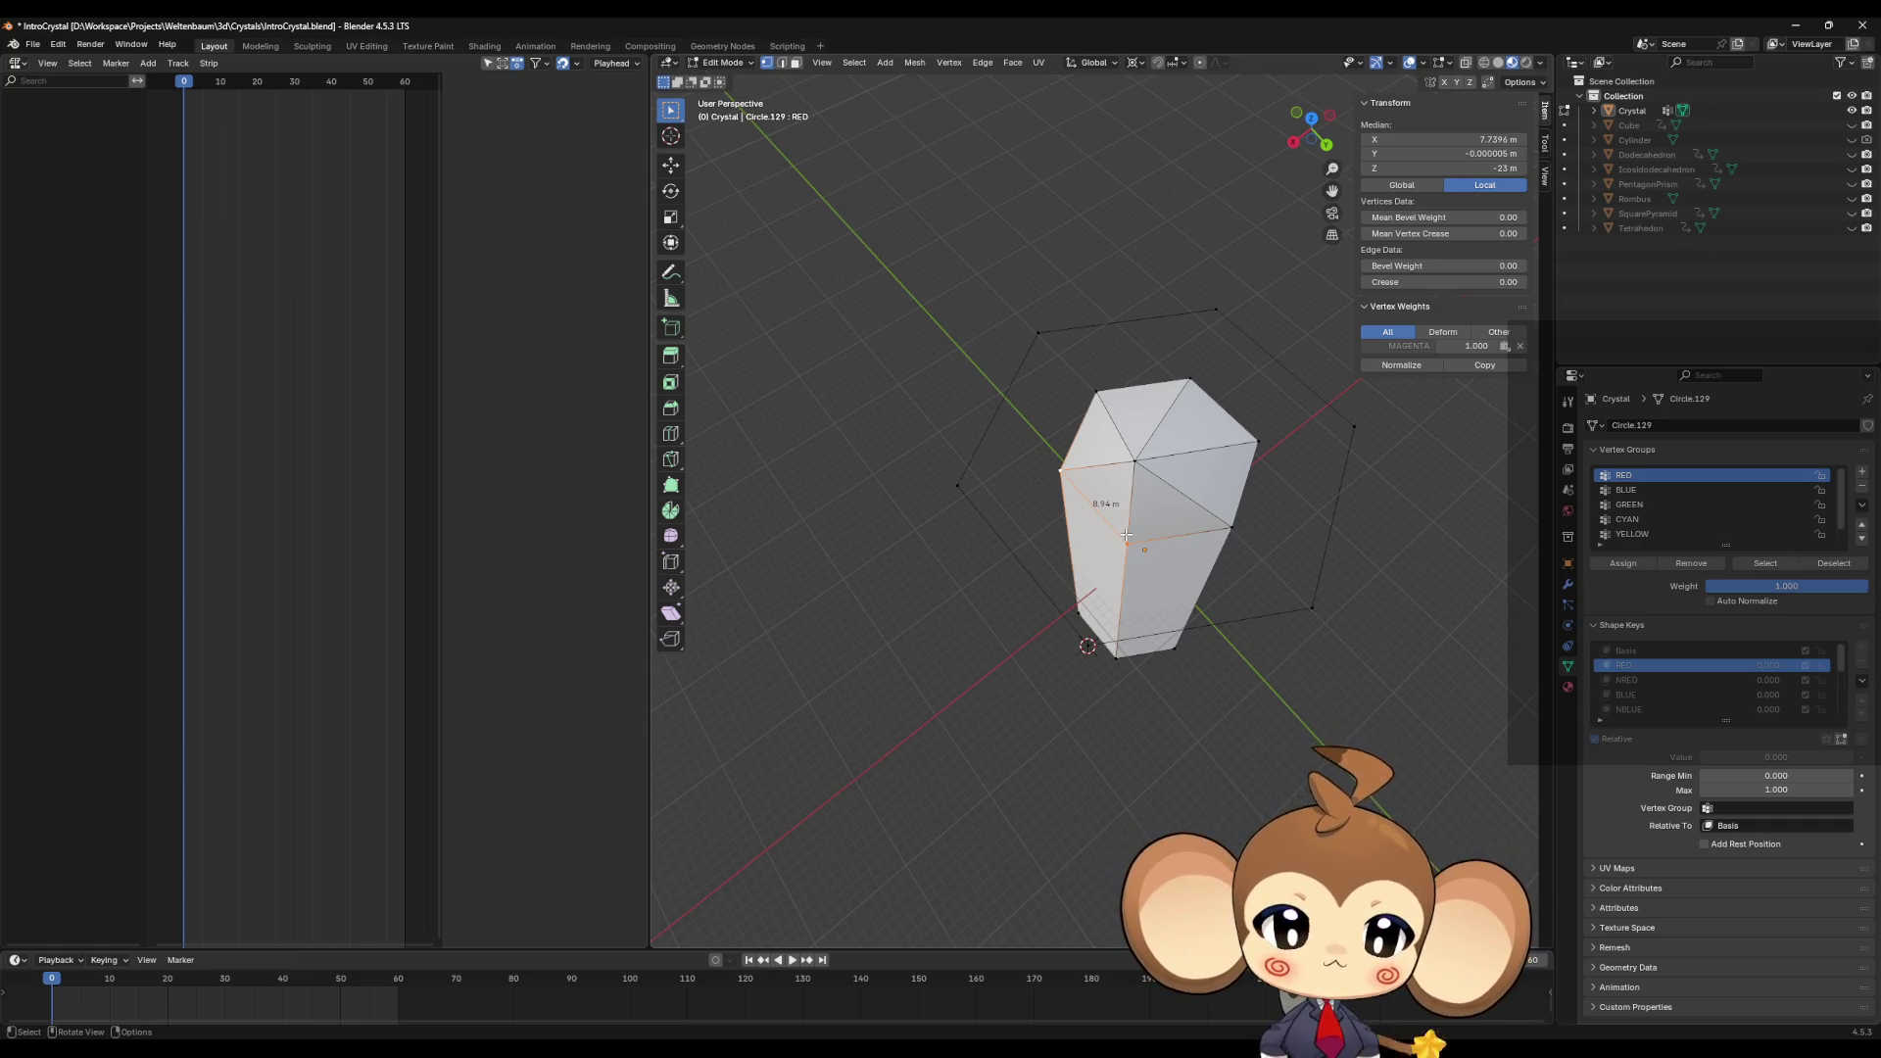
middle_click_drag(1127, 531, 1130, 487)
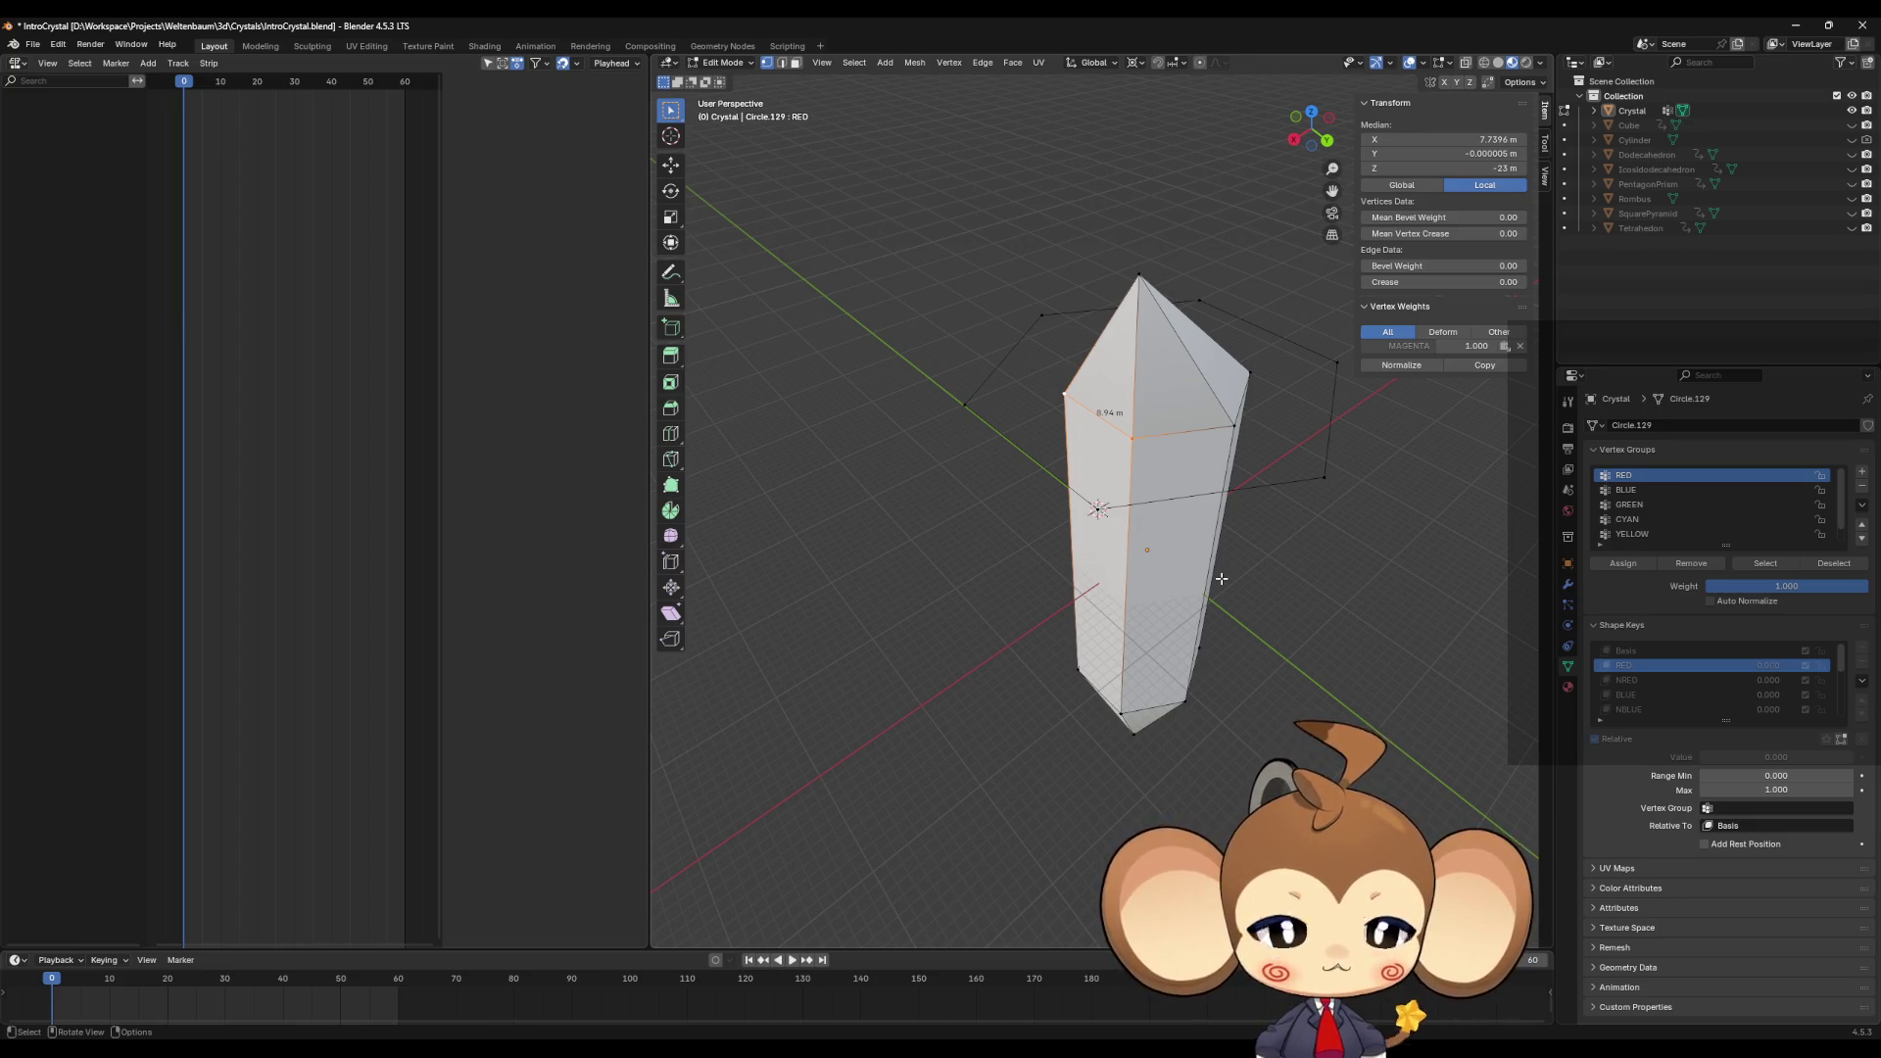
mouse_move(1273, 493)
middle_mouse_down()
mouse_move(1242, 565)
mouse_move(1196, 560)
mouse_move(1246, 555)
middle_mouse_up()
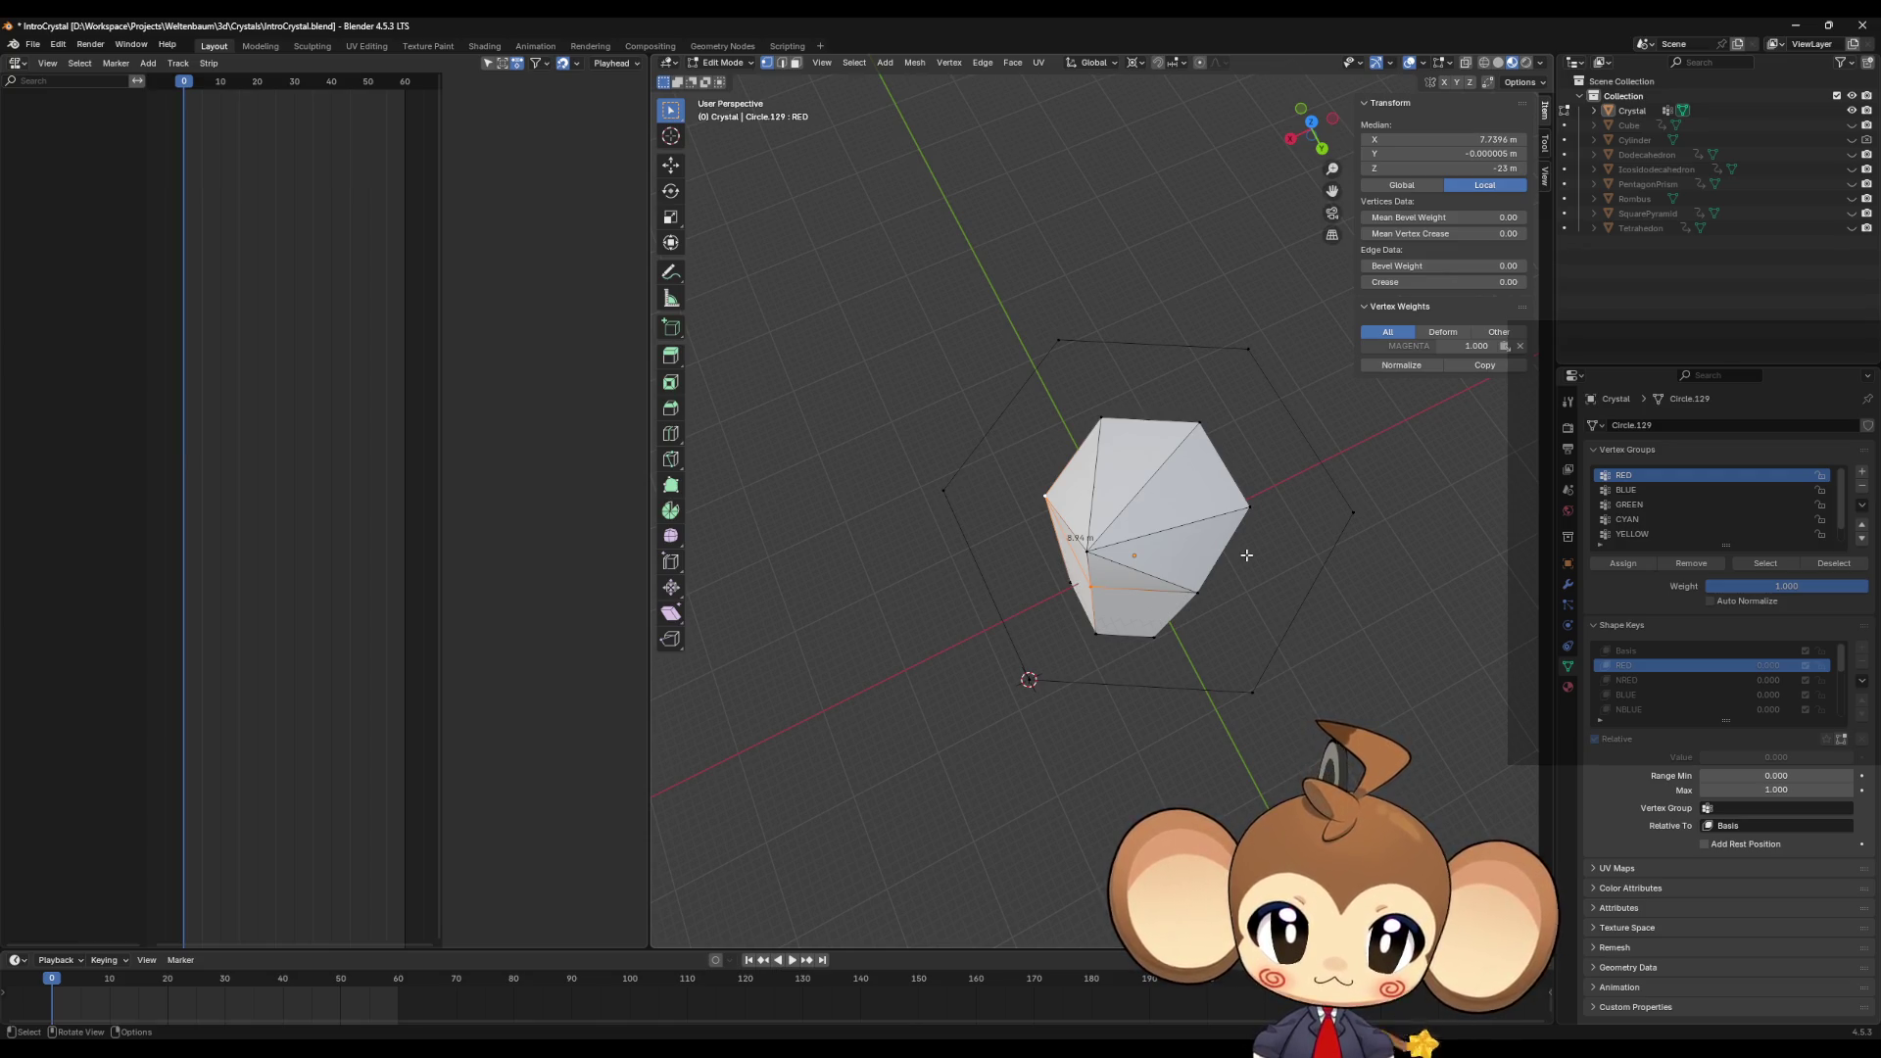
left_click(1031, 678, "alt")
Step: Delete the vertices of the duplicated hexagon ring
key("x")
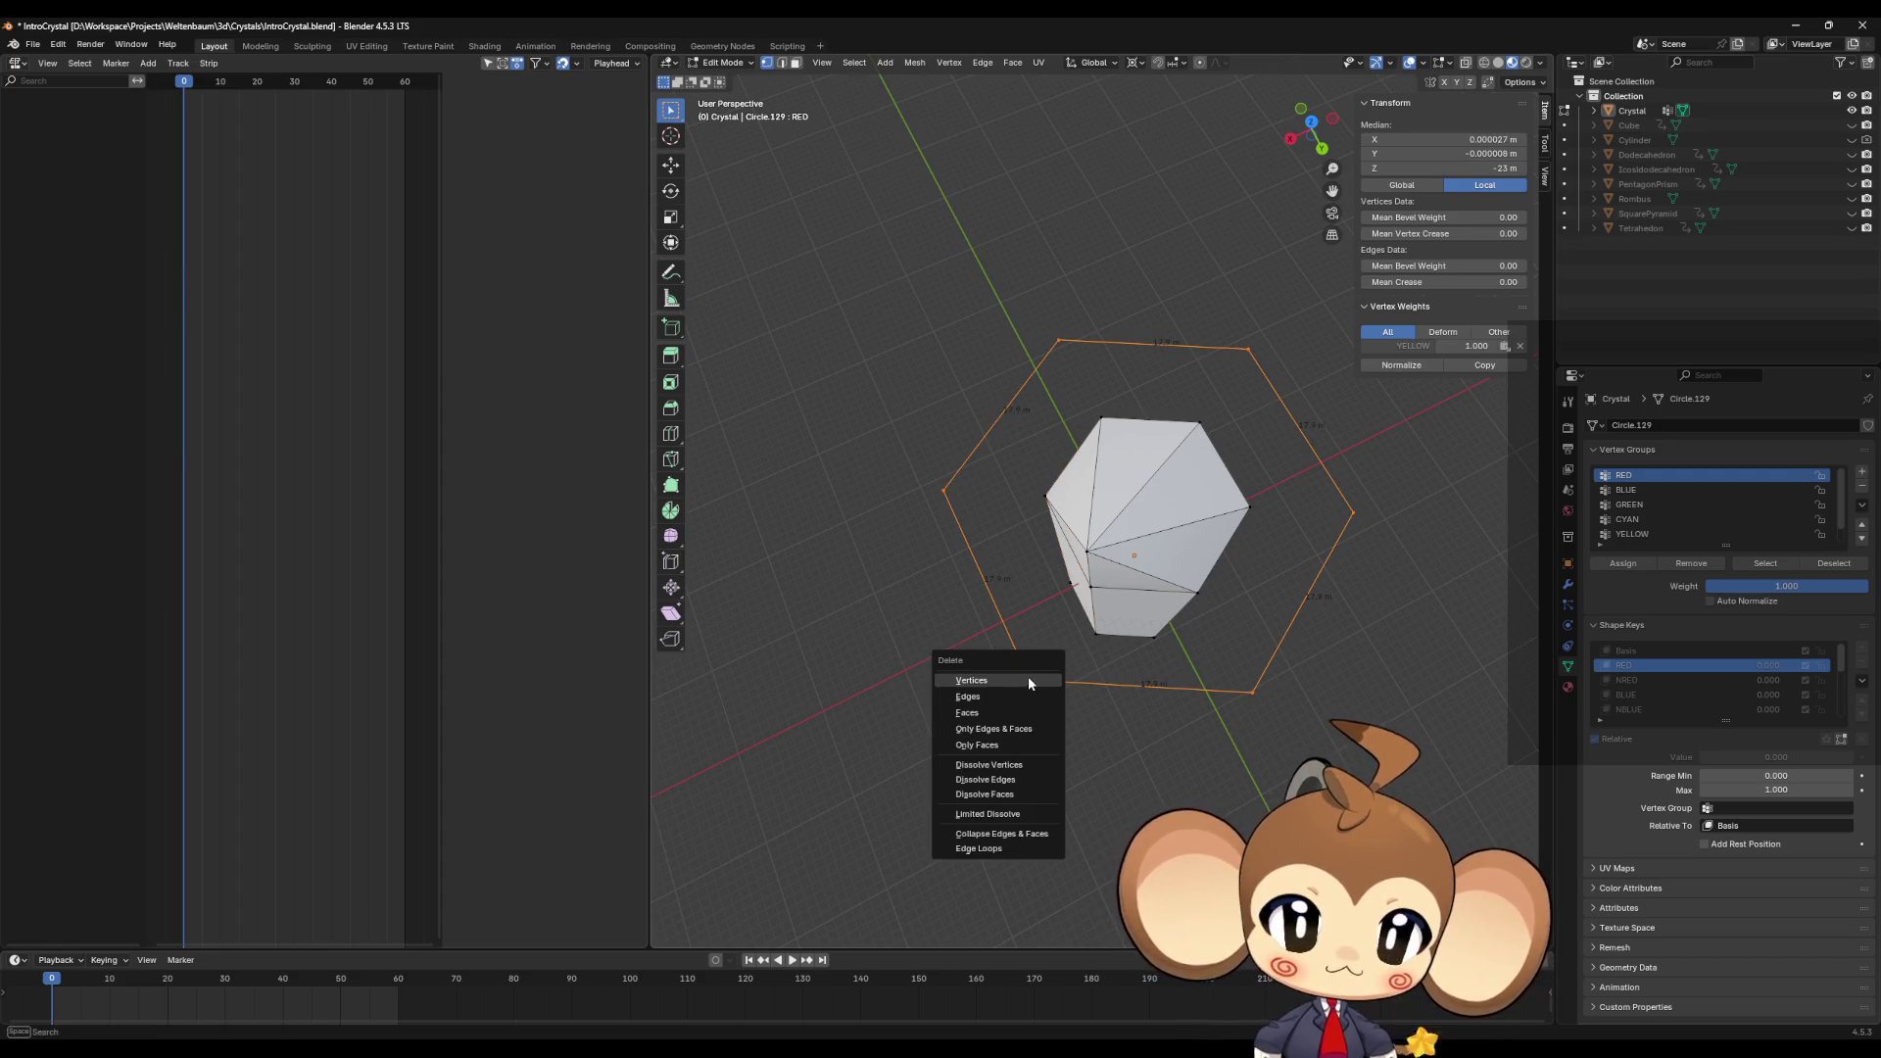
left_click(1019, 676)
middle_click_drag(1212, 641, 1219, 572)
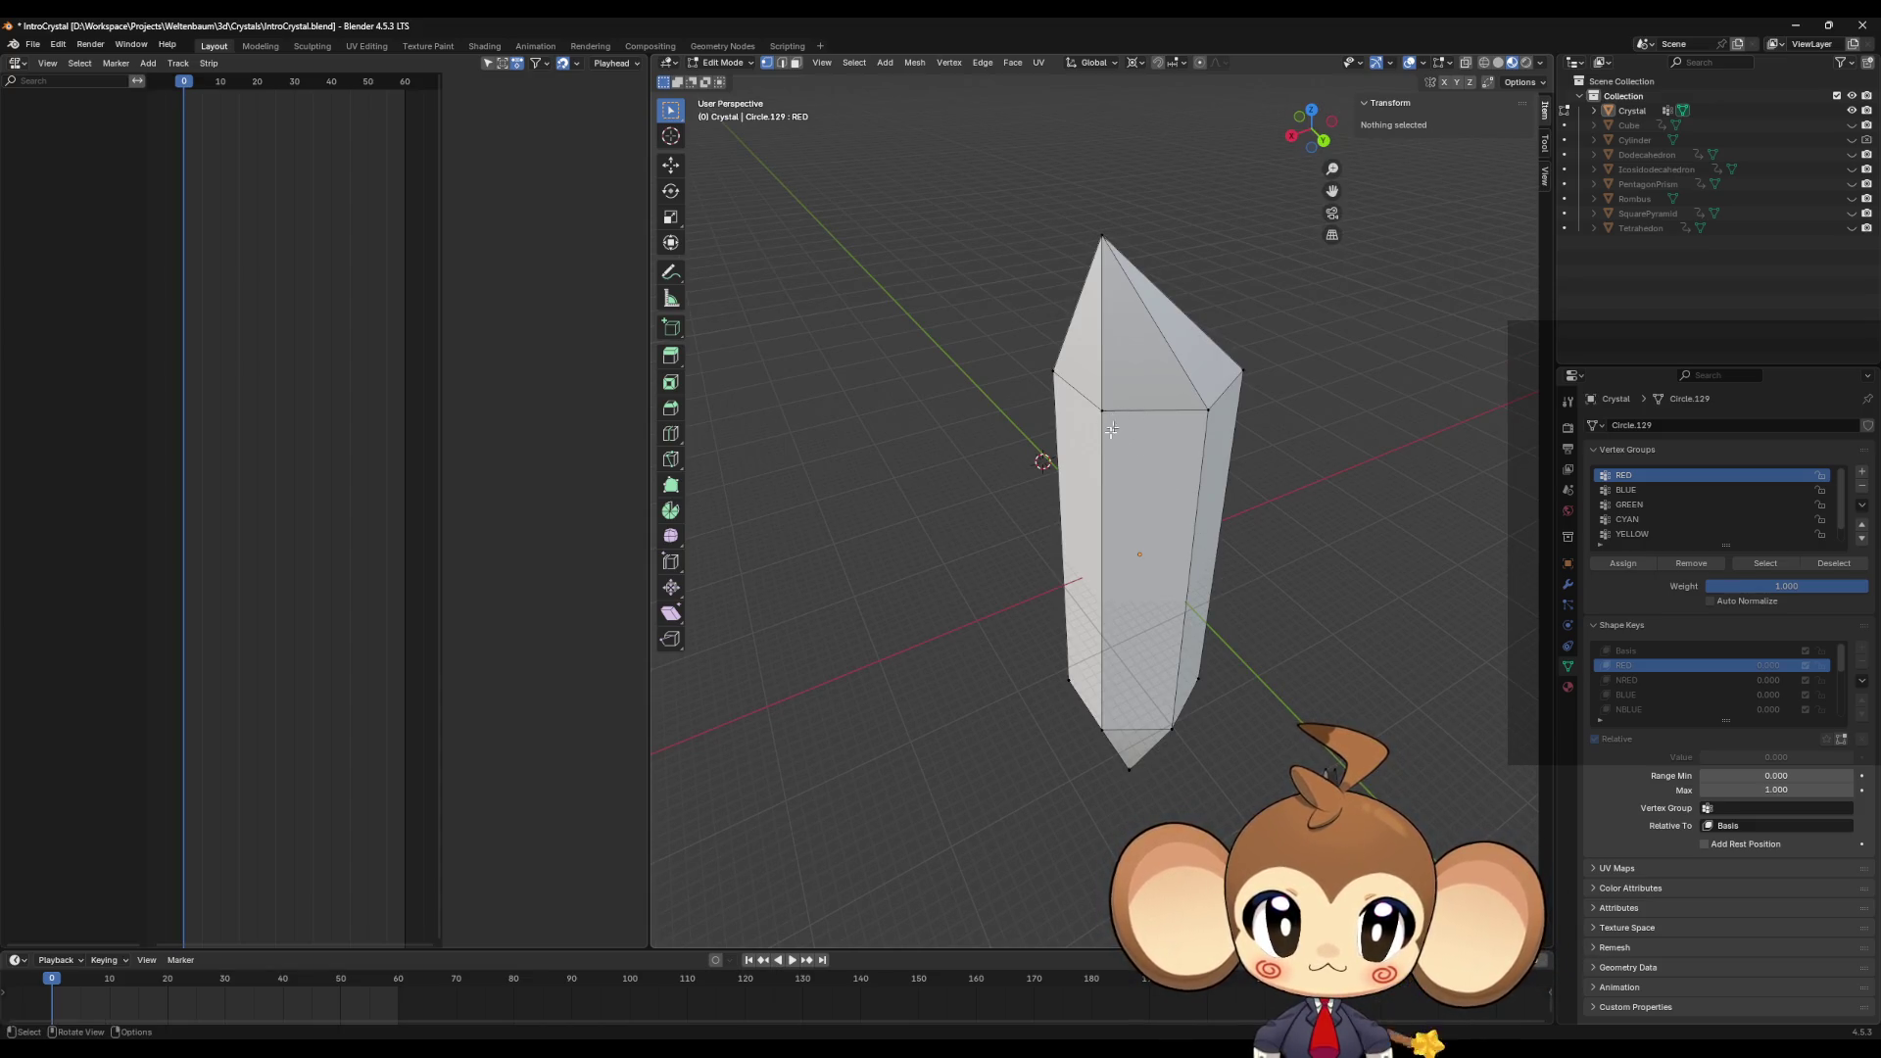
middle_click_drag(1112, 485, 1101, 565)
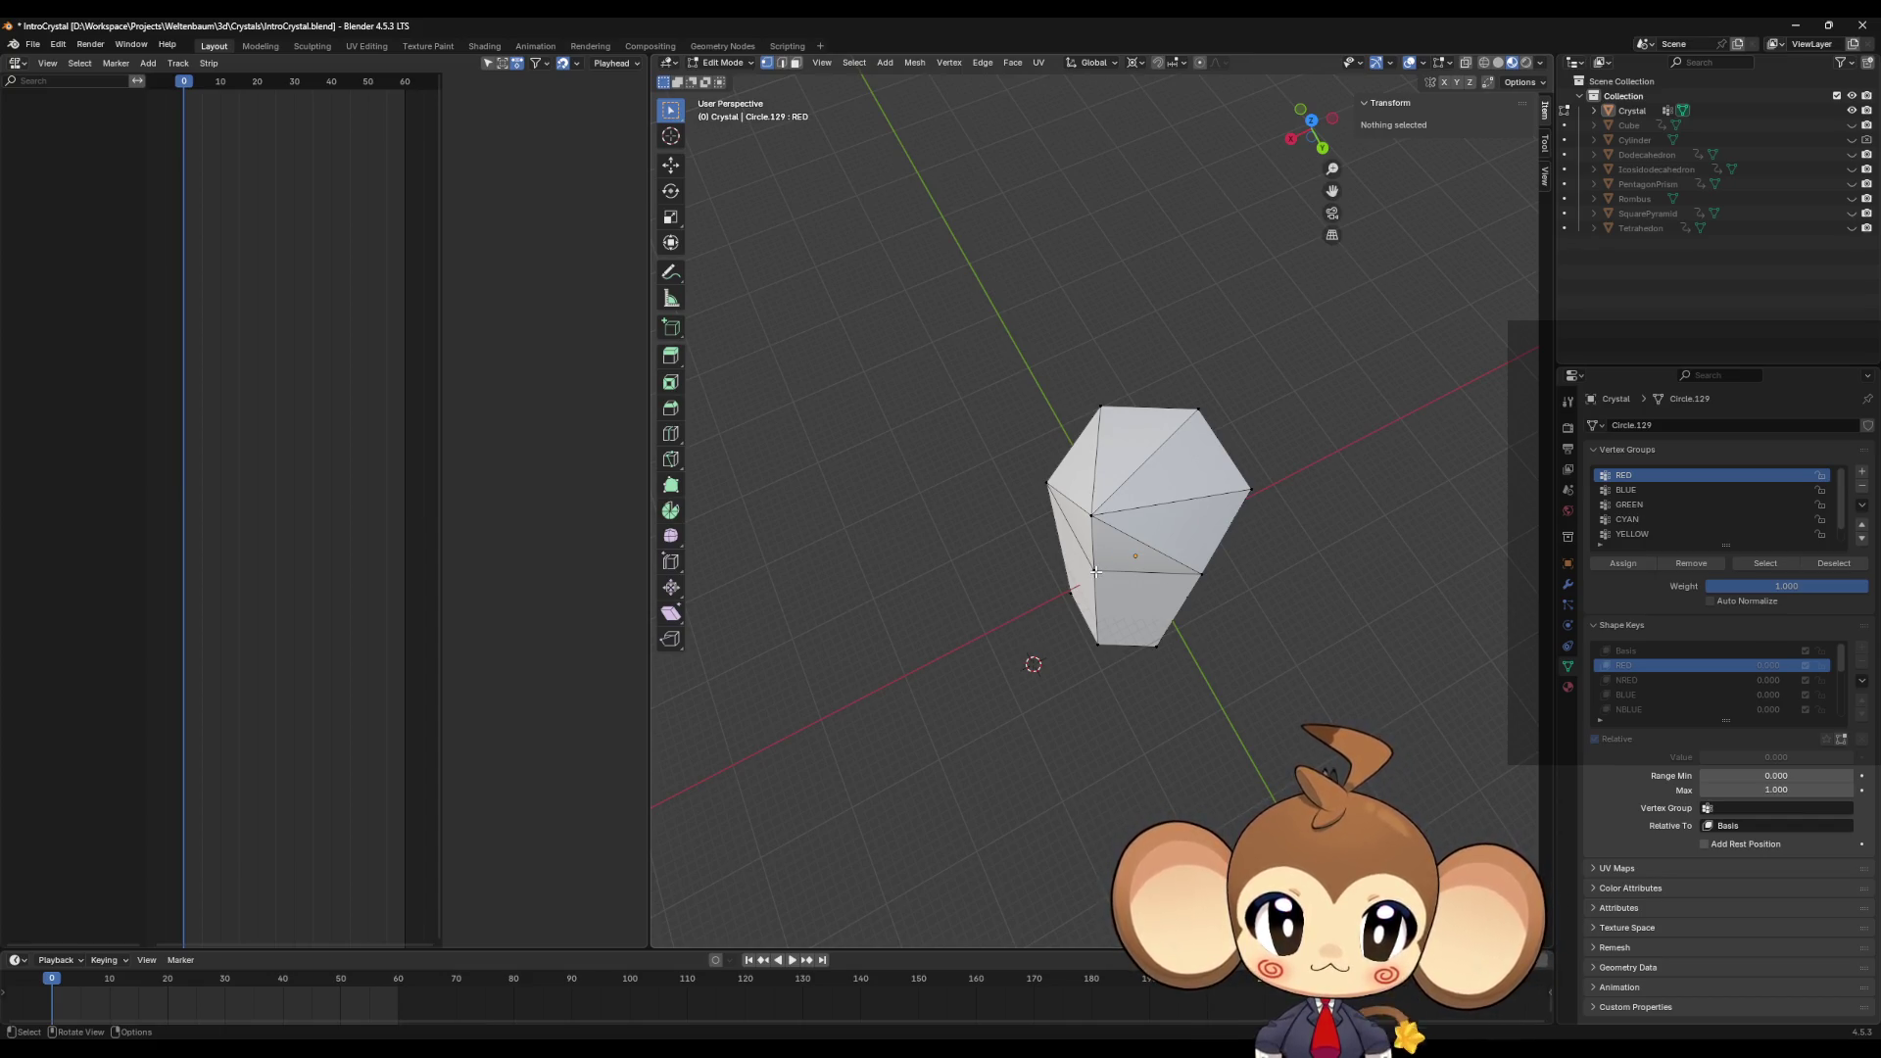
Step: Select the two vertices forming the crystal's left vertical edge
left_click(1095, 569)
middle_click_drag(1141, 569, 1144, 546)
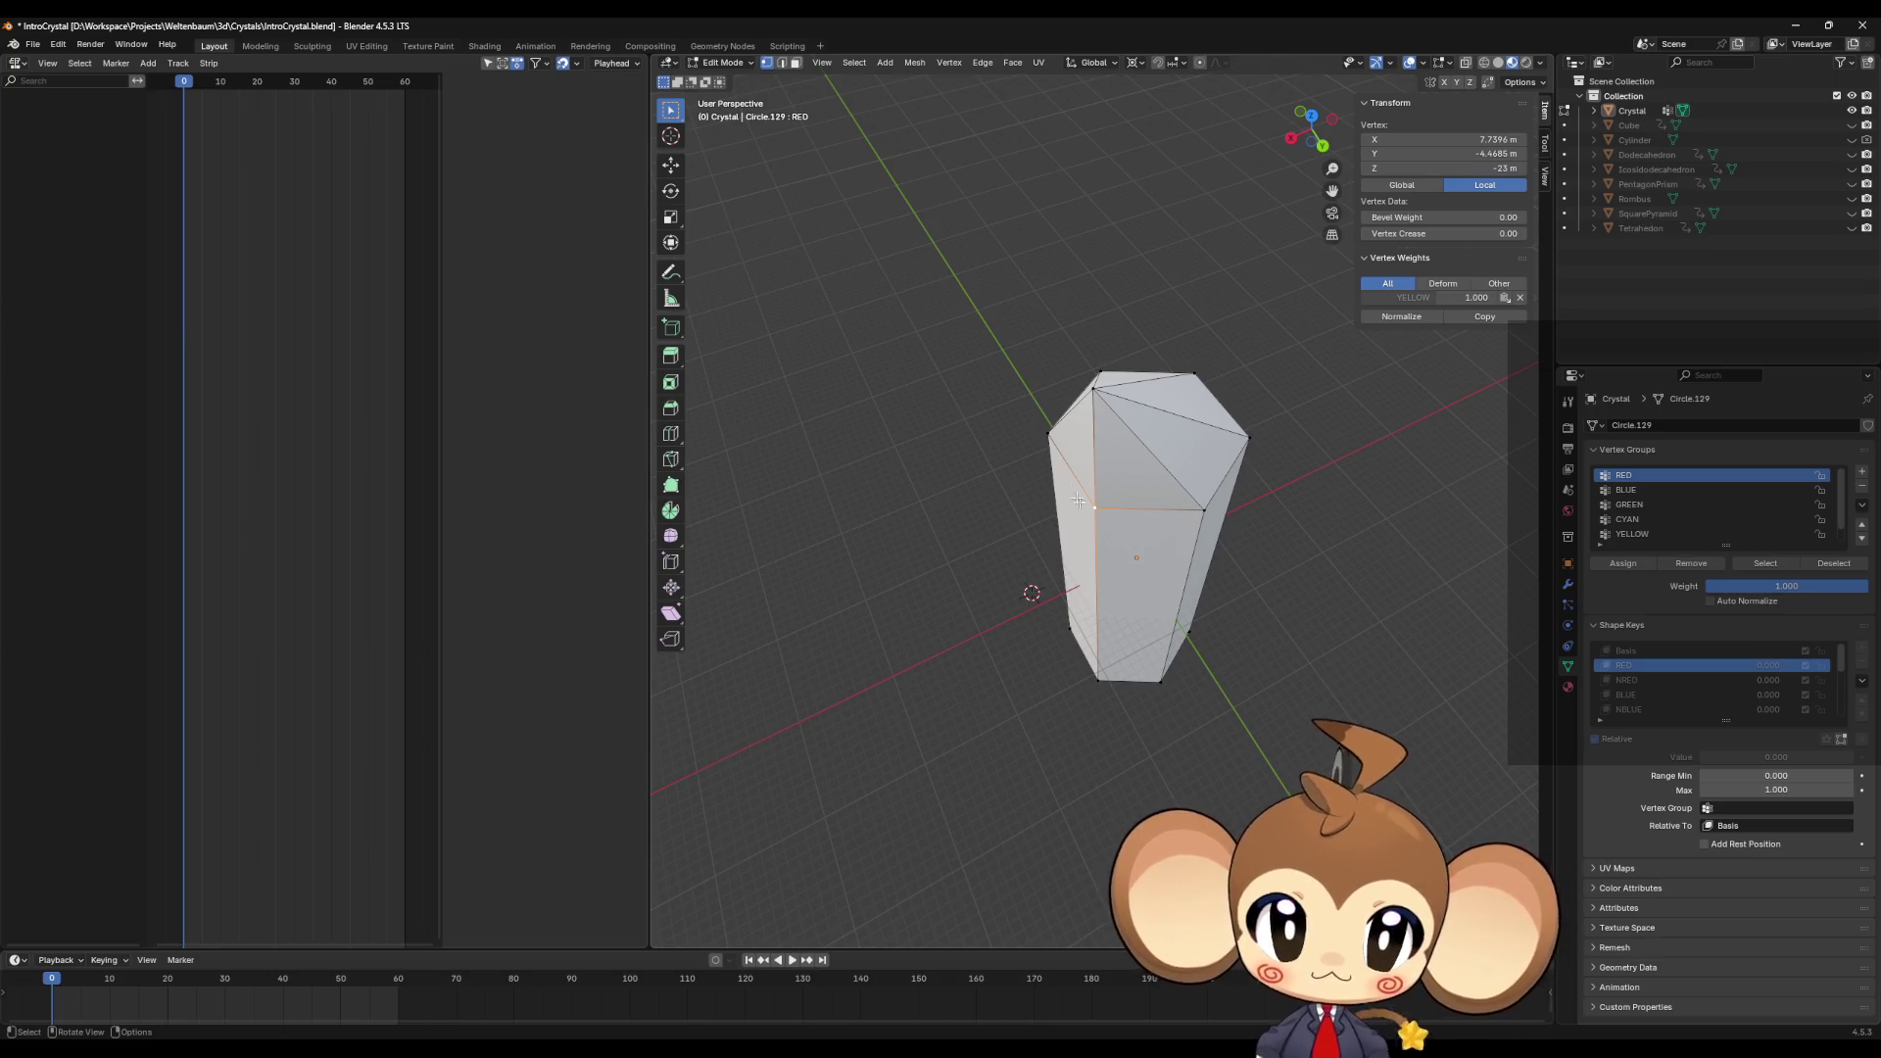
left_click(1124, 538, "shift")
mouse_move(1124, 538)
middle_mouse_down()
mouse_move(1087, 519)
mouse_move(1132, 556)
middle_mouse_up()
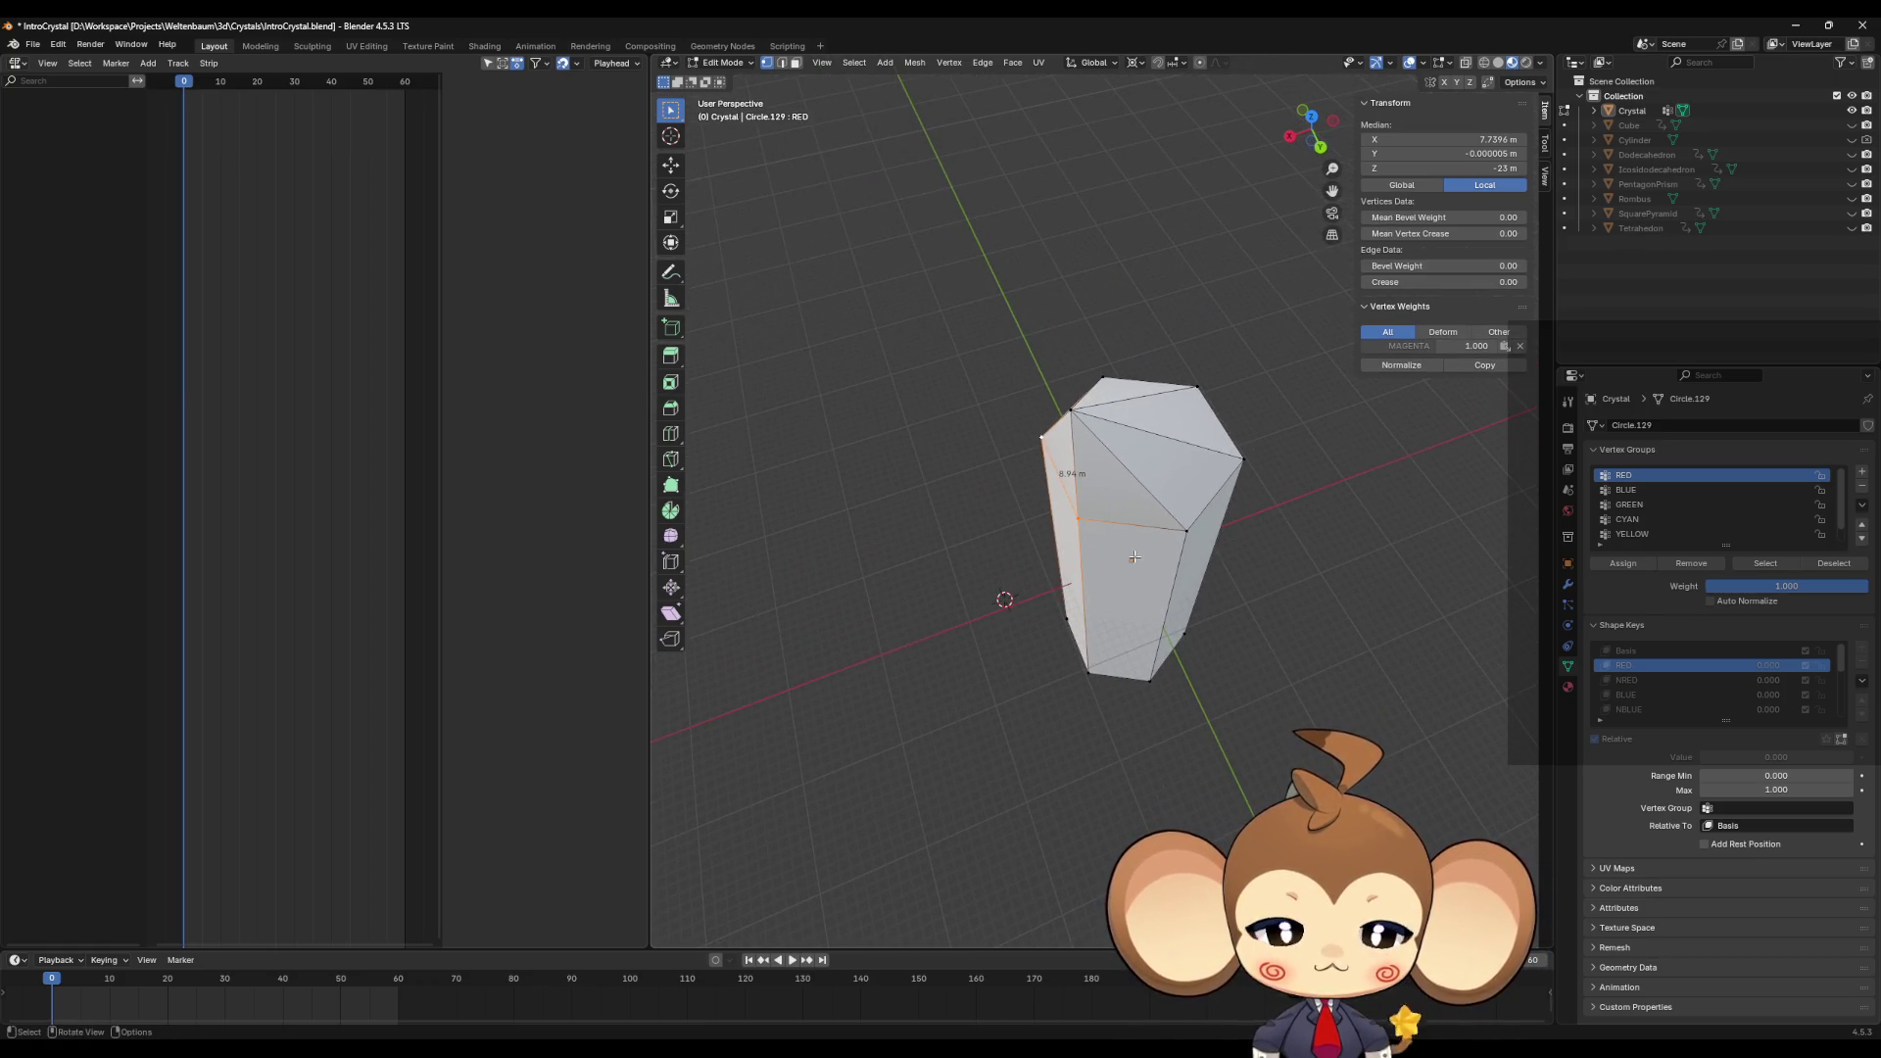
Step: Move the selected left edge 5 m along X in the RED shape key
key("g")
key("x")
key("1")
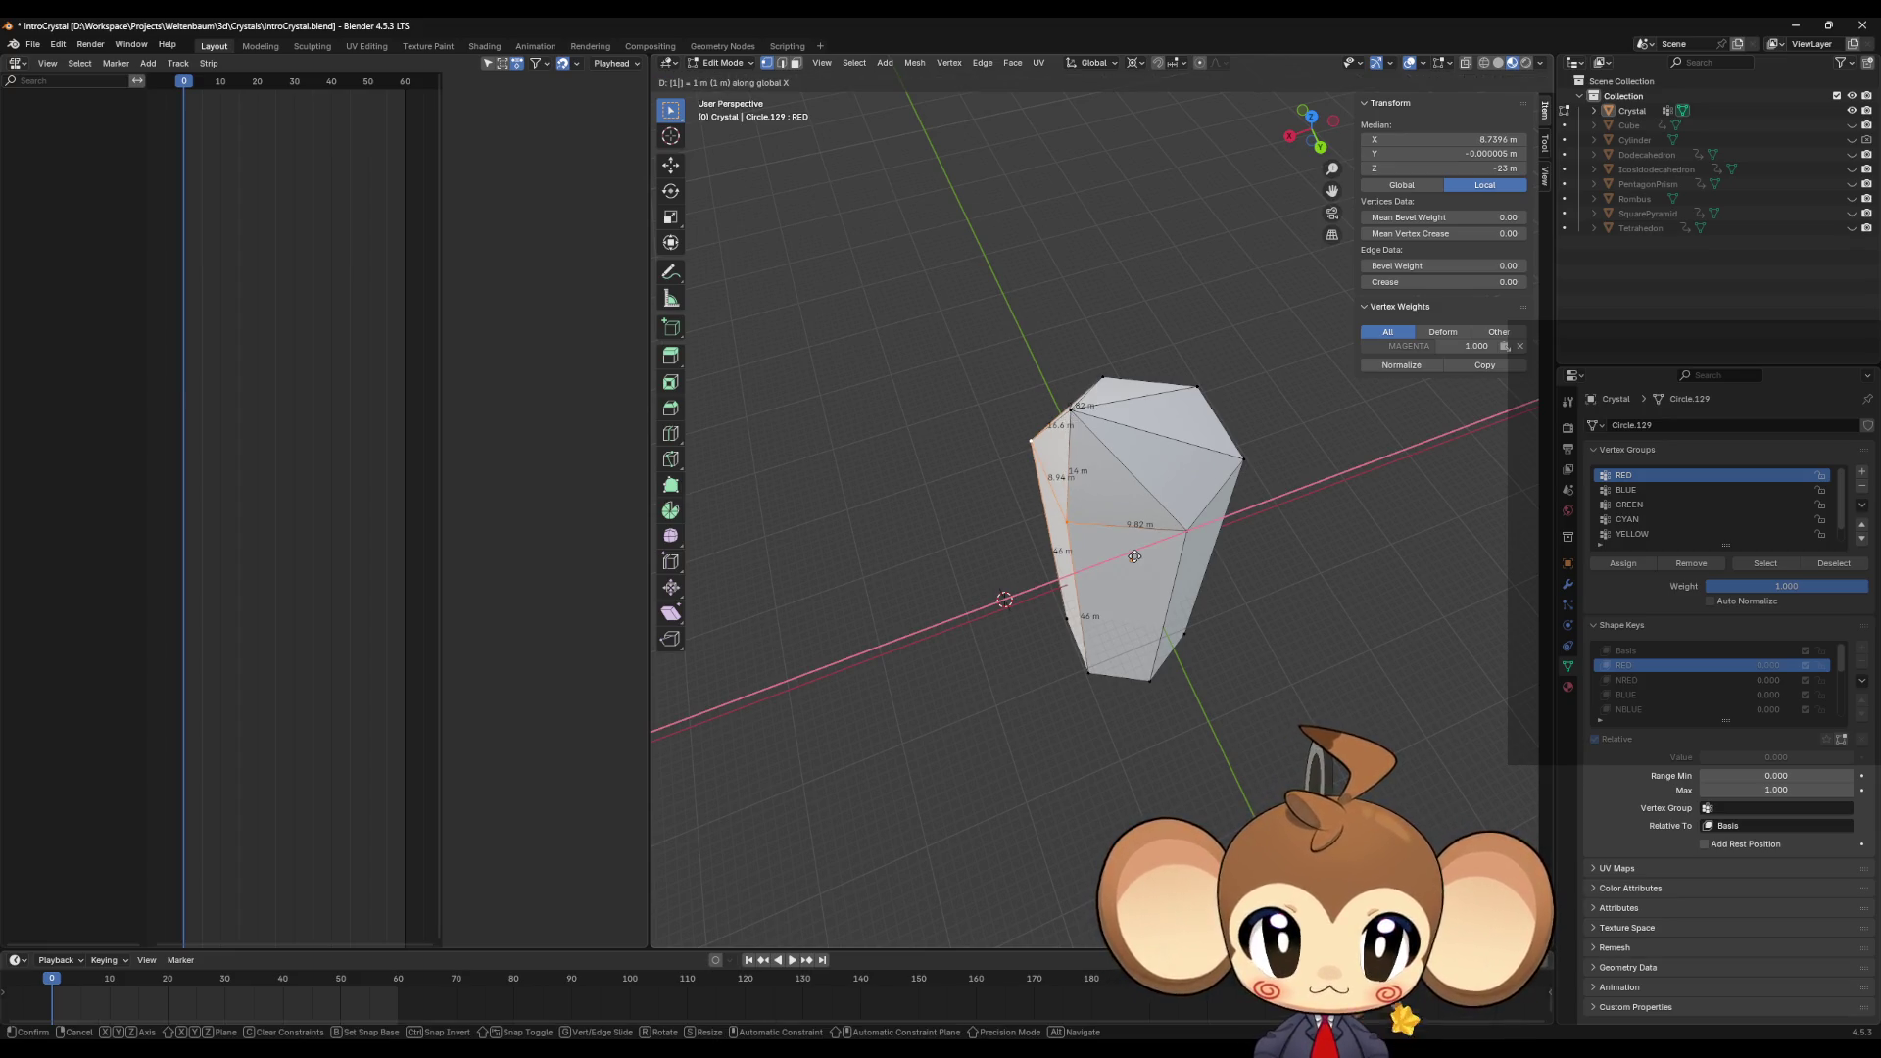
key("BackSpace")
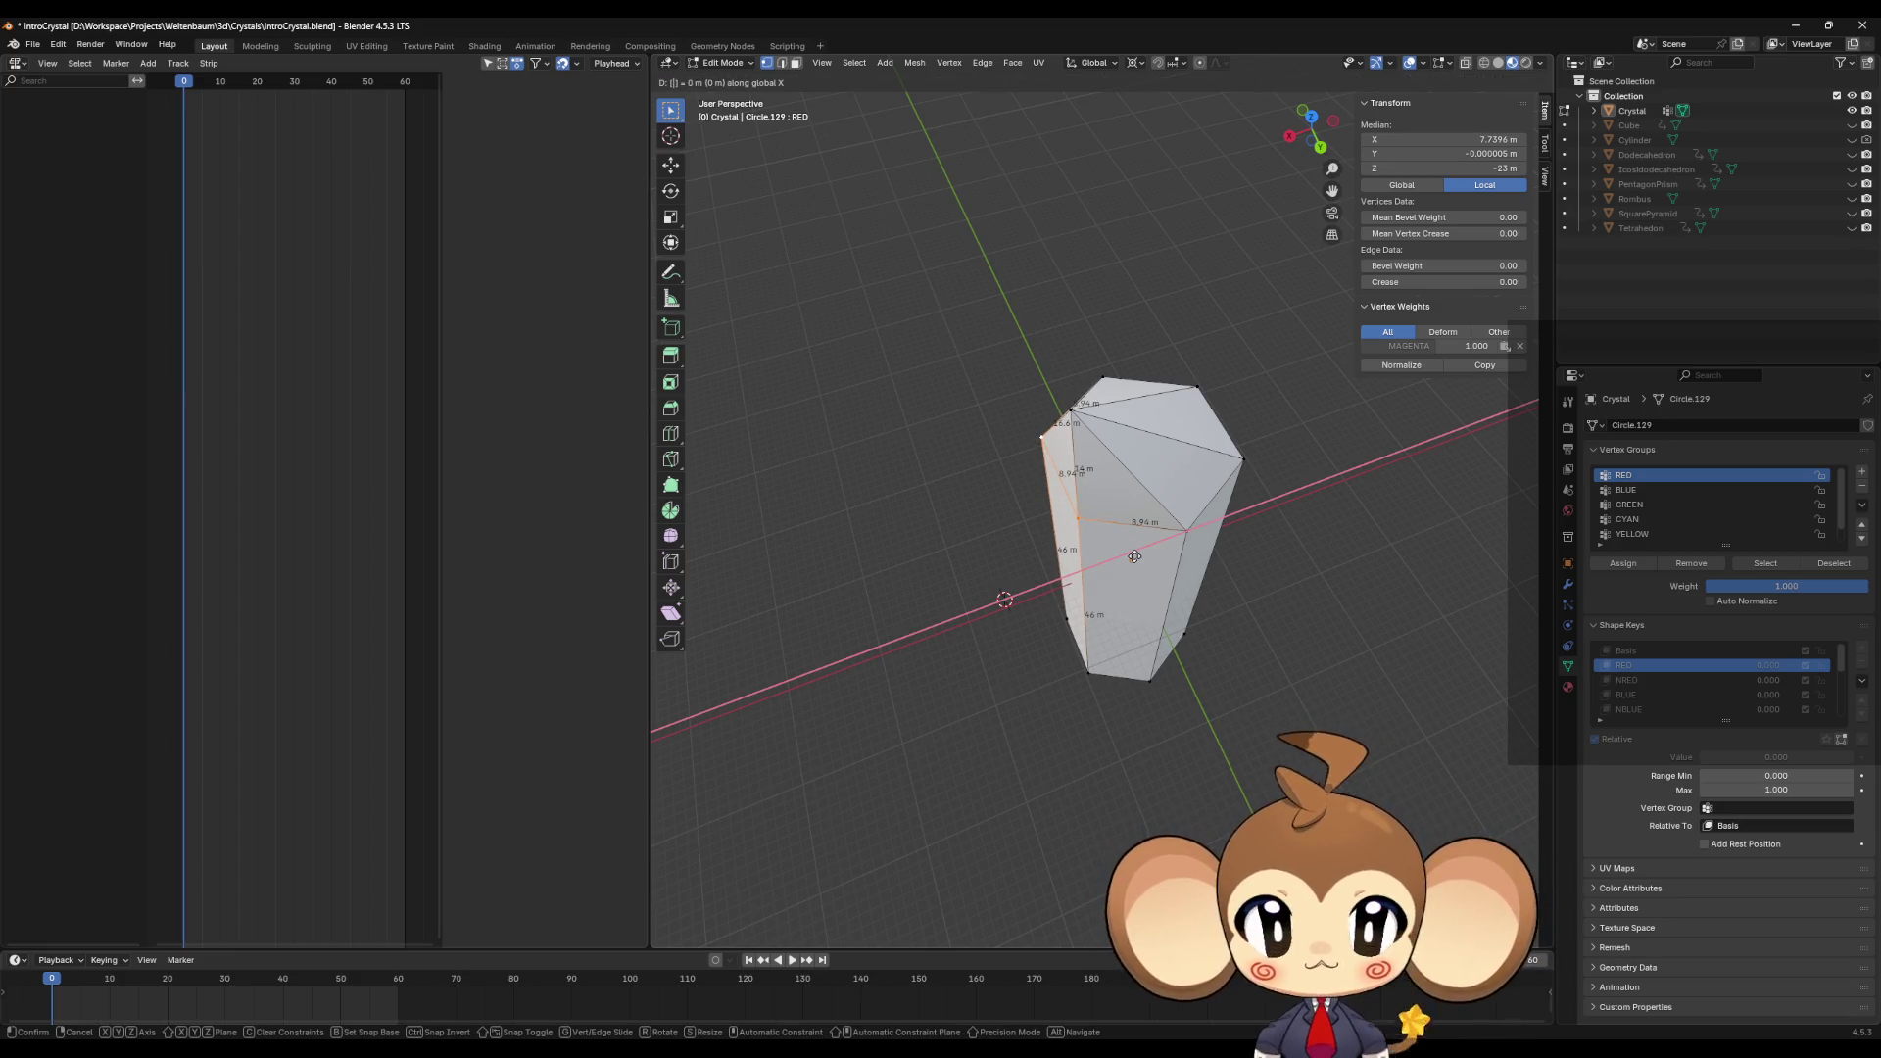
key("5")
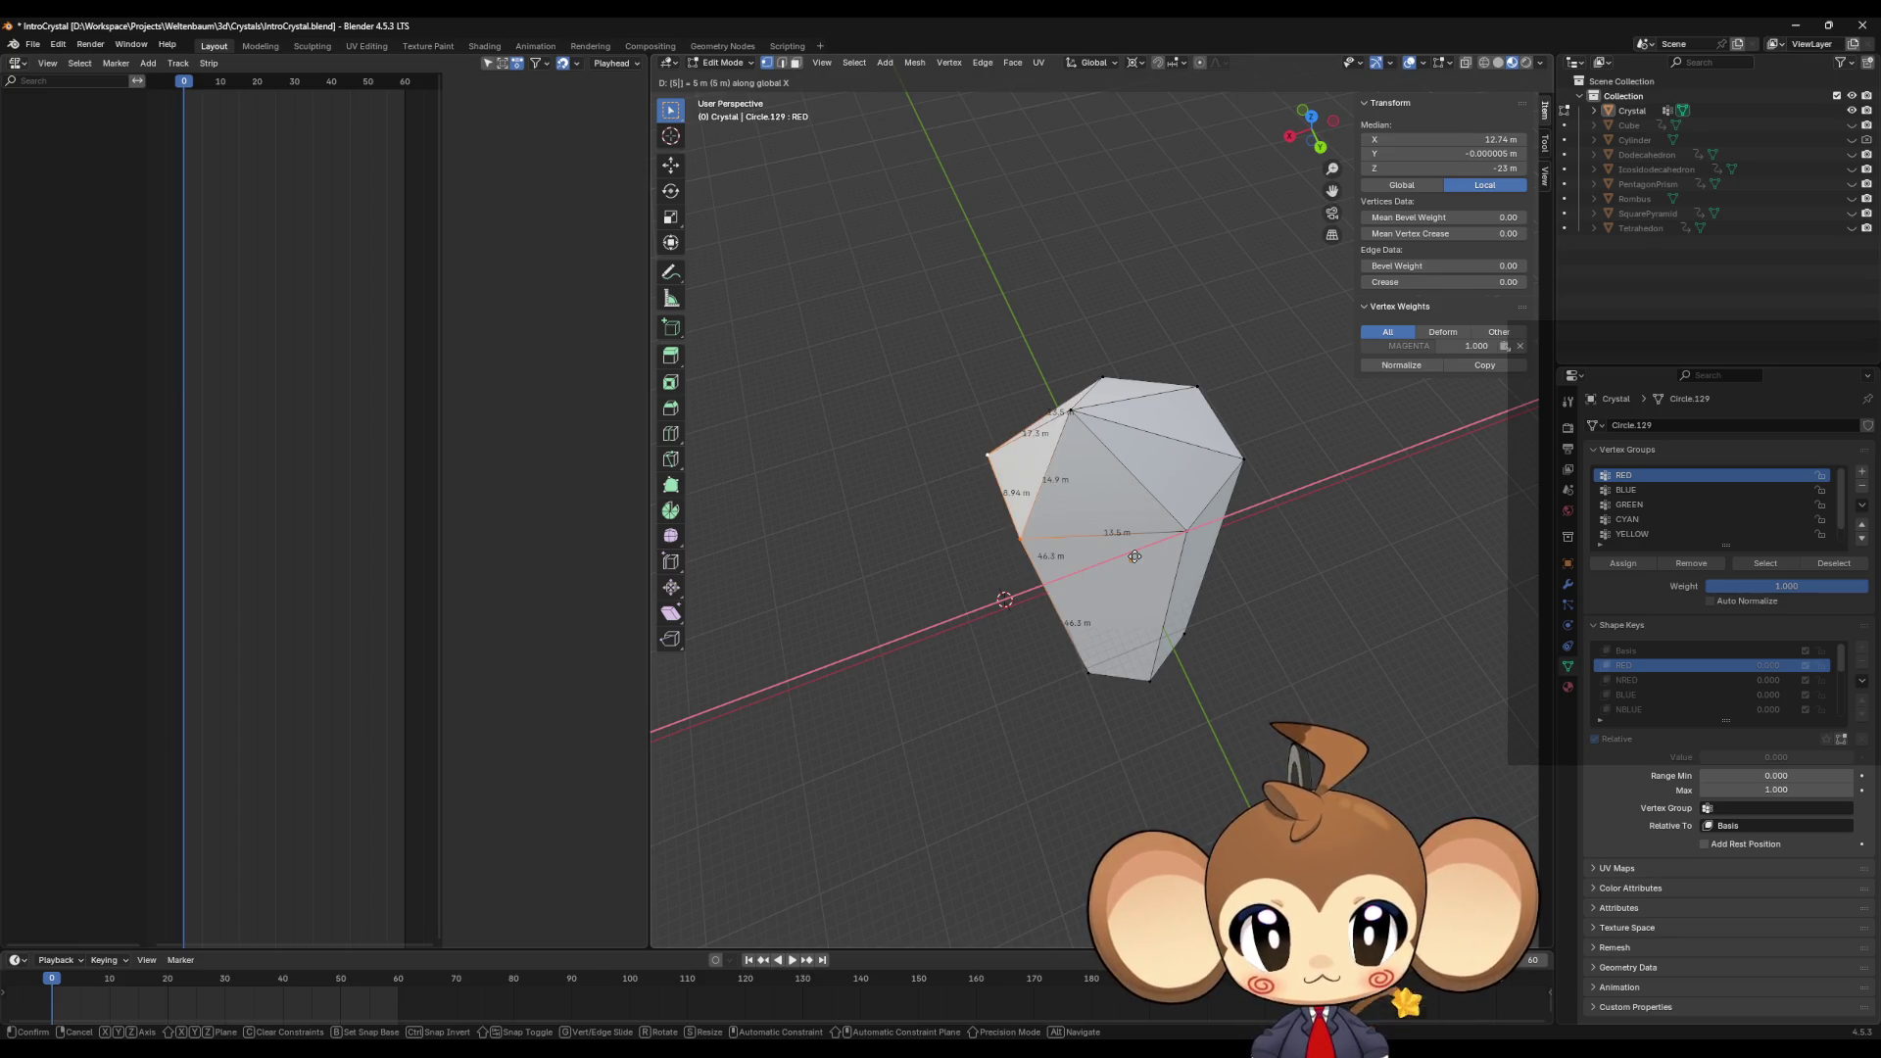
key("BackSpace")
key("3")
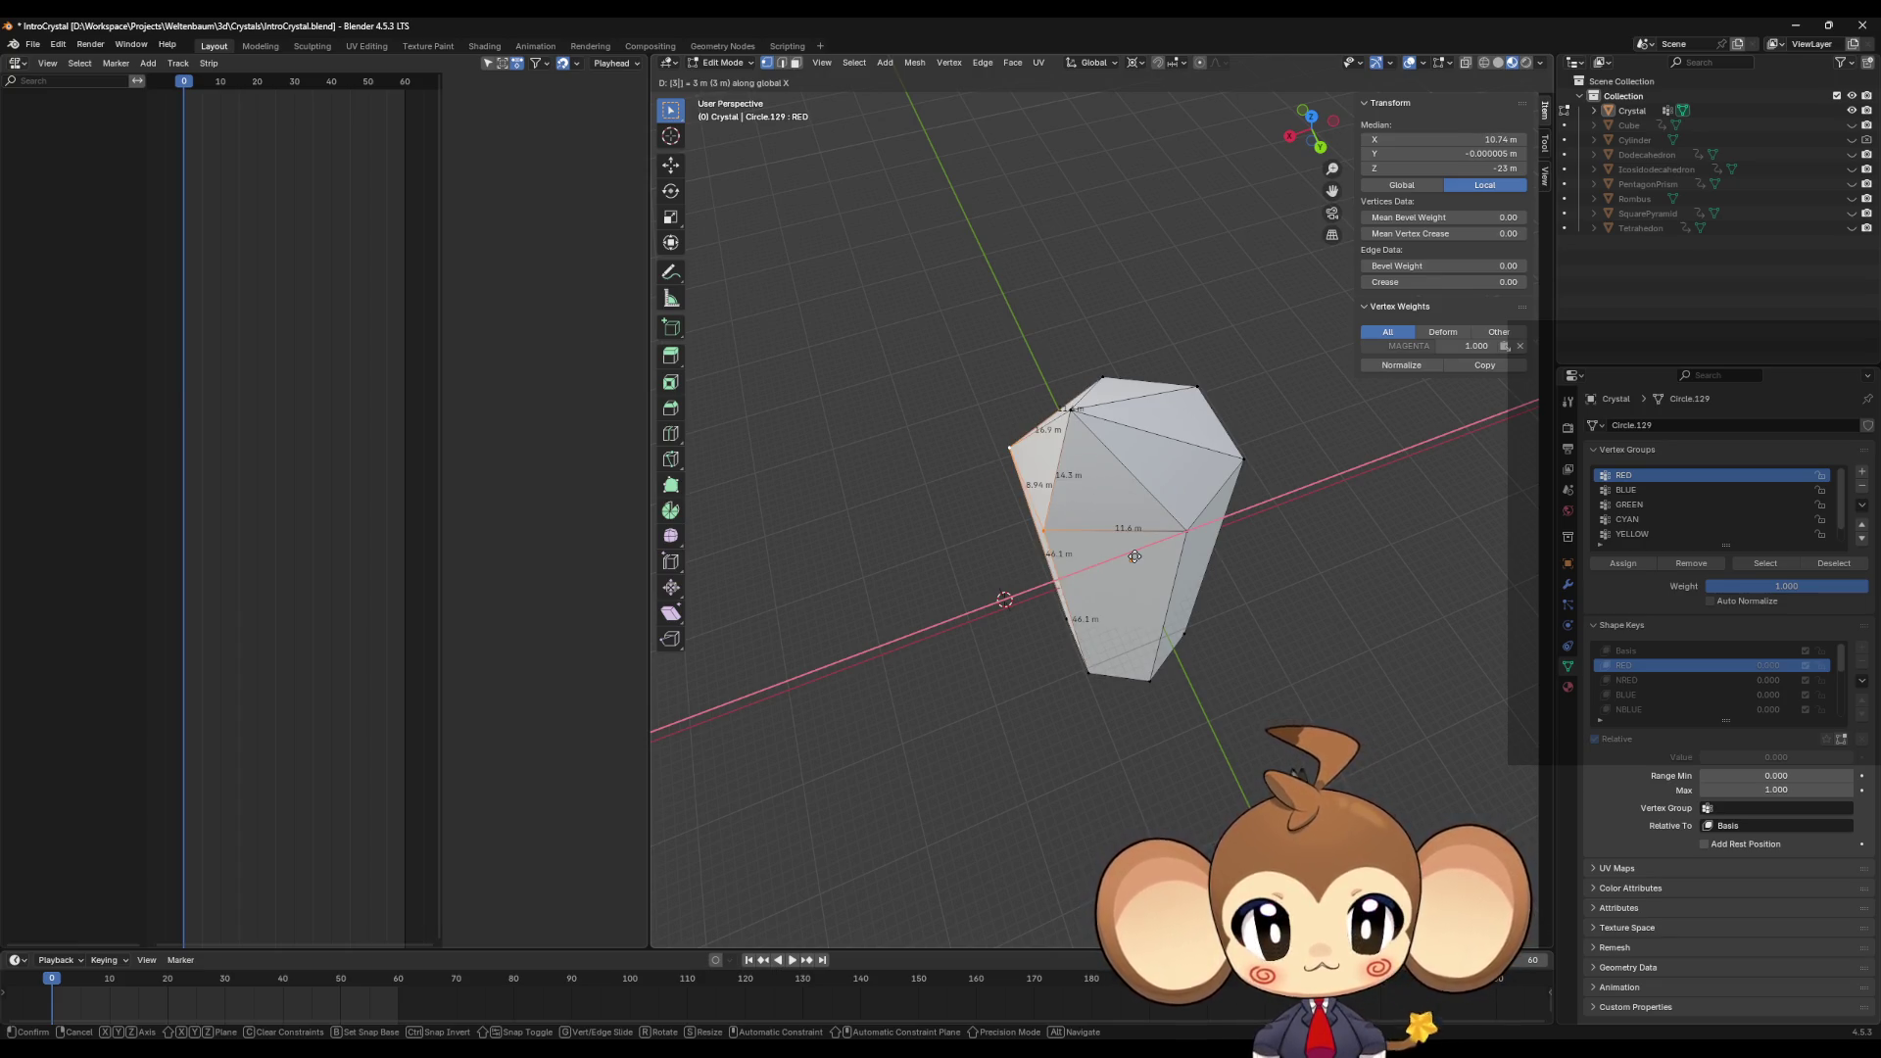
key("BackSpace")
key("5")
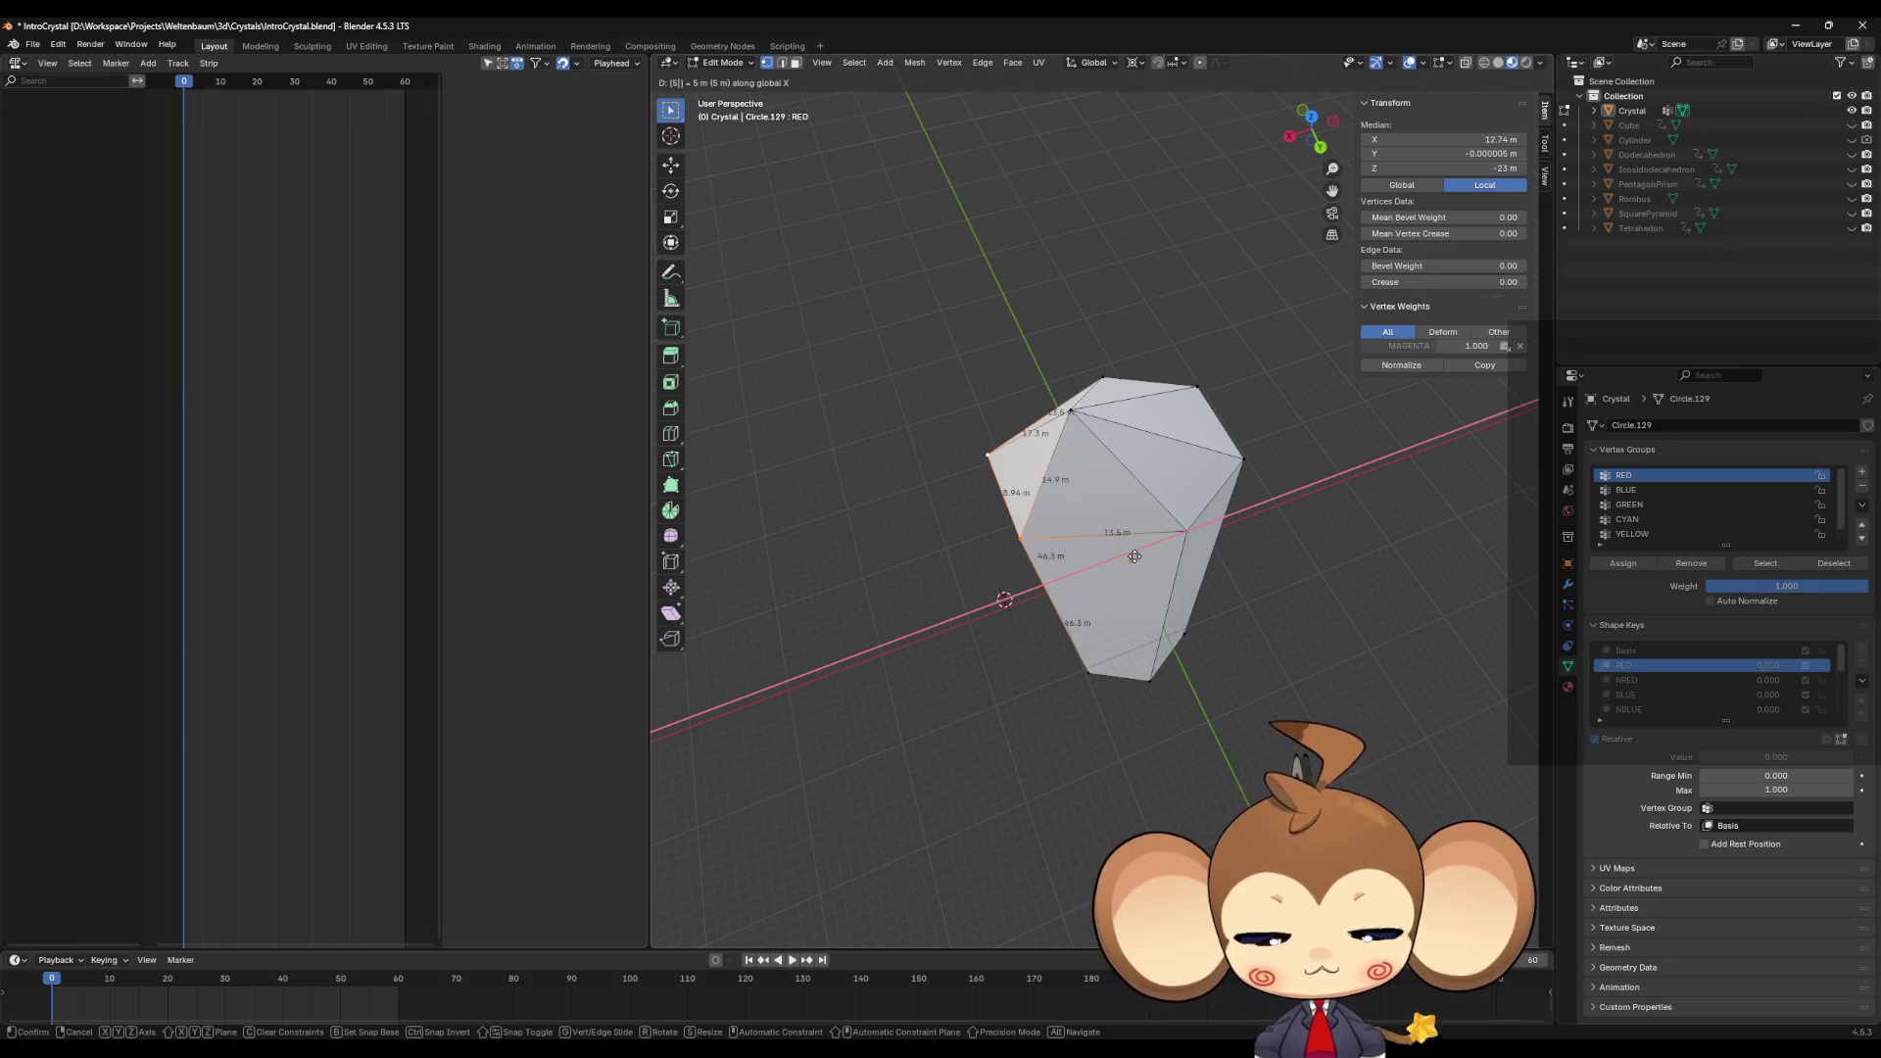
key("Return")
middle_click_drag(1152, 584, 1173, 630)
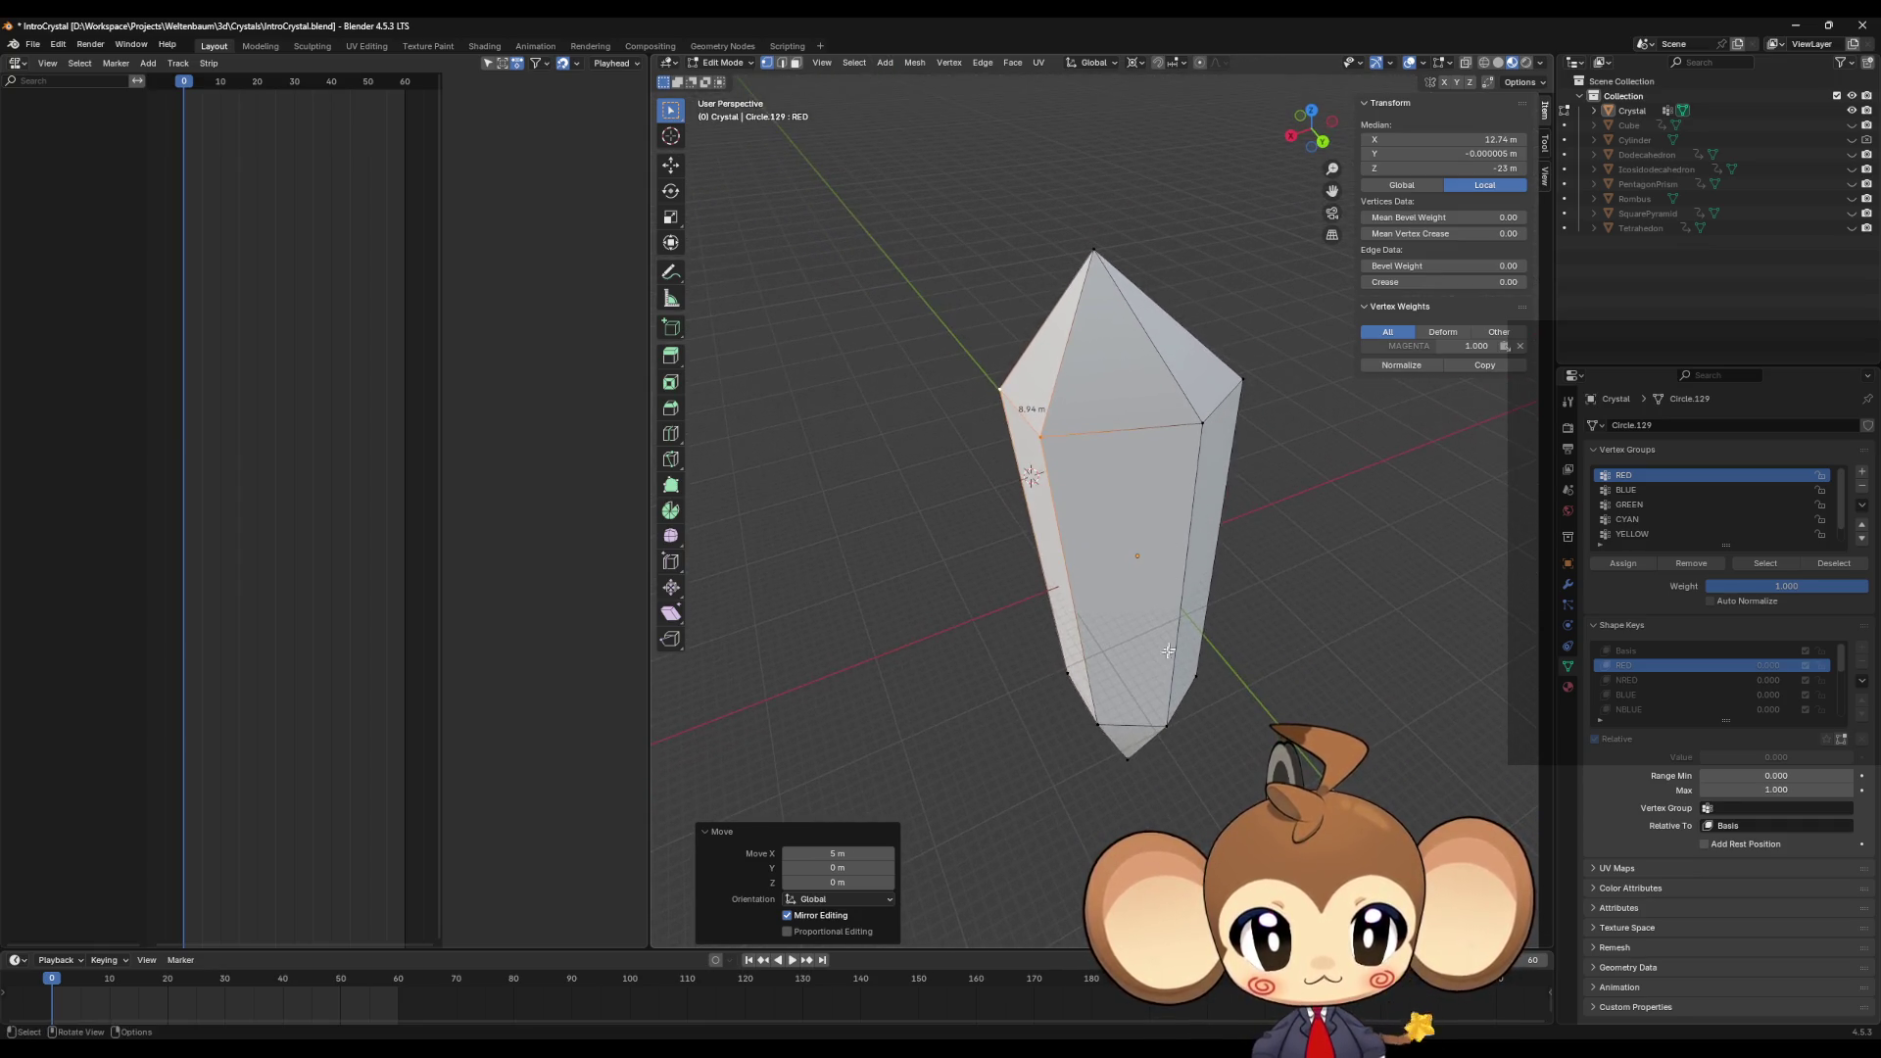
Step: Move a bottom-left vertex −3 m along X, then return to the Basis shape key
left_click(1097, 718)
key("g")
key("x")
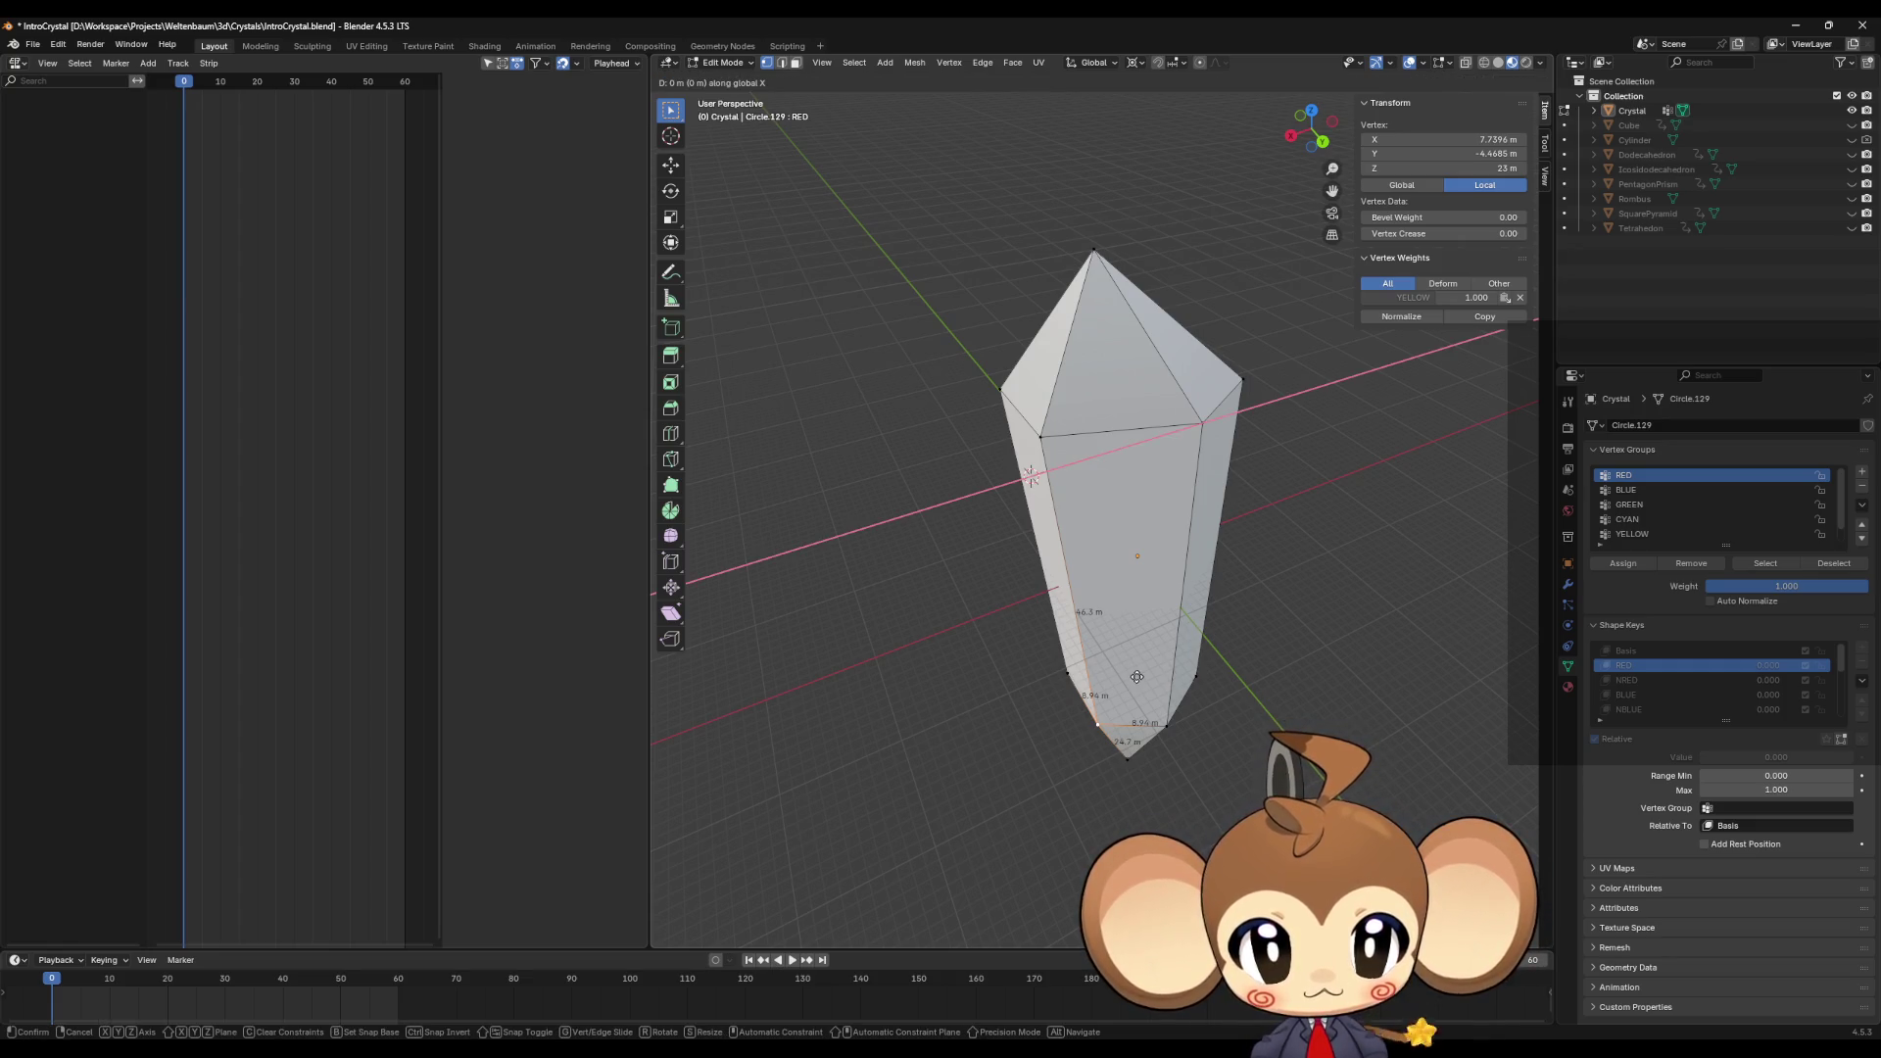
type("-3")
key("Return")
mouse_move(1137, 680)
middle_mouse_down()
mouse_move(1172, 638)
mouse_move(1169, 683)
middle_mouse_up()
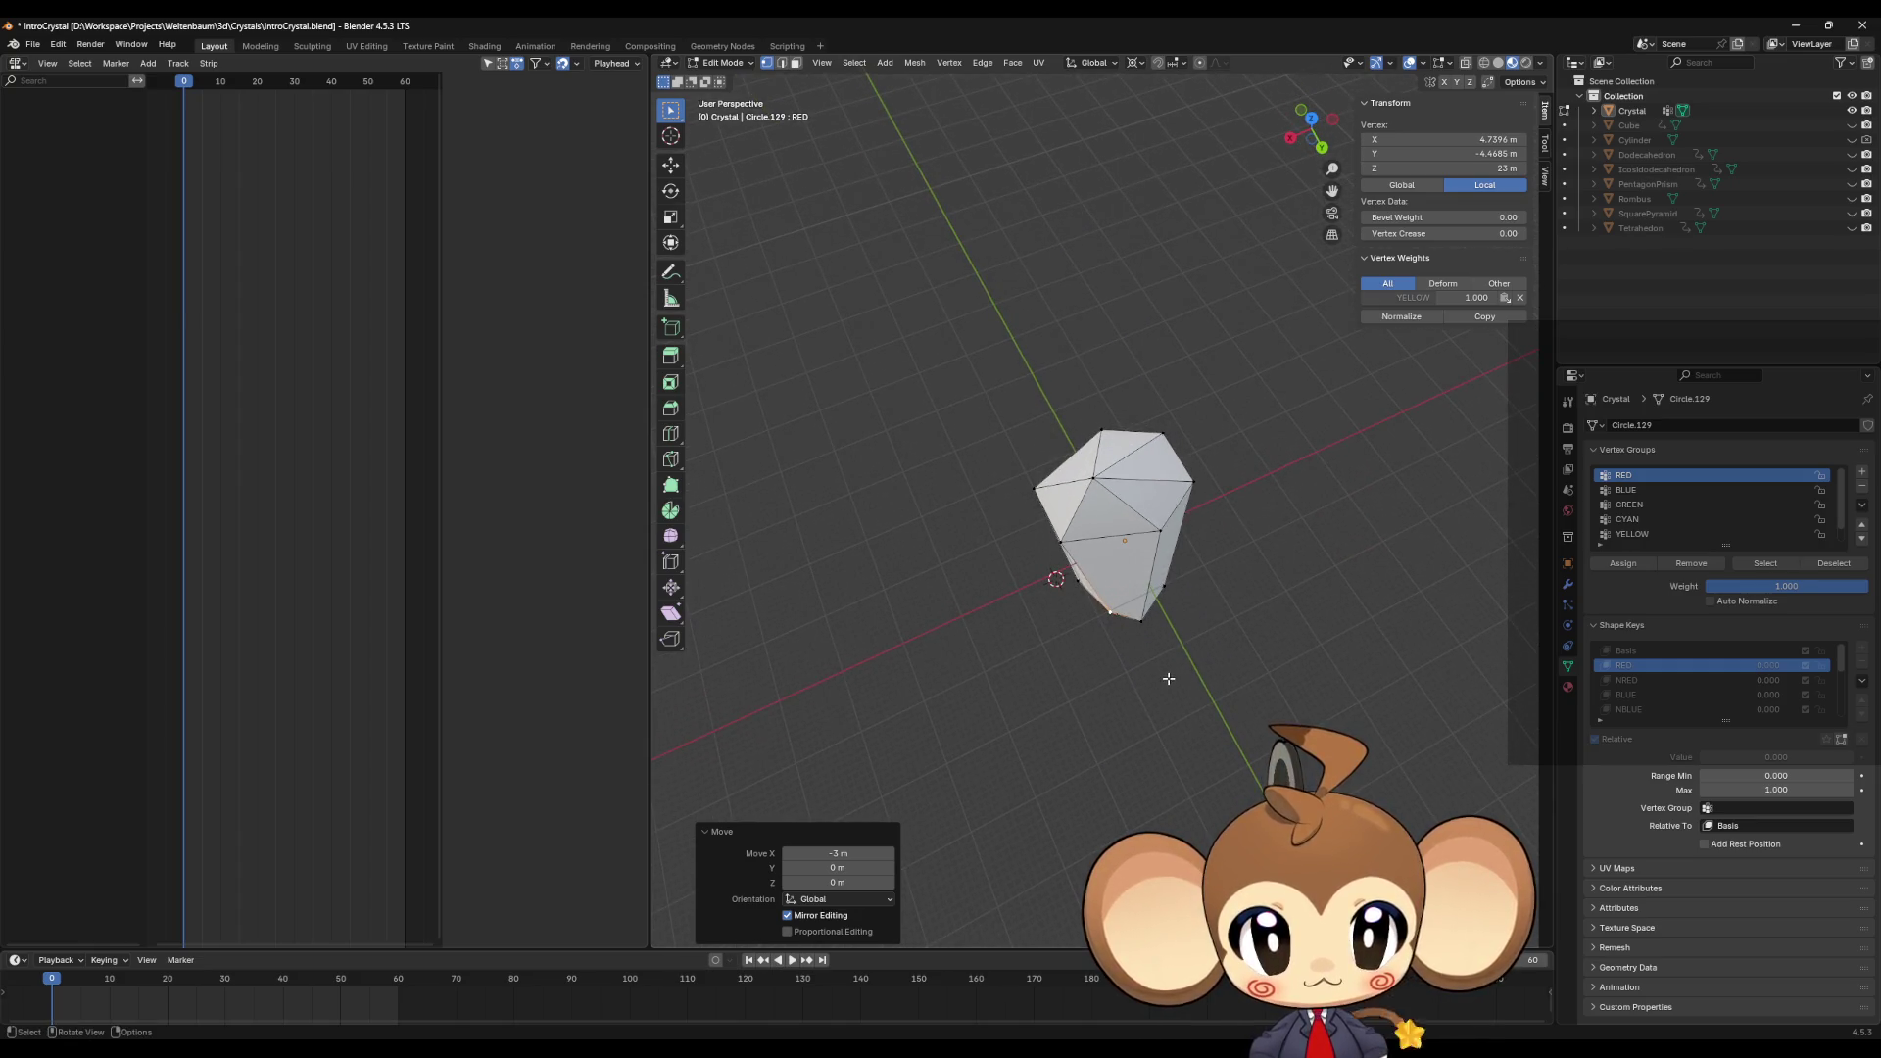
left_click(1626, 651)
Step: In Object Mode, rotate the Crystal object −60° about Z
key("Tab")
type("rz30")
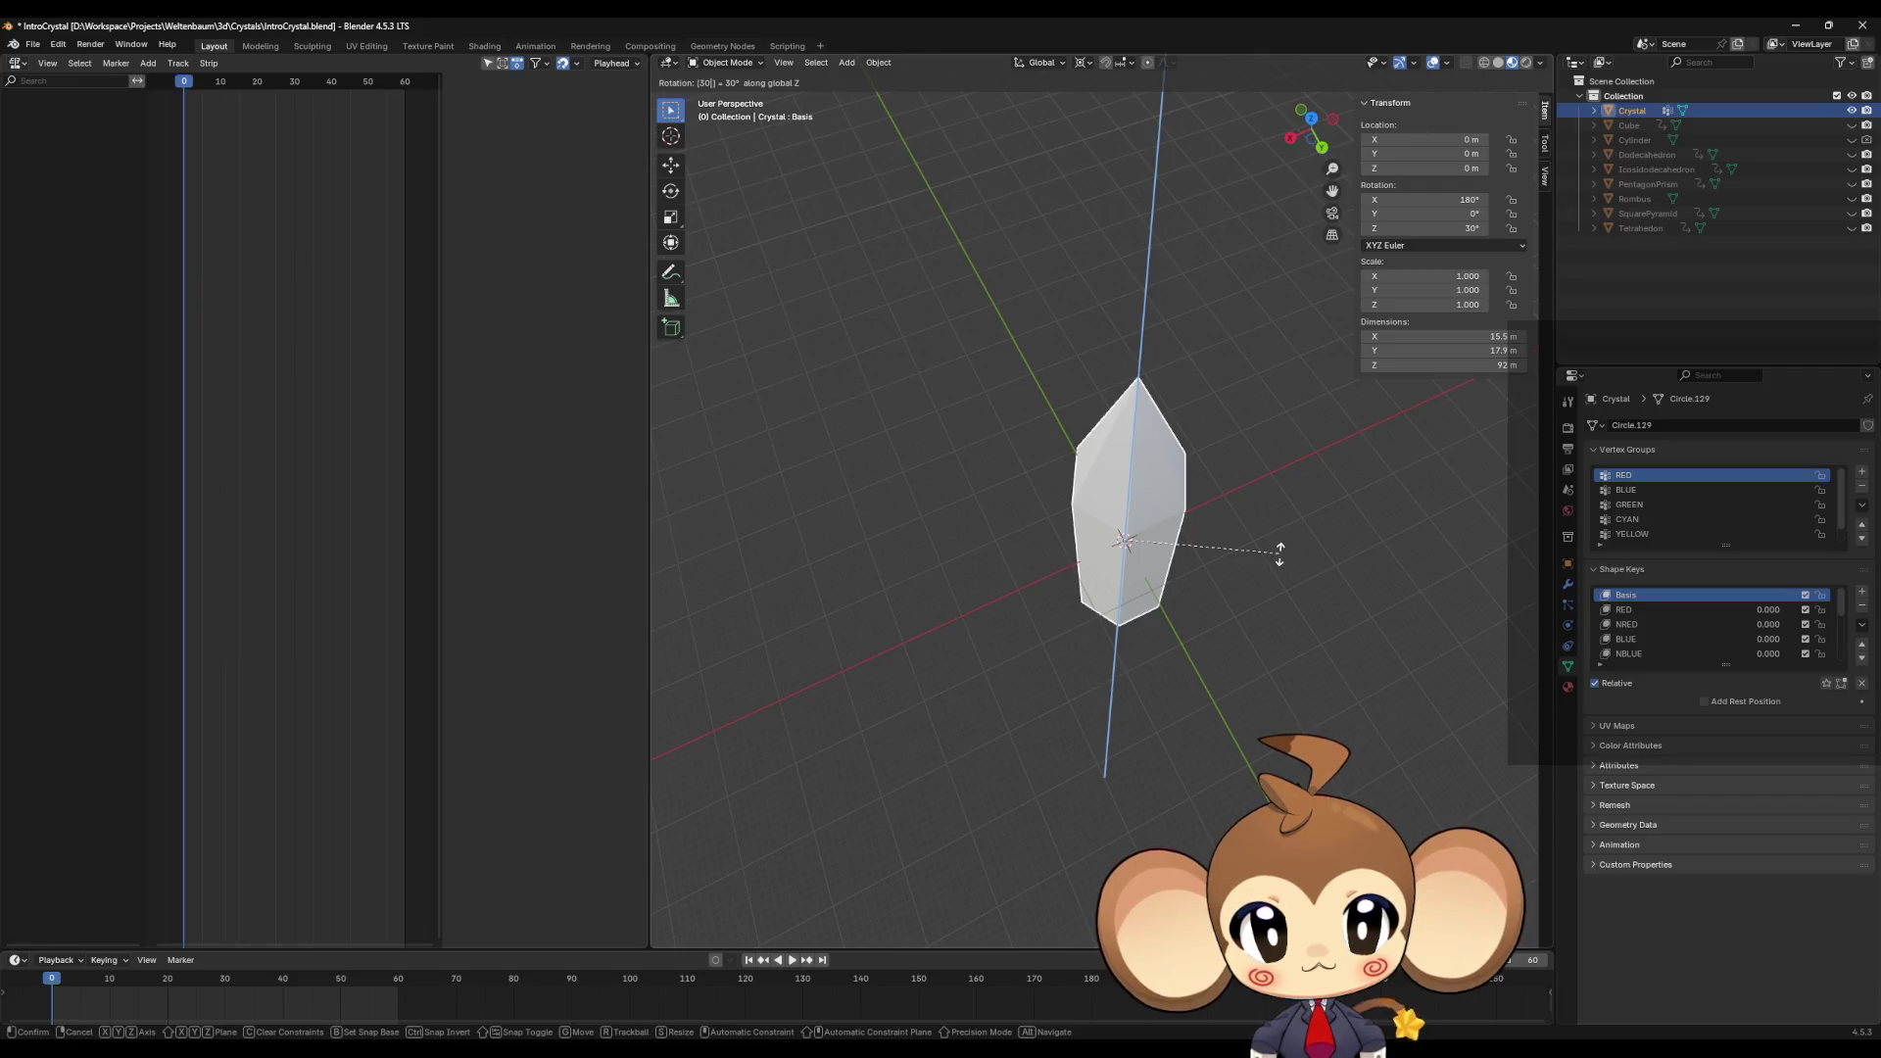
key("BackSpace")
key("BackSpace")
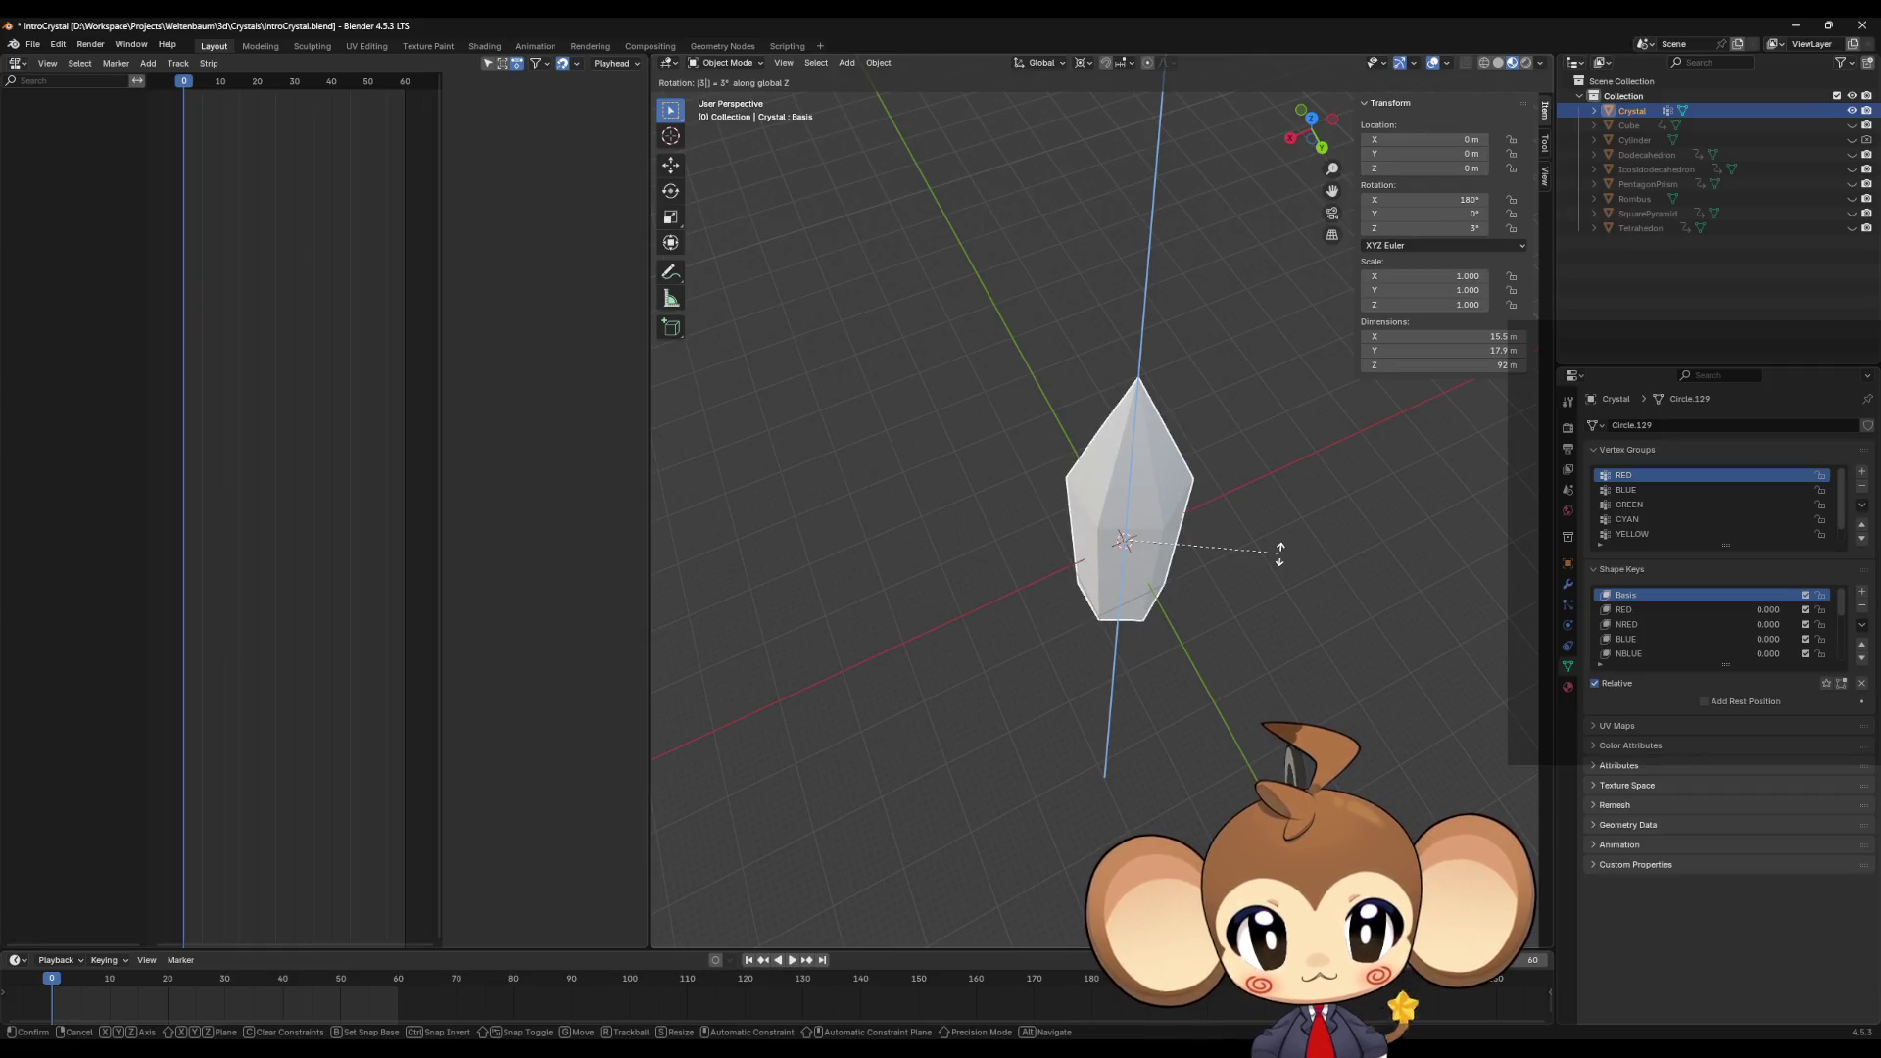
type("30")
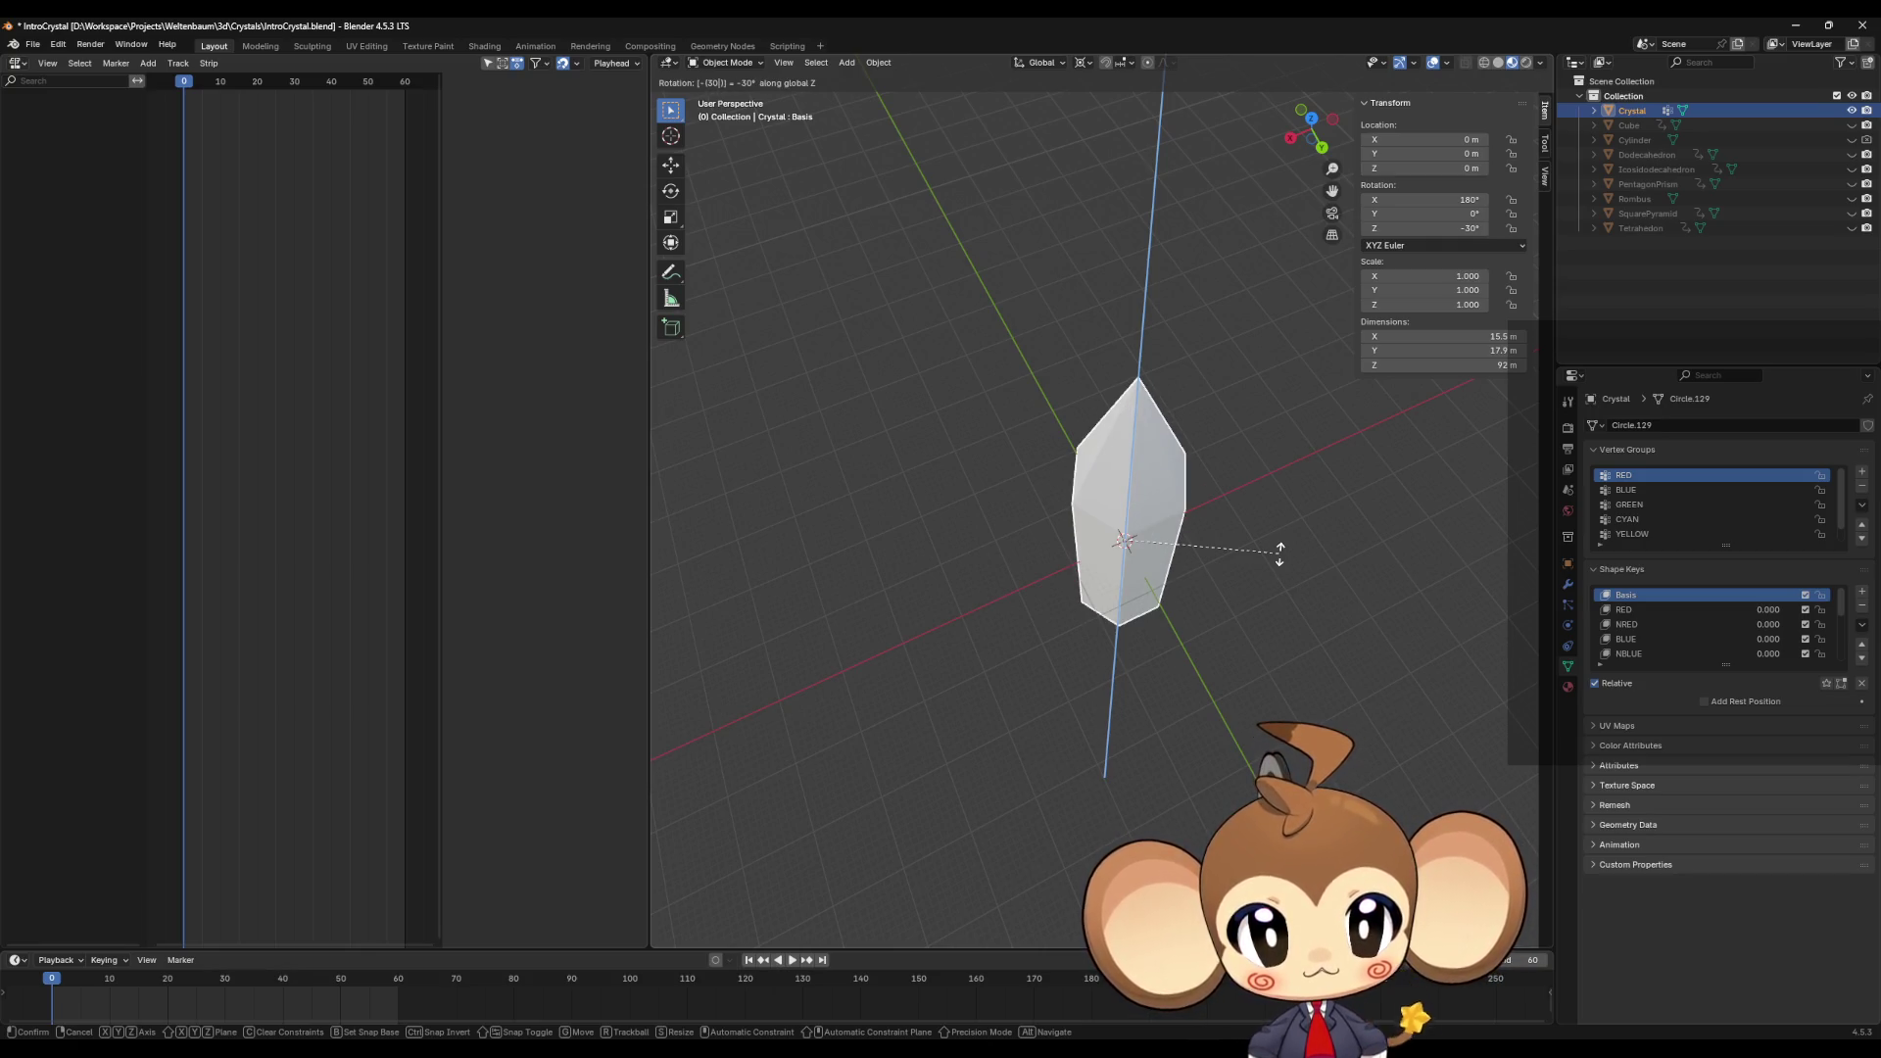
key("BackSpace")
key("BackSpace")
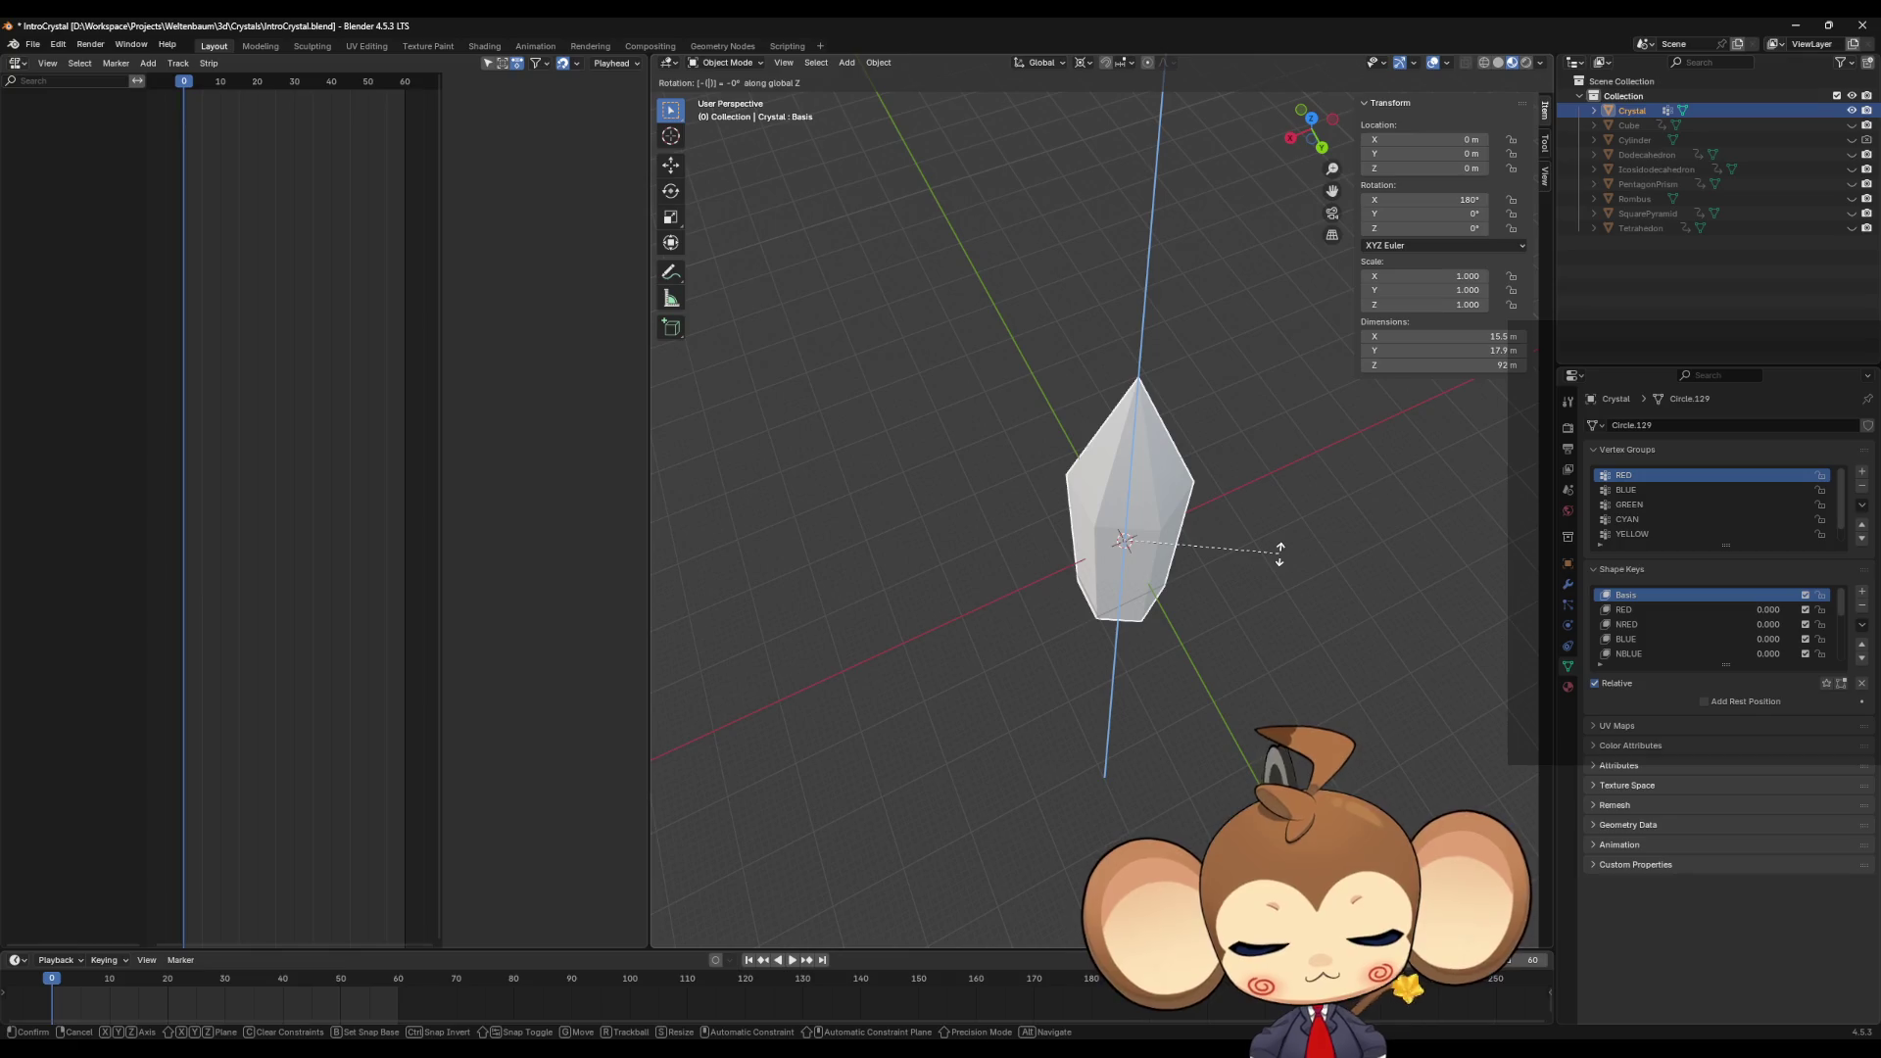
type("6")
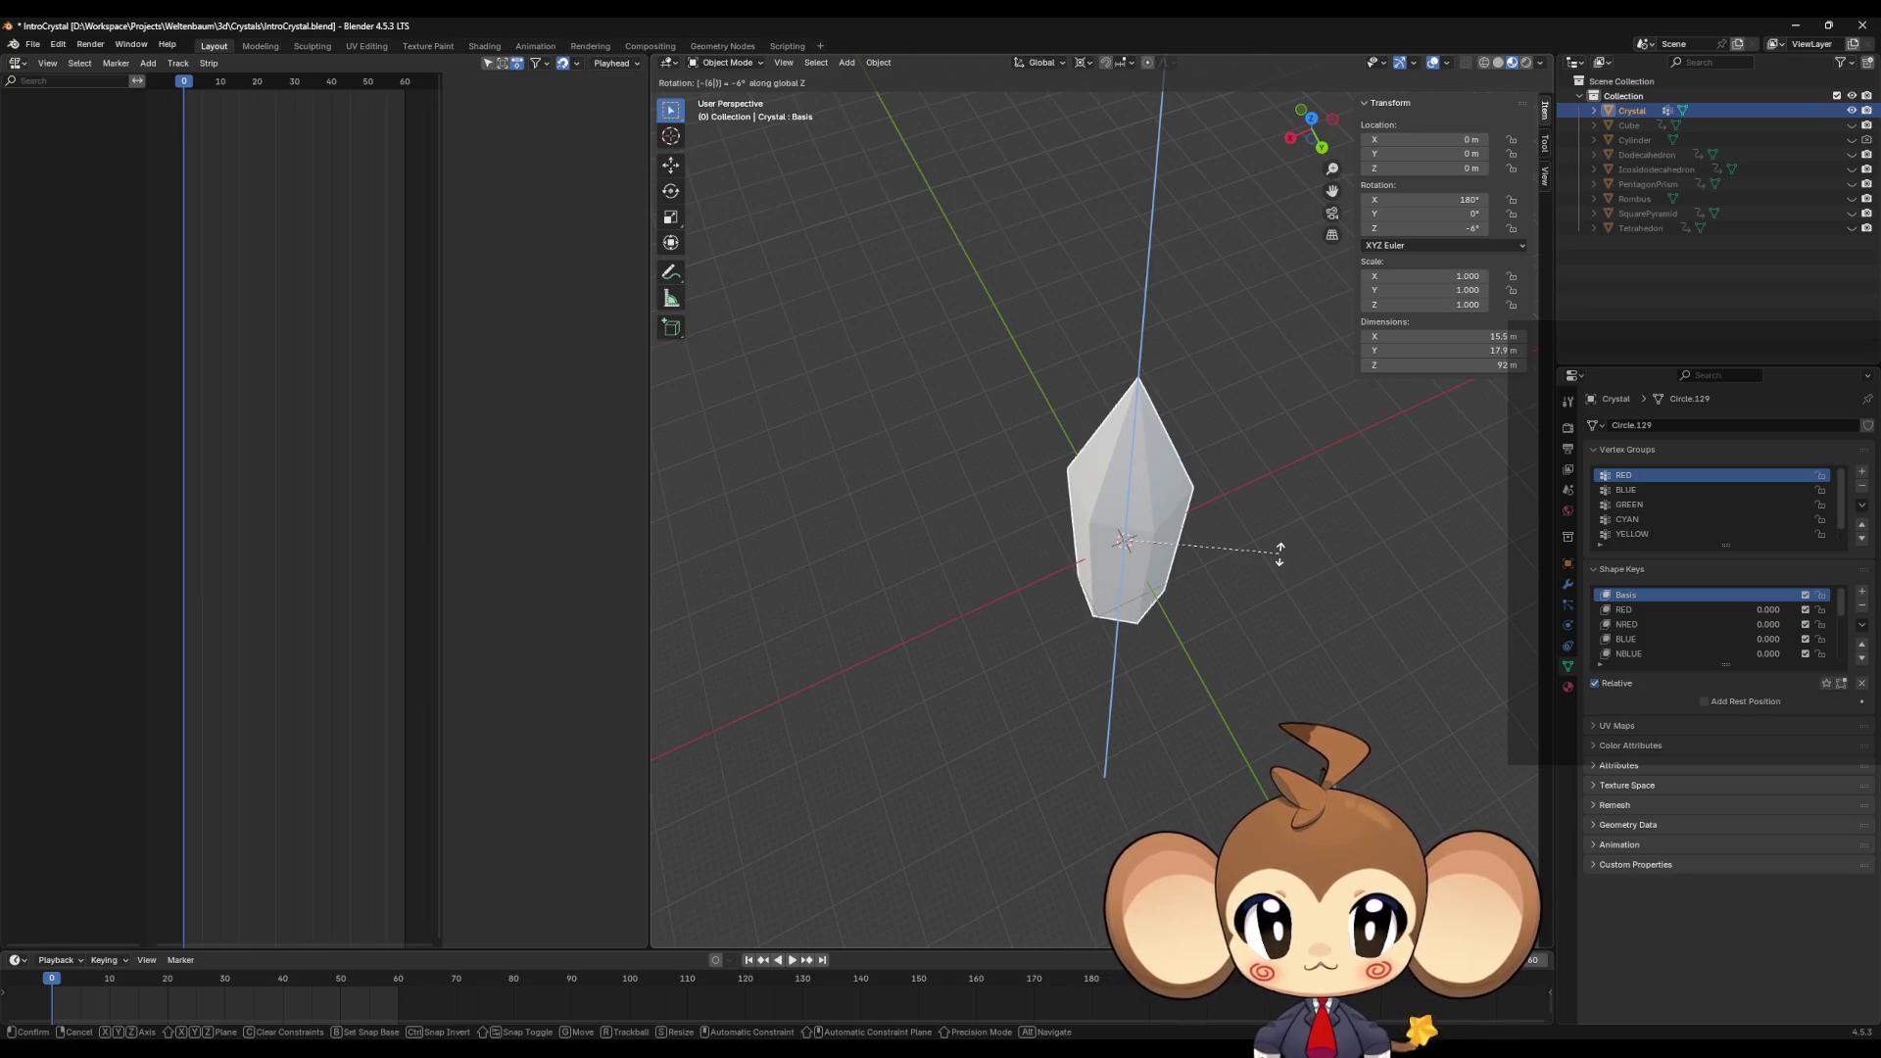
type("0")
key("BackSpace")
key("BackSpace")
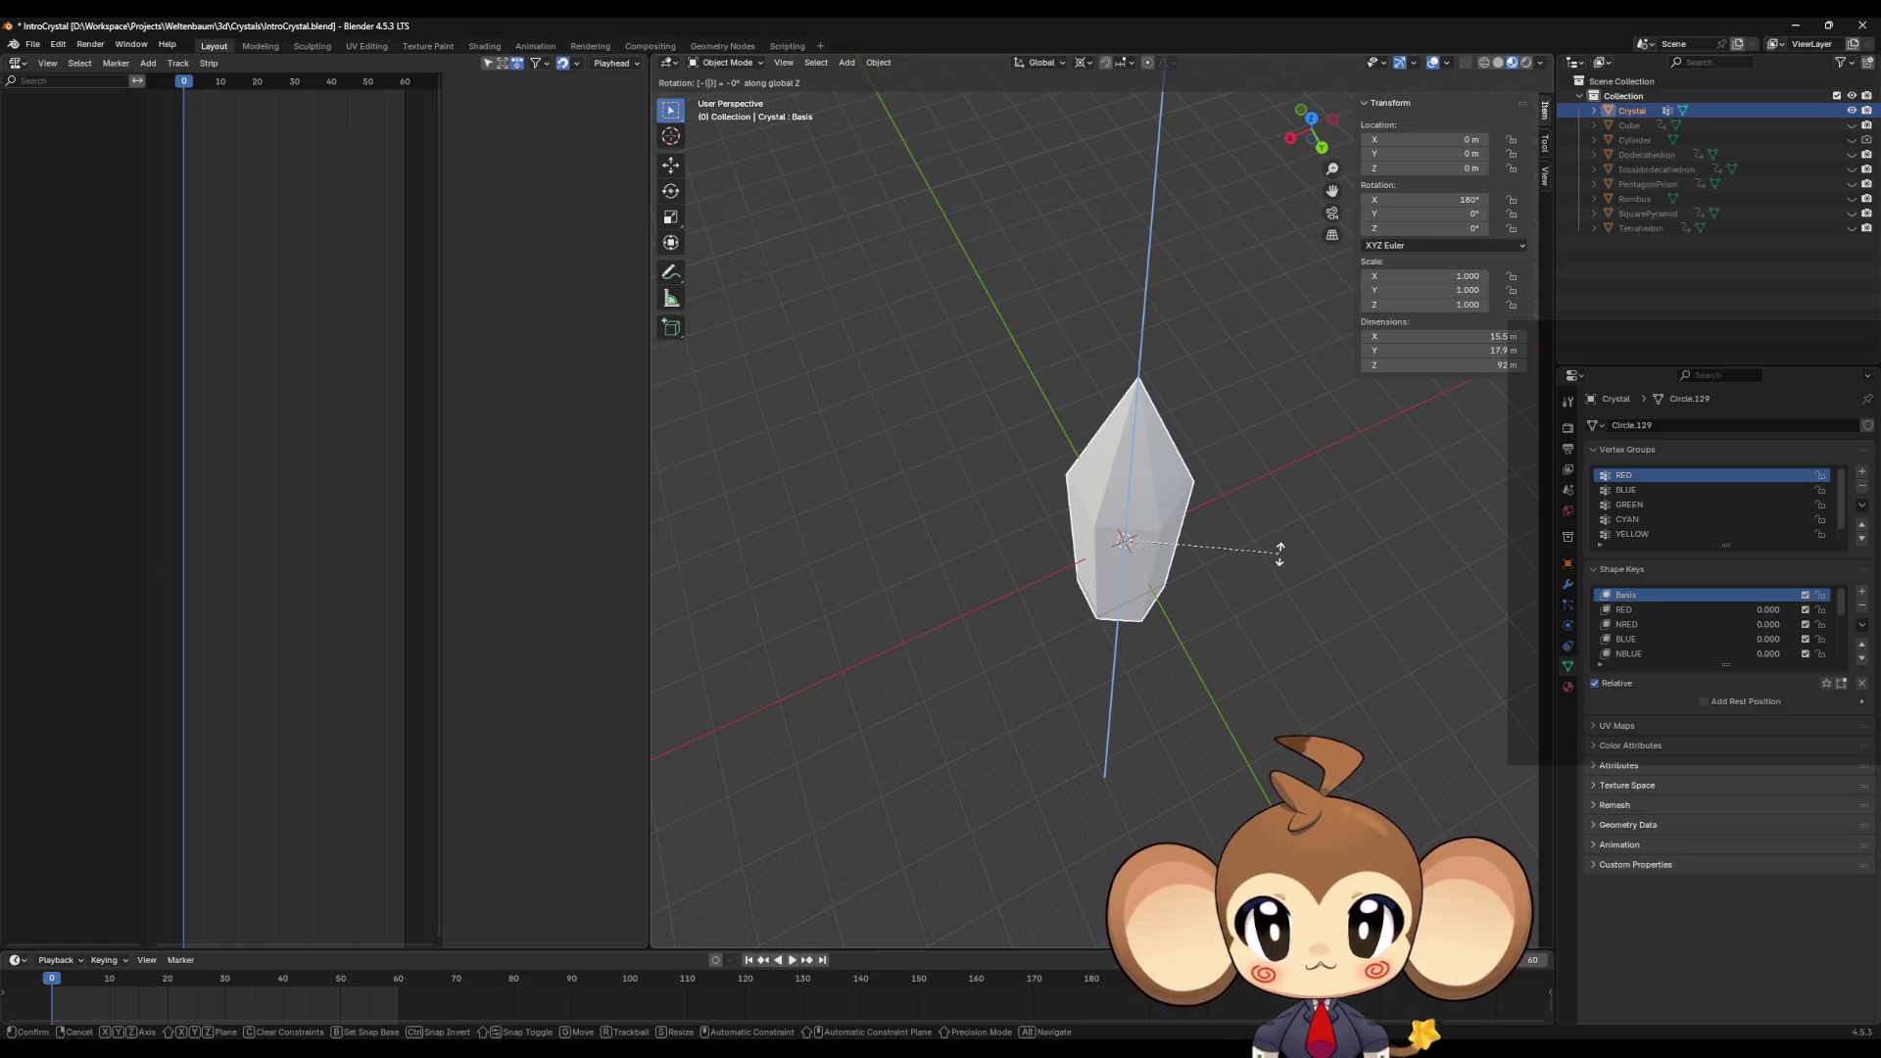
type("3")
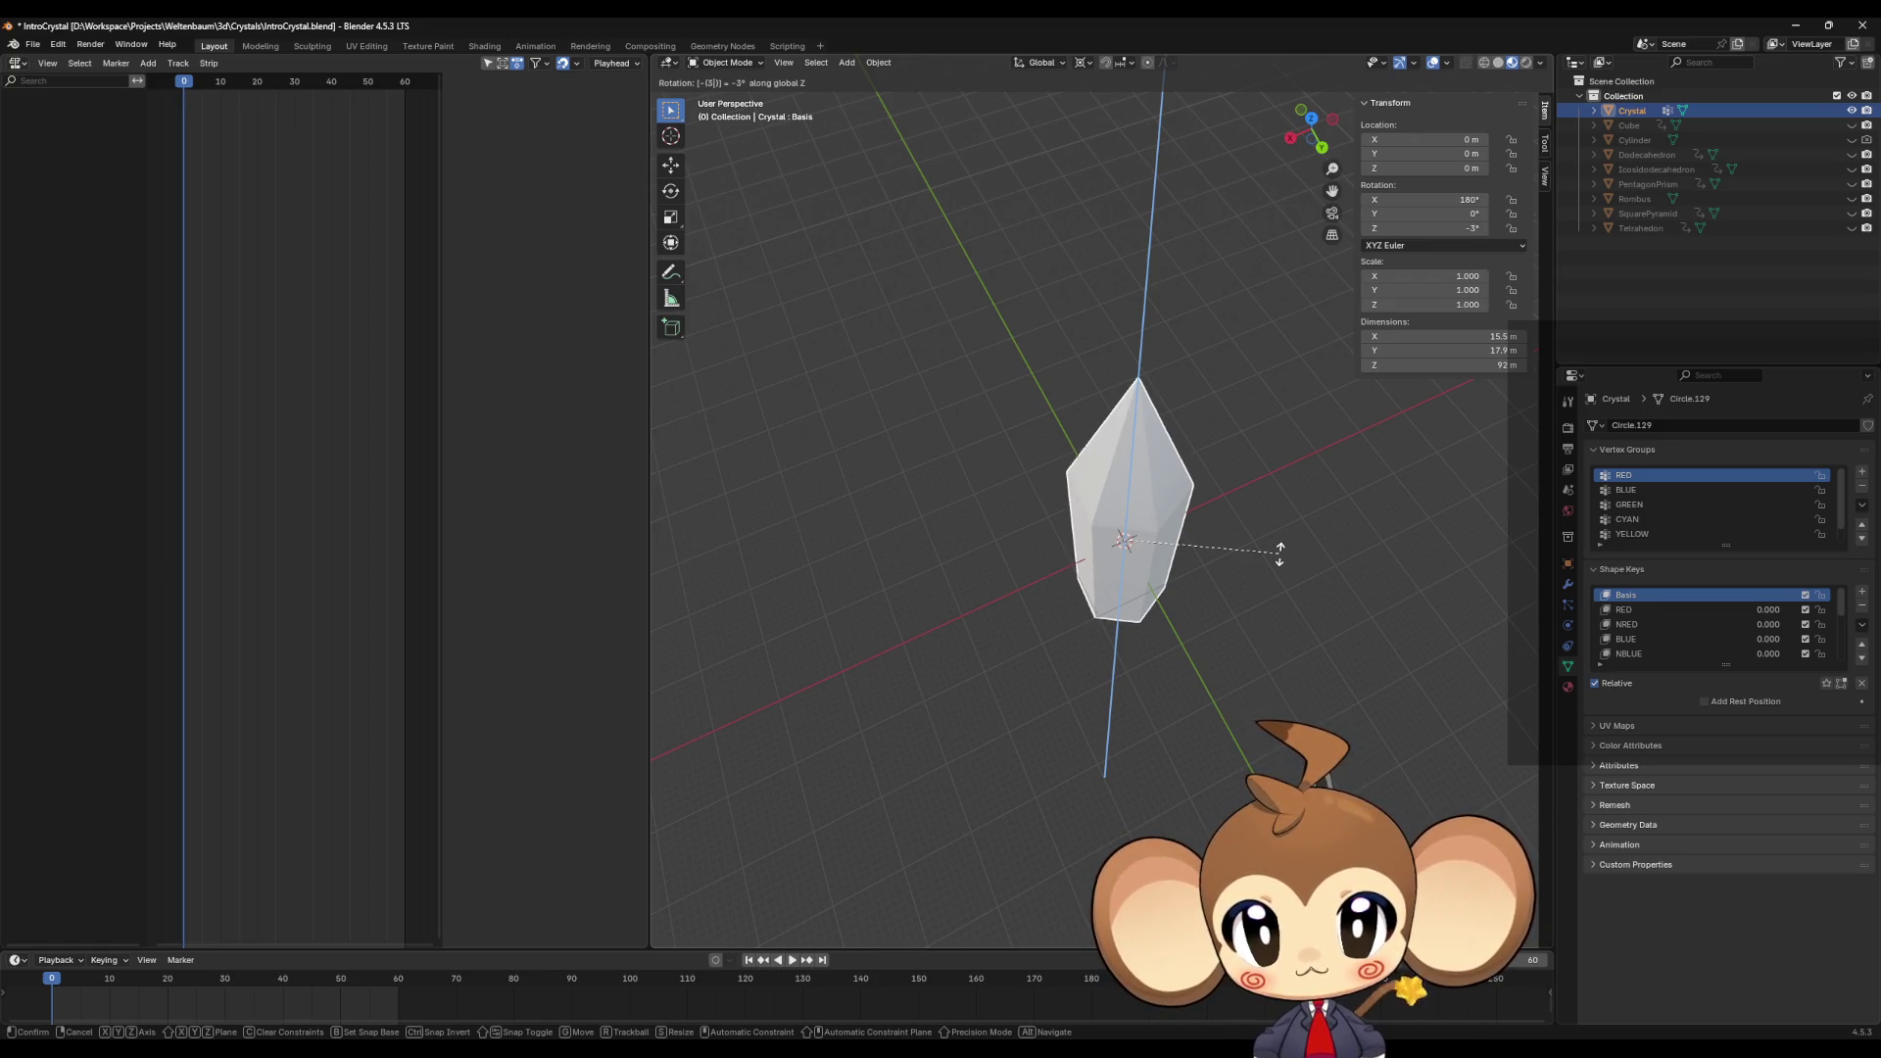
key("BackSpace")
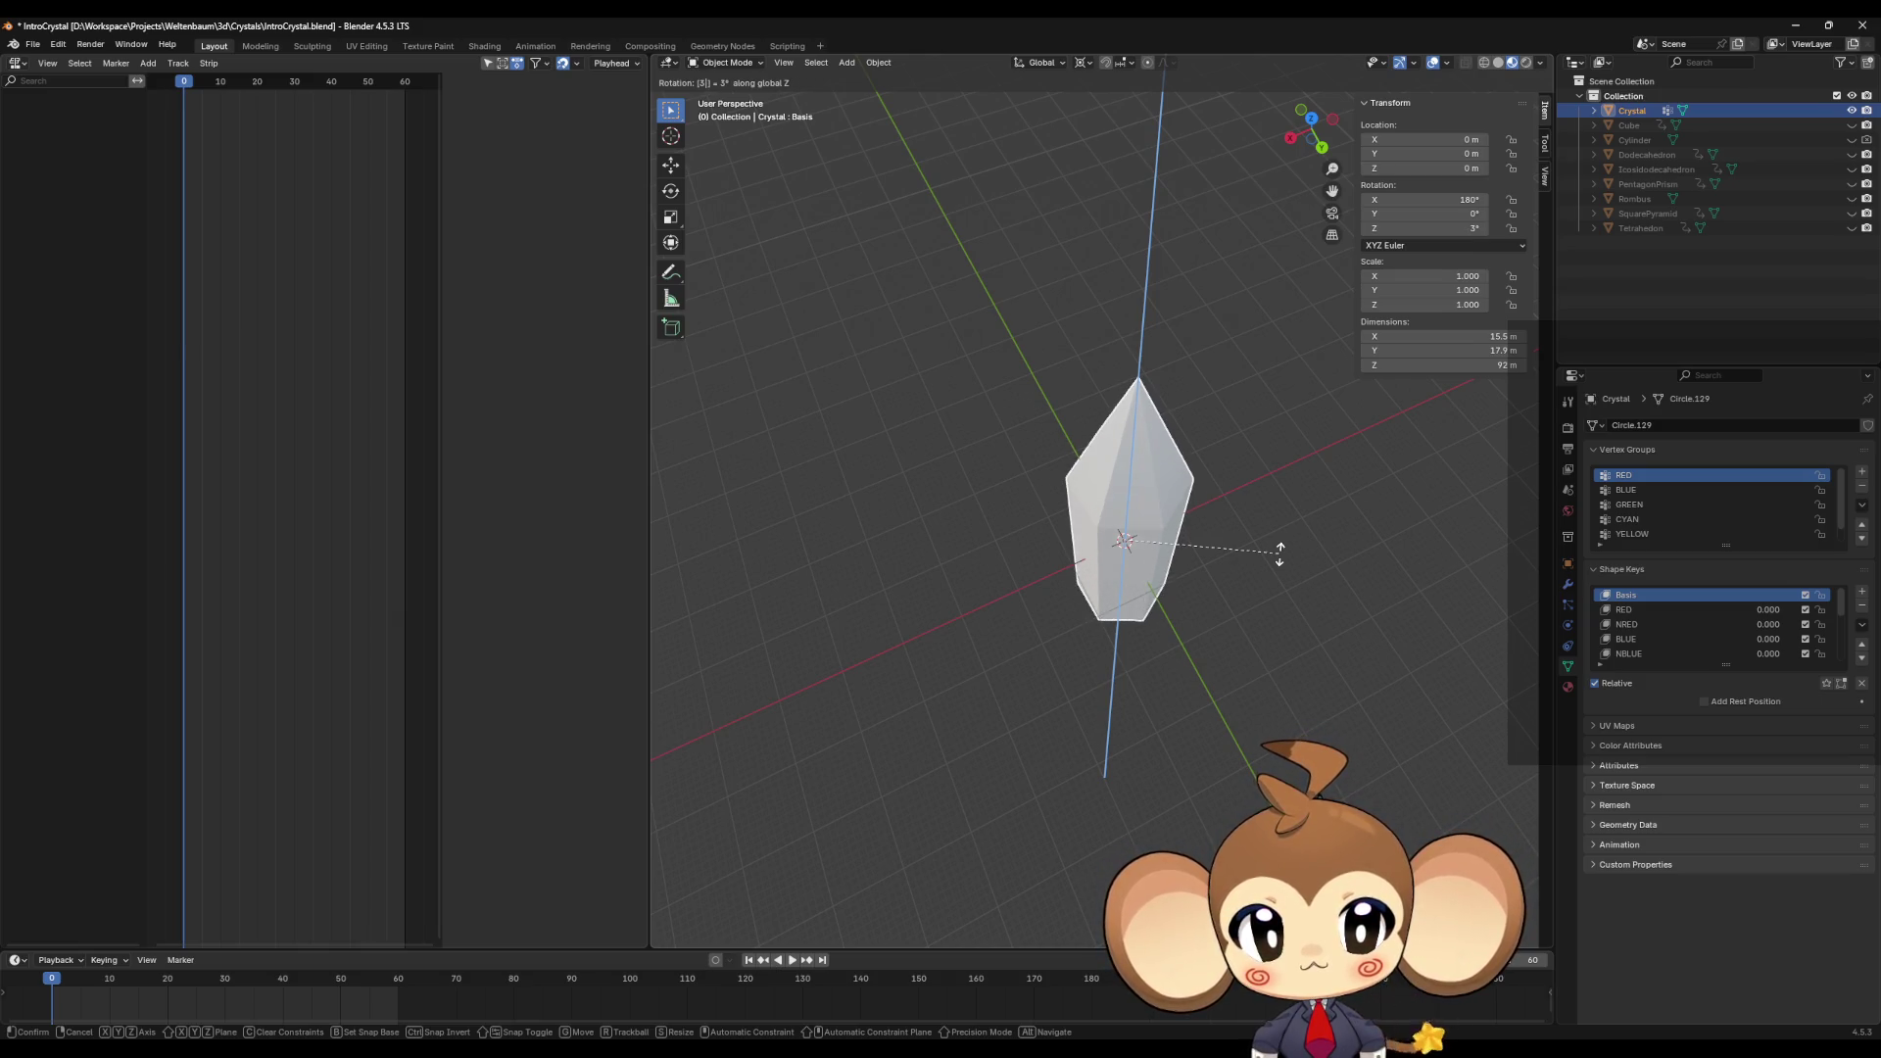
type("1")
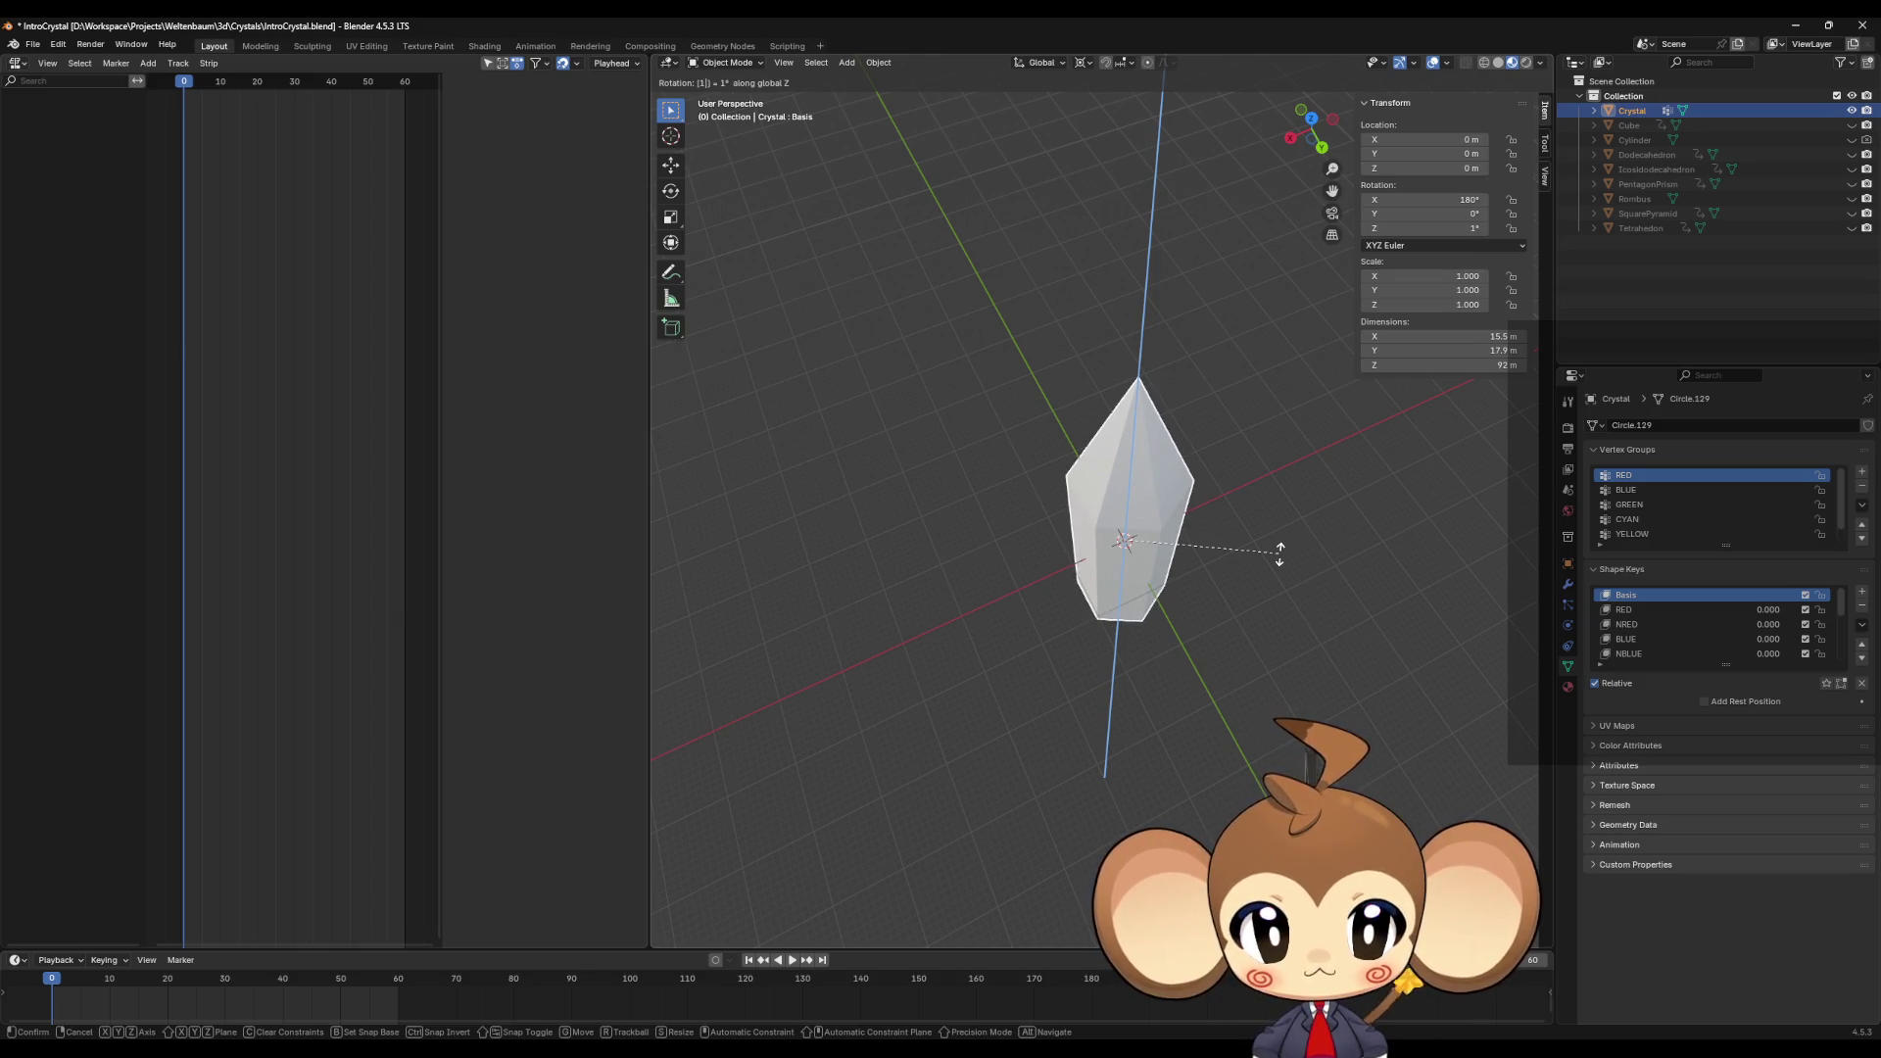
key("minus")
key("BackSpace")
key("BackSpace")
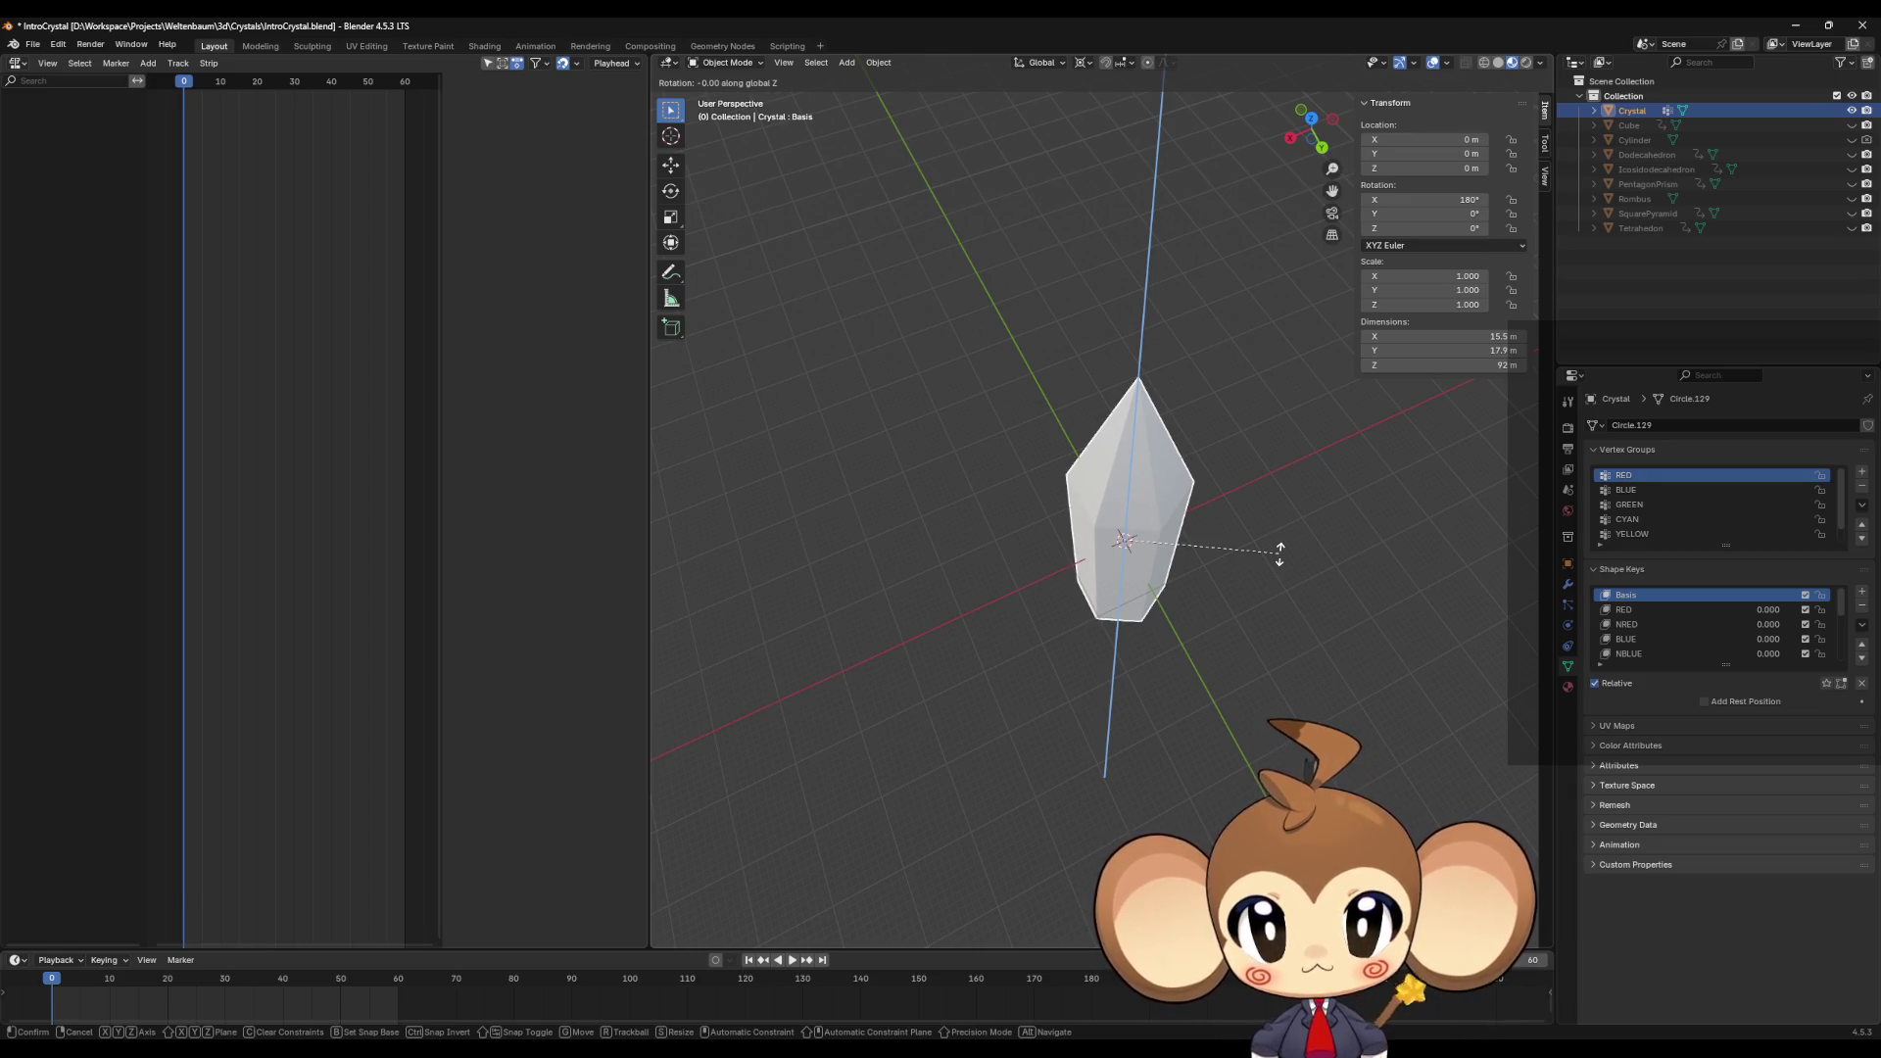
type("60")
key("minus")
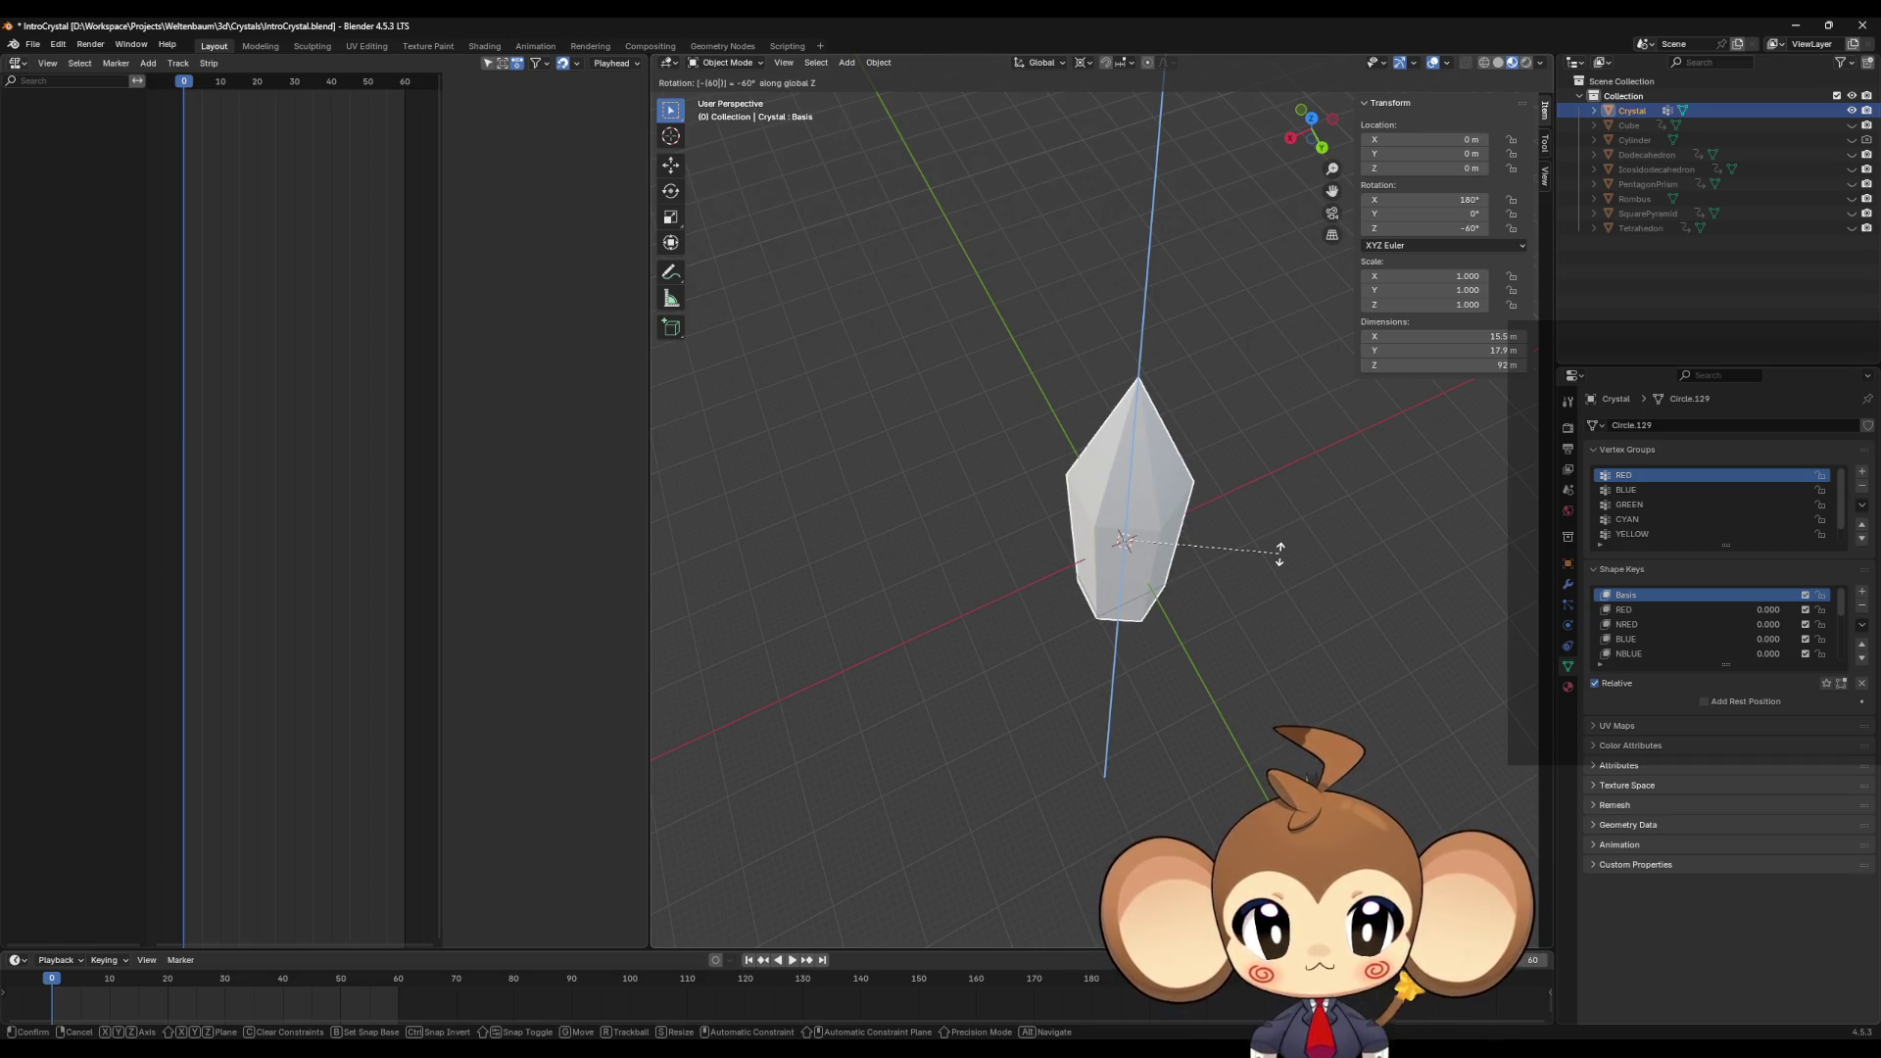
key("BackSpace")
key("BackSpace")
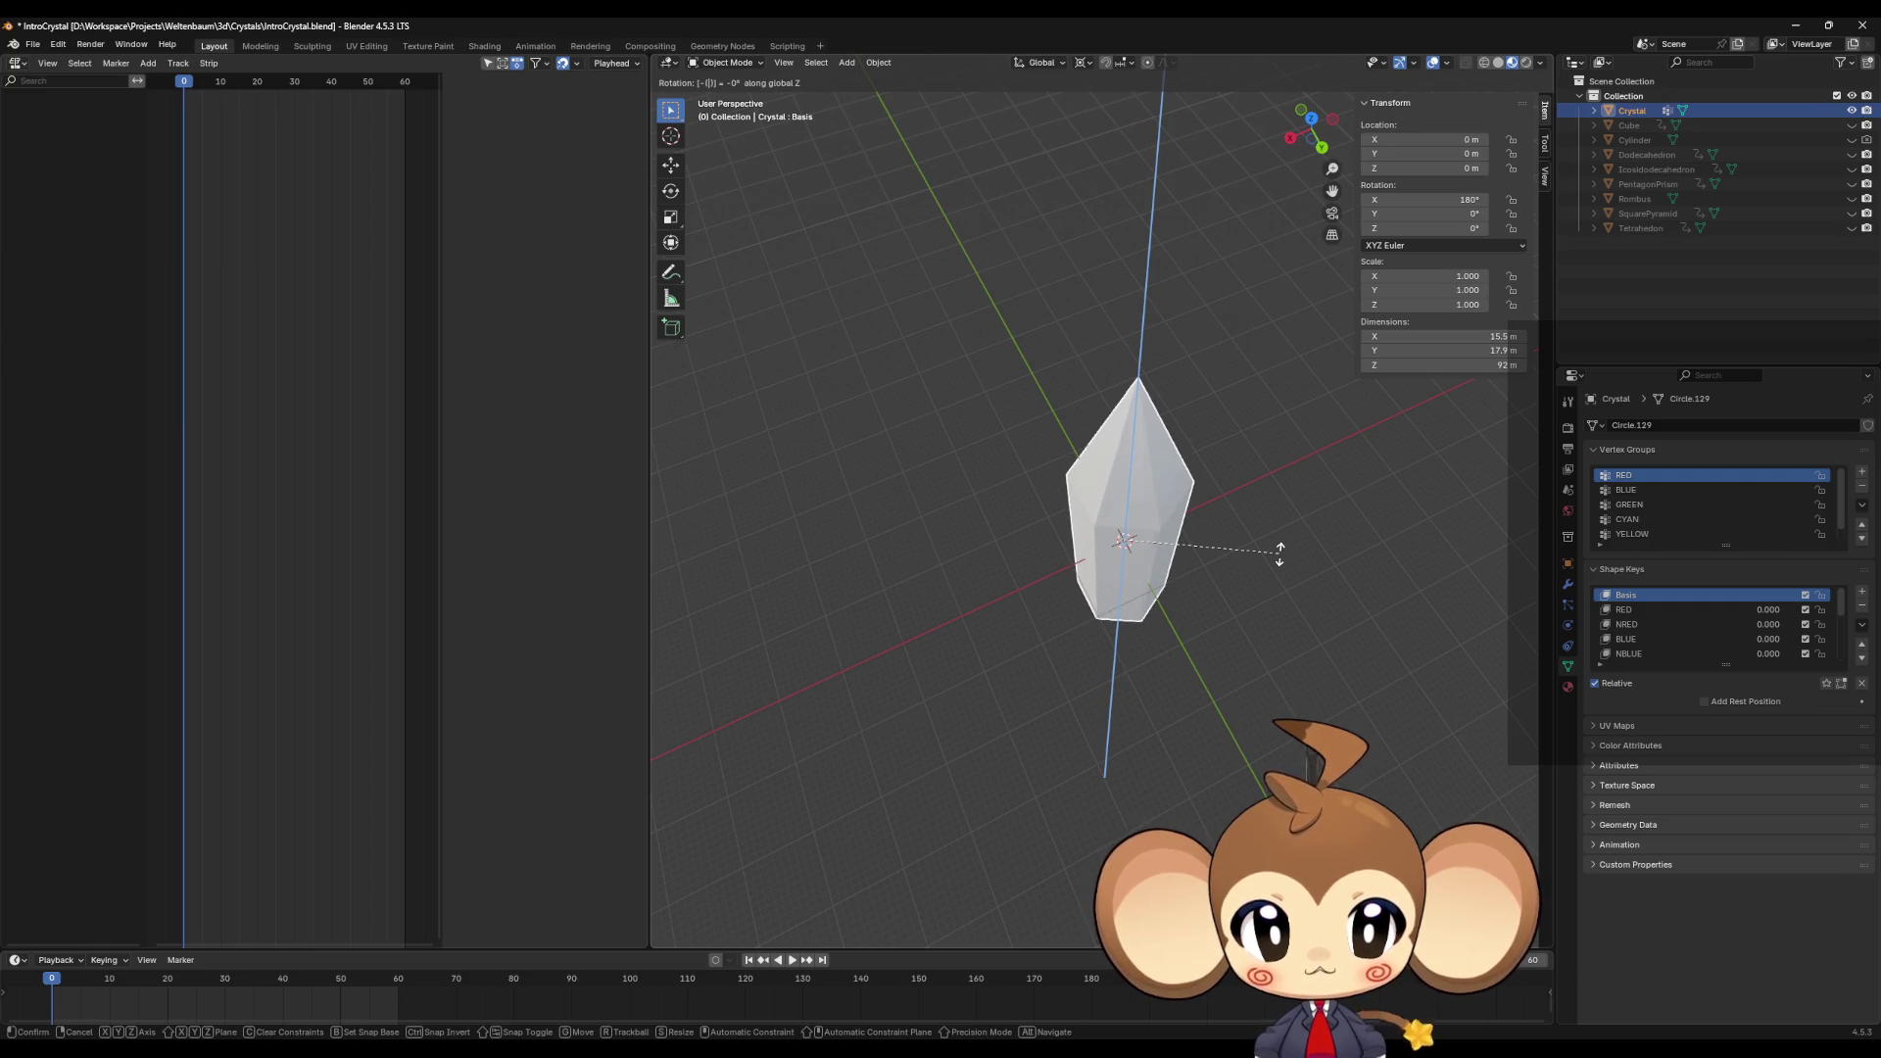
key("BackSpace")
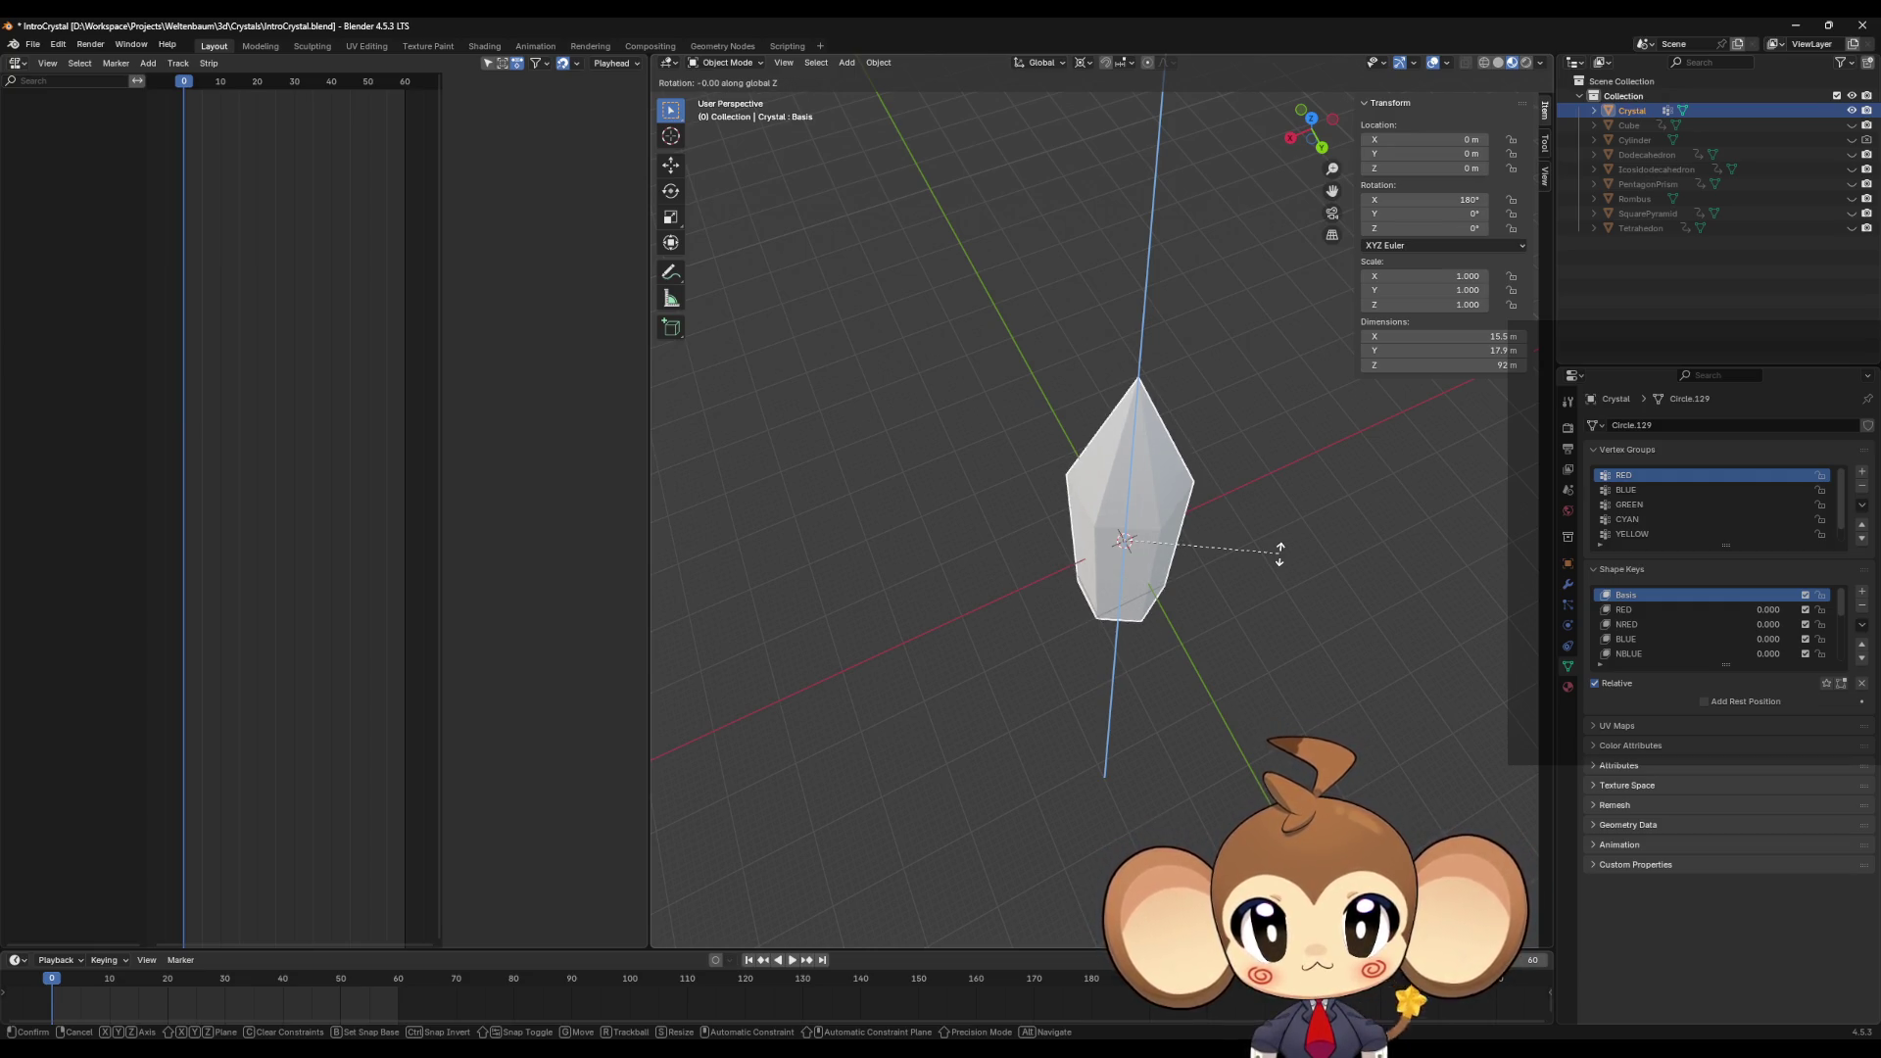
type("30")
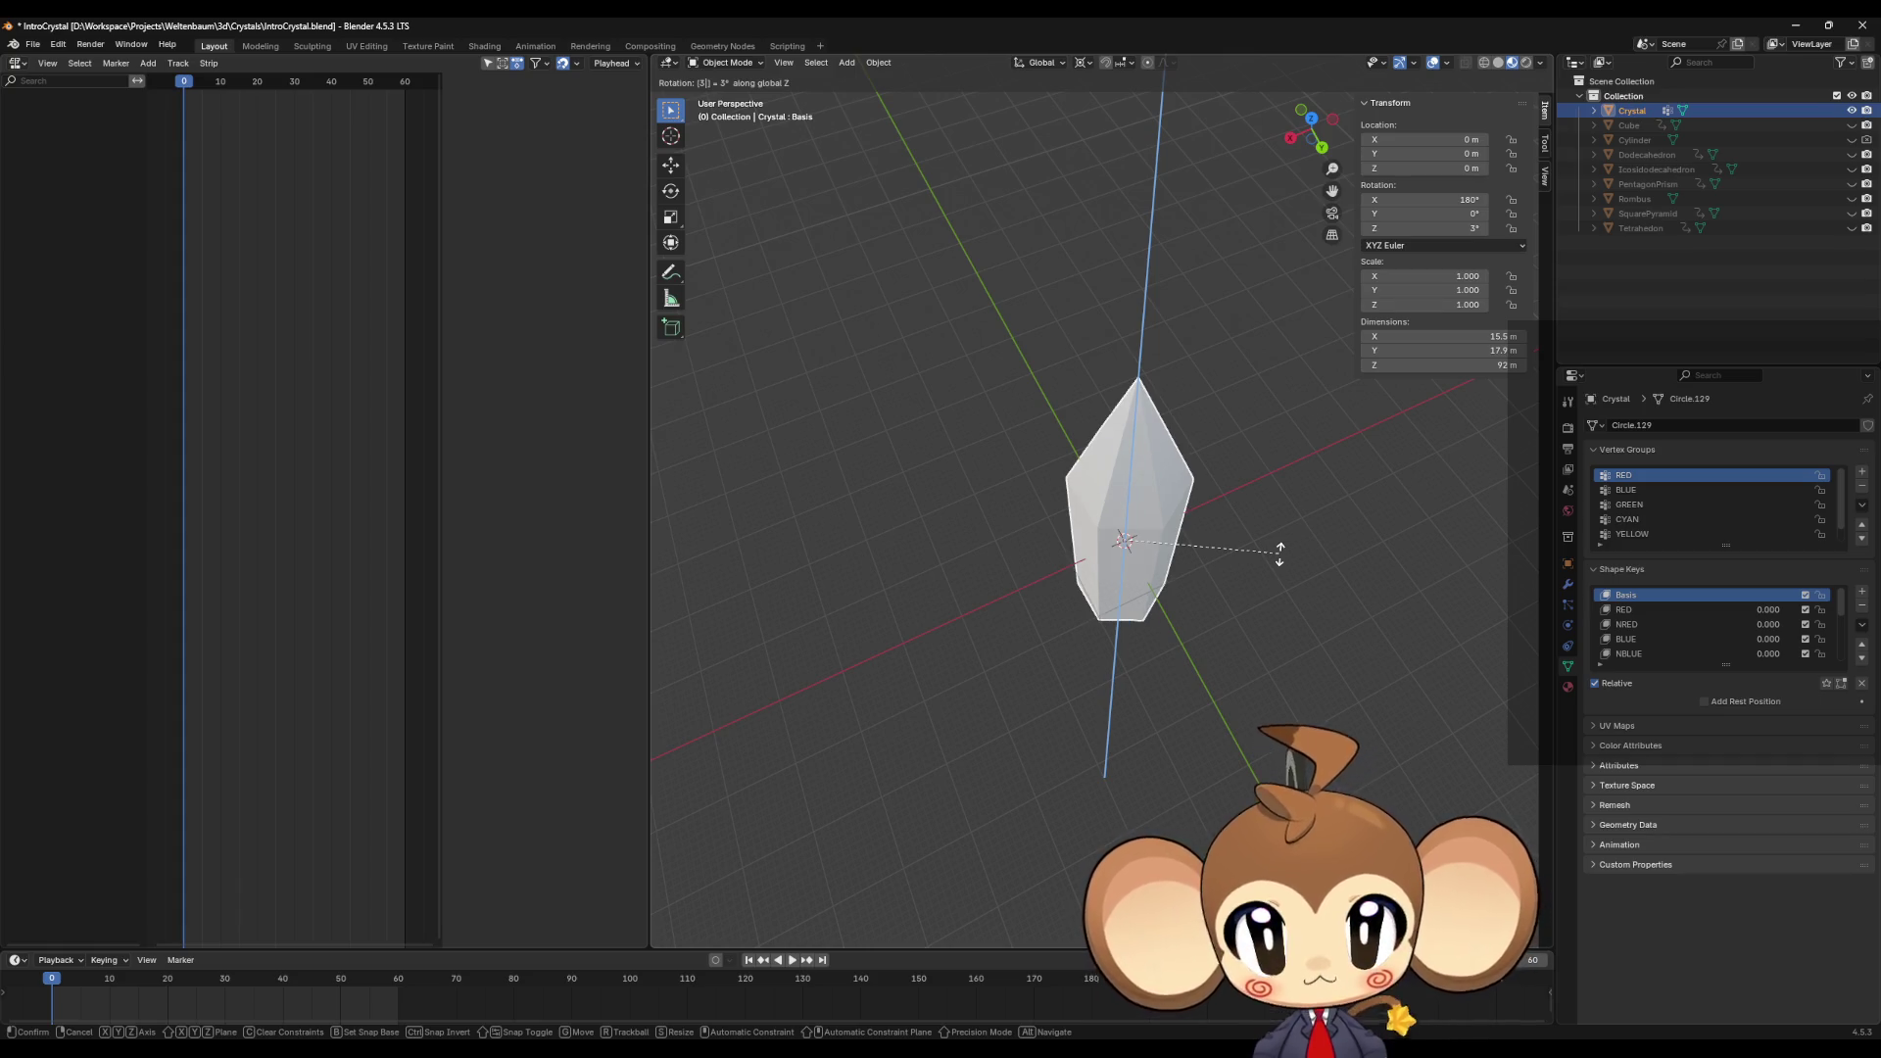
key("minus")
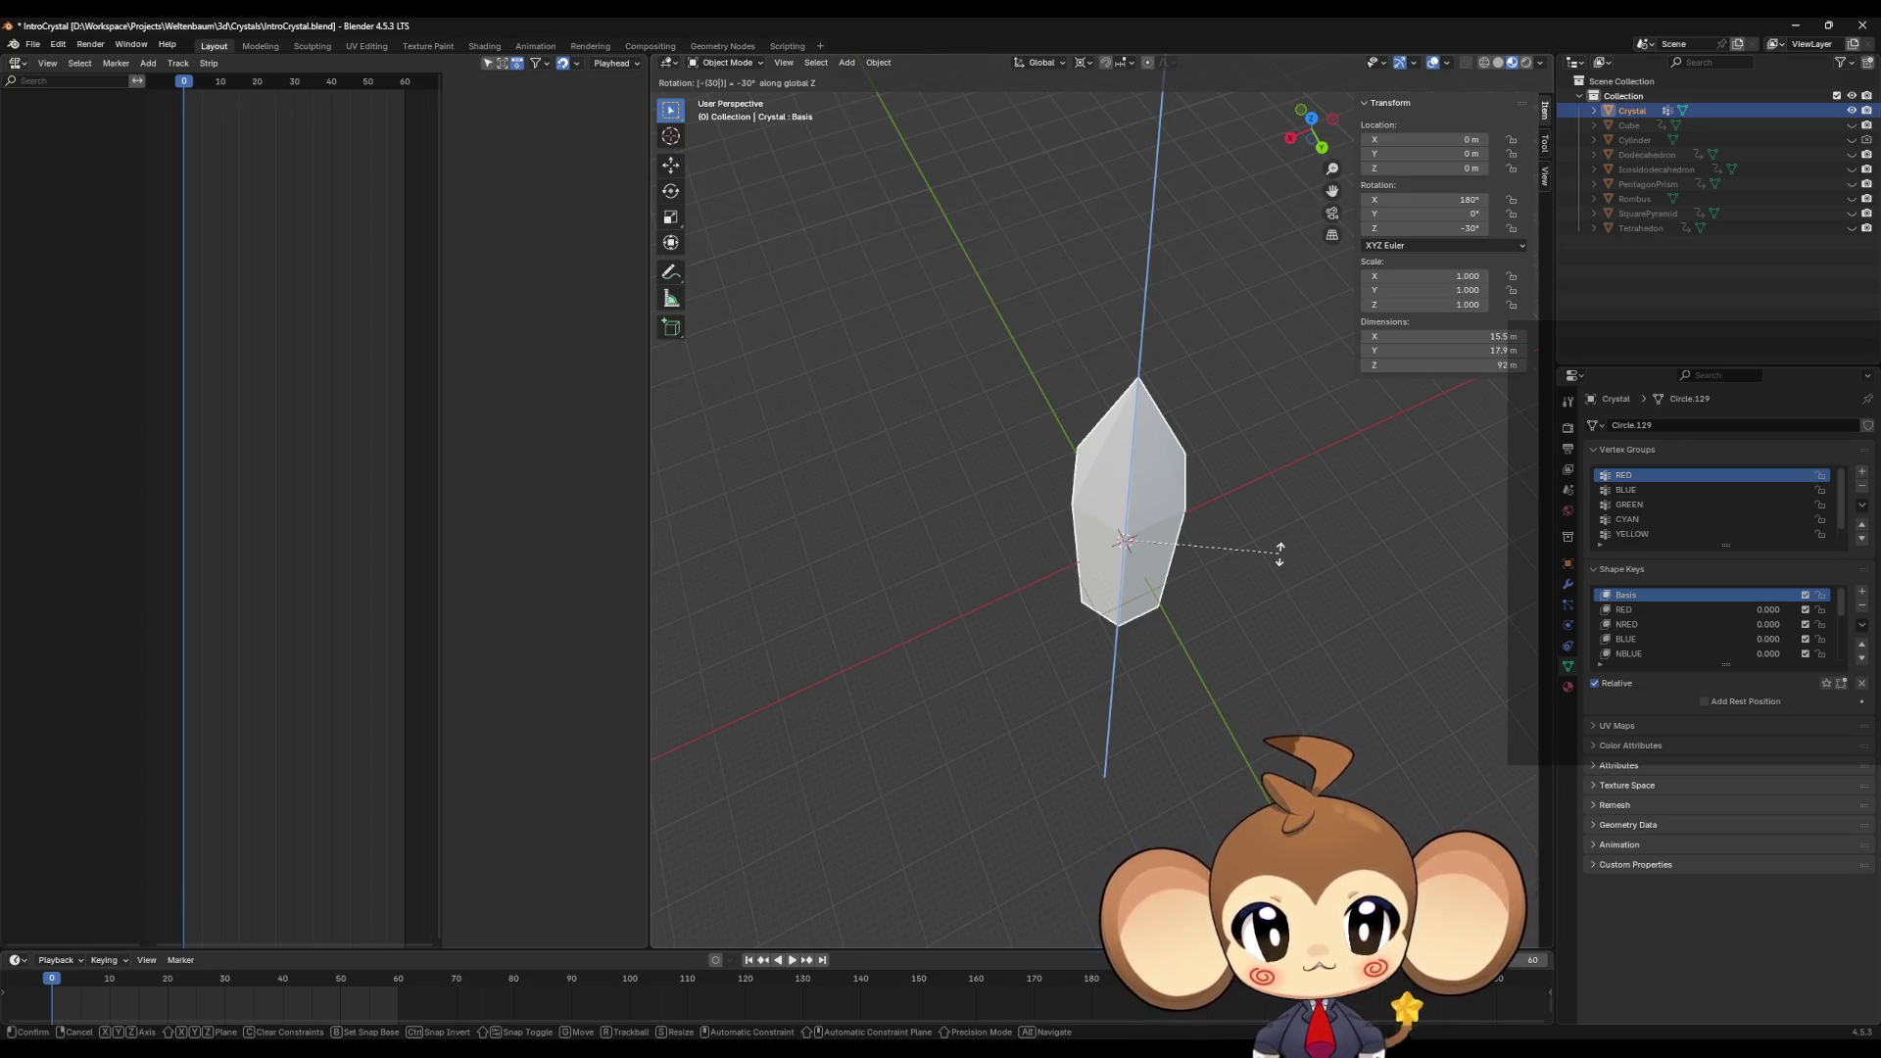
key("BackSpace")
key("BackSpace")
key("BackSpace")
type("60")
key("minus")
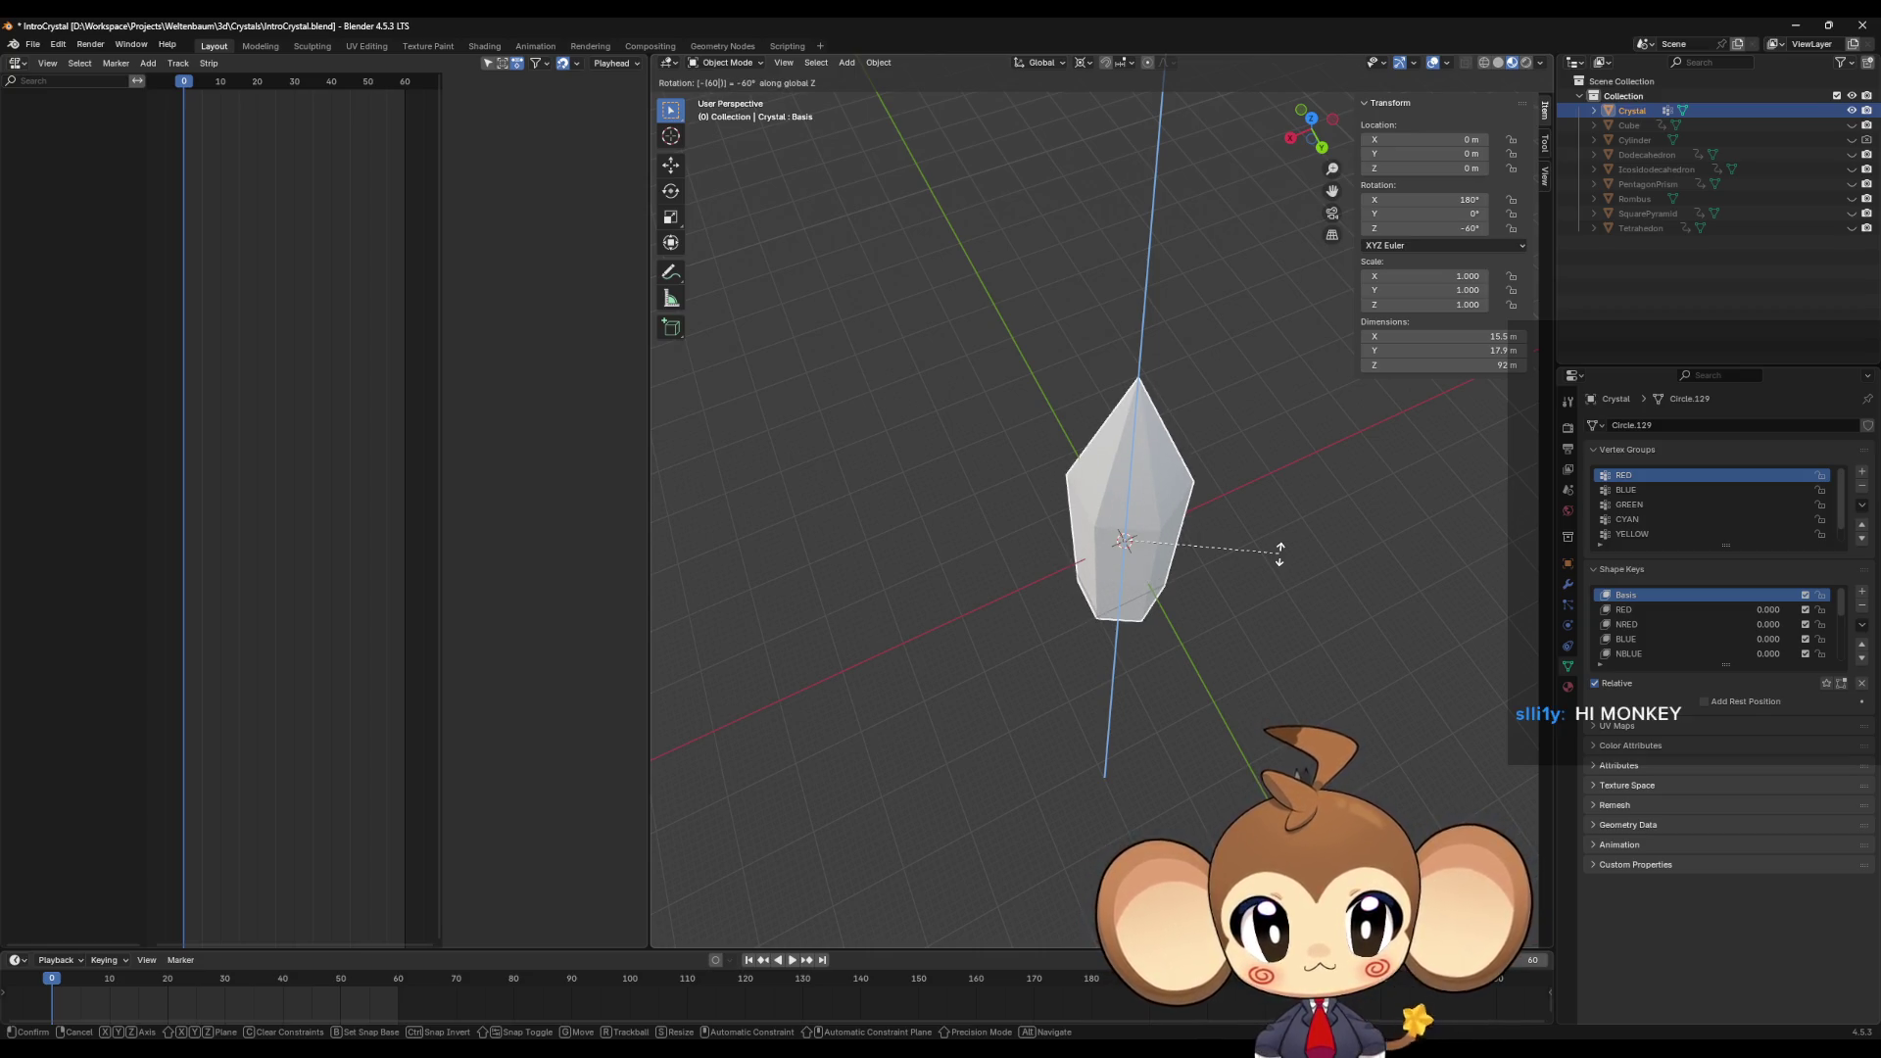
key("Return")
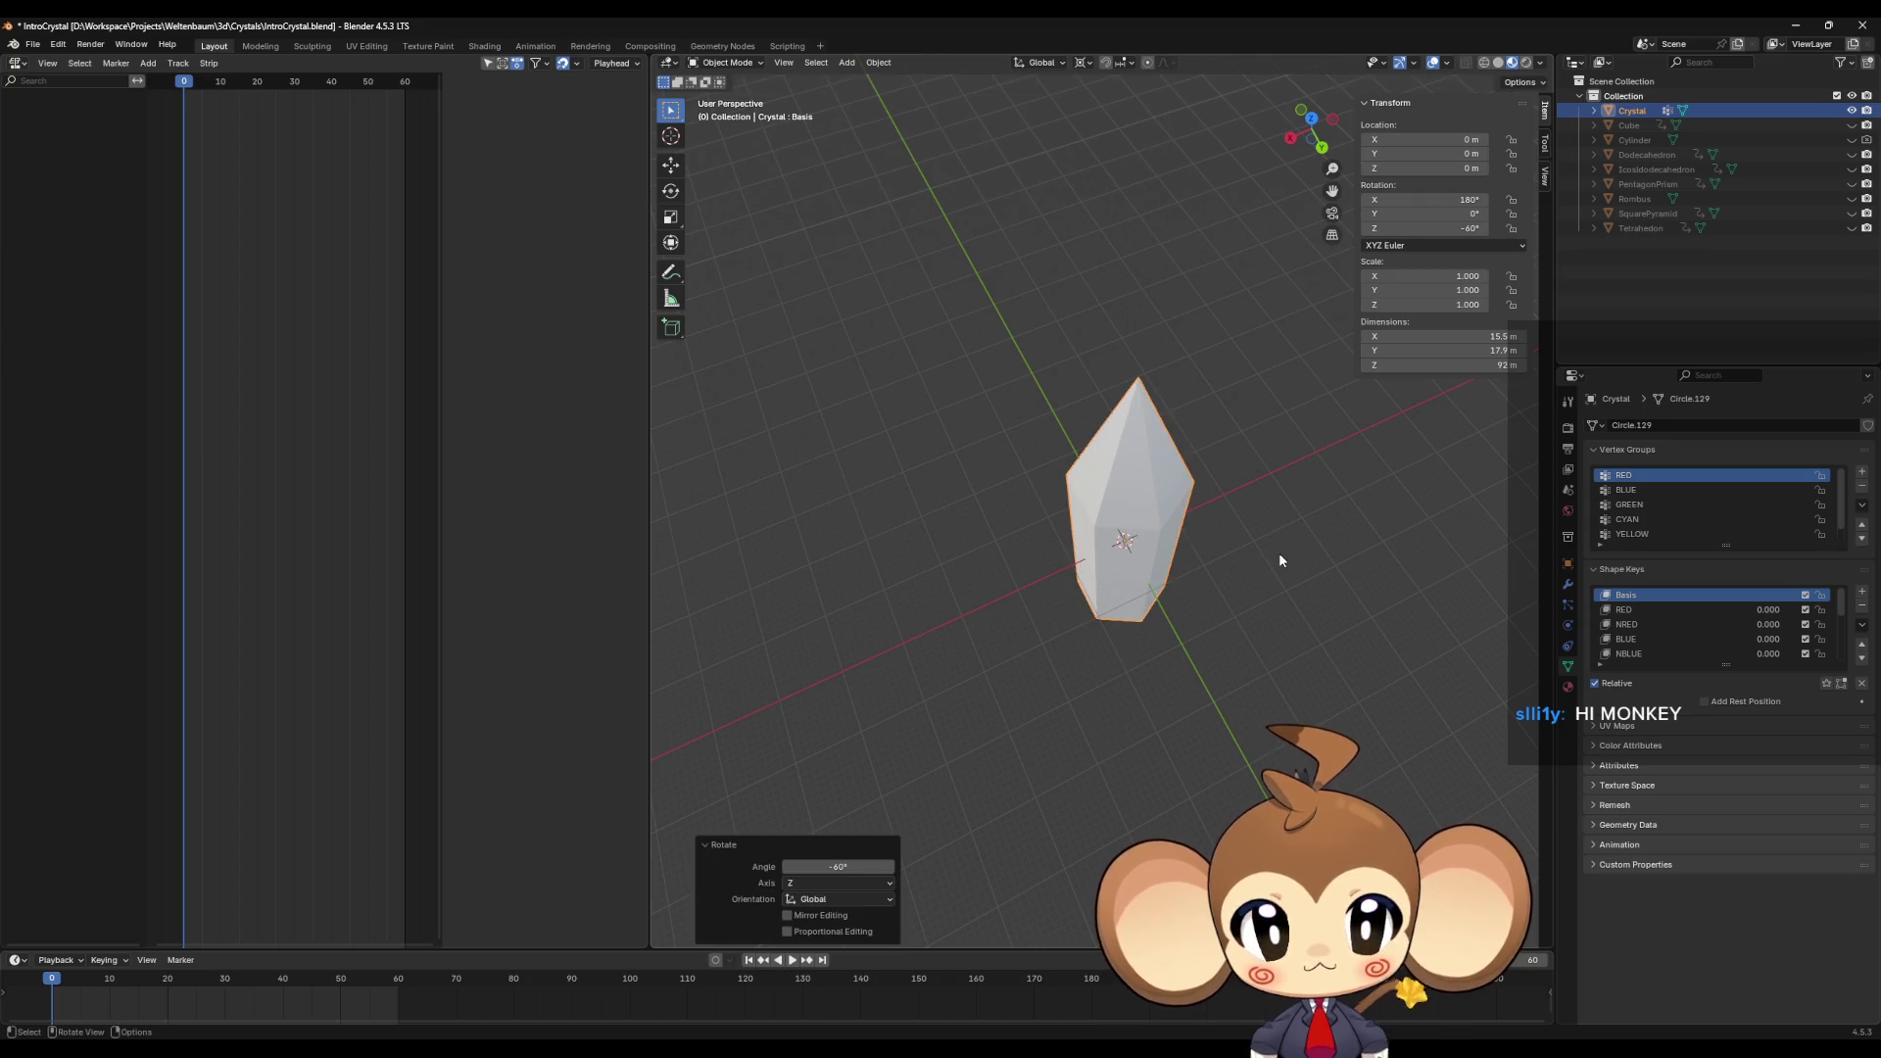
key("Tab")
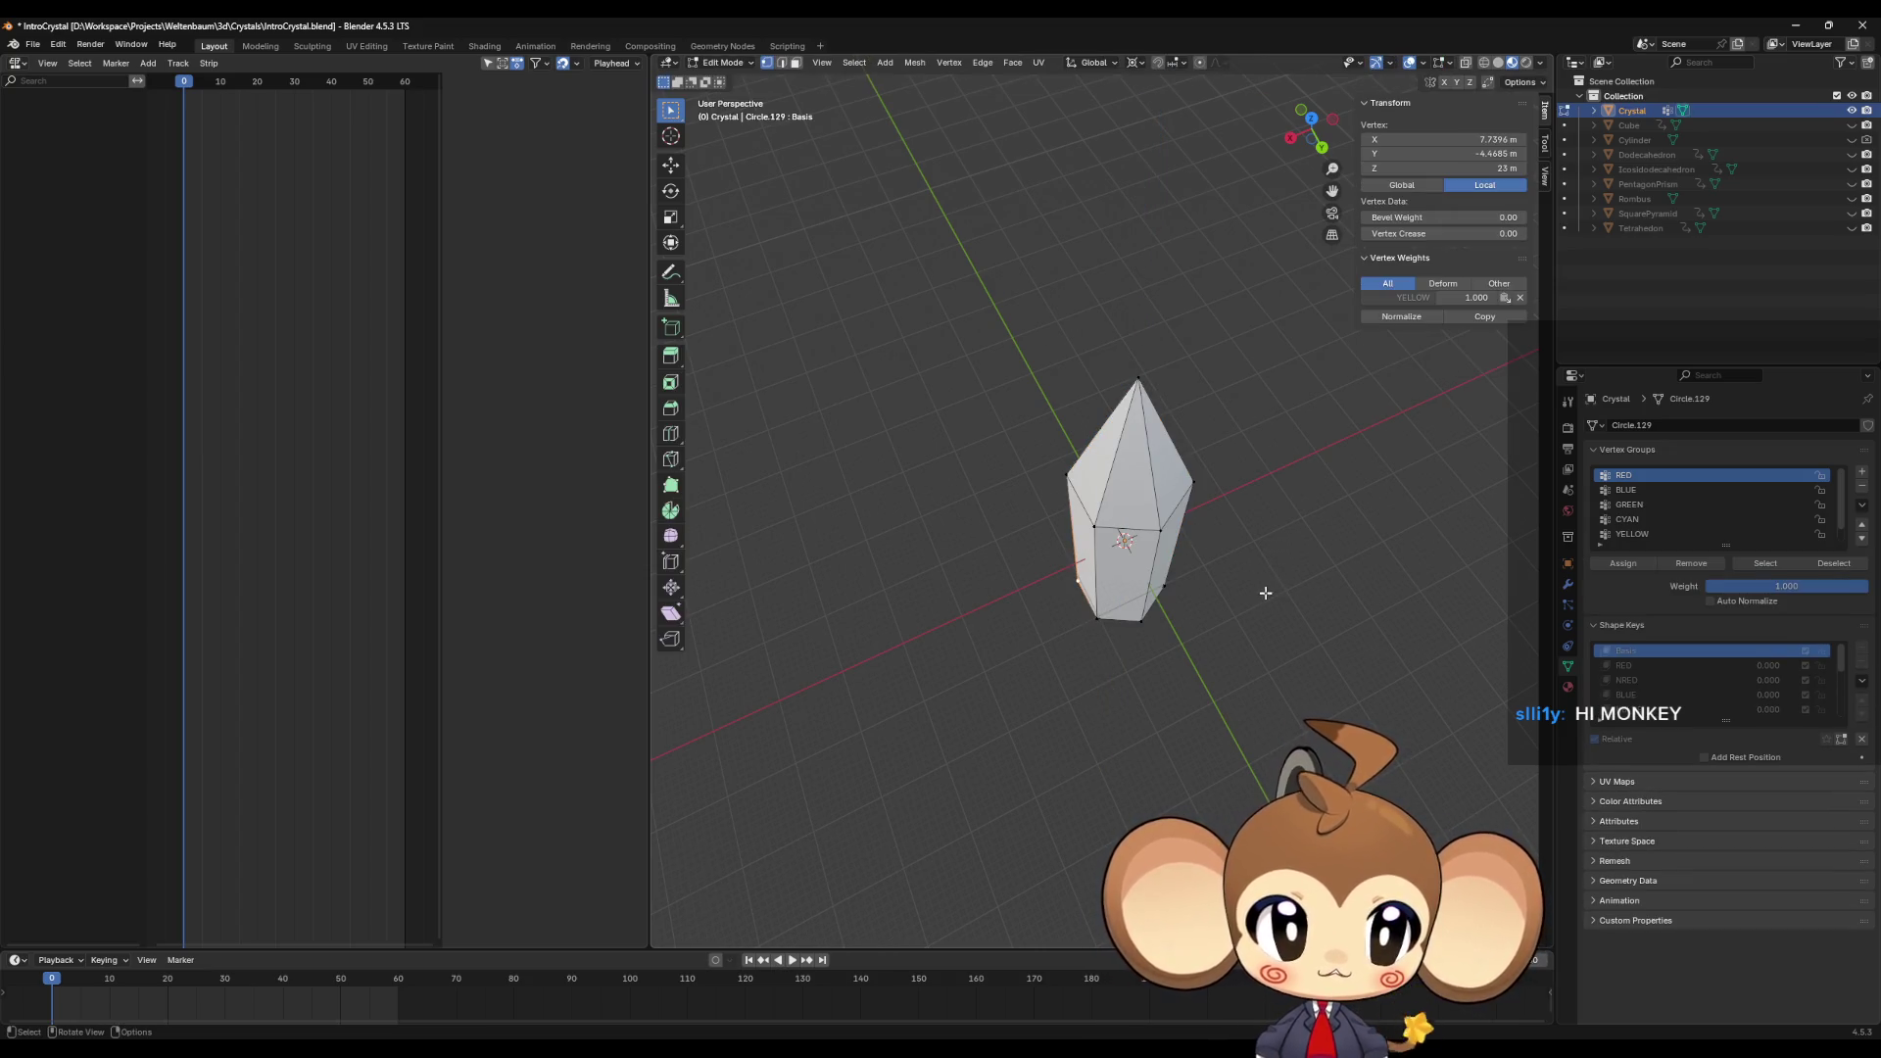
left_click(1653, 667)
scroll(1651, 670, "up", 1, "ctrl")
scroll(1645, 673, "down", 1, "ctrl")
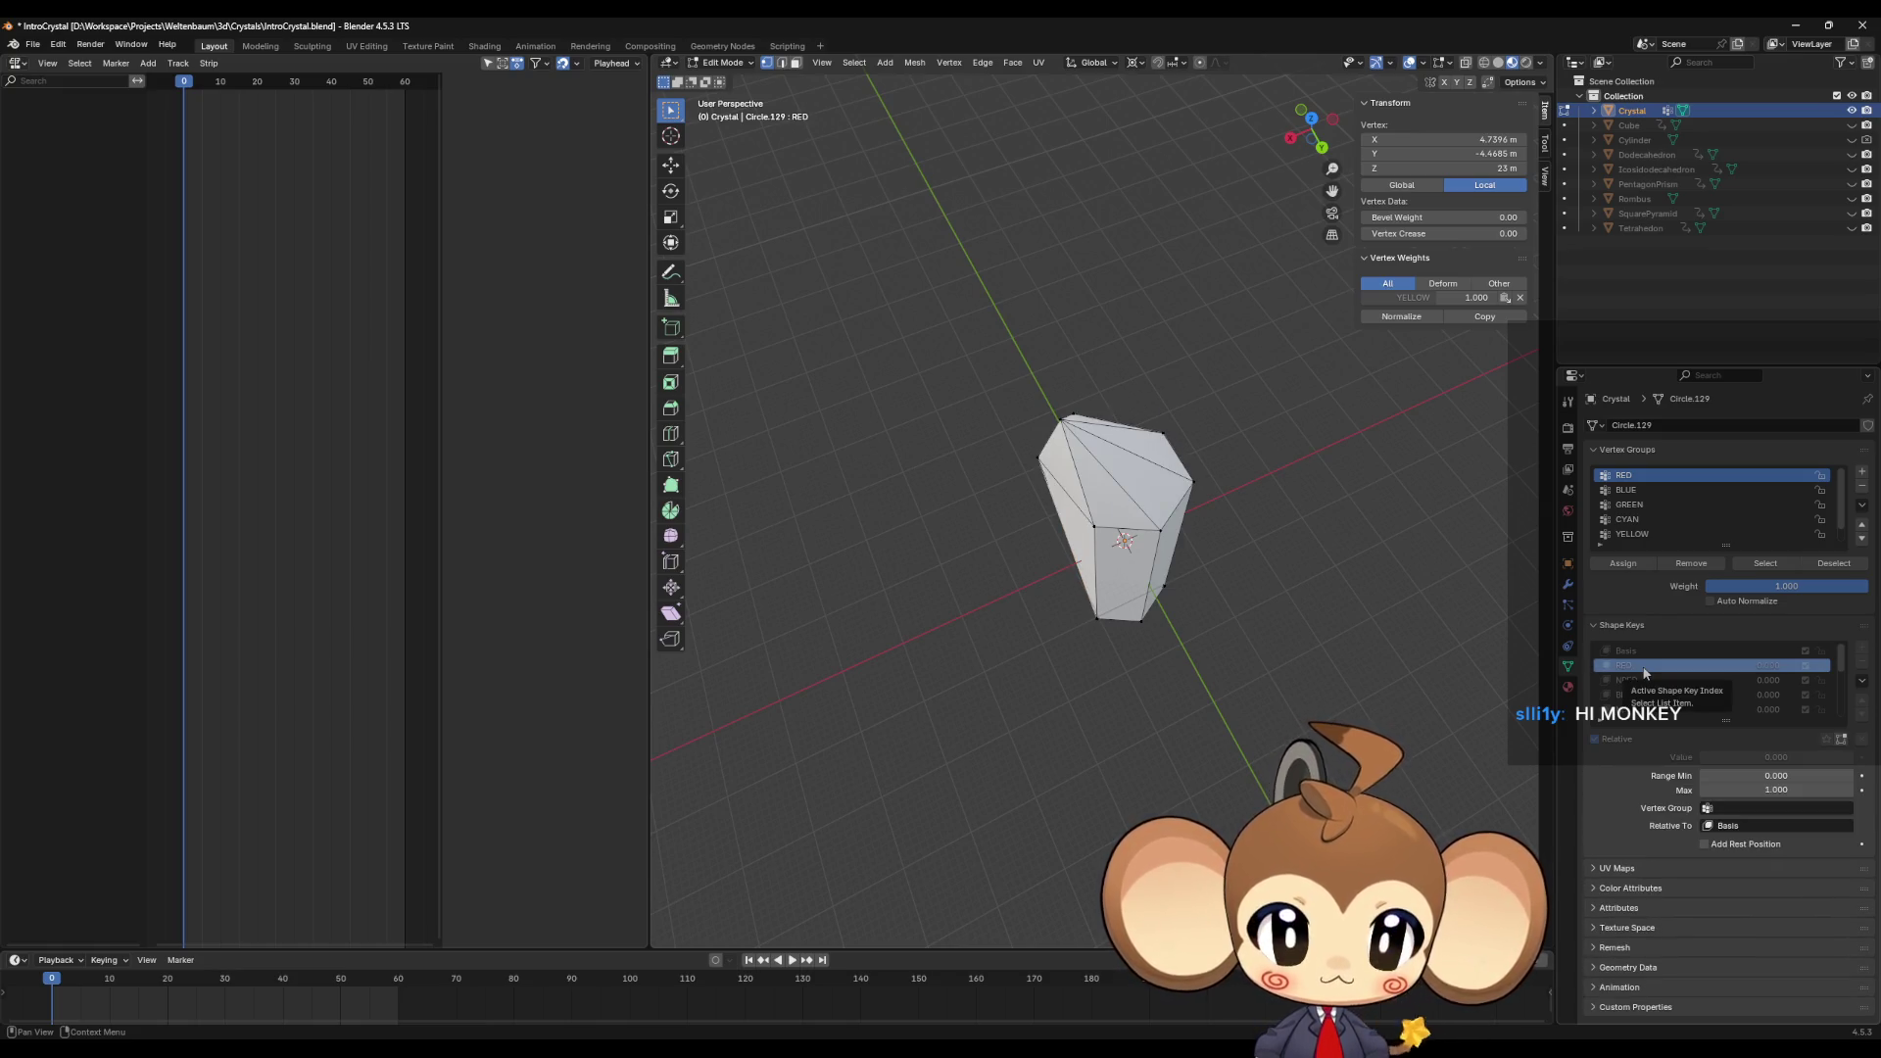
scroll(1642, 652, "up", 1, "ctrl")
scroll(1641, 653, "down", 1, "ctrl")
mouse_move(1142, 685)
middle_mouse_down()
mouse_move(1243, 617)
mouse_move(1230, 630)
mouse_move(1377, 637)
middle_mouse_up()
left_click(1656, 490)
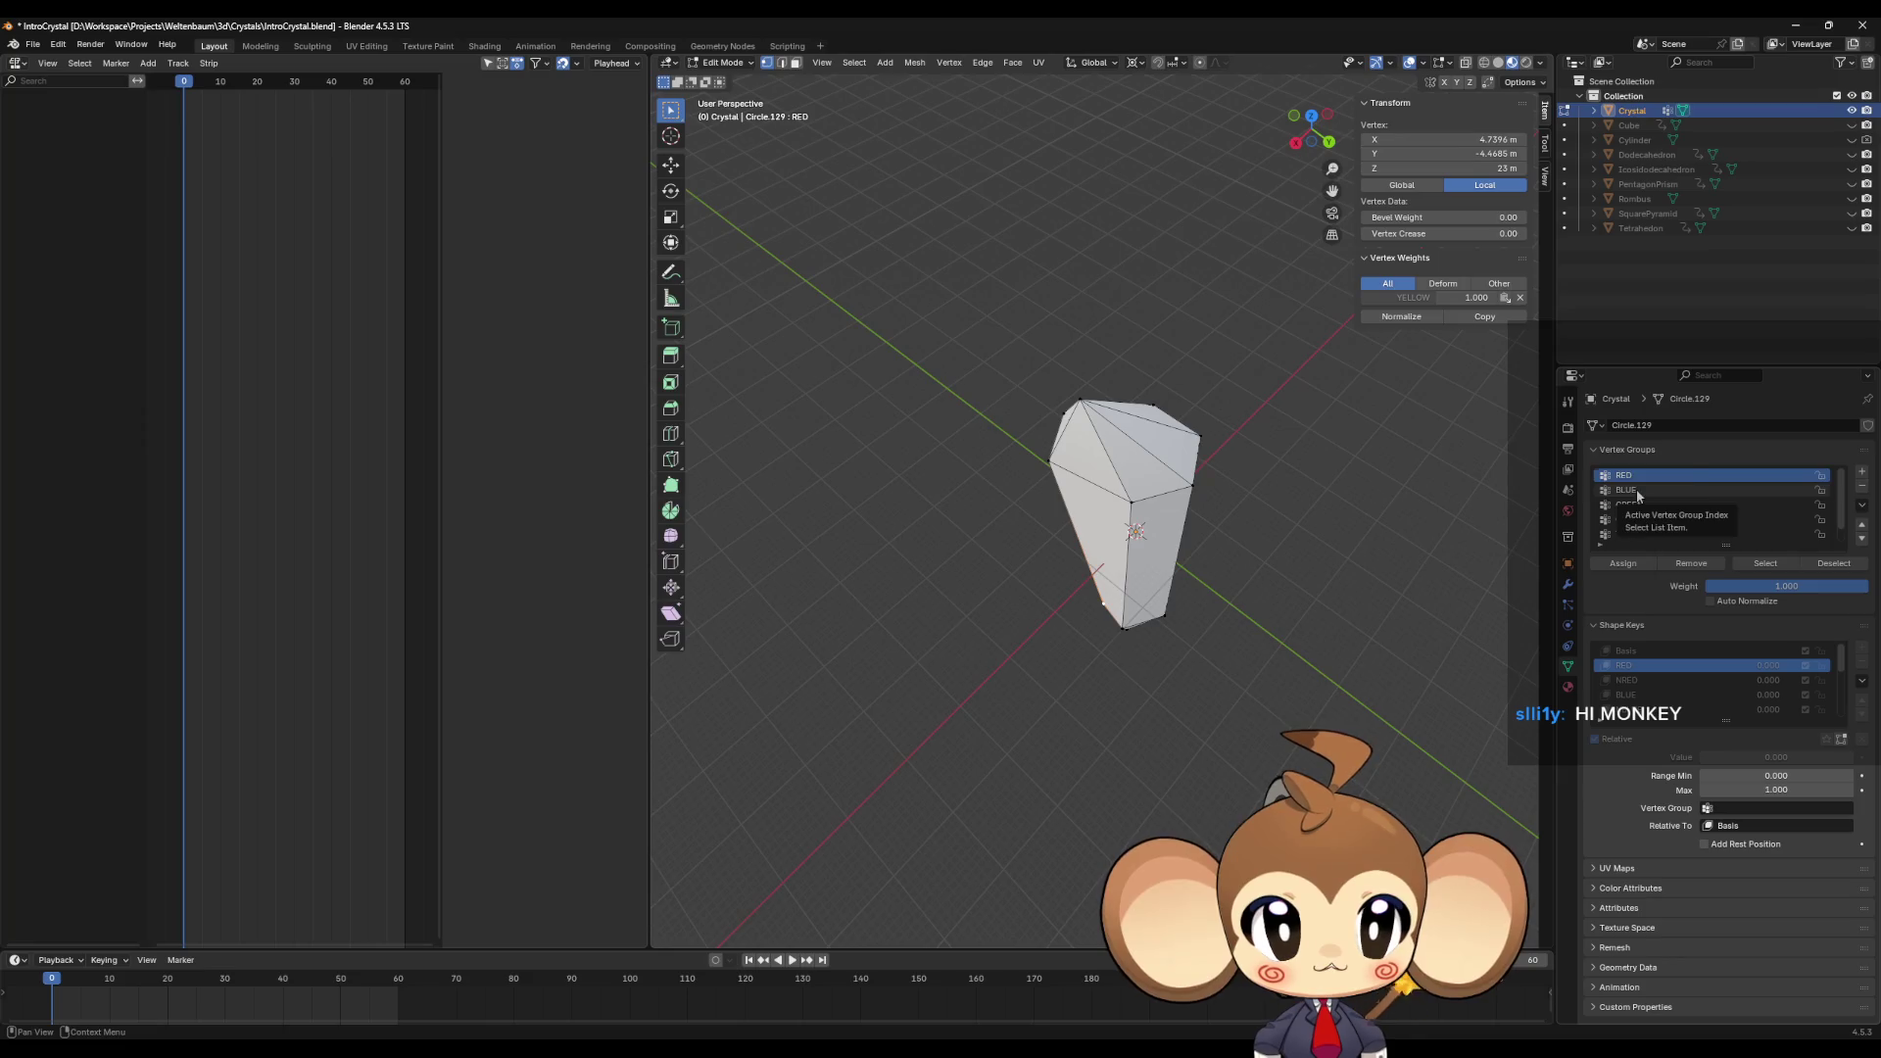
left_click(1646, 475)
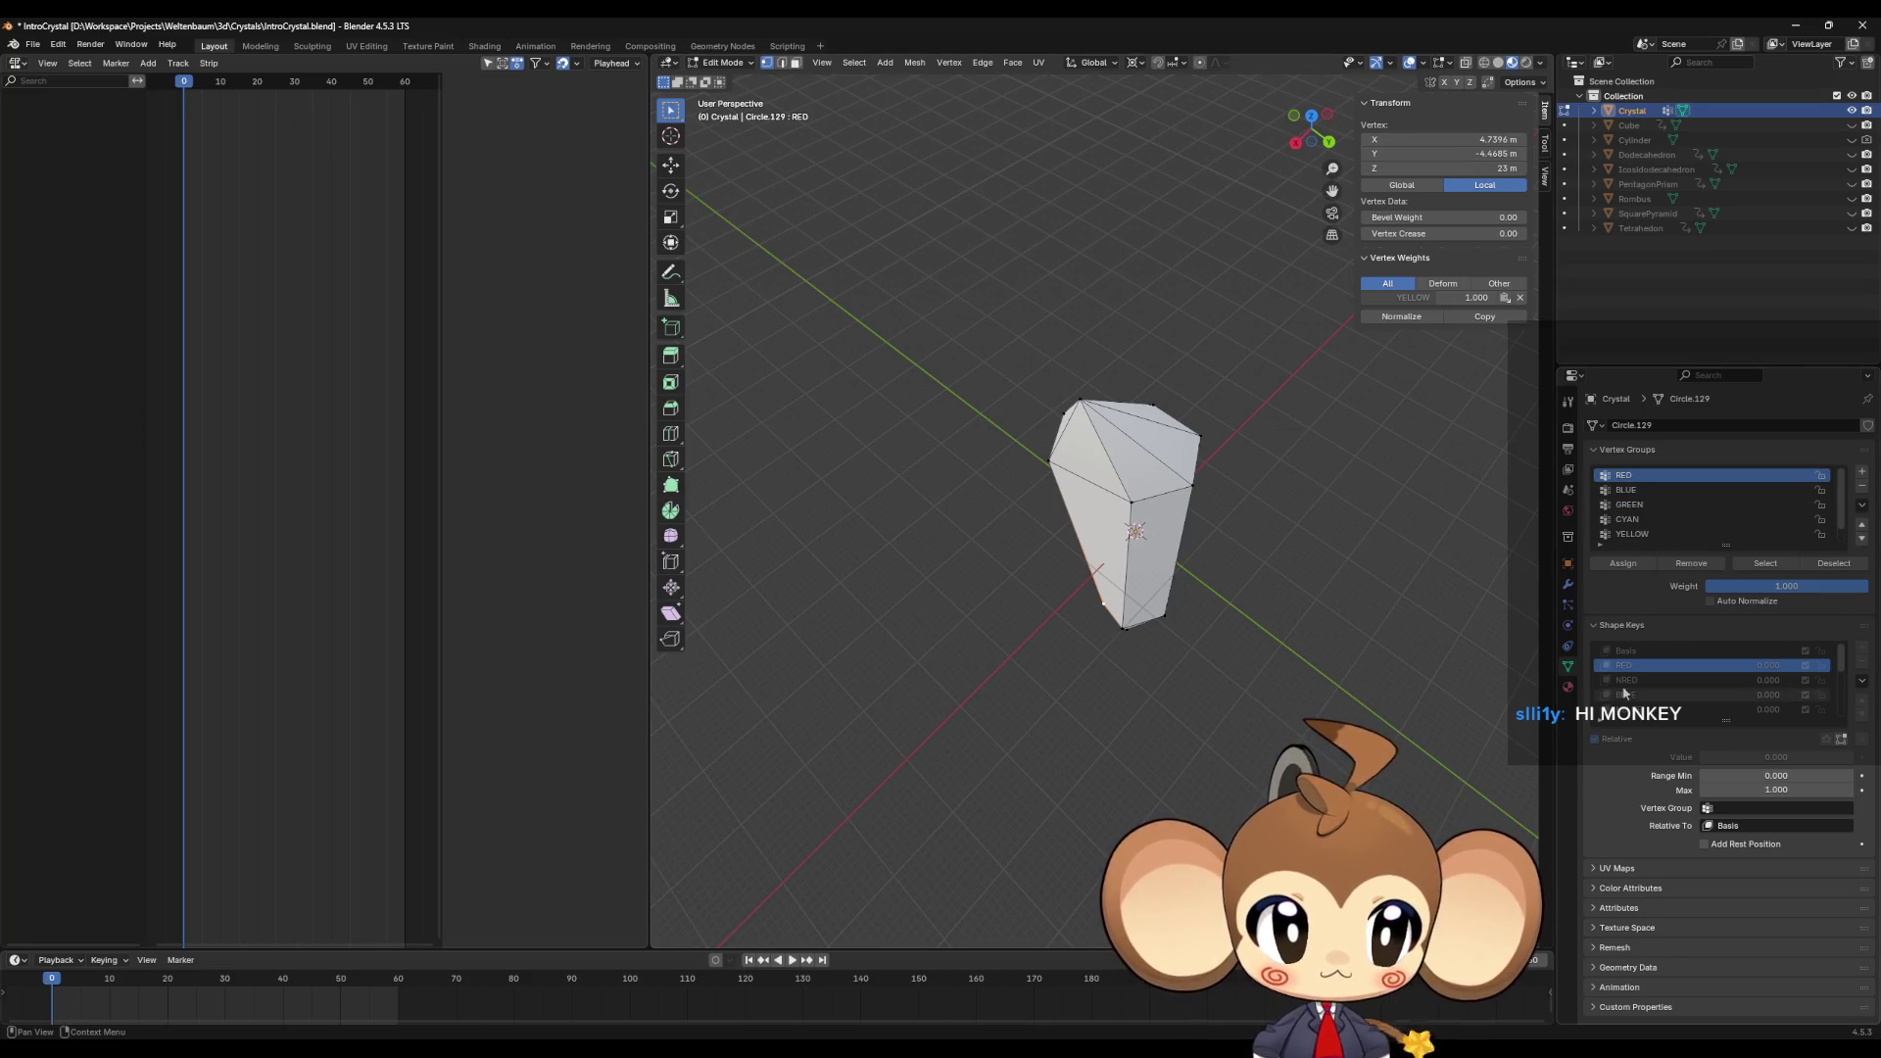
left_click(1637, 680)
left_click(1628, 665)
left_click(1631, 680)
middle_click_drag(1185, 662, 1230, 642)
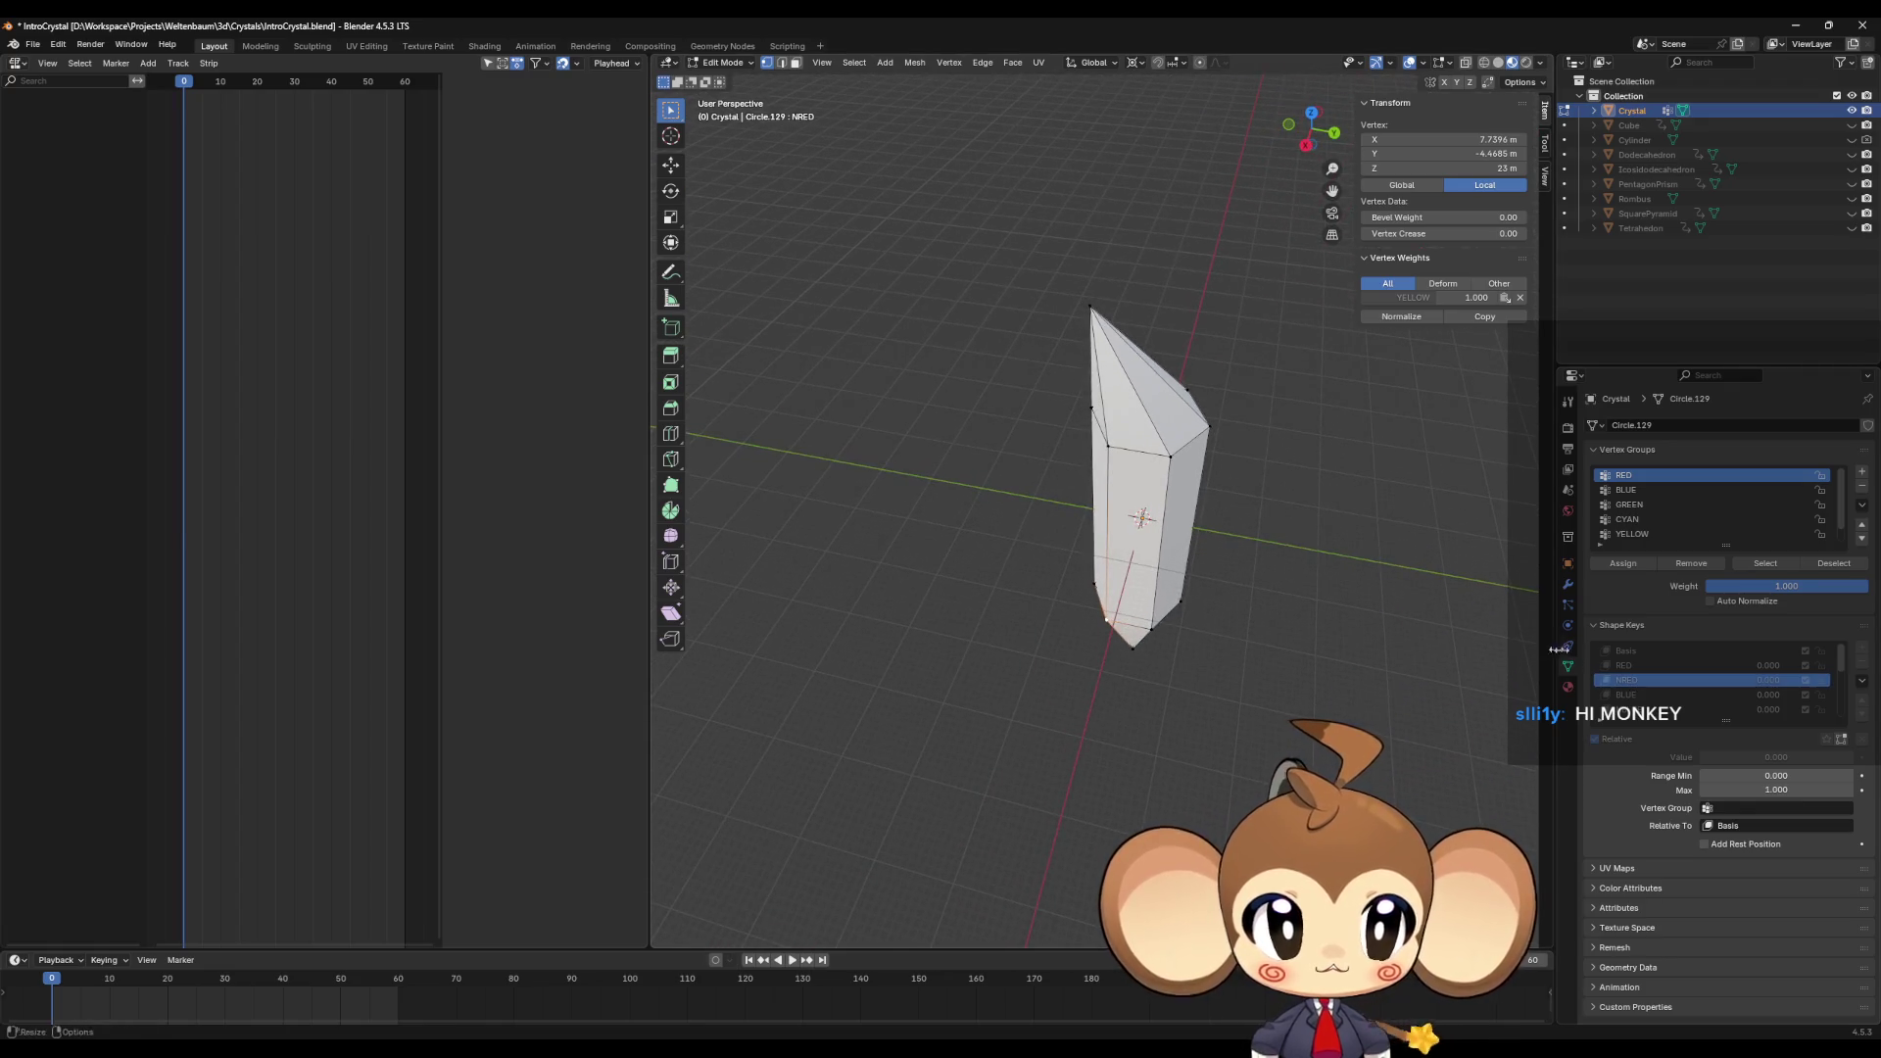
left_click(1633, 666)
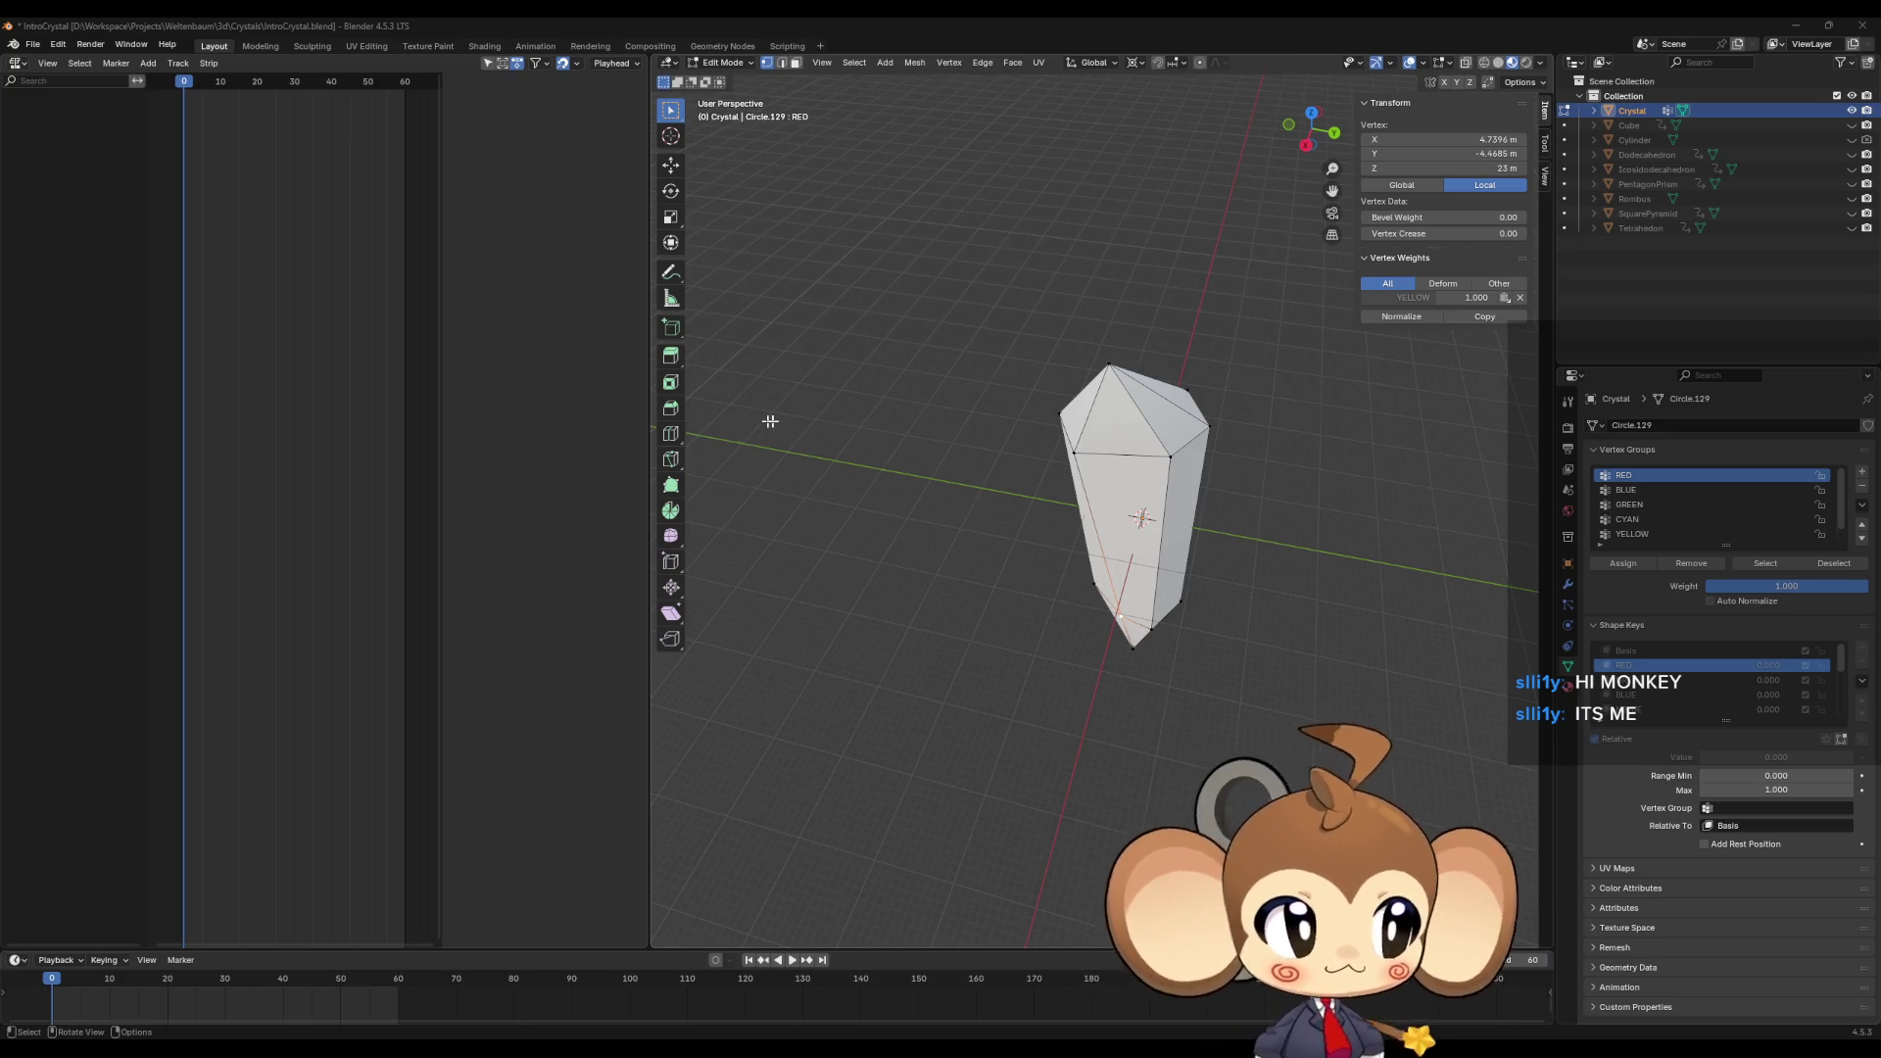
middle_click_drag(1046, 505, 1201, 530)
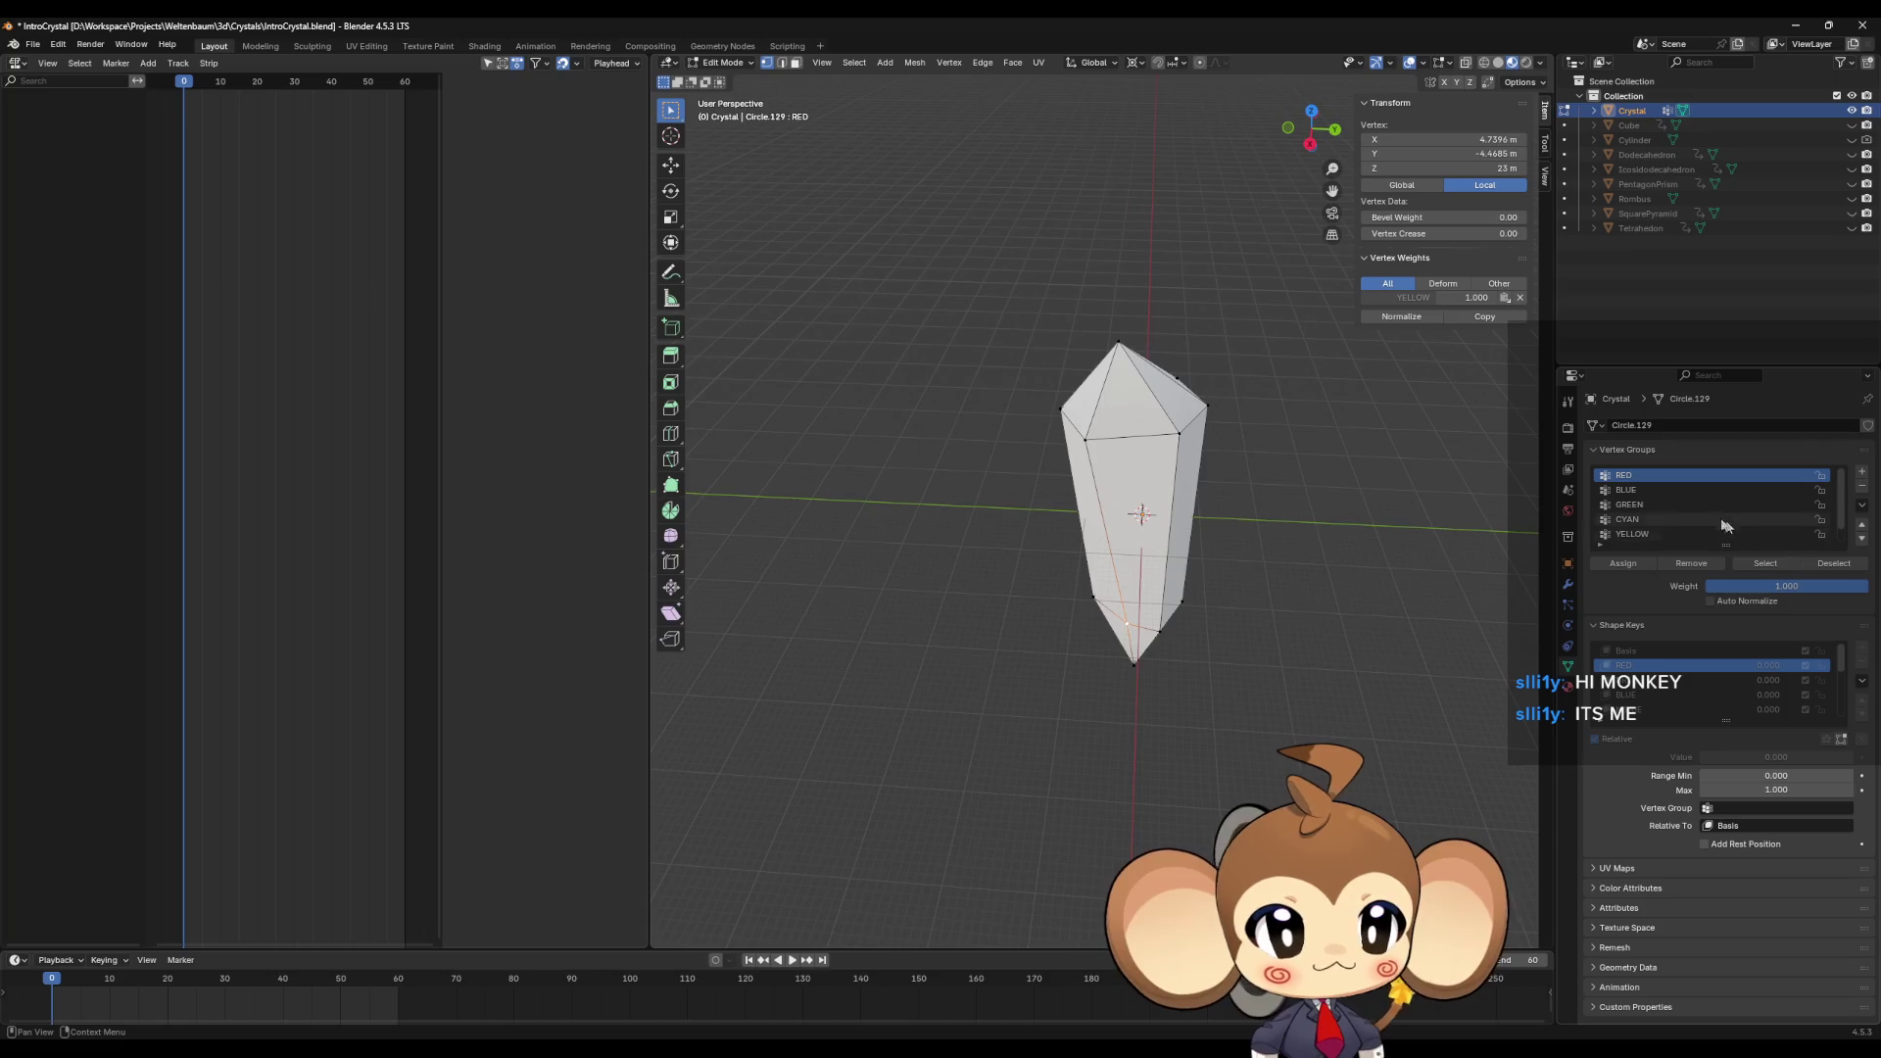
Step: Compare the Basis, RED and NRED shapes, then make NRED the active shape key
left_click(1646, 650)
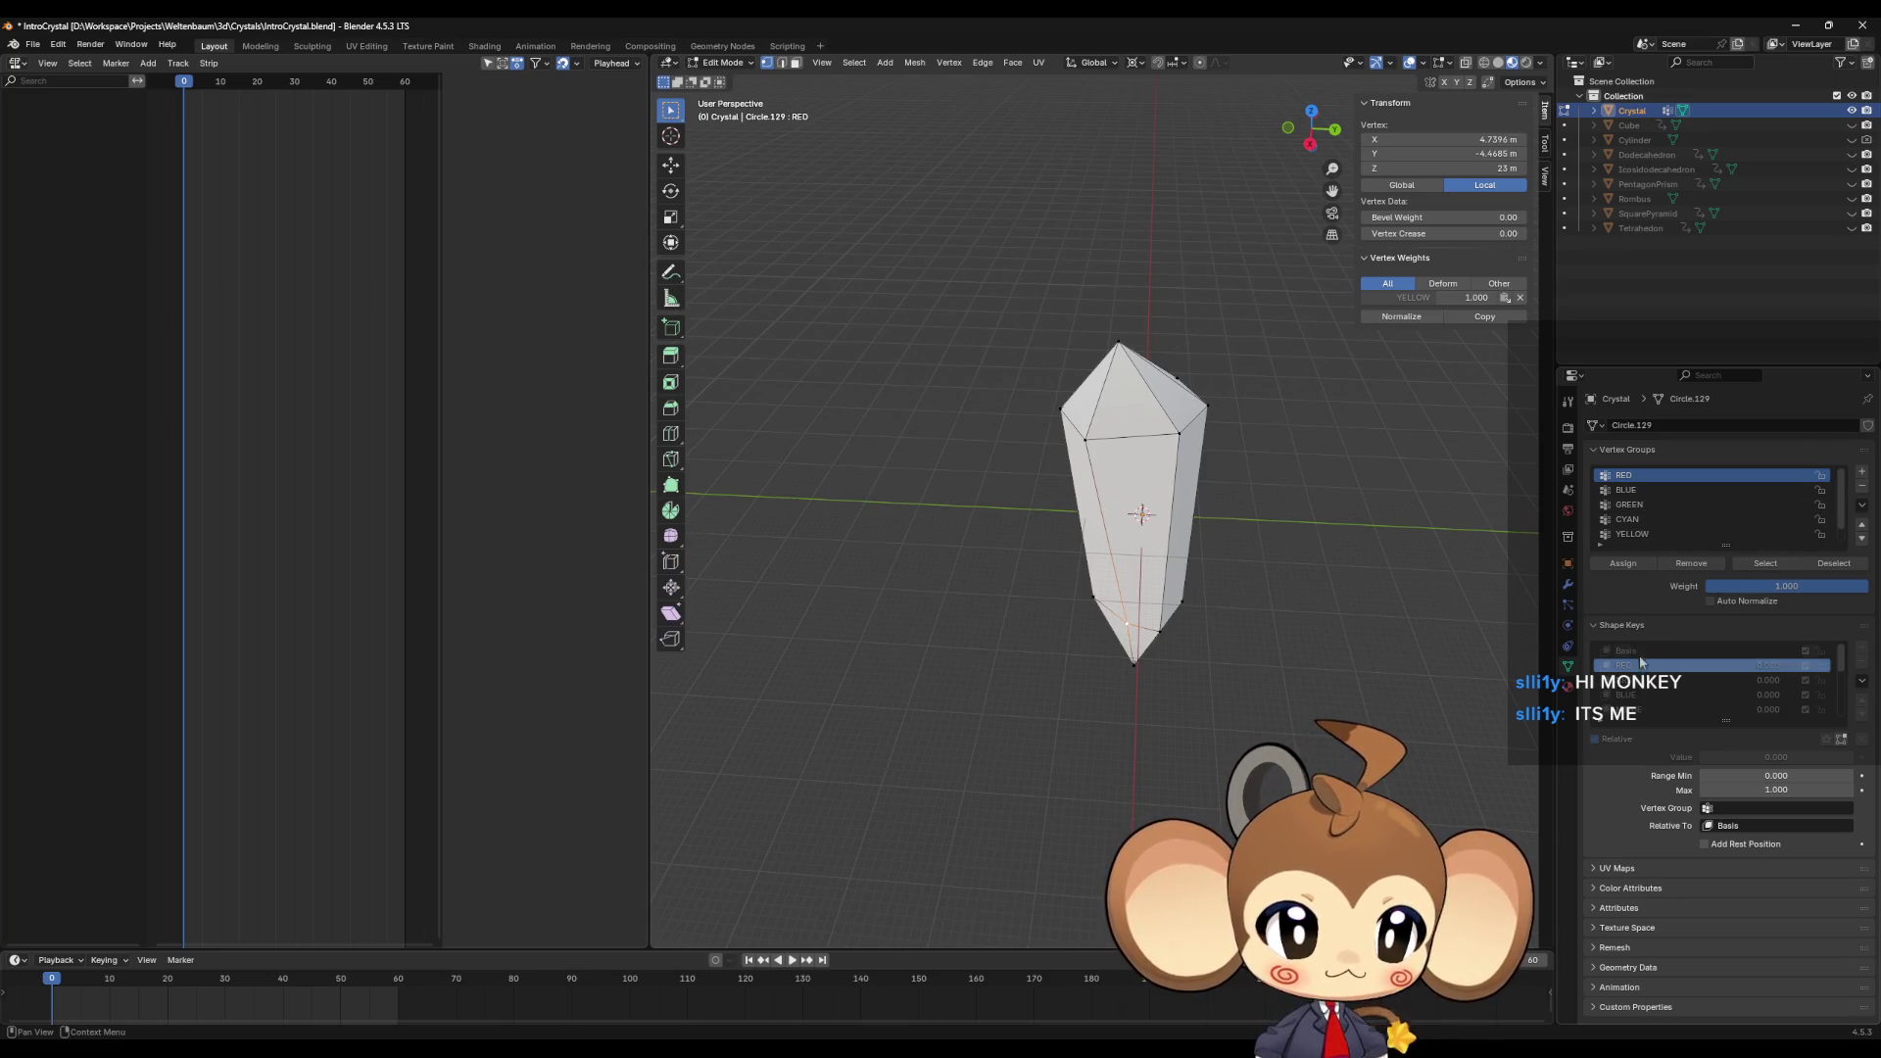
left_click(1639, 666)
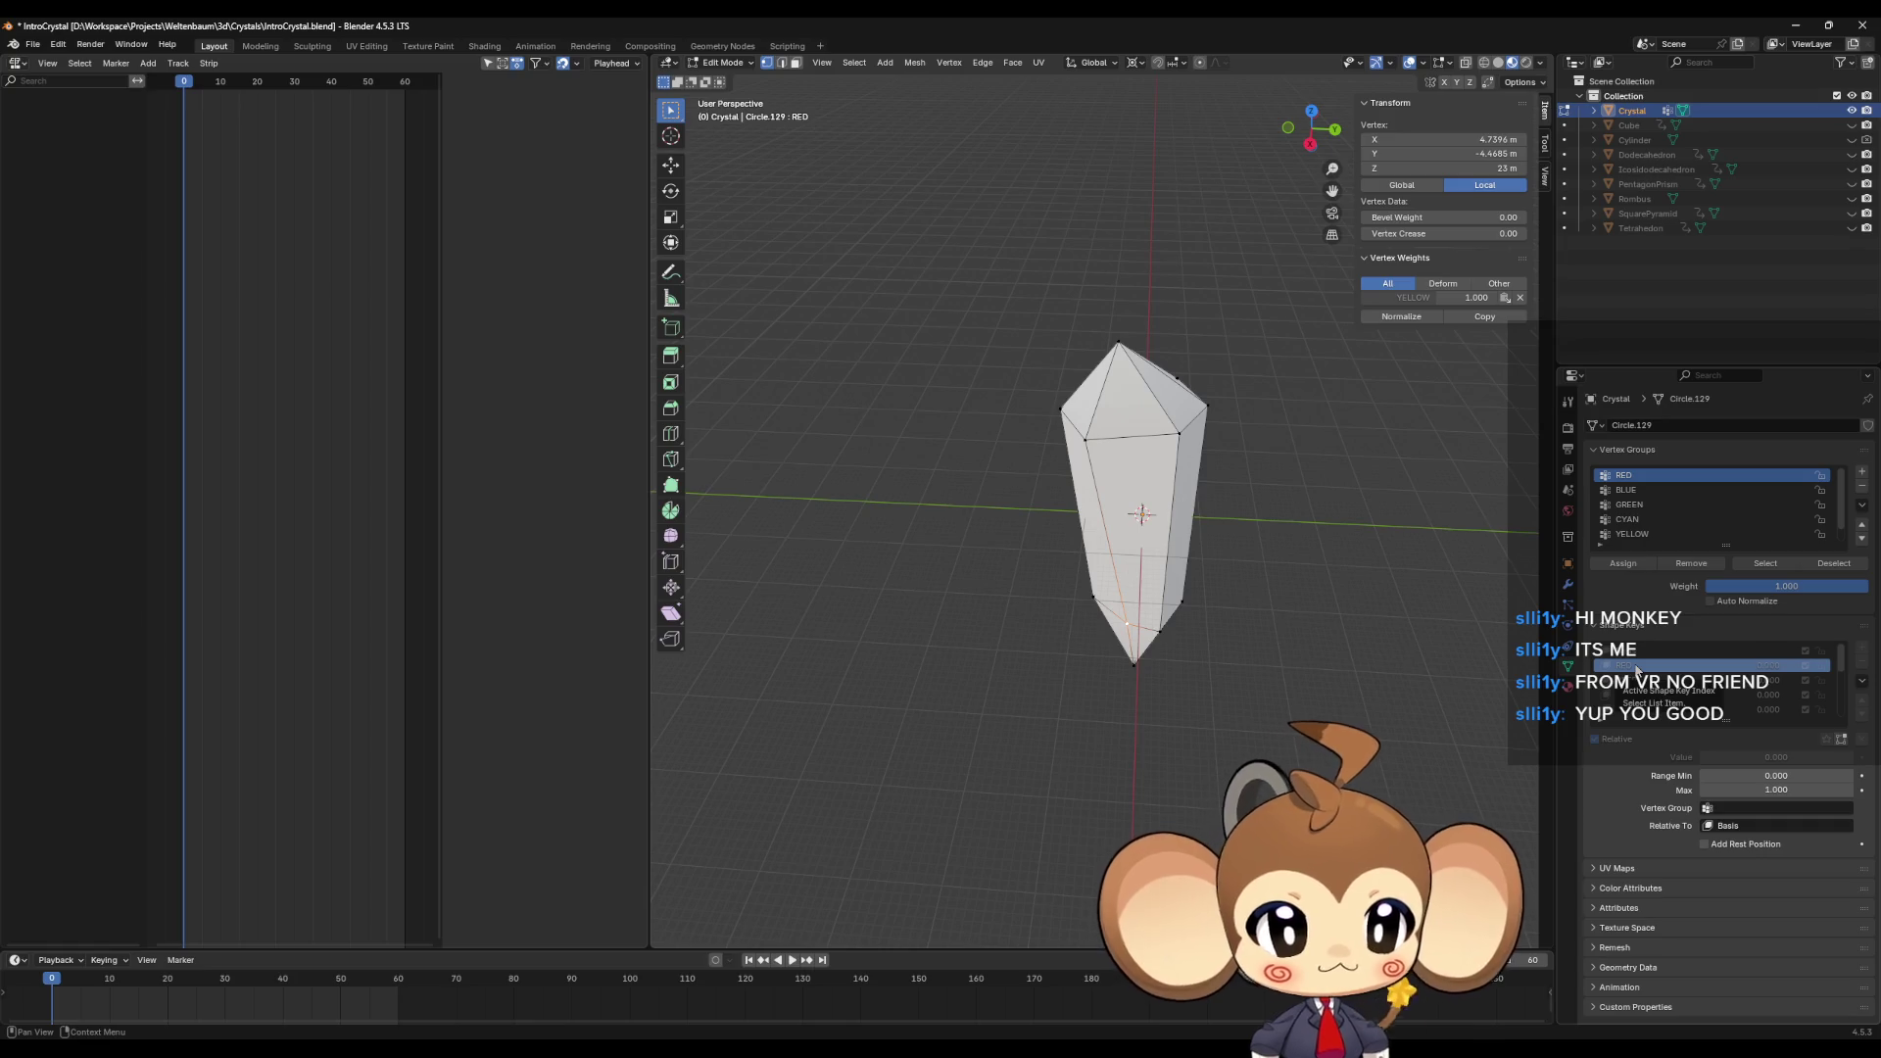
mouse_move(1033, 525)
middle_mouse_down()
mouse_move(1057, 558)
mouse_move(1067, 461)
middle_mouse_up()
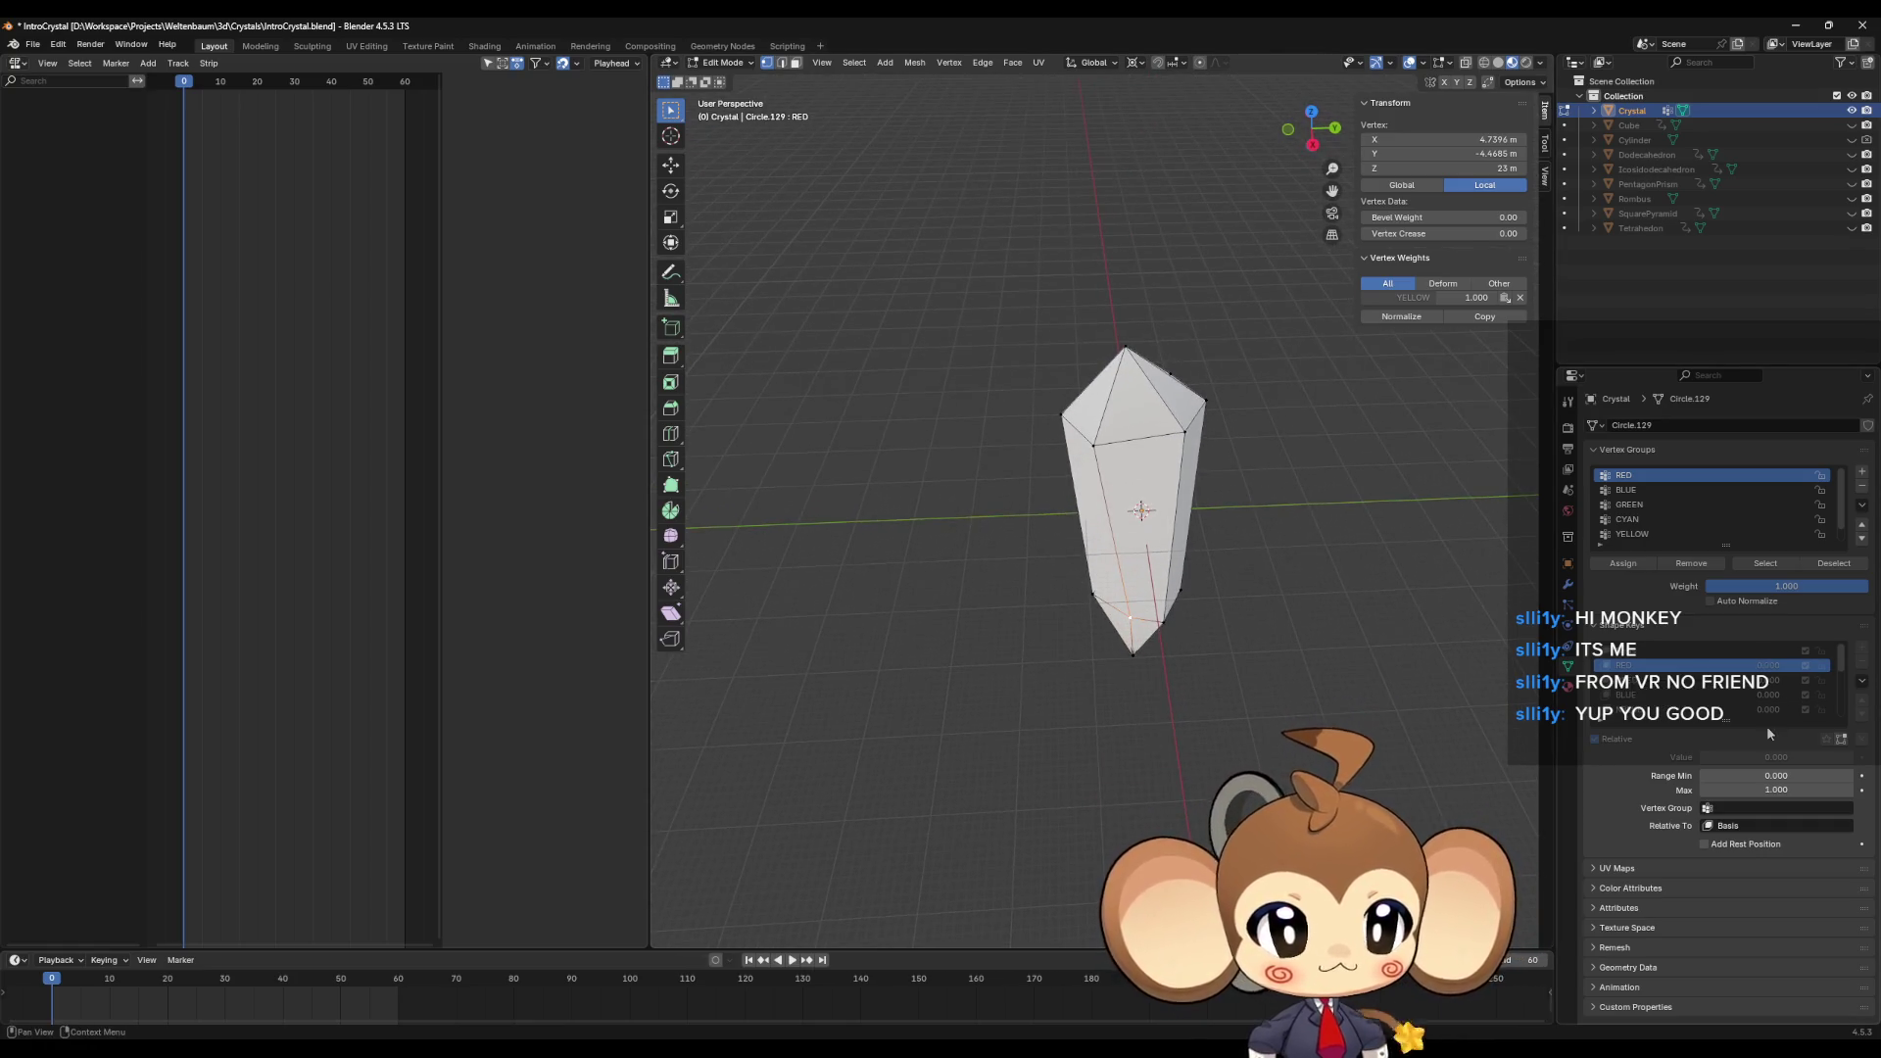
left_click(1658, 683)
left_click(1654, 666)
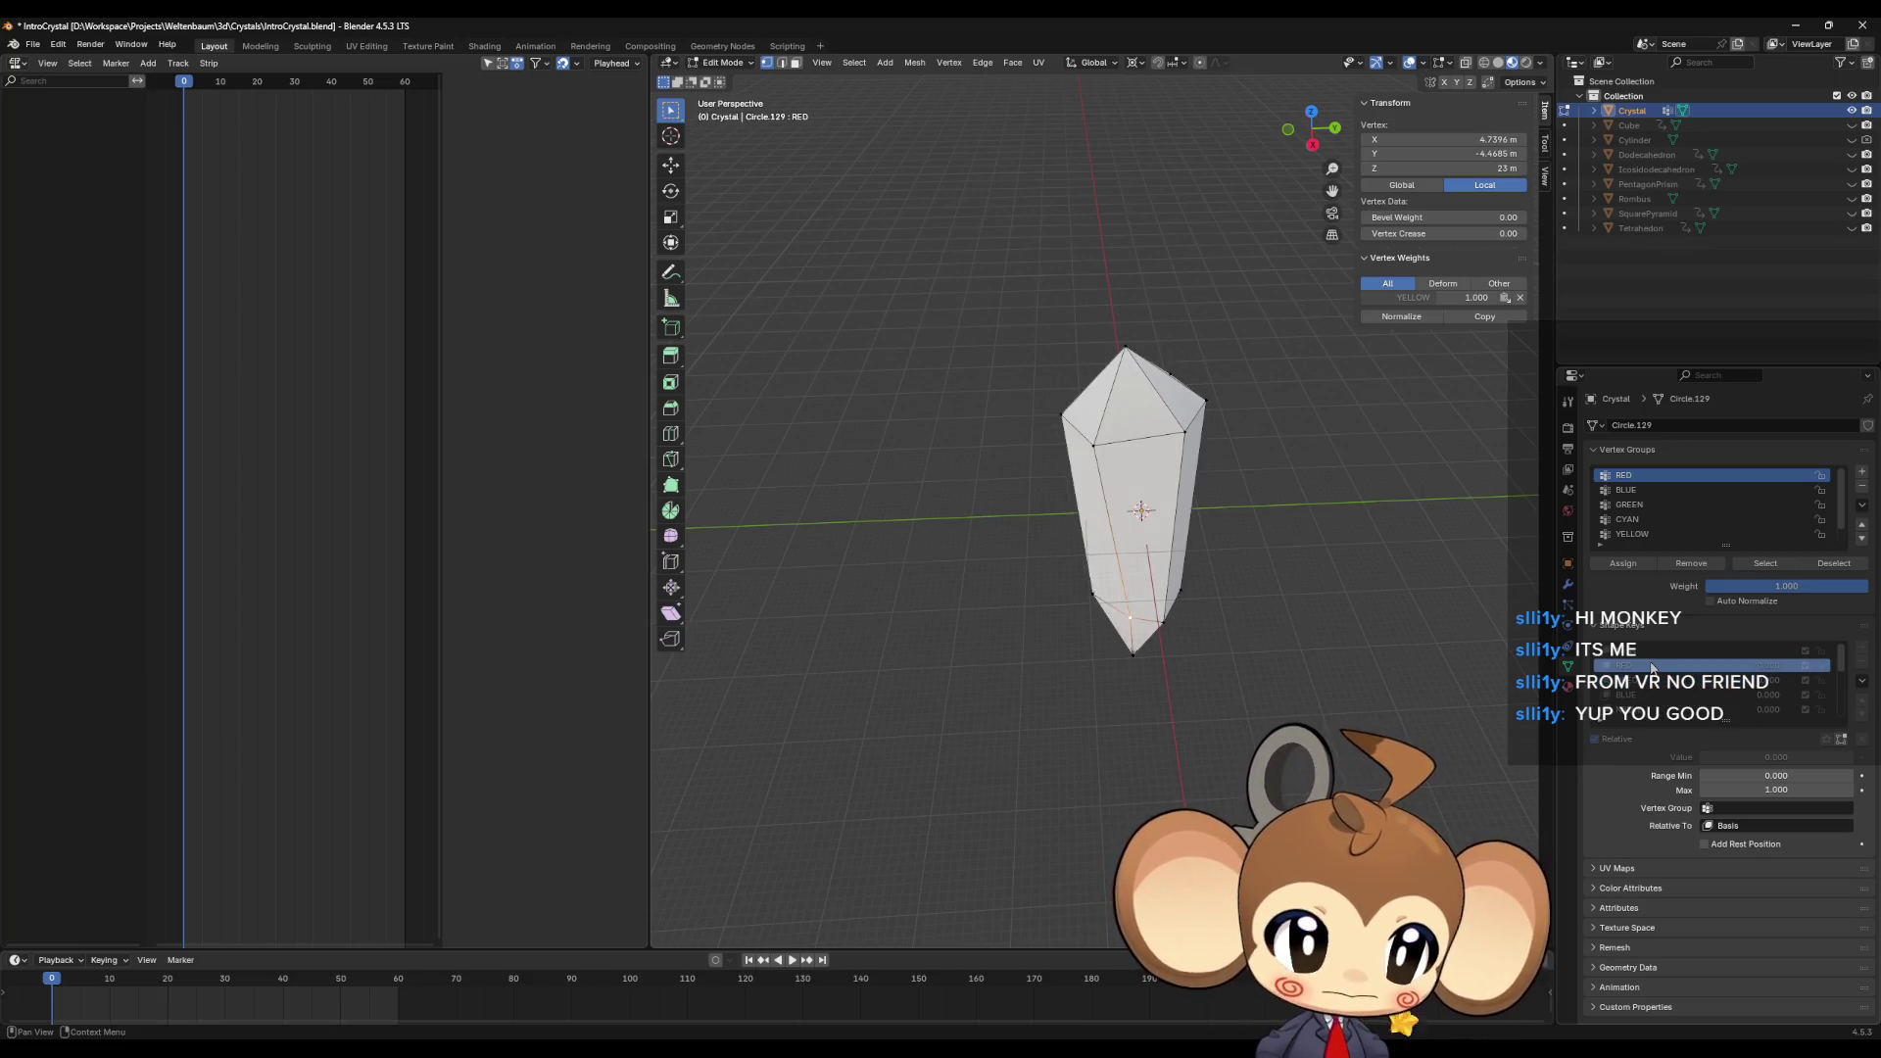
left_click(1653, 683)
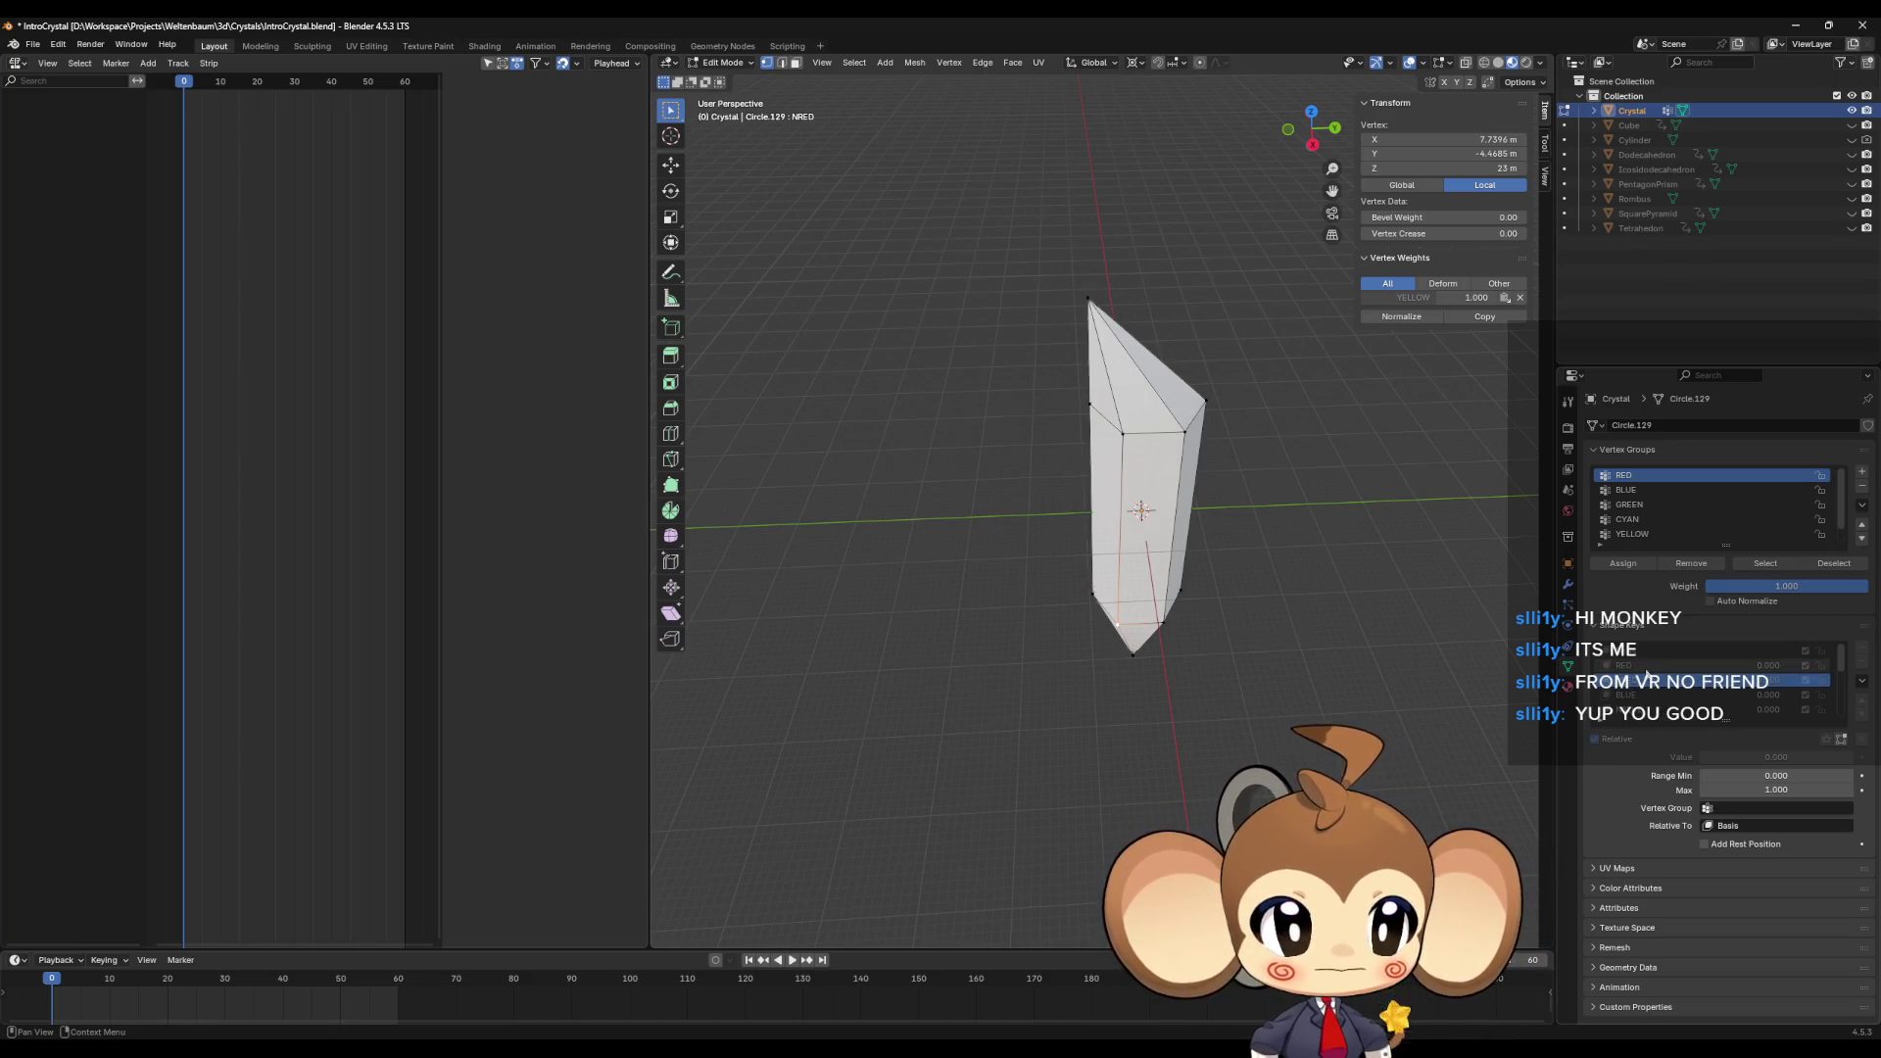
left_click(1648, 667)
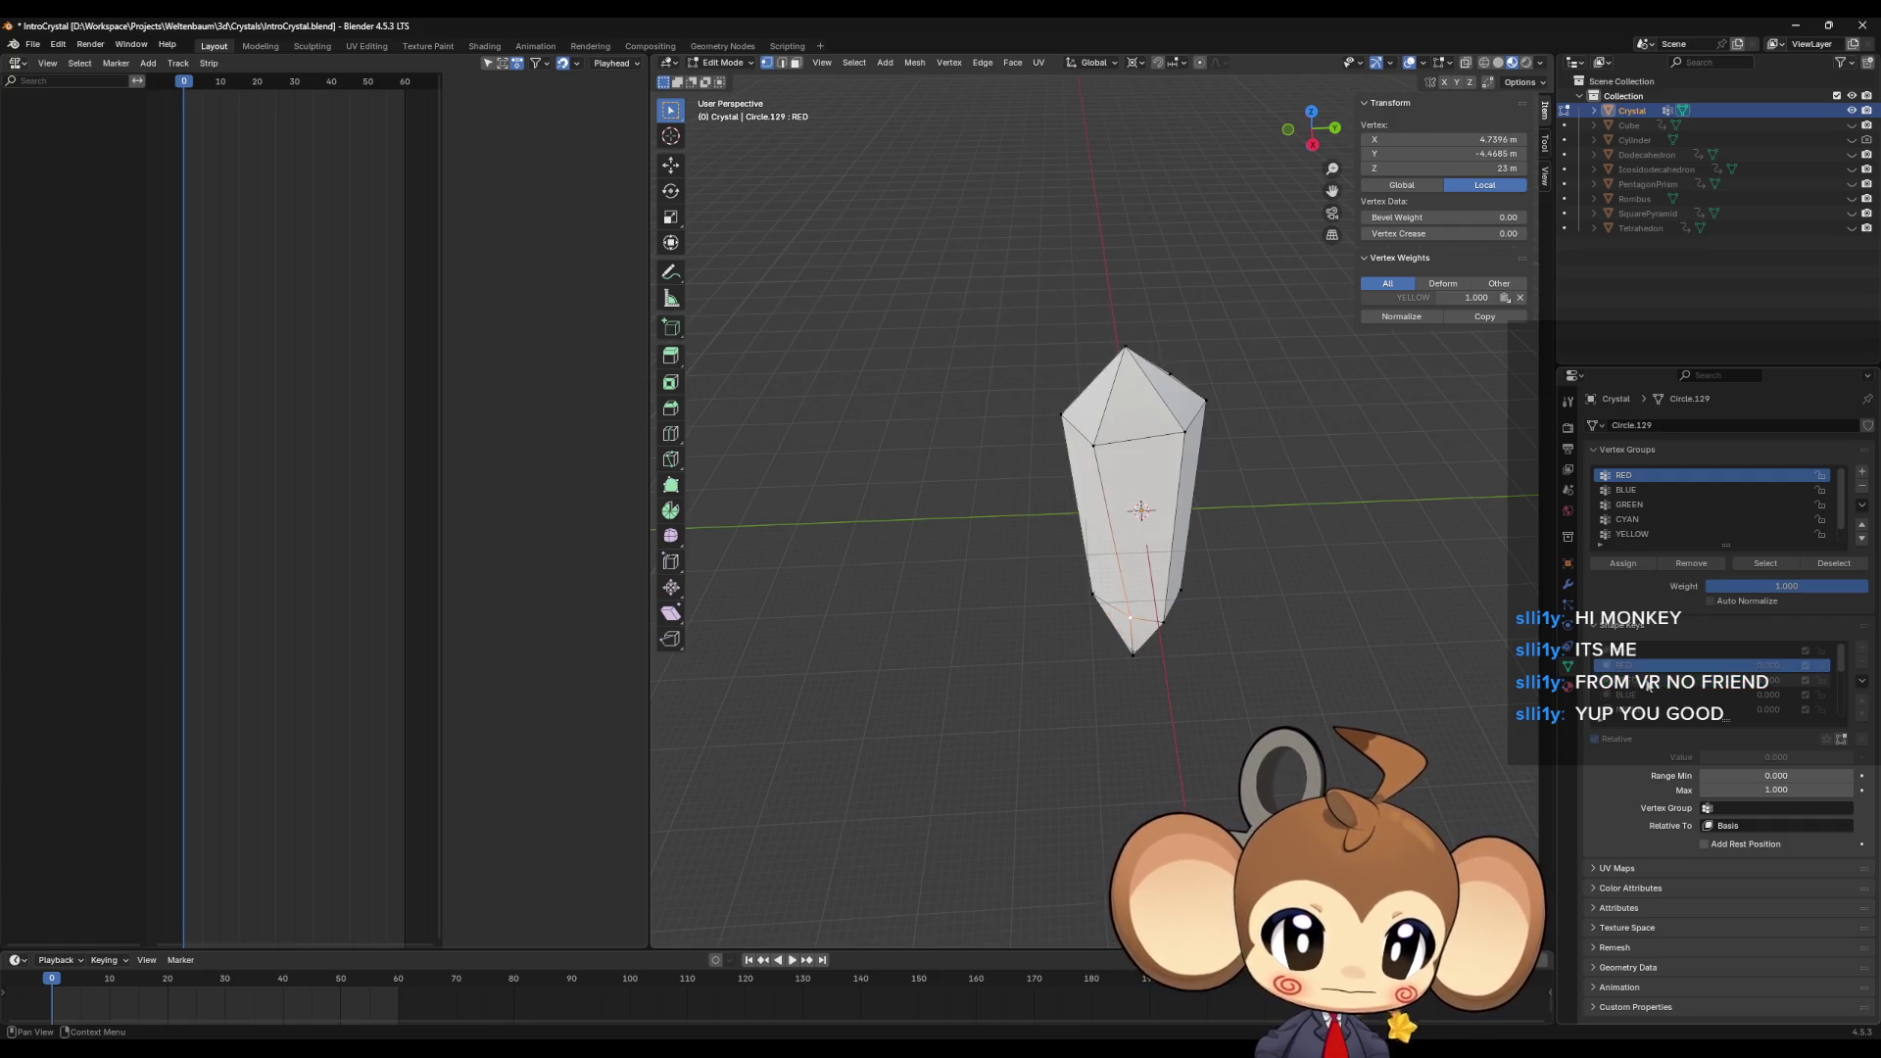
left_click(1652, 682)
left_click(1647, 667)
left_click(1650, 681)
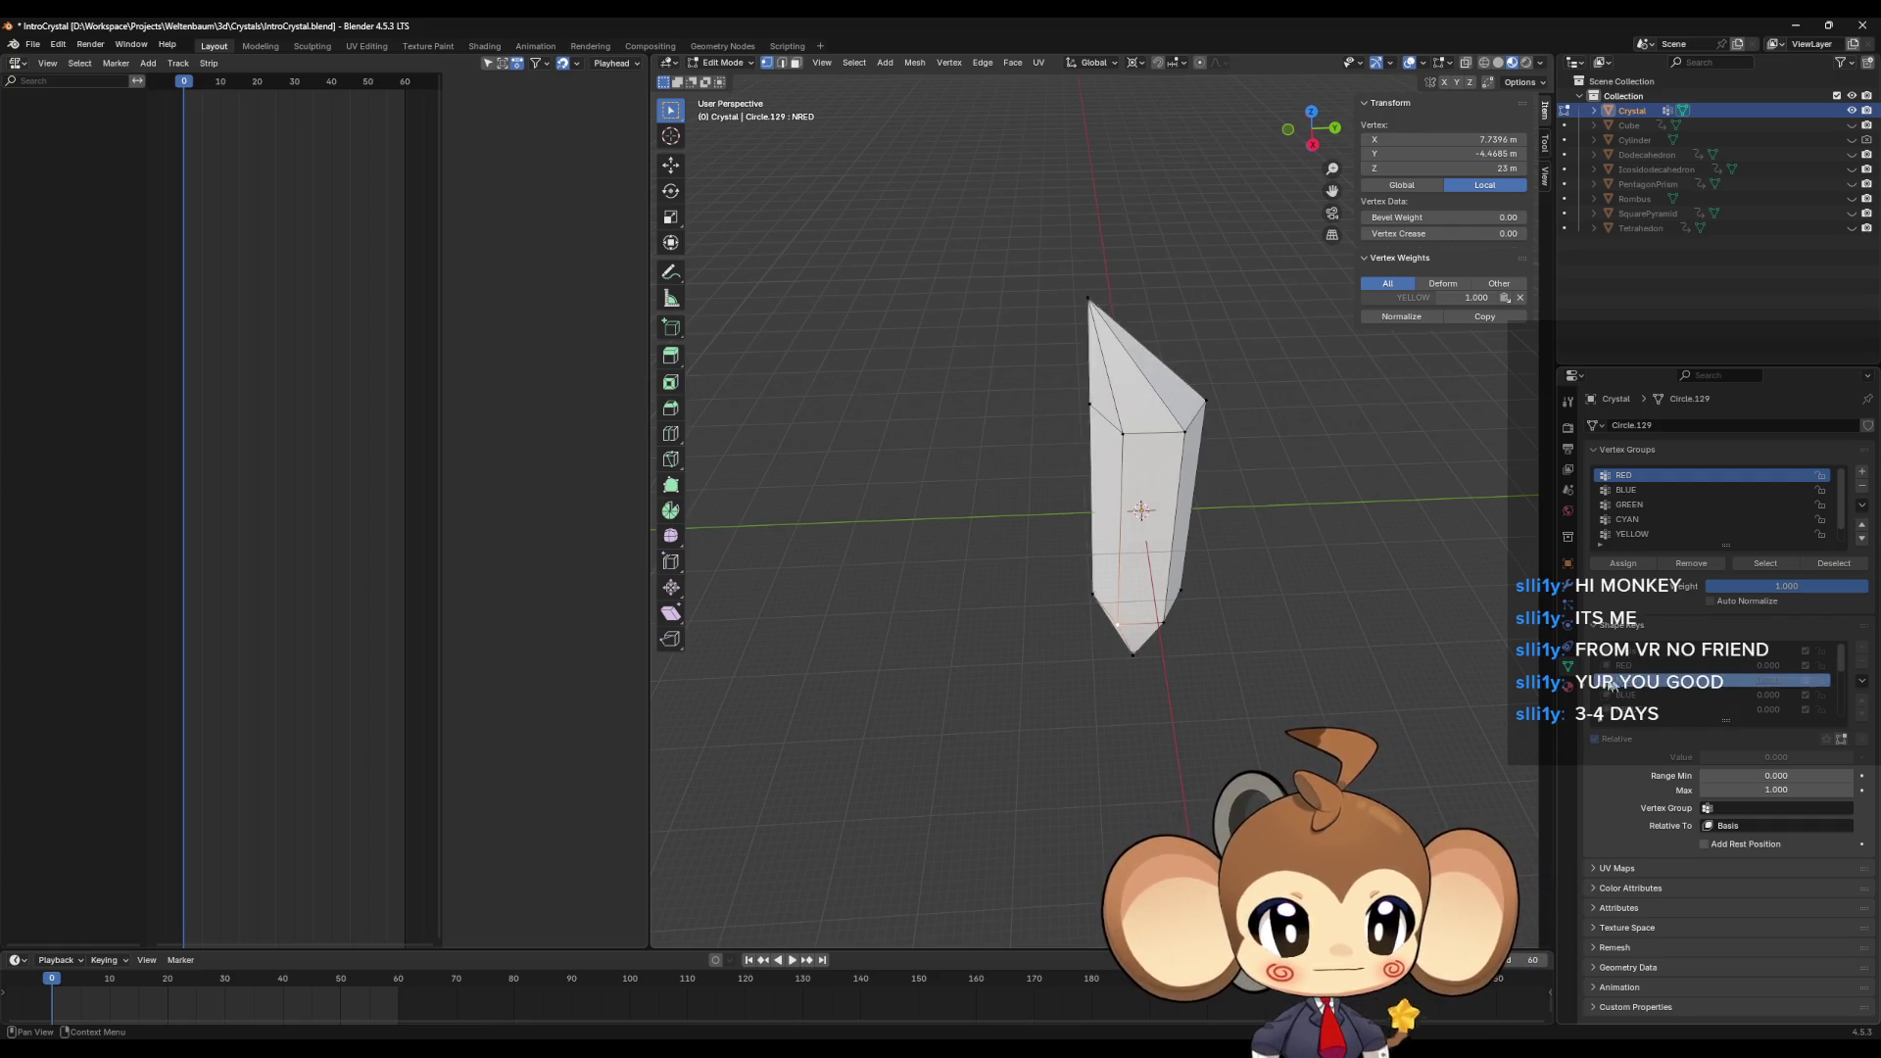
Step: Select two vertices forming one side edge of the crystal
left_click(1121, 437)
middle_click_drag(1122, 437, 1156, 476)
left_click(1174, 477, "shift")
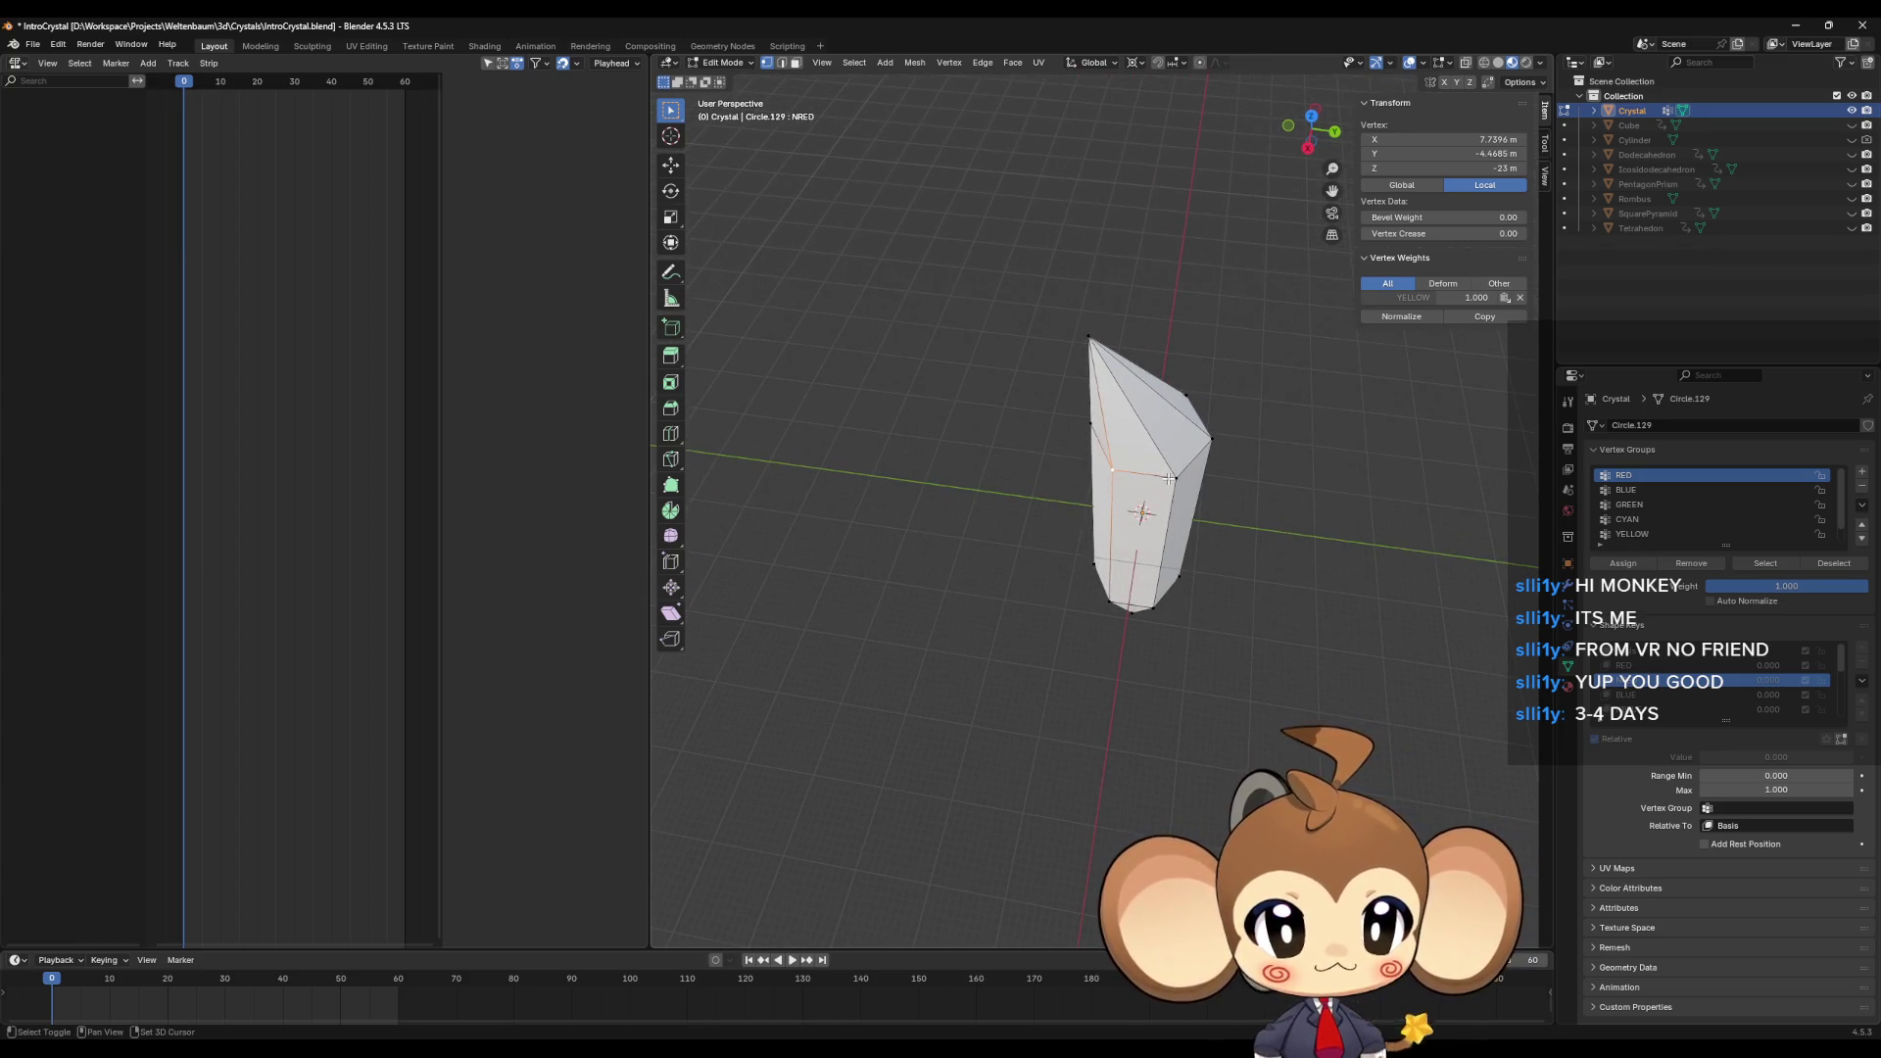
middle_click_drag(1290, 508, 1294, 526)
Step: Move the selected side edge 3 m along X
key("g")
key("x")
key("3")
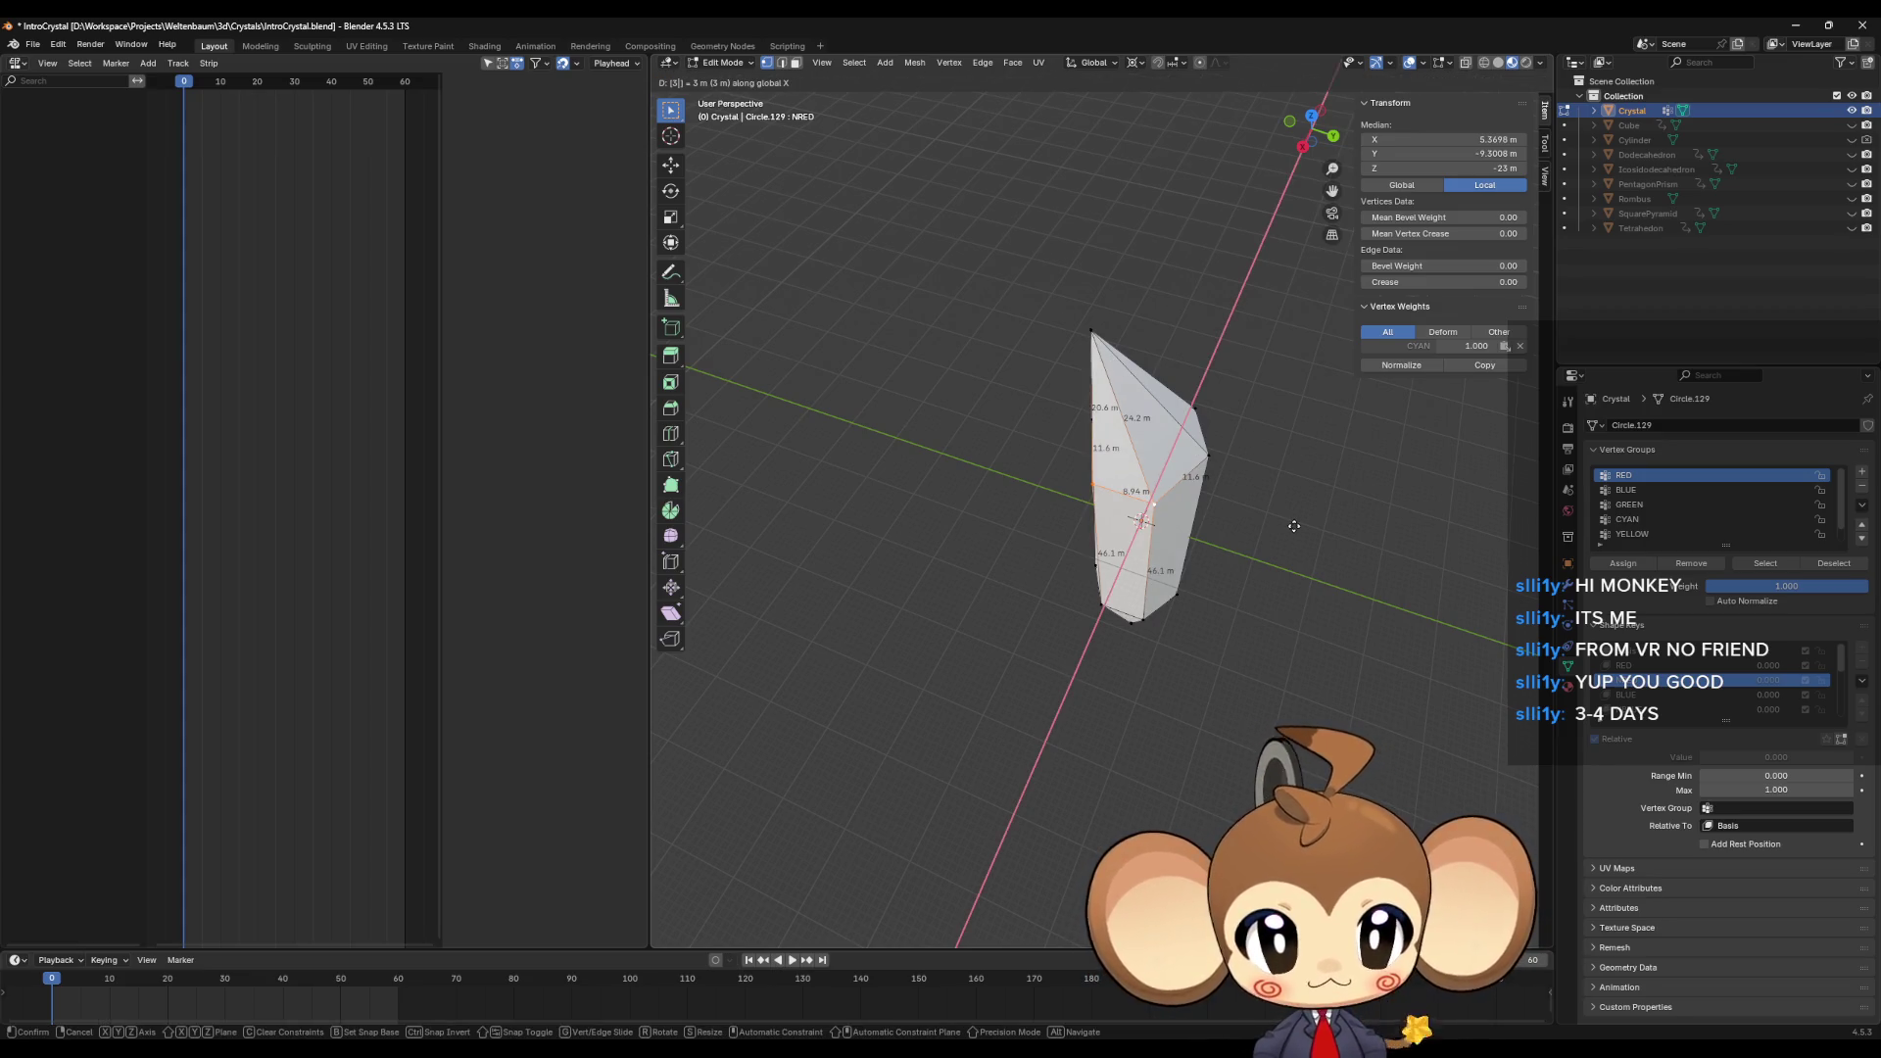
key("Return")
Step: Move a single crystal vertex −3 m along X and review the slanted result
left_click(1158, 590)
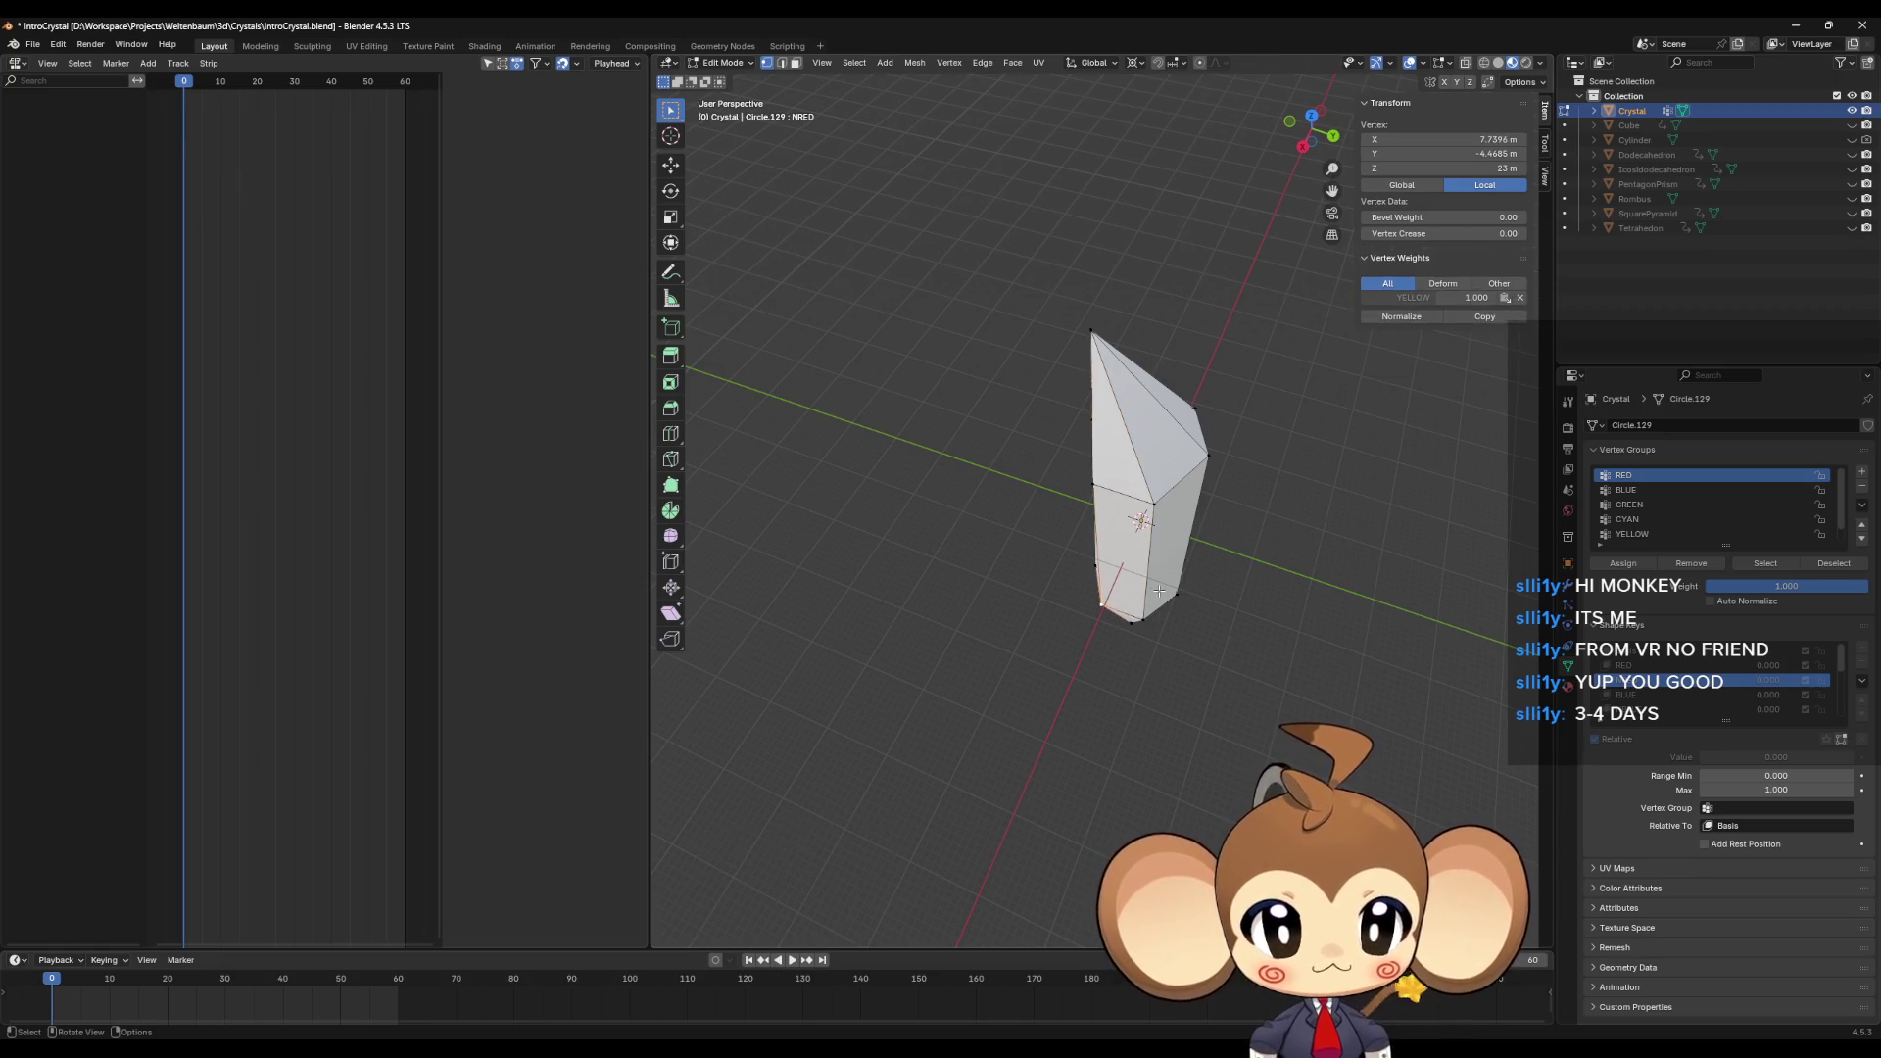
key("g")
key("x")
key("minus")
key("3")
key("Return")
middle_click_drag(1171, 593, 1205, 598)
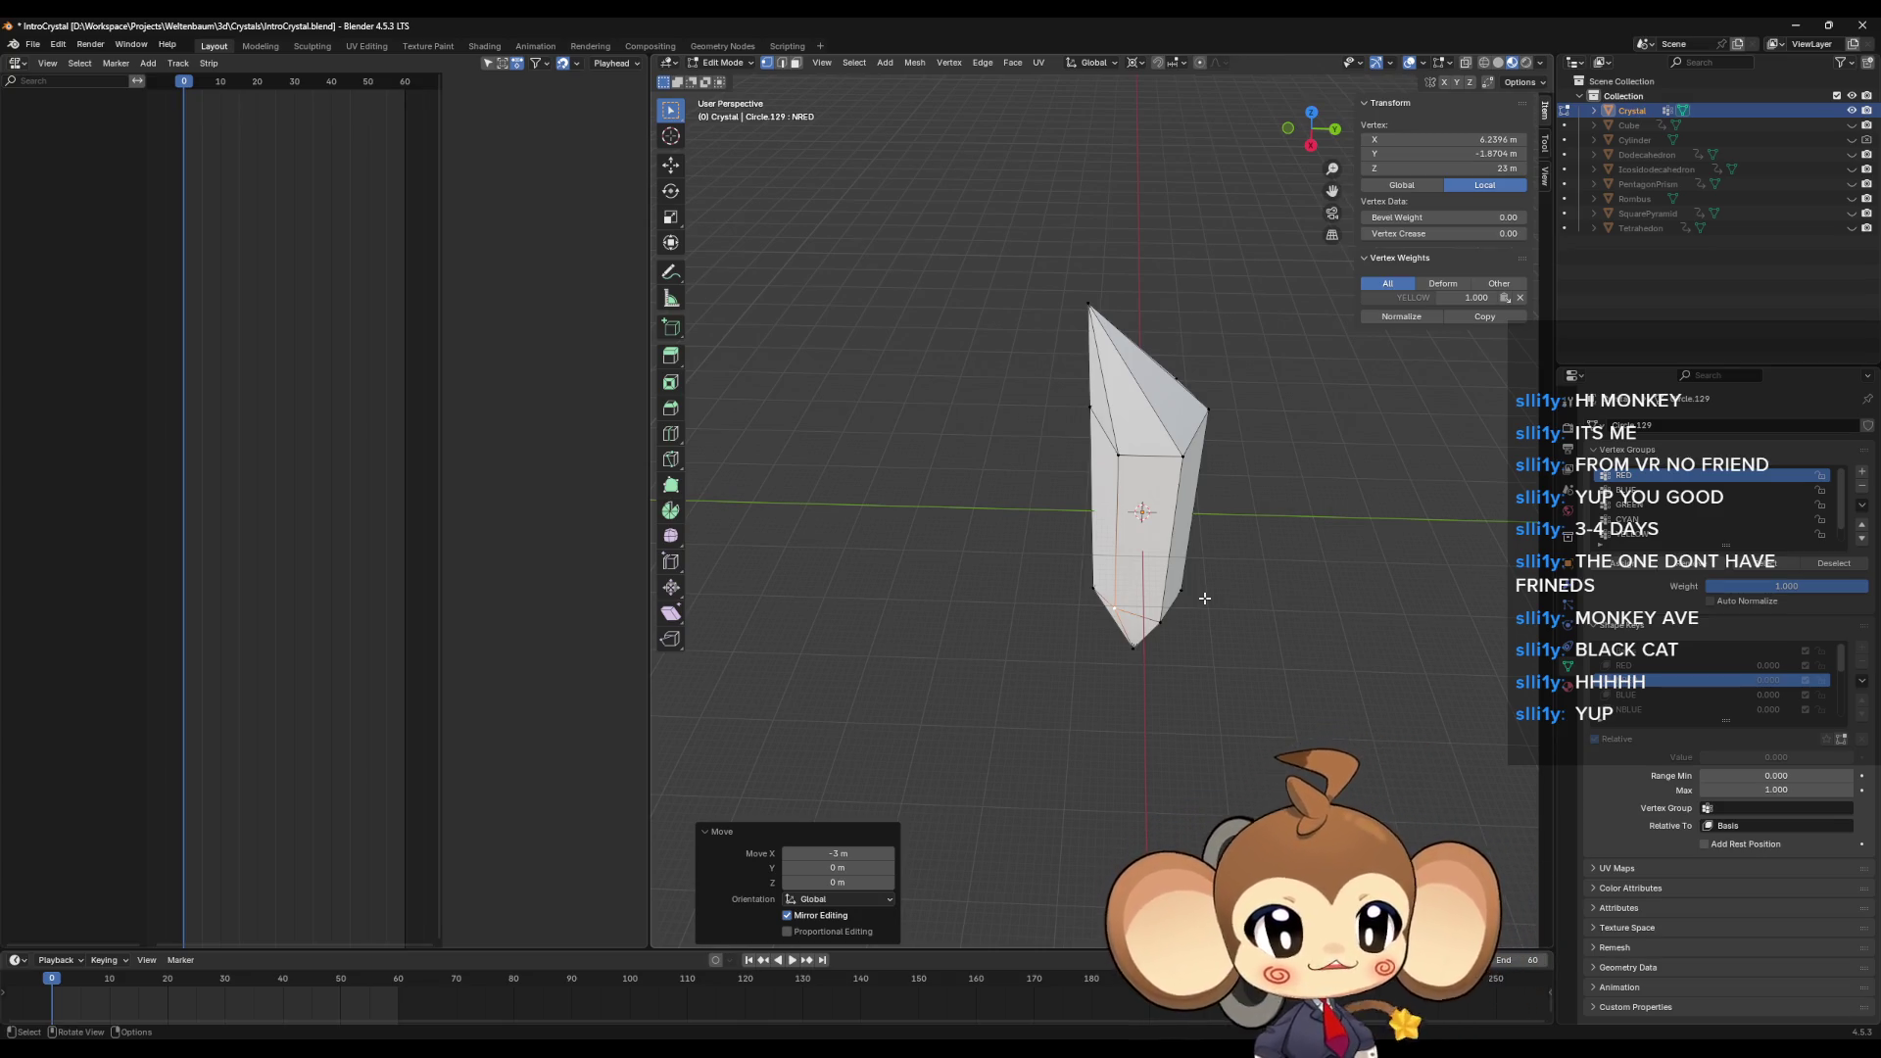
middle_click_drag(1328, 549, 1342, 583)
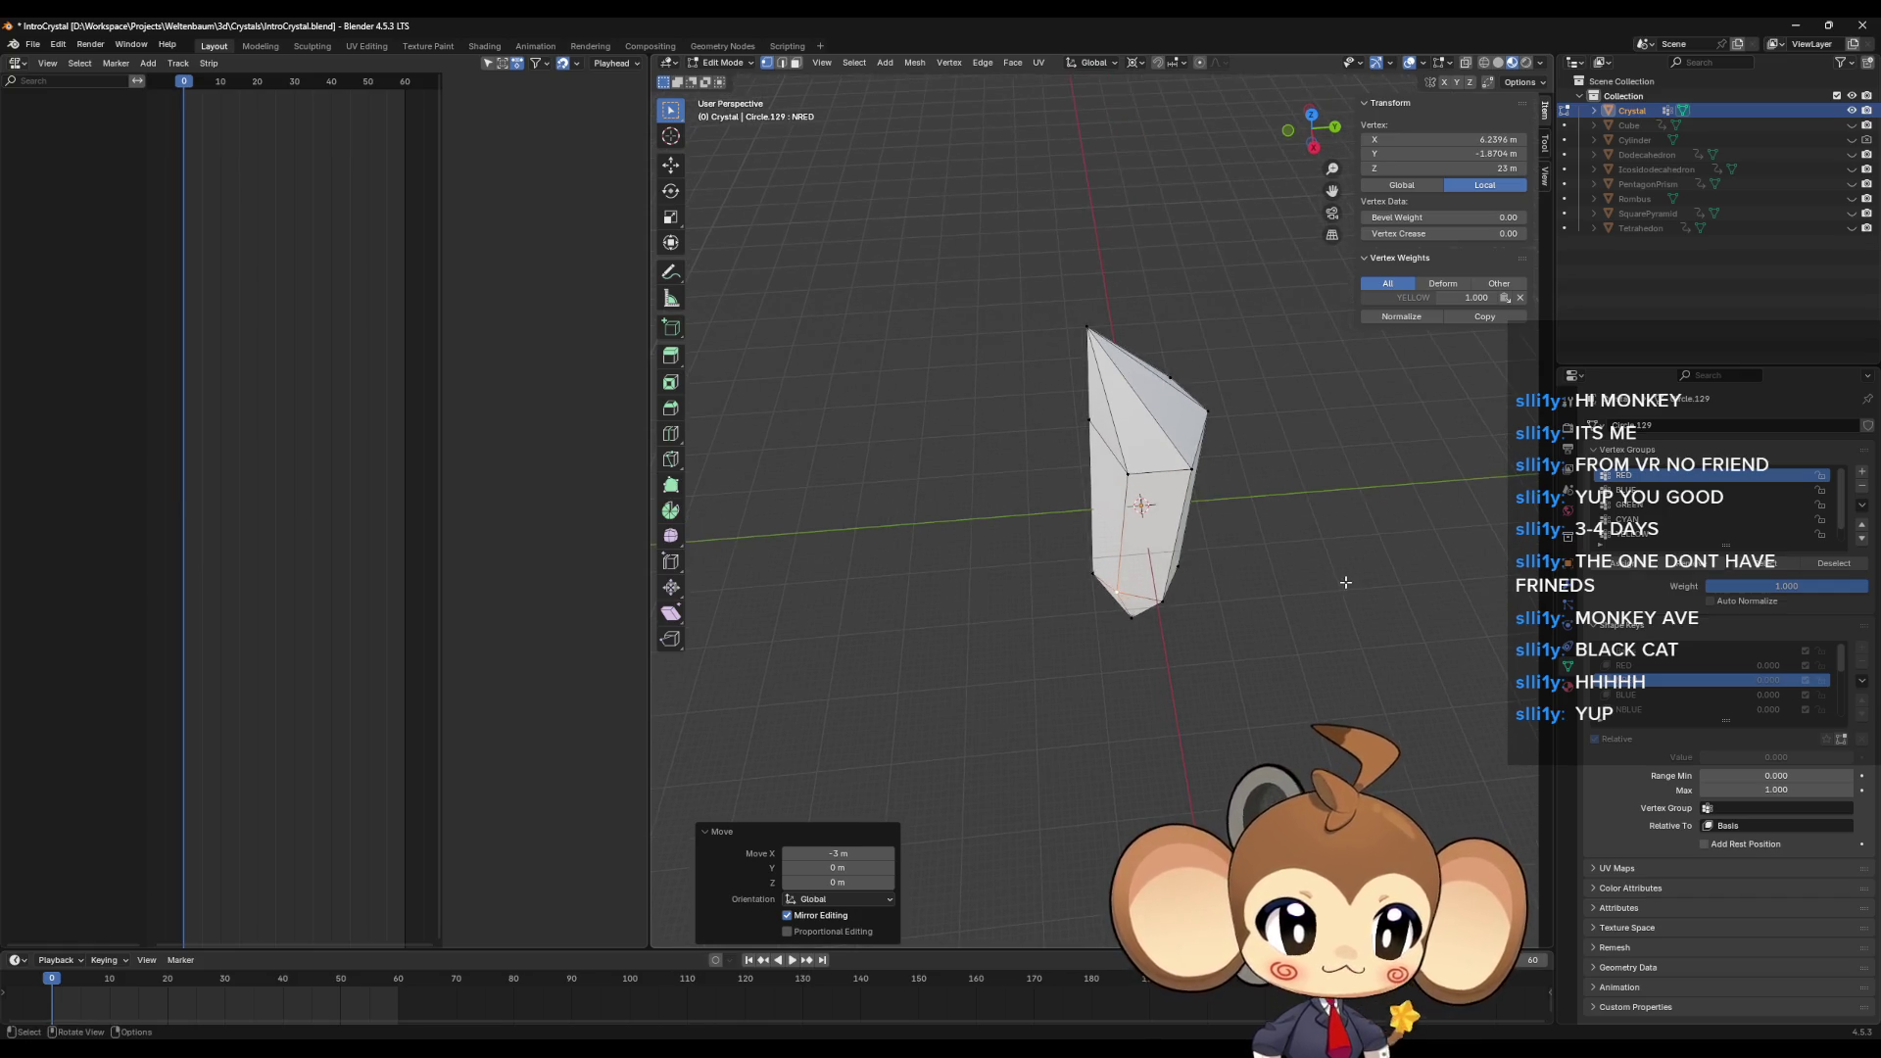
scroll(1322, 596, "up", 2)
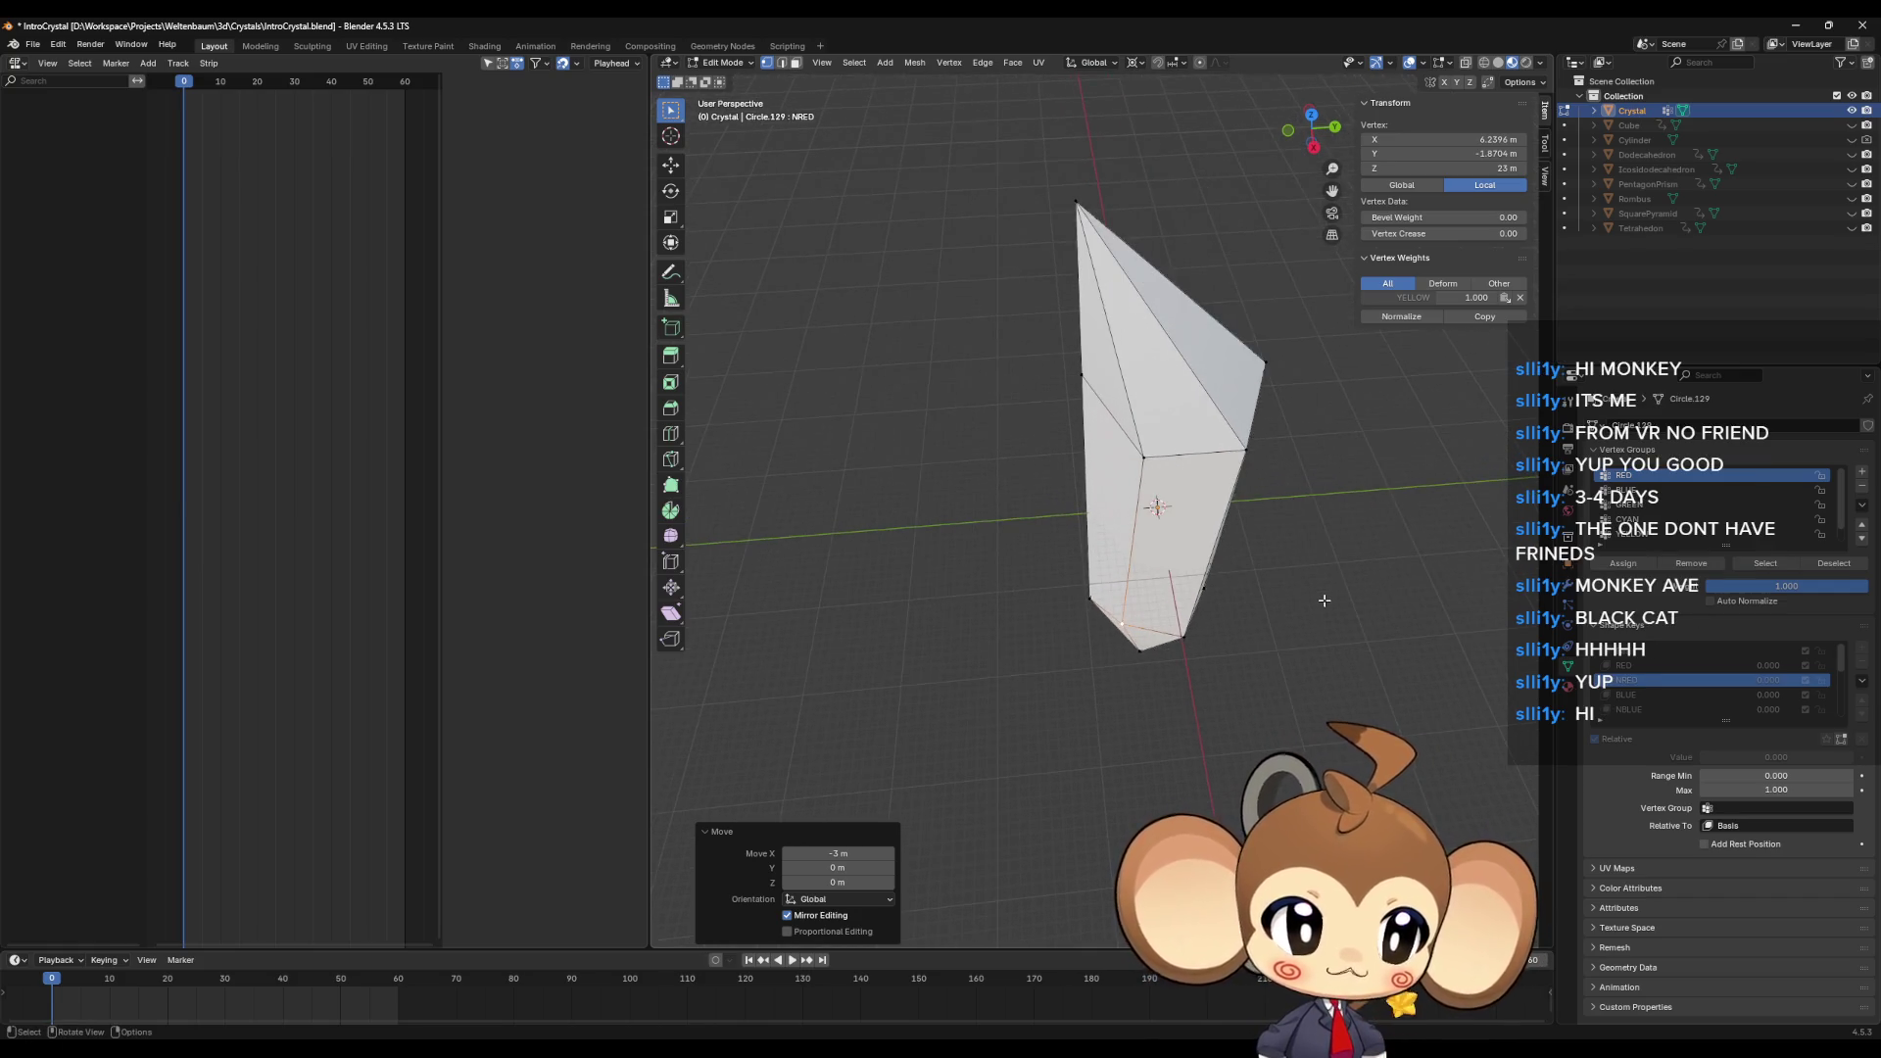
scroll(1336, 592, "up", 1)
middle_click_drag(1338, 589, 1332, 591)
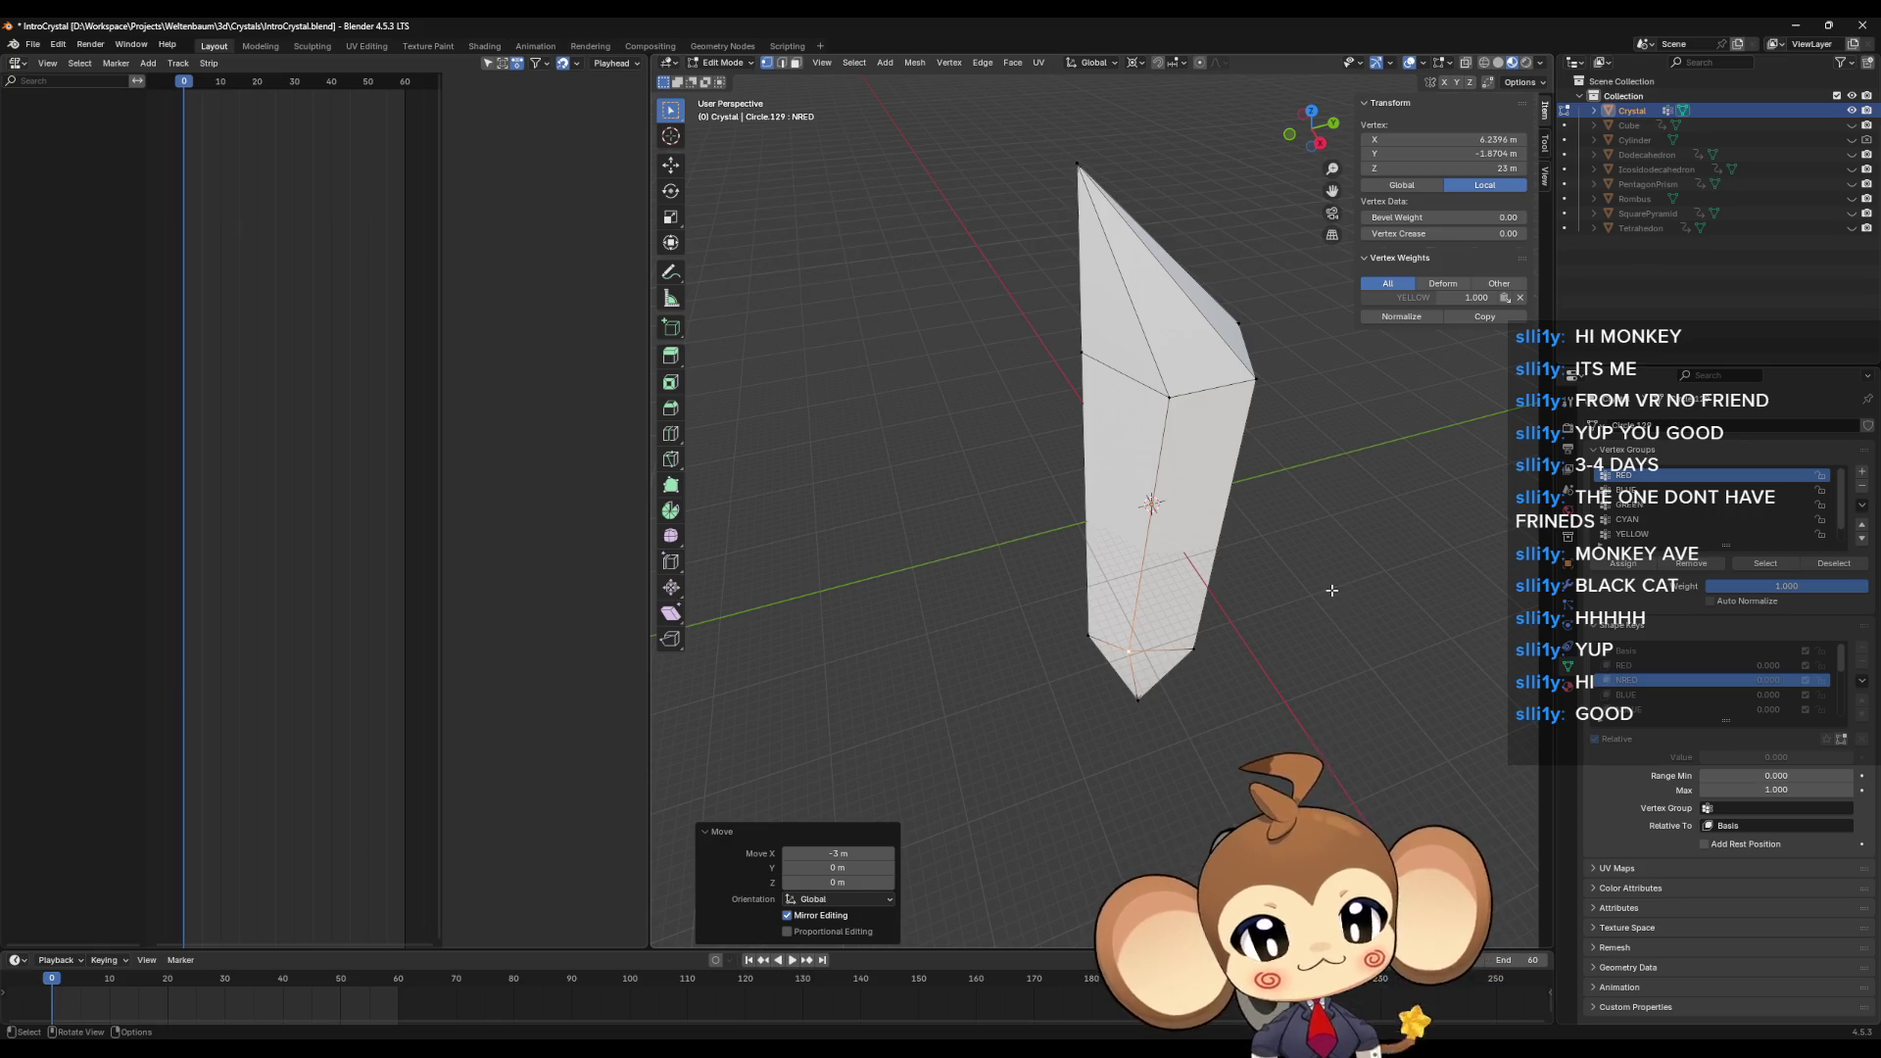
mouse_move(1263, 498)
middle_mouse_down()
mouse_move(1222, 575)
mouse_move(1245, 594)
mouse_move(1226, 525)
mouse_move(1230, 631)
middle_mouse_up()
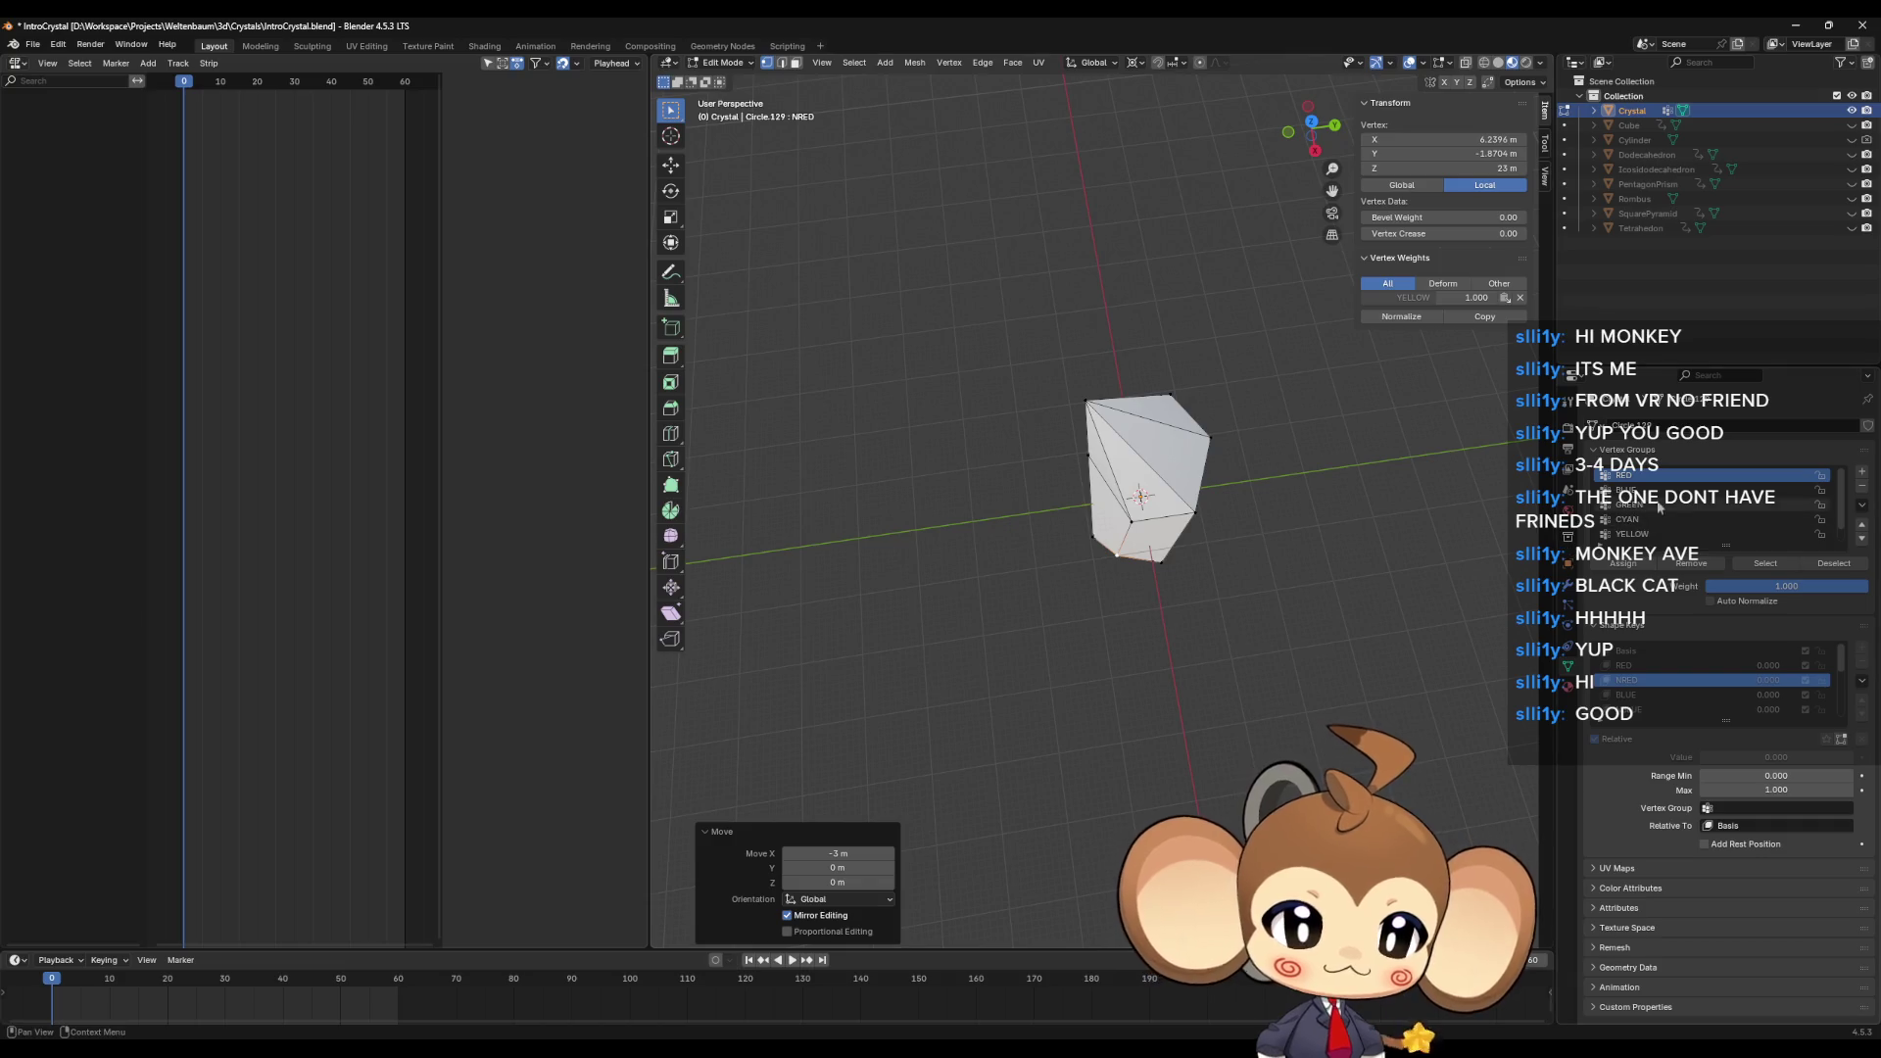
left_click(1651, 676)
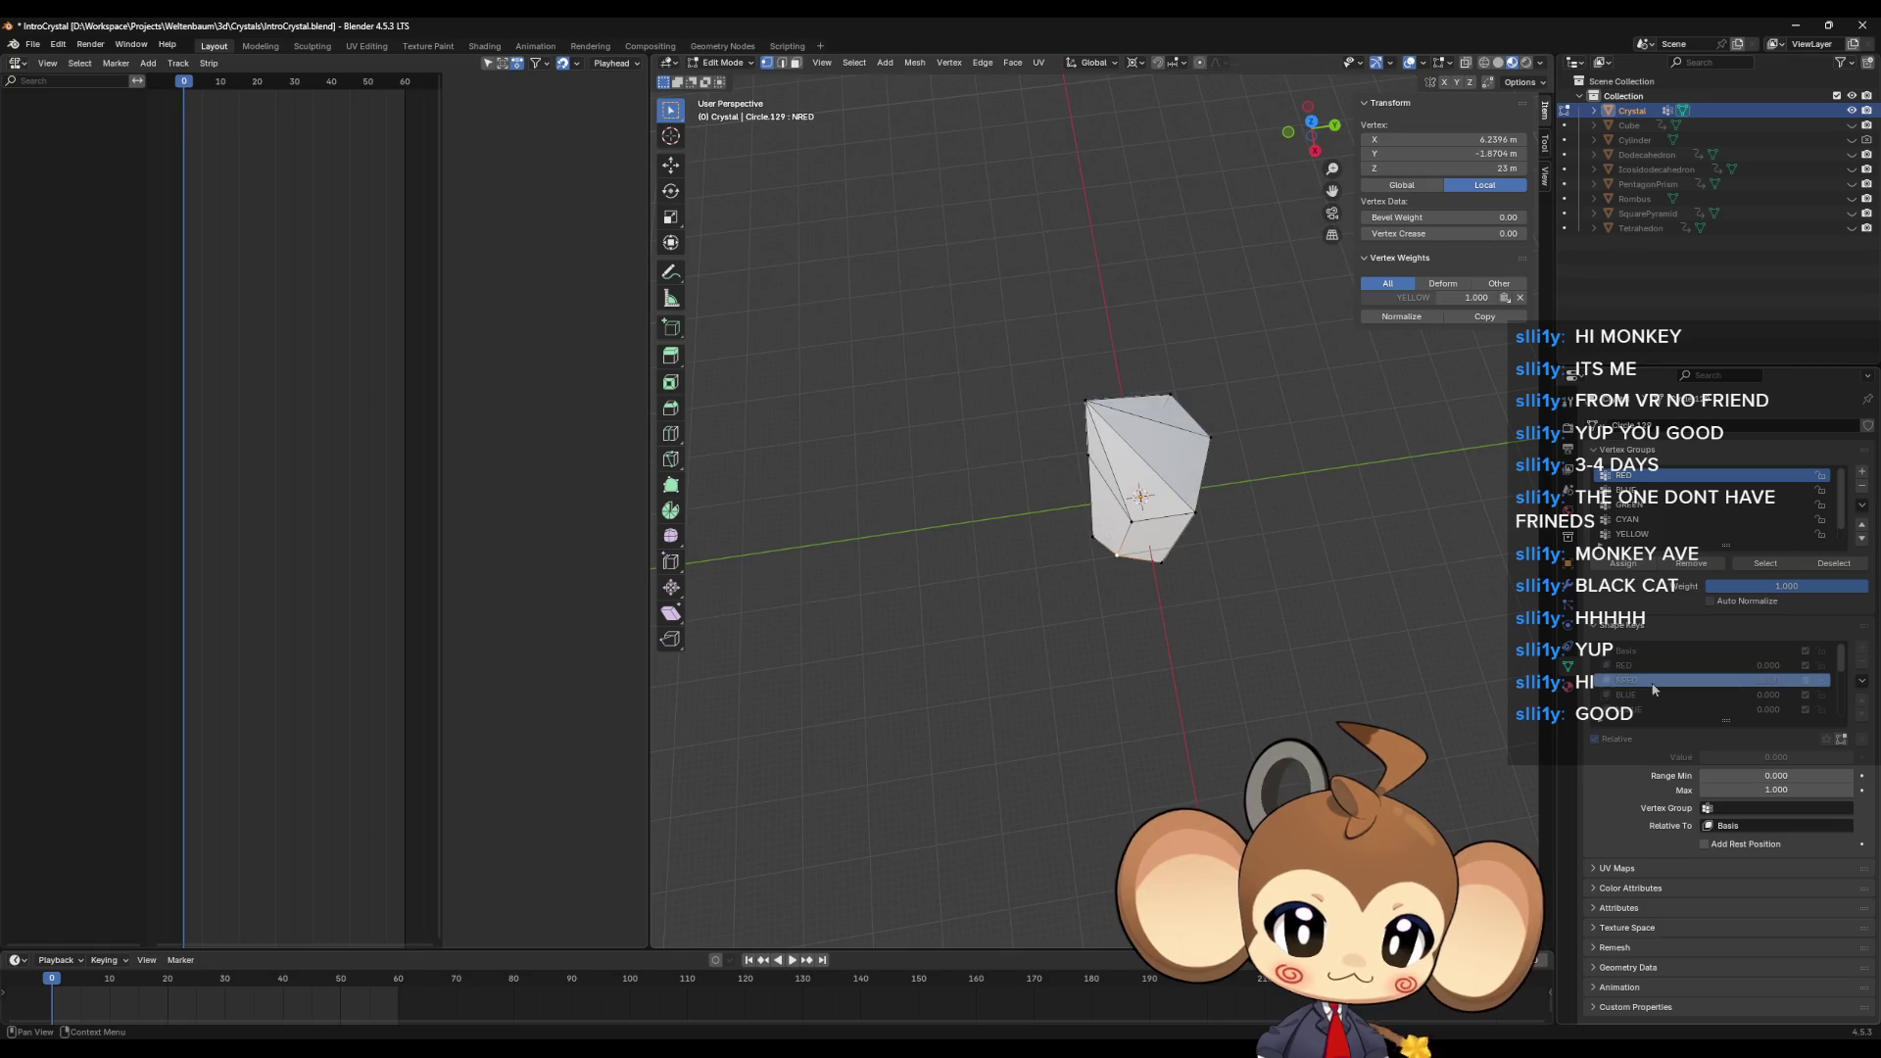
mouse_move(1247, 664)
middle_mouse_down()
mouse_move(1239, 603)
mouse_move(1307, 621)
middle_mouse_up()
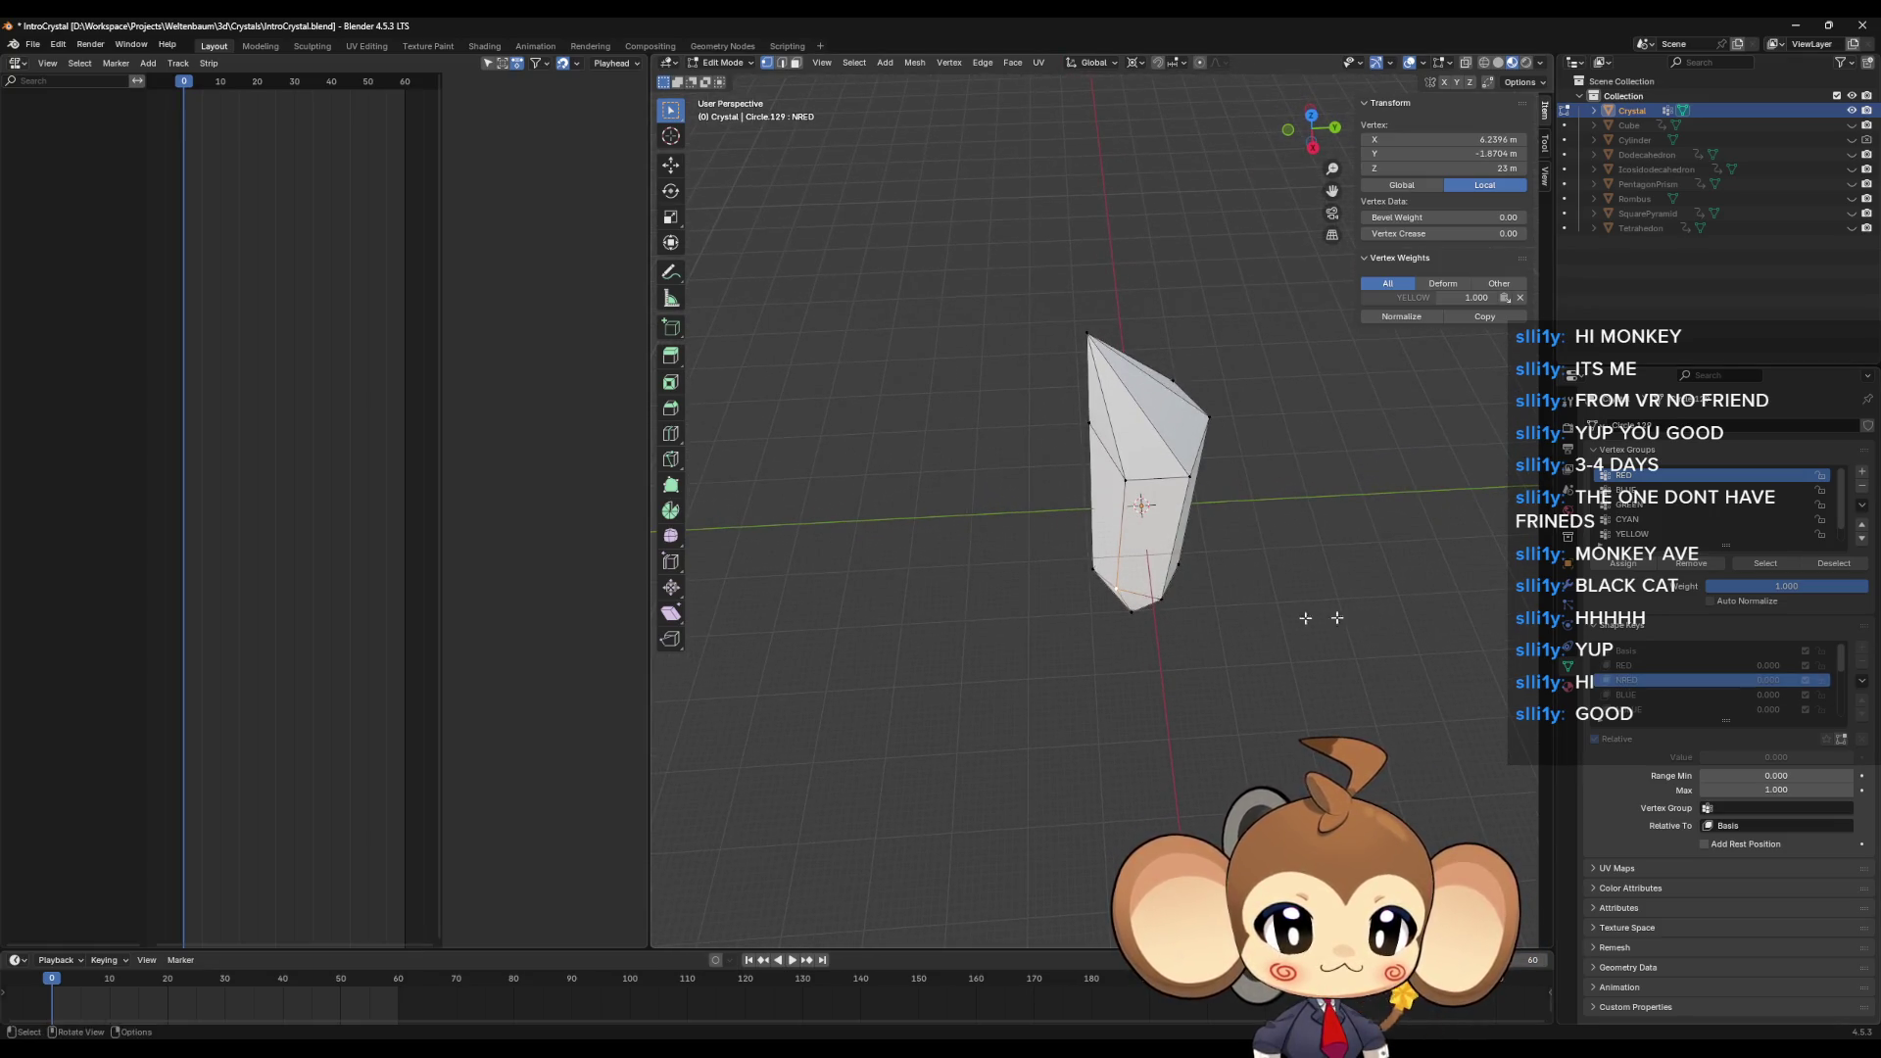
left_click(1636, 665)
left_click(1634, 680)
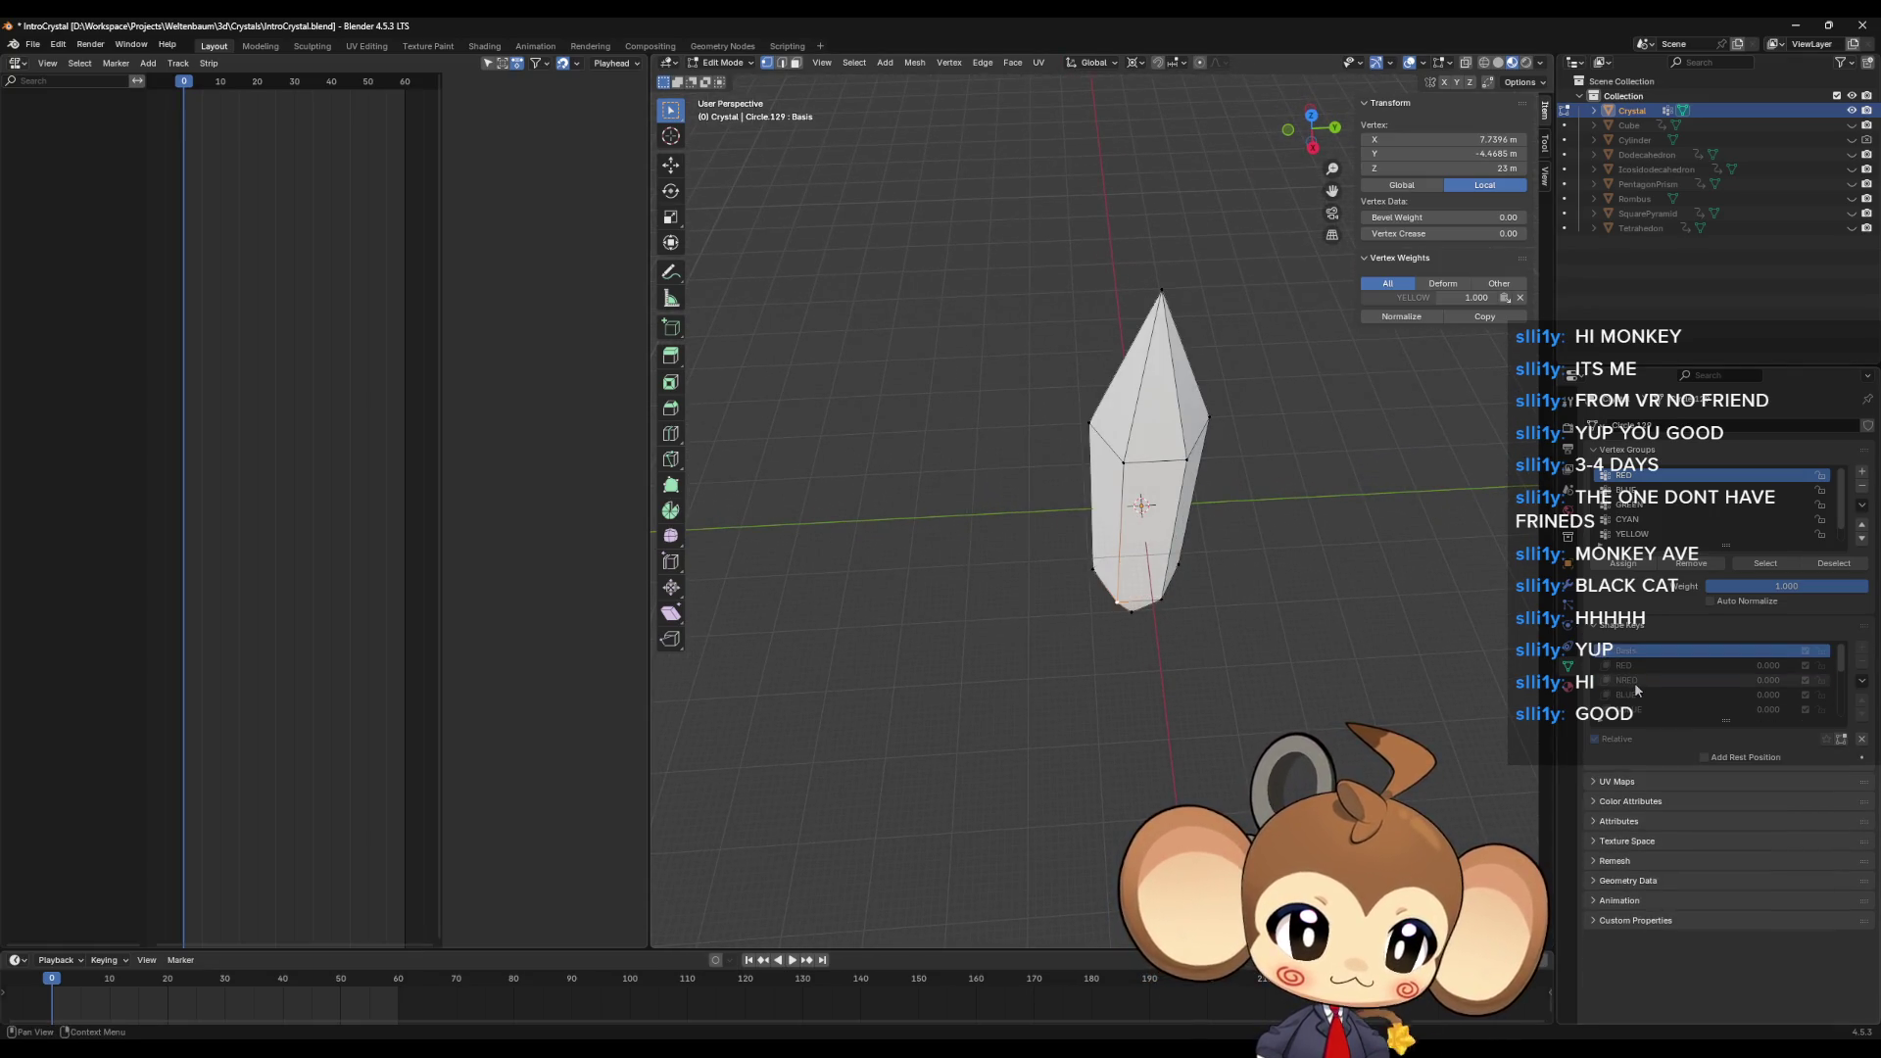
left_click(1634, 665)
left_click(1634, 680)
left_click(1633, 694)
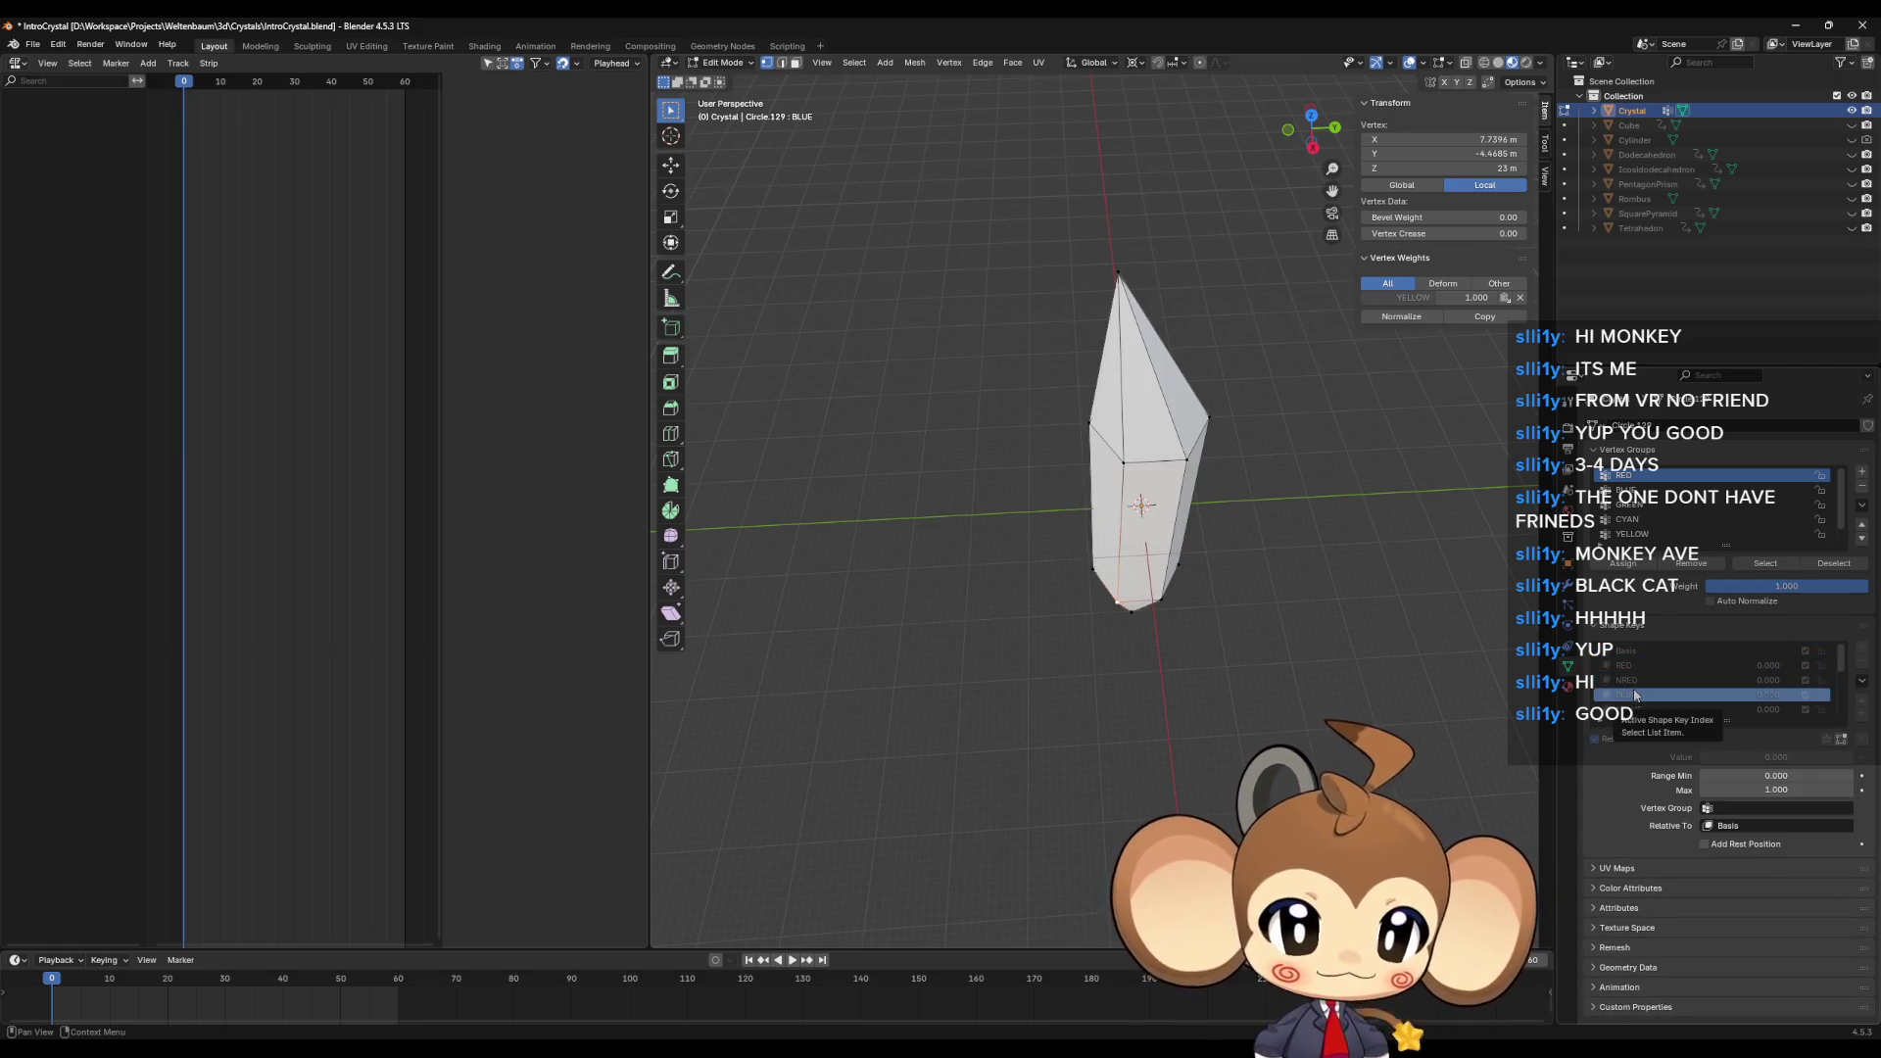
mouse_move(1239, 563)
middle_mouse_down()
mouse_move(1218, 592)
mouse_move(1272, 571)
mouse_move(1259, 594)
middle_mouse_up()
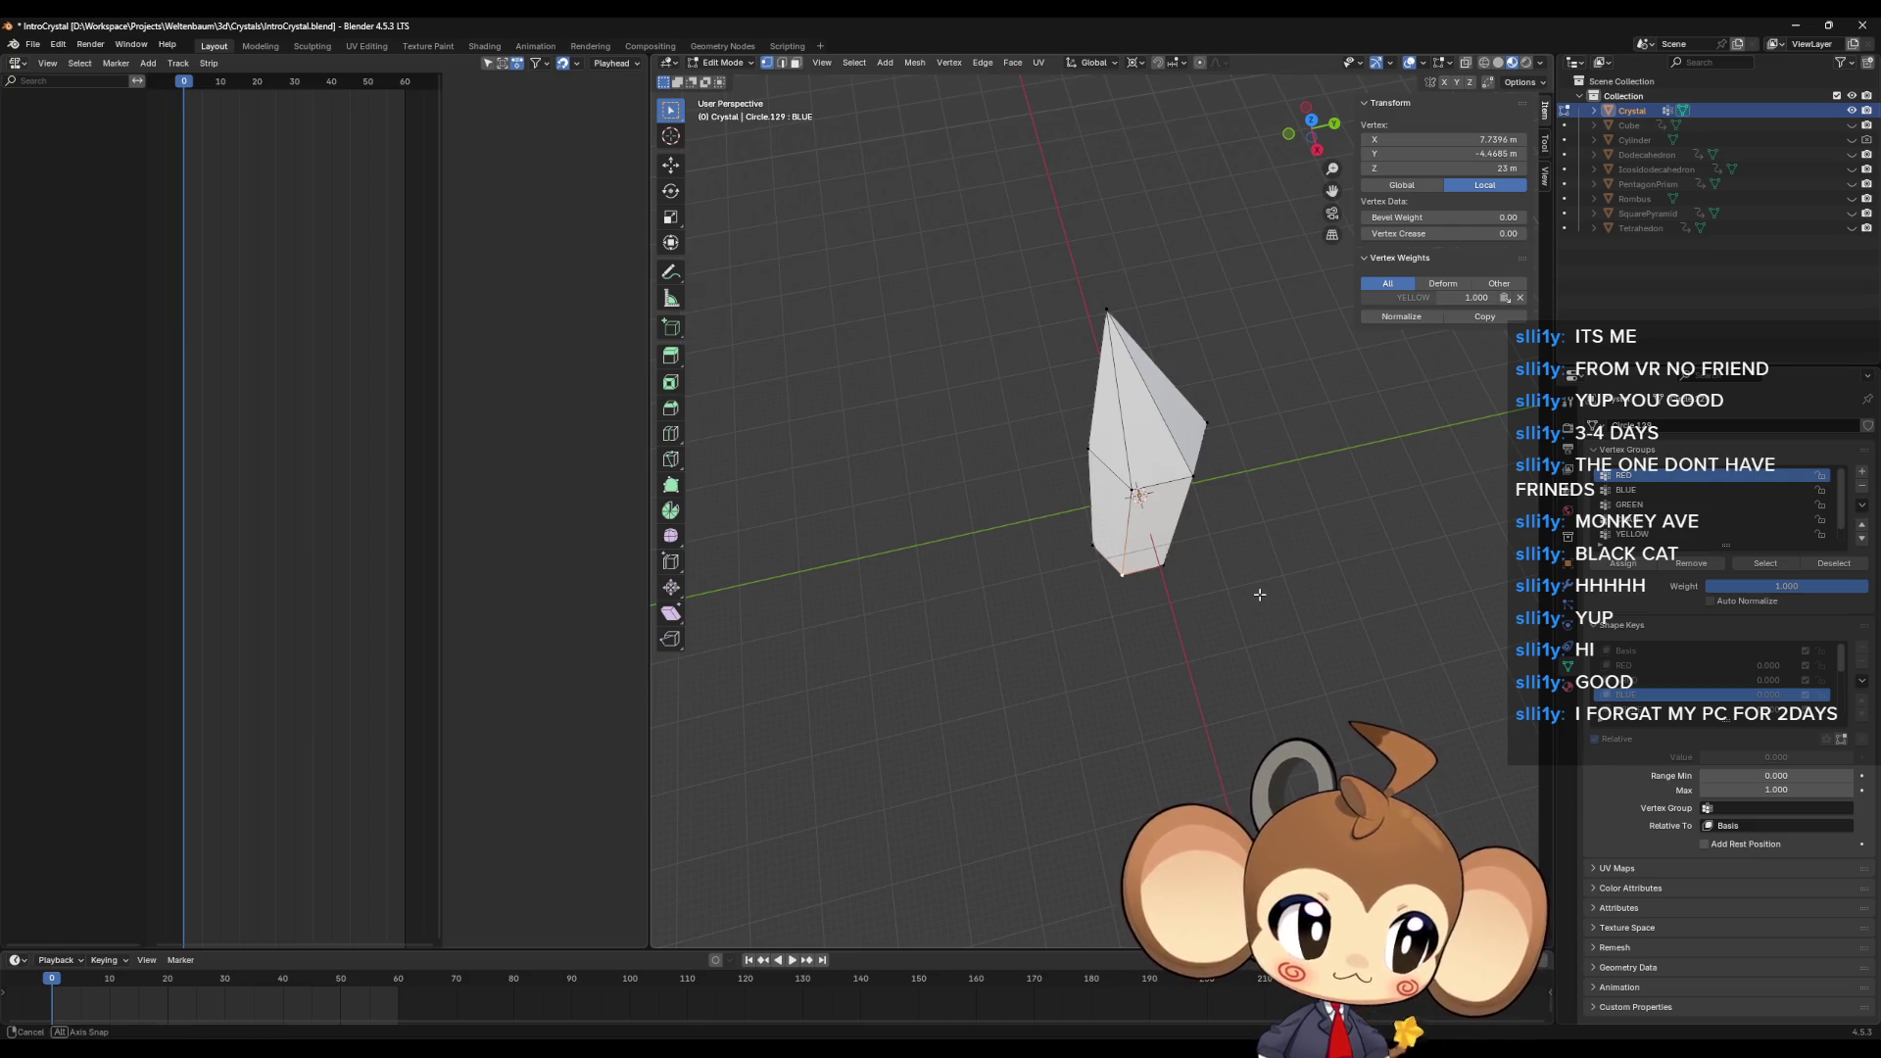
middle_click_drag(1260, 595, 1259, 596)
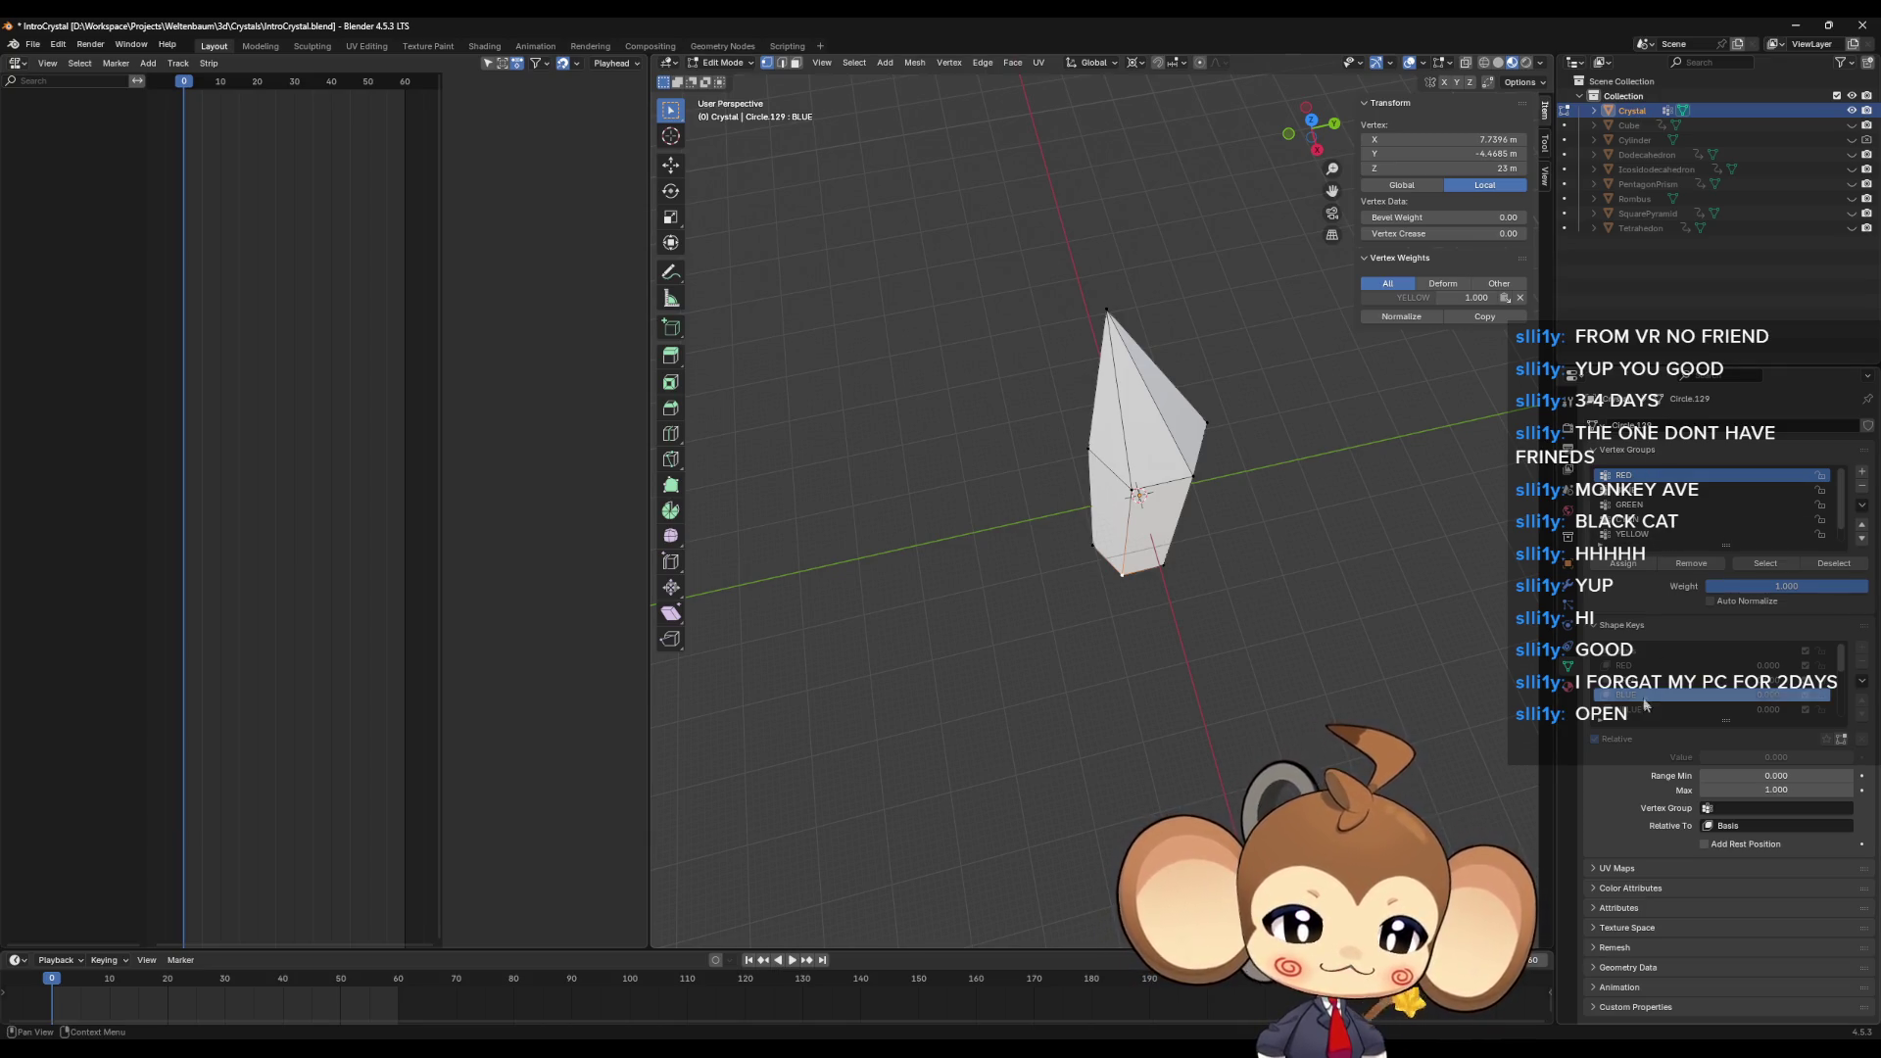
left_click(1639, 666)
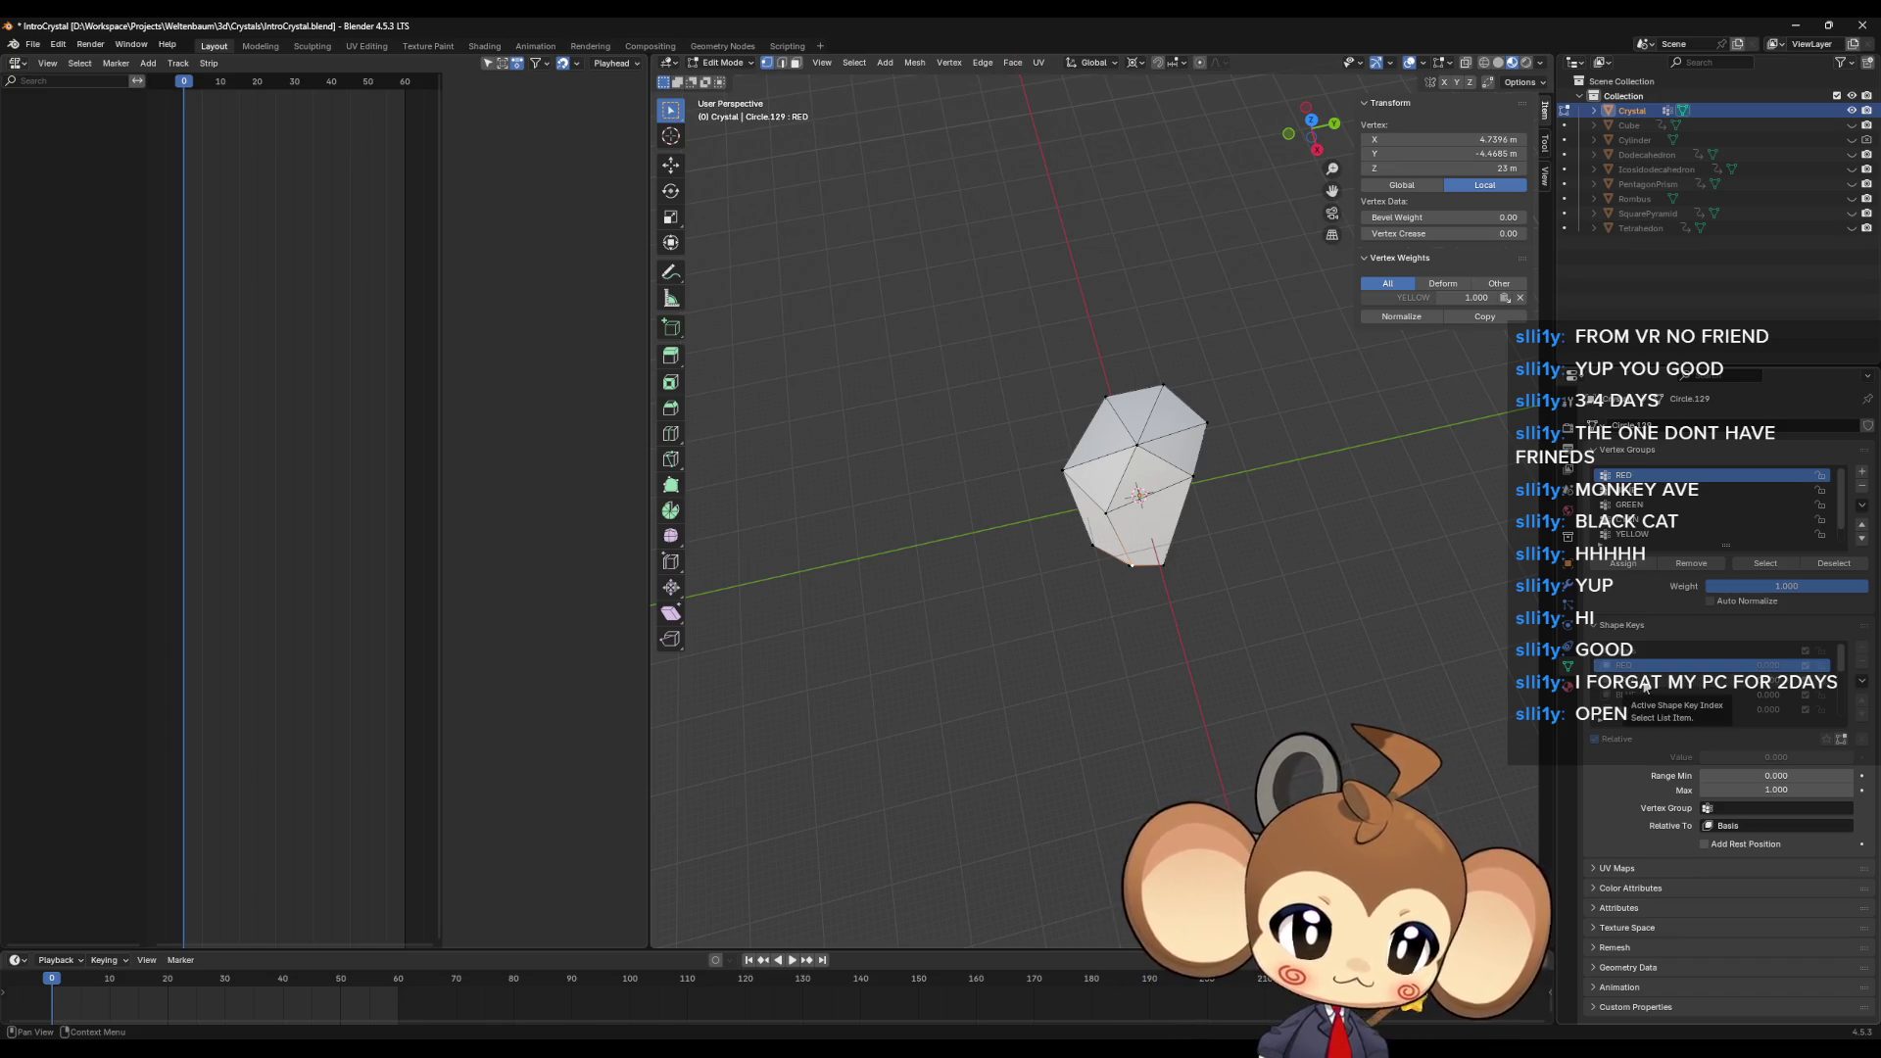
left_click(1645, 689)
left_click(1645, 667)
left_click(1646, 682)
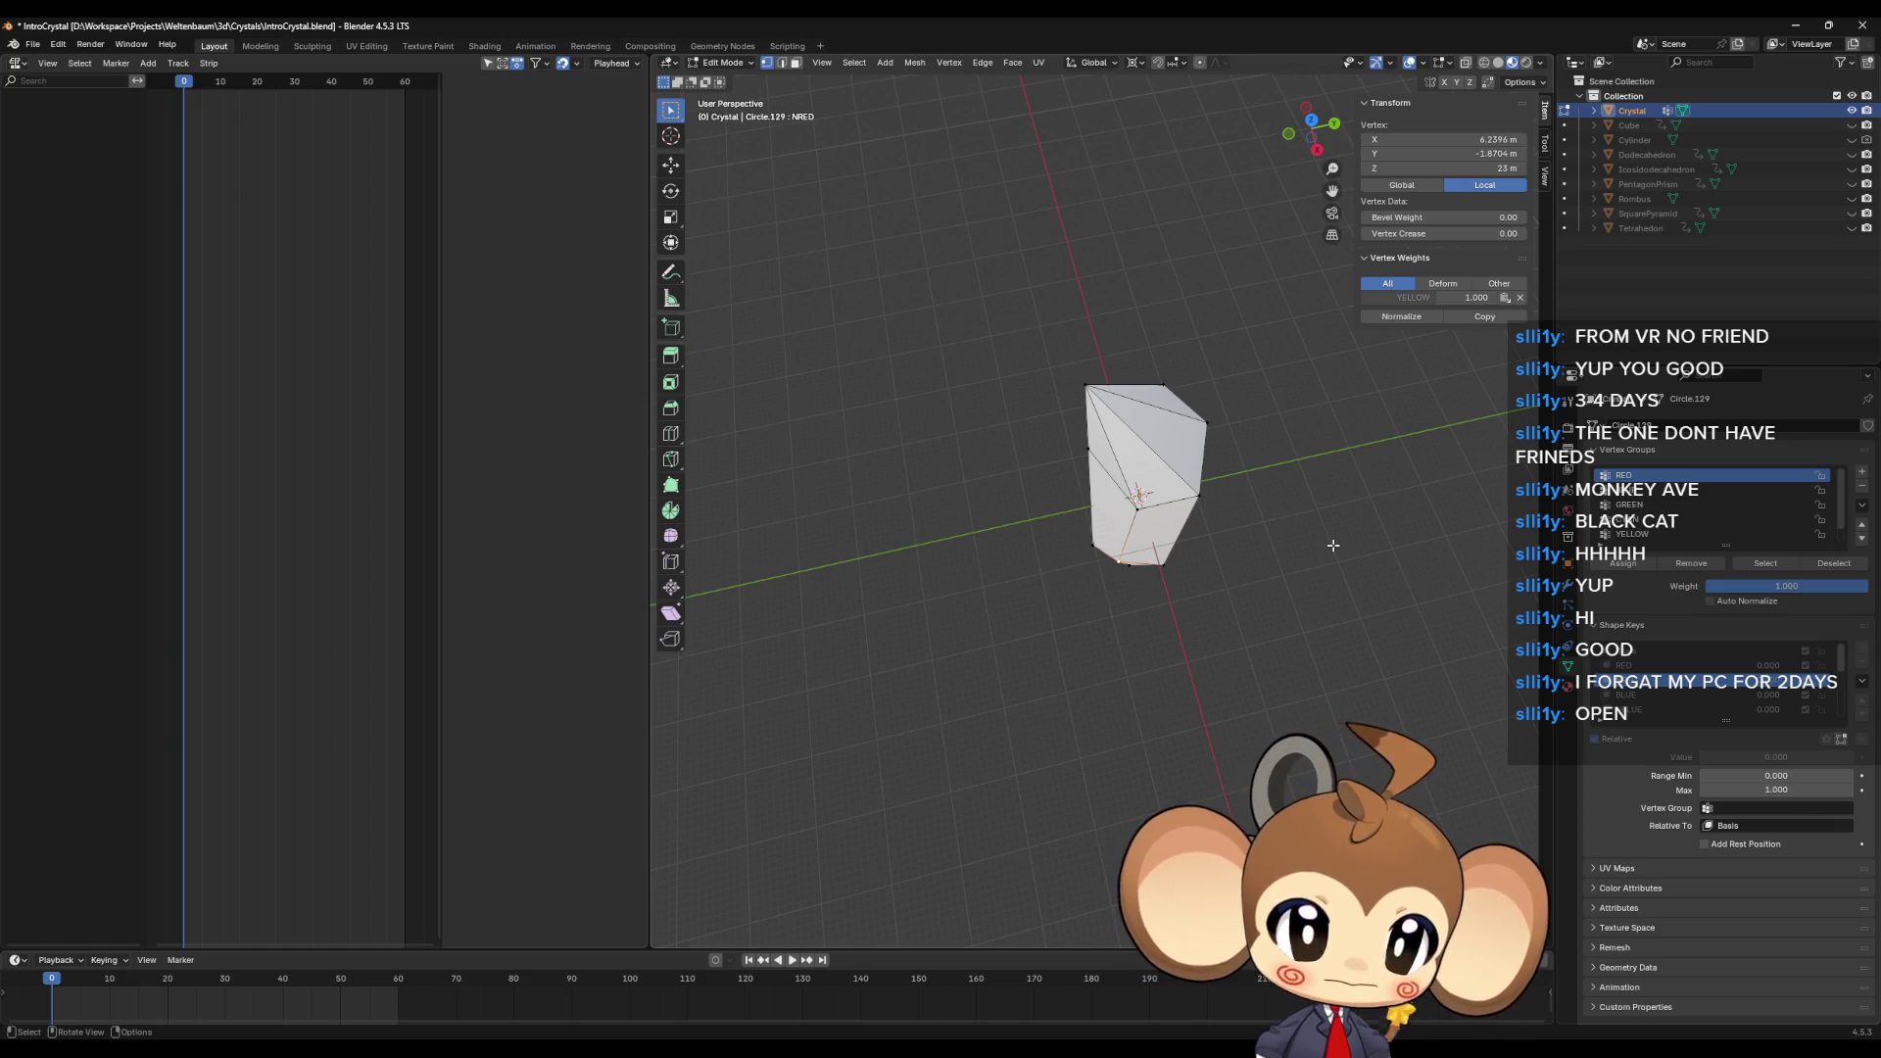
key("Tab")
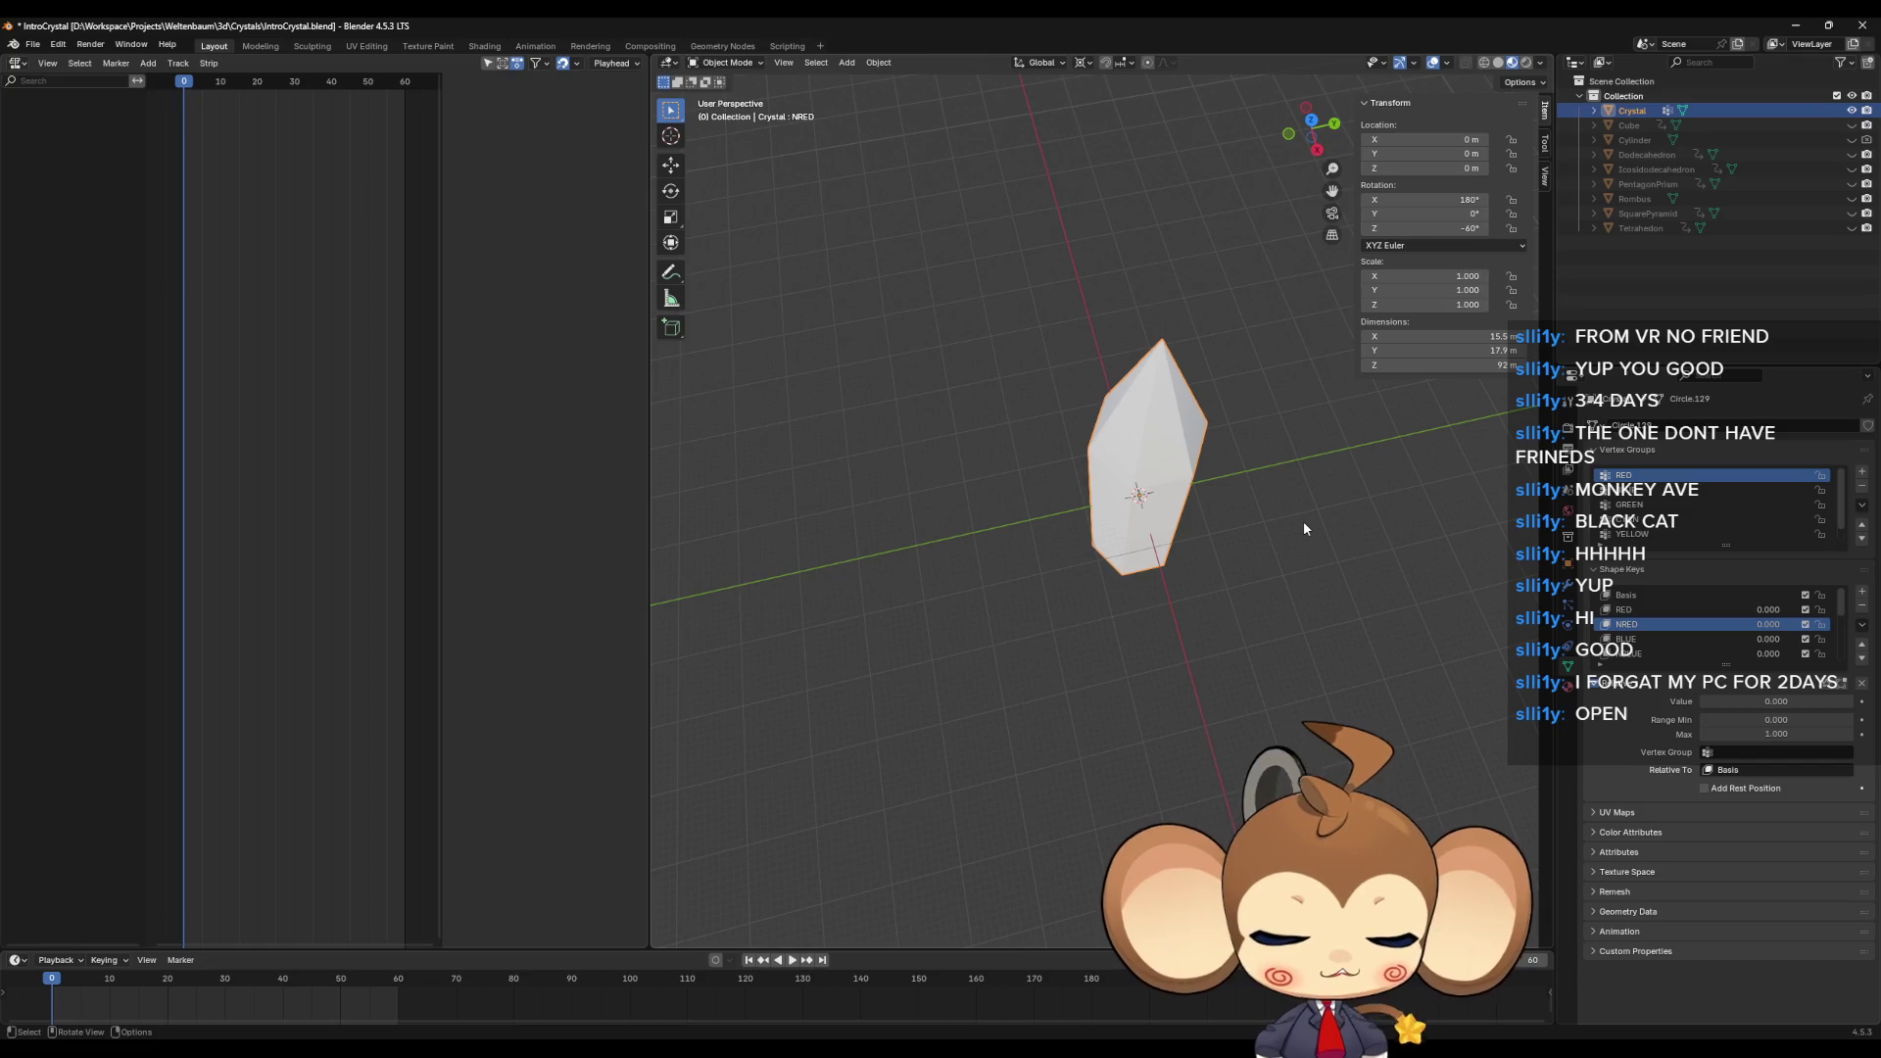
Step: Rotate the crystal 60° about Z with rz60, then re-enter Edit Mode
type("rz")
type("60")
key("Return")
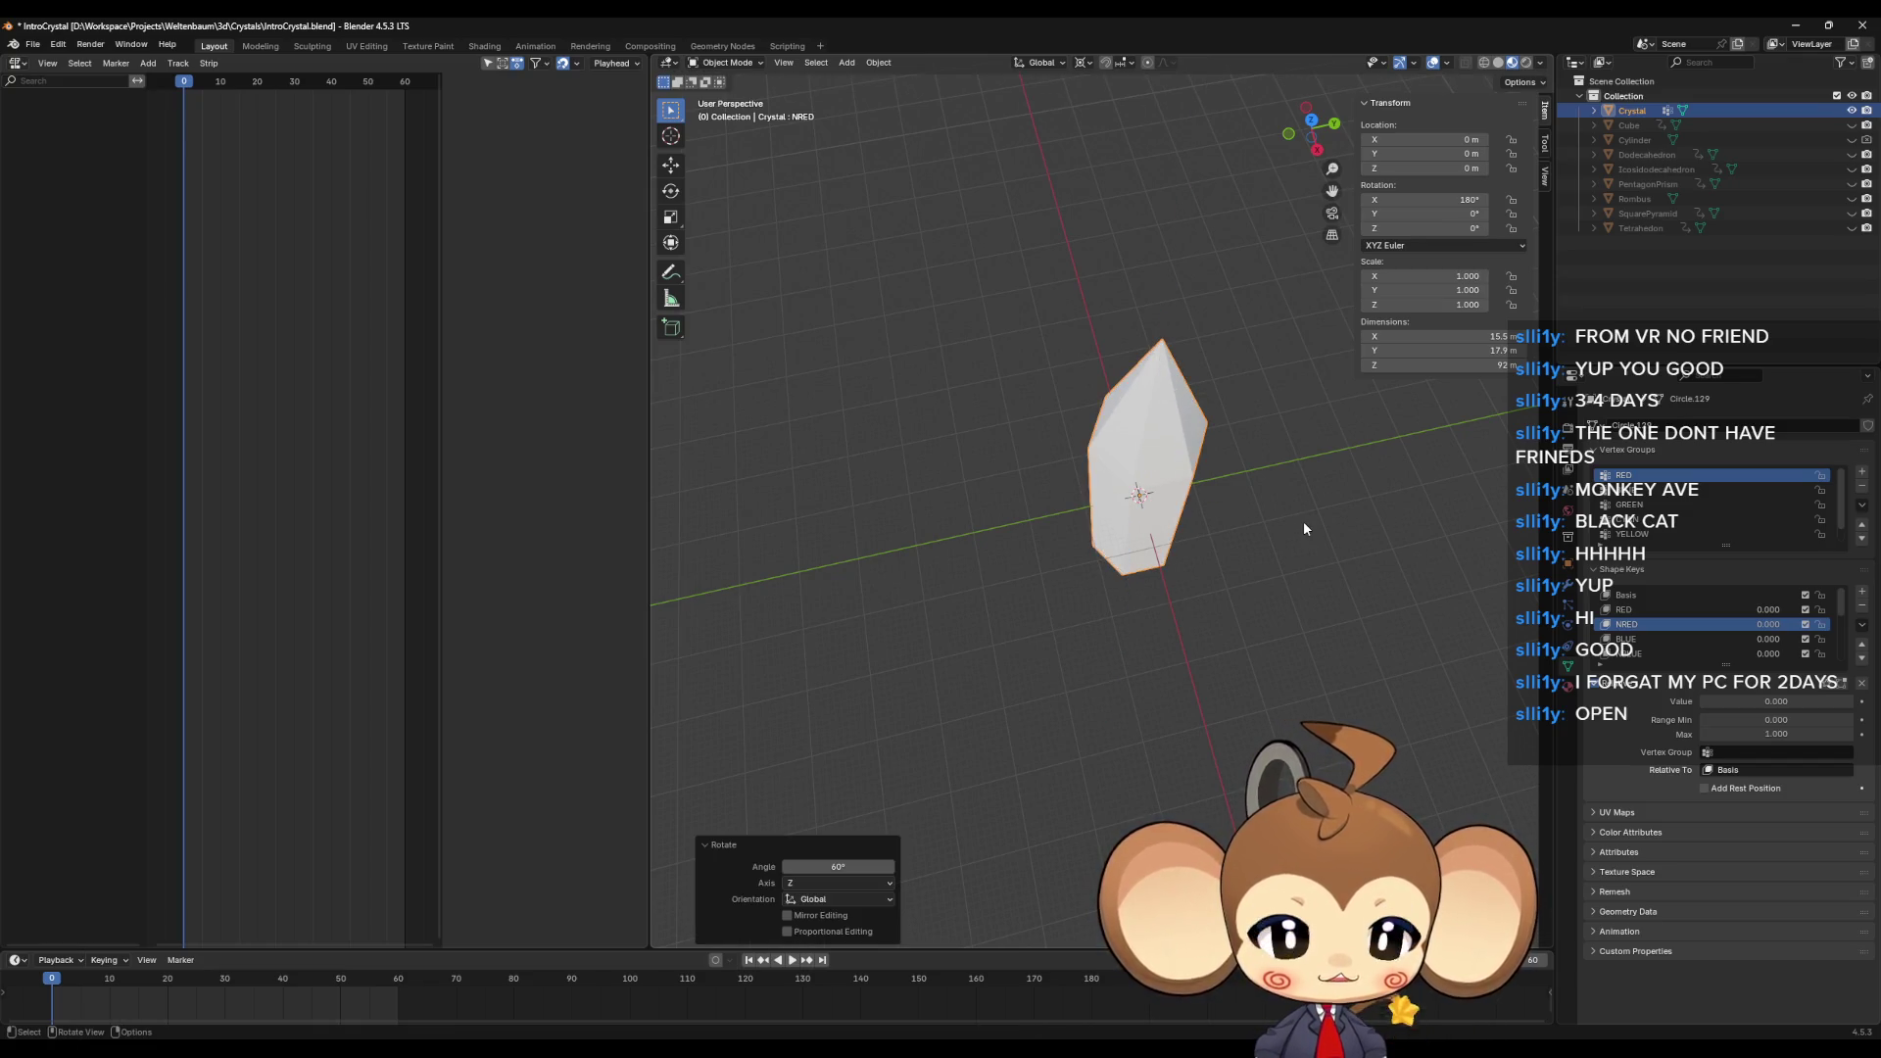
key("Tab")
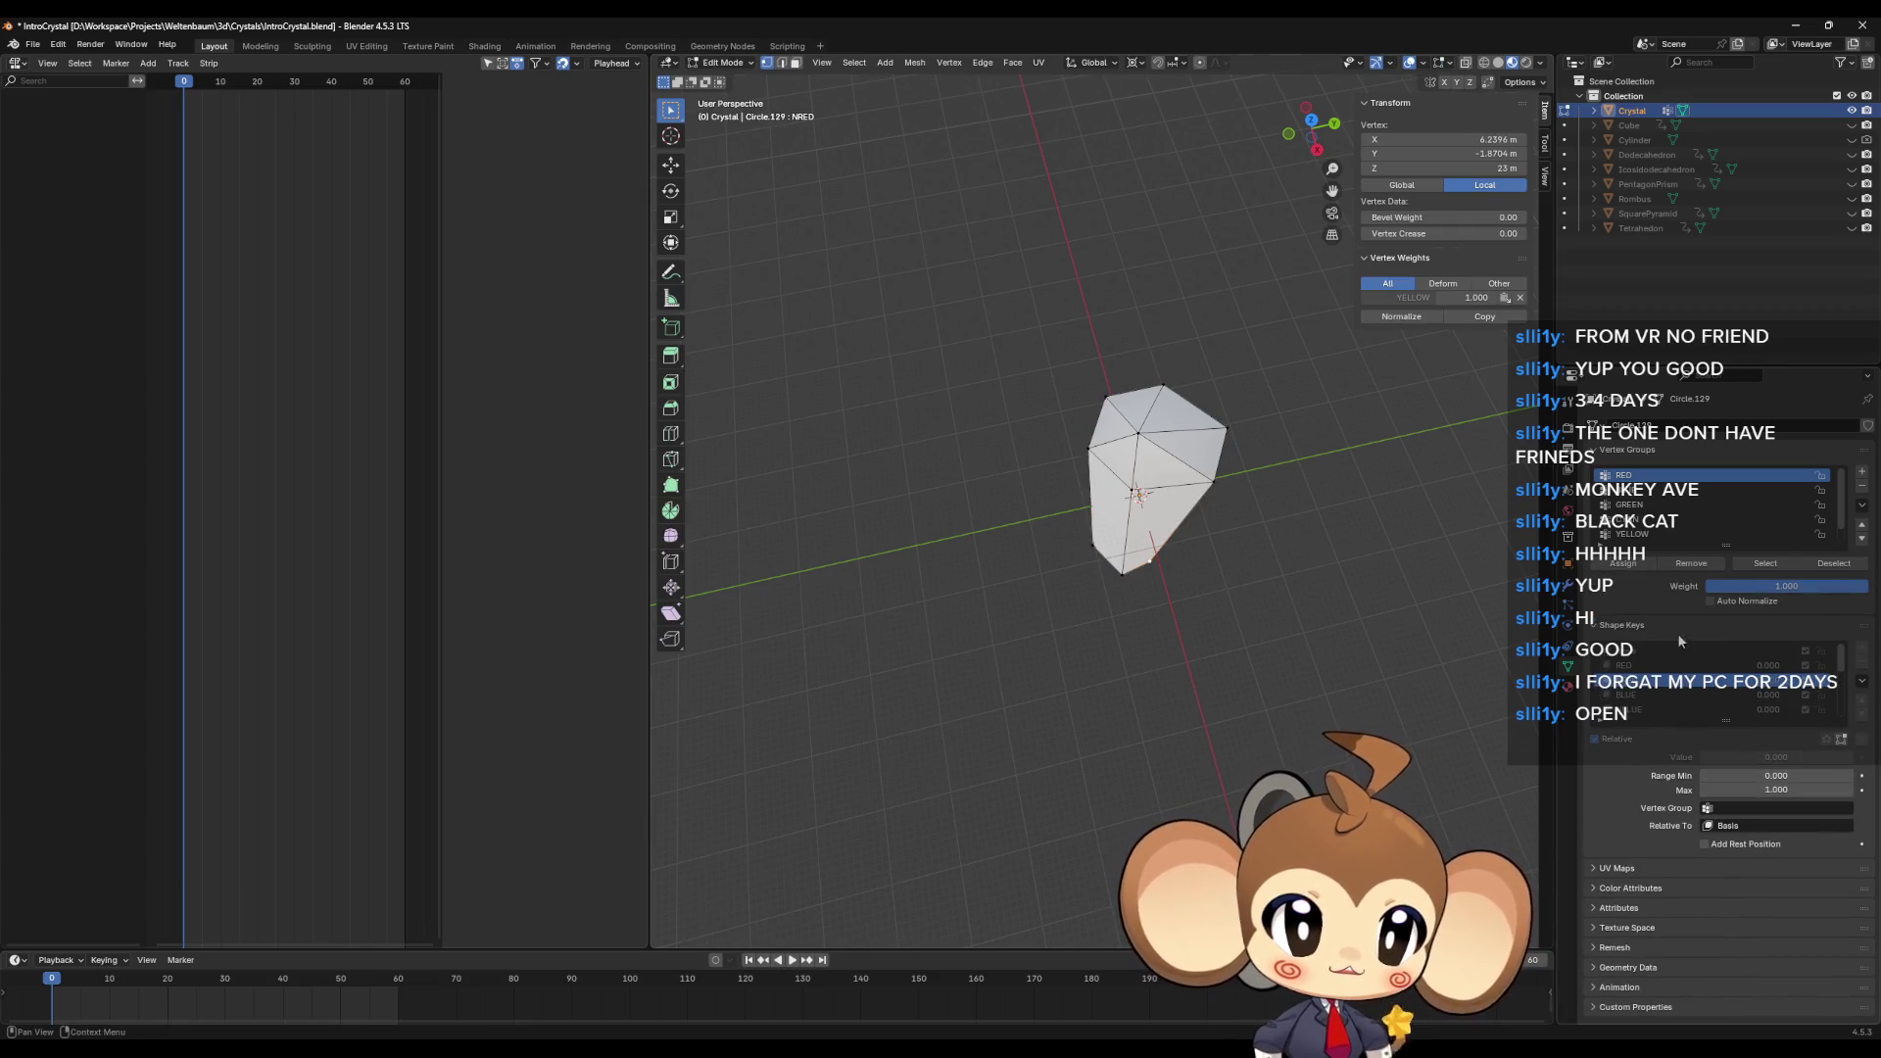
Step: Preview the RED, NRED and BLUE shape keys, viewing the crystal from below
left_click(1629, 666)
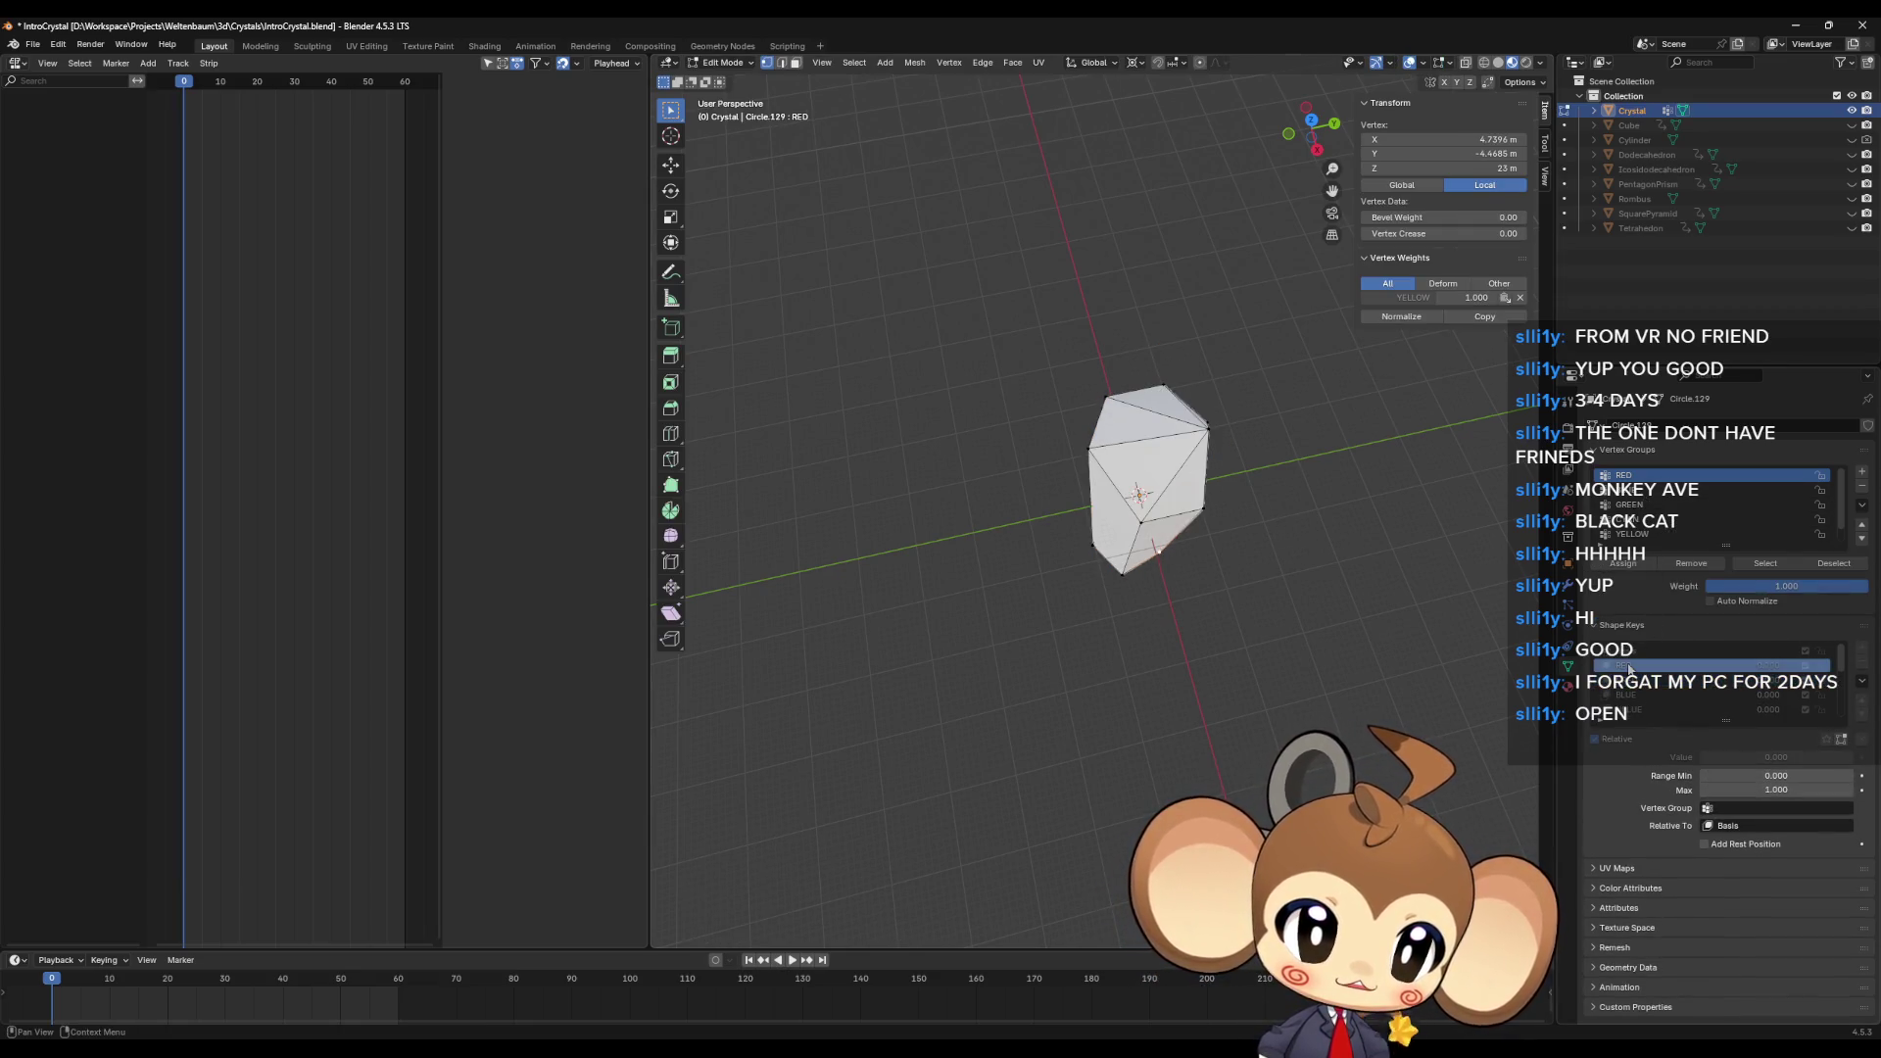
left_click(1631, 690)
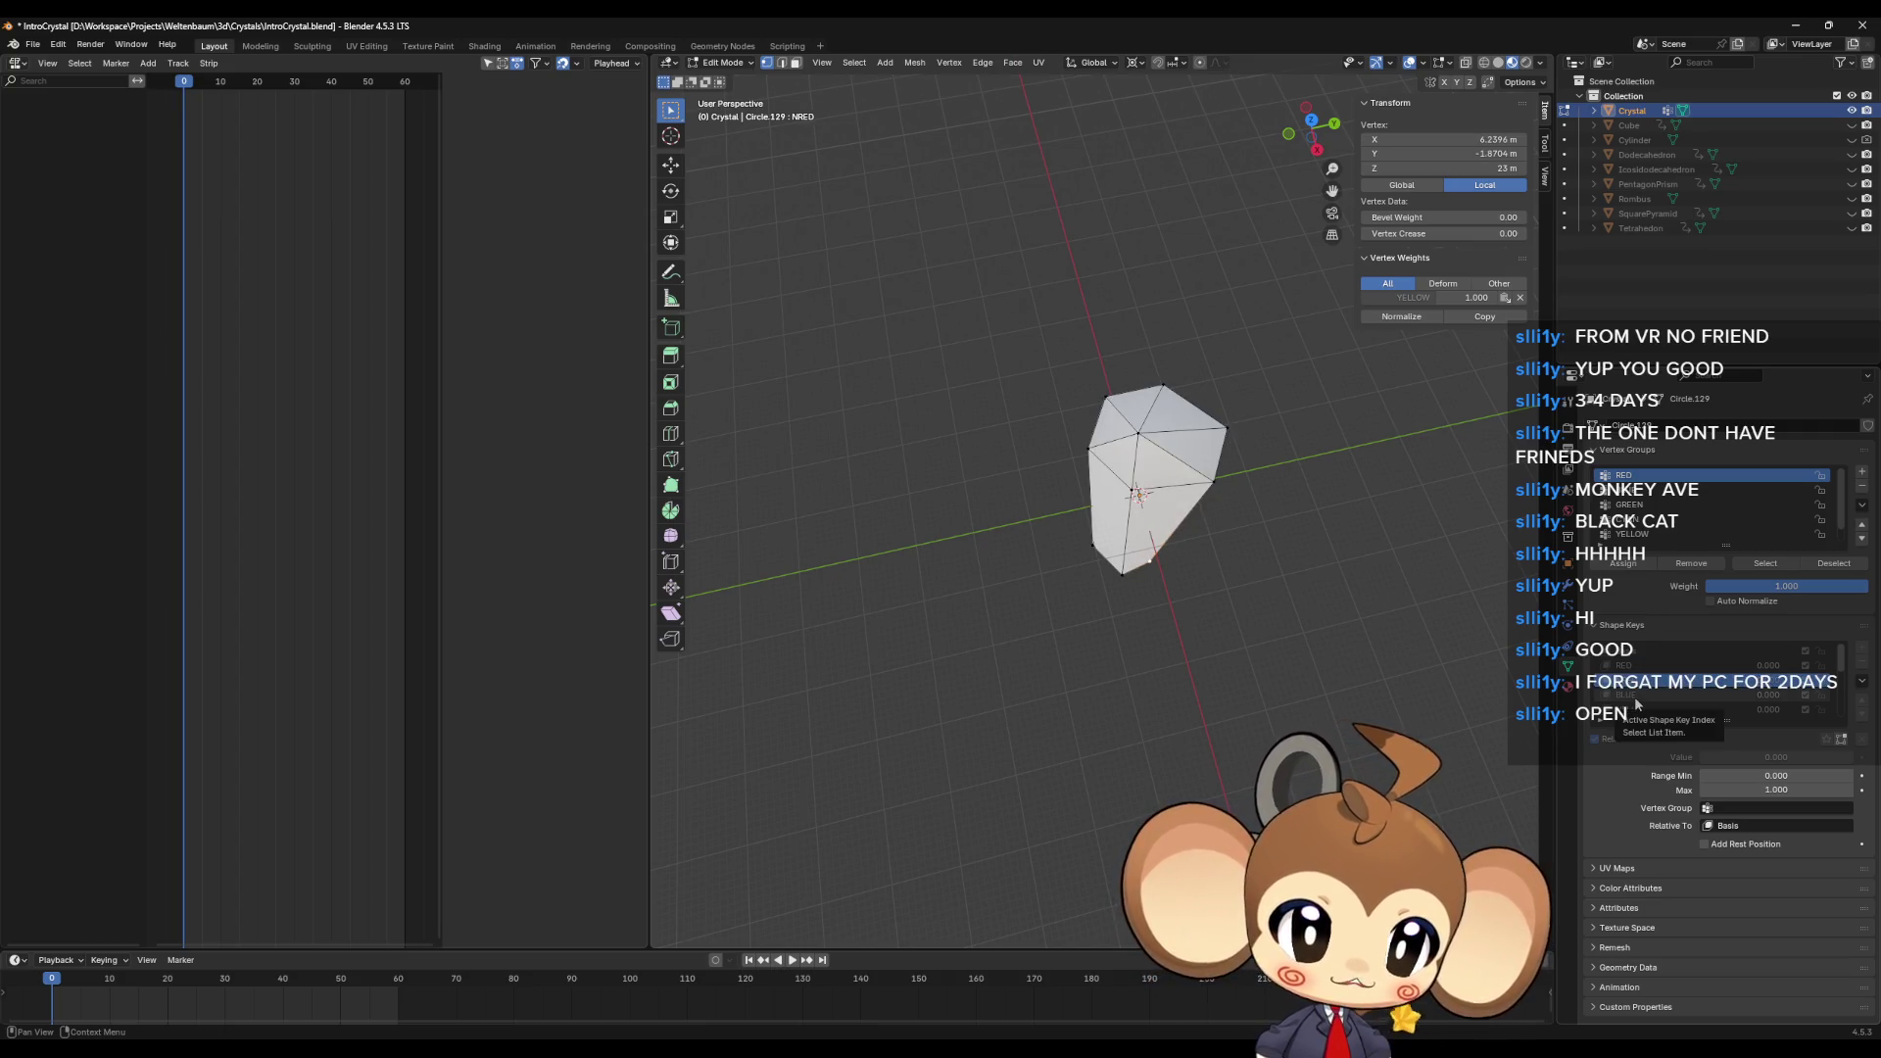
left_click(1635, 697)
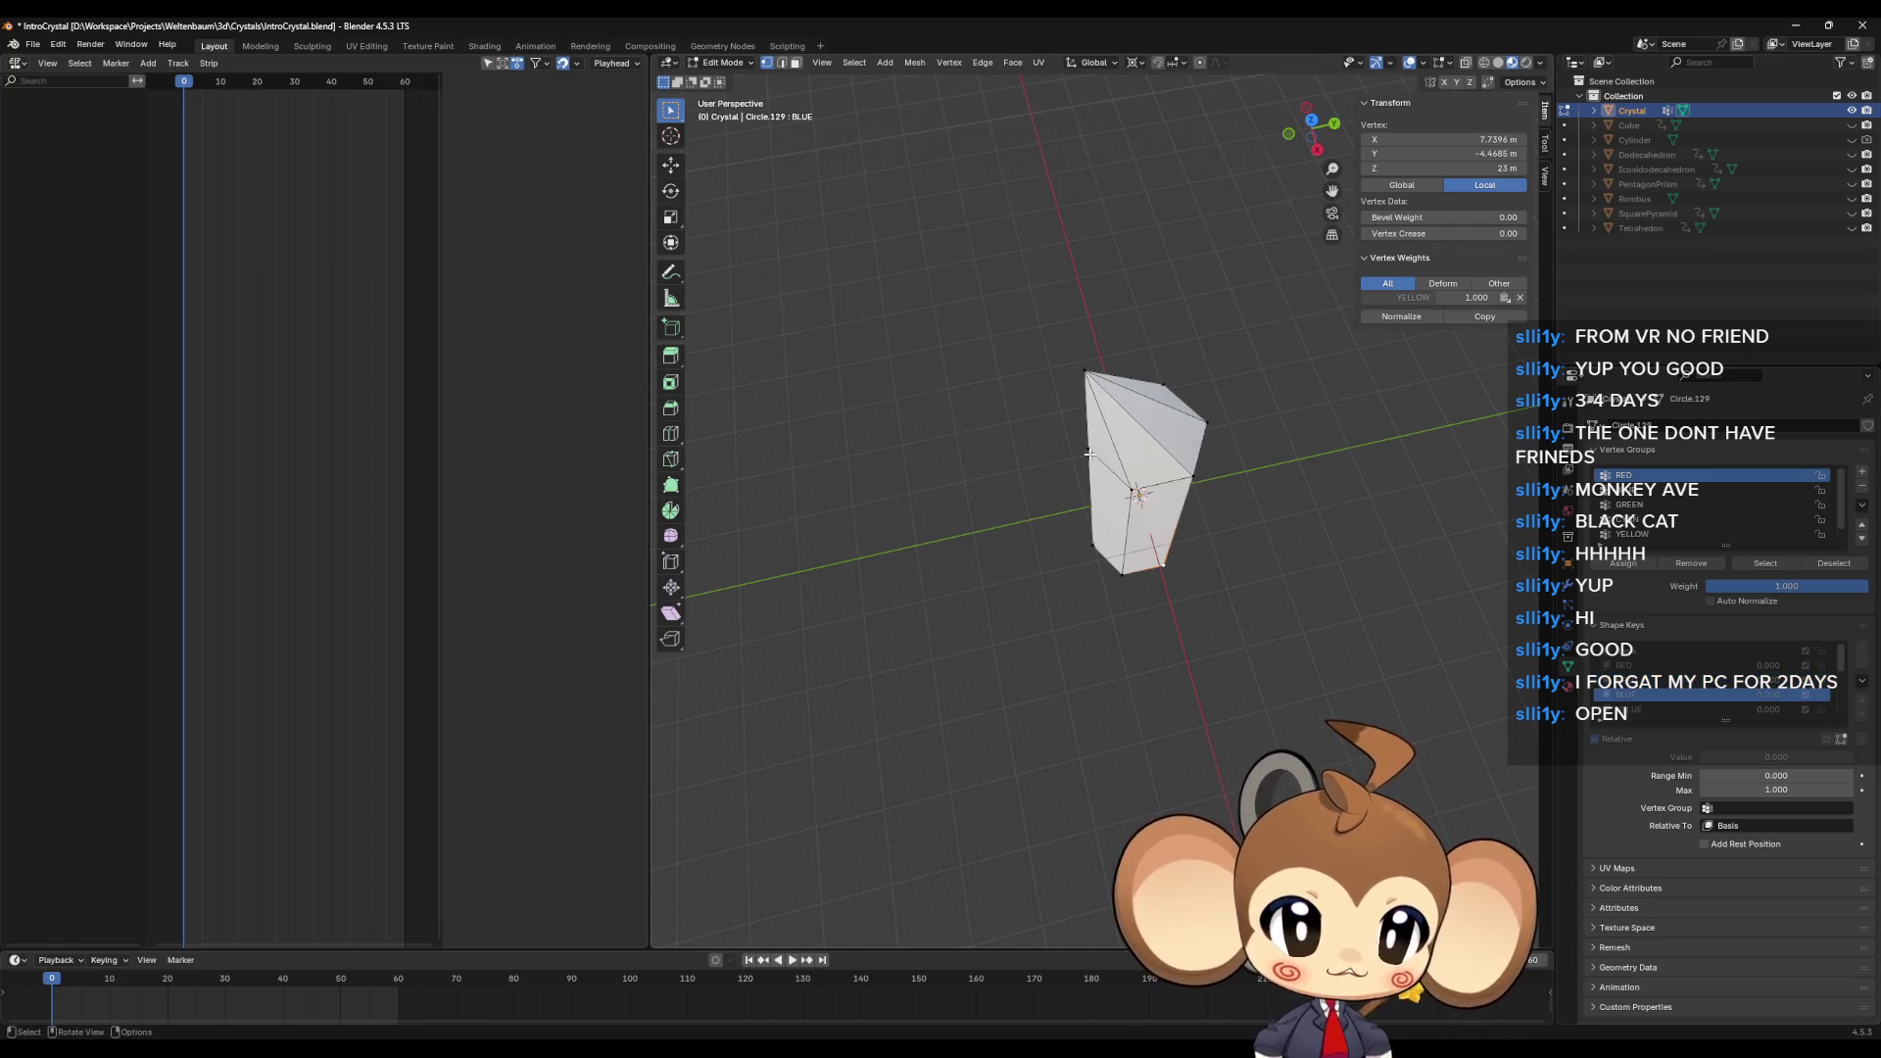
mouse_move(1185, 509)
middle_mouse_down()
mouse_move(1191, 478)
mouse_move(1105, 507)
middle_mouse_up()
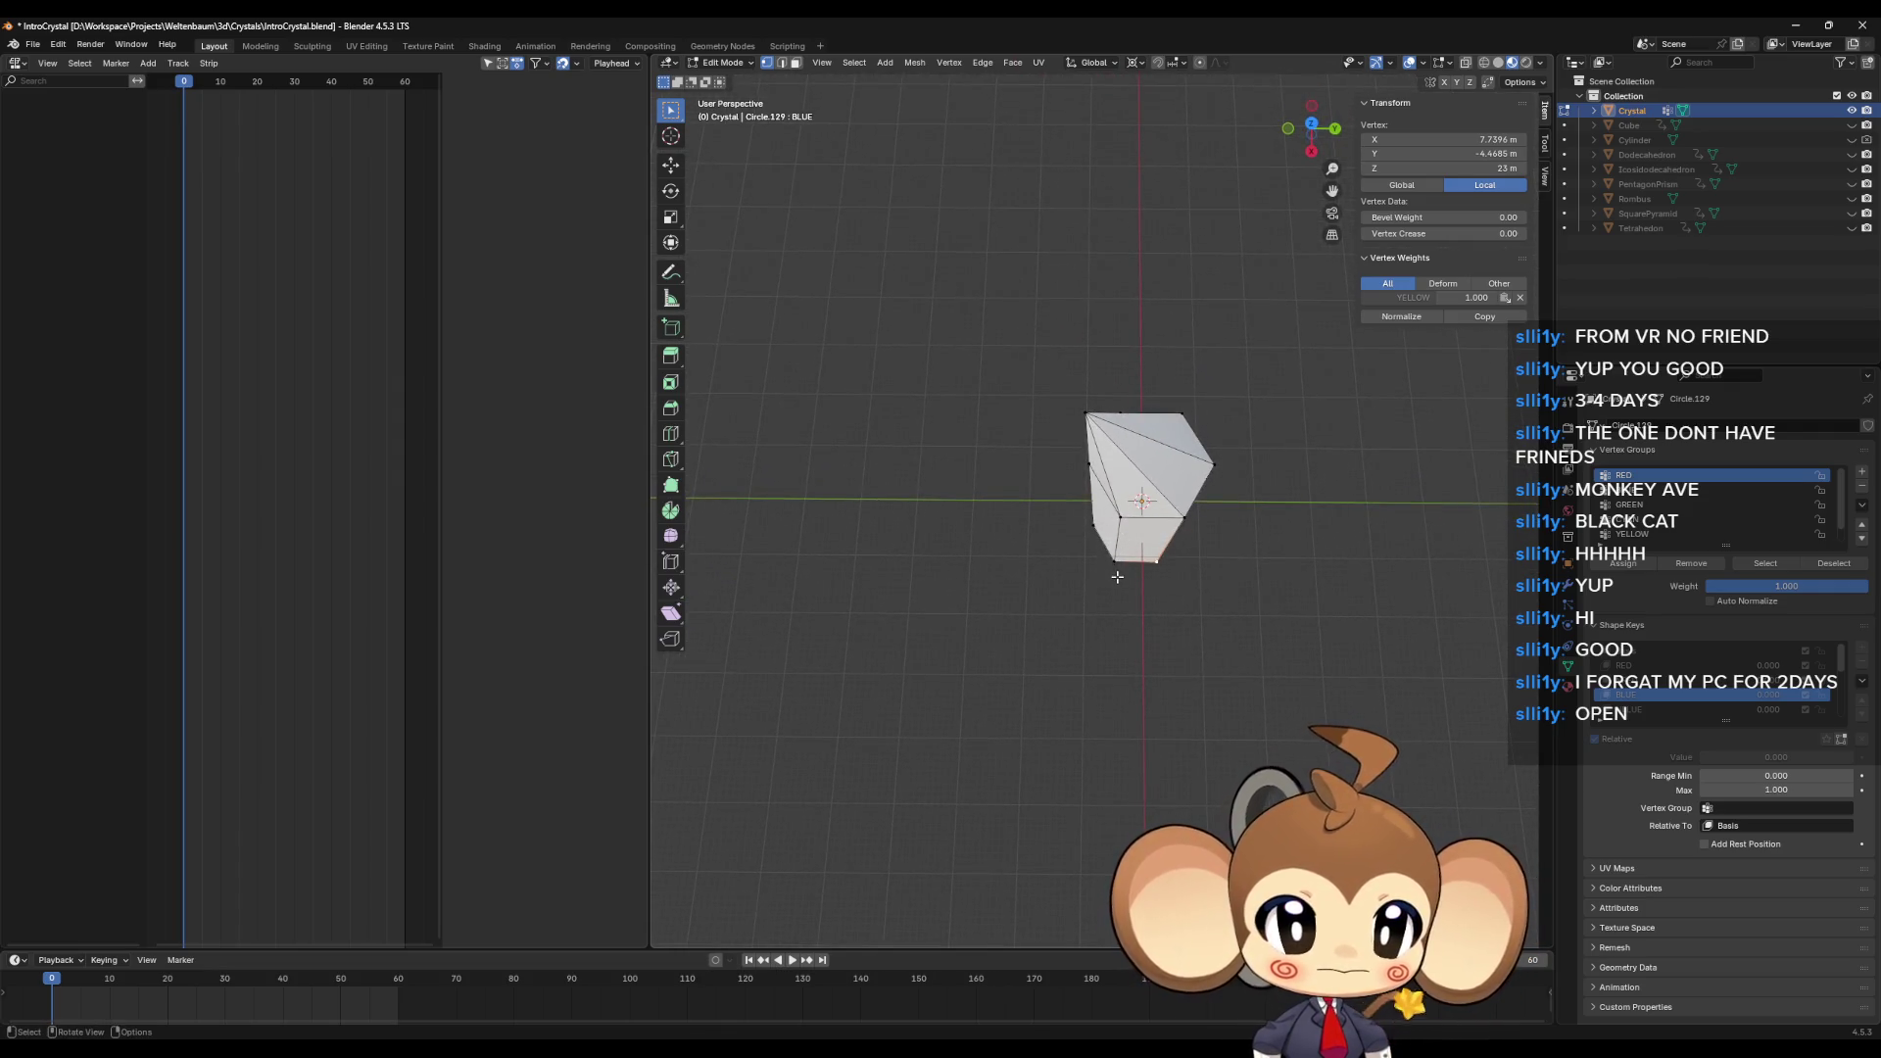
middle_click_drag(1117, 577, 1128, 573)
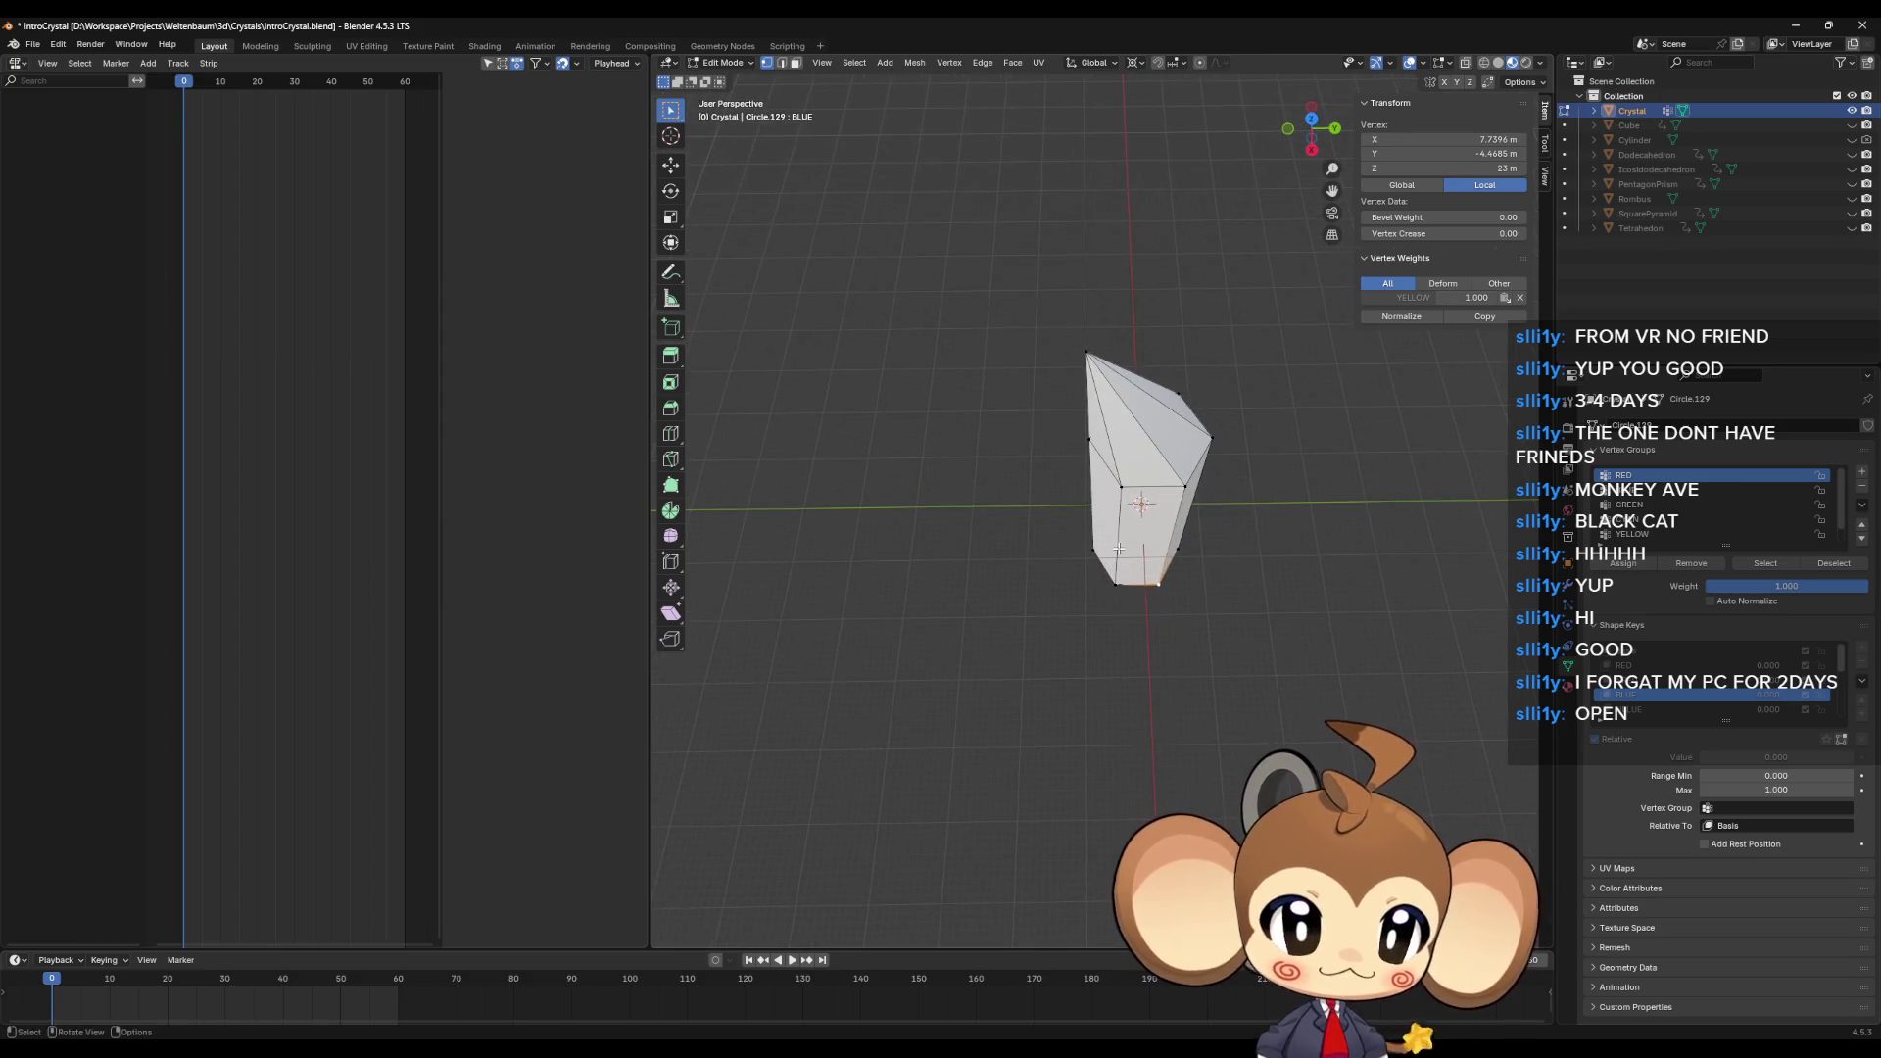
Step: Flip between the NRED and RED shape keys to compare them, ending on RED
left_click(1639, 681)
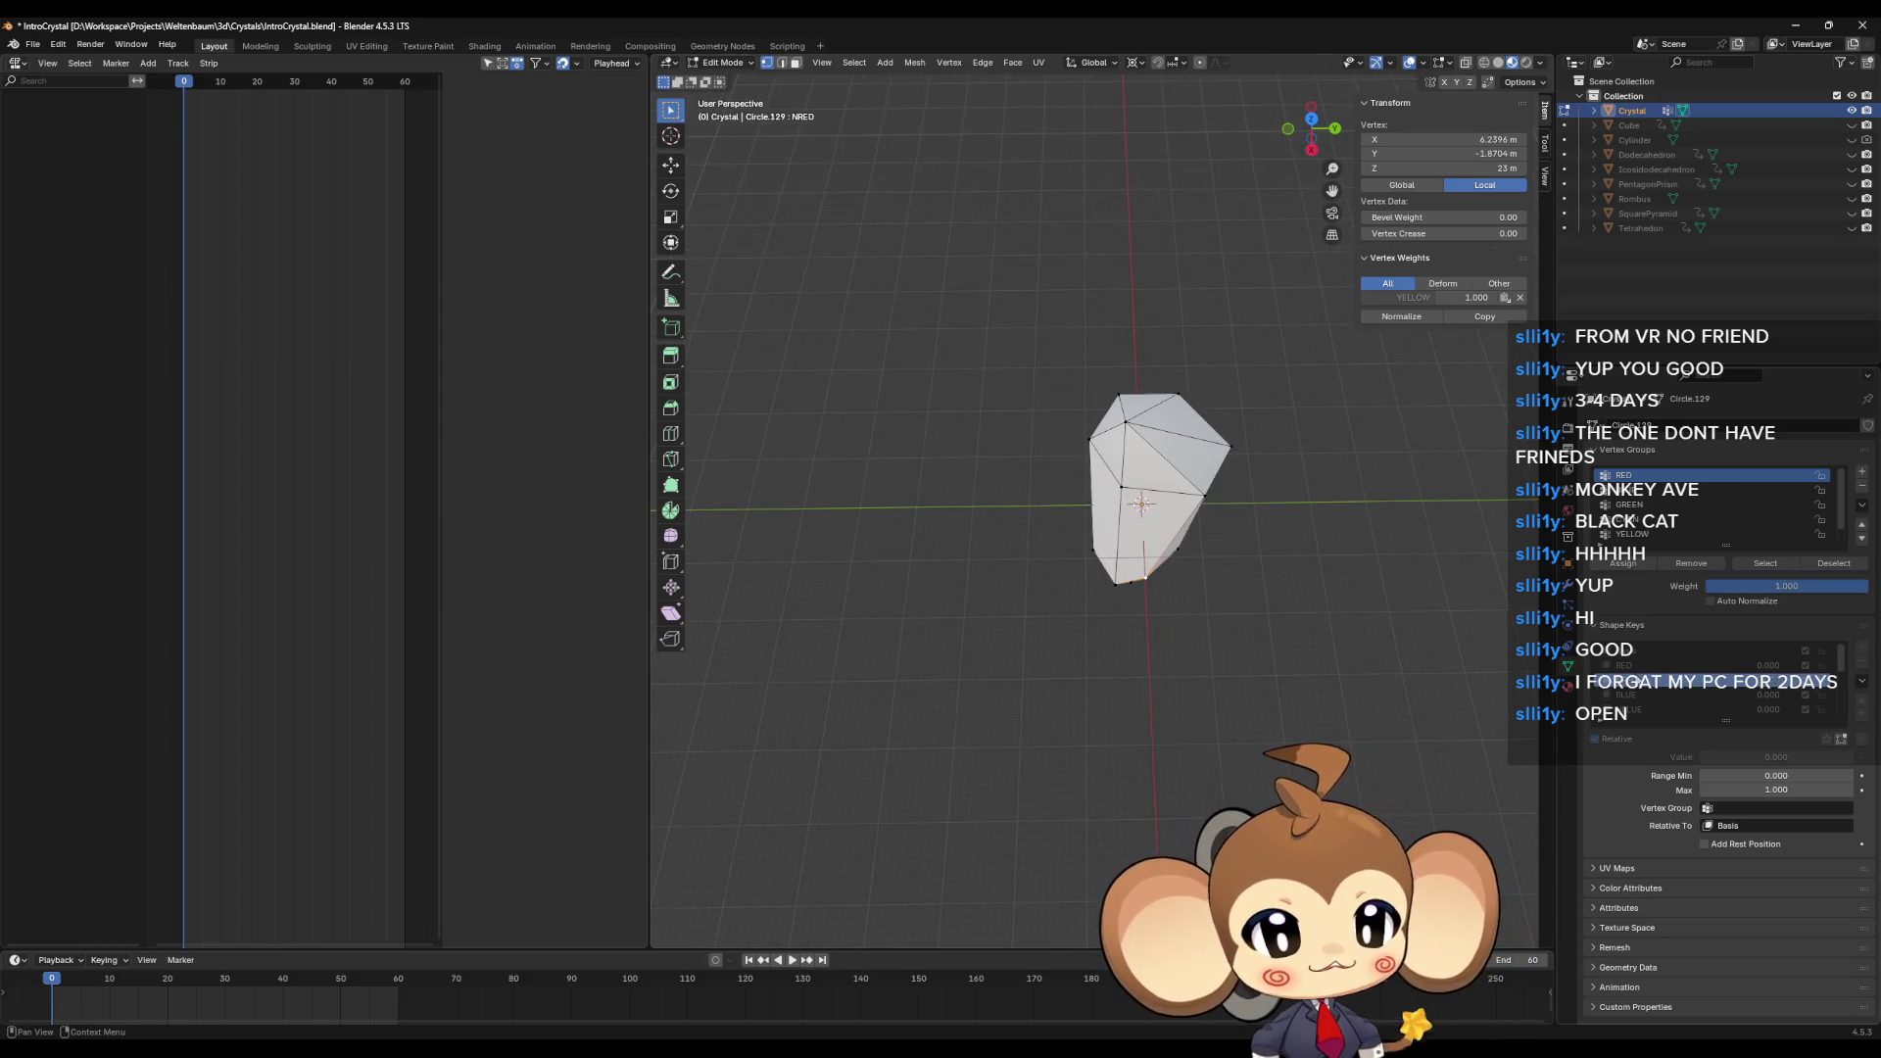
left_click(1640, 666)
left_click(1640, 680)
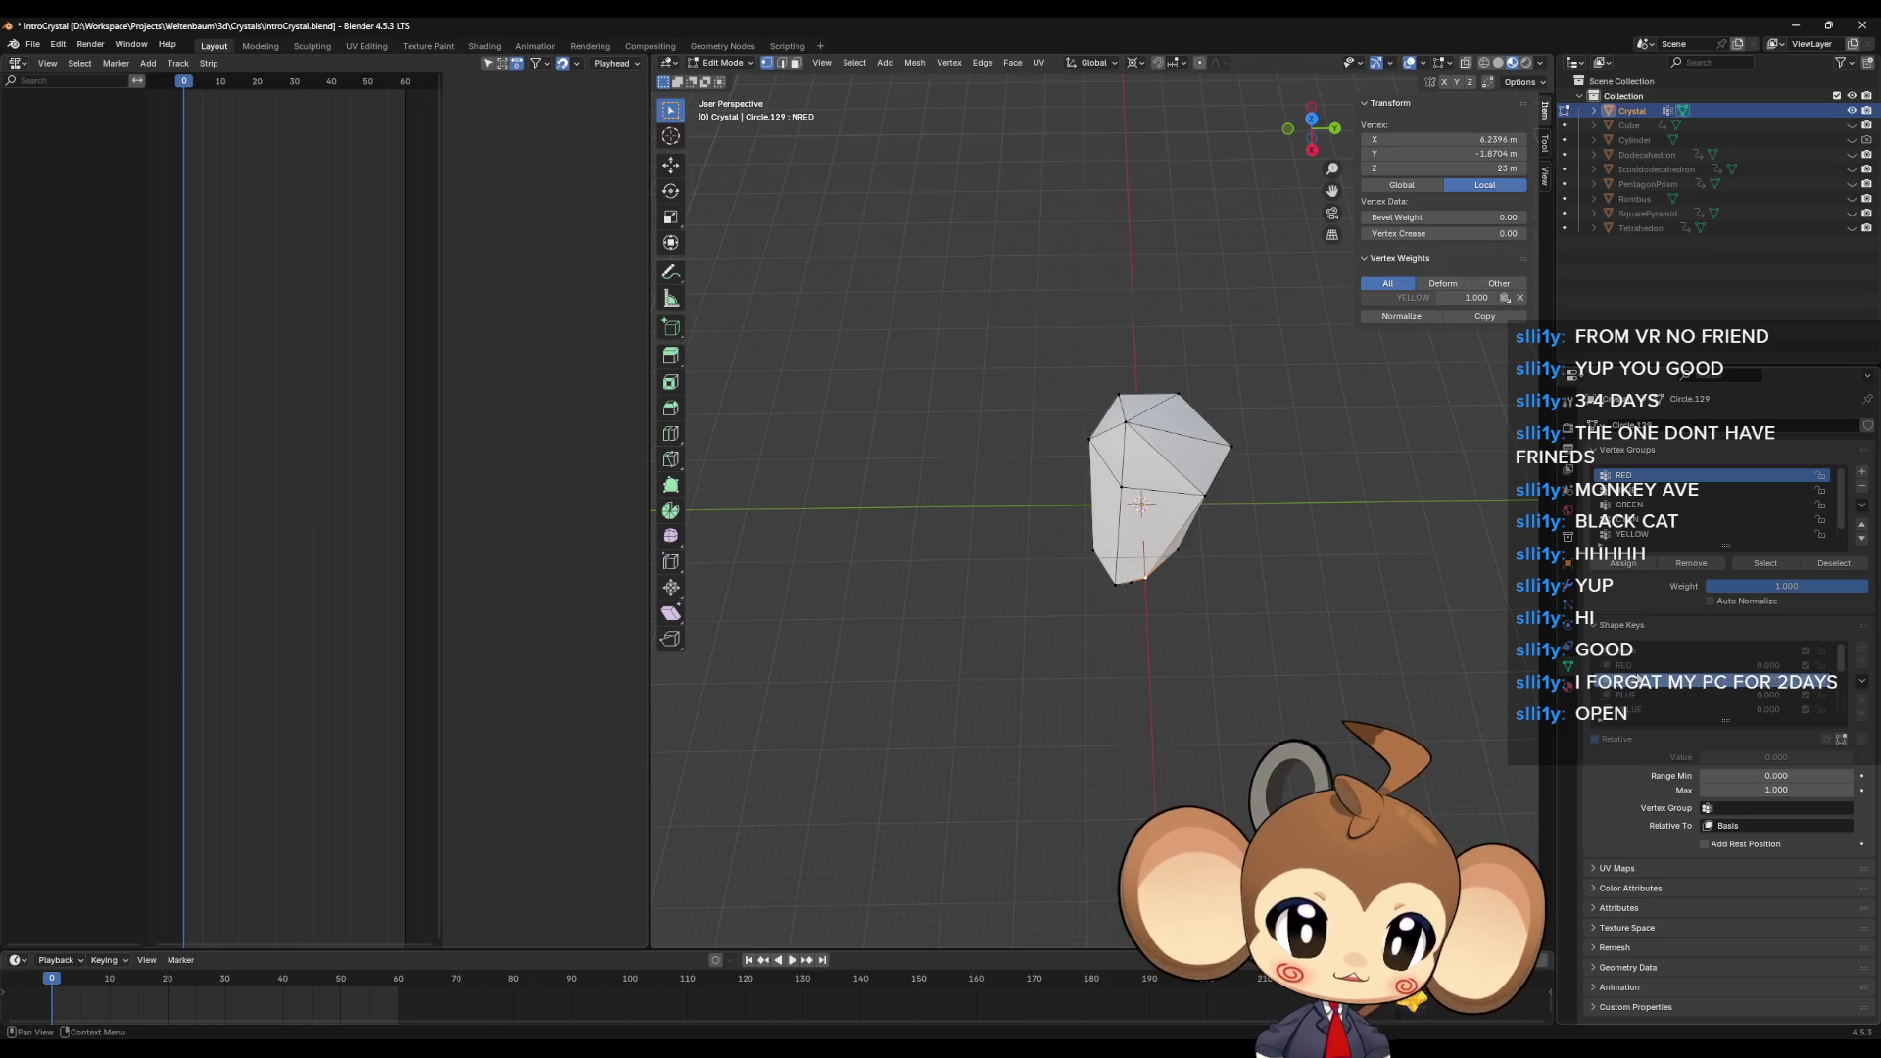
left_click(1640, 666)
left_click(1640, 681)
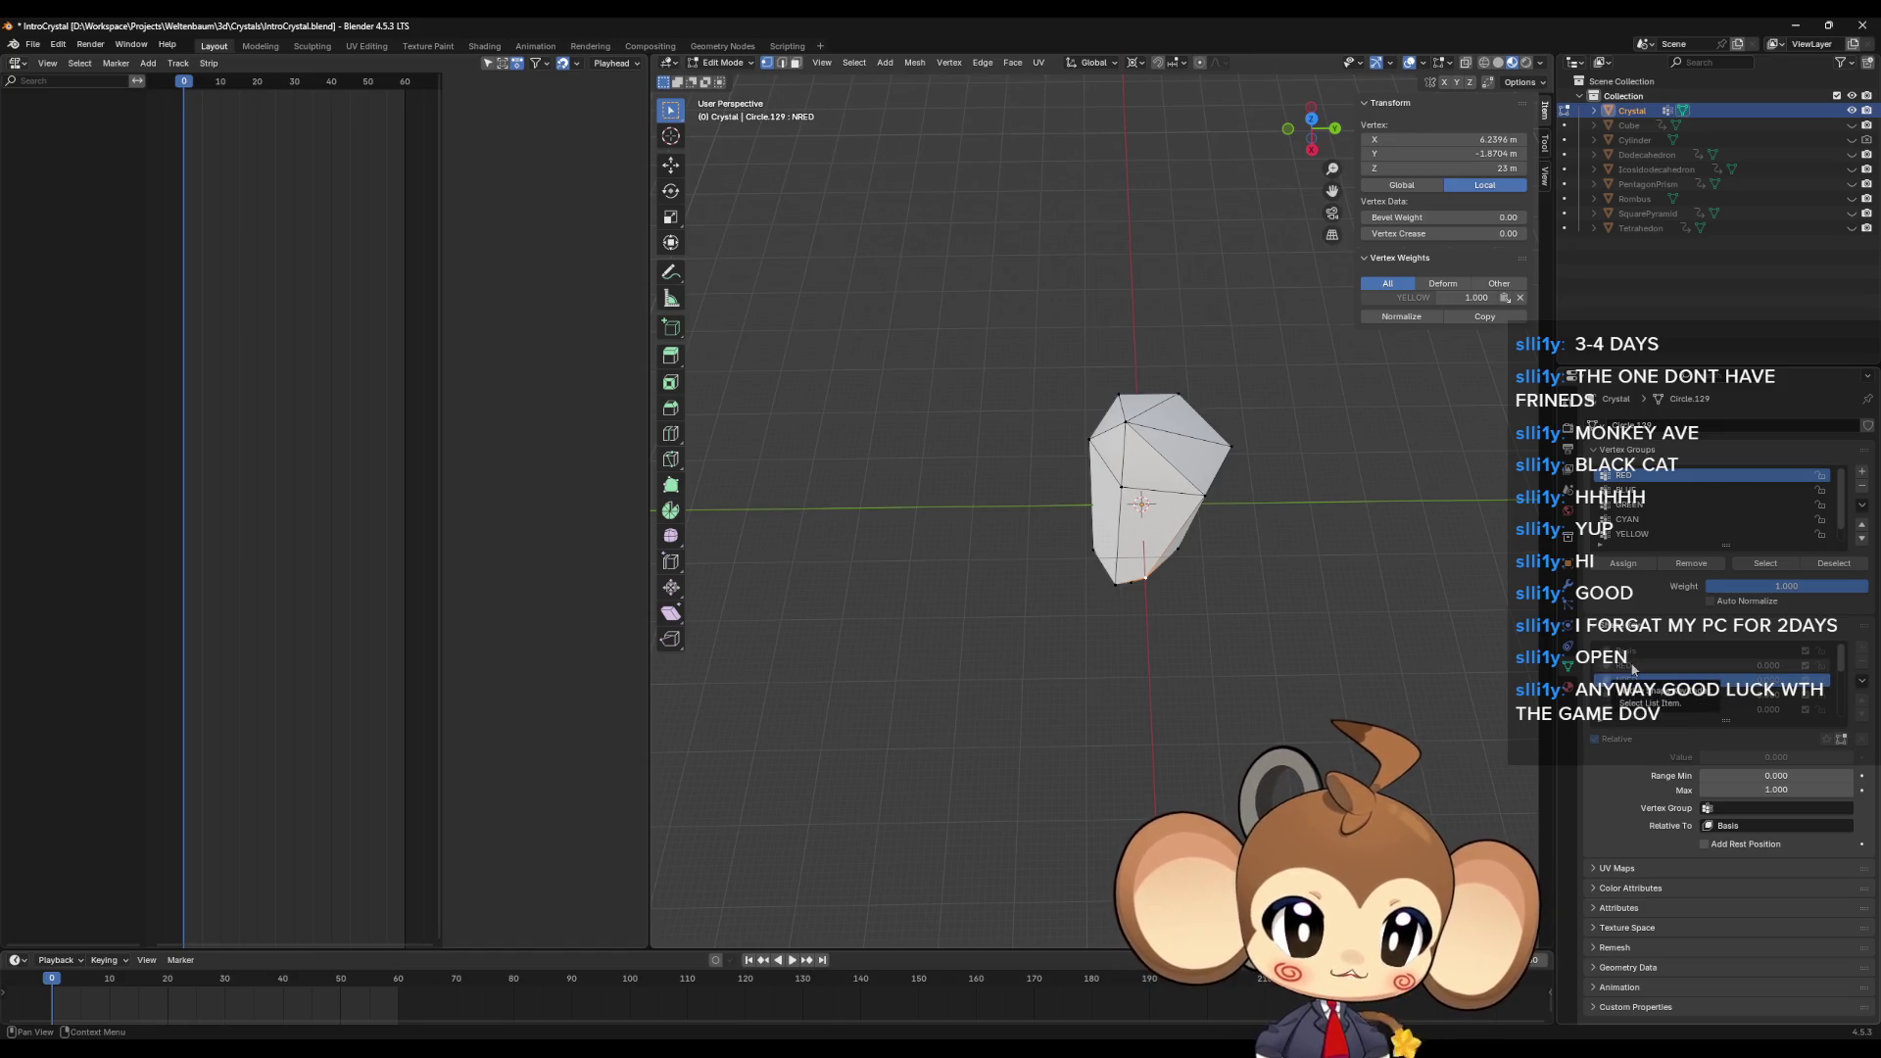
left_click(1633, 666)
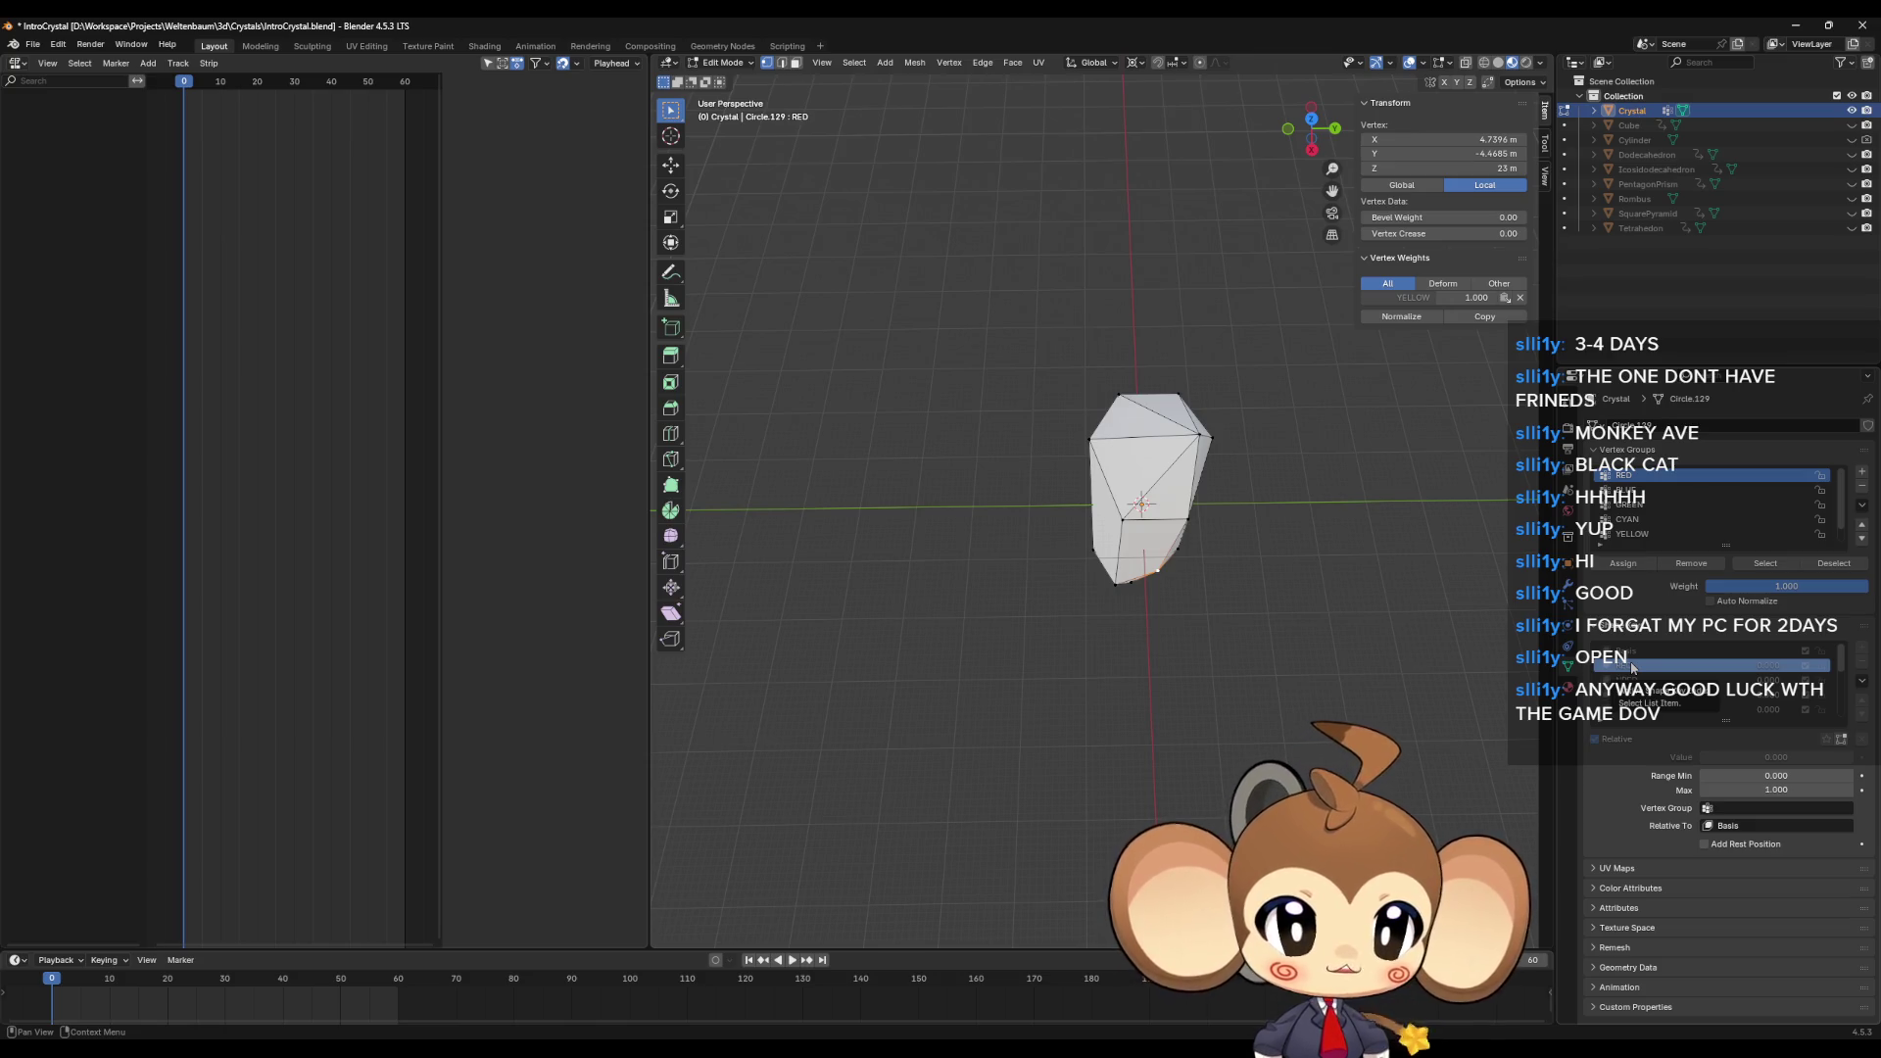
Step: Inspect the RED shape from around the crystal, undo the last change, and return to Object Mode
mouse_move(1238, 571)
middle_mouse_down()
mouse_move(1134, 480)
mouse_move(1069, 532)
middle_mouse_up()
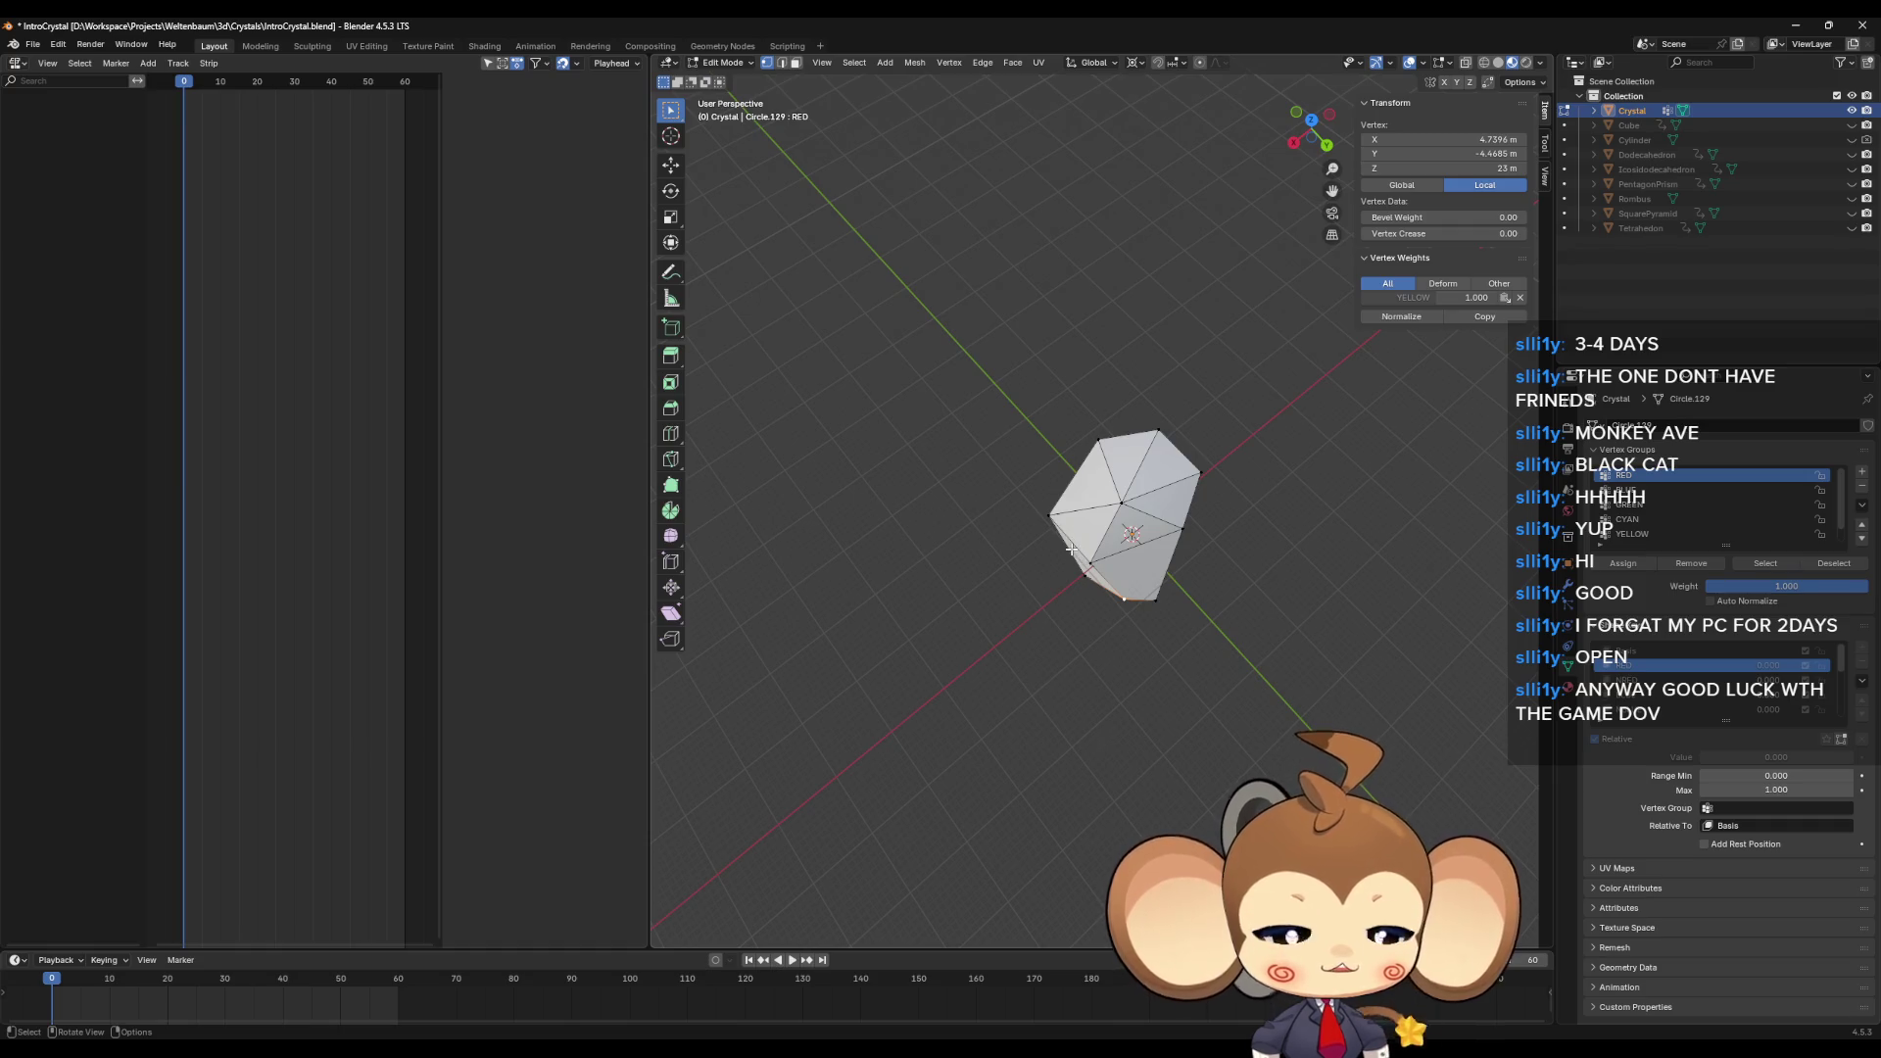
mouse_move(1071, 549)
middle_mouse_down()
mouse_move(1083, 475)
mouse_move(1160, 487)
mouse_move(1176, 523)
middle_mouse_up()
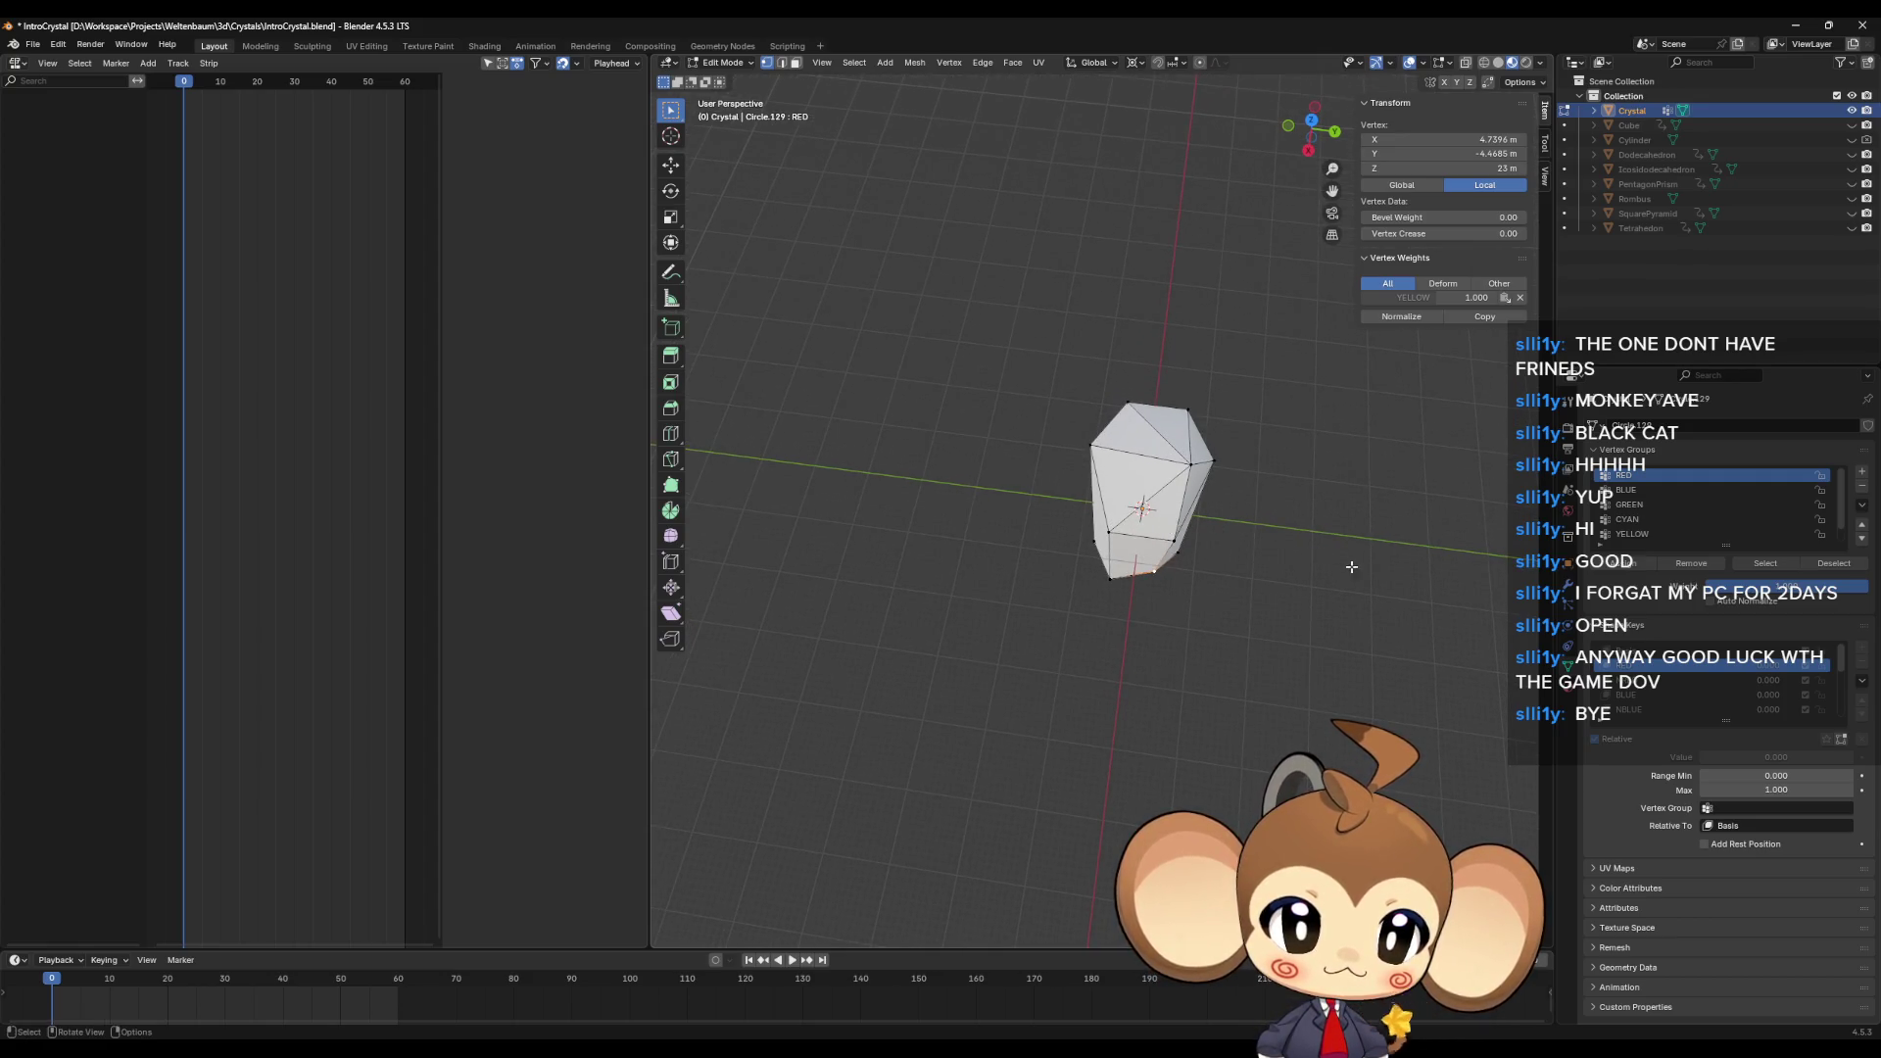
key("ctrl+z")
key("Tab")
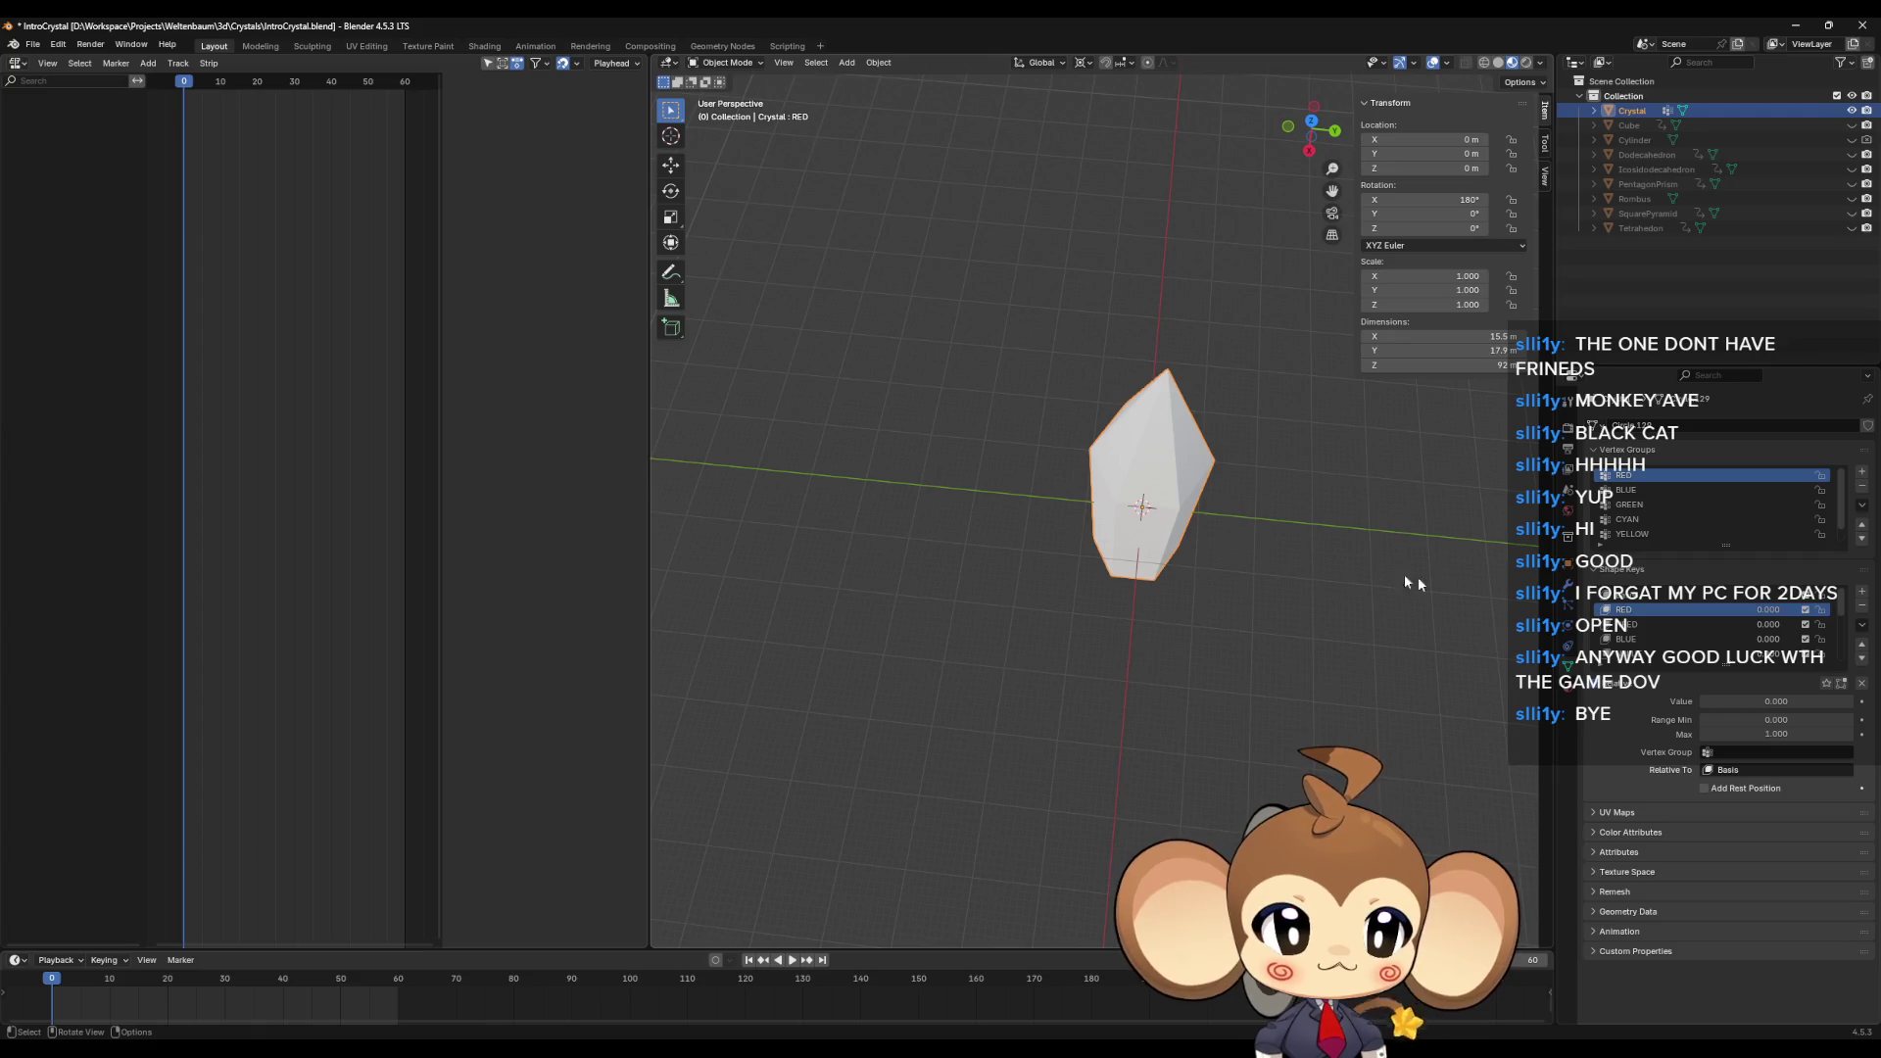
Step: Rotate the crystal about the global Z axis and switch back into Edit Mode
key("r")
key("z")
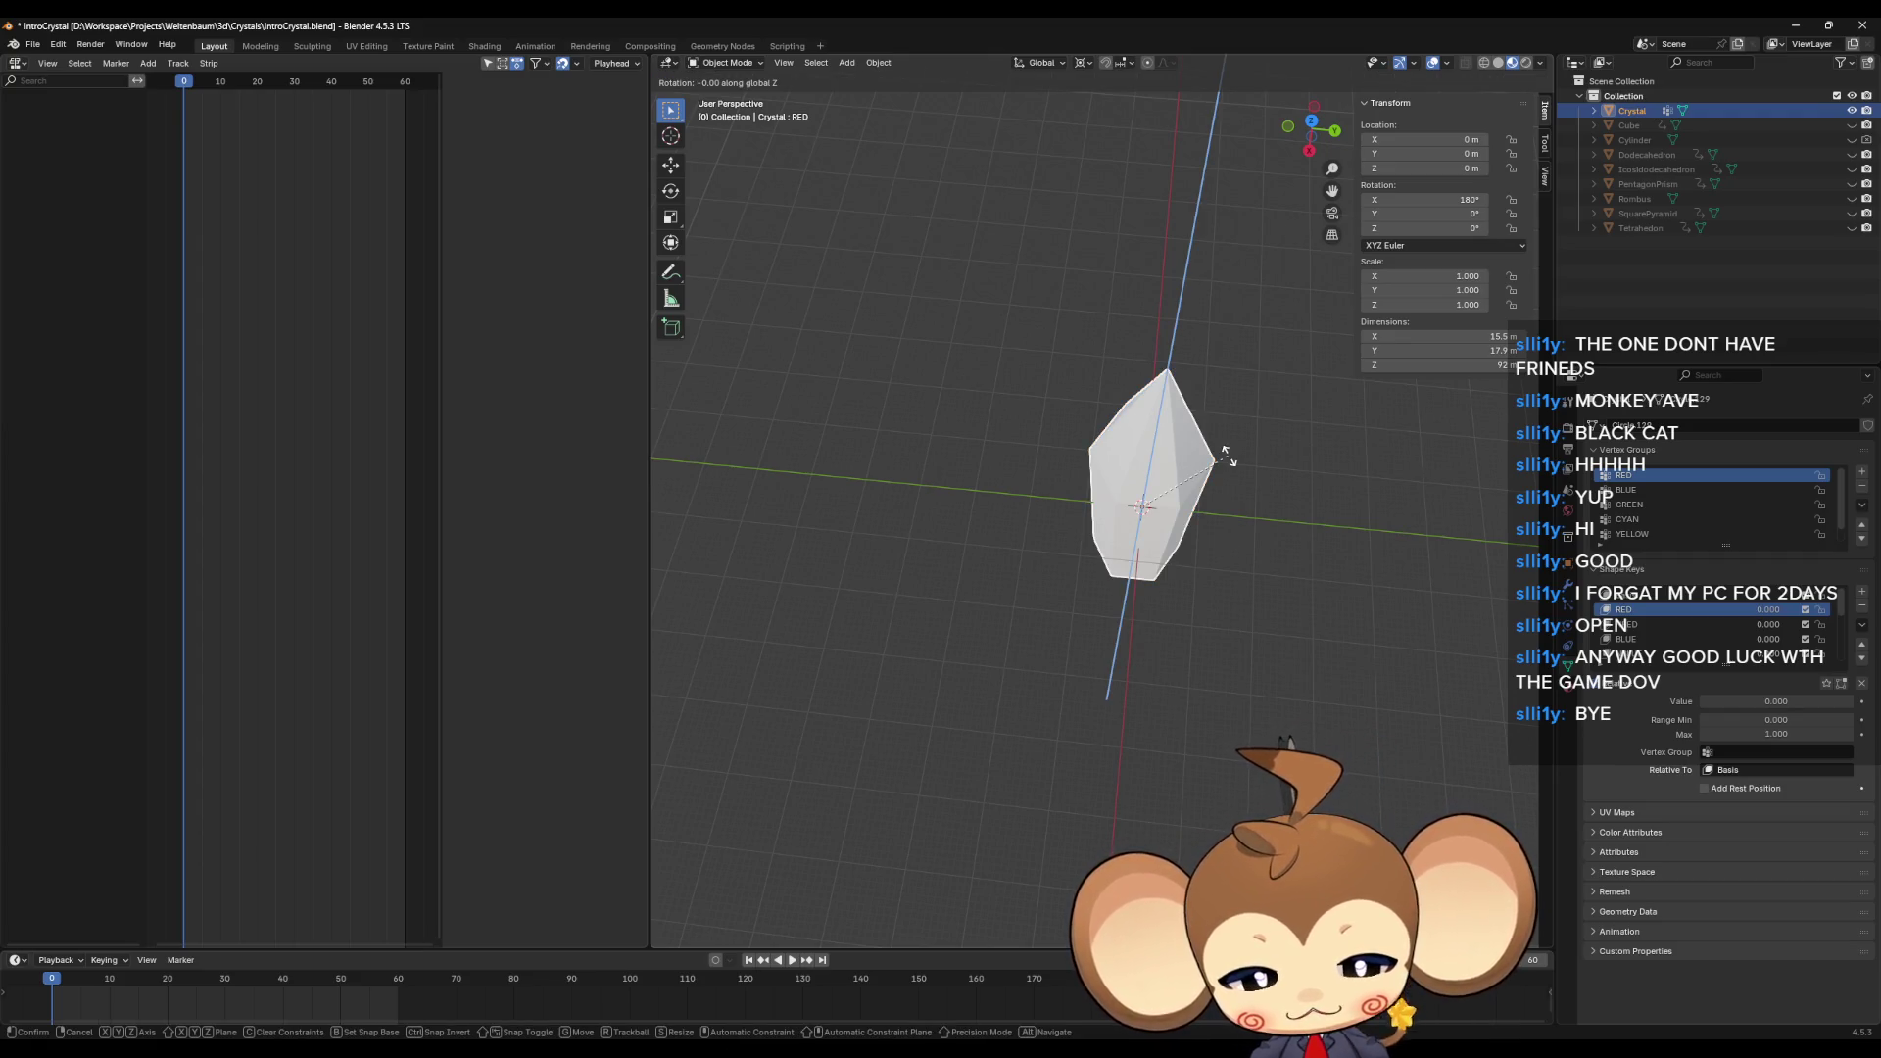
type("6")
left_click(1220, 451)
key("Tab")
middle_click_drag(1378, 571, 1395, 561)
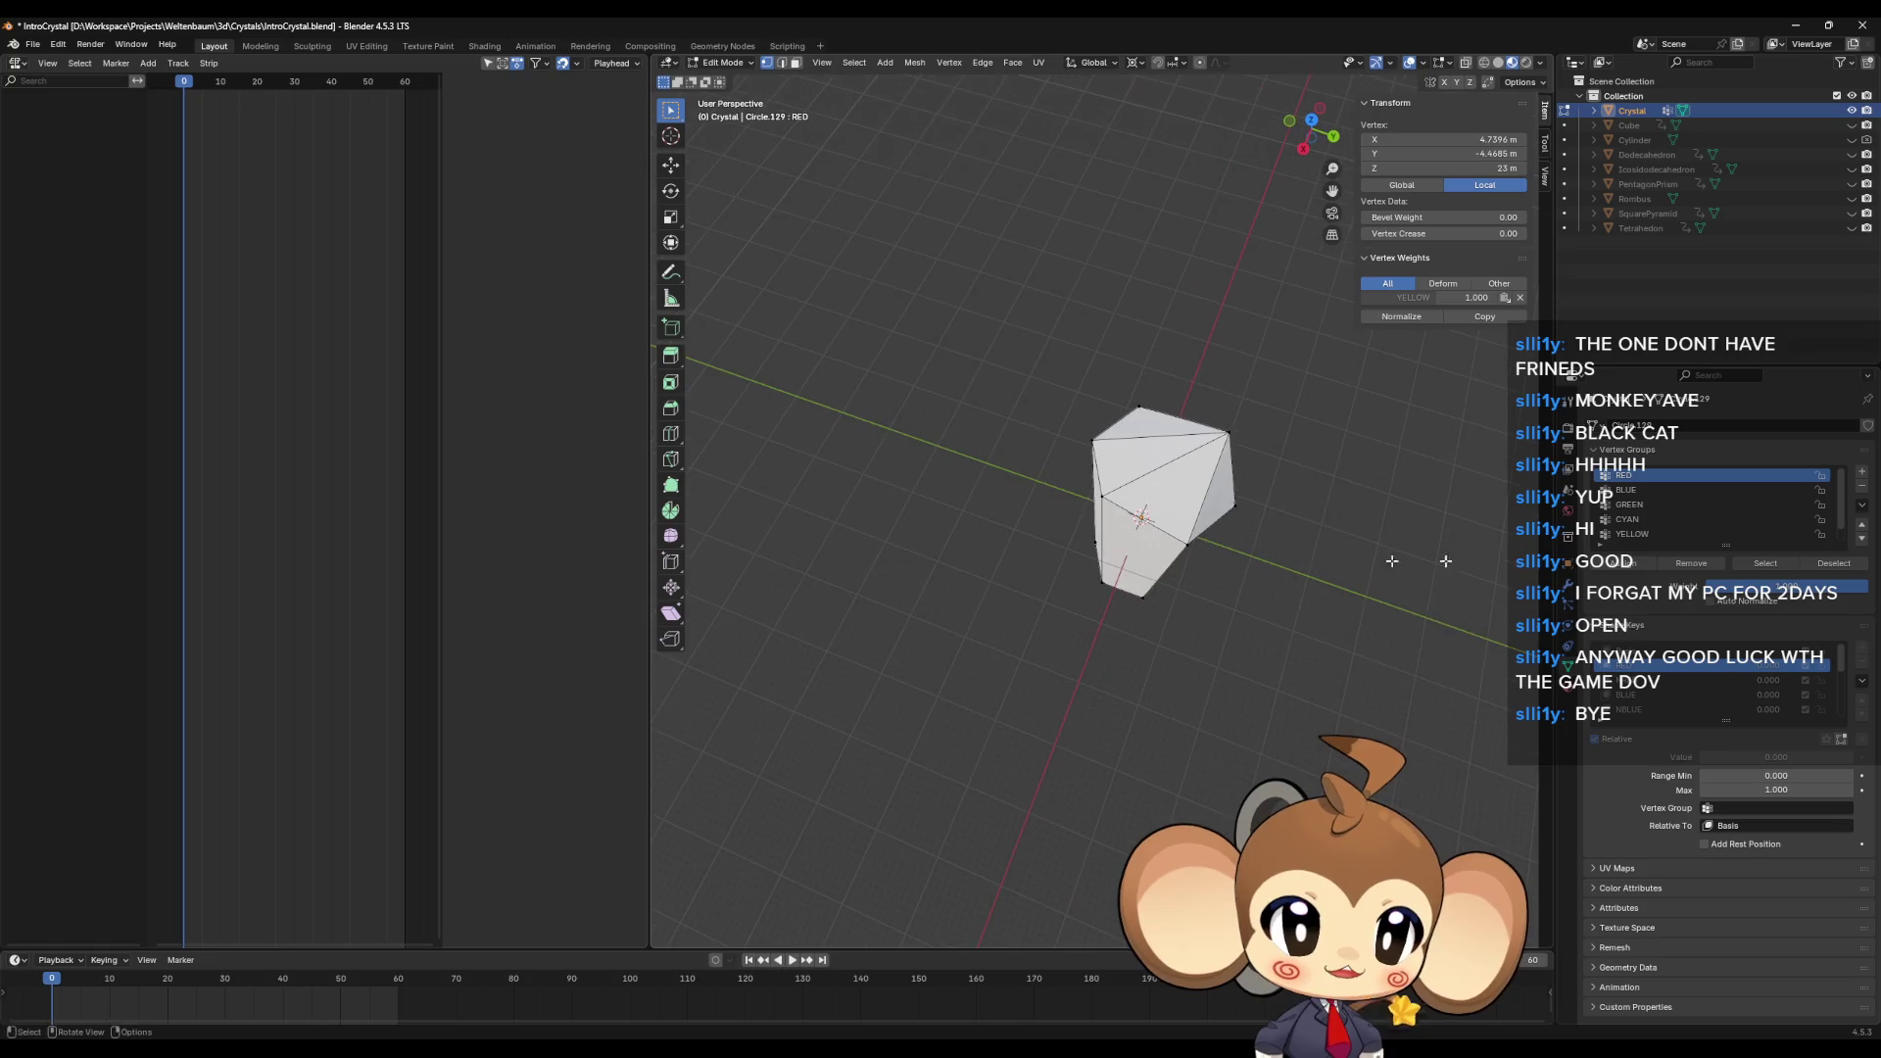
Step: Cycle through the Basis, NRED, BLUE and RED shape keys to compare their shapes
left_click(1638, 672)
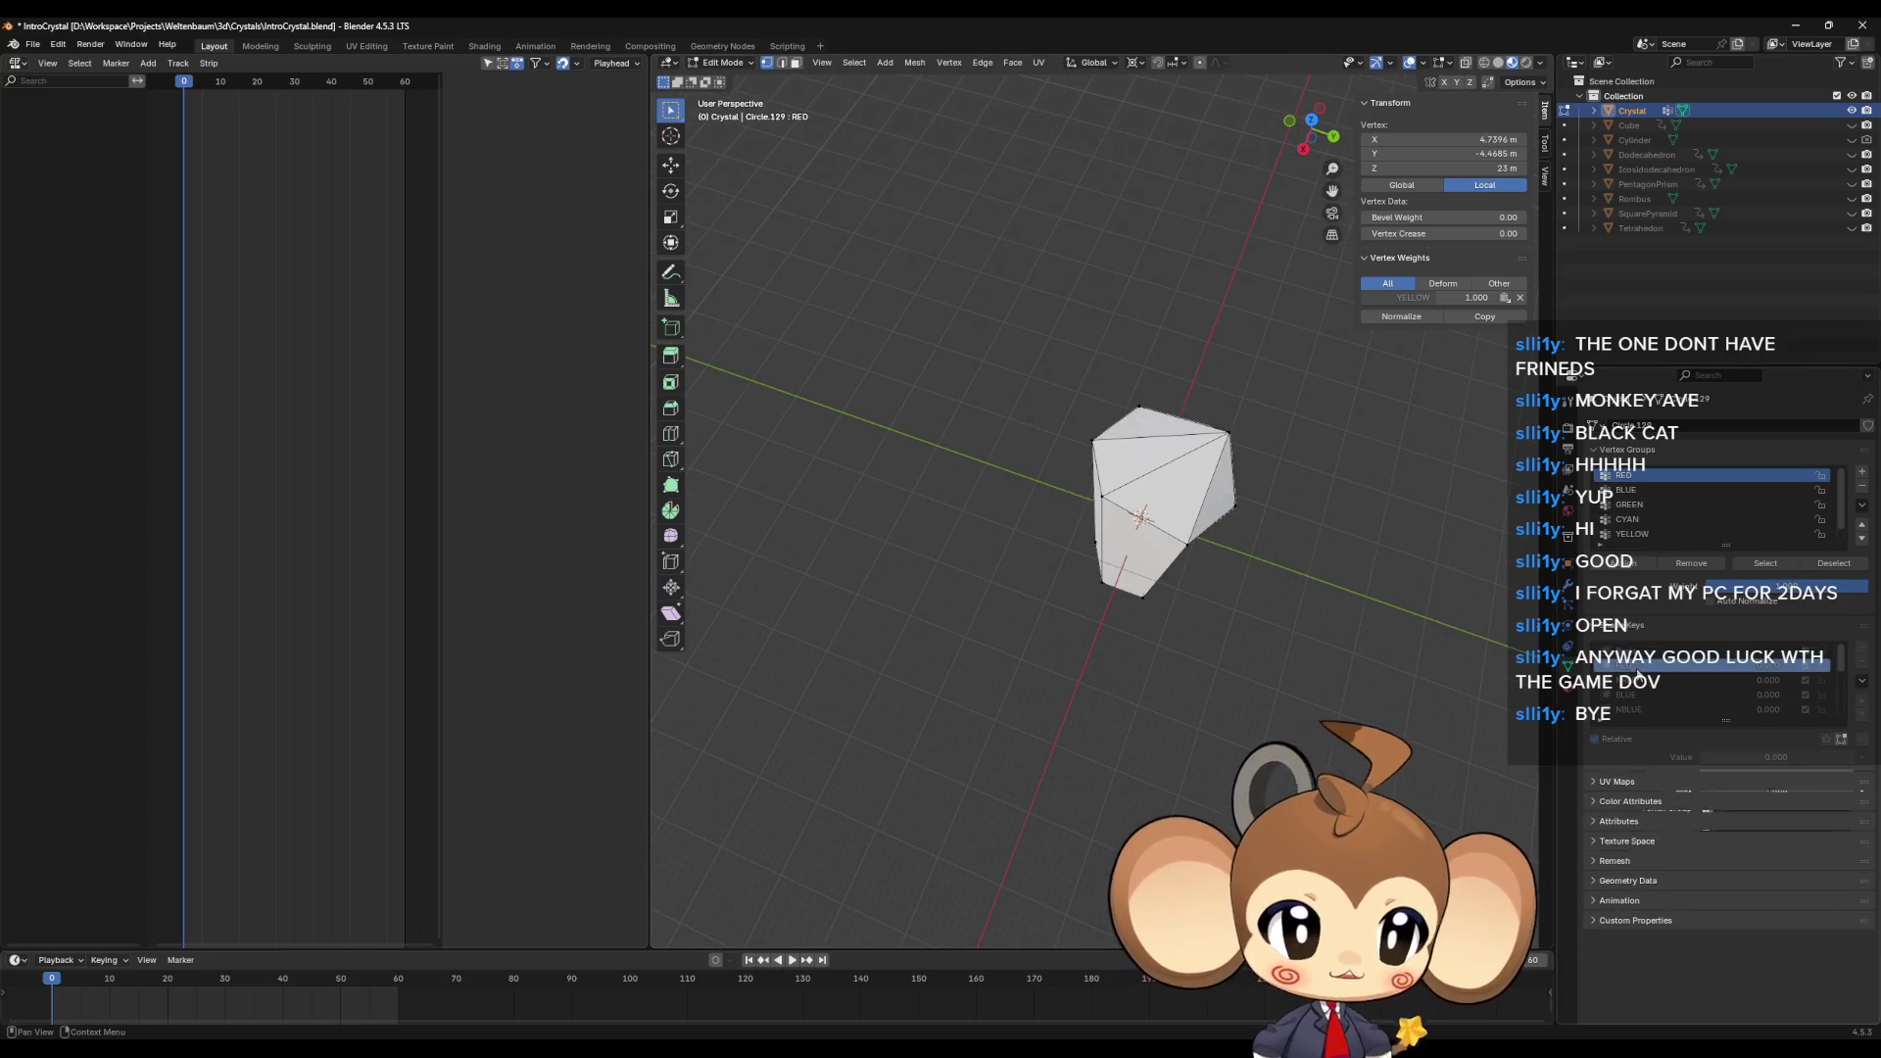
left_click(1638, 666)
left_click(1638, 680)
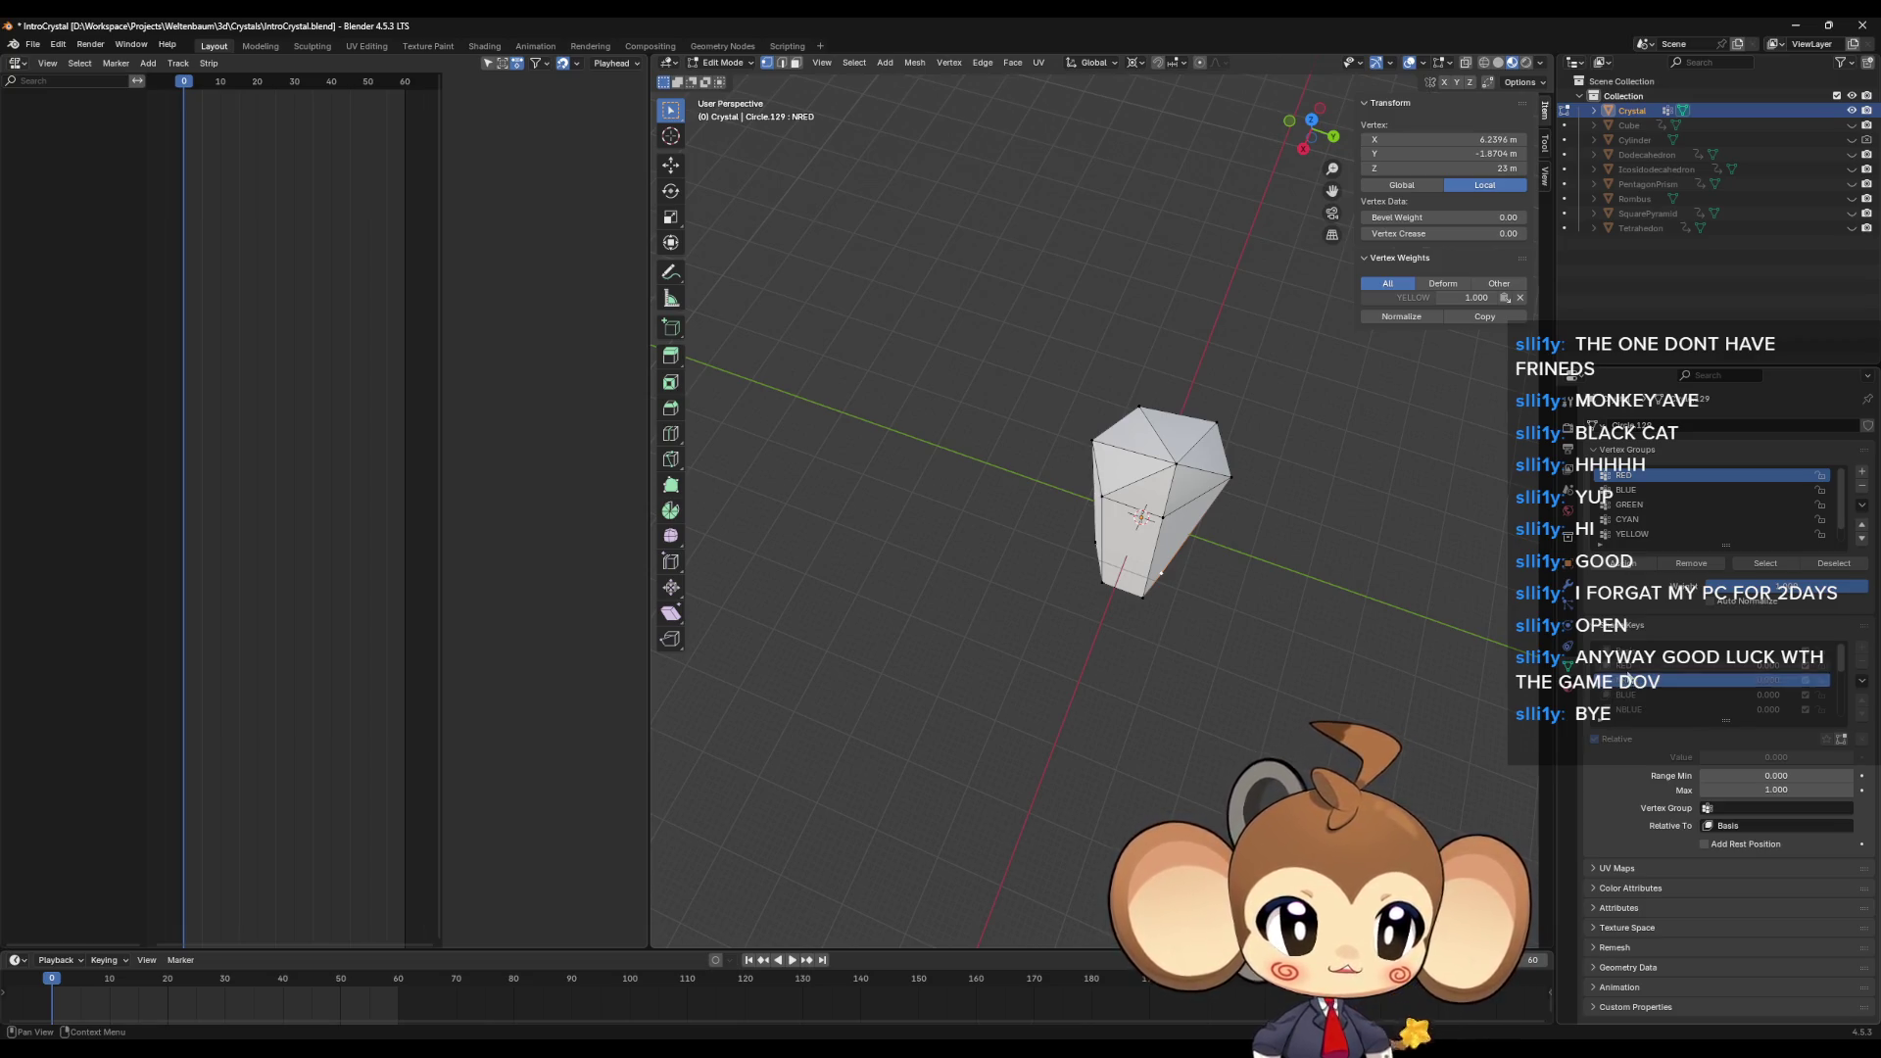
left_click(1633, 666)
left_click(1633, 679)
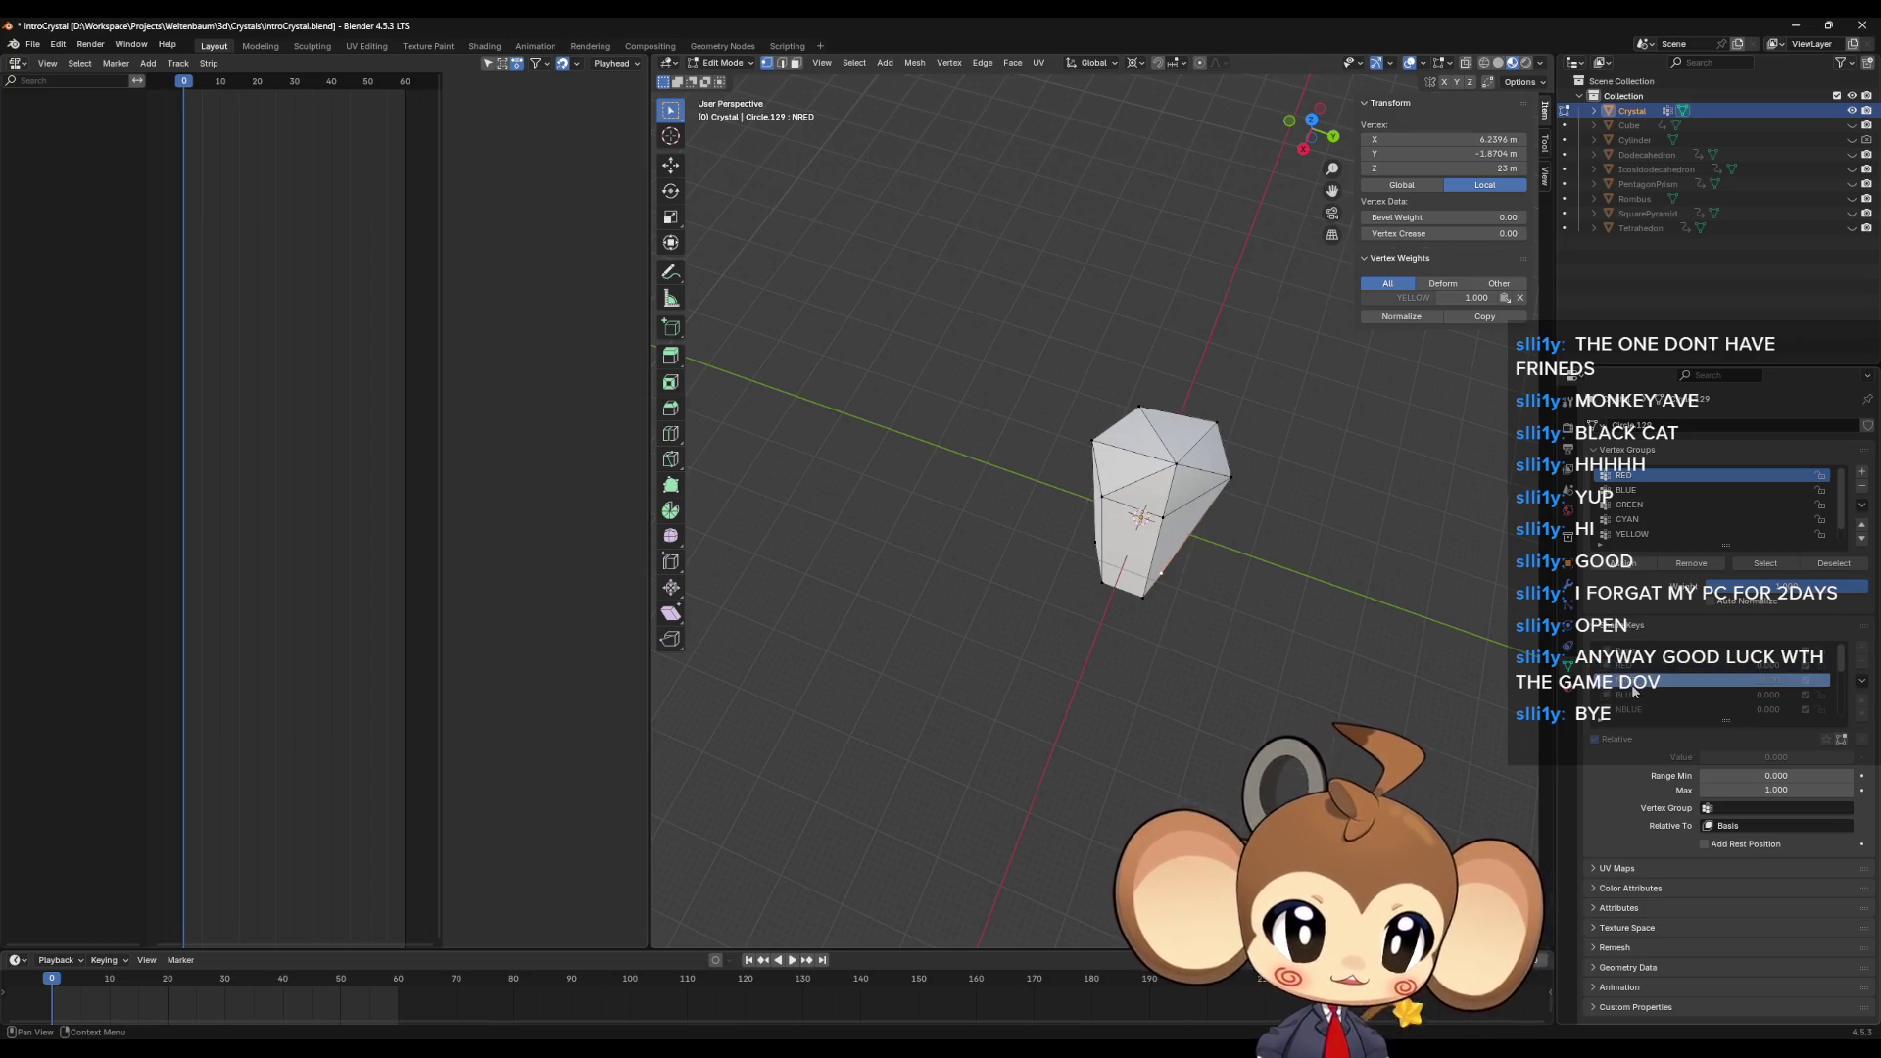
left_click(1634, 695)
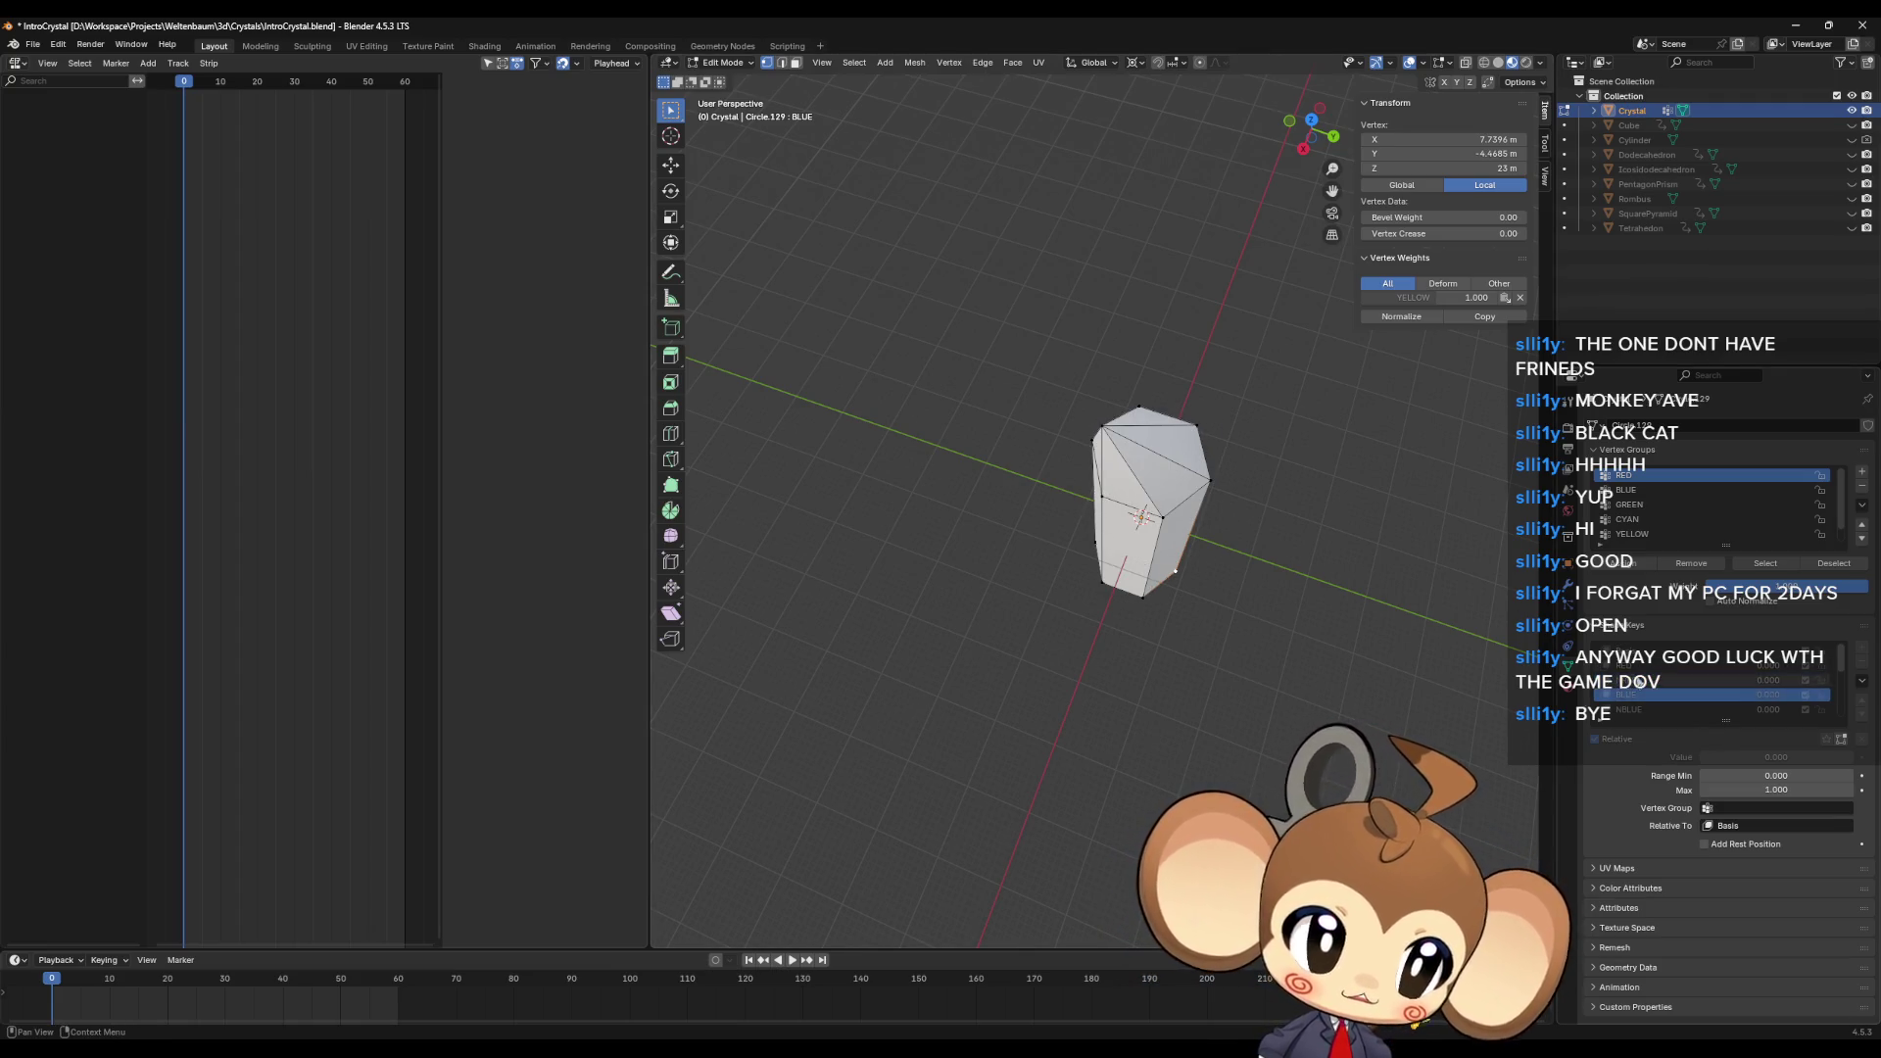
left_click(1640, 667)
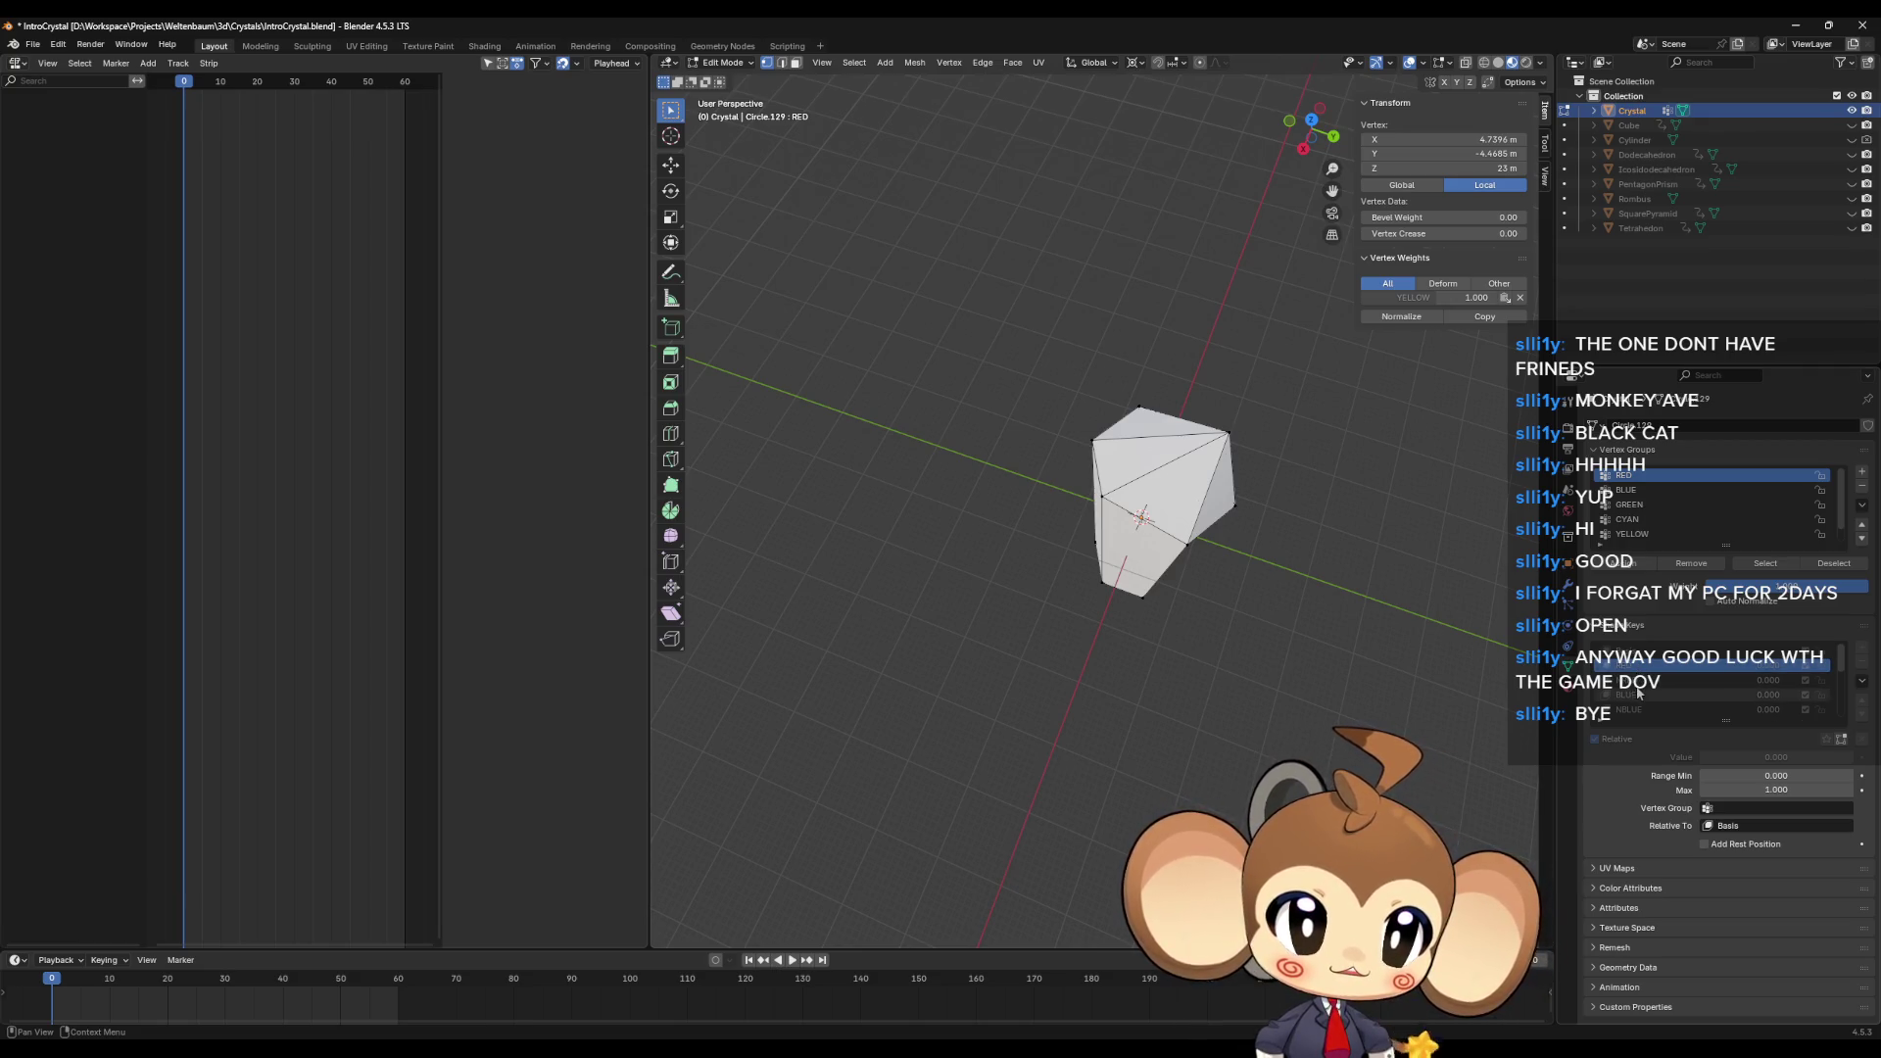
left_click(1637, 693)
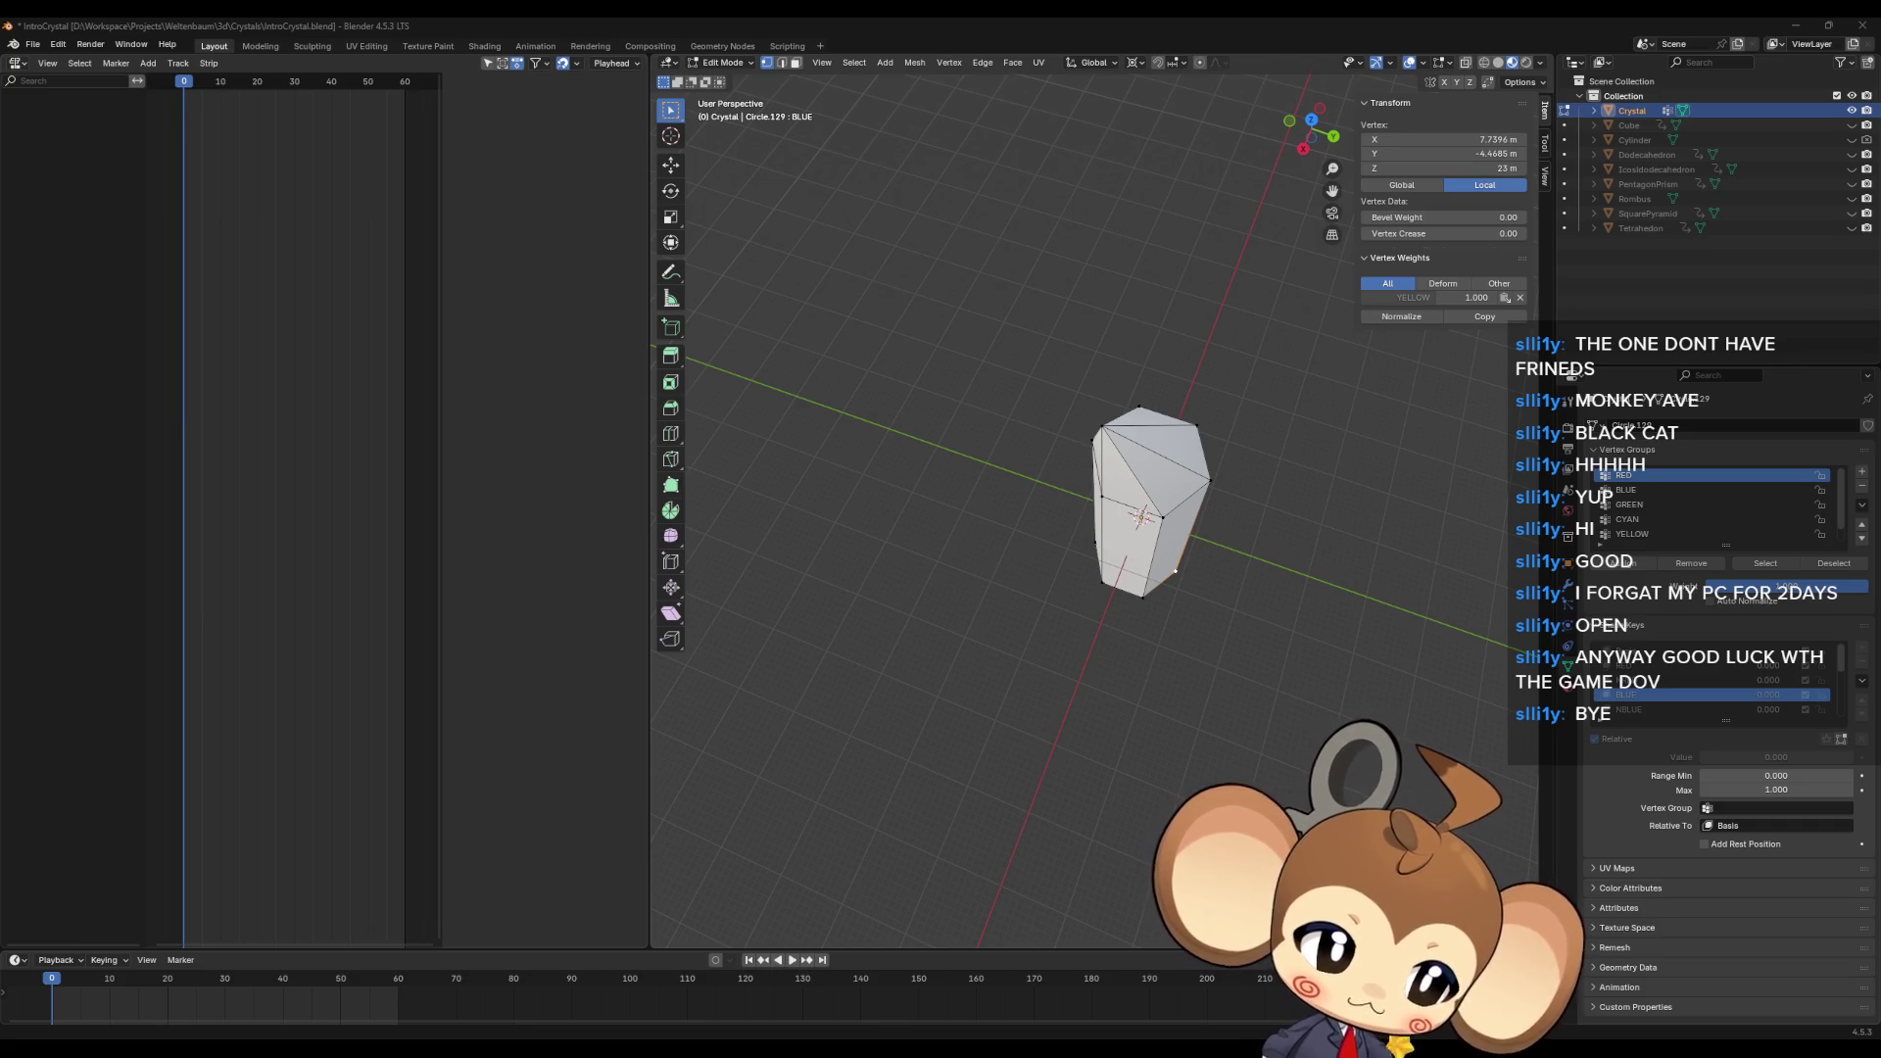
Step: Make BLUE the active vertex group and compare NRED against the neighbouring shape key
middle_click_drag(1235, 480, 1232, 463)
left_click(1634, 489)
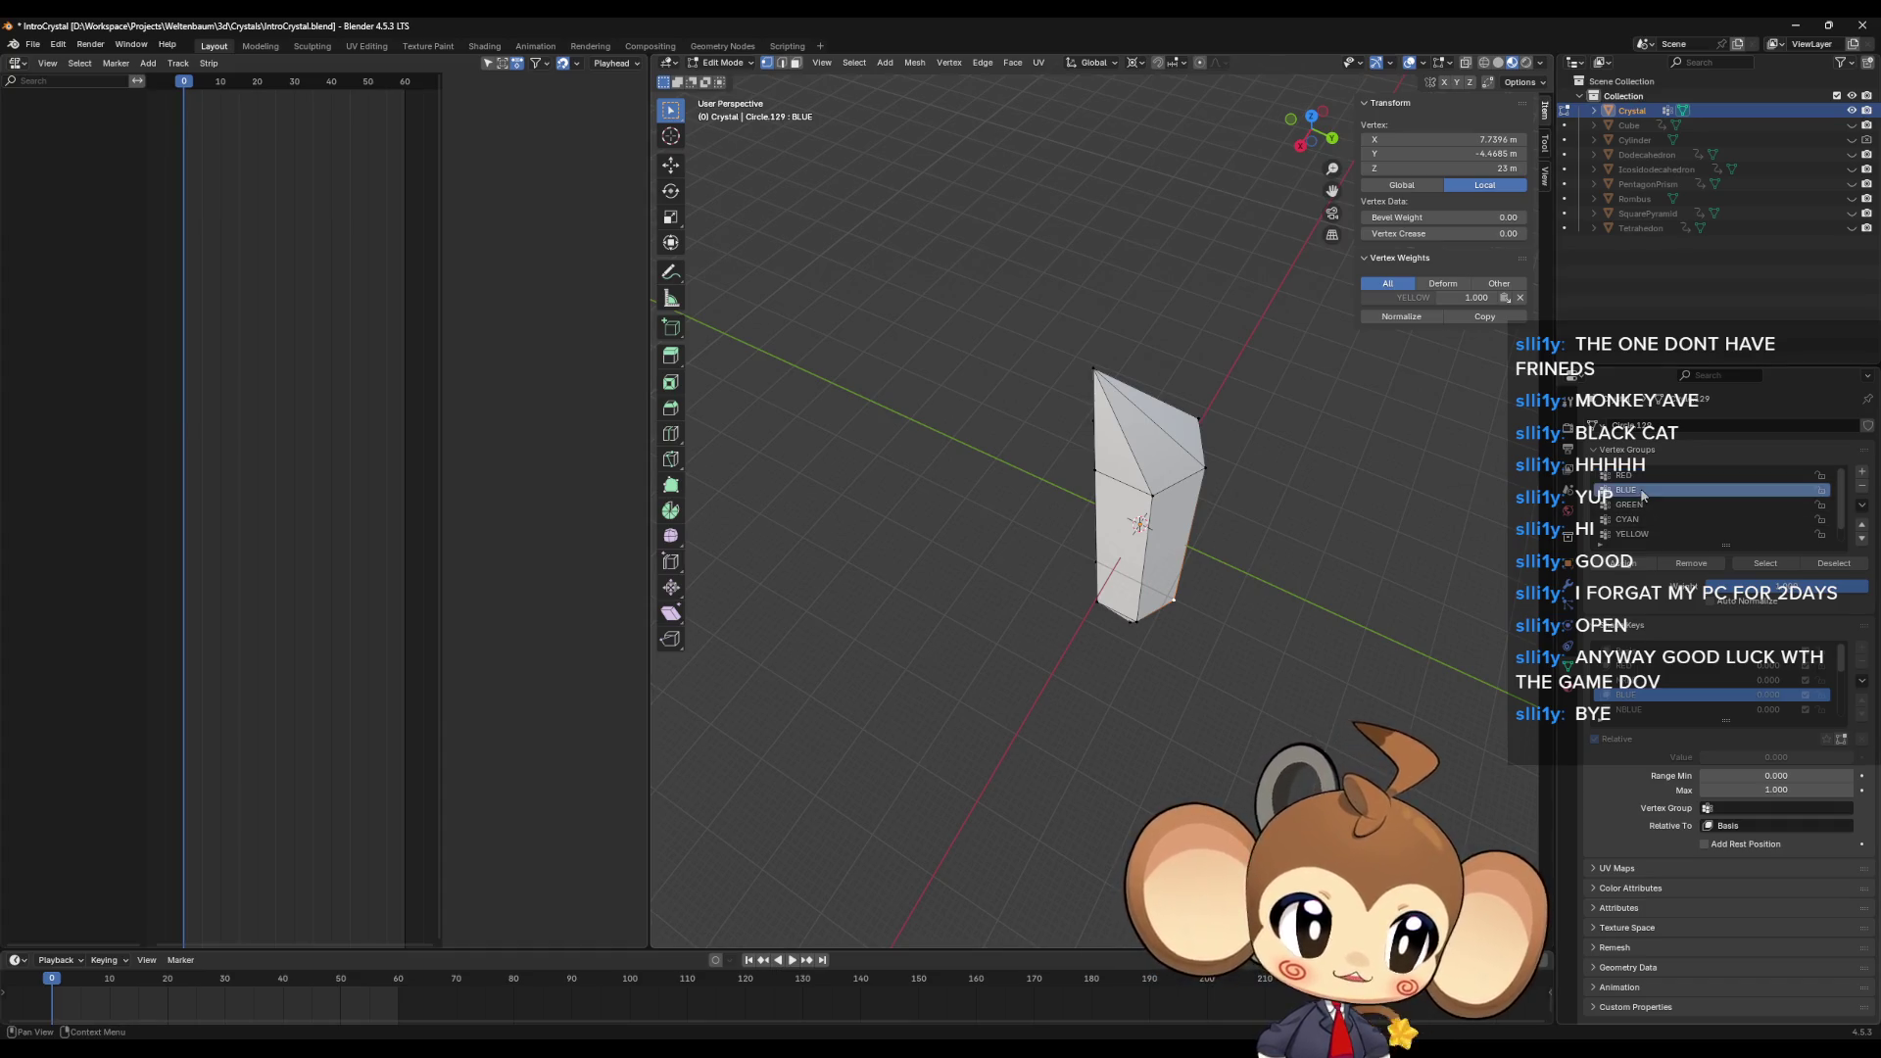
left_click(1626, 679)
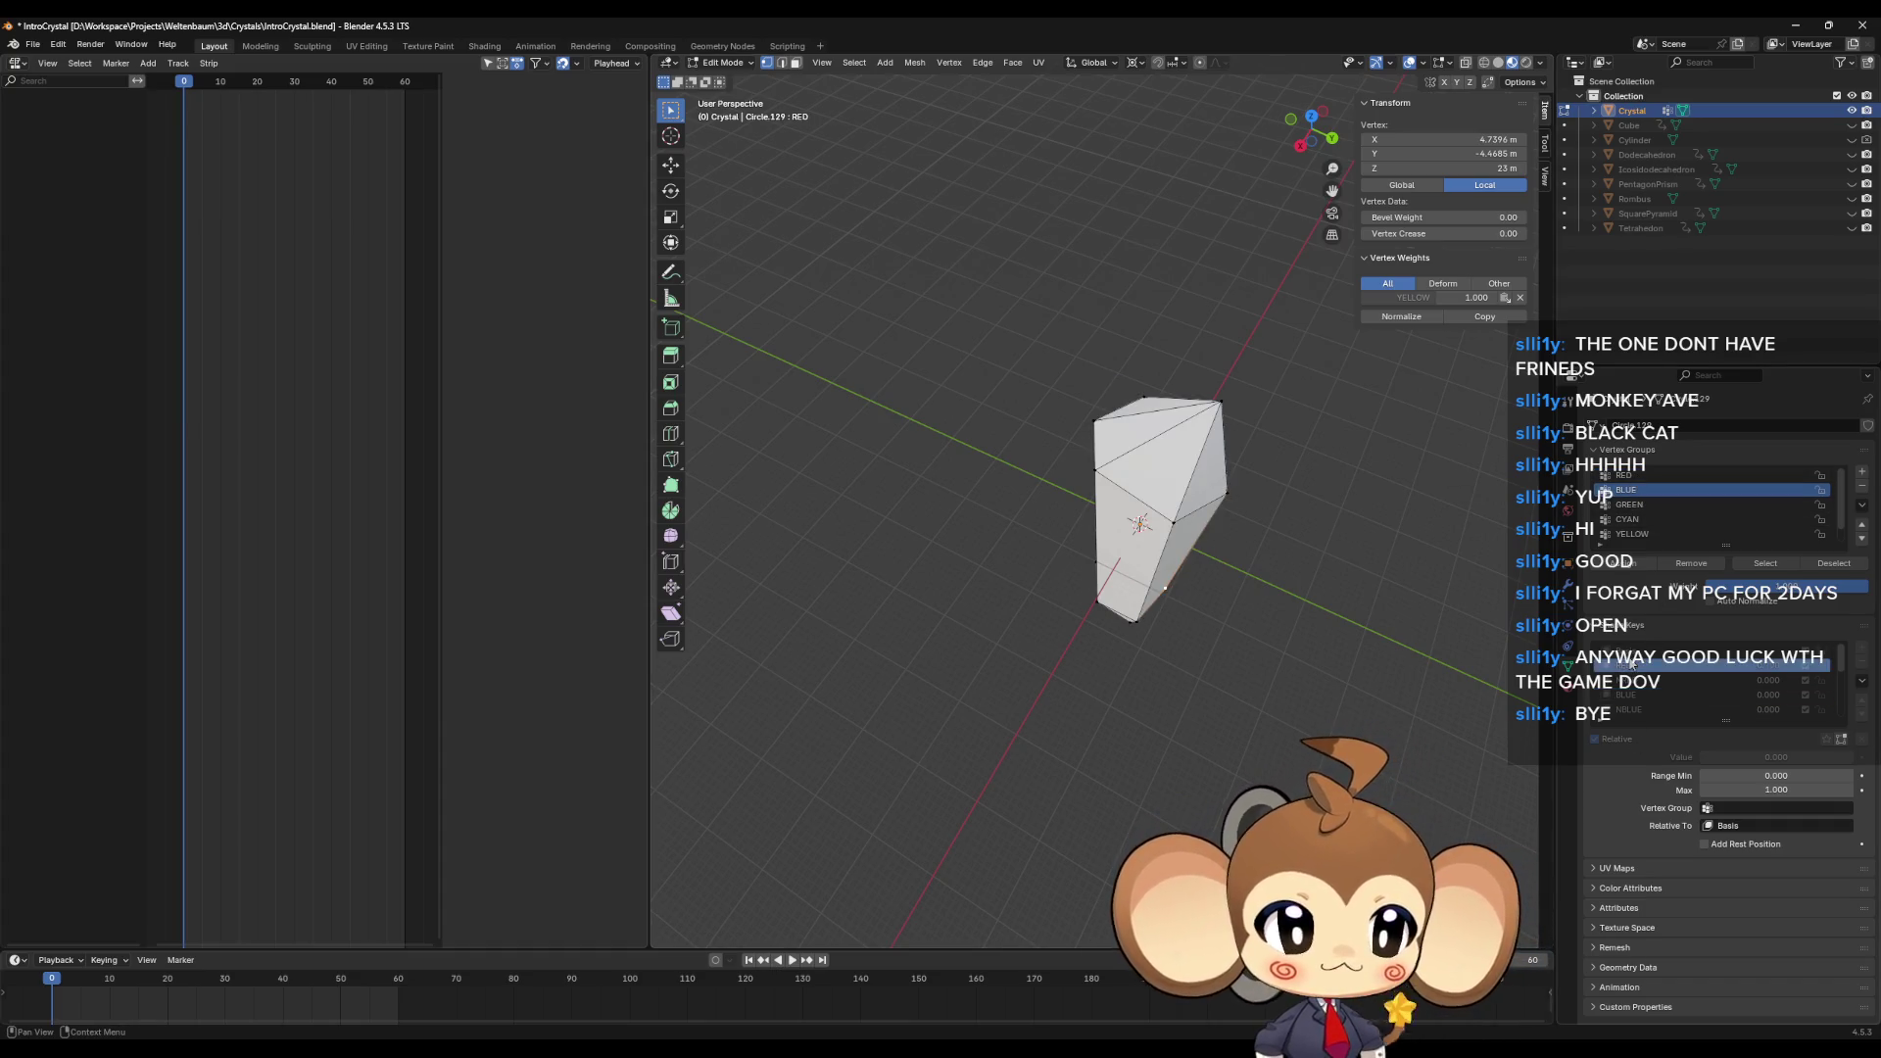
left_click(1626, 665)
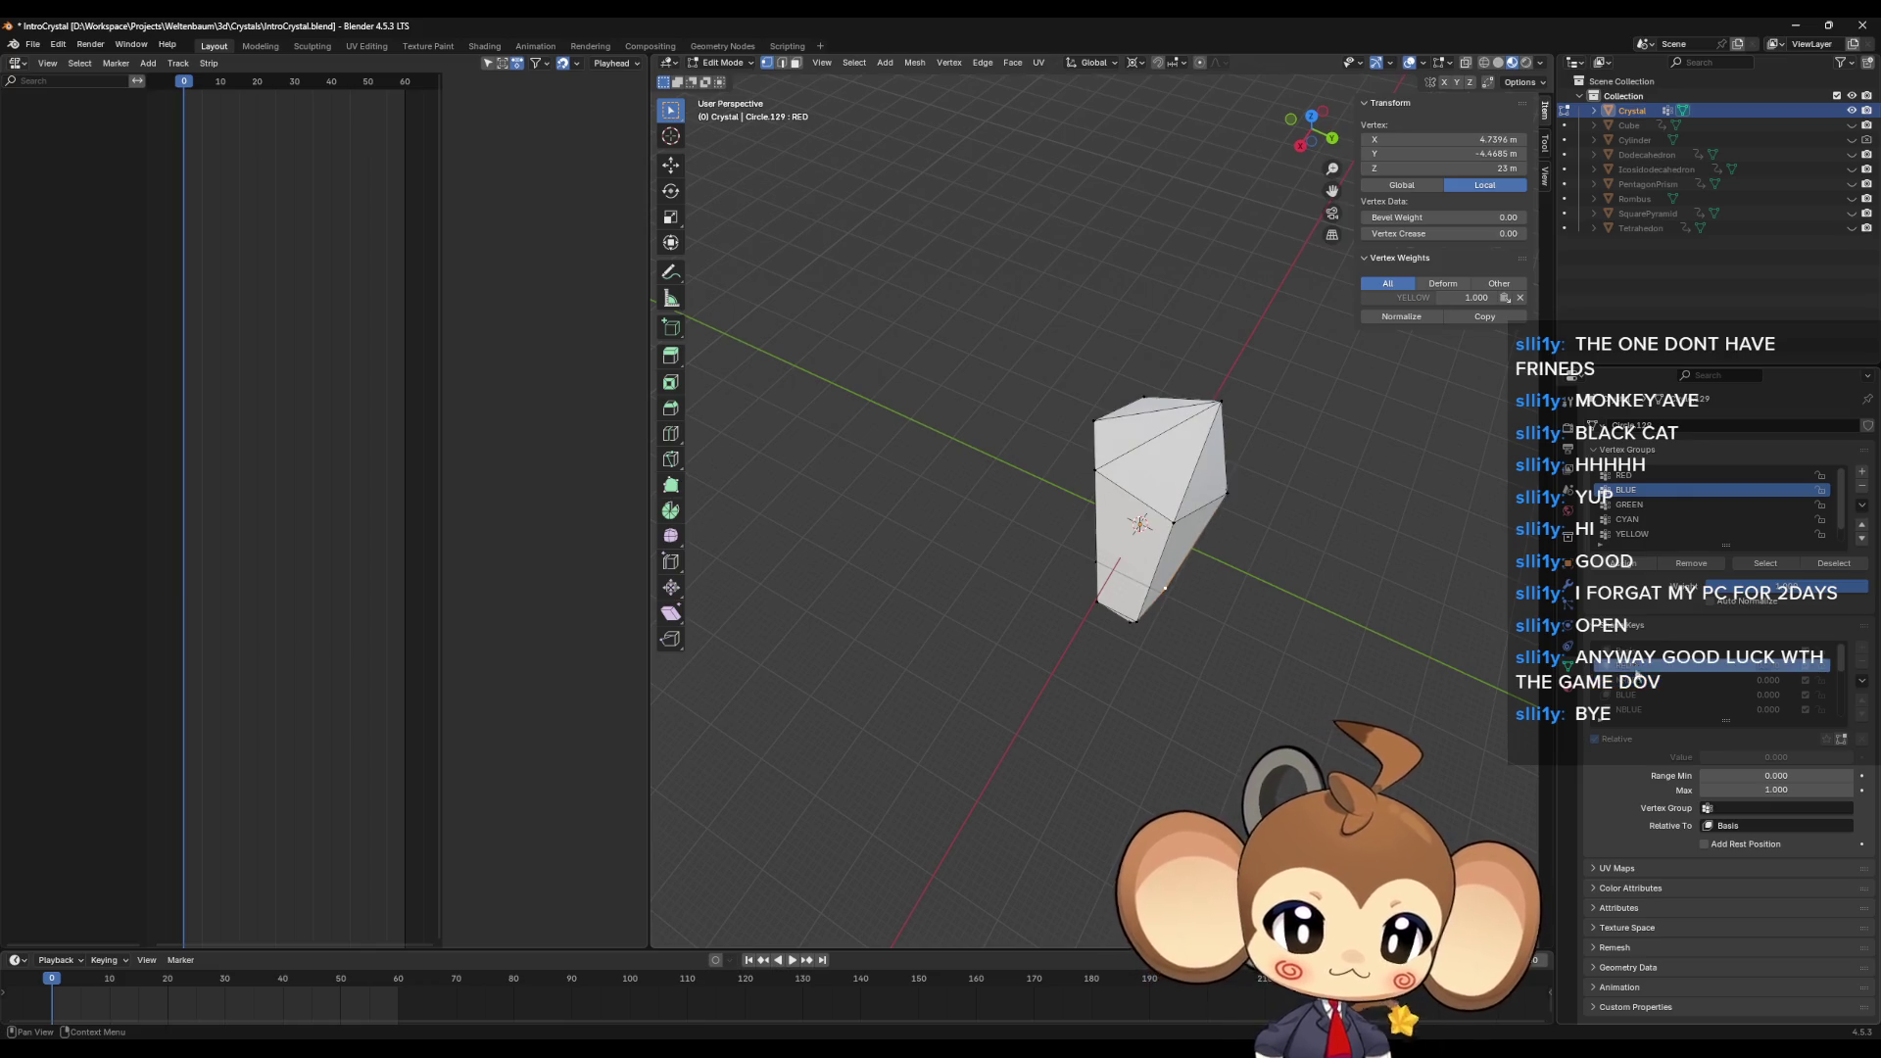
left_click(1626, 680)
mouse_move(1097, 490)
middle_mouse_down()
mouse_move(1022, 491)
mouse_move(1068, 485)
middle_mouse_up()
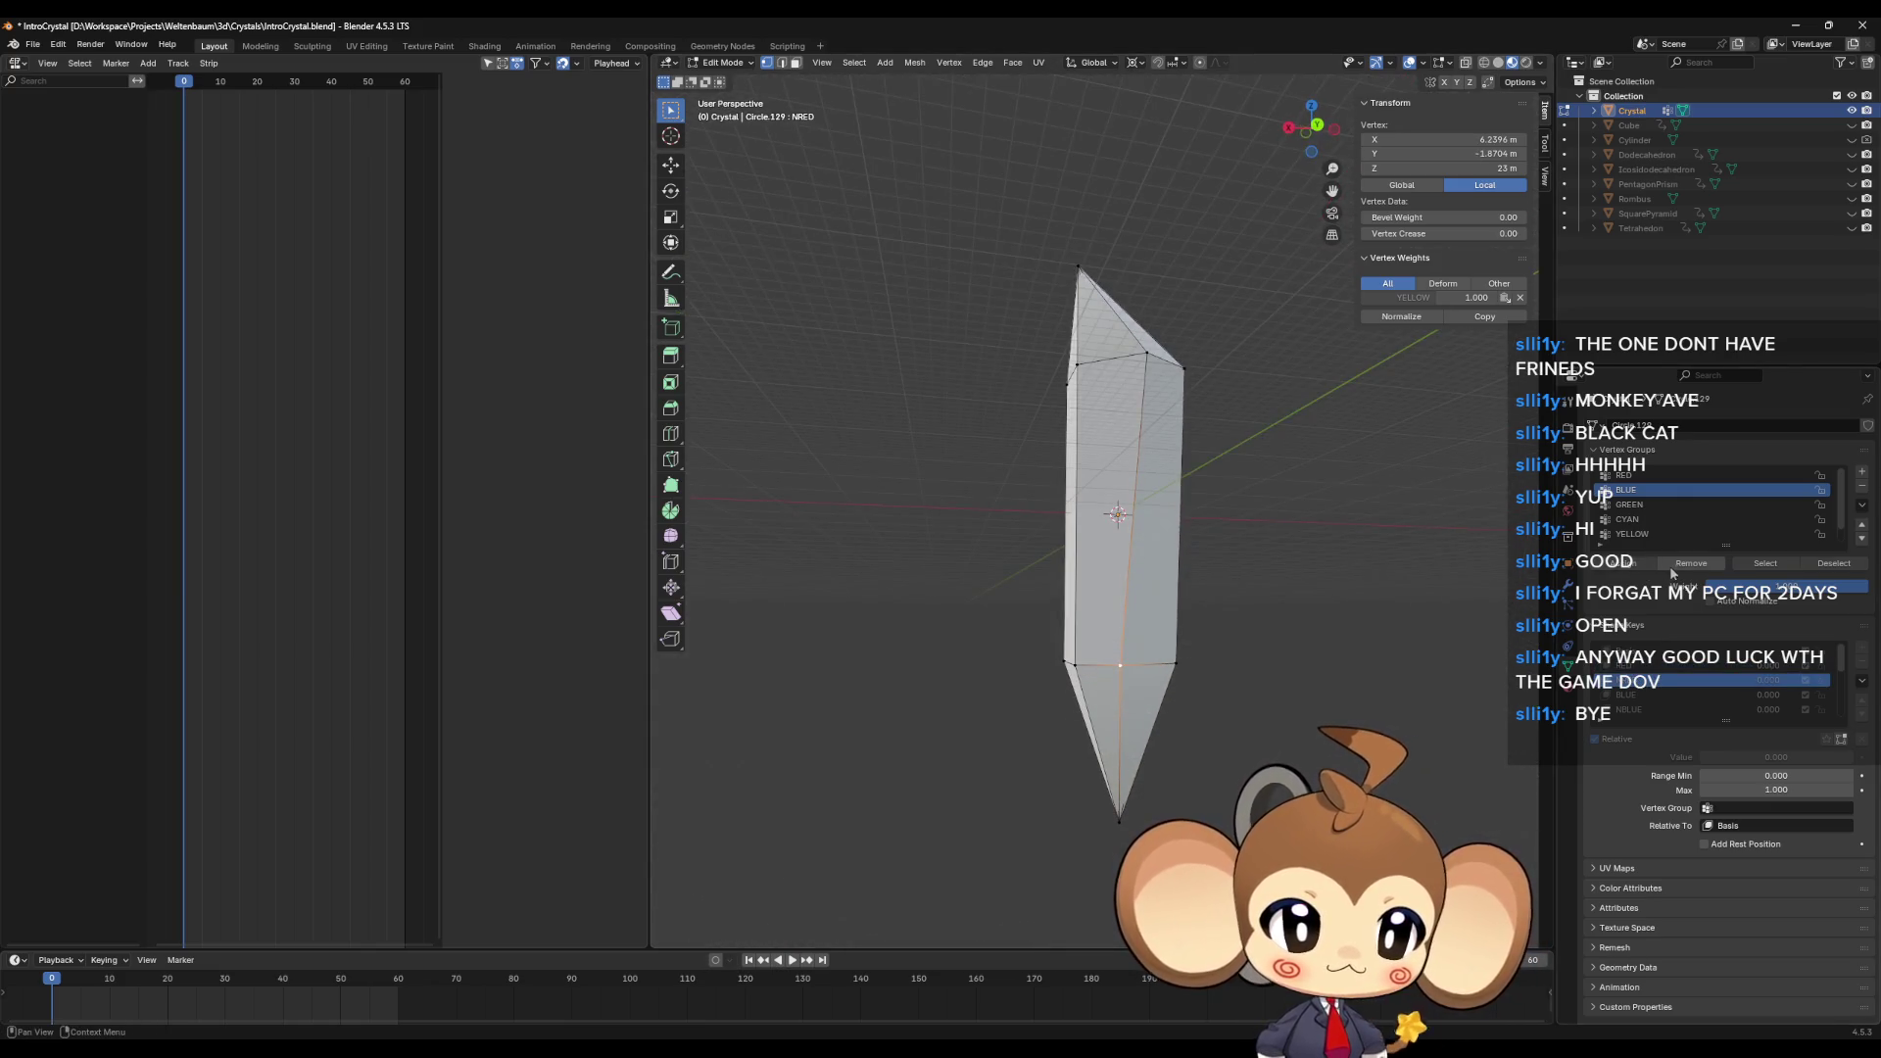
Step: Make RED the active vertex group and toggle the RED shape key against the one above, viewed from above
left_click(1633, 476)
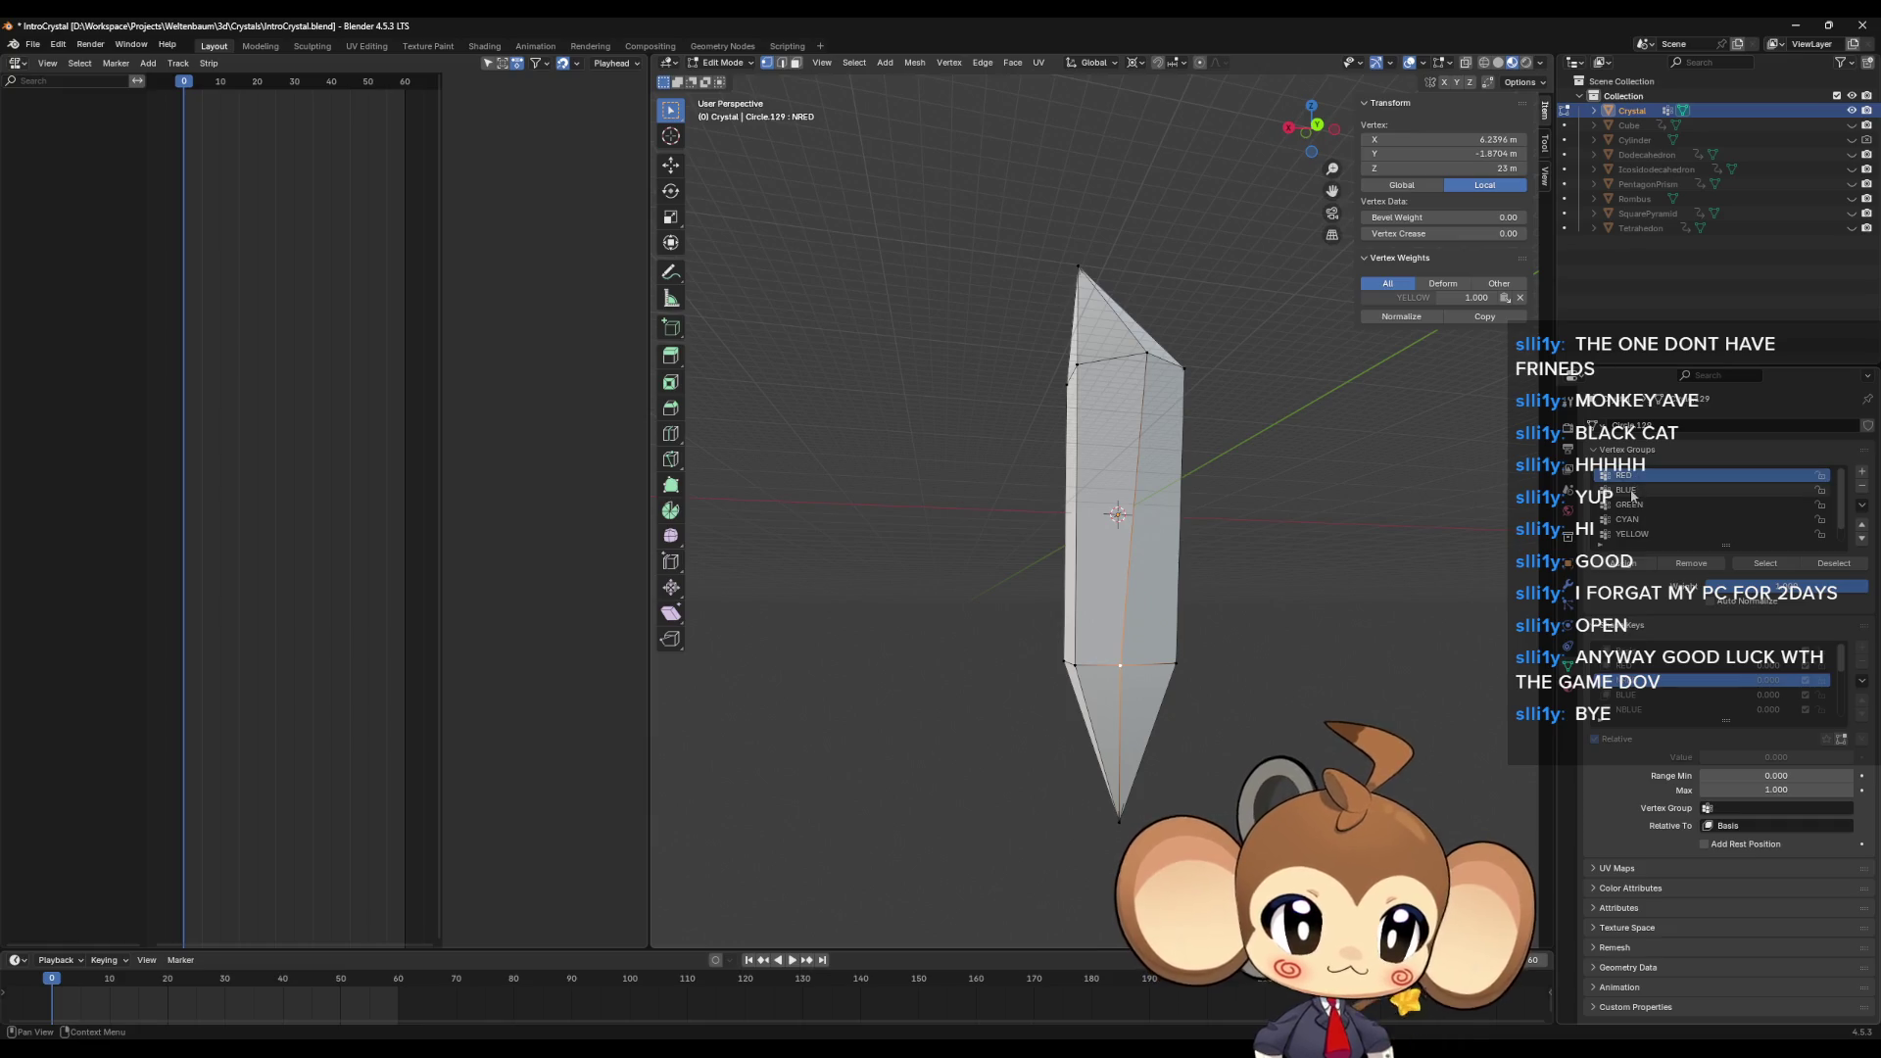
left_click(1634, 666)
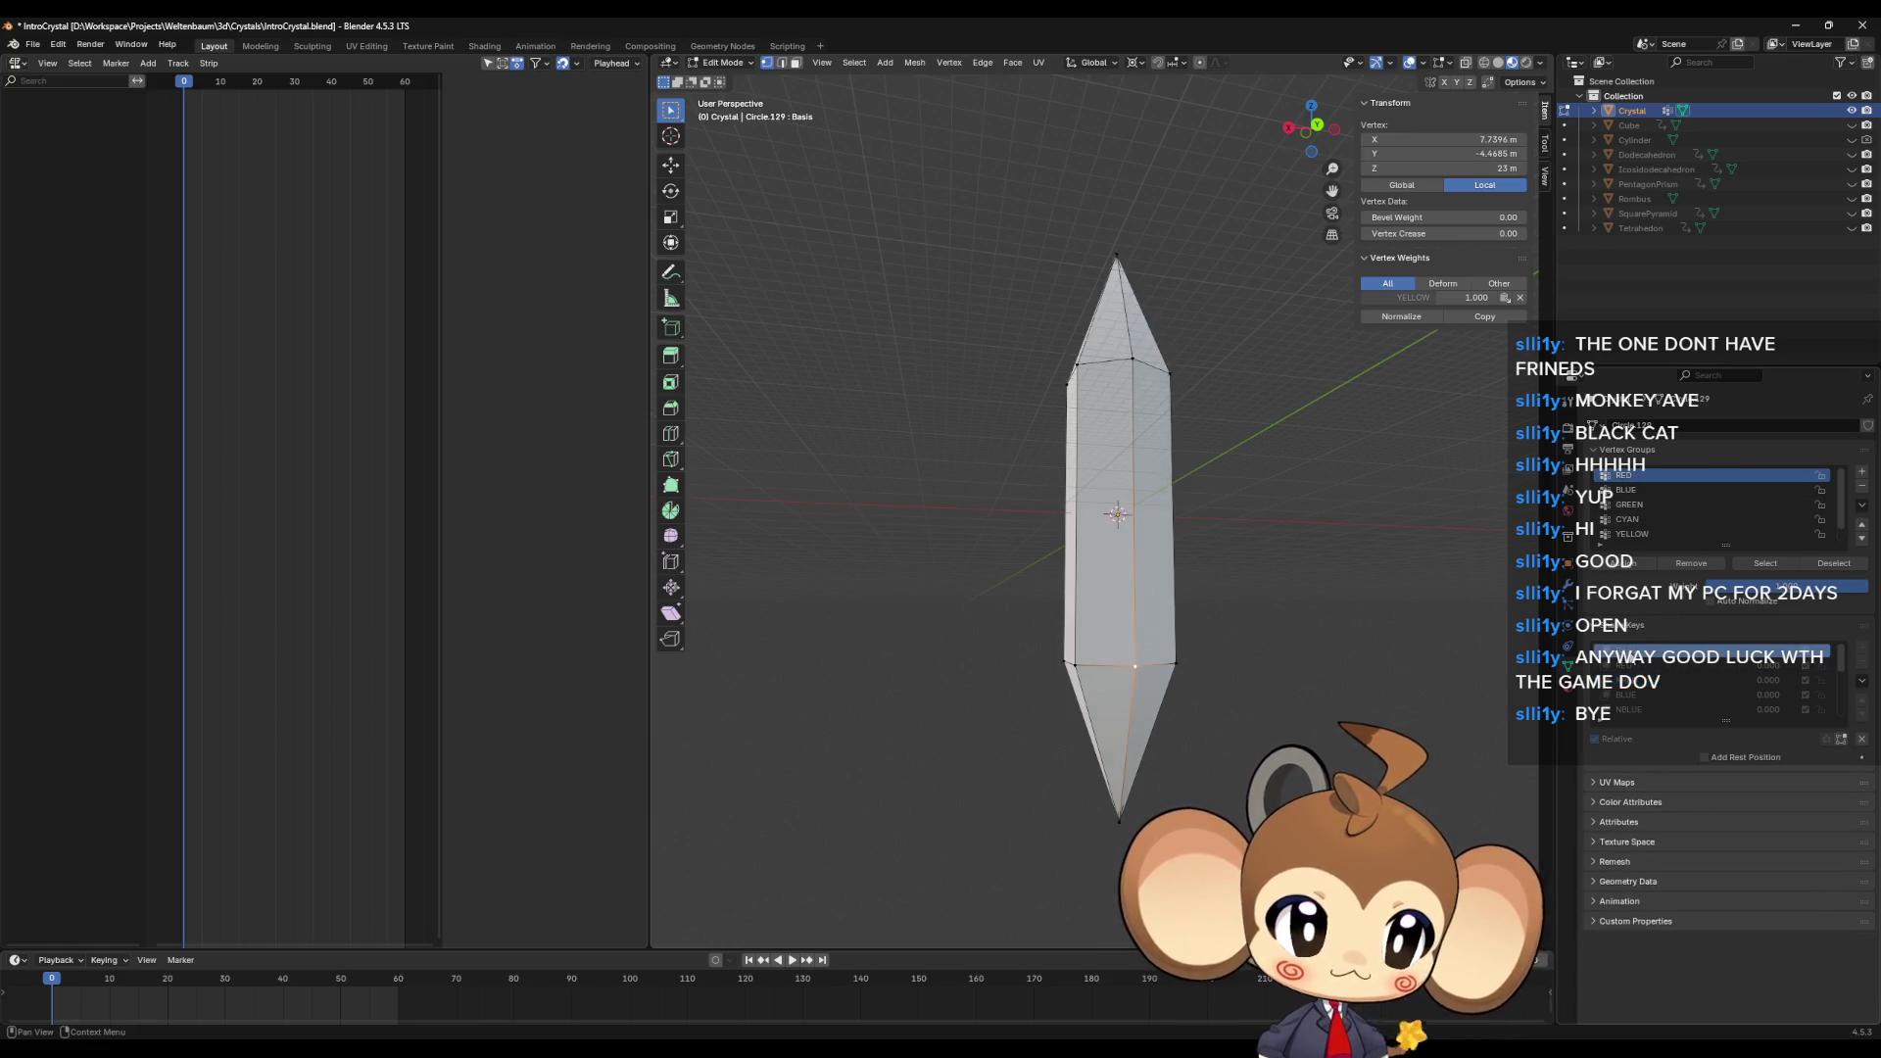
middle_click_drag(1352, 490, 1361, 626)
left_click(1634, 651)
left_click(1632, 666)
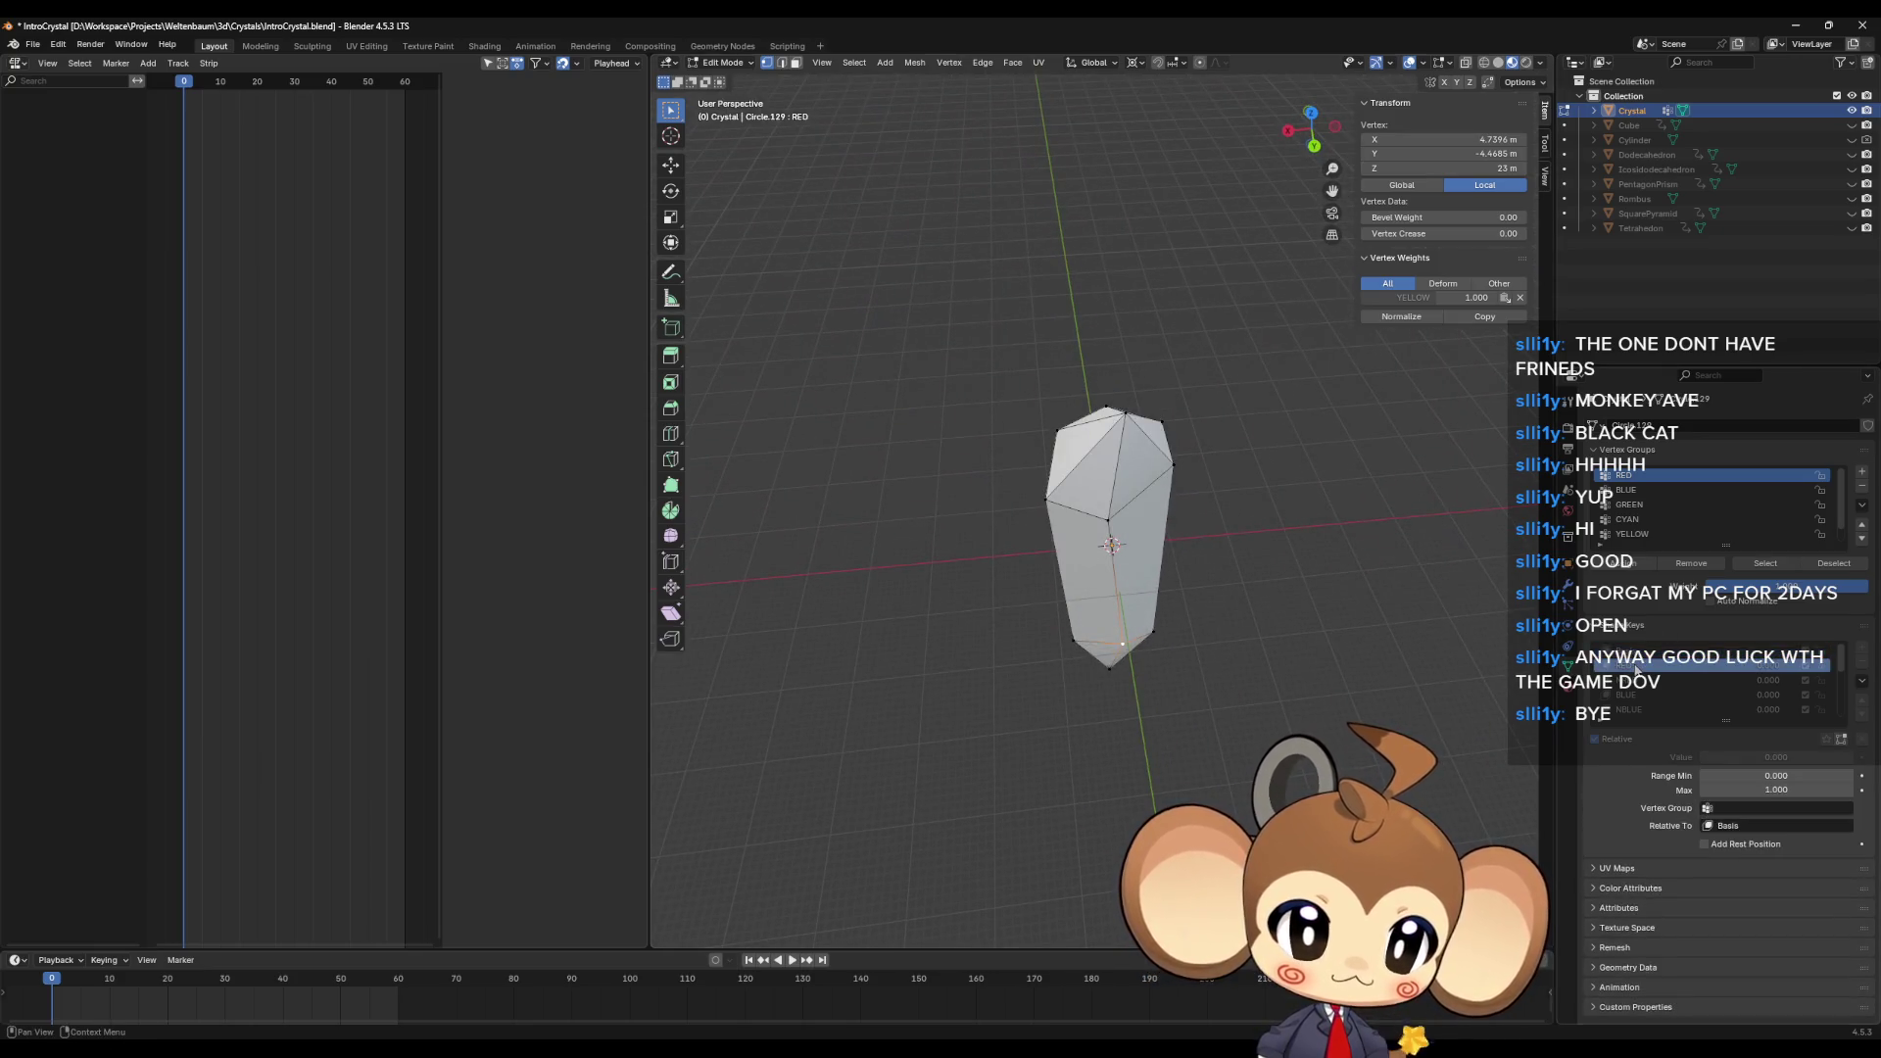
left_click(1634, 651)
left_click(1632, 666)
left_click(1634, 652)
left_click(1631, 666)
middle_click_drag(1261, 636, 1266, 638)
Step: Compare the NRED shape against the tall Basis shape, ending on NRED
left_click(1634, 652)
left_click(1642, 674)
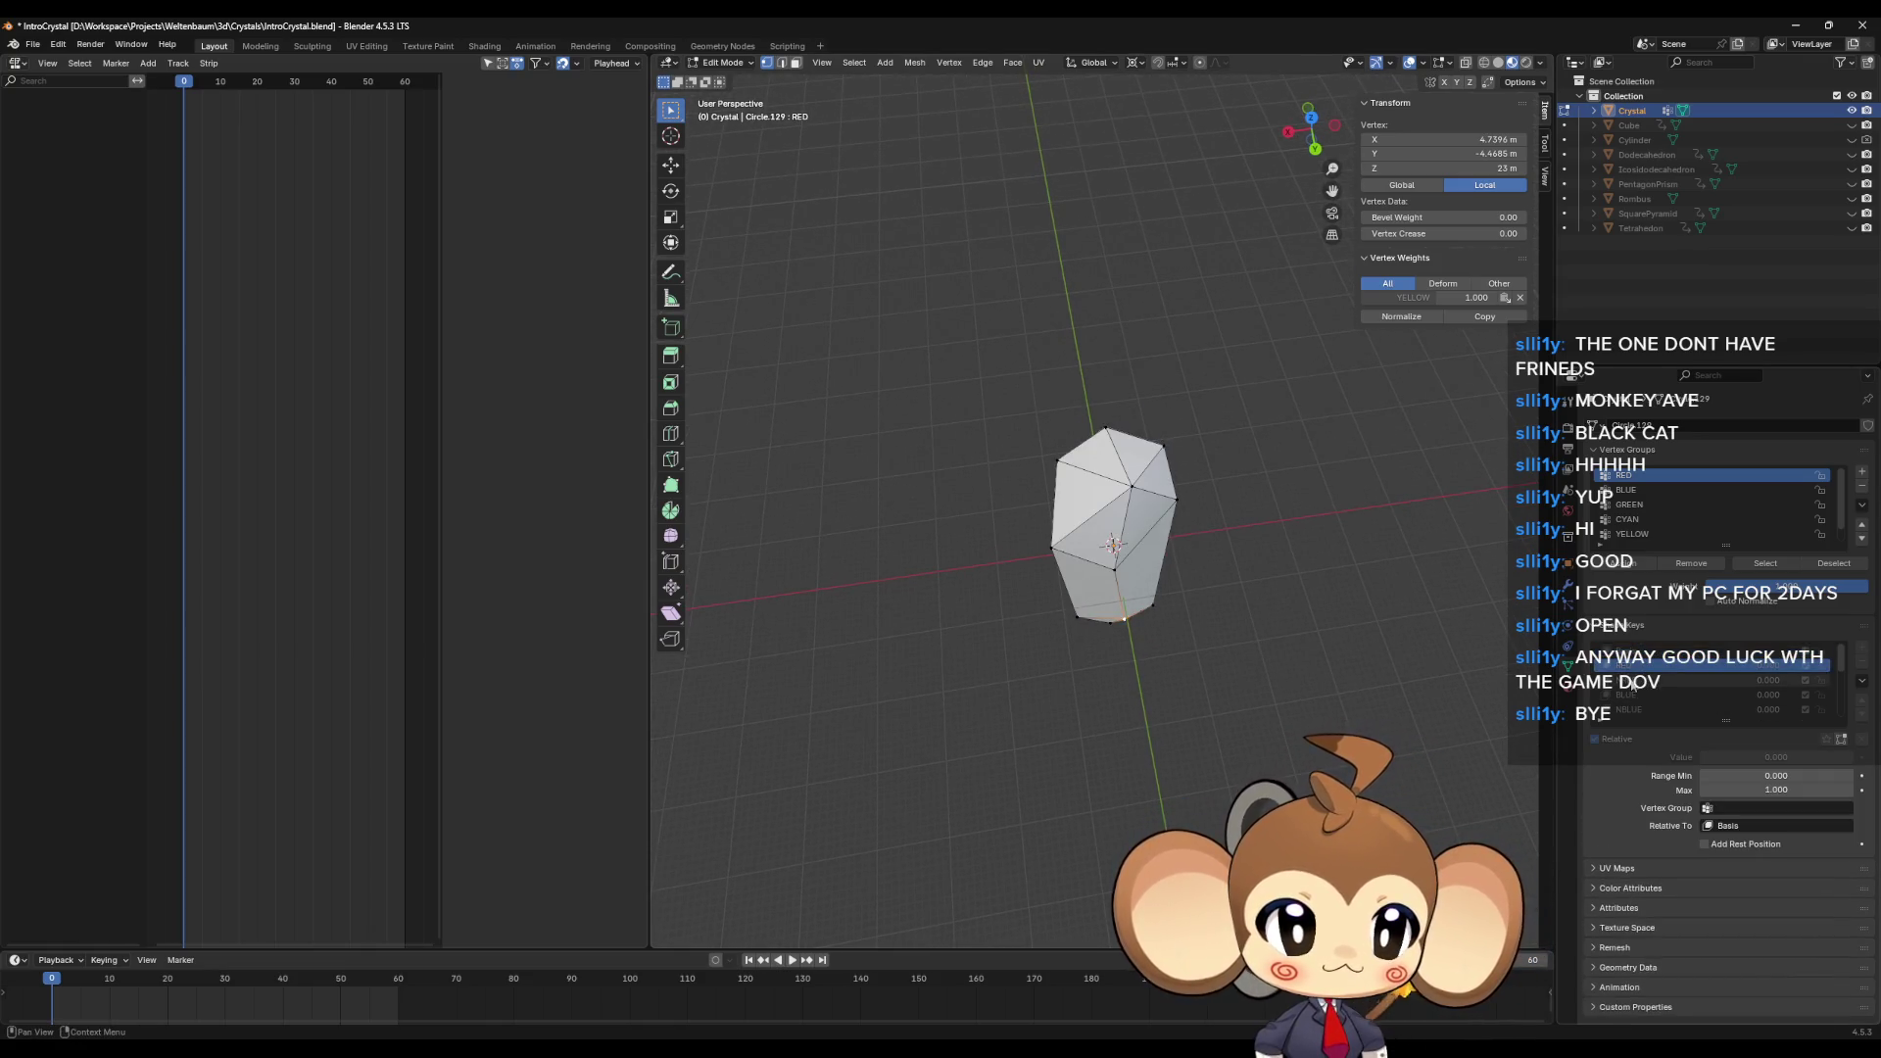
left_click(1633, 680)
left_click(1629, 666)
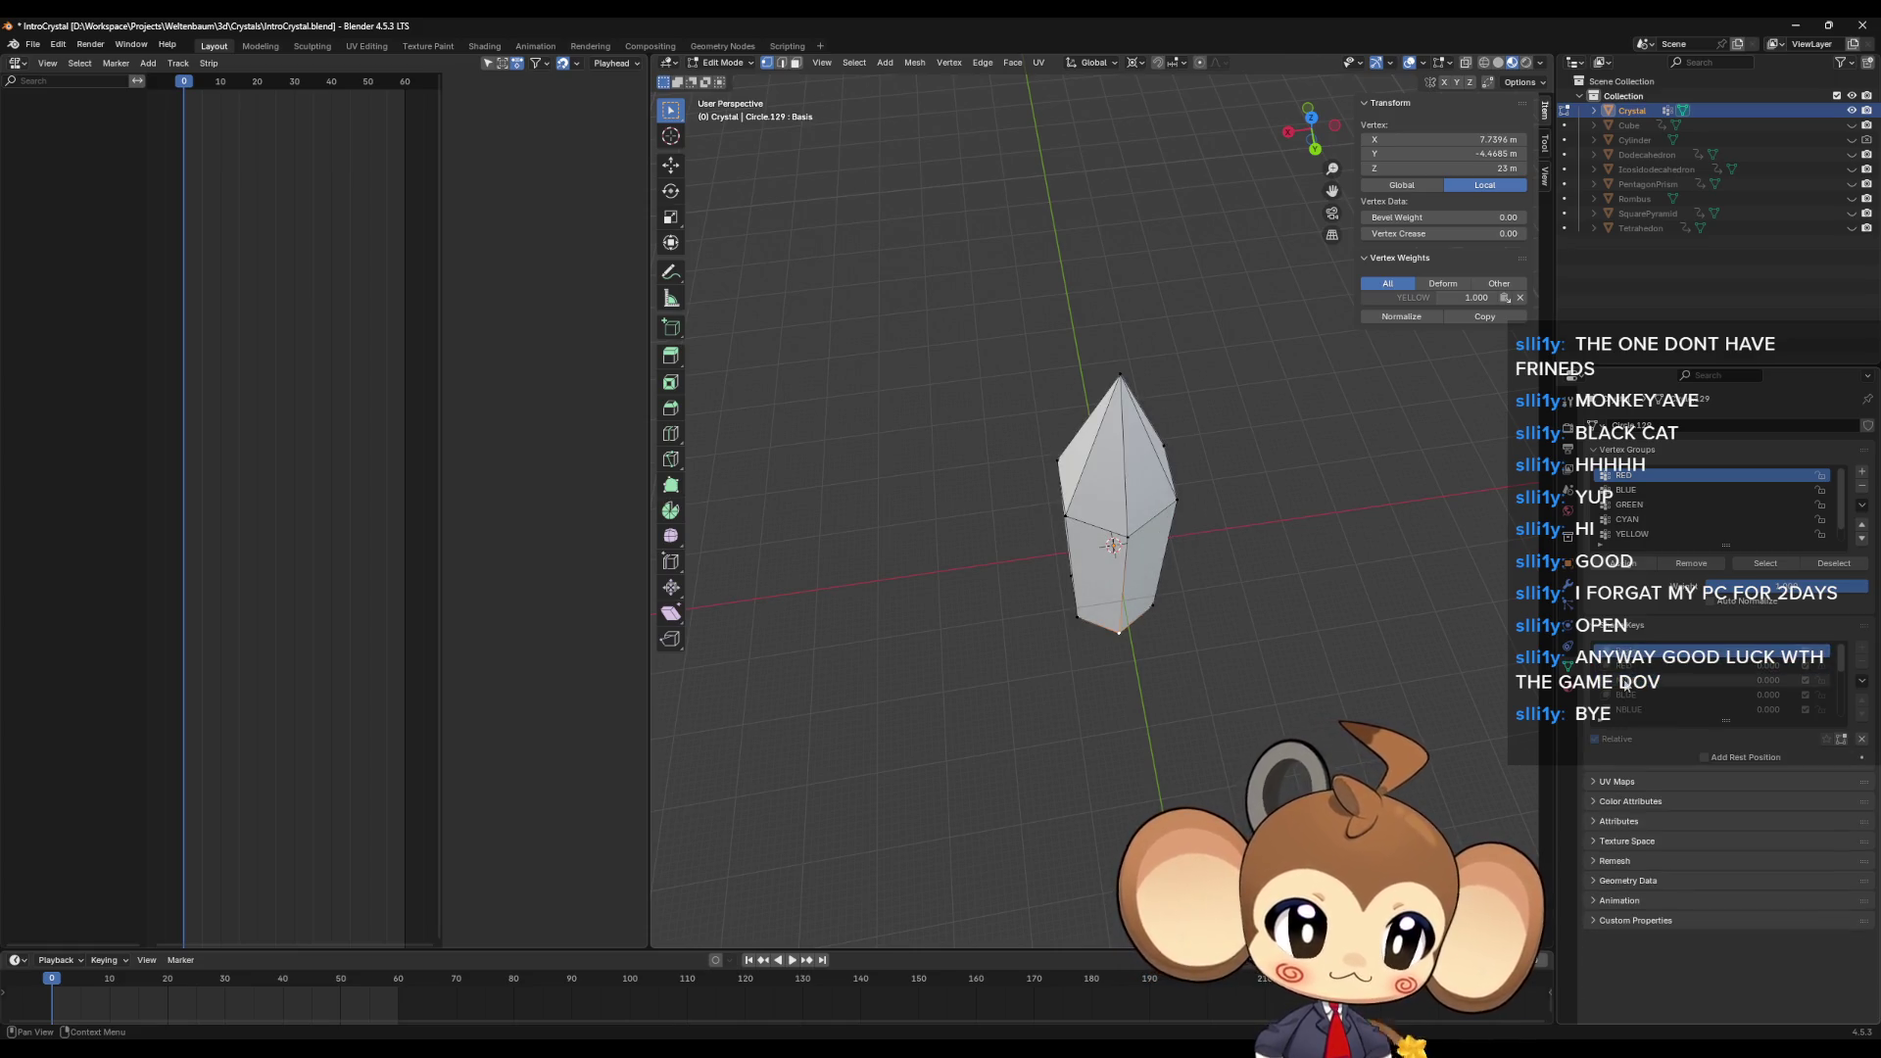
left_click(1623, 680)
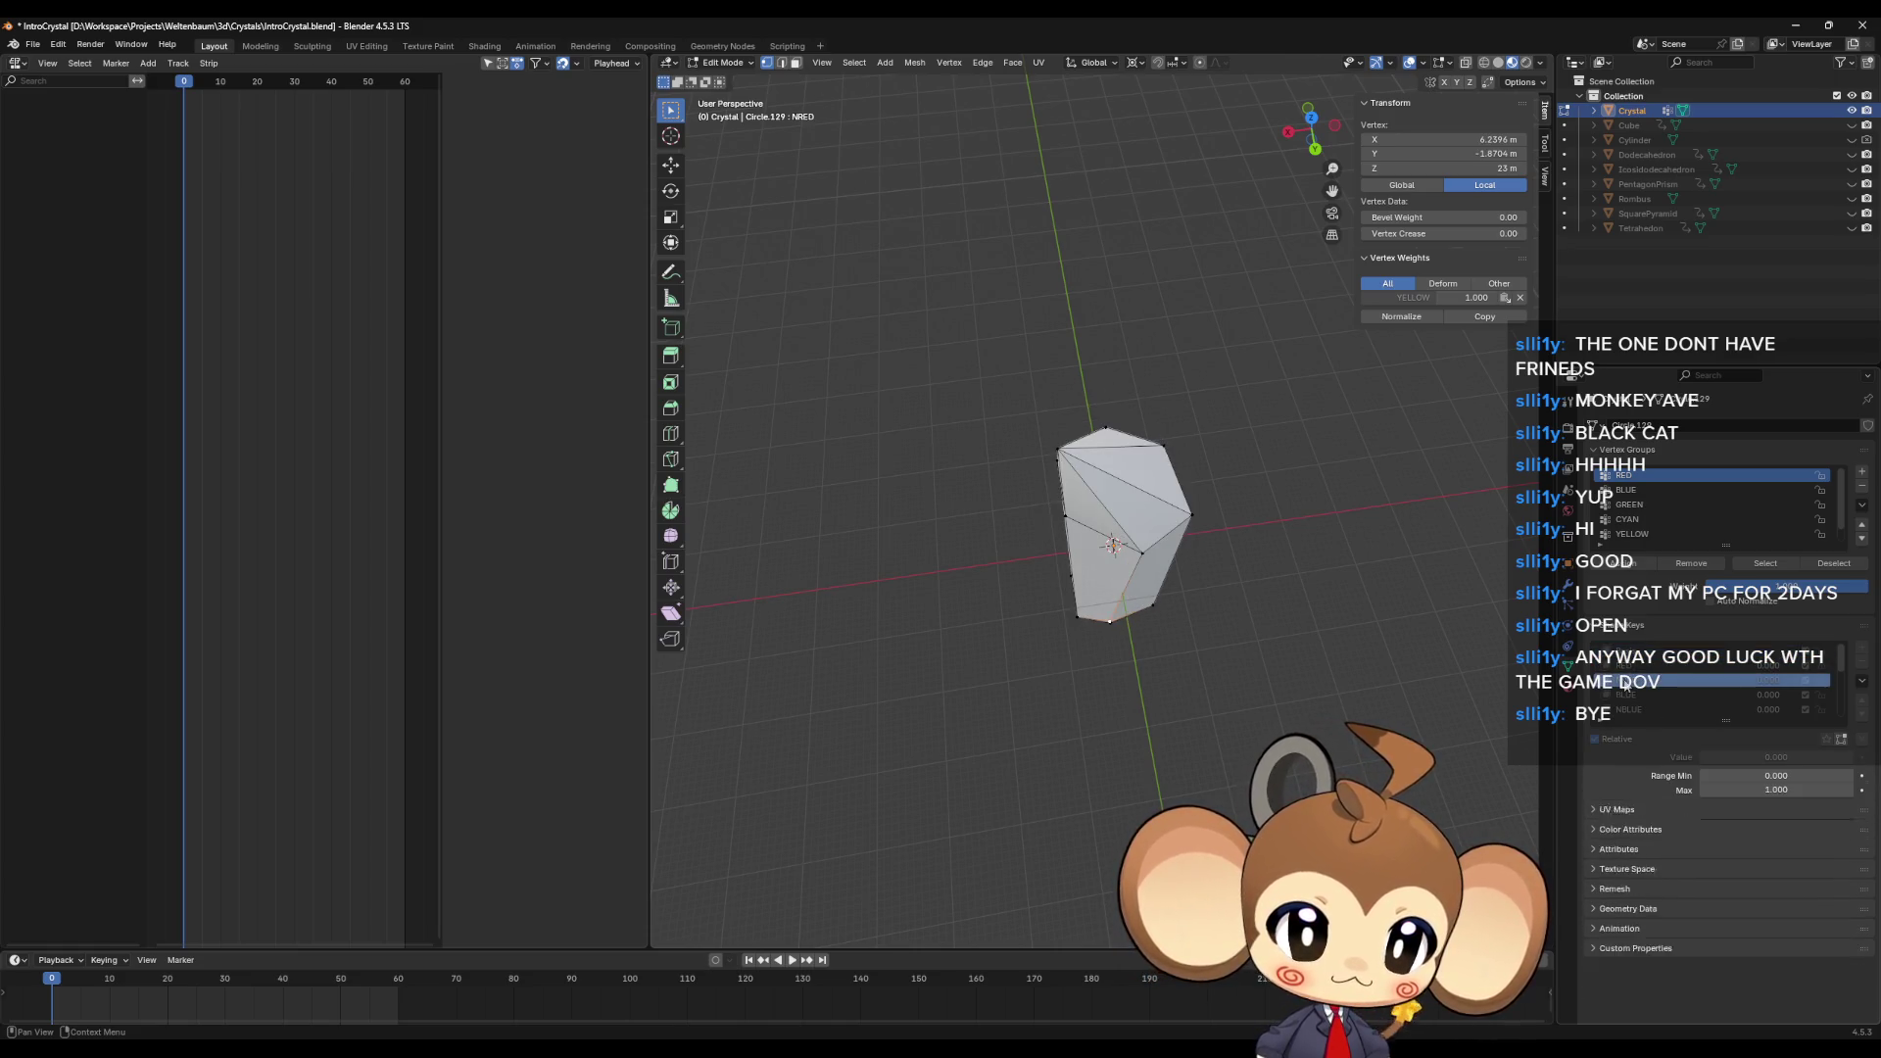
left_click(1631, 653)
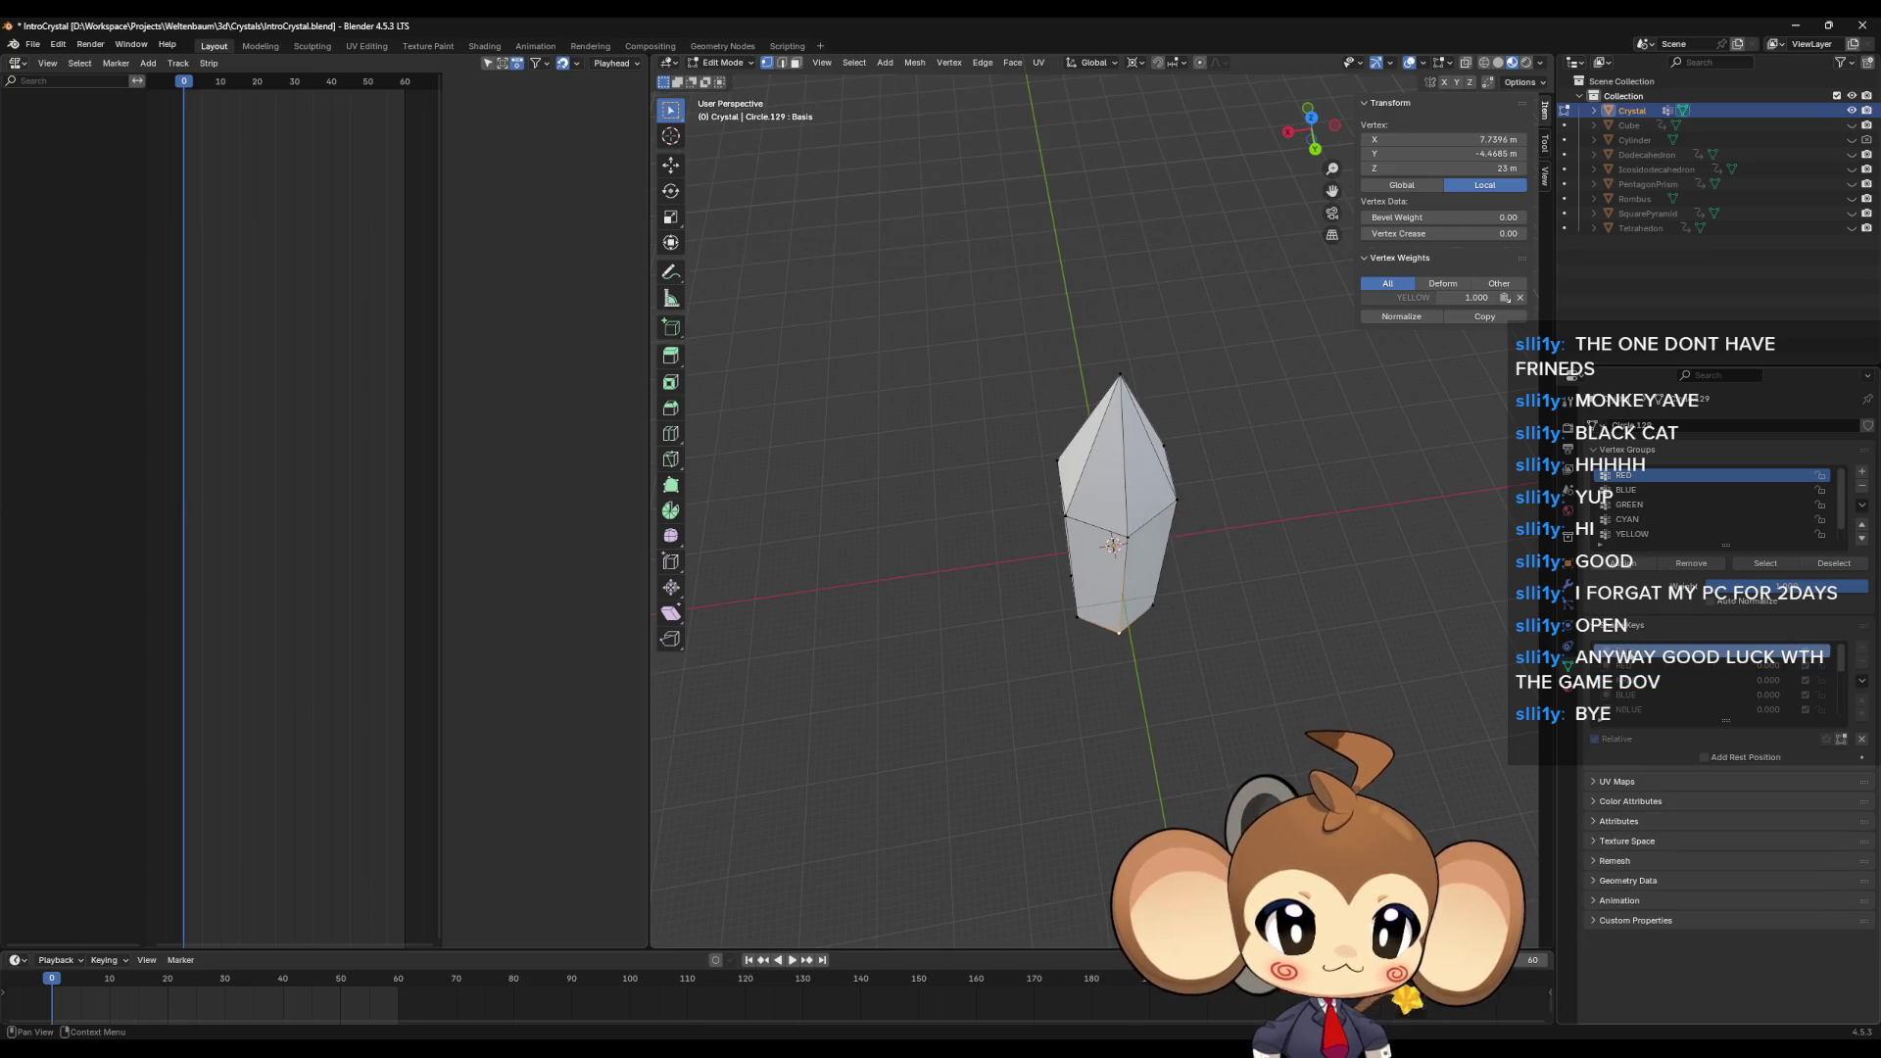
left_click(1634, 680)
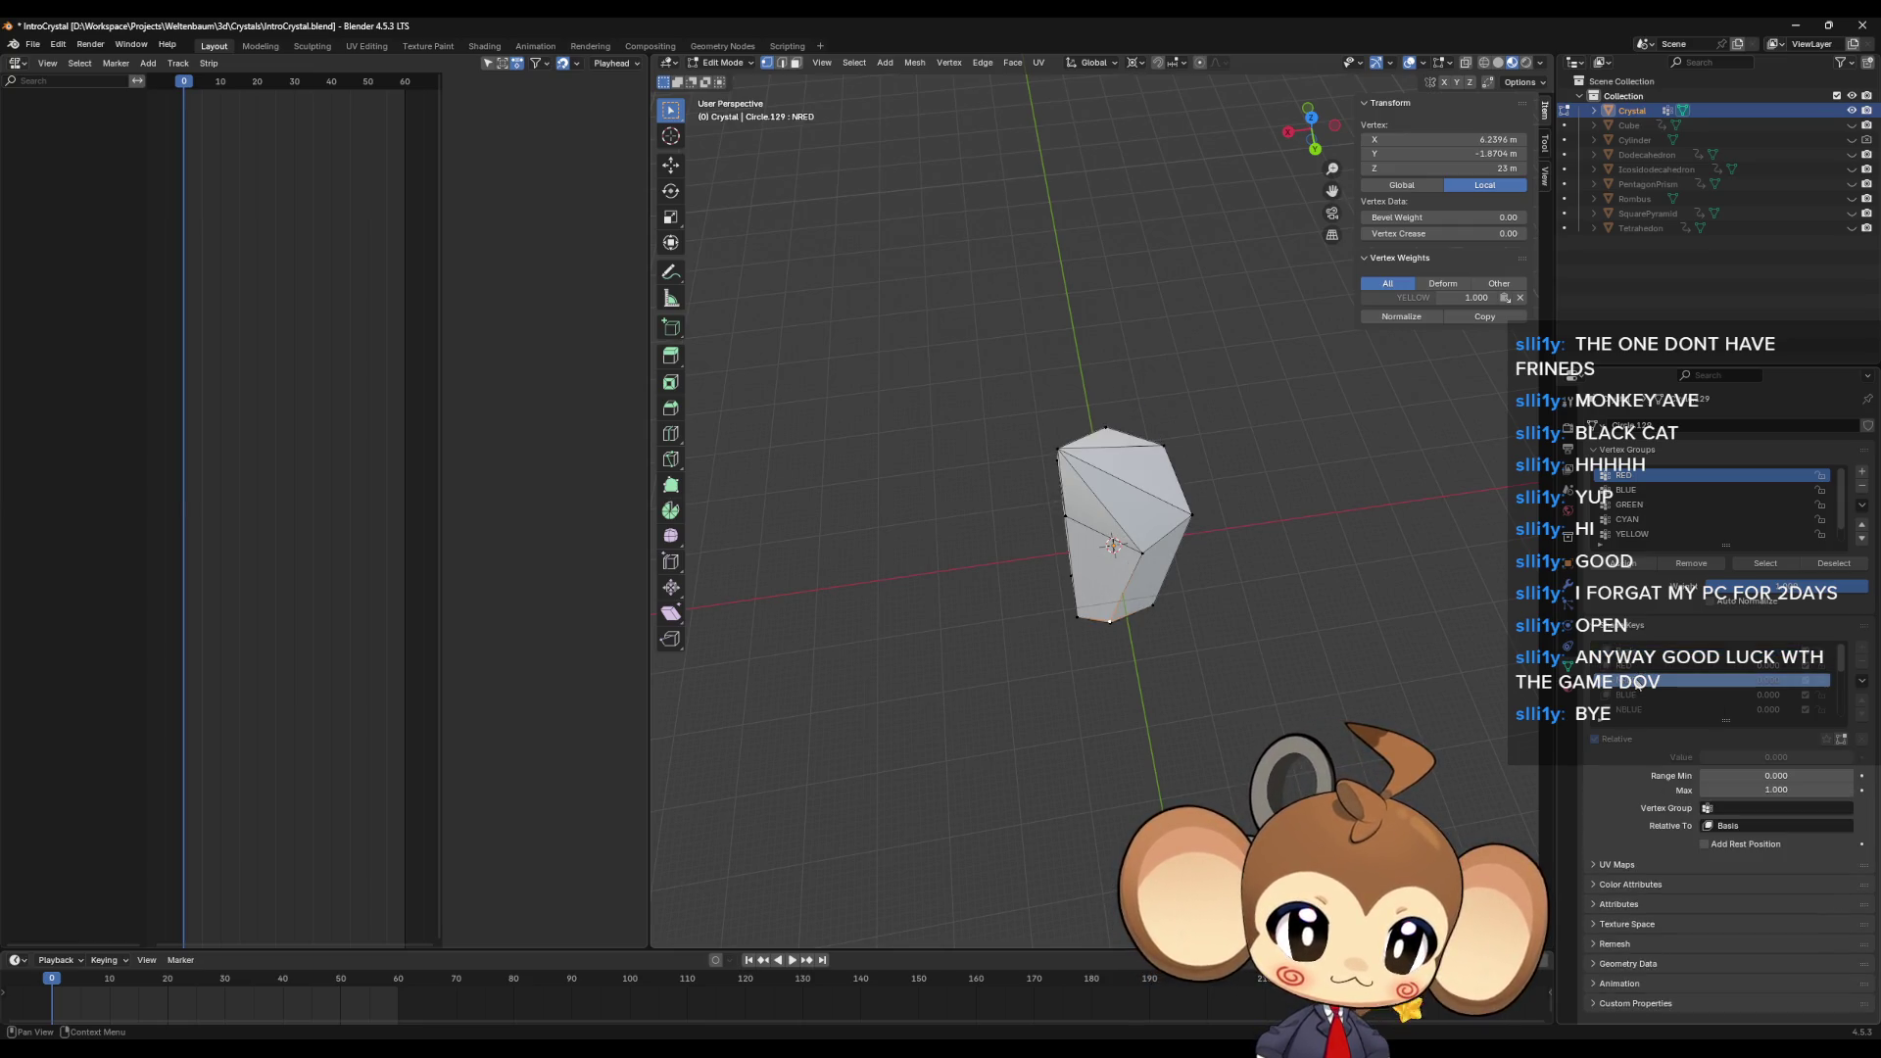
Step: Make BLUE the active shape key and inspect its slanted tip
left_click(1635, 697)
middle_click_drag(1072, 534, 1086, 534)
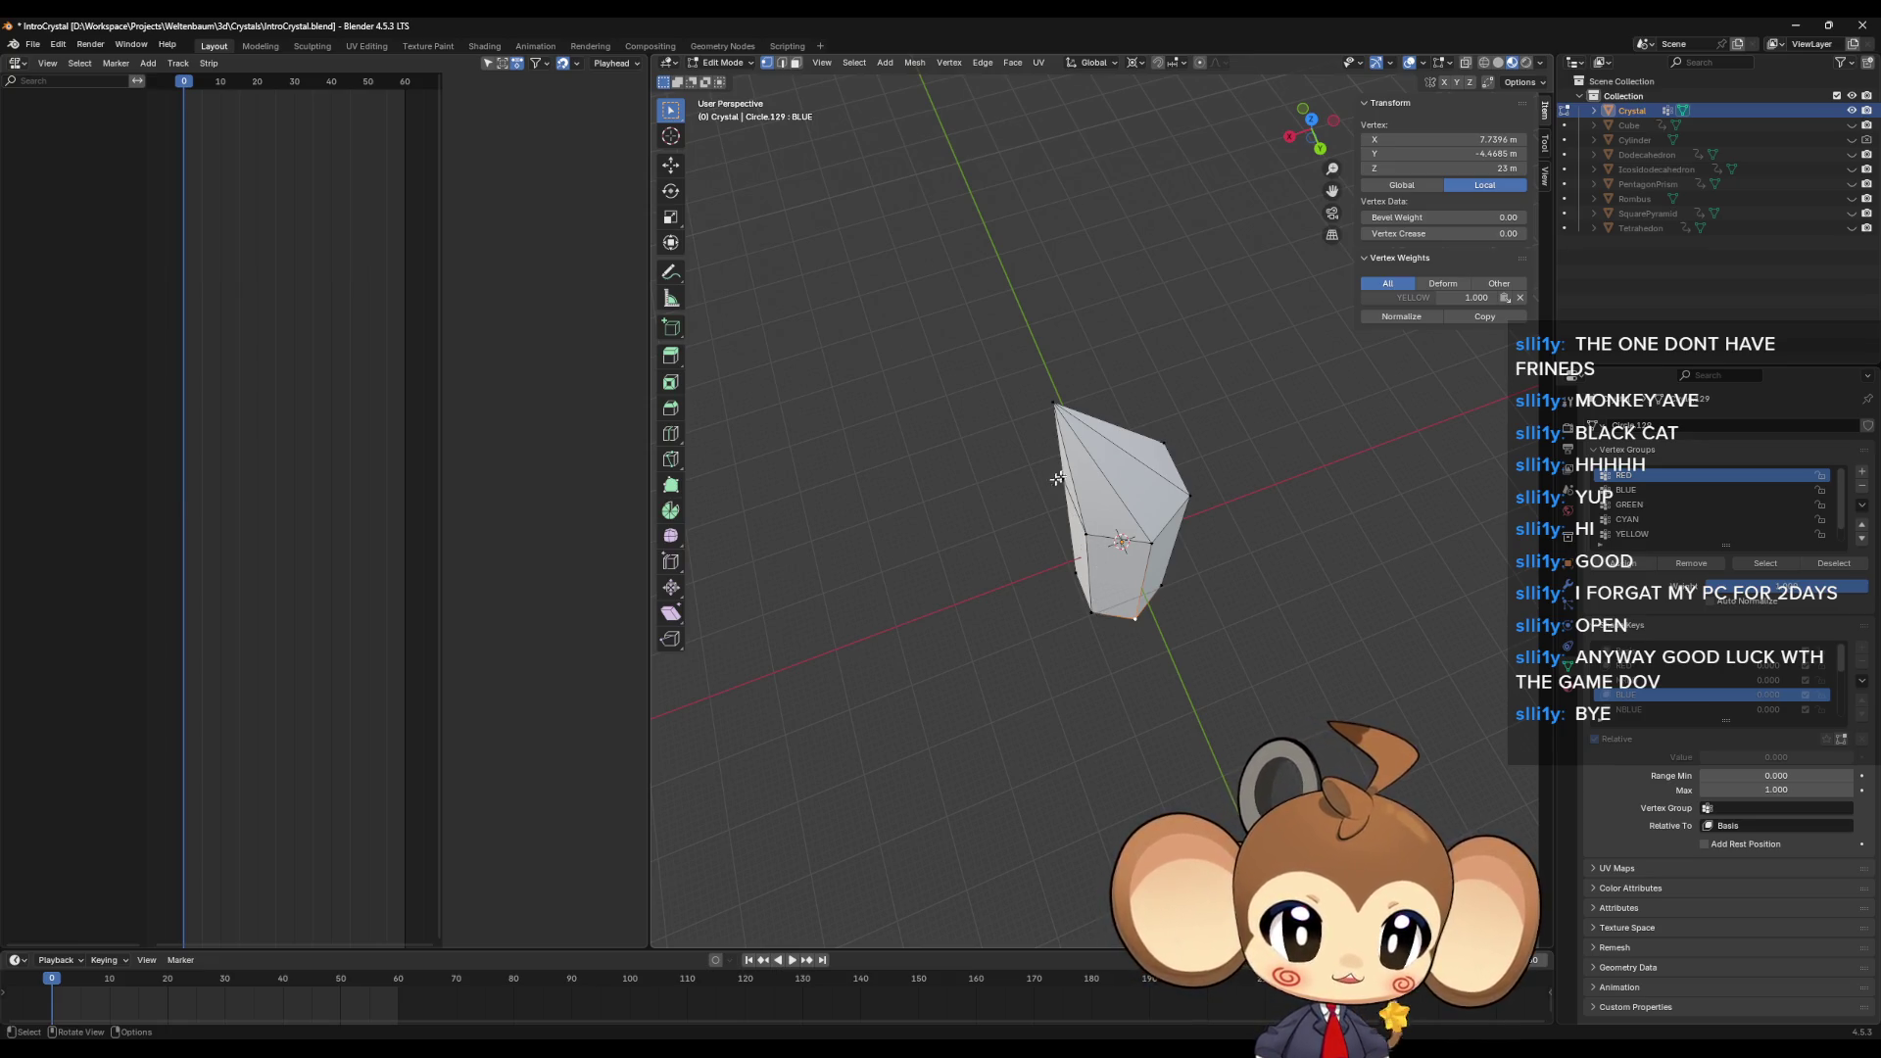
middle_click_drag(1092, 593, 1081, 515)
Step: Select the upper-left edge and move it 3 m along X
left_click(1081, 513)
left_click(1065, 468, "shift")
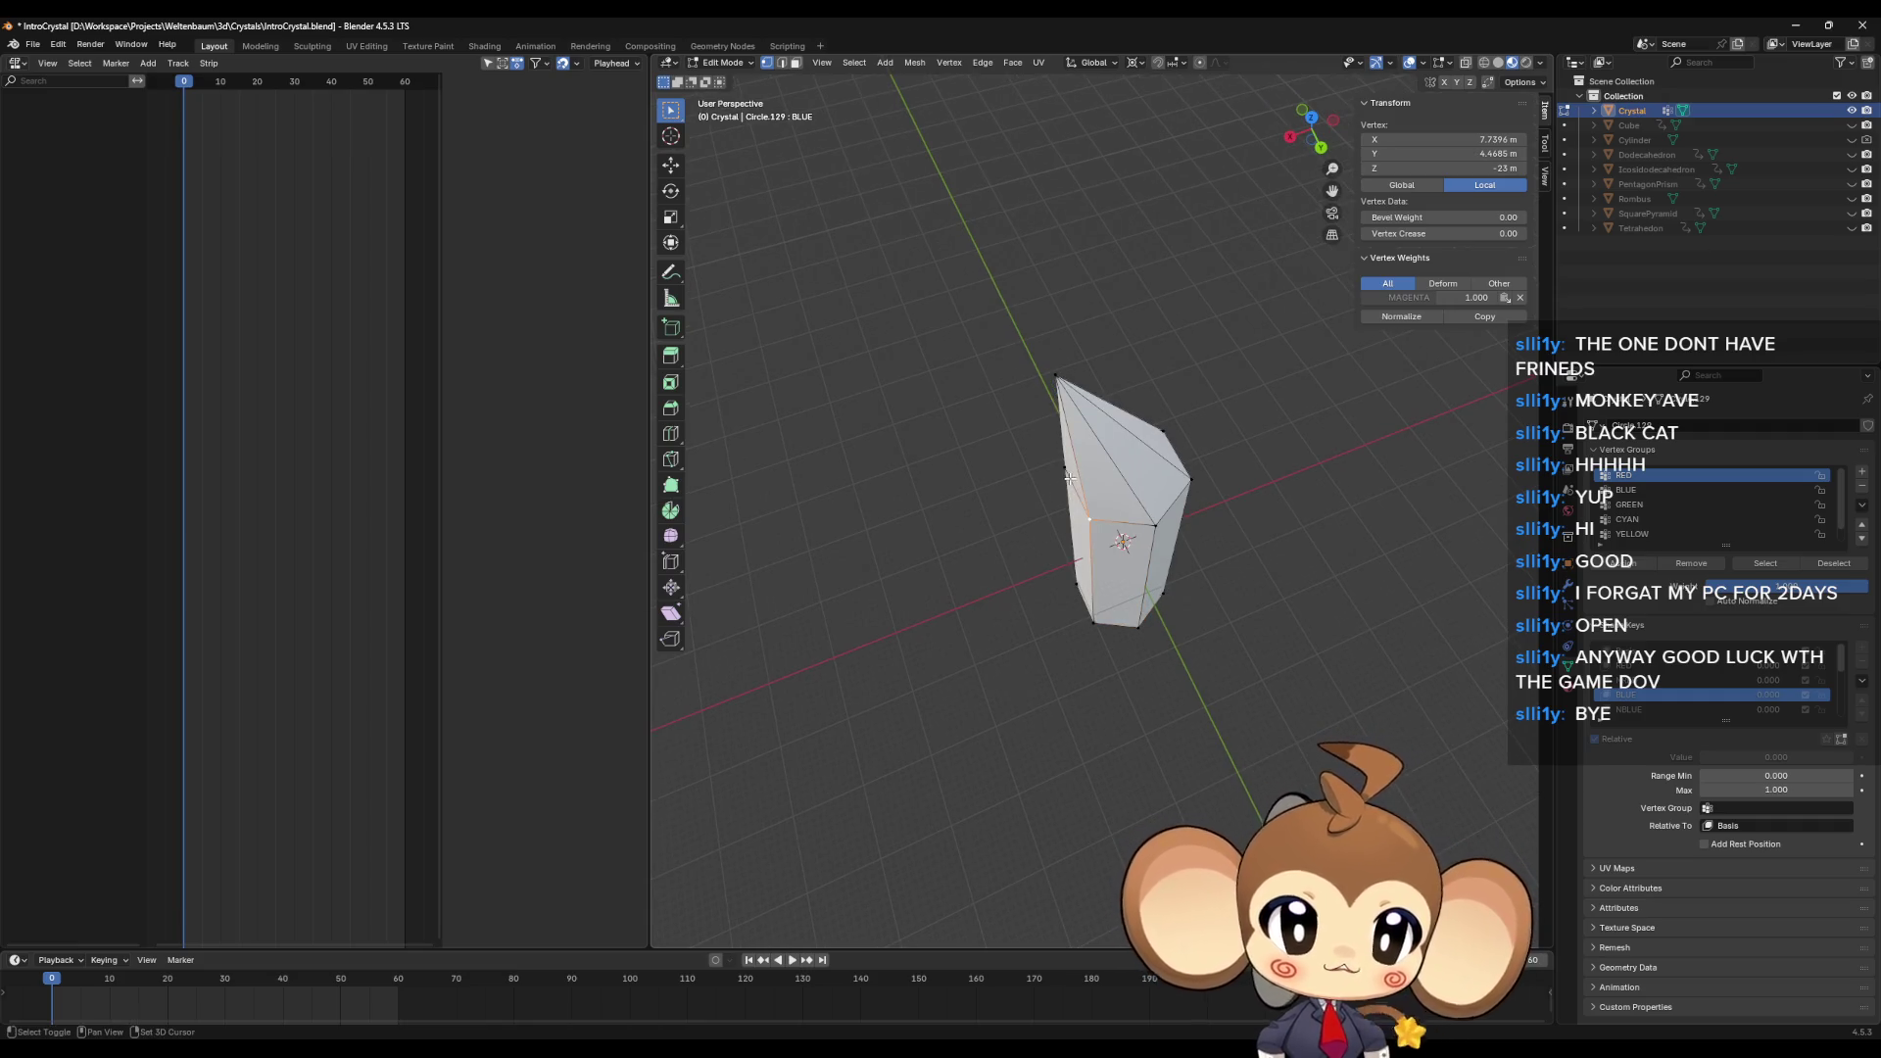
key("g")
key("x")
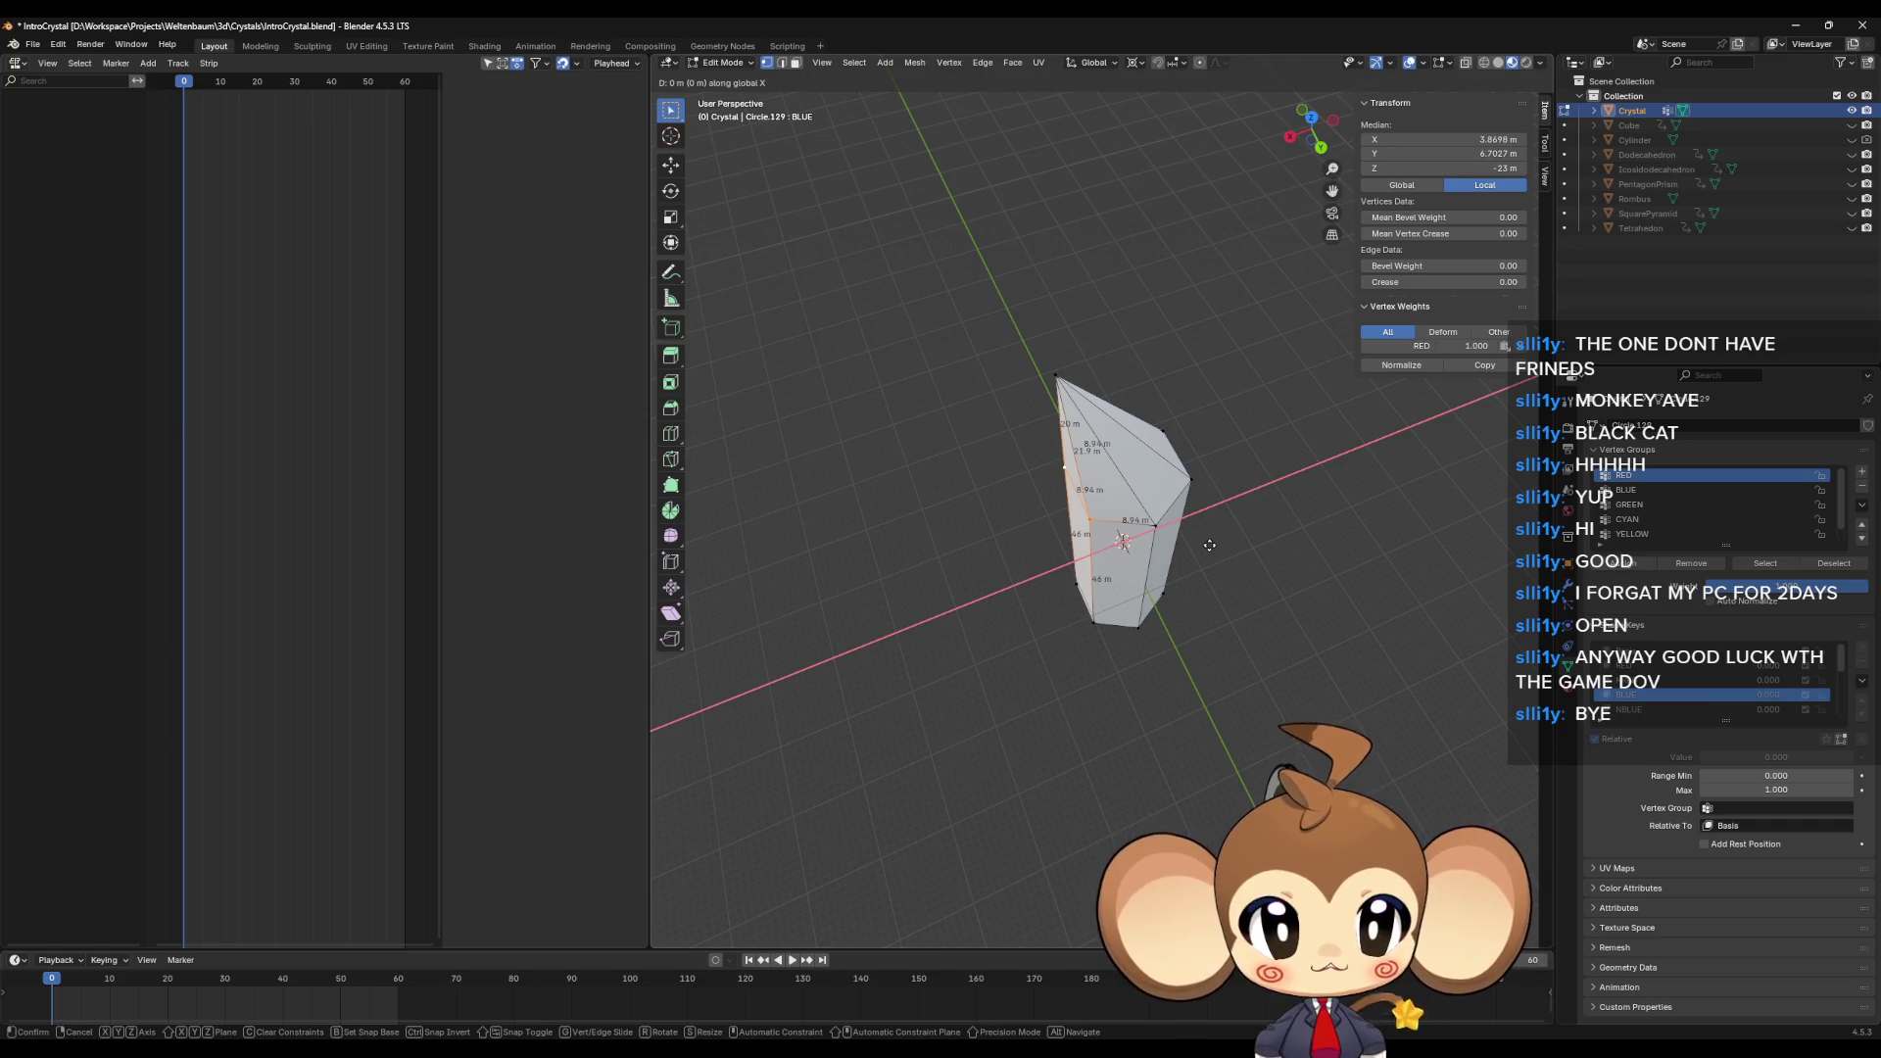
type("3")
key("Return")
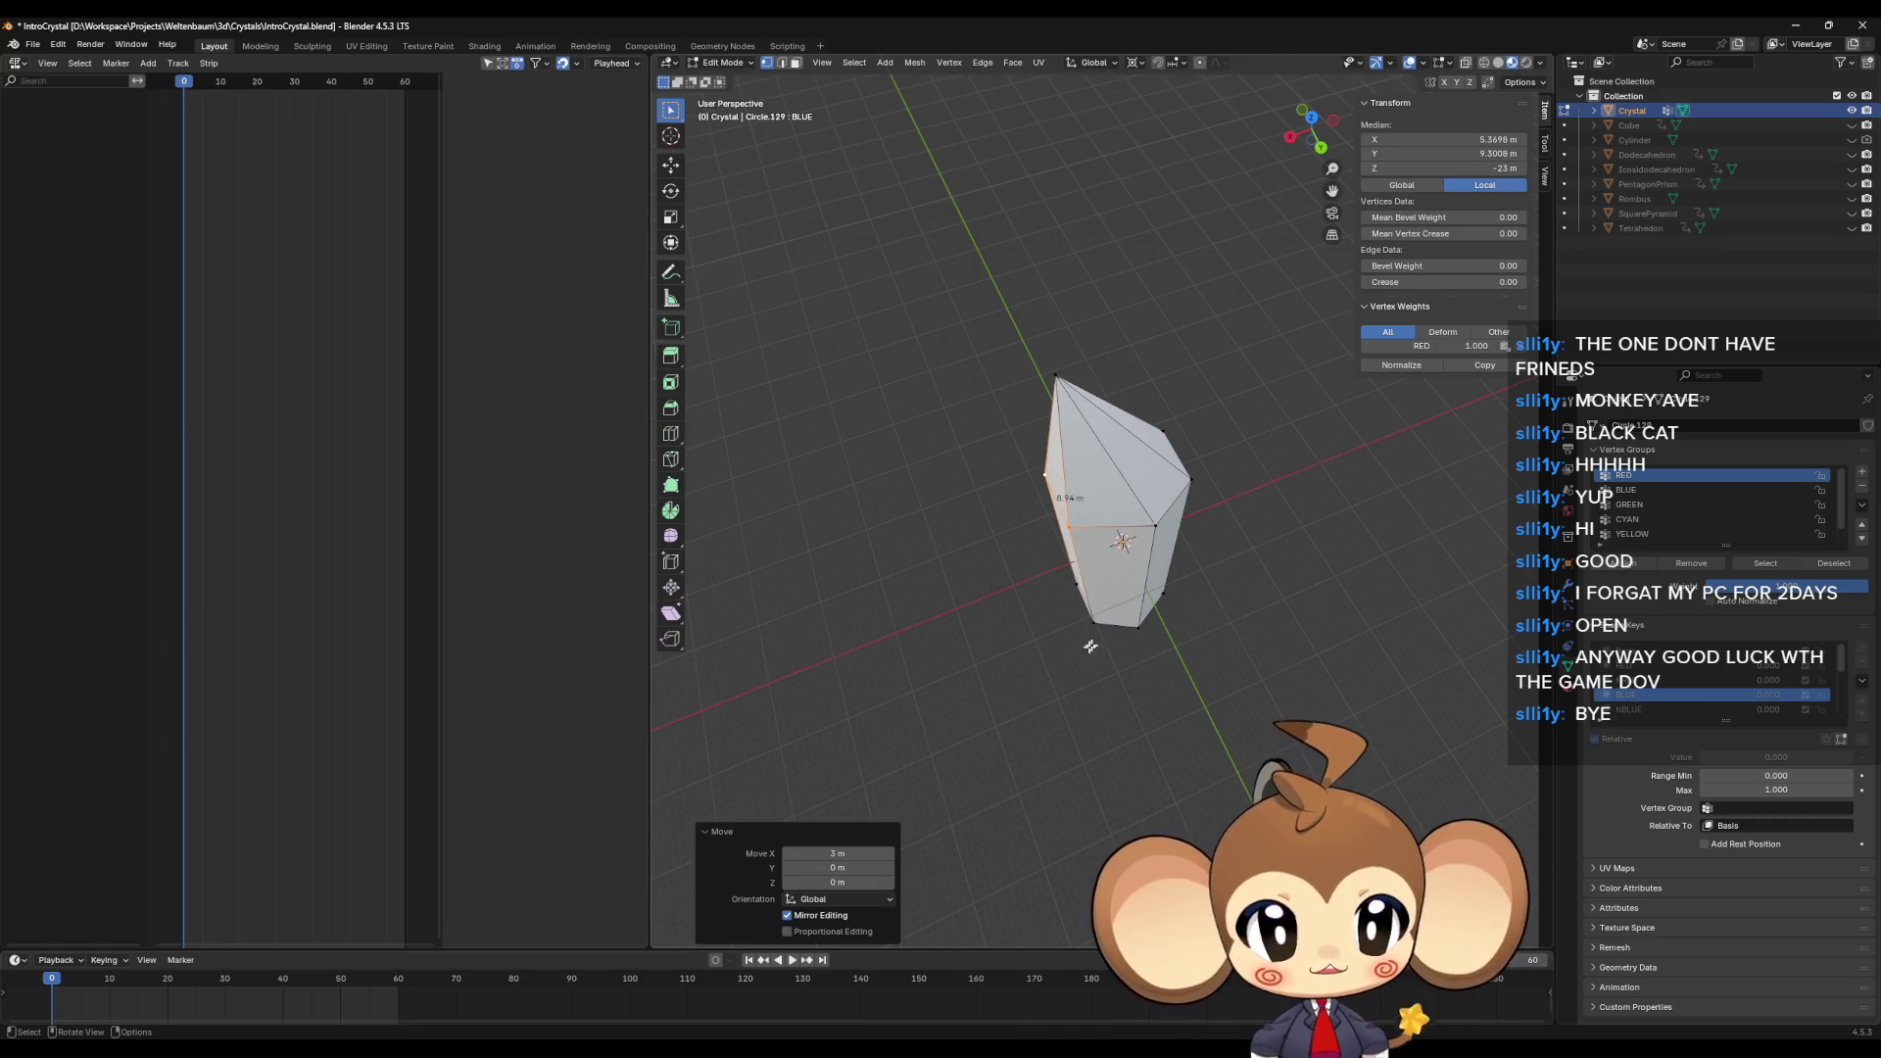
Step: Move a lower vertex −3 m along X, then return to Object Mode
left_click(1096, 624)
type("gx")
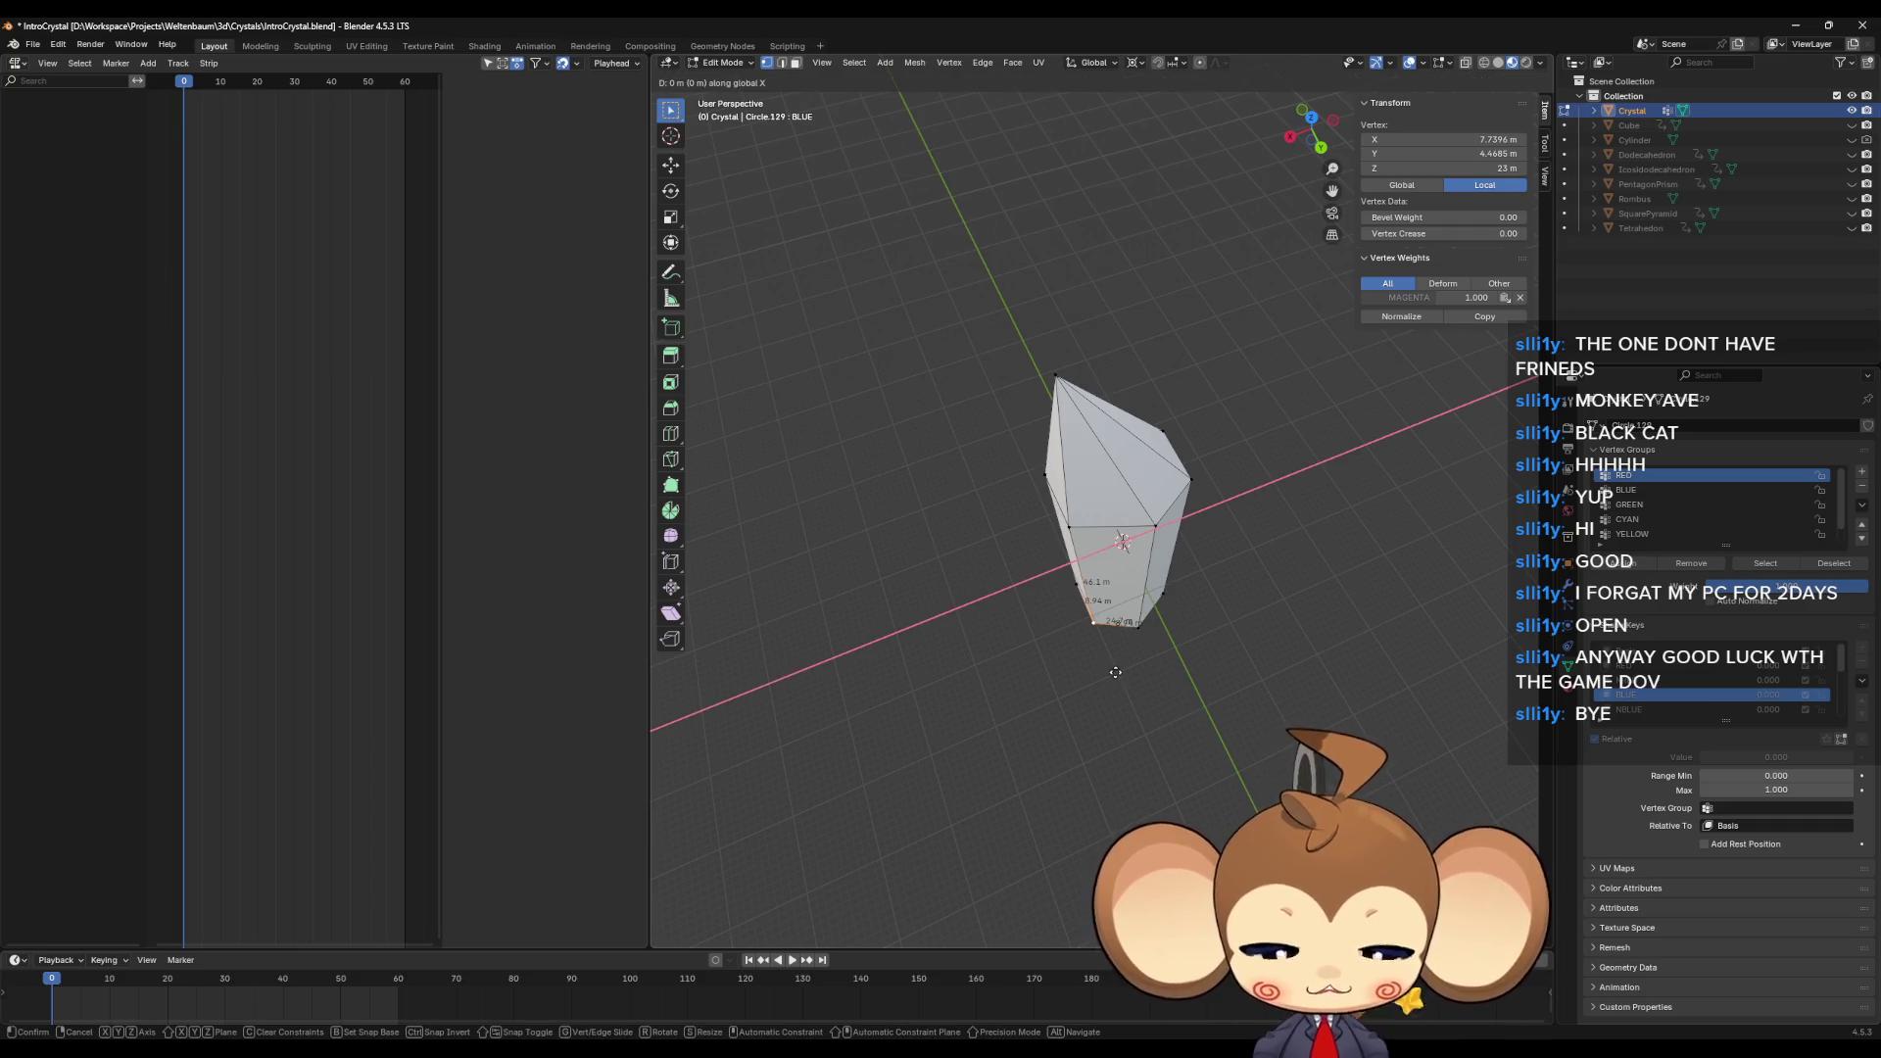
type("-3")
key("Return")
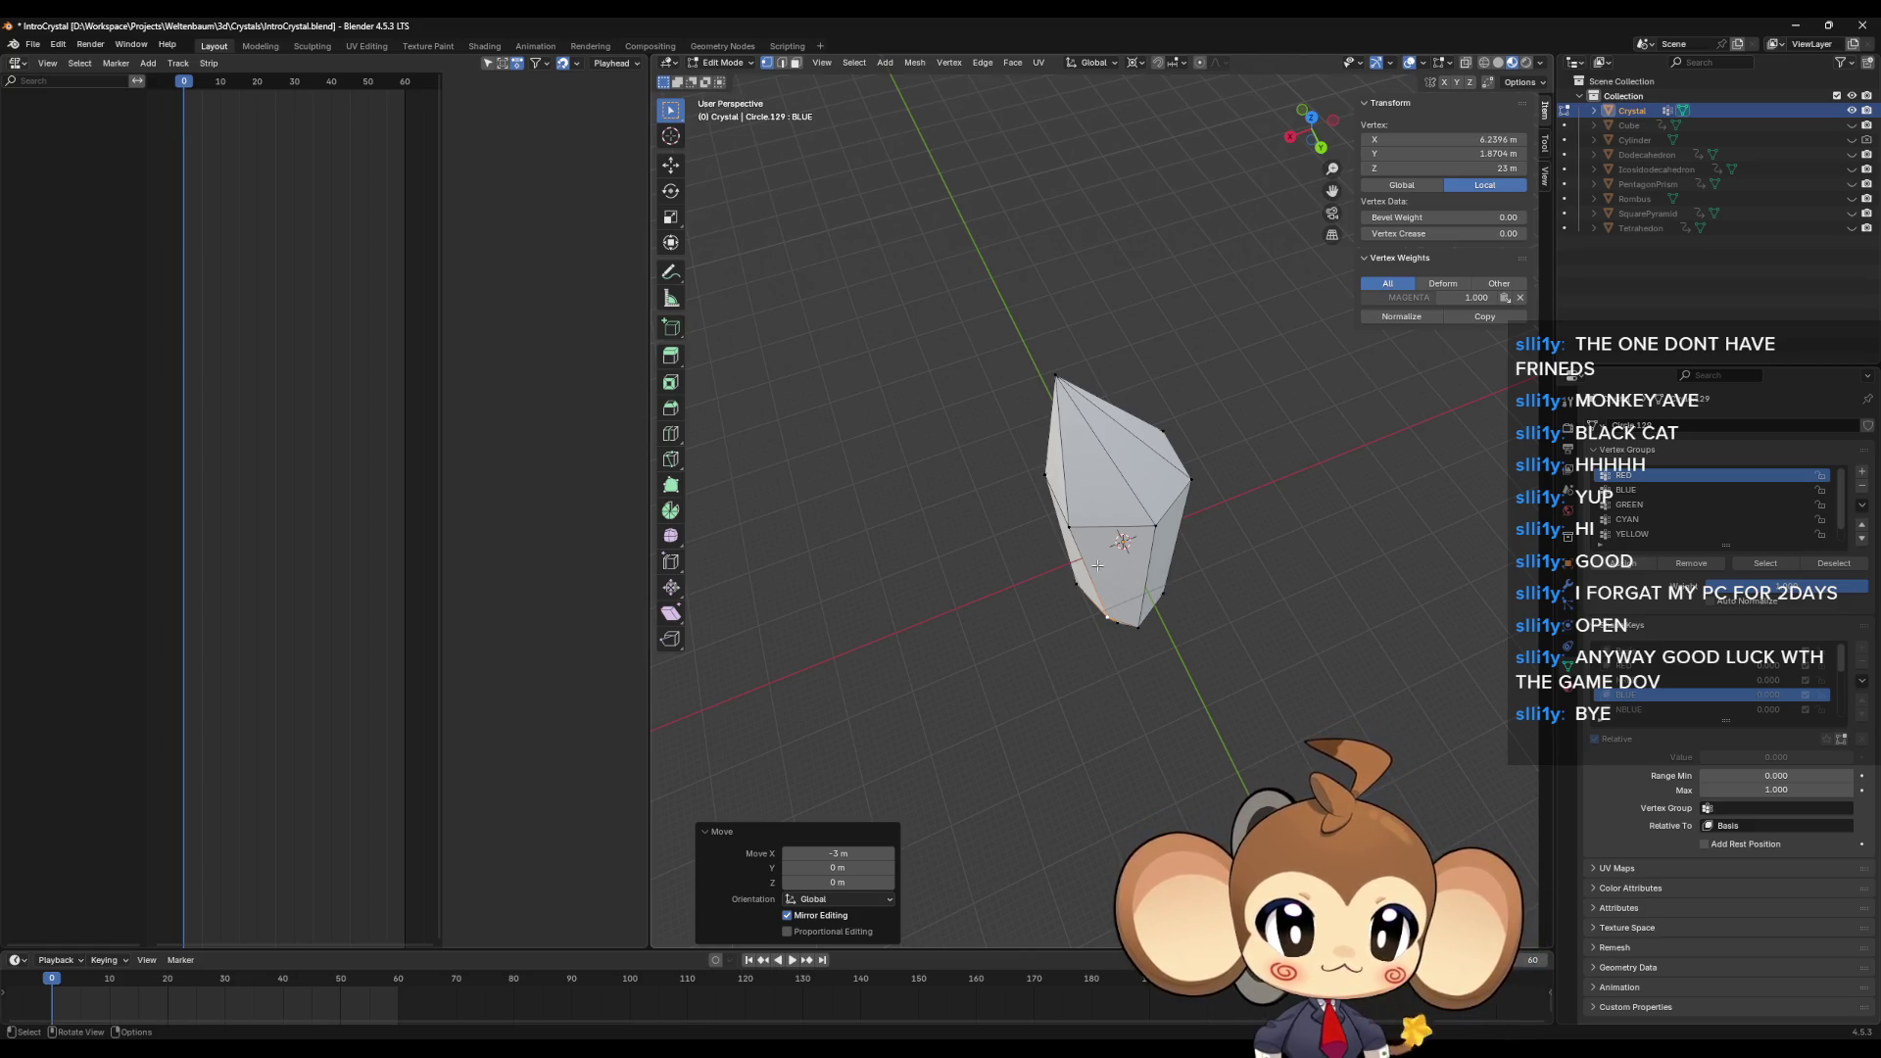
key("Tab")
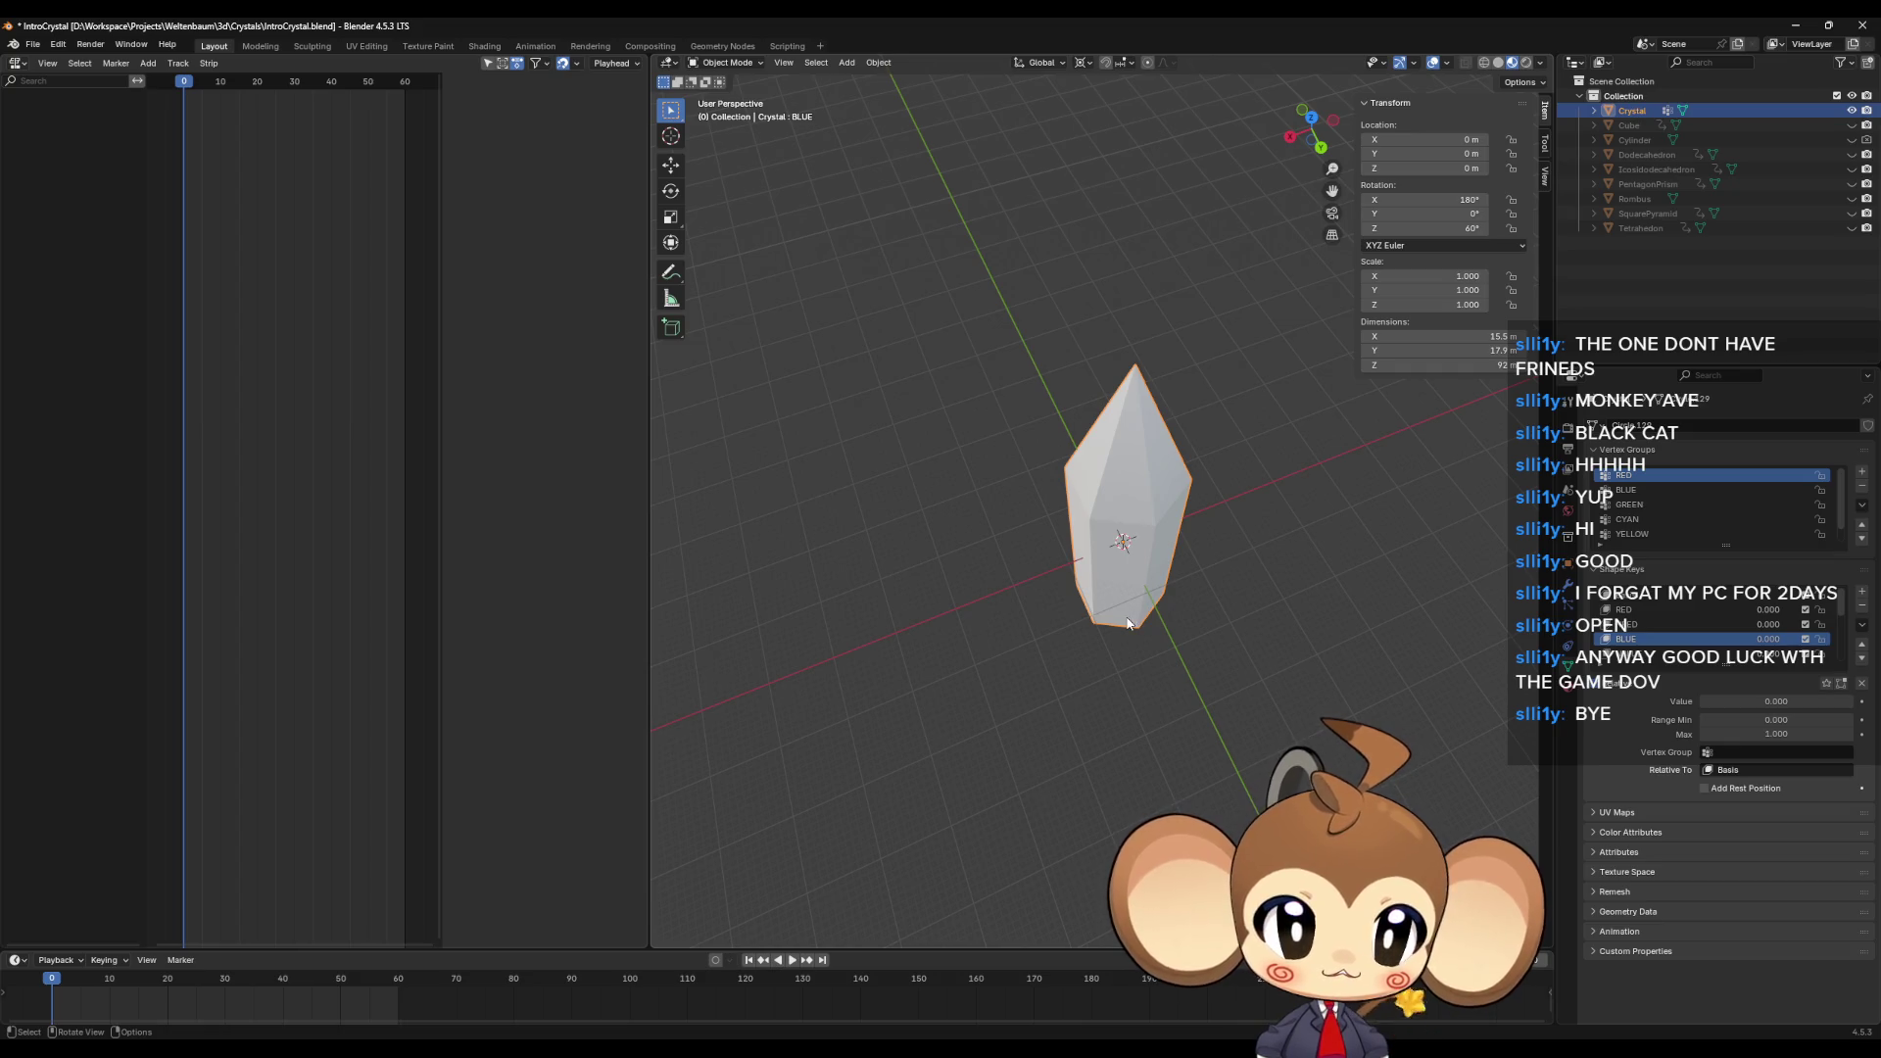
Step: Cancel a stray Z move, rotate the crystal −6° about Z (60° to 54°), and re-enter Edit Mode
key("g")
key("z")
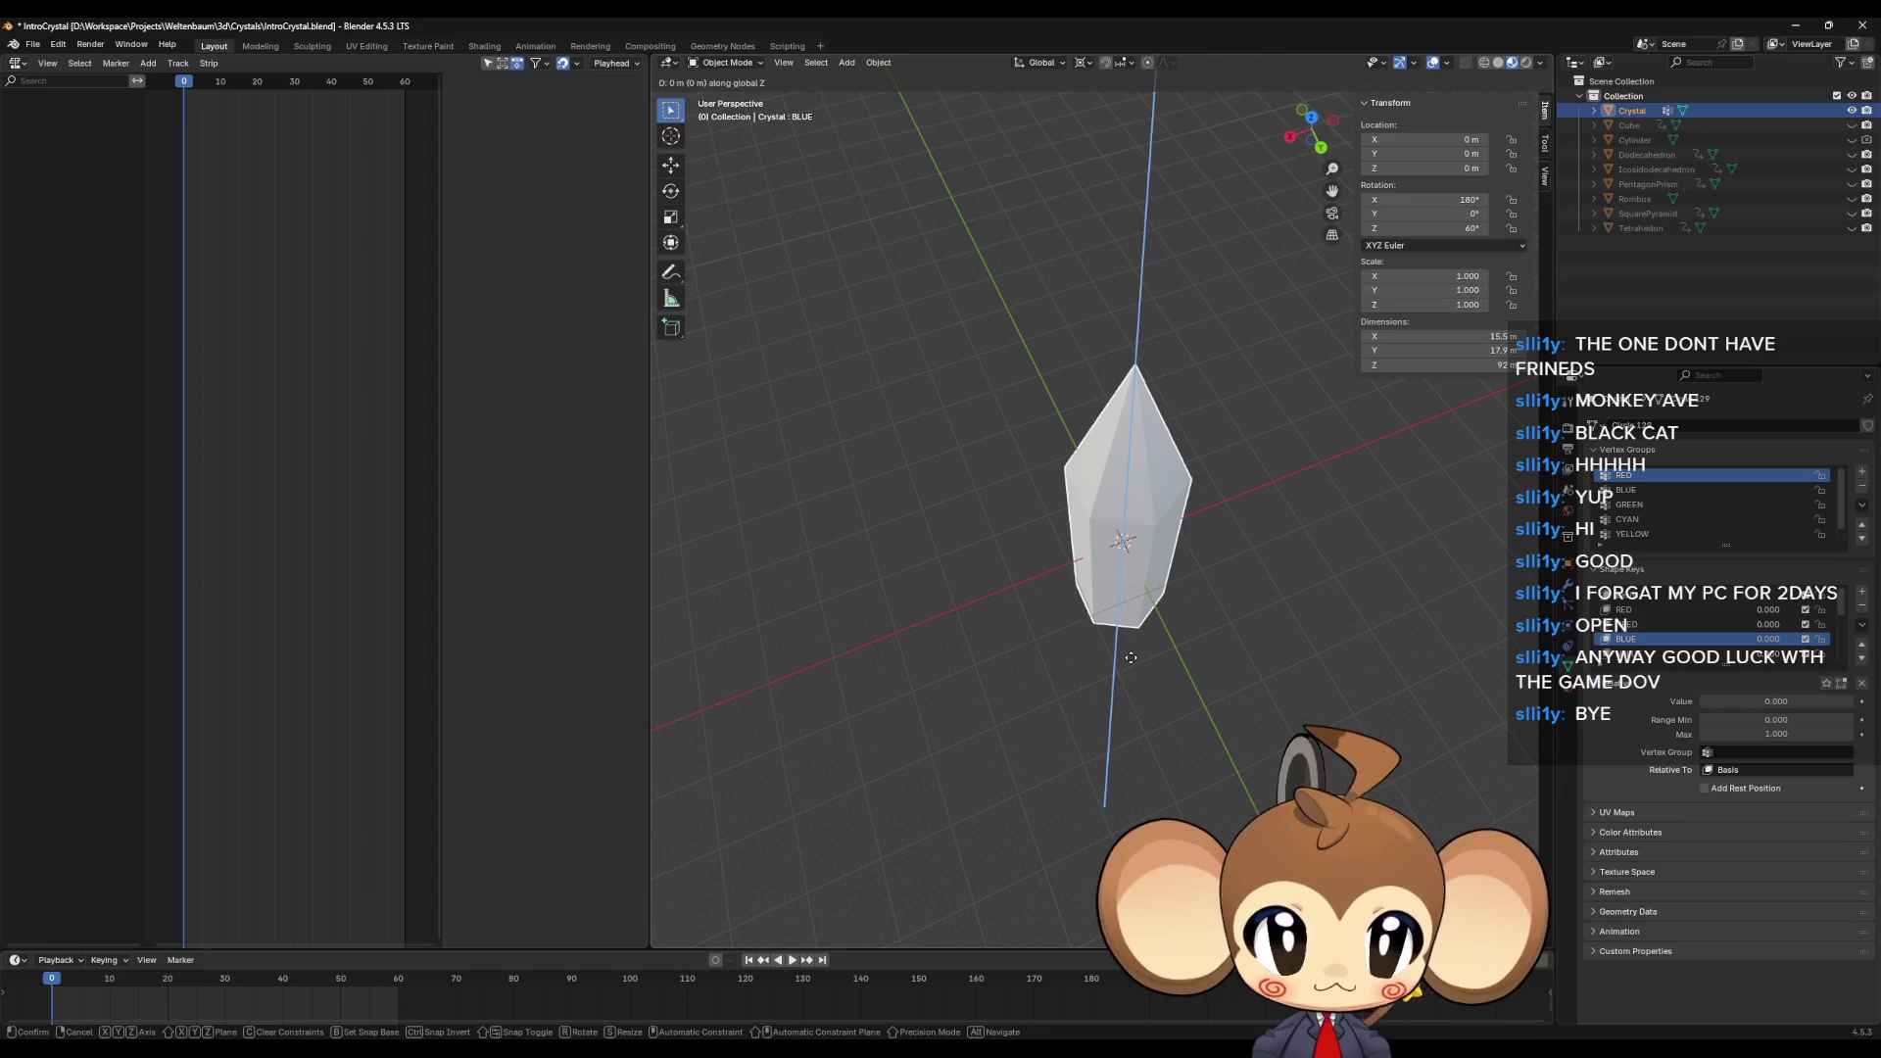
type("-6")
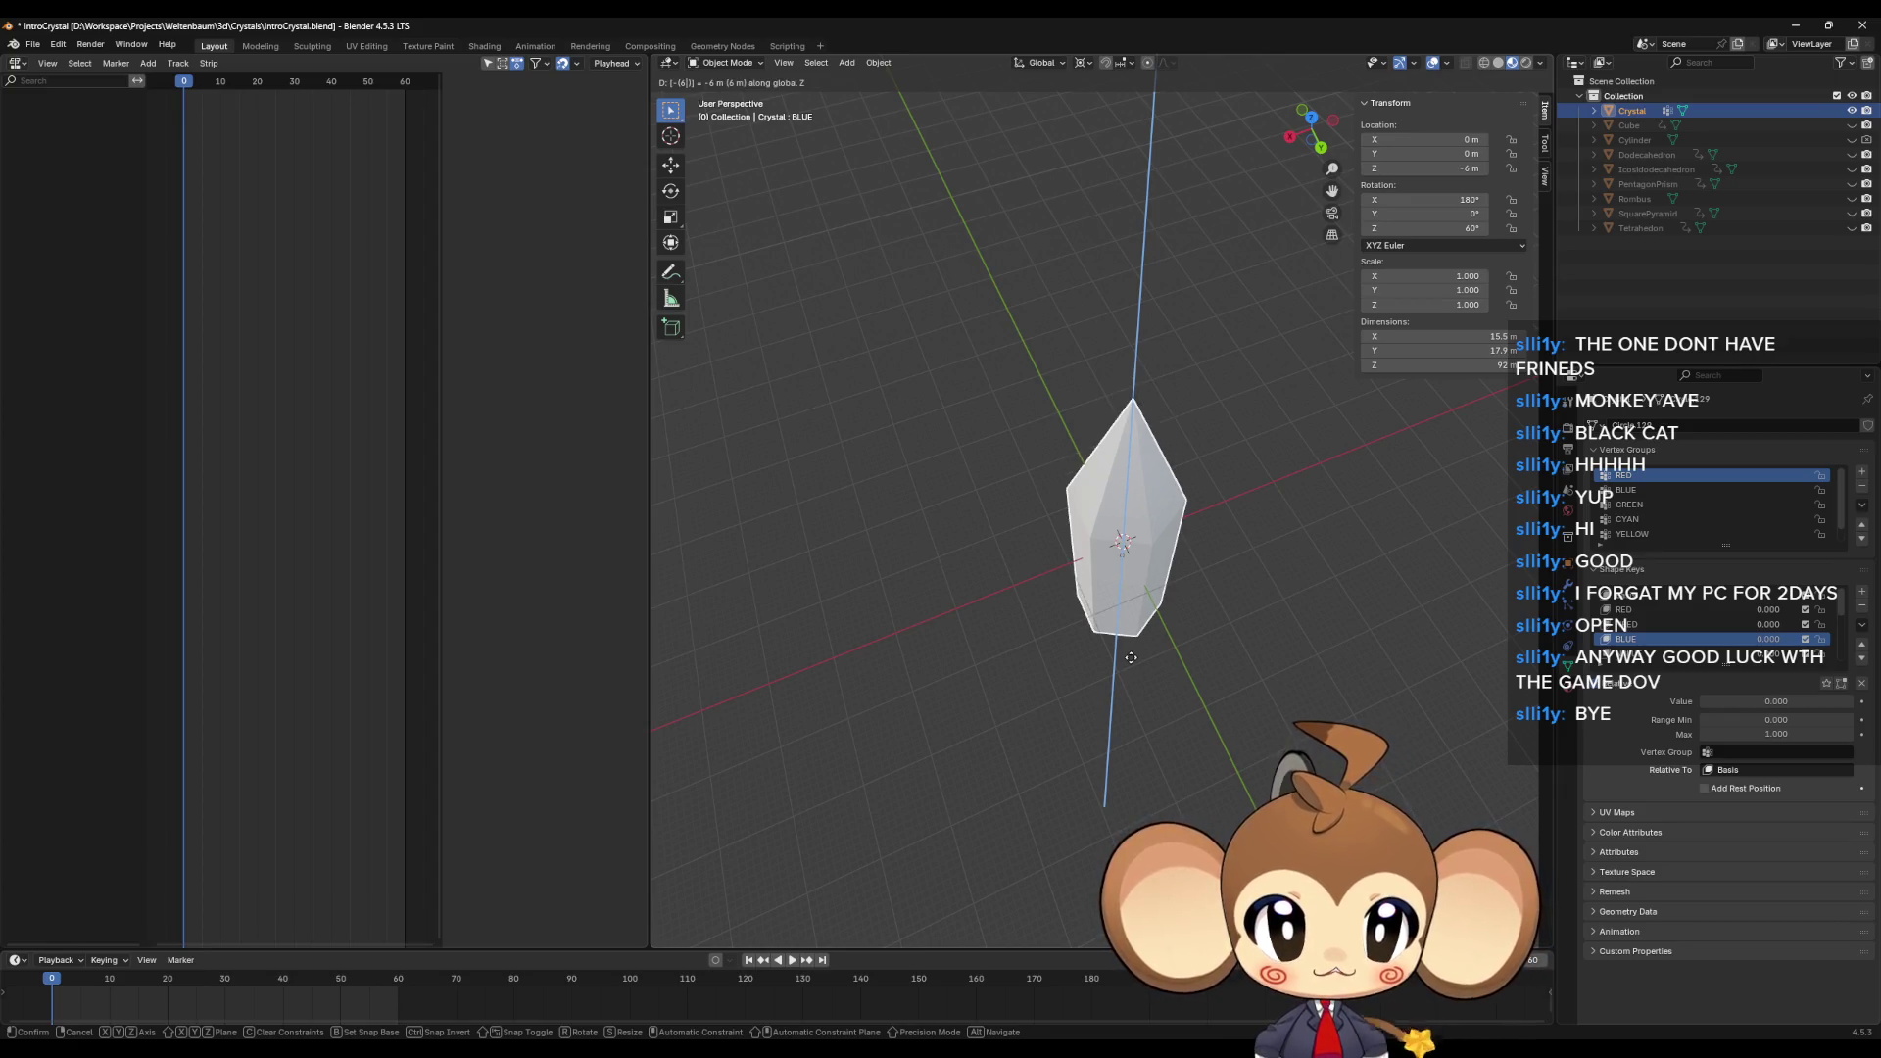
key("Escape")
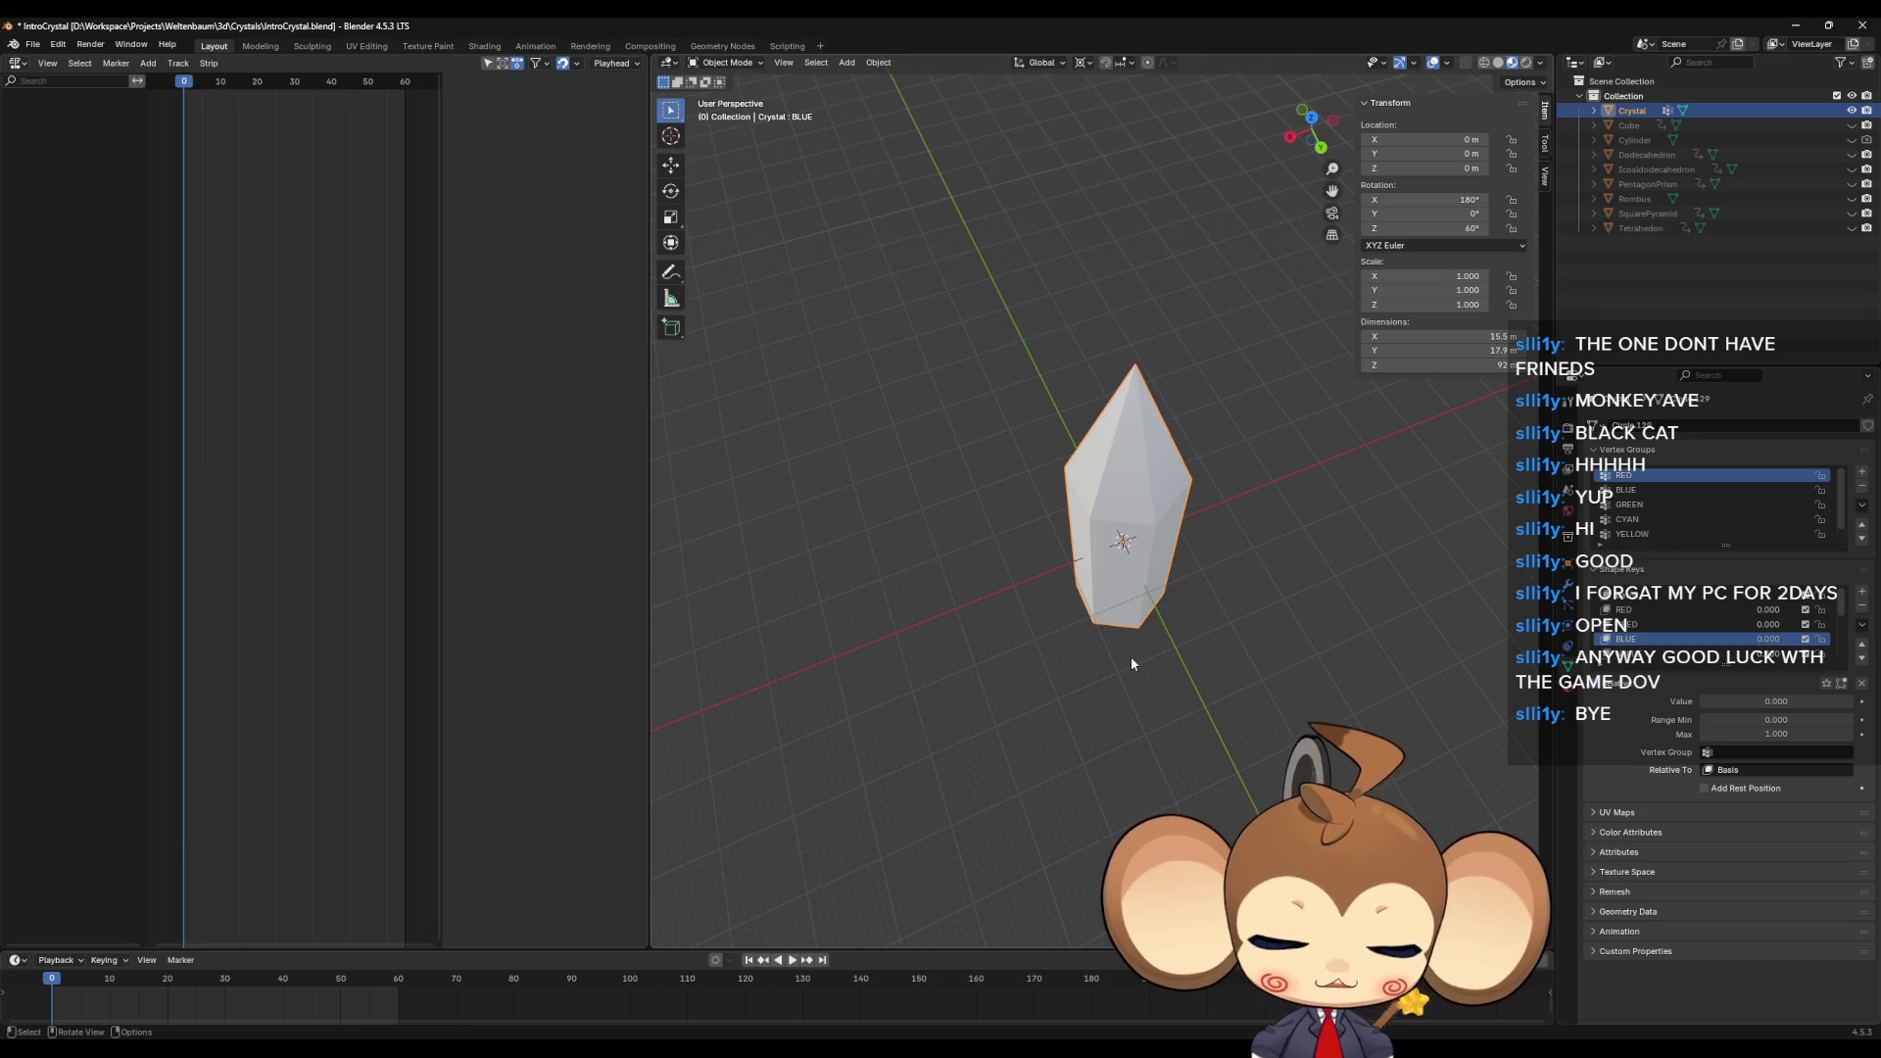
key("r")
key("z")
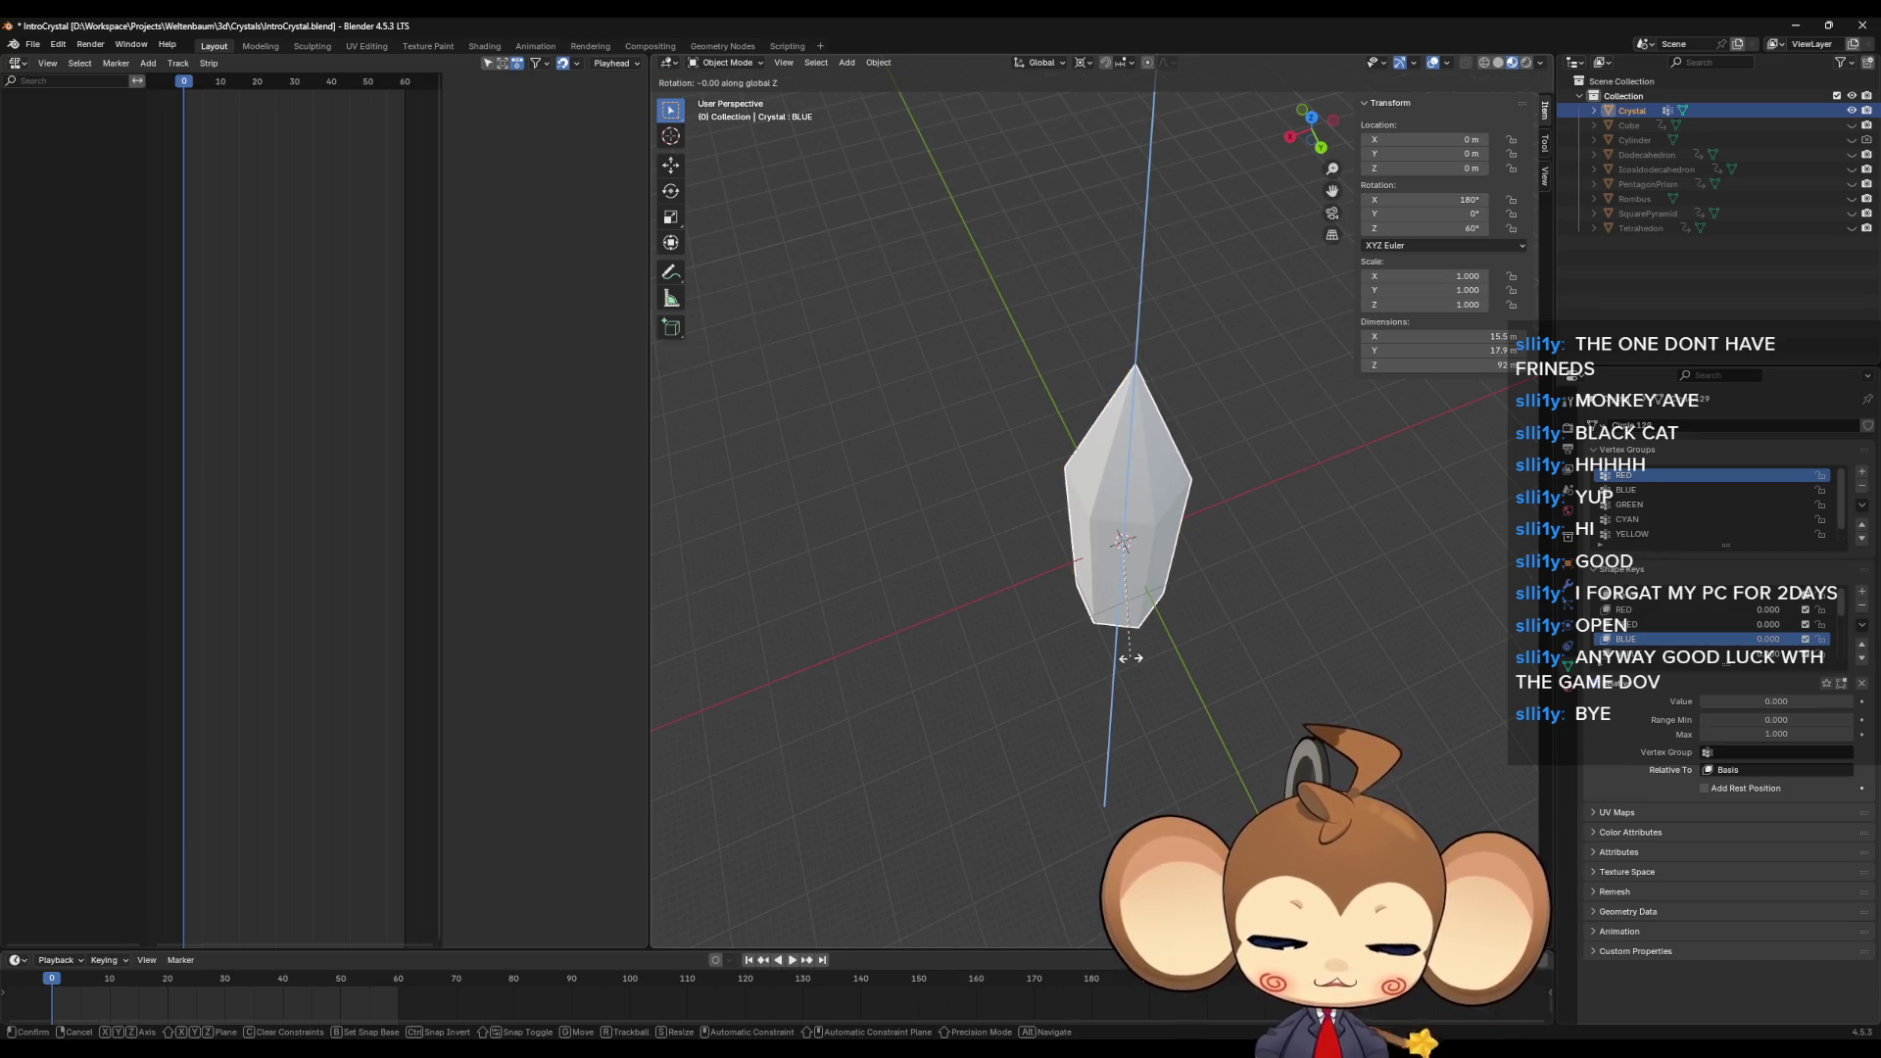
type("-6")
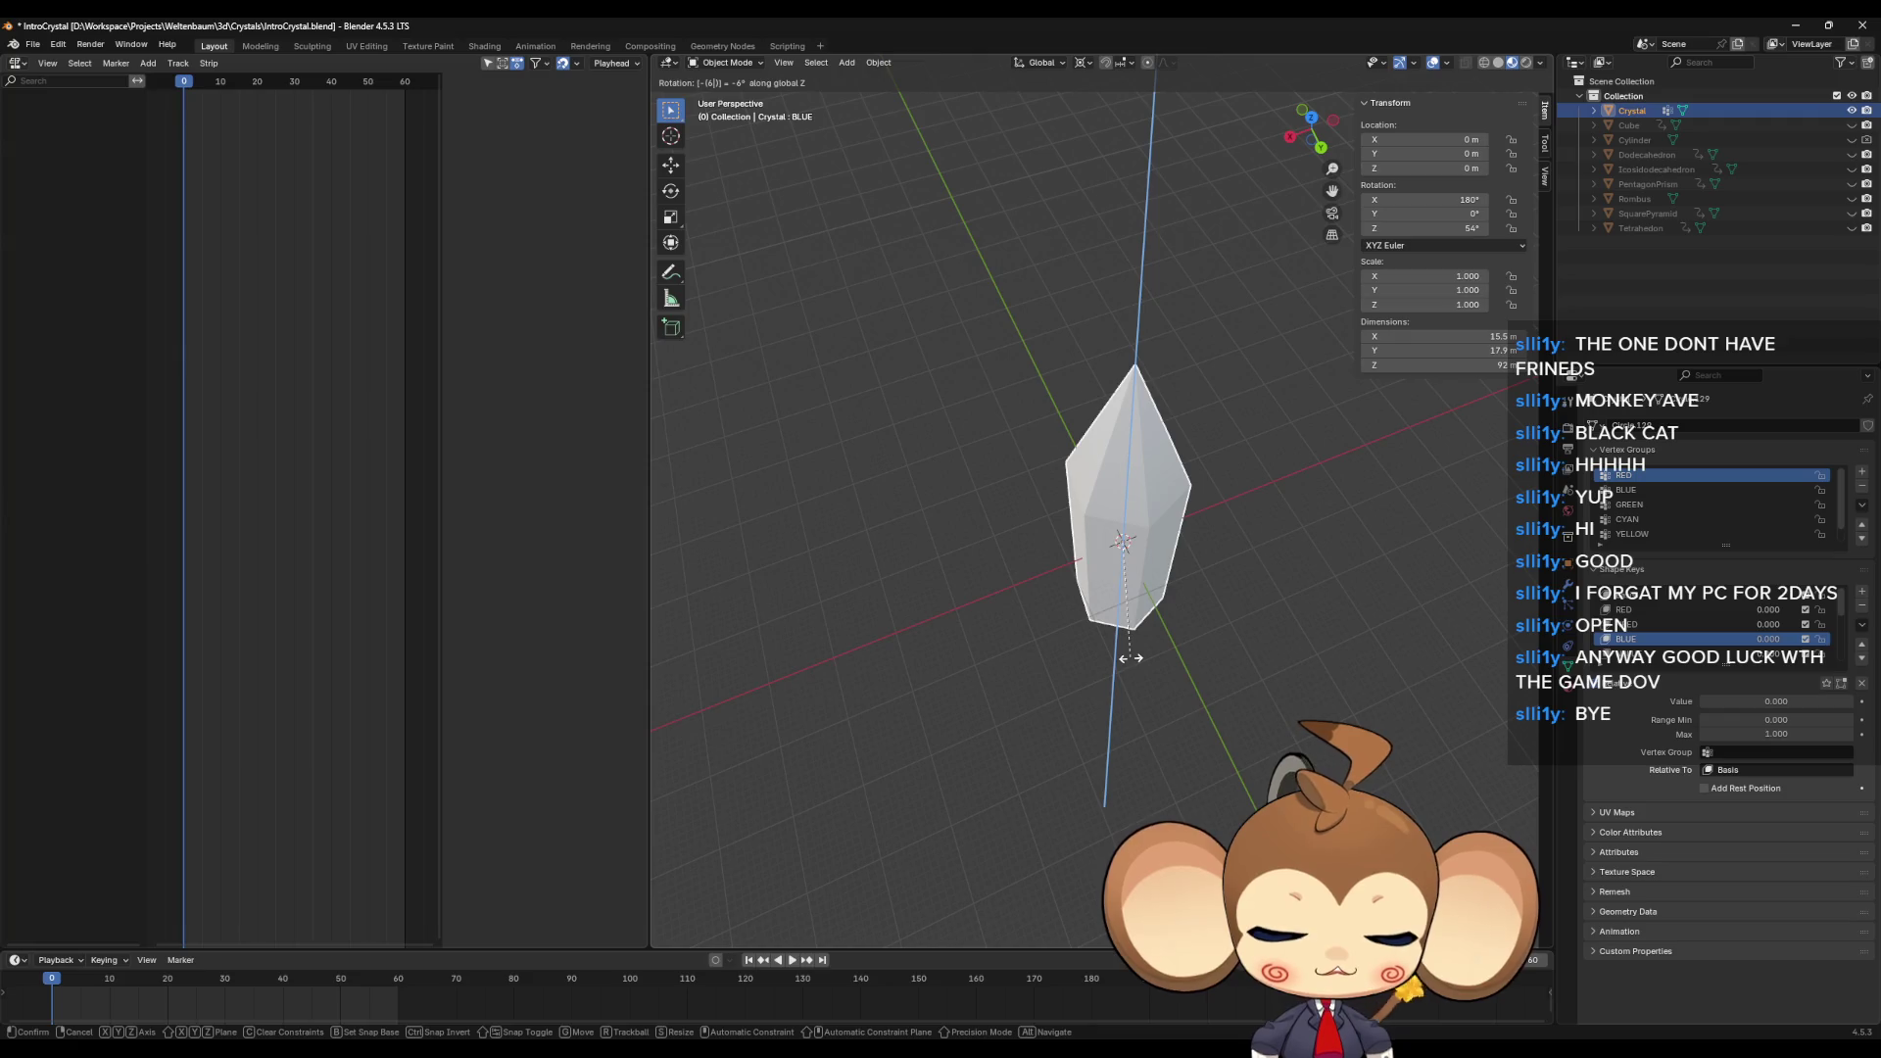
key("Return")
key("Tab")
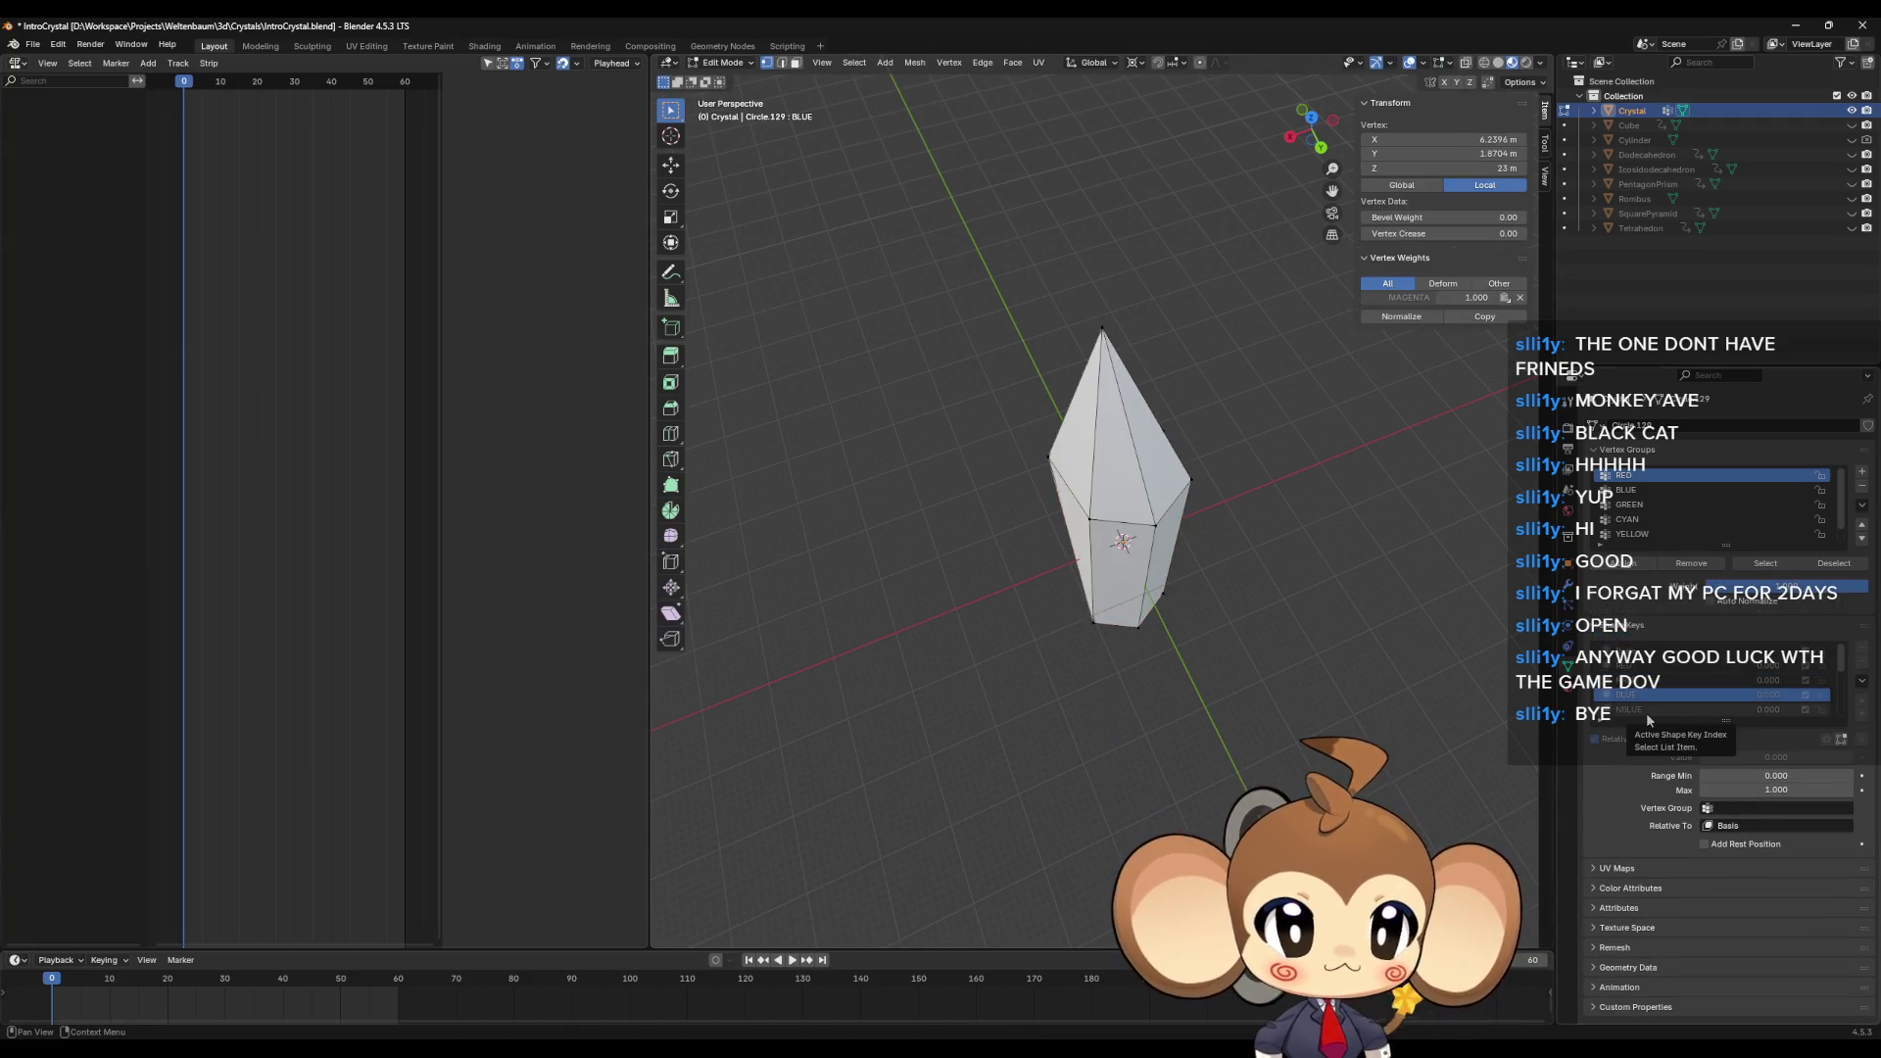
Step: Make NBLUE the active shape key and move a selected edge 3 m along X
left_click(1645, 711)
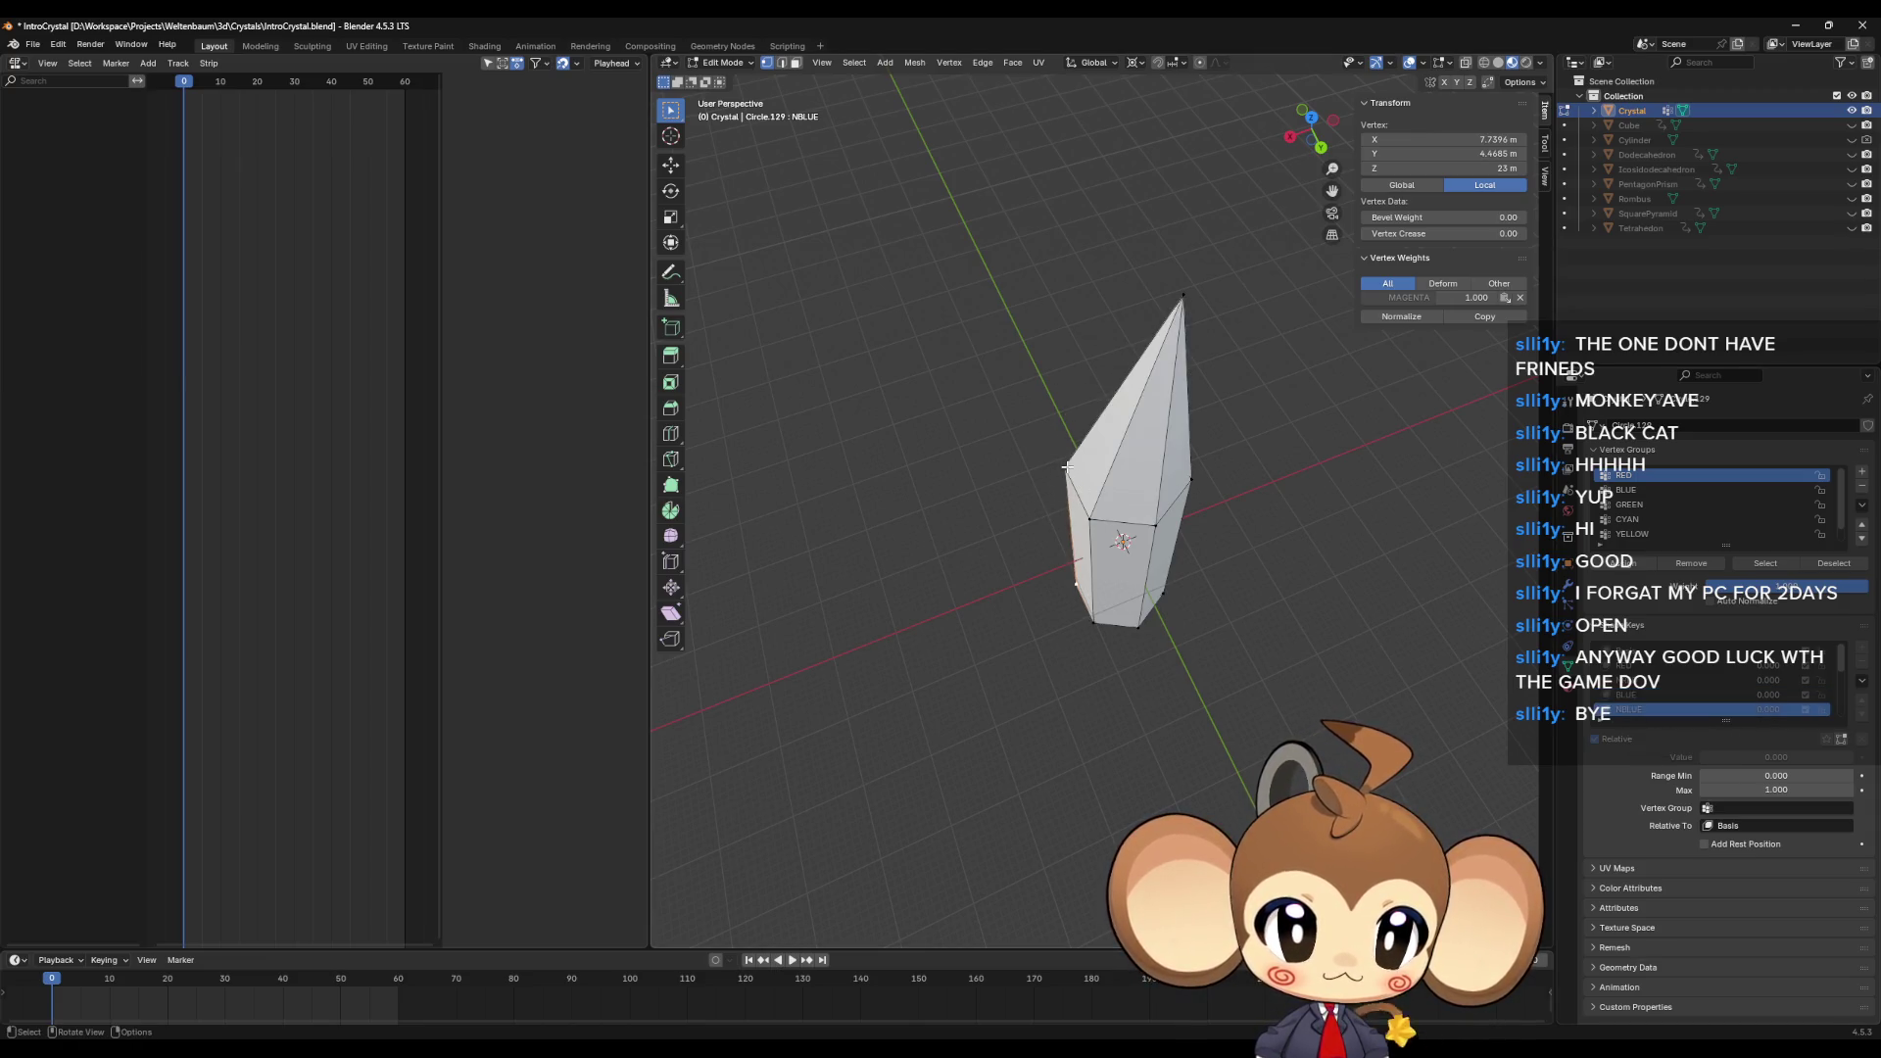
left_click(1090, 523, "shift")
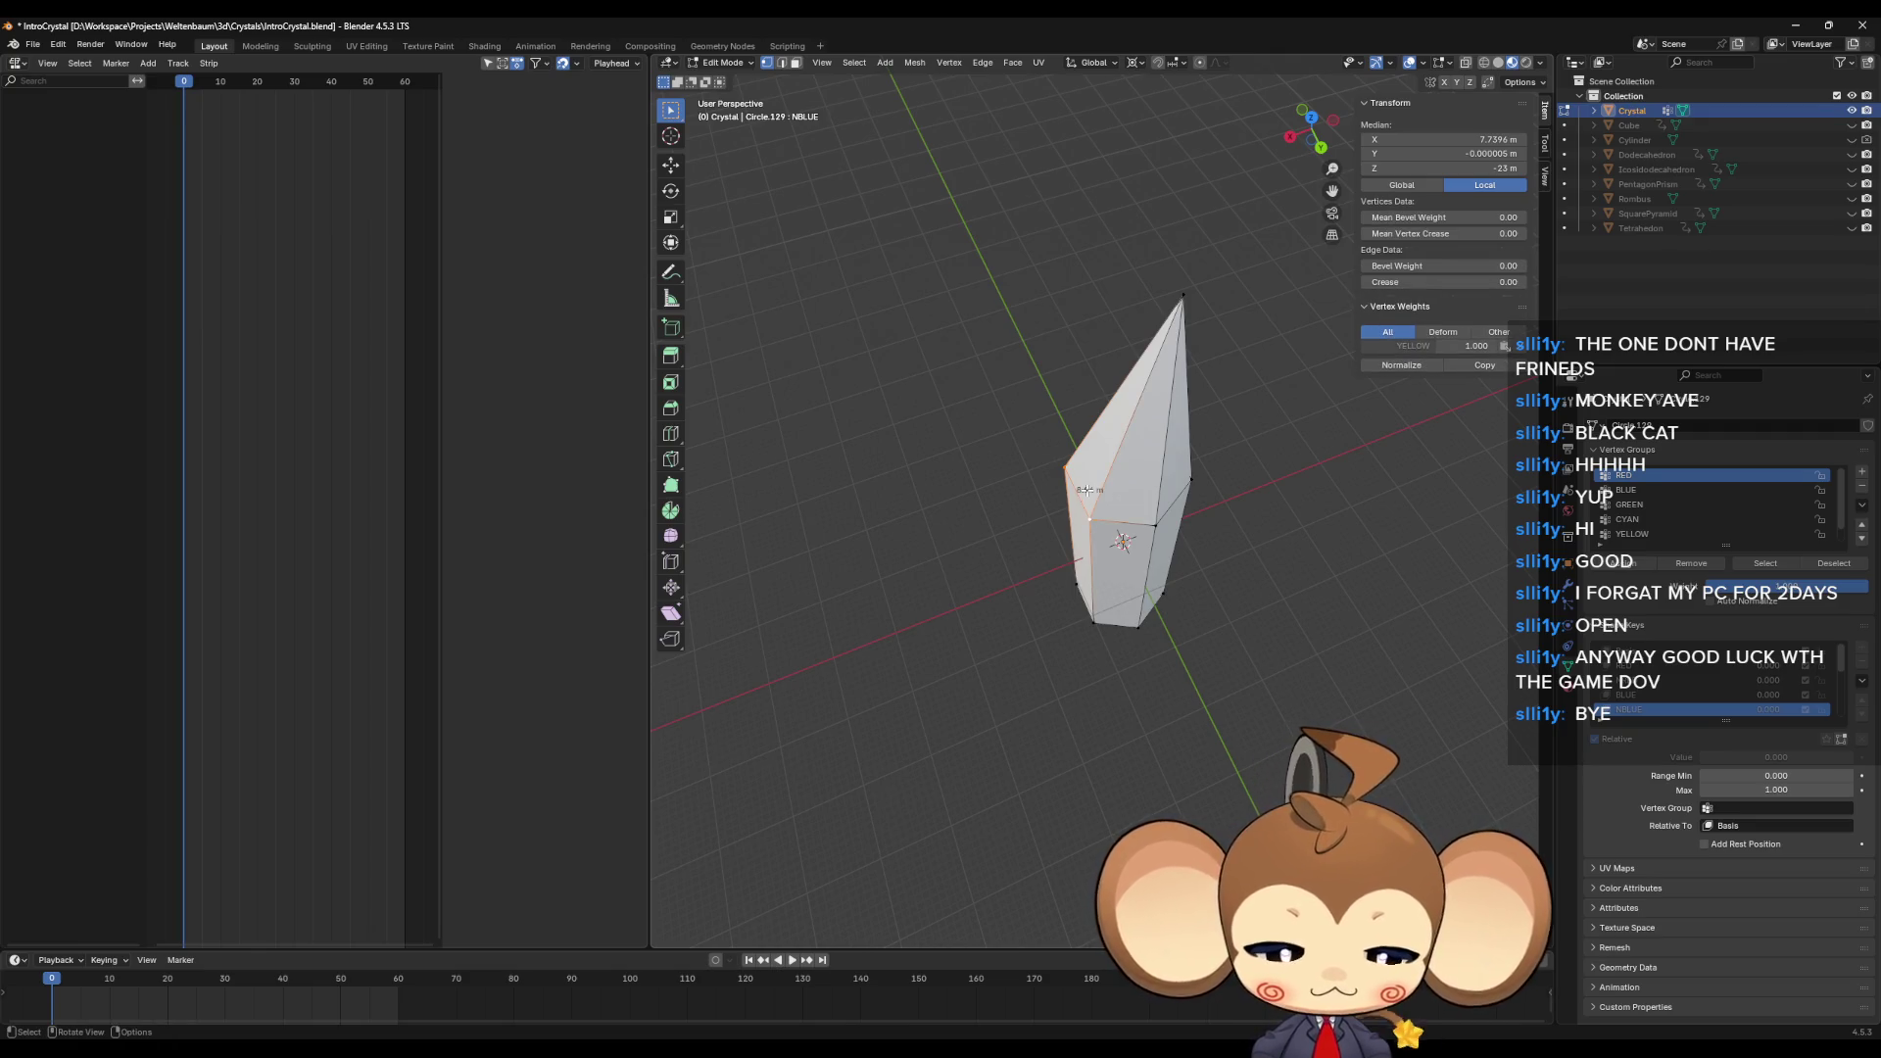
type("gx")
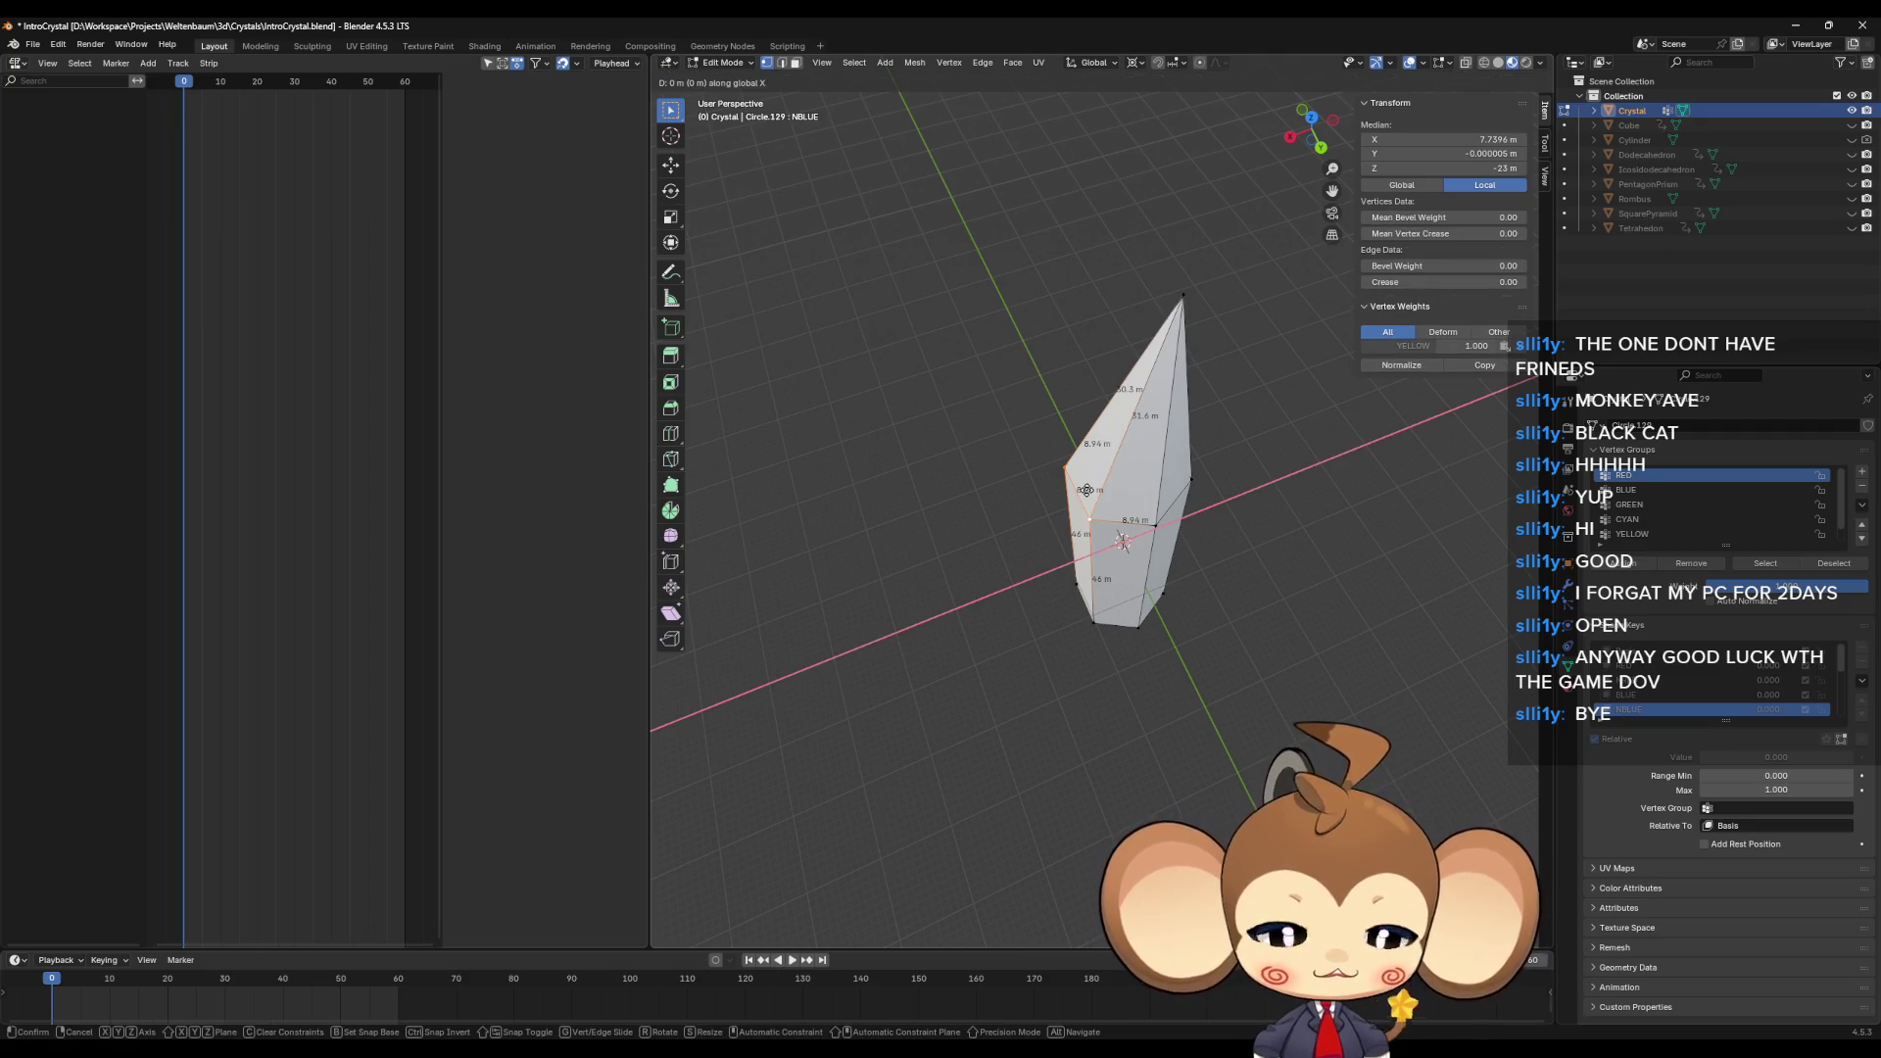
type("3")
key("Return")
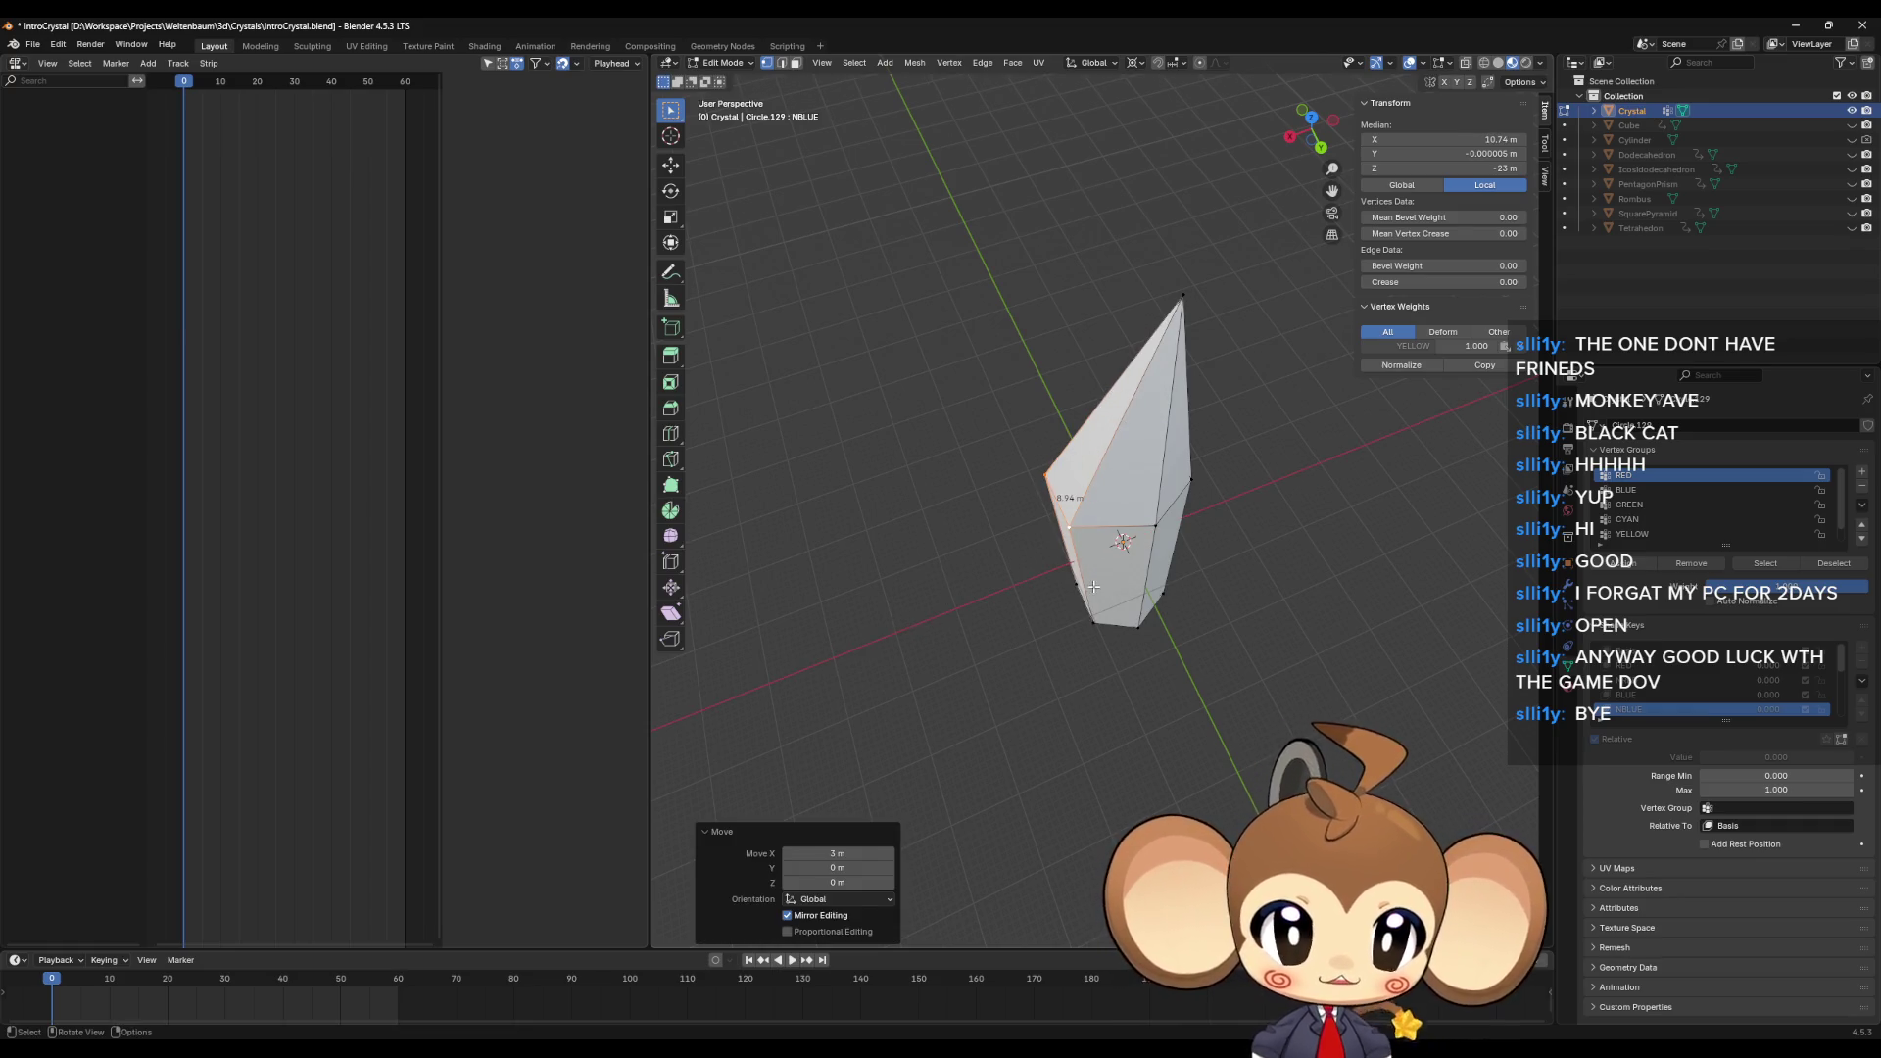
Step: Move a lower vertex −3 m along X, then clear the selection
left_click(1094, 586)
key("g")
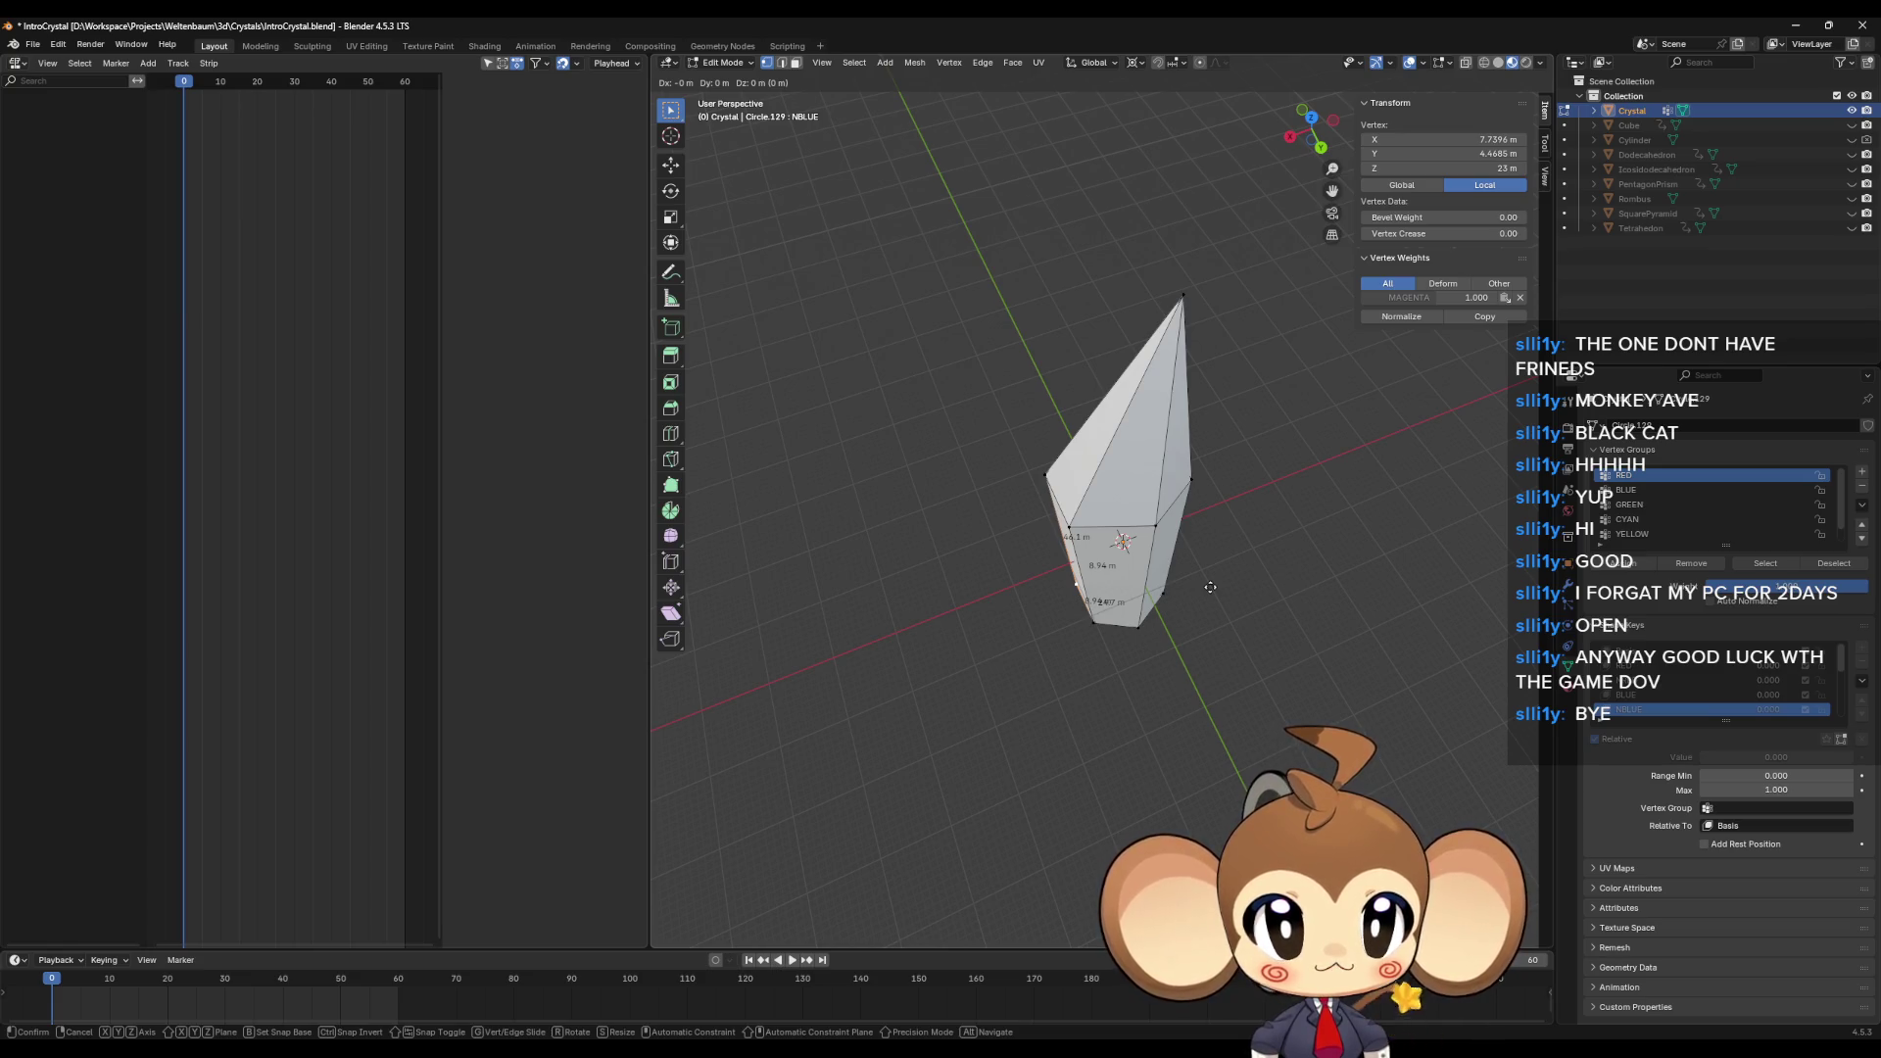
type("x-3")
key("Return")
mouse_move(1343, 600)
middle_mouse_down()
mouse_move(1432, 575)
mouse_move(1447, 593)
middle_mouse_up()
left_click(1407, 627)
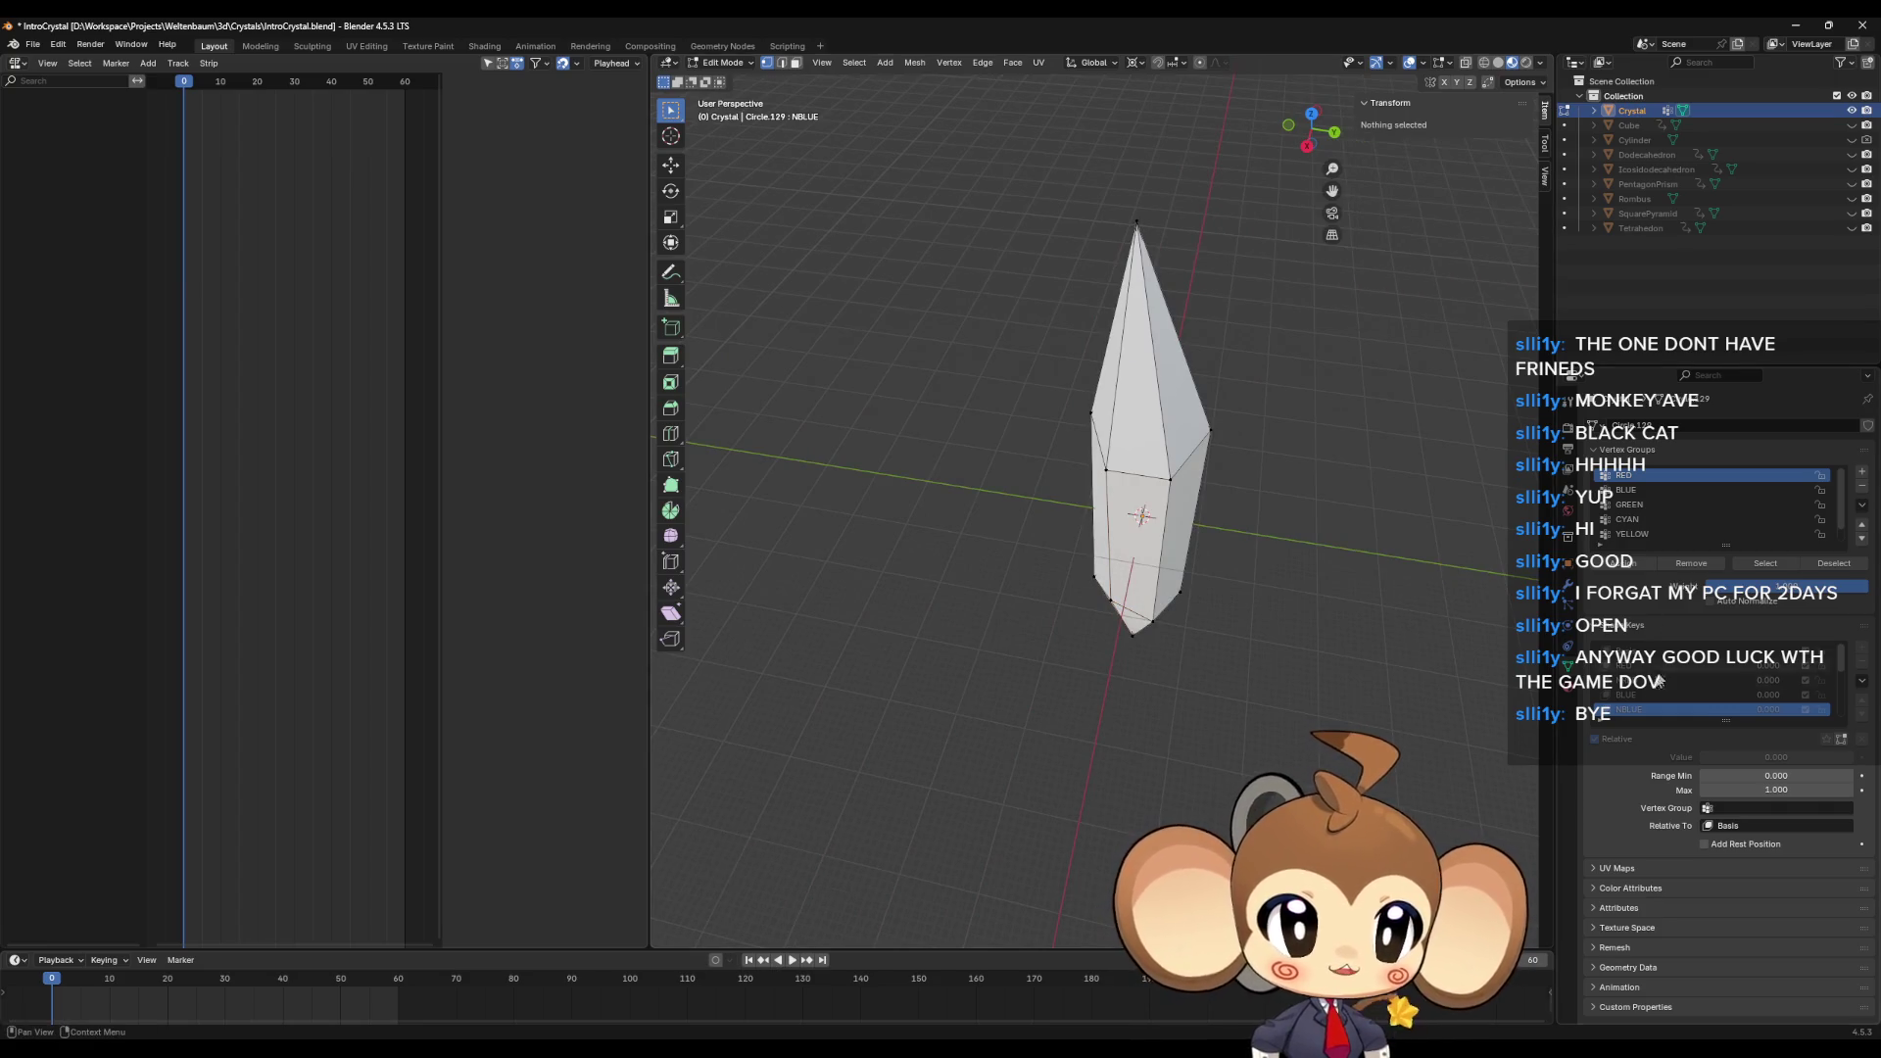
Step: Compare the NBLUE shape against the BLUE and Basis shape keys
left_click(1634, 695)
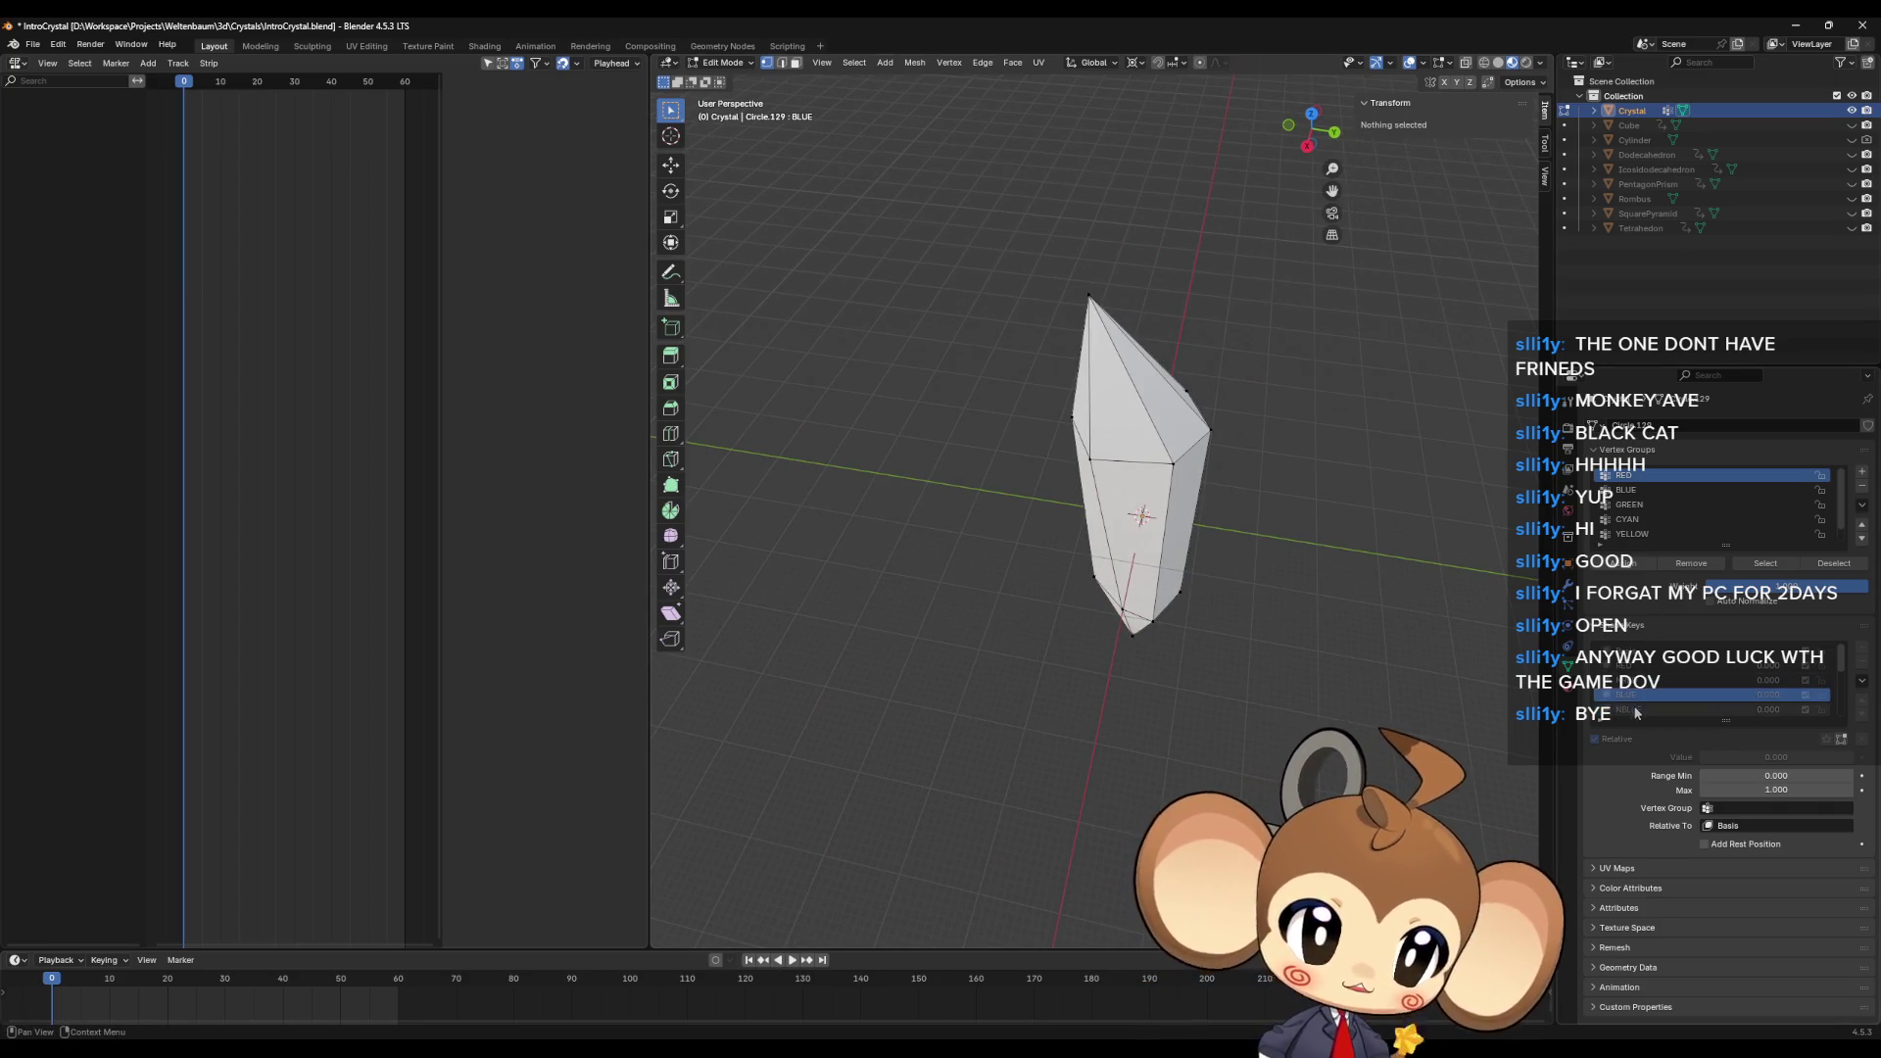
left_click(1635, 709)
left_click(1634, 695)
left_click(1634, 709)
left_click(1635, 694)
left_click(1633, 654)
left_click(1634, 694)
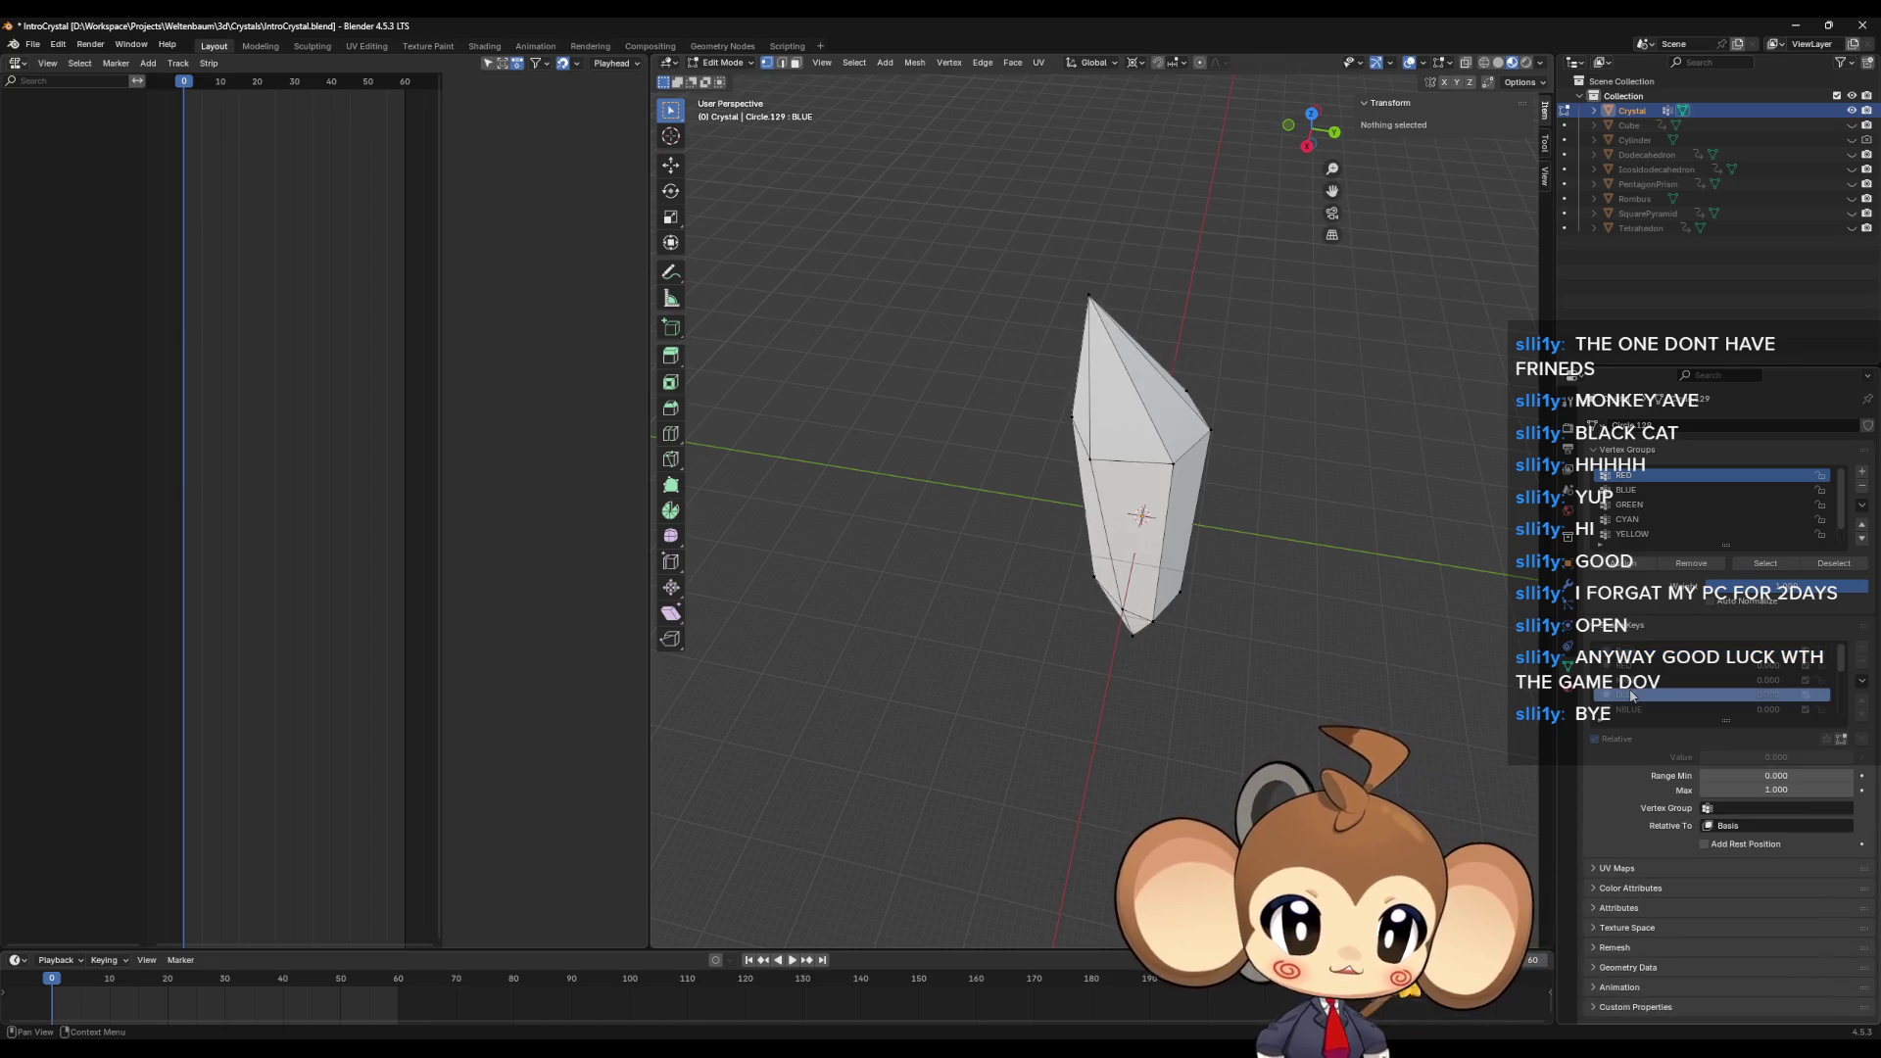
left_click(1632, 654)
left_click(1641, 695)
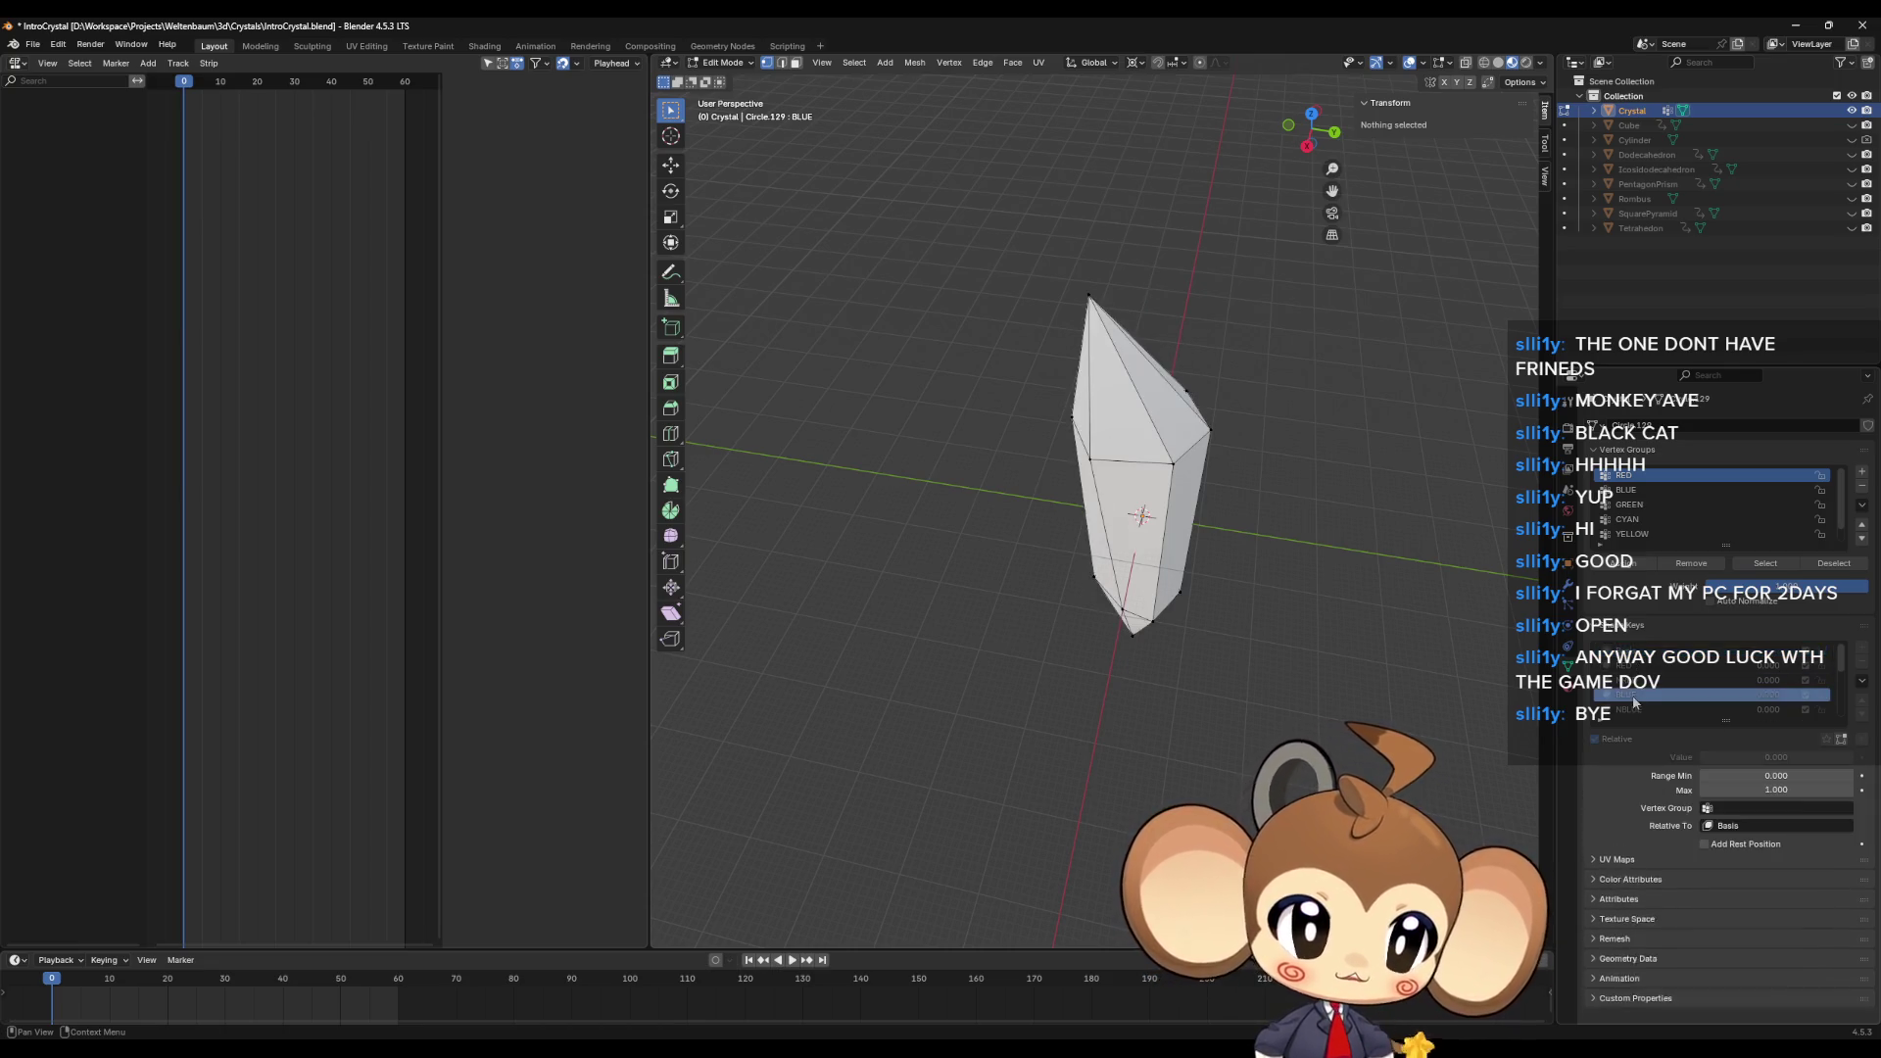
Step: Flip between the Basis, BLUE and NBLUE shape keys, ending on NBLUE
left_click(1644, 653)
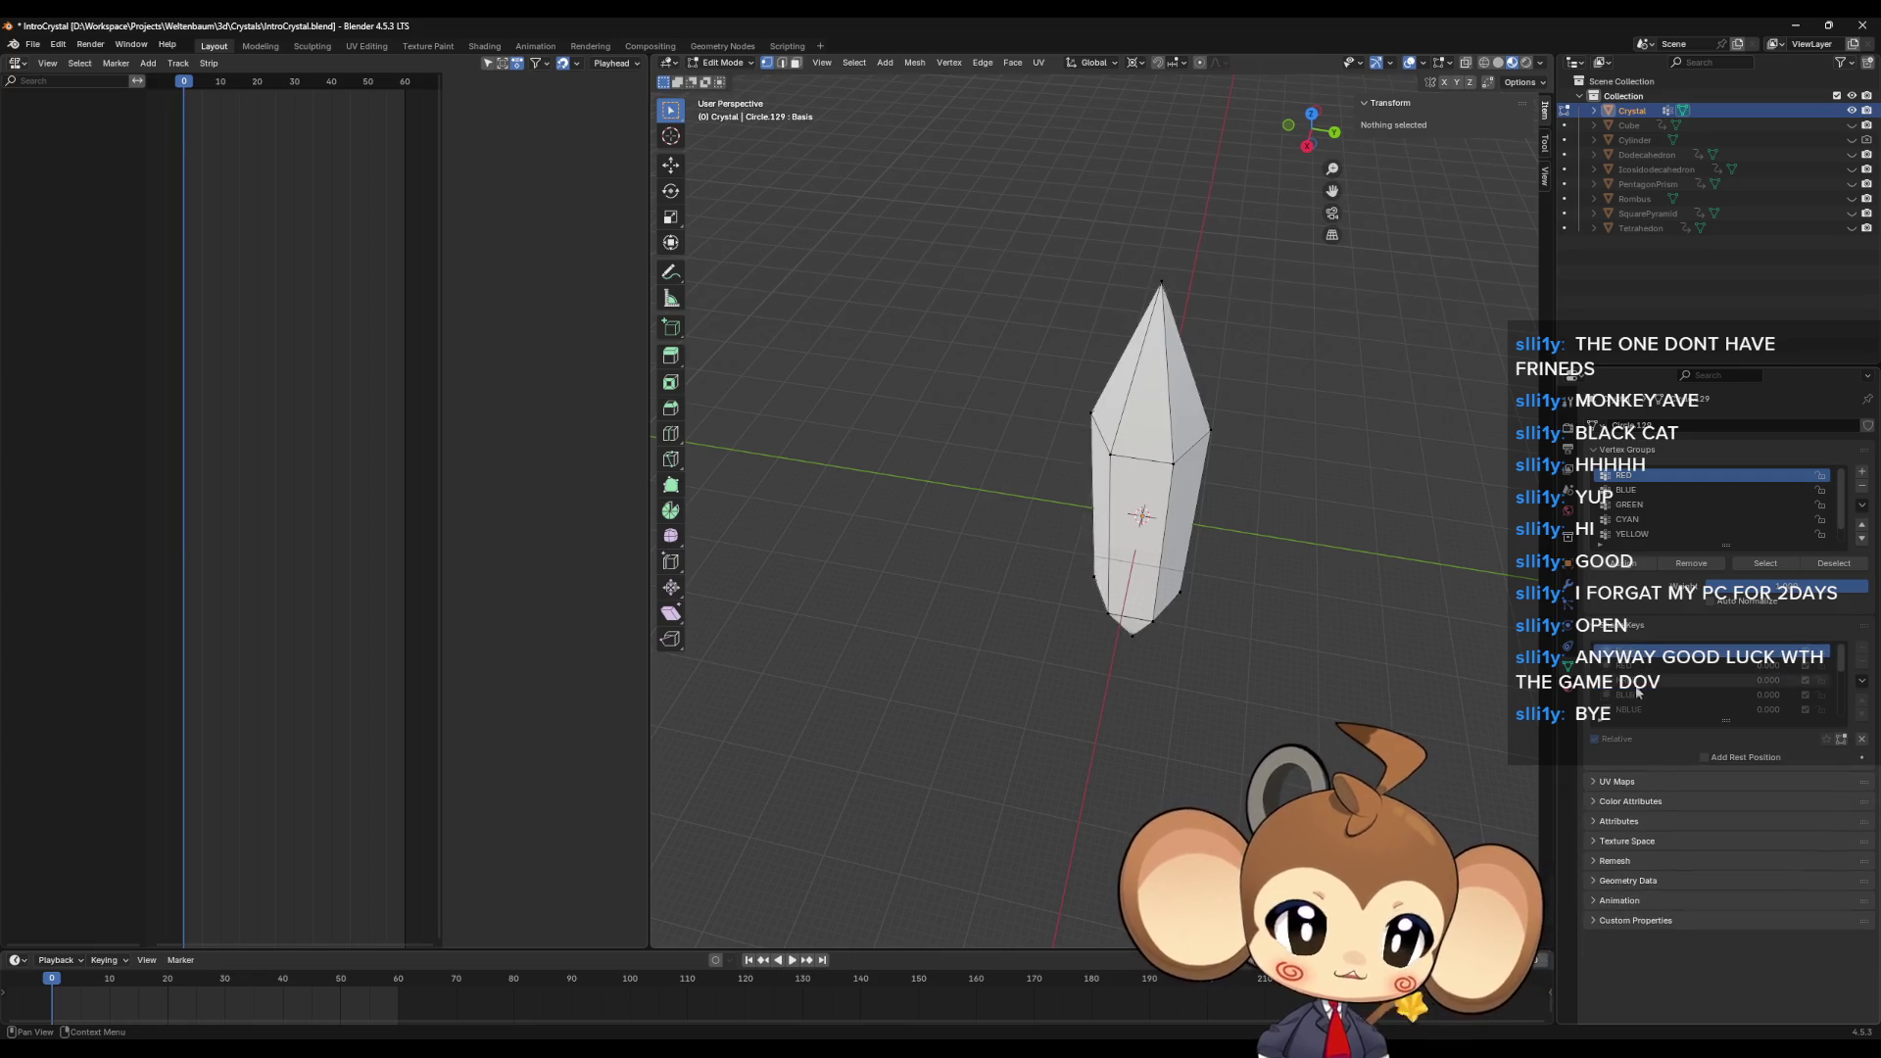
left_click(1626, 709)
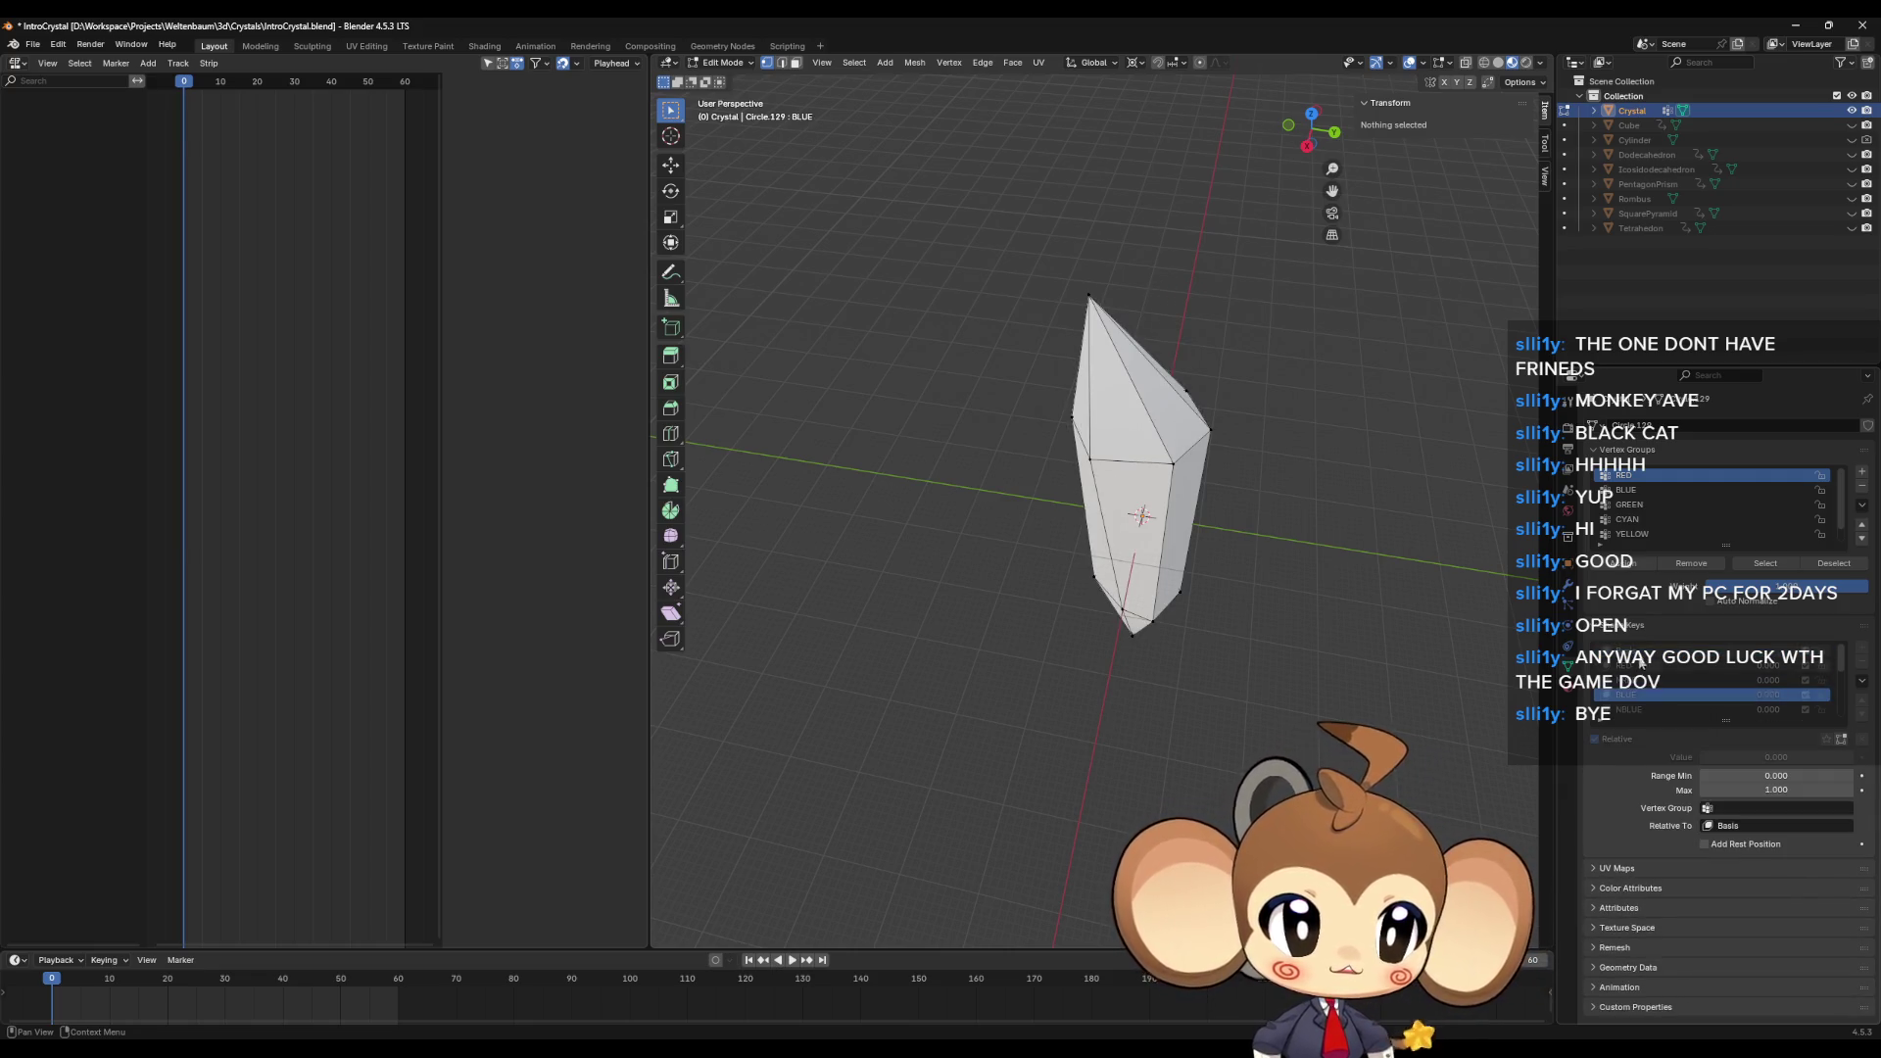
left_click(1631, 697)
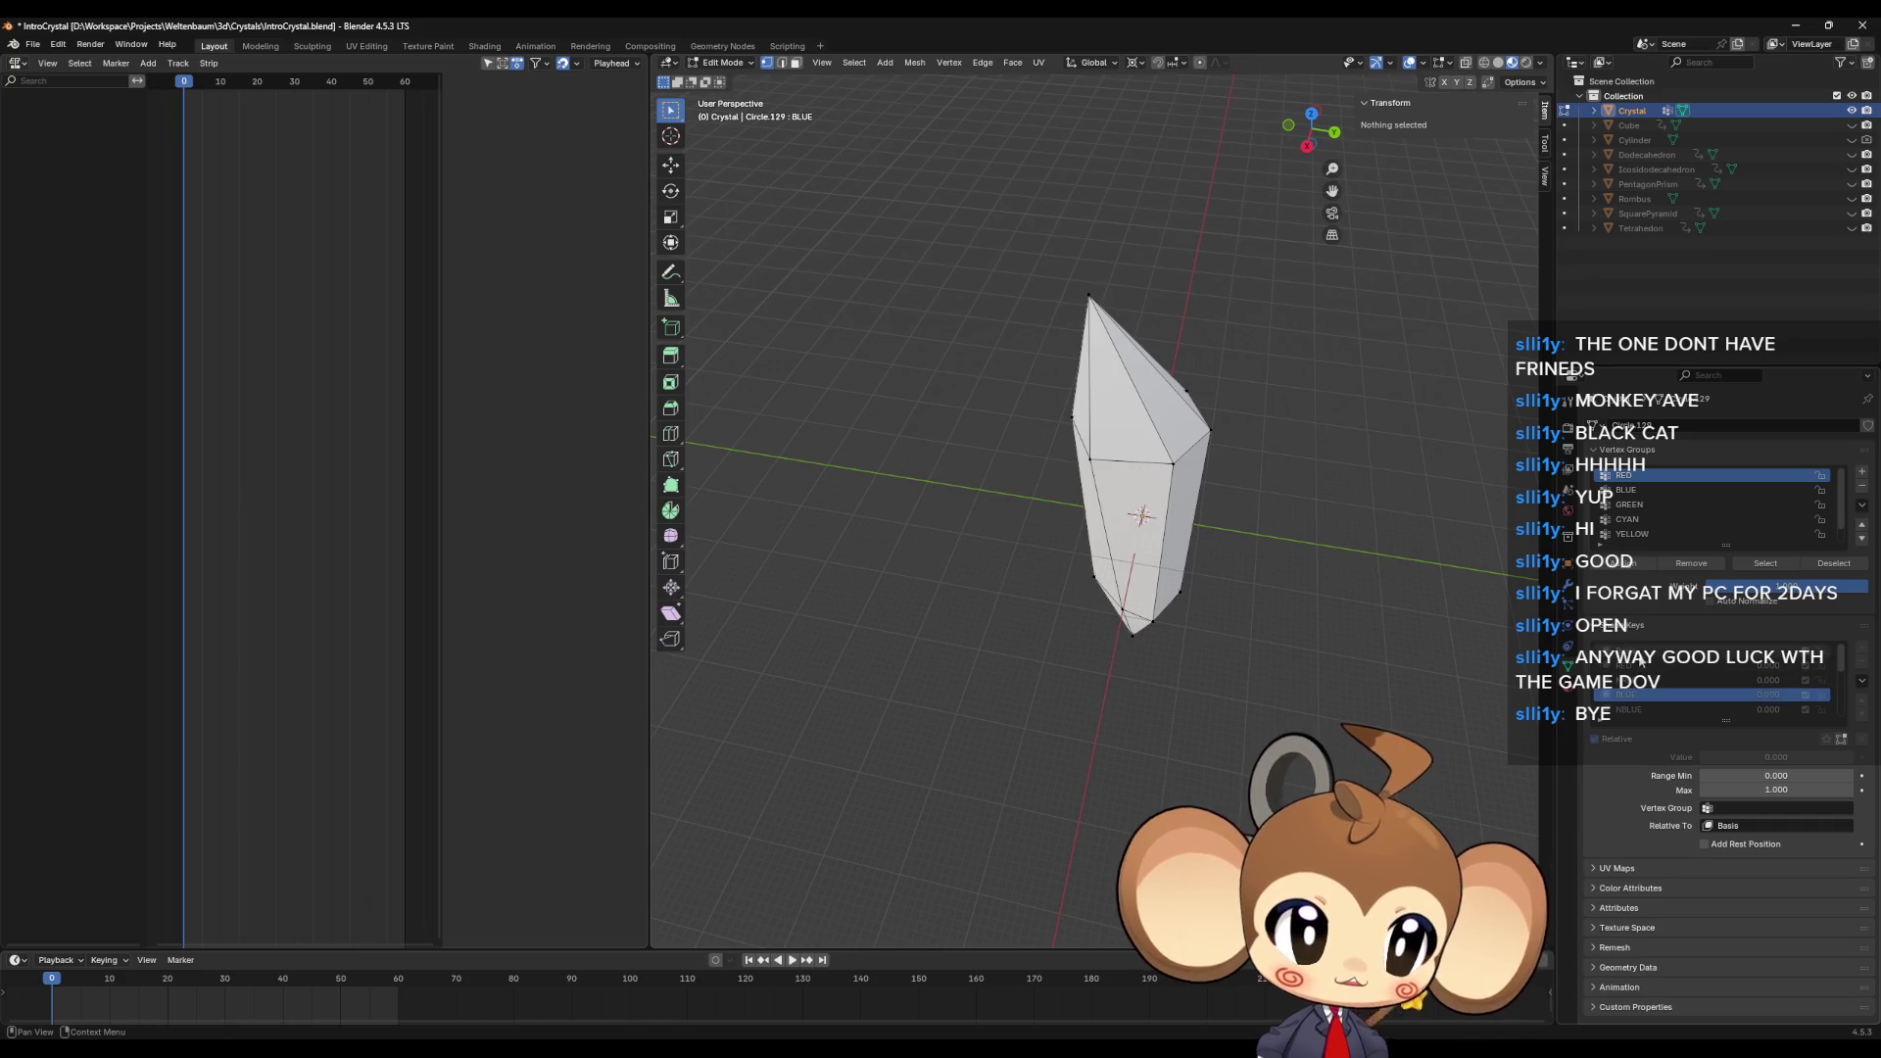
left_click(1641, 653)
left_click(1630, 711)
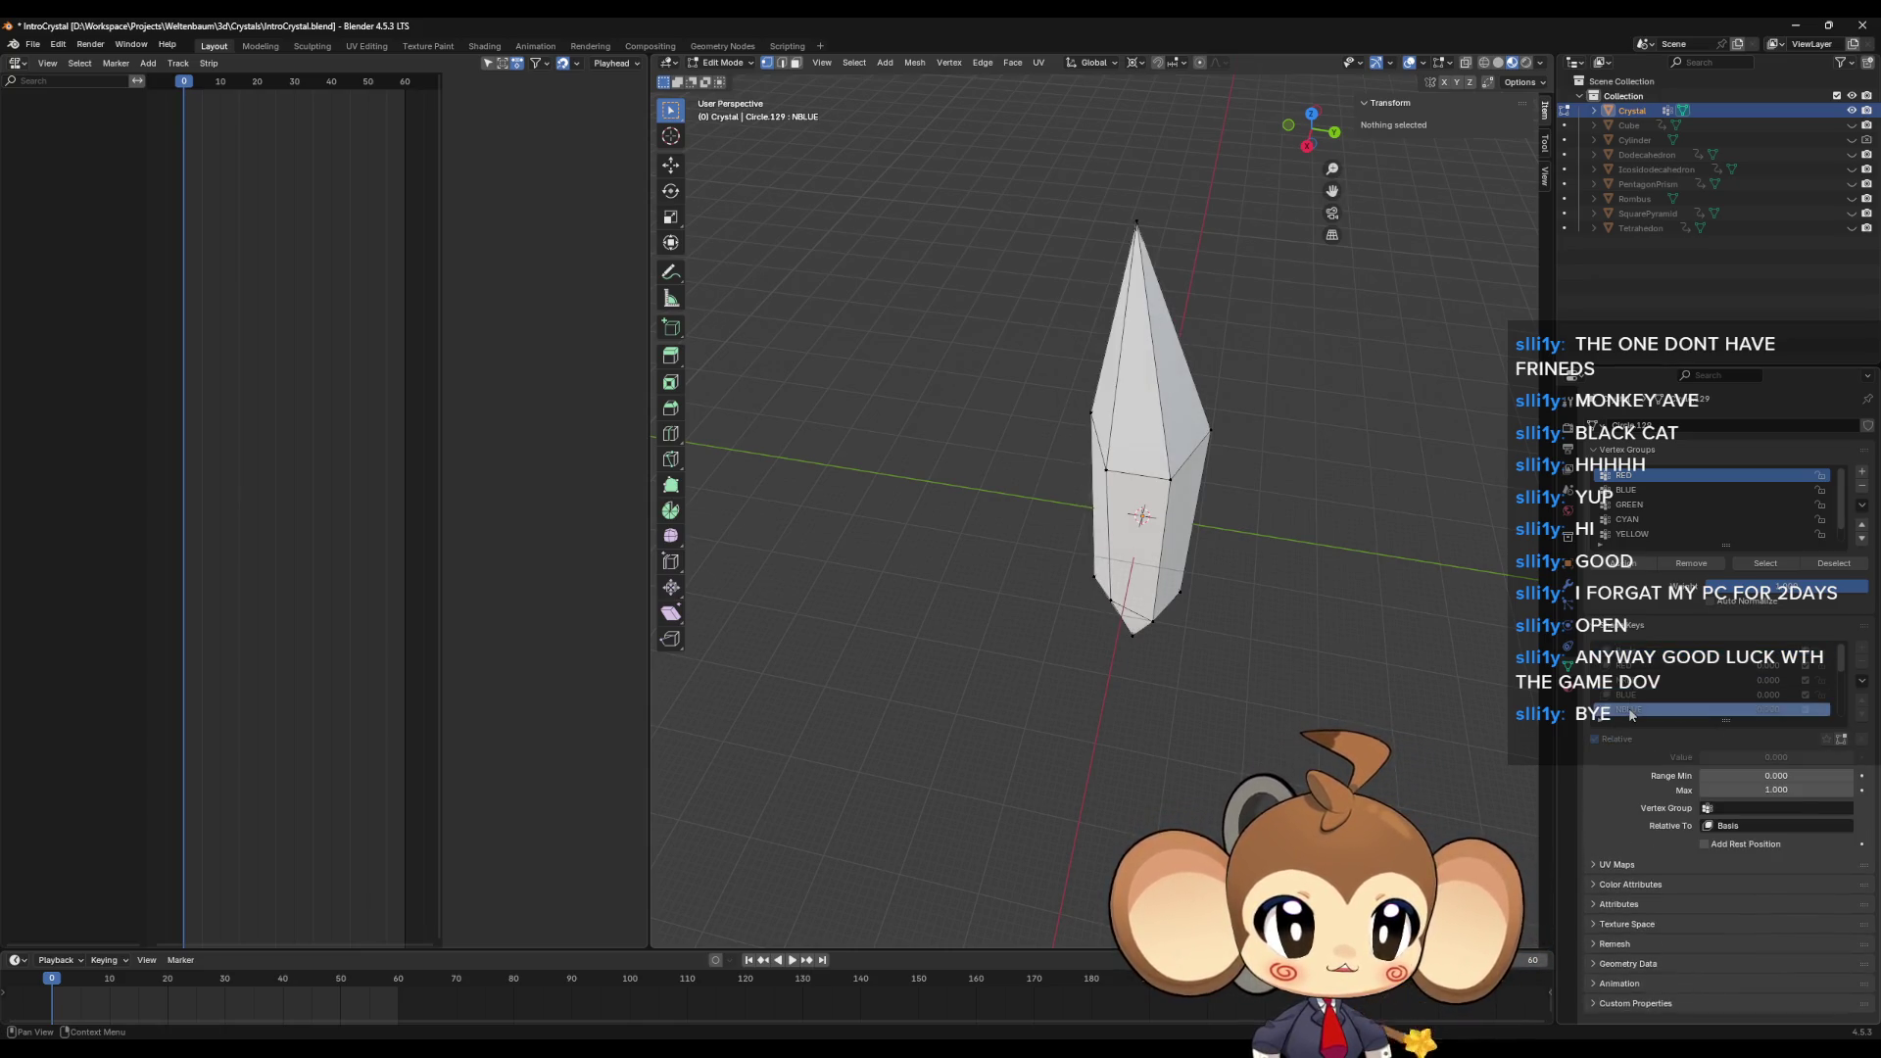
Step: With the crystal viewed upright, preview the BLUE, NRED and BLUE shape keys, finishing on RED
middle_click_drag(1391, 676, 1310, 653)
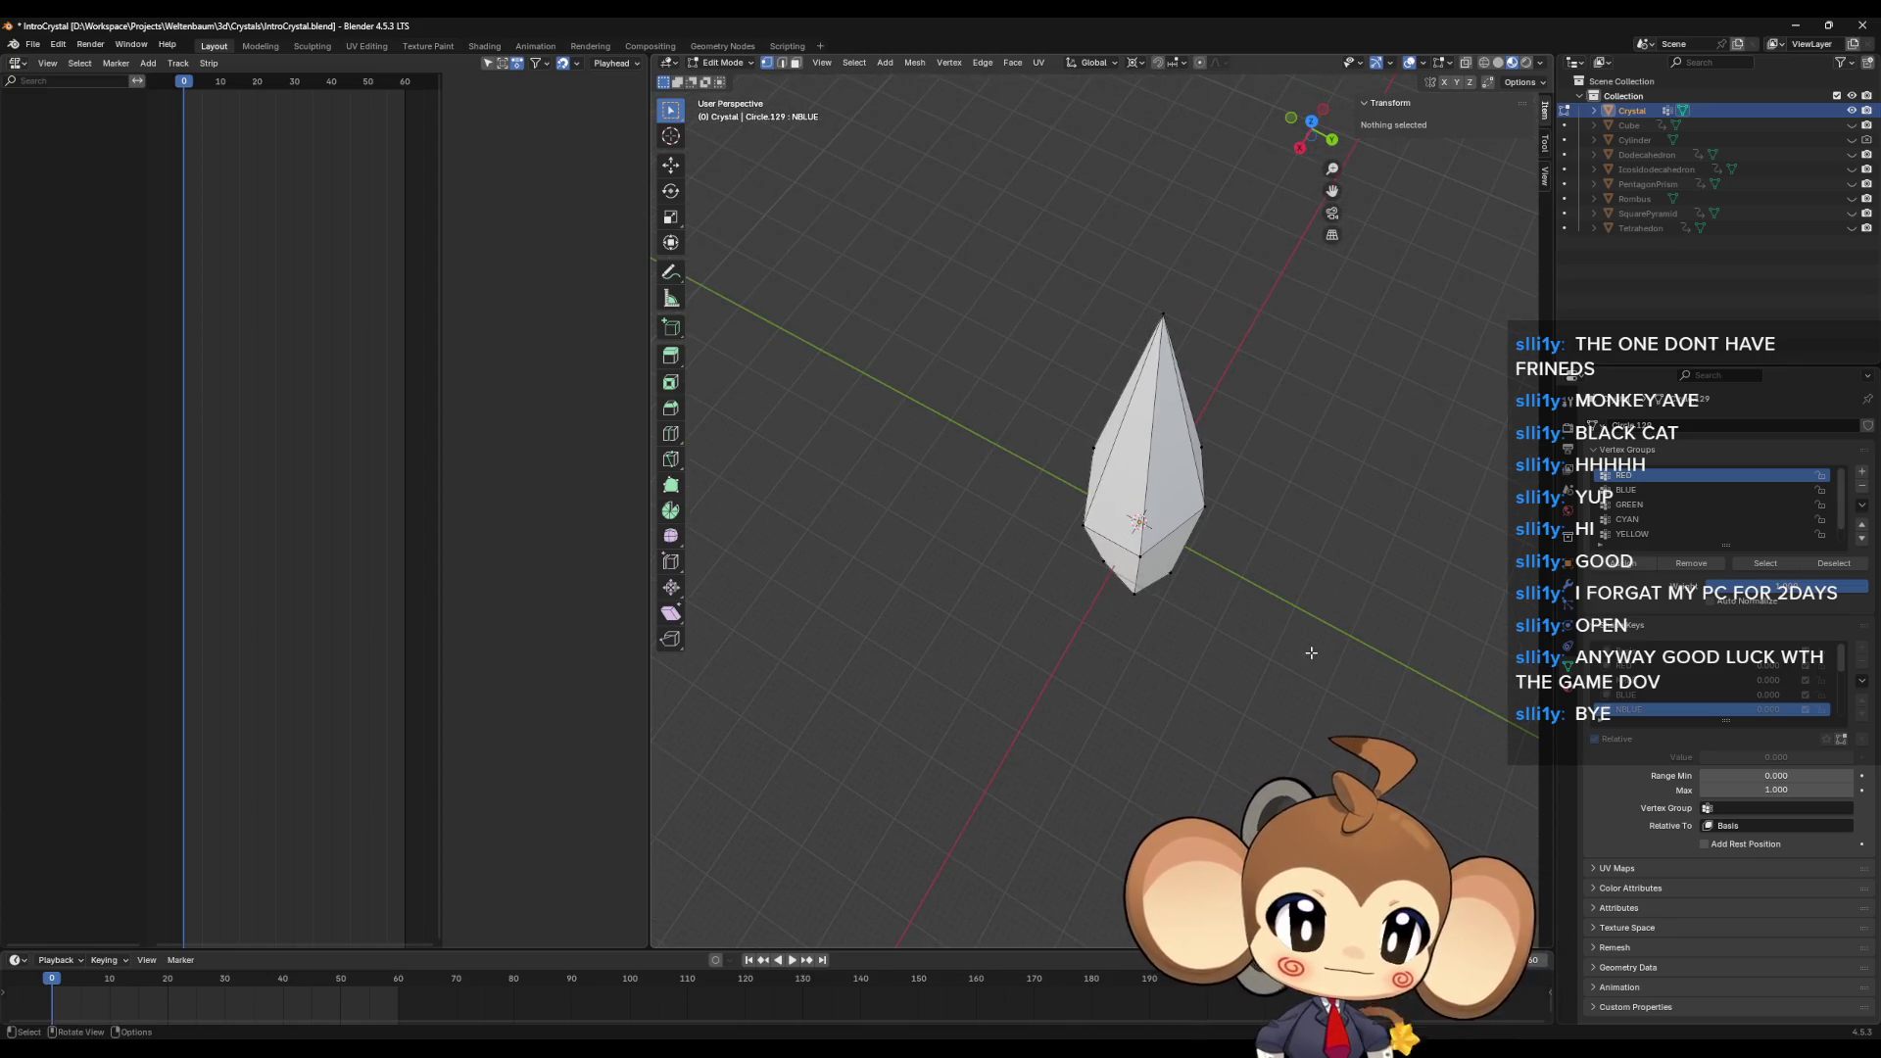
scroll(1660, 696, "down", 2)
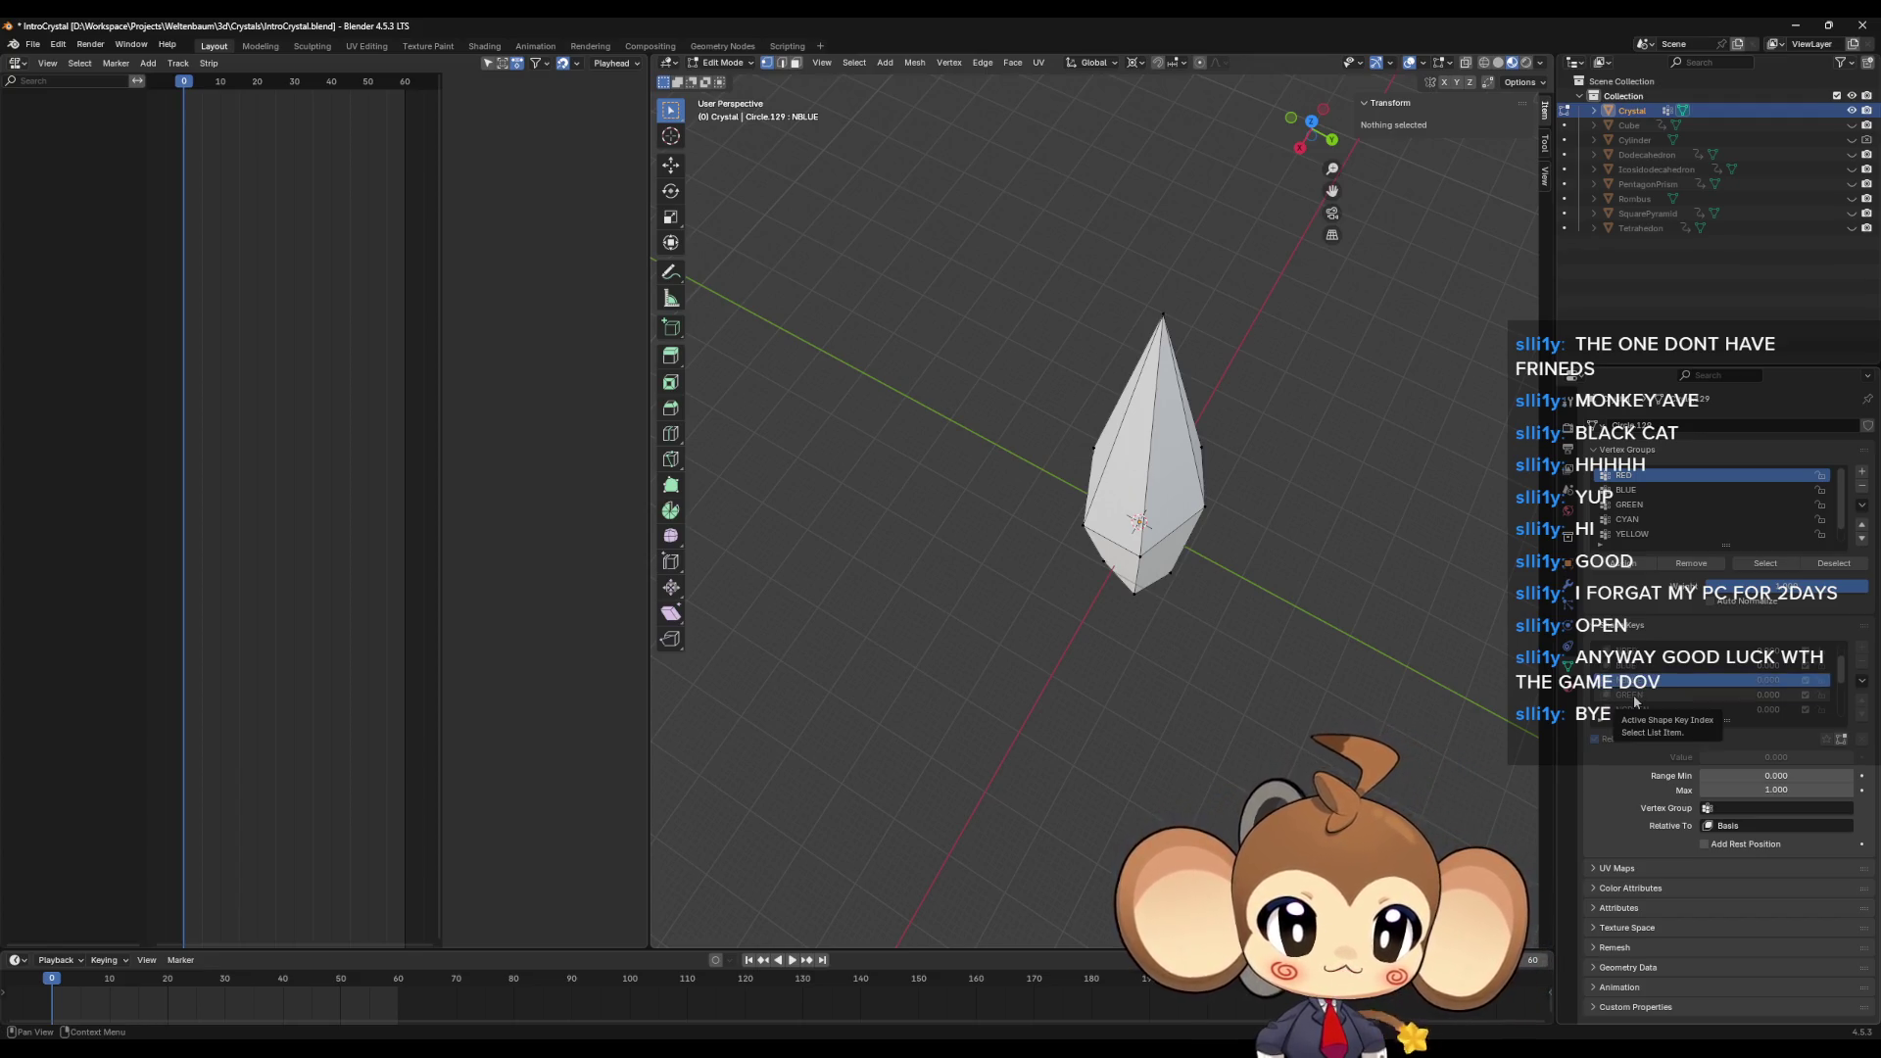
mouse_move(1205, 608)
middle_mouse_down()
mouse_move(1267, 567)
mouse_move(1247, 591)
mouse_move(1263, 588)
middle_mouse_up()
left_click(1646, 666)
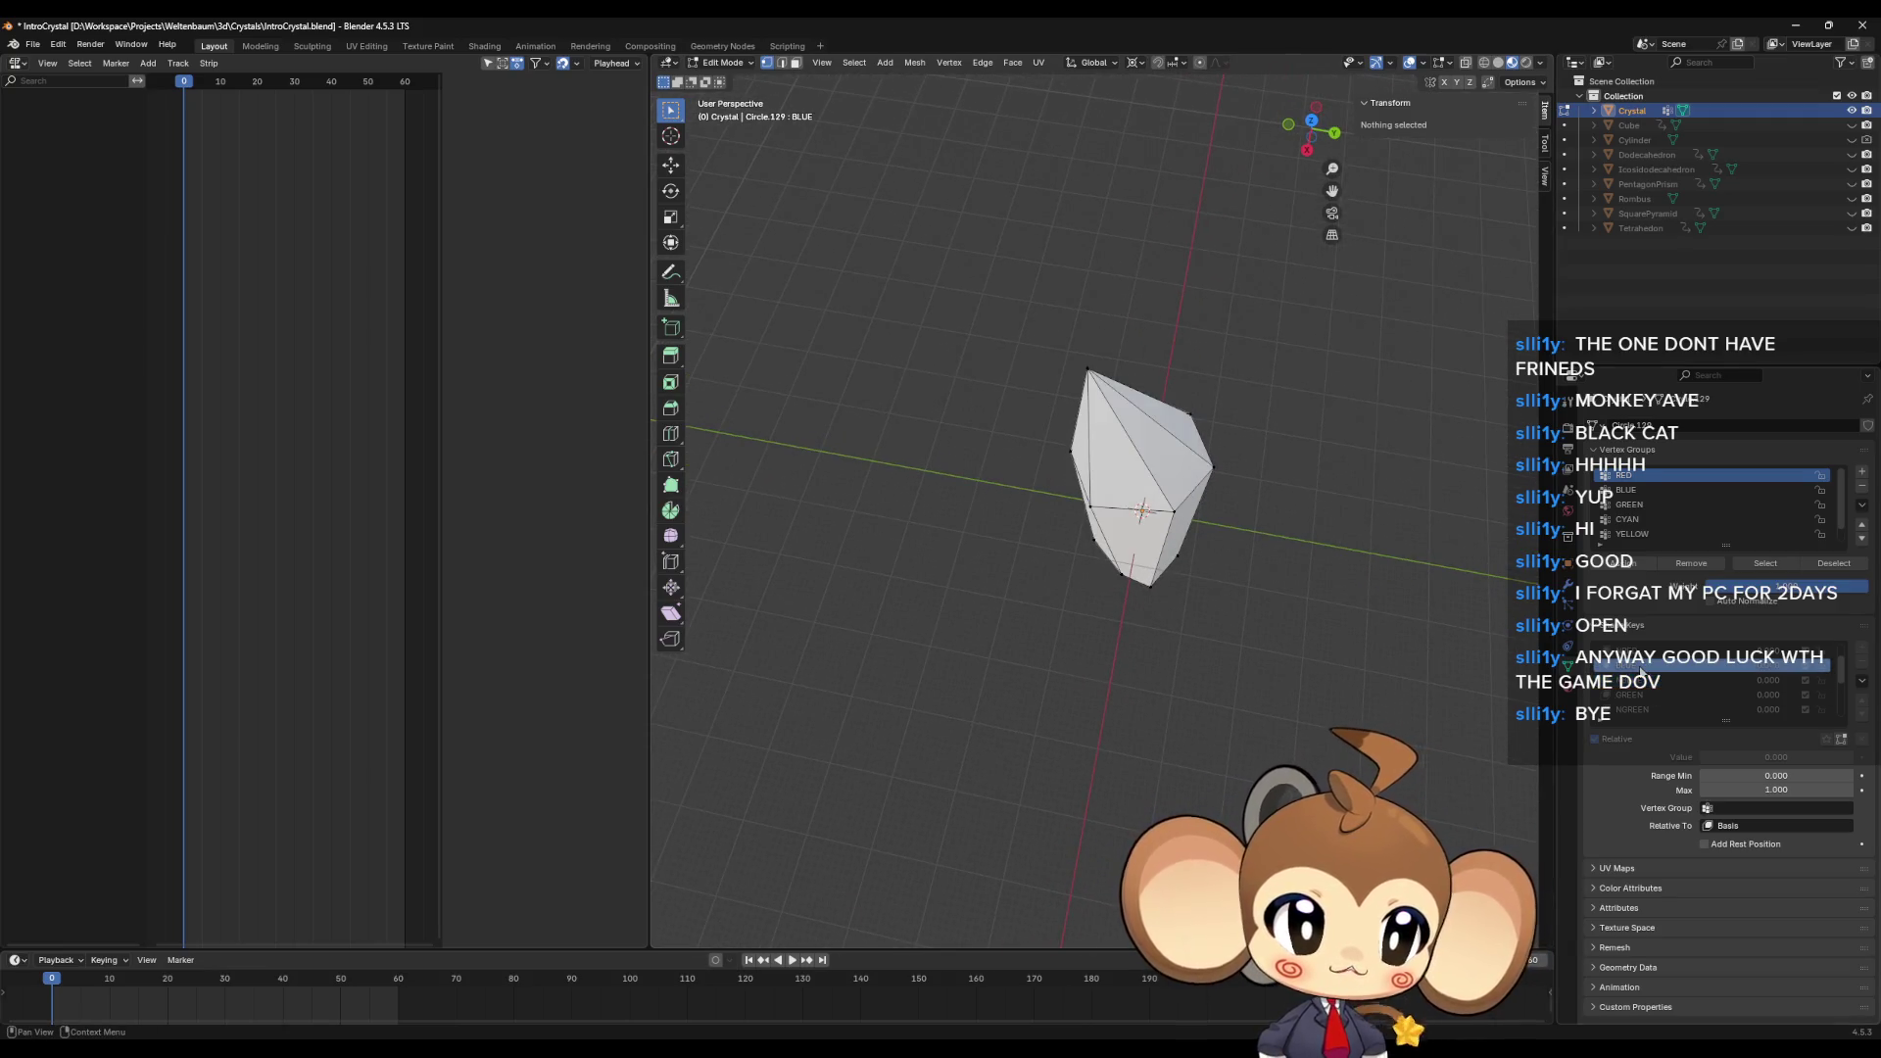
scroll(1656, 685, "up", 2)
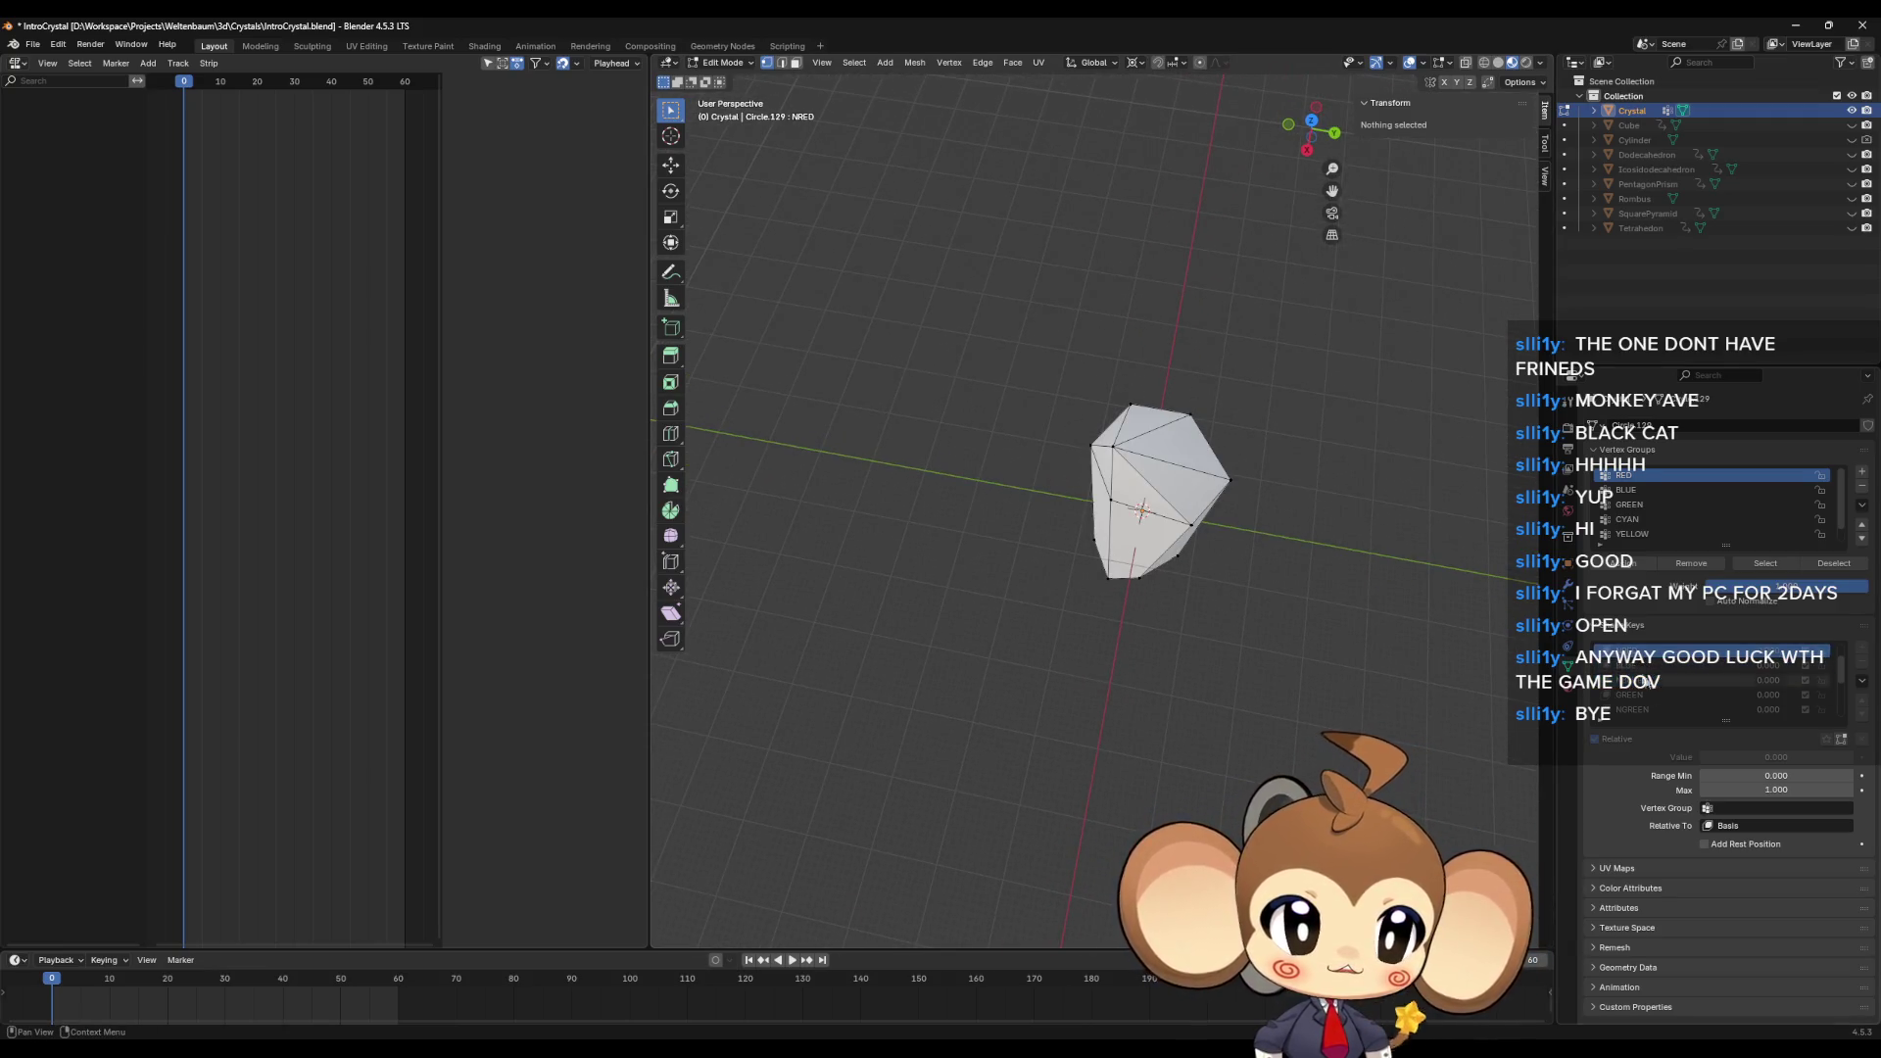
left_click(1655, 678)
left_click(1639, 693)
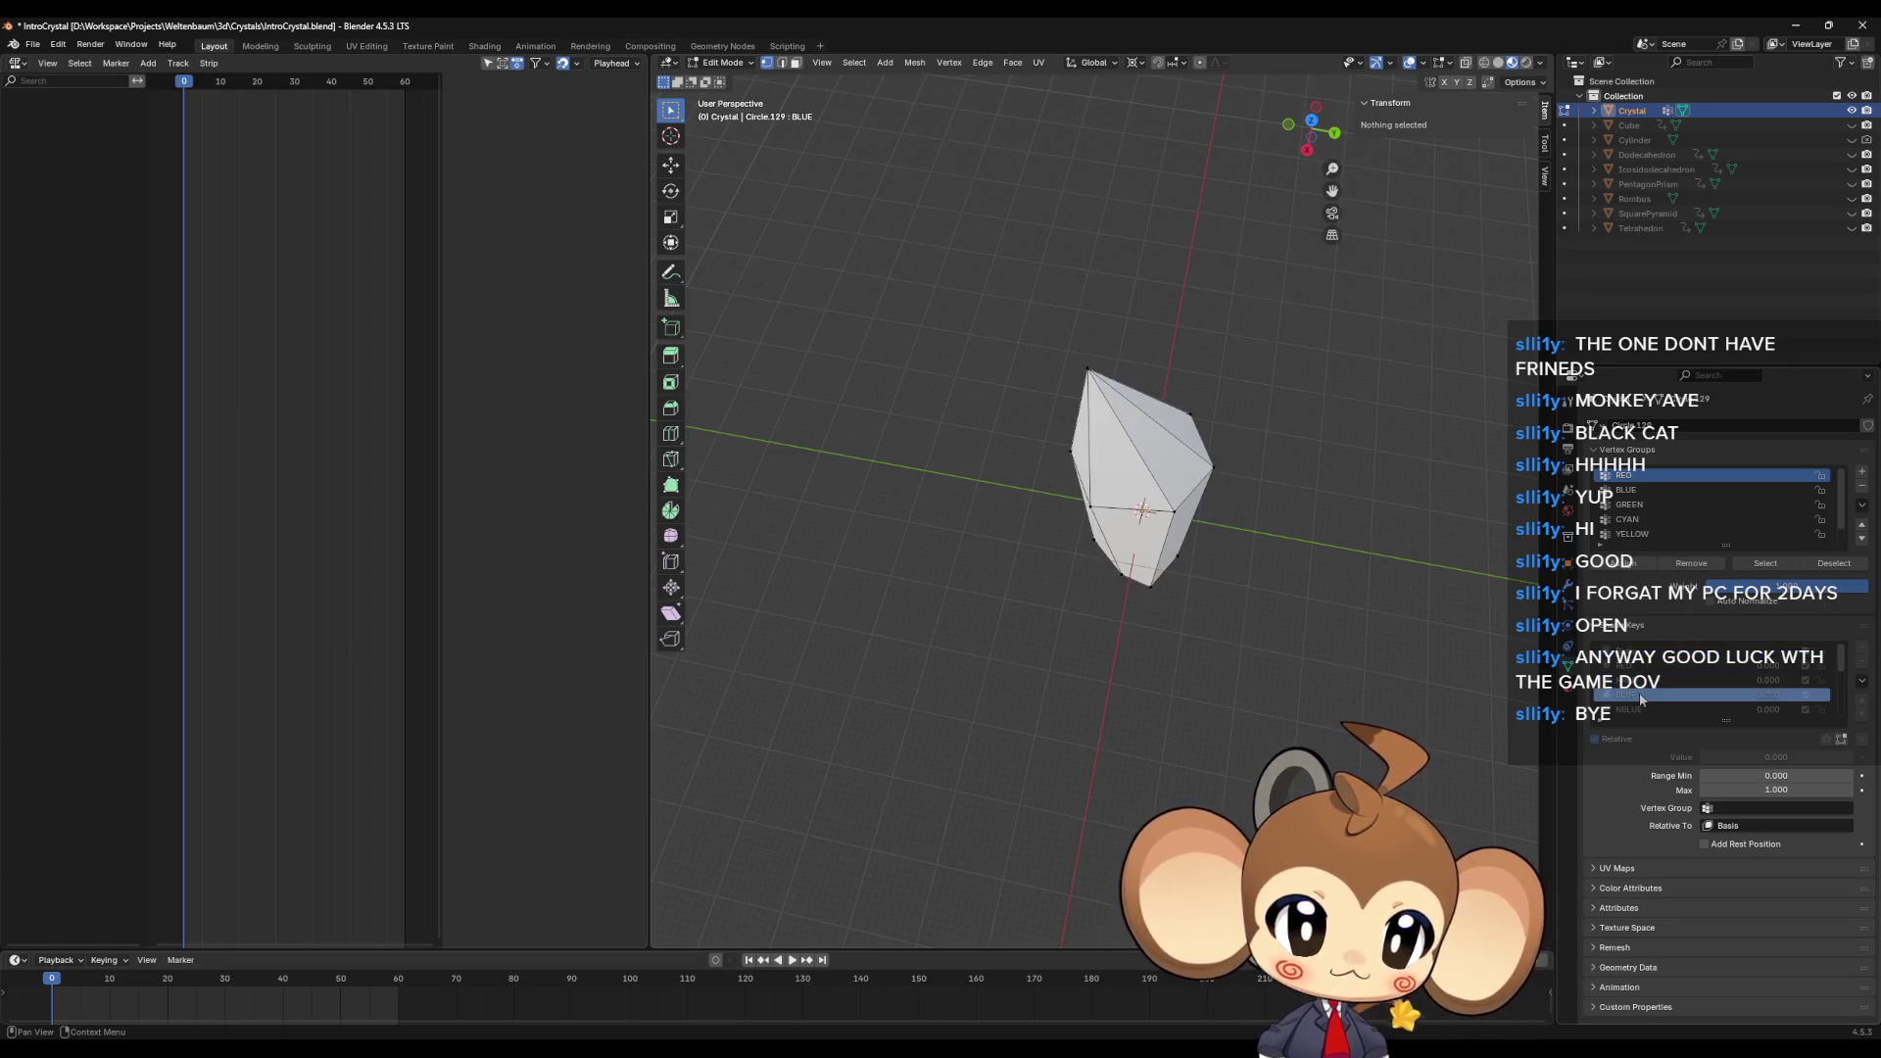
scroll(1641, 698, "up", 3, "ctrl")
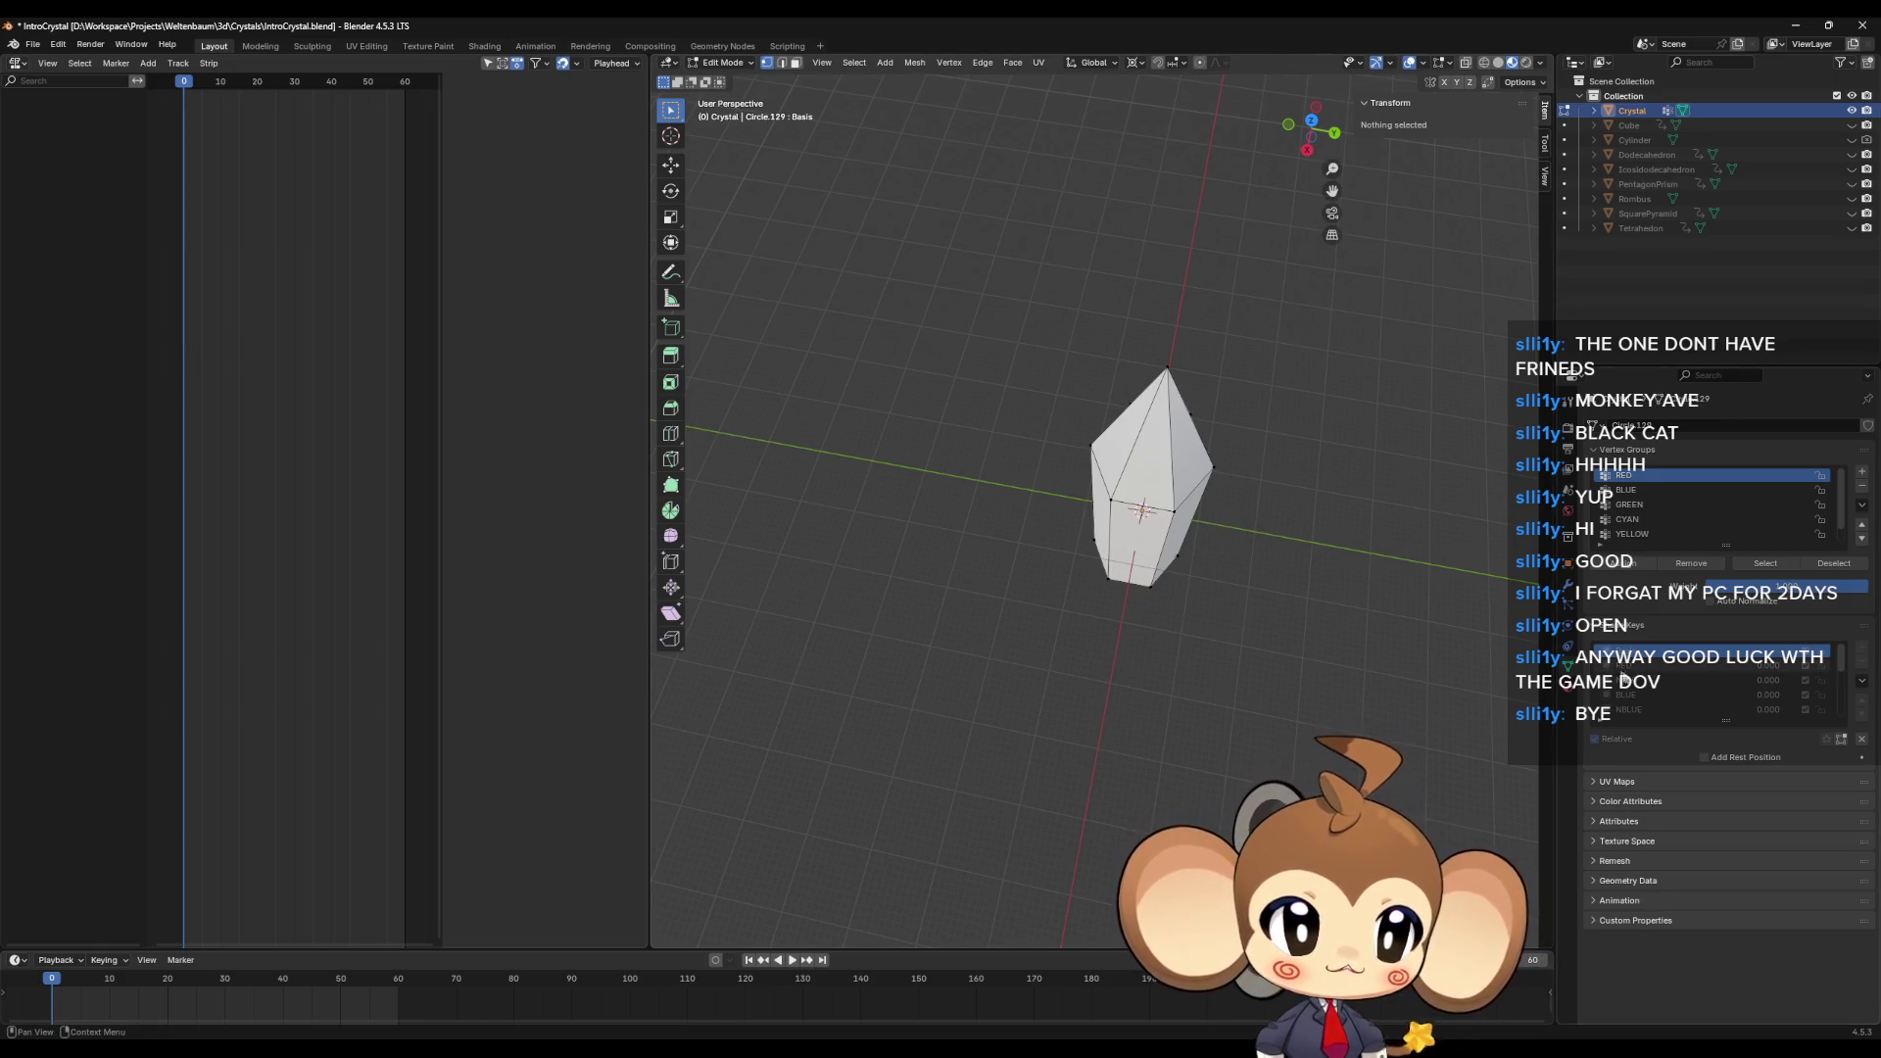
left_click(1637, 670)
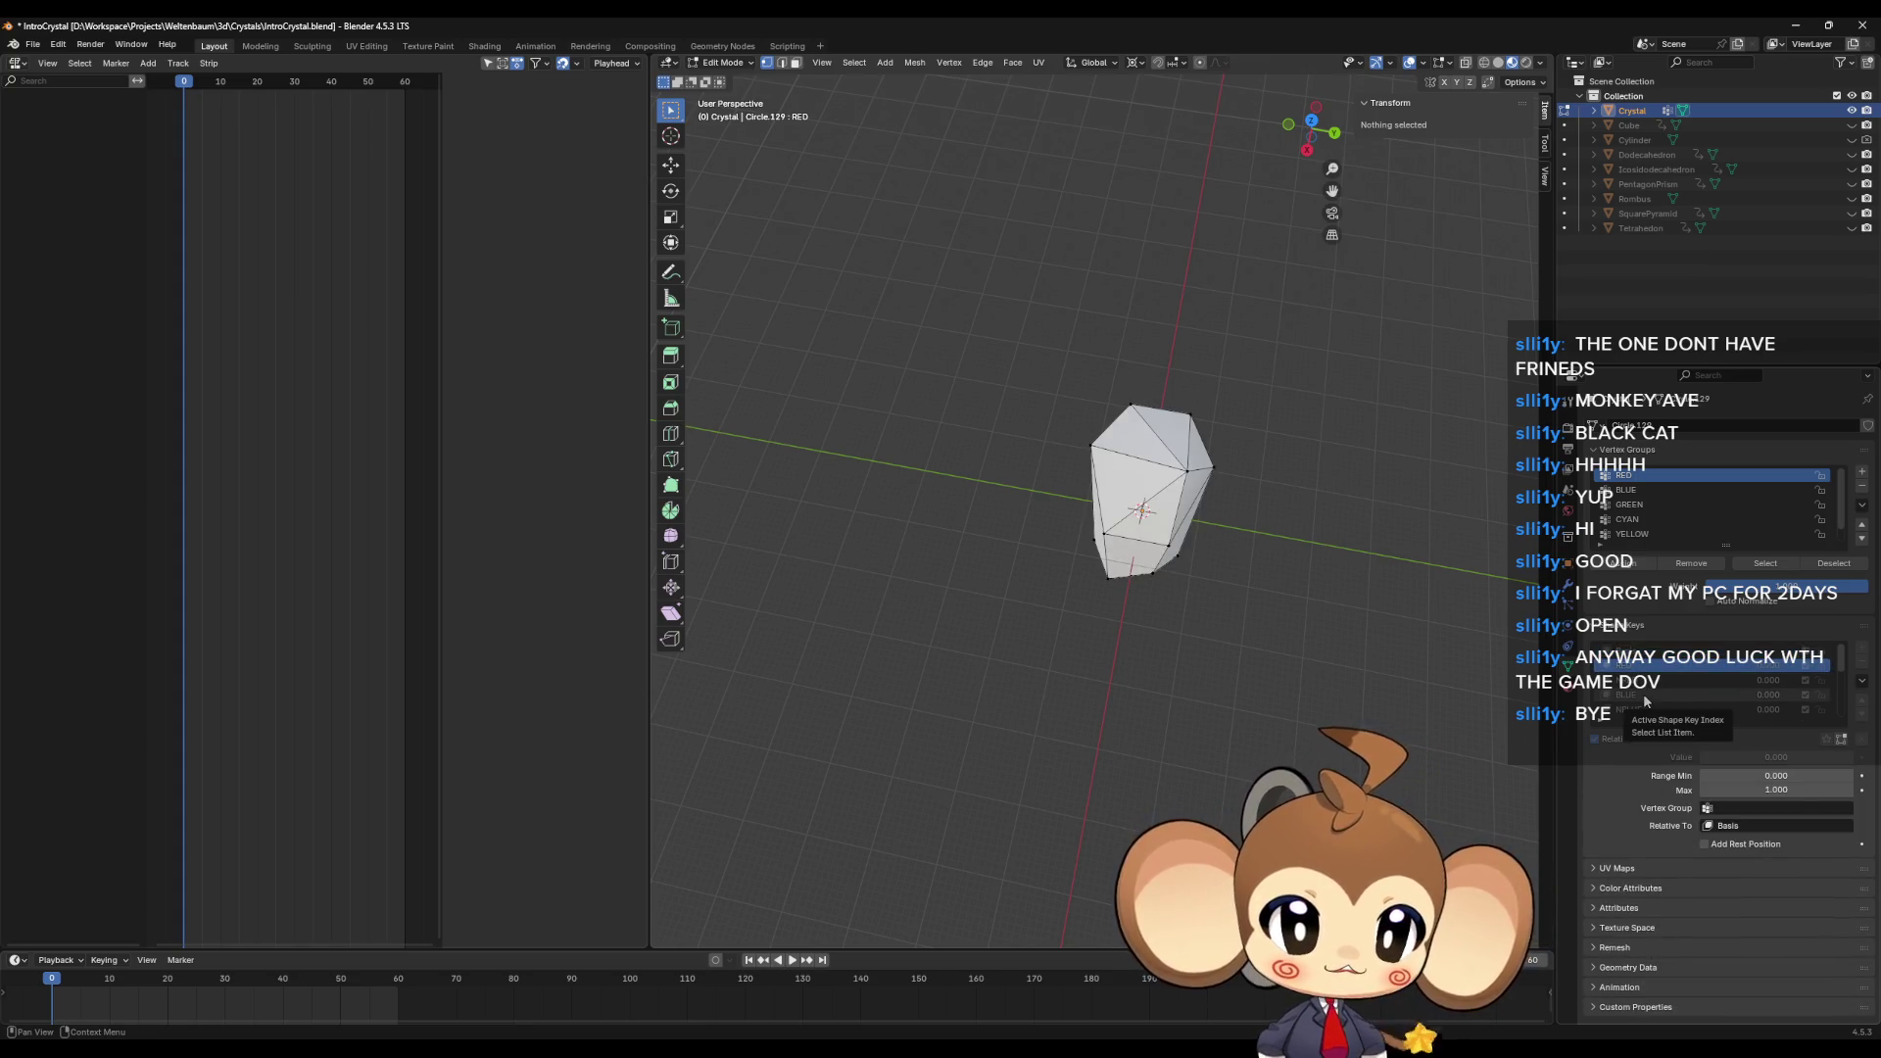
Step: Preview the BLUE and GREEN shape keys on the crystal, then clear the vertex selection
left_click(1645, 695)
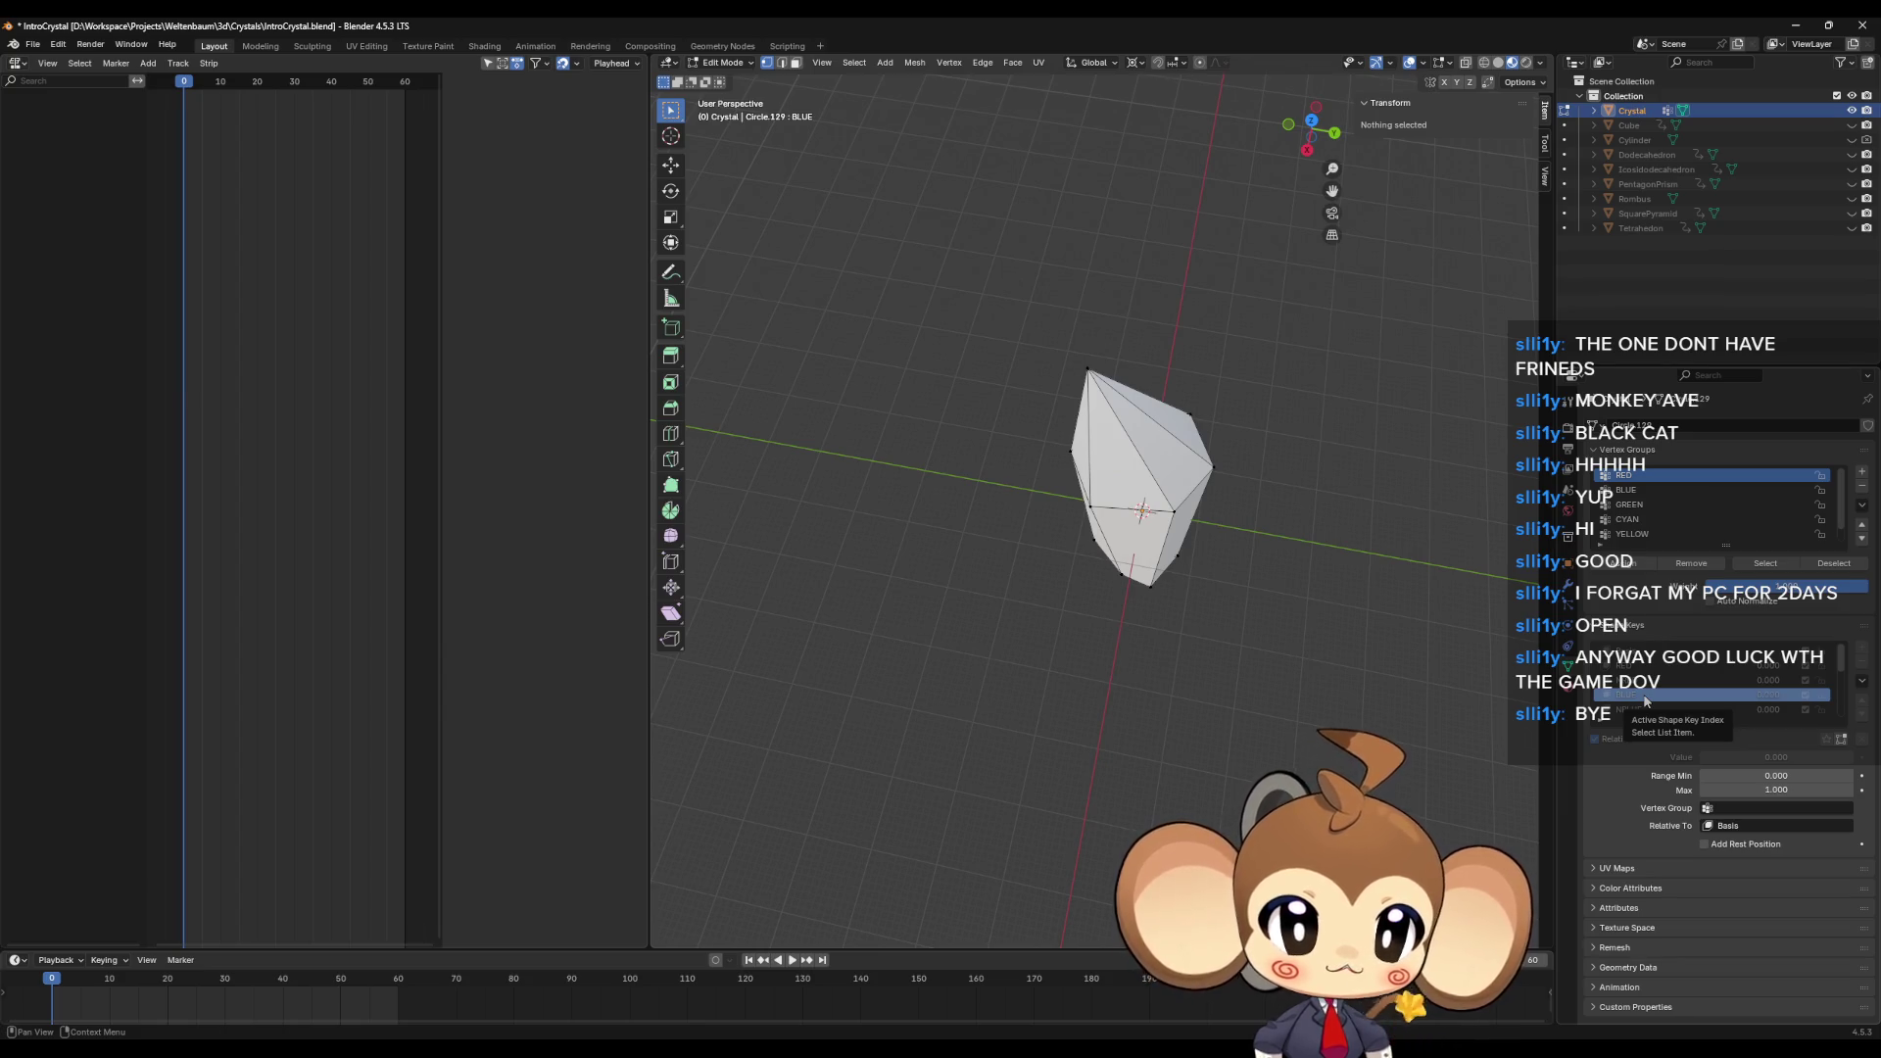
left_click(1070, 451)
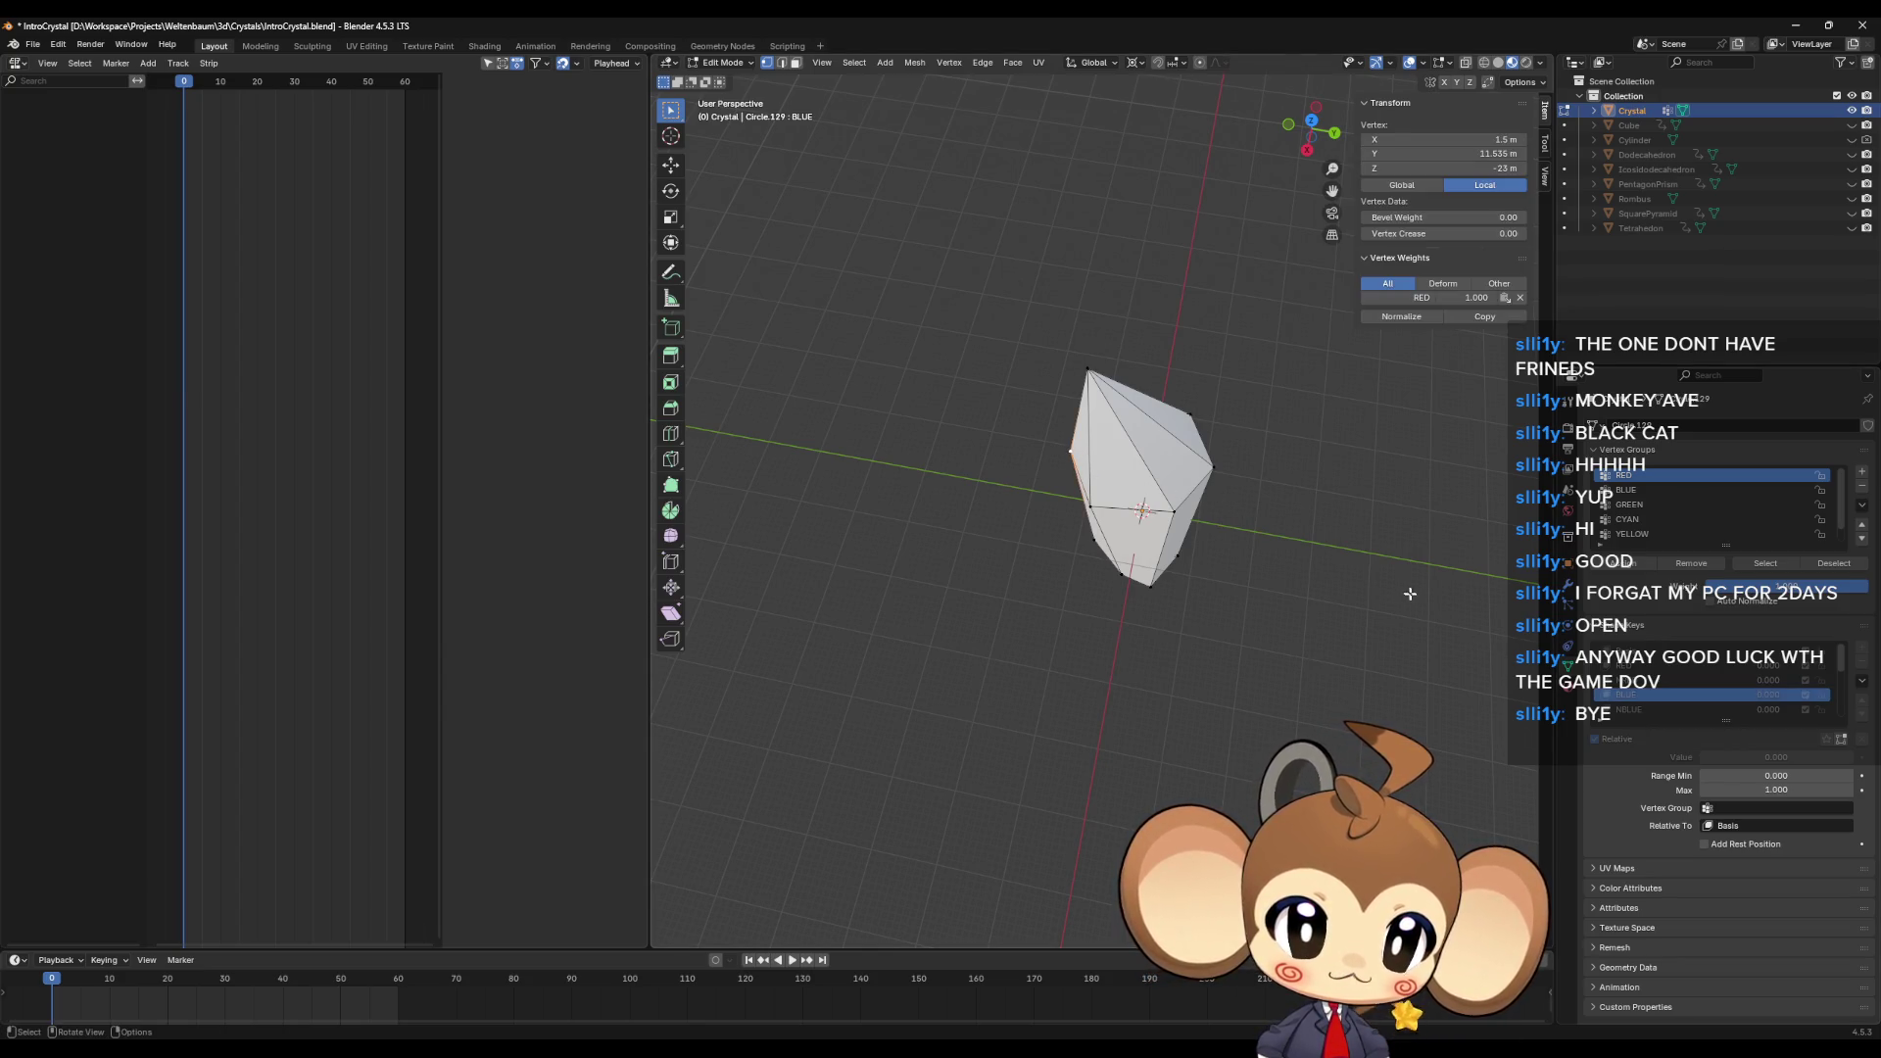
scroll(1654, 702, "down", 2)
left_click(1642, 698)
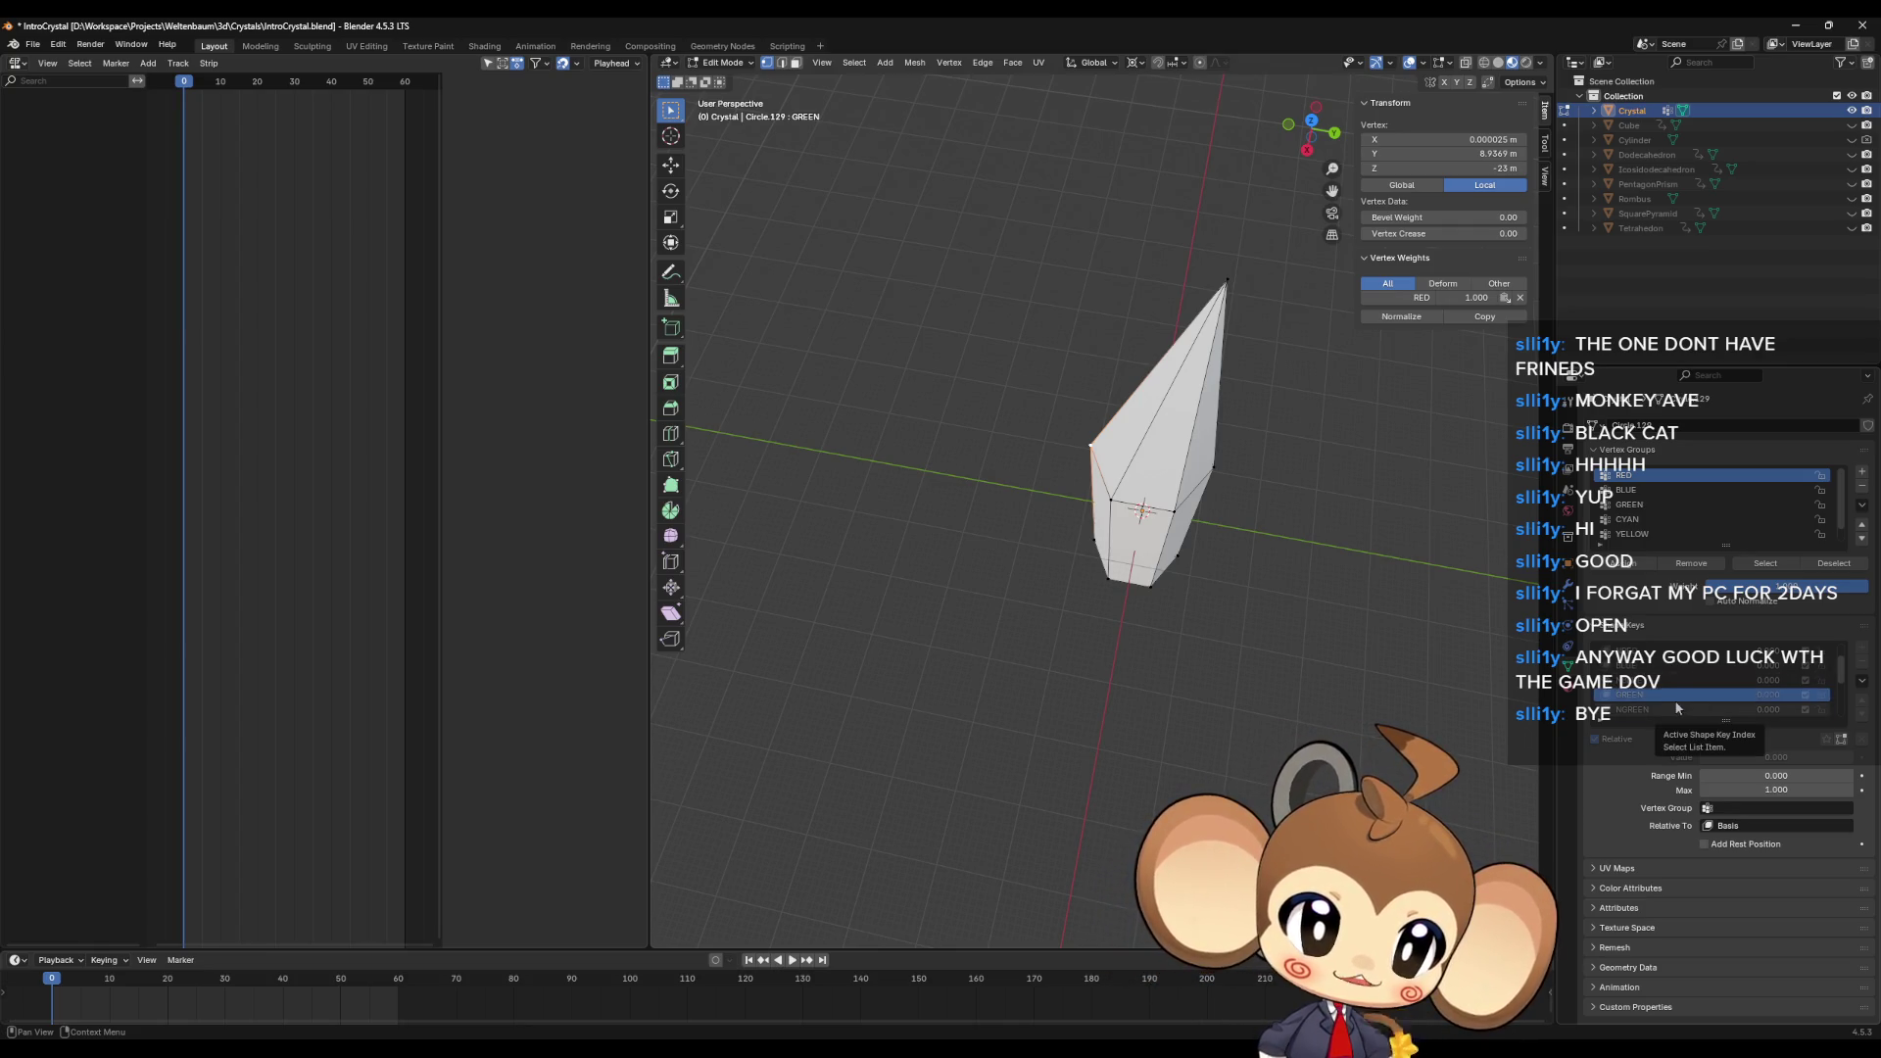
scroll(1673, 700, "down", 2)
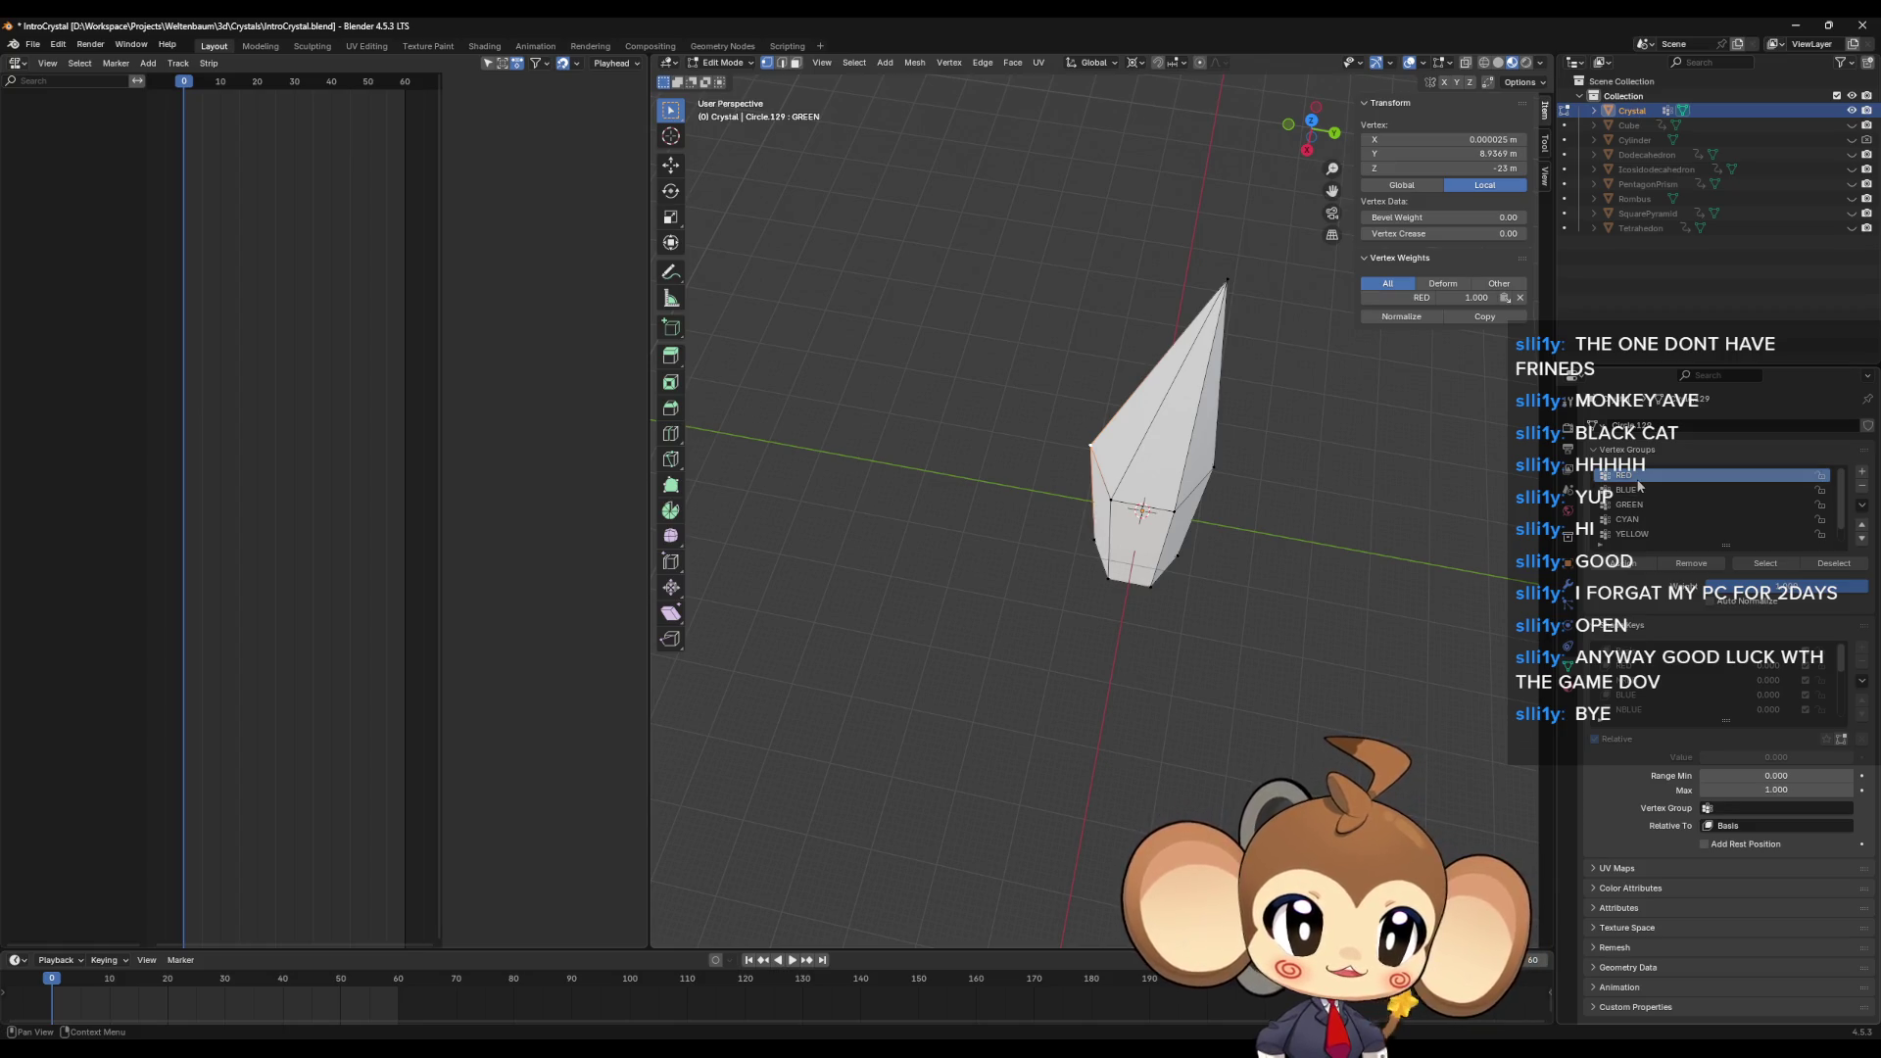
mouse_move(1366, 527)
middle_mouse_down()
mouse_move(1396, 521)
mouse_move(1351, 525)
middle_mouse_up()
left_click(1410, 517)
Step: Switch to the RED shape key, inspect it from several sides, and select a right-edge vertex
left_click(1646, 666)
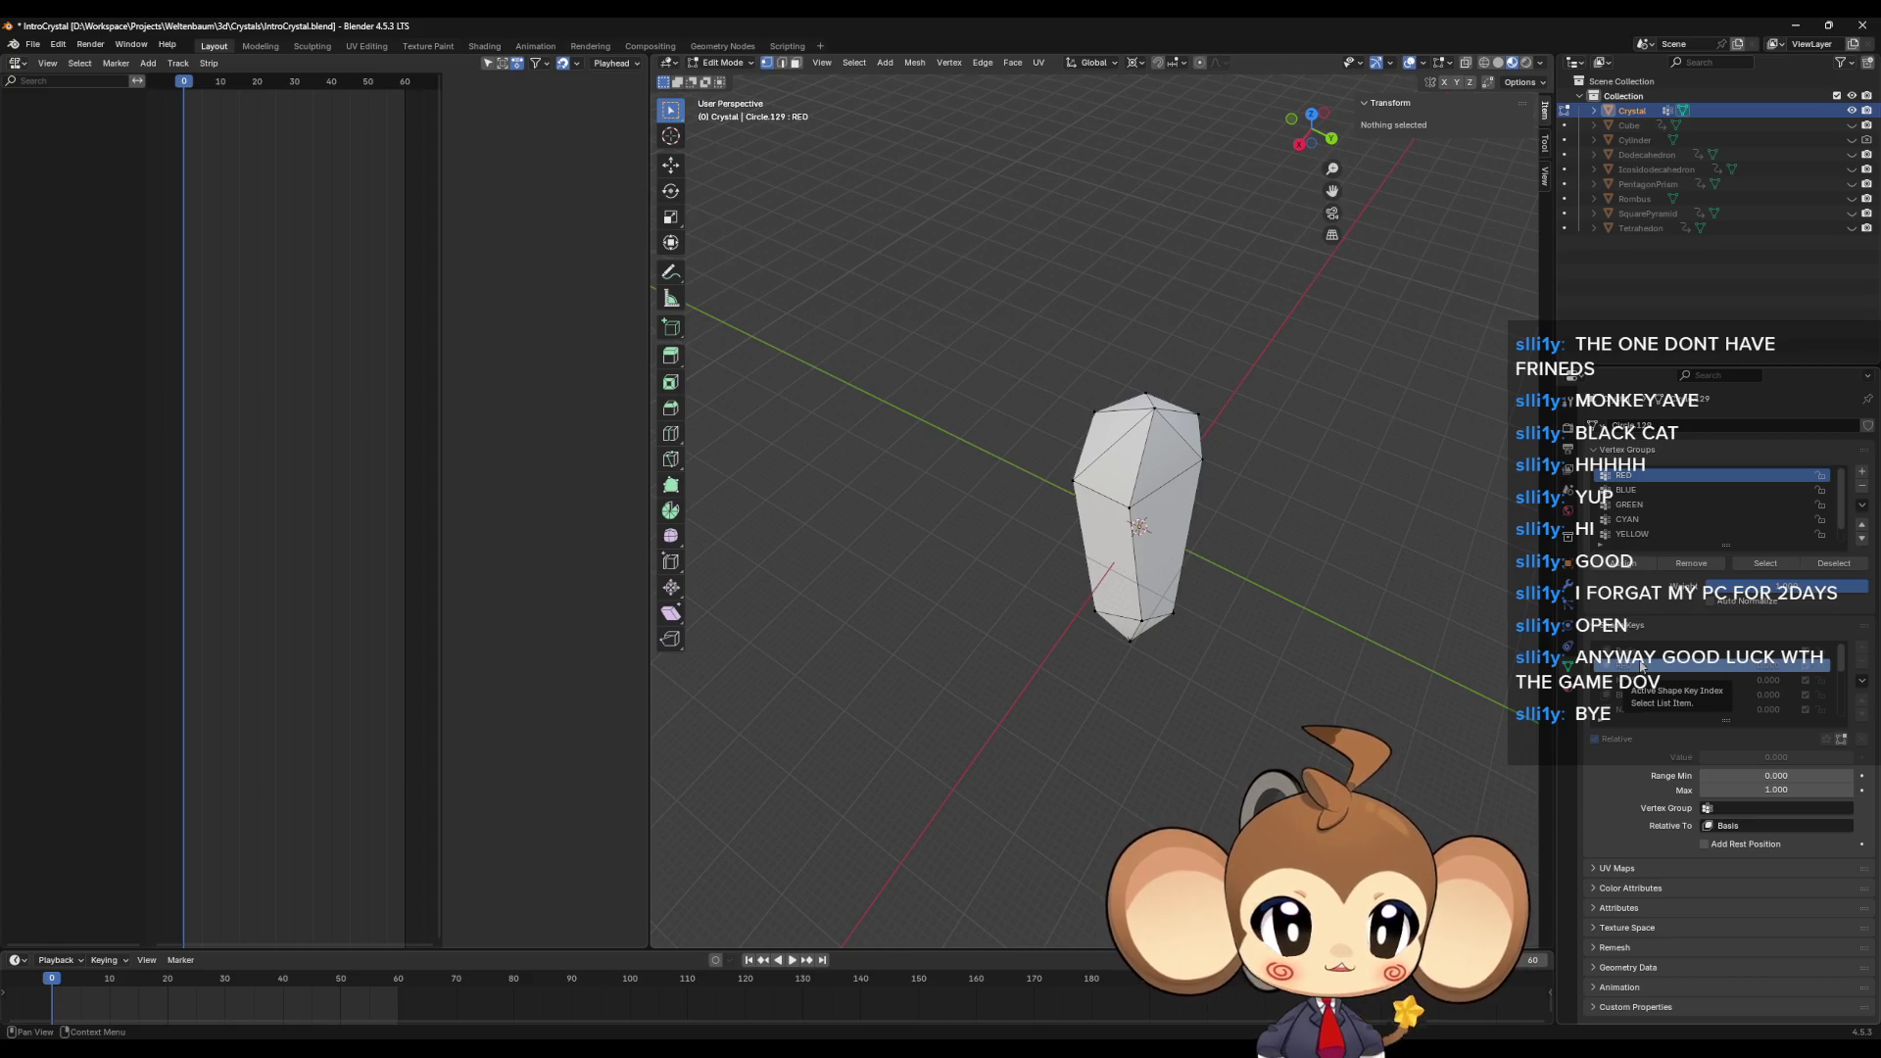
middle_click_drag(1213, 583, 1262, 585)
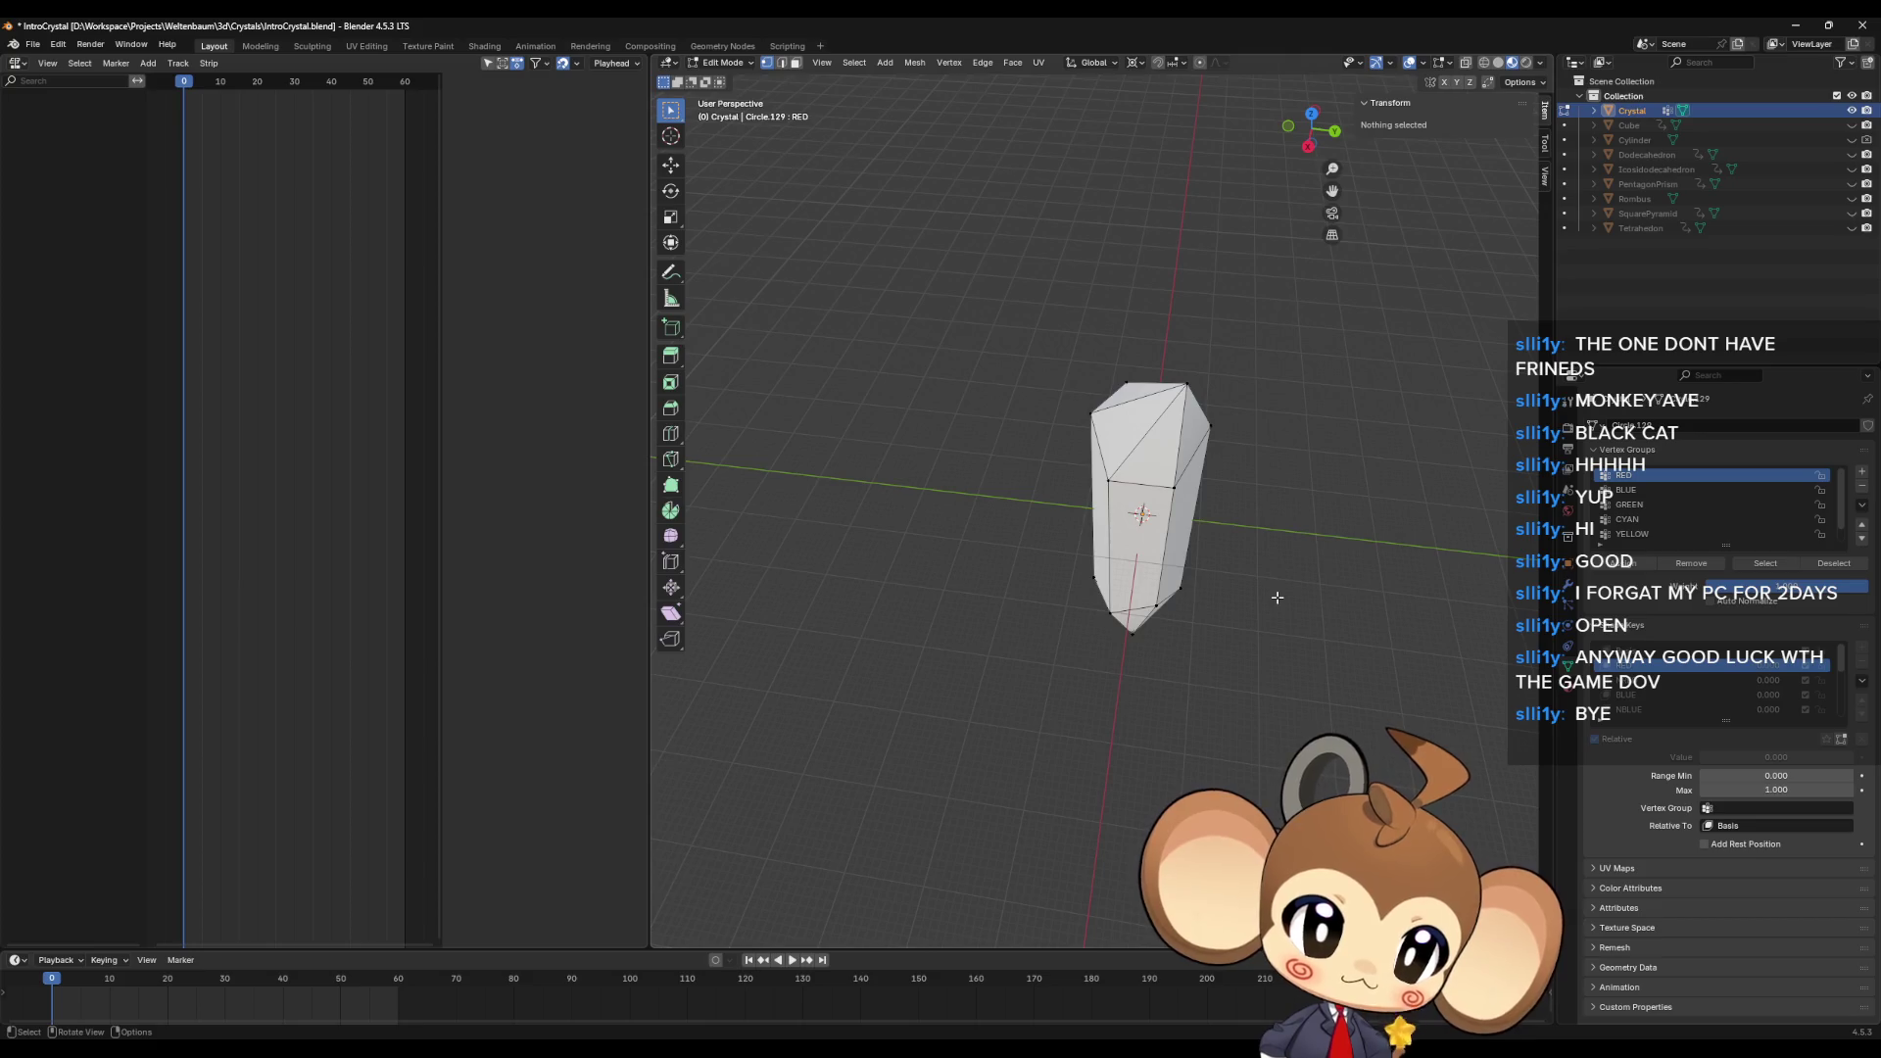
mouse_move(1320, 588)
middle_mouse_down()
mouse_move(1284, 637)
mouse_move(1324, 615)
middle_mouse_up()
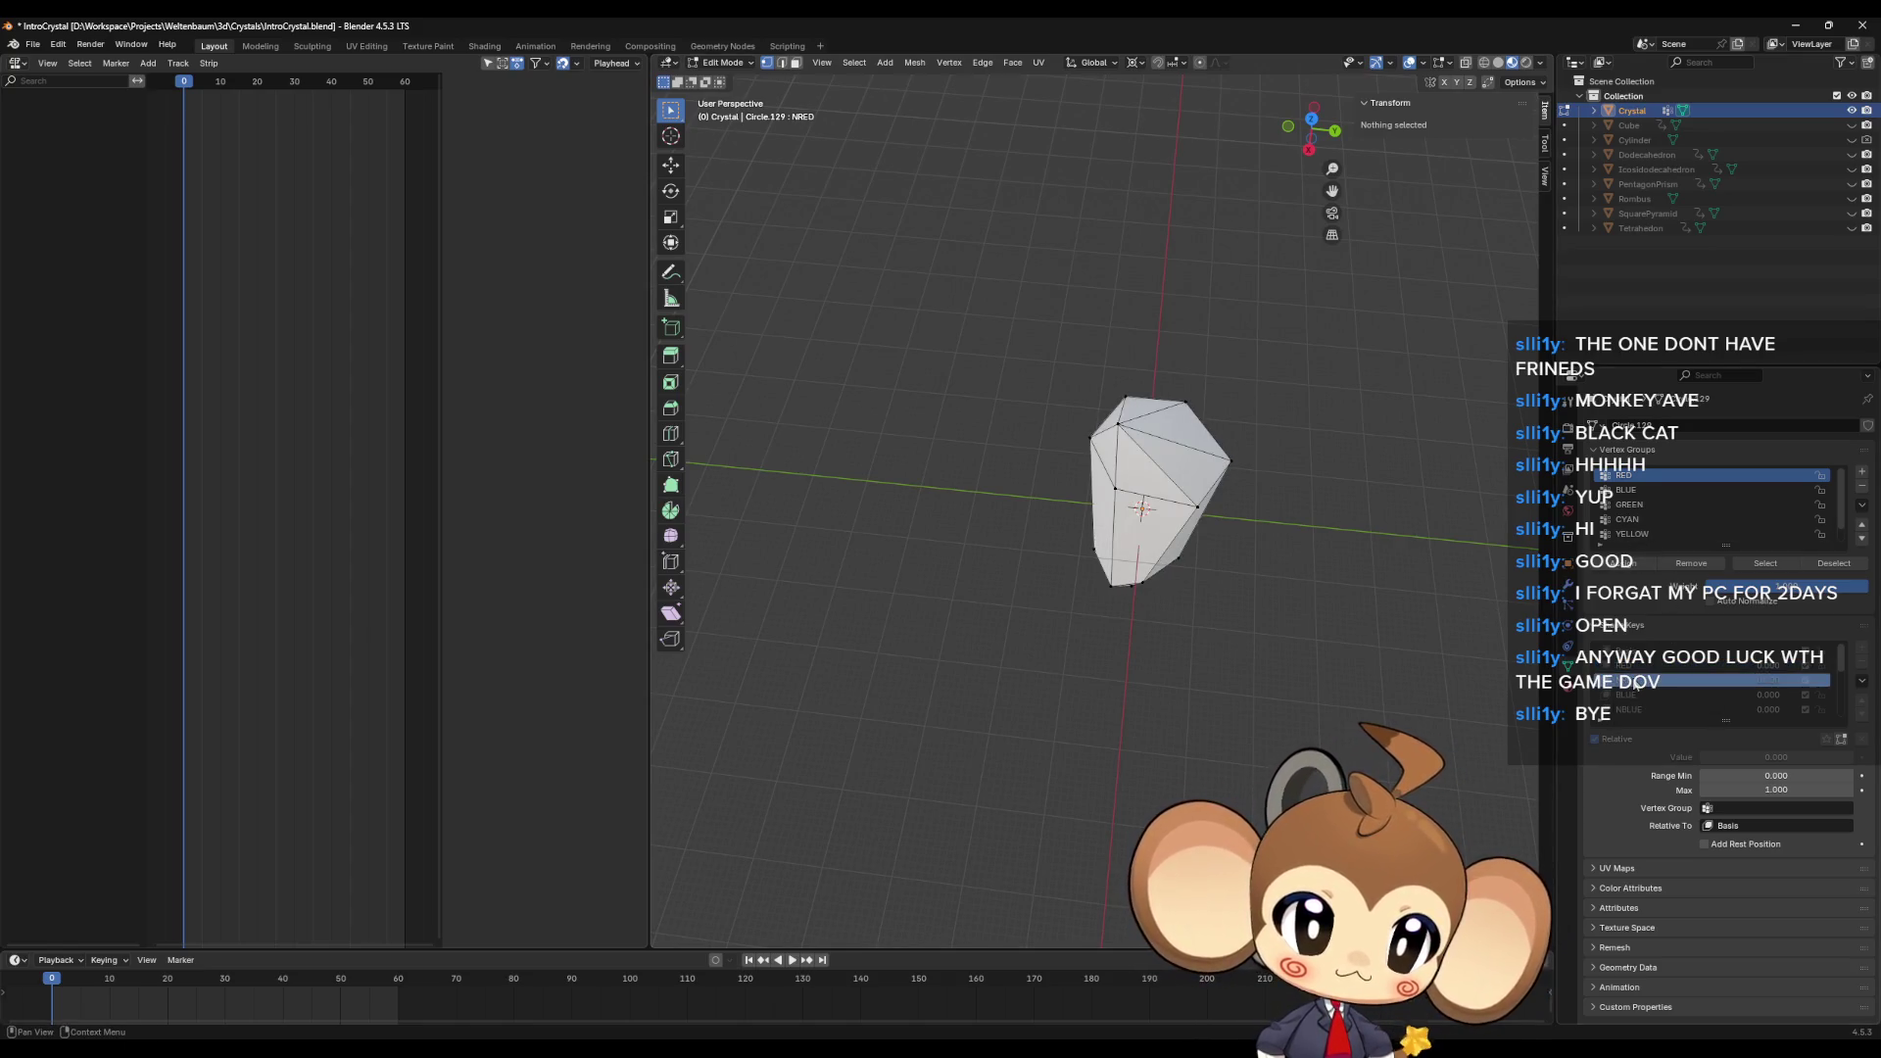
left_click(1214, 453)
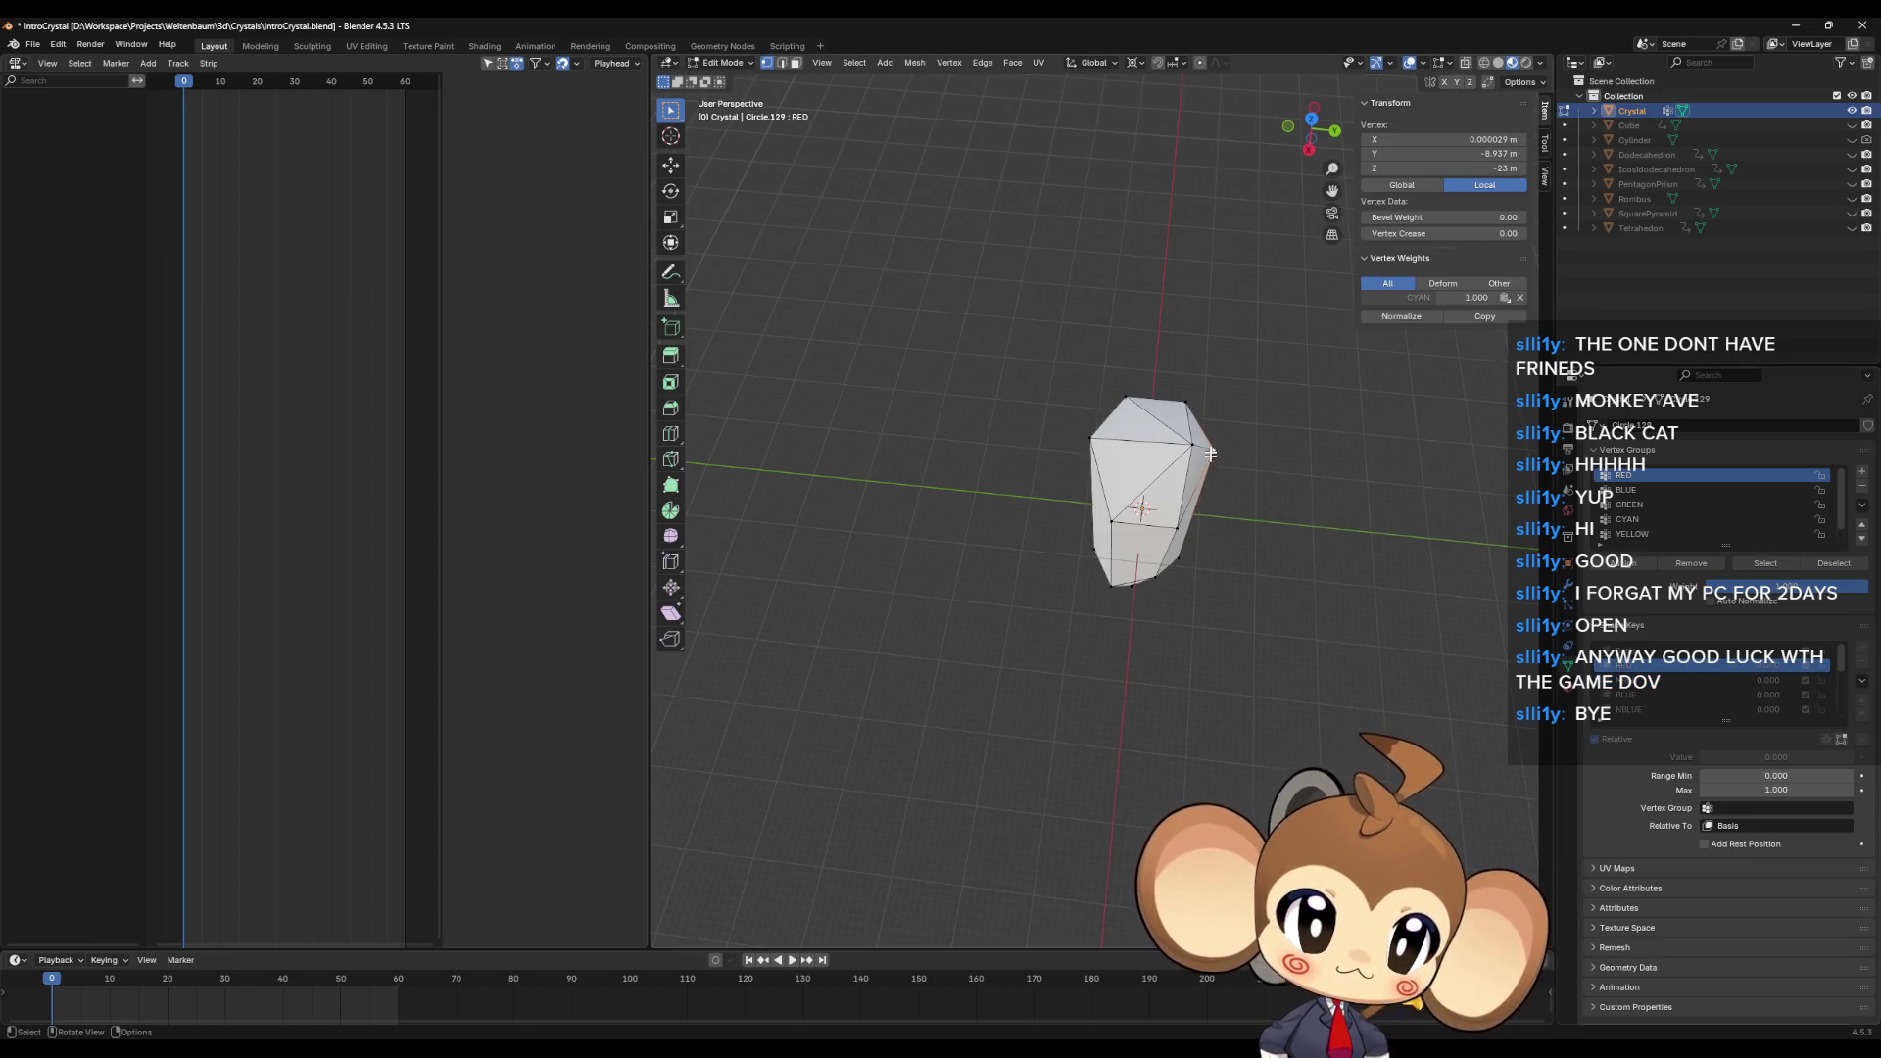
Step: Add the crystal's top vertex and front edges to the RED vertex group
key("ctrl+z")
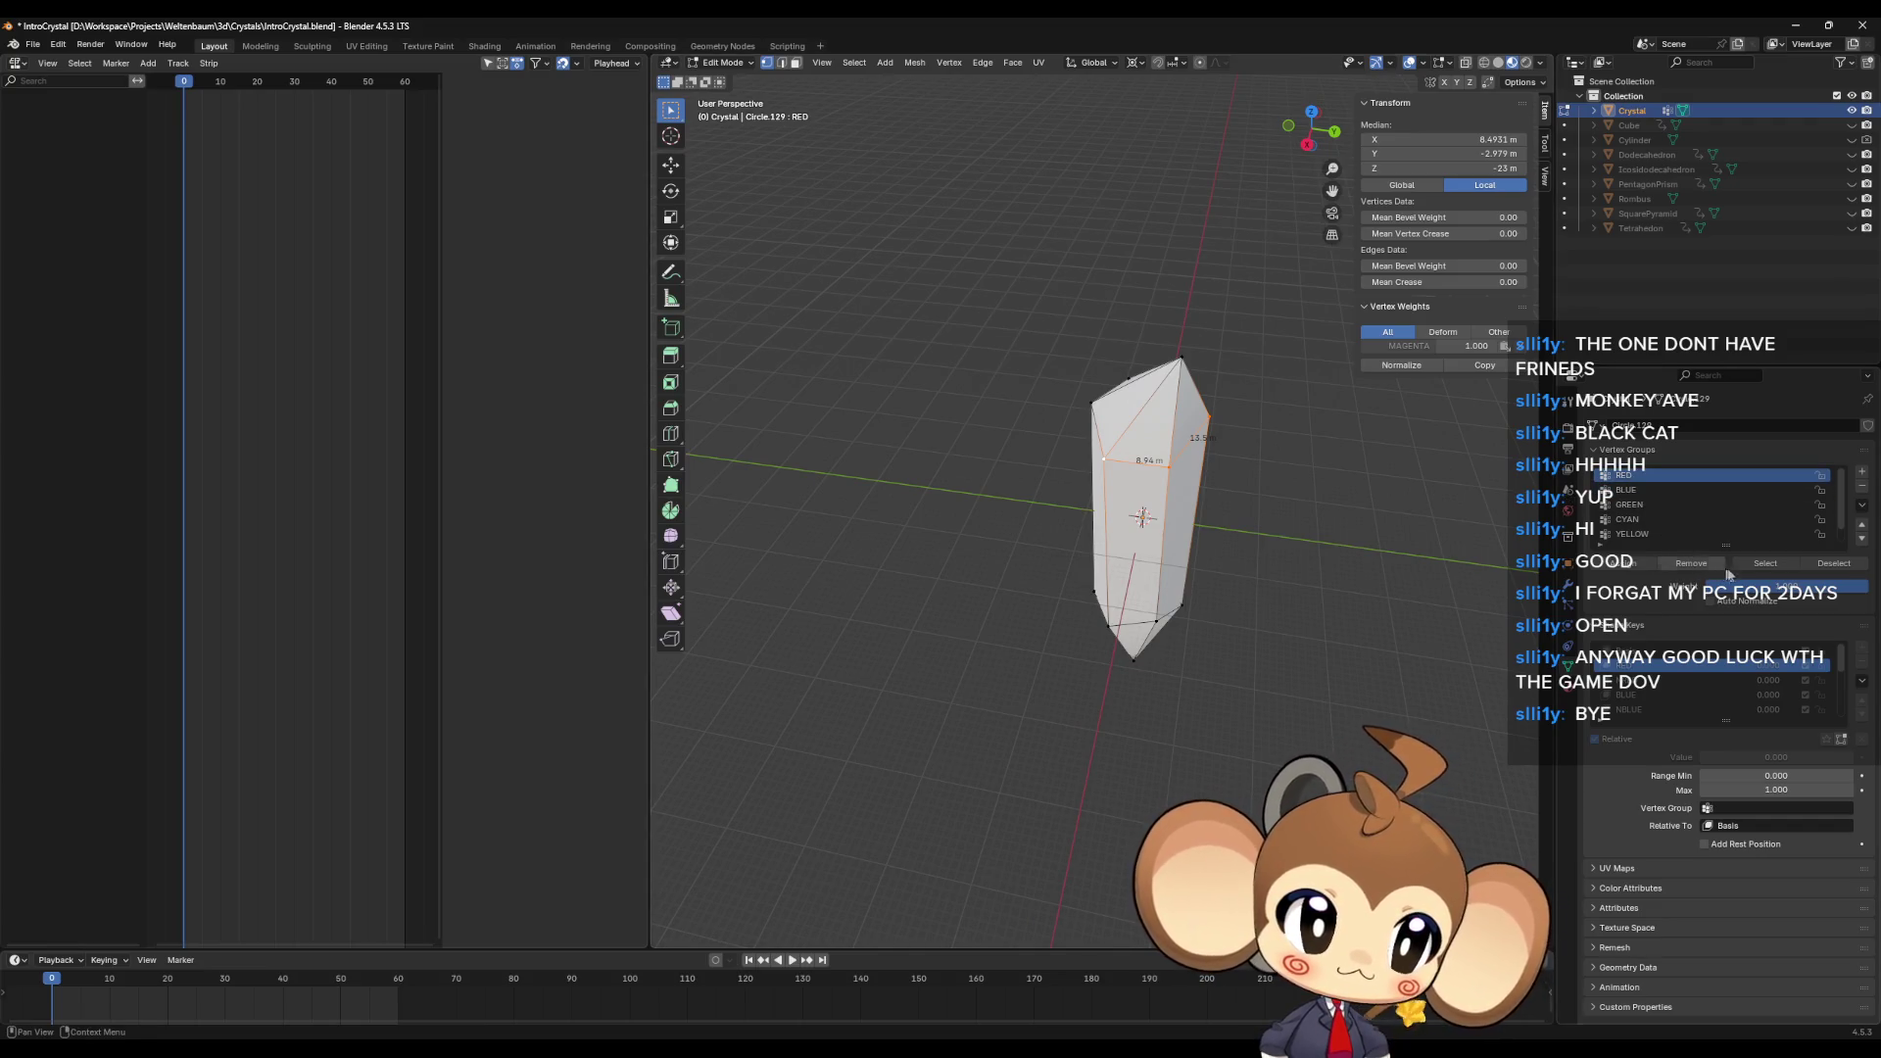
left_click(1764, 563)
left_click(1415, 596)
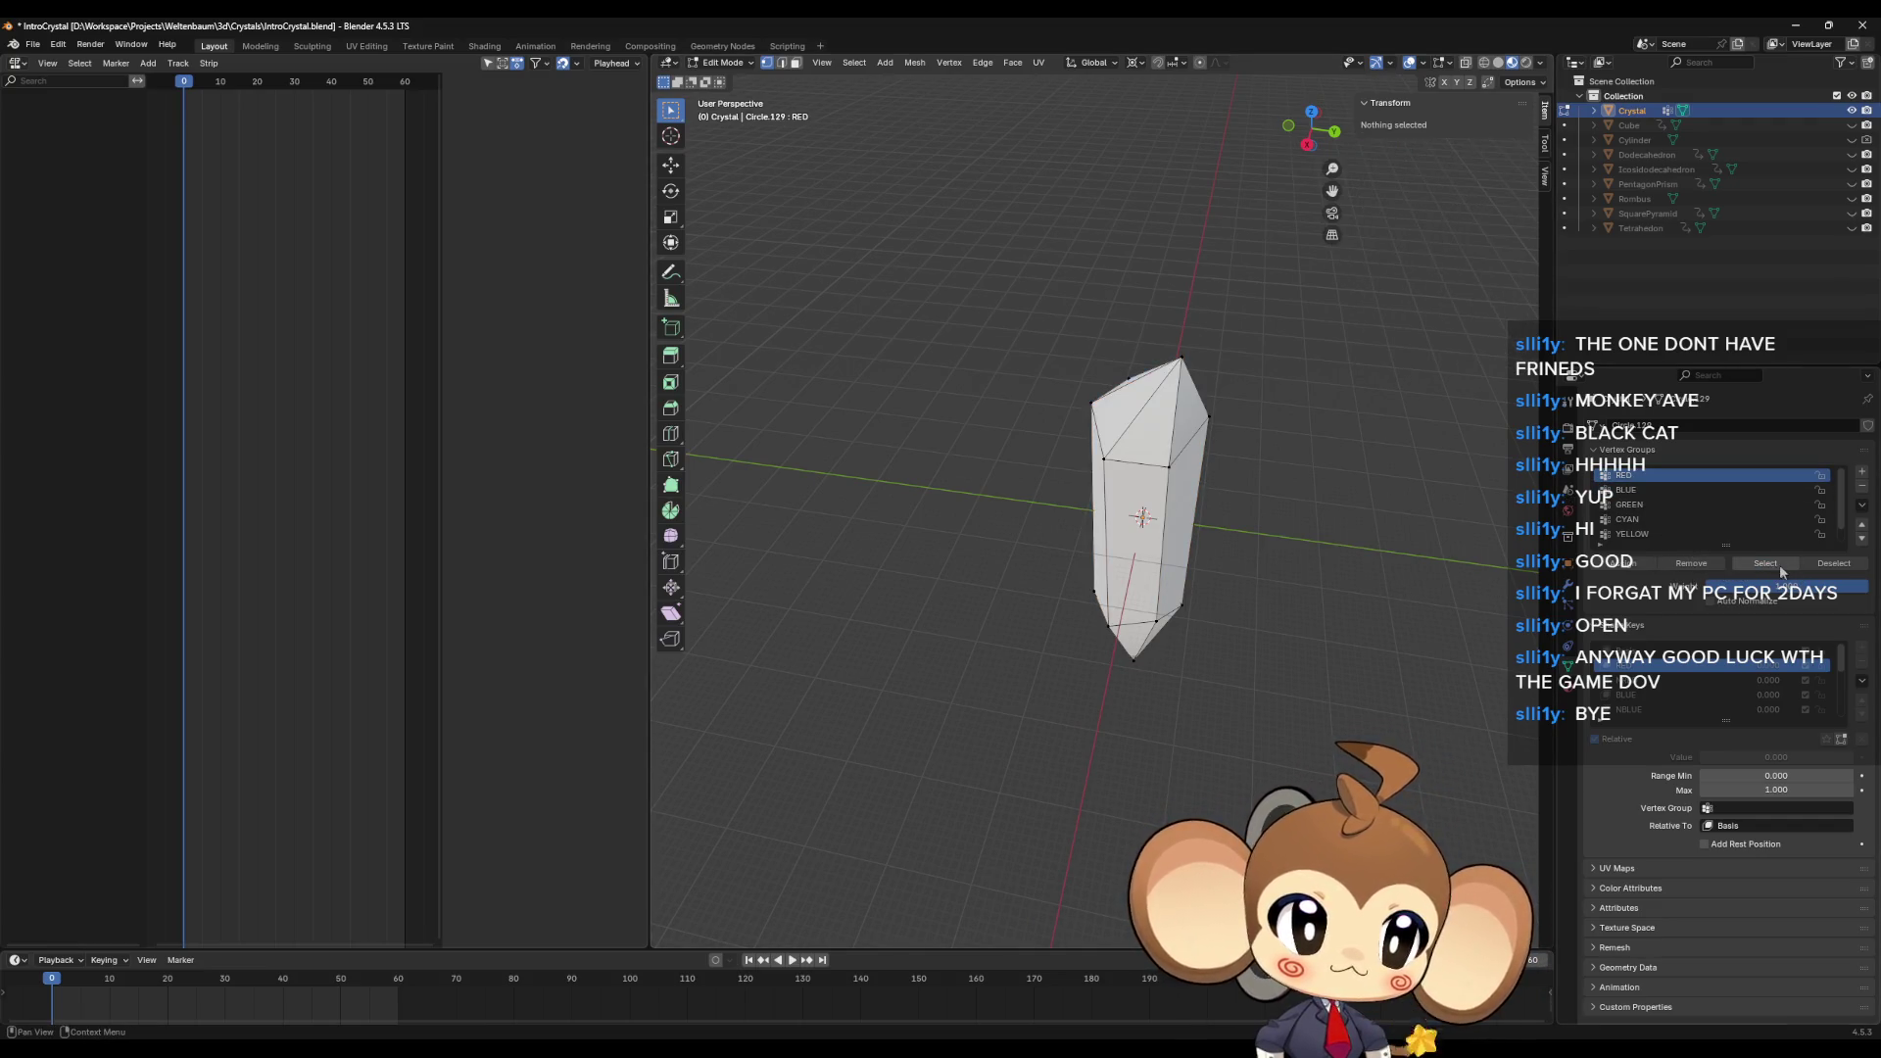
left_click(1779, 567)
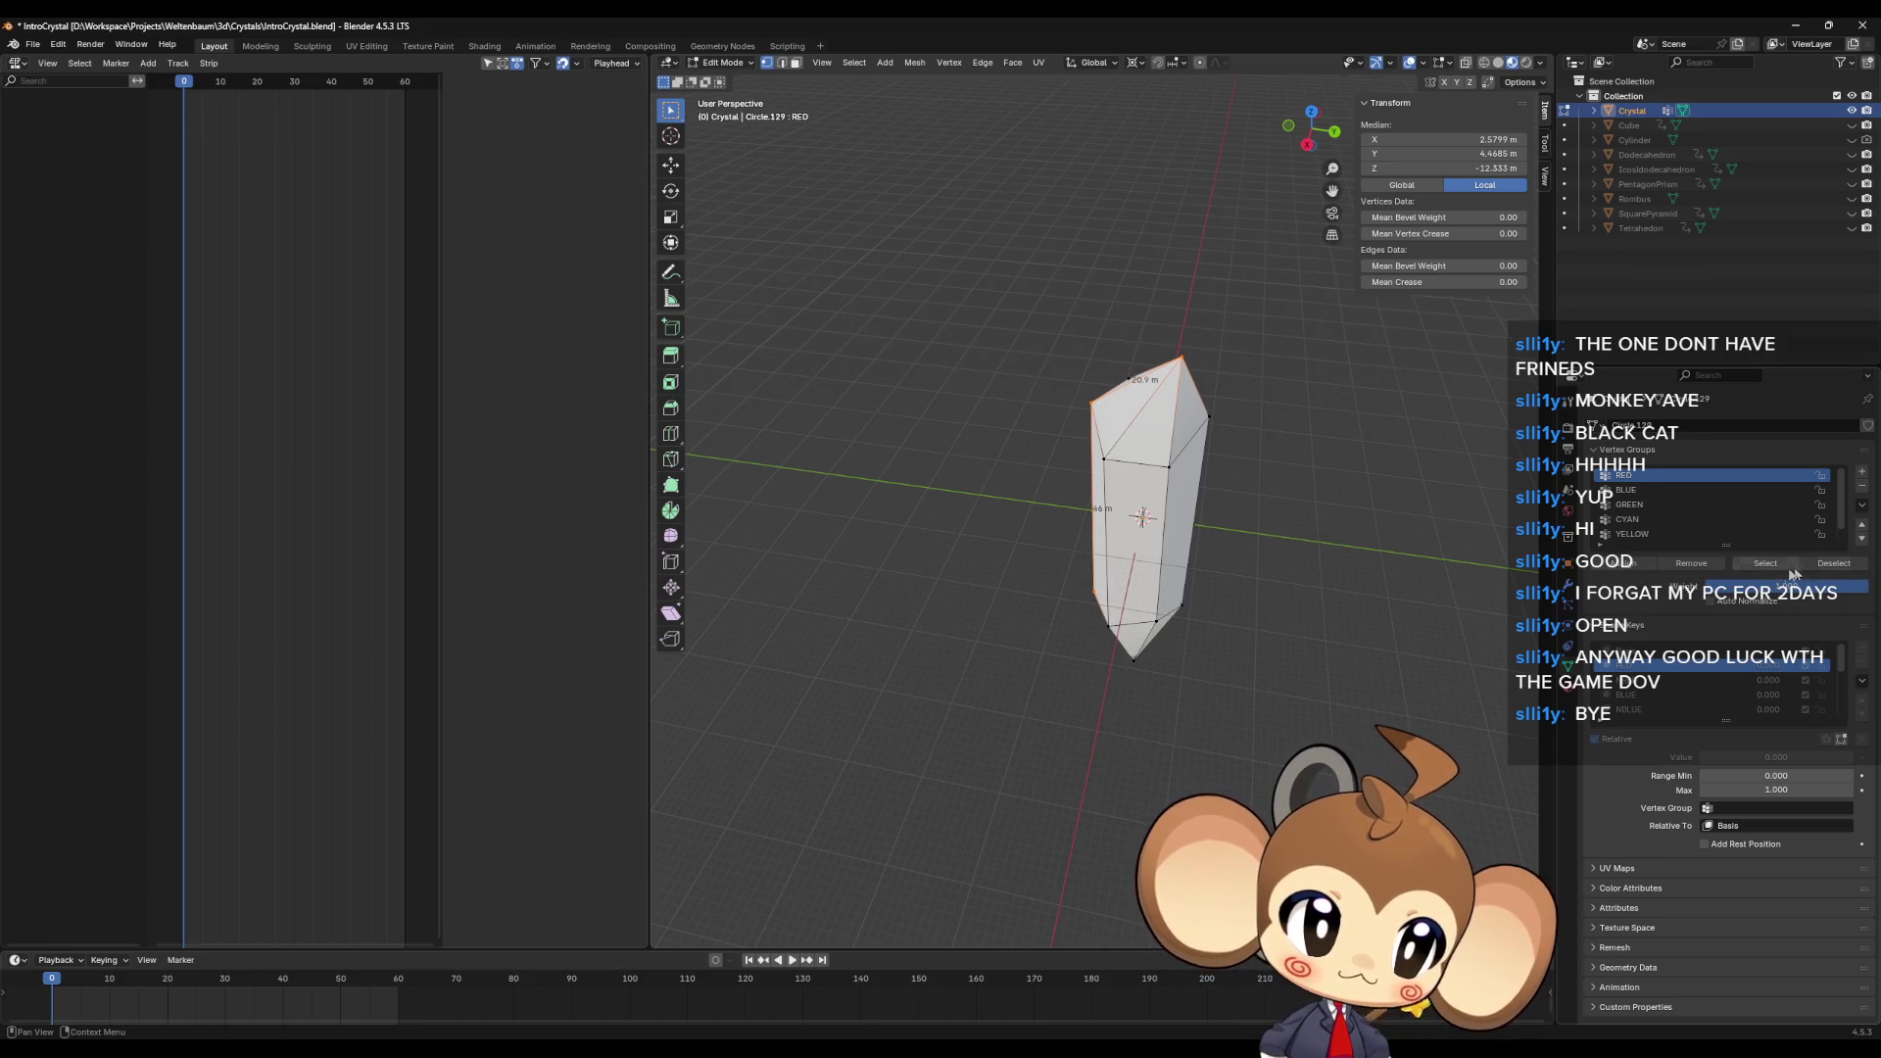
left_click(1181, 357)
left_click(1209, 418, "shift")
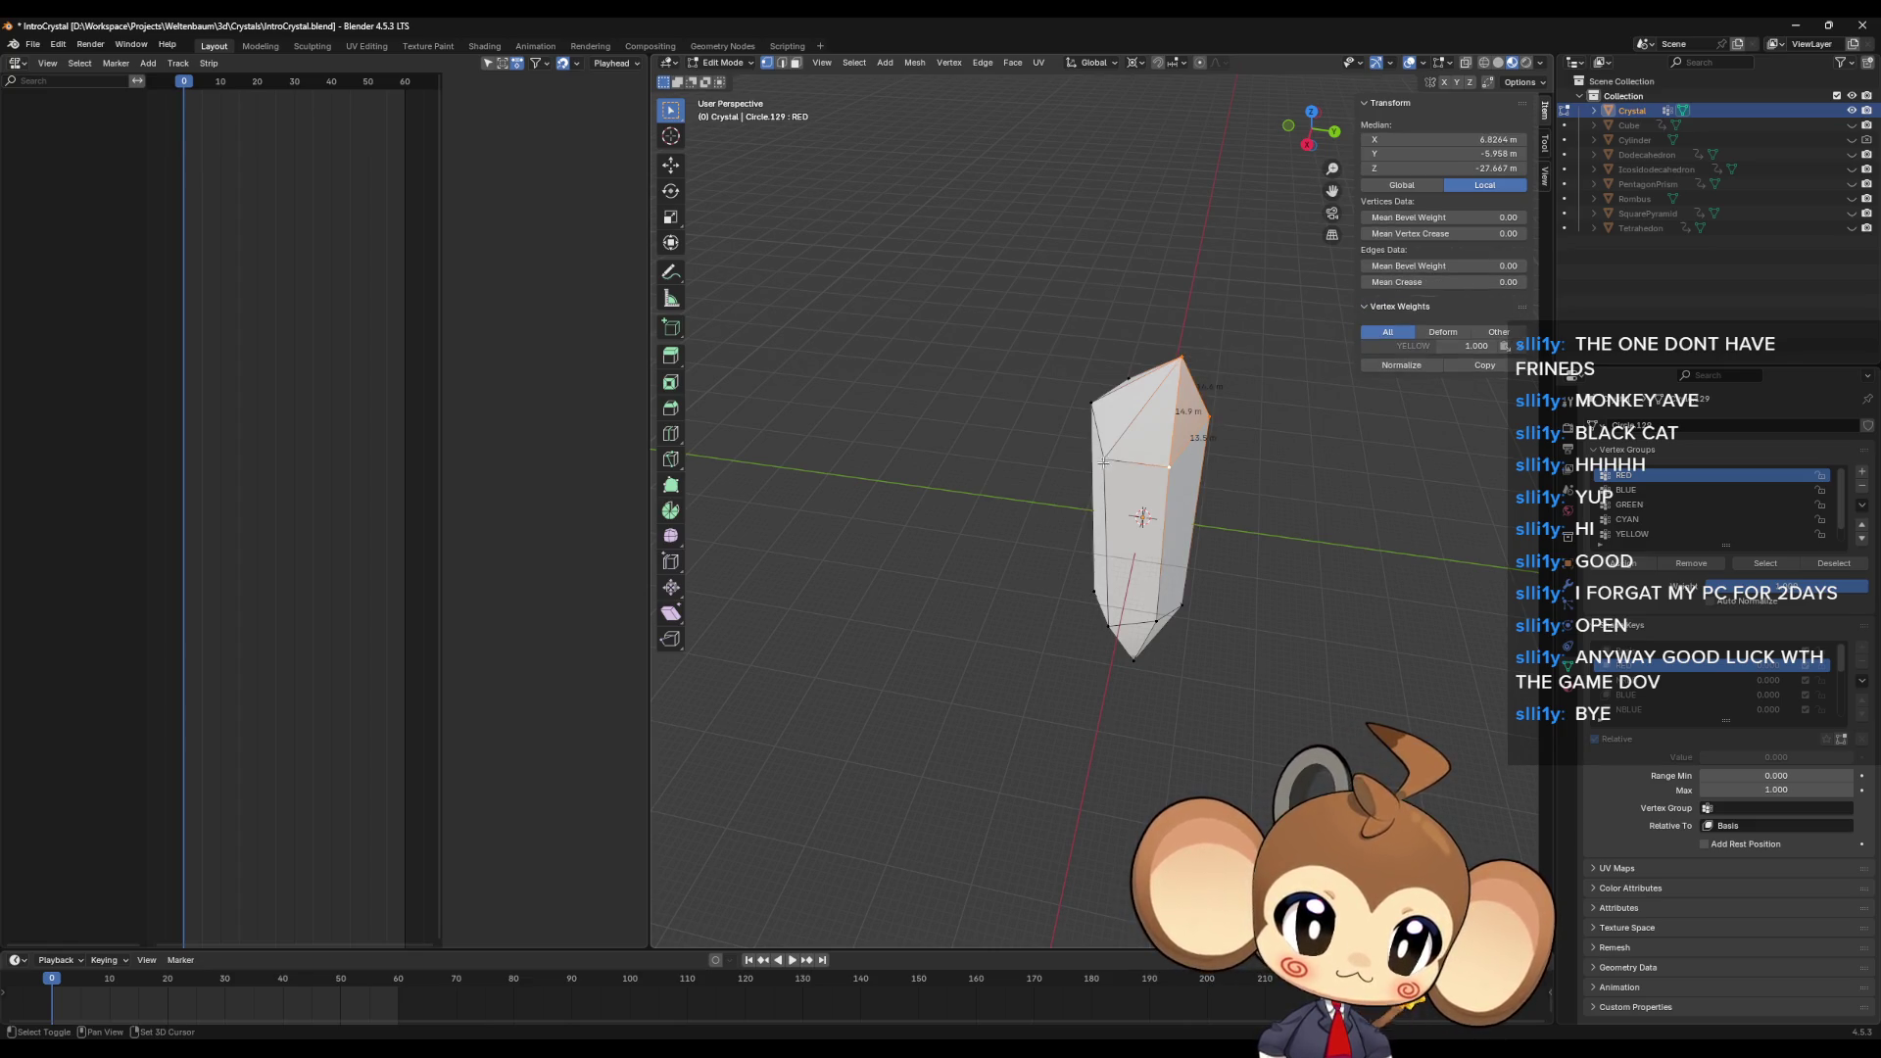
left_click(1641, 563)
Step: With BLUE active, pick edges near the crystal's top and grow the selection around them
left_click(1642, 490)
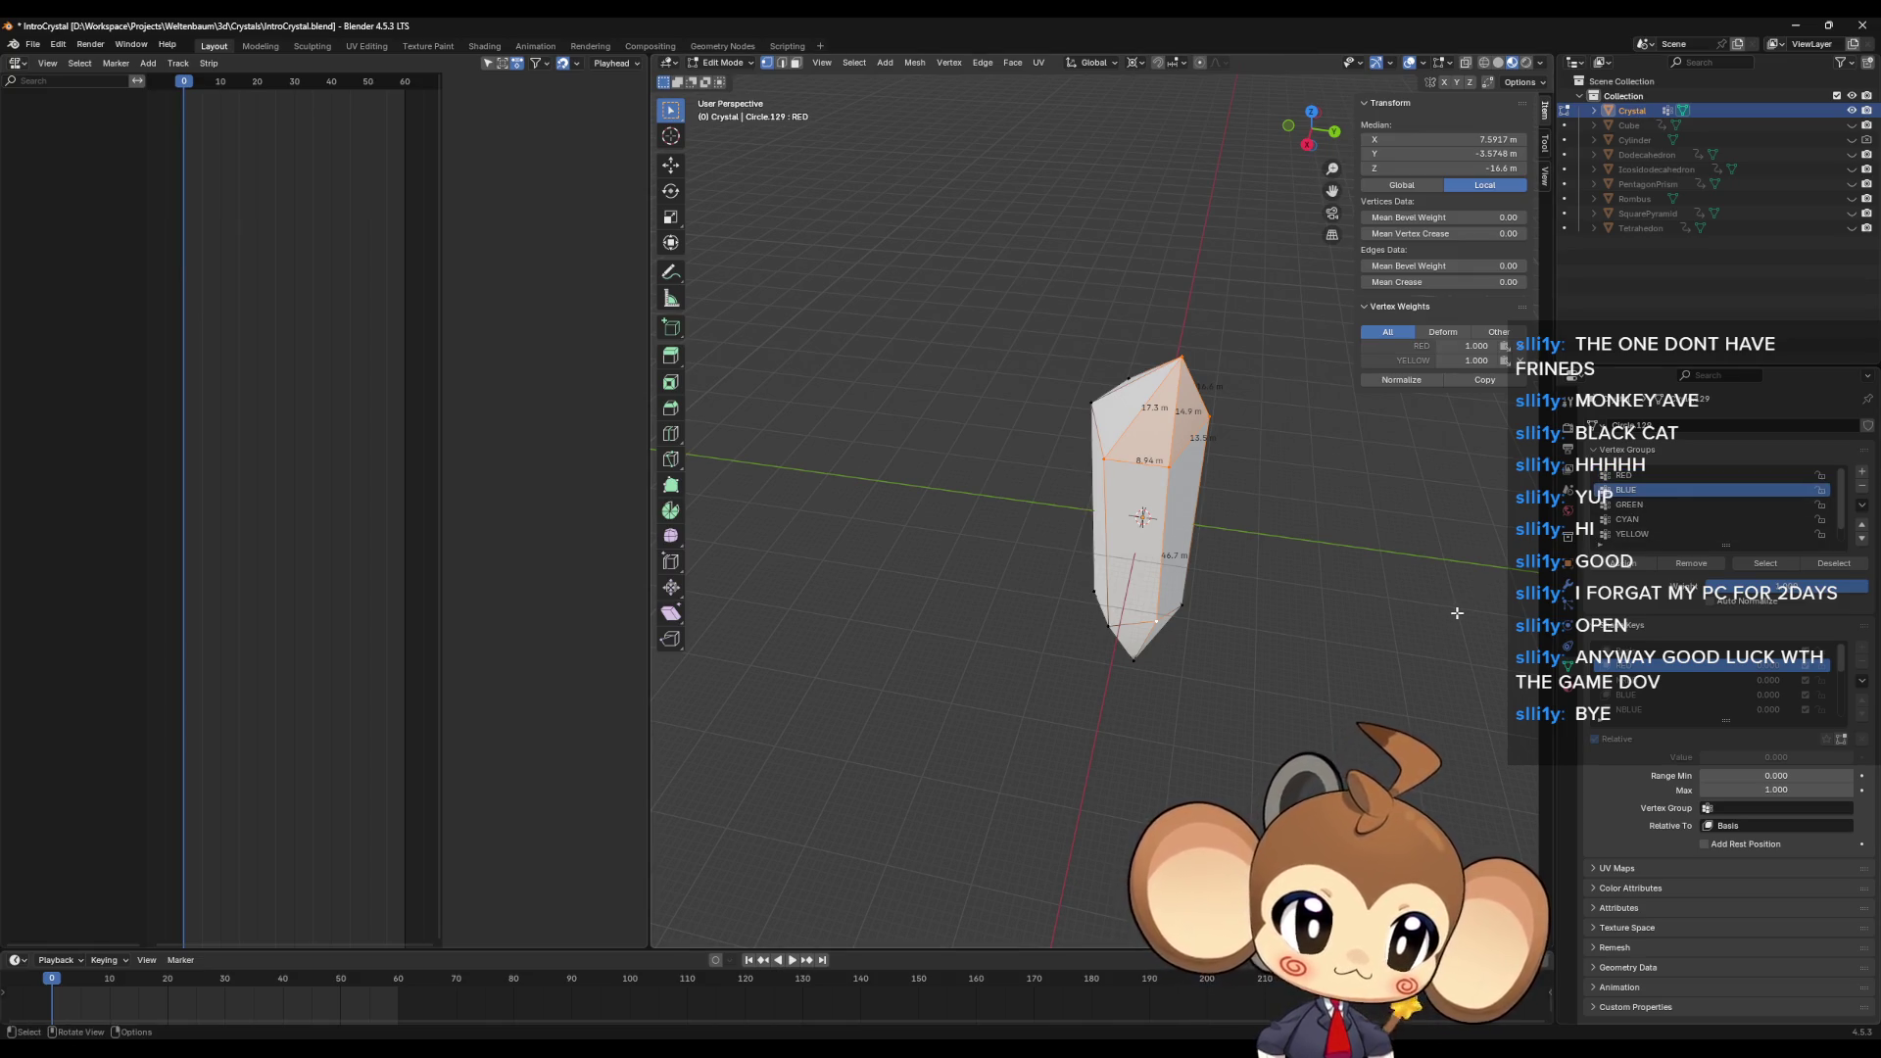
left_click(1765, 563)
left_click(1820, 566)
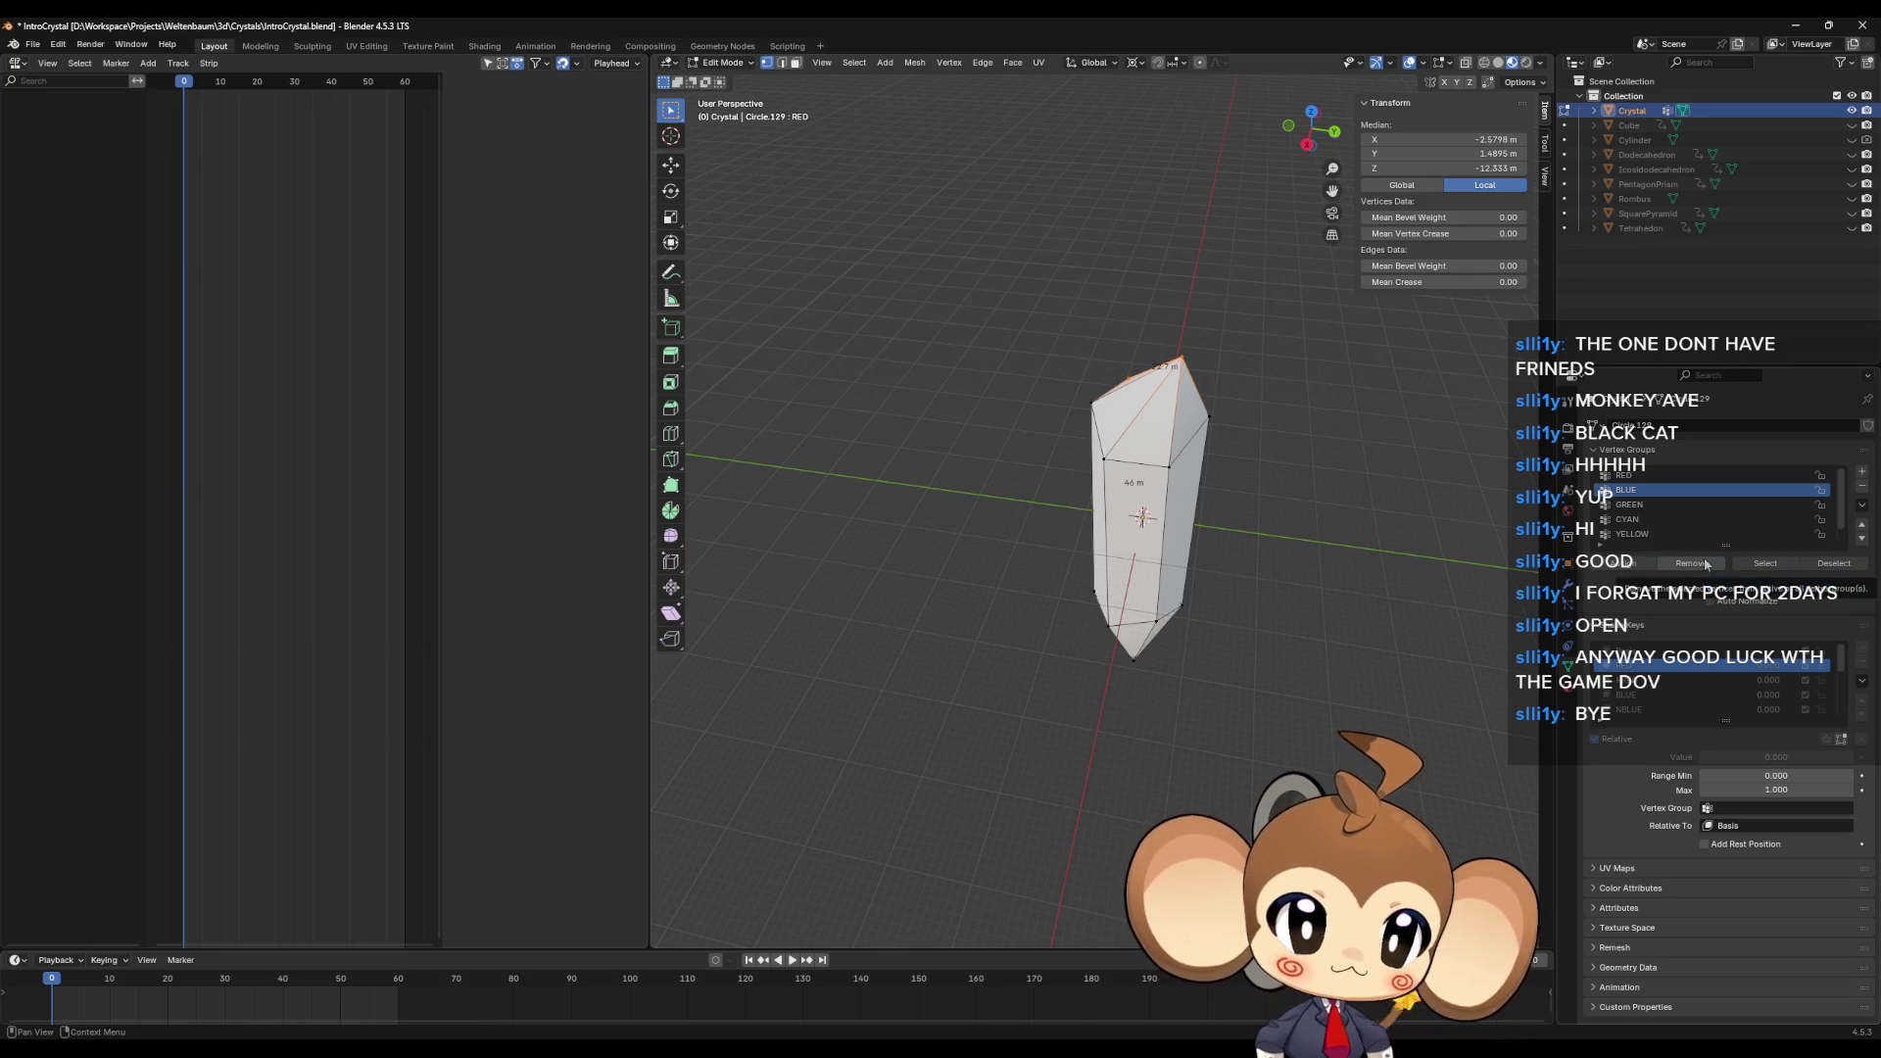
middle_click_drag(1239, 515, 1206, 494)
left_click(1122, 452)
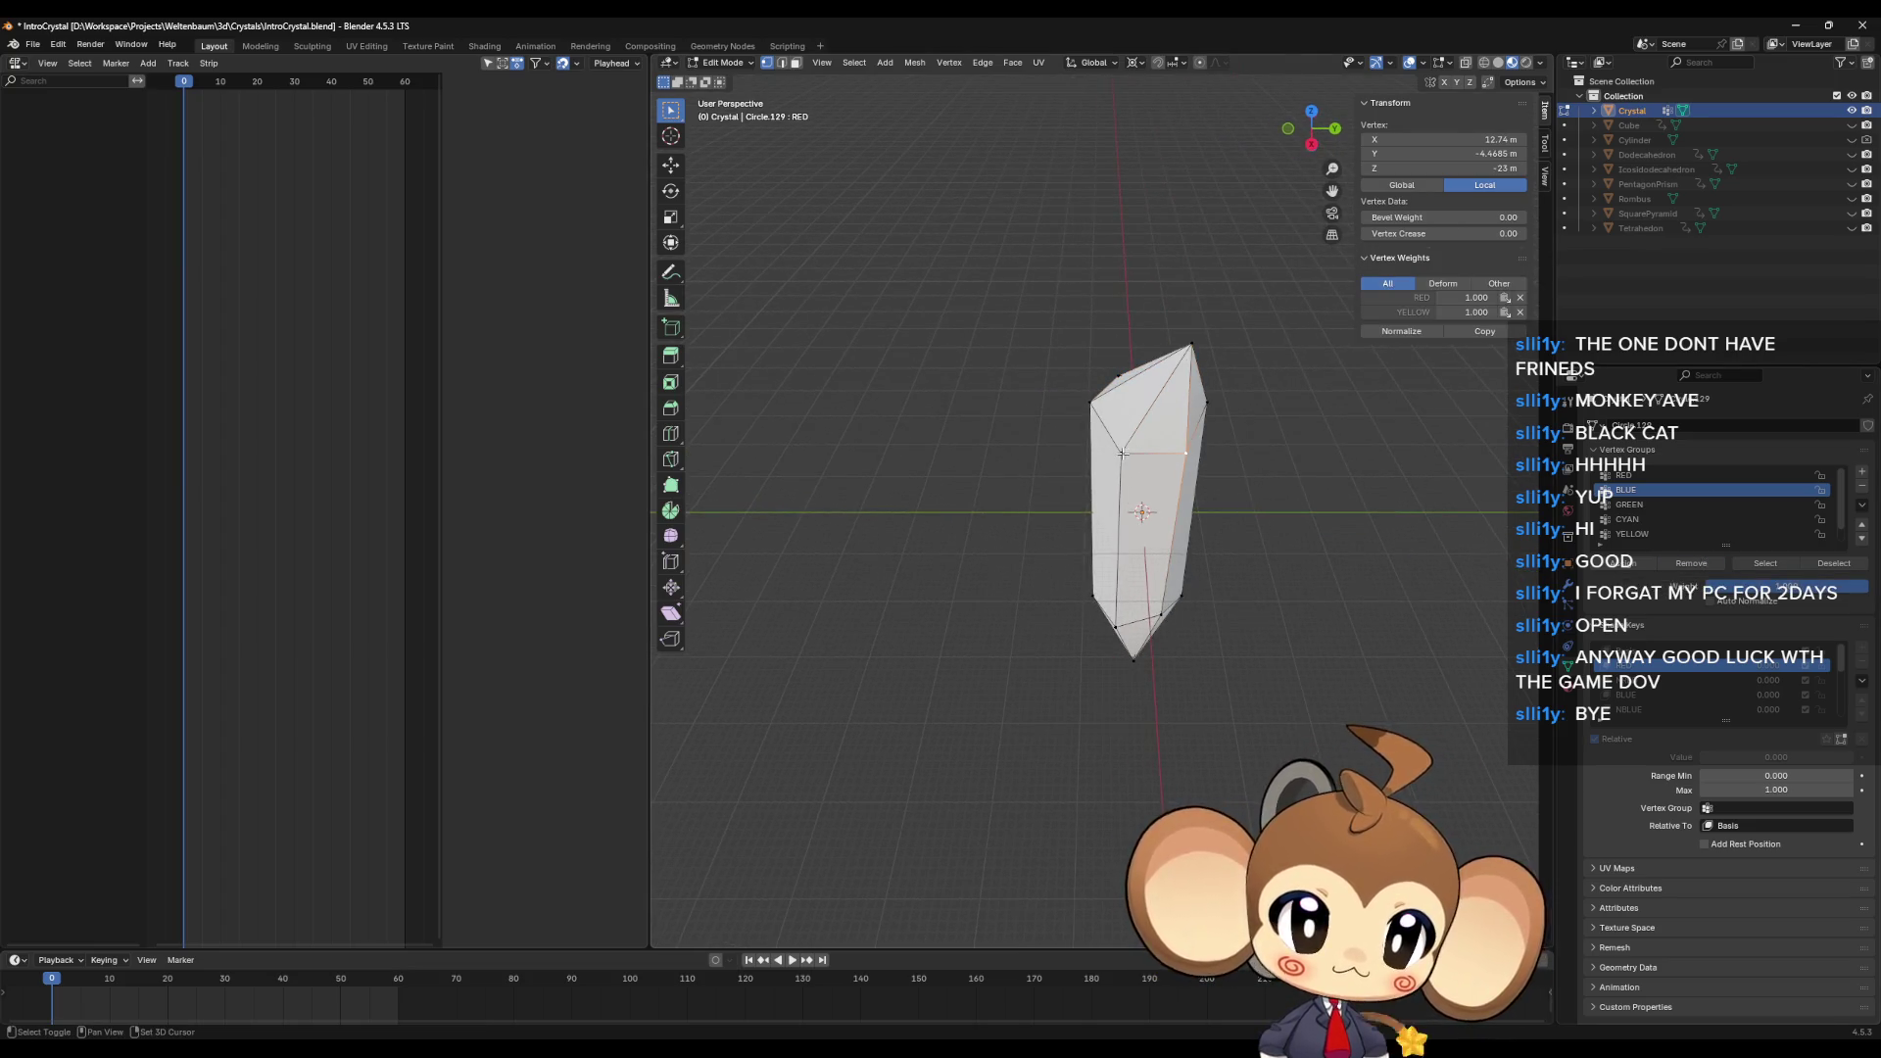
left_click(1192, 348, "shift")
key("ctrl+KP_Add")
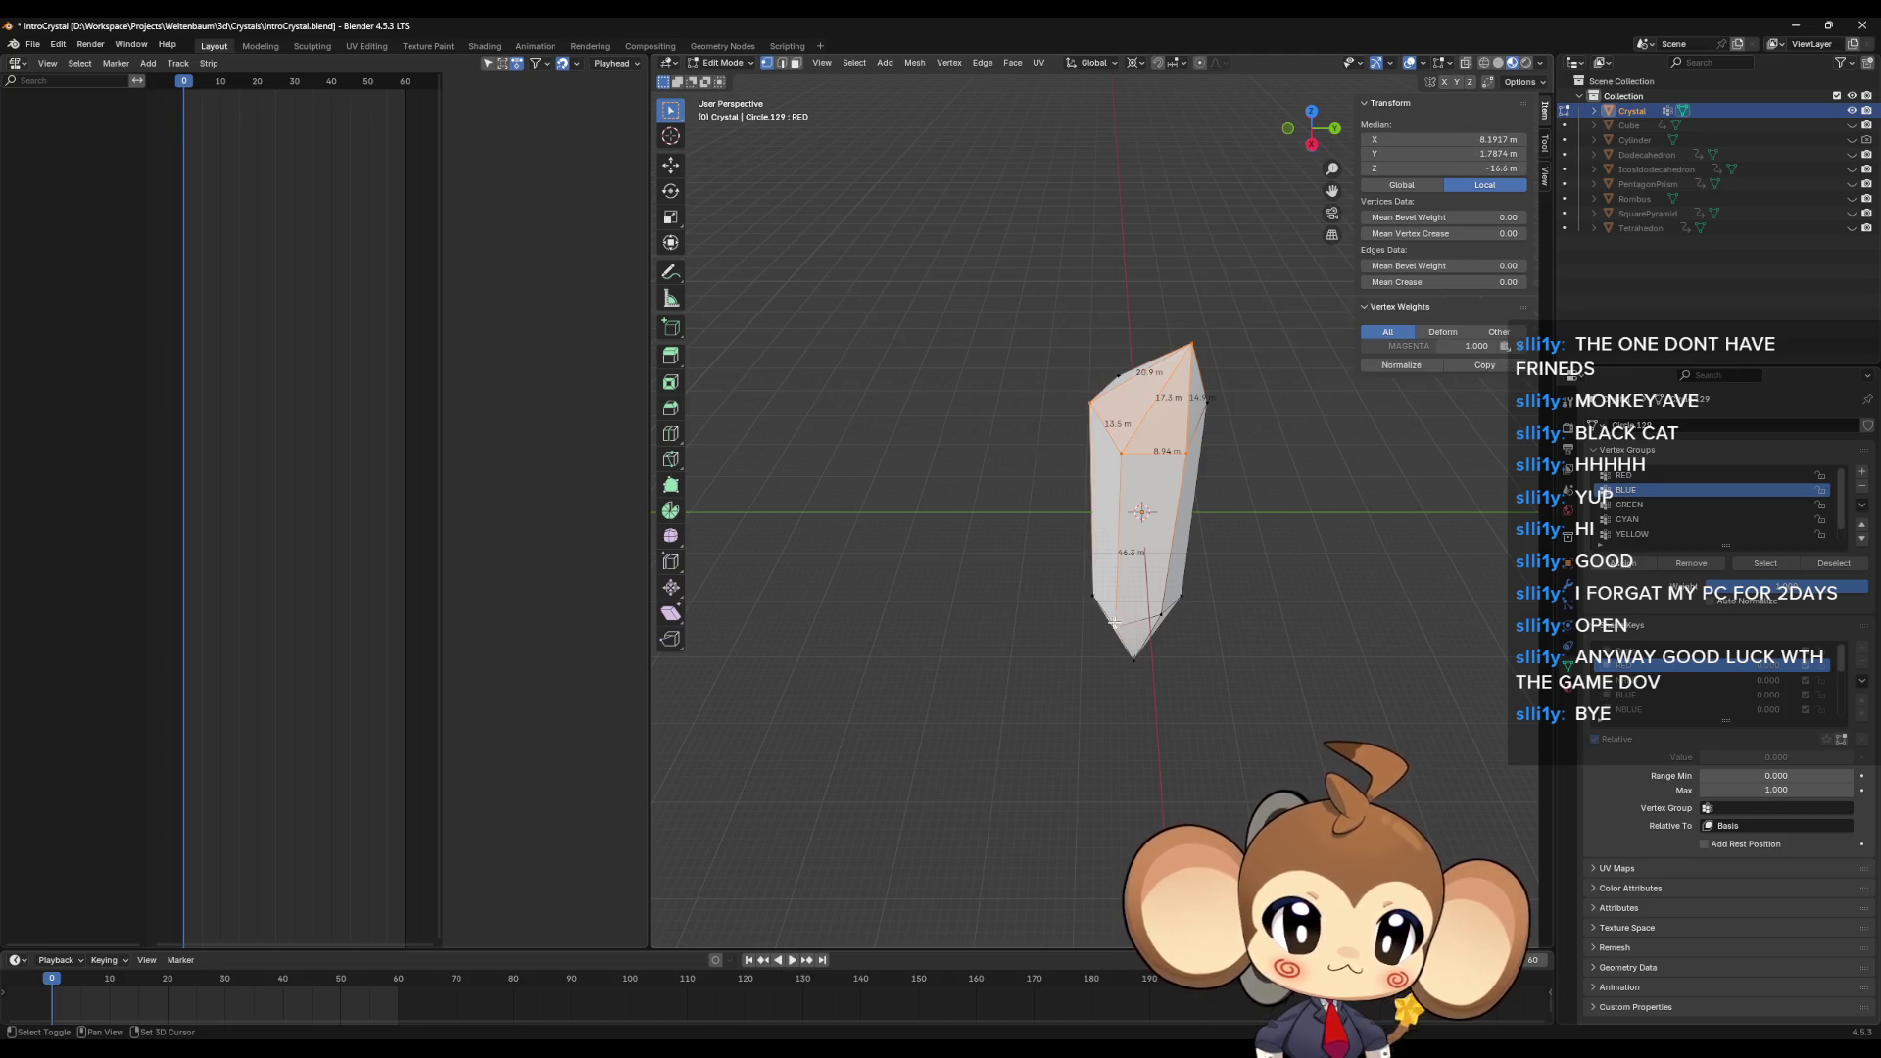
Step: Select the GREEN group's vertices and add the crystal's left and top vertices
left_click(1626, 563)
left_click(1665, 505)
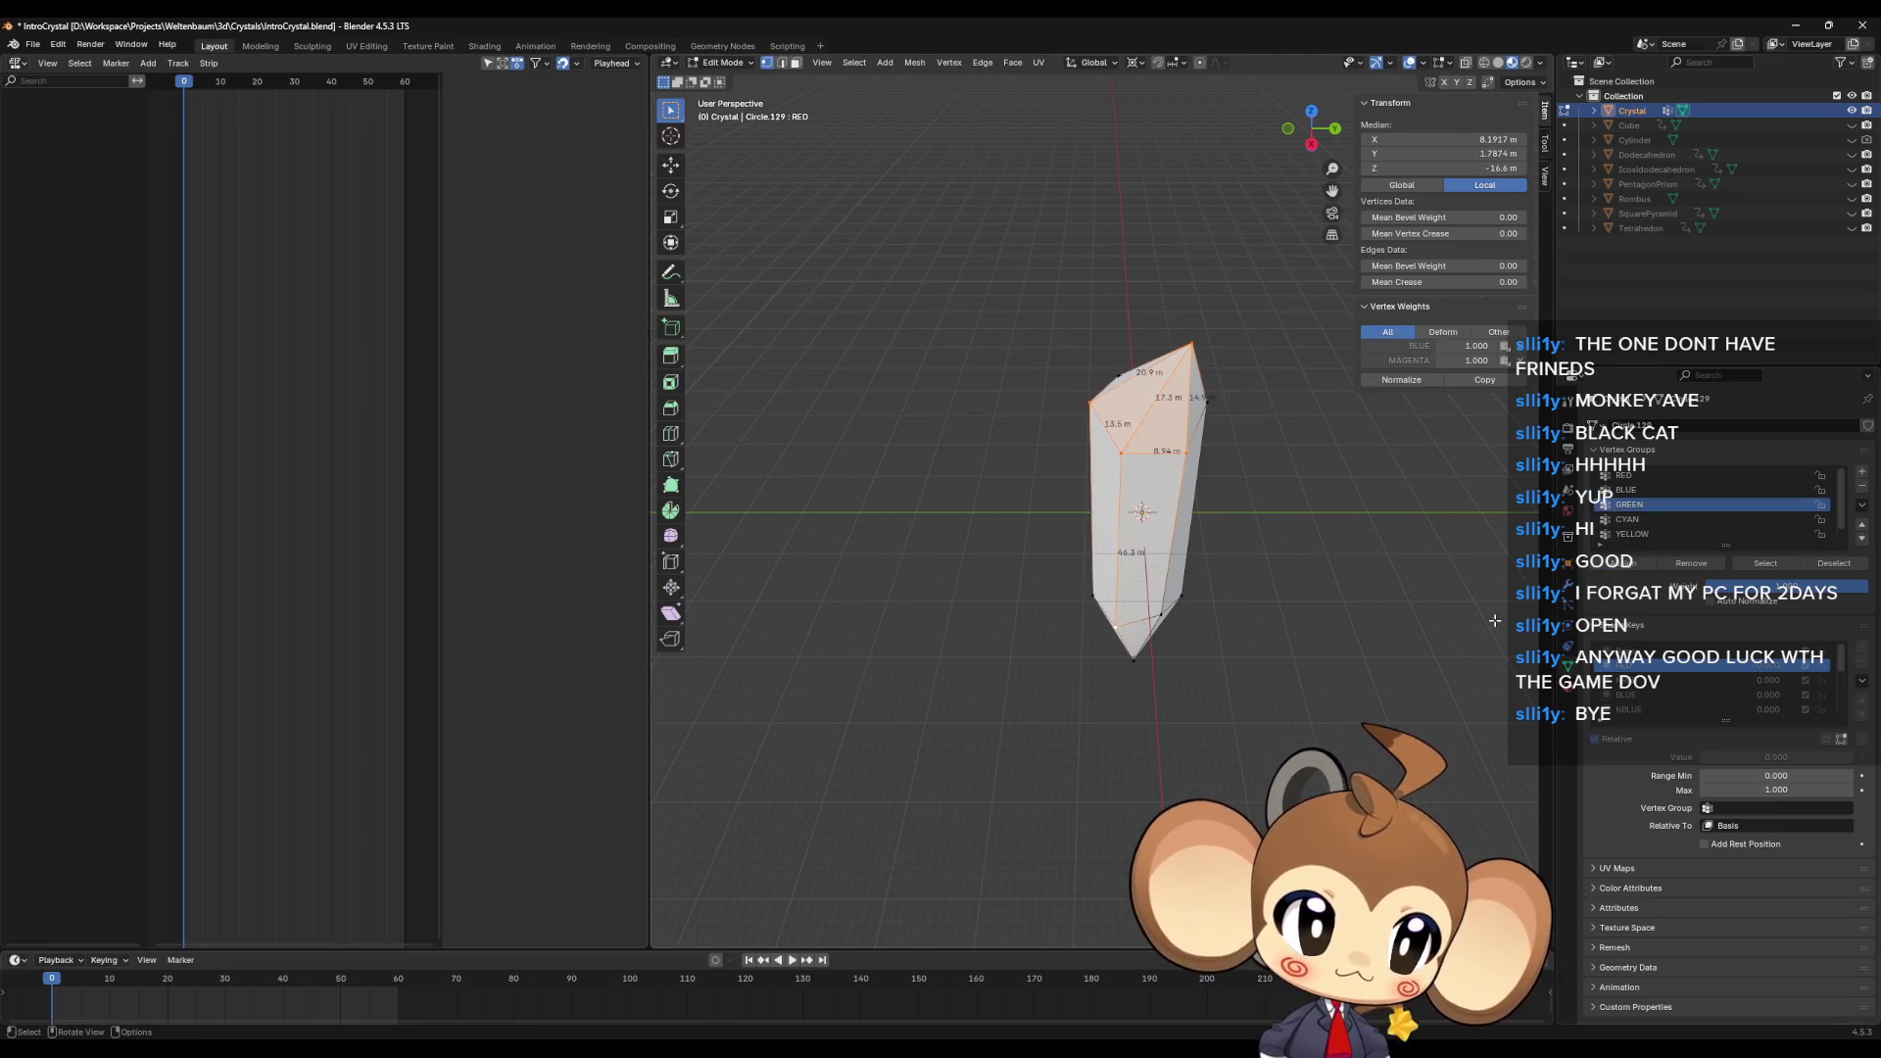
key("alt+a")
left_click(1772, 561)
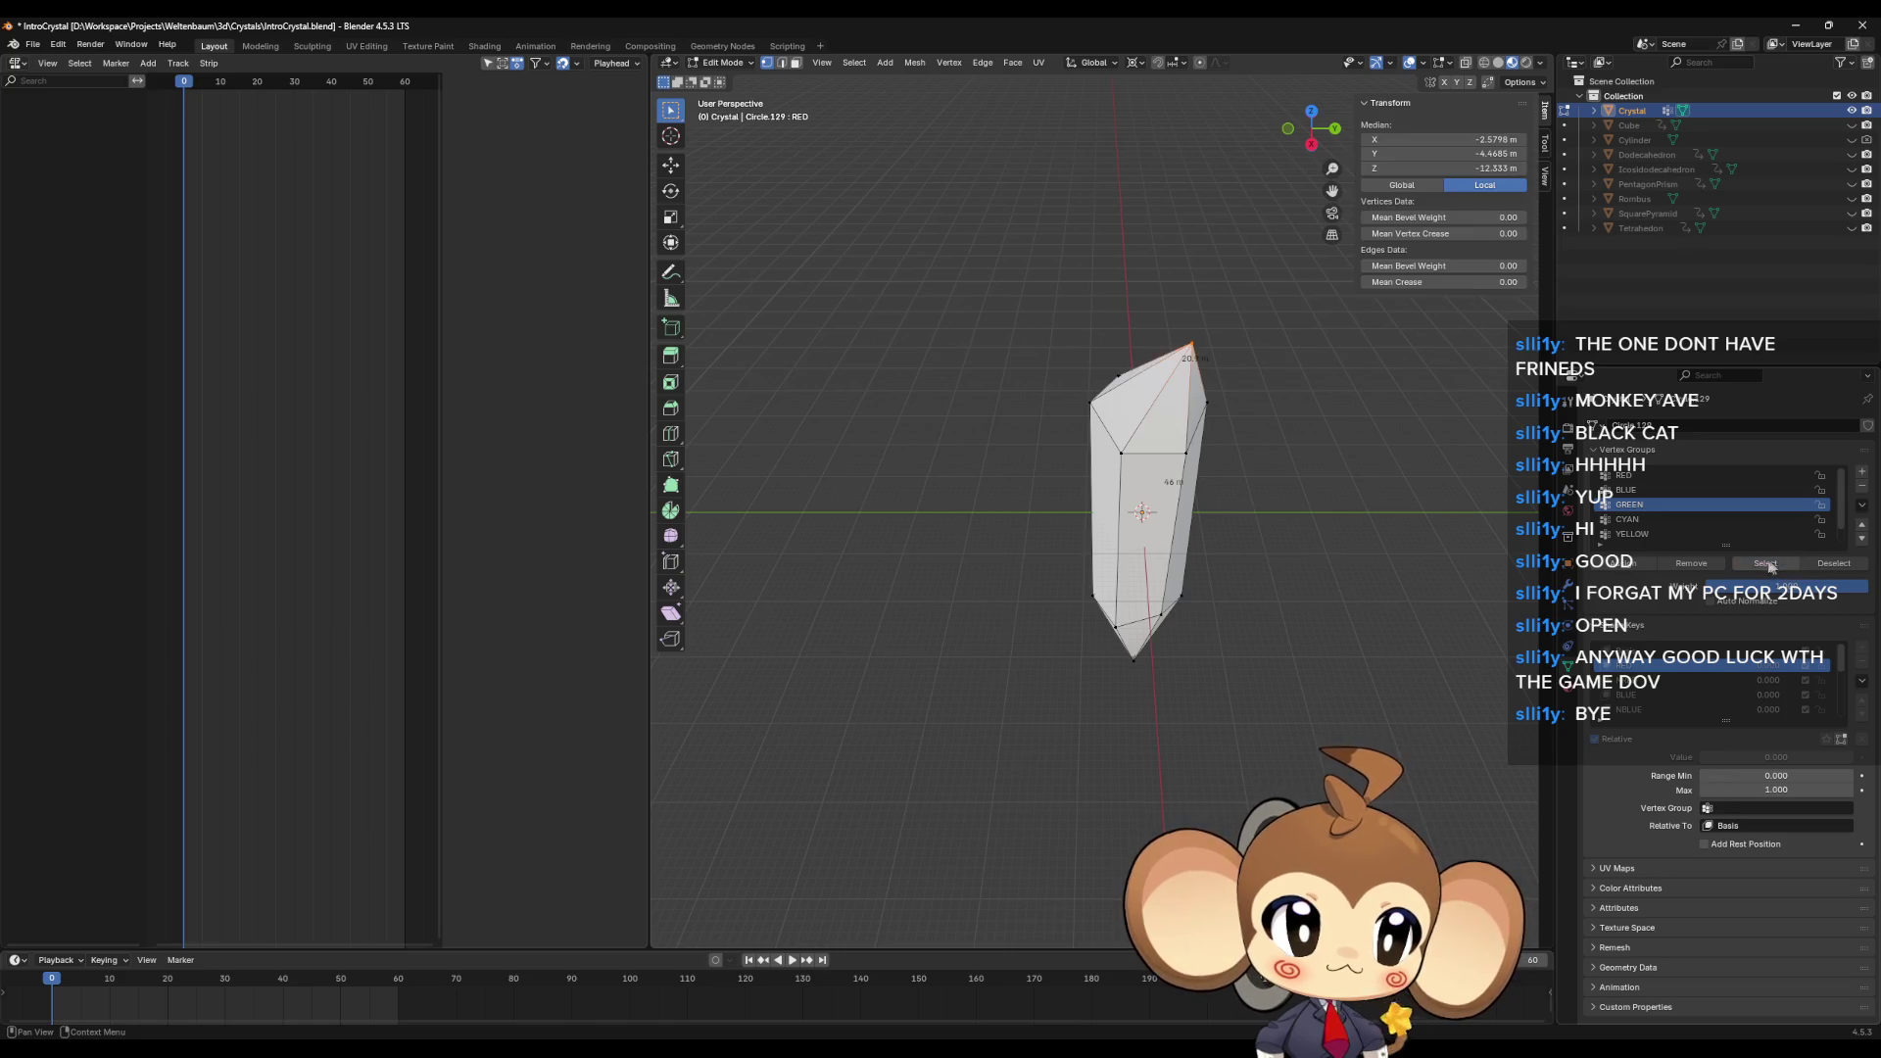
mouse_move(1224, 519)
middle_mouse_down()
mouse_move(1377, 534)
mouse_move(1361, 534)
middle_mouse_up()
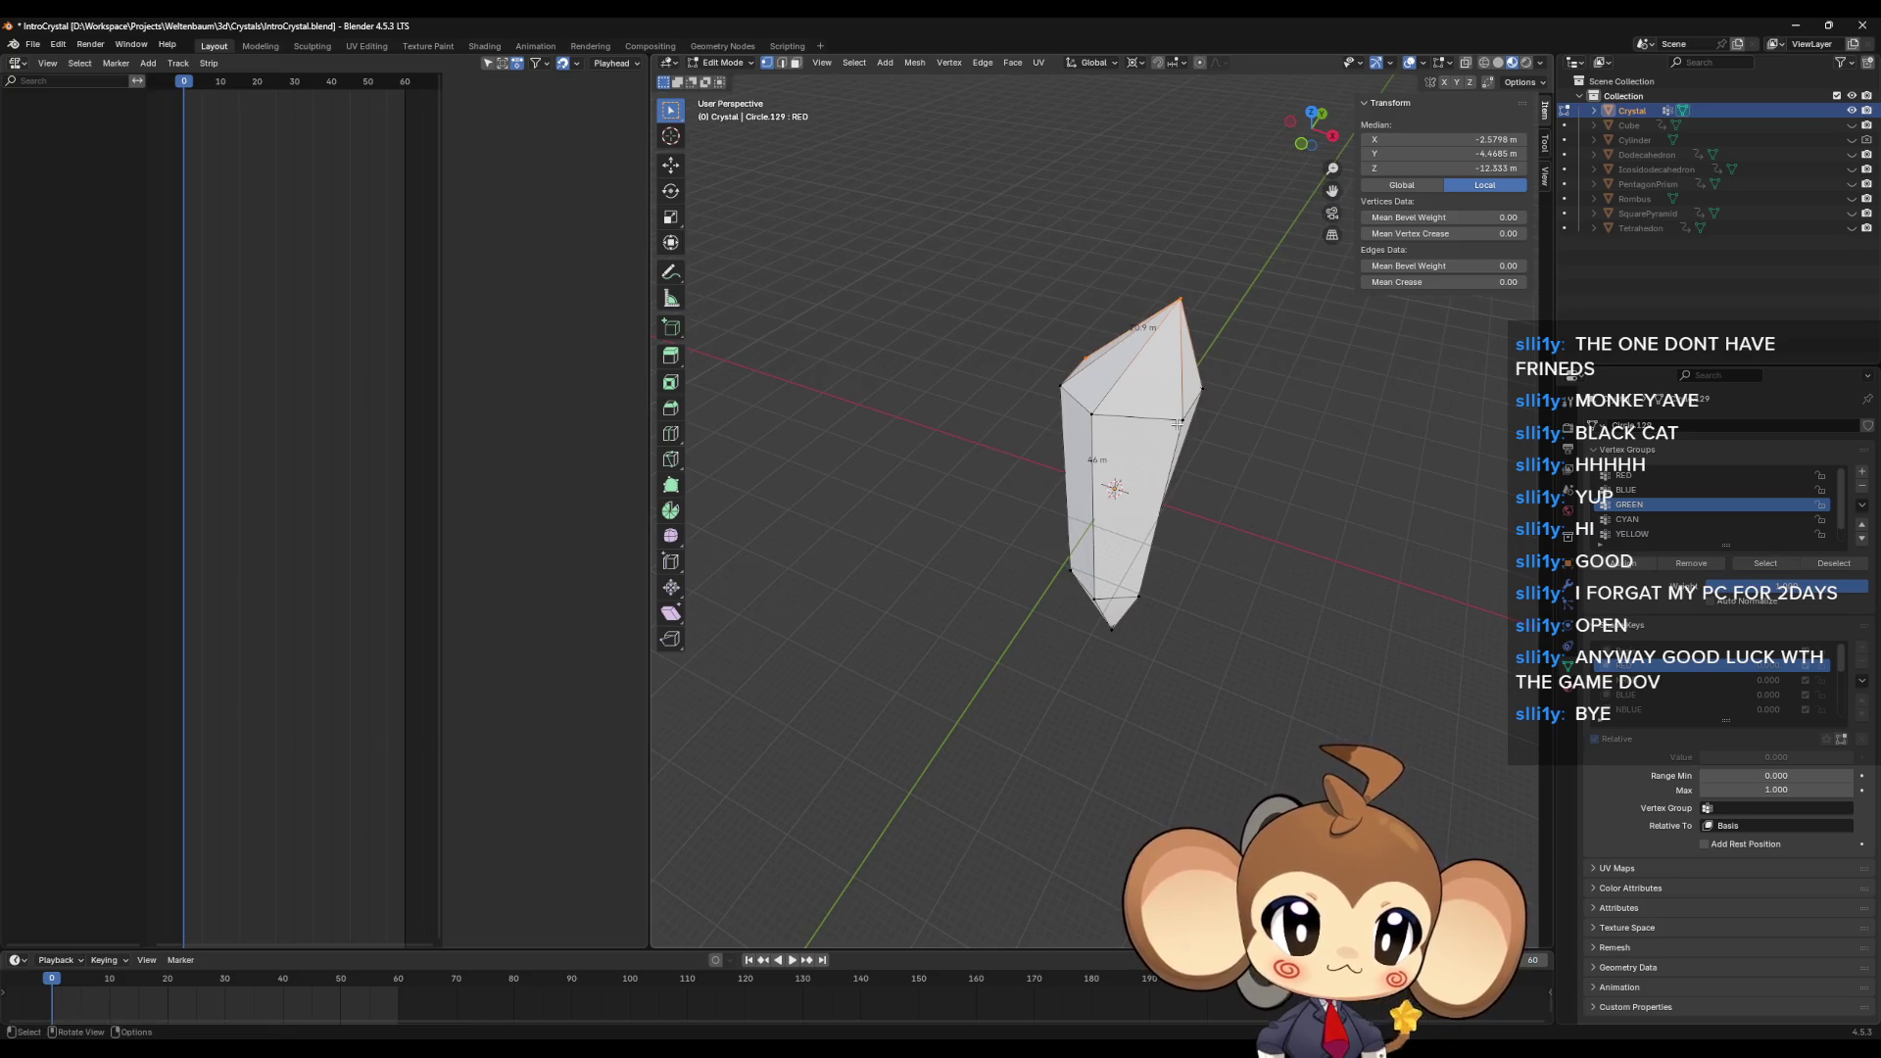
left_click(1056, 389, "shift")
left_click(1057, 389, "shift")
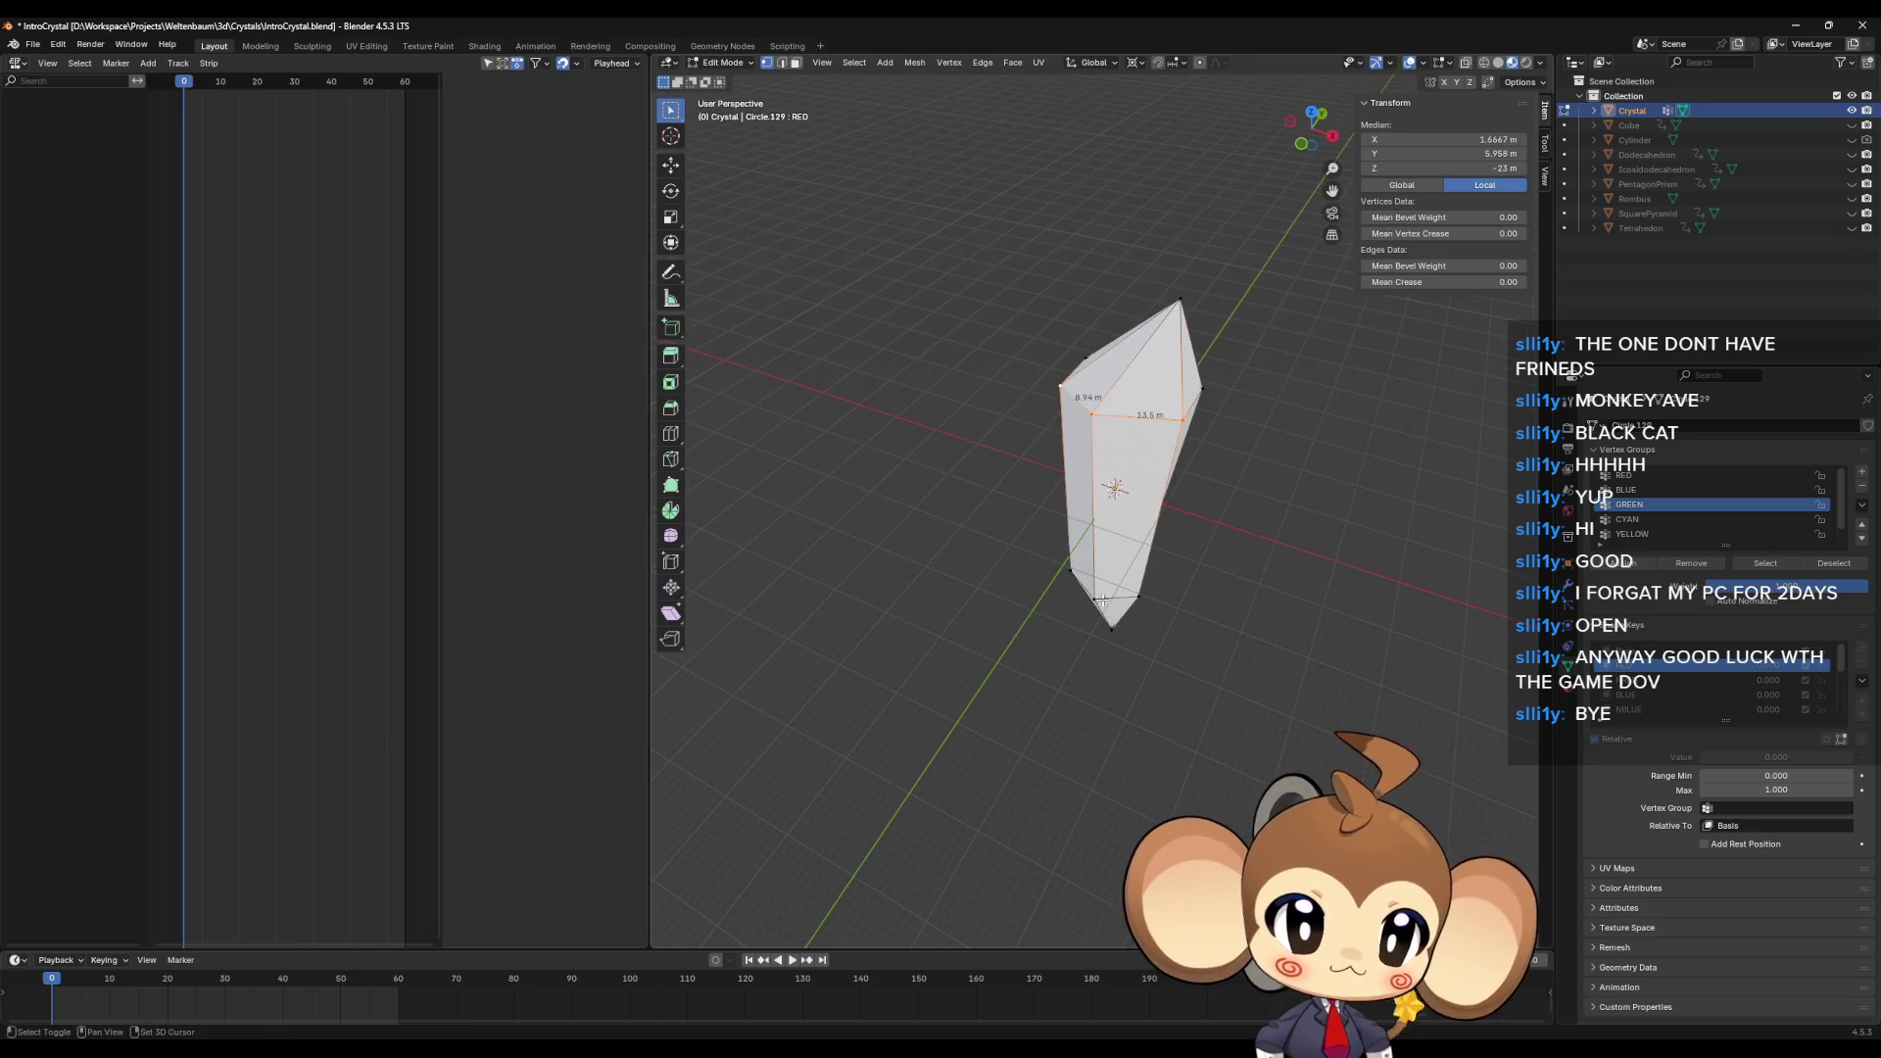
left_click(1174, 318, "shift")
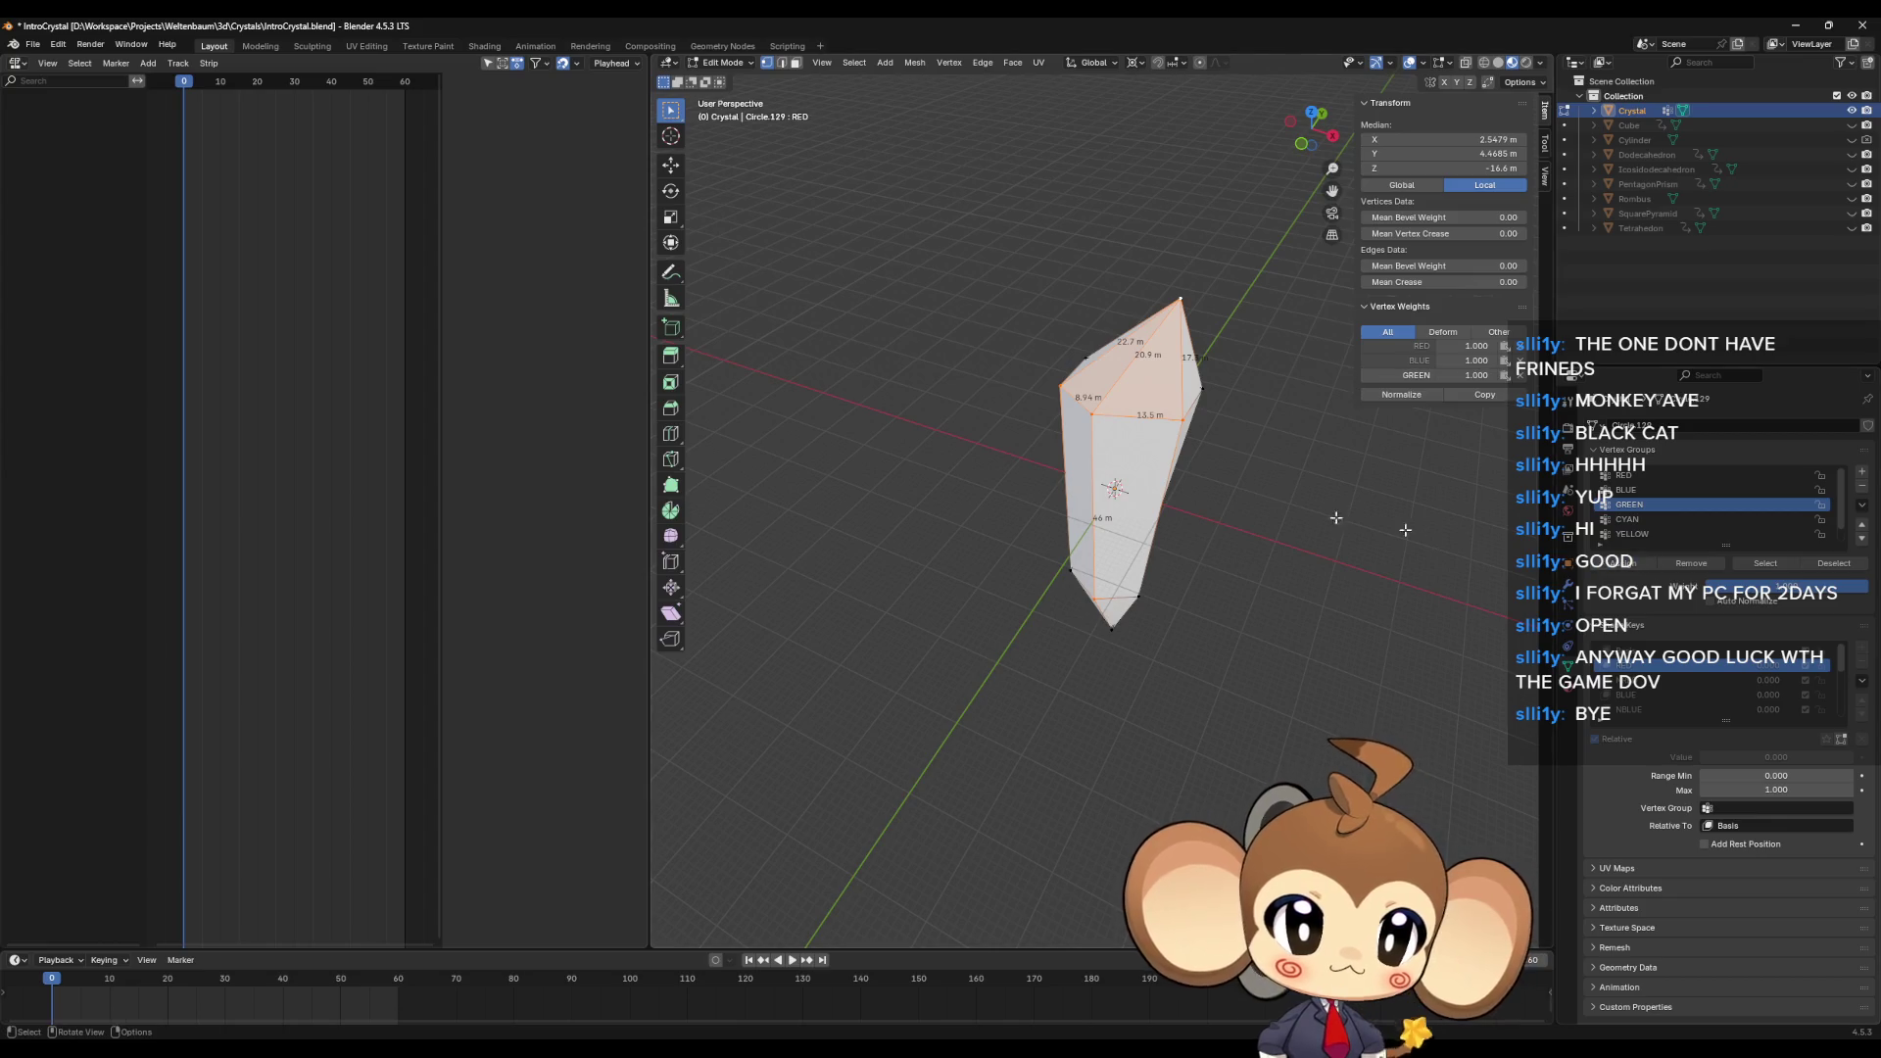
middle_click_drag(1235, 501, 1437, 539)
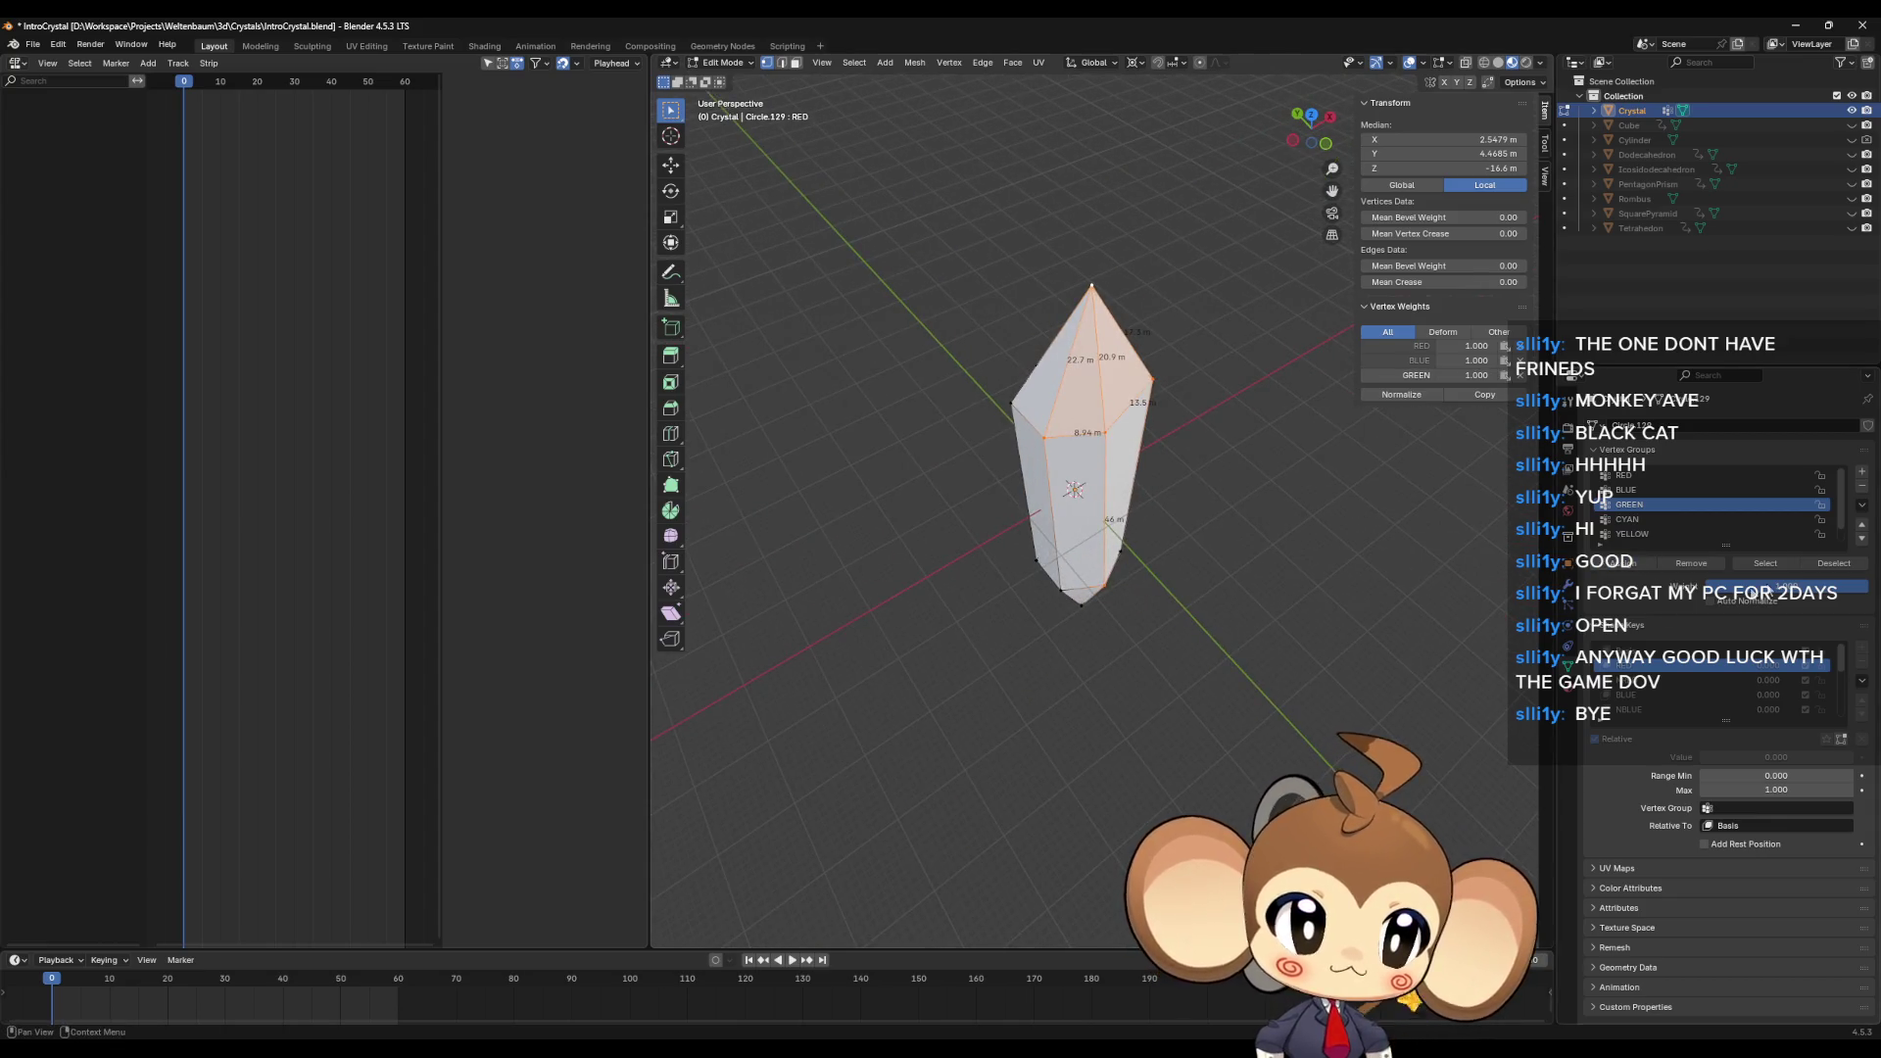
left_click(1401, 629)
left_click(1685, 519)
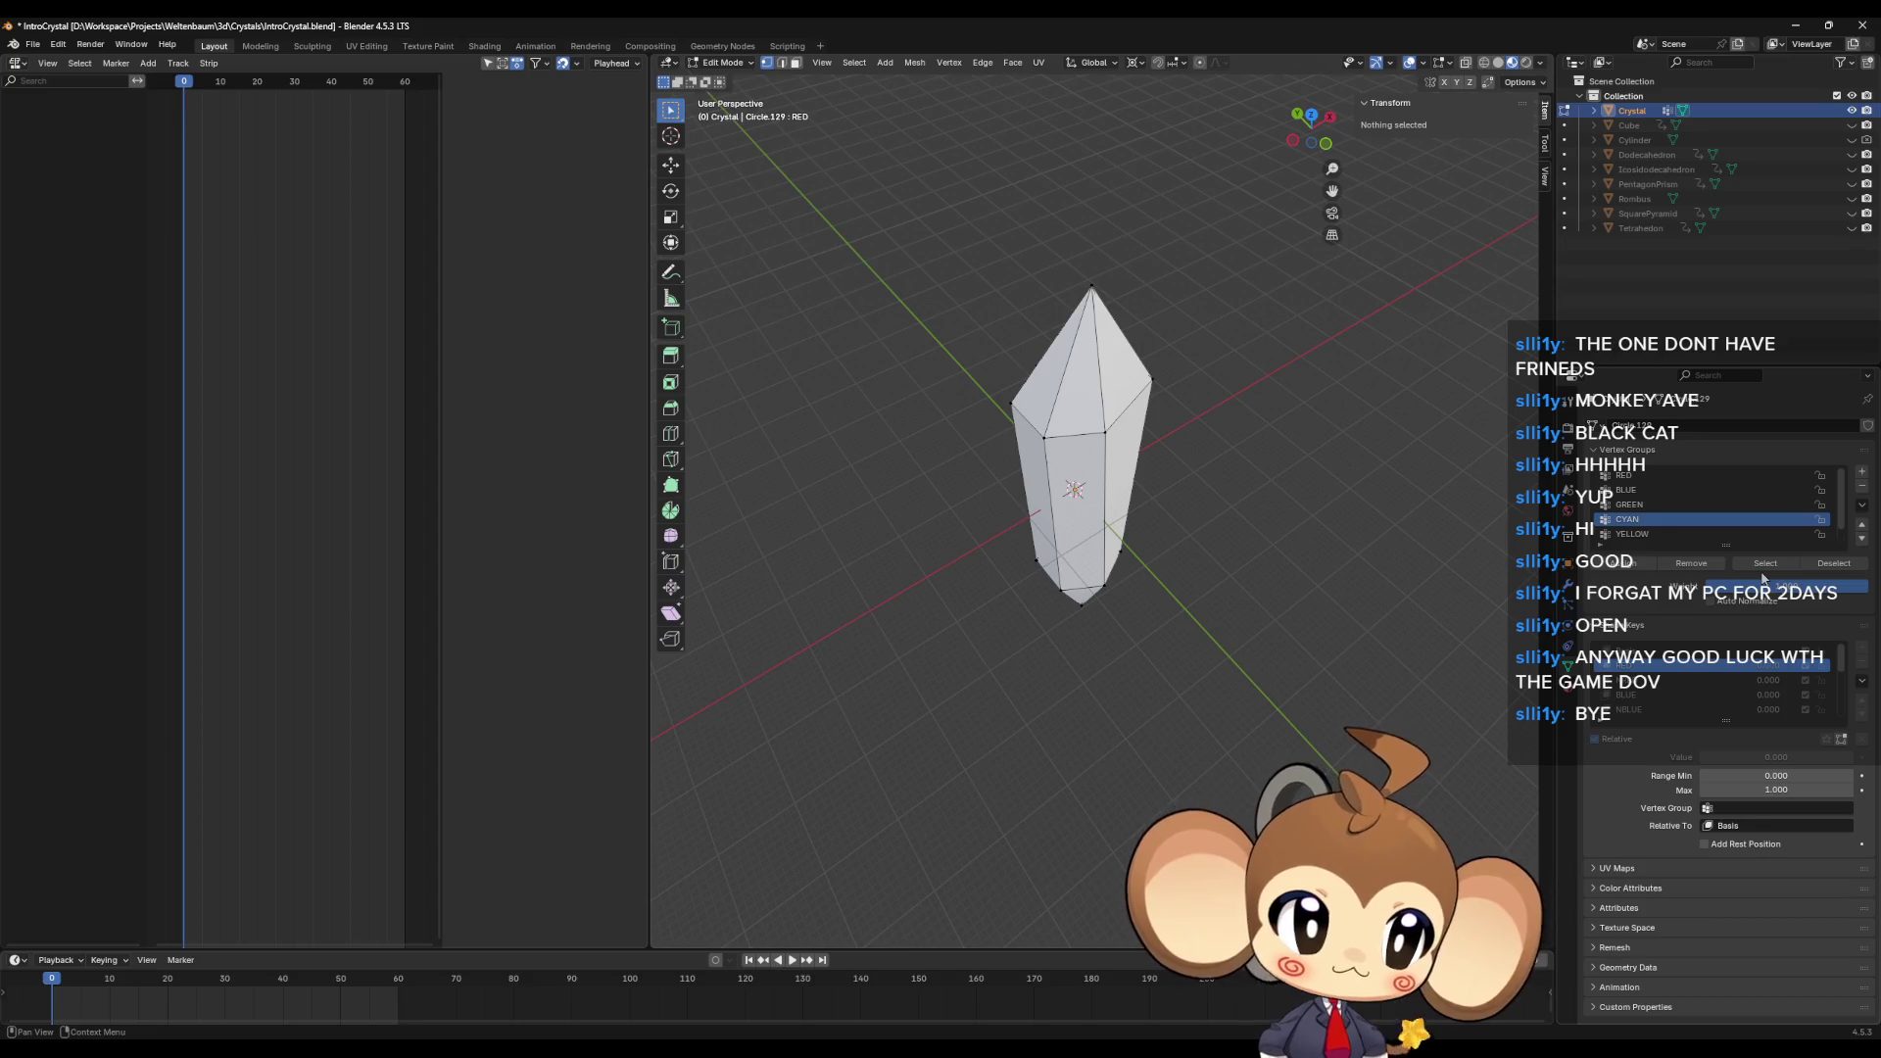
Step: View the CYAN group's vertices from several angles, deselect them, and switch back to Object Mode
scroll(1344, 549, "down", 1)
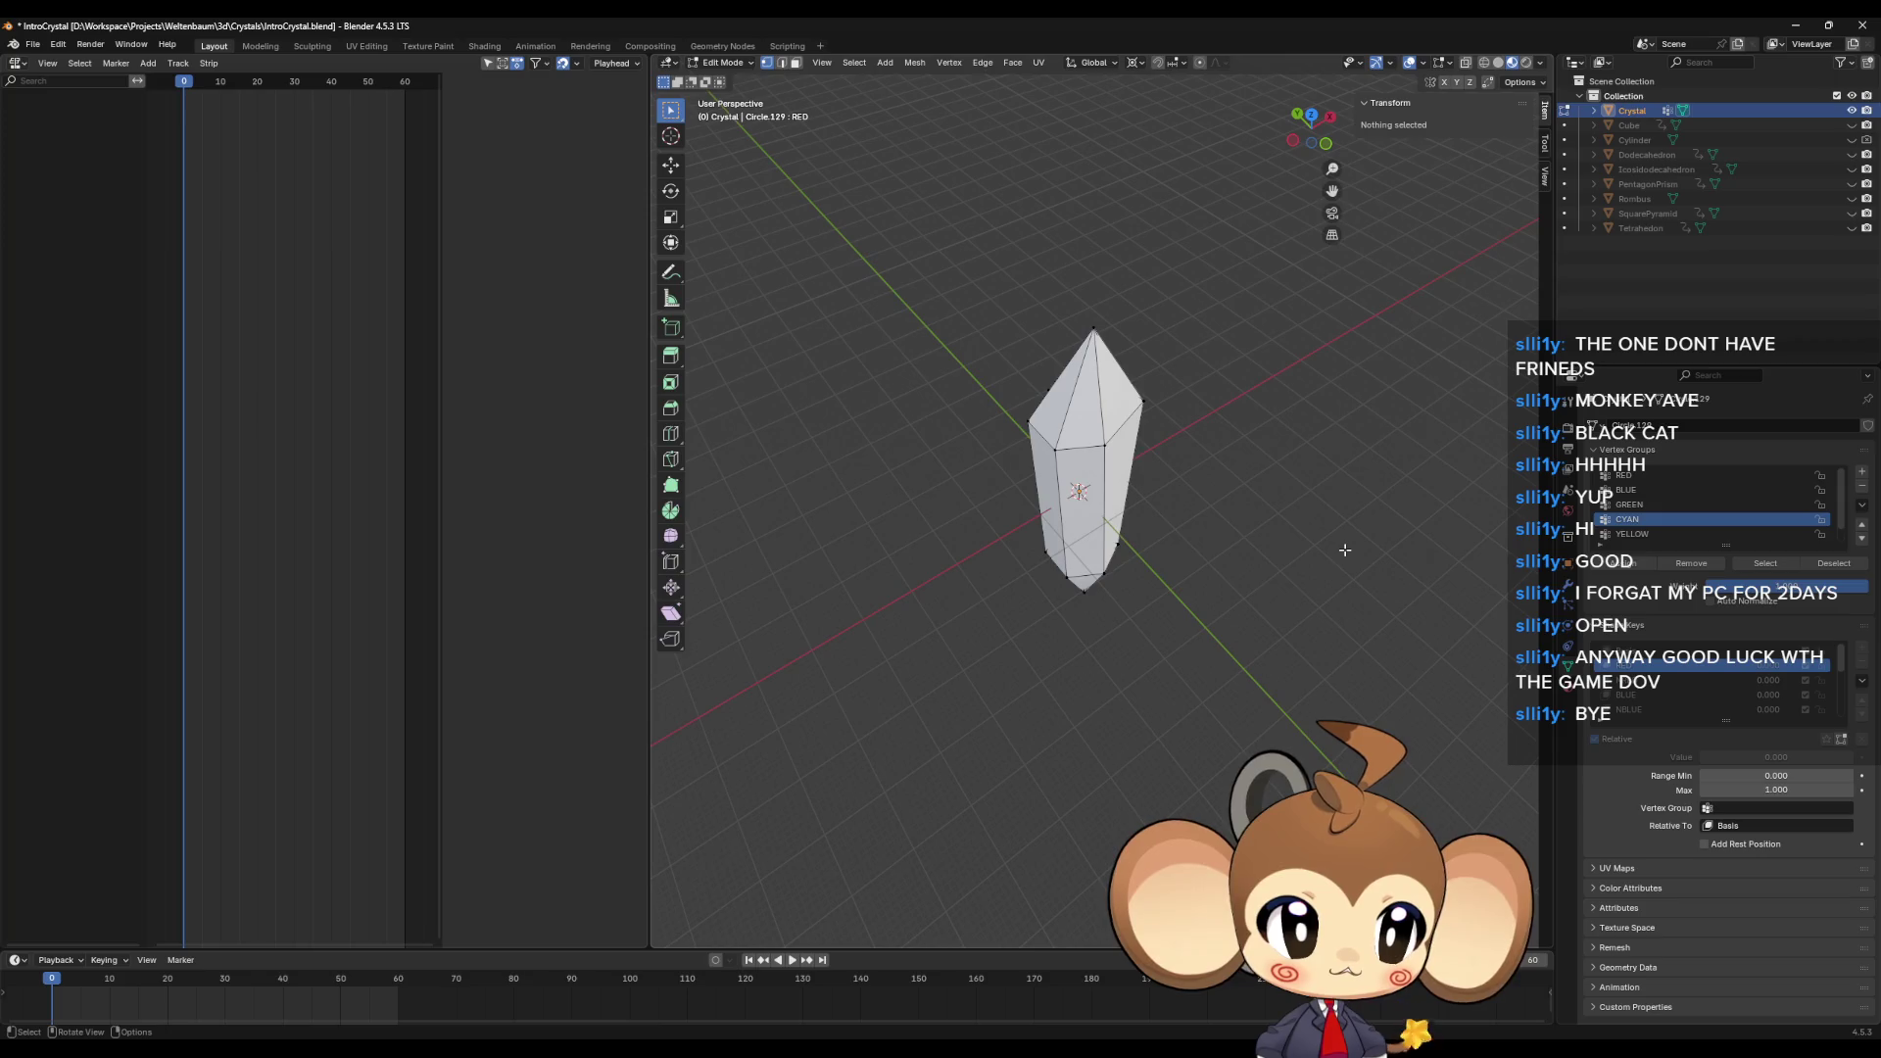
middle_click_drag(1344, 550, 1125, 556)
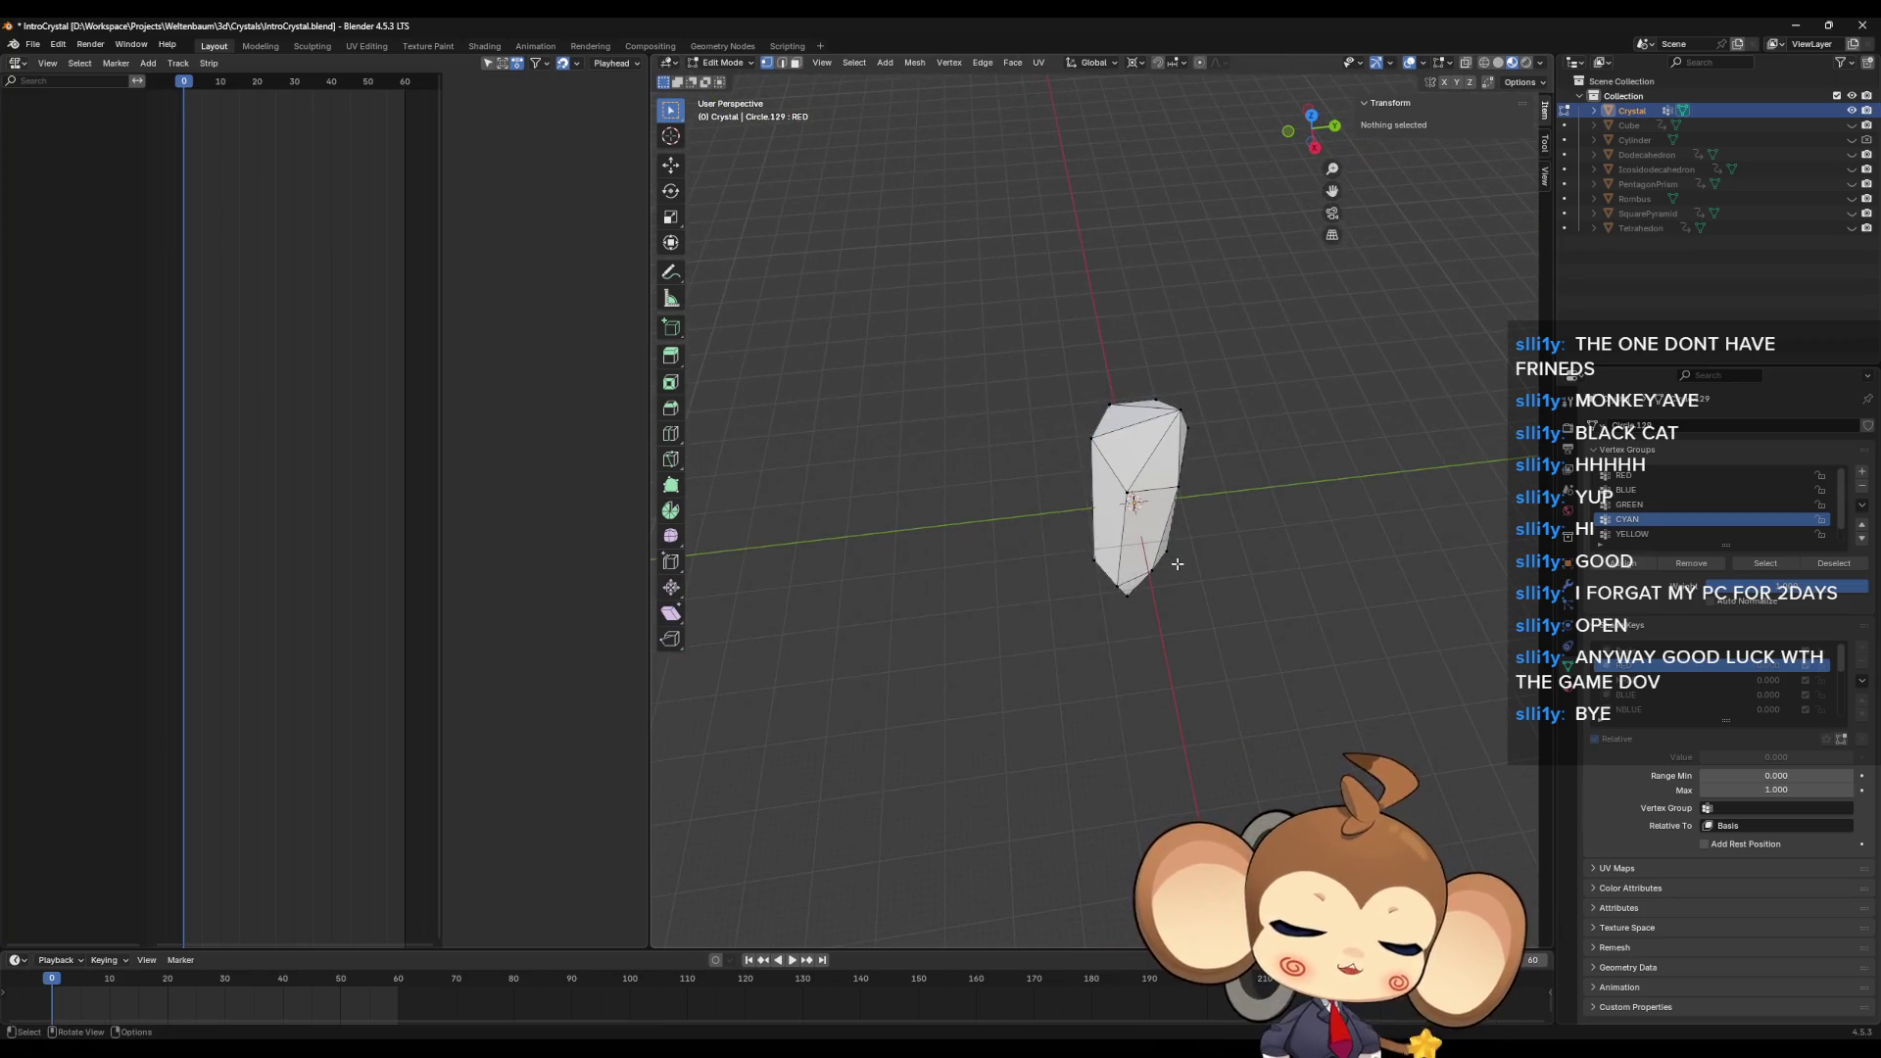
mouse_move(1122, 555)
middle_mouse_down()
mouse_move(1112, 538)
mouse_move(1160, 481)
mouse_move(1181, 534)
middle_mouse_up()
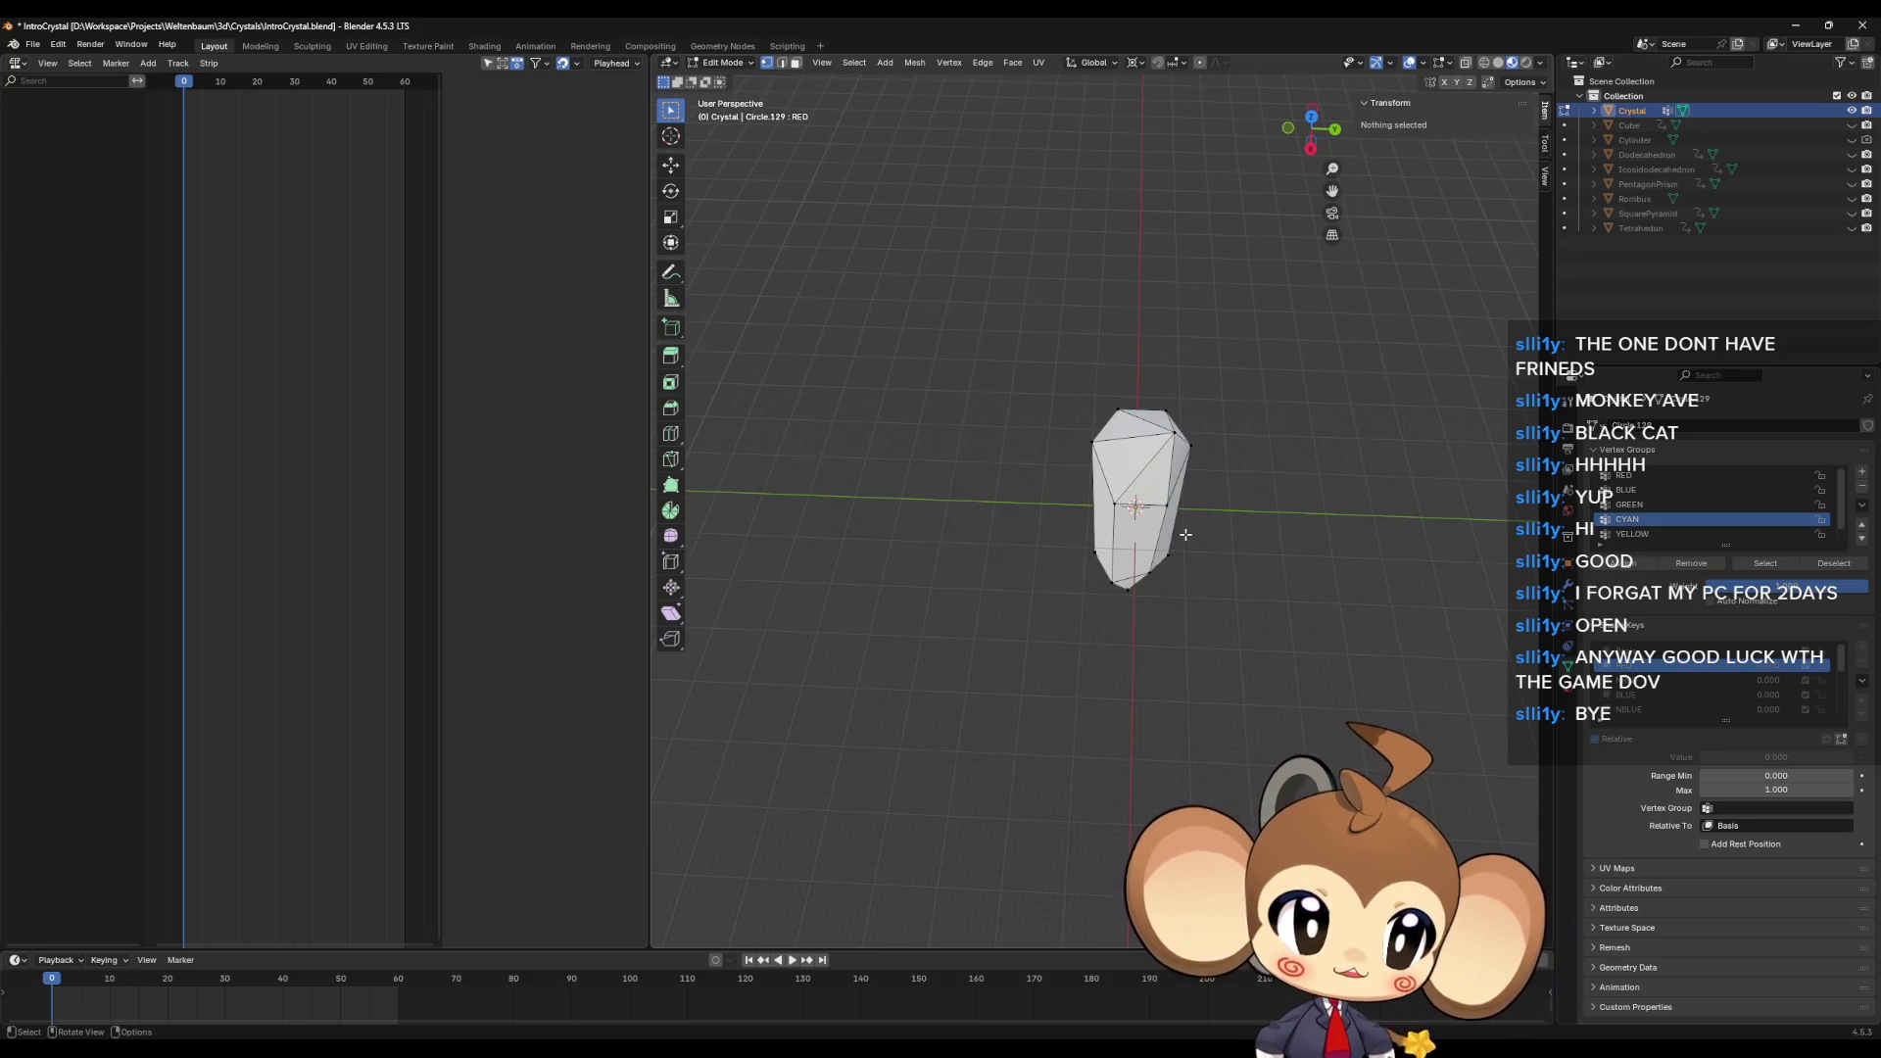
mouse_move(1186, 536)
middle_mouse_down()
mouse_move(1327, 529)
mouse_move(1238, 575)
mouse_move(1179, 516)
mouse_move(1197, 498)
mouse_move(1269, 516)
middle_mouse_up()
left_click(1761, 564)
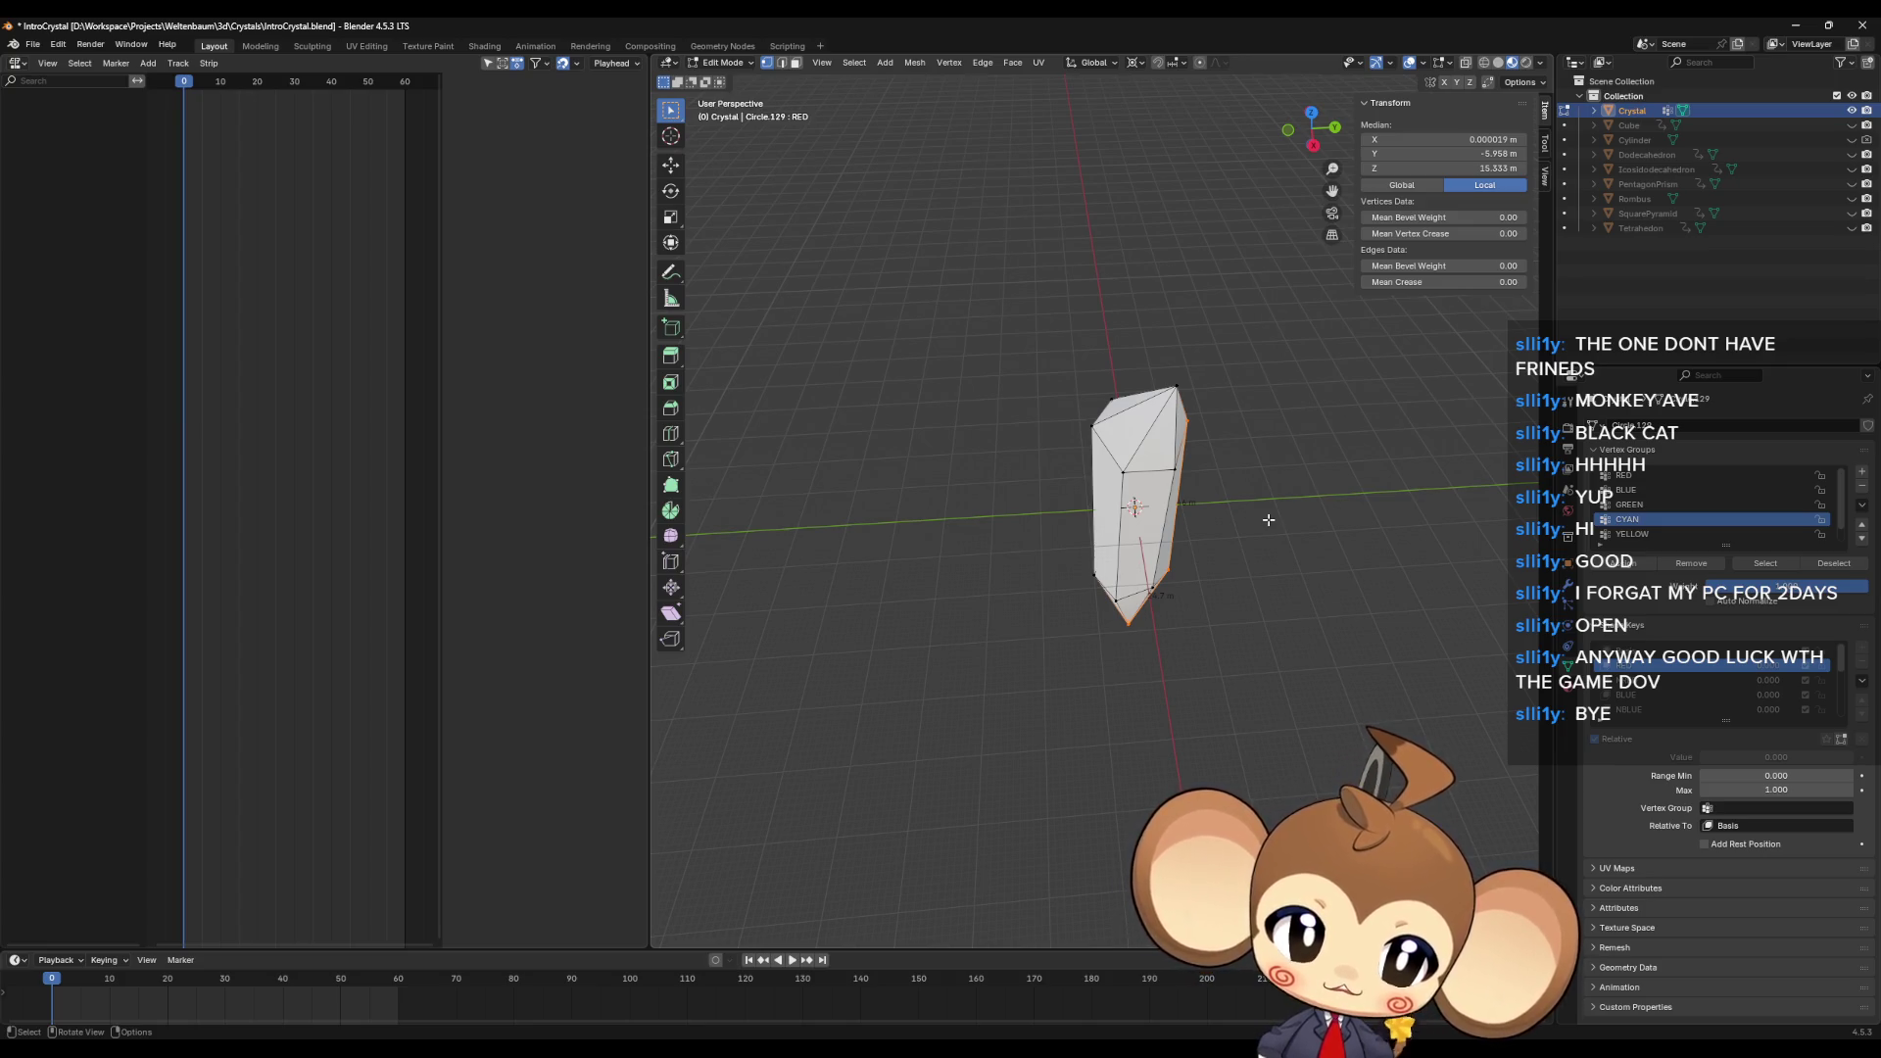
mouse_move(1269, 521)
middle_mouse_down()
mouse_move(1261, 566)
mouse_move(1190, 502)
mouse_move(1196, 591)
mouse_move(1218, 559)
mouse_move(1280, 591)
mouse_move(1247, 546)
mouse_move(1267, 538)
middle_mouse_up()
left_click(1280, 591)
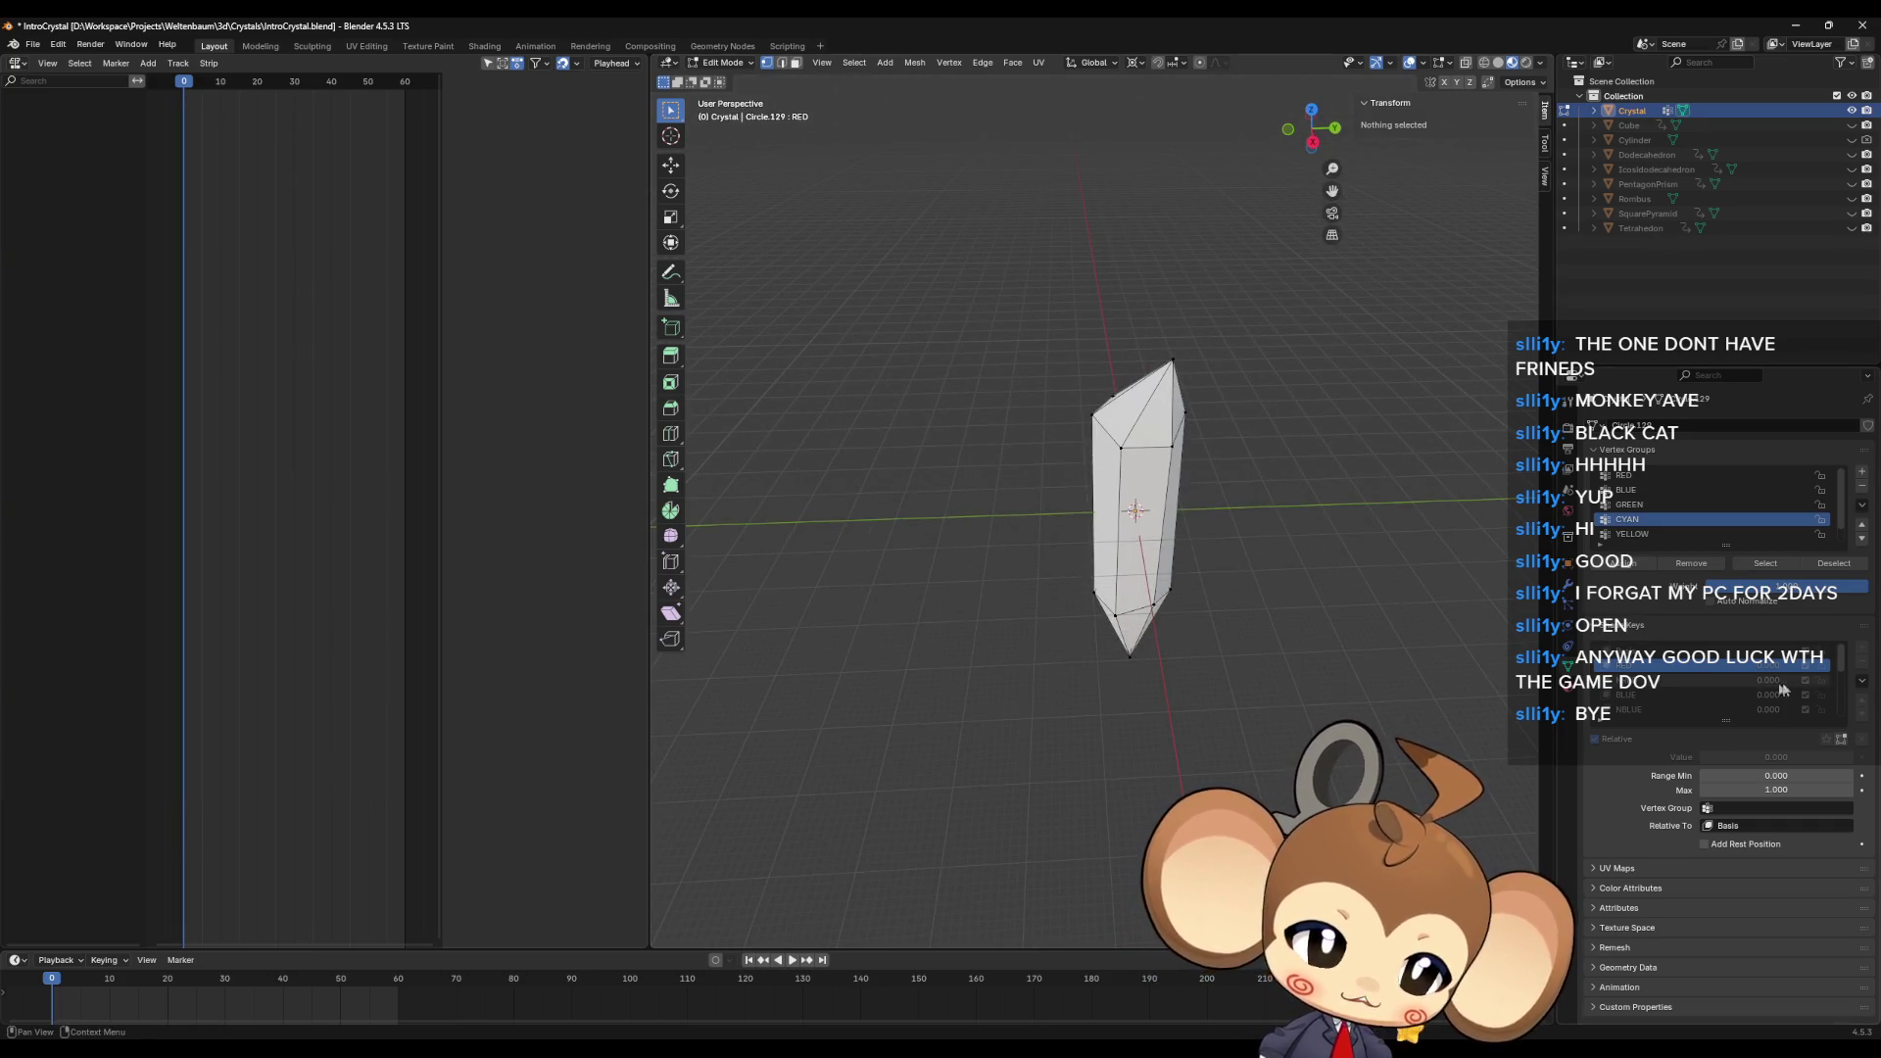
key("Tab")
scroll(1707, 635, "down", 2)
left_click(1710, 654)
Step: Delete all the old shape keys down through RED, leaving only Basis
left_click(1862, 606)
left_click(1862, 605)
left_click(1862, 605)
left_click(1862, 606)
left_click(1862, 605)
left_click(1862, 605)
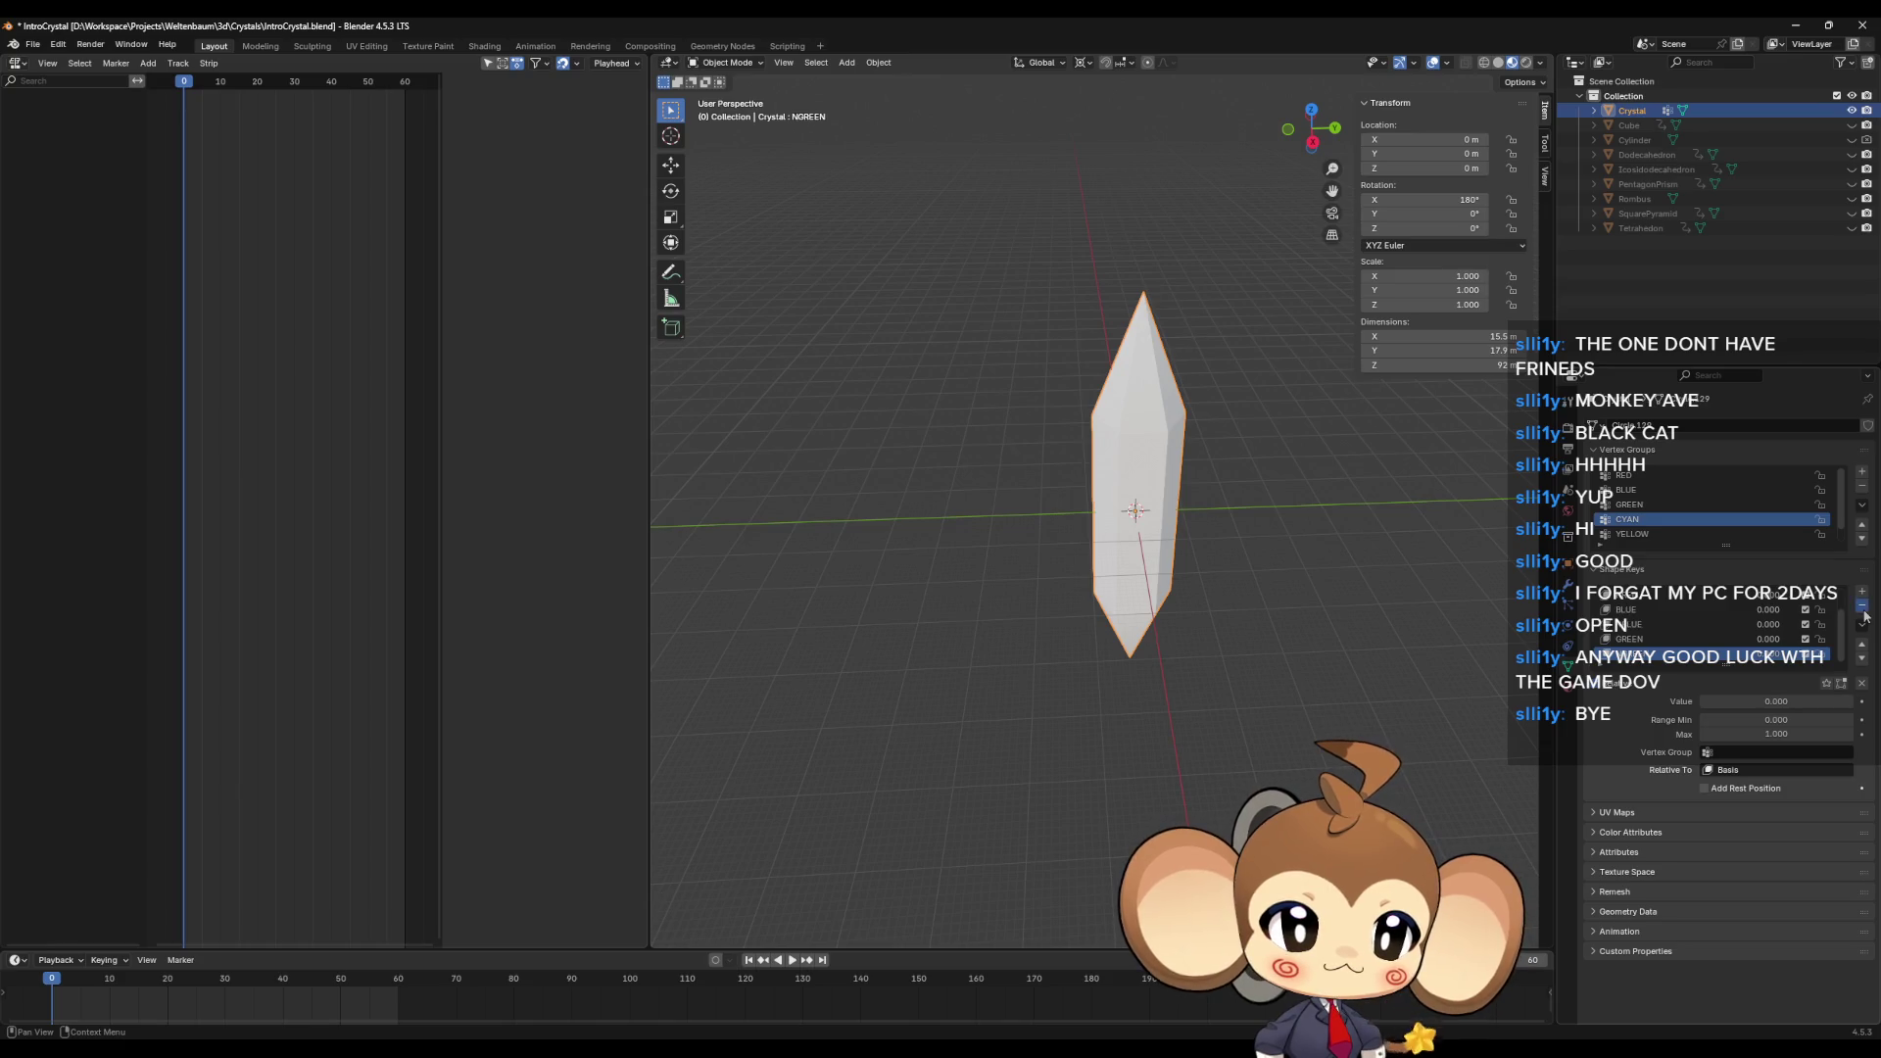
left_click(1862, 608)
left_click(1862, 608)
left_click(1863, 608)
left_click(1862, 607)
left_click(1862, 607)
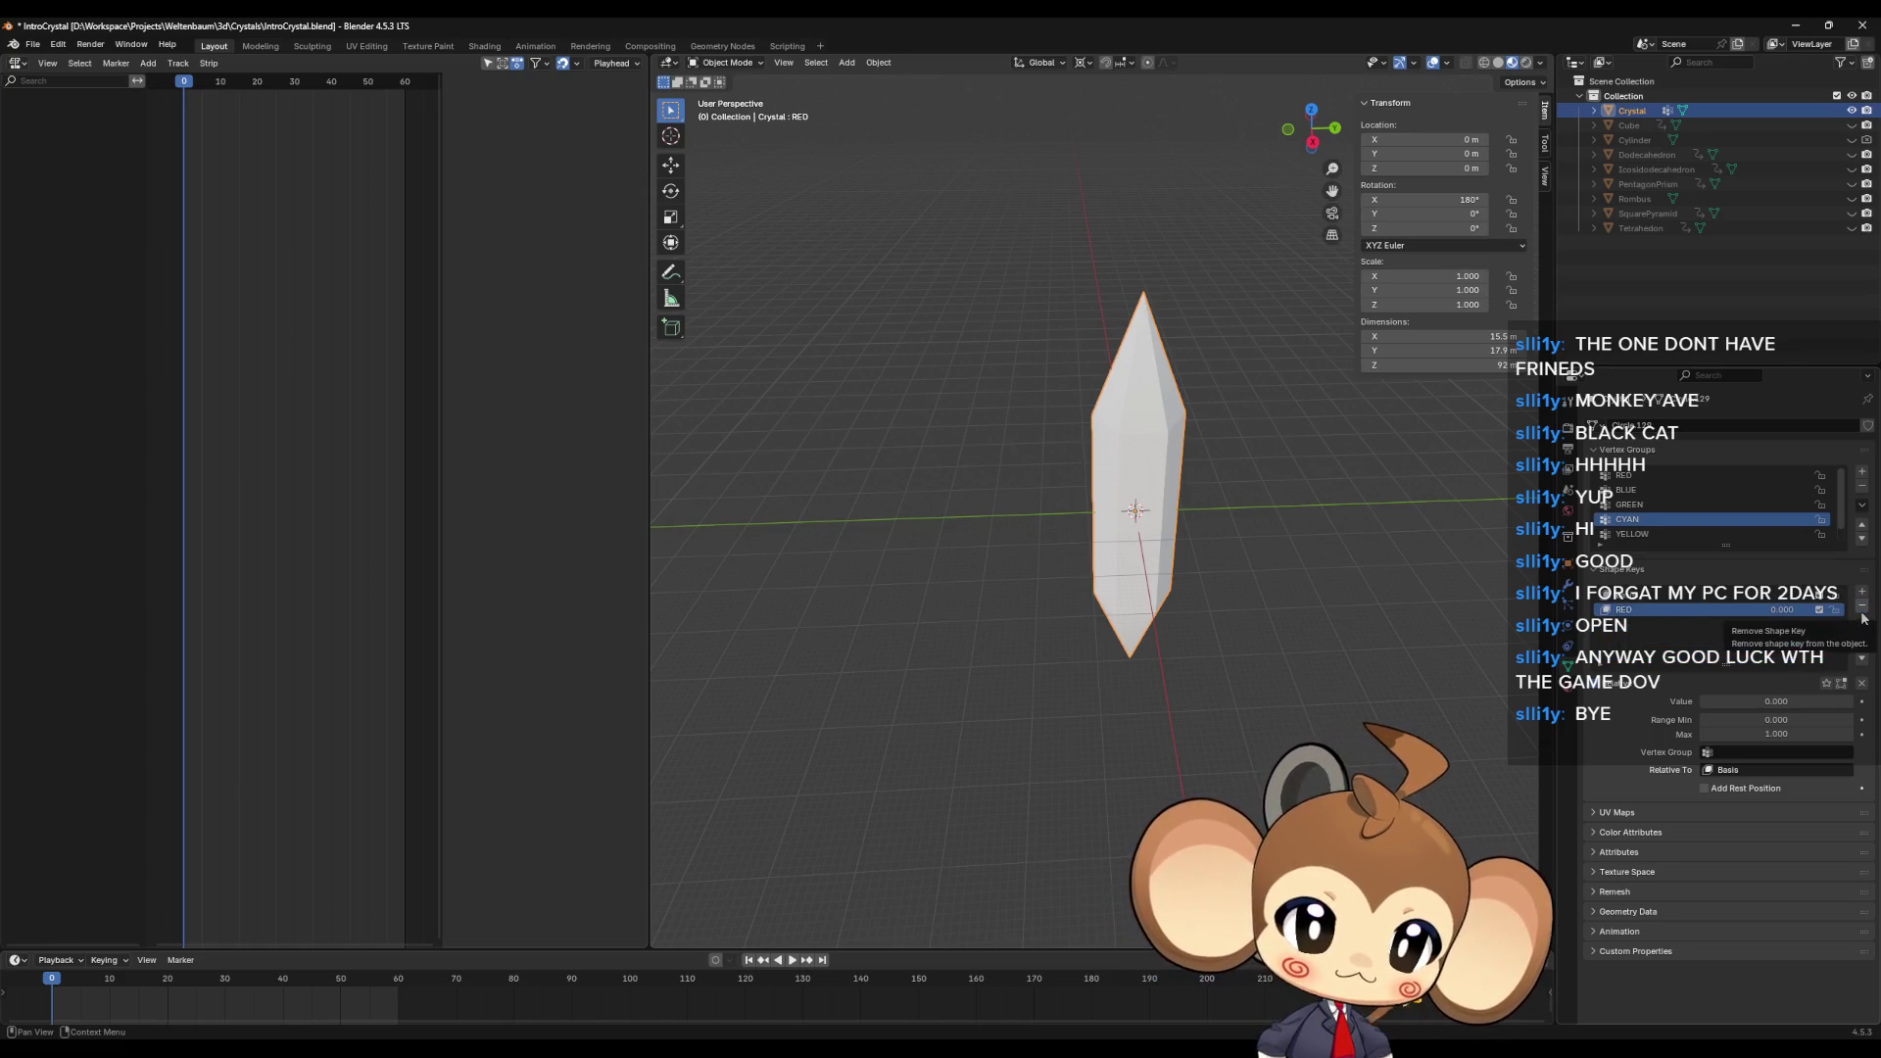
left_click(1862, 612)
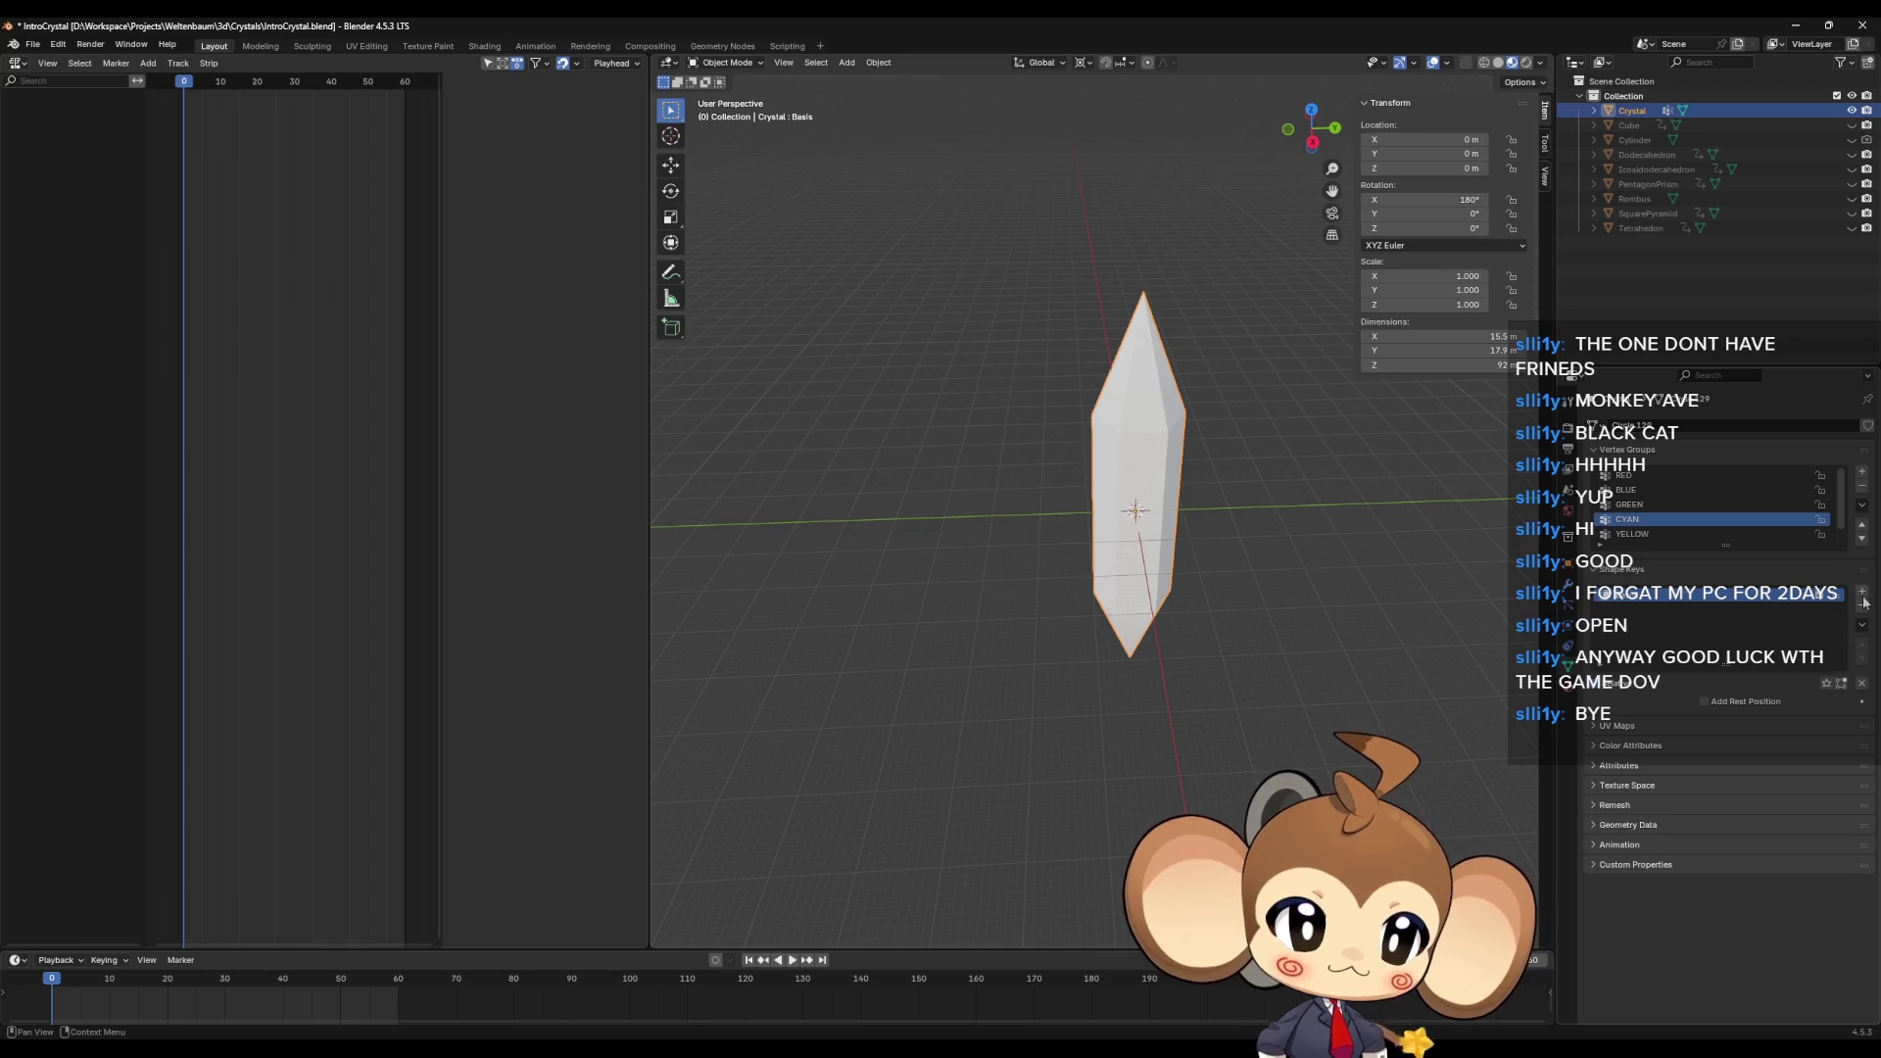
Step: Add new shape keys named RED, NRED and BLUE
left_click(1862, 592)
double_click(1644, 609)
type("RED")
key("Return")
left_click(1862, 592)
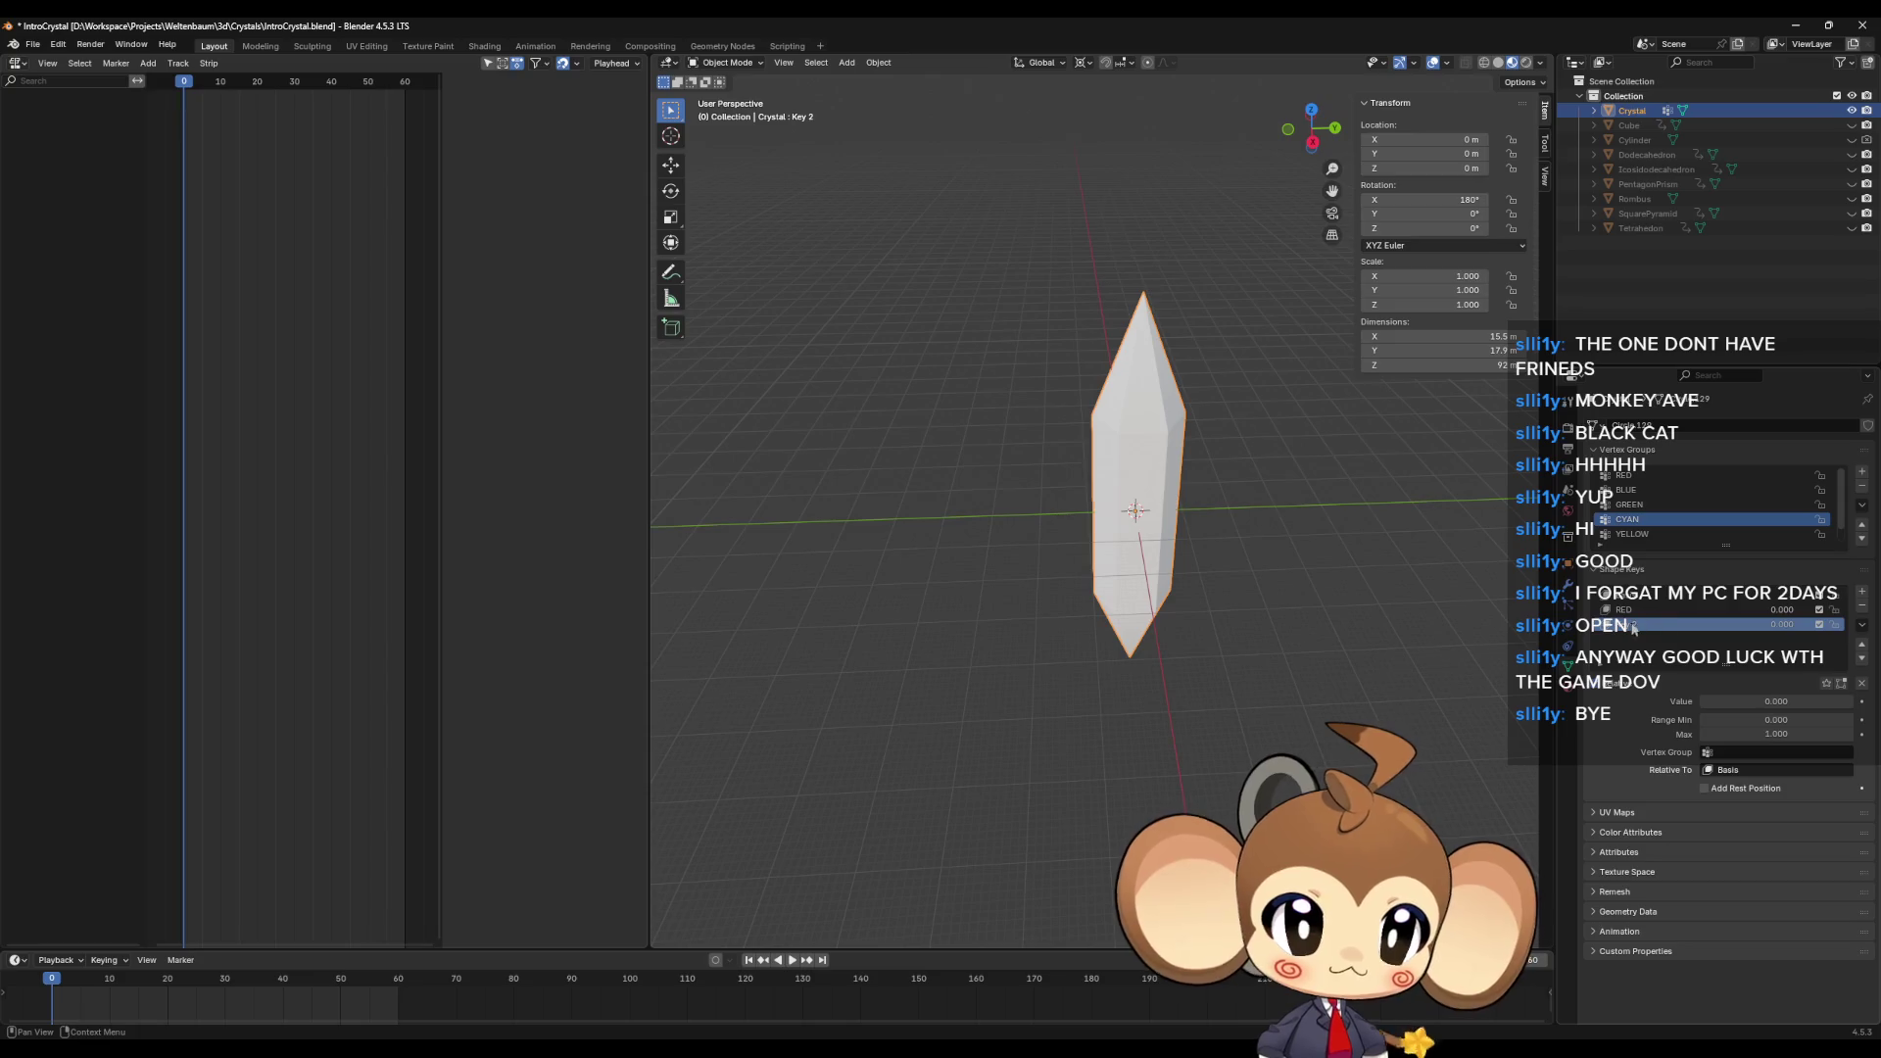
double_click(1636, 624)
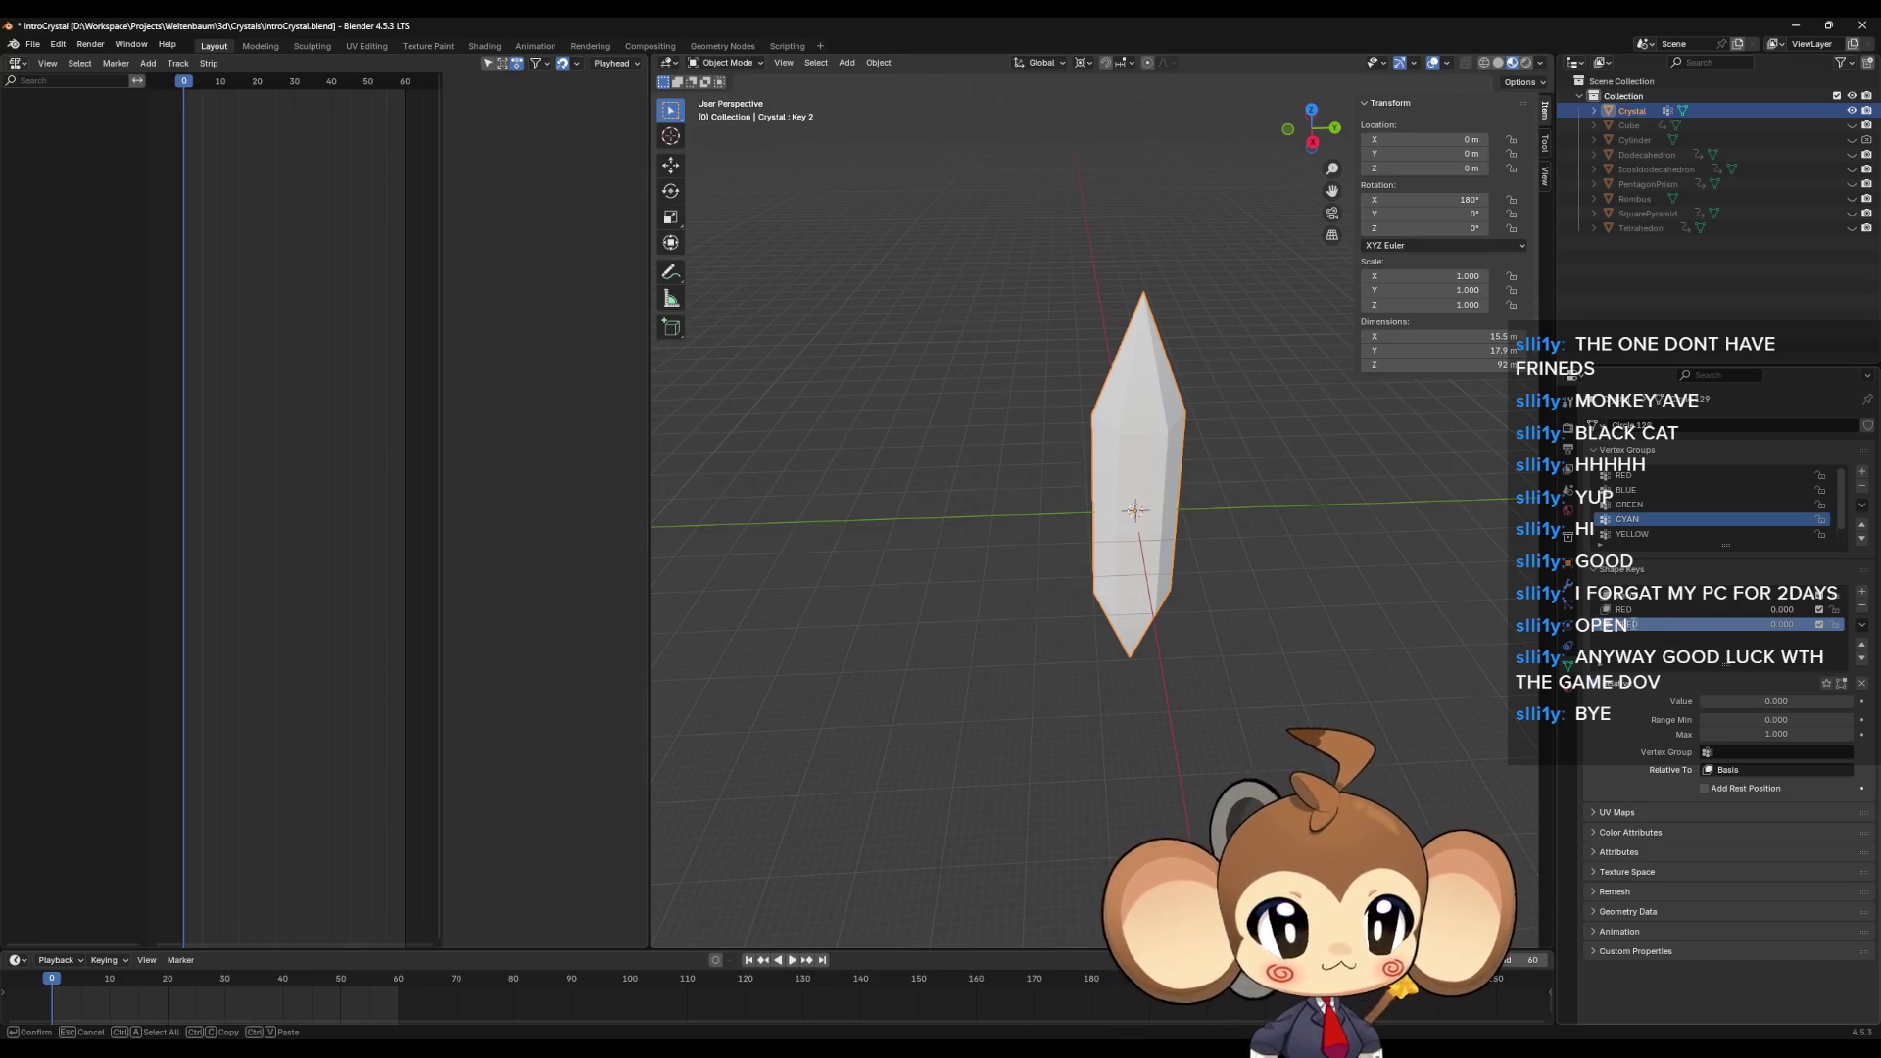
key("Return")
left_click(1862, 592)
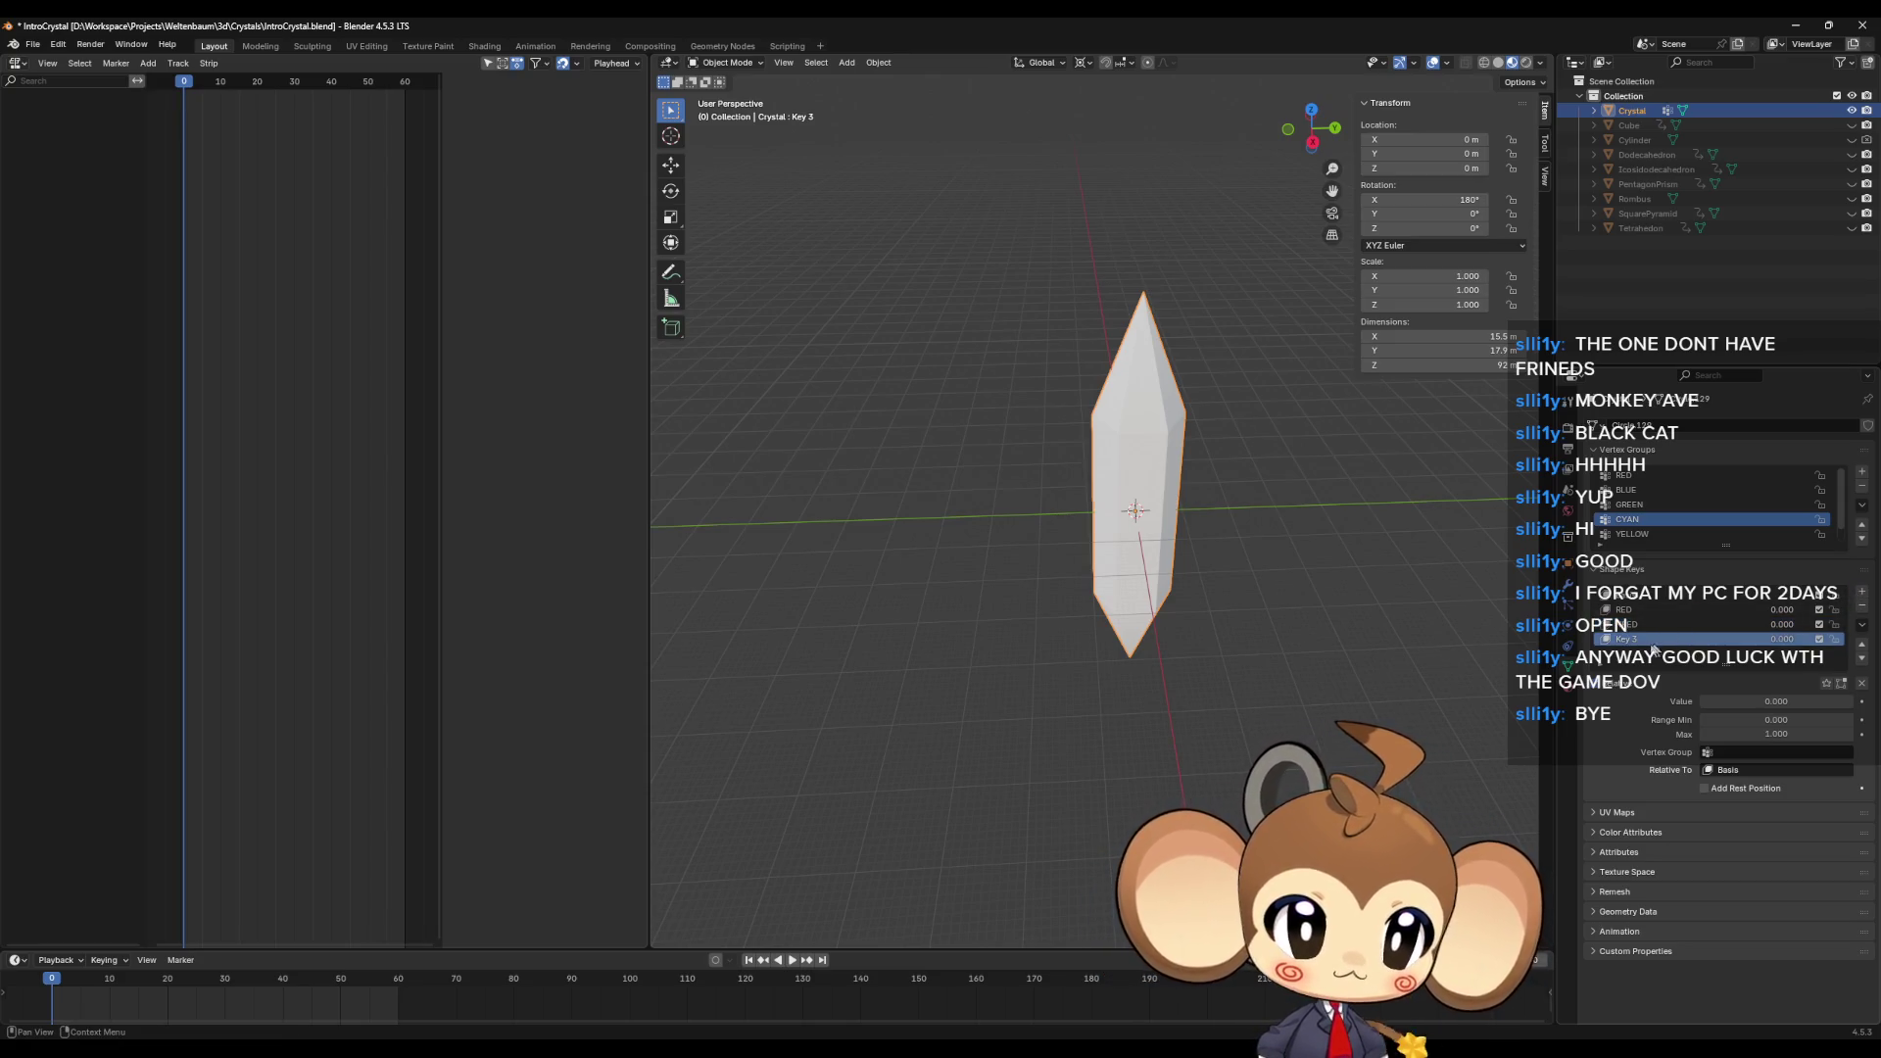
double_click(1655, 642)
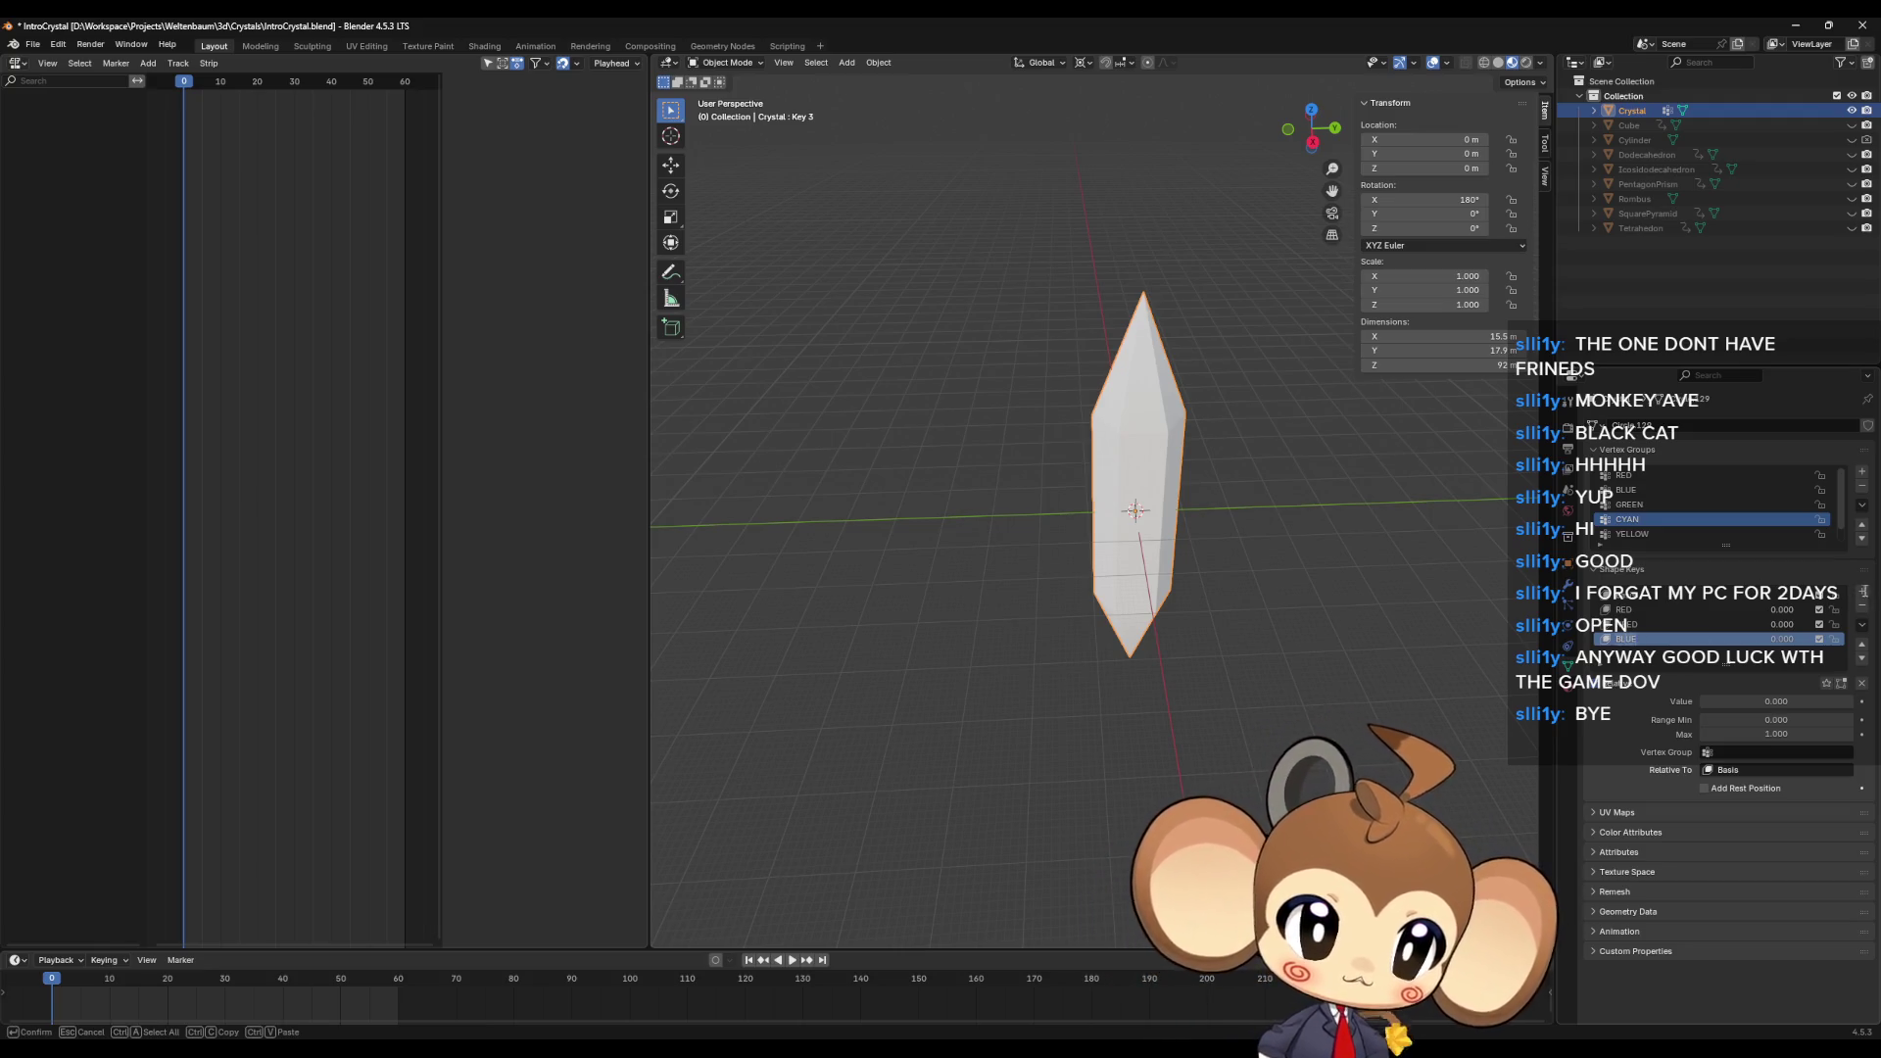
key("Return")
Step: Add and rename the next four colour shape keys, ending with CYAN
left_click(1862, 592)
double_click(1682, 654)
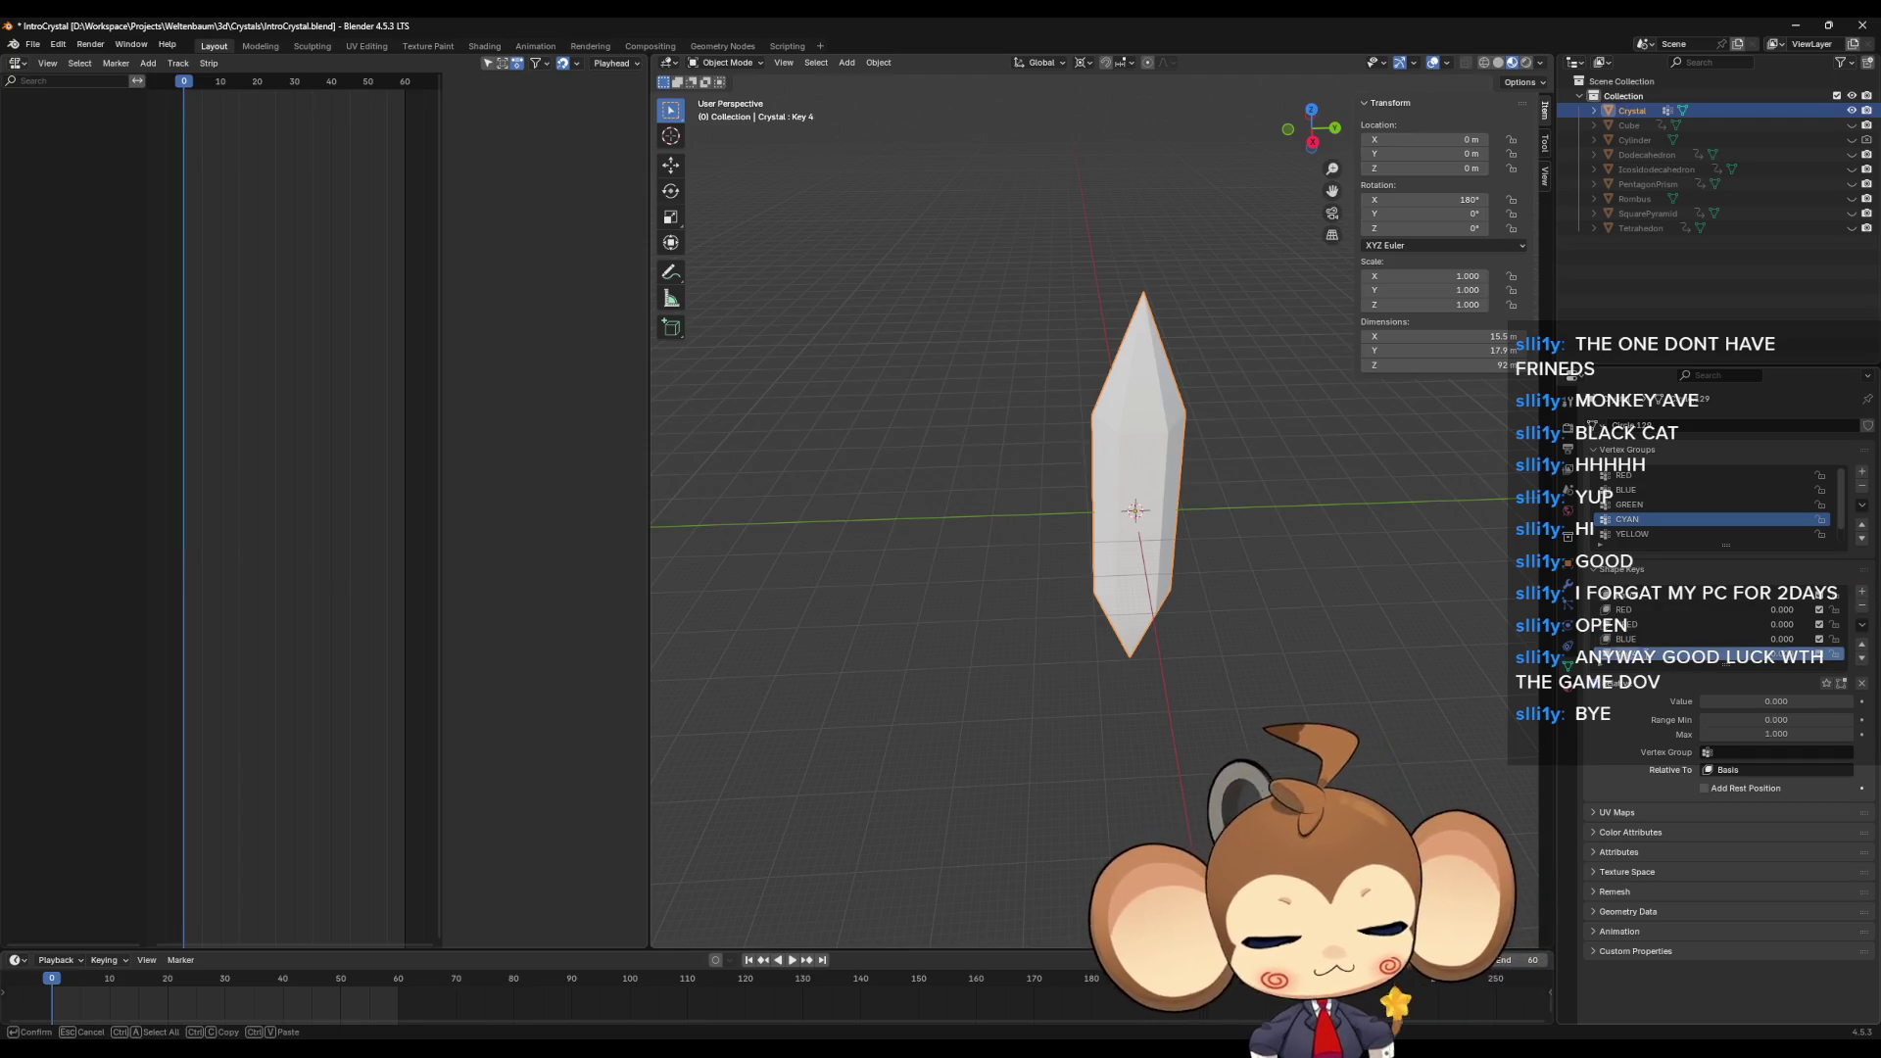
key("Return")
left_click(1864, 594)
double_click(1683, 654)
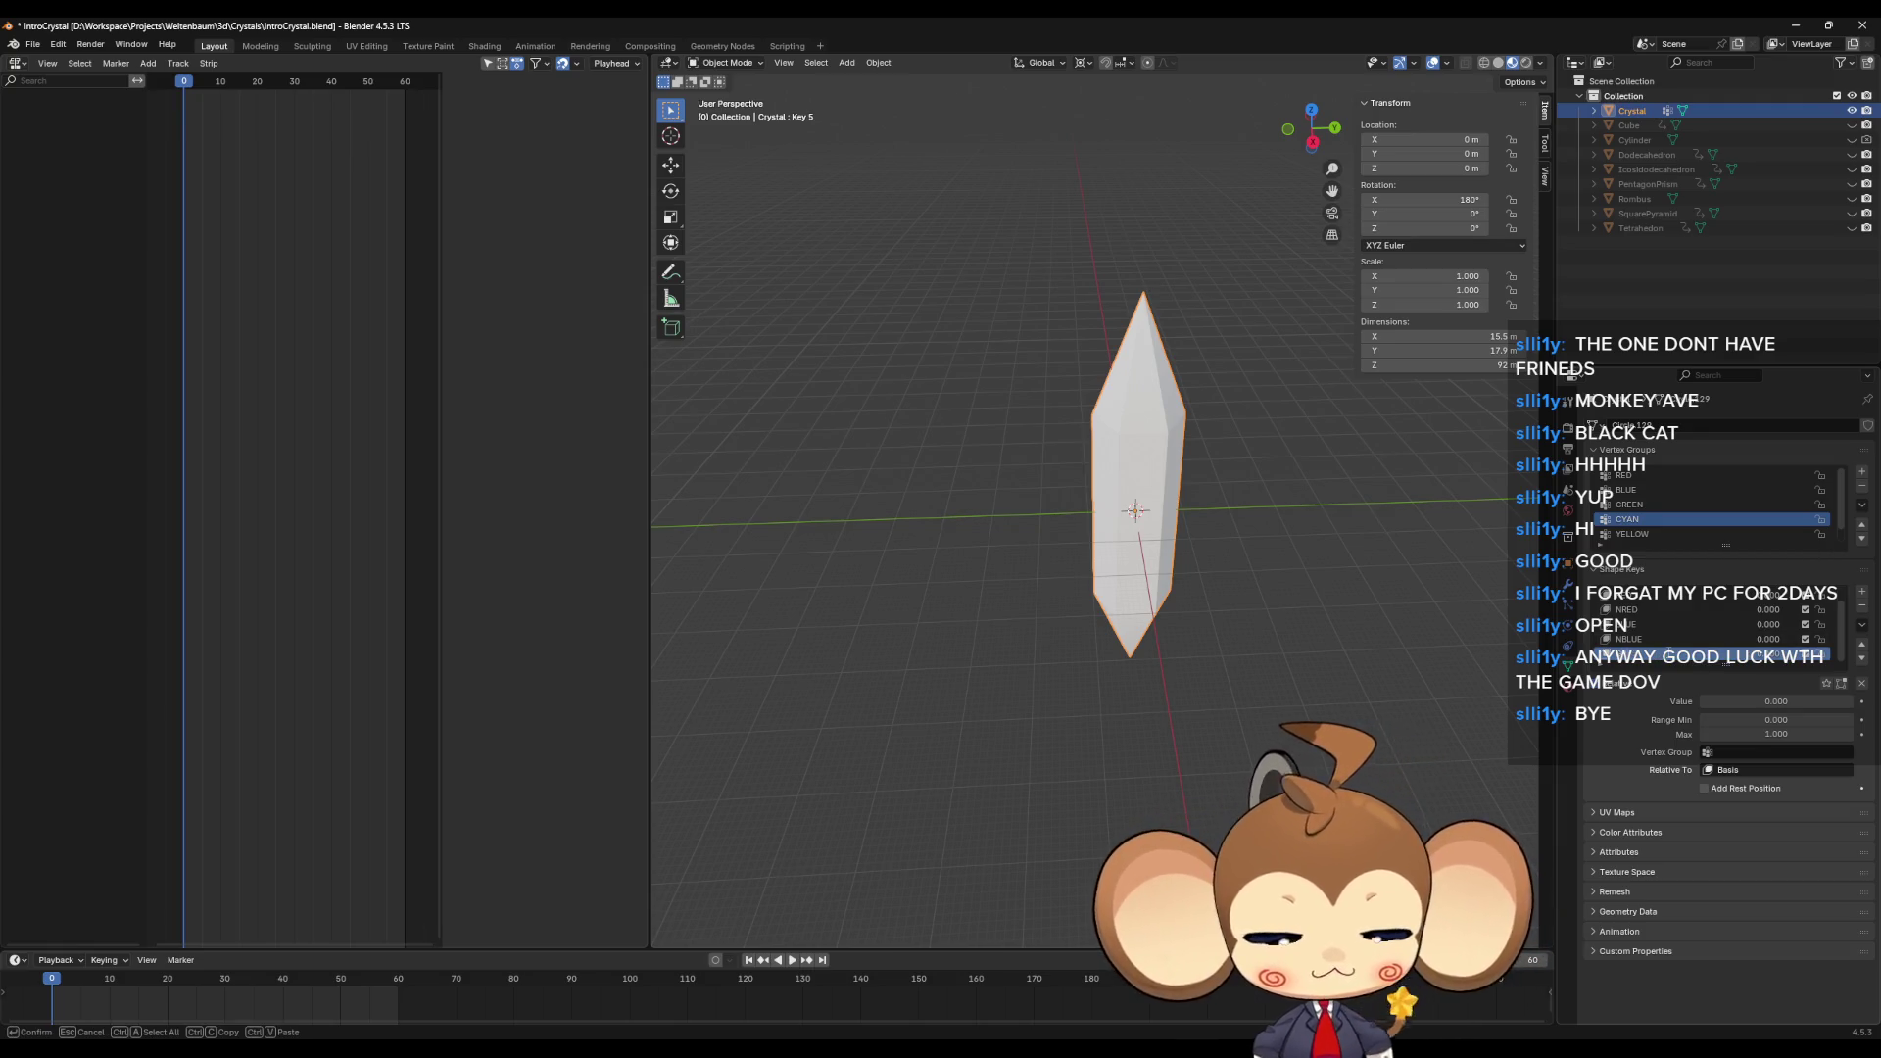
key("Return")
left_click(1862, 591)
double_click(1683, 654)
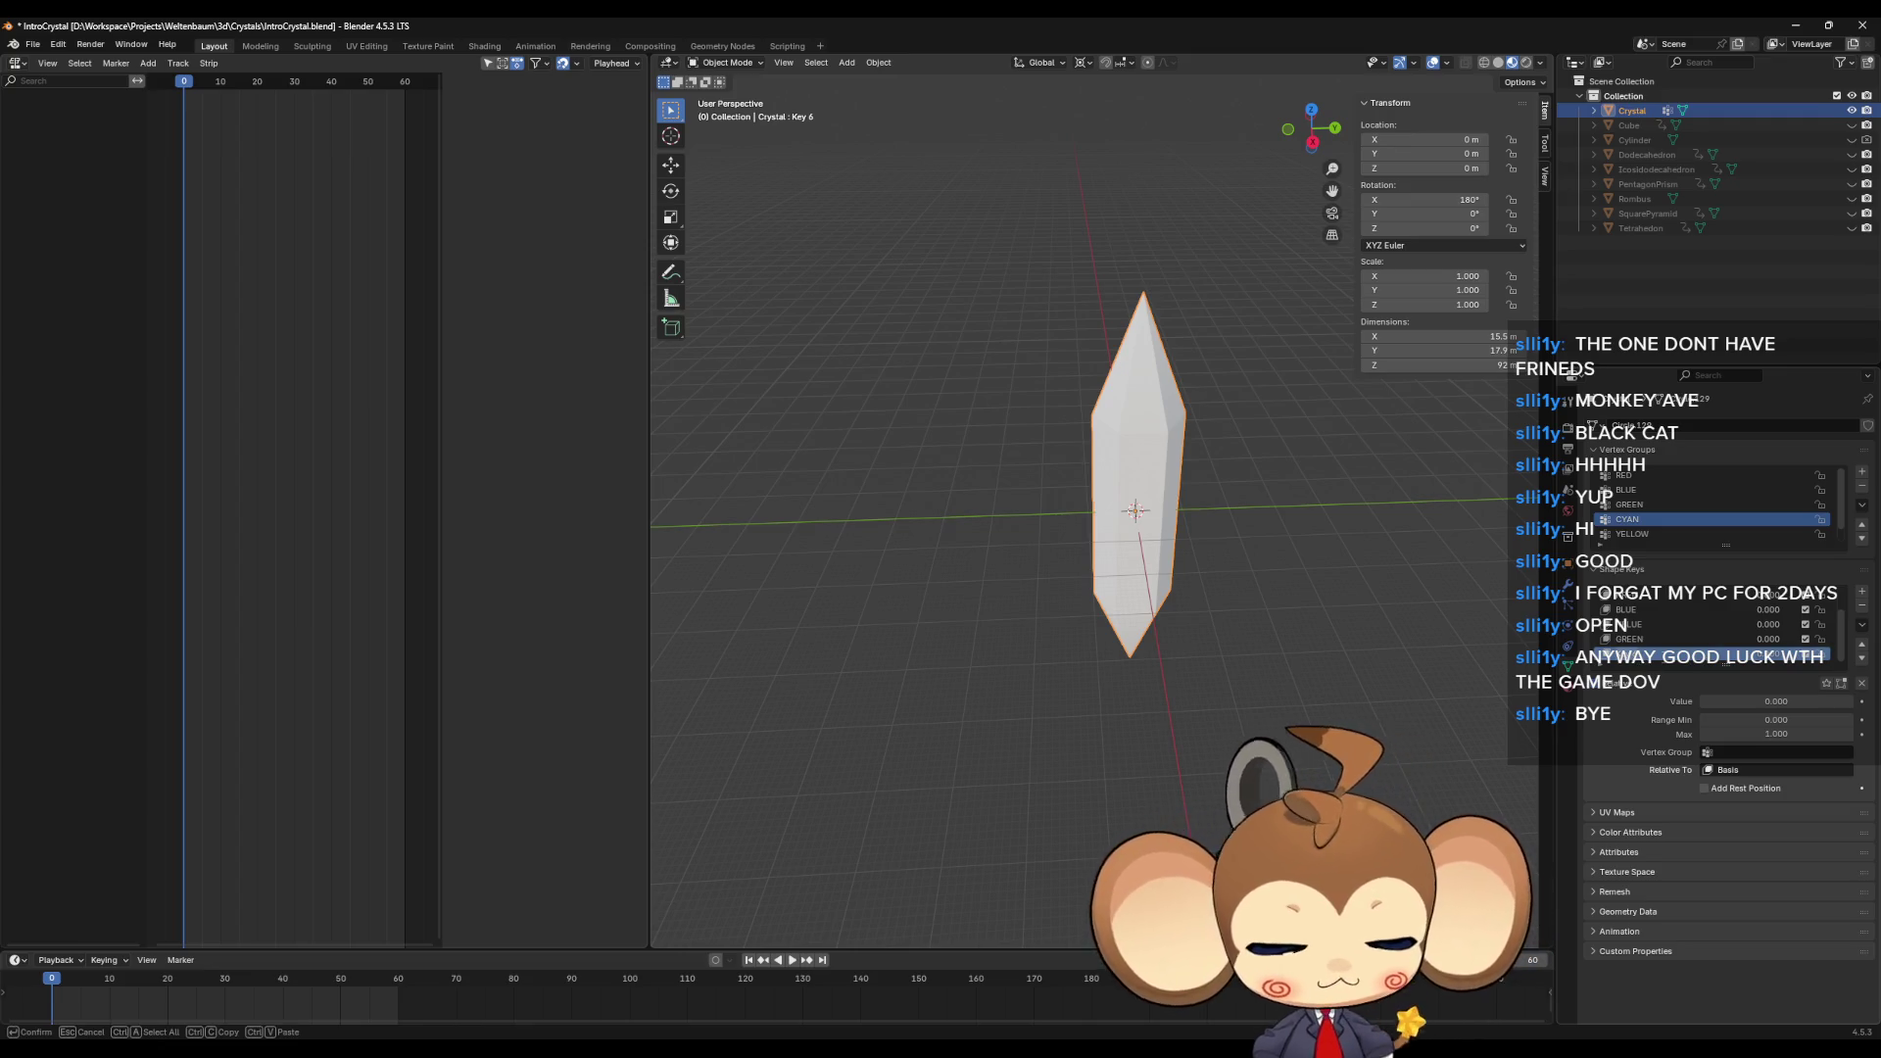
key("Return")
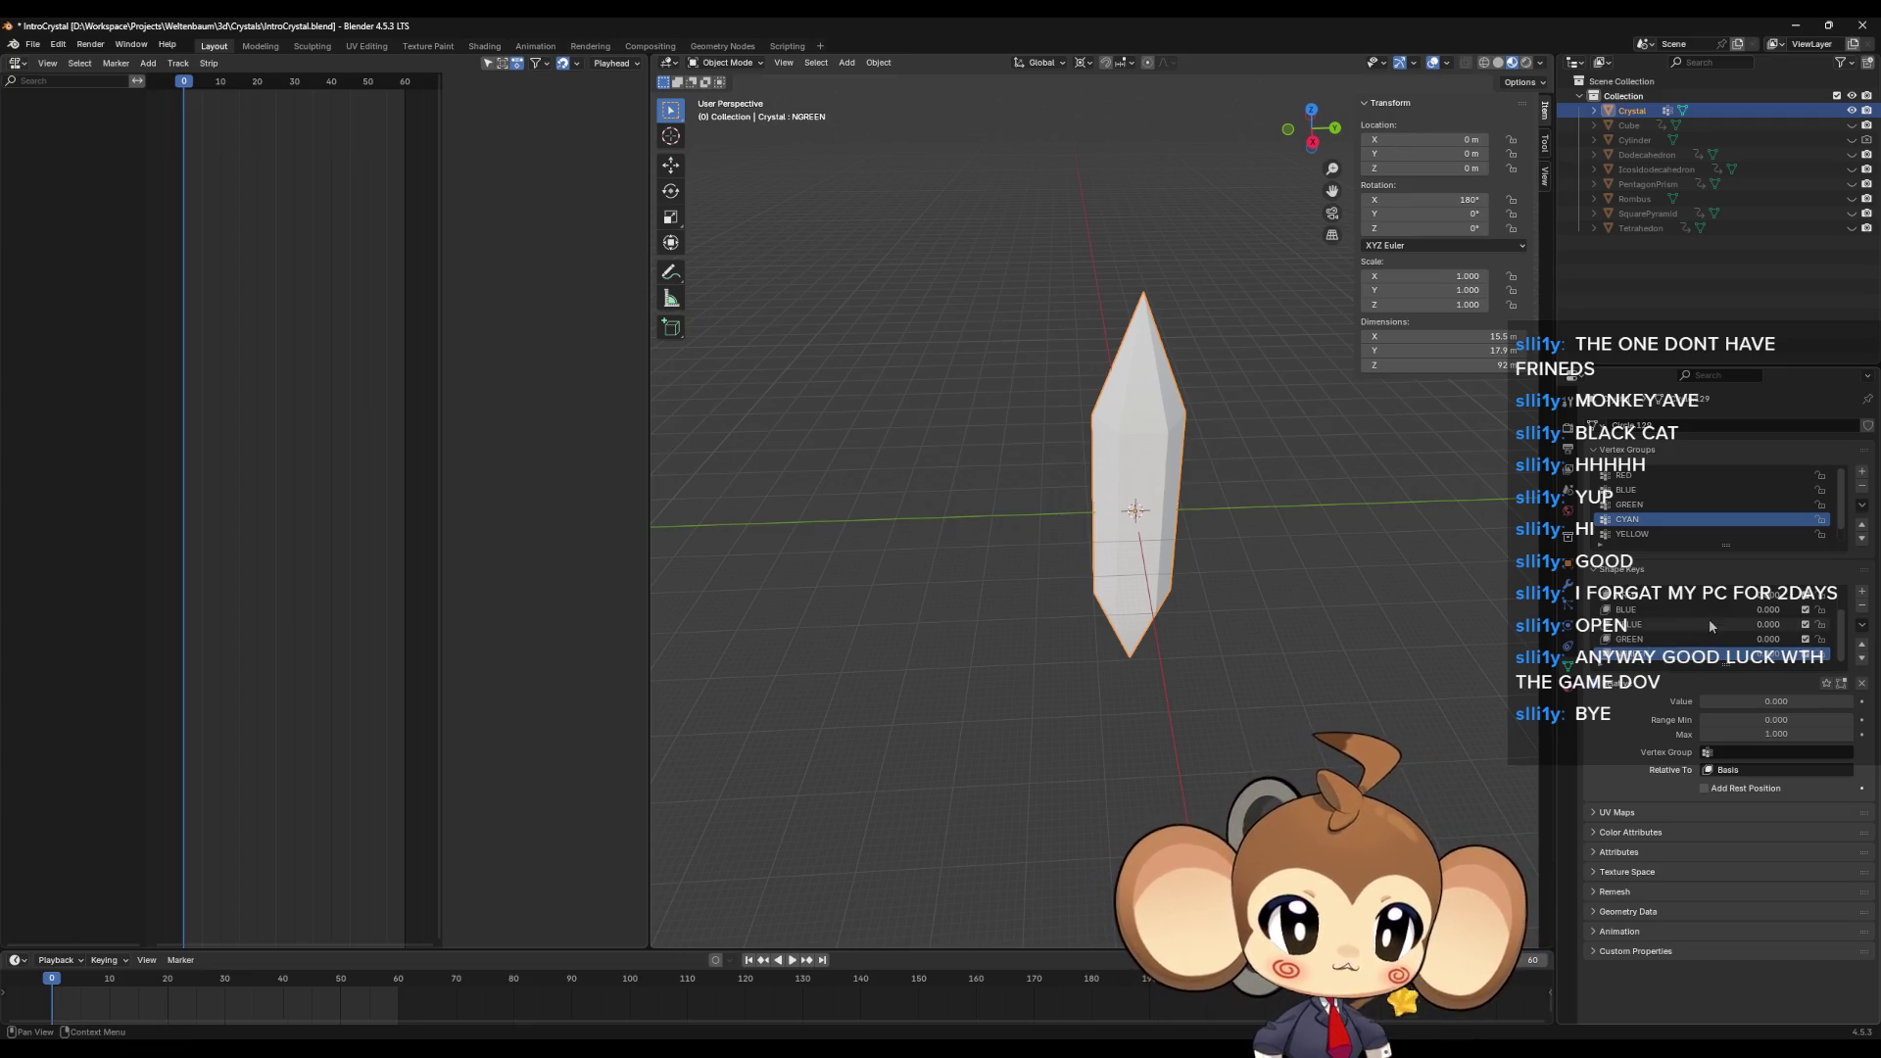
left_click(1861, 594)
double_click(1683, 654)
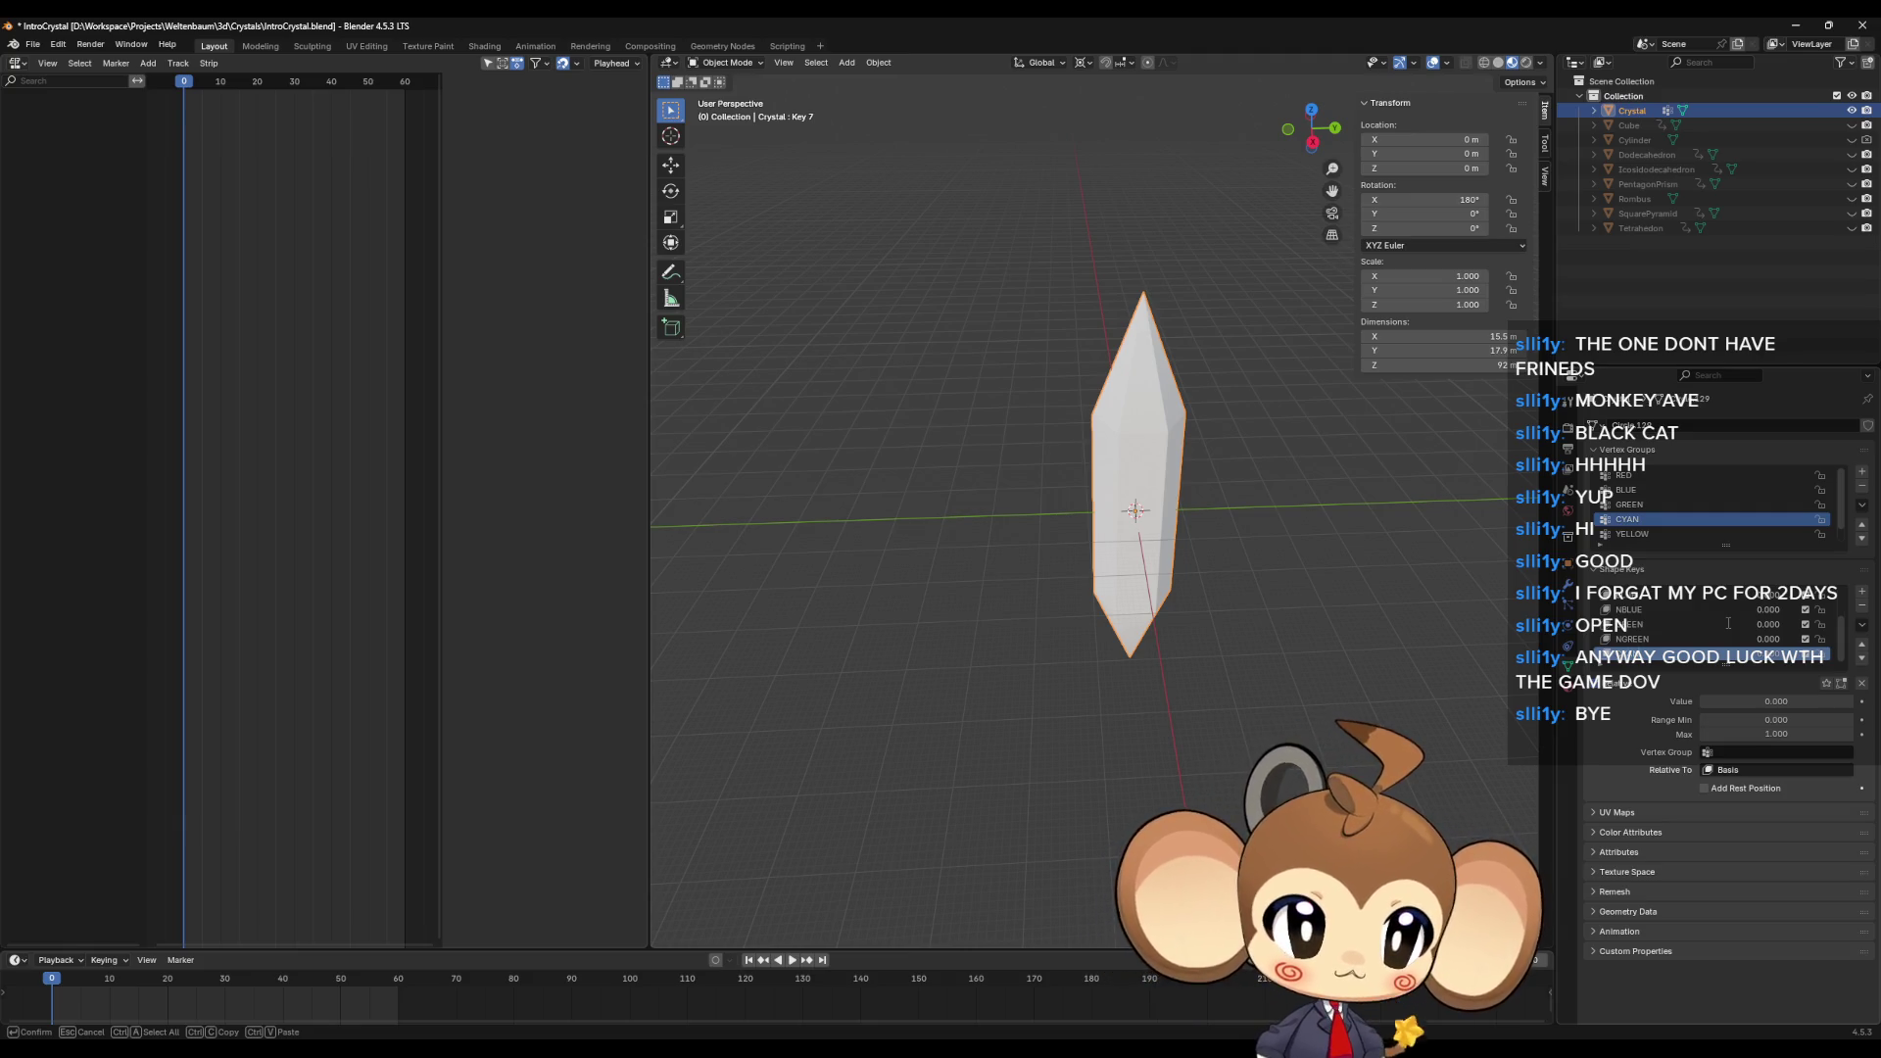
key("Return")
Step: Add and rename the final five colour shape keys, ending with NMAGENTA
left_click(1861, 593)
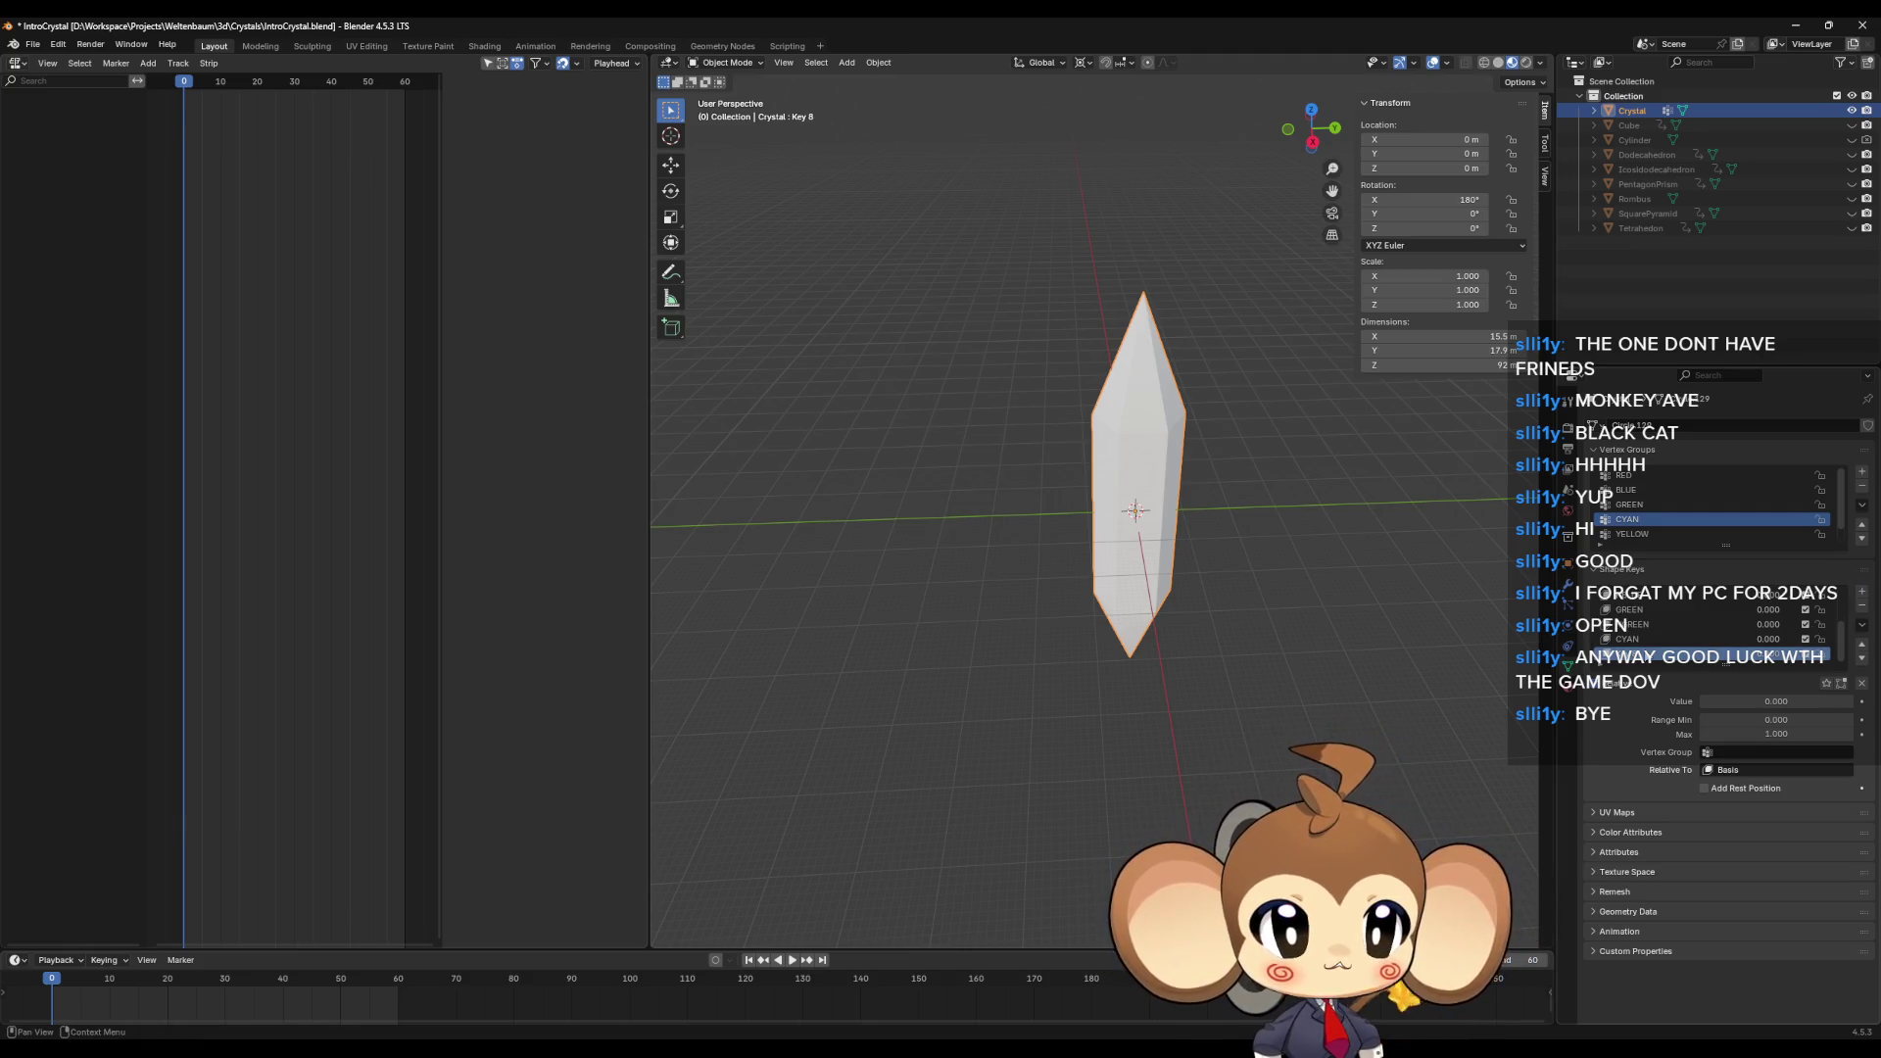
double_click(1704, 653)
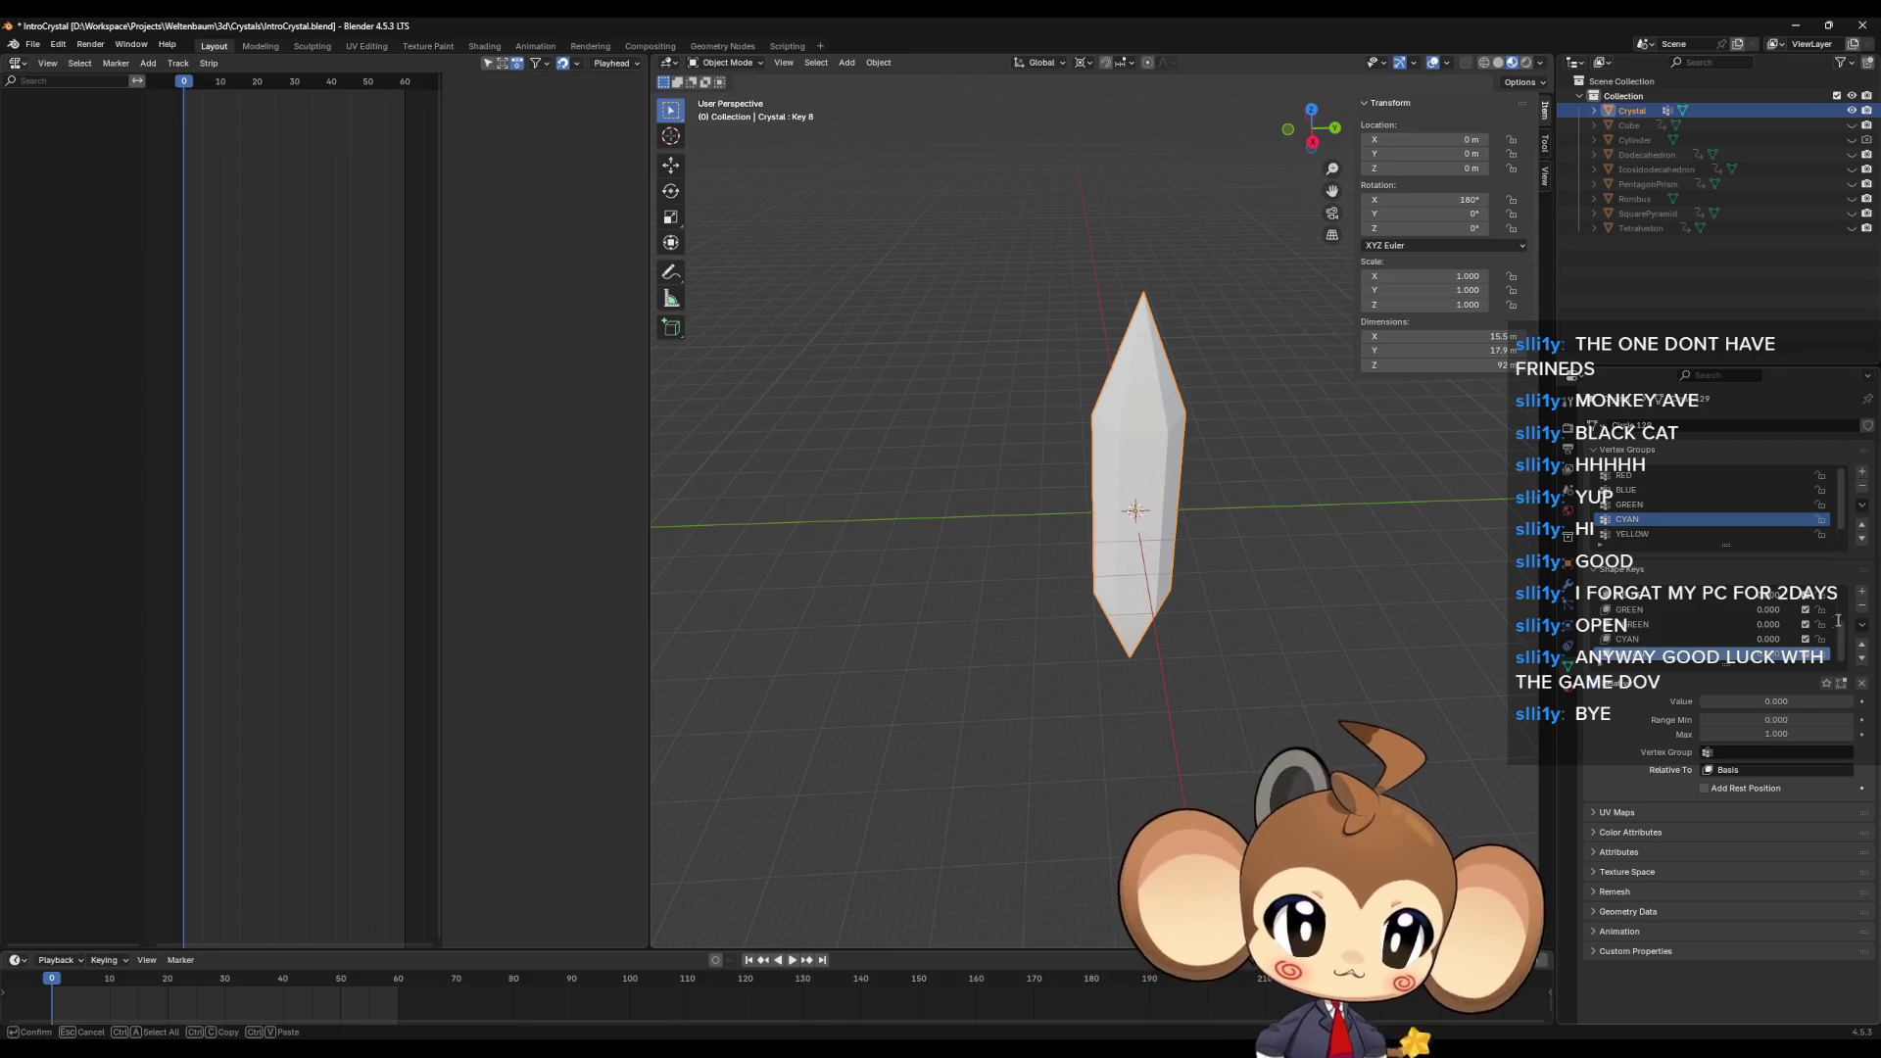
key("Return")
left_click(1861, 594)
double_click(1699, 653)
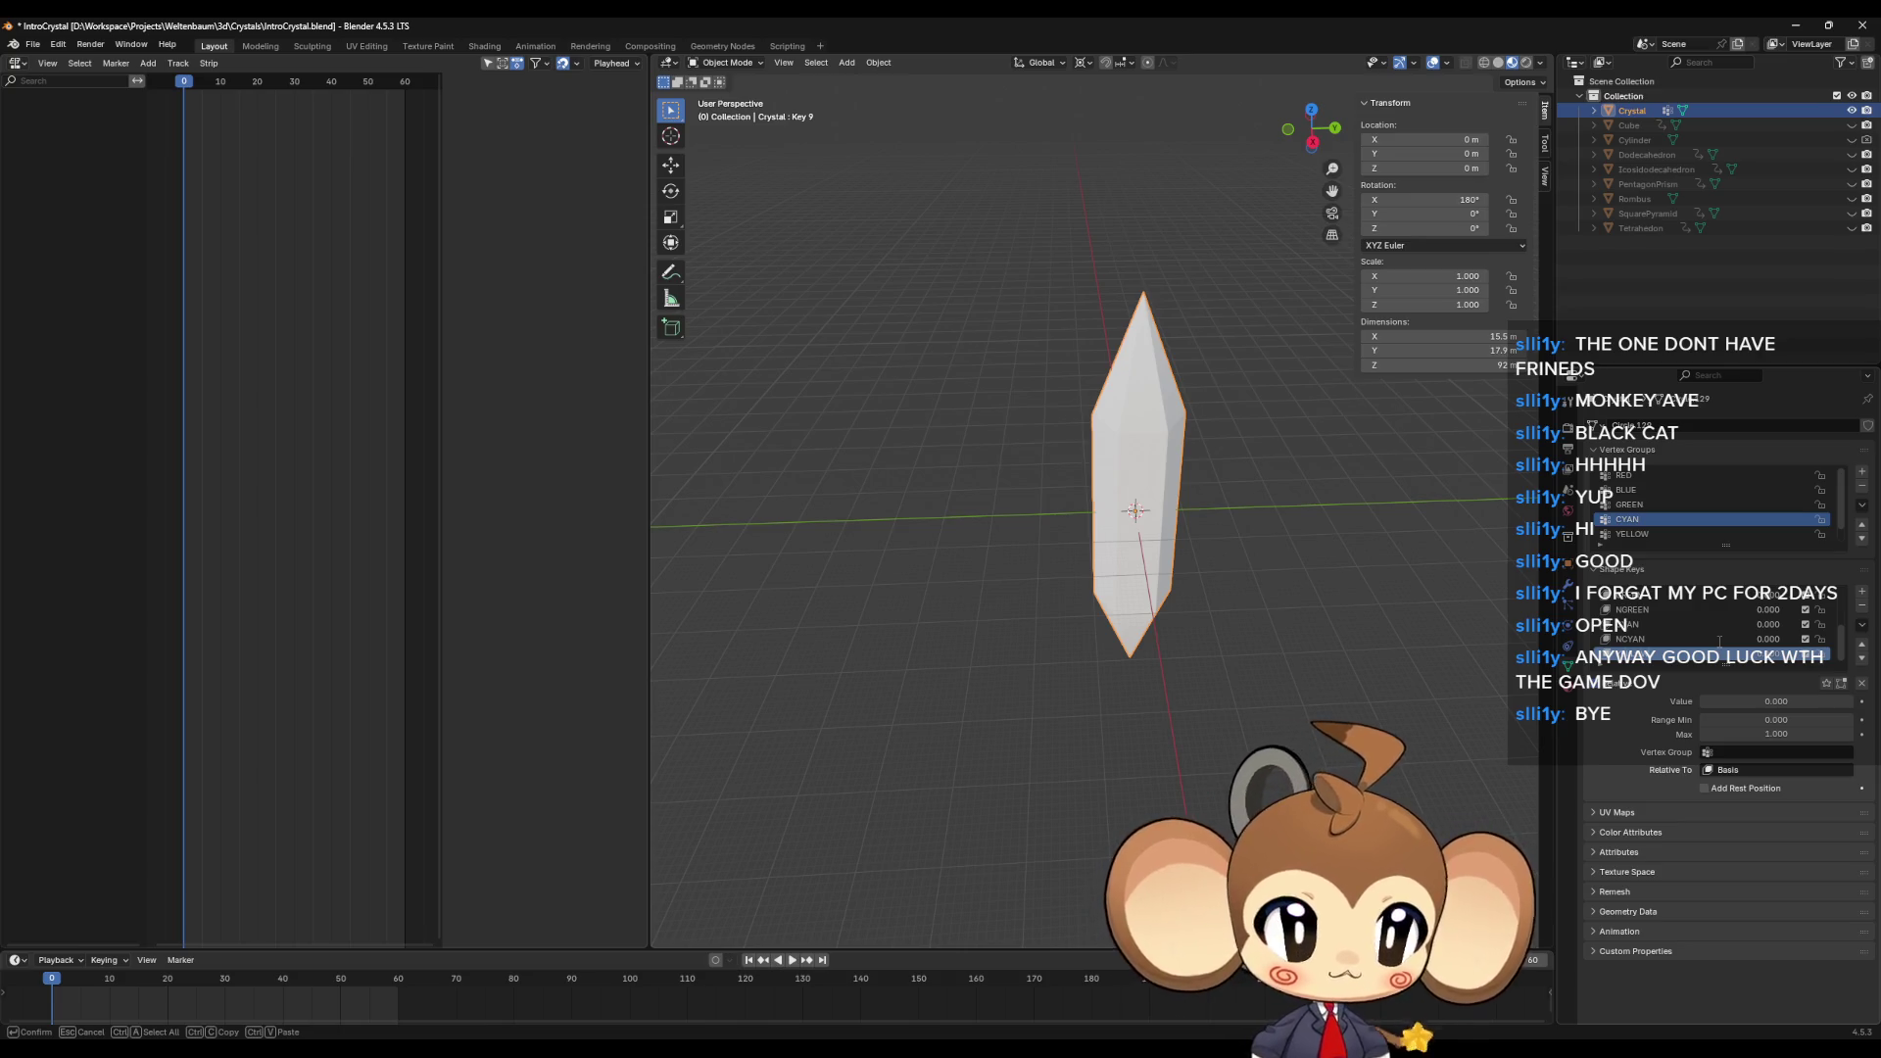
left_click(1862, 592)
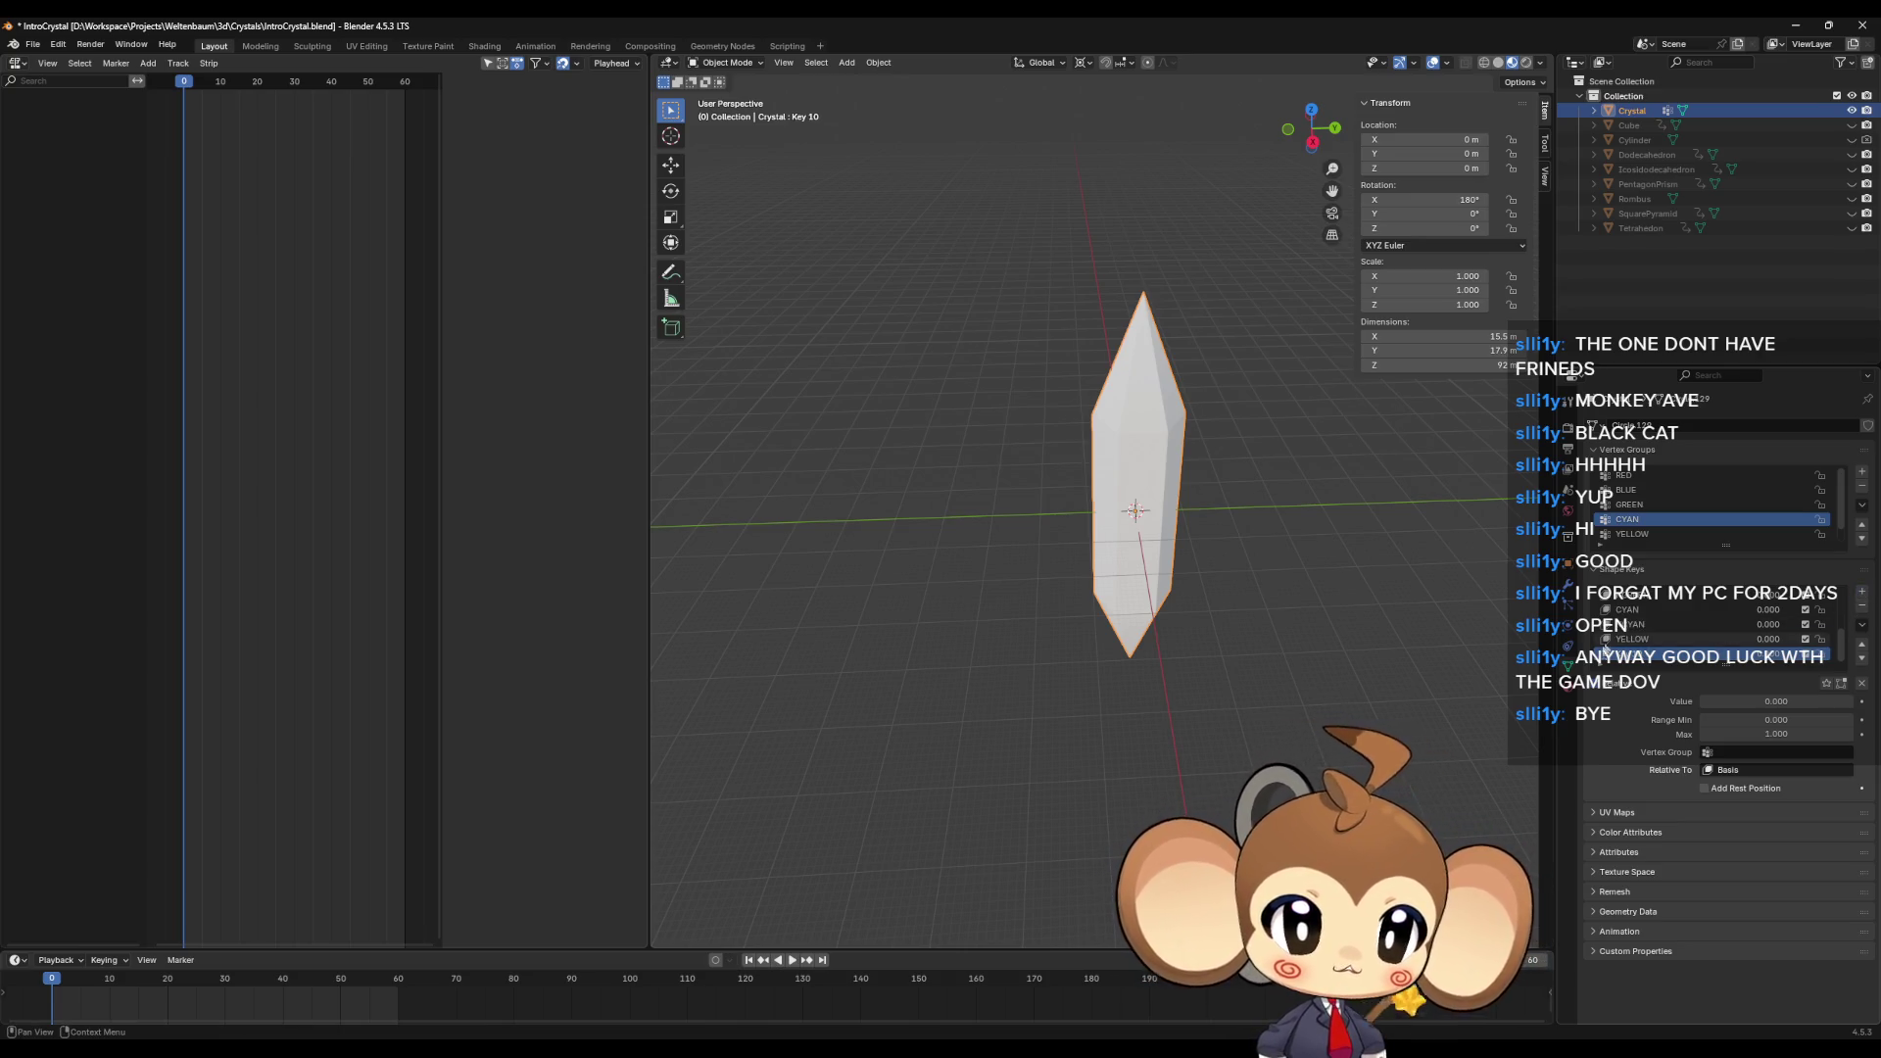
double_click(1665, 654)
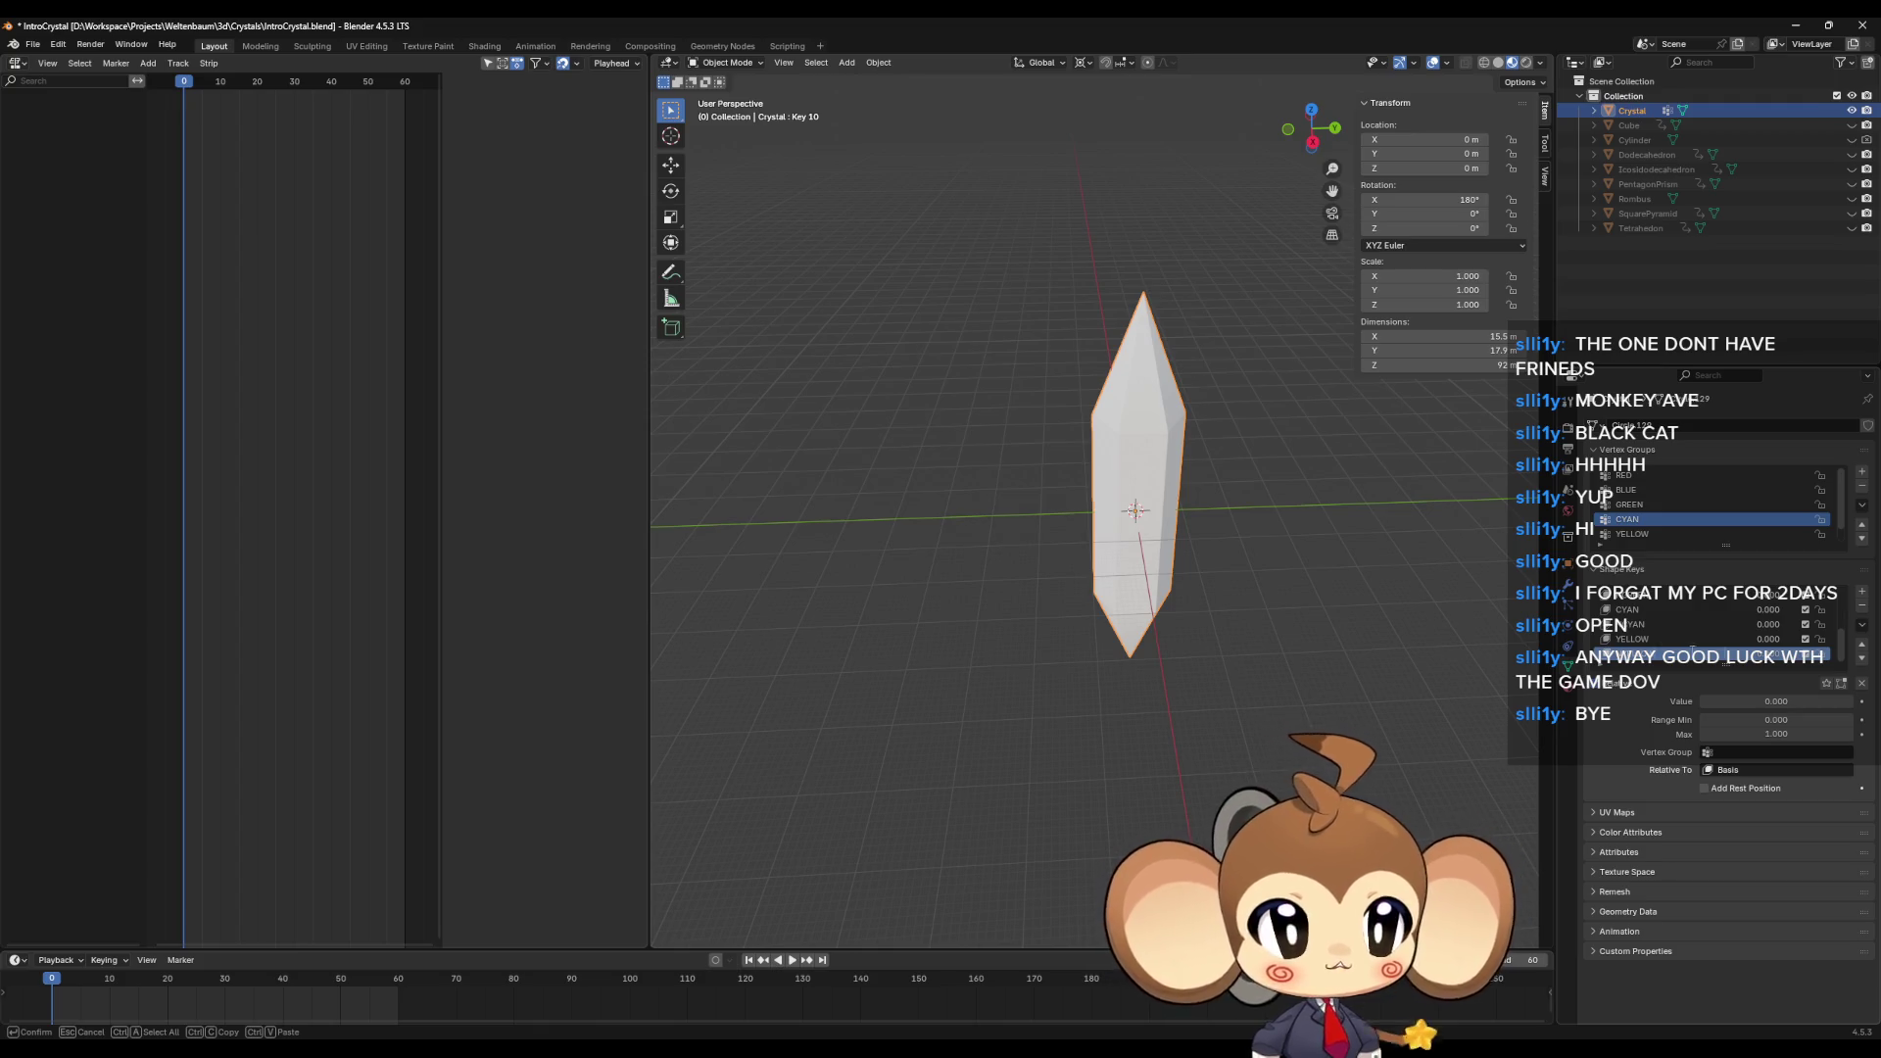
key("Return")
left_click(1862, 593)
double_click(1665, 654)
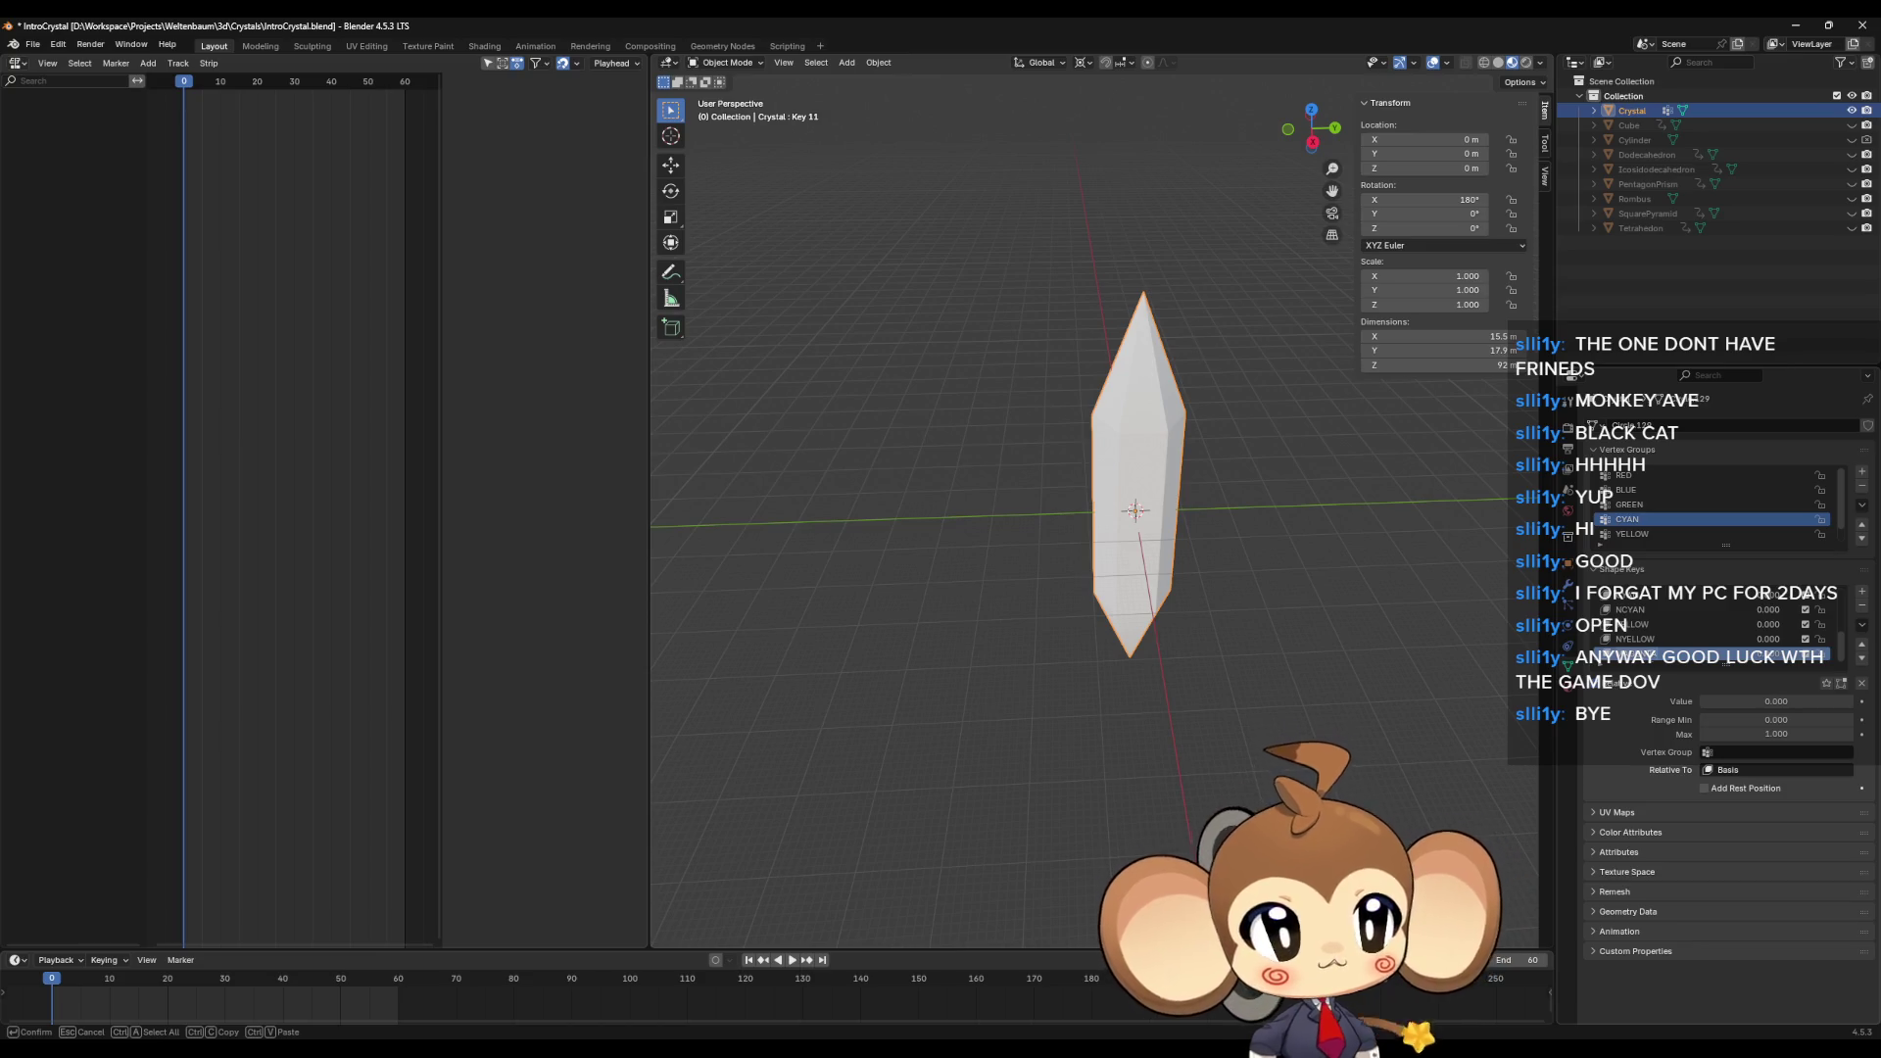
key("Return")
left_click(1862, 592)
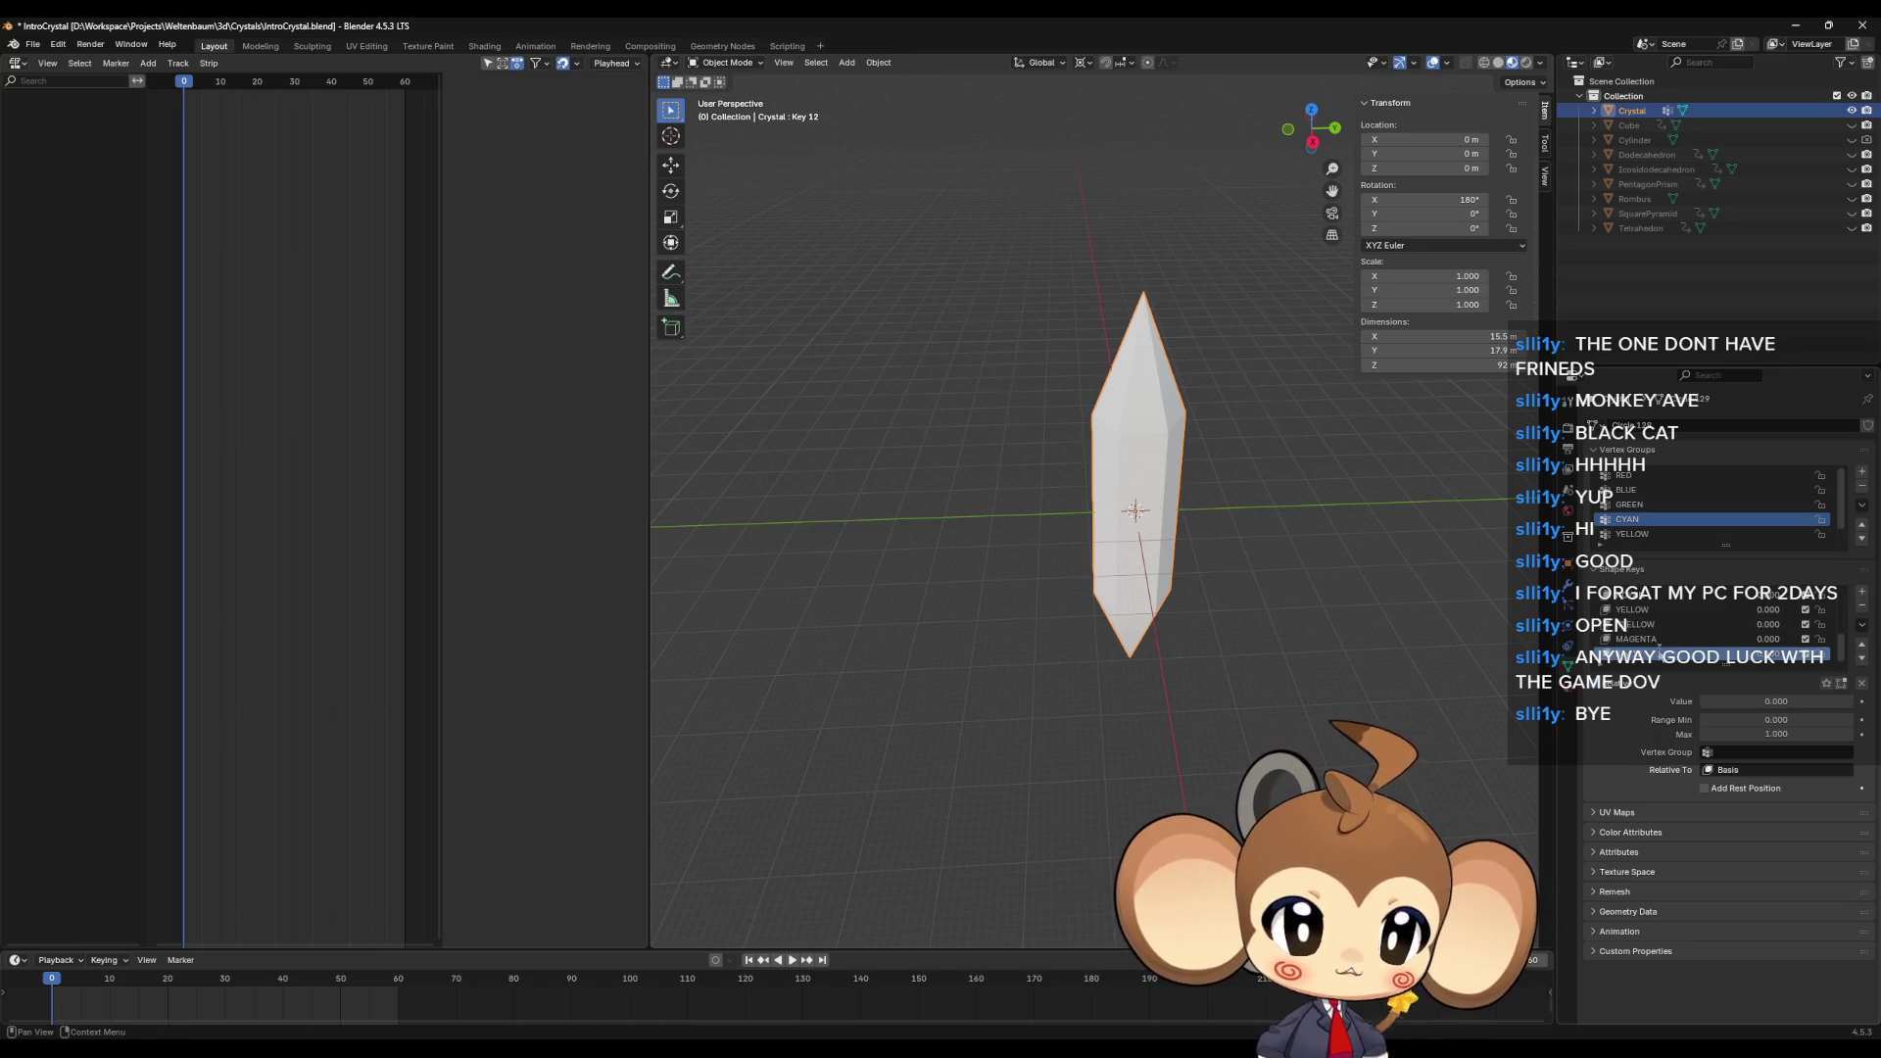
double_click(1665, 653)
key("Return")
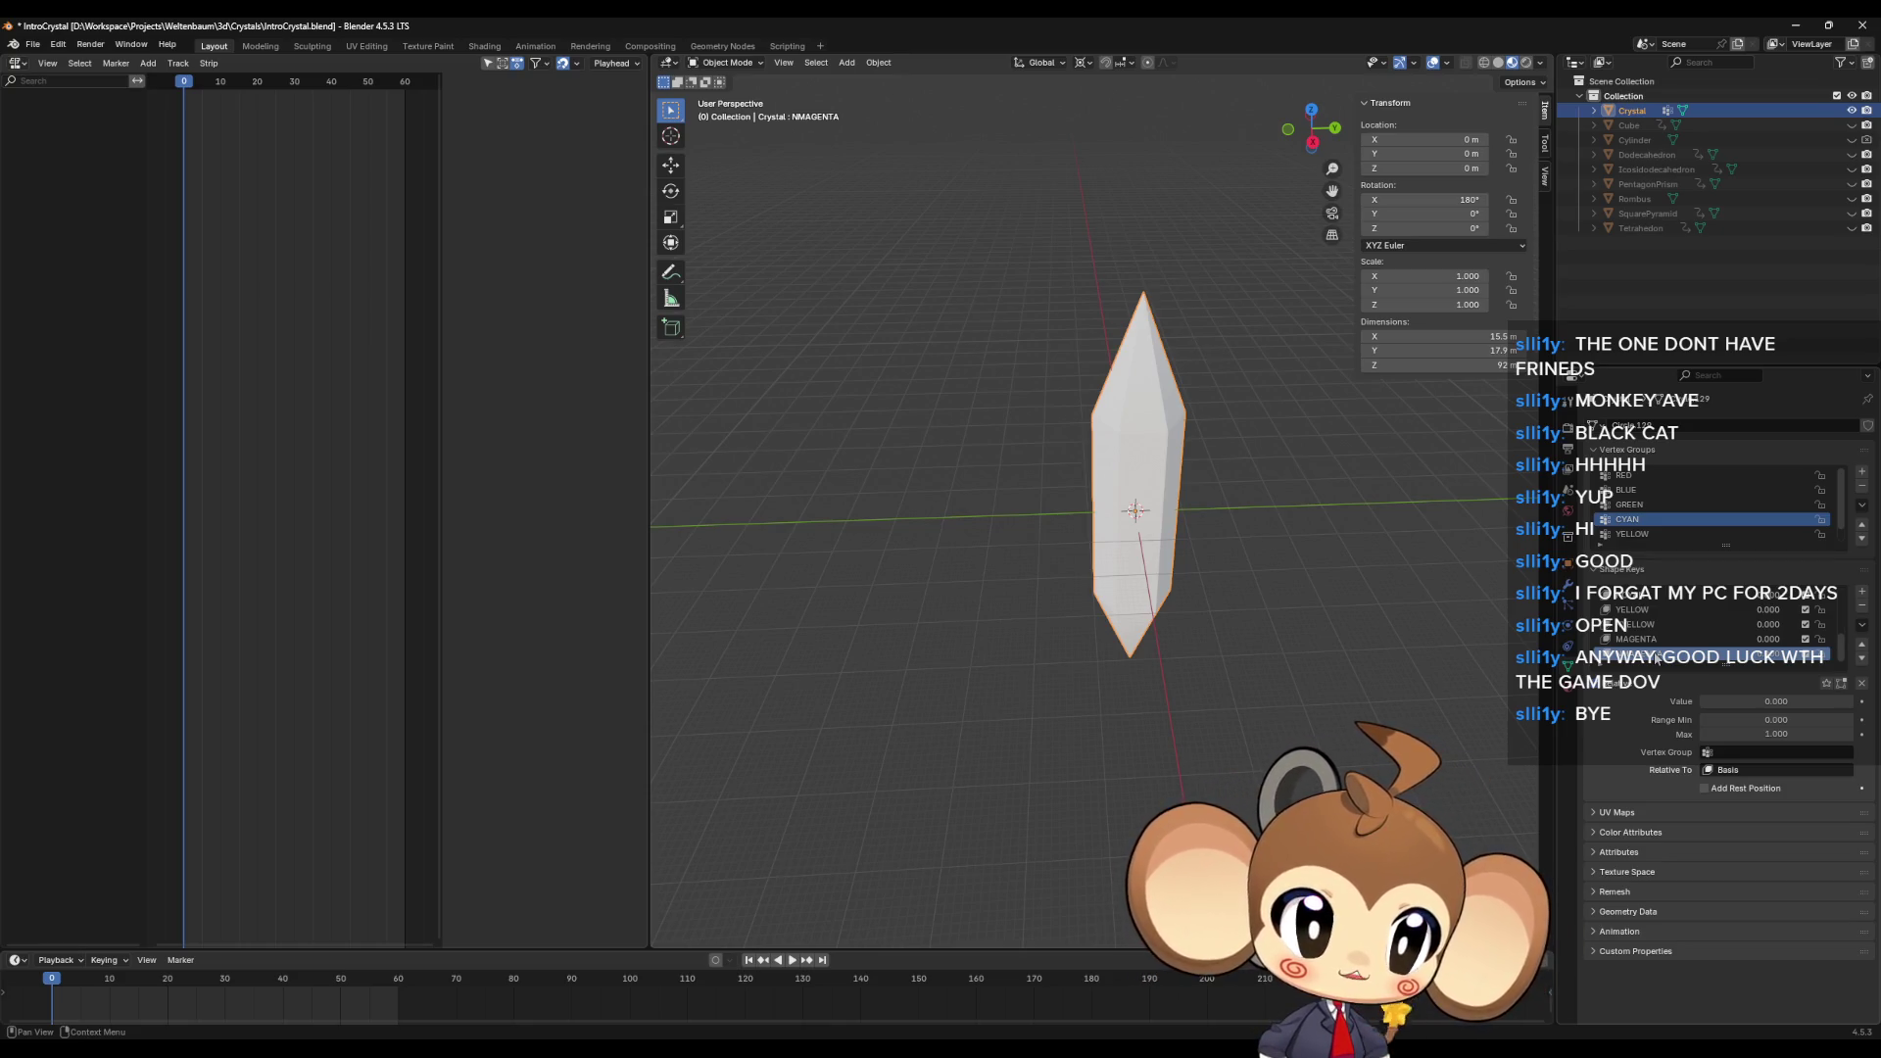
scroll(1655, 632, "up", 3)
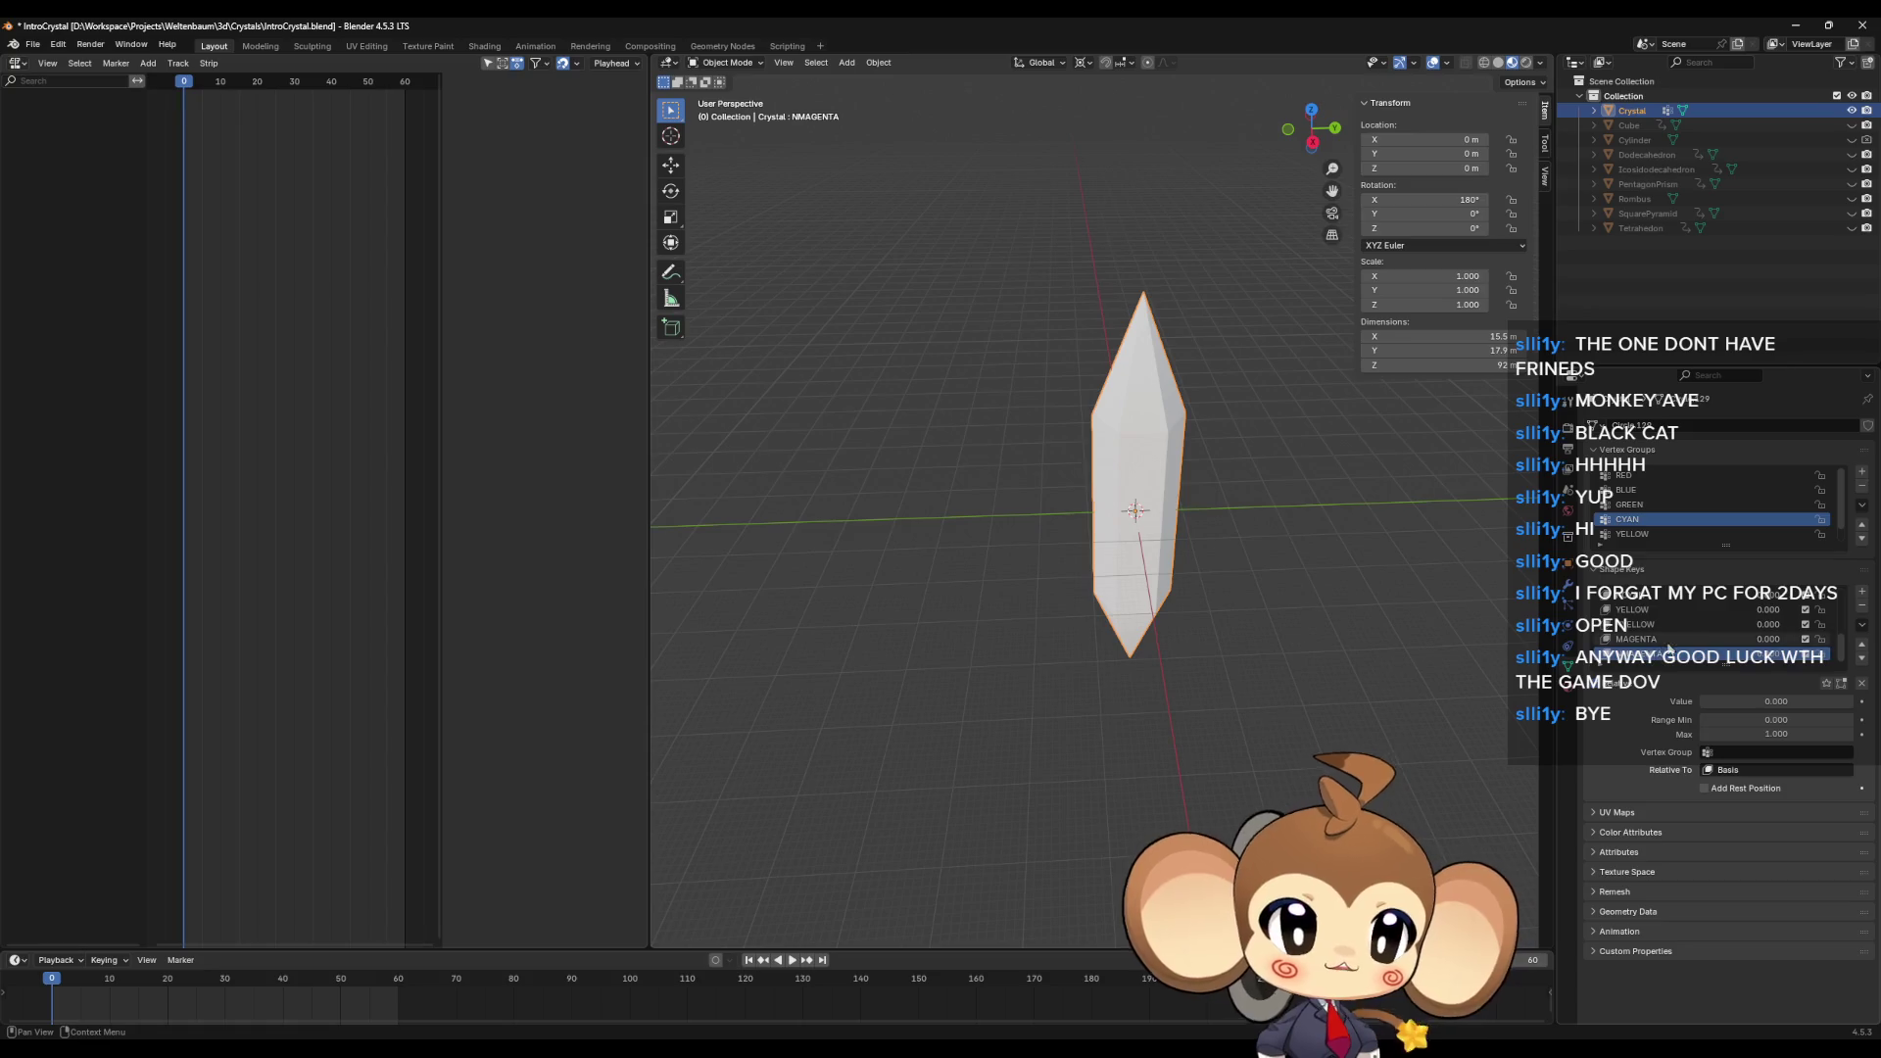
left_click(1623, 475)
Step: In Edit Mode, inspect the vertex group weights of several crystal vertices
middle_click_drag(1371, 549, 1348, 566)
key("Tab")
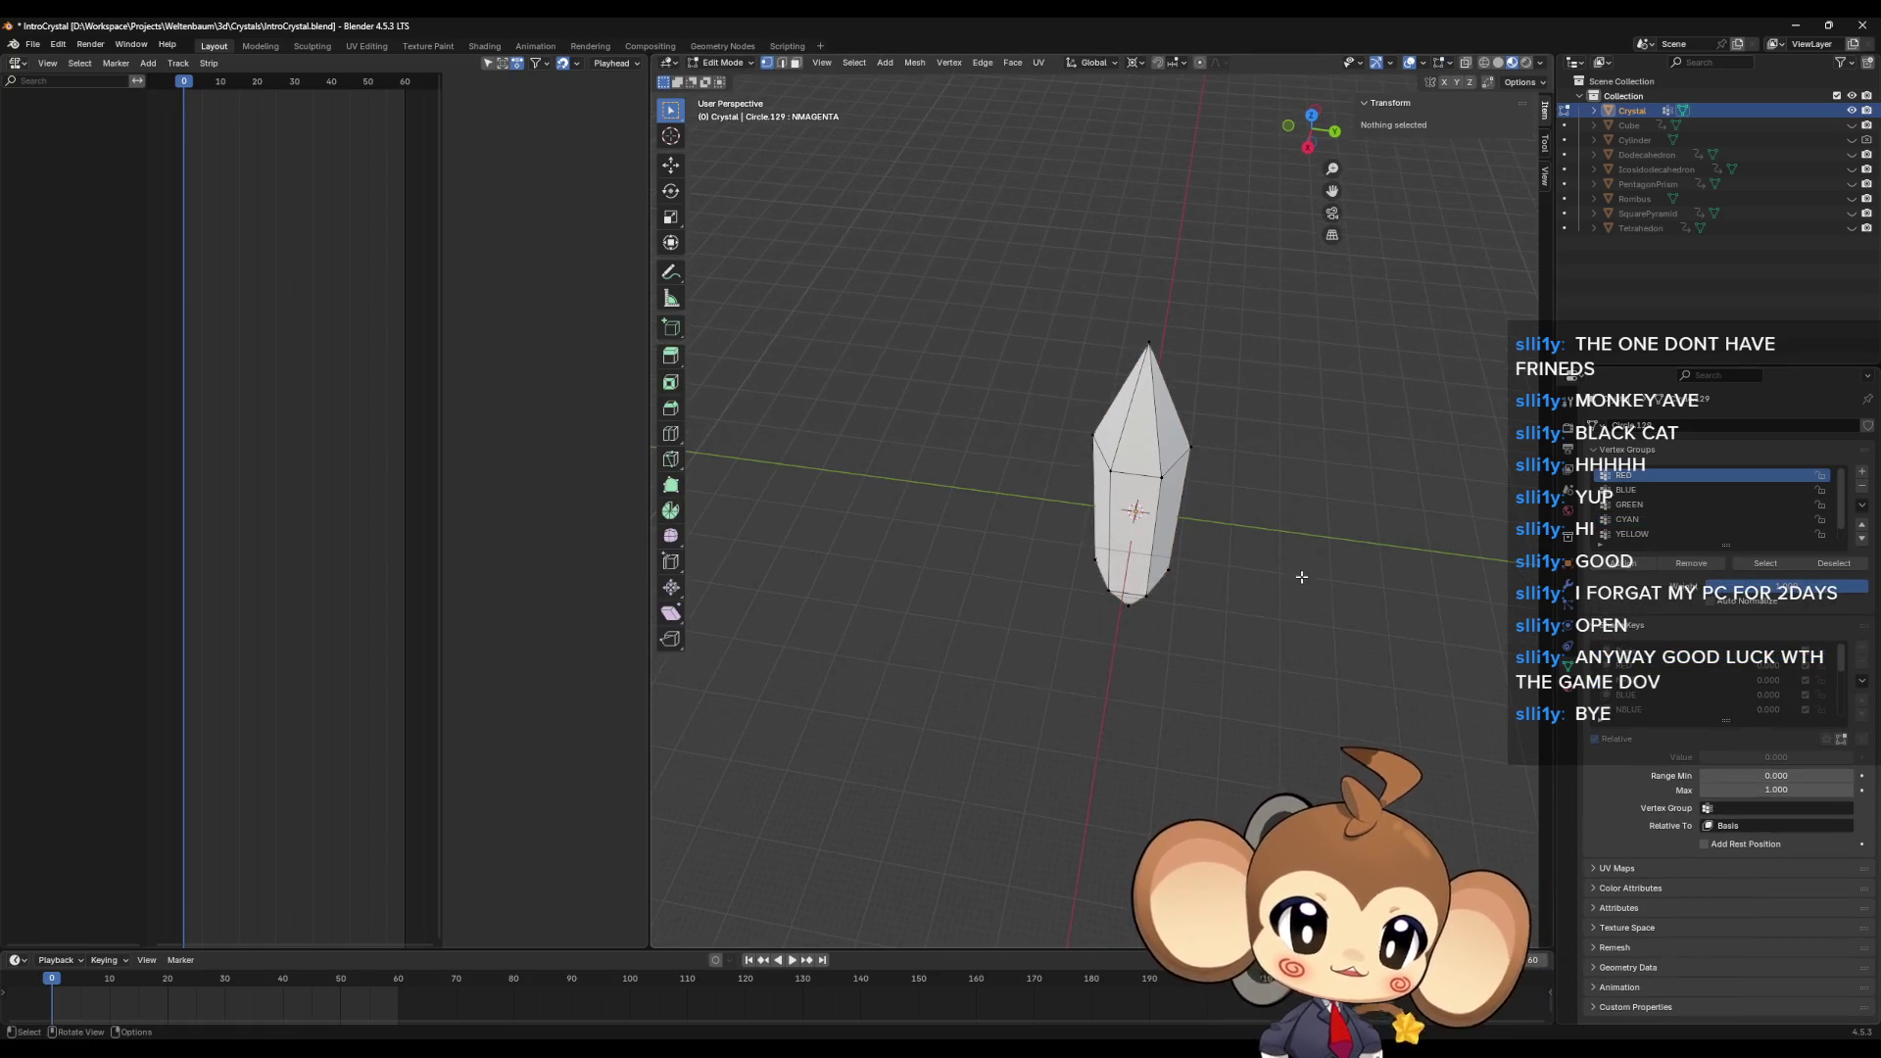
mouse_move(1419, 470)
middle_mouse_down()
mouse_move(1233, 532)
mouse_move(1209, 579)
mouse_move(1188, 563)
mouse_move(1126, 617)
mouse_move(1093, 537)
middle_mouse_up()
left_click(1142, 566)
left_click(1118, 637)
left_click(1095, 492)
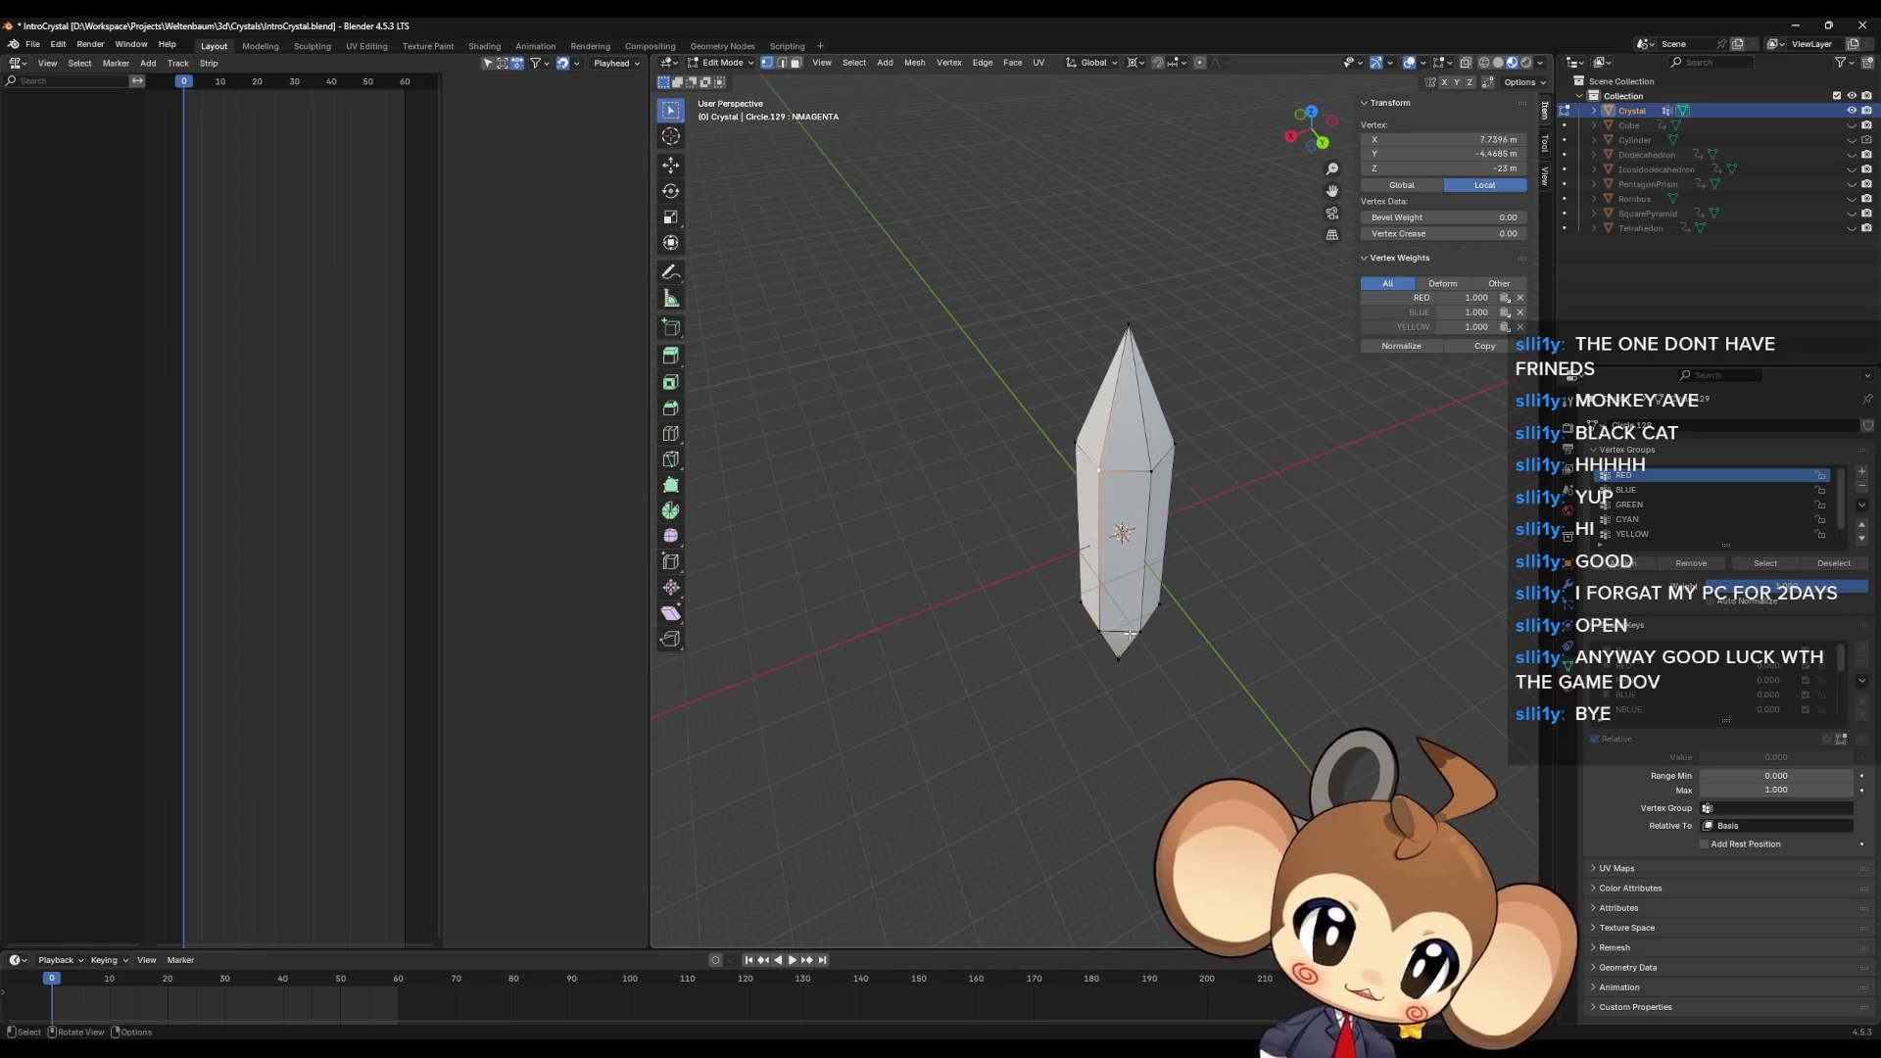
middle_click_drag(1140, 624, 1101, 609)
left_click(1097, 606)
left_click(1096, 458)
mouse_move(1118, 487)
middle_mouse_down()
mouse_move(1259, 618)
mouse_move(1180, 630)
middle_mouse_up()
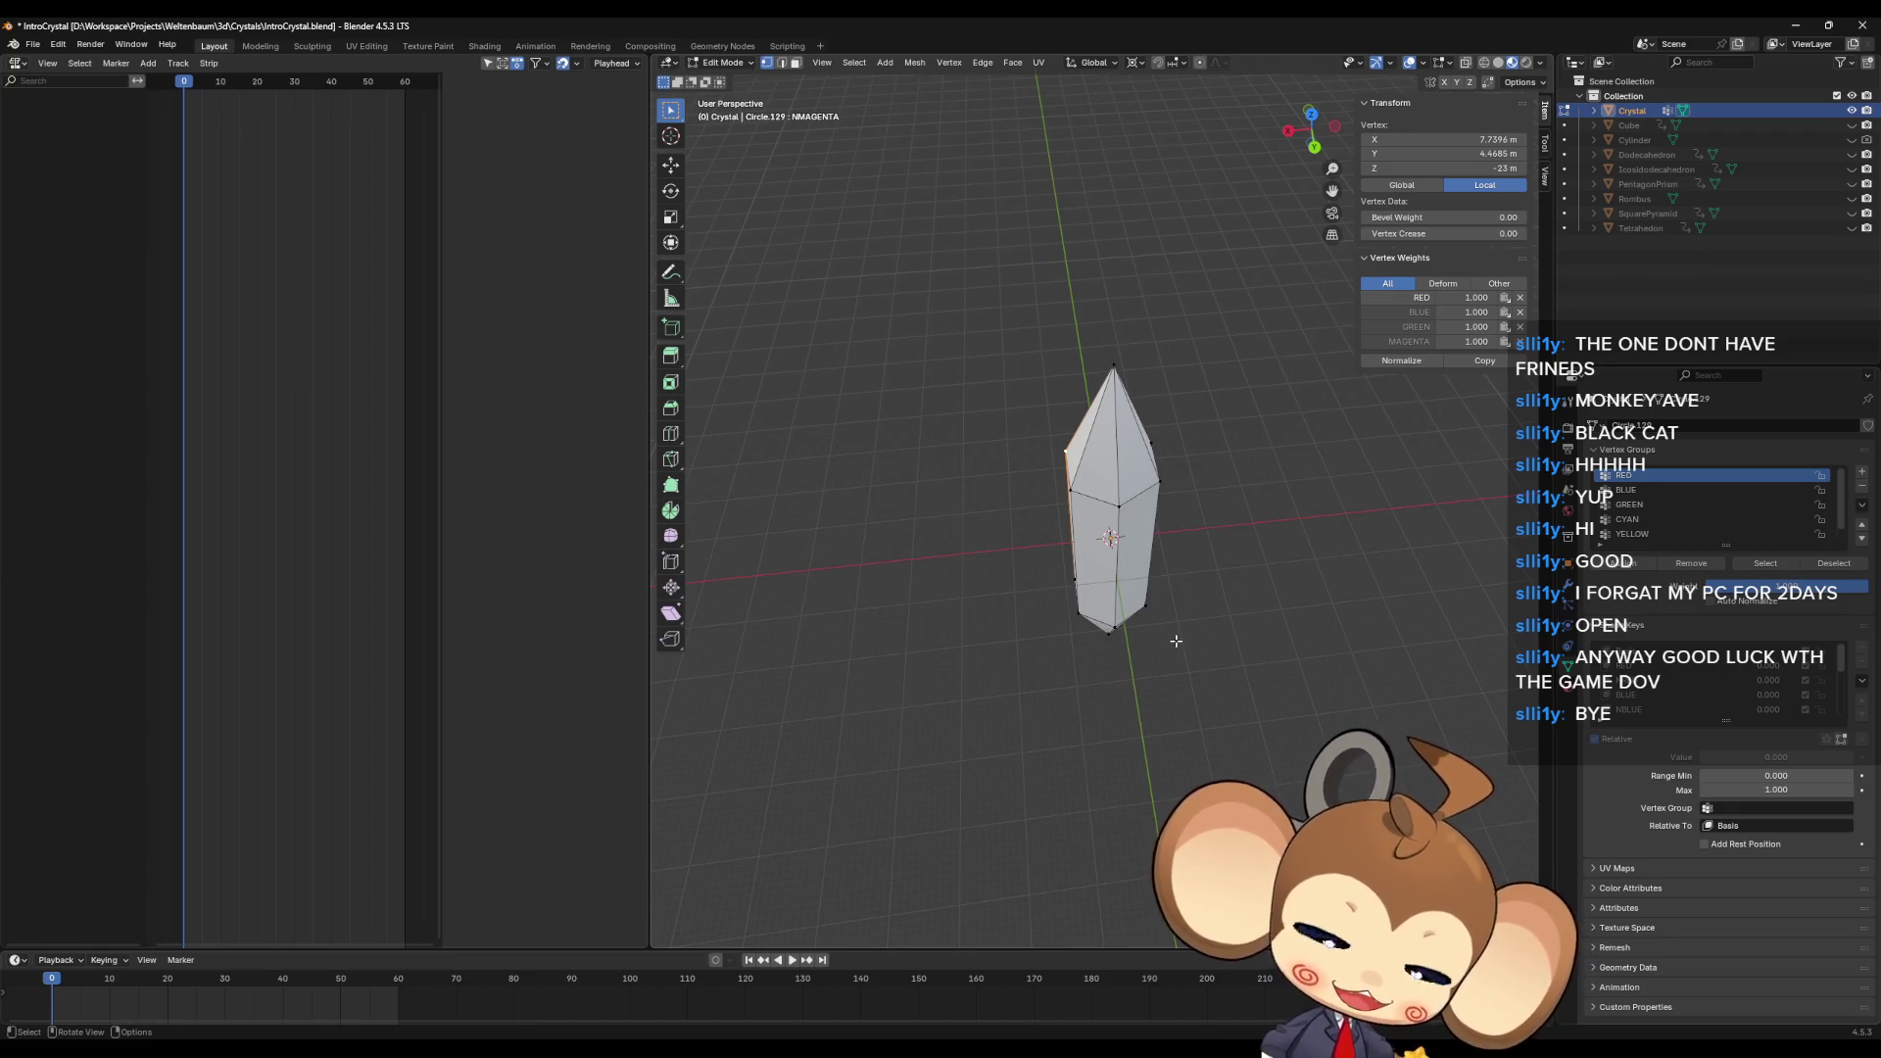
left_click(1120, 507)
middle_click_drag(1278, 627, 1260, 650)
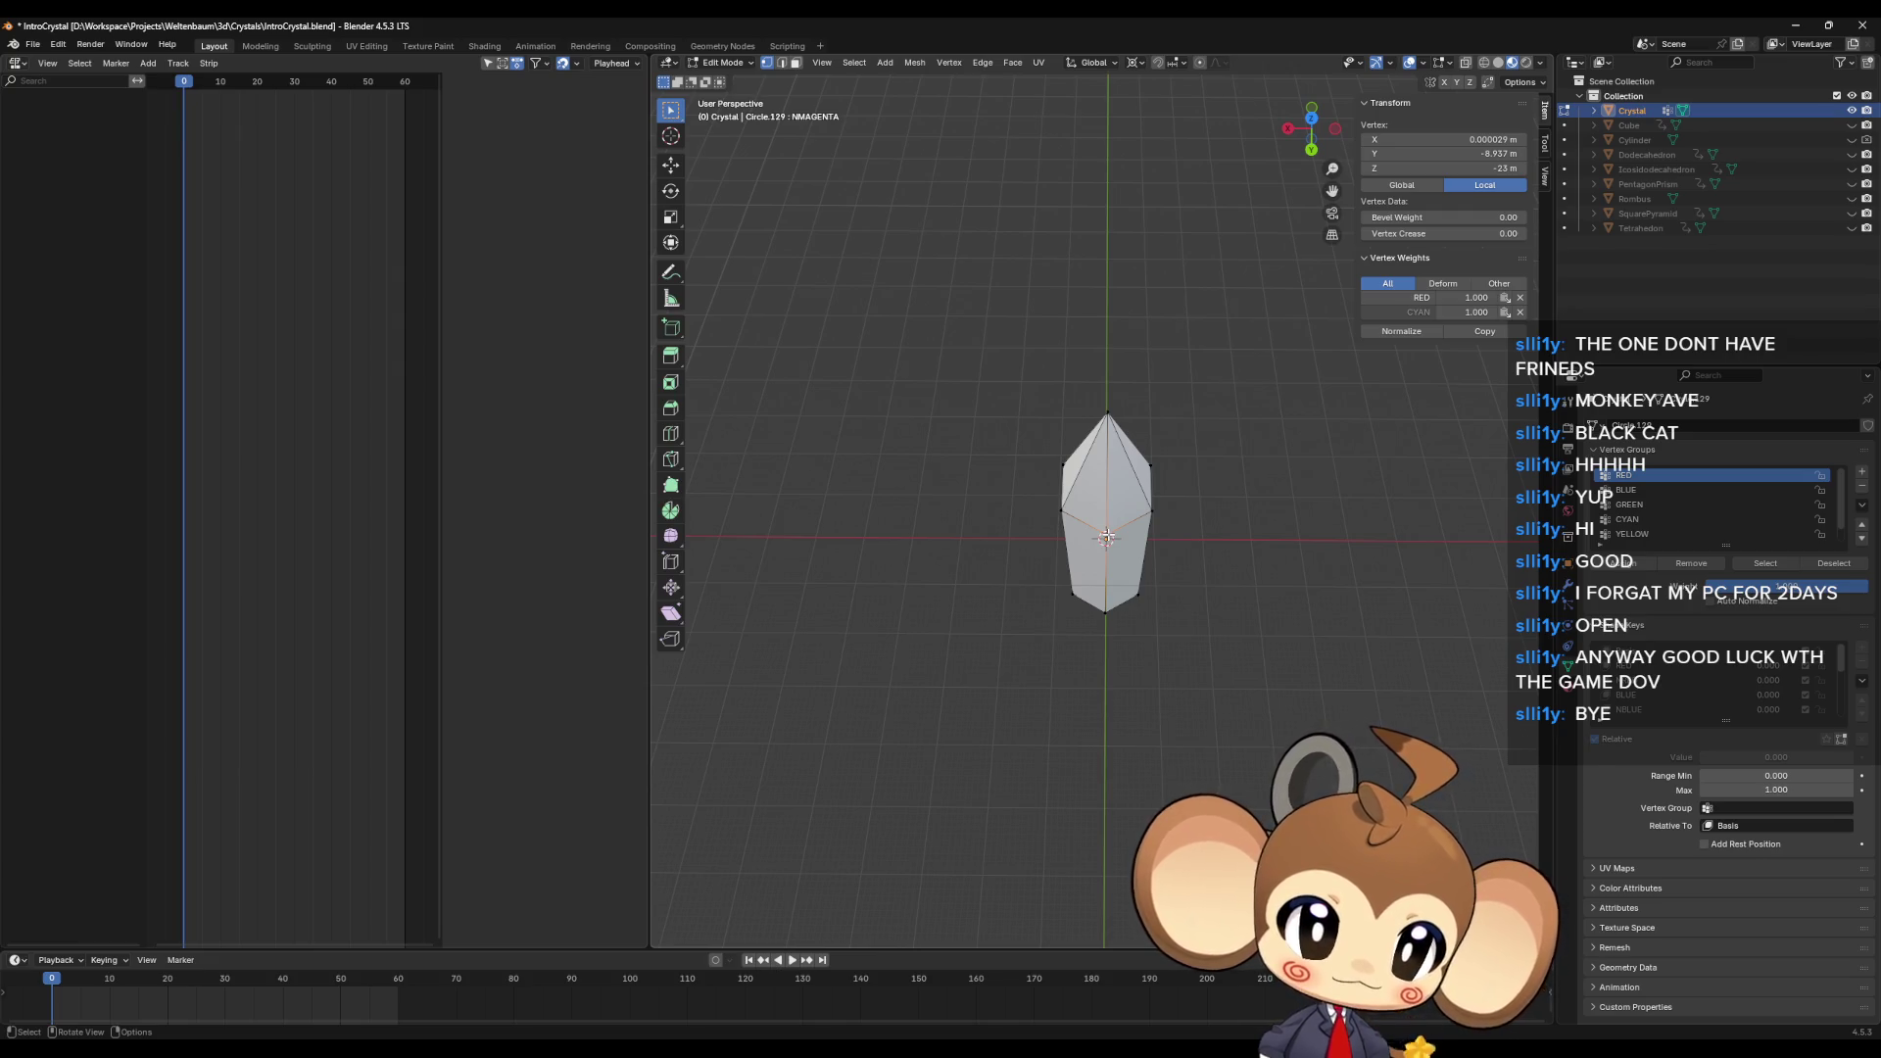
middle_click_drag(1107, 536, 1117, 584)
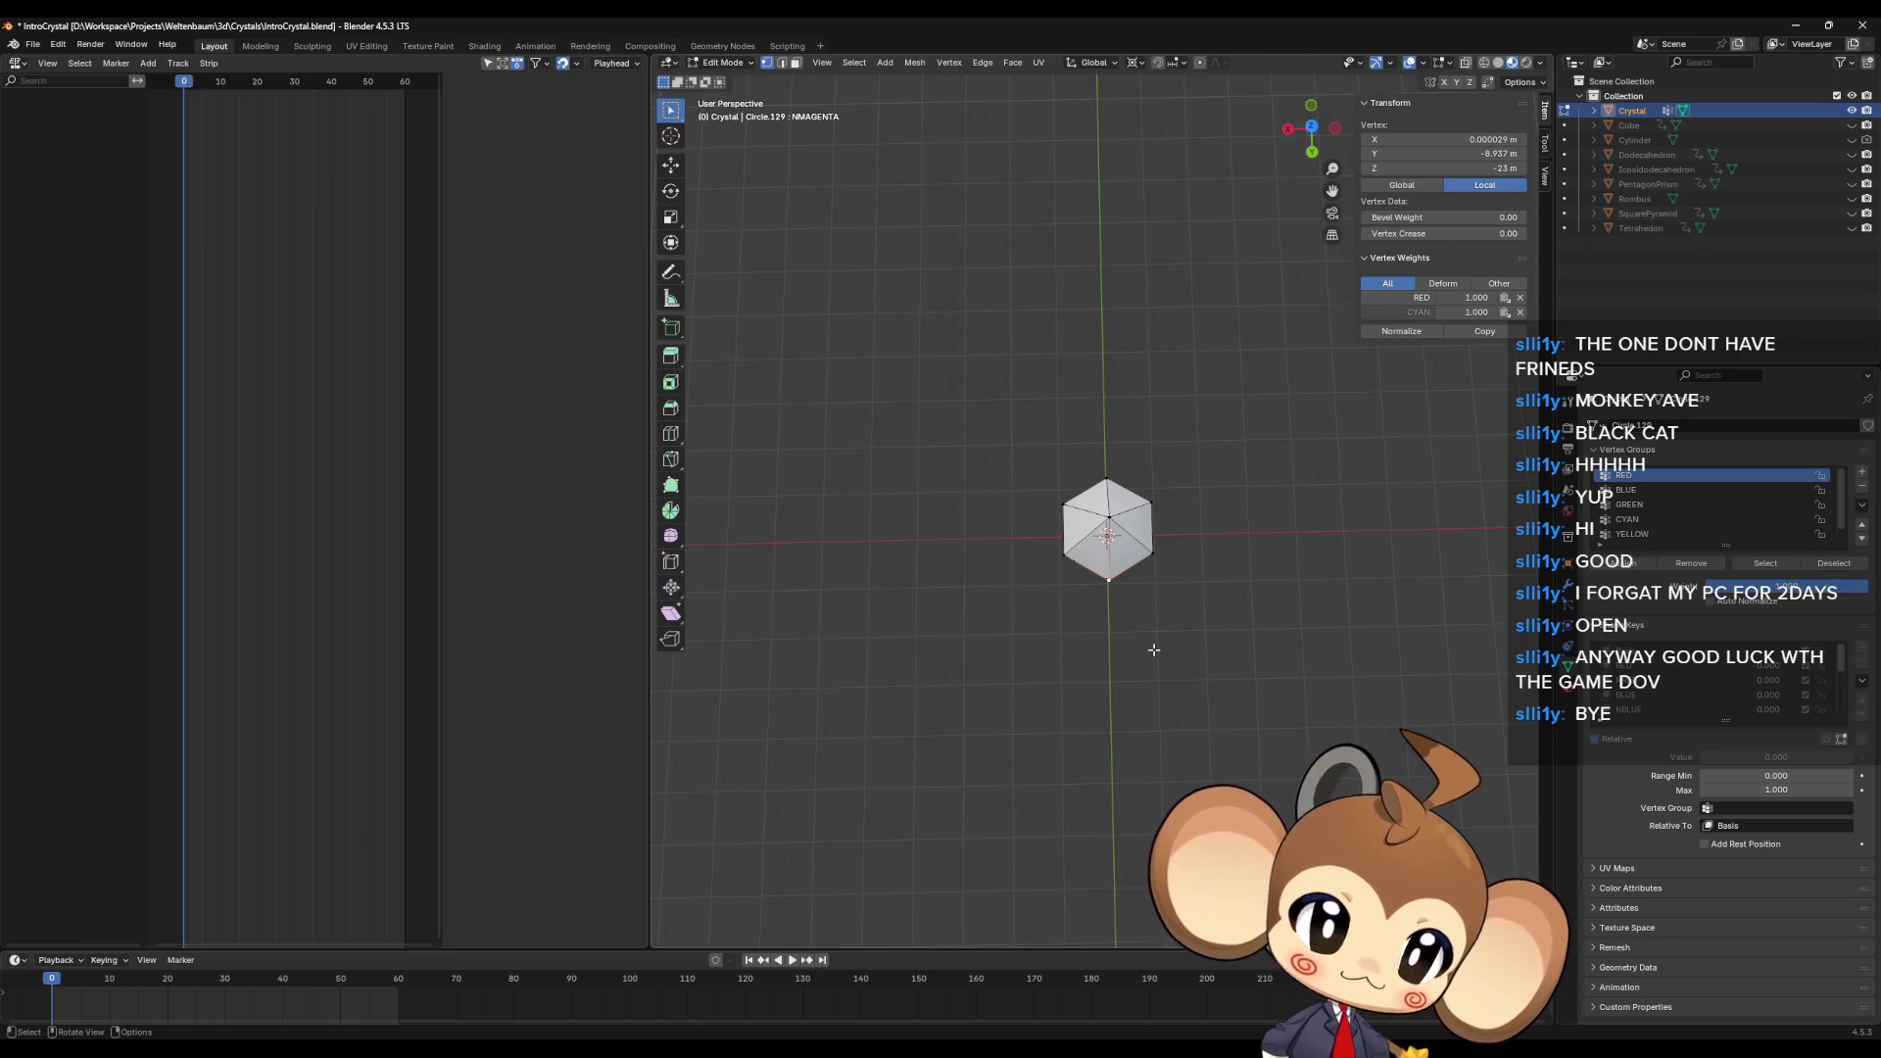
Step: Reset the crystal's X rotation from 180° to 0° and re-enter Edit Mode
key("Tab")
middle_click_drag(1154, 632, 1356, 284)
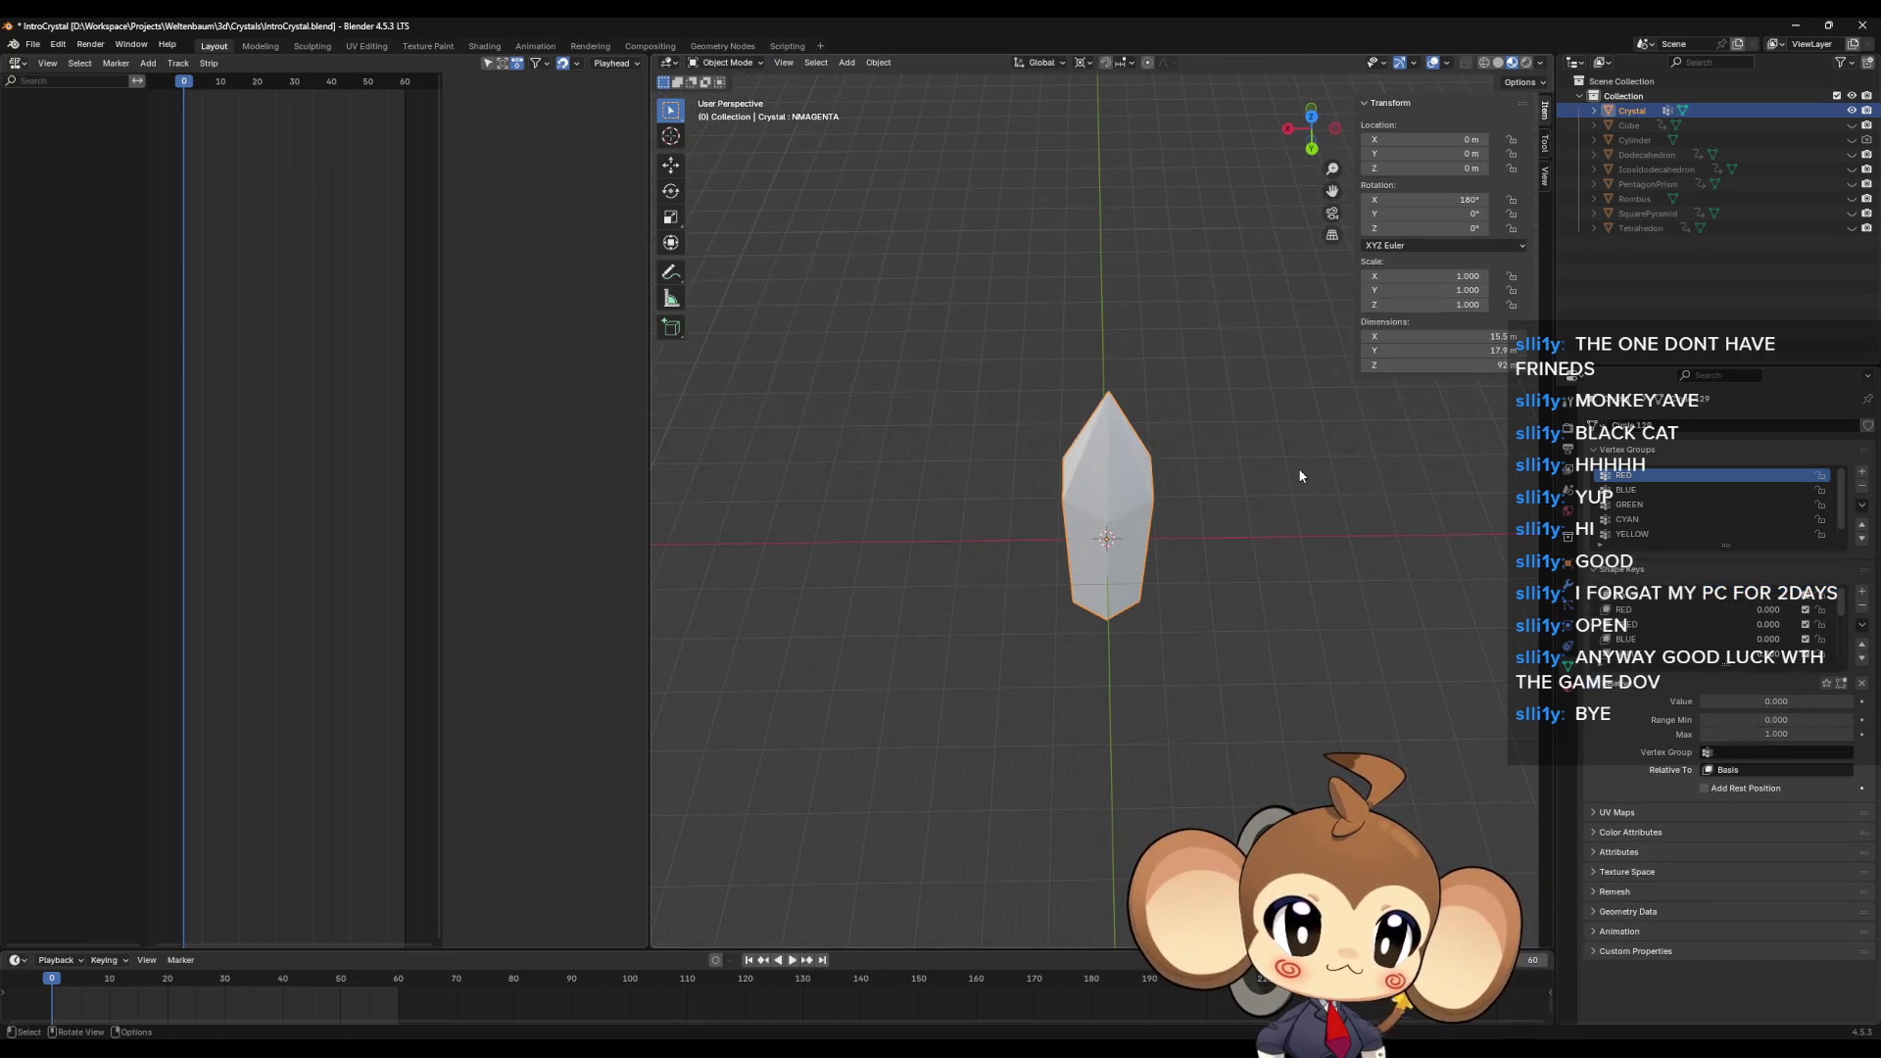
left_click(1430, 199)
type("0")
key("Return")
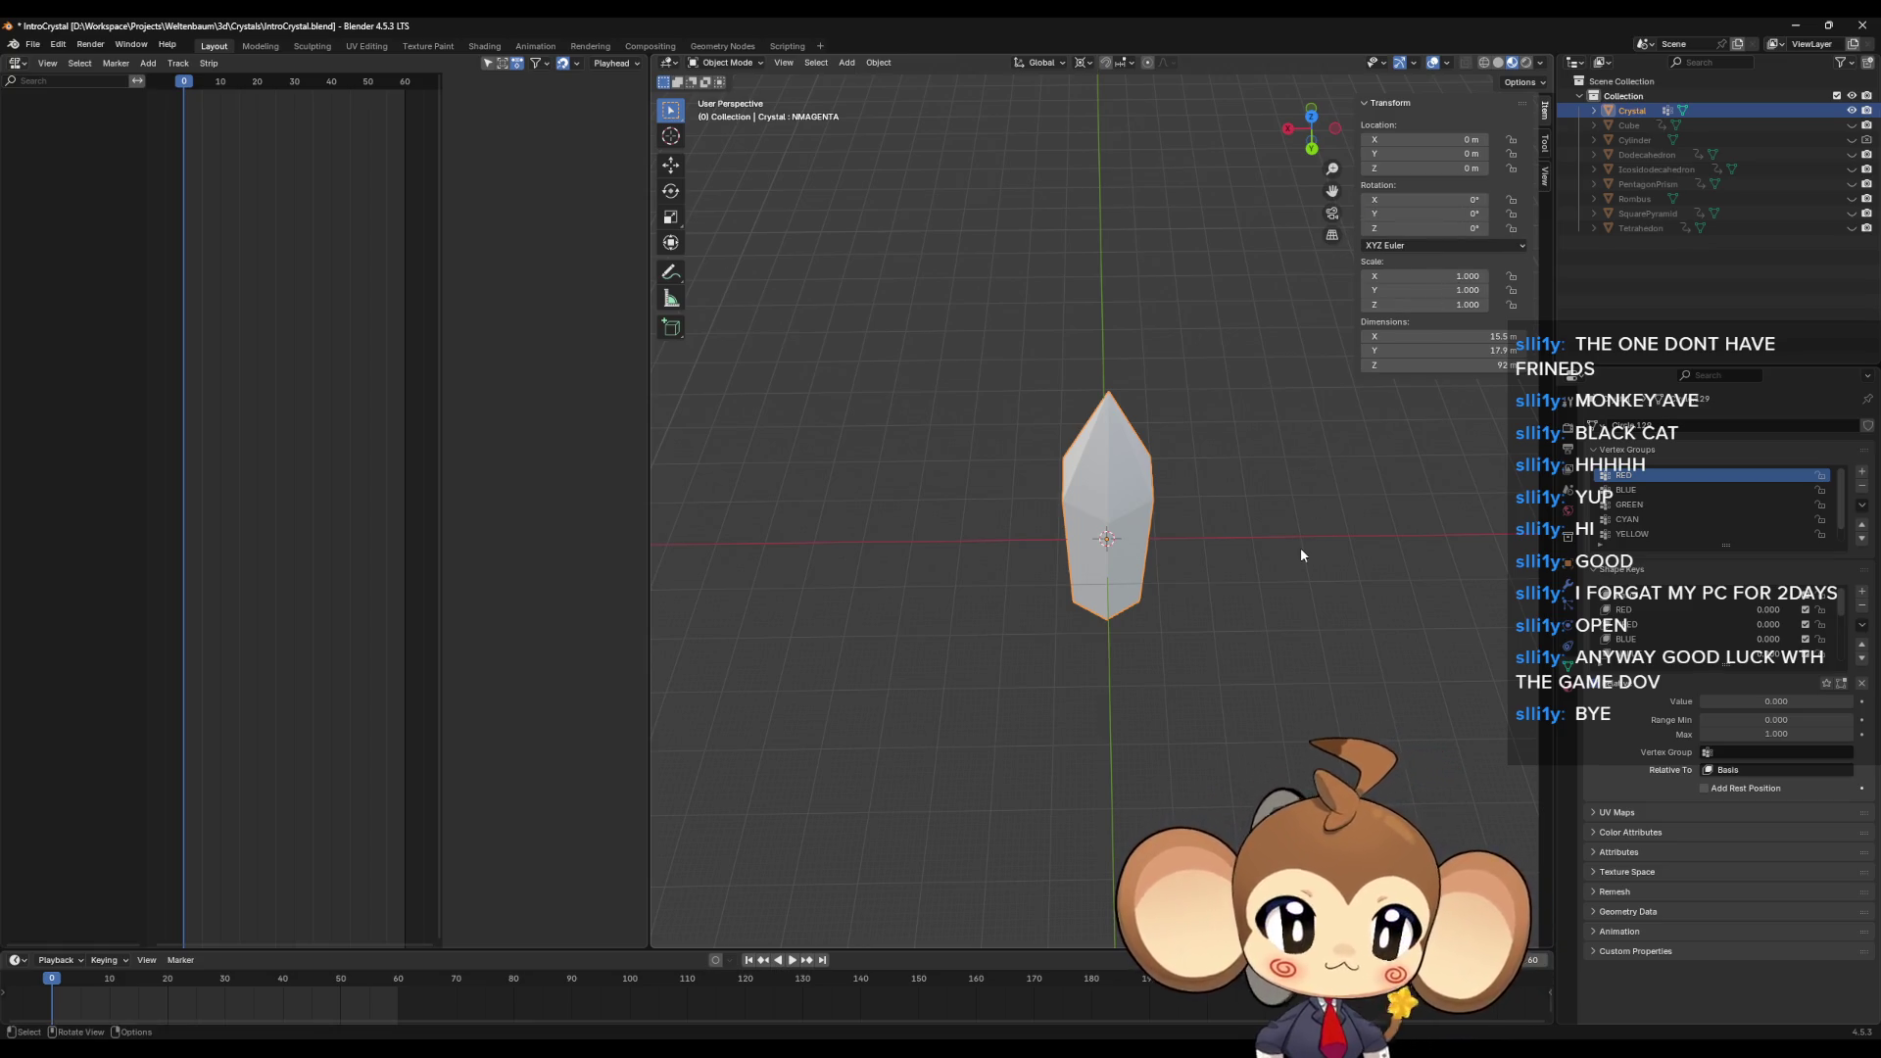
key("Tab")
left_click(1107, 521)
left_click(1107, 617, "shift")
middle_click_drag(1188, 701, 1168, 667)
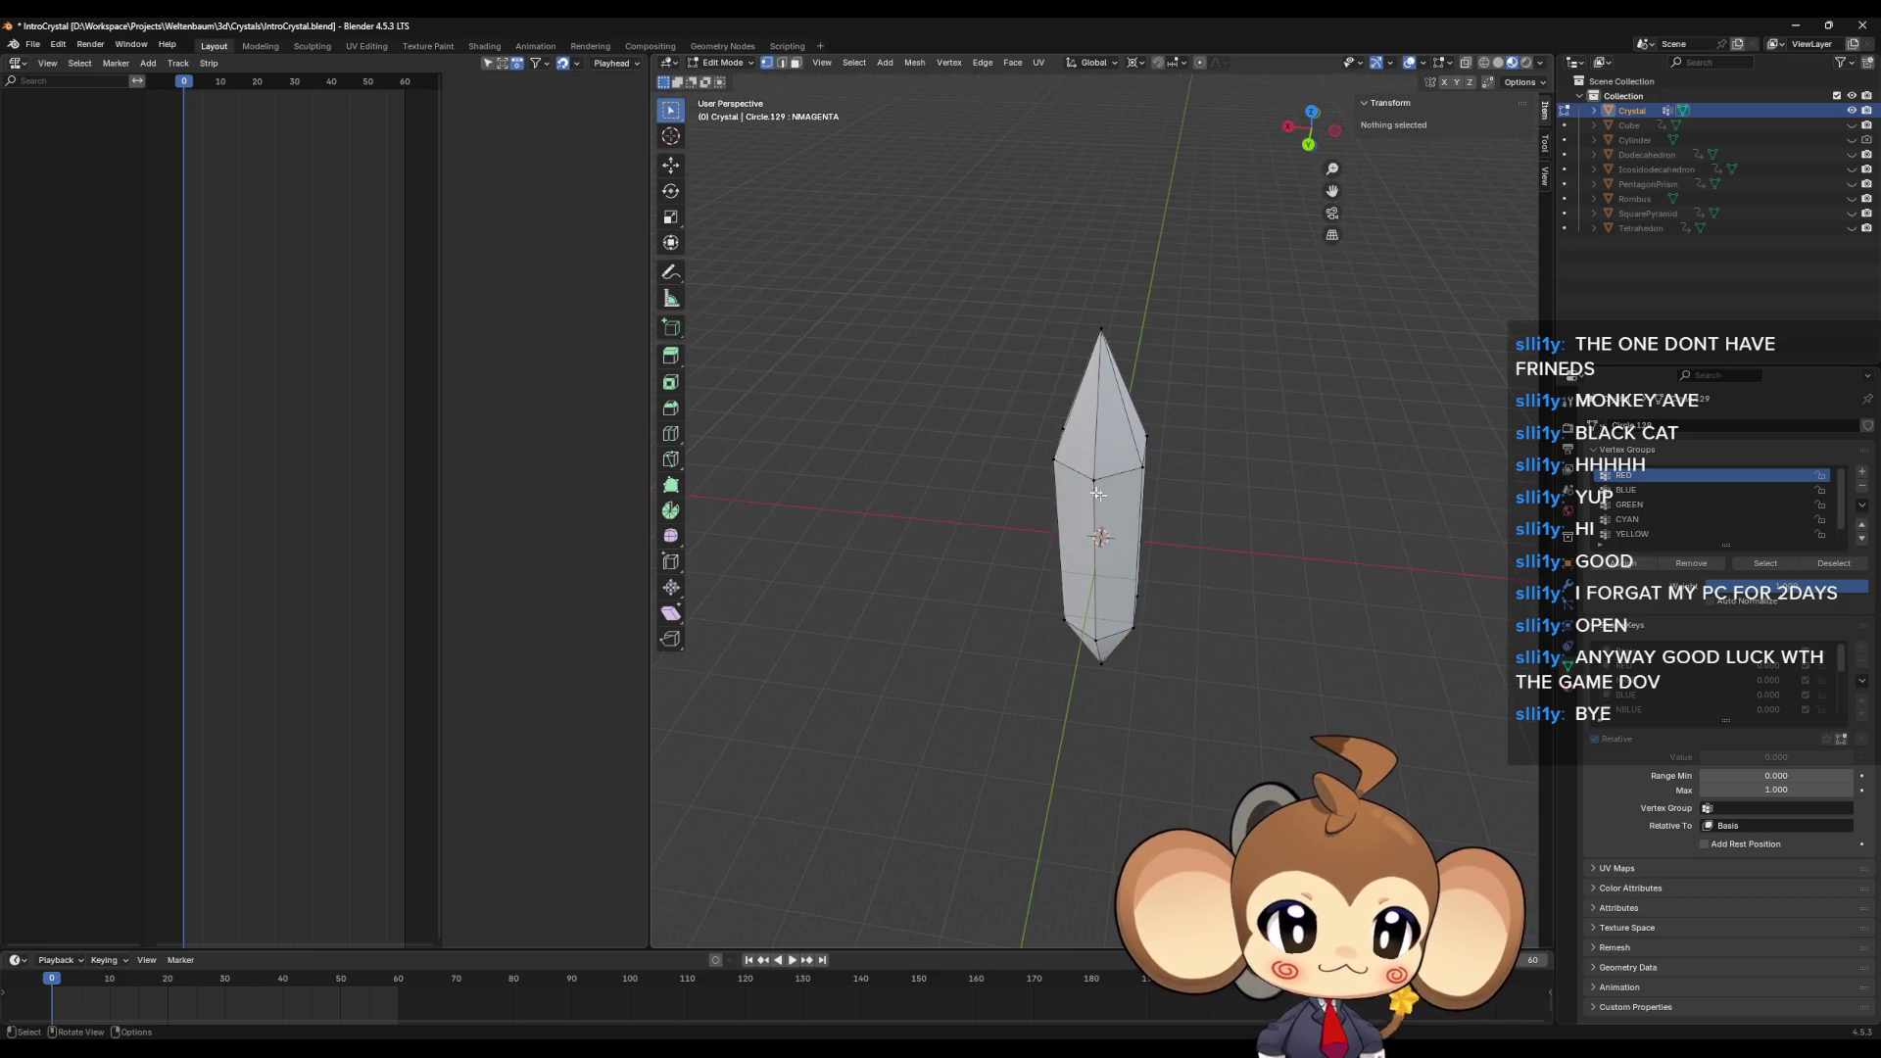
left_click(1168, 666)
mouse_move(1164, 692)
middle_mouse_down()
mouse_move(1160, 719)
mouse_move(1125, 550)
mouse_move(1090, 591)
middle_mouse_up()
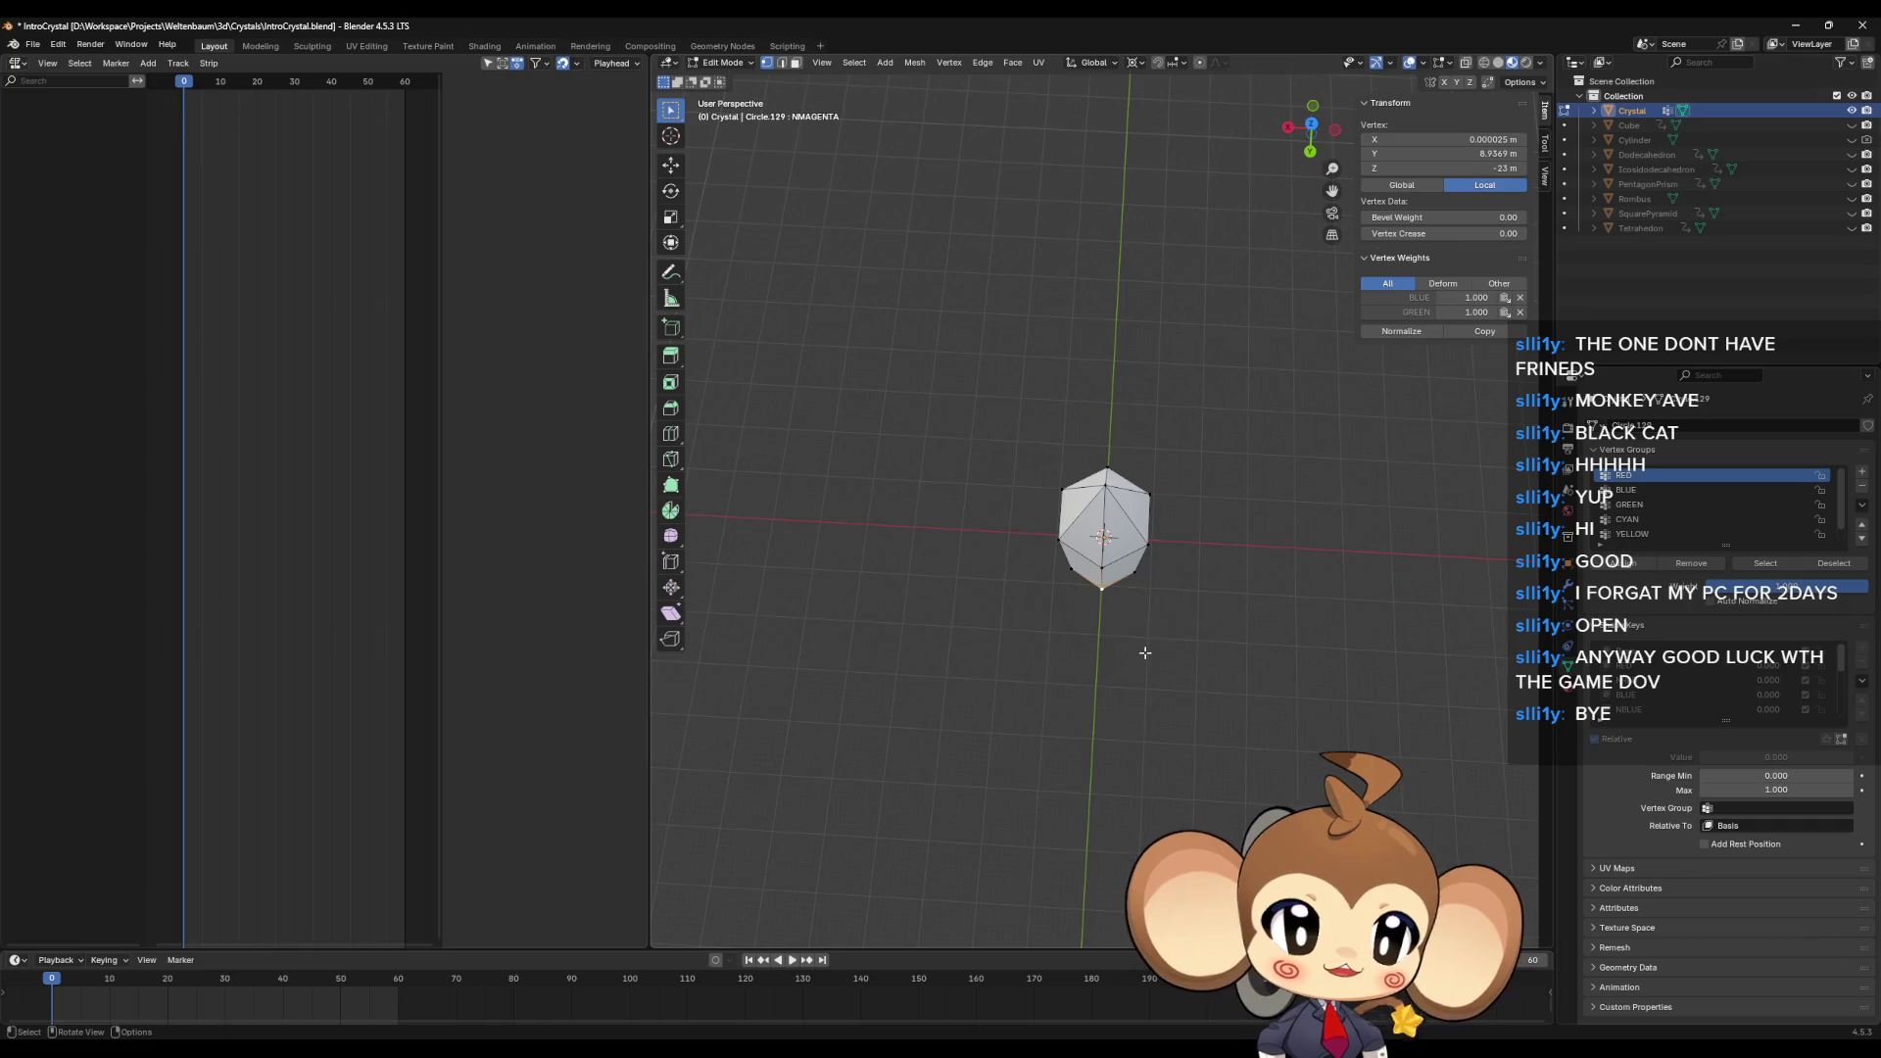
middle_click_drag(1134, 653, 1123, 611)
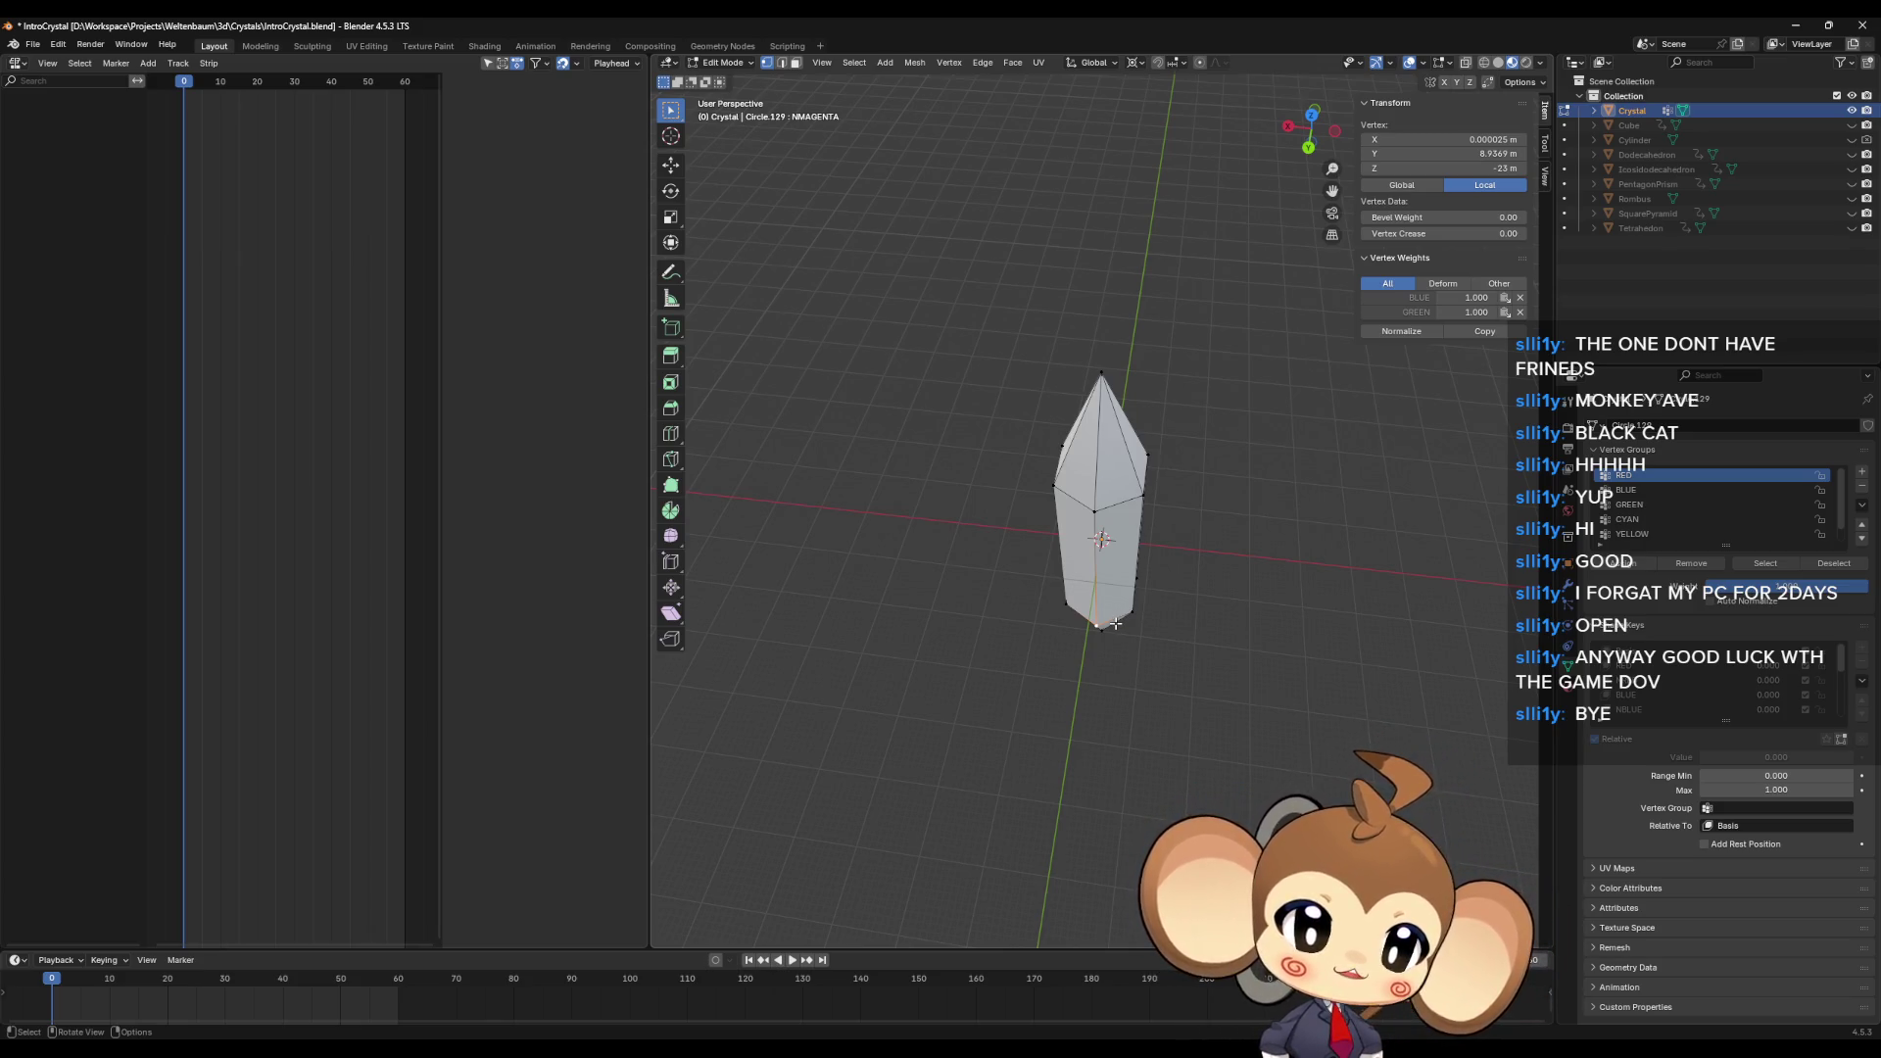
middle_click_drag(1116, 623, 1103, 610)
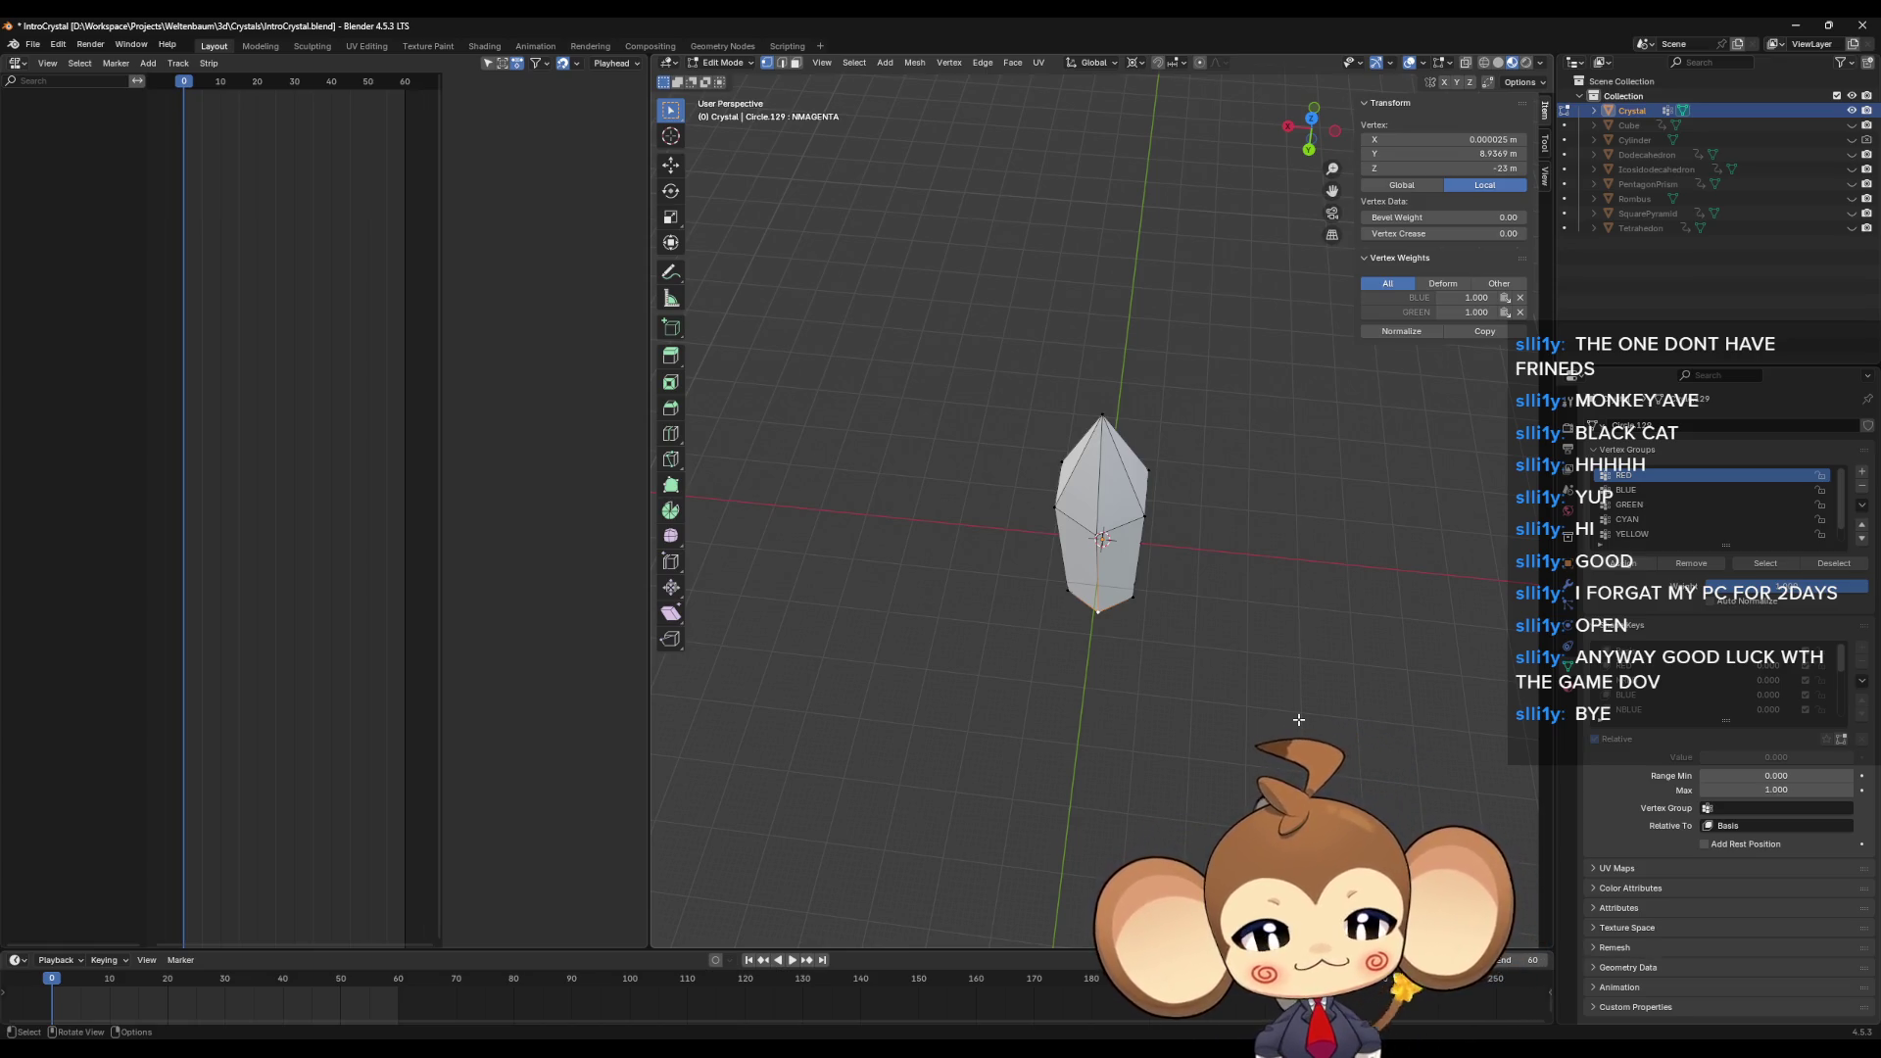
Step: Snap the 3D cursor to a side corner vertex of the crystal
left_click(1291, 653)
middle_click_drag(1291, 652, 1099, 554)
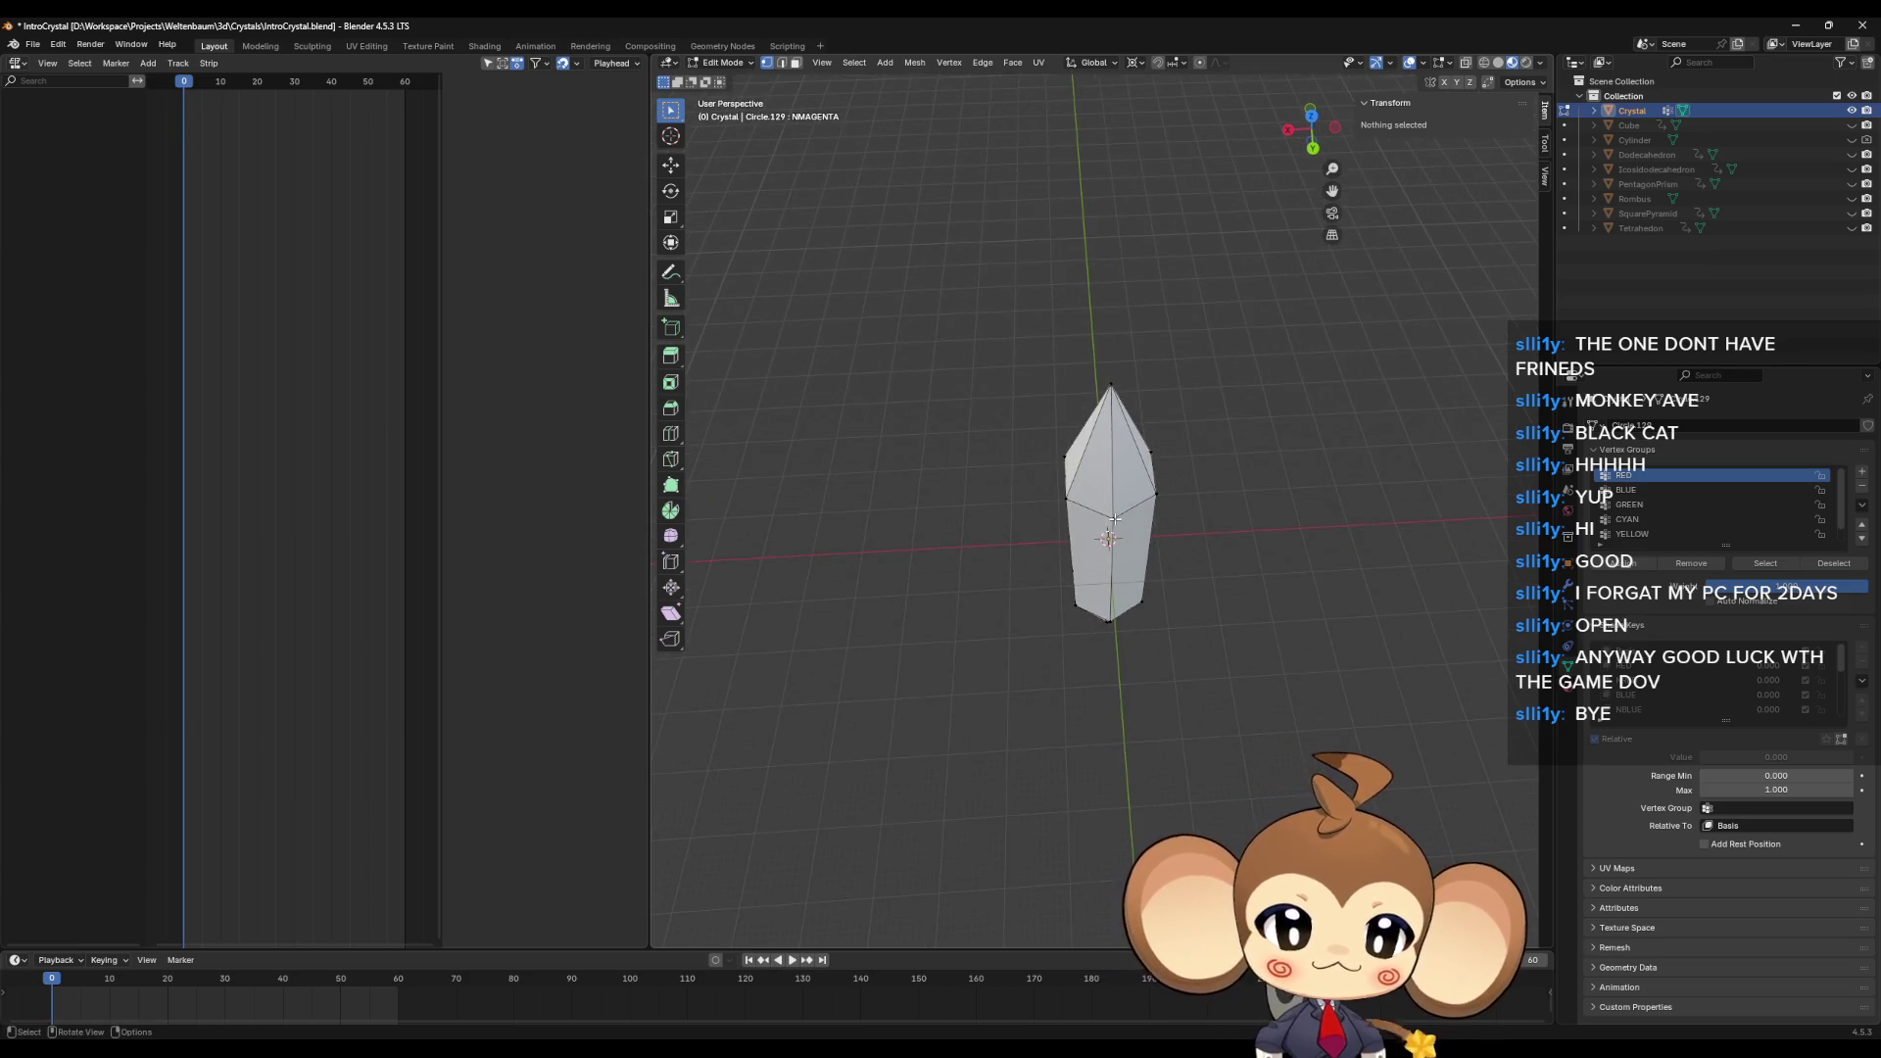
left_click(1113, 519)
key("shift+s")
left_click(1144, 599)
middle_click_drag(1214, 571, 1203, 573)
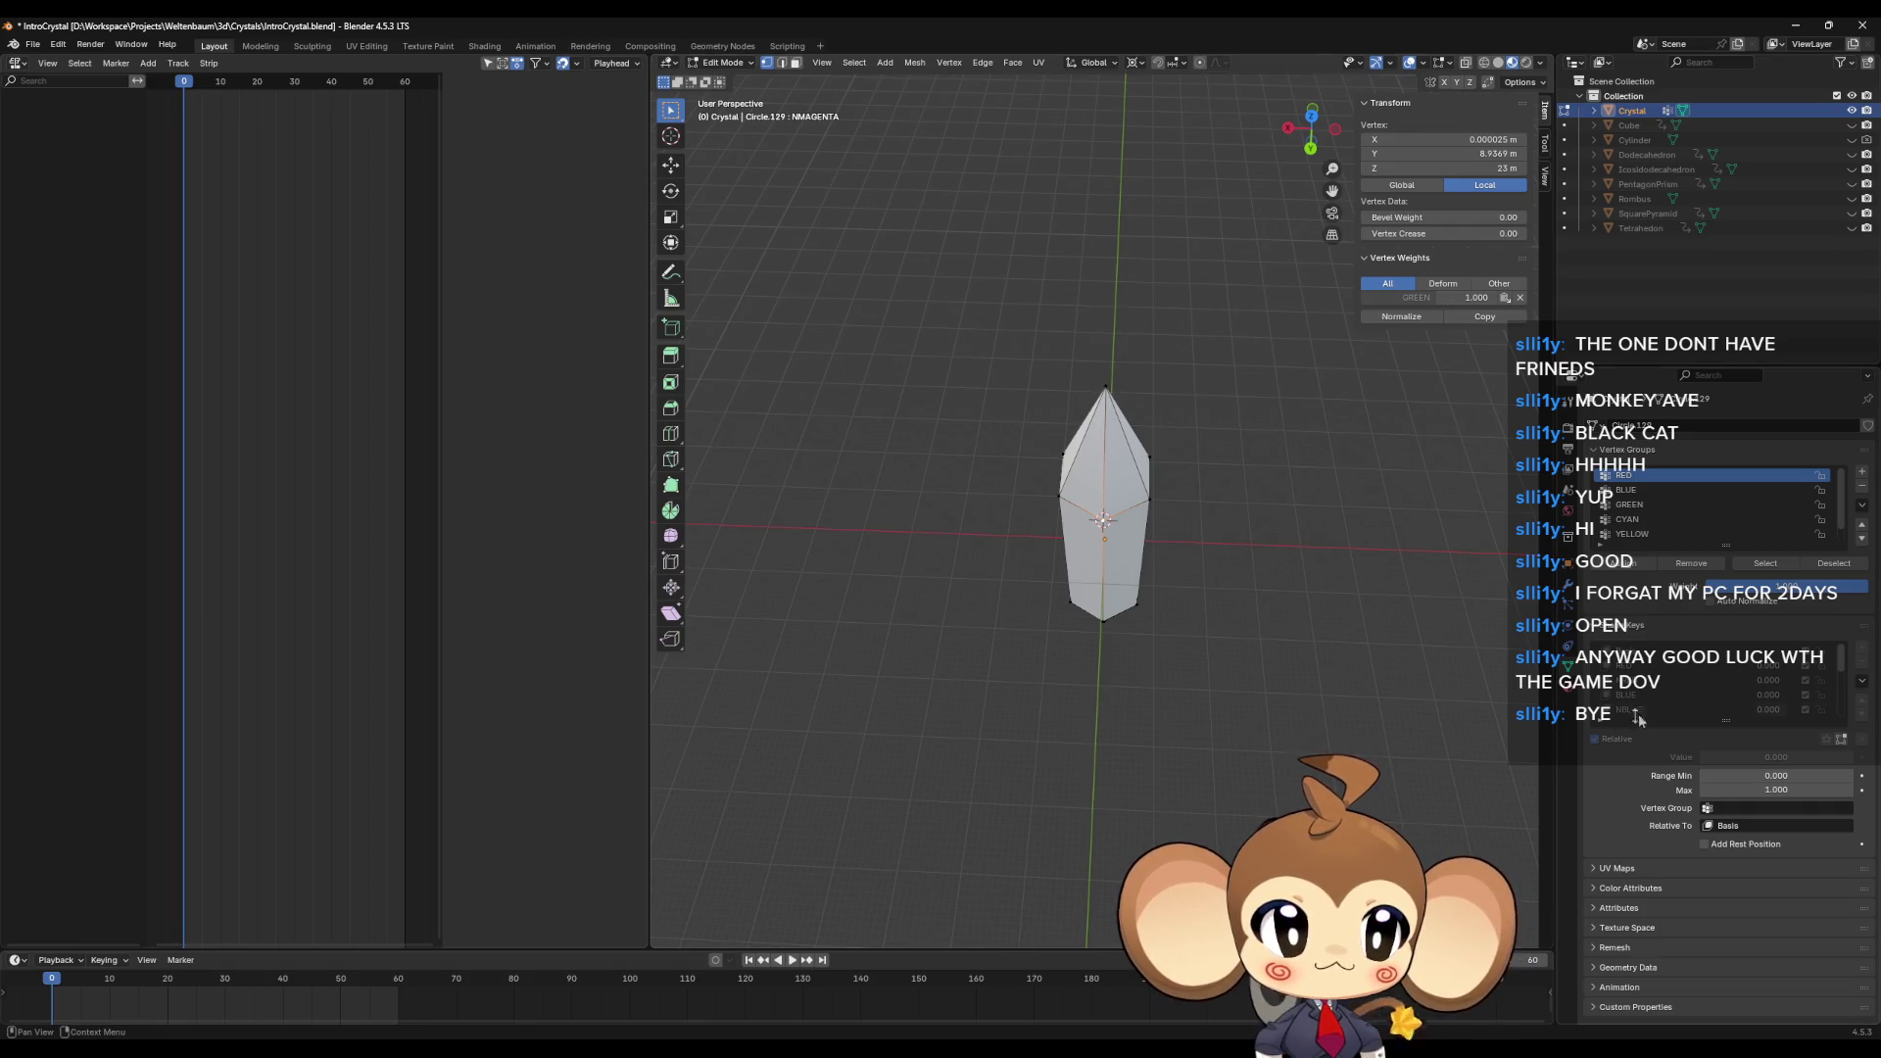
Step: In the RED shape key, move the top tip directly above that corner
left_click(1684, 666)
left_click(1108, 387)
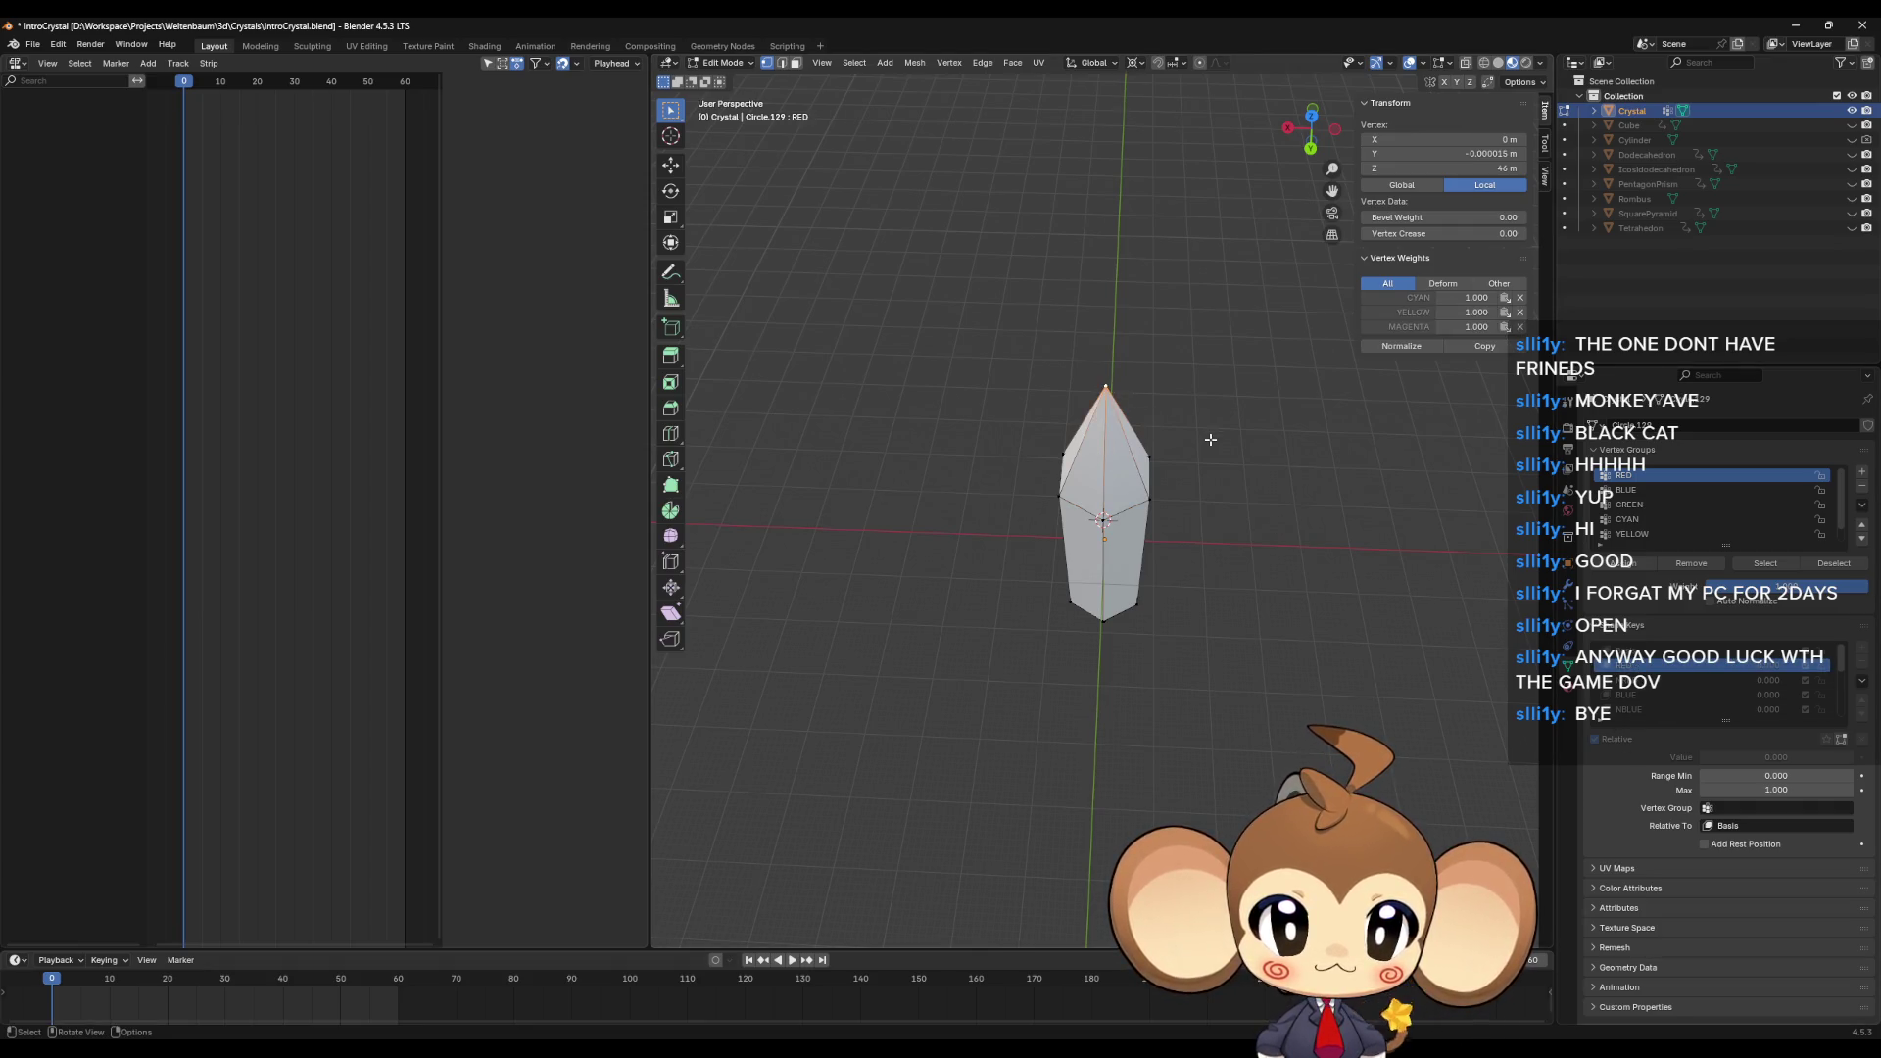
middle_click_drag(1214, 441, 1229, 441)
key("s")
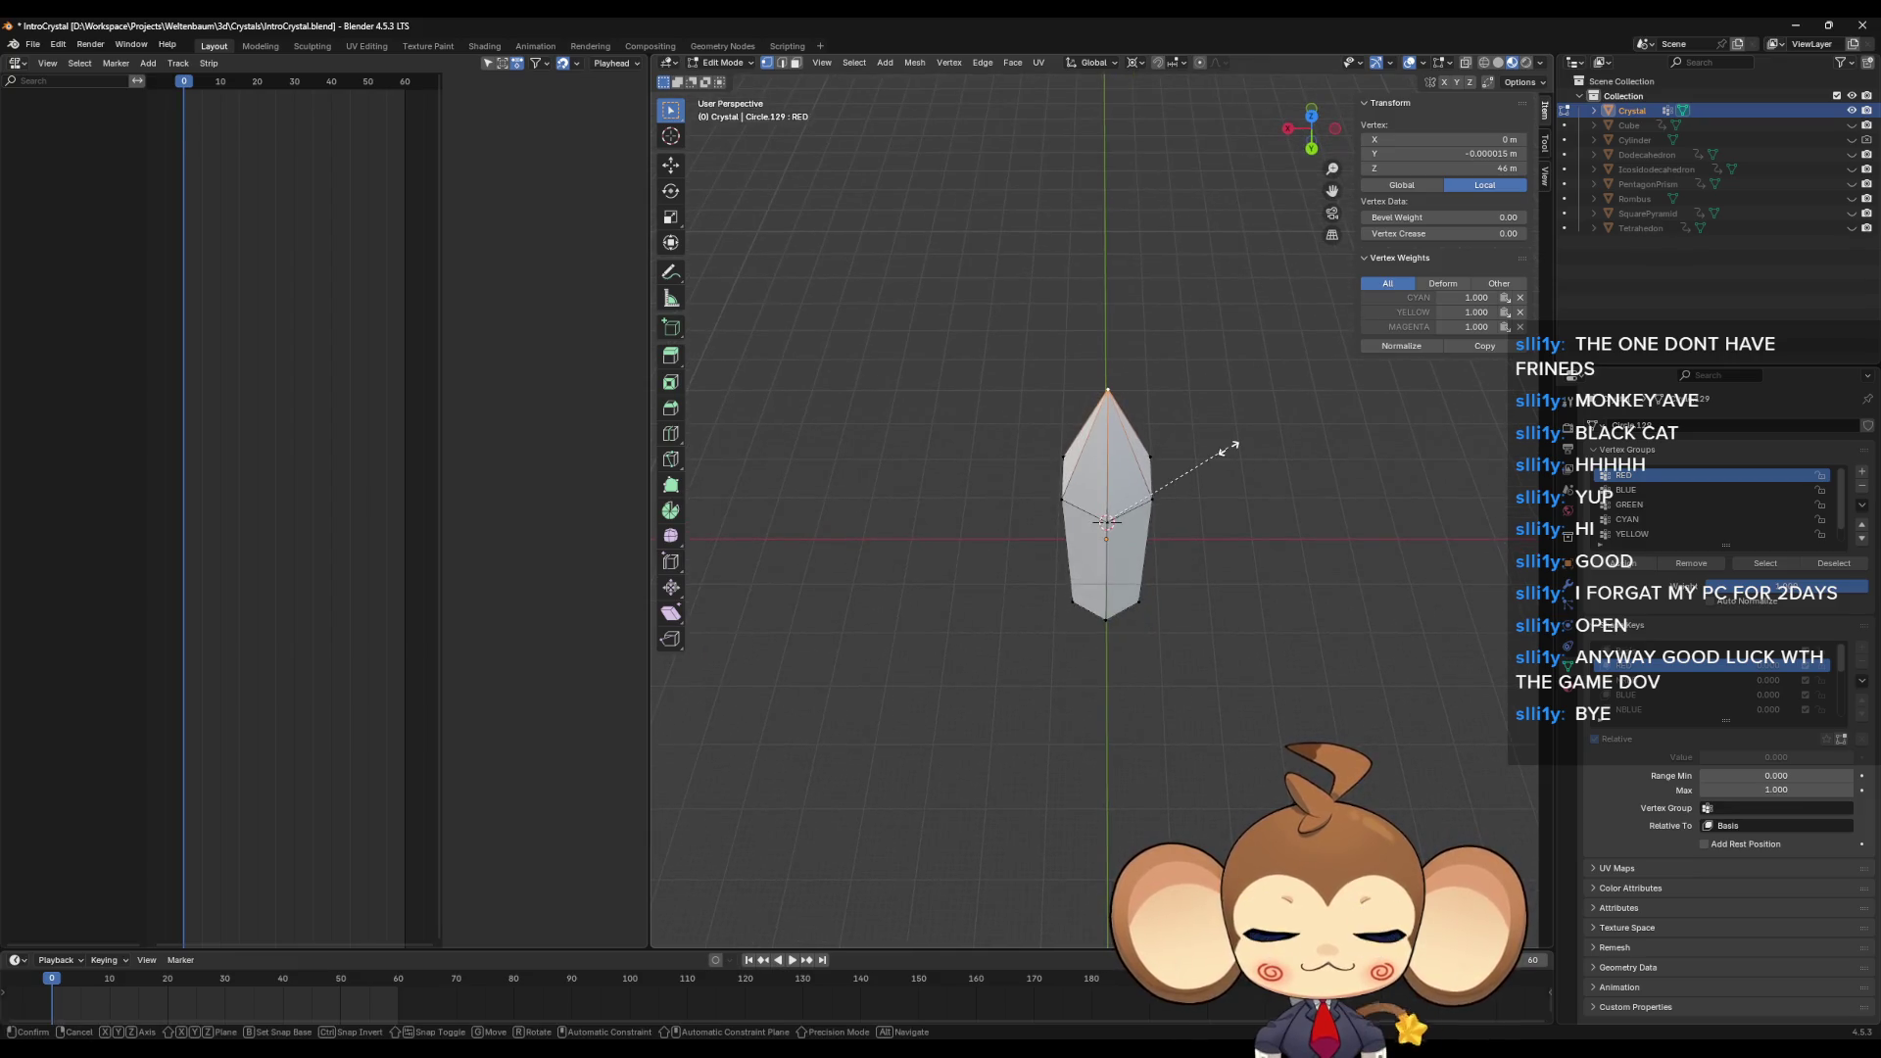
key("shift+z")
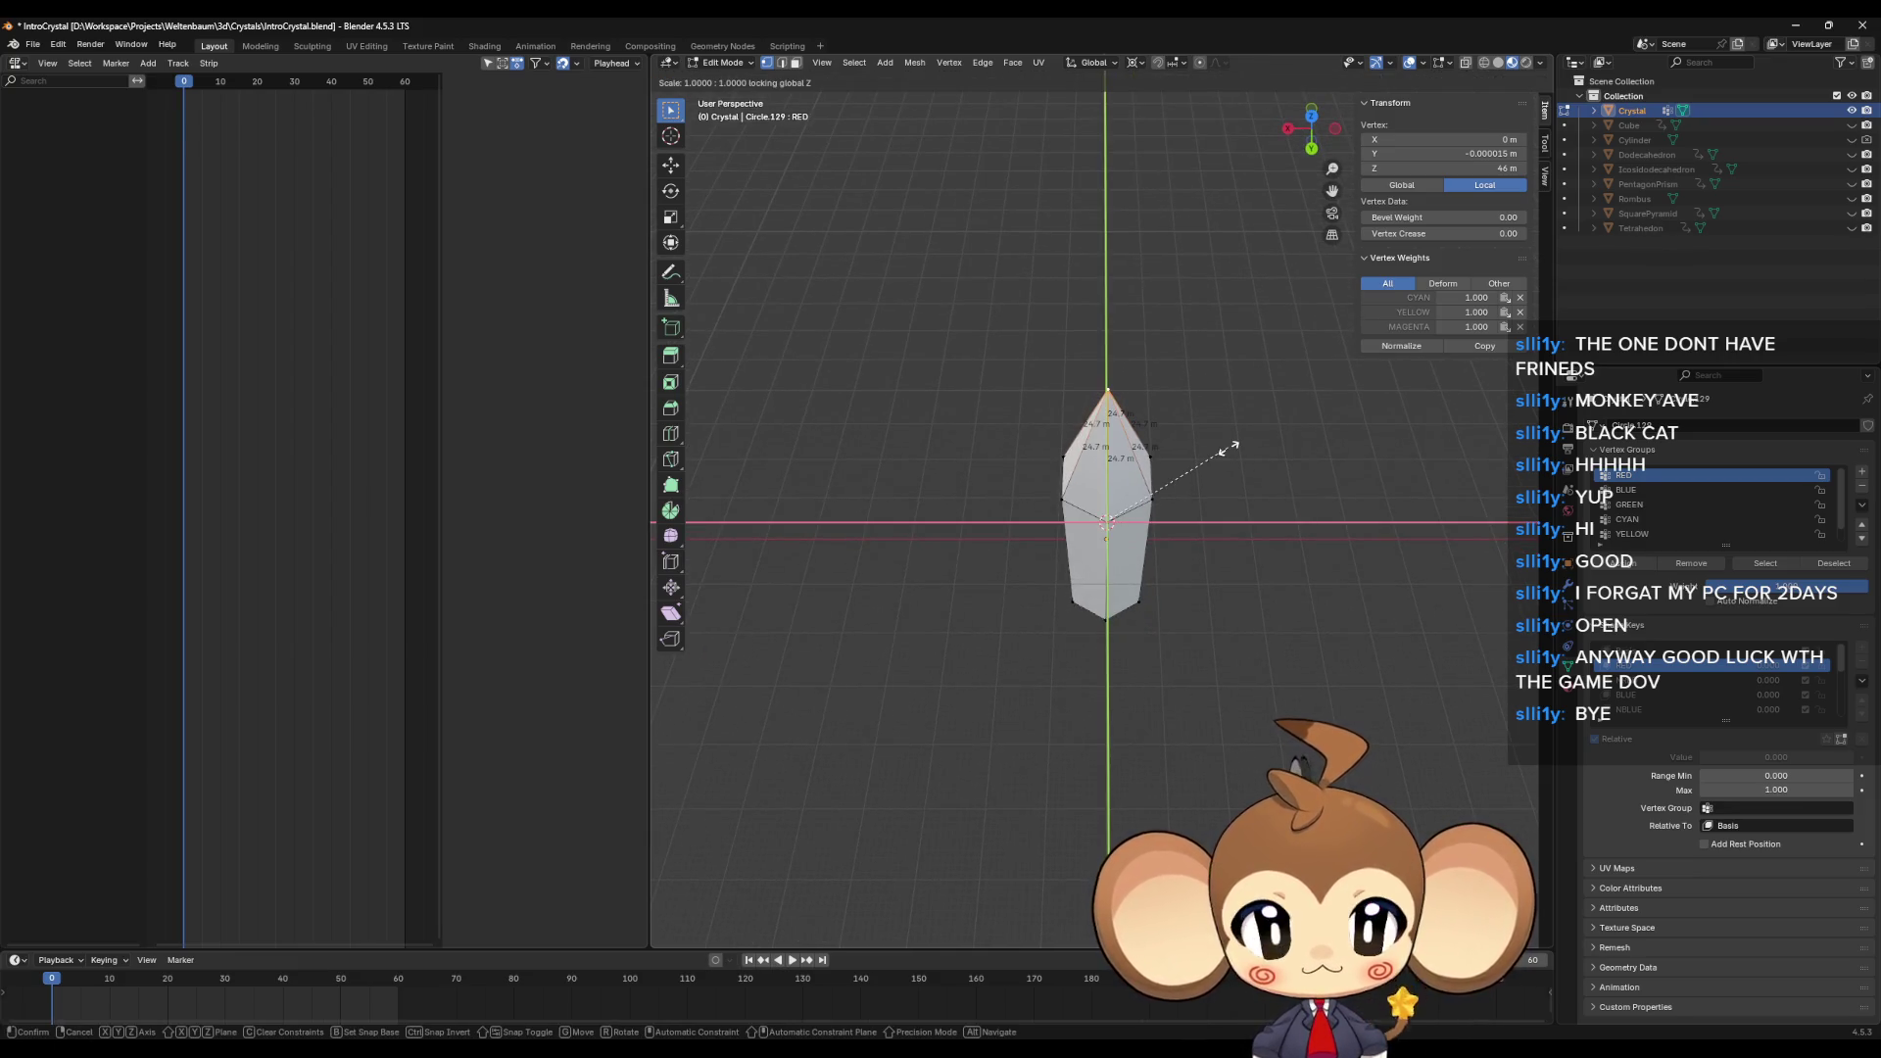
key("0")
key("Return")
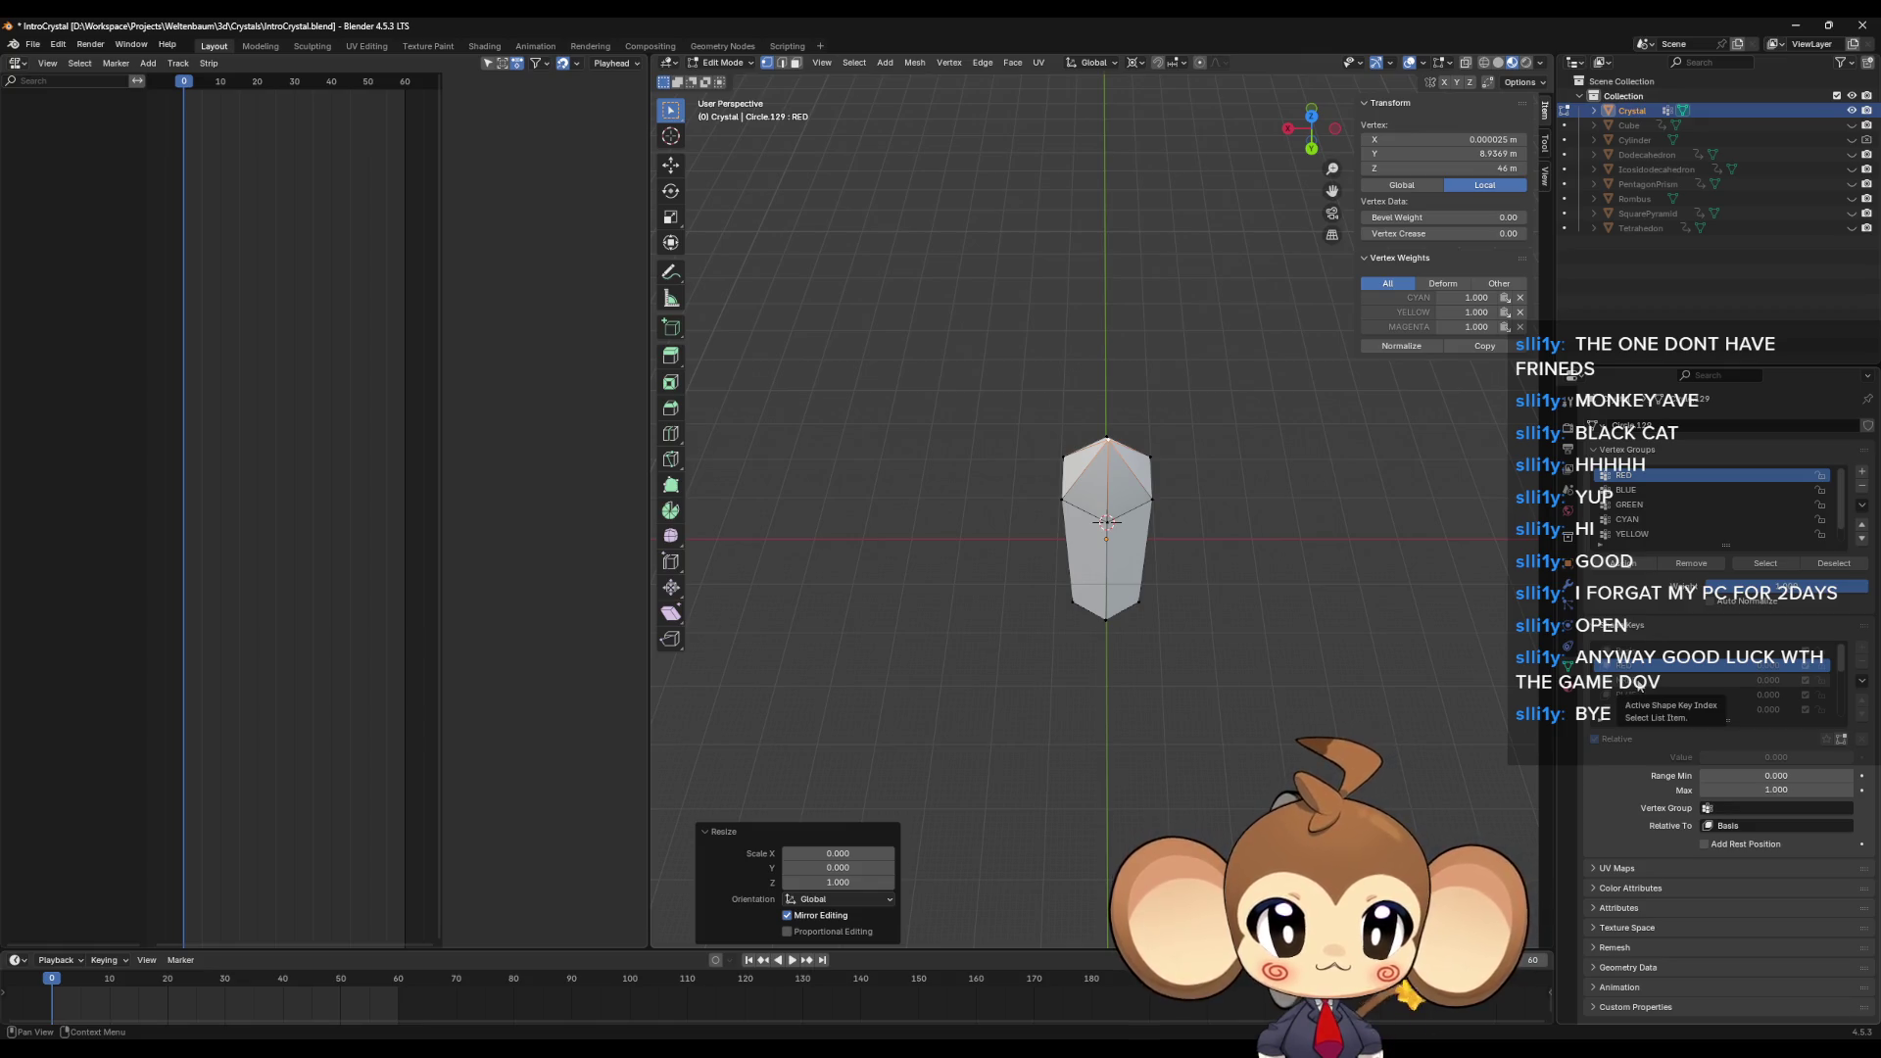
Step: In the NRED shape key, move the top tip above a different side corner
left_click(1639, 683)
middle_click_drag(973, 535, 1058, 530)
left_click(1097, 508)
key("z")
left_click(1130, 383)
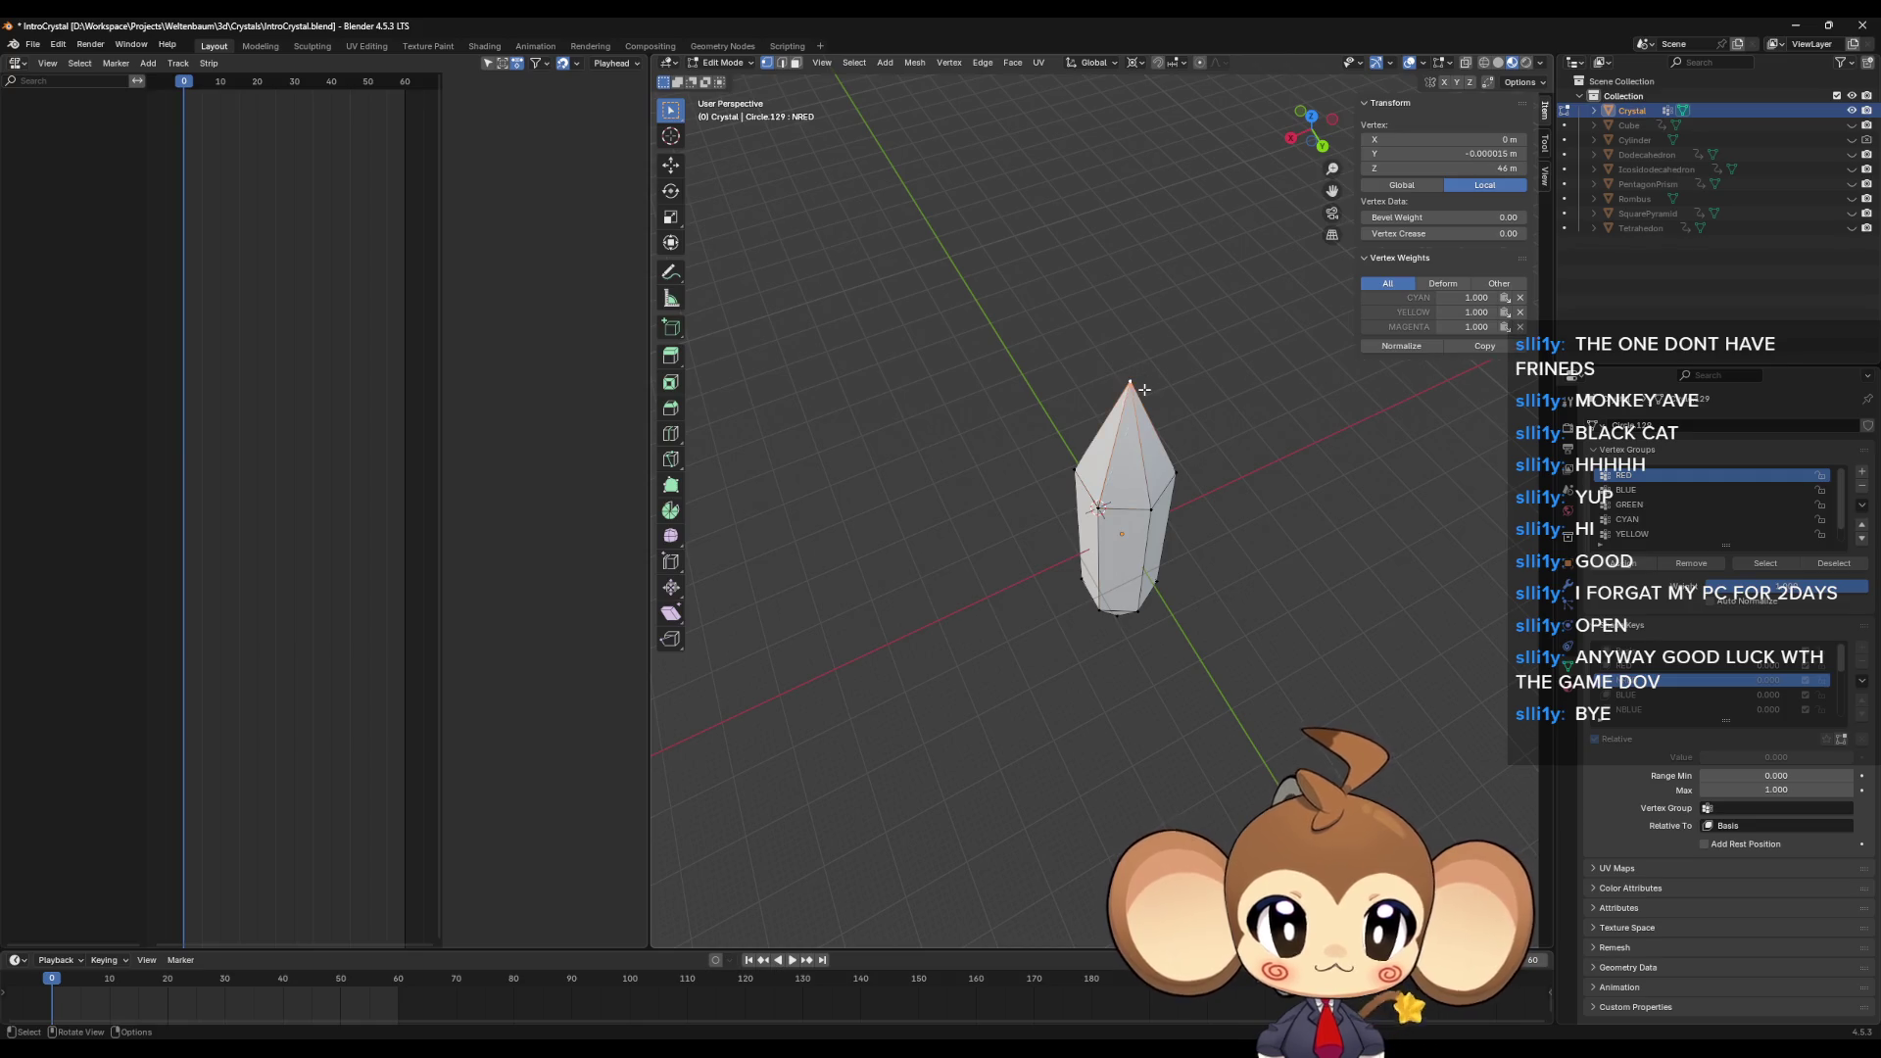
key("s")
key("shift+z")
key("0")
key("Return")
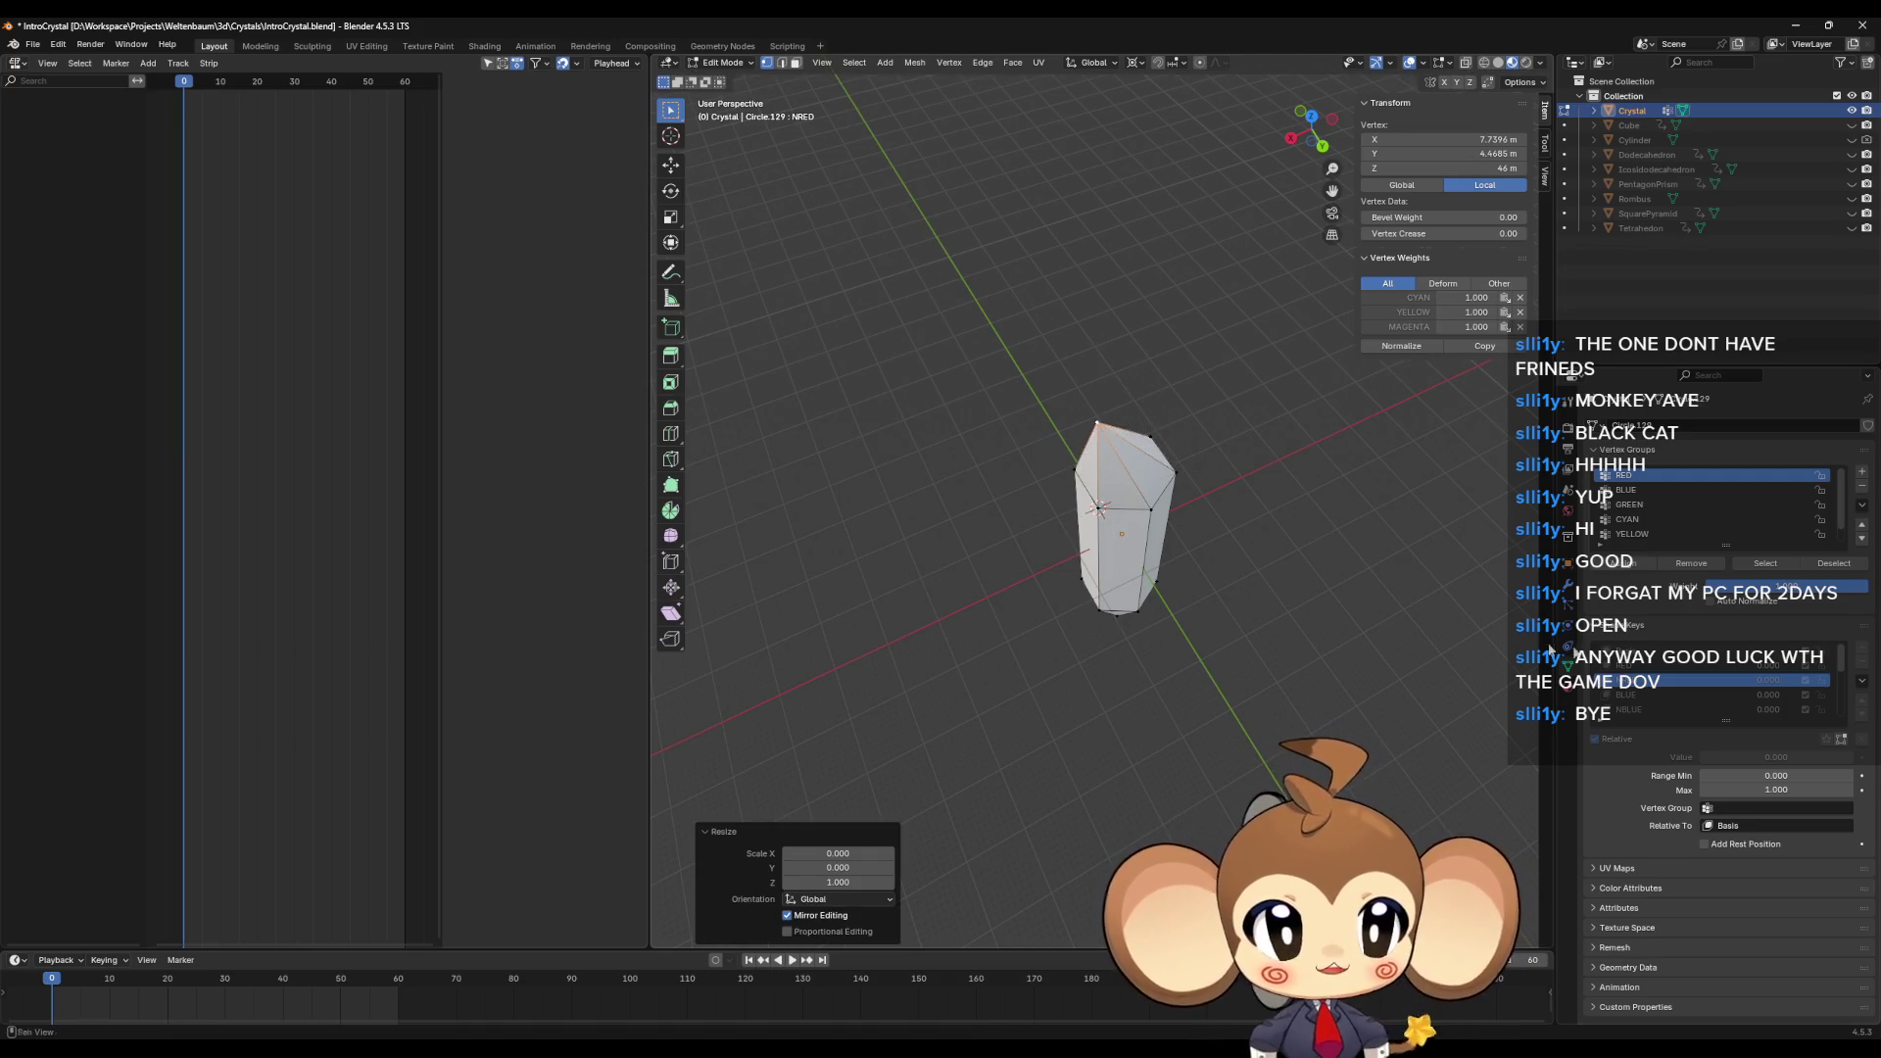
Step: In the BLUE shape key, move the top tip above another side corner
left_click(1638, 694)
middle_click_drag(1187, 569, 1126, 489)
left_click(1094, 451)
key("z")
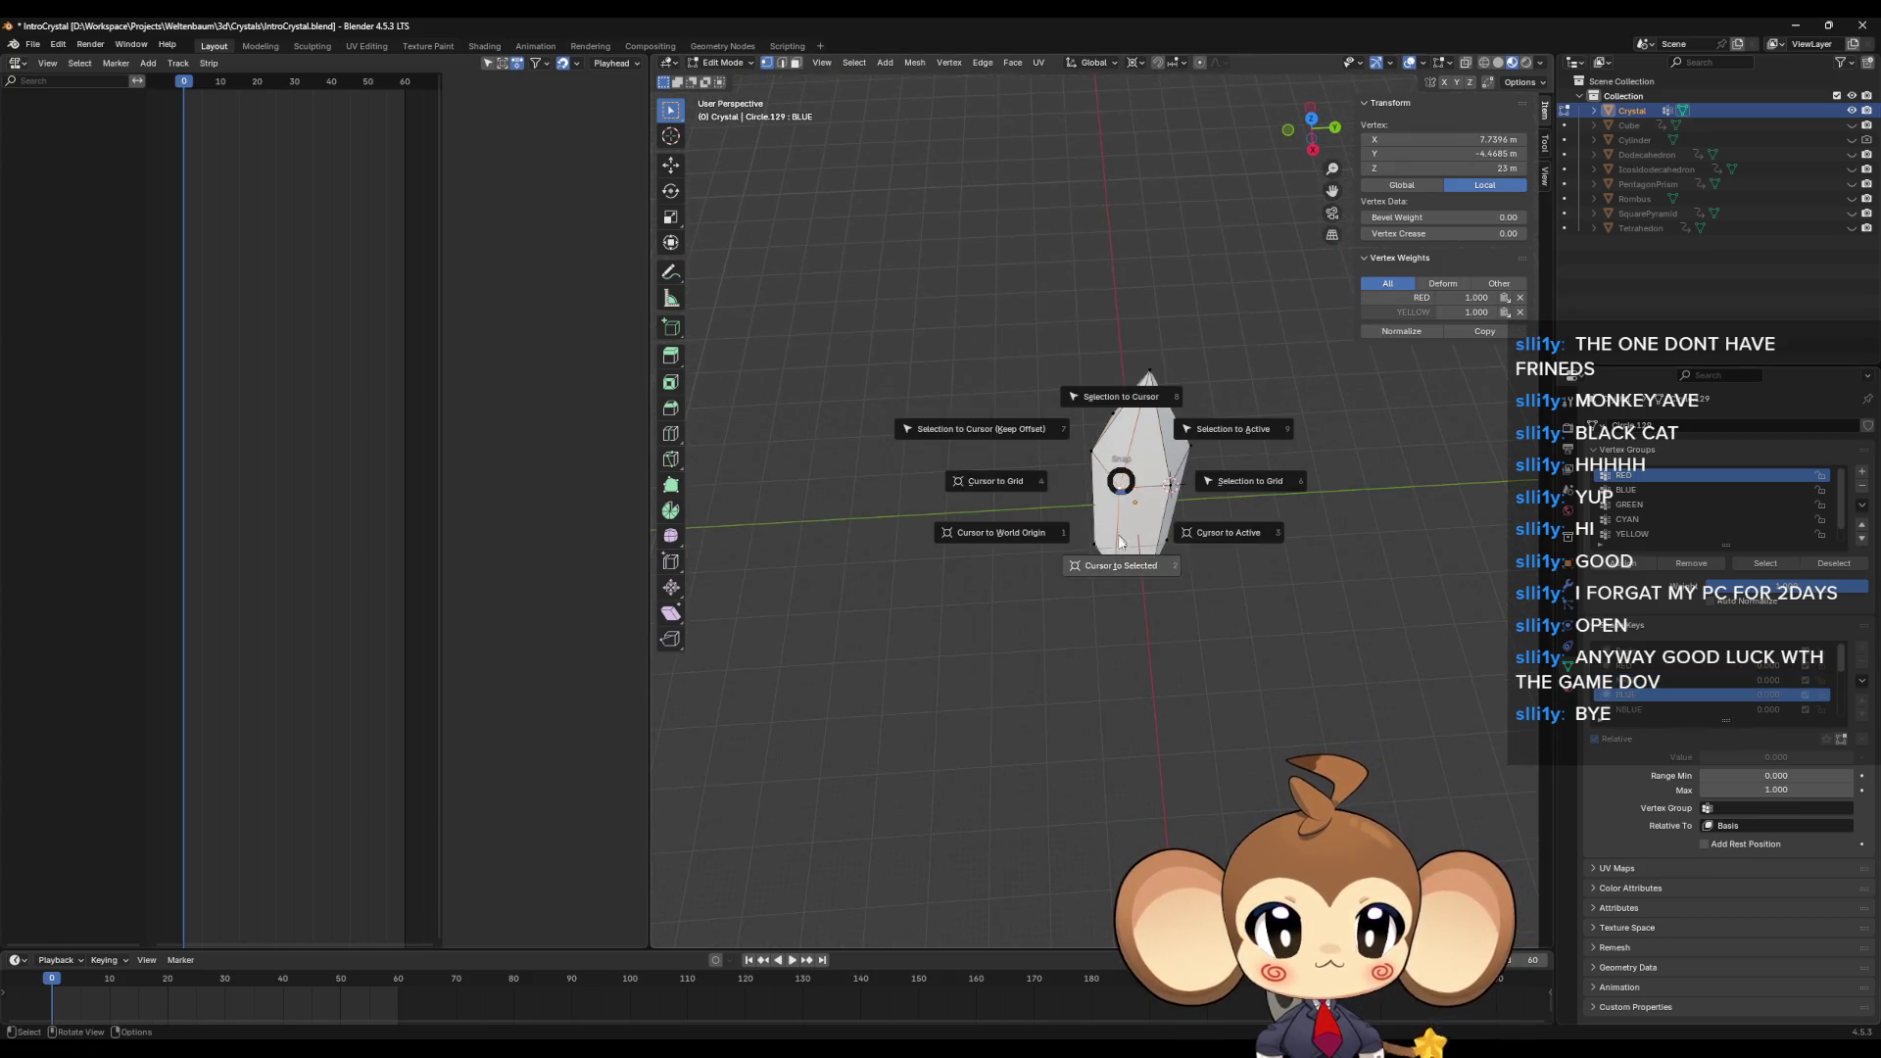
left_click(1155, 376)
key("s")
key("shift+z")
key("0")
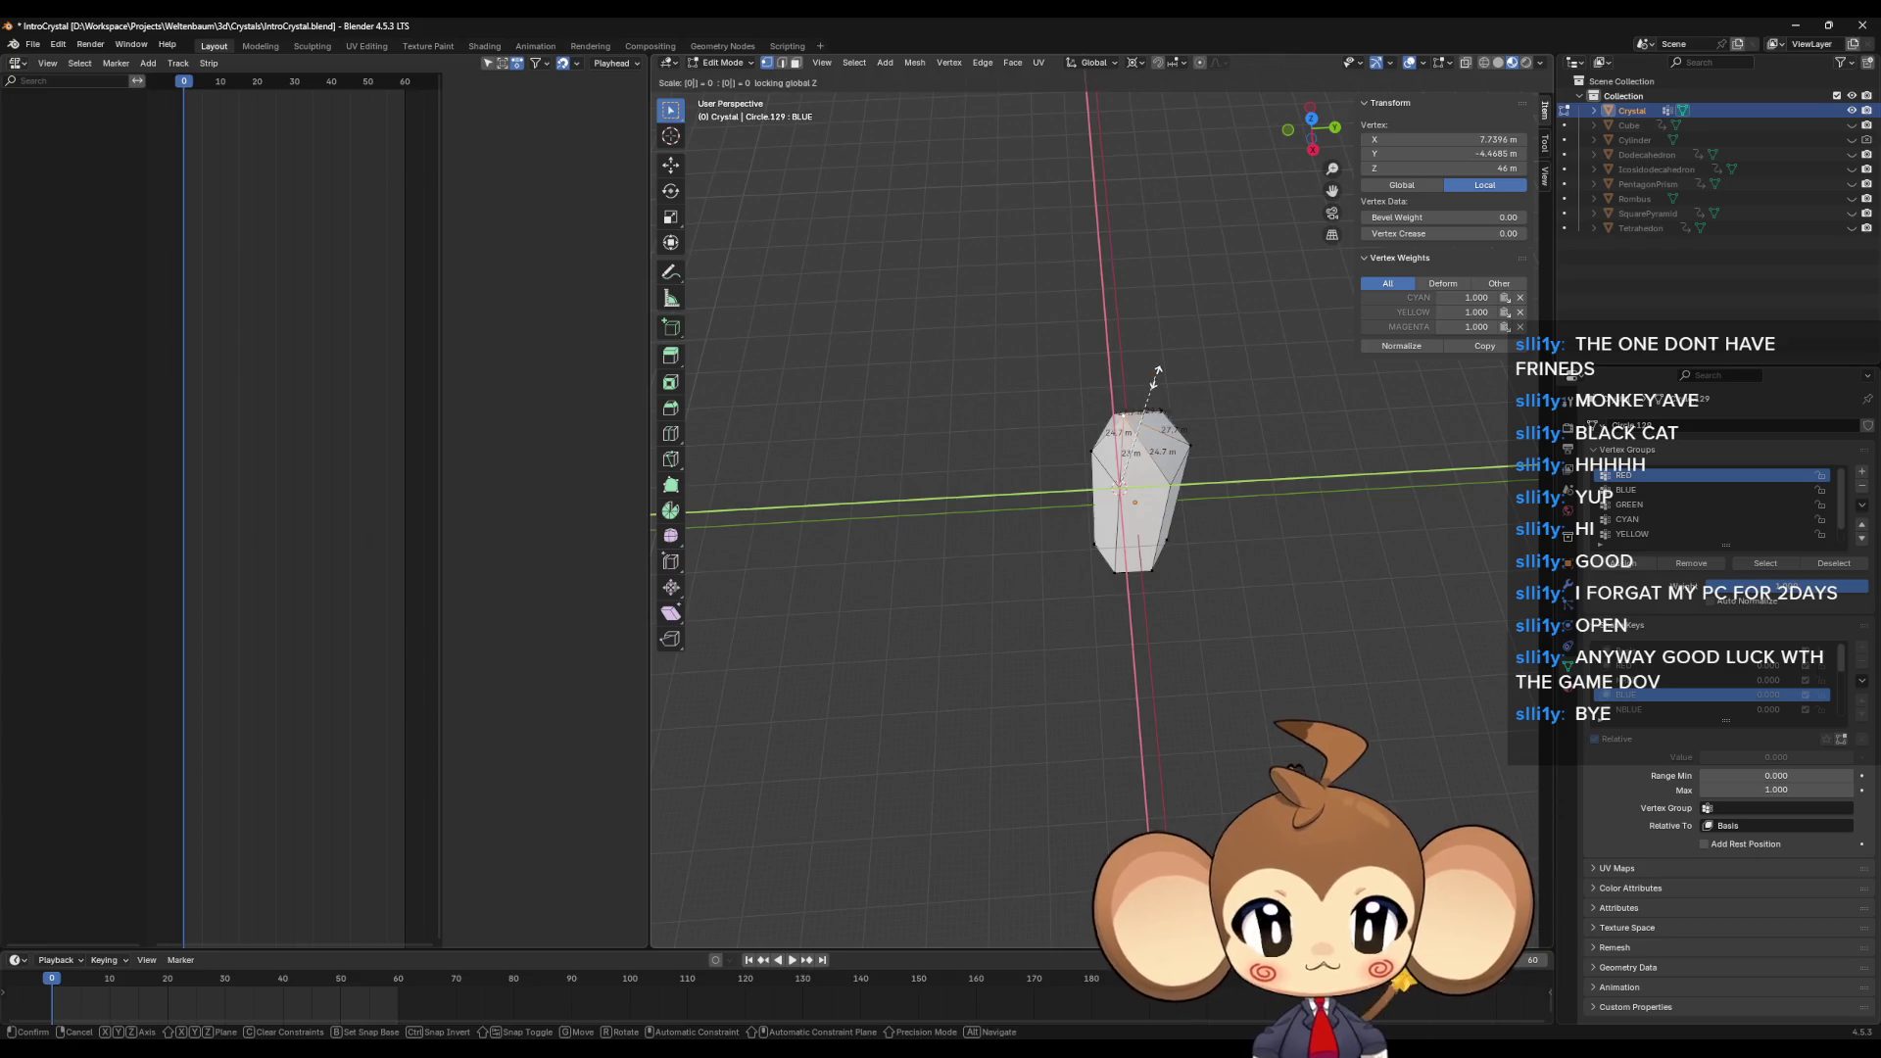
key("Return")
Step: In the NBLUE shape key, move the top tip above another side corner
left_click(1637, 708)
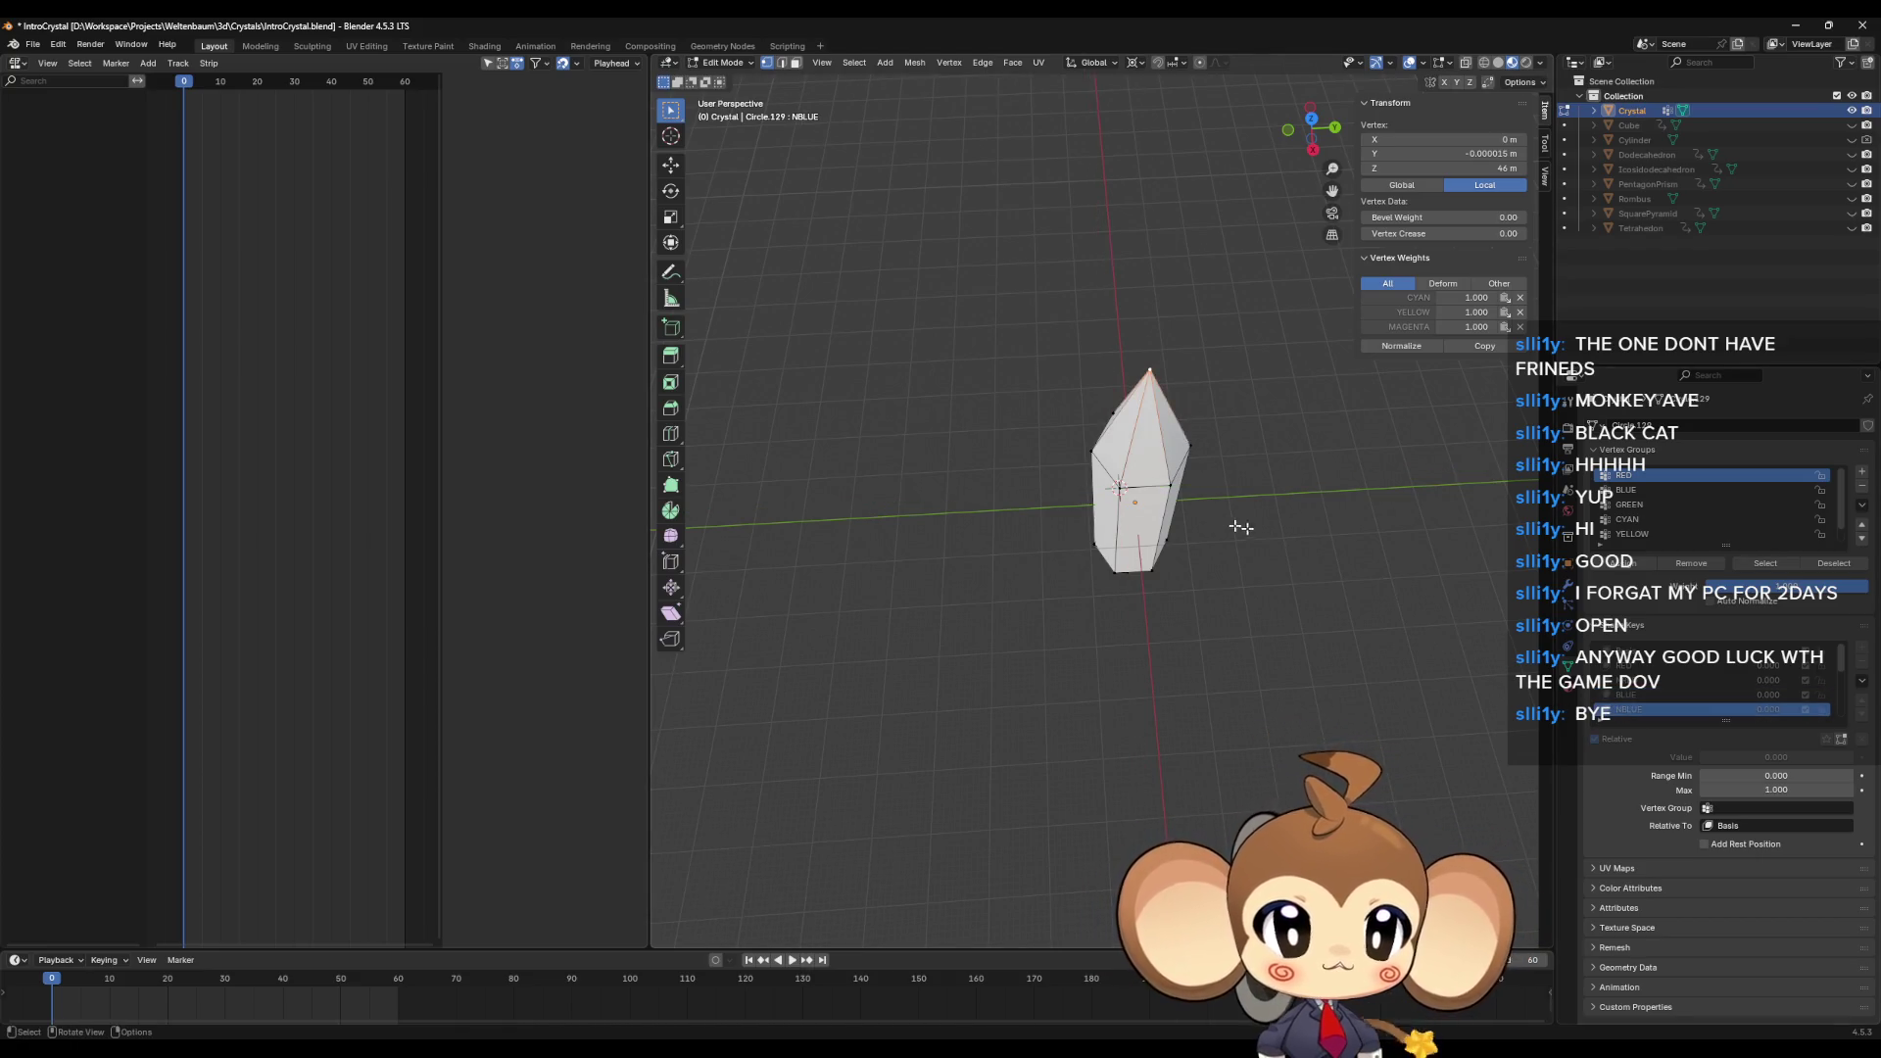
left_click(1151, 382)
key("shift+s")
key("2")
left_click(1152, 373)
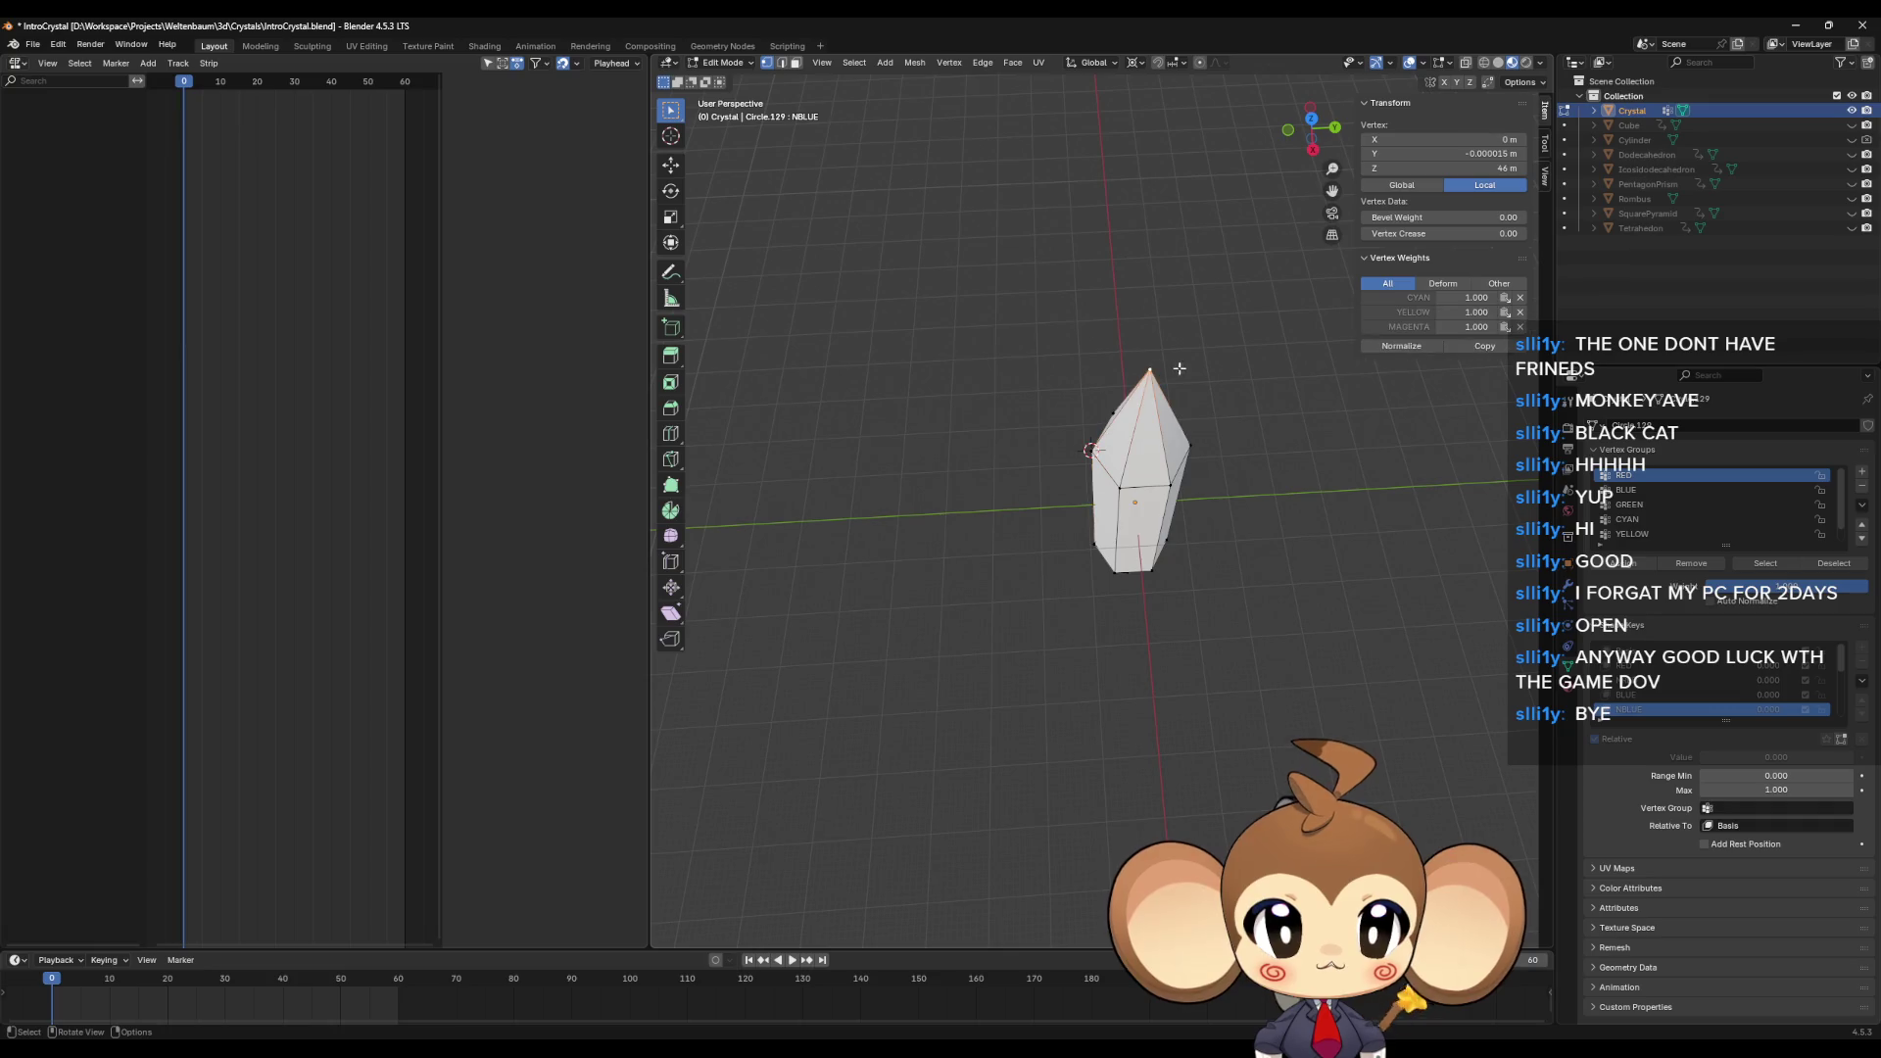
key("s")
key("shift+z")
key("0")
key("Return")
middle_click_drag(1175, 369, 1063, 480)
Step: In the GREEN shape key, move the top tip above the selected side corner
key("shift+s")
key("2")
scroll(1641, 696, "down", 2)
left_click(1640, 696)
key("s")
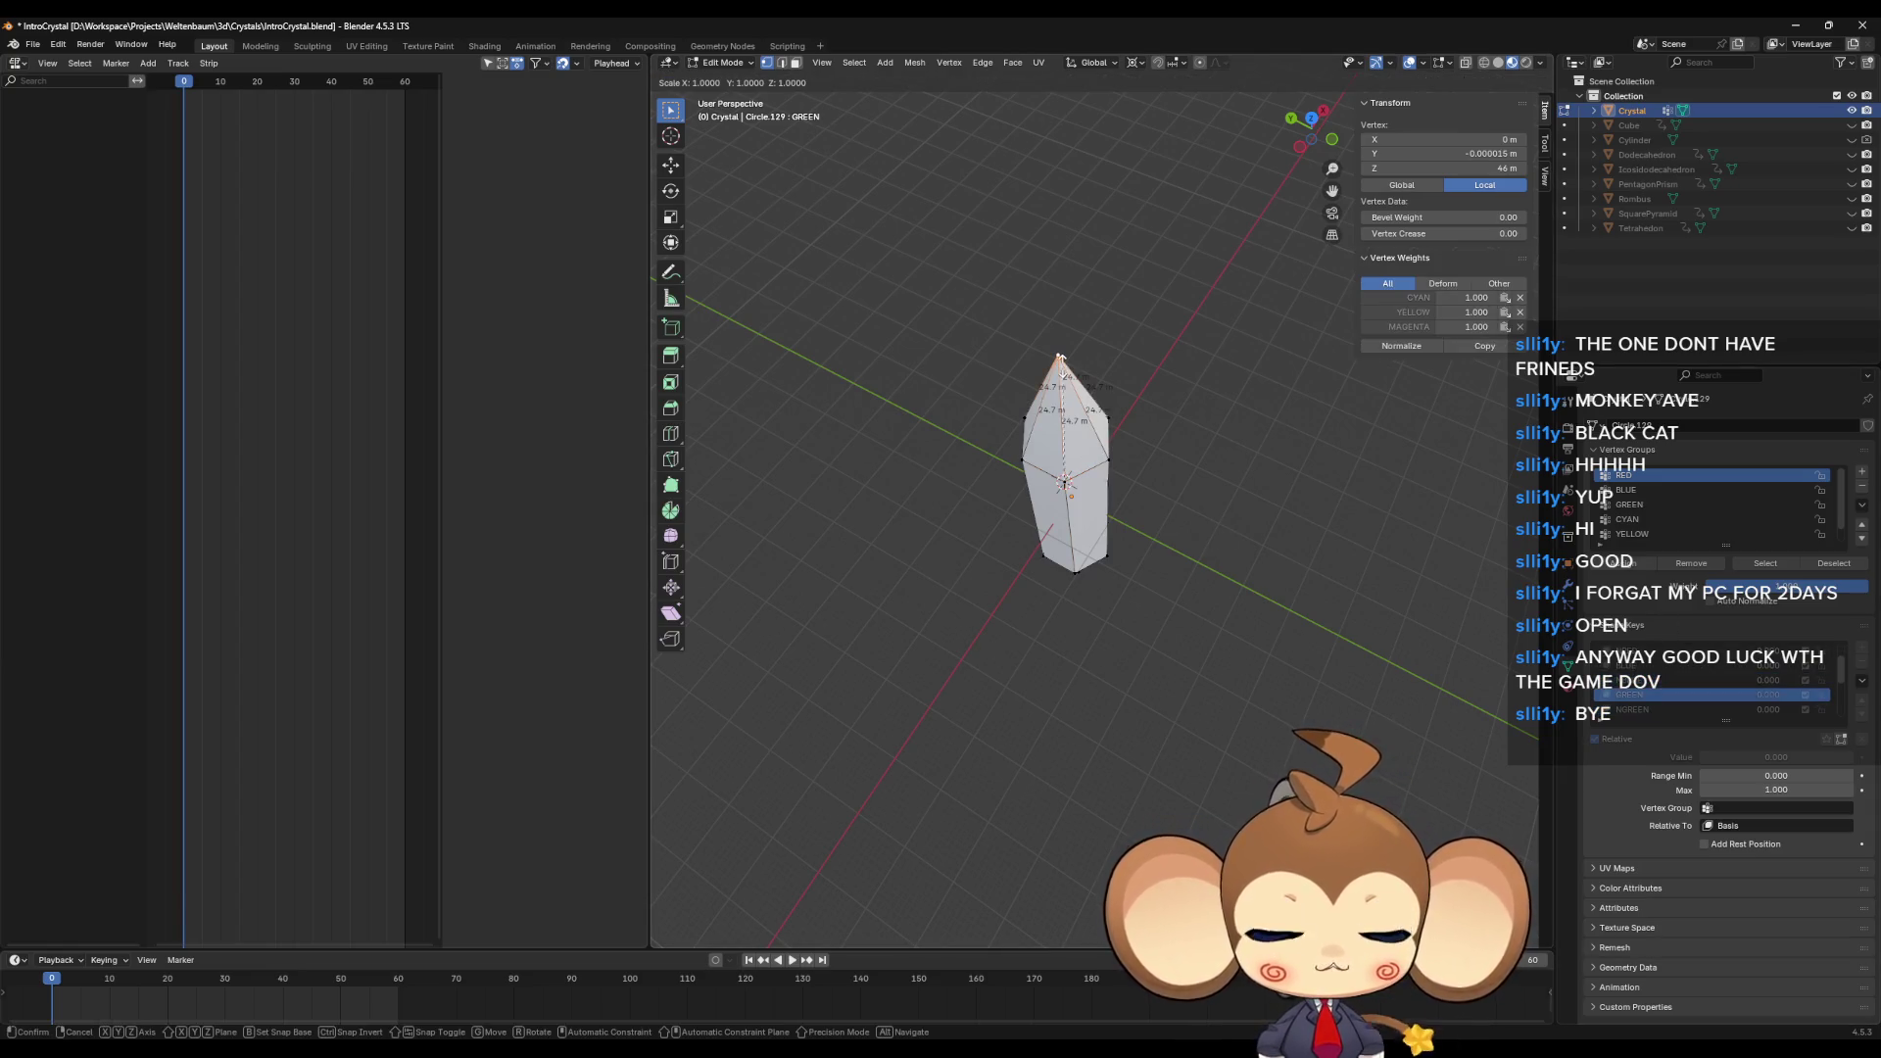
key("shift+z")
key("0")
key("Return")
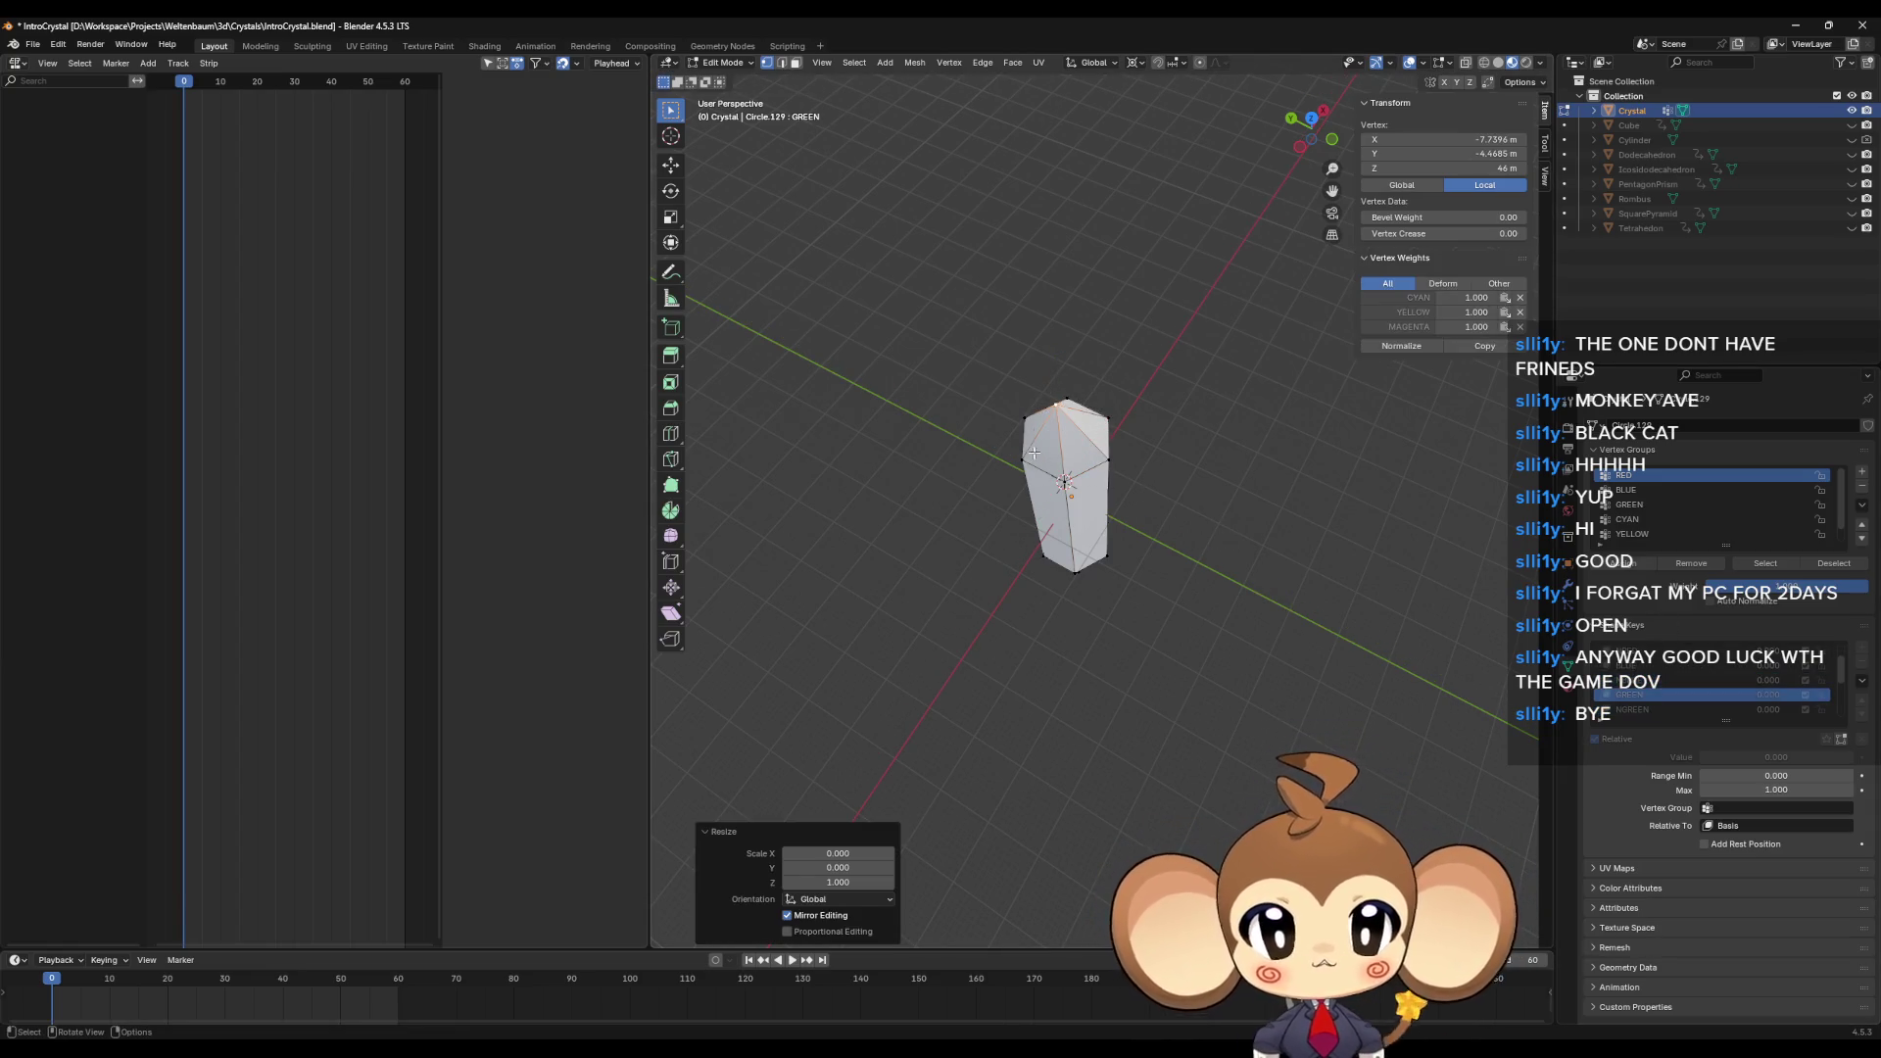
Step: In the NGREEN shape key, move the top tip above another side corner
left_click(1056, 526)
scroll(1667, 698, "down", 1)
left_click(1667, 694)
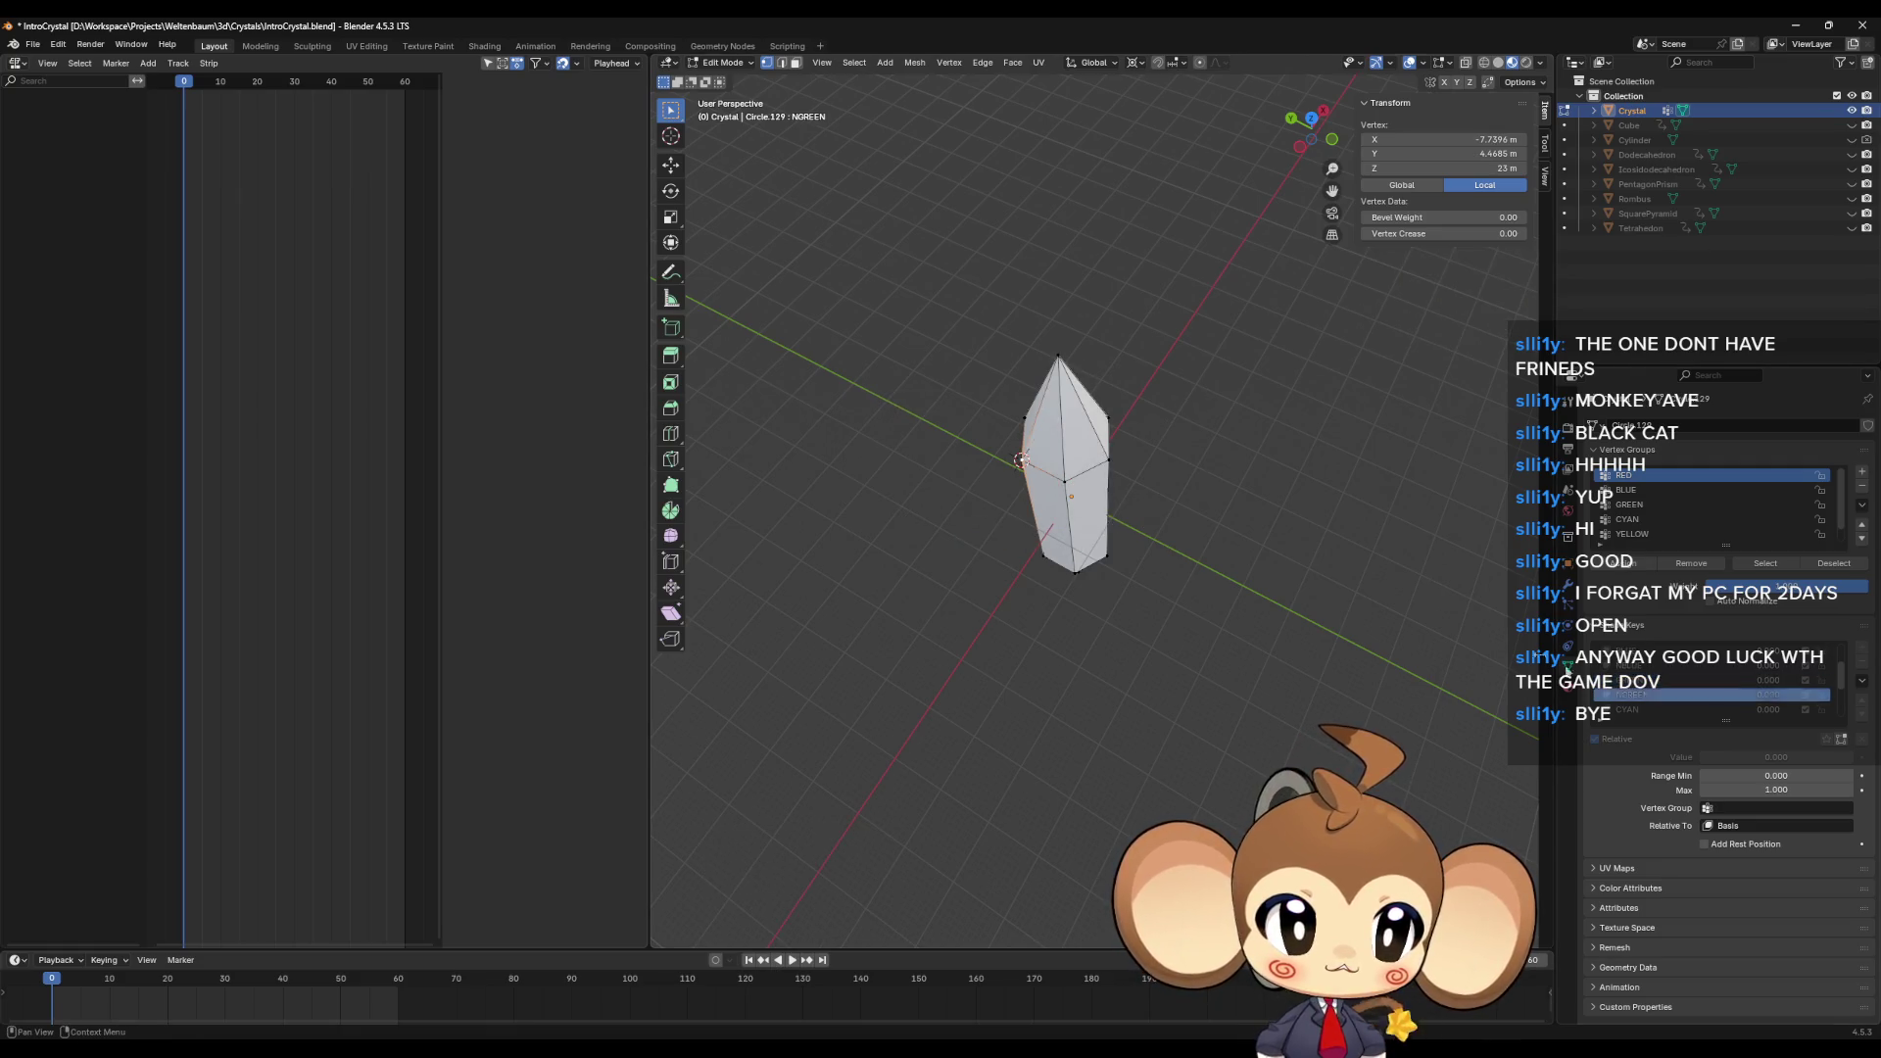
left_click(1059, 357)
key("s")
key("shift+z")
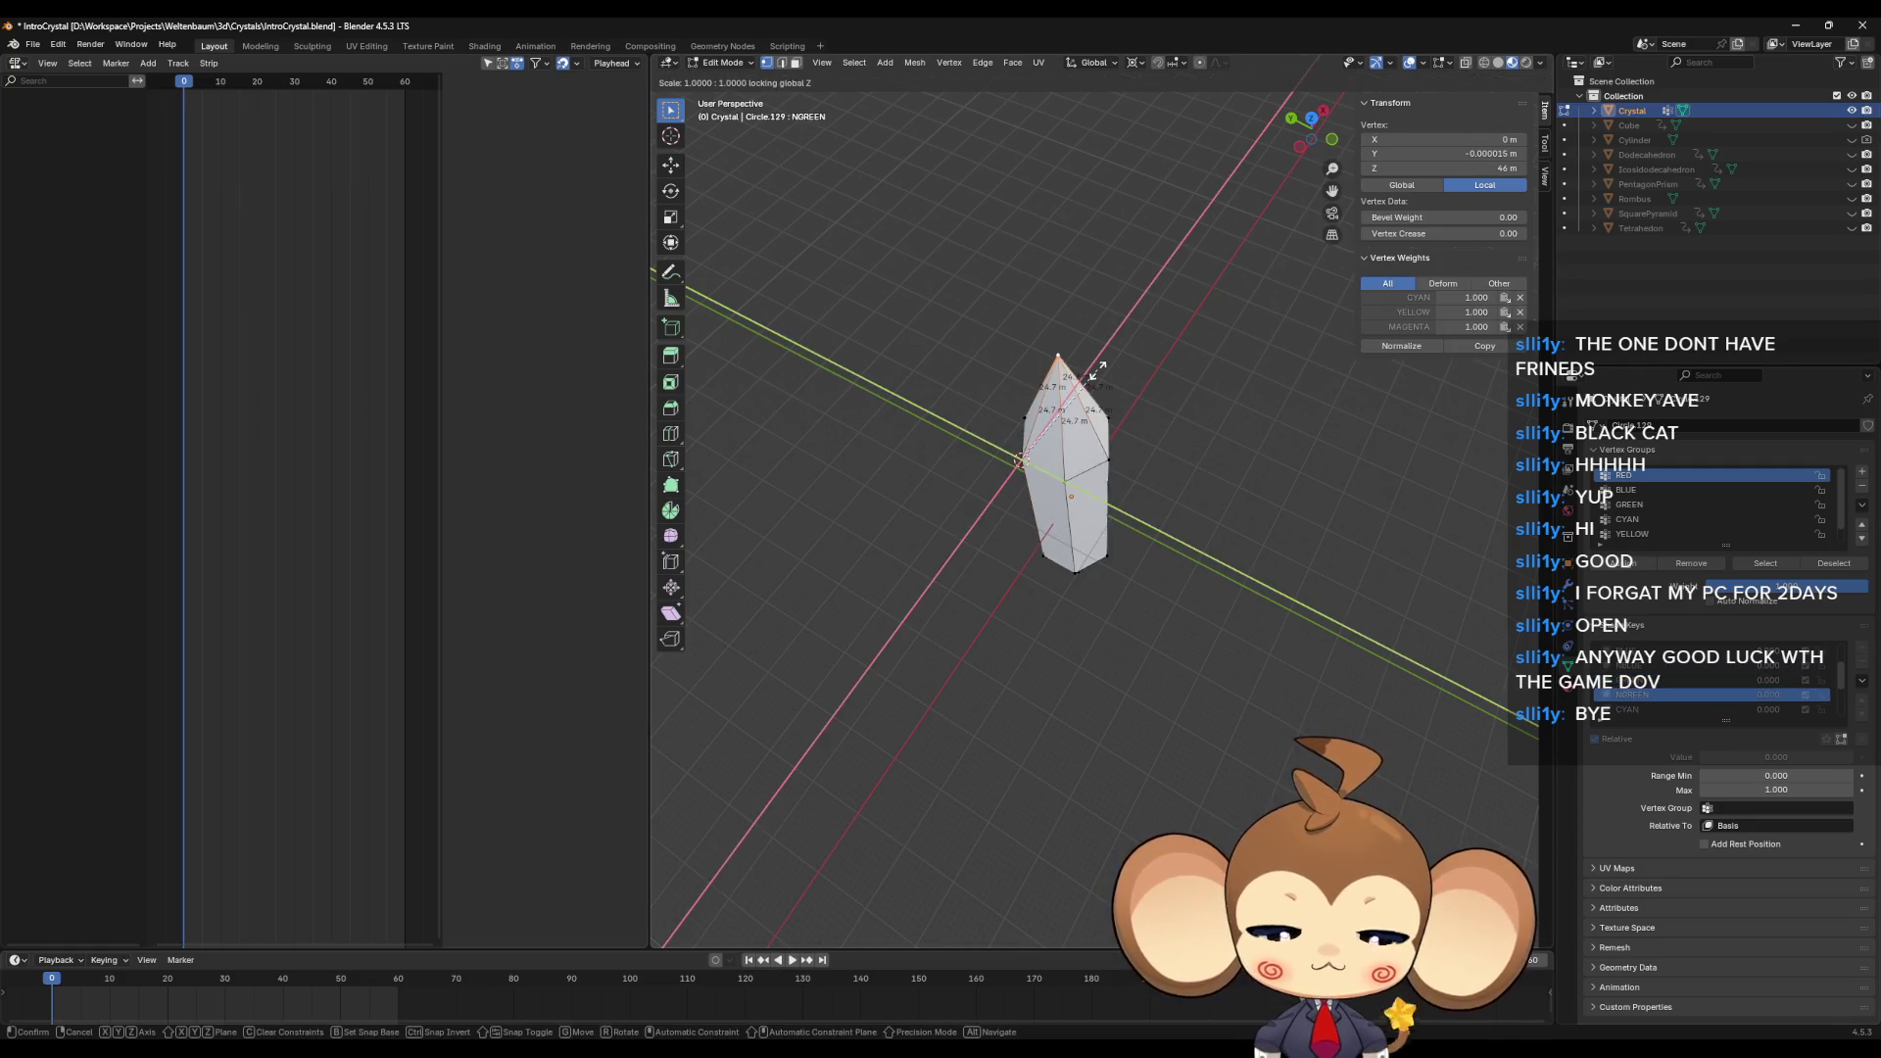
key("0")
key("Return")
Step: In the CYAN shape key, shift the bottom tip directly beneath a side corner
mouse_move(1172, 487)
middle_mouse_down()
mouse_move(1356, 474)
mouse_move(1377, 437)
mouse_move(1148, 649)
middle_mouse_up()
left_click(1148, 648)
key("shift+s")
left_click(1107, 726)
mouse_move(1108, 727)
middle_mouse_down()
mouse_move(1176, 613)
mouse_move(1115, 746)
middle_mouse_up()
left_click(1115, 747)
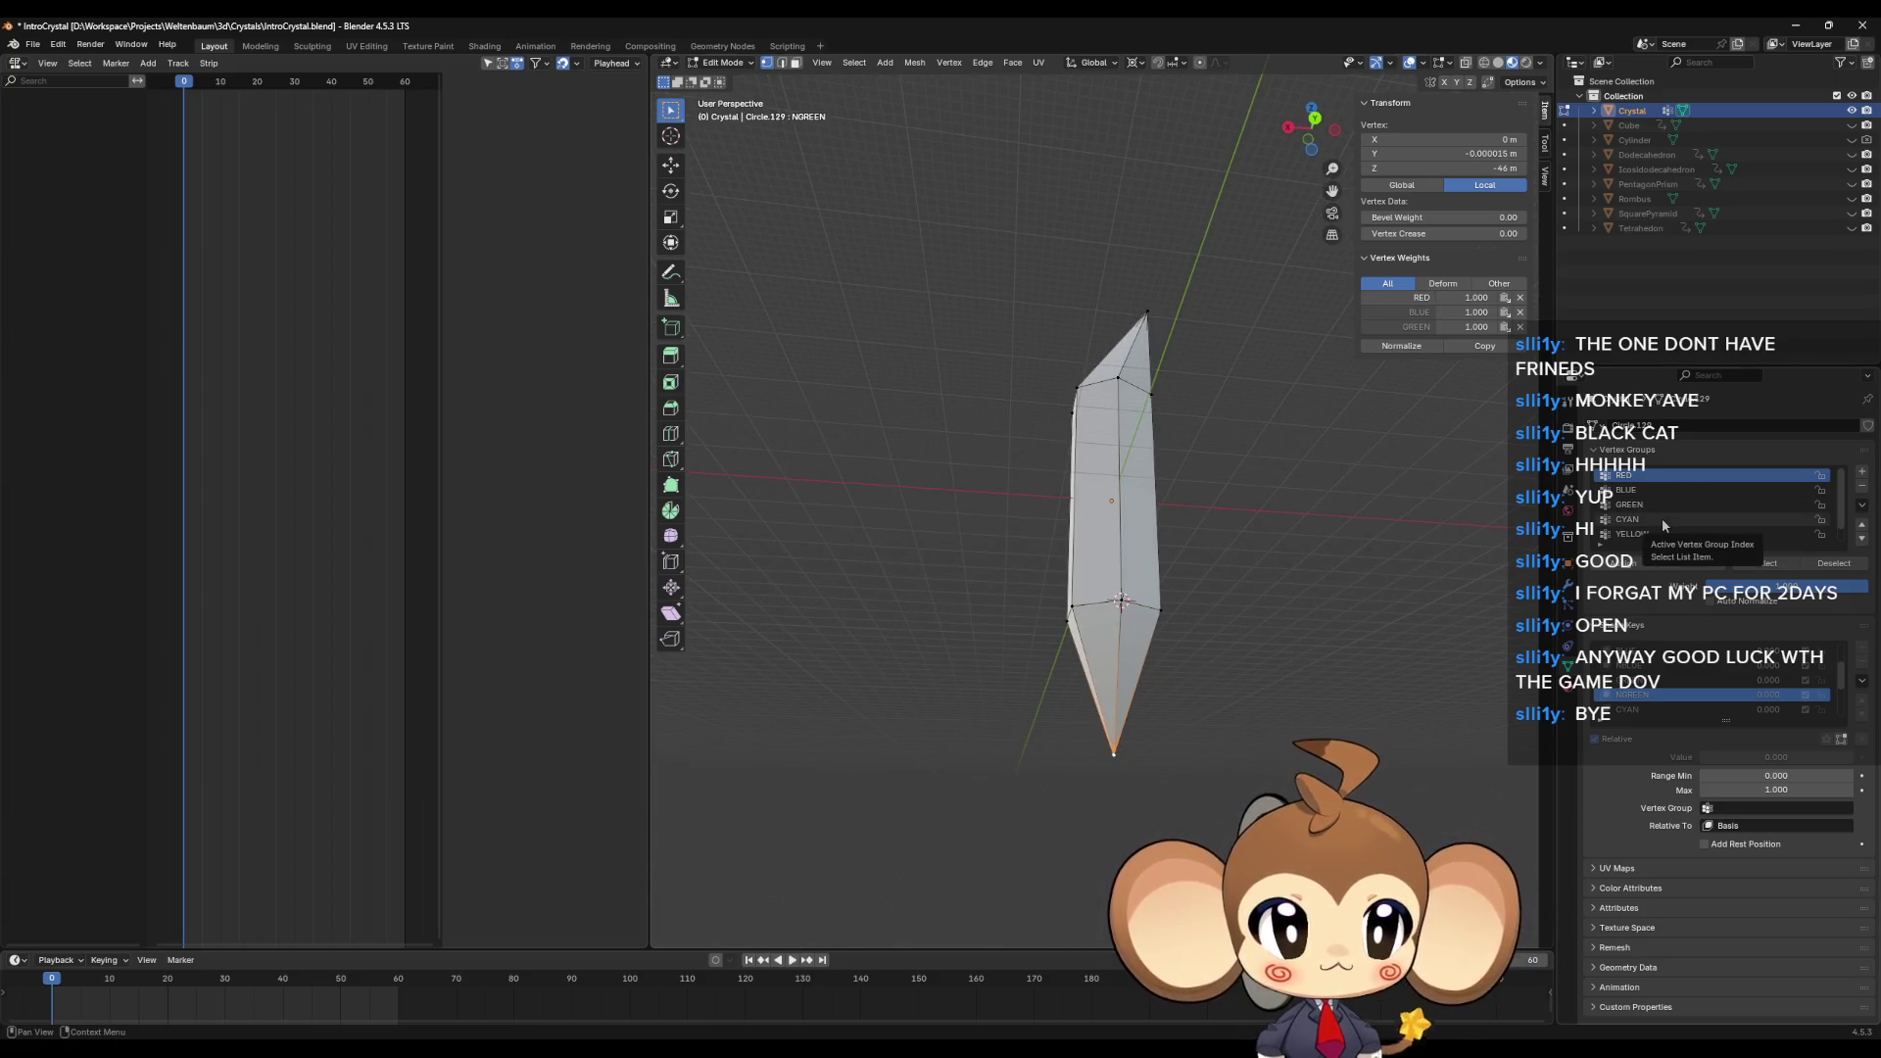
scroll(1667, 666, "down", 1, "ctrl")
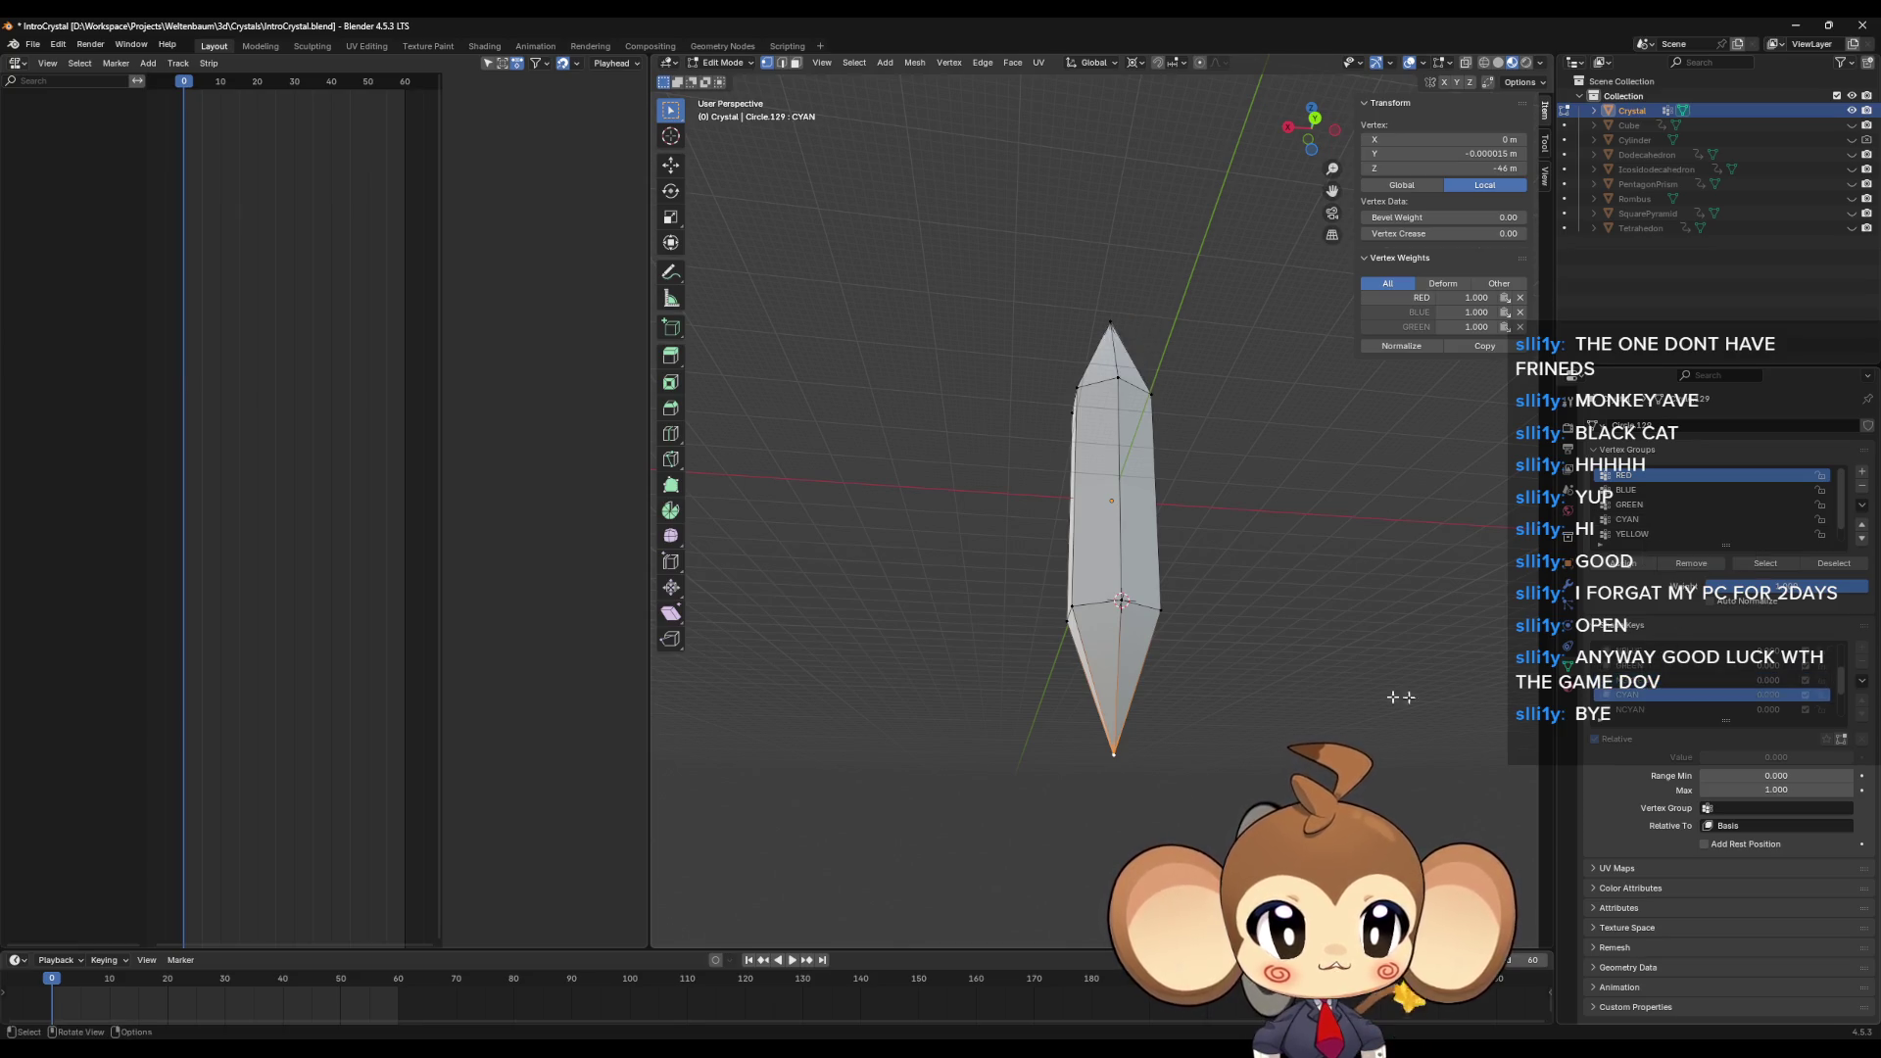
key("s")
key("shift+z")
key("0")
key("Return")
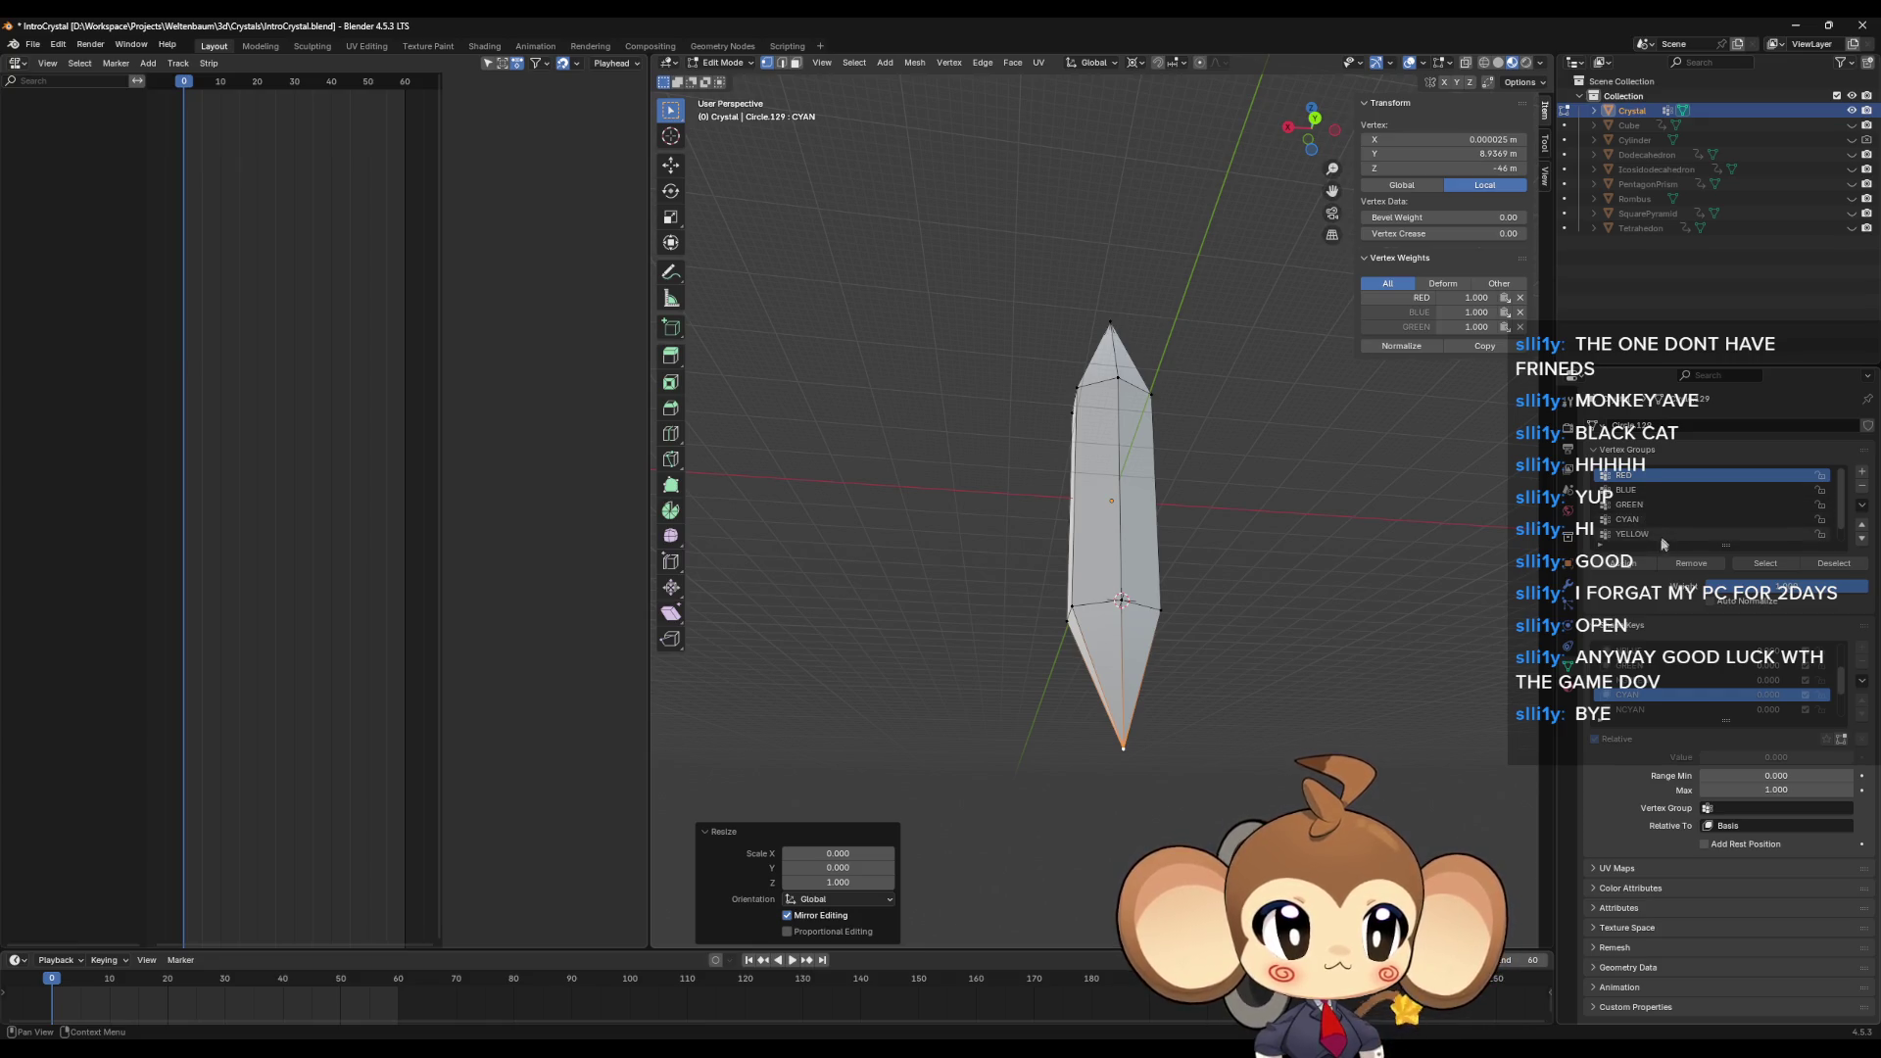
Step: In the NCYAN shape key, shift the bottom tip beneath the left corner (X 7.73, Y 4.47)
left_click(1606, 710)
right_click(1072, 605, "shift")
key("s")
key("shift+z")
key("0")
key("Return")
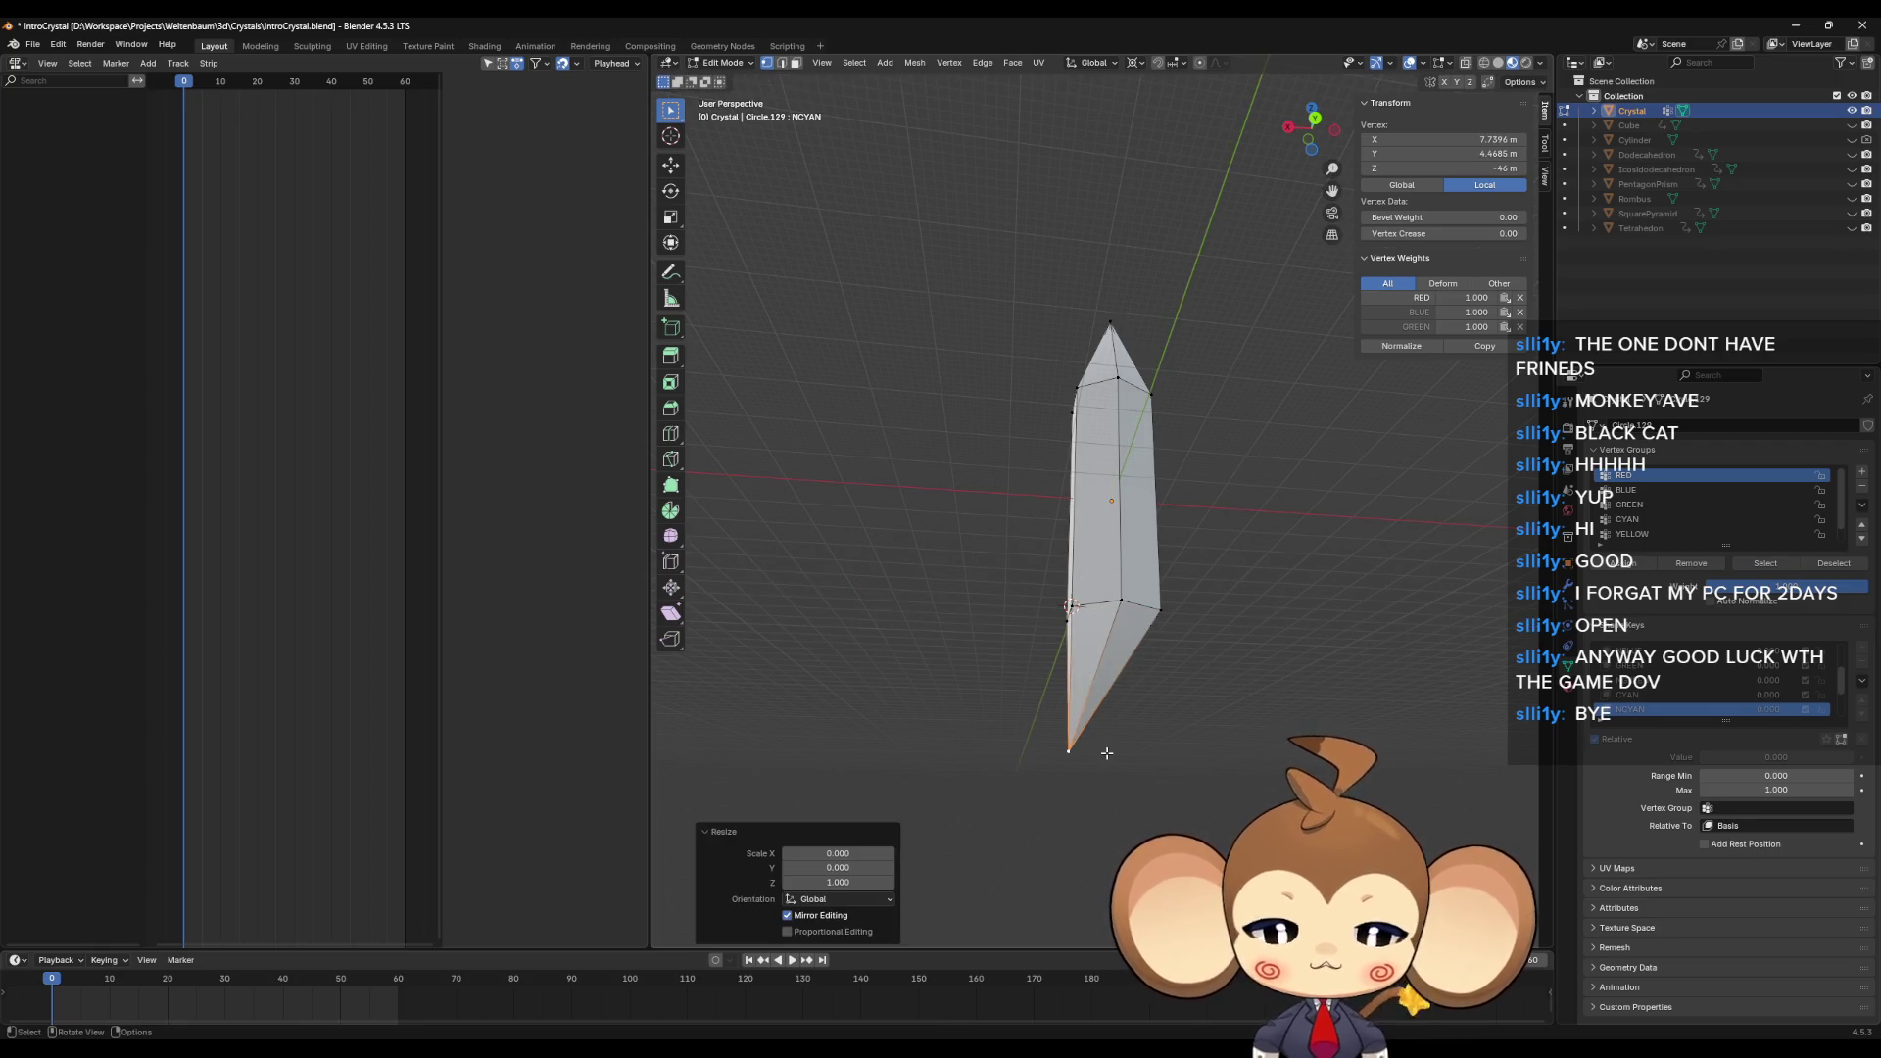
scroll(1642, 703, "down", 1)
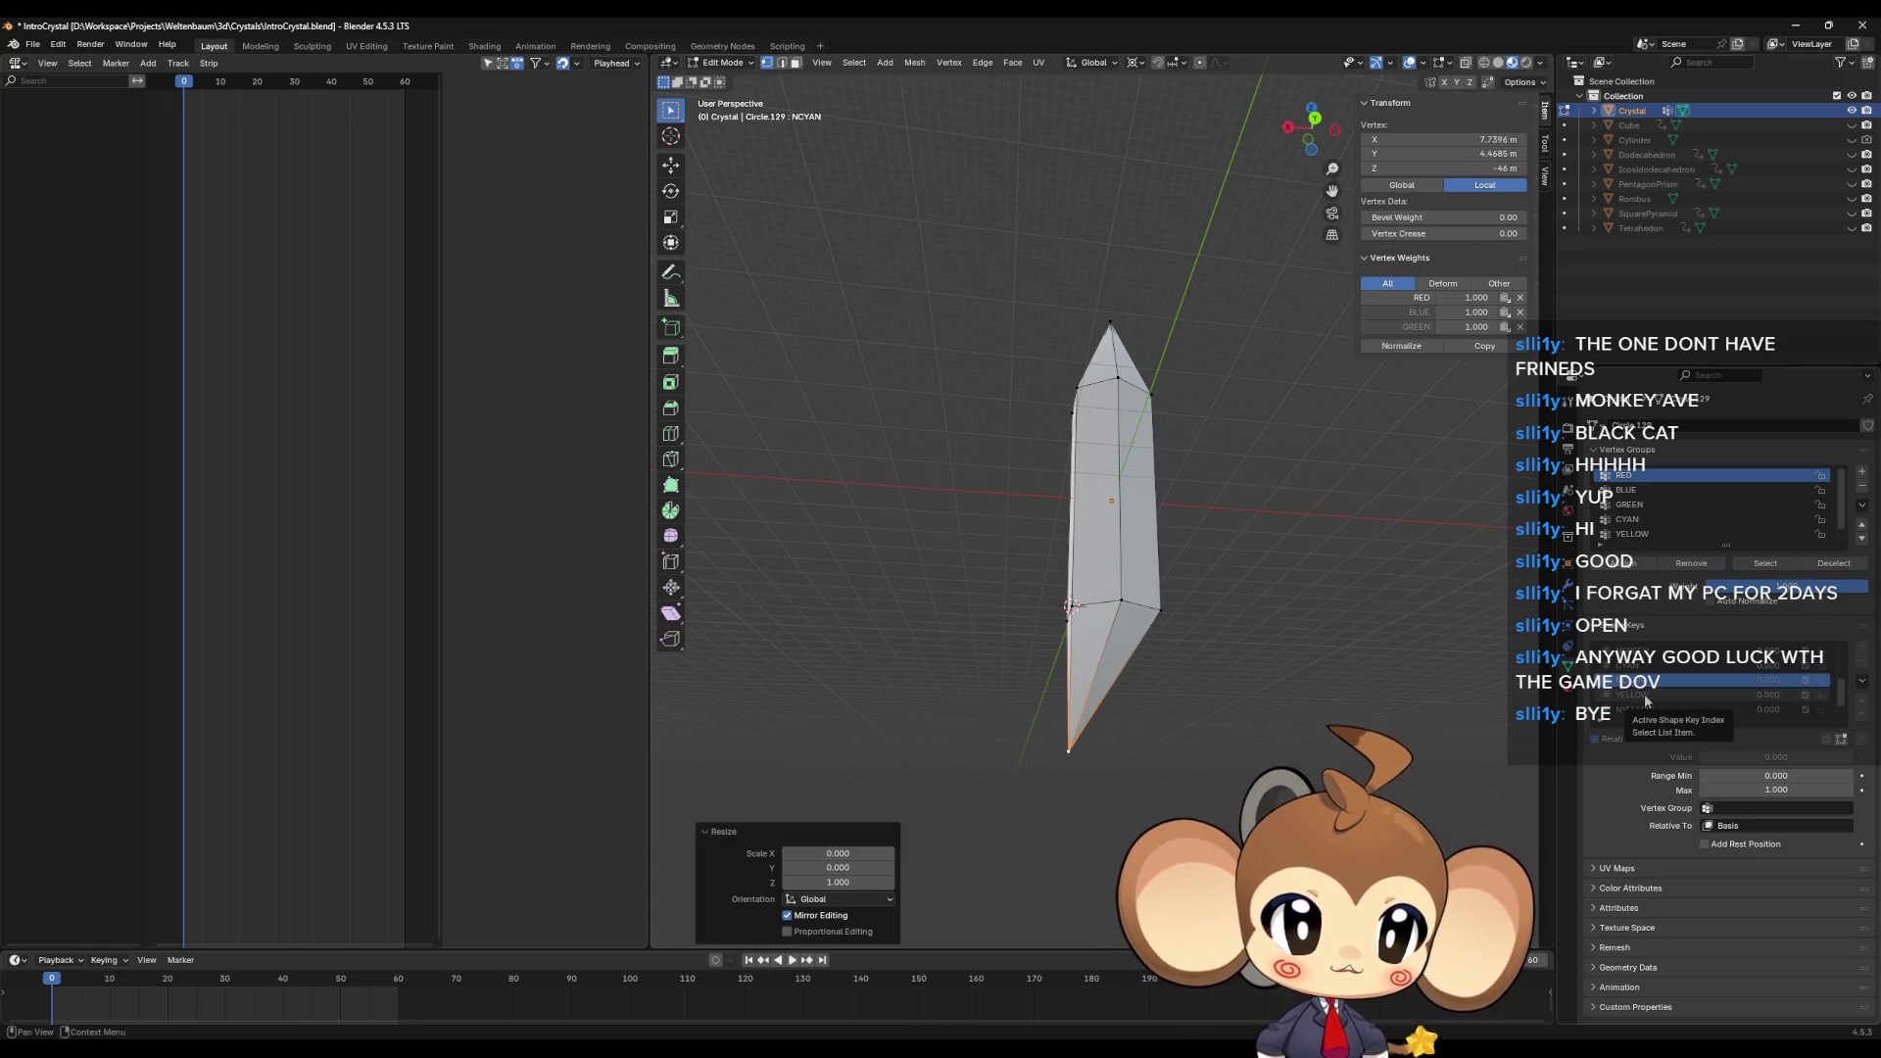